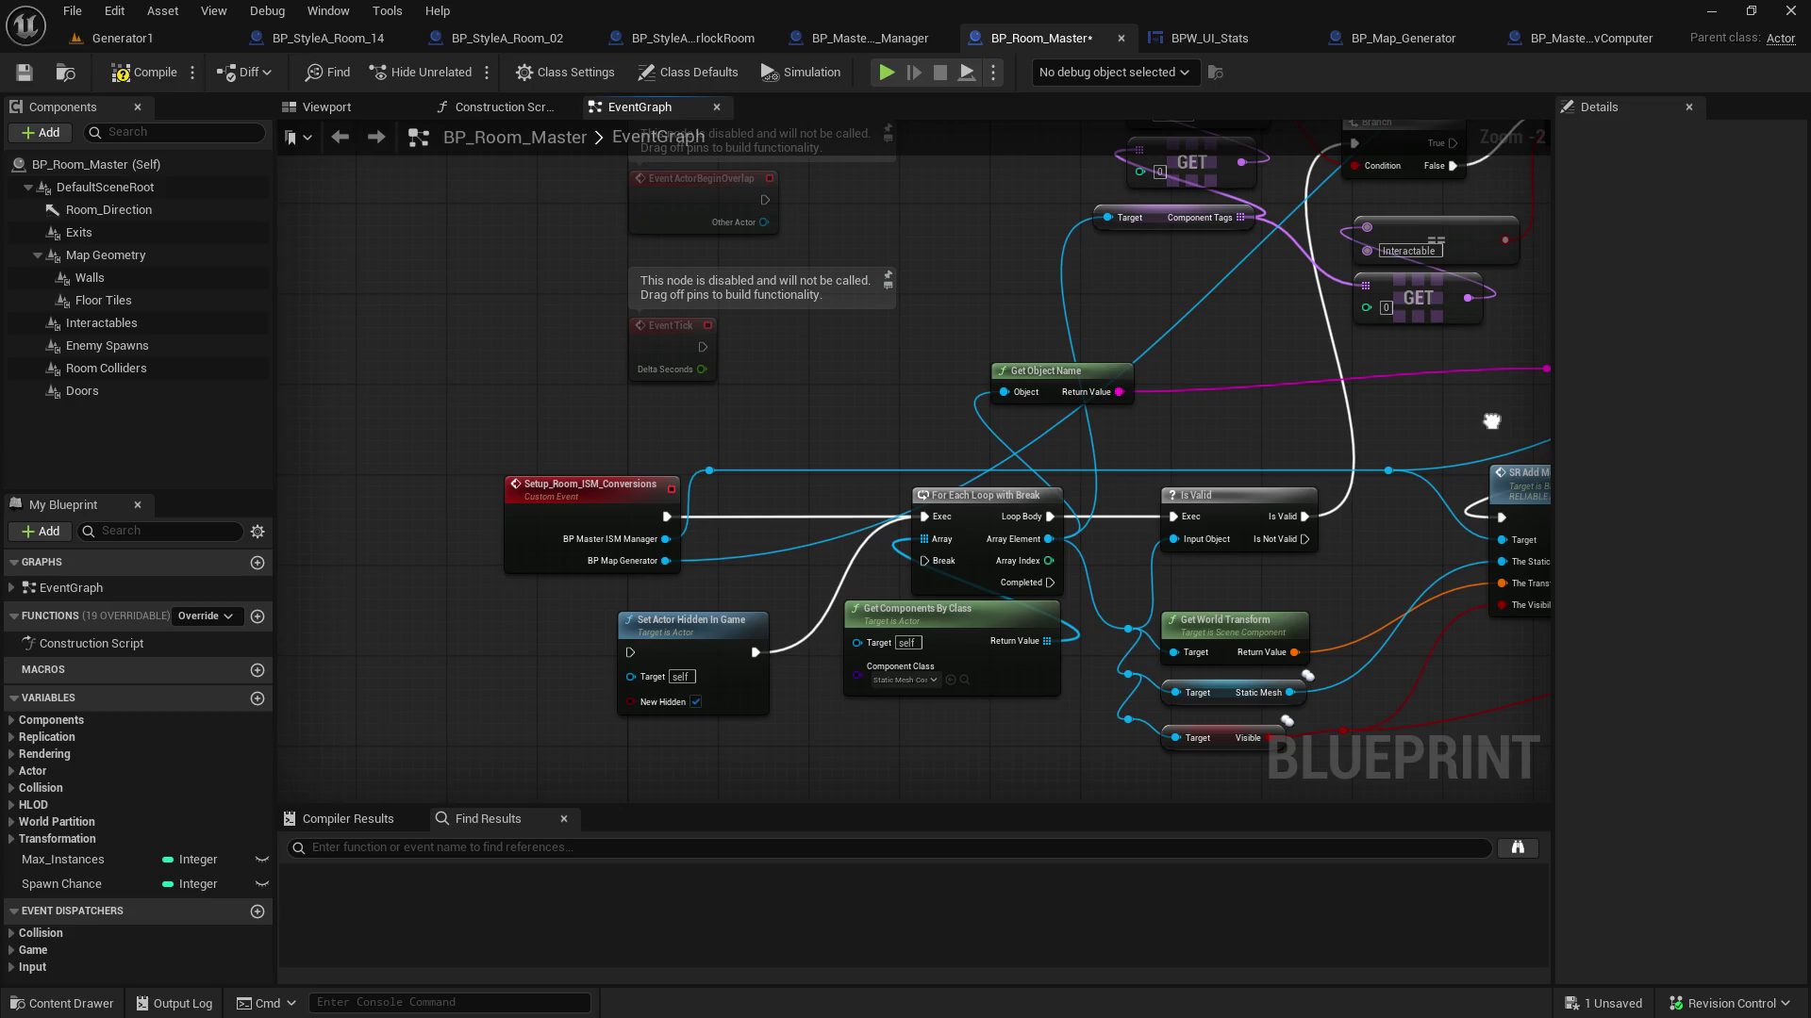
In BP_Room_Master, preview which nodes accept the Static Mesh output without adding one
mouse_move(1491, 422)
mouse_down()
mouse_move(1160, 408)
mouse_move(909, 468)
mouse_up()
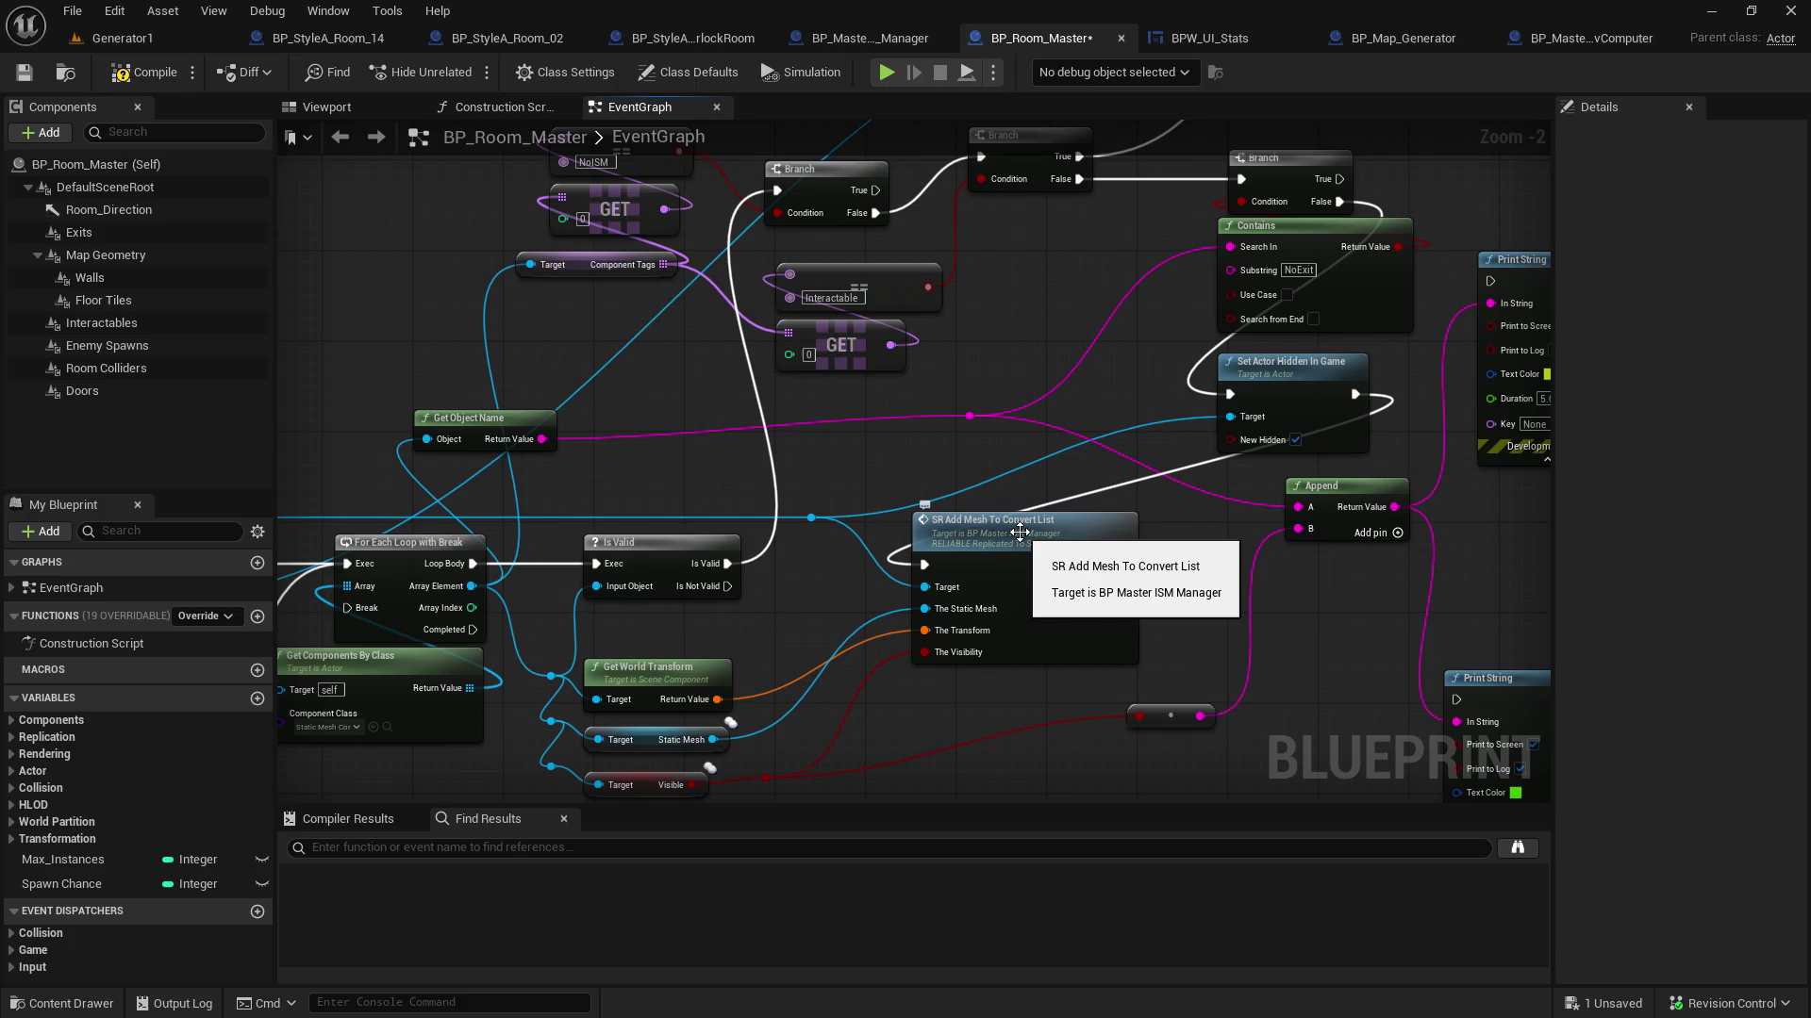
mouse_move(790, 596)
mouse_down()
mouse_move(1115, 595)
mouse_move(816, 625)
mouse_up()
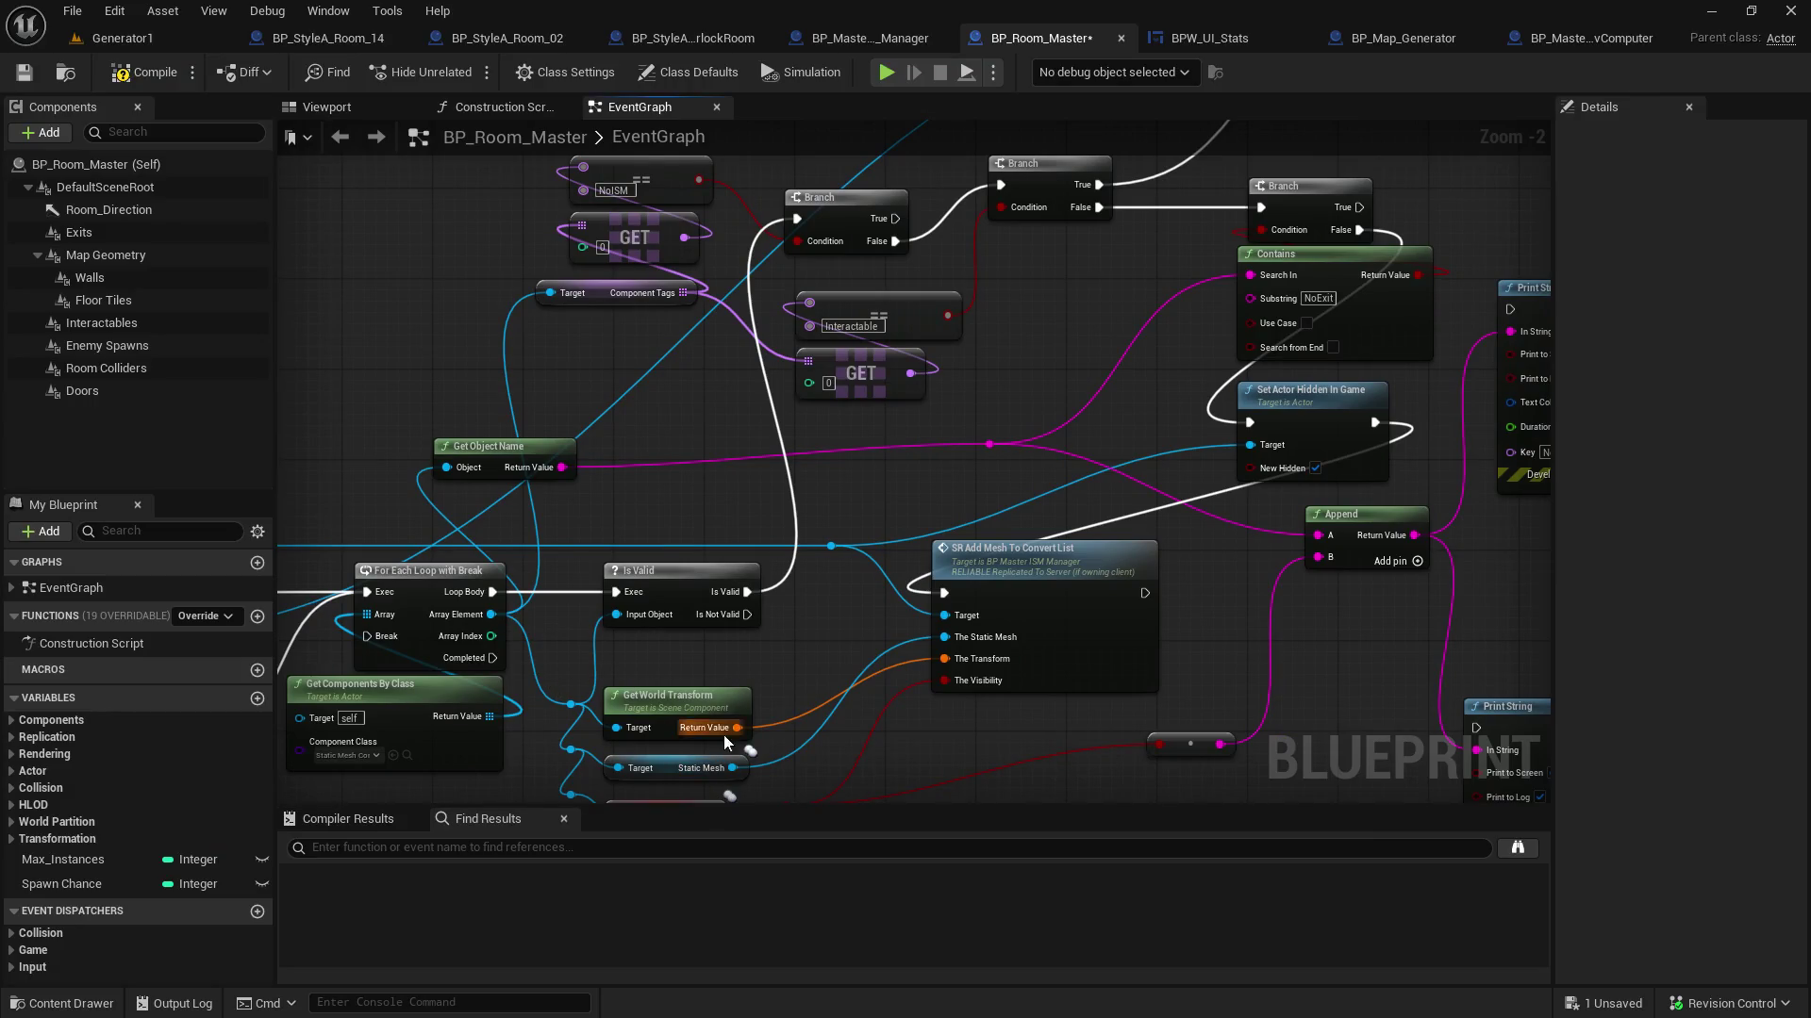
mouse_move(733, 767)
mouse_down()
mouse_move(1211, 222)
mouse_move(1226, 387)
mouse_move(1396, 264)
mouse_move(1560, 287)
mouse_move(958, 264)
mouse_up()
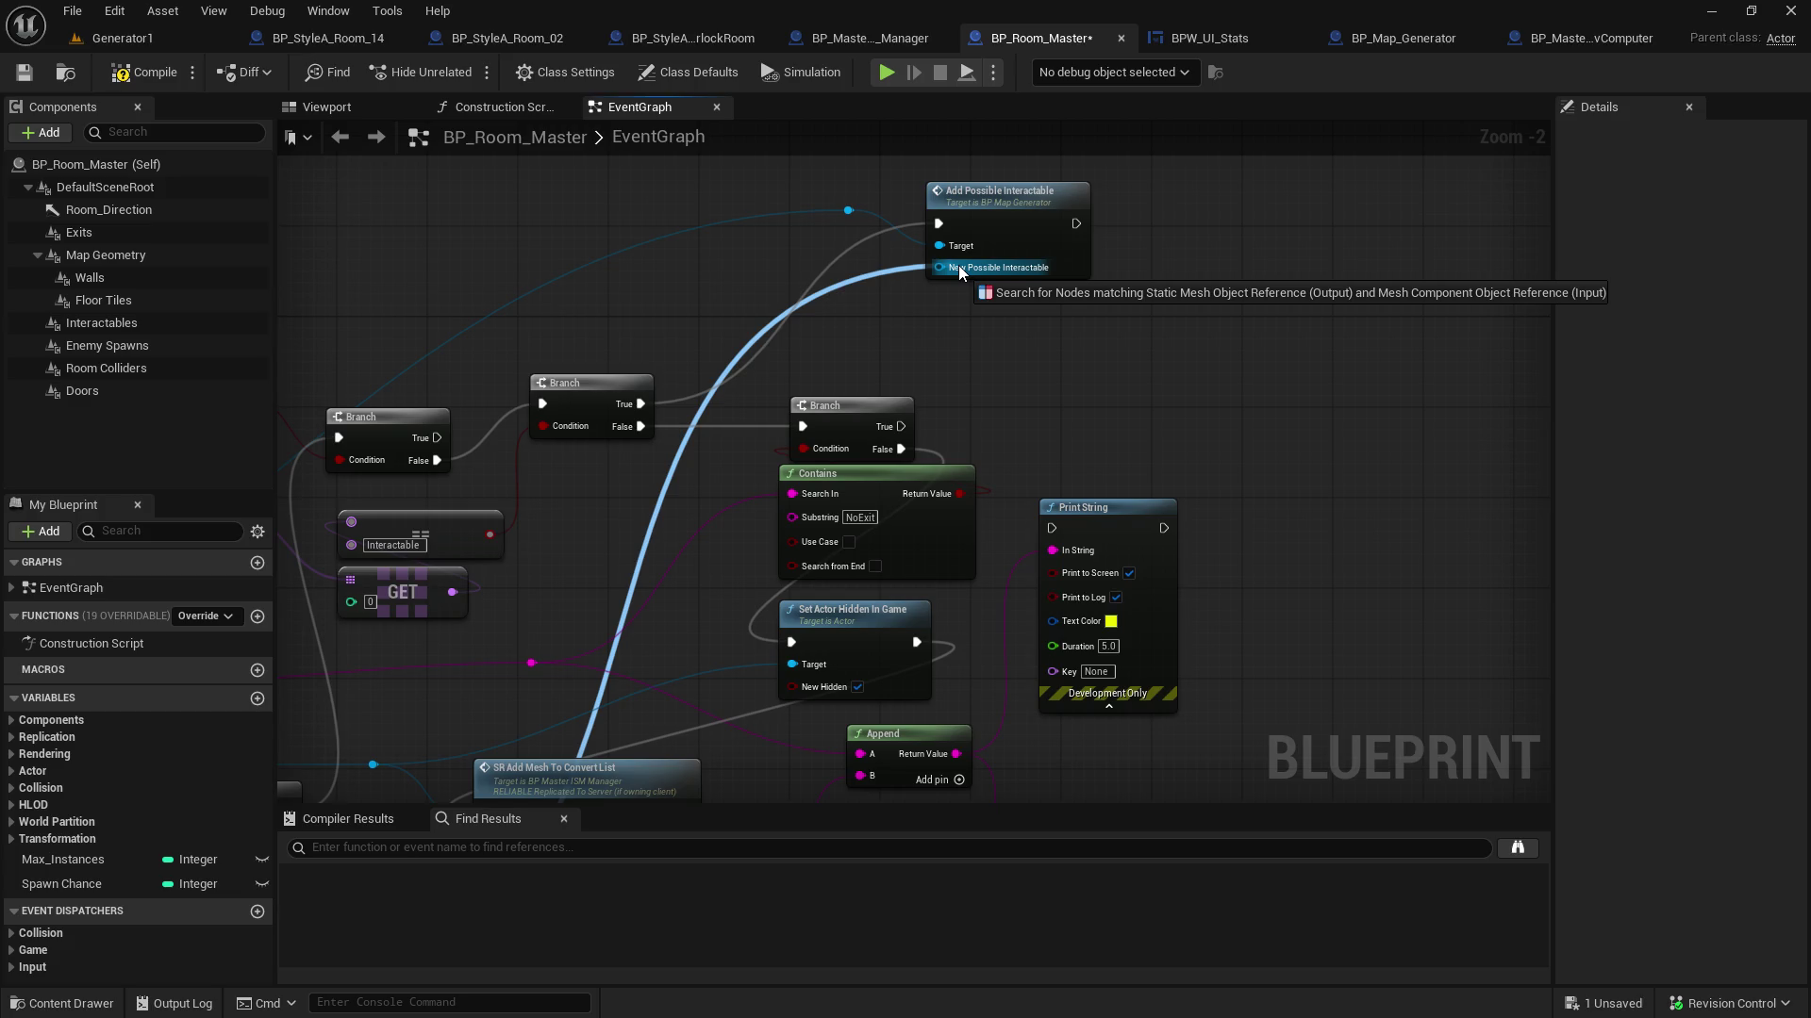
drag(959, 264, 941, 345)
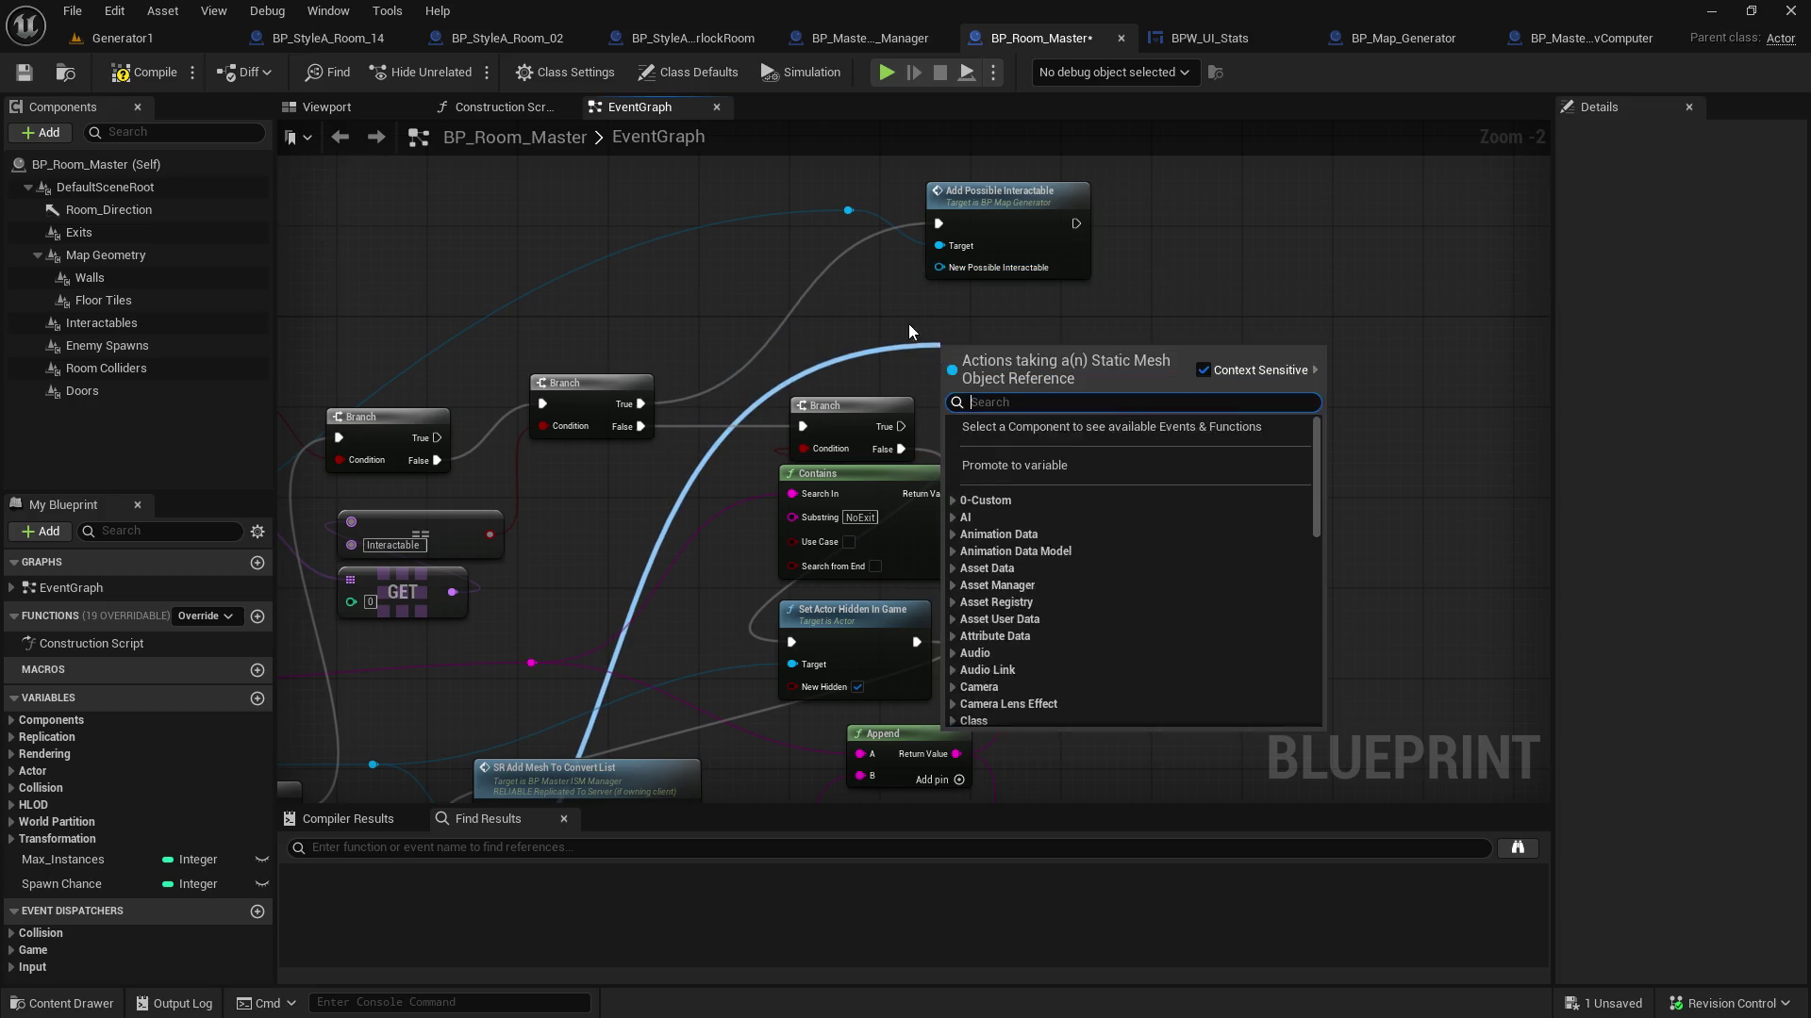
click(896, 319)
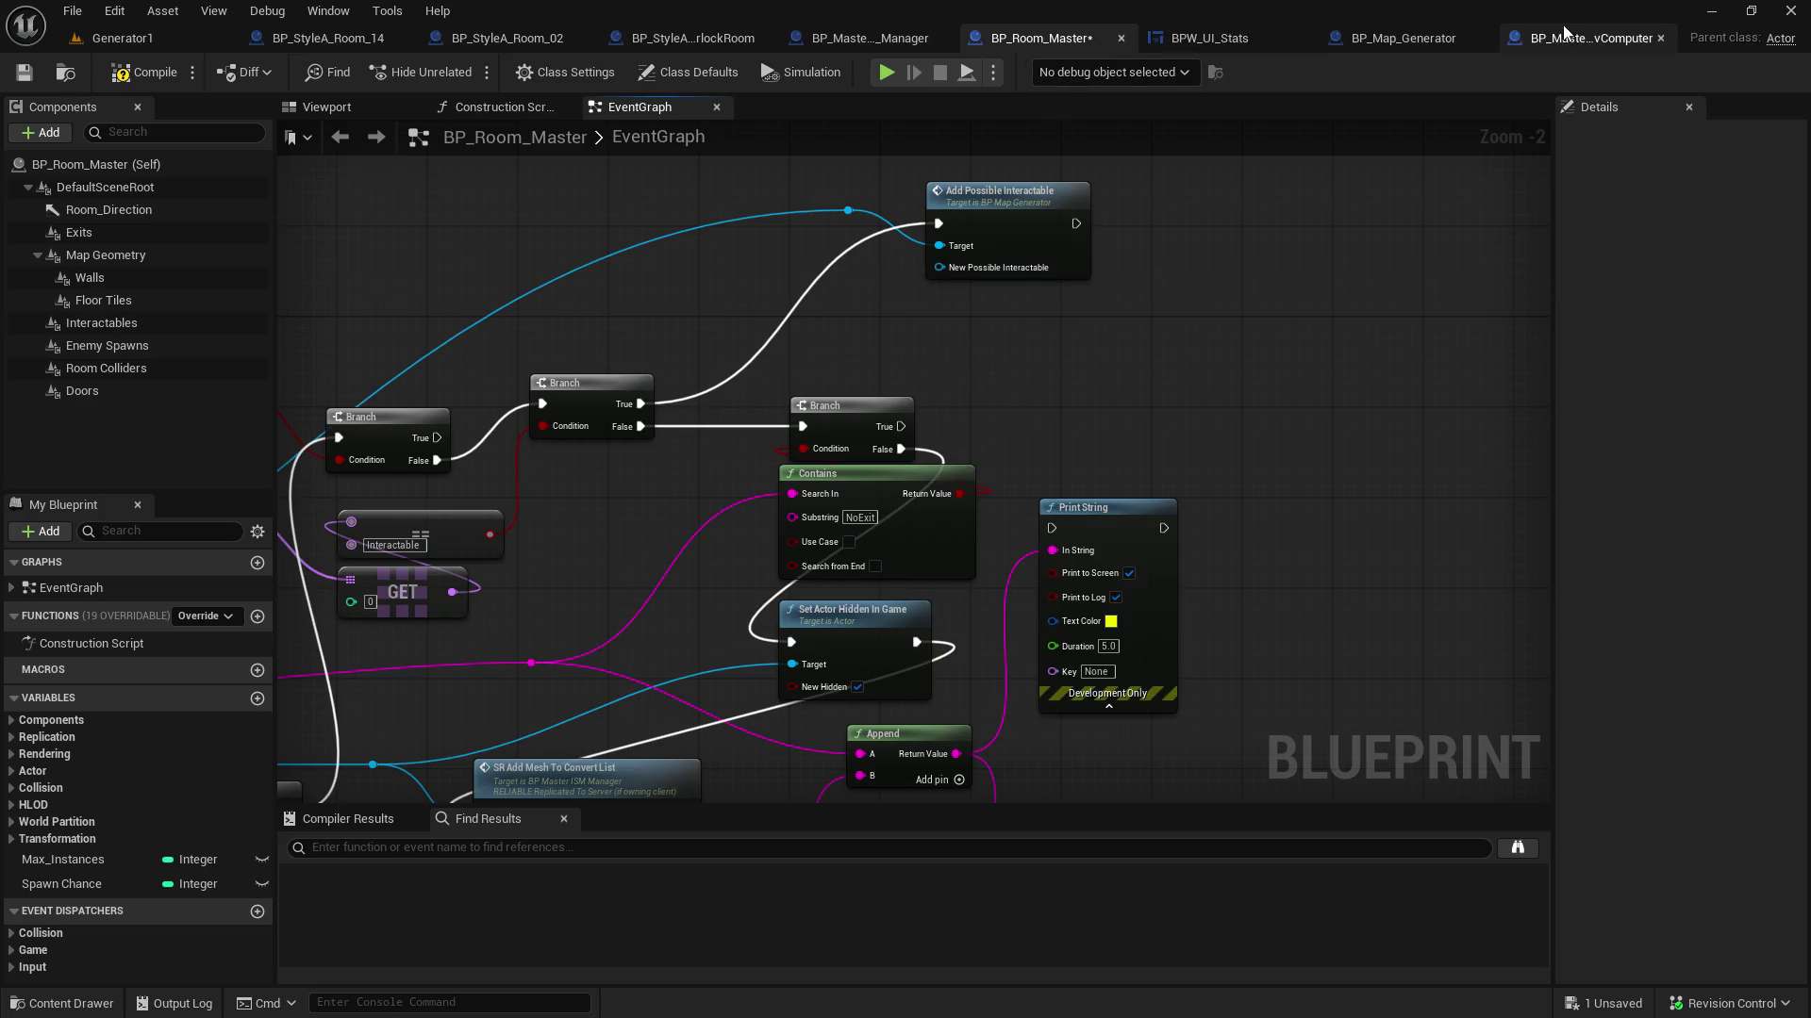
In BP_Map_Generator, browse New Possible Interactable's pin types for 'mesh' without changing the type
click(1416, 38)
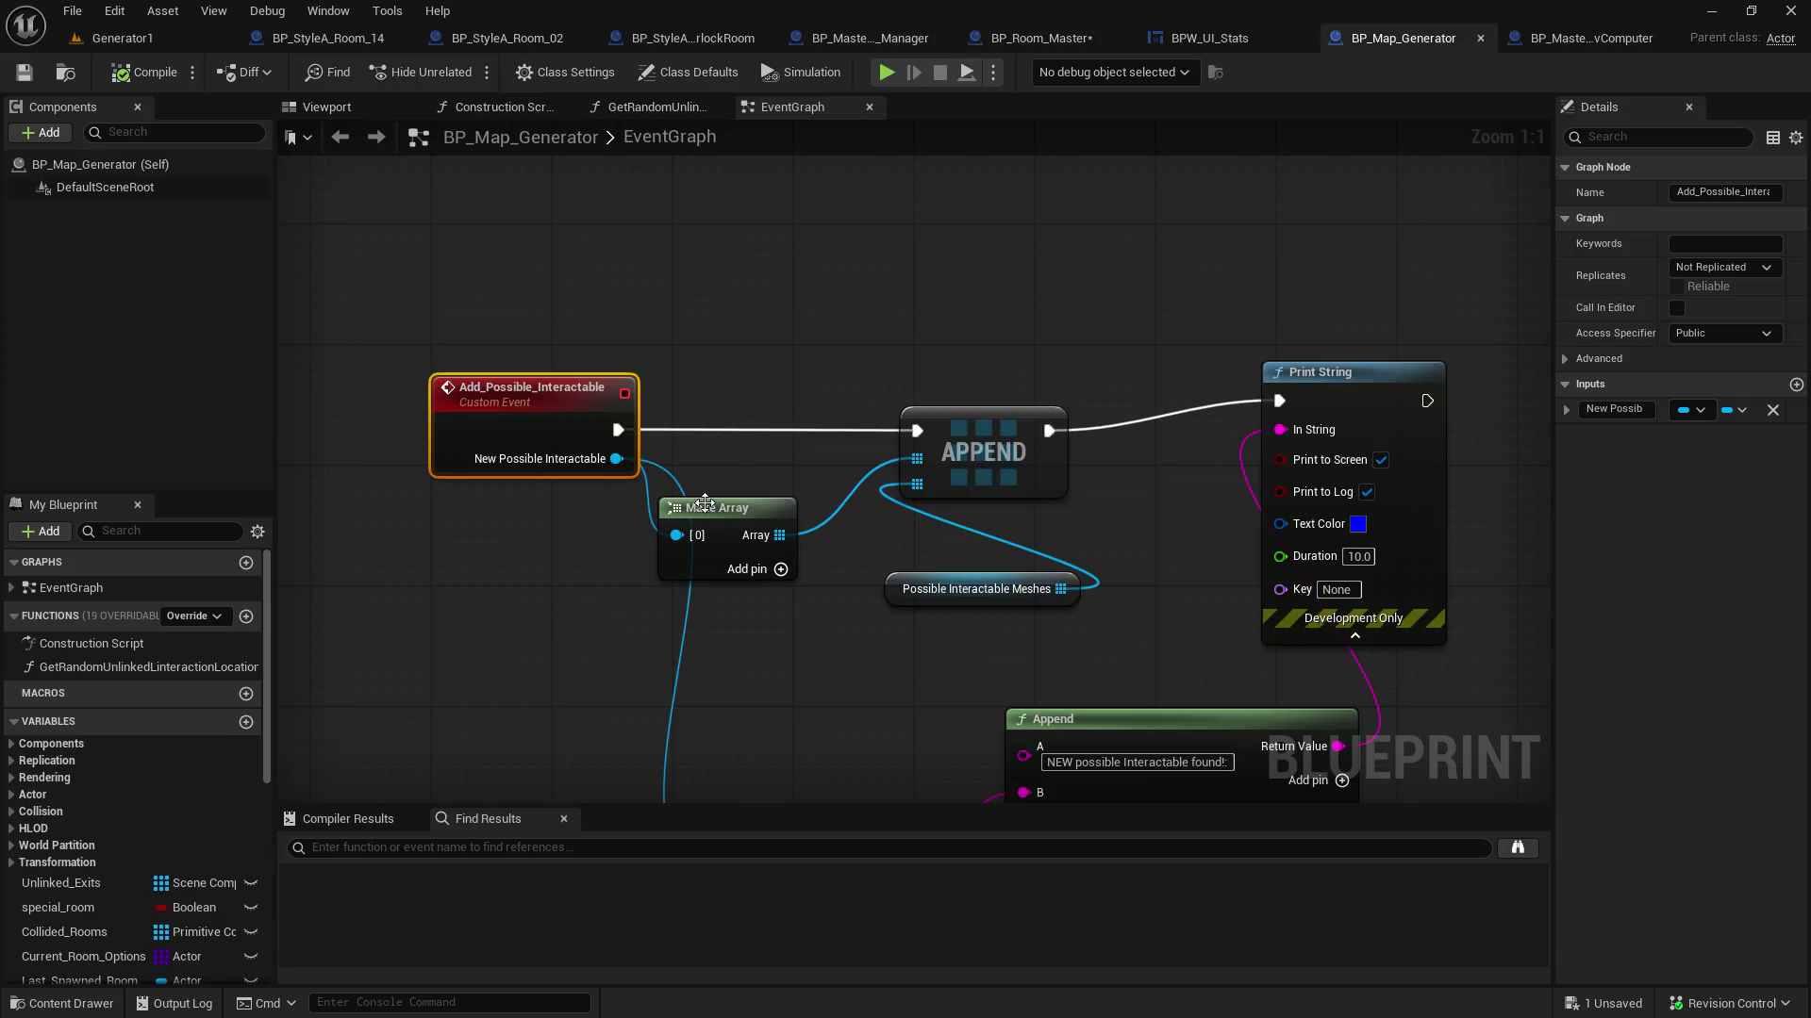
click(1693, 409)
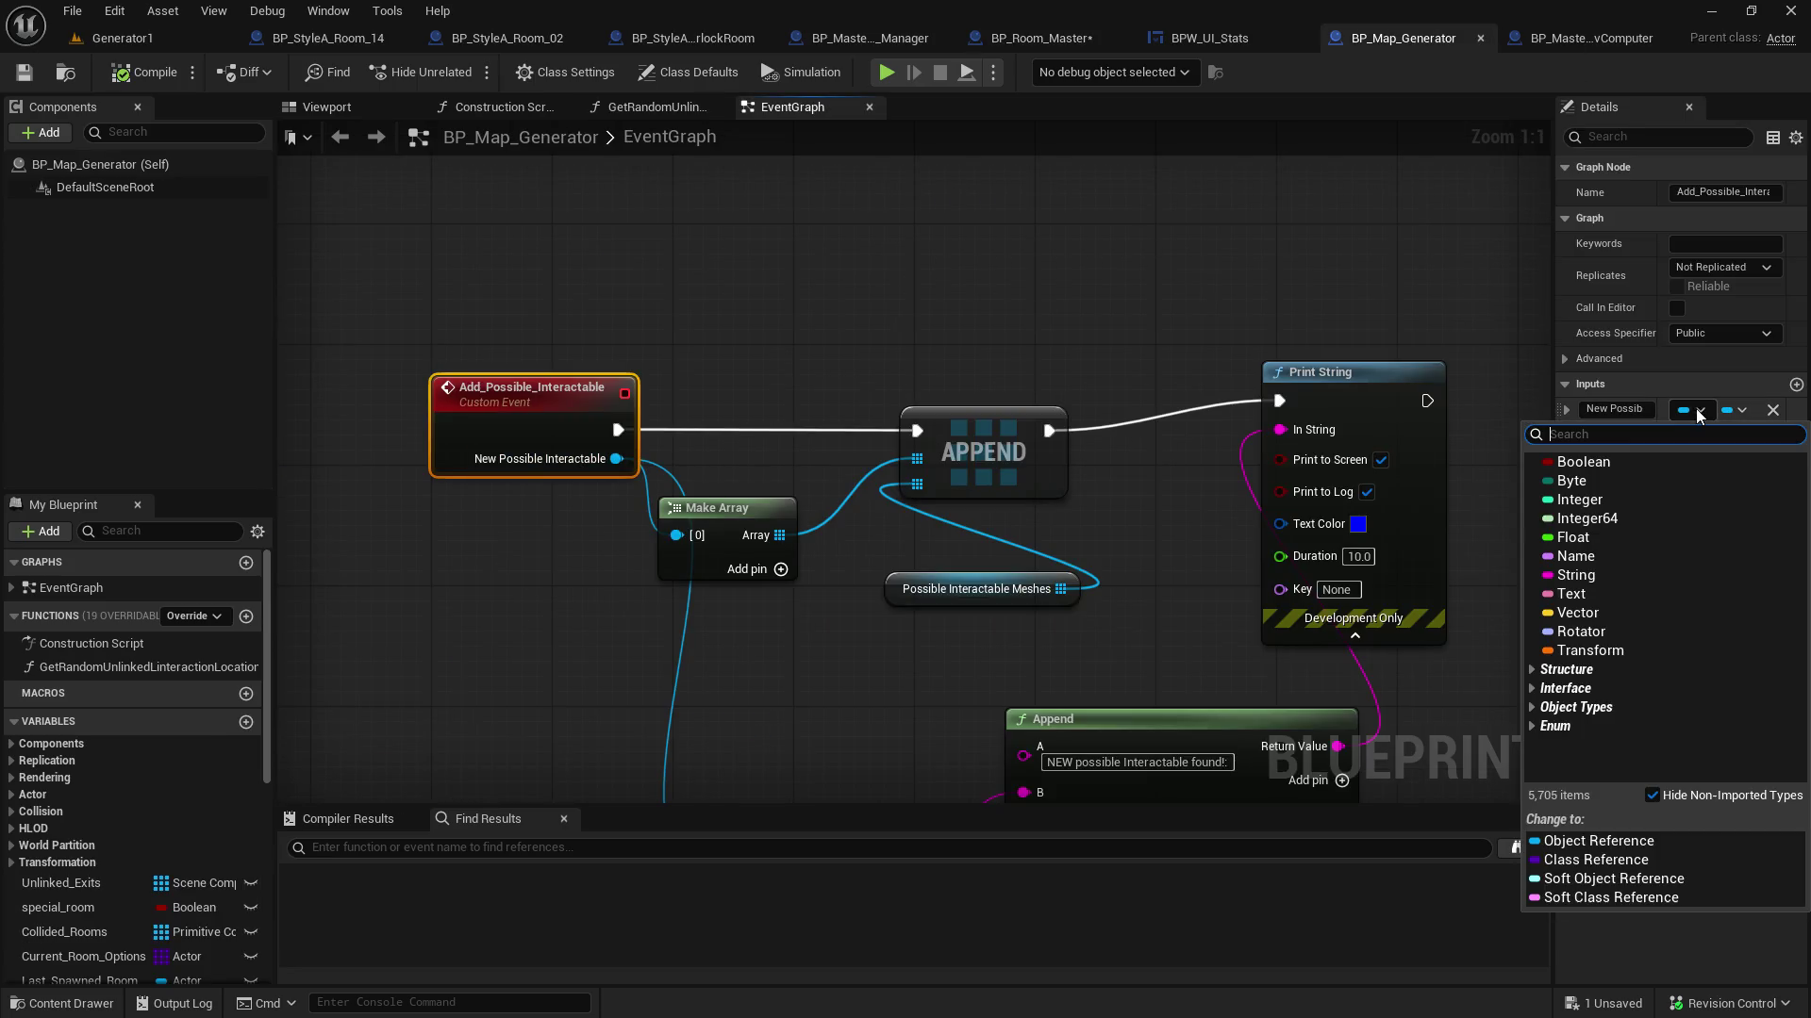
text(mesh object)
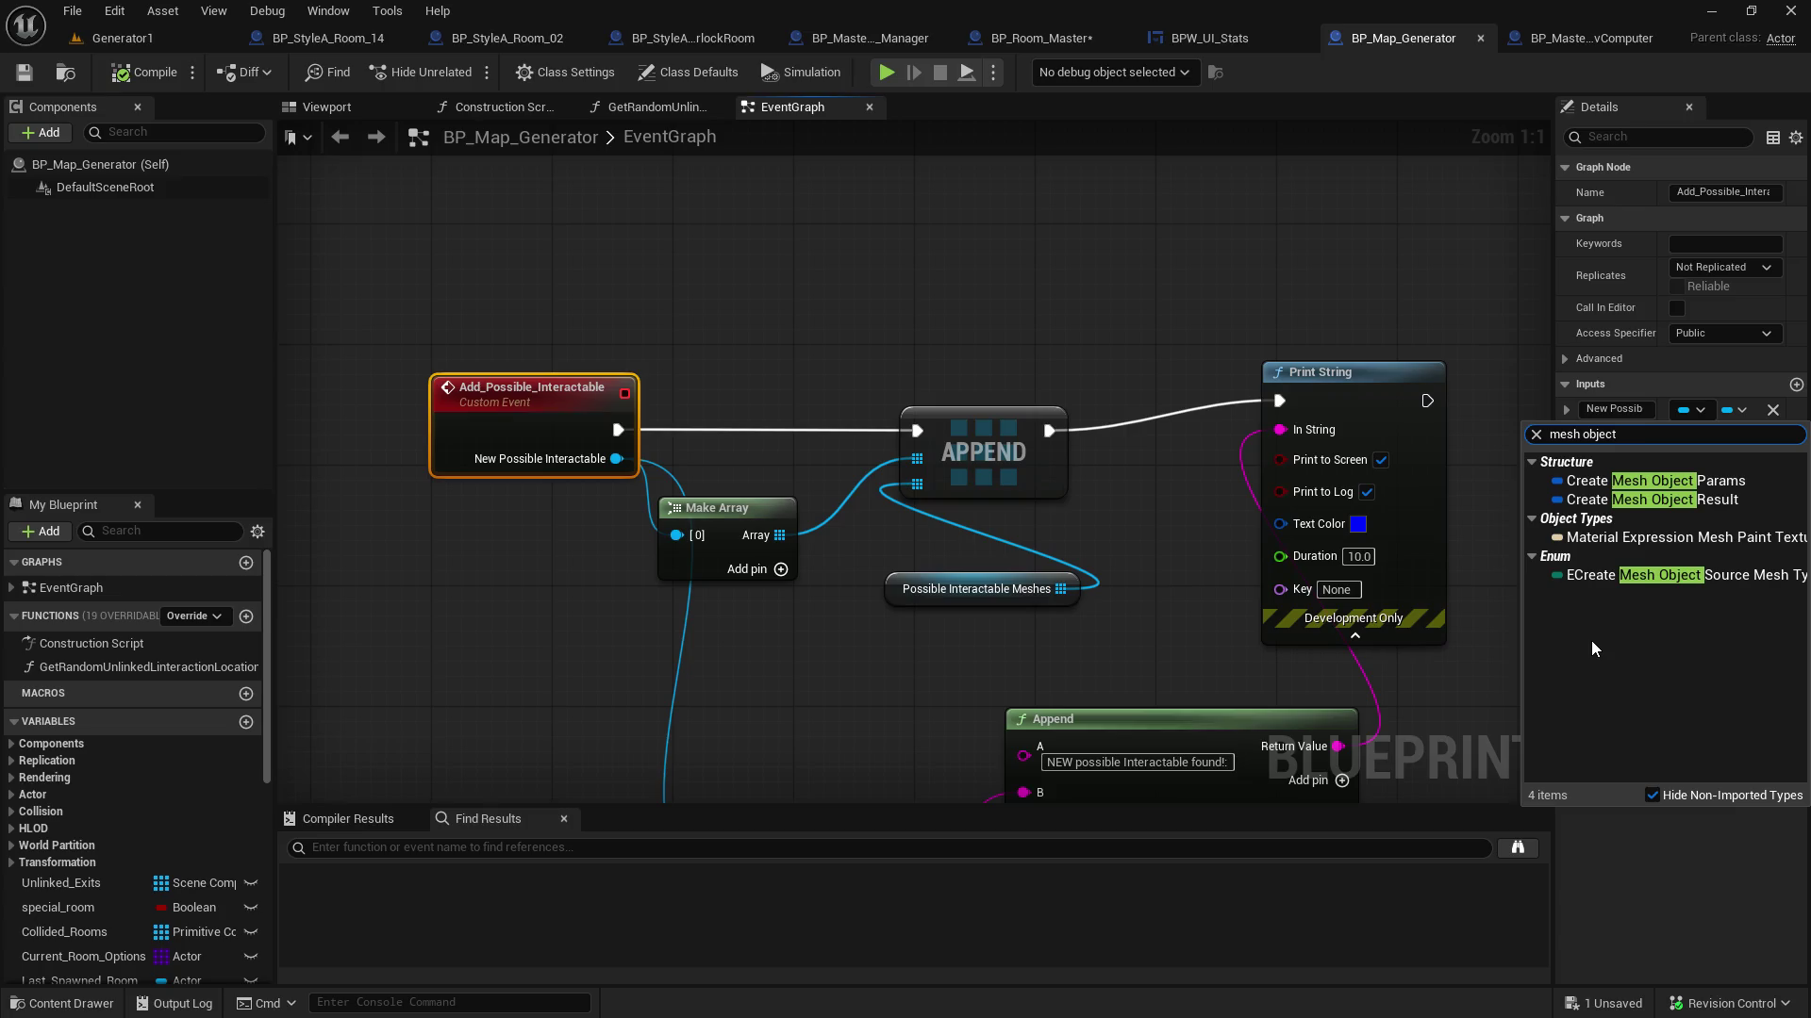
click(1655, 792)
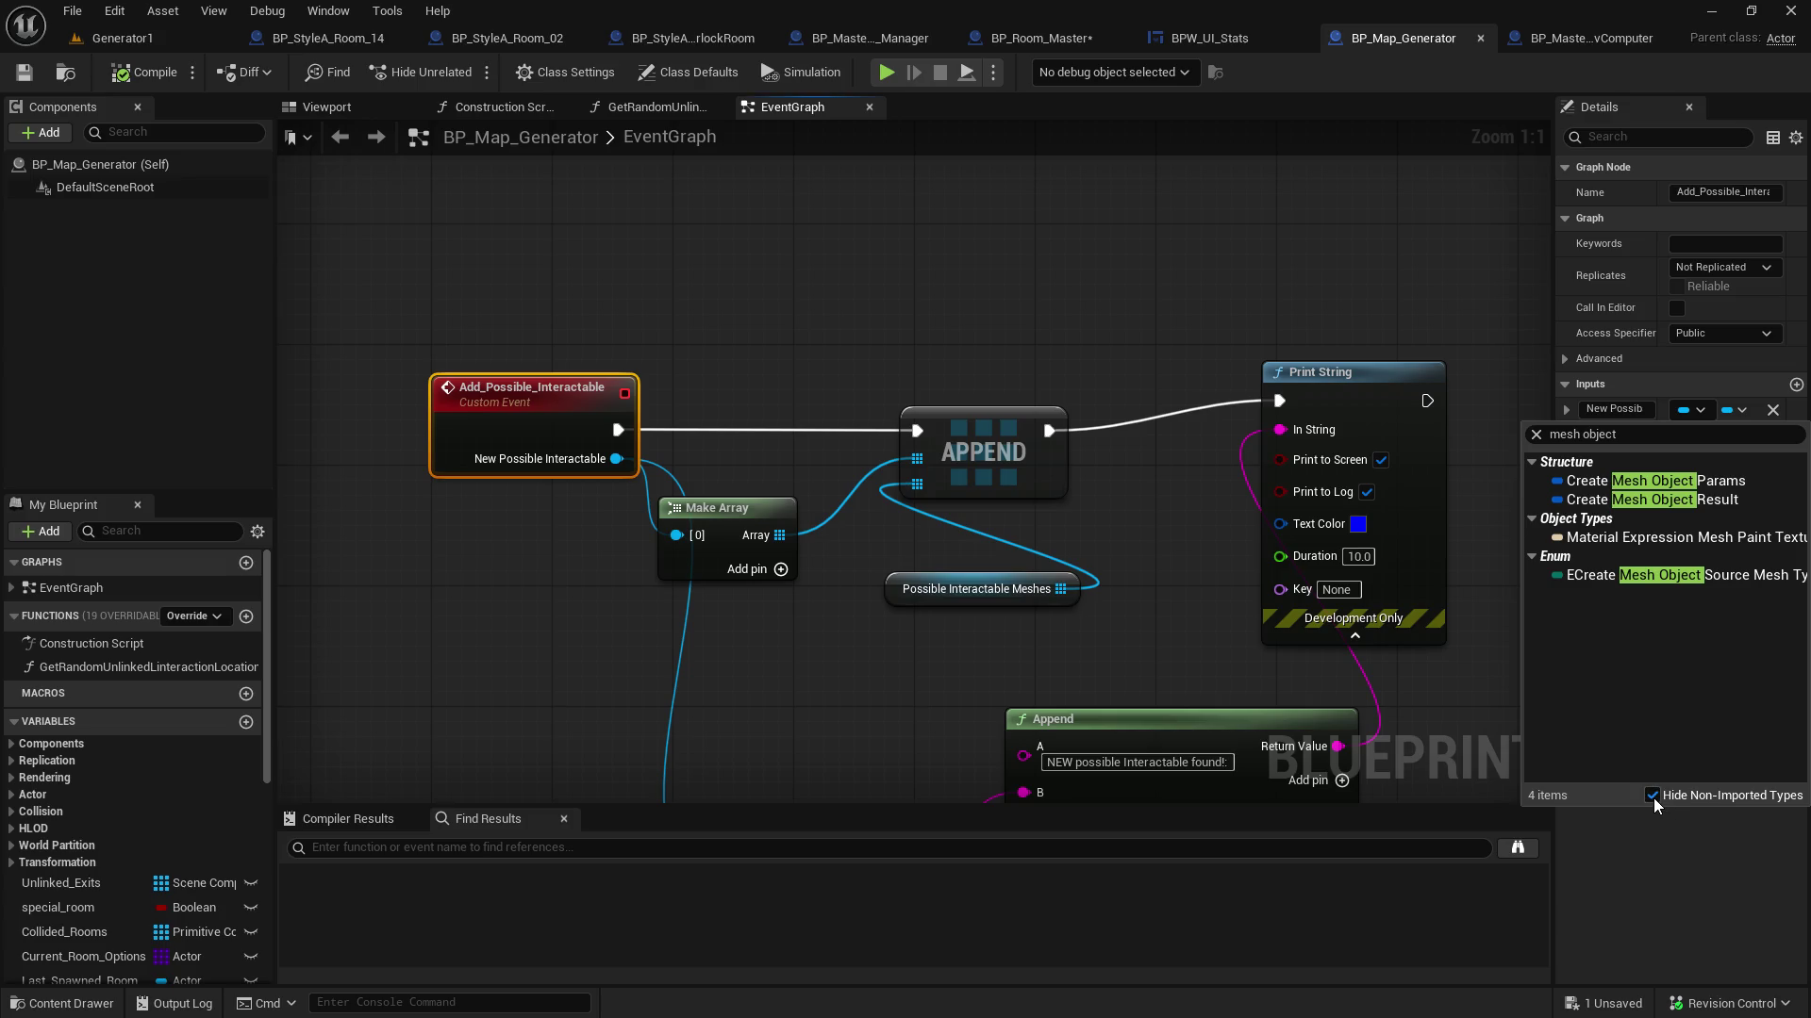
click(1651, 795)
drag(1618, 435, 1589, 436)
key(BackSpace)
key(BackSpace)
key(BackSpace)
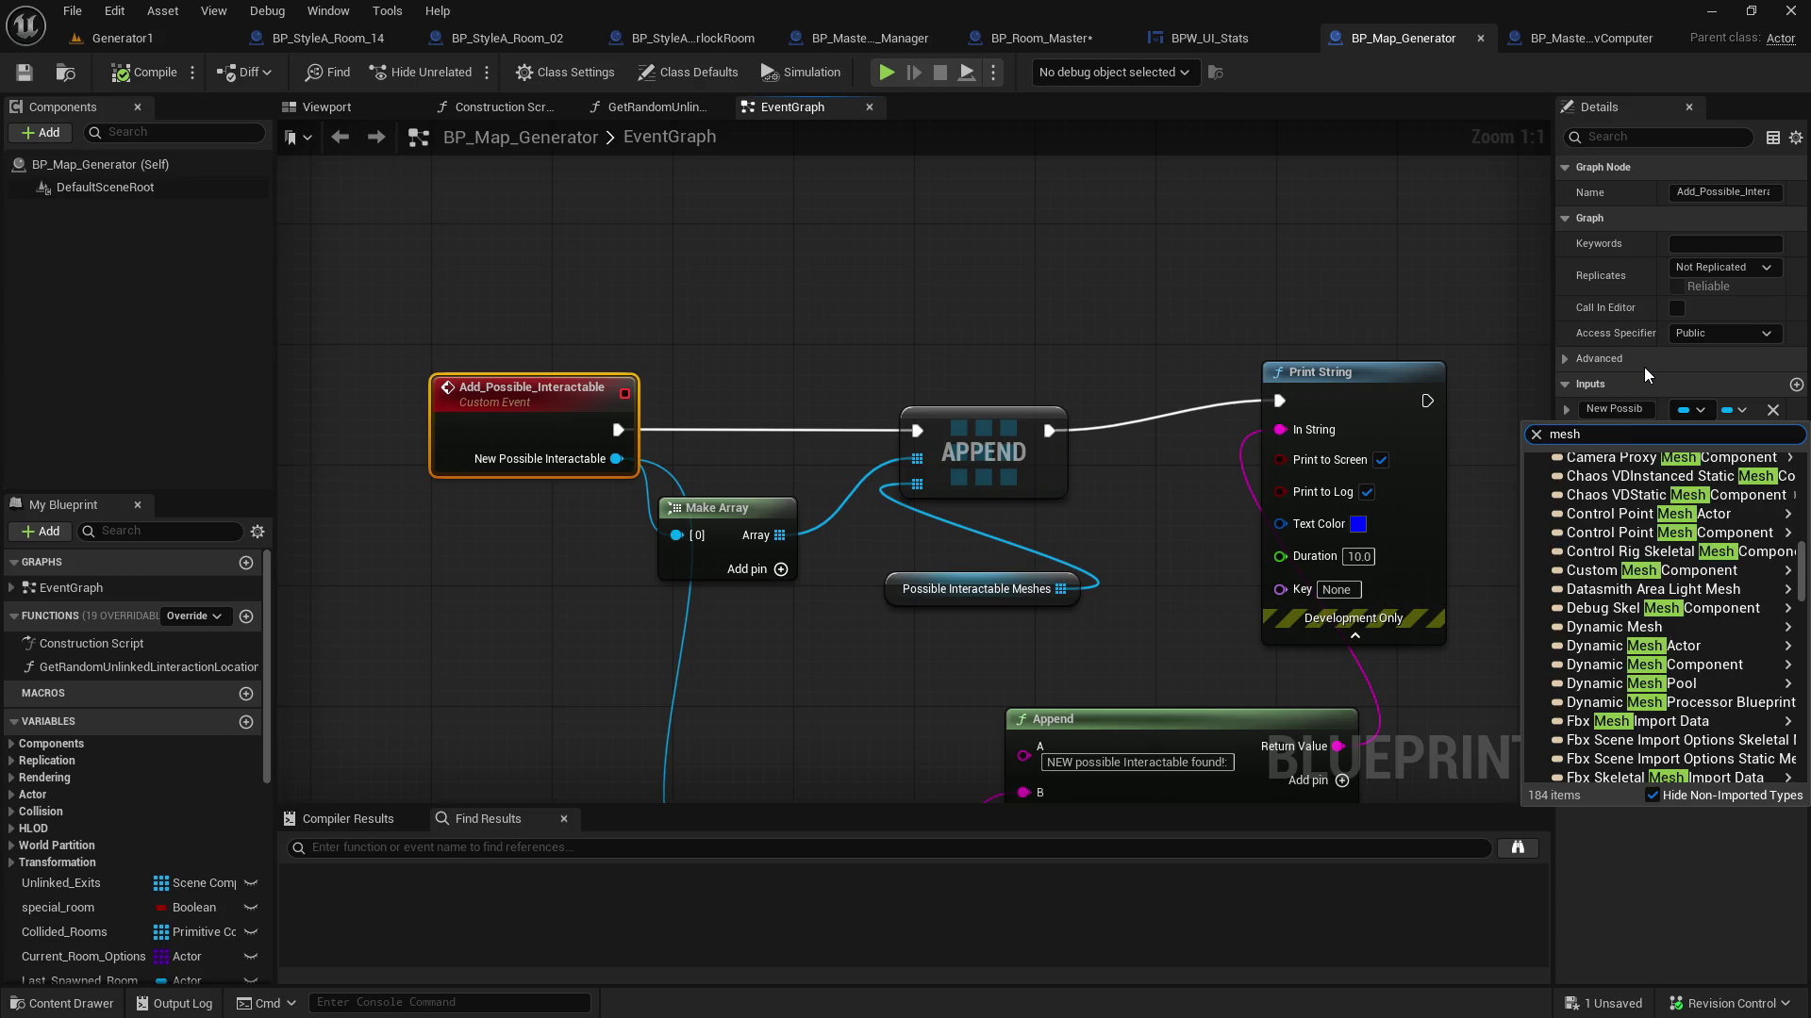
scroll(1760, 642, up, 5)
mouse_move(1757, 661)
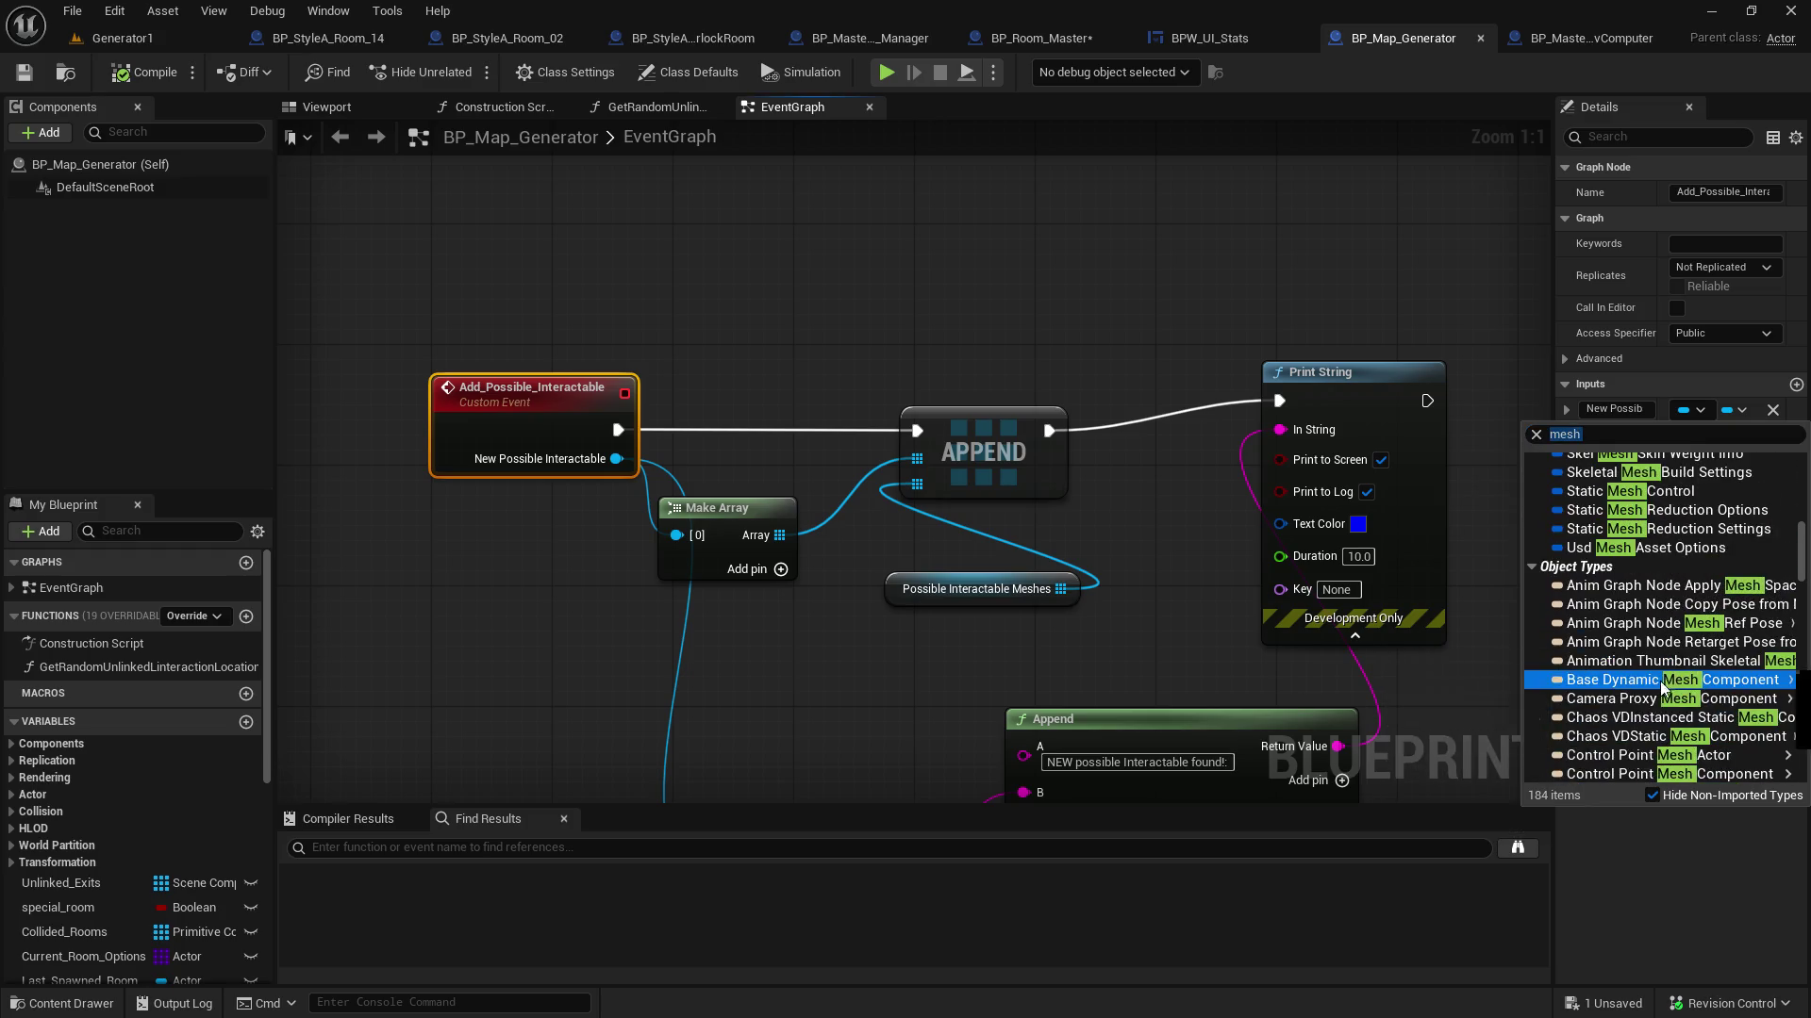
scroll(1652, 688, up, 5)
scroll(1650, 690, up, 10)
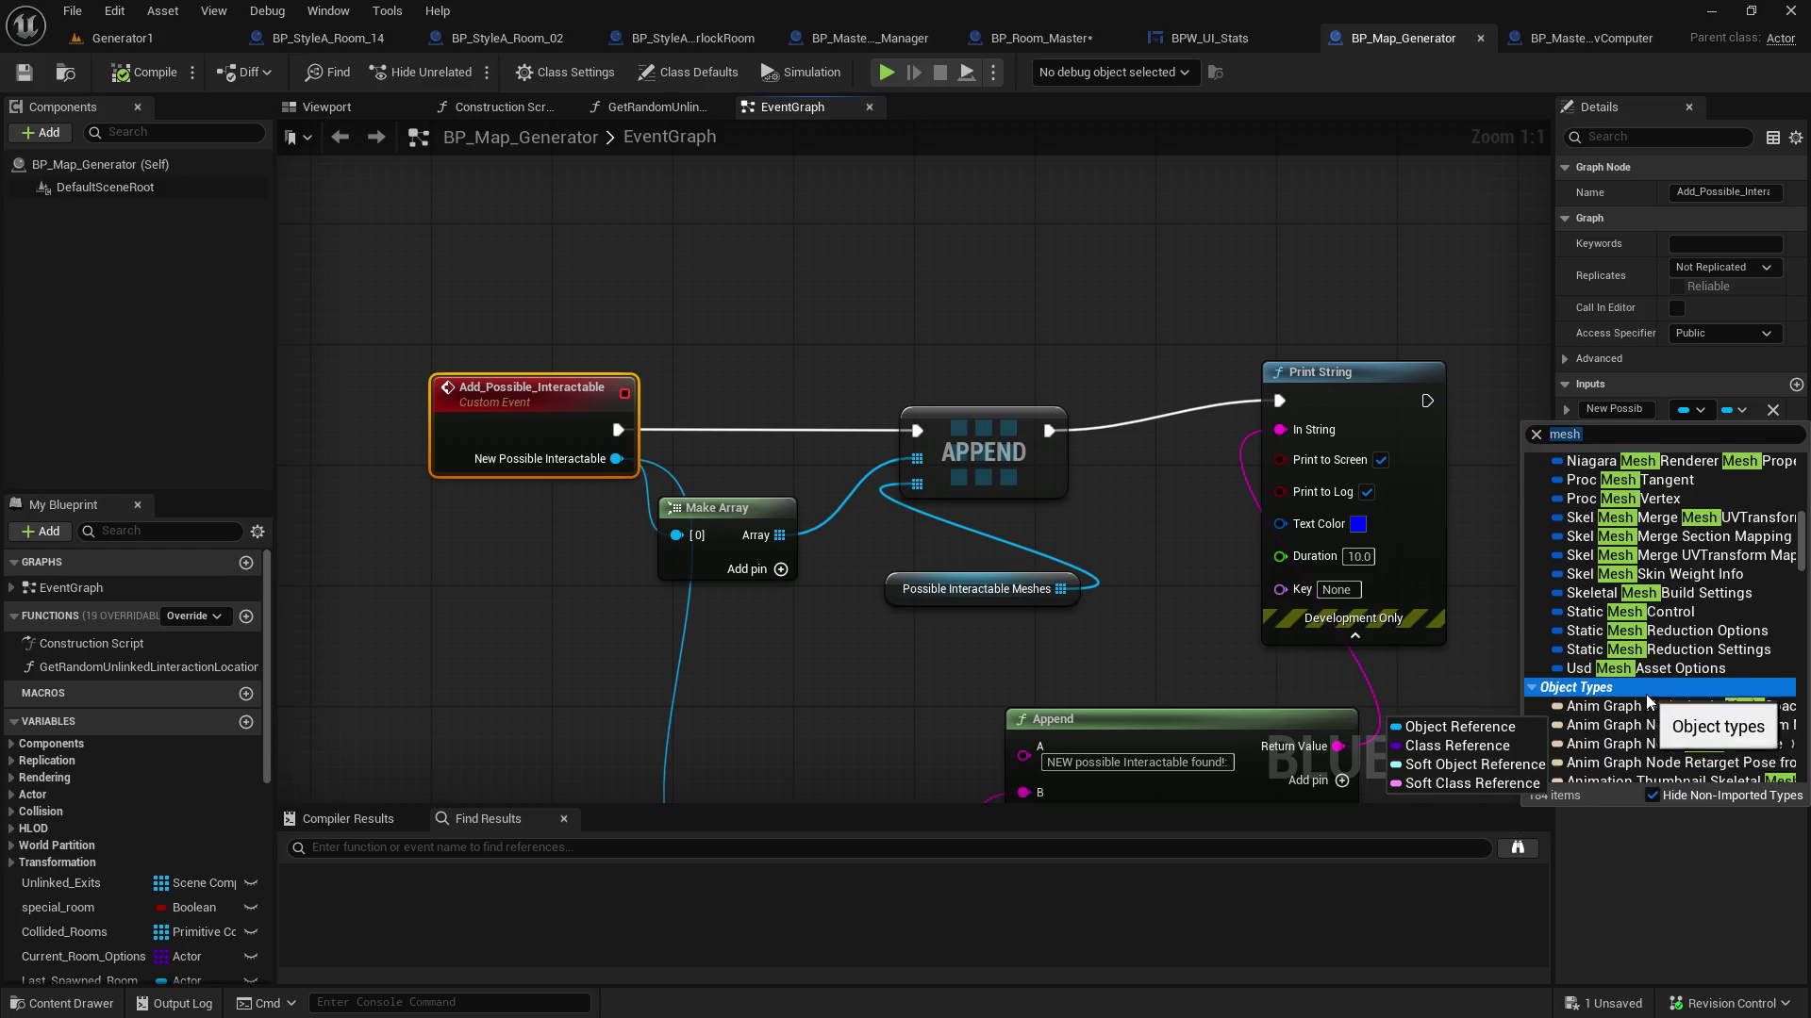
scroll(1648, 703, up, 7)
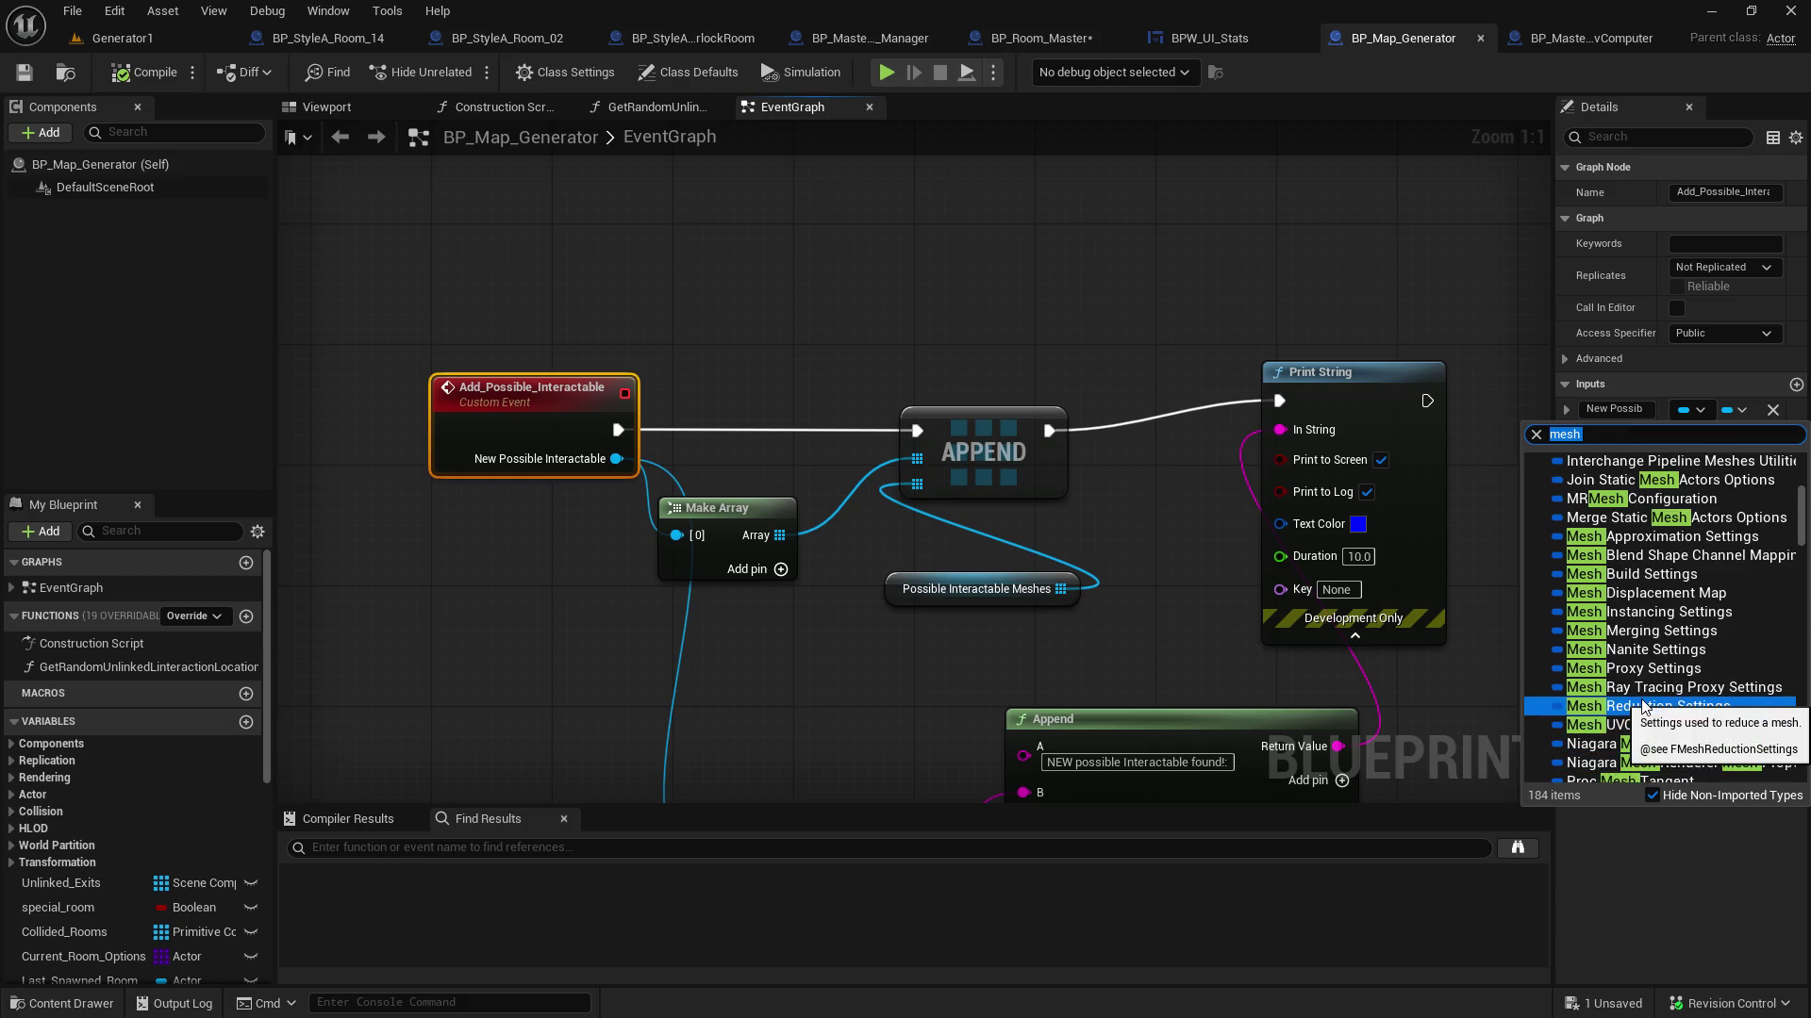
click(1258, 224)
Glance at the NavComputer blueprint, then pan out to BP_Map_Generator's room-casting graph
click(1589, 34)
drag(730, 610, 1249, 514)
click(1270, 37)
mouse_move(1020, 615)
mouse_down()
mouse_move(1160, 617)
mouse_move(1320, 274)
mouse_move(1443, 368)
mouse_move(1132, 603)
mouse_up()
scroll(1131, 604, down, 3)
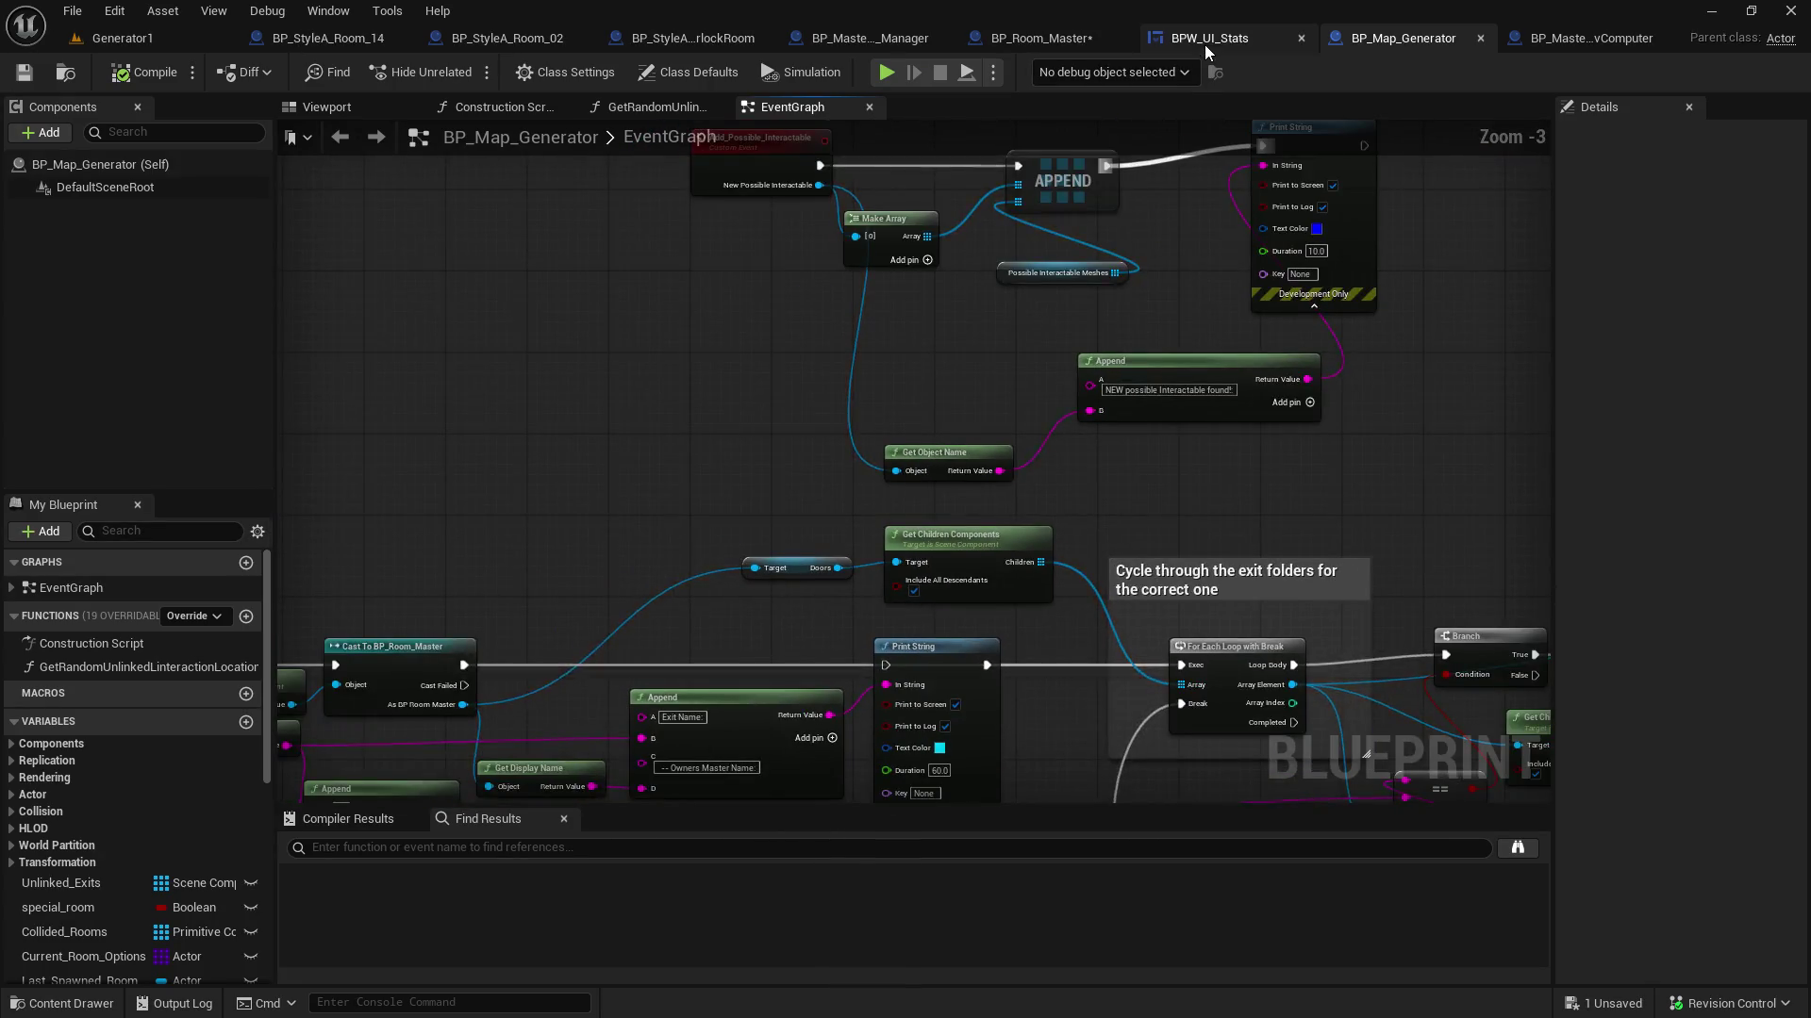
click(1204, 44)
click(988, 42)
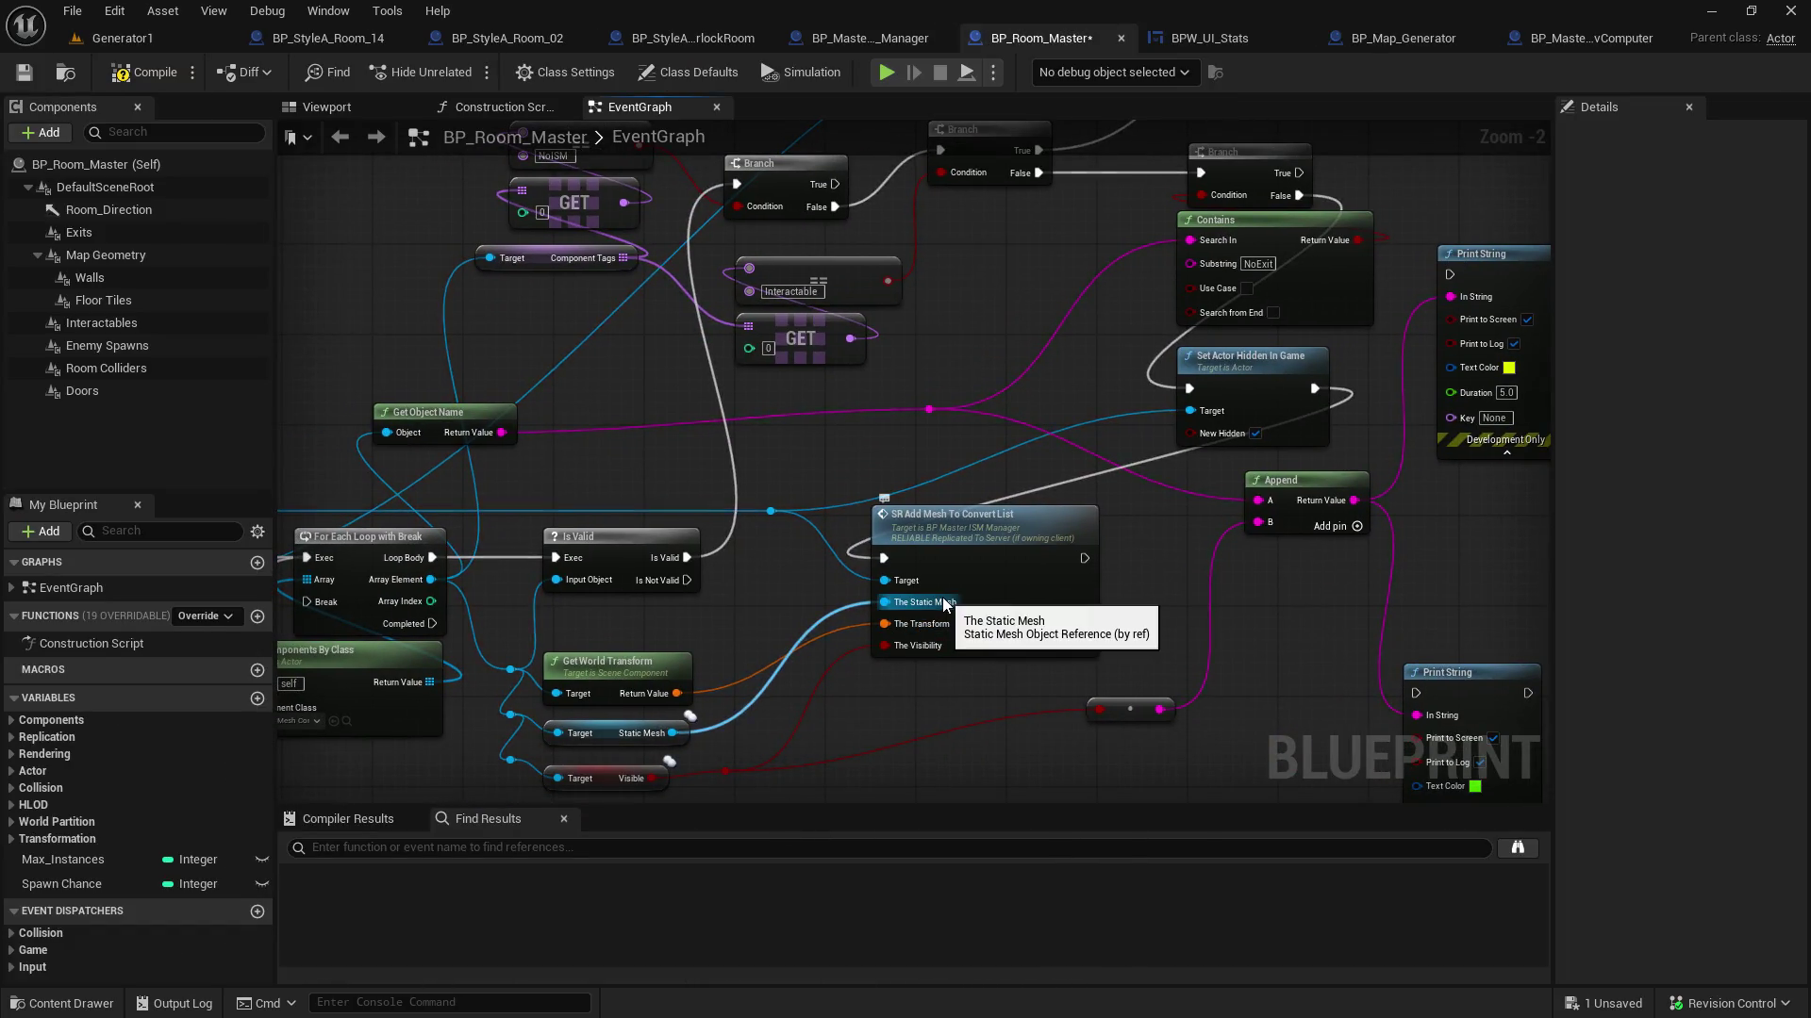
double_click(994, 543)
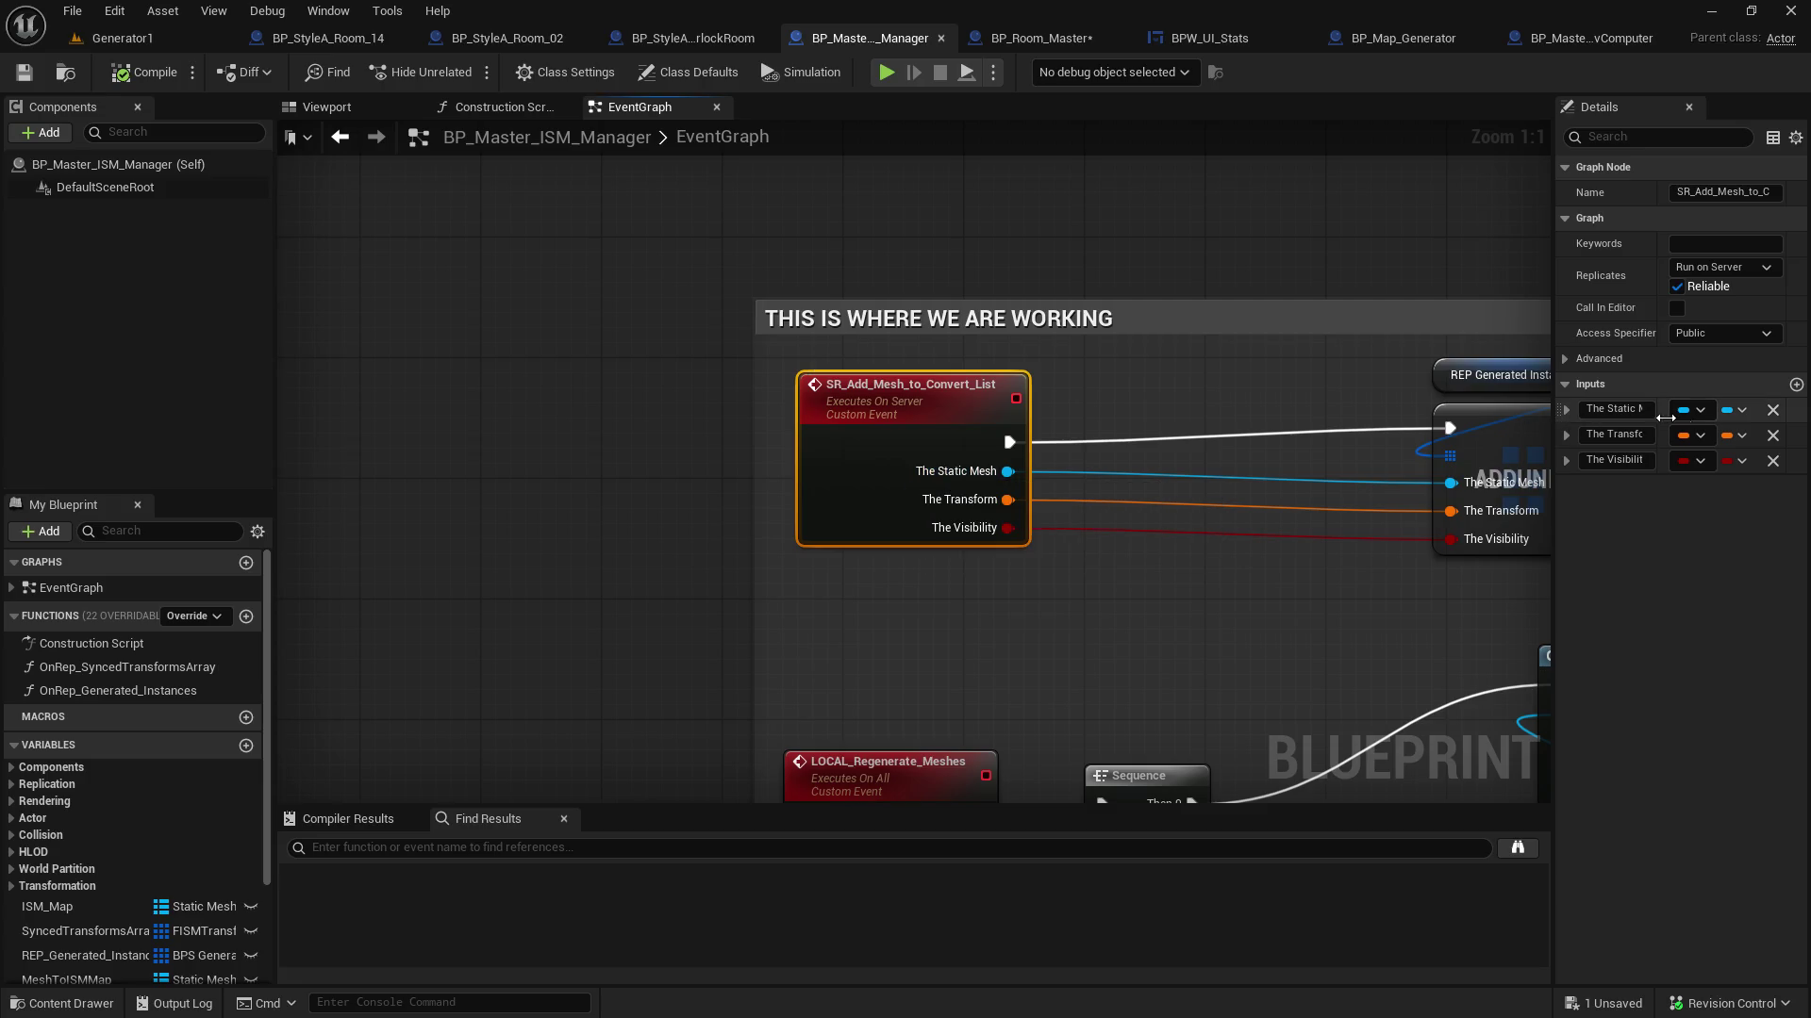
click(1700, 411)
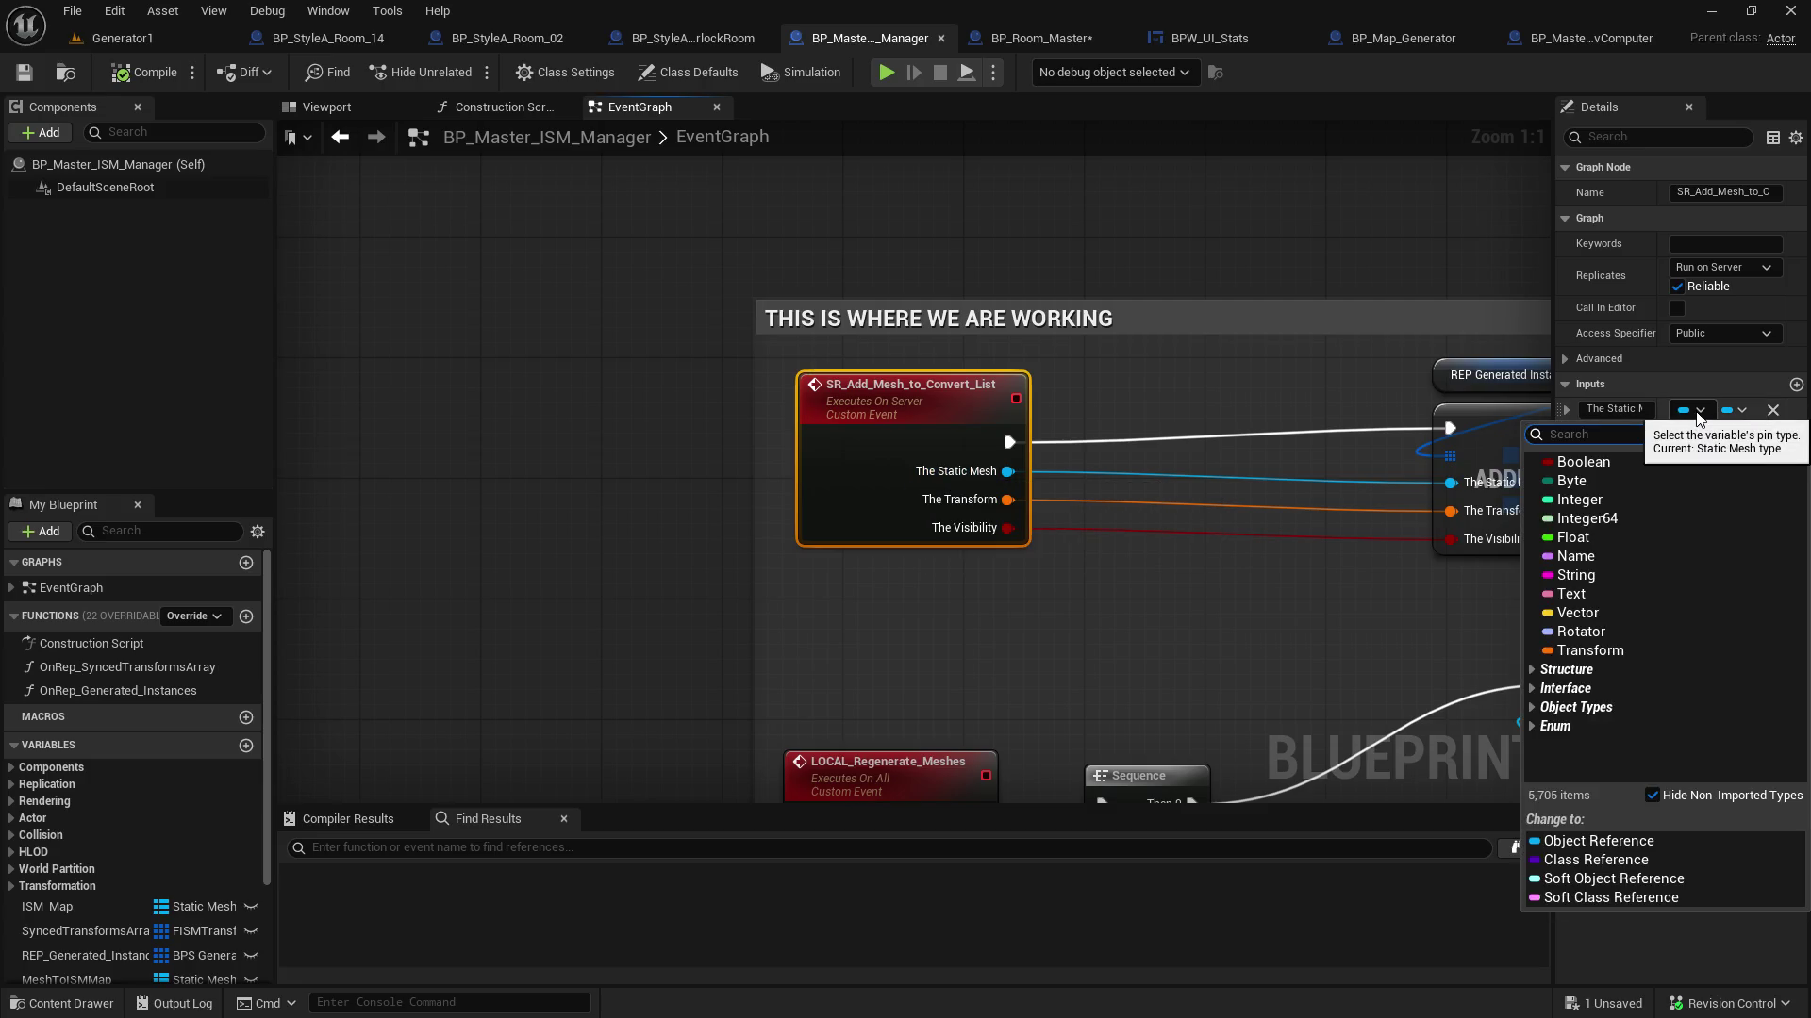
click(1205, 539)
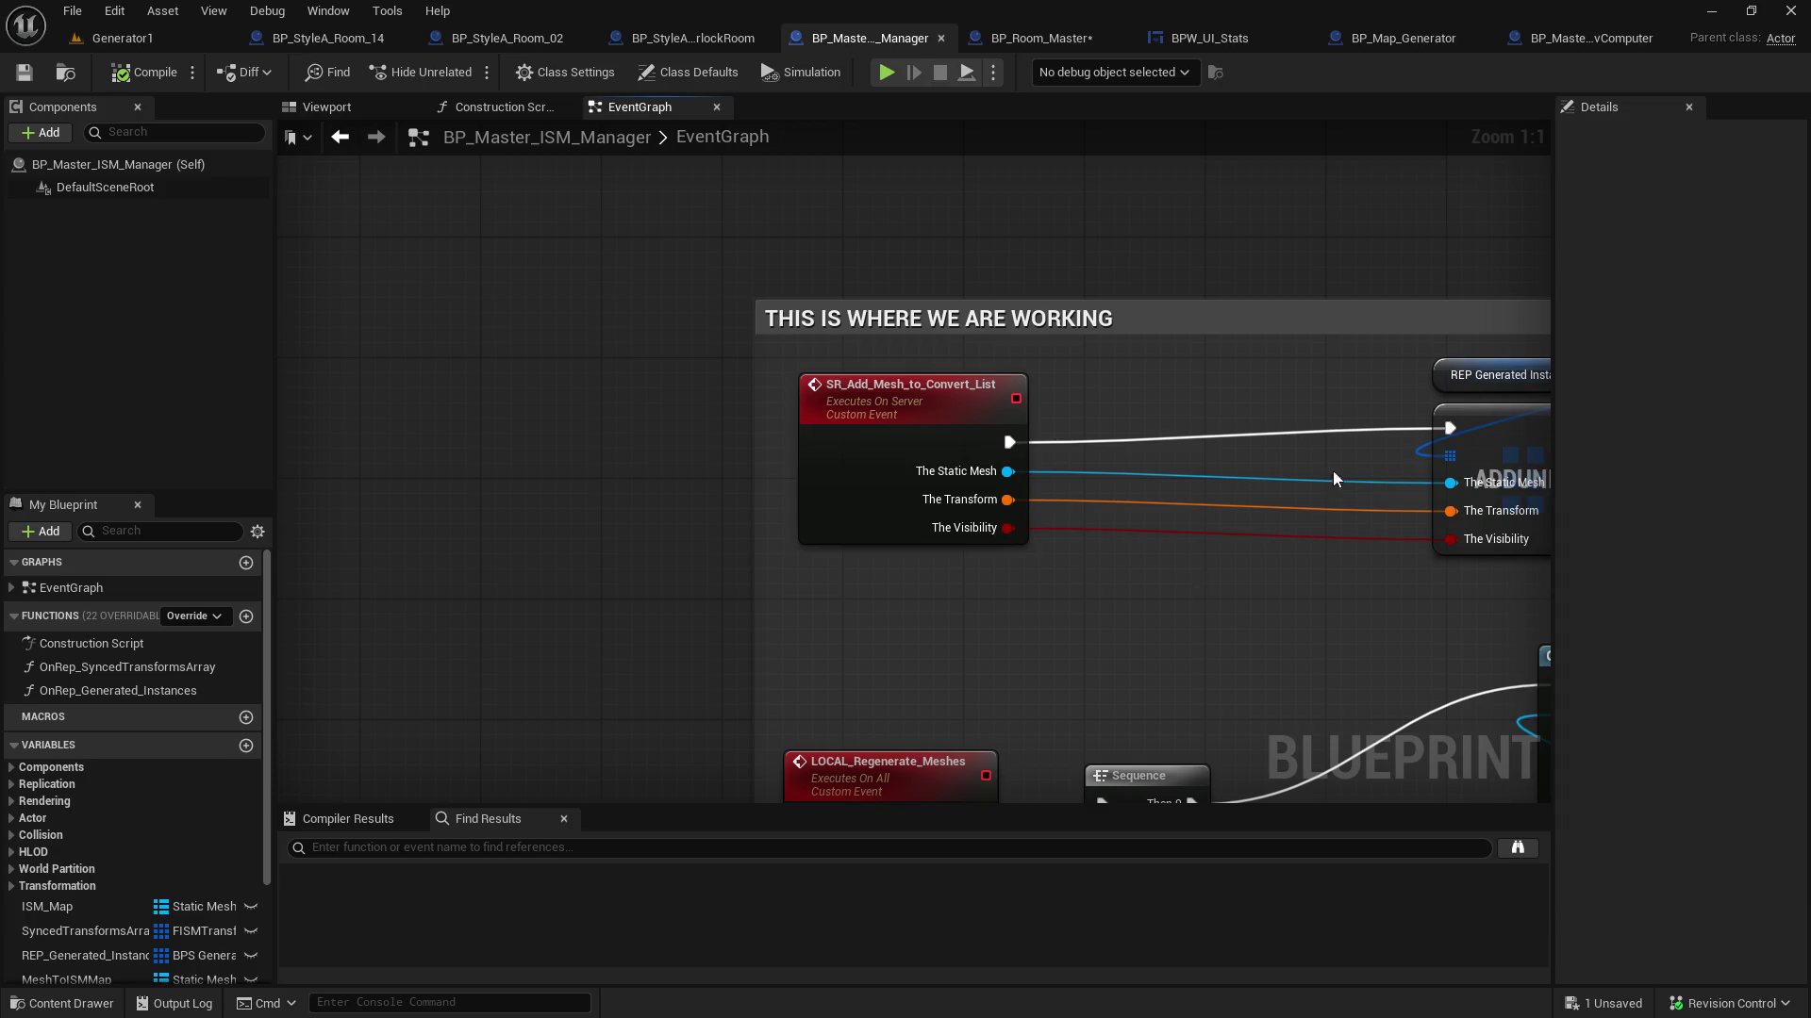
click(982, 453)
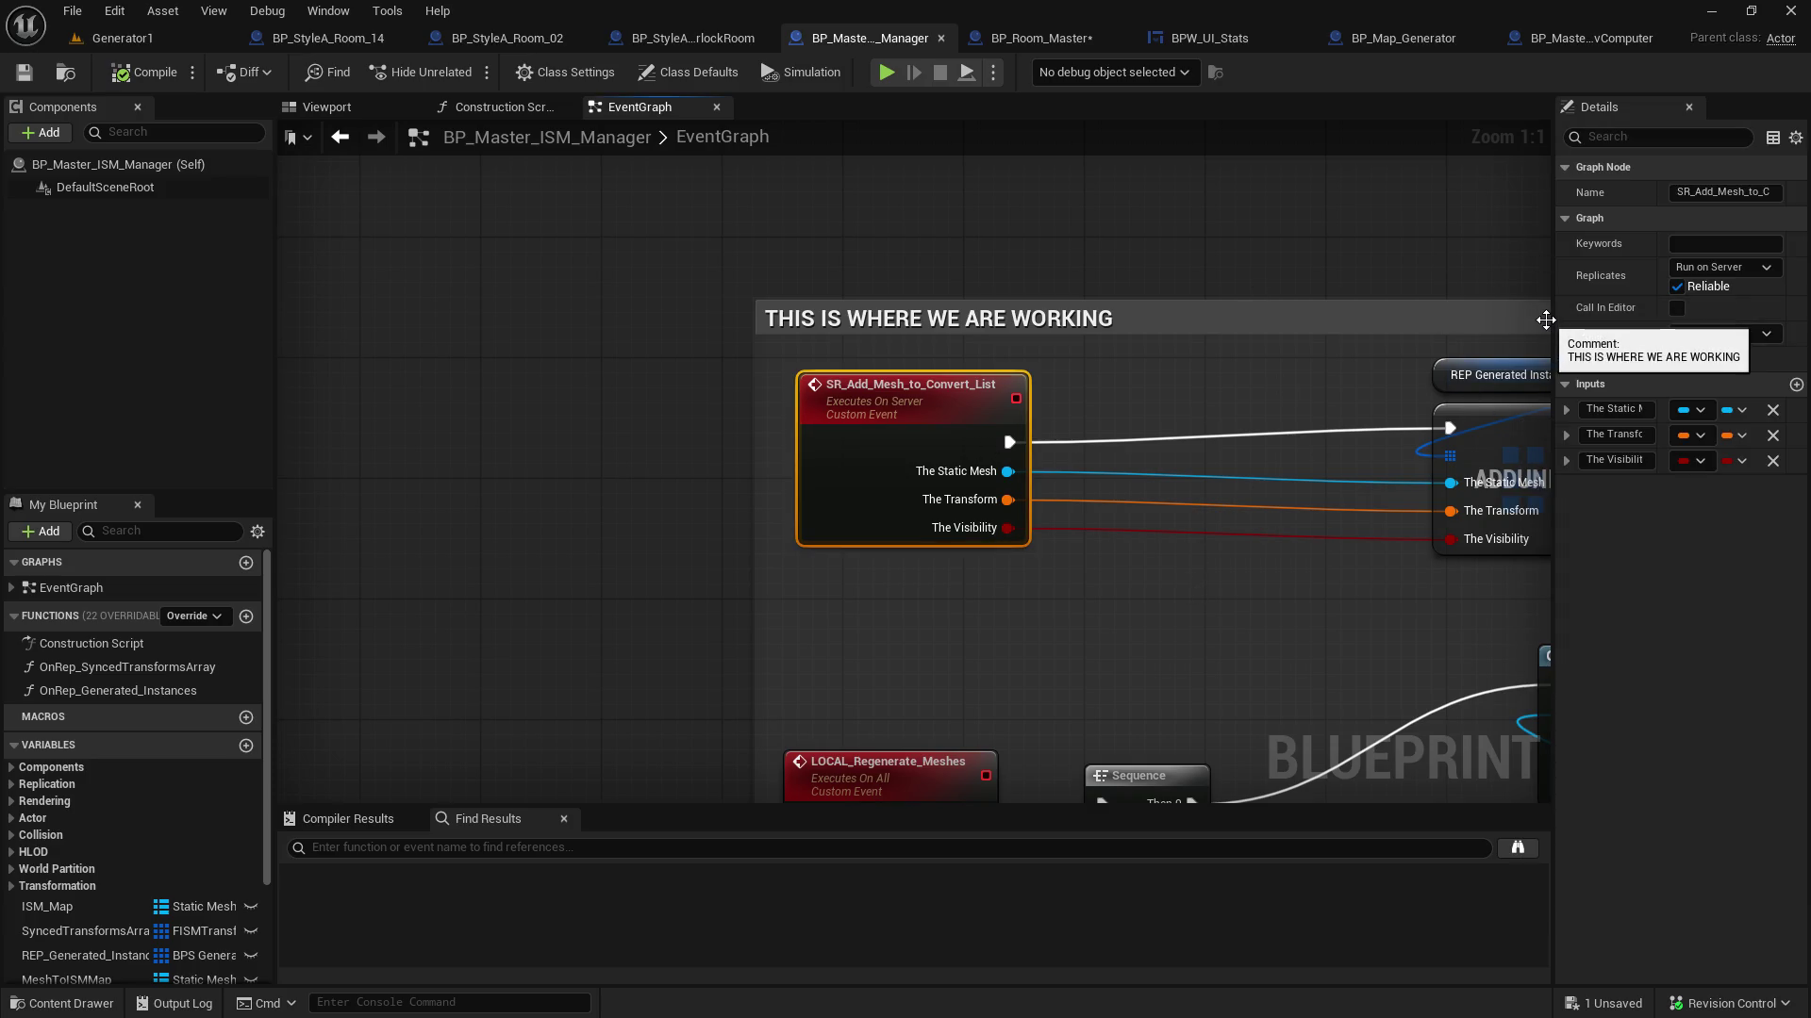
mouse_move(1553, 320)
mouse_down()
mouse_move(1063, 337)
mouse_move(1649, 338)
mouse_move(1589, 337)
mouse_up()
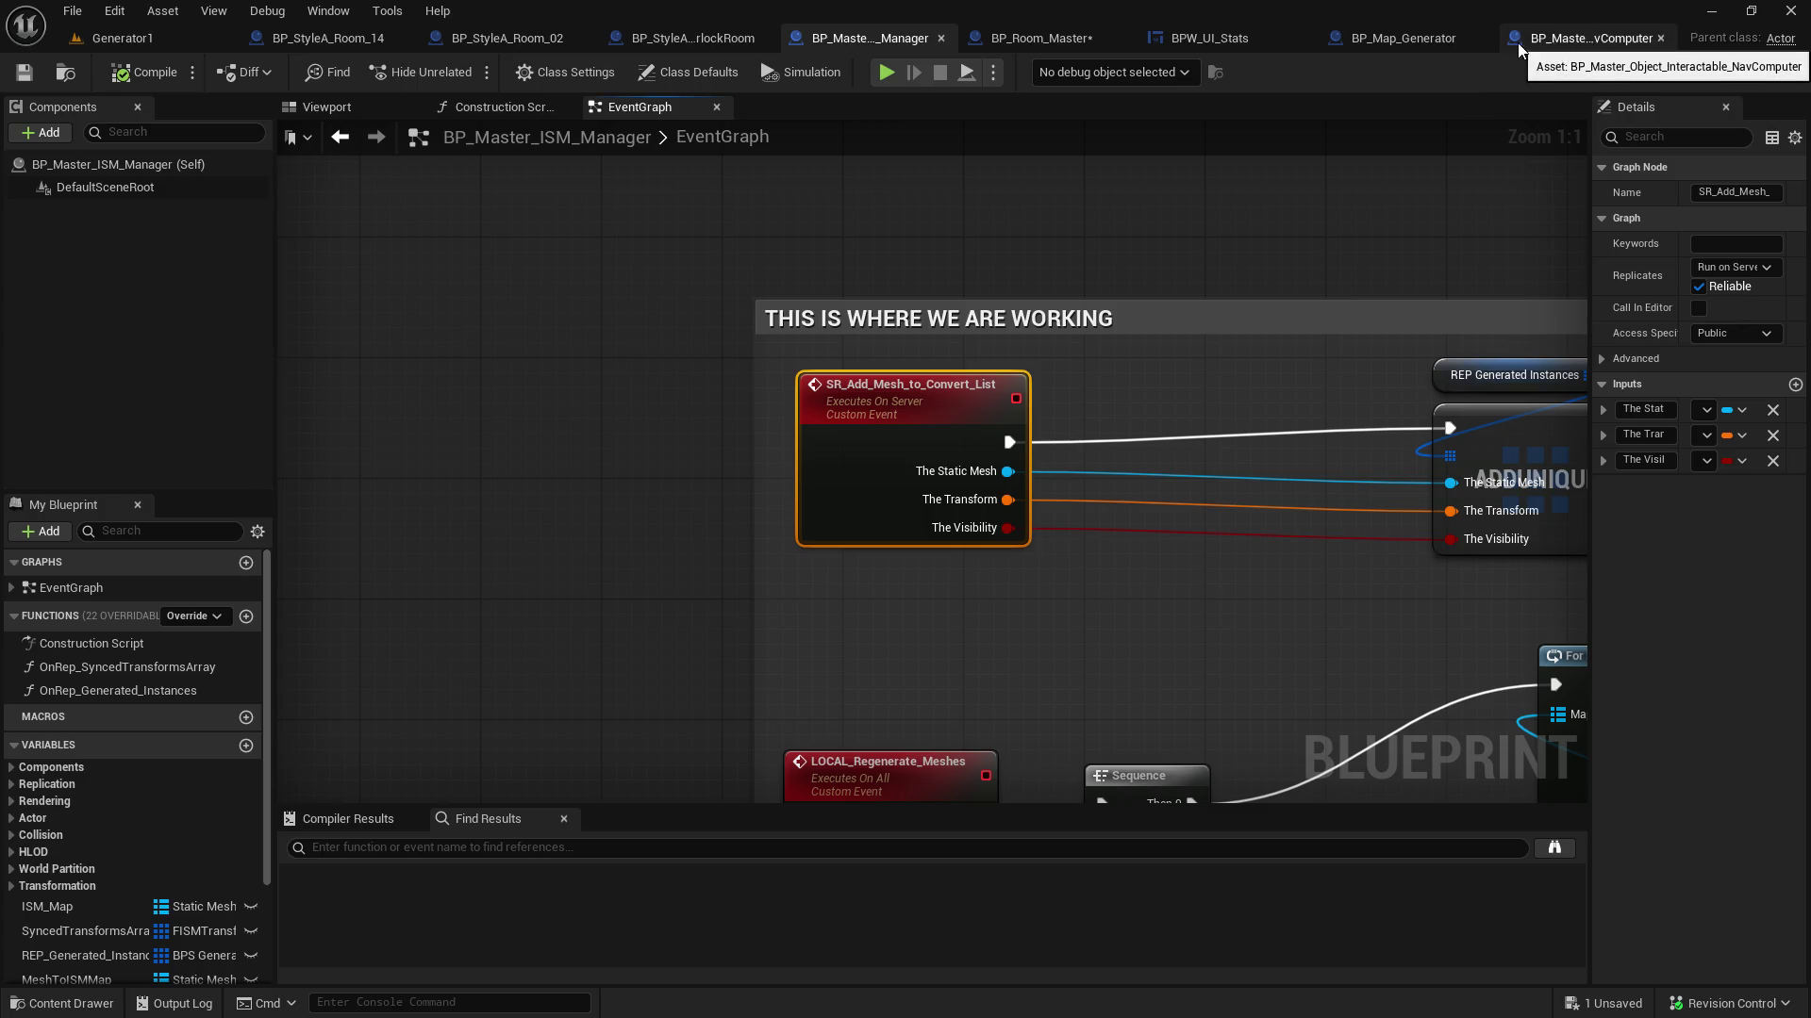
click(1424, 38)
mouse_move(894, 419)
mouse_down()
mouse_move(925, 403)
mouse_move(925, 500)
mouse_move(537, 485)
mouse_move(560, 471)
mouse_up()
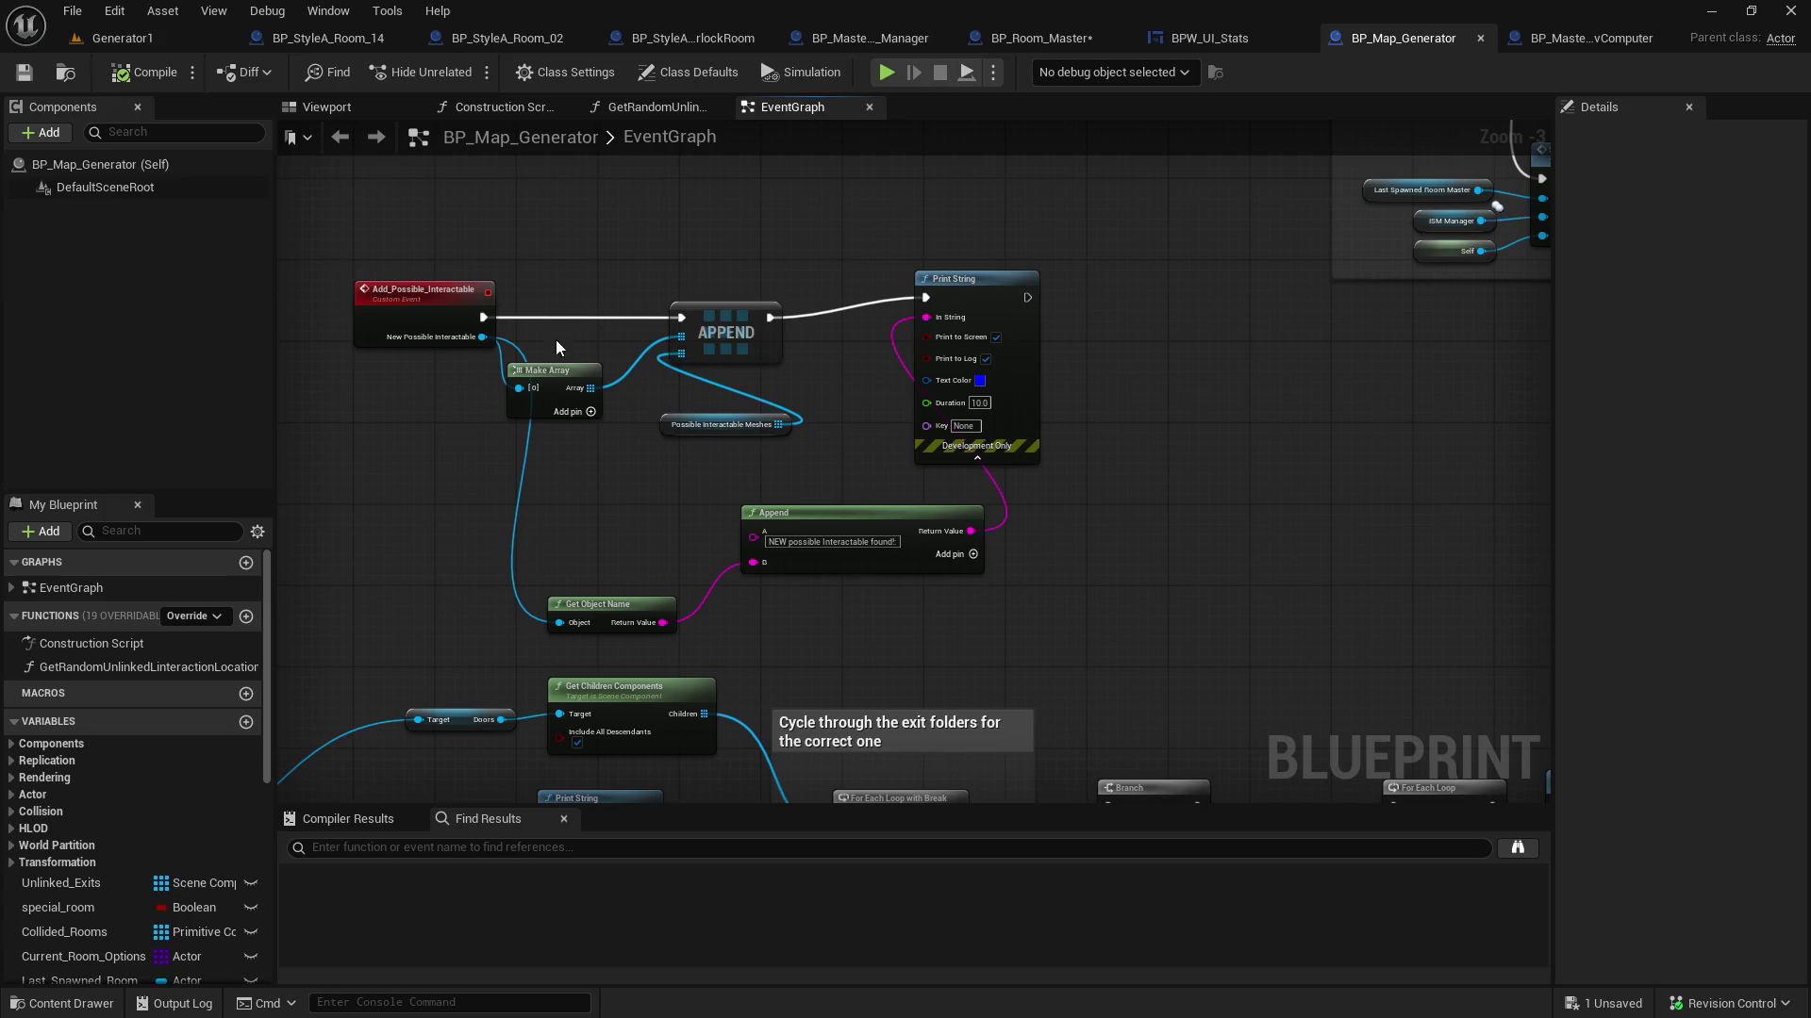
Break New Possible Interactable's links and retype it as a Static Mesh Object Reference
alt+click(482, 336)
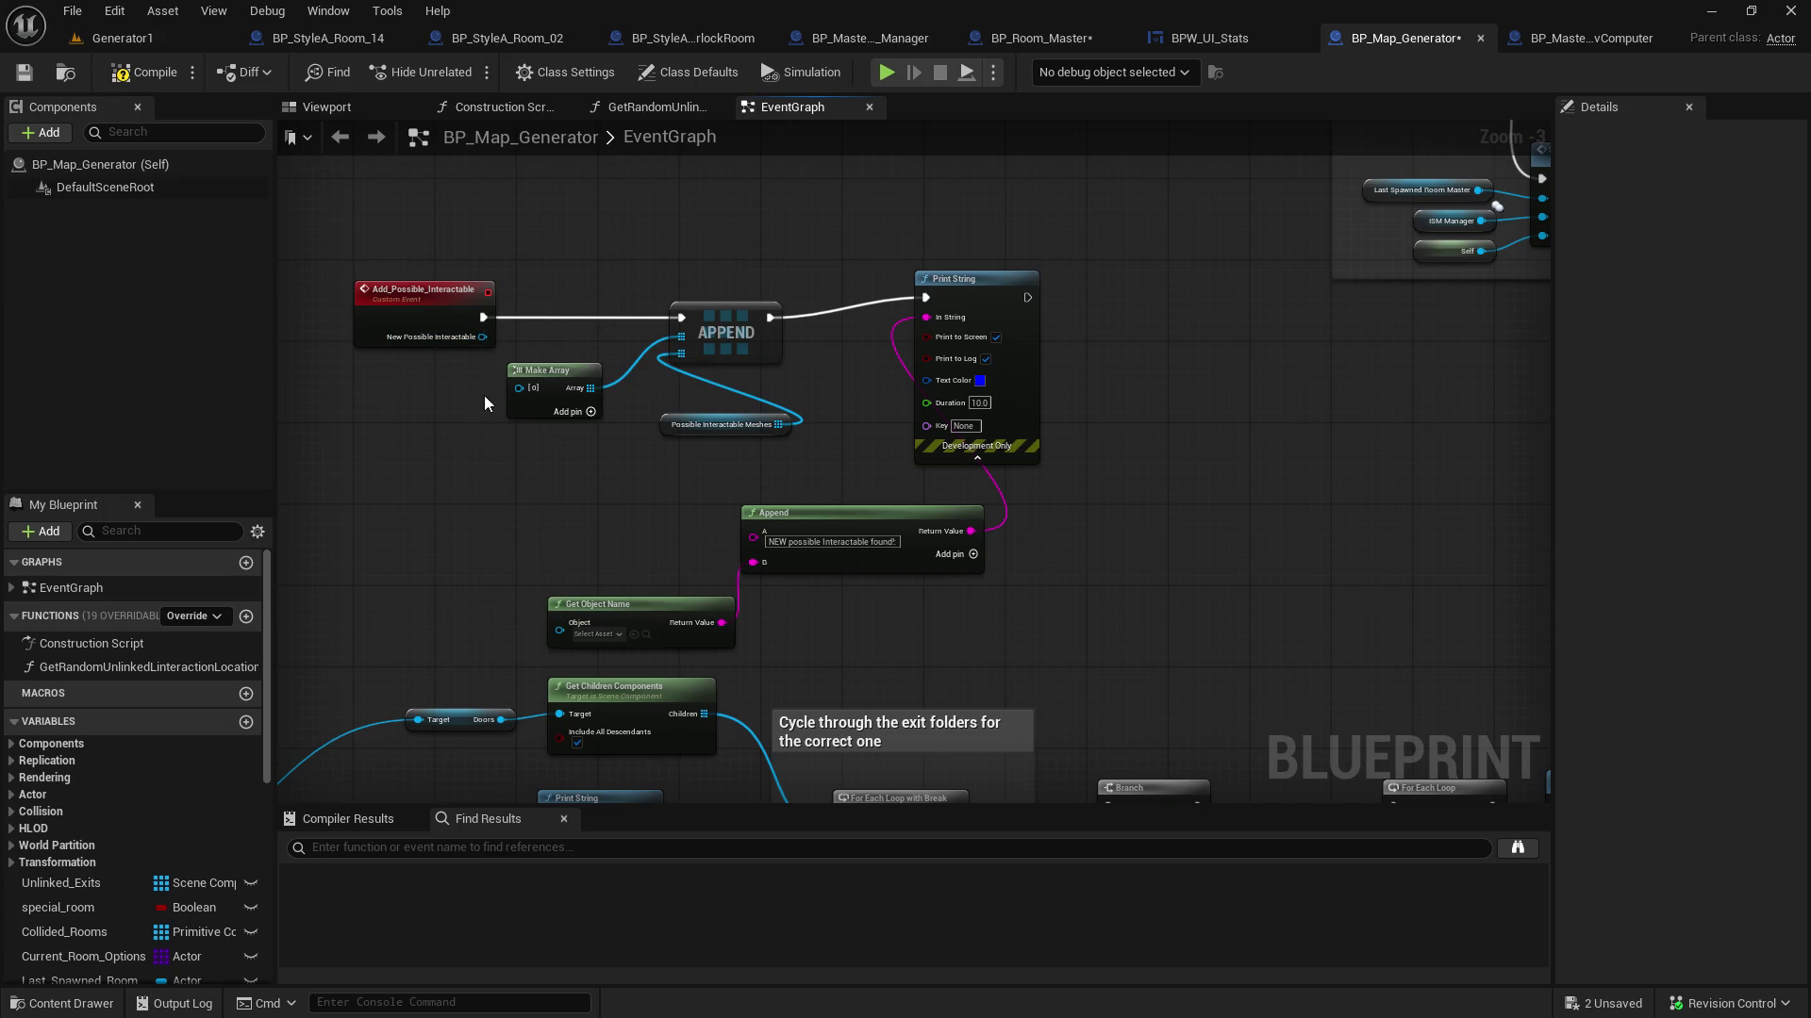
click(443, 343)
click(1699, 409)
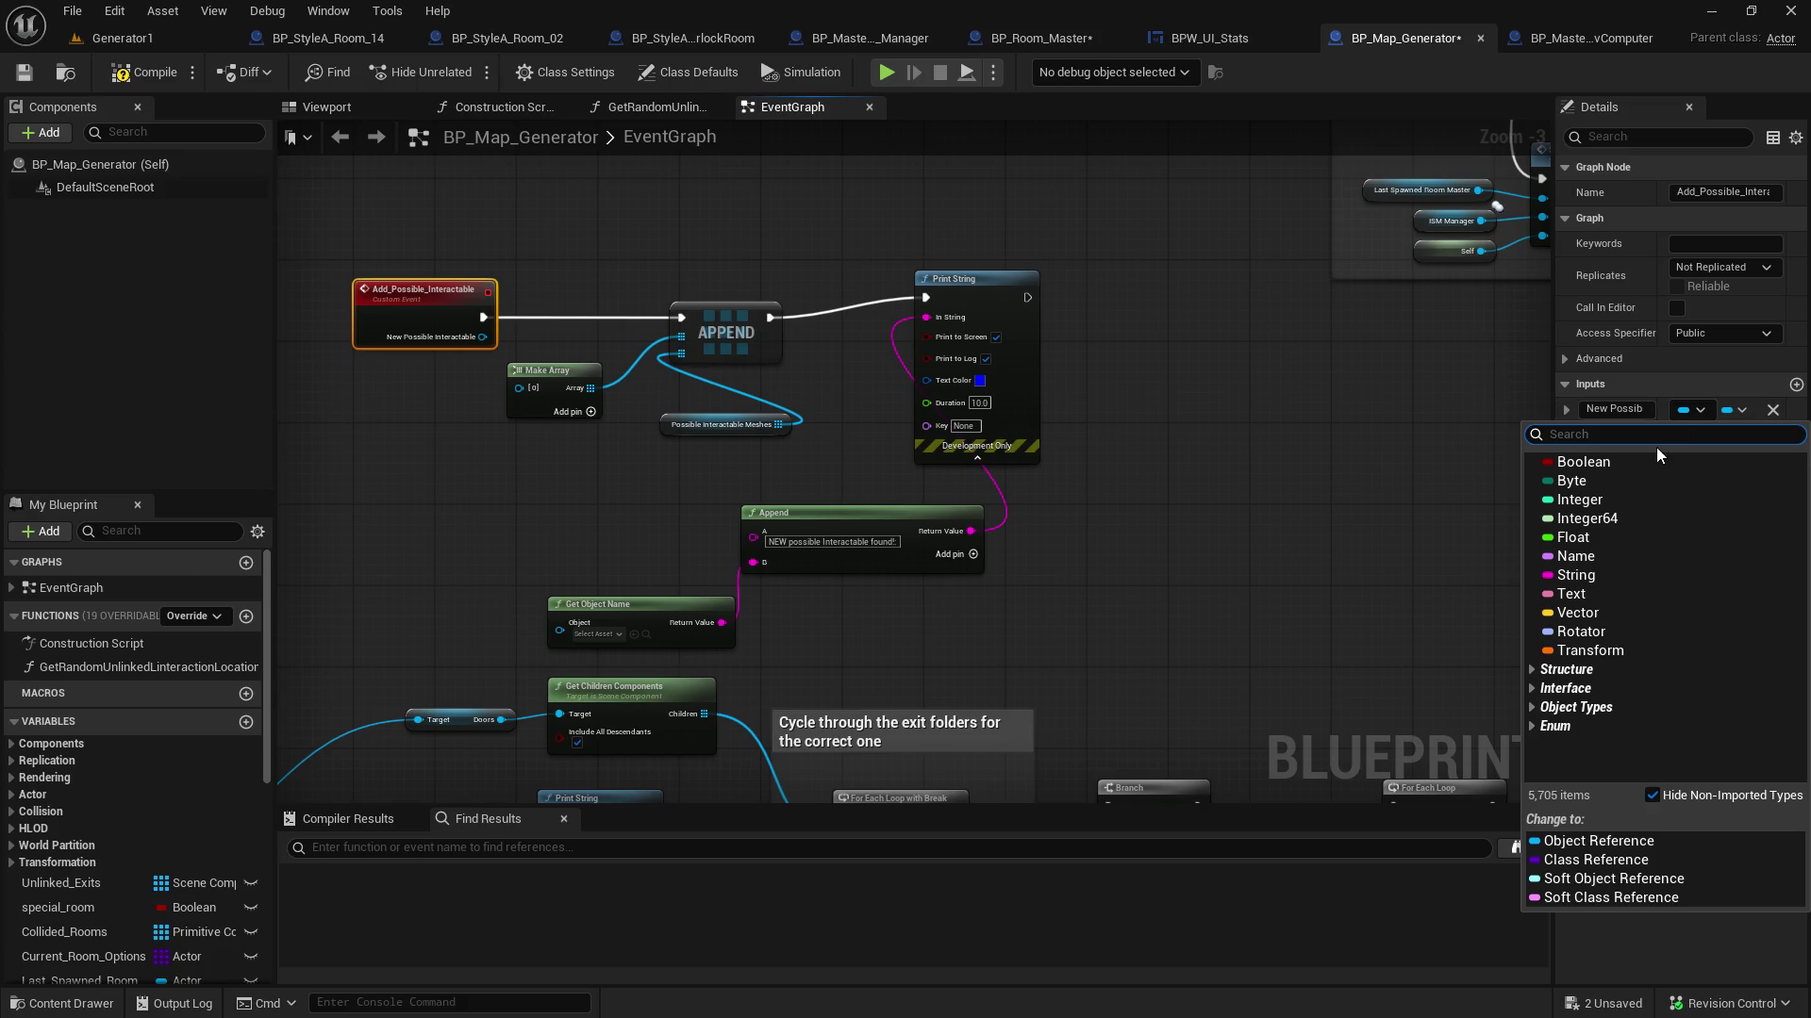
text(static mesh)
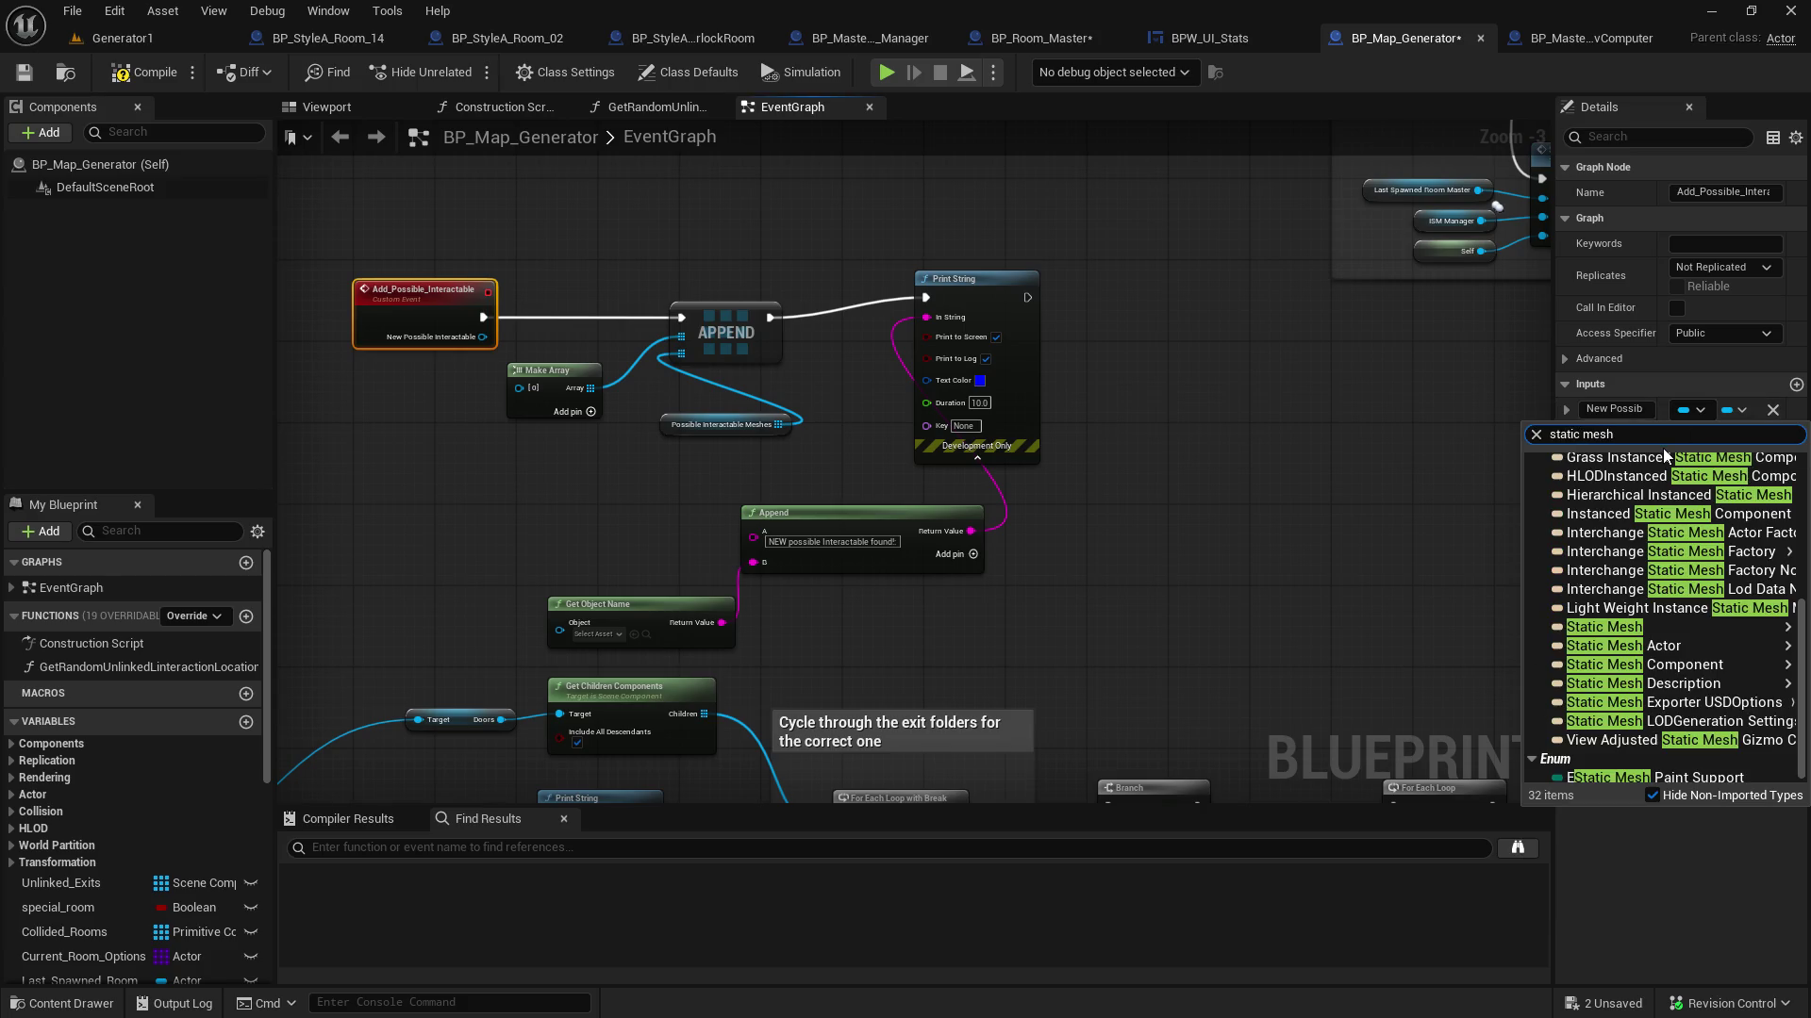
mouse_move(1578, 637)
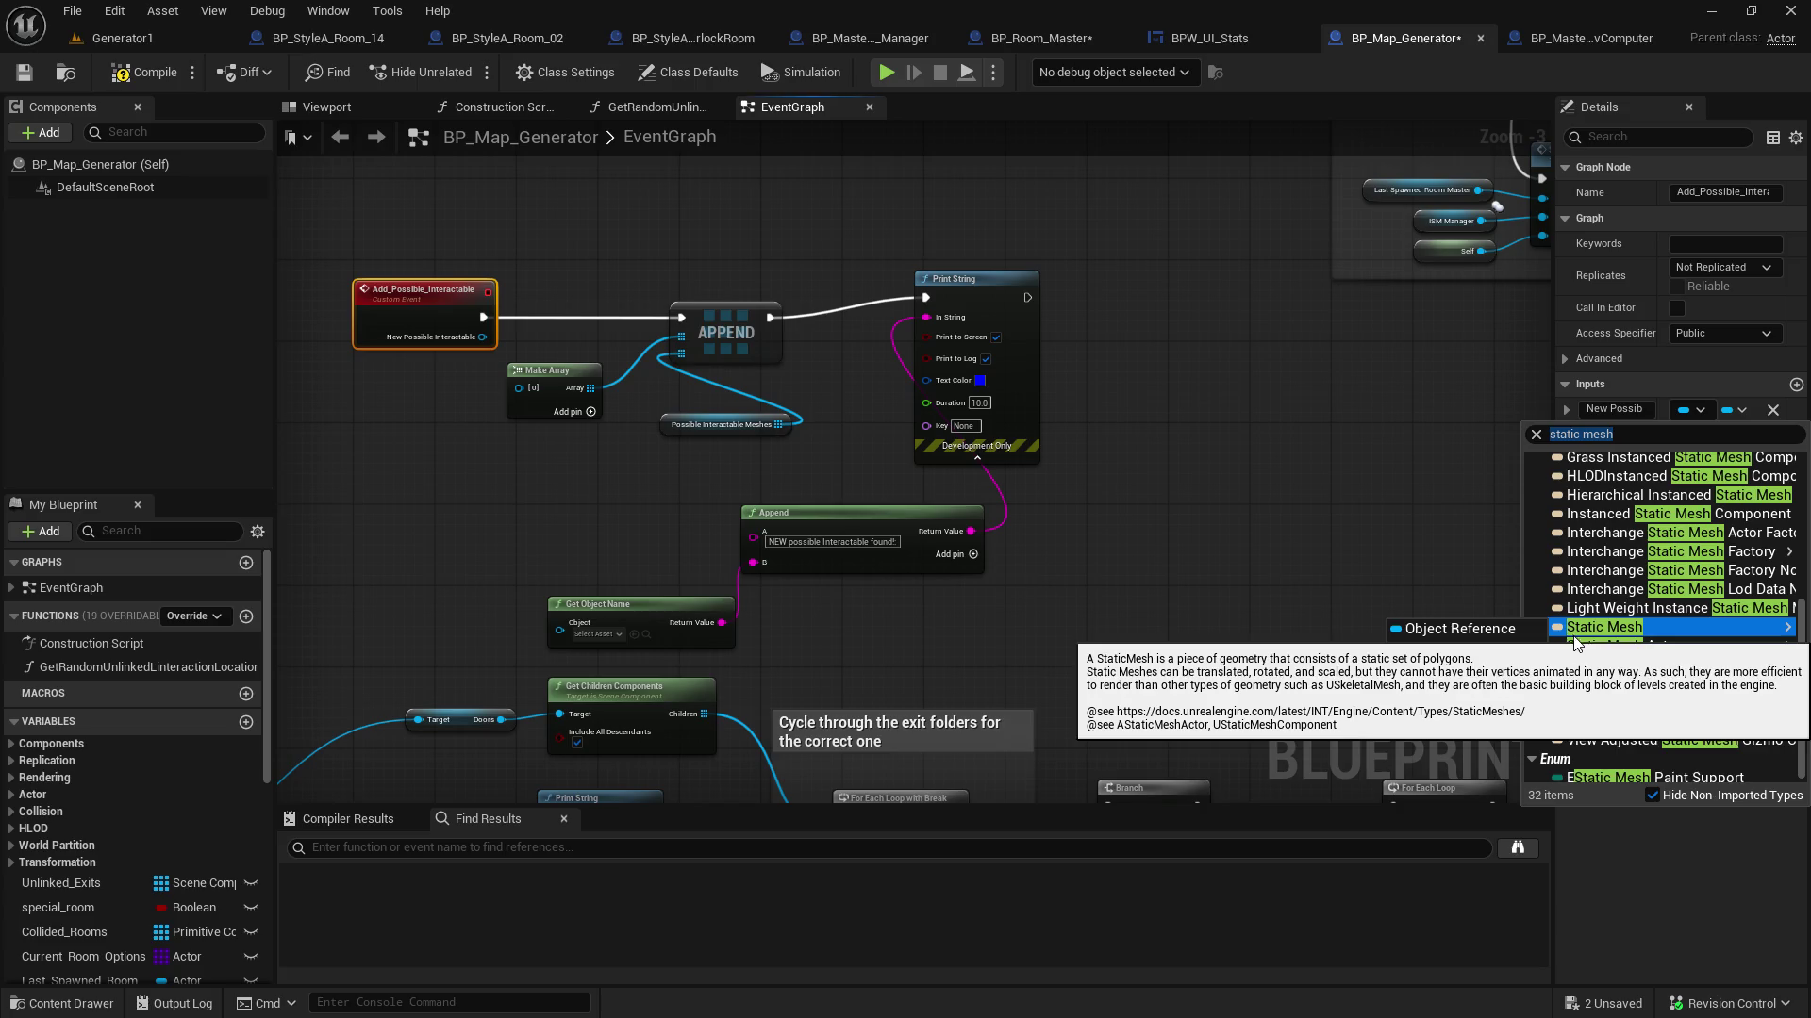
click(1471, 630)
scroll(159, 874, down, 4)
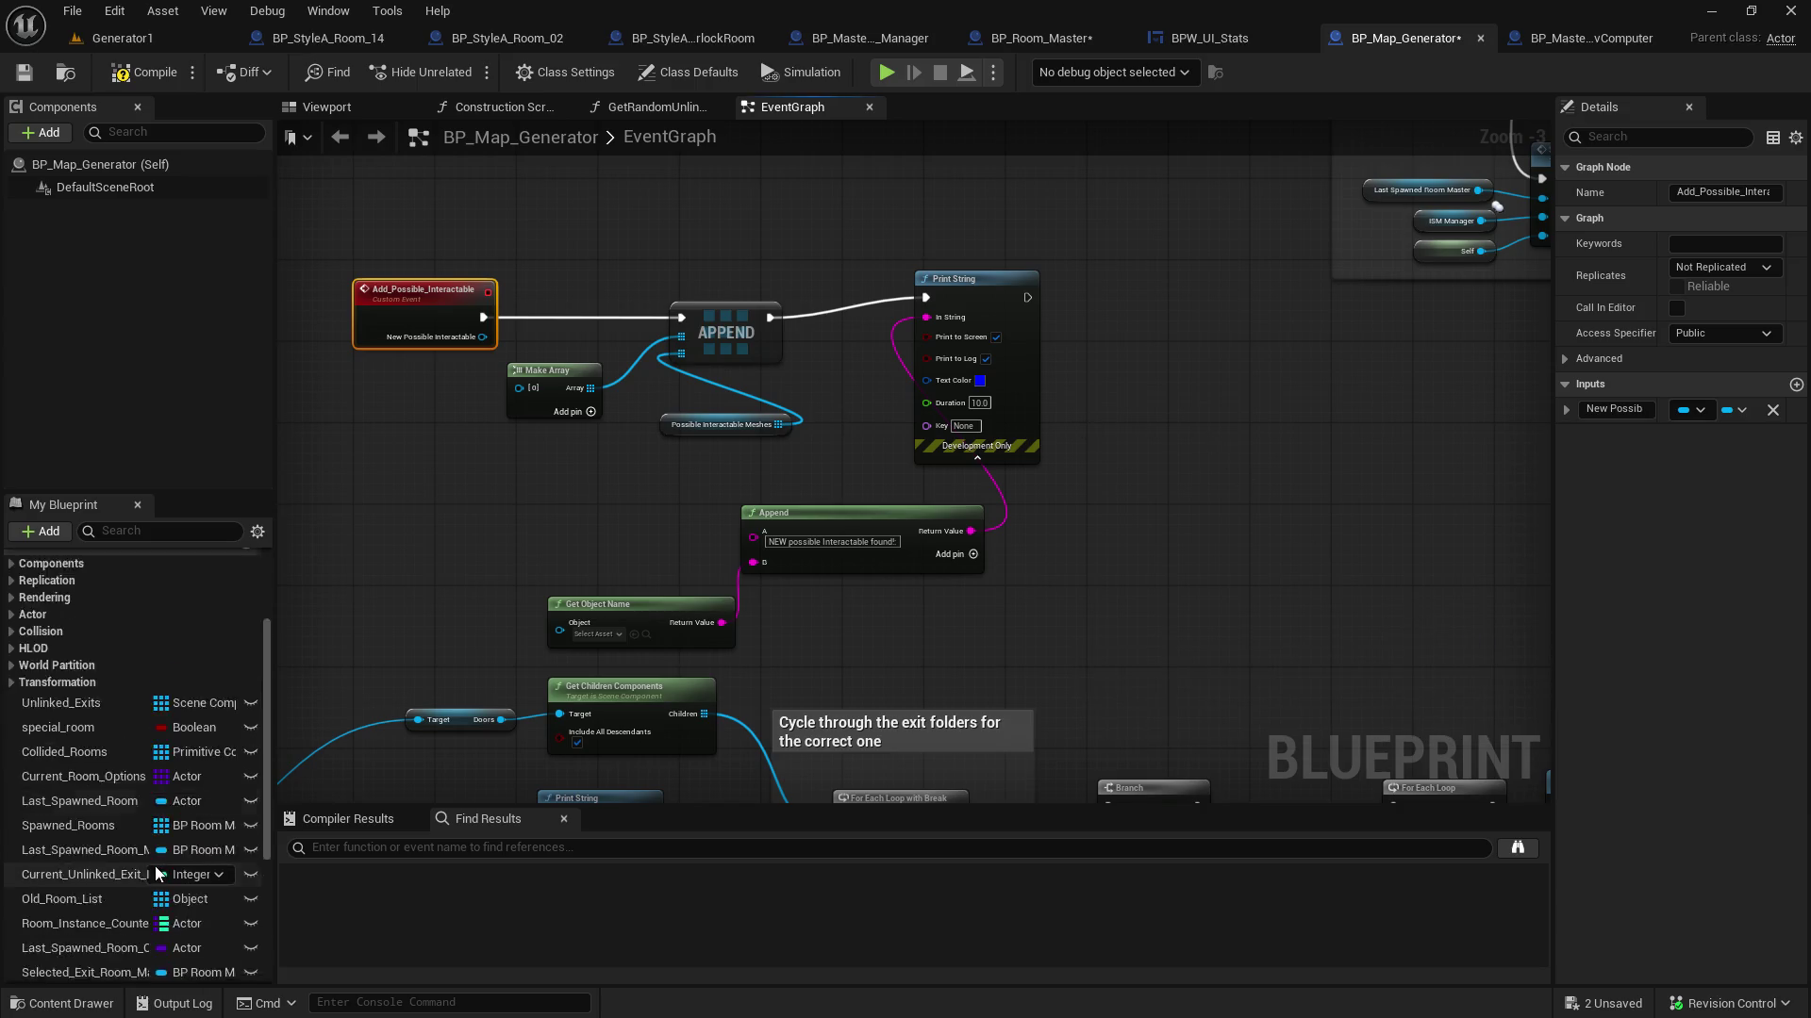
scroll(158, 874, down, 5)
Try retyping Possible_Interactable_Meshes as Static Mesh Object Reference, dismissing the confirmation
click(142, 926)
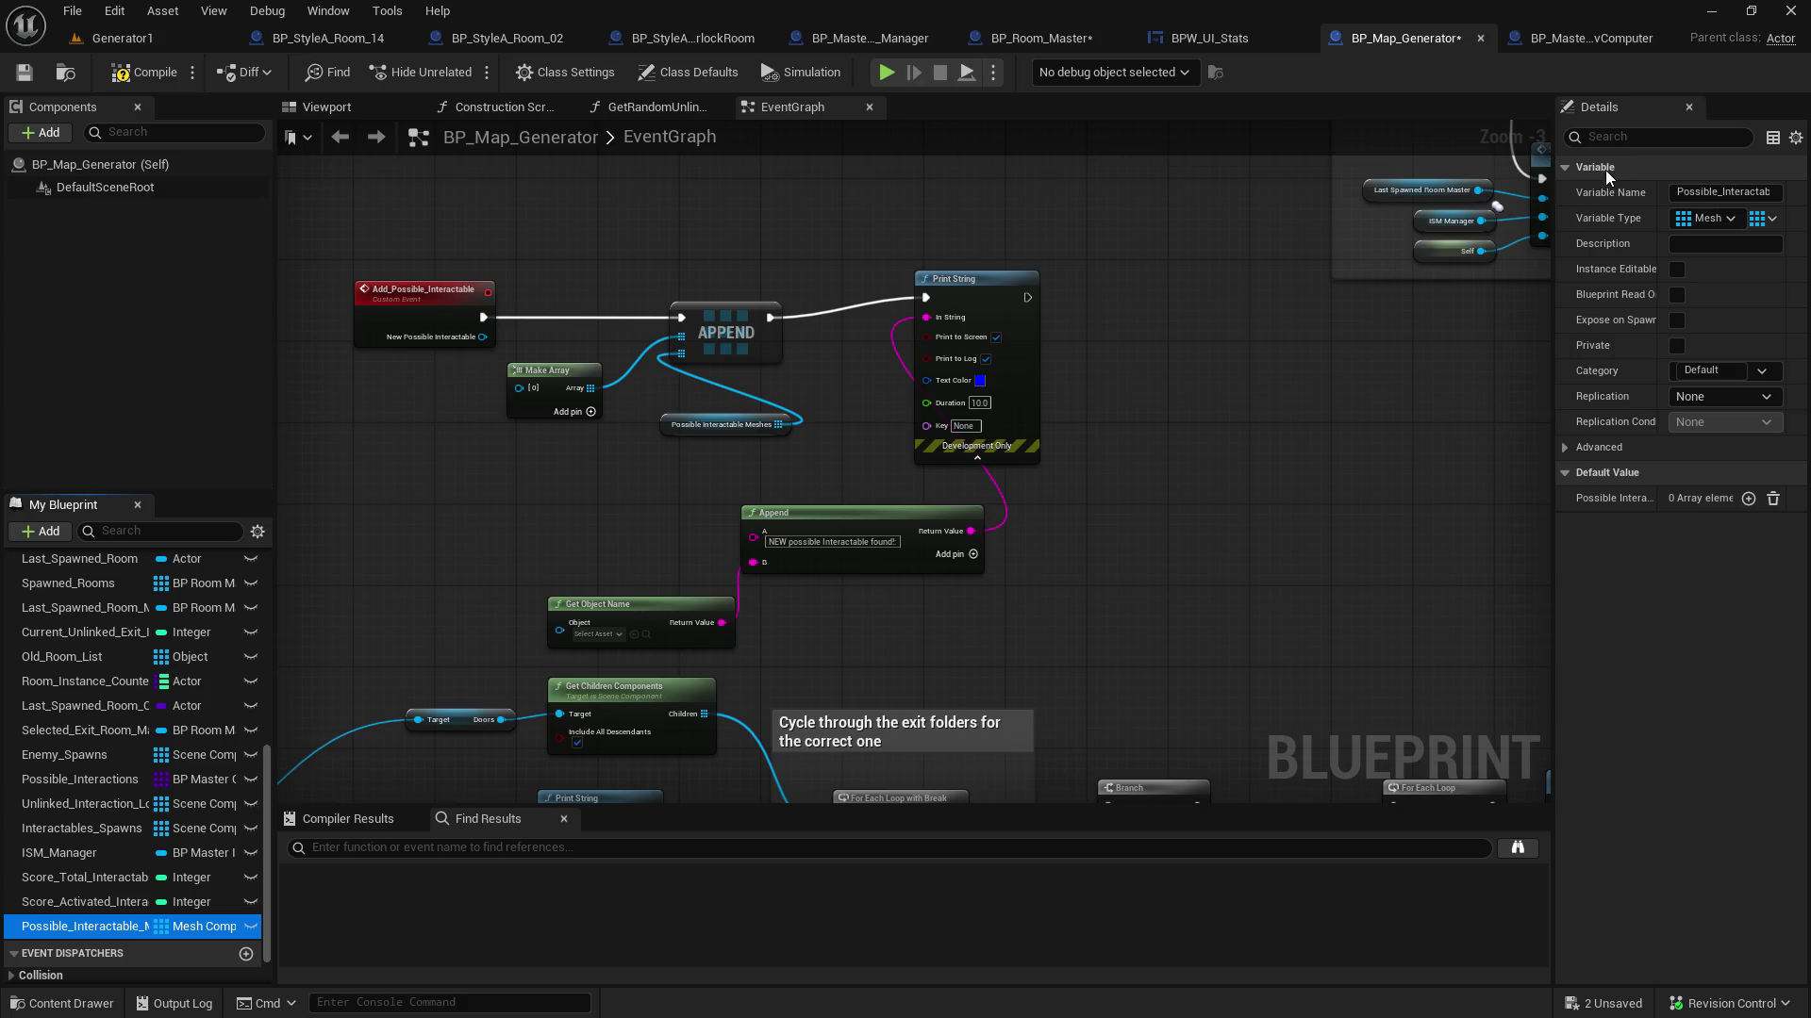
click(1719, 217)
text(static mesh)
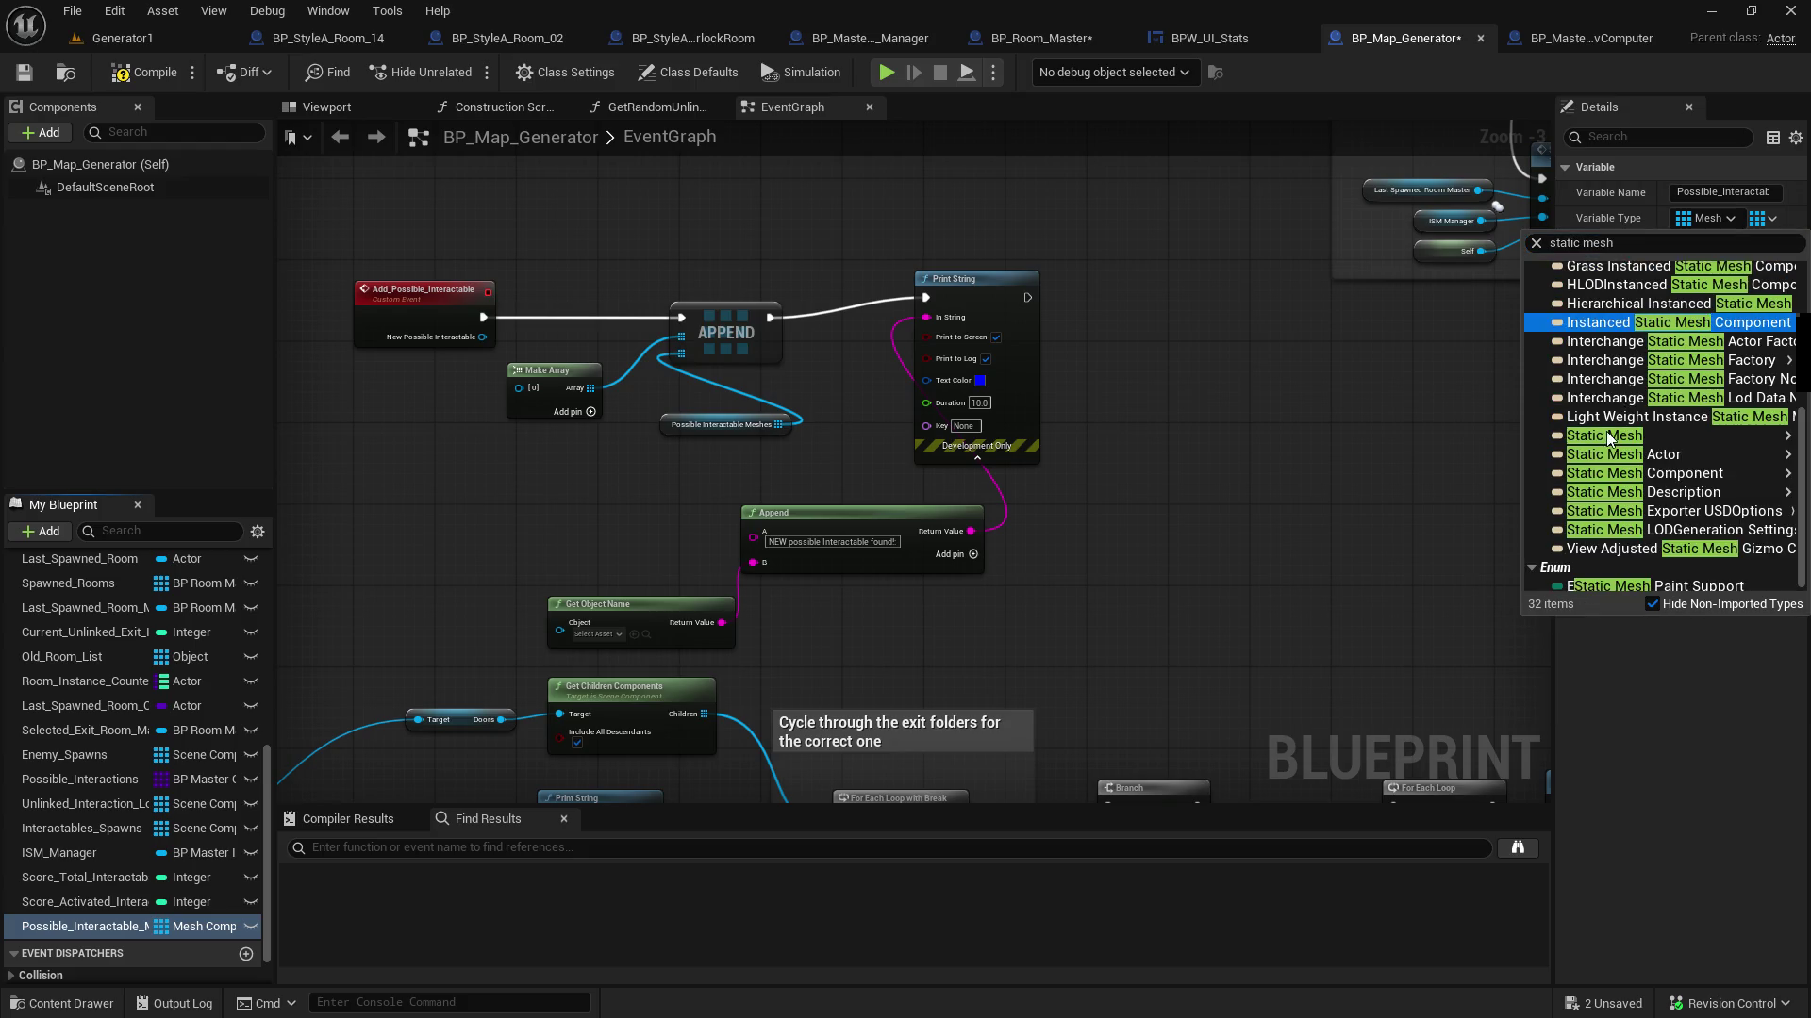
mouse_move(1603, 436)
click(1460, 438)
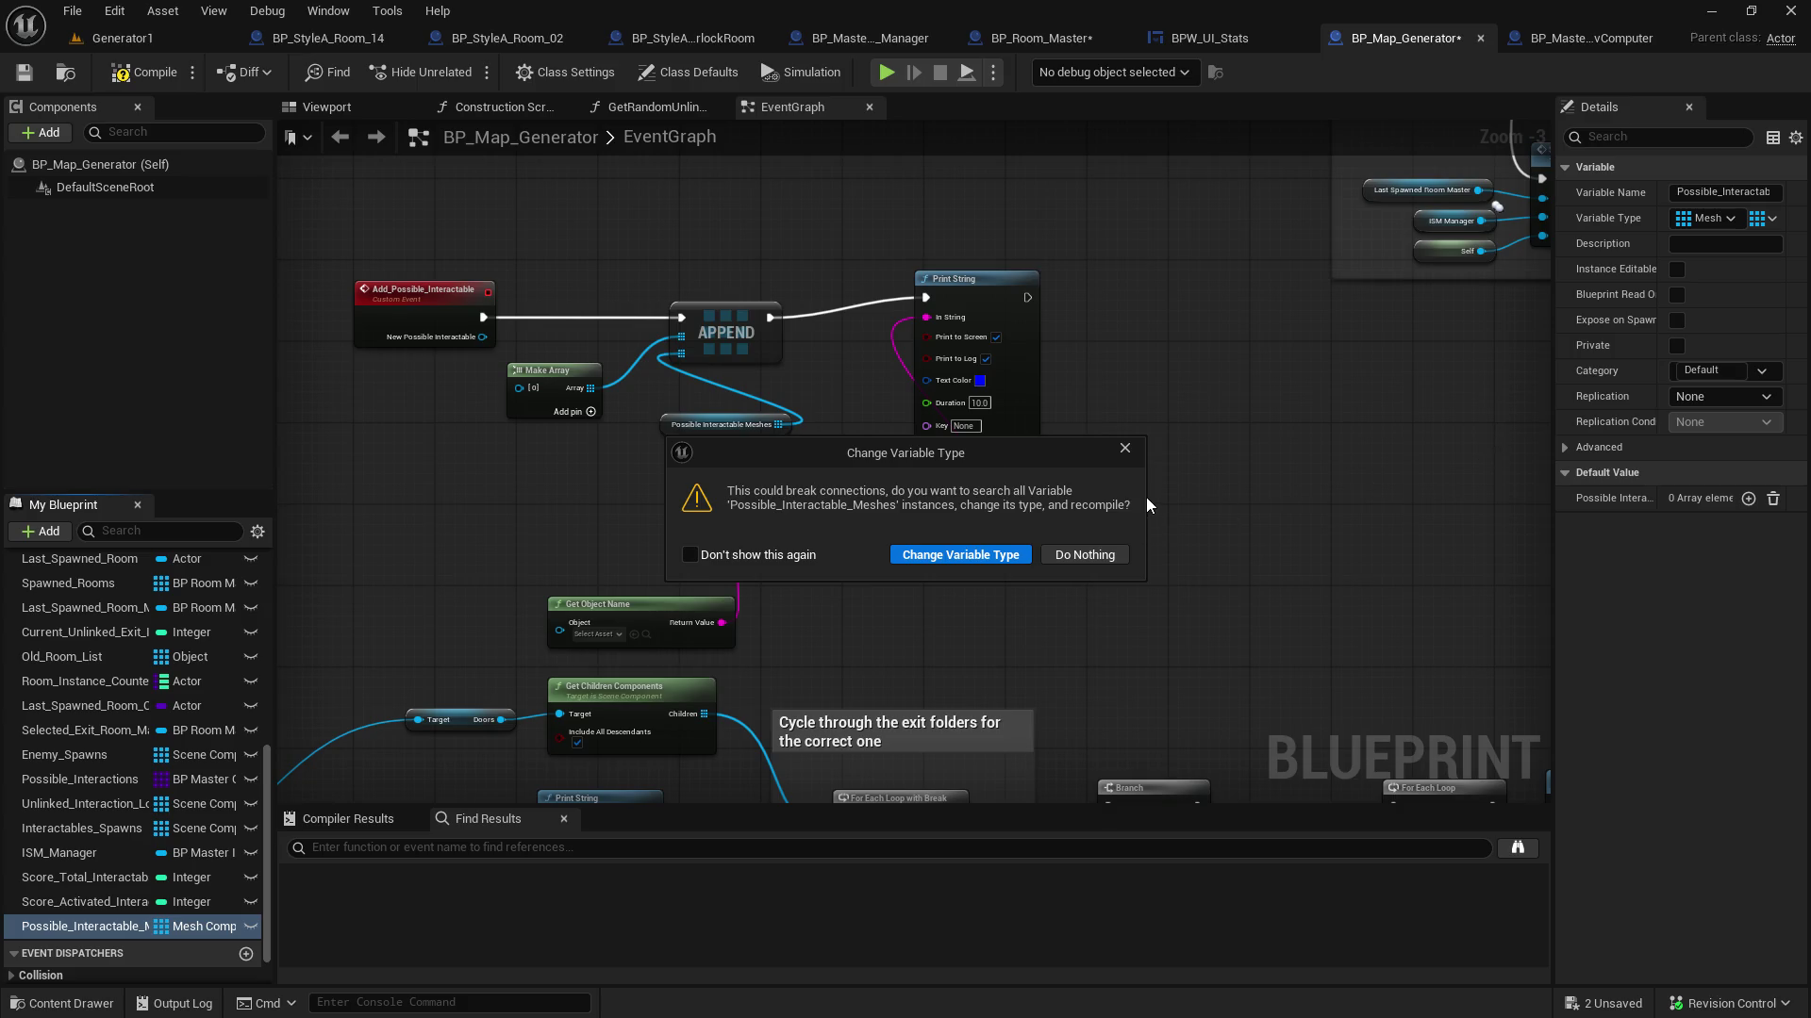
click(1124, 450)
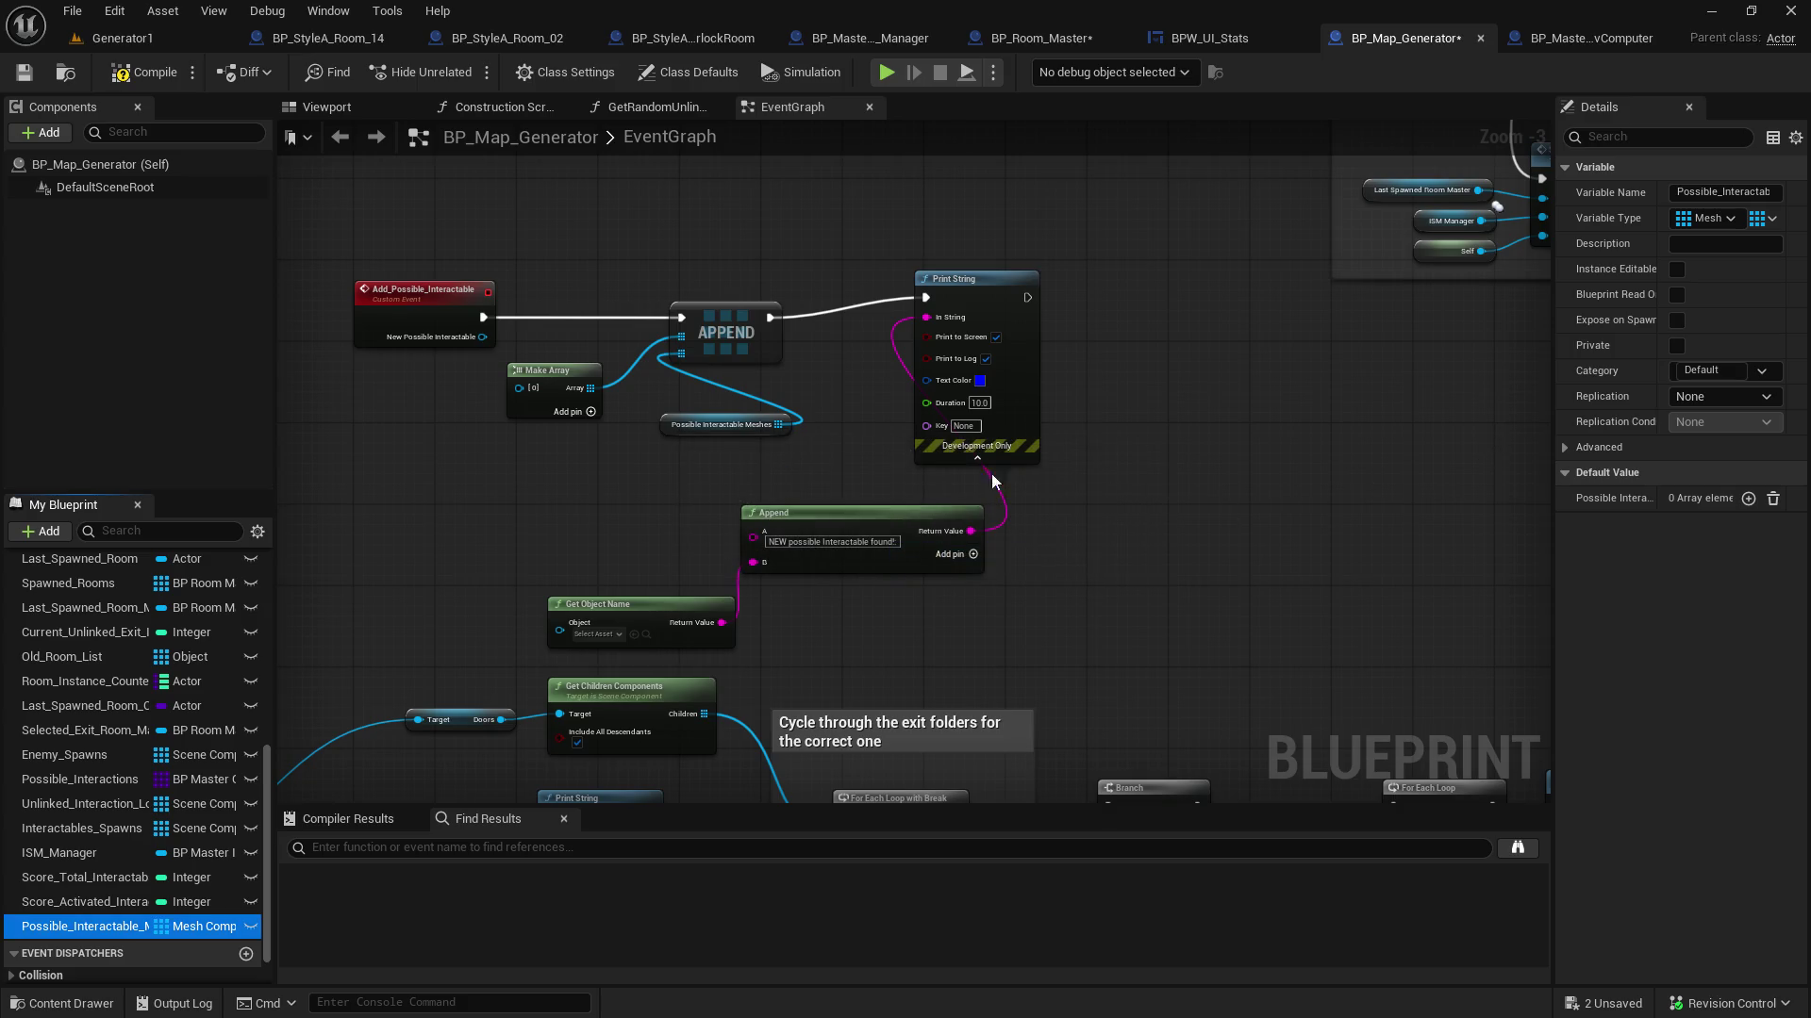
Unhook both APPEND inputs, then retype Possible_Interactable_Meshes as Static Mesh Object Reference and confirm
alt+click(680, 337)
alt+click(681, 354)
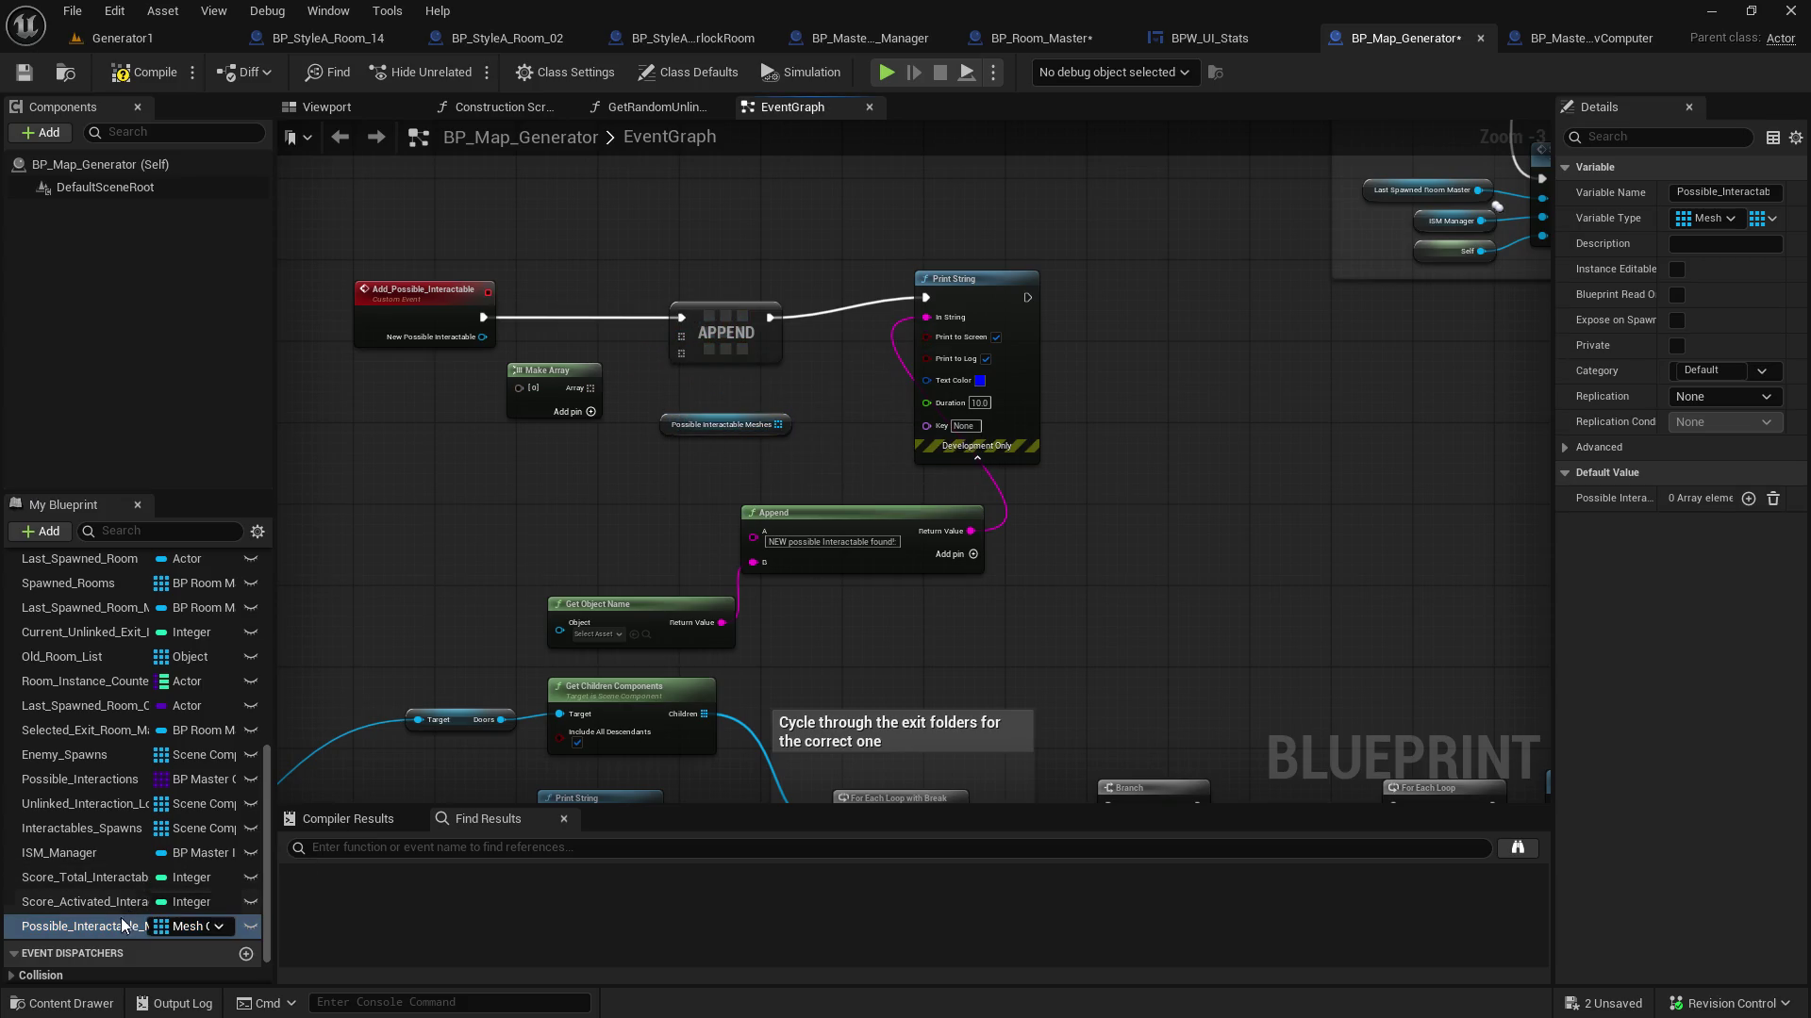
click(1718, 220)
text(static mesh)
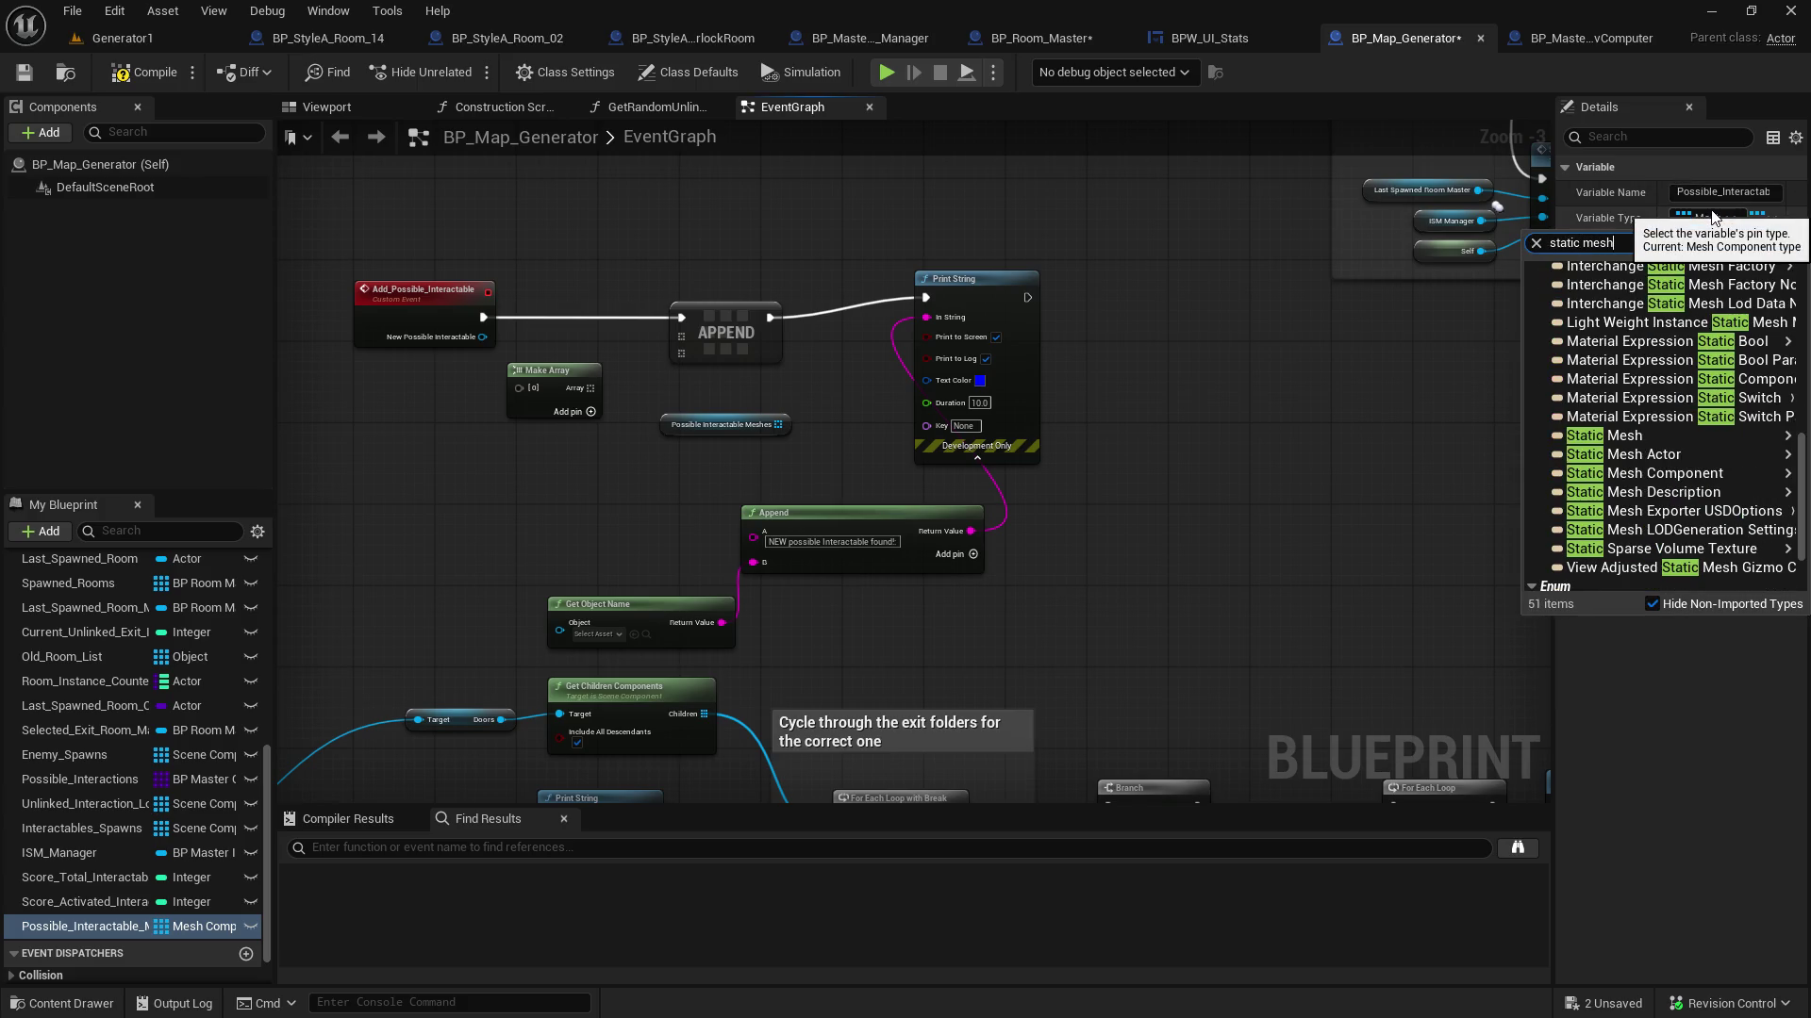
mouse_move(1682, 416)
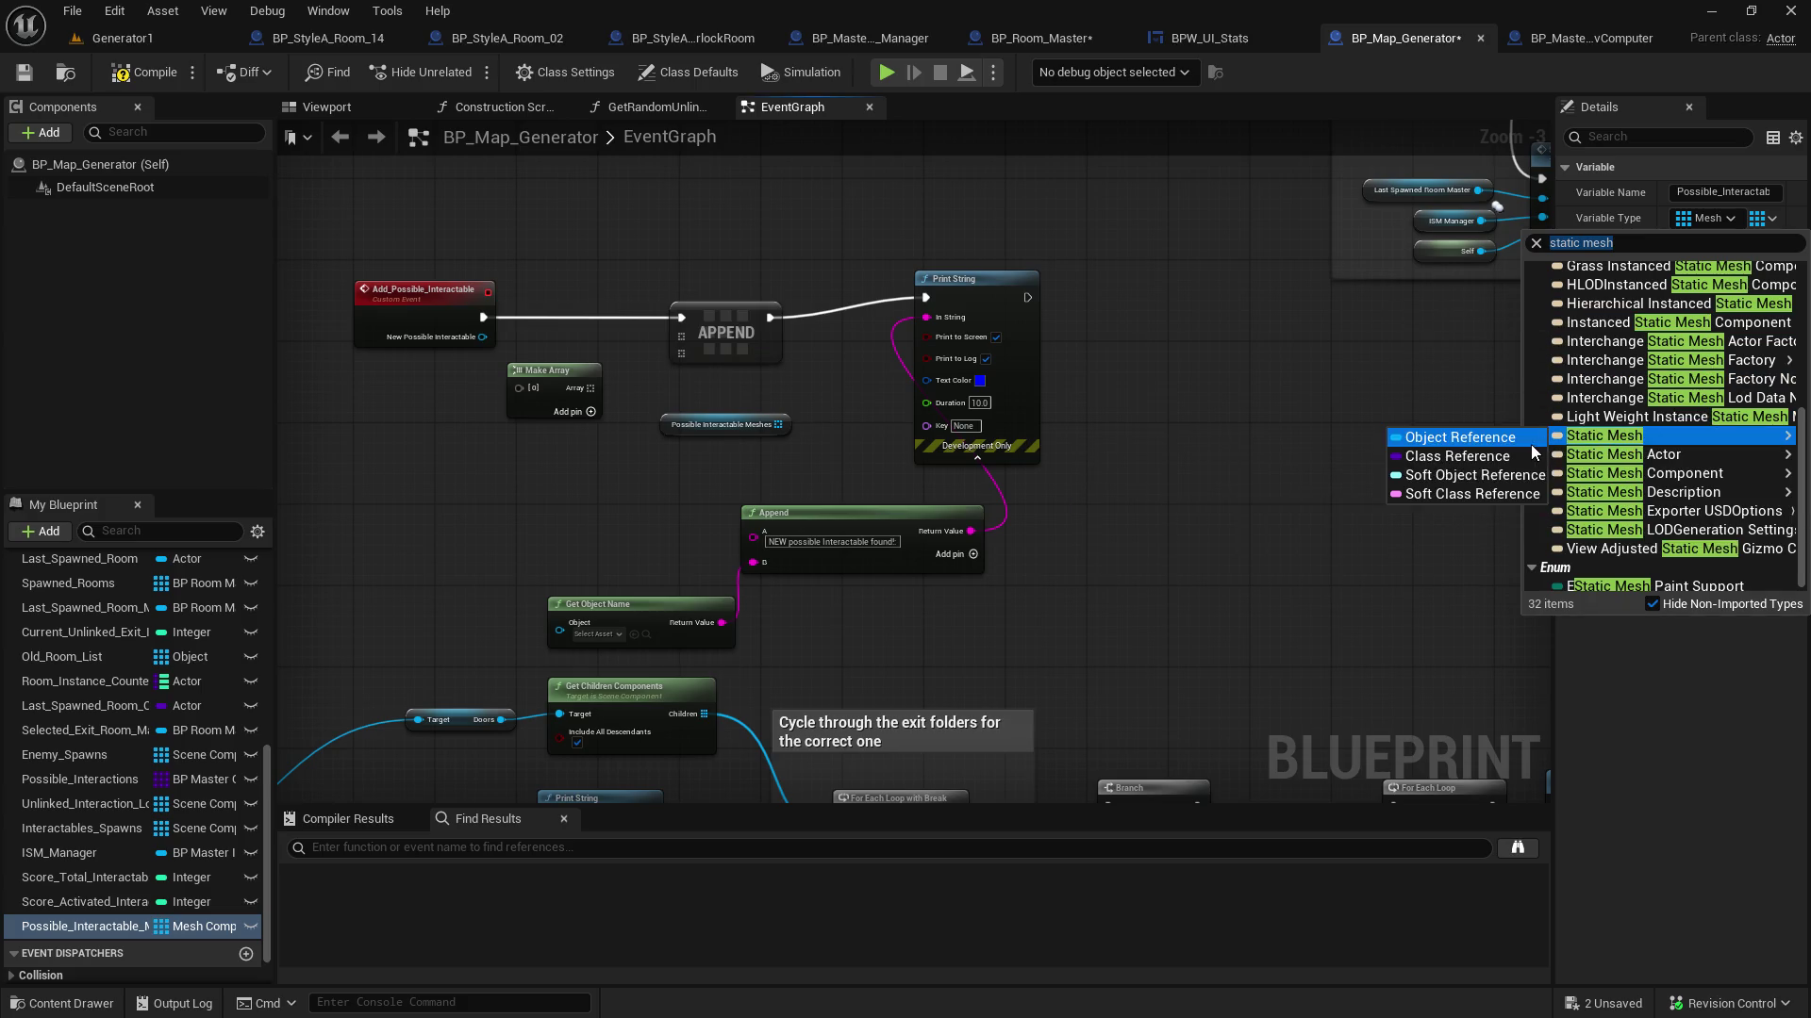
click(1461, 438)
click(902, 556)
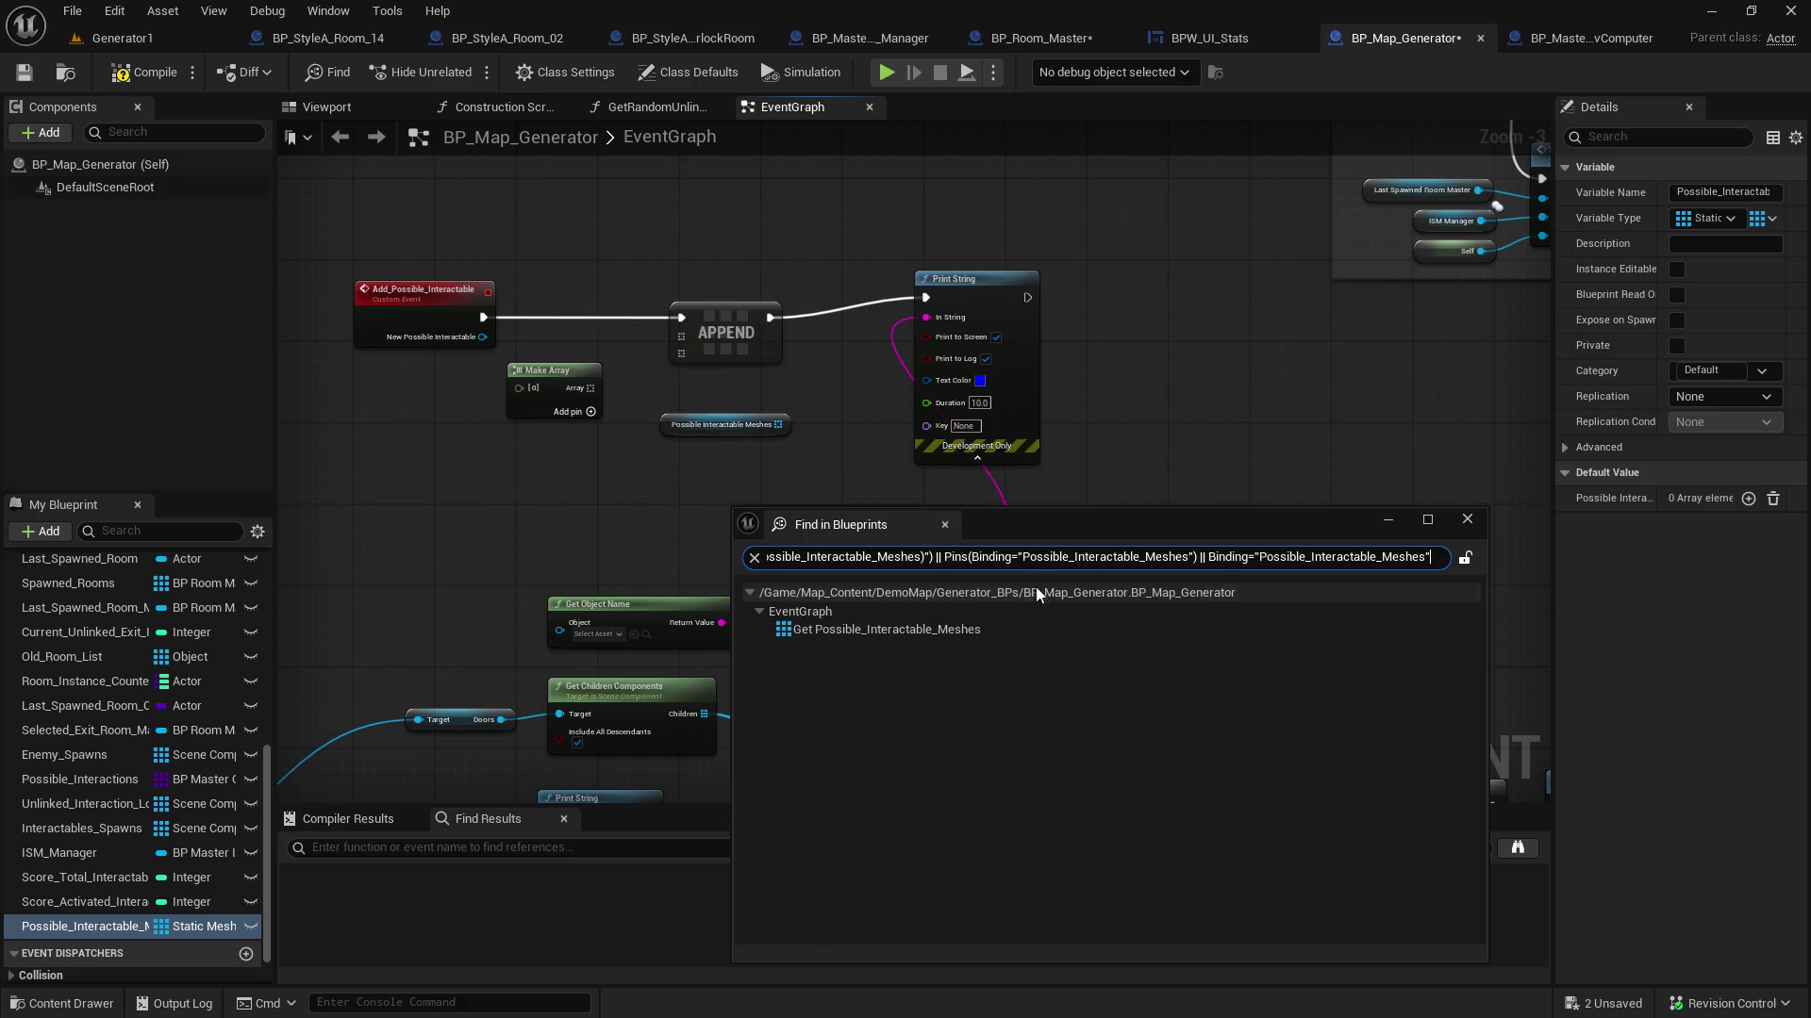
Wire New Possible Interactable into Make Array [0] and save BP_Map_Generator
click(1468, 519)
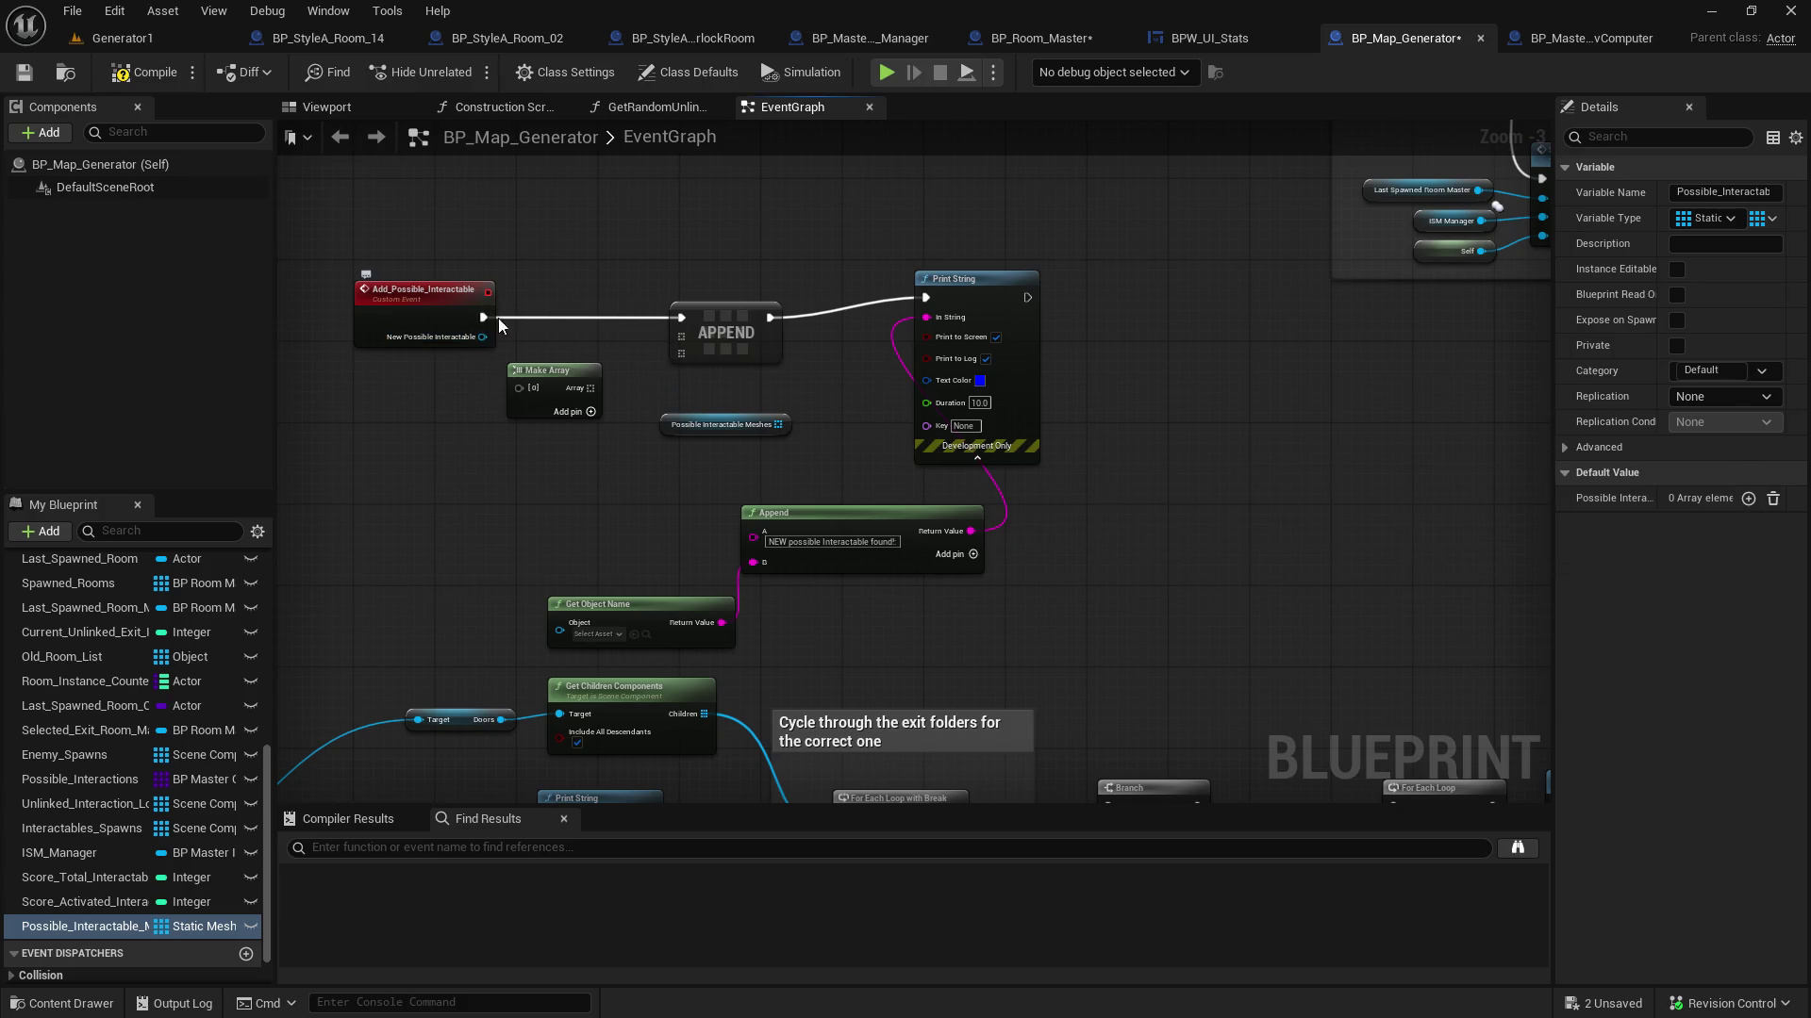
mouse_move(482, 337)
mouse_down()
mouse_move(524, 393)
mouse_move(687, 336)
mouse_move(762, 430)
mouse_move(777, 423)
mouse_up()
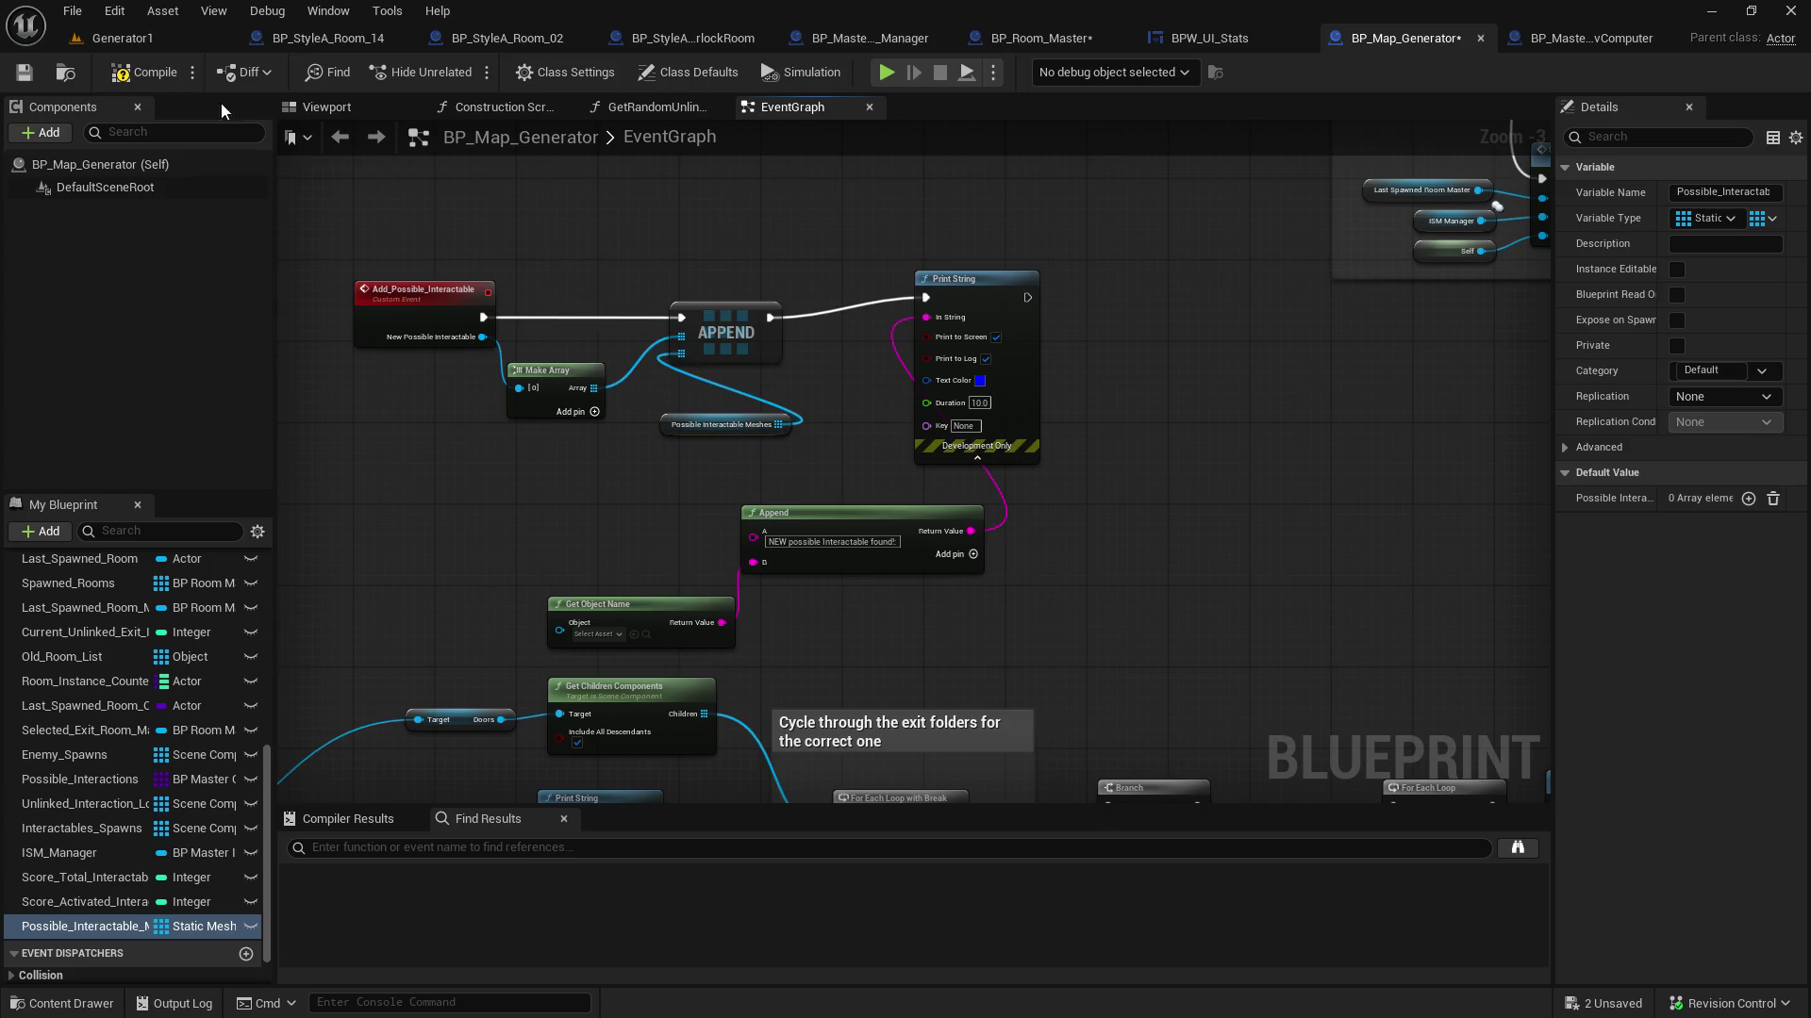
click(23, 72)
click(1074, 42)
scroll(683, 655, up, 2)
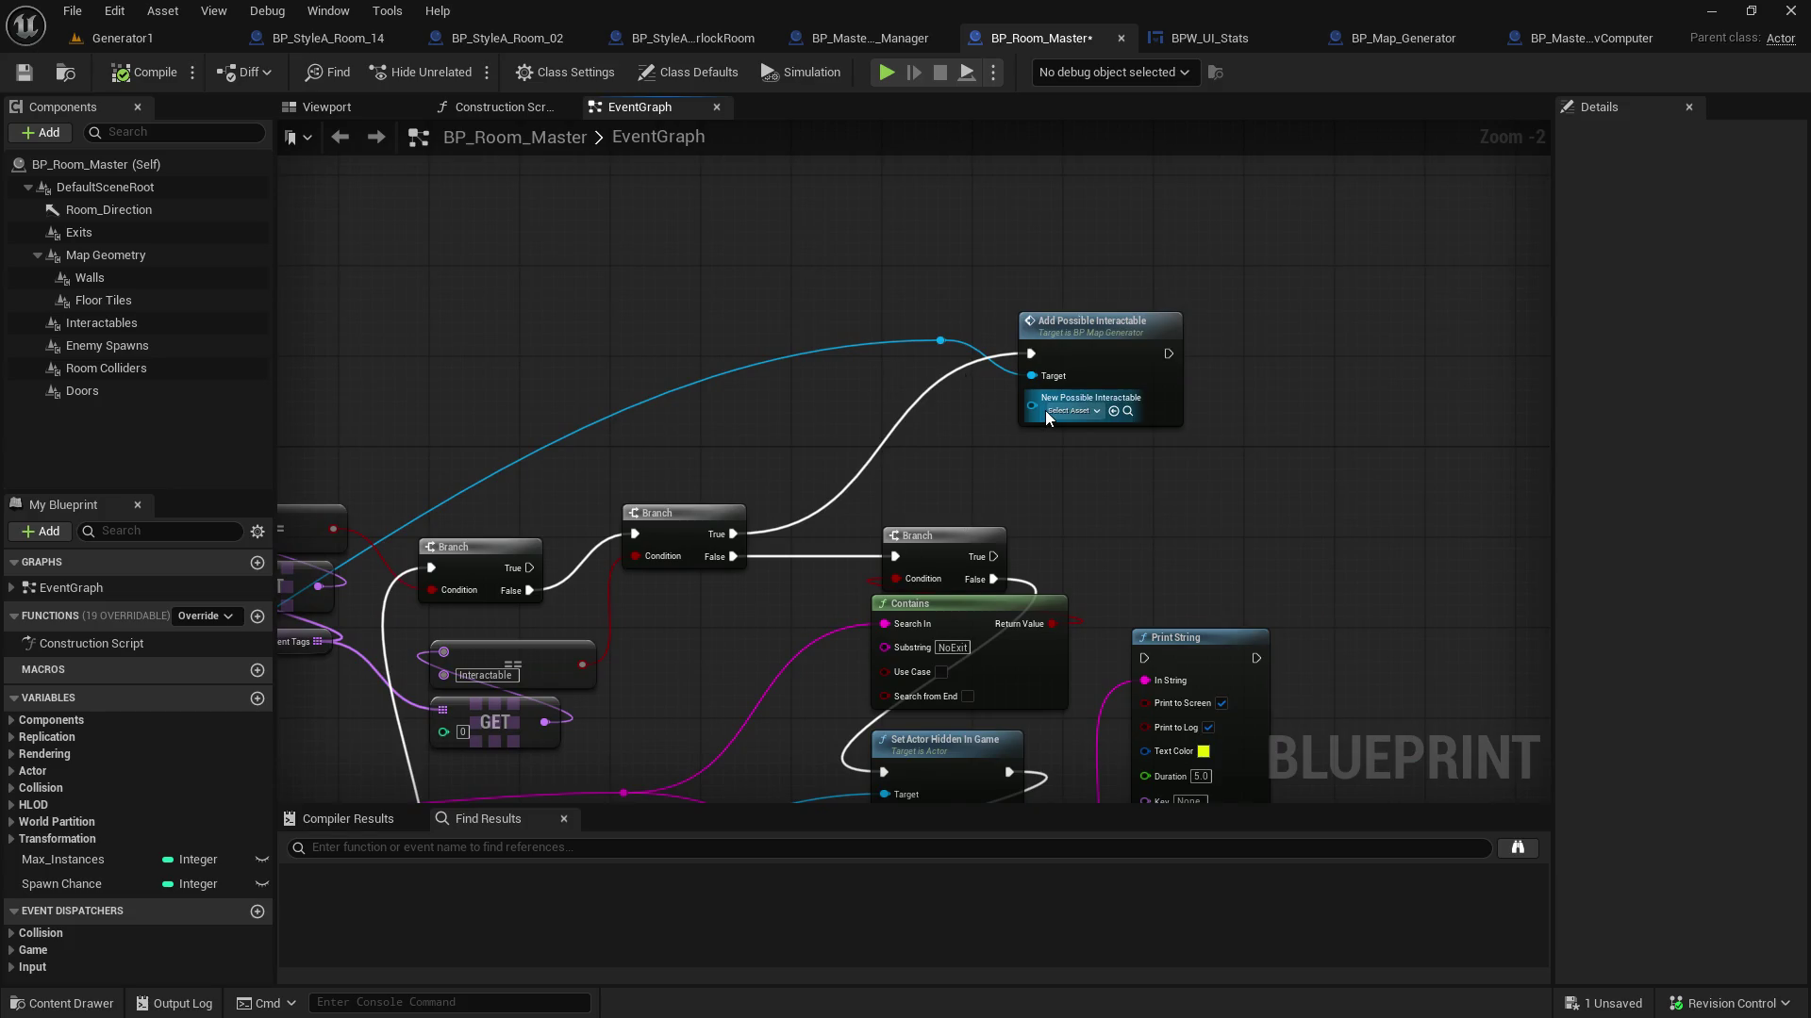
Feed the Static Mesh output into Add Possible Interactable's New Possible Interactable pin and save BP_Room_Master
mouse_move(629, 661)
mouse_down()
mouse_move(649, 627)
mouse_move(649, 460)
mouse_up()
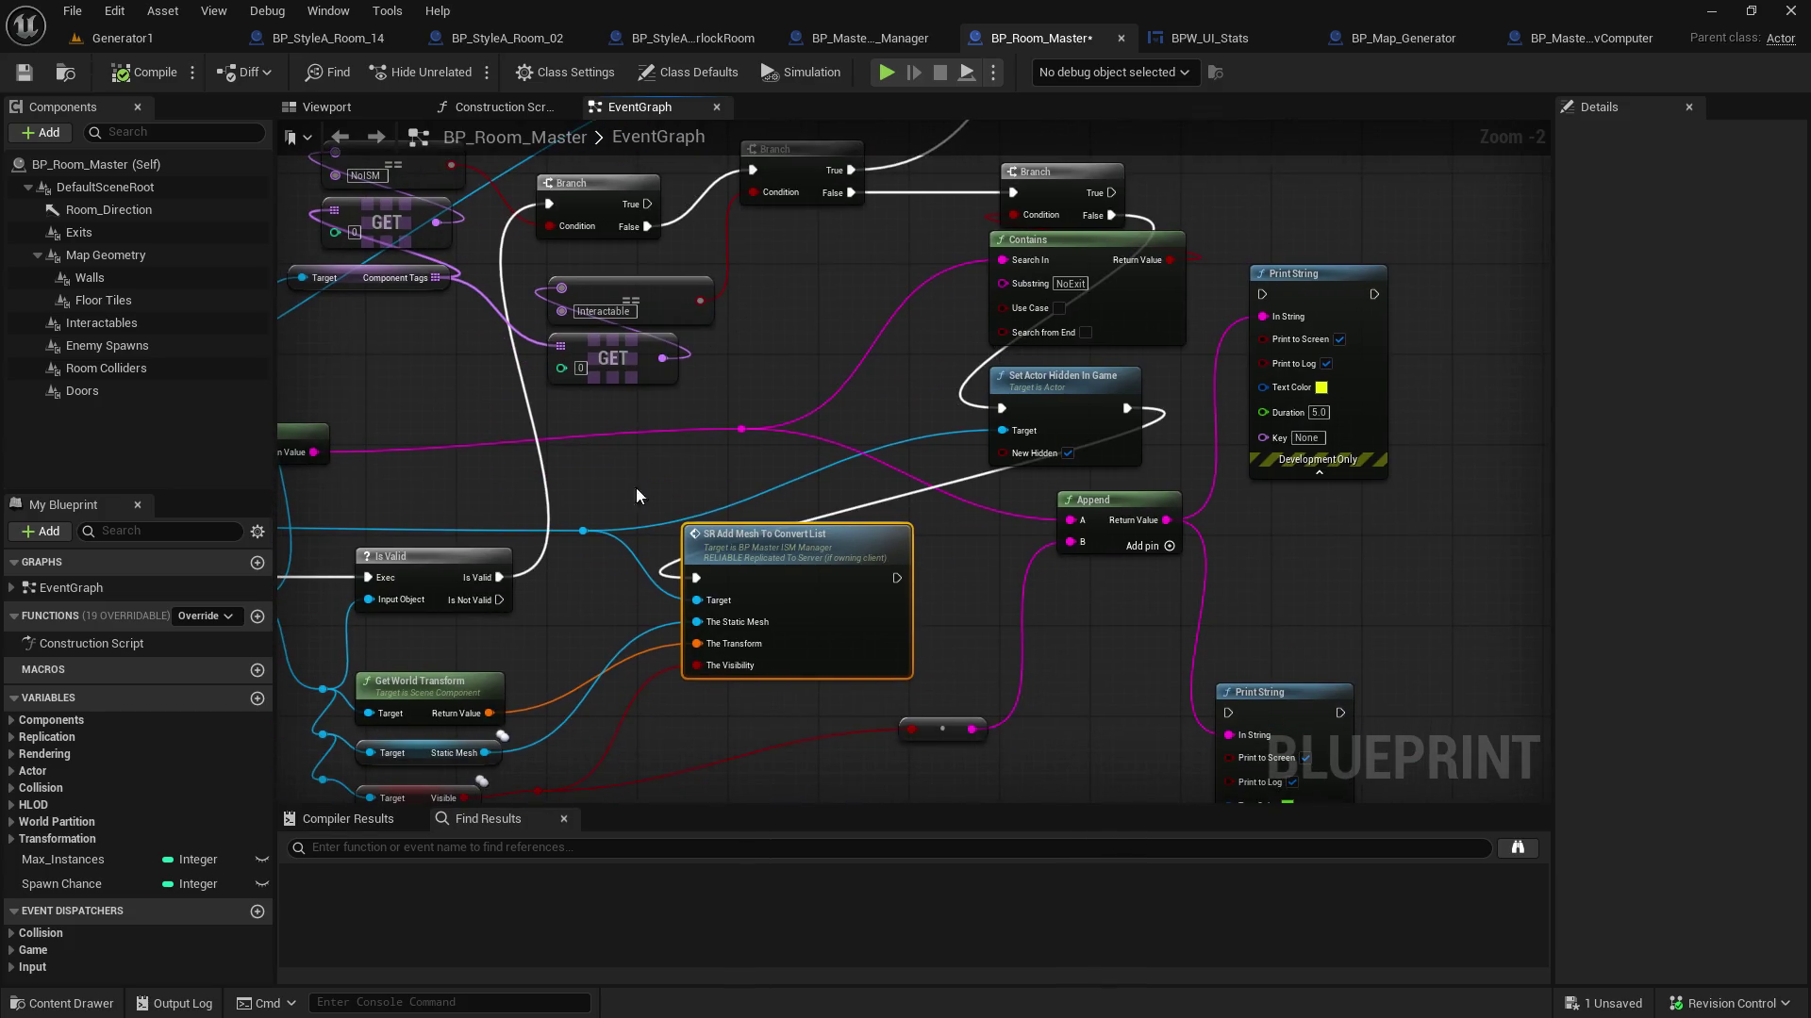
mouse_move(484, 753)
mouse_down()
mouse_move(982, 393)
mouse_move(1049, 211)
mouse_move(1064, 283)
mouse_move(1123, 283)
mouse_move(1067, 422)
mouse_up()
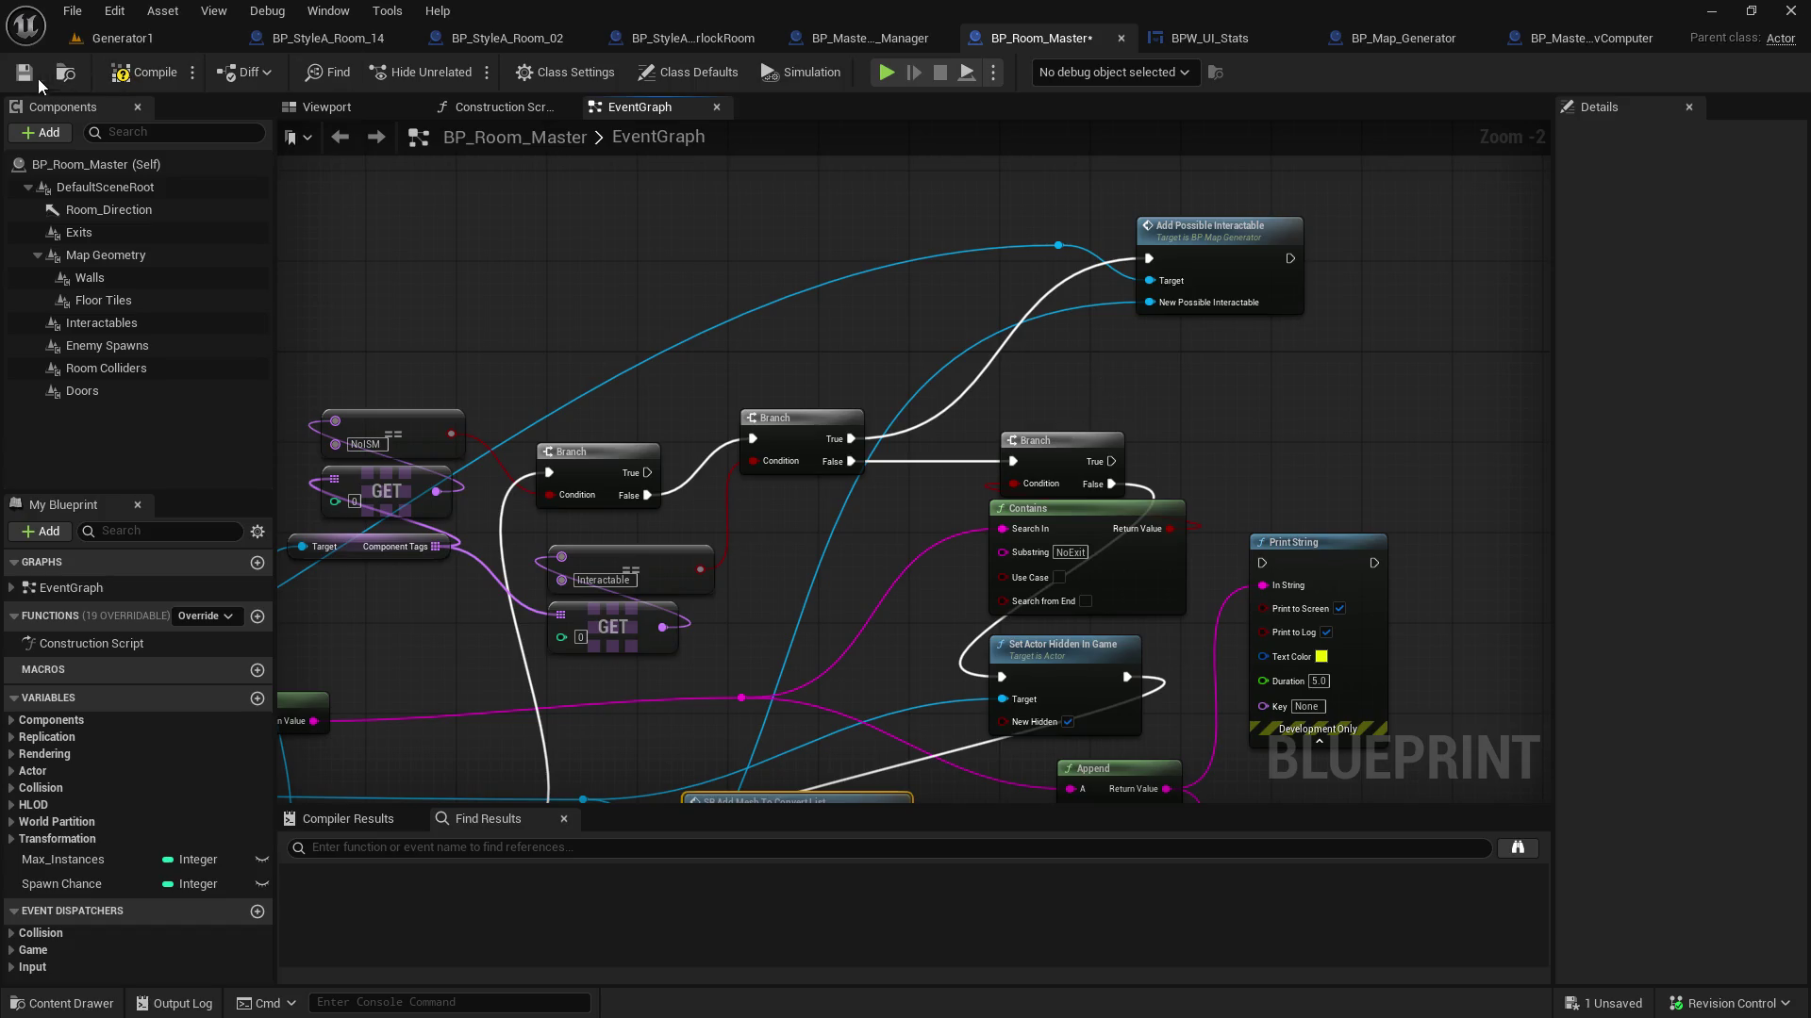
key(ctrl+s)
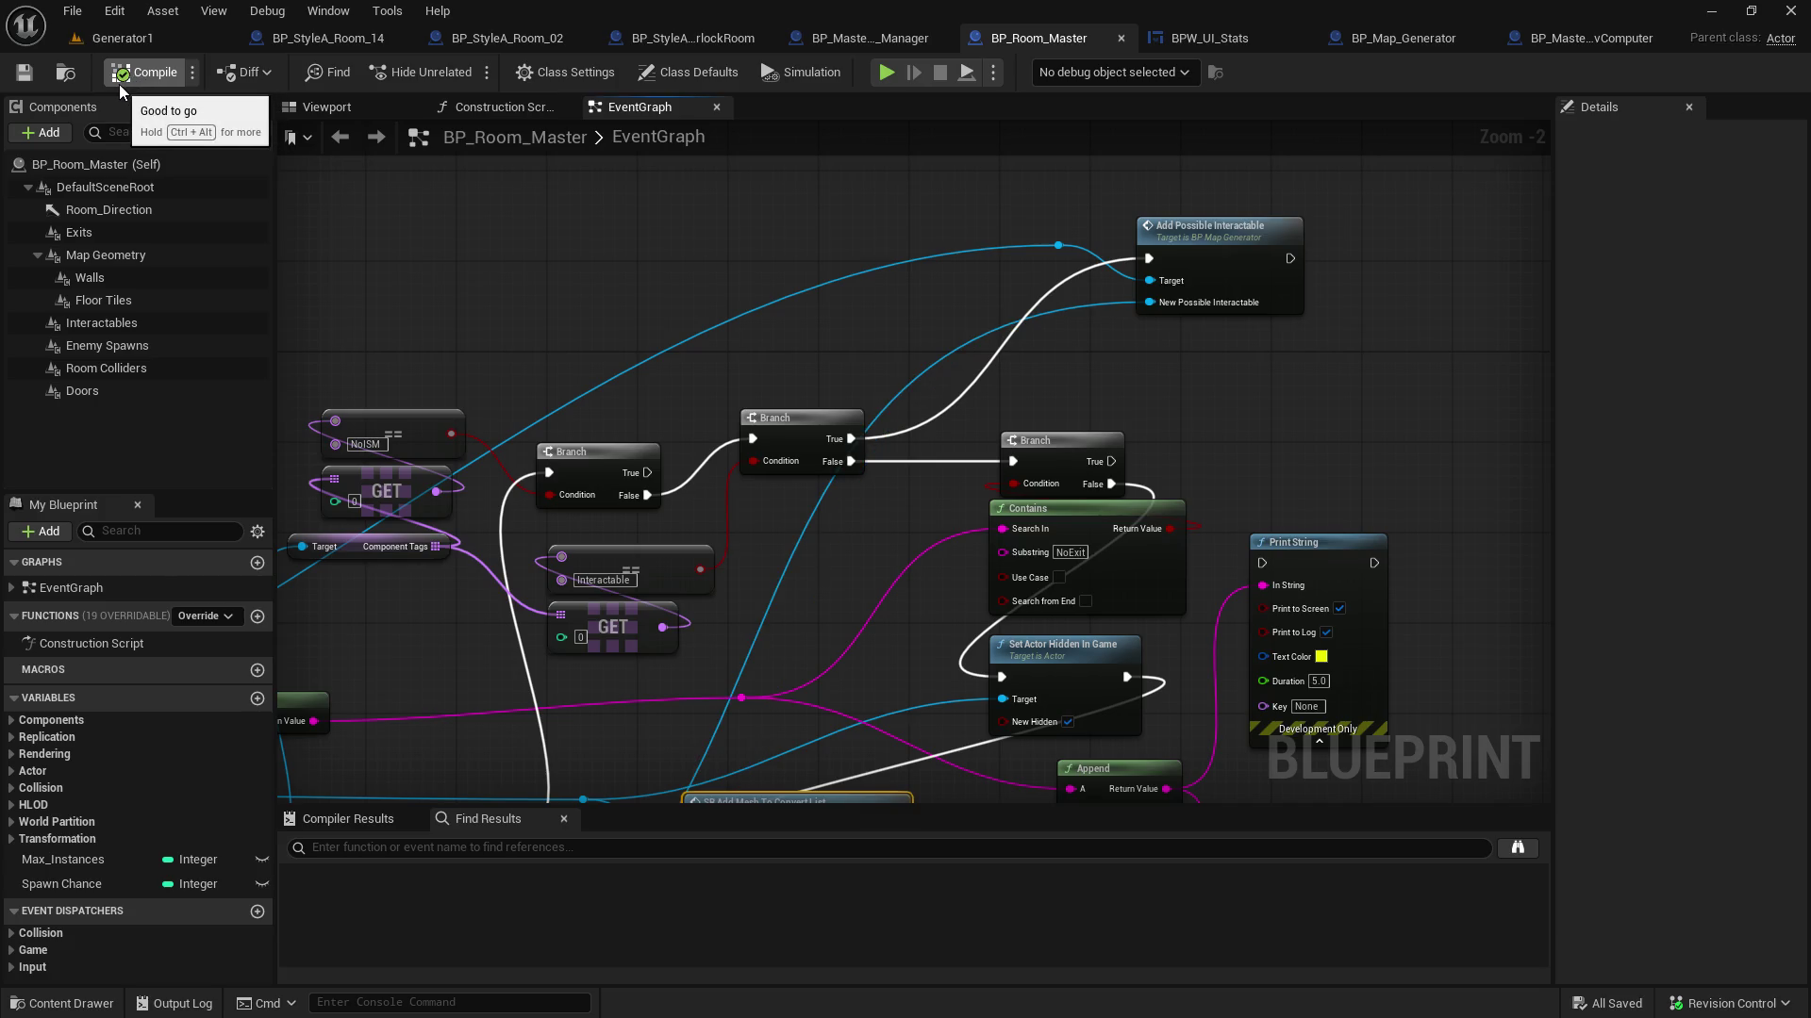
click(124, 37)
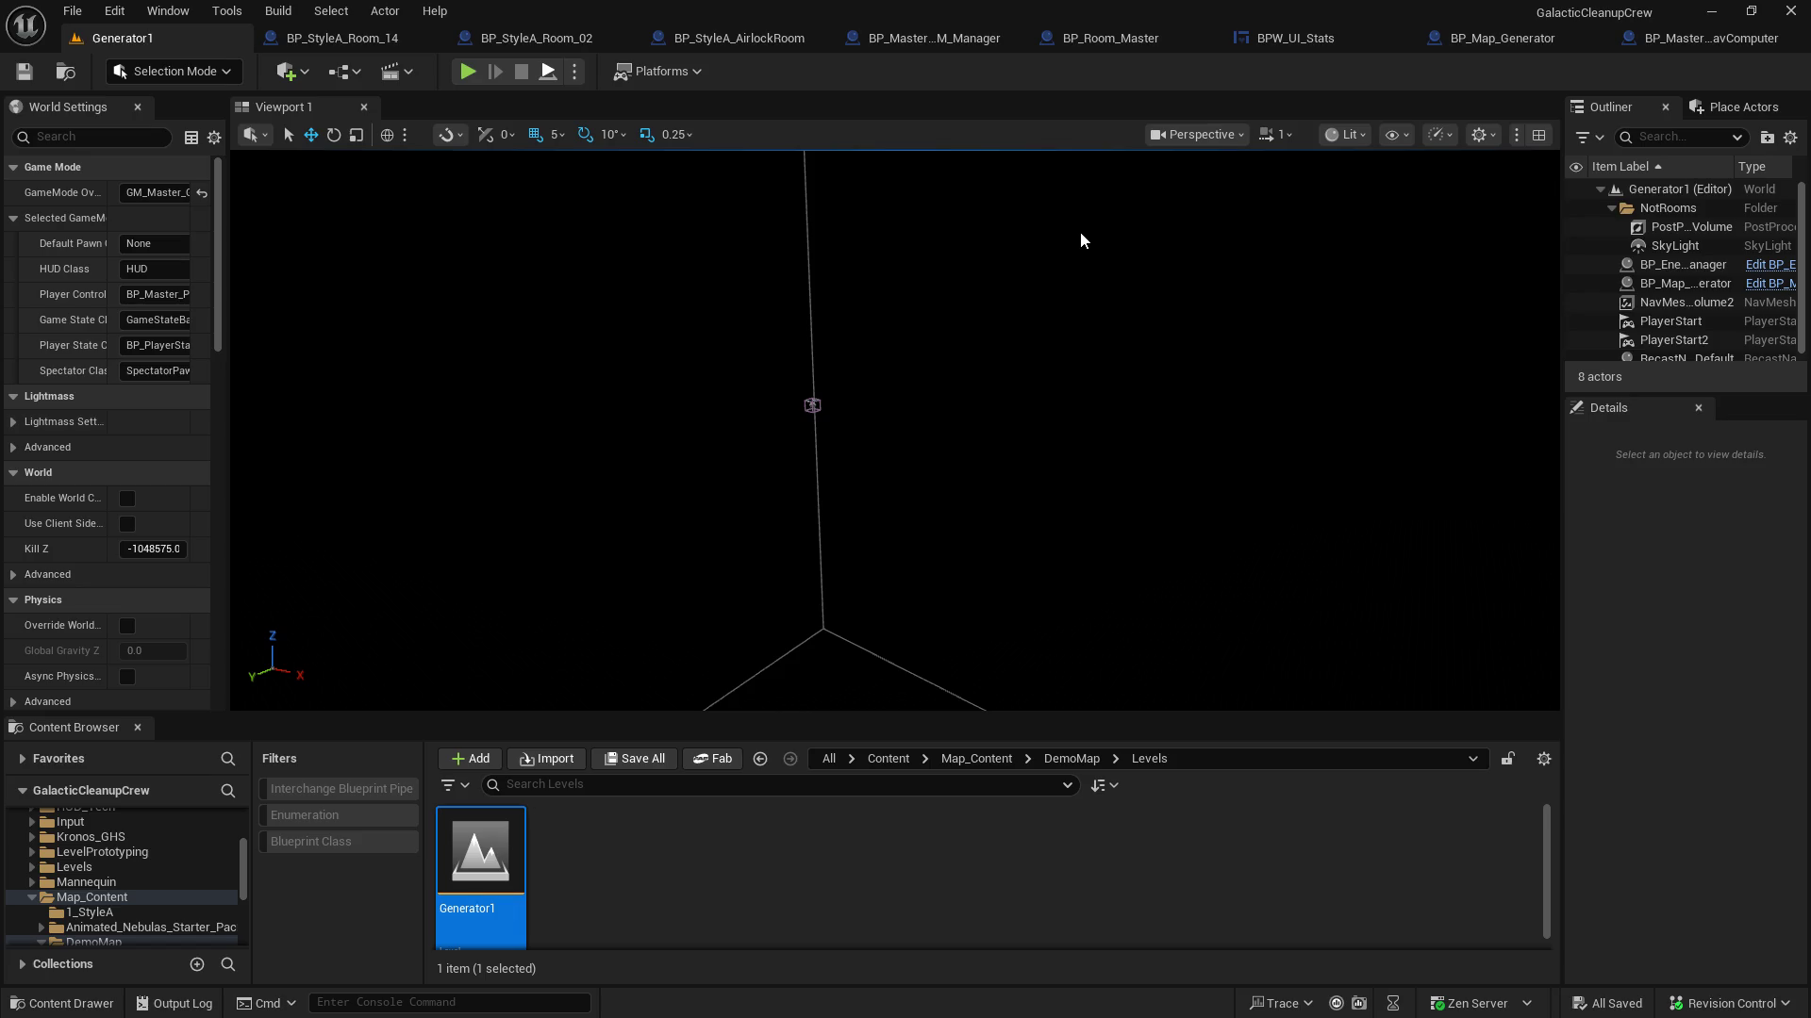
Play-test the Generator1 level in the editor with Alt+P, then stop it with Esc
key(alt+p)
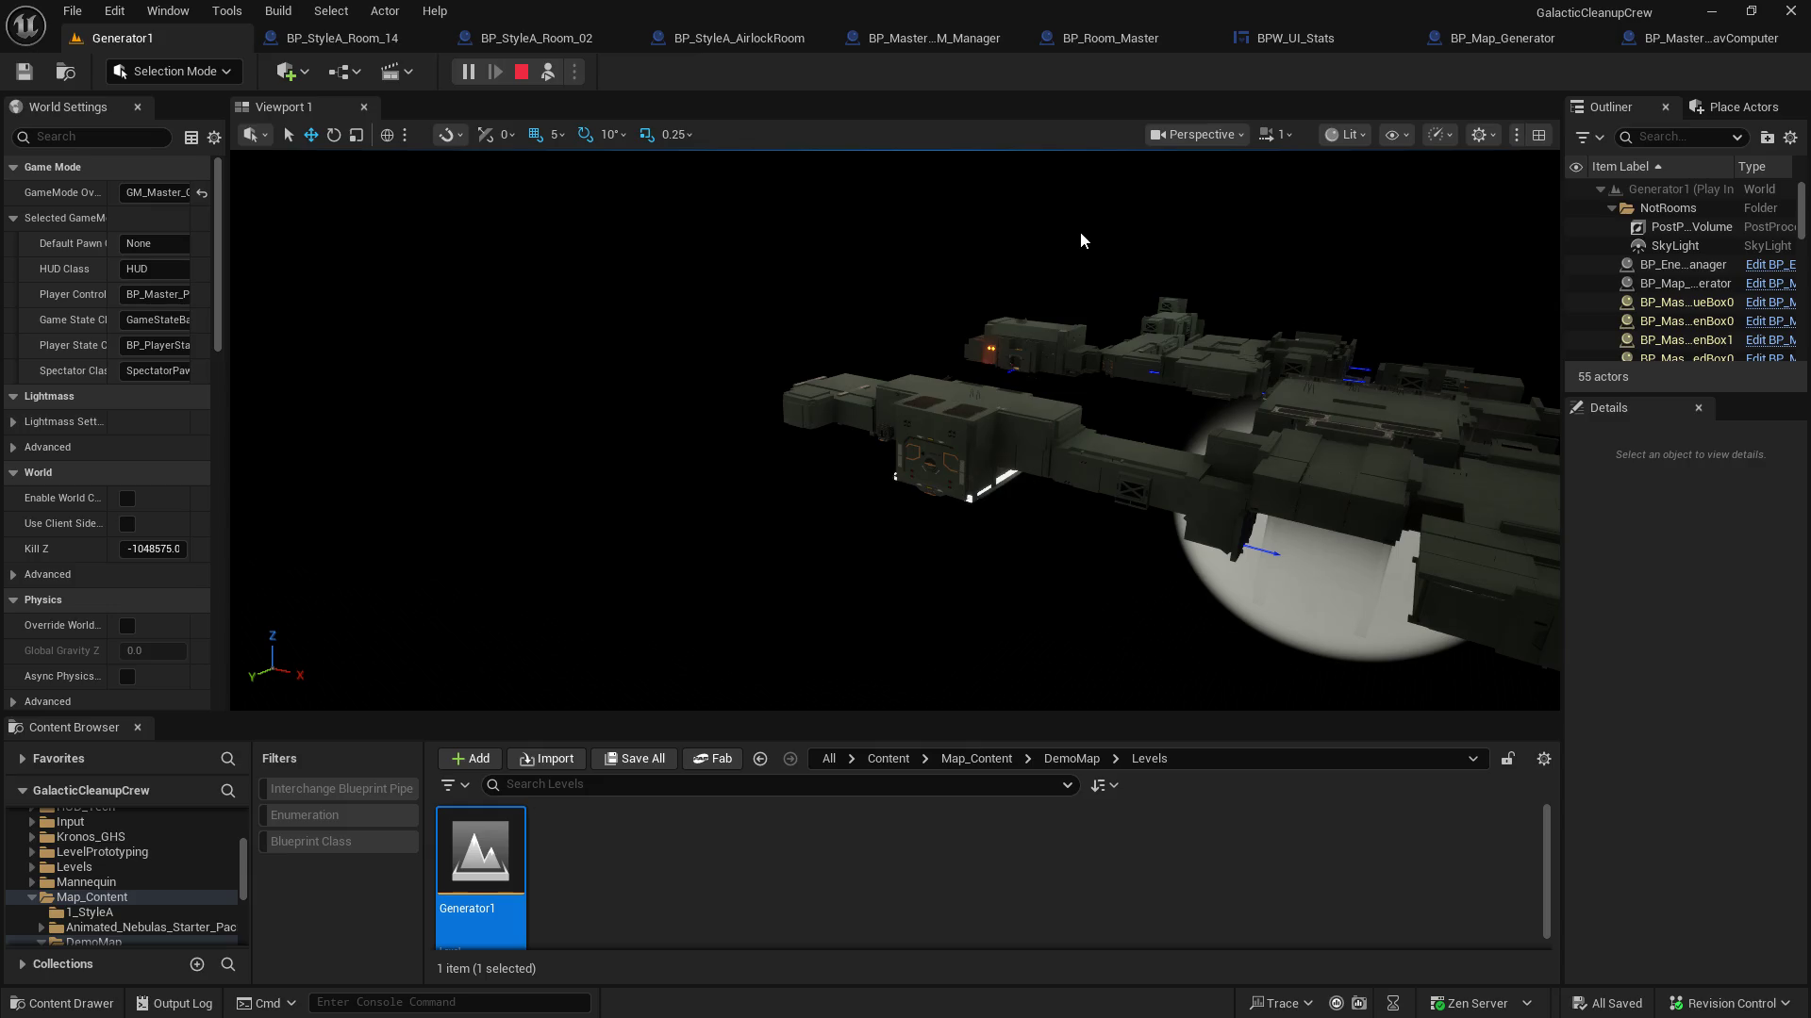
key(Escape)
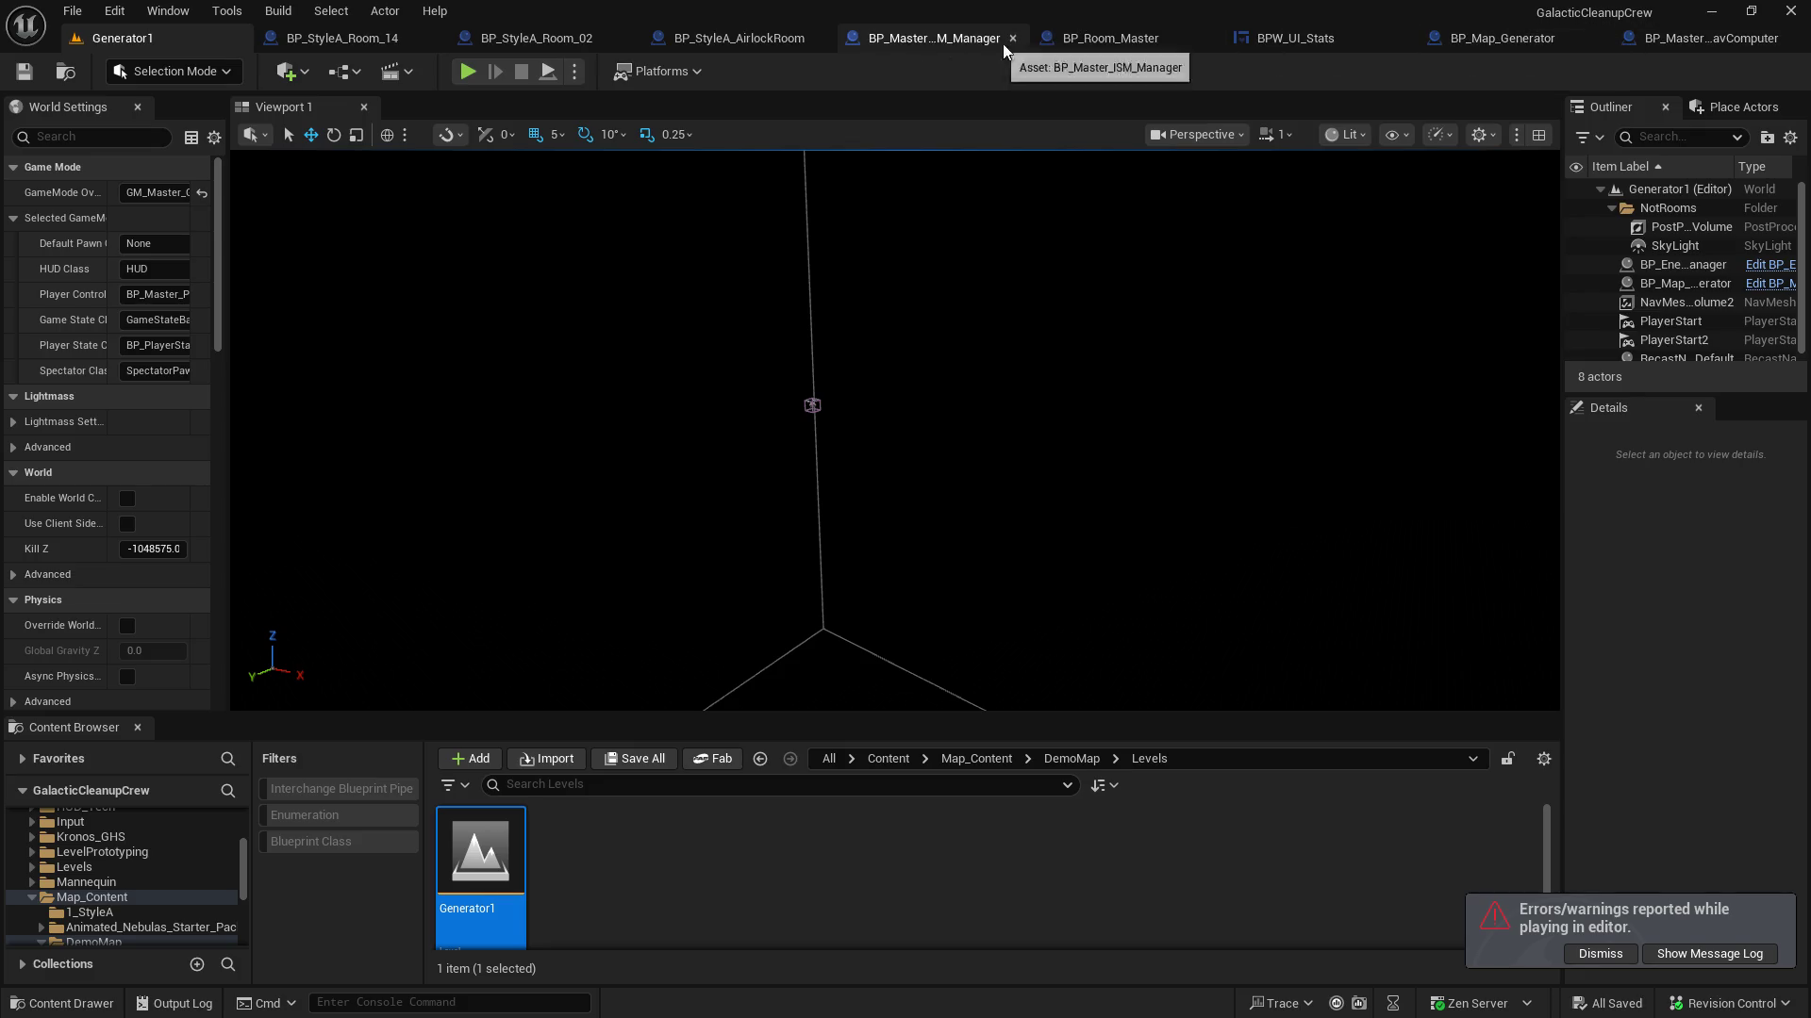
click(1062, 39)
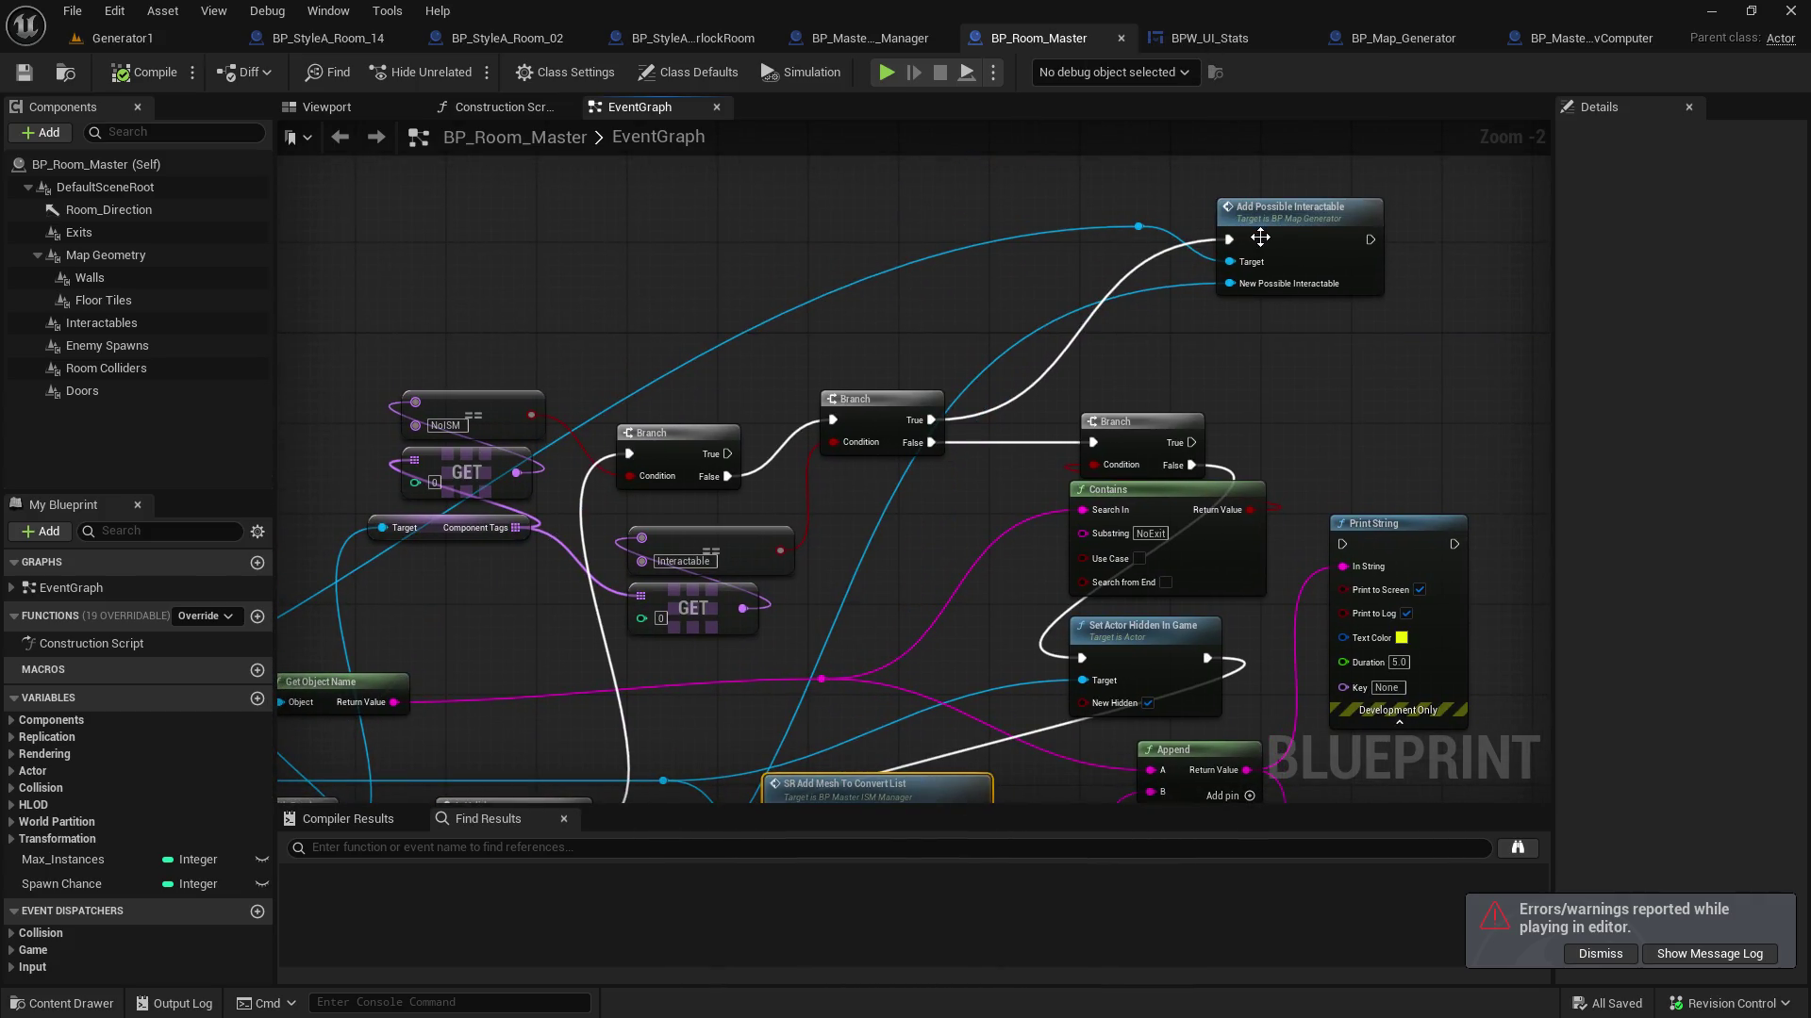
Connect the reroute wire to the Is Valid node's Input Object pin in BP_Room_Master
mouse_move(914, 527)
mouse_down()
mouse_move(1234, 288)
mouse_move(1347, 351)
mouse_up()
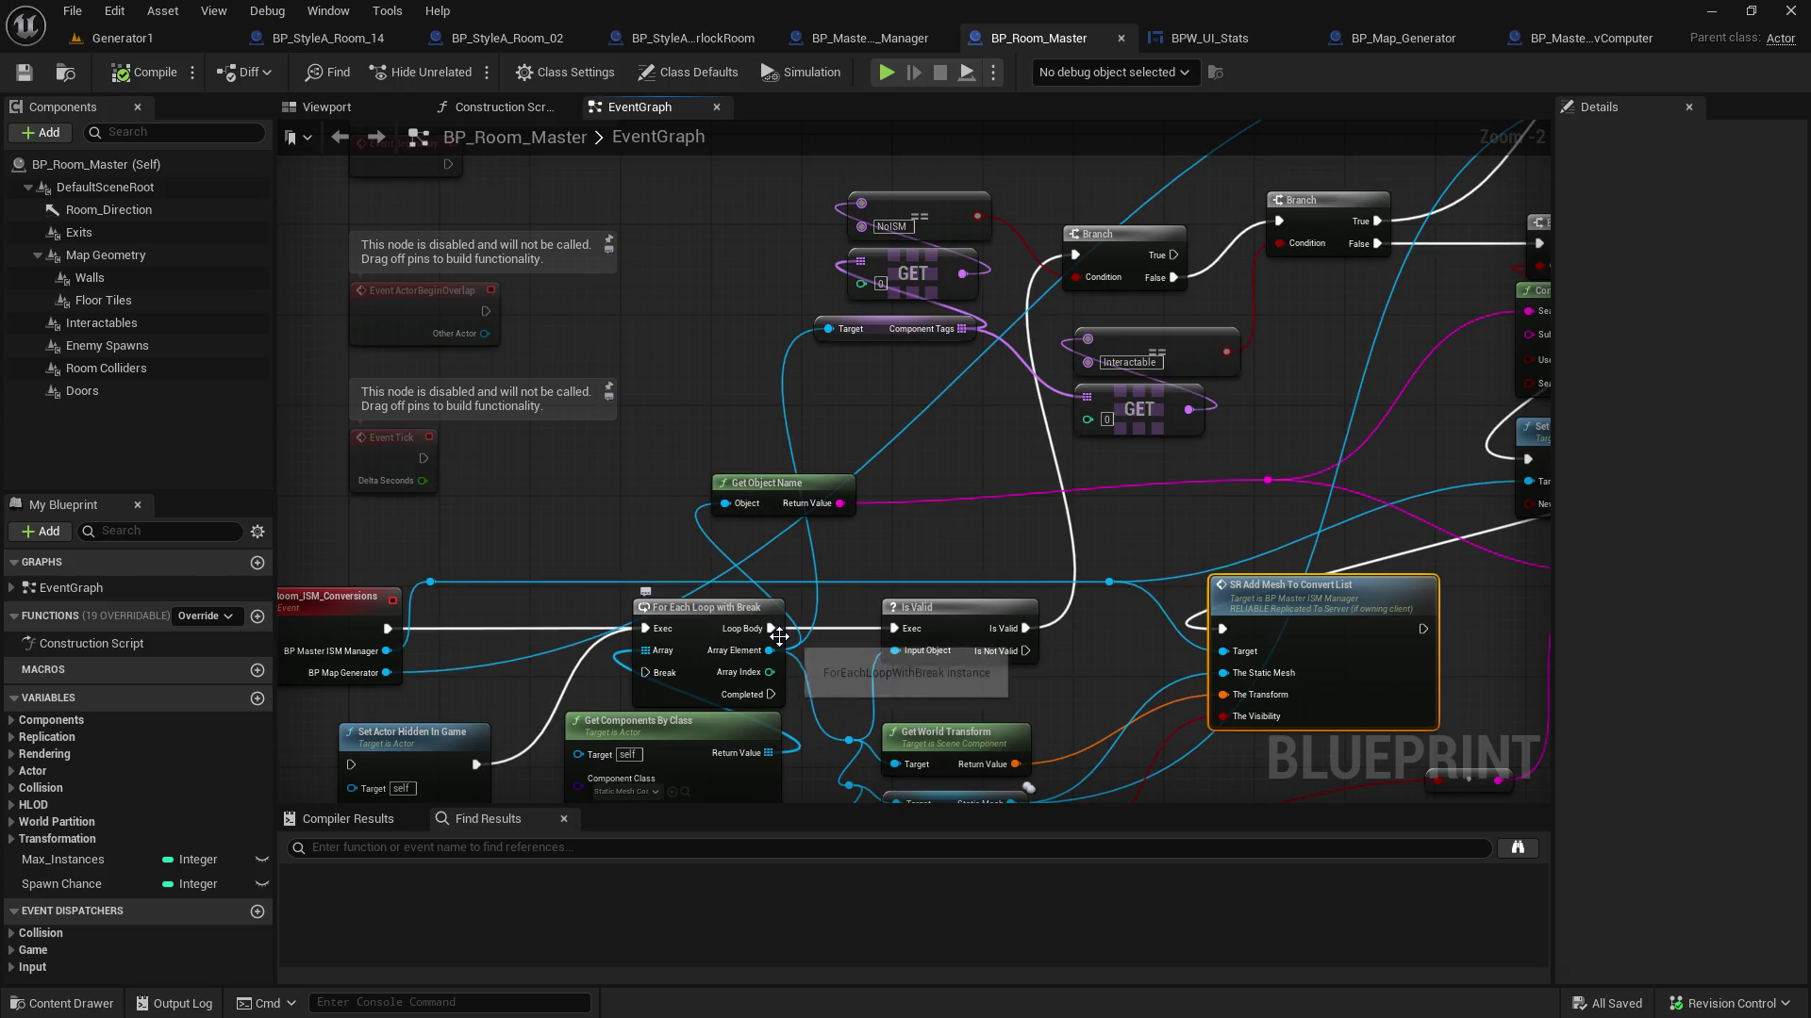
mouse_move(1024, 690)
mouse_down()
mouse_move(938, 575)
mouse_move(898, 572)
mouse_up()
drag(757, 540, 712, 629)
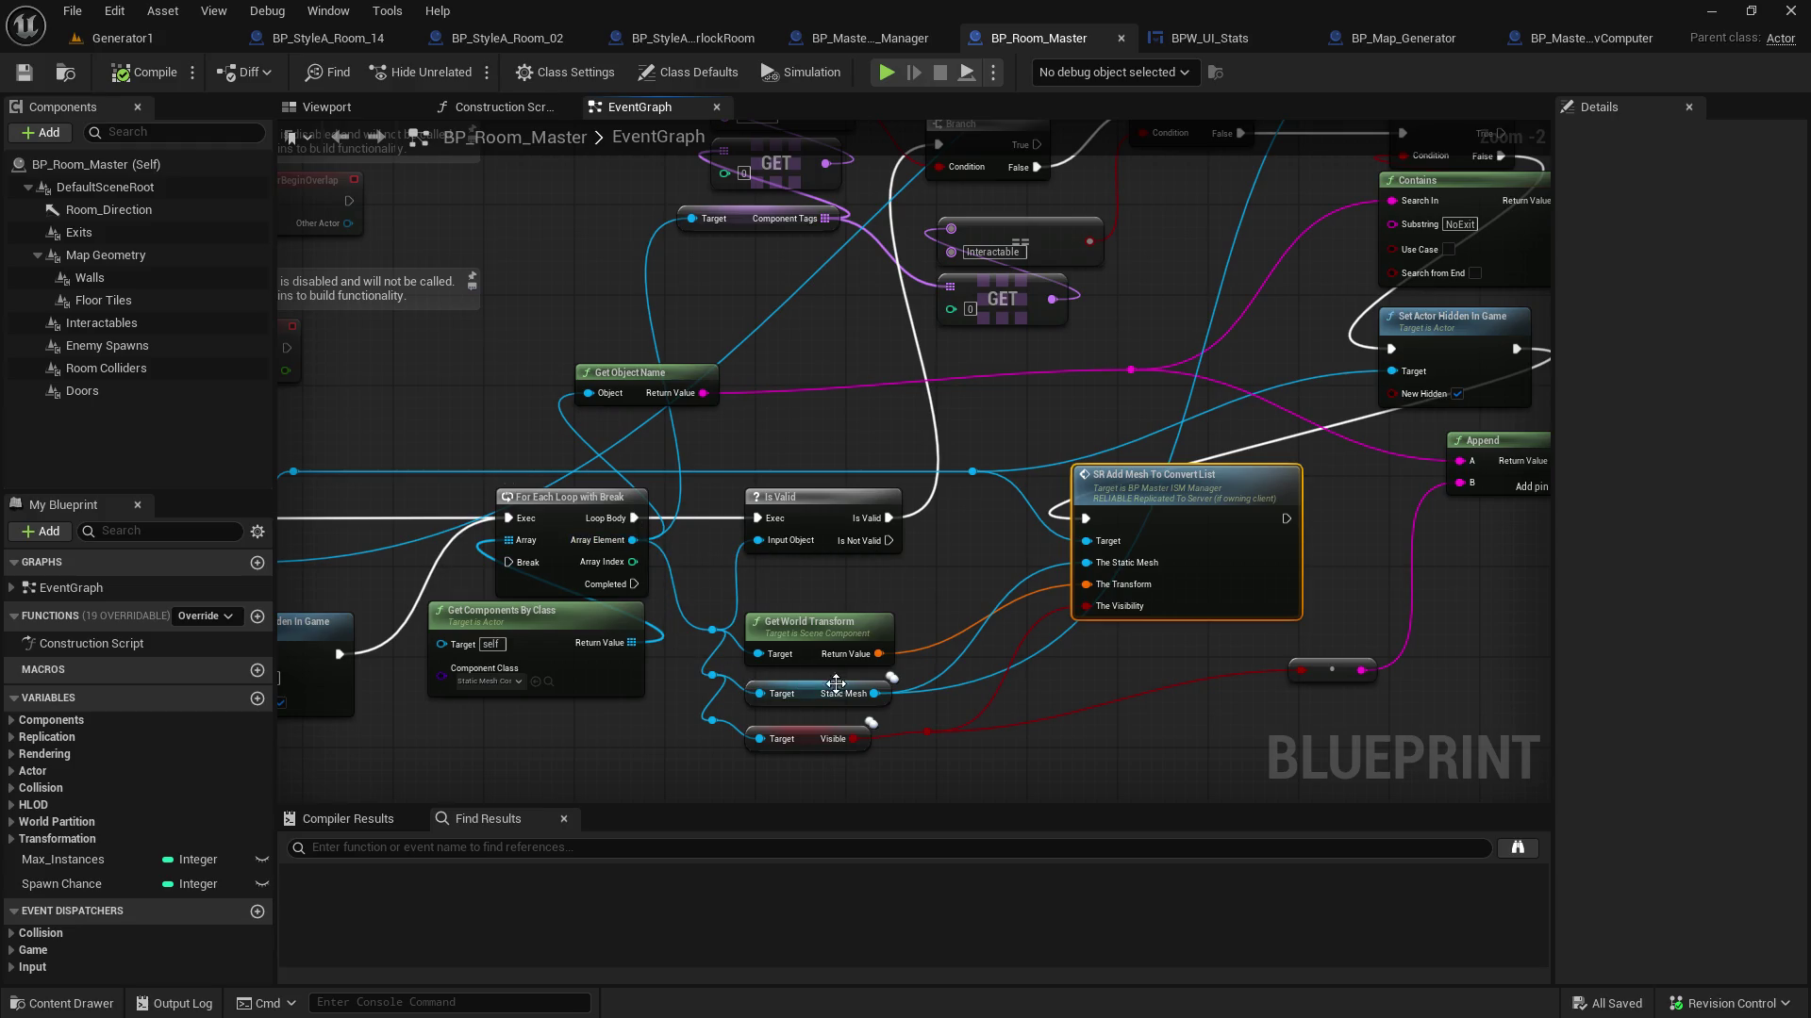
mouse_move(903, 696)
mouse_down()
mouse_move(812, 797)
mouse_move(883, 736)
mouse_up()
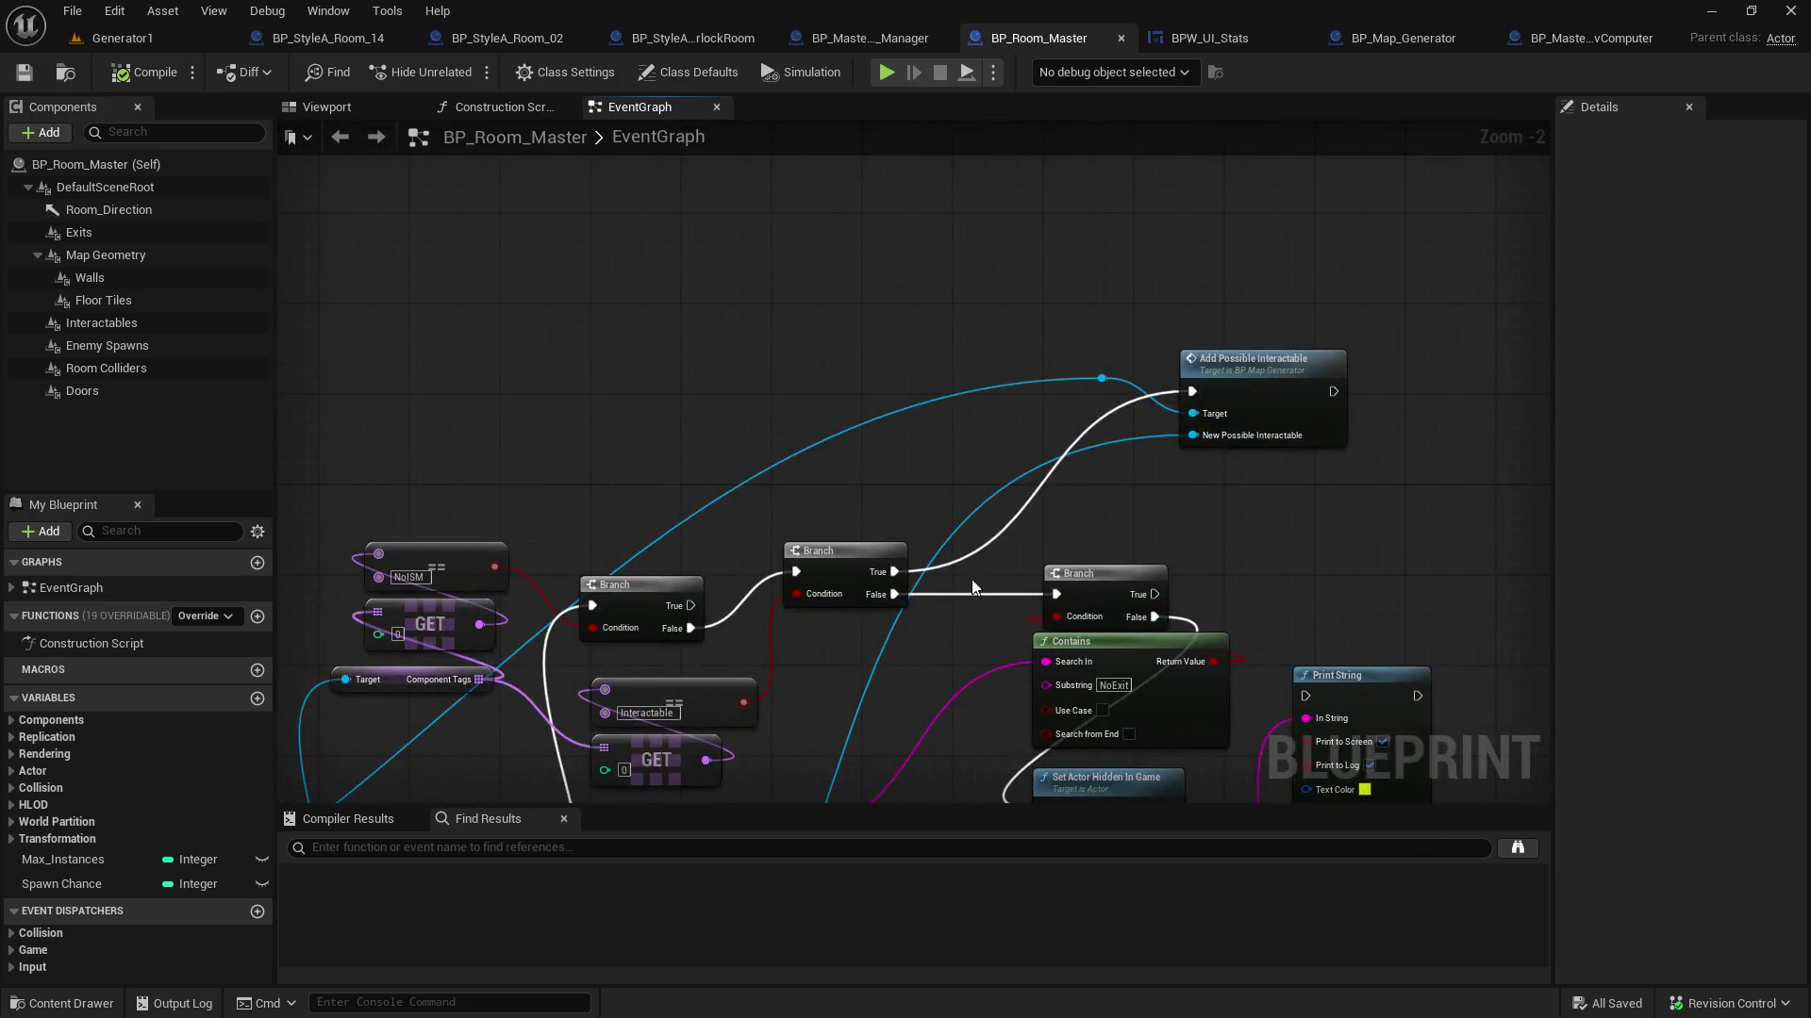
mouse_move(422, 795)
mouse_down()
mouse_move(775, 482)
mouse_move(791, 412)
mouse_move(596, 599)
mouse_move(545, 623)
mouse_up()
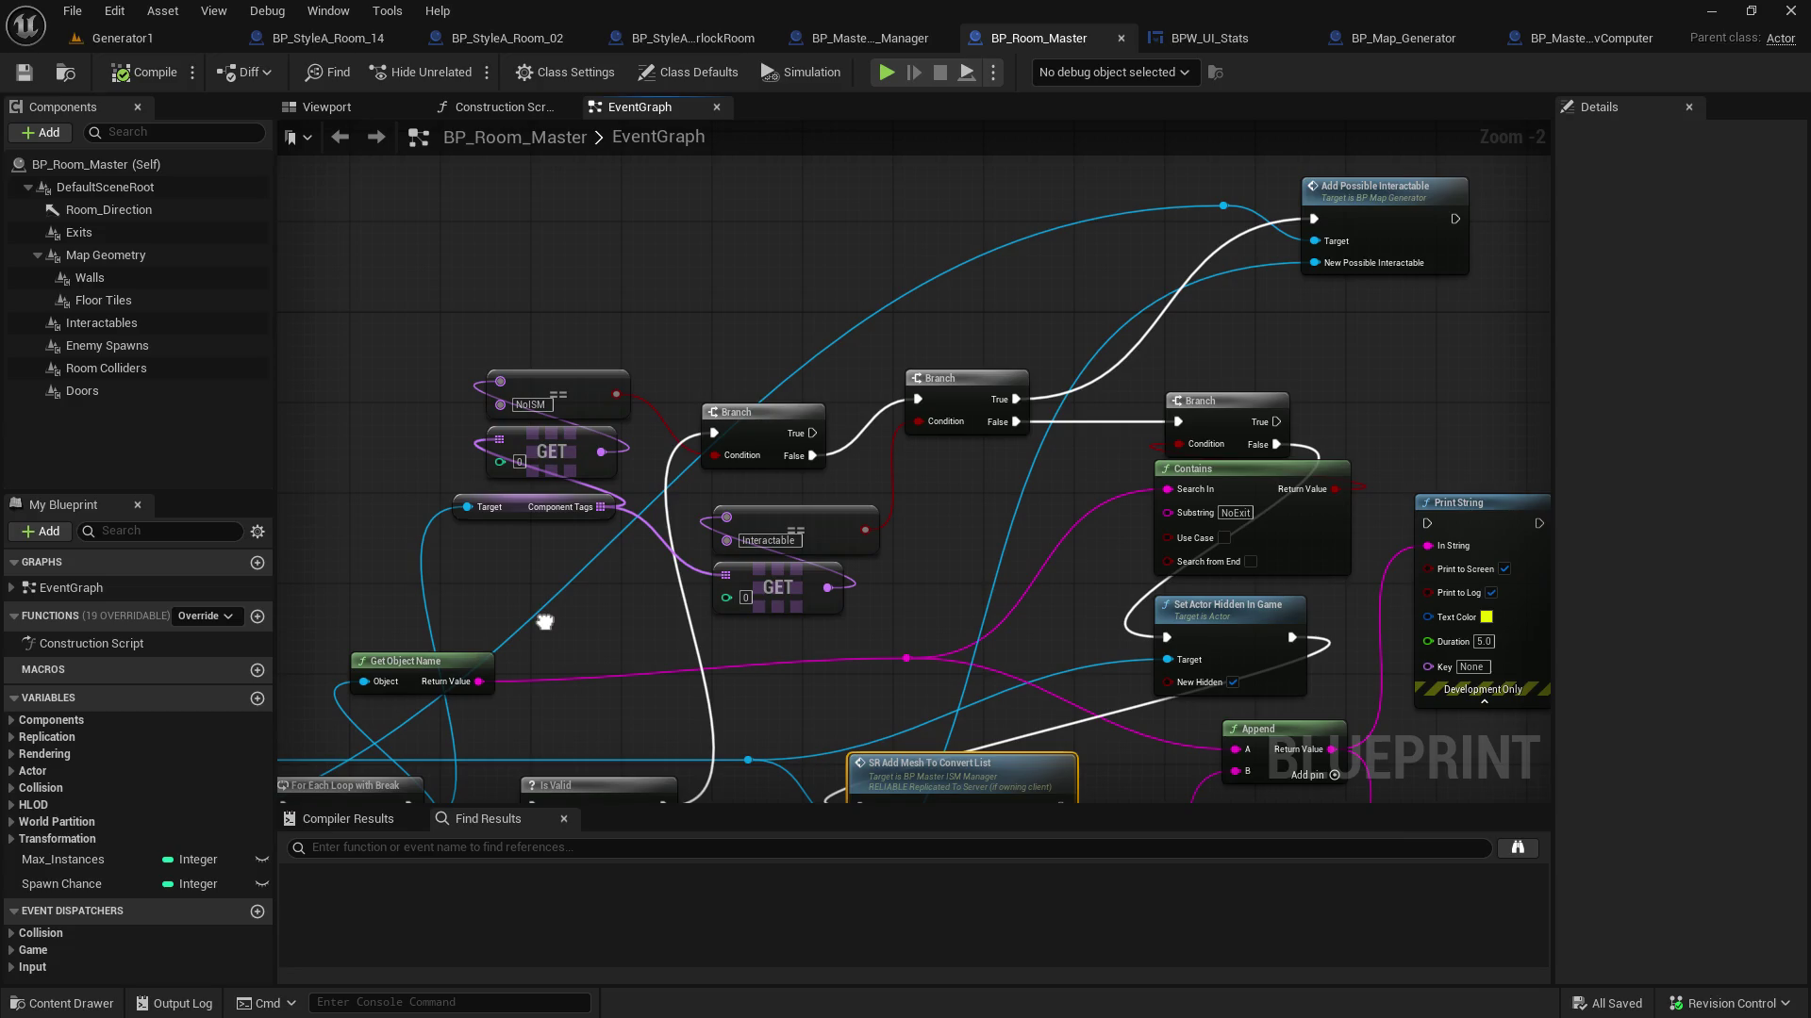
click(1378, 42)
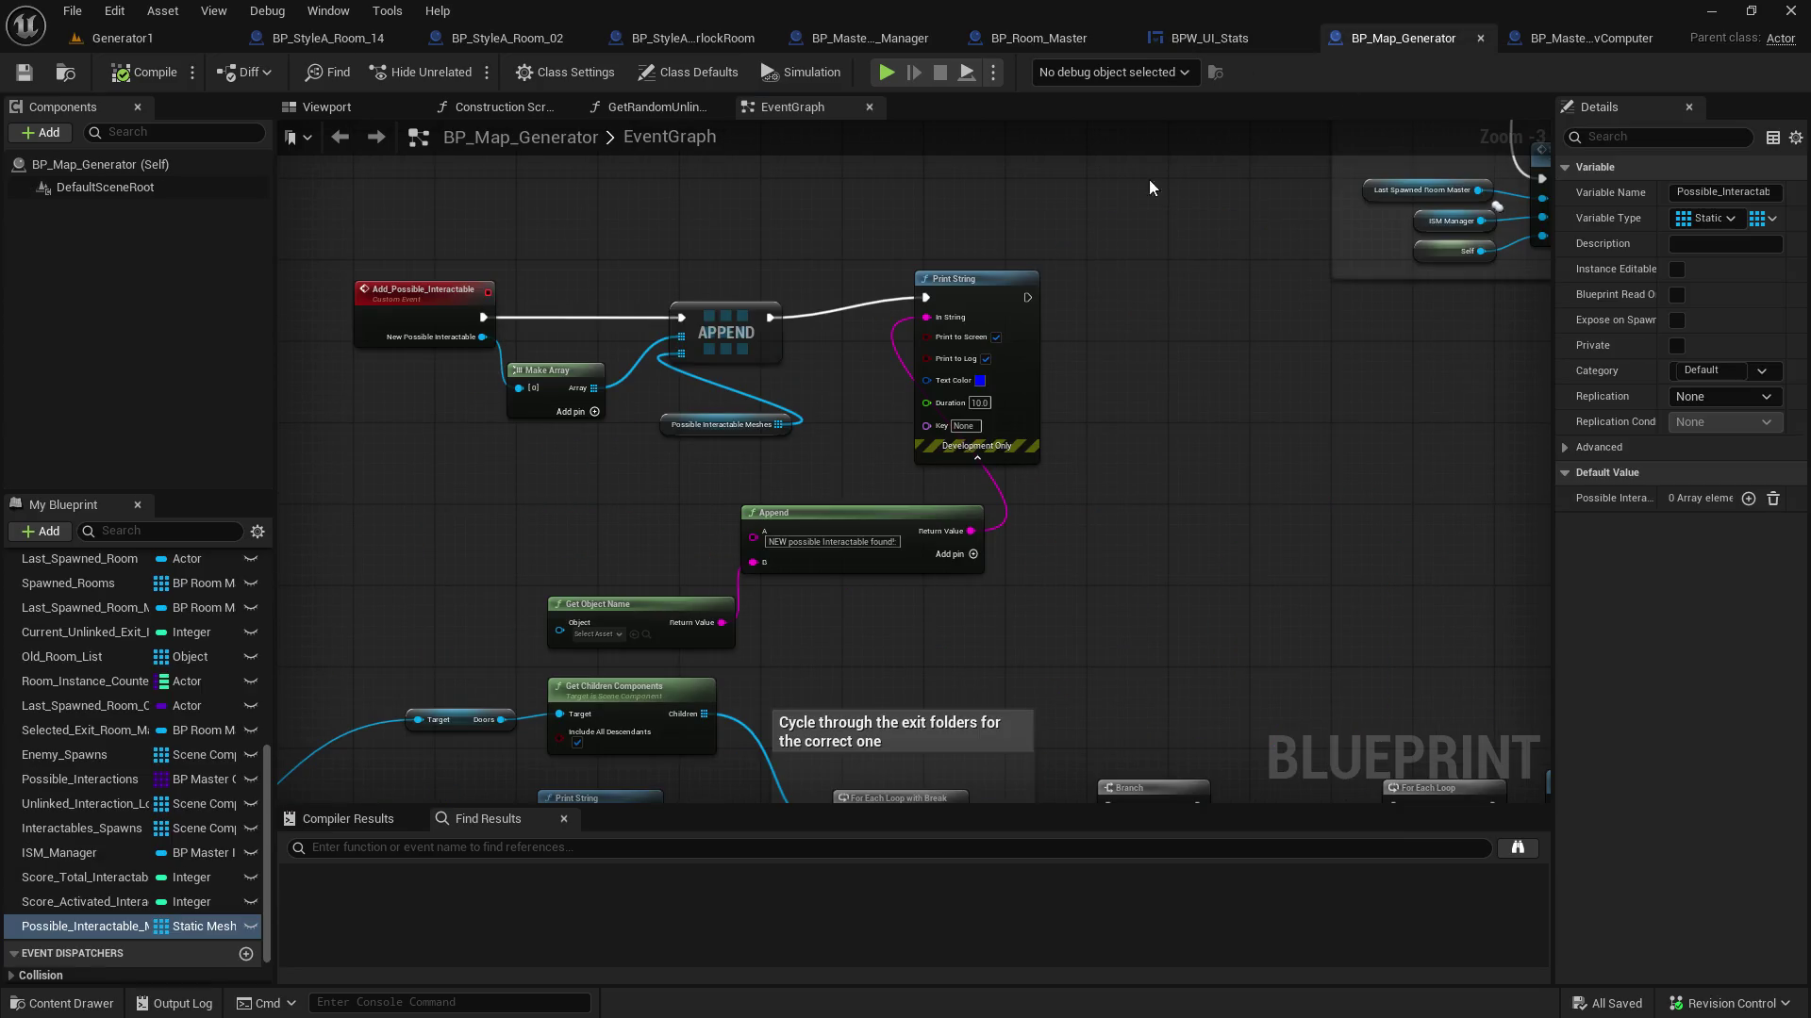
Pass New Possible Interactable into Get Object Name's Object pin and save BP_Map_Generator
scroll(478, 486, up, 3)
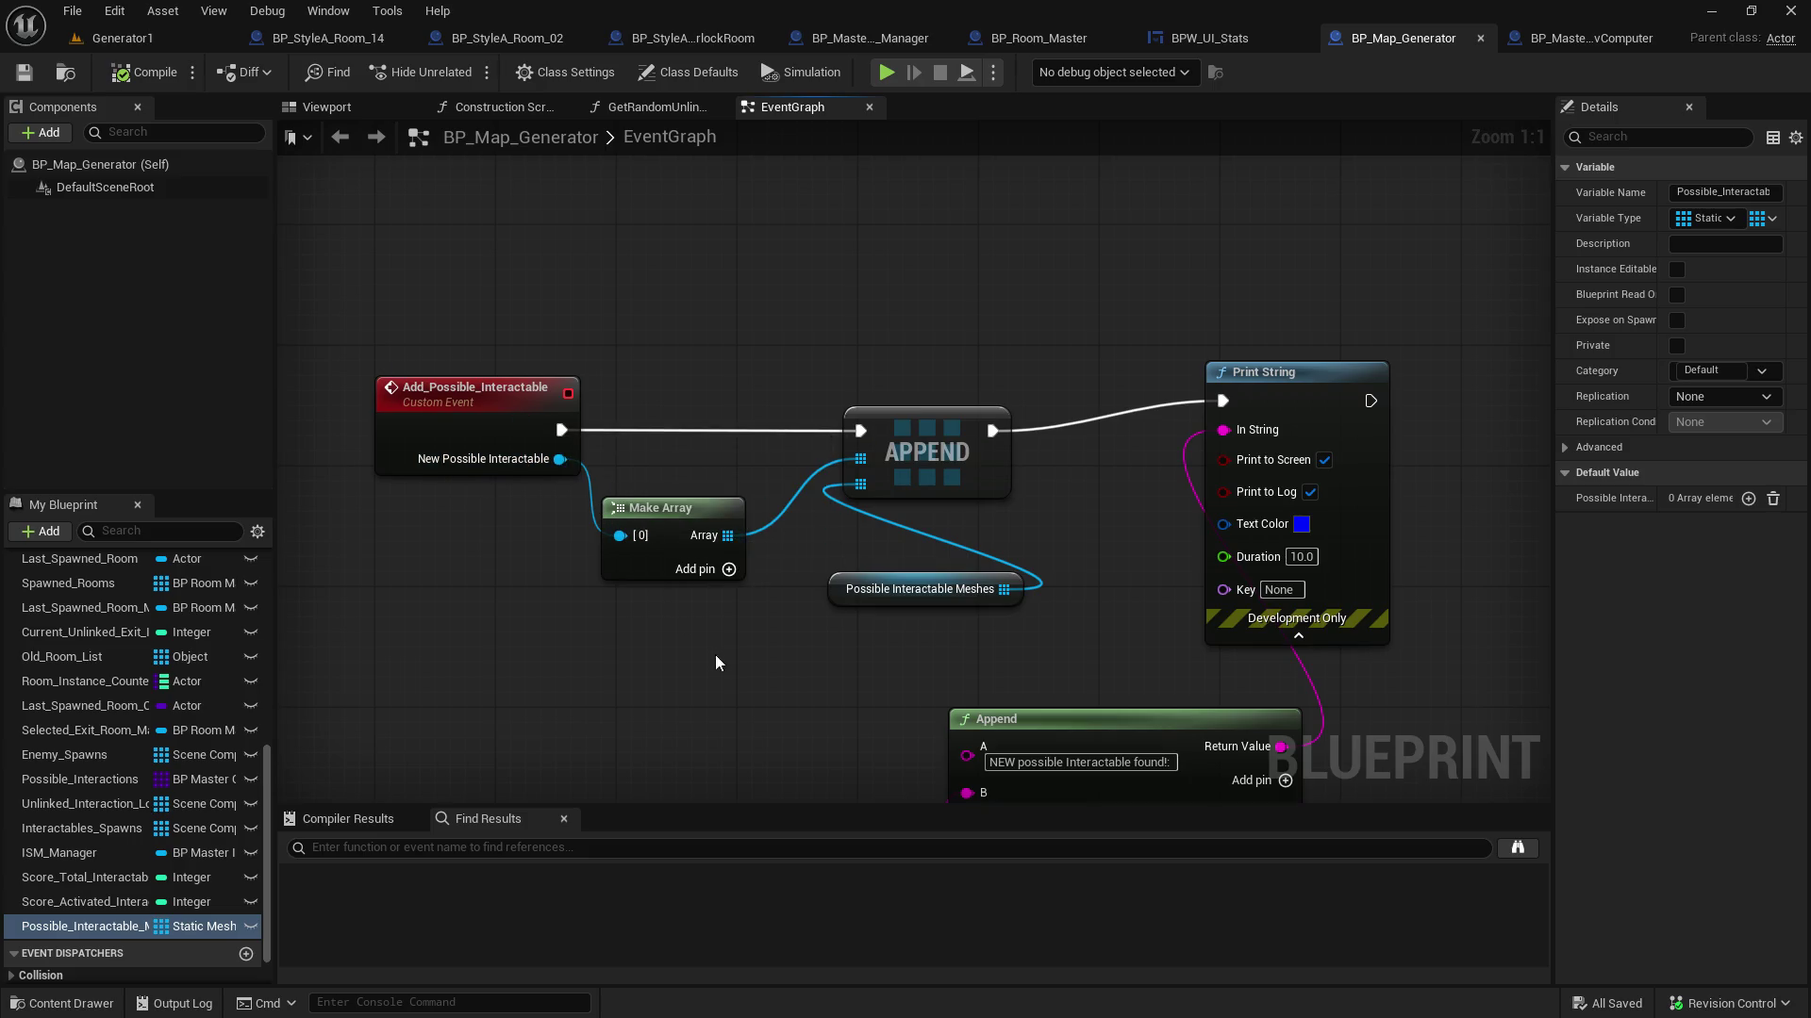
drag(710, 658, 635, 410)
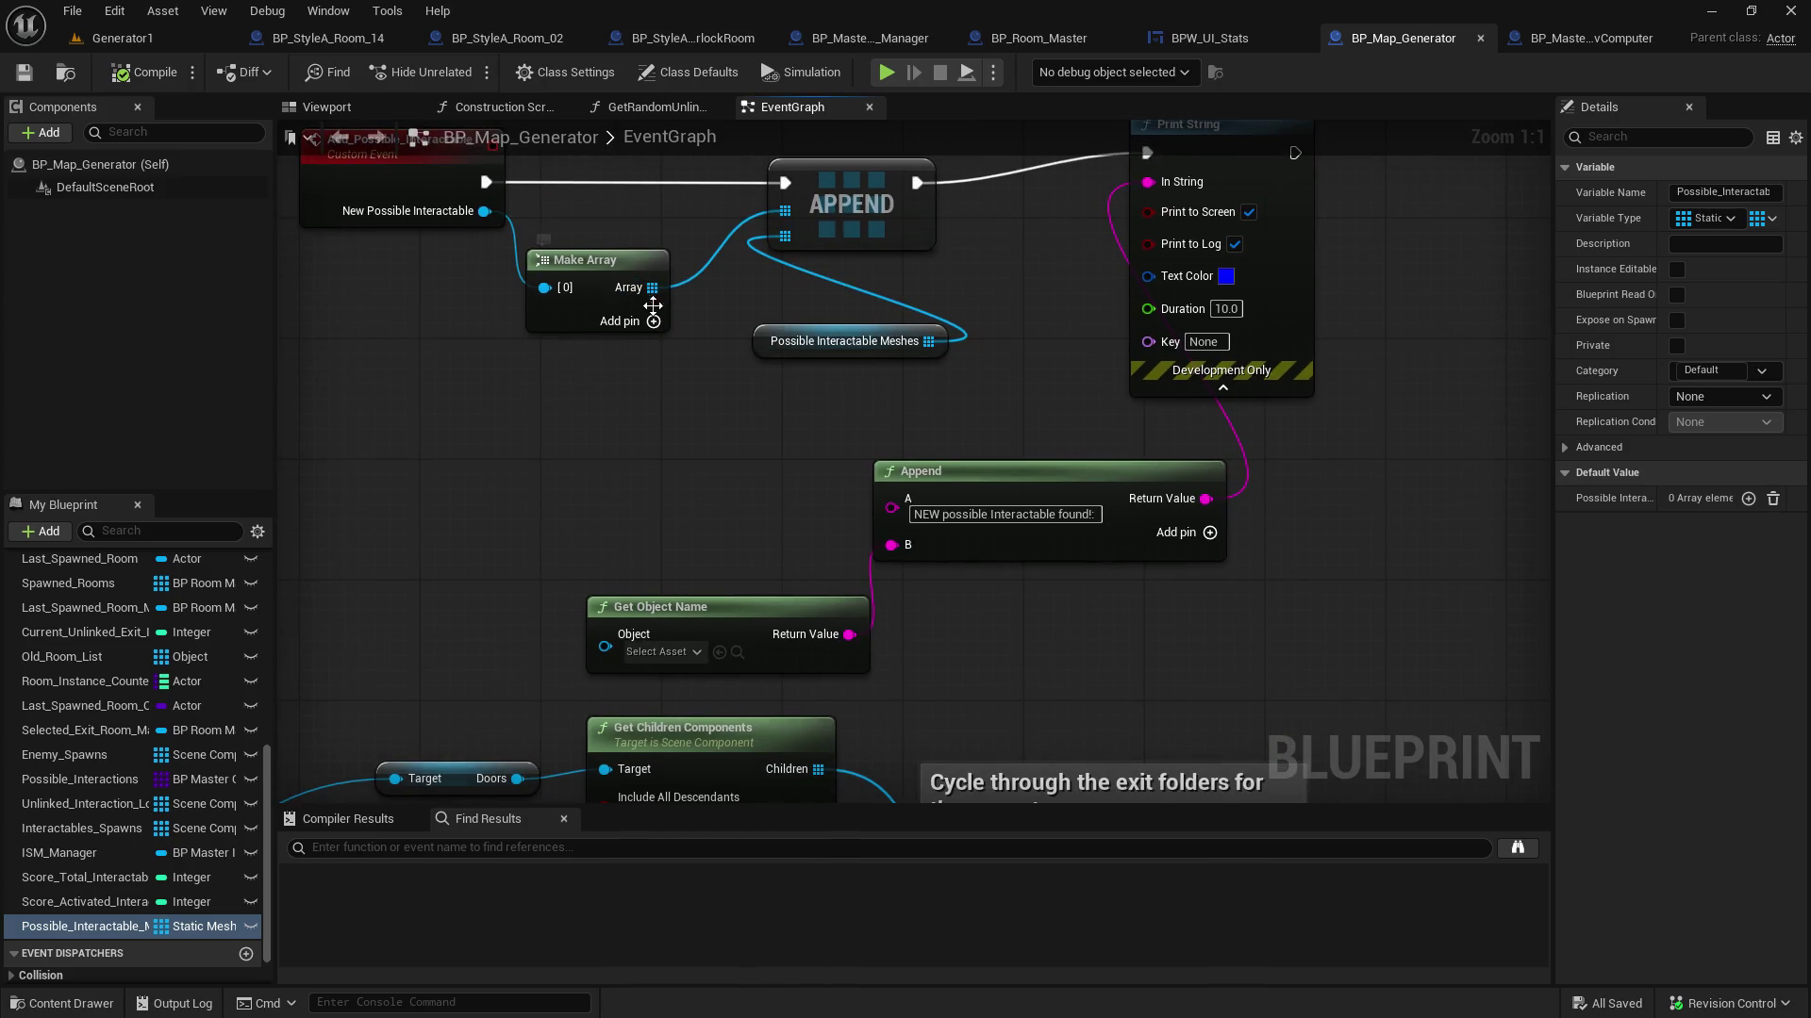
drag(484, 210, 604, 648)
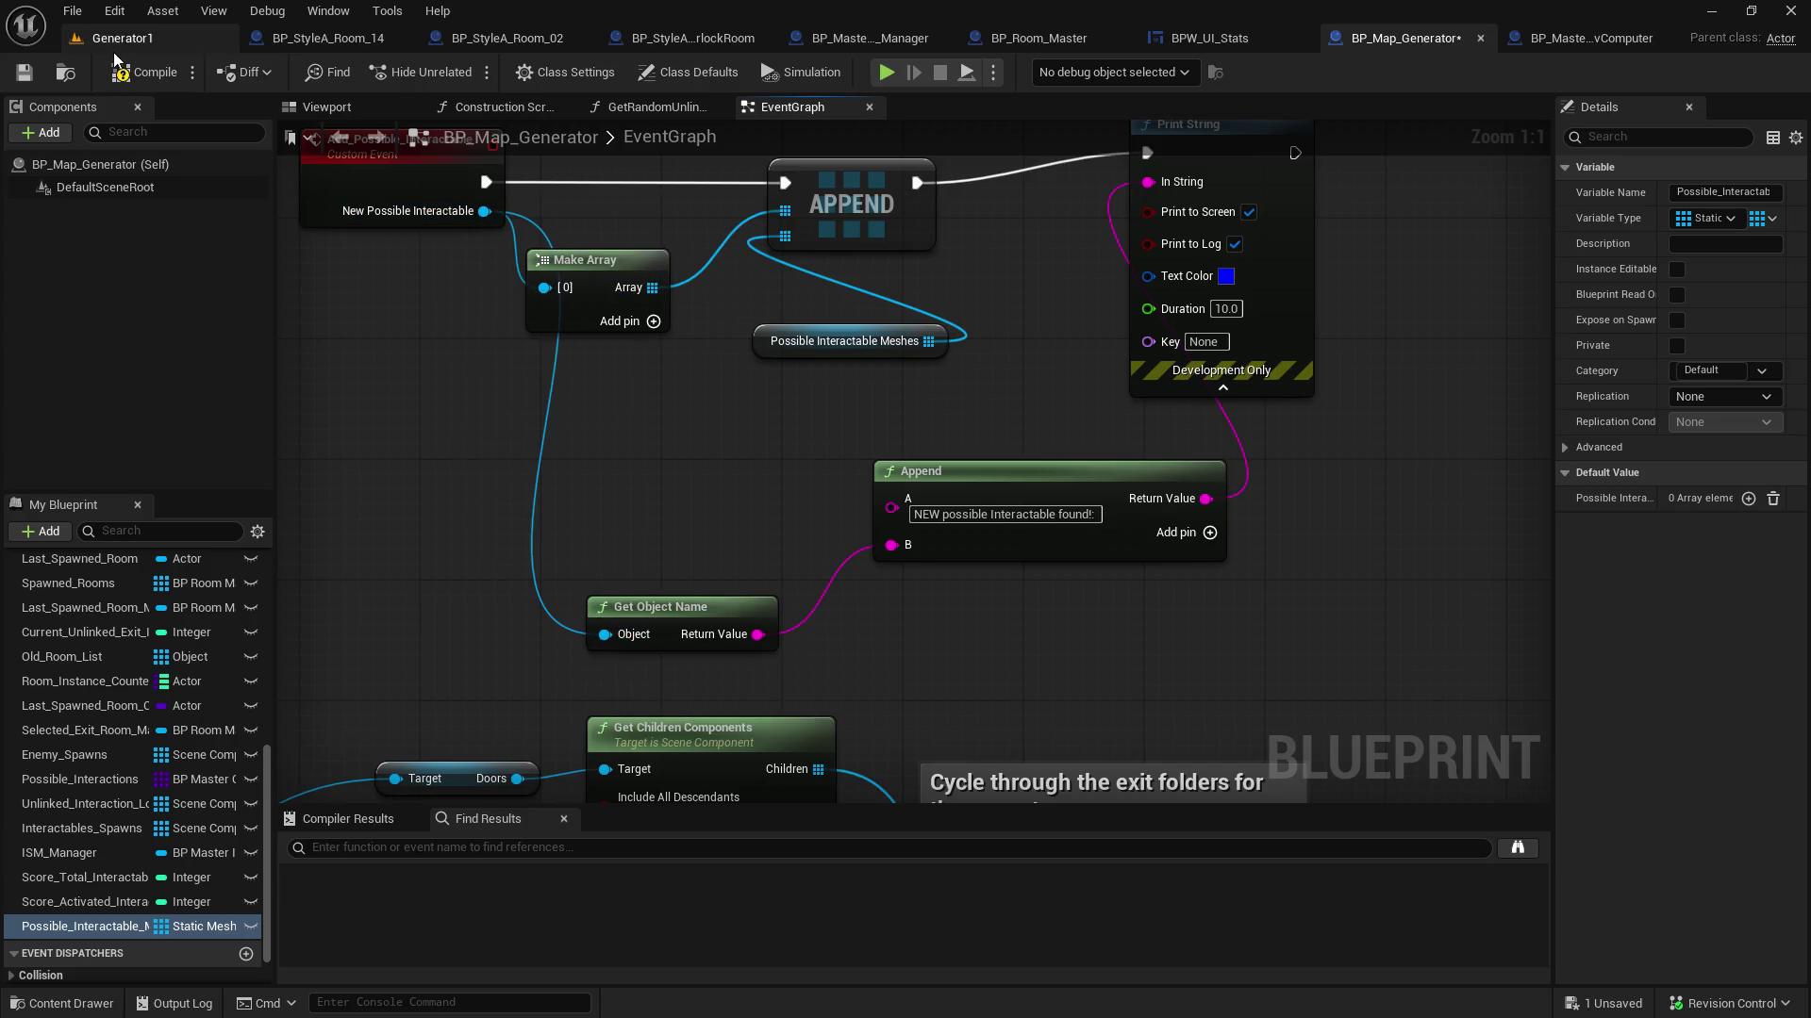
click(43, 79)
Play the Generator1 level, look around in the game view, then stop the session
click(123, 38)
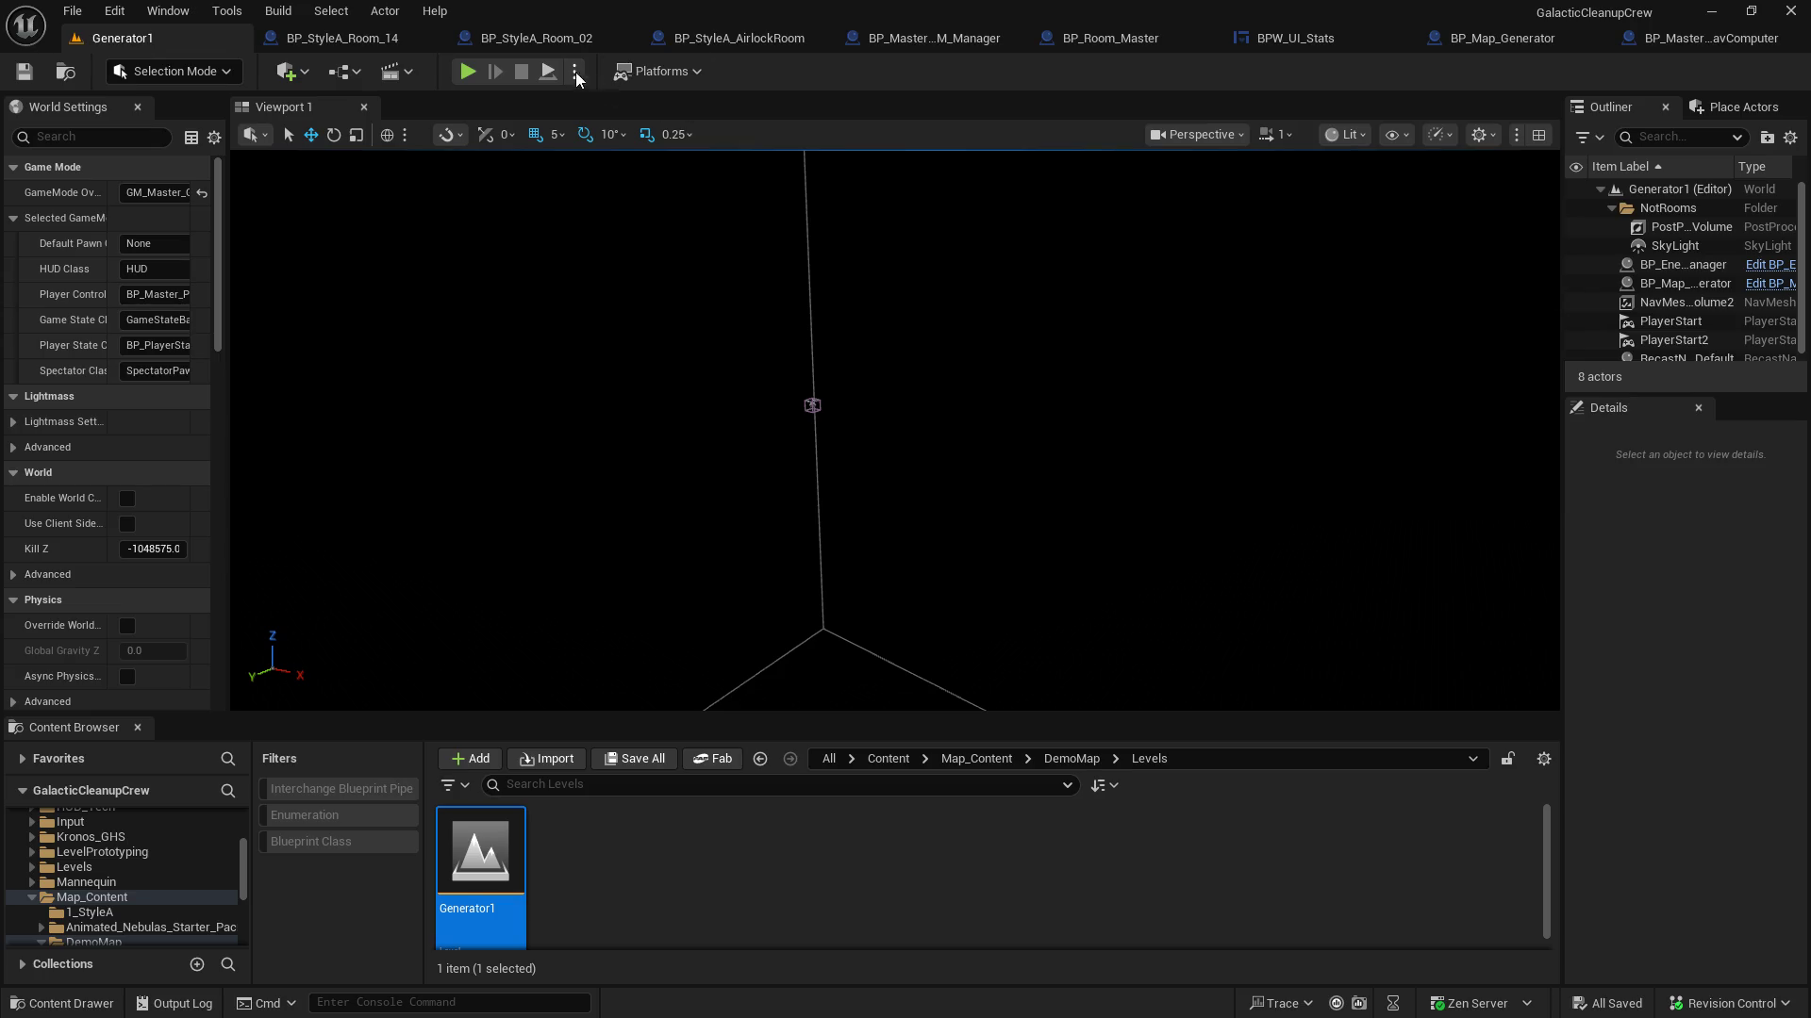
click(545, 76)
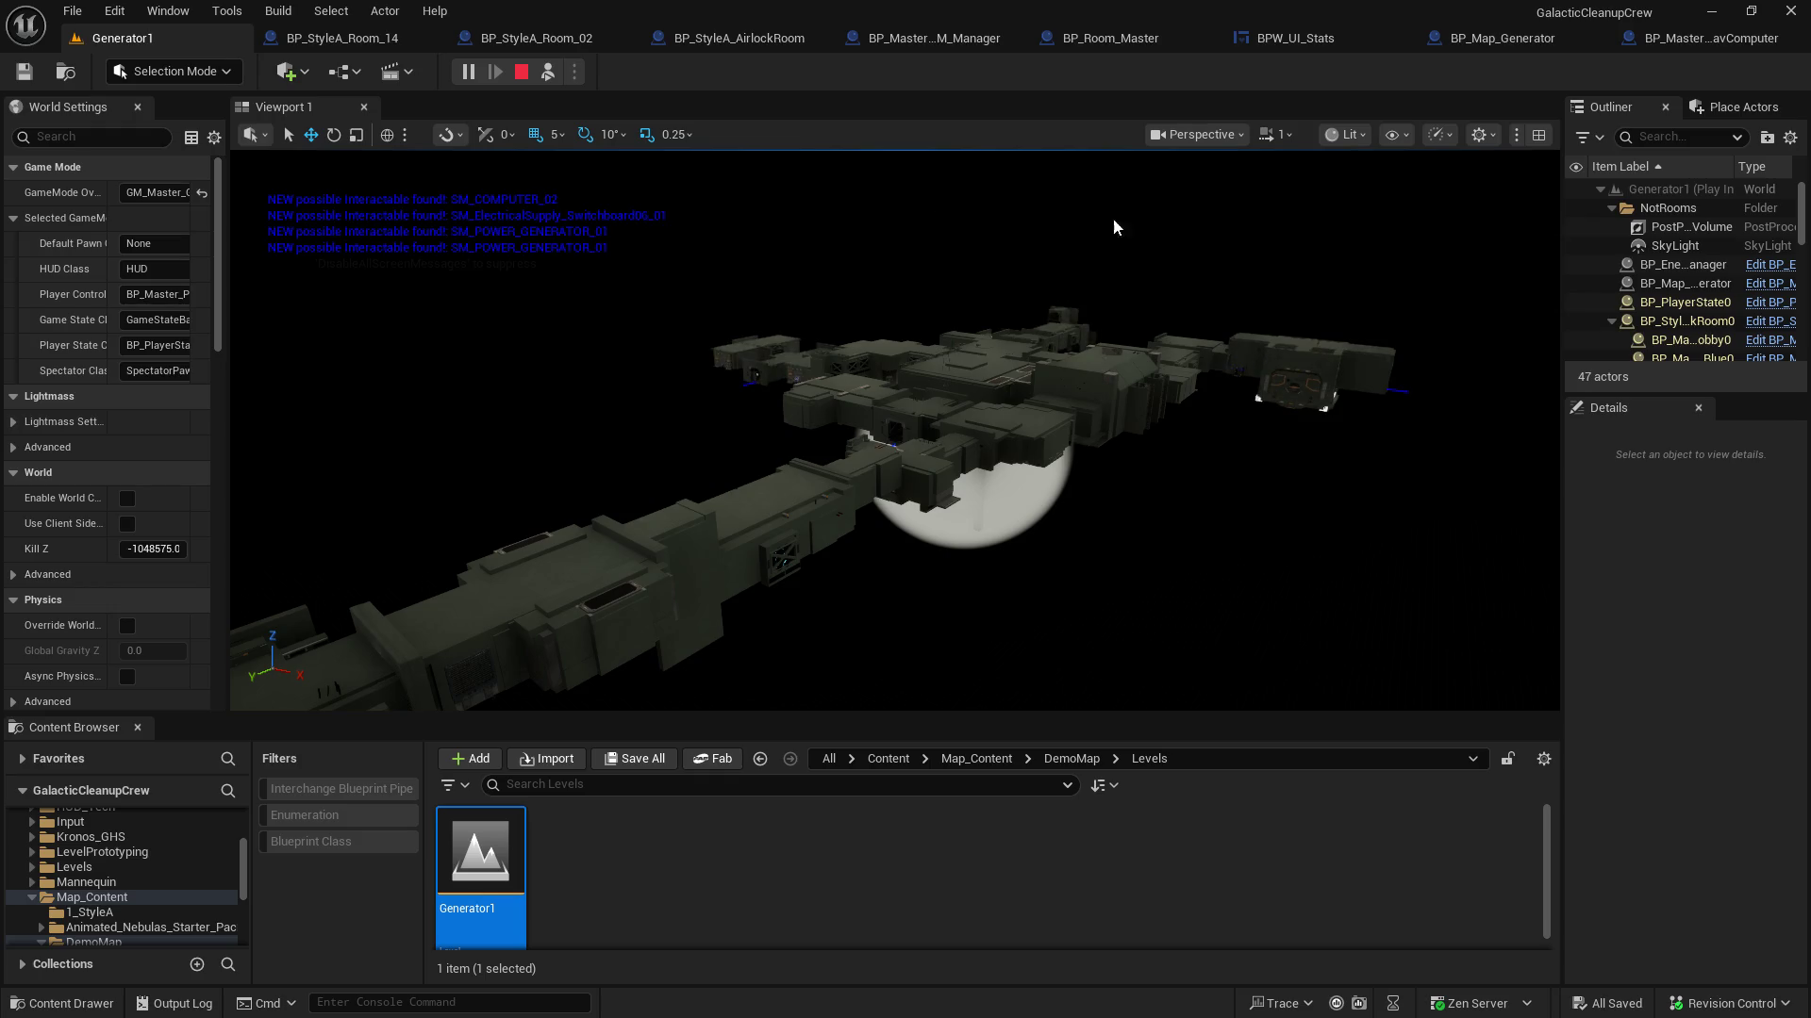
click(483, 218)
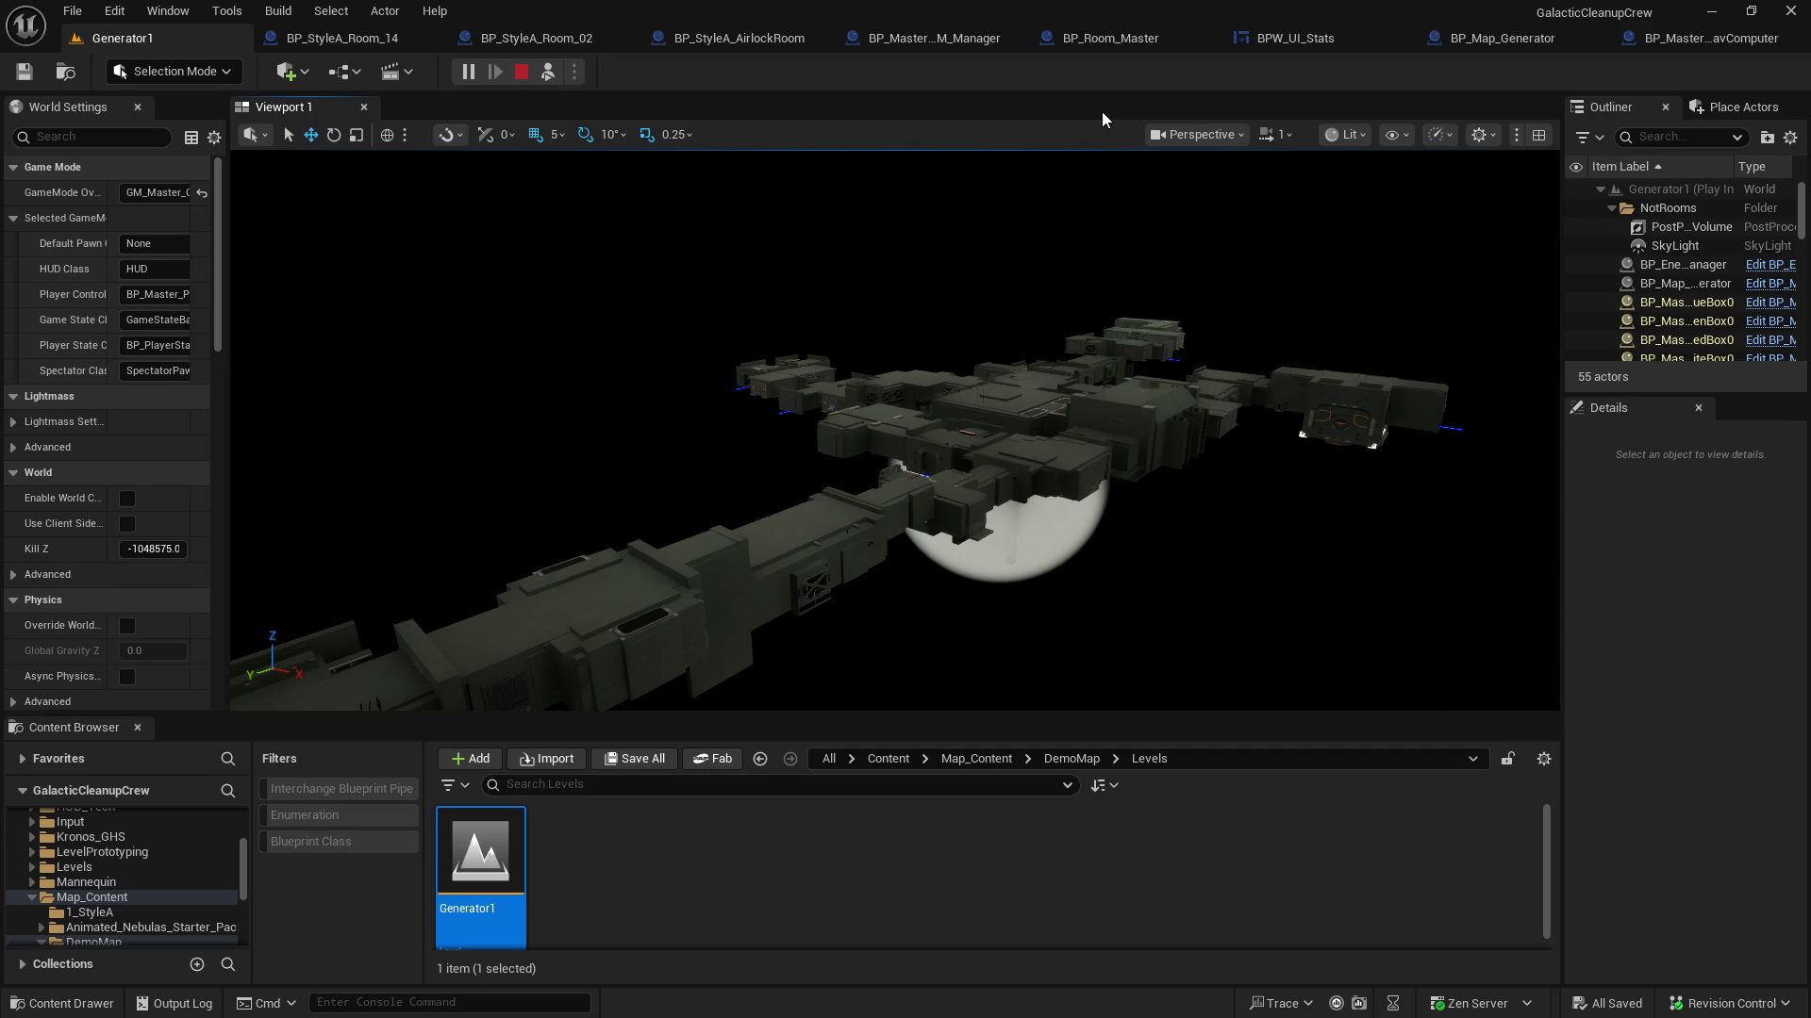
key(Escape)
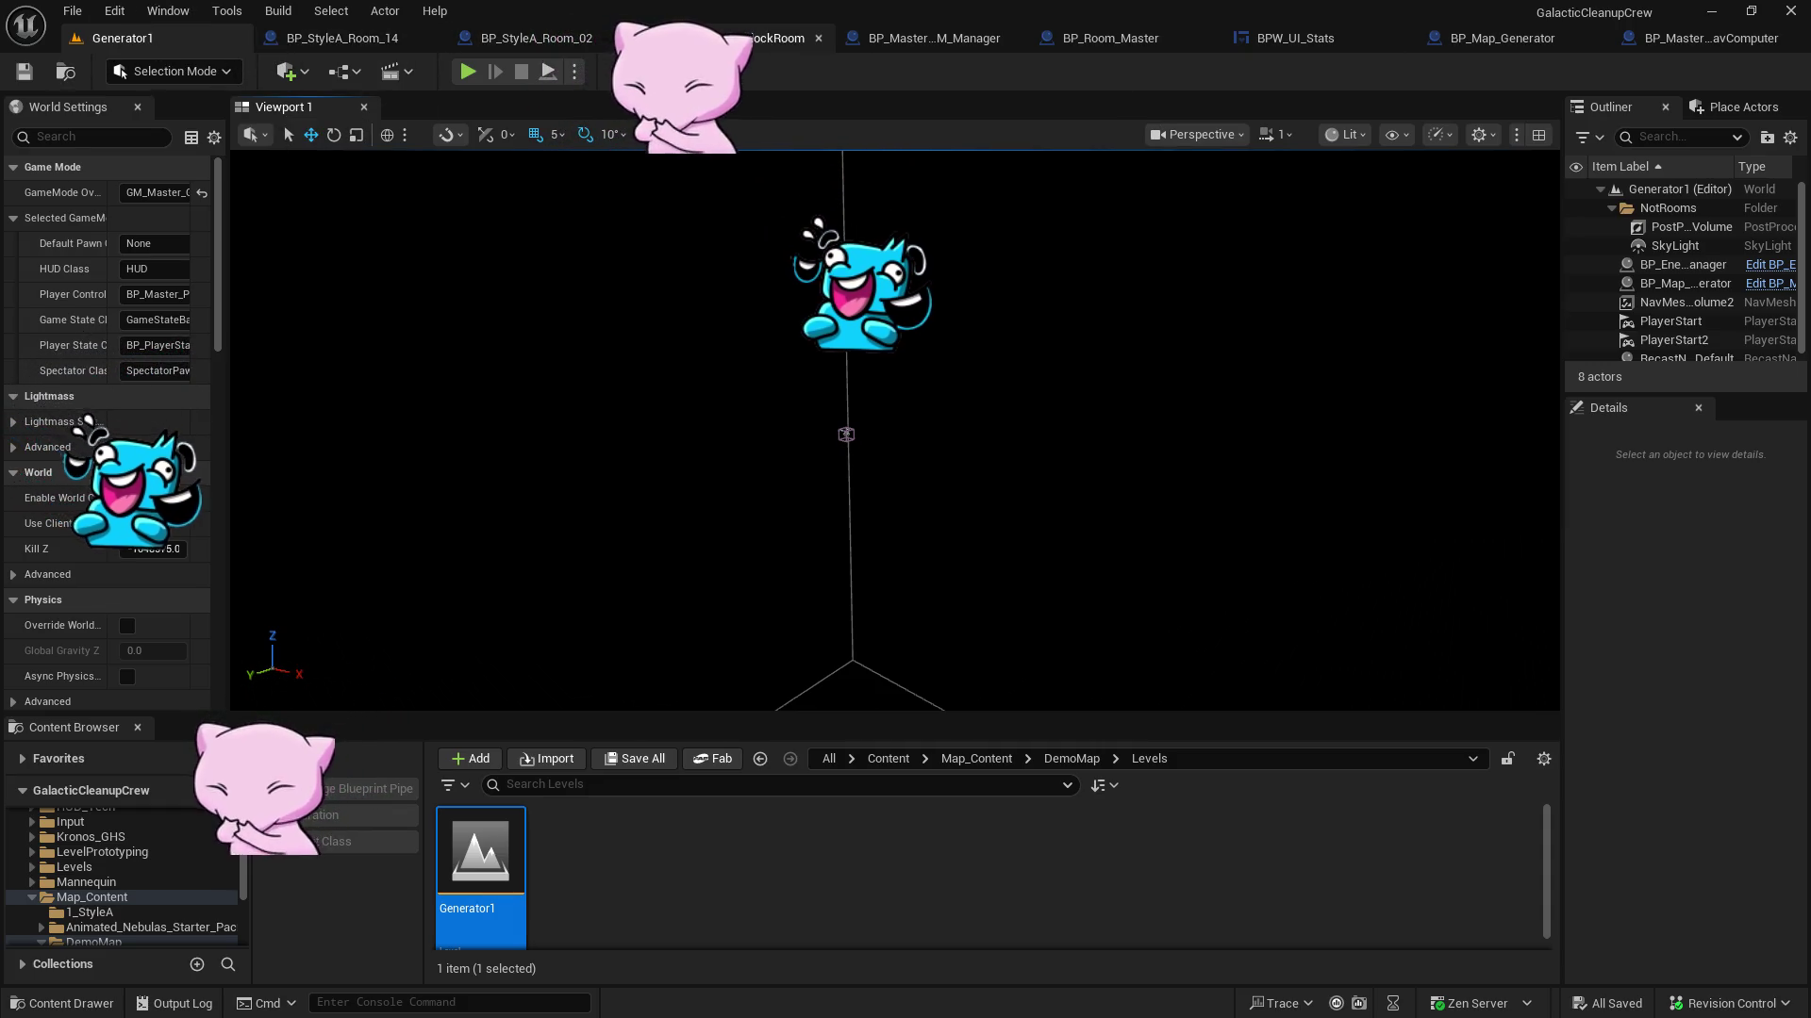
click(783, 41)
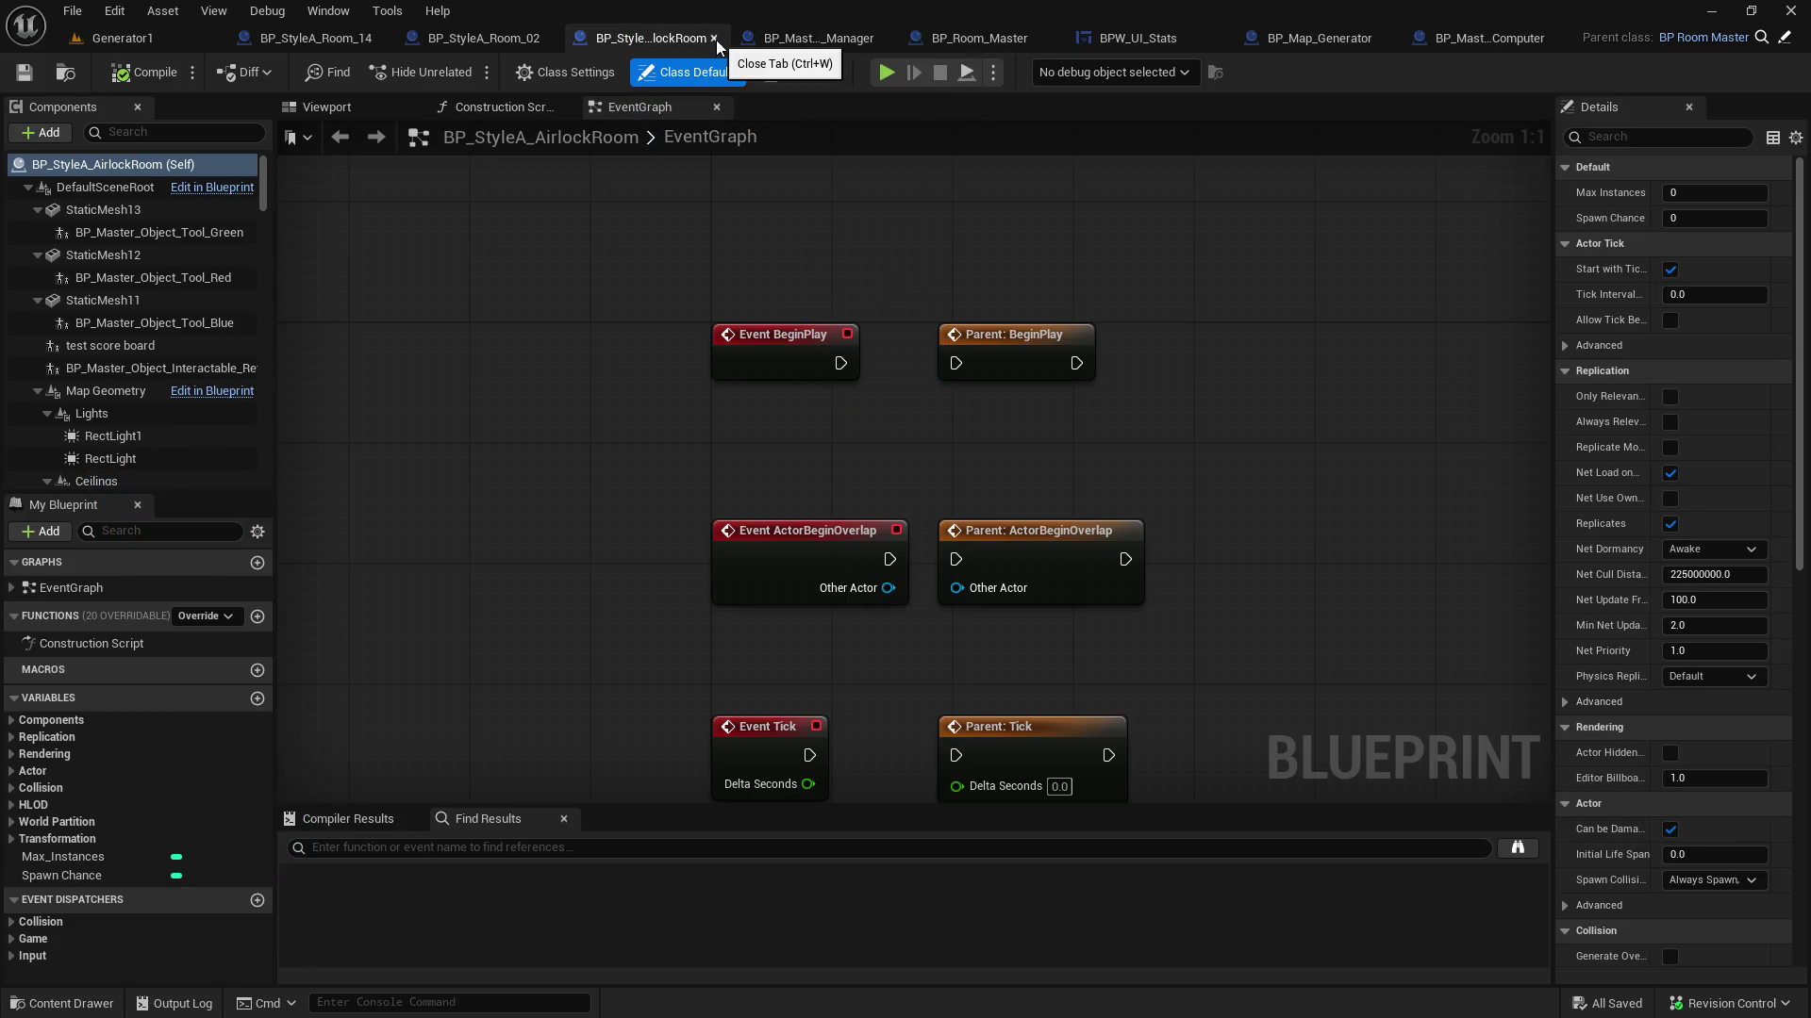
Close the airlock room, ISM manager and BPW_UI_Stats tabs, returning to Generator1
click(716, 40)
click(747, 38)
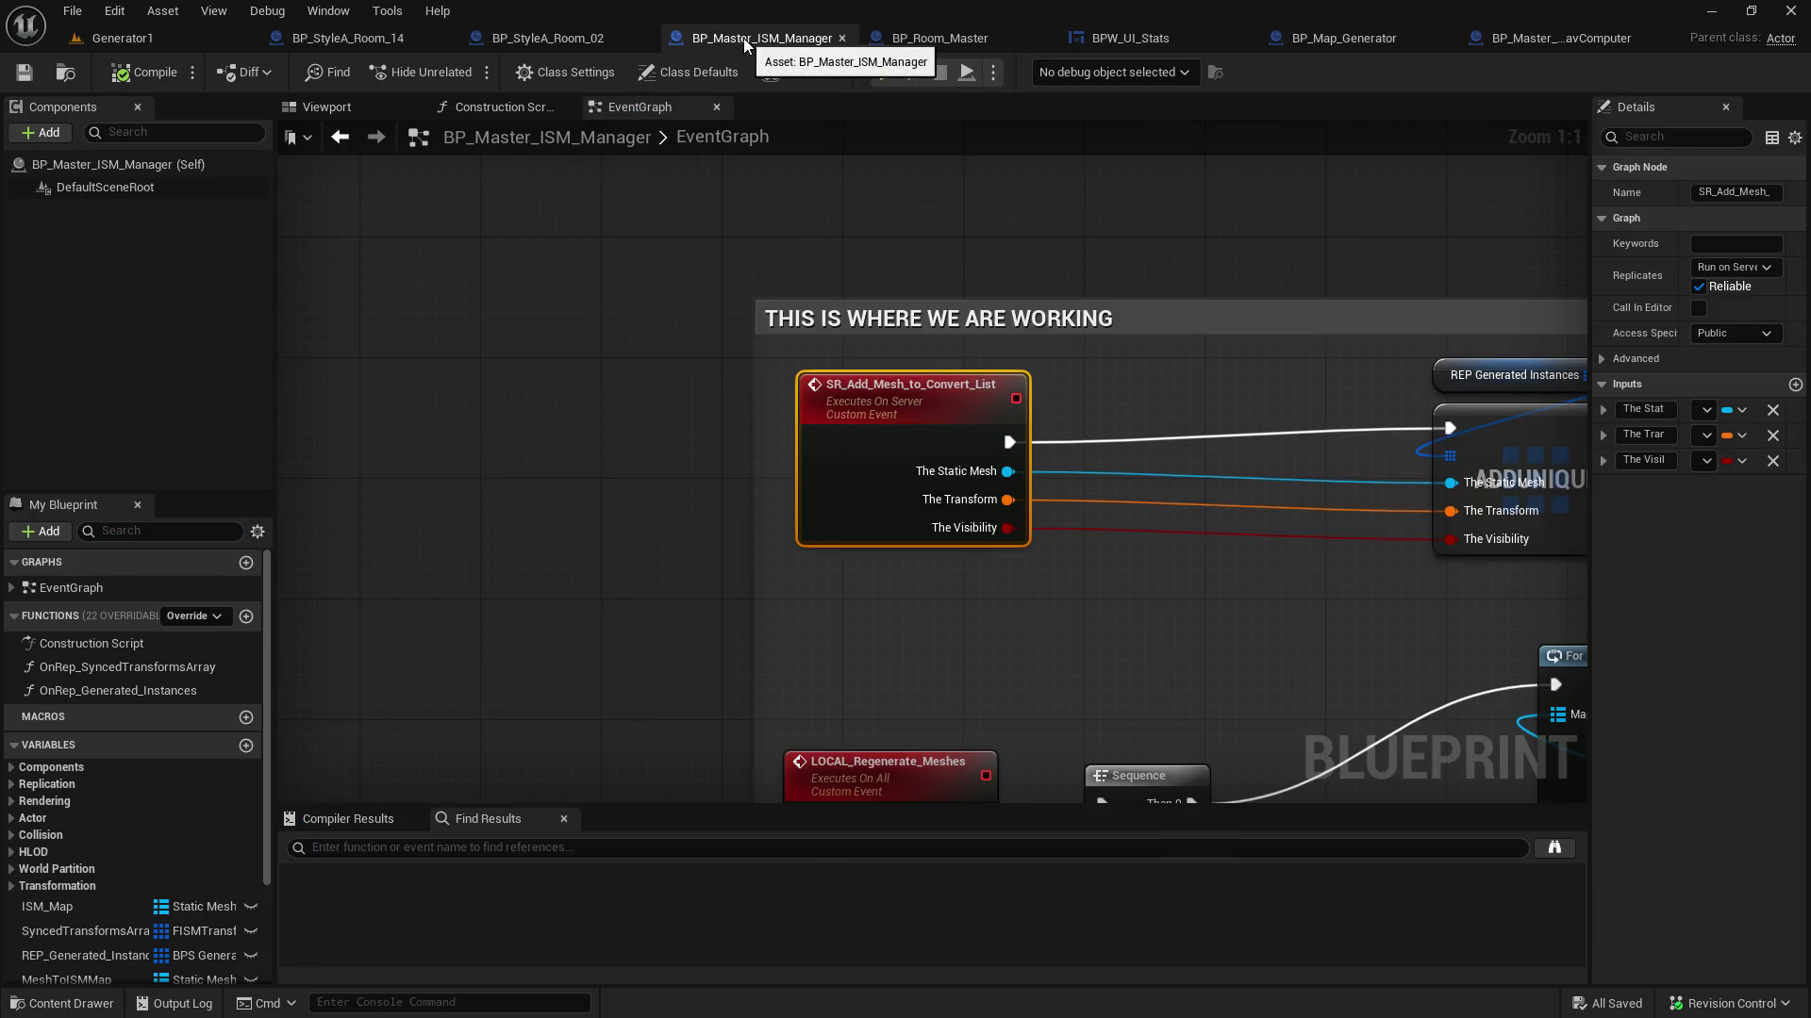
click(839, 39)
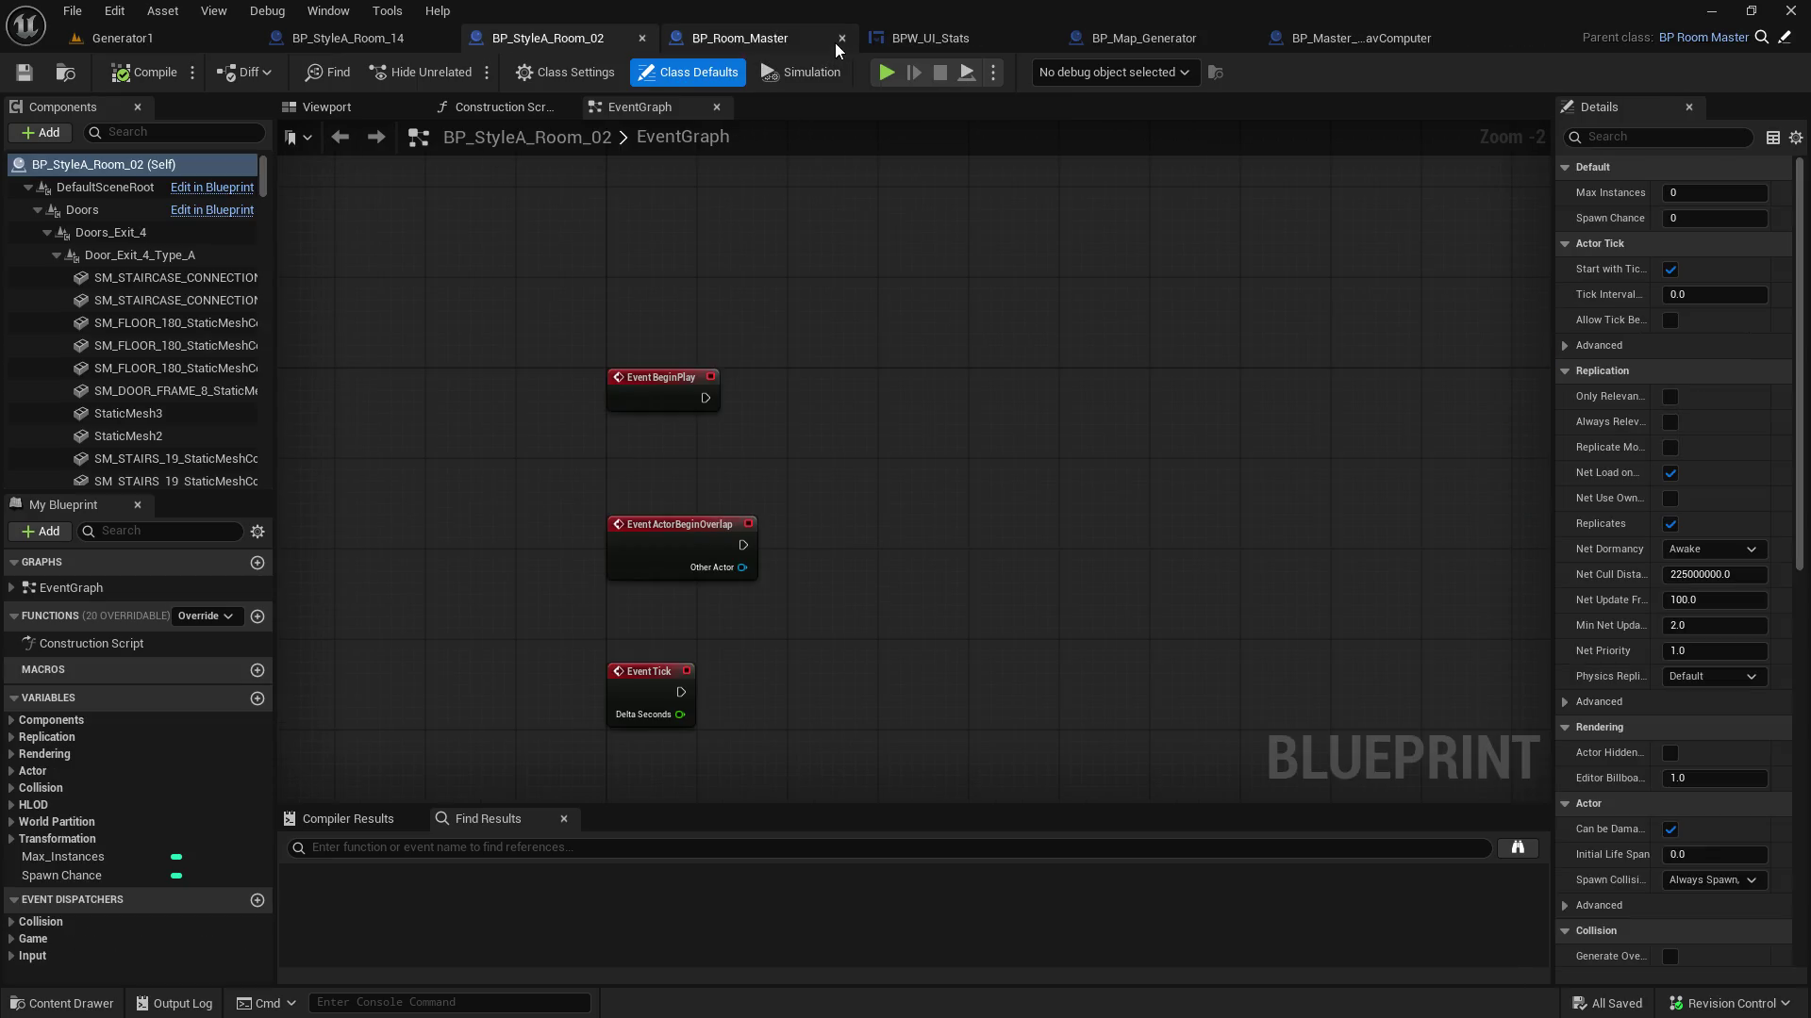
click(943, 45)
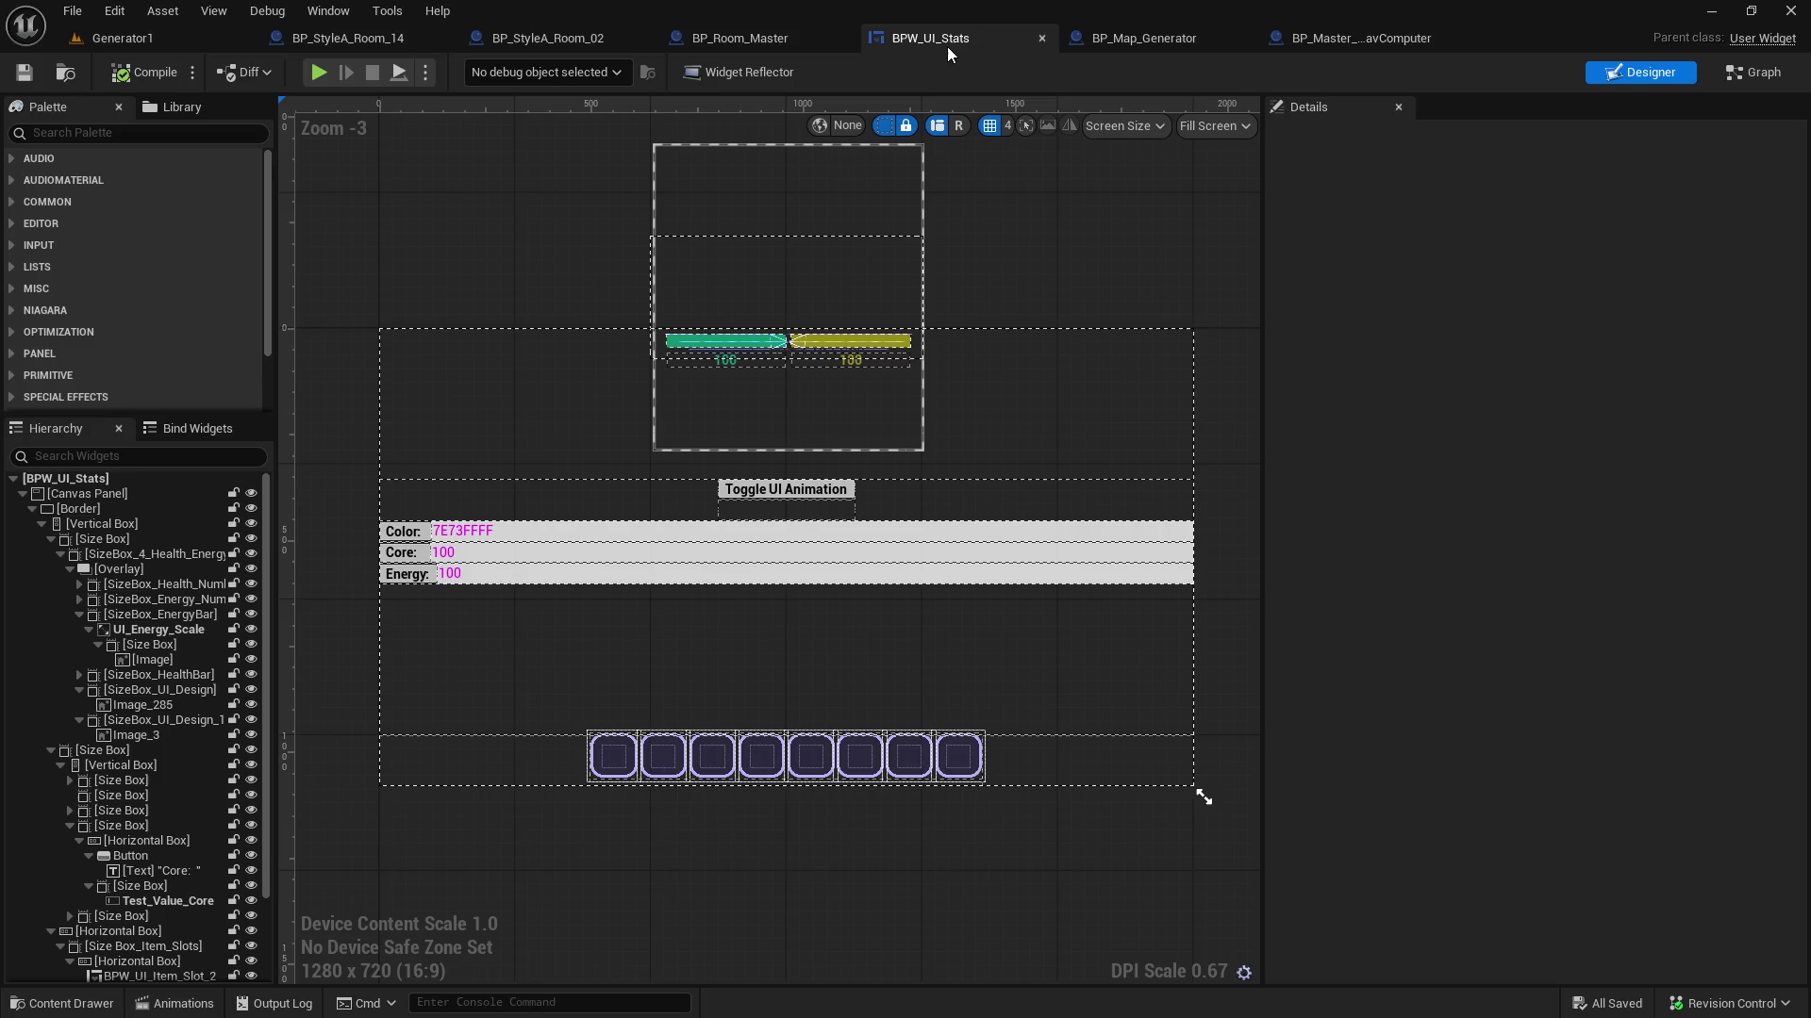
click(1041, 38)
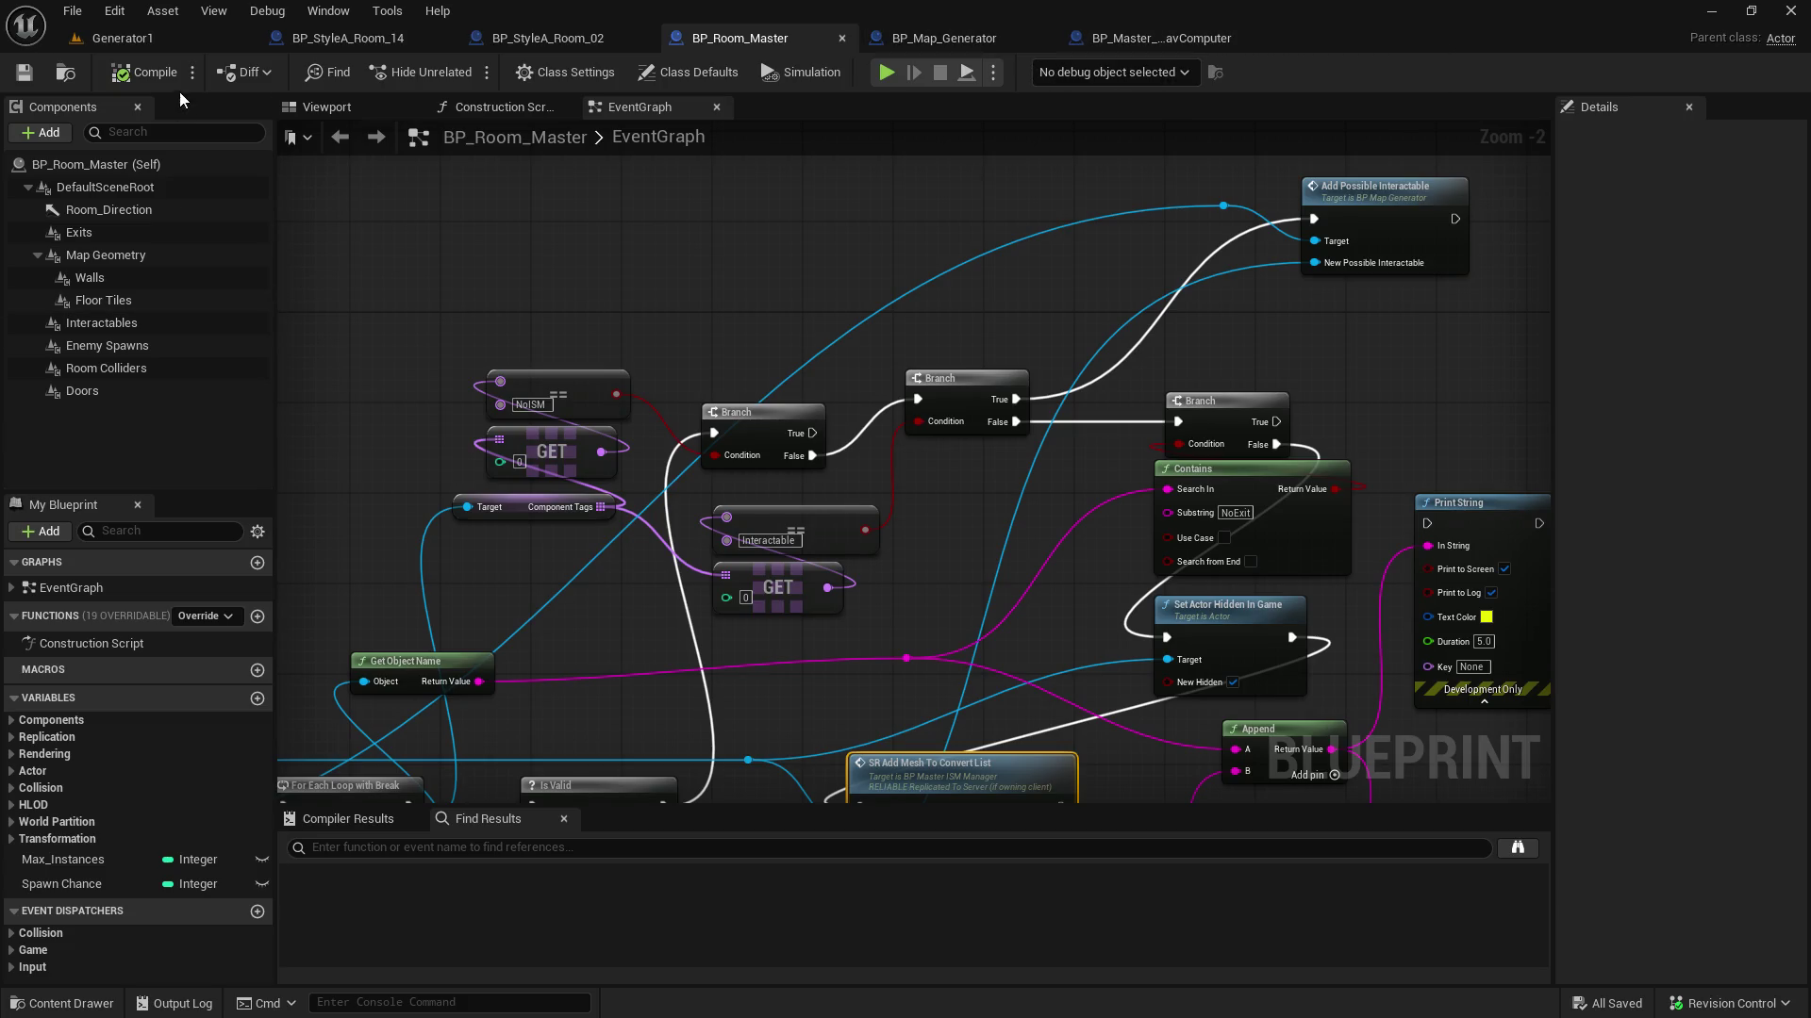
click(184, 40)
In the Content Browser, look inside Player_Objects > Interactables and enlarge the asset area
scroll(132, 891, down, 5)
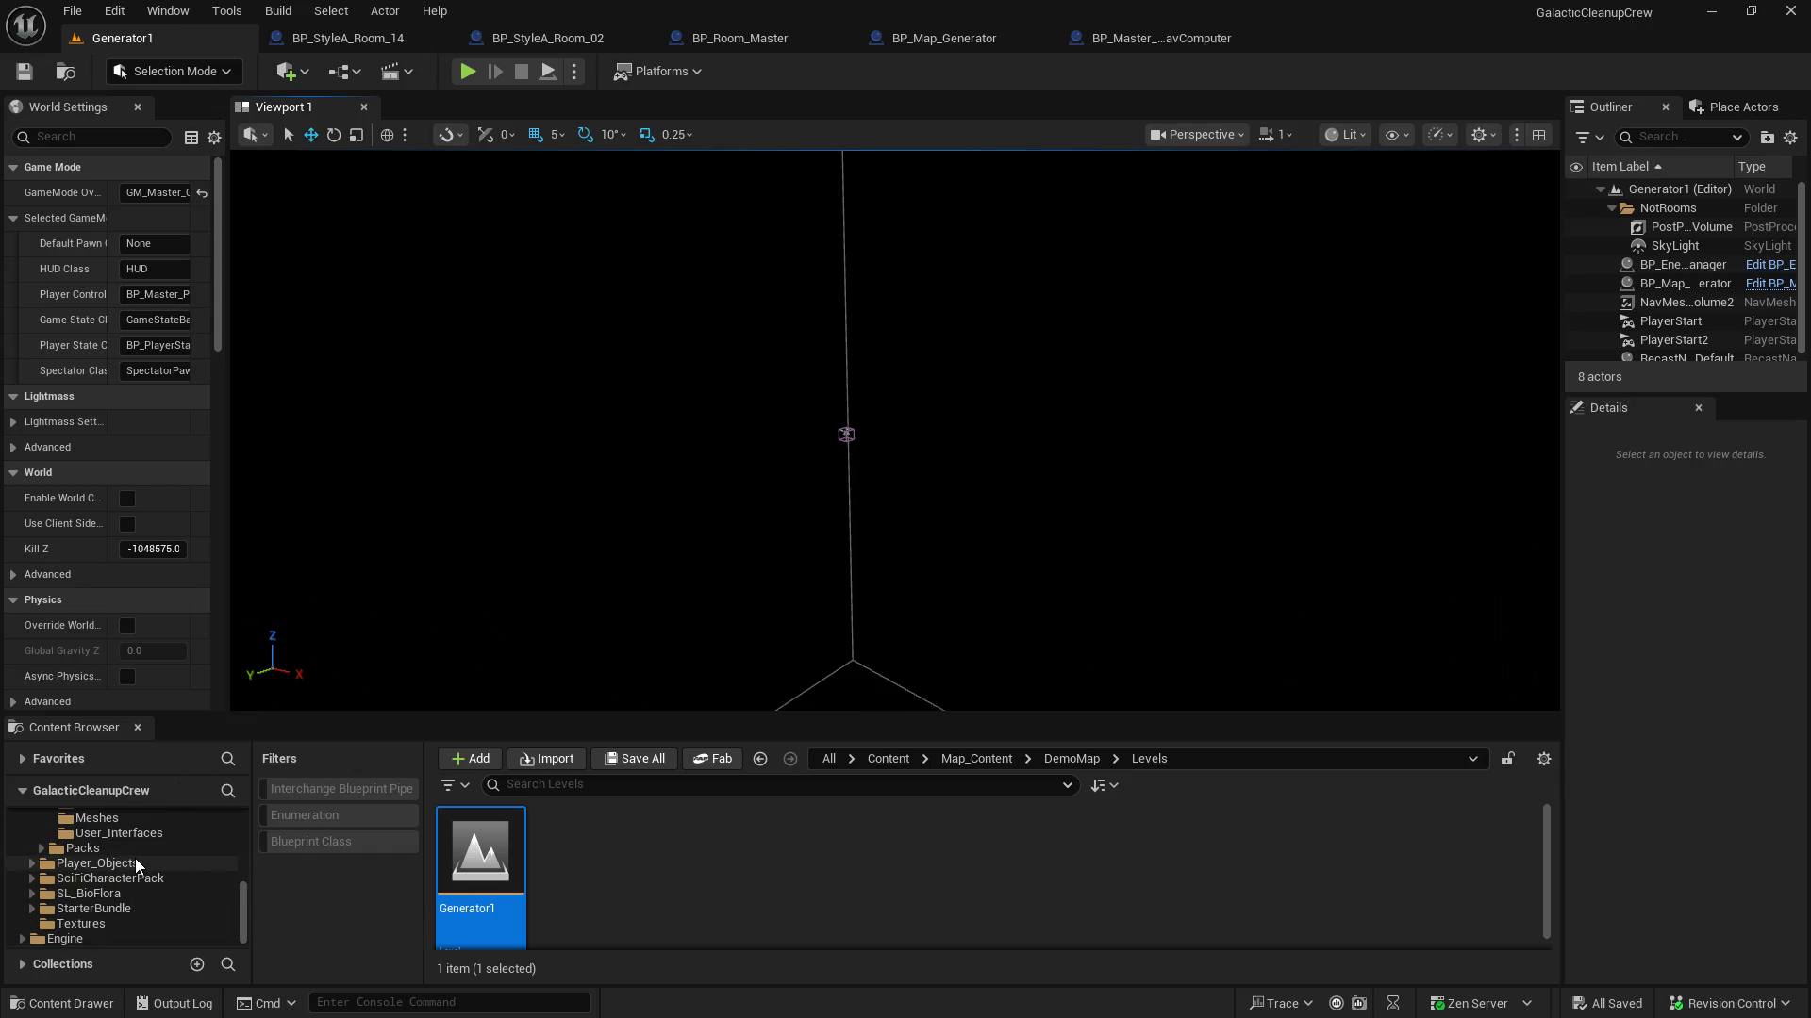
click(134, 860)
double_click(677, 863)
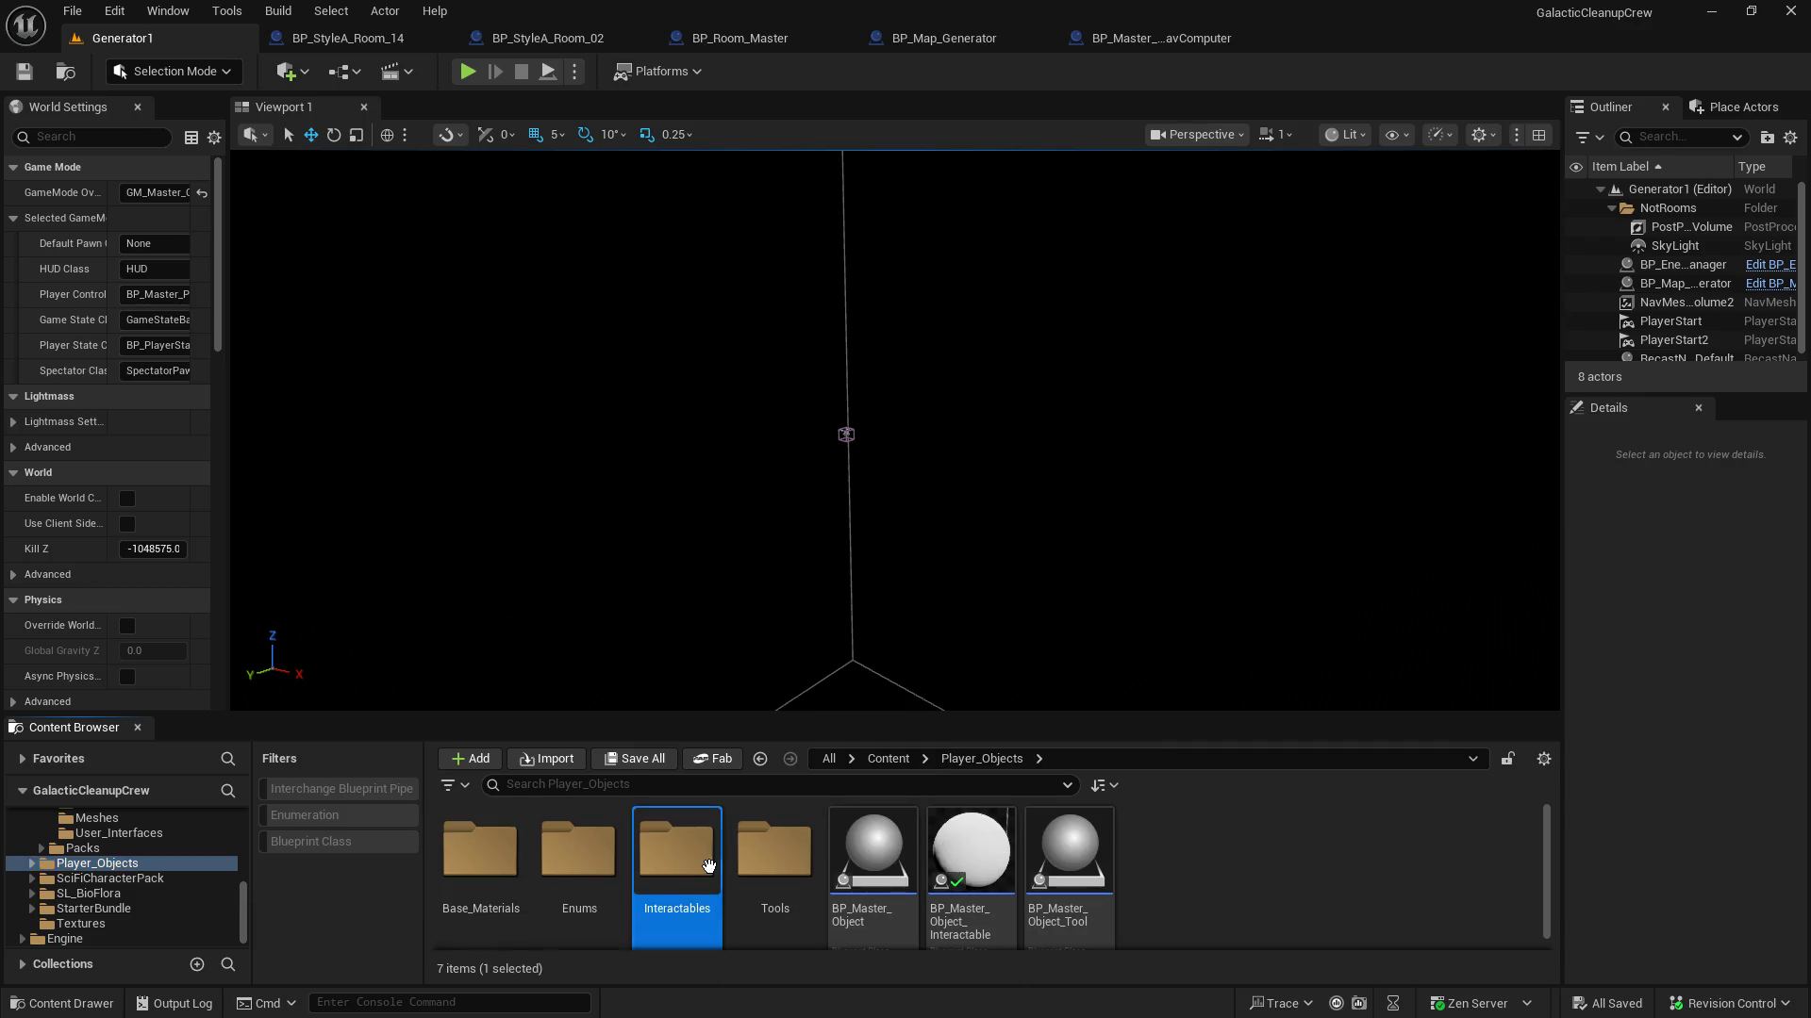
drag(1123, 713, 1116, 604)
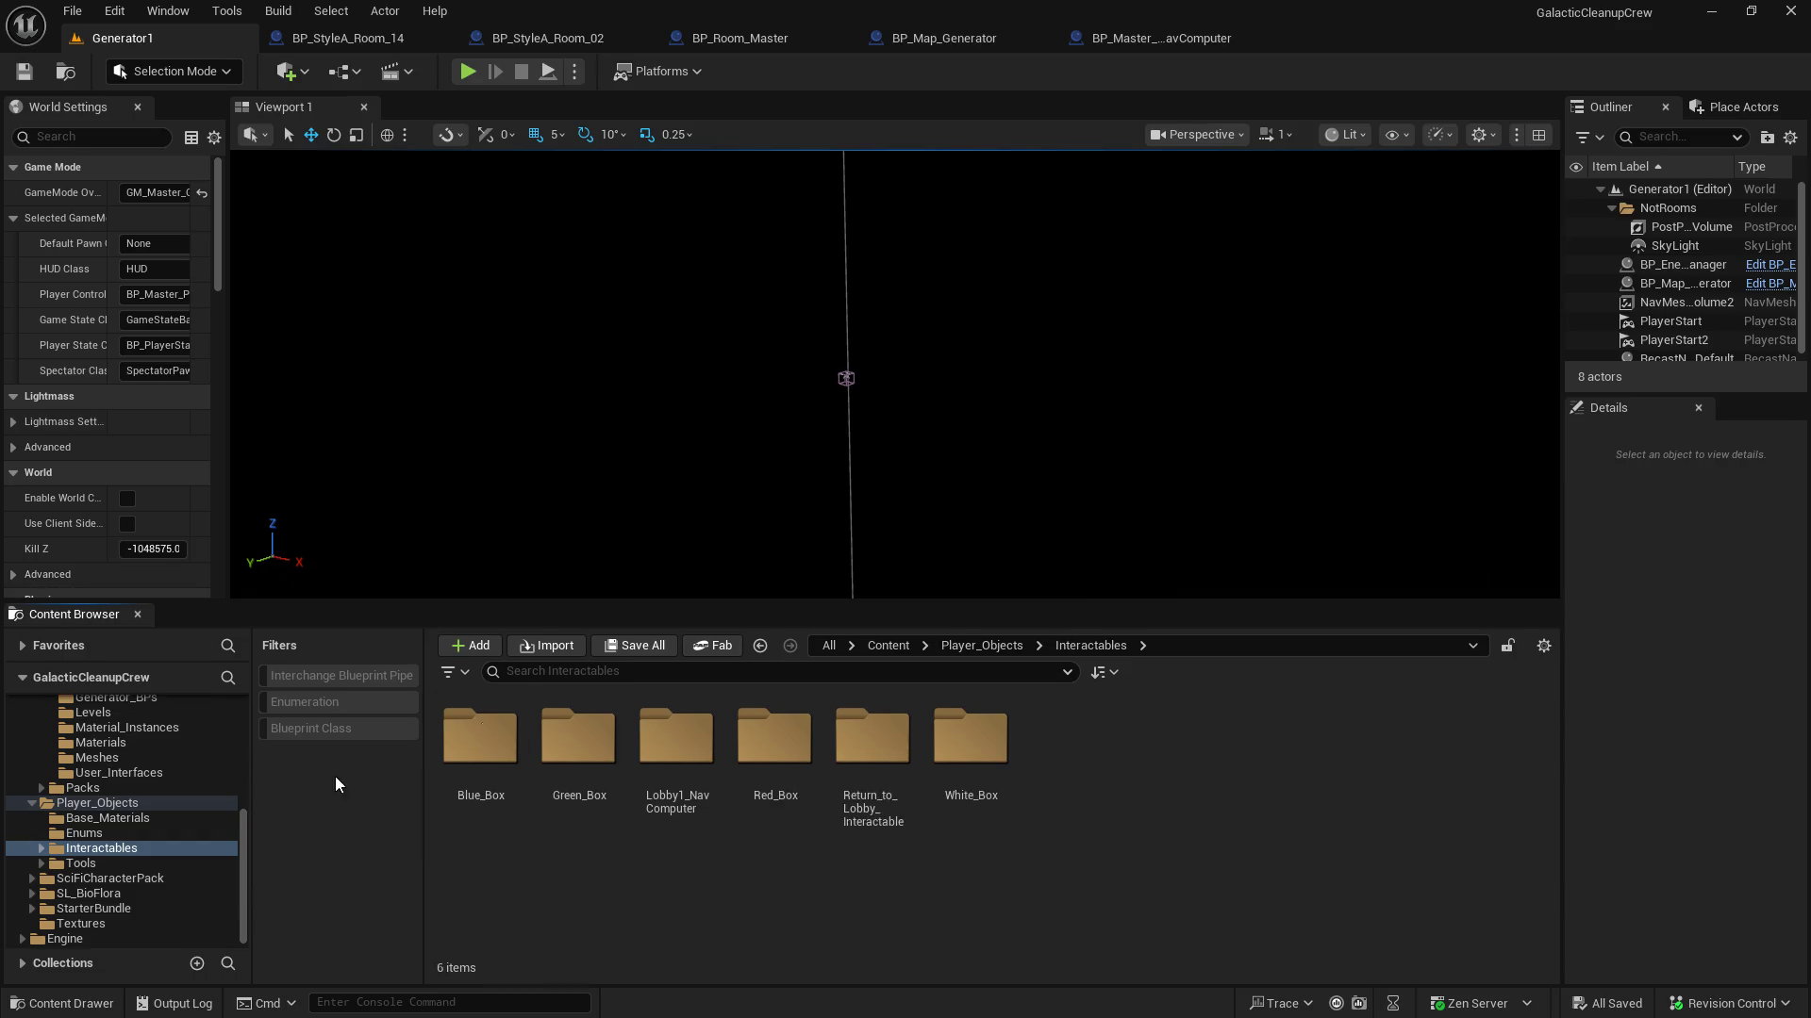
click(105, 806)
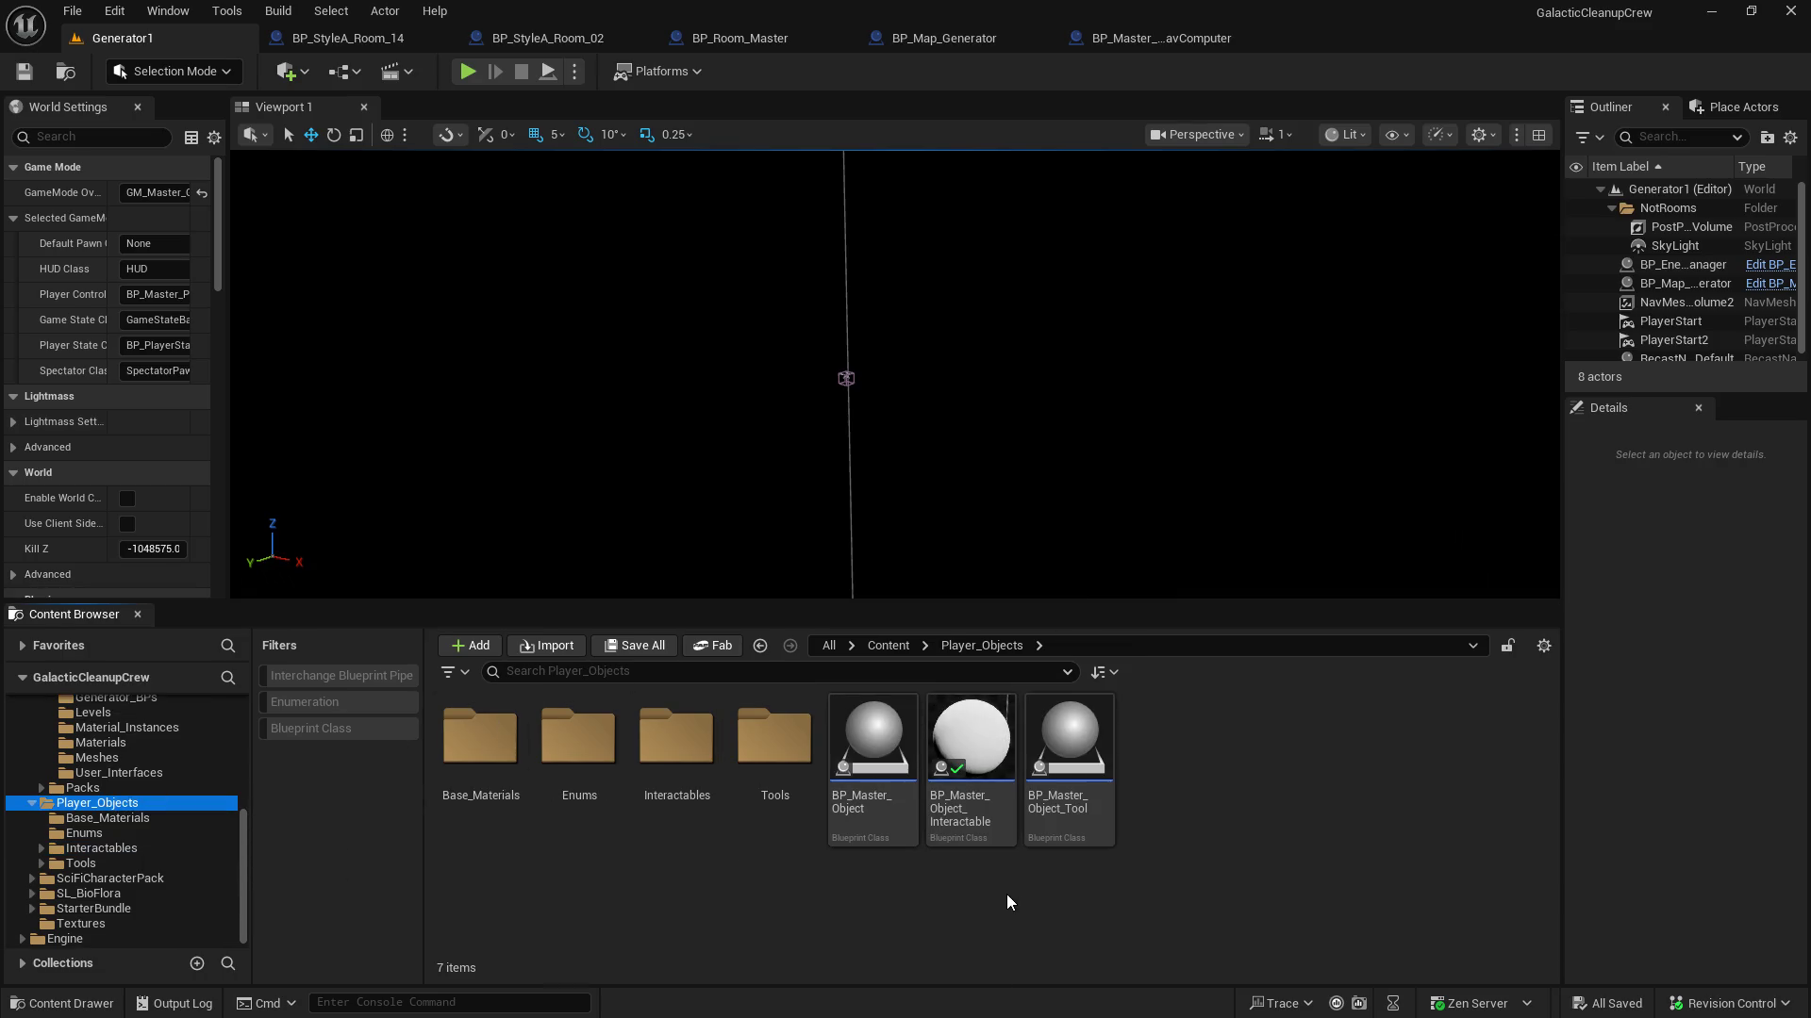
mouse_move(964, 844)
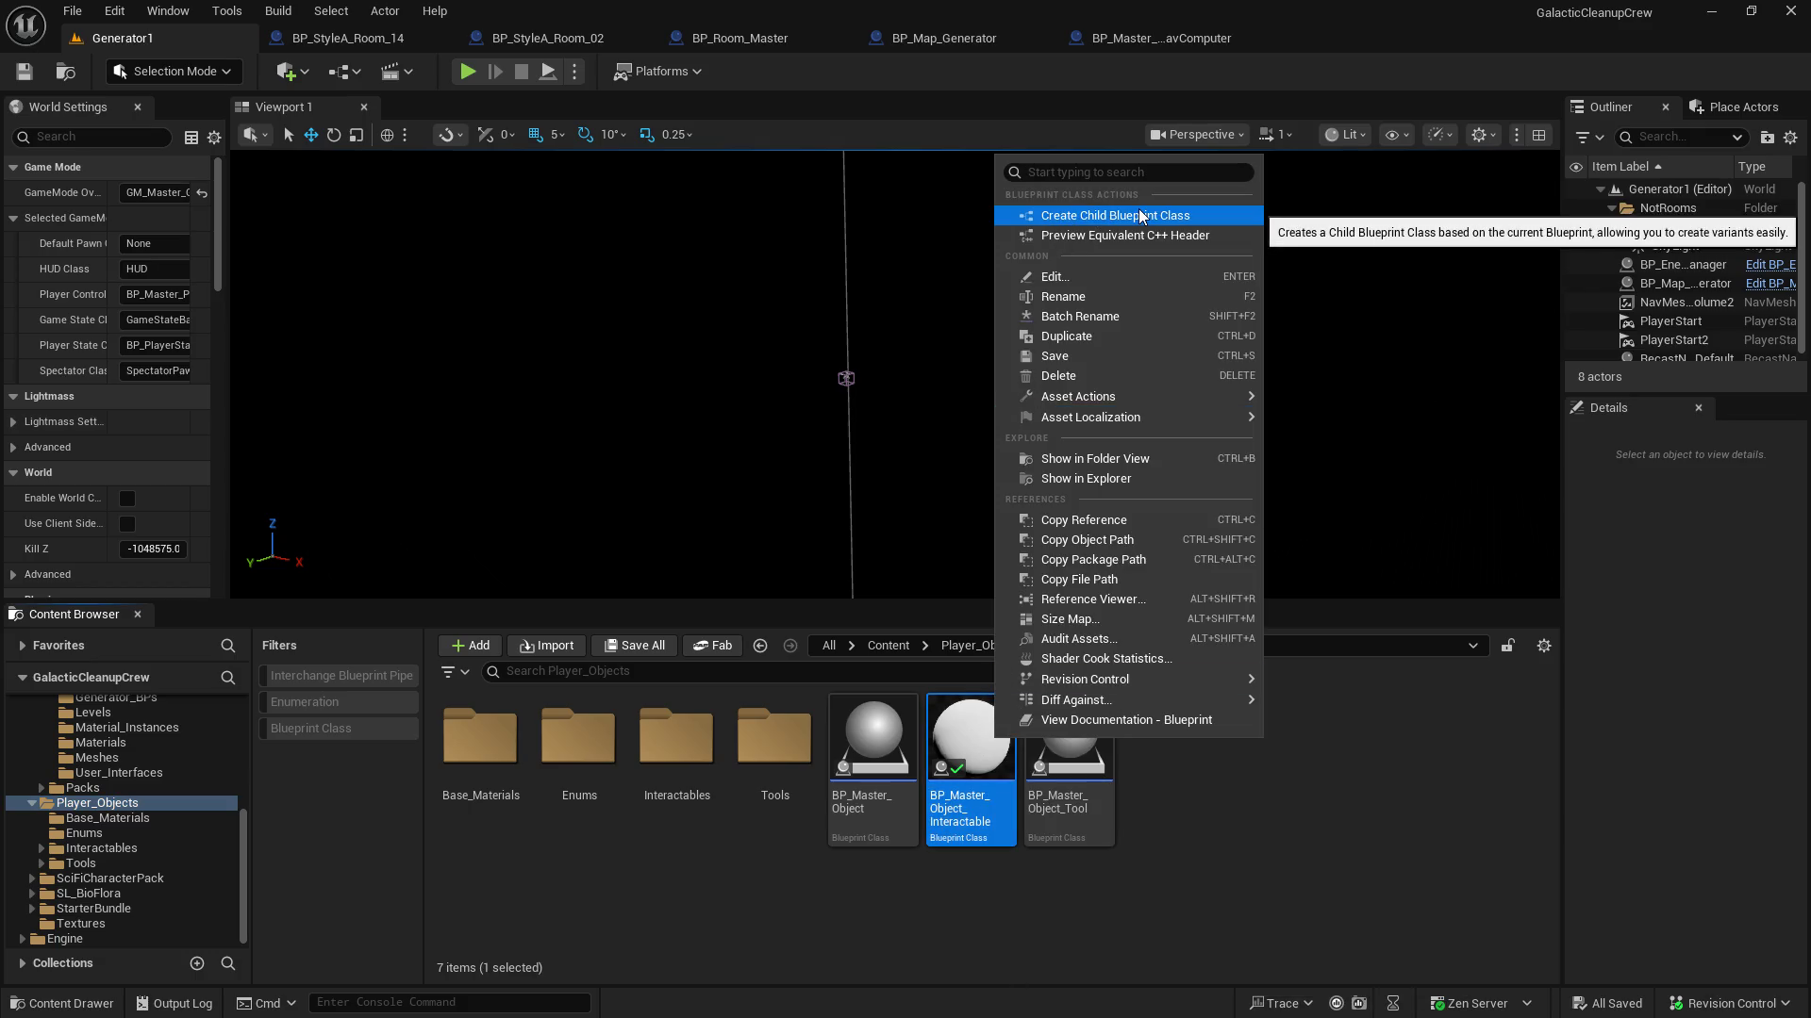
click(1390, 852)
Check the Tools folder, then open Interactables > Lobby1_NavComputer to find its NavComputer Blueprint
click(764, 746)
double_click(763, 747)
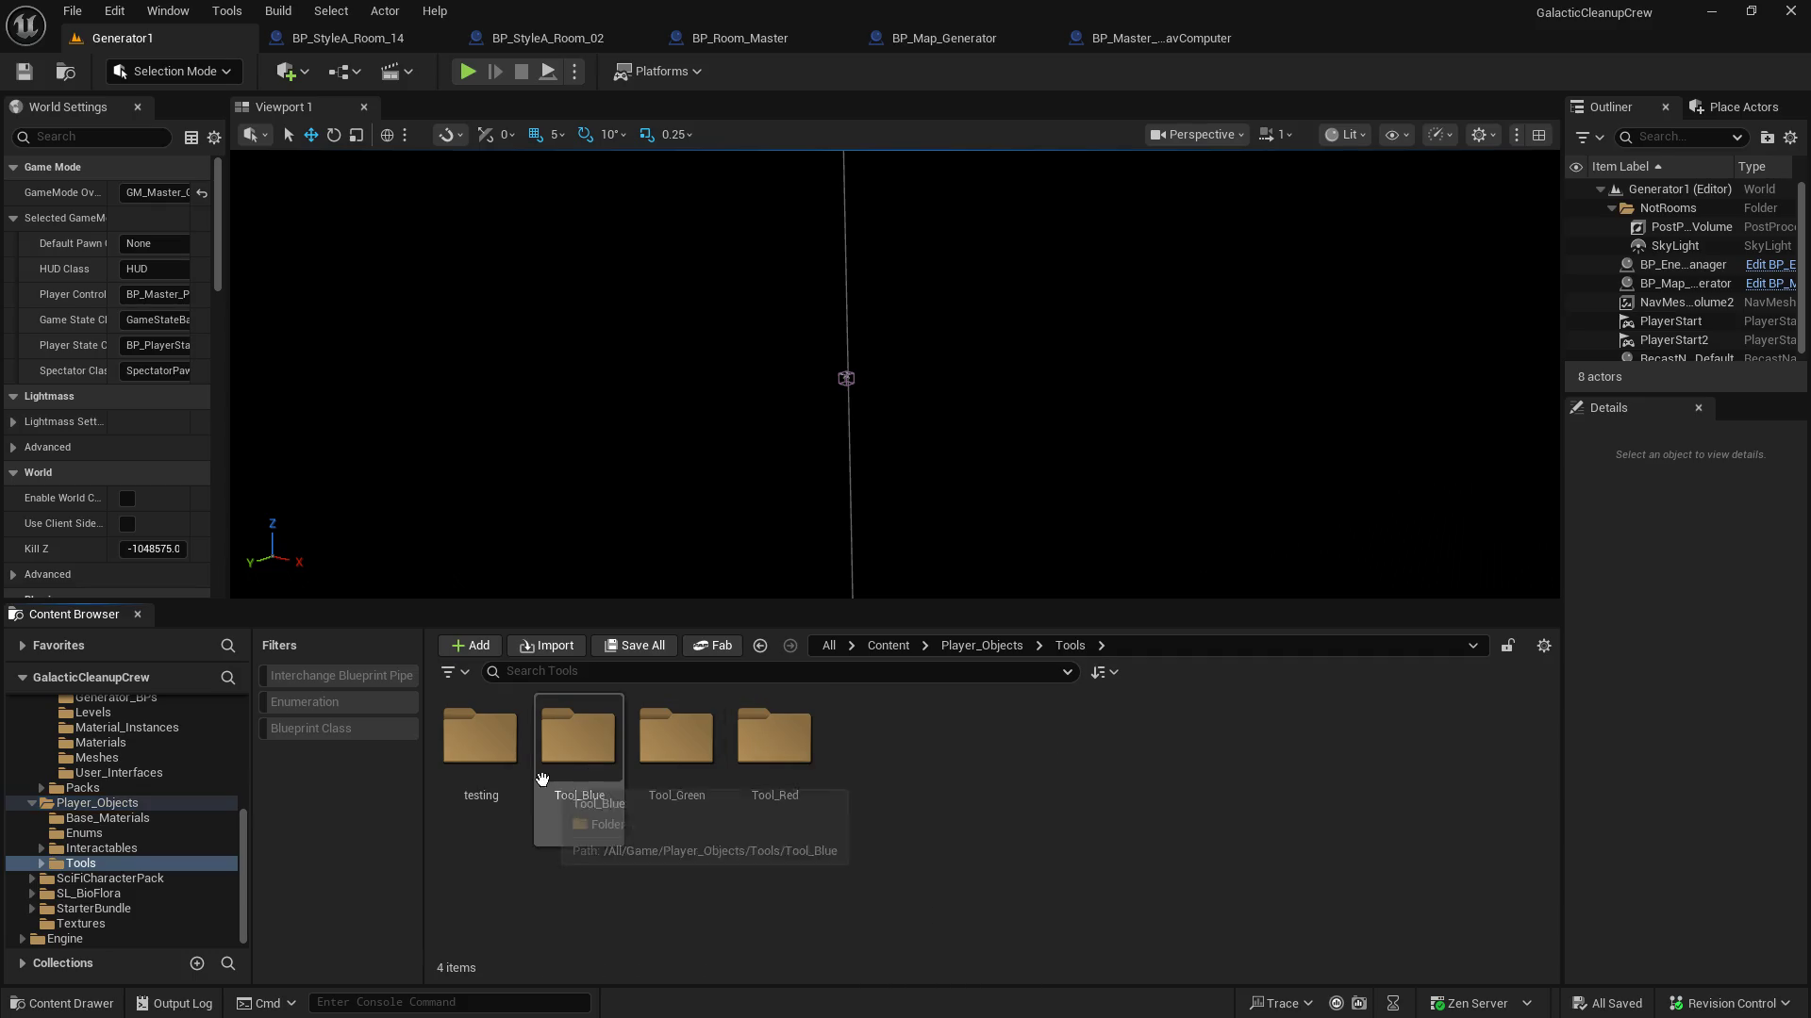
click(178, 847)
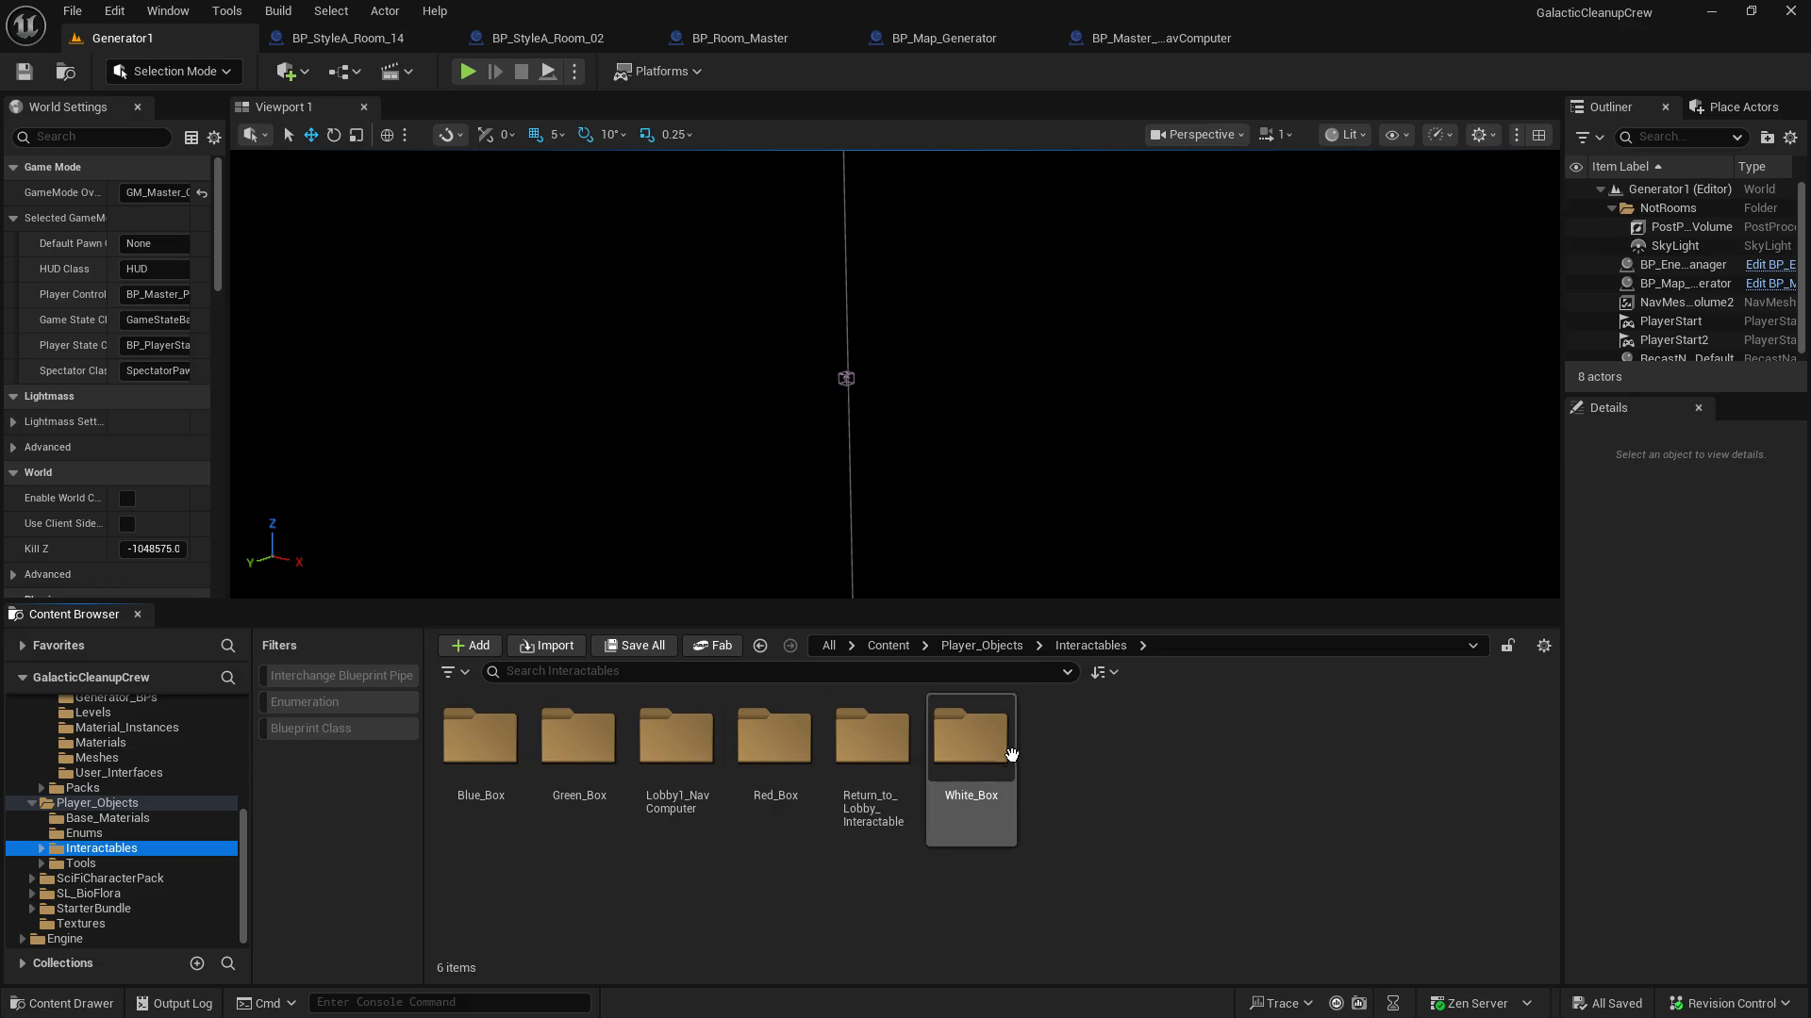
double_click(679, 760)
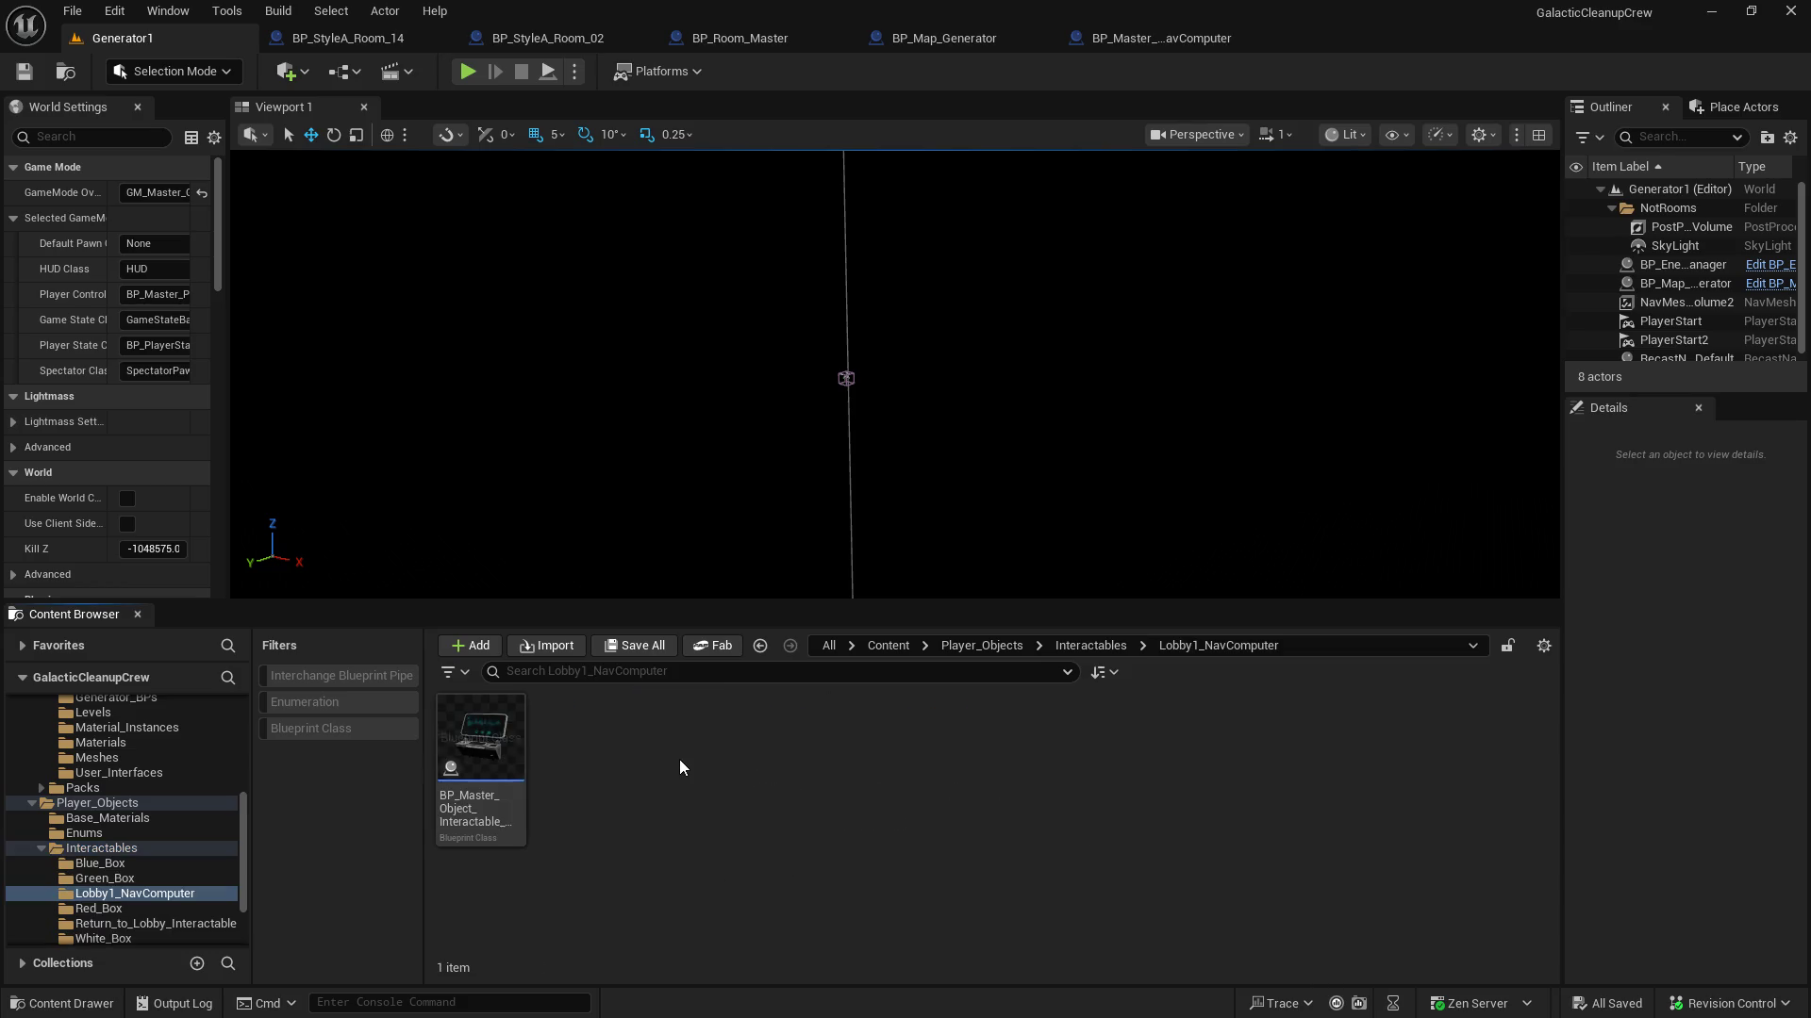
right_click(496, 745)
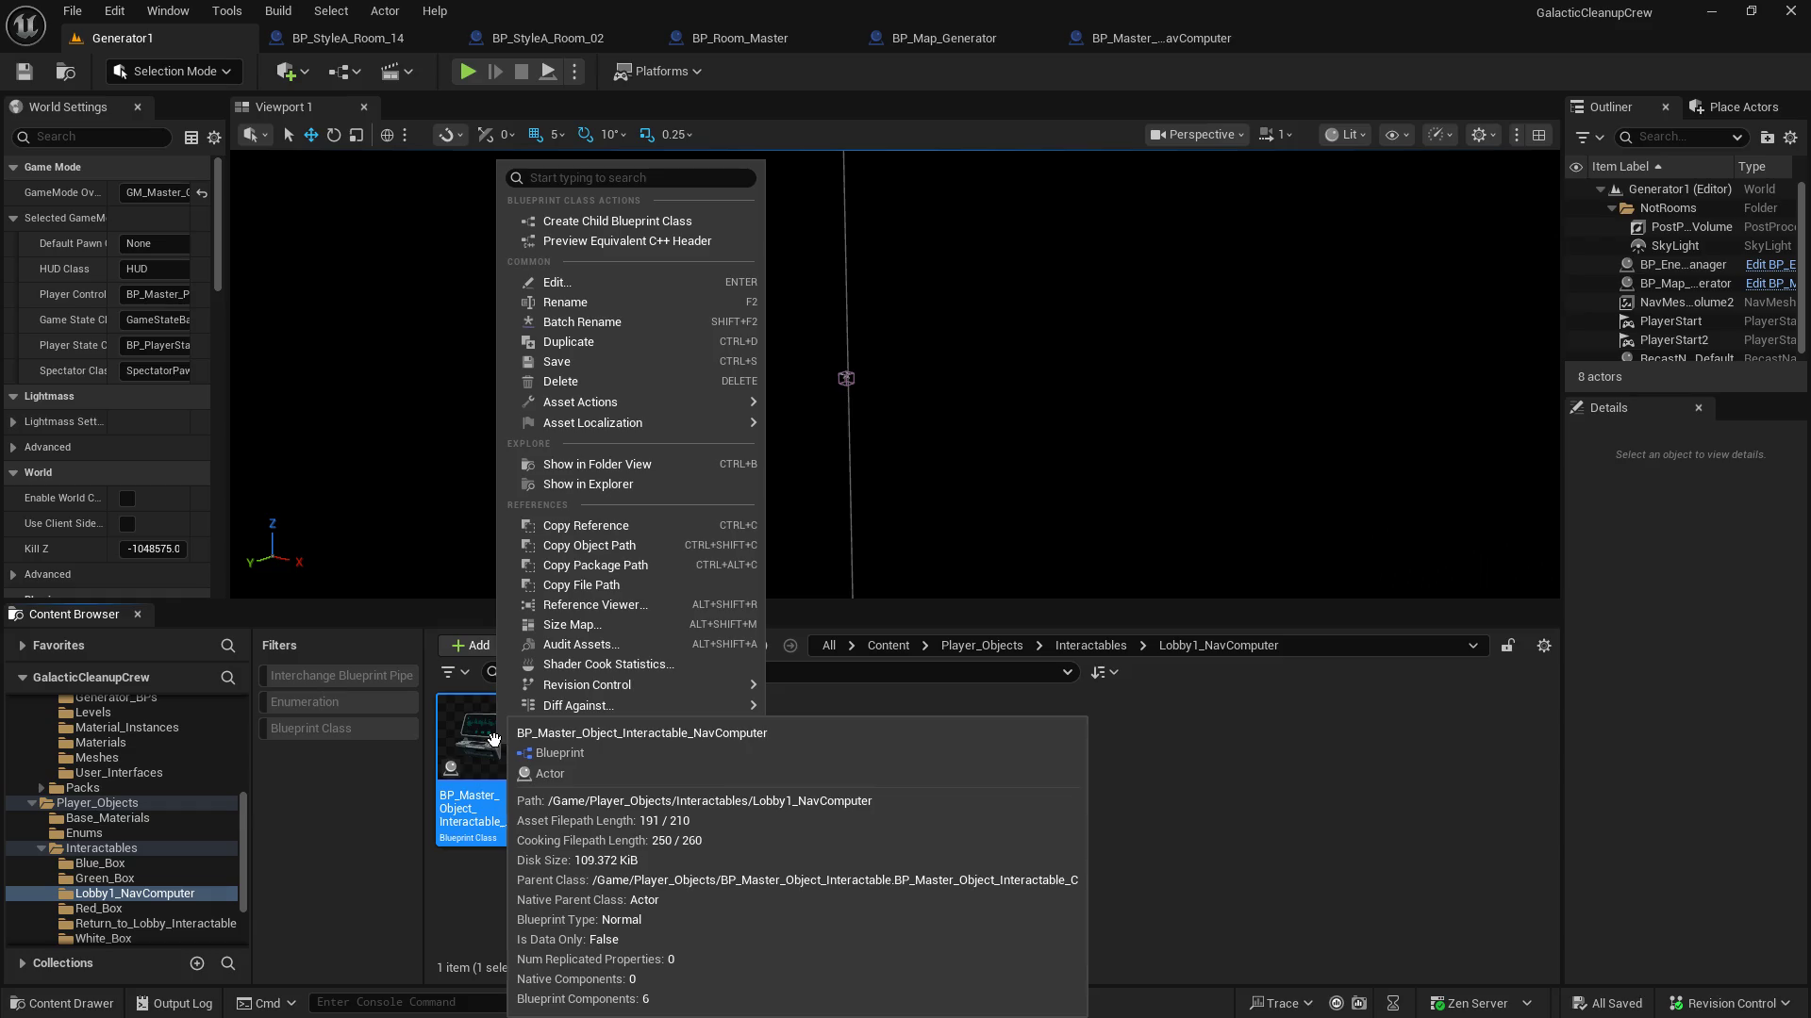
Duplicate the NavComputer Blueprint and rename the copy BP_Object_Interactable_DYNAMIC
mouse_move(604, 424)
click(617, 341)
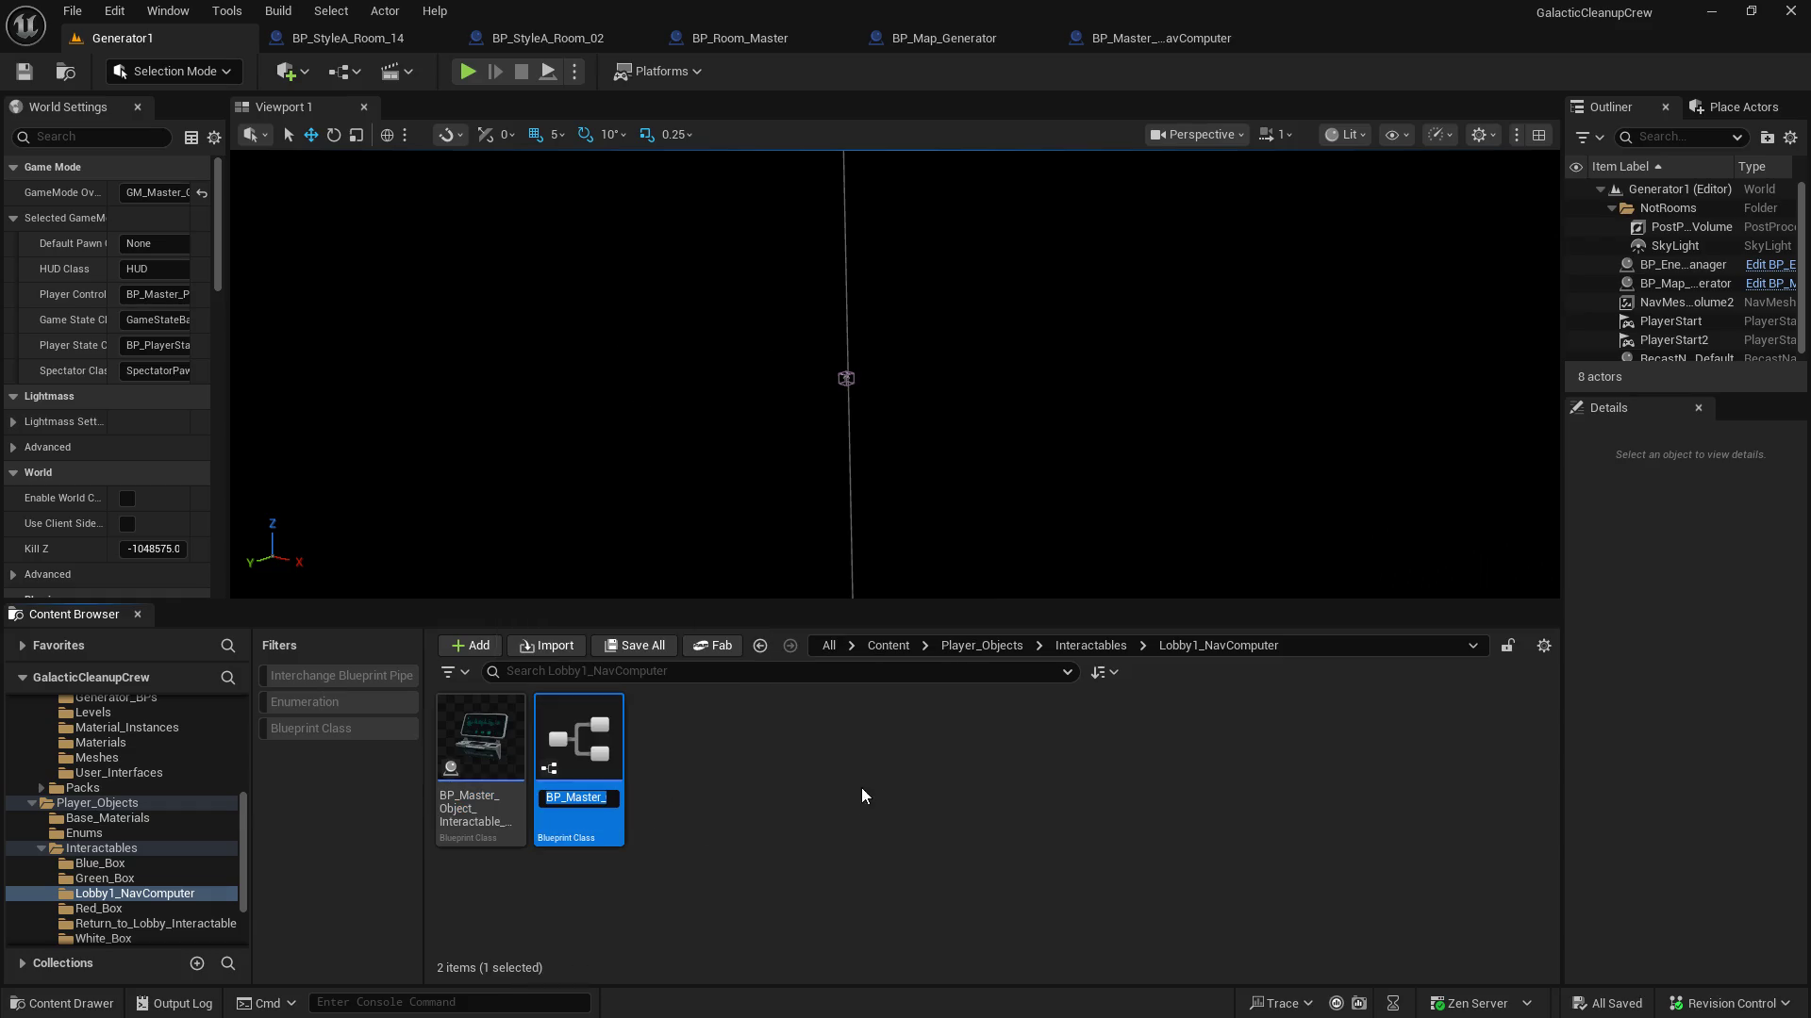
key(Home)
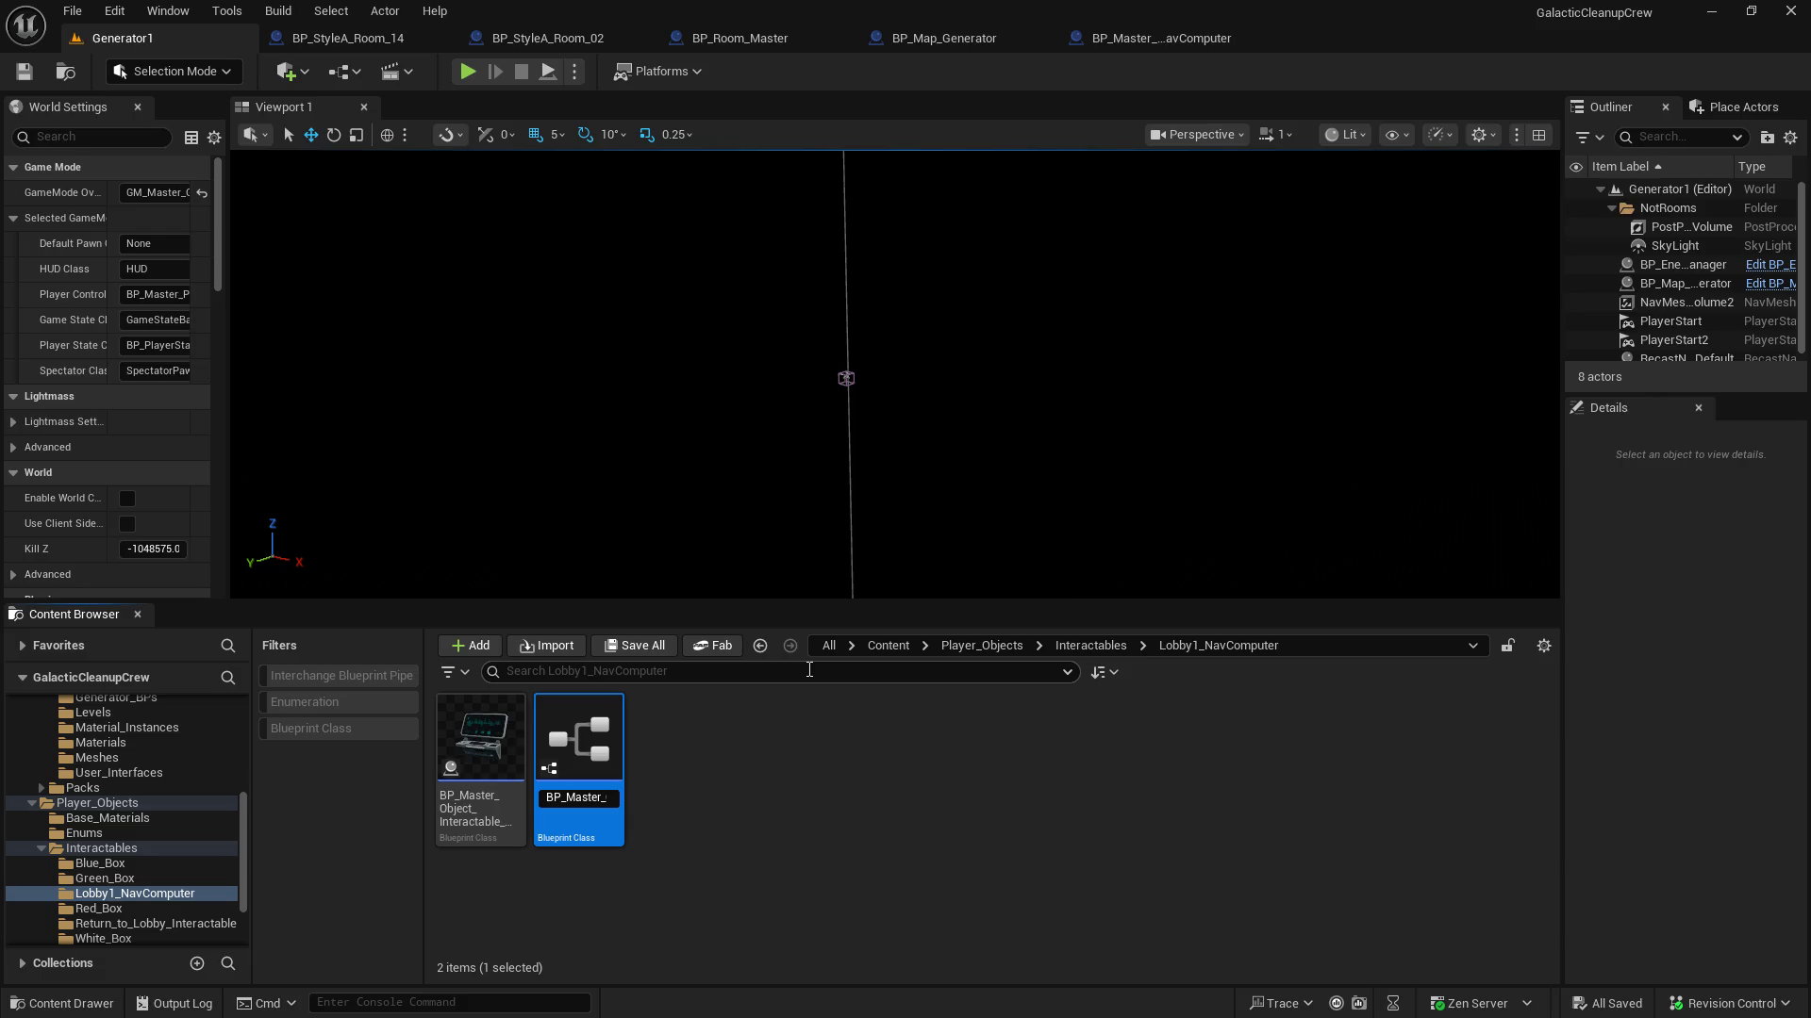
text(Object_I)
key(End)
key(Left)
key(Left)
key(Left)
key(Delete)
key(Delete)
key(Delete)
key(Left)
key(Left)
key(Left)
key(End)
text(DYNAMIC)
key(Return)
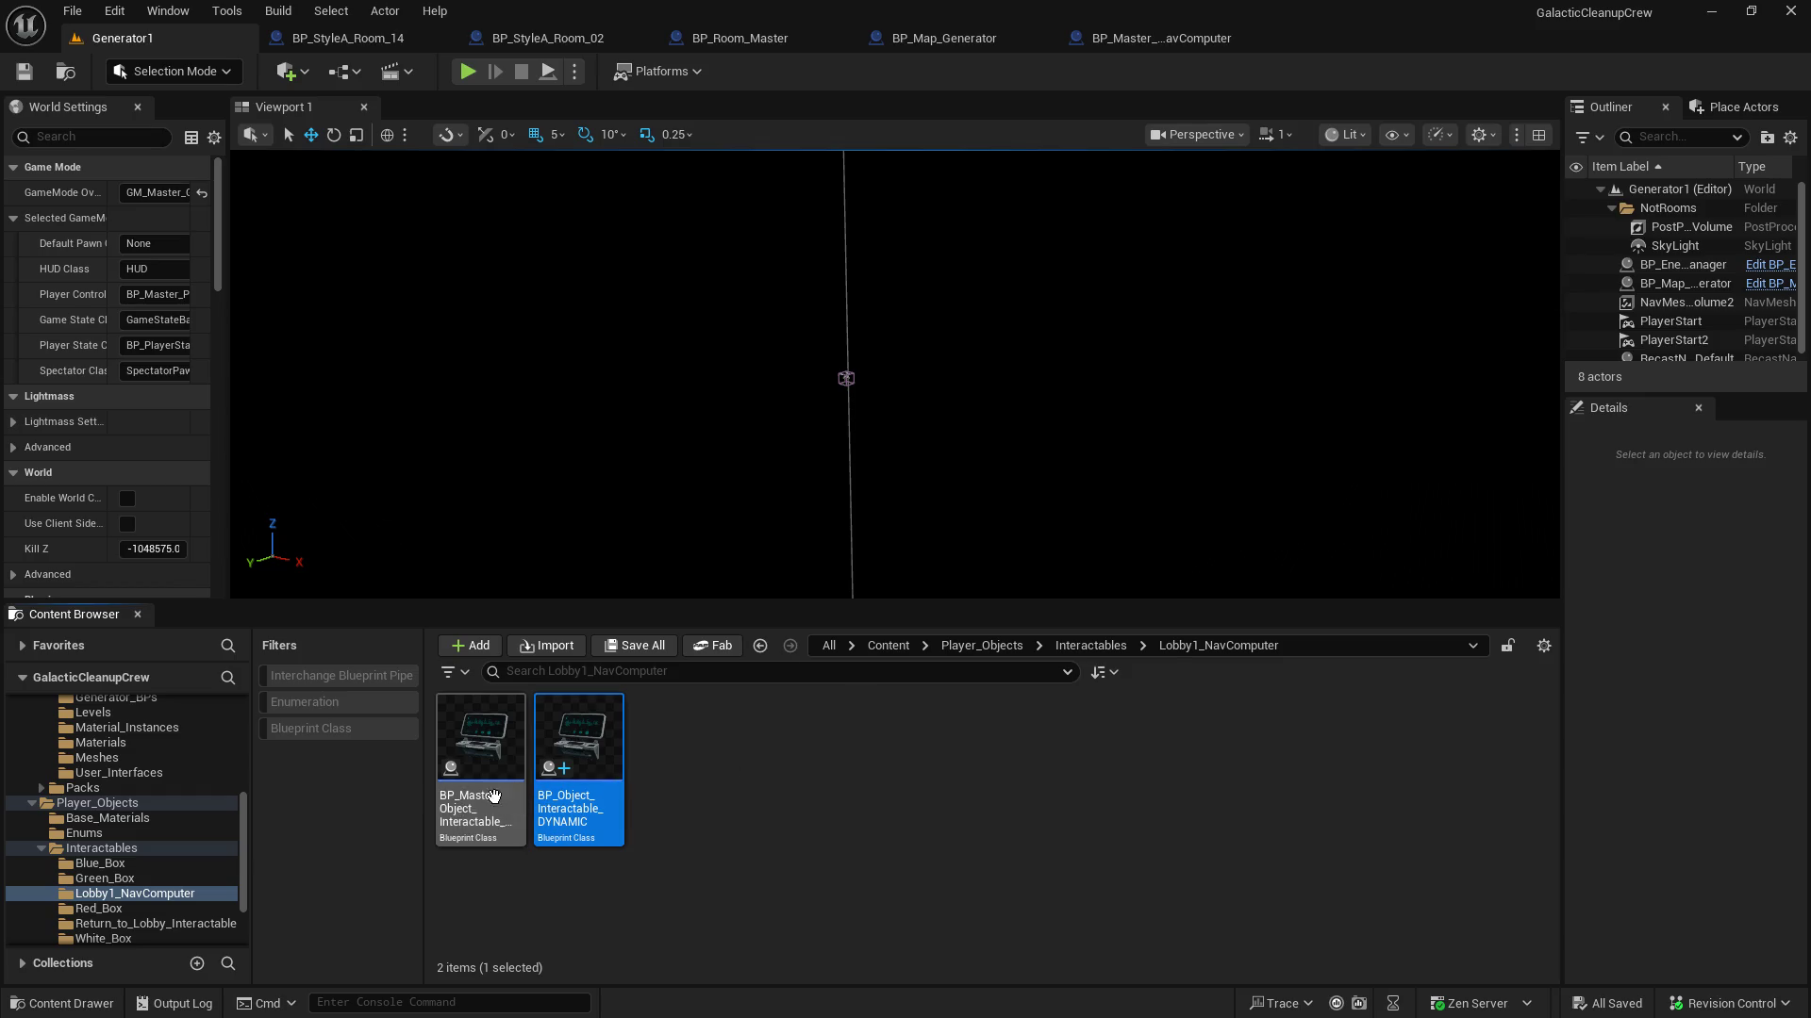
Move the DYNAMIC Blueprint into the Interactables folder and open it
mouse_move(570, 752)
mouse_down()
mouse_move(184, 854)
mouse_move(123, 851)
mouse_up()
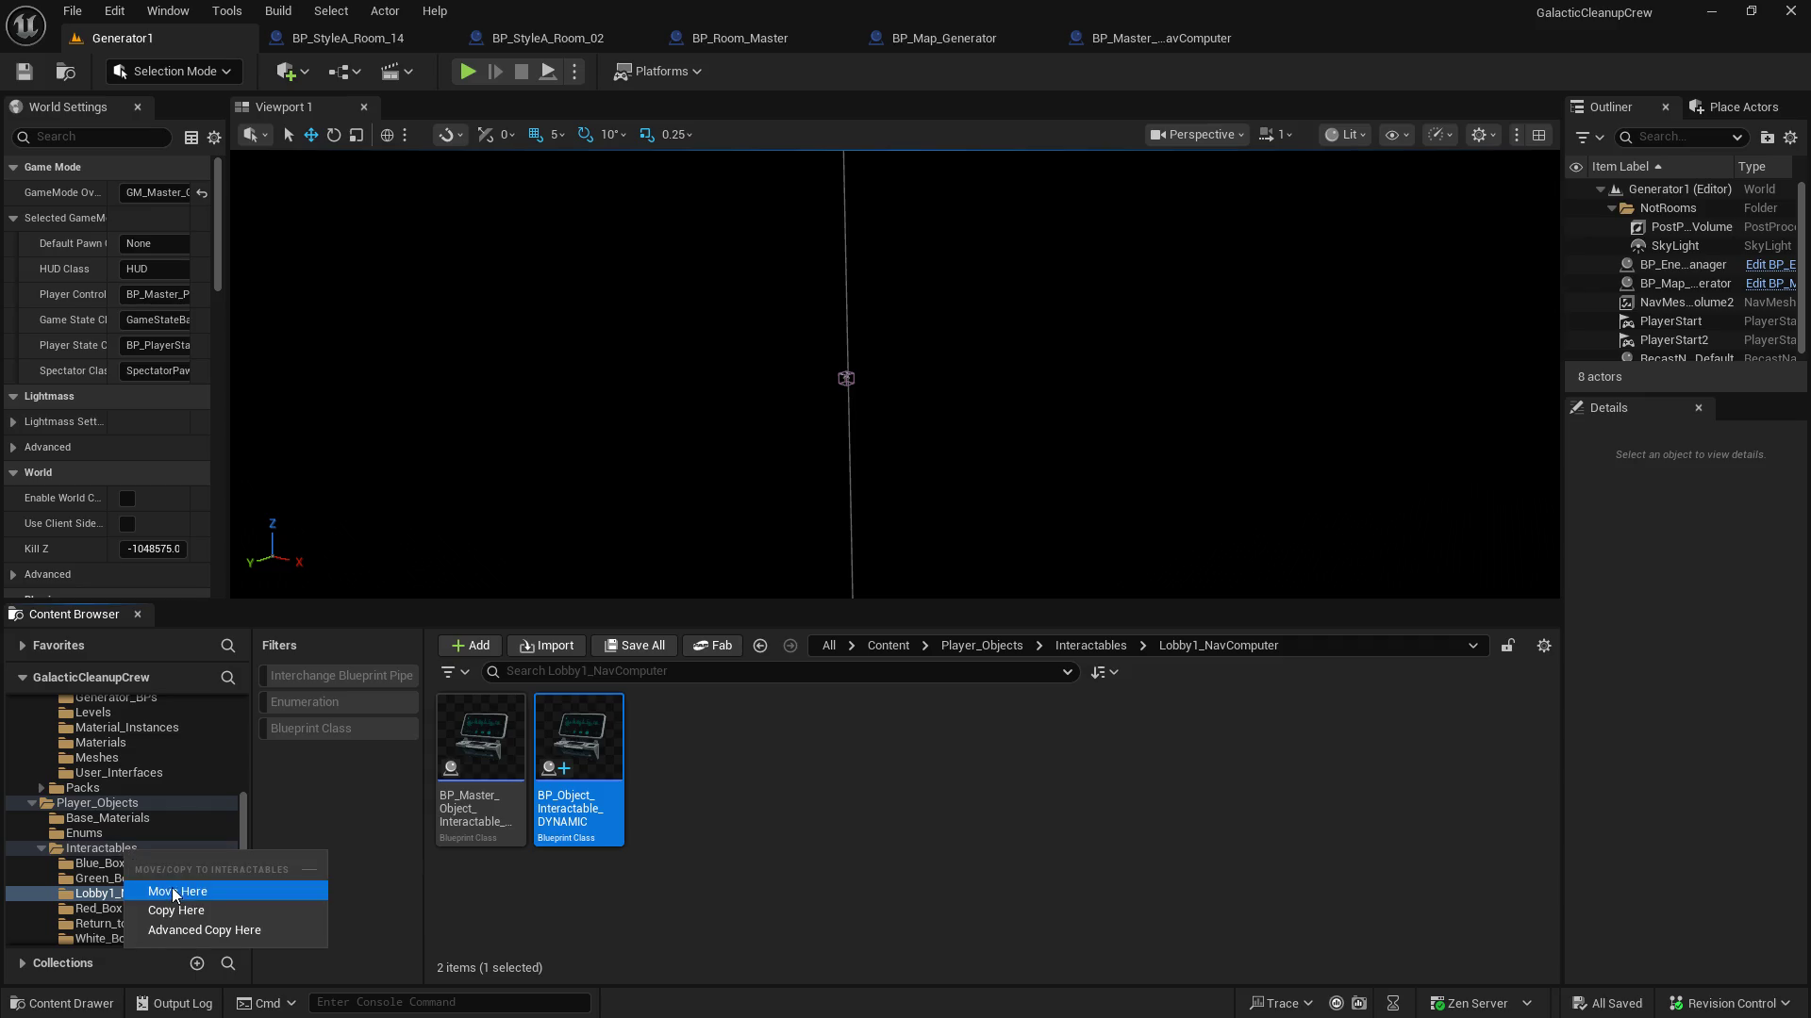
click(172, 890)
click(108, 852)
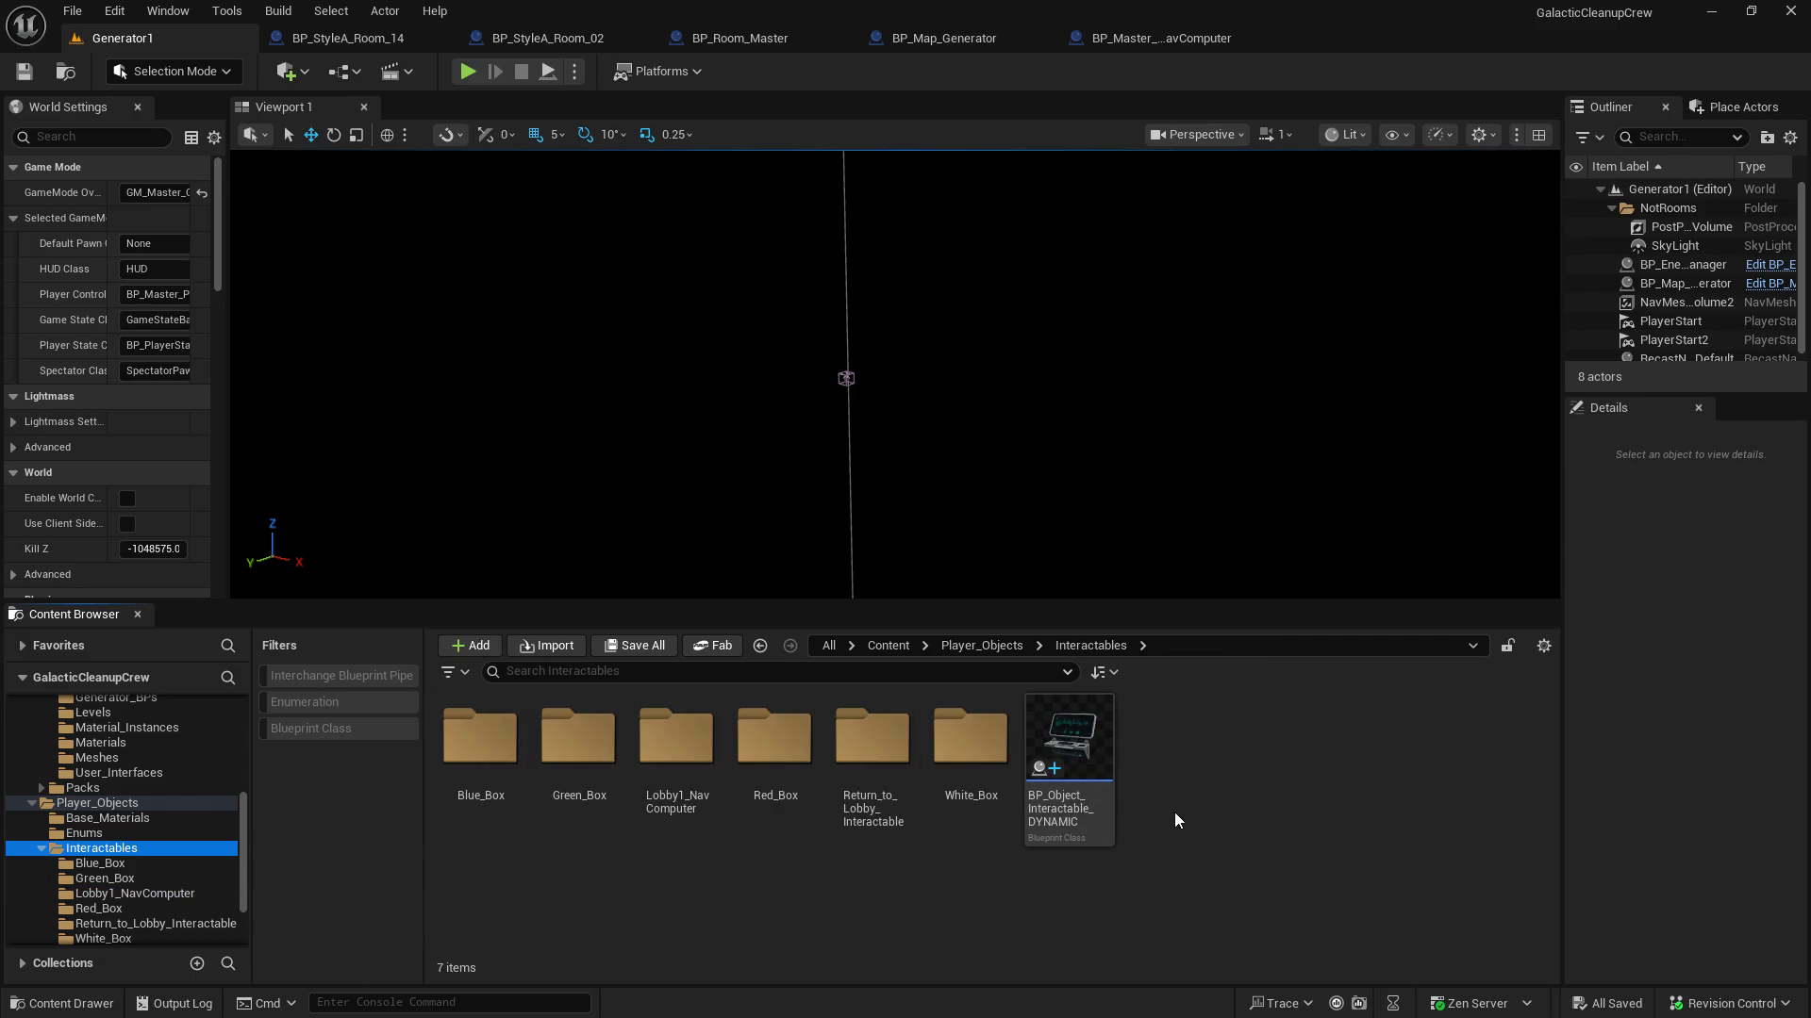
click(1085, 739)
double_click(1085, 738)
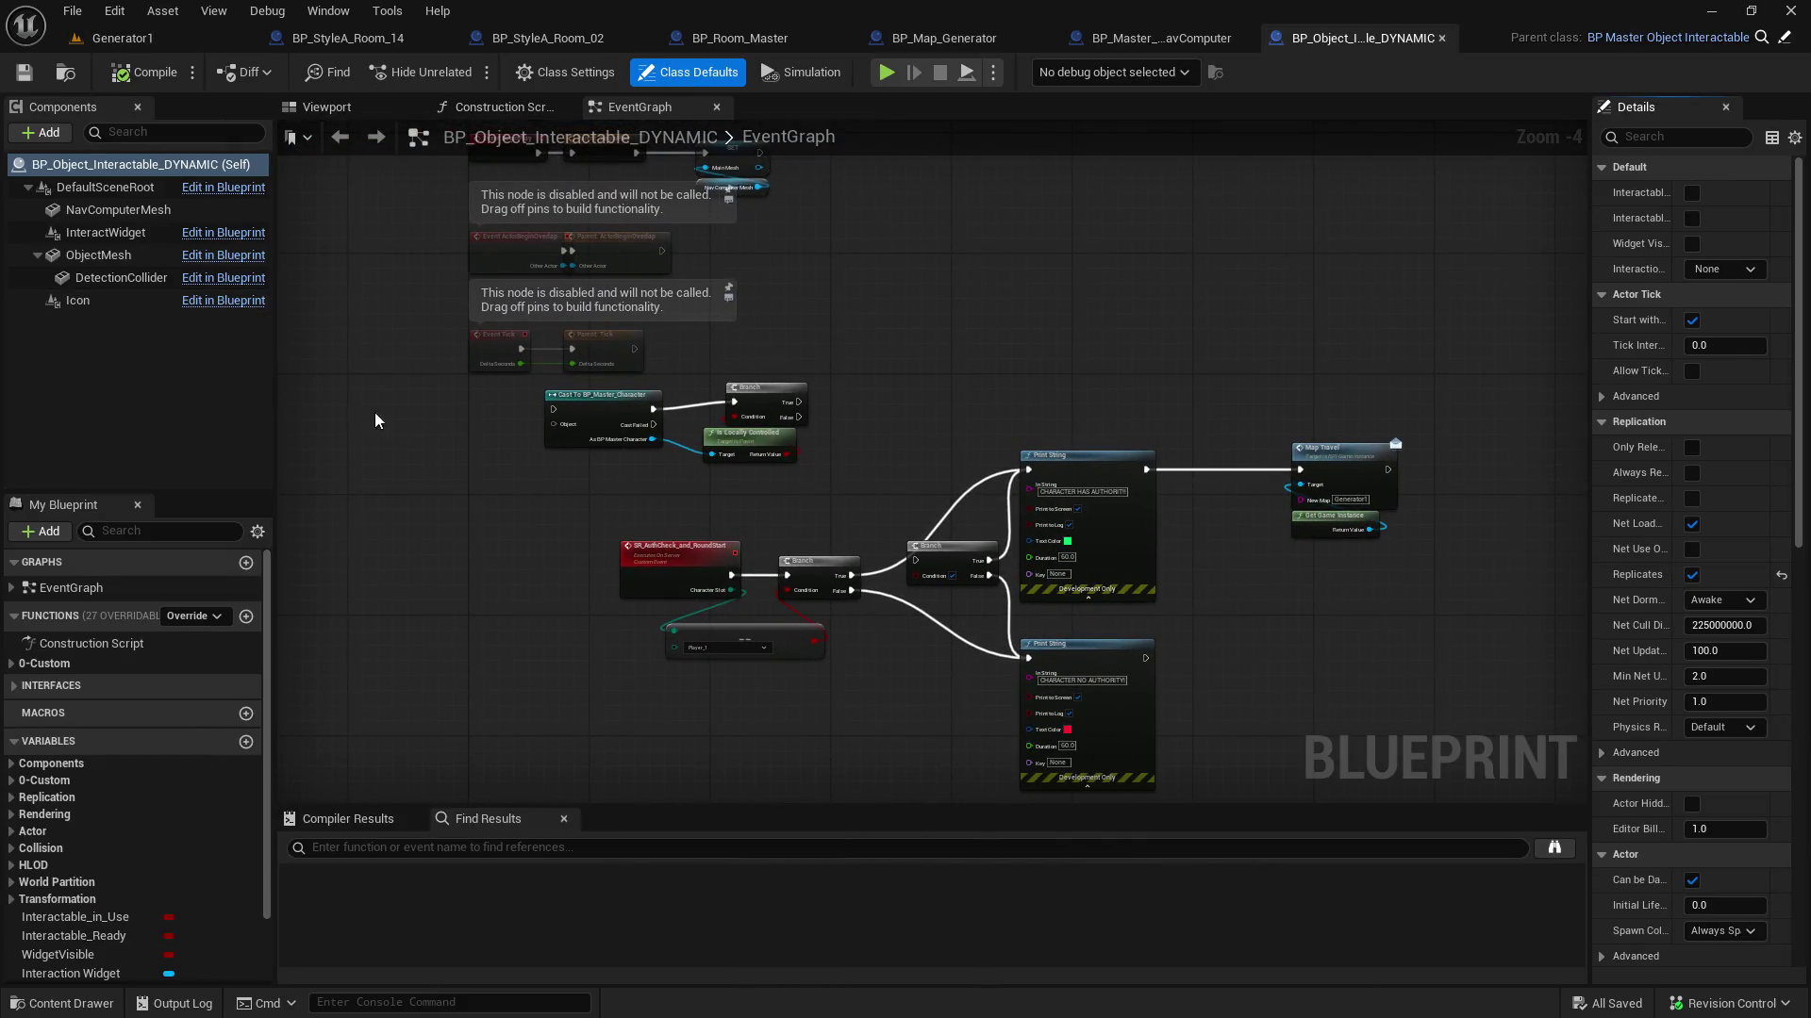
Widen the properties panel and recentre the DYNAMIC Blueprint's event graph
scroll(783, 472, down, 3)
scroll(781, 464, up, 2)
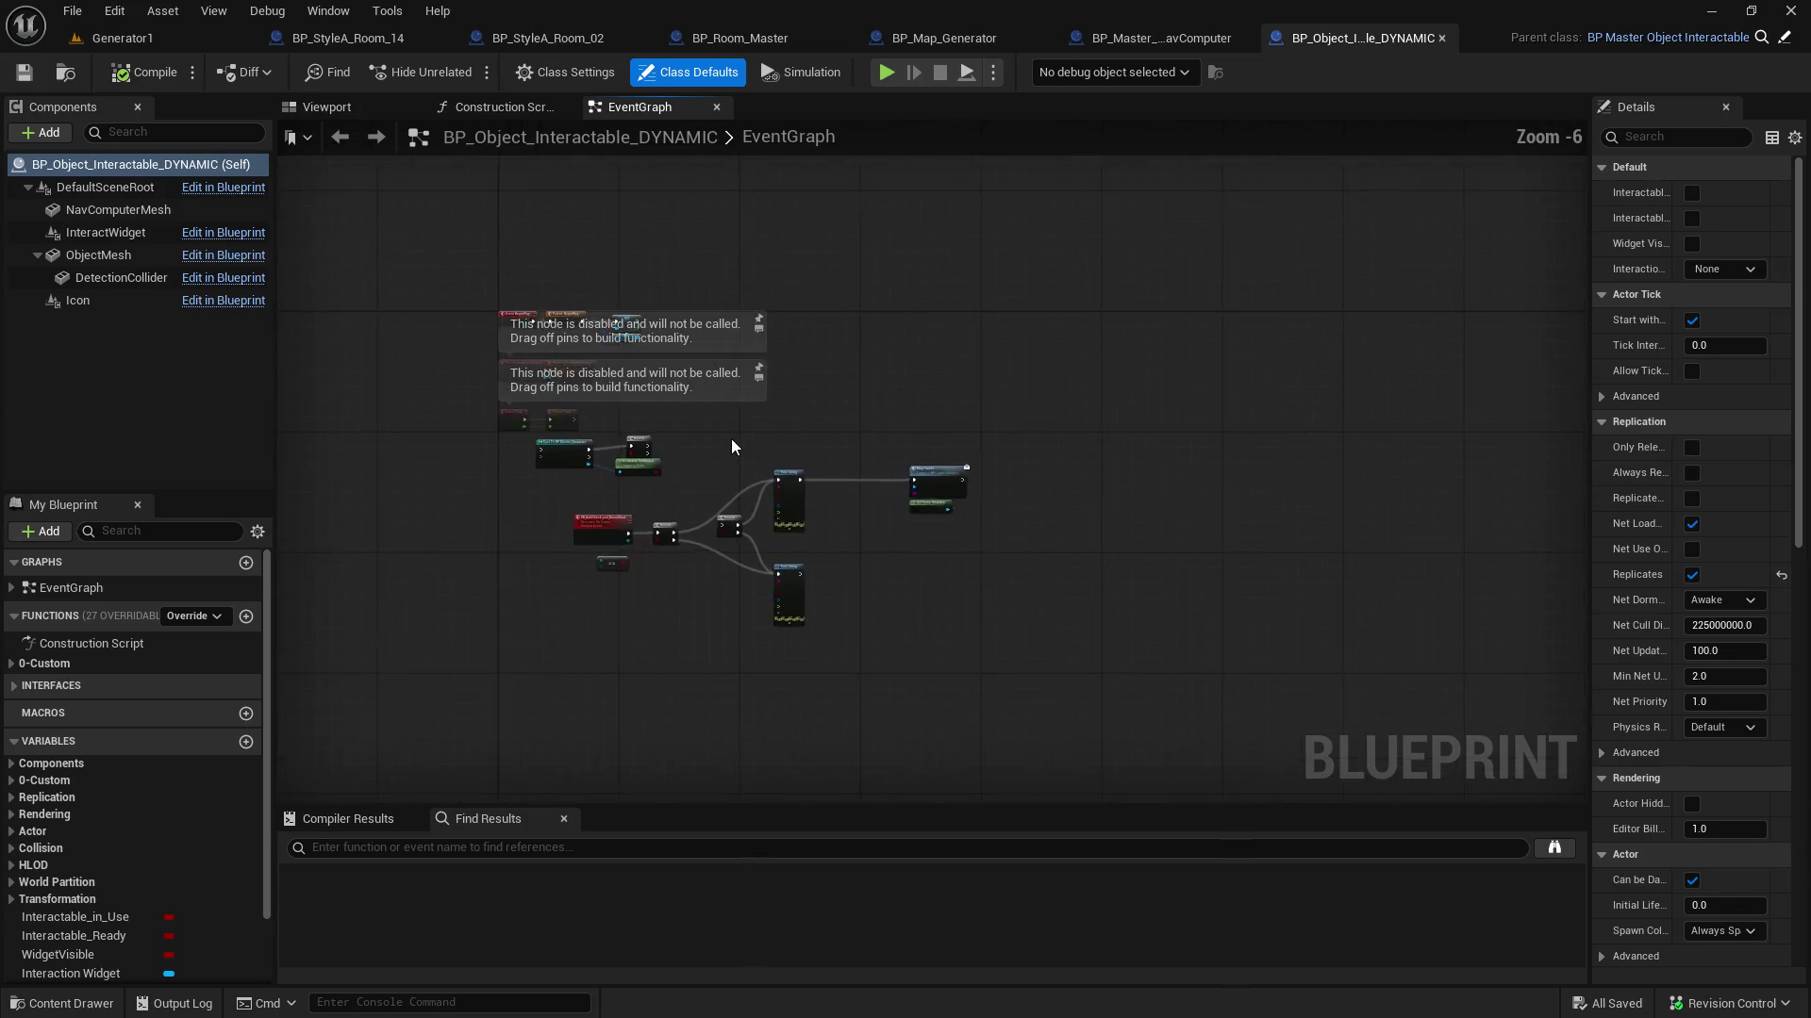
drag(1592, 411, 1358, 411)
mouse_move(779, 361)
mouse_down()
mouse_move(818, 311)
mouse_move(728, 354)
mouse_up()
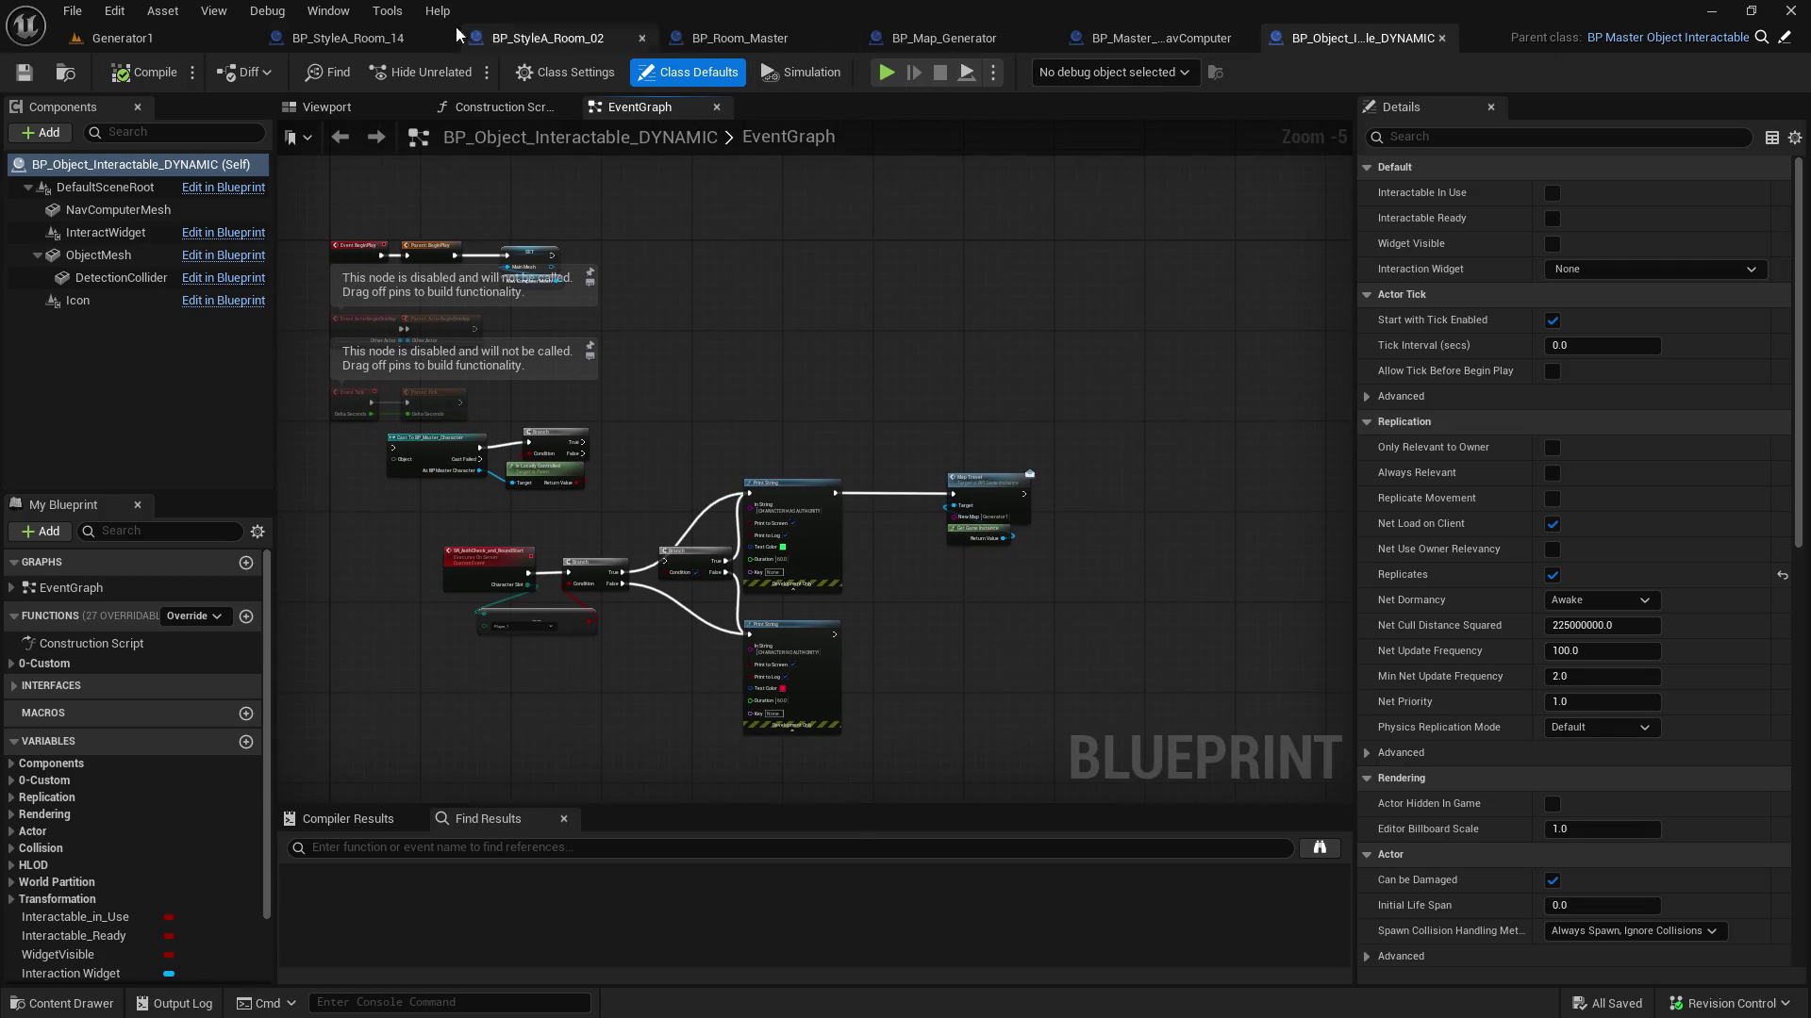
Browse BP_Map_Generator's graph, then BP_Room_Master's SR Add Mesh To Convert List area
click(981, 41)
mouse_move(1026, 334)
mouse_down()
mouse_move(970, 479)
mouse_move(1029, 633)
mouse_up()
scroll(1029, 633, down, 5)
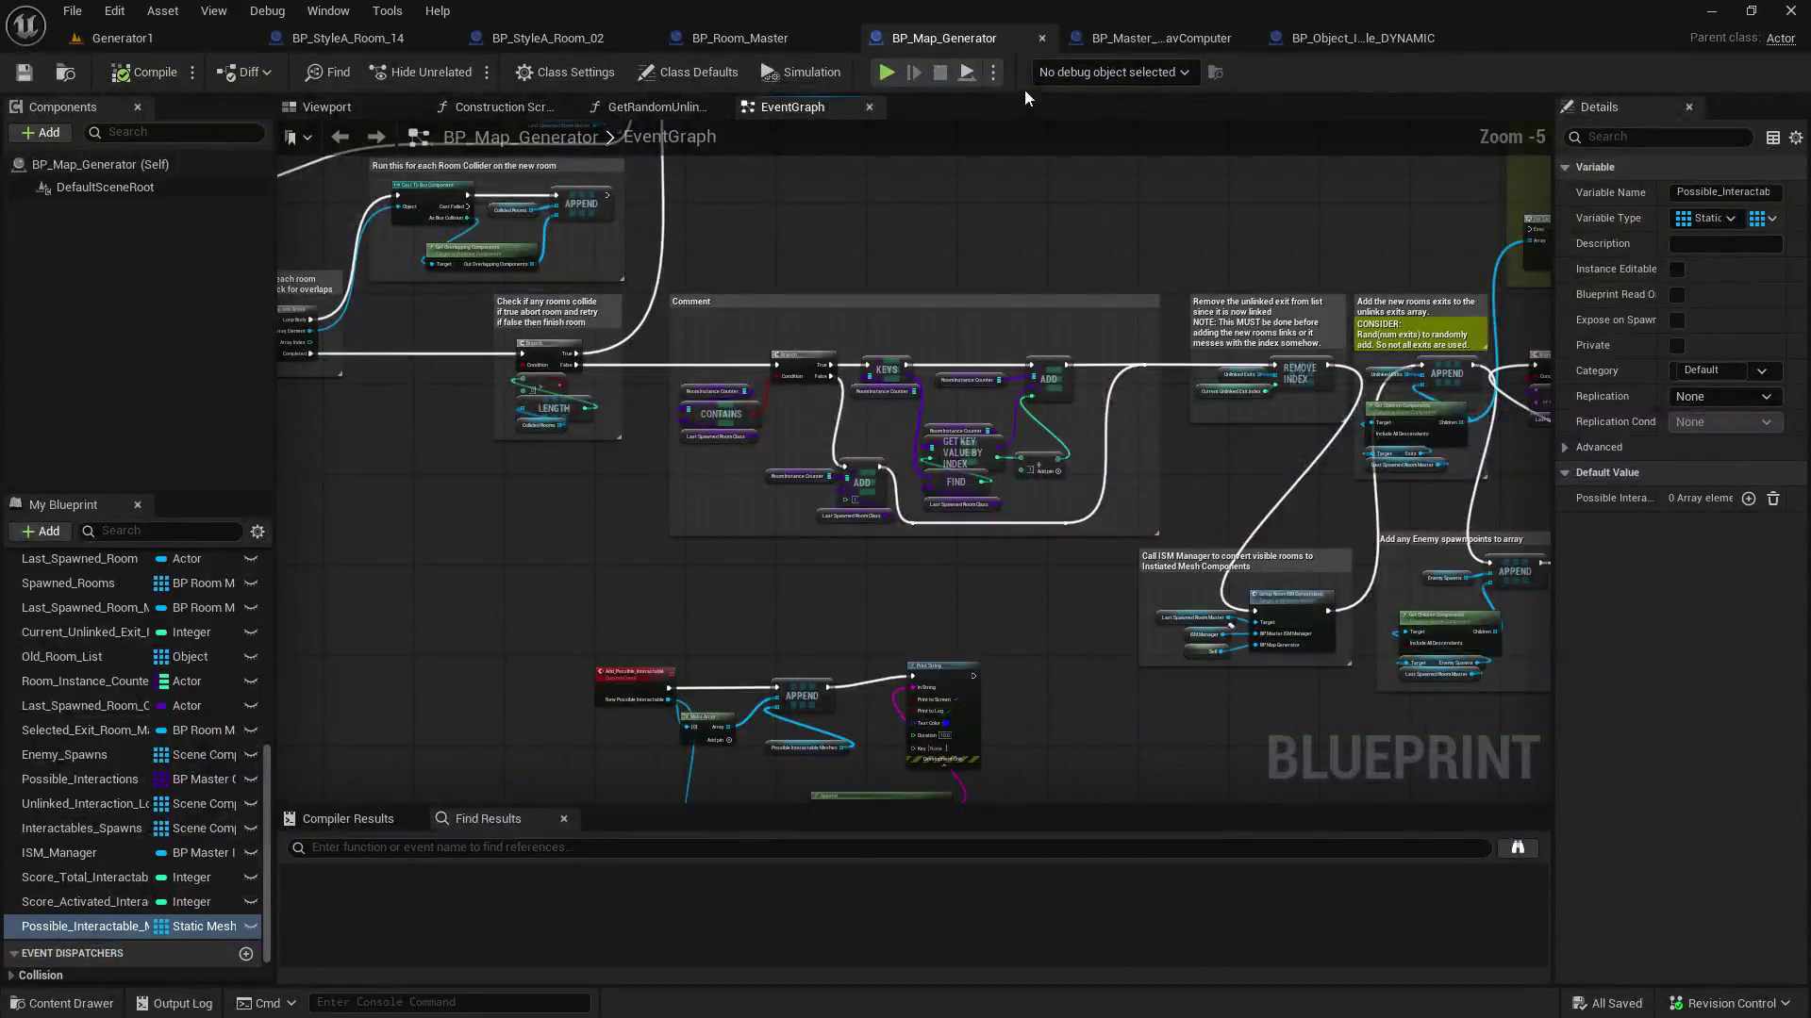
click(762, 34)
mouse_move(982, 345)
mouse_down()
mouse_move(971, 302)
mouse_move(754, 160)
mouse_move(694, 425)
mouse_move(727, 425)
mouse_up()
scroll(727, 426, up, 2)
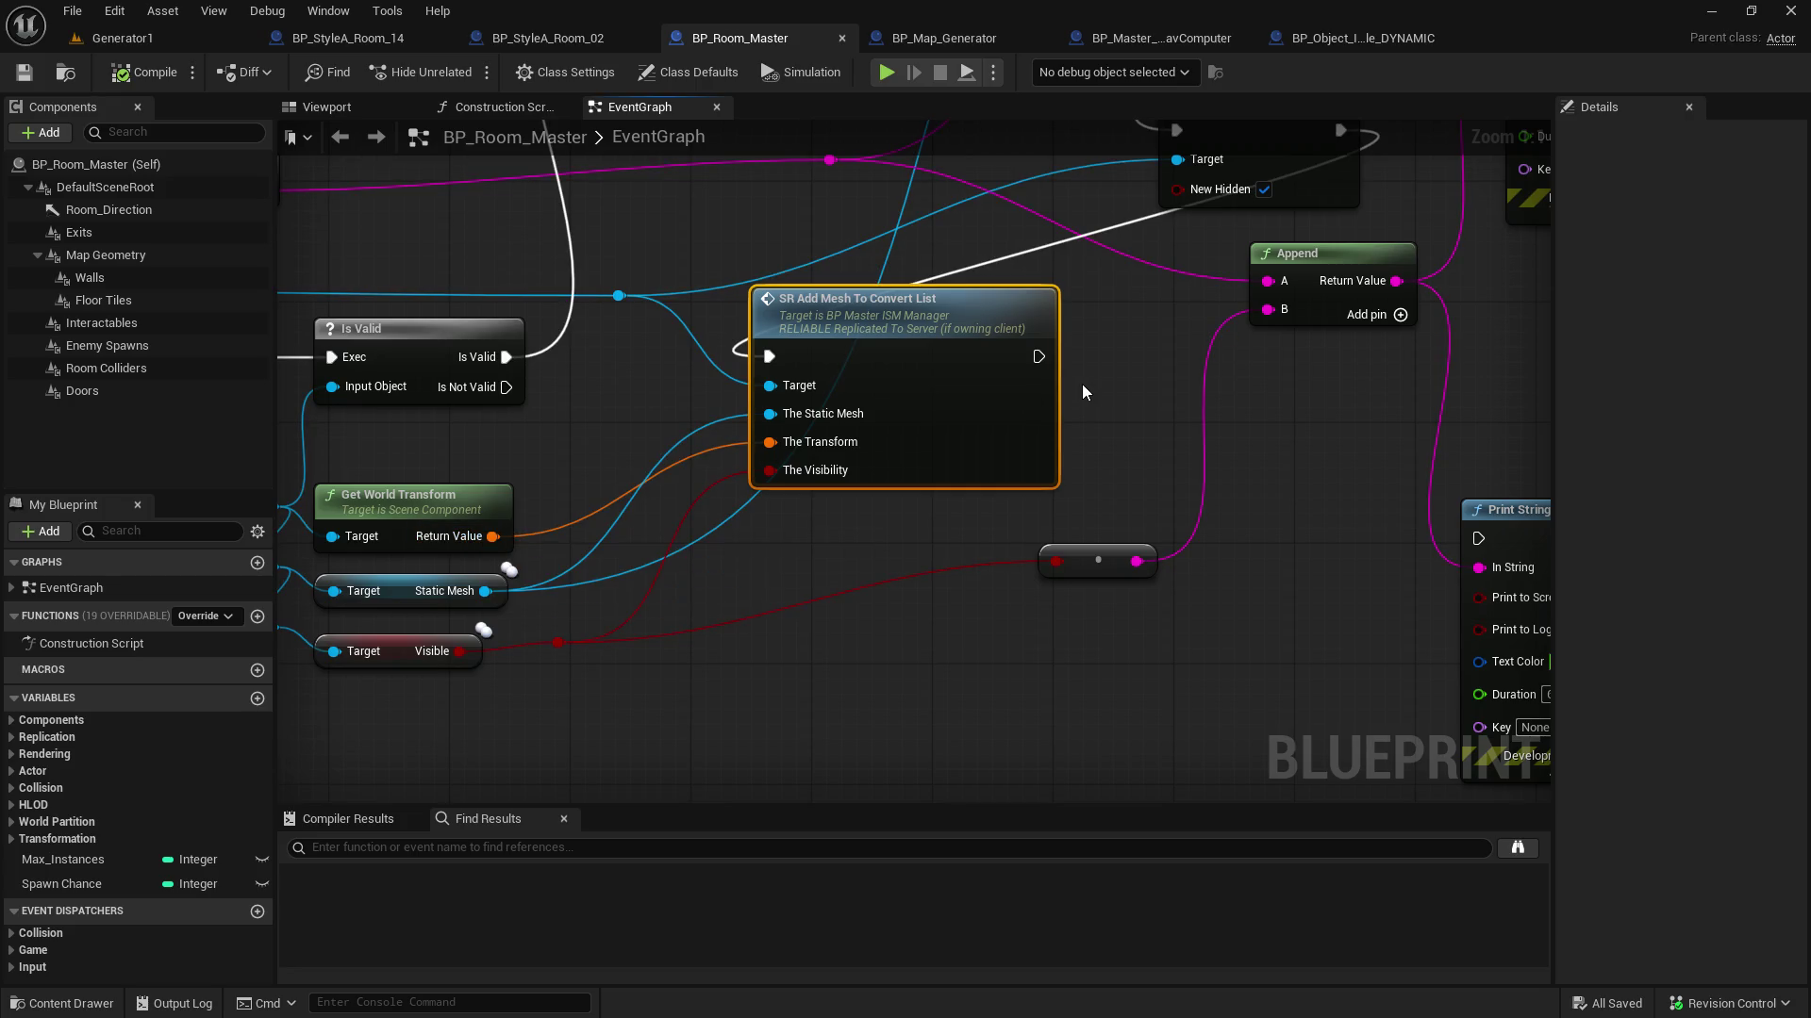
Trace BP_Room_Master's world transform output toward Add Possible Interactable, then cancel the wire
drag(1116, 375, 987, 628)
drag(1014, 445, 1015, 463)
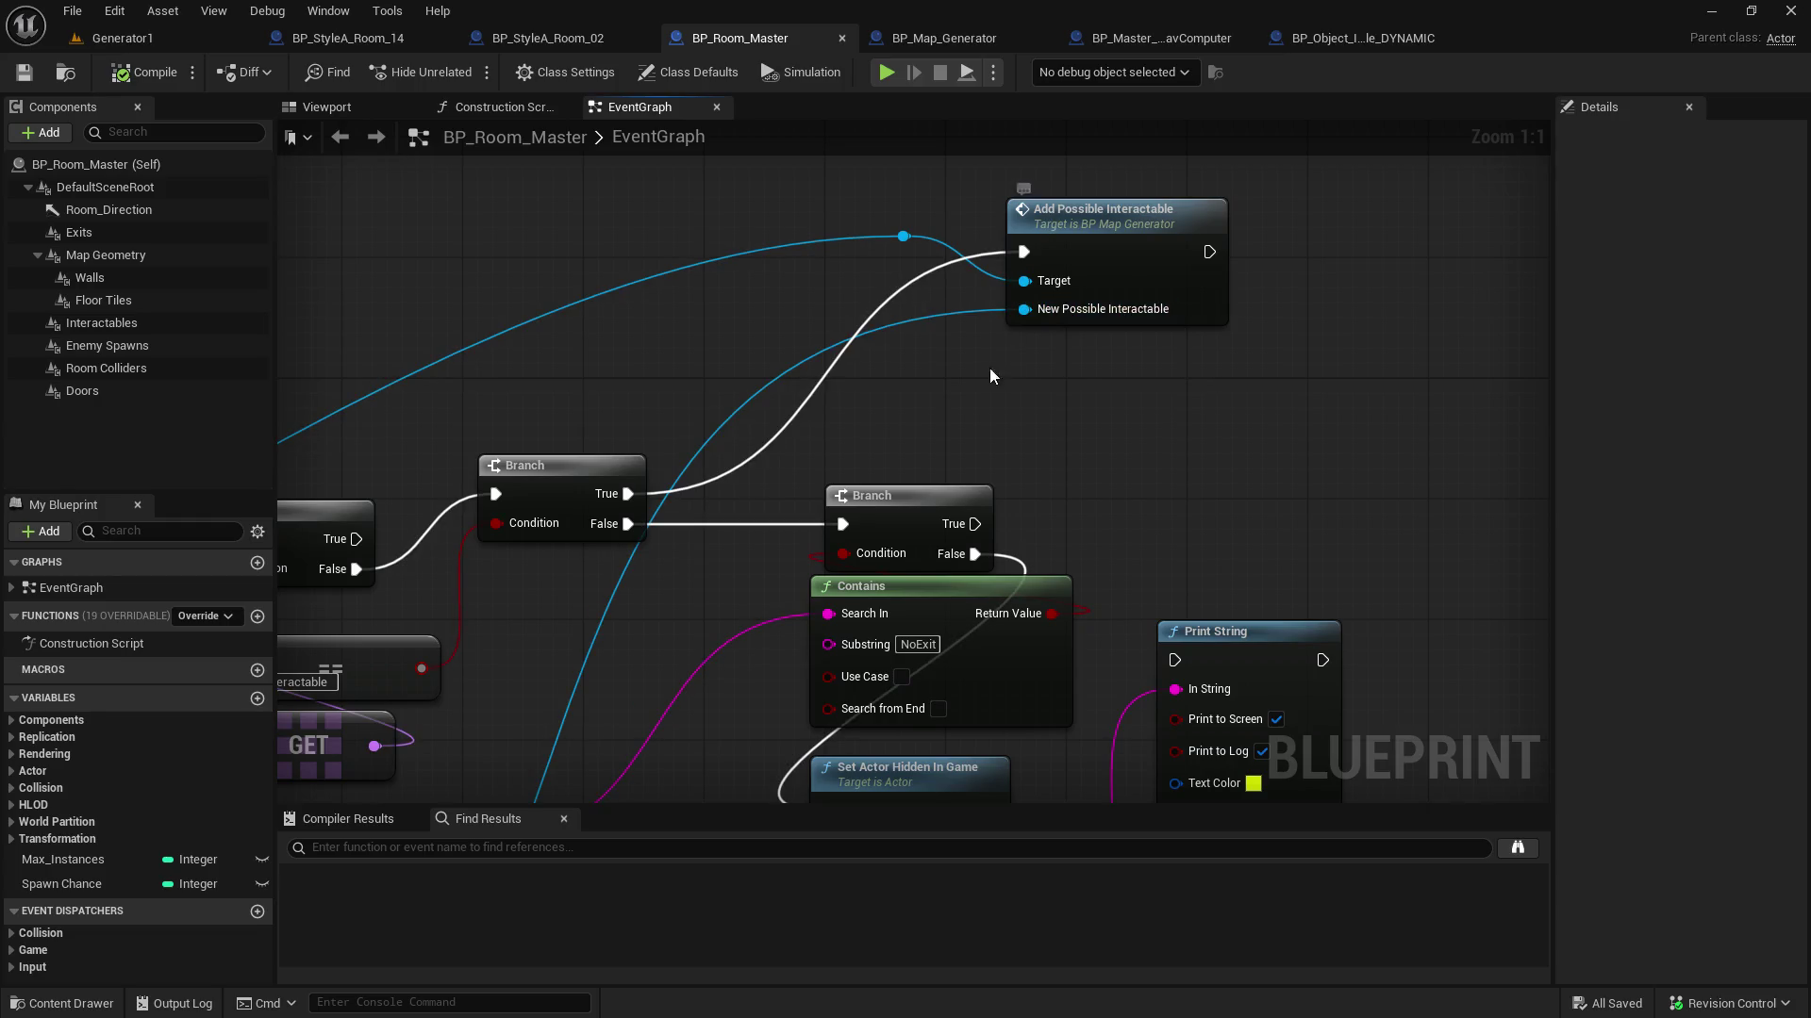
scroll(497, 766, down, 3)
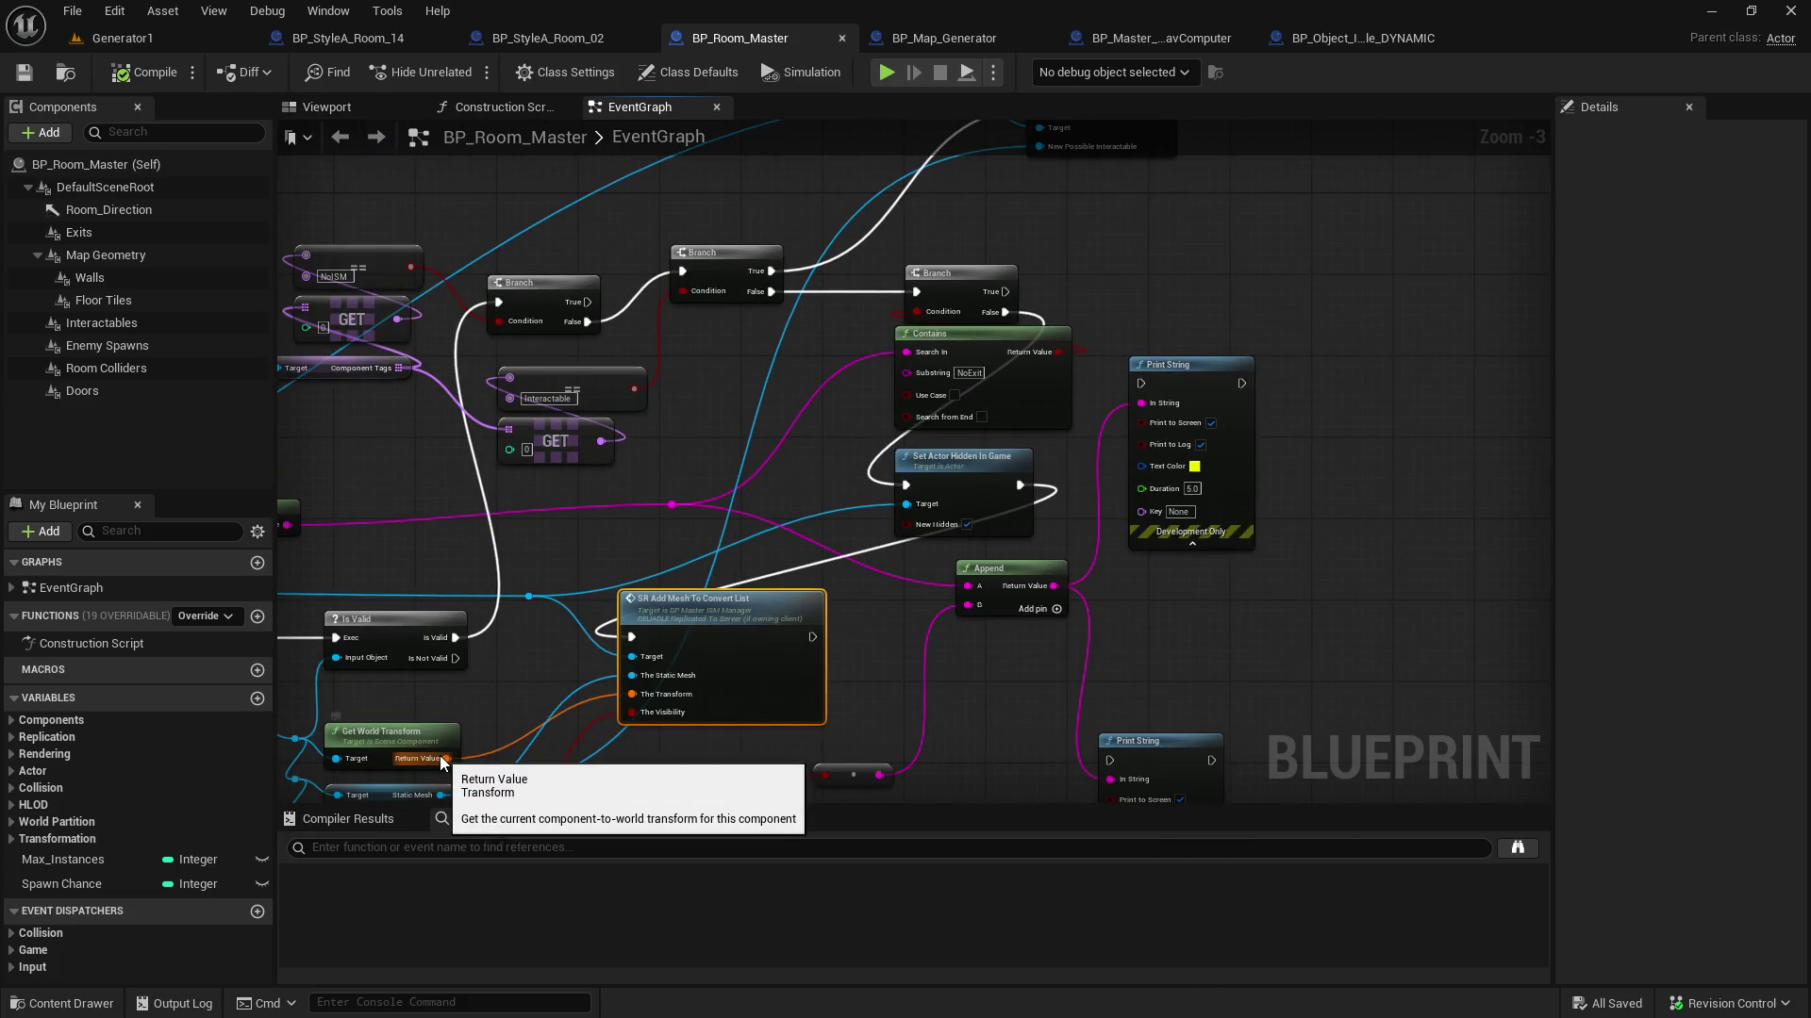
mouse_move(446, 758)
mouse_down()
mouse_move(1061, 201)
mouse_move(1088, 387)
mouse_move(1074, 389)
mouse_move(1090, 355)
mouse_move(1146, 368)
mouse_up()
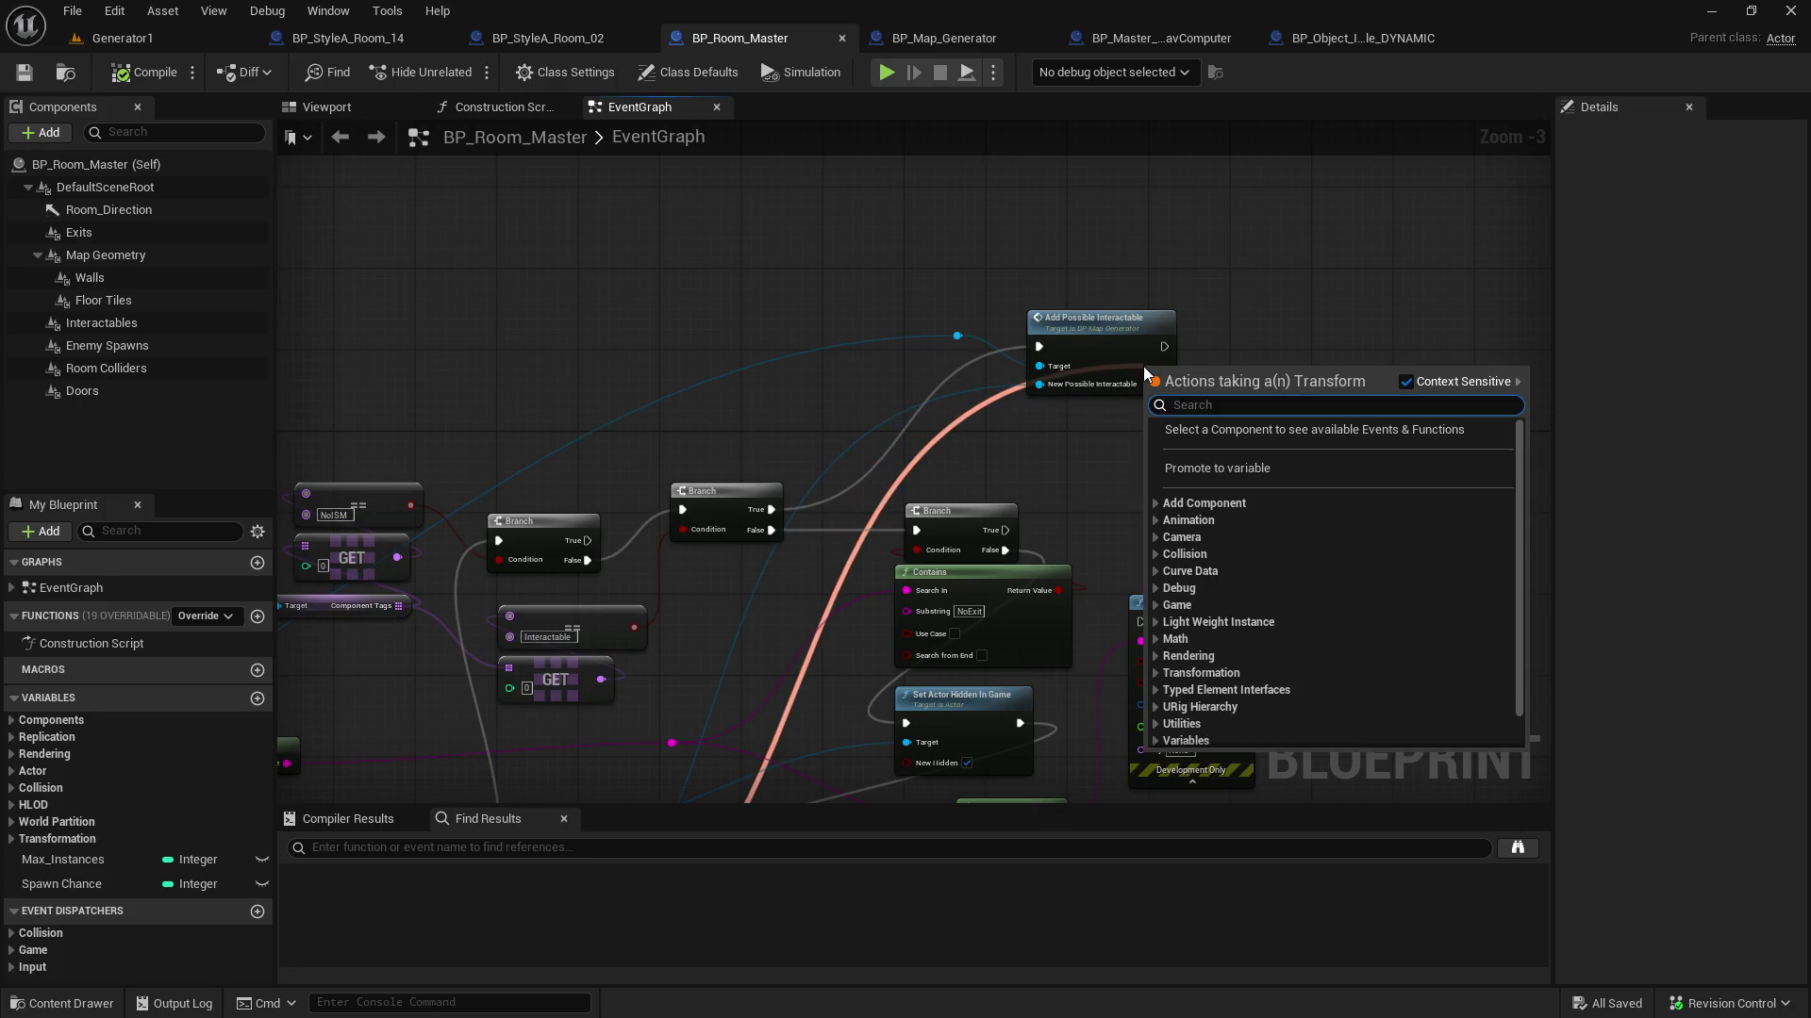
key(Escape)
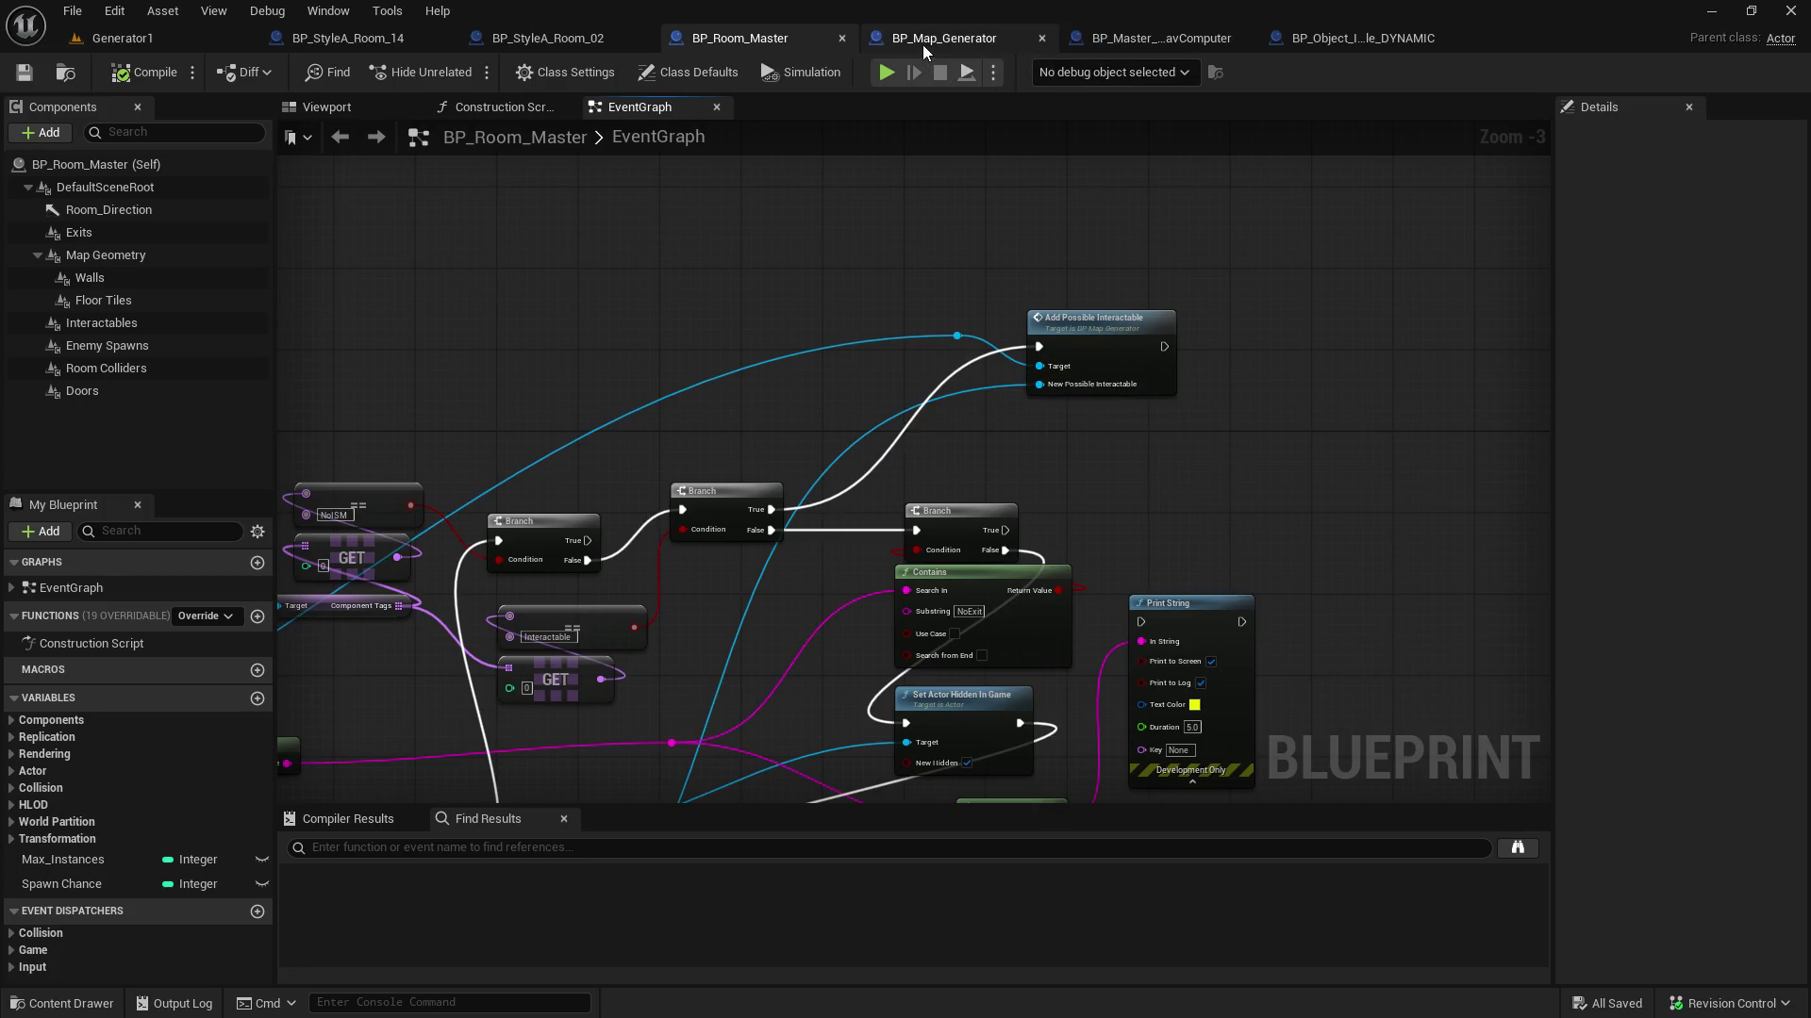
click(920, 41)
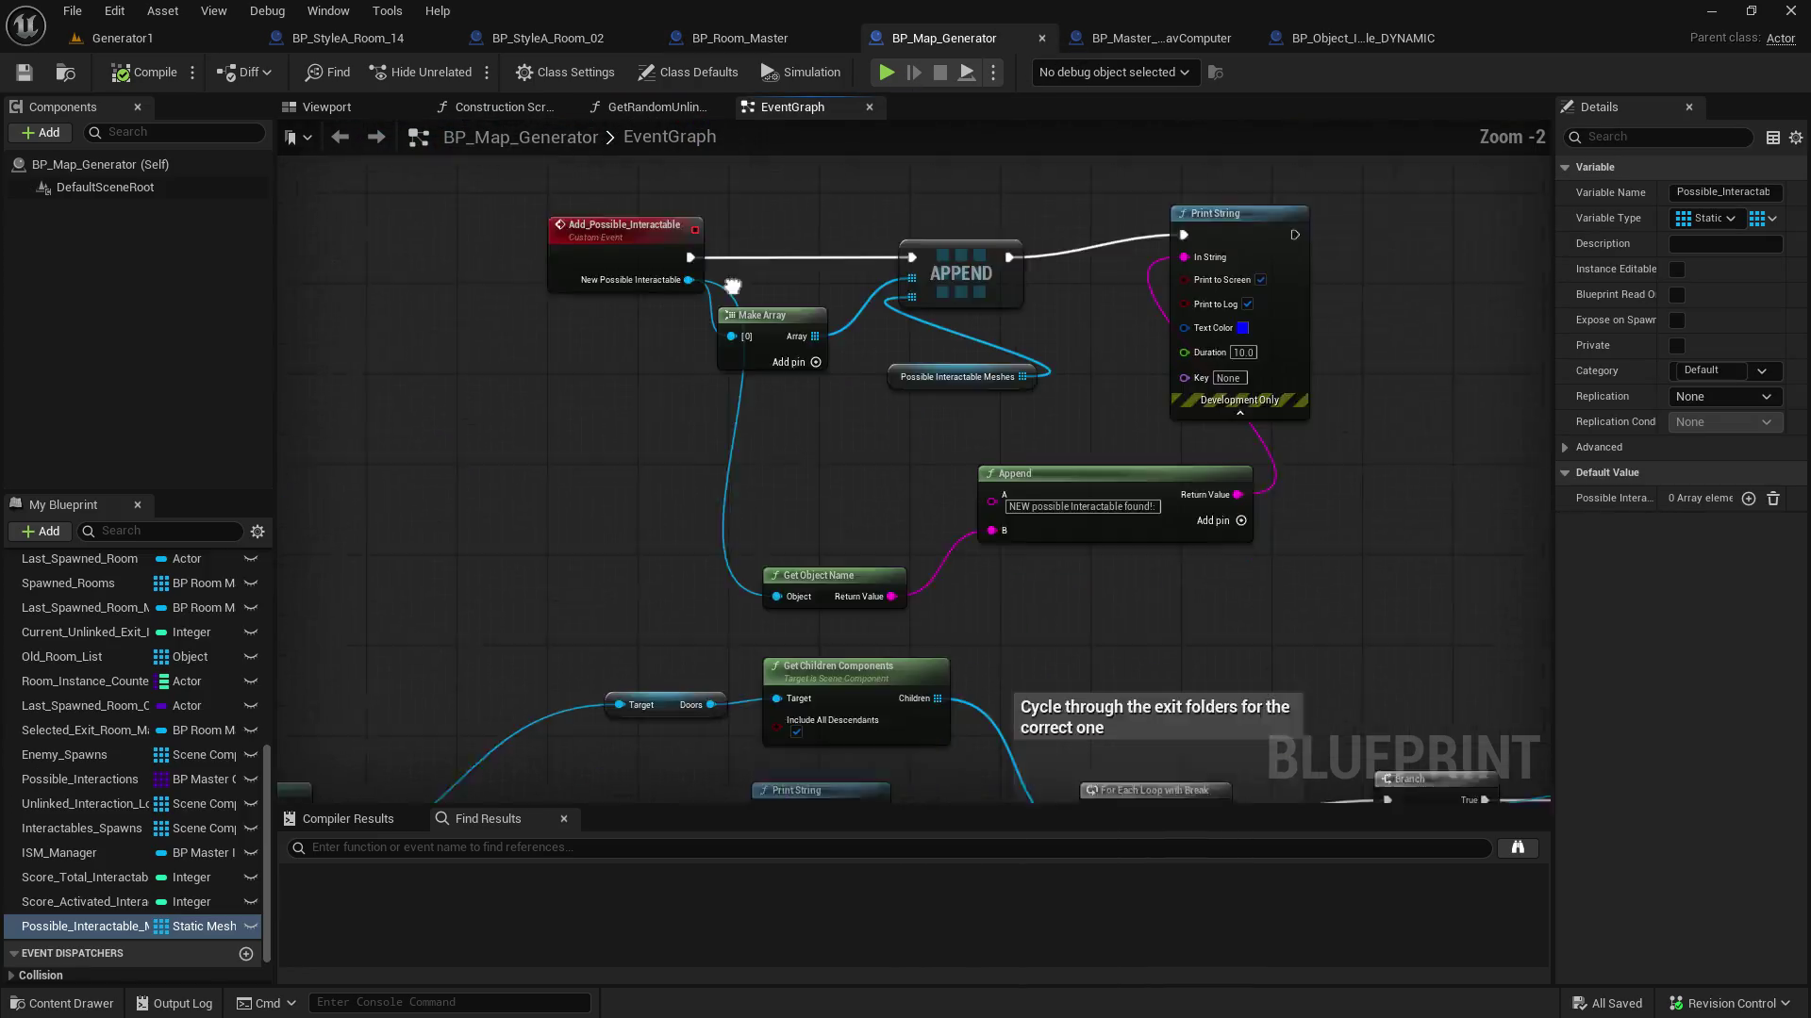
Rearrange the Add_Possible_Interactable, Make Array, APPEND and Print String nodes in BP_Map_Generator
drag(1055, 283, 1094, 287)
click(765, 302)
drag(766, 303, 777, 291)
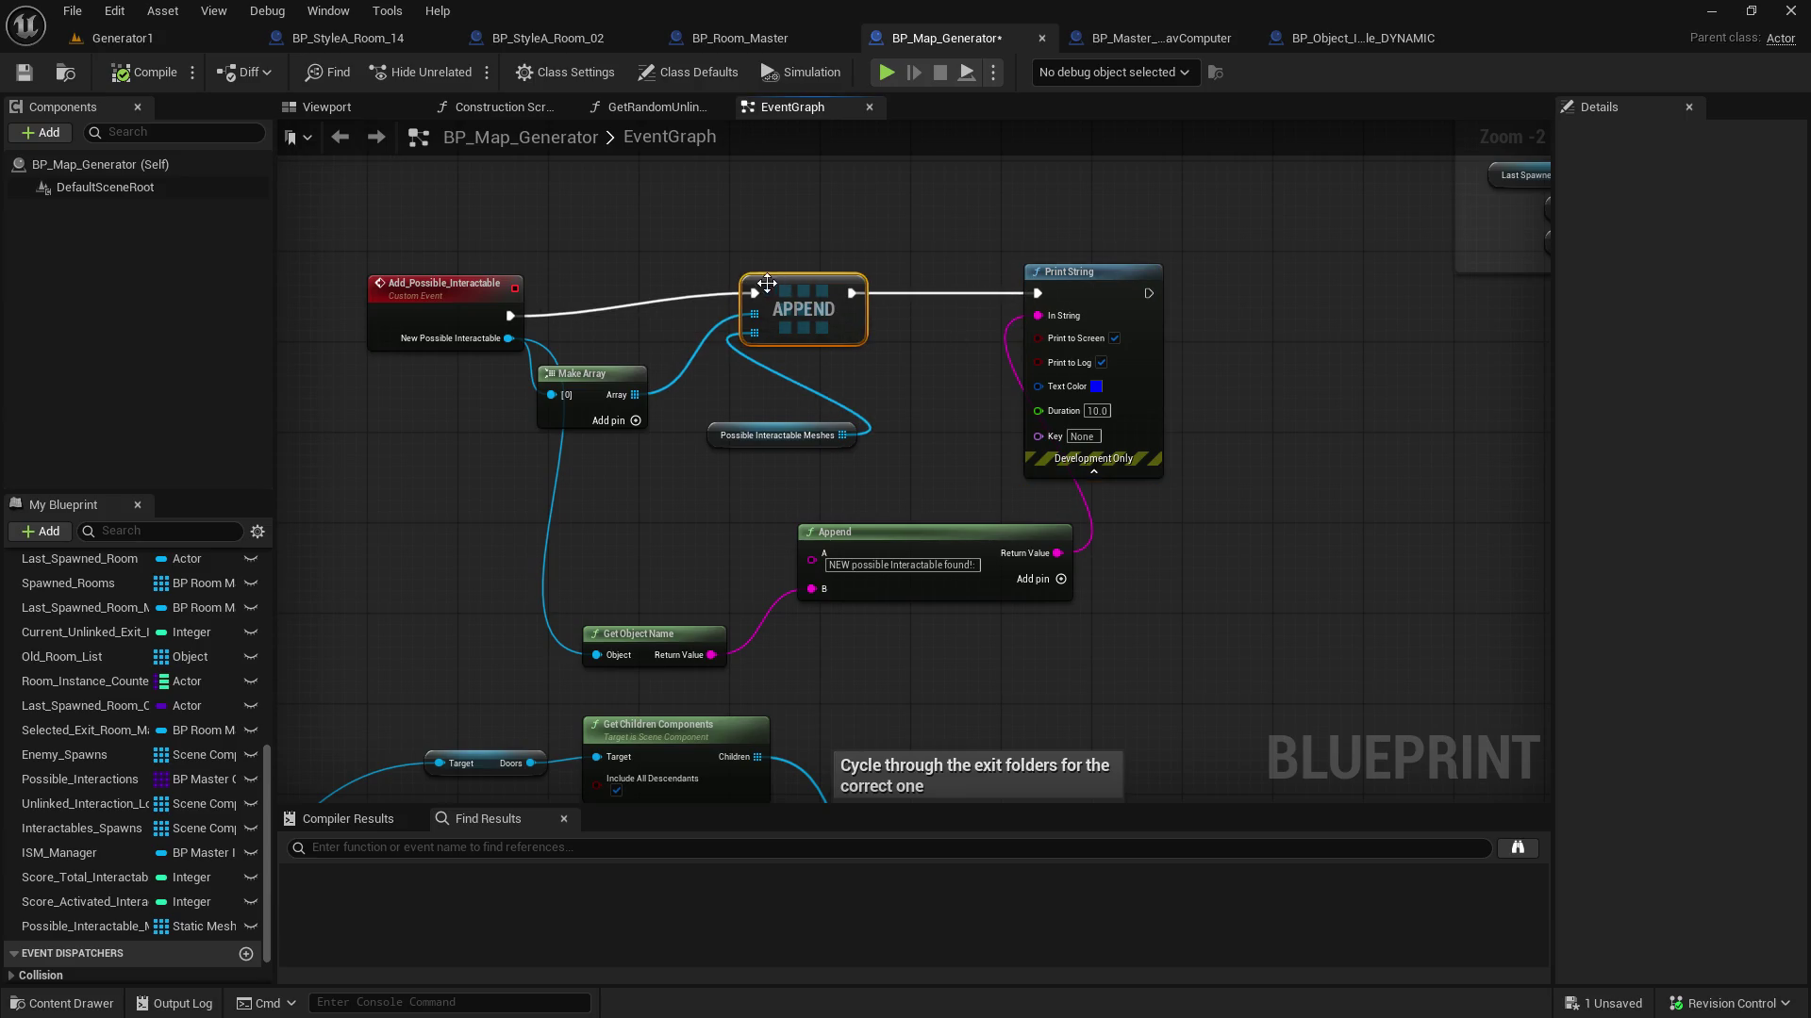
drag(429, 279, 370, 262)
mouse_move(577, 370)
mouse_down()
mouse_move(610, 358)
mouse_move(607, 310)
mouse_up()
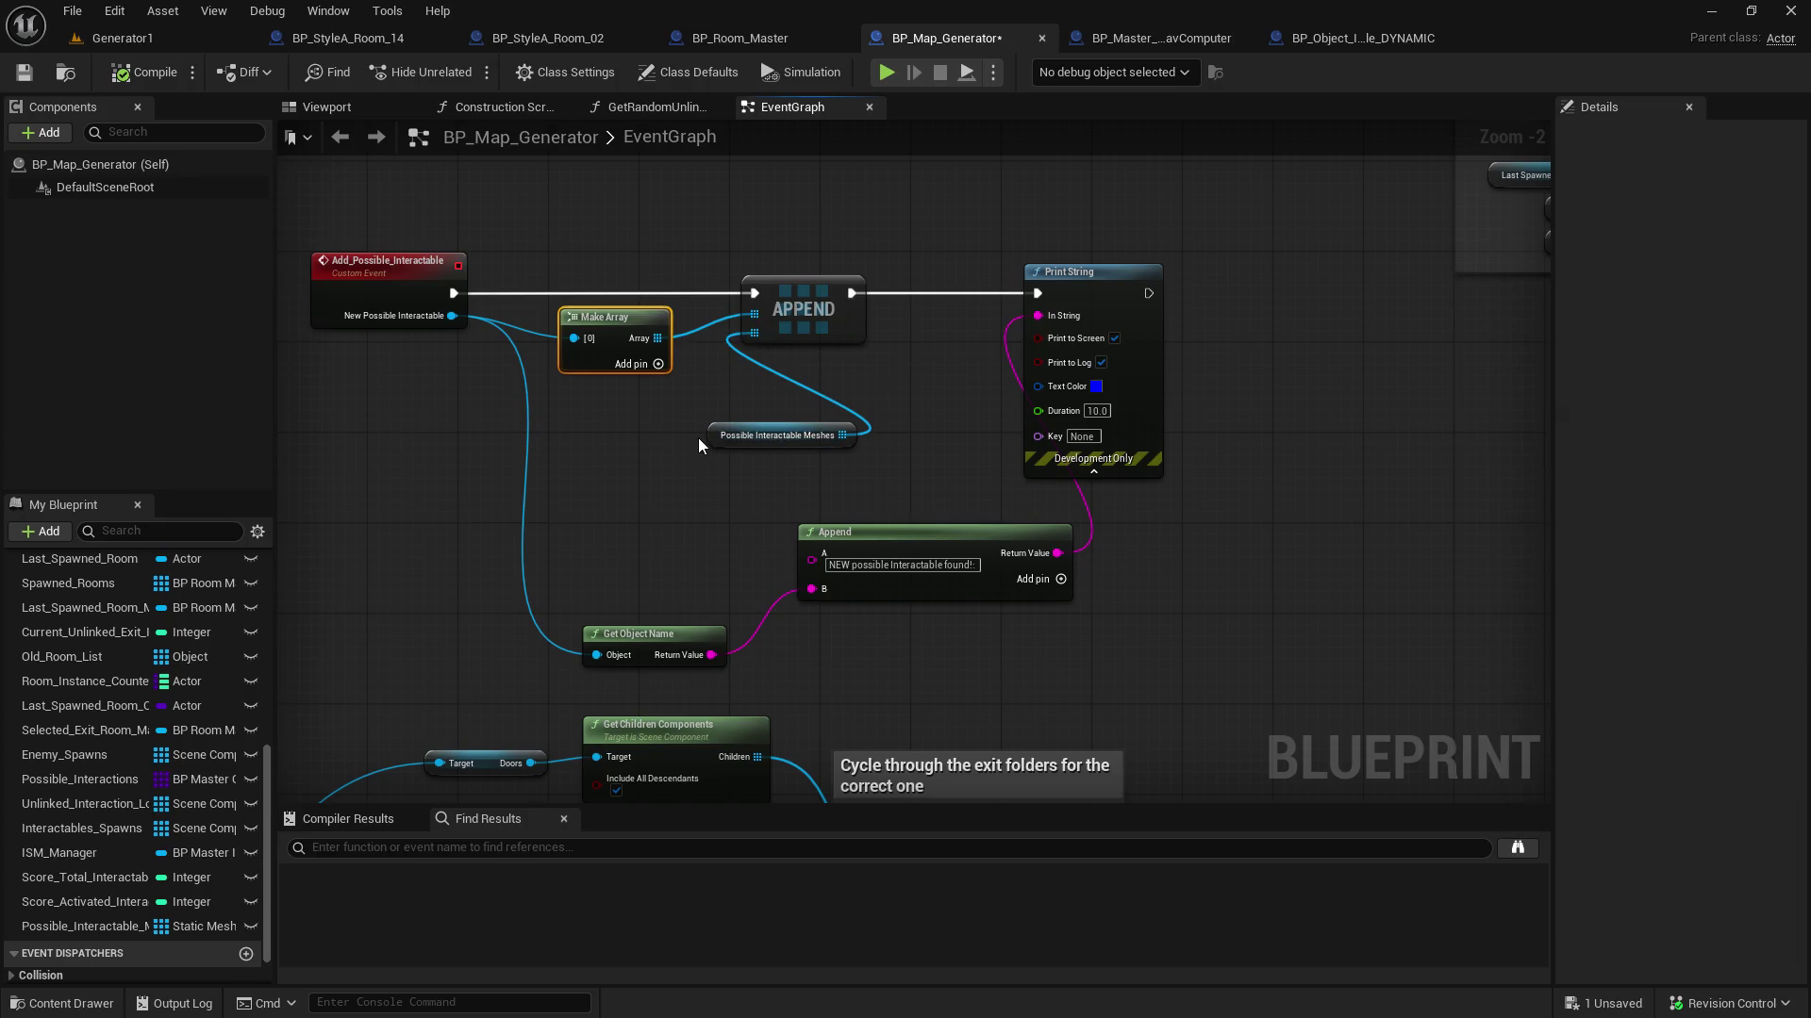
Line up Possible Interactable Meshes, Append and Get Object Name beside APPEND and Print String
mouse_move(714, 437)
mouse_down()
mouse_move(748, 358)
mouse_move(740, 422)
mouse_move(818, 465)
mouse_up()
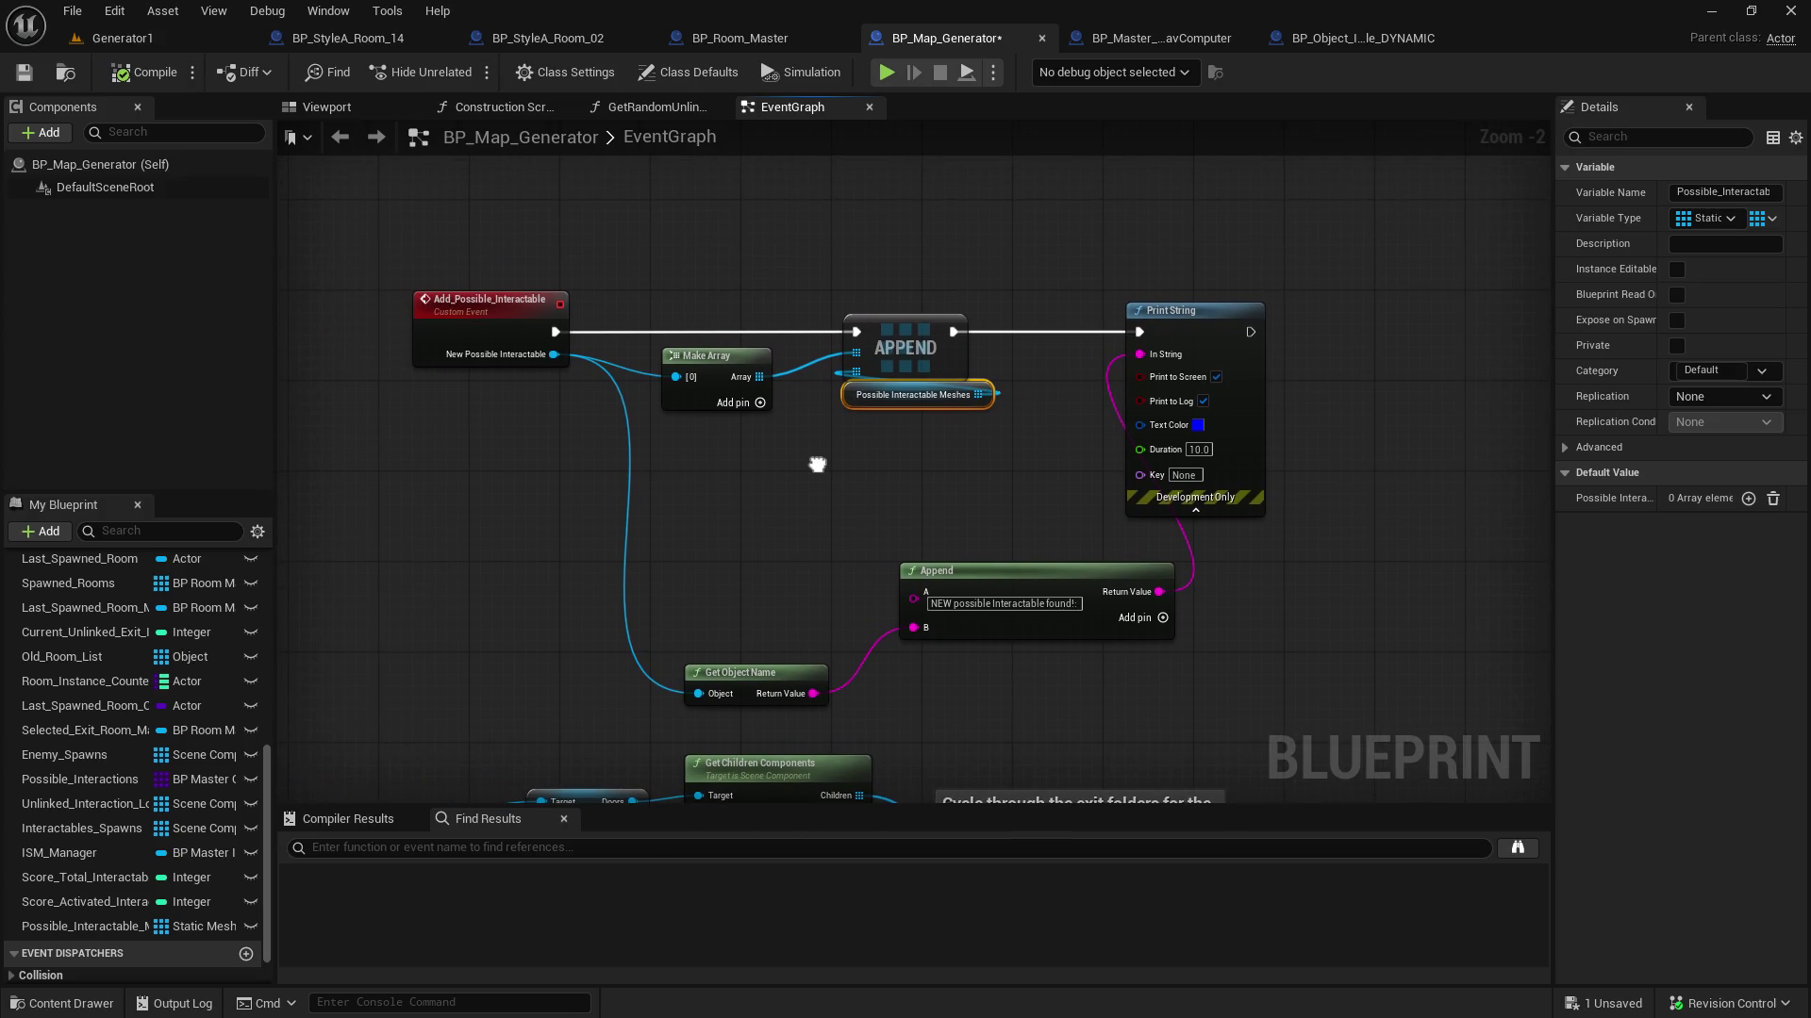
mouse_move(817, 464)
mouse_down()
mouse_move(845, 522)
mouse_move(970, 352)
mouse_move(875, 366)
mouse_up()
scroll(875, 365, up, 2)
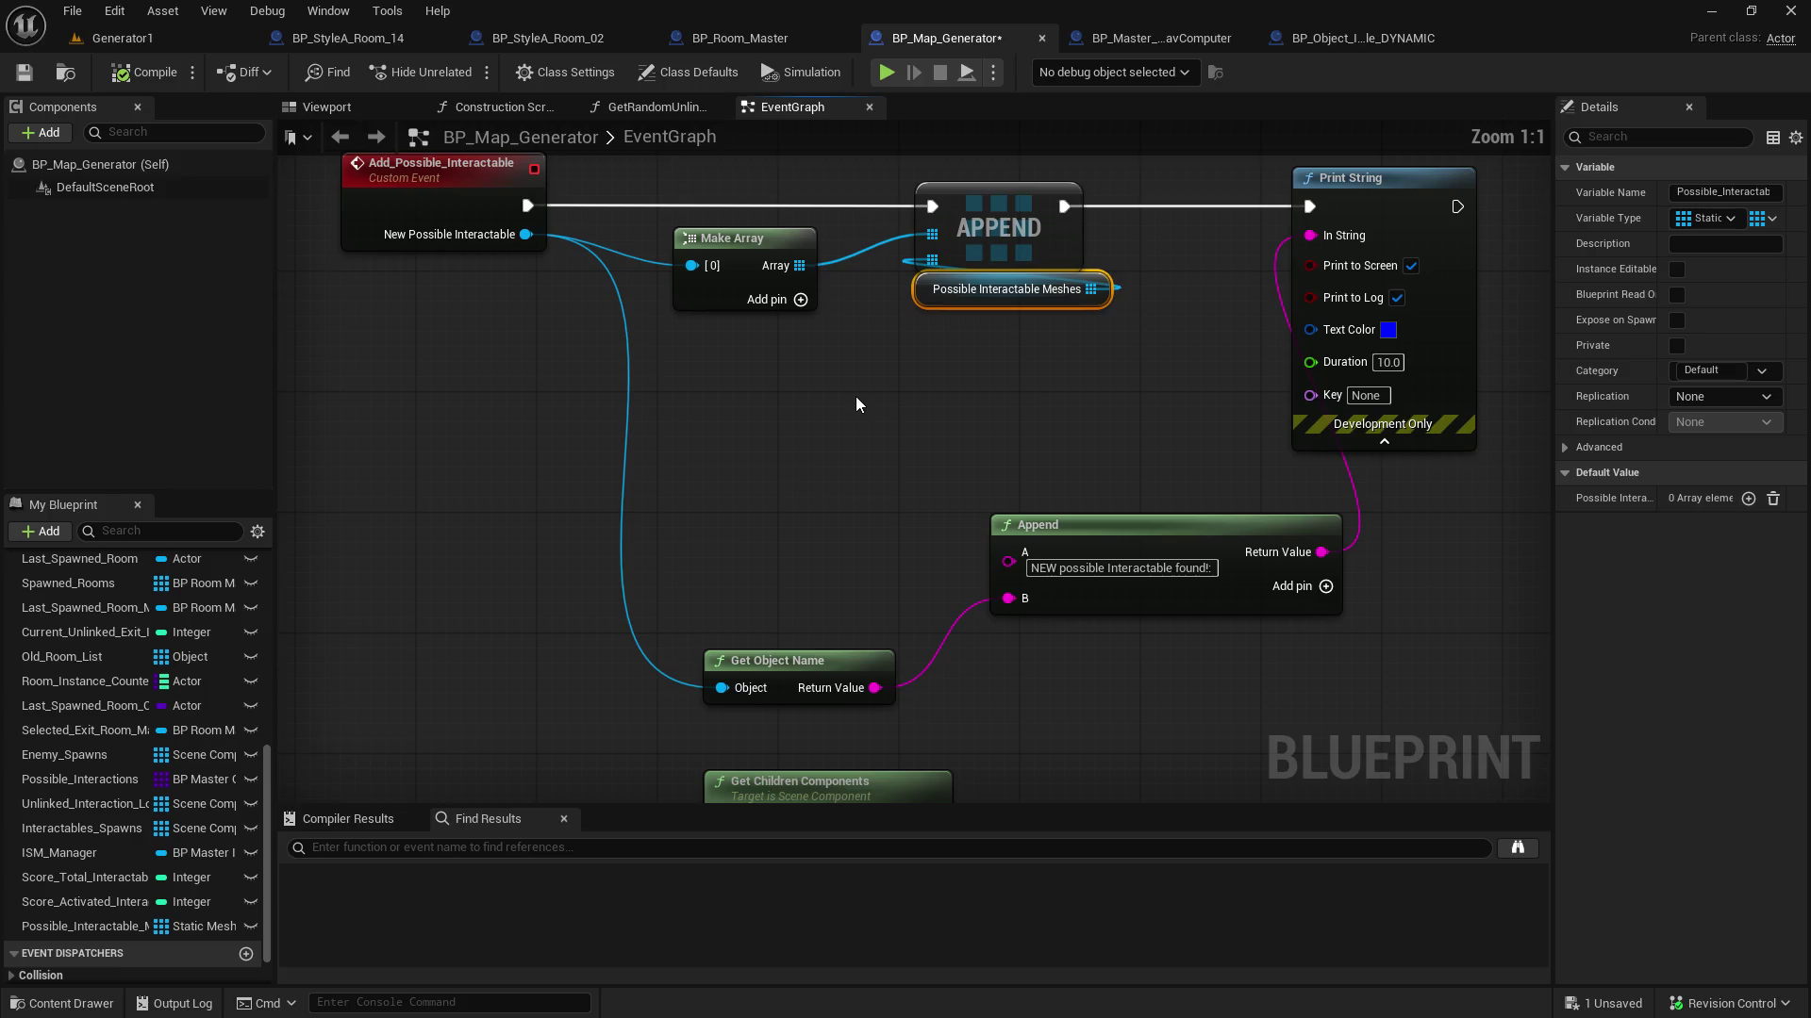
drag(856, 405, 789, 484)
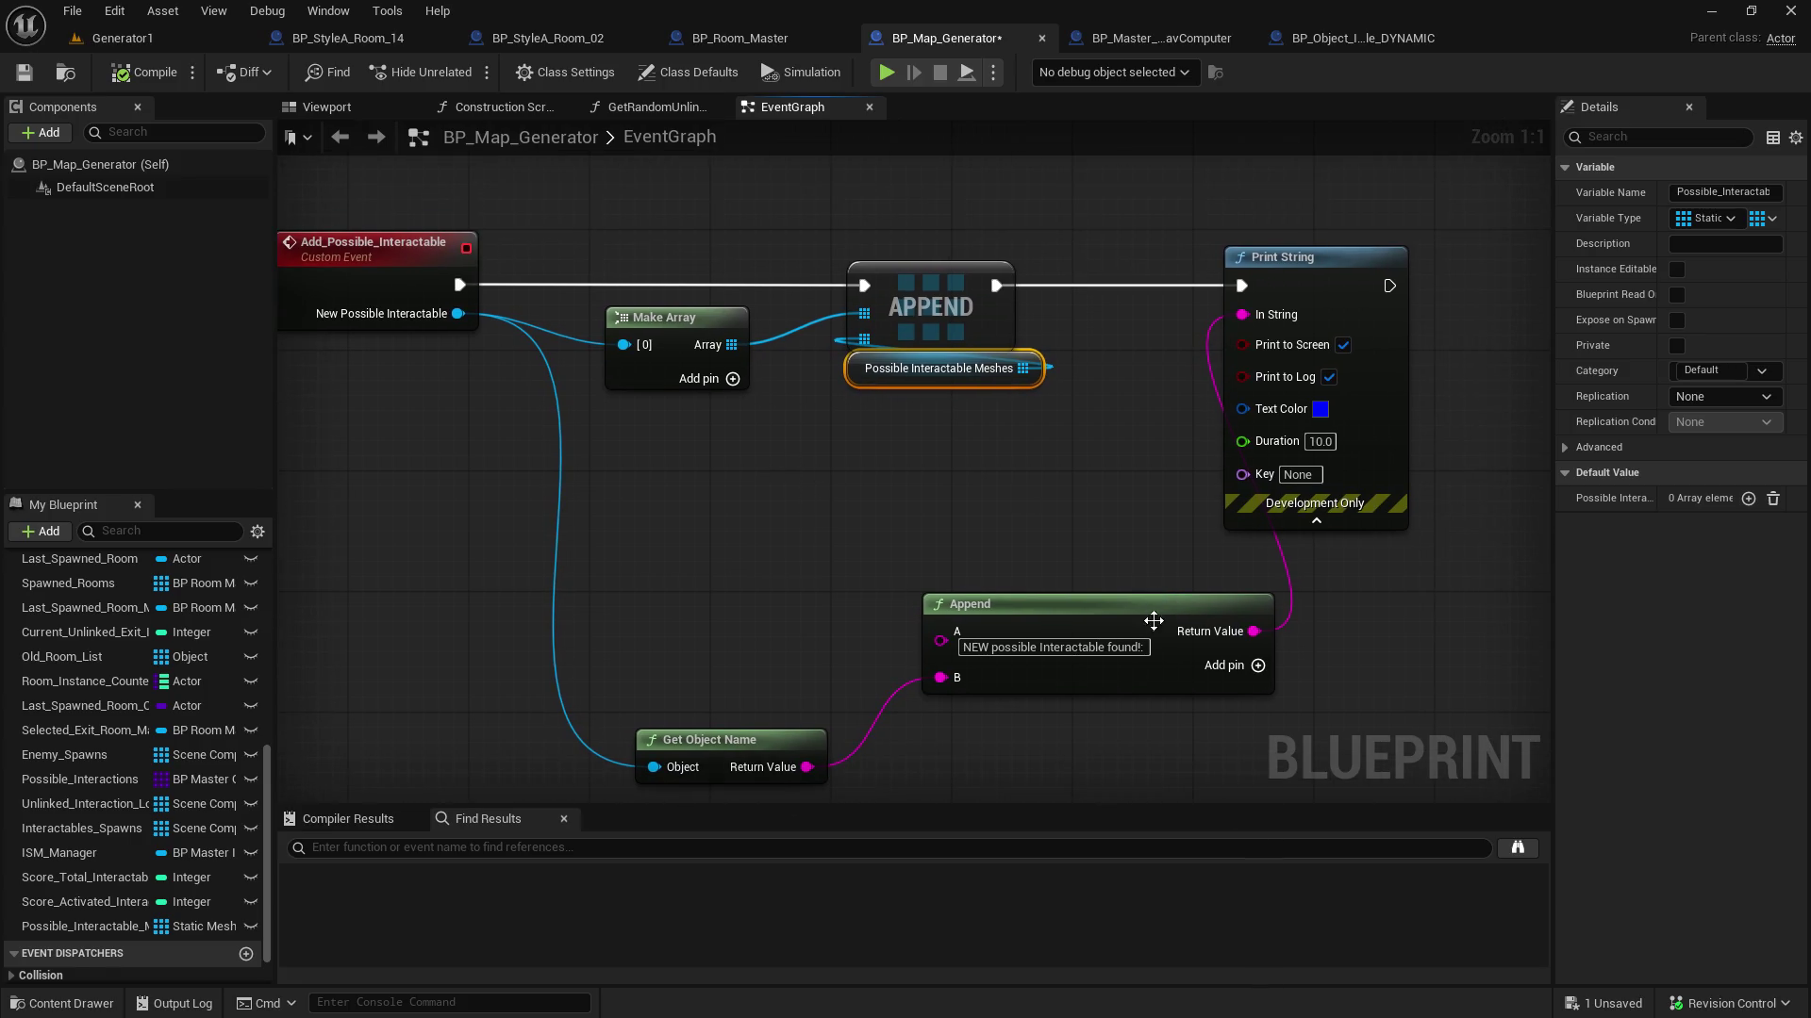
mouse_move(1153, 620)
mouse_down()
mouse_move(1037, 588)
mouse_move(1042, 558)
mouse_up()
mouse_move(755, 738)
mouse_down()
mouse_move(649, 613)
mouse_move(689, 586)
mouse_up()
drag(1277, 259, 1308, 265)
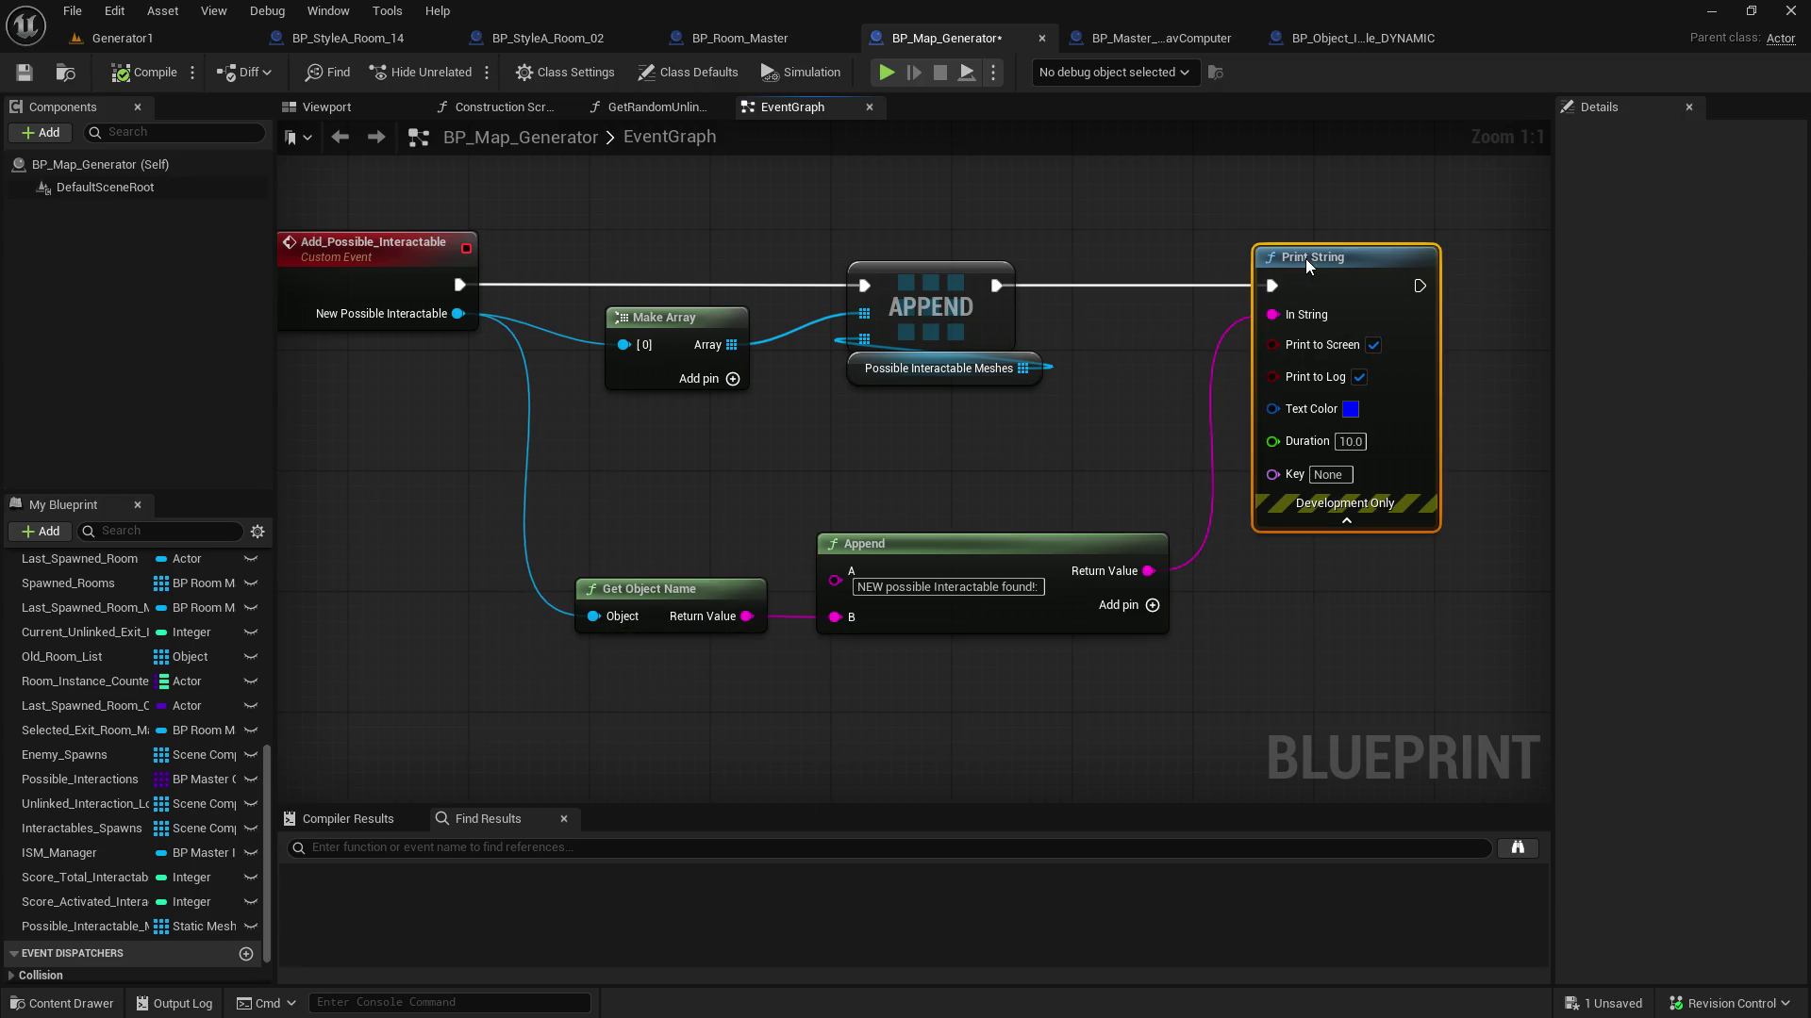
click(1167, 238)
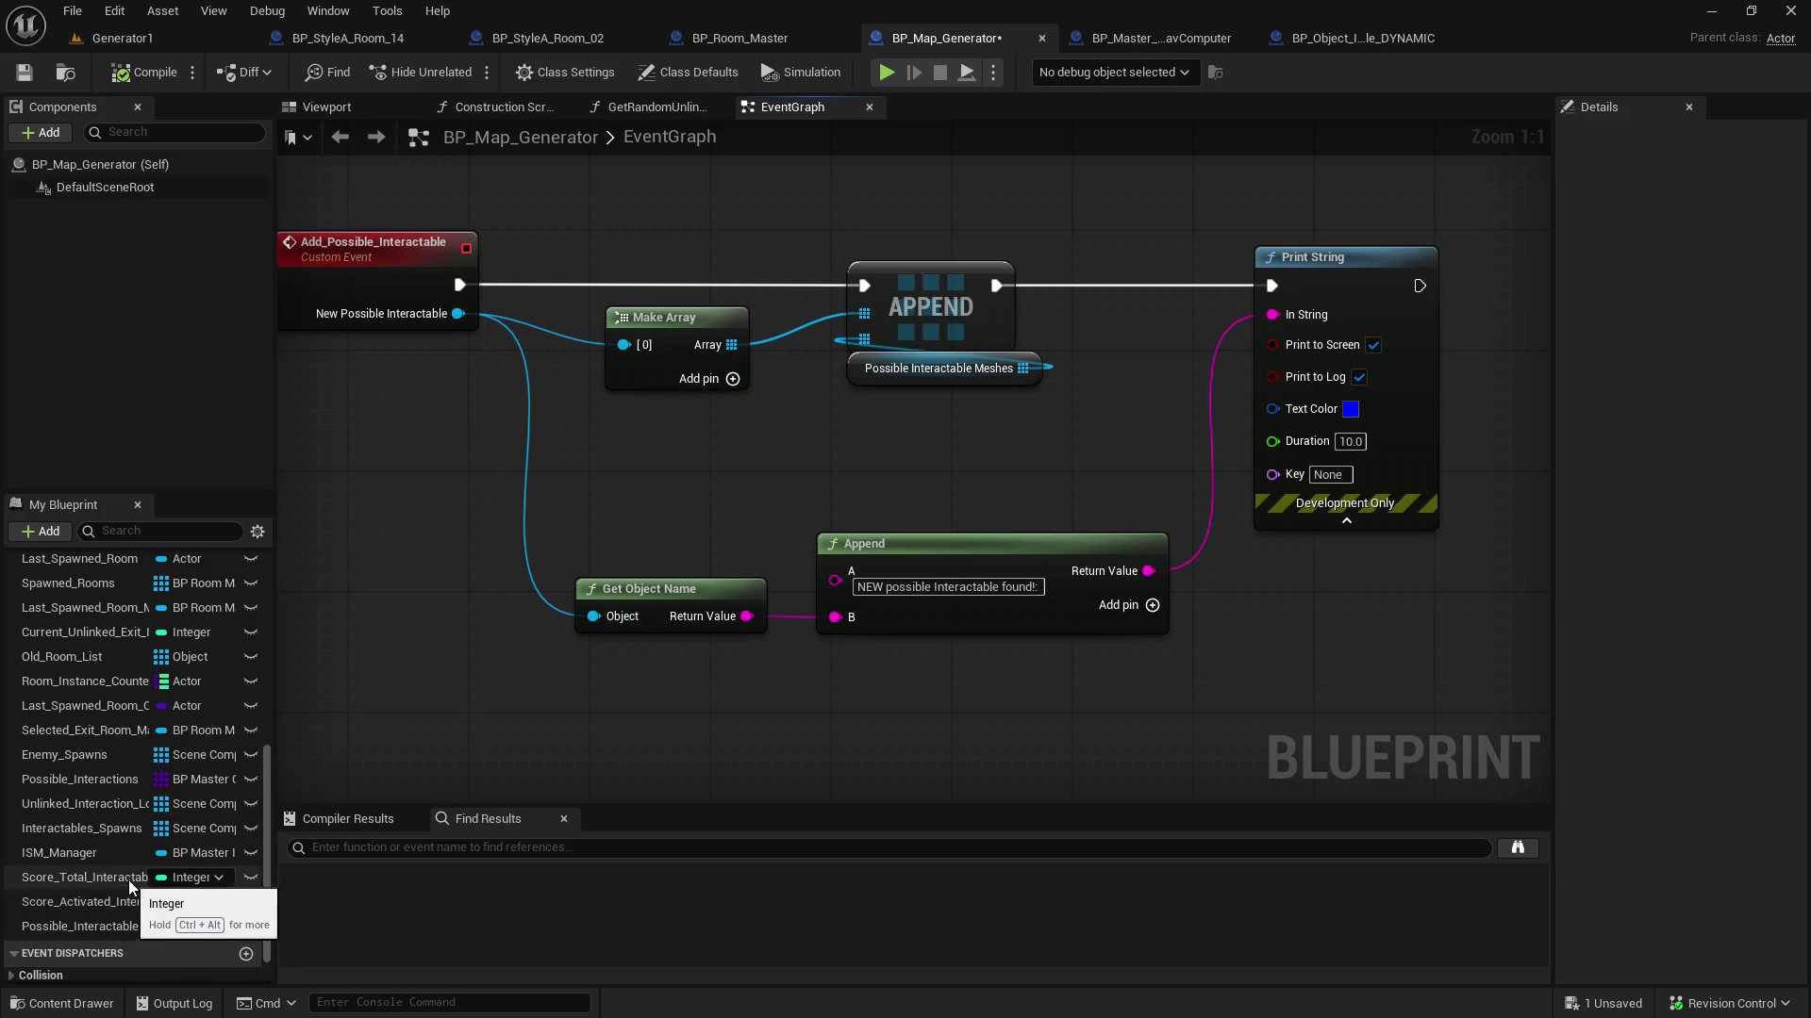
drag(447, 758, 492, 665)
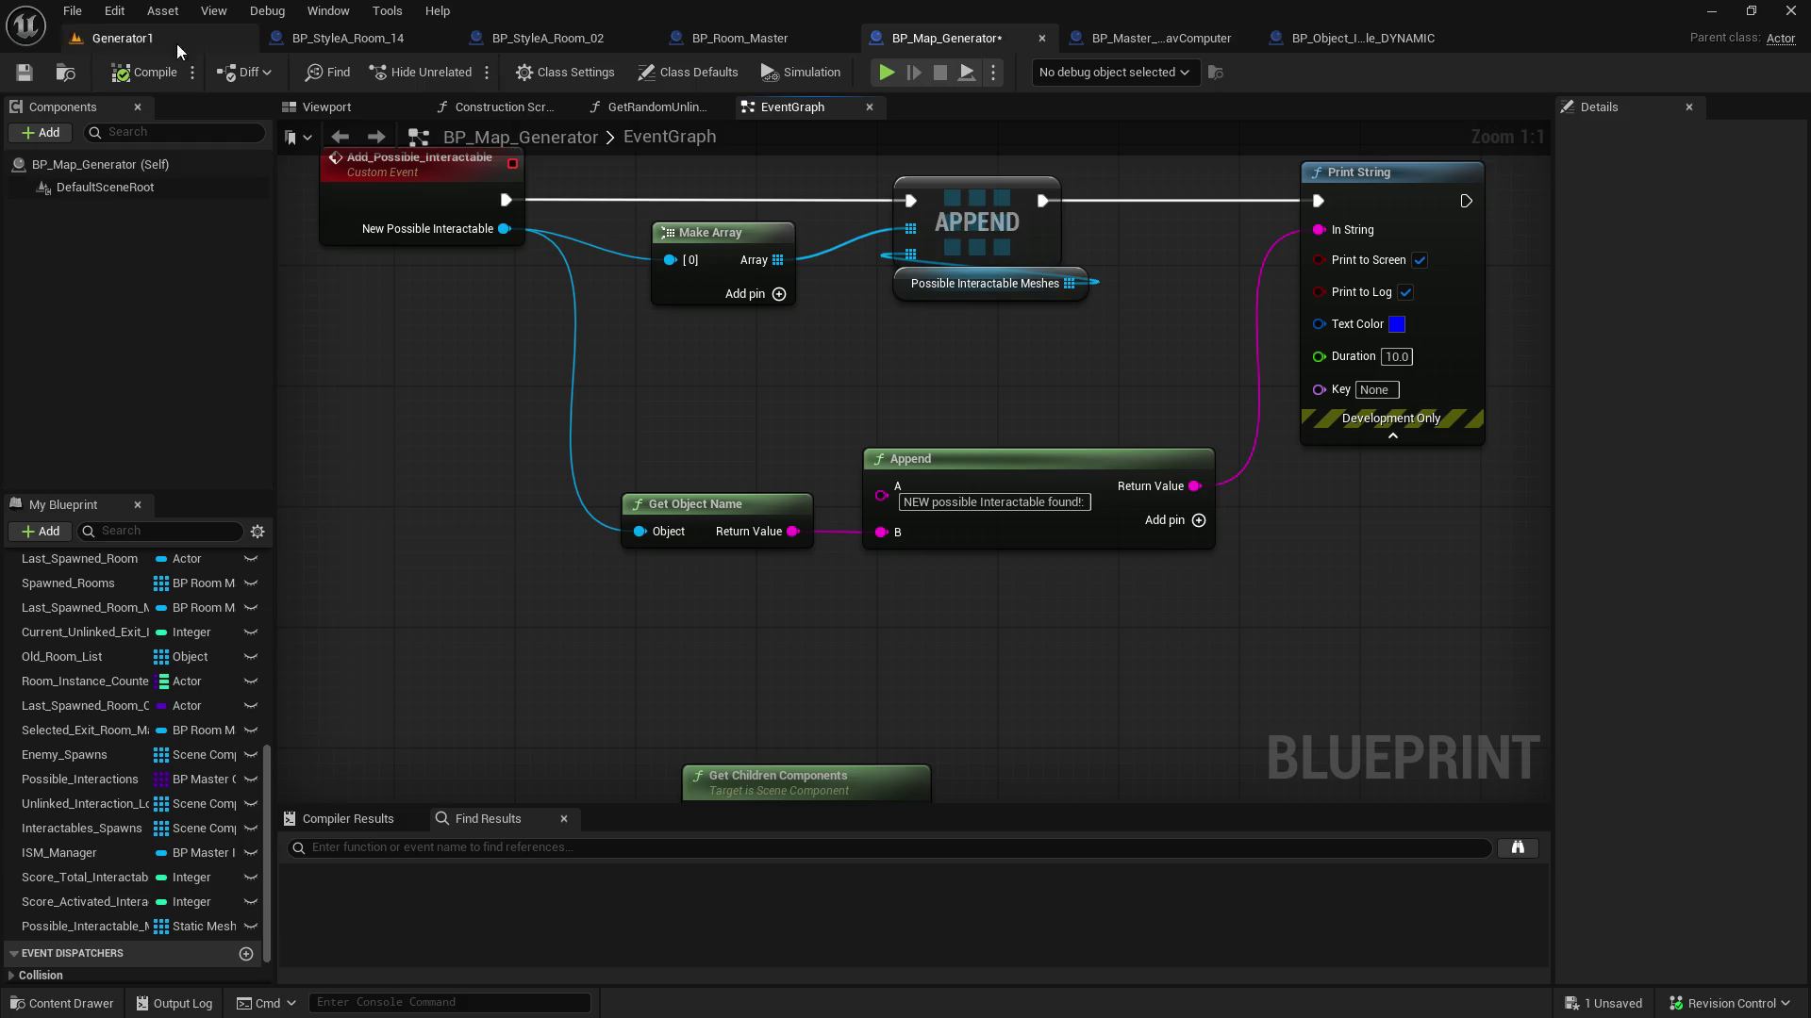
click(143, 37)
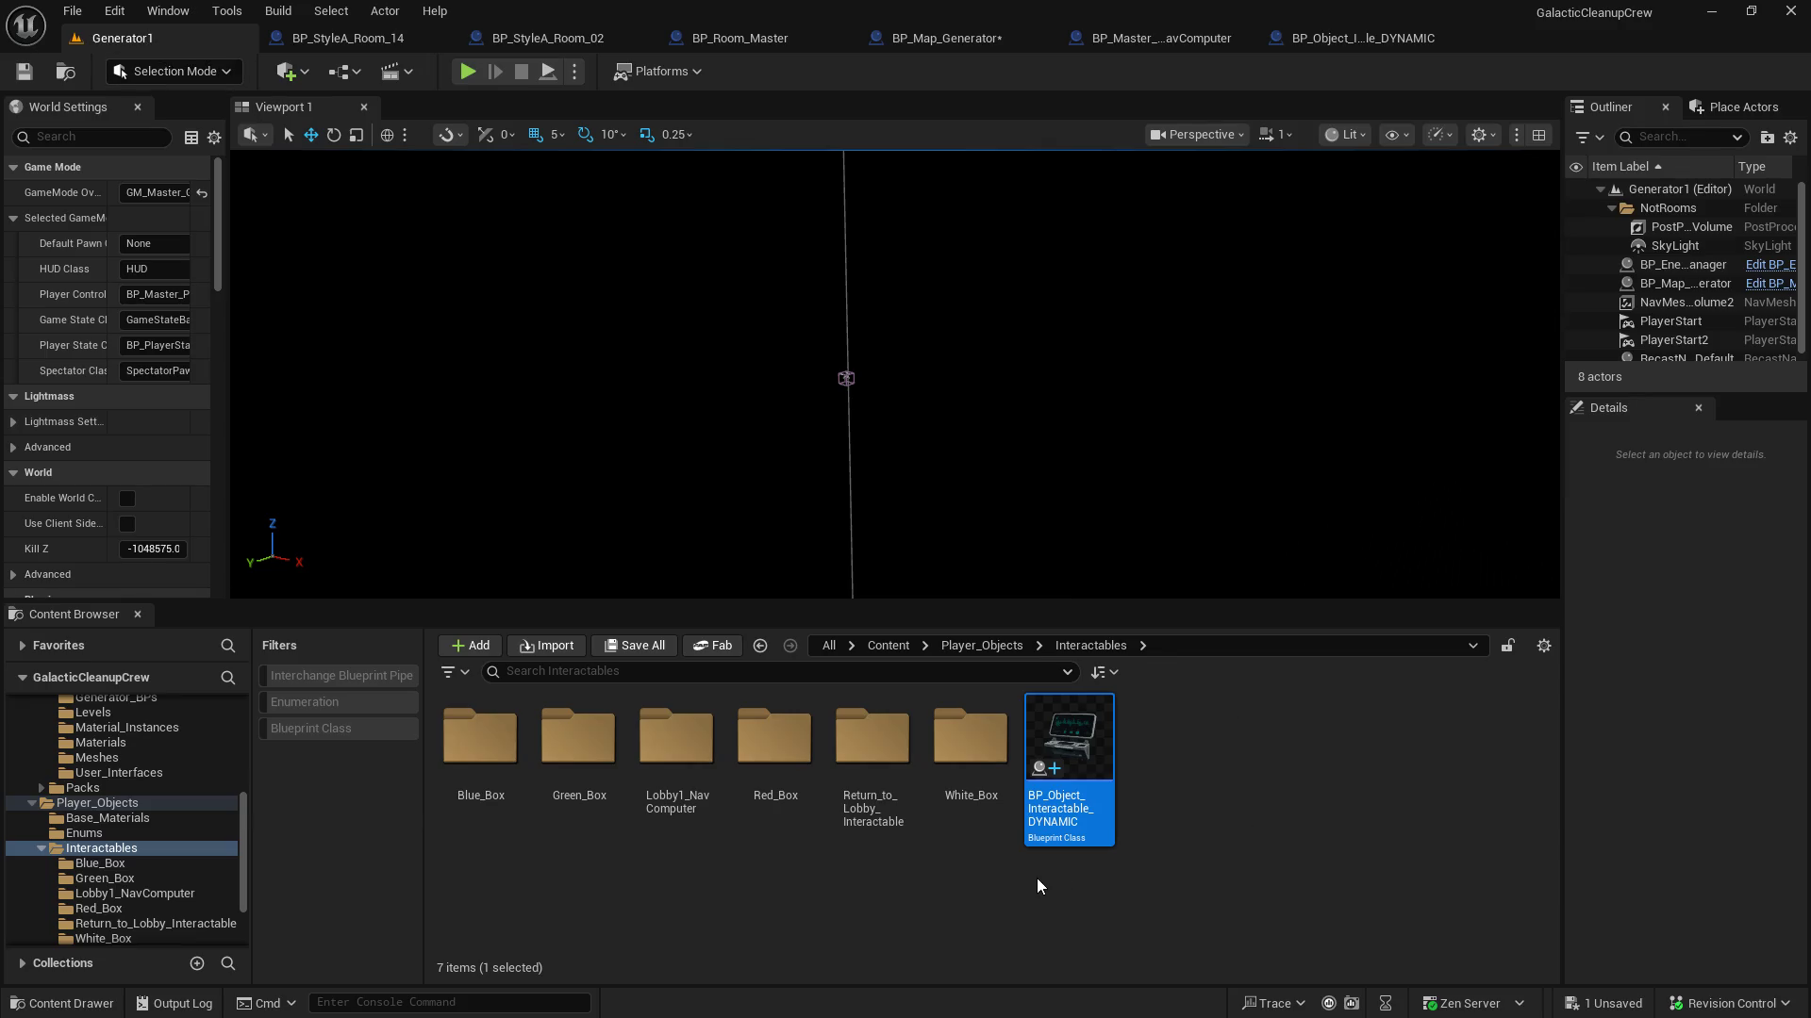
Add a new Blueprint Structure in Interactables, name it BPS_Possible_Interactable, and open it
click(965, 880)
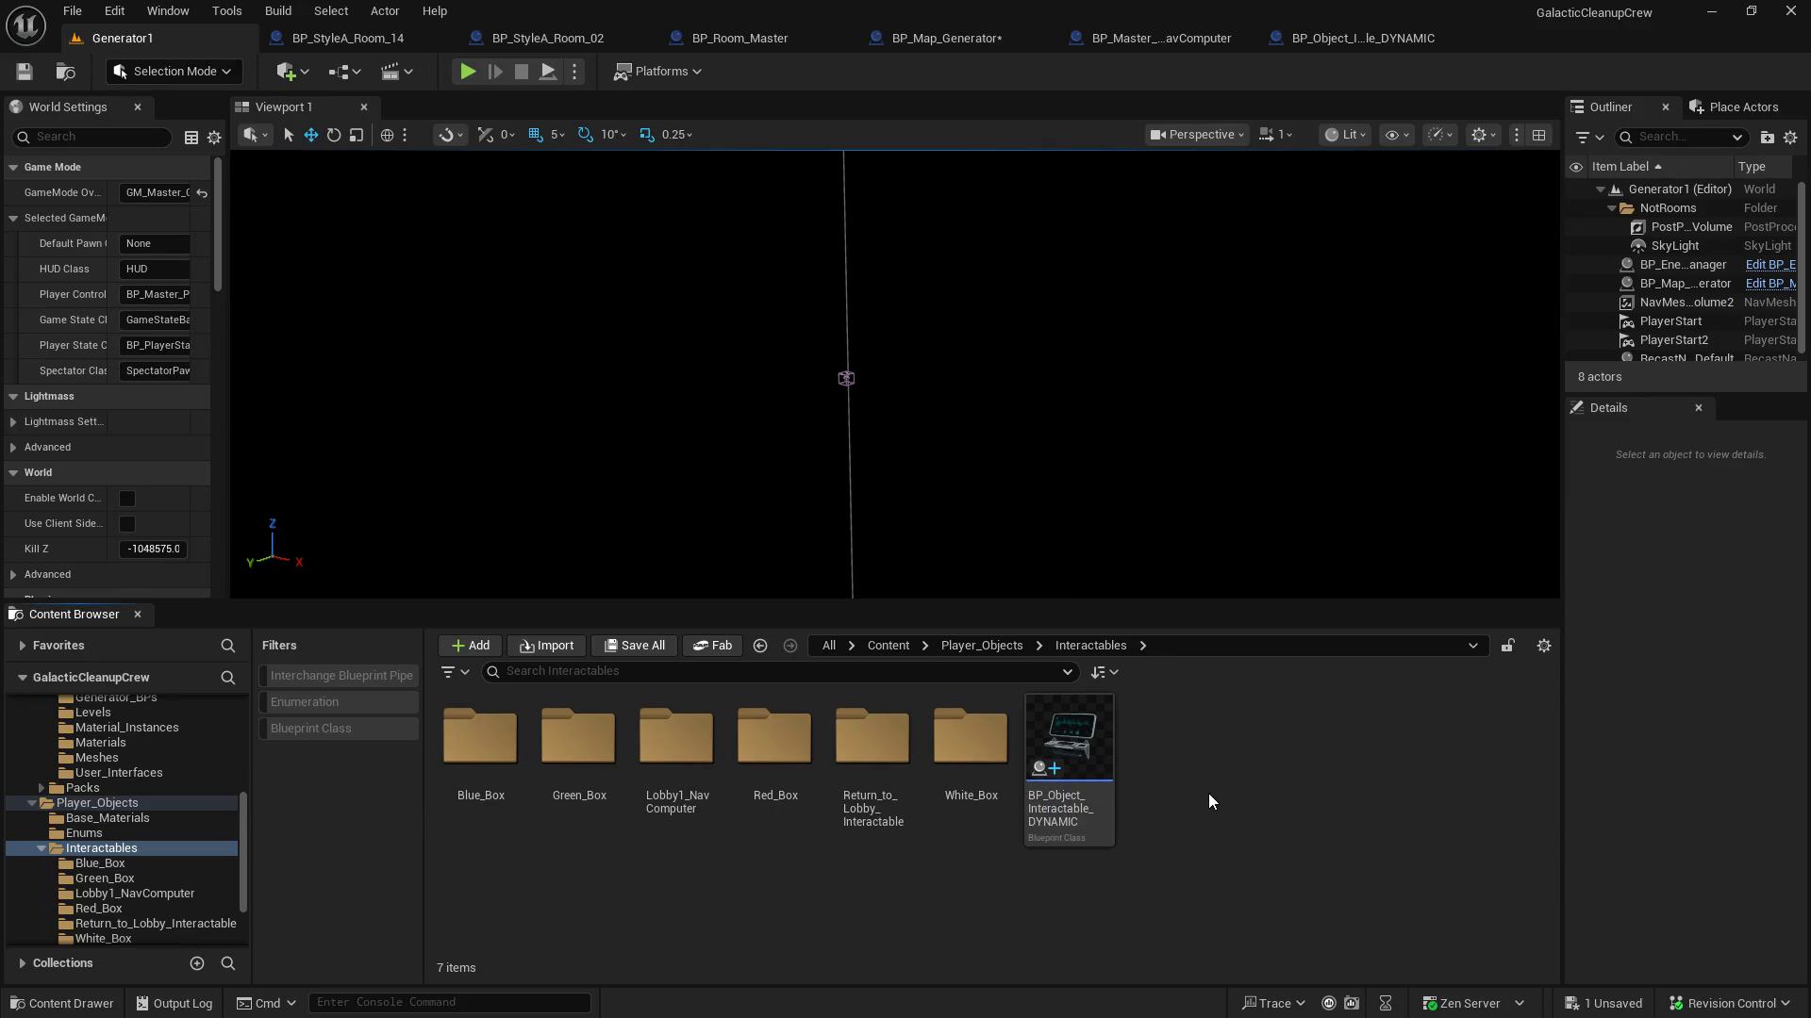
right_click(1210, 799)
mouse_move(1341, 625)
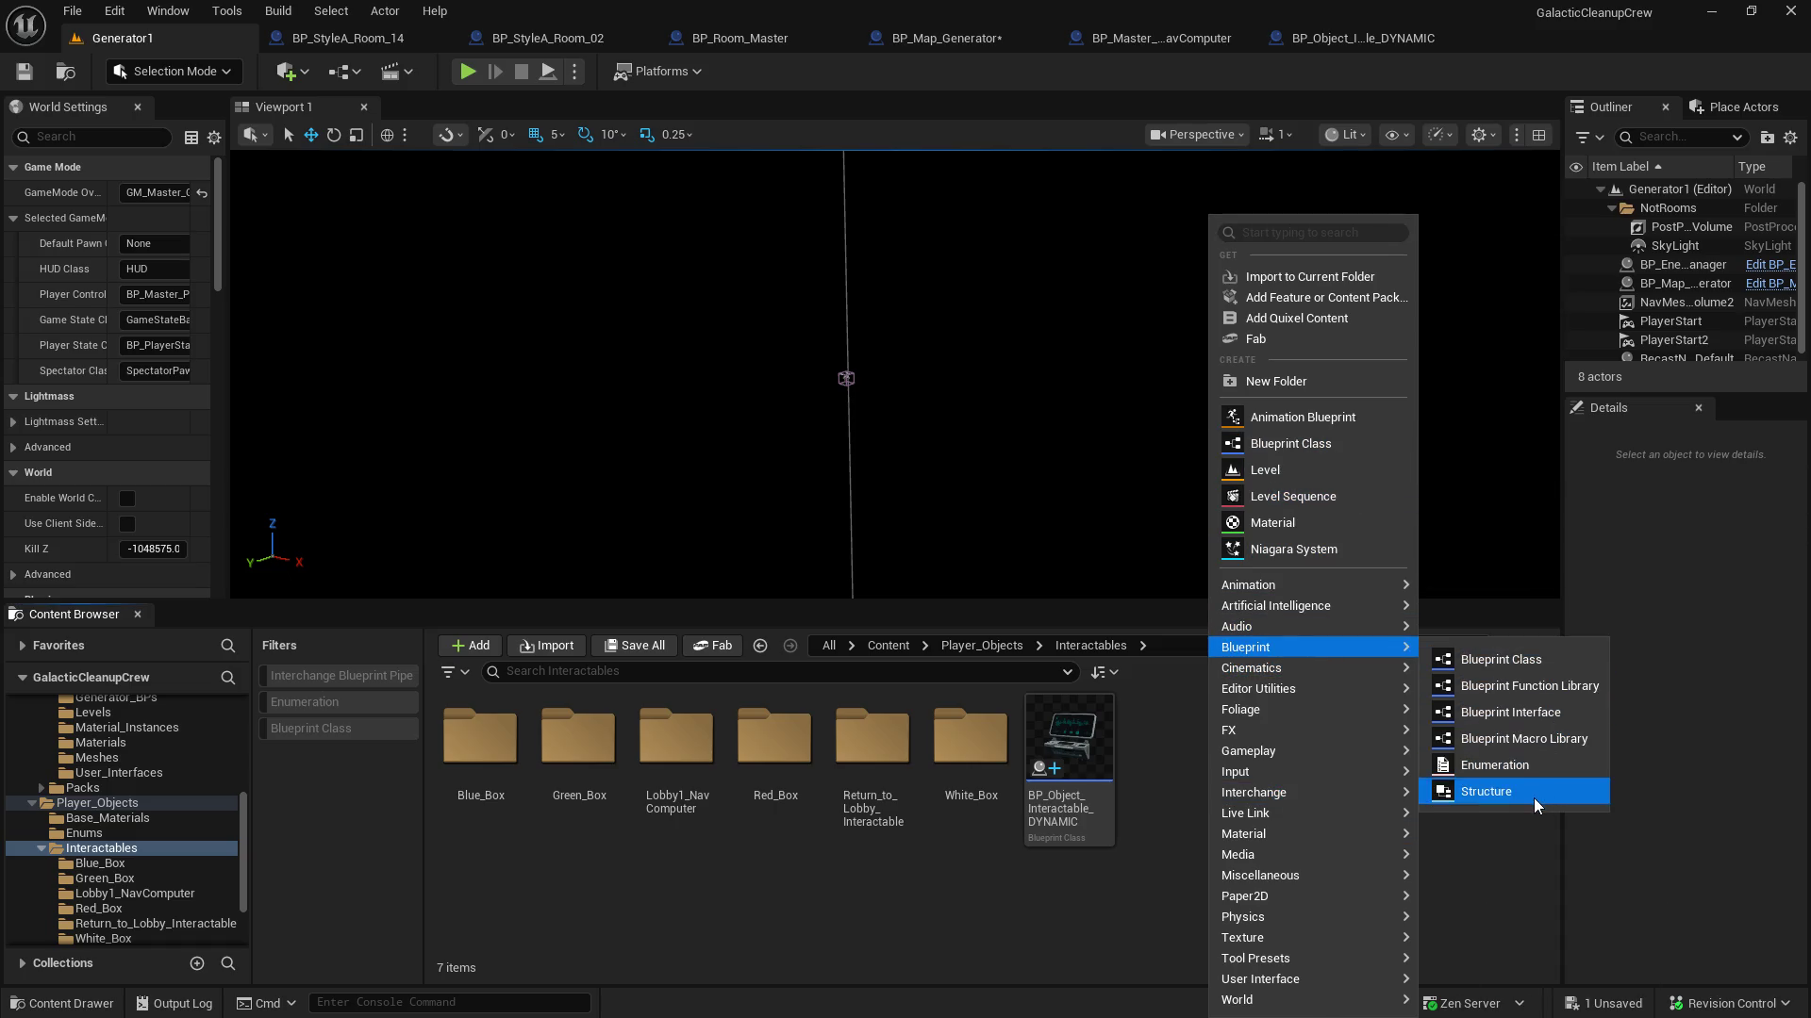
click(1534, 804)
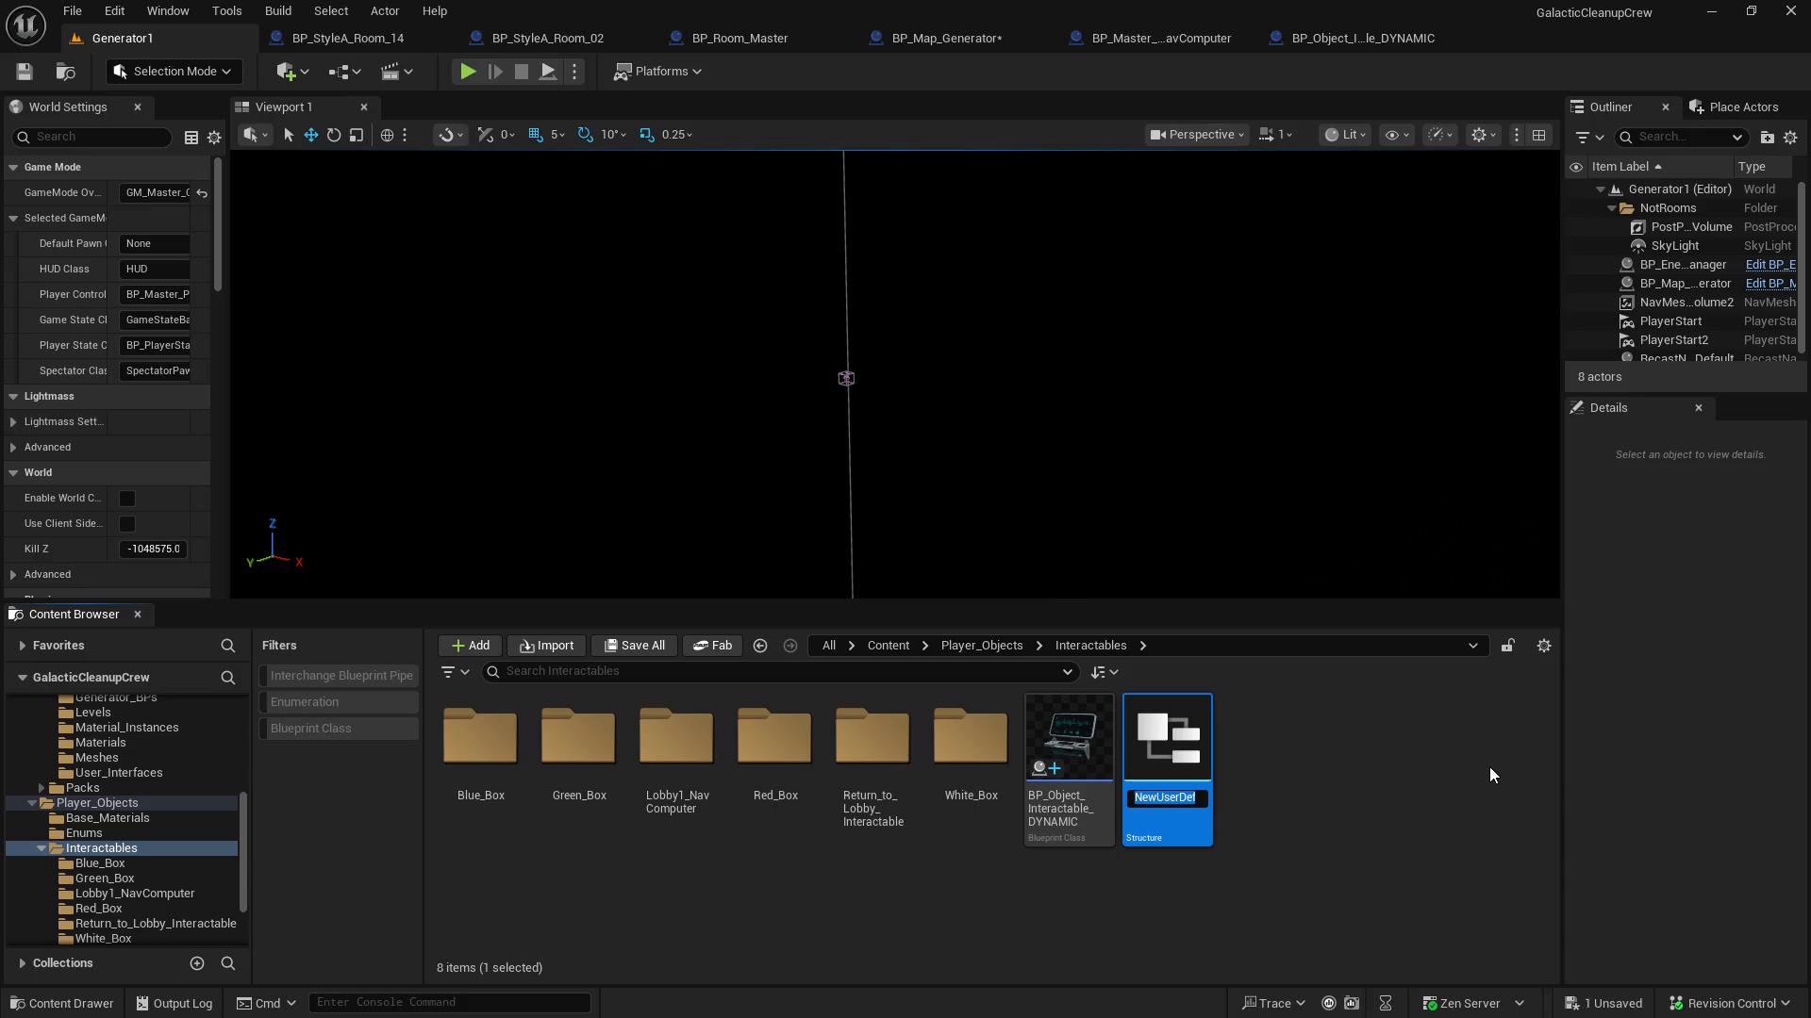
text(BPS_Po)
text(ssib)
text(le_Interac)
text(tablke)
key(Return)
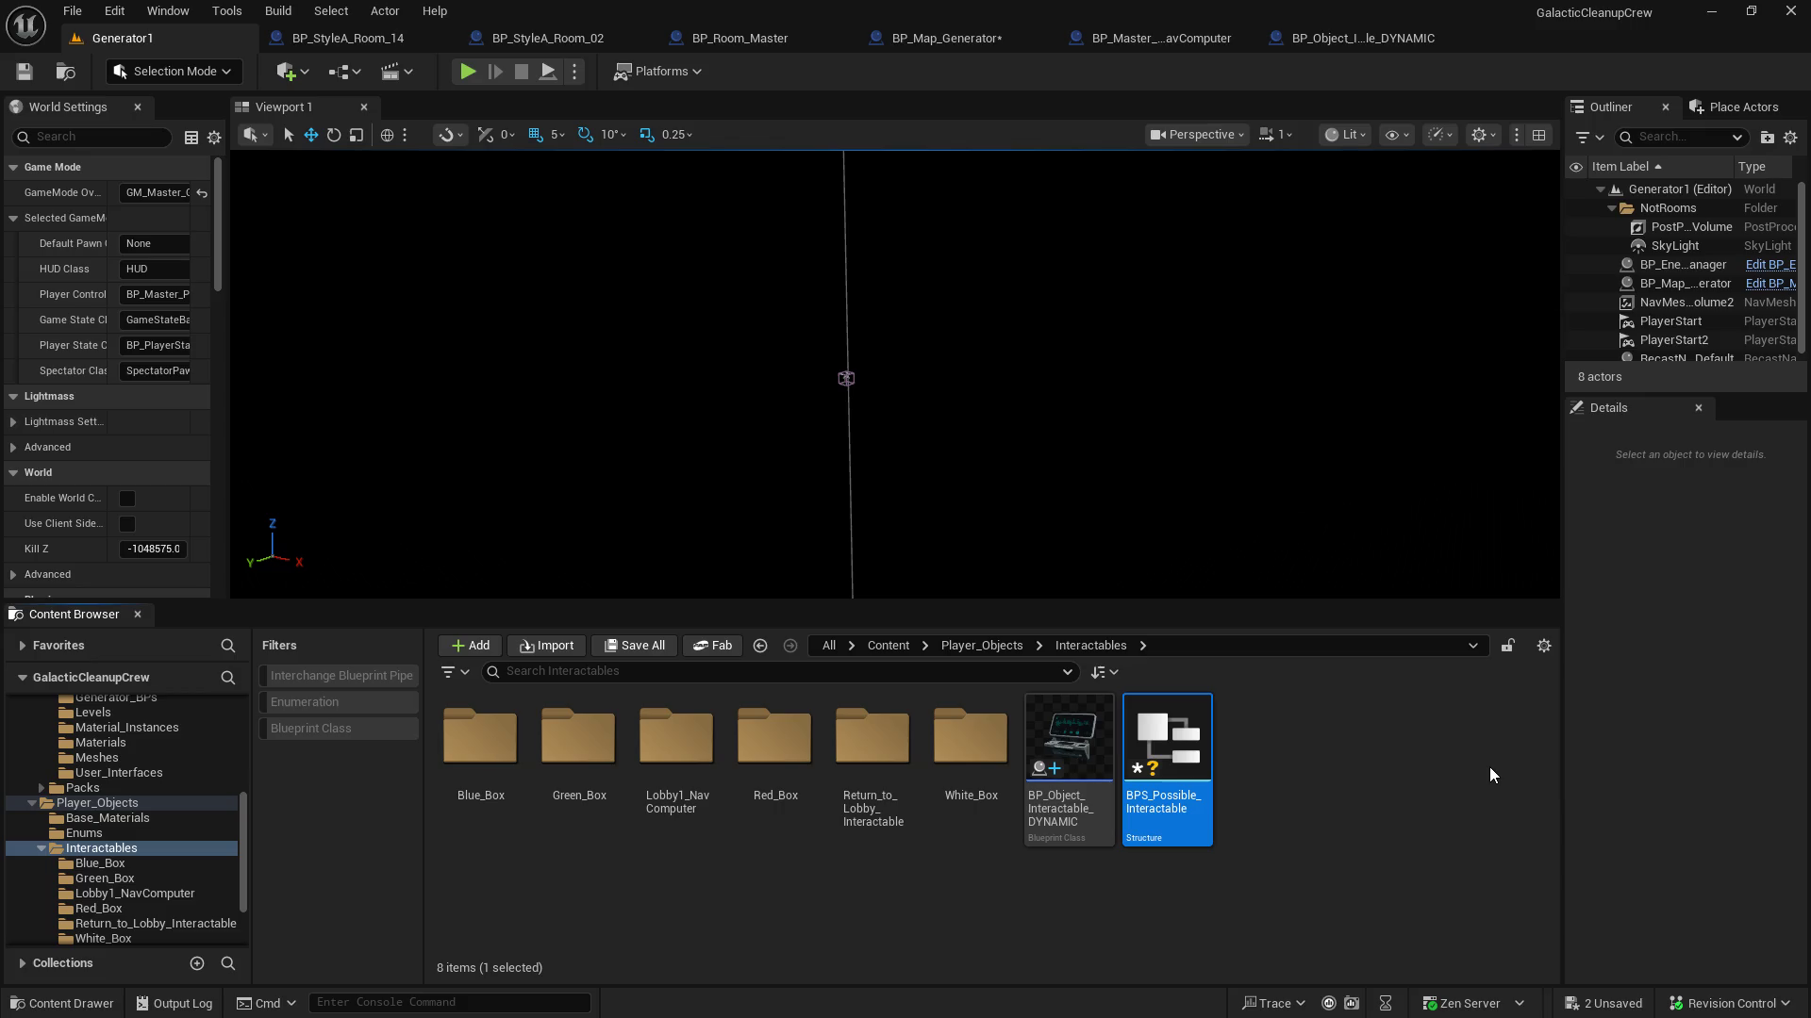
key(Return)
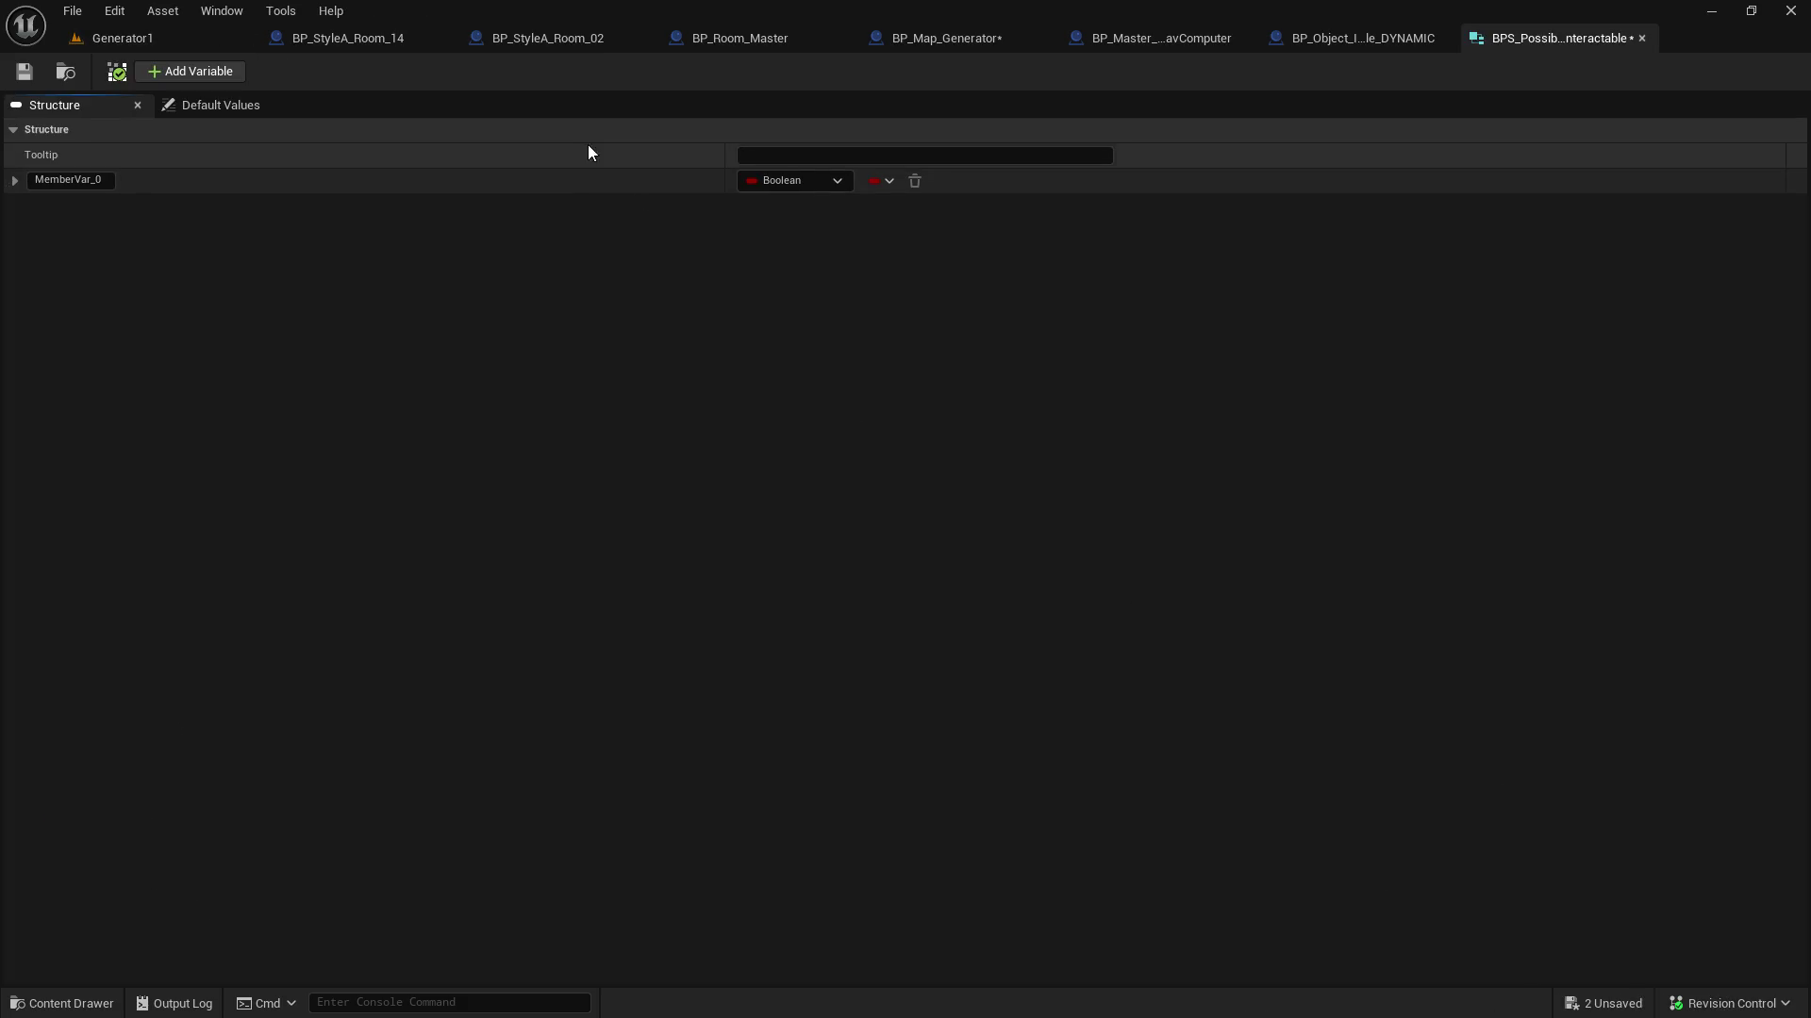
Make MemberVar_0 a Static Mesh member named Possible_Static_Mesh
click(788, 179)
text(stat)
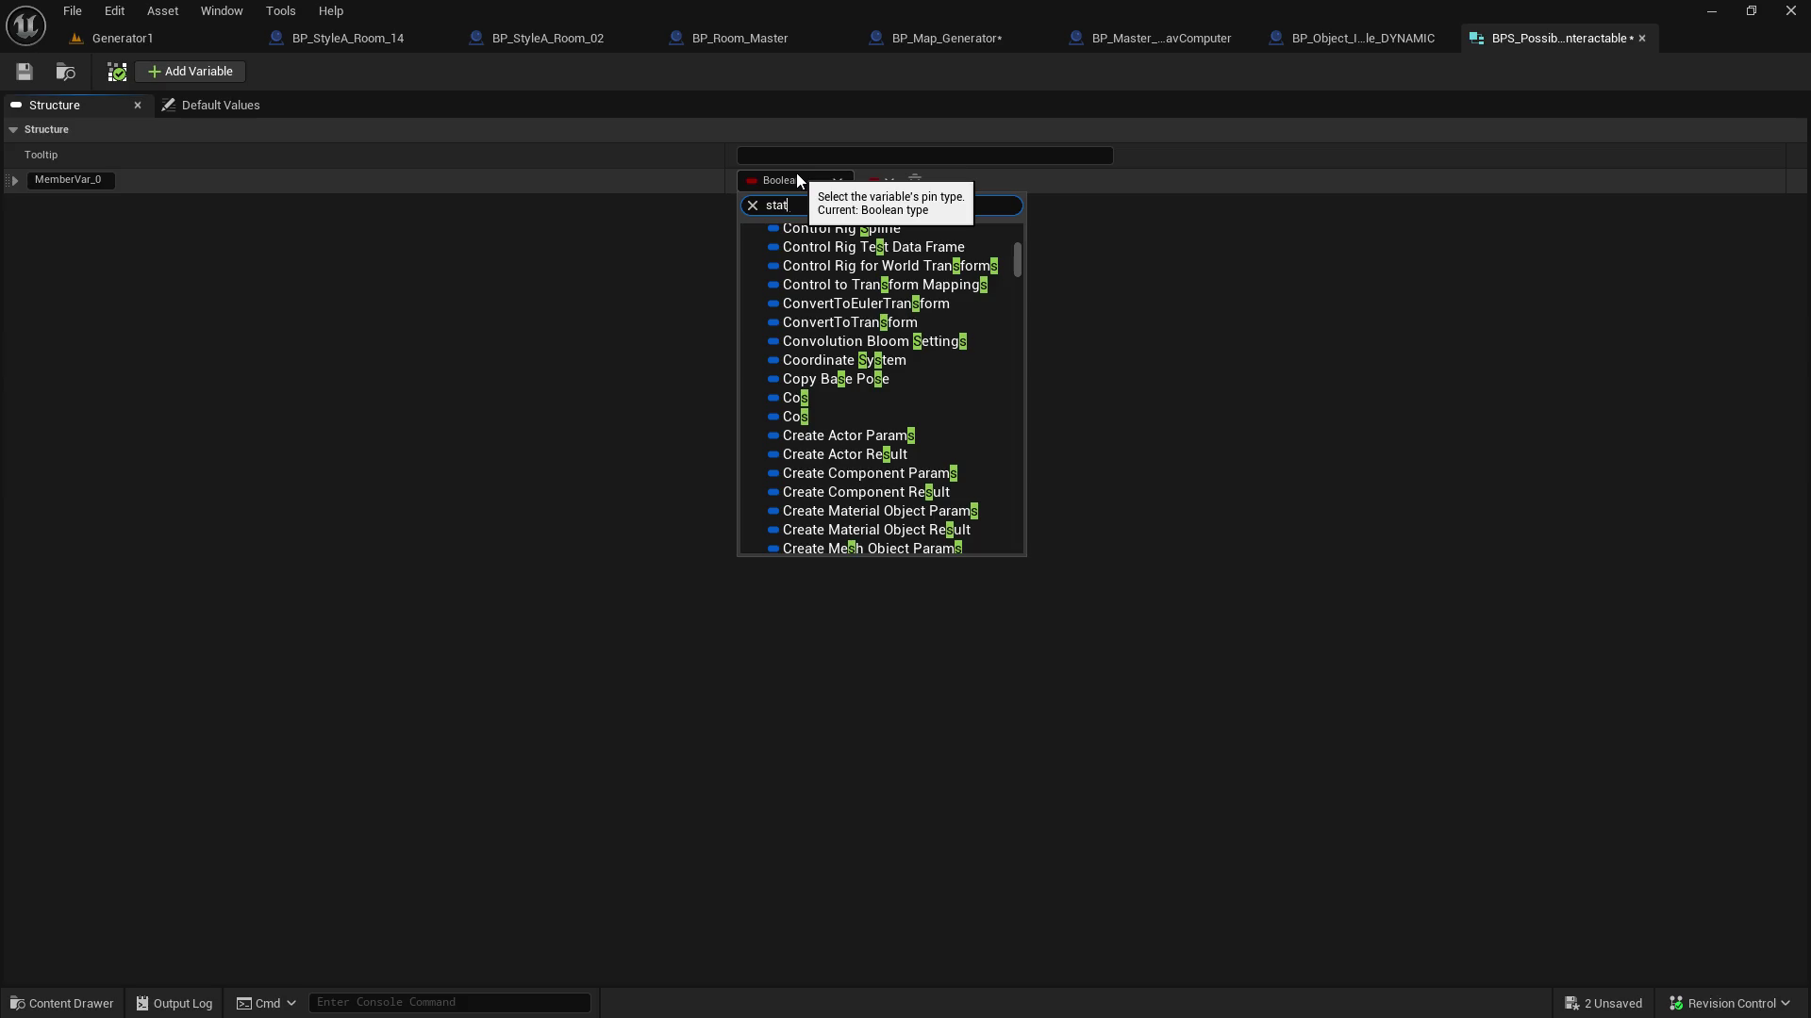
text(ic mesh)
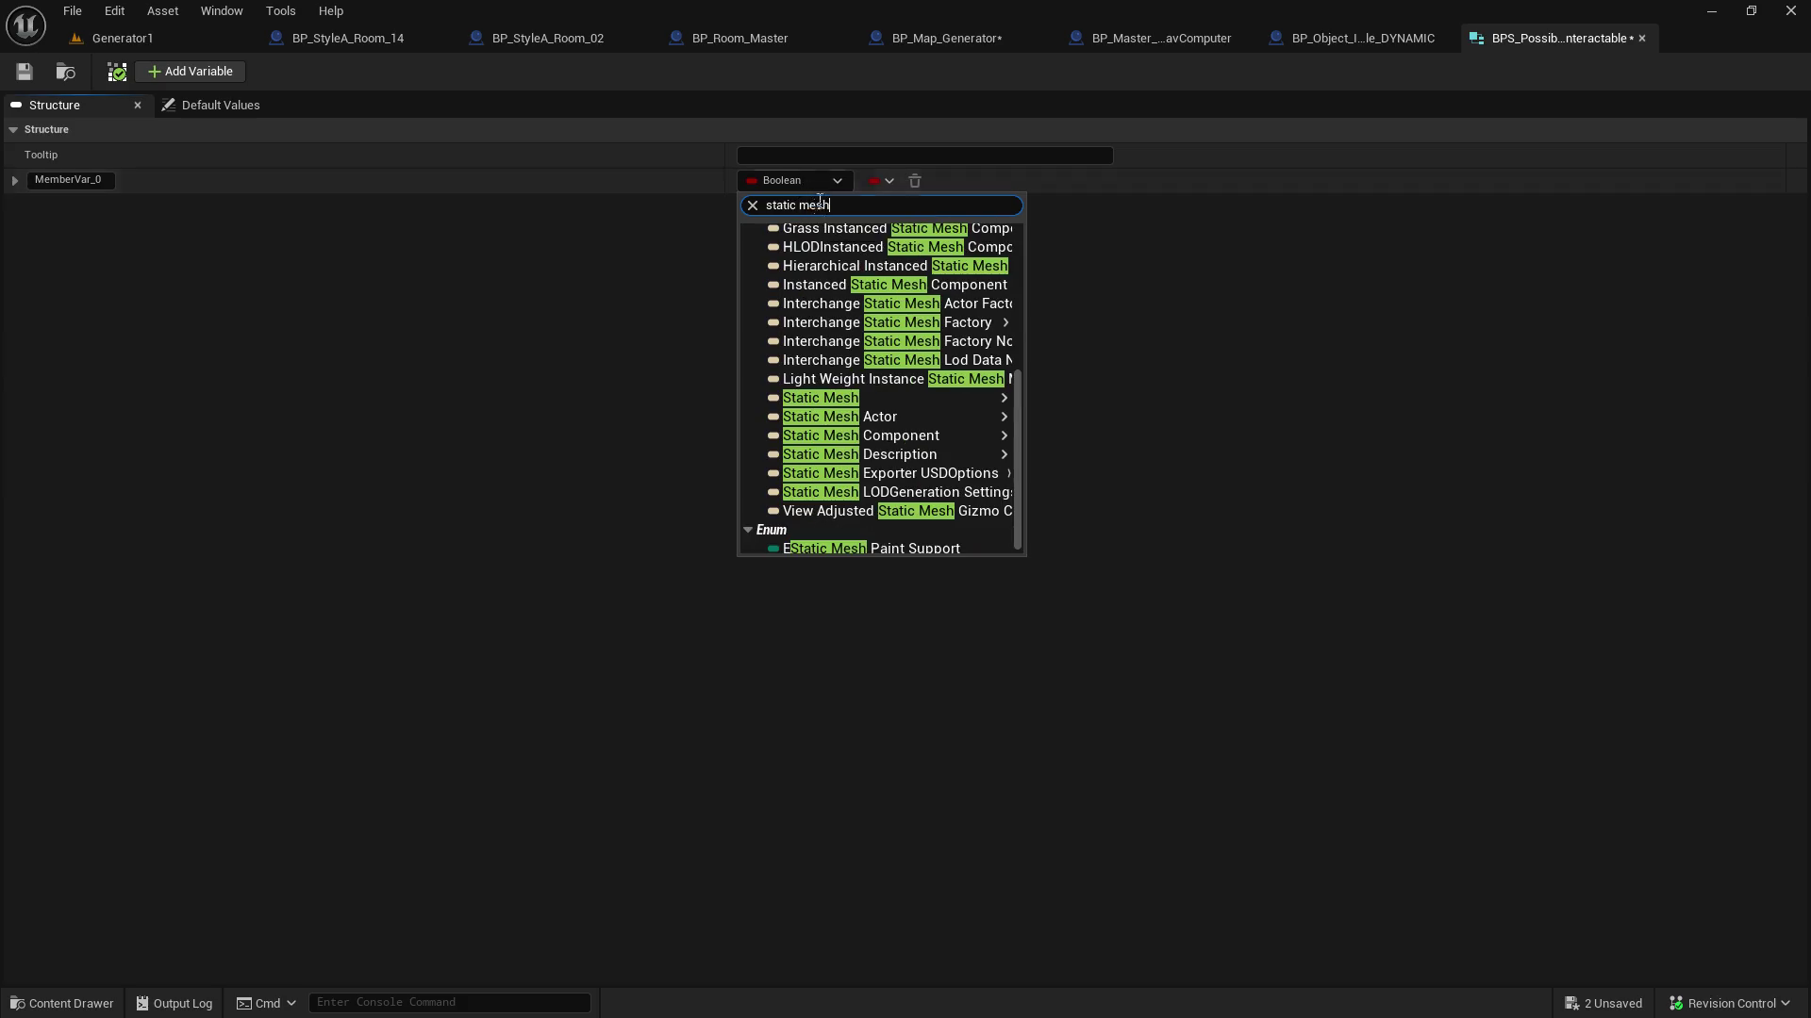
mouse_move(929, 403)
click(1034, 405)
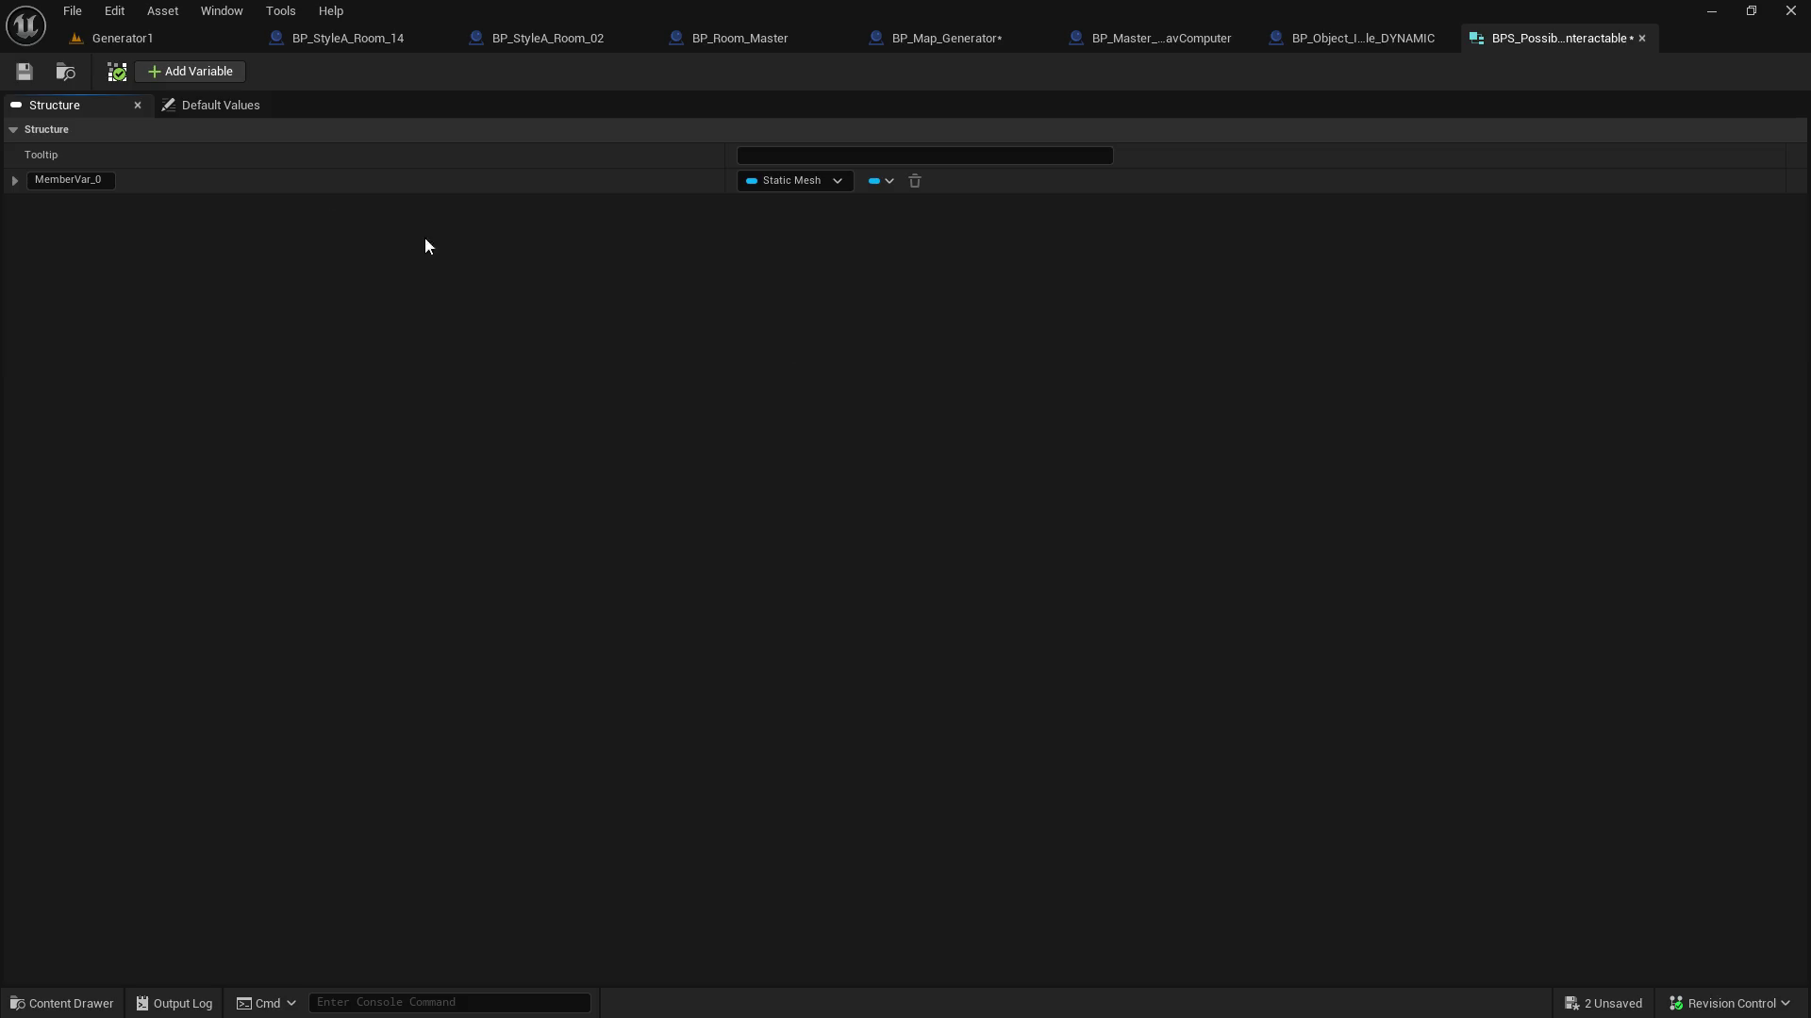
double_click(69, 178)
text(Stati)
key(BackSpace)
key(BackSpace)
key(BackSpace)
text(Possible_Static_Me)
text(sh)
key(Return)
Add a Transform member named Original_Transform and save the structure
click(202, 76)
click(811, 205)
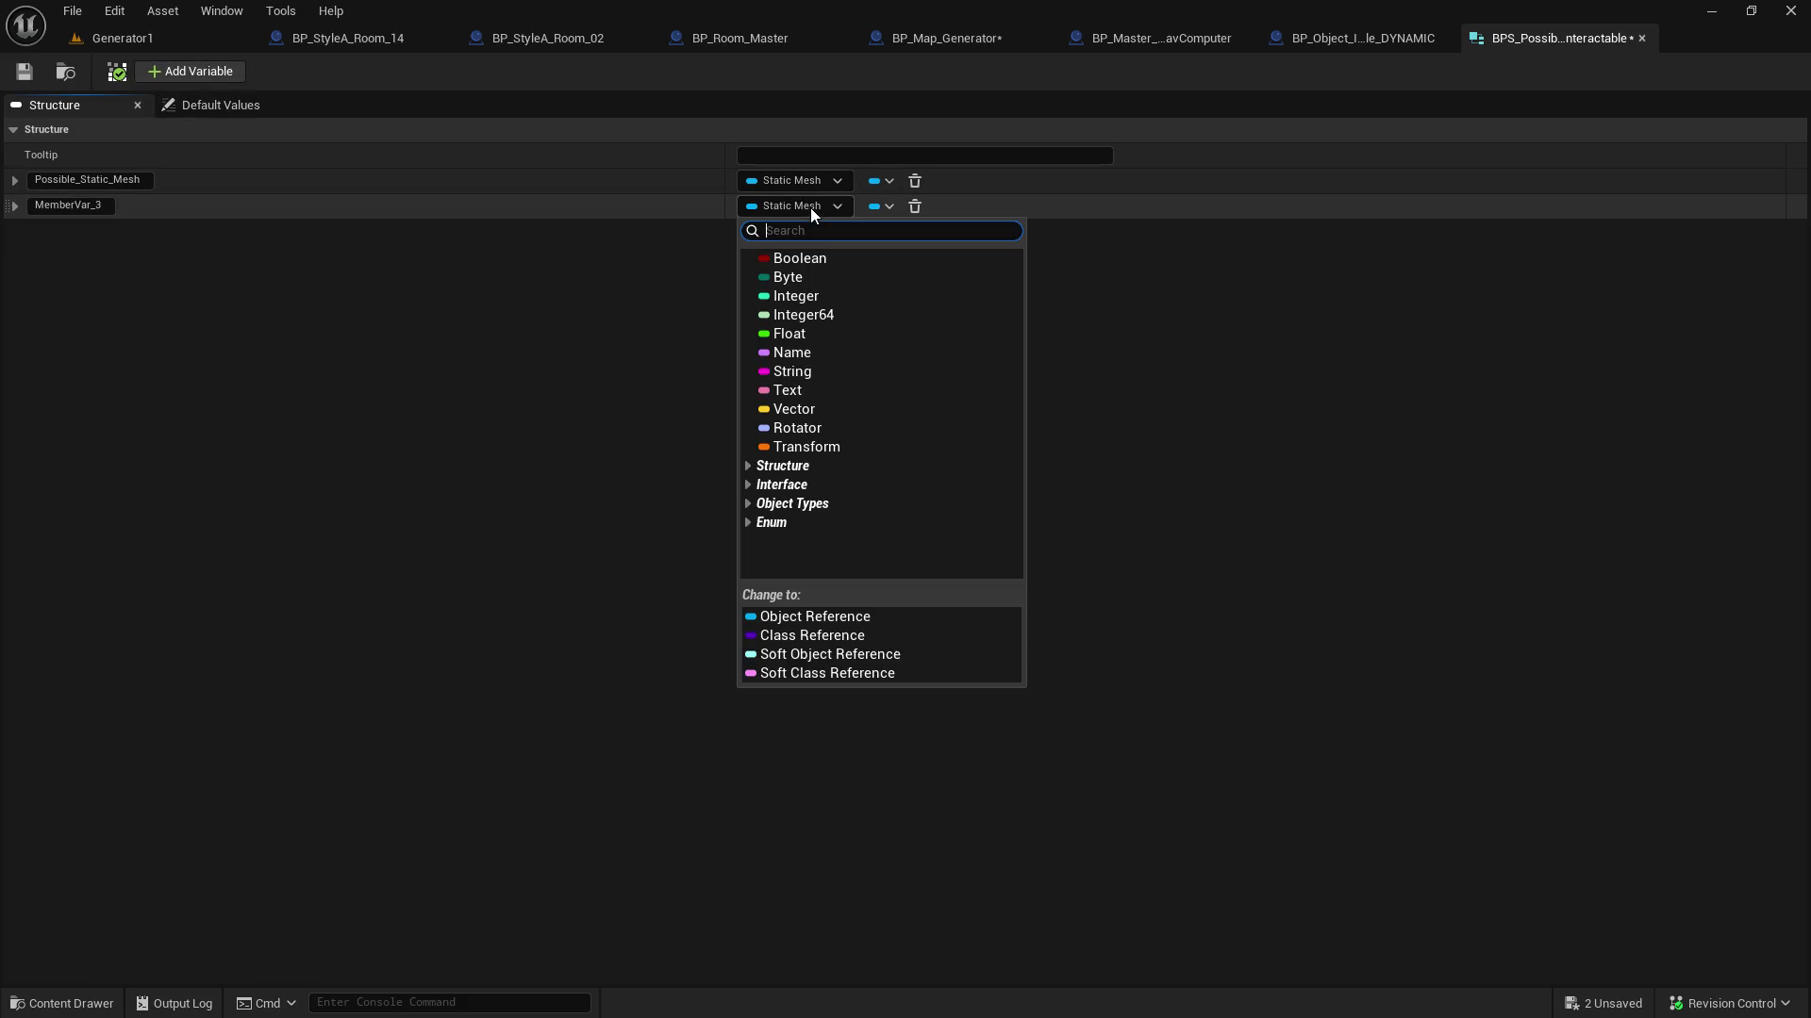
text(Transform)
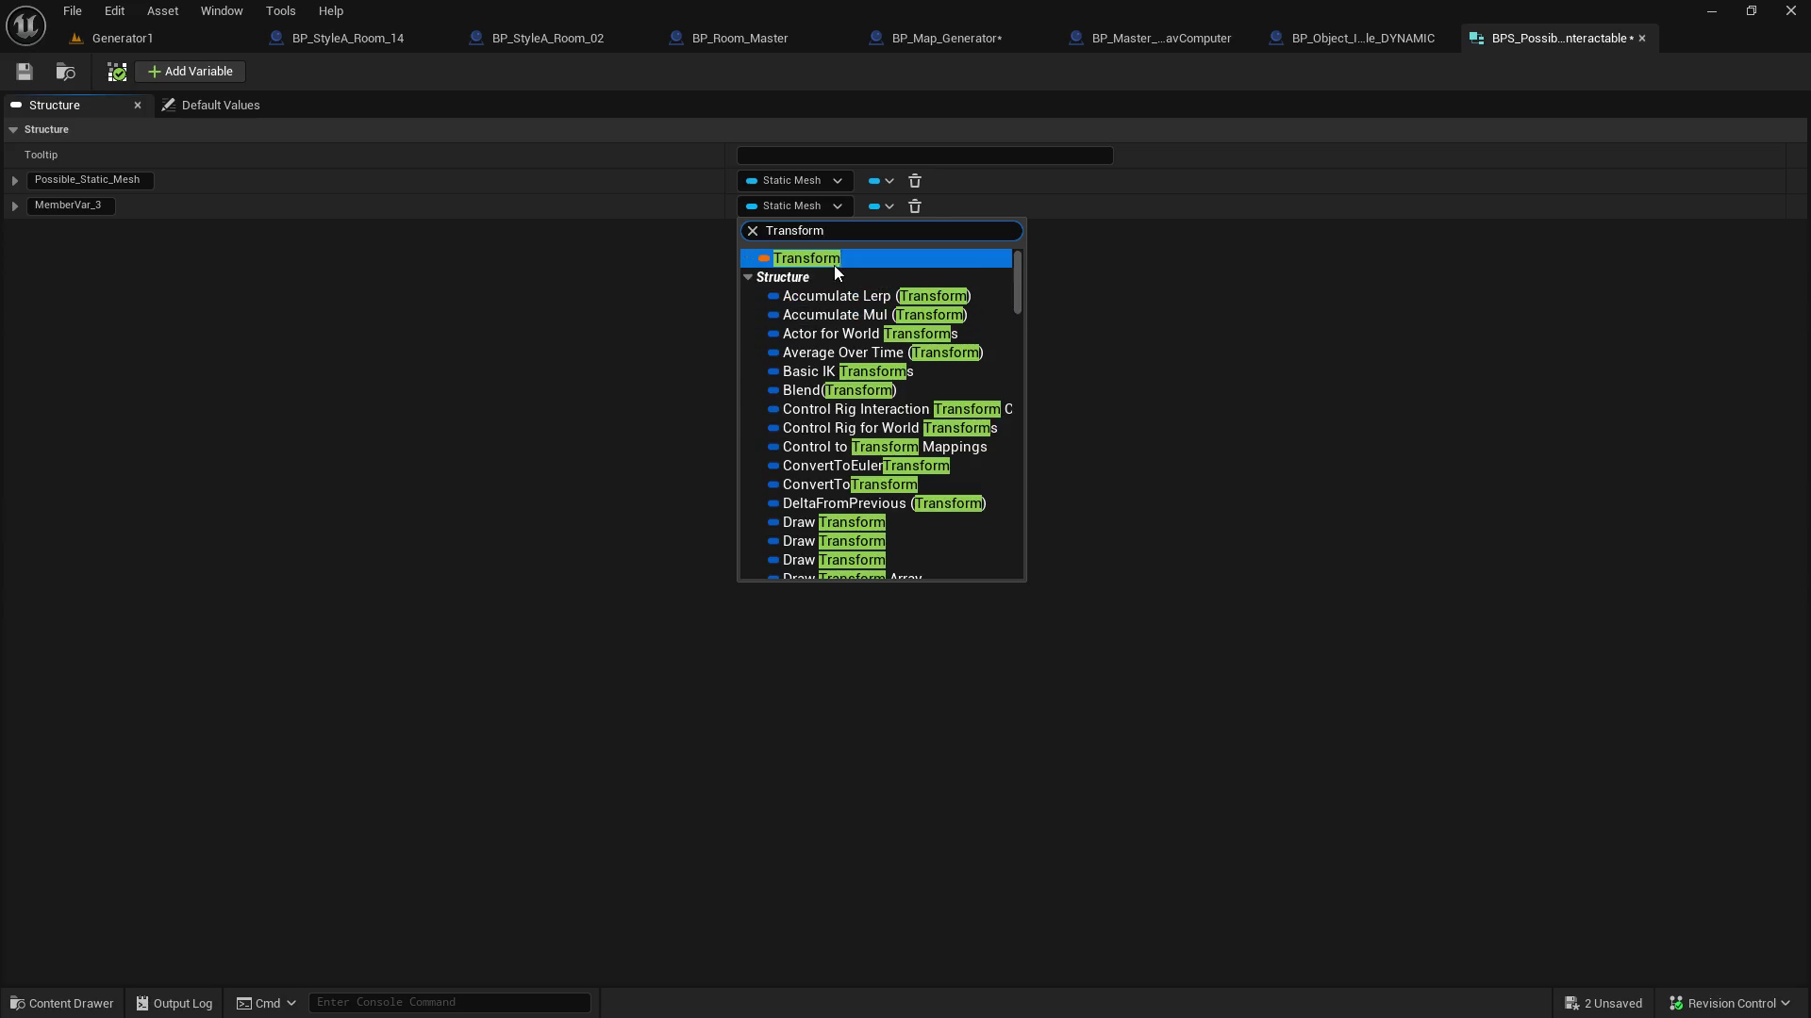
click(834, 261)
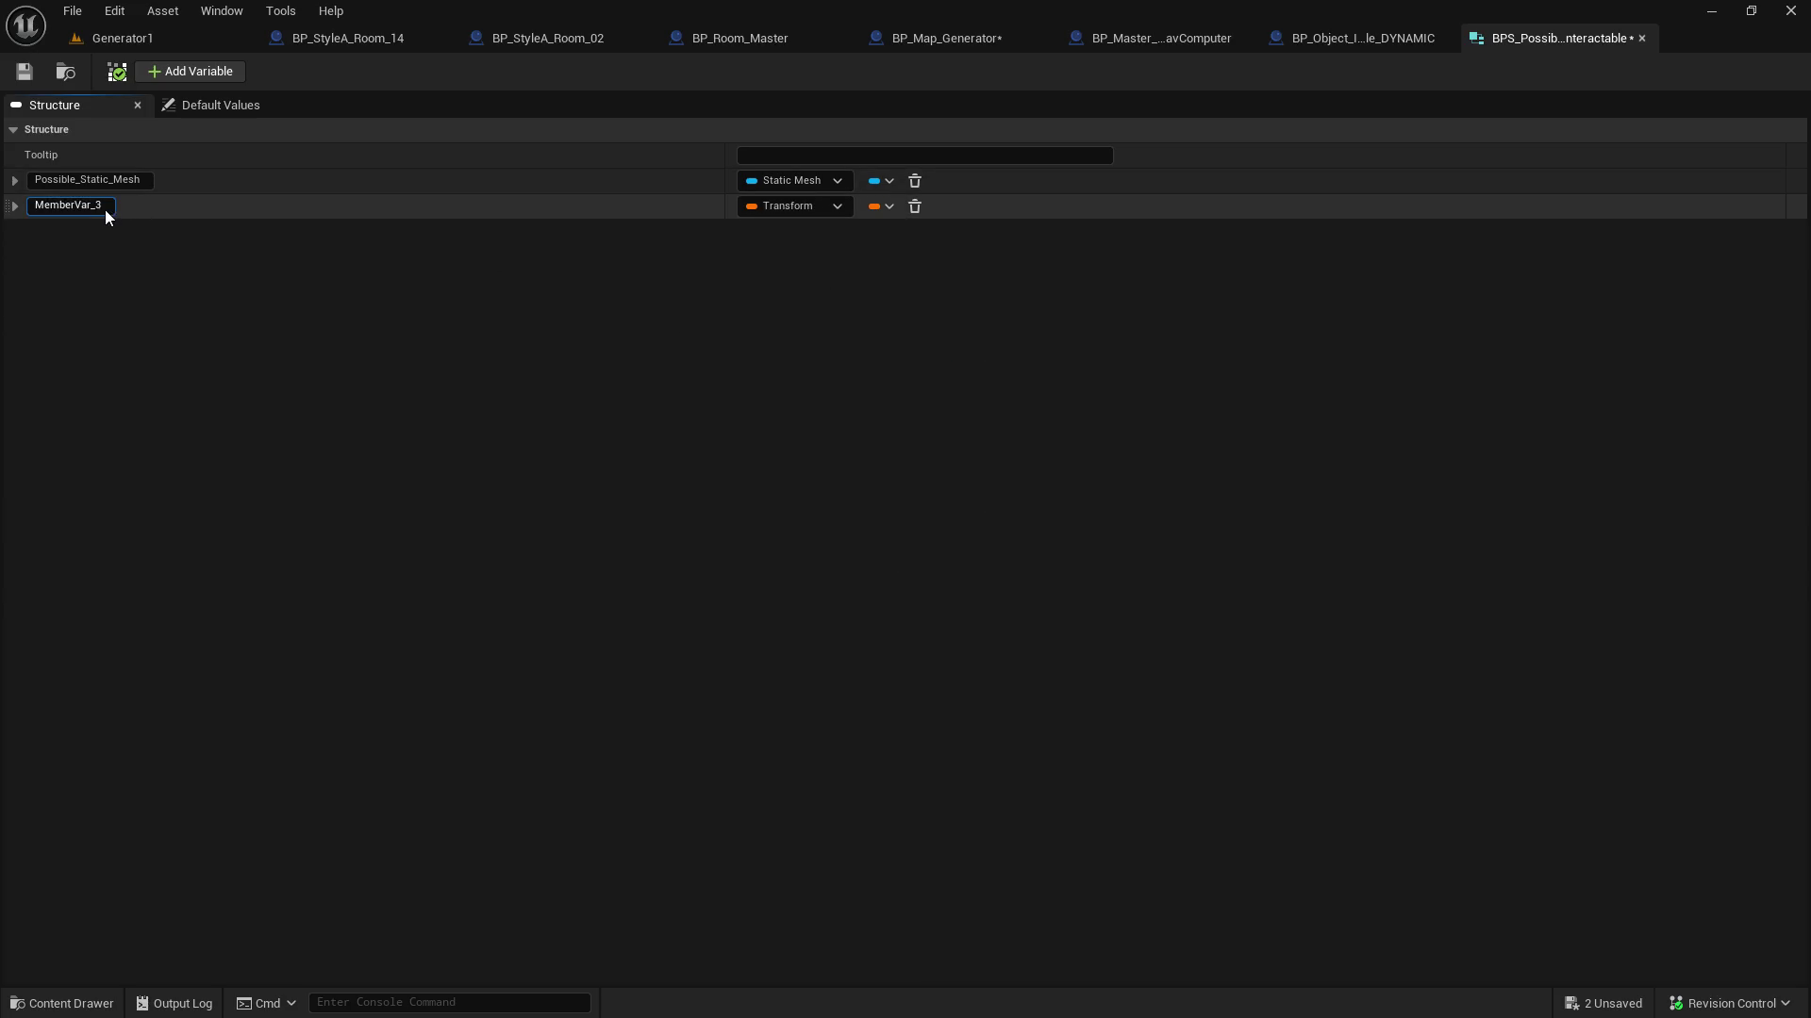
double_click(104, 209)
key(ctrl+a)
text(Original_Tran)
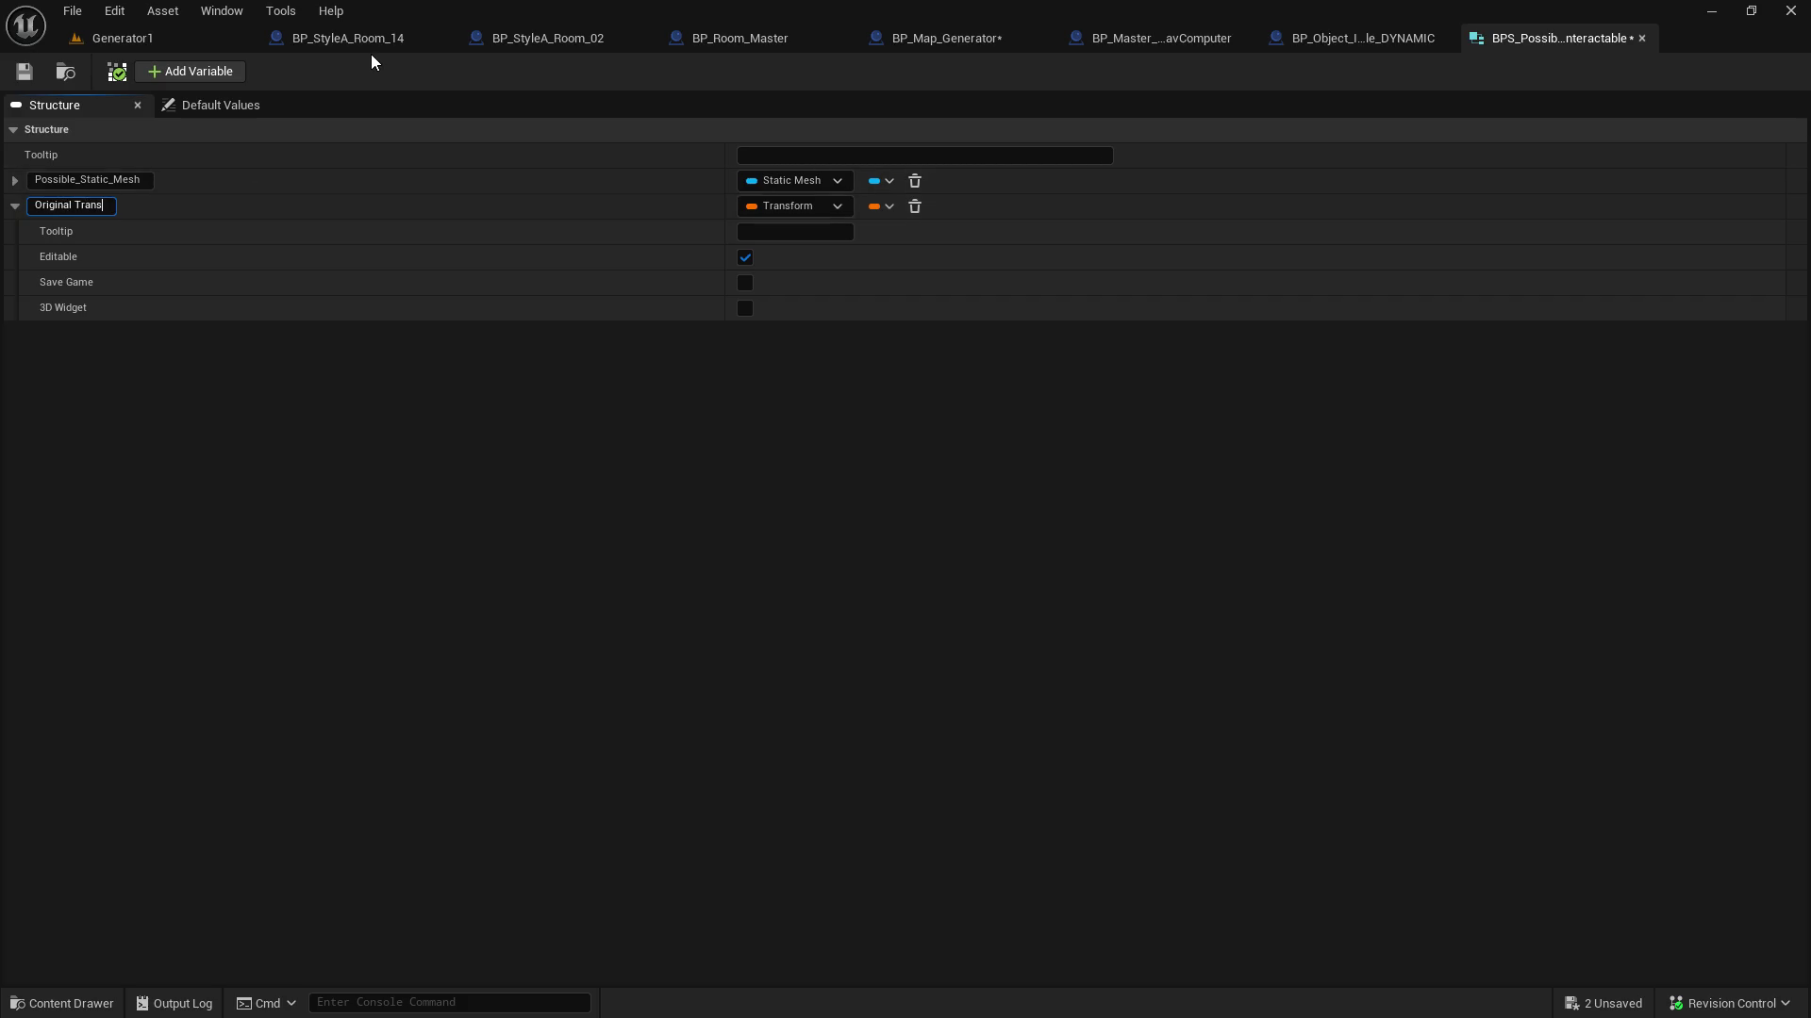
text(sform)
key(Return)
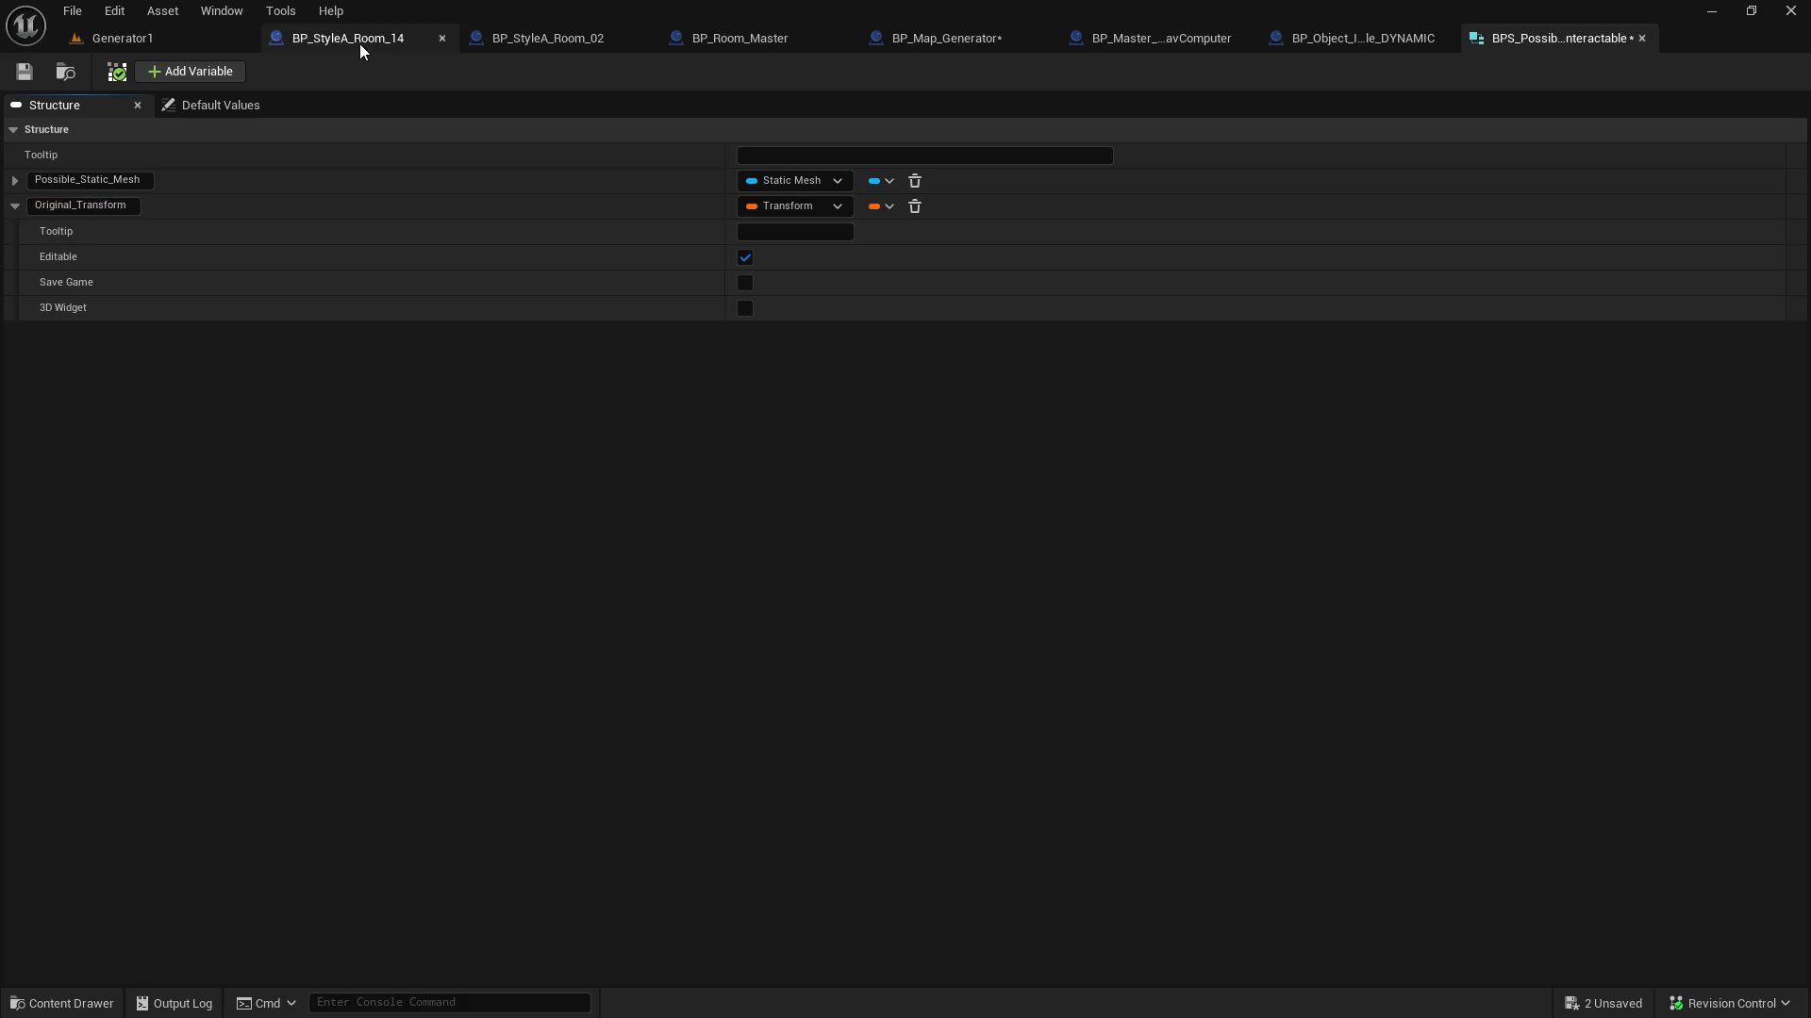
click(16, 206)
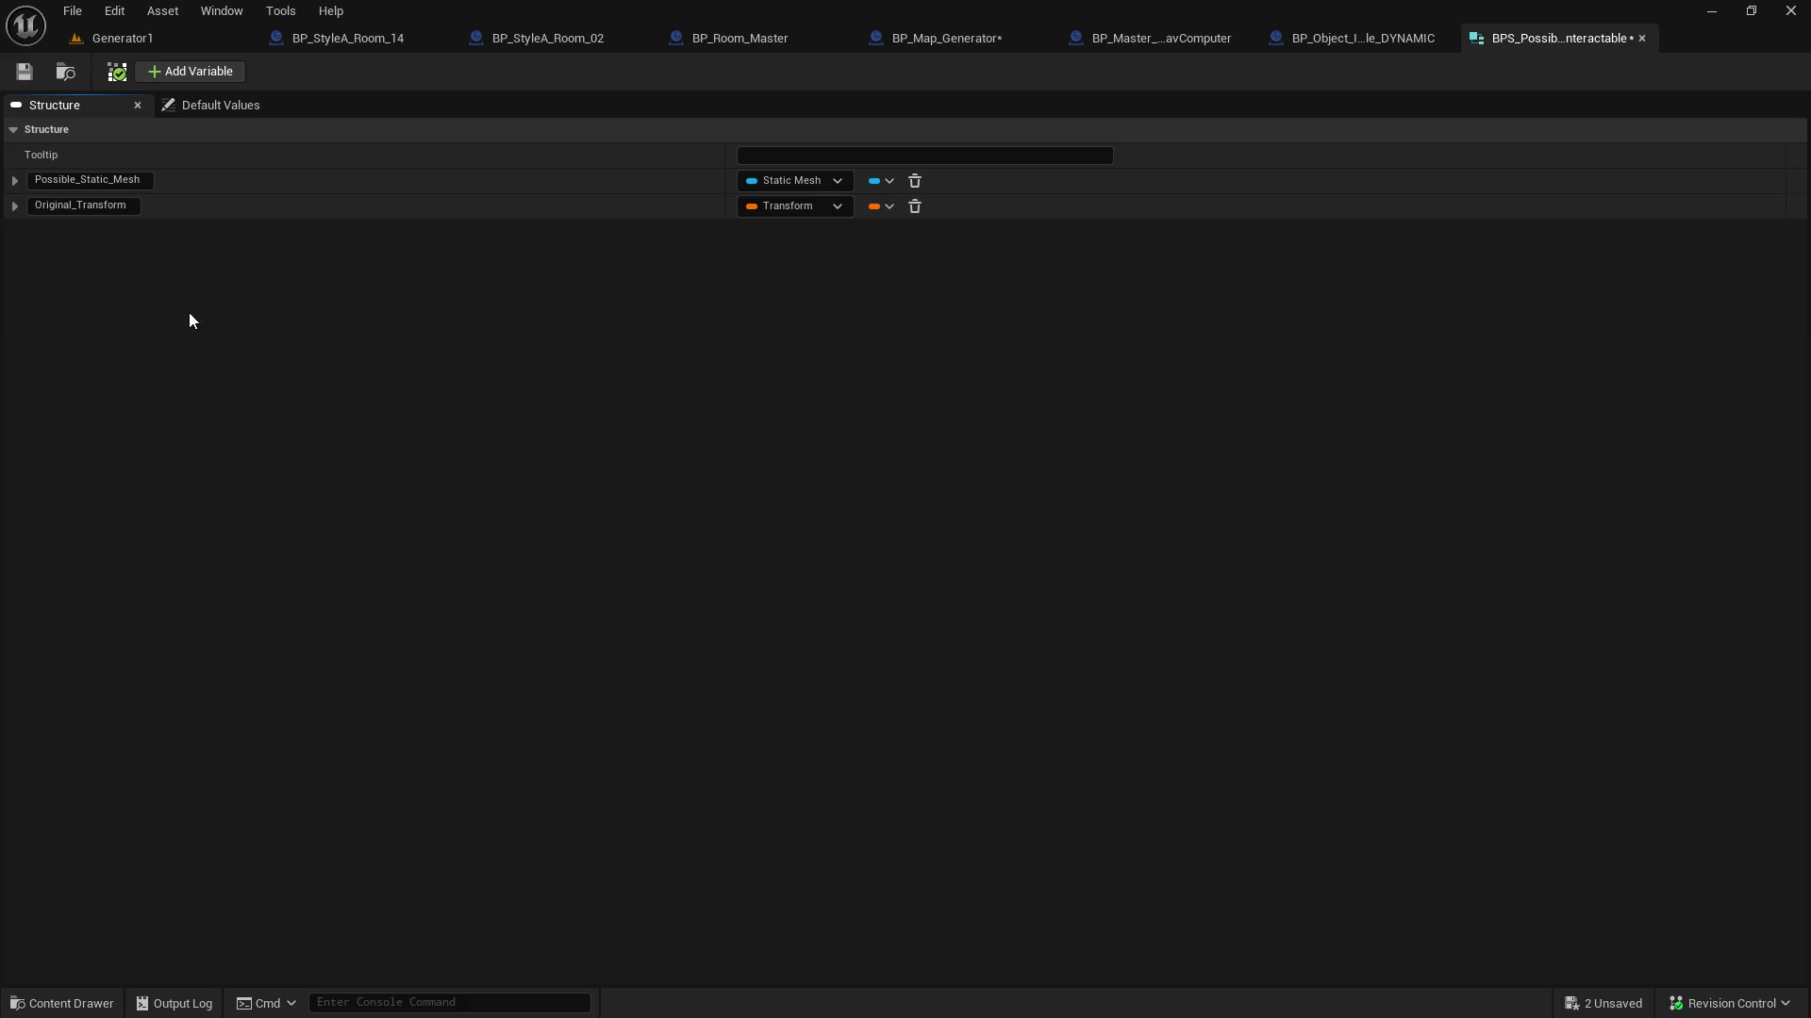
click(37, 74)
Glance at the DYNAMIC Blueprint's event graph, then return to the structure
click(1380, 38)
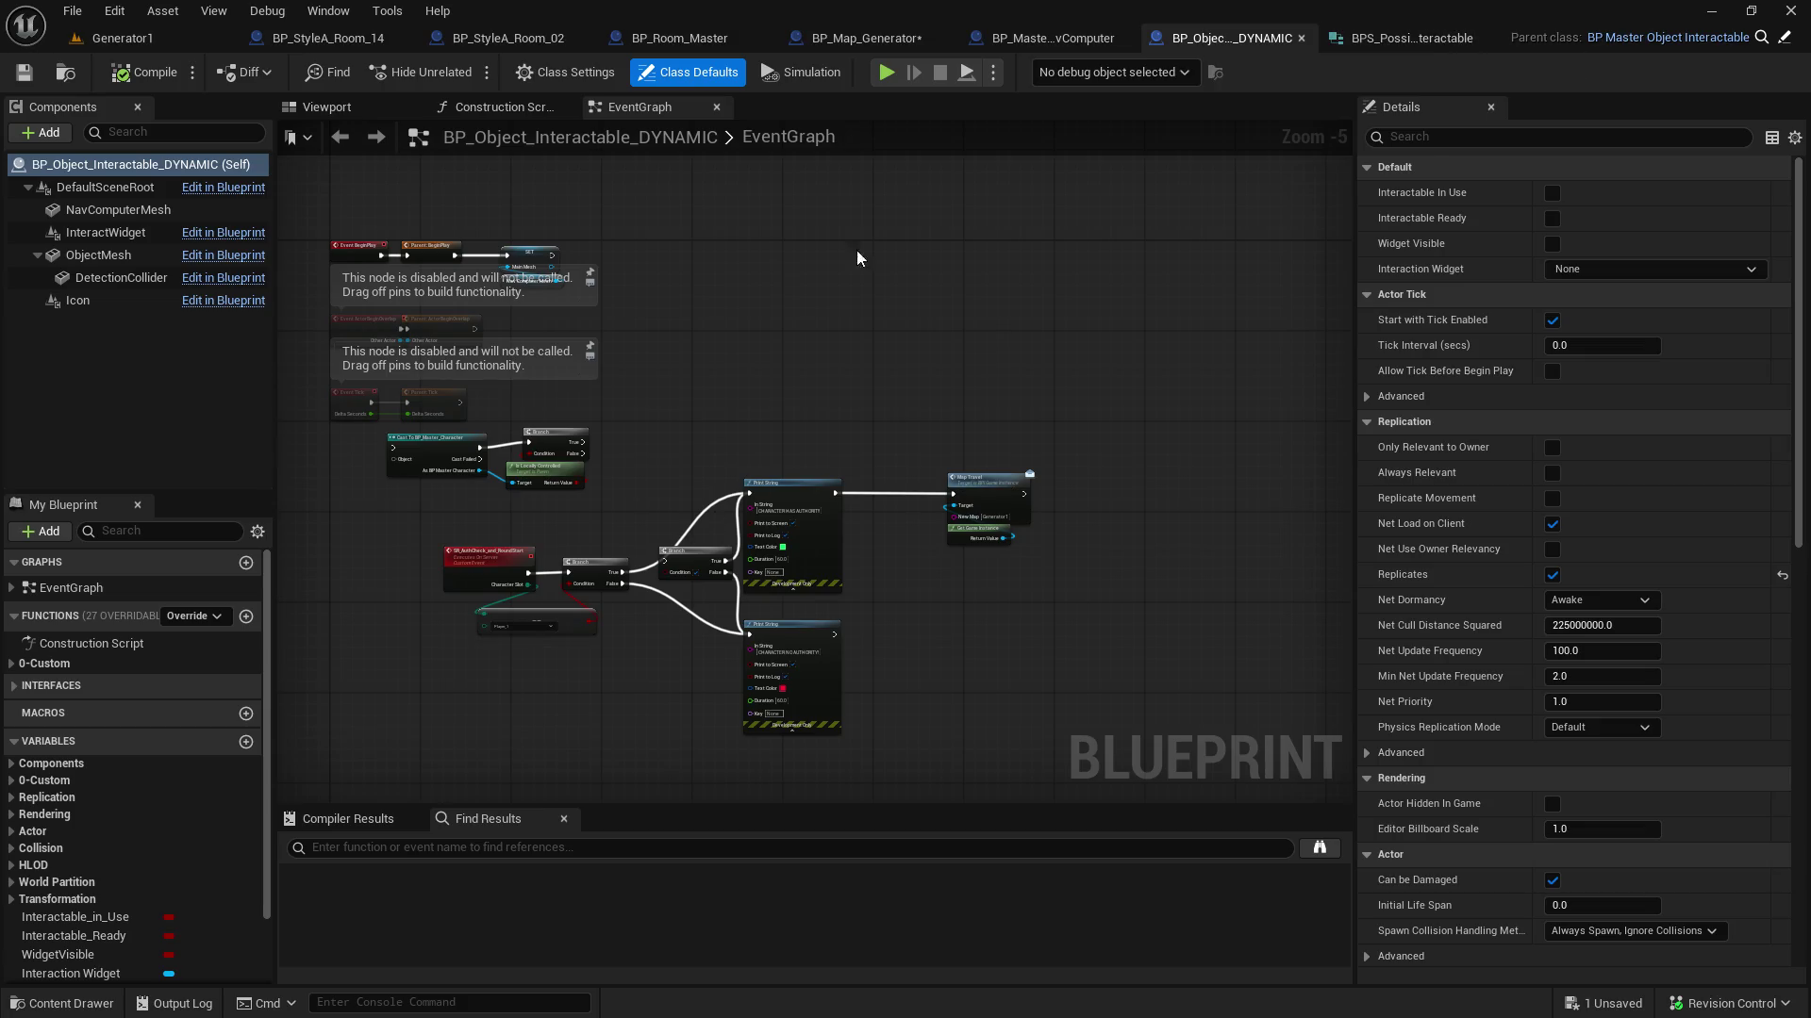
mouse_move(731, 404)
mouse_down()
mouse_move(748, 372)
mouse_move(700, 447)
mouse_up()
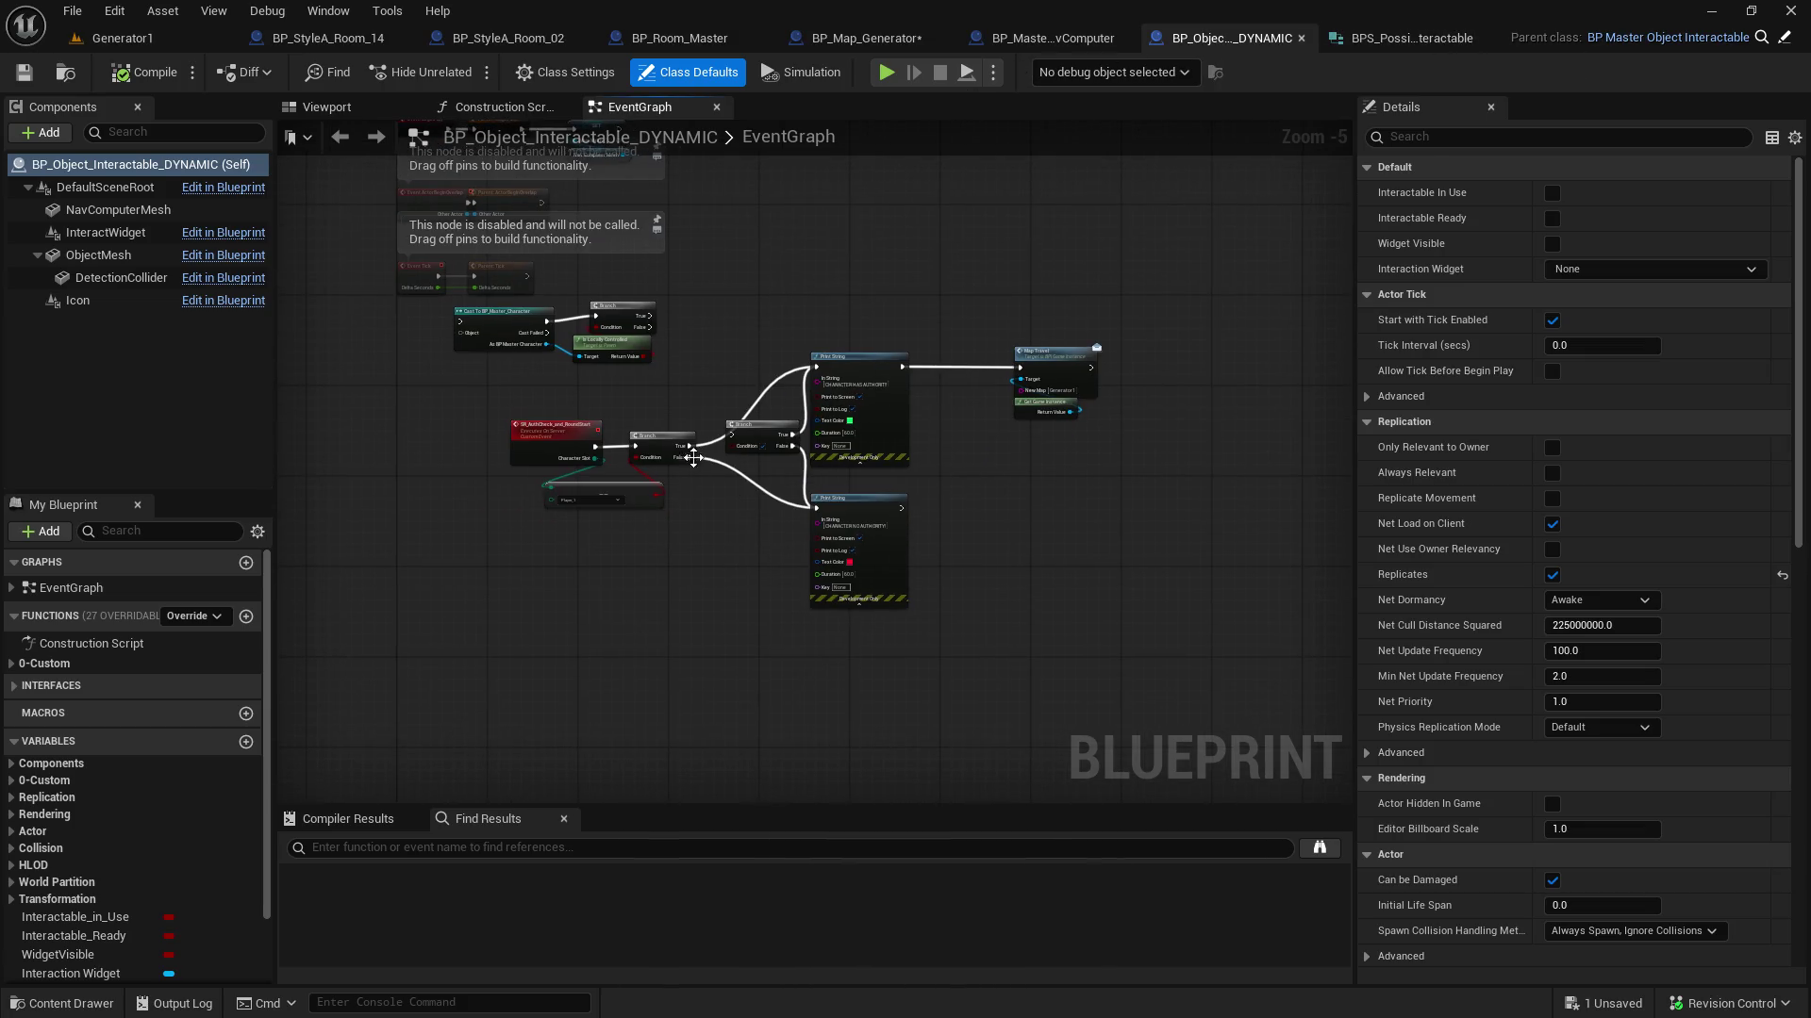
scroll(682, 545, up, 3)
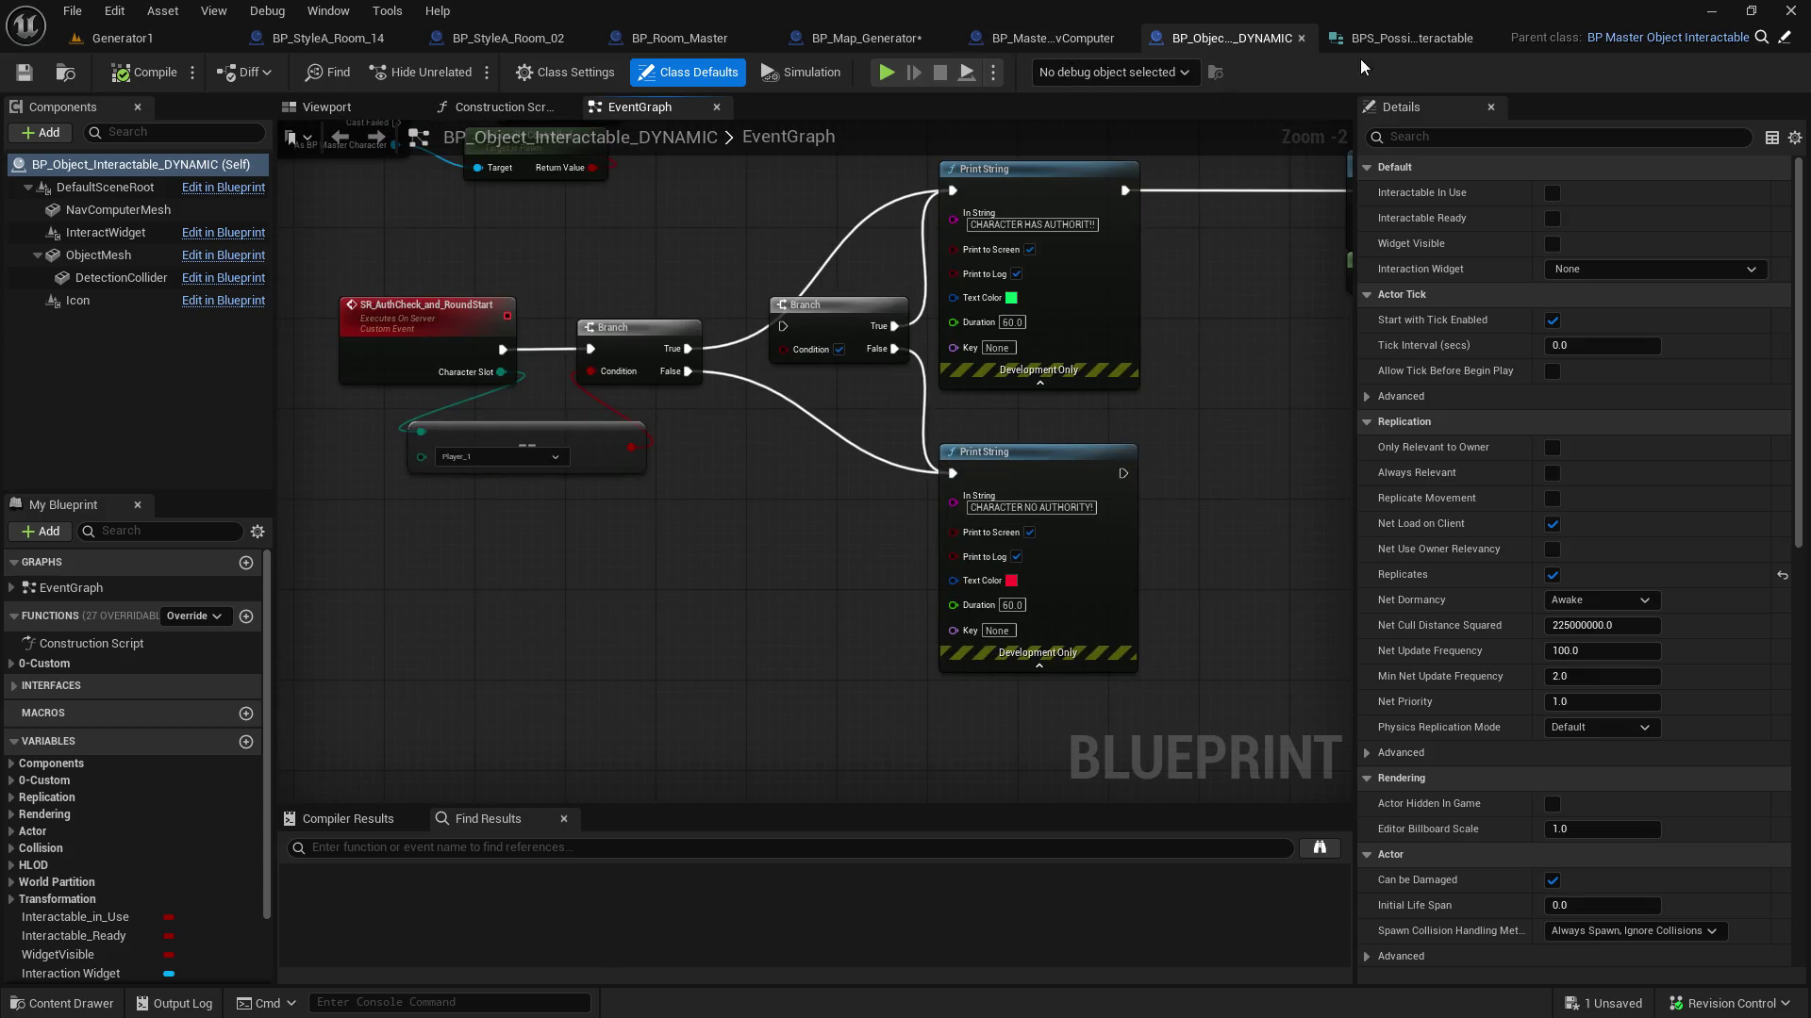
click(1390, 35)
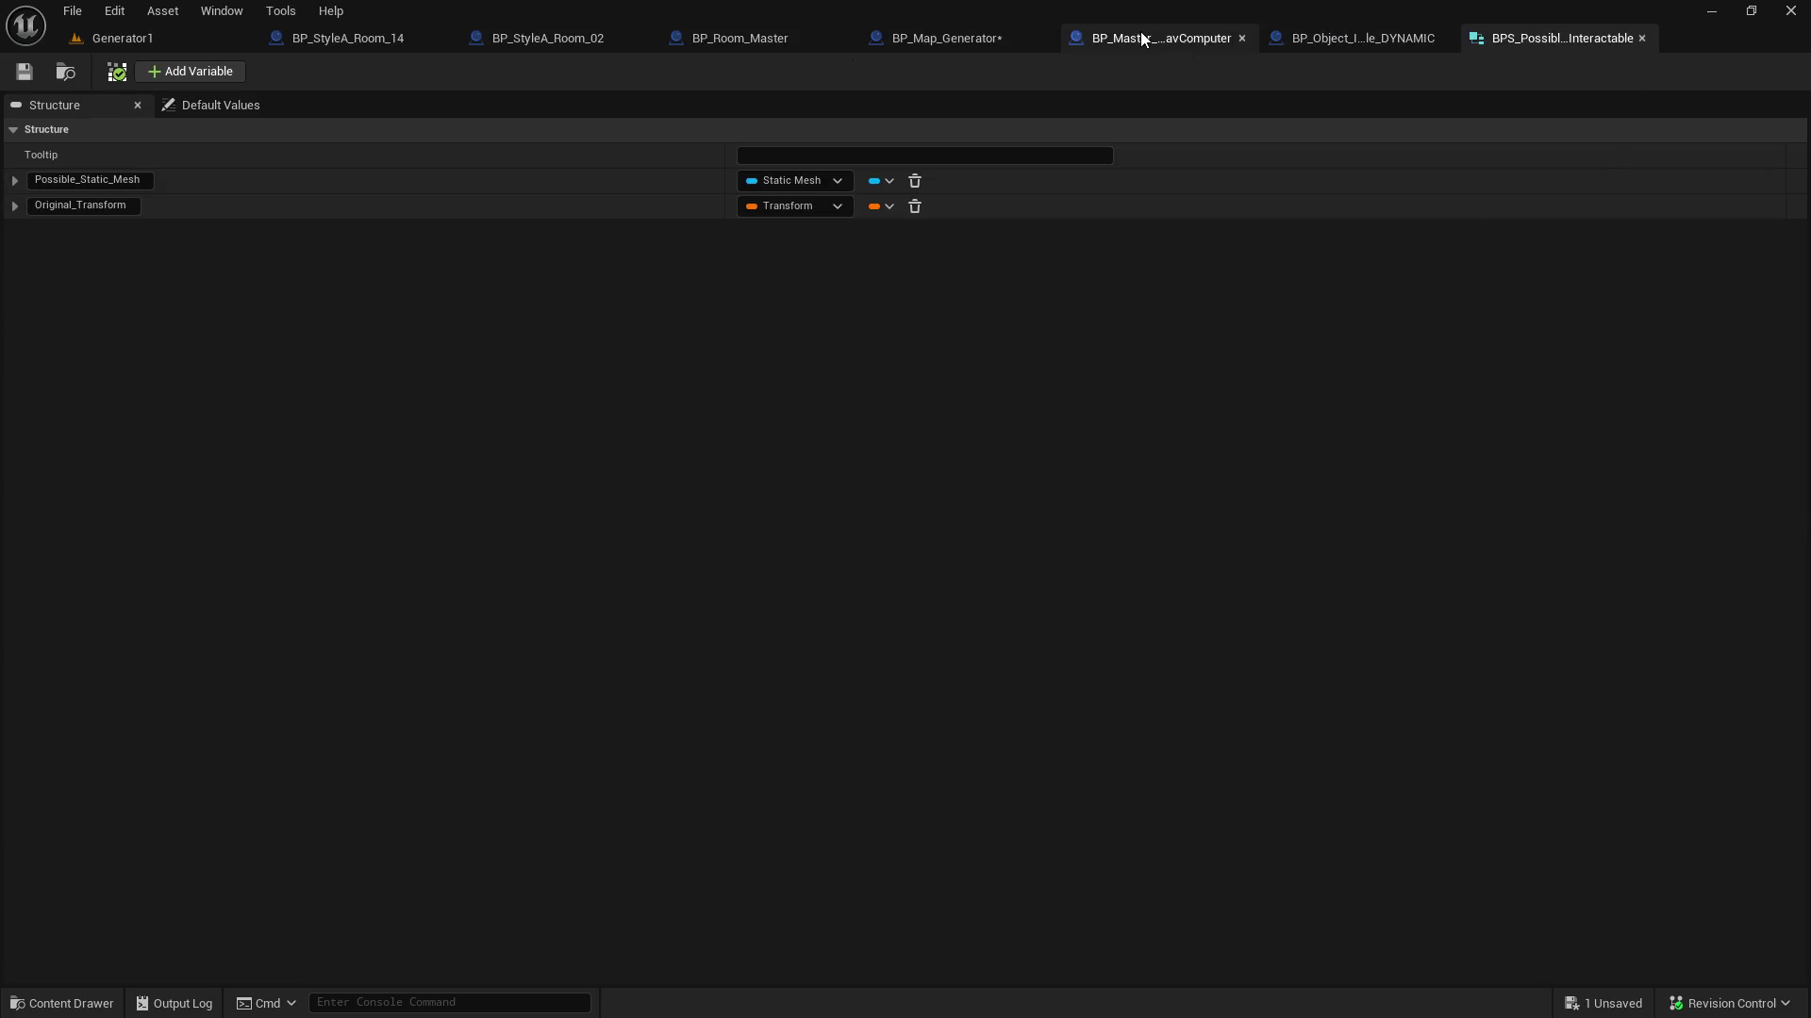
In BP_Map_Generator, unhook the event from Make Array, APPEND's inputs and Append's B pin
click(993, 37)
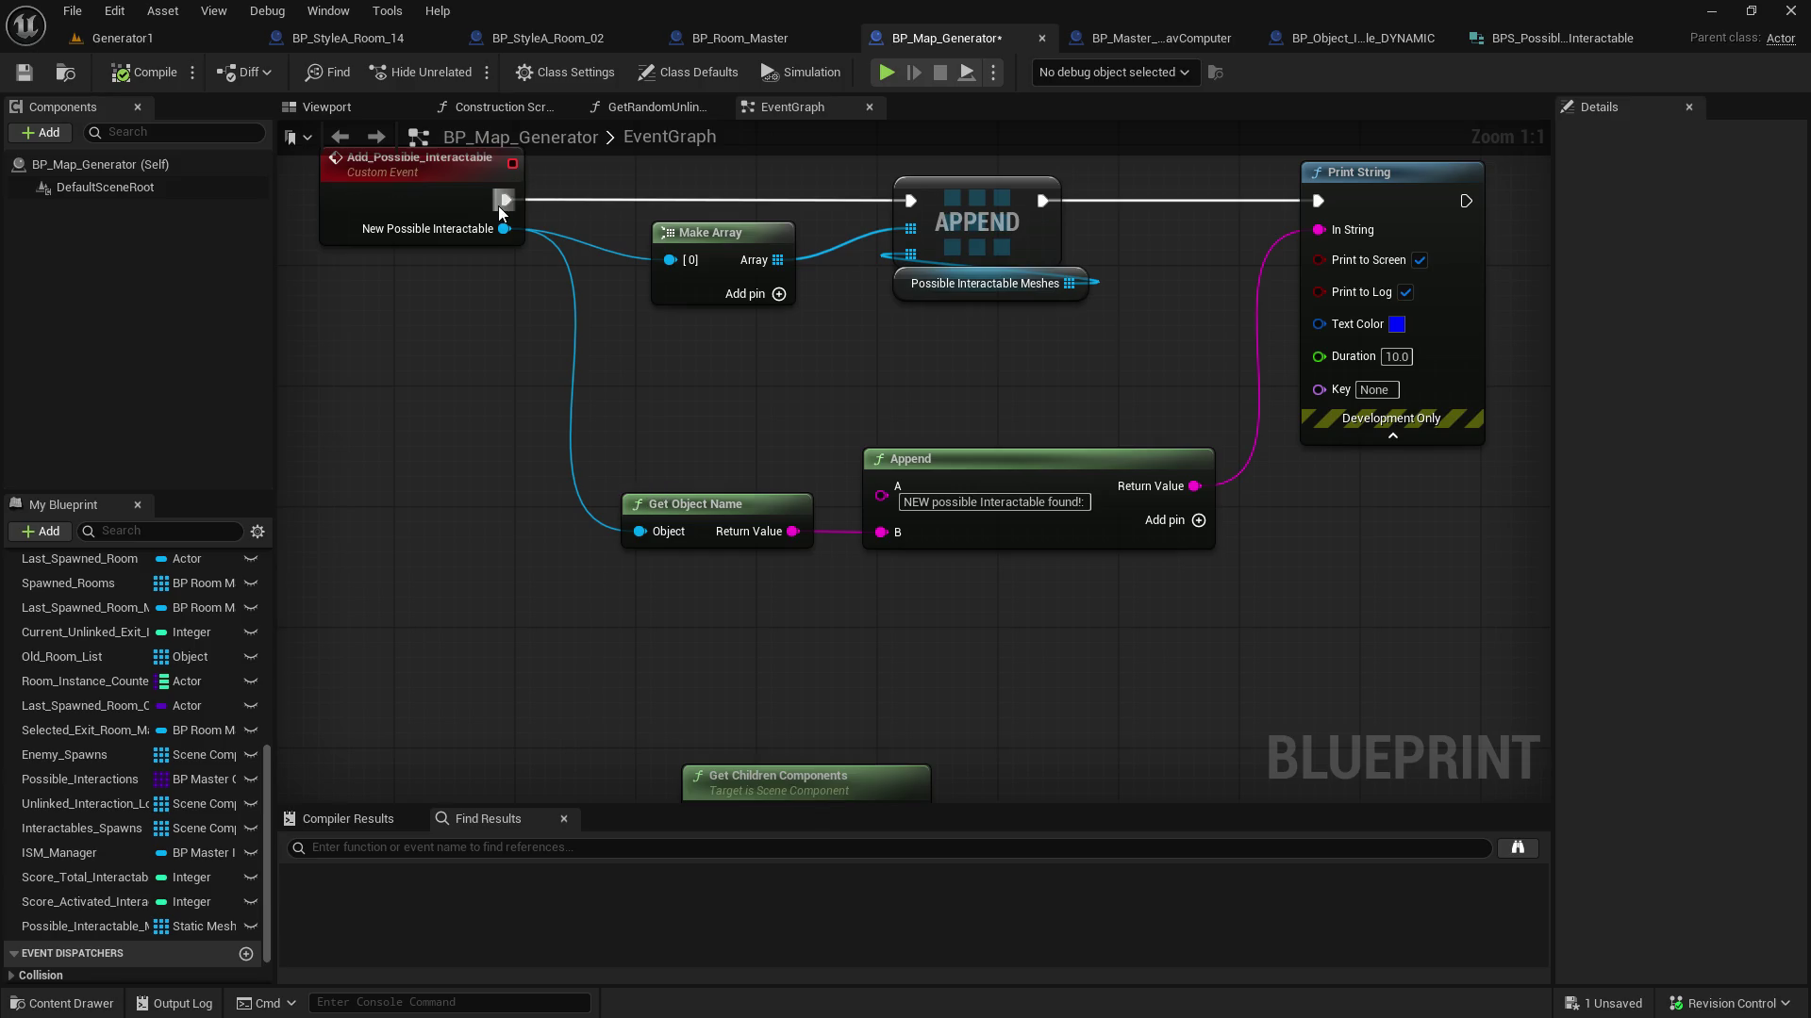
alt+click(506, 228)
click(719, 246)
drag(719, 246, 645, 244)
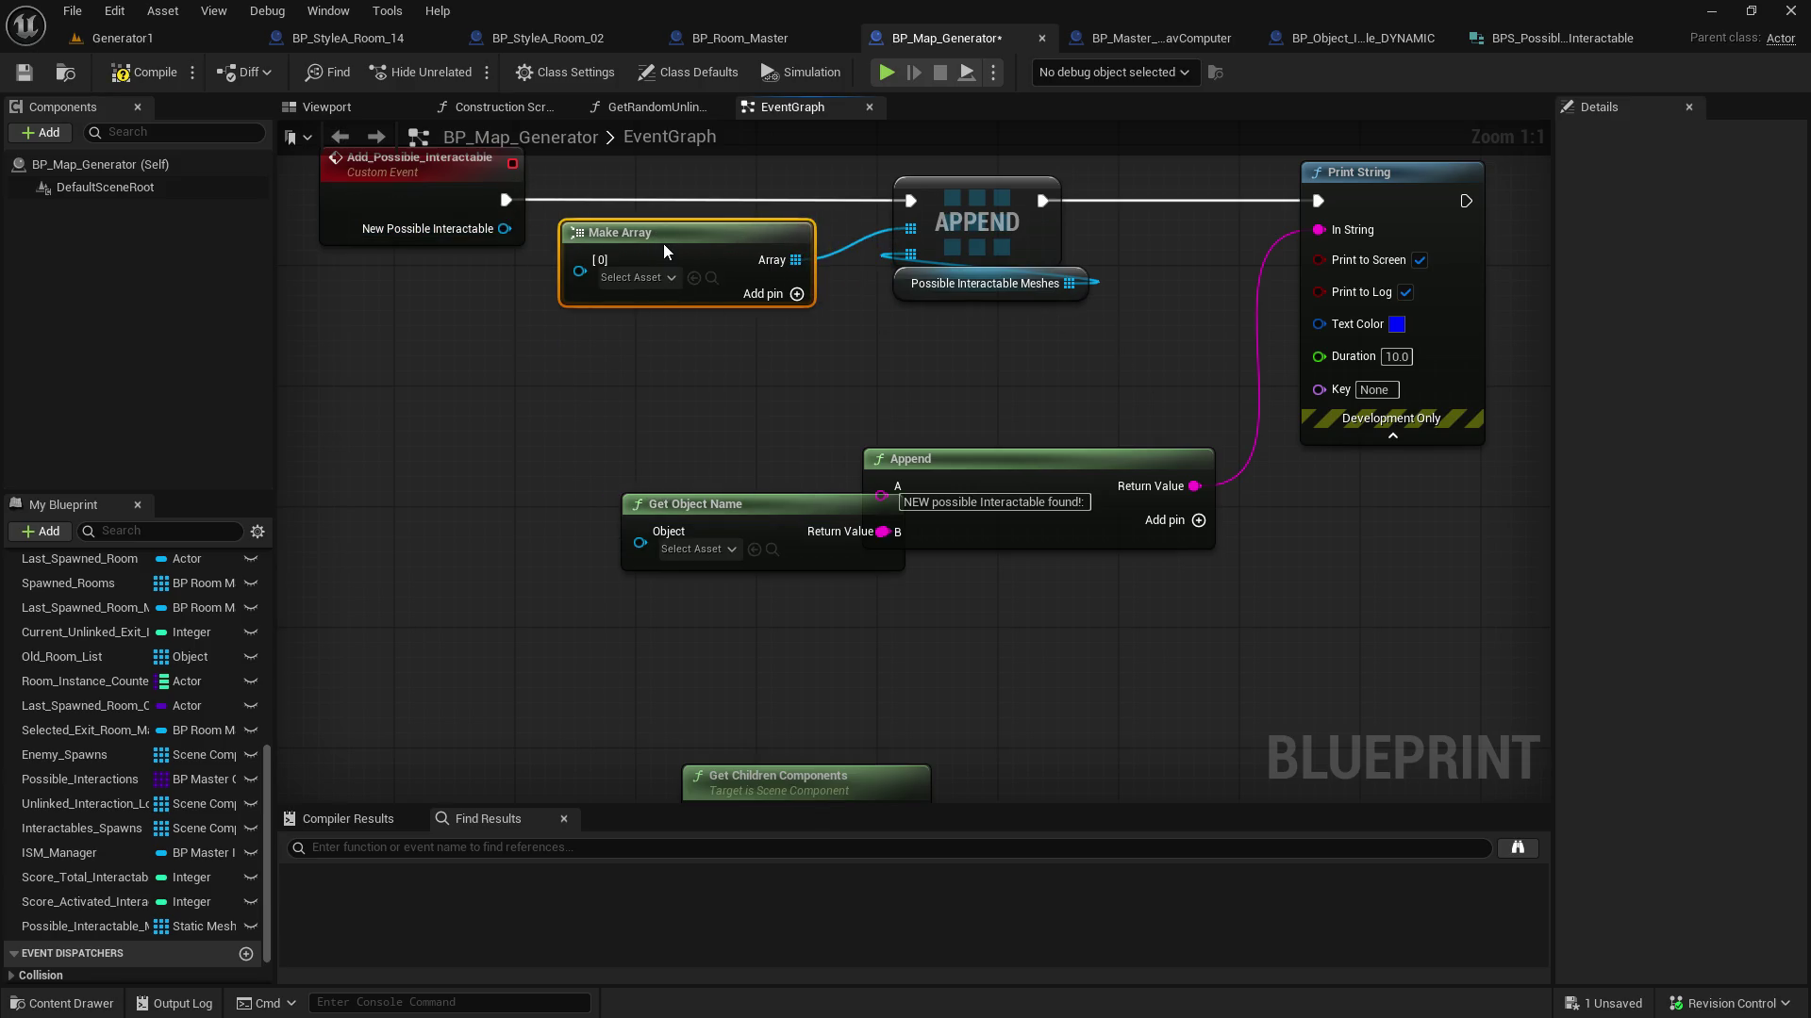
alt+click(910, 228)
alt+click(1068, 282)
drag(742, 511, 501, 495)
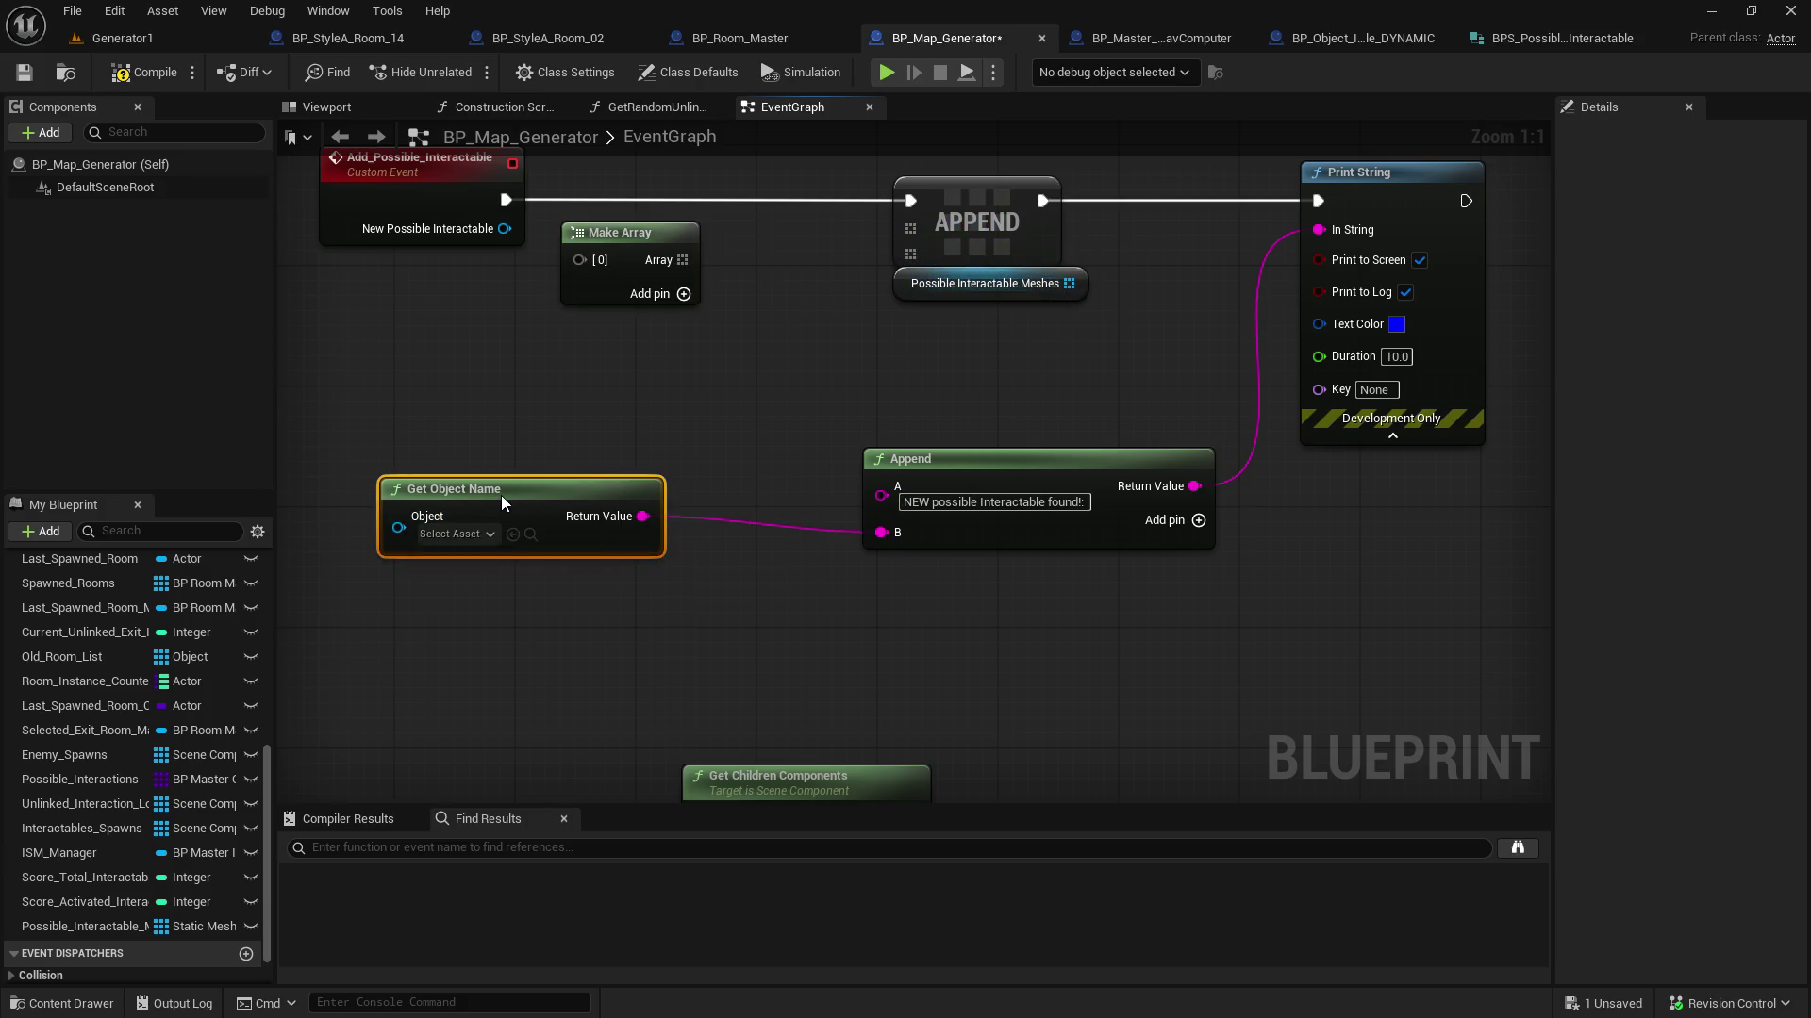
alt+click(644, 516)
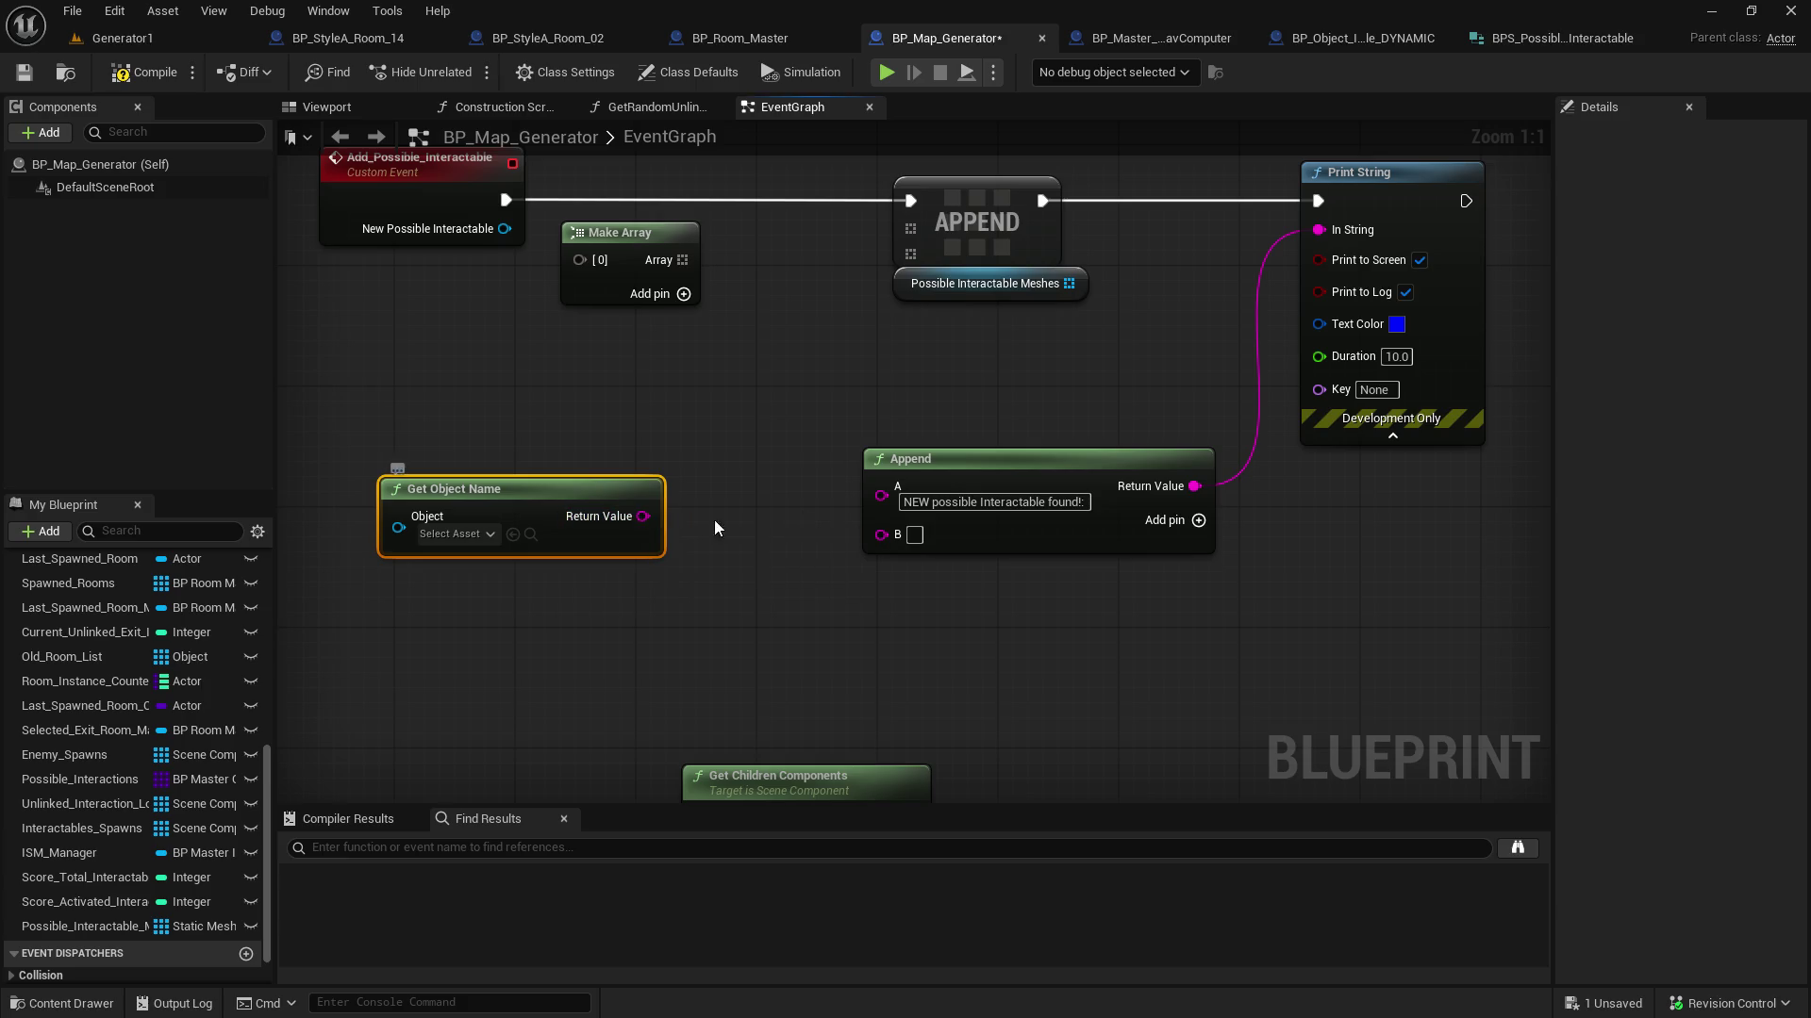
click(730, 38)
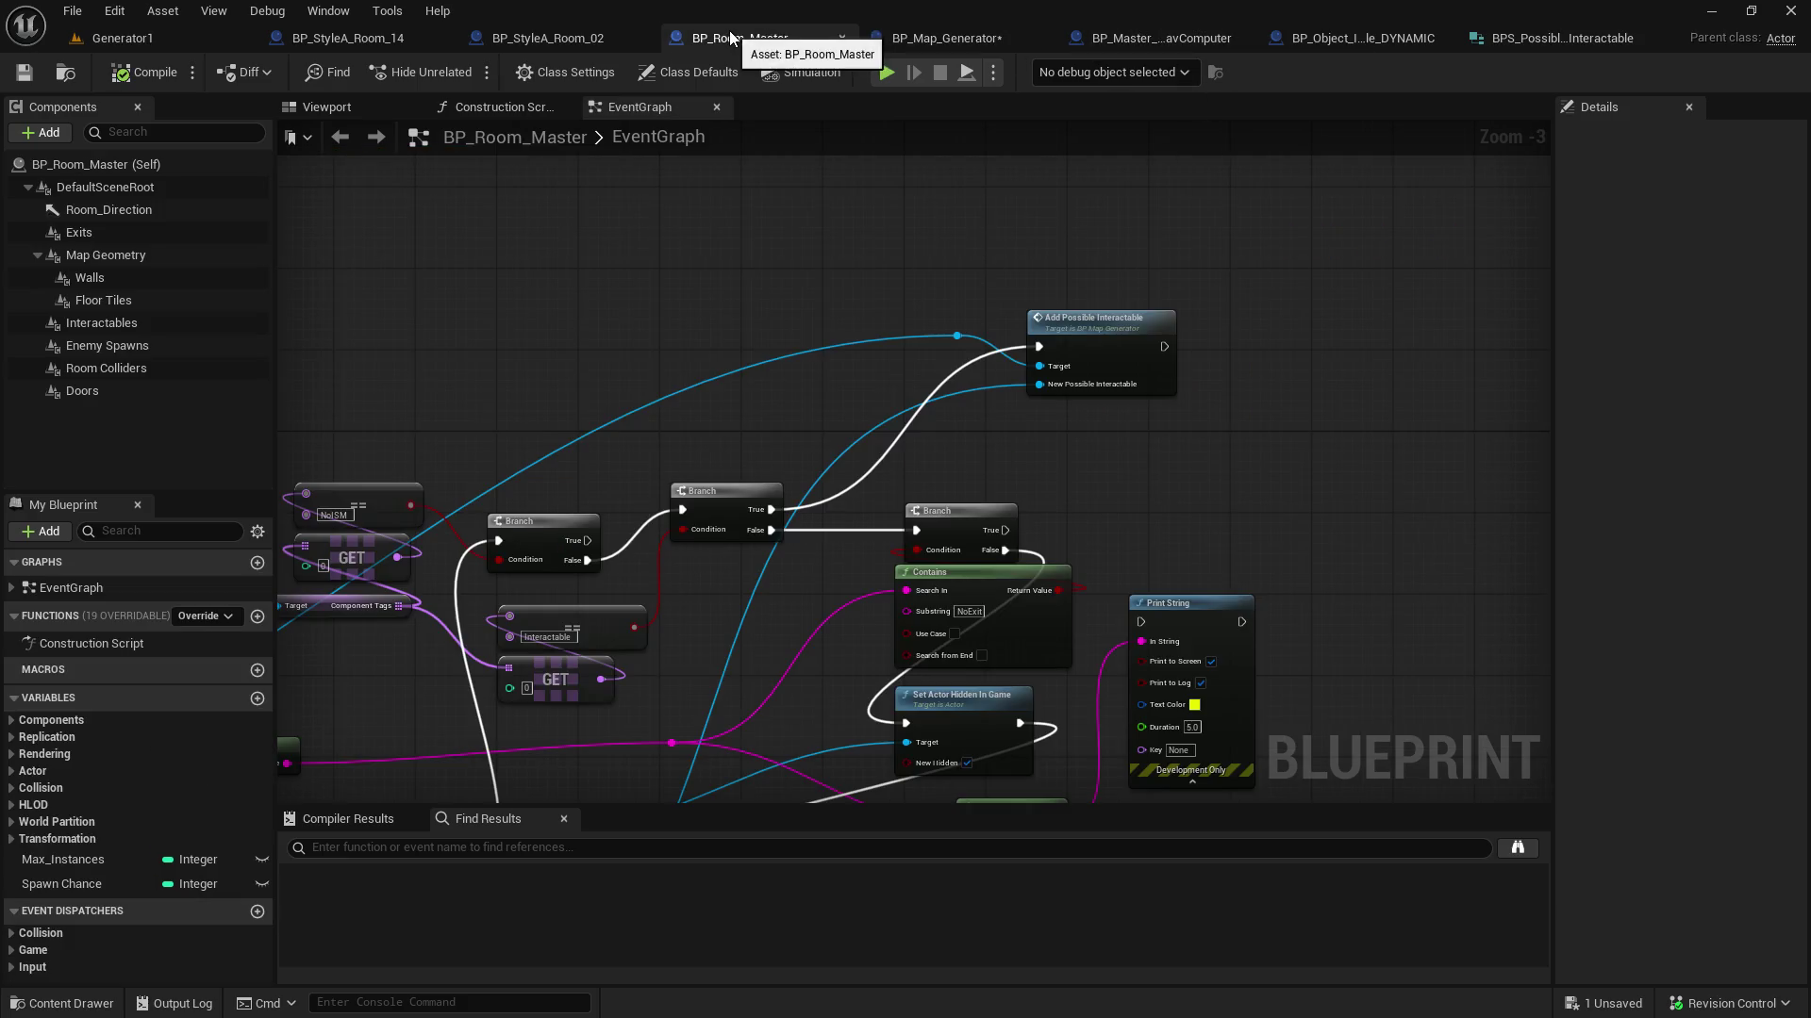
Remove Add Possible Interactable's Target and exec wires in BP_Room_Master, compile and save
alt+click(1039, 366)
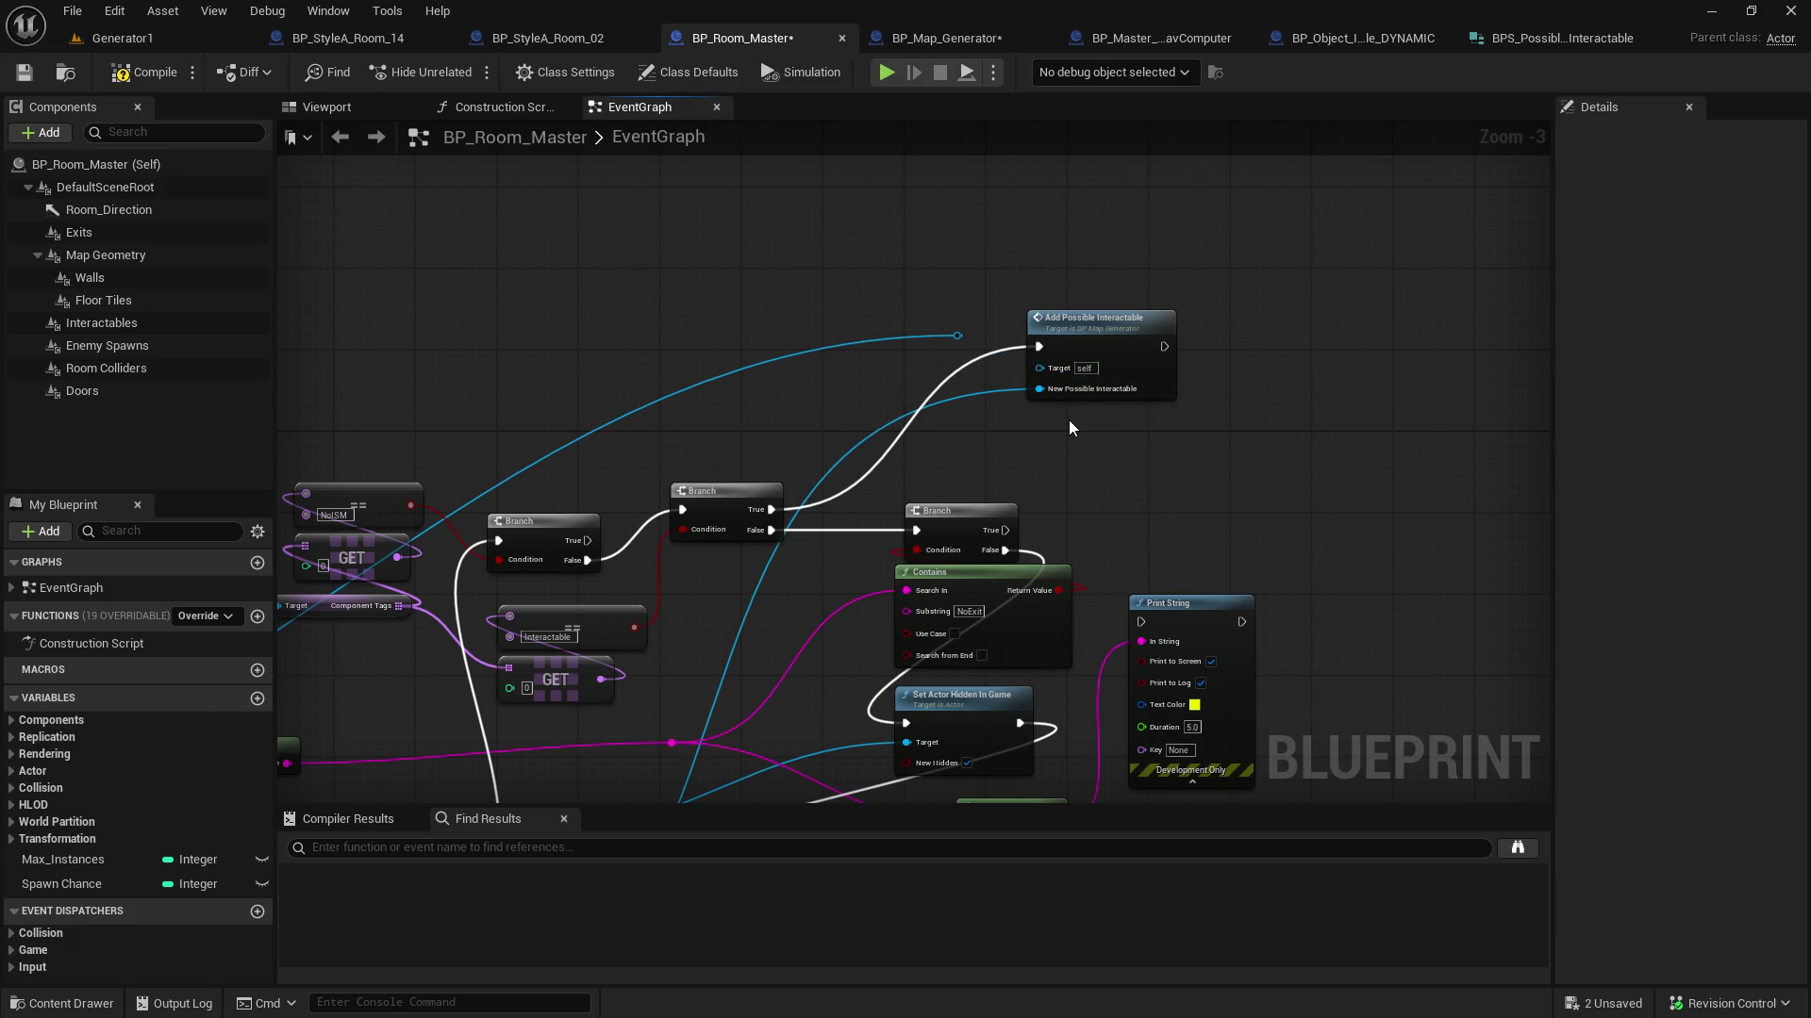
click(28, 79)
click(147, 85)
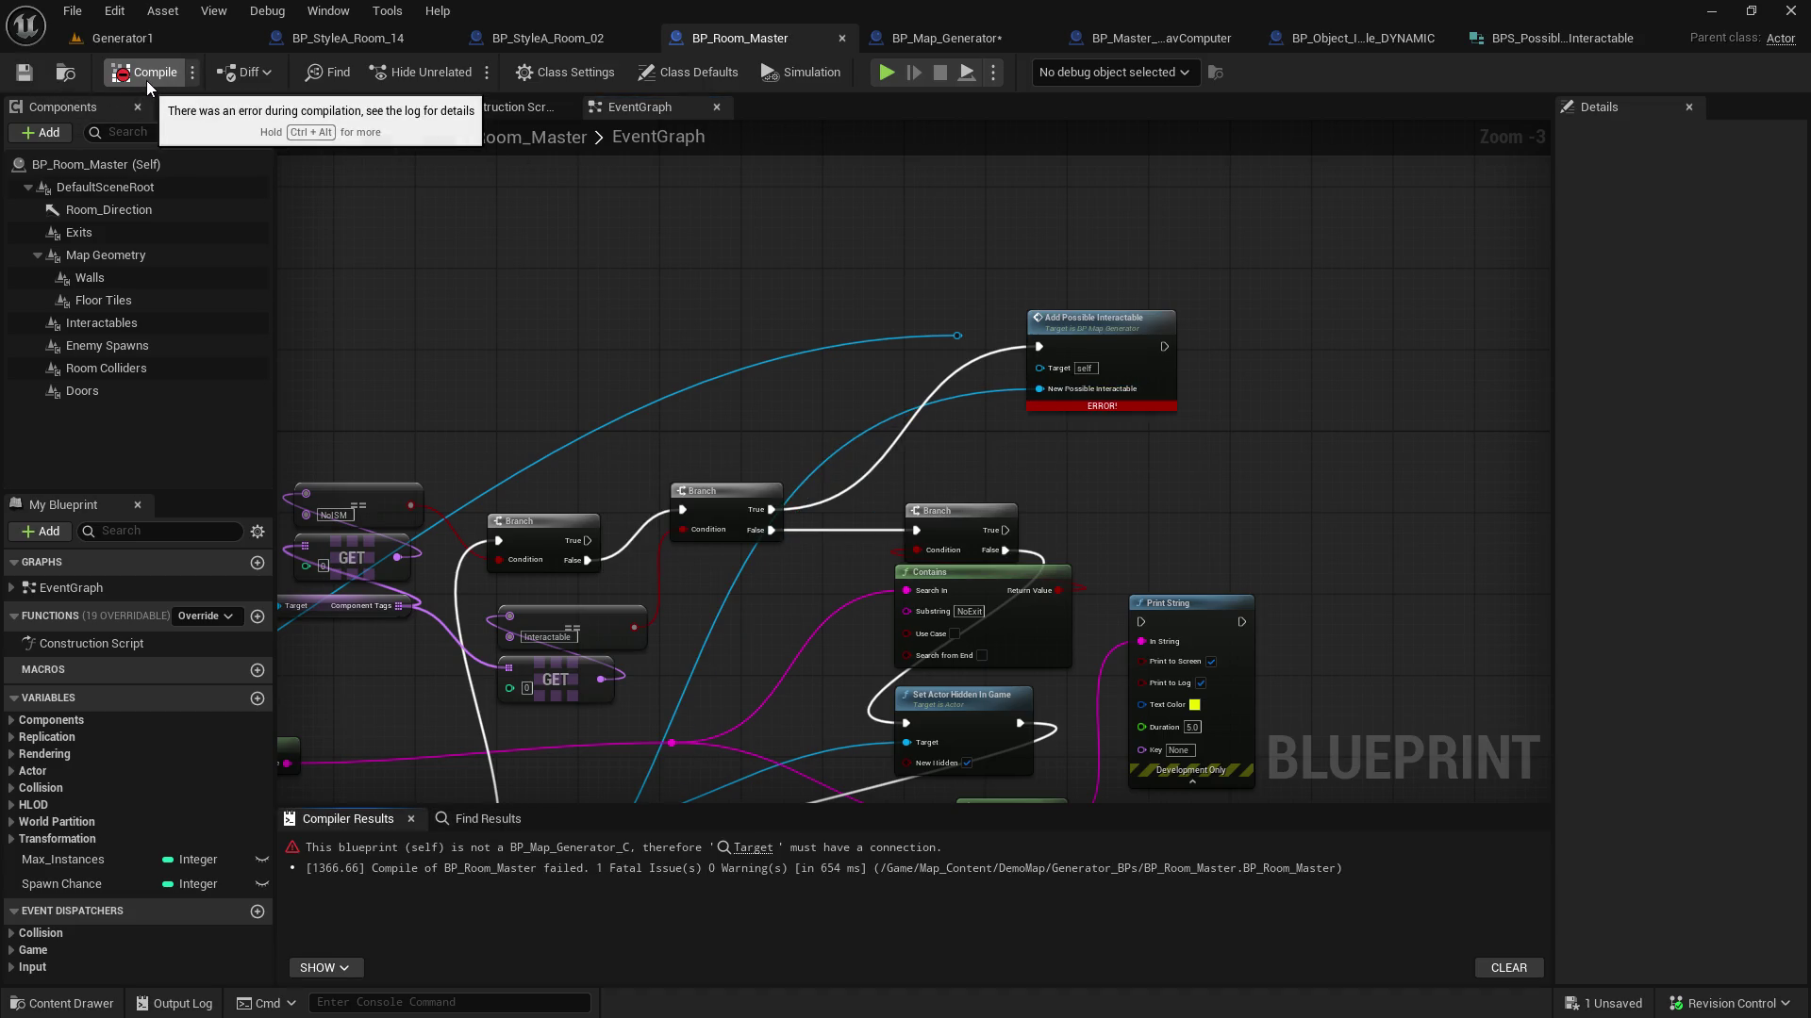
click(1032, 349)
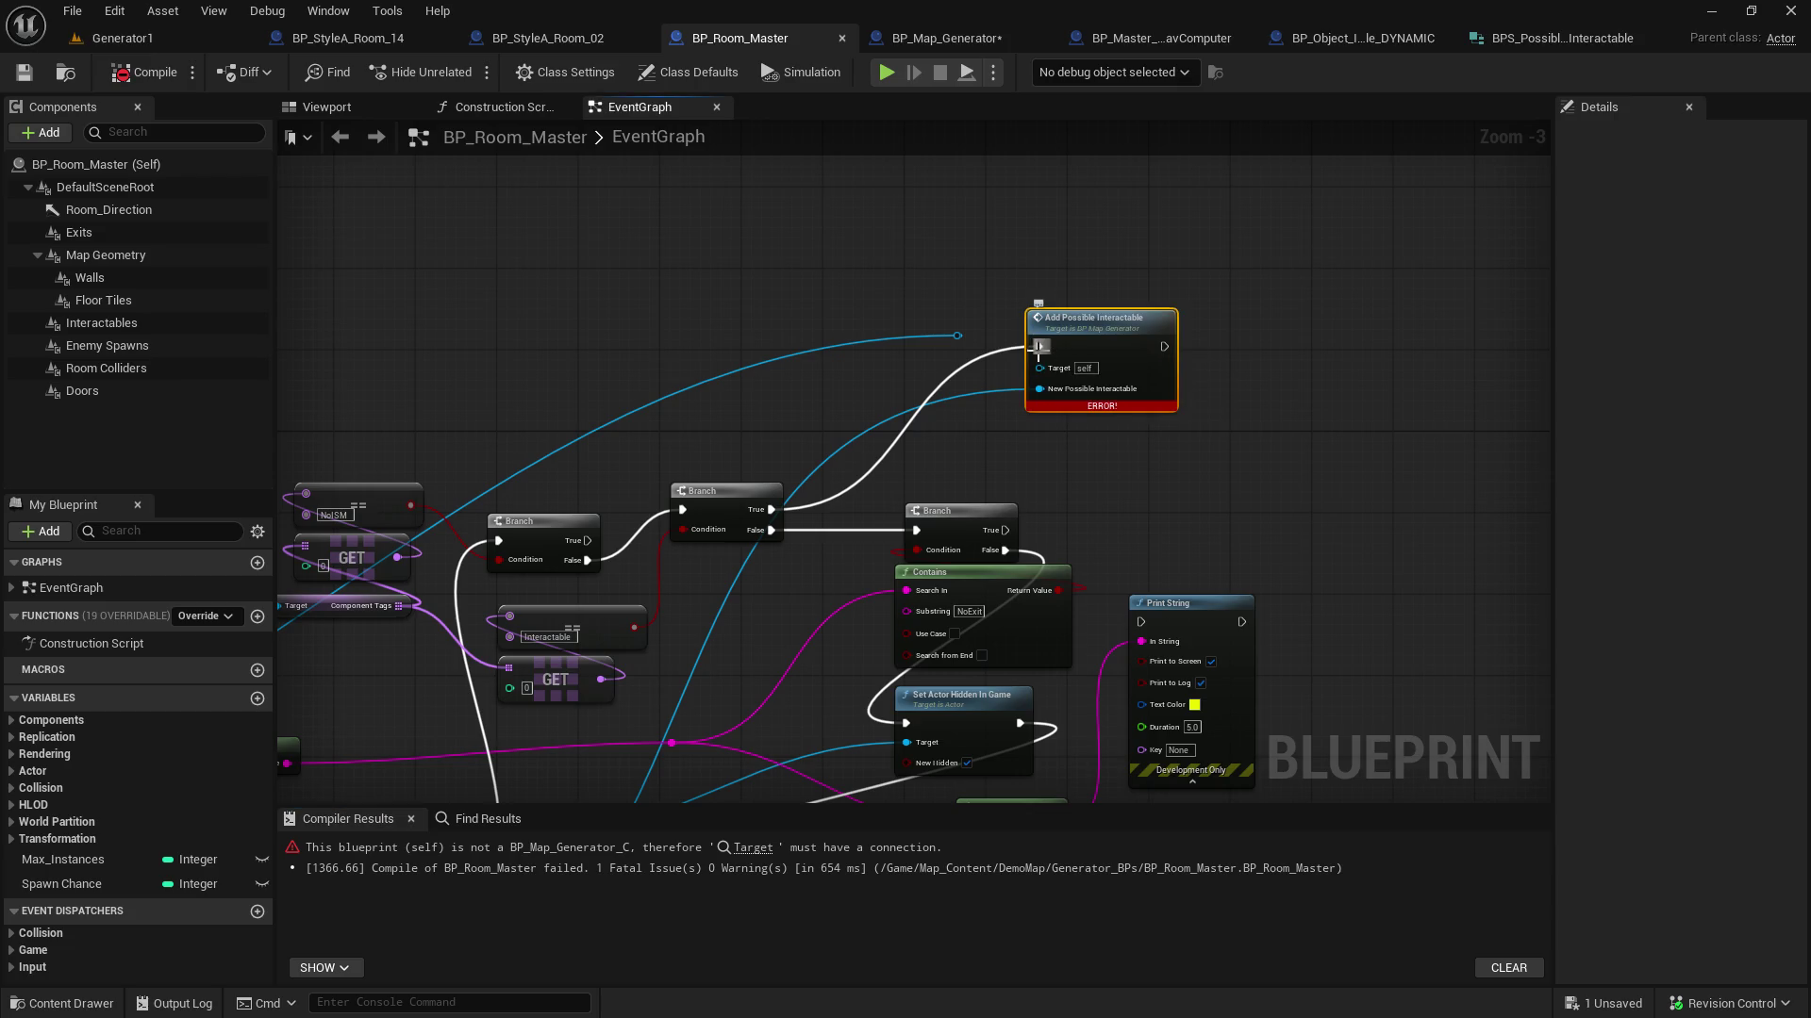
alt+click(1039, 347)
key(ctrl+s)
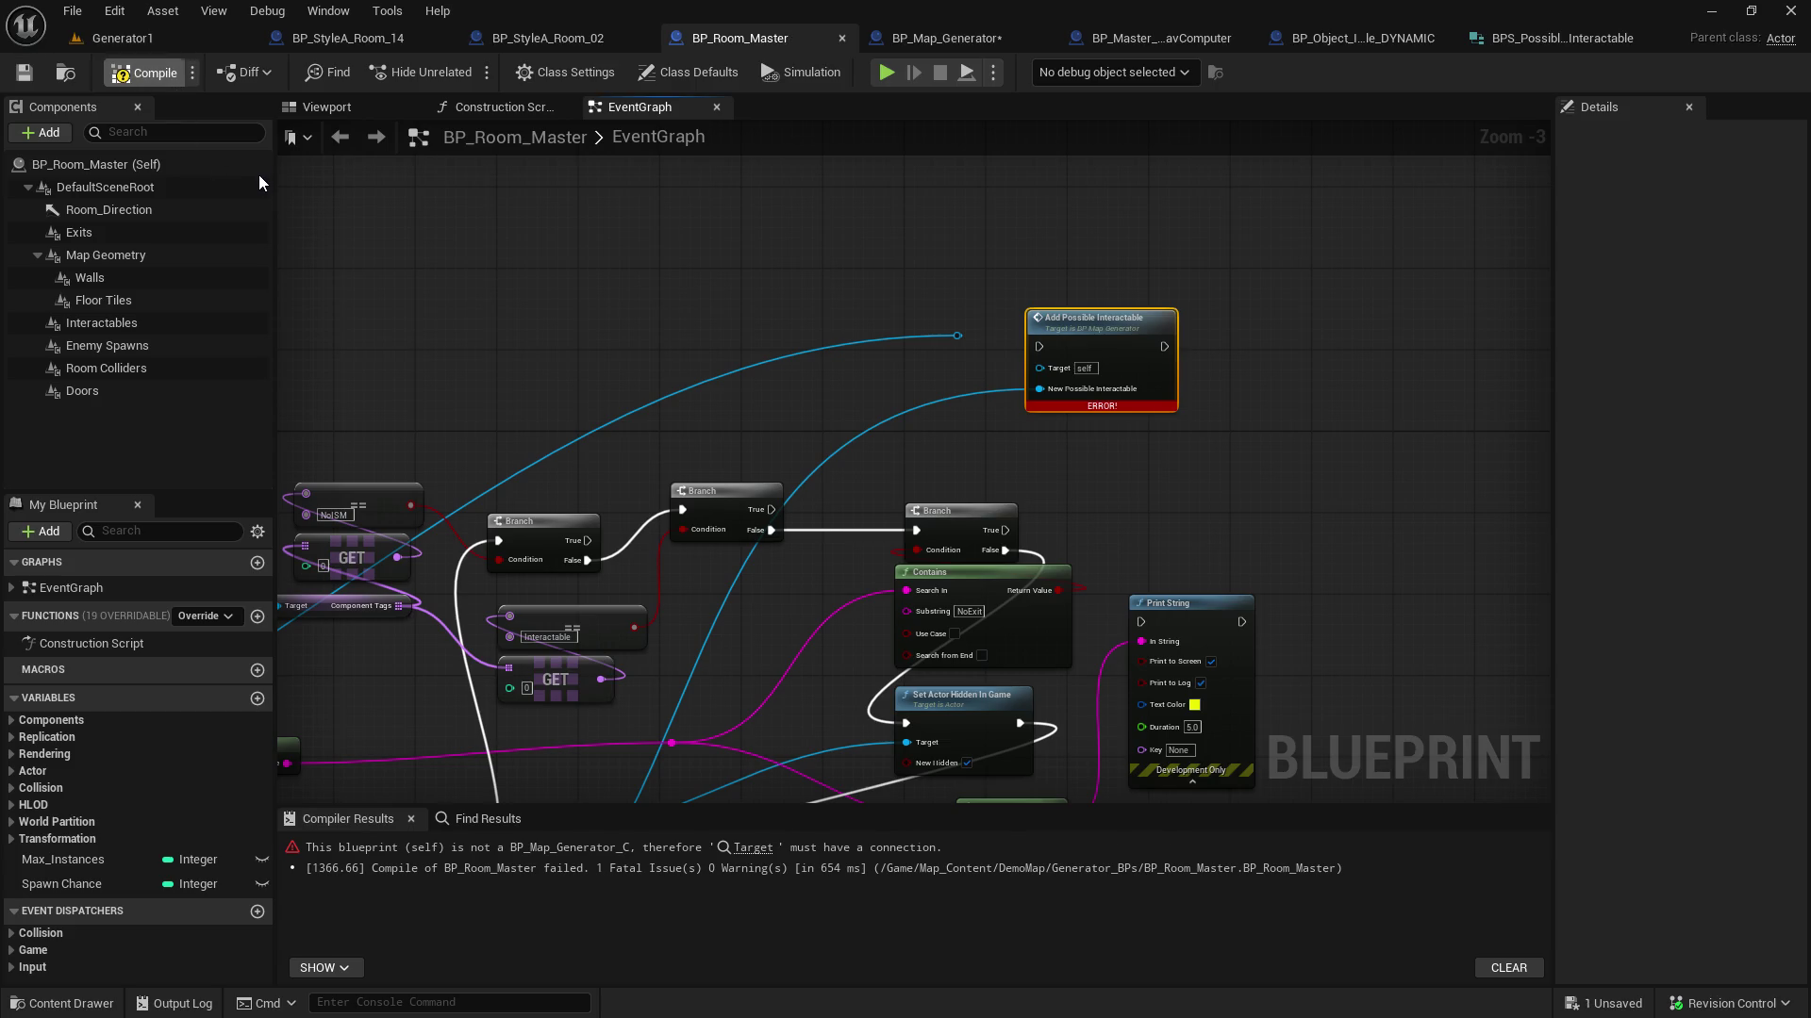
click(925, 42)
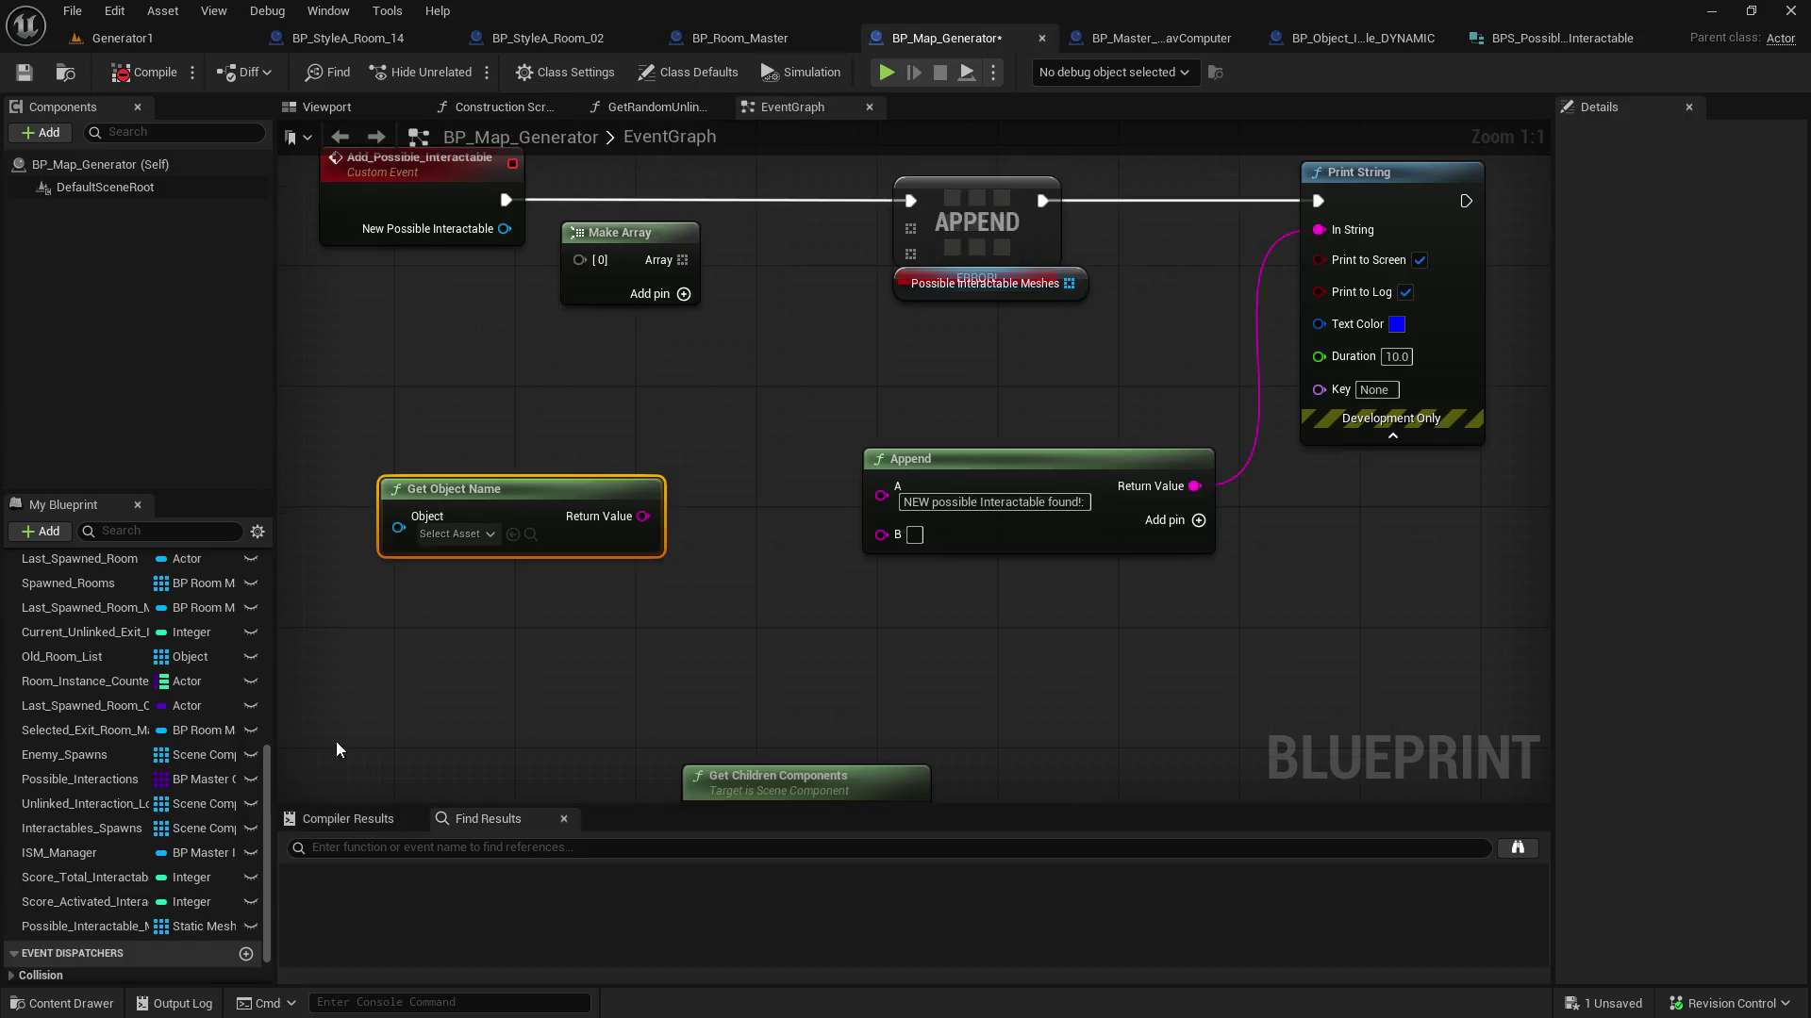
Select the Possible Interactable Meshes variable and abandon an accidental rename
scroll(141, 830, down, 1)
click(81, 893)
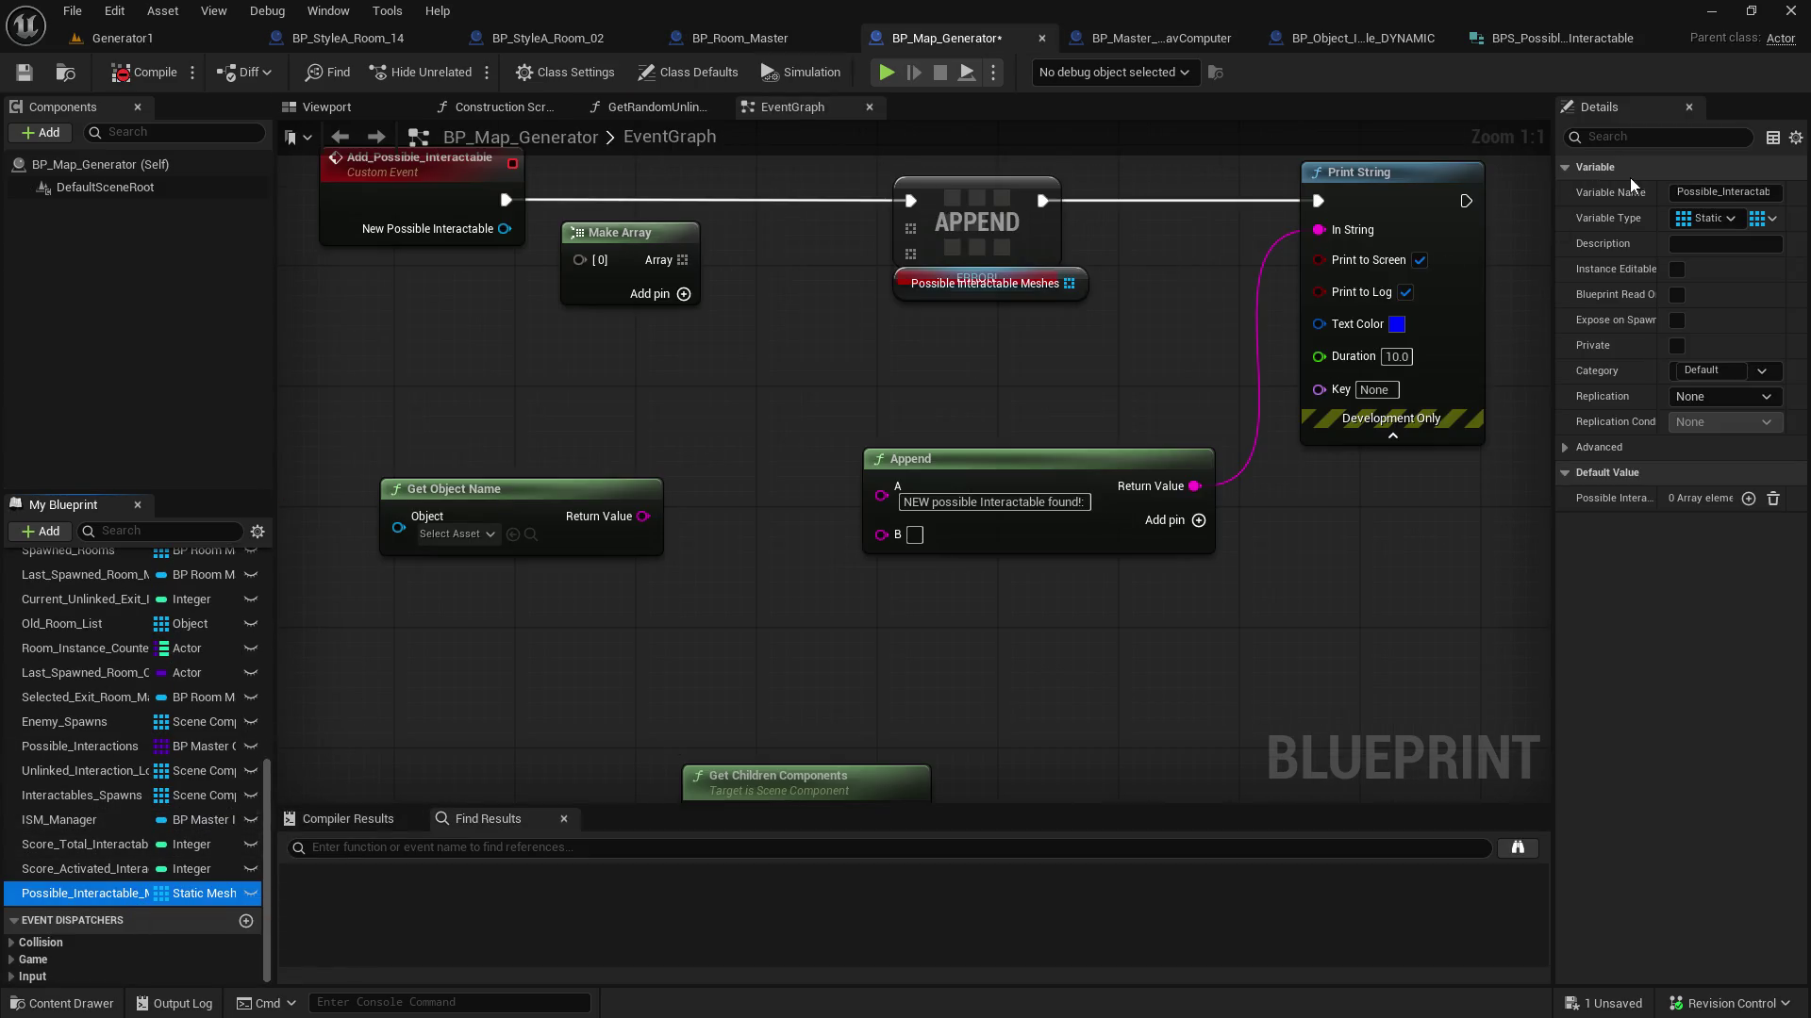
click(1689, 191)
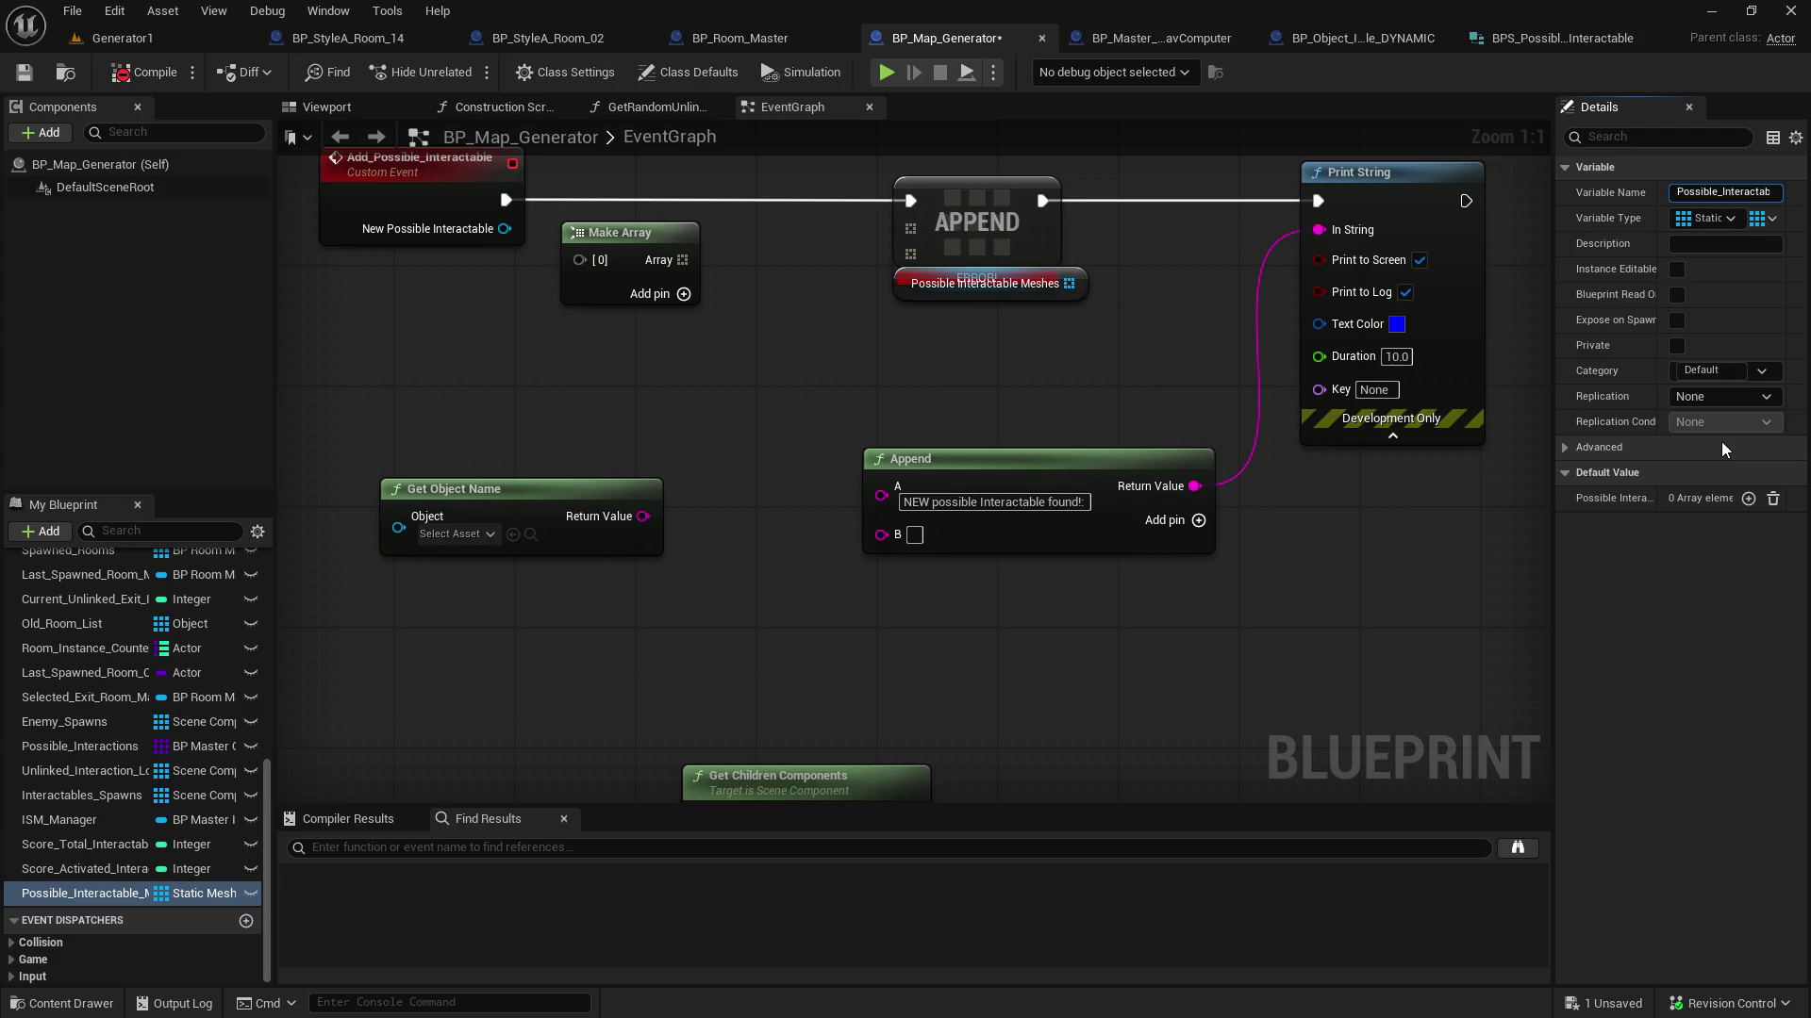
key(ctrl+a)
text(bps)
key(BackSpace)
key(BackSpace)
key(BackSpace)
key(Escape)
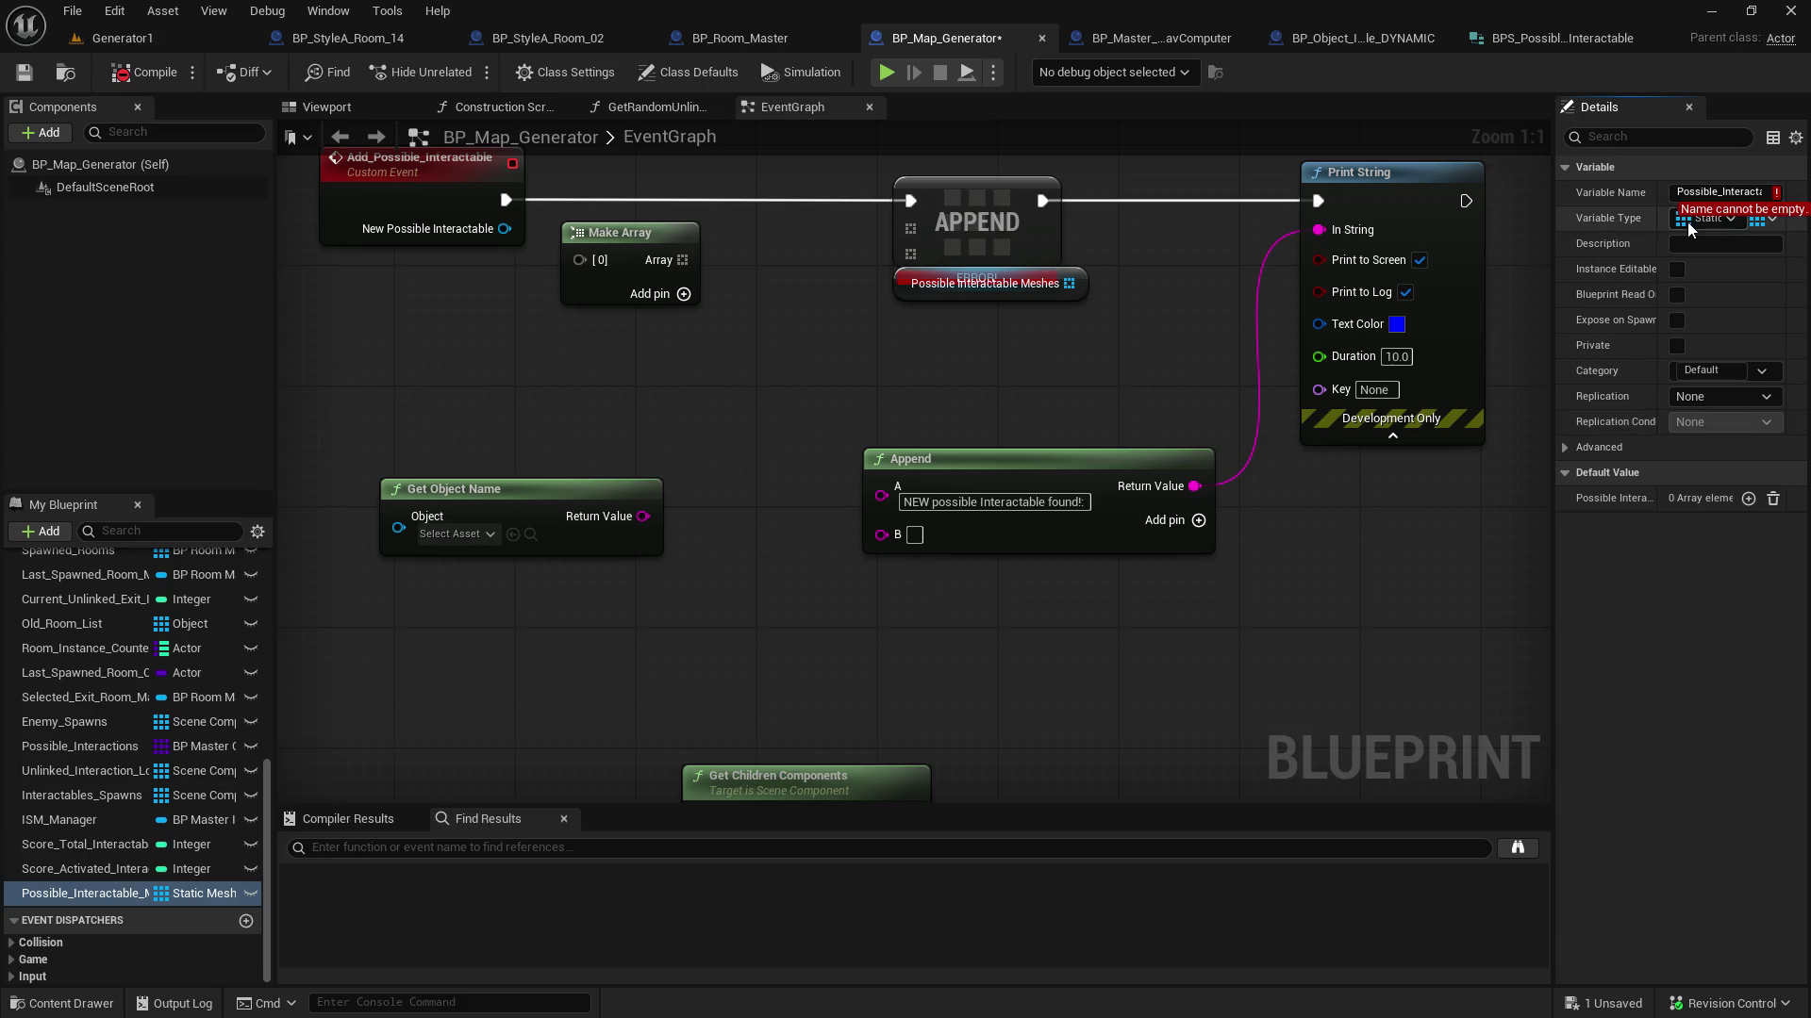
Change its type to BPS Possible Interactable, confirm, and move its getter below APPEND
click(1697, 220)
text(bps_)
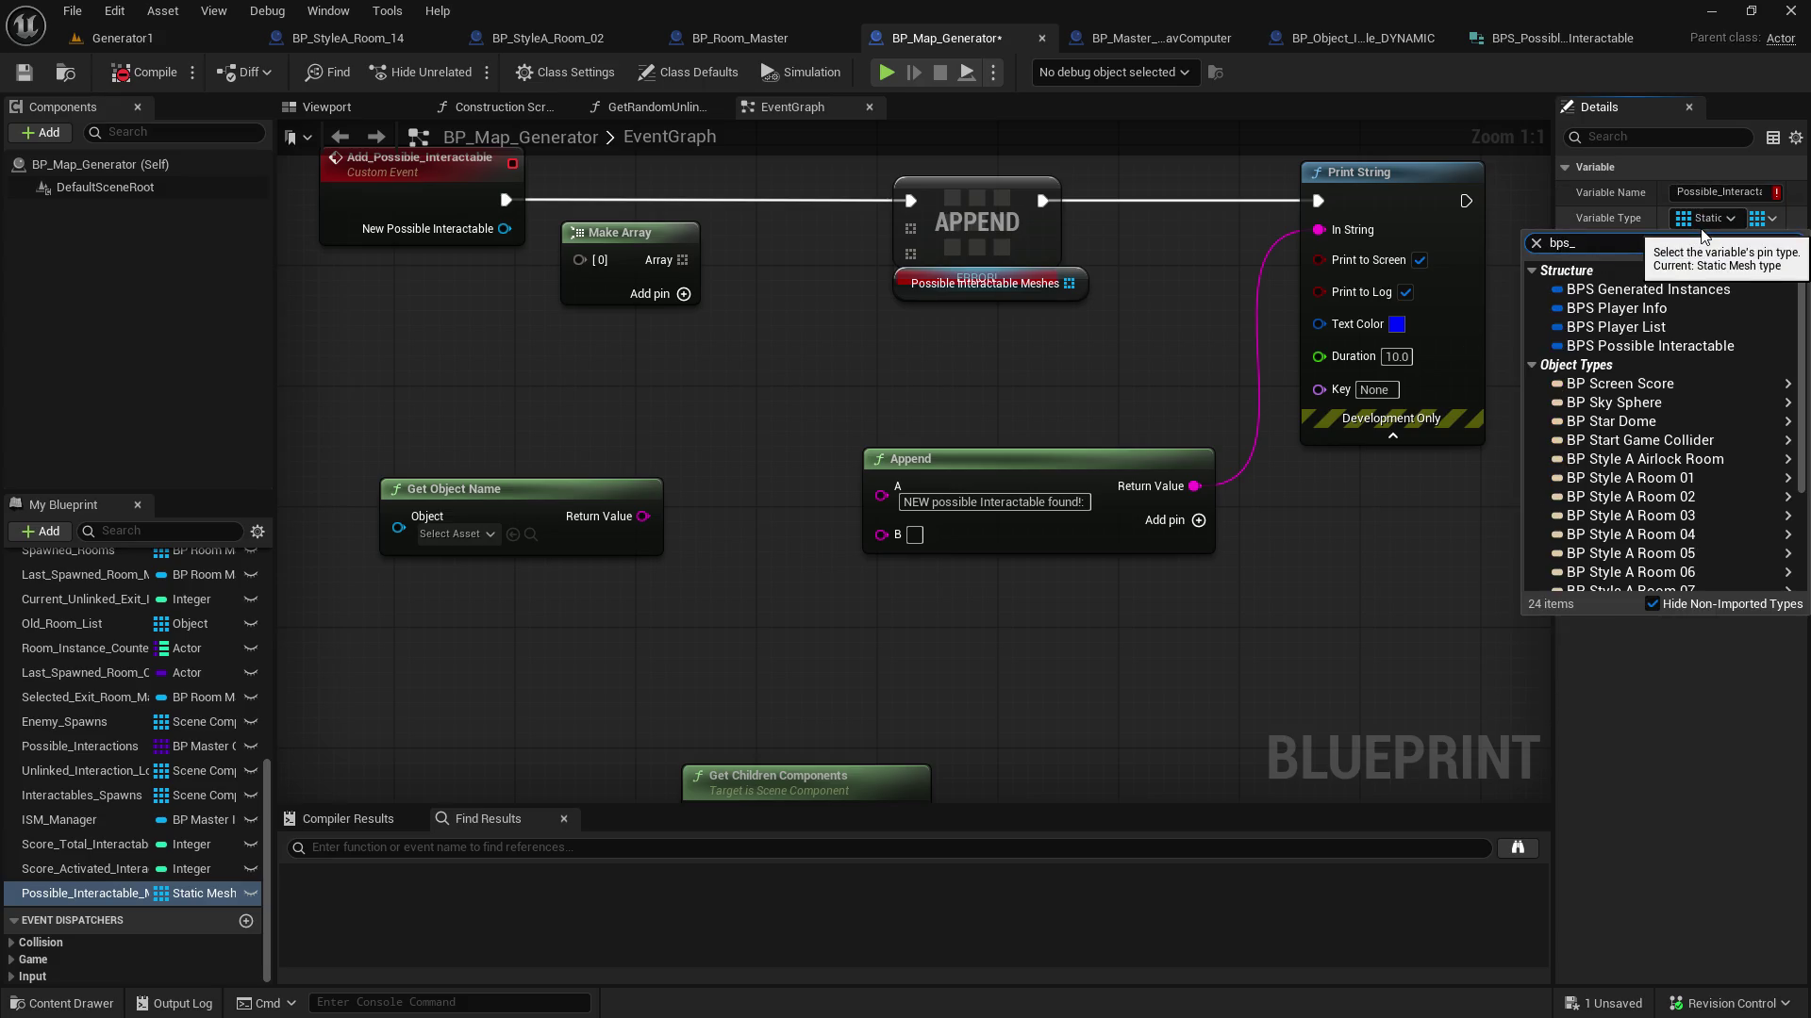
click(1721, 346)
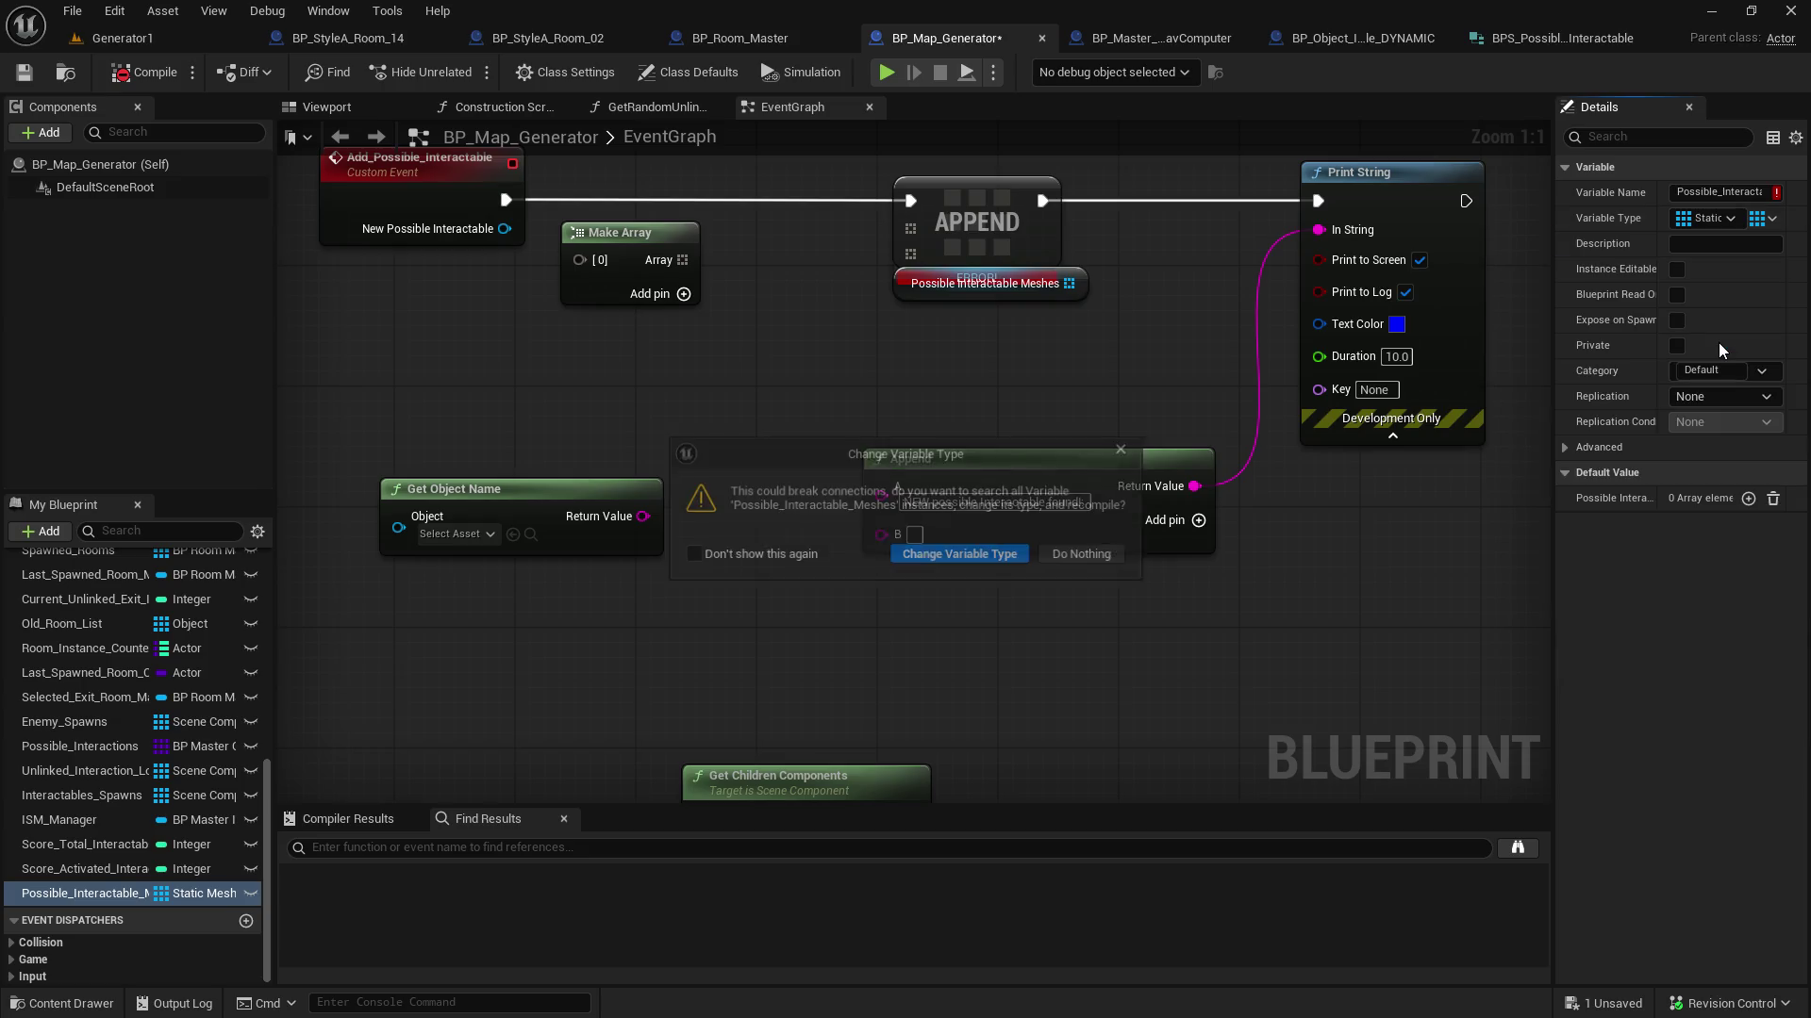
click(993, 555)
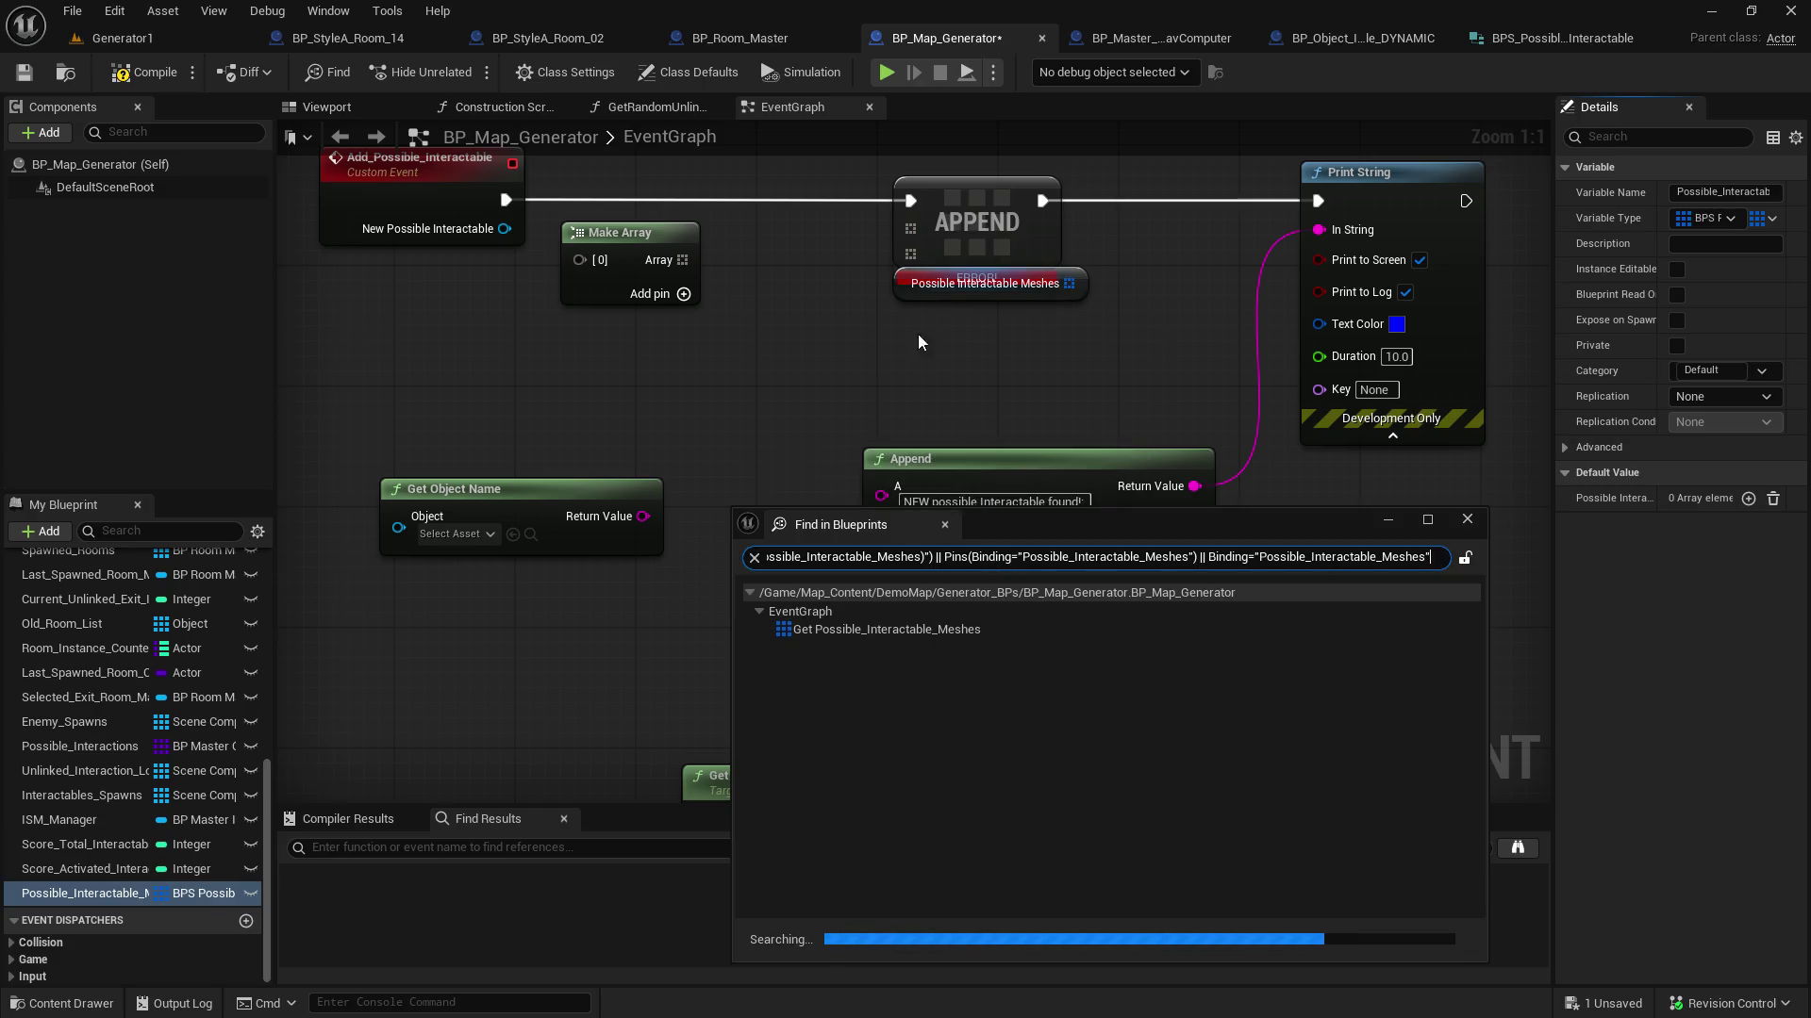
click(1468, 519)
mouse_move(1054, 296)
mouse_down()
mouse_move(1039, 372)
mouse_move(1039, 356)
mouse_up()
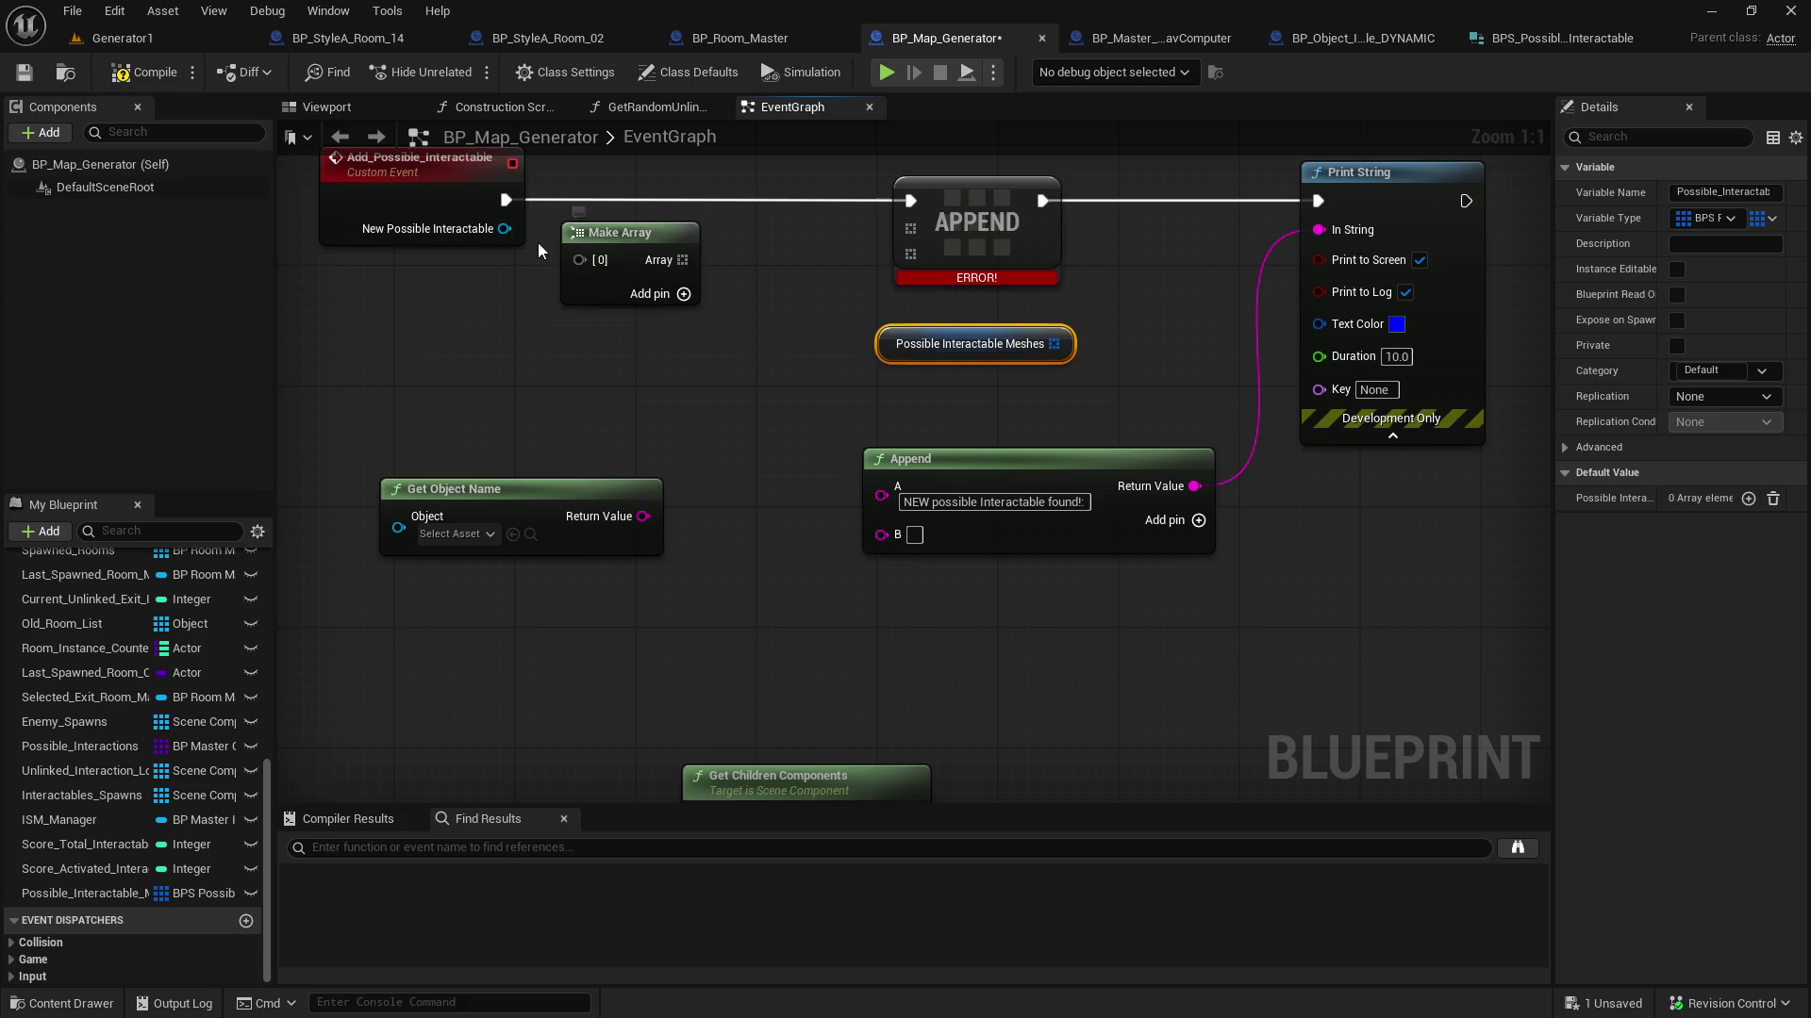
Add a Transform input named Mesh Transform to Add_Possible_Interactable, then save and compile
click(415, 207)
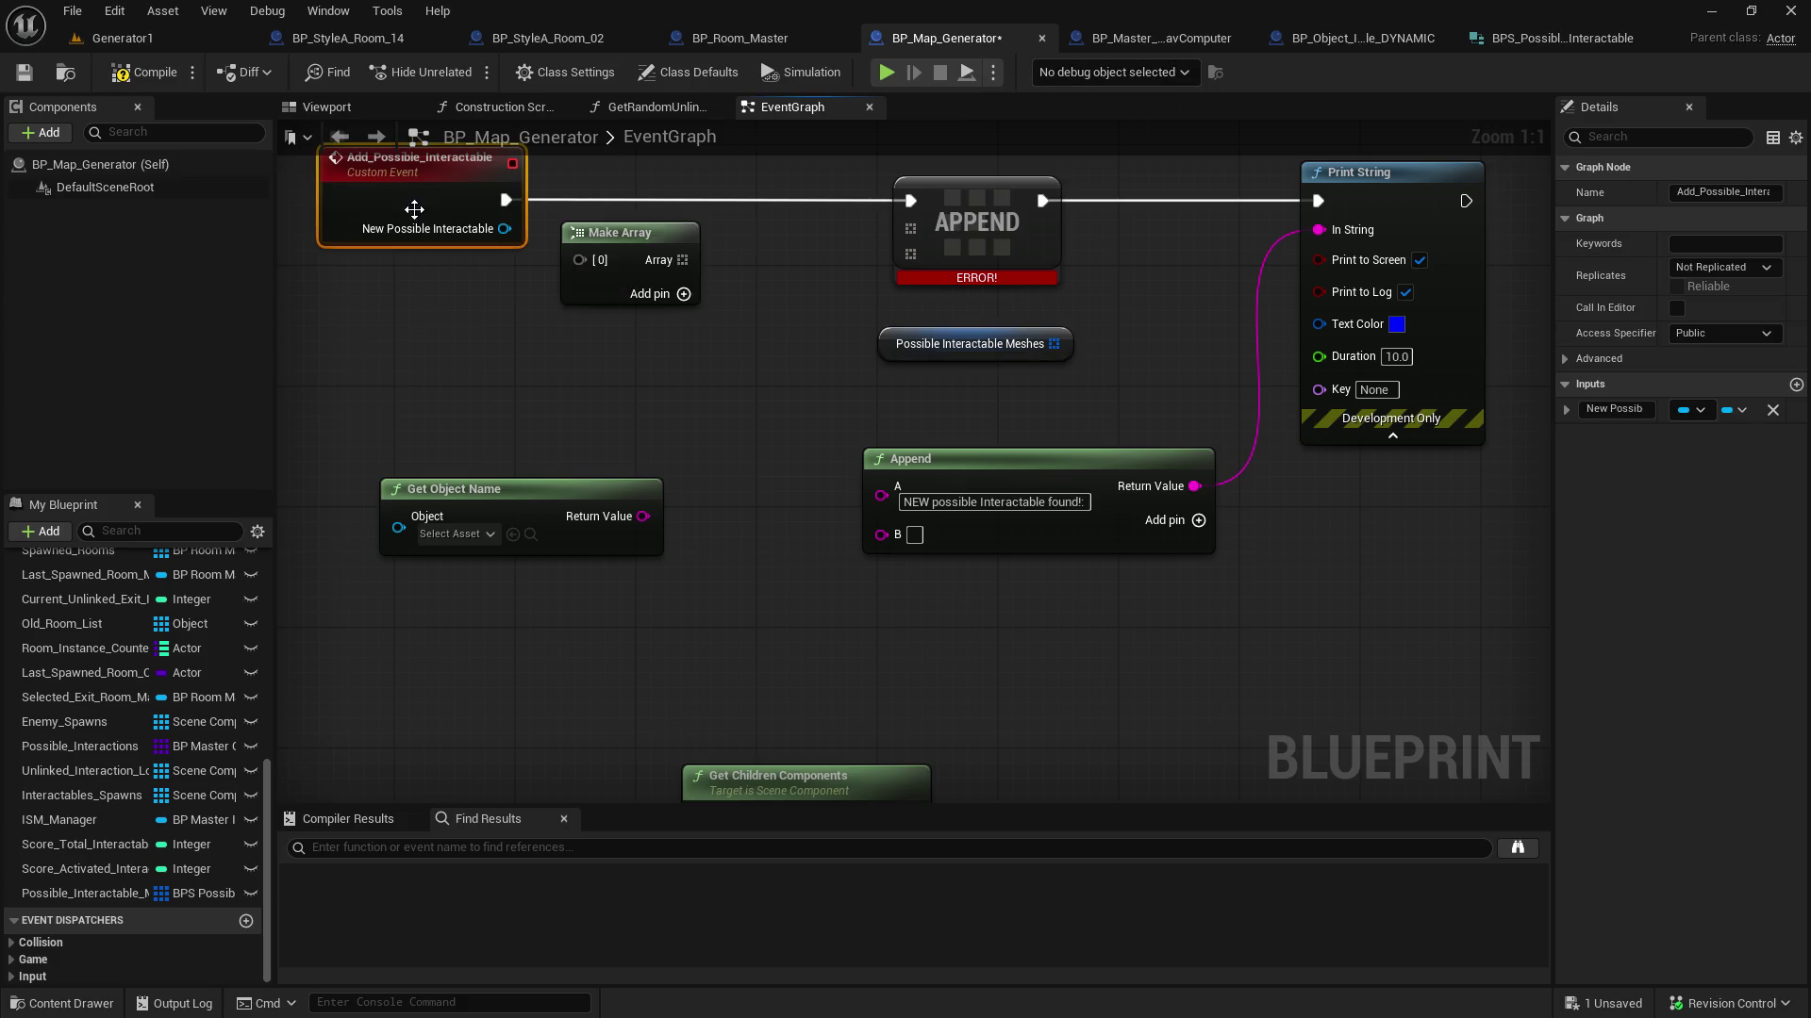
click(1797, 383)
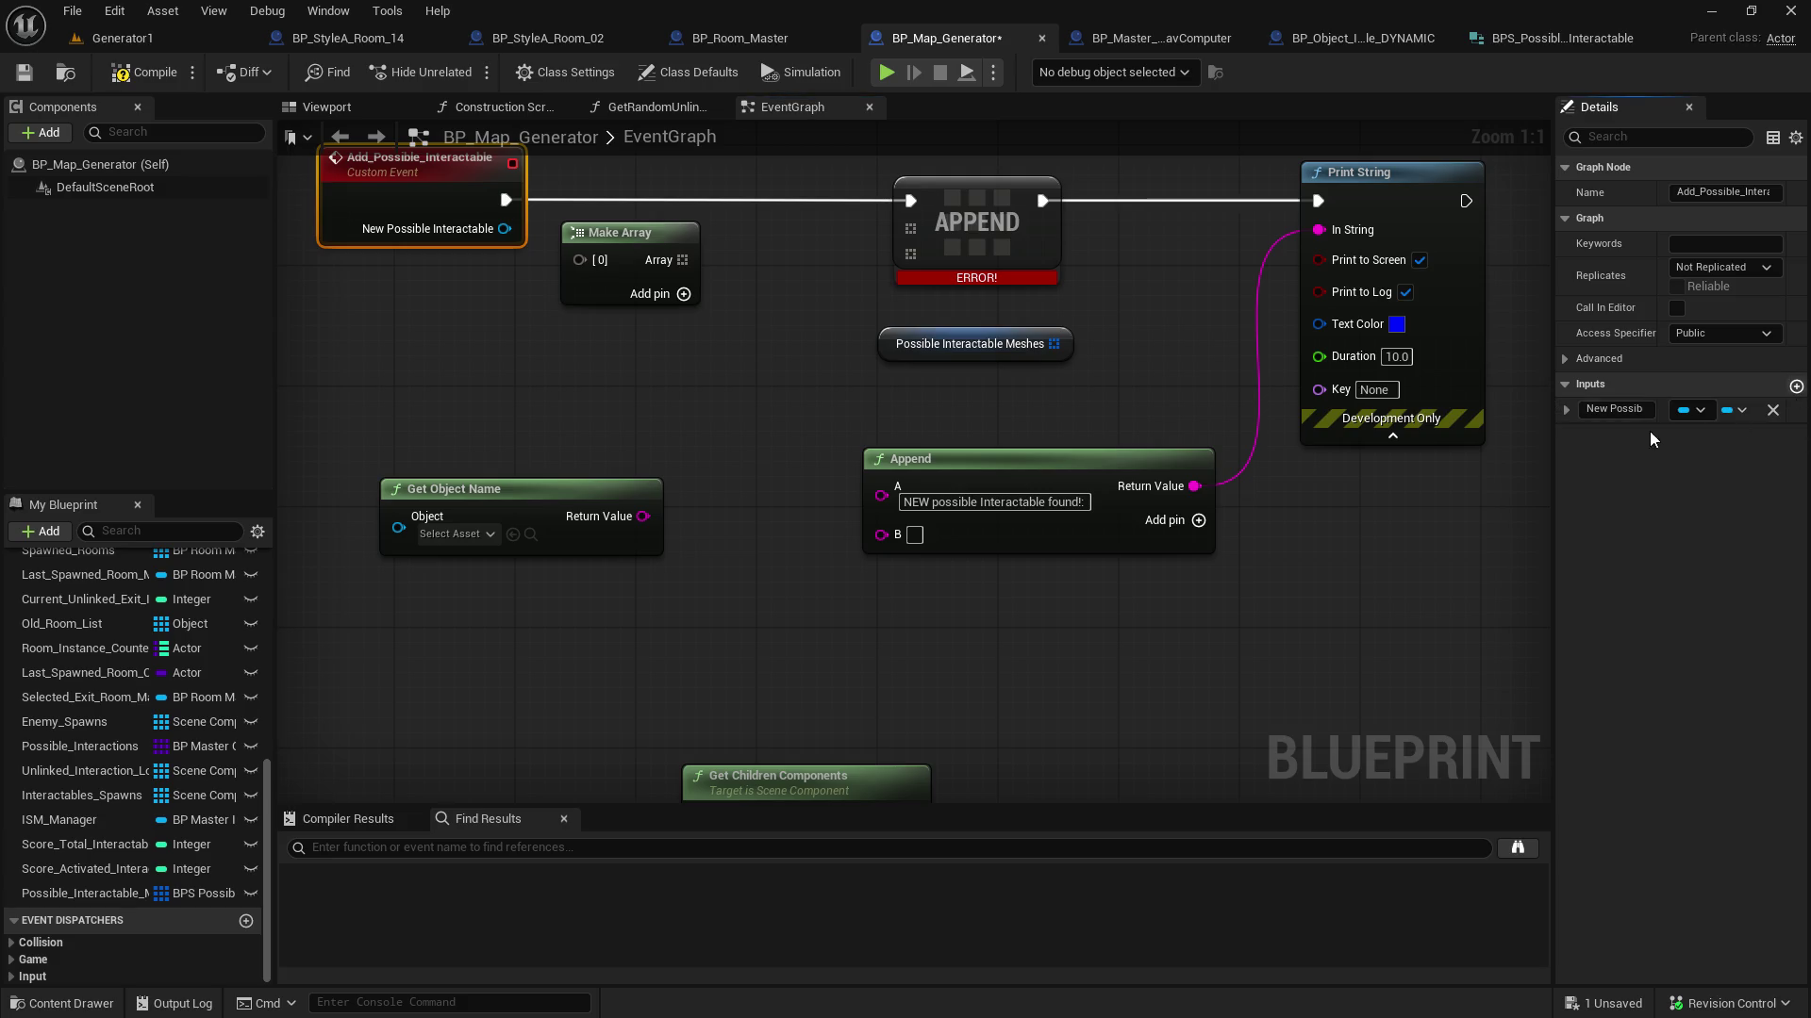
click(1630, 435)
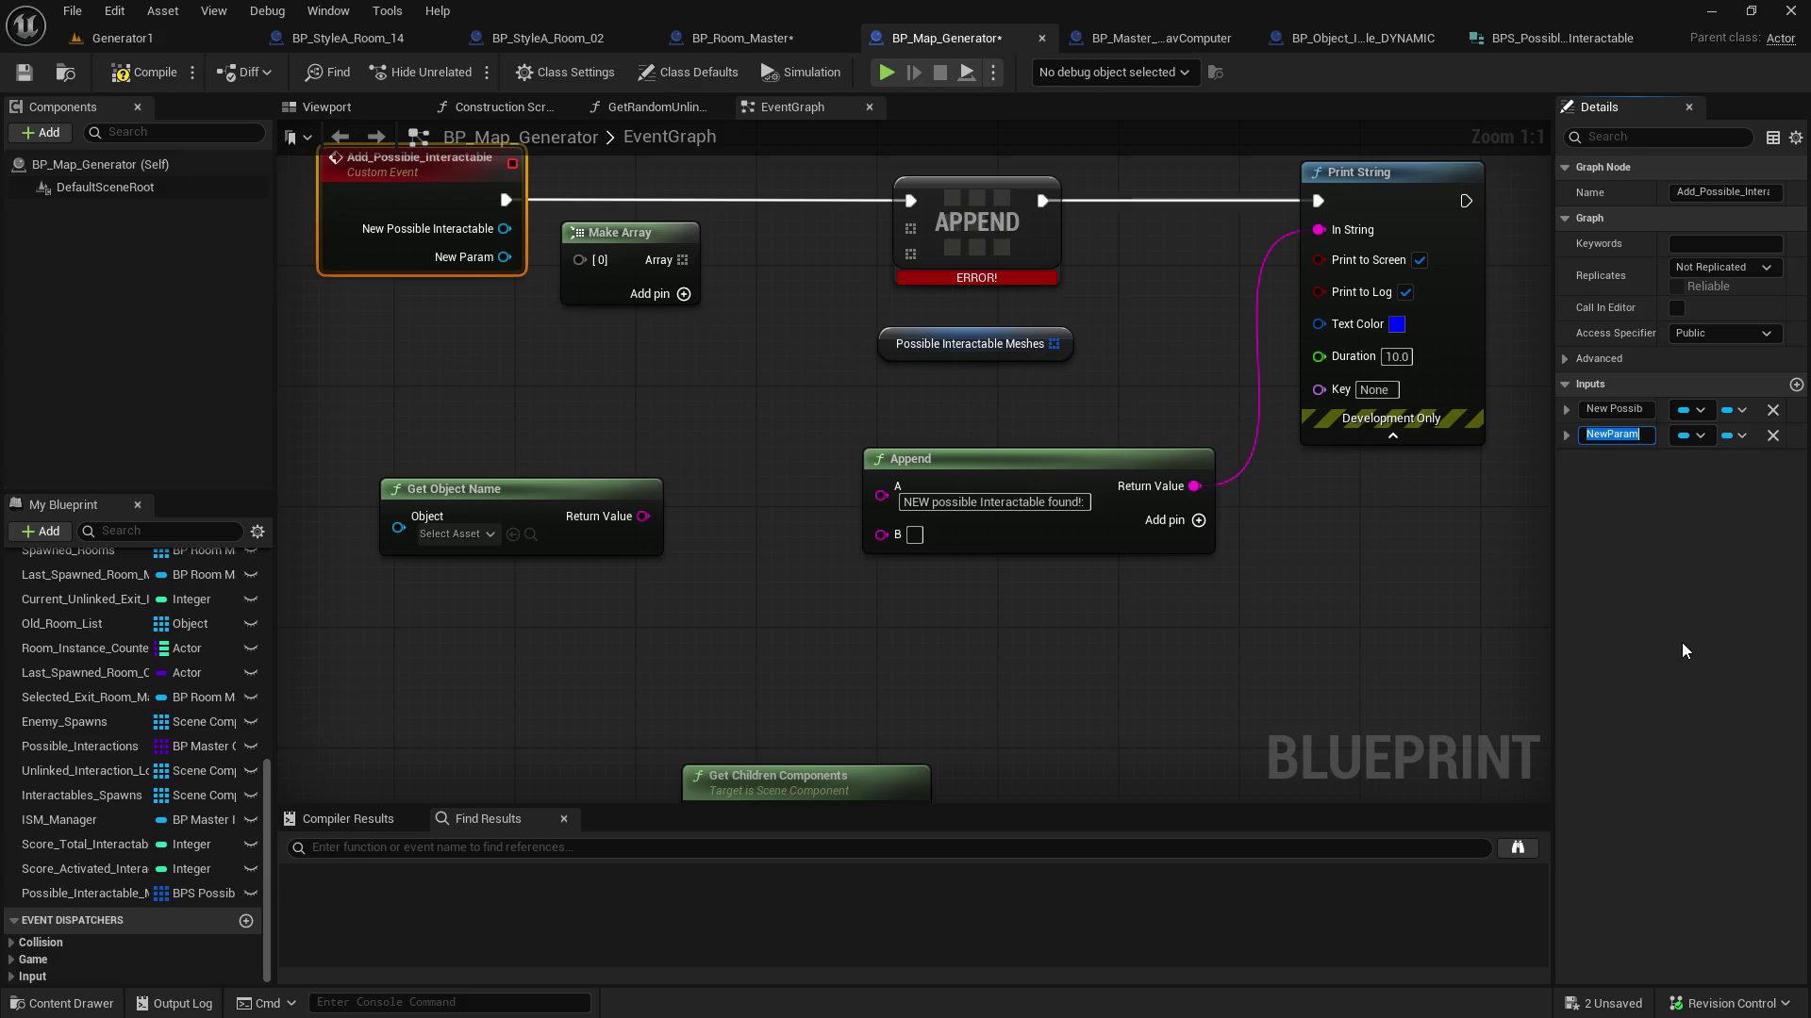
text(Mesh Tr)
text(ansform)
key(Return)
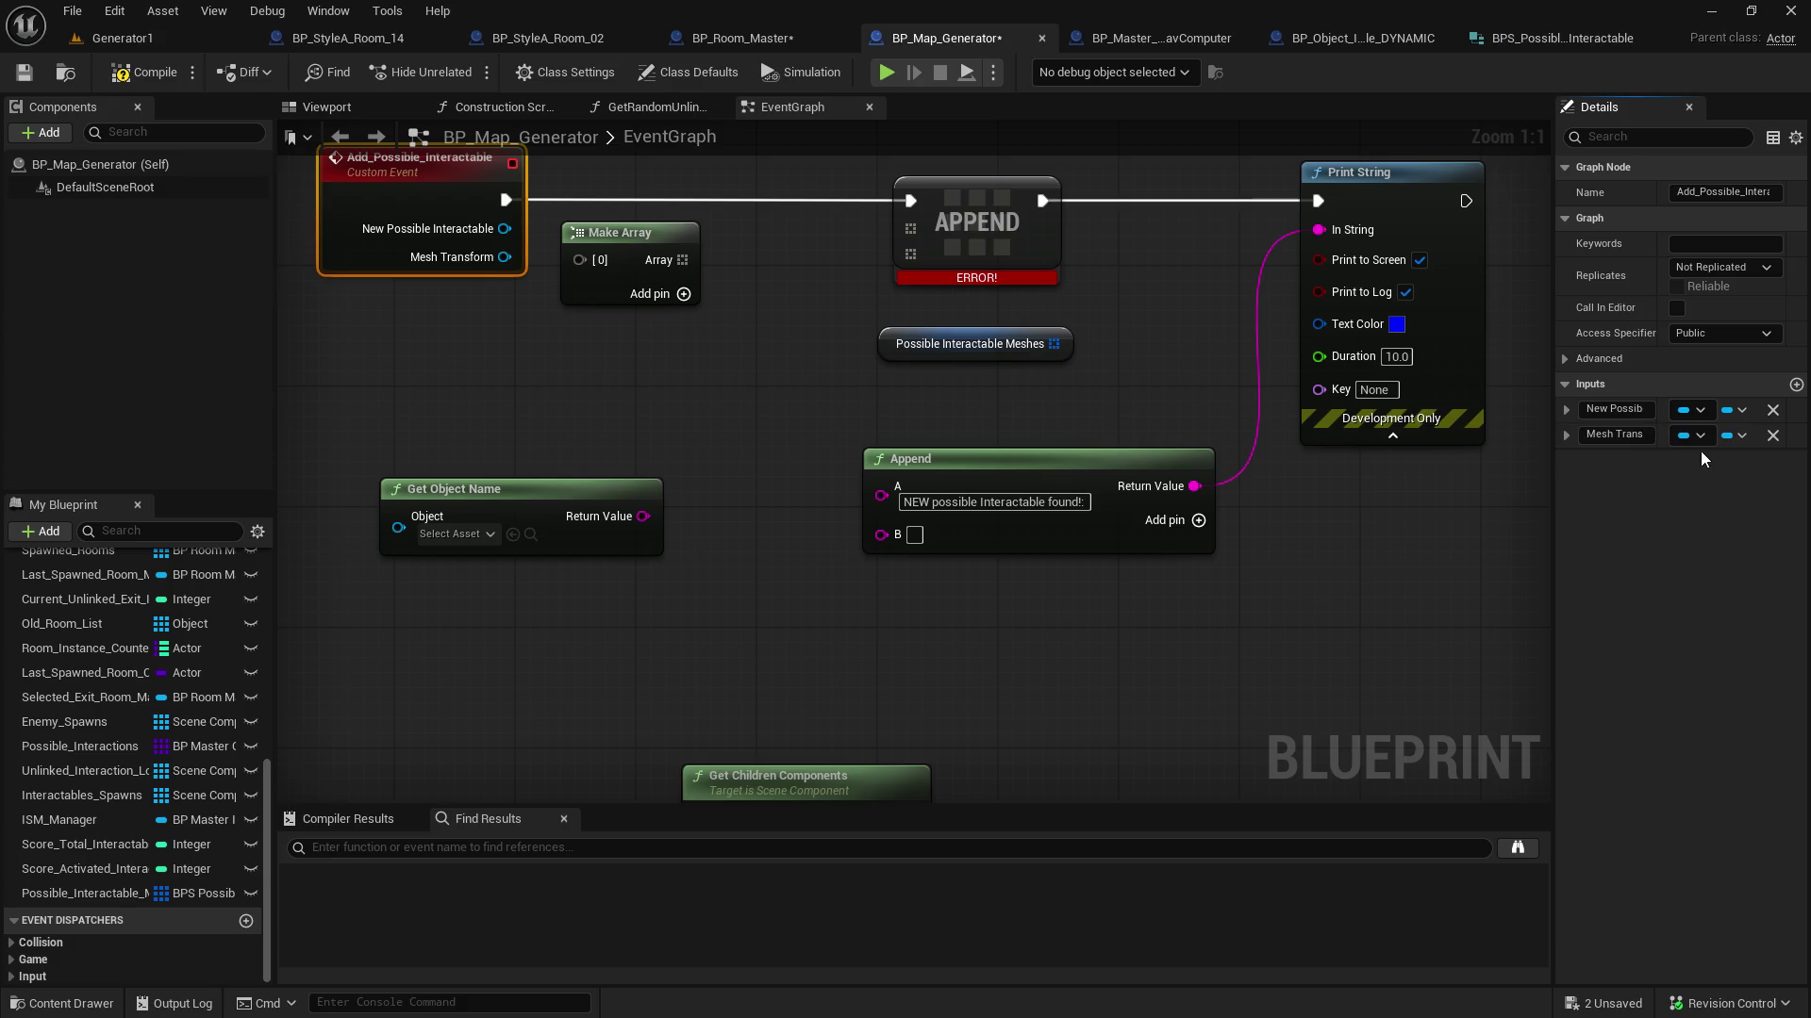
click(1696, 437)
click(1597, 677)
click(26, 73)
click(146, 73)
mouse_move(630, 246)
mouse_down()
mouse_move(721, 246)
mouse_move(722, 263)
mouse_up()
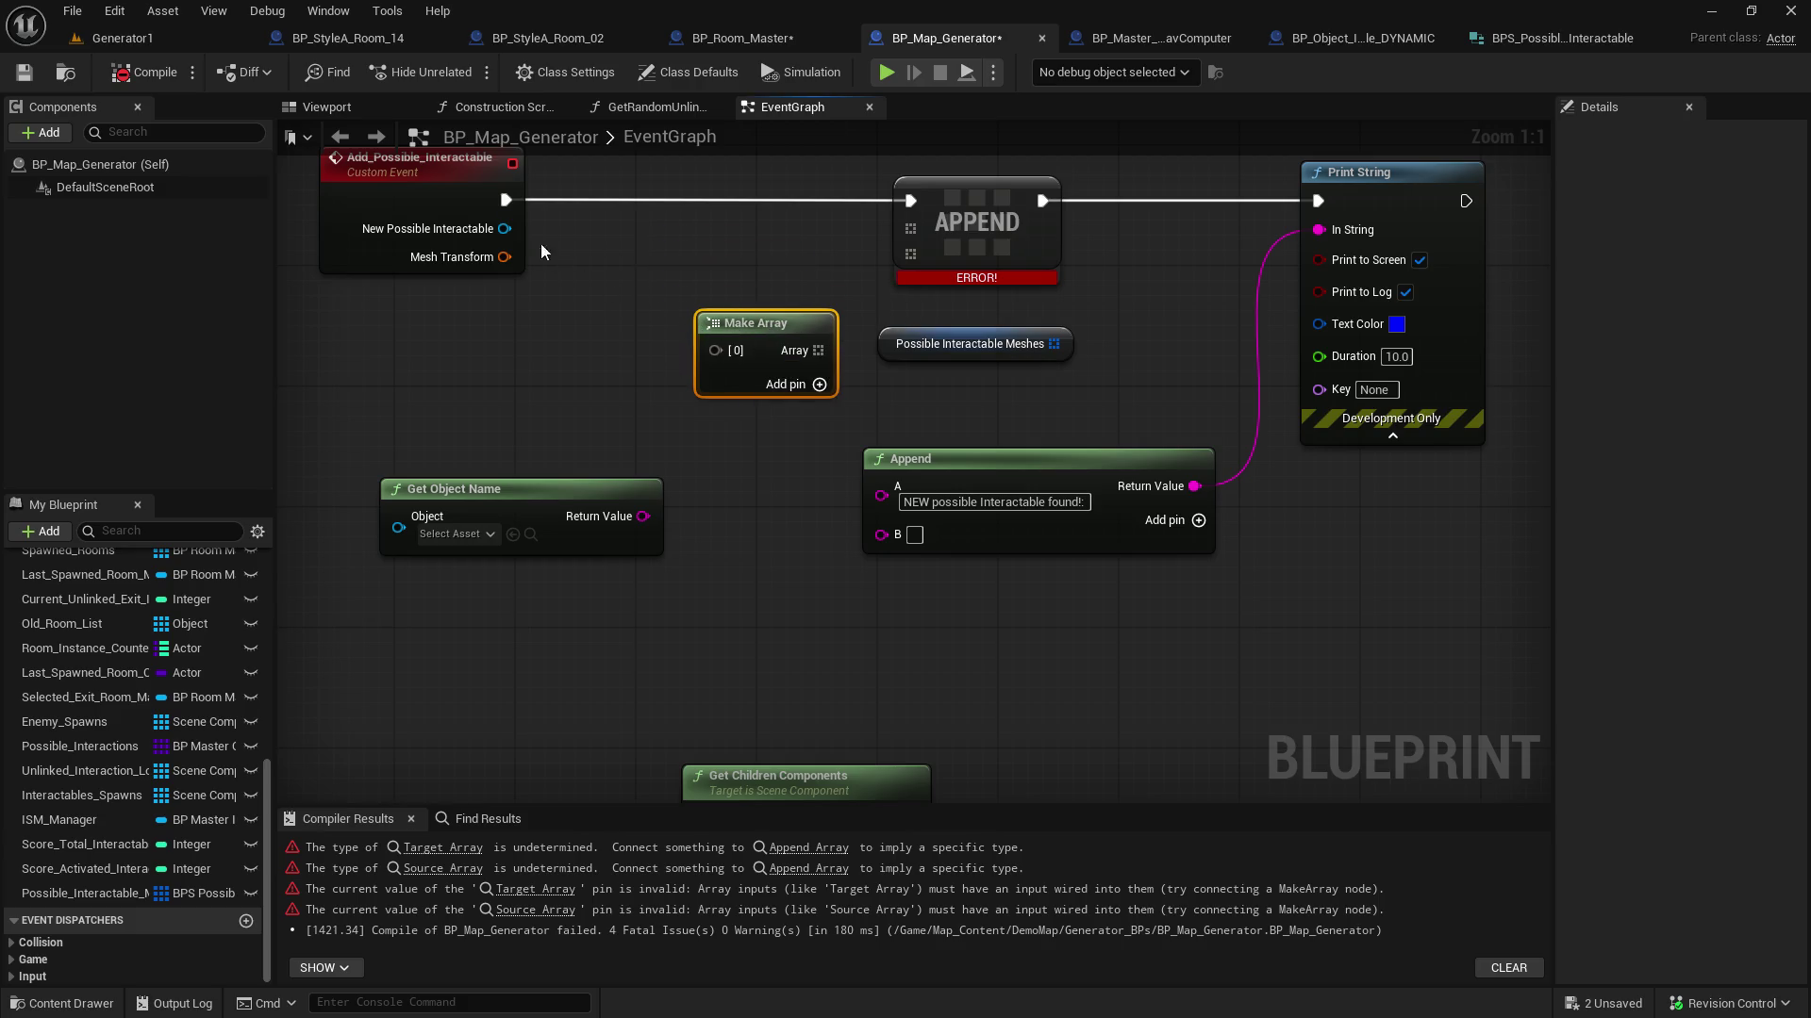
Search for and place a Make BPS Possible Interactable node under the event
drag(504, 228, 596, 231)
text(make bps_)
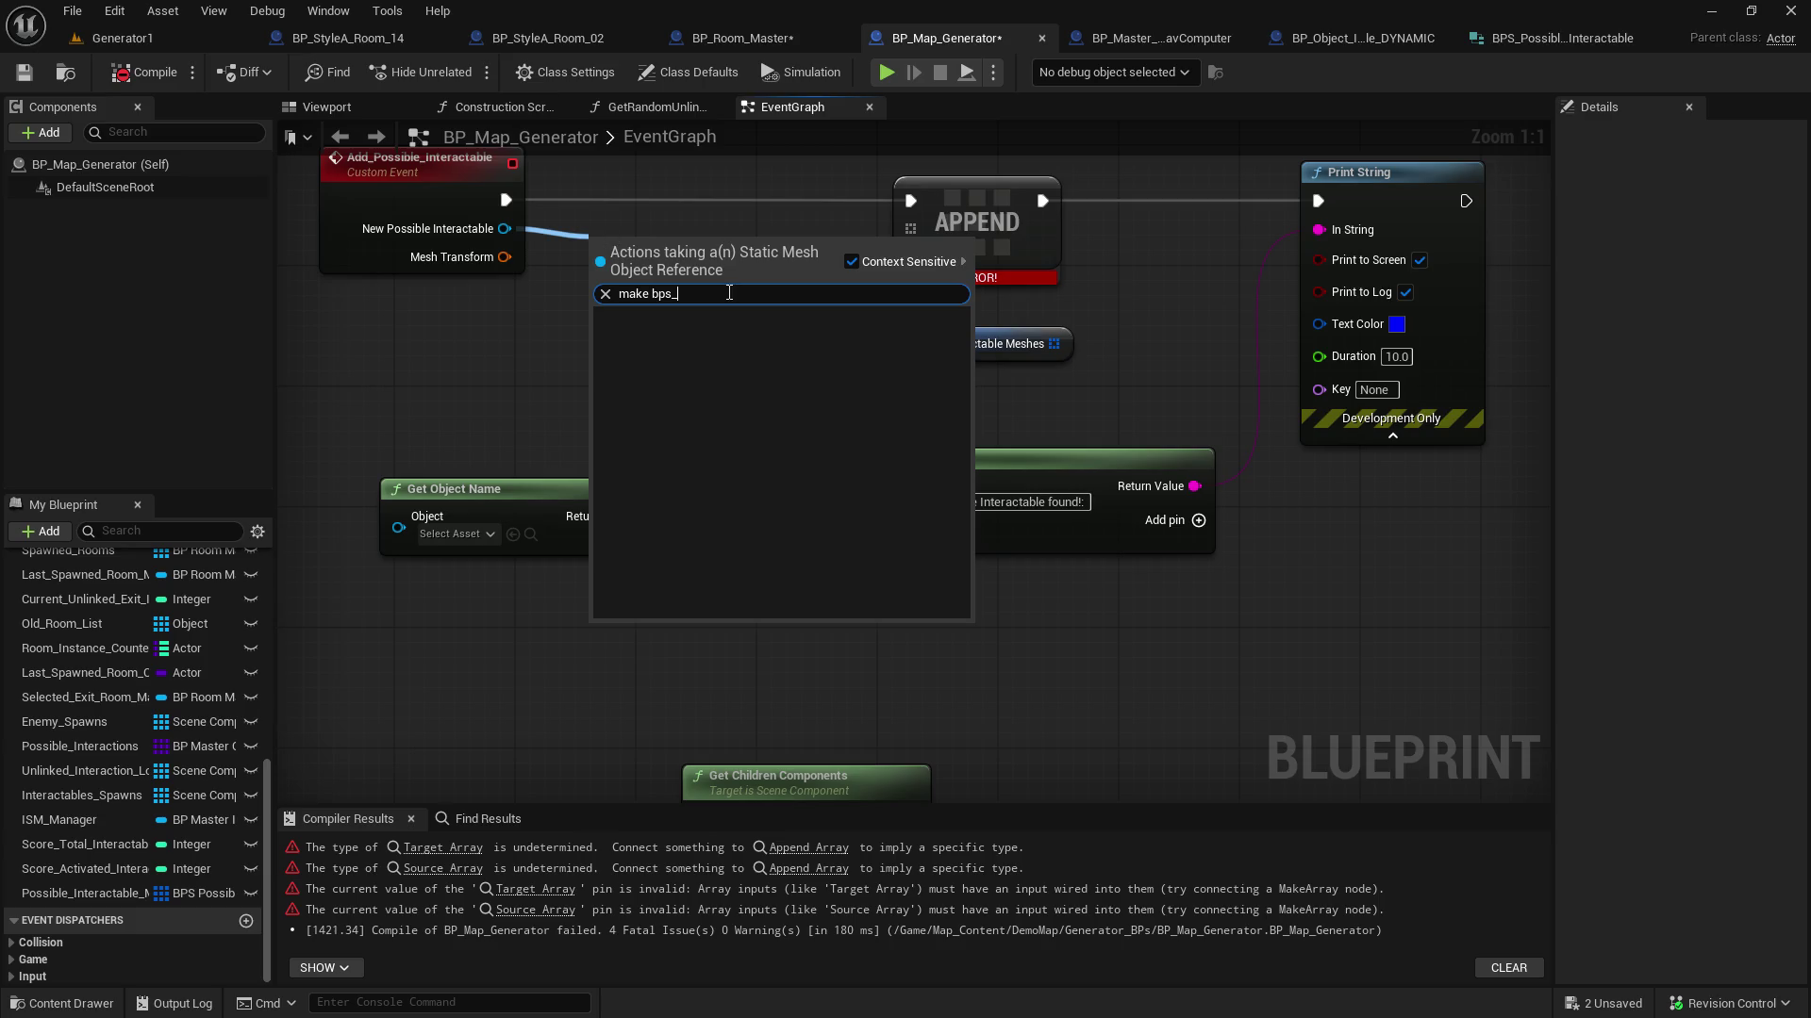
click(848, 263)
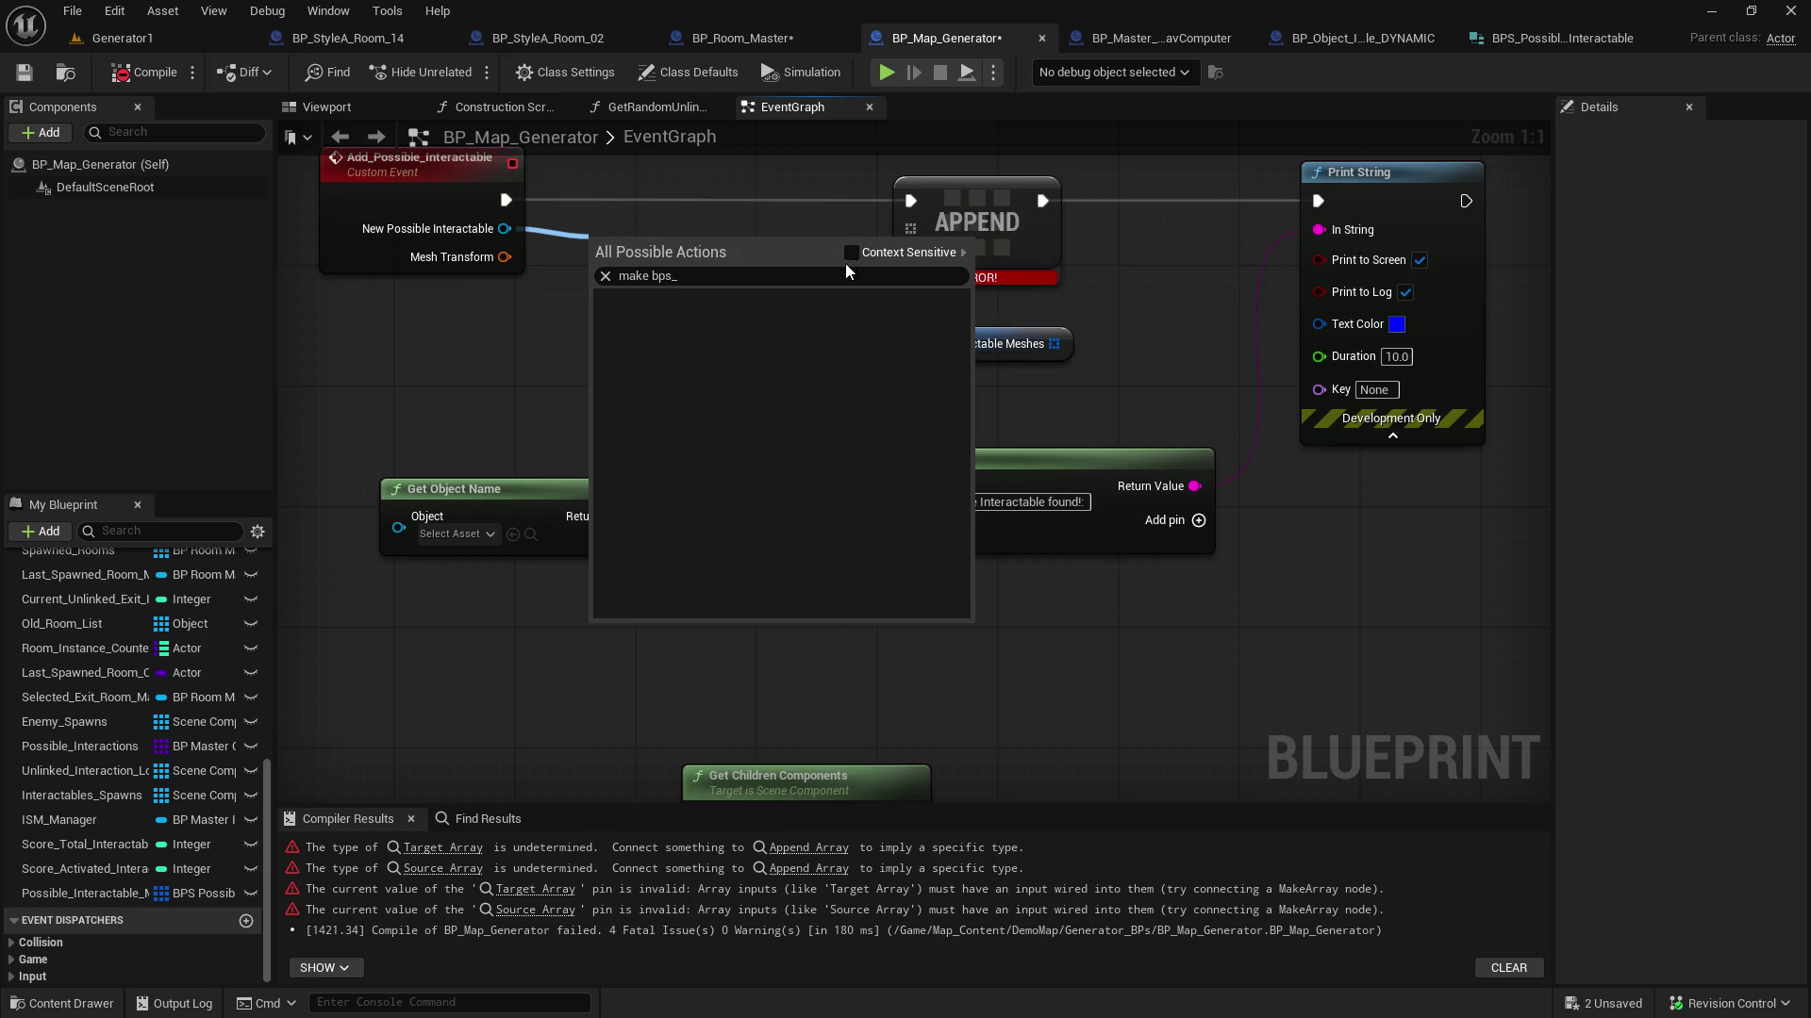
click(658, 270)
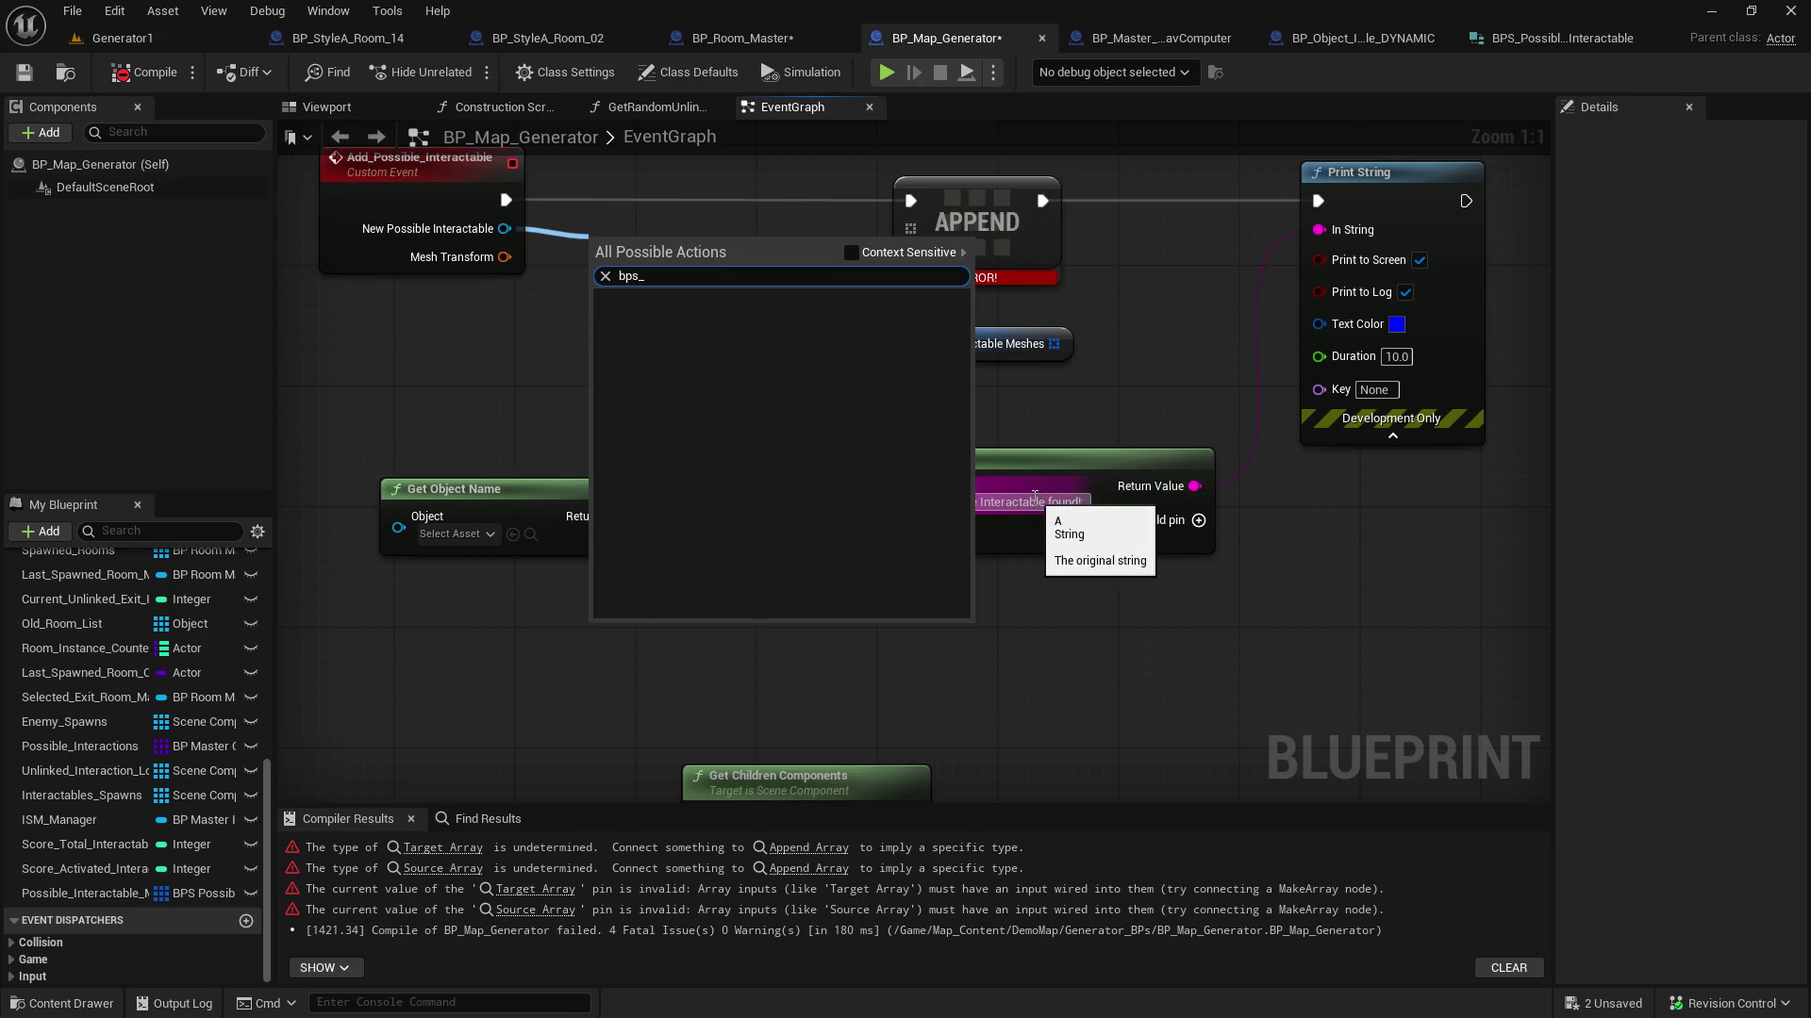
click(500, 391)
right_click(478, 321)
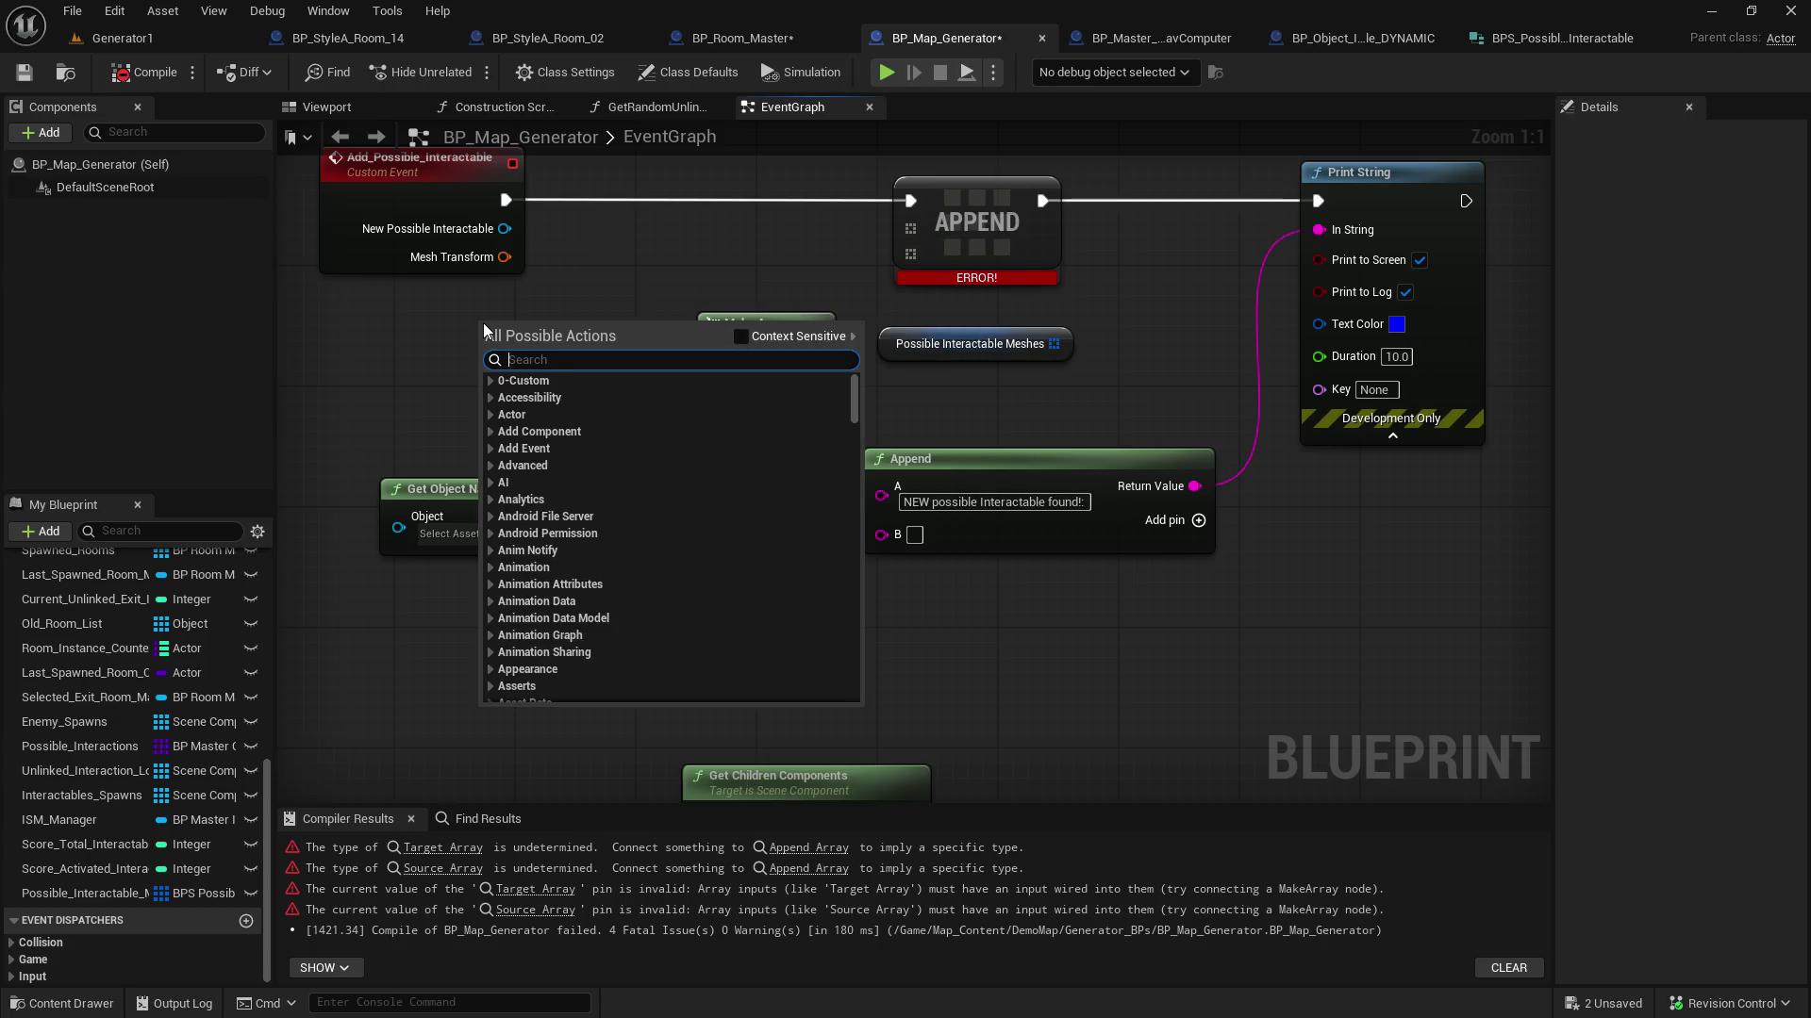
text(make bps)
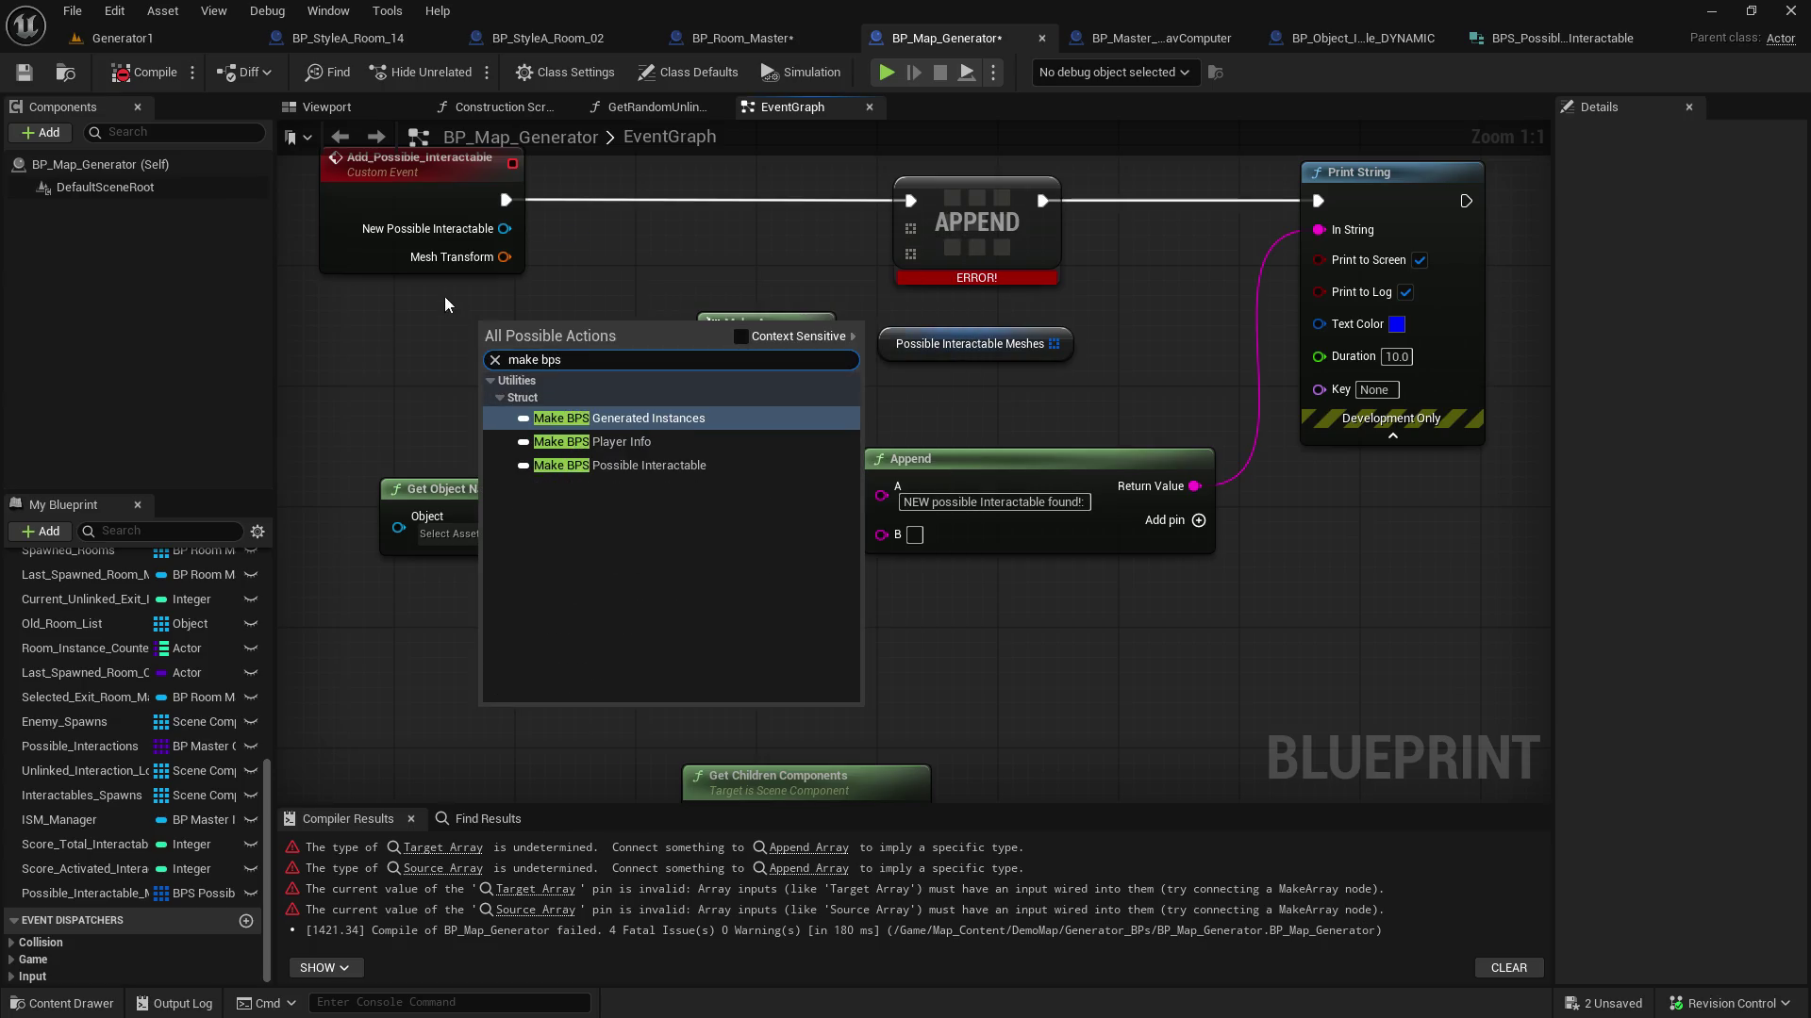
click(705, 473)
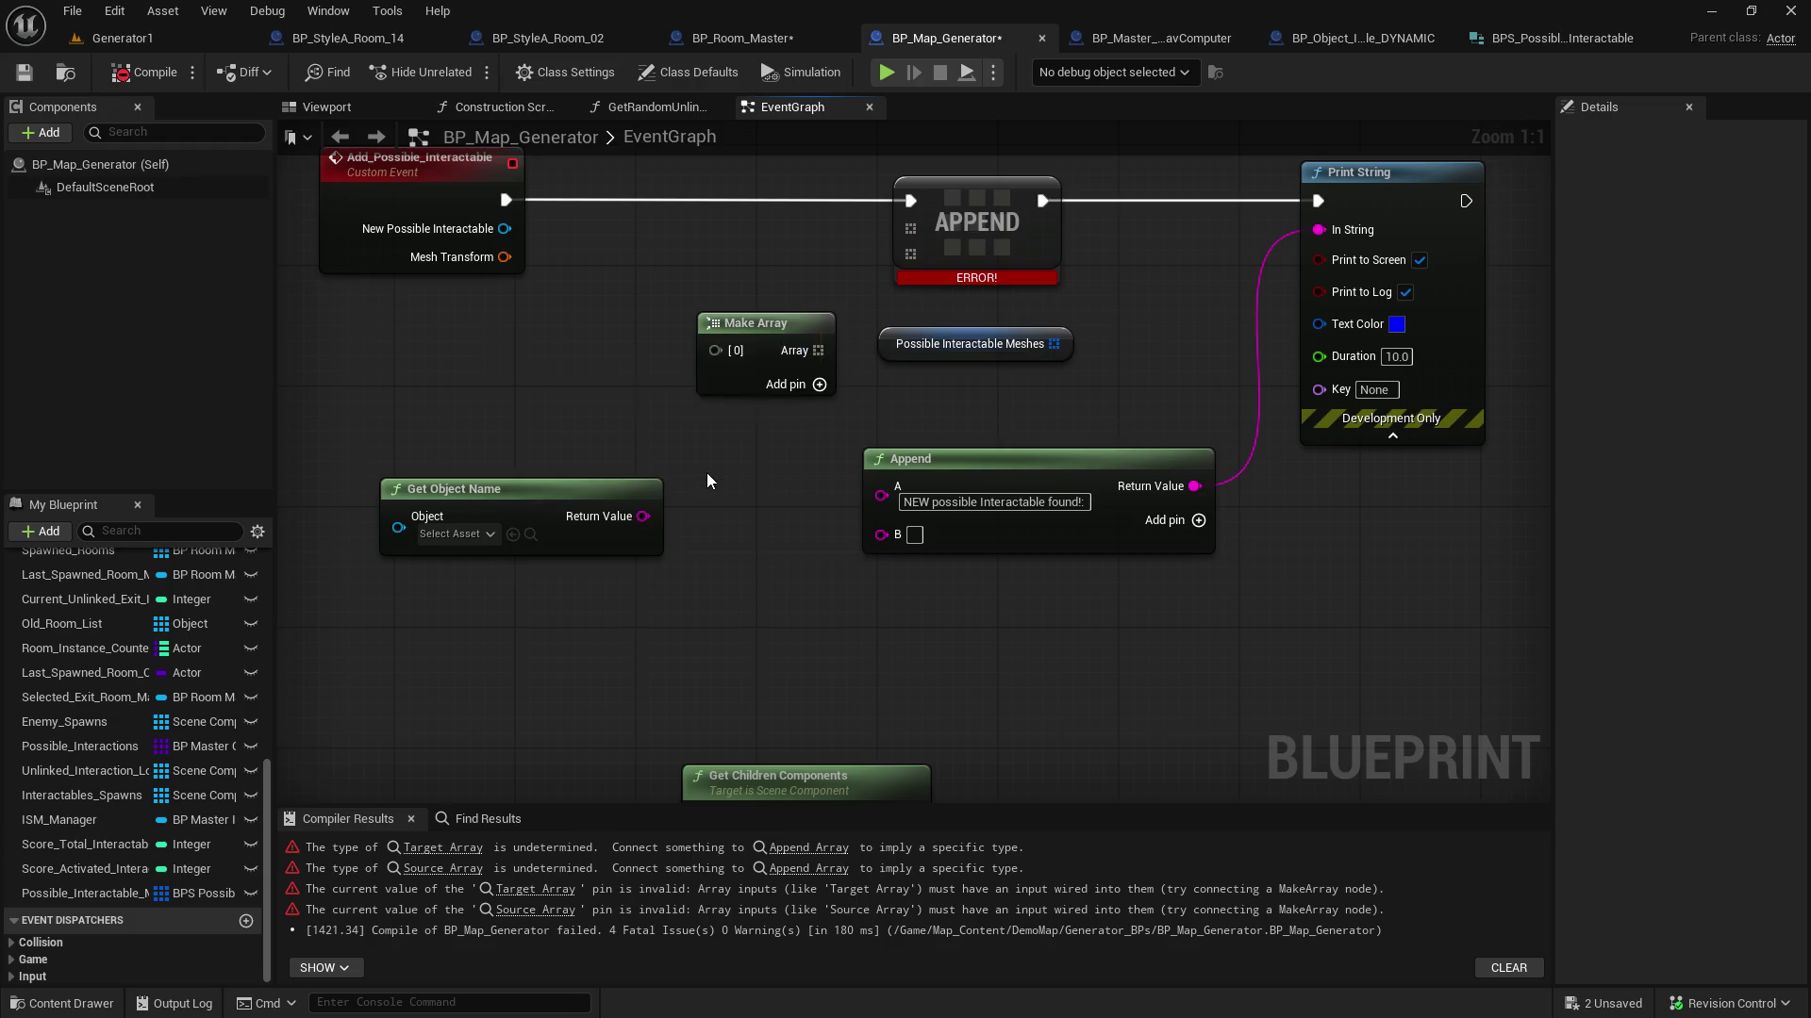
mouse_move(625, 325)
mouse_down()
mouse_move(443, 361)
mouse_move(491, 328)
mouse_up()
Wire the mesh and Mesh Transform into the struct, Meshes into APPEND, and the object name into Append
mouse_move(505, 228)
mouse_down()
mouse_move(353, 361)
mouse_move(391, 372)
mouse_move(353, 379)
mouse_up()
mouse_move(645, 349)
mouse_down()
mouse_move(721, 356)
mouse_move(902, 210)
mouse_move(909, 231)
mouse_up()
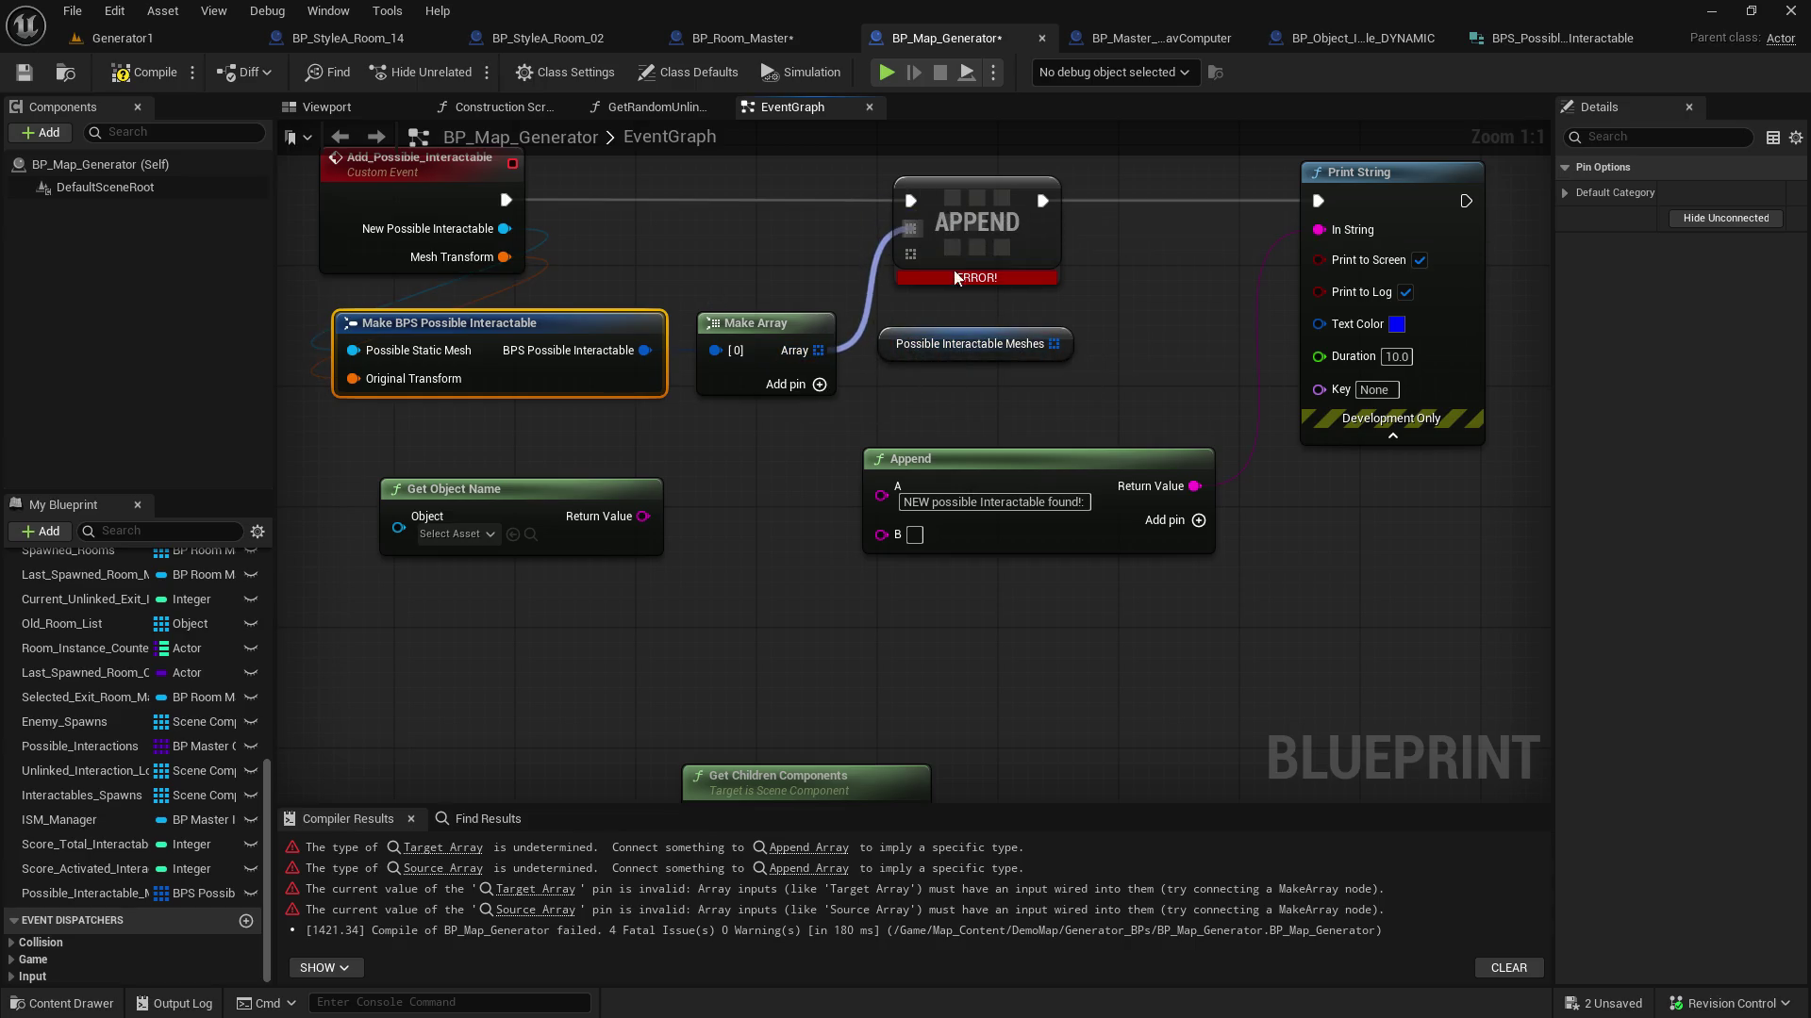
drag(1054, 345, 912, 256)
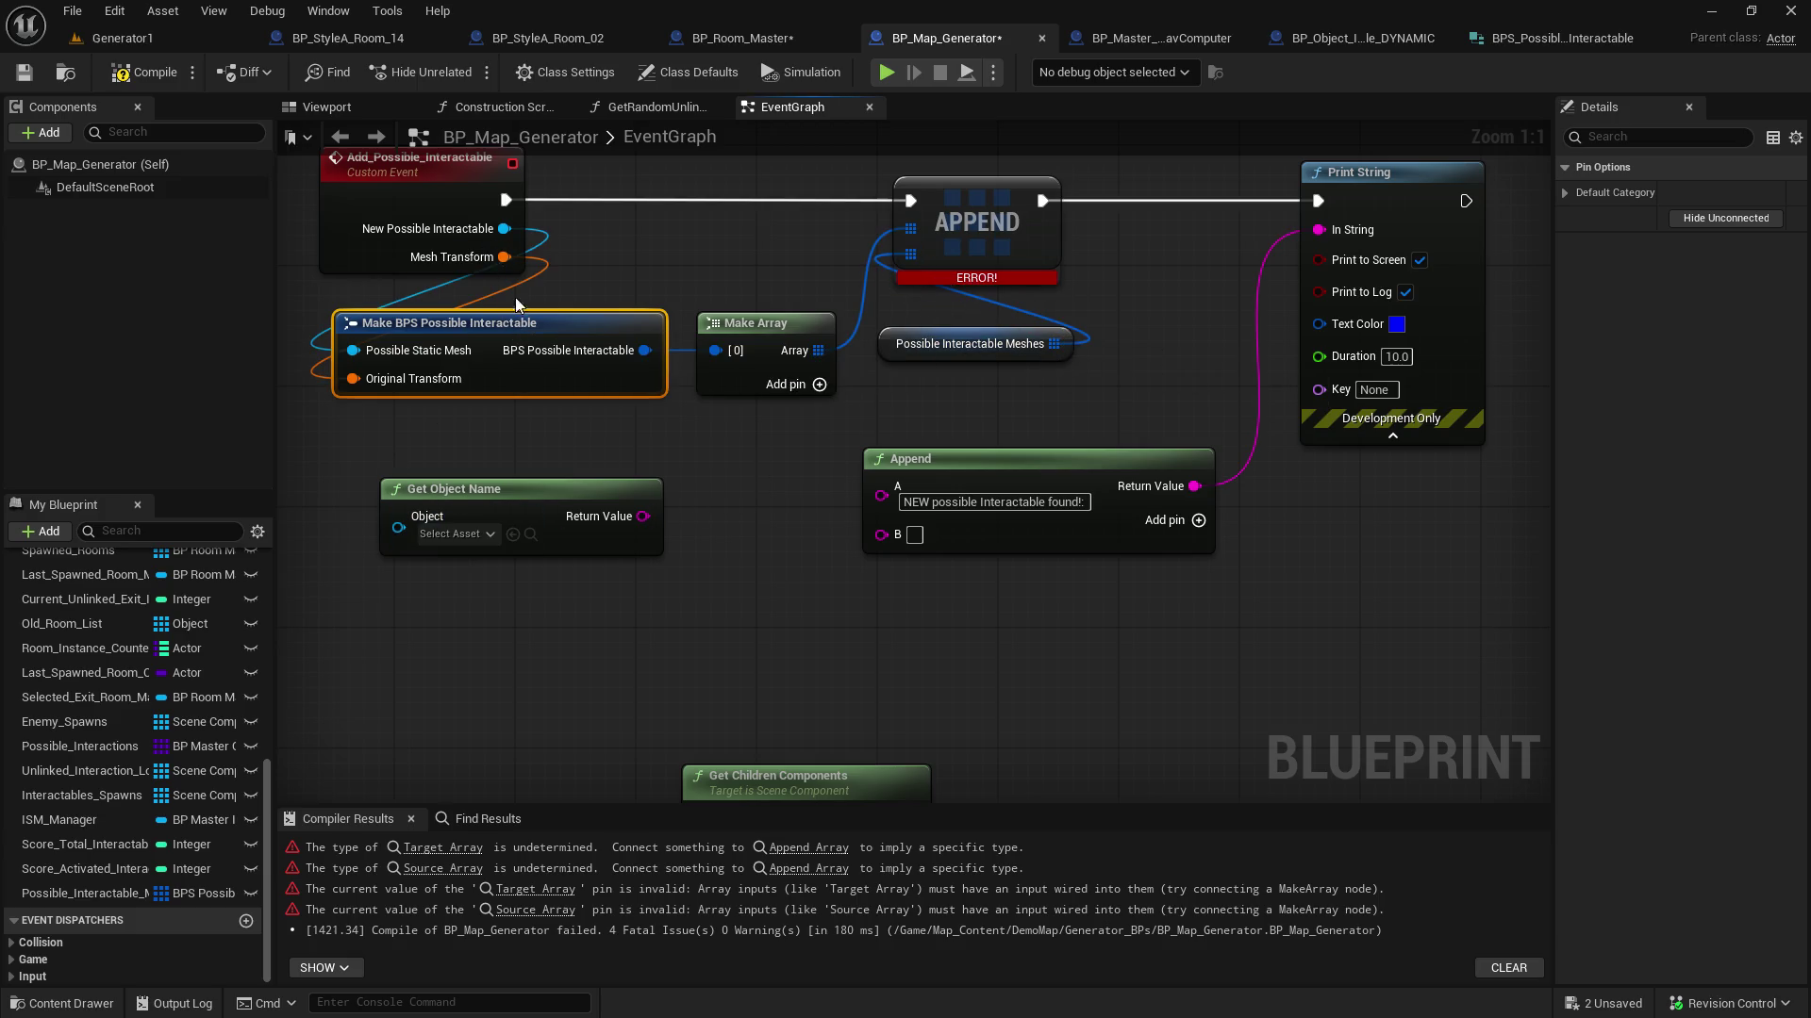
mouse_move(504, 228)
mouse_down()
mouse_move(396, 481)
mouse_move(402, 529)
mouse_up()
mouse_move(551, 516)
mouse_down()
mouse_move(571, 533)
mouse_move(883, 533)
mouse_up()
mouse_move(507, 496)
mouse_down()
mouse_move(690, 535)
mouse_move(607, 539)
mouse_up()
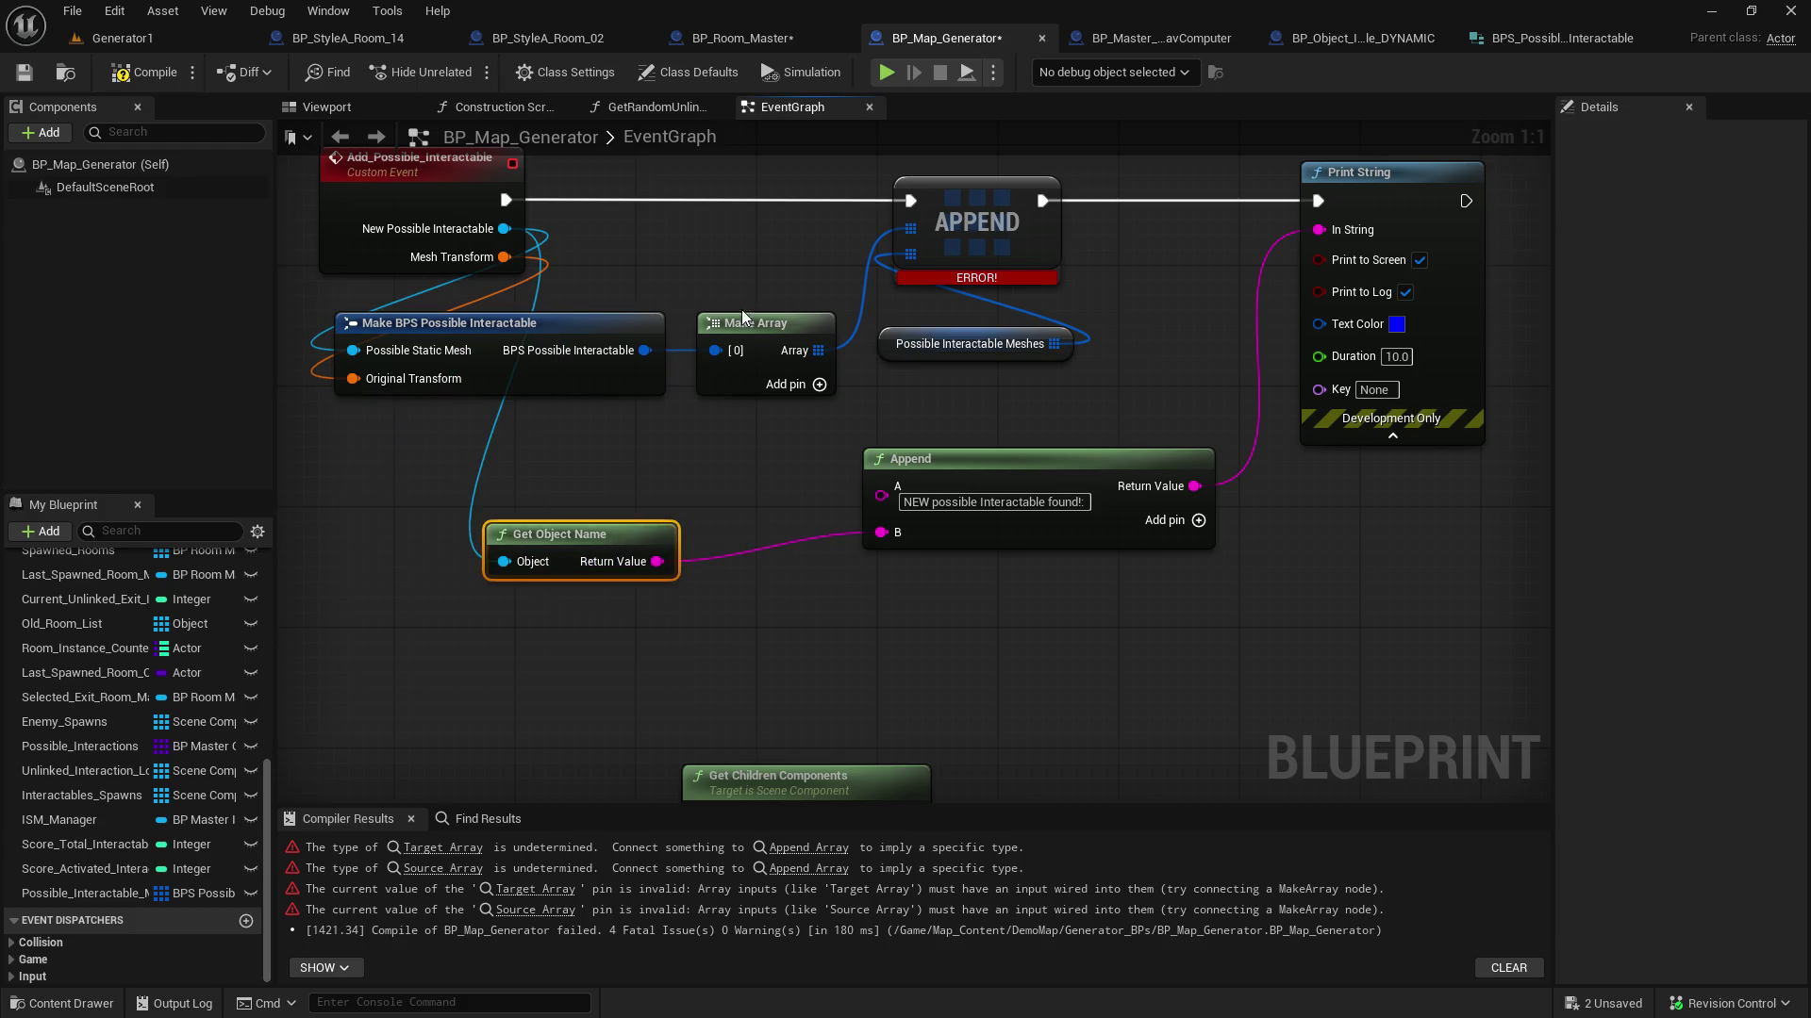
Refresh the APPEND node, tidy the node layout, and compile BP_Map_Generator
right_click(980, 210)
click(1018, 343)
ctrl+click(1019, 343)
drag(1019, 344, 1169, 343)
mouse_move(762, 337)
mouse_down()
mouse_move(869, 323)
mouse_move(837, 353)
mouse_up()
mouse_move(531, 324)
mouse_down()
mouse_move(846, 219)
mouse_move(816, 219)
mouse_up()
mouse_move(829, 345)
mouse_down()
mouse_move(860, 304)
mouse_move(875, 315)
mouse_up()
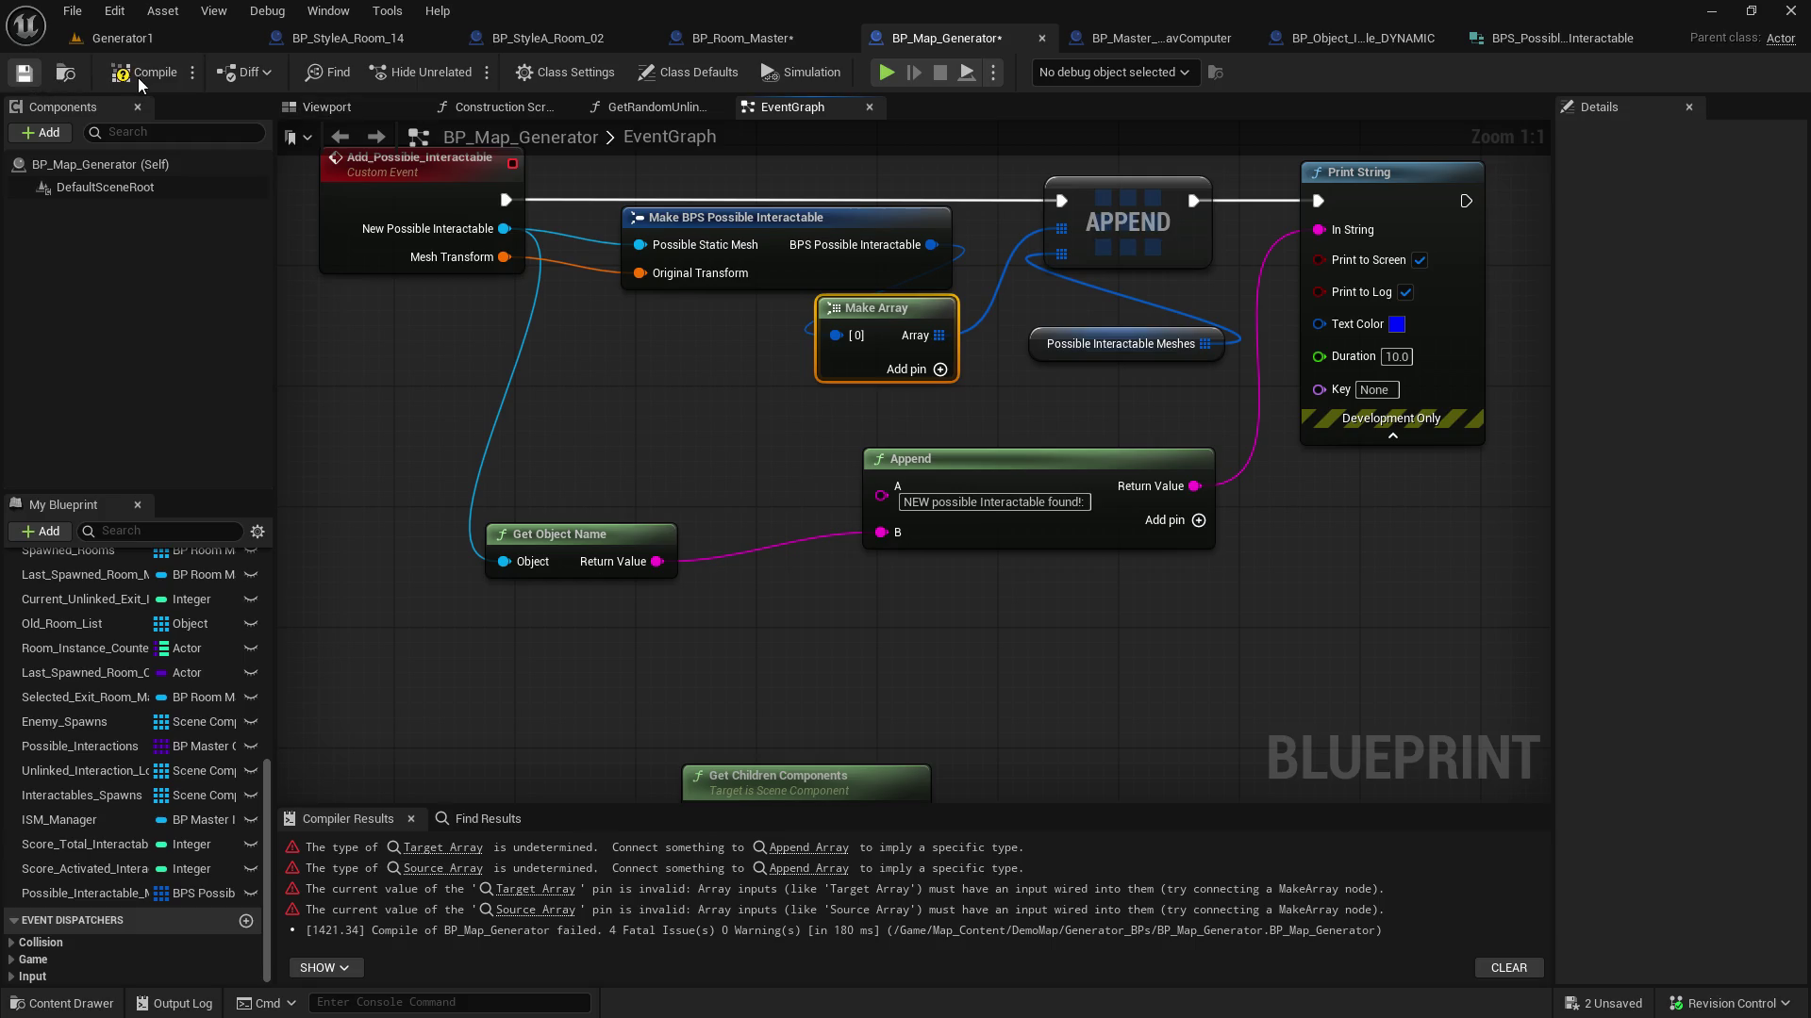
click(142, 75)
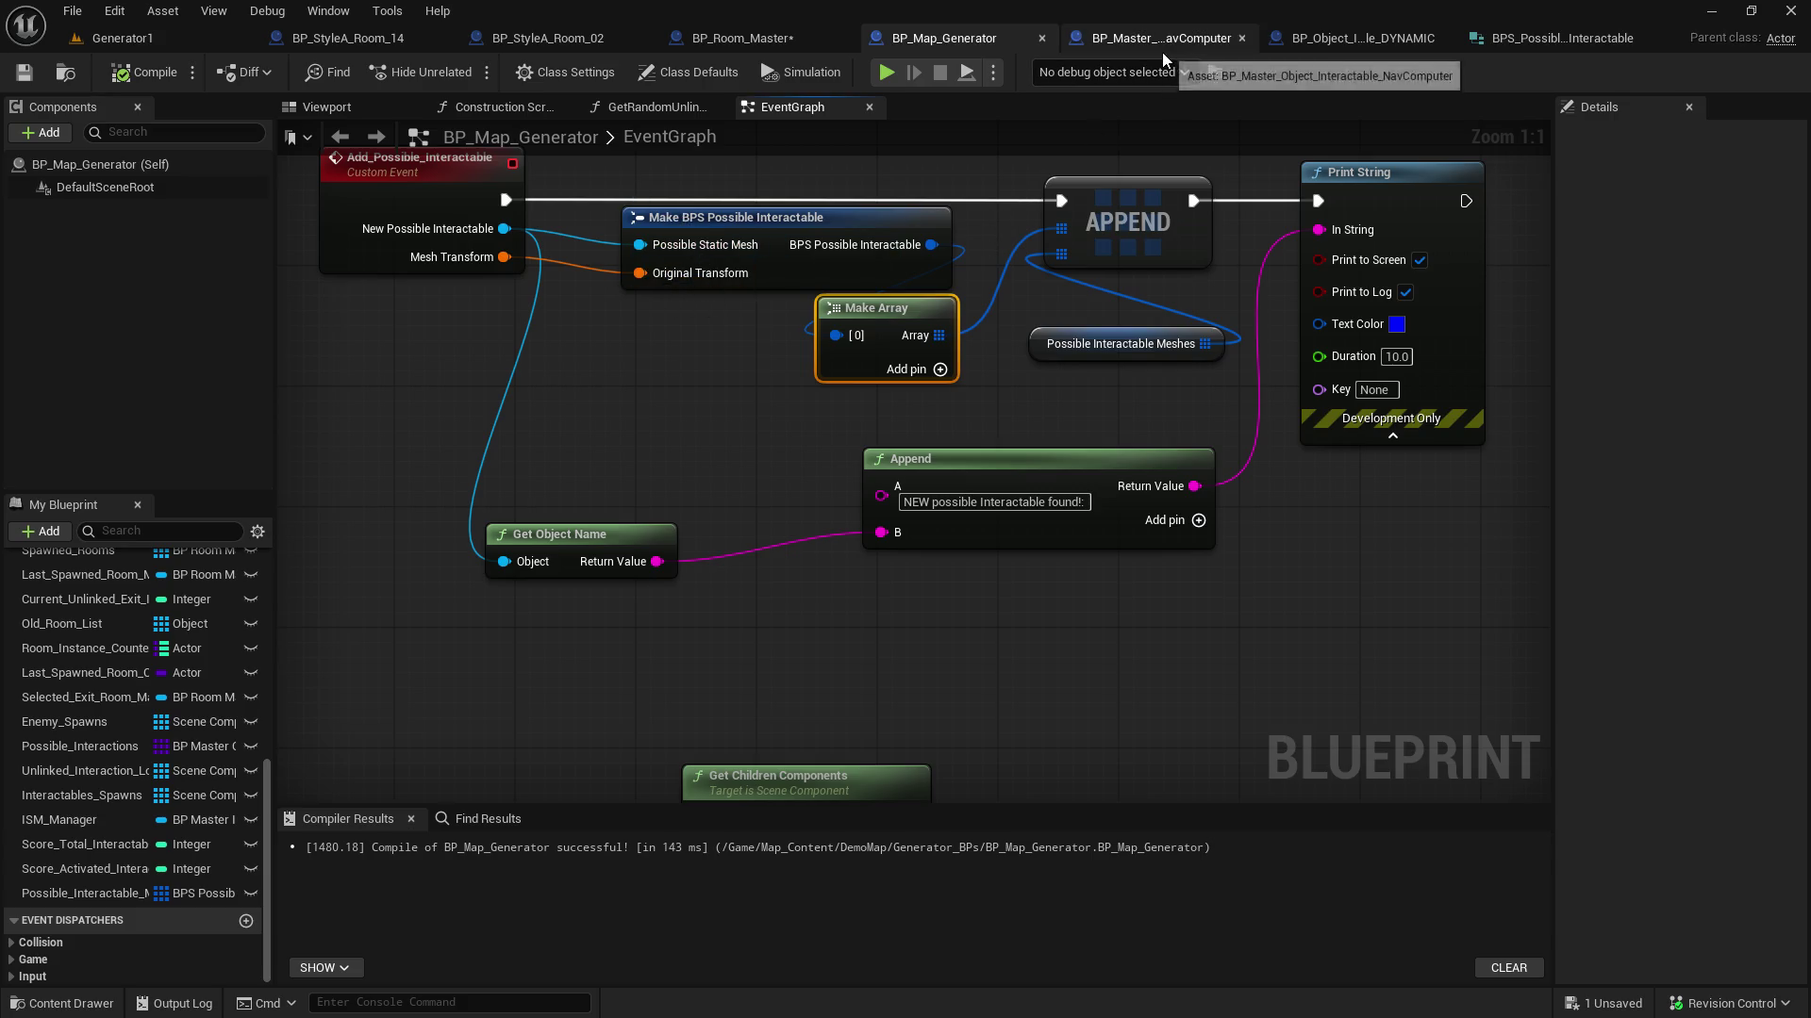
In BP_Room_Master, wire Branch True and the world transform into Add Possible Interactable, then save
click(797, 35)
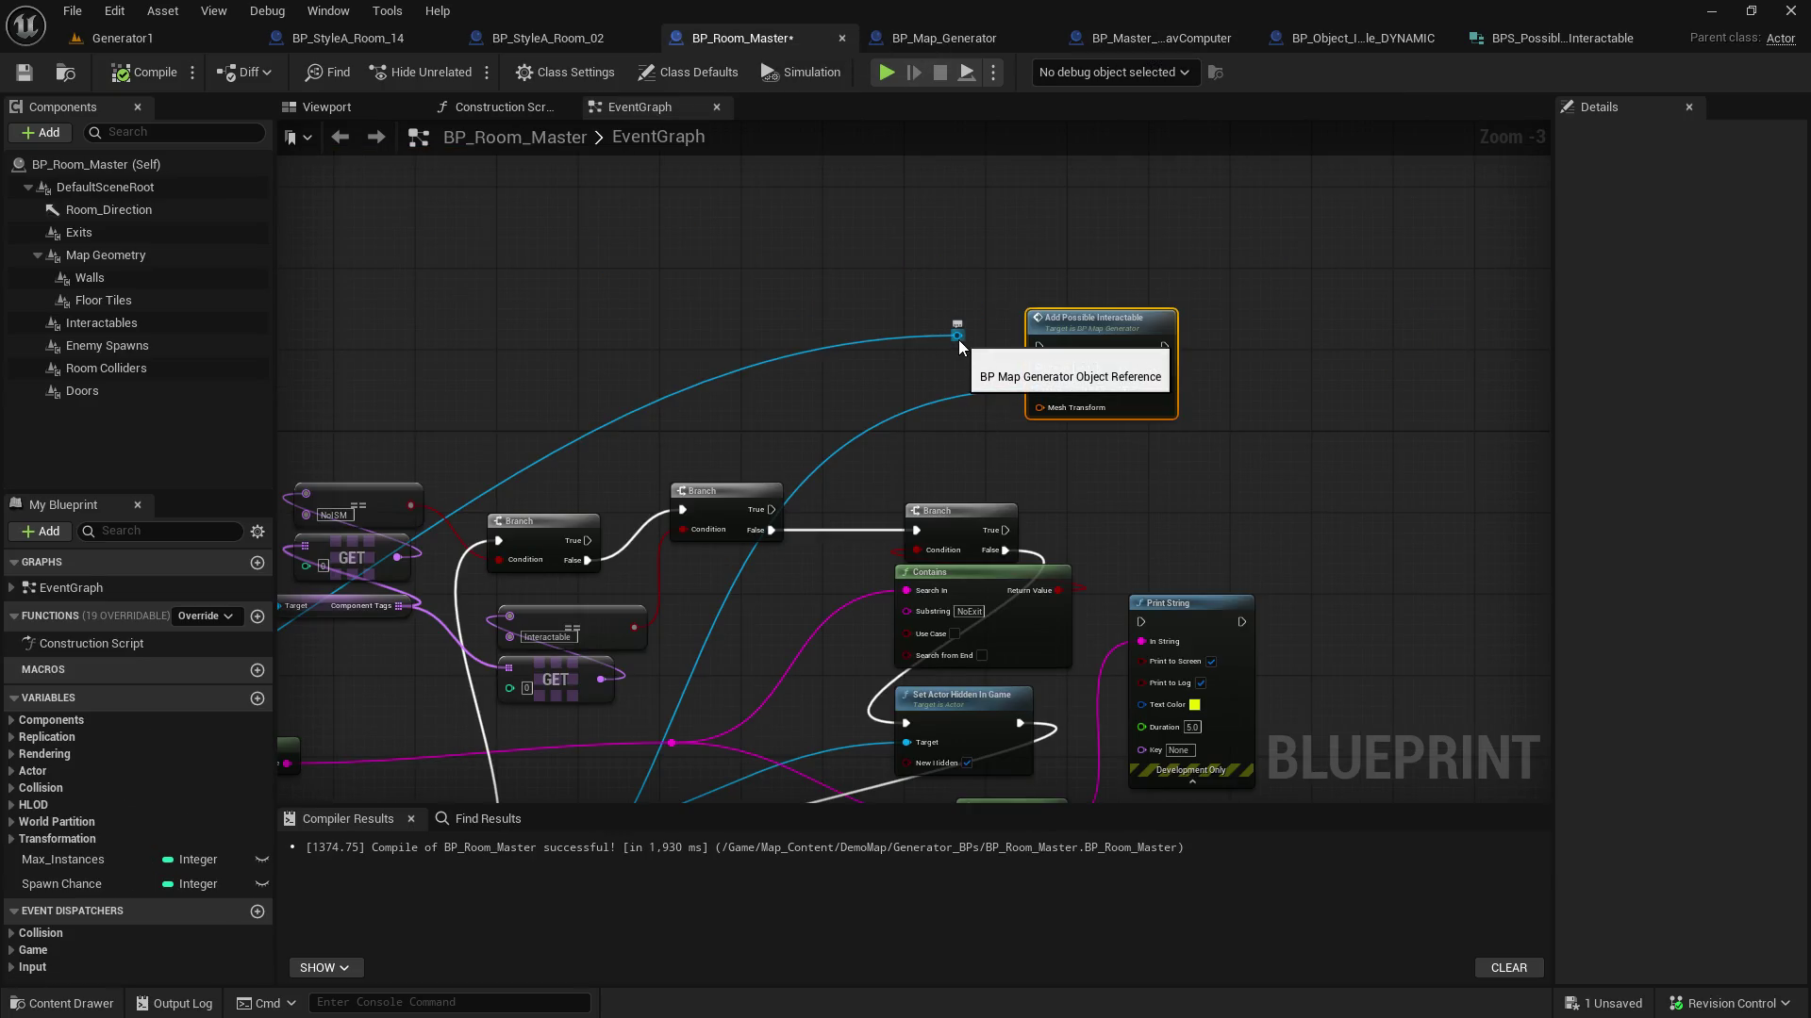
mouse_move(754, 514)
mouse_down()
mouse_move(959, 370)
mouse_move(1038, 346)
mouse_move(990, 348)
mouse_move(1040, 367)
mouse_up()
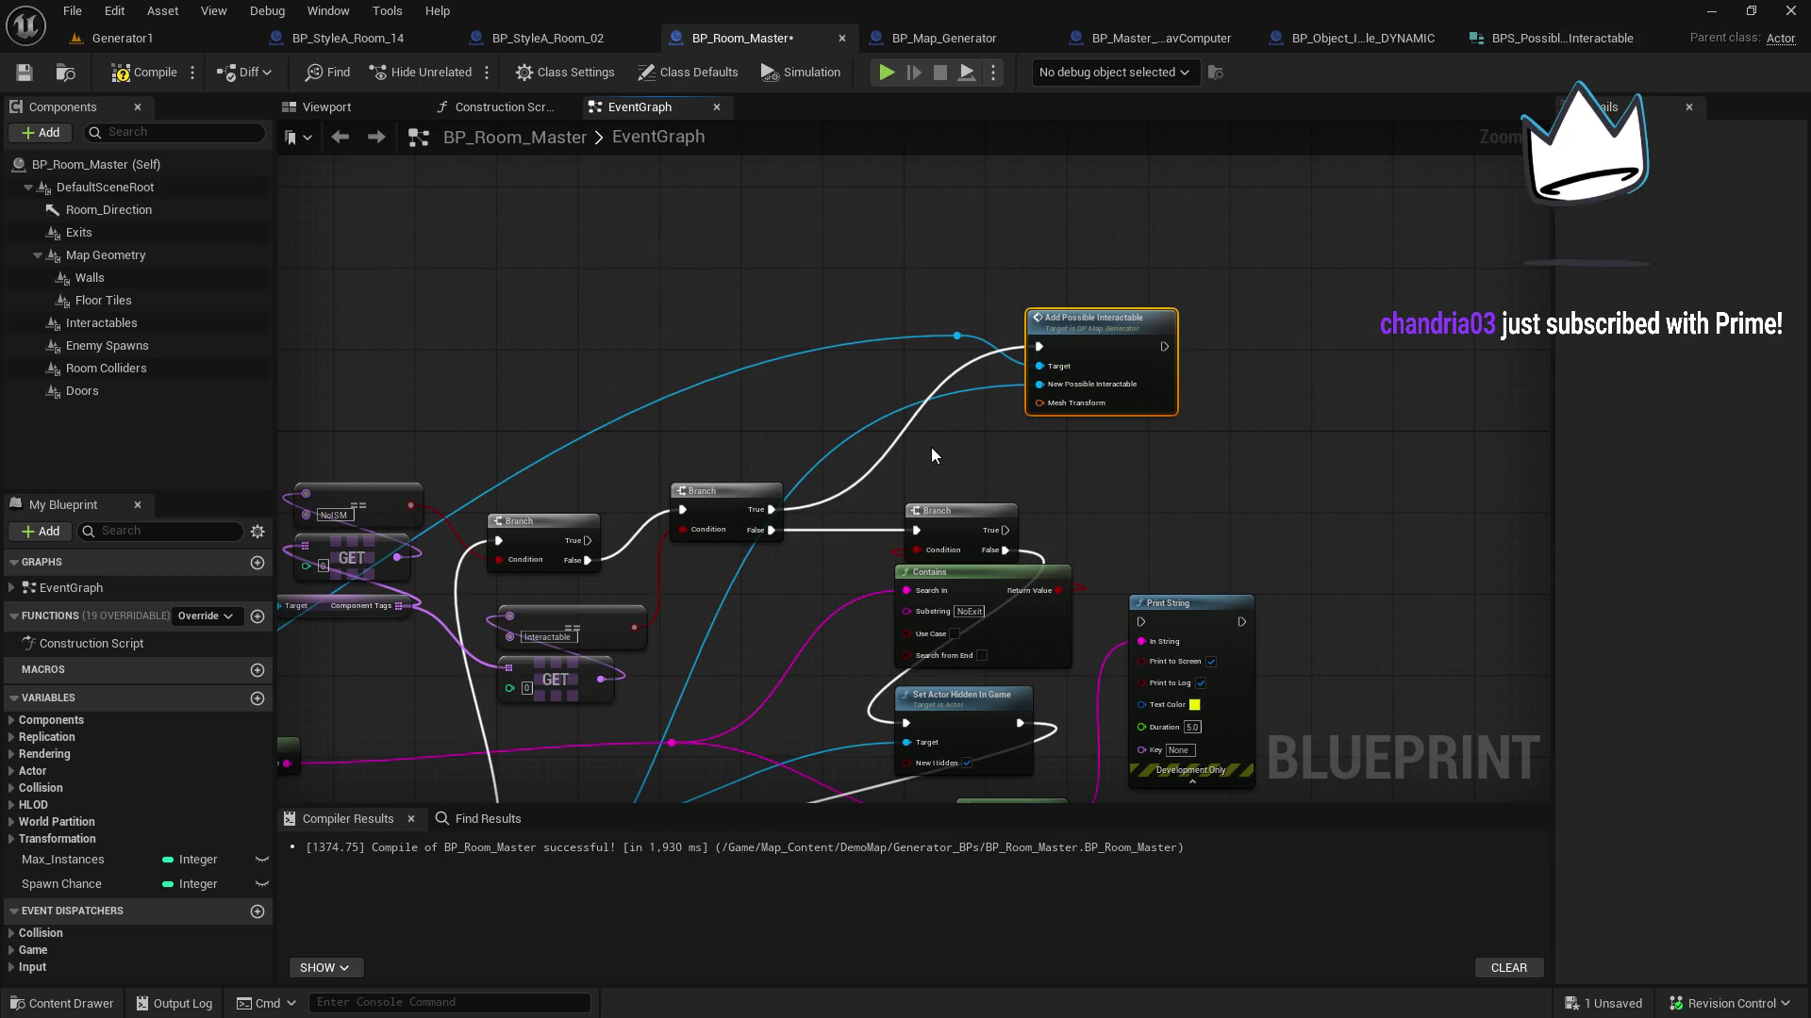
scroll(1011, 470, up, 1)
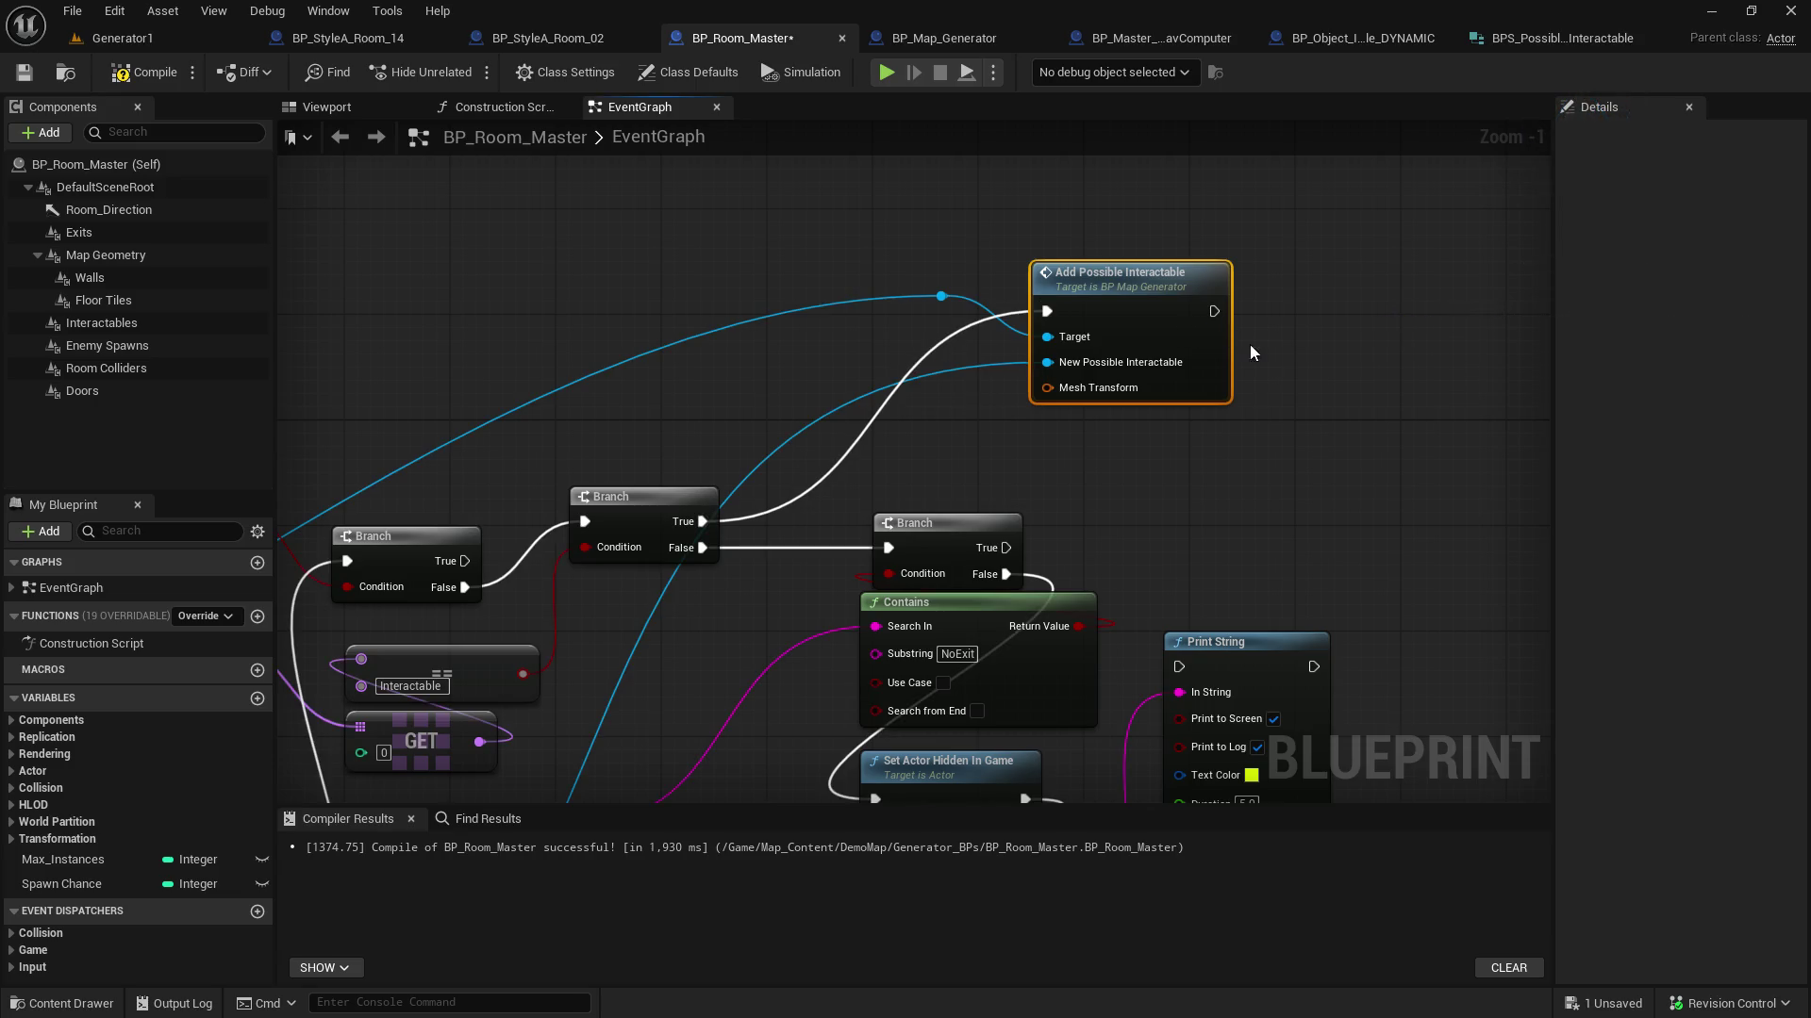
drag(1262, 475, 1308, 386)
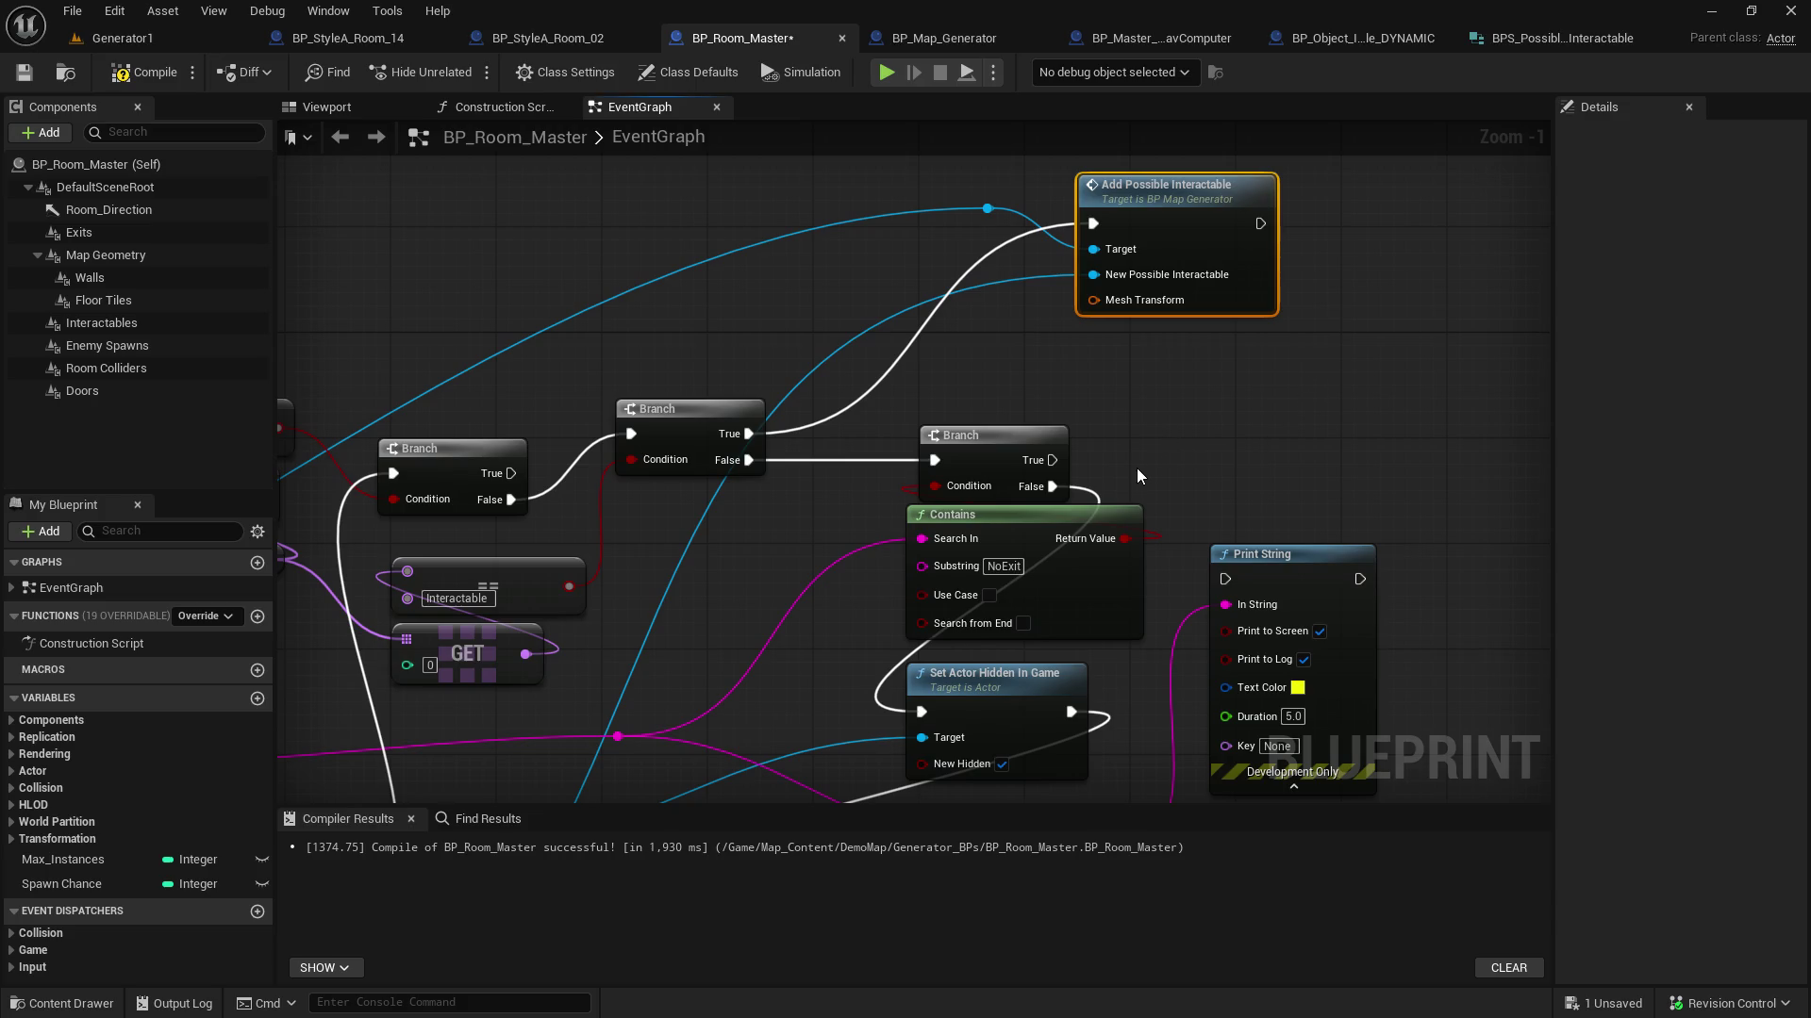
scroll(1132, 477, up, 1)
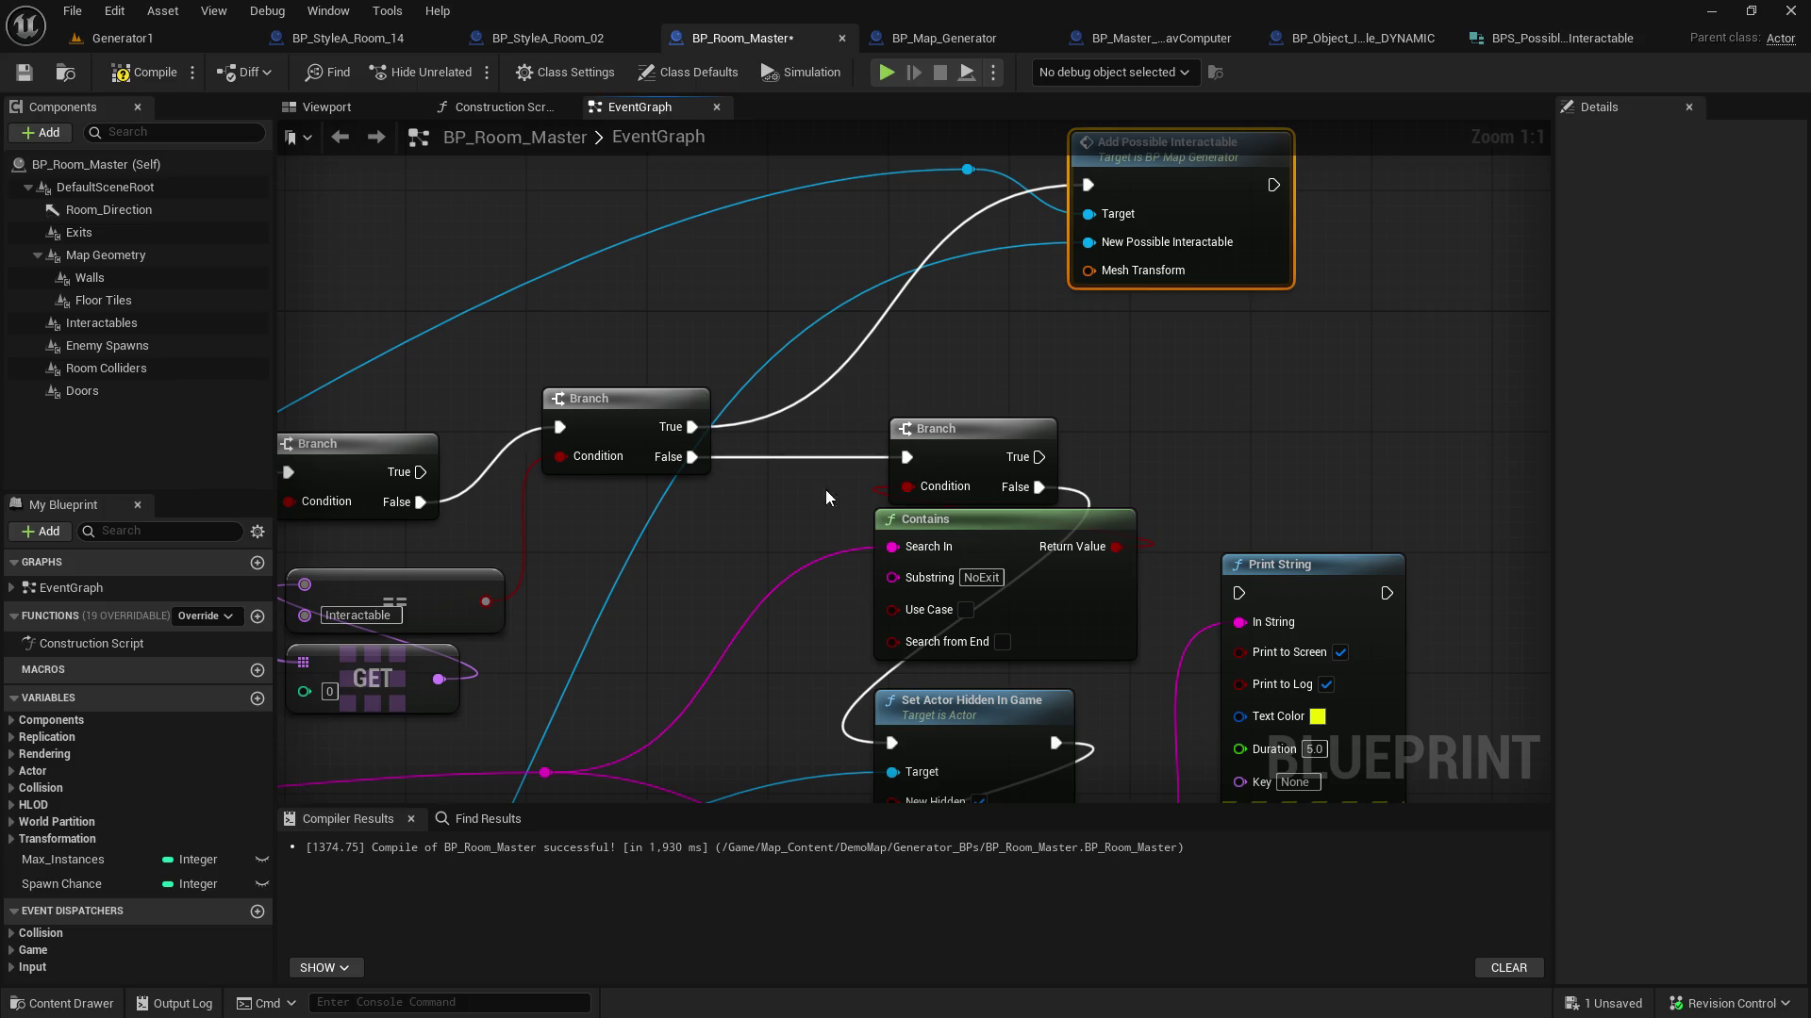
scroll(824, 486, down, 3)
mouse_move(495, 800)
mouse_down()
mouse_move(779, 404)
mouse_move(1046, 445)
mouse_move(1101, 401)
mouse_up()
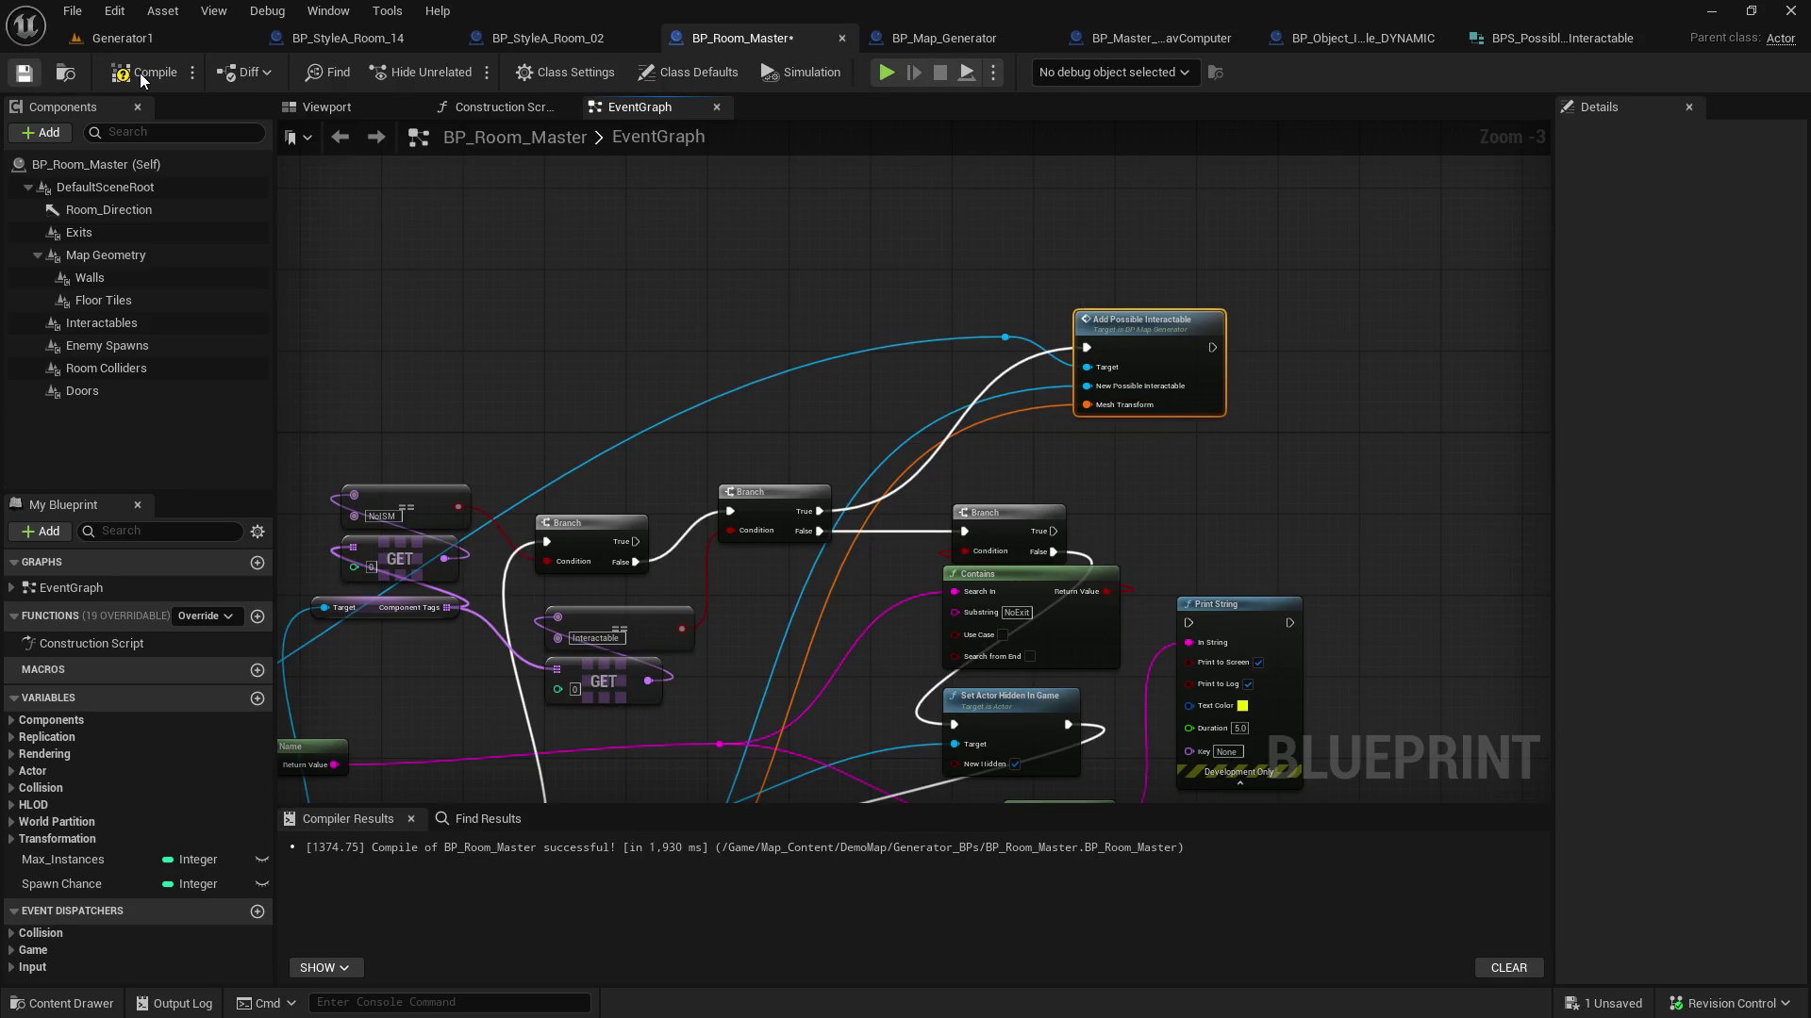
key(ctrl+s)
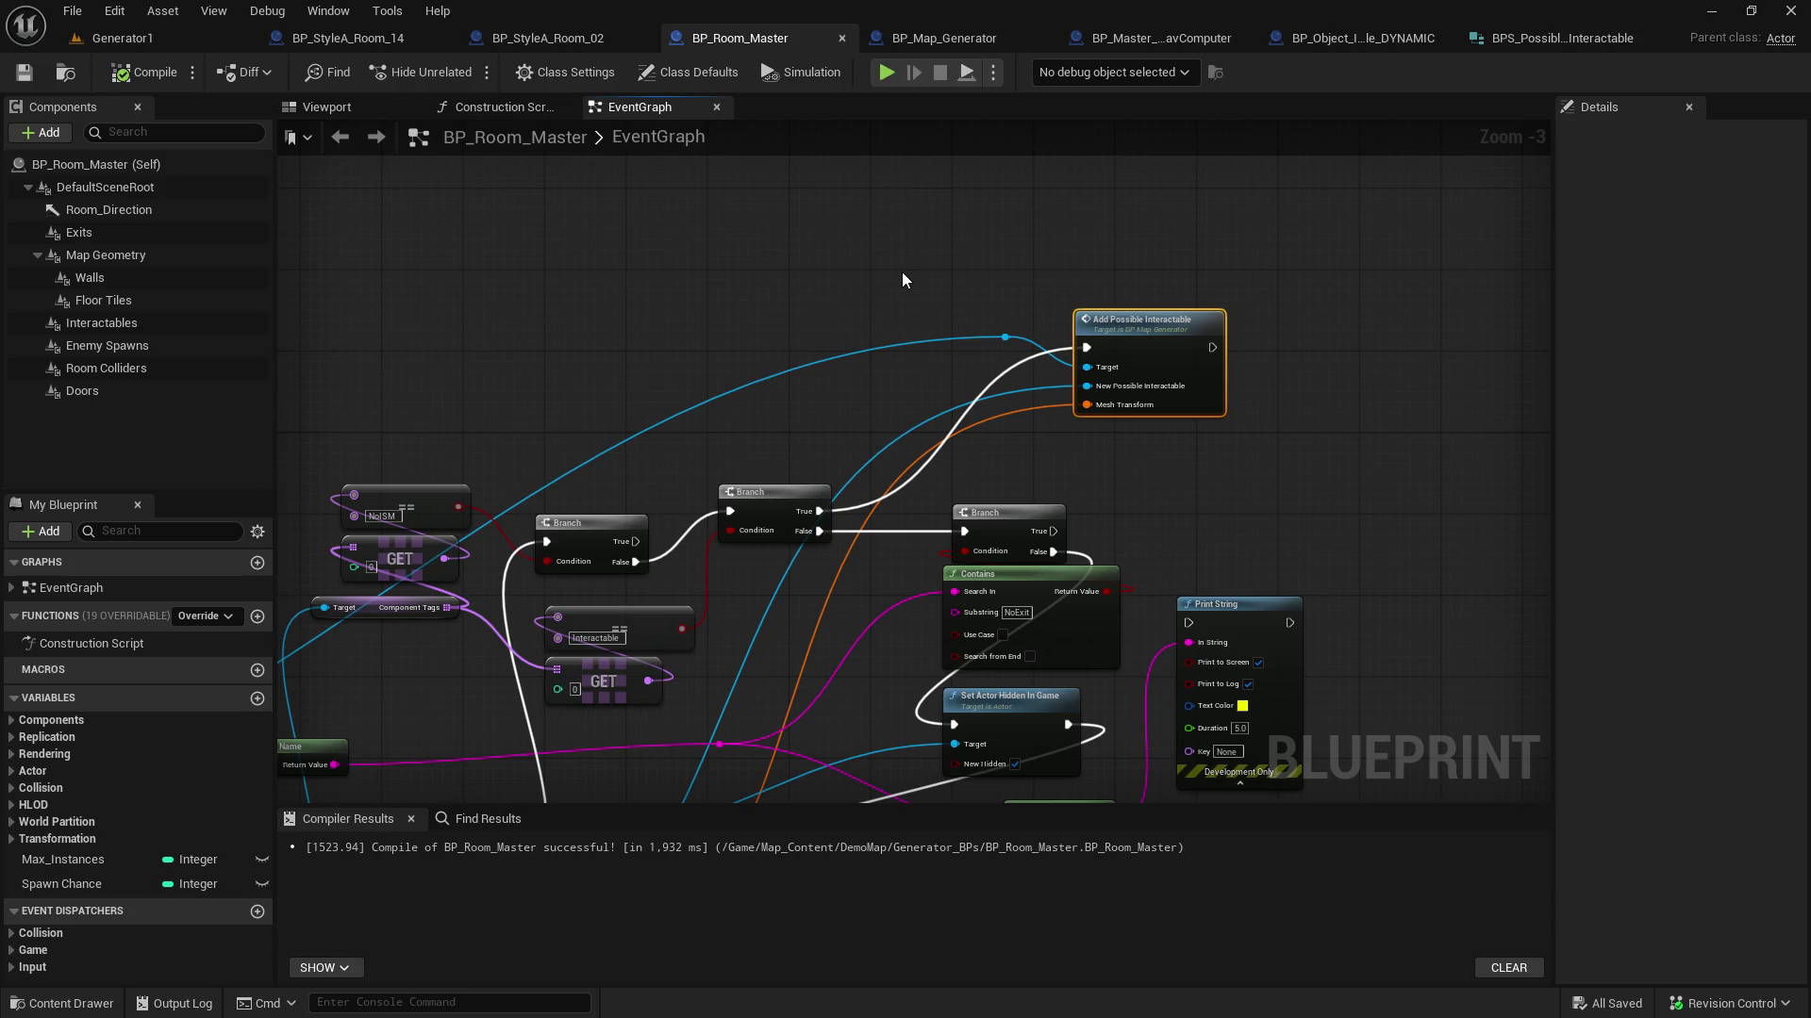
Look over the BP_Room_Master event graph, then return to the Generator1 level
mouse_move(718, 270)
mouse_down()
mouse_move(533, 274)
mouse_move(596, 280)
mouse_up()
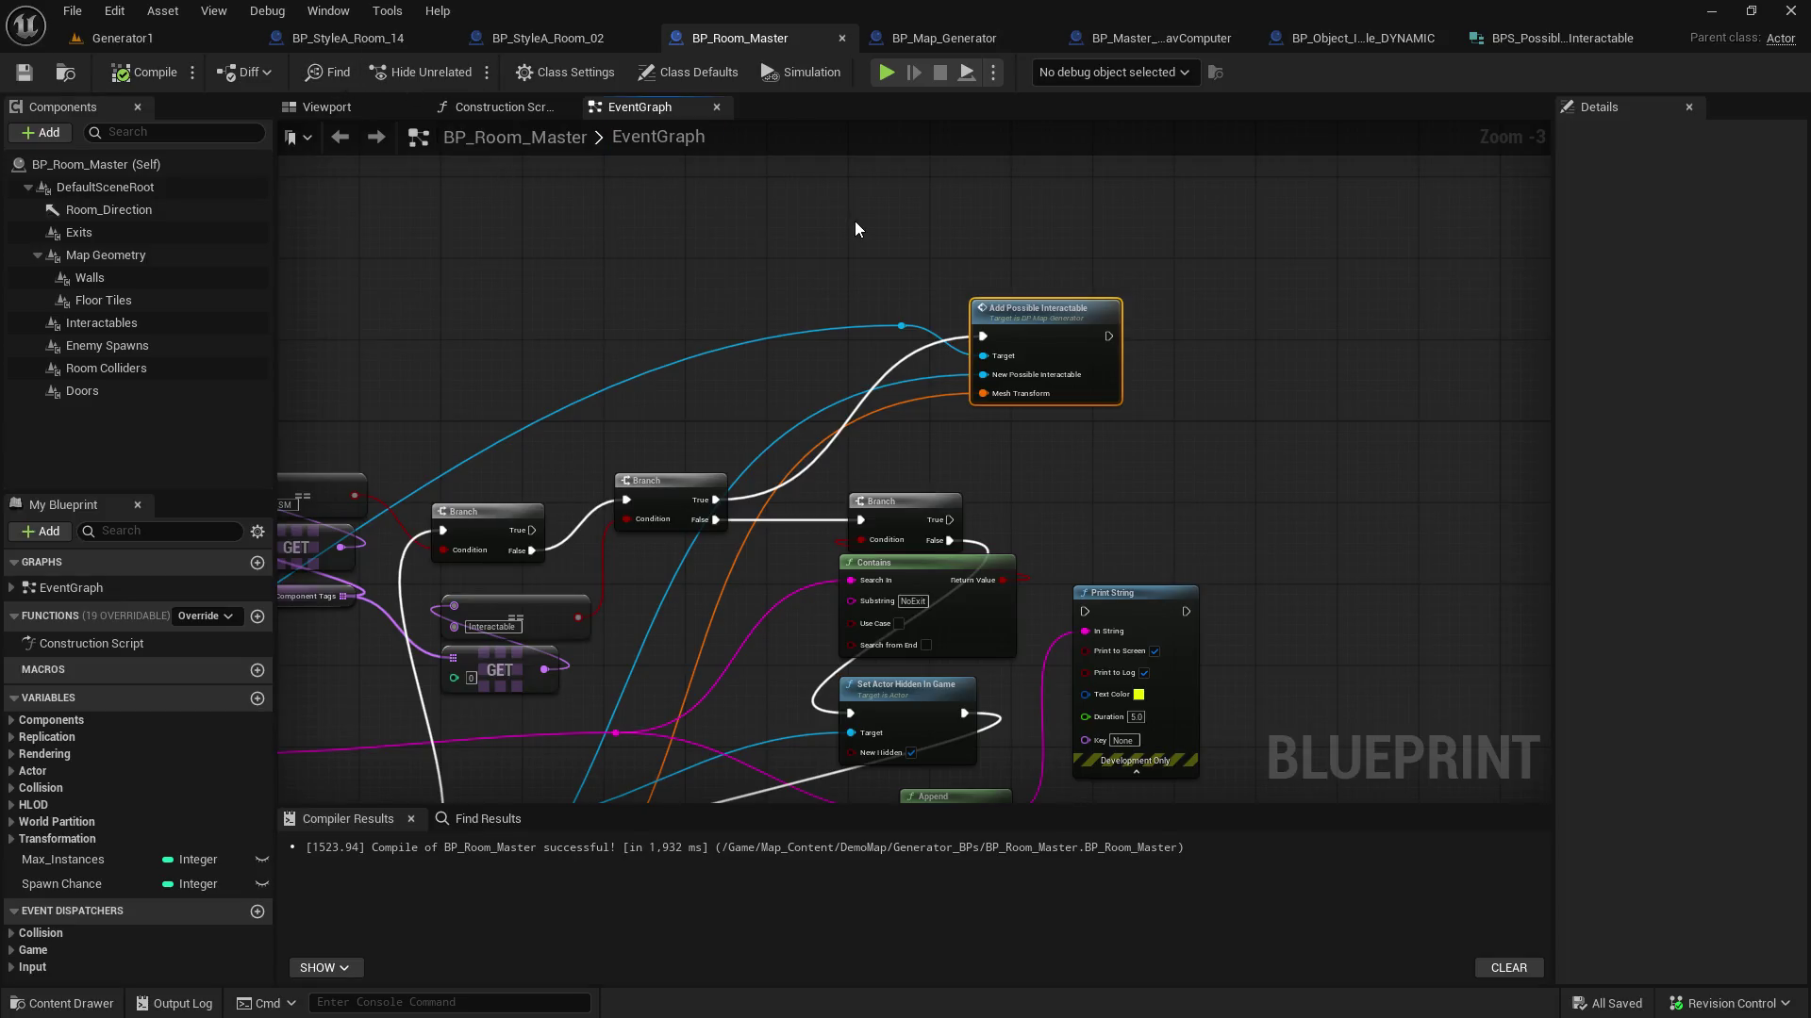
mouse_move(509, 382)
mouse_down()
mouse_move(698, 378)
mouse_move(736, 325)
mouse_up()
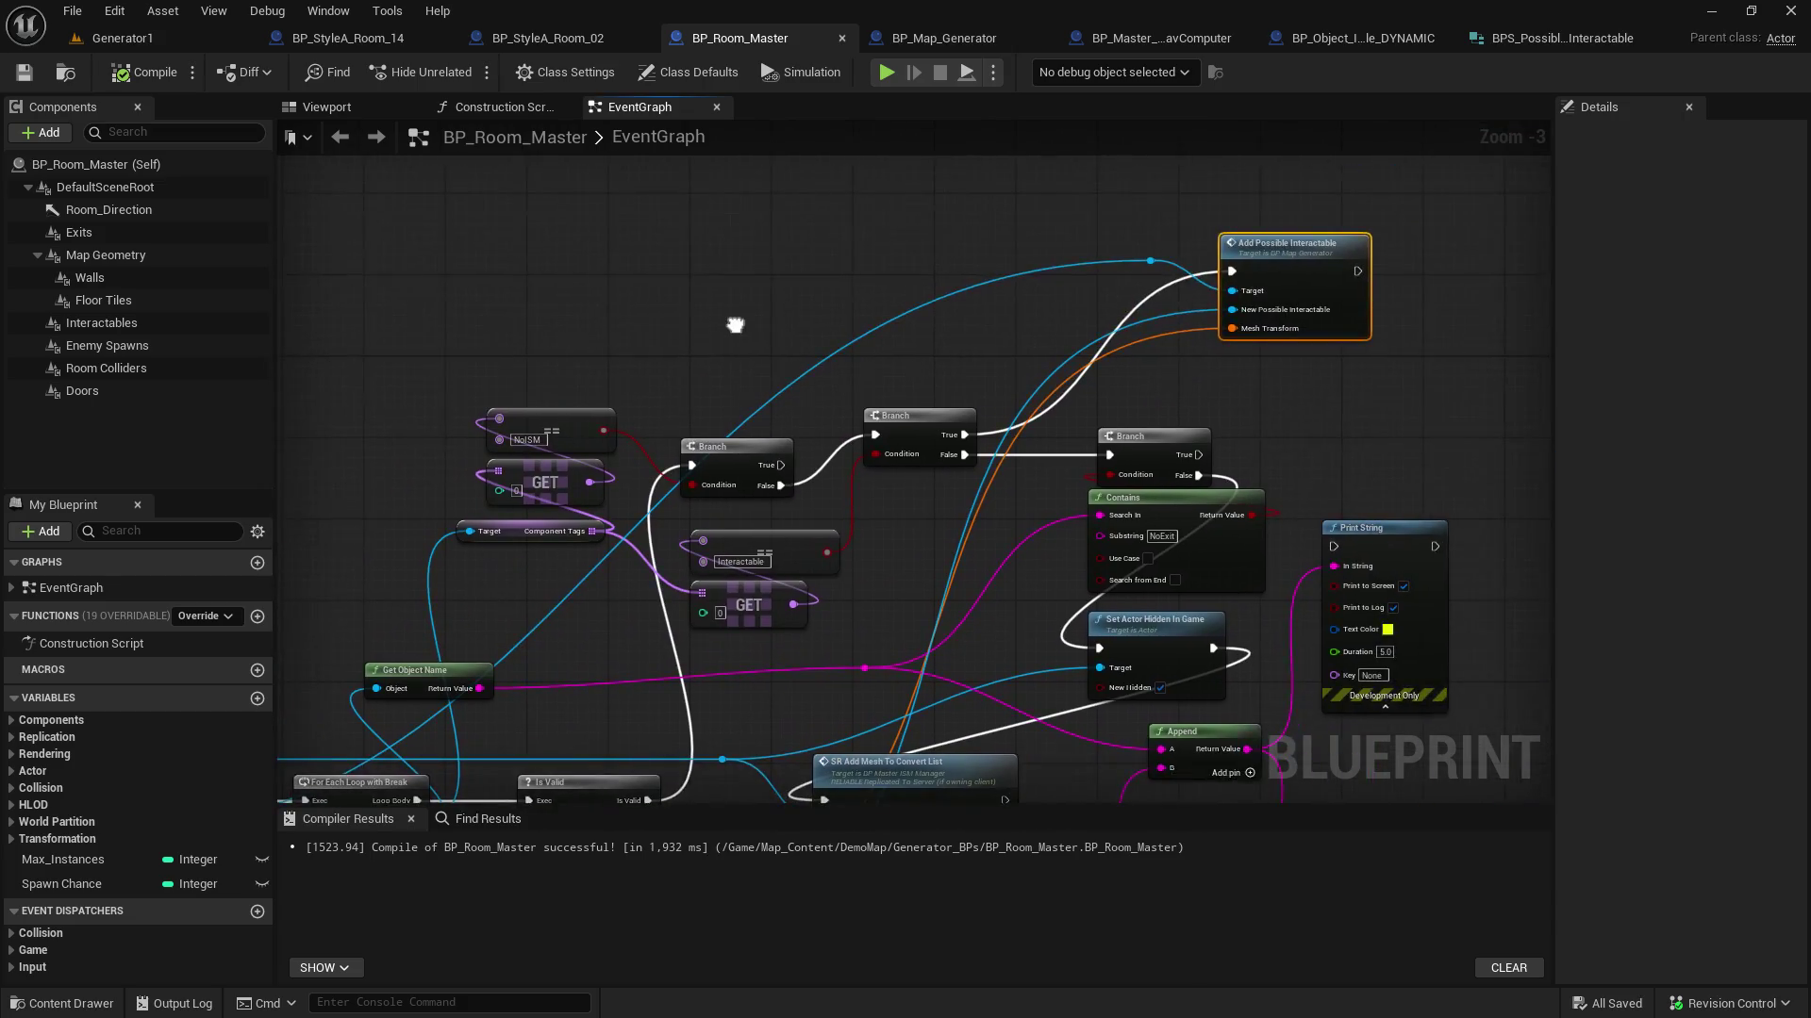
click(120, 38)
Play-test the Generator1 level, stop it, and open BP_Object_Interactable_DYNAMIC
click(548, 73)
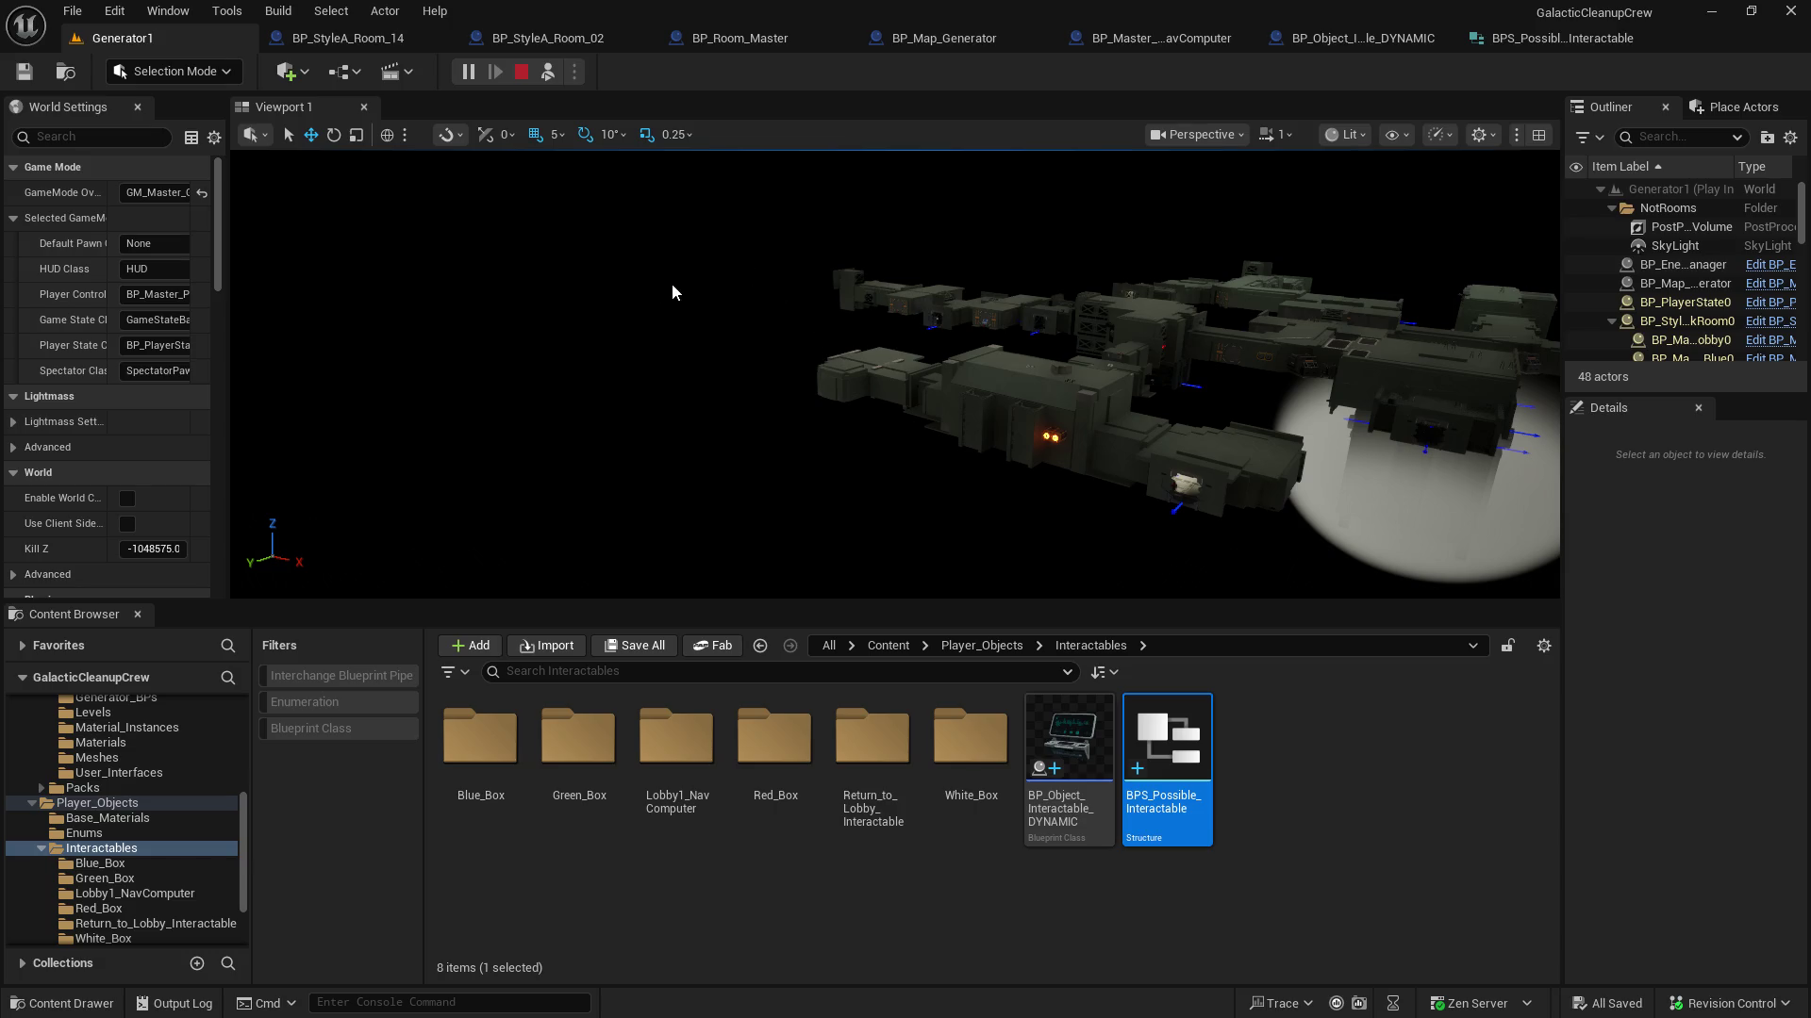
key(Escape)
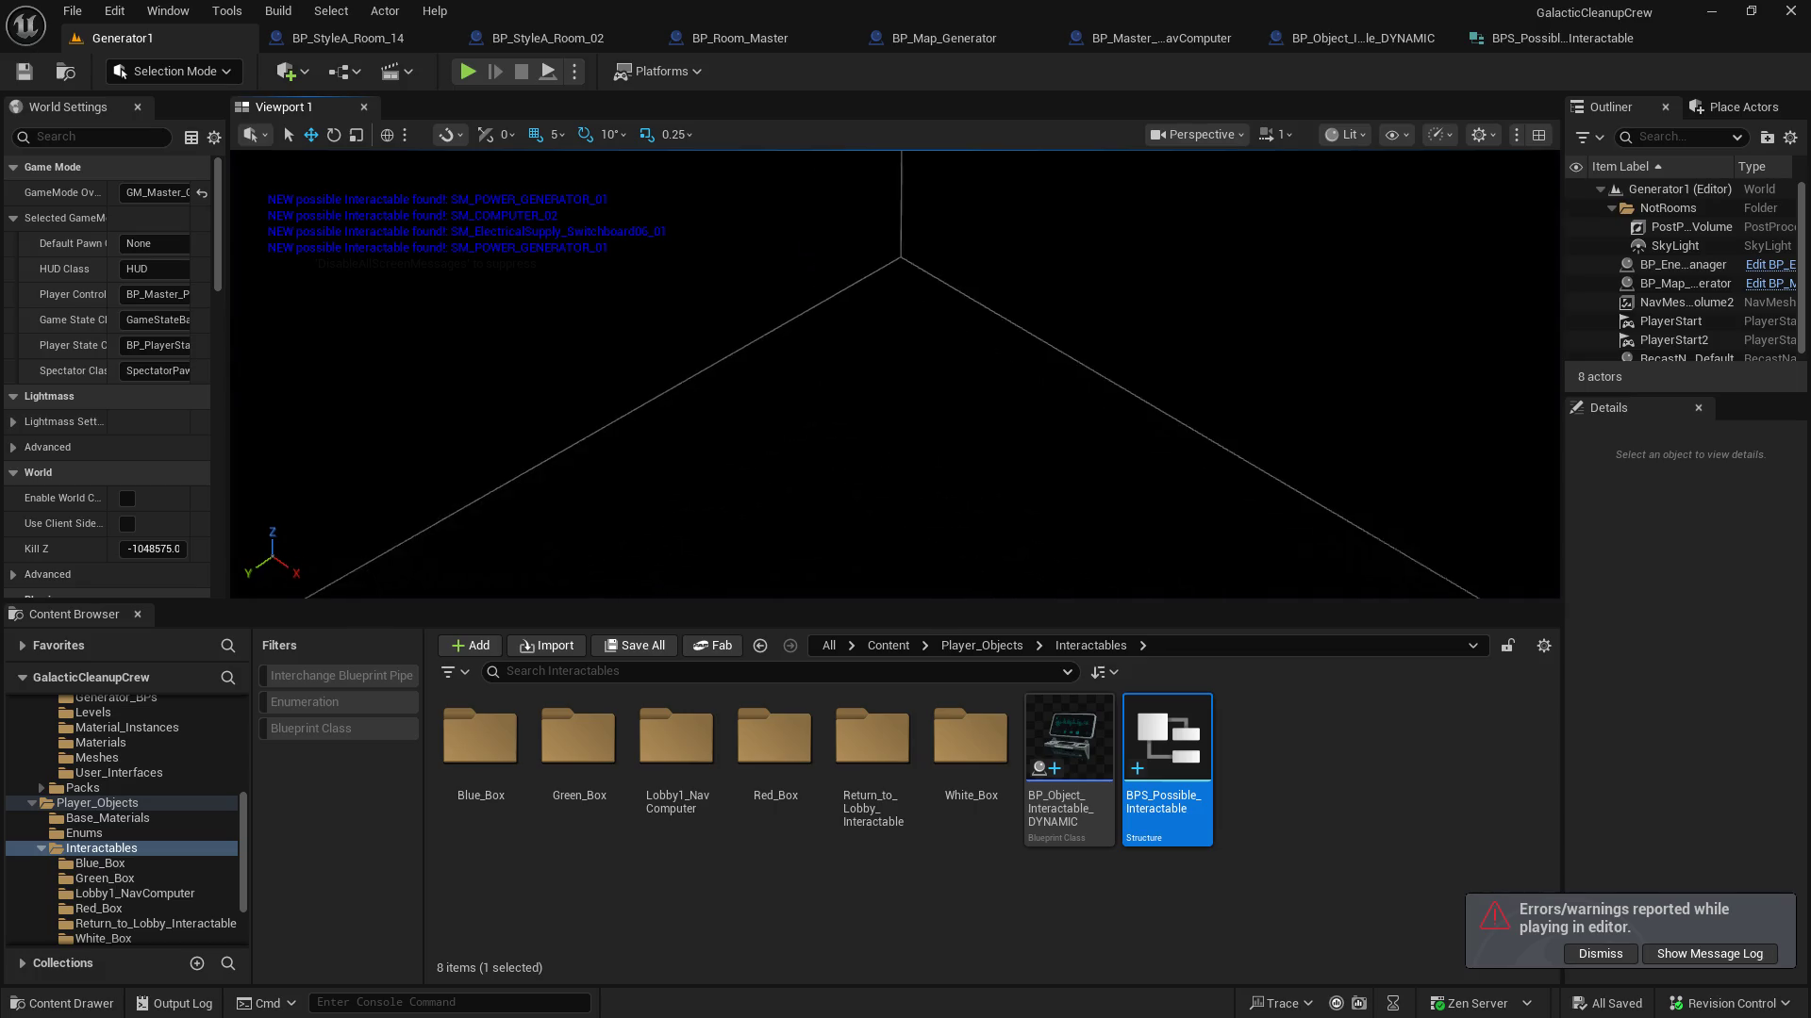
drag(896, 377, 1273, 378)
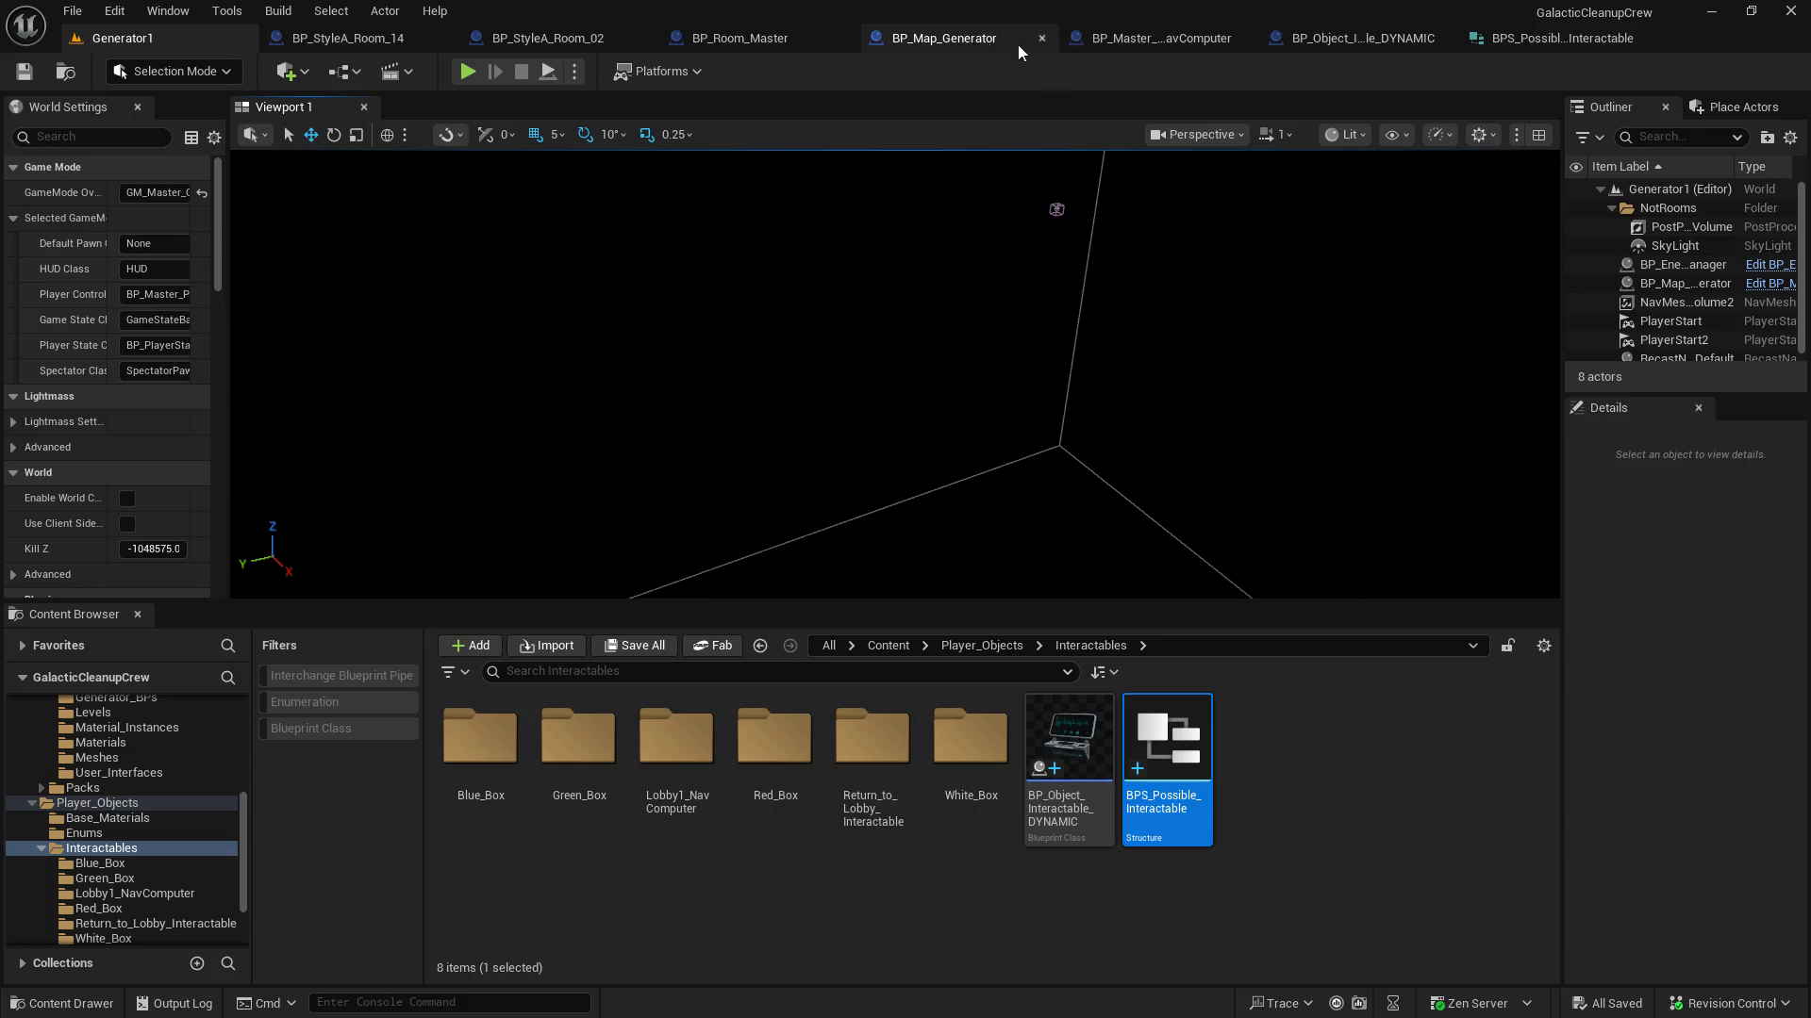
click(1299, 39)
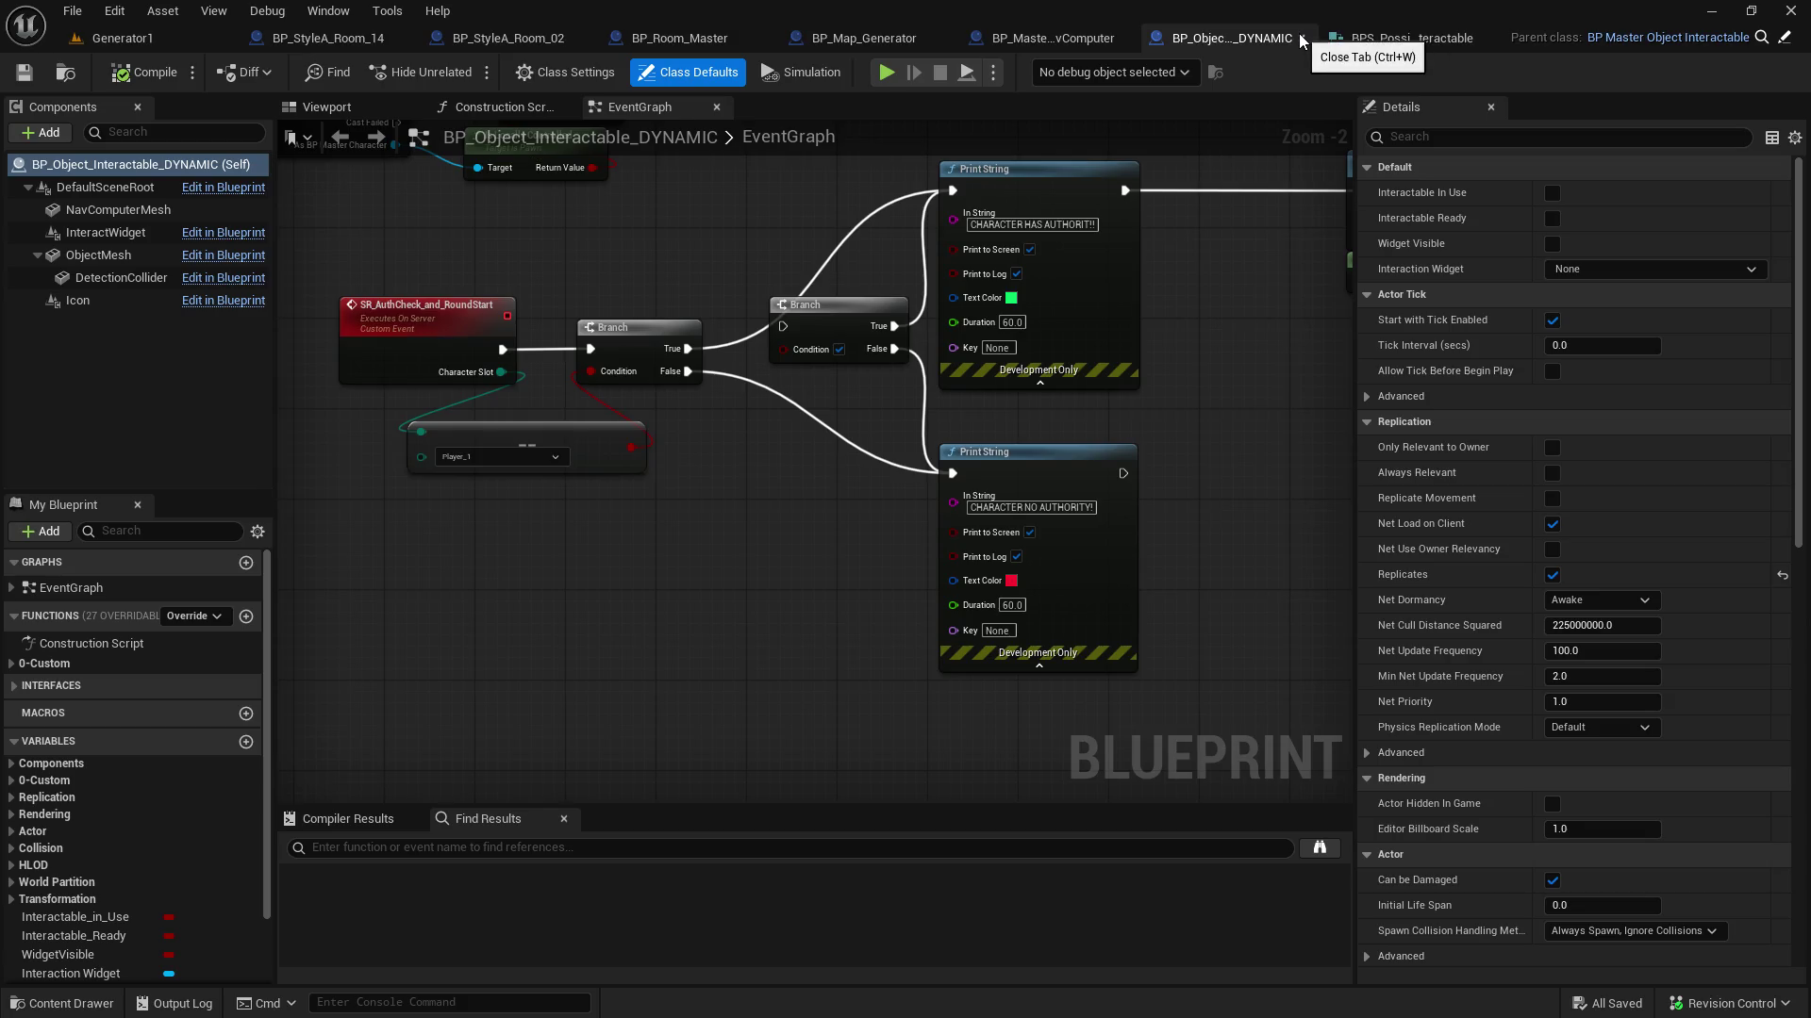
Switch to BP_Map_Generator and navigate to the SR_Spawn_Interactables chain, from Branch and LENGTH to SpawnActor
mouse_move(1053, 311)
mouse_down()
mouse_move(943, 396)
mouse_move(760, 488)
mouse_up()
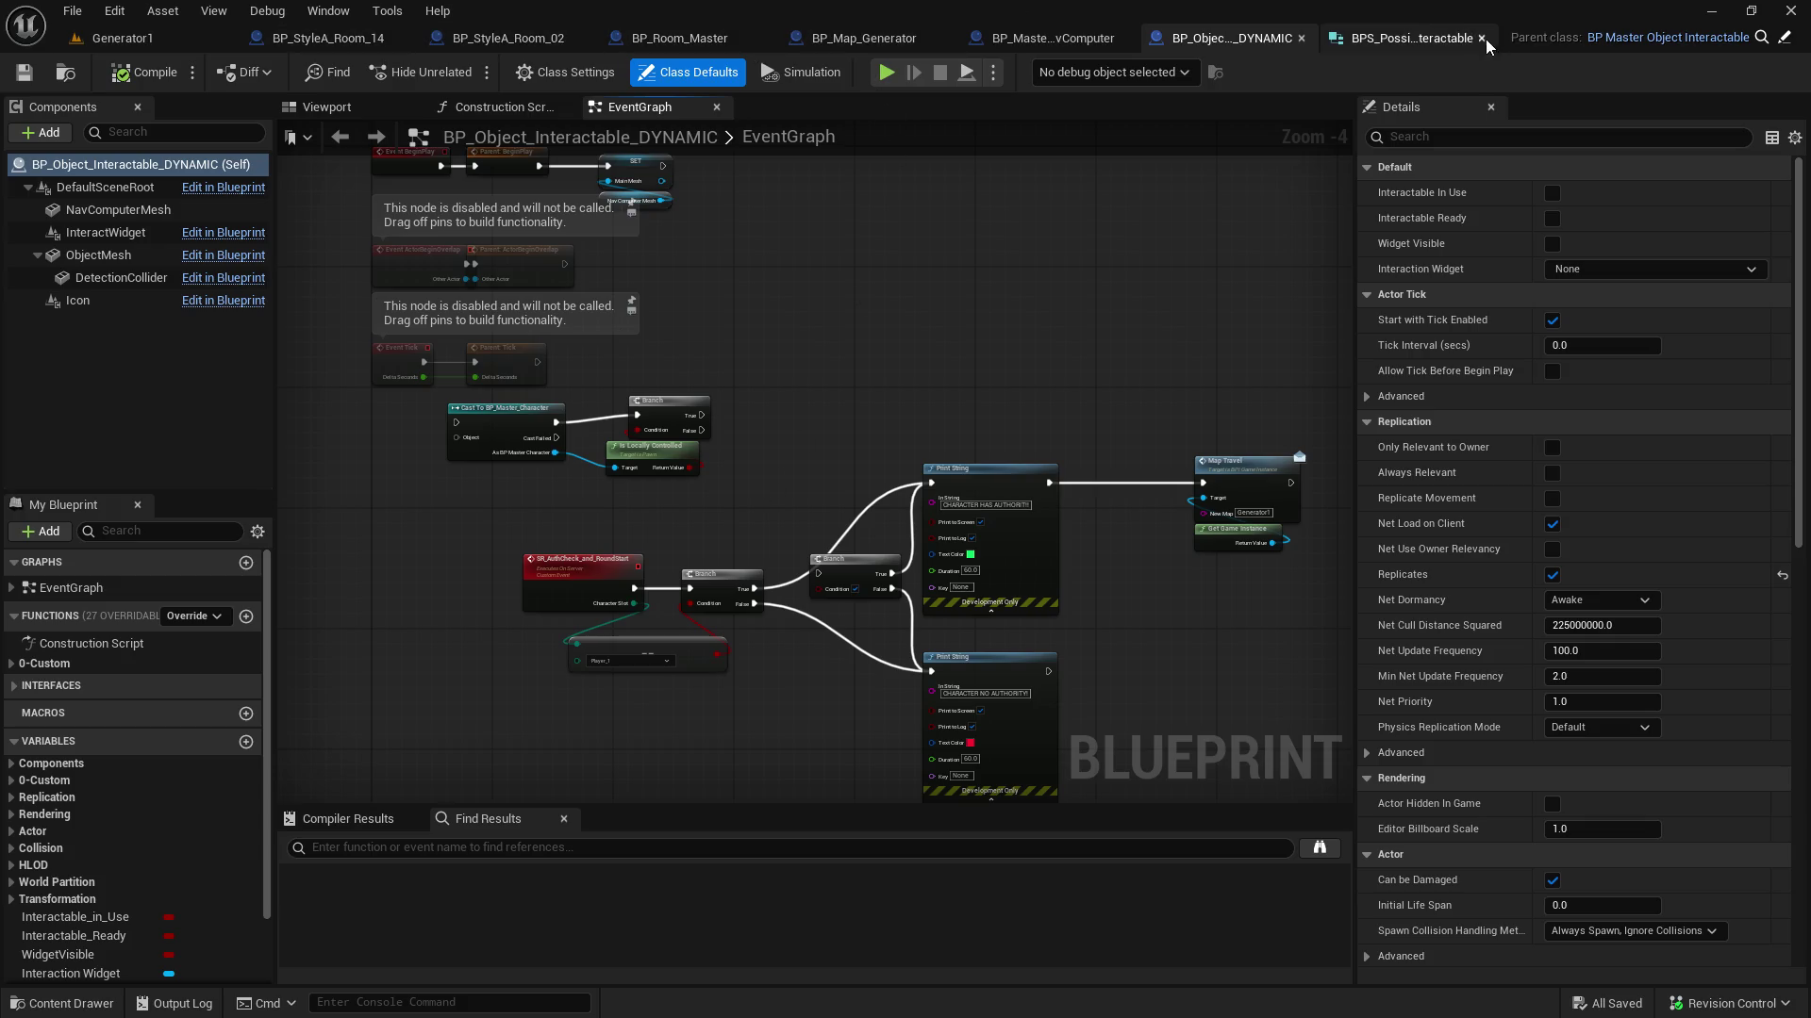
click(875, 38)
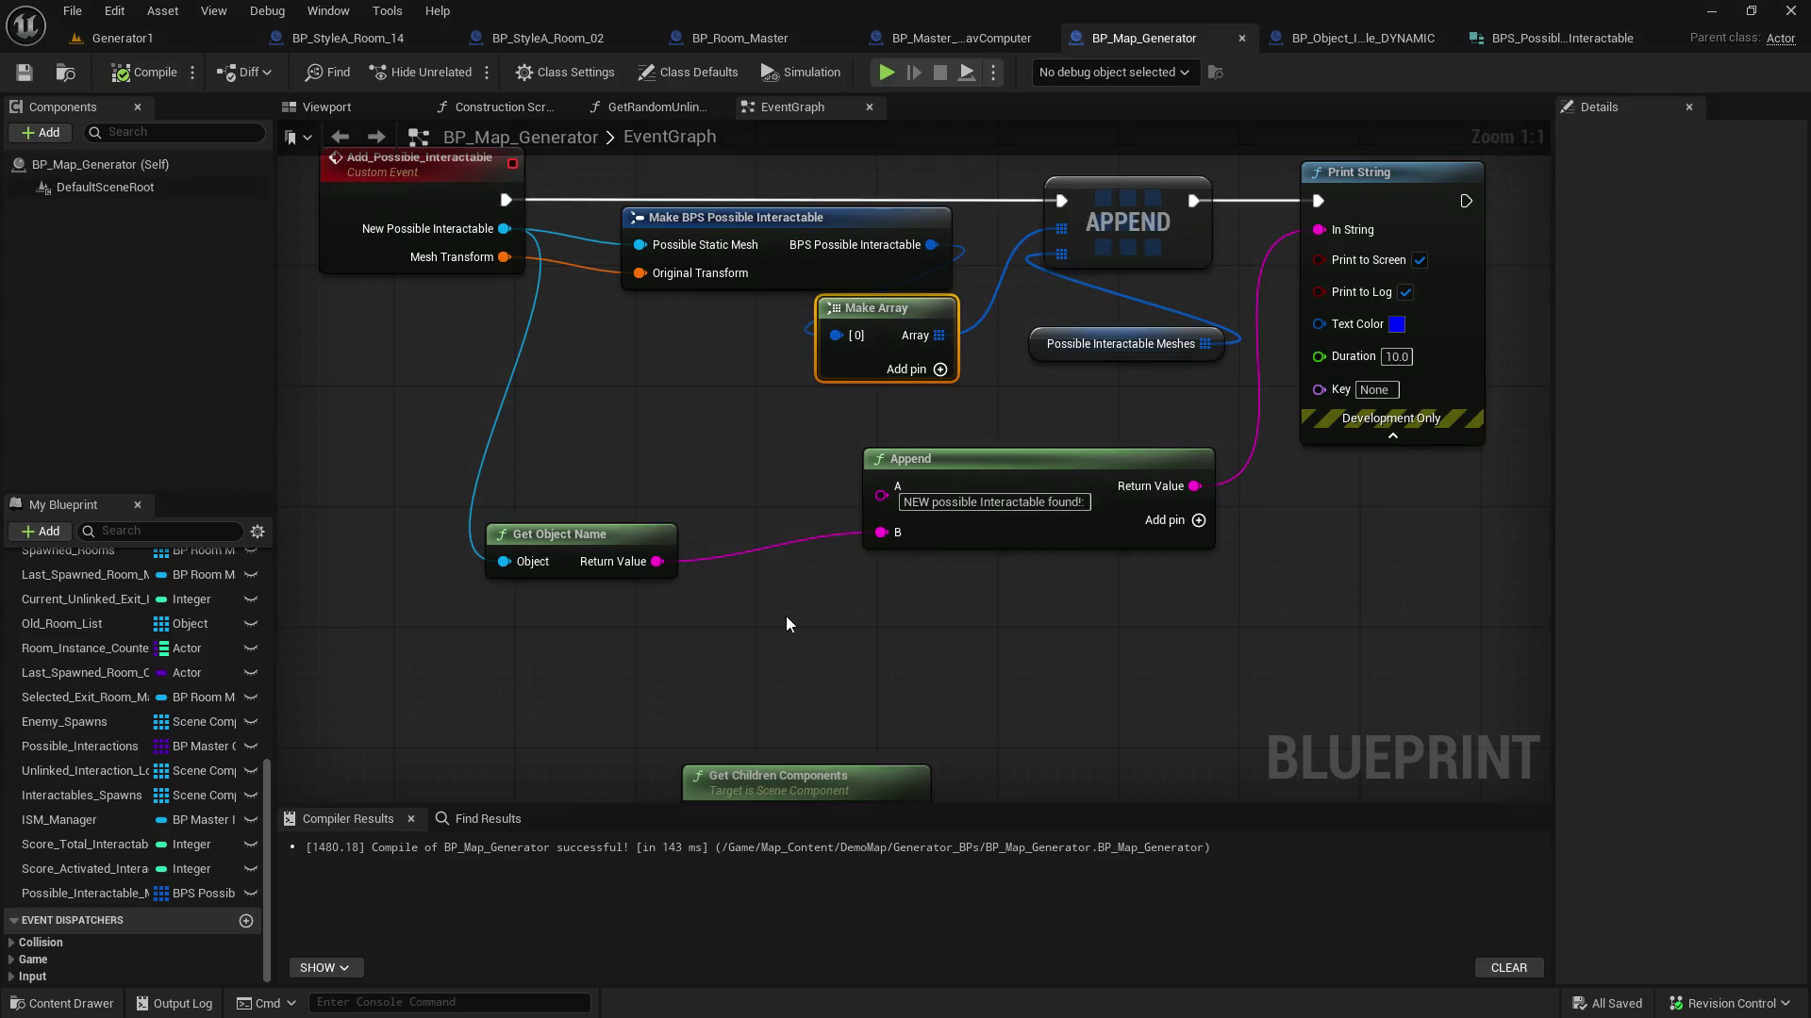
scroll(626, 343, up, 3)
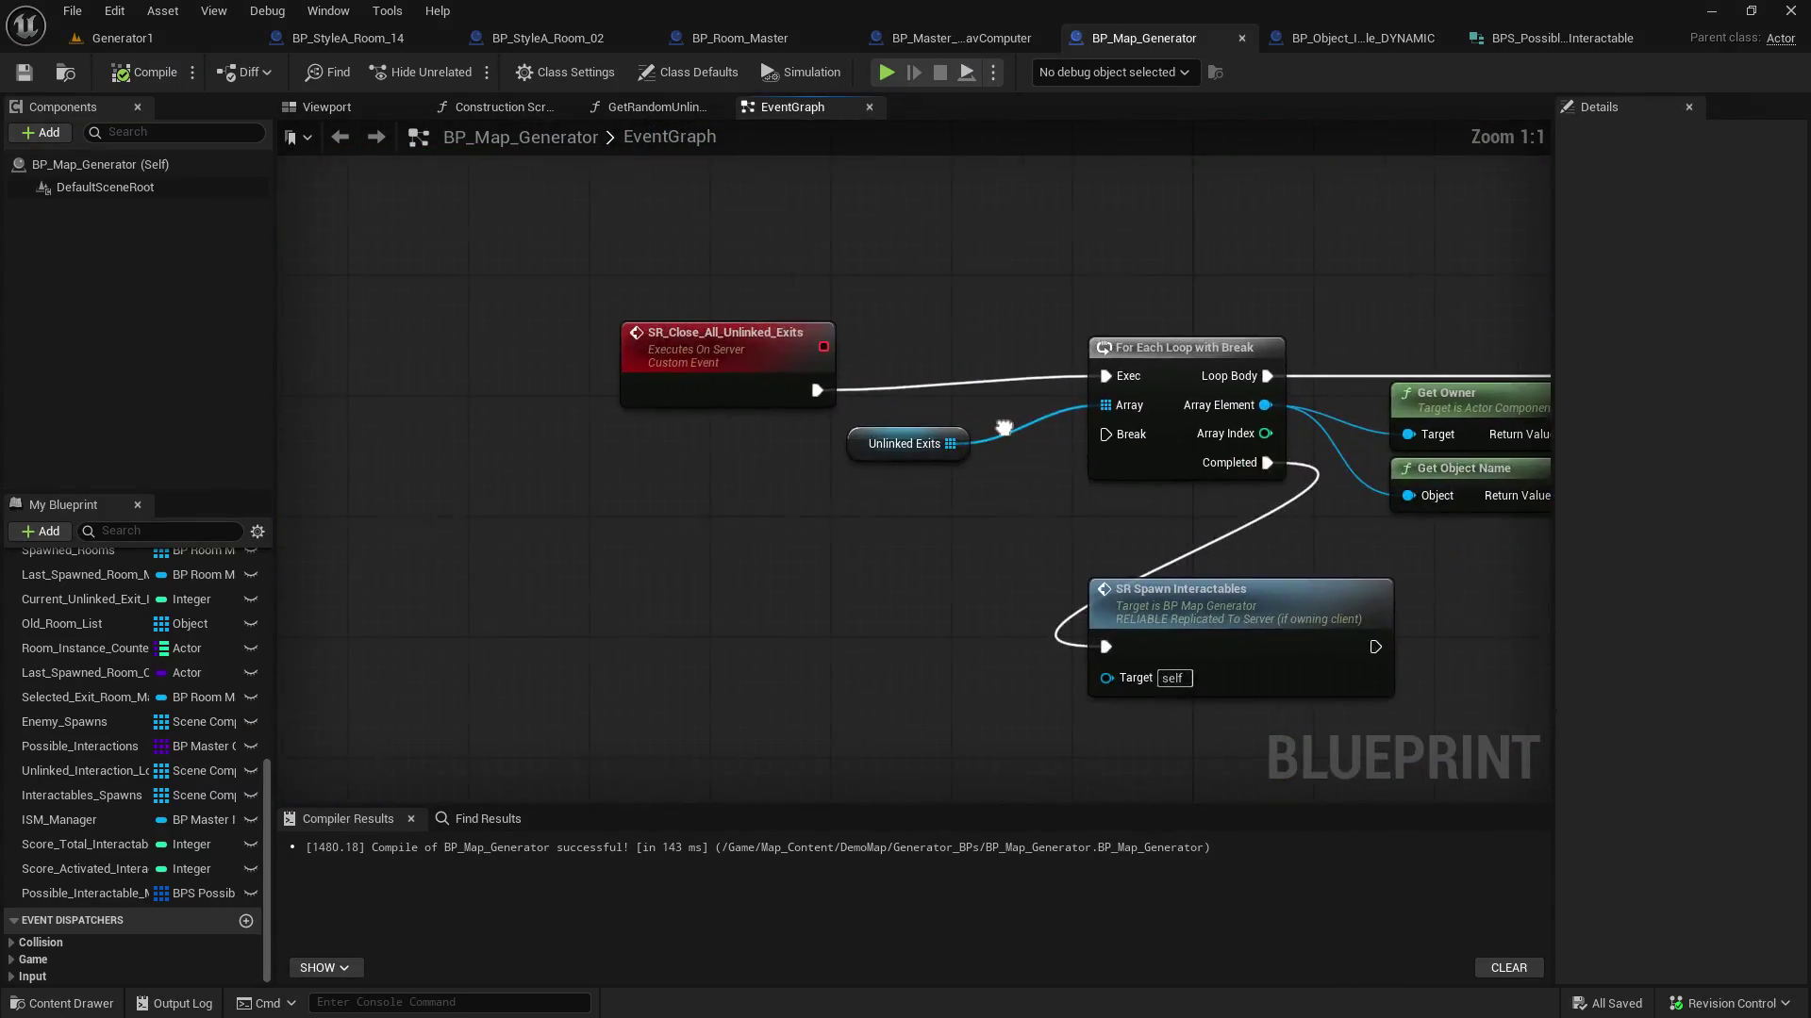
drag(943, 793, 708, 420)
drag(783, 564, 634, 277)
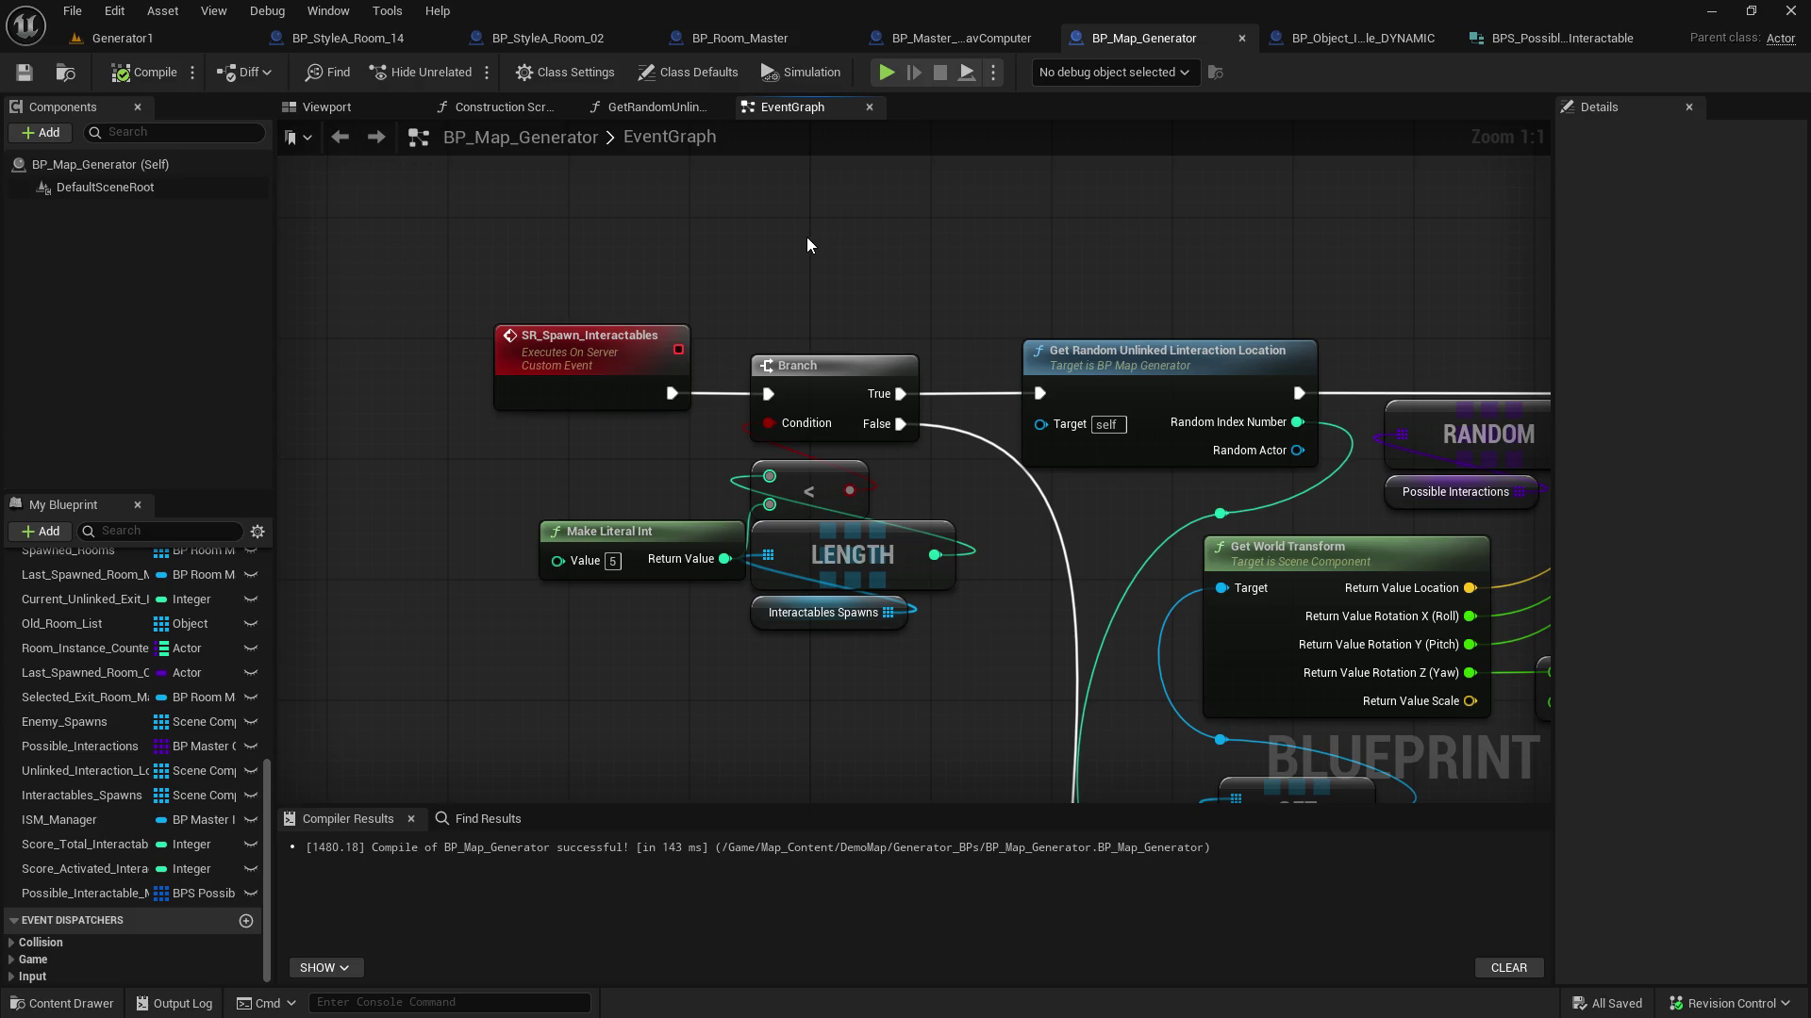
mouse_move(799, 250)
mouse_down()
mouse_move(604, 230)
mouse_move(484, 136)
mouse_move(427, 123)
mouse_up()
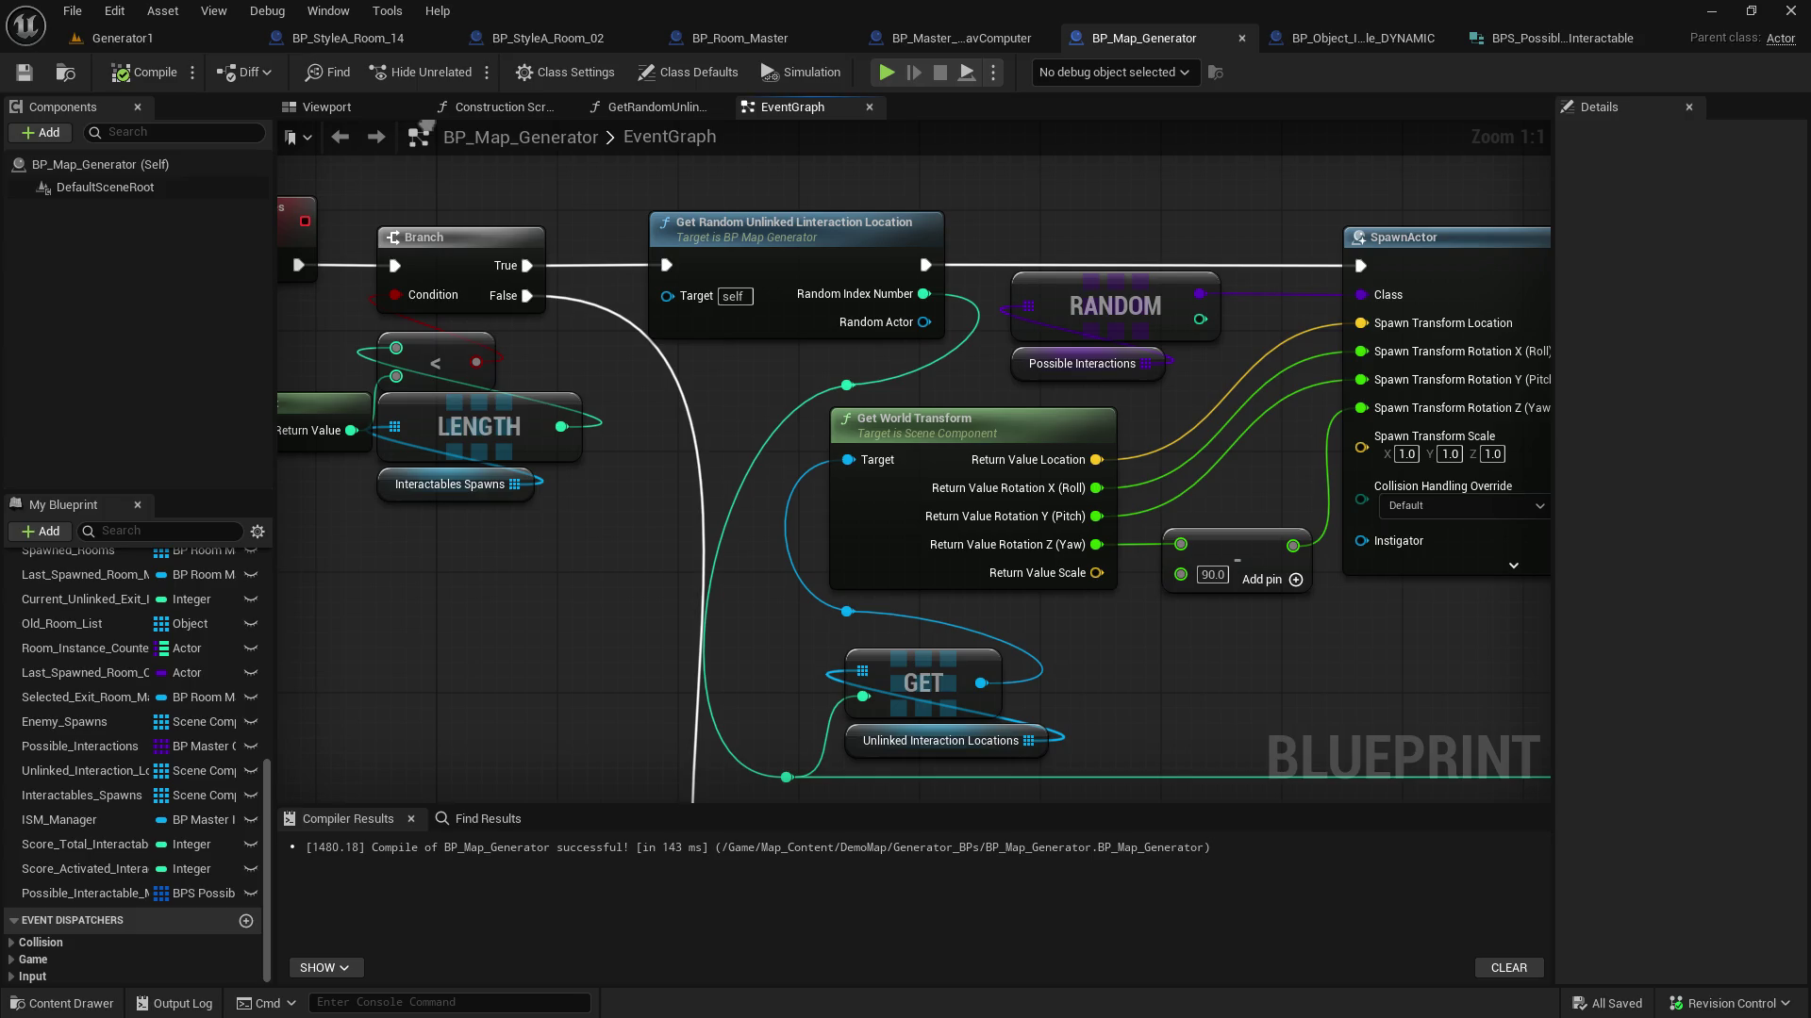
scroll(794, 298, down, 4)
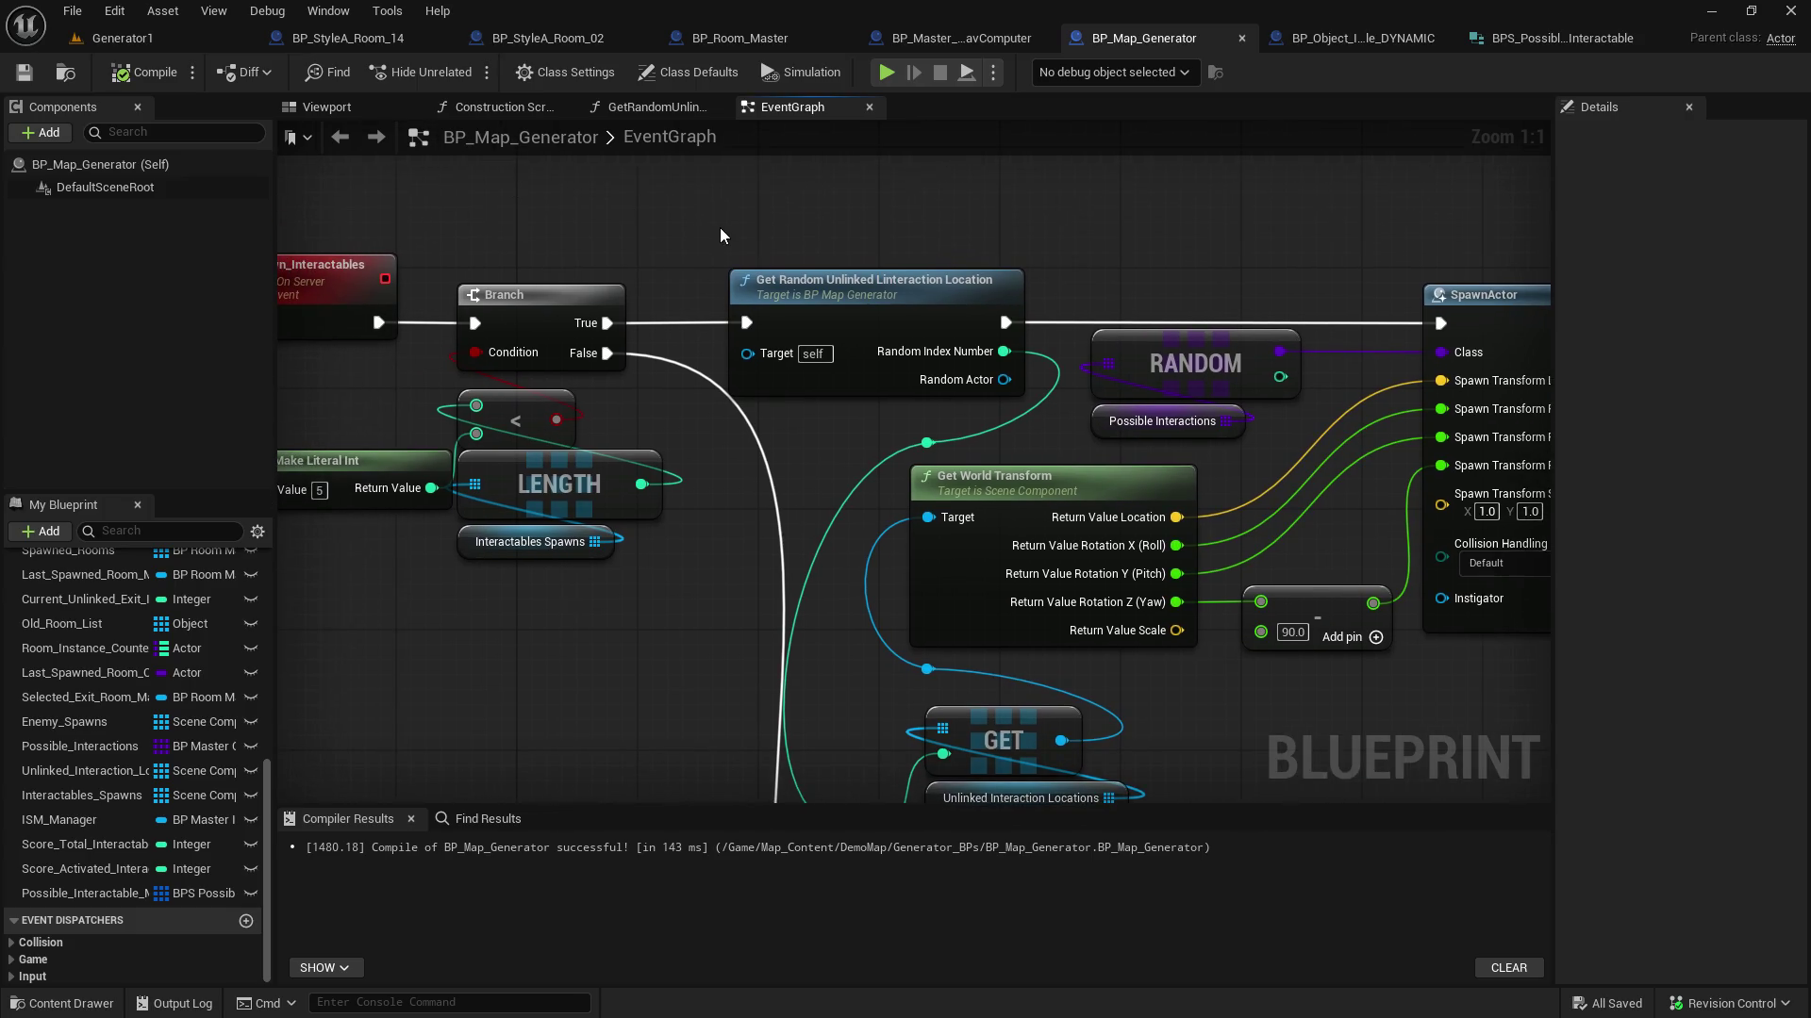
mouse_move(794, 297)
mouse_down()
mouse_move(493, 299)
mouse_move(776, 501)
mouse_move(910, 728)
mouse_move(794, 386)
mouse_move(580, 320)
mouse_move(279, 315)
mouse_up()
scroll(279, 315, up, 4)
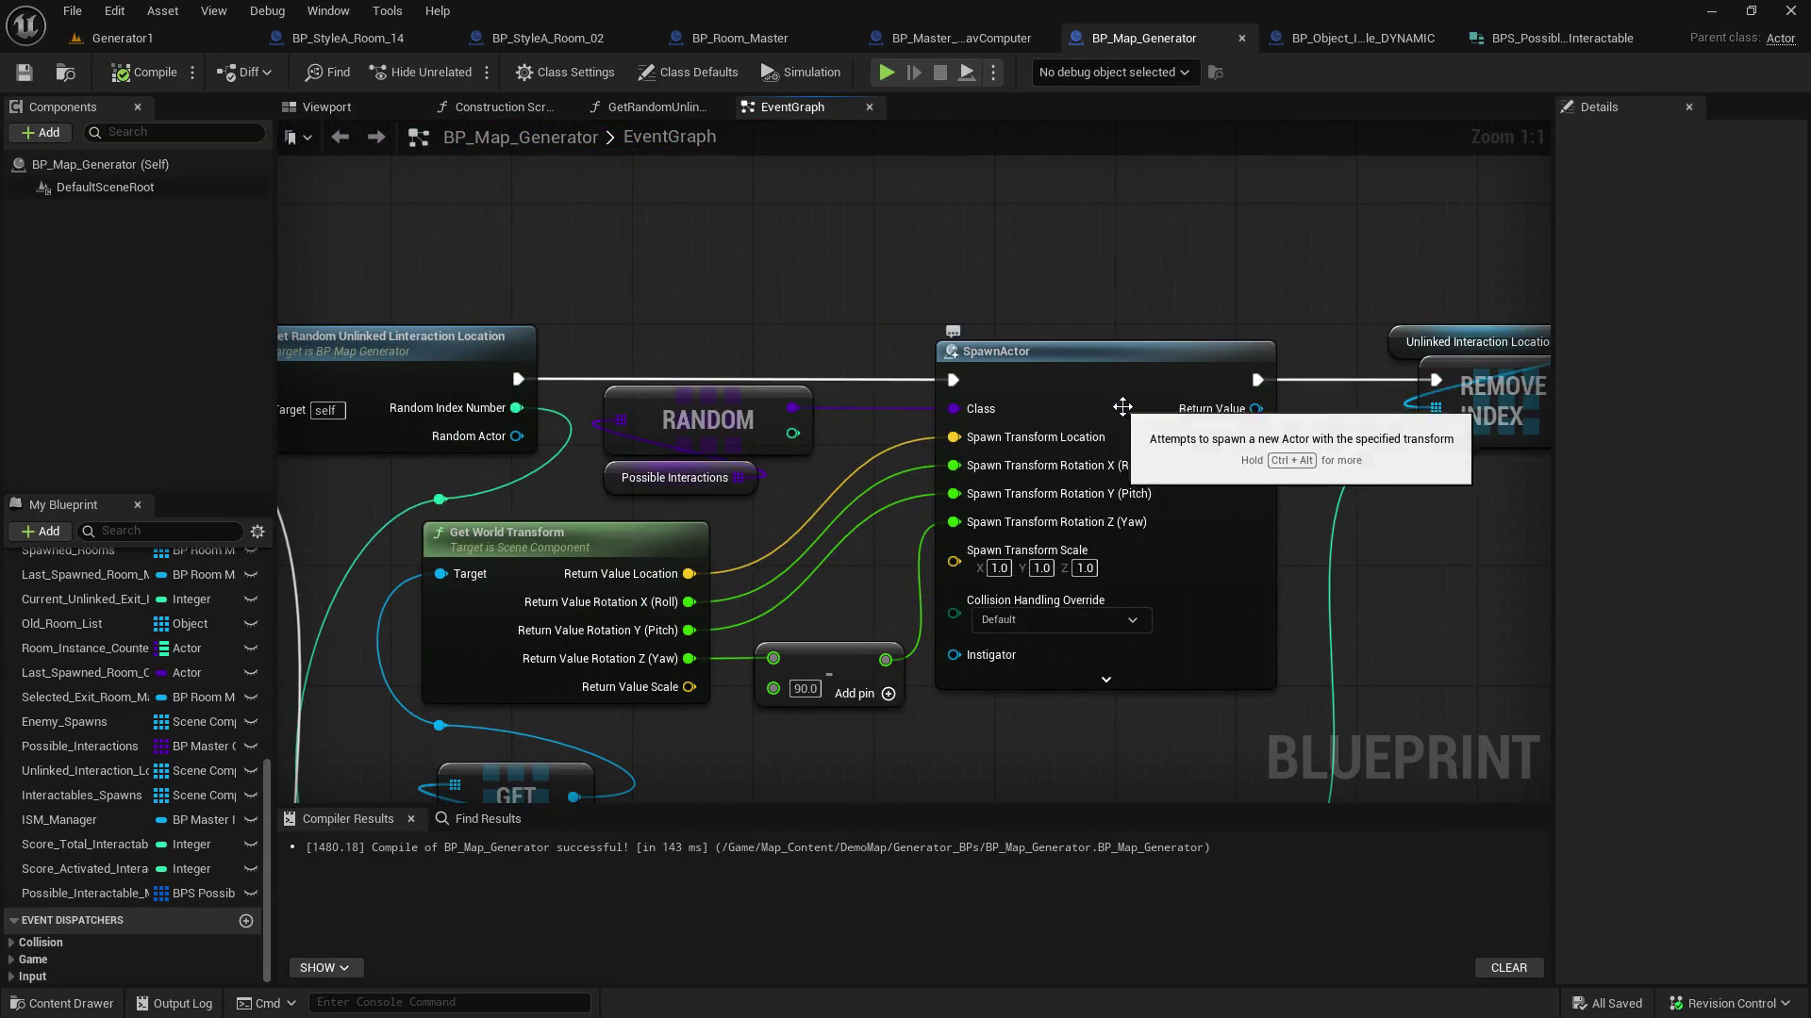
drag(1286, 462, 1620, 514)
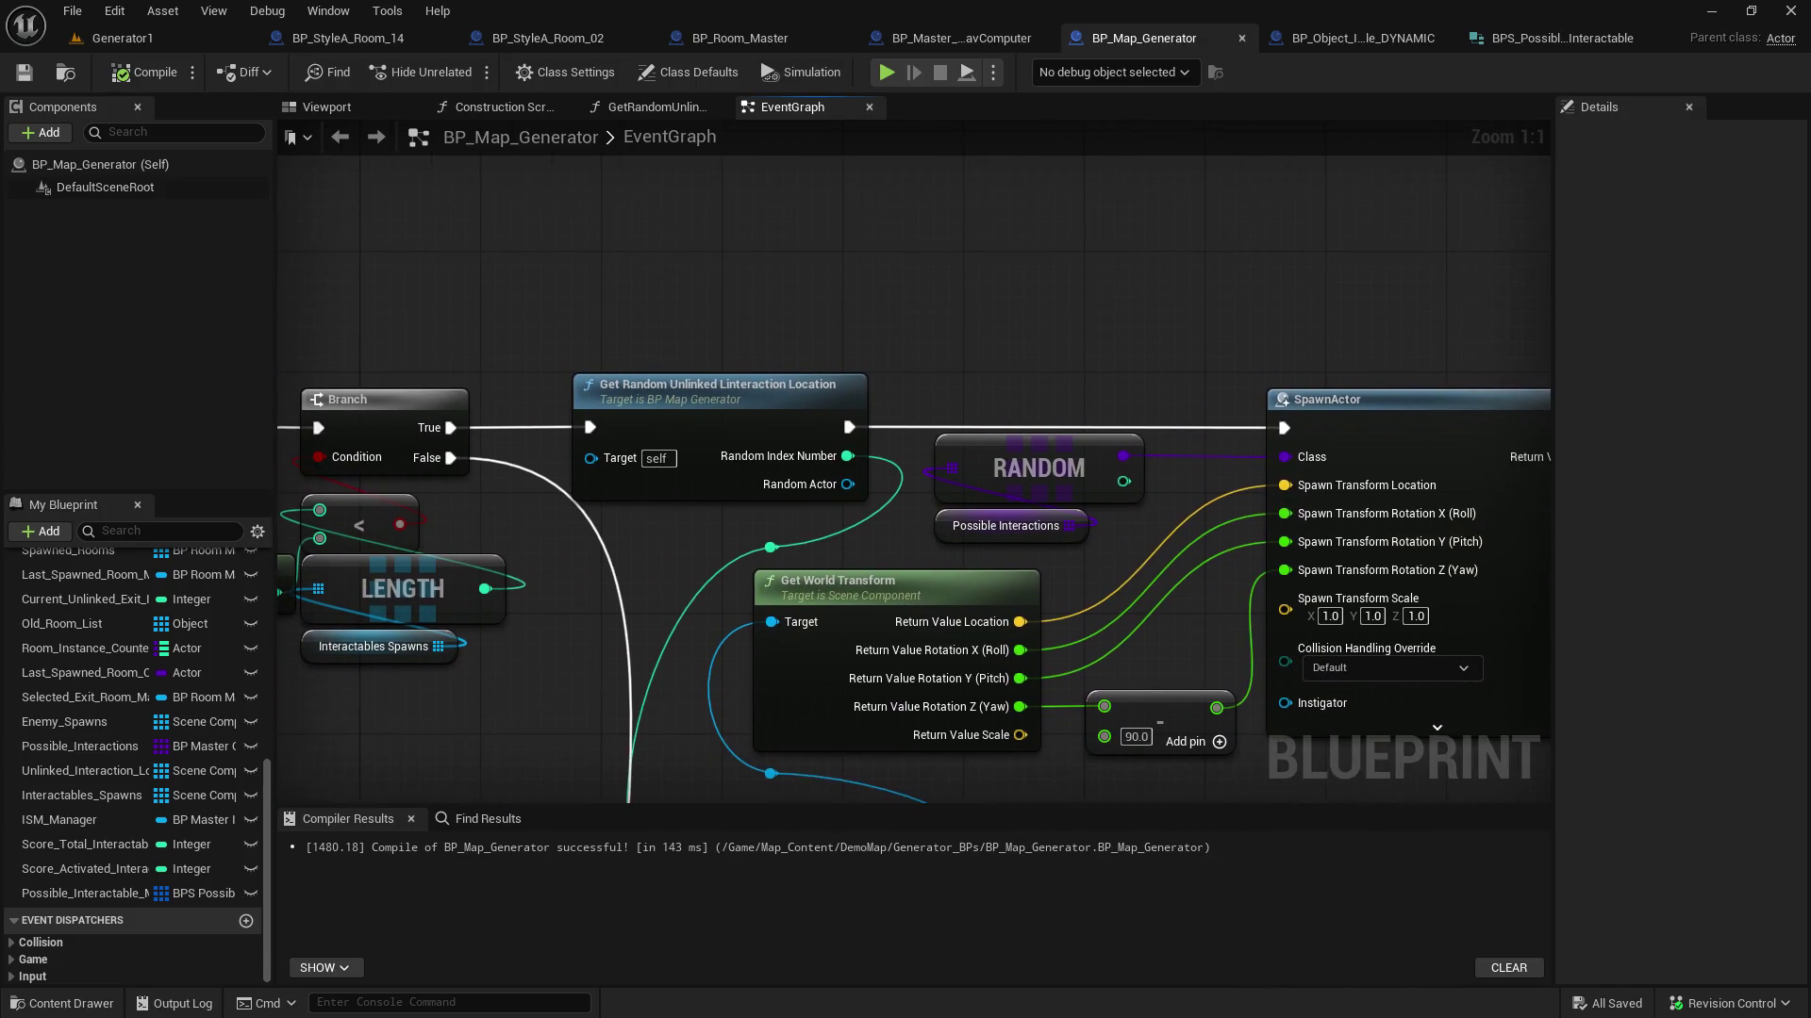
Select the whole SR_Spawn_Interactables node chain and copy it
scroll(1035, 279, down, 4)
scroll(1036, 279, down, 3)
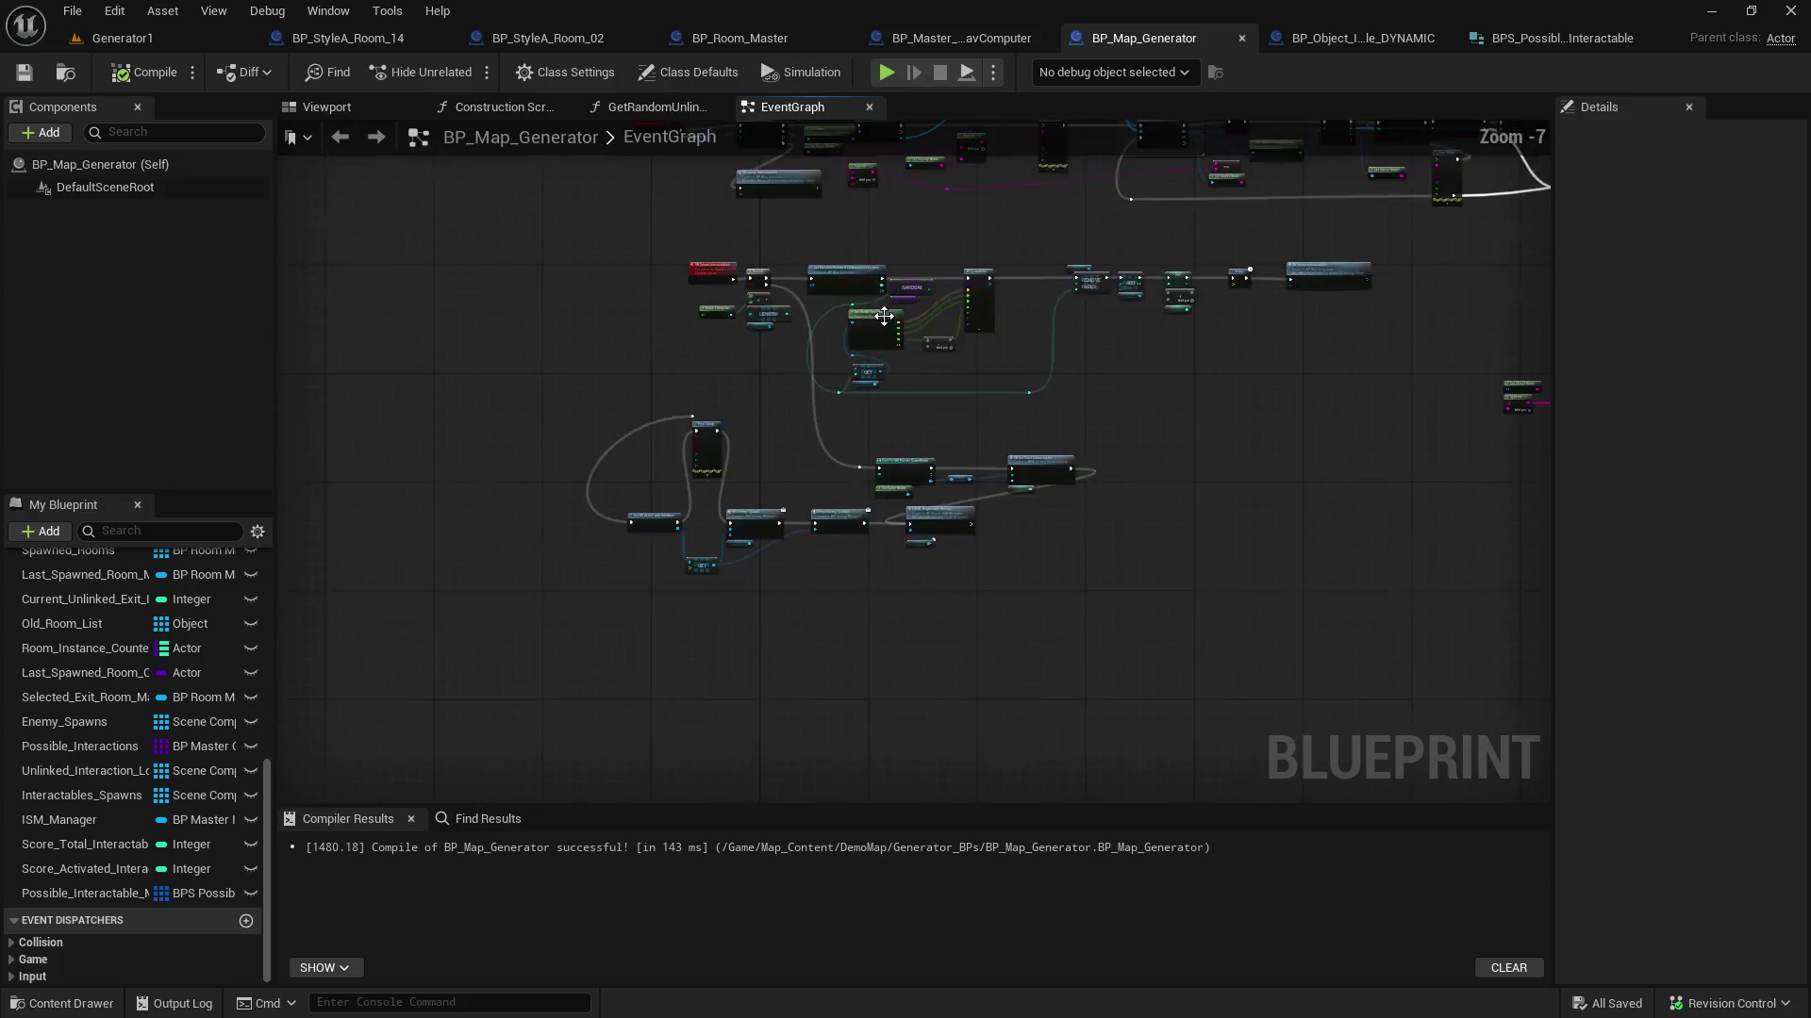
drag(497, 295, 1267, 603)
drag(762, 325, 708, 457)
scroll(621, 409, up, 3)
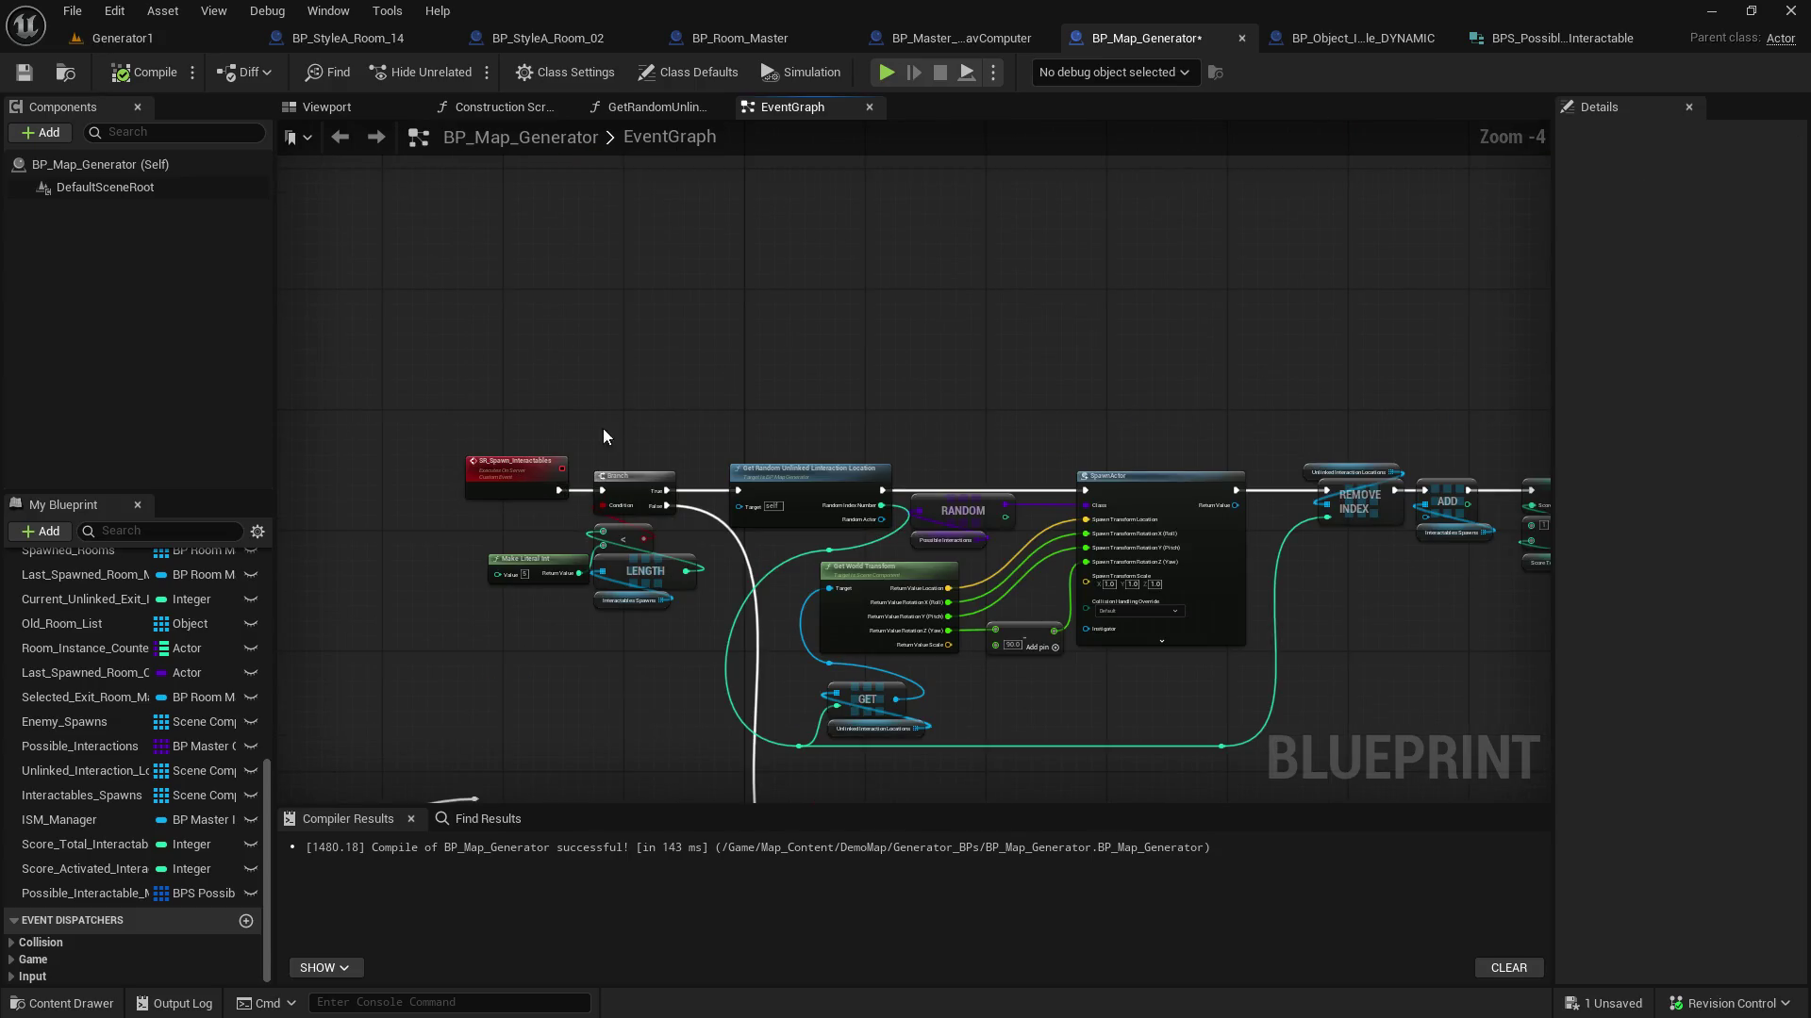
click(524, 463)
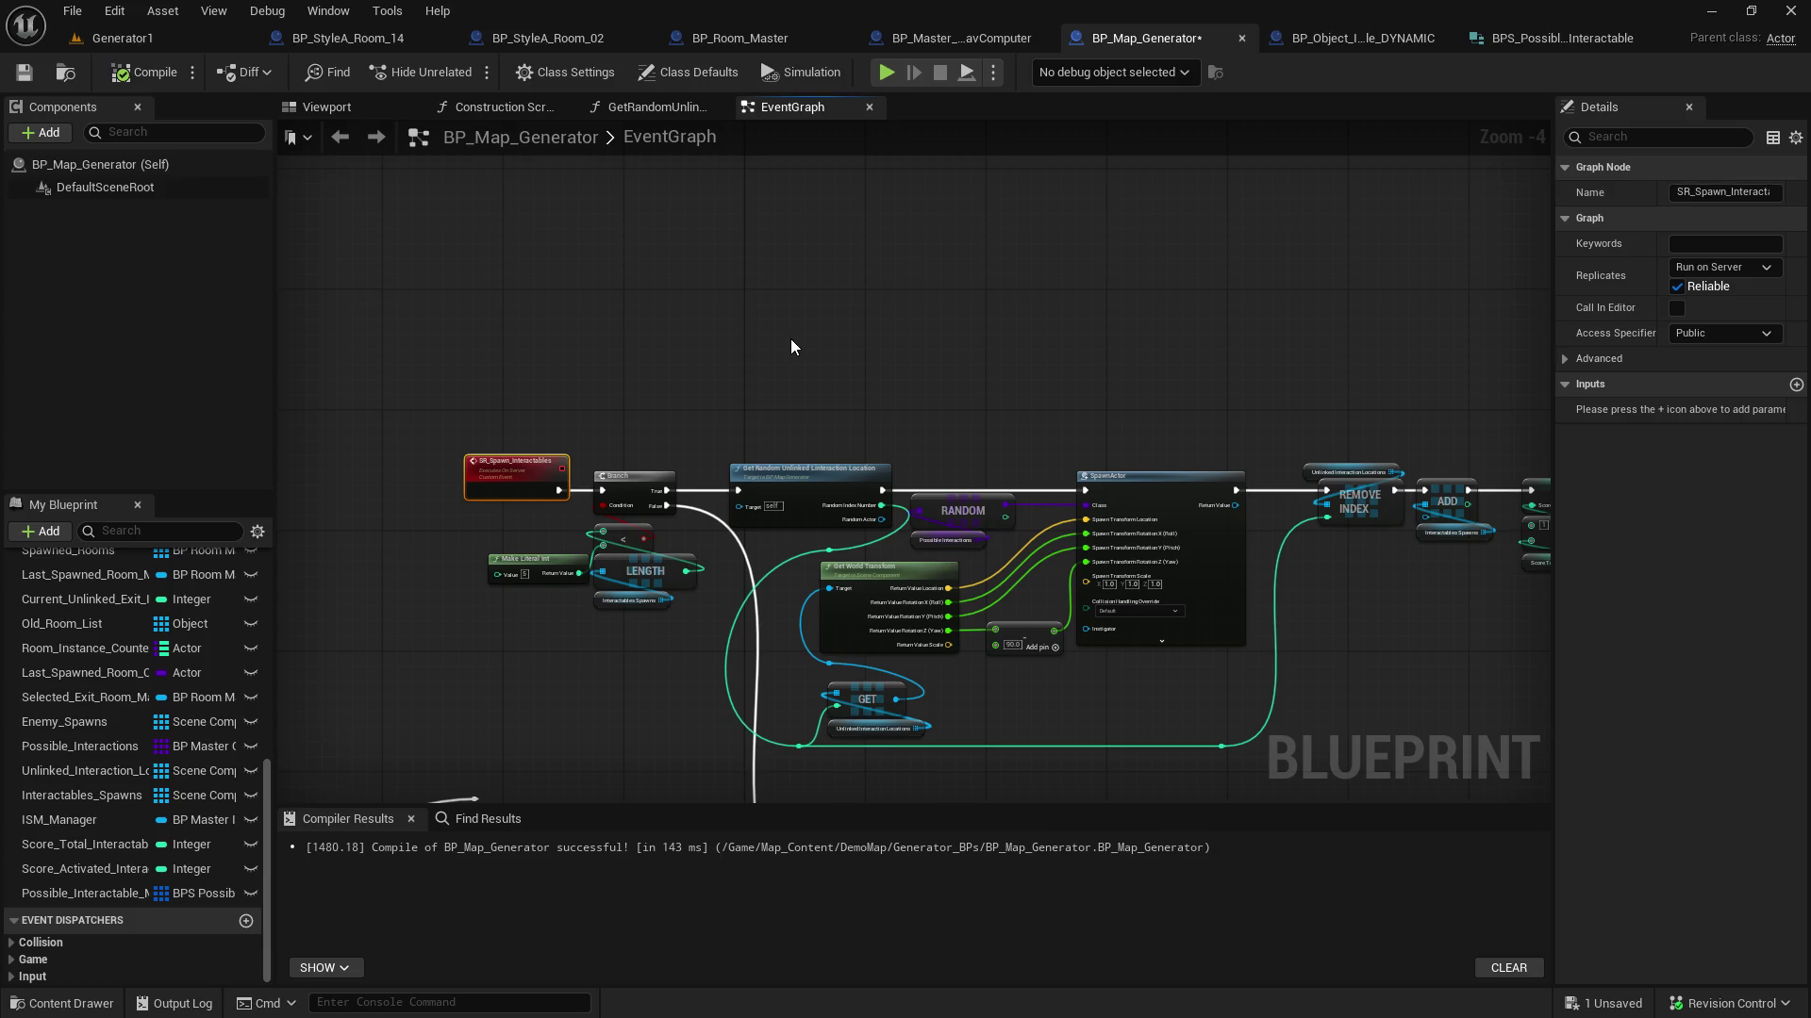
scroll(790, 338, down, 2)
click(1724, 192)
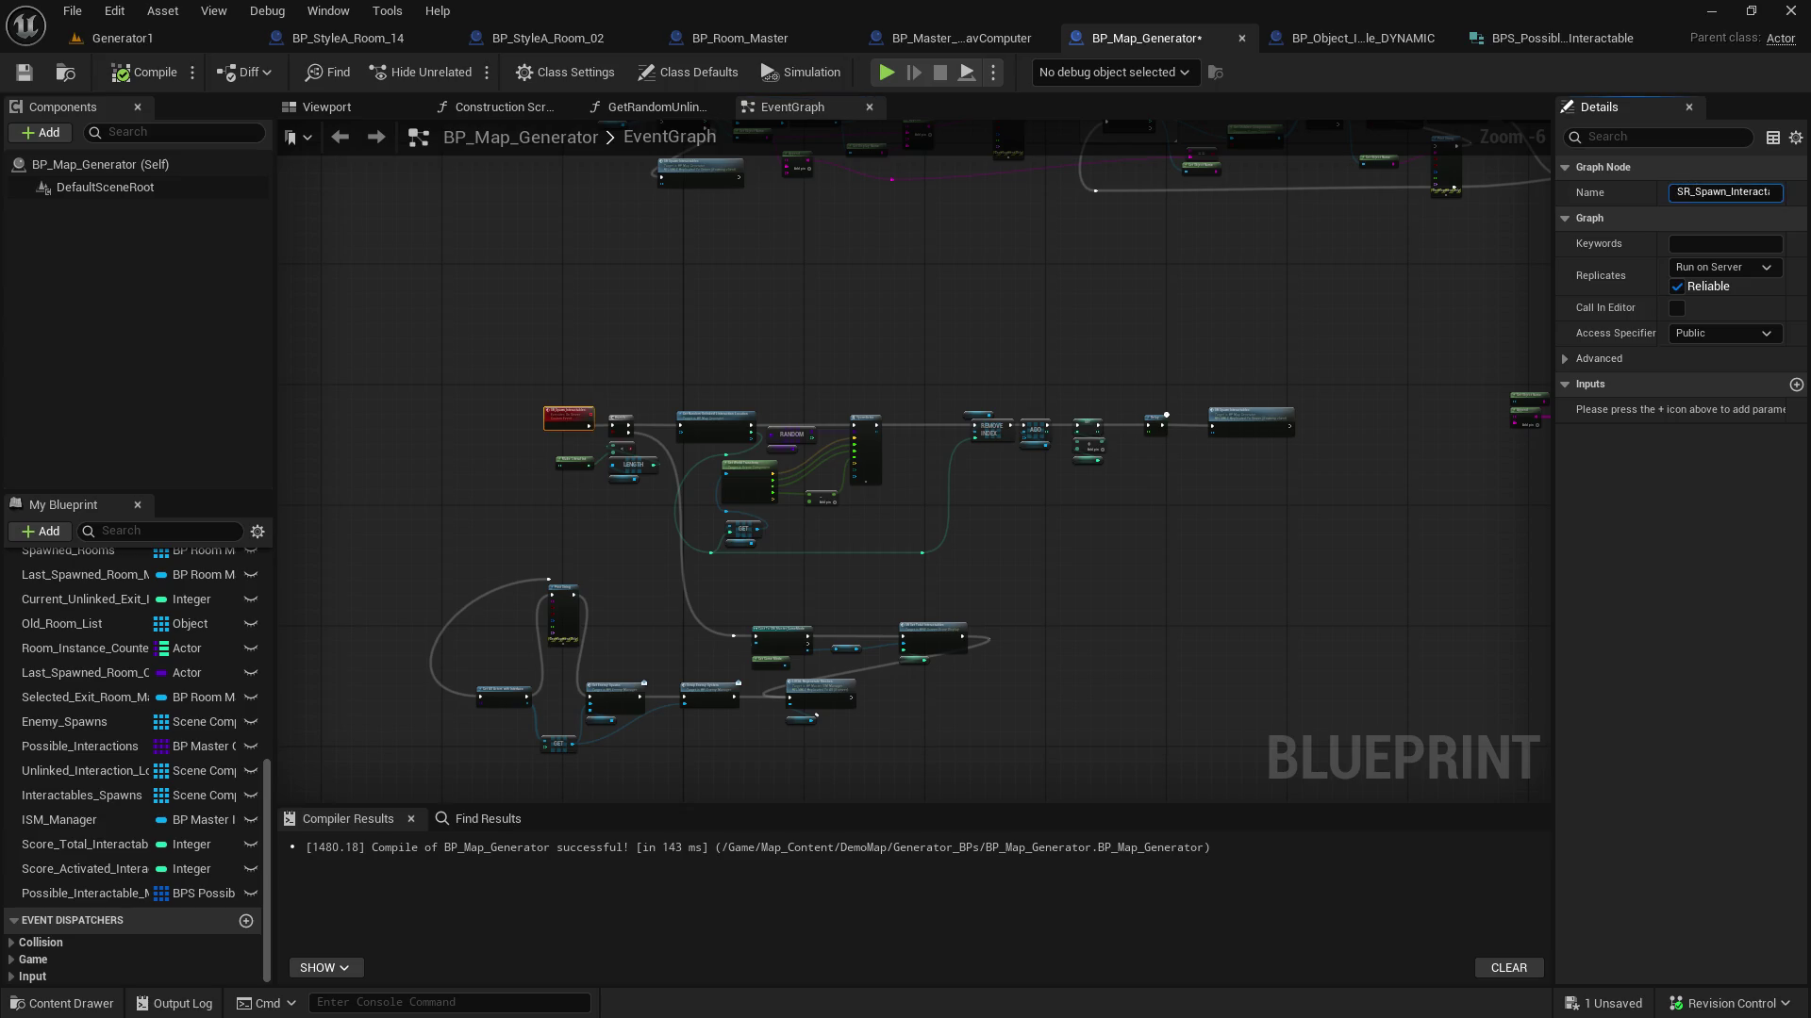
mouse_move(532, 362)
mouse_down()
mouse_move(585, 415)
mouse_move(1317, 558)
mouse_up()
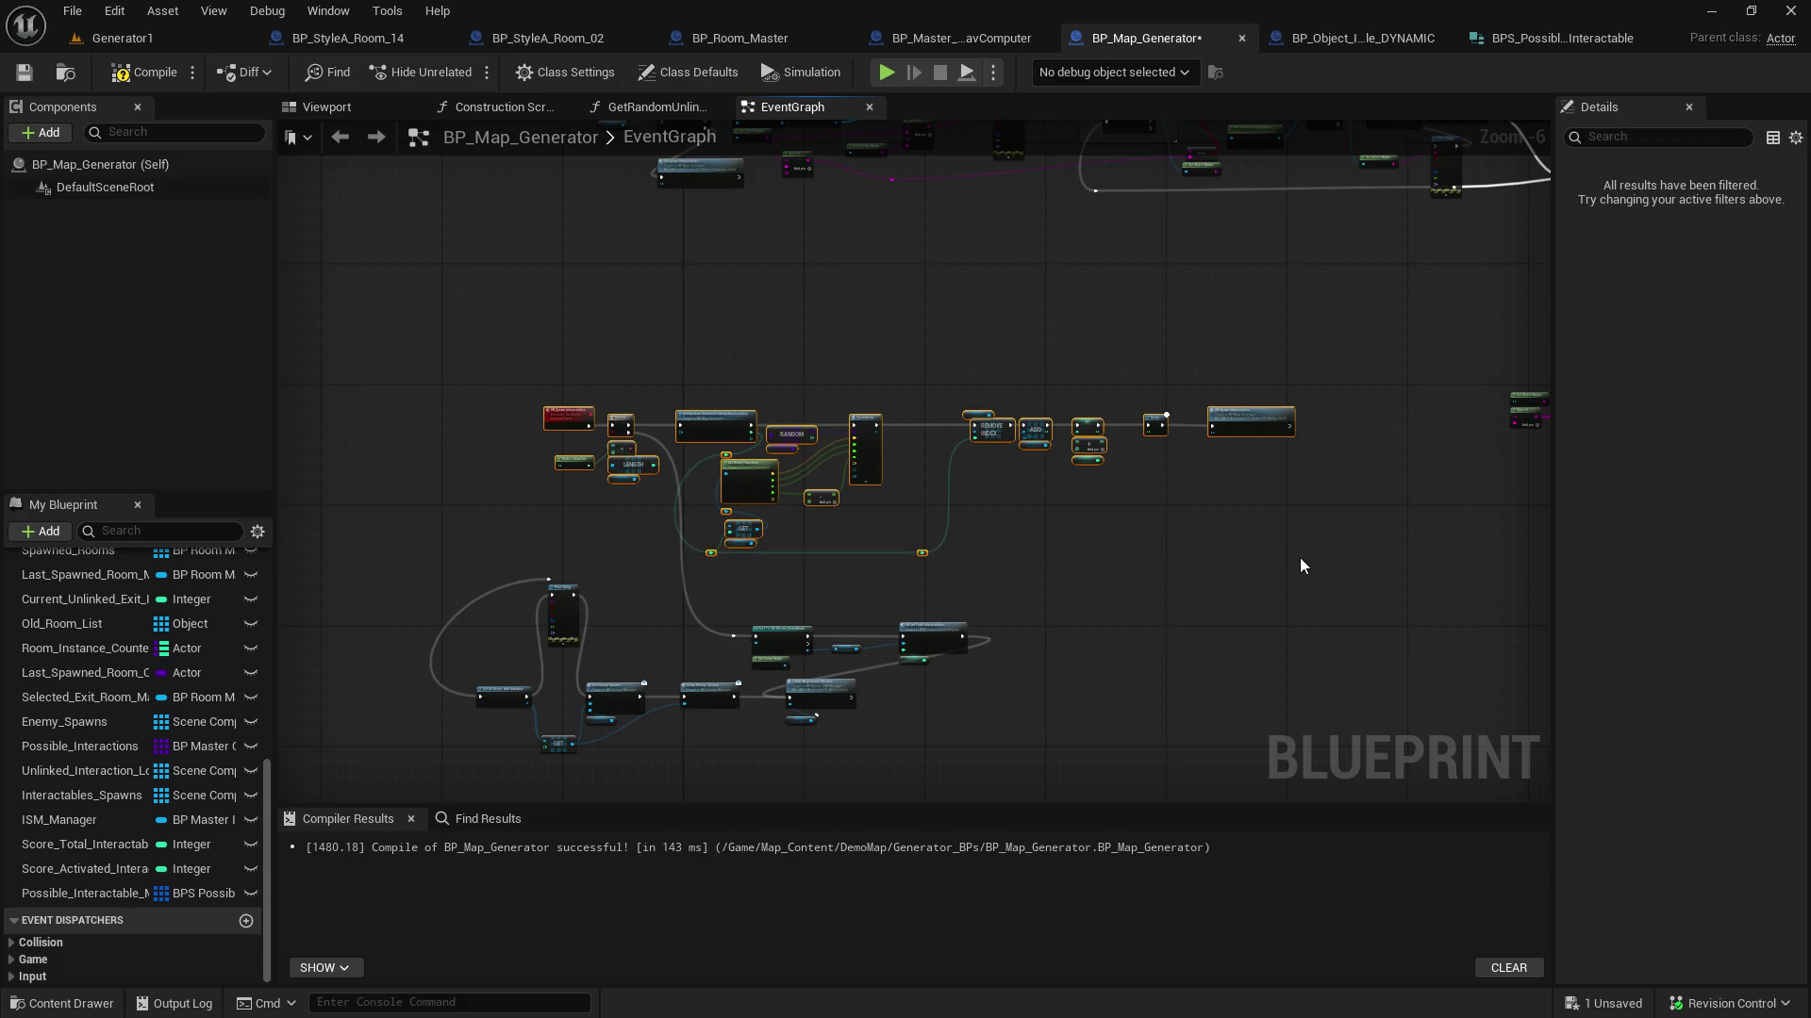
right_click(1232, 424)
click(1265, 500)
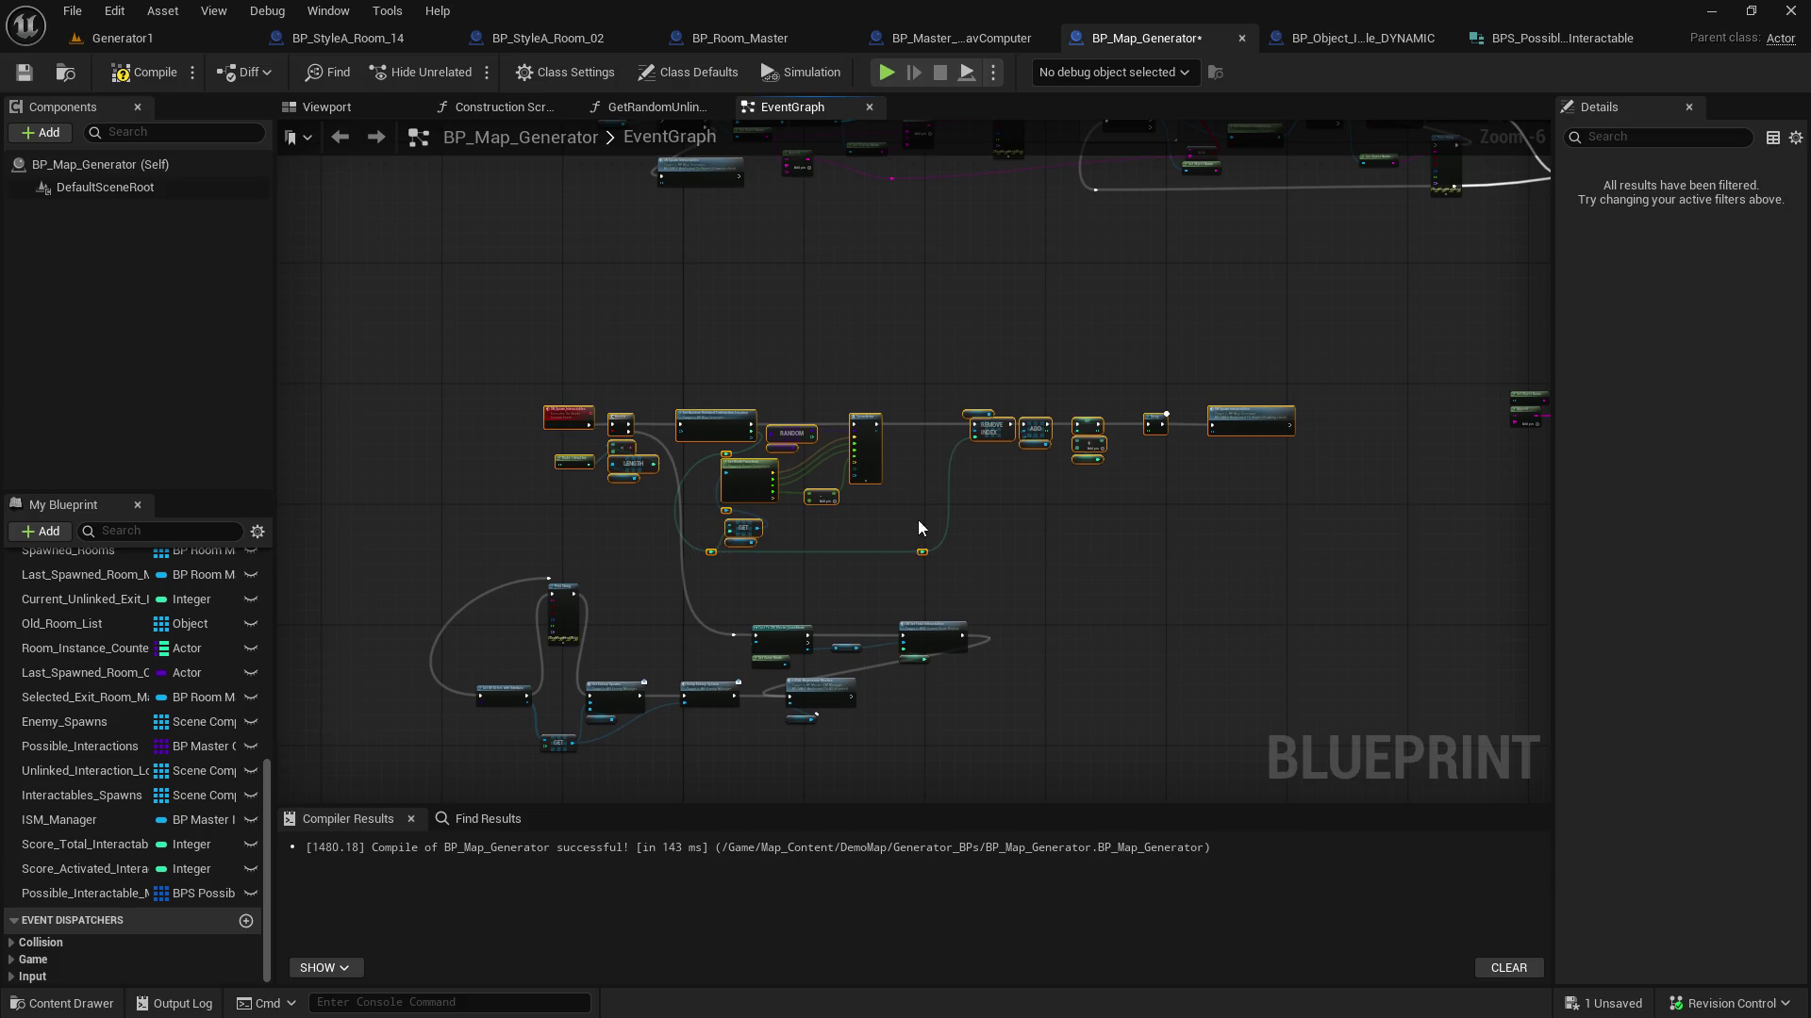
Rename the spawn event to SR_Spawn_Interactables_old
click(566, 416)
click(1705, 191)
key(End)
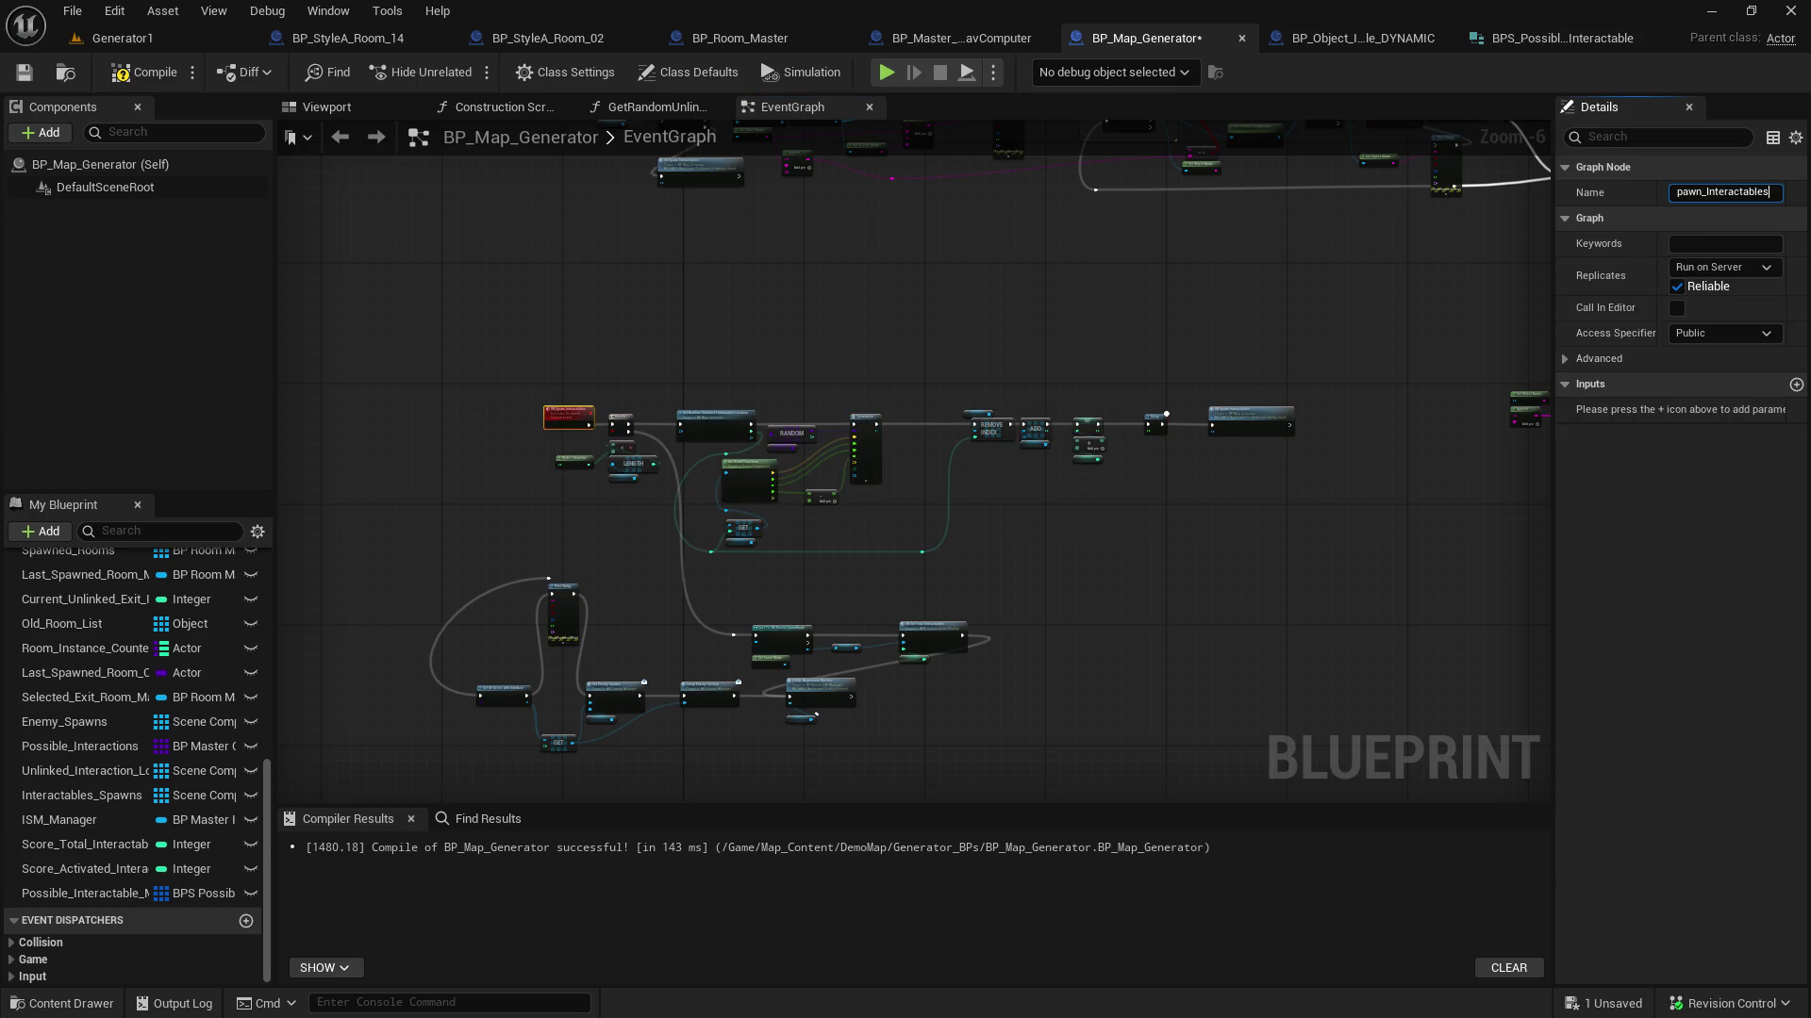
text(_old)
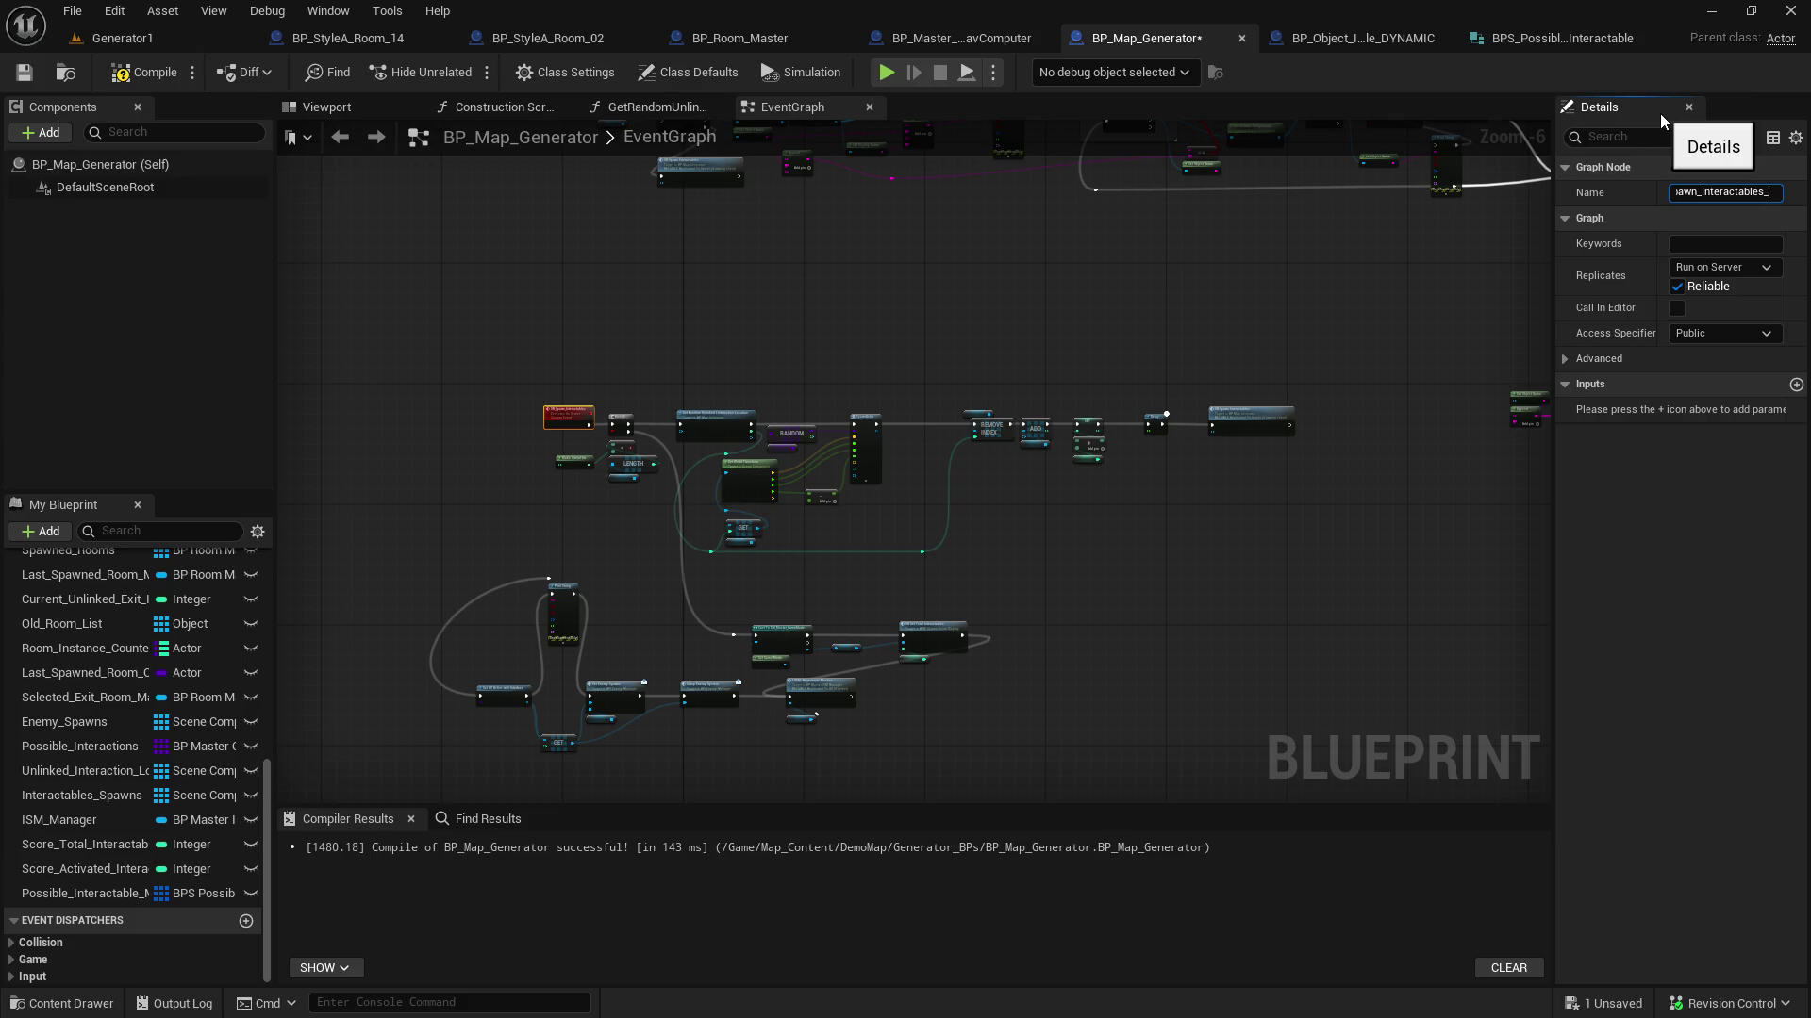
key(Return)
Paste the copied spawn chain into the empty area above the original
mouse_move(396, 351)
mouse_down()
mouse_move(709, 523)
mouse_move(1315, 632)
mouse_up()
mouse_move(1107, 271)
mouse_down()
mouse_move(974, 287)
mouse_move(1071, 591)
mouse_move(1080, 534)
mouse_up()
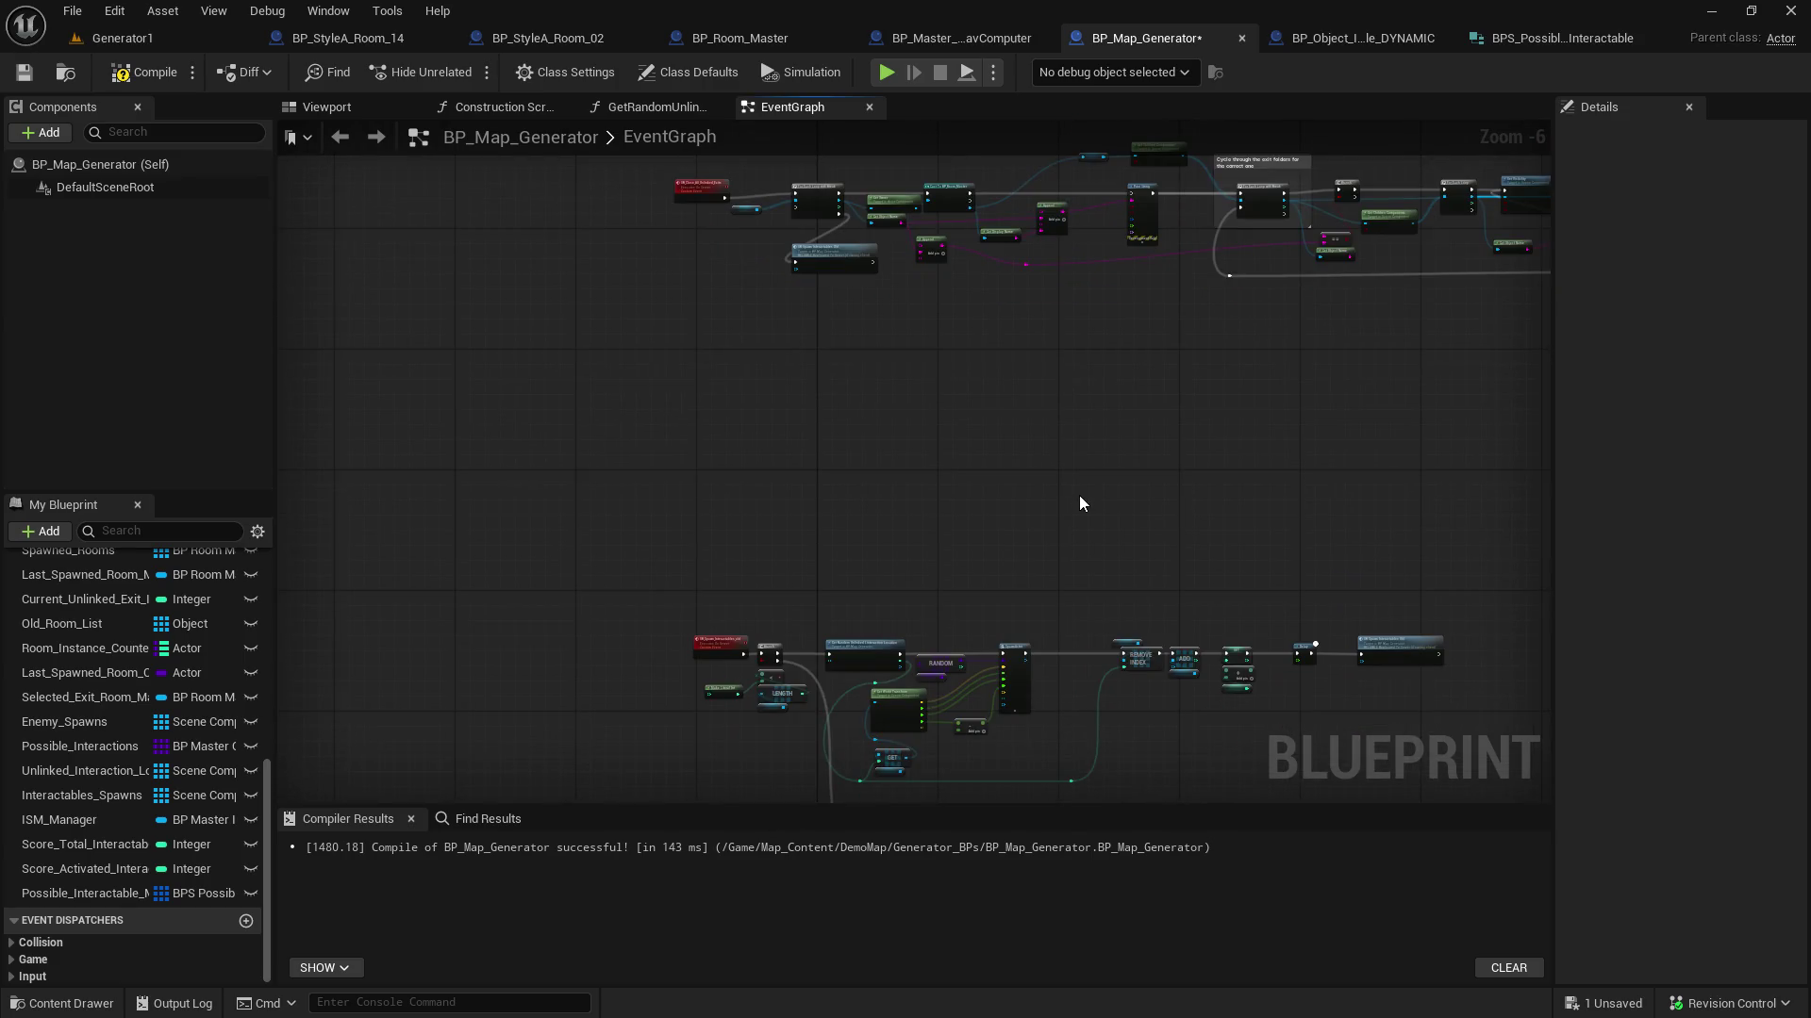
key(ctrl+v)
drag(838, 461, 731, 447)
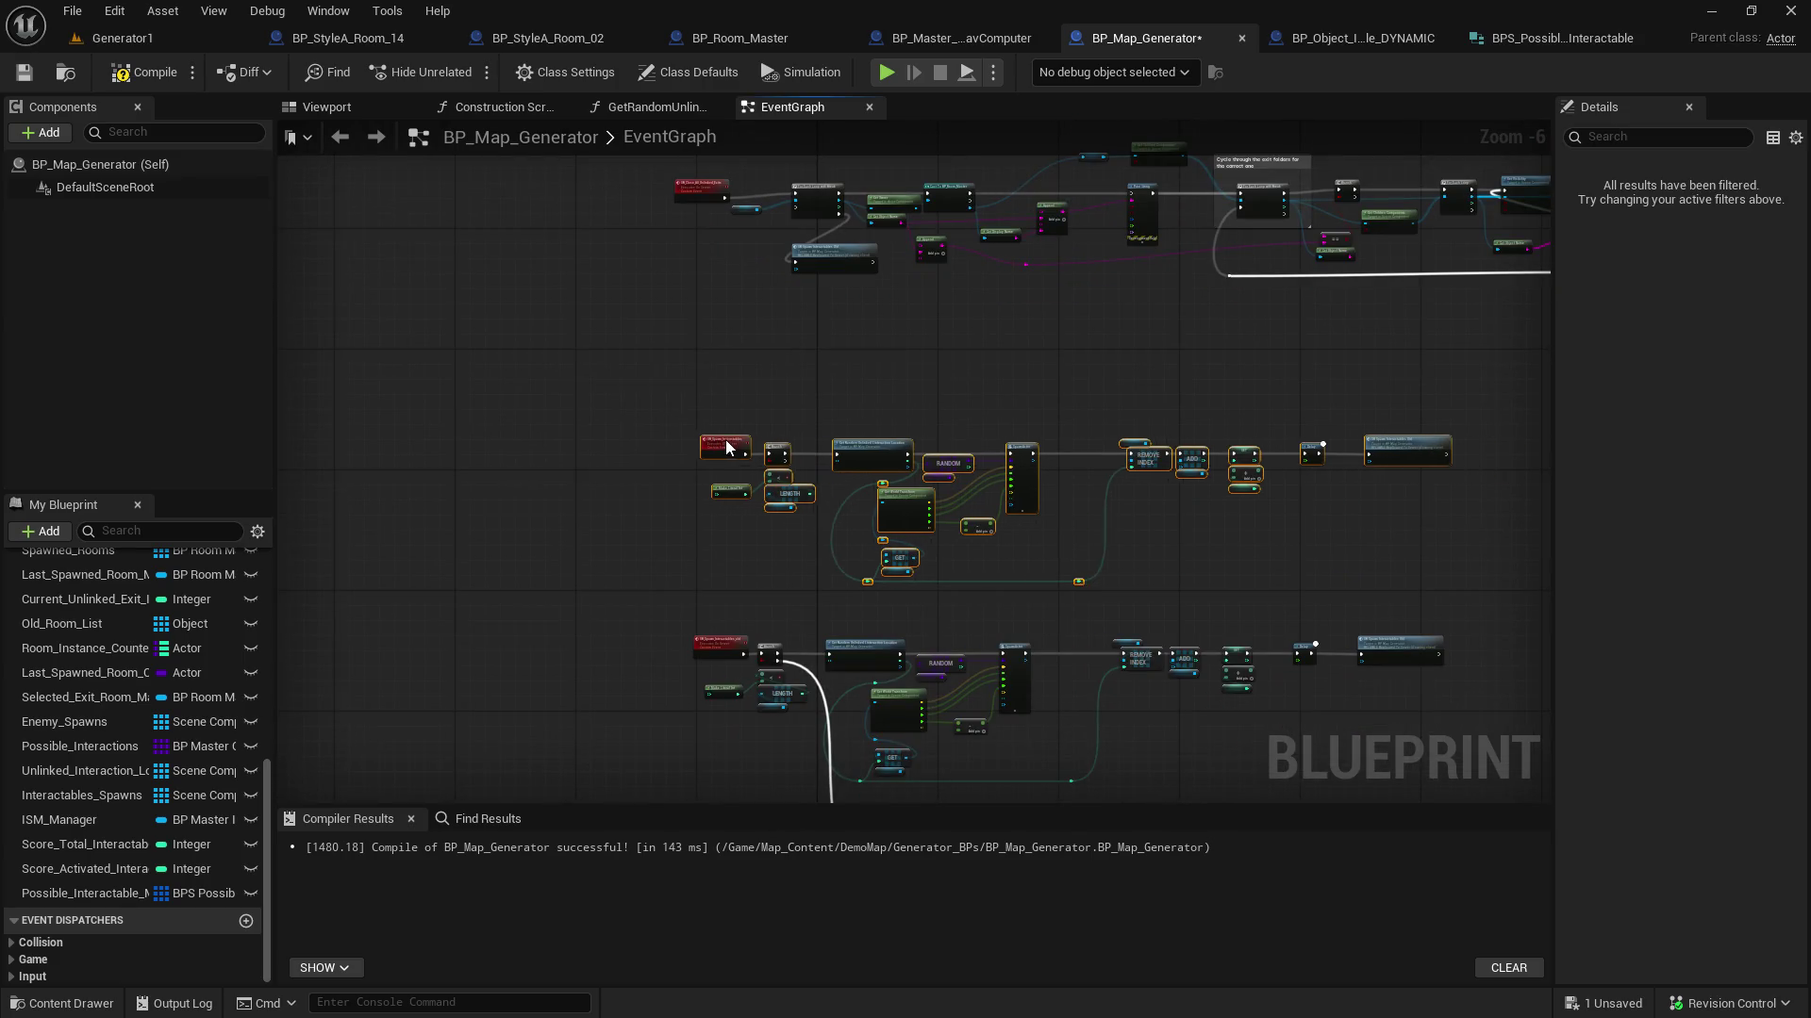
scroll(676, 451, up, 3)
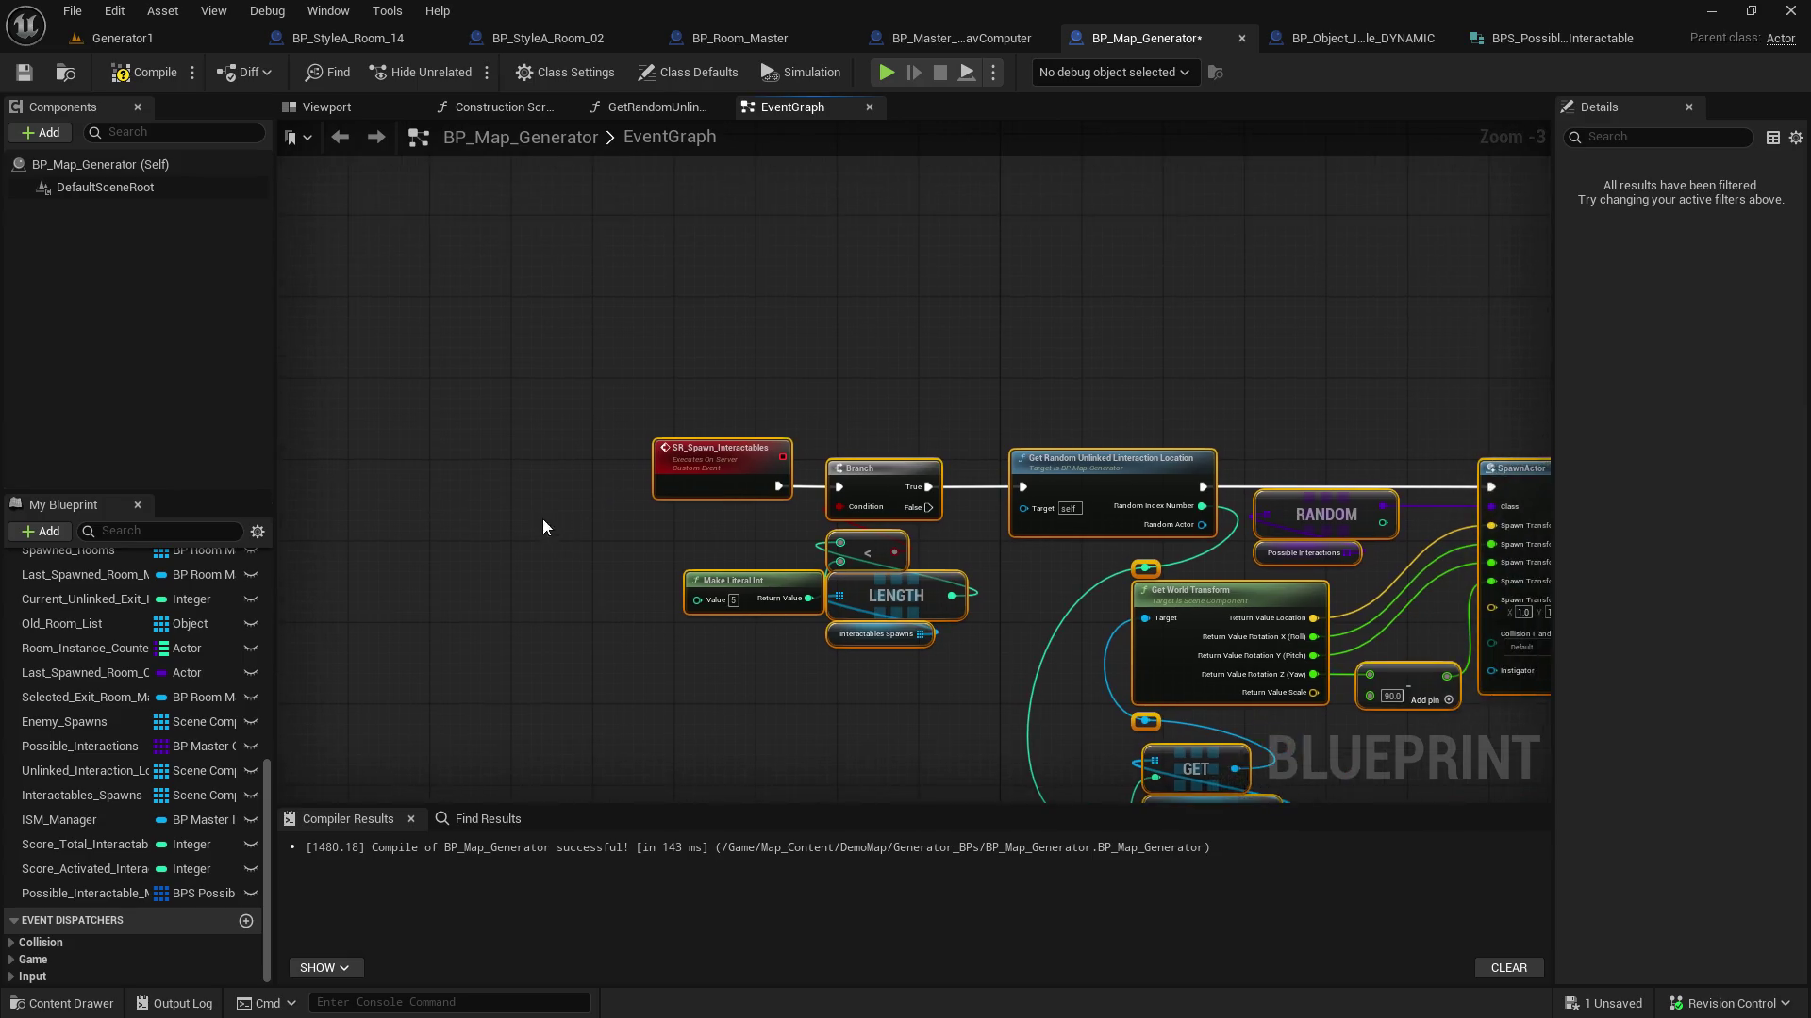
scroll(400, 269, down, 3)
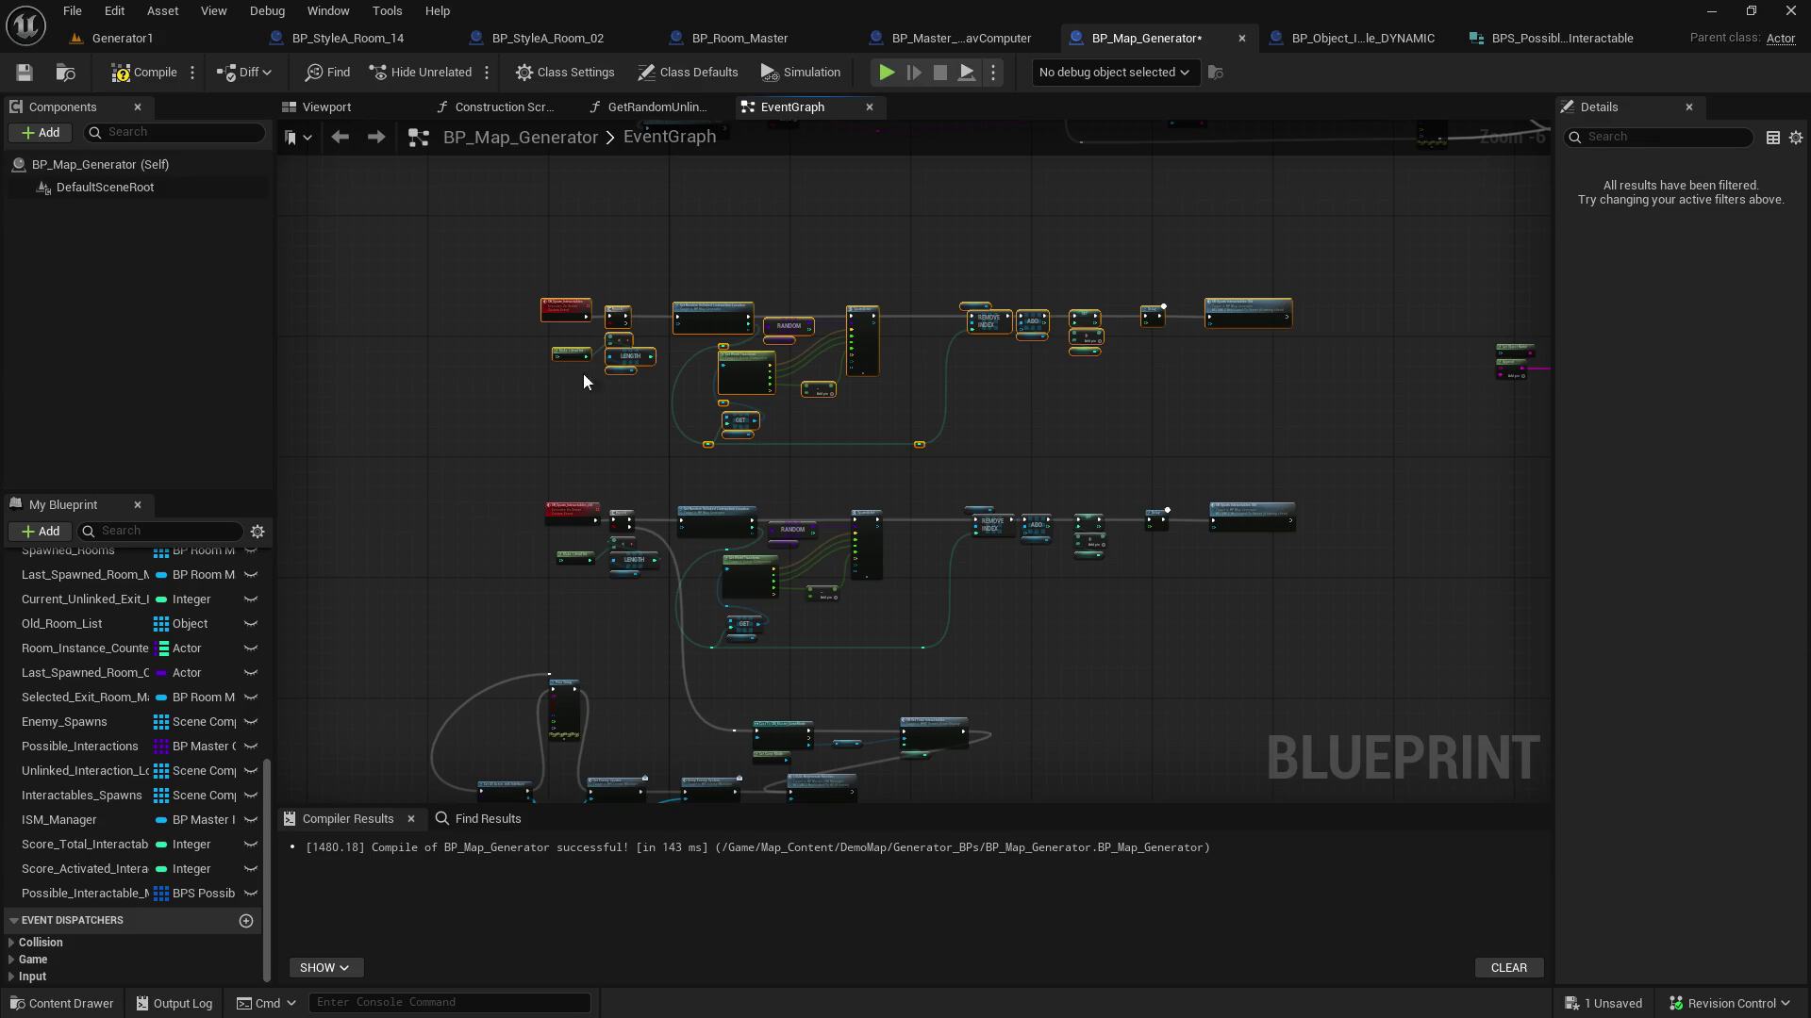
scroll(558, 347, up, 4)
mouse_move(767, 475)
mouse_down()
mouse_move(687, 590)
mouse_move(764, 677)
mouse_move(794, 644)
mouse_move(283, 804)
mouse_move(264, 625)
mouse_up()
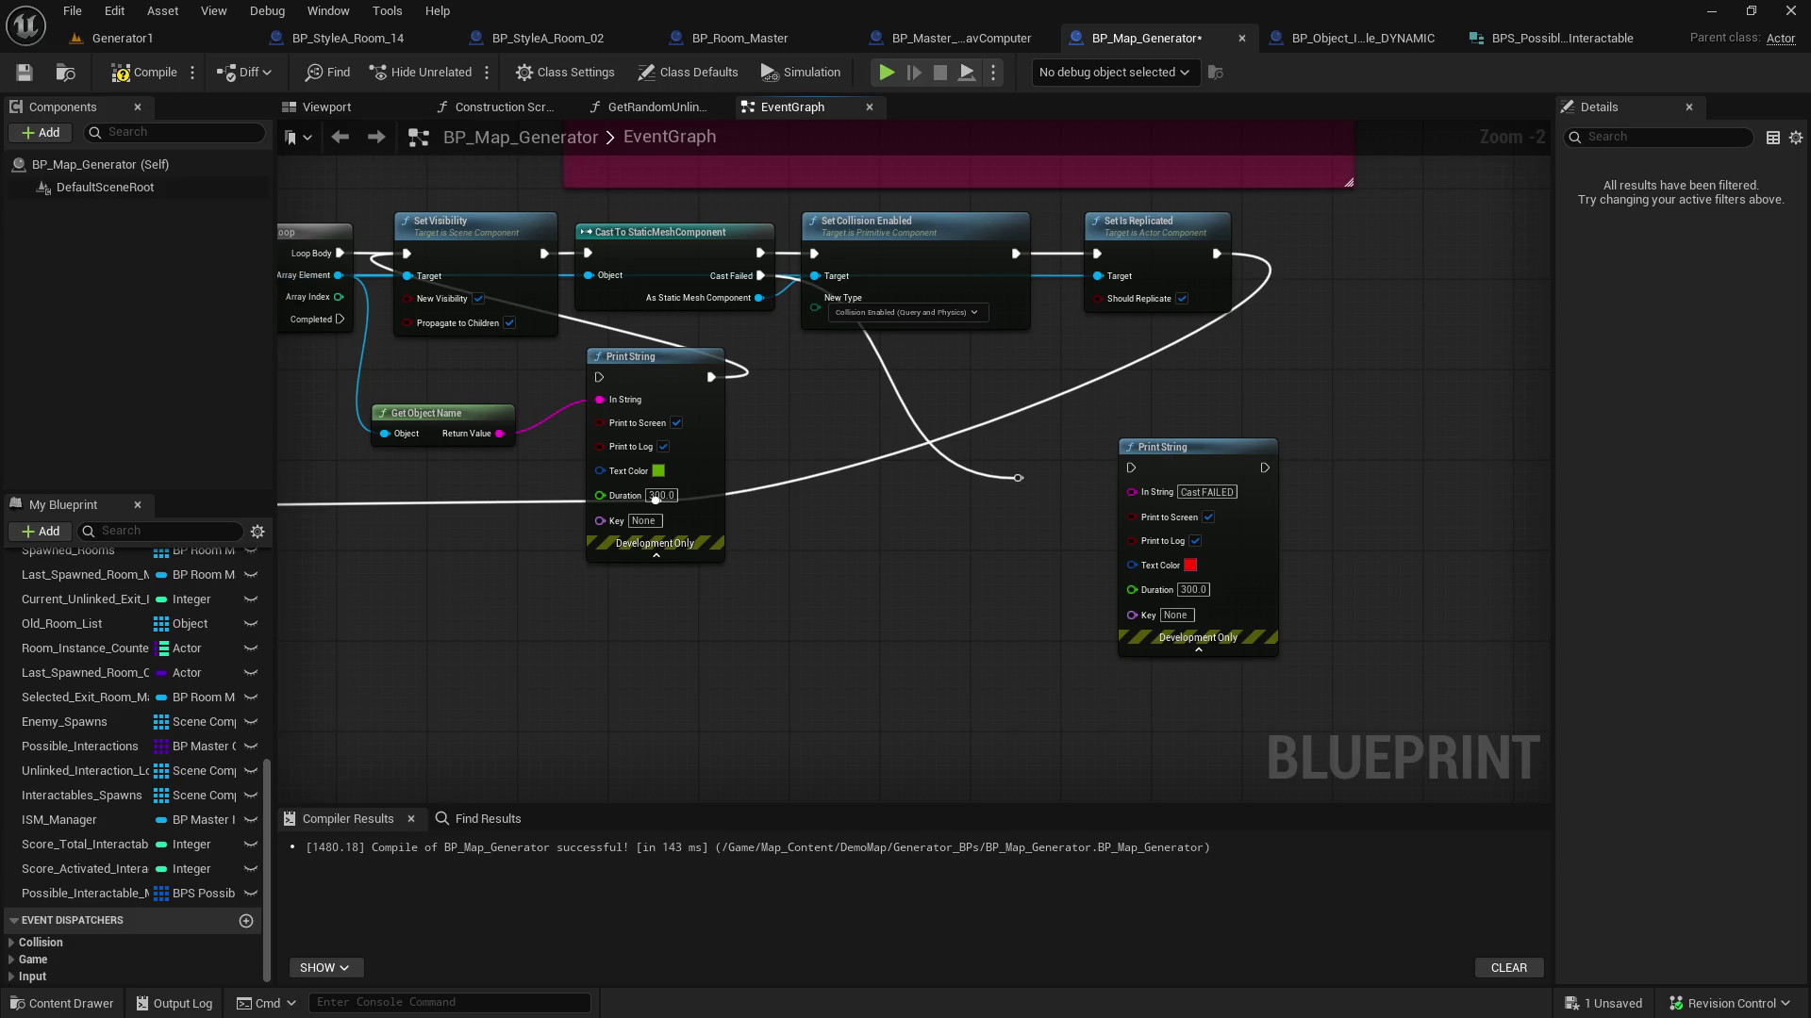
mouse_move(656, 500)
mouse_down()
mouse_move(1138, 594)
mouse_move(1792, 632)
mouse_up()
drag(712, 594, 752, 600)
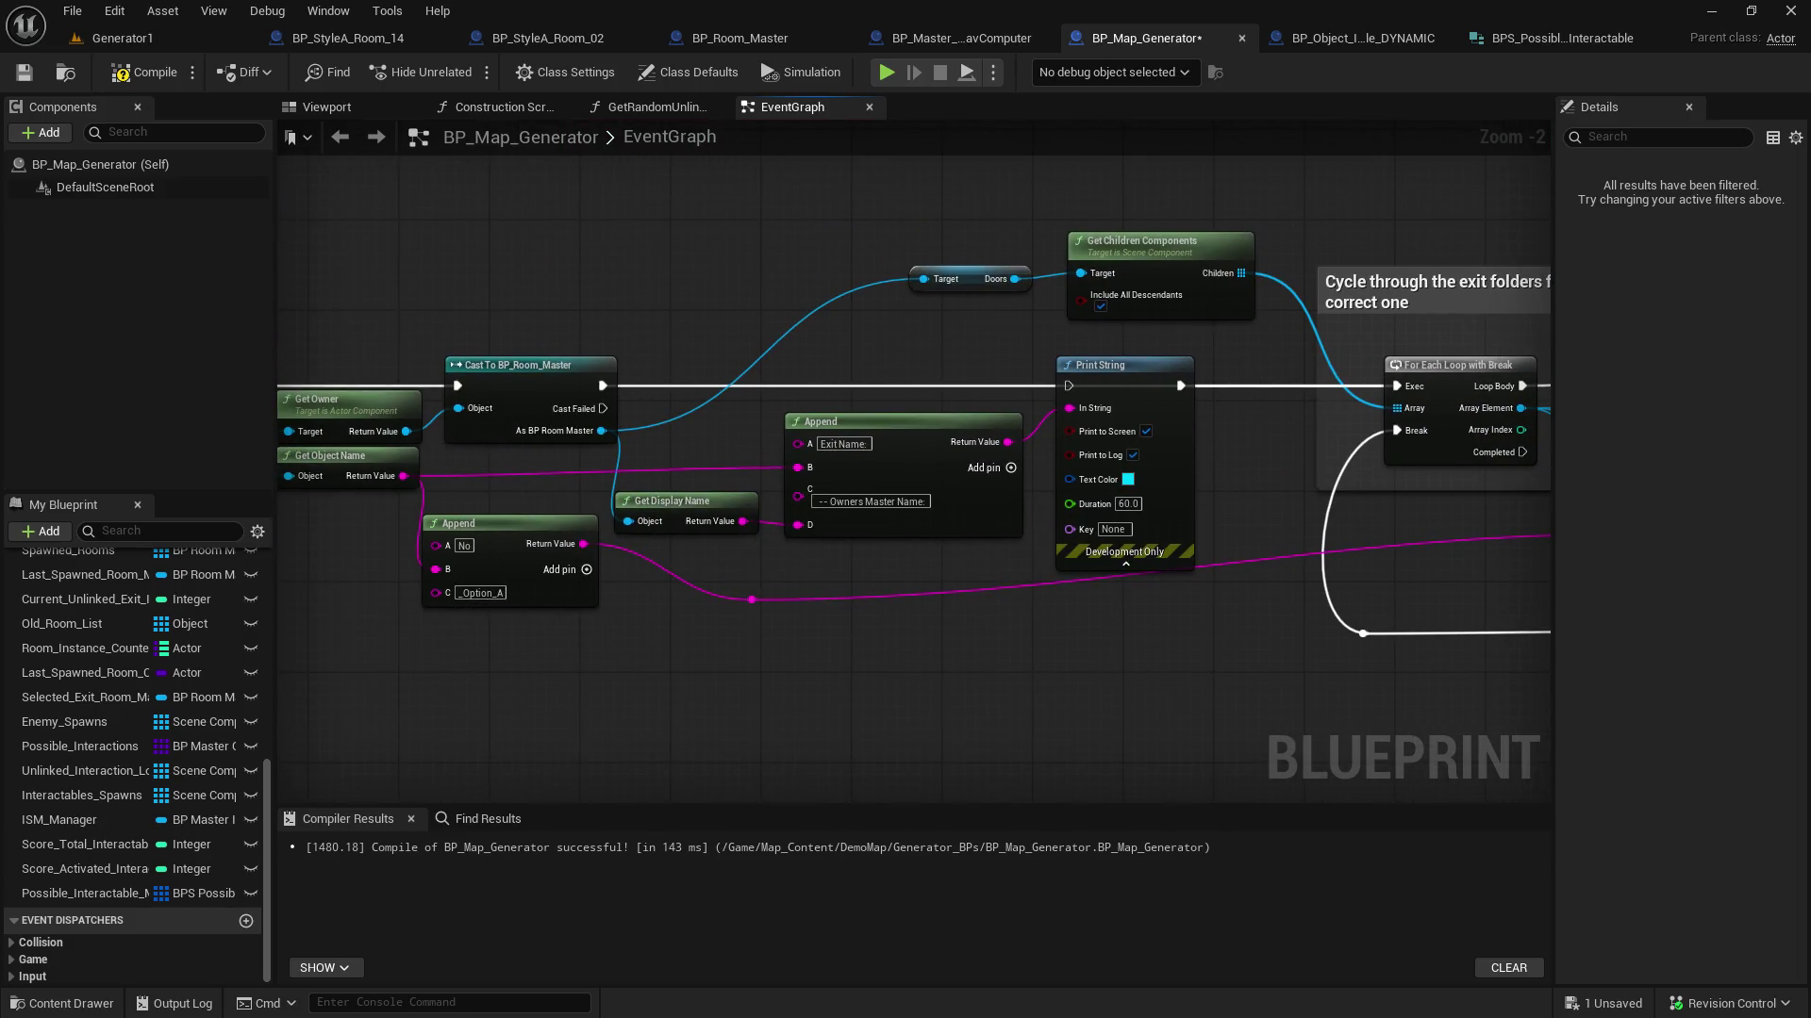
mouse_move(1546, 683)
mouse_down()
mouse_move(1322, 652)
mouse_move(1792, 660)
mouse_up()
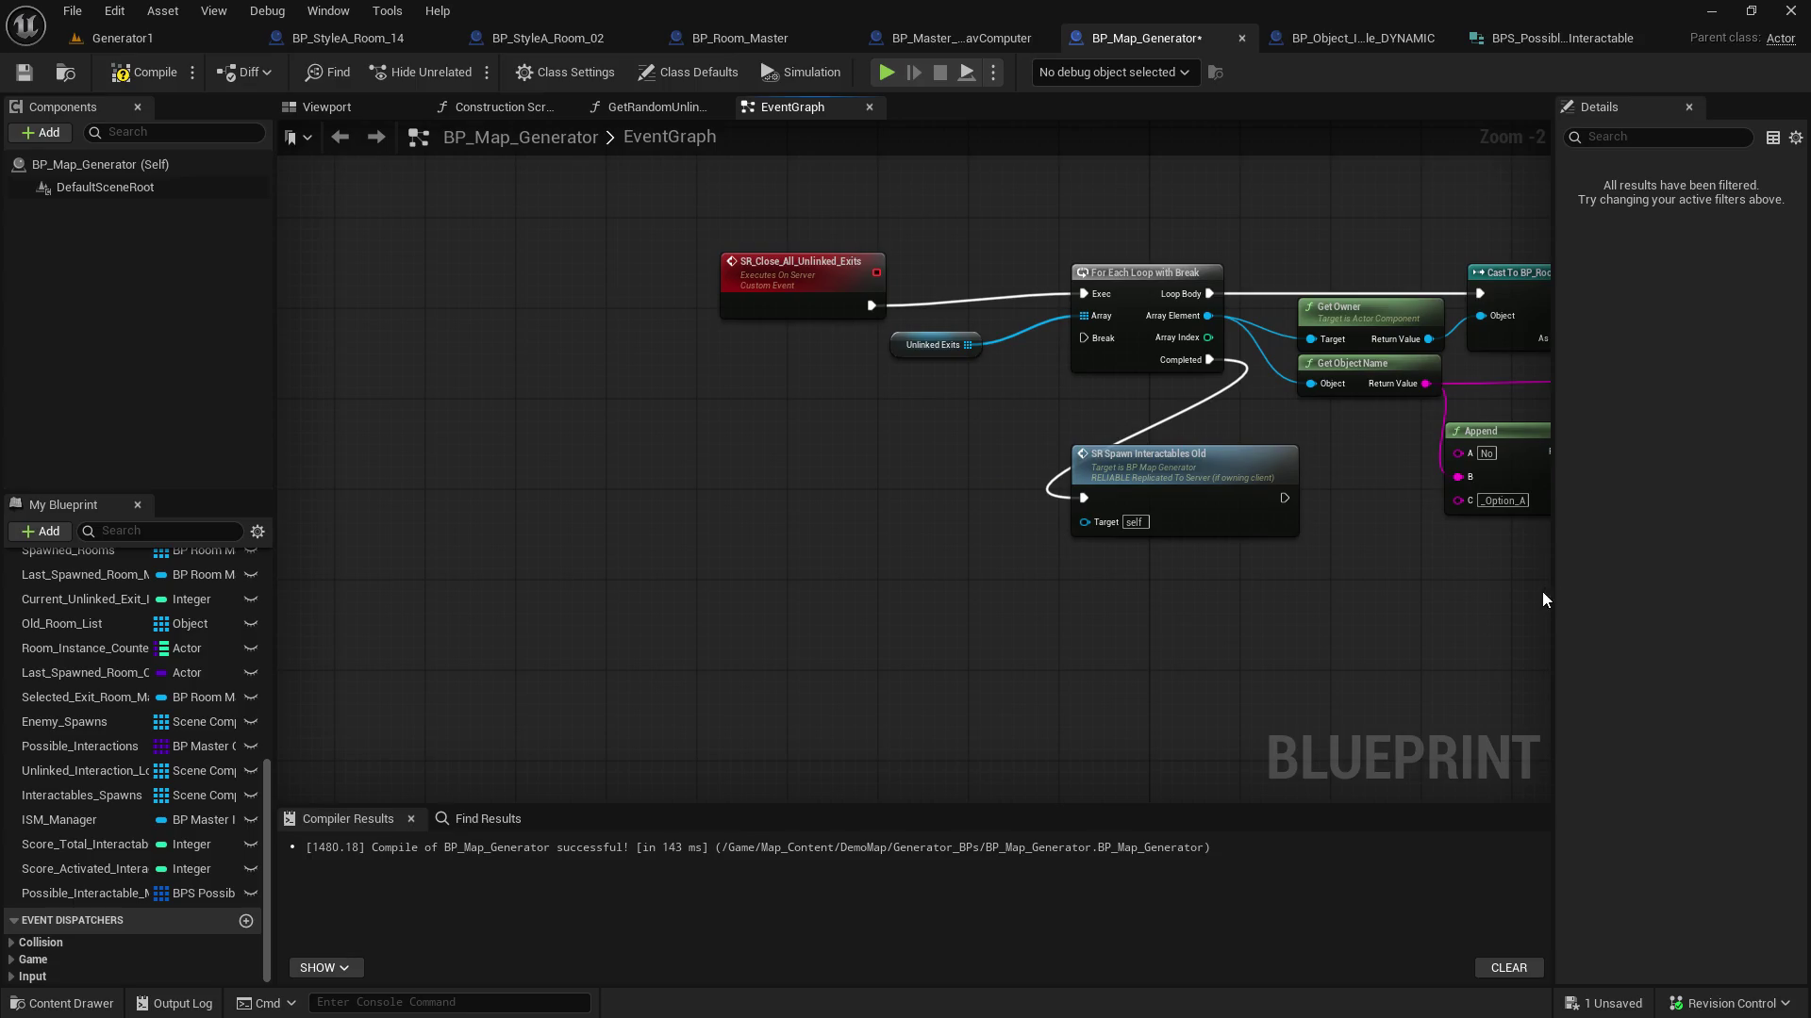
click(1105, 645)
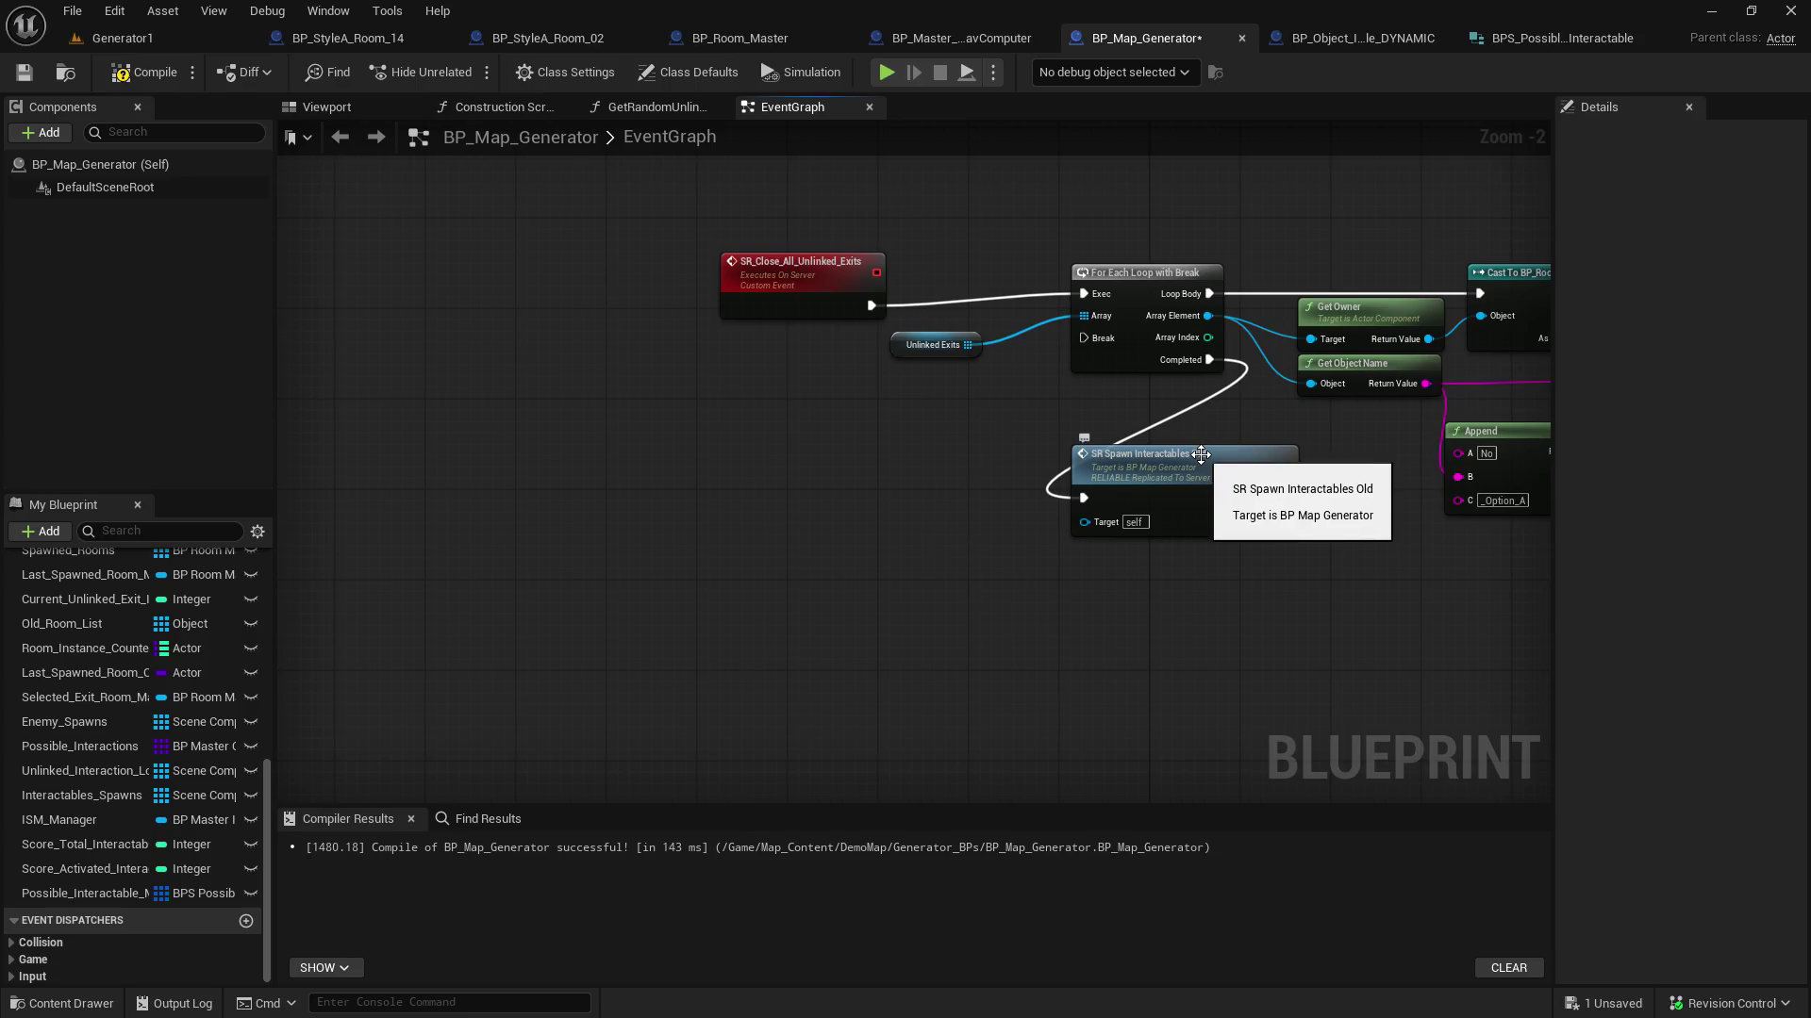
mouse_move(1094, 587)
mouse_down()
mouse_move(1027, 403)
mouse_move(897, 276)
mouse_move(813, 266)
mouse_move(836, 223)
mouse_up()
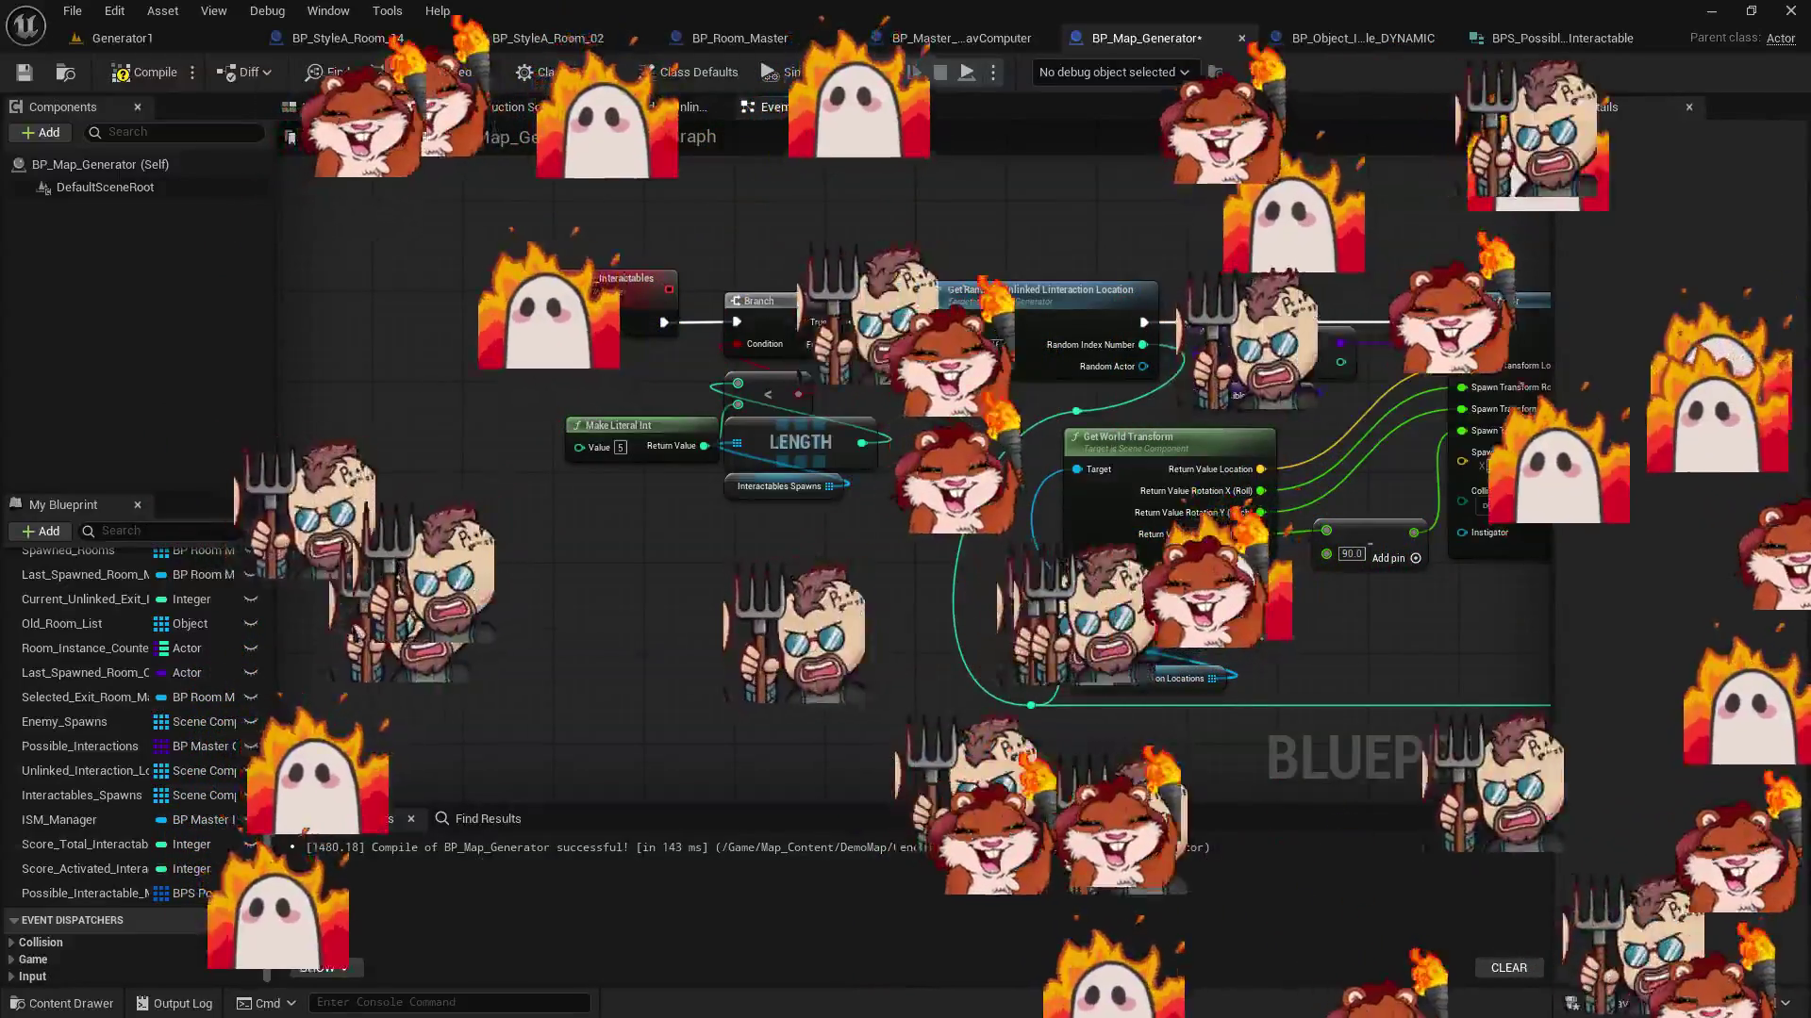
mouse_move(930, 444)
mouse_down()
mouse_move(623, 413)
mouse_move(852, 513)
mouse_move(838, 509)
mouse_up()
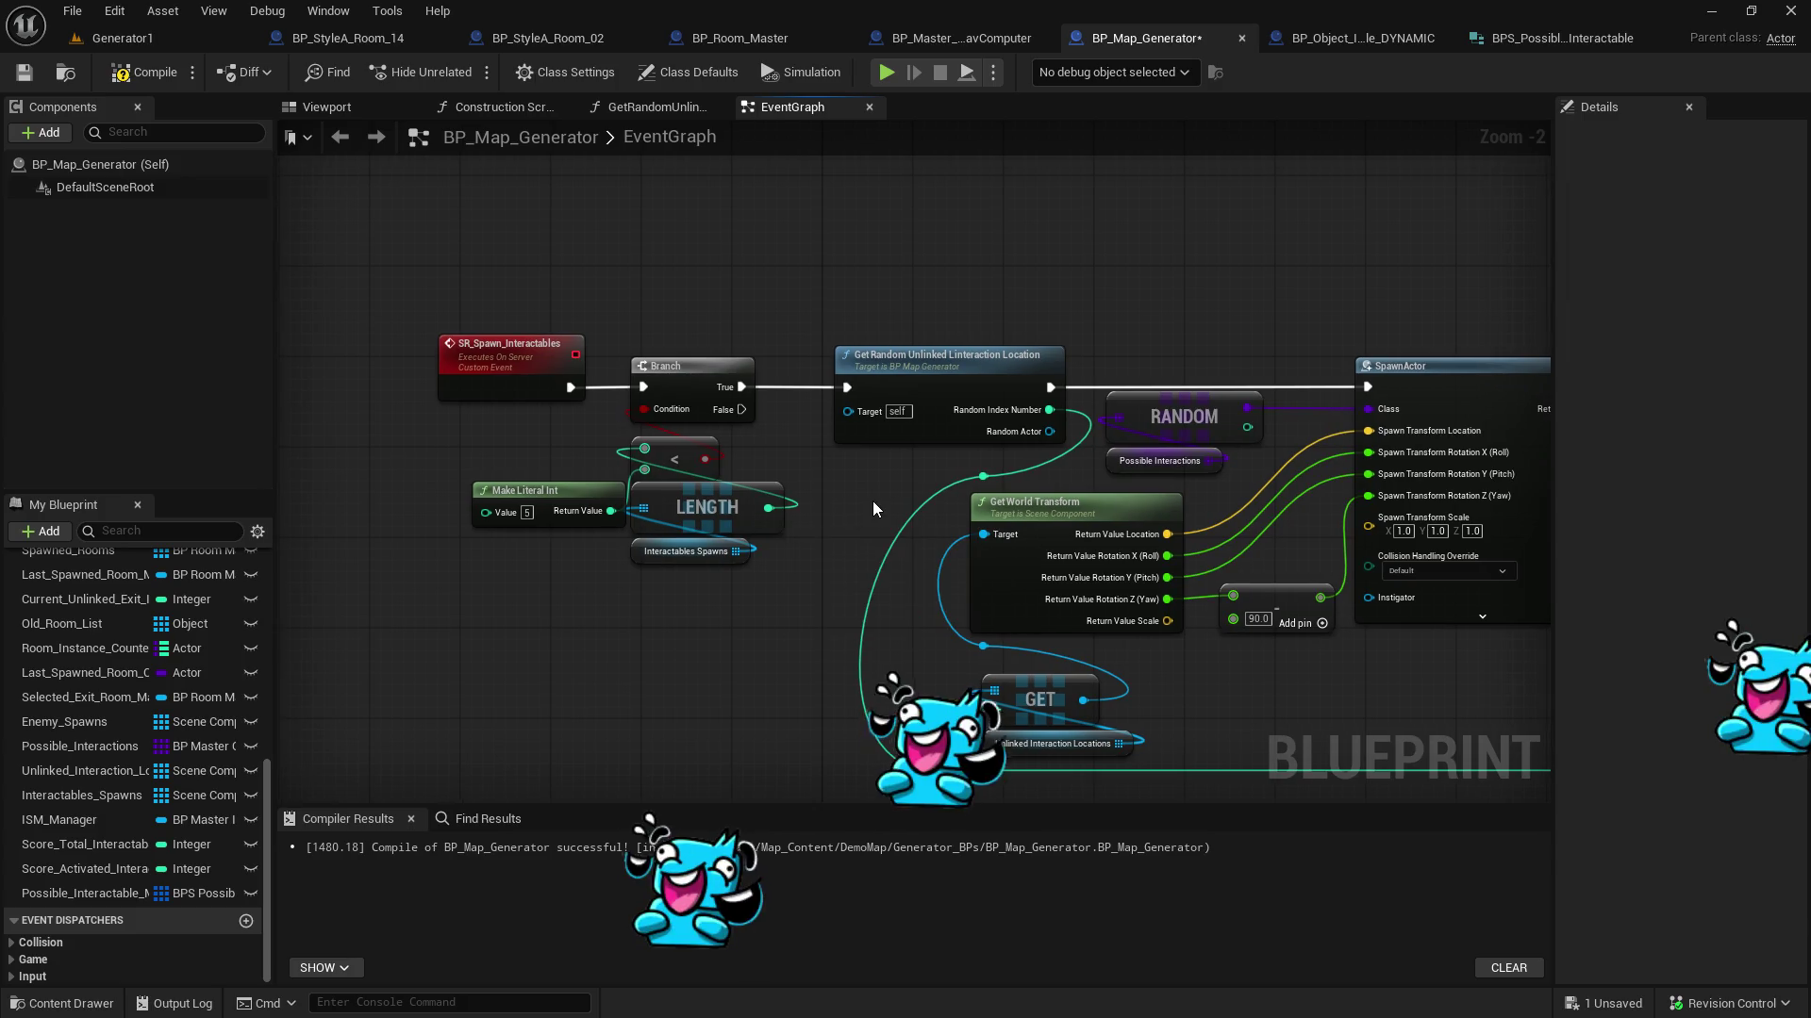
Open the Get Random Unlinked Interaction Location function's graph and select its three nodes
scroll(874, 500, up, 2)
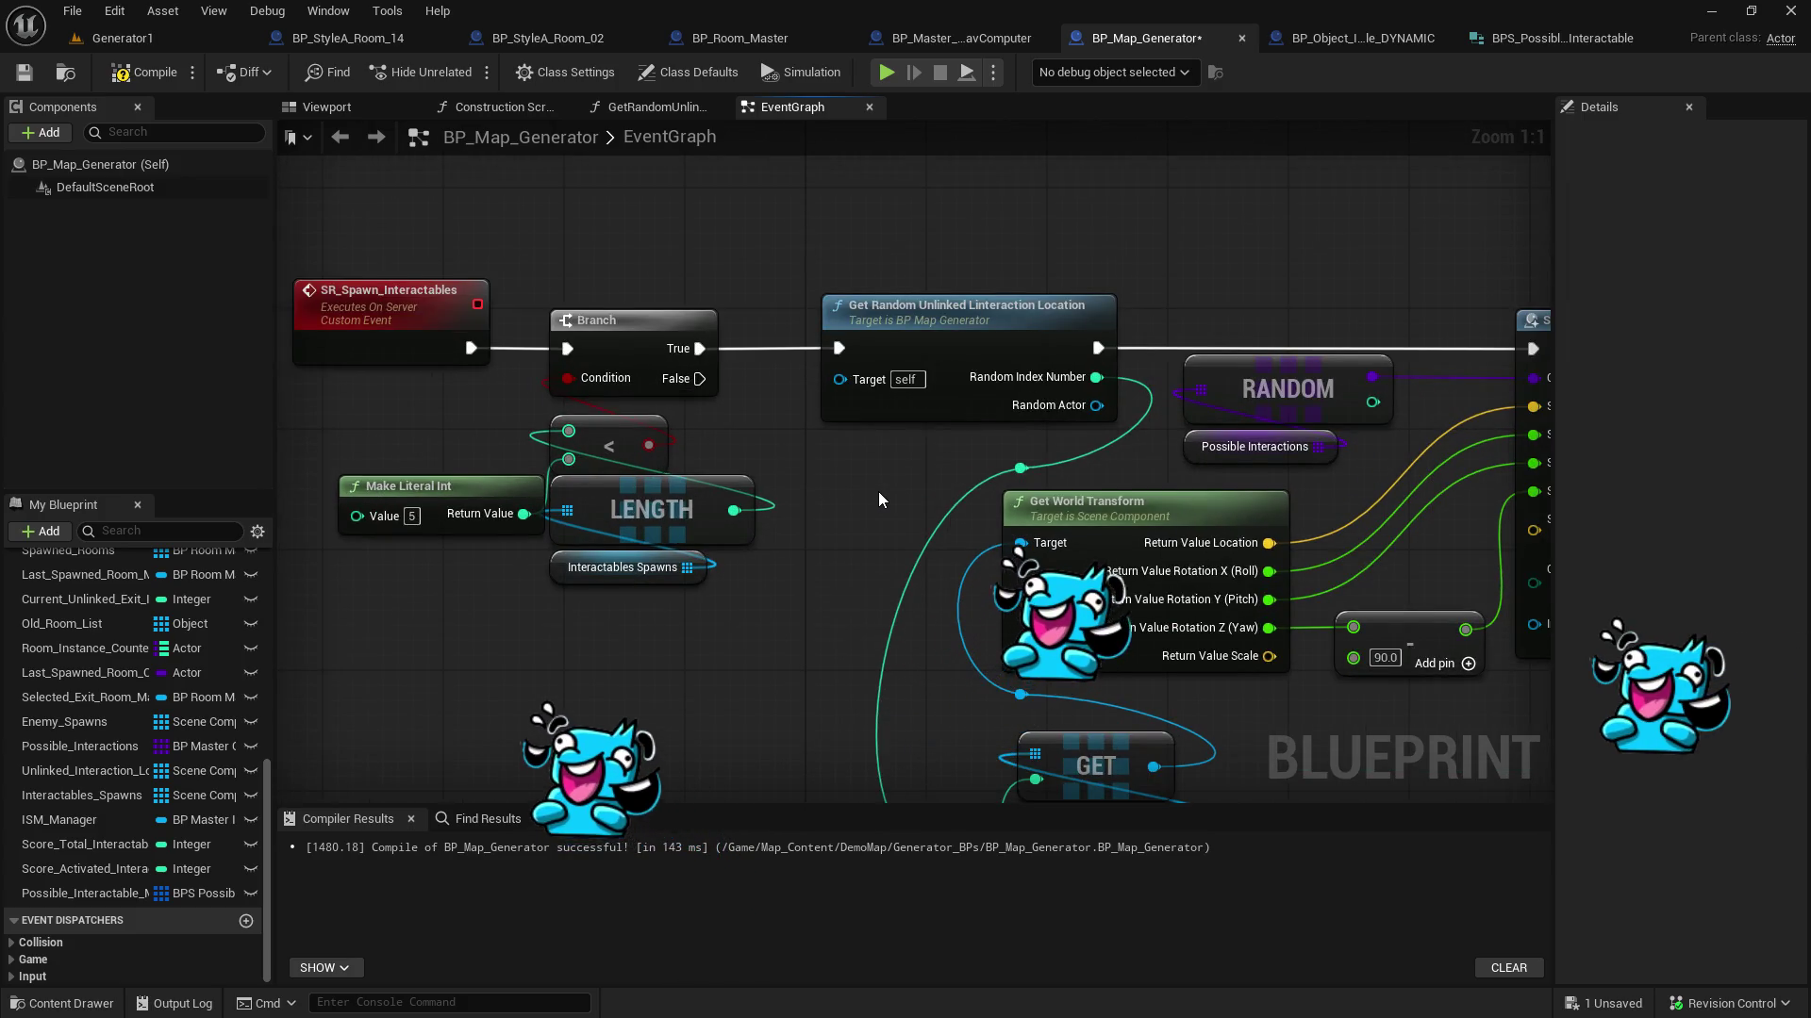
drag(879, 491, 848, 552)
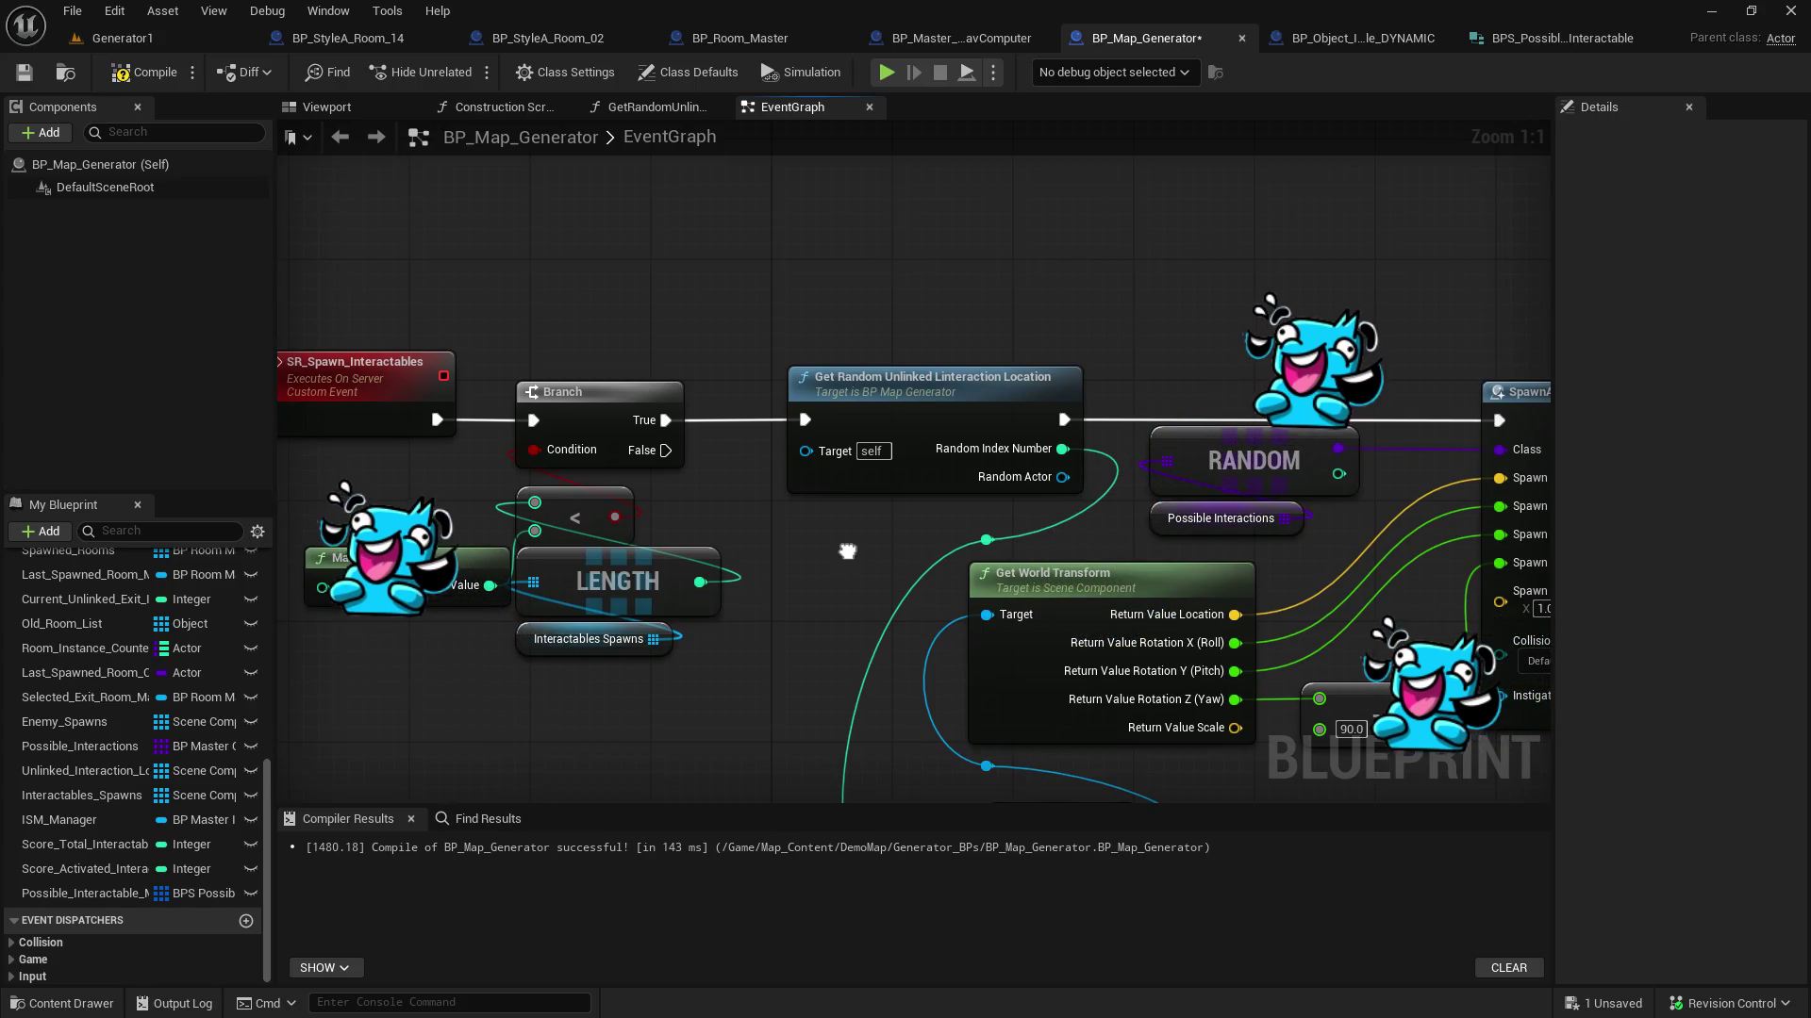
click(866, 382)
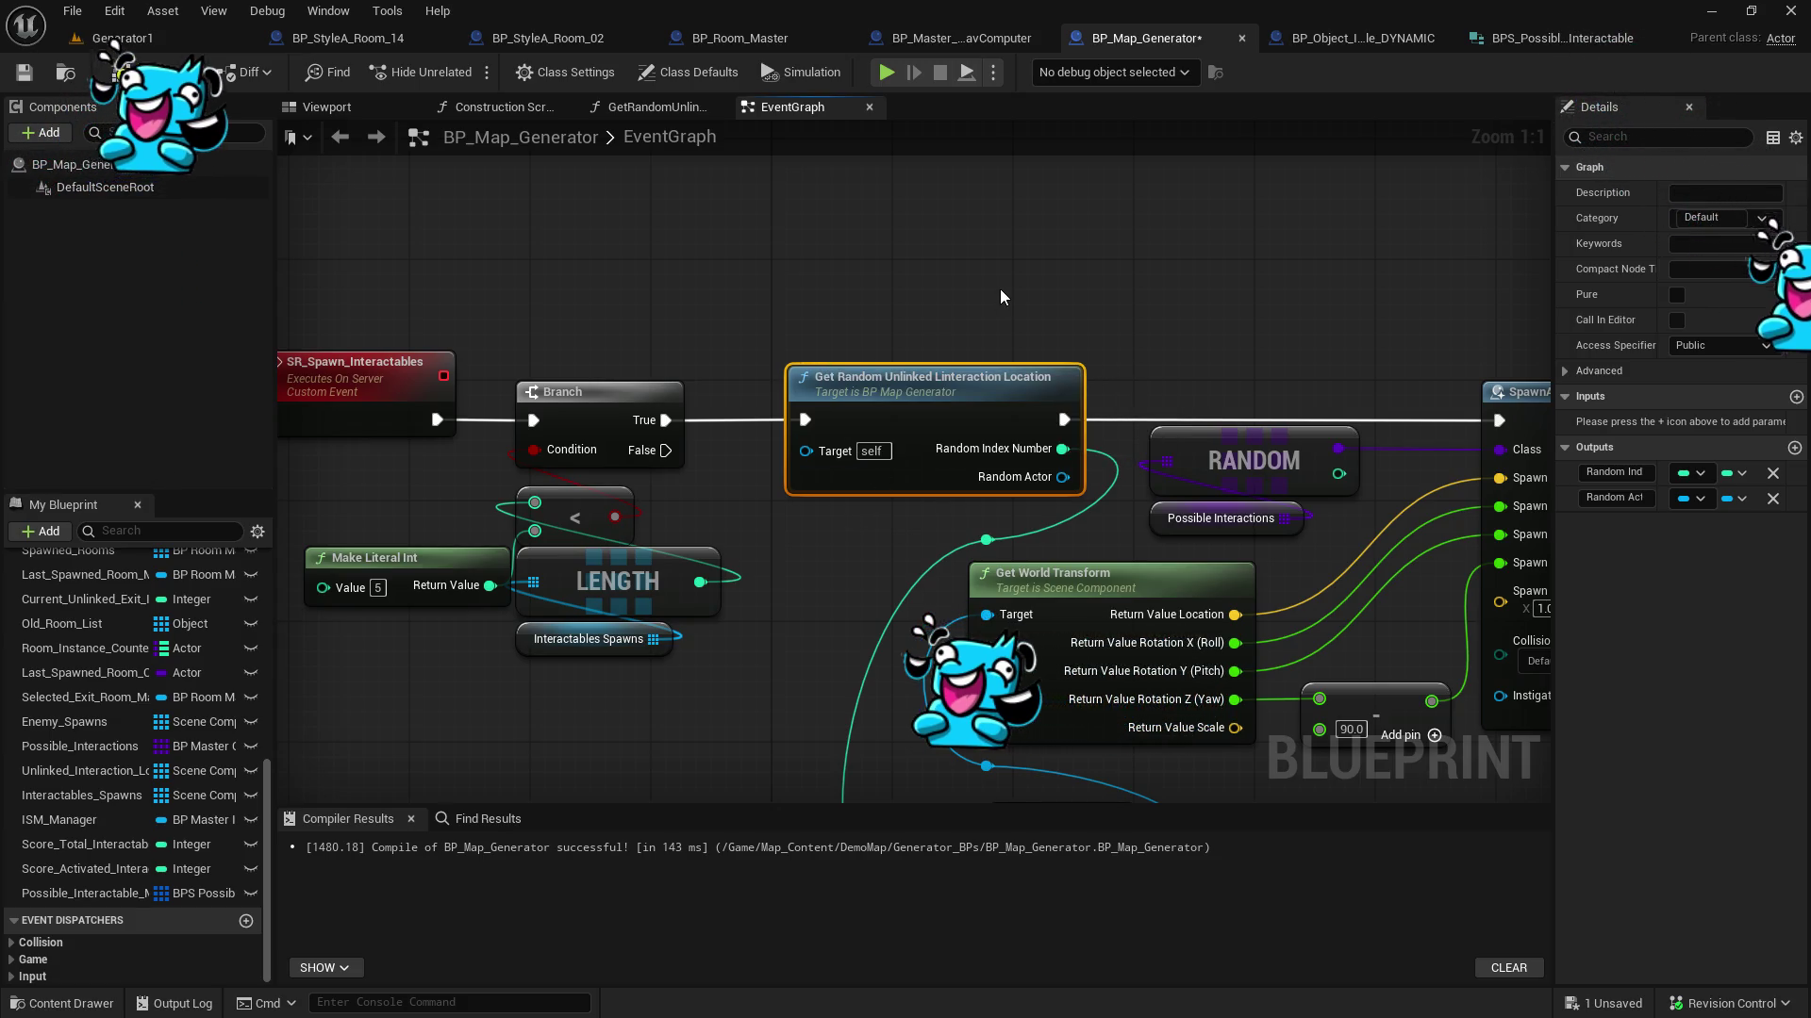
double_click(953, 381)
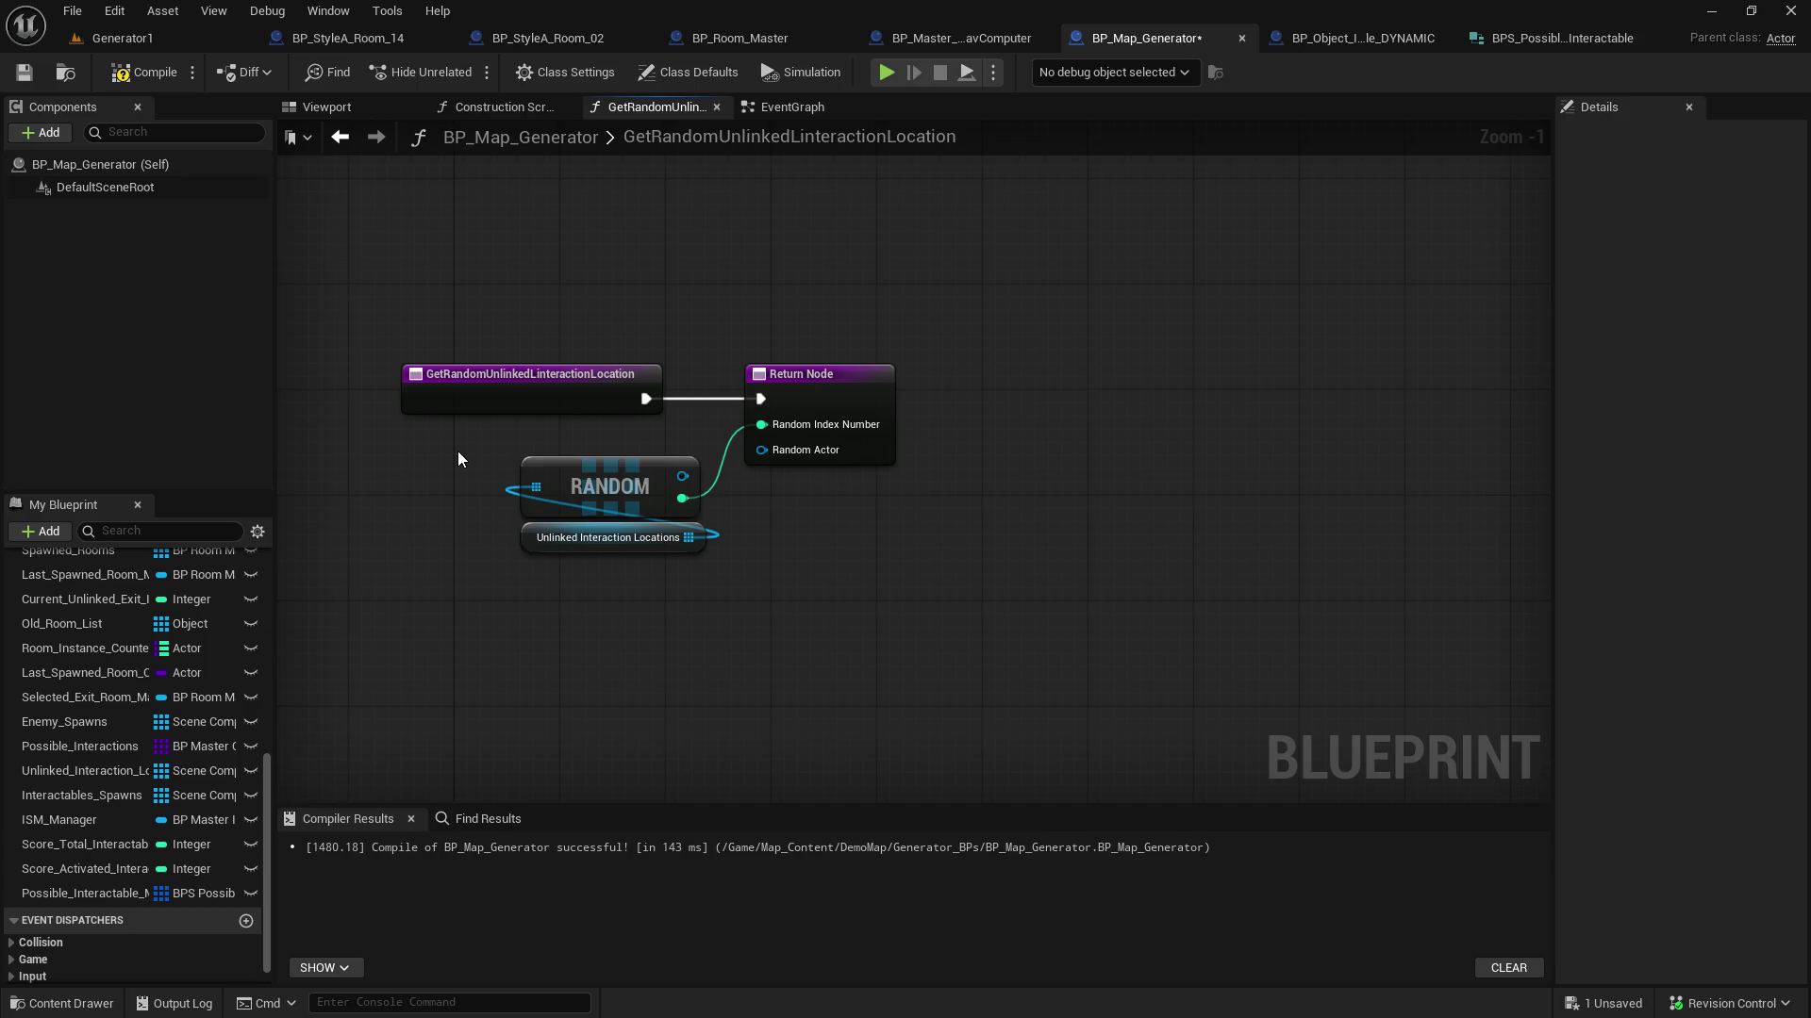
drag(457, 453, 665, 466)
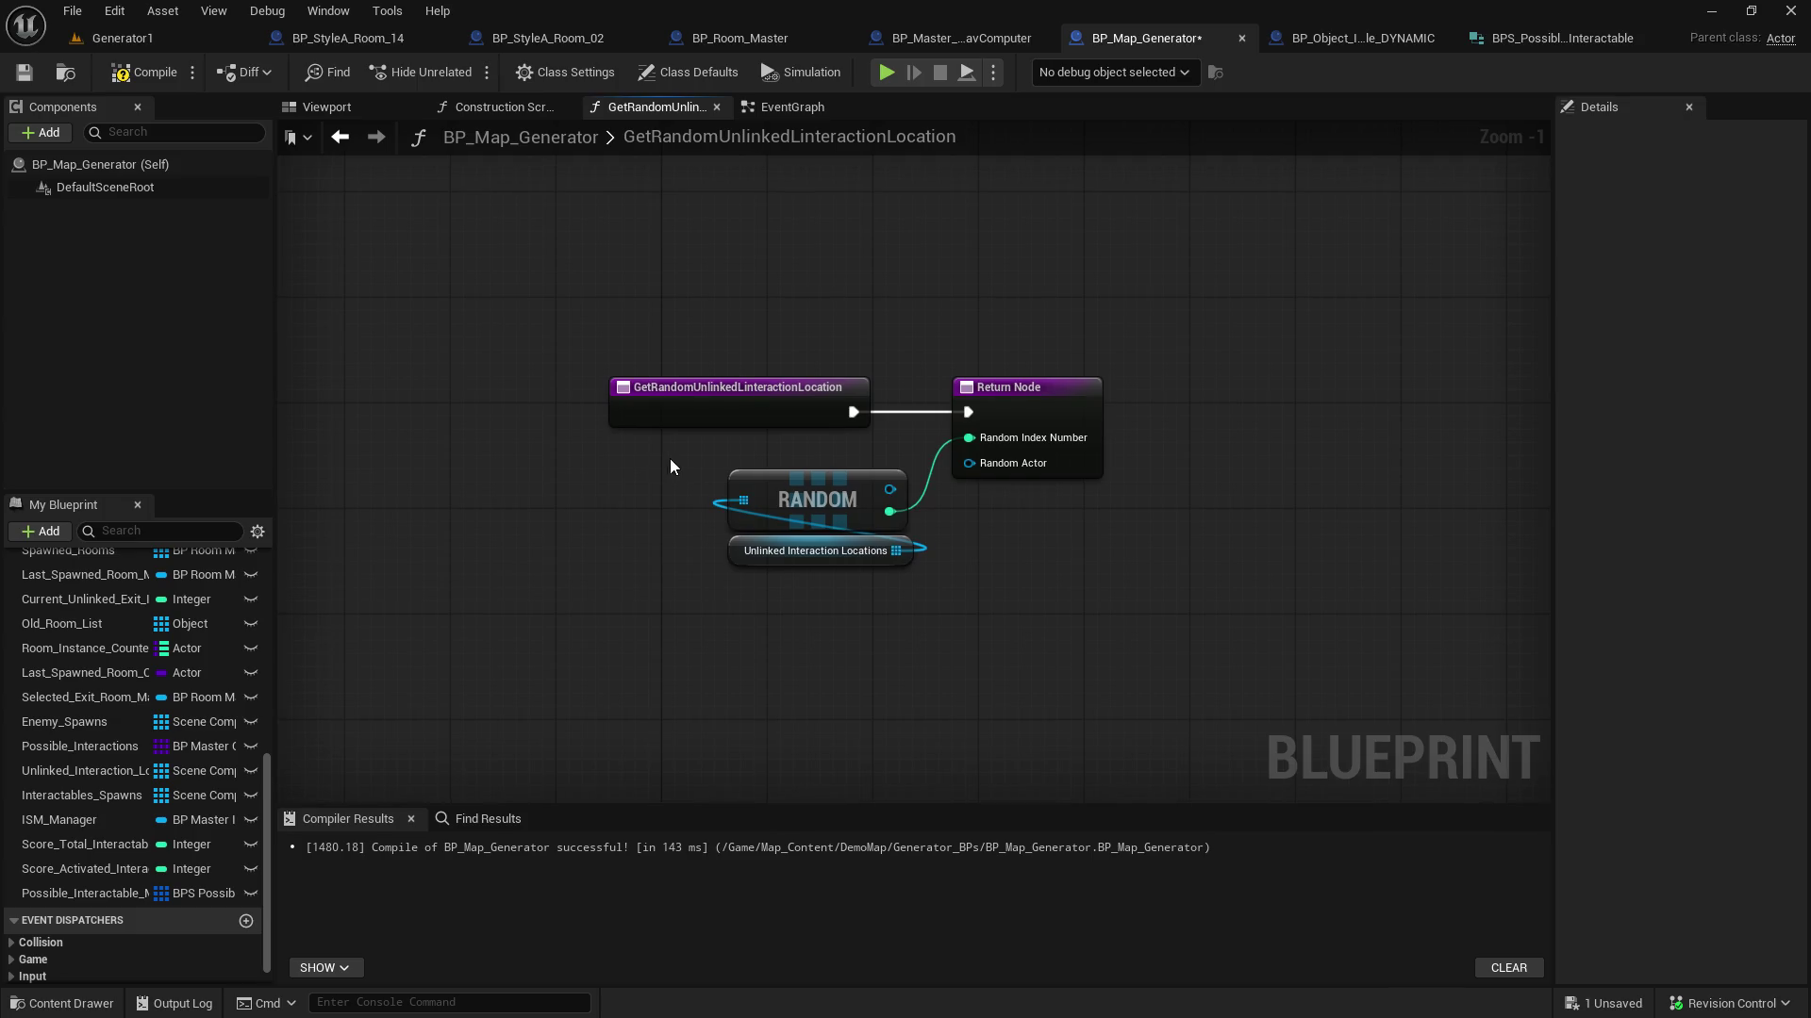
mouse_move(557, 315)
mouse_down()
mouse_move(767, 371)
mouse_move(1201, 630)
mouse_up()
scroll(71, 641, up, 10)
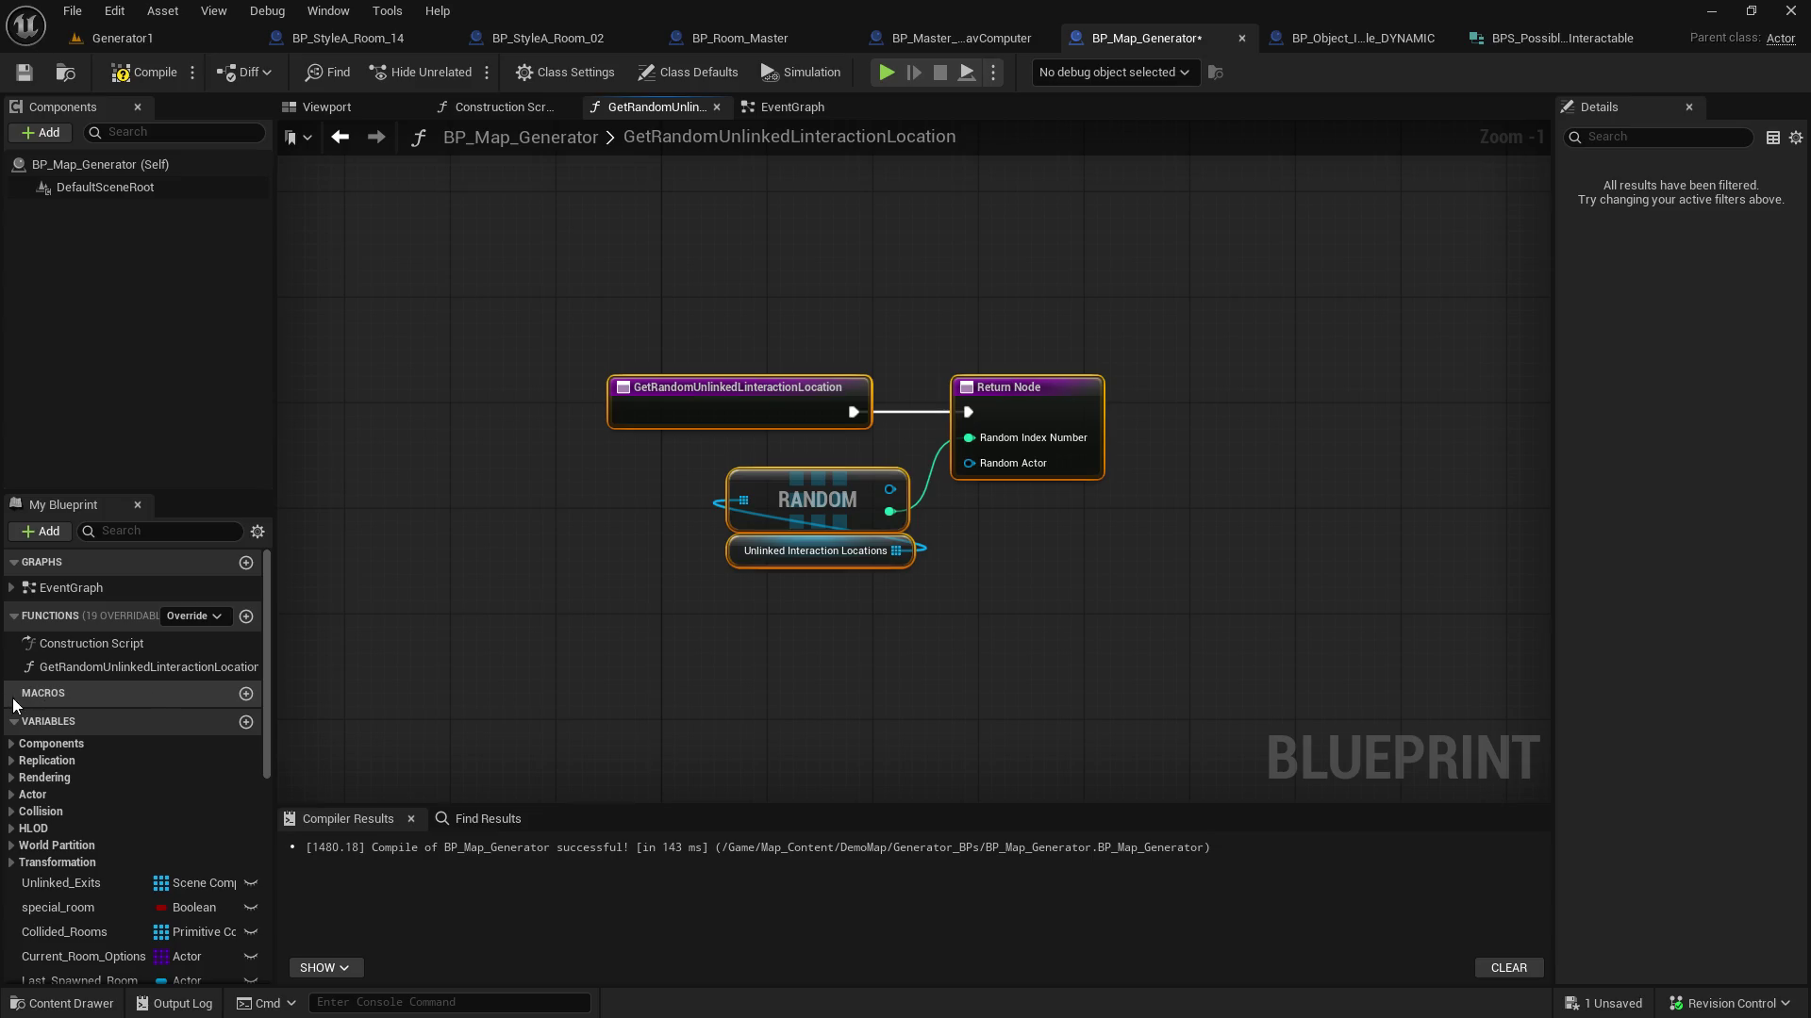
right_click(70, 665)
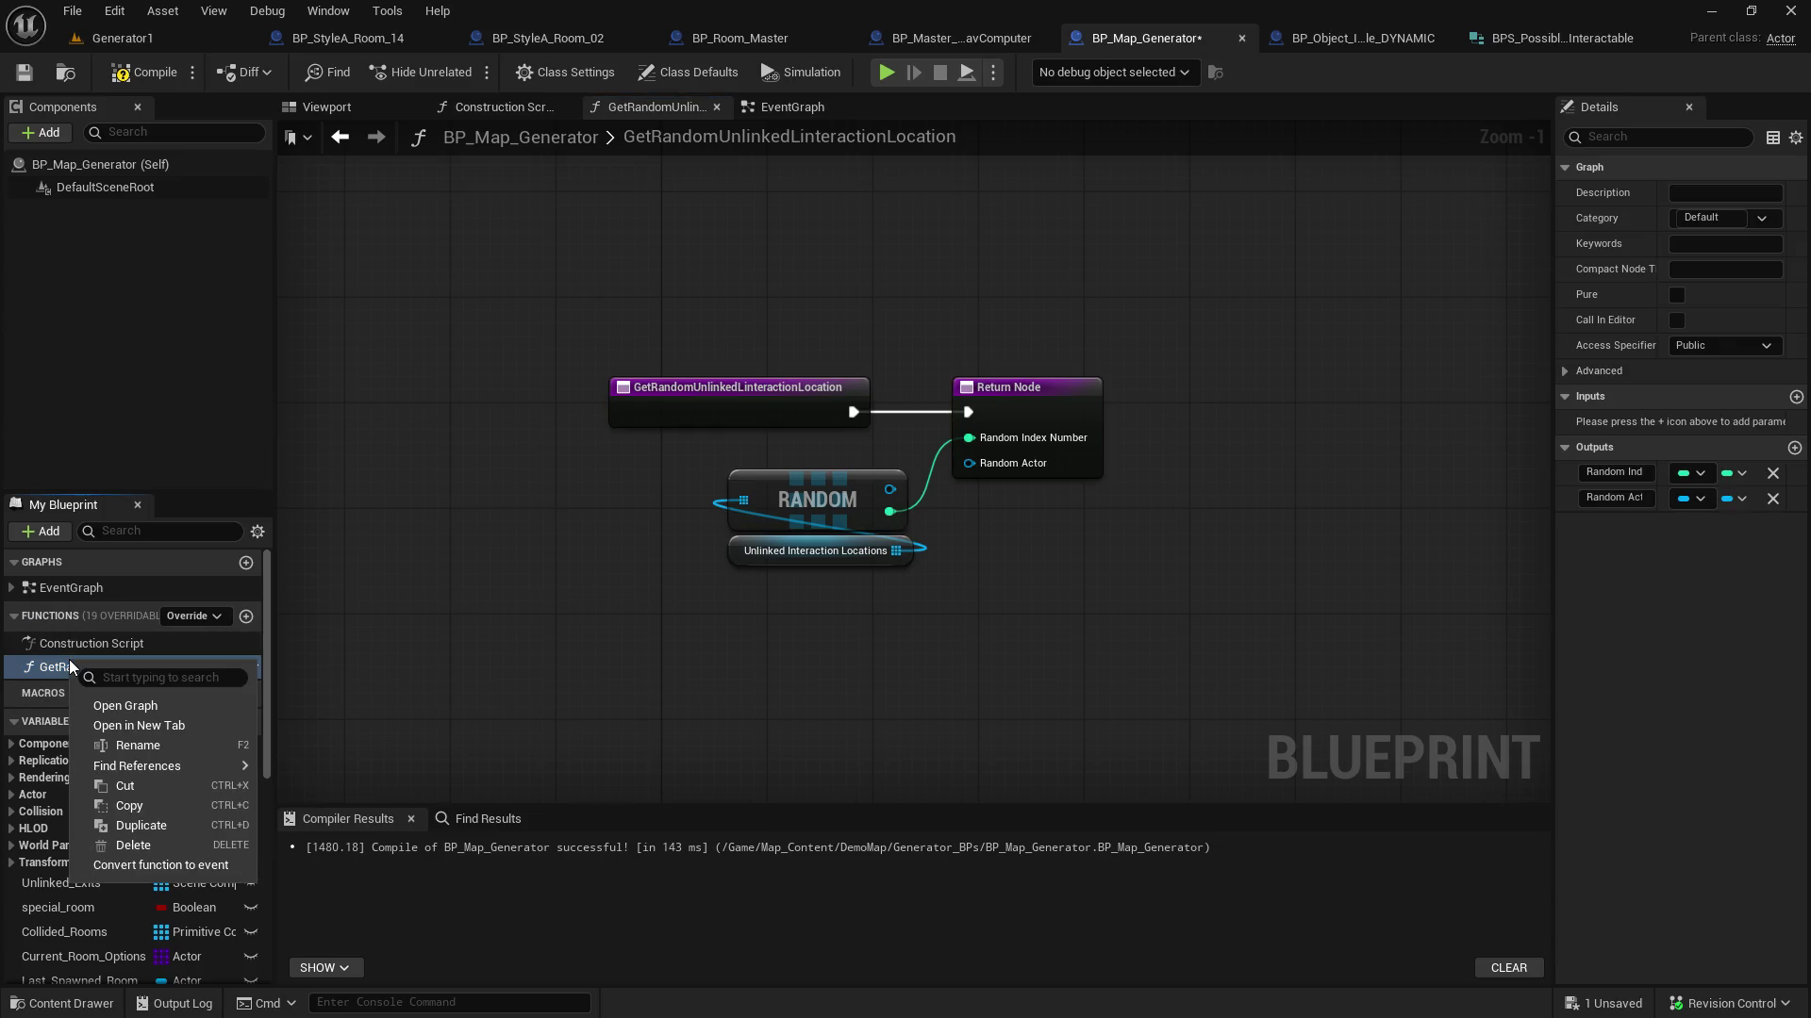
Duplicate the location function and rename the copy to Get_Random_Unlinked_Interactable
click(126, 826)
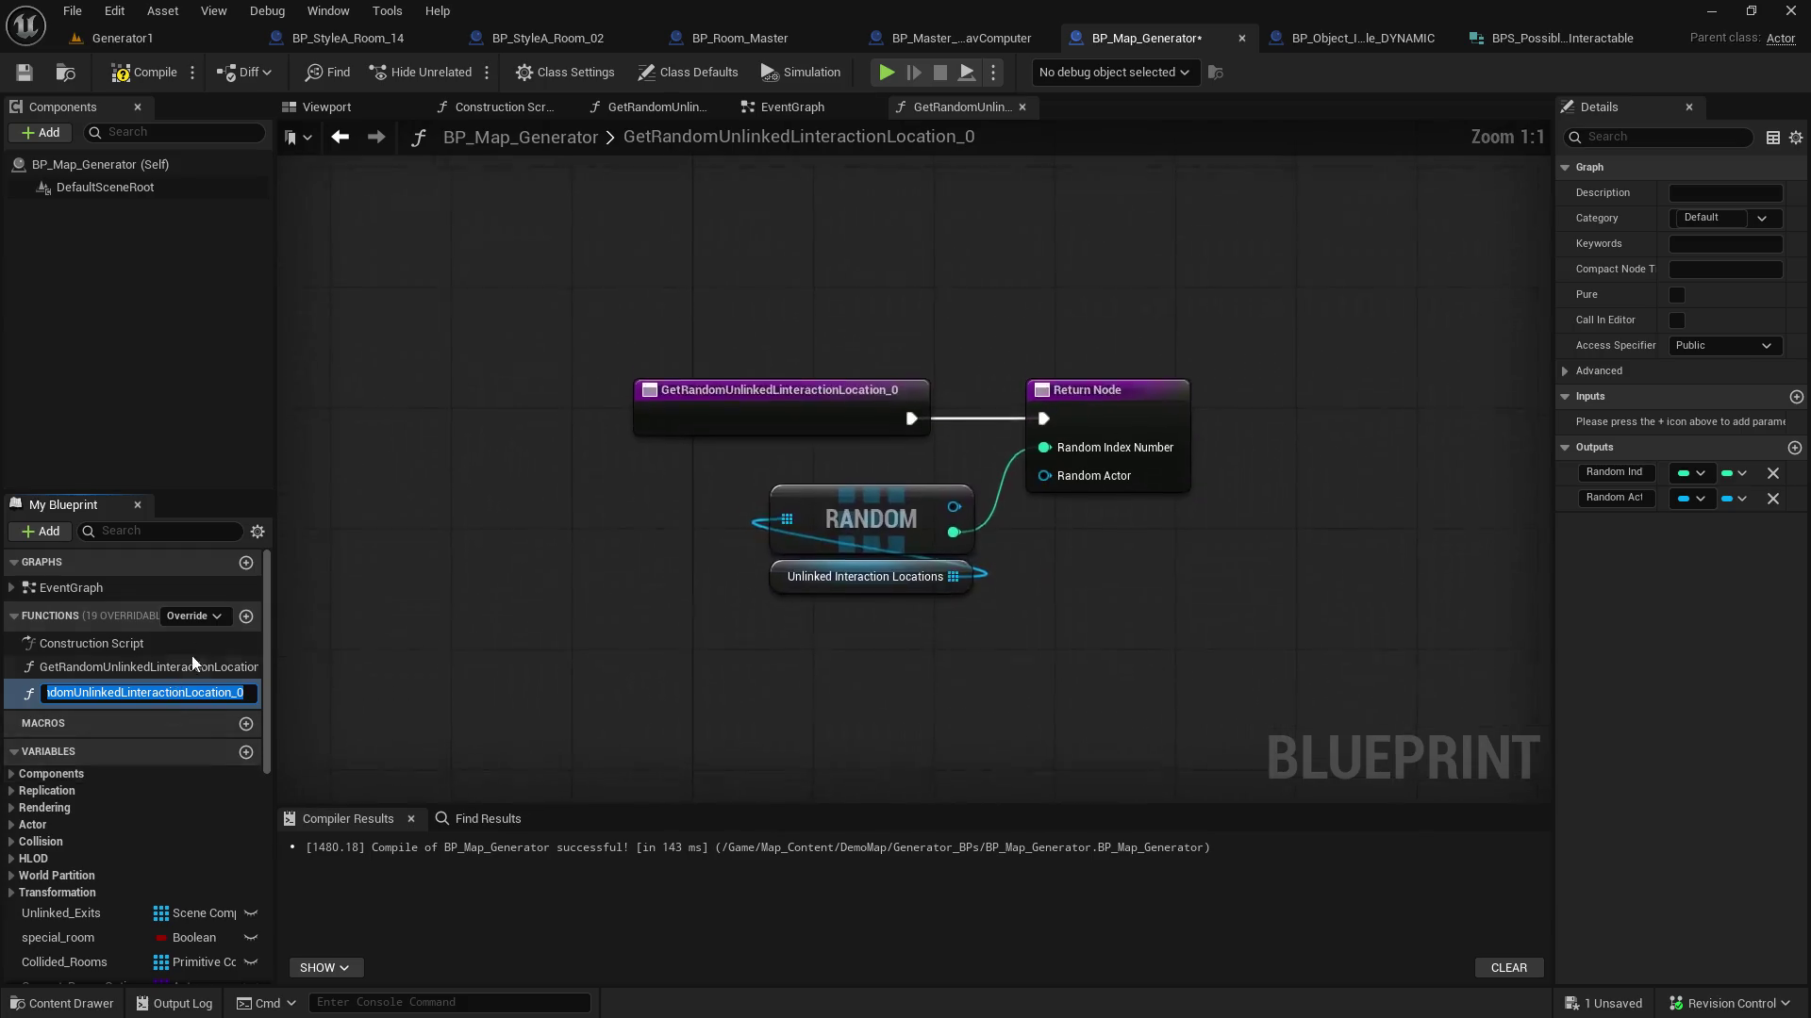
key(End)
key(BackSpace)
key(BackSpace)
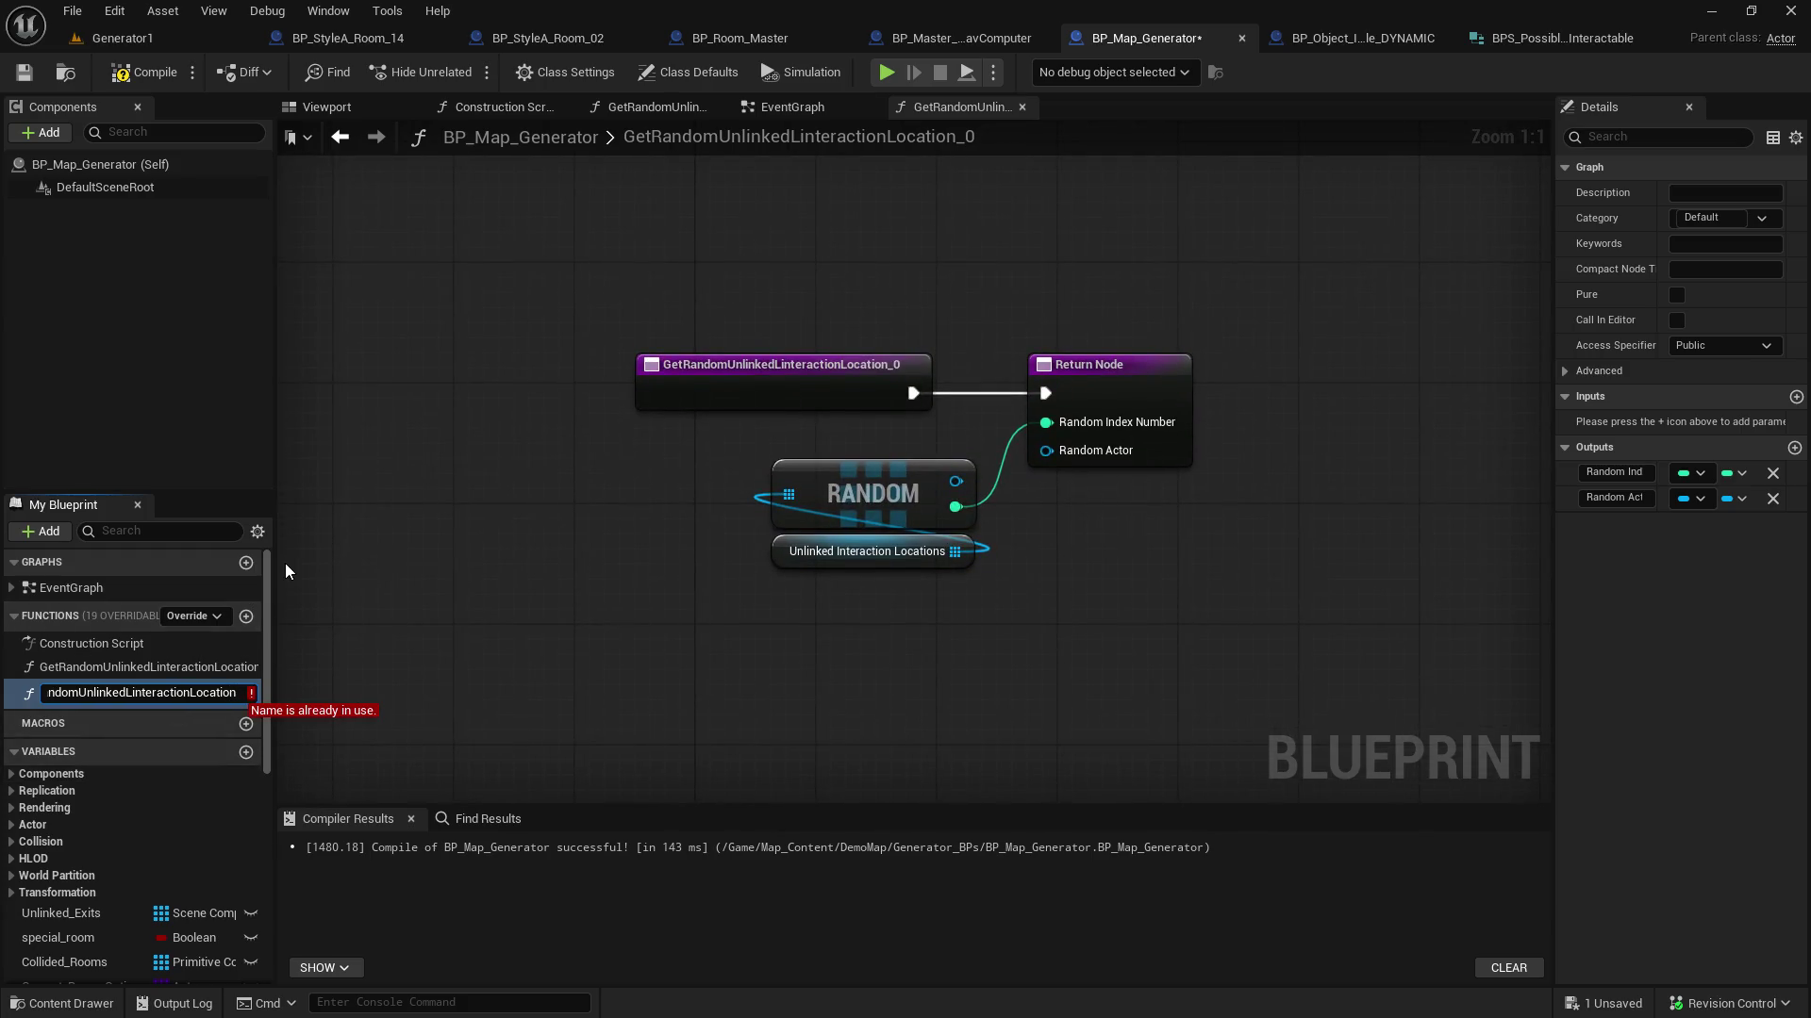
key(Left)
key(Left)
key(Left)
key(BackSpace)
key(Delete)
text(I)
key(Right)
key(Right)
key(Right)
key(Delete)
key(Delete)
key(BackSpace)
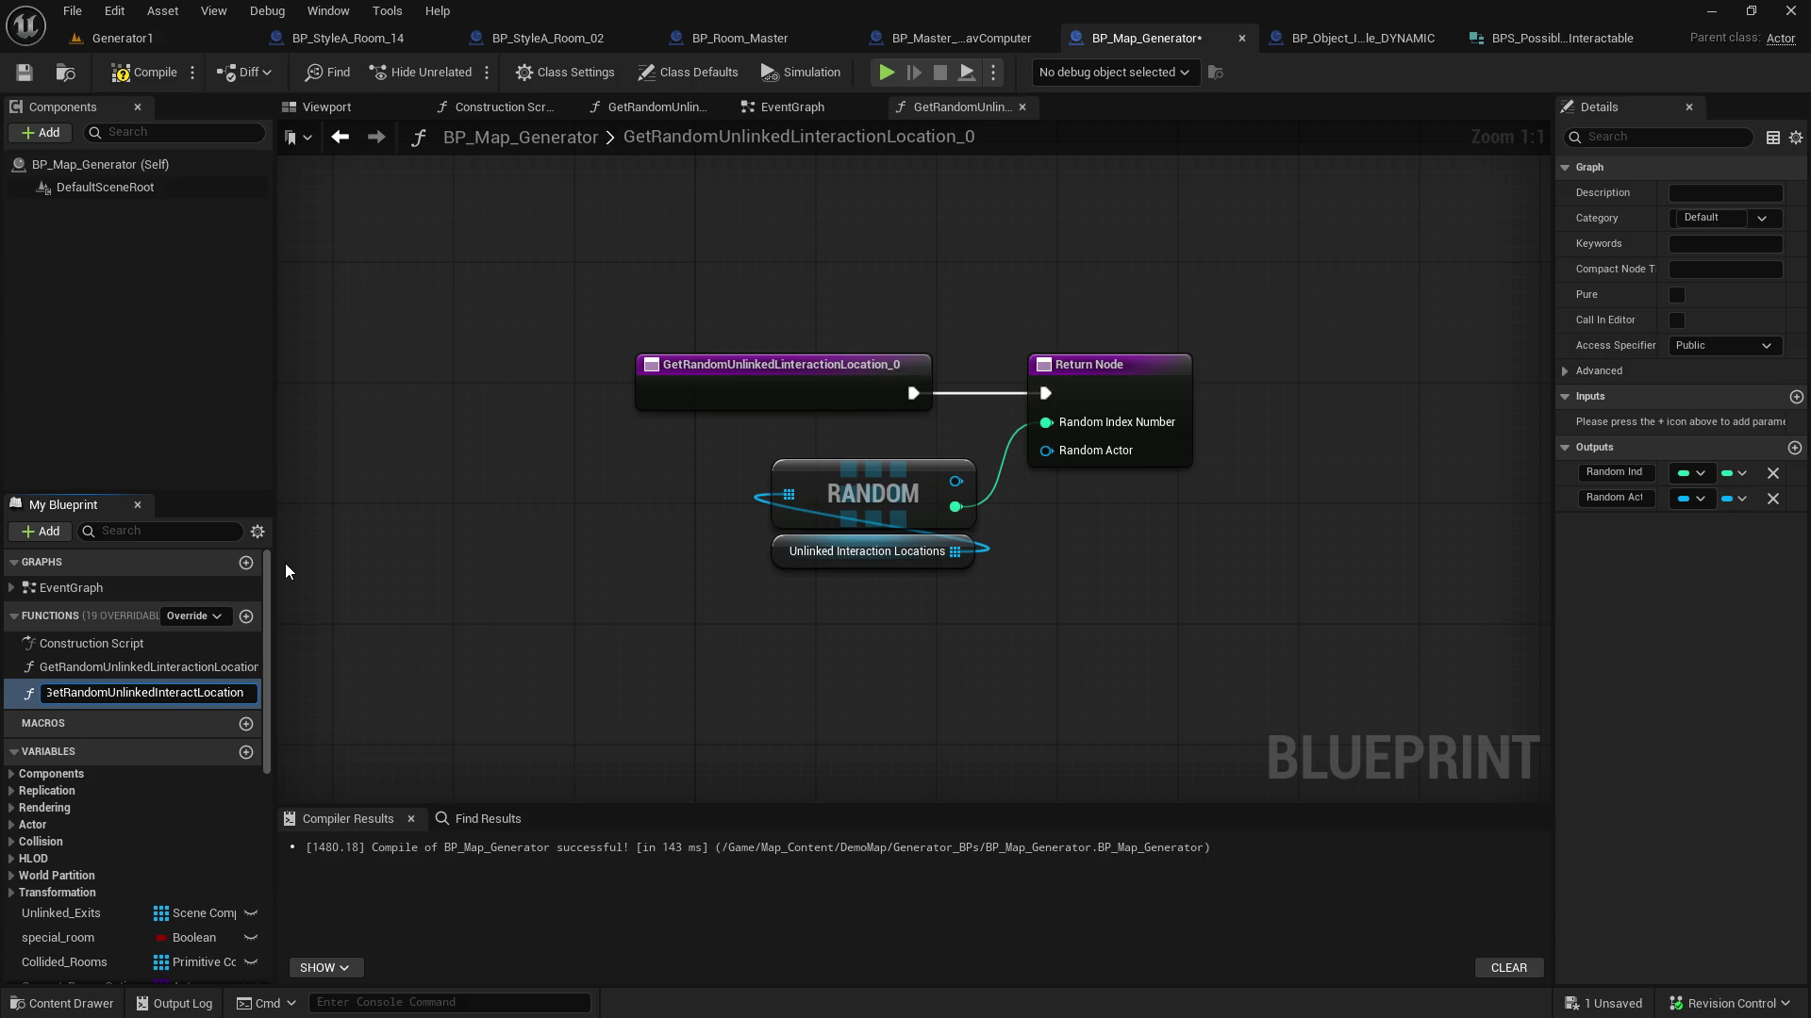
text(able)
key(shift+End)
key(BackSpace)
text(_)
key(Left)
text(_)
text(_)
key(Return)
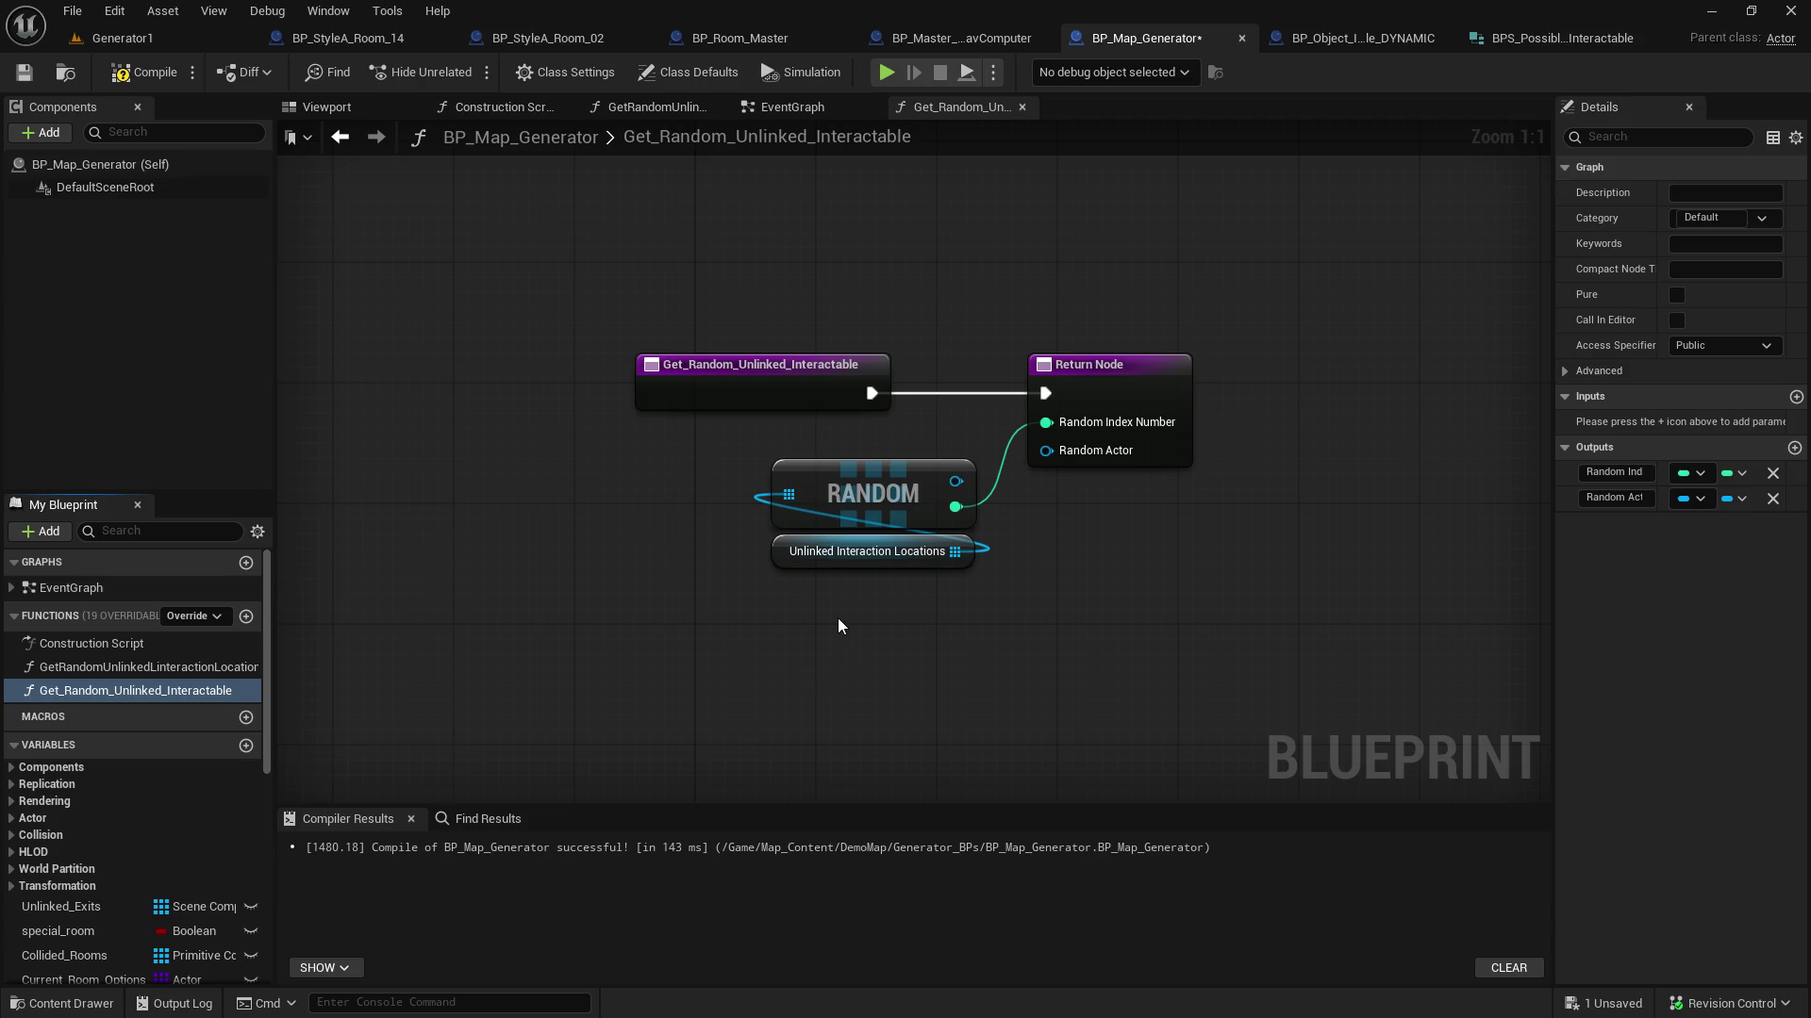
mouse_move(962, 609)
mouse_down()
mouse_move(745, 491)
mouse_move(707, 577)
mouse_move(701, 555)
mouse_move(943, 613)
mouse_up()
Replace Unlinked Interaction Locations with a Possible Interactable Meshes getter feeding RANDOM's array
alt+click(955, 506)
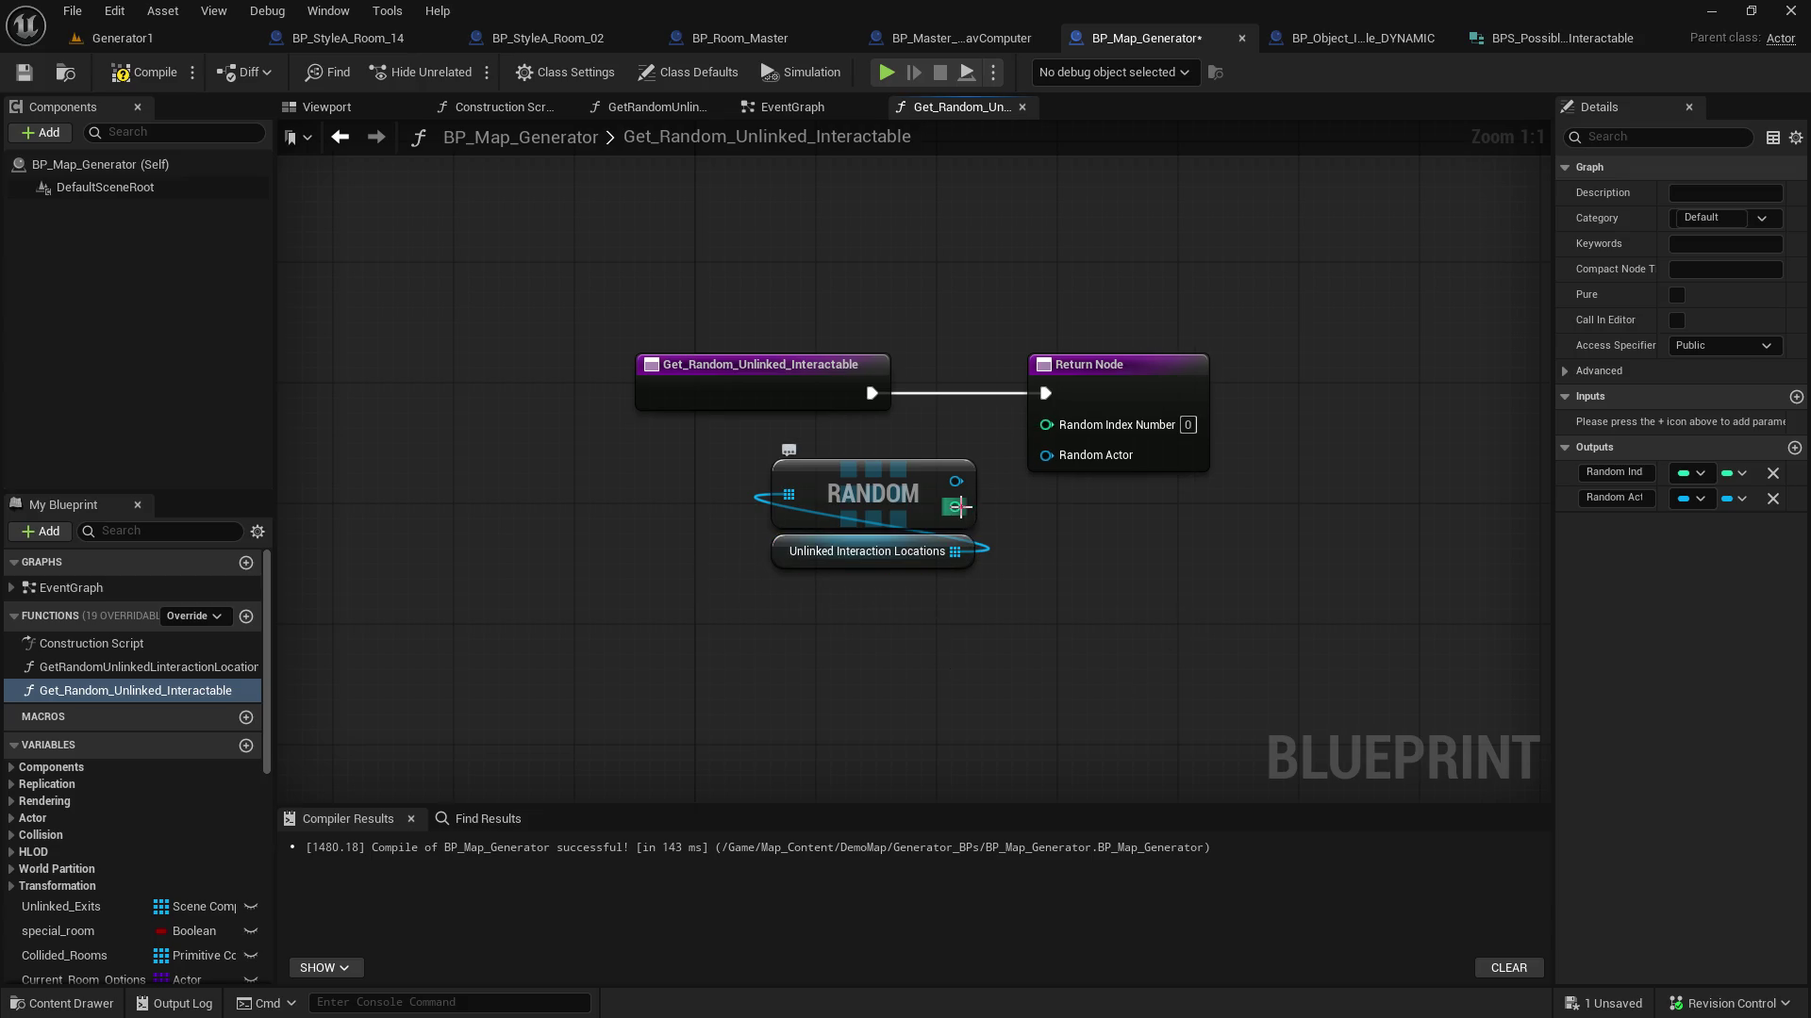
click(867, 566)
key(Delete)
scroll(175, 854, down, 5)
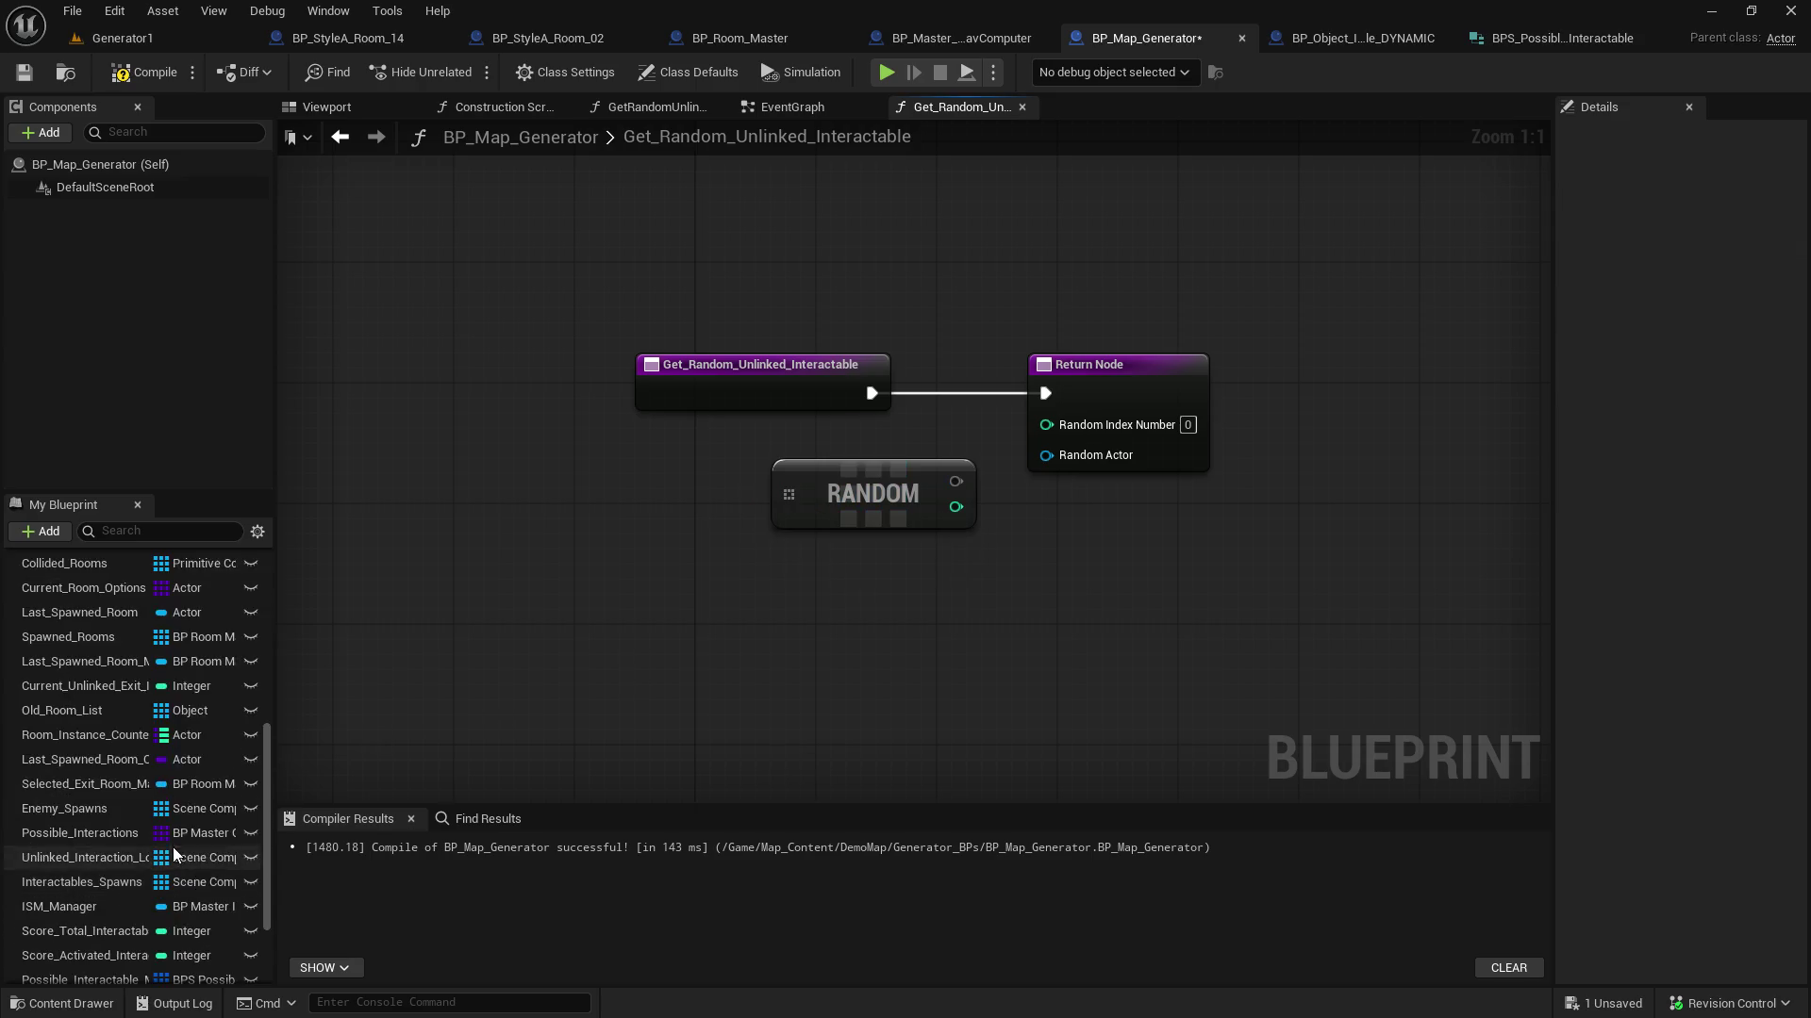
scroll(174, 854, down, 5)
mouse_move(85, 865)
mouse_down()
mouse_move(564, 615)
mouse_move(552, 556)
mouse_up()
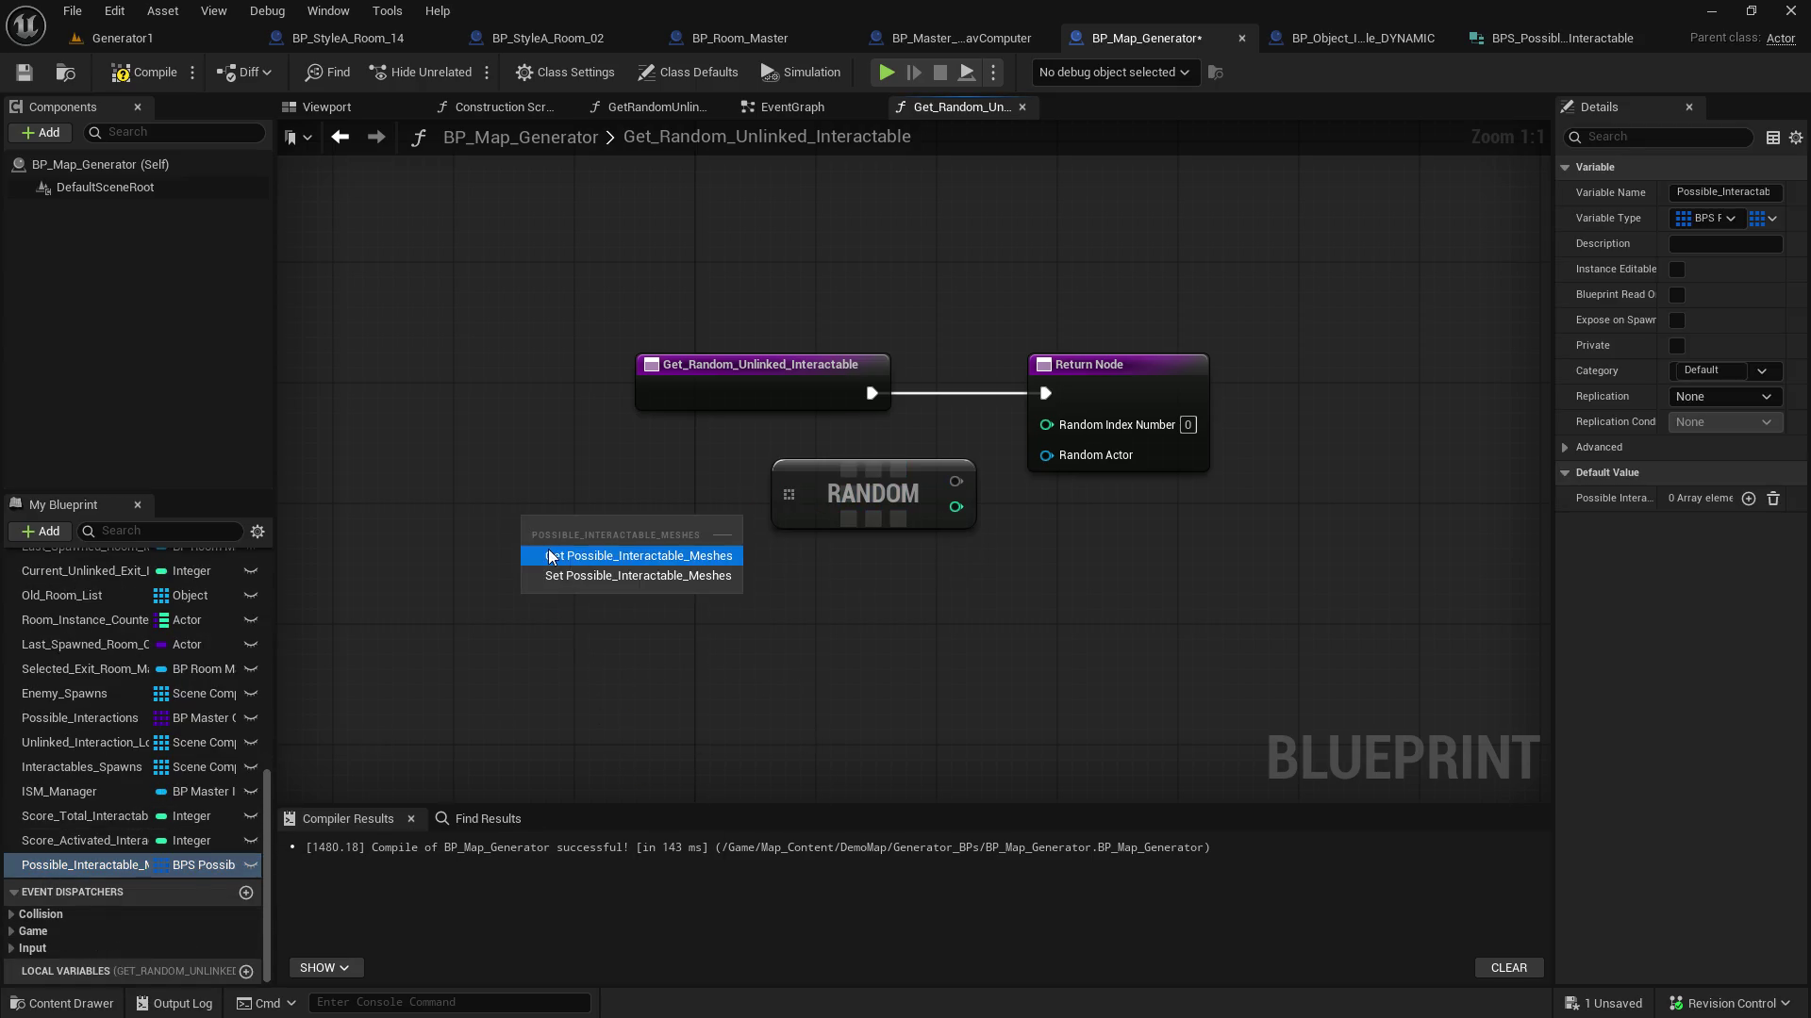
click(552, 556)
drag(691, 521, 789, 494)
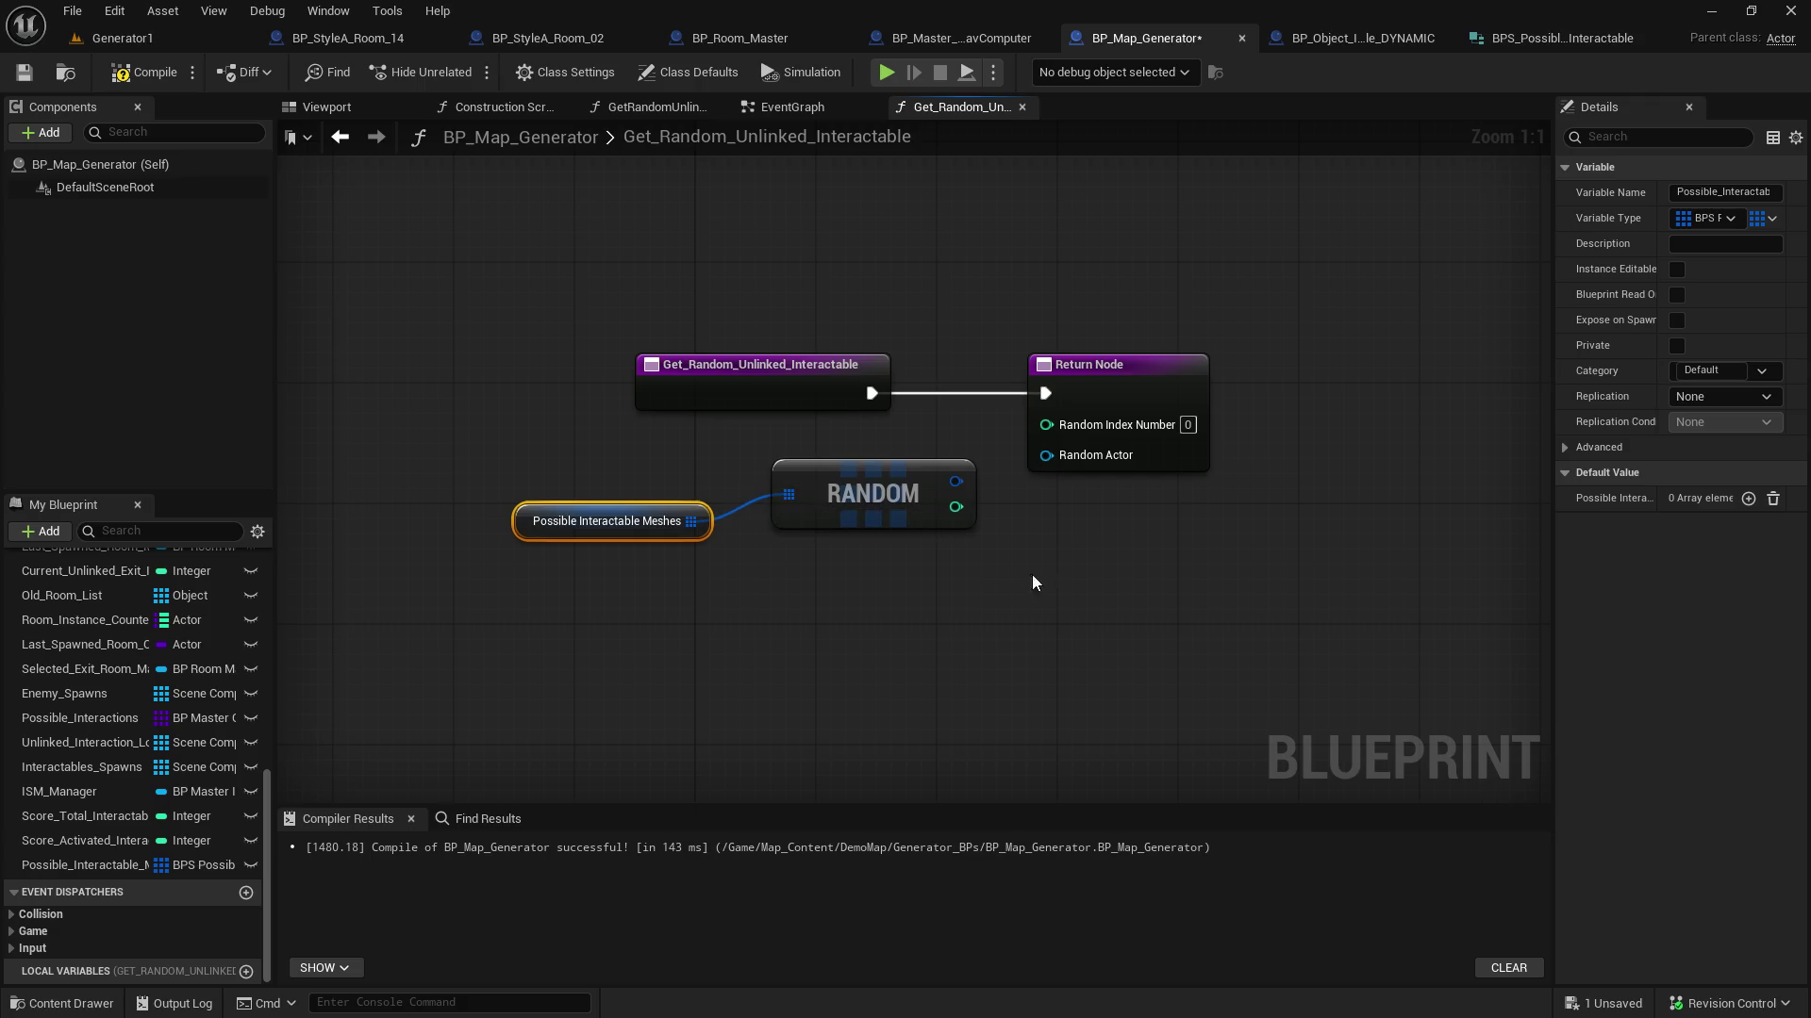
Adjust the Return Node outputs and connect RANDOM's index to Random Index Number
click(1146, 462)
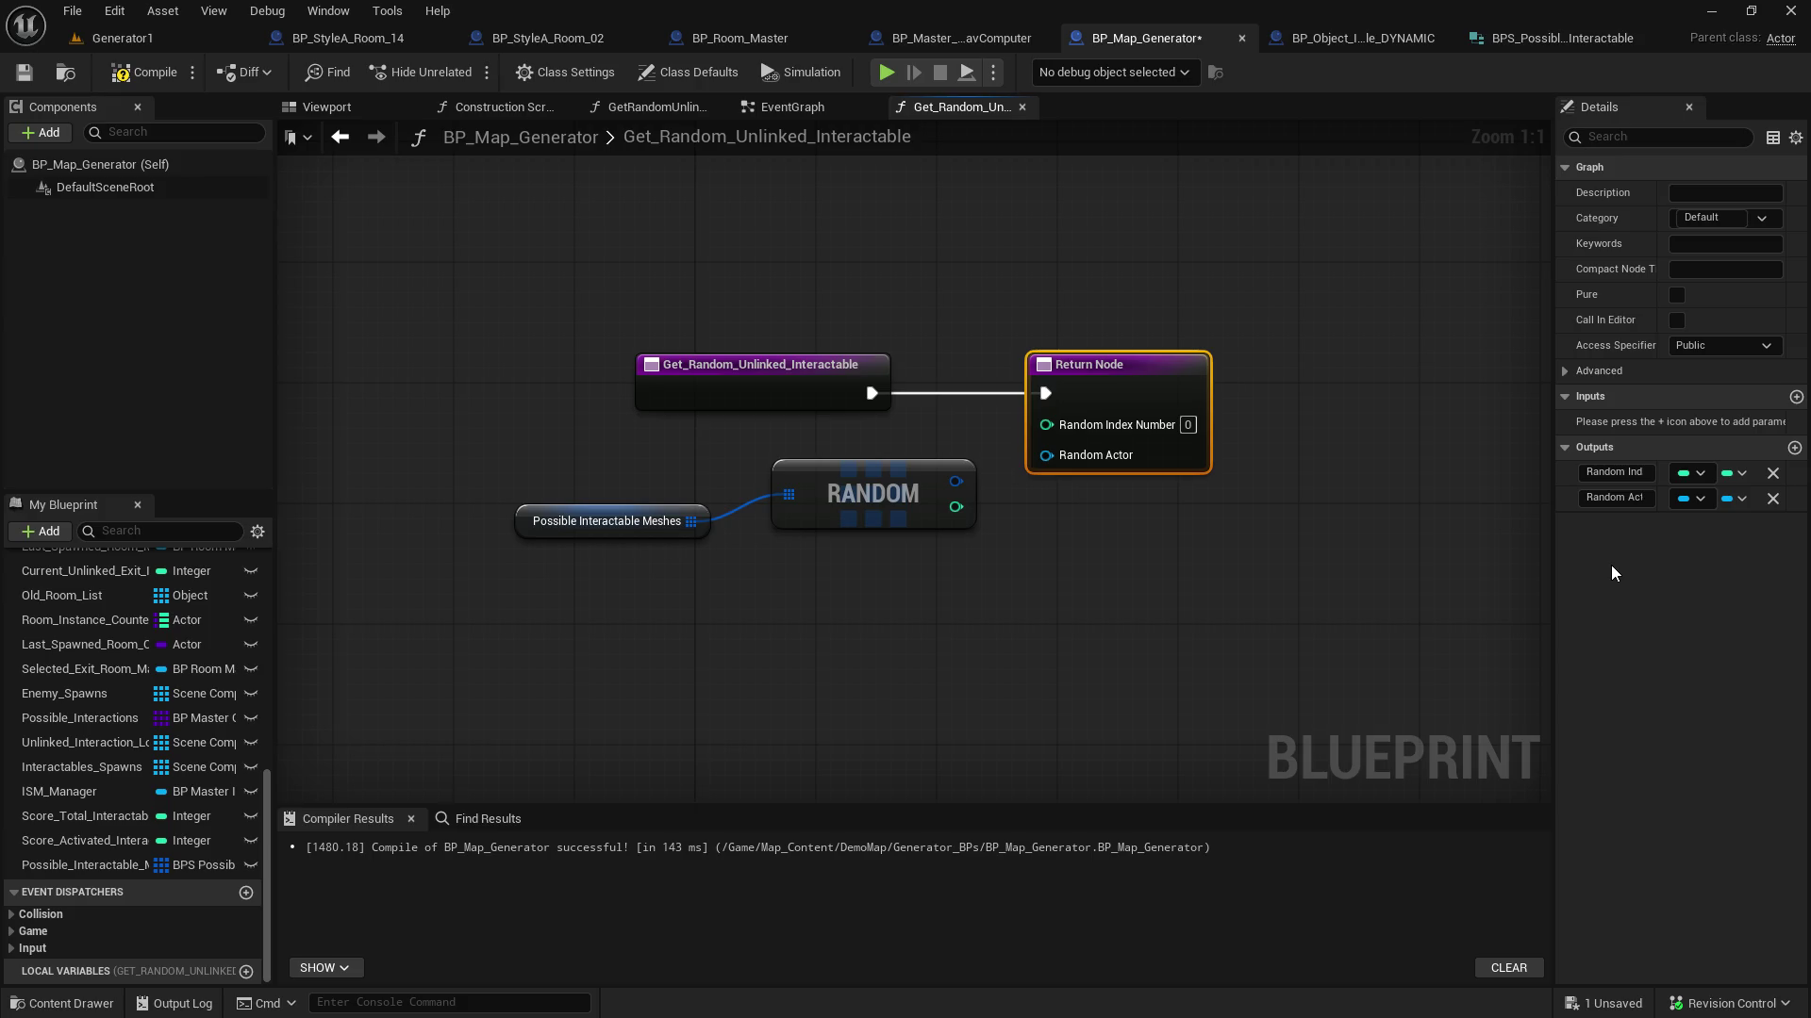
click(1614, 497)
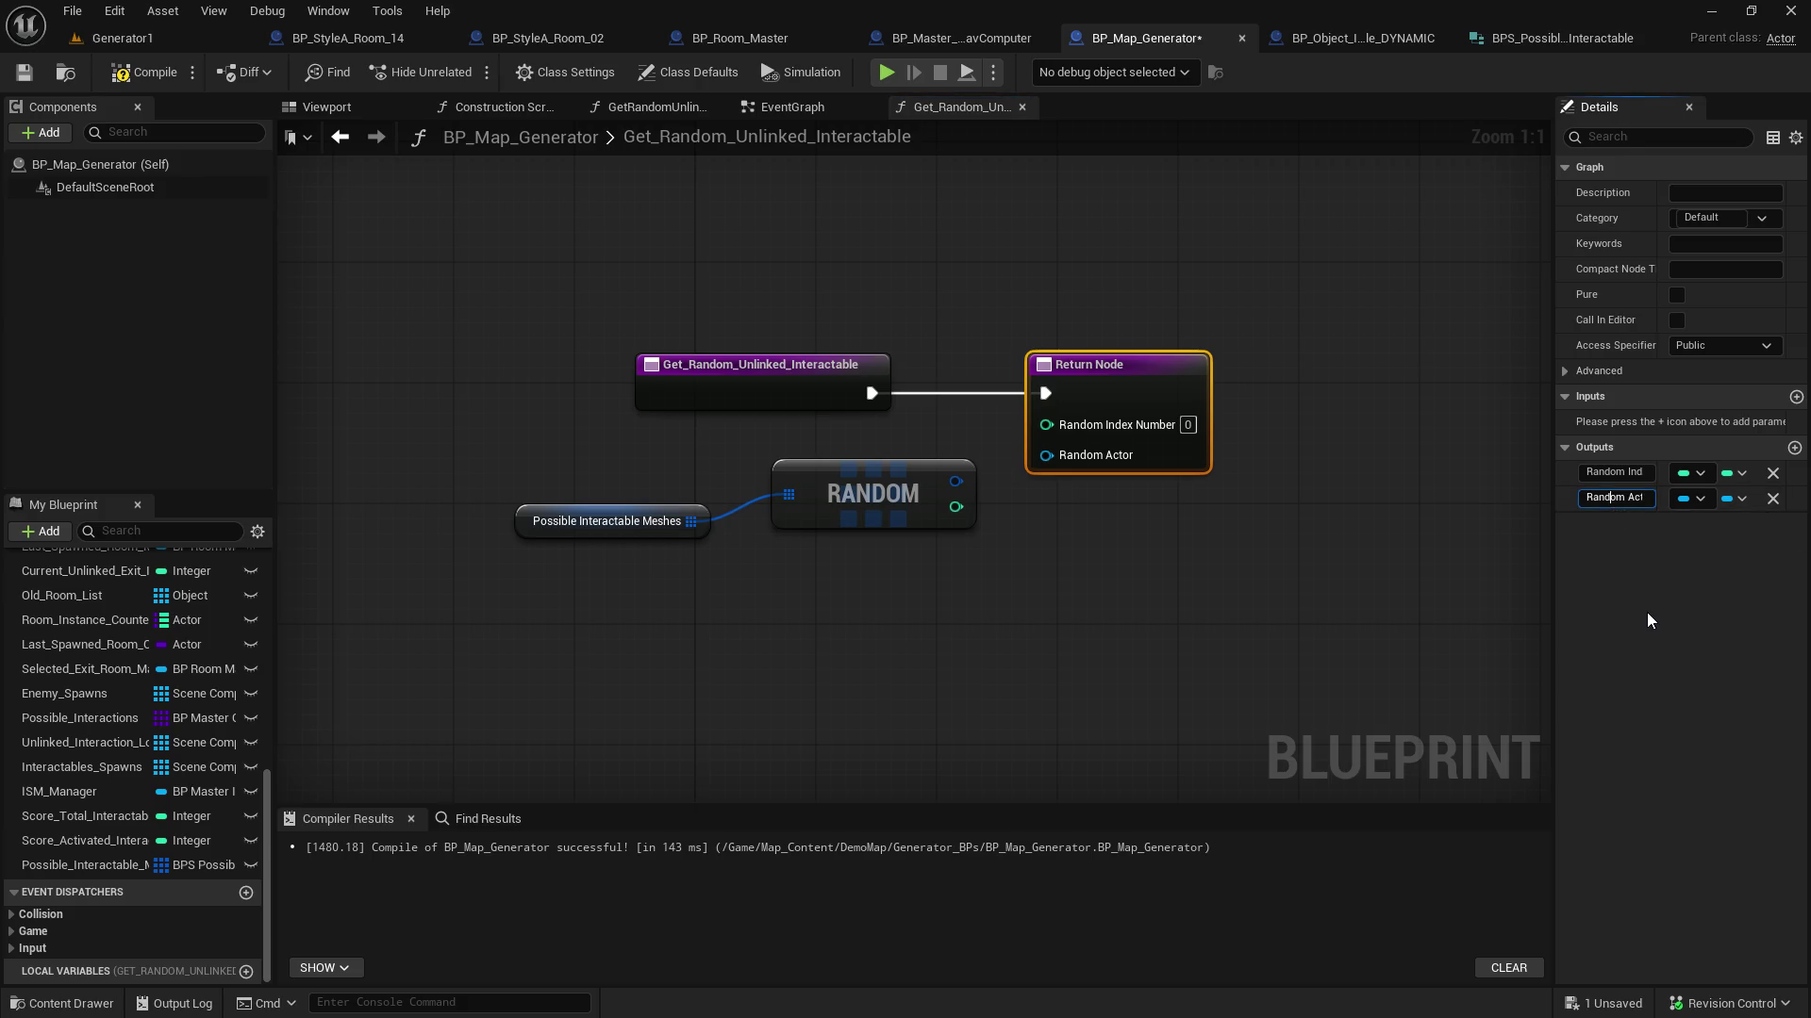
click(1609, 472)
mouse_move(956, 507)
mouse_down()
mouse_move(996, 511)
mouse_move(1045, 424)
mouse_up()
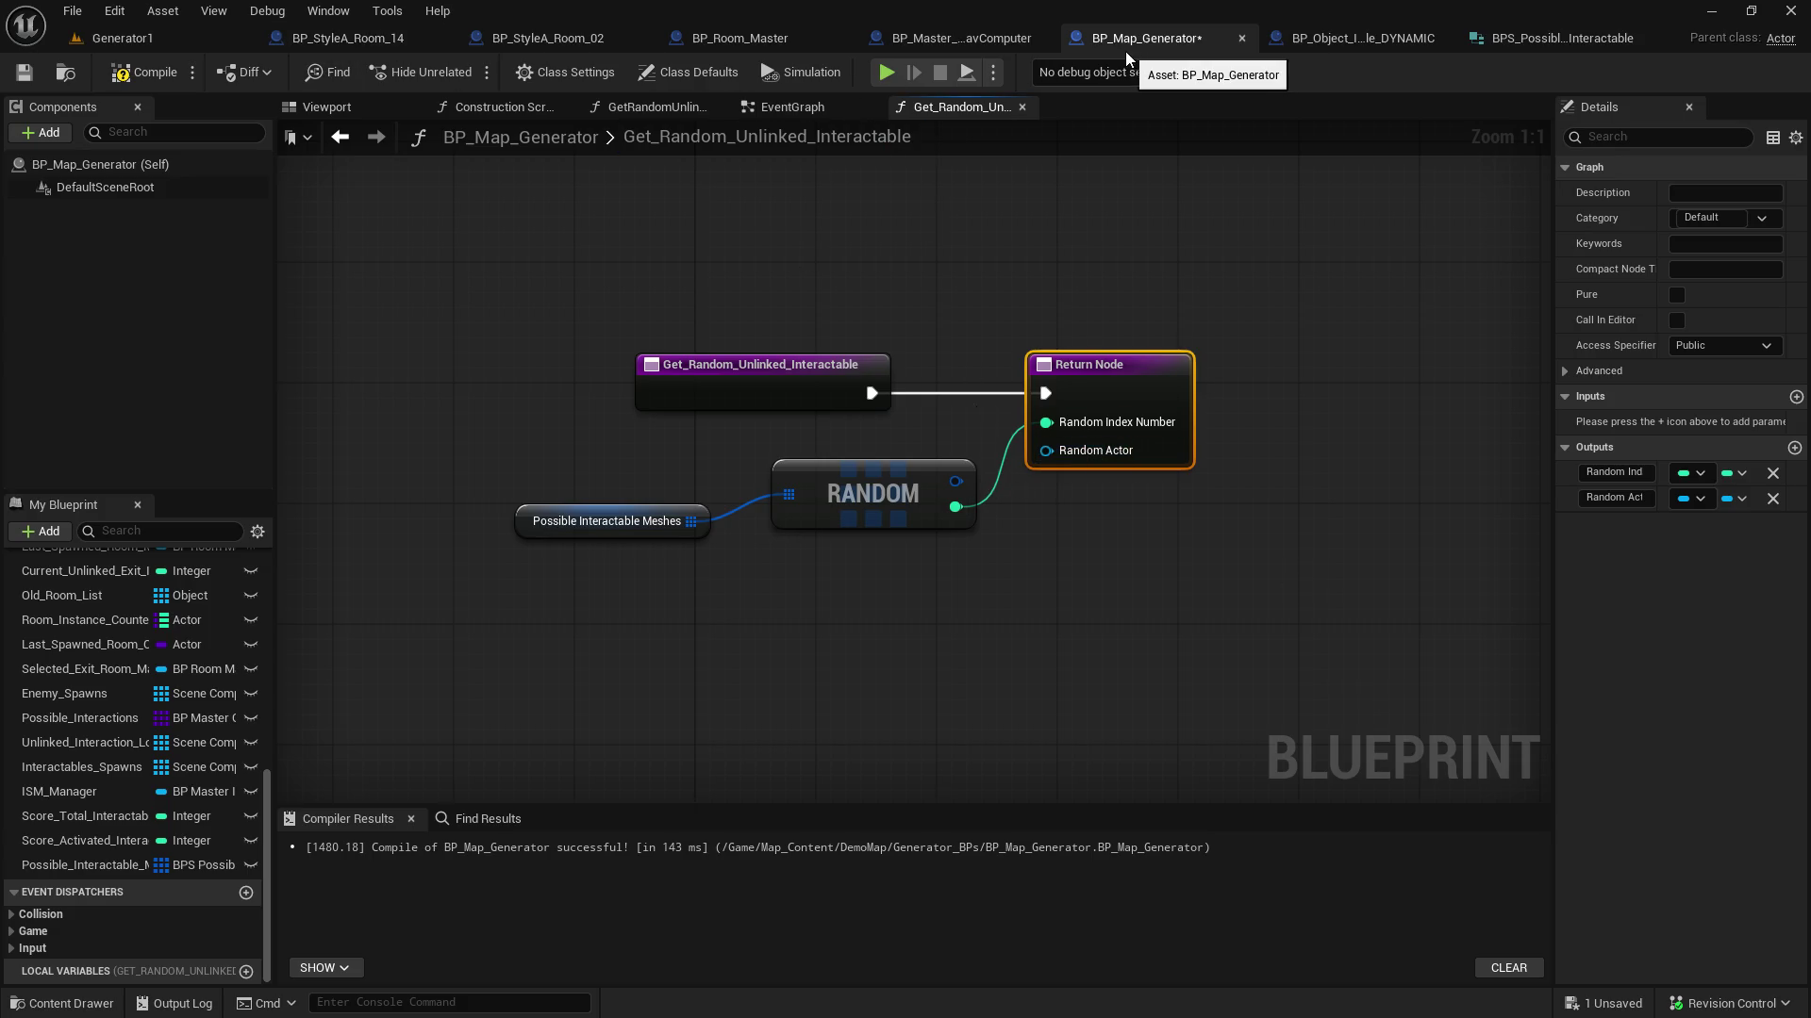
click(766, 107)
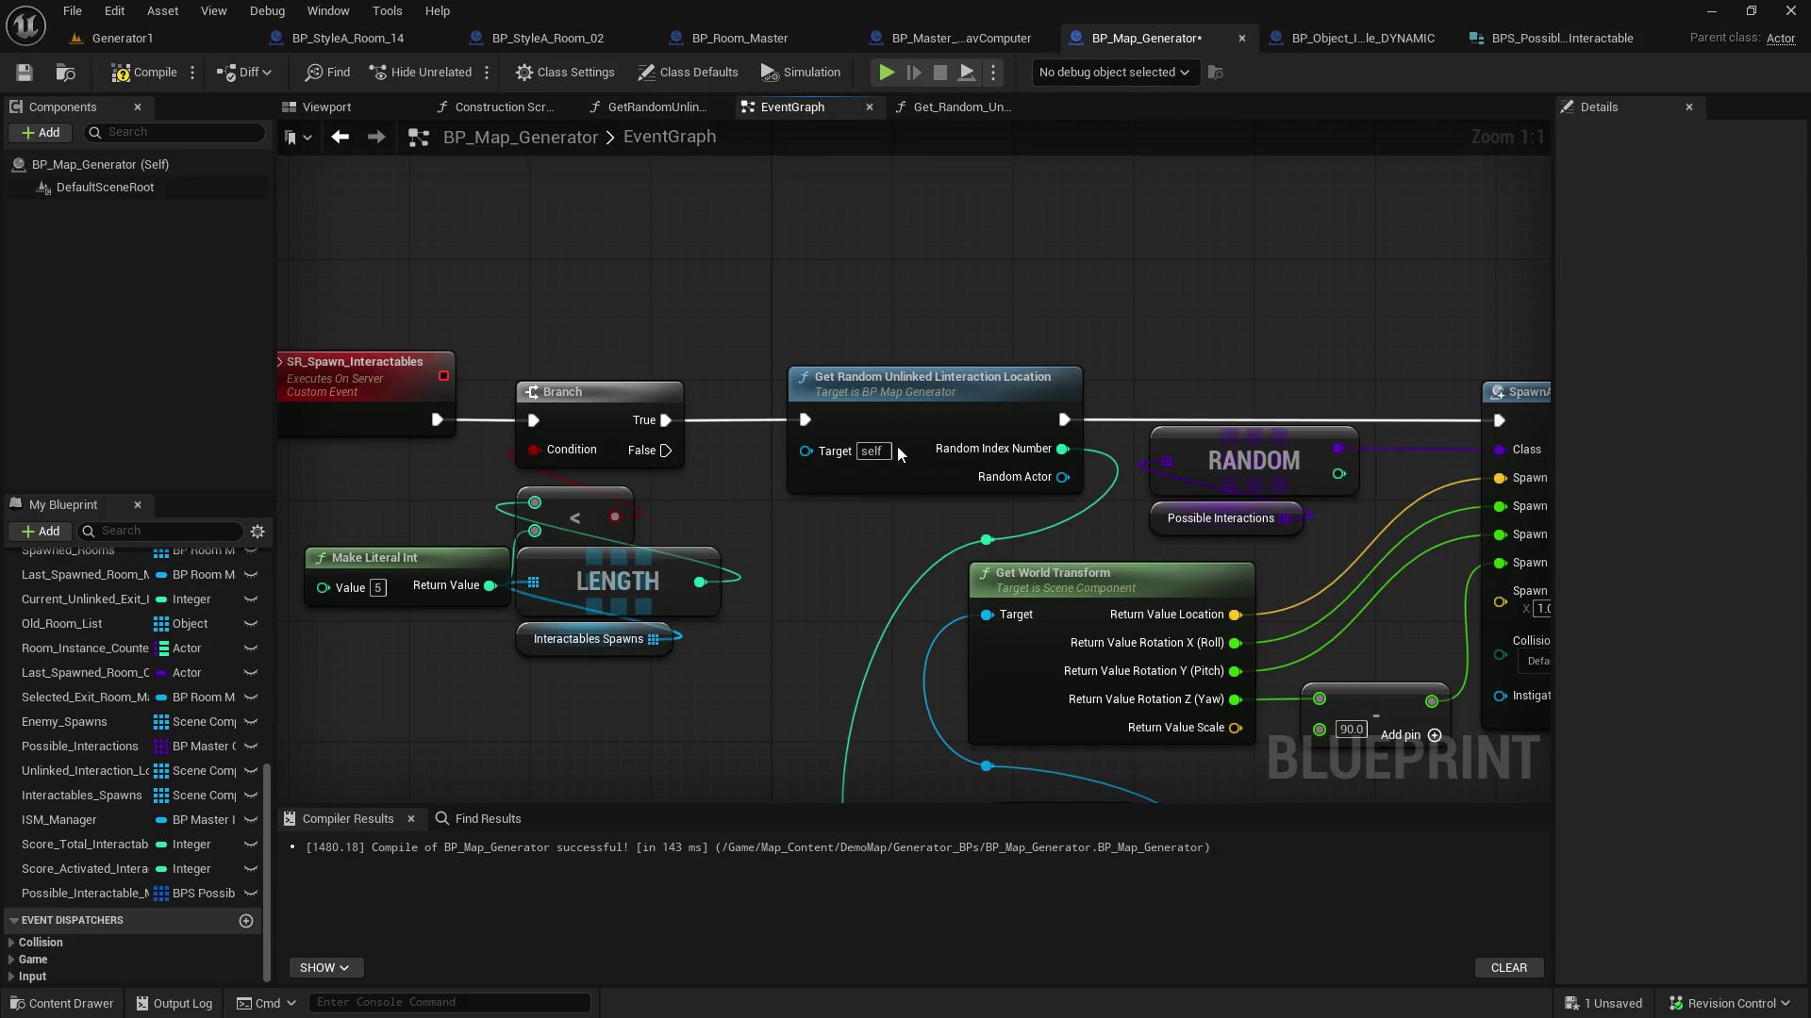
mouse_move(844, 416)
mouse_down()
mouse_move(680, 440)
mouse_move(661, 371)
mouse_up()
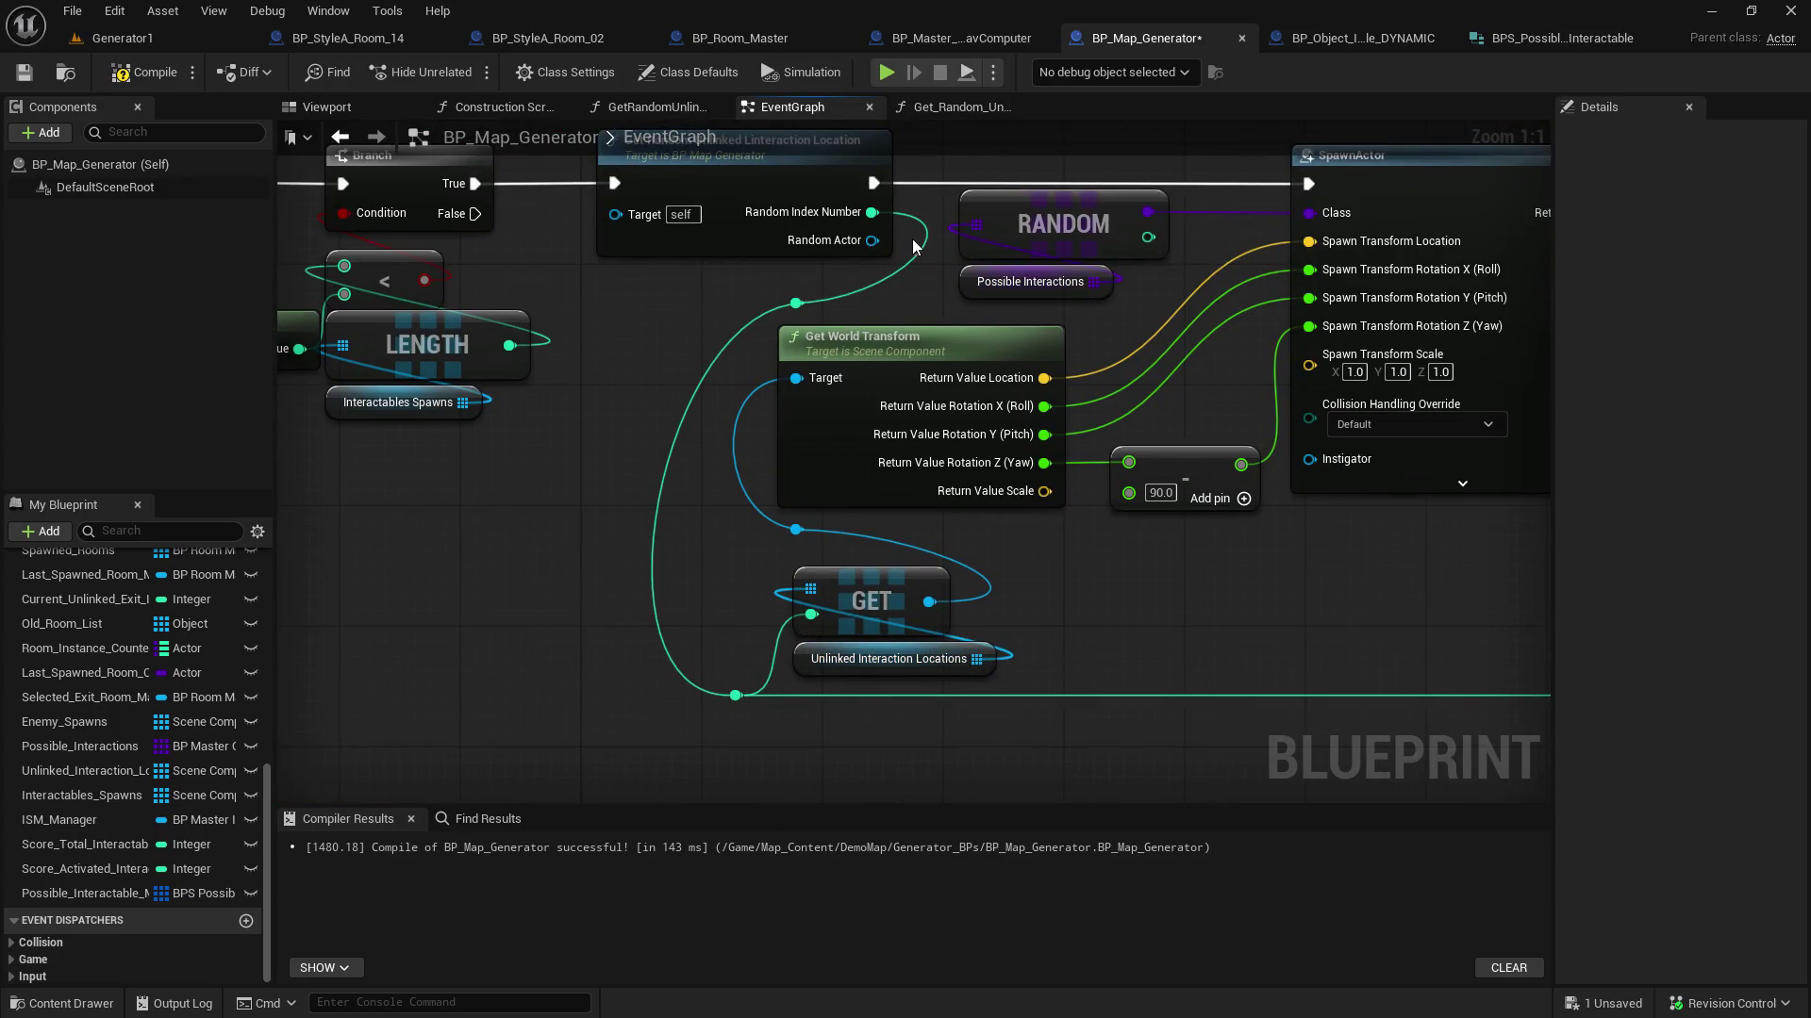
mouse_move(1214, 579)
mouse_down()
mouse_move(274, 582)
mouse_move(745, 799)
mouse_move(1056, 671)
mouse_move(1042, 641)
mouse_up()
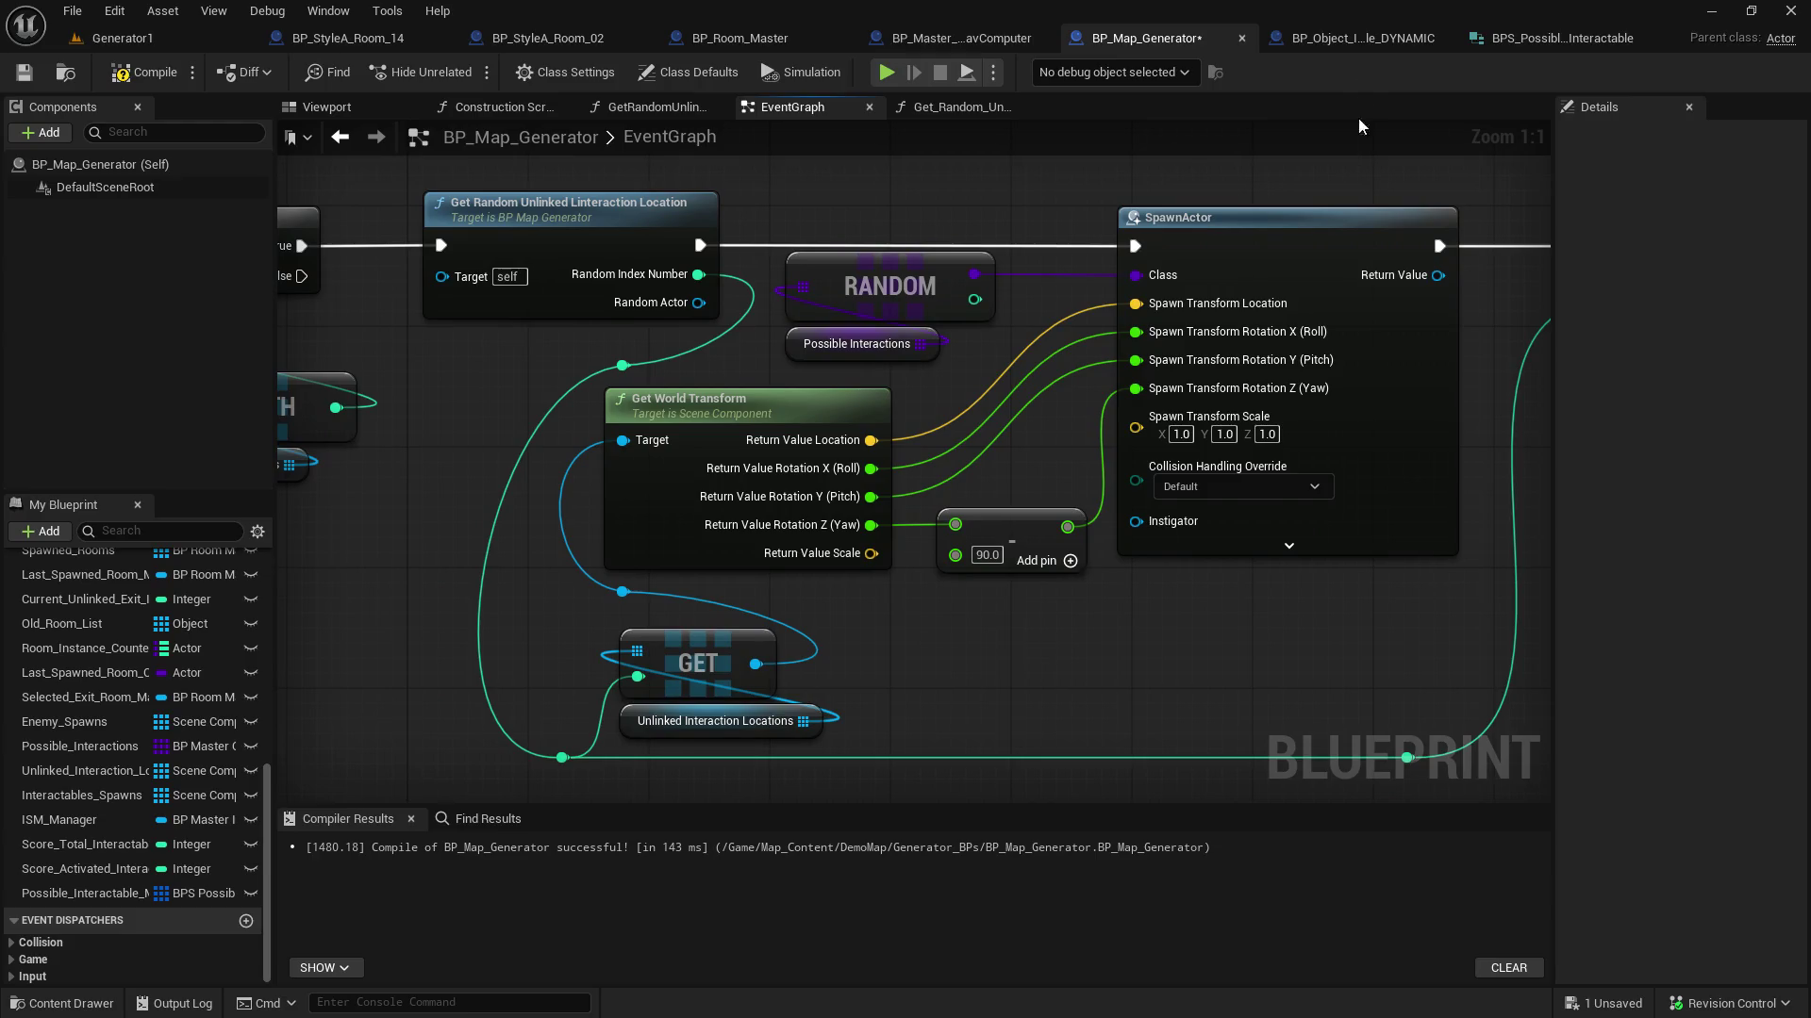
click(1356, 46)
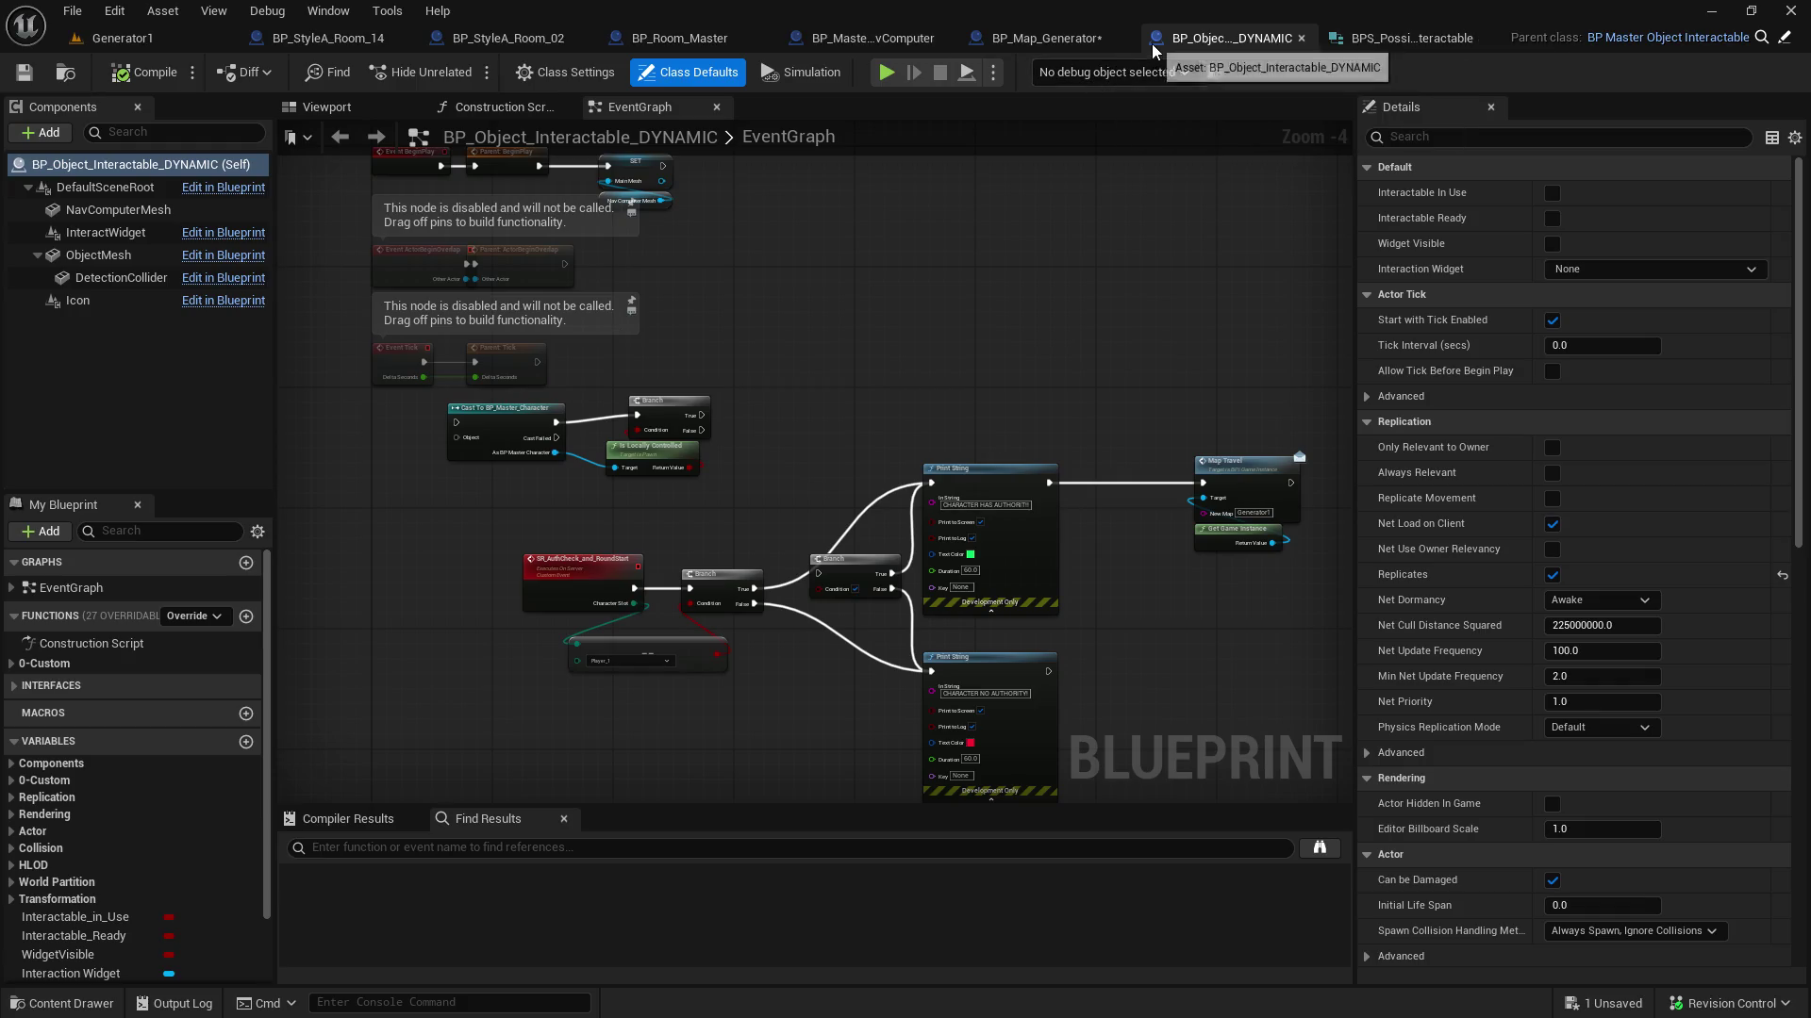
click(1055, 36)
click(937, 103)
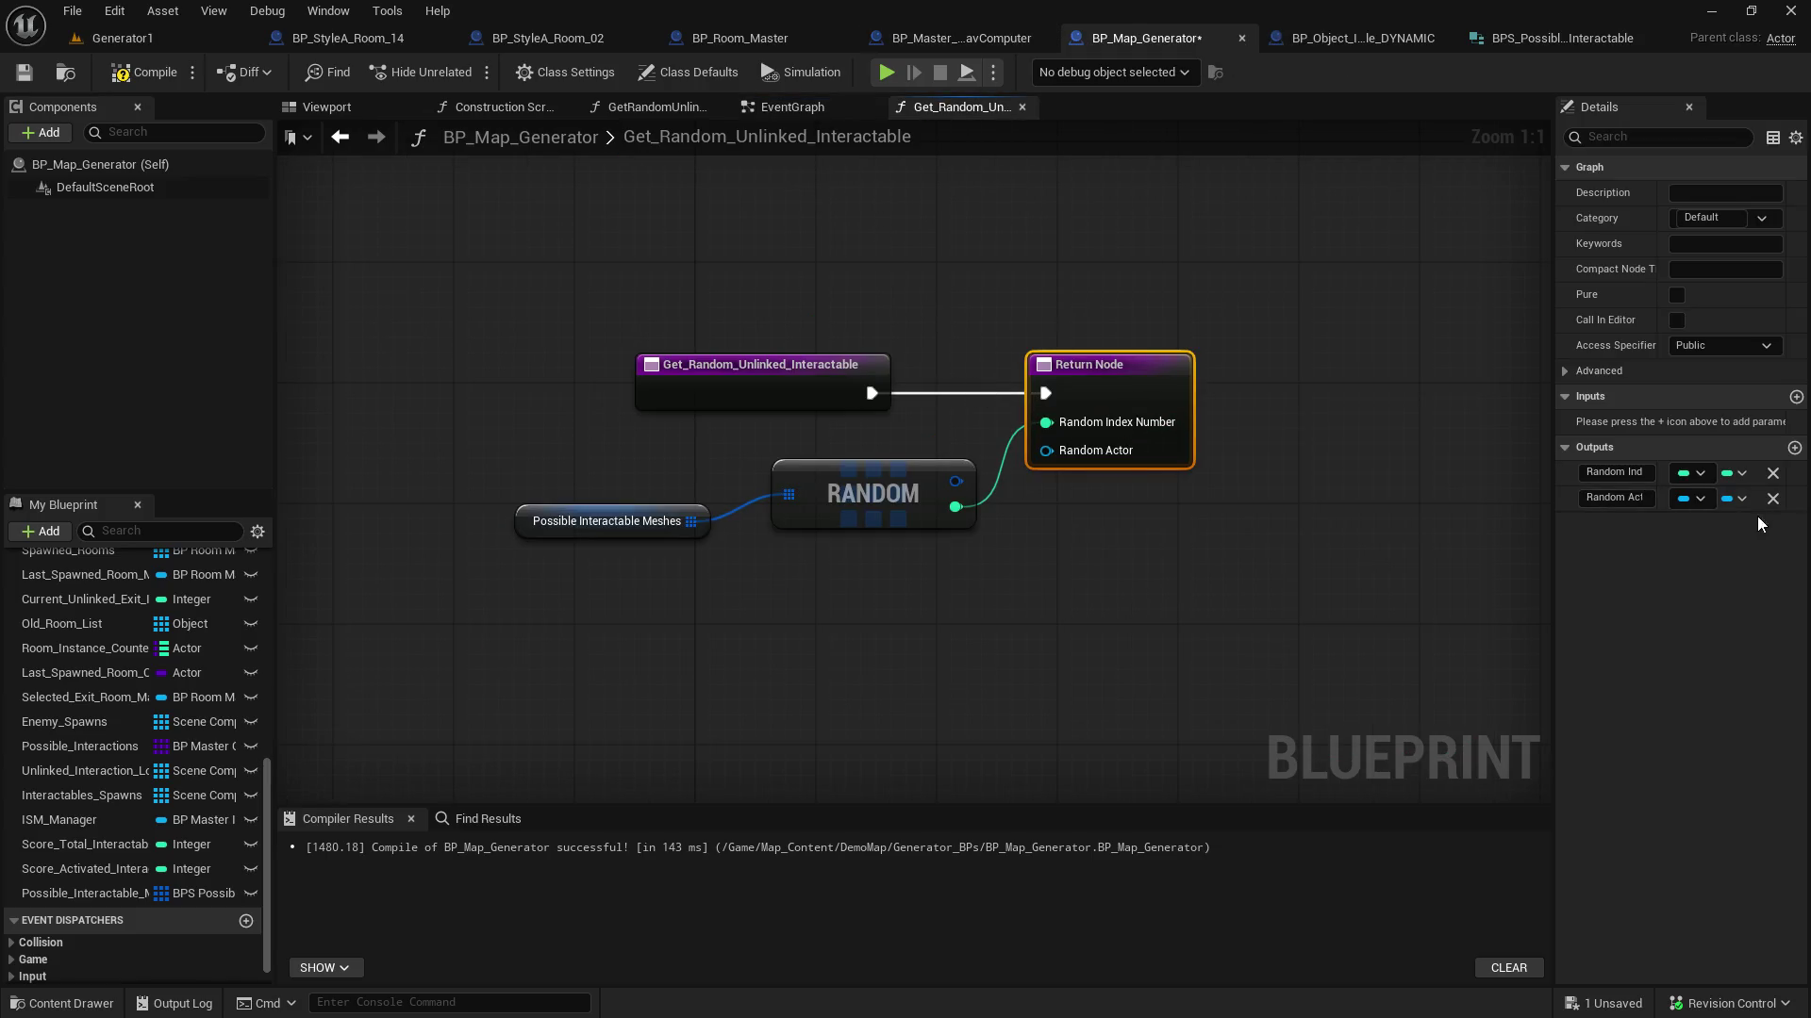
Make Random Actor a BPS Possible Interactable output fed by RANDOM's item, then compile and save
click(1688, 498)
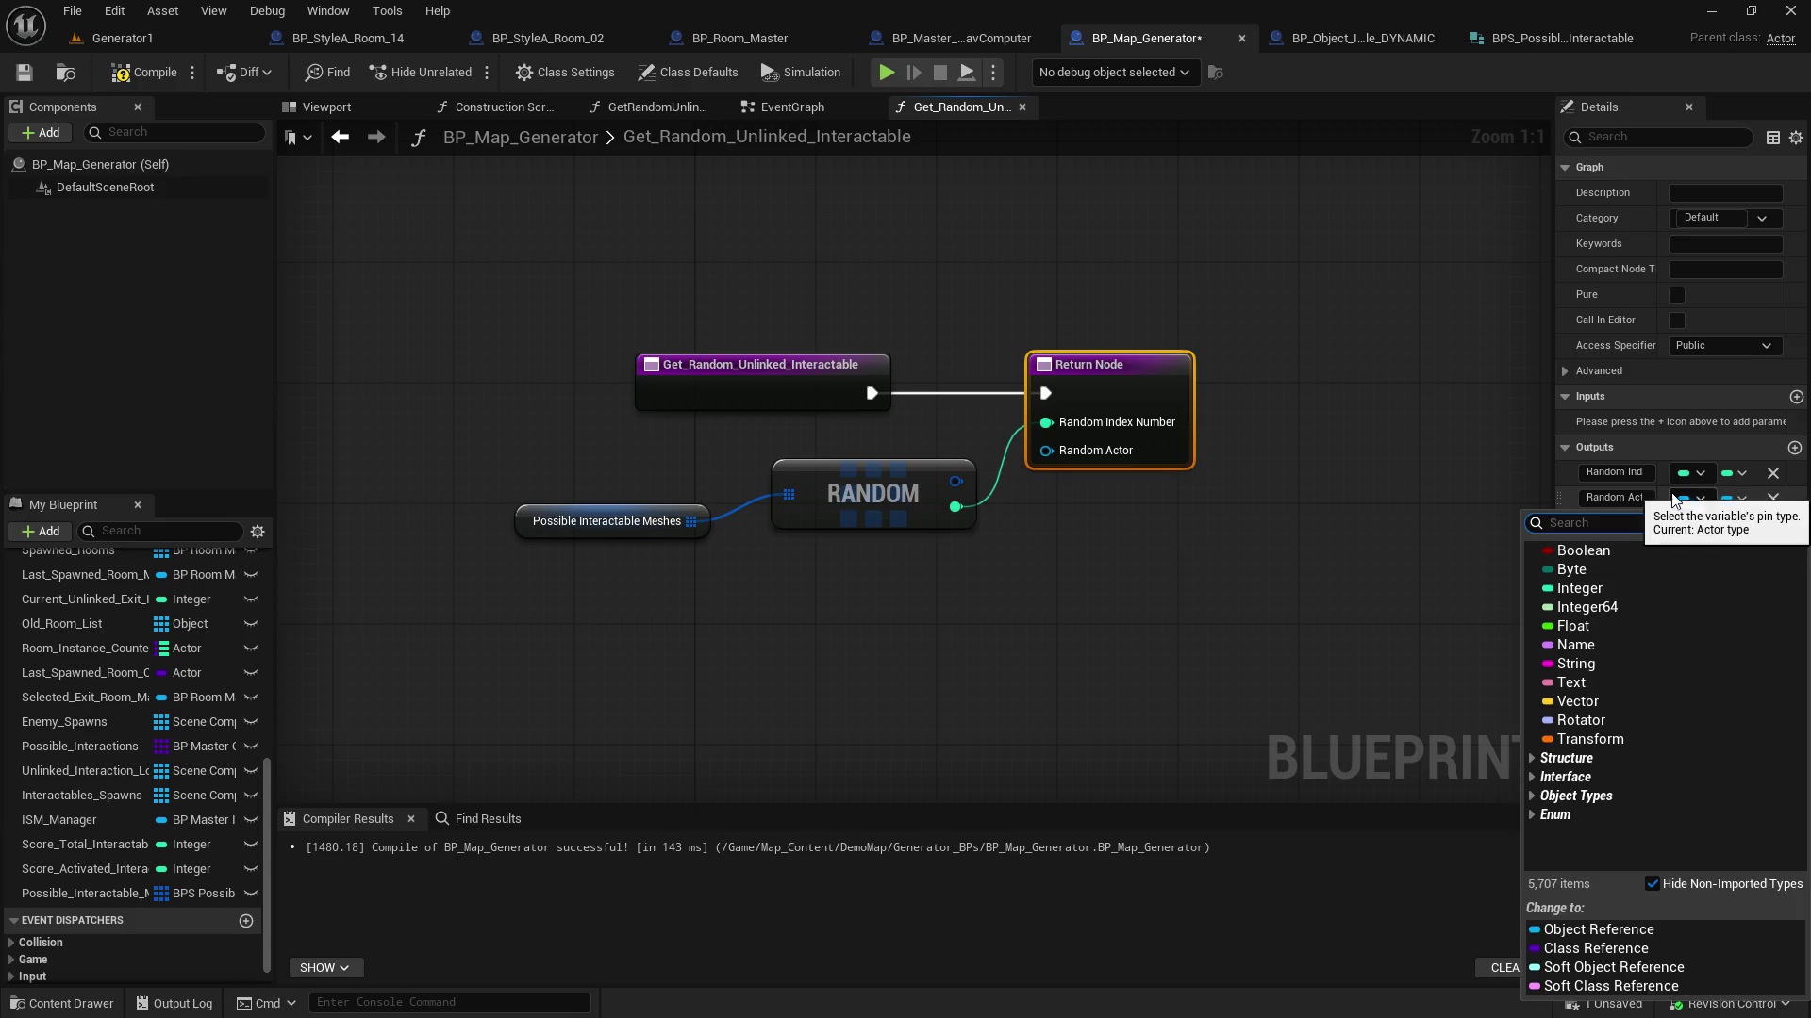
text(bps_)
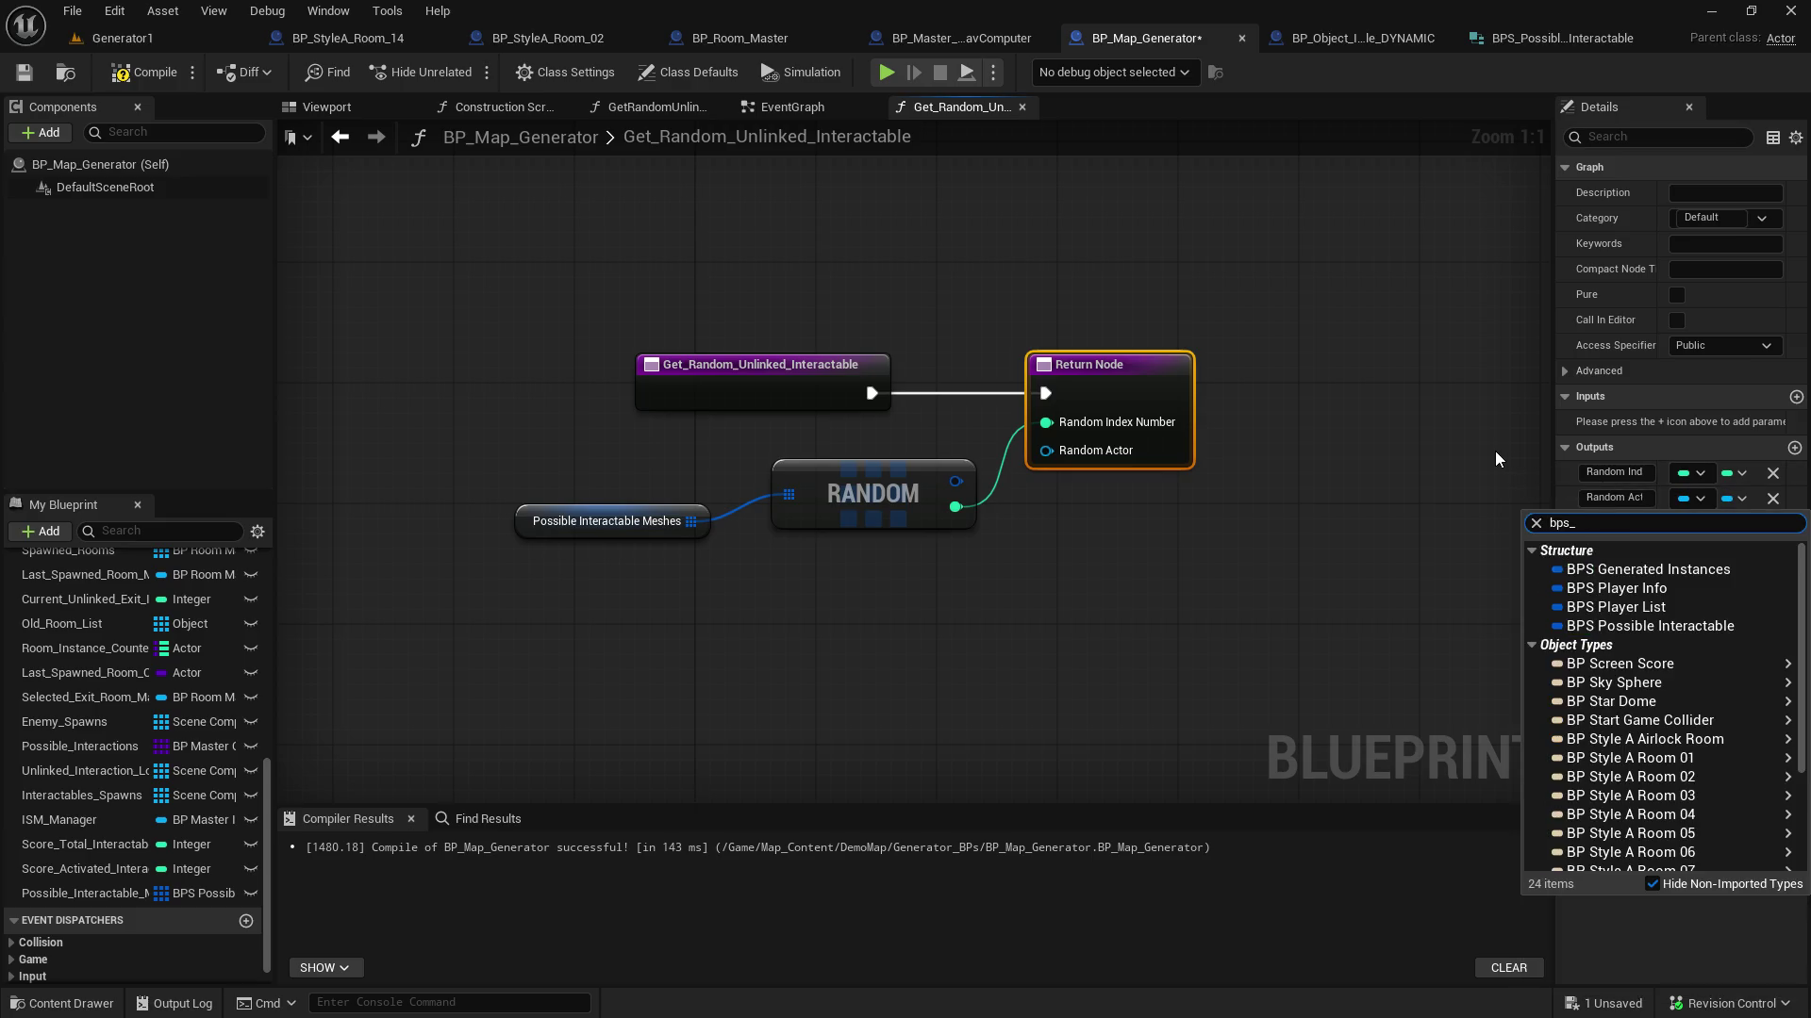
click(1718, 625)
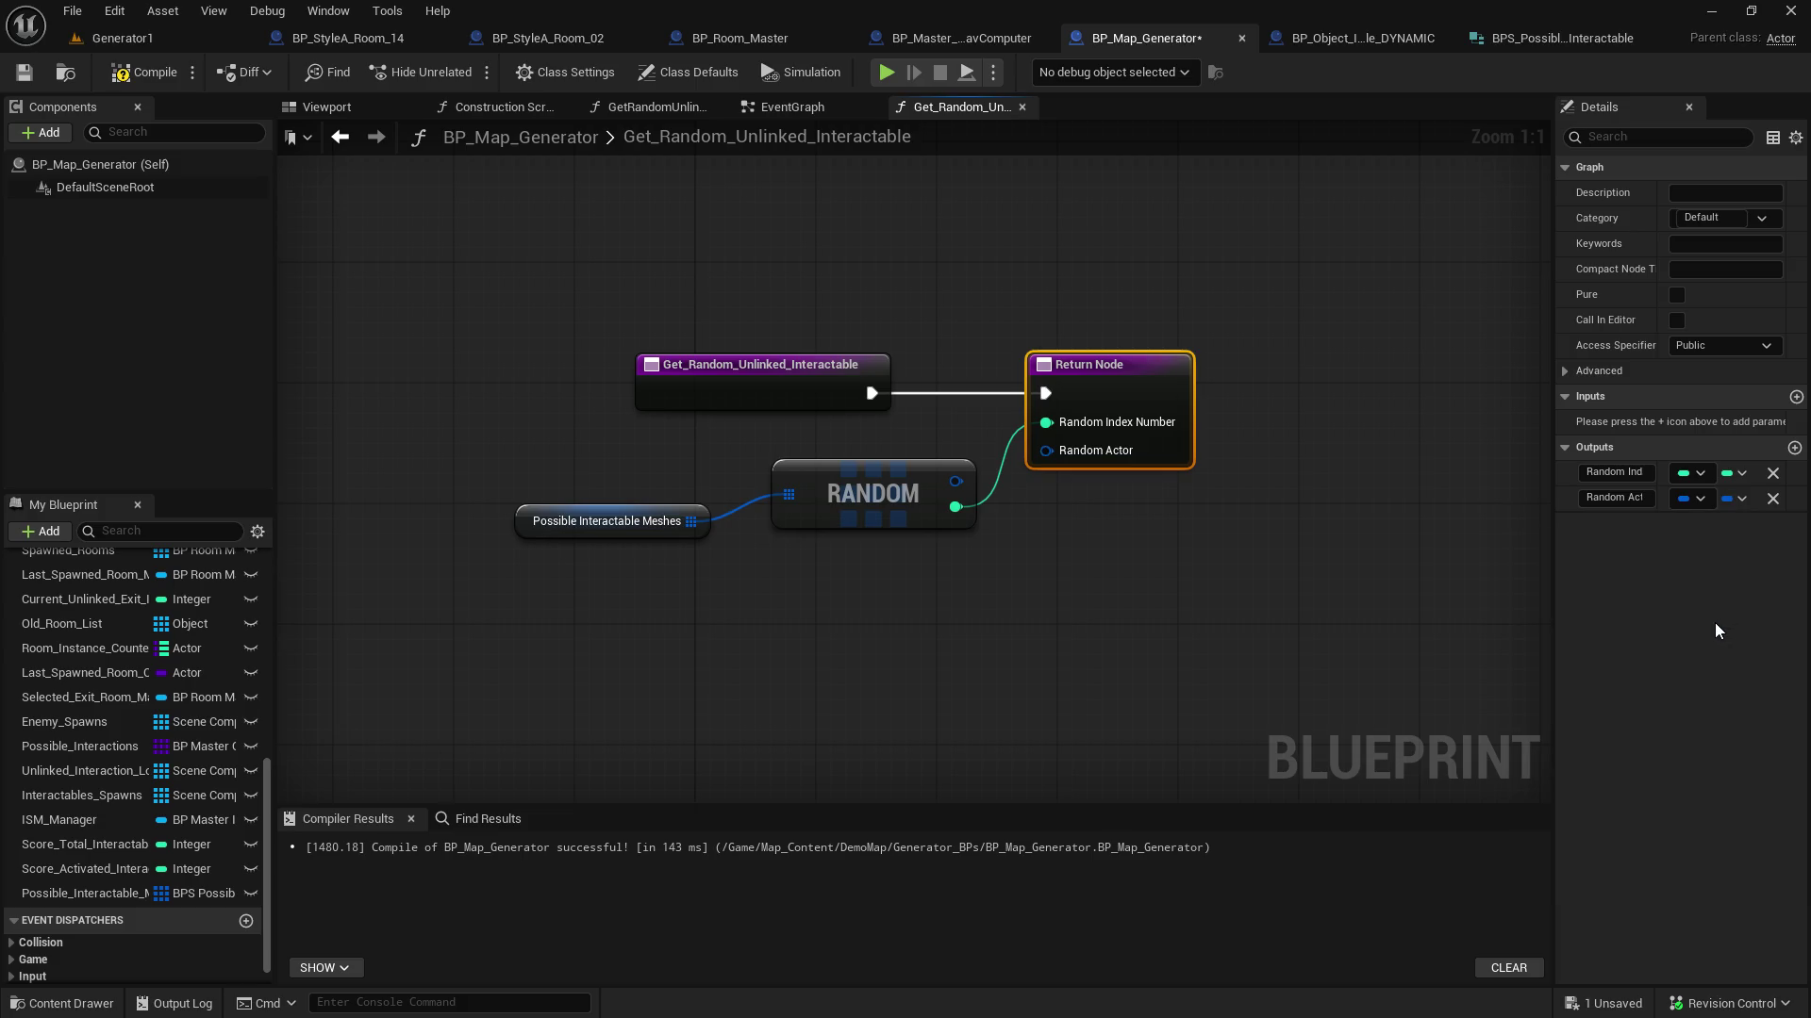
click(1708, 500)
text(bps_[po)
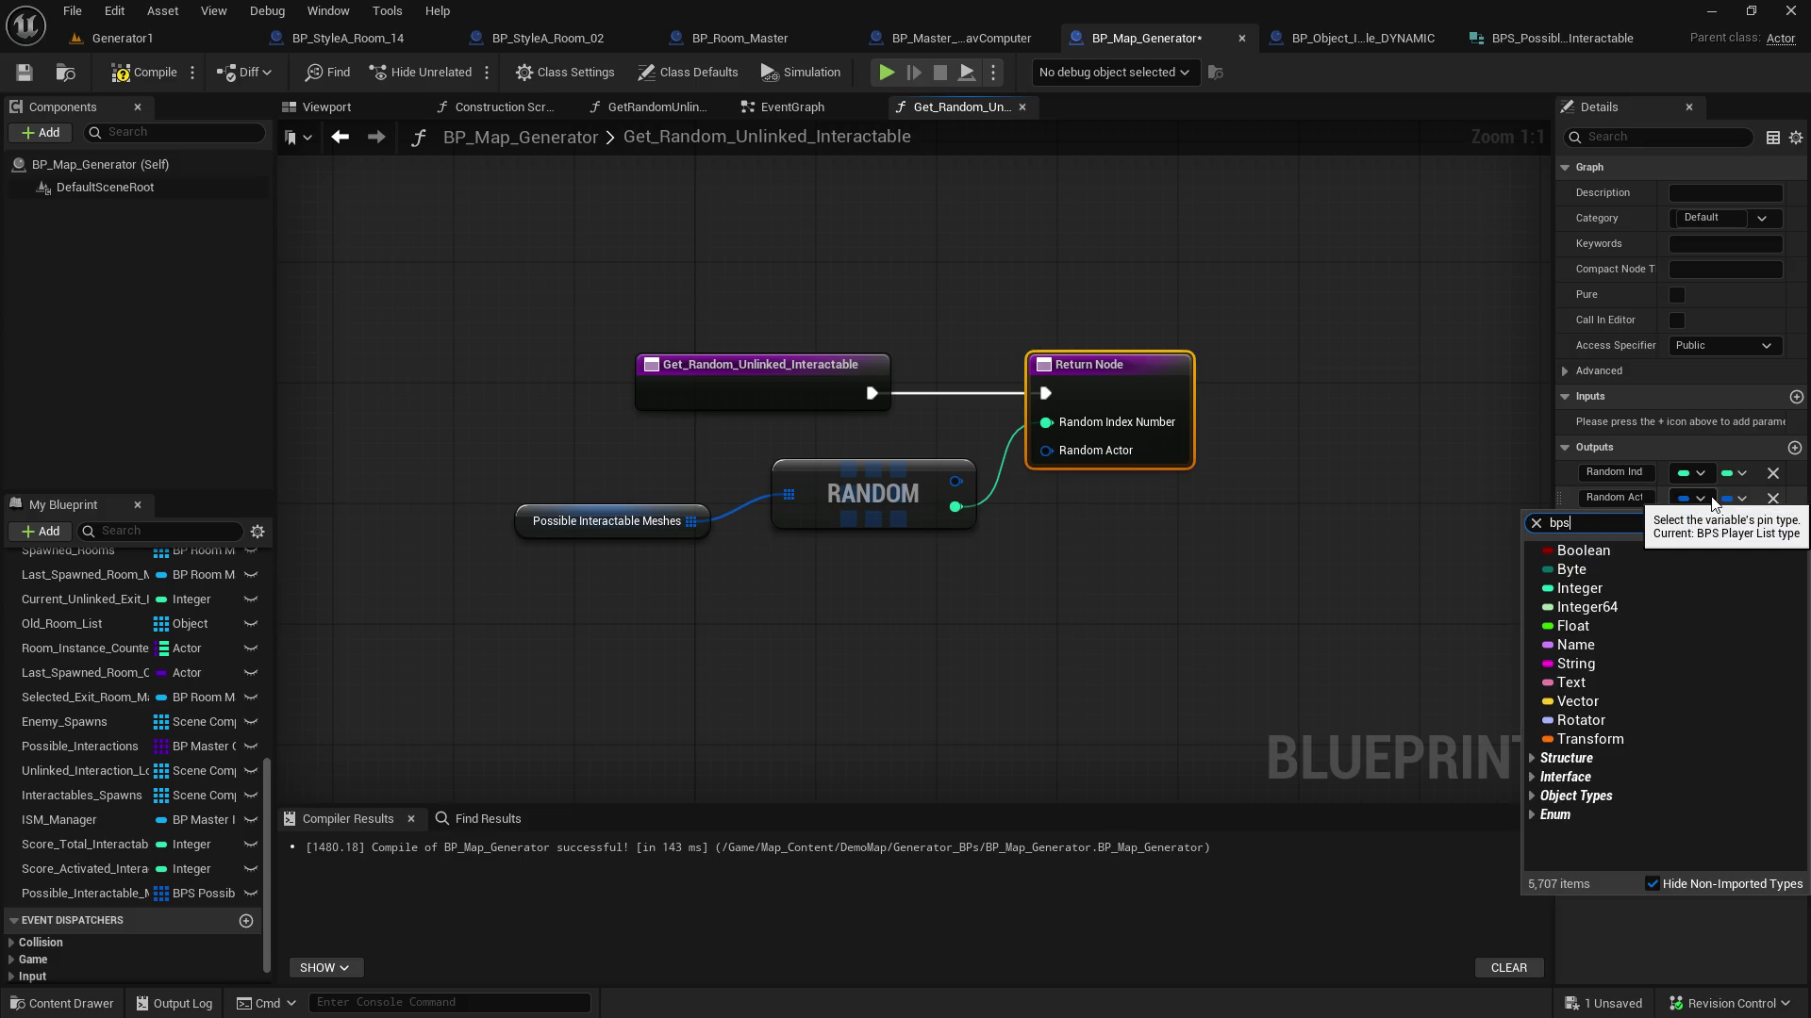
key(BackSpace)
key(BackSpace)
key(BackSpace)
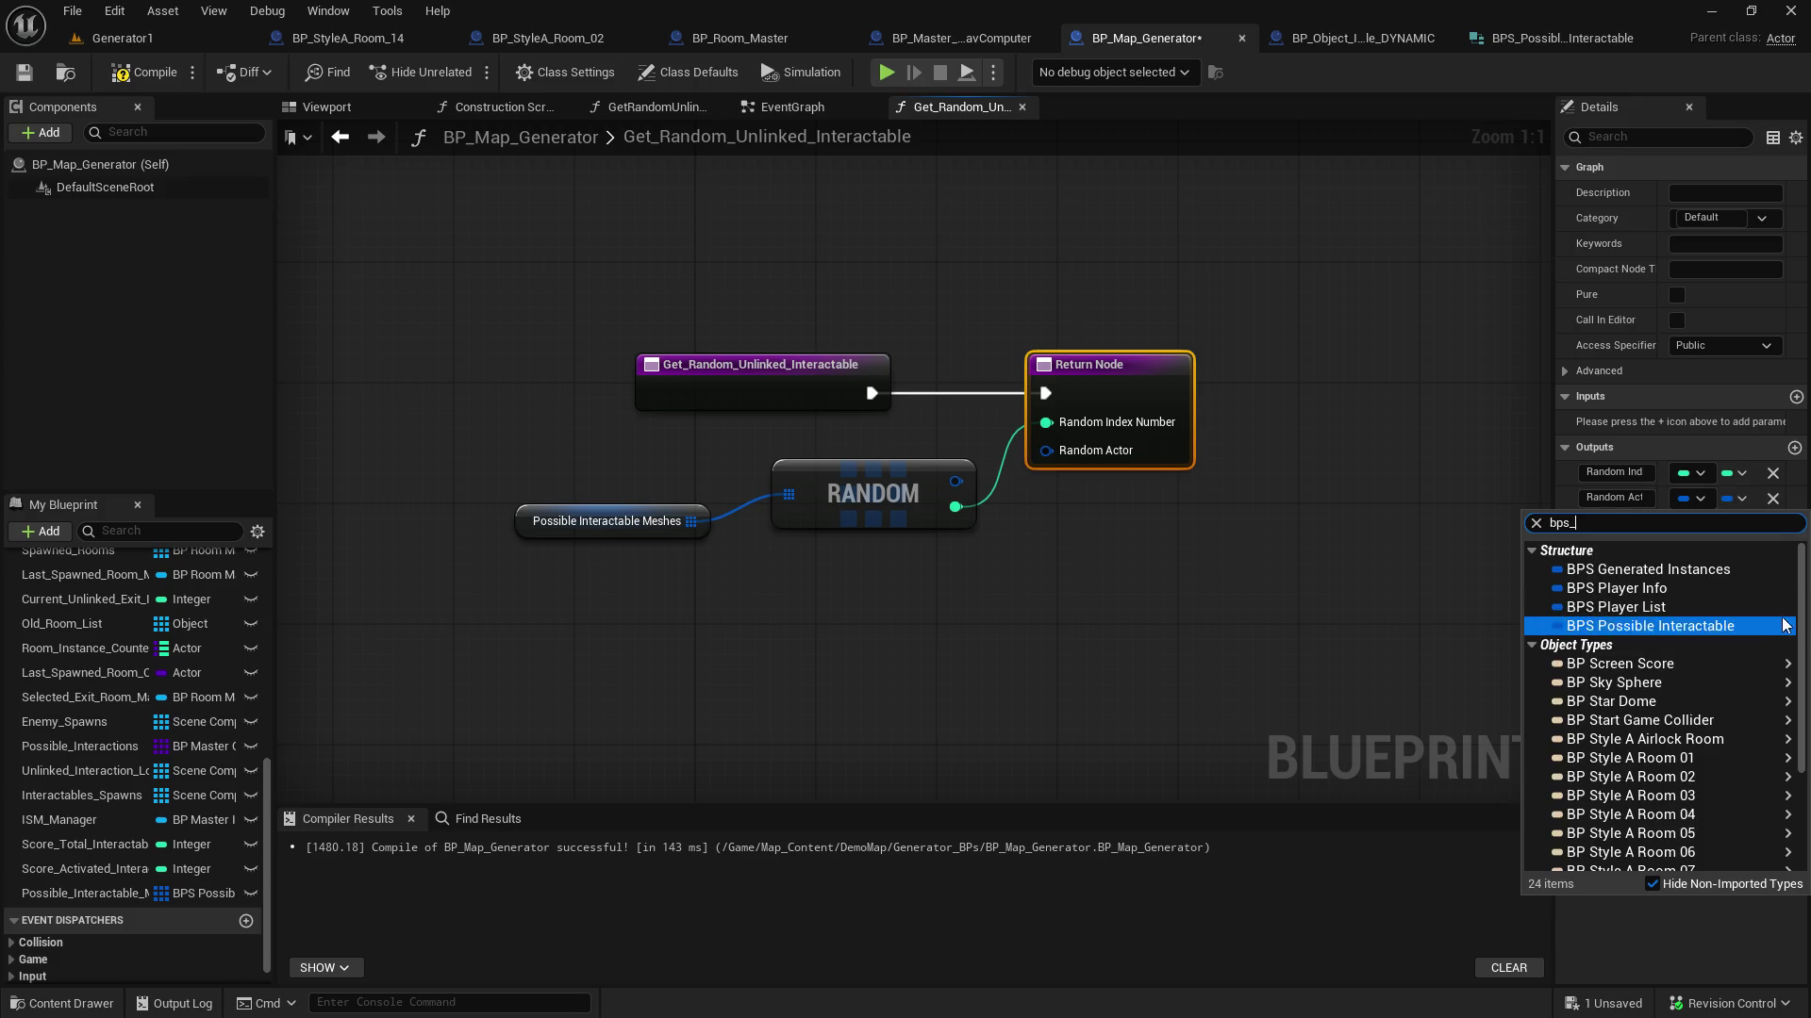
click(1754, 627)
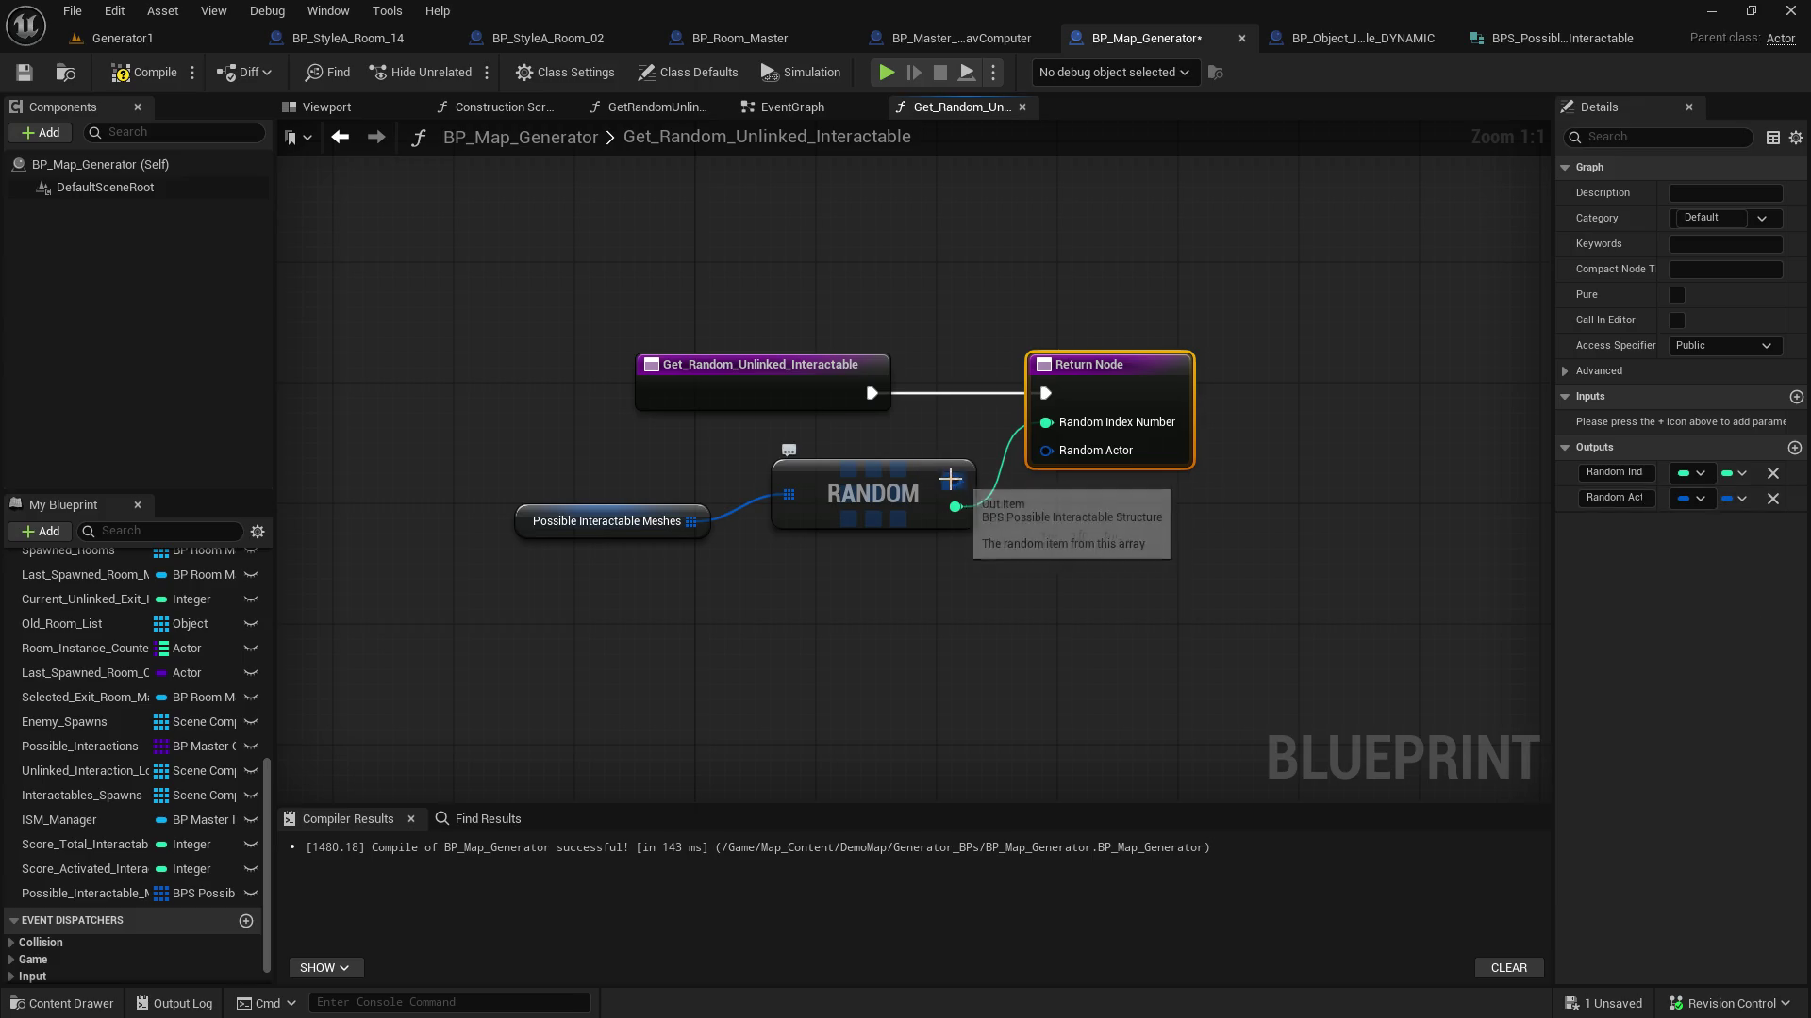
drag(955, 484, 1046, 450)
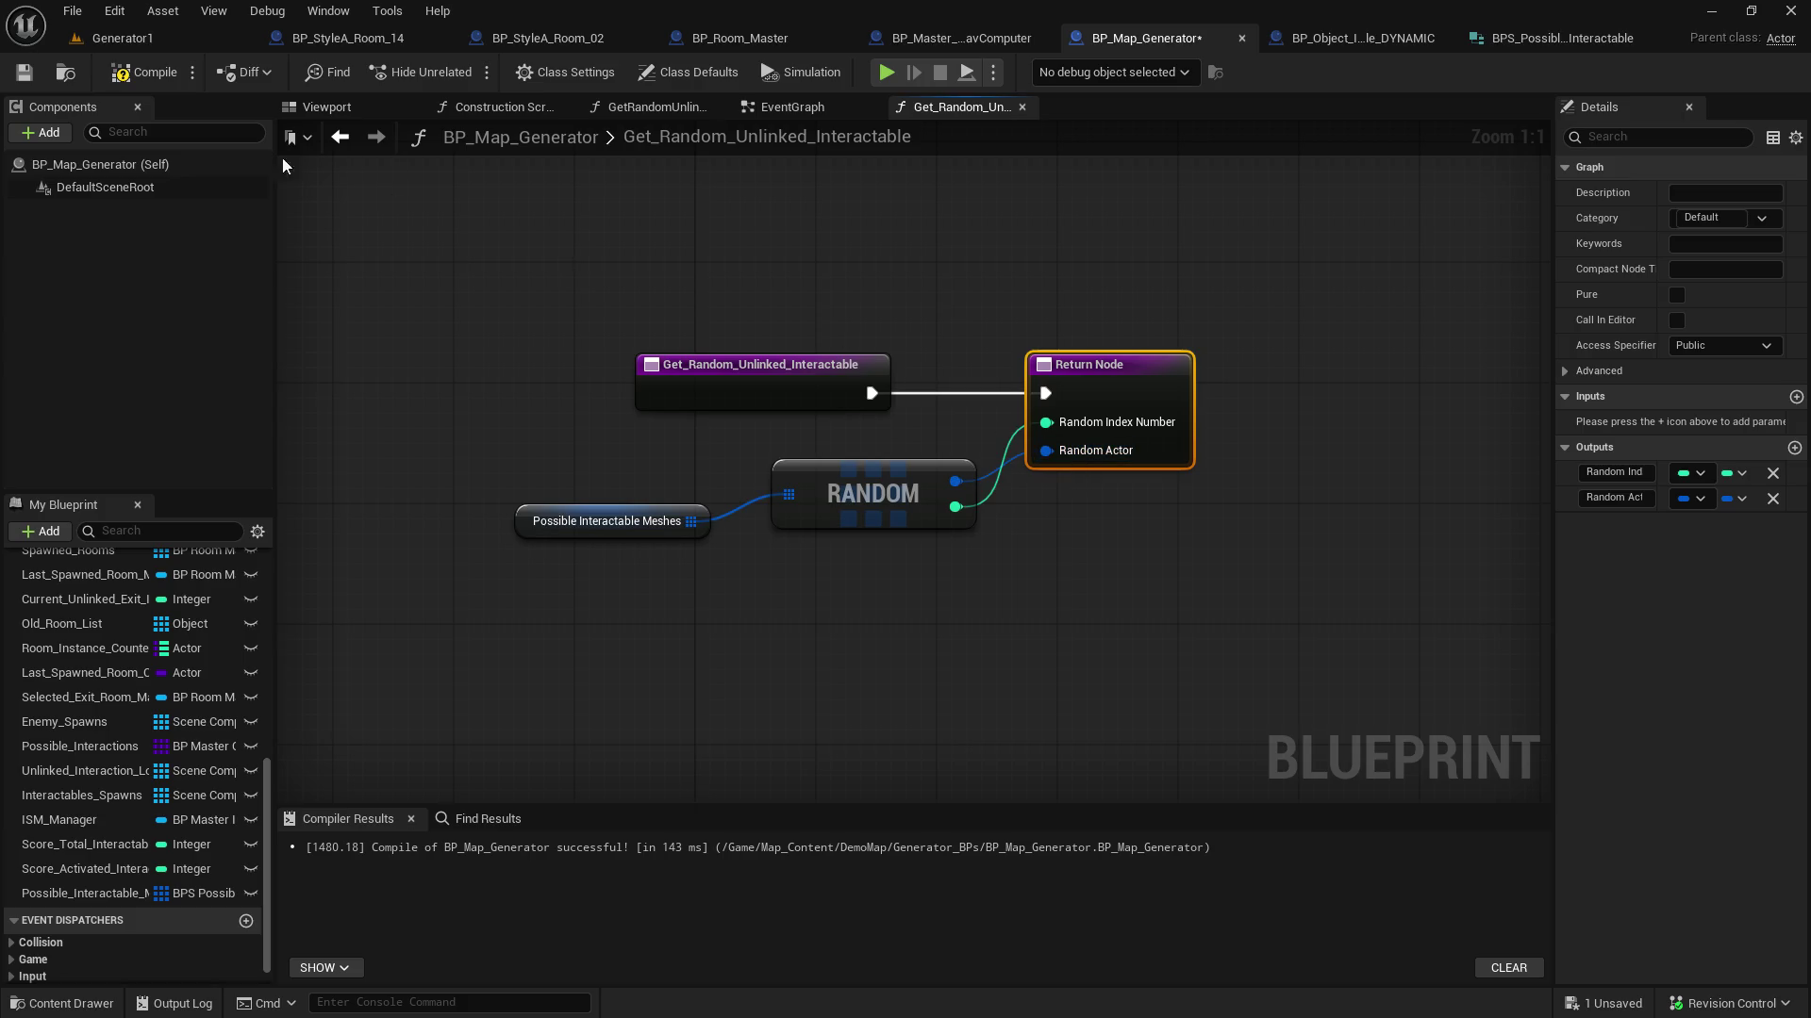
click(28, 75)
Add Get Random Unlinked Interactable after Branch, wiring it into SpawnActor and GET's index
click(789, 108)
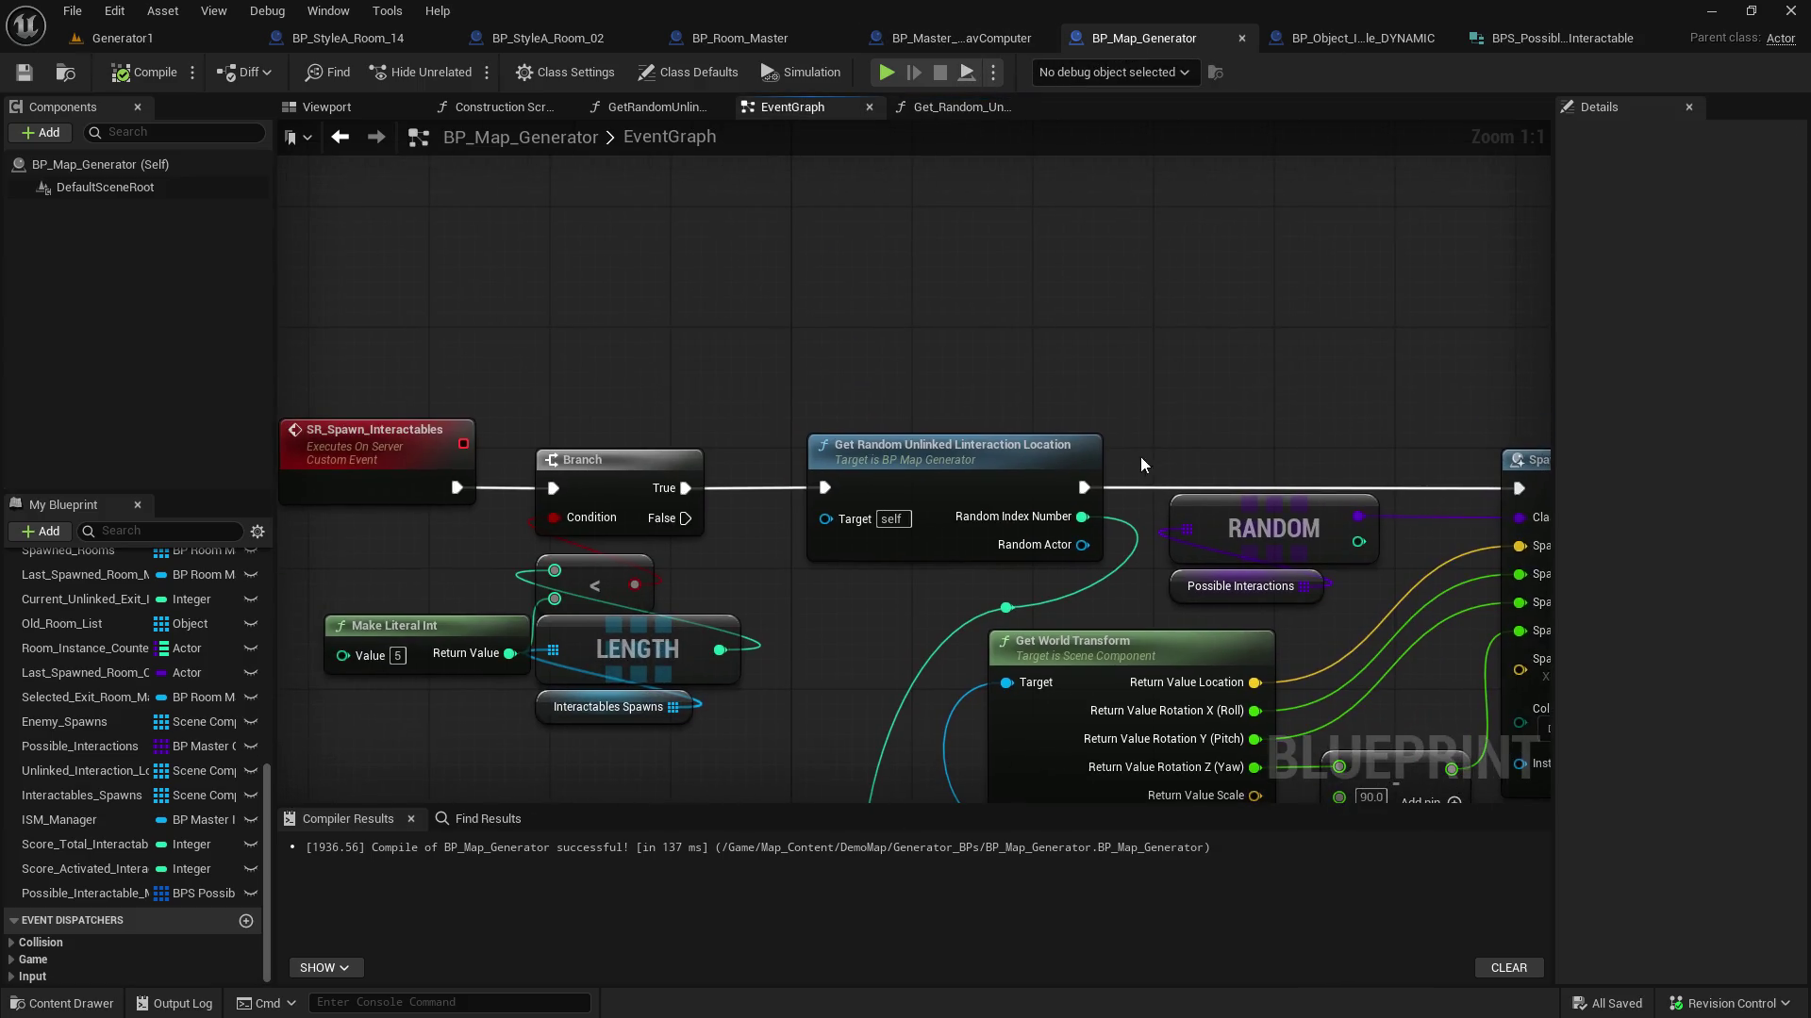
drag(690, 478, 748, 223)
text(get random u)
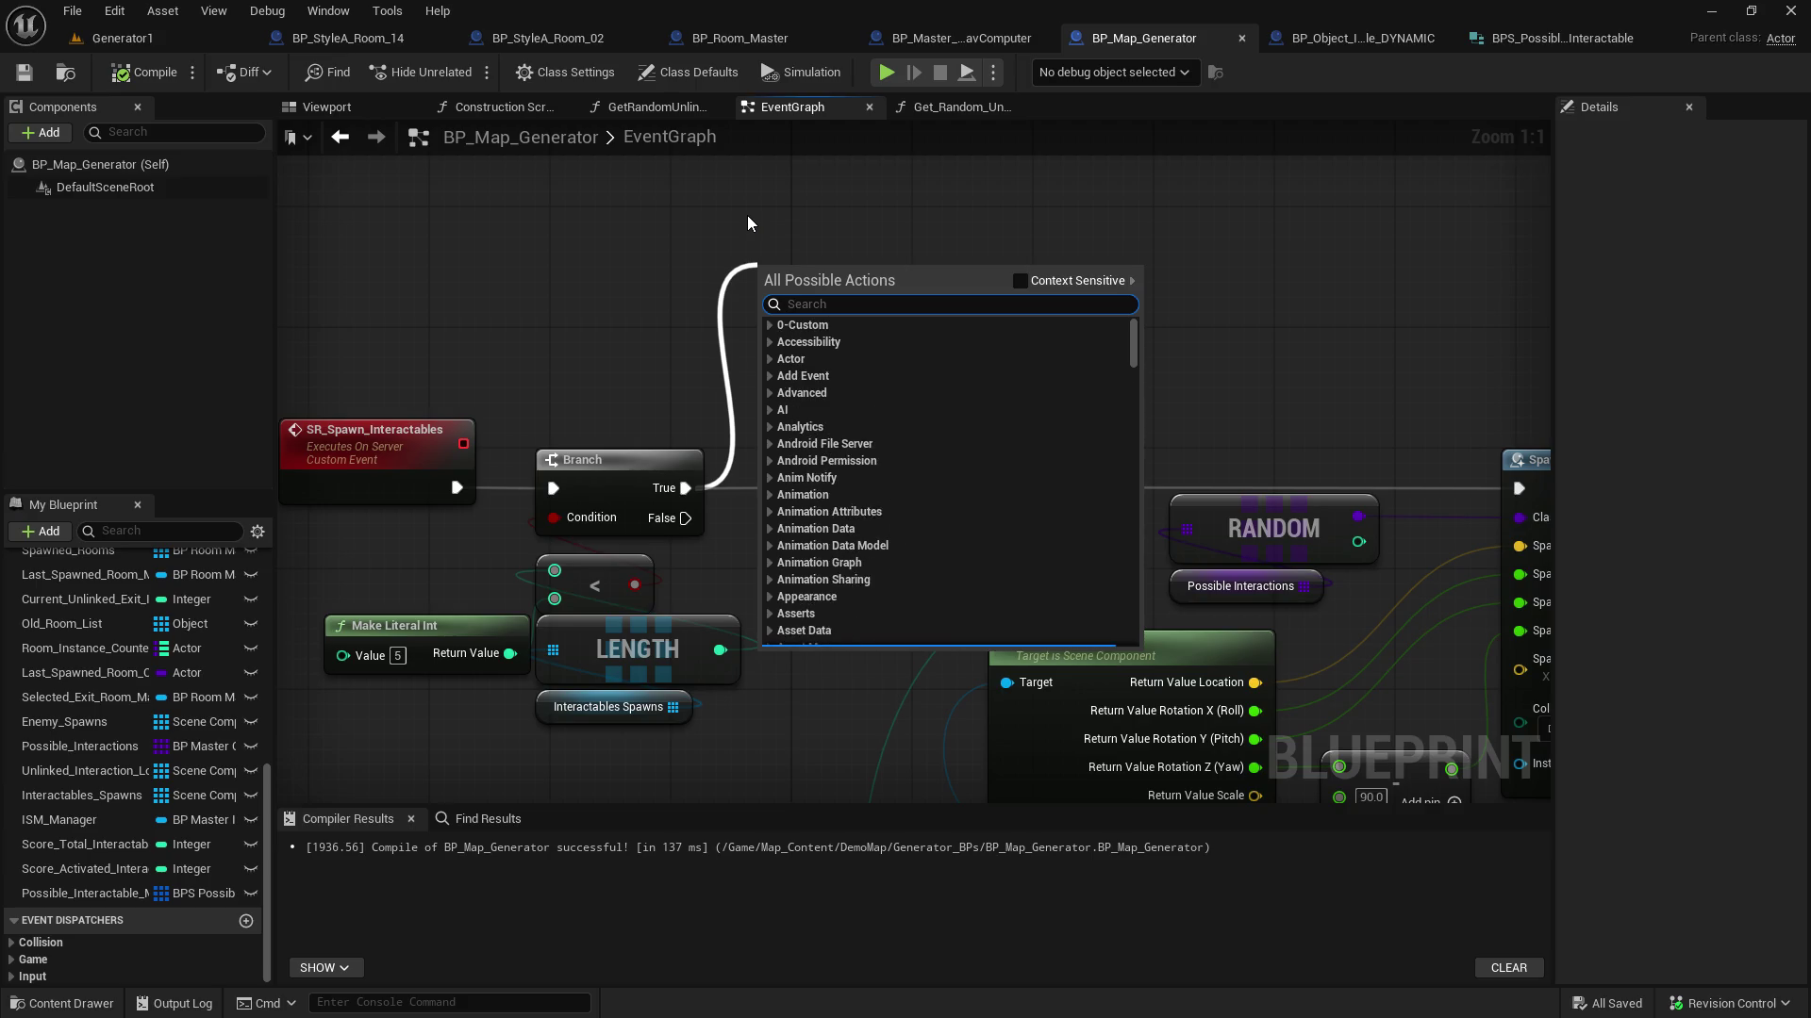
text(nlo)
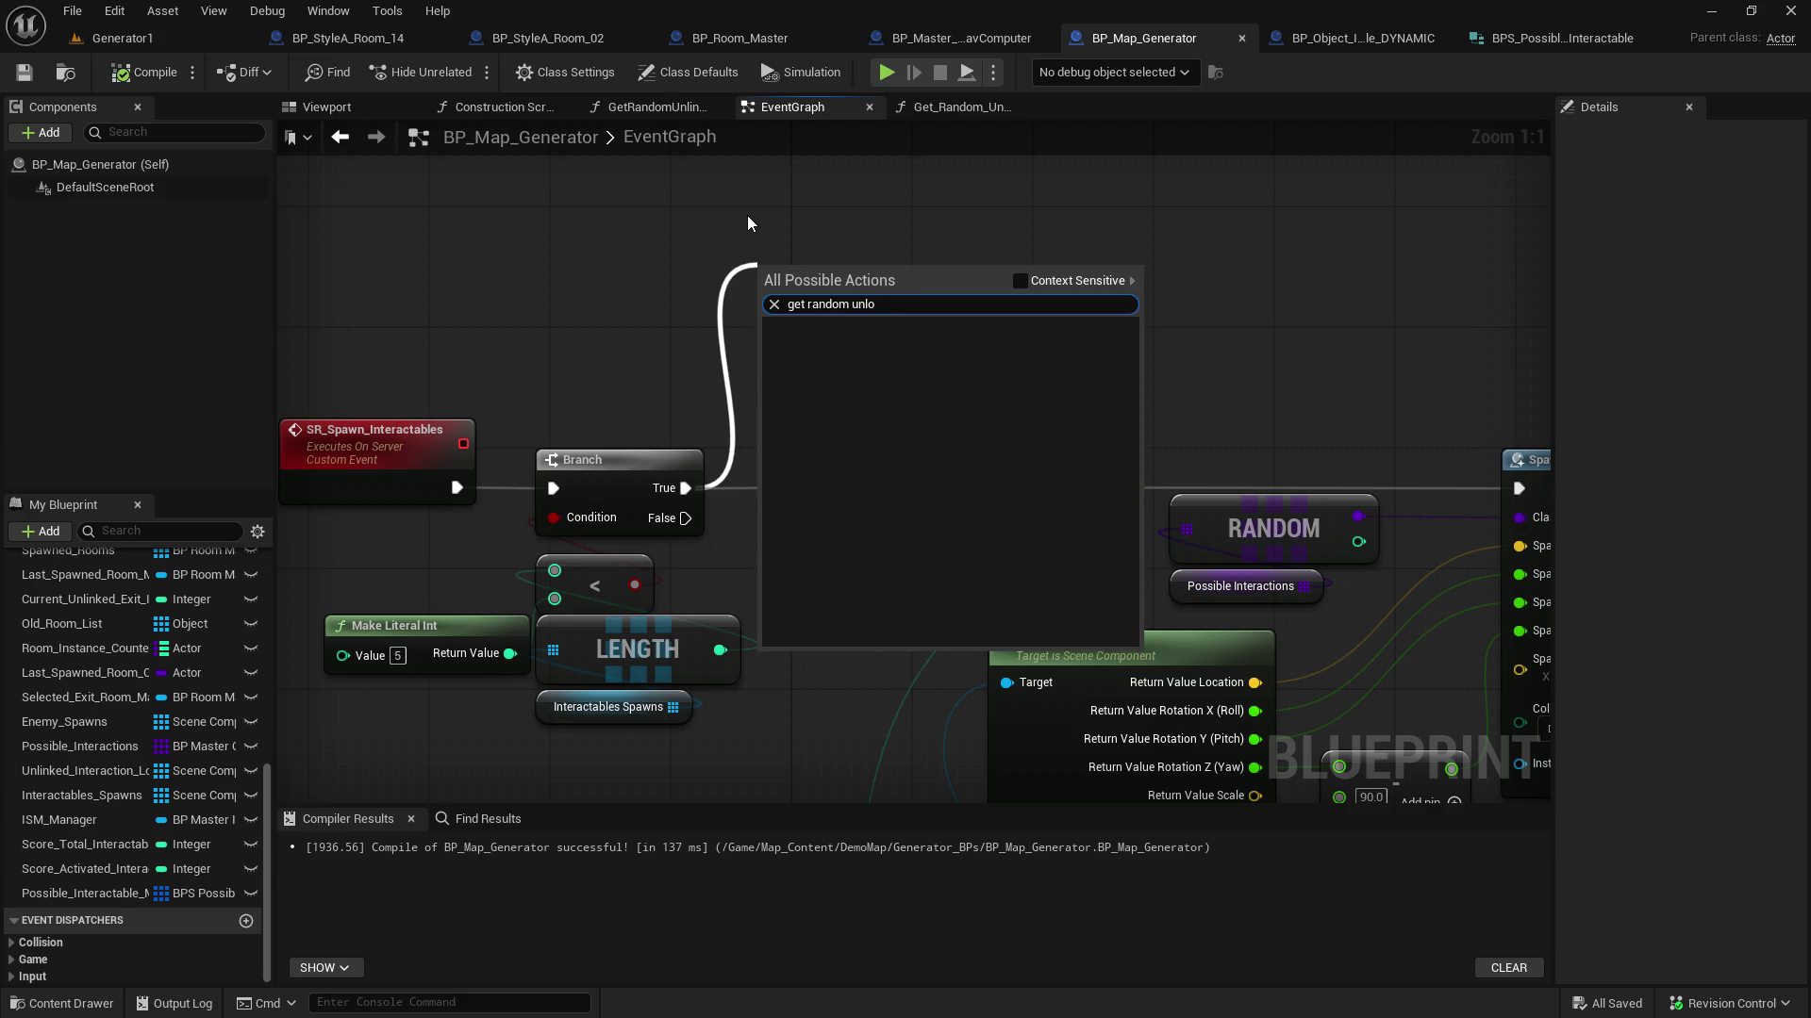
click(902, 346)
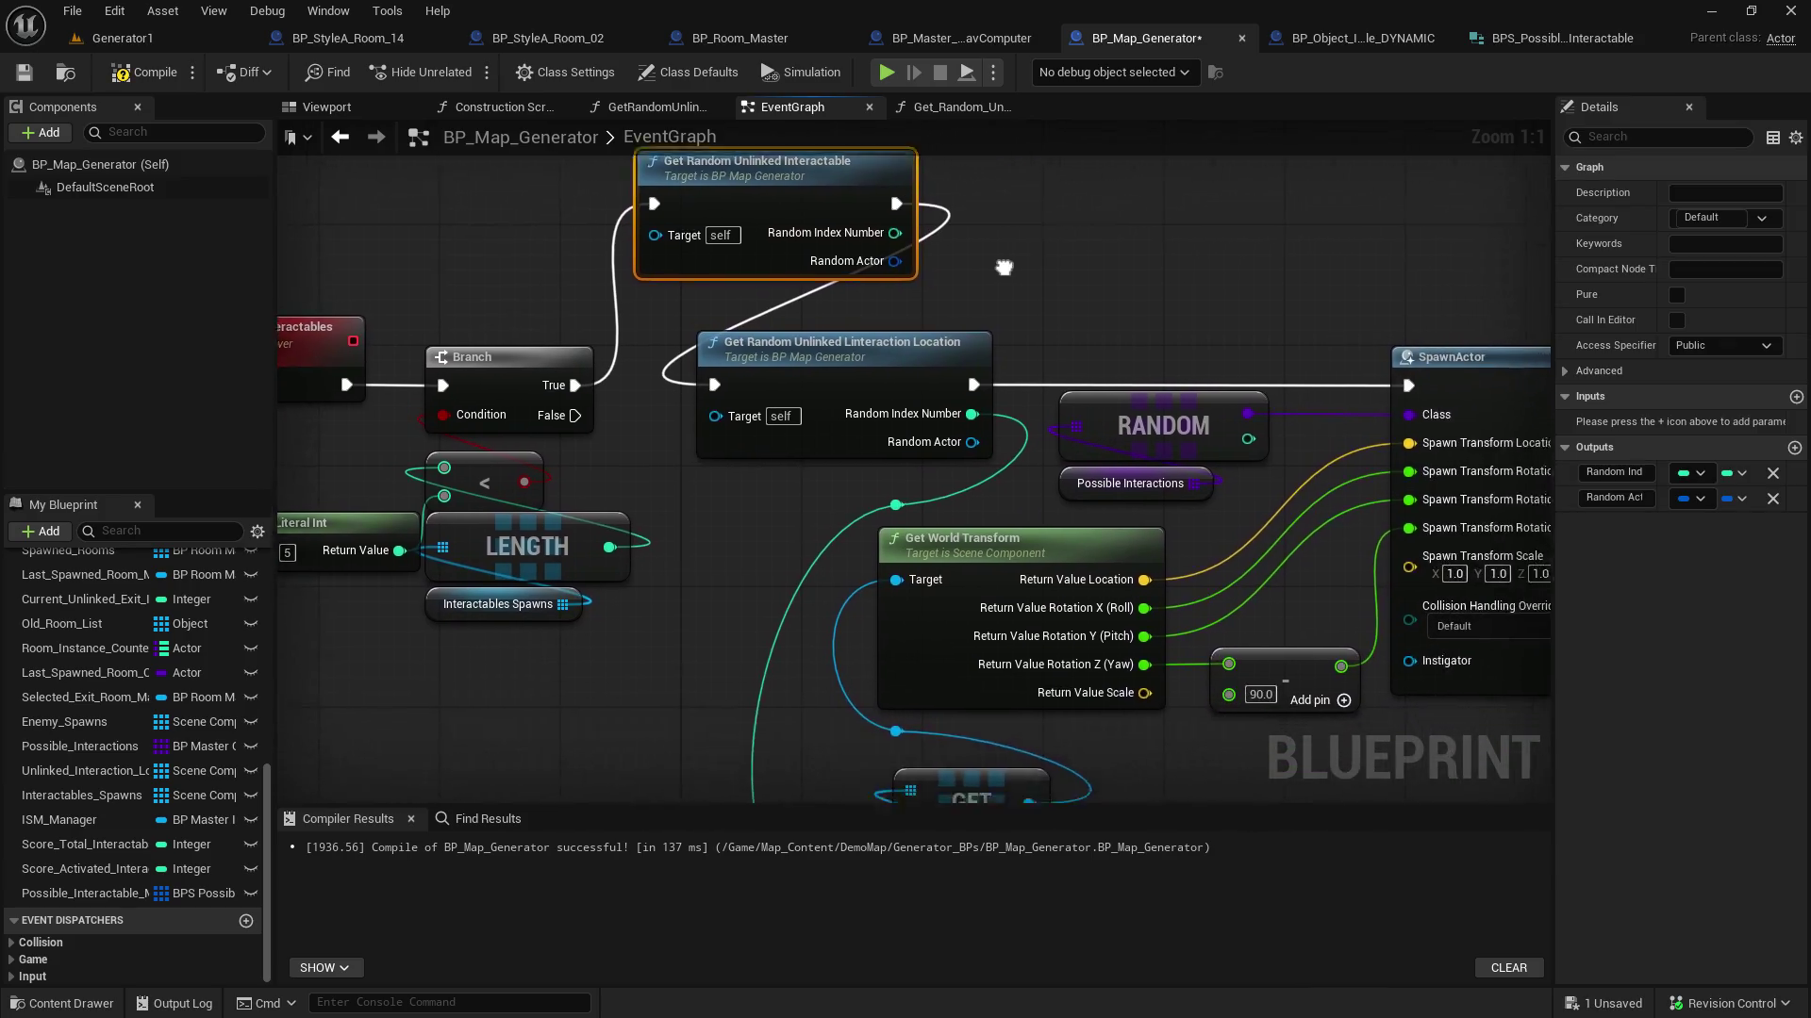
scroll(936, 200, down, 2)
drag(935, 191, 830, 280)
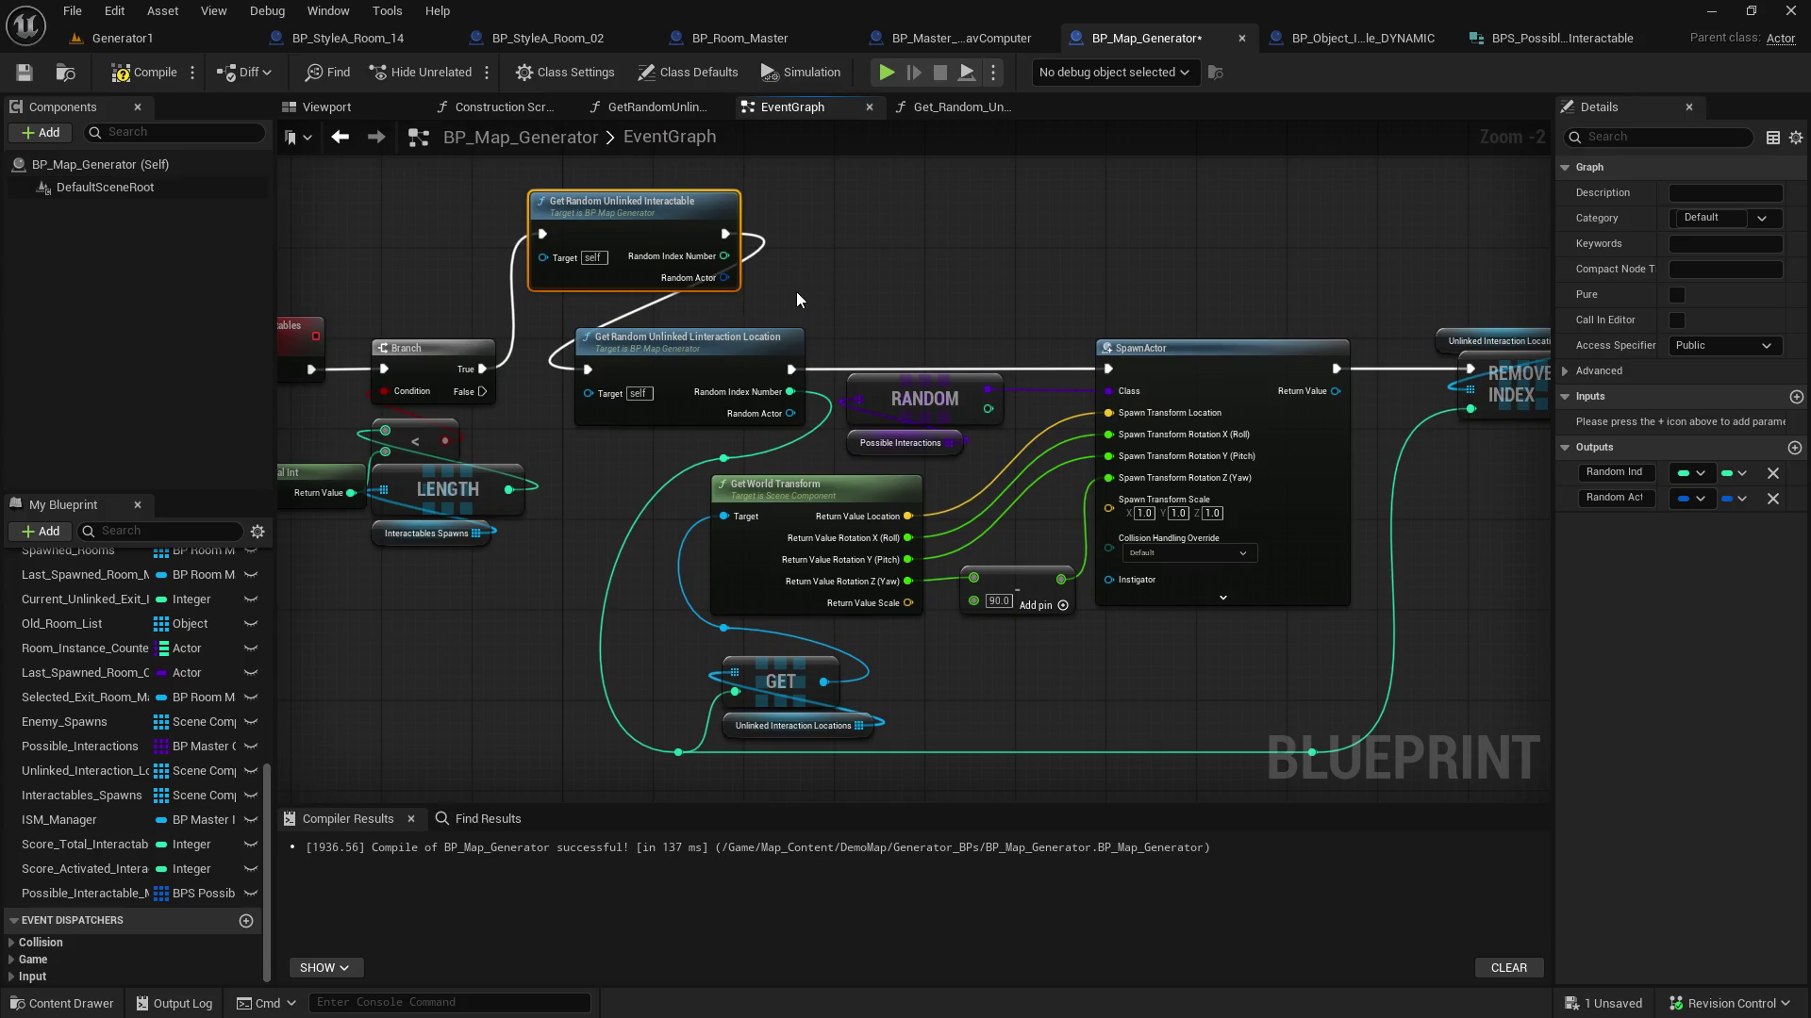
drag(725, 232, 1116, 370)
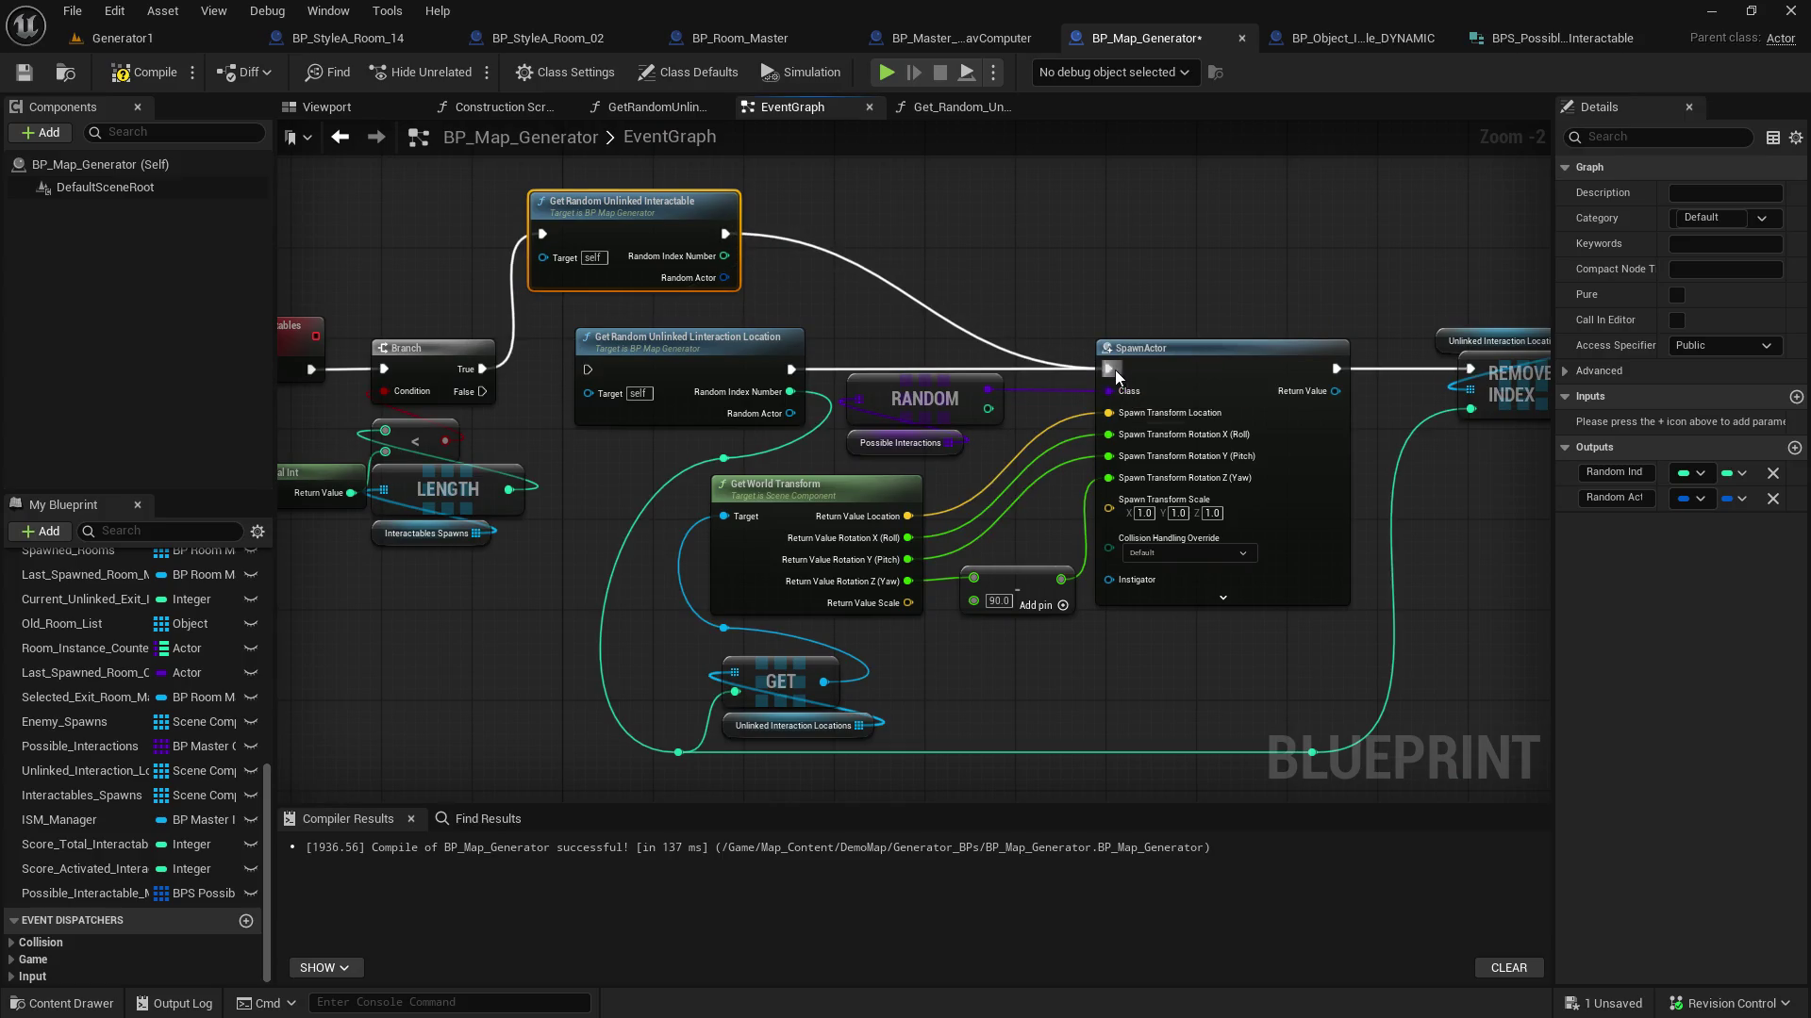
alt+click(791, 368)
mouse_move(778, 449)
mouse_down()
mouse_move(723, 247)
mouse_move(749, 461)
mouse_move(723, 462)
mouse_up()
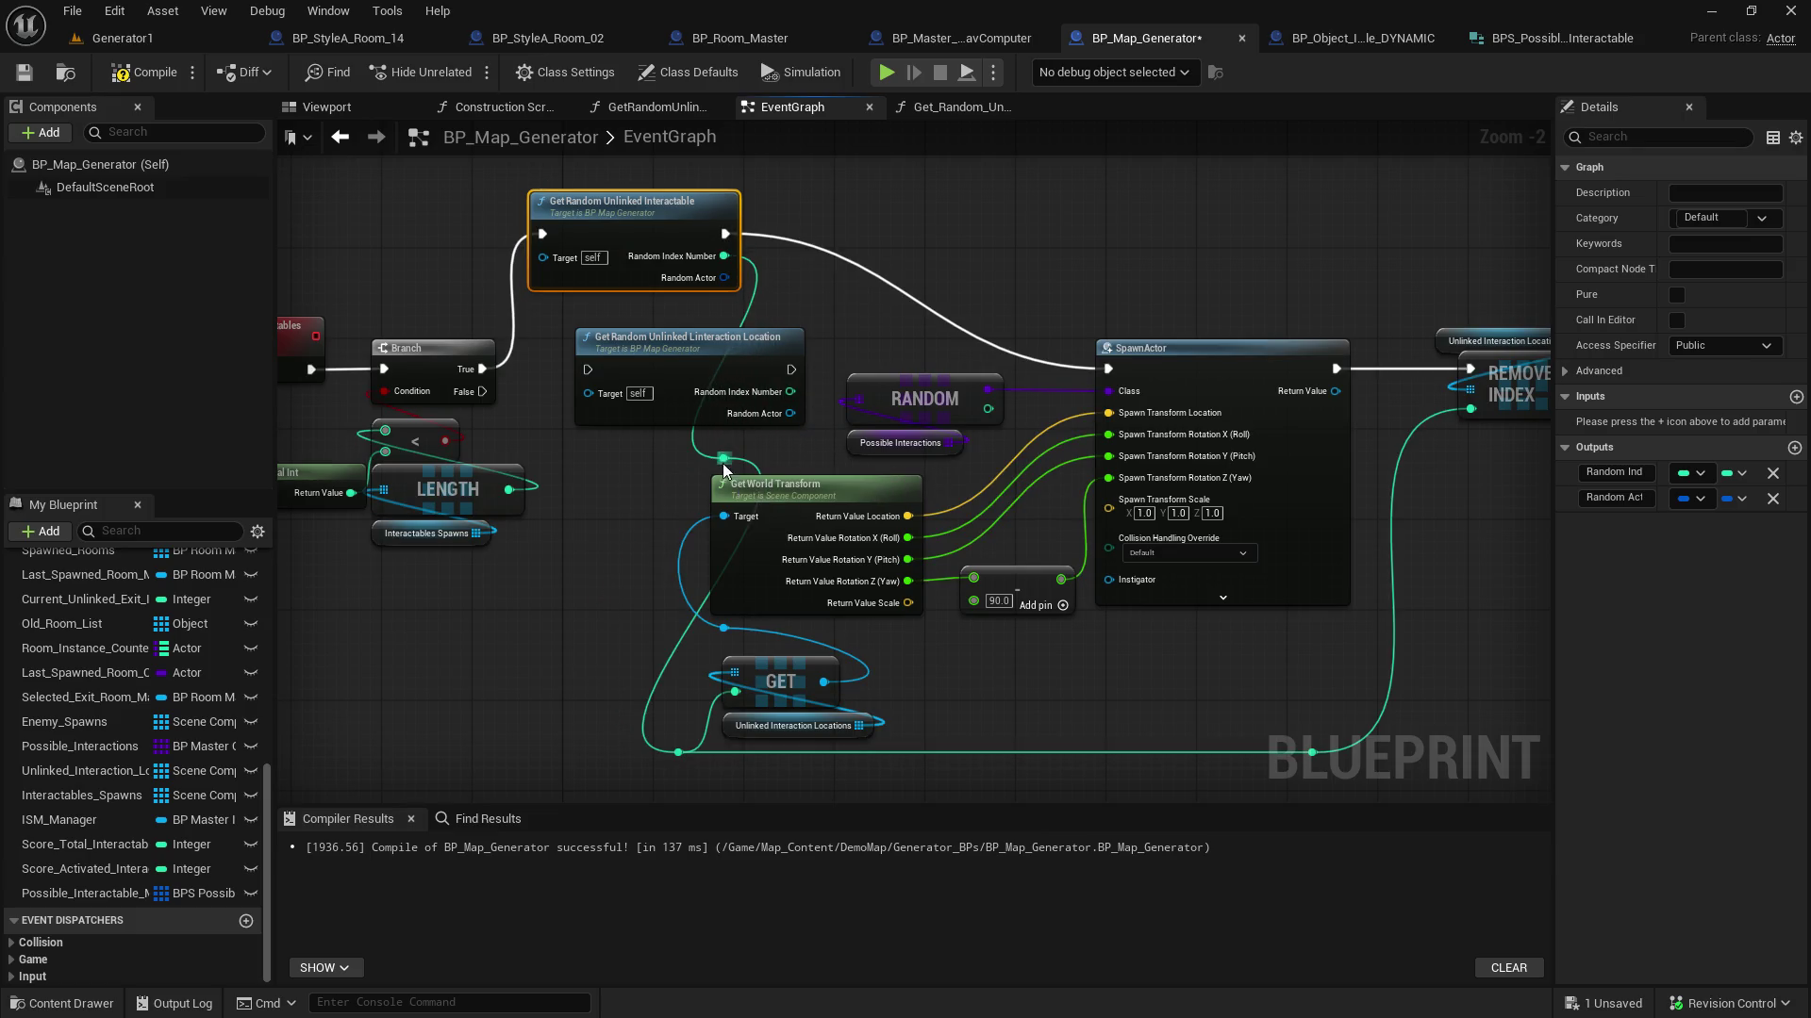
Delete the old location-lookup node, slot the new node into the chain, and compile and save
click(689, 372)
key(Delete)
drag(619, 215, 650, 345)
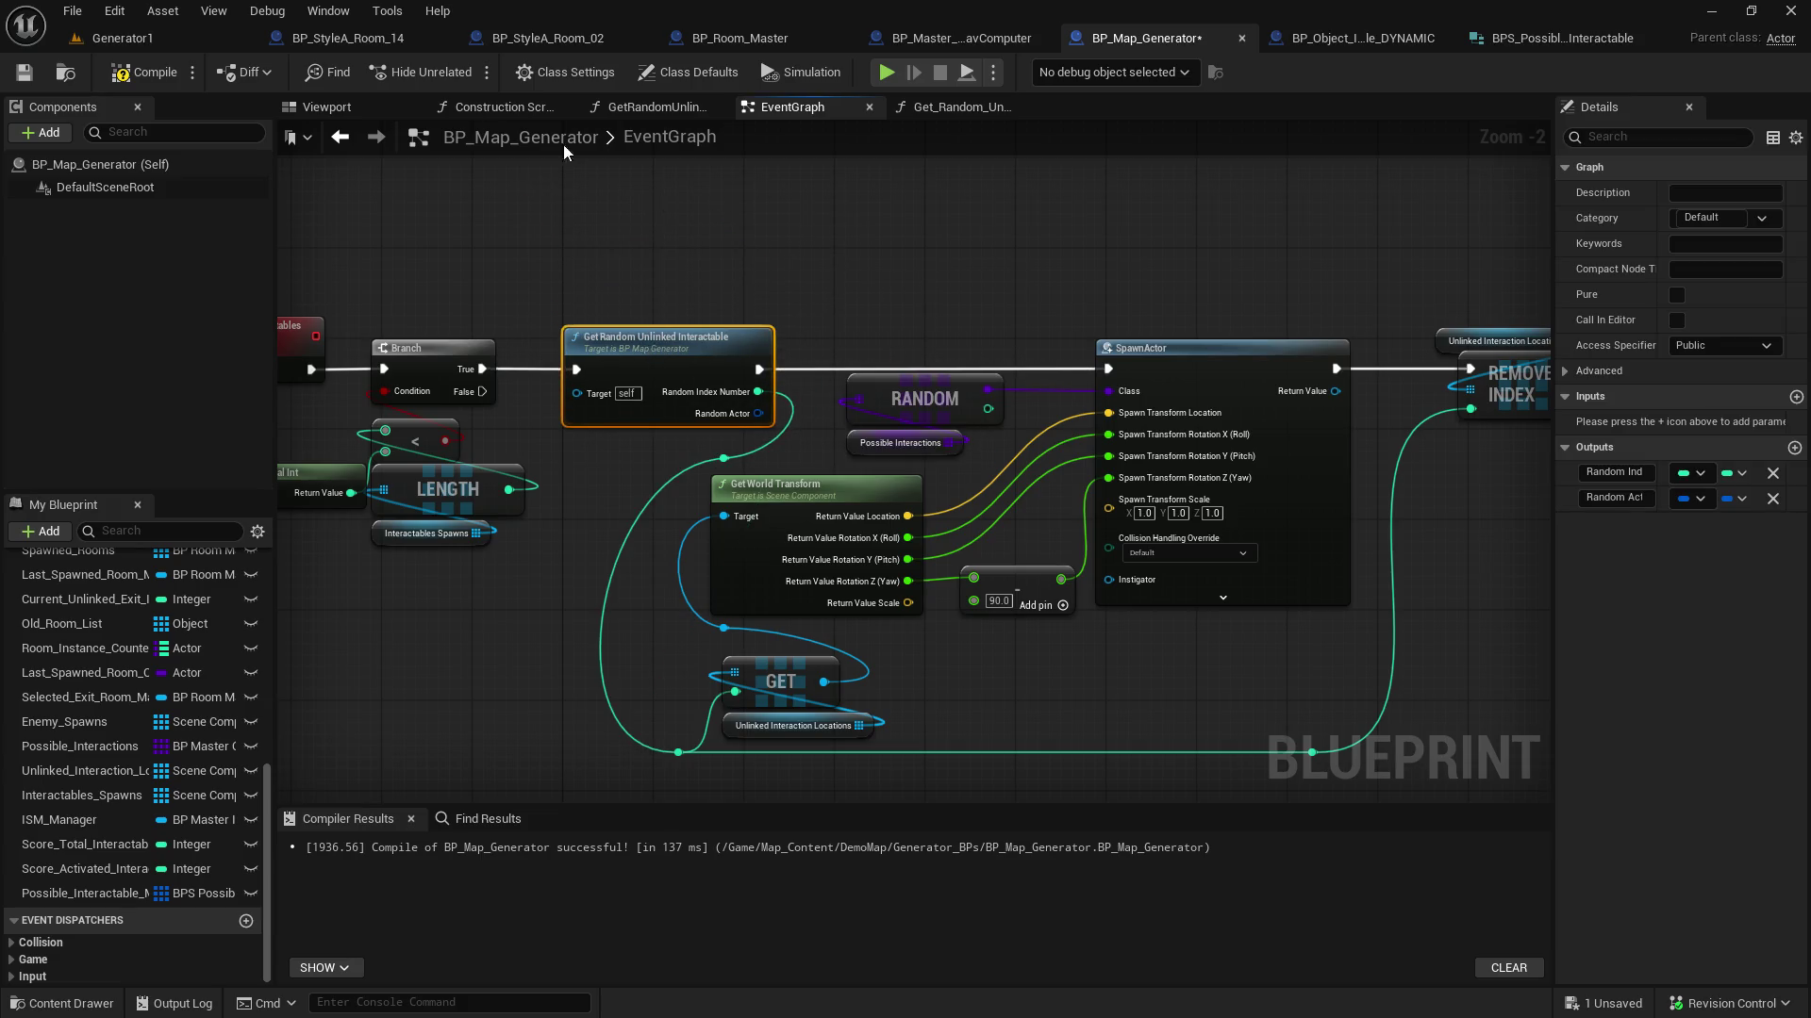
drag(507, 249, 568, 218)
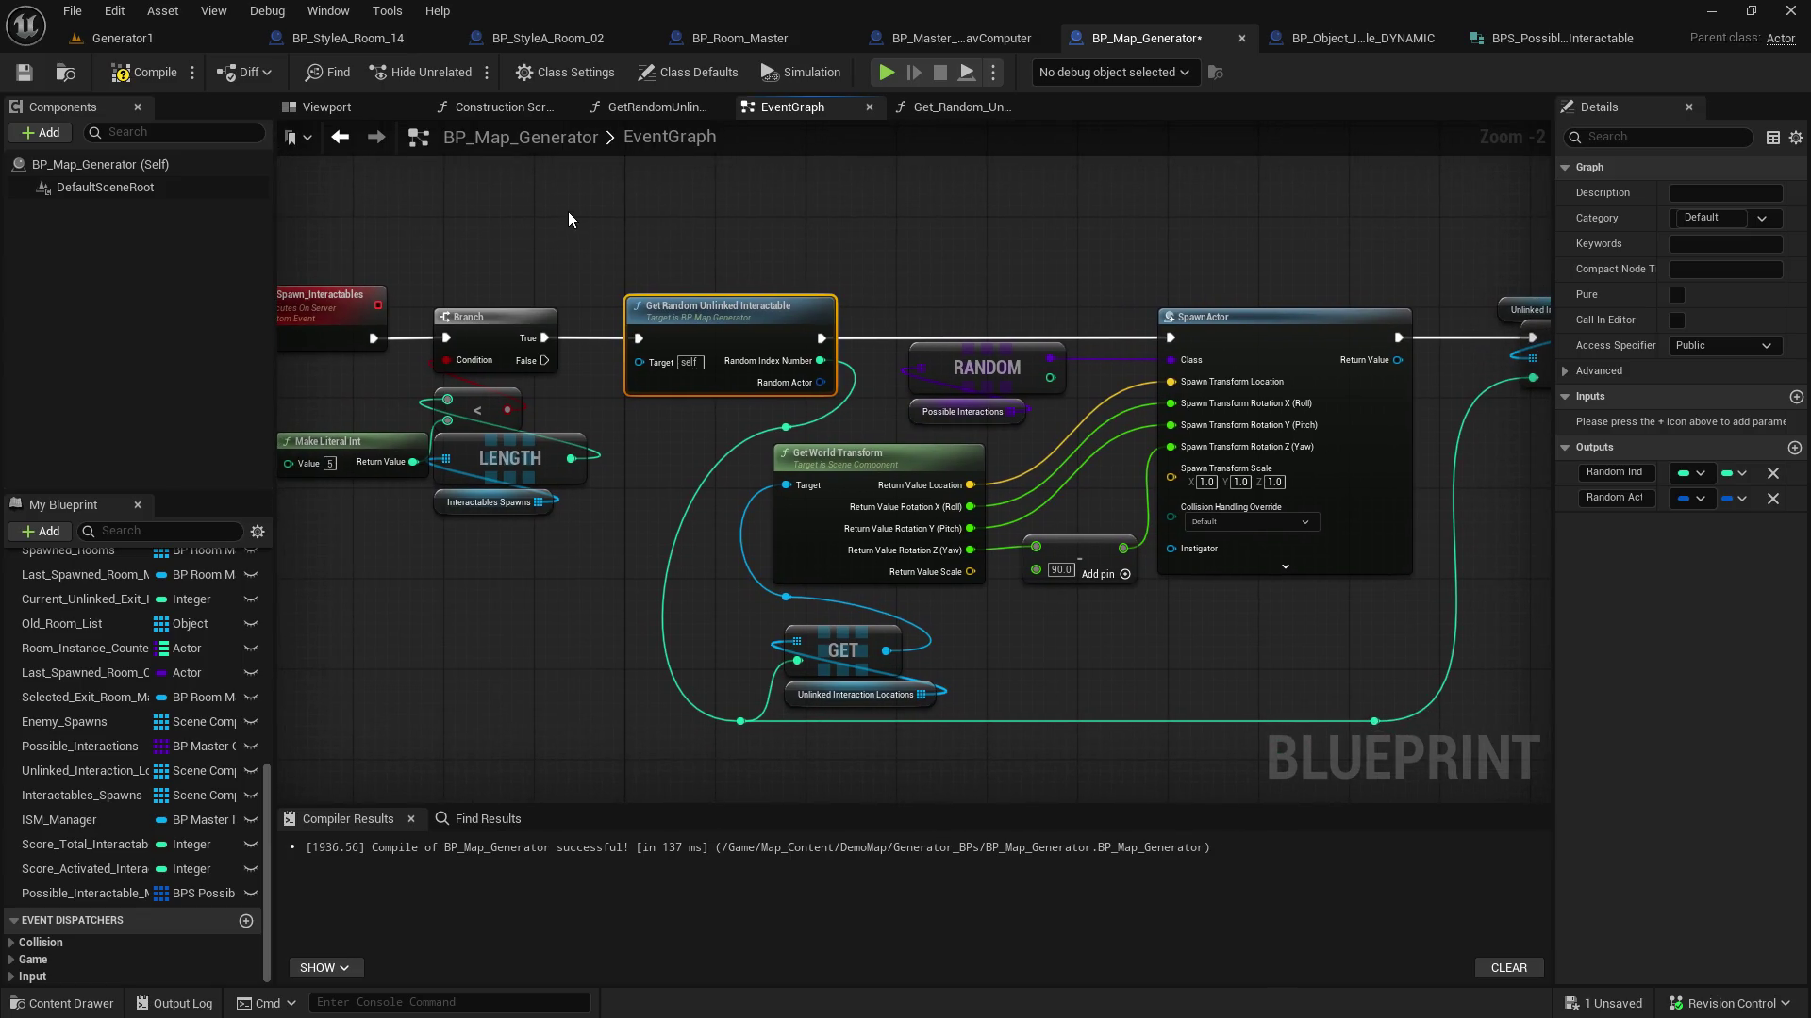
click(24, 71)
Delete the RANDOM and Possible Interactions class nodes feeding SpawnActor
mouse_move(1038, 709)
mouse_down()
mouse_move(311, 581)
mouse_move(359, 660)
mouse_move(493, 633)
mouse_move(779, 629)
mouse_up()
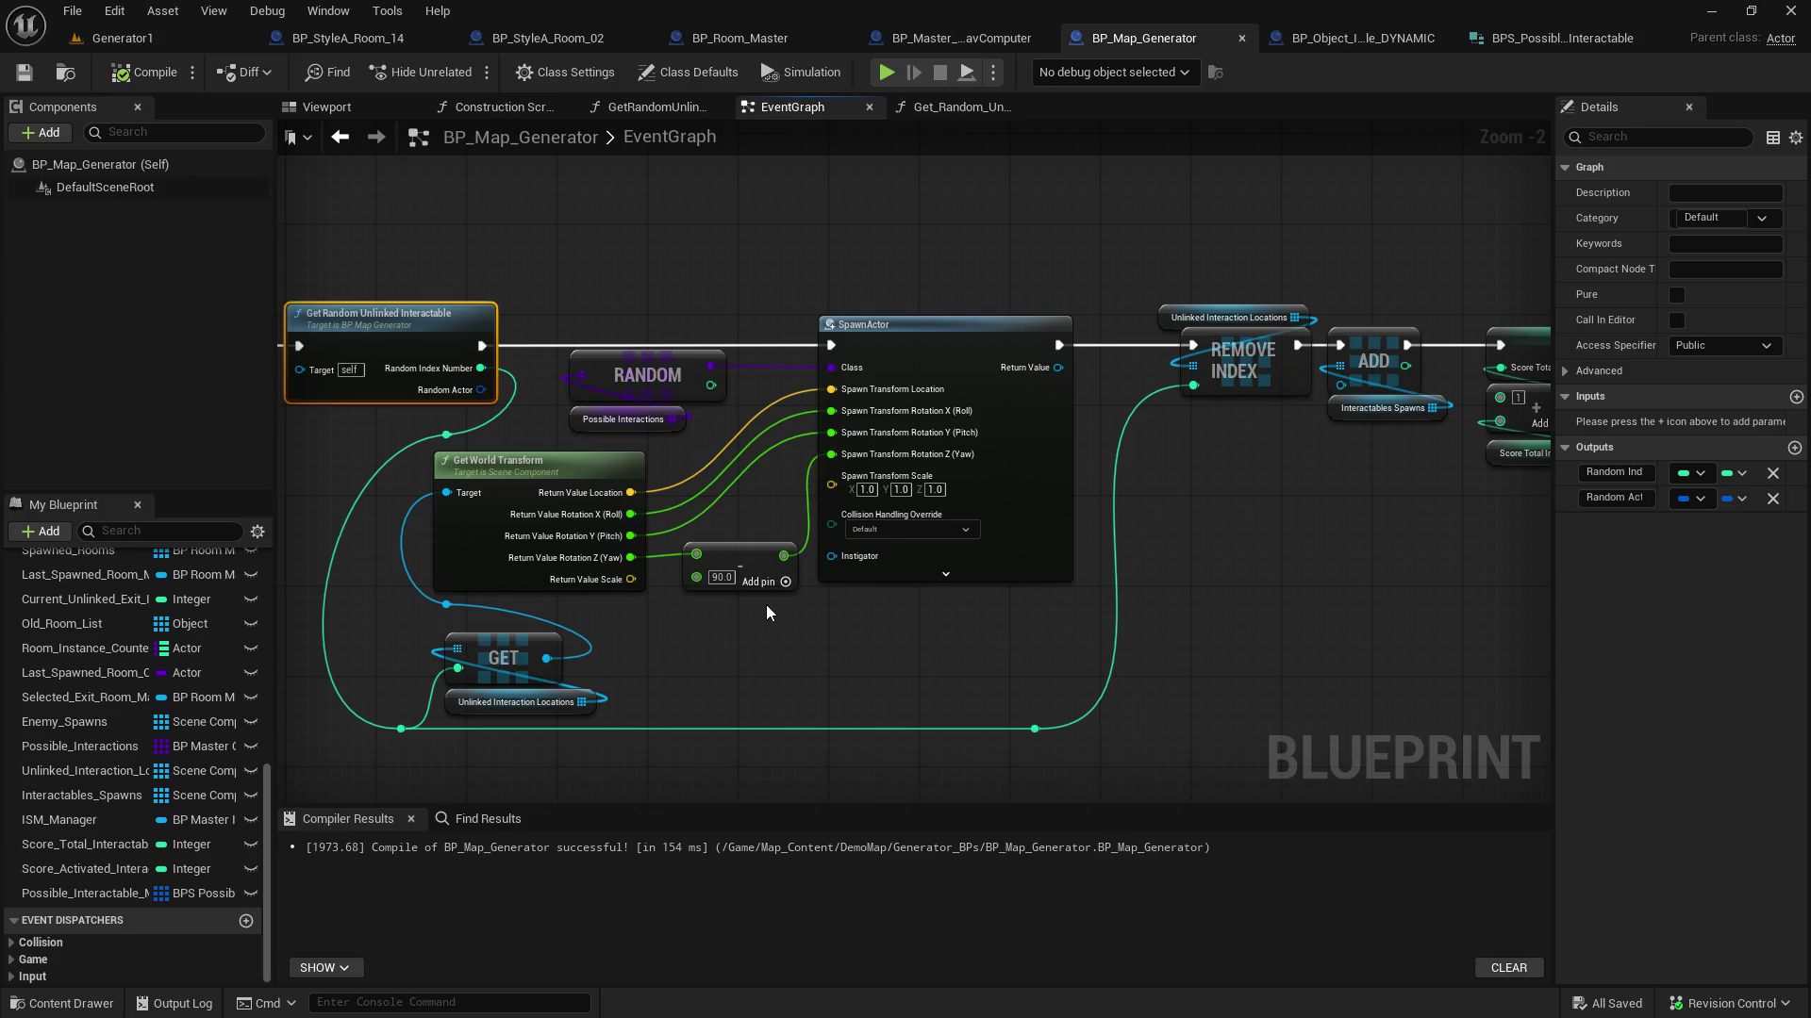
drag(765, 484, 963, 434)
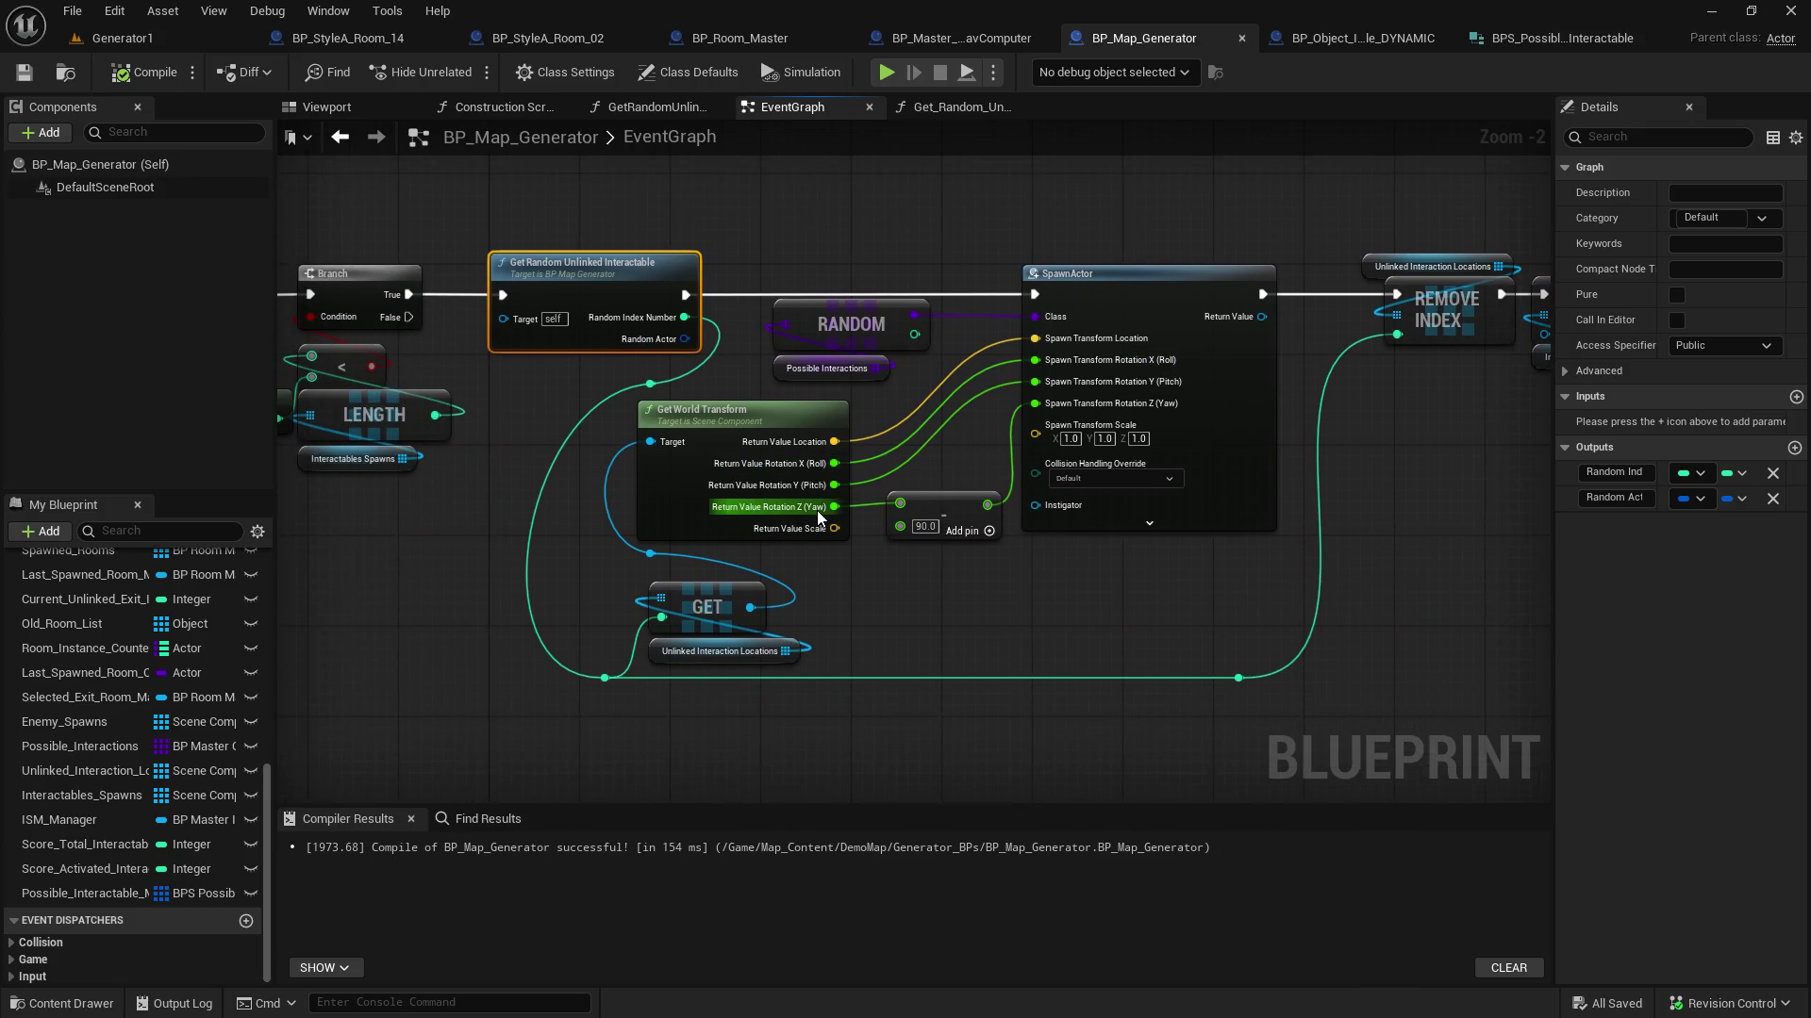
scroll(817, 511, up, 2)
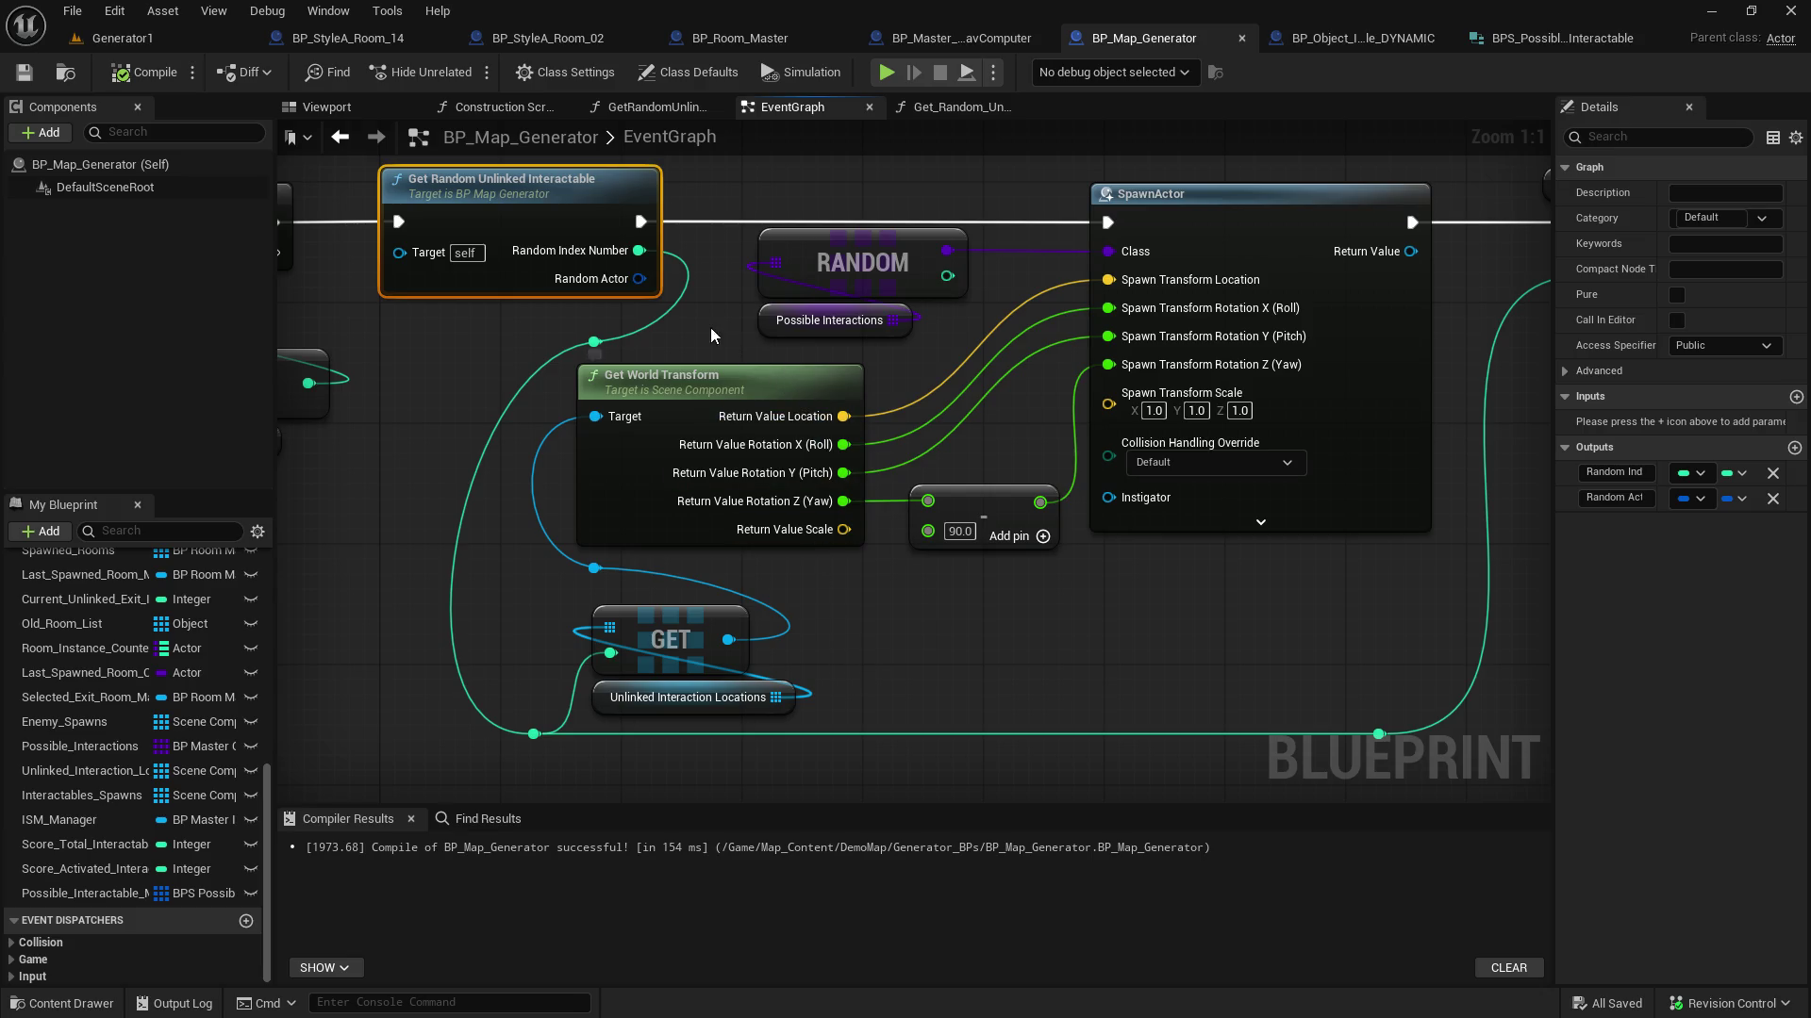
drag(698, 319, 430, 388)
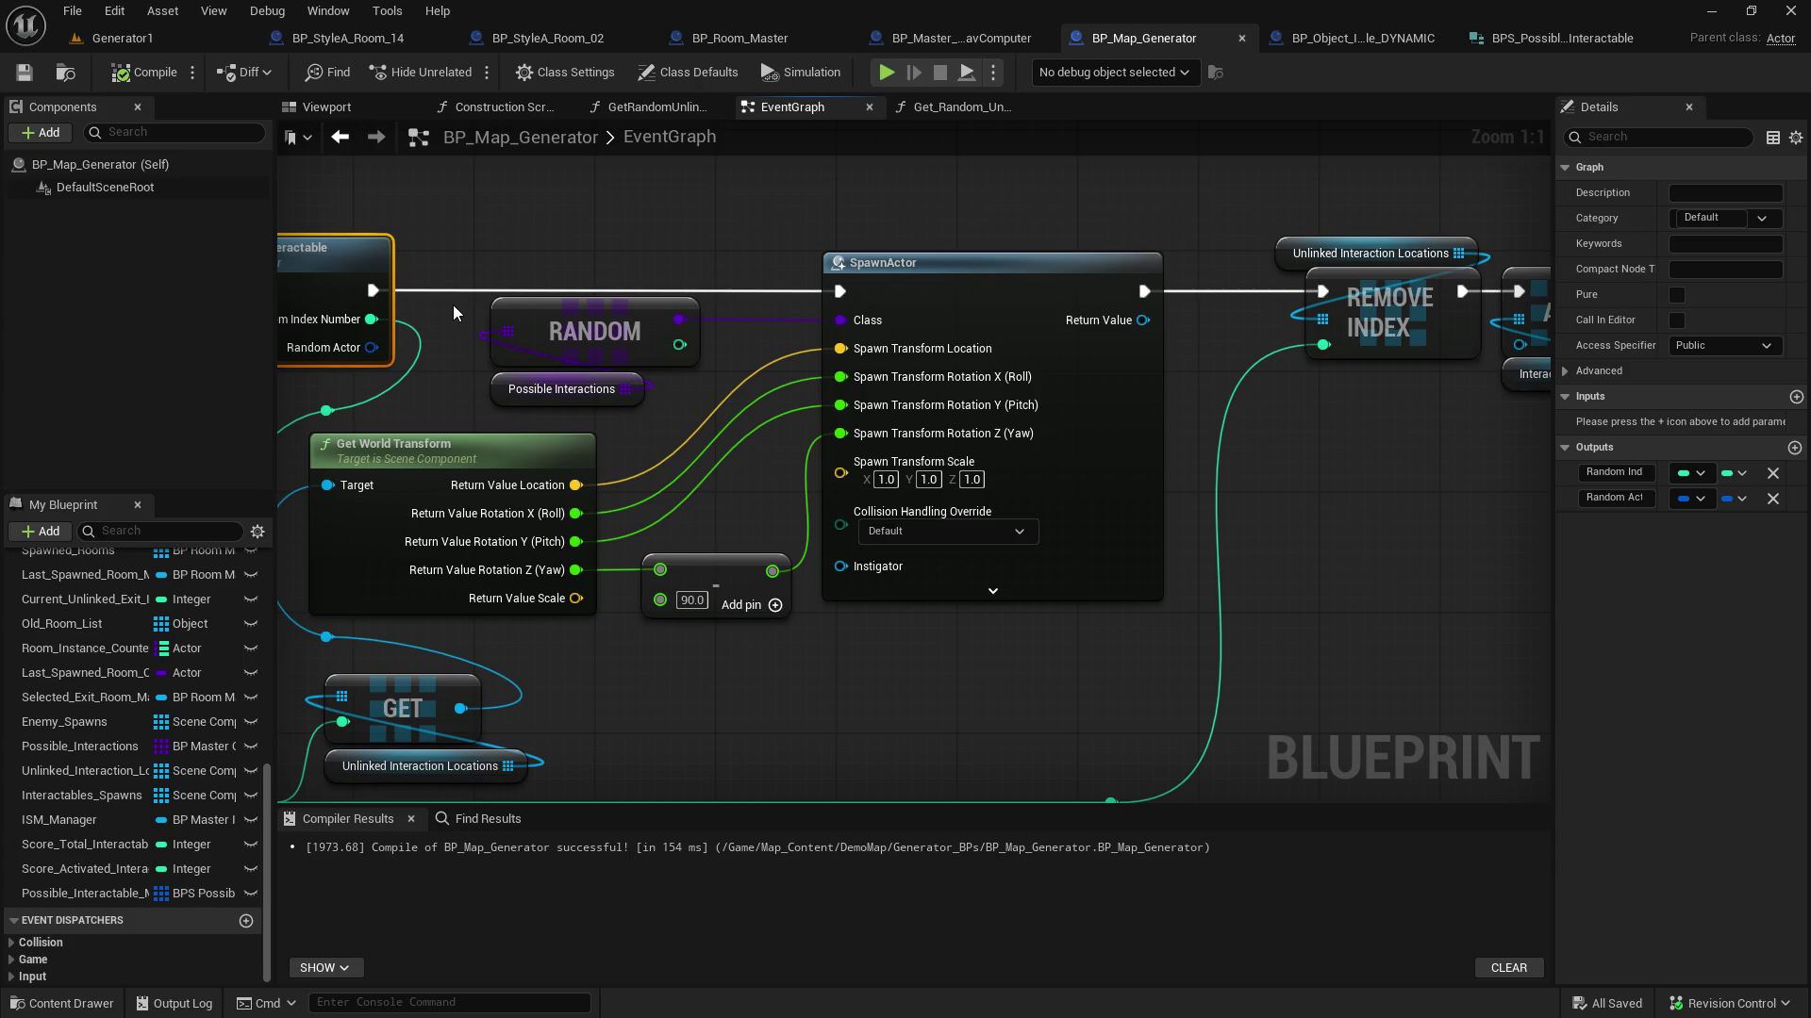
drag(453, 303, 533, 405)
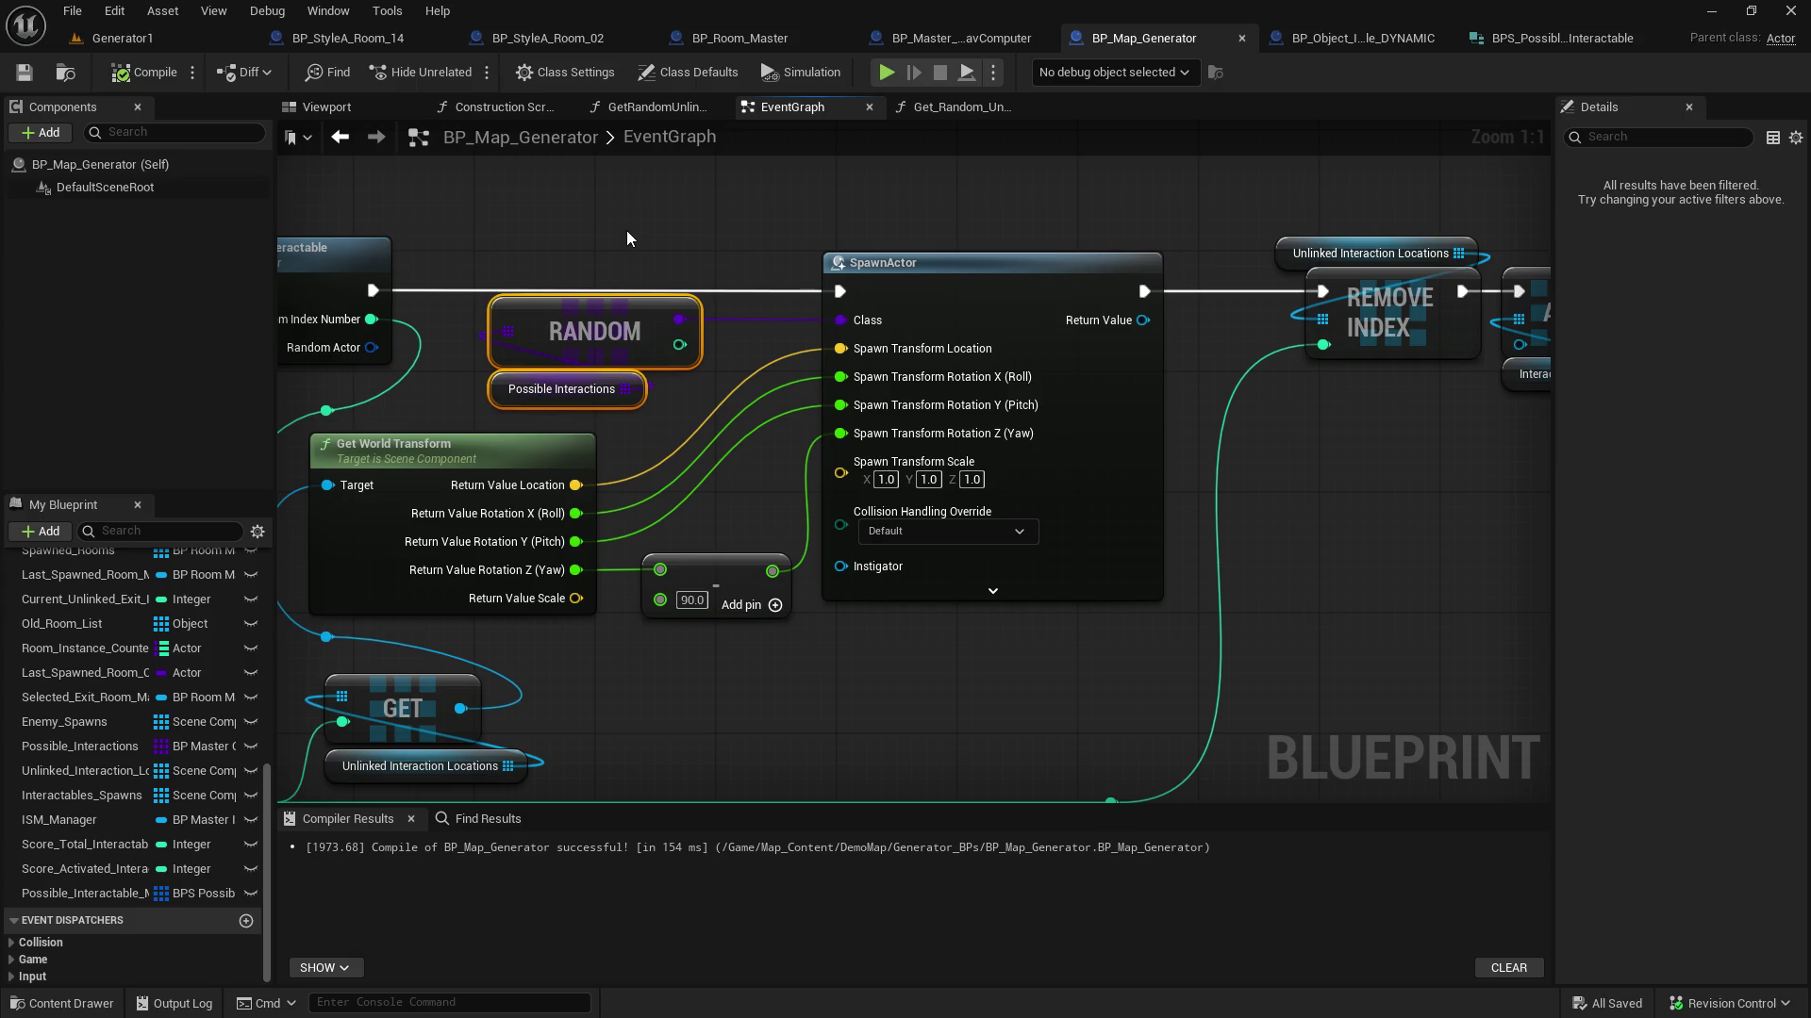
key(Delete)
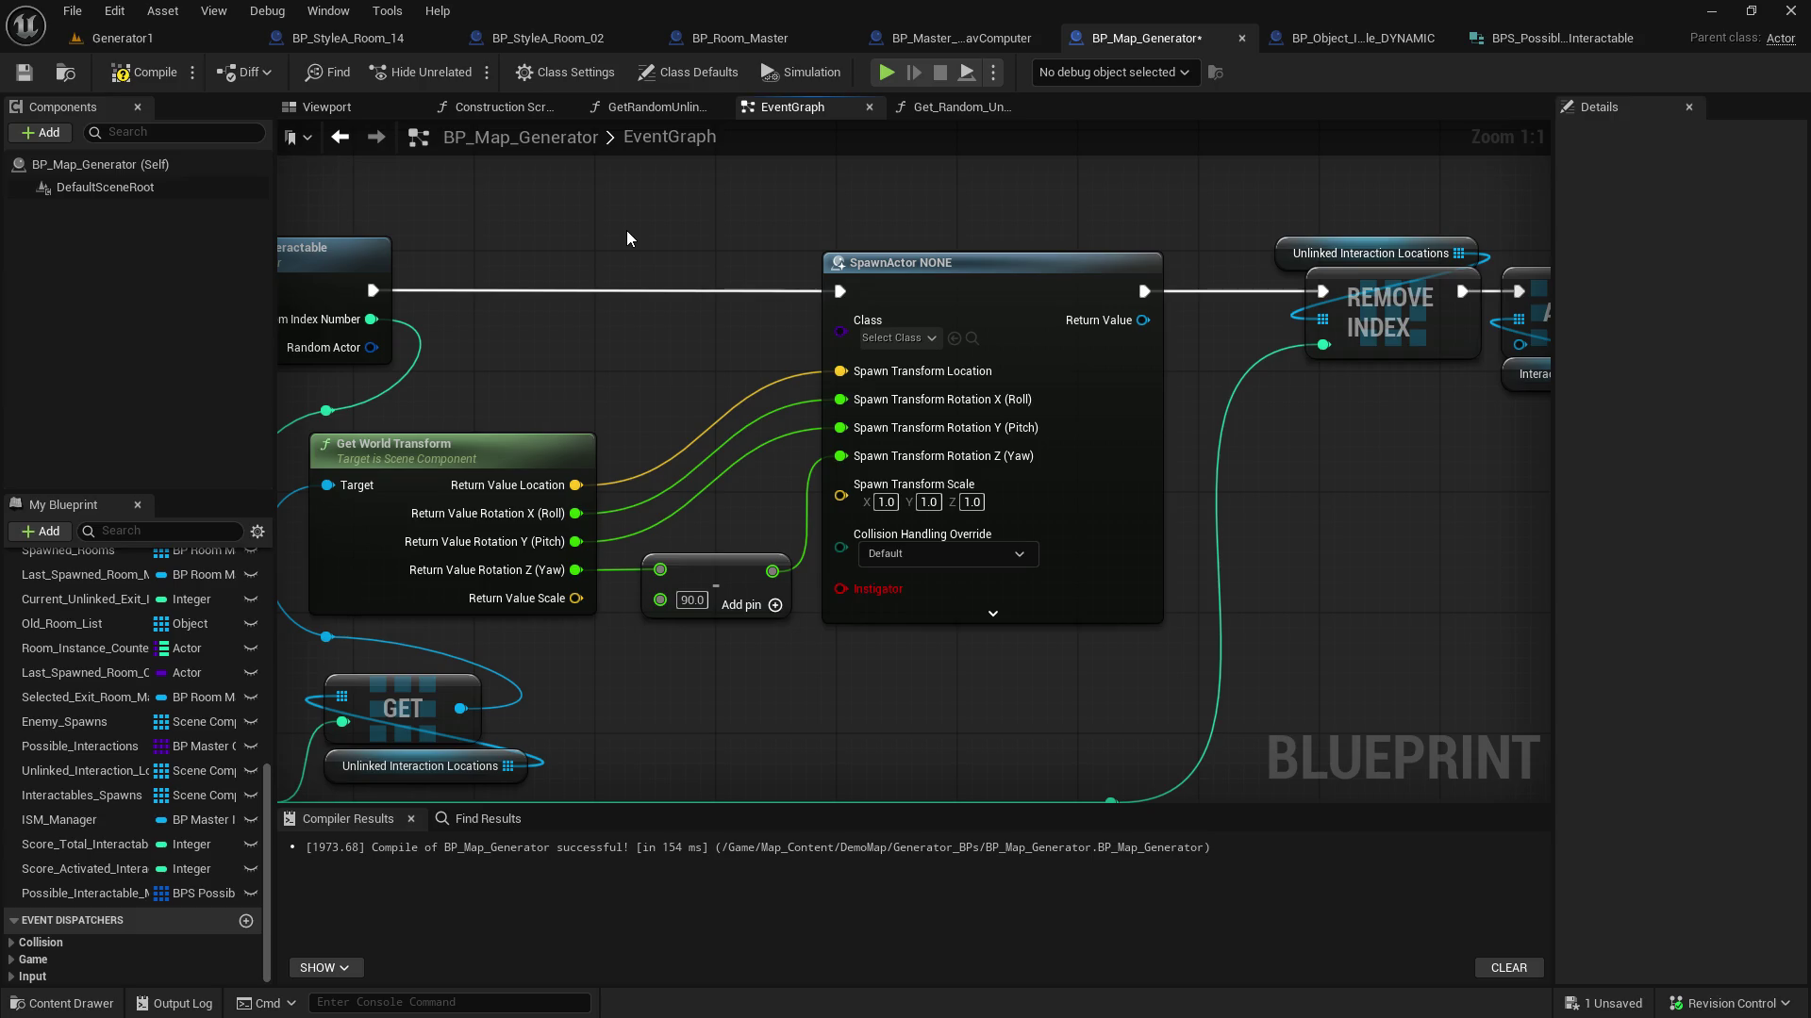
Set SpawnActor's class to BP_Object_Interactable_DYNAMIC
click(897, 345)
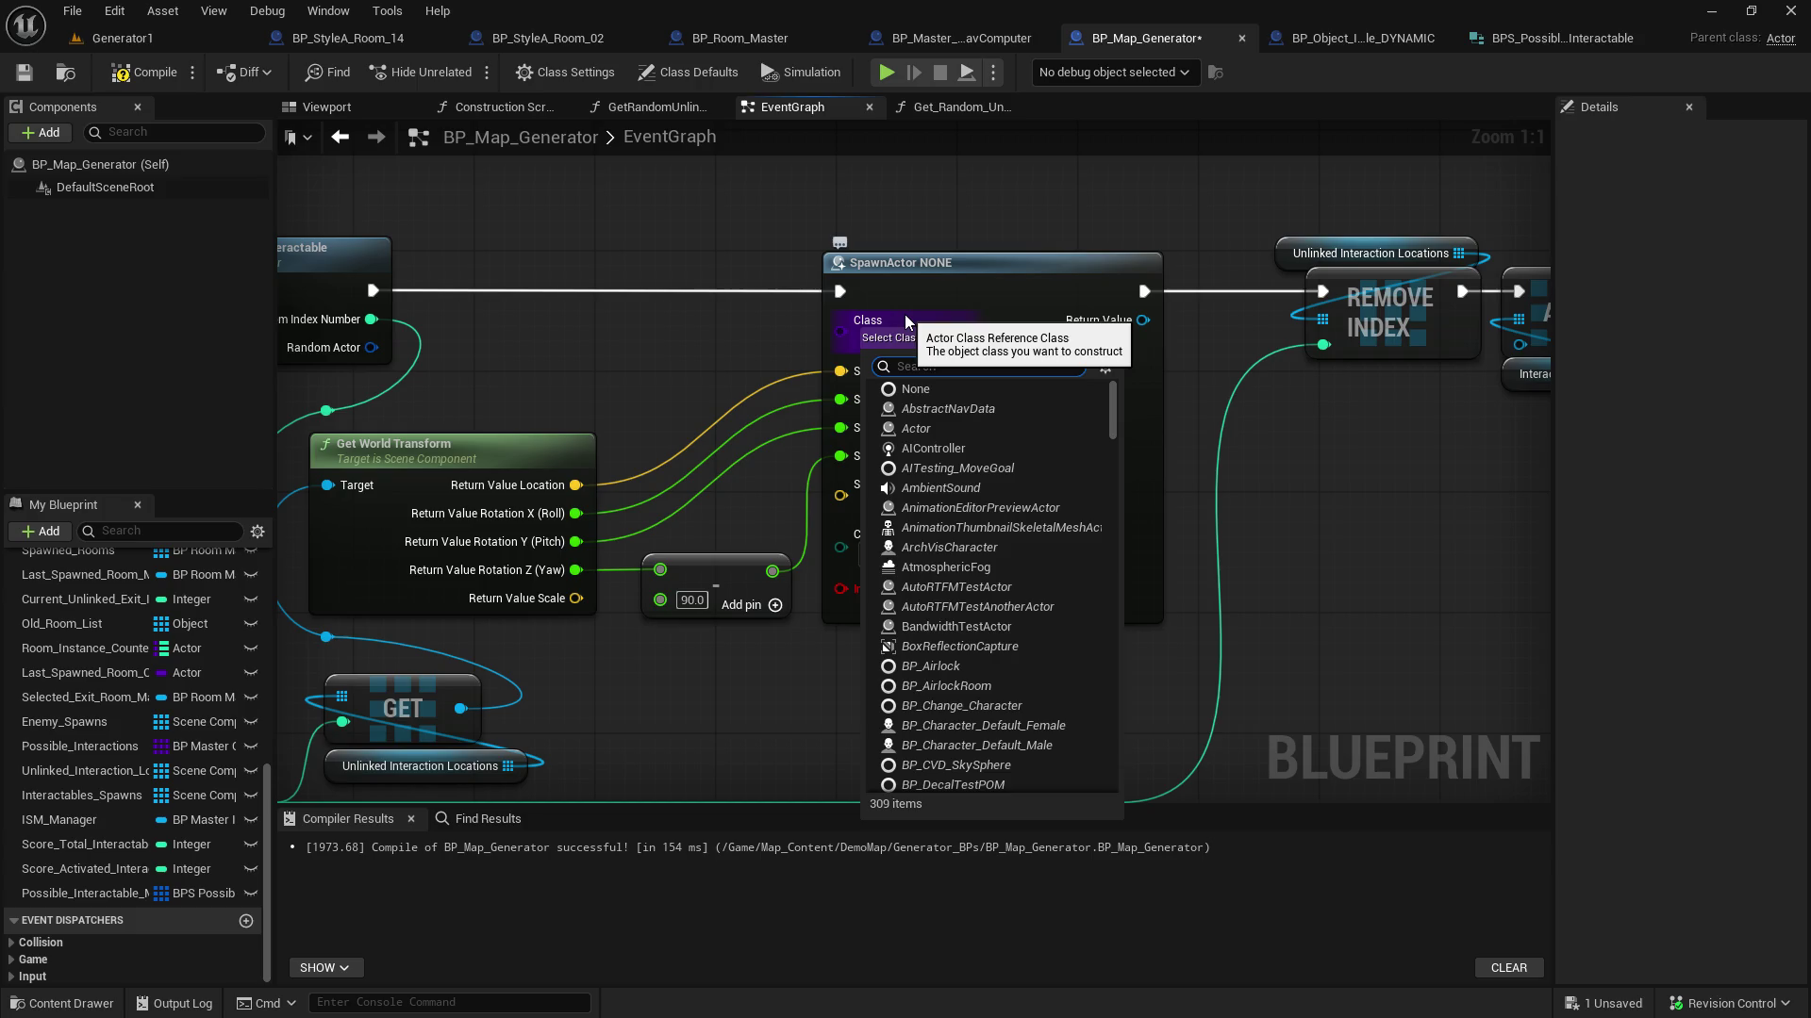
text(dynamic)
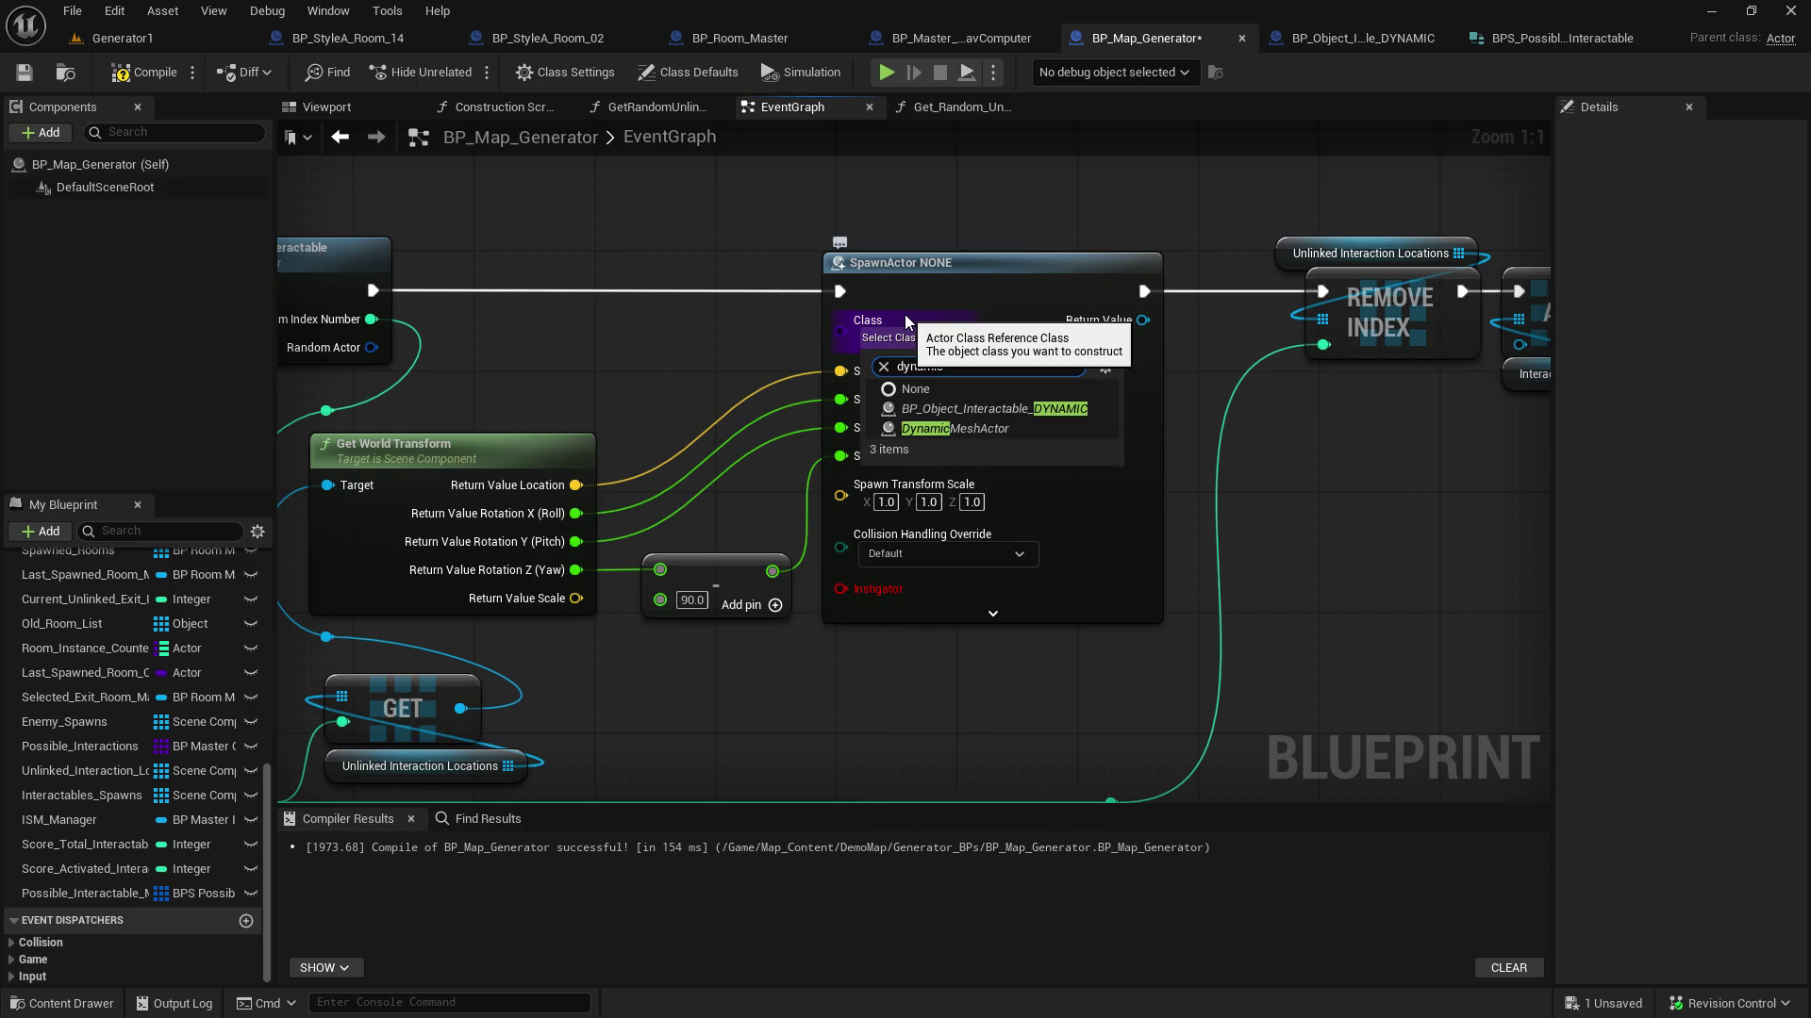
click(1033, 411)
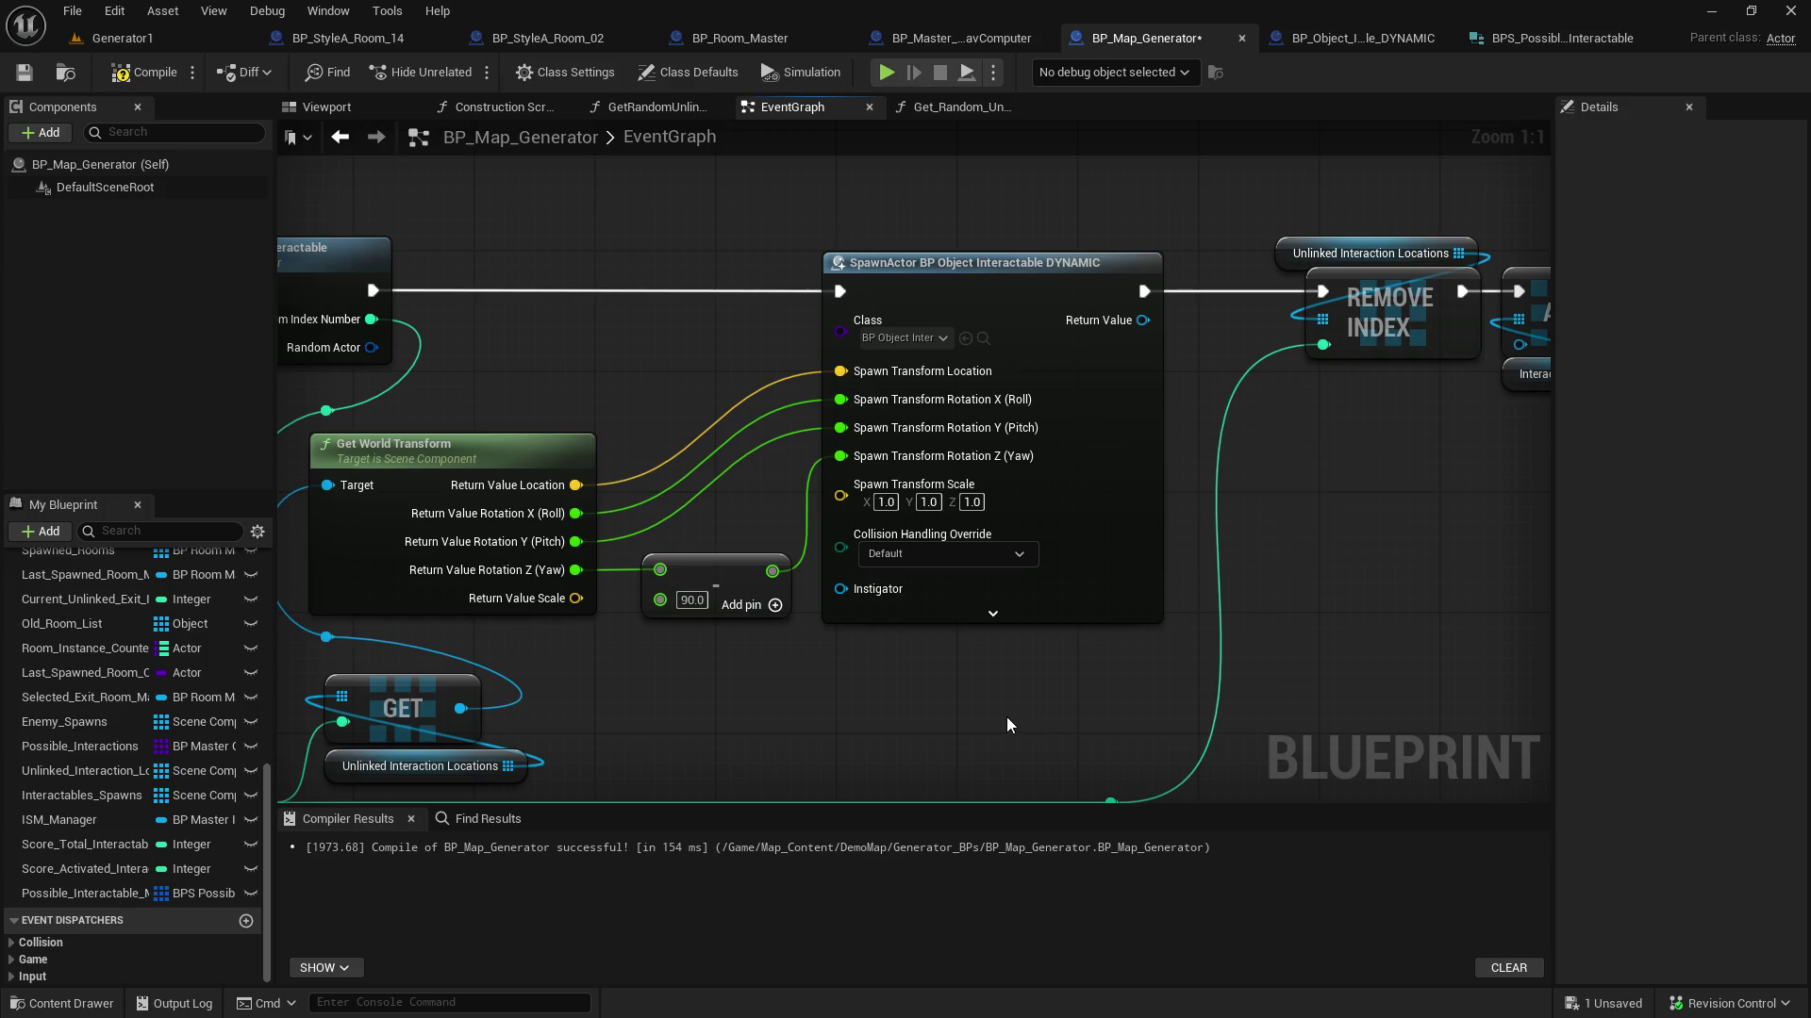
Split Get Random Unlinked Interactable's Random Actor output into Possible Static Mesh and Original Transform
mouse_move(664, 349)
mouse_down()
mouse_move(861, 356)
mouse_move(852, 333)
mouse_up()
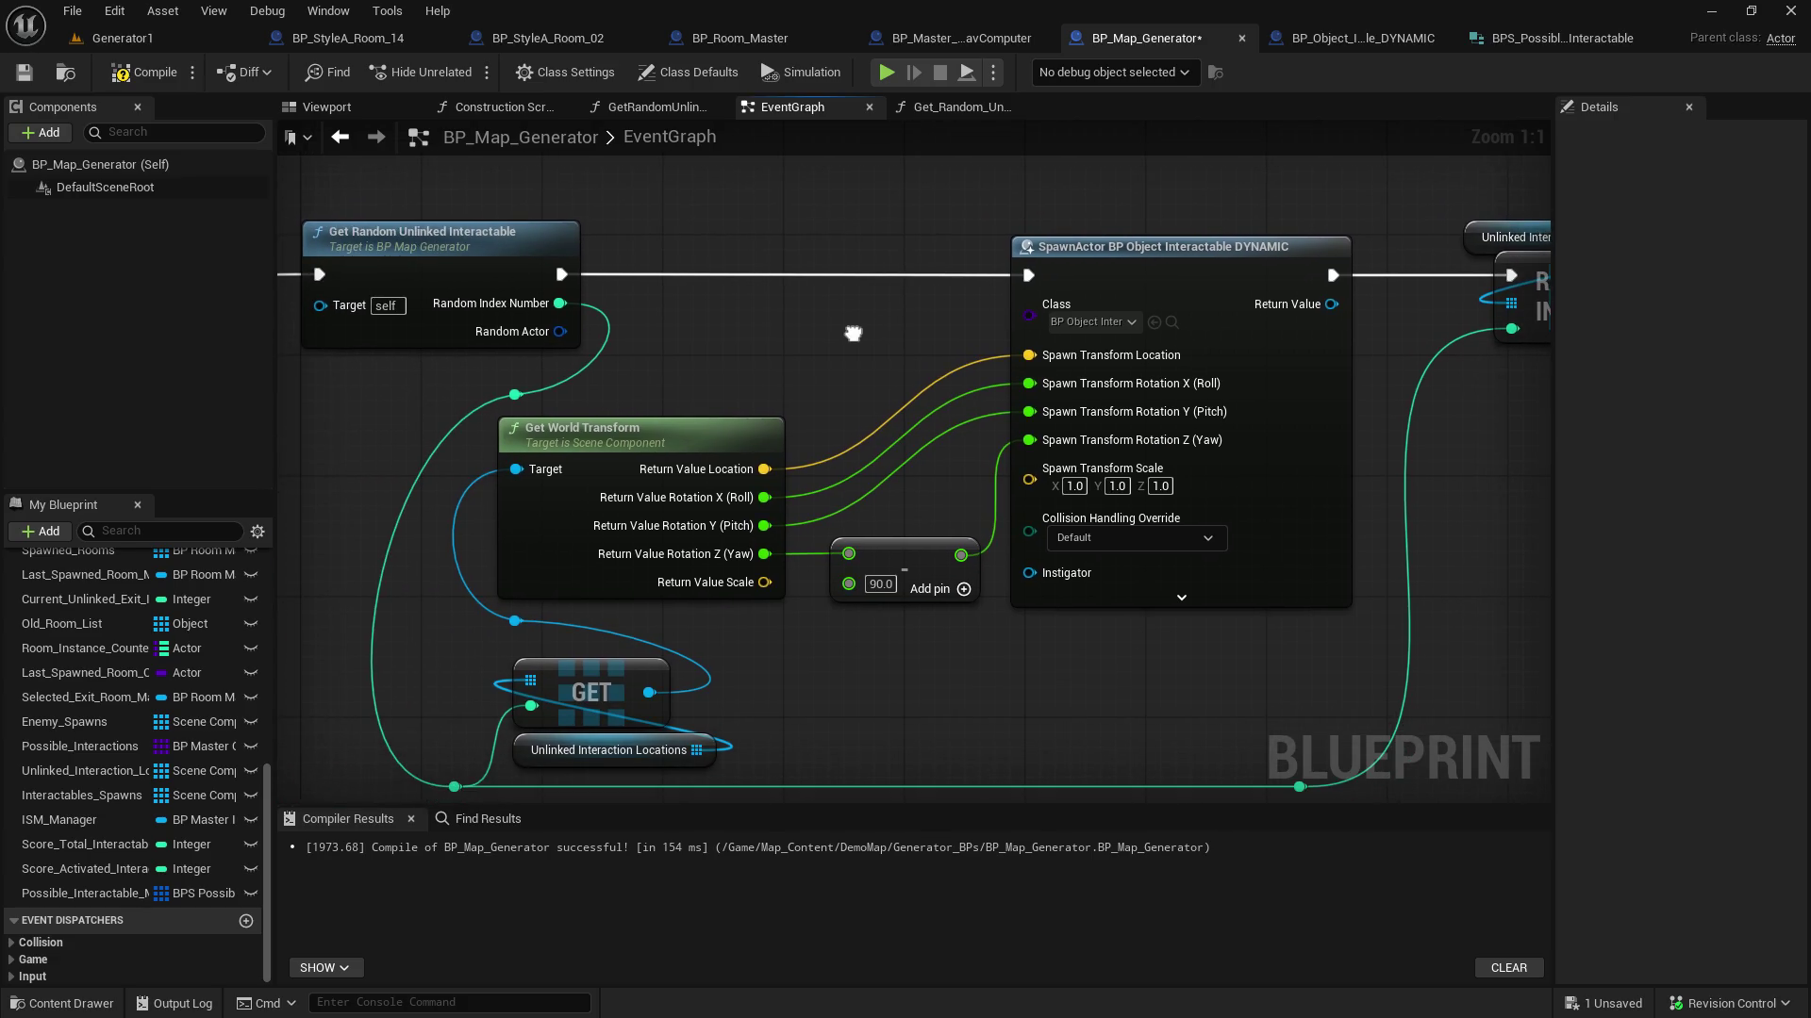
right_click(560, 332)
click(608, 420)
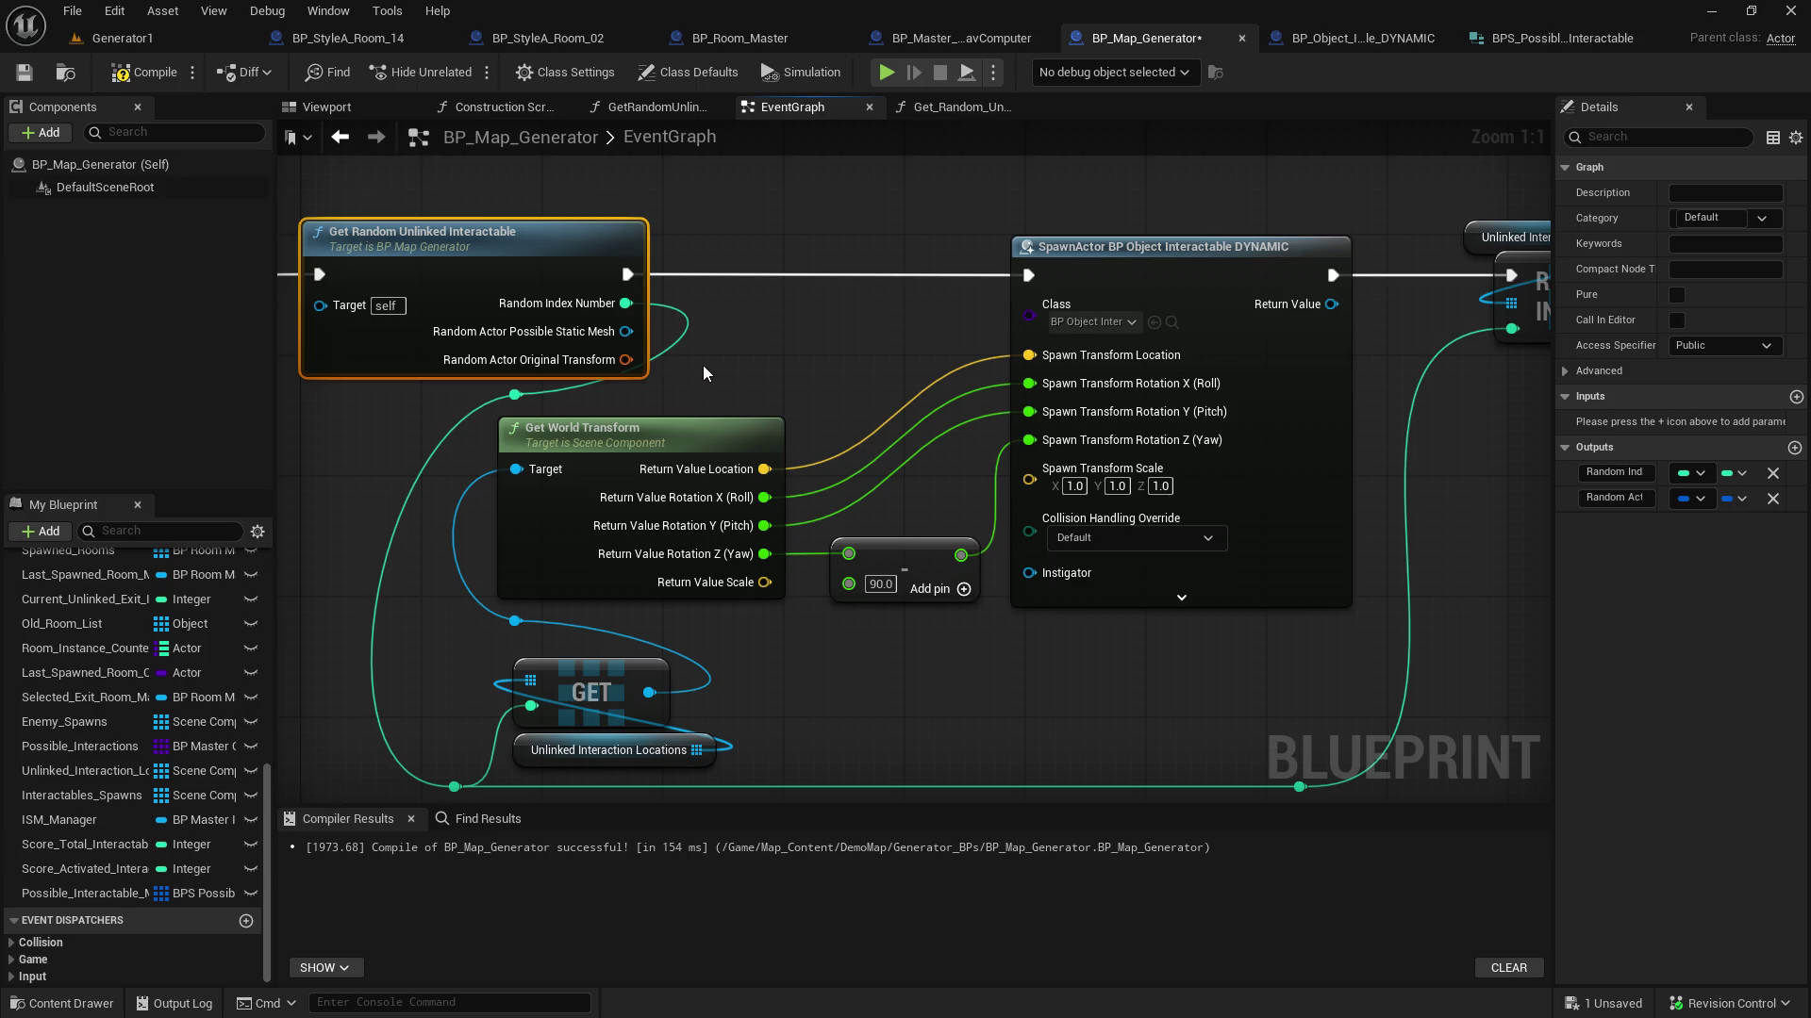
mouse_move(698, 374)
mouse_down()
mouse_move(734, 339)
mouse_move(709, 346)
mouse_up()
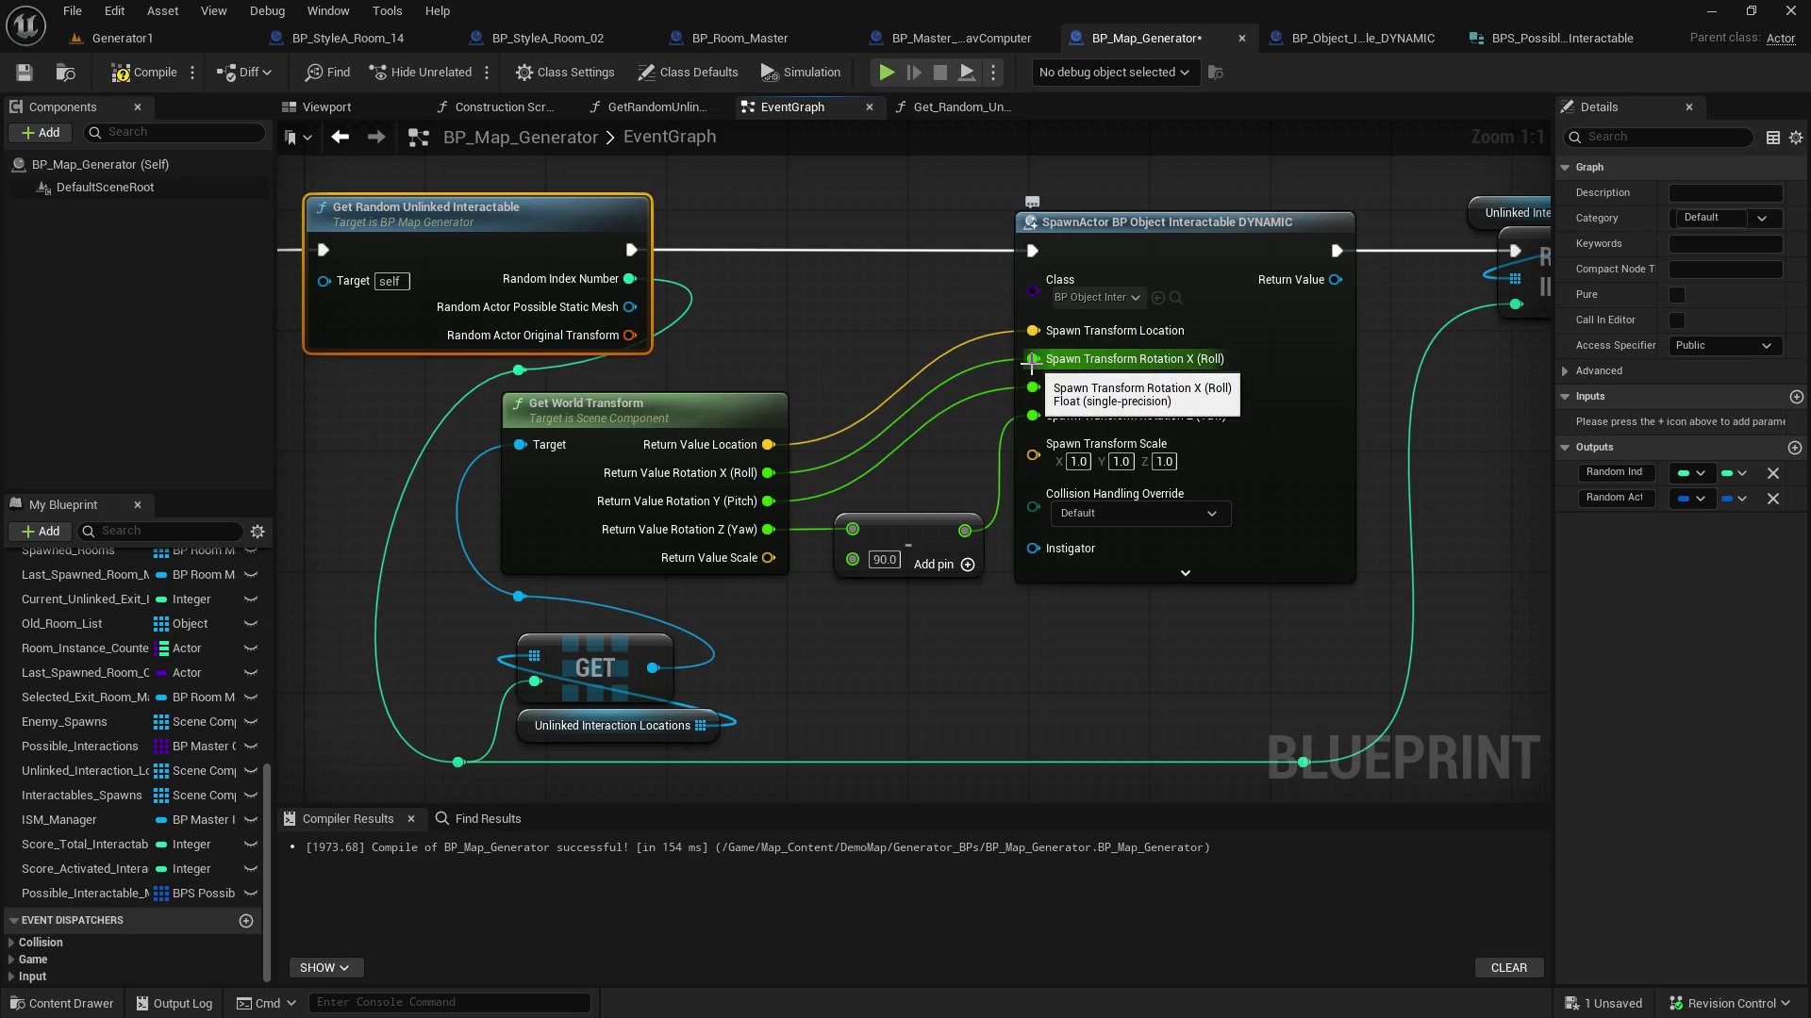
Disconnect SpawnActor's spawn location, roll, pitch and yaw inputs
alt+click(1032, 330)
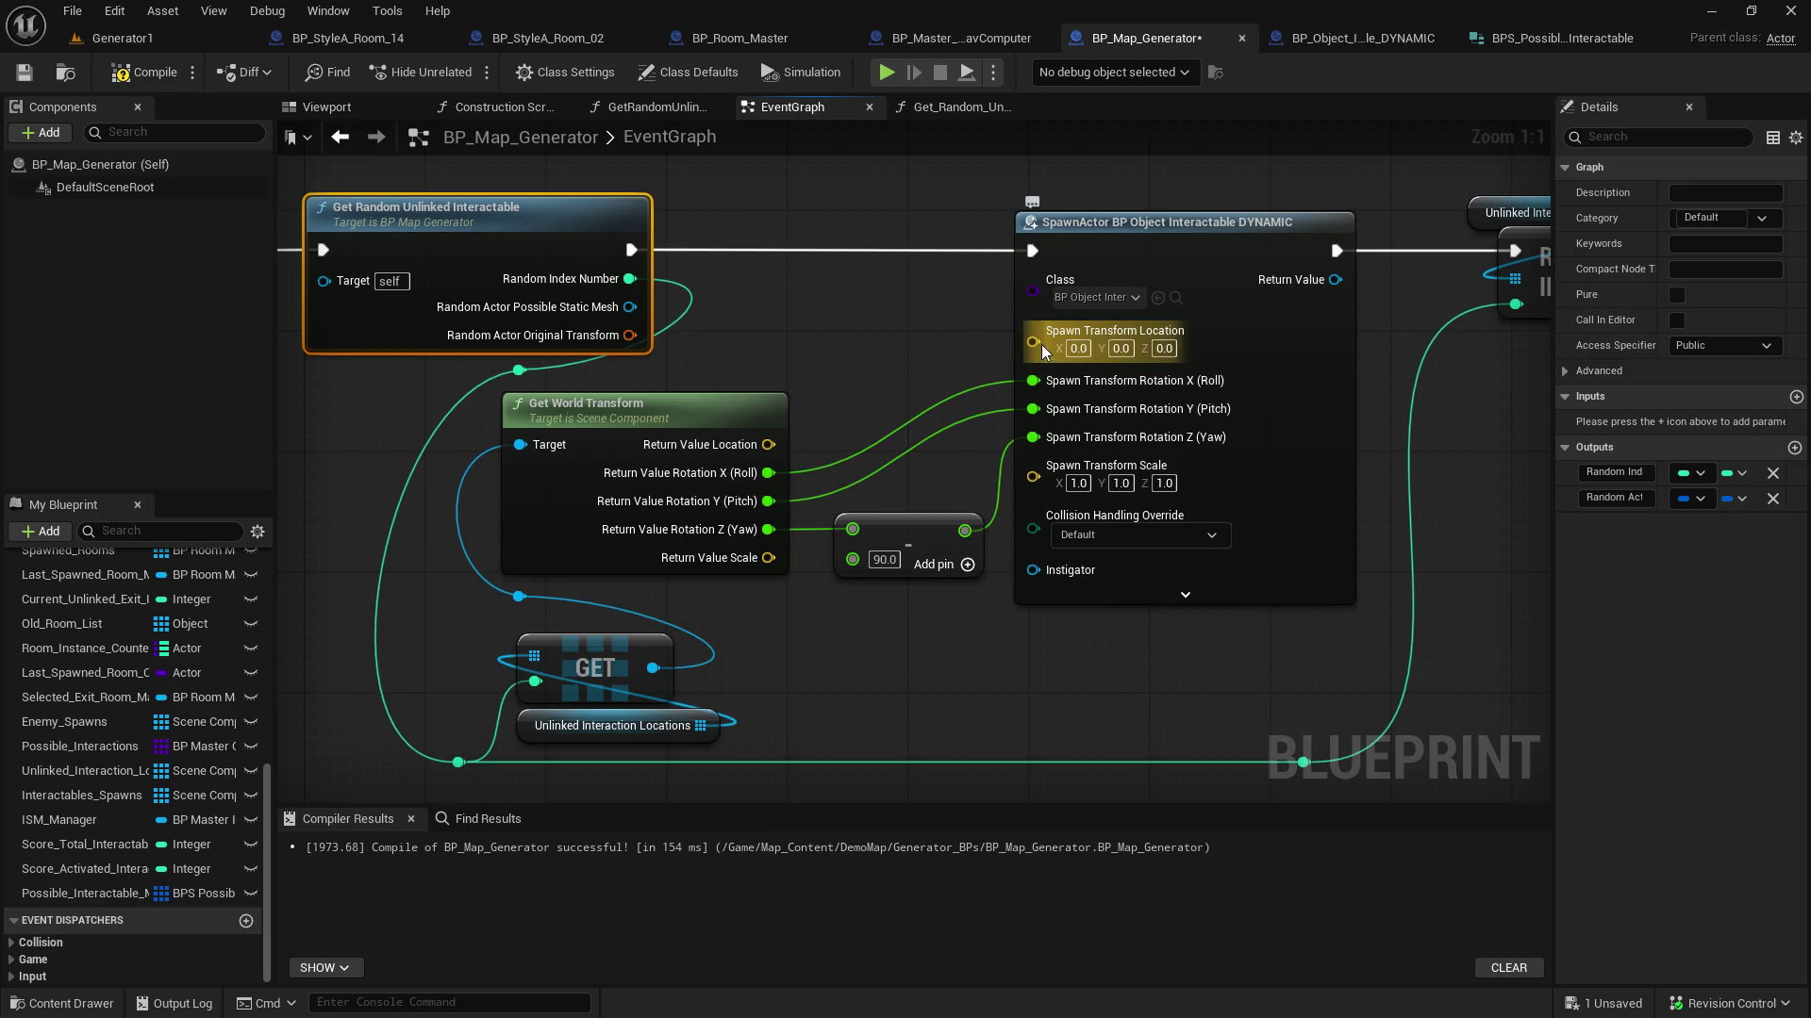
alt+click(1032, 379)
alt+click(1033, 425)
alt+click(1033, 472)
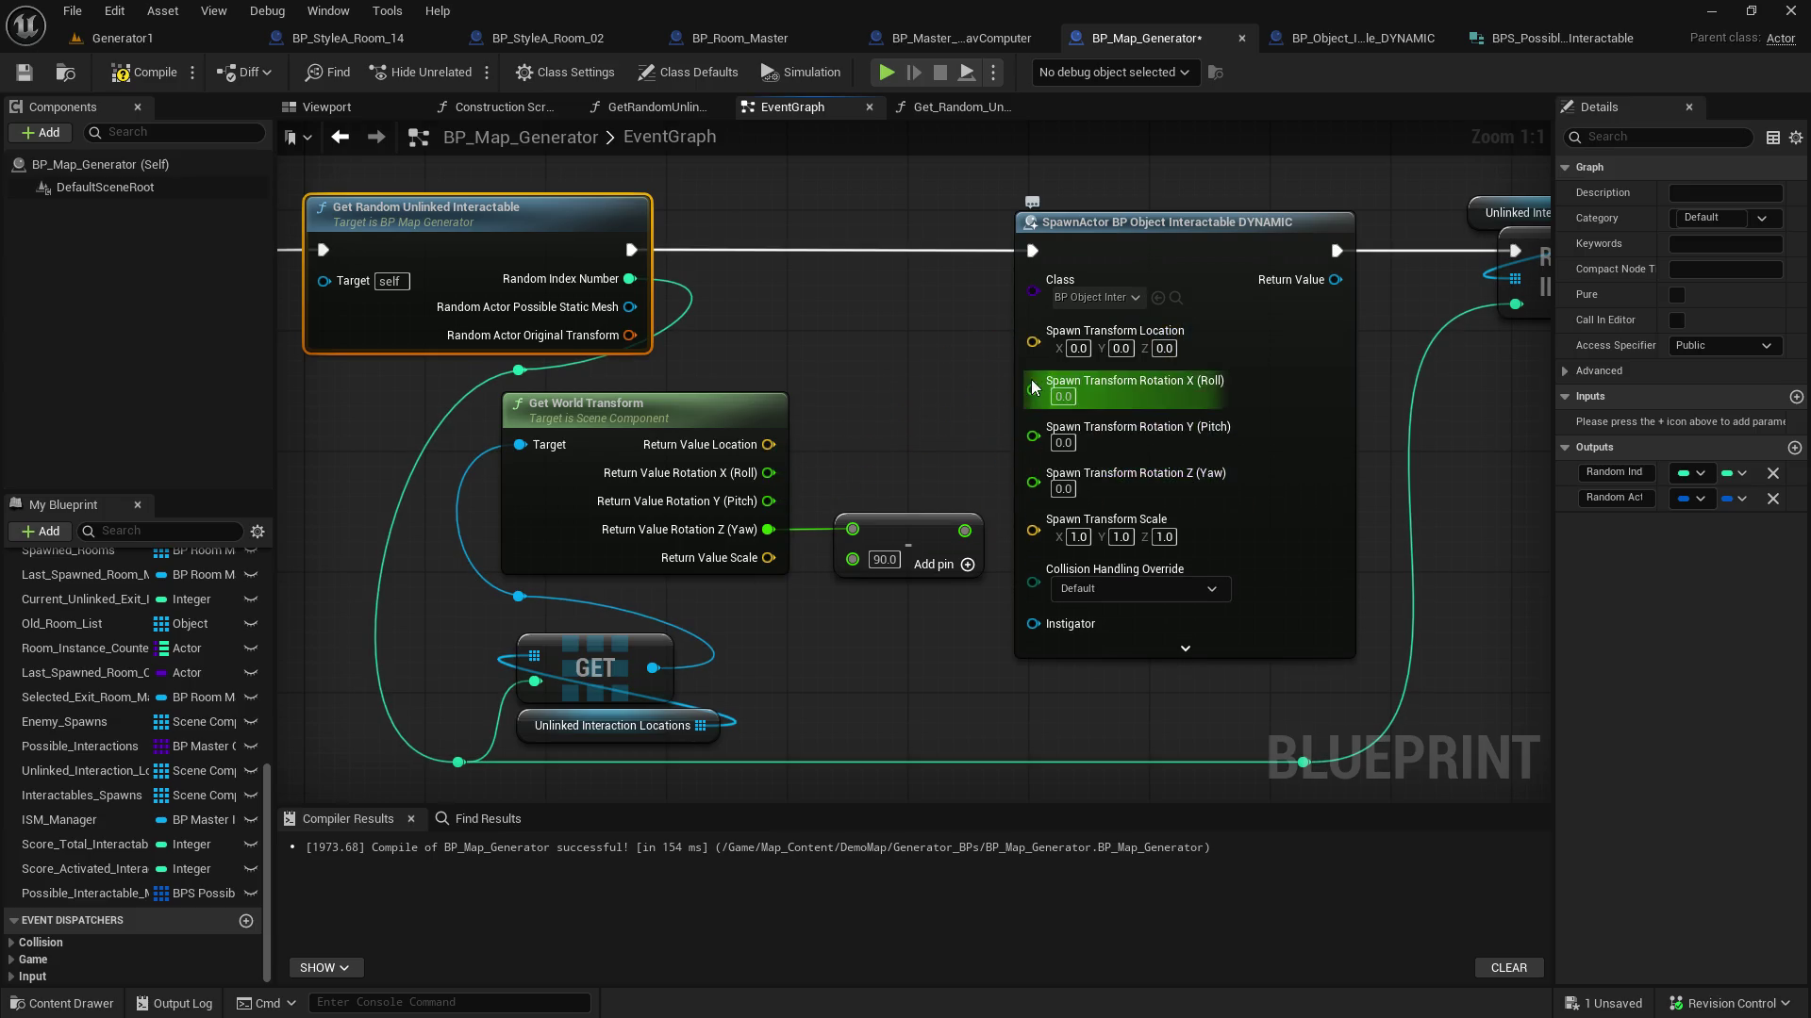
right_click(1036, 410)
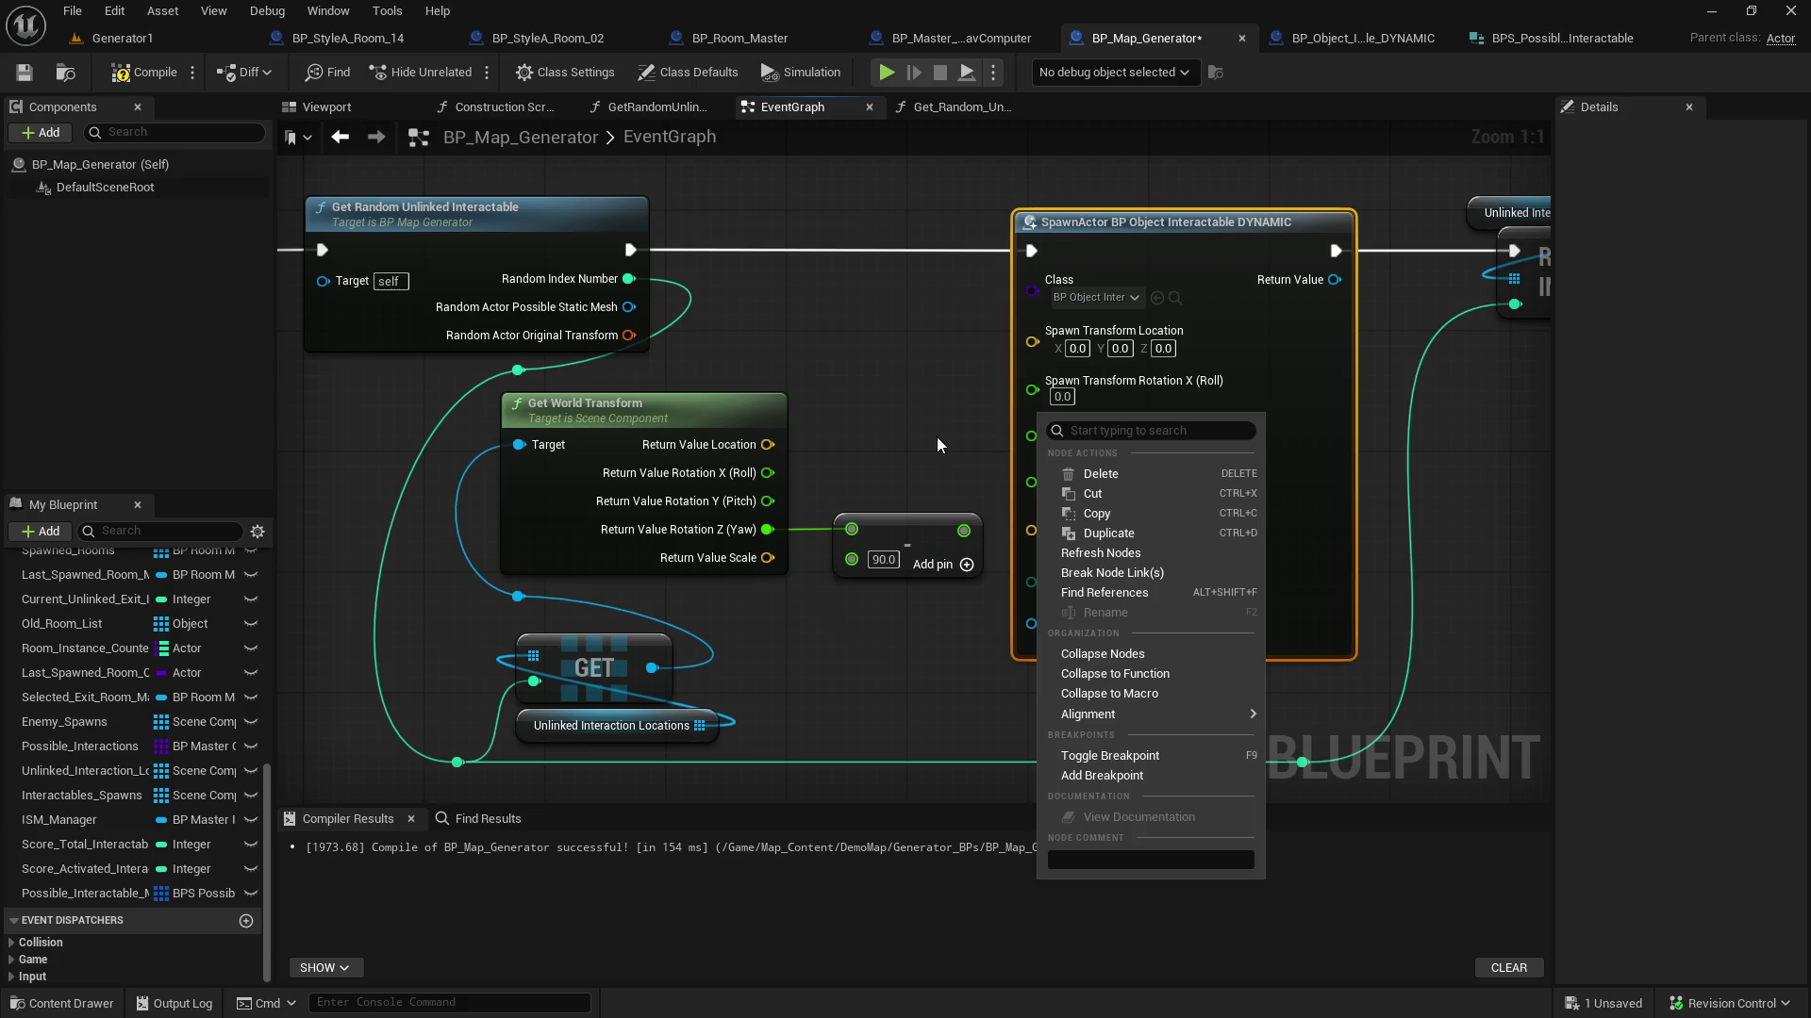
click(966, 428)
right_click(1035, 456)
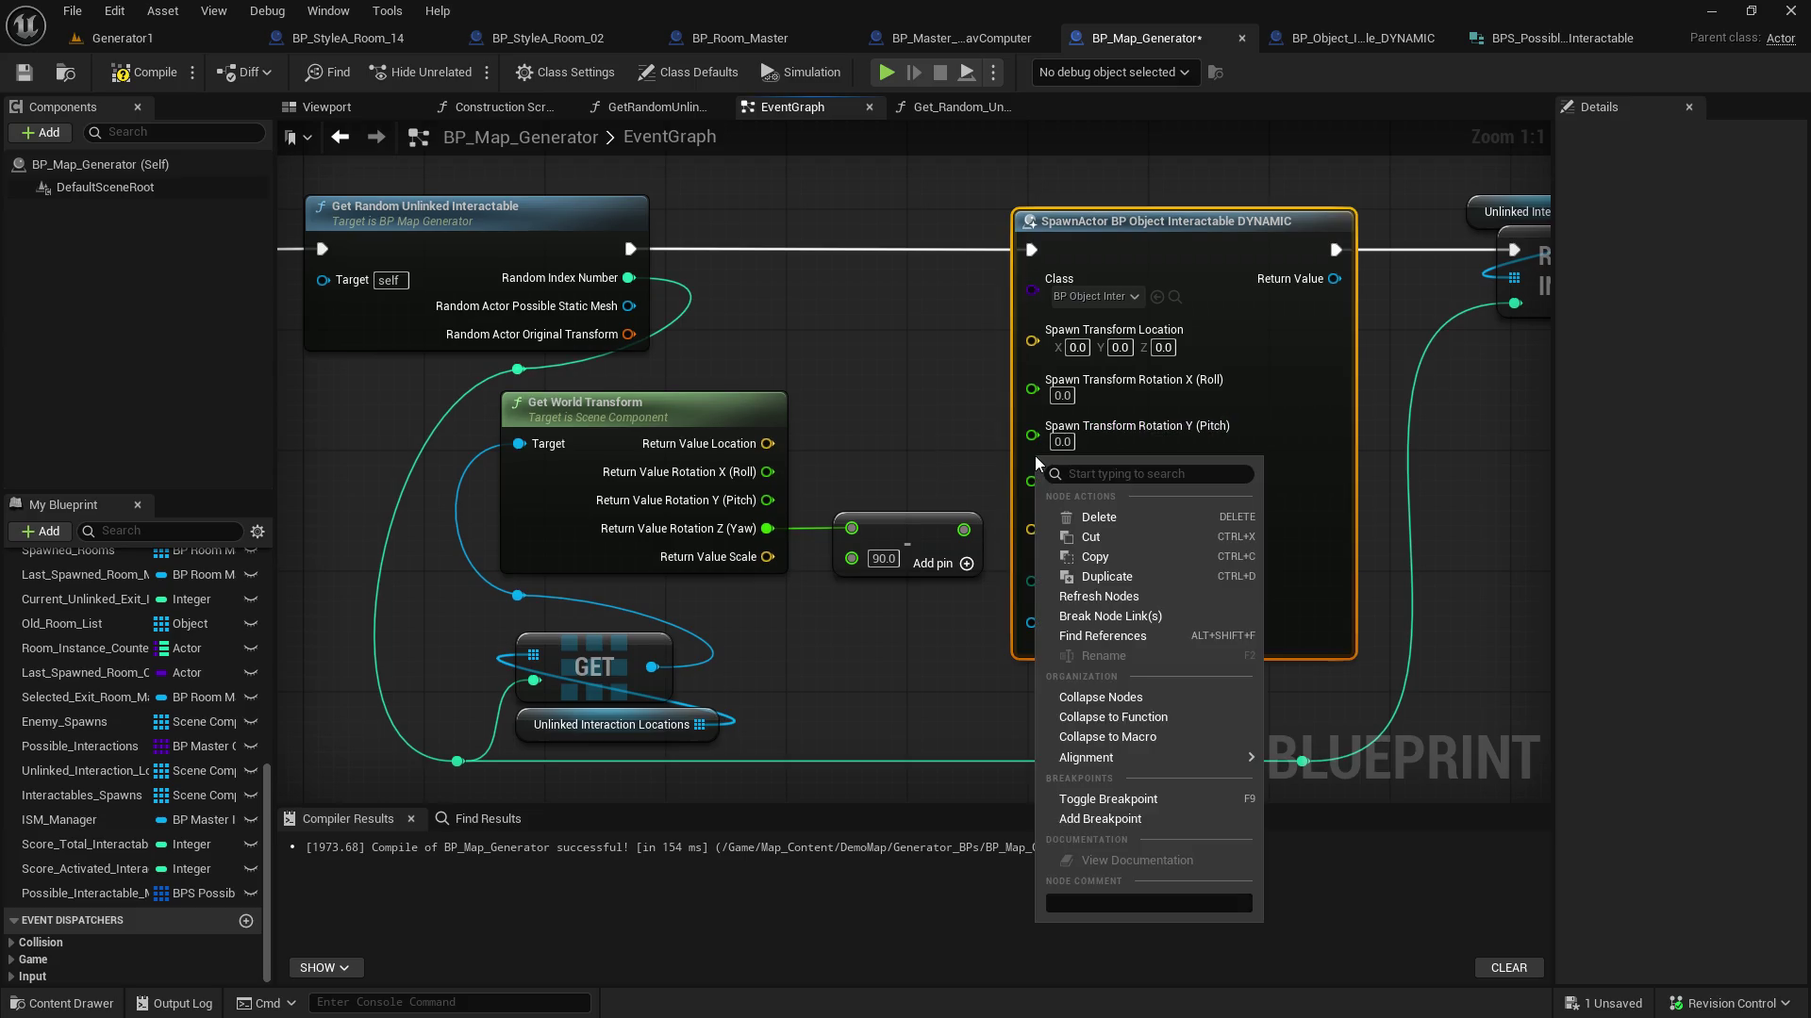
mouse_move(1184, 758)
click(930, 413)
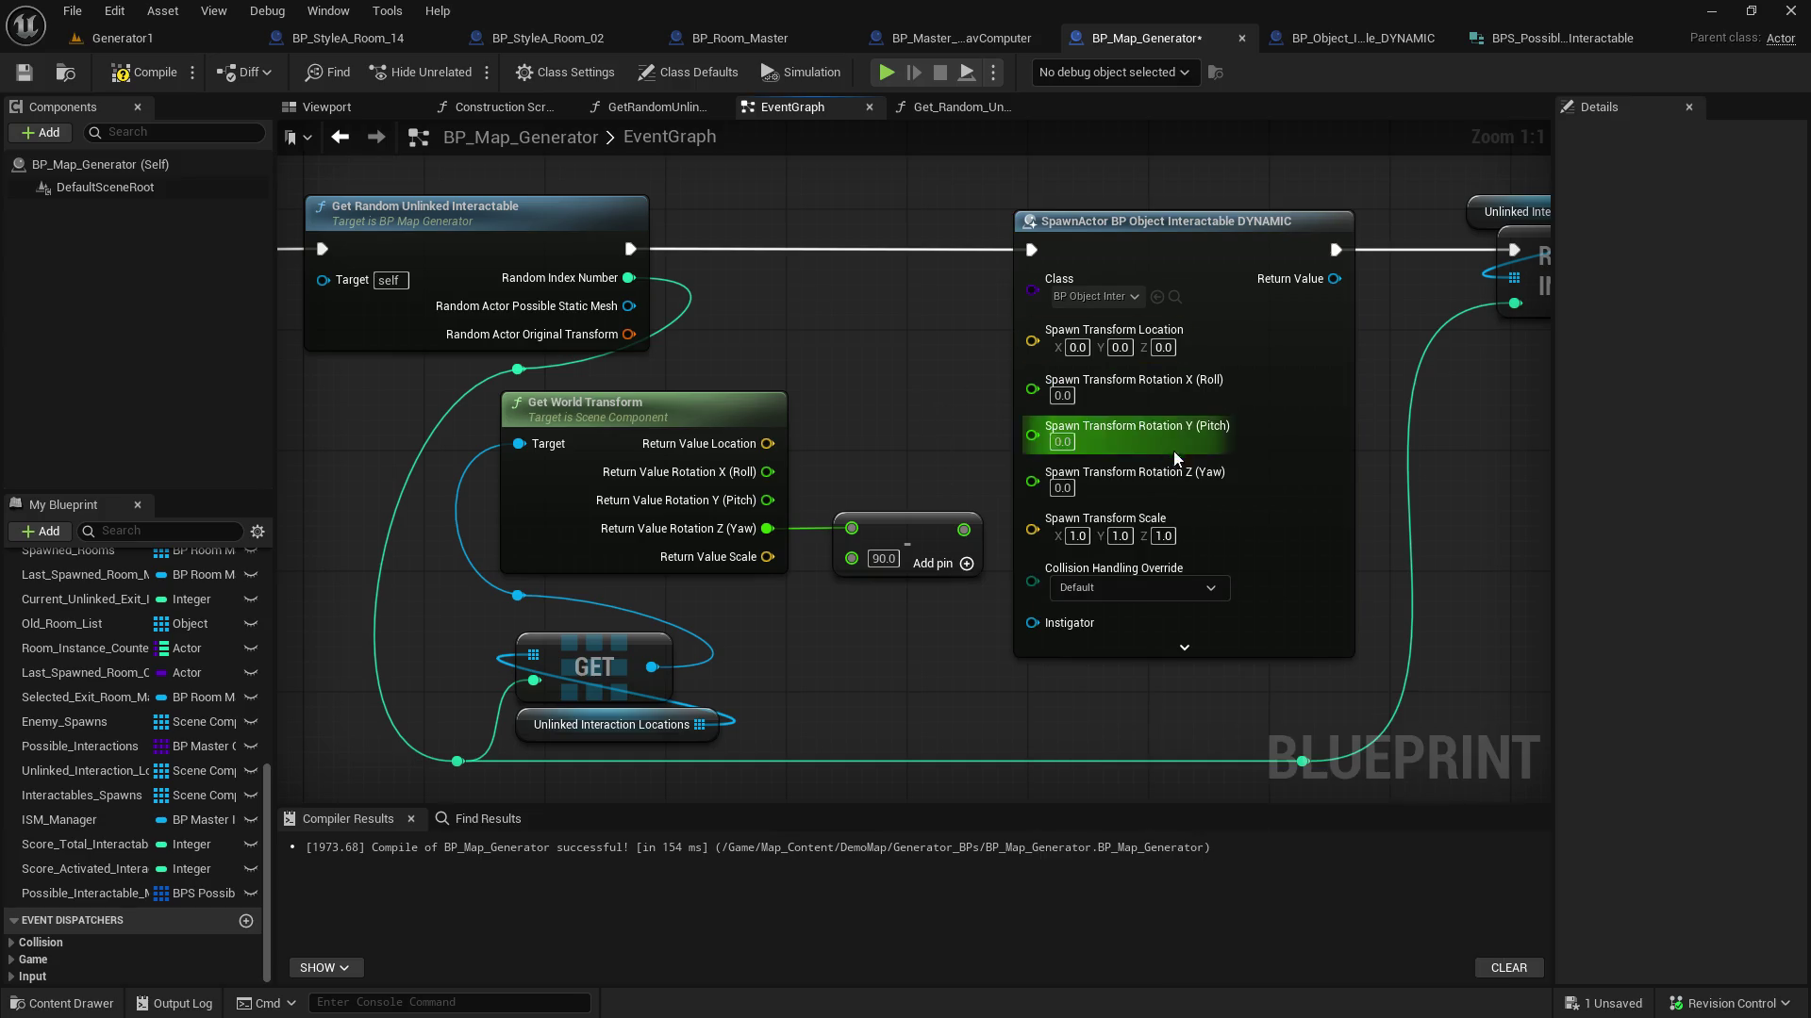
Recombine SpawnActor's rotation and transform pins and feed Original Transform into Spawn Transform
right_click(1111, 488)
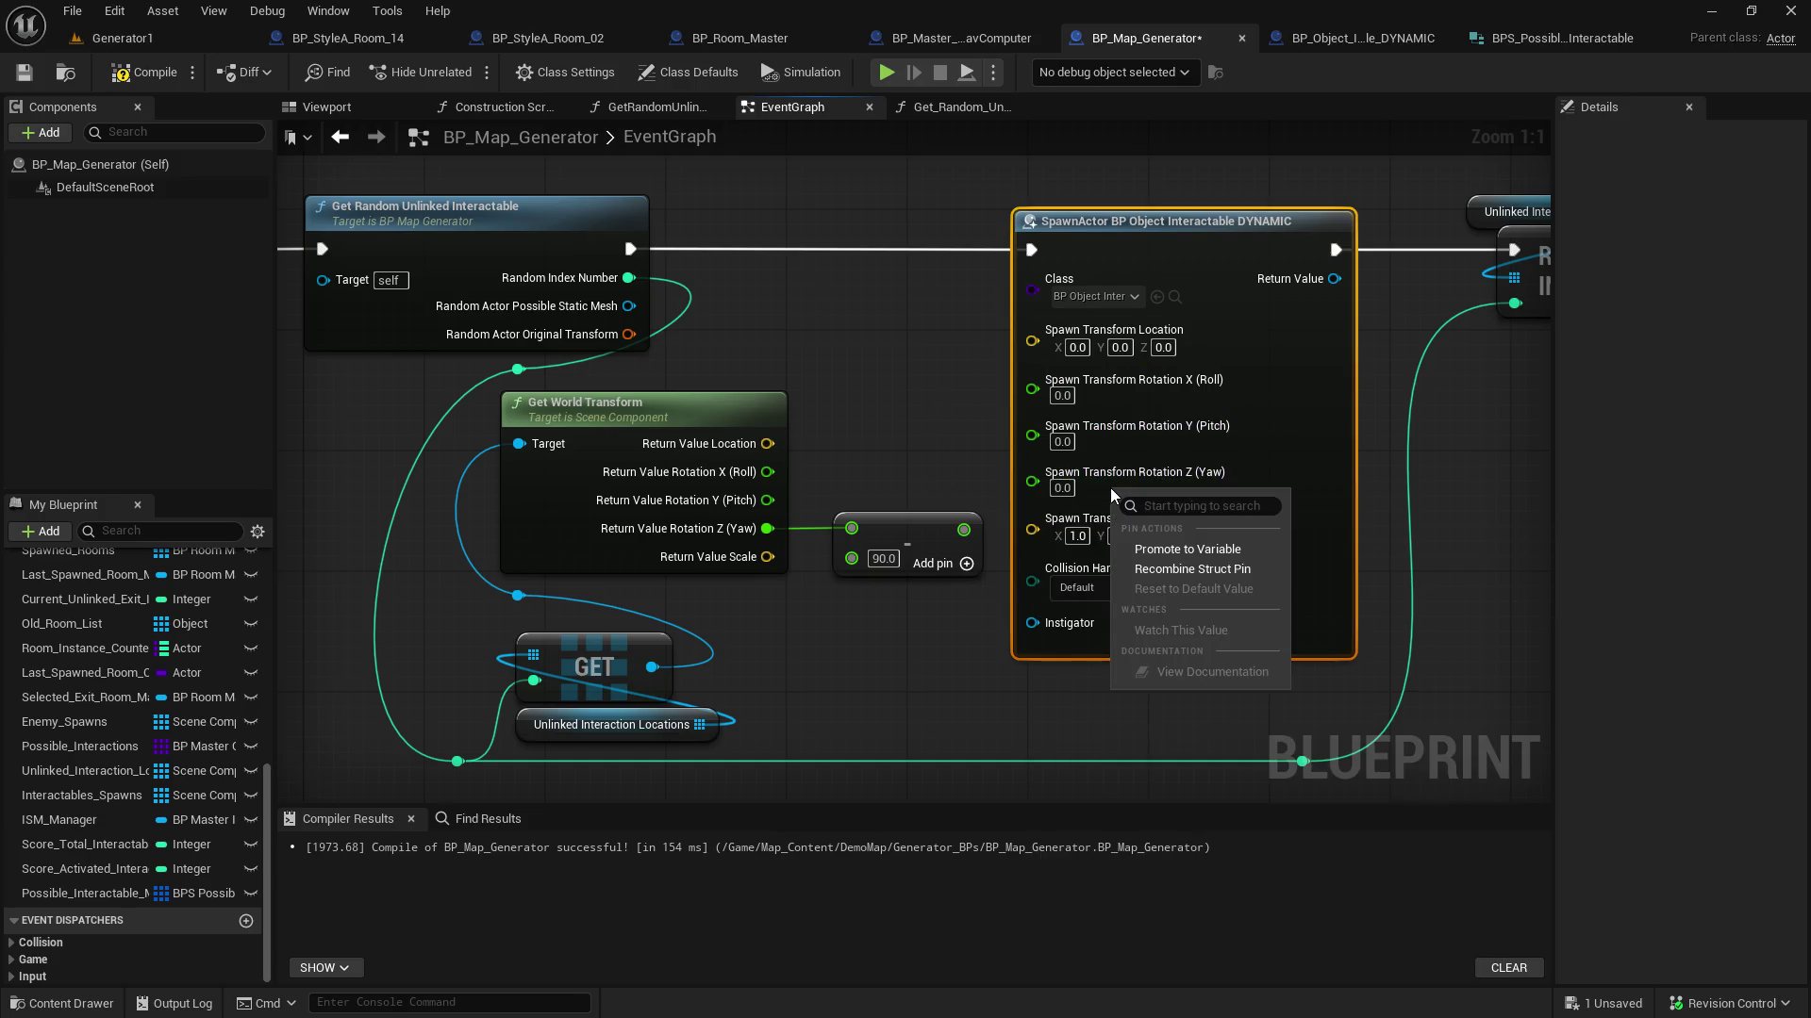
click(1160, 572)
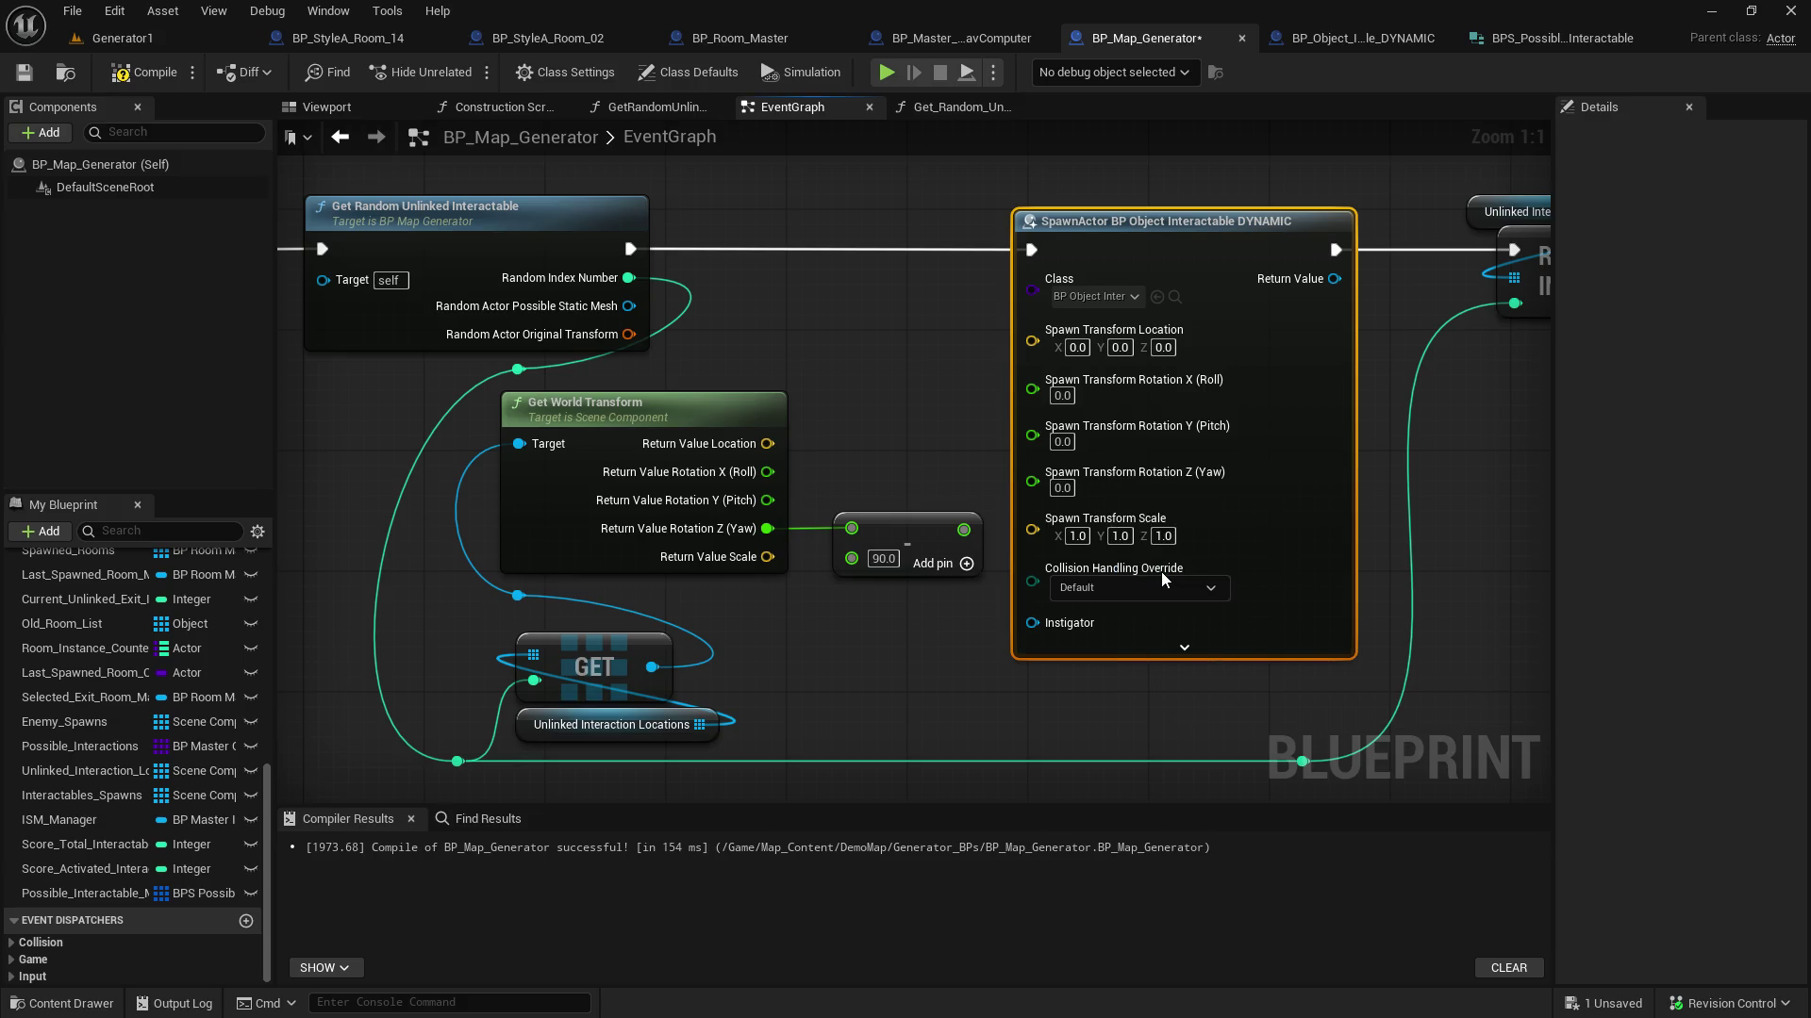
right_click(1102, 388)
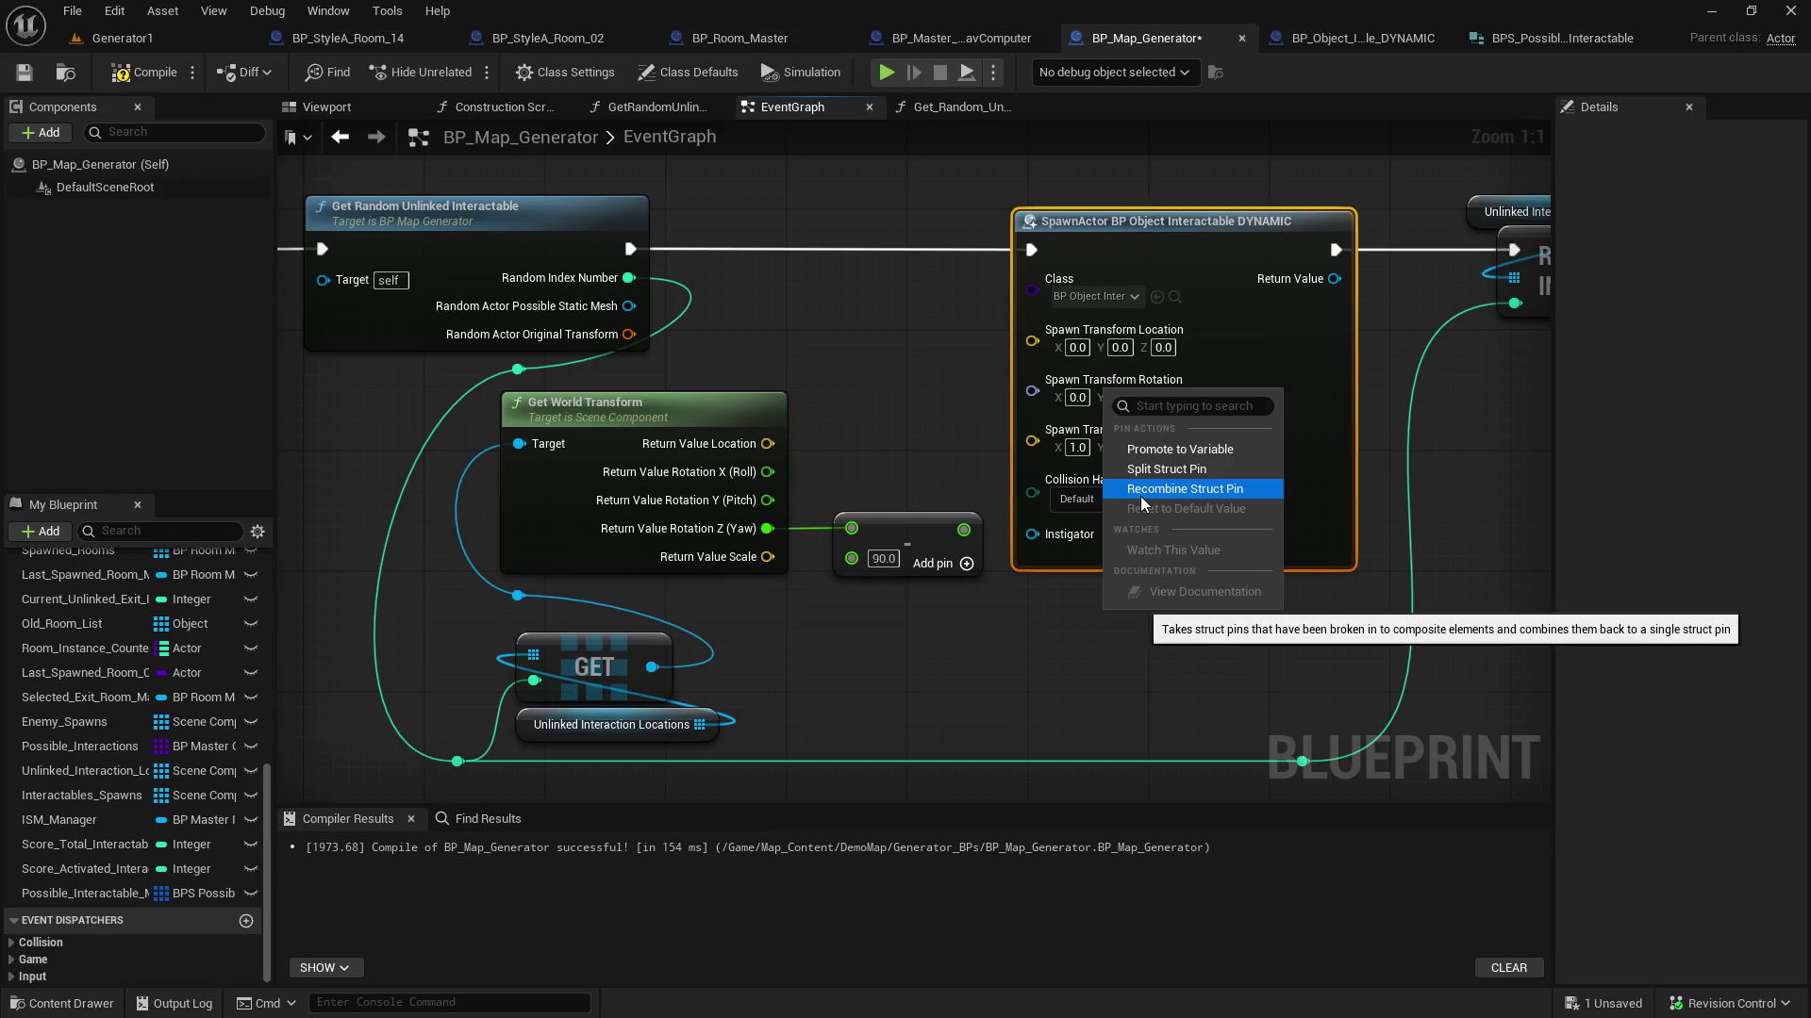
click(1140, 496)
drag(628, 333, 1033, 331)
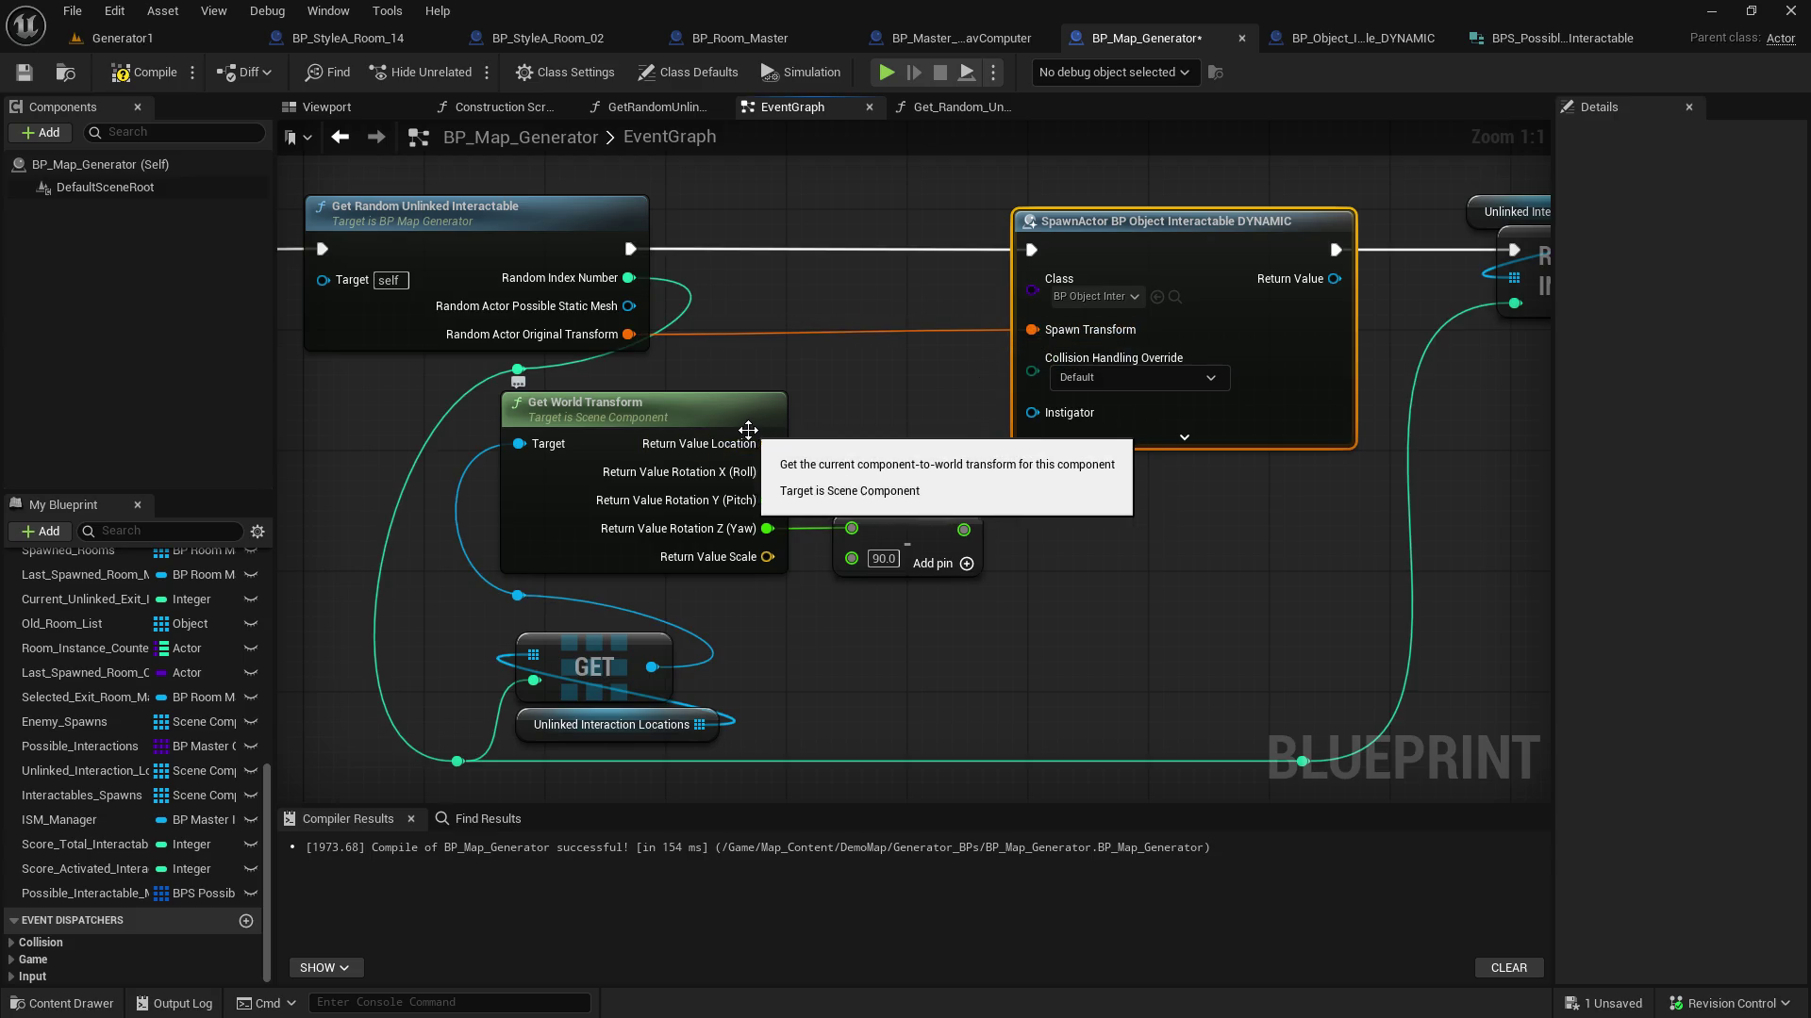
Tidy the SpawnActor, GET and Unlinked Interaction Locations nodes, review the downstream nodes, and save BP_Map_Generator
mouse_move(1170, 549)
mouse_down()
mouse_move(845, 526)
mouse_move(1095, 591)
mouse_up()
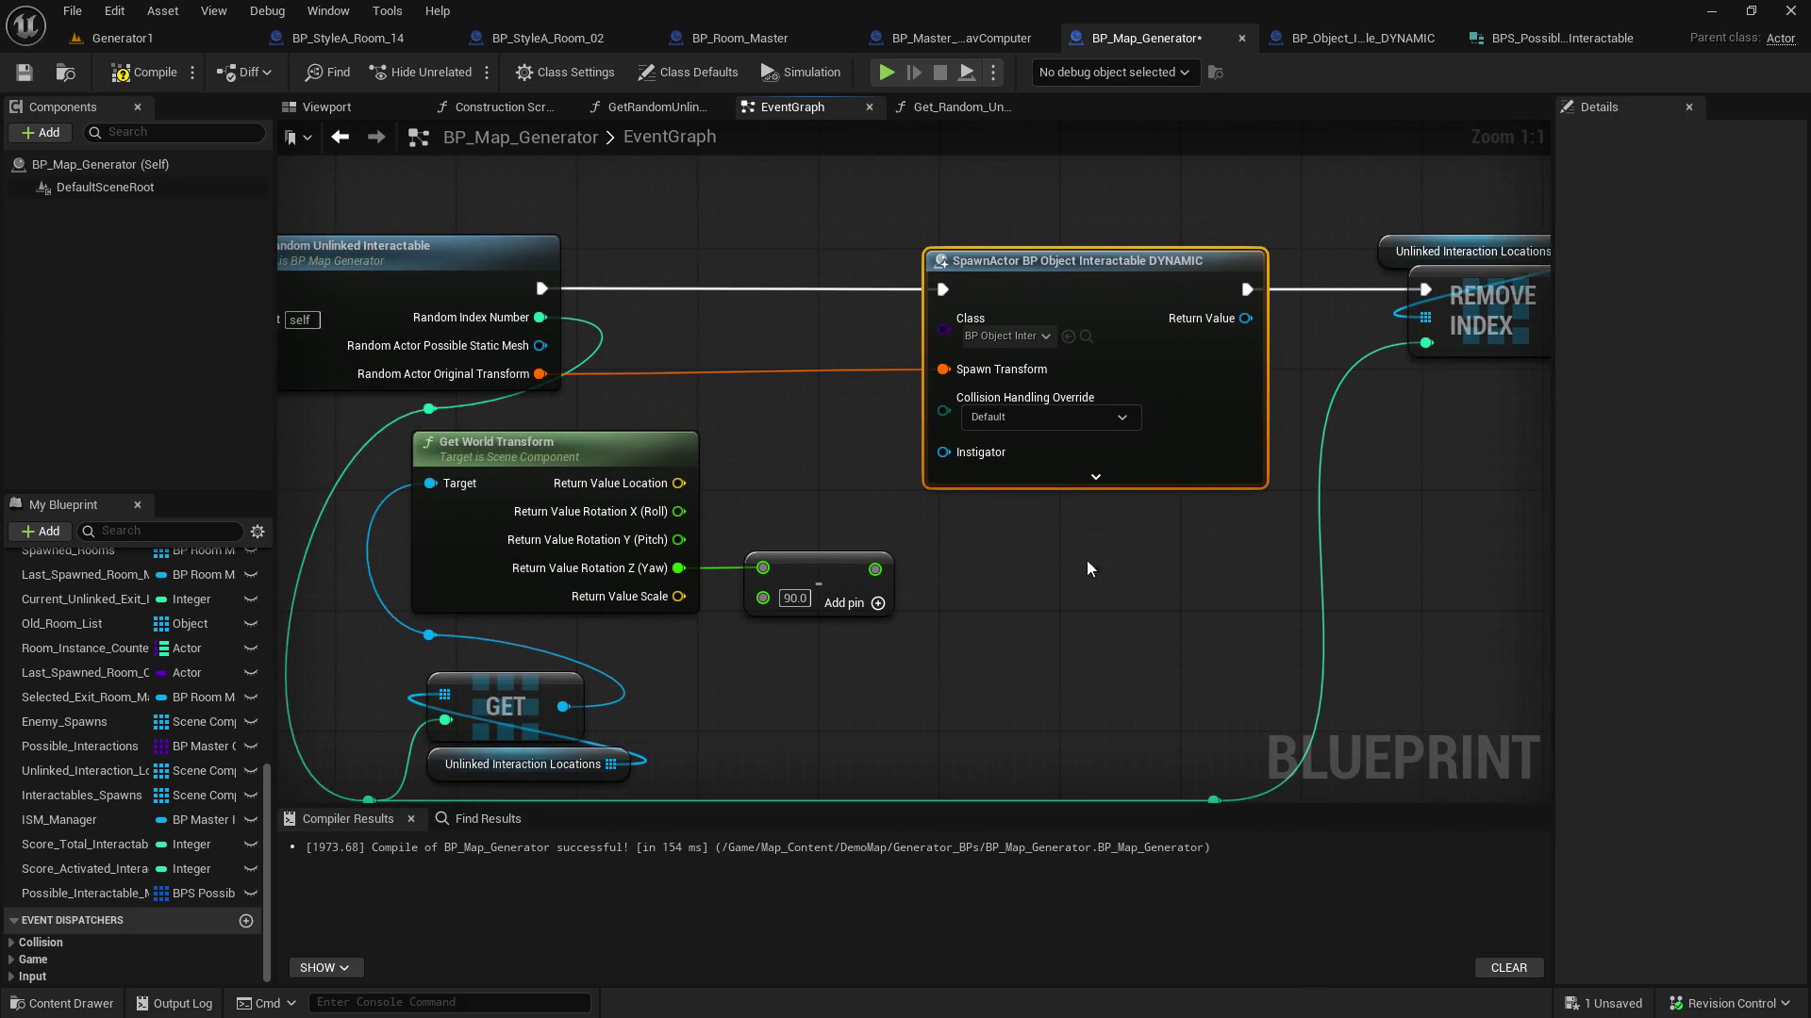
drag(1058, 272, 845, 273)
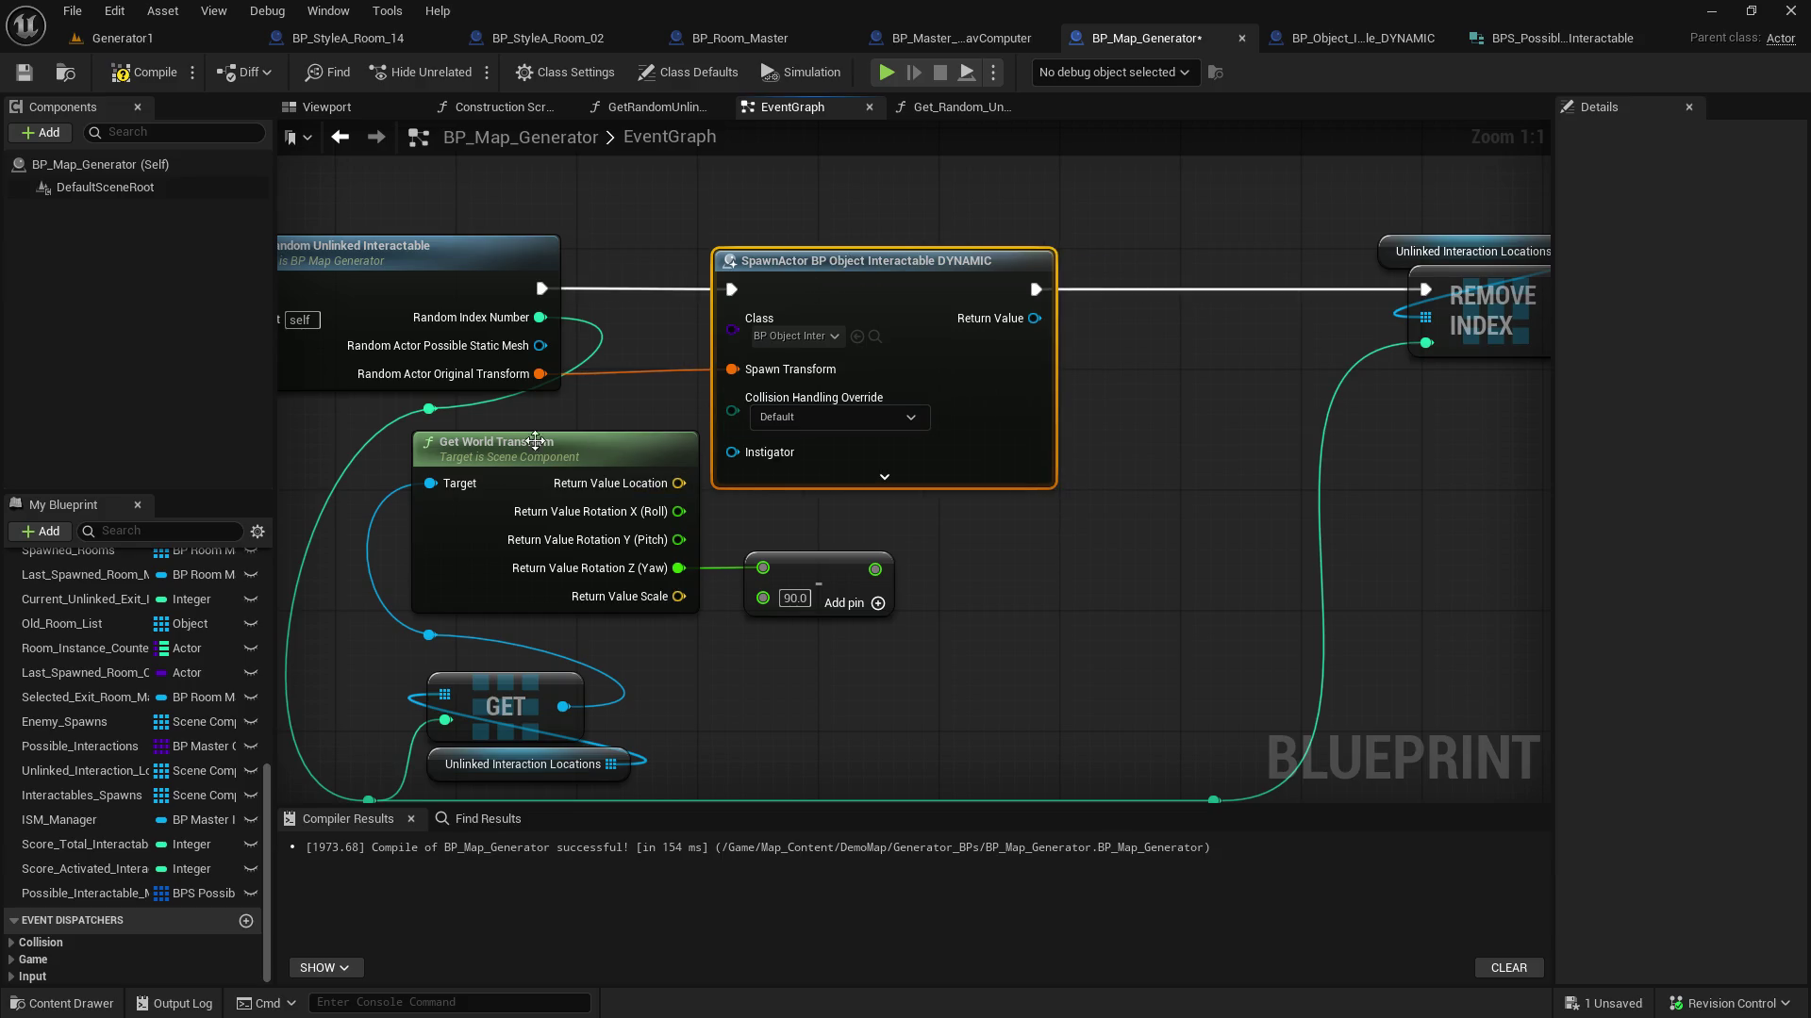
mouse_move(666, 741)
mouse_down()
mouse_move(491, 703)
mouse_move(603, 679)
mouse_move(646, 639)
mouse_move(628, 639)
mouse_up()
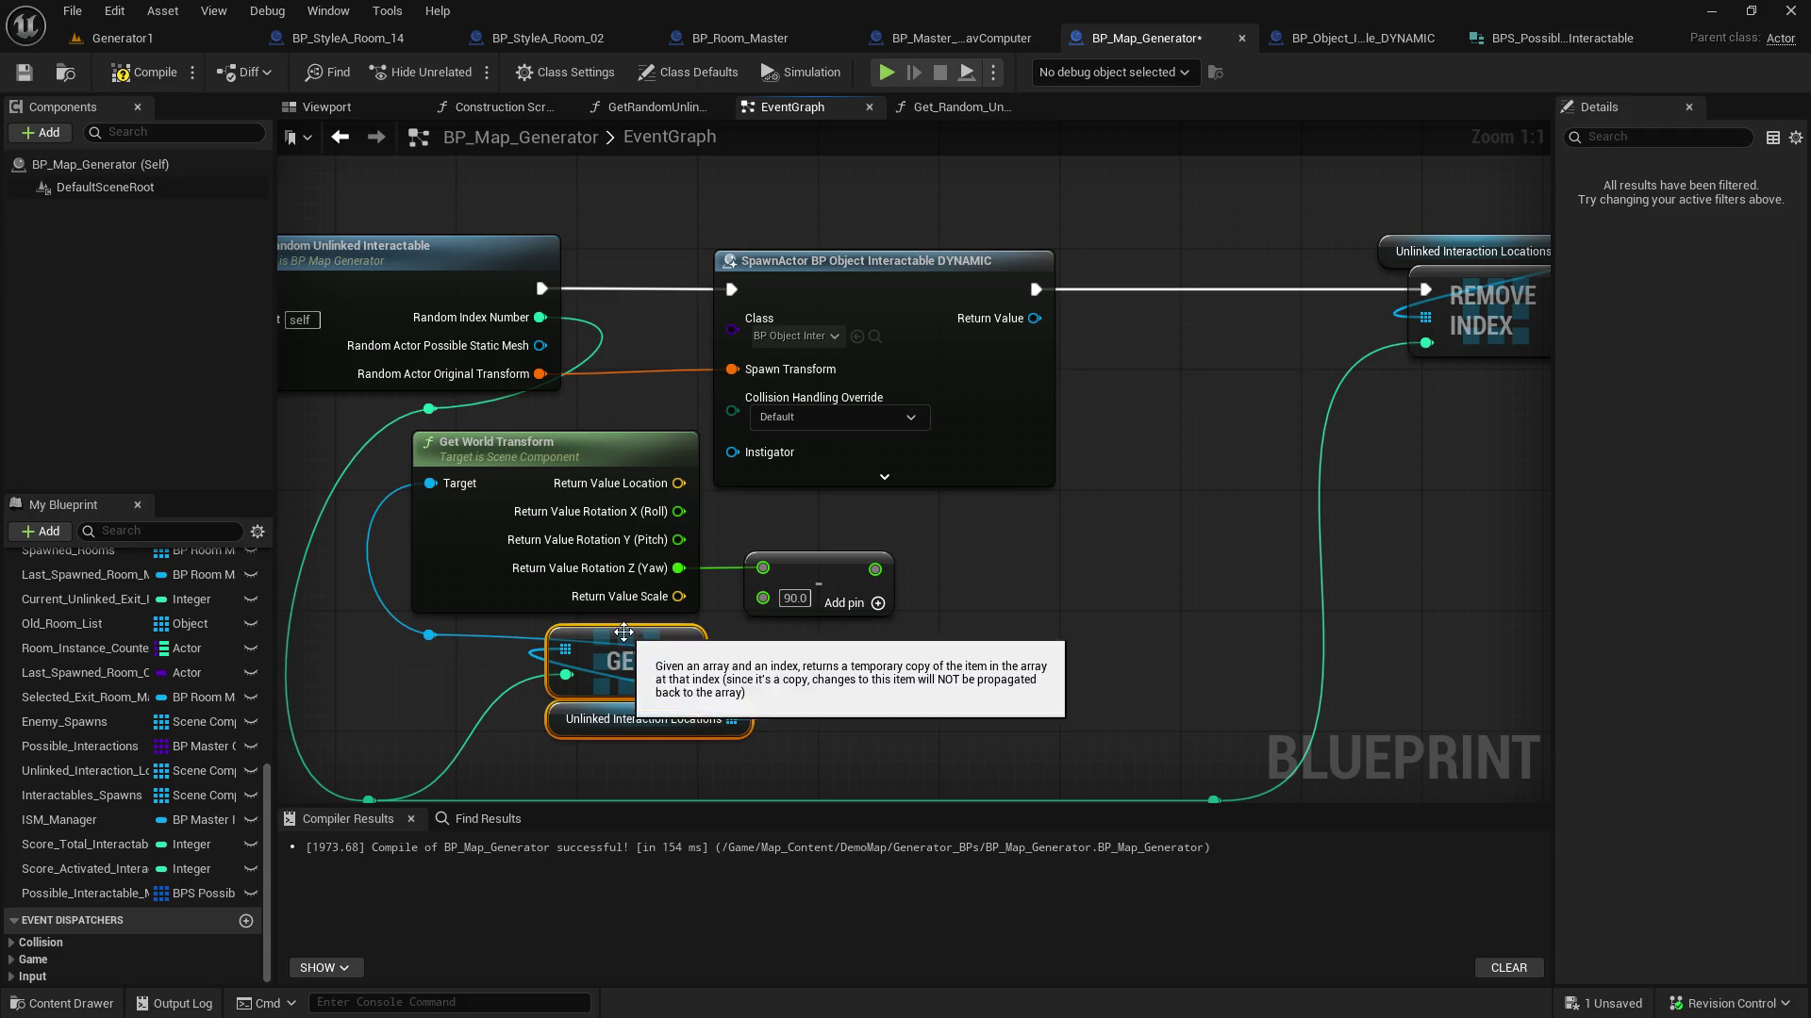
mouse_move(1144, 502)
mouse_down()
mouse_move(889, 526)
mouse_move(573, 519)
mouse_move(986, 598)
mouse_move(1113, 589)
mouse_up()
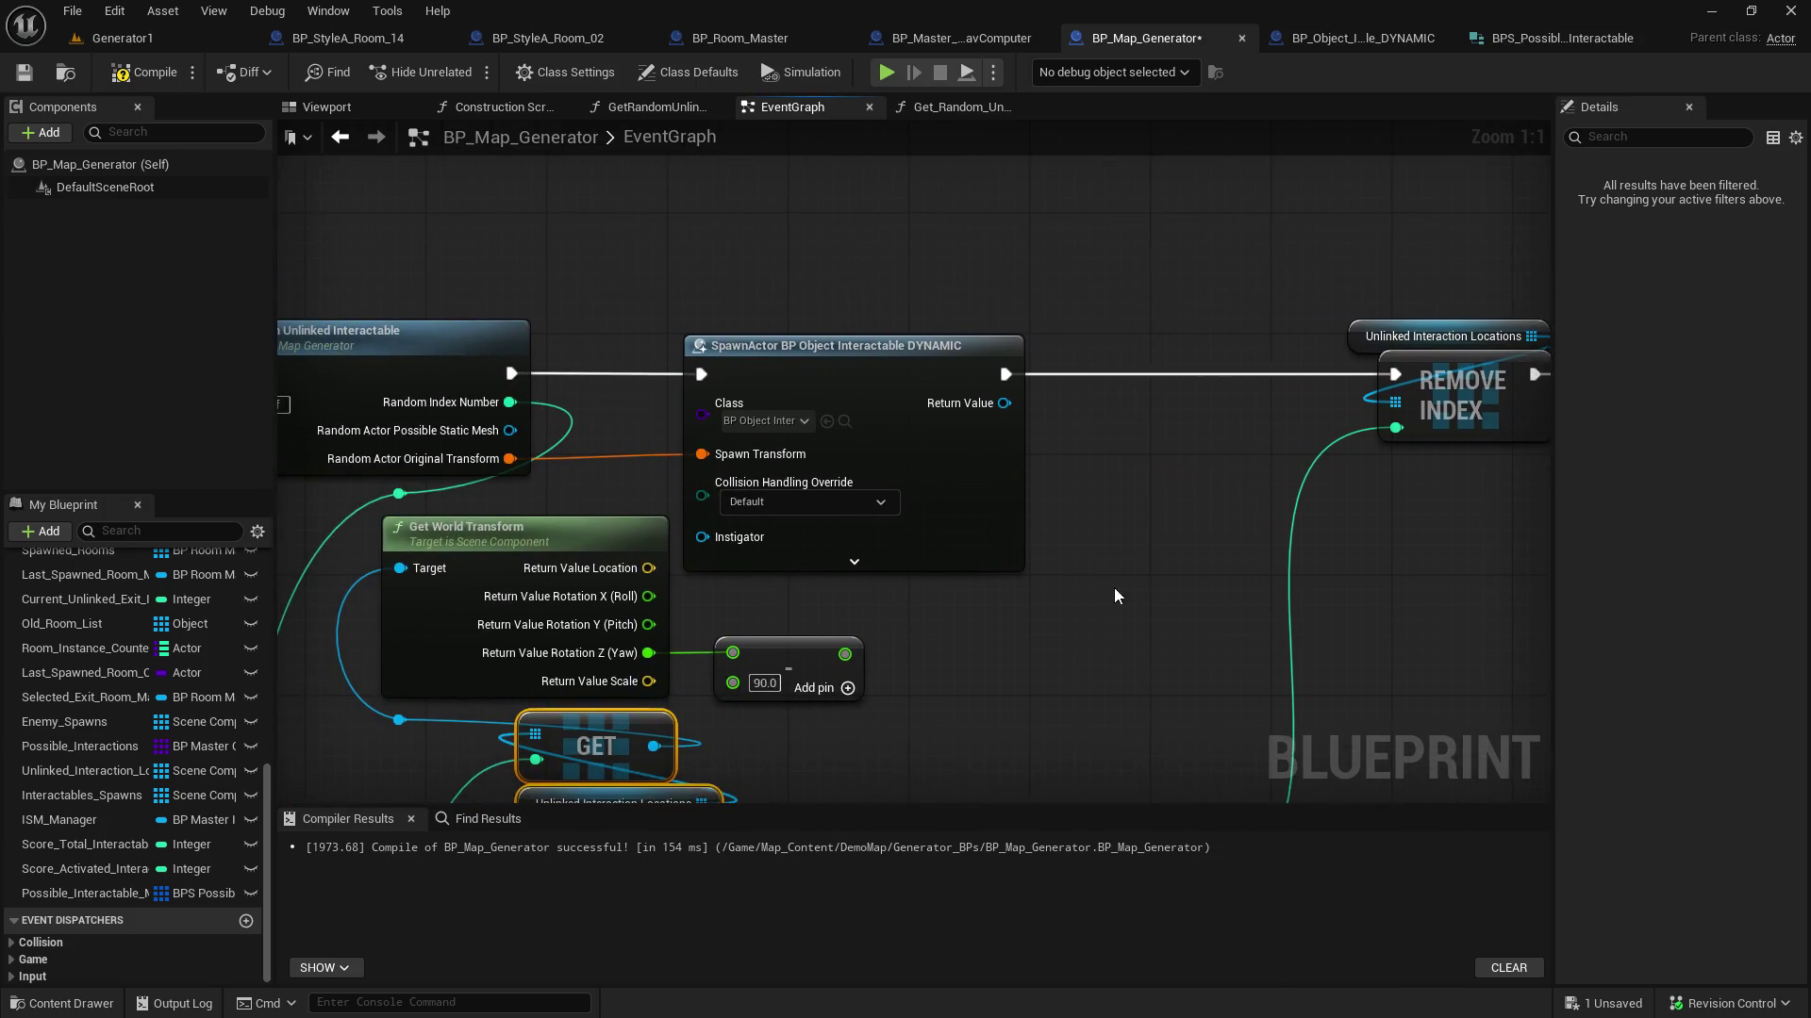
click(768, 345)
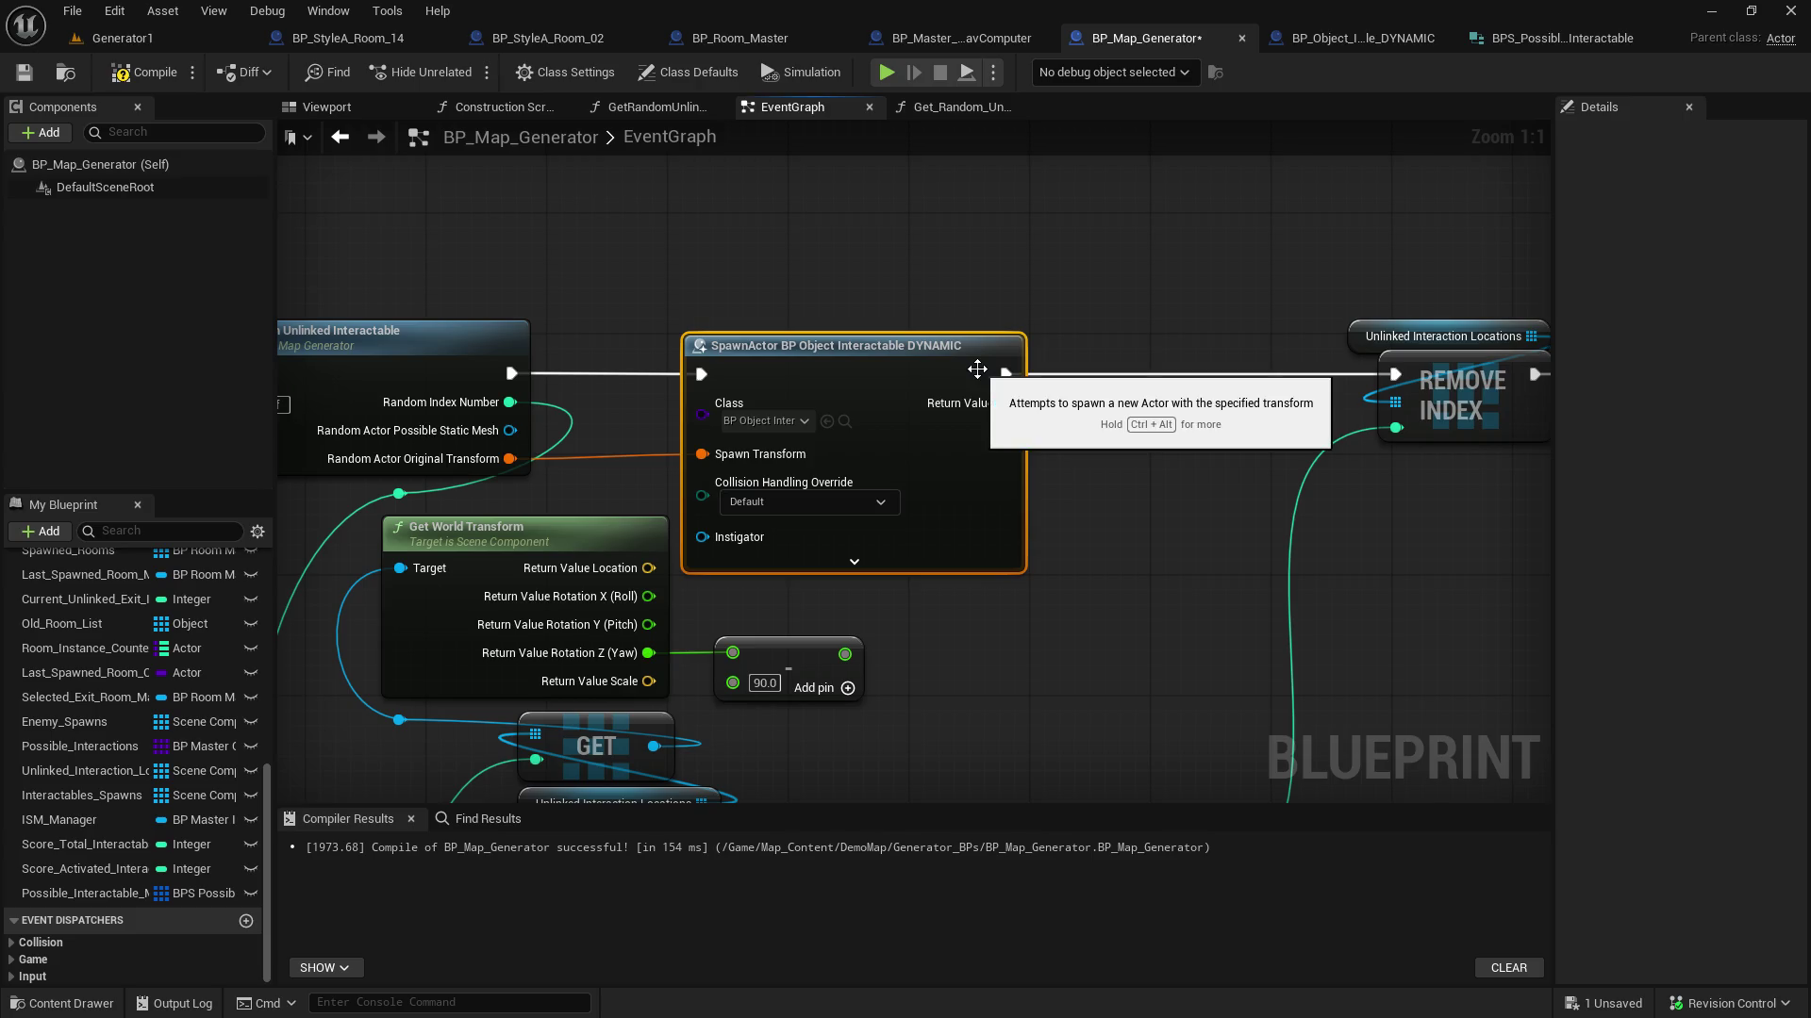
mouse_move(1083, 376)
mouse_down()
mouse_move(589, 230)
mouse_move(1152, 321)
mouse_move(872, 314)
mouse_up()
click(28, 76)
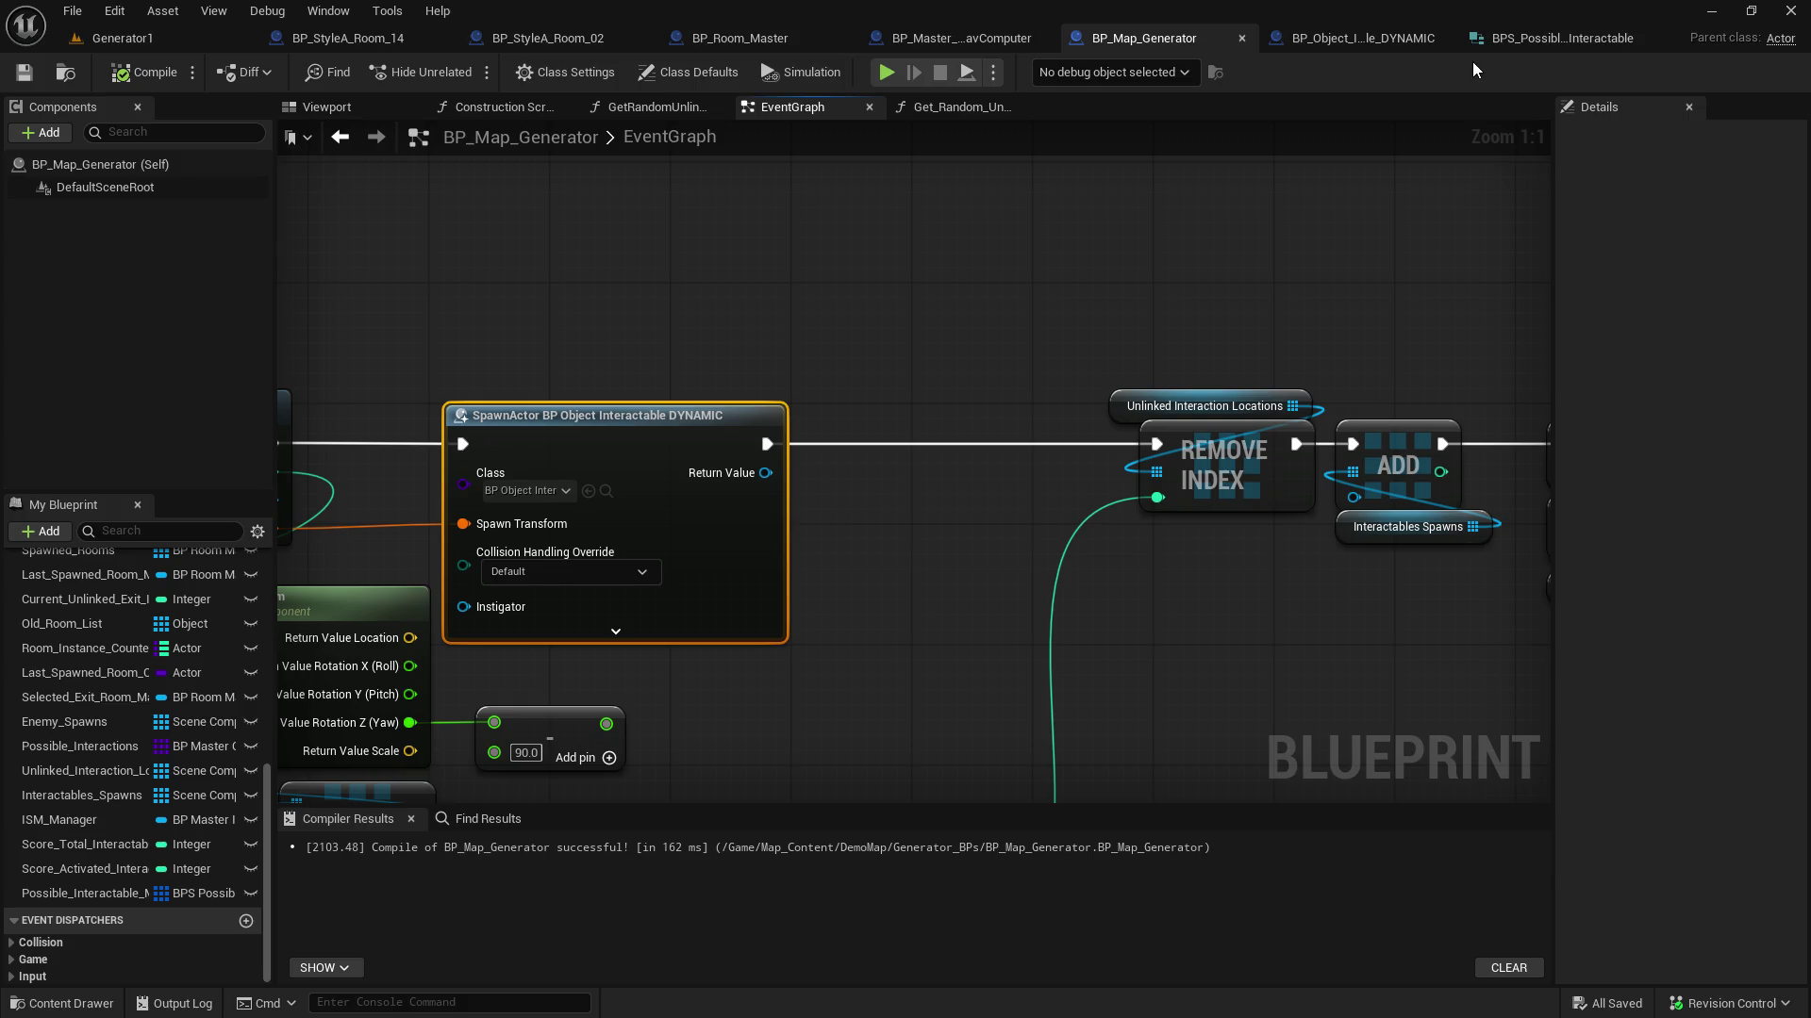
click(1379, 36)
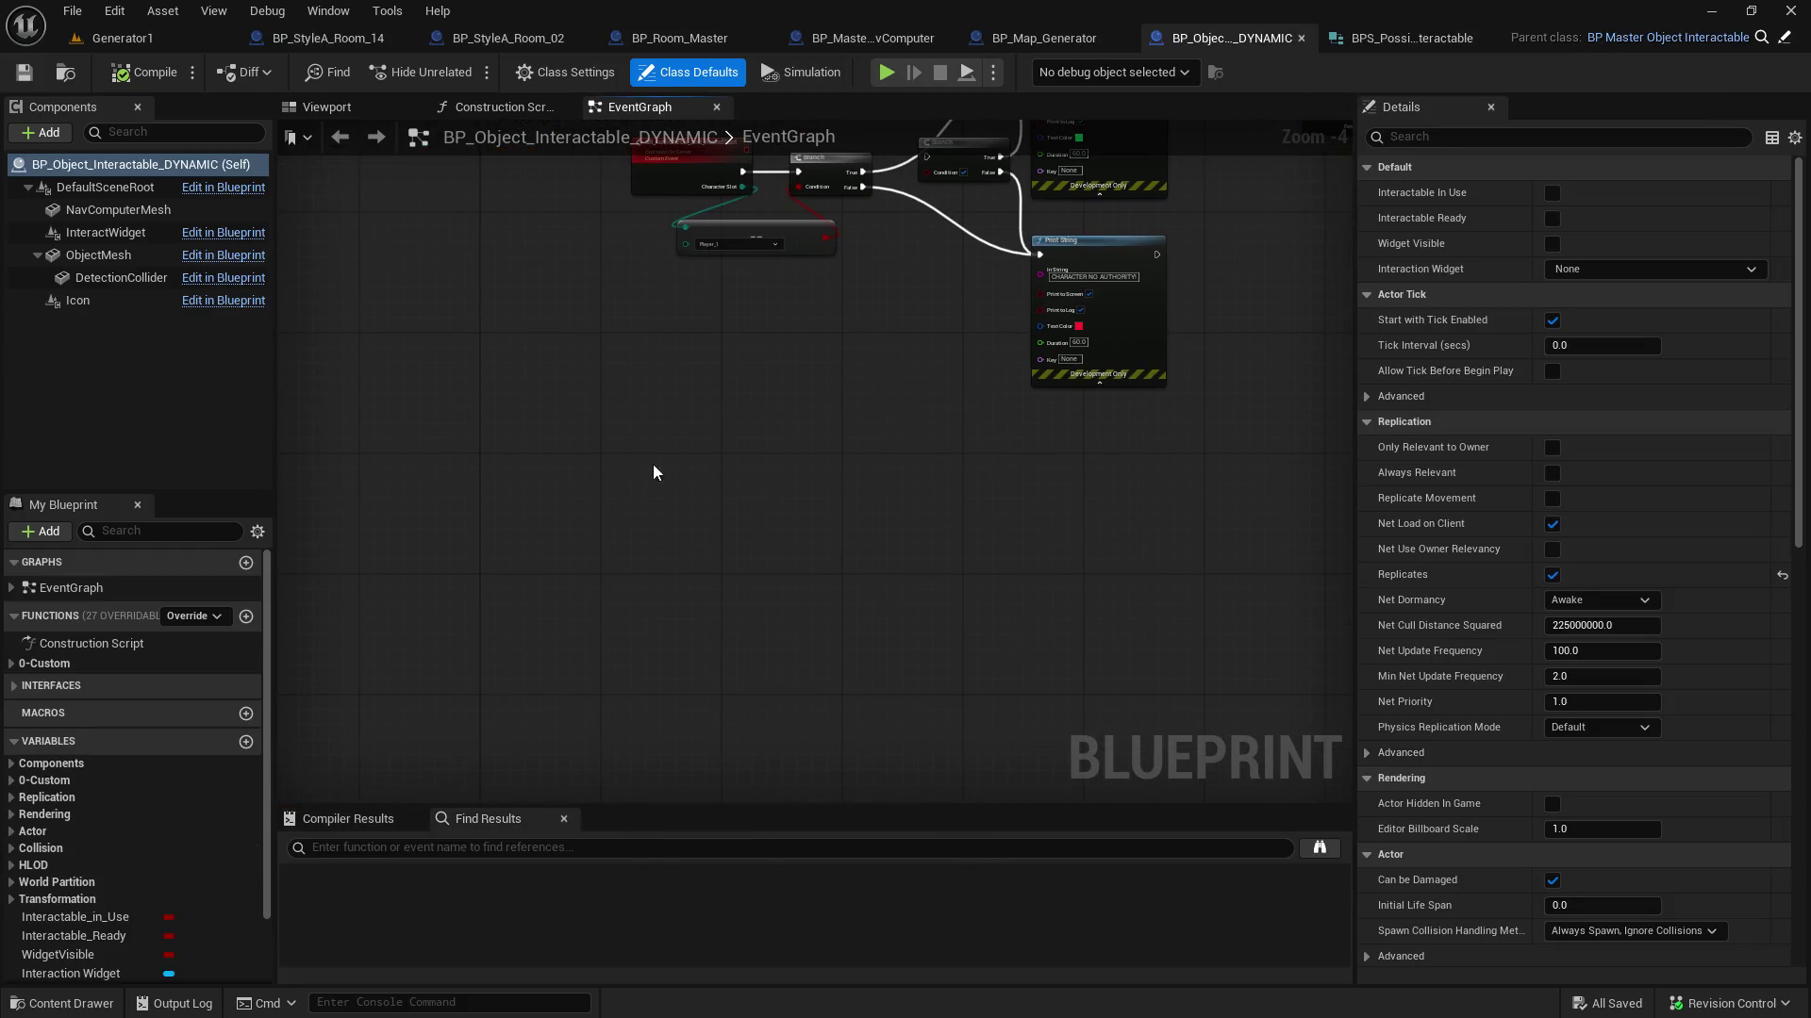
Add a custom event named Set_Mesh to BP_Object_Interactable_DYNAMIC
right_click(584, 517)
text(add custm)
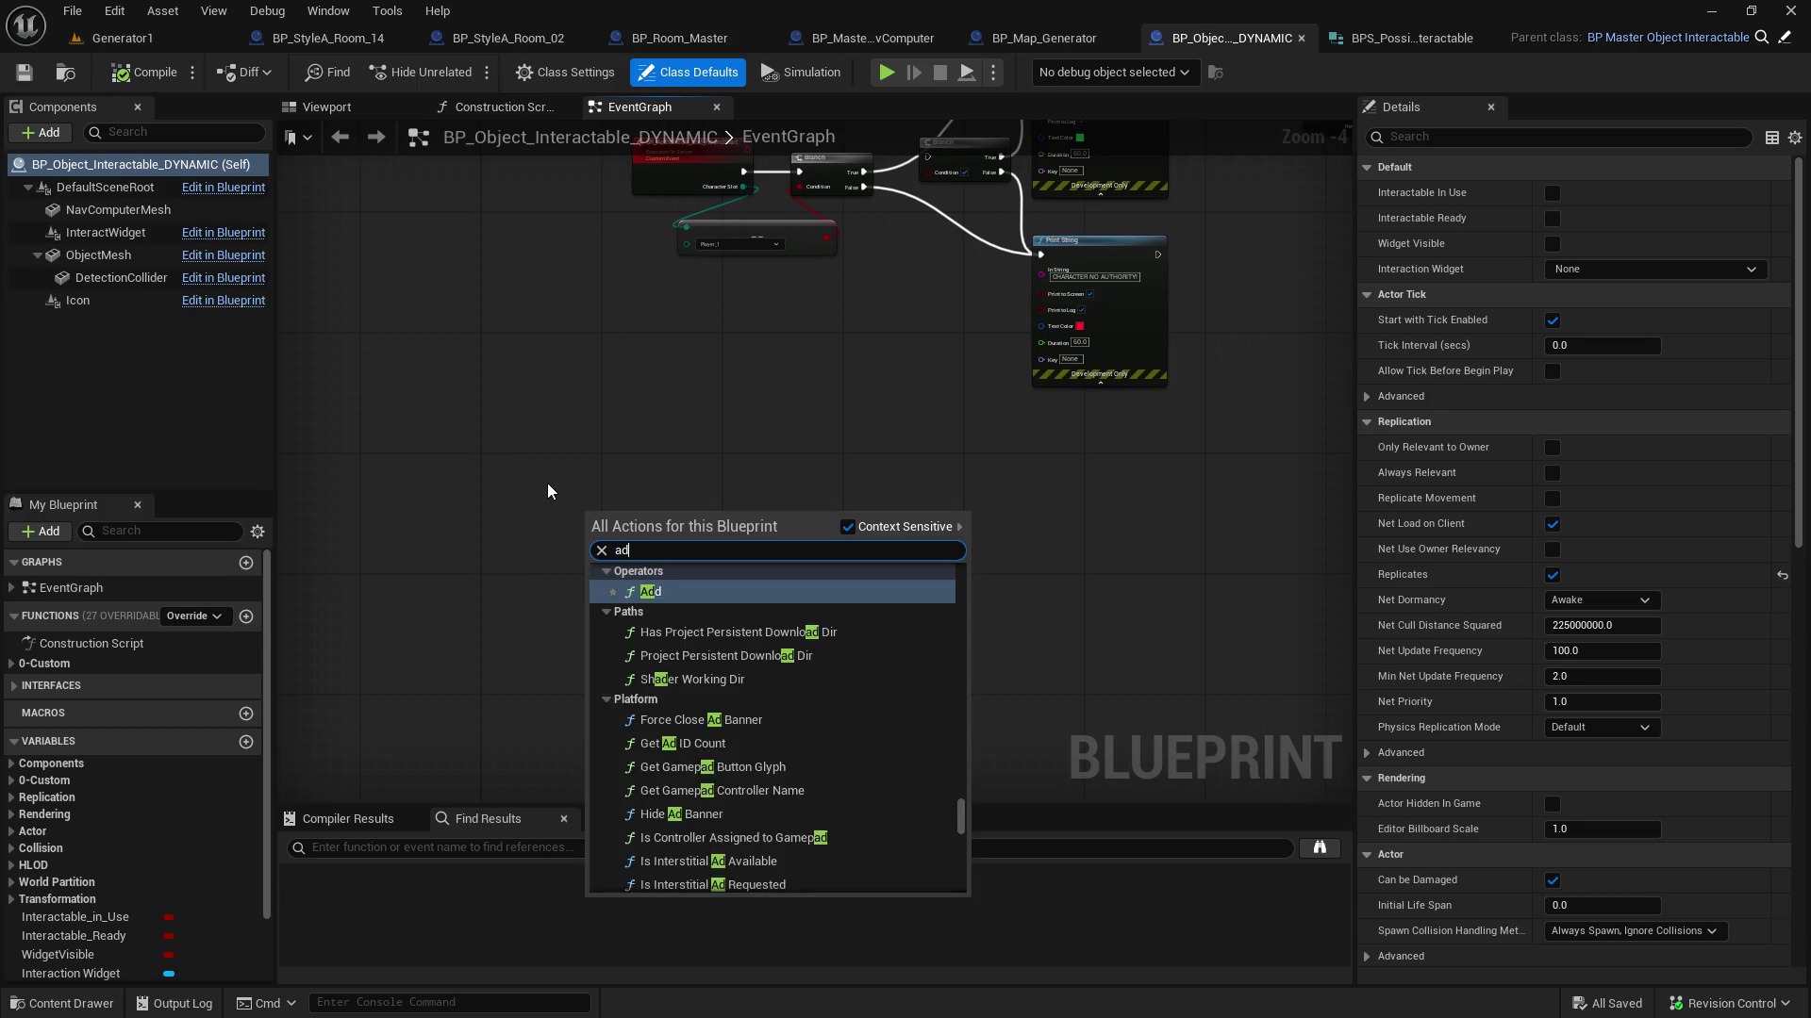
key(BackSpace)
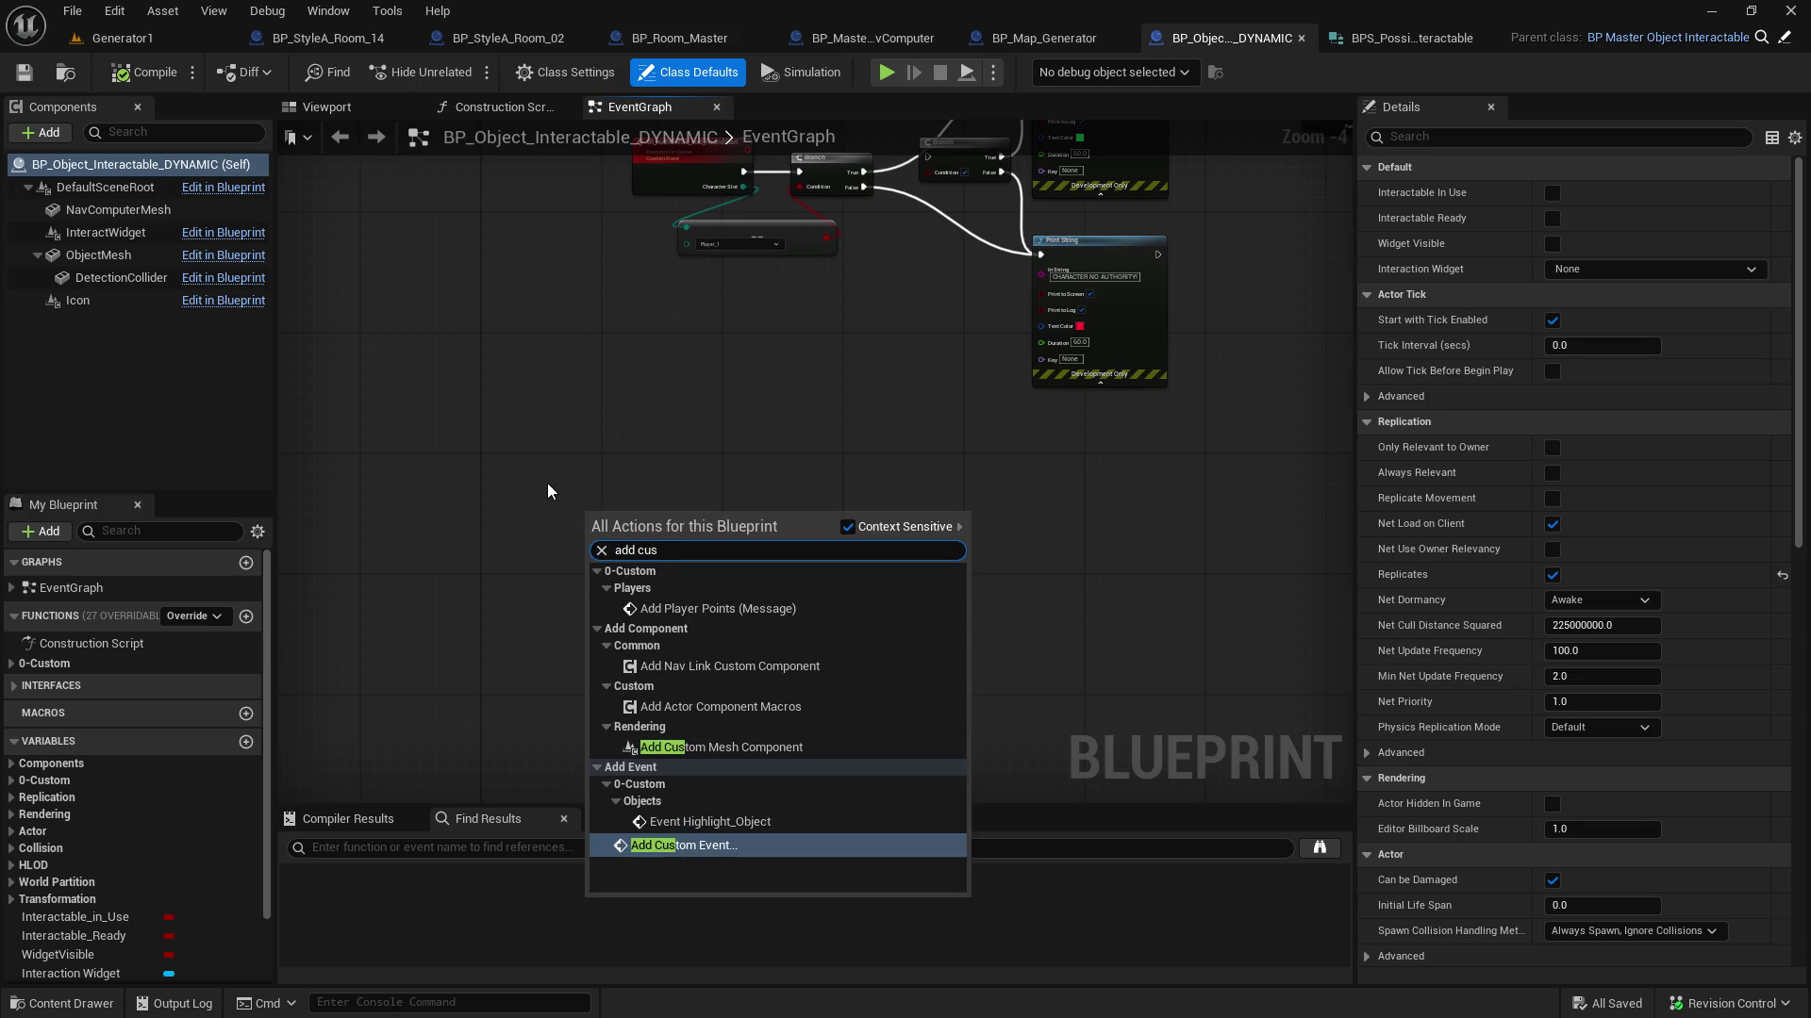
click(755, 845)
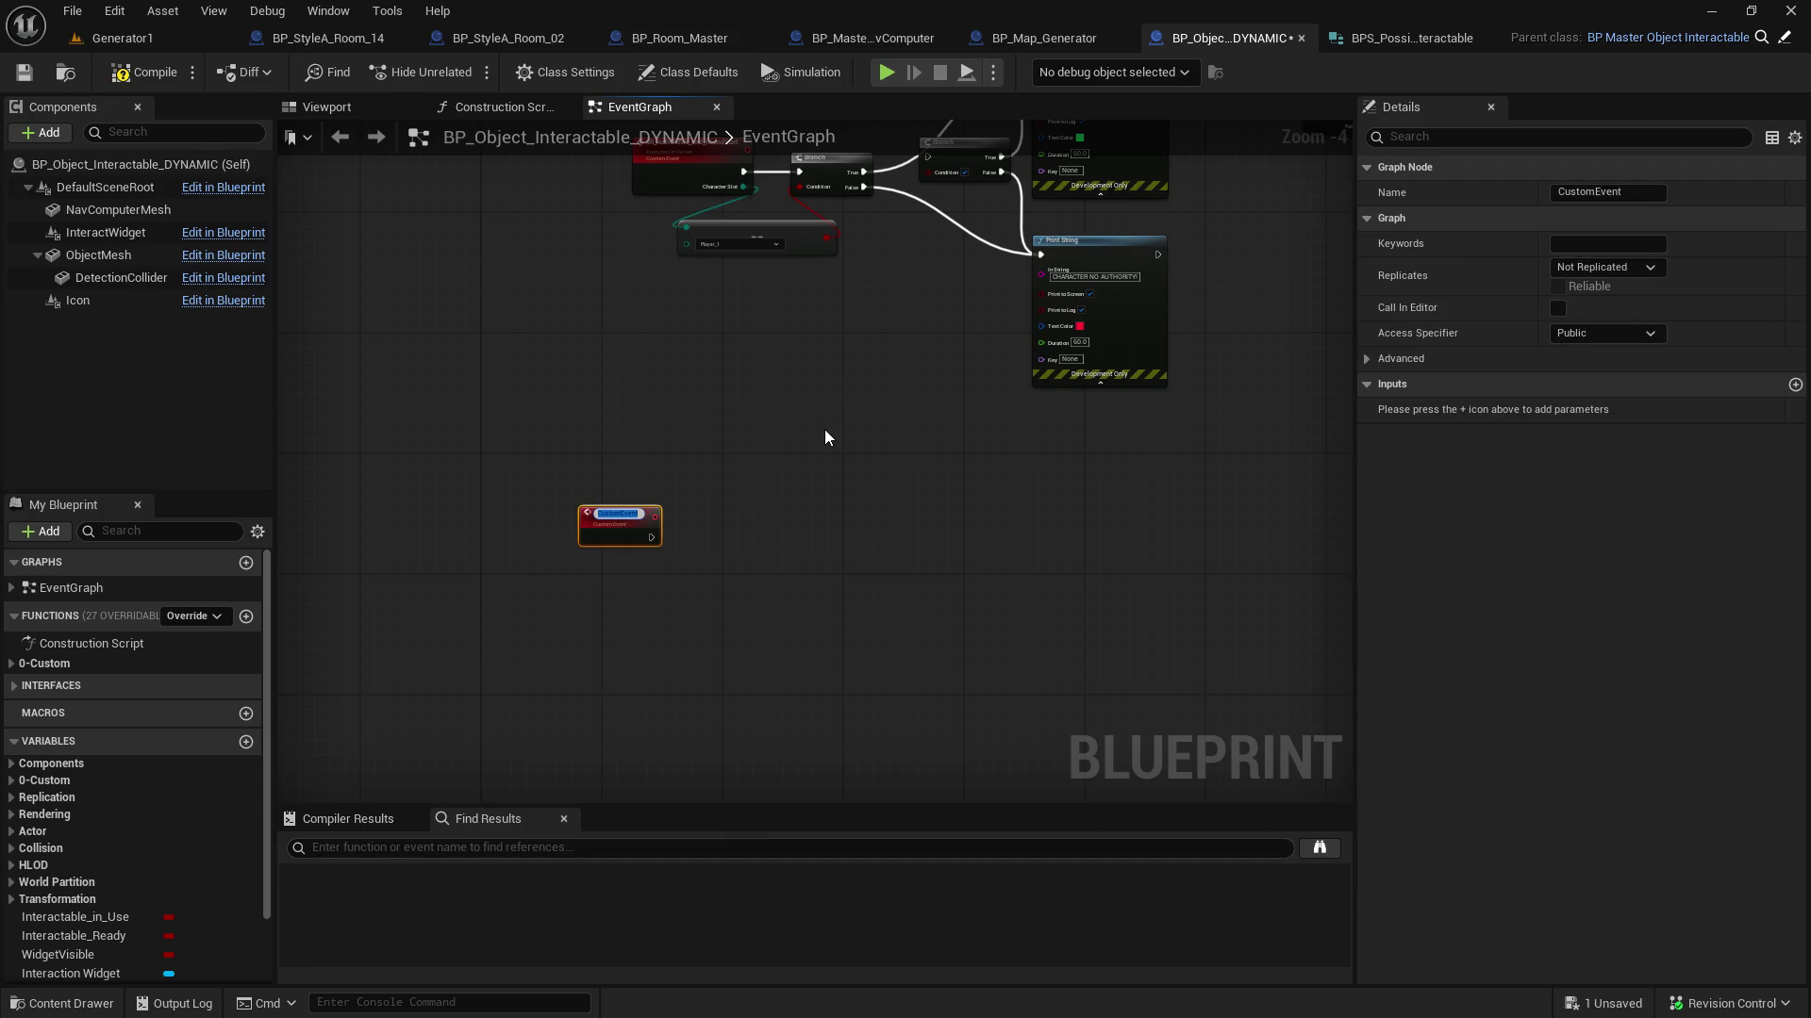
text(Set_M)
text(esh)
key(Return)
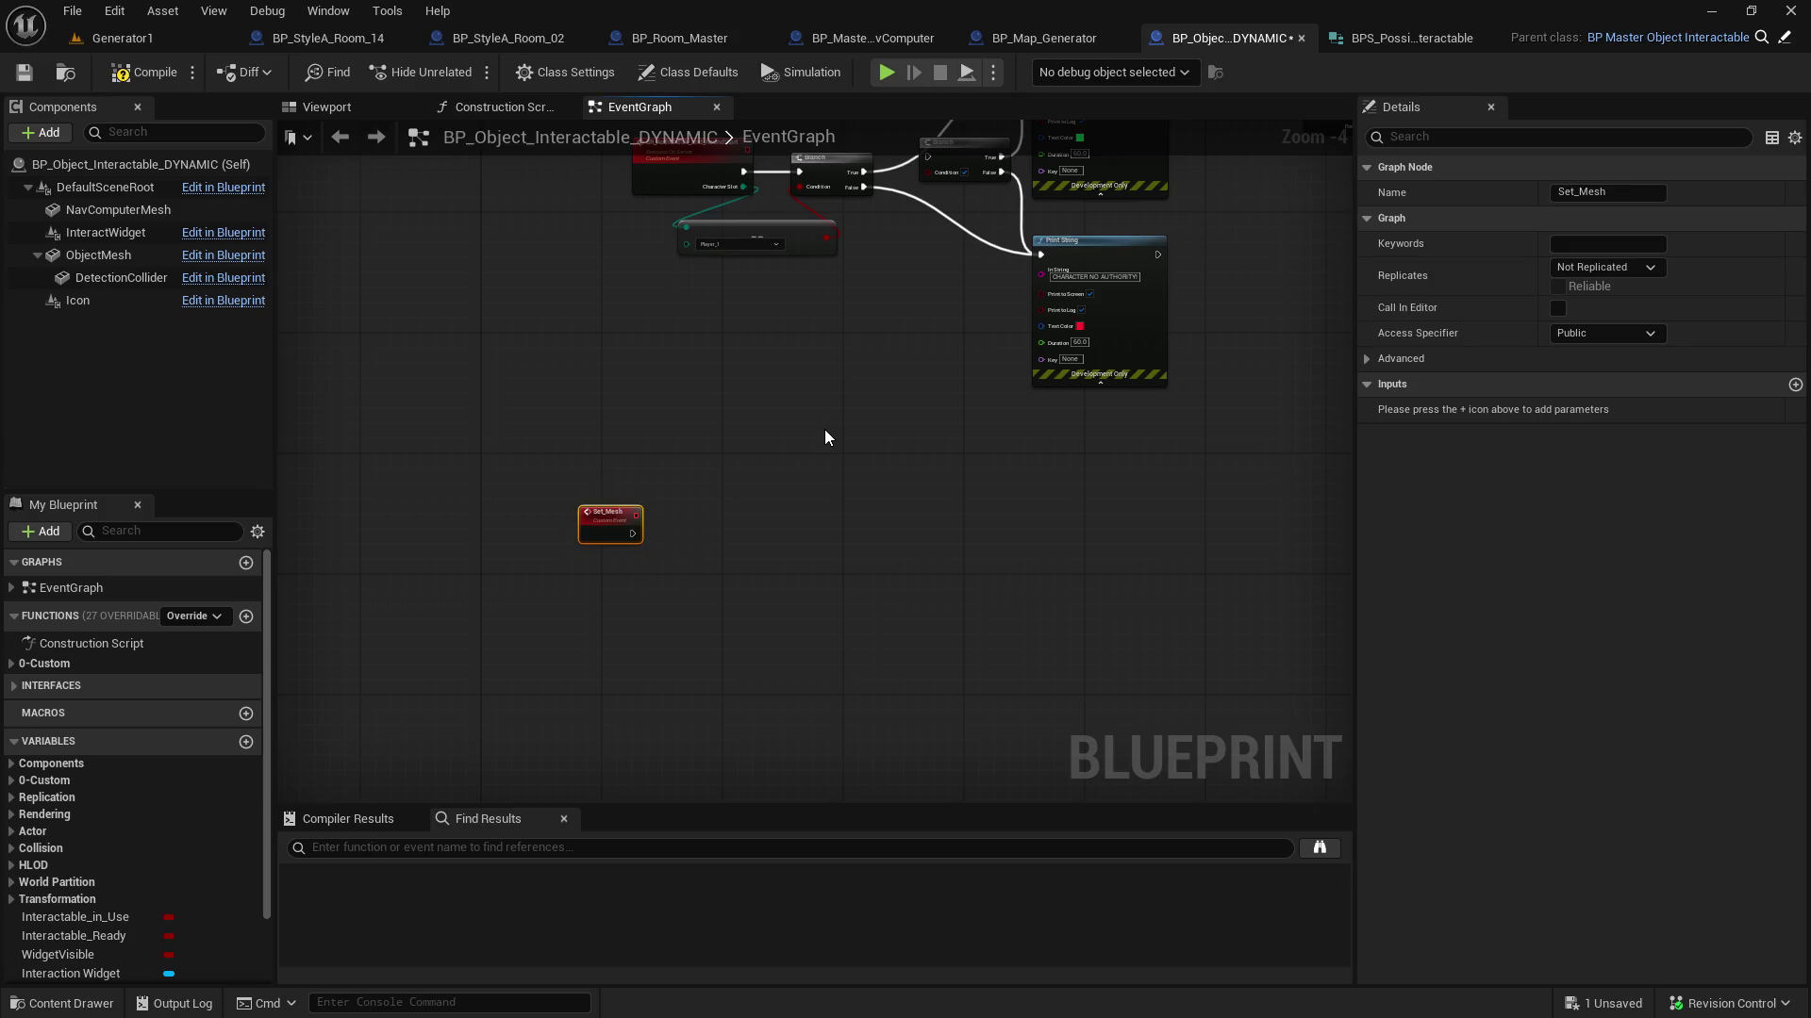
scroll(813, 419, up, 4)
drag(371, 643, 430, 382)
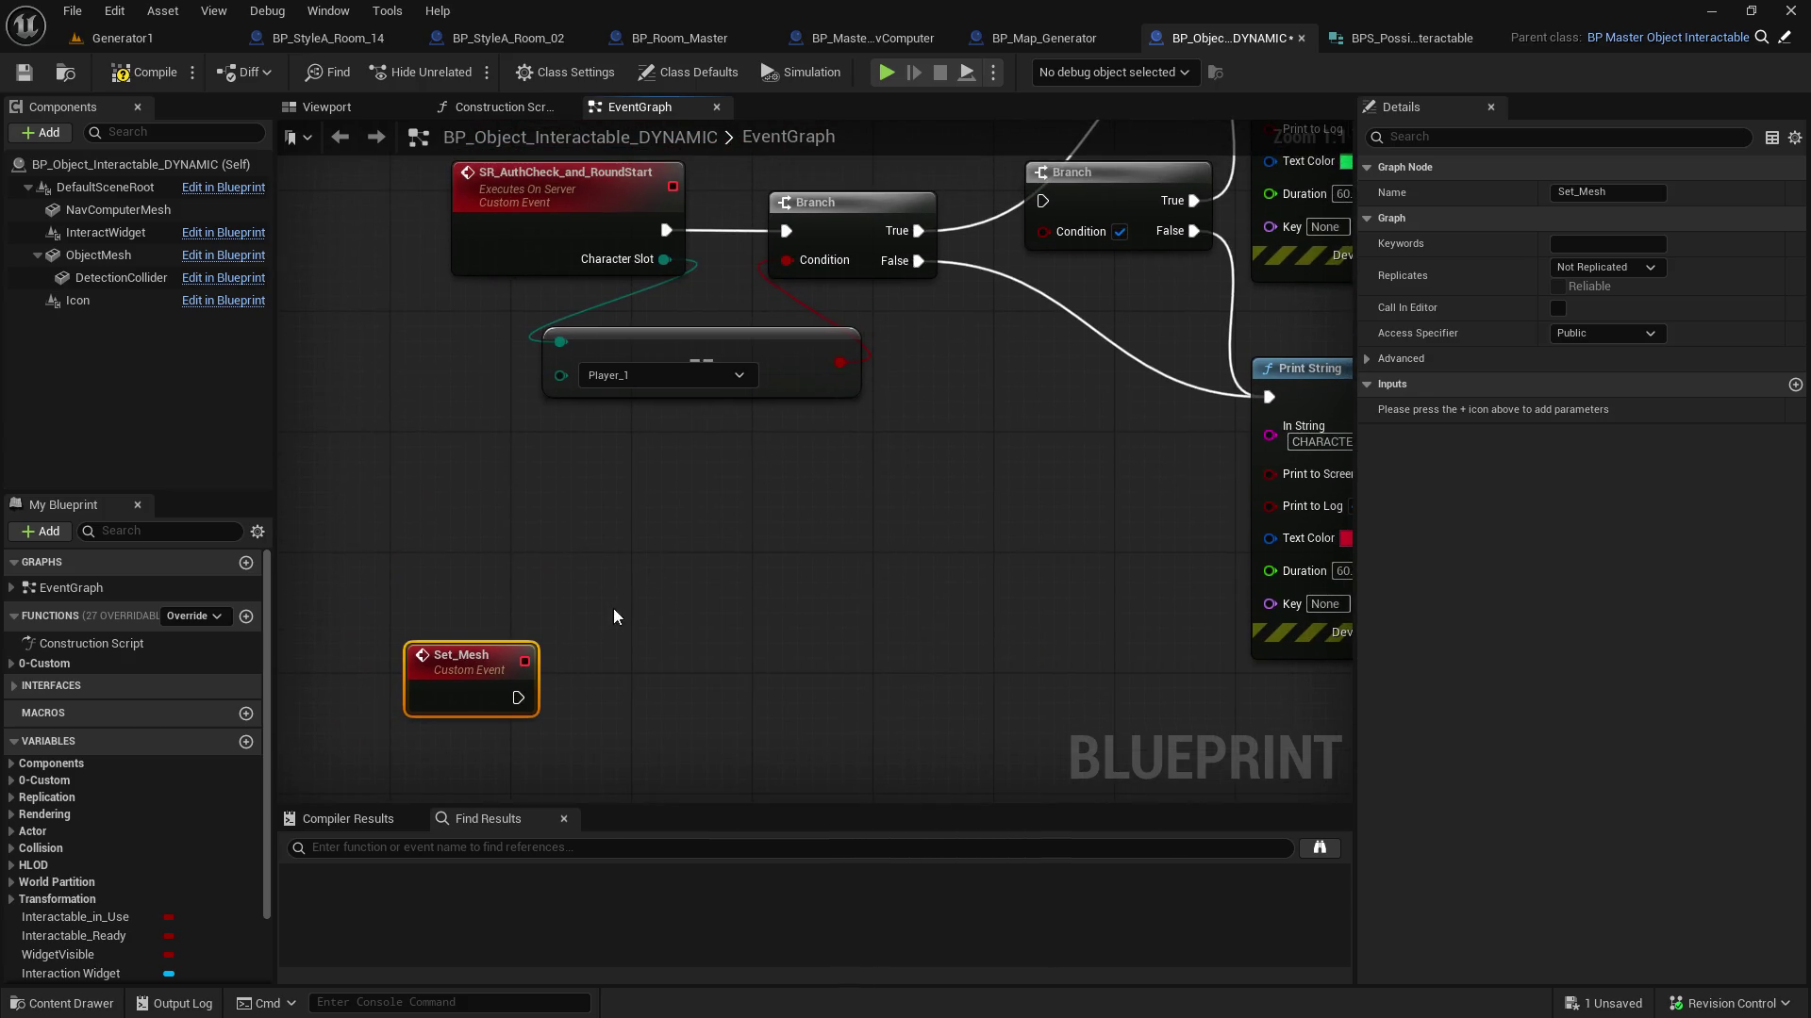
Place an Object Mesh reference and give Set_Mesh a Static Mesh input parameter
mouse_move(105, 256)
mouse_down()
mouse_move(846, 673)
mouse_move(807, 654)
mouse_move(593, 753)
mouse_move(492, 766)
mouse_up()
scroll(741, 573, down, 2)
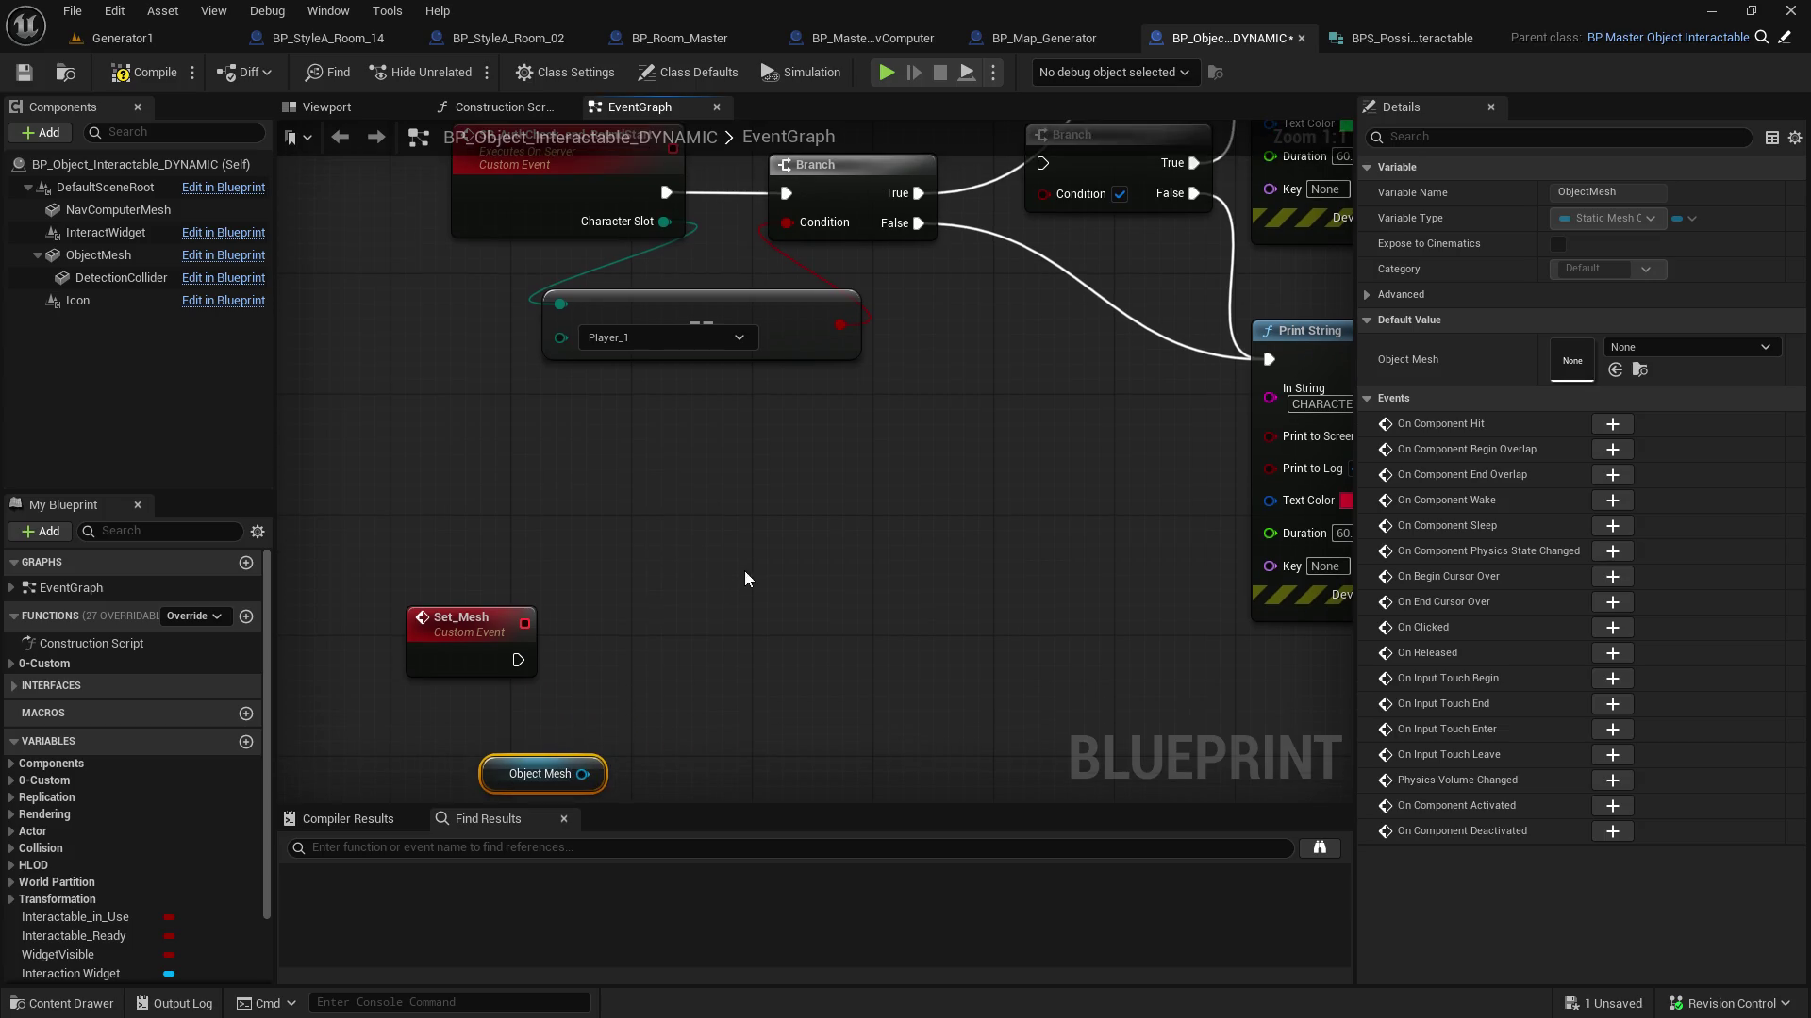
drag(738, 575, 722, 564)
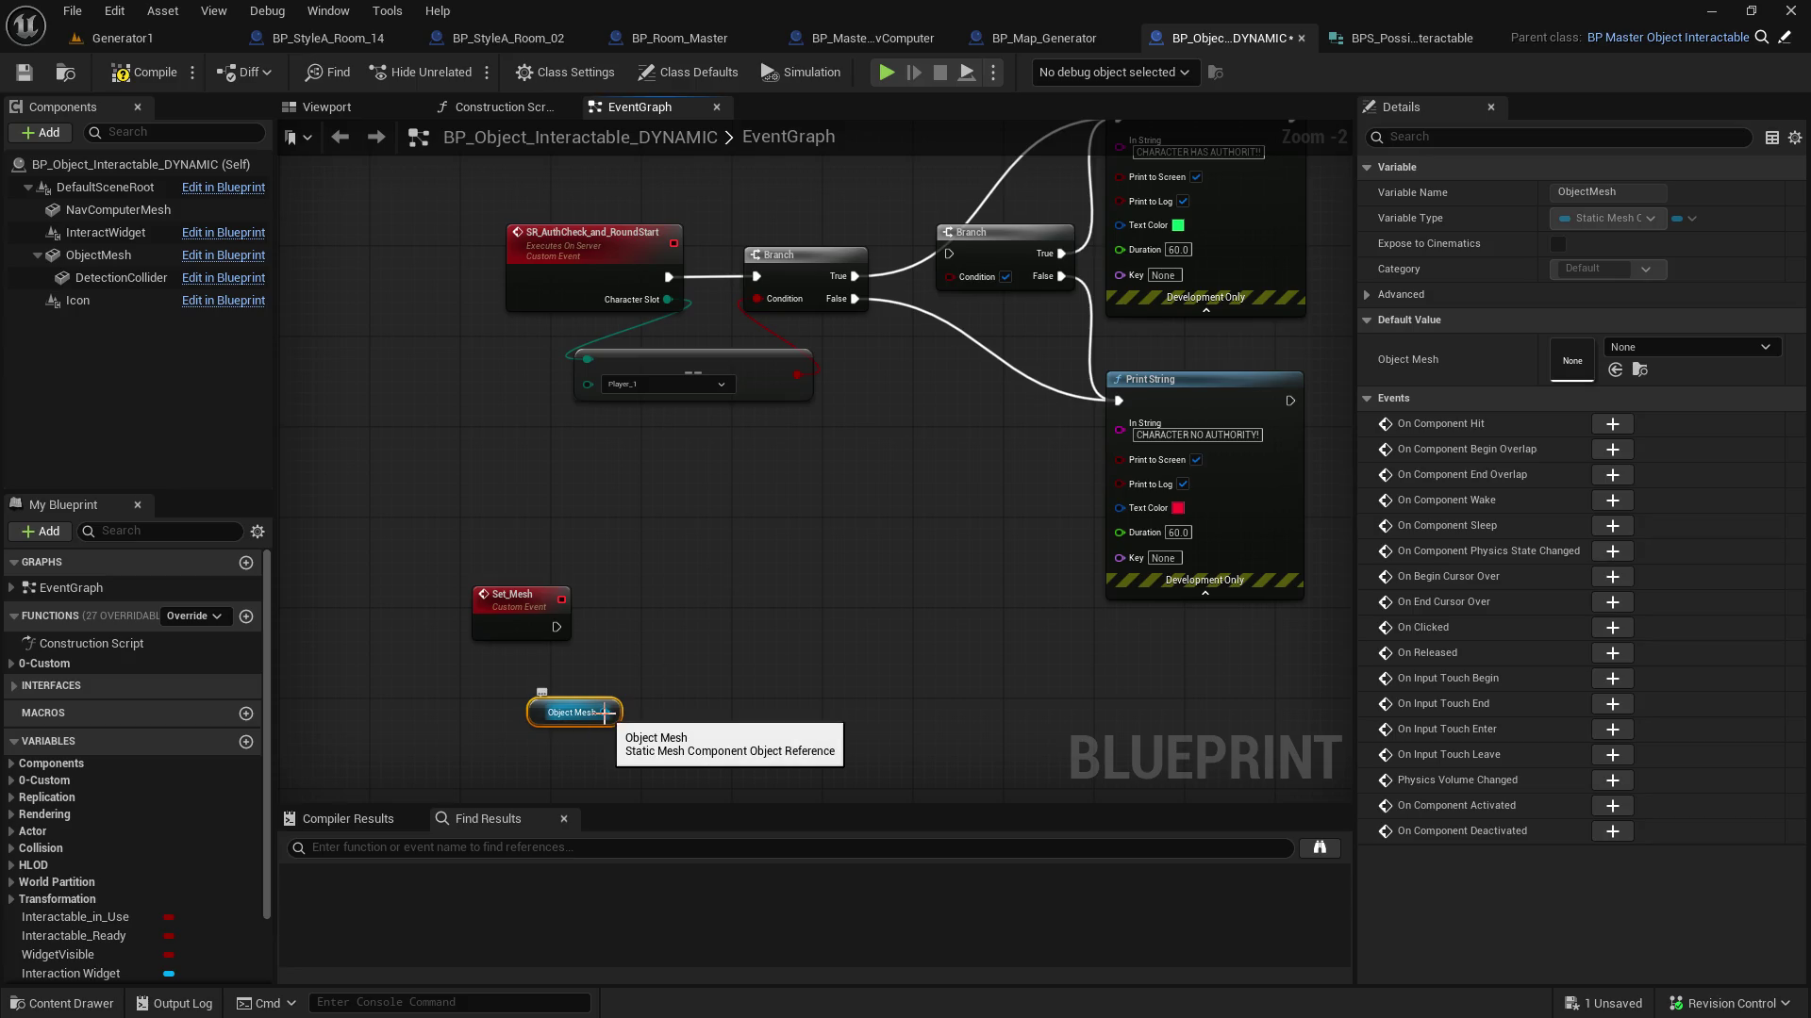
click(487, 630)
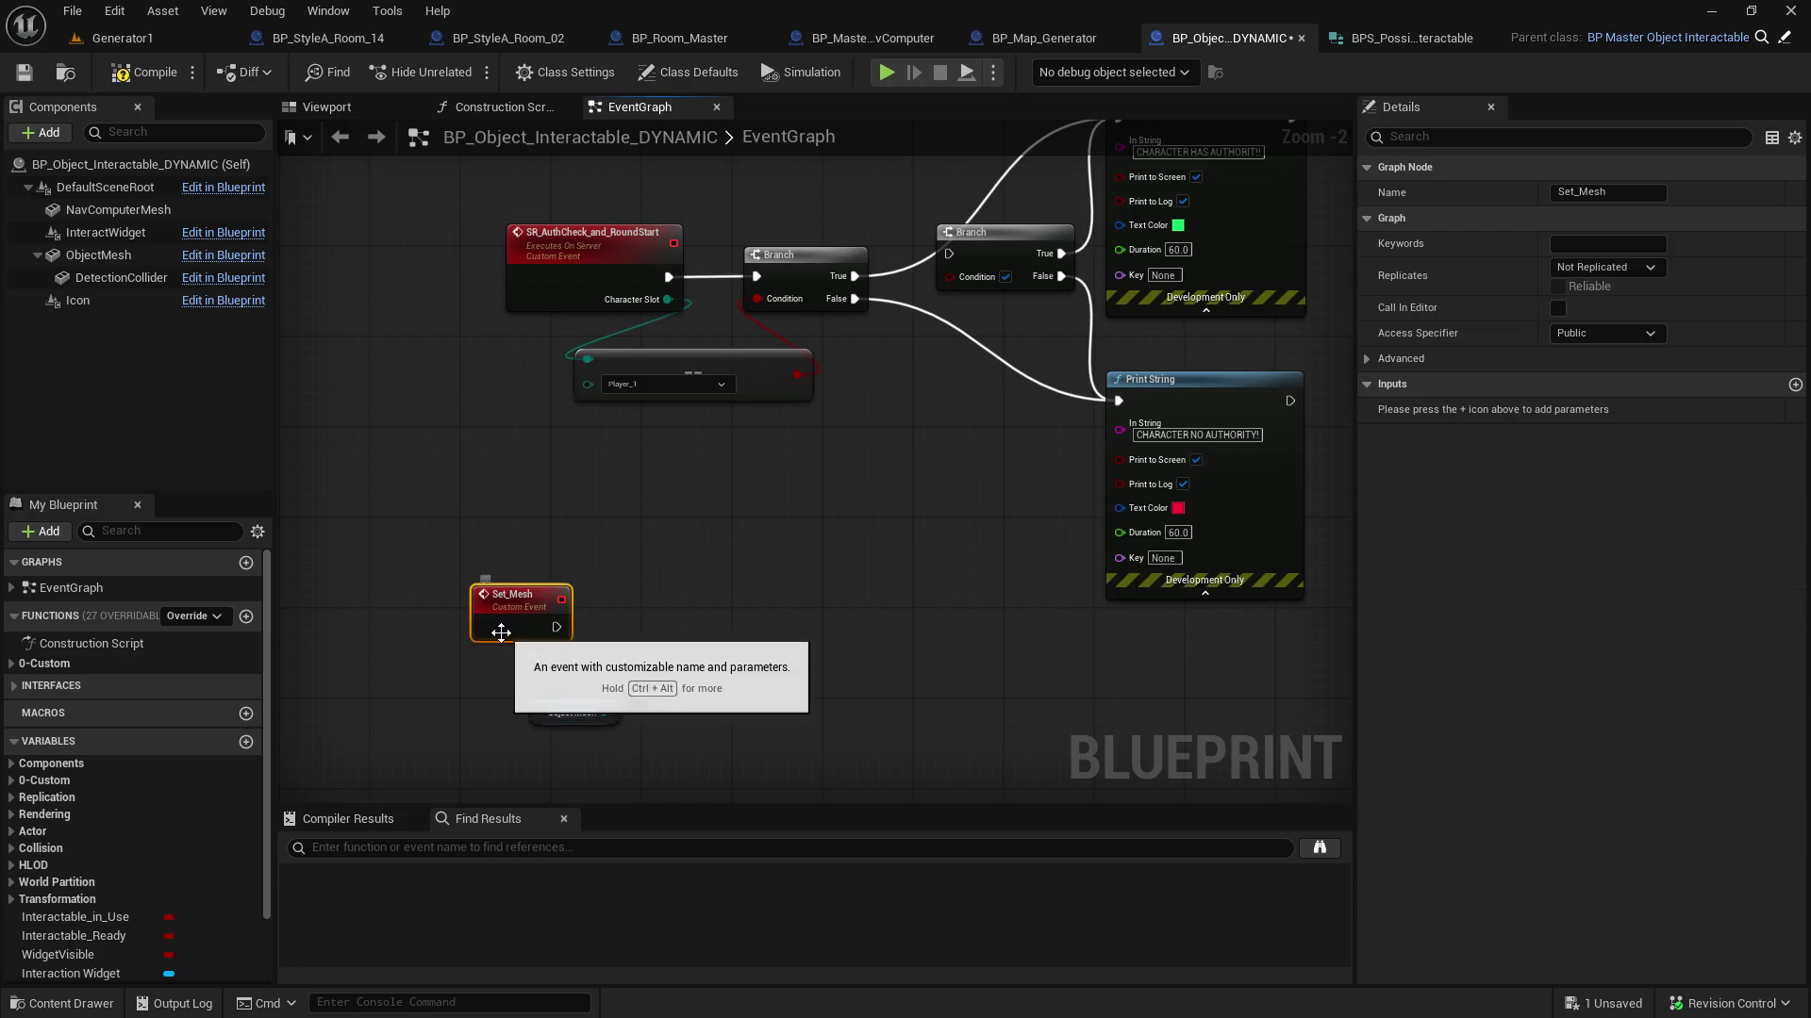
click(1794, 385)
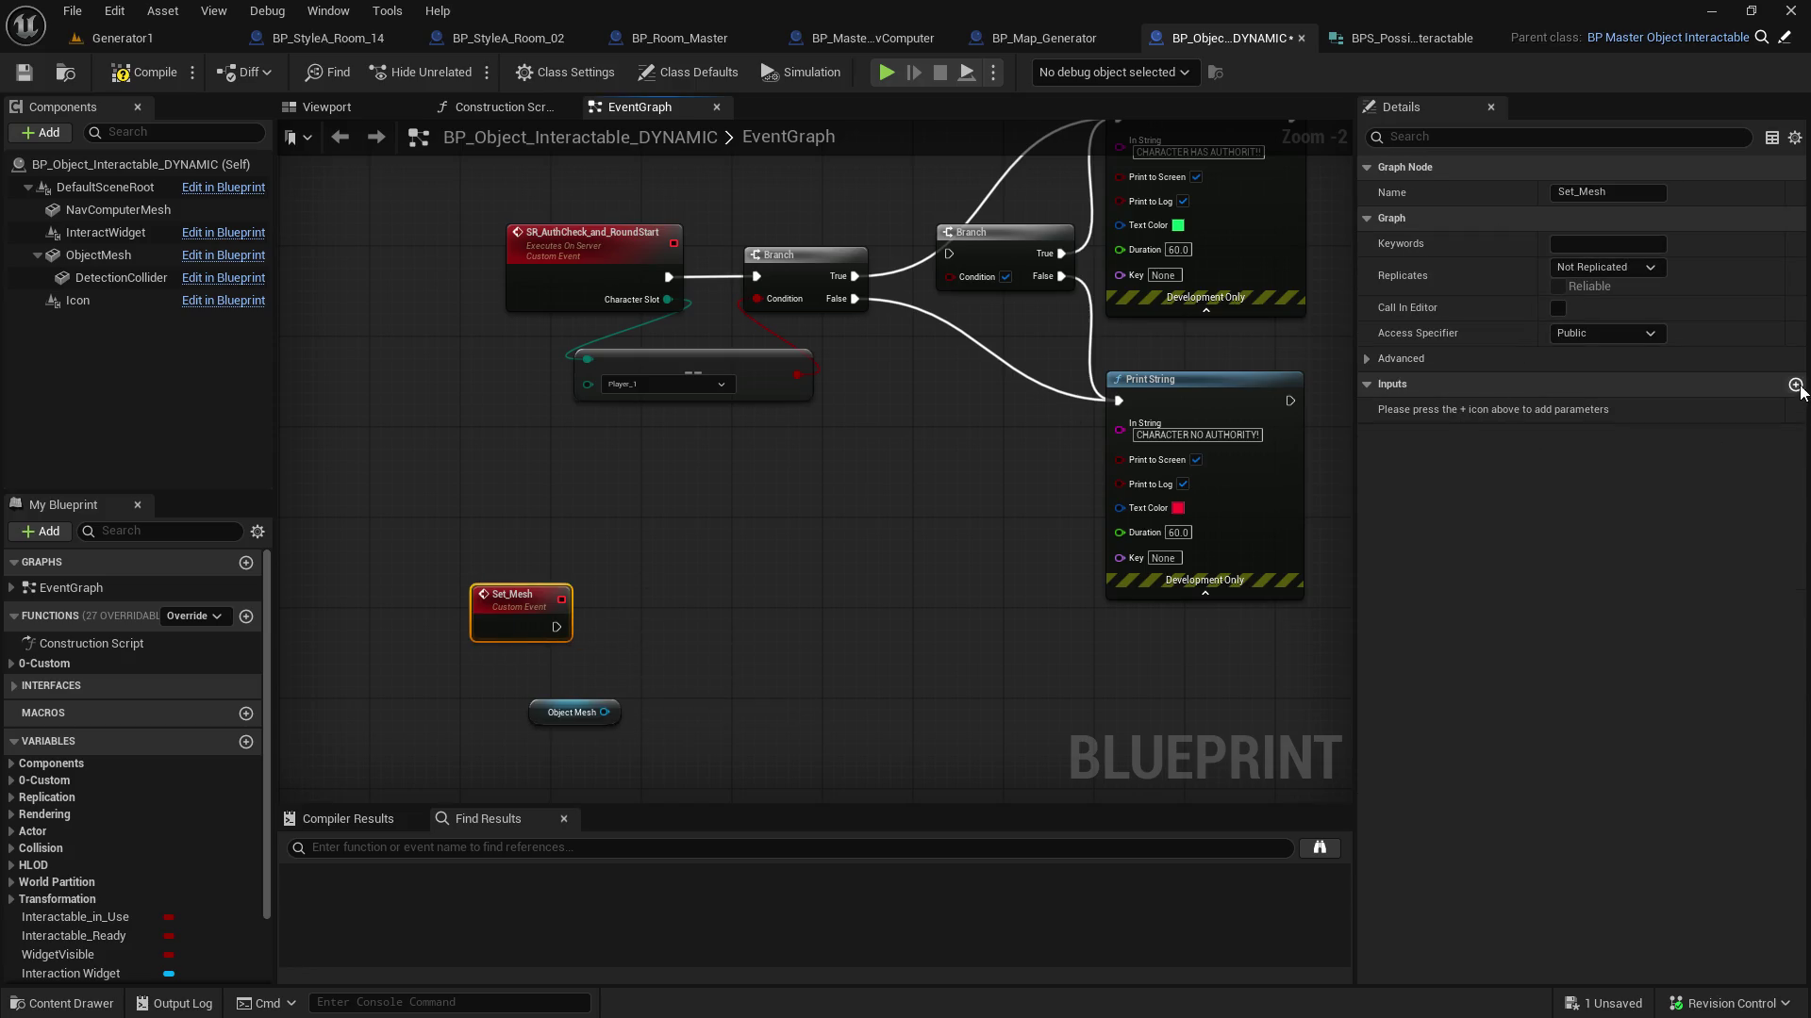
click(1590, 410)
text(stati)
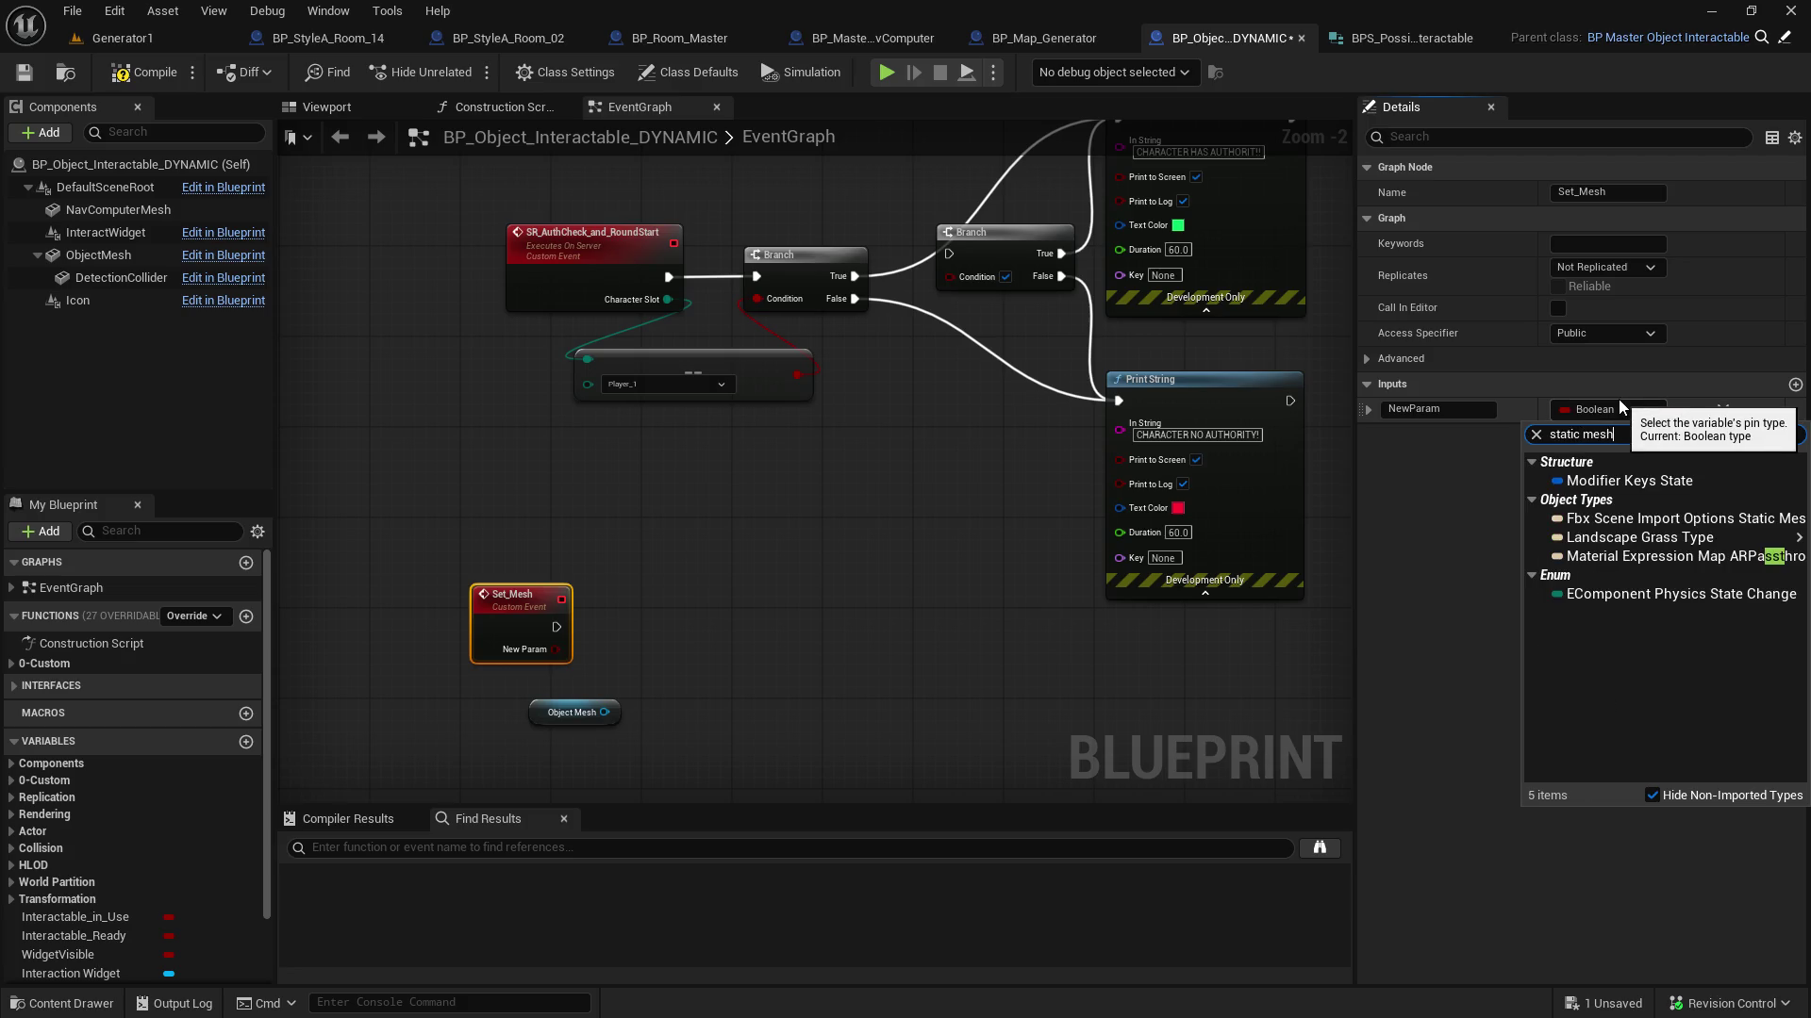
text(c mesh)
mouse_move(1624, 627)
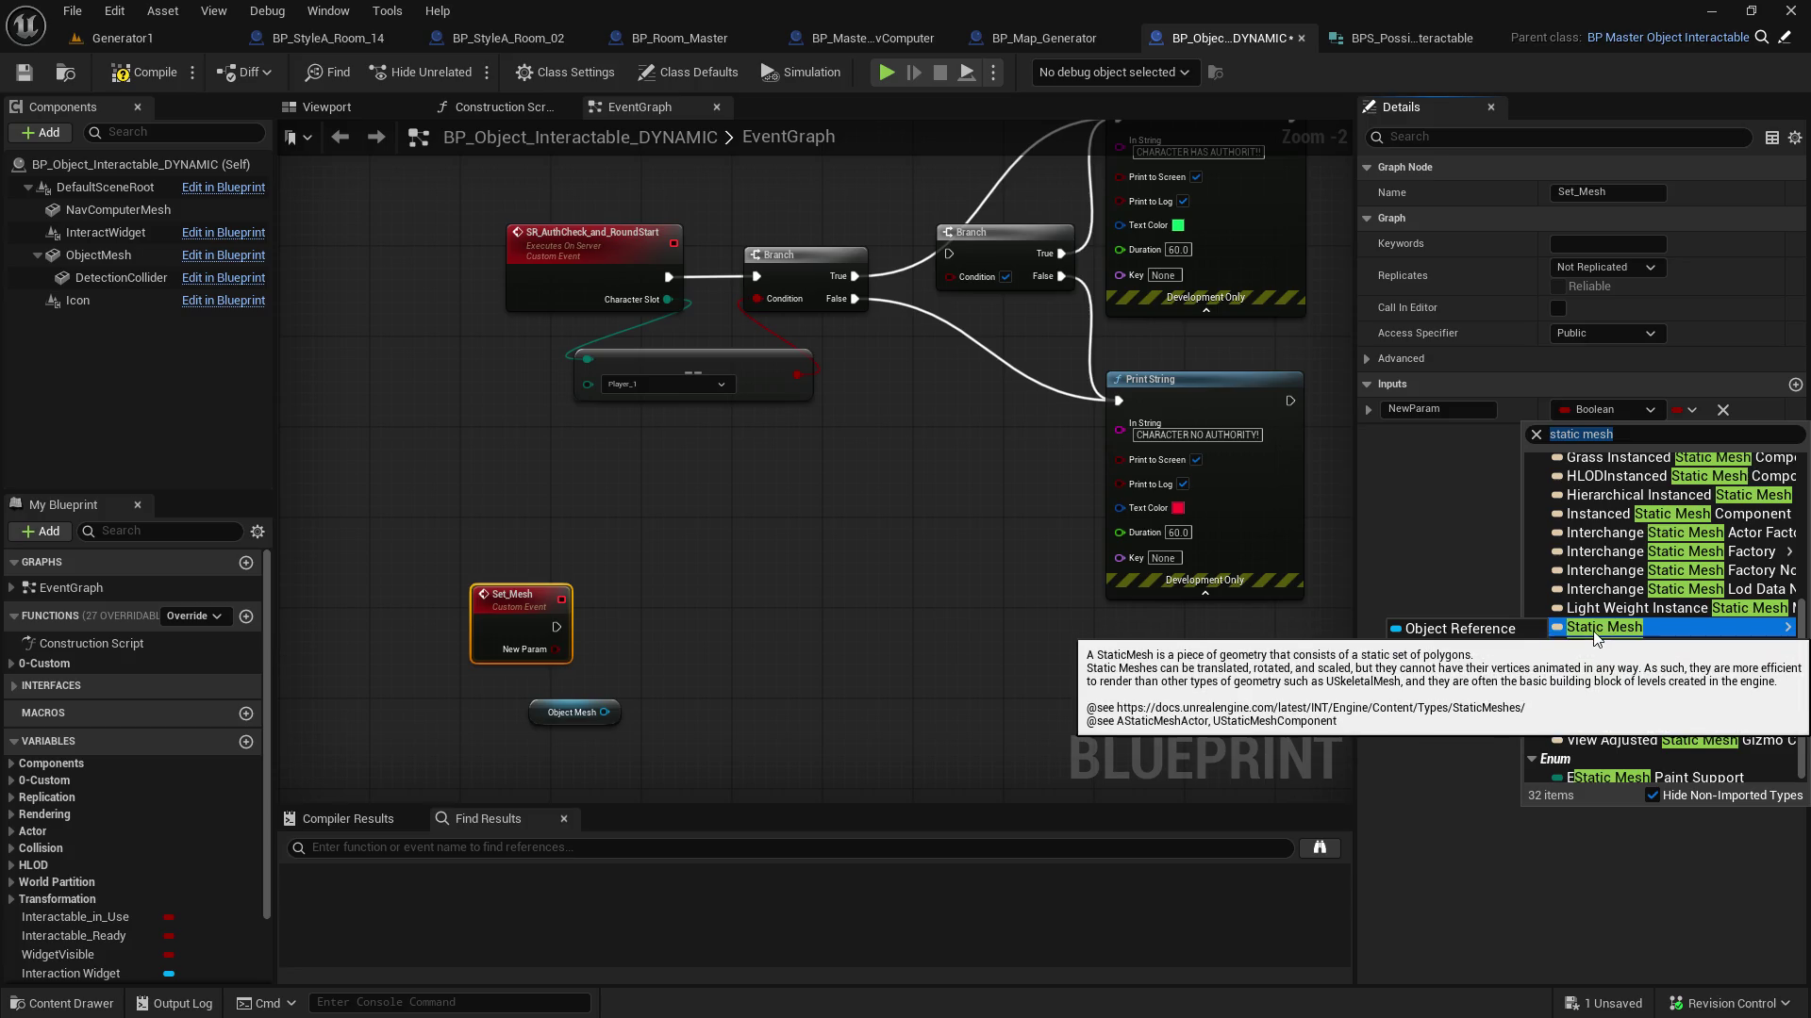
click(1456, 622)
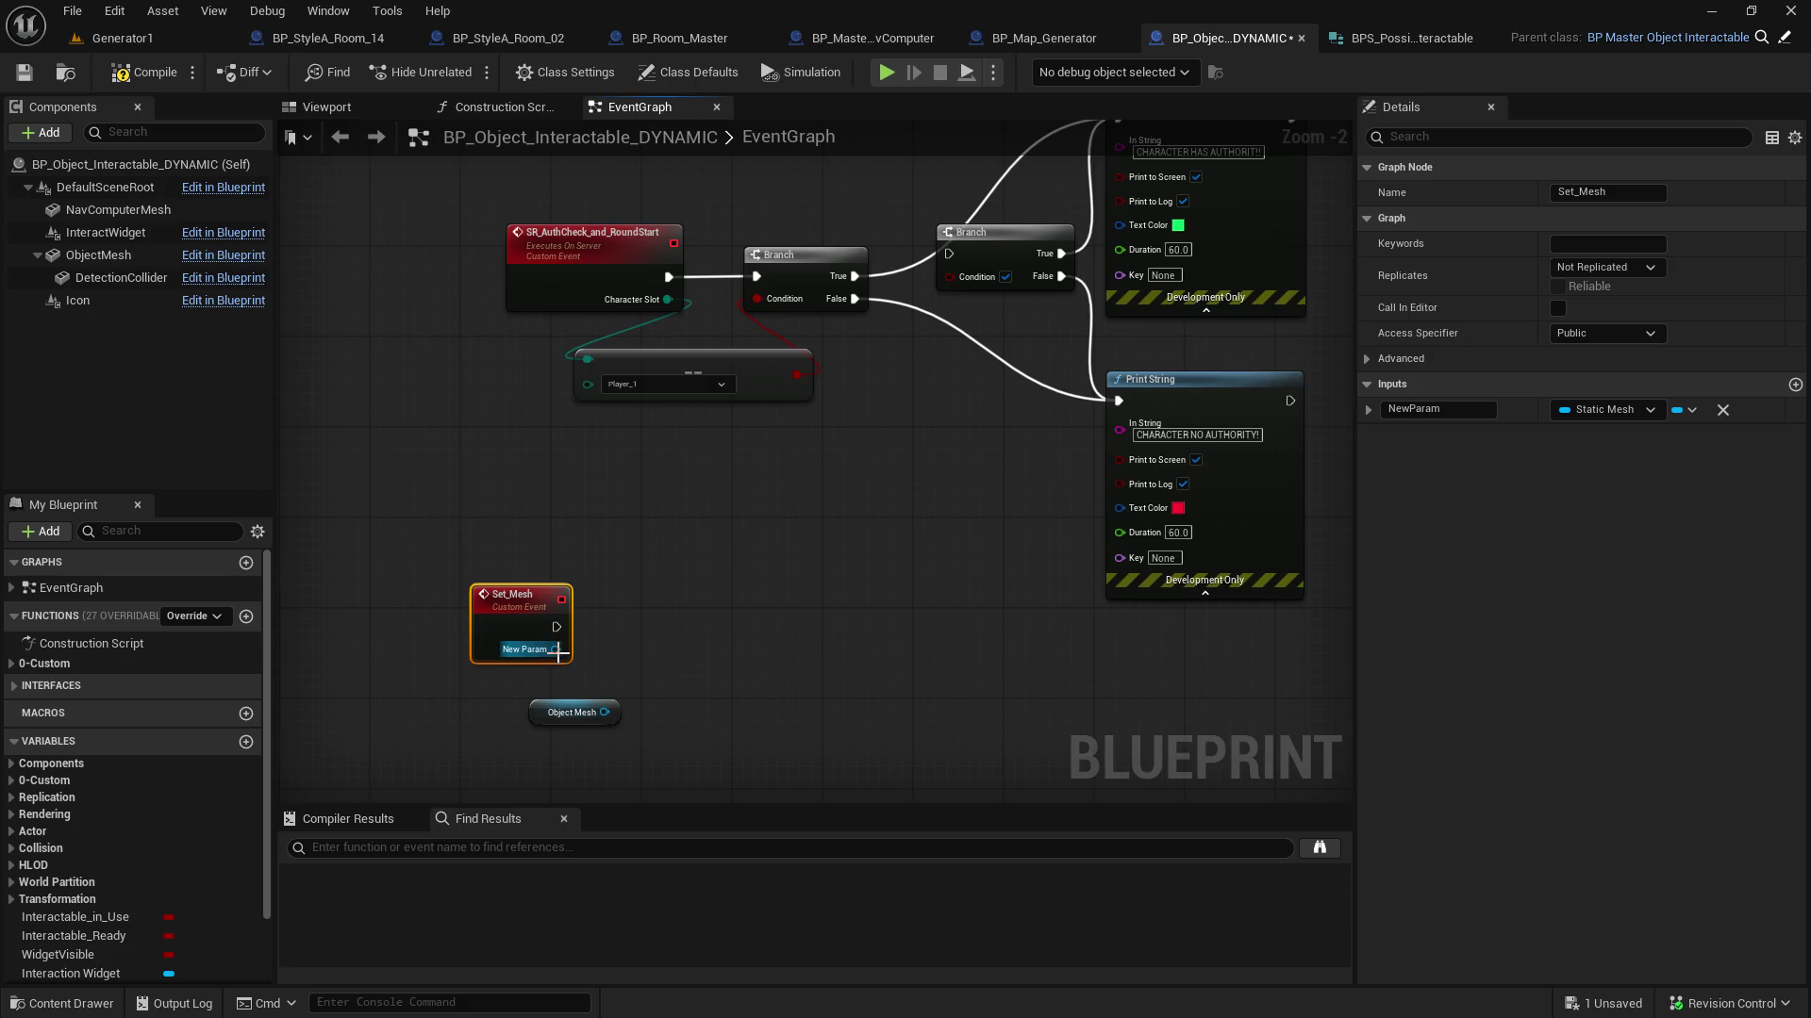
Wire Set_Mesh into a Set Static Mesh node on Object Mesh, then save and compile
mouse_move(605, 712)
mouse_down()
mouse_move(674, 616)
mouse_move(674, 579)
mouse_up()
click(783, 365)
mouse_move(555, 649)
mouse_down()
mouse_move(606, 667)
mouse_move(657, 639)
mouse_move(663, 603)
mouse_move(728, 608)
mouse_up()
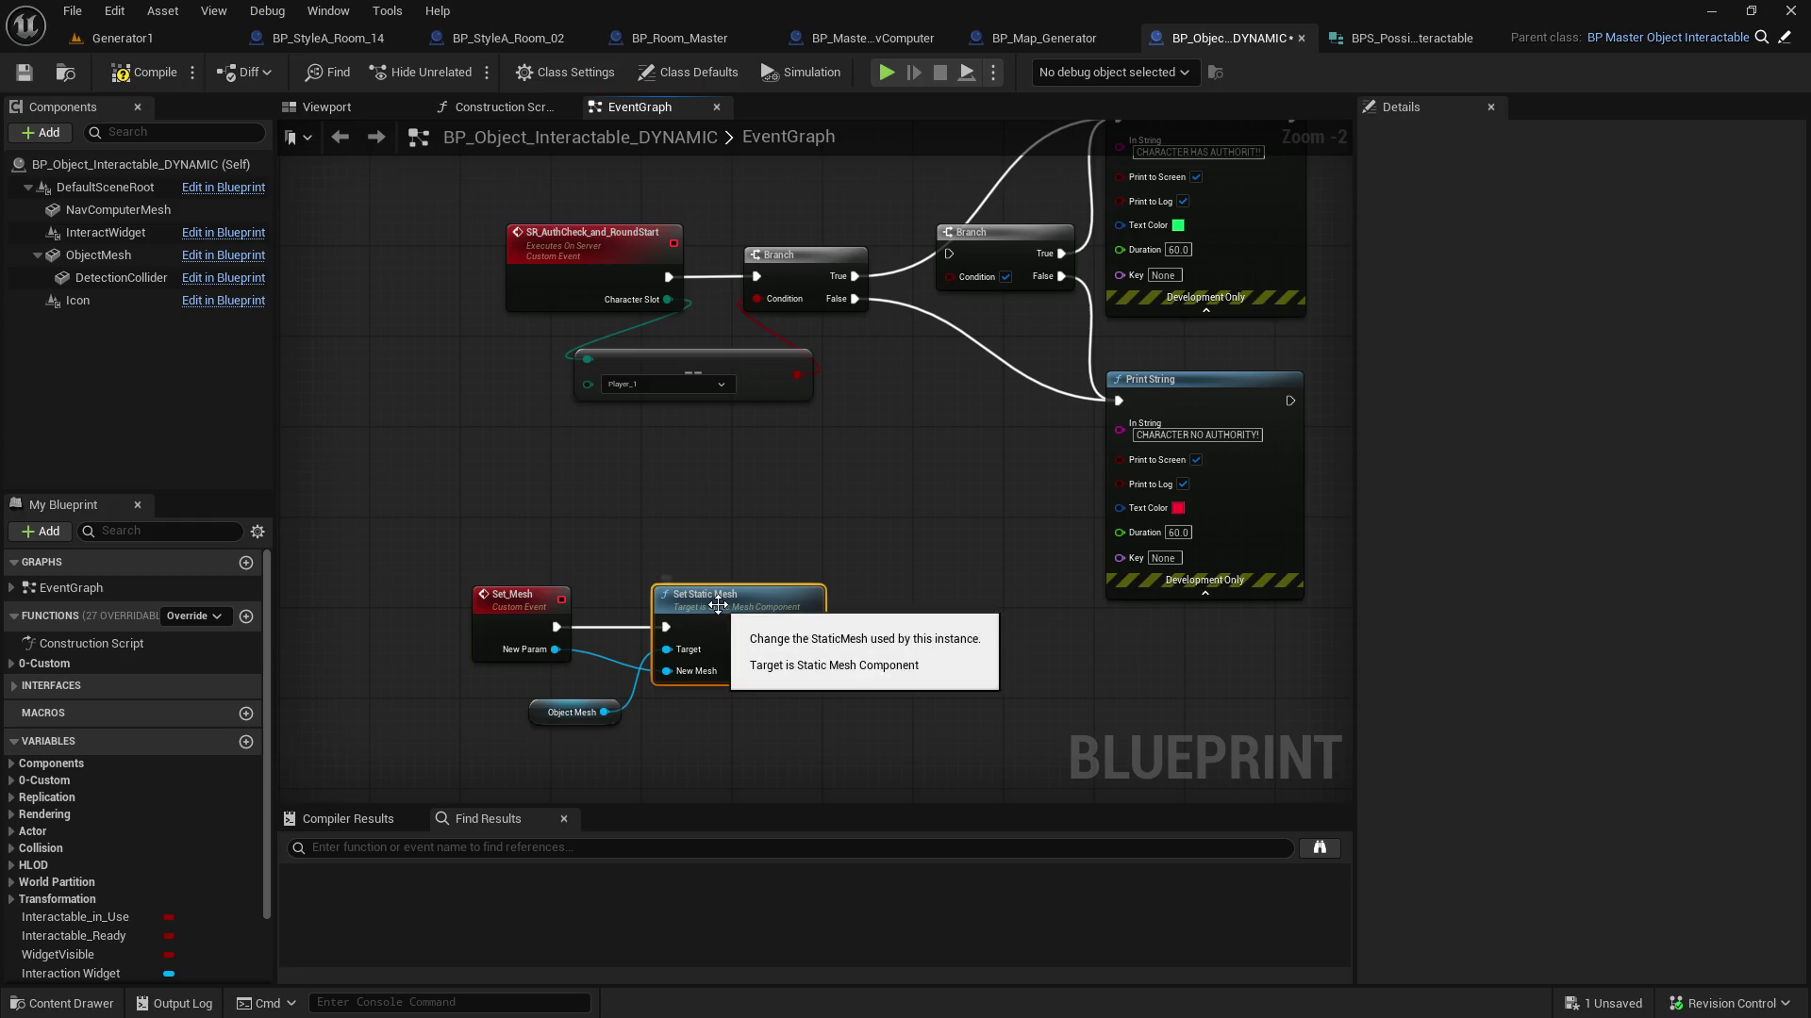
click(23, 74)
click(131, 78)
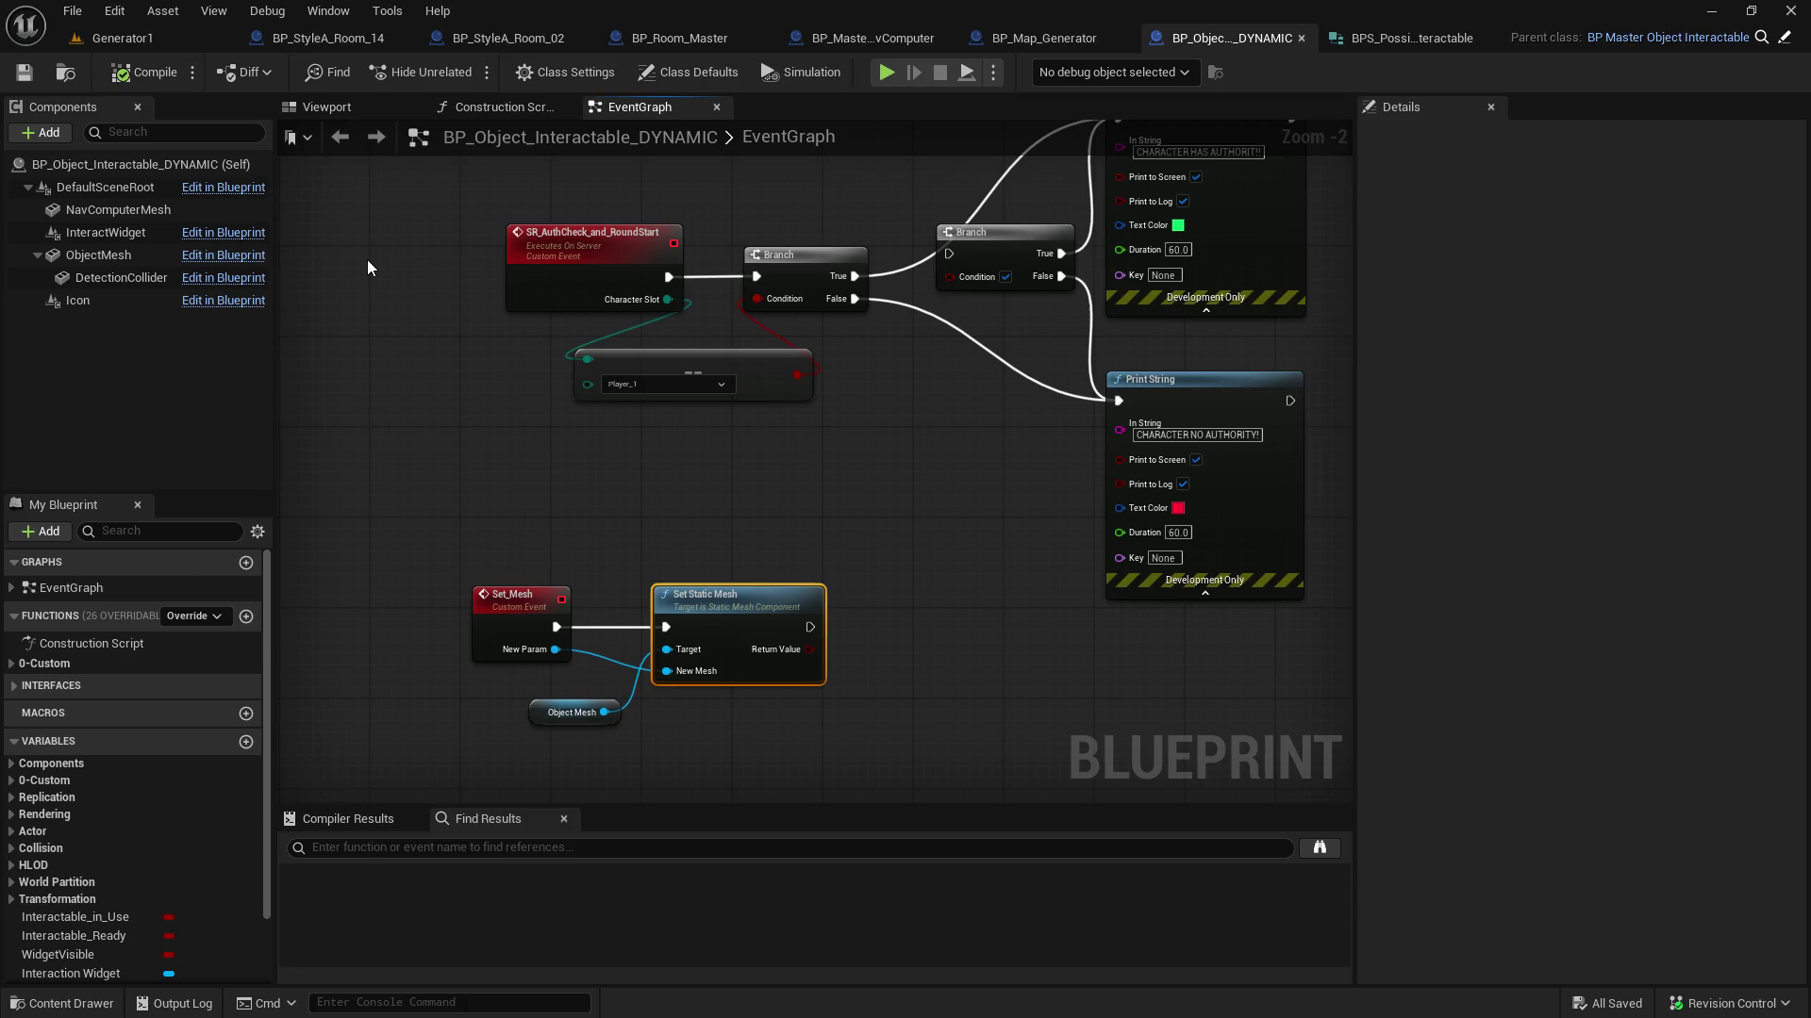
click(120, 38)
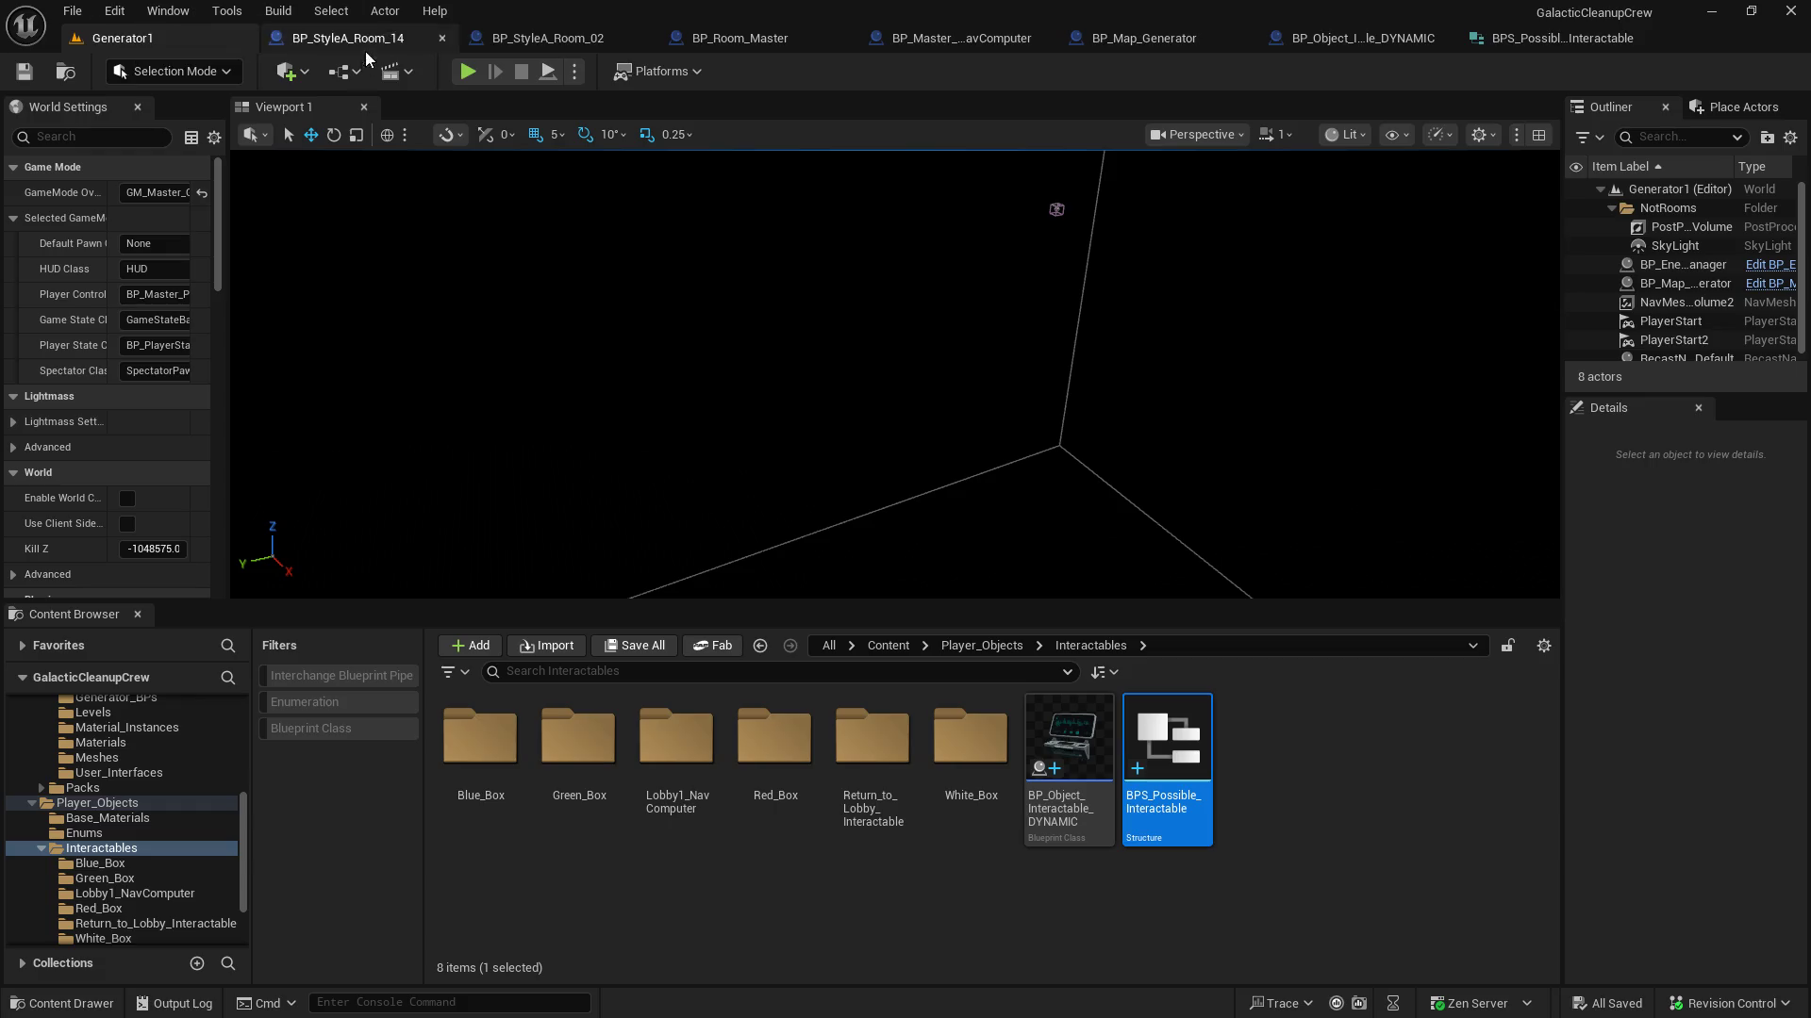
Open the Lobby level from Content/Levels and enlarge the viewport over the asset browser
scroll(179, 766, up, 3)
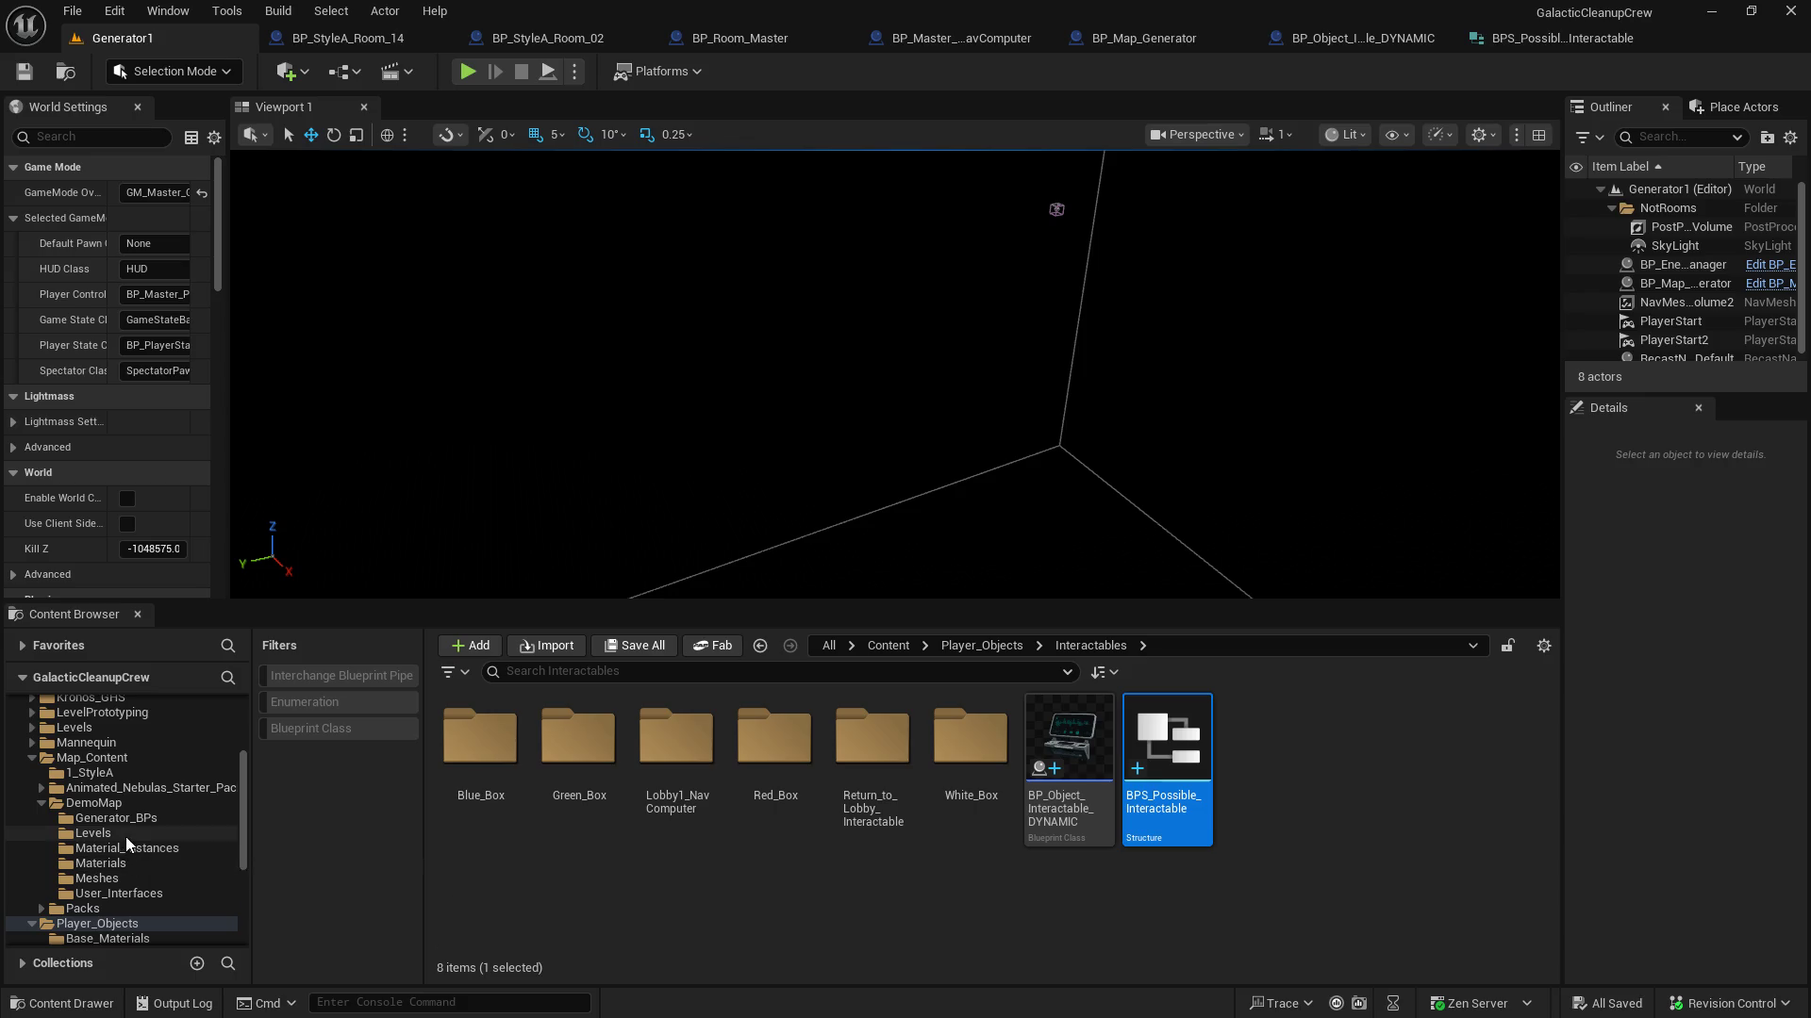
click(149, 724)
click(671, 738)
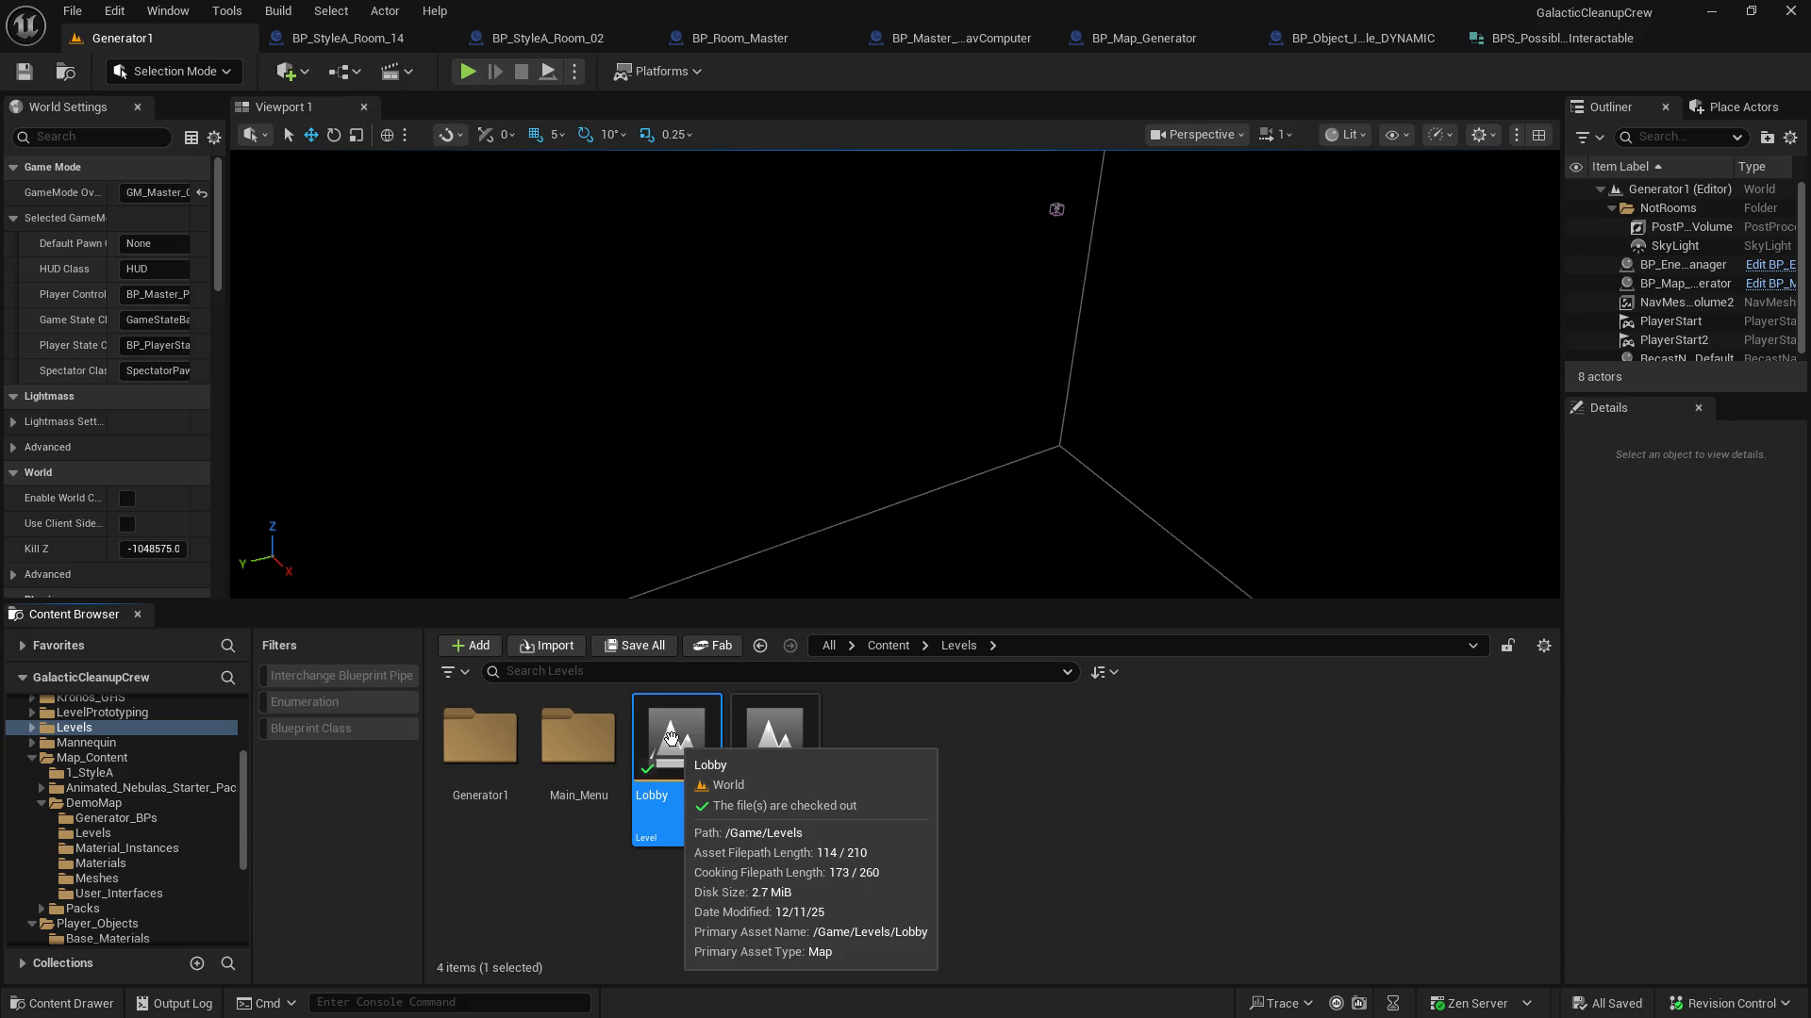
double_click(671, 737)
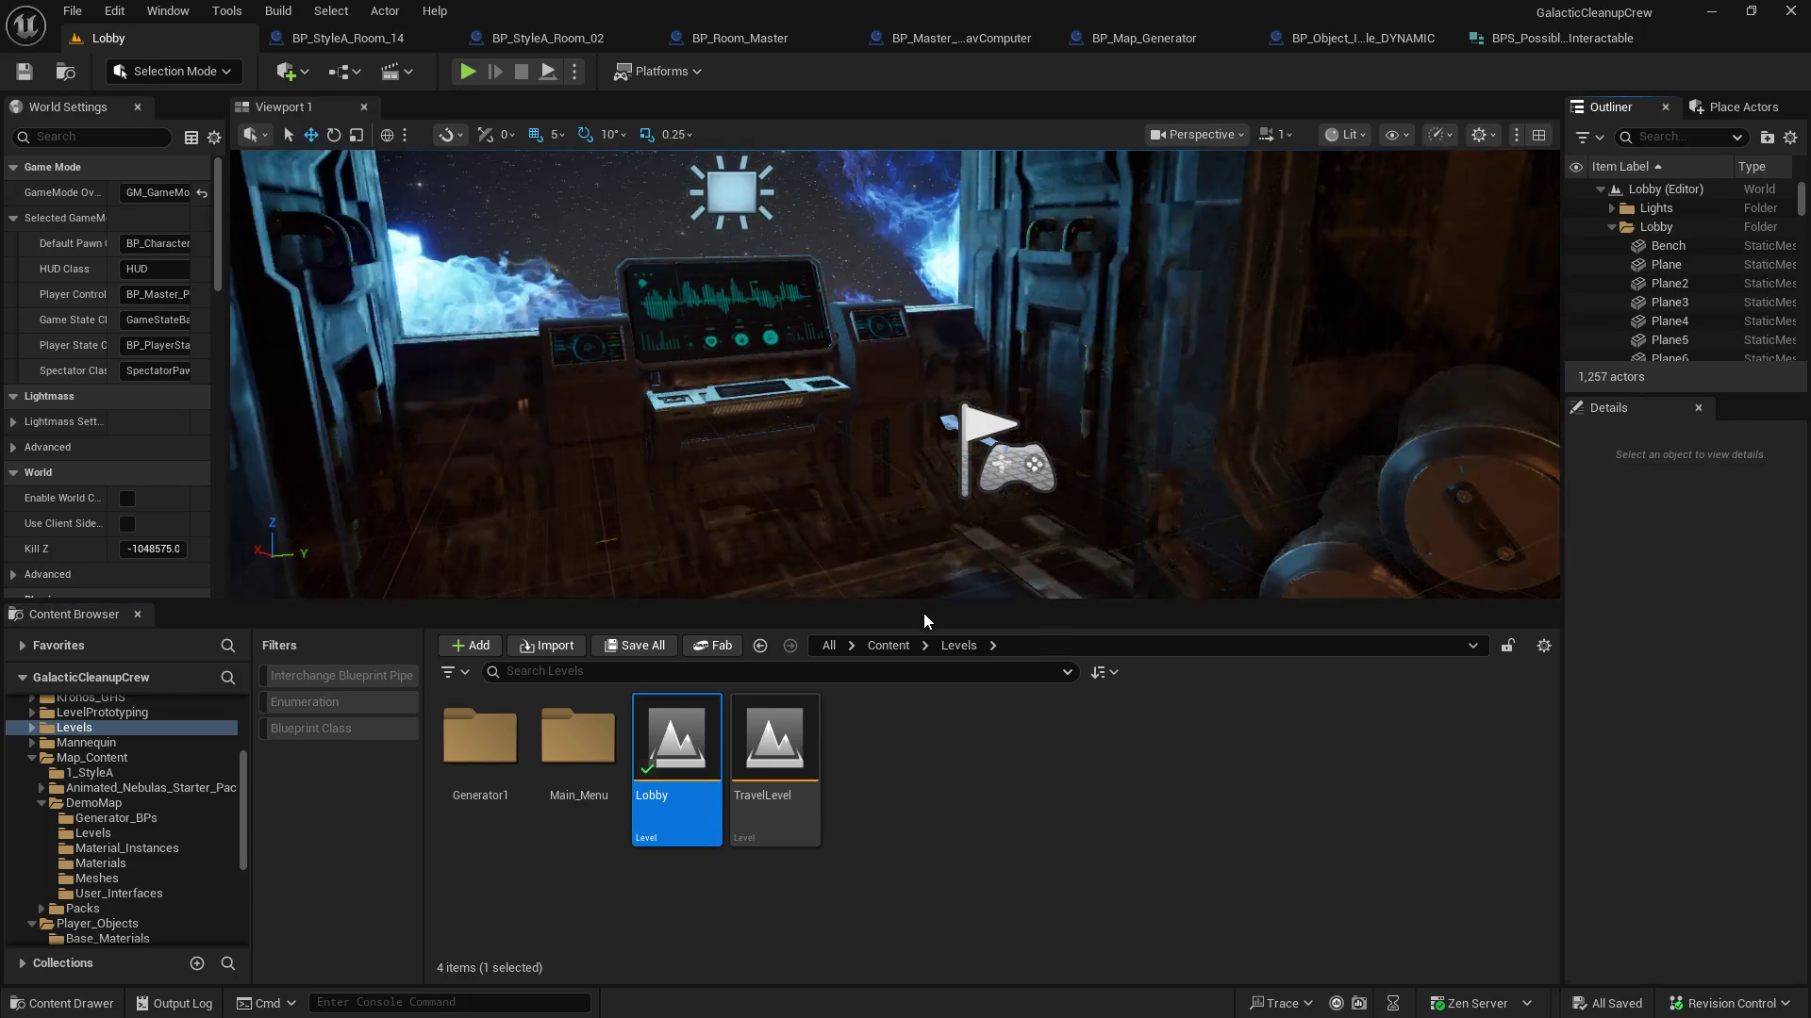
drag(913, 606, 911, 827)
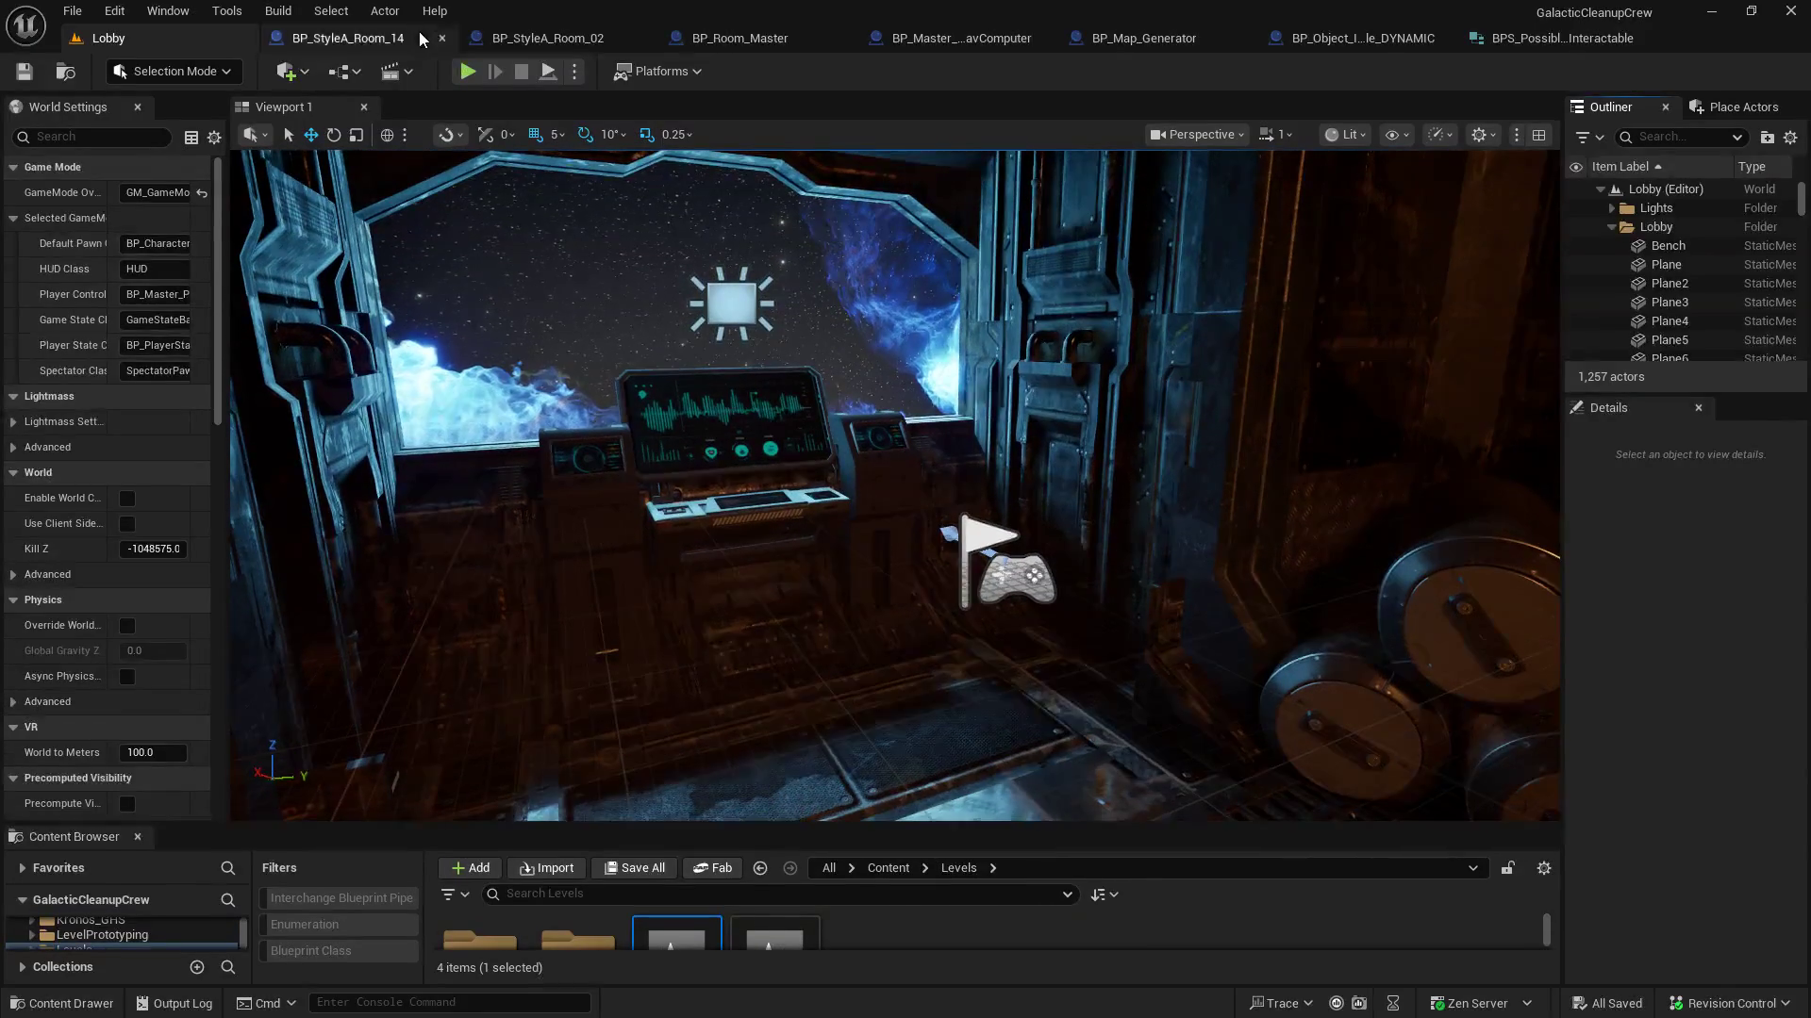
Play-test the Lobby and walk the character forward into the next room
click(469, 73)
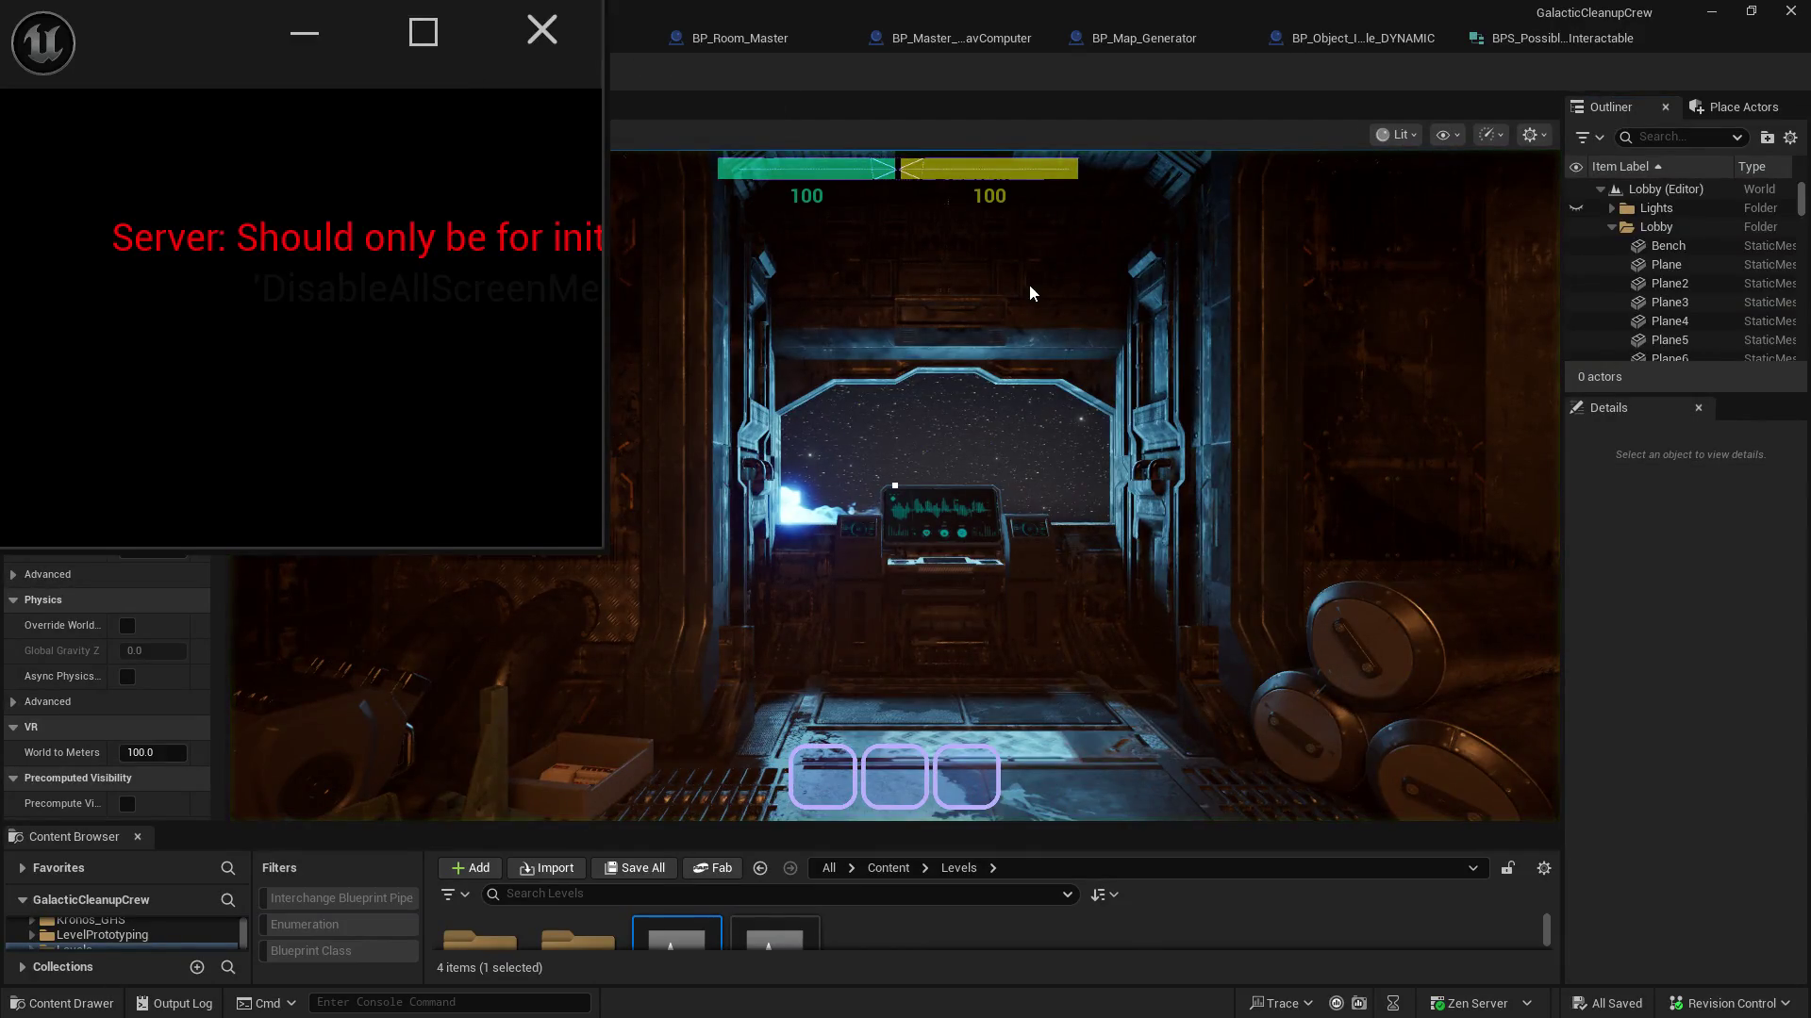
click(848, 125)
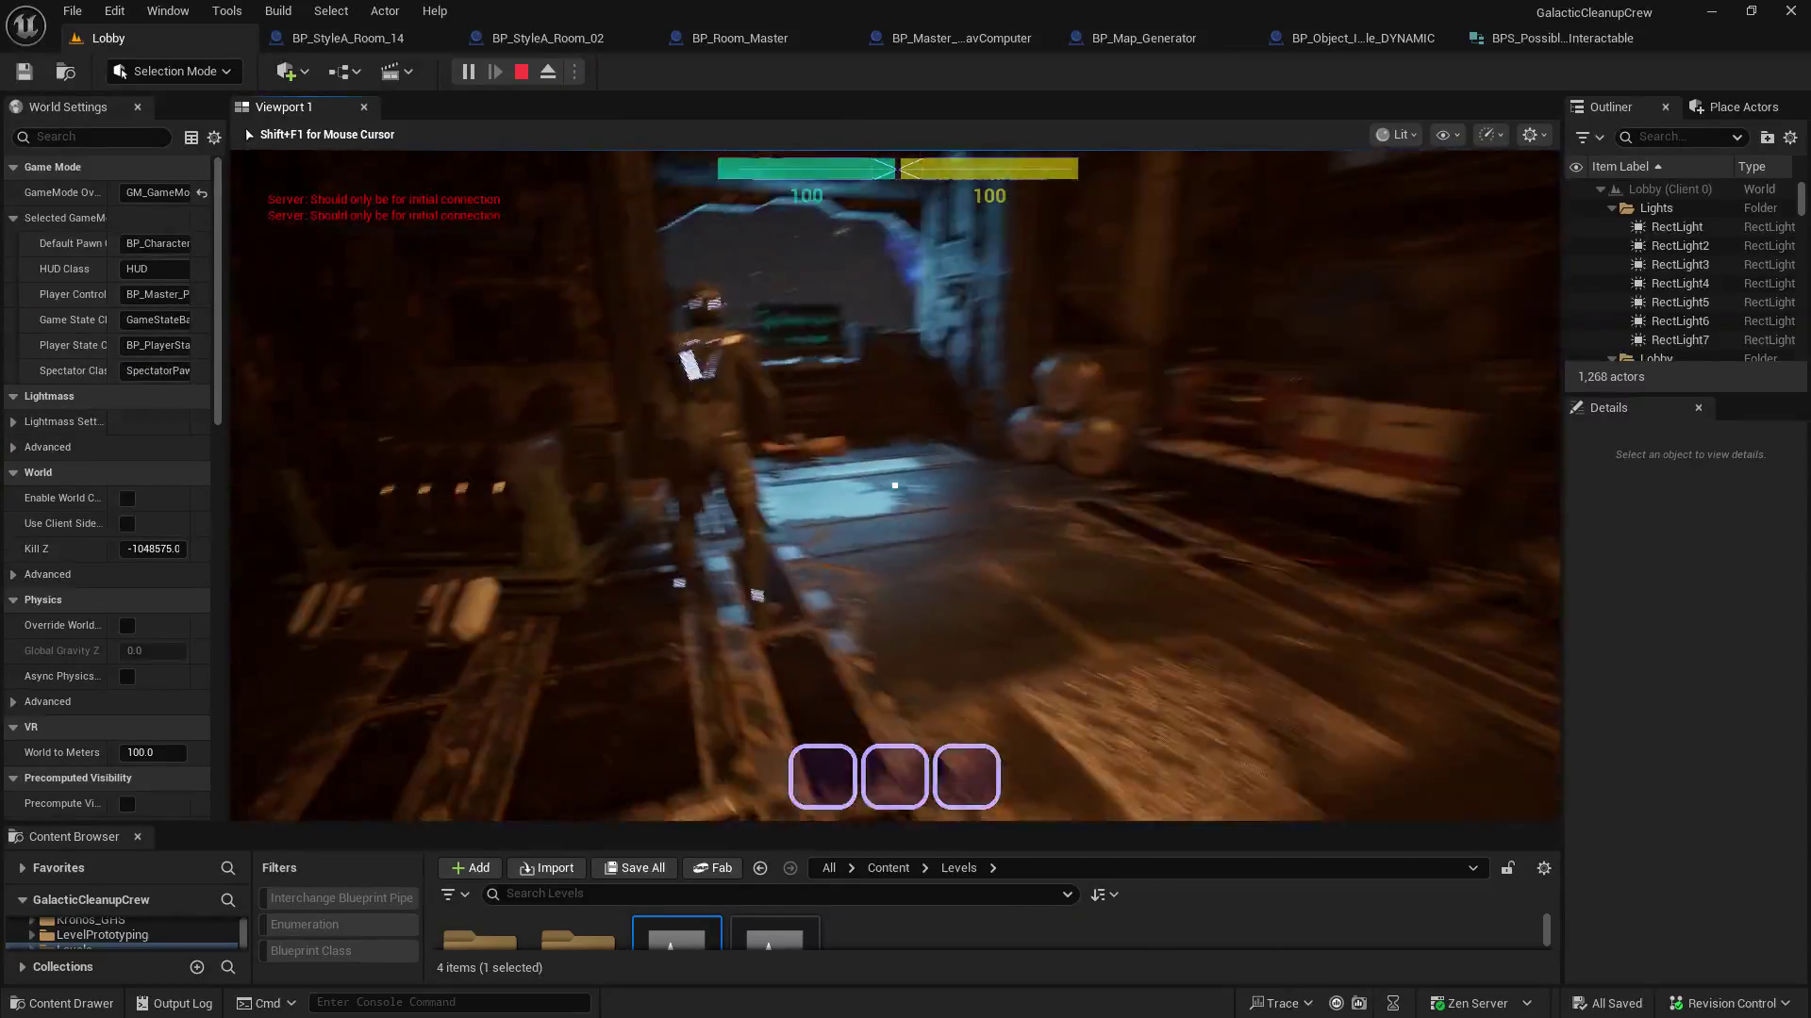
key(w)
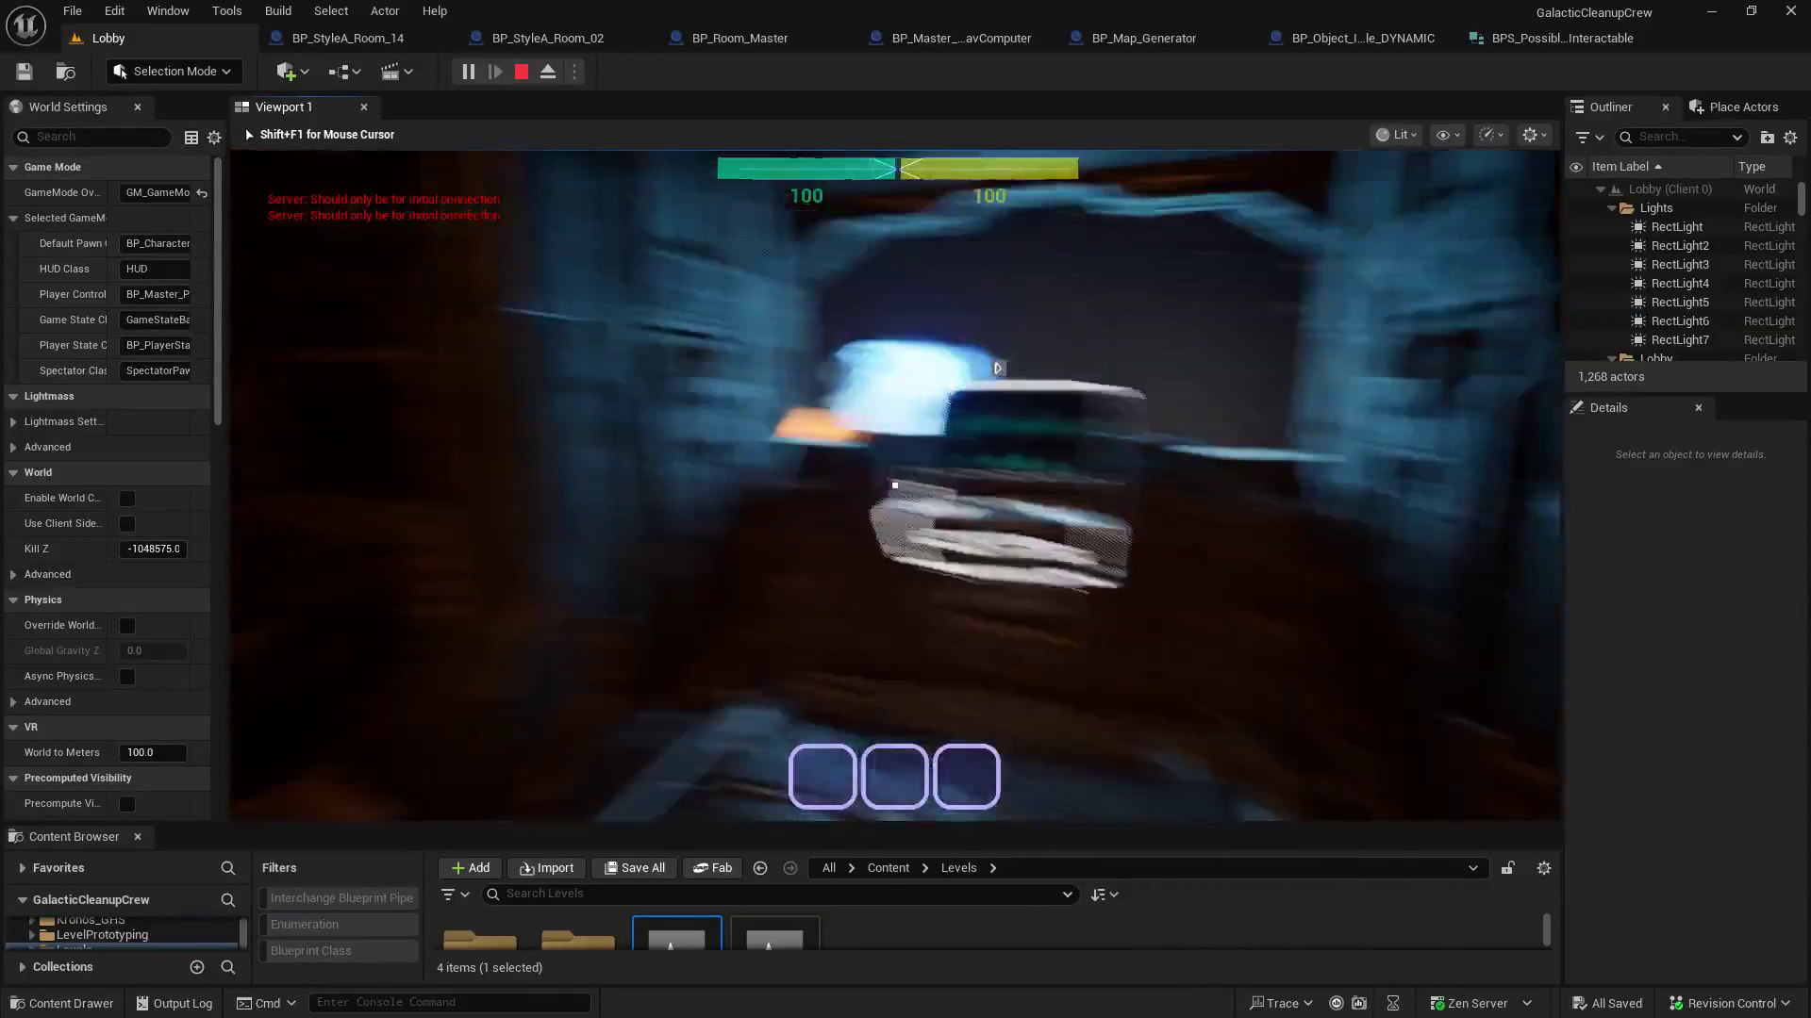
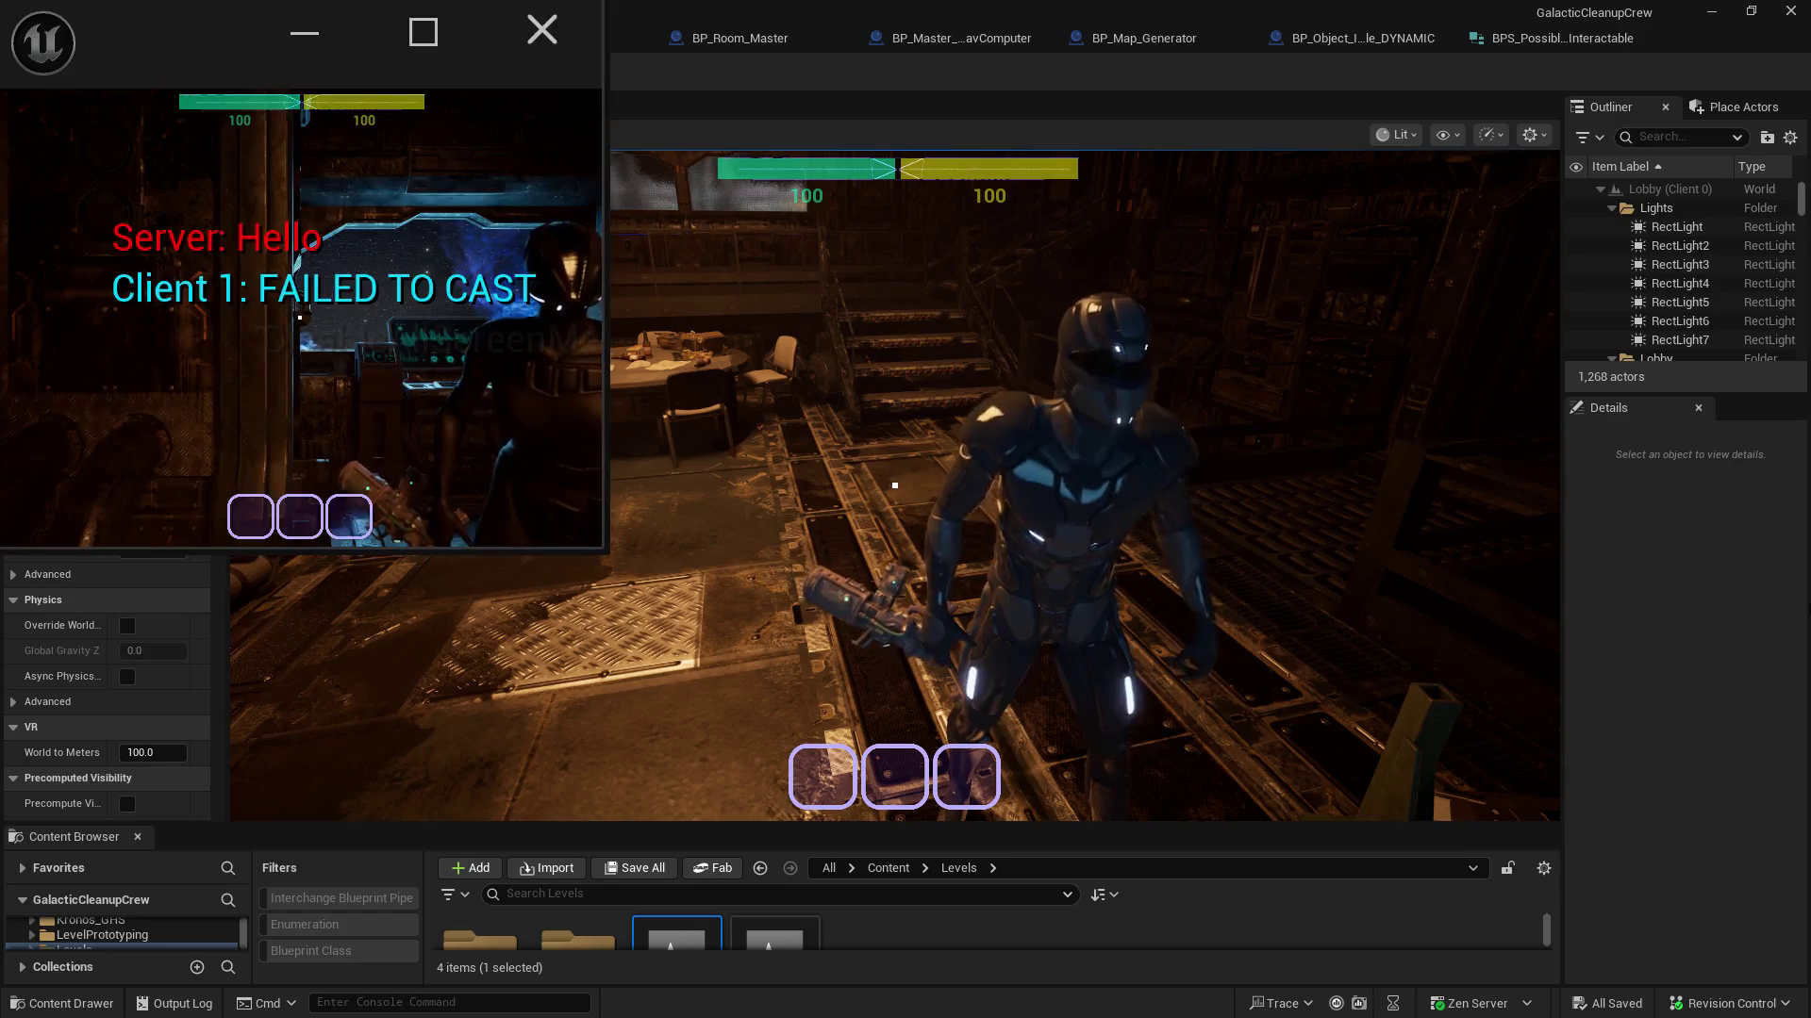
Move the client window aside, then turn the server player to the console and use it to travel
drag(189, 51, 337, 90)
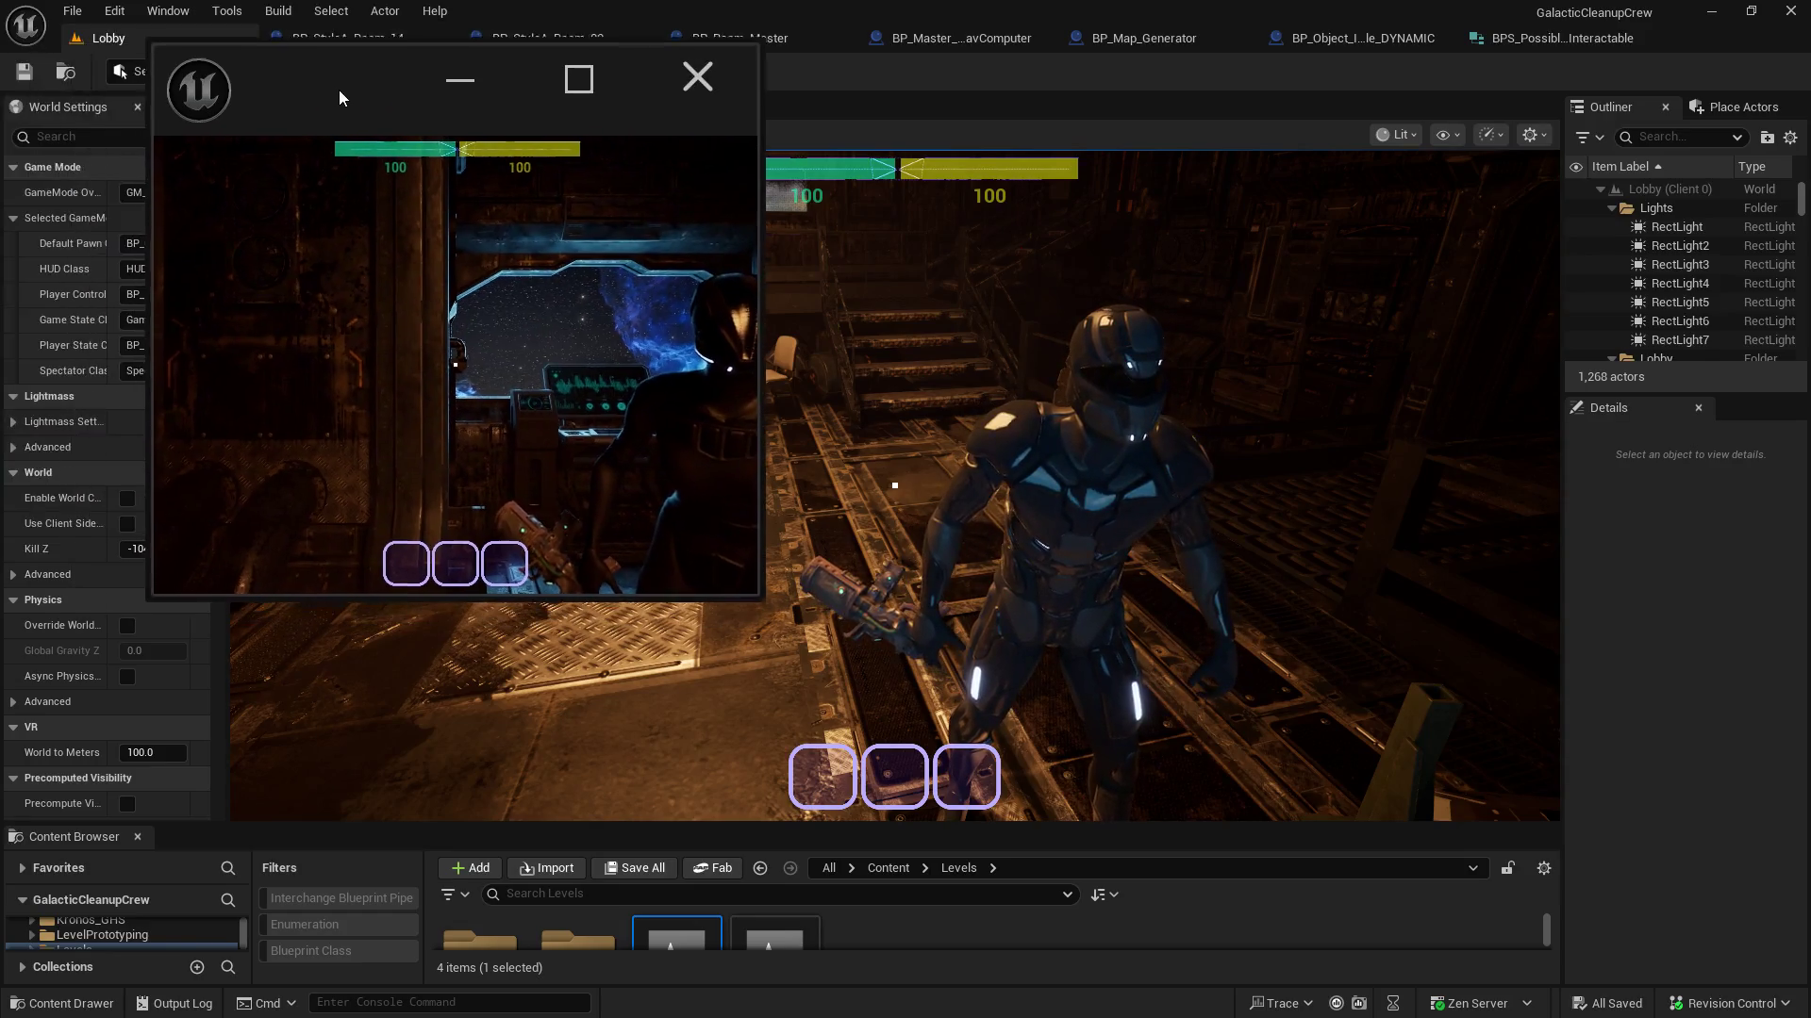
key(w)
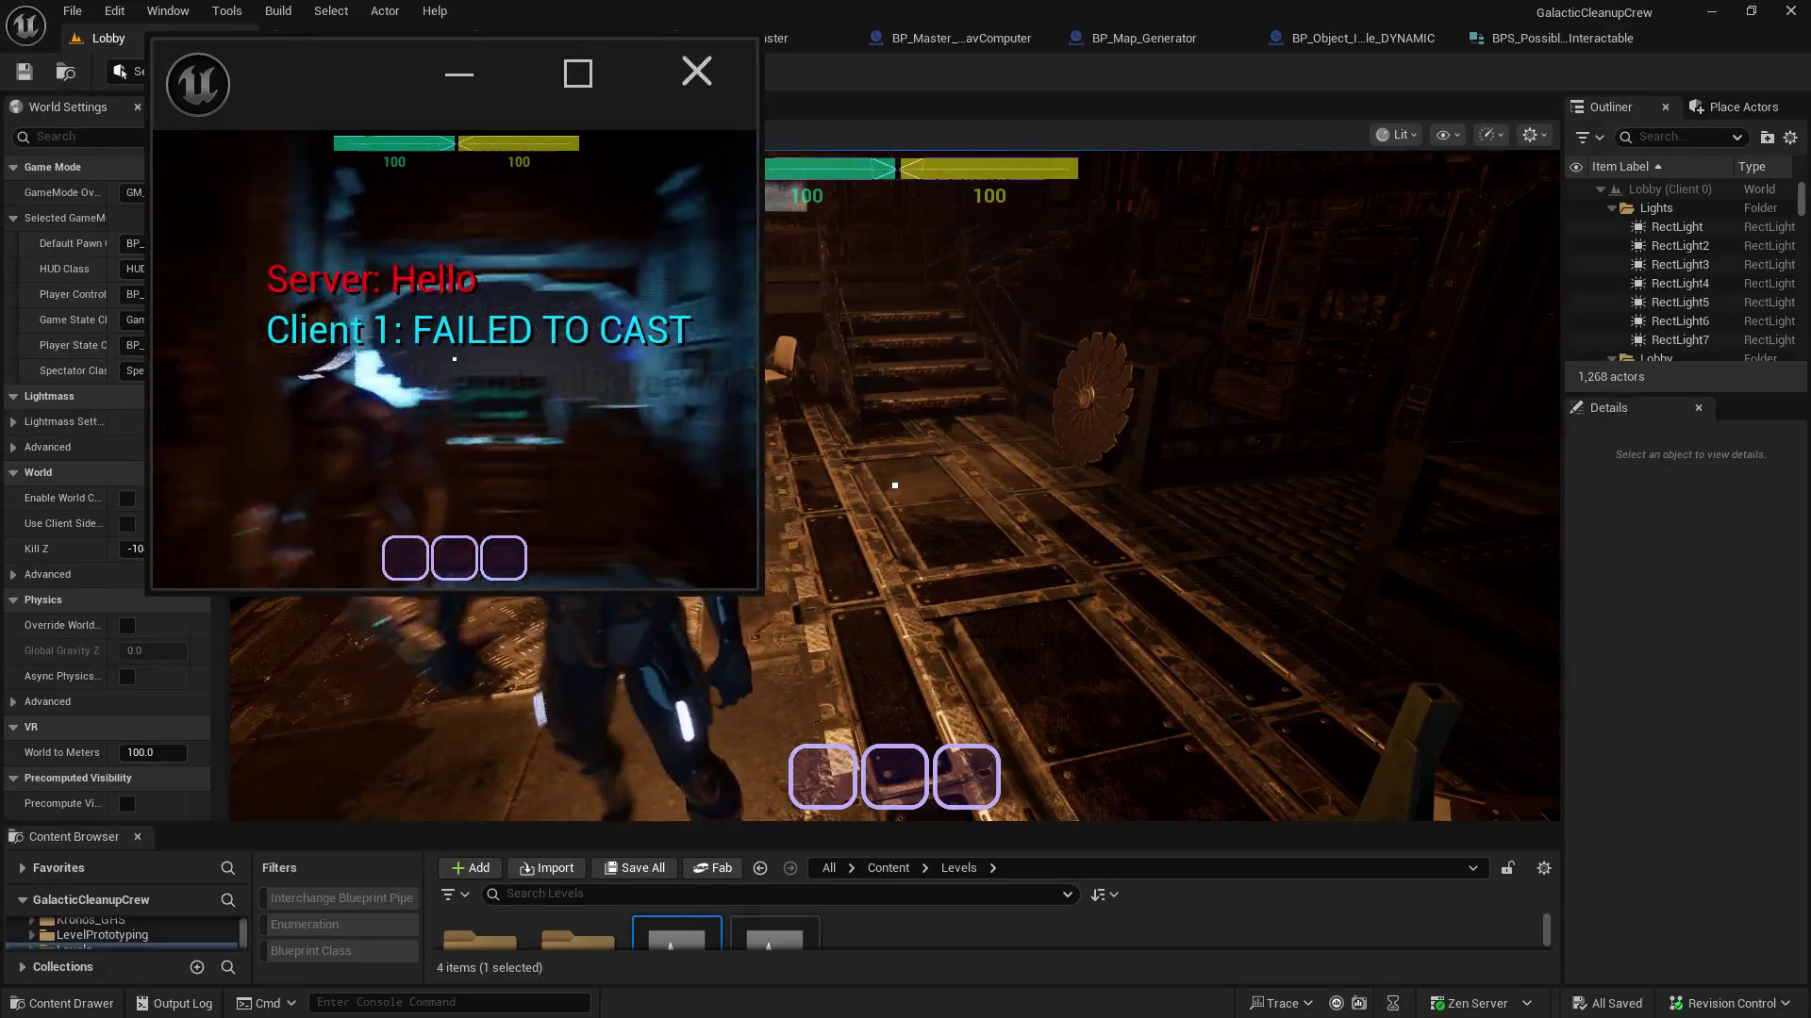
click(858, 370)
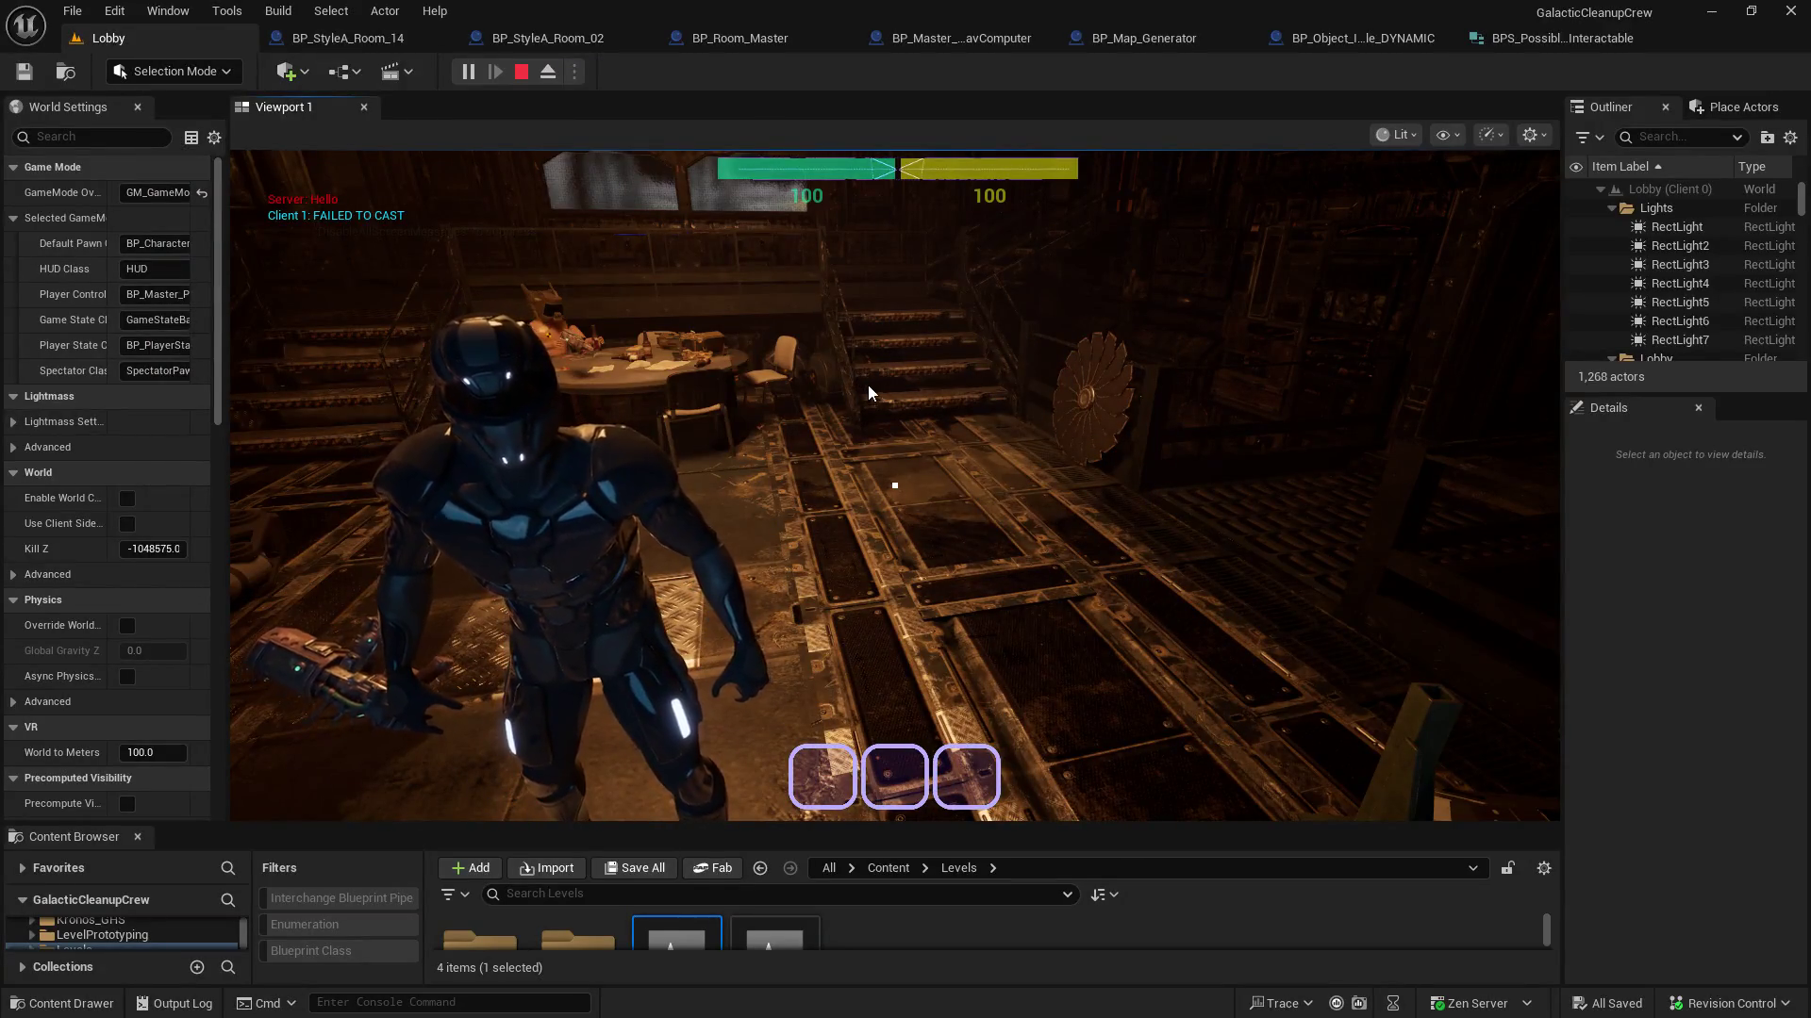
click(858, 371)
key(e)
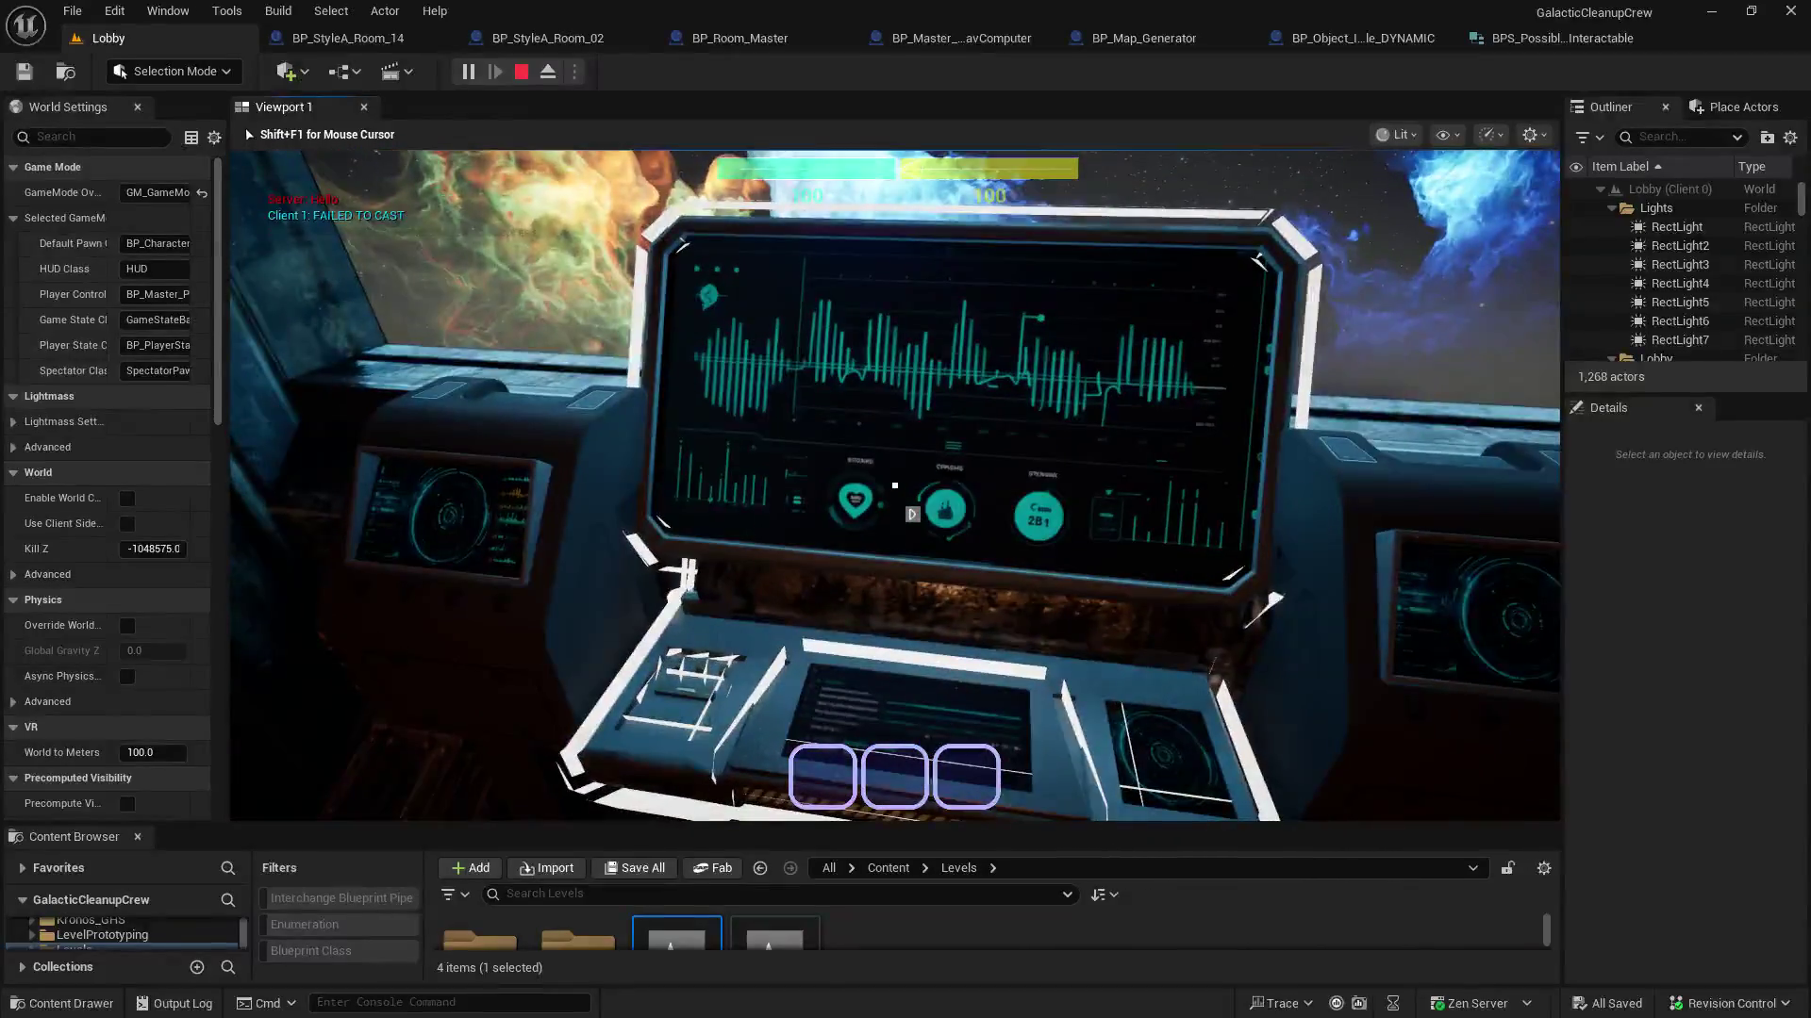
click(877, 512)
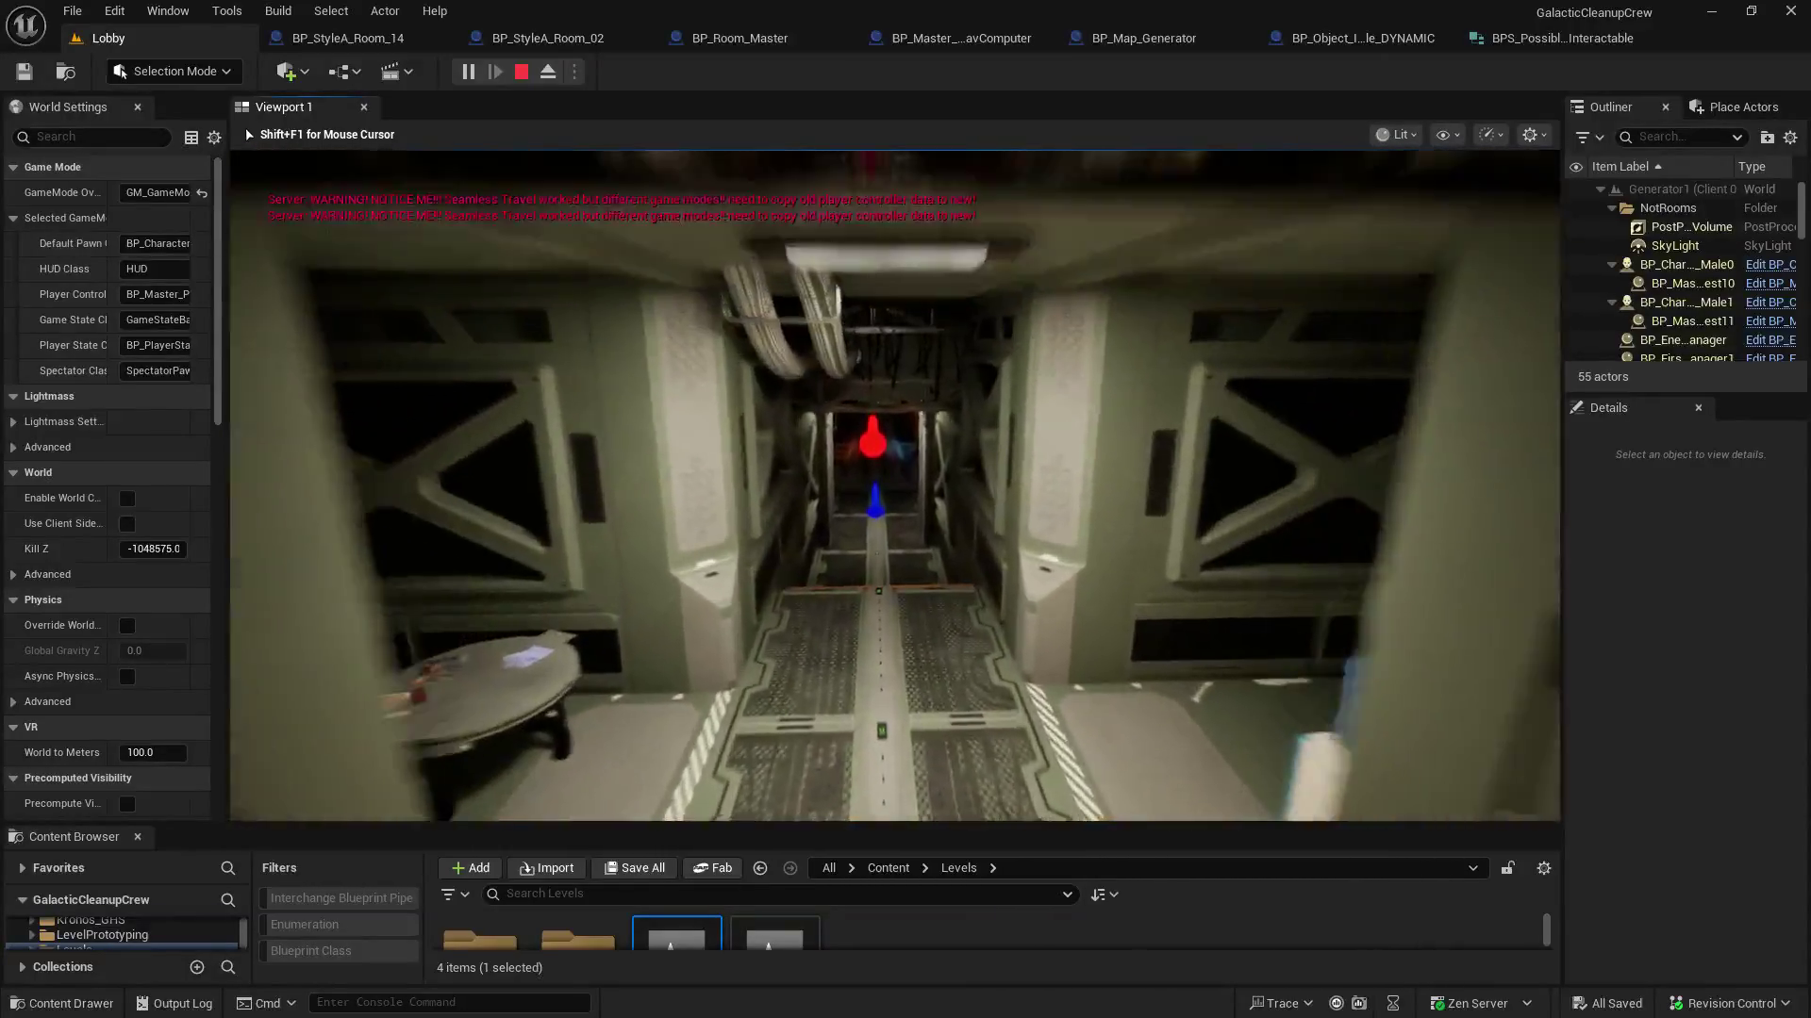
Walk down the corridor of the newly generated Generator1 map
key(w)
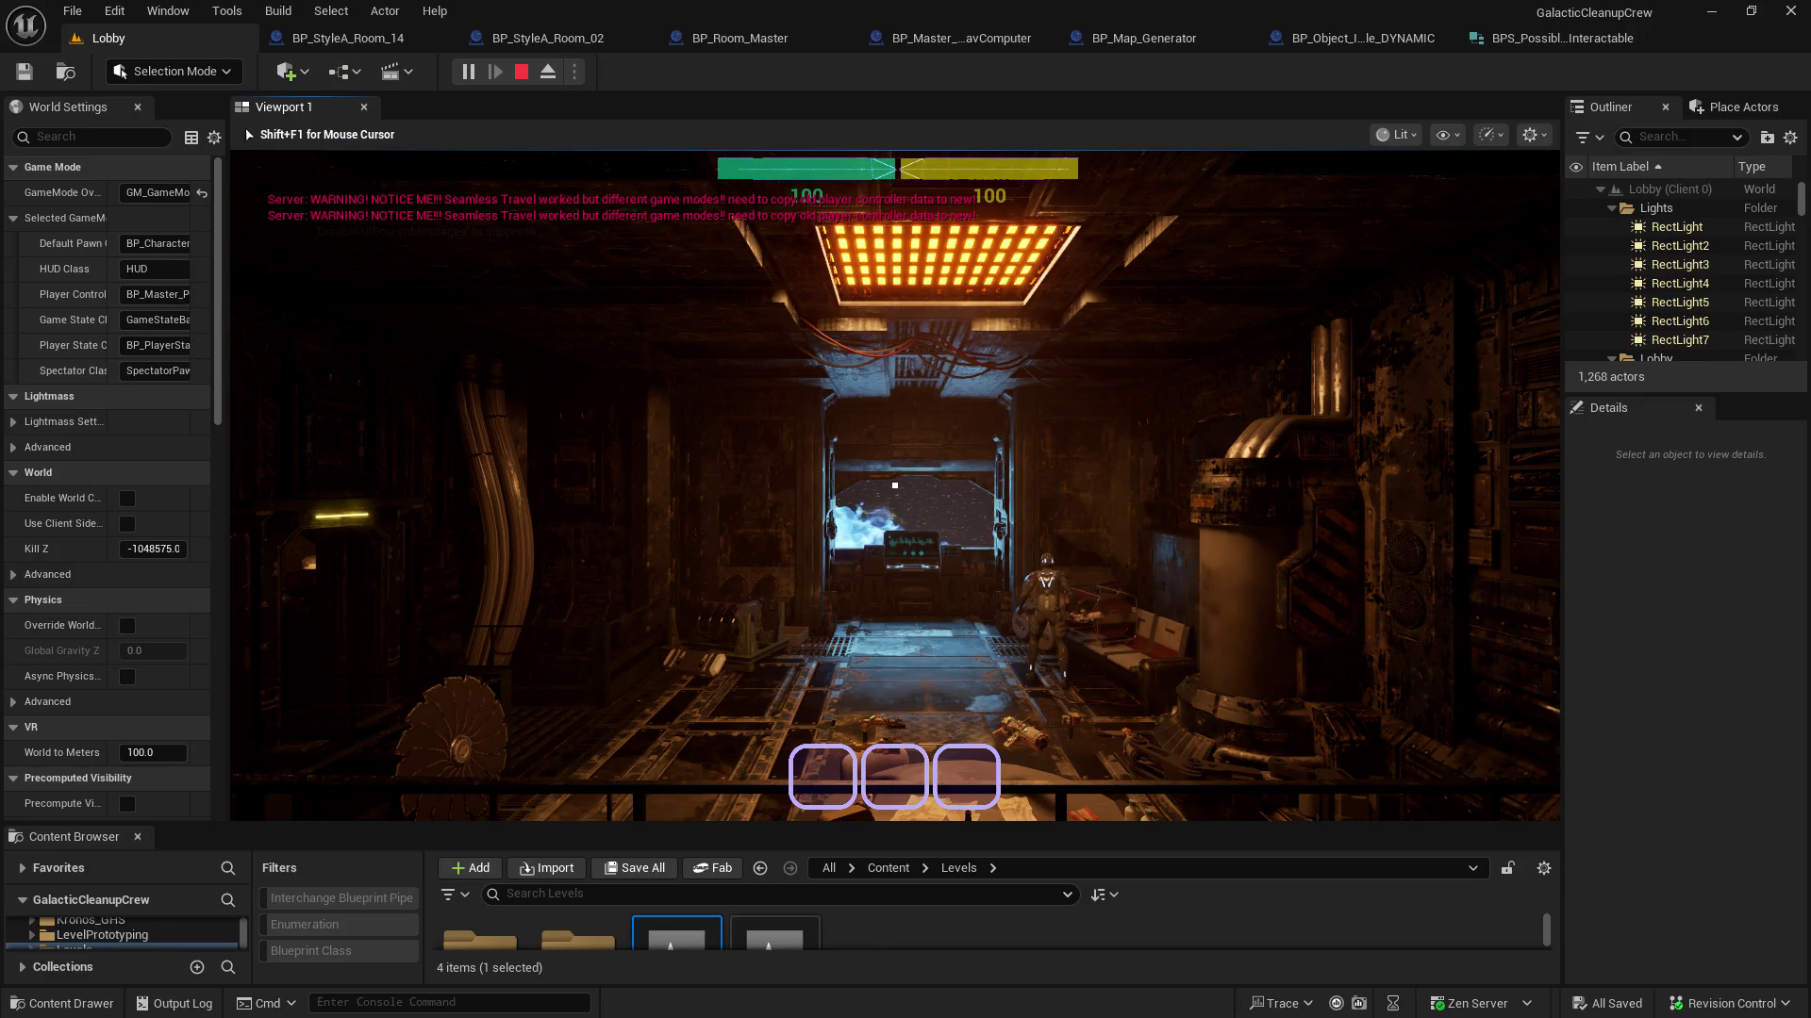
Walk the lobby past the stairs, saw blade, pillars and console, then stop play
key(w)
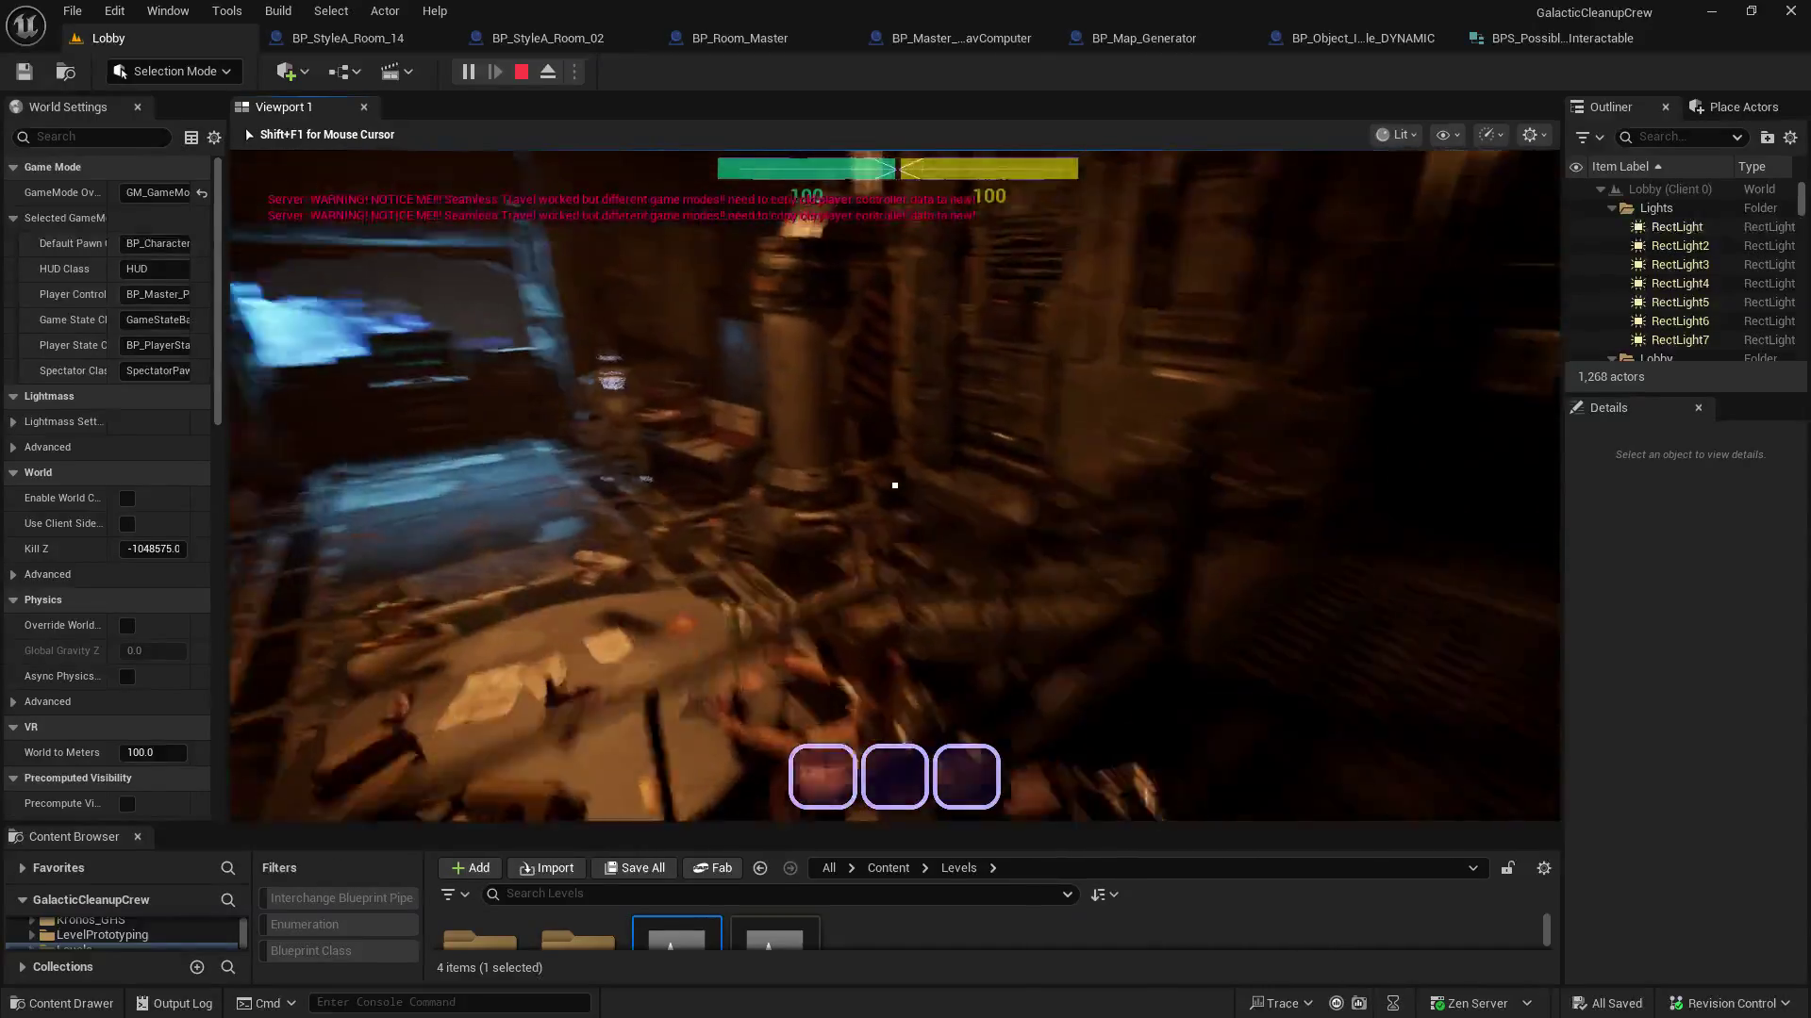
key(w)
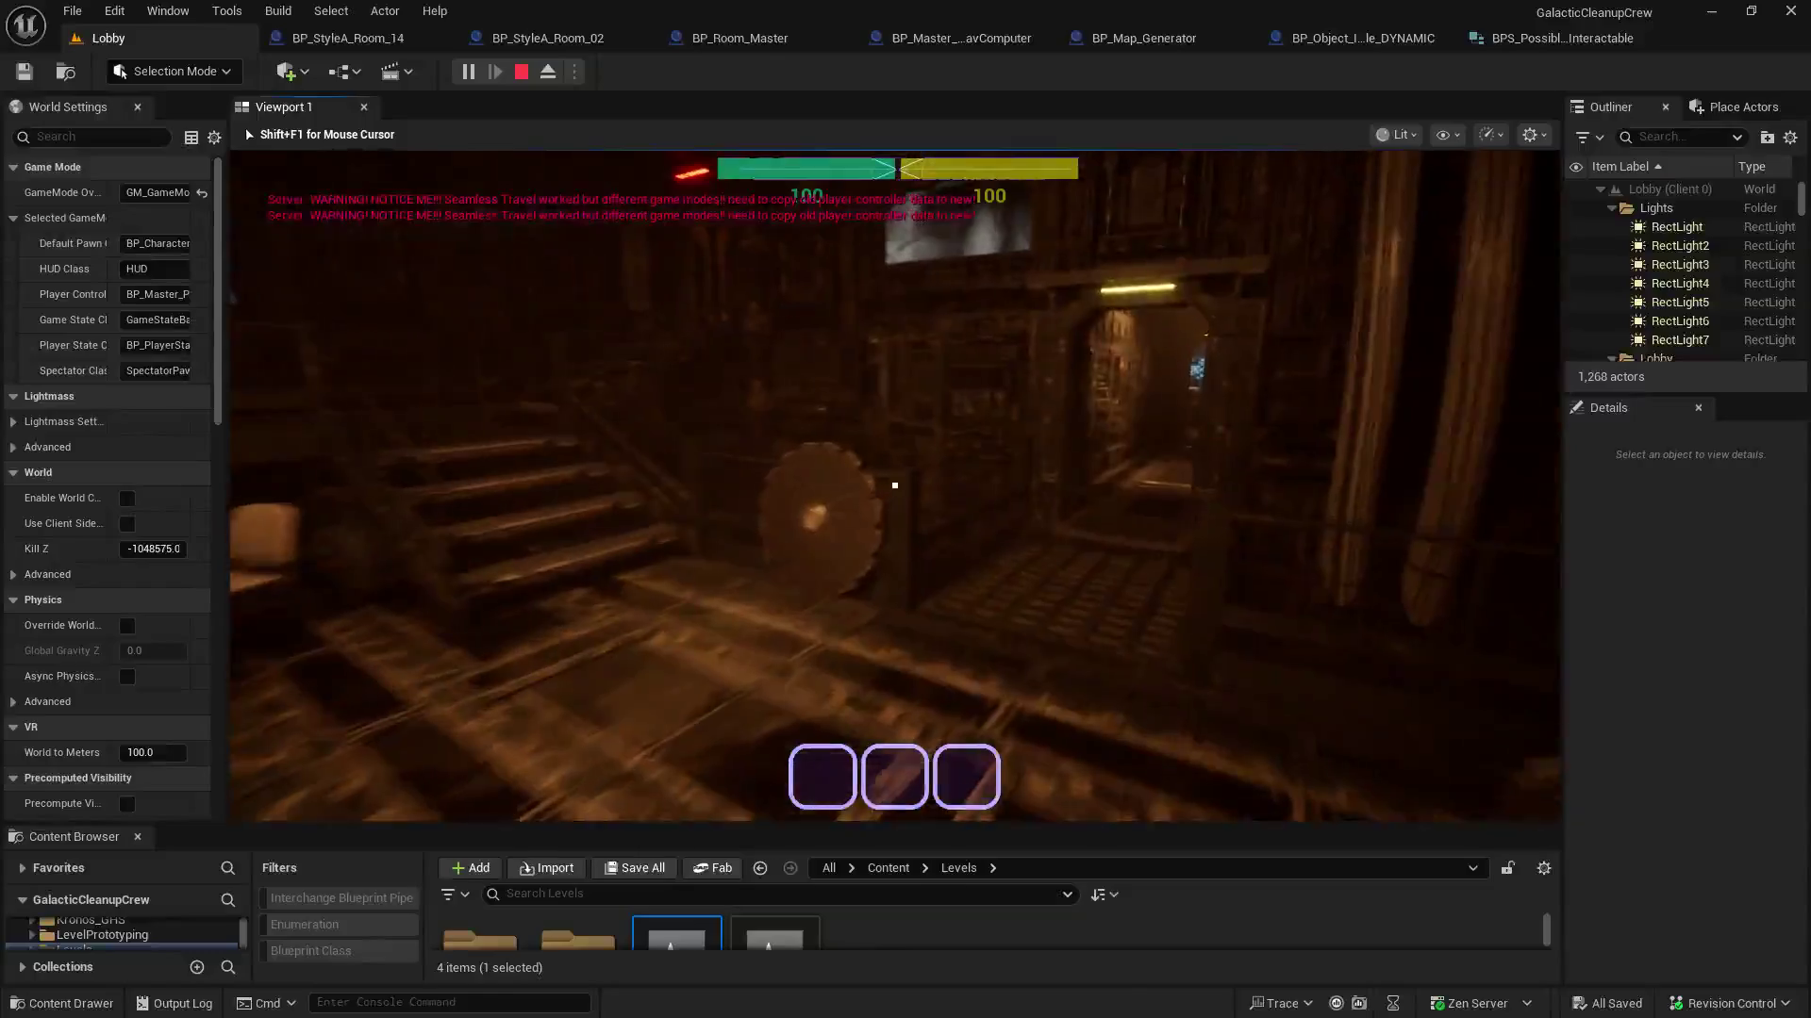
key(w)
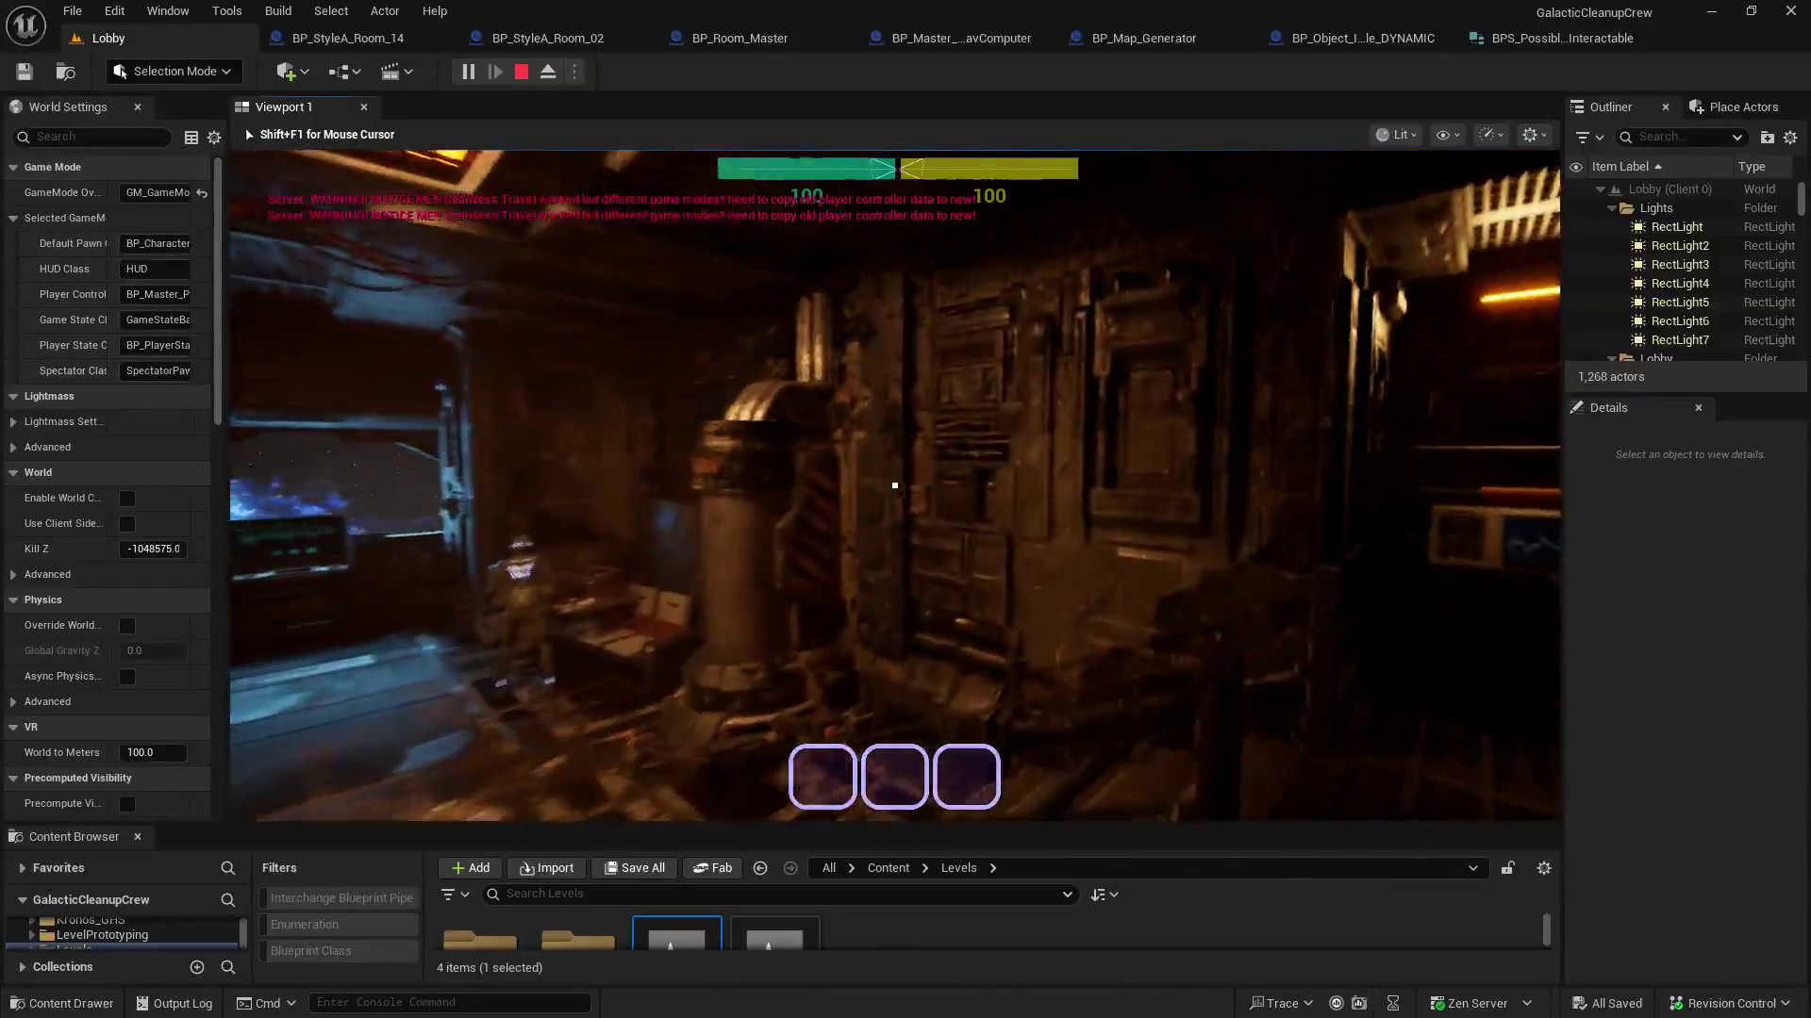
key(w)
key(w)
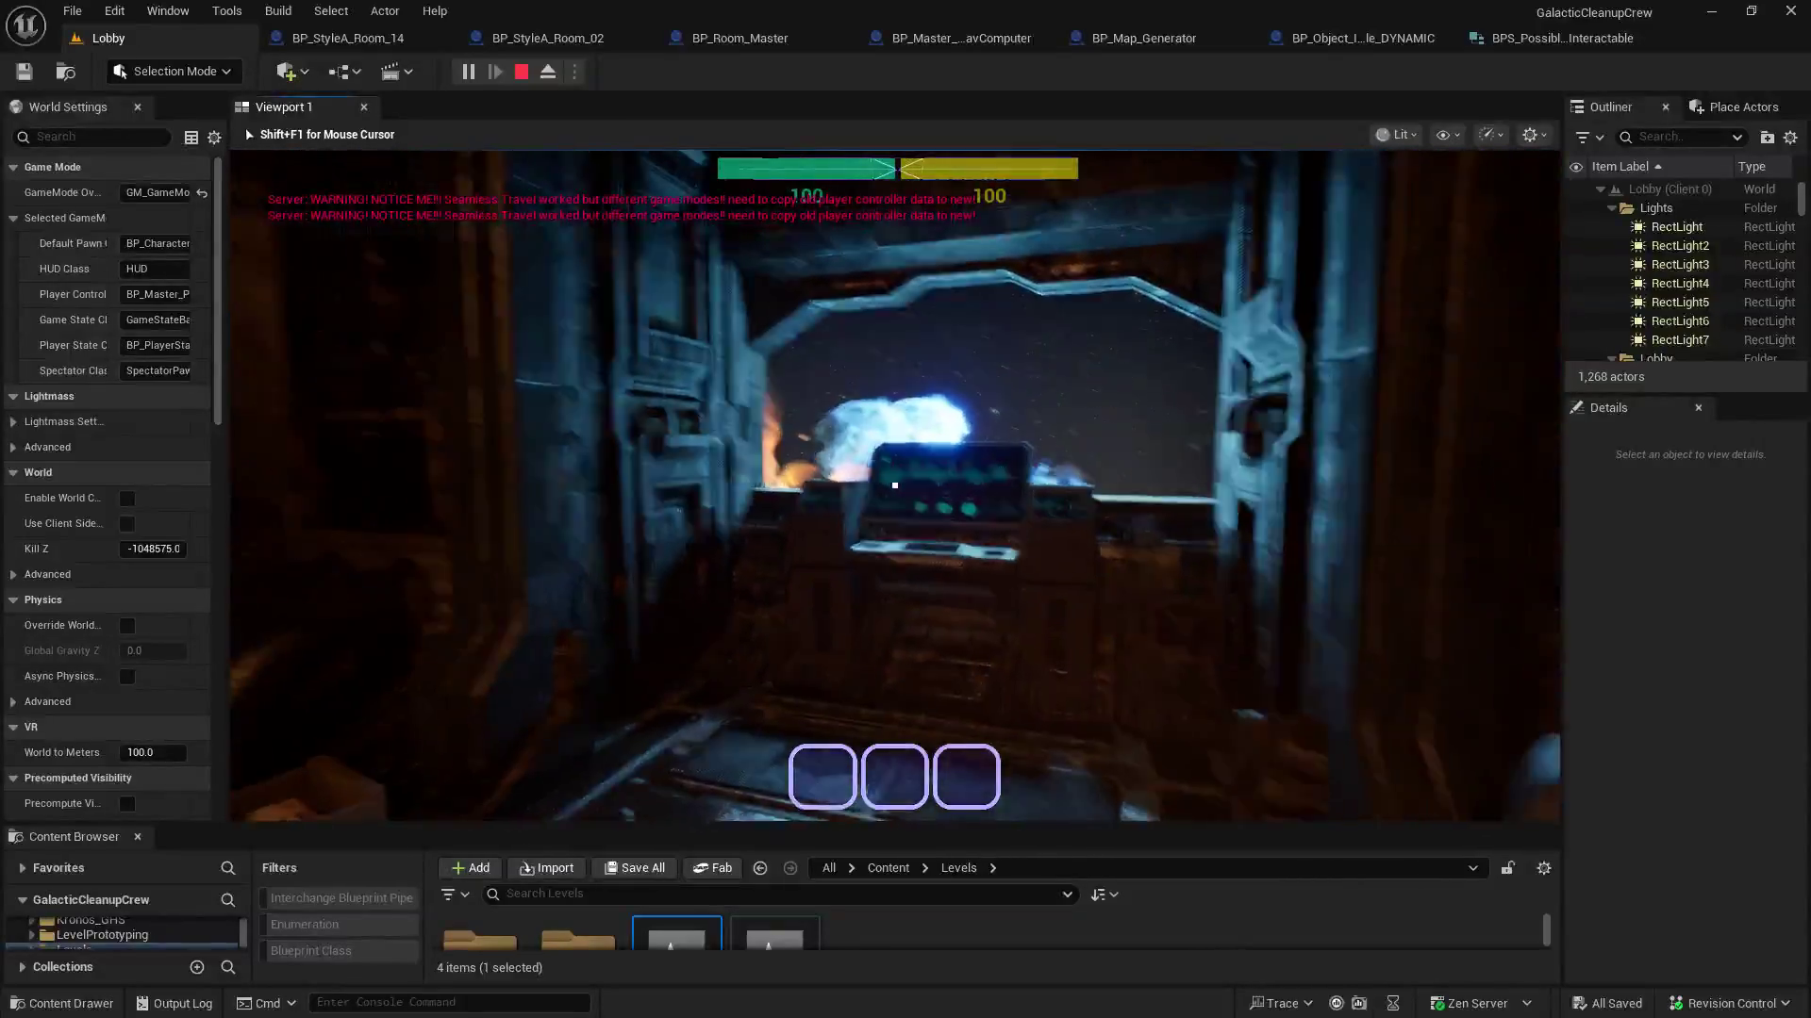
key(Escape)
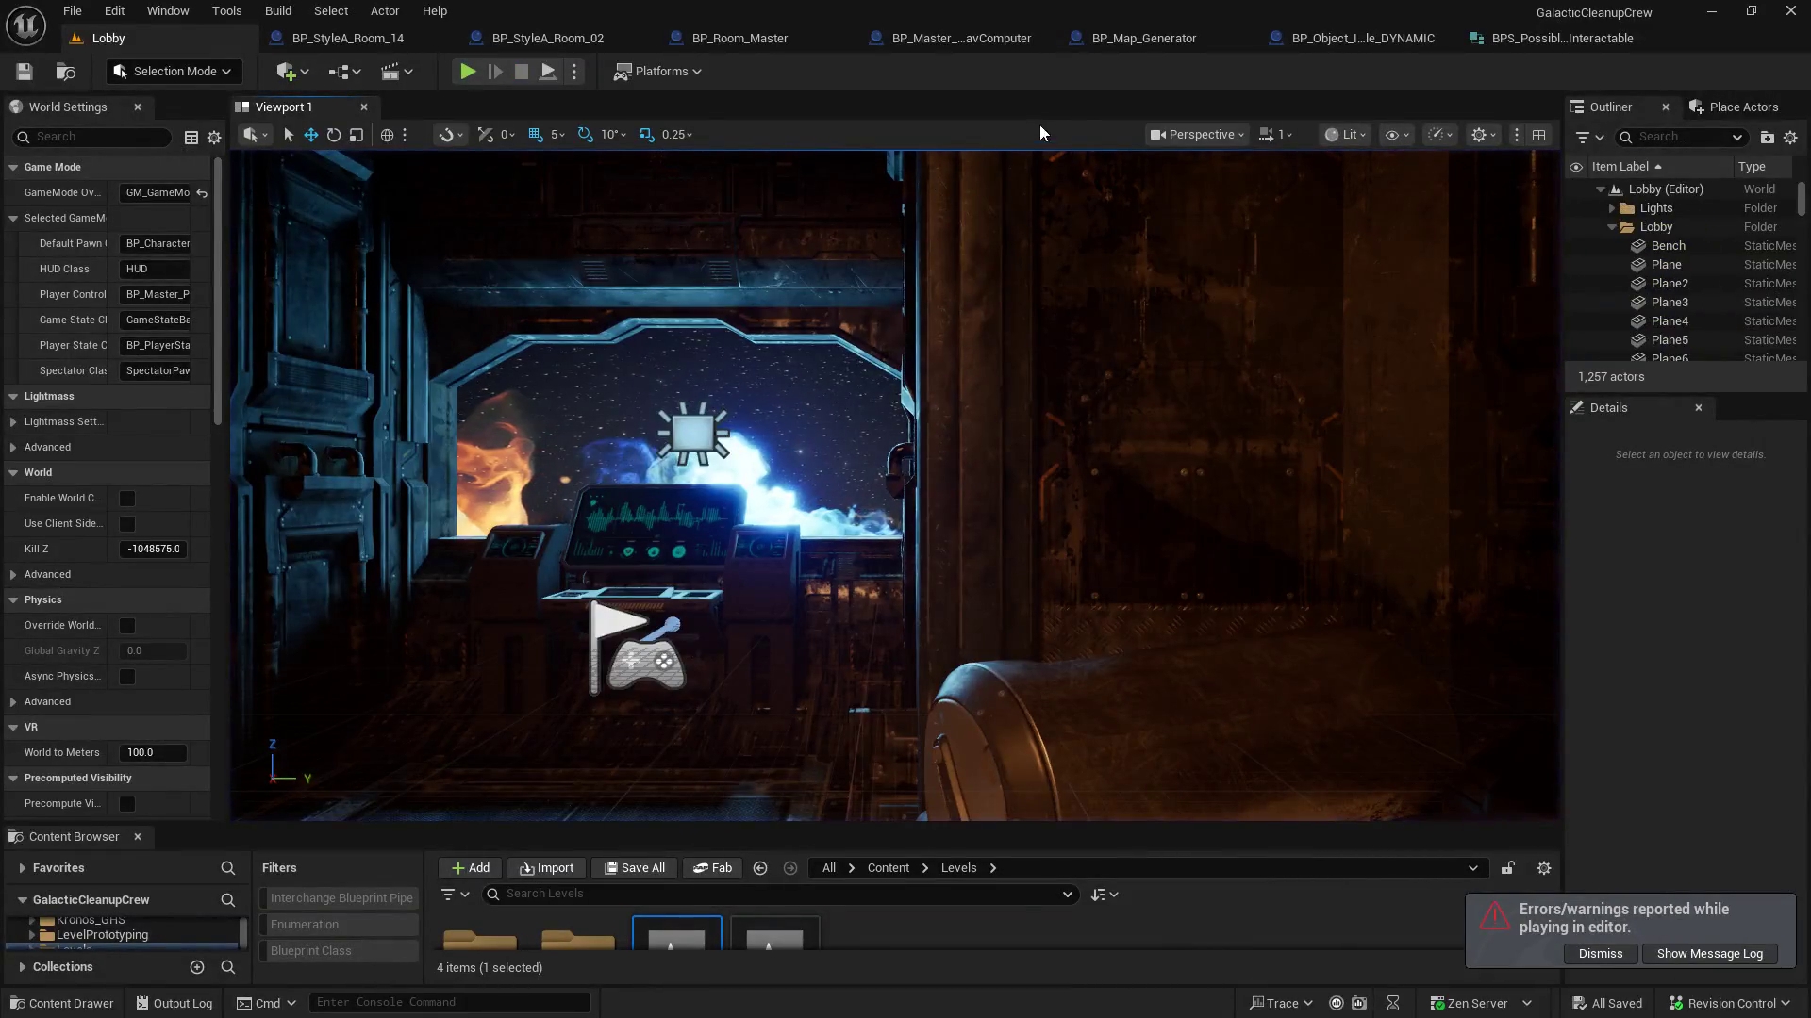
click(960, 38)
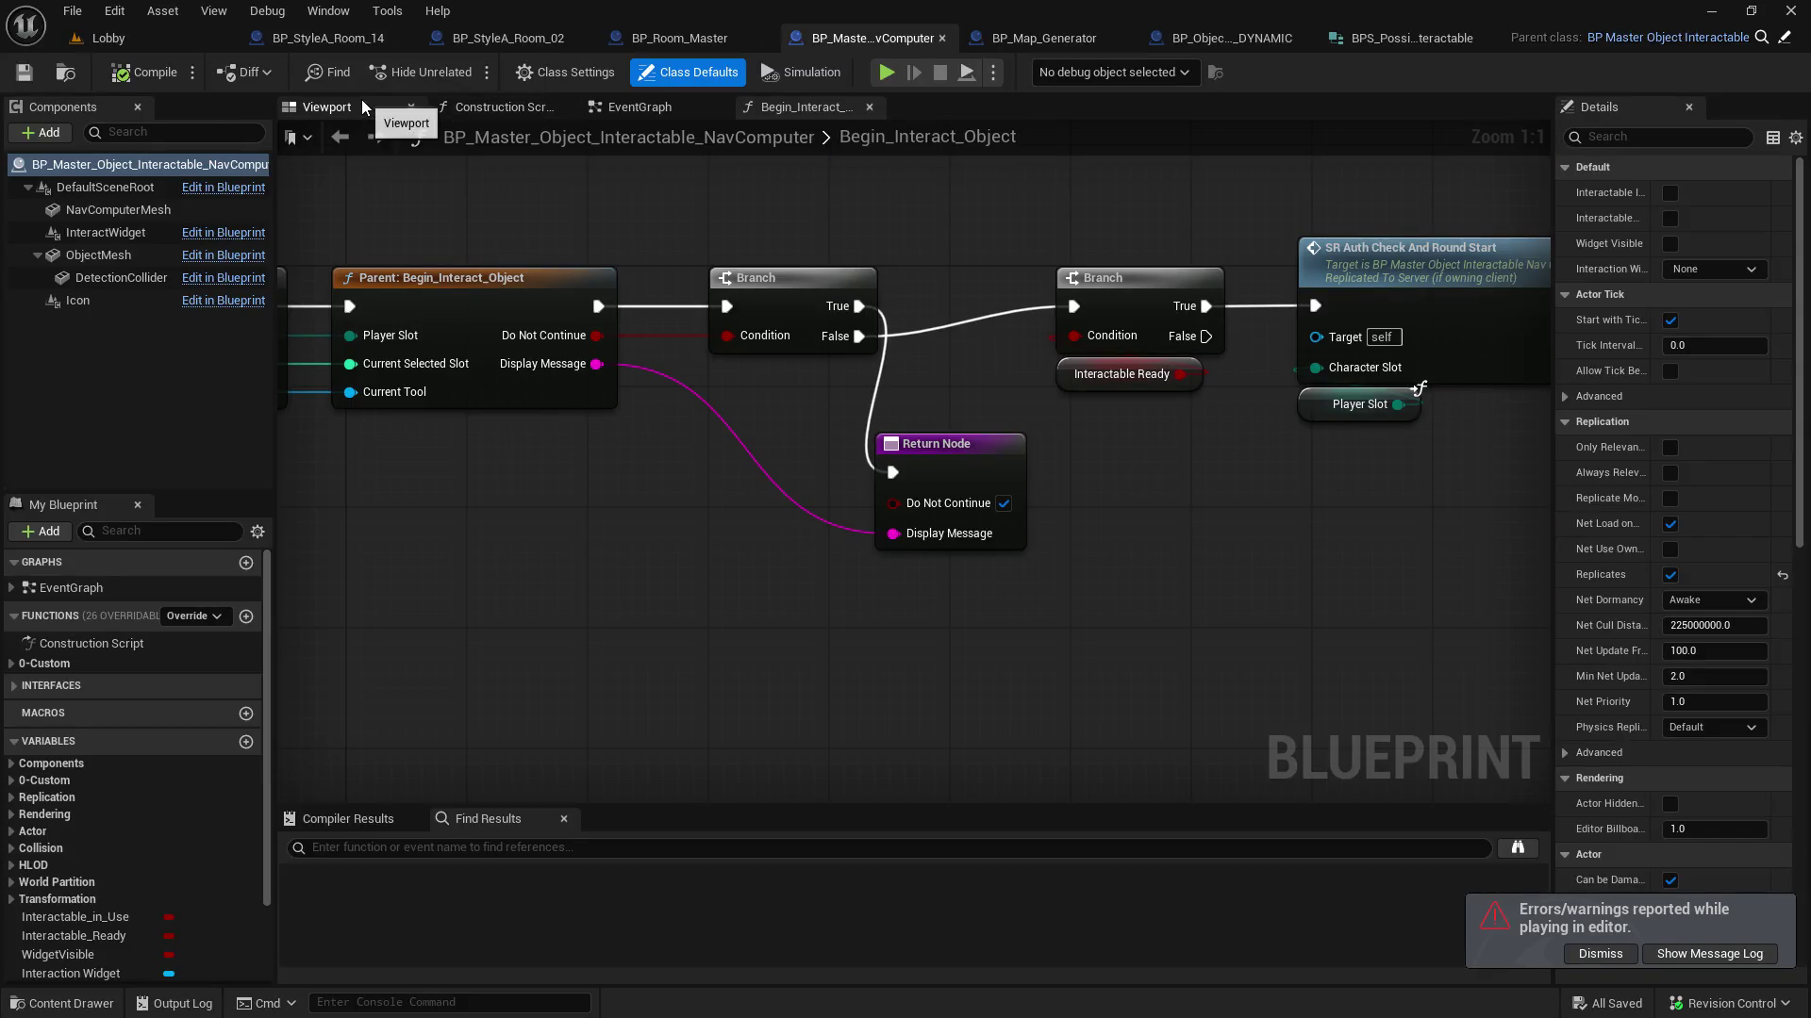
Move the DYNAMIC blueprint's Set_Mesh, Set Static Mesh and Object Mesh nodes up, then enlarge the Lobby's asset list
click(360, 106)
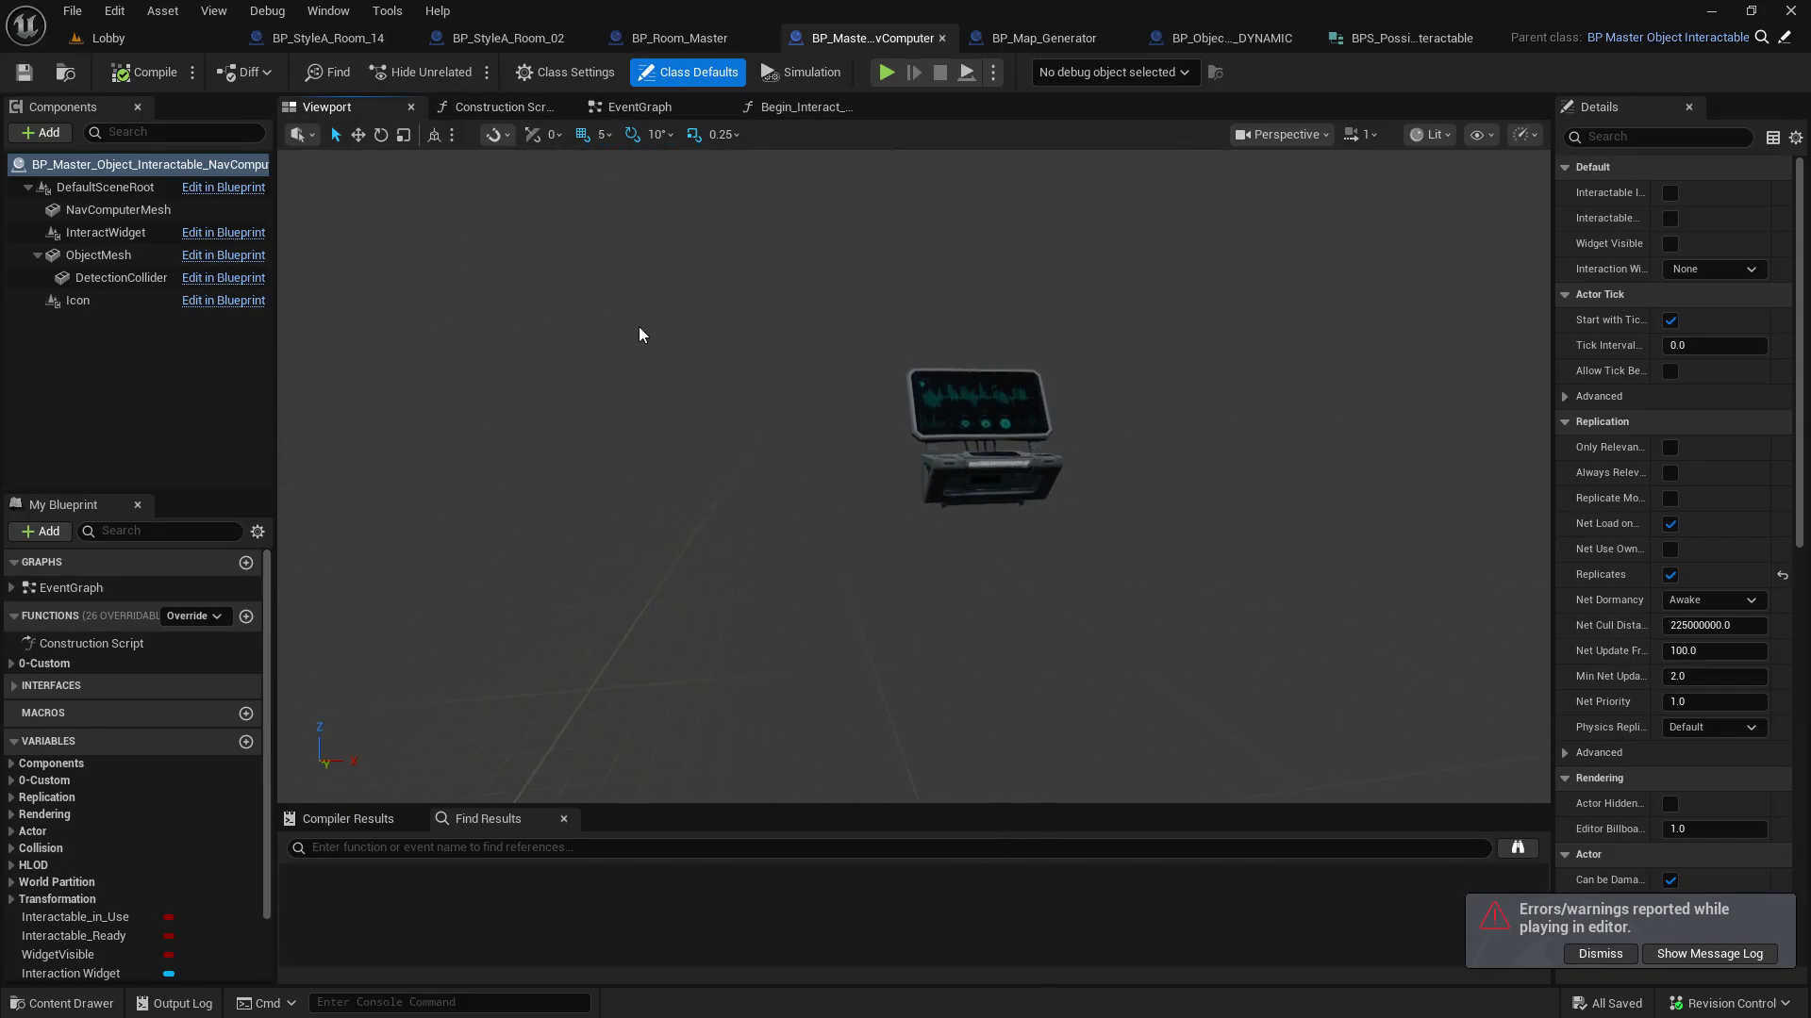
click(1250, 43)
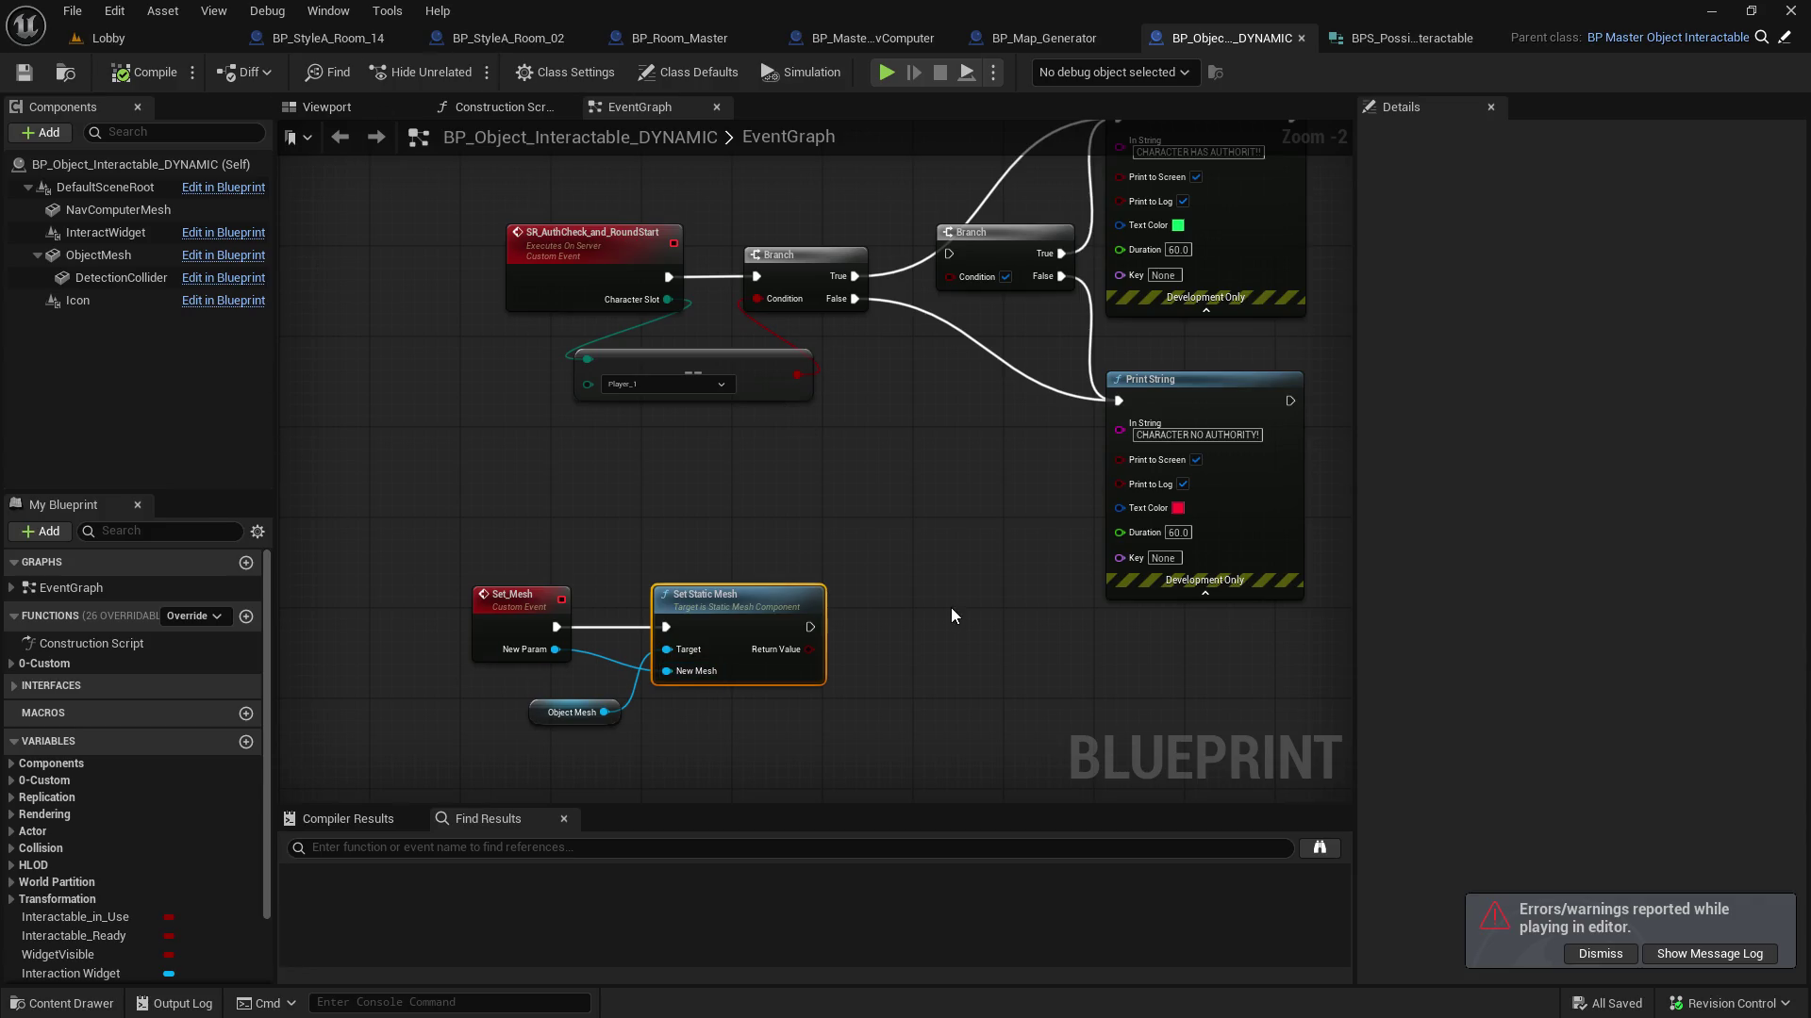
scroll(951, 608, down, 1)
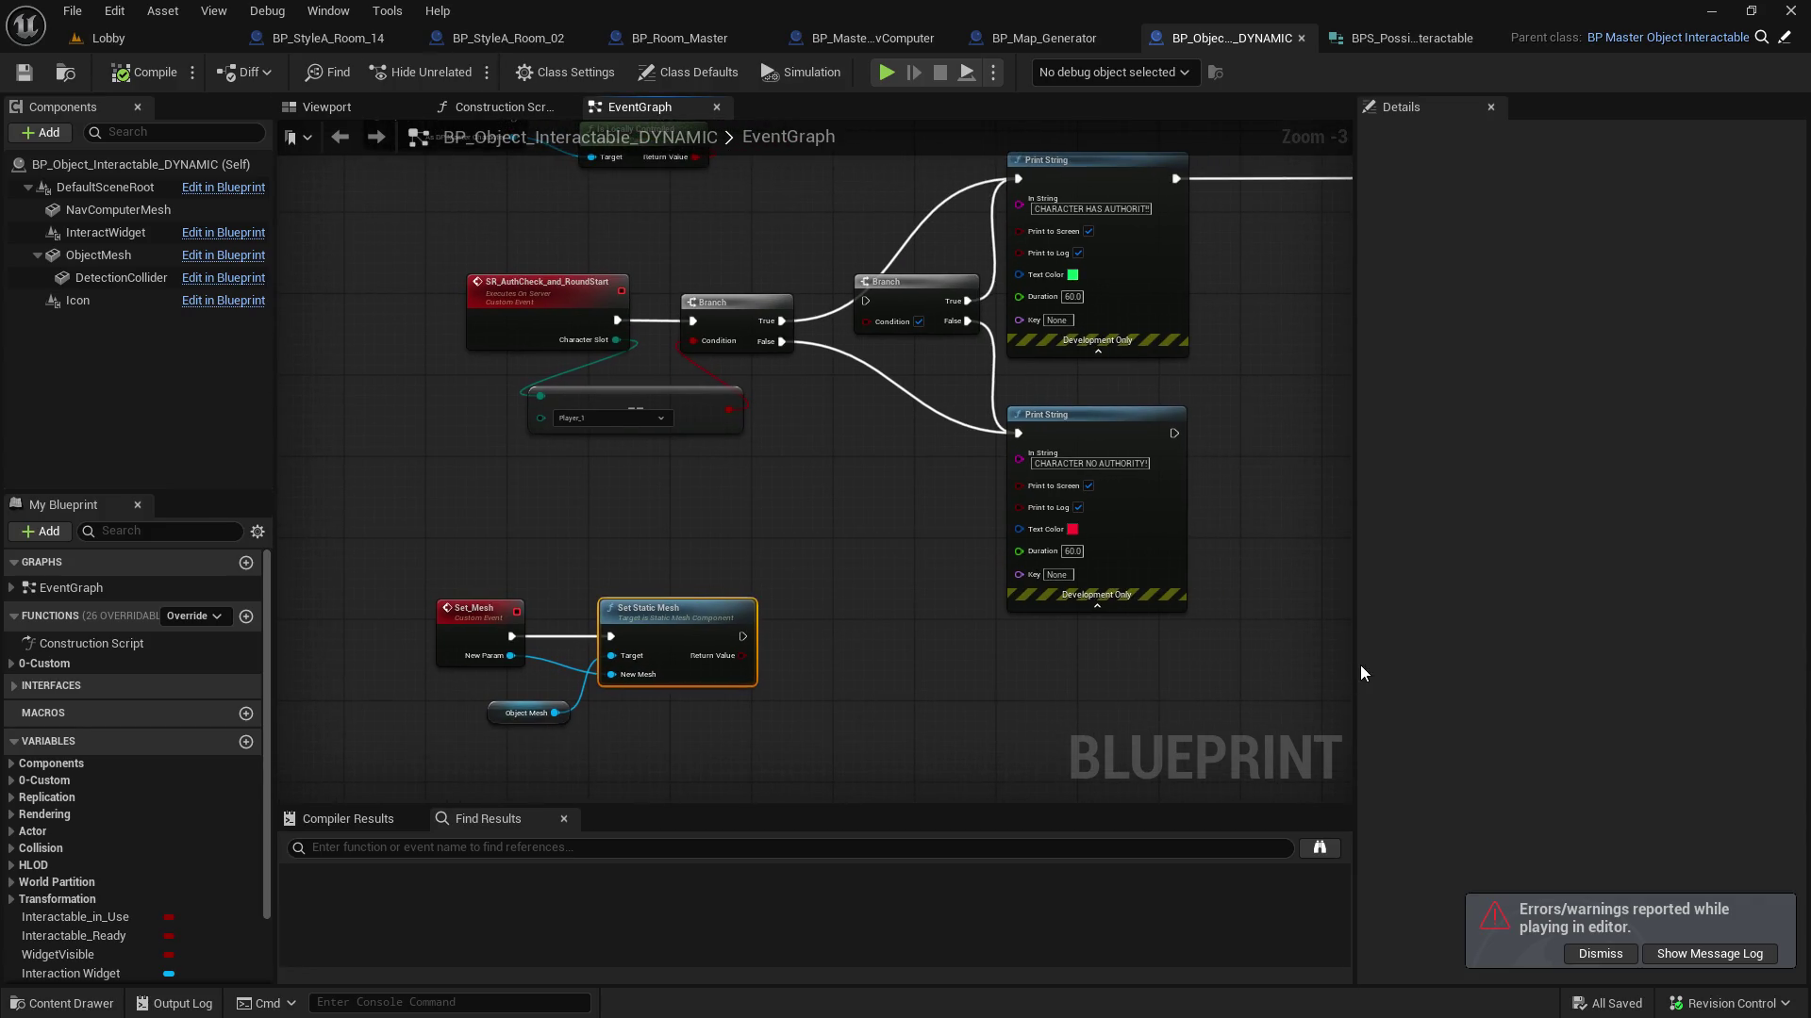
drag(1355, 666, 1424, 670)
drag(608, 549, 657, 467)
drag(467, 474, 705, 651)
drag(699, 550, 751, 499)
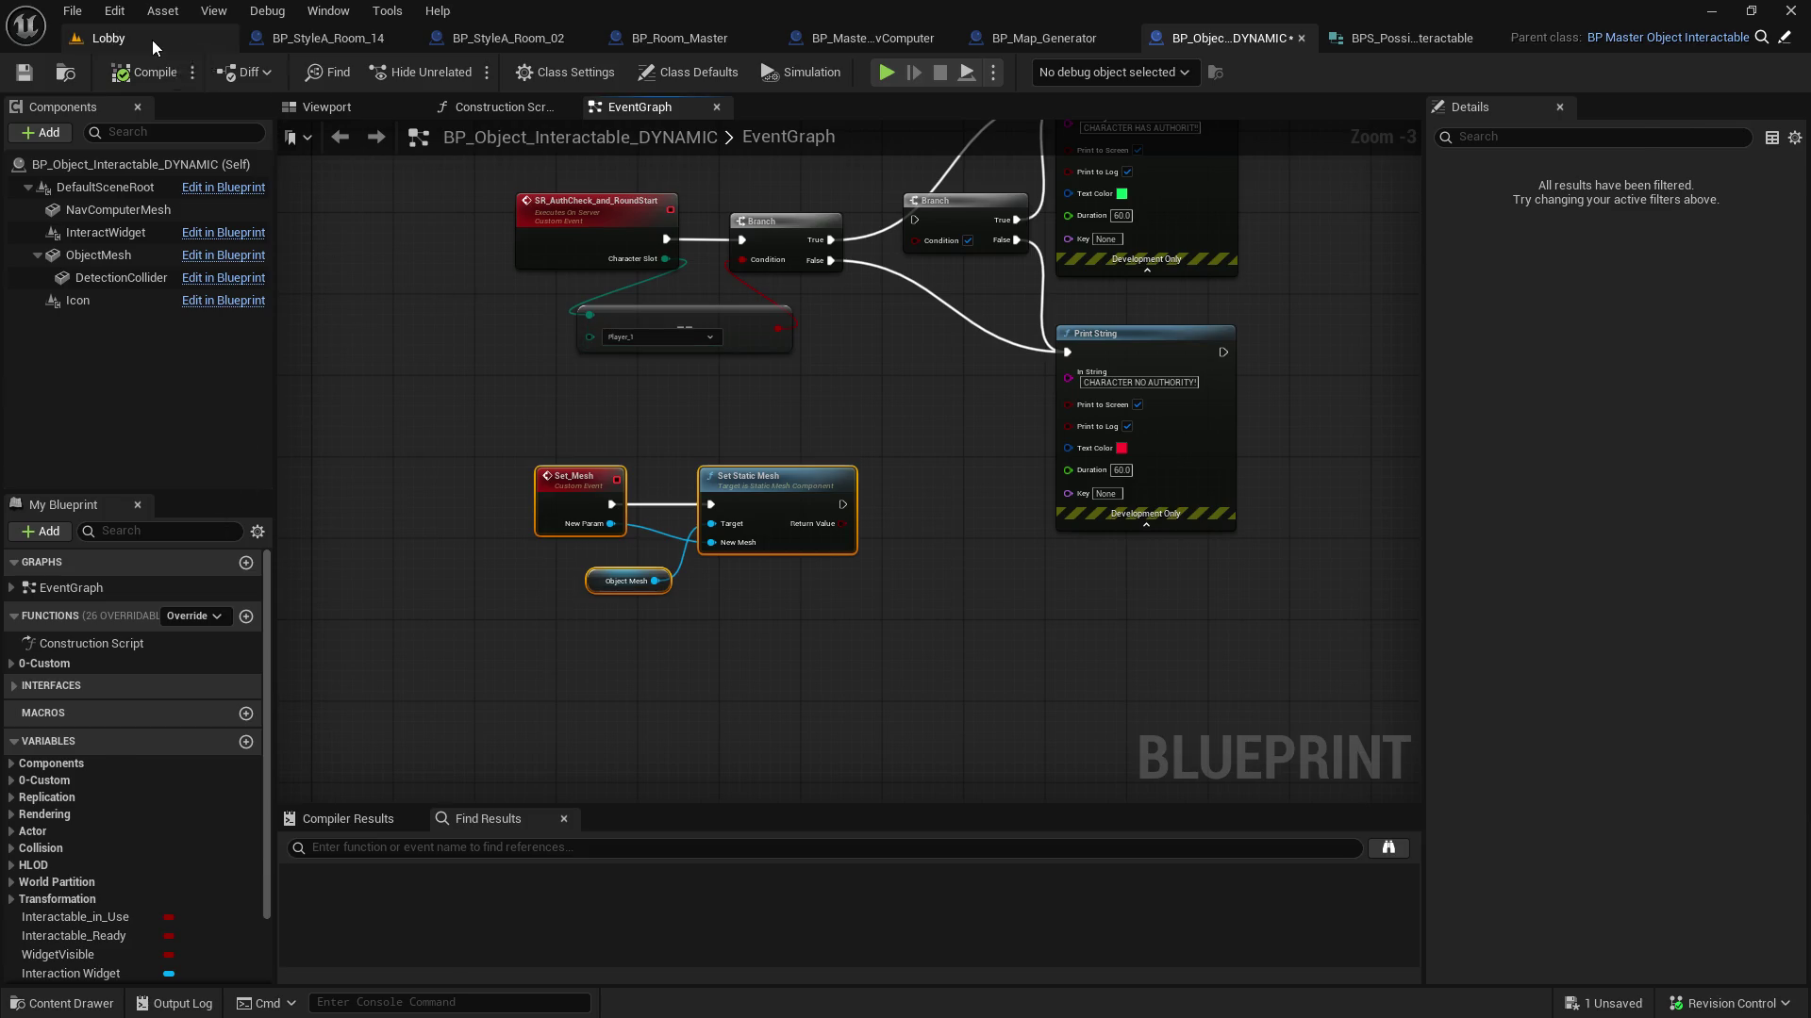
click(151, 40)
mouse_move(469, 820)
mouse_down()
mouse_move(509, 768)
mouse_move(537, 658)
mouse_up()
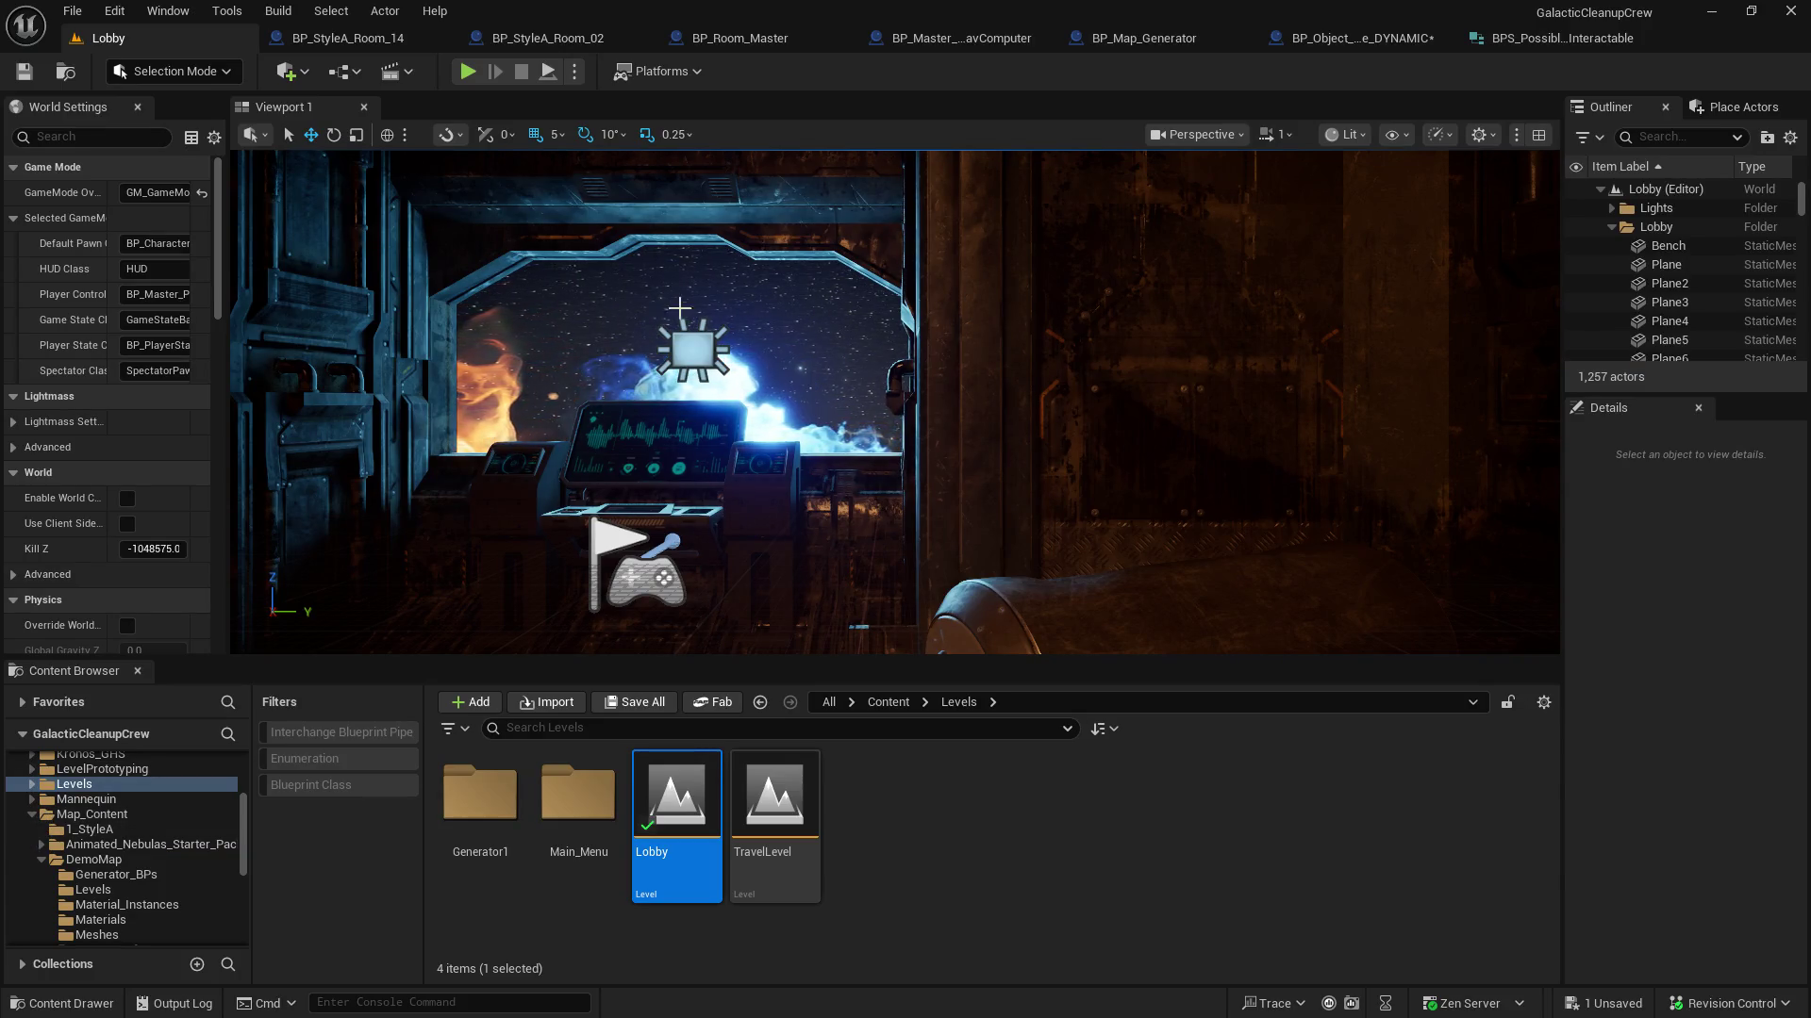
In BP_StyleA_Room_02's viewport, check the wall meshes and select the power generator
click(555, 39)
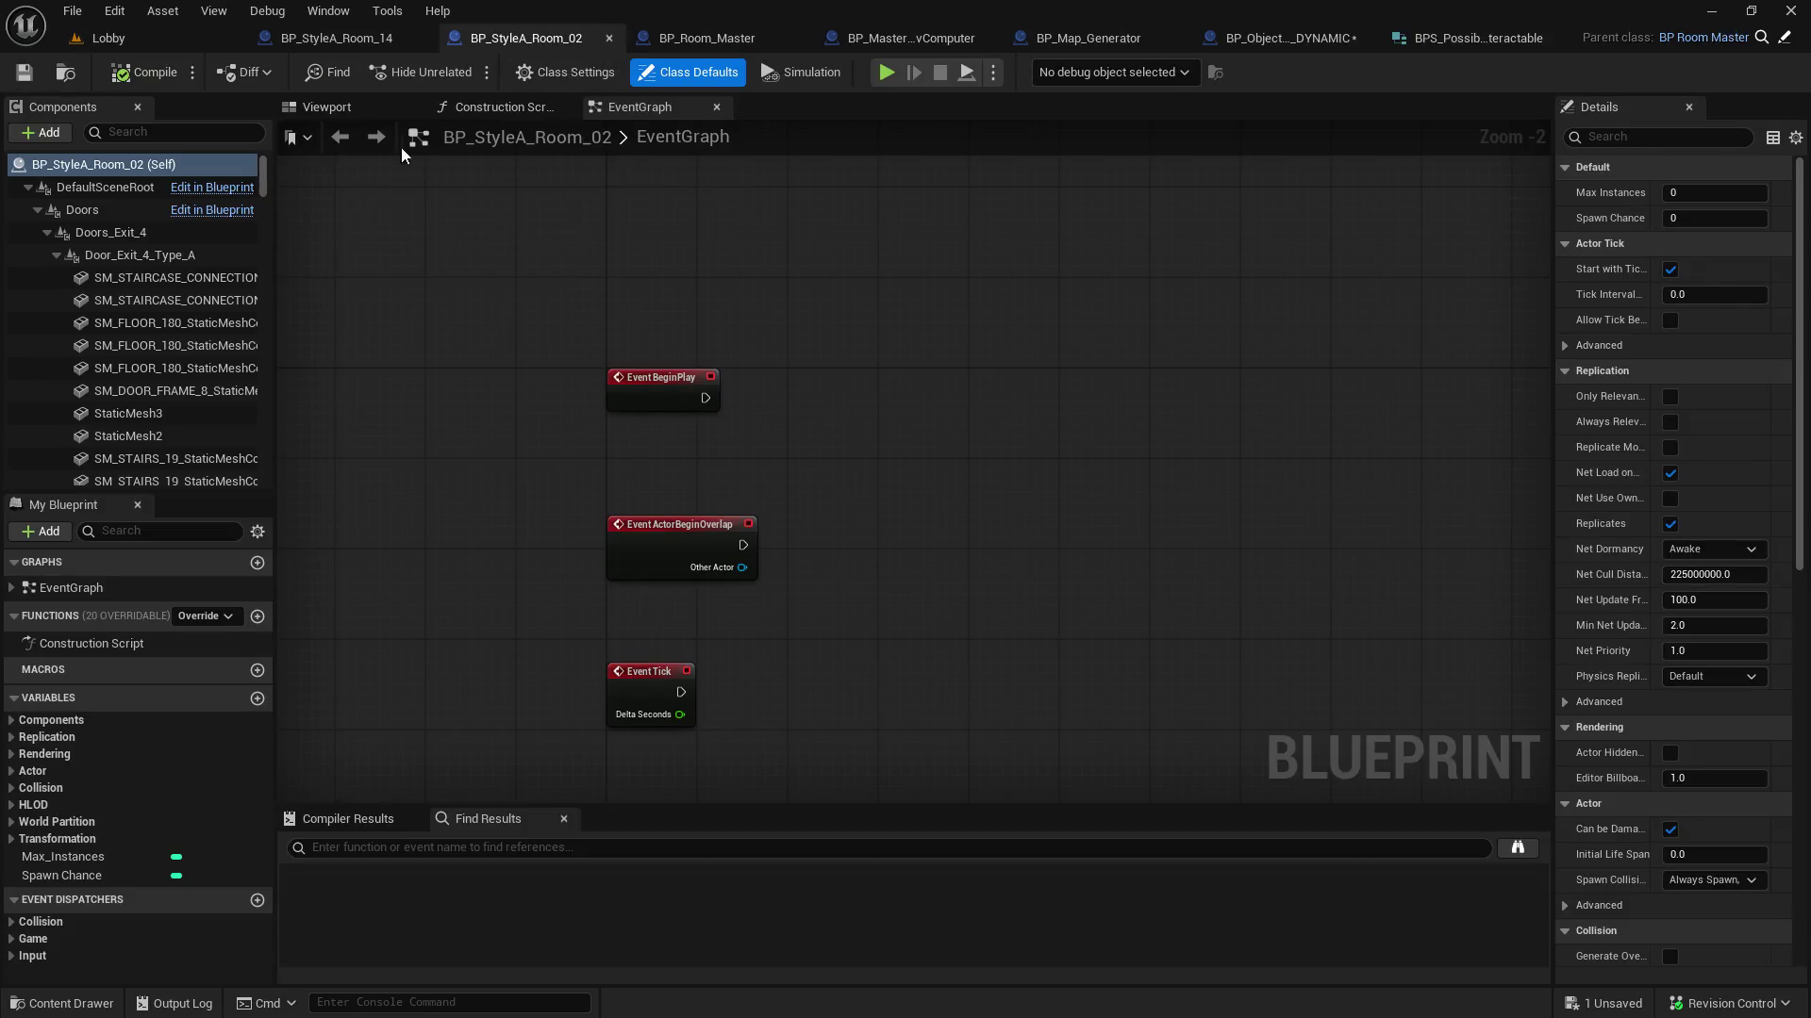
click(325, 111)
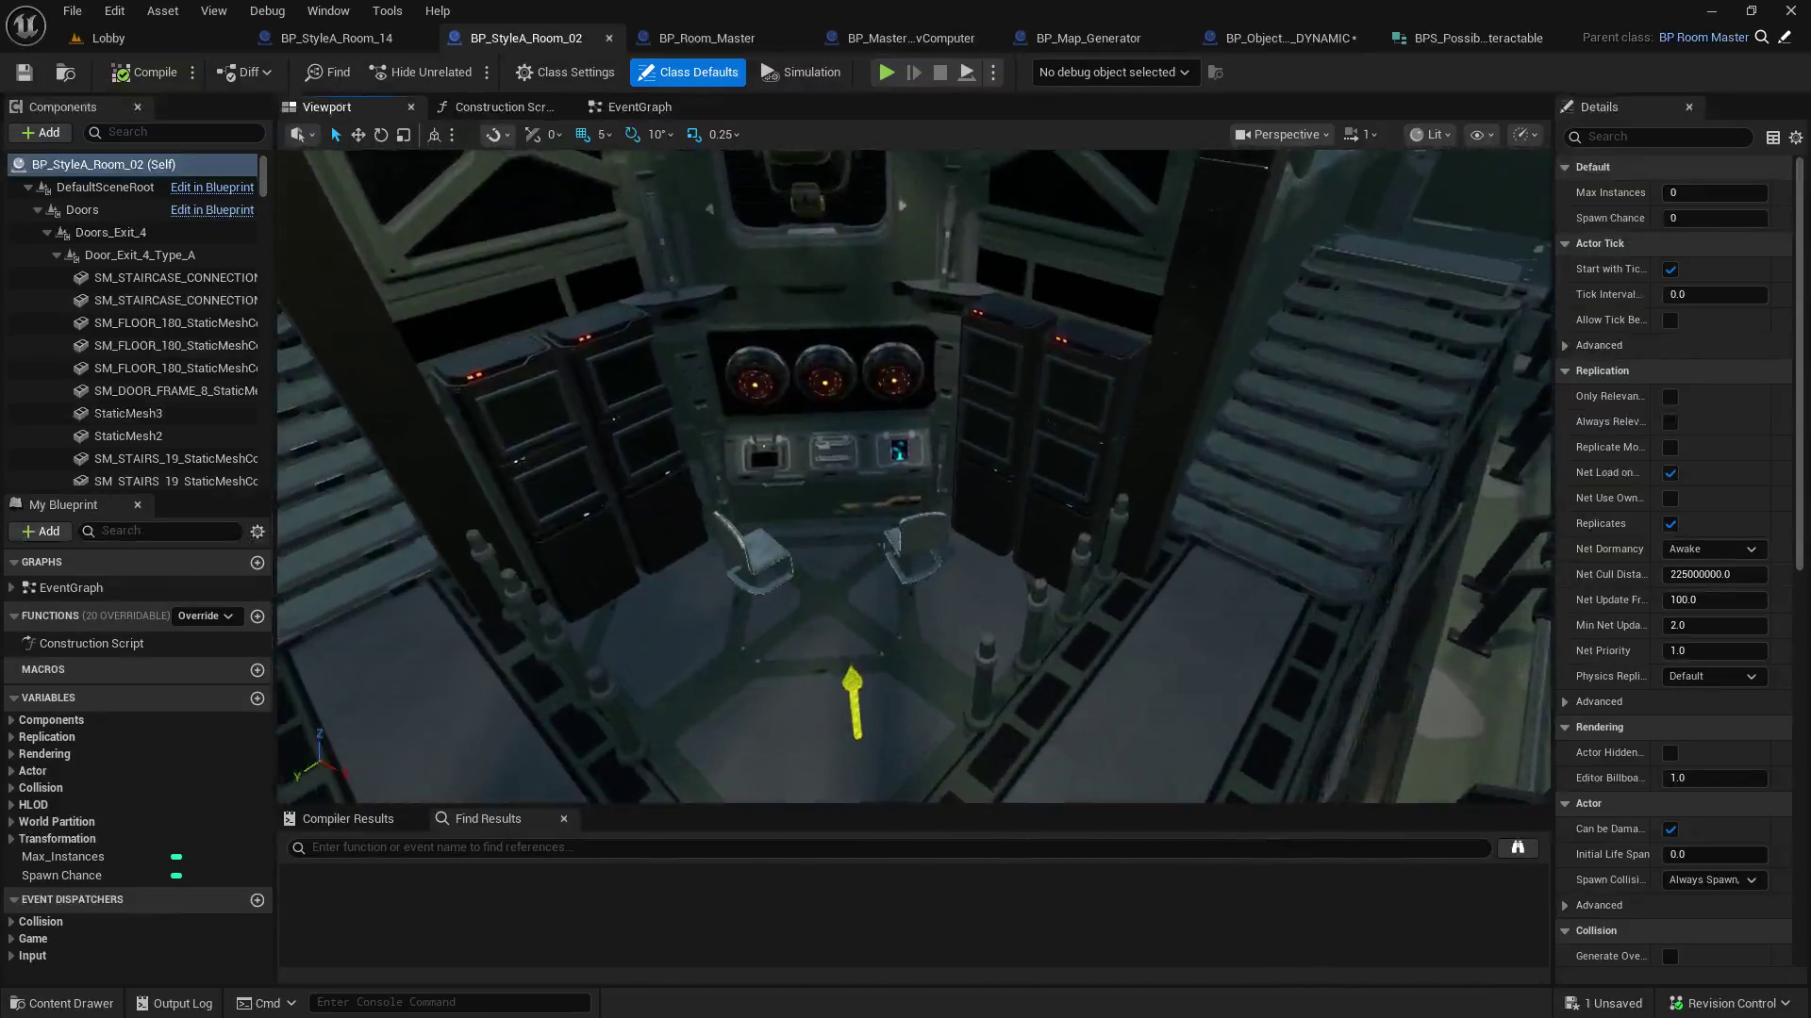
click(749, 335)
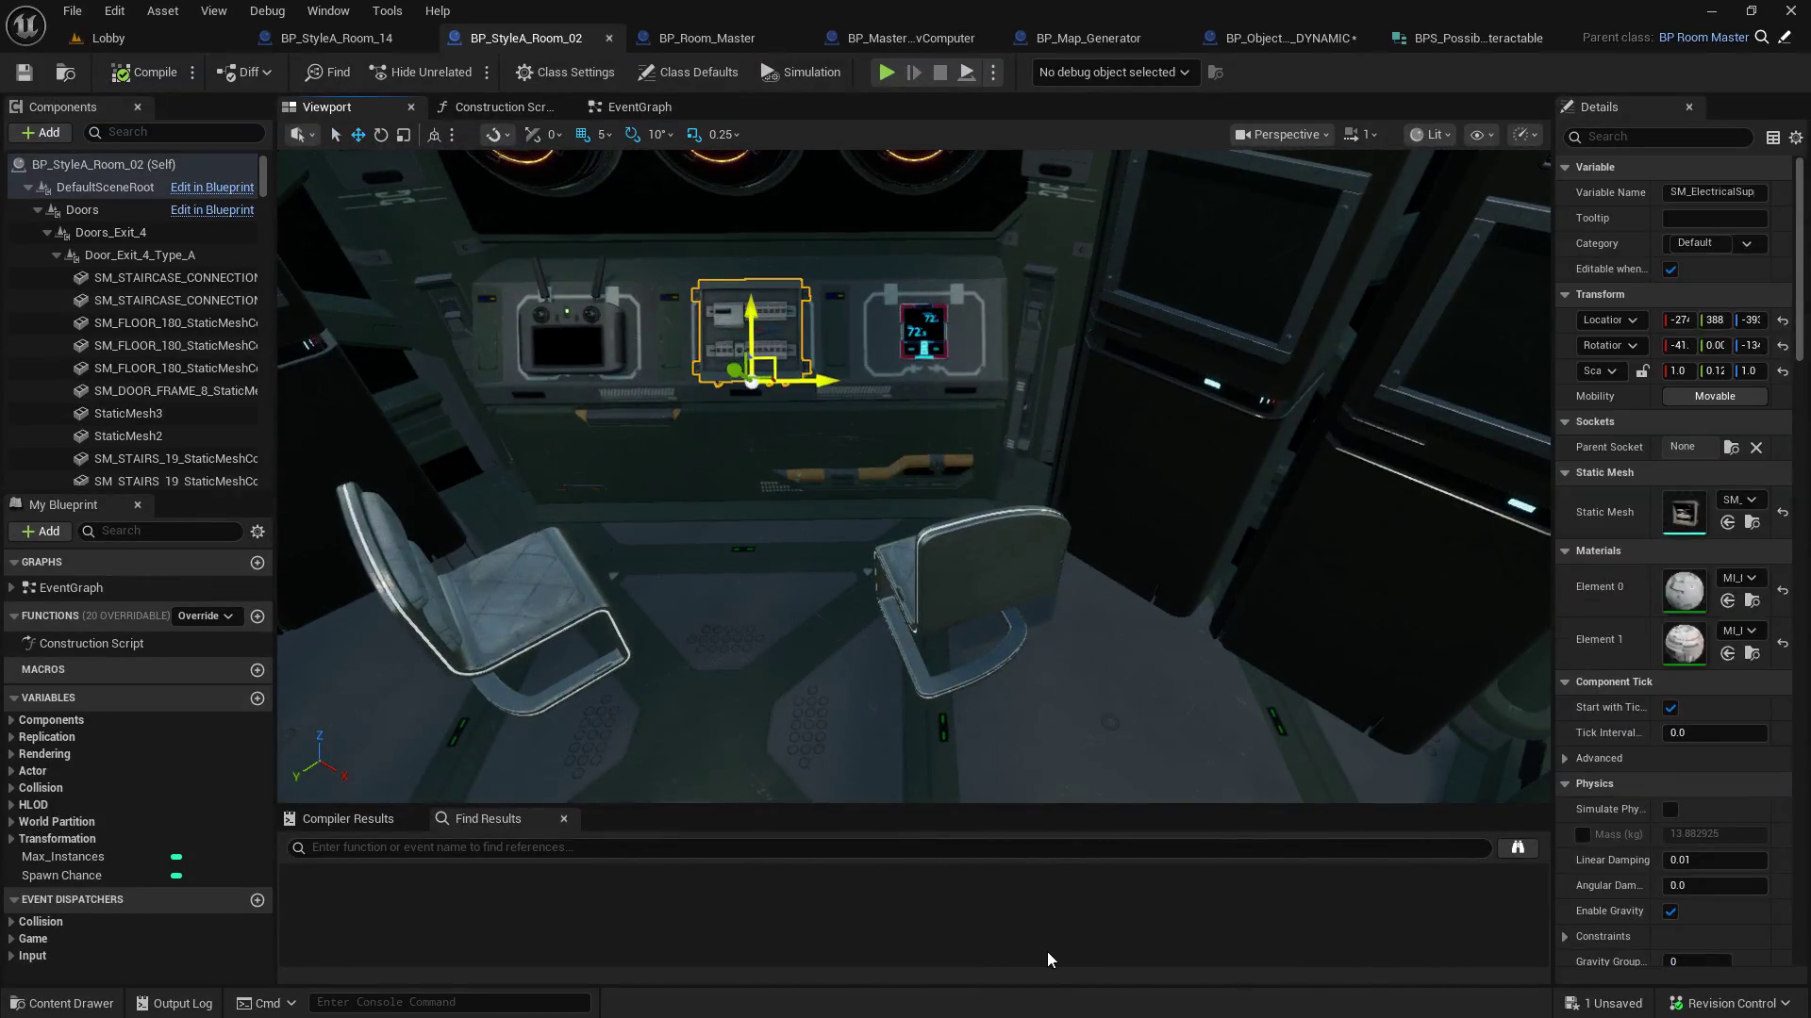
click(898, 370)
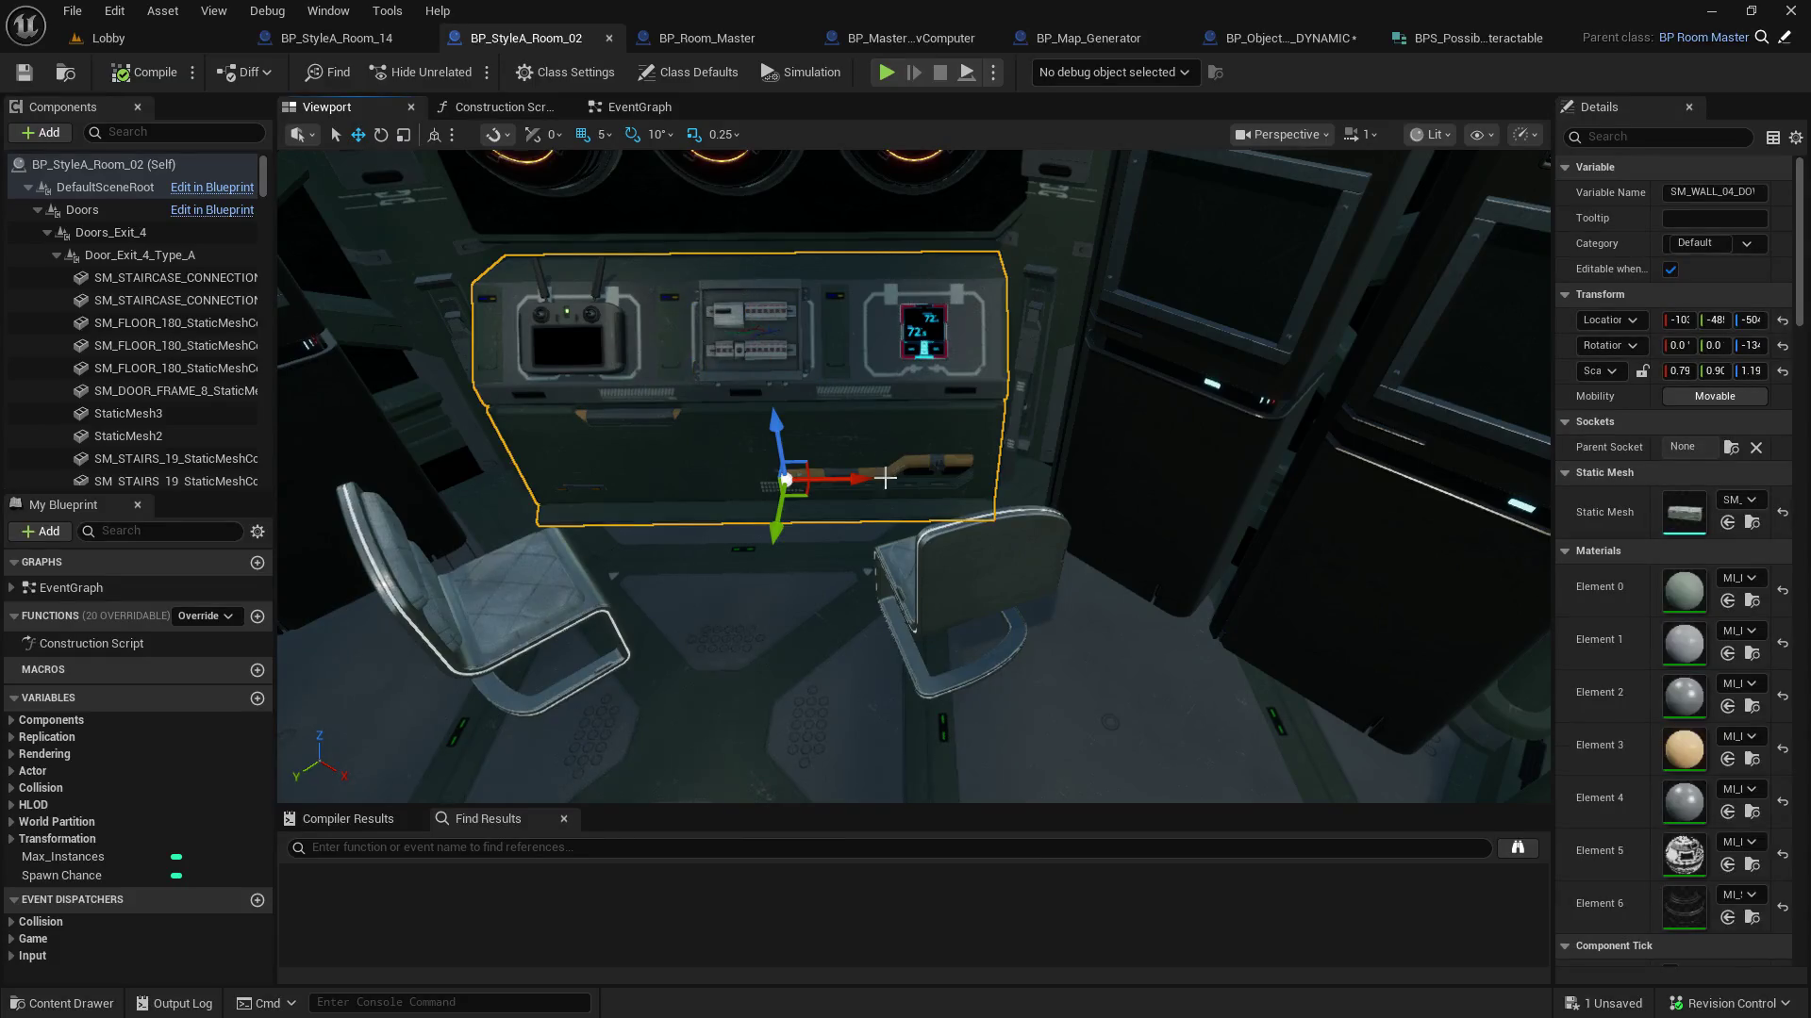
click(940, 327)
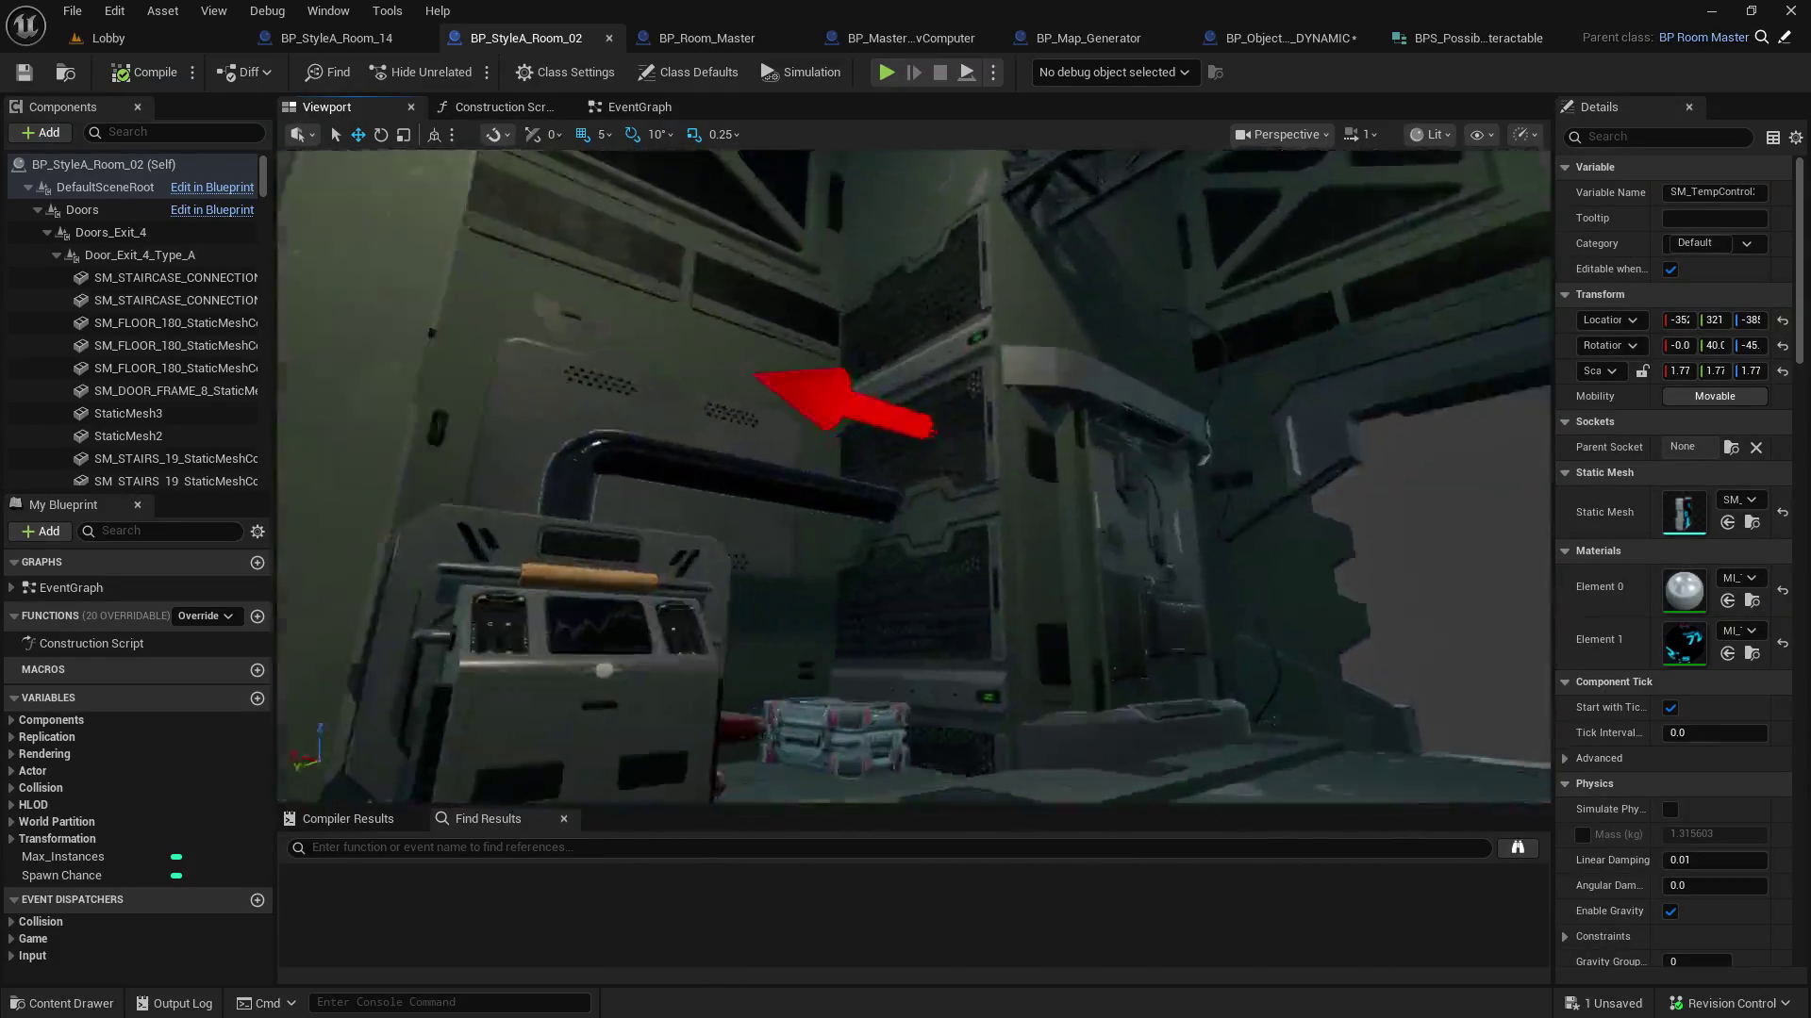
click(565, 425)
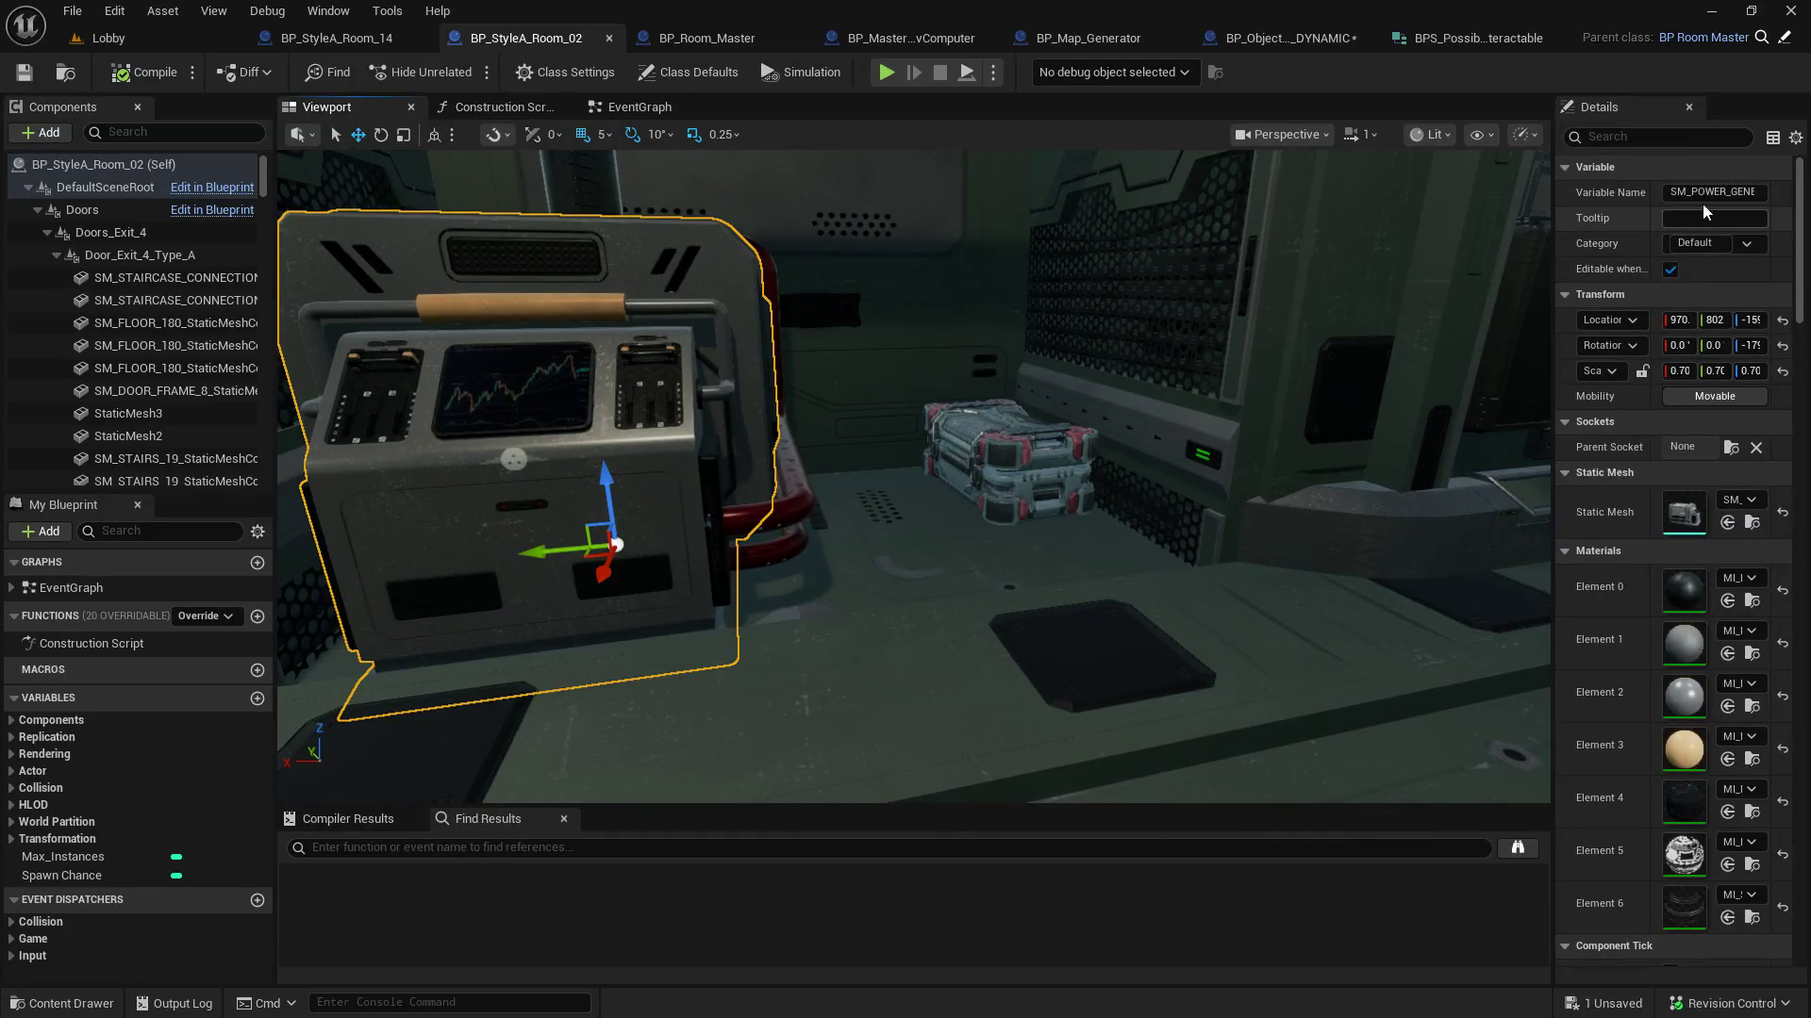
Filter the generator's Details by 'tag' to confirm its Interactable component tag, then clear it
click(1674, 137)
text(g)
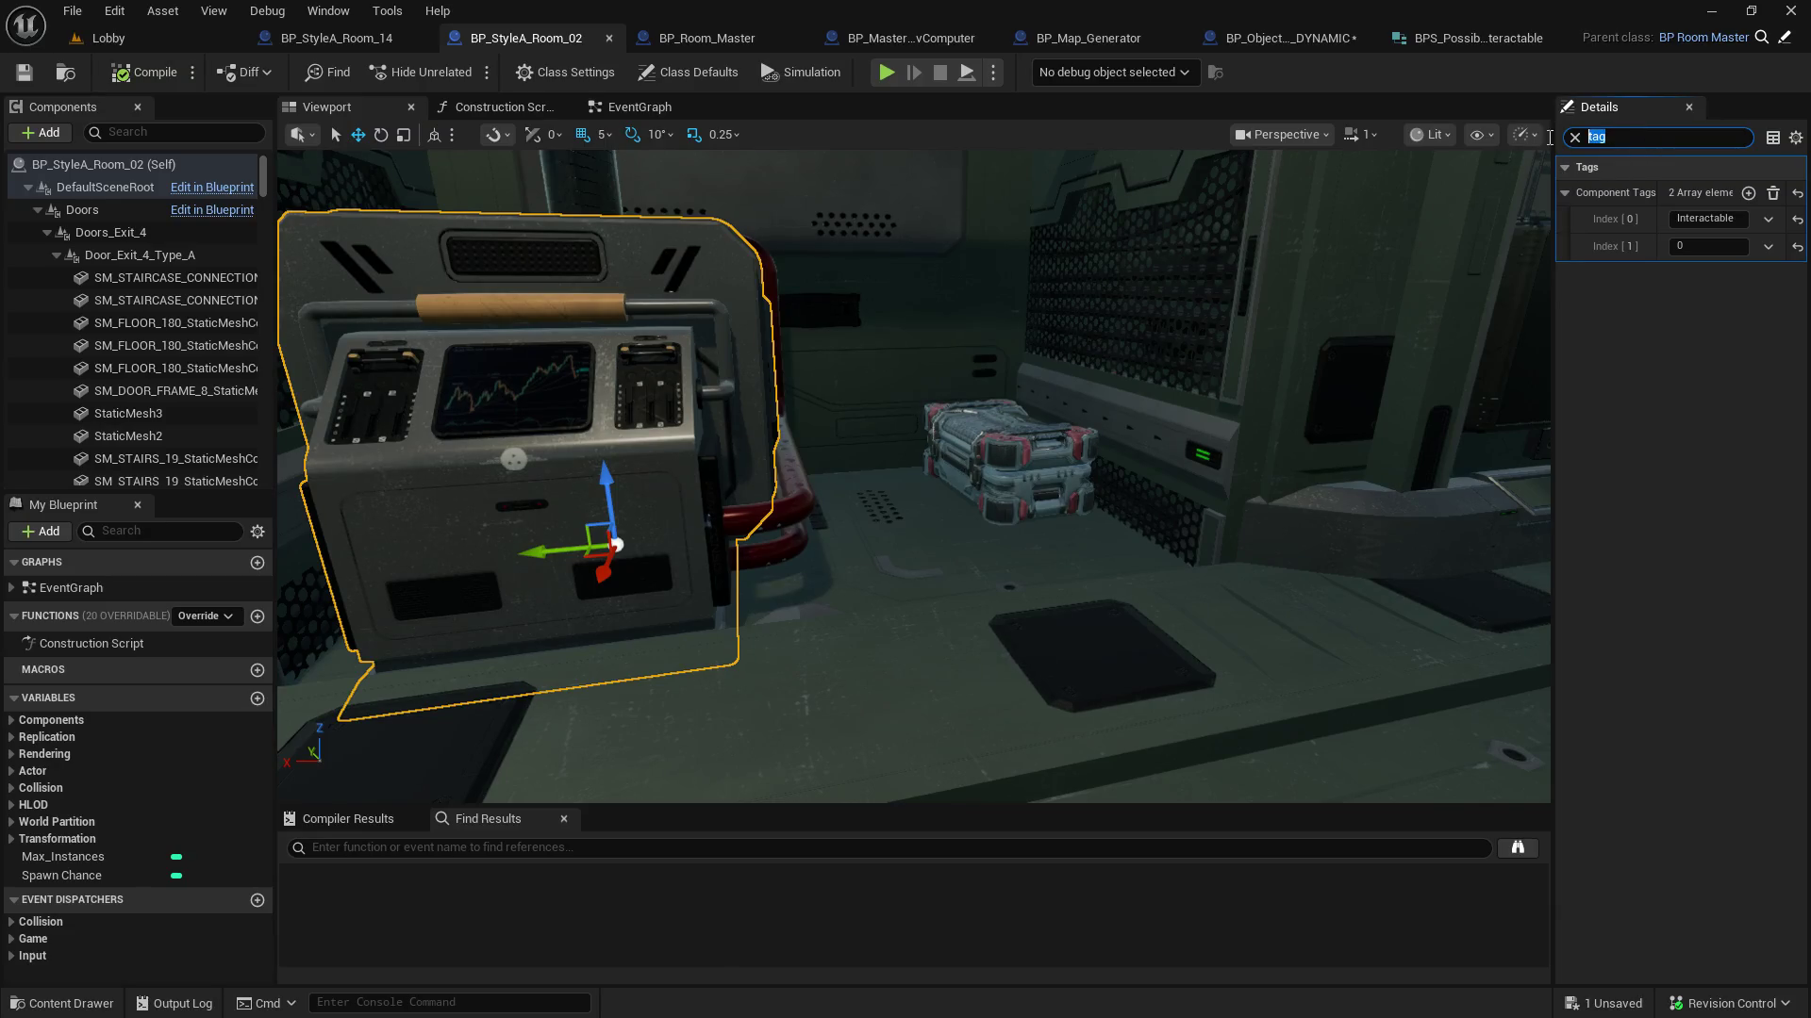
key(BackSpace)
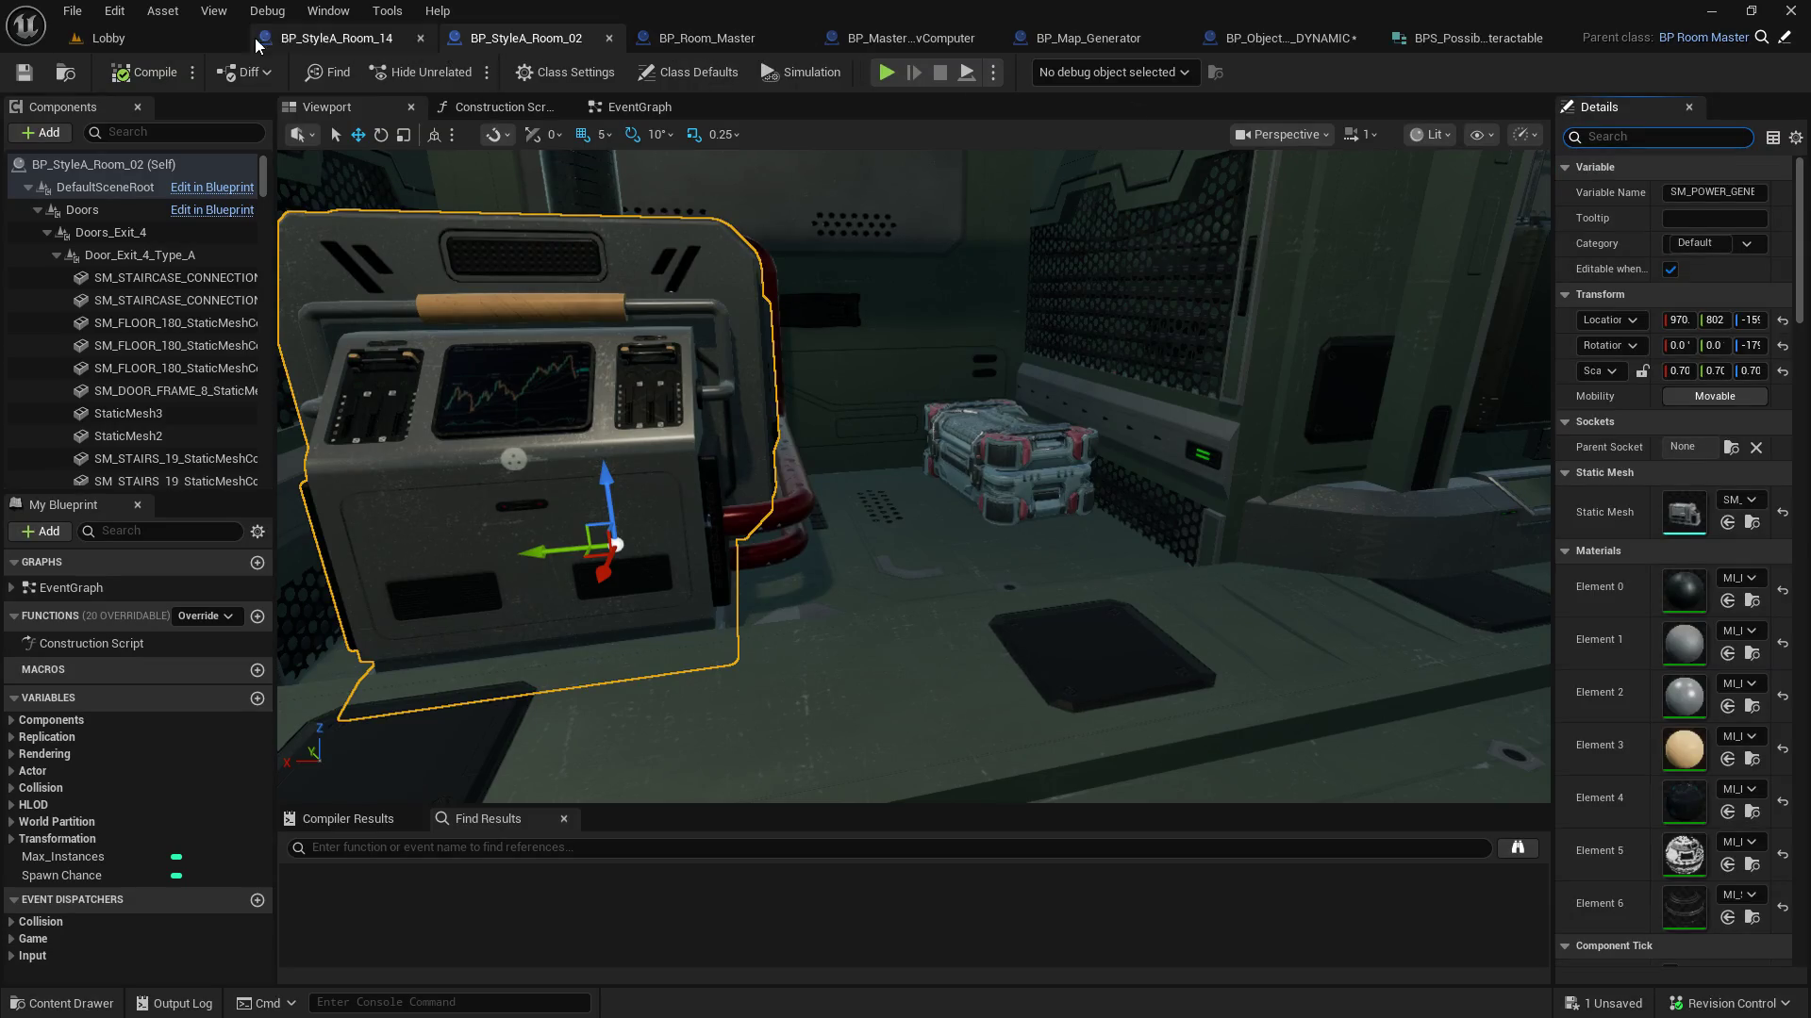
click(145, 48)
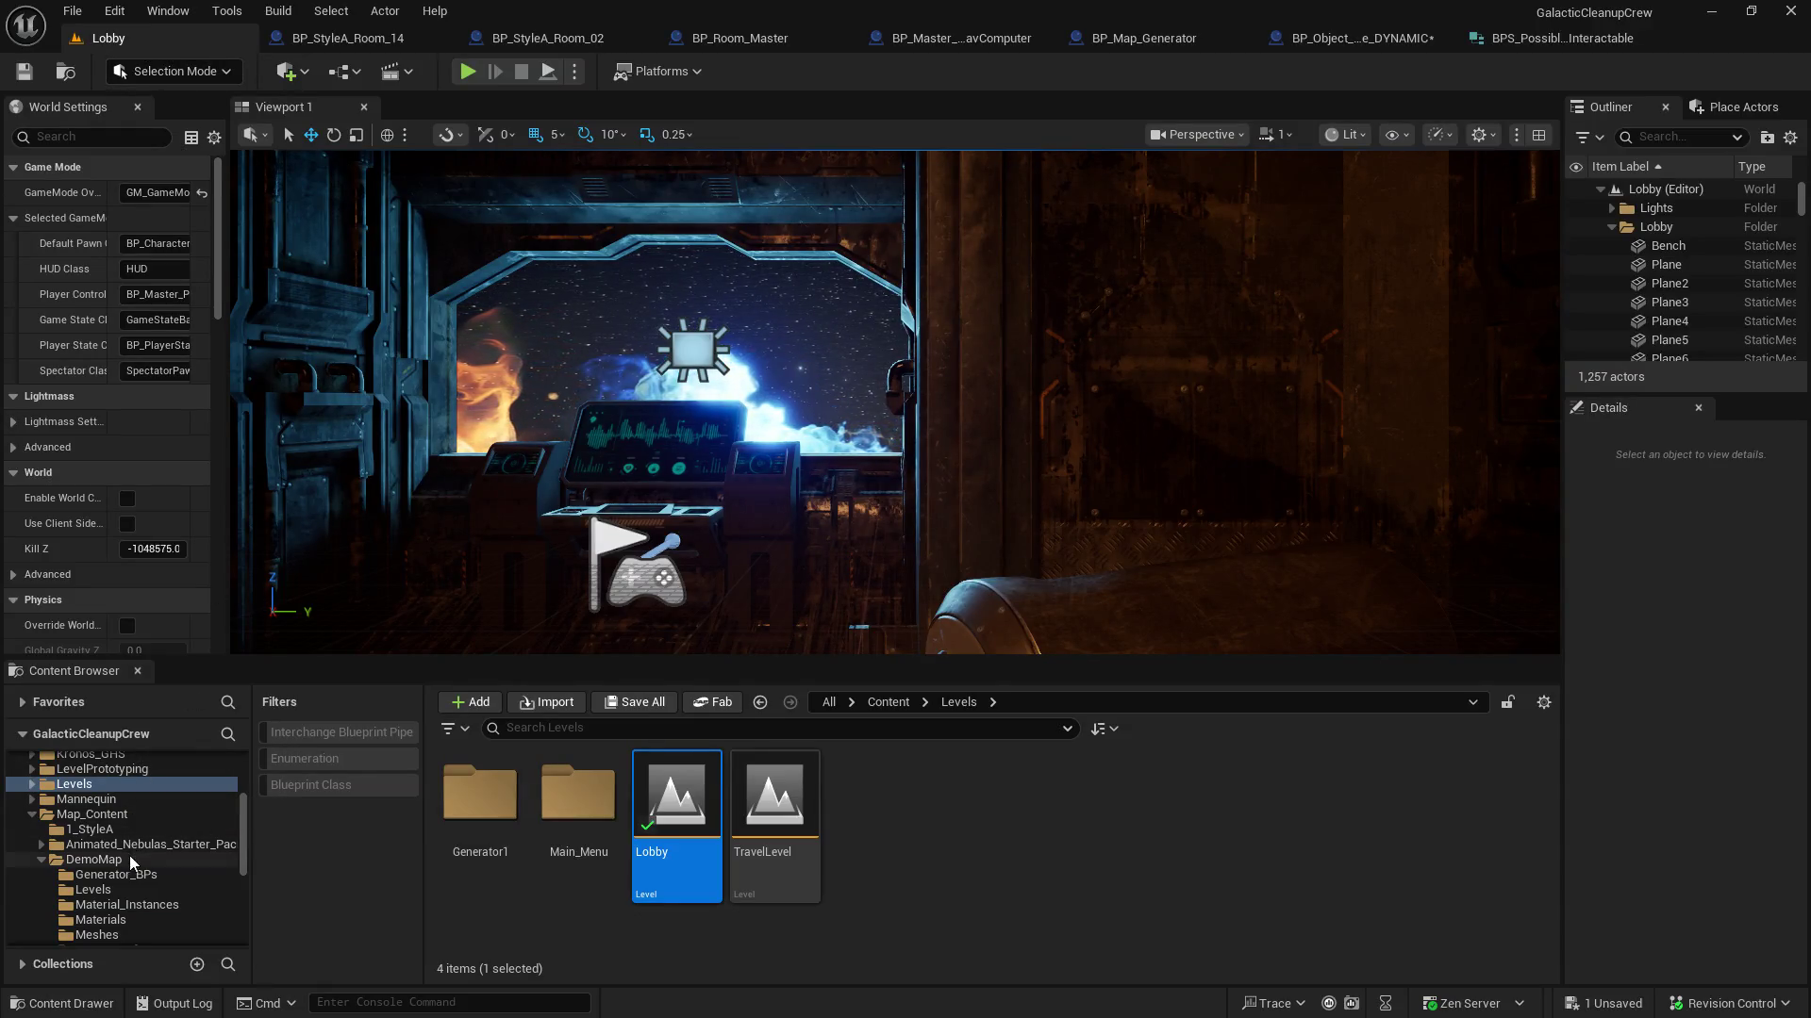
Open the Generator1 level from DemoMap, saving the modified blueprint, and enlarge its viewport
click(93, 889)
double_click(486, 811)
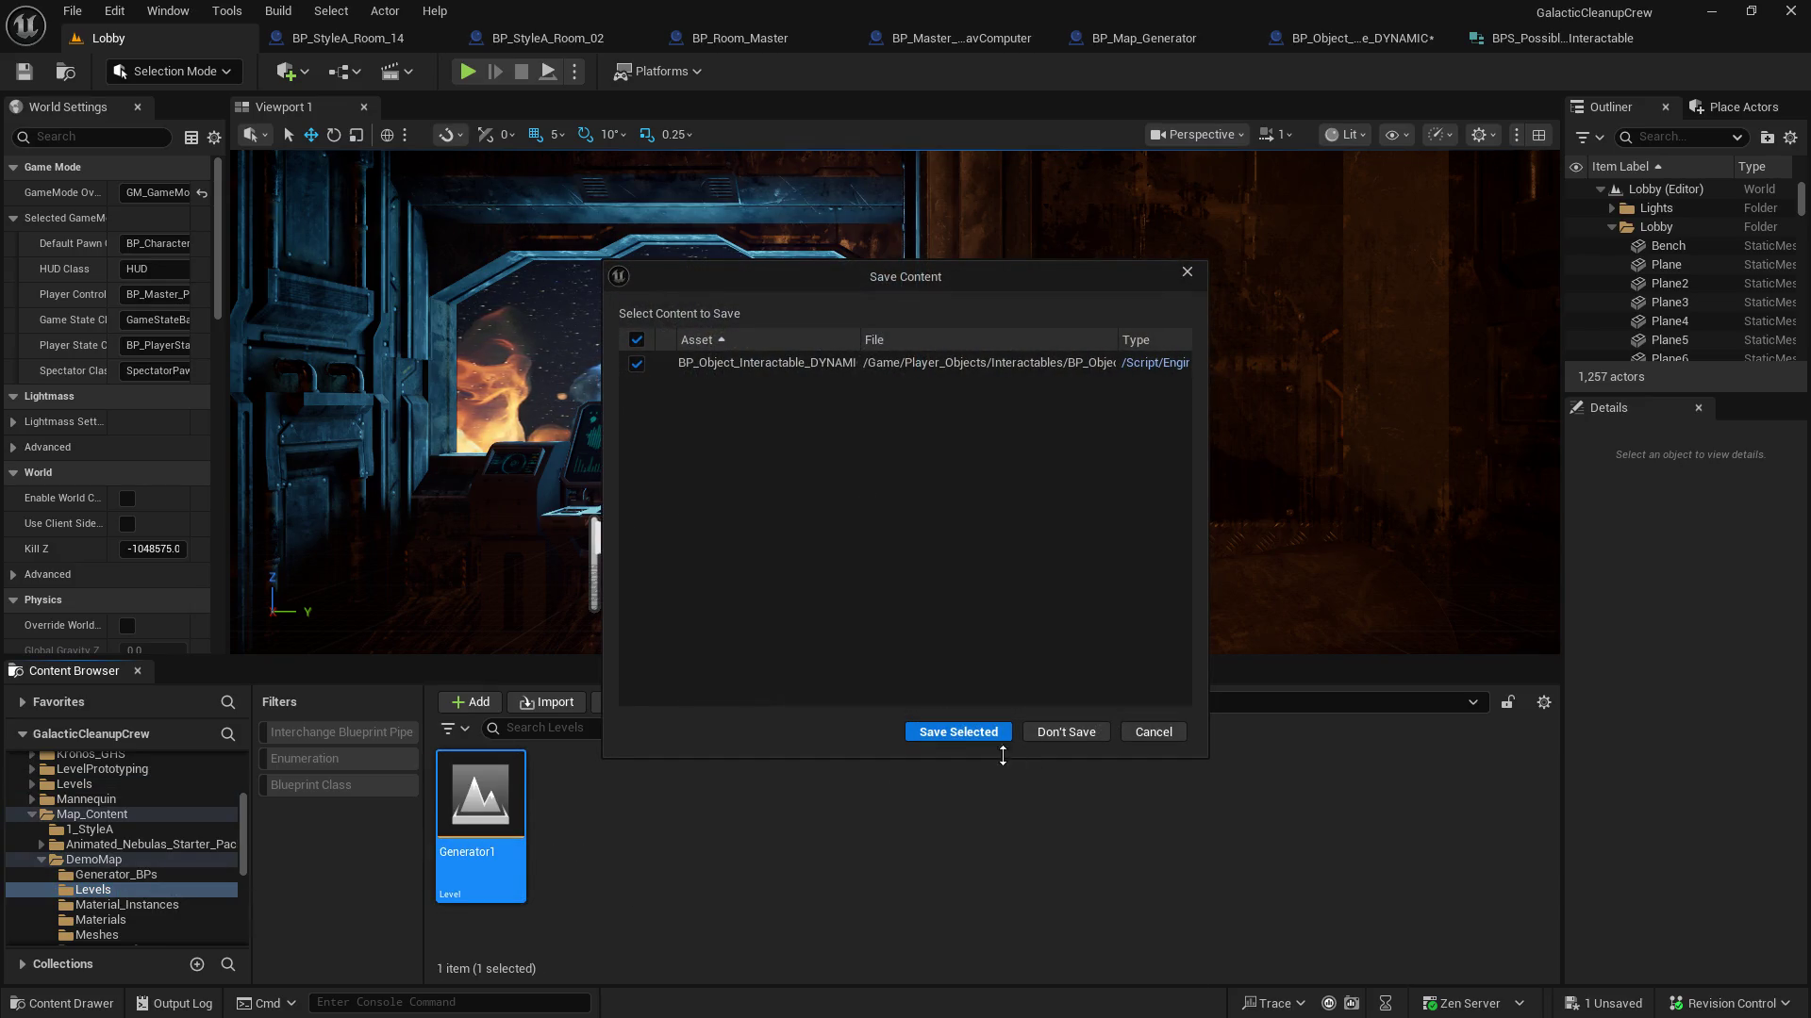
click(981, 733)
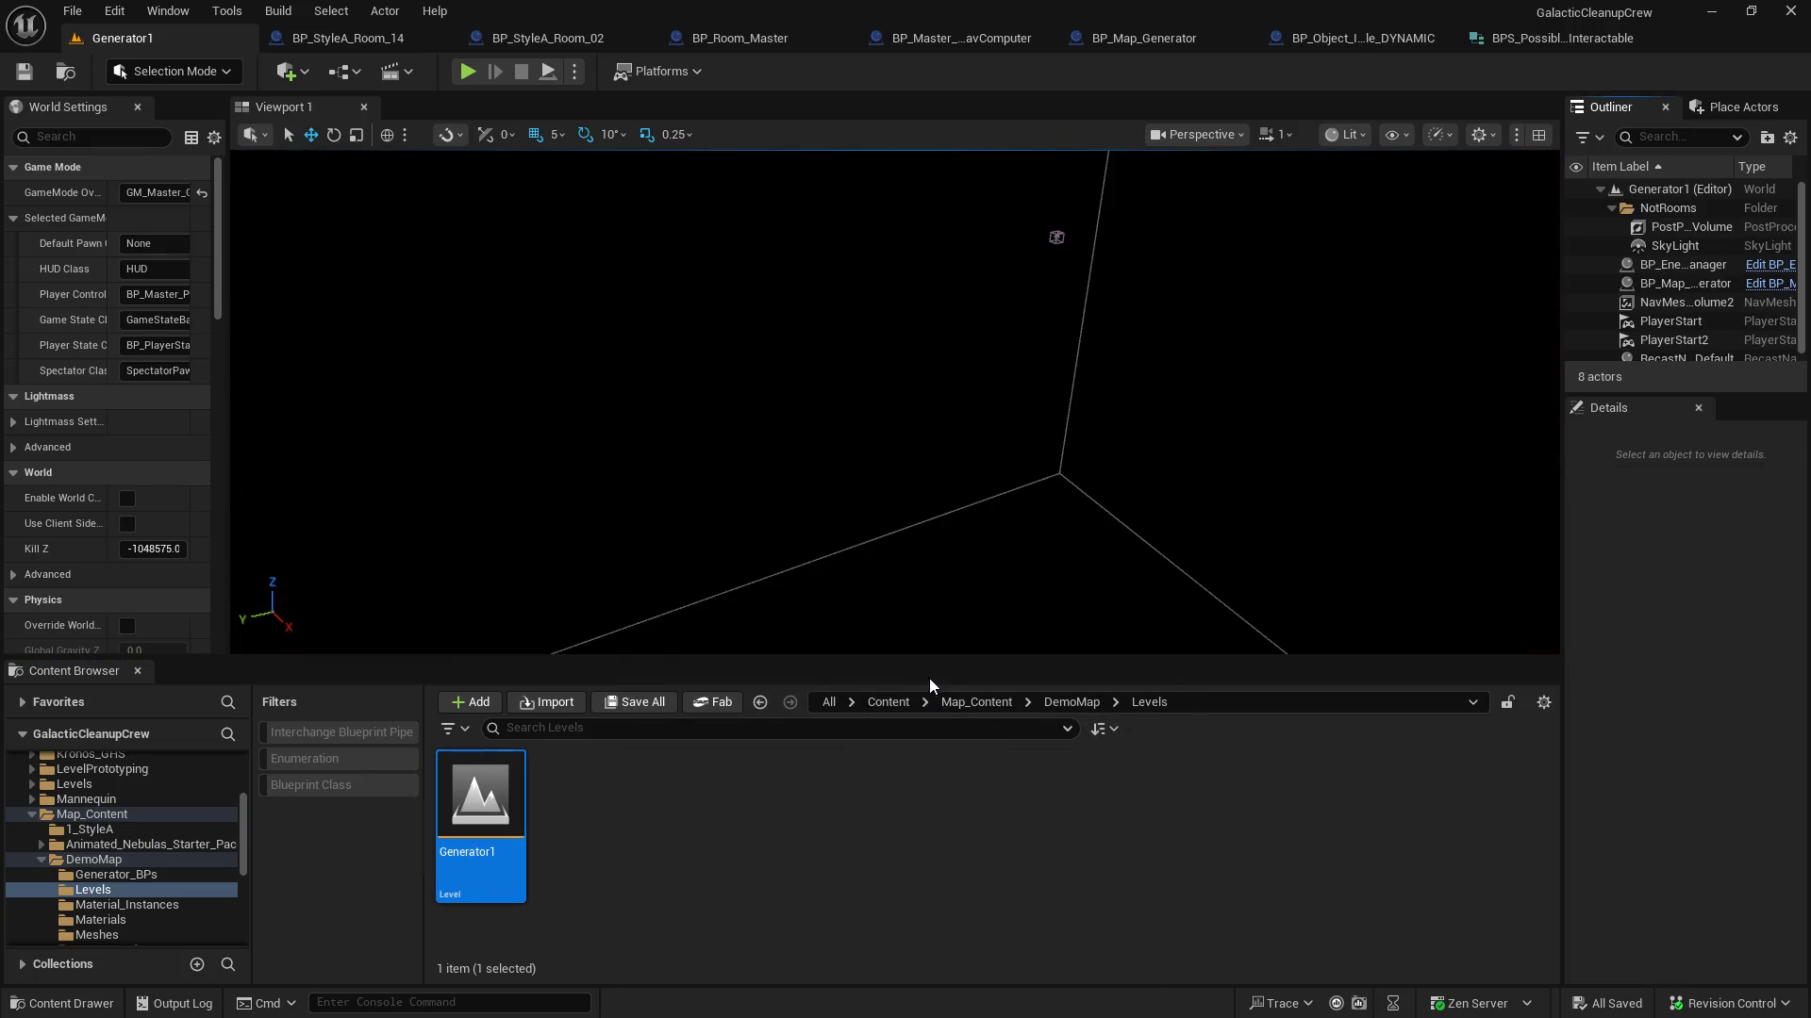
mouse_move(916, 674)
mouse_down()
mouse_move(909, 834)
mouse_move(909, 811)
mouse_up()
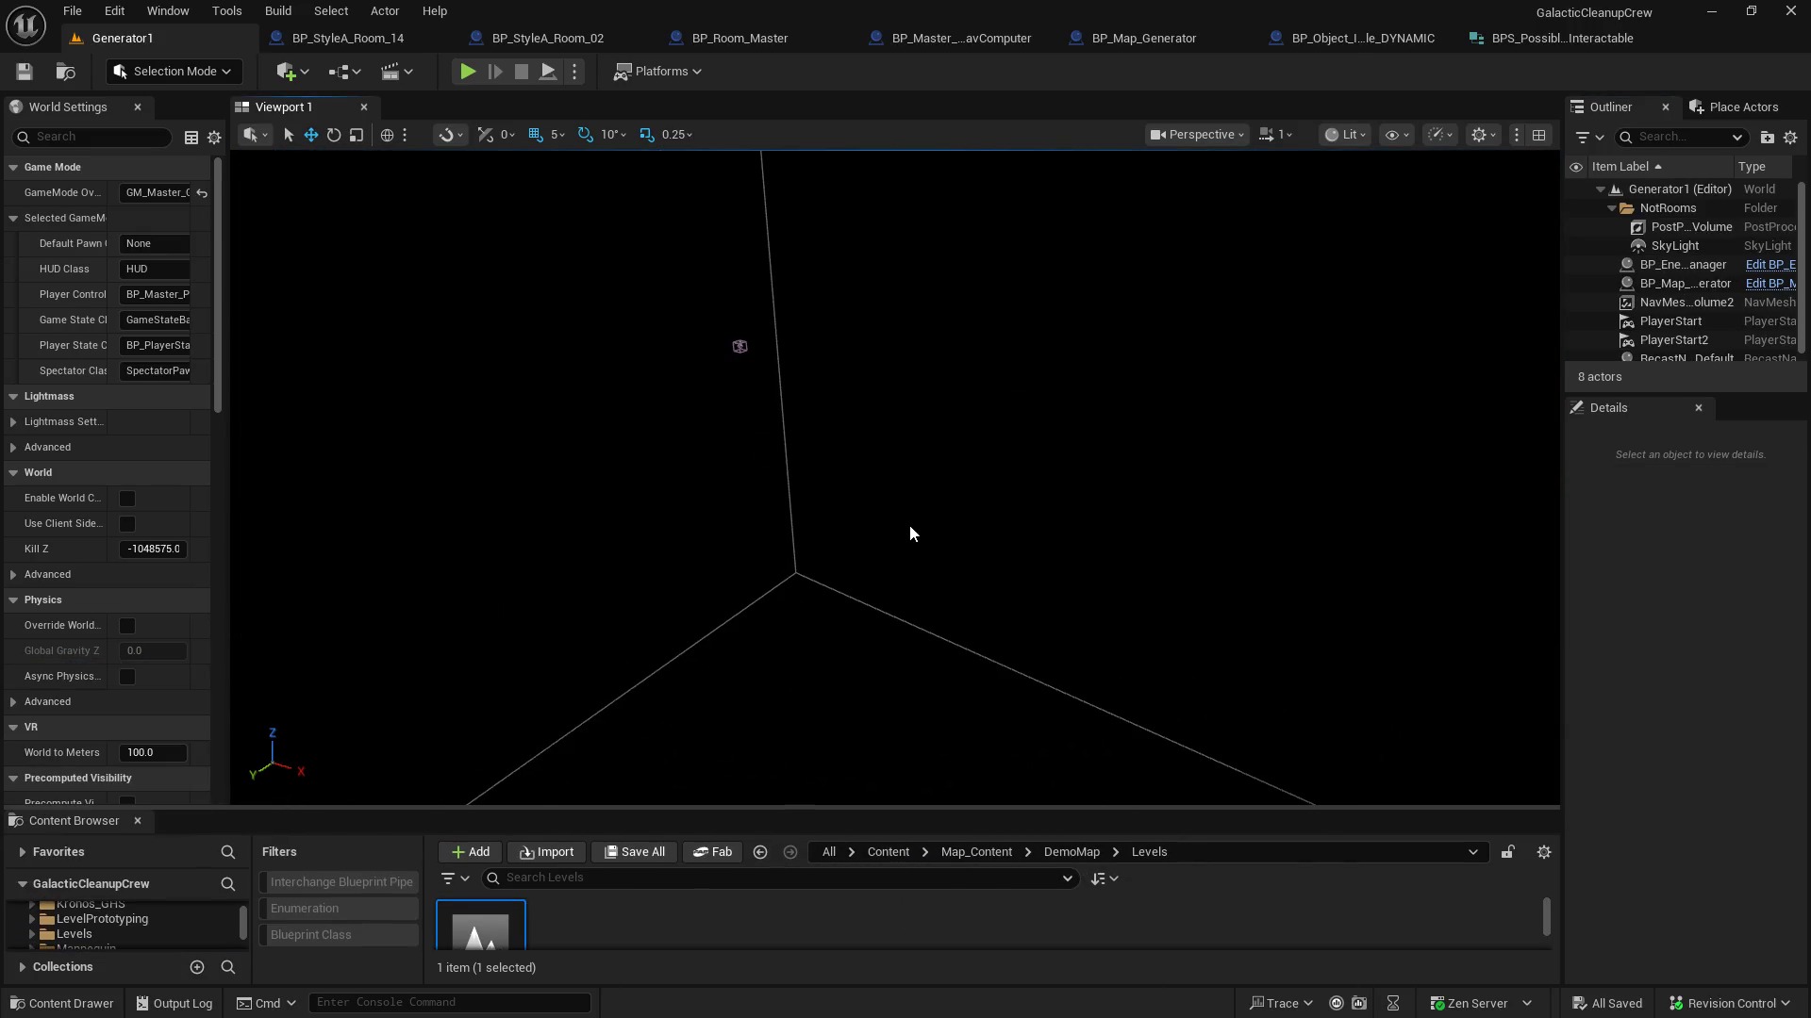
click(548, 72)
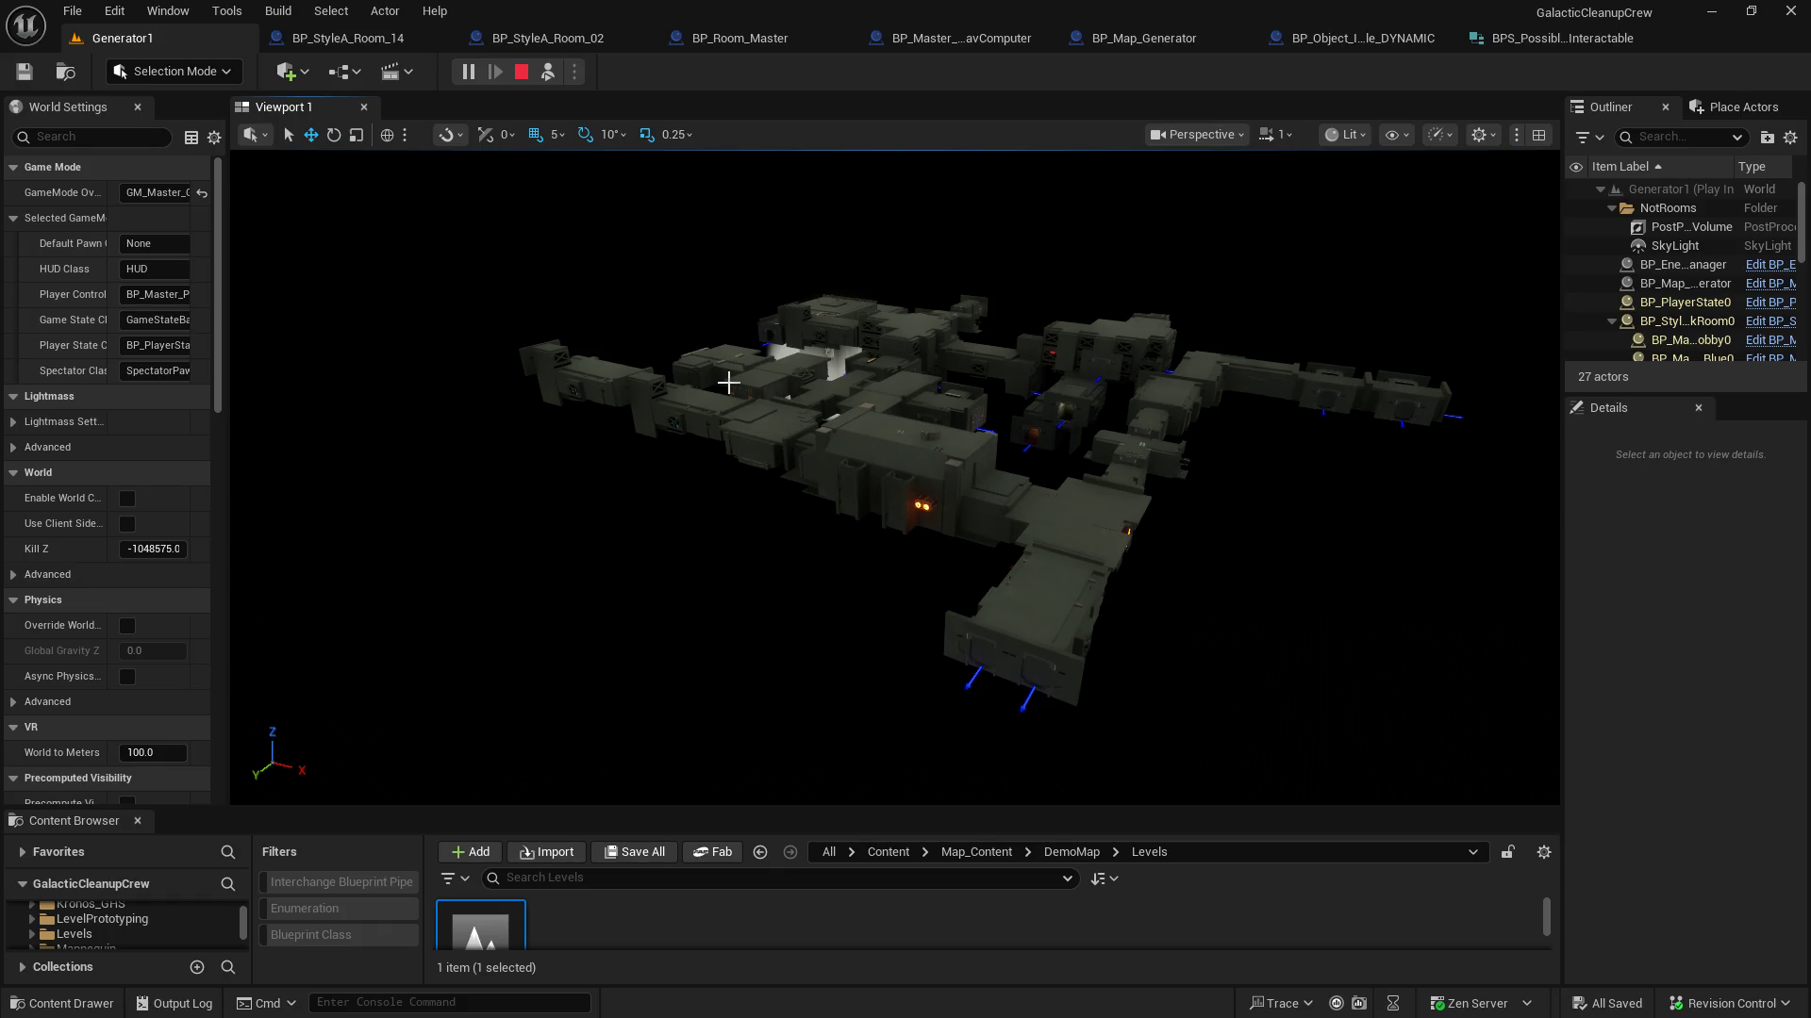
Inspect the simulated generated rooms, stop the session, and compile BP_Map_Generator
mouse_move(602, 280)
mouse_down()
mouse_move(606, 231)
mouse_move(773, 199)
mouse_move(726, 226)
mouse_move(755, 264)
mouse_move(754, 311)
mouse_move(735, 282)
mouse_up()
key(Escape)
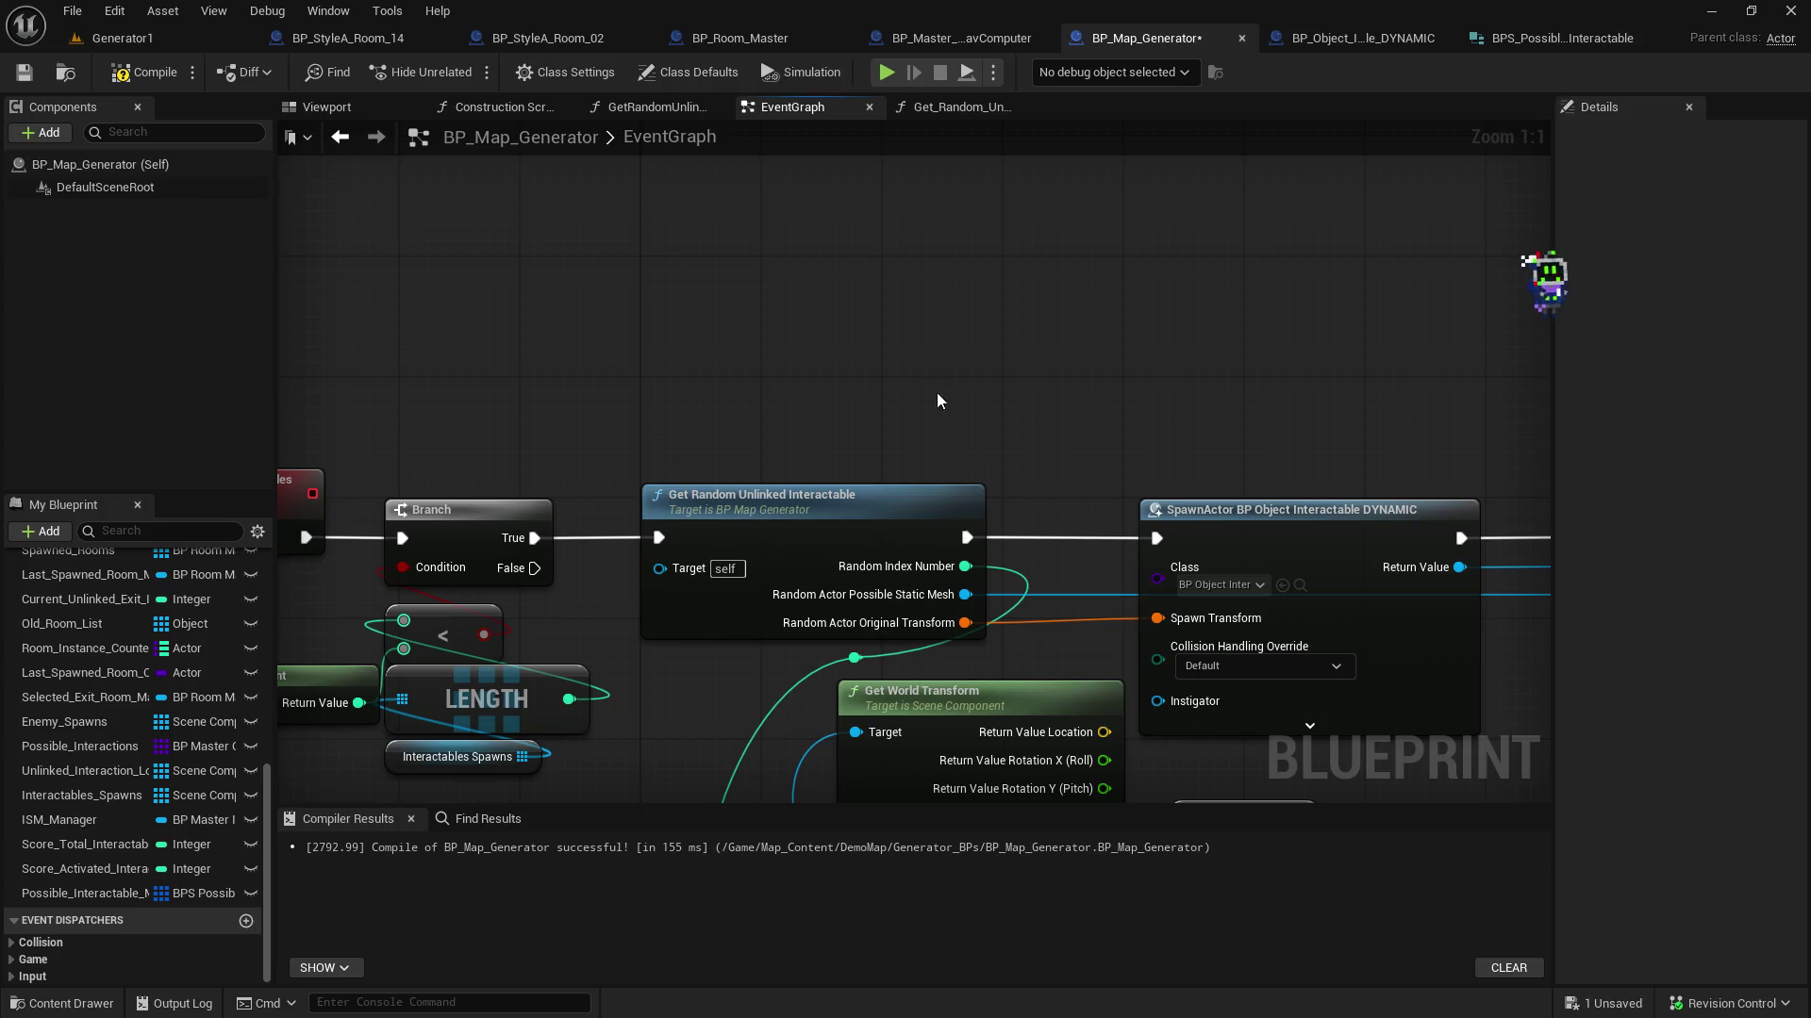
click(151, 74)
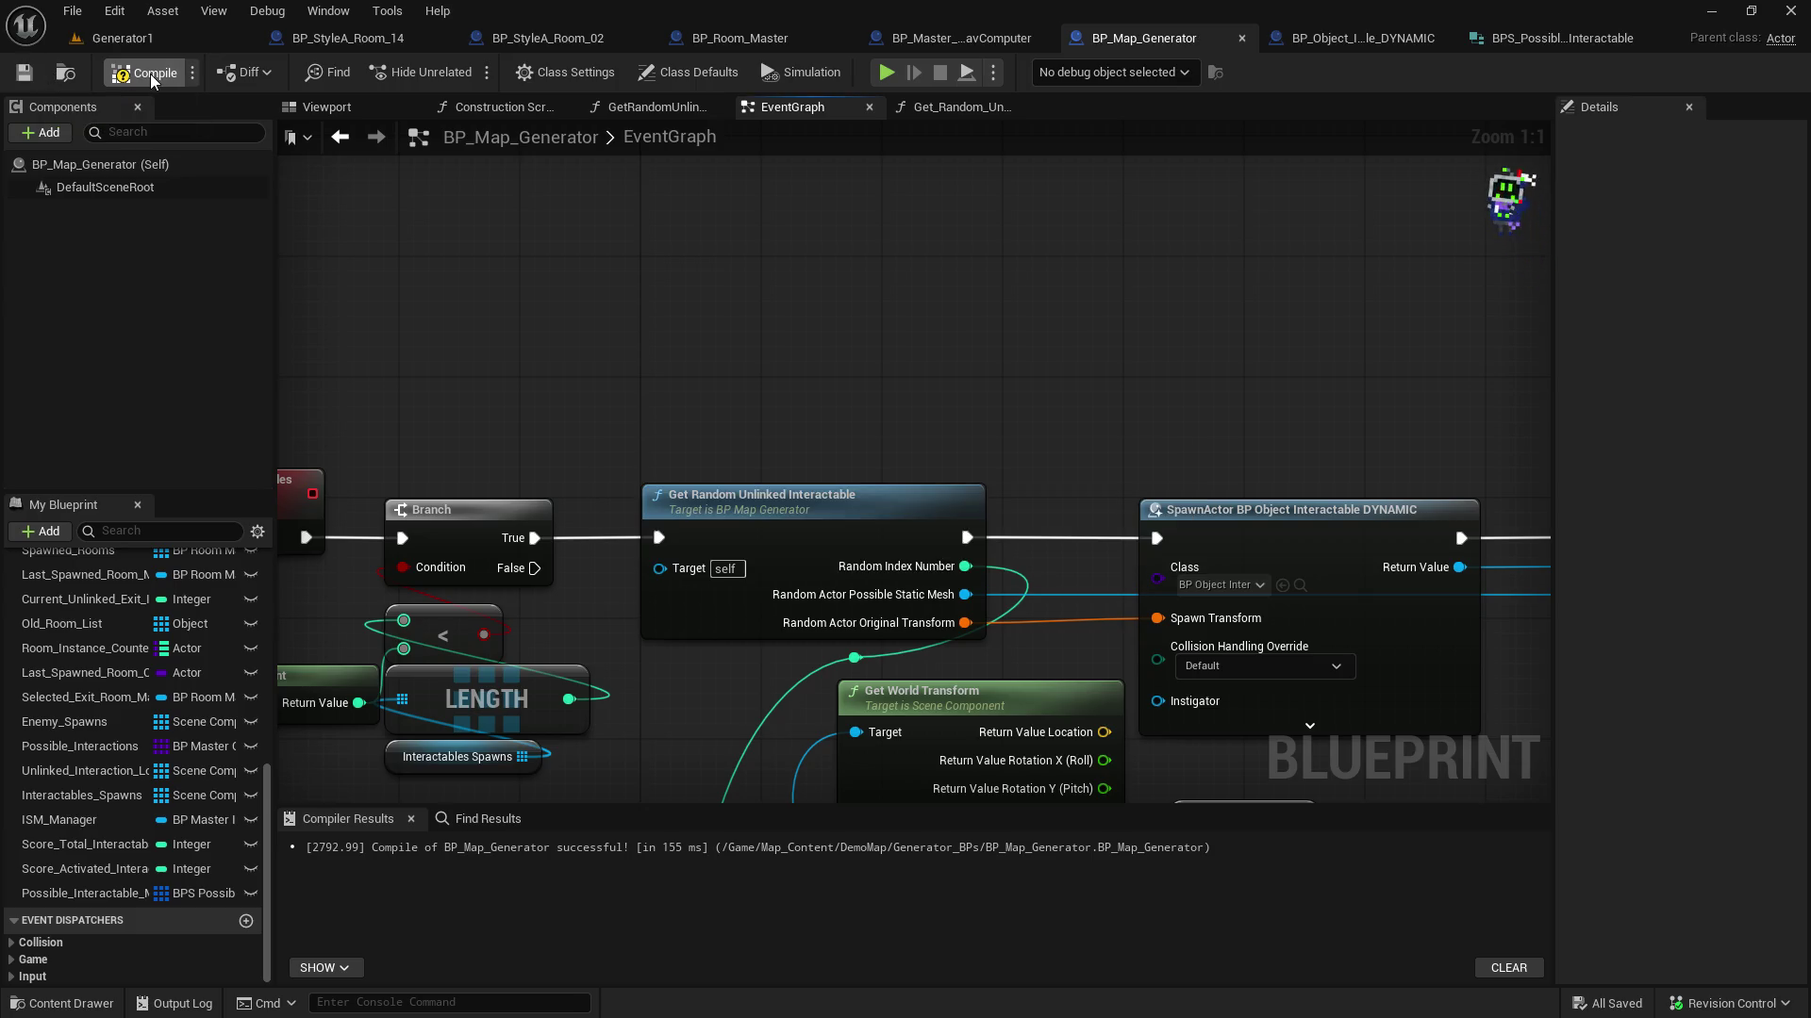
click(1556, 38)
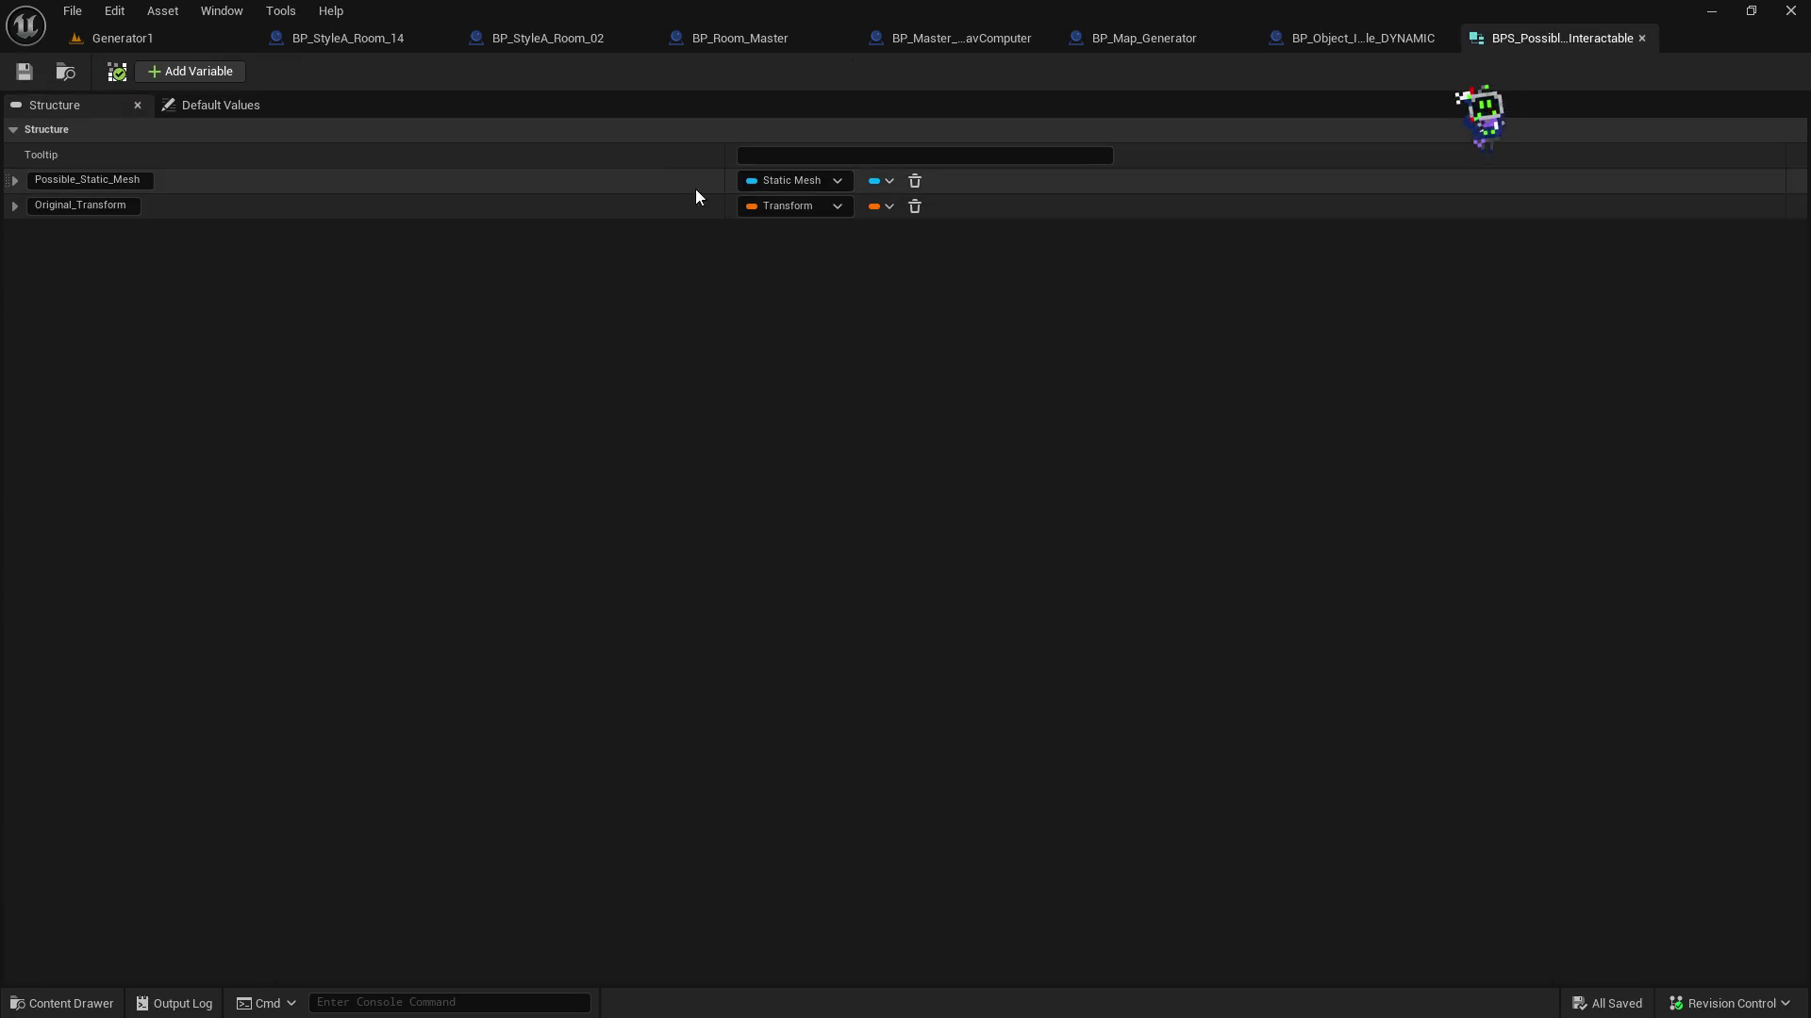
Add a third member named Original_Actor to the BPS_Possible_Interactable structure
click(196, 70)
click(70, 230)
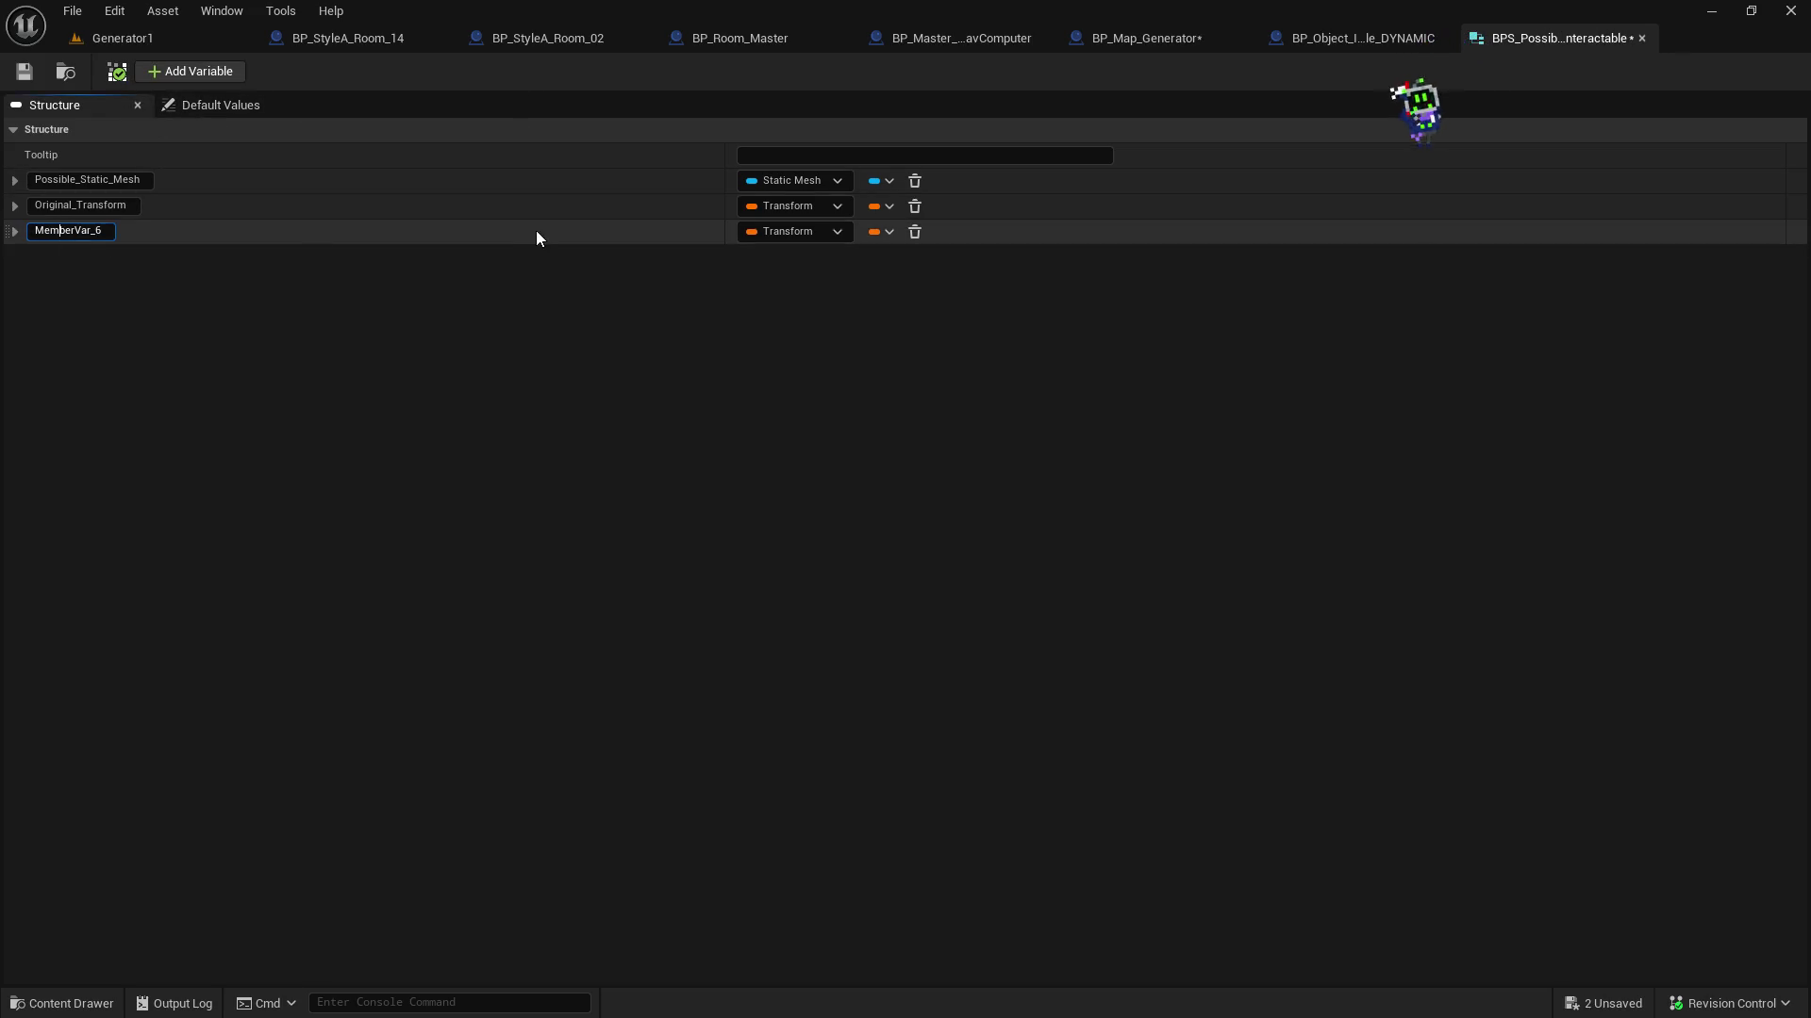
text(OP)
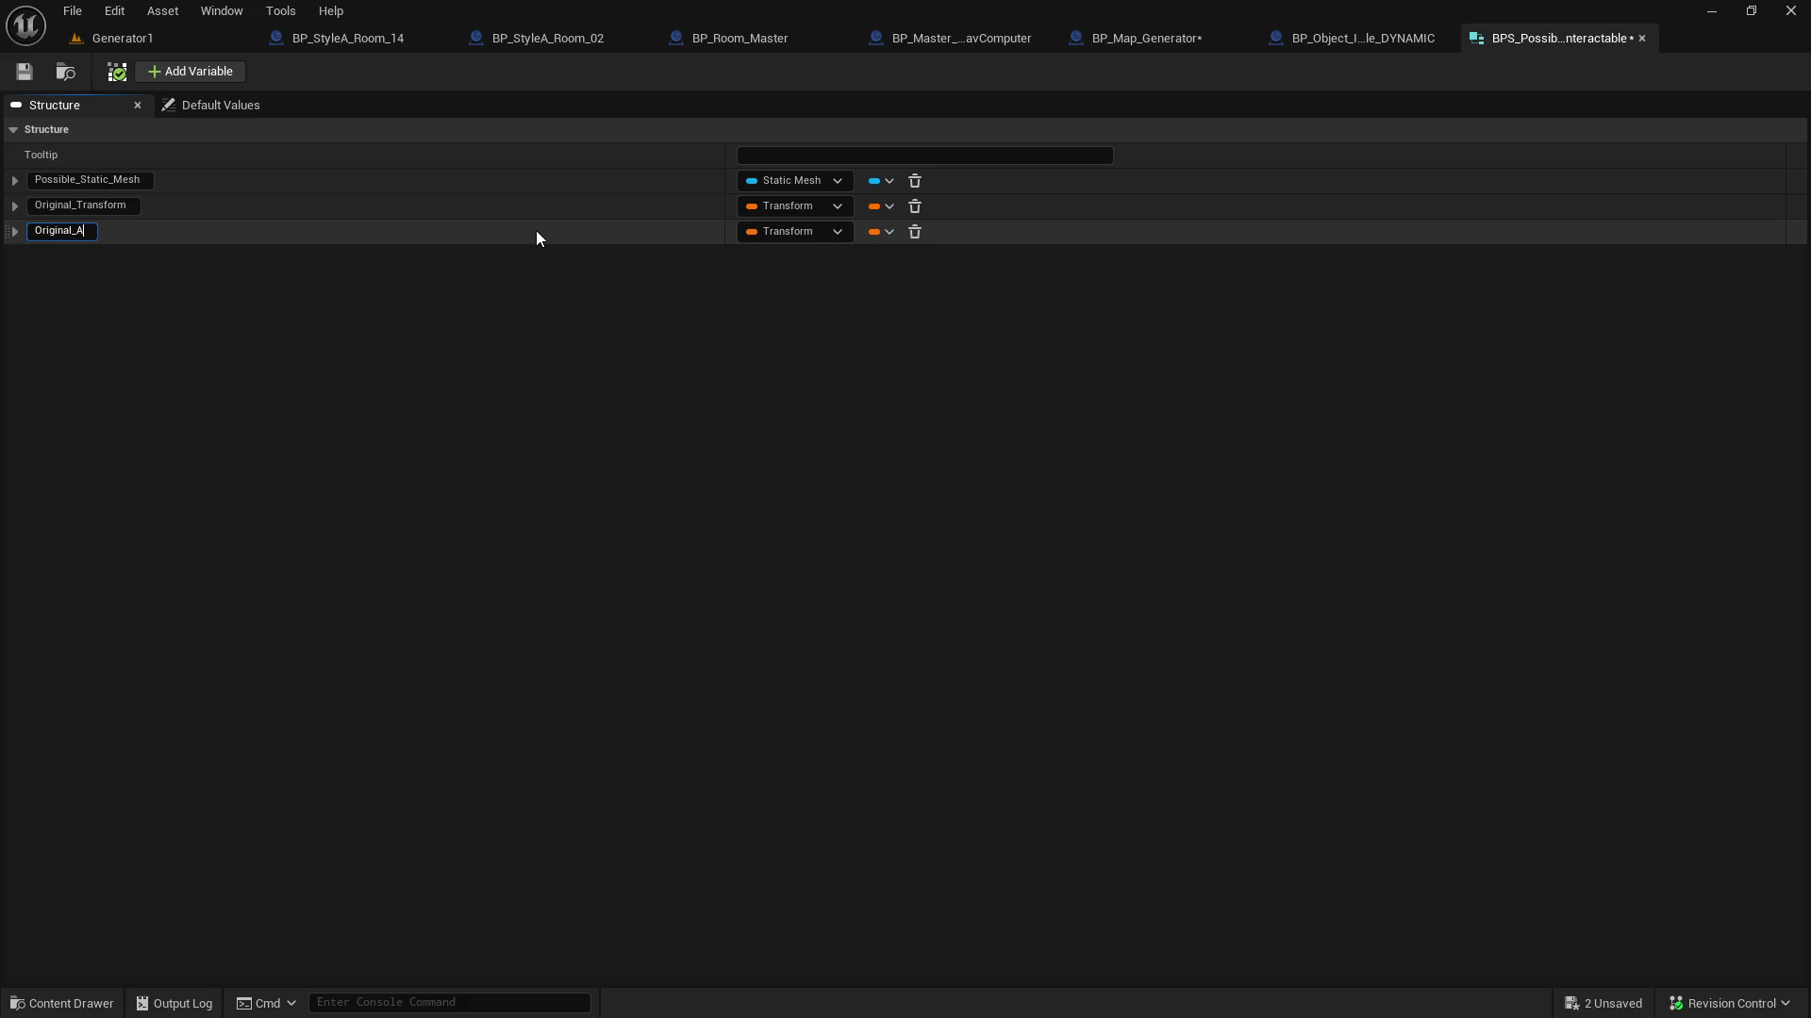
key(Return)
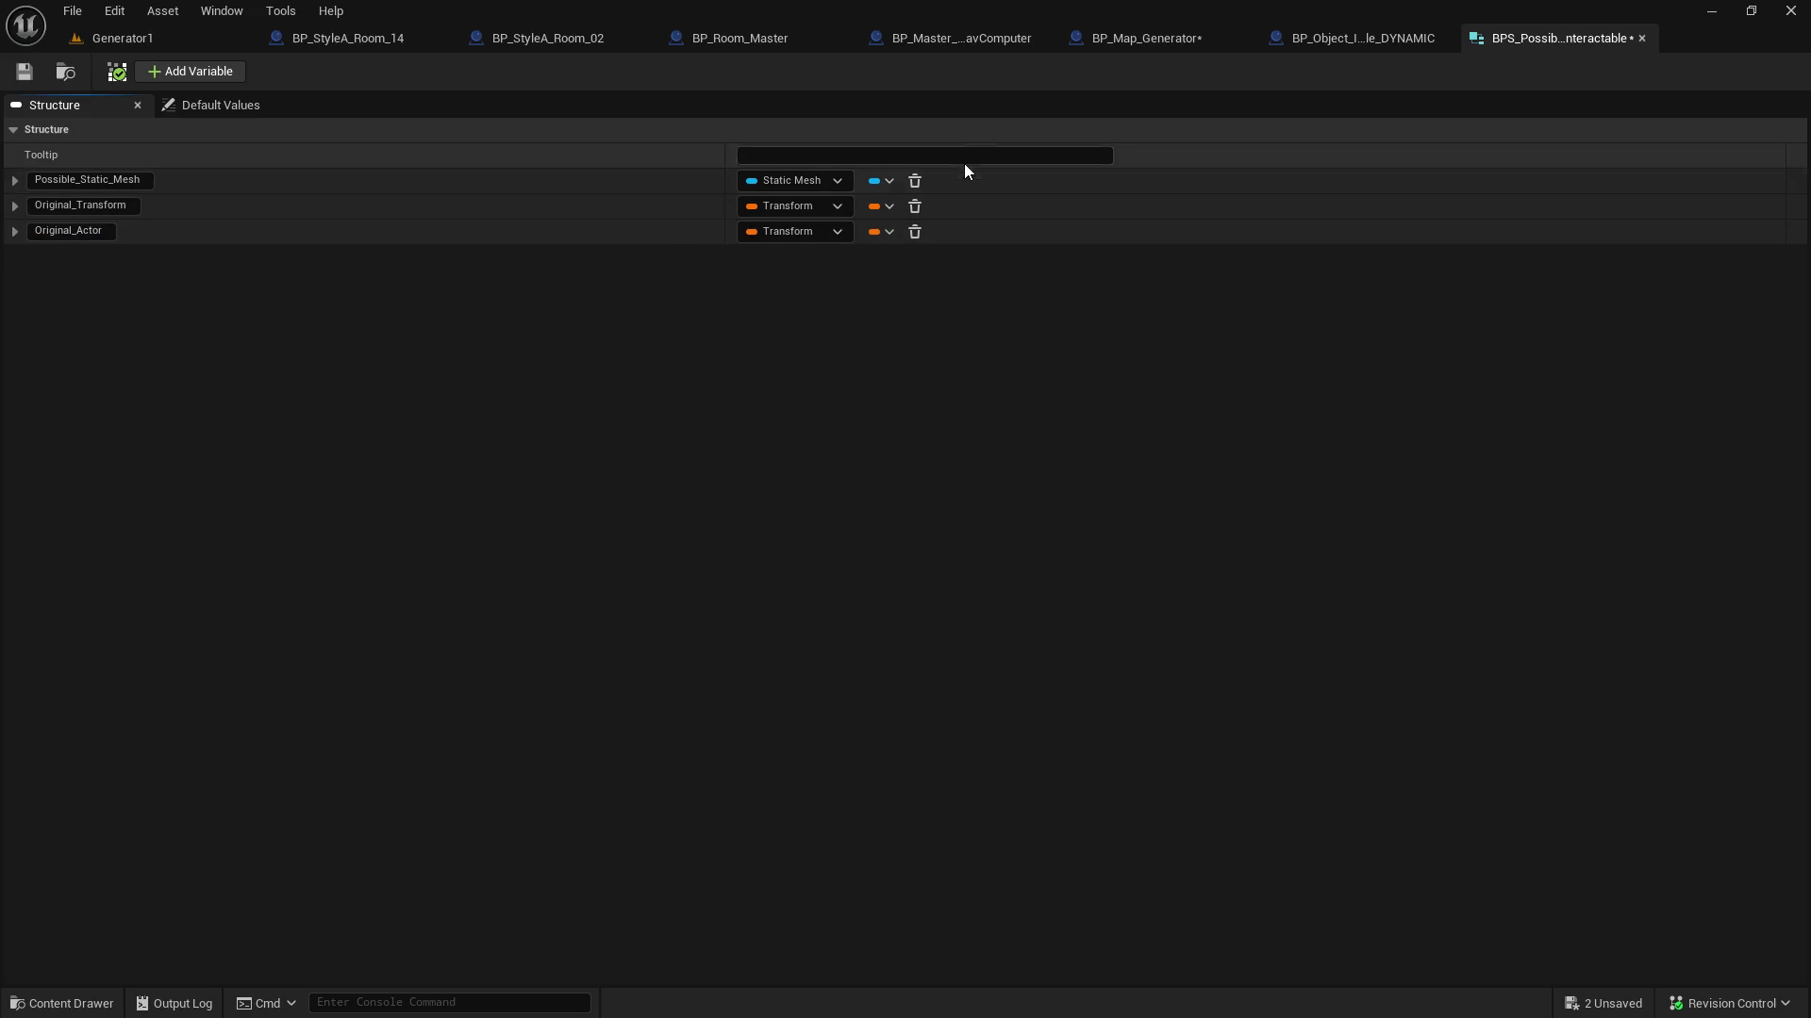
click(530, 38)
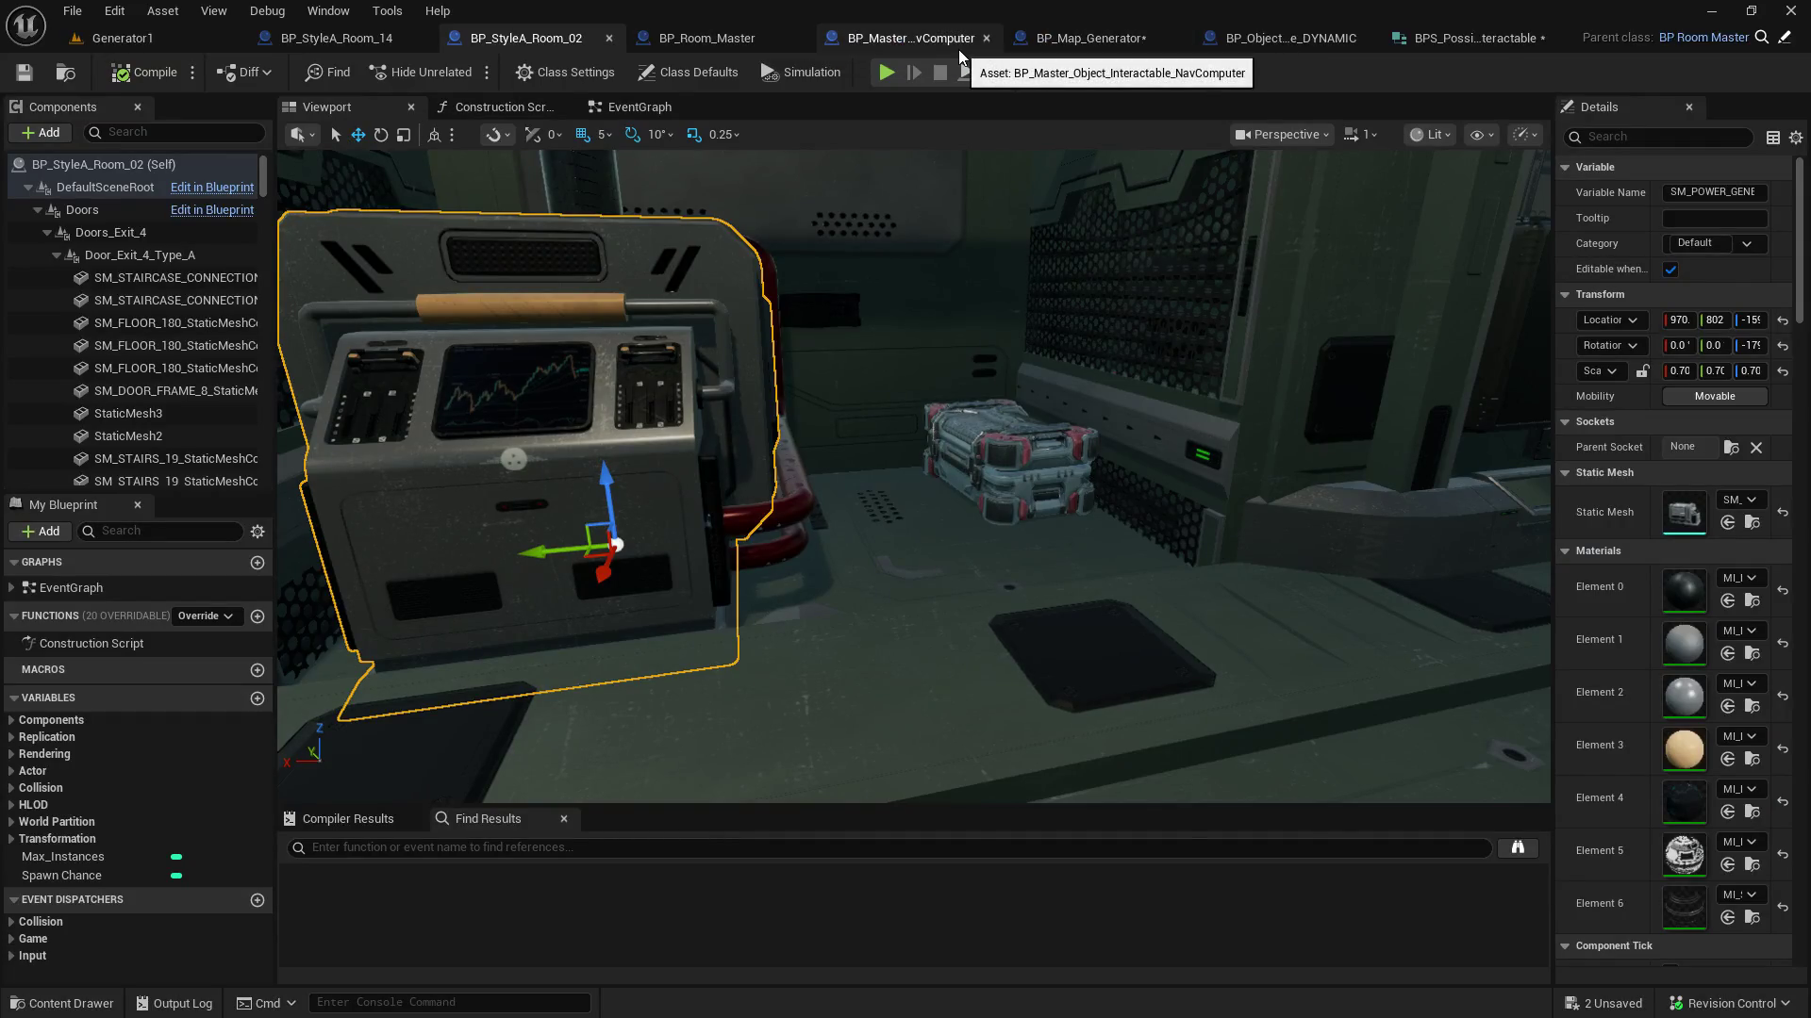
click(707, 37)
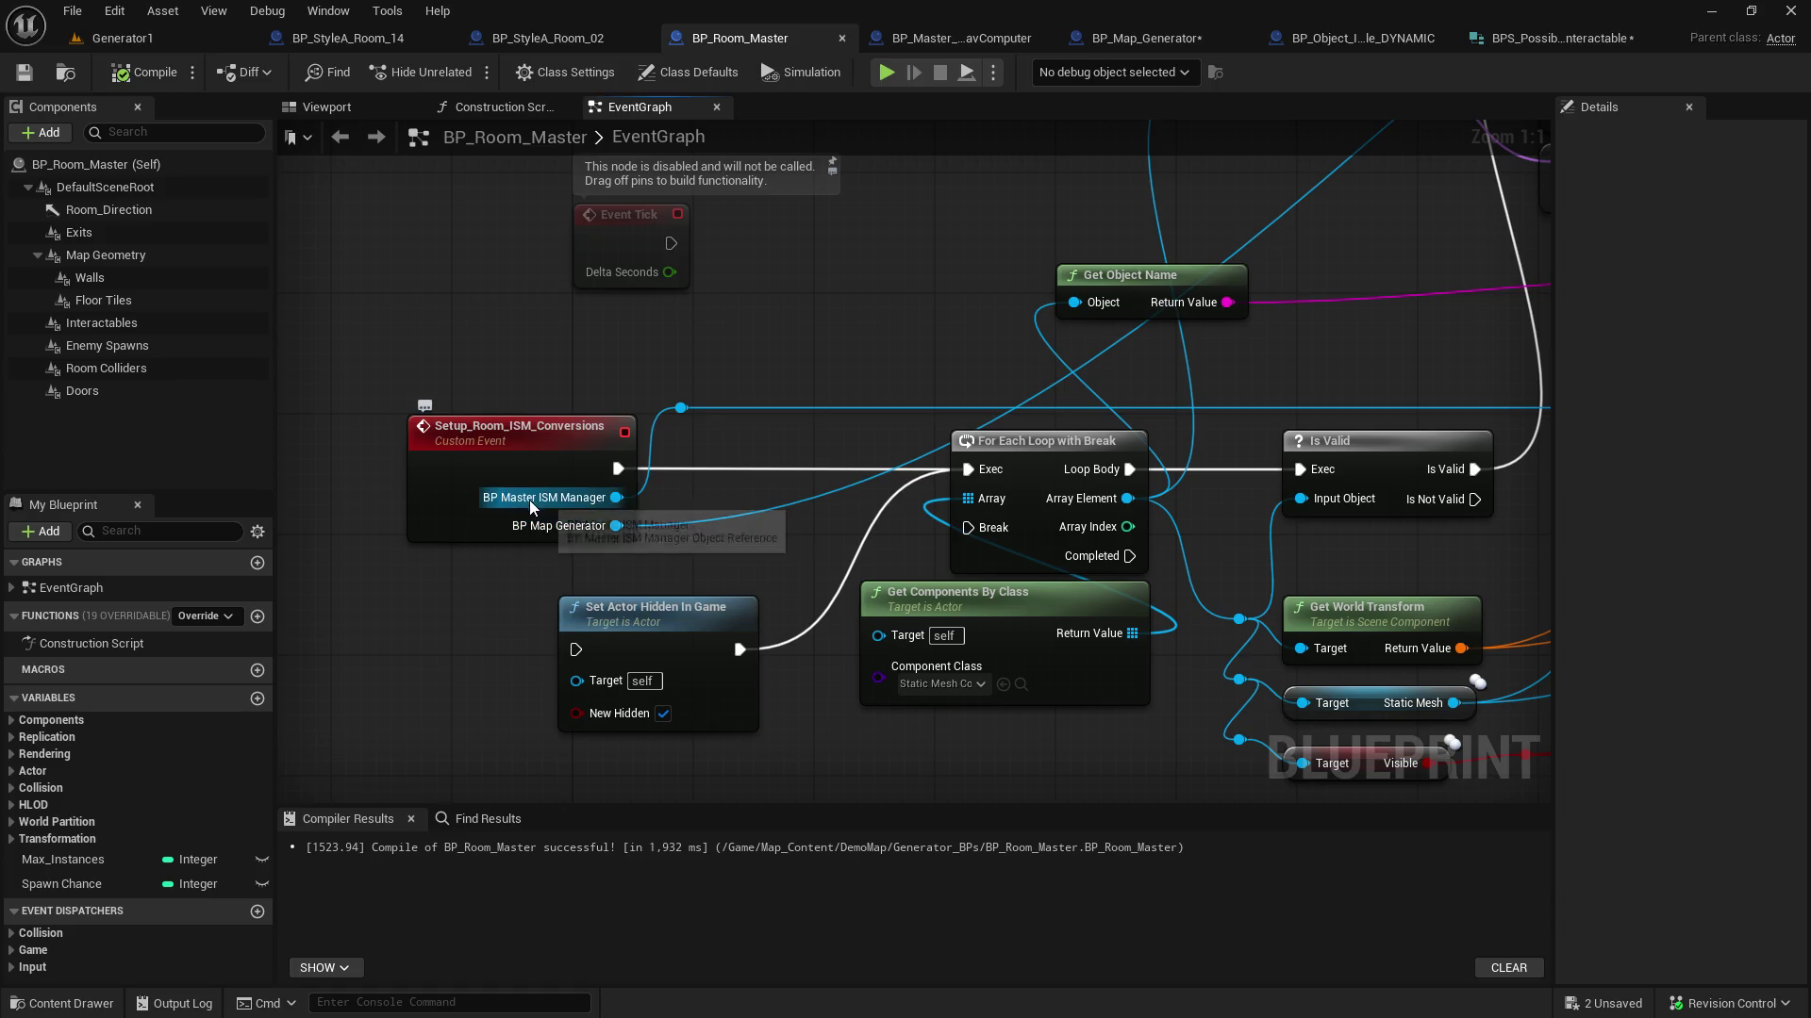
Pan BP_Room_Master's graph across the Is Valid, mesh-conversion, Branch and Contains nodes
drag(547, 495, 517, 262)
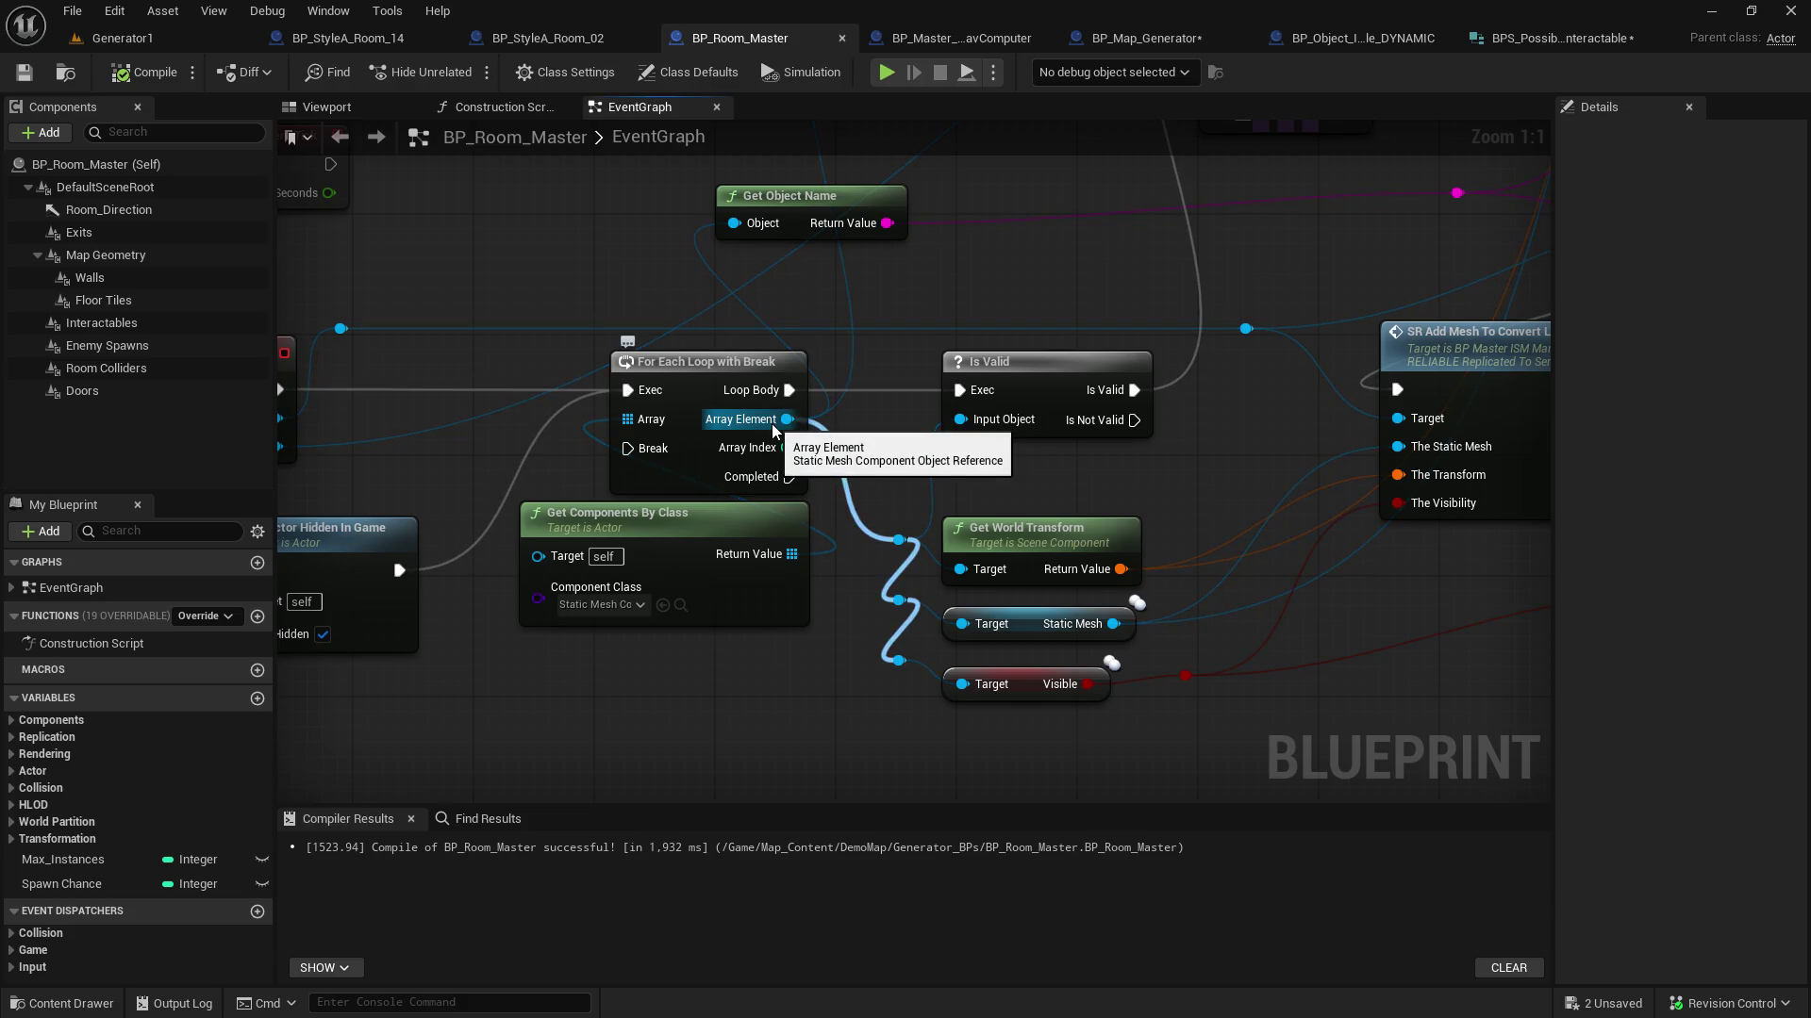
mouse_move(1096, 319)
mouse_down()
mouse_move(789, 662)
mouse_move(469, 766)
mouse_up()
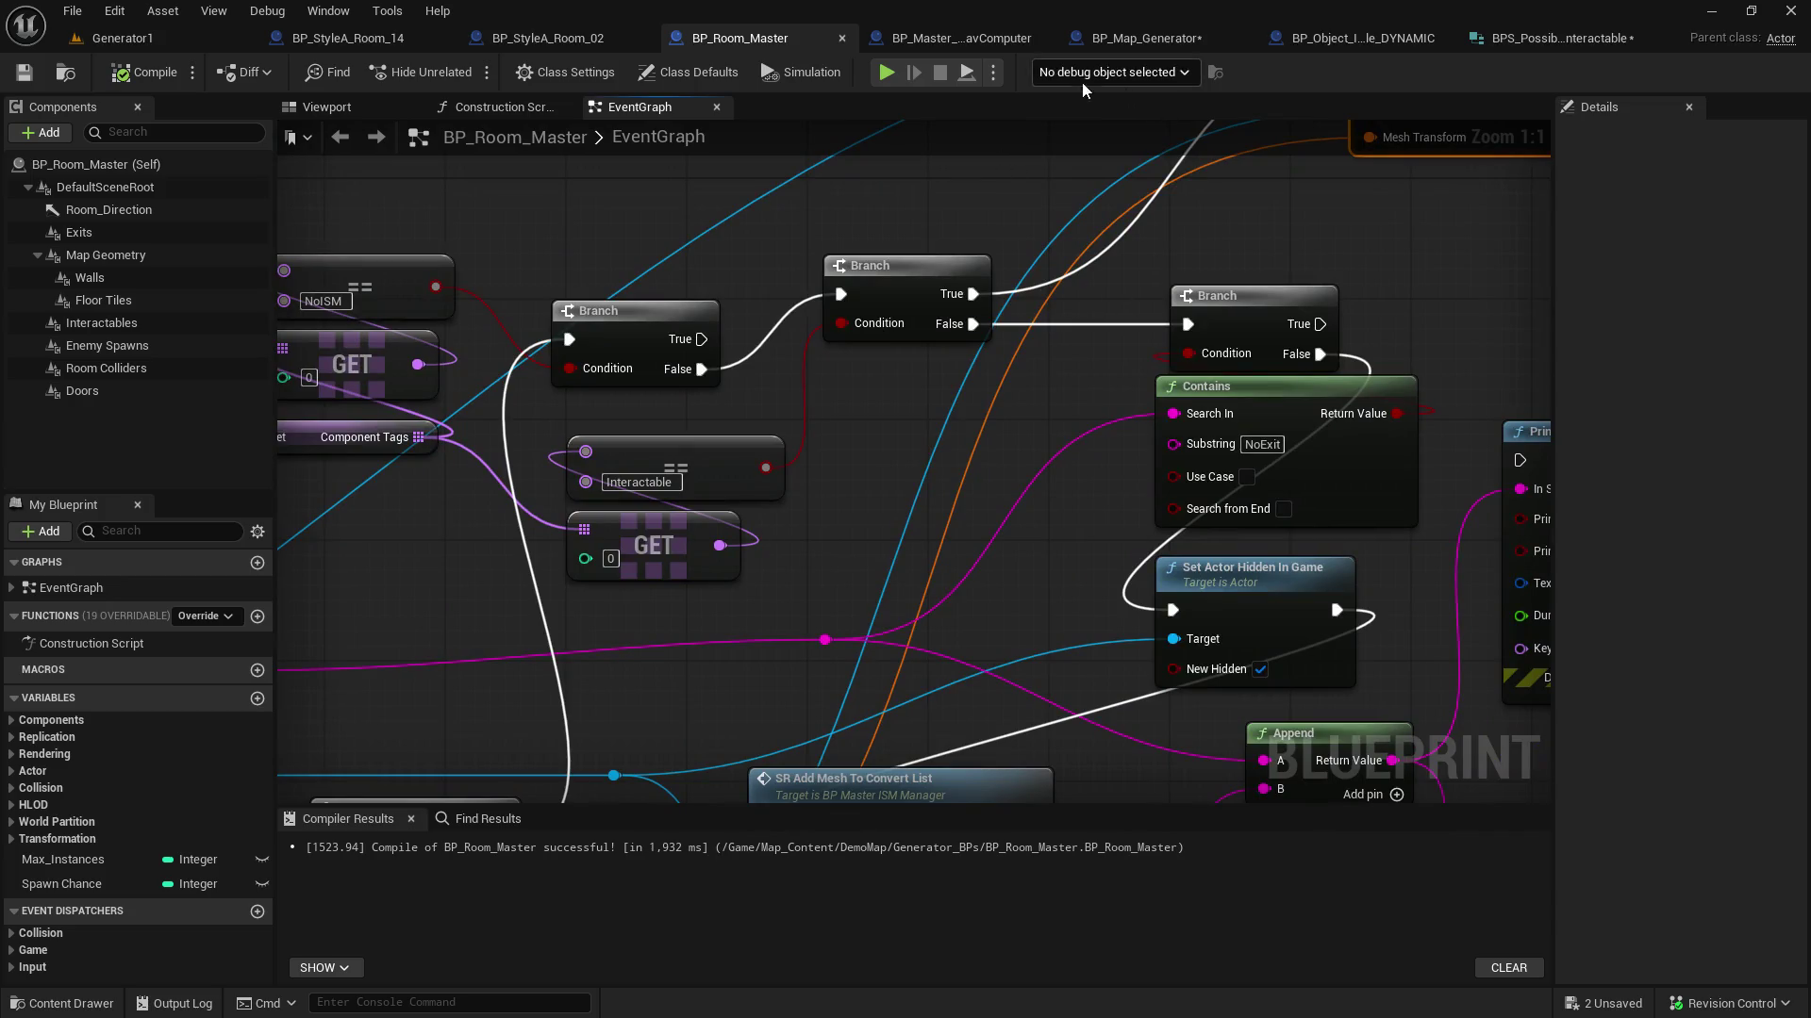
click(916, 43)
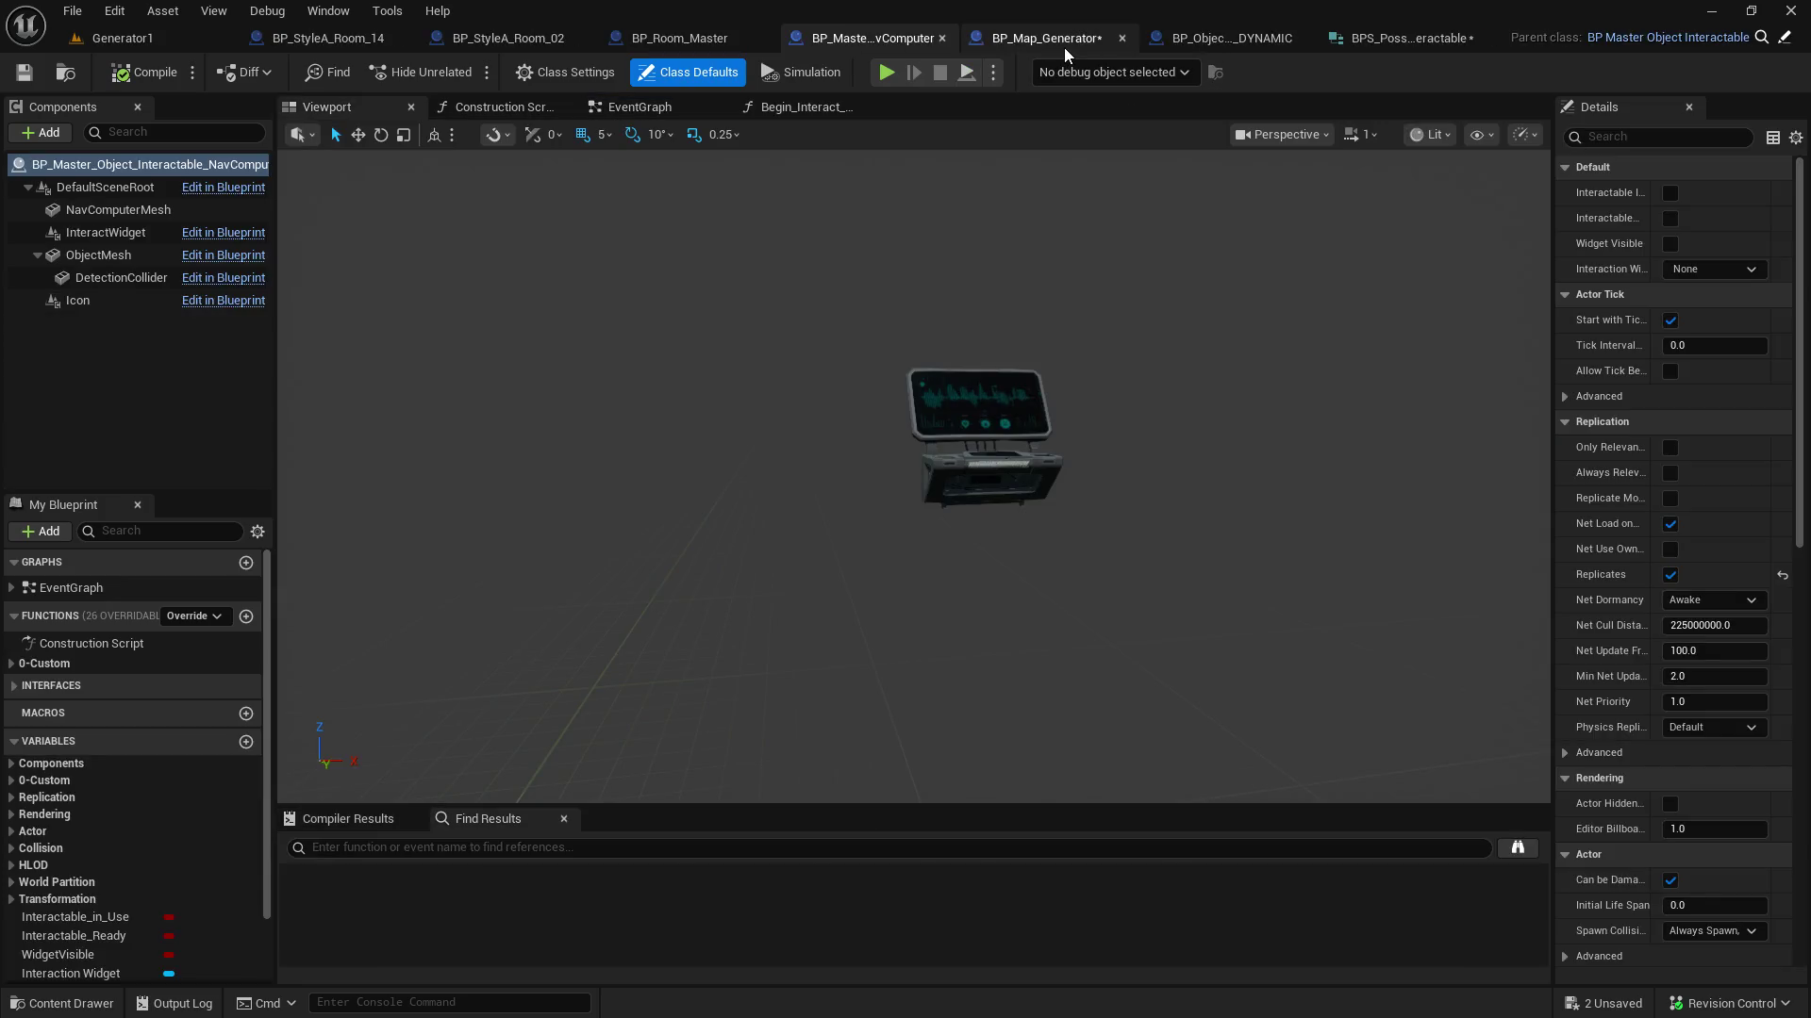
Change the Original_Actor member's type to a Static Mesh Component reference
click(1063, 43)
click(1468, 44)
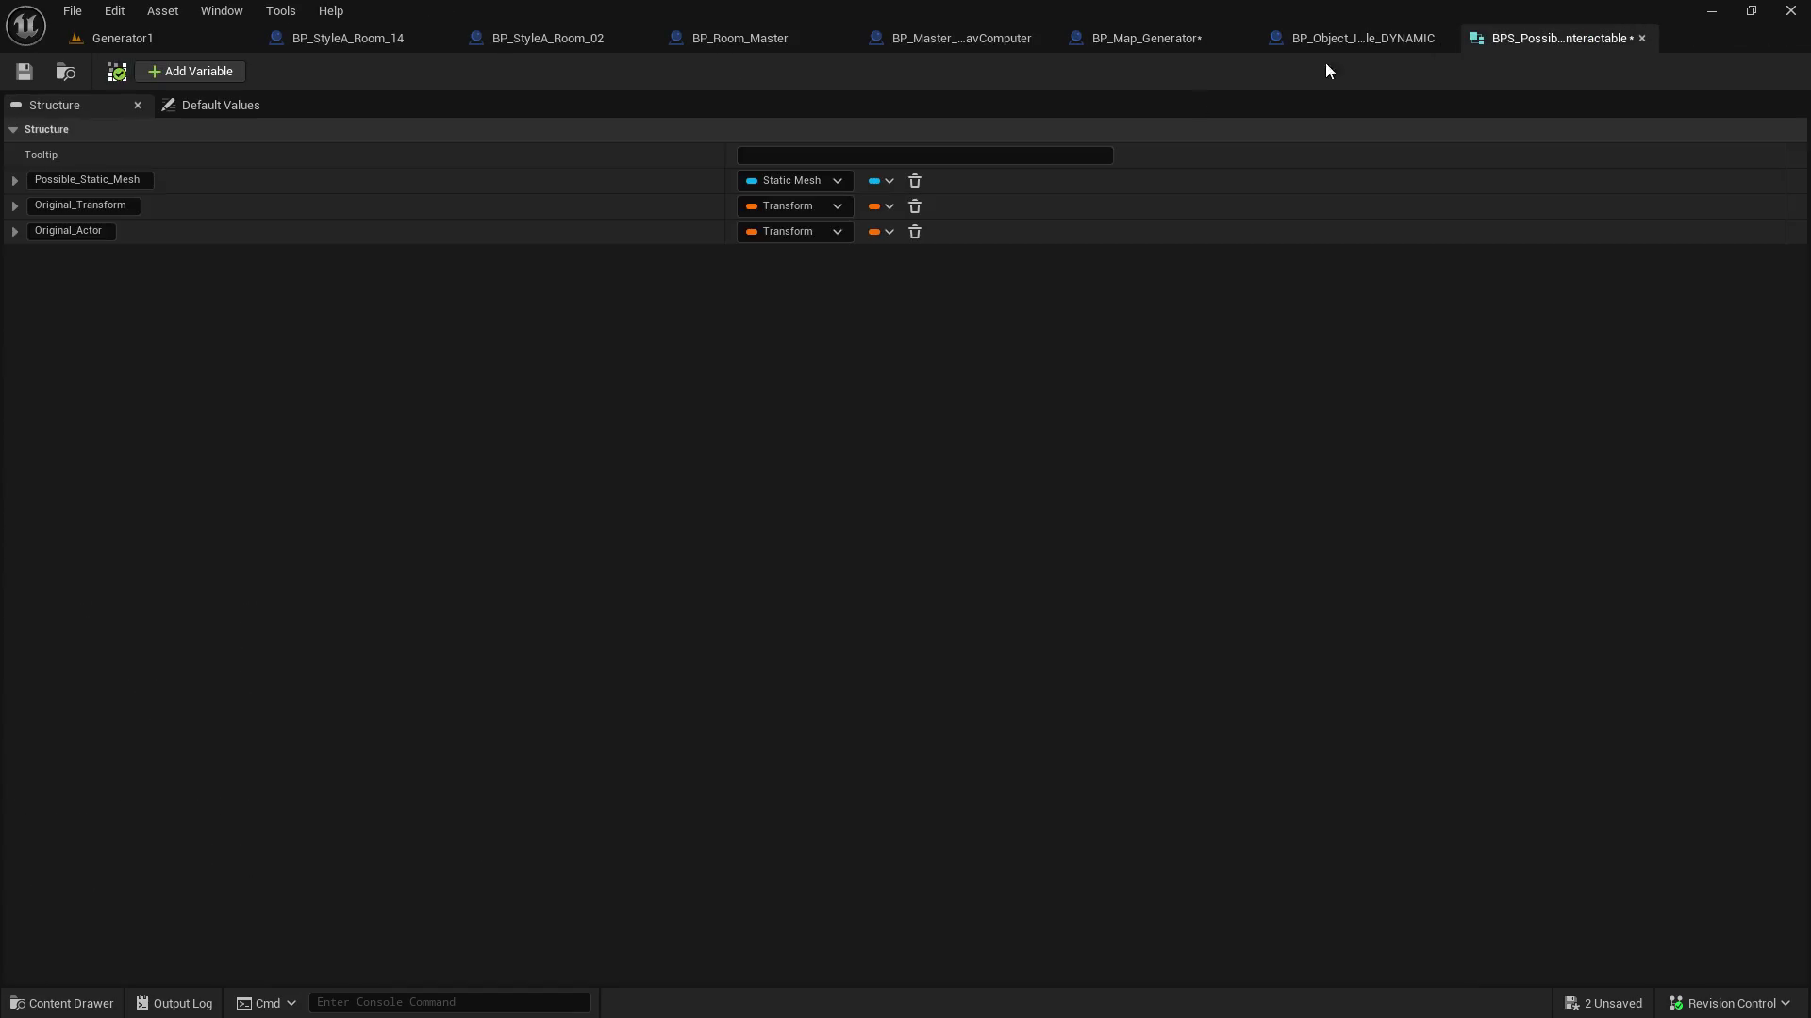
click(787, 236)
text(stasti)
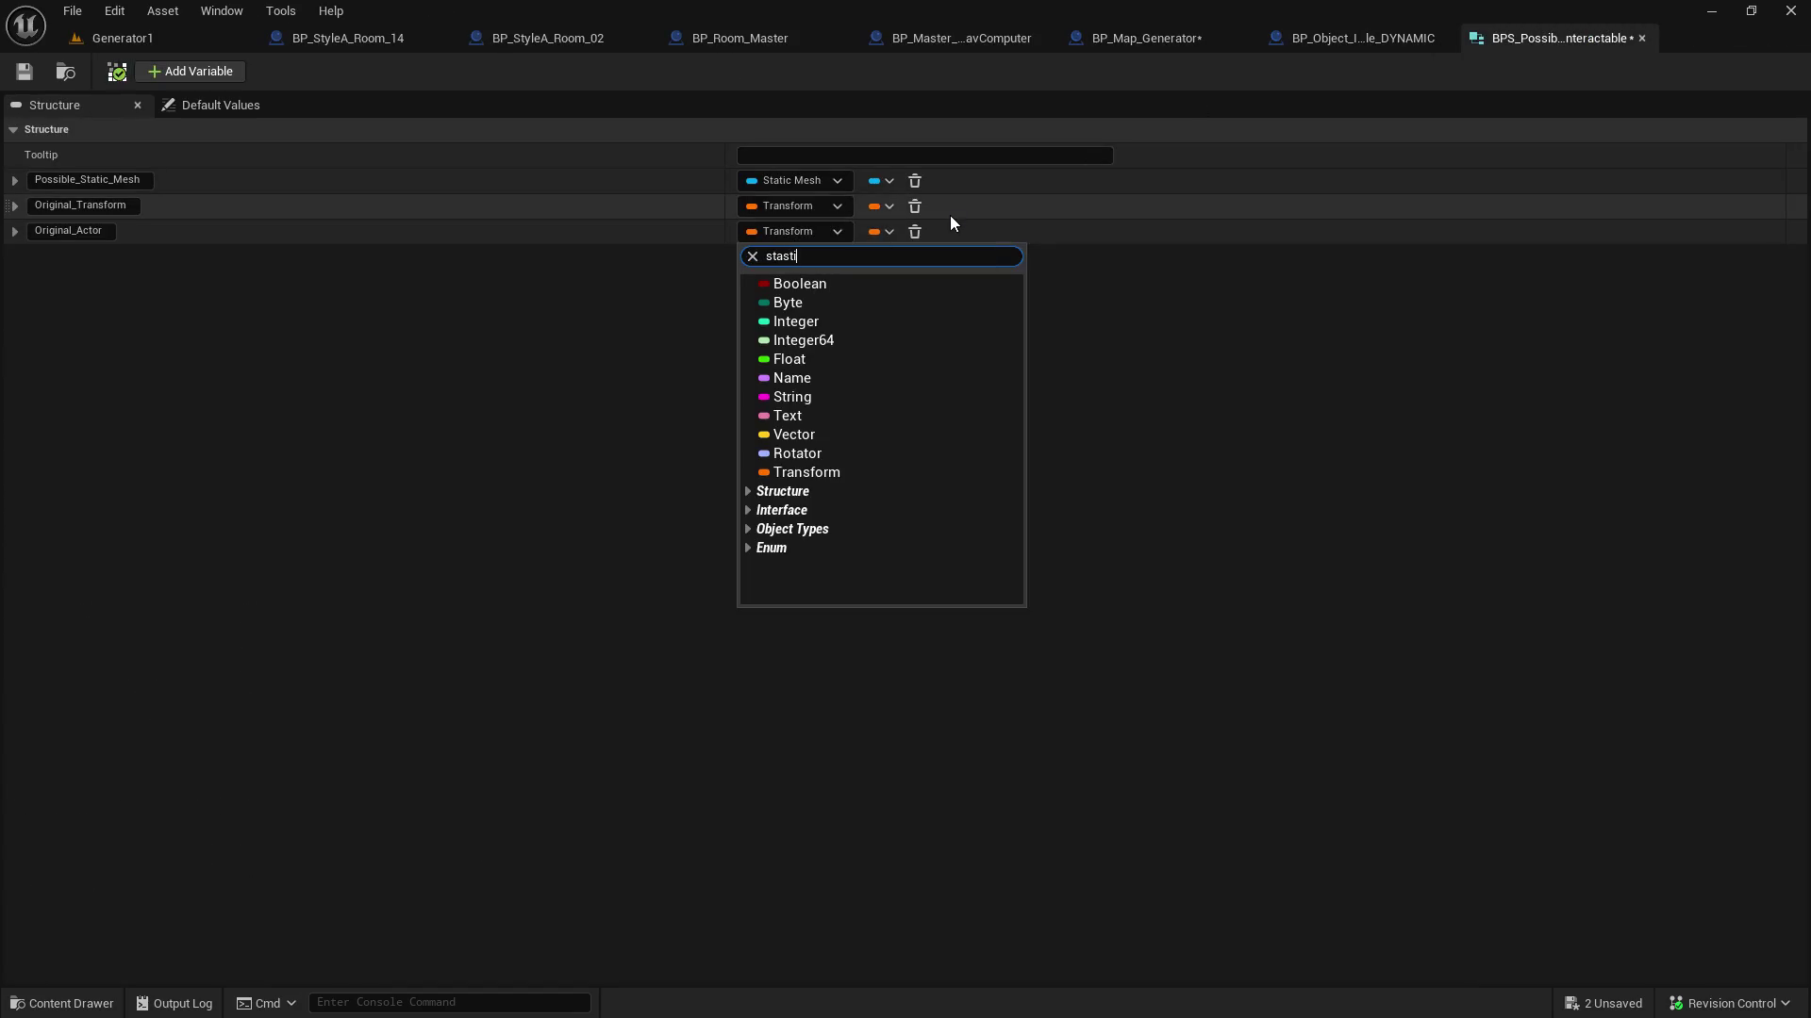
key(BackSpace)
key(BackSpace)
key(BackSpace)
text(tic mesh com)
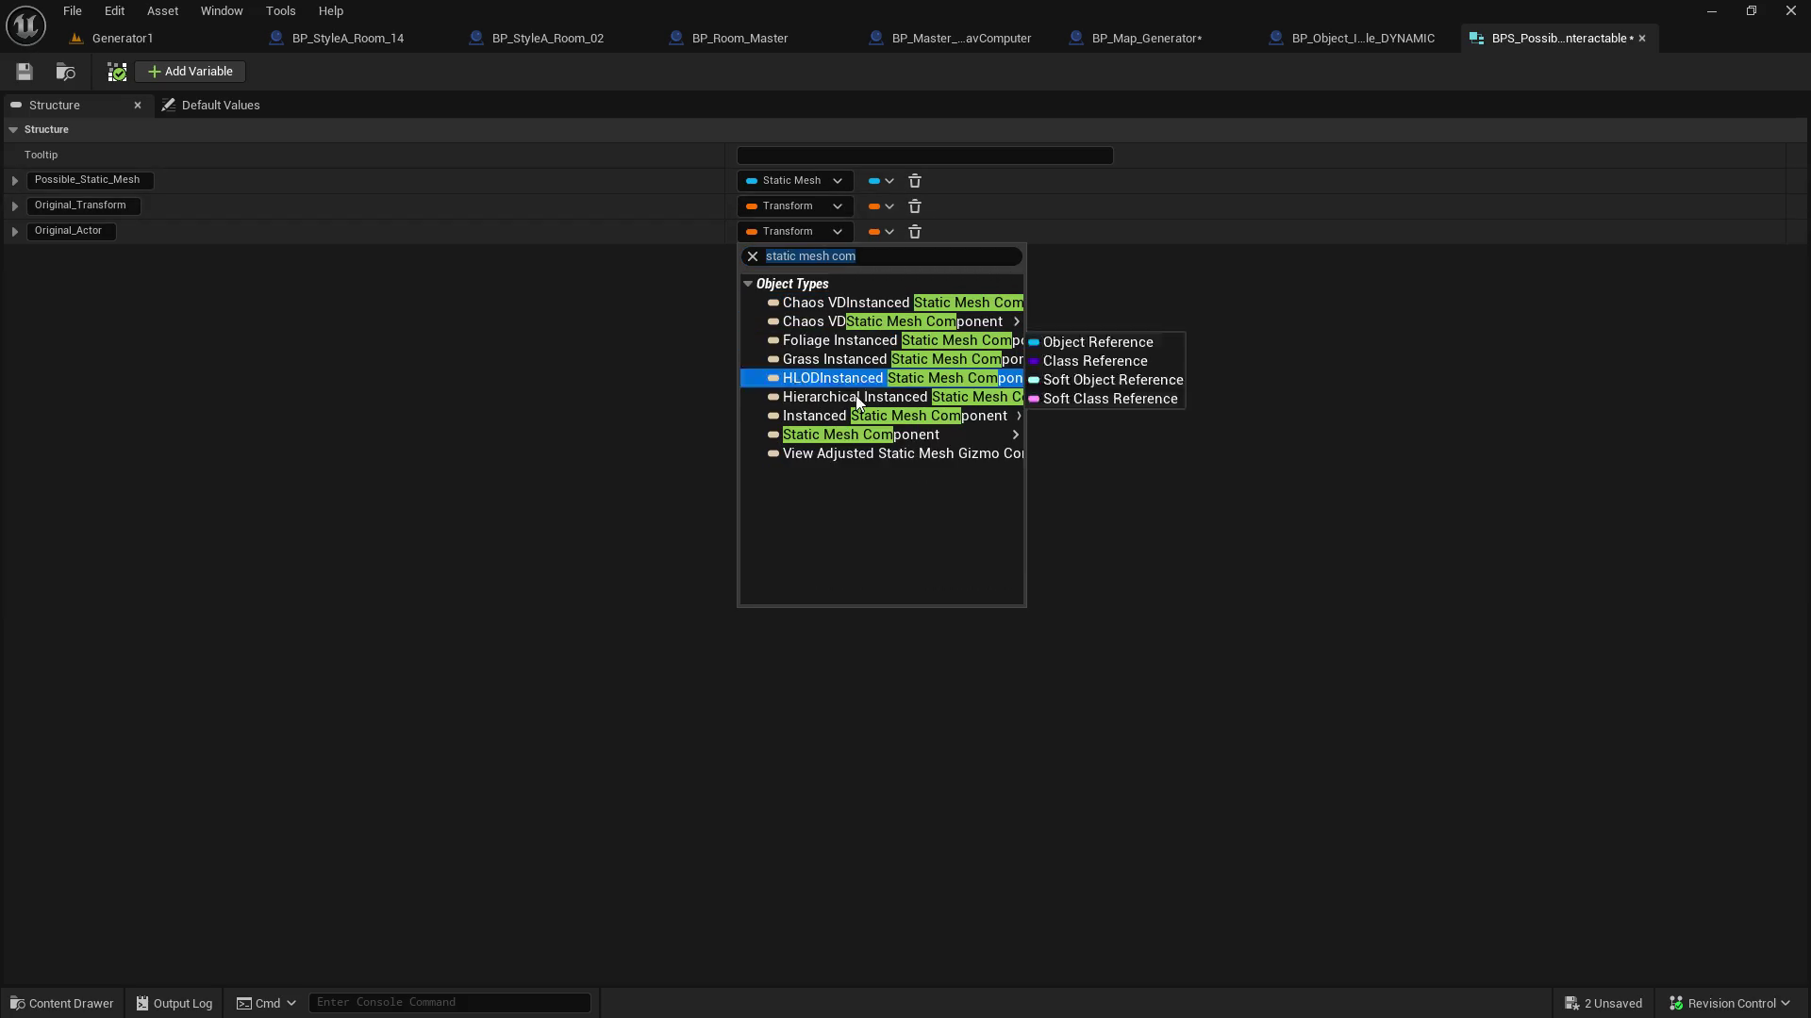
click(1061, 438)
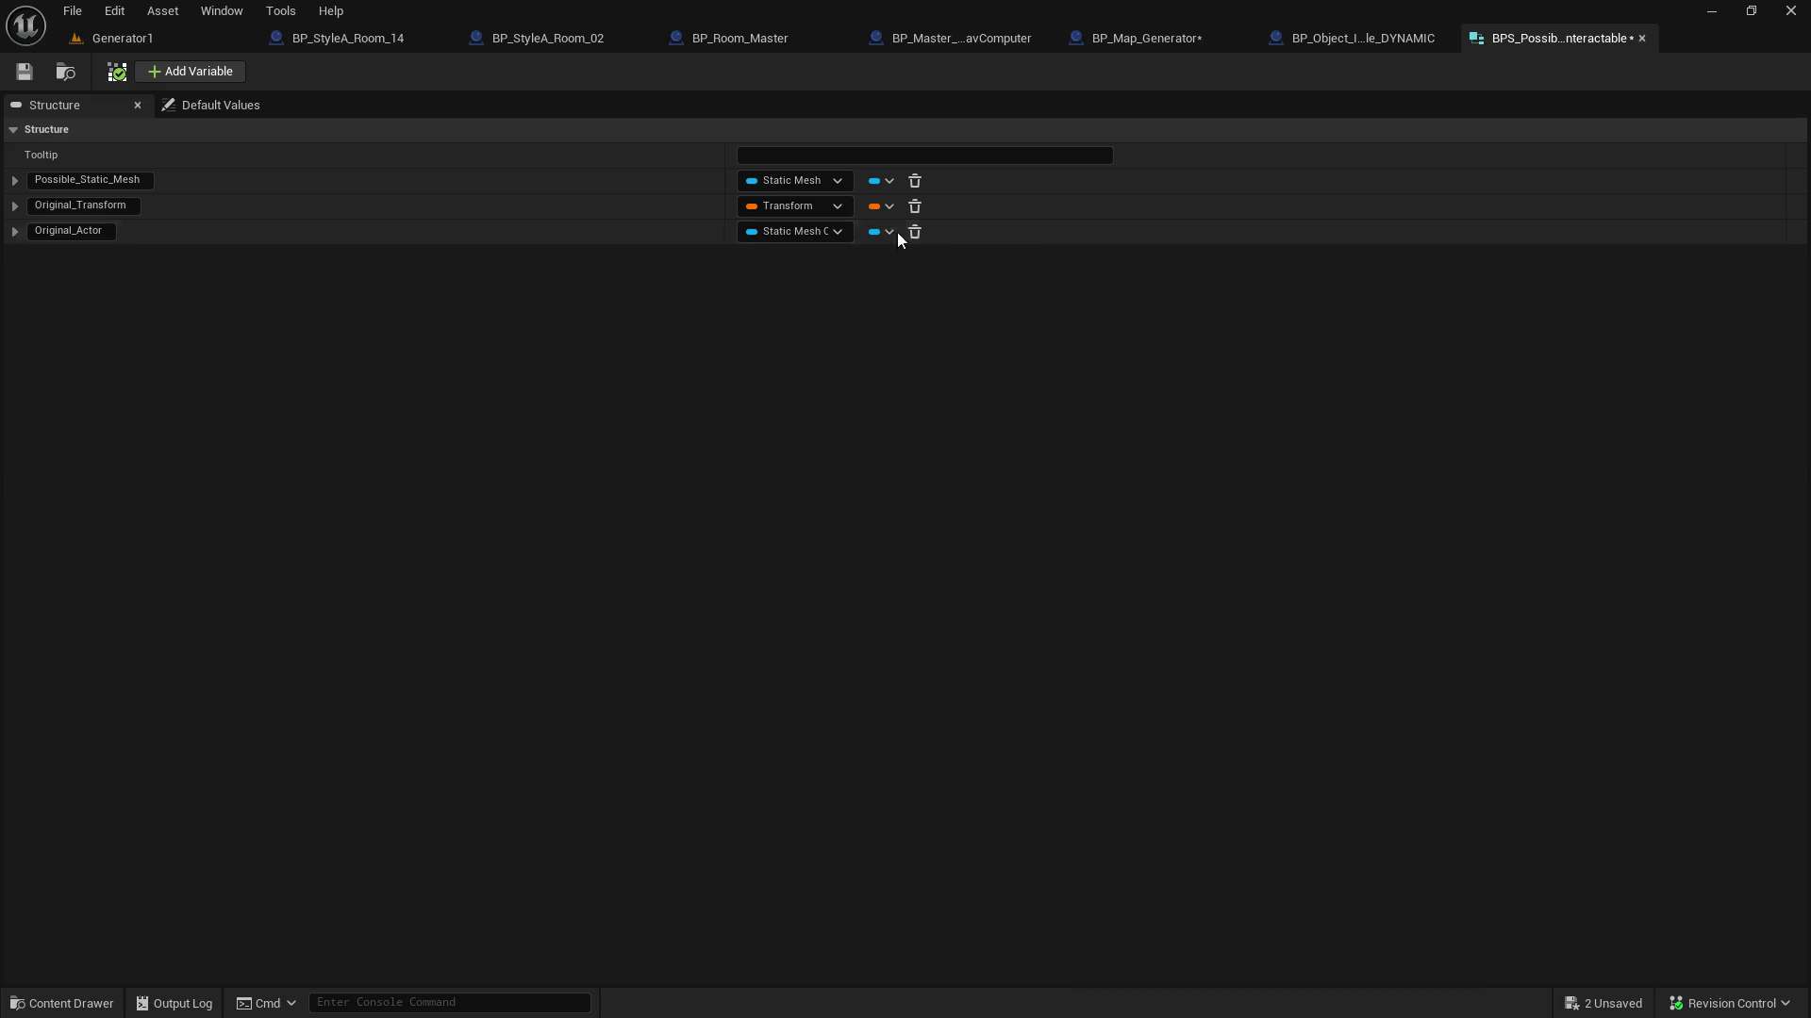
Rename the member to Original_Component and save the structure
click(71, 231)
key(shift+End)
text(Component)
key(Return)
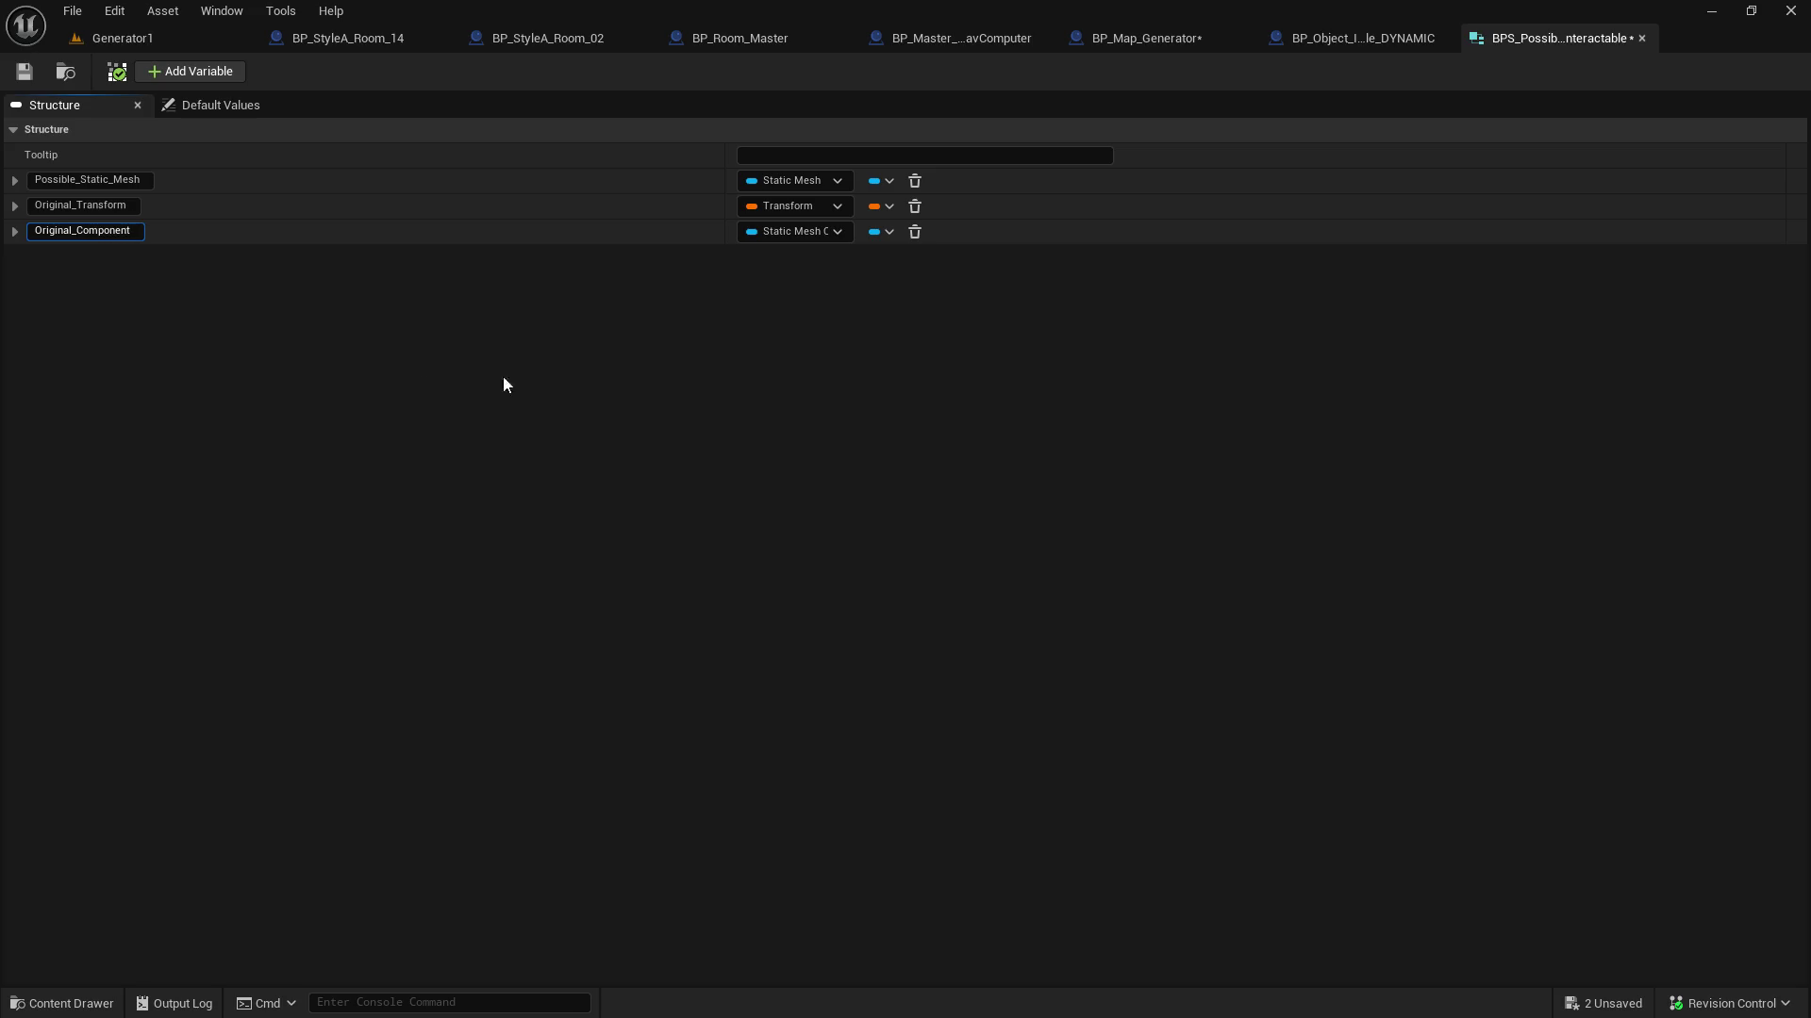
click(25, 77)
click(1399, 38)
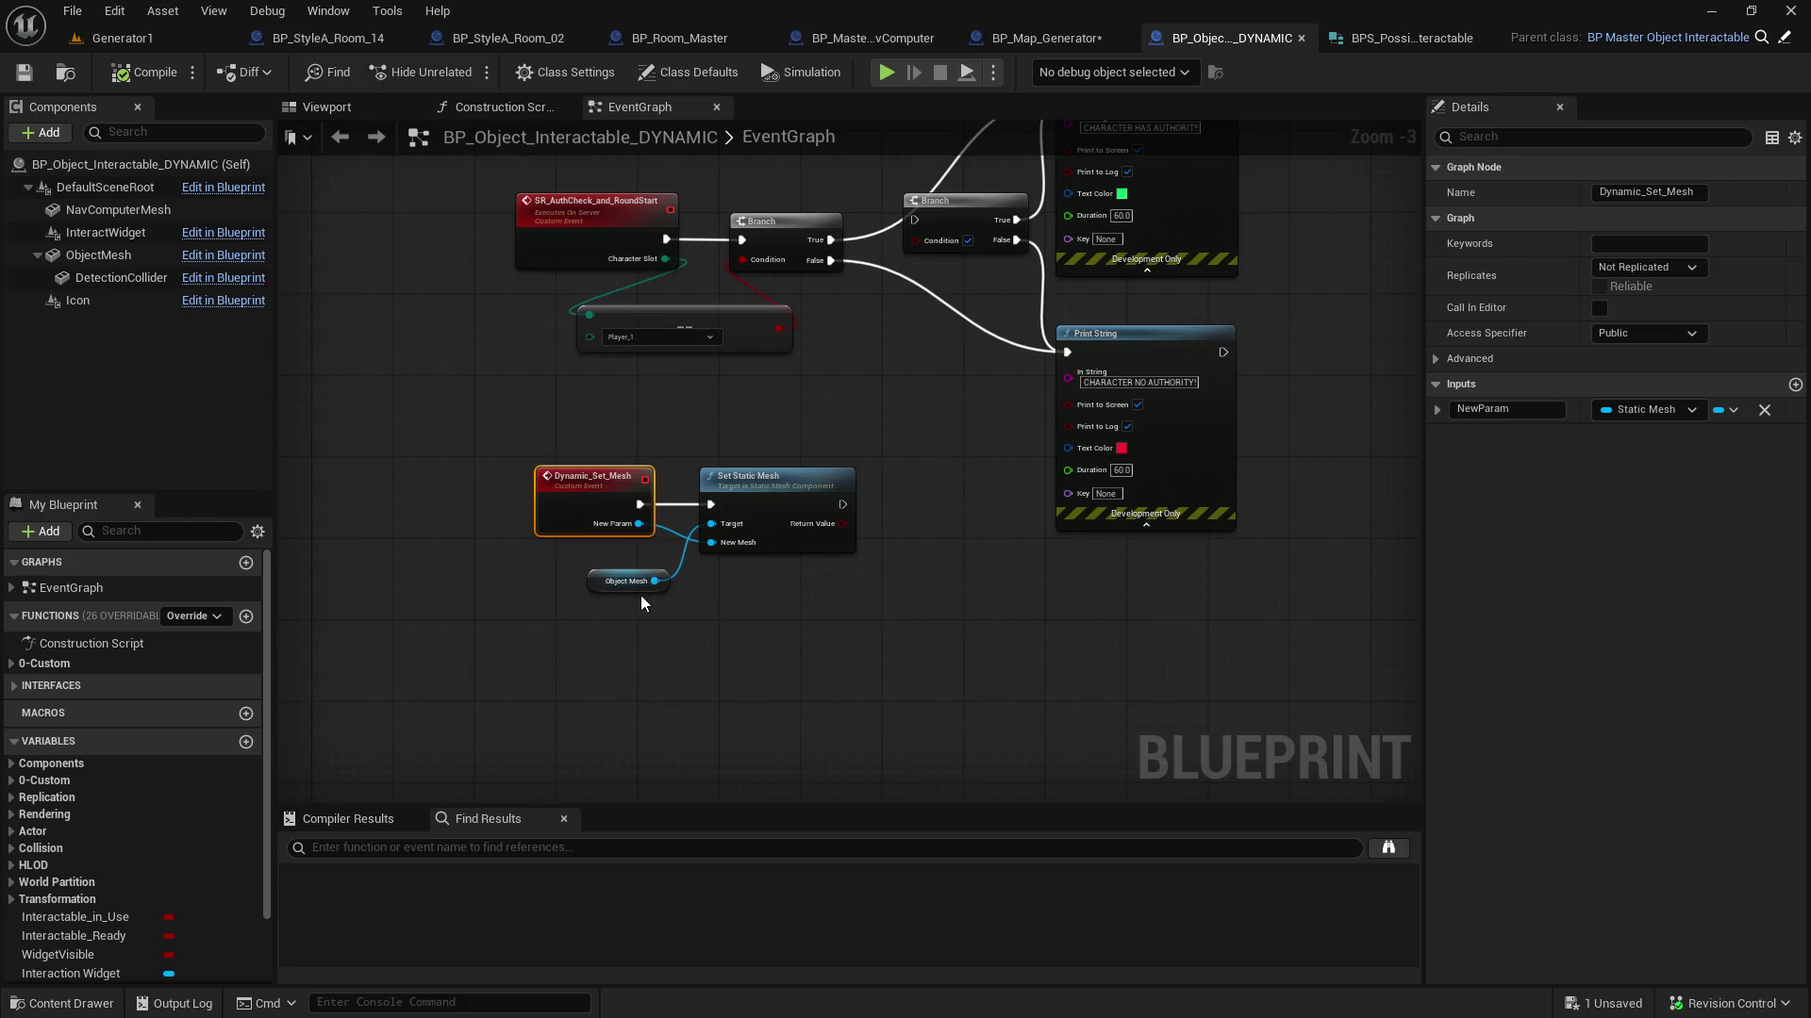
In BP_Map_Generator, frame the Add_Possible_Interactable event and its Make BPS Possible Interactable node
scroll(524, 588, up, 3)
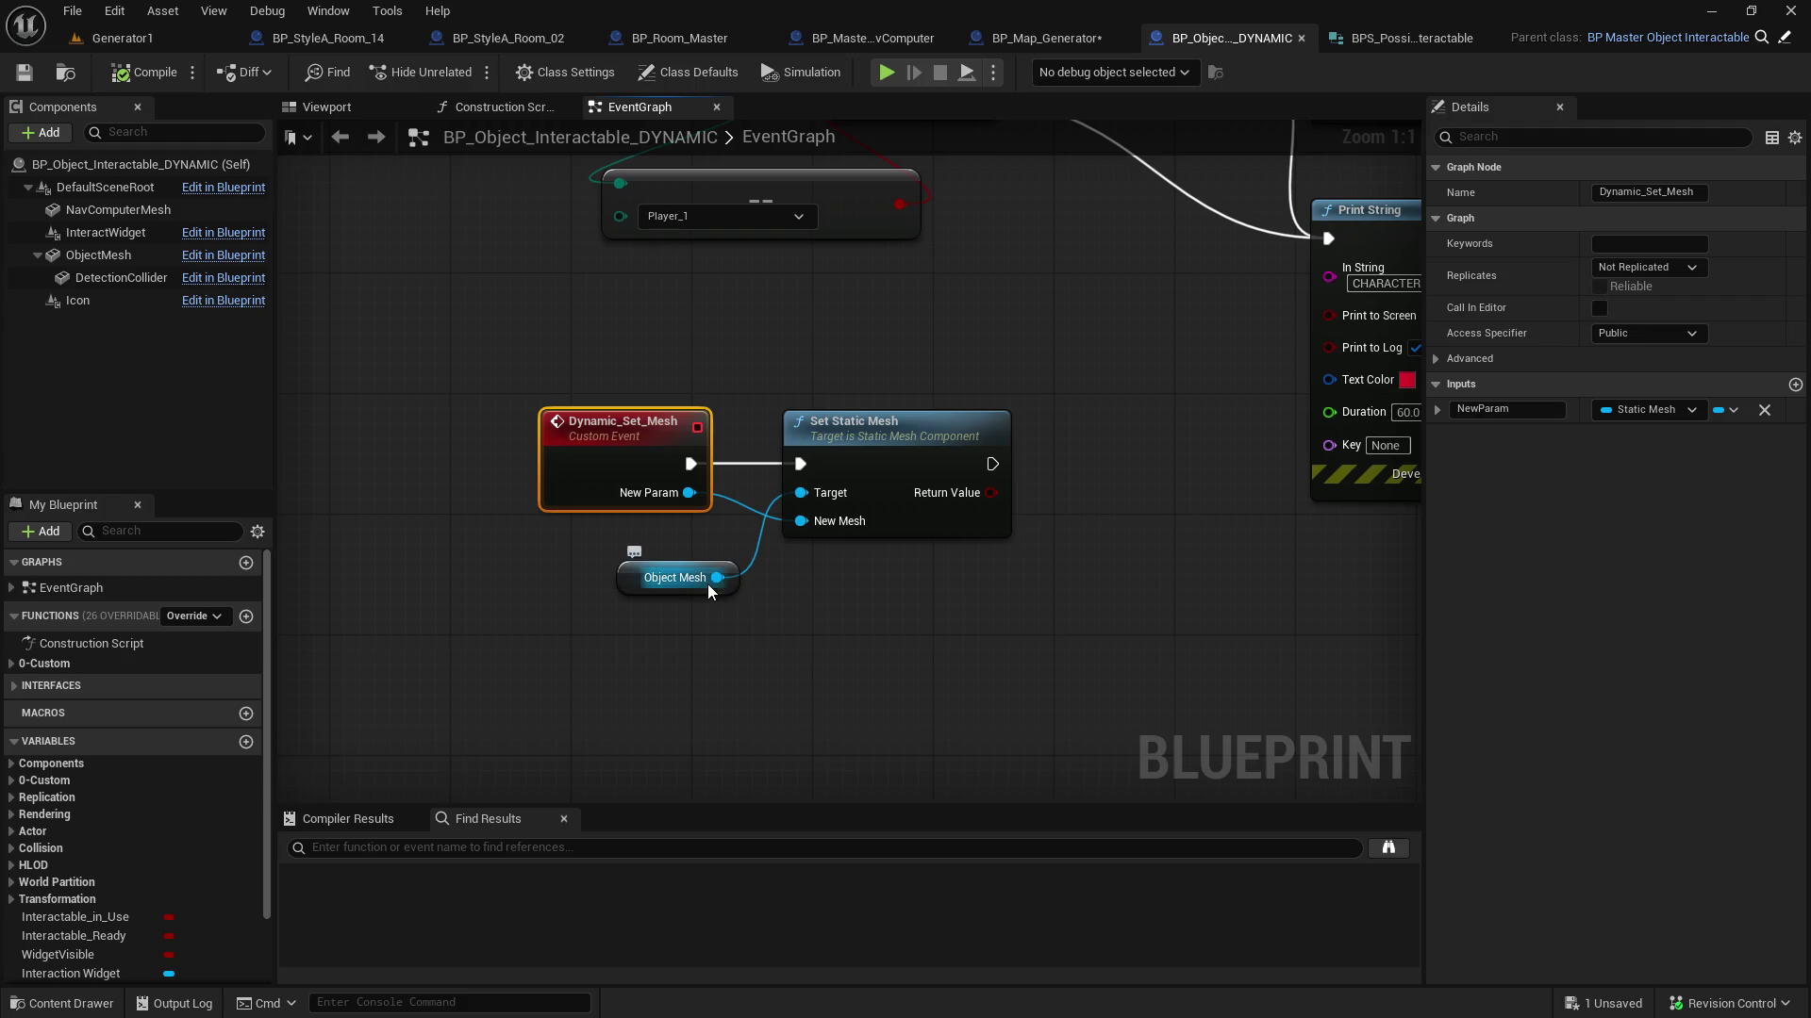
click(1059, 44)
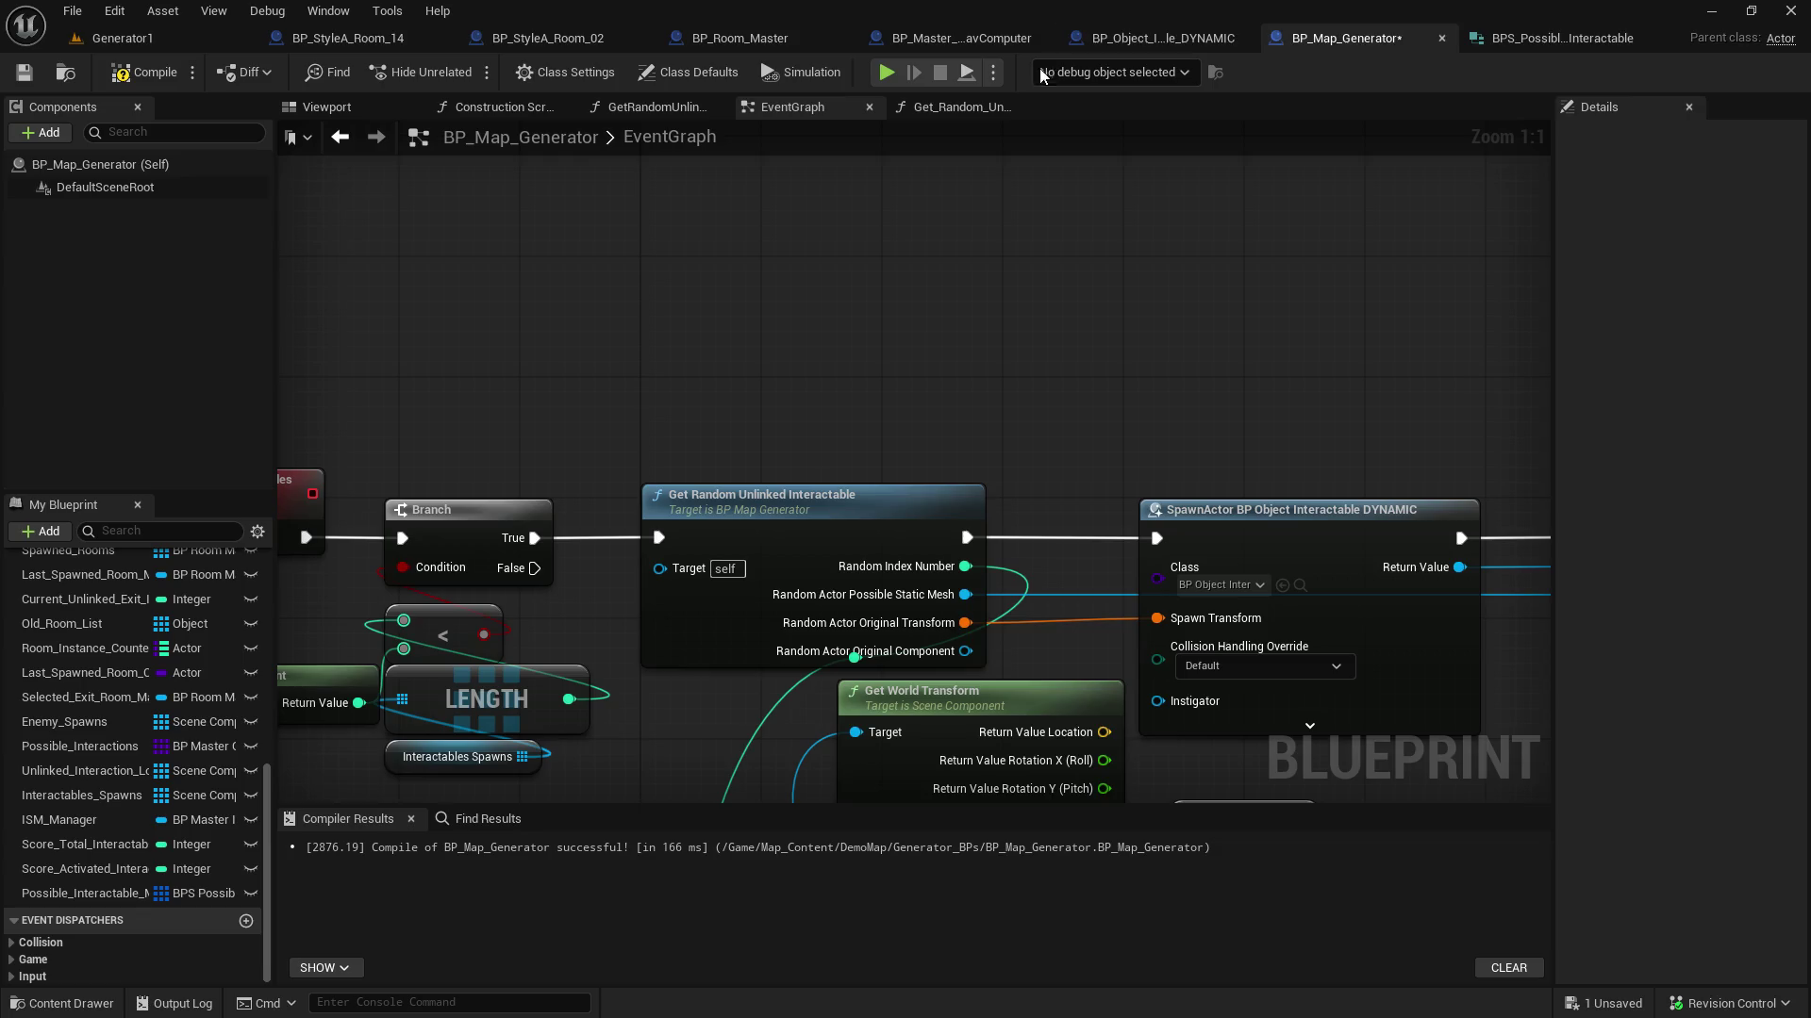
scroll(1075, 292, down, 3)
scroll(1122, 381, down, 3)
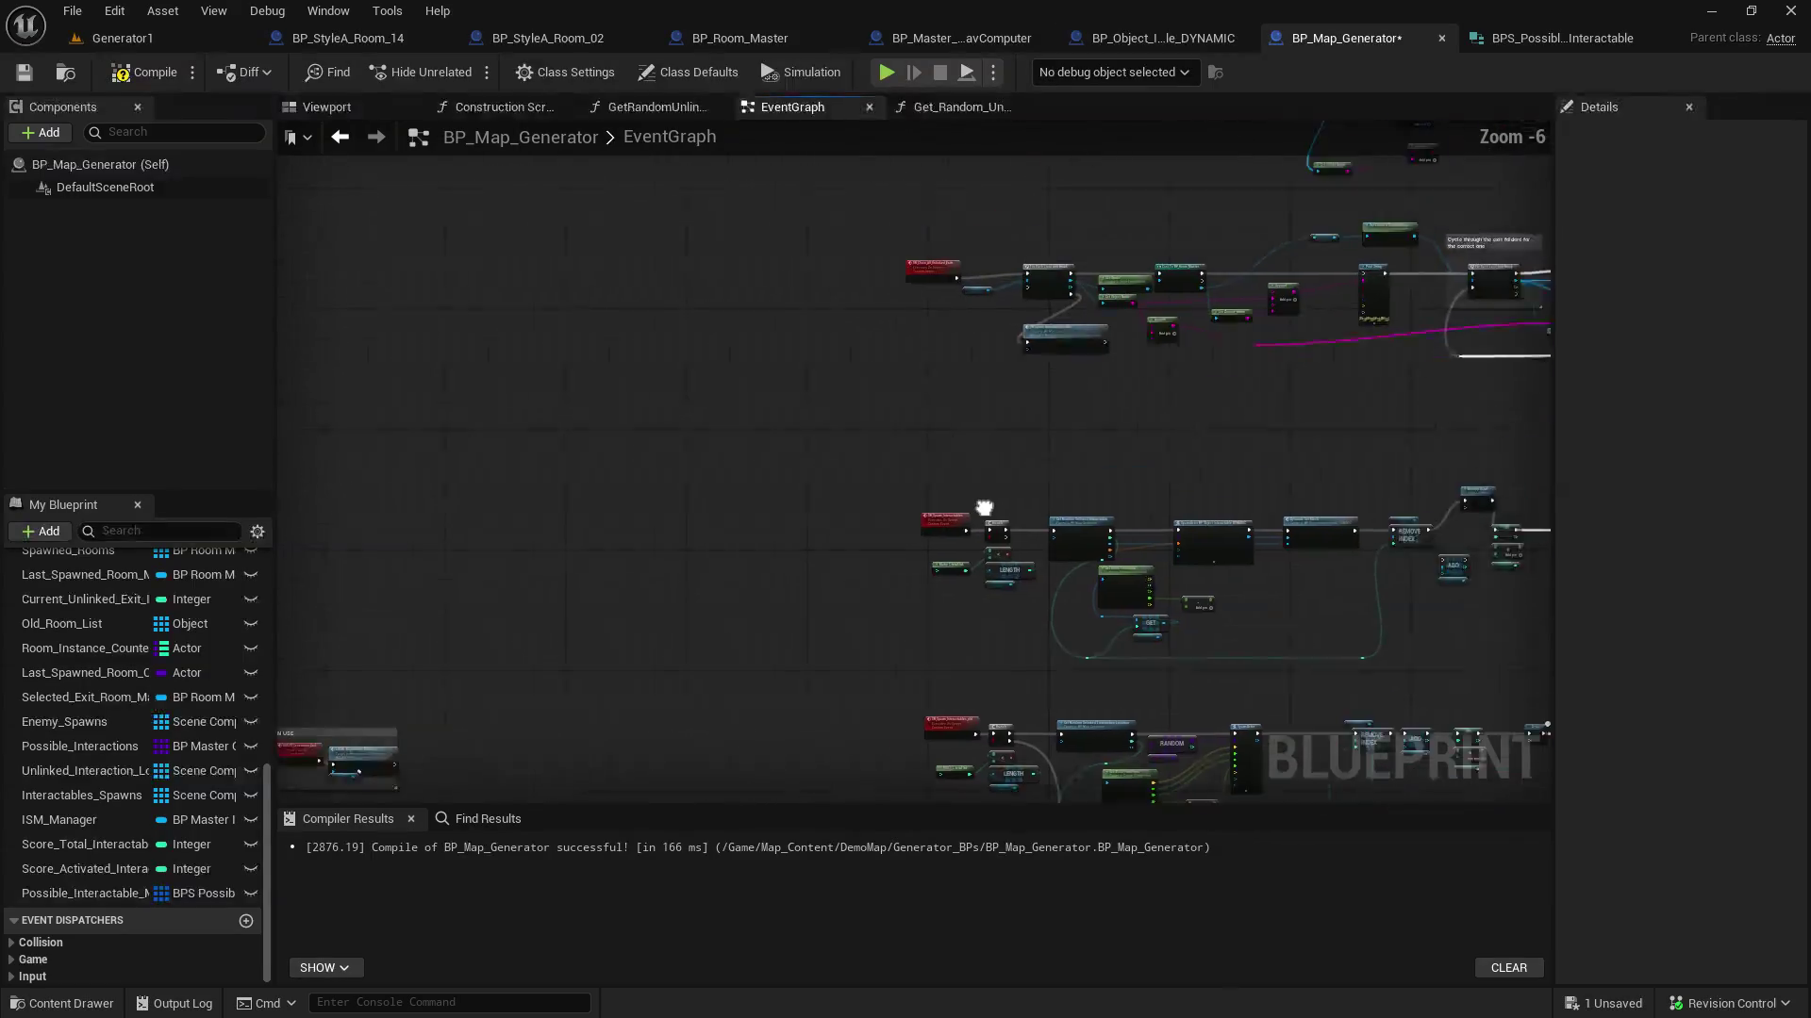
mouse_move(1006, 558)
mouse_down()
mouse_move(1229, 315)
mouse_move(796, 707)
mouse_move(498, 795)
mouse_up()
scroll(745, 416, up, 5)
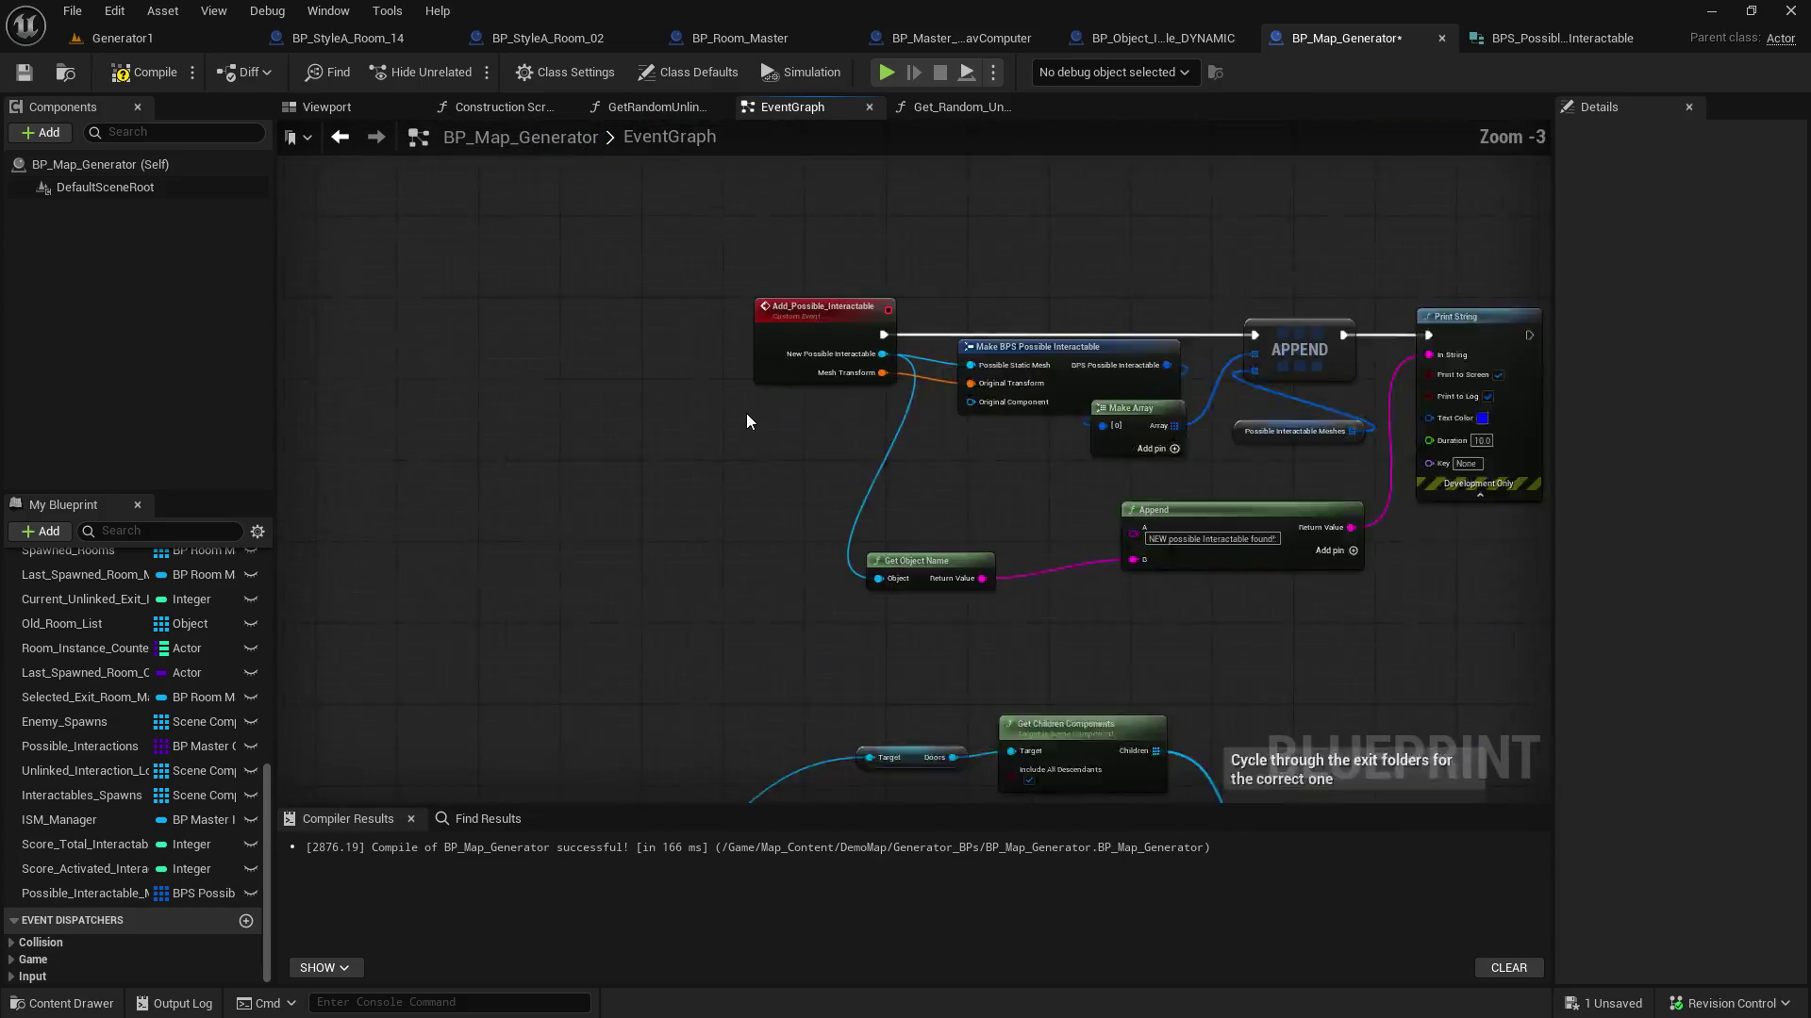
right_click(664, 431)
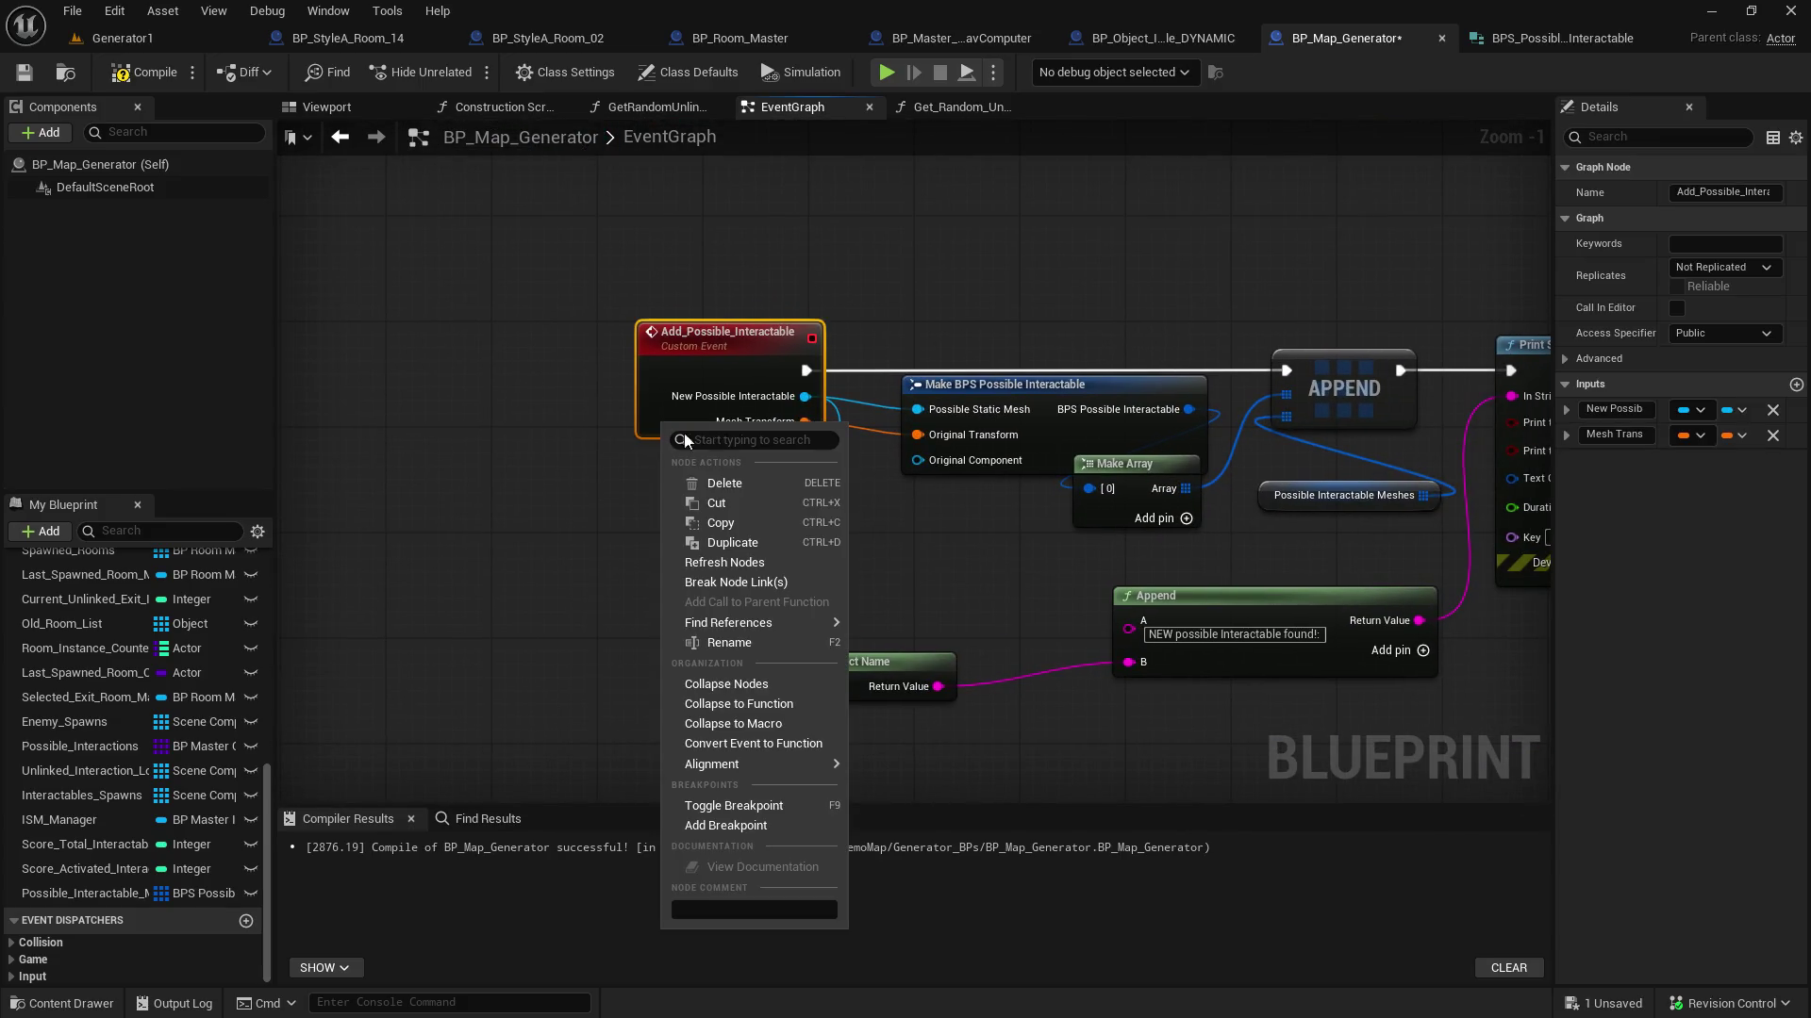
Add a new input named 'Oirignal Component' to the Add_Possible_Interactable event
click(1793, 383)
click(1795, 383)
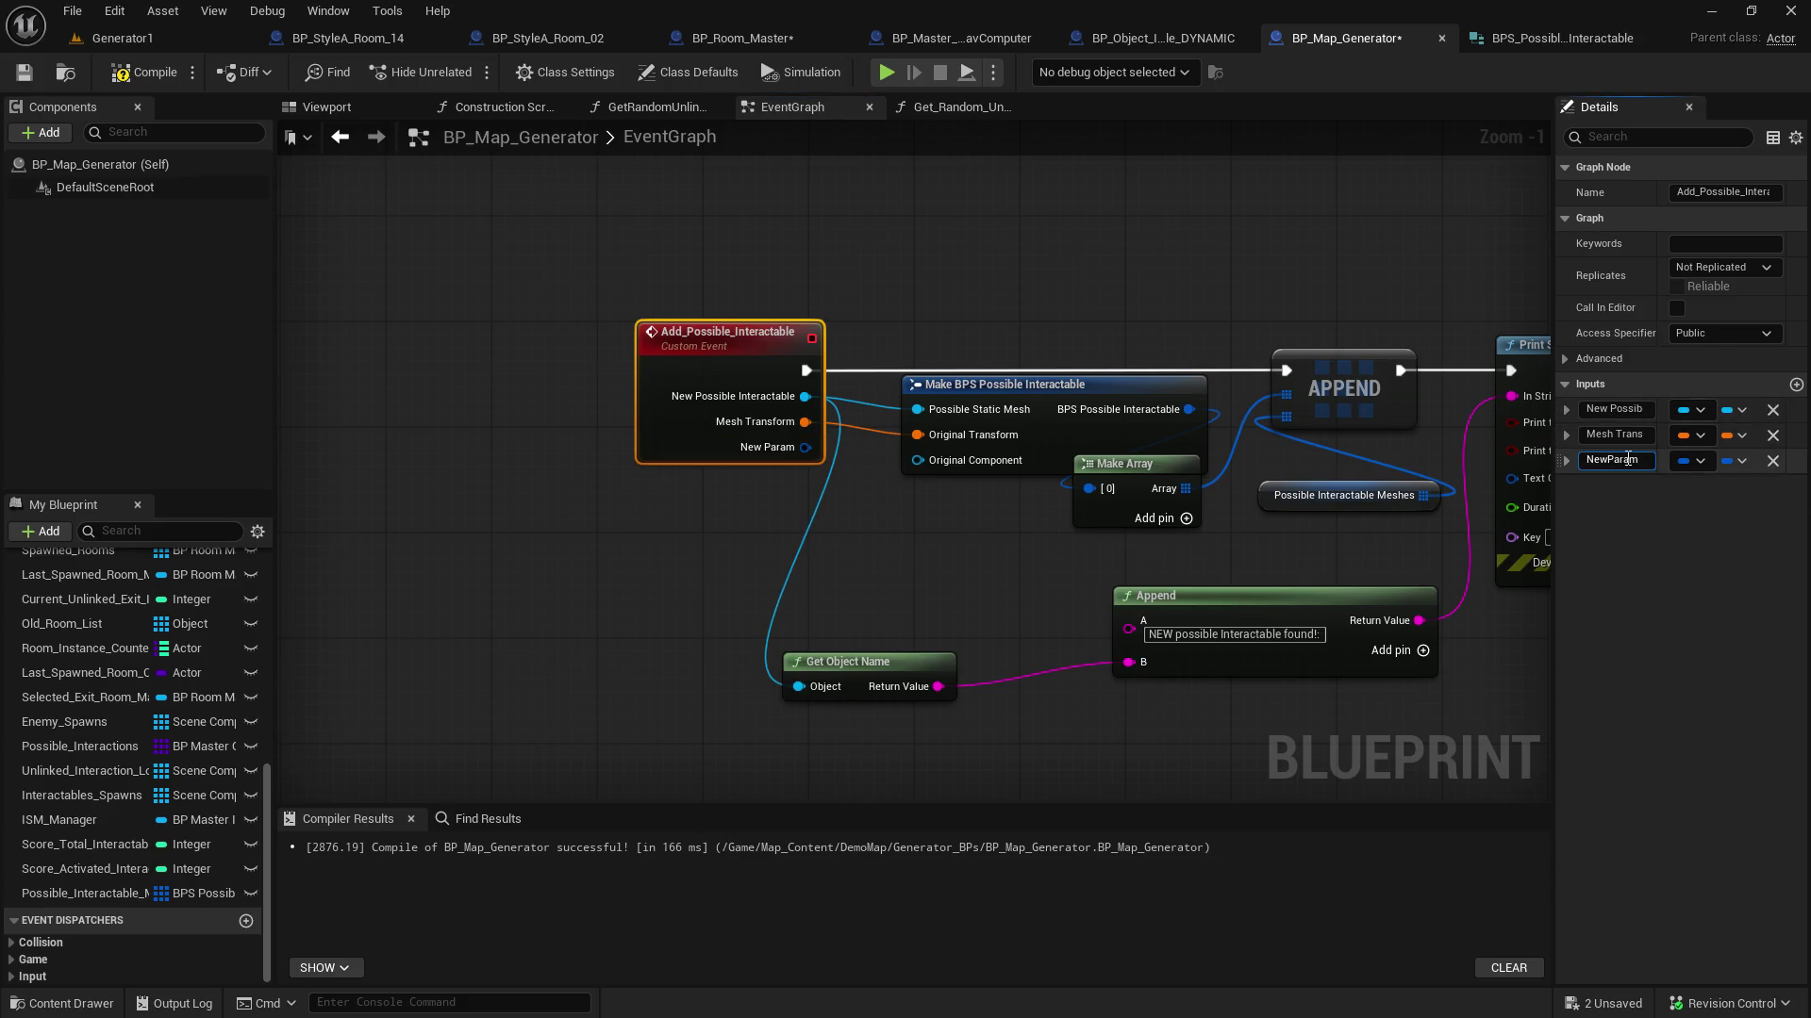
text(Oirig)
text(nal C)
text(omponent)
key(Return)
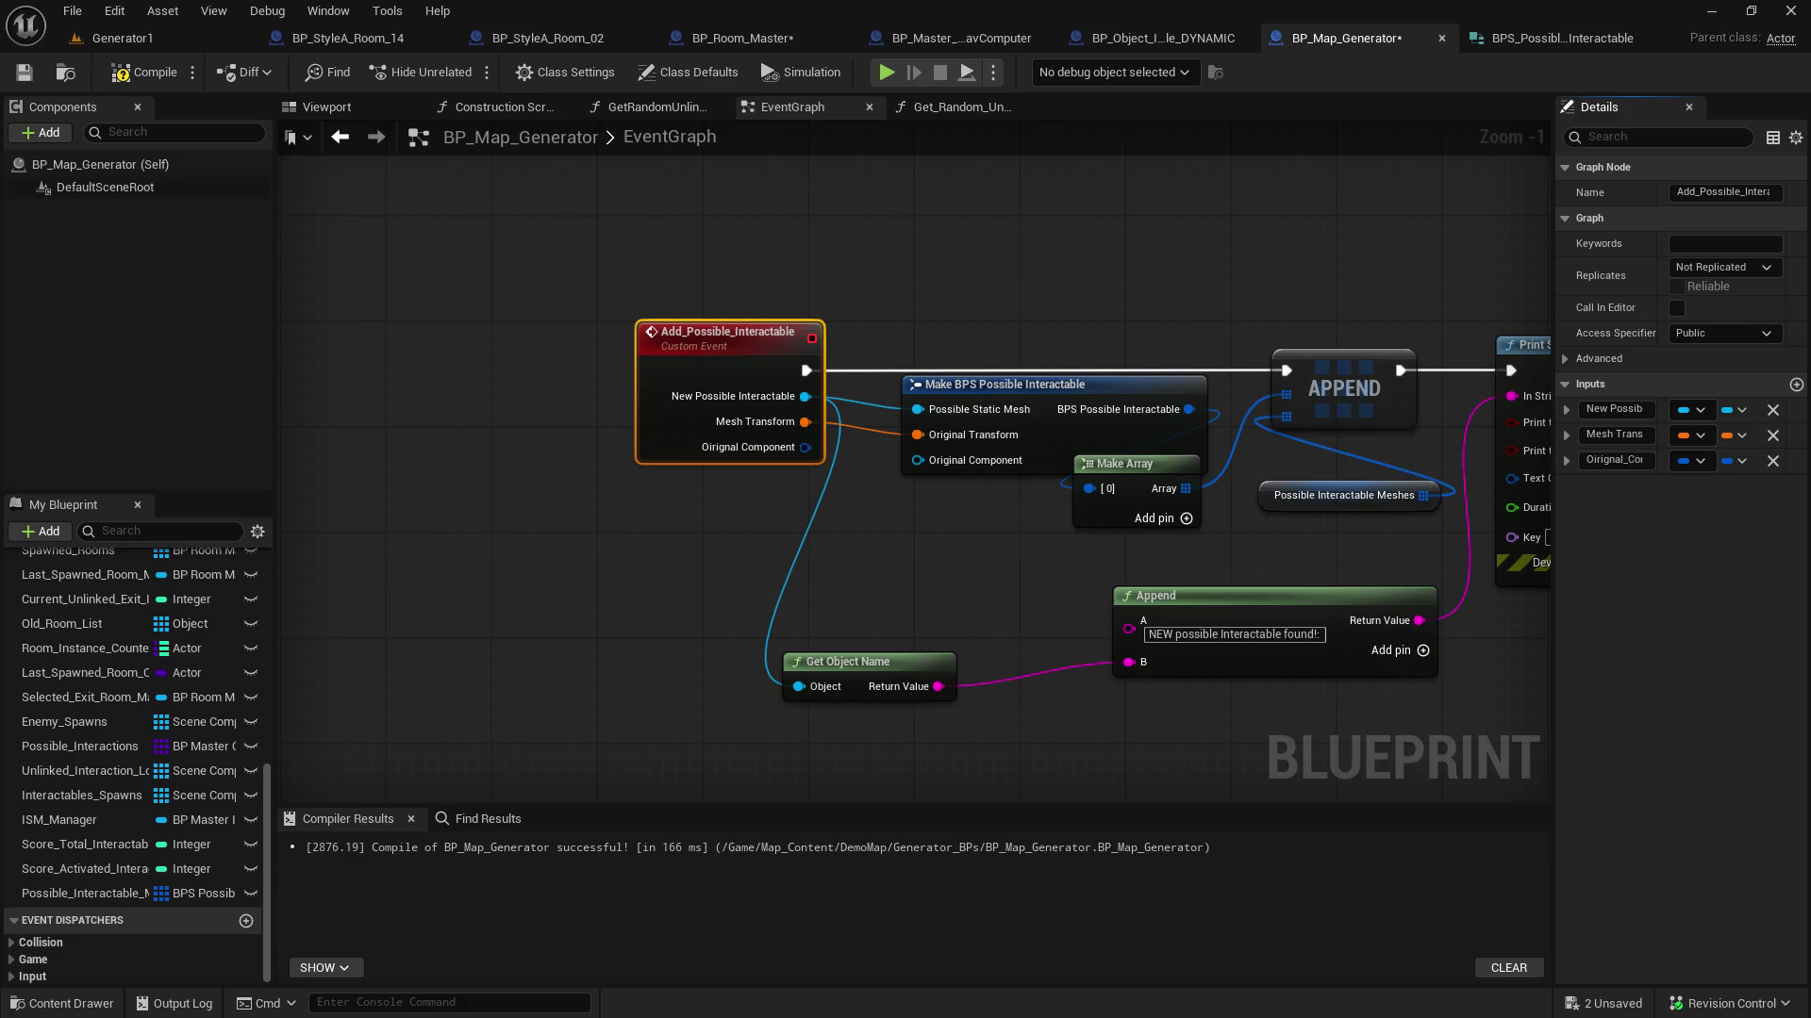
Try wiring the new input into Make BPS Possible Interactable's Original Component pin, saving and compiling
click(1556, 40)
click(1365, 33)
drag(806, 447, 914, 460)
key(Escape)
mouse_move(806, 448)
mouse_down()
mouse_move(923, 460)
mouse_move(886, 483)
mouse_move(913, 453)
mouse_up()
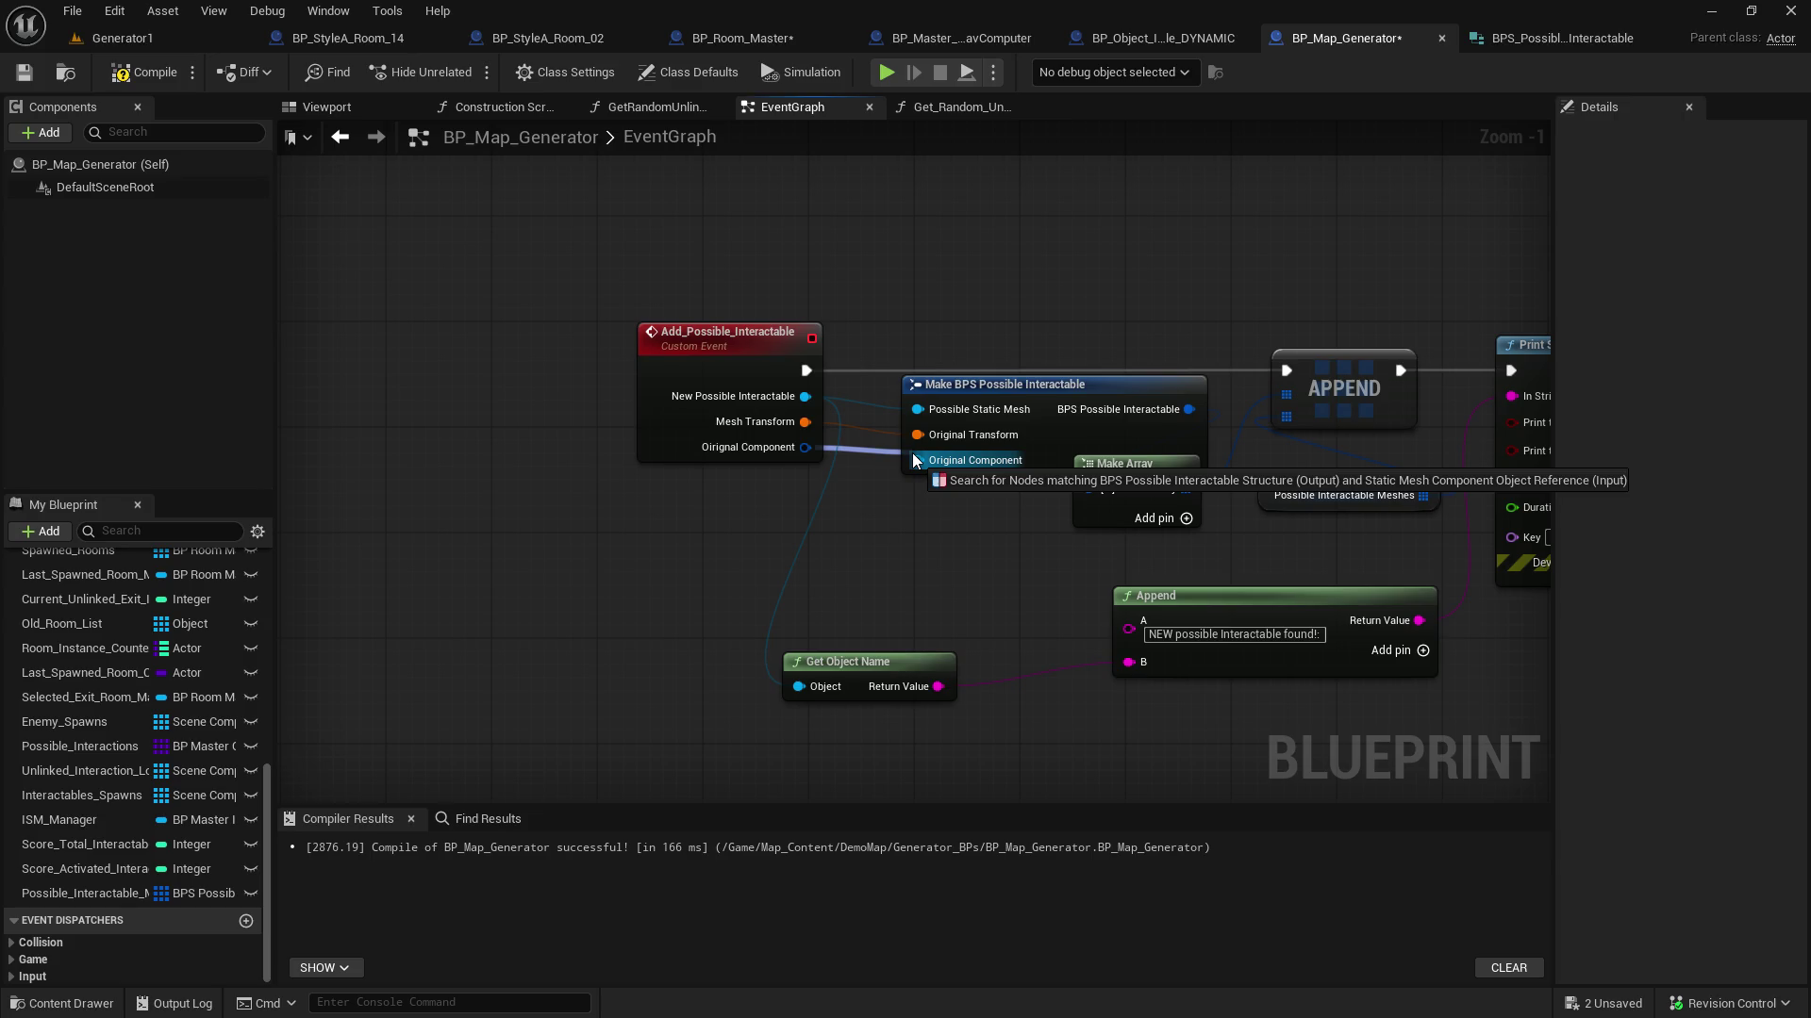
drag(913, 453, 897, 483)
key(ctrl+s)
click(125, 74)
drag(804, 447, 914, 455)
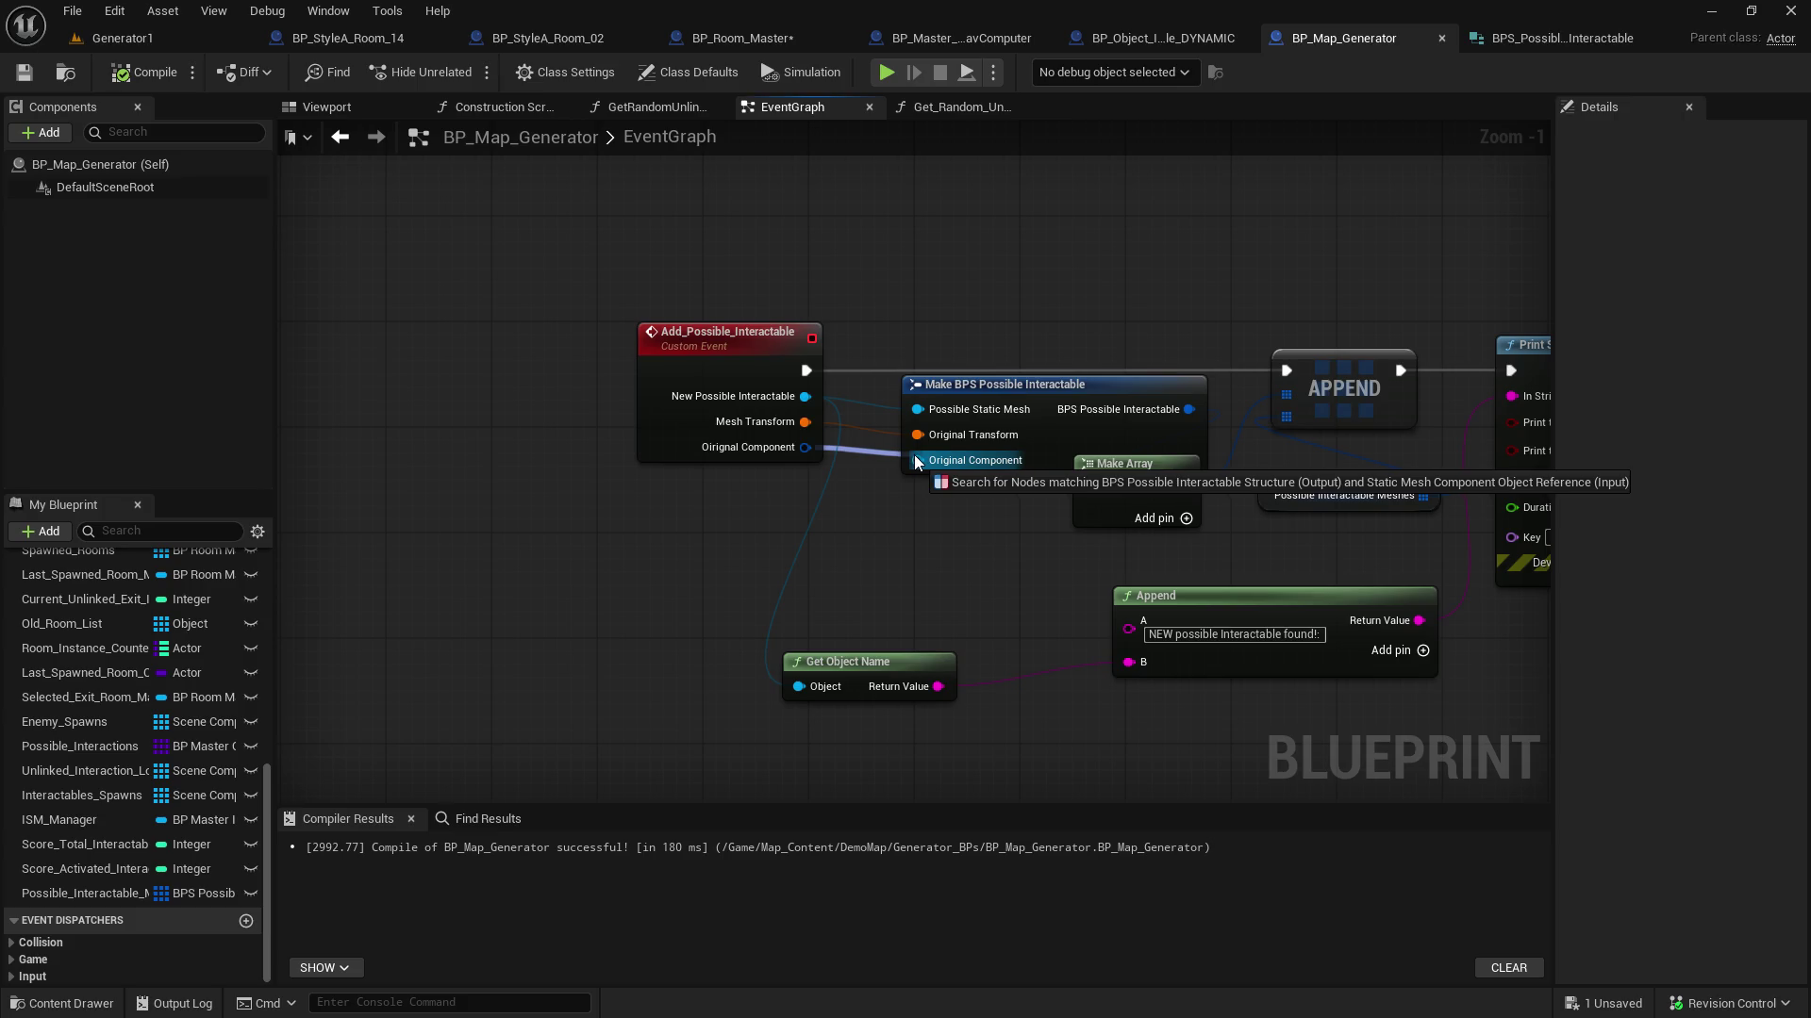
drag(914, 455, 877, 516)
click(795, 509)
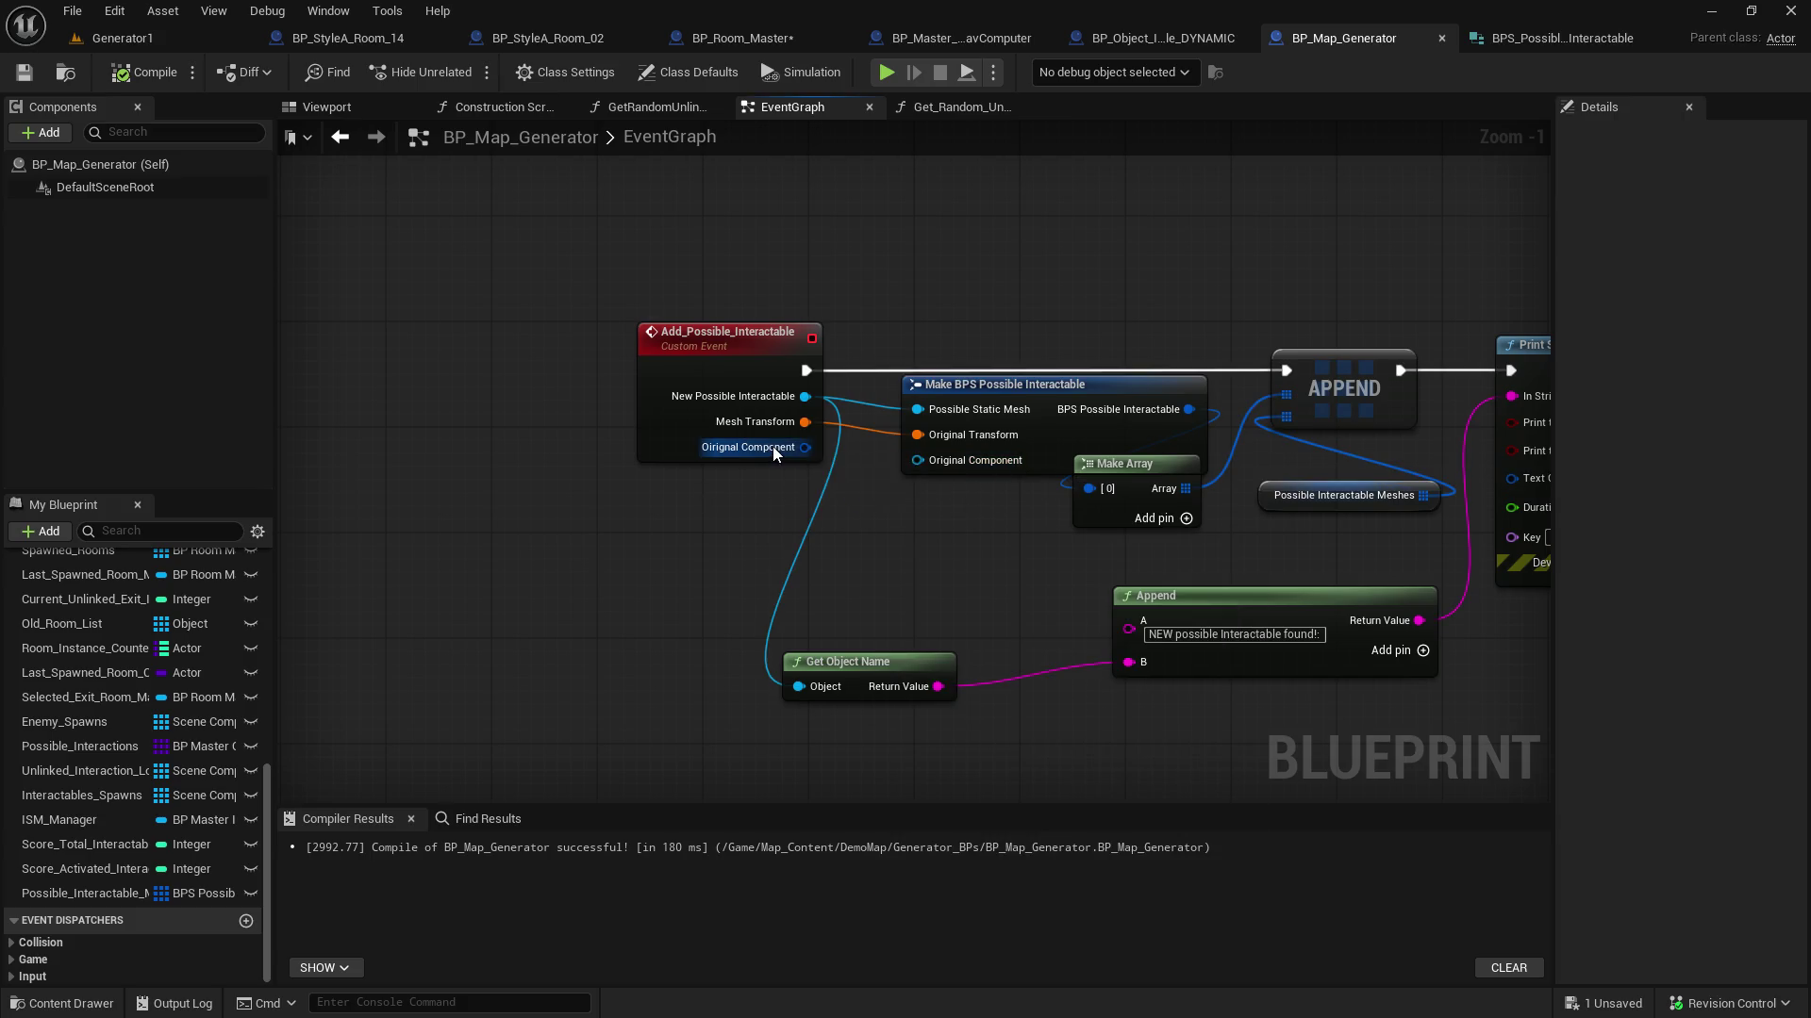
Change the event's Original Component input type to a Mesh Component object reference
click(687, 369)
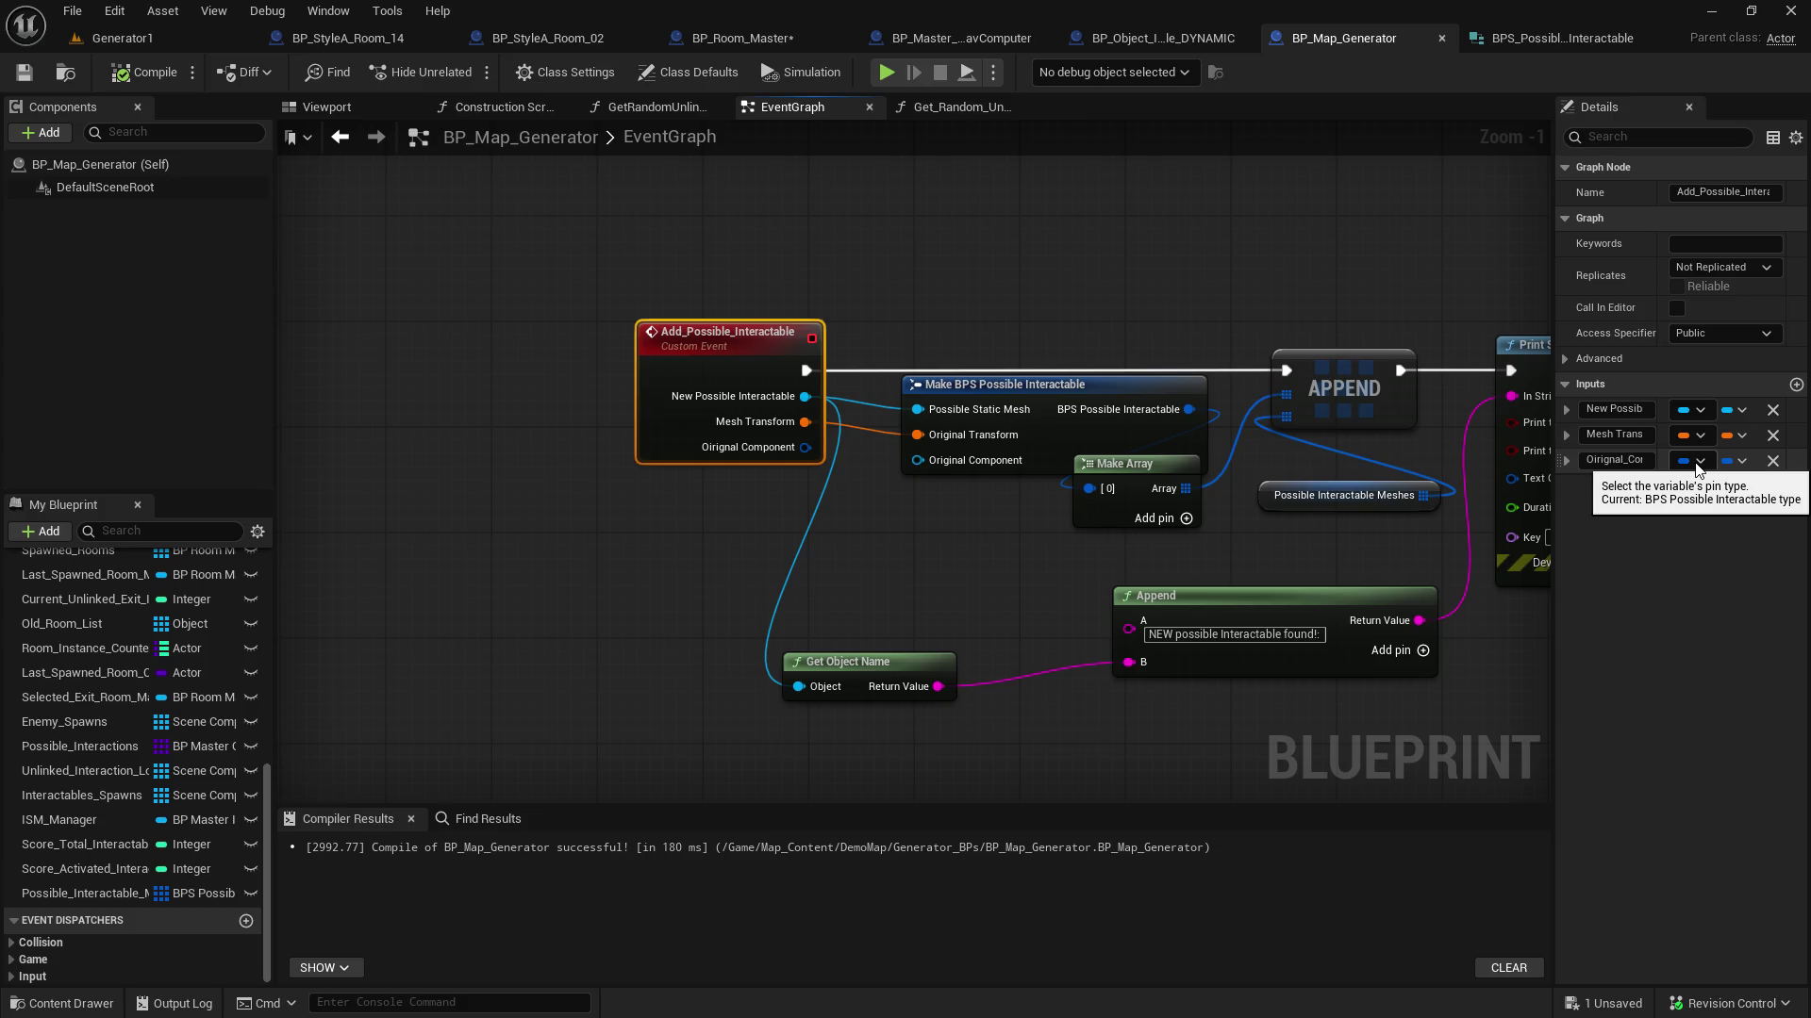
click(1697, 462)
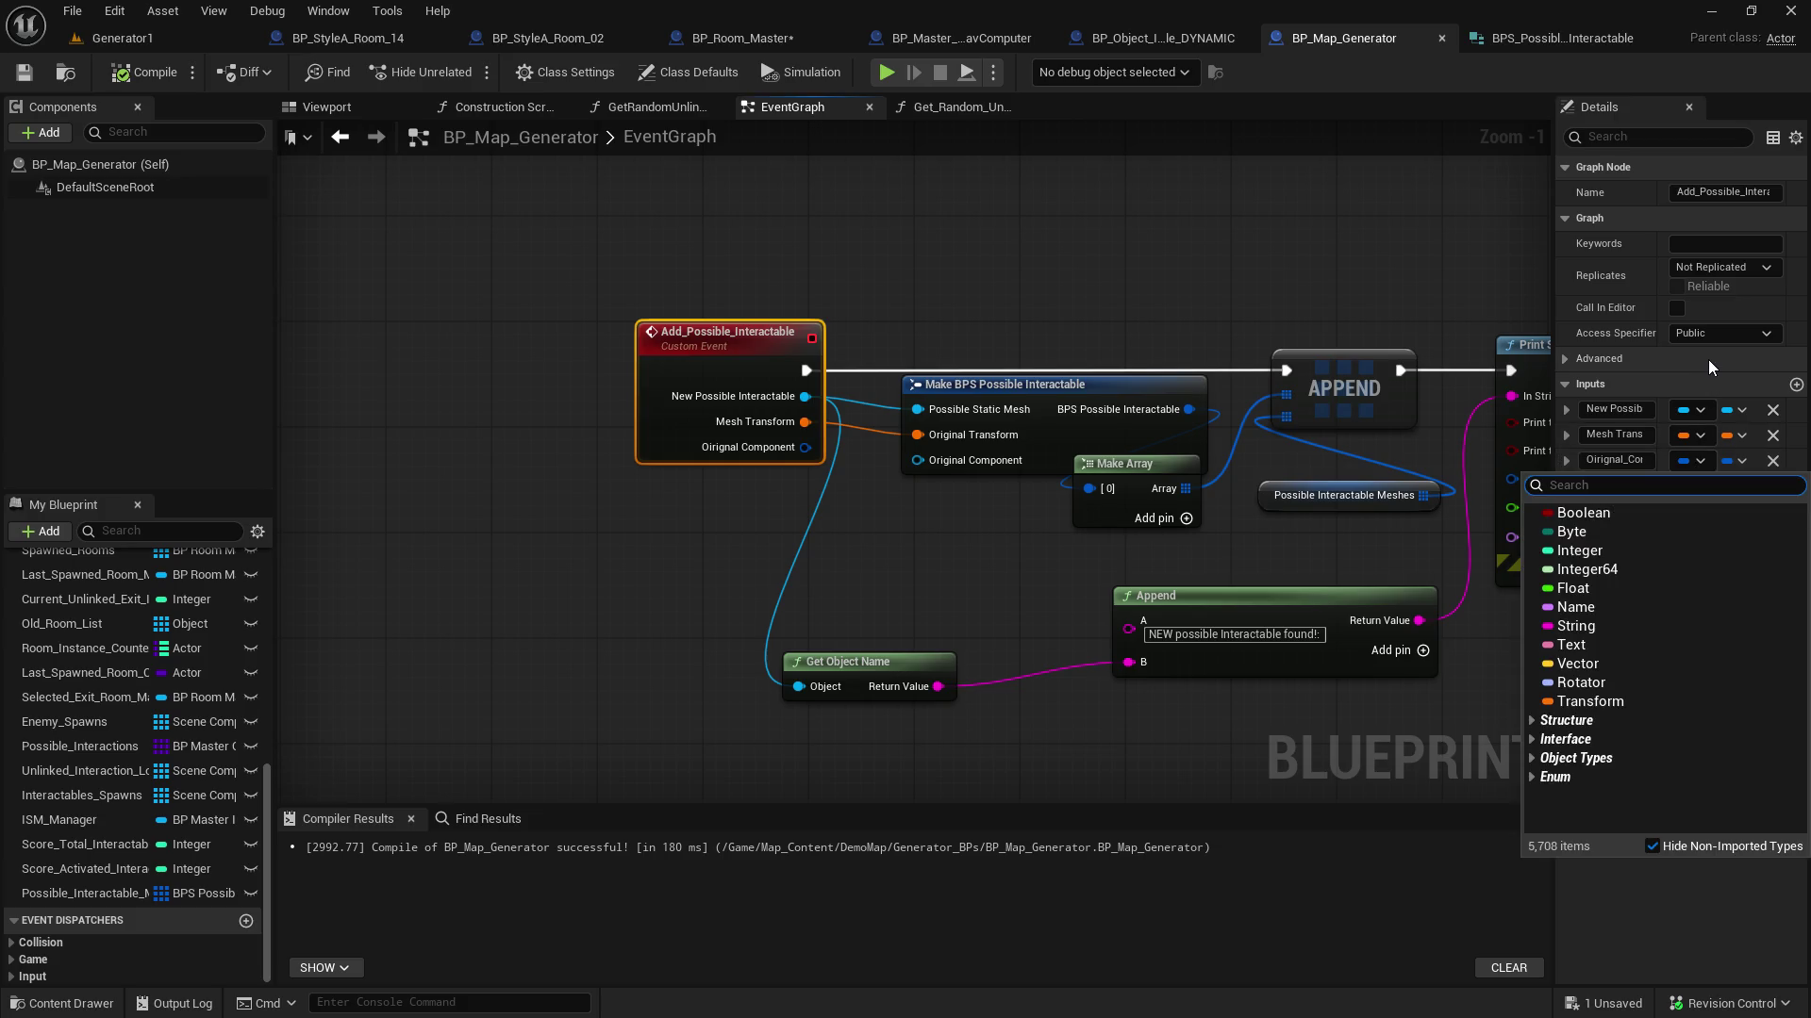
text(bps)
key(BackSpace)
key(BackSpace)
key(BackSpace)
text(mesh componen)
mouse_move(1618, 679)
click(1509, 687)
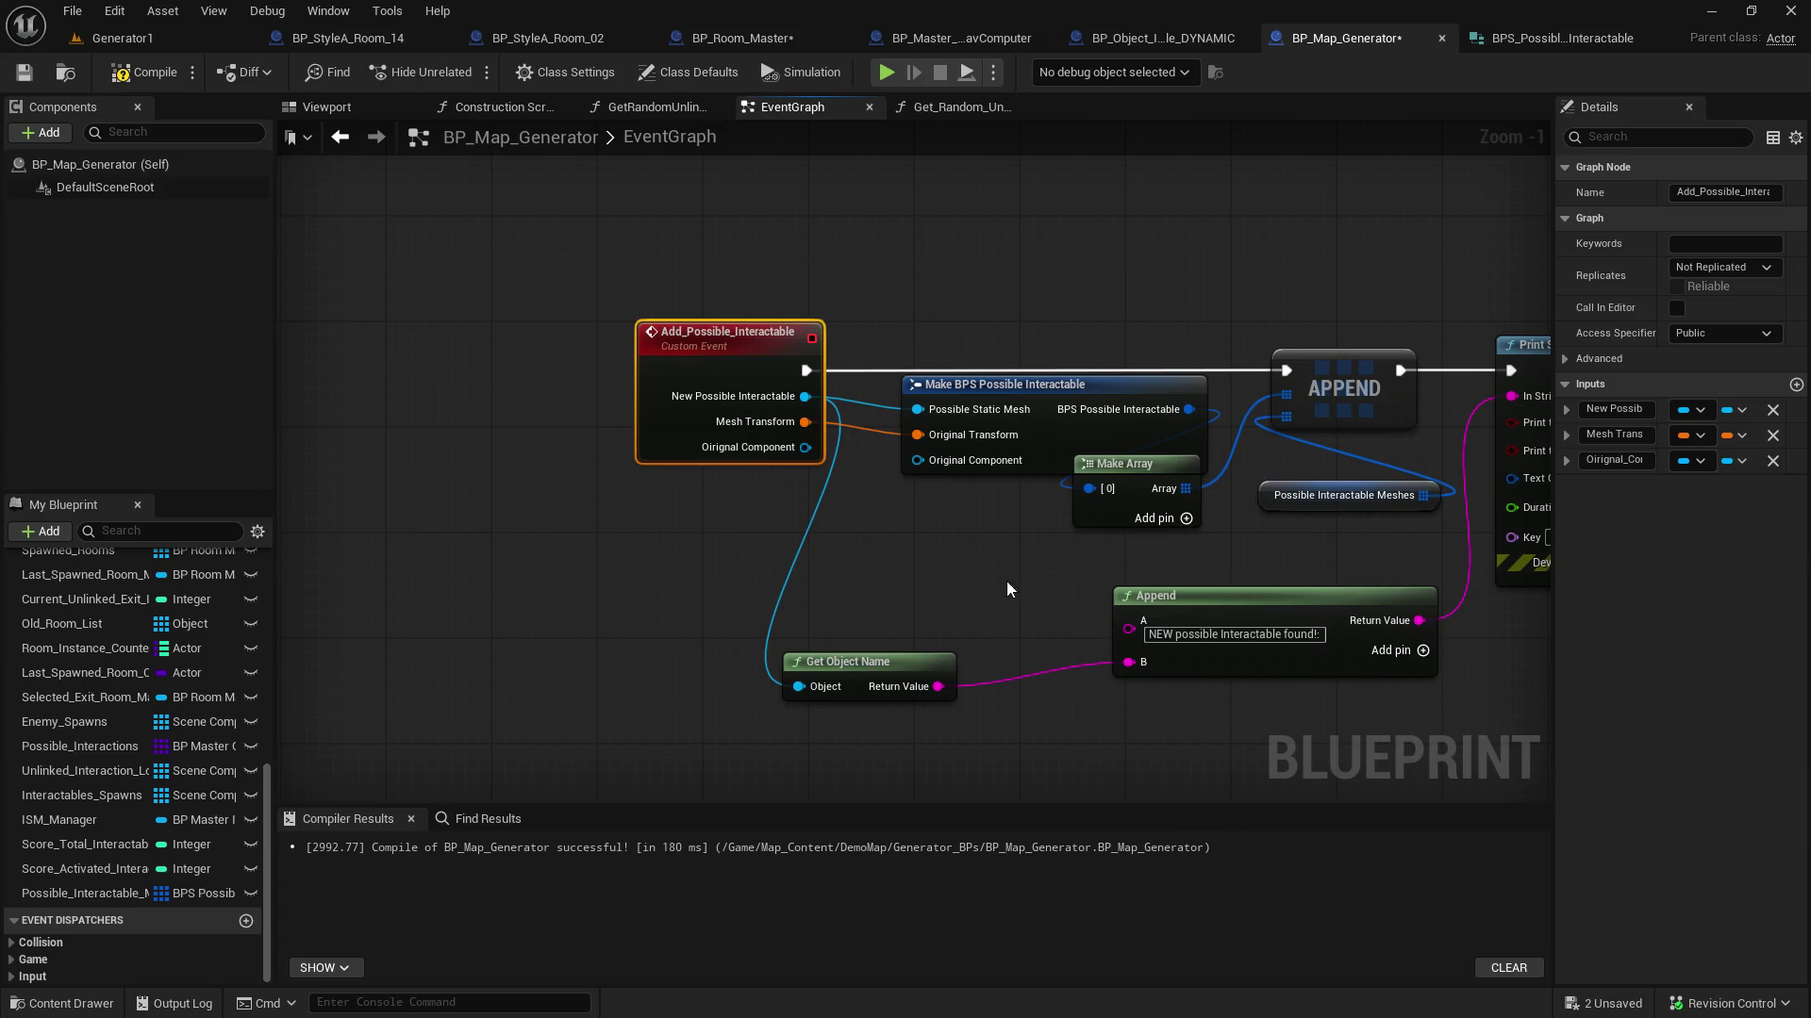
Retry connecting Original Component to the struct maker, then save BP_Map_Generator
click(858, 534)
mouse_move(807, 447)
mouse_down()
mouse_move(853, 483)
mouse_move(924, 472)
mouse_up()
click(507, 313)
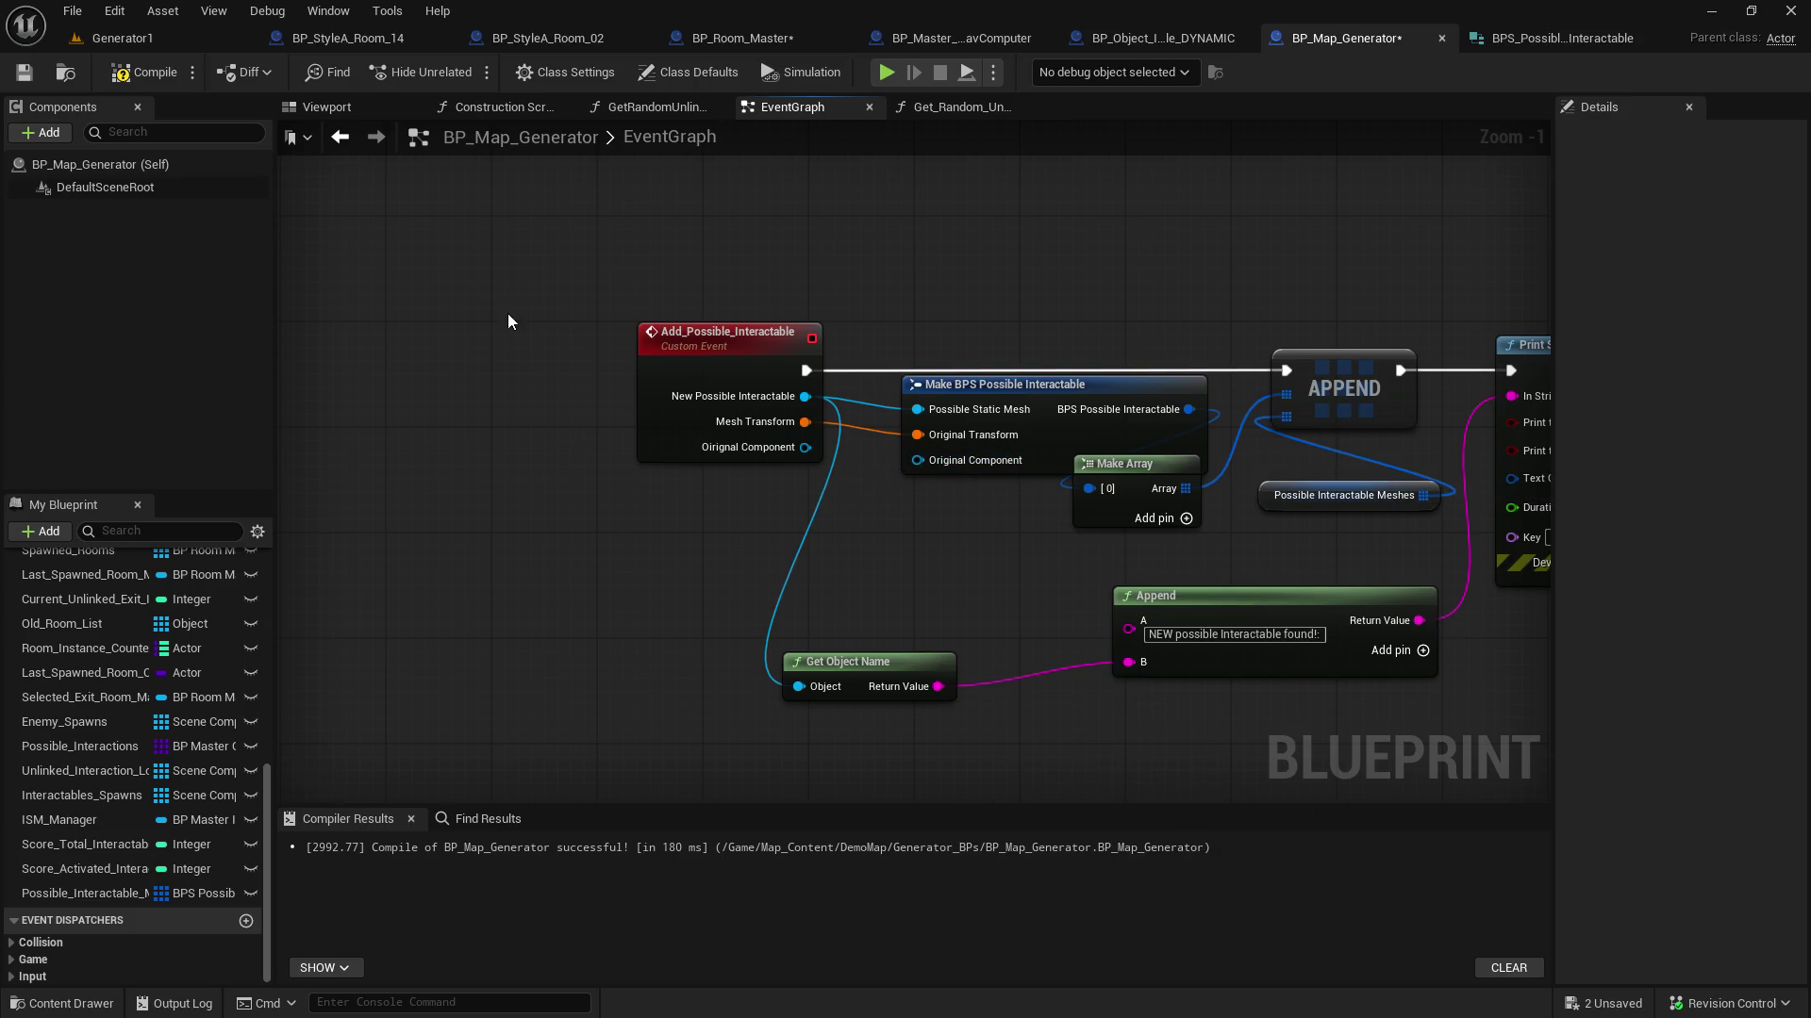
click(736, 449)
click(23, 72)
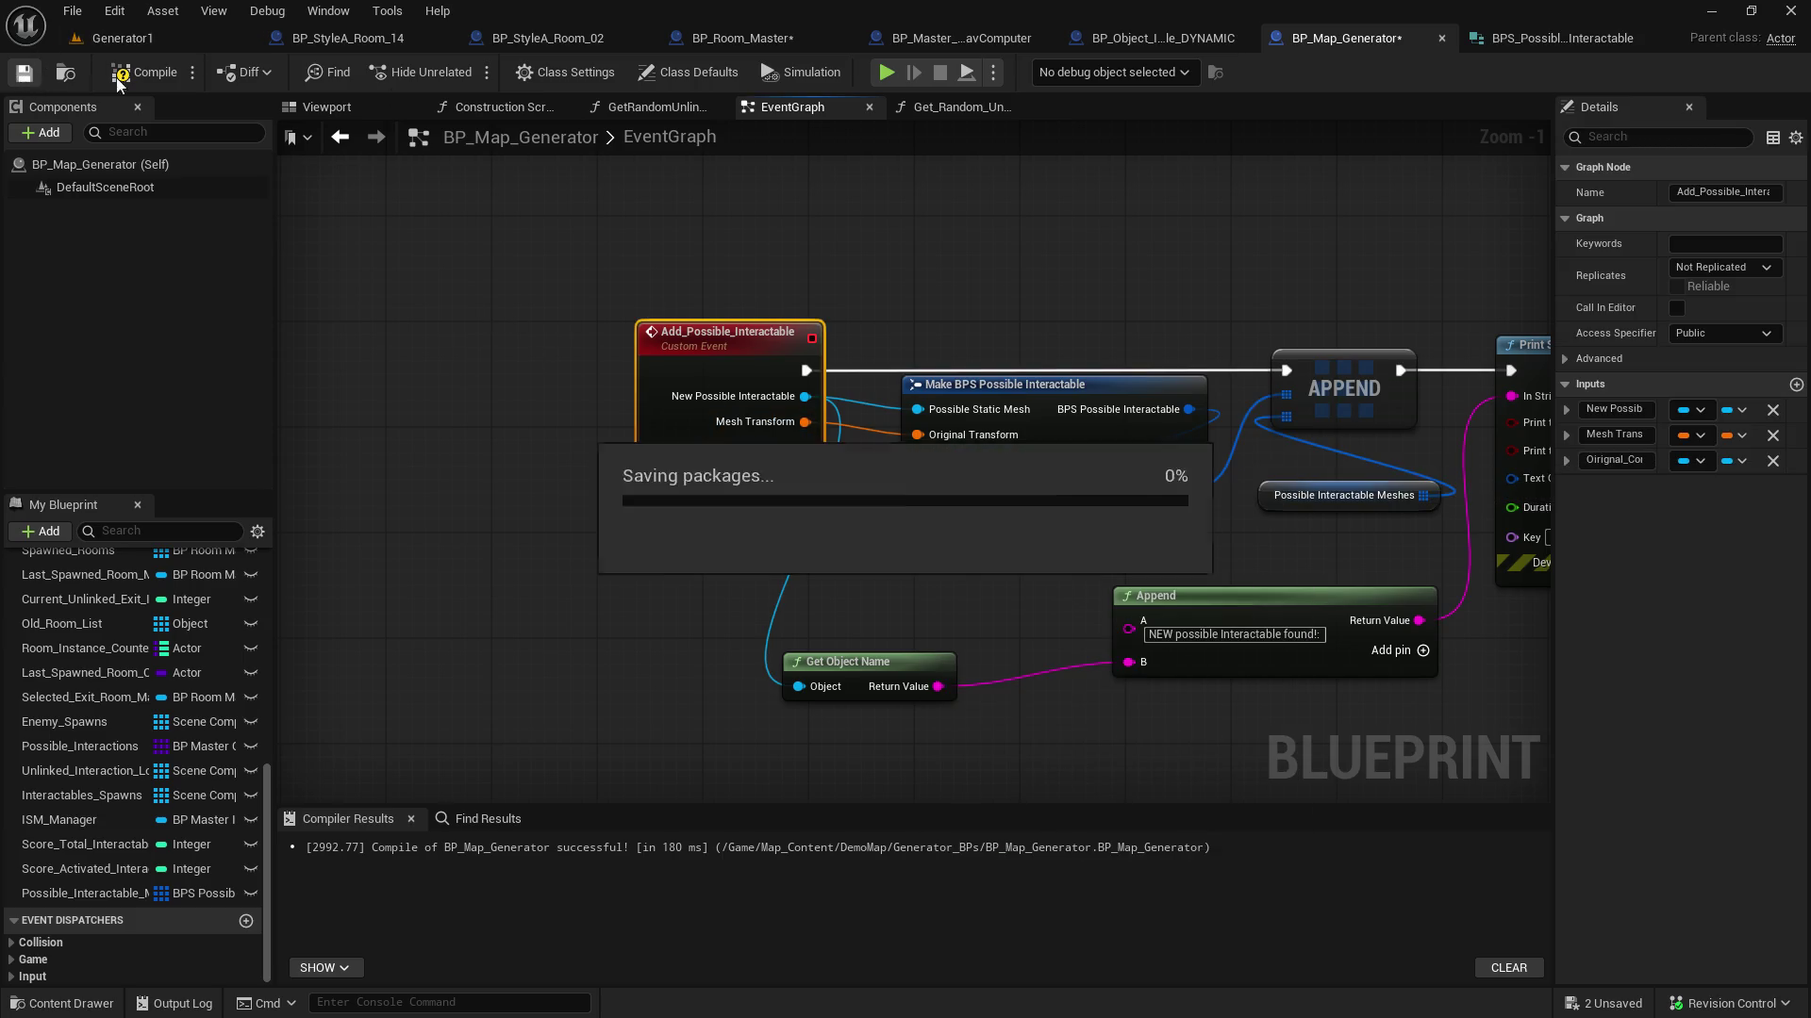
Retry the Original Component wire and search its pin type for 'mesh componen'
mouse_move(800, 449)
mouse_down()
mouse_move(956, 472)
mouse_move(920, 466)
mouse_up()
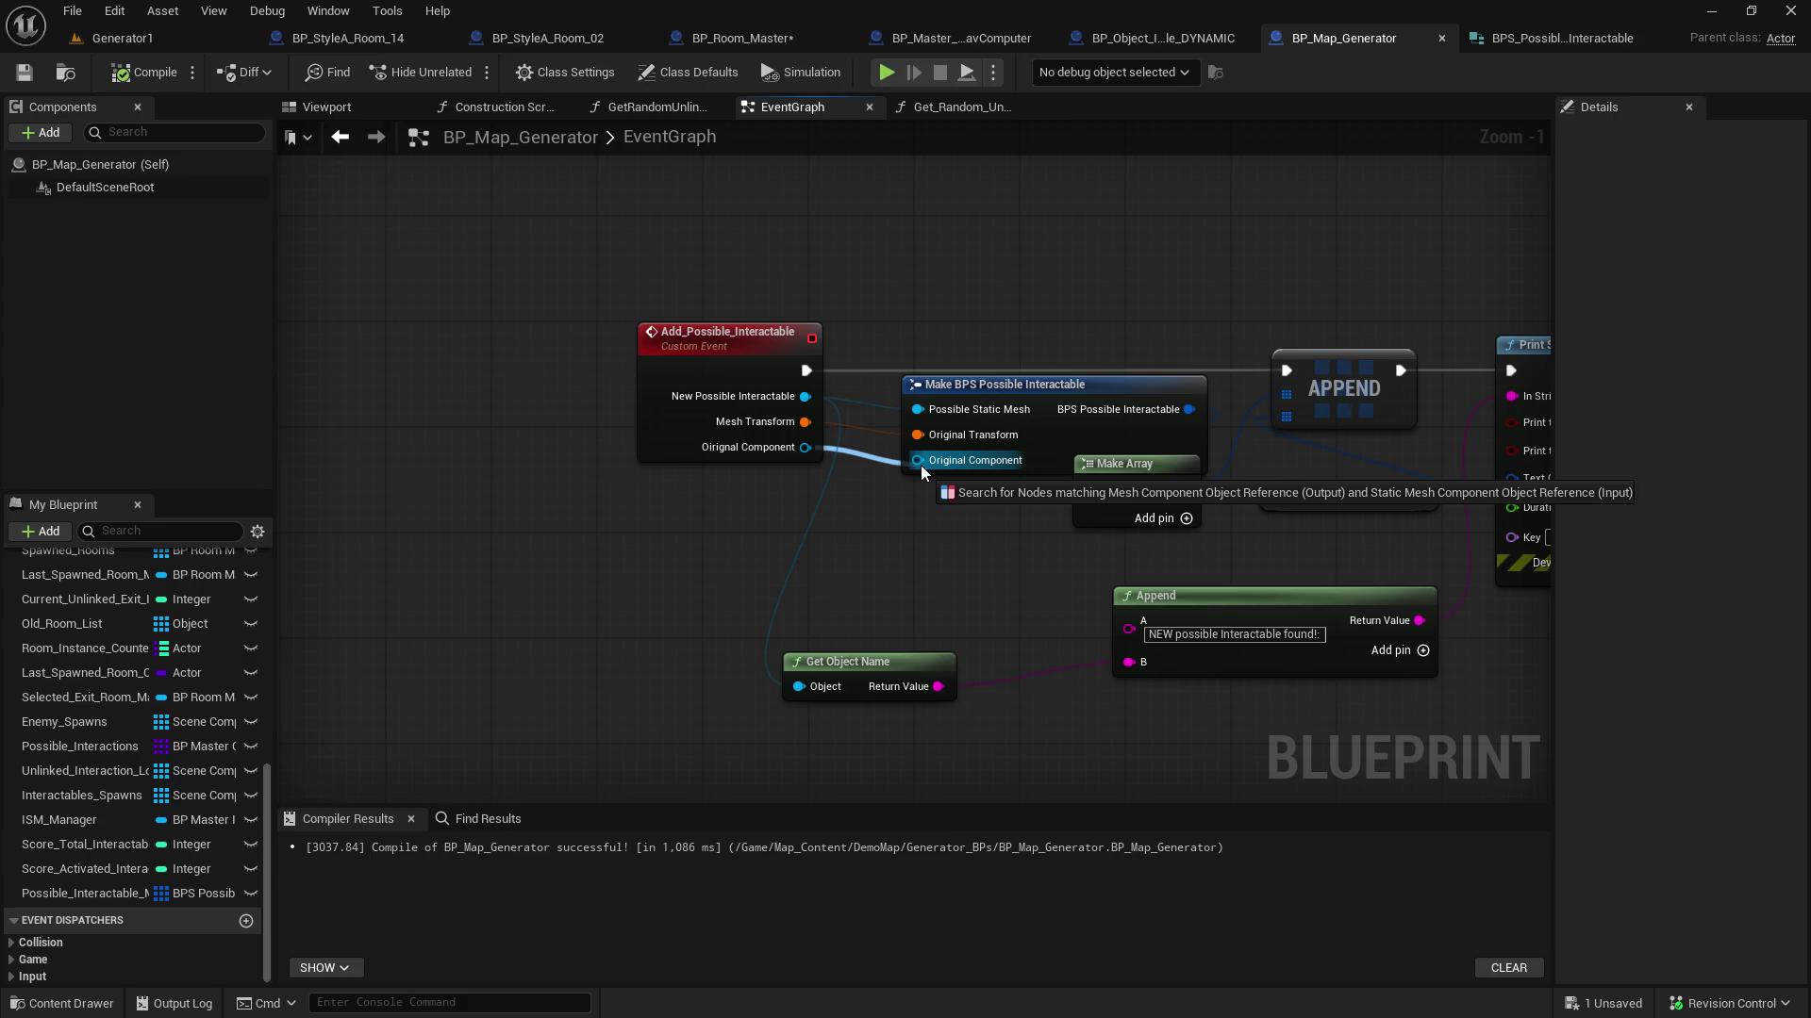
drag(921, 465, 920, 465)
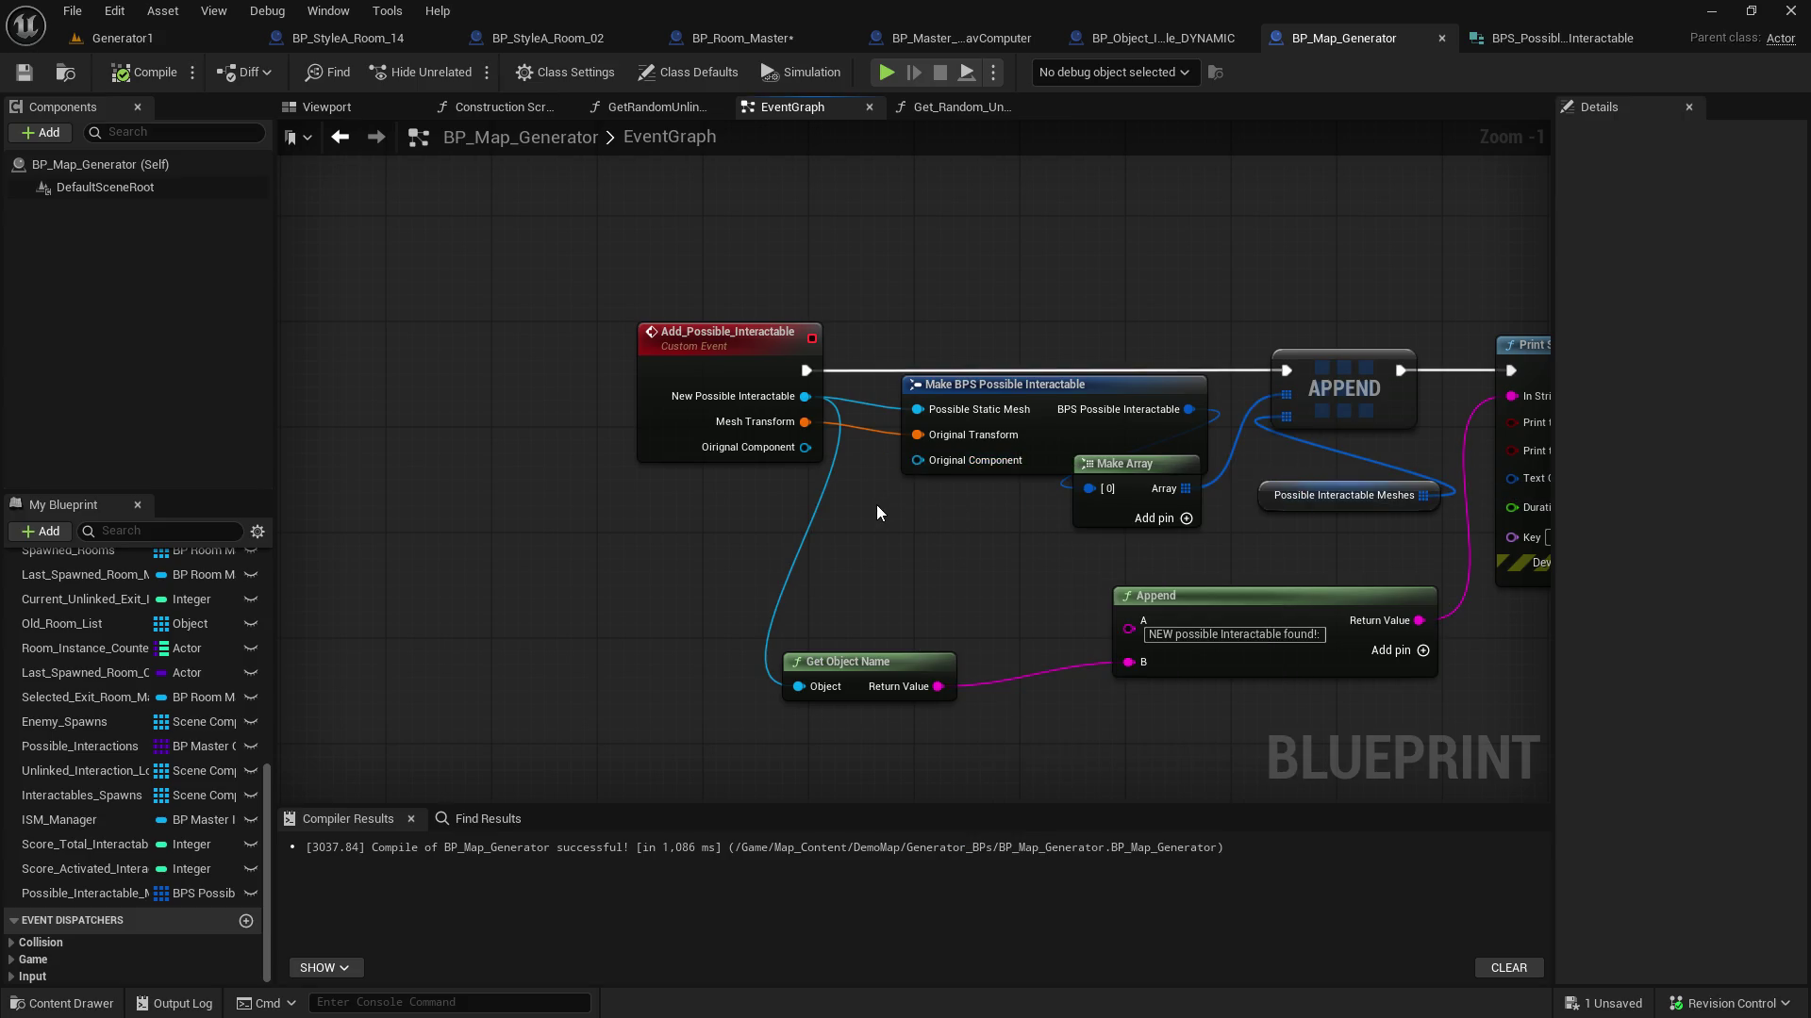
click(818, 458)
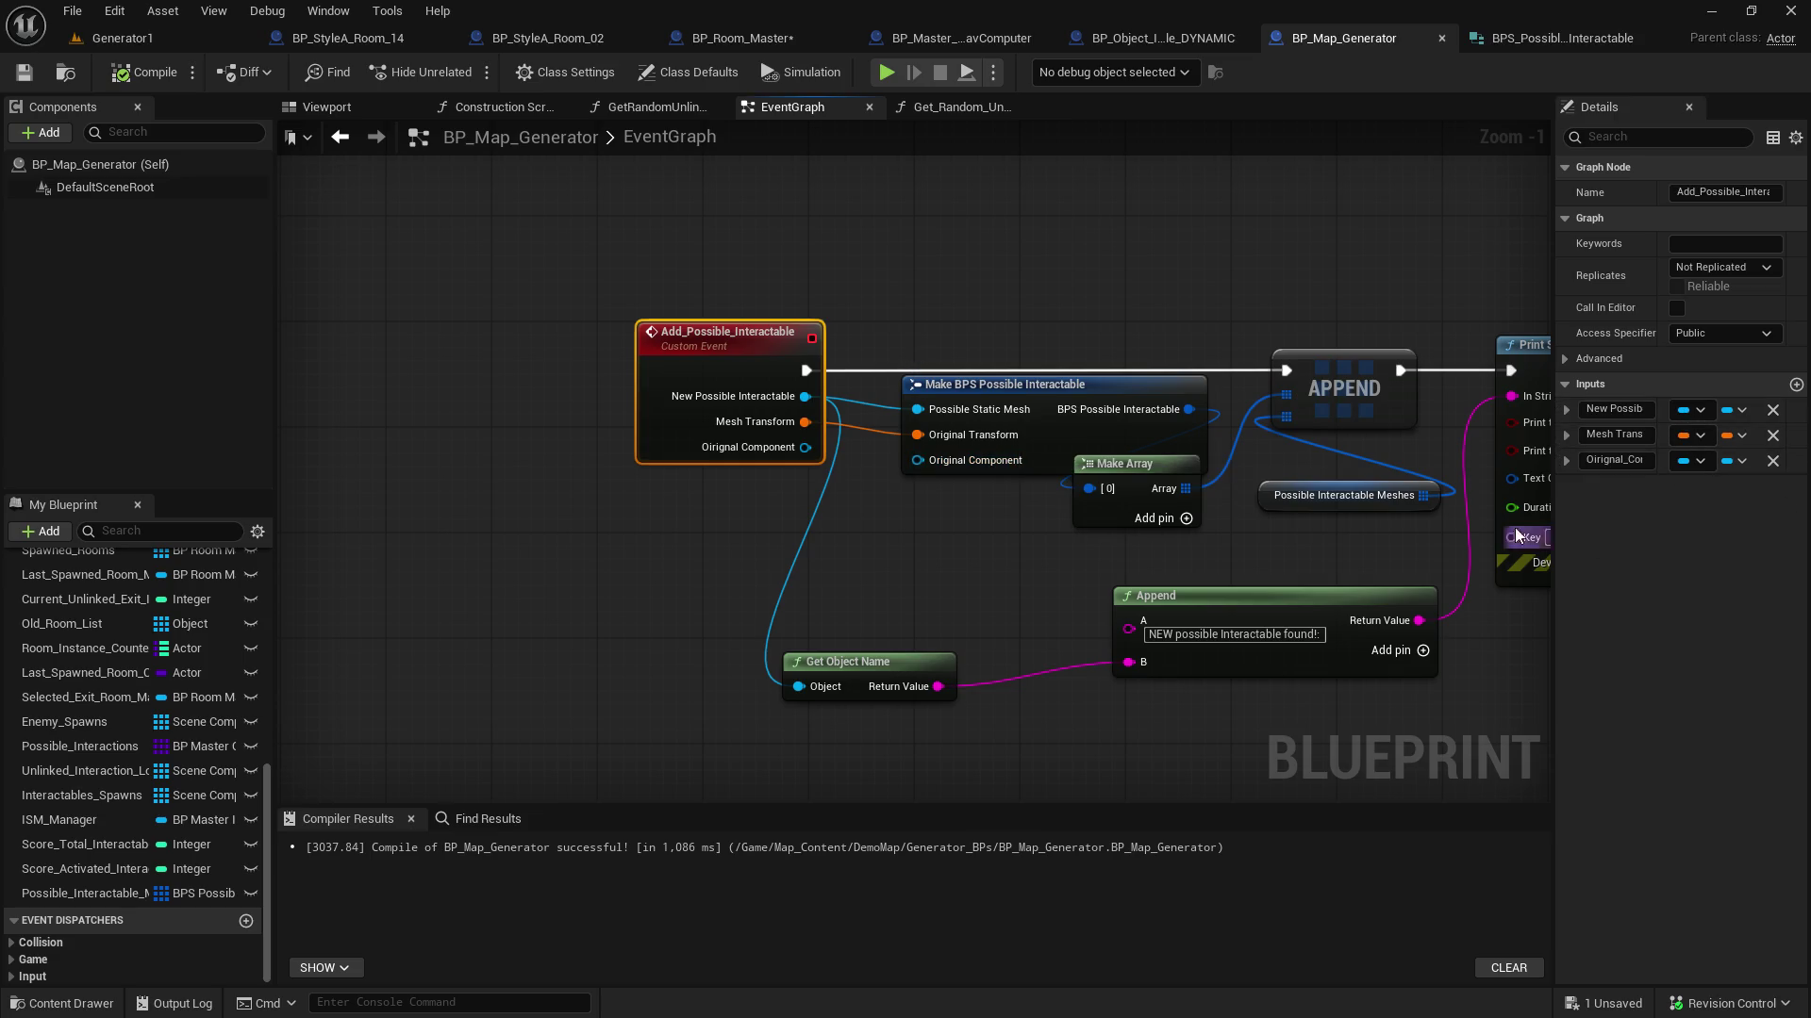
click(1686, 462)
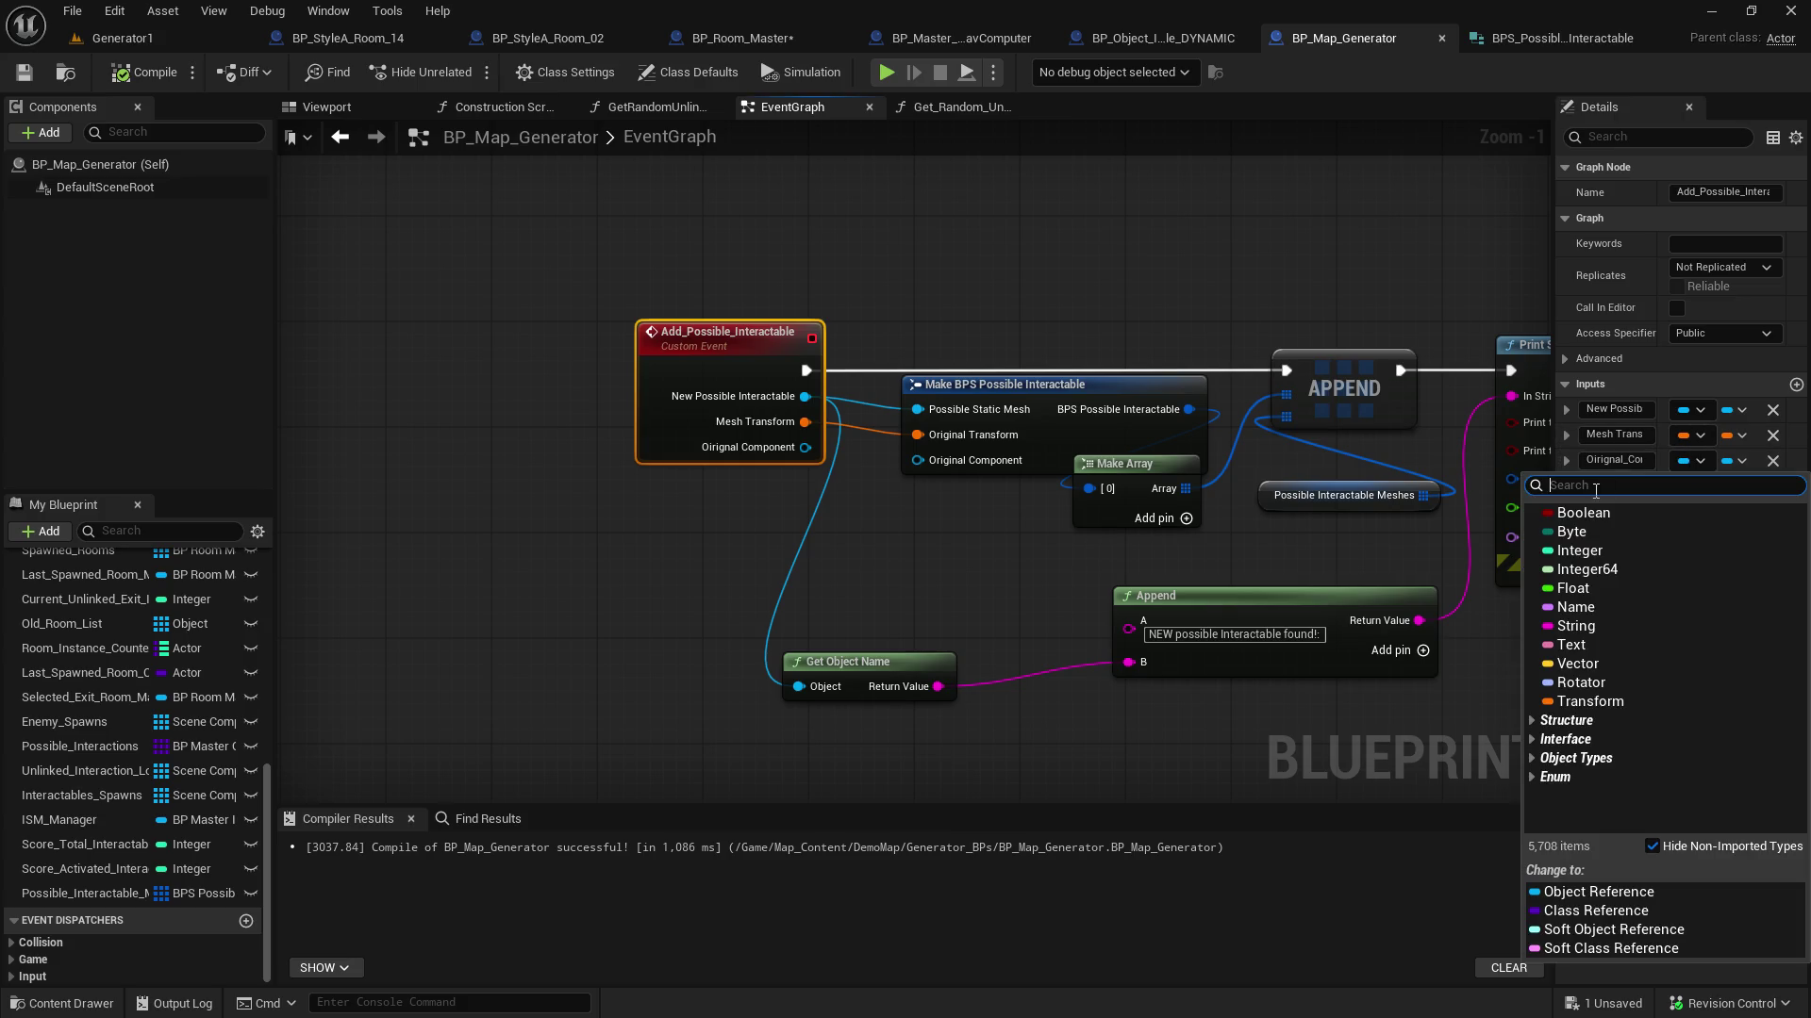
text(mesh componen)
mouse_move(1575, 691)
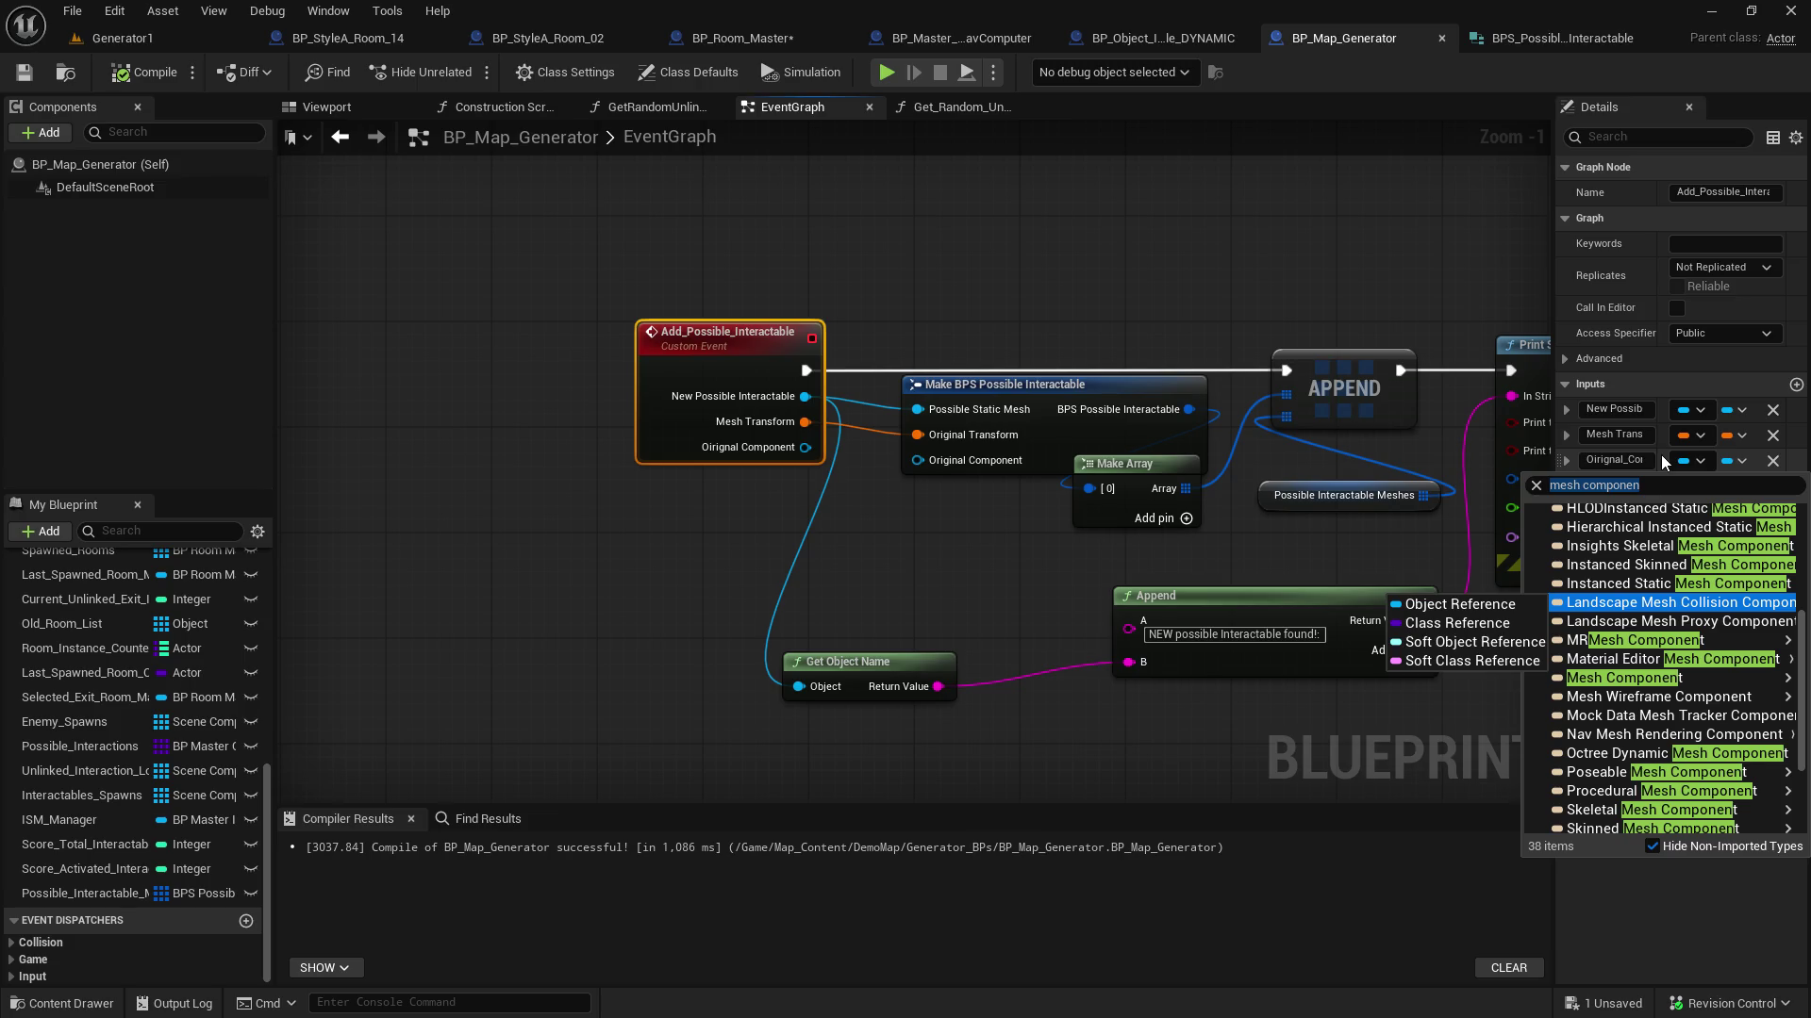
Compare the 'static mesh componen' results, keep Mesh Component, and go to the BPS_Possible_Interactable structure
click(1695, 487)
text(static mesh componen)
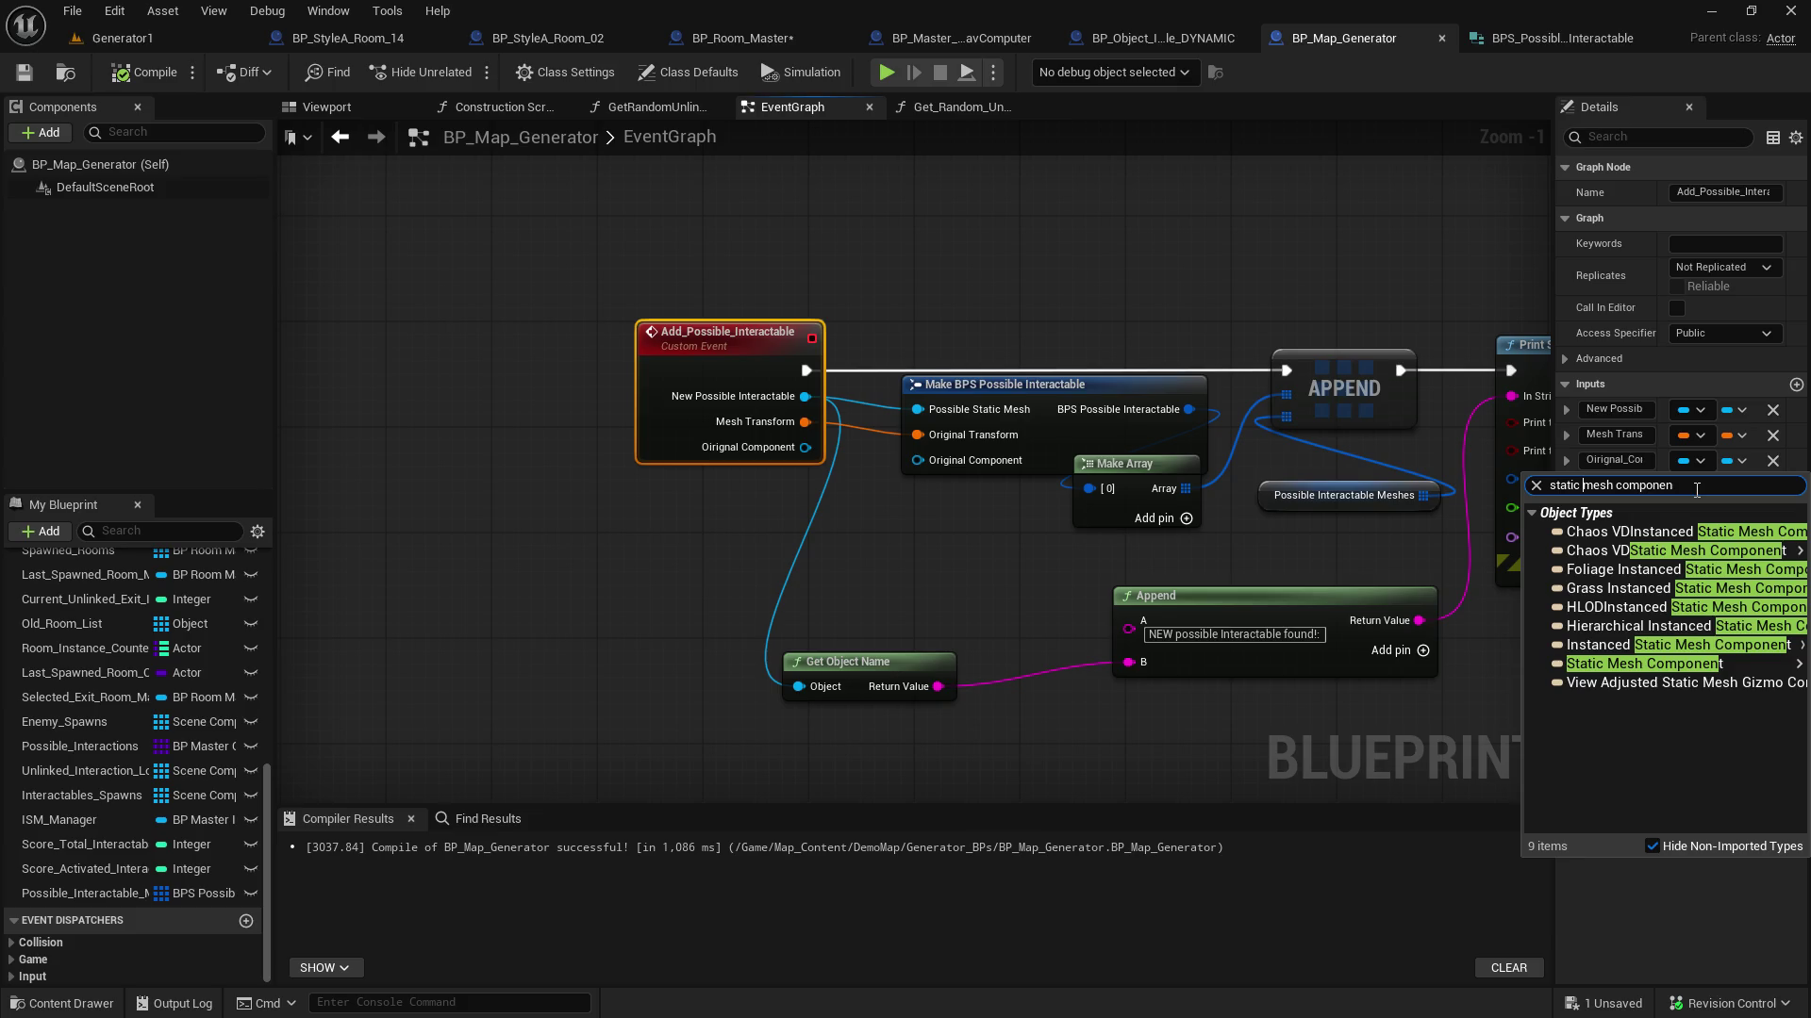
mouse_move(1618, 673)
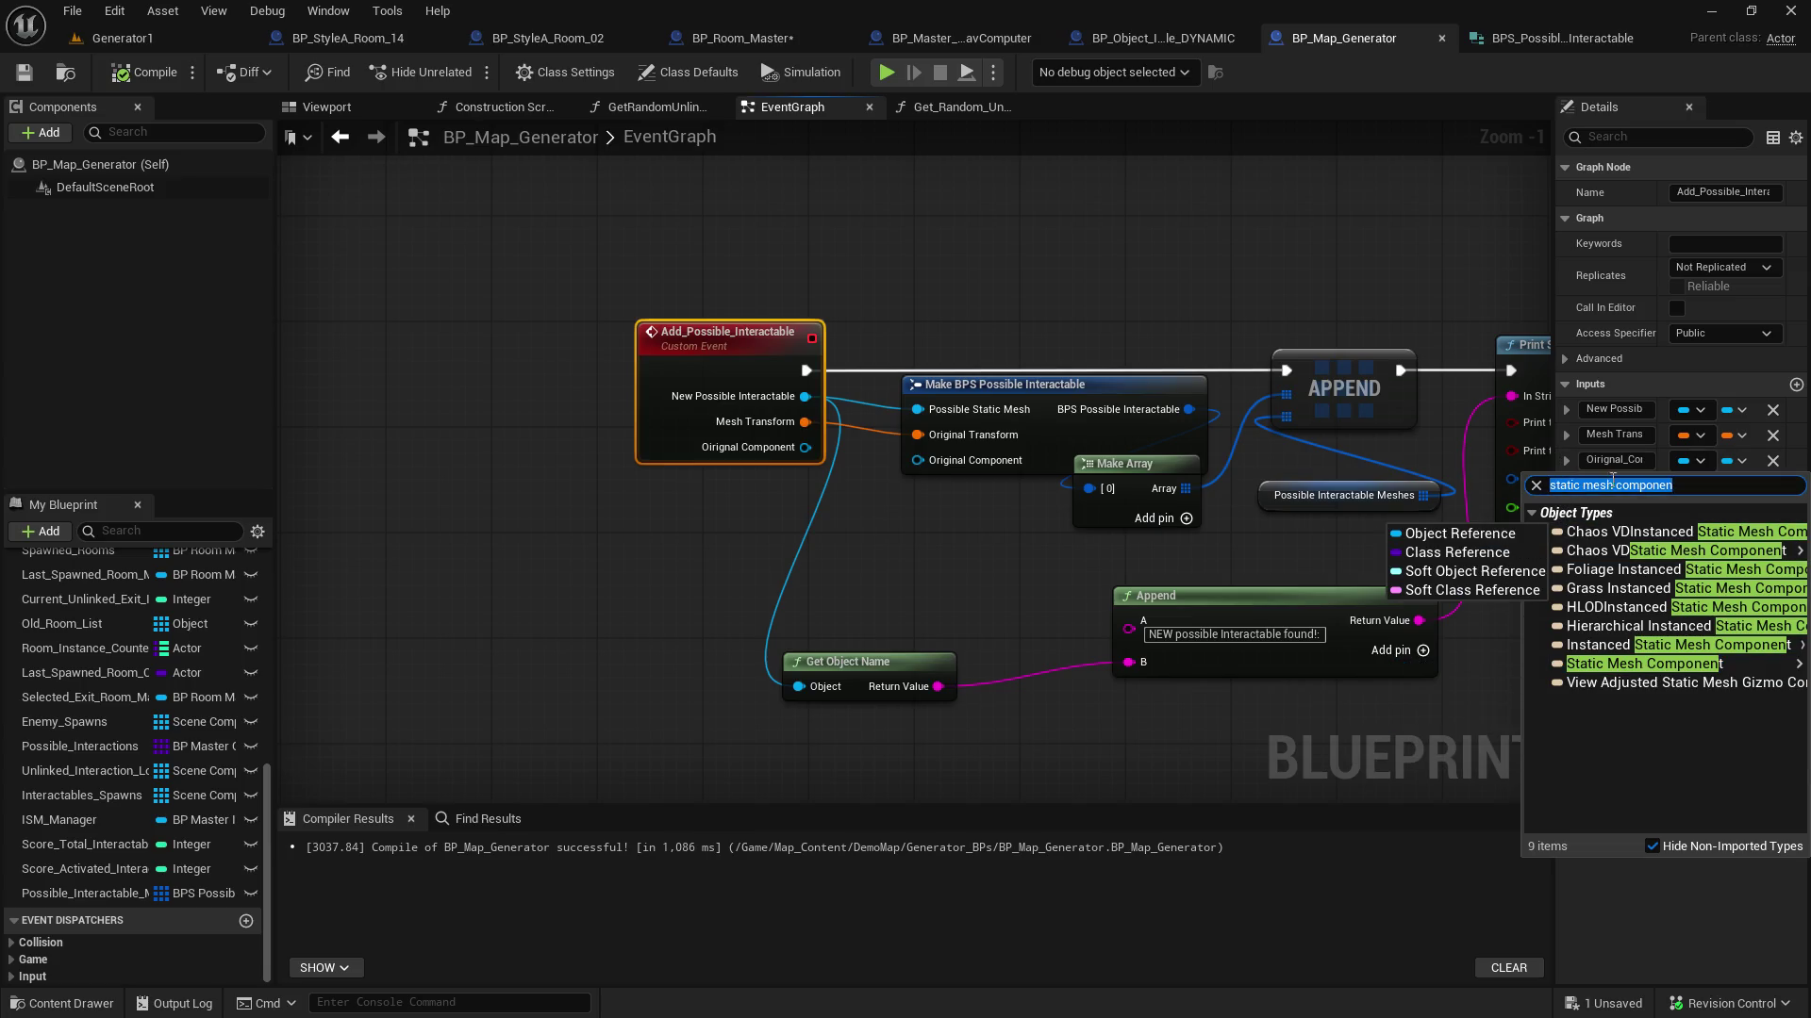
click(937, 490)
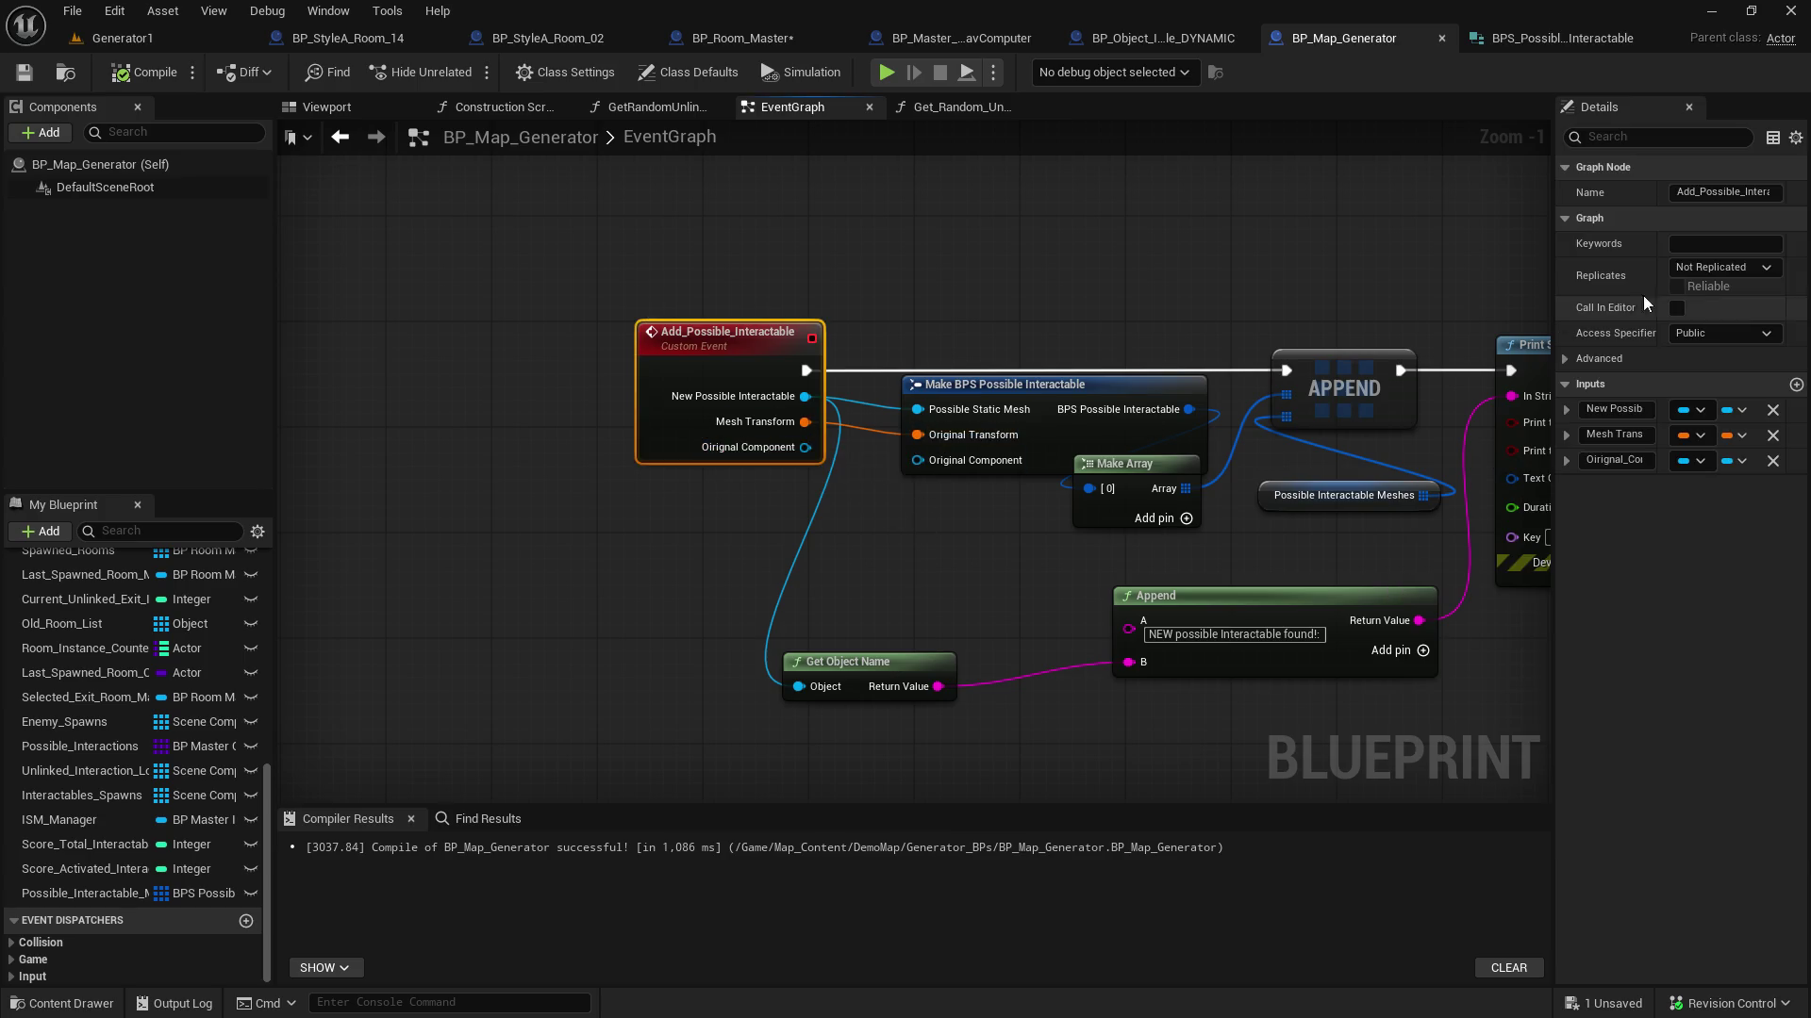
click(1693, 461)
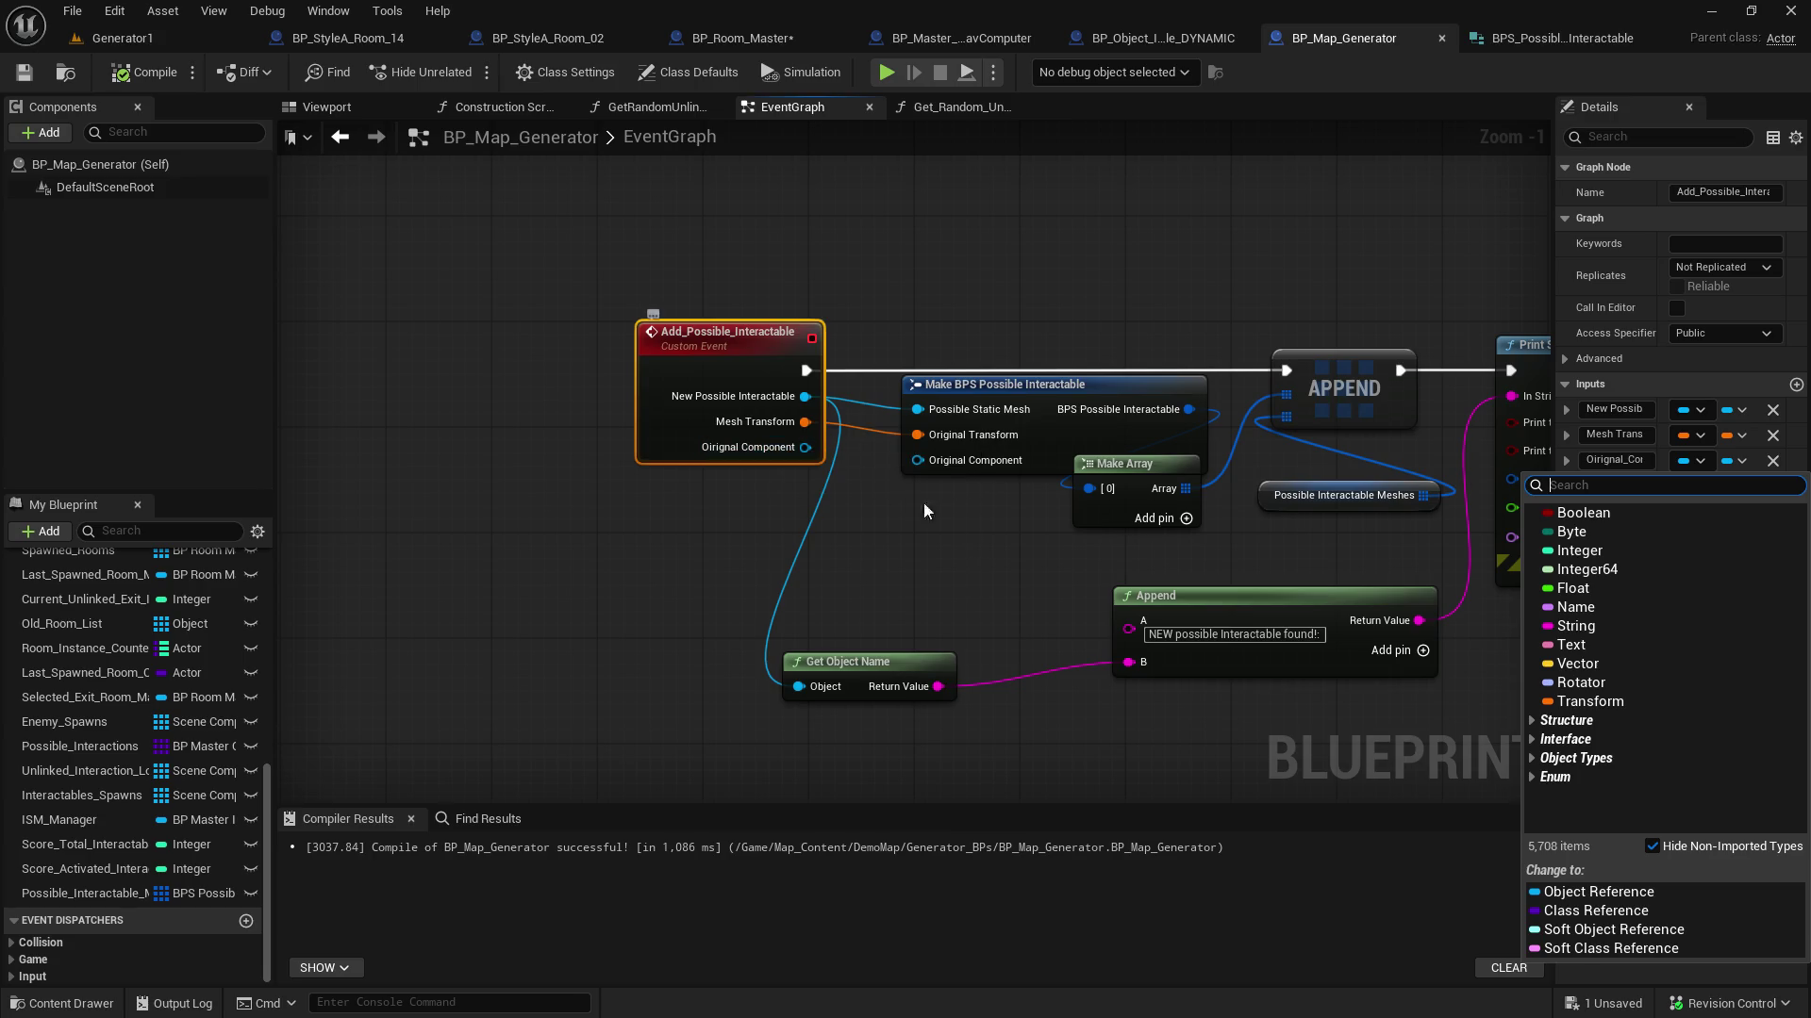
click(992, 520)
click(1570, 38)
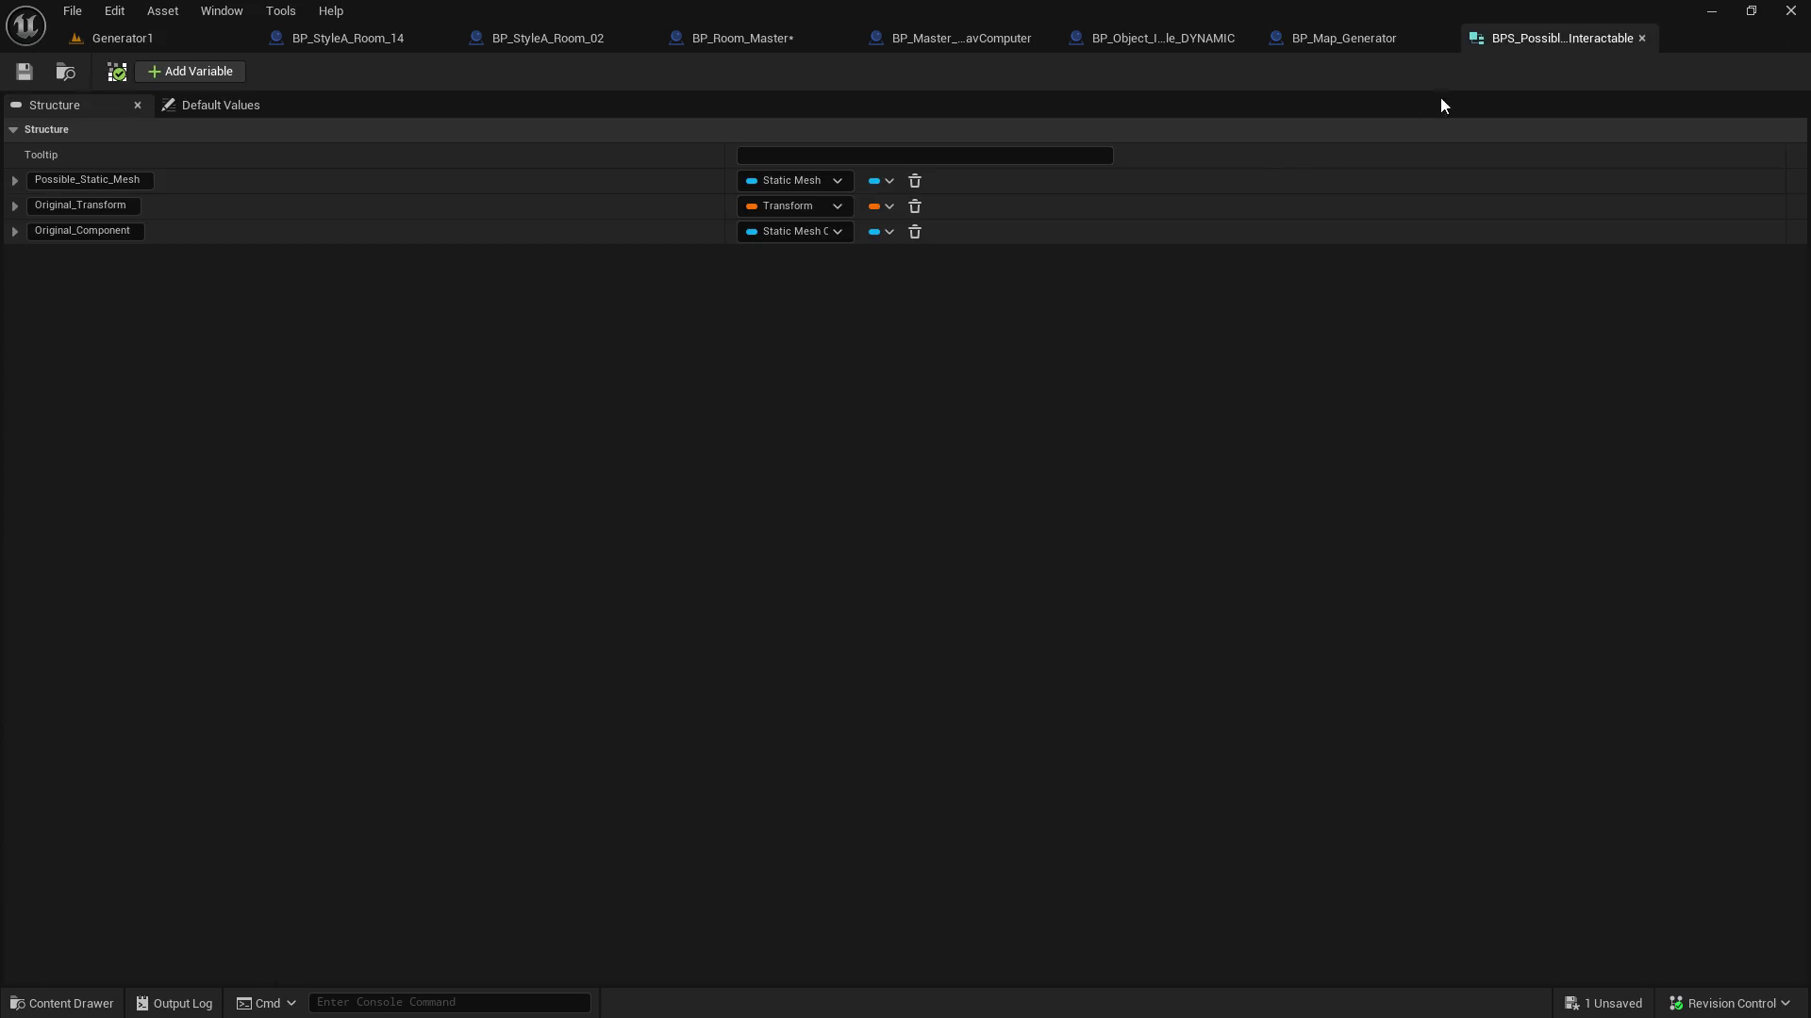
Retype the structure's Original_Component member from Static Mesh Component to Mesh Component and save it
click(794, 232)
text(mesh)
text(n)
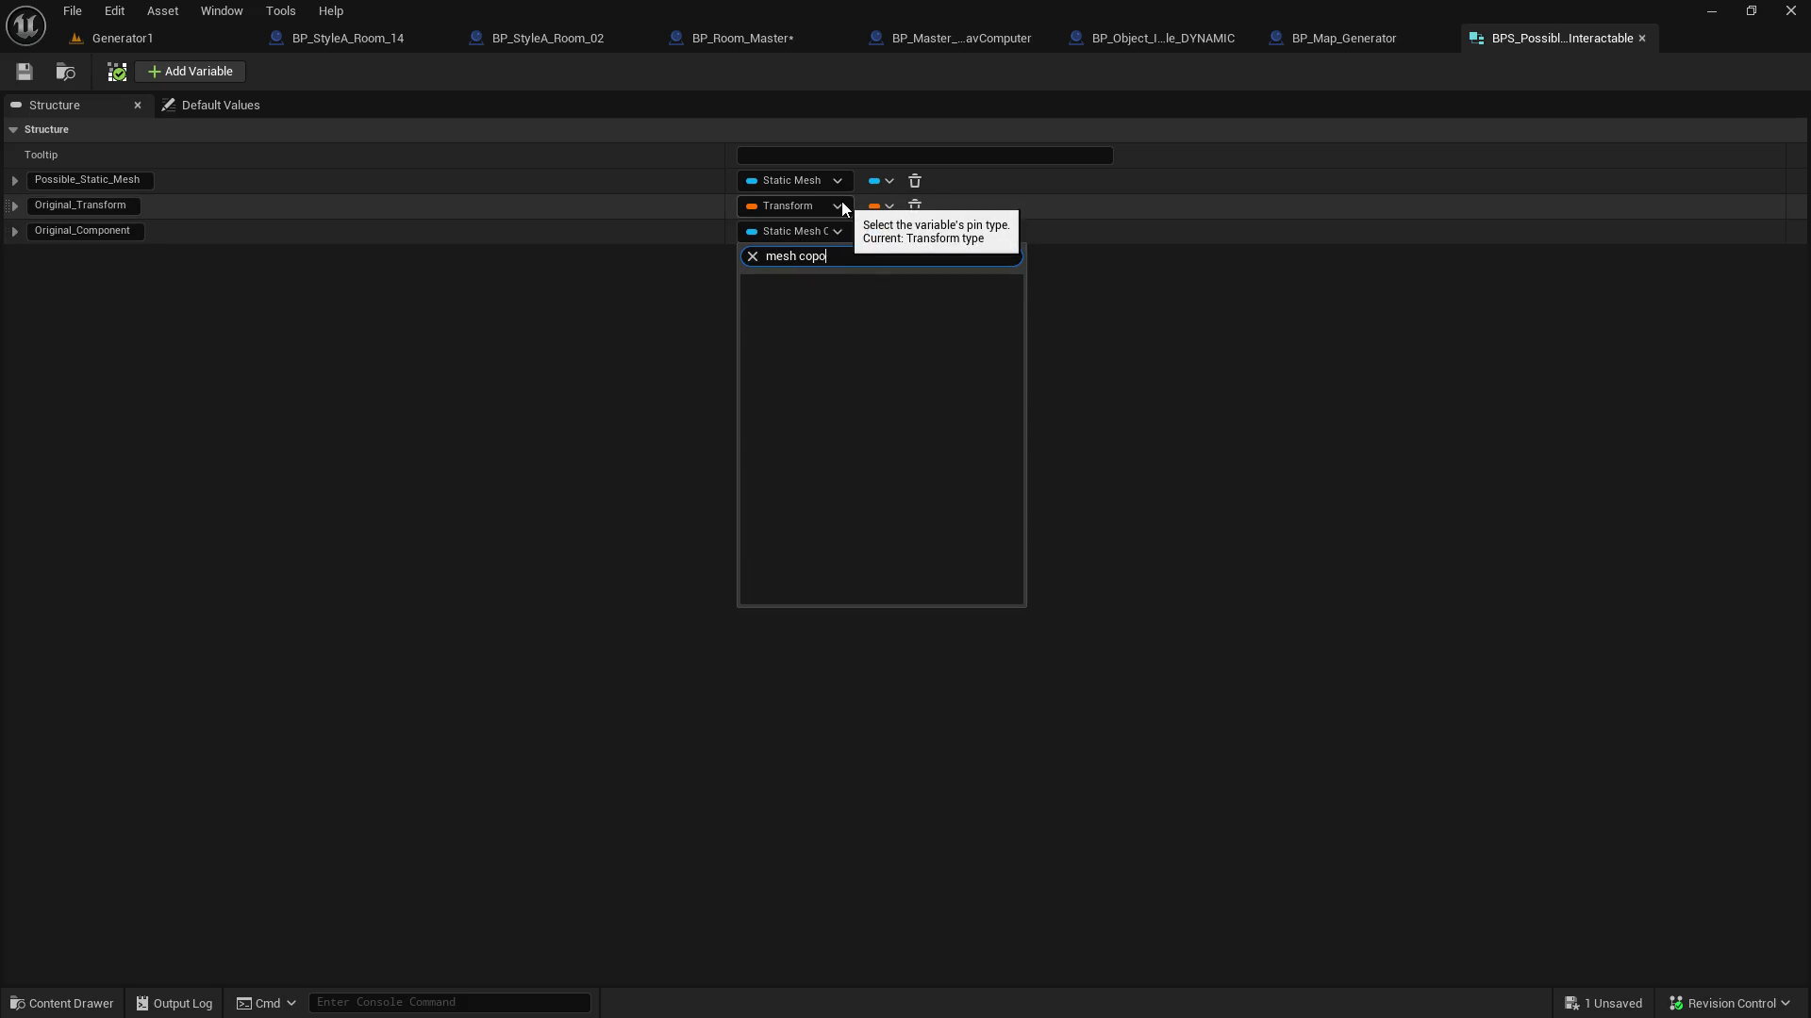
text(o)
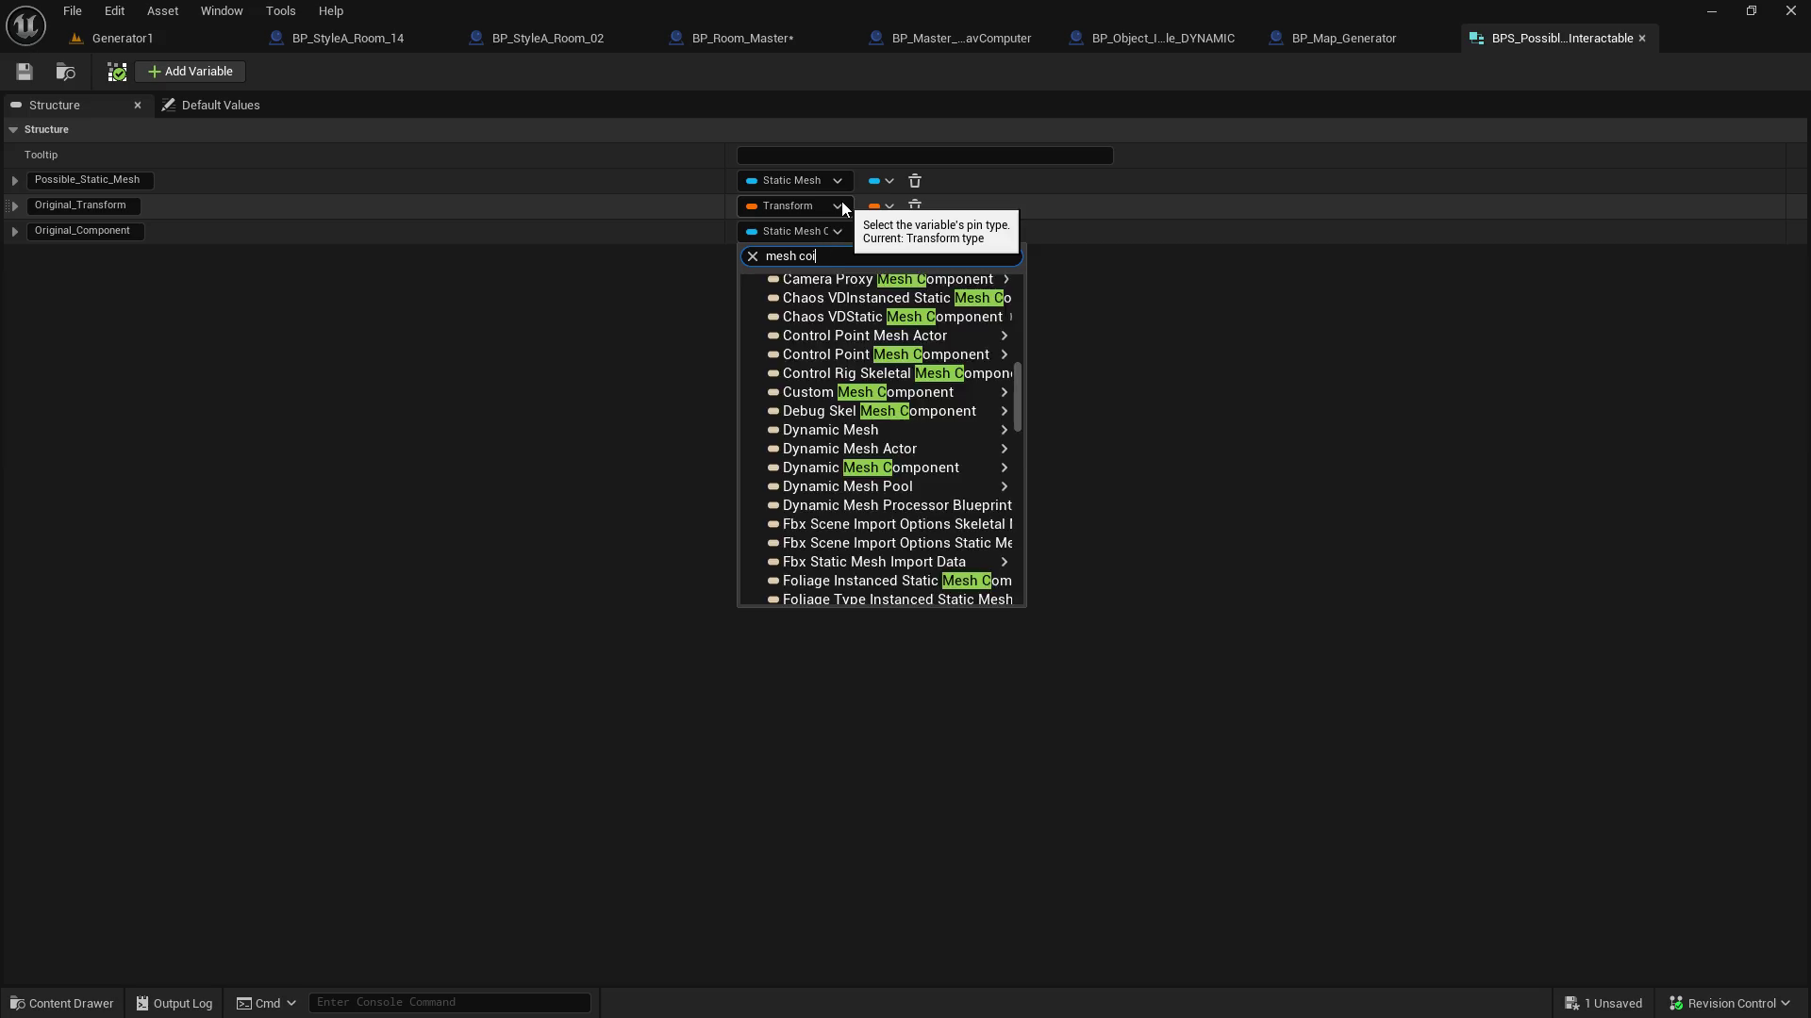
text(mpo)
mouse_move(969, 432)
click(1028, 449)
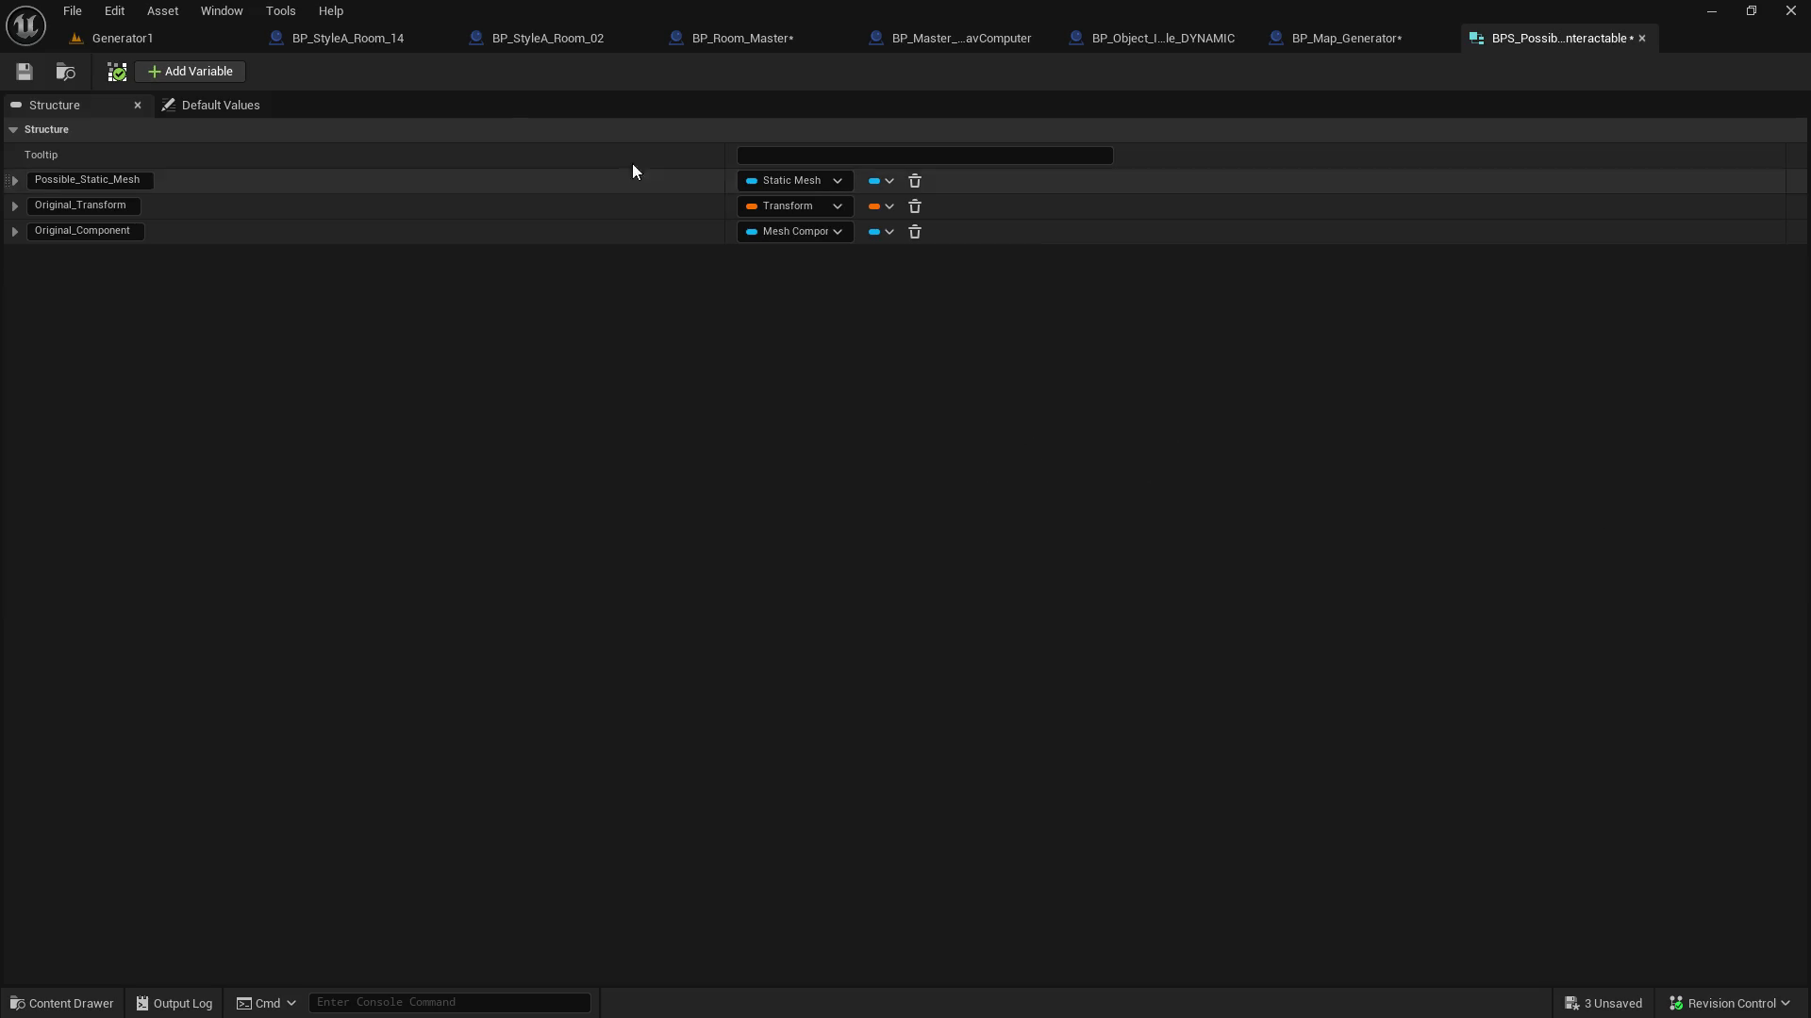
click(23, 74)
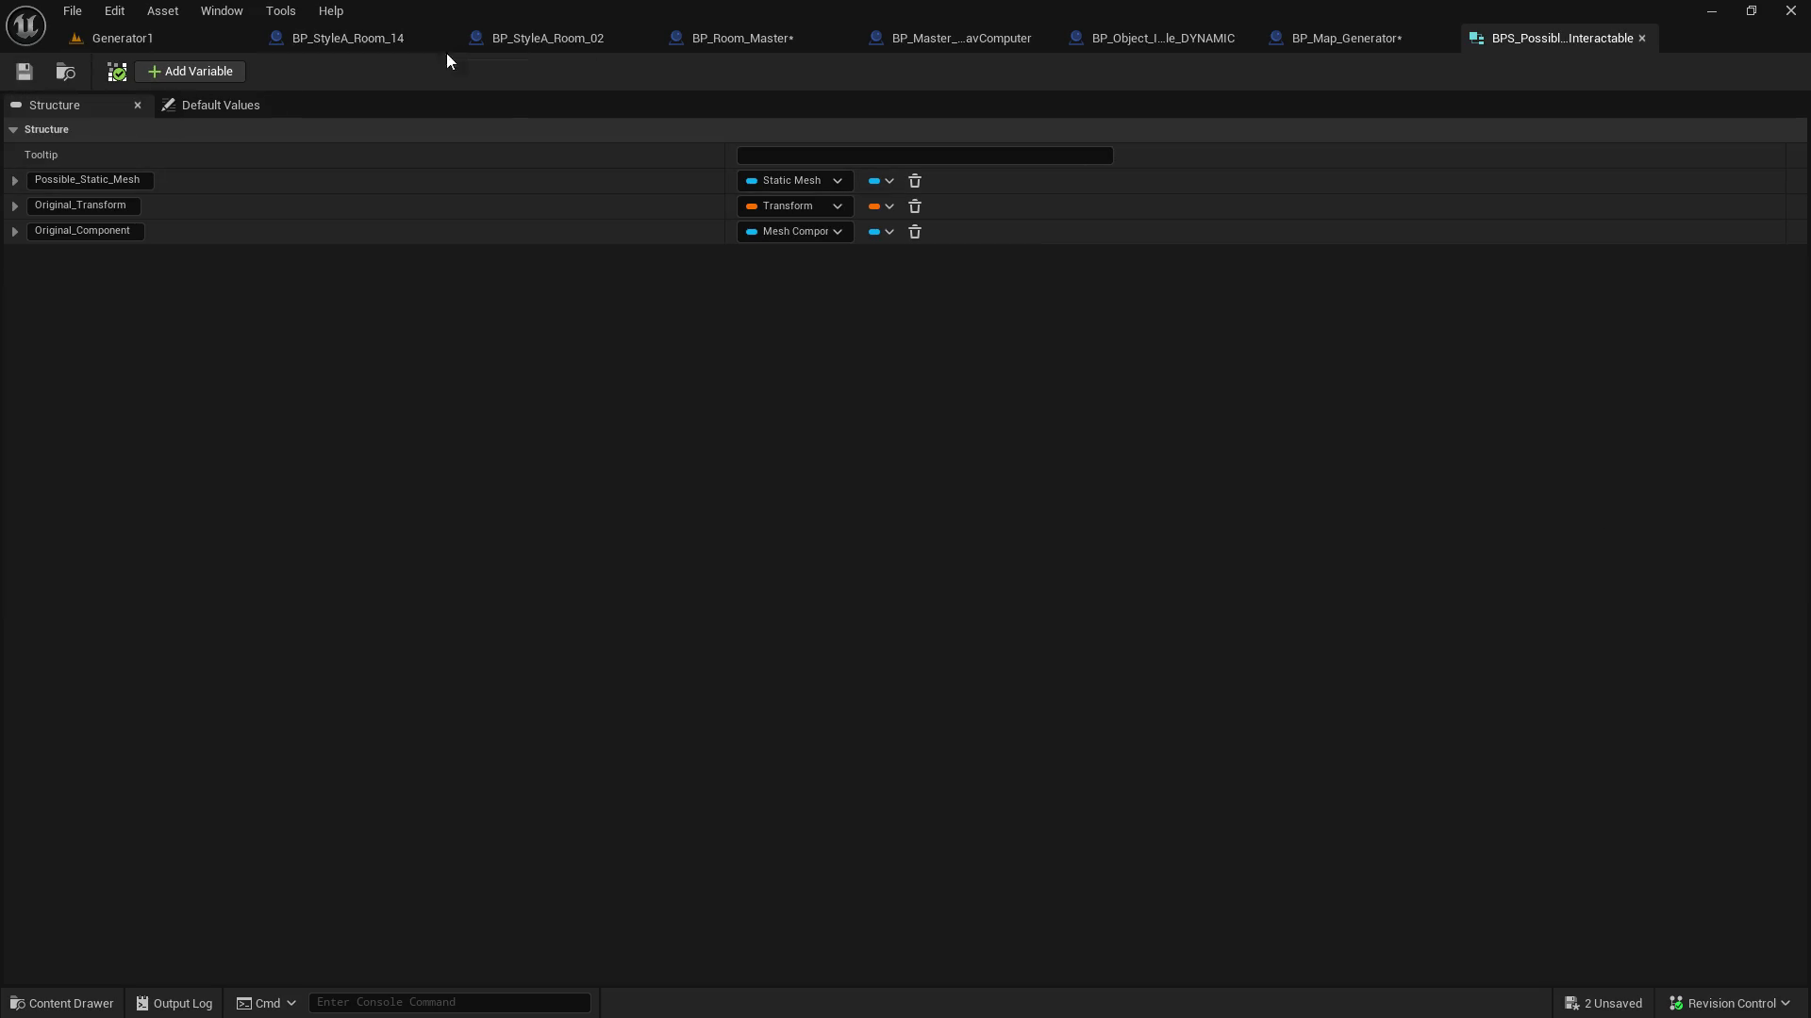
Refresh the Make BPS node, wire Original Component into it, then compile and save BP_Map_Generator
click(720, 35)
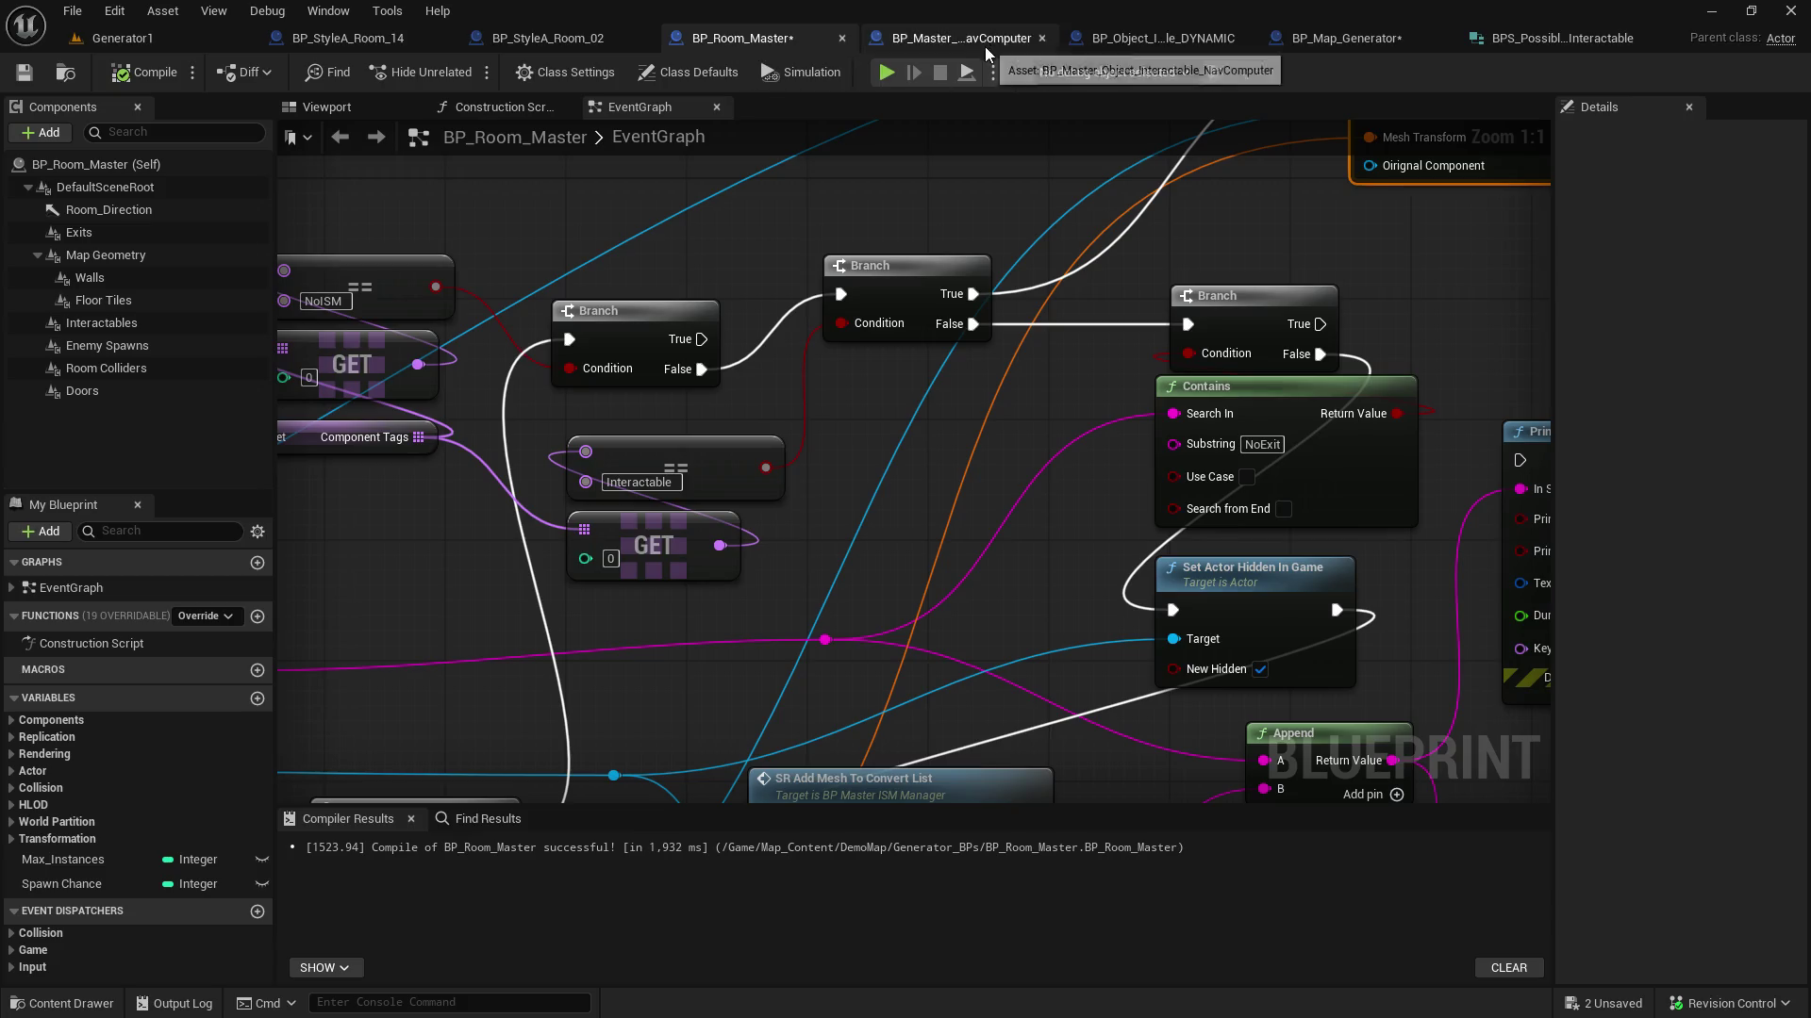
click(1376, 43)
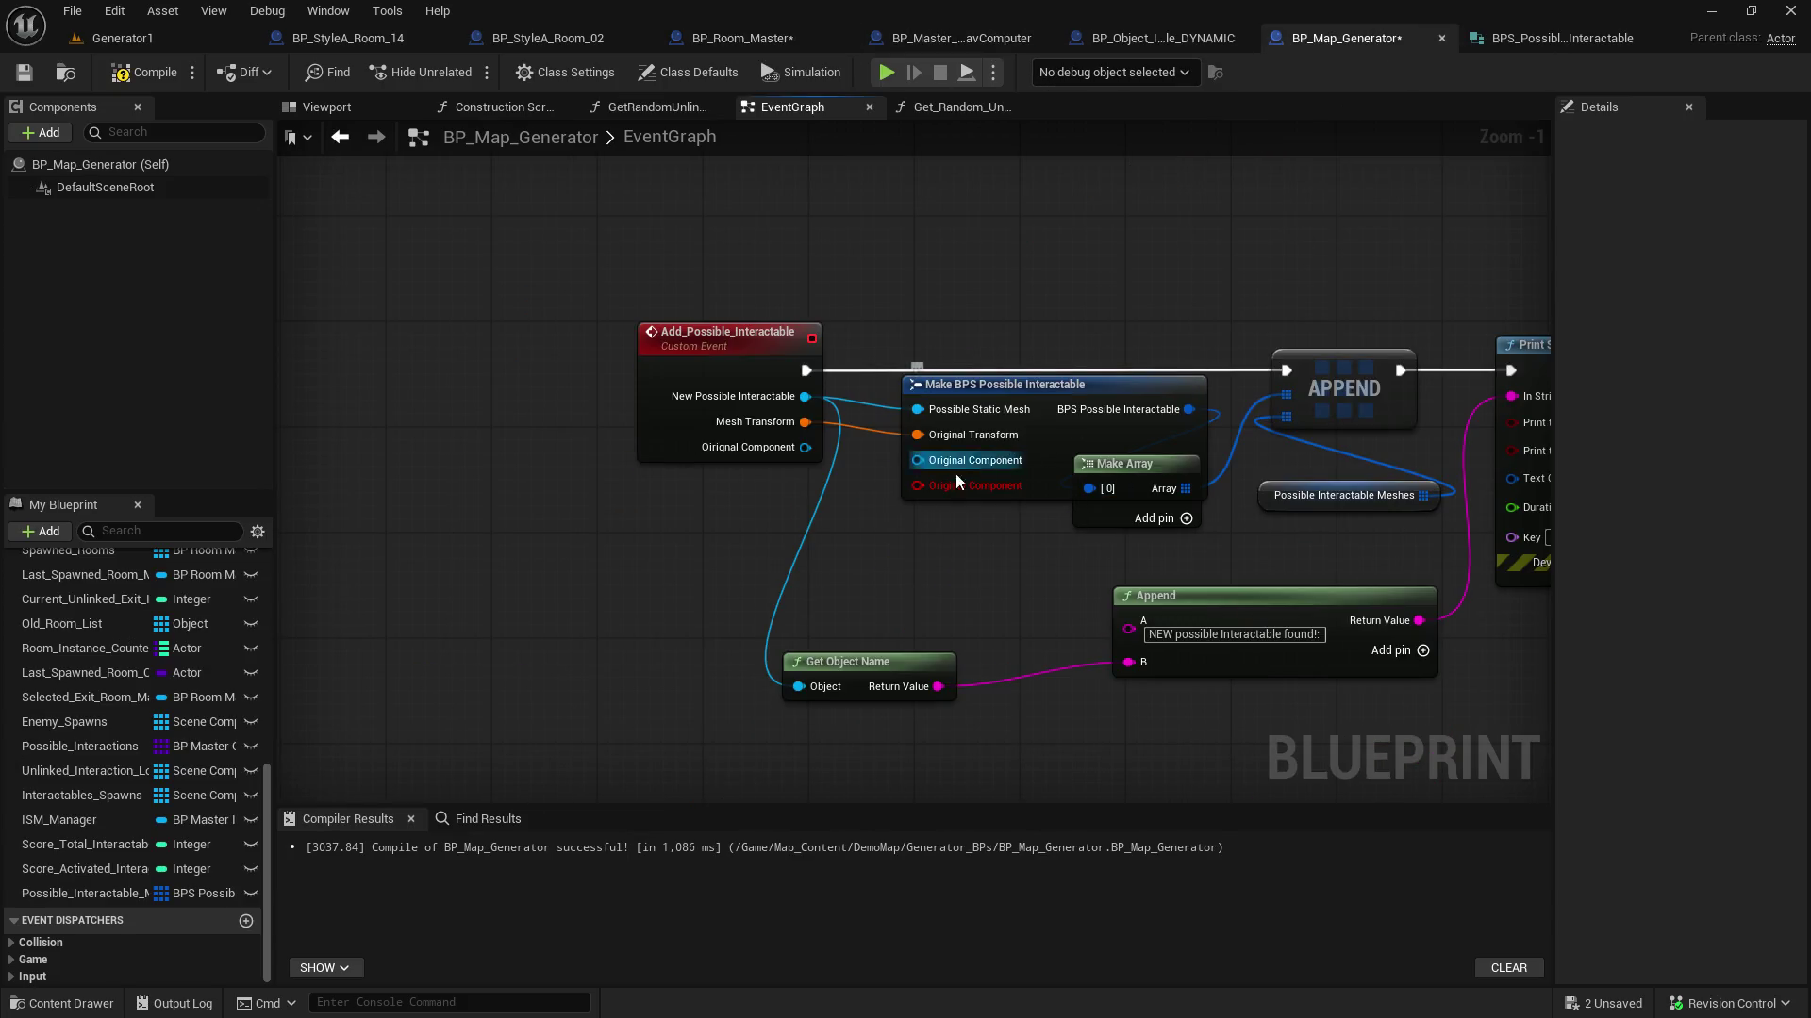
right_click(1028, 442)
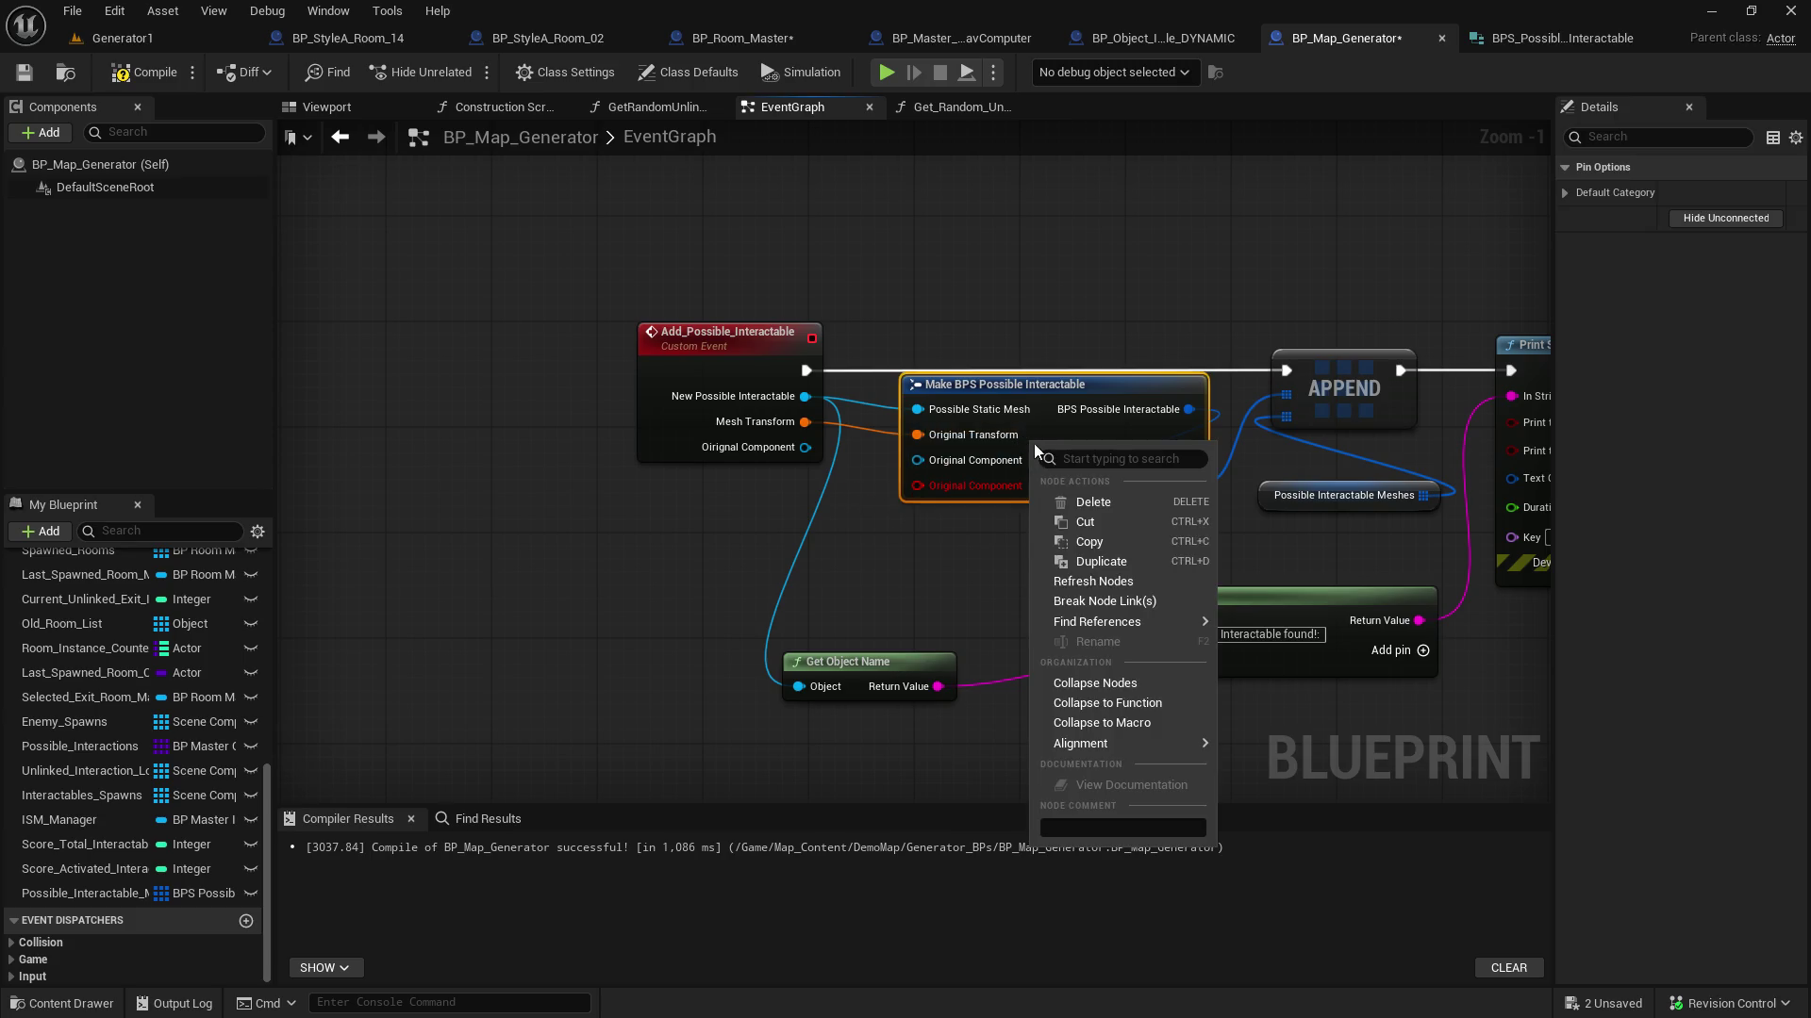
click(1122, 581)
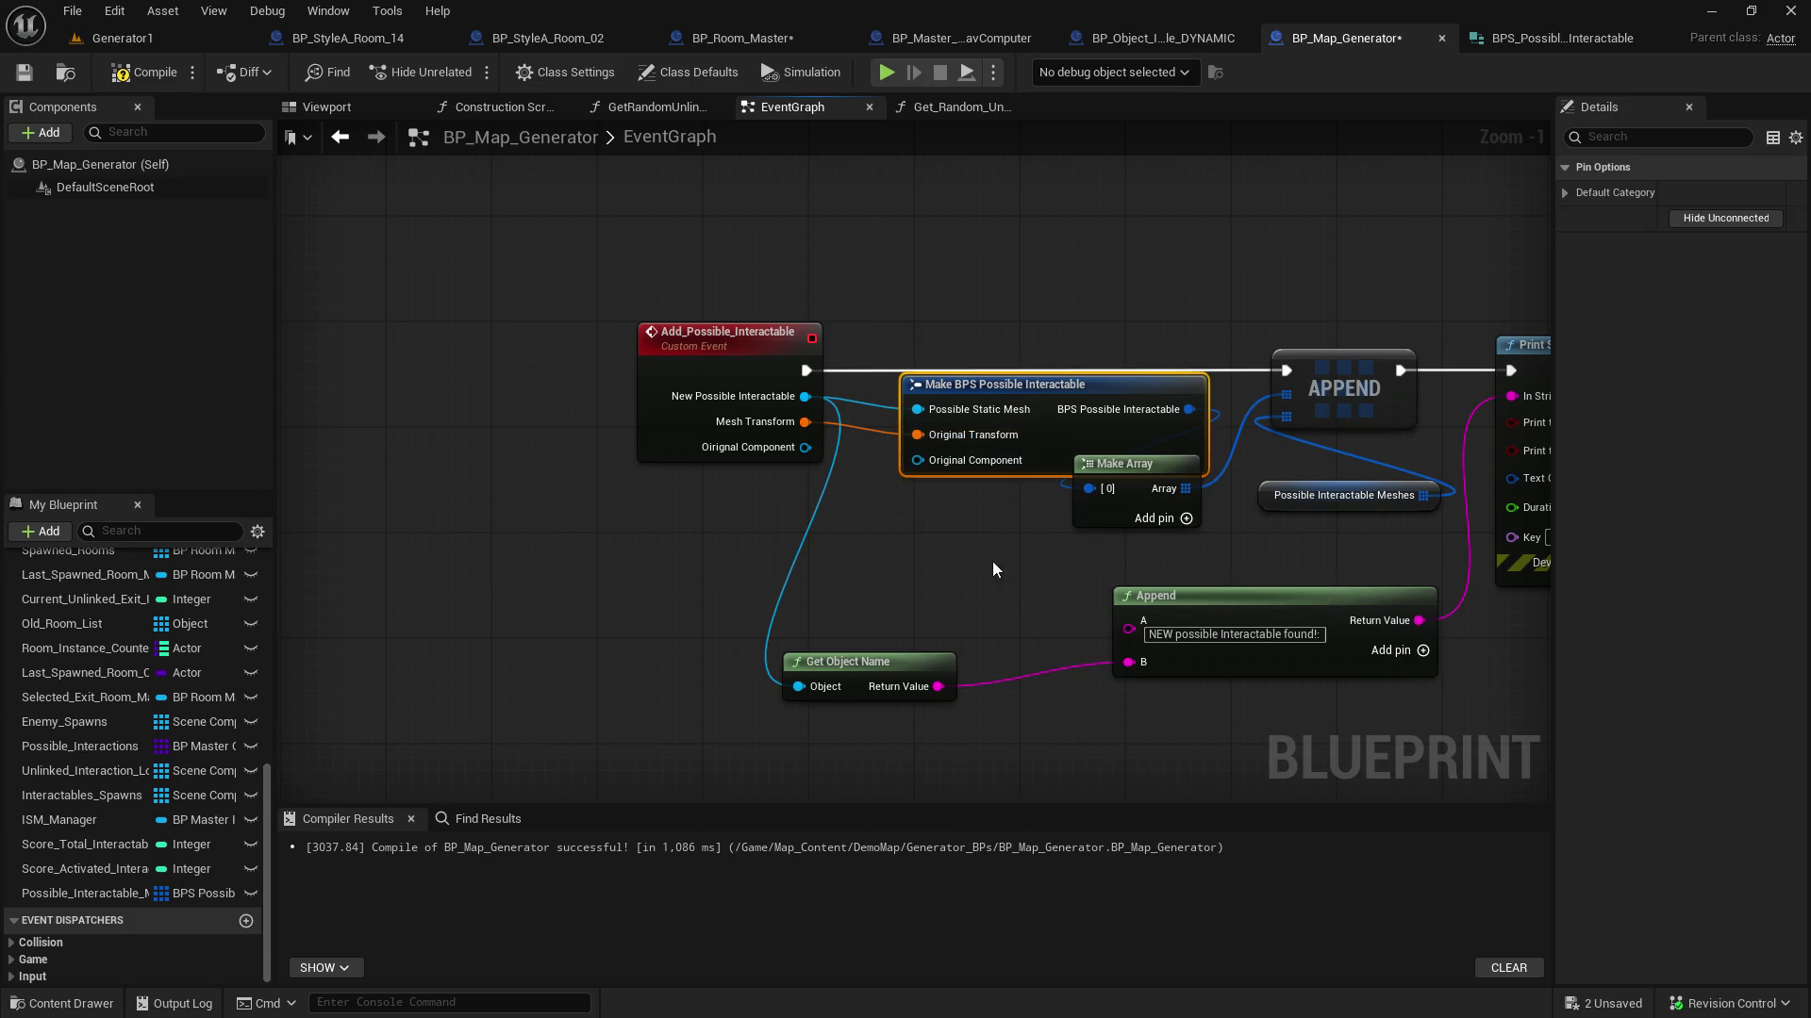
drag(804, 447, 916, 460)
click(24, 72)
click(144, 72)
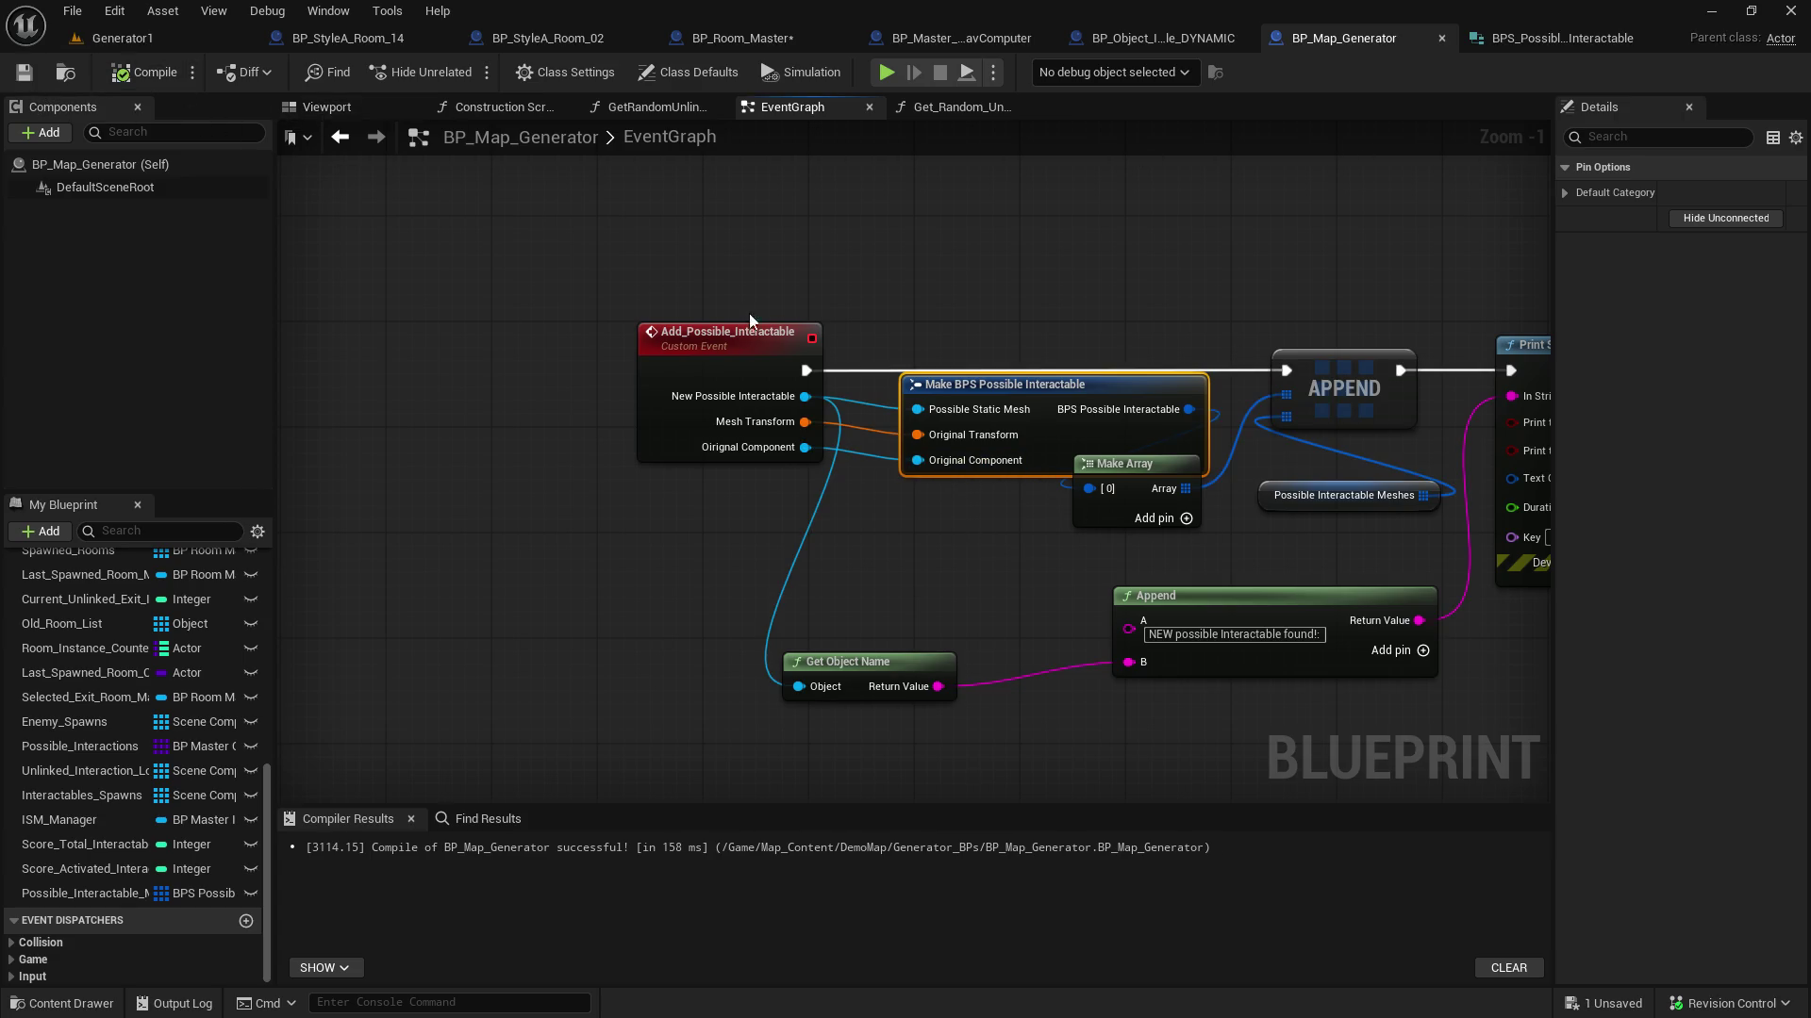
click(1160, 38)
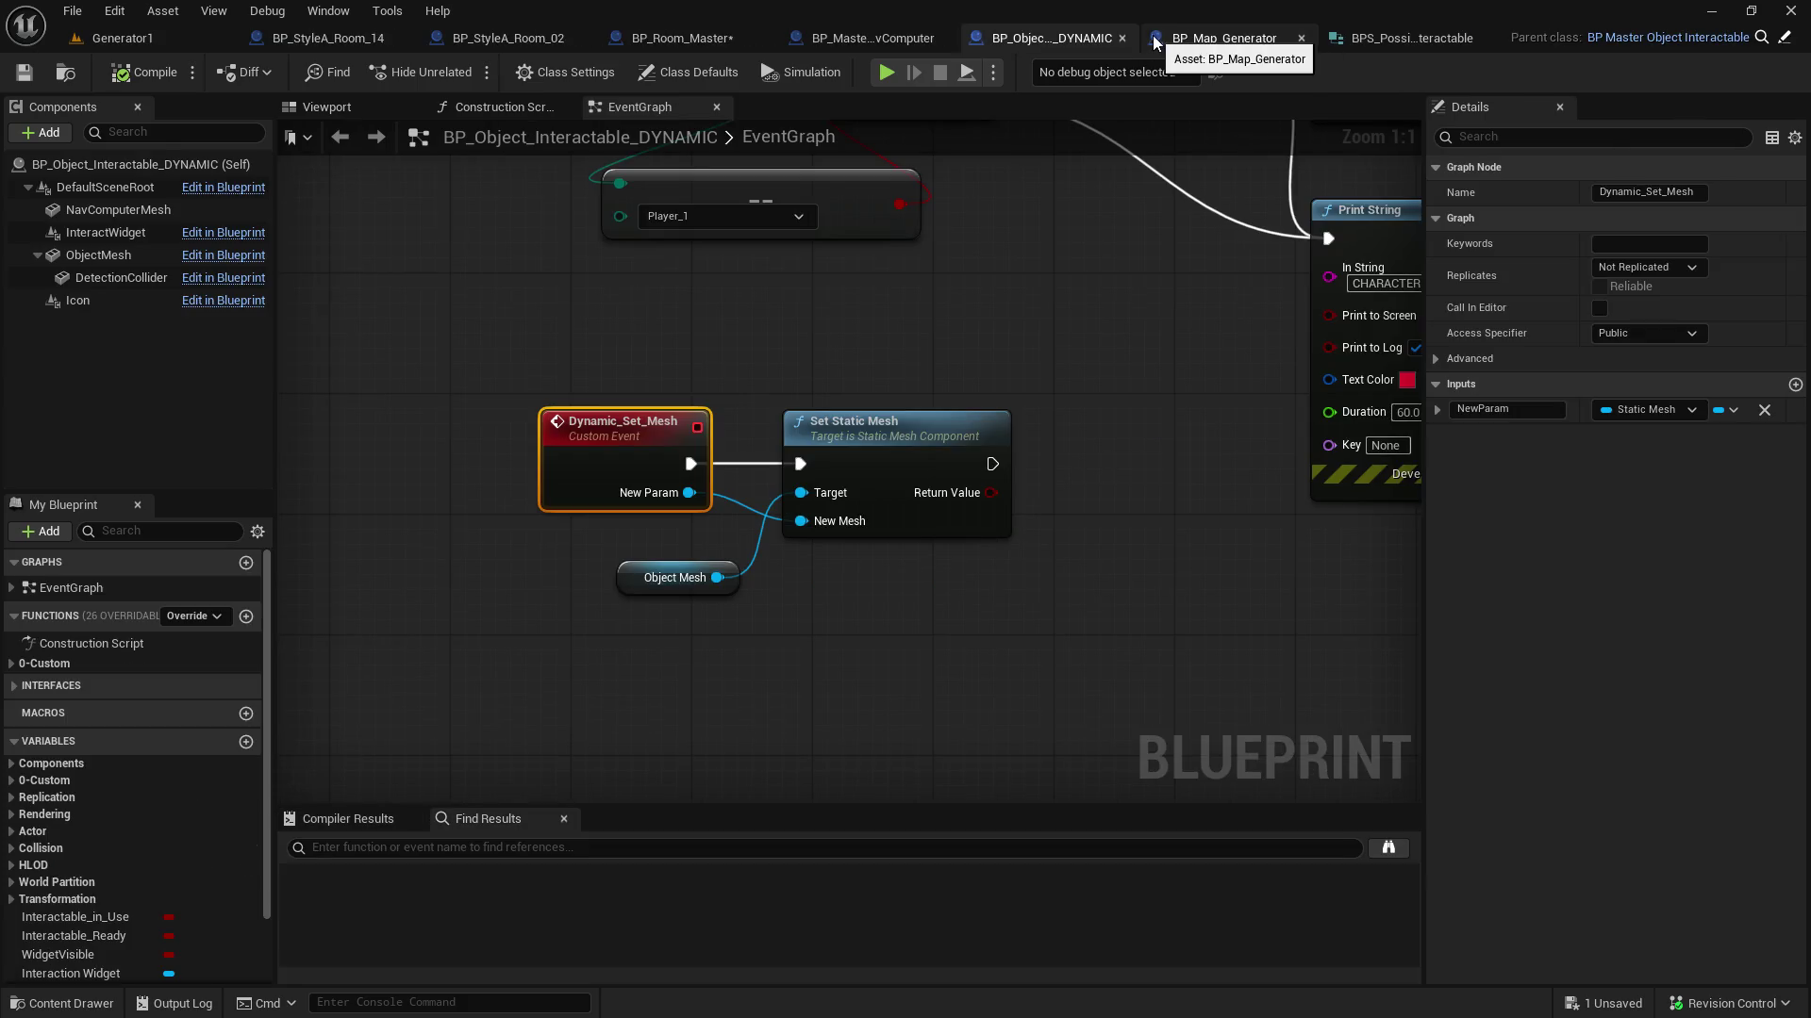
Check BP_Room_Master's Setup_Room_ISM_Conversions chain feeding Original Component, then save and compile it
click(699, 37)
scroll(929, 535, down, 3)
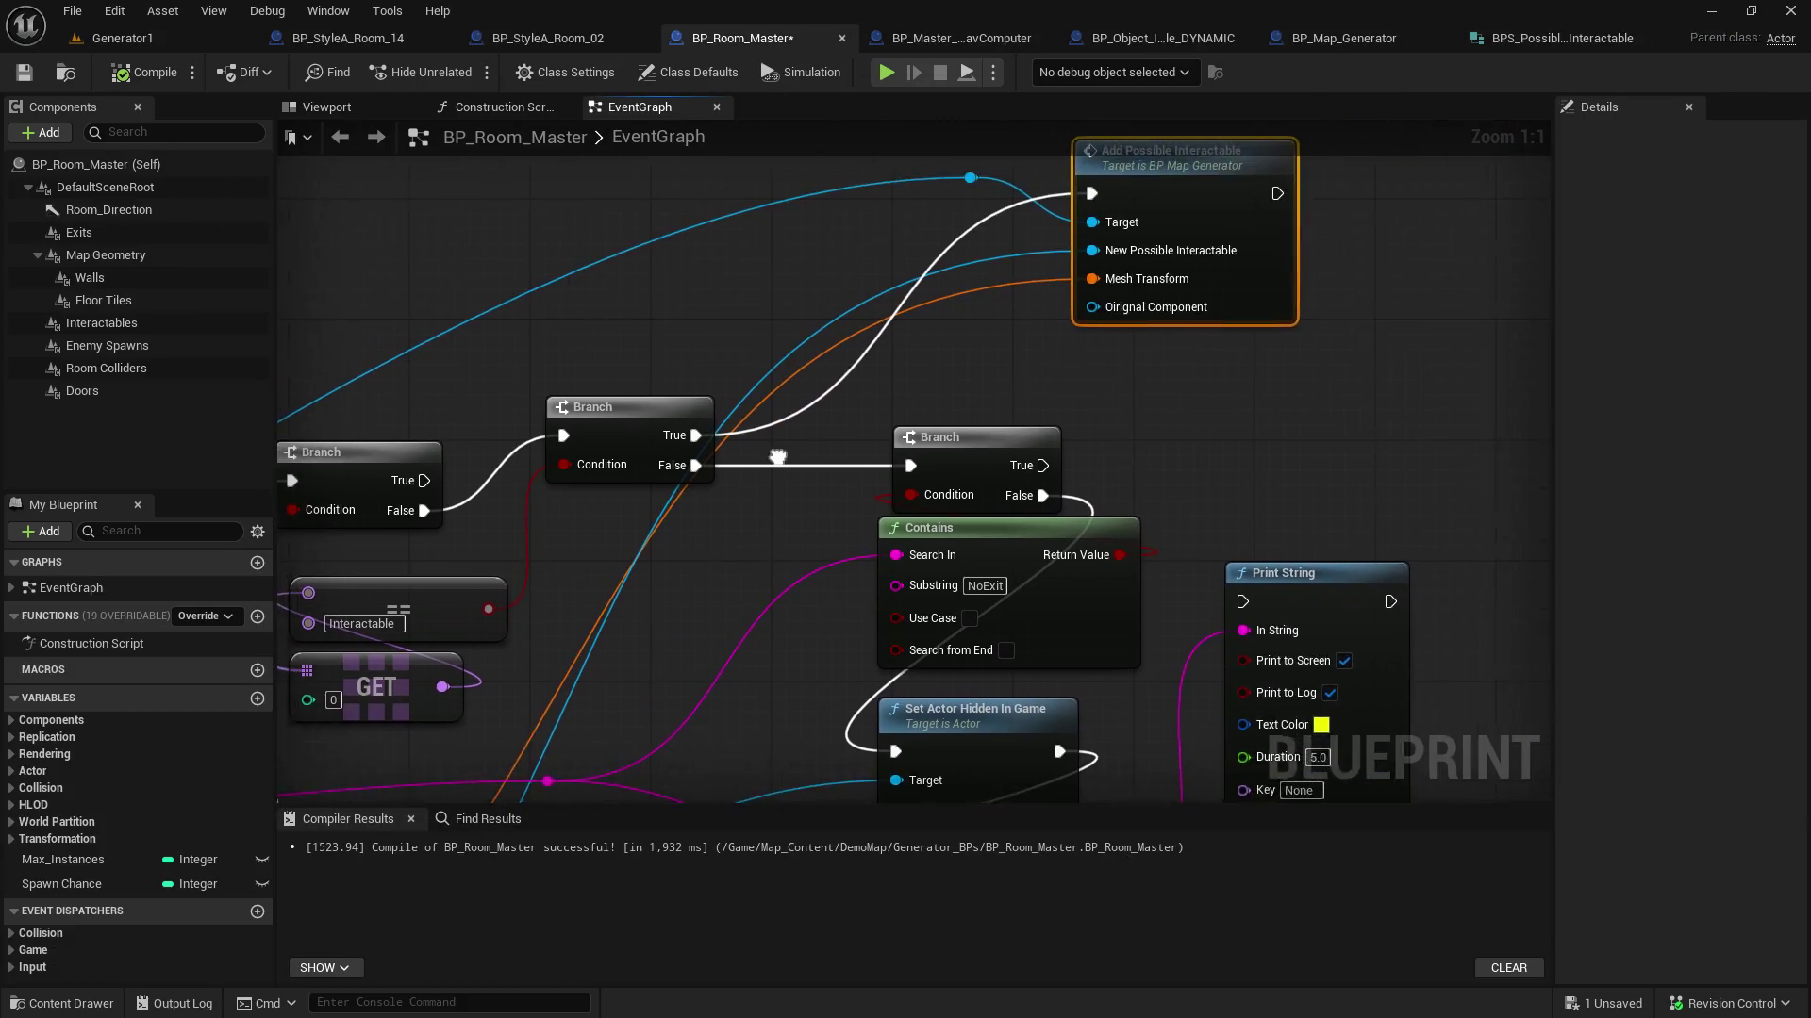
mouse_move(928, 535)
mouse_down()
mouse_move(1111, 364)
mouse_move(1289, 359)
mouse_move(1299, 396)
mouse_up()
mouse_move(794, 657)
mouse_down()
mouse_move(1330, 391)
mouse_move(1311, 243)
mouse_move(1318, 460)
mouse_up()
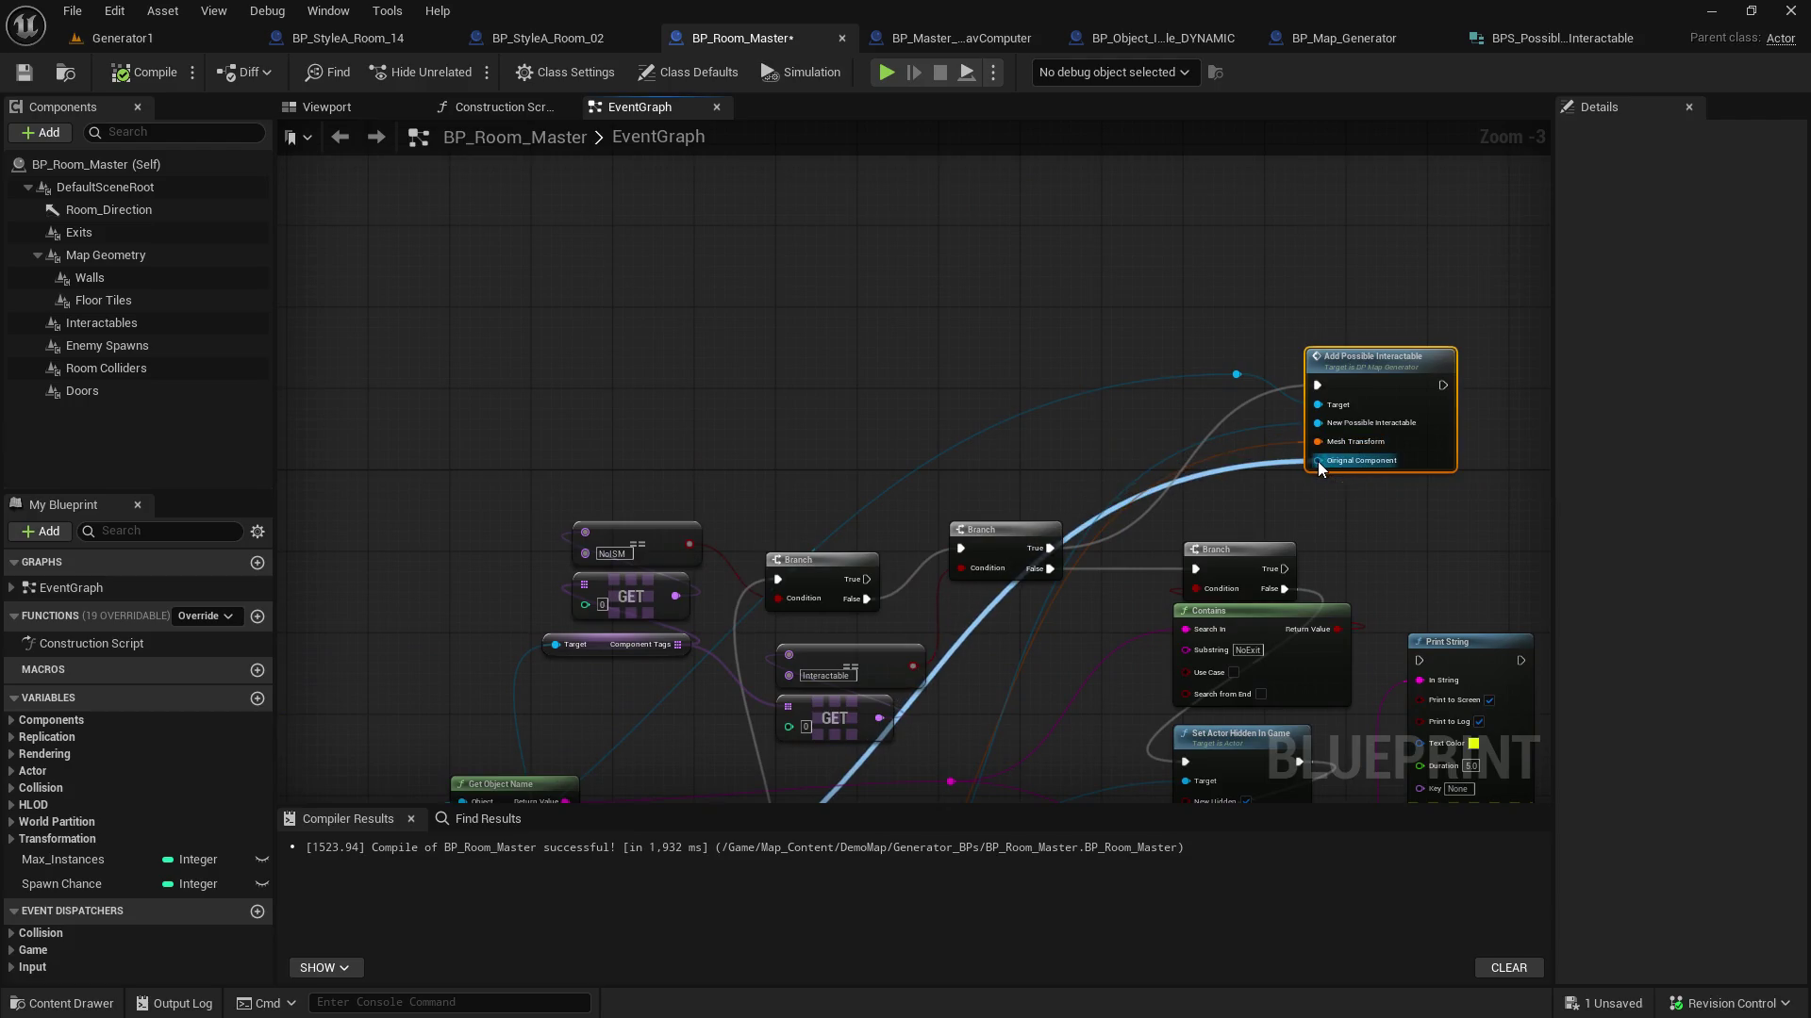
click(25, 75)
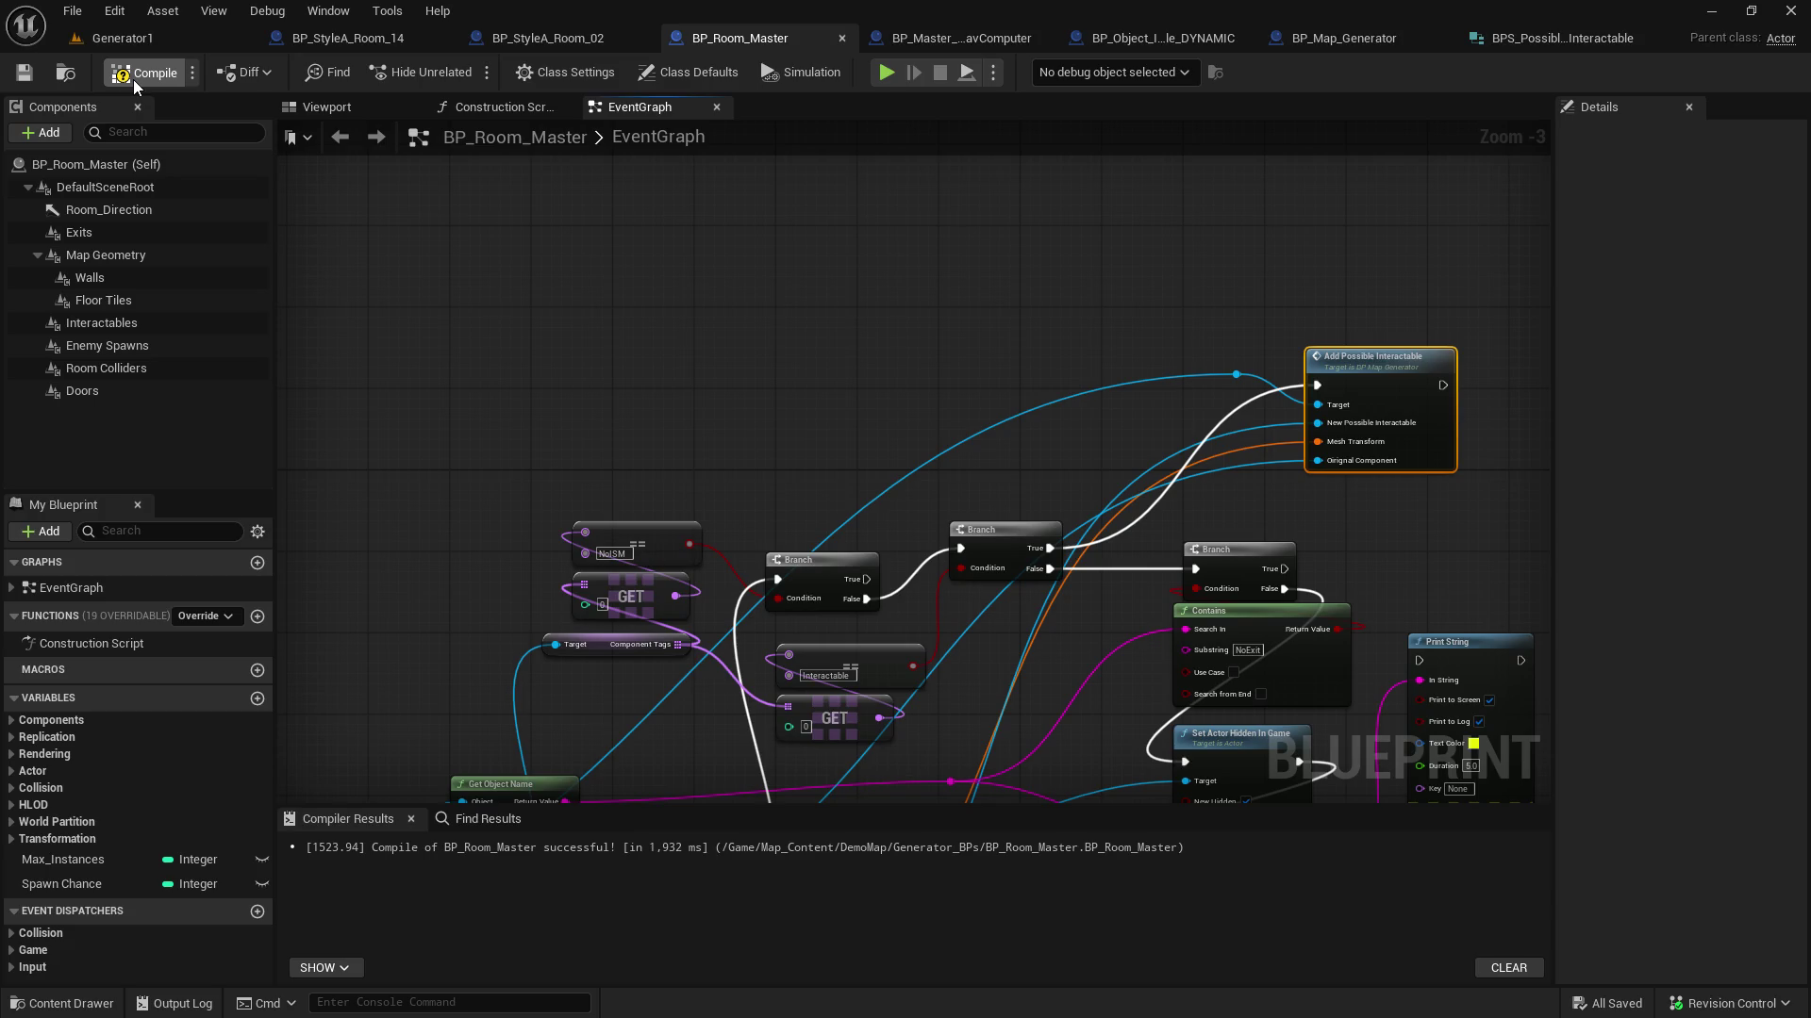
click(134, 81)
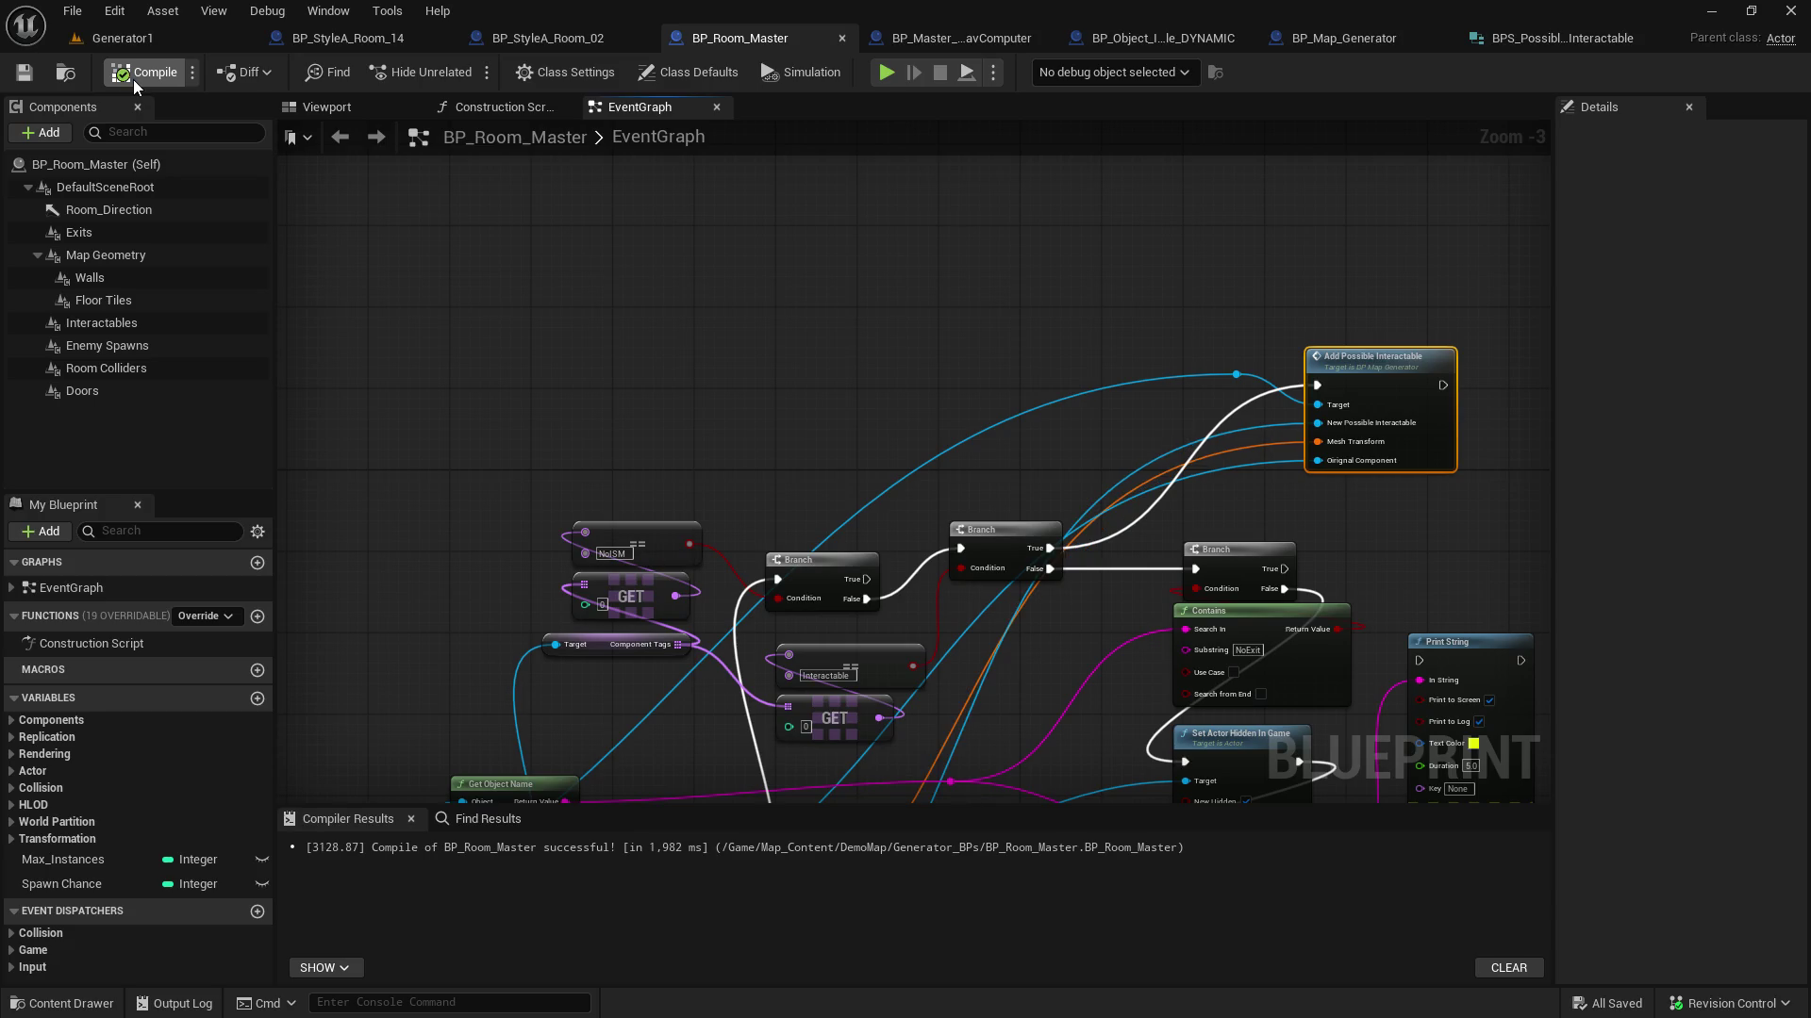
right_click(564, 309)
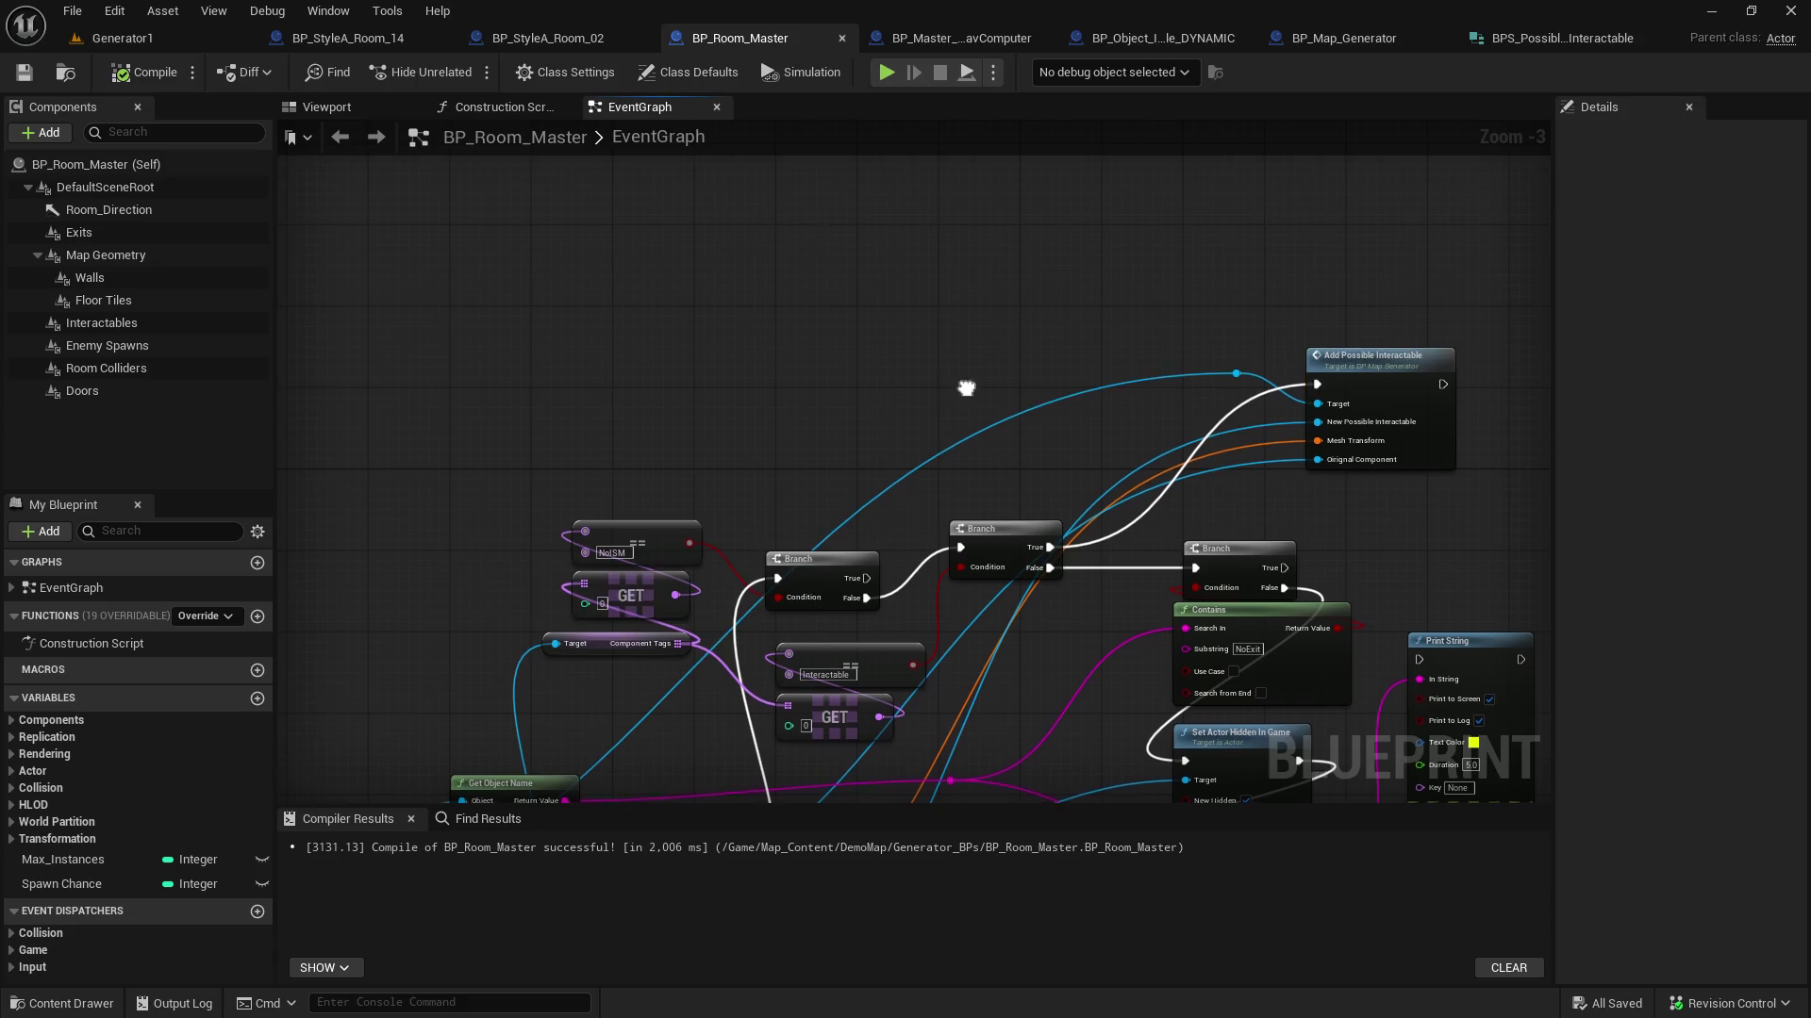
drag(1115, 594, 1071, 217)
click(1344, 38)
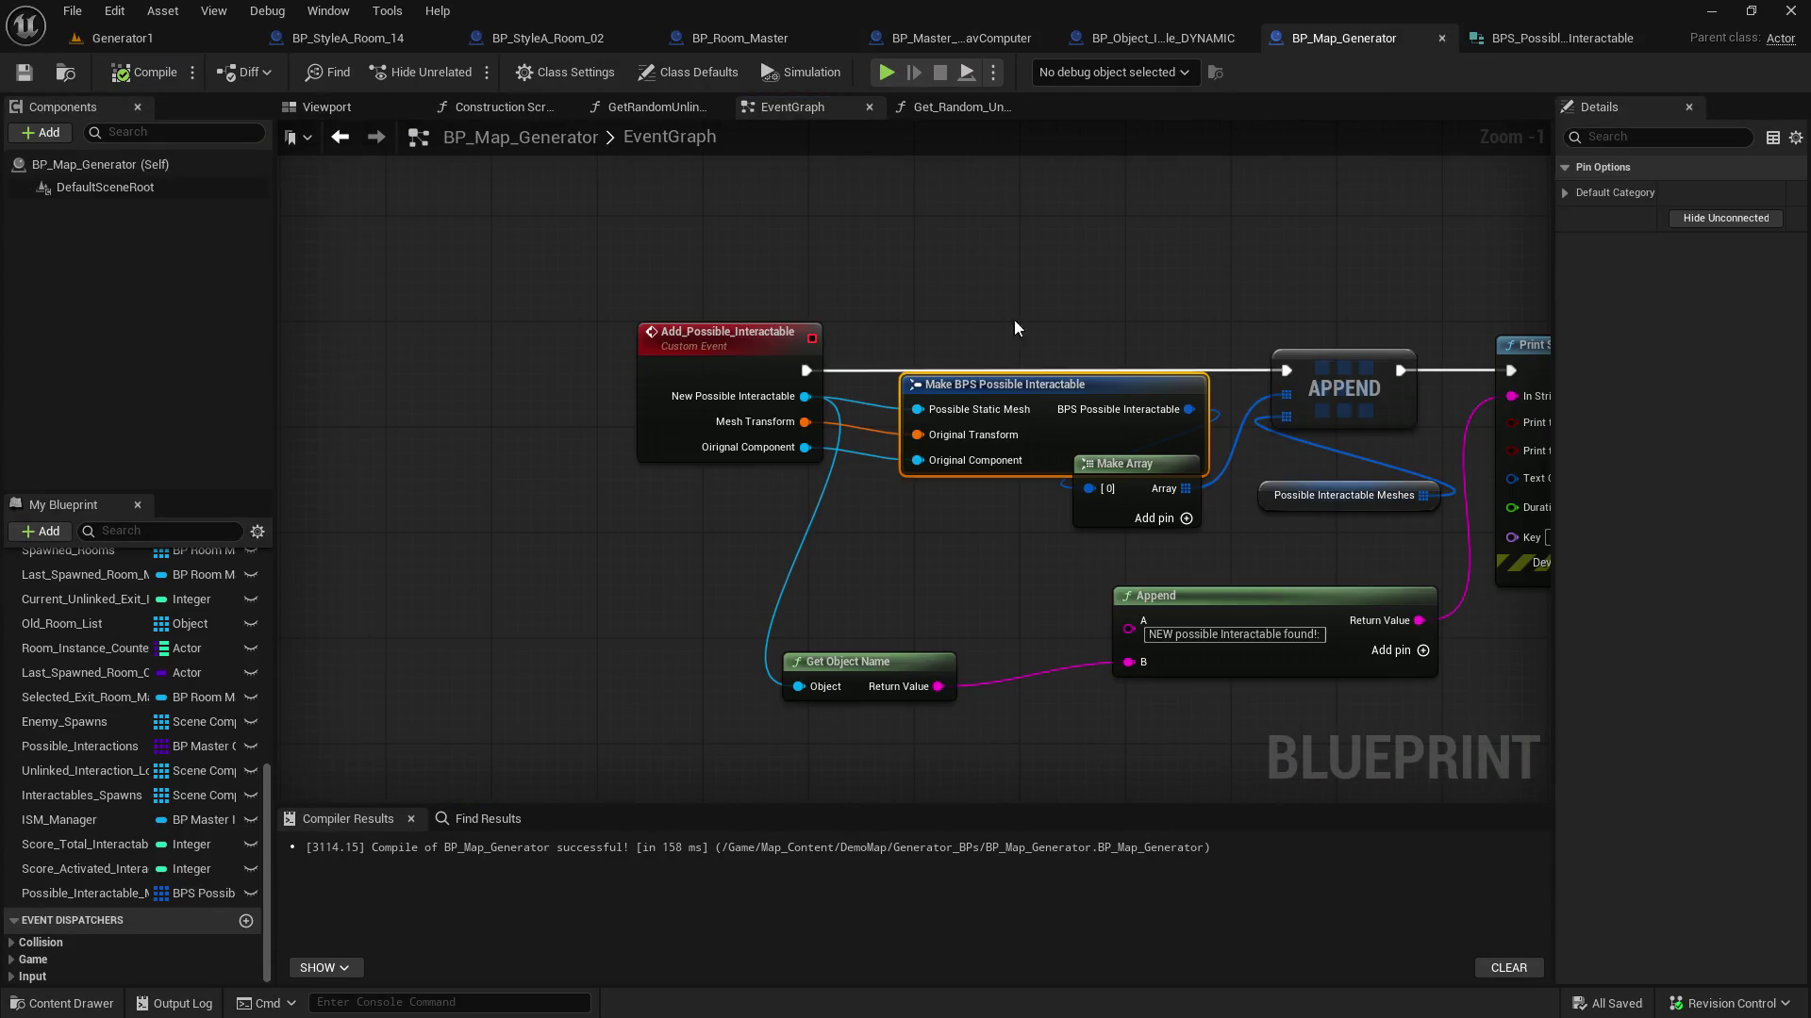
Spread out the spawn chain, moving Get Random Unlinked Interactable, the transform nodes and GET apart
drag(973, 463, 511, 415)
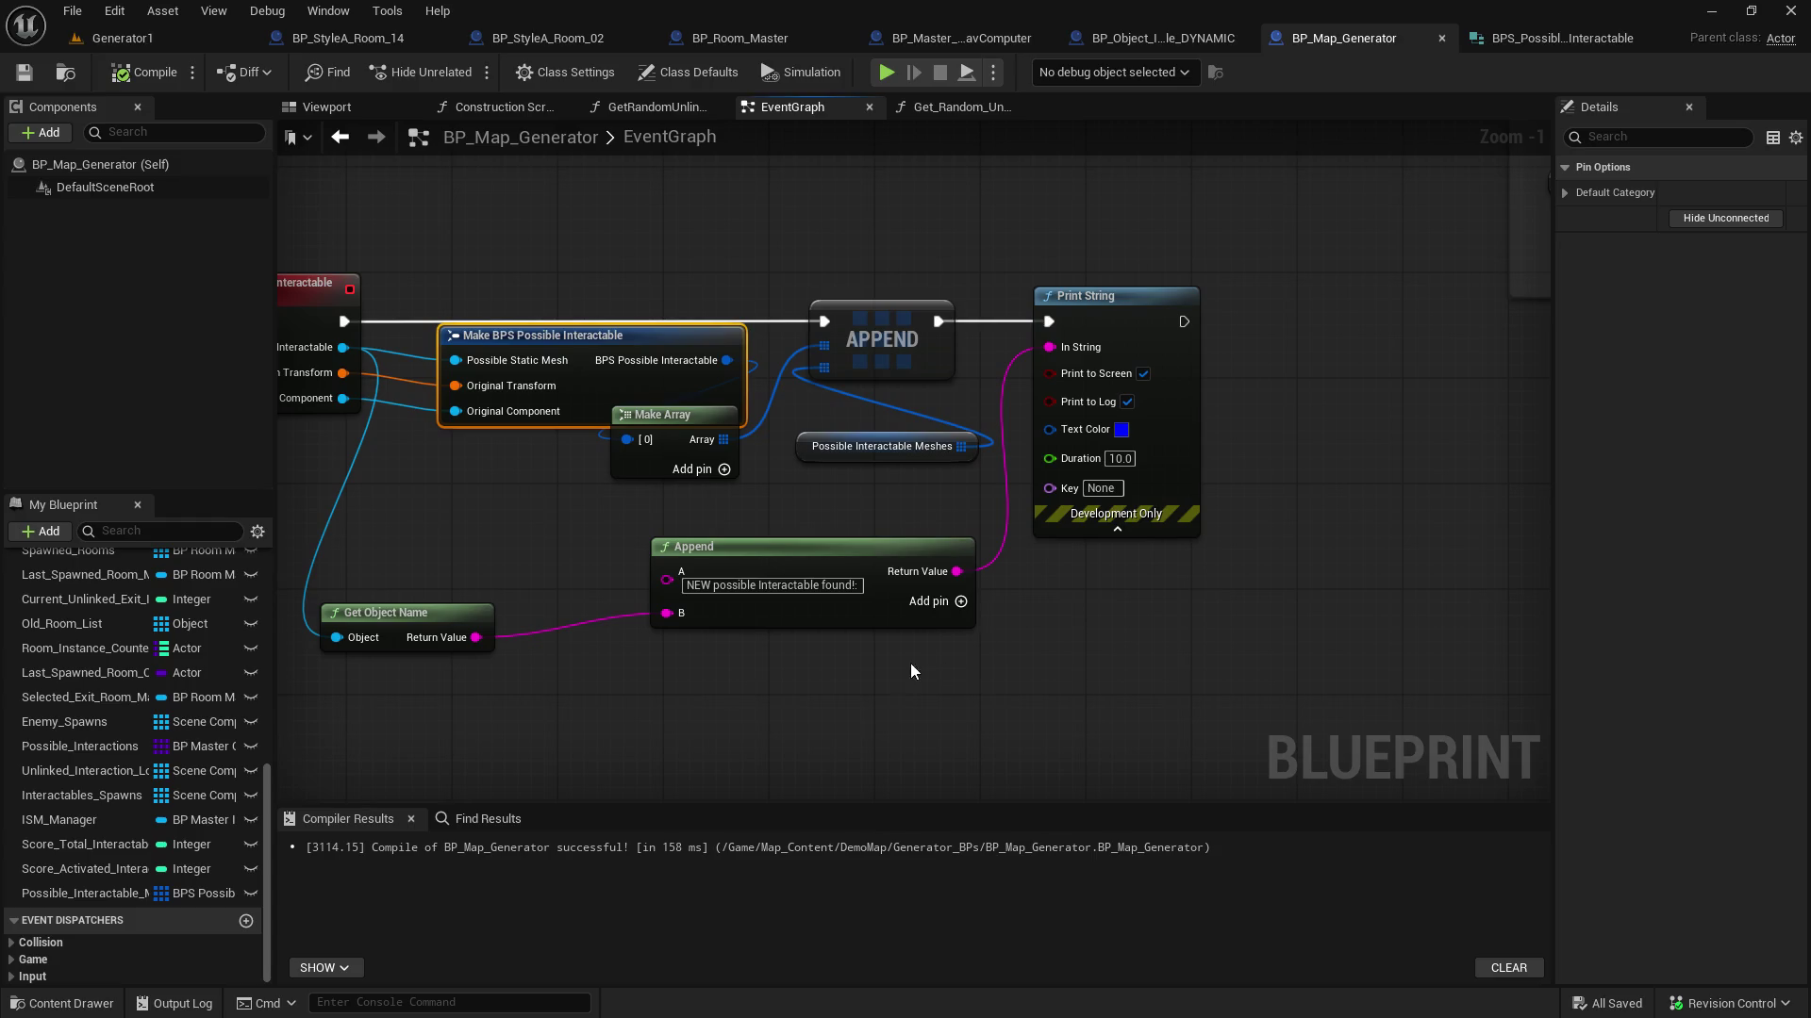
drag(911, 672, 924, 528)
scroll(1019, 423, down, 5)
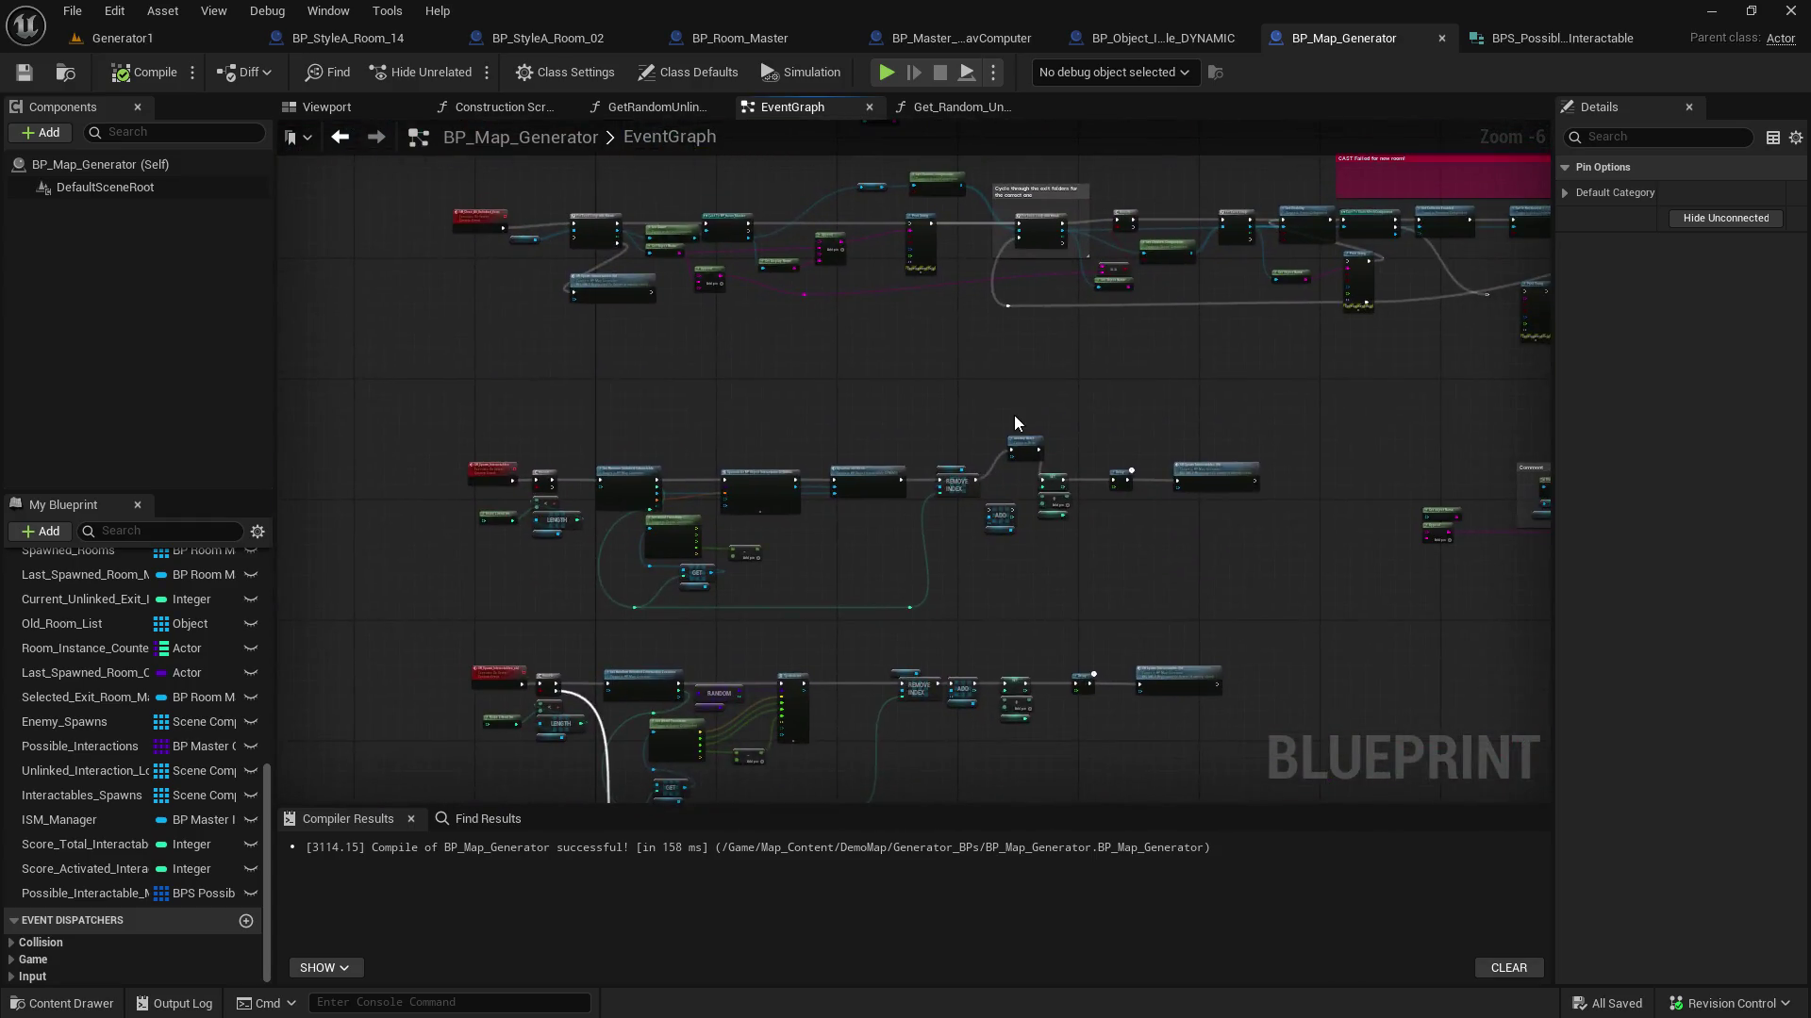
scroll(1019, 422, up, 4)
drag(930, 433, 1499, 227)
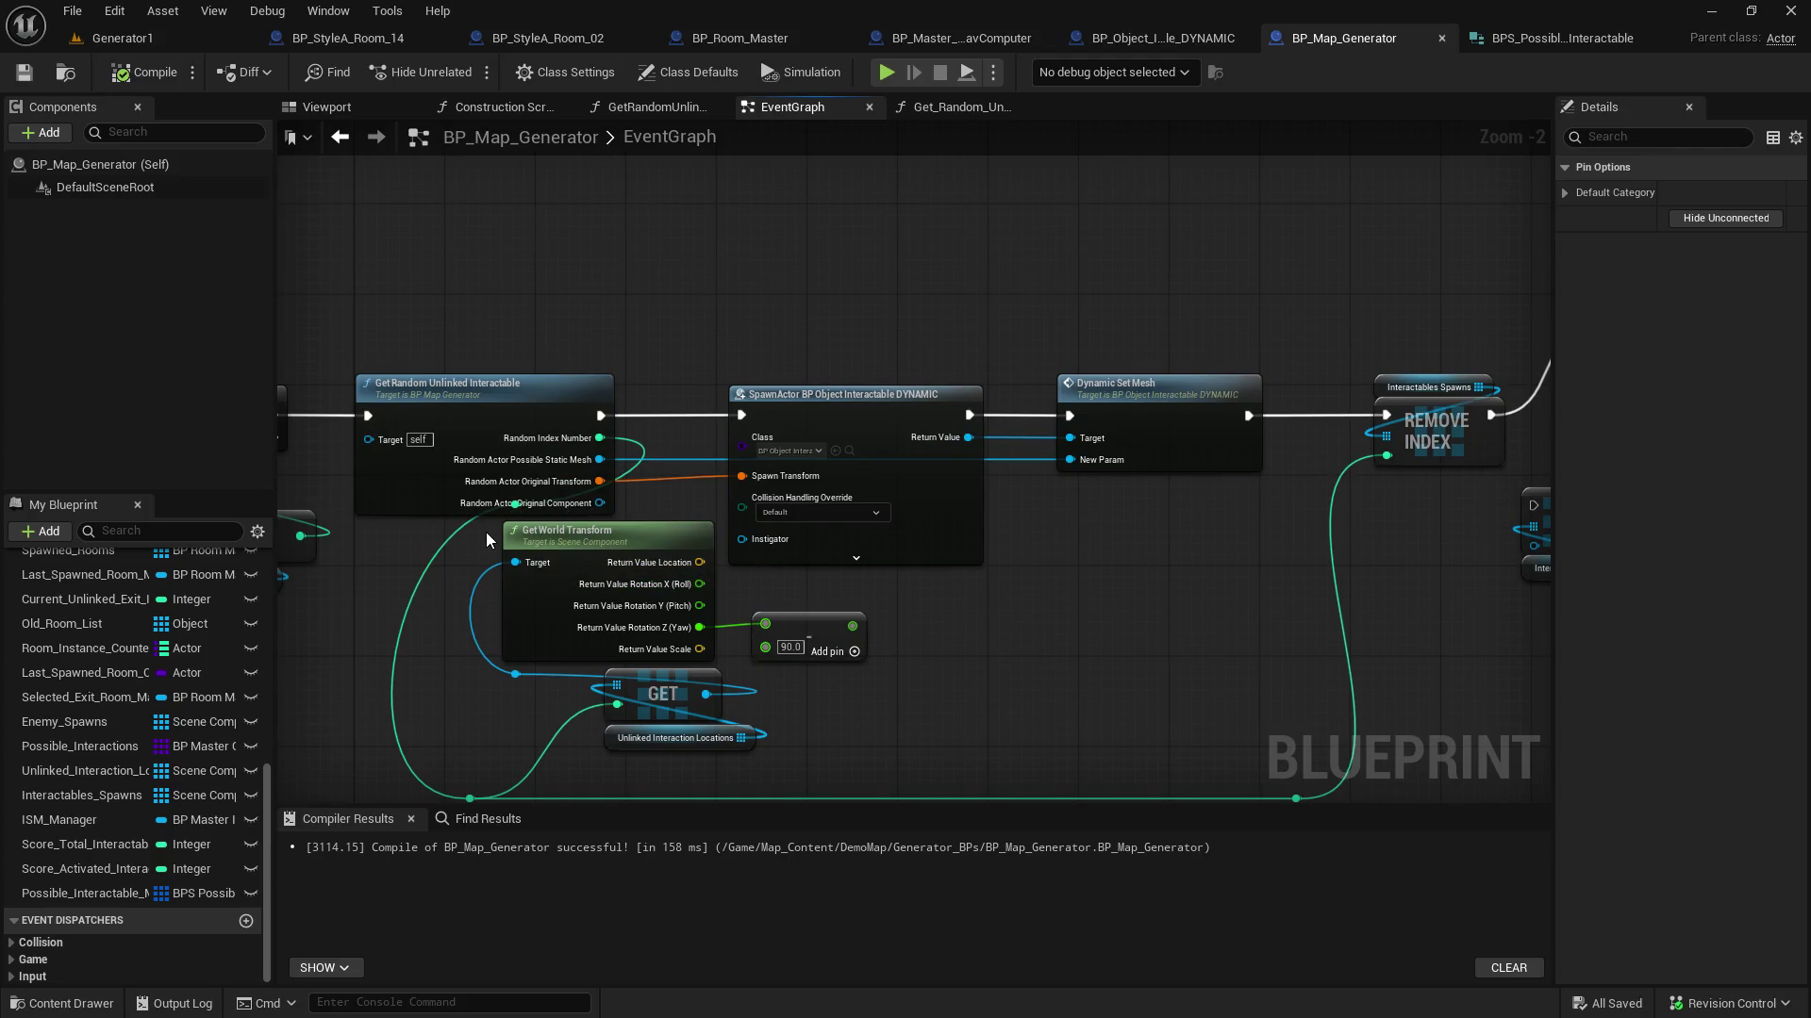
click(502, 385)
drag(502, 385, 502, 351)
click(514, 531)
drag(820, 770, 660, 536)
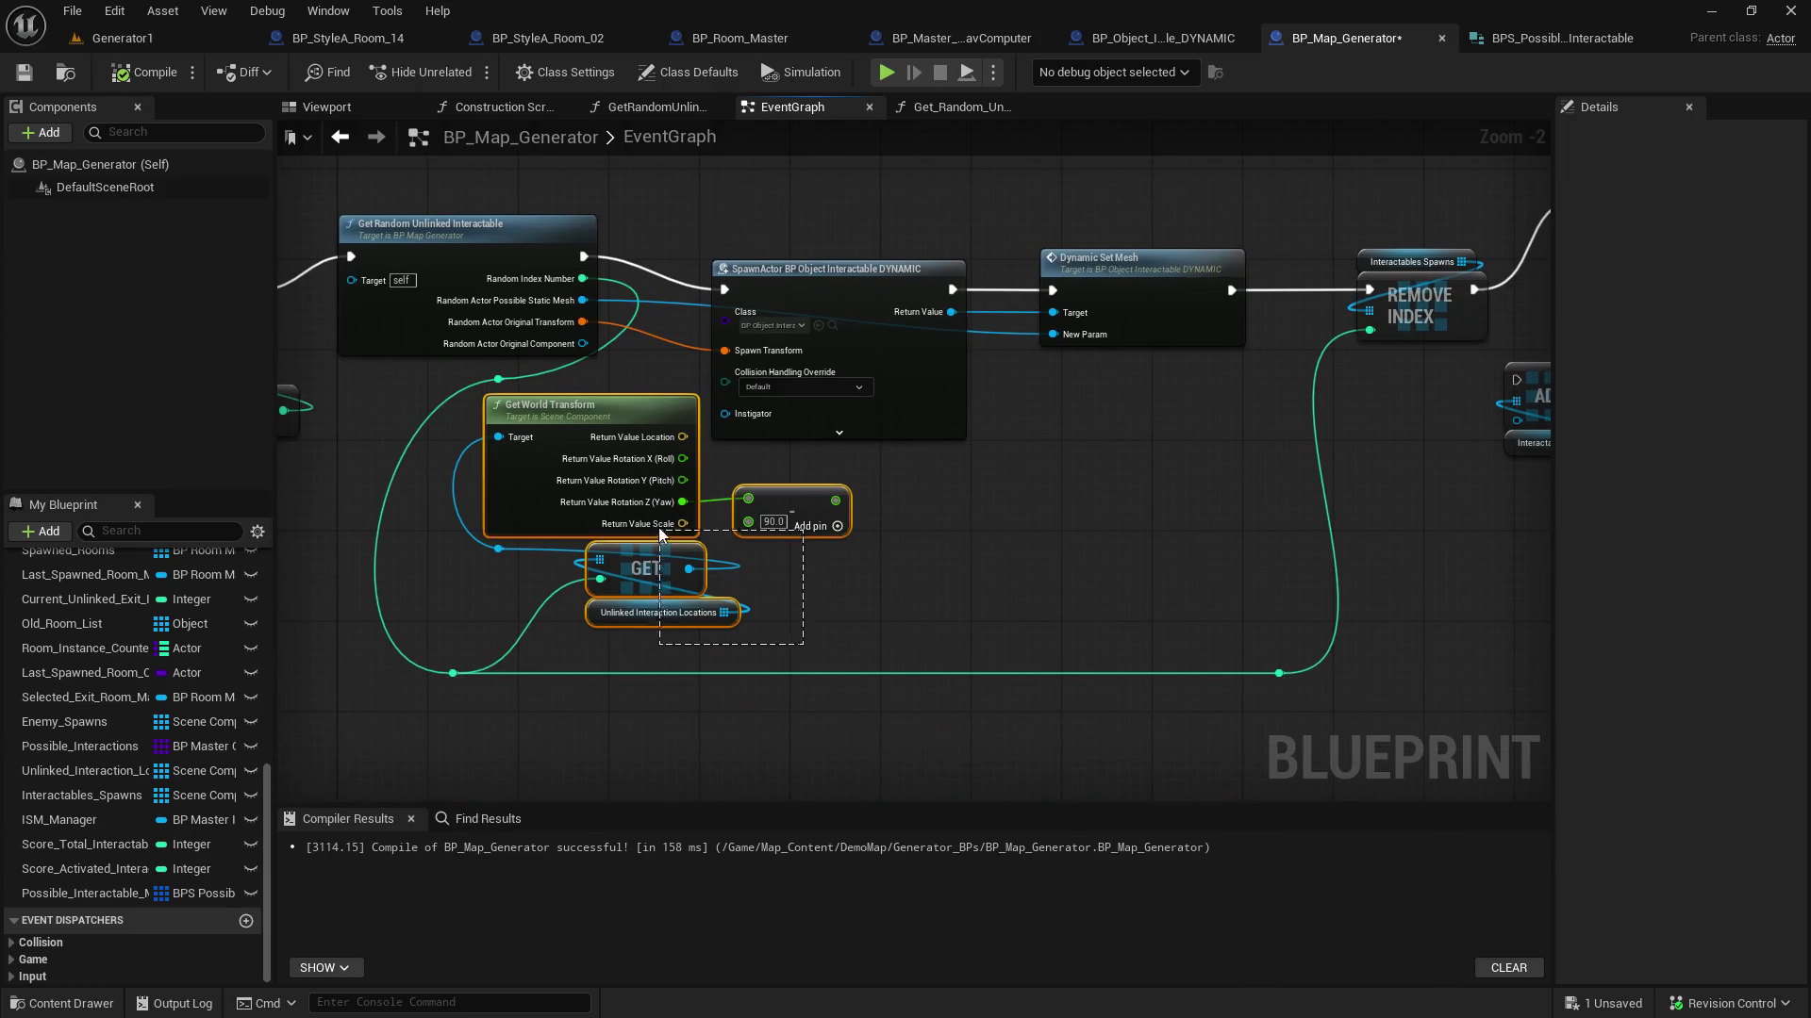
mouse_move(593, 417)
mouse_down()
mouse_move(774, 466)
mouse_move(718, 473)
mouse_up()
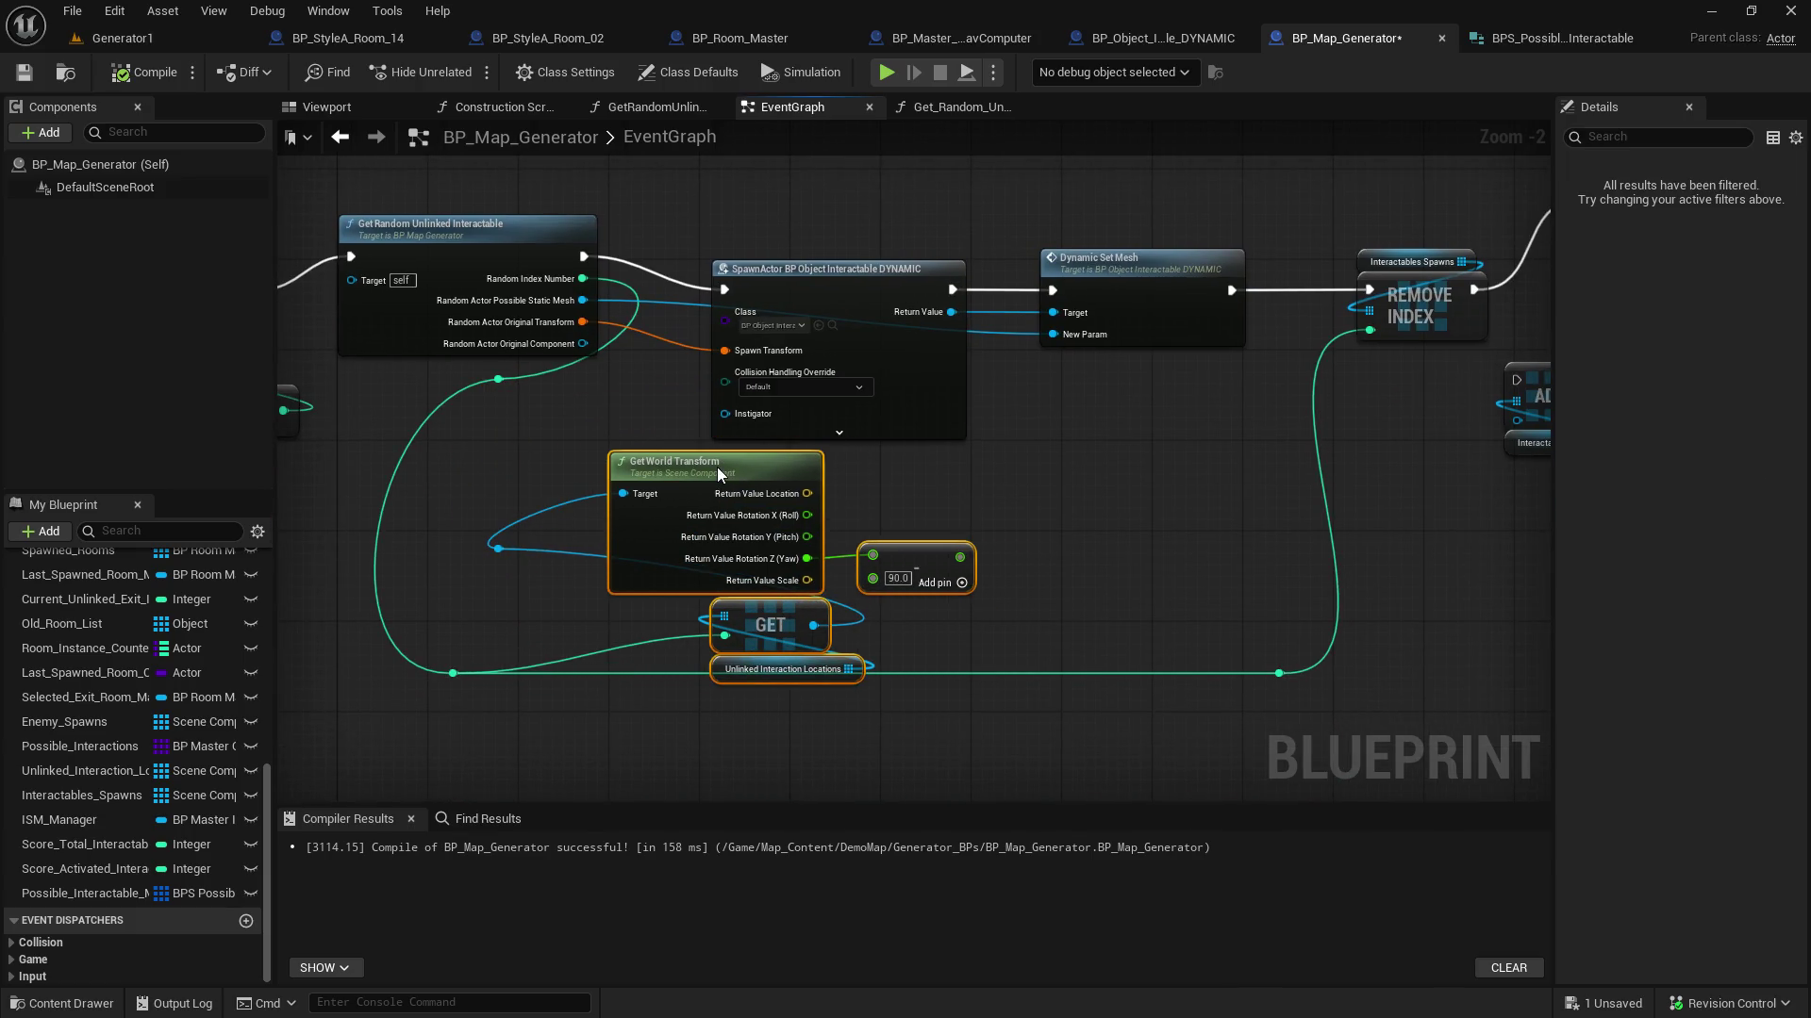
click(970, 649)
mouse_move(915, 679)
mouse_down()
mouse_move(712, 604)
mouse_move(465, 599)
mouse_move(476, 587)
mouse_up()
Realign Get World Transform, SpawnActor, the reroute knot and Get Random Unlinked Interactable
click(618, 462)
ctrl+click(919, 558)
drag(736, 468, 974, 491)
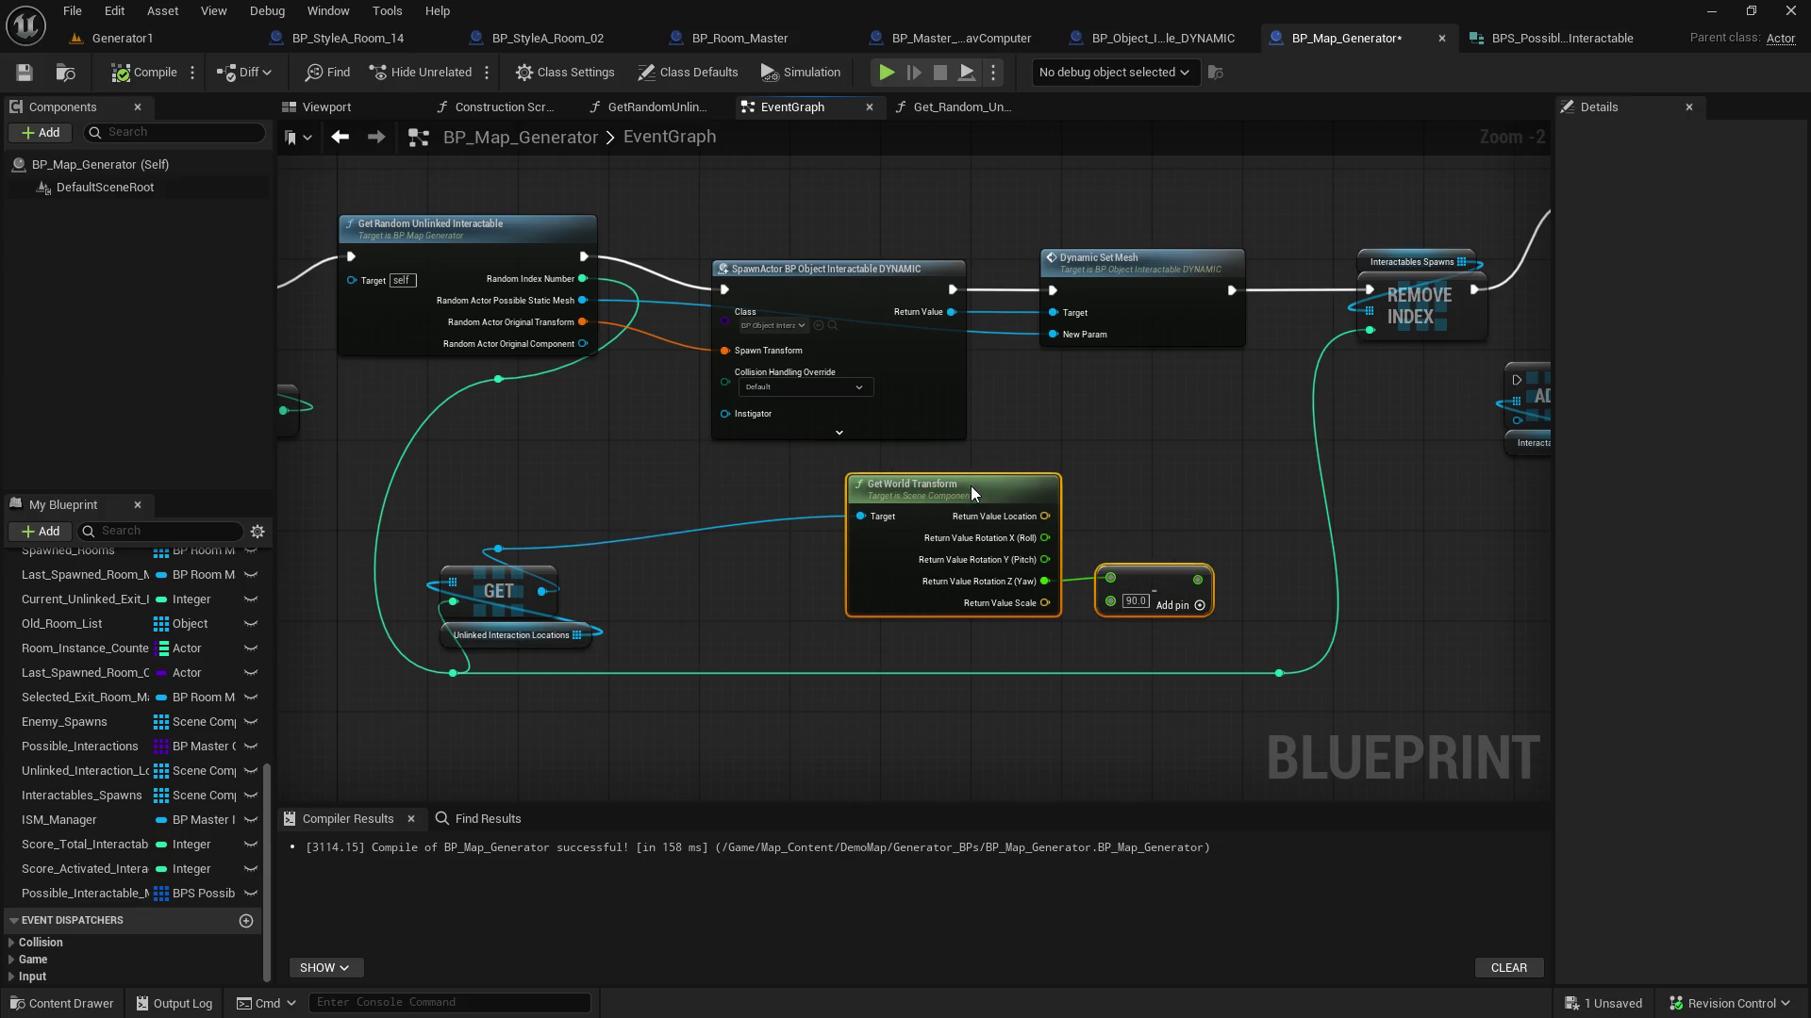
mouse_move(647, 641)
mouse_down()
mouse_move(437, 557)
mouse_move(462, 537)
mouse_move(699, 540)
mouse_up()
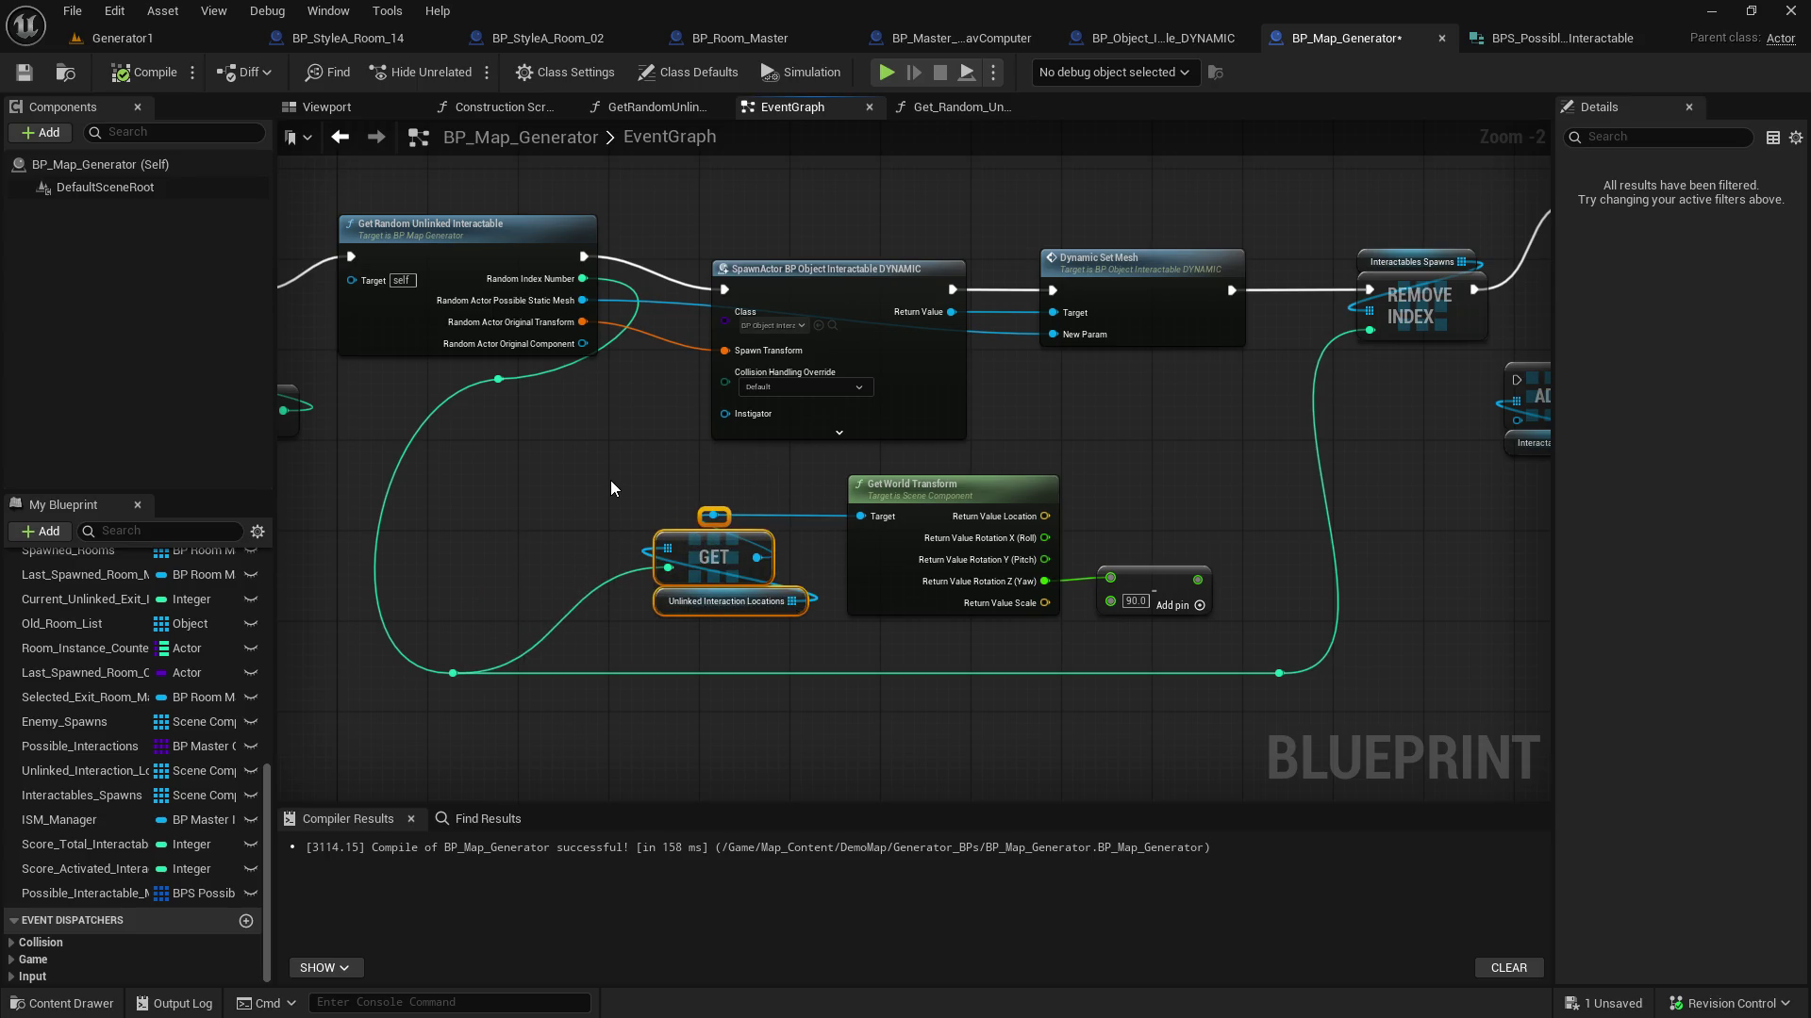
drag(582, 455, 424, 560)
drag(661, 371, 658, 336)
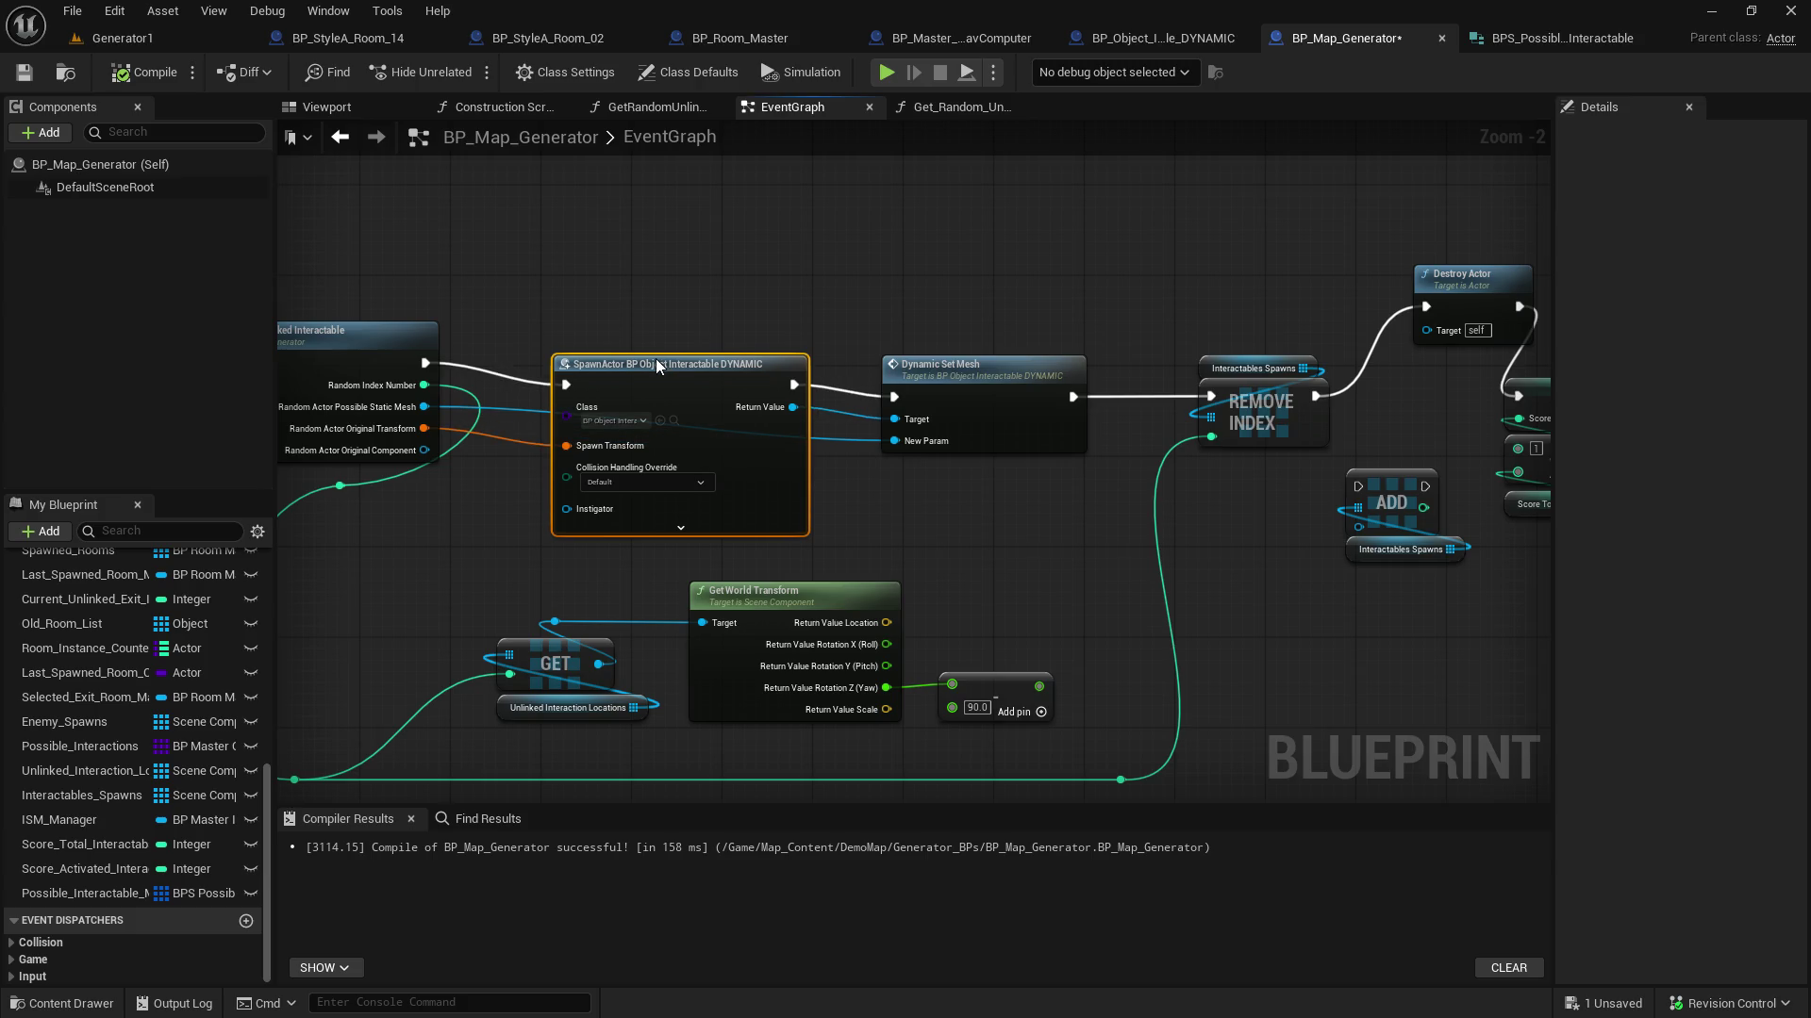
drag(567, 211, 986, 226)
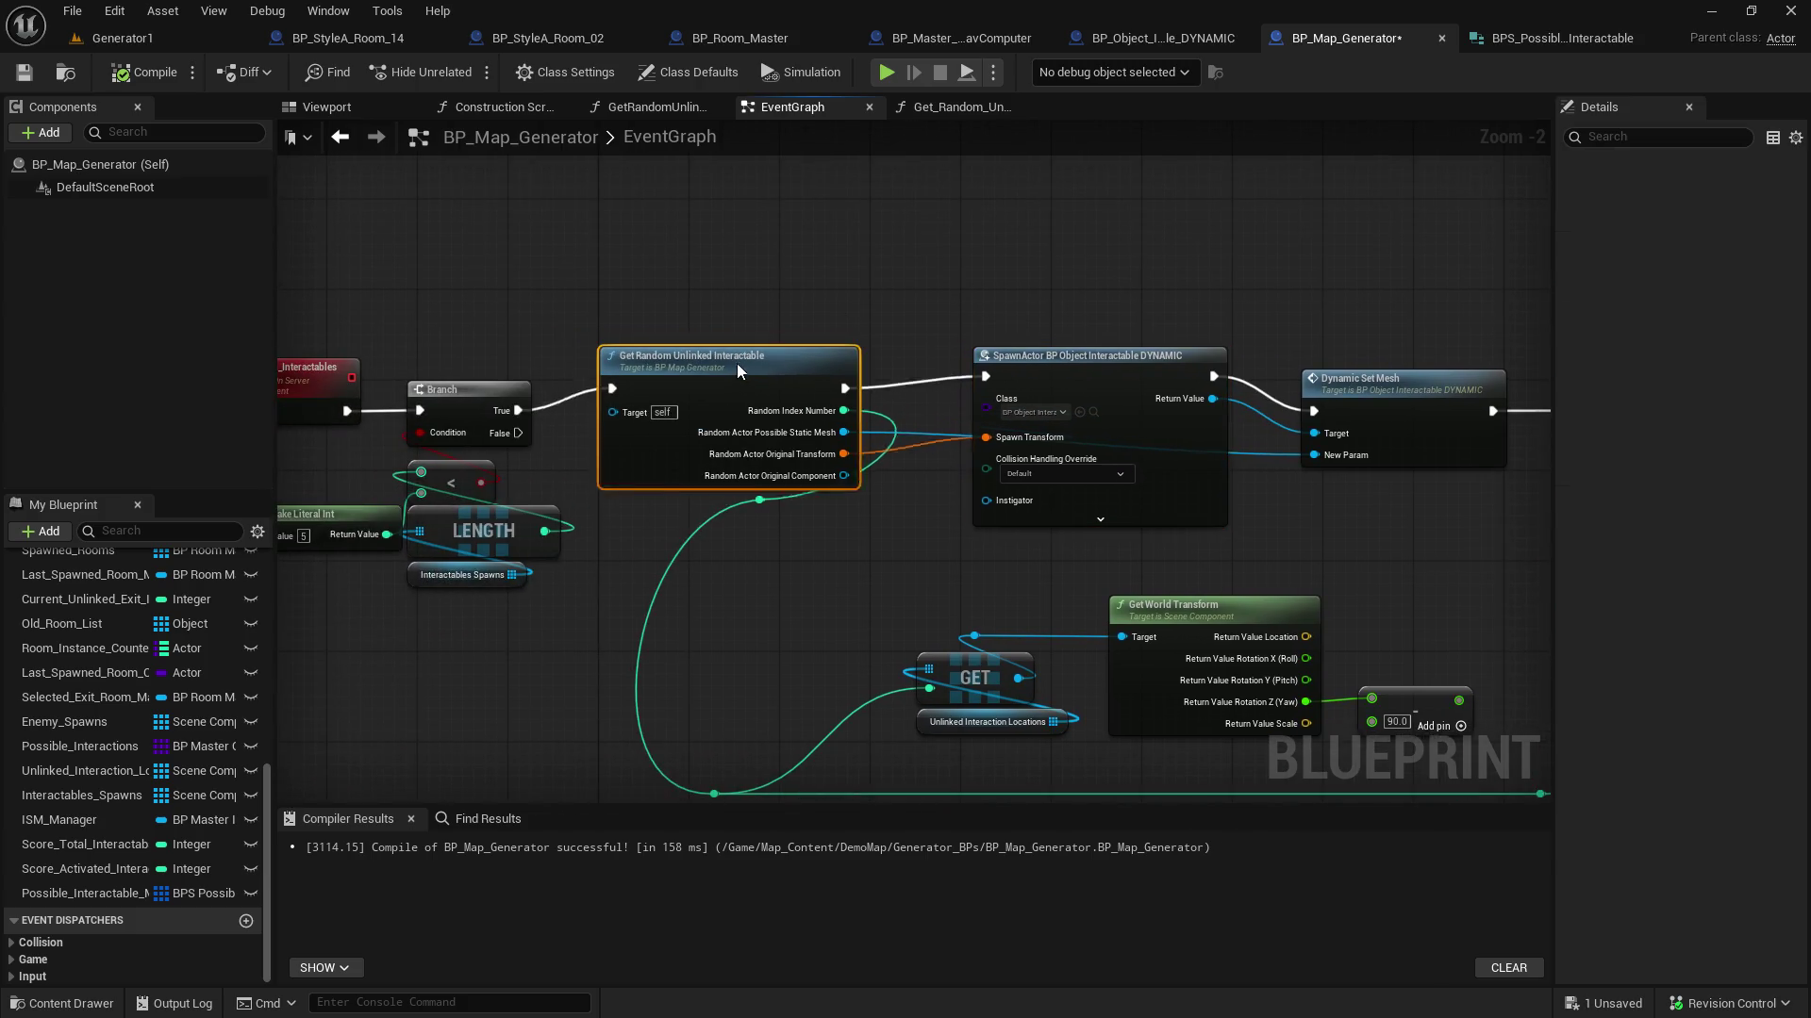
drag(738, 371, 738, 361)
click(760, 501)
drag(760, 501, 710, 666)
drag(710, 342, 686, 387)
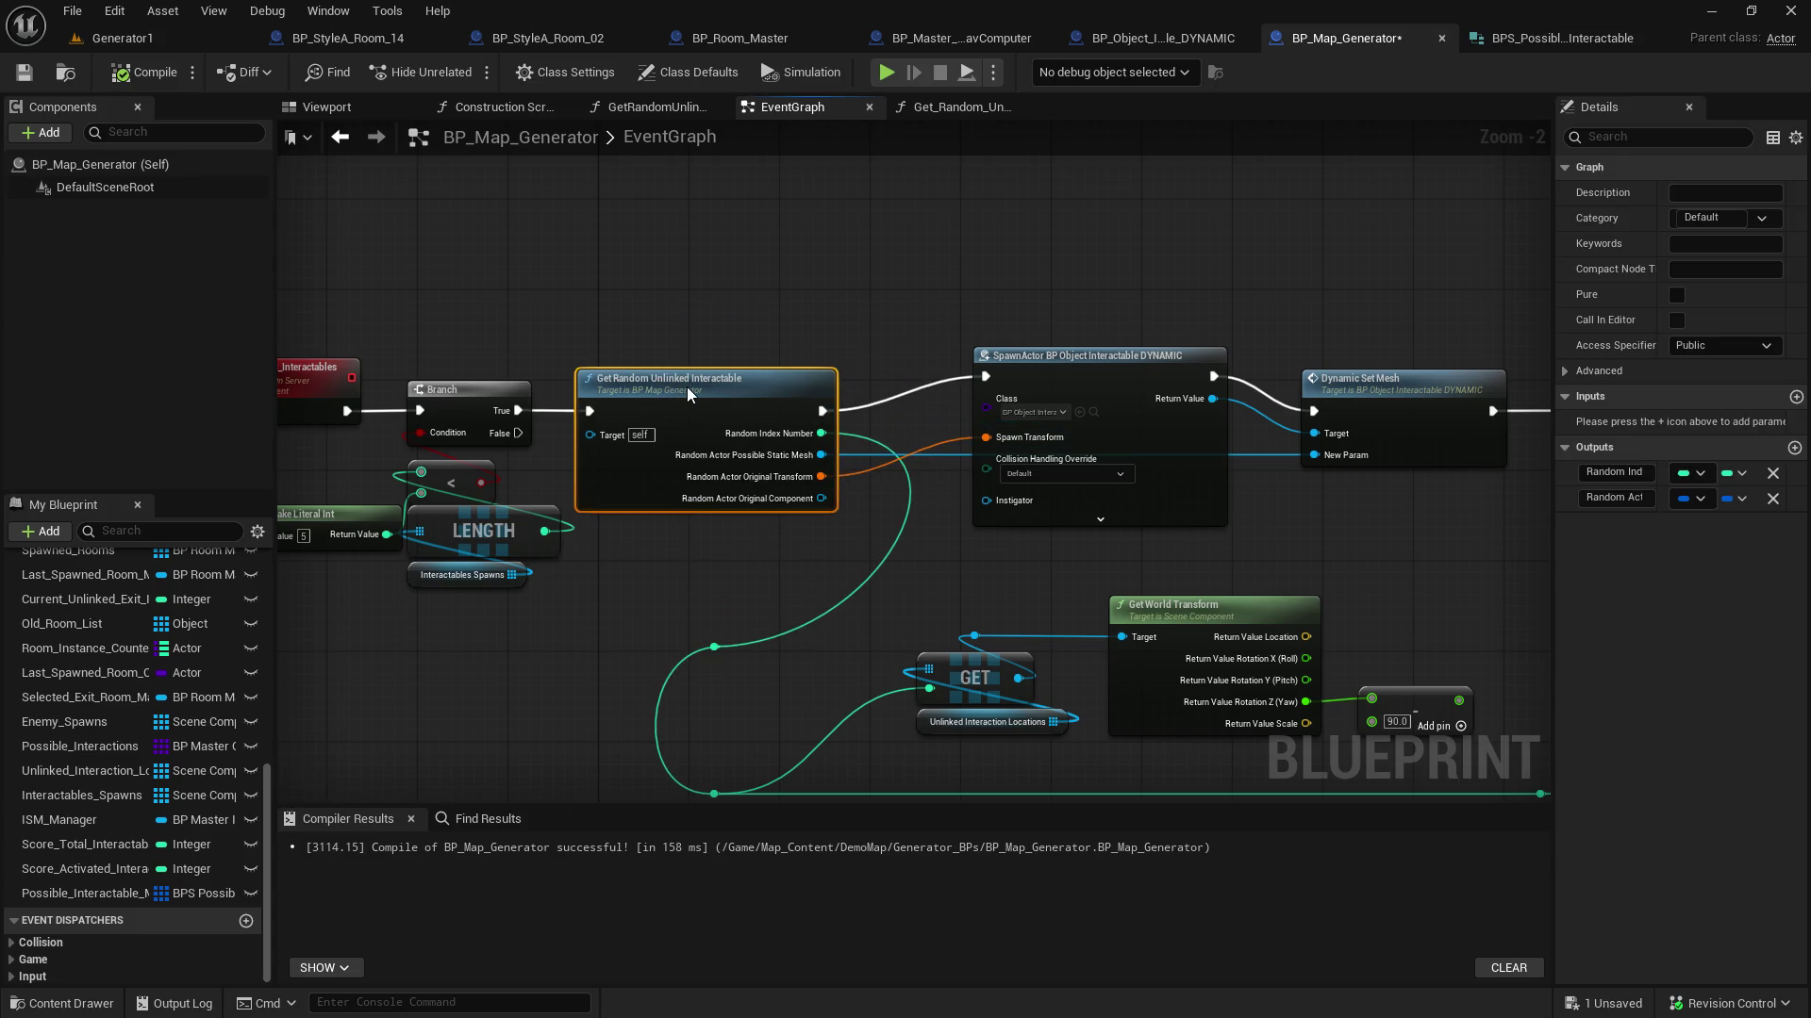
drag(981, 545, 602, 585)
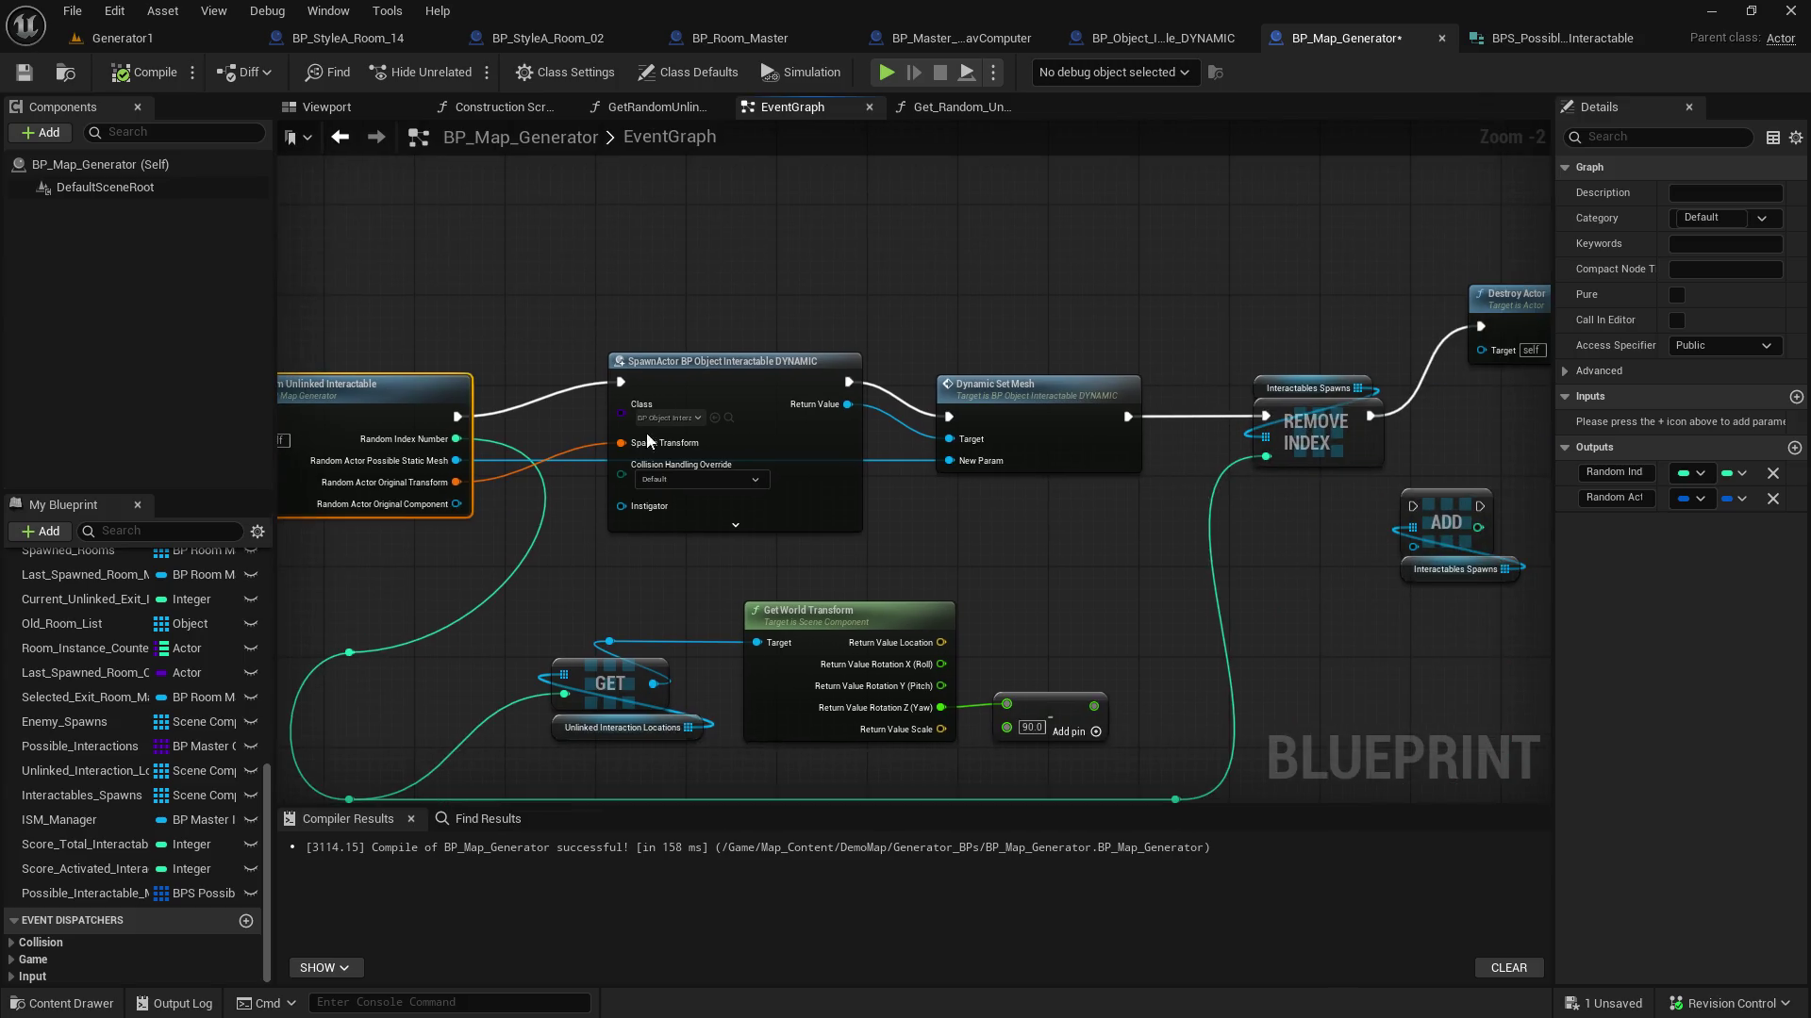
click(711, 387)
drag(711, 387, 705, 398)
Delete the Destroy Actor node that follows REMOVE INDEX
click(1005, 332)
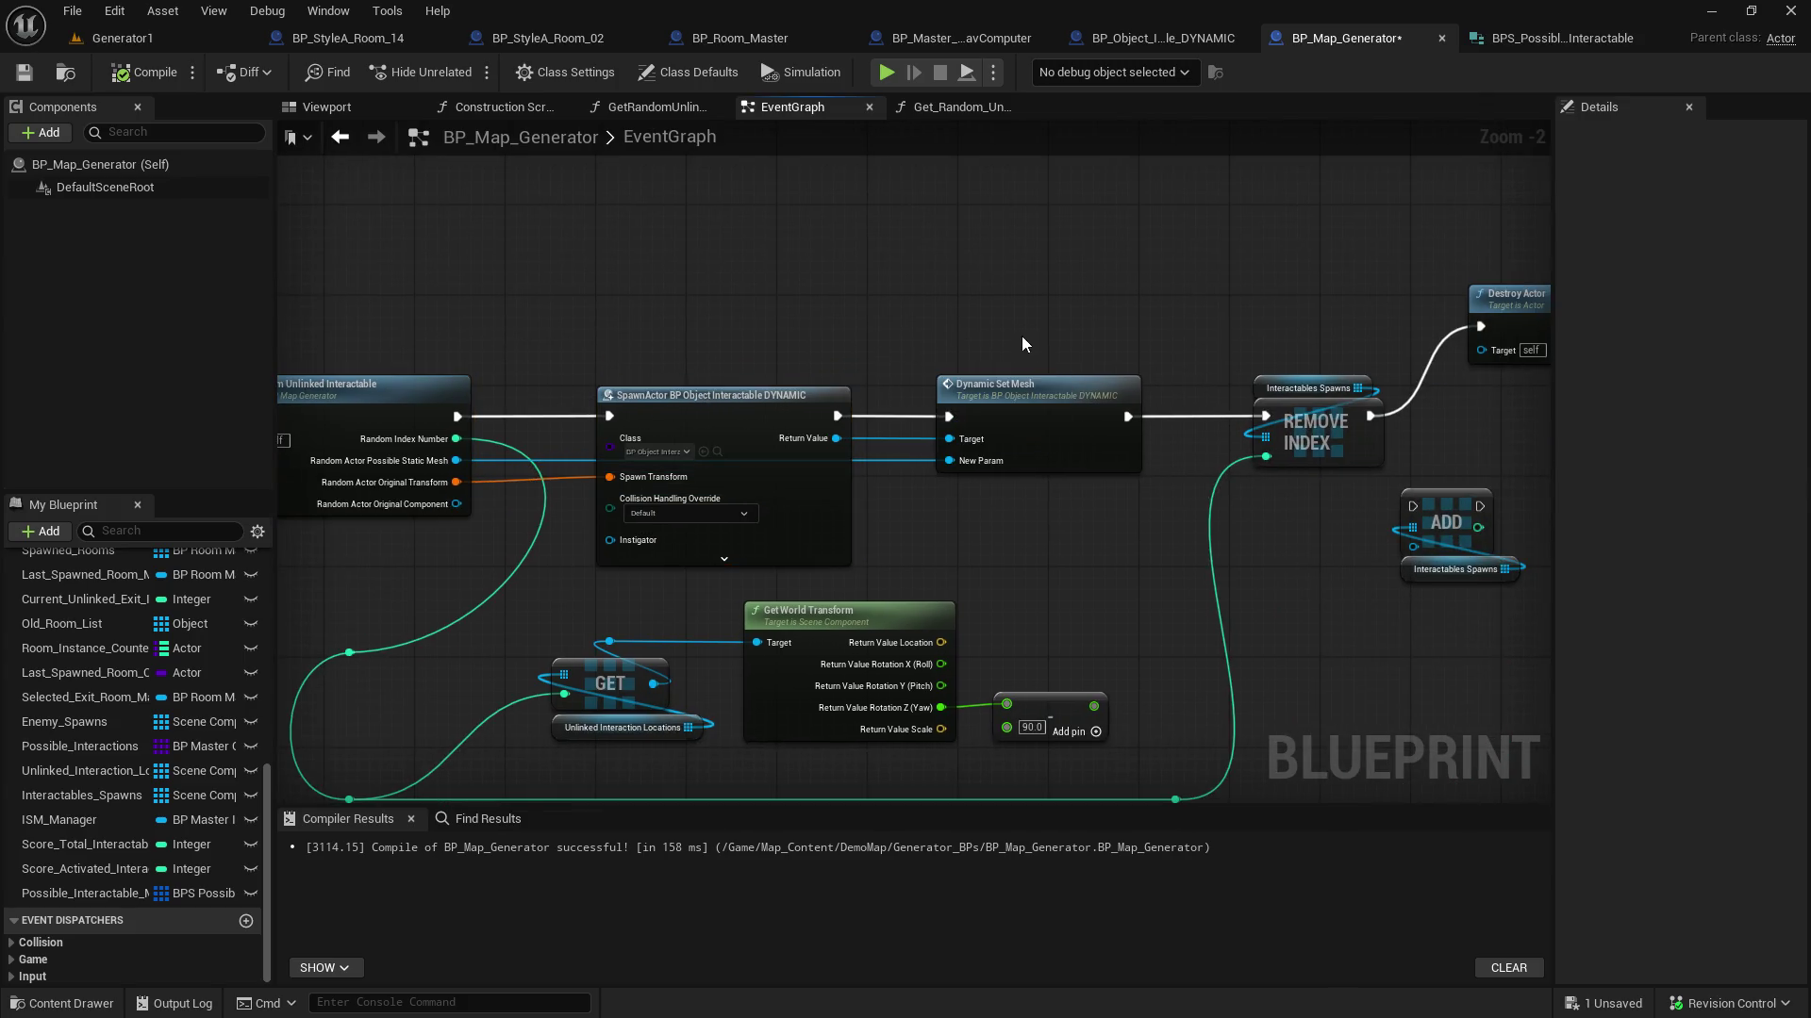
drag(1086, 332, 838, 359)
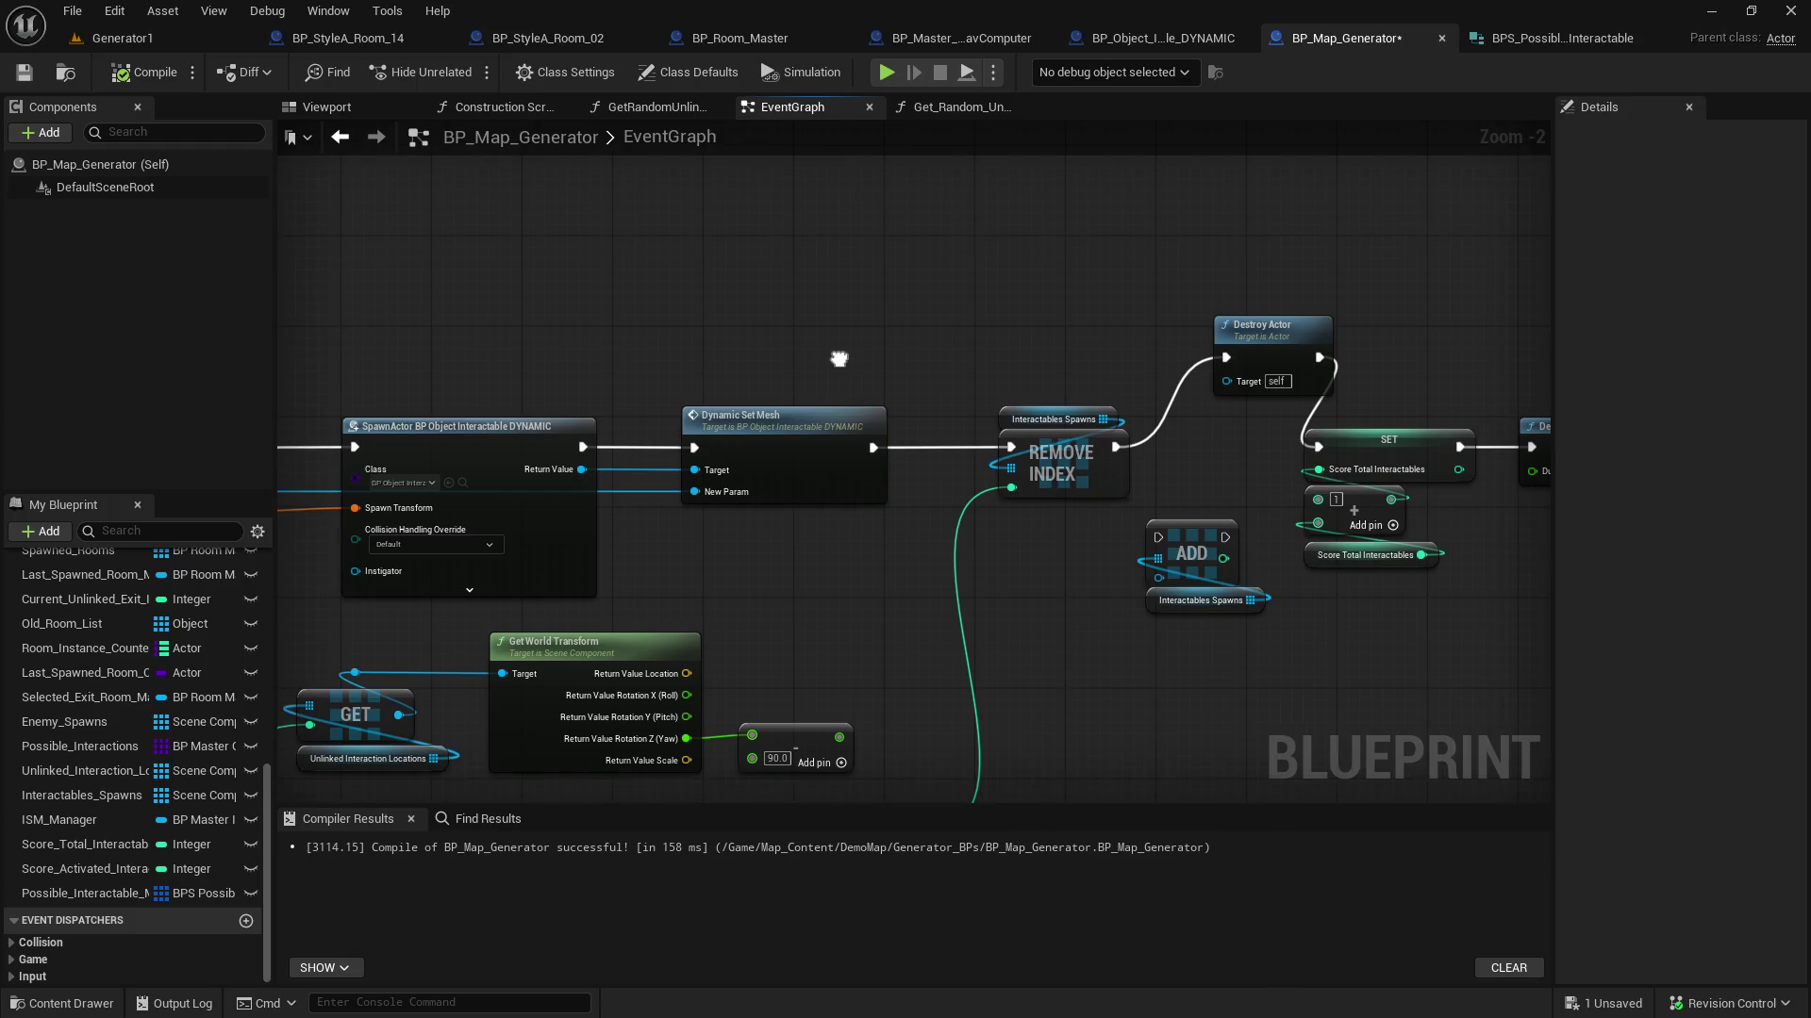
click(1278, 336)
key(Delete)
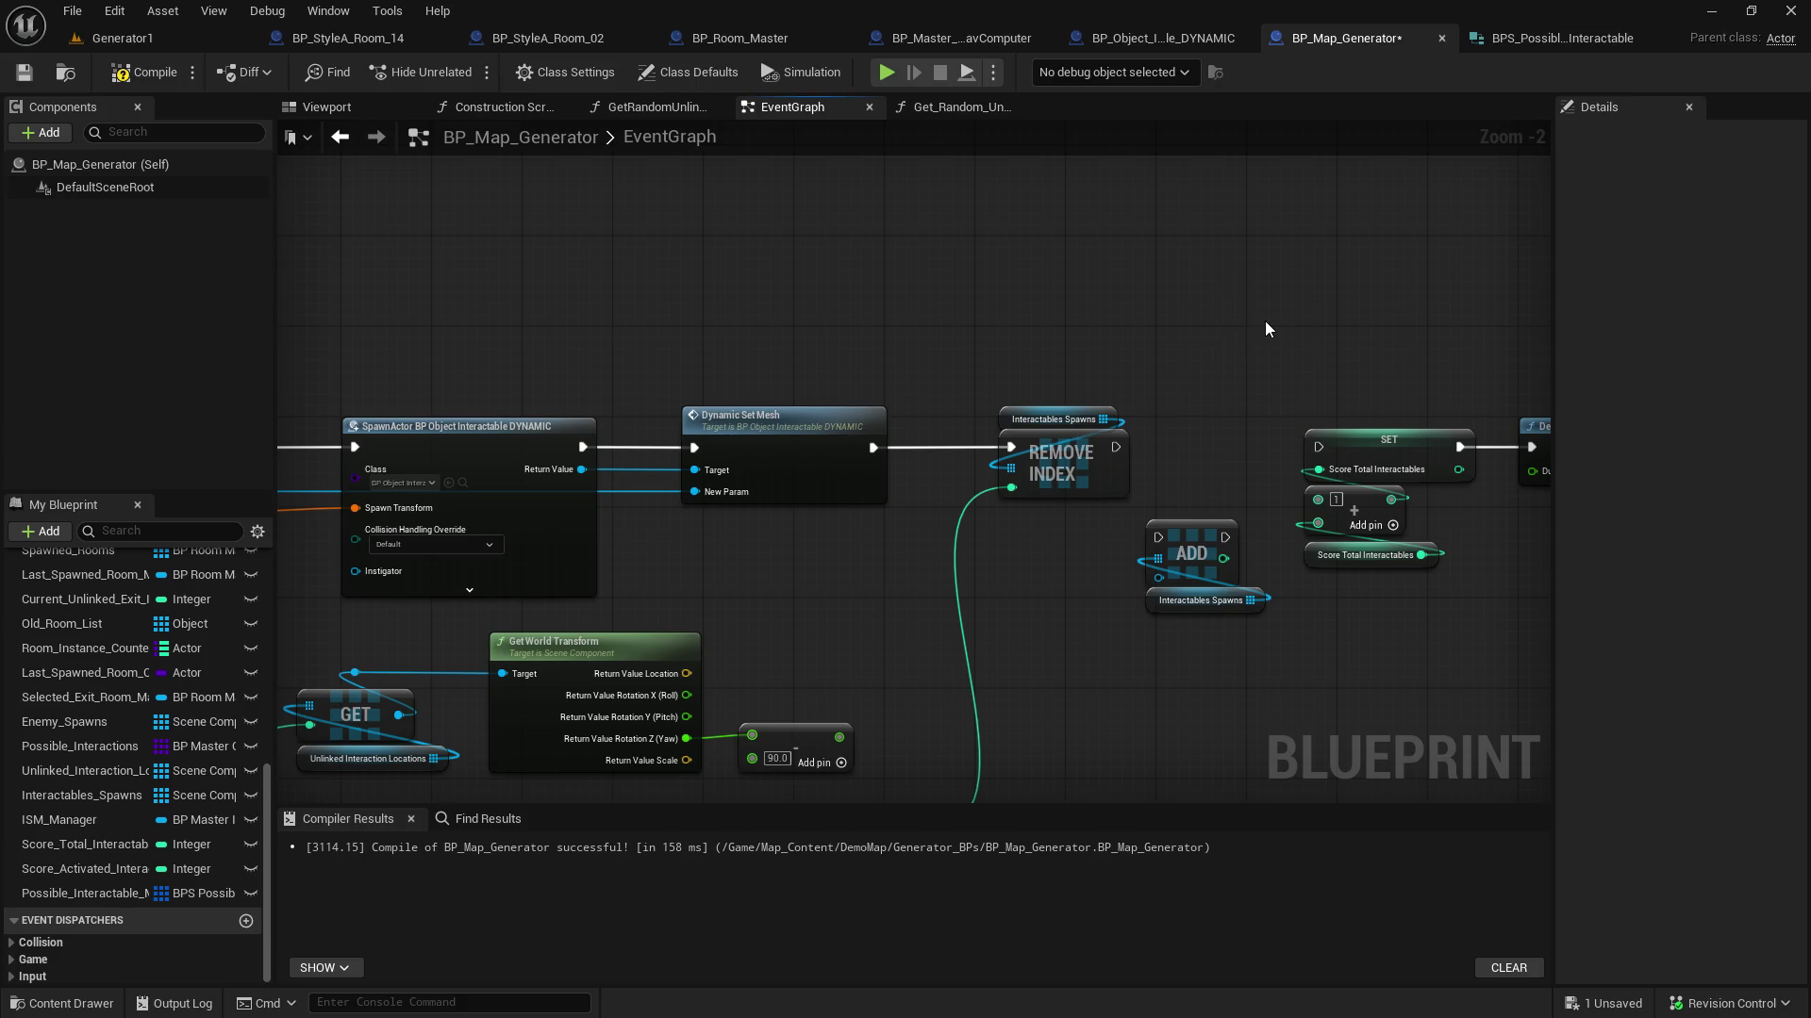
Add a Destroy Component node for the original component between REMOVE INDEX and SET, then save
drag(613, 559, 956, 328)
text(destroy compo)
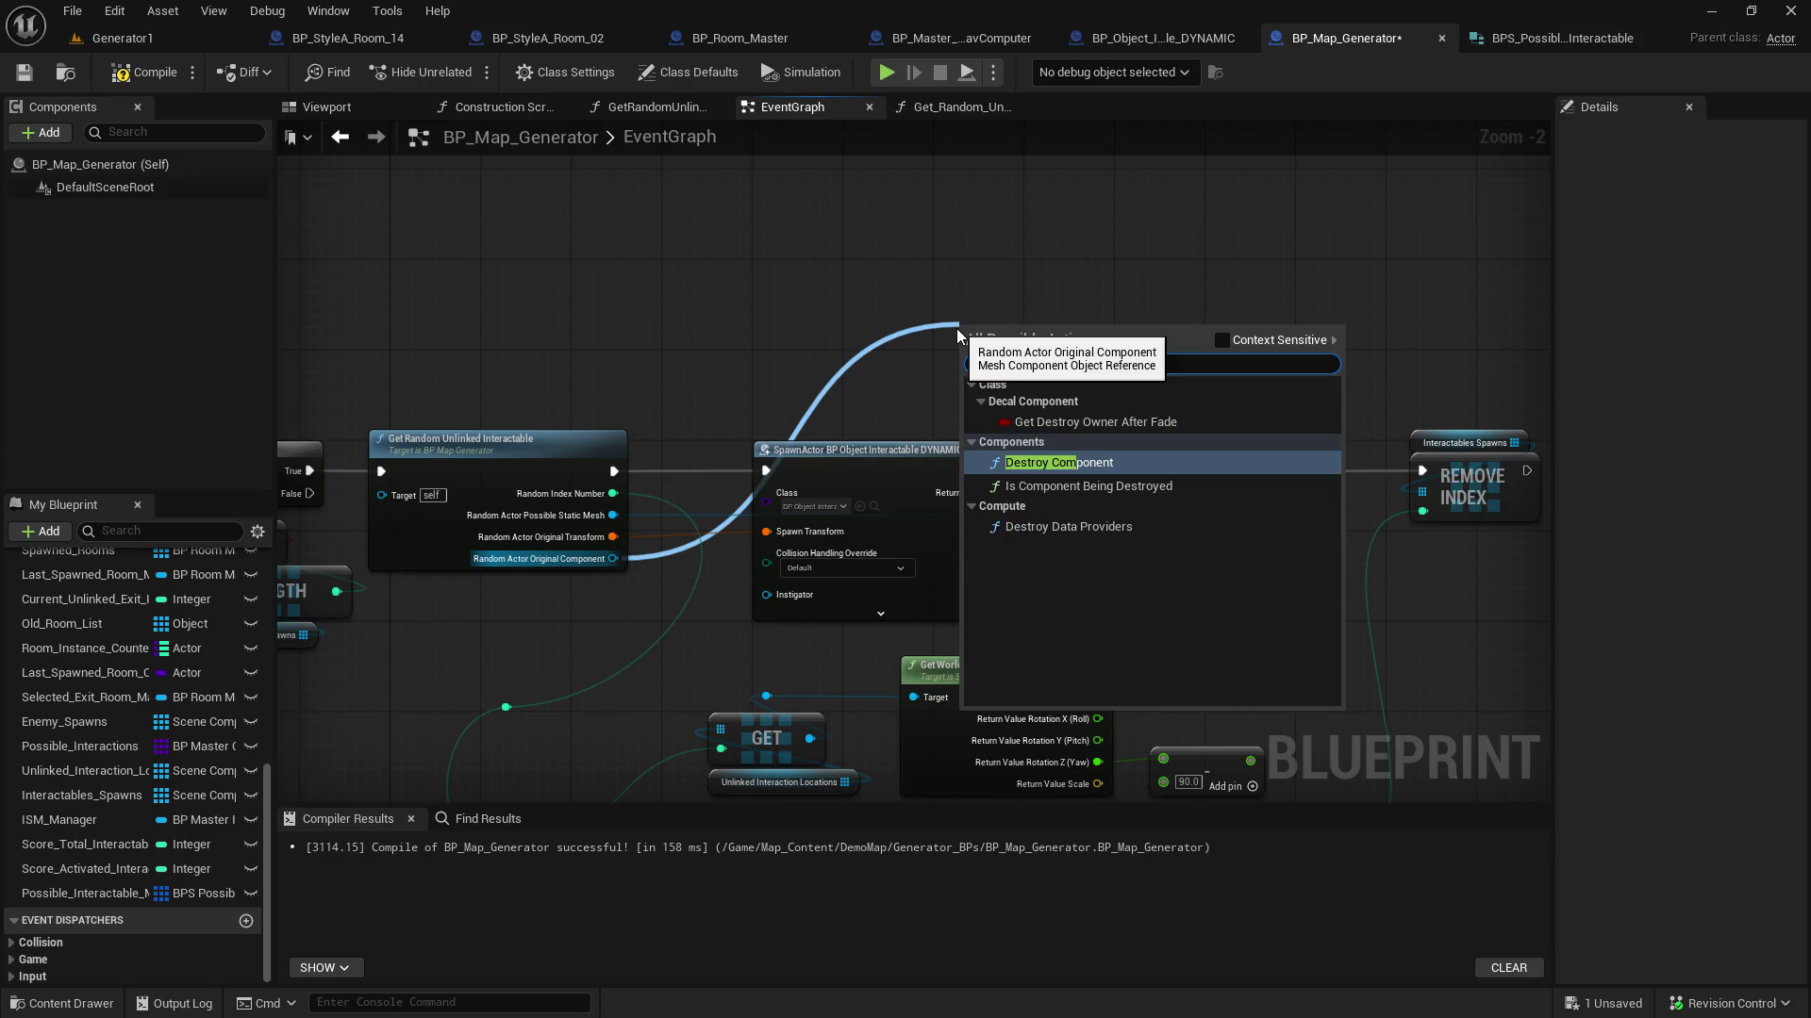
key(Return)
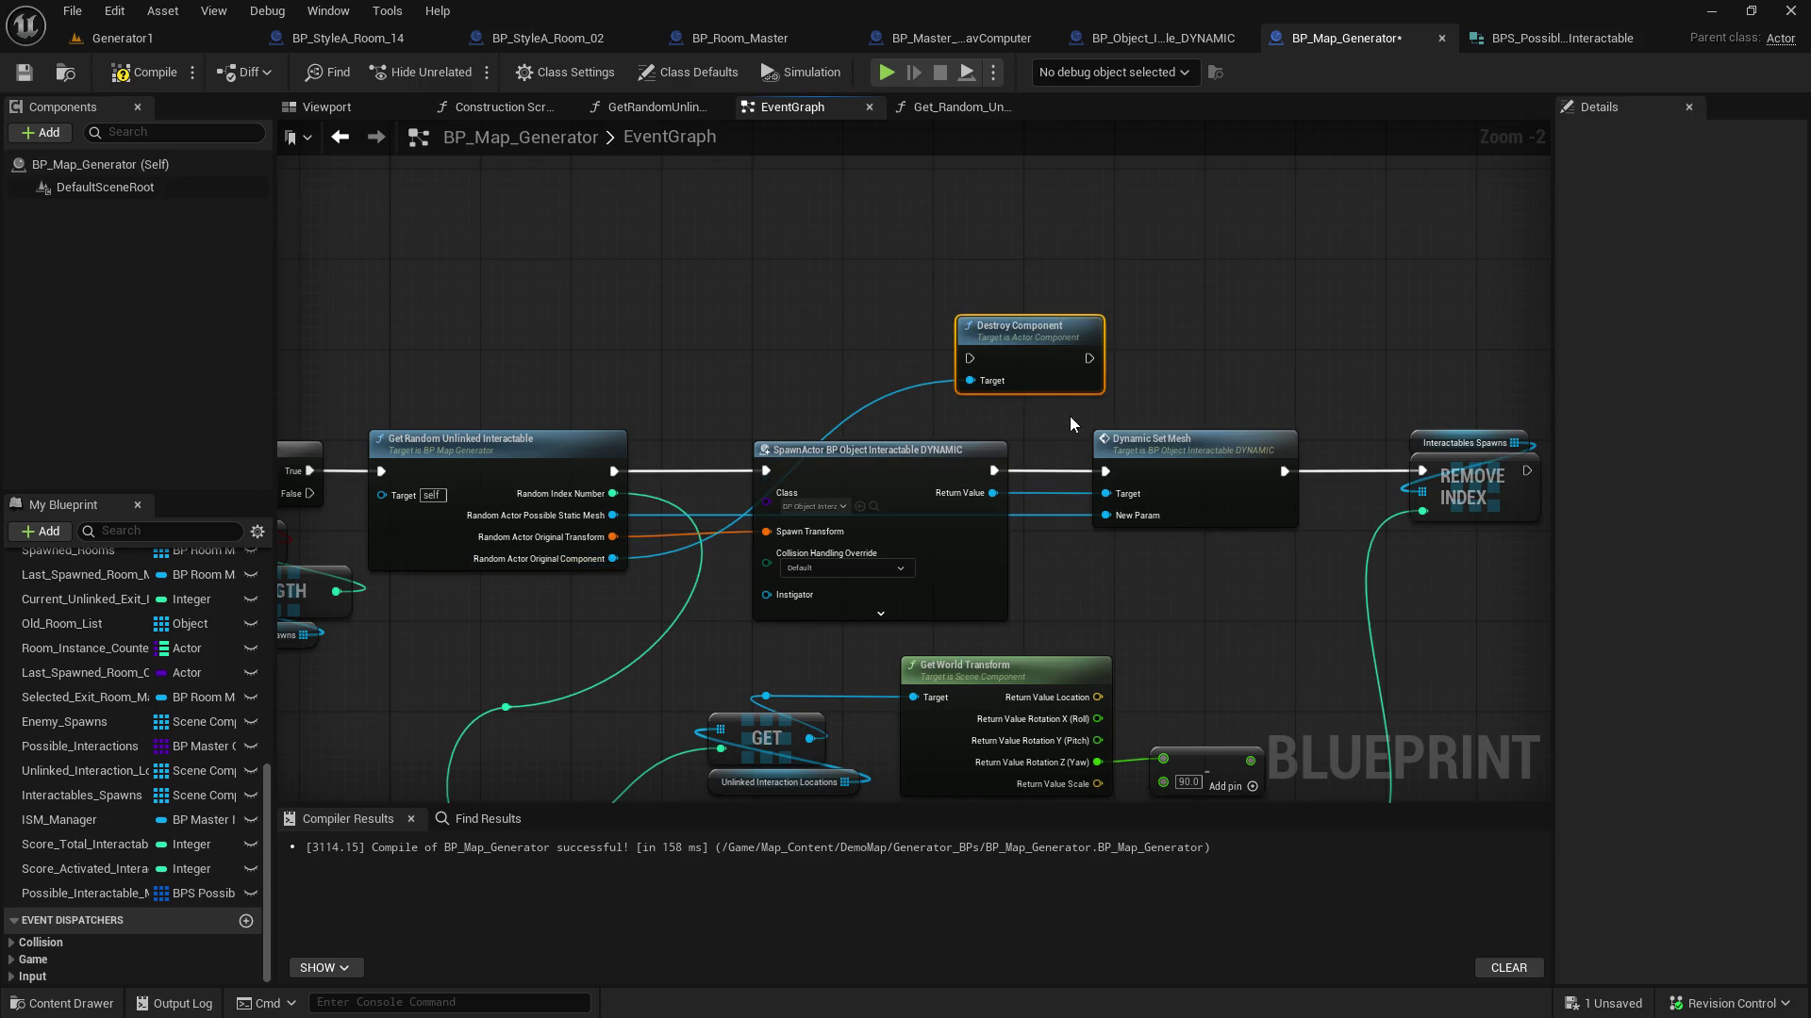
mouse_move(1019, 339)
mouse_down()
mouse_move(1382, 342)
mouse_move(681, 323)
mouse_move(932, 401)
mouse_up()
mouse_move(817, 514)
mouse_down()
mouse_move(829, 469)
mouse_move(804, 517)
mouse_move(894, 437)
mouse_up()
drag(1032, 515, 1014, 437)
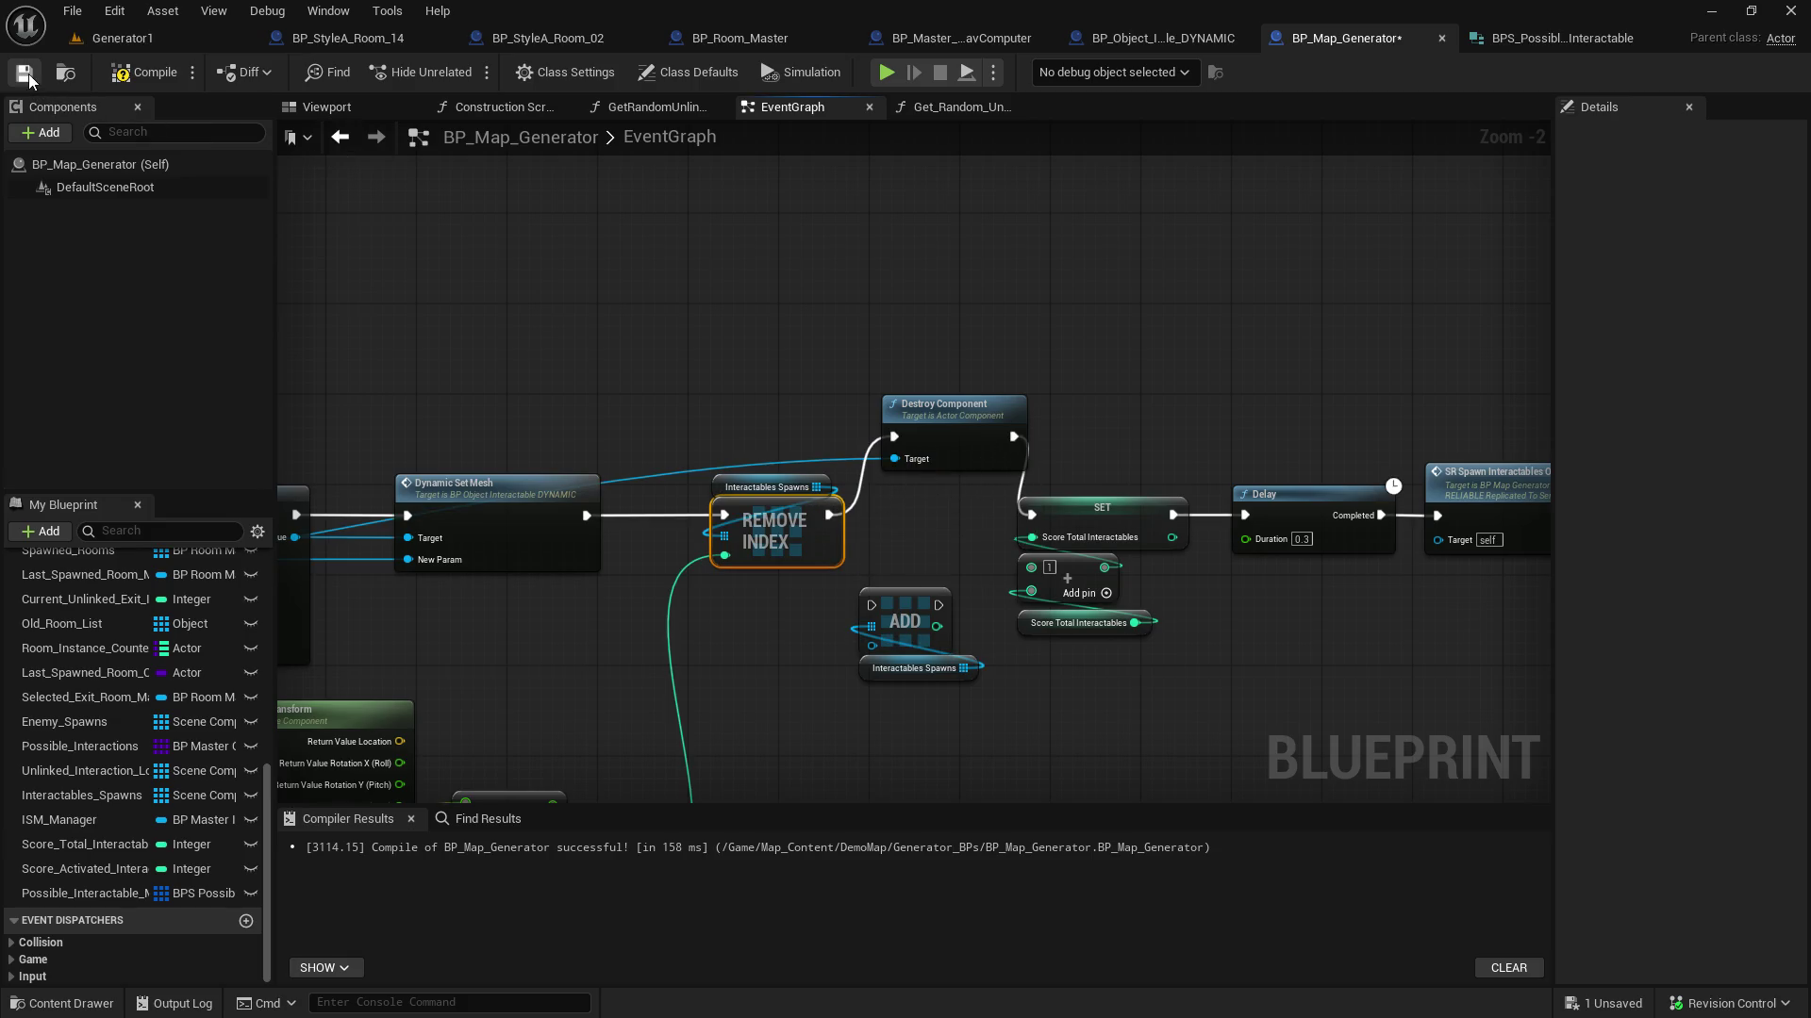
click(117, 75)
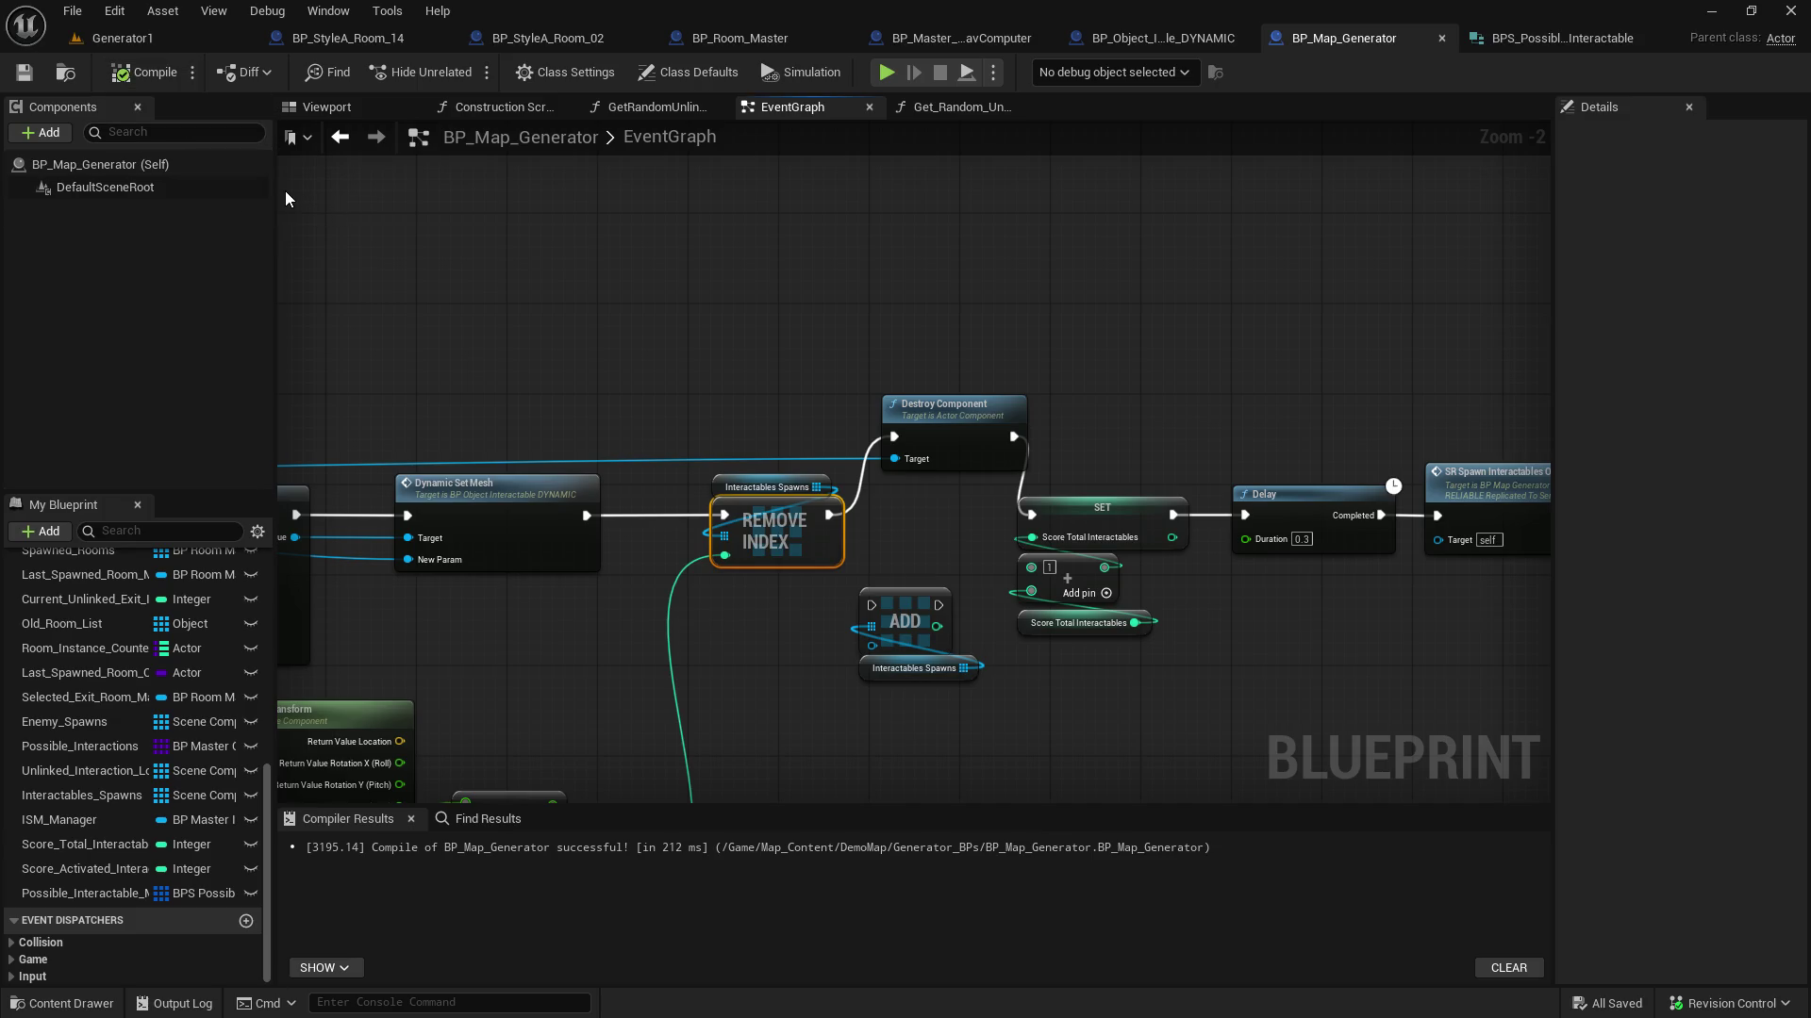
mouse_move(705, 376)
mouse_down()
mouse_move(471, 378)
mouse_move(707, 377)
mouse_move(685, 611)
mouse_move(707, 377)
mouse_up()
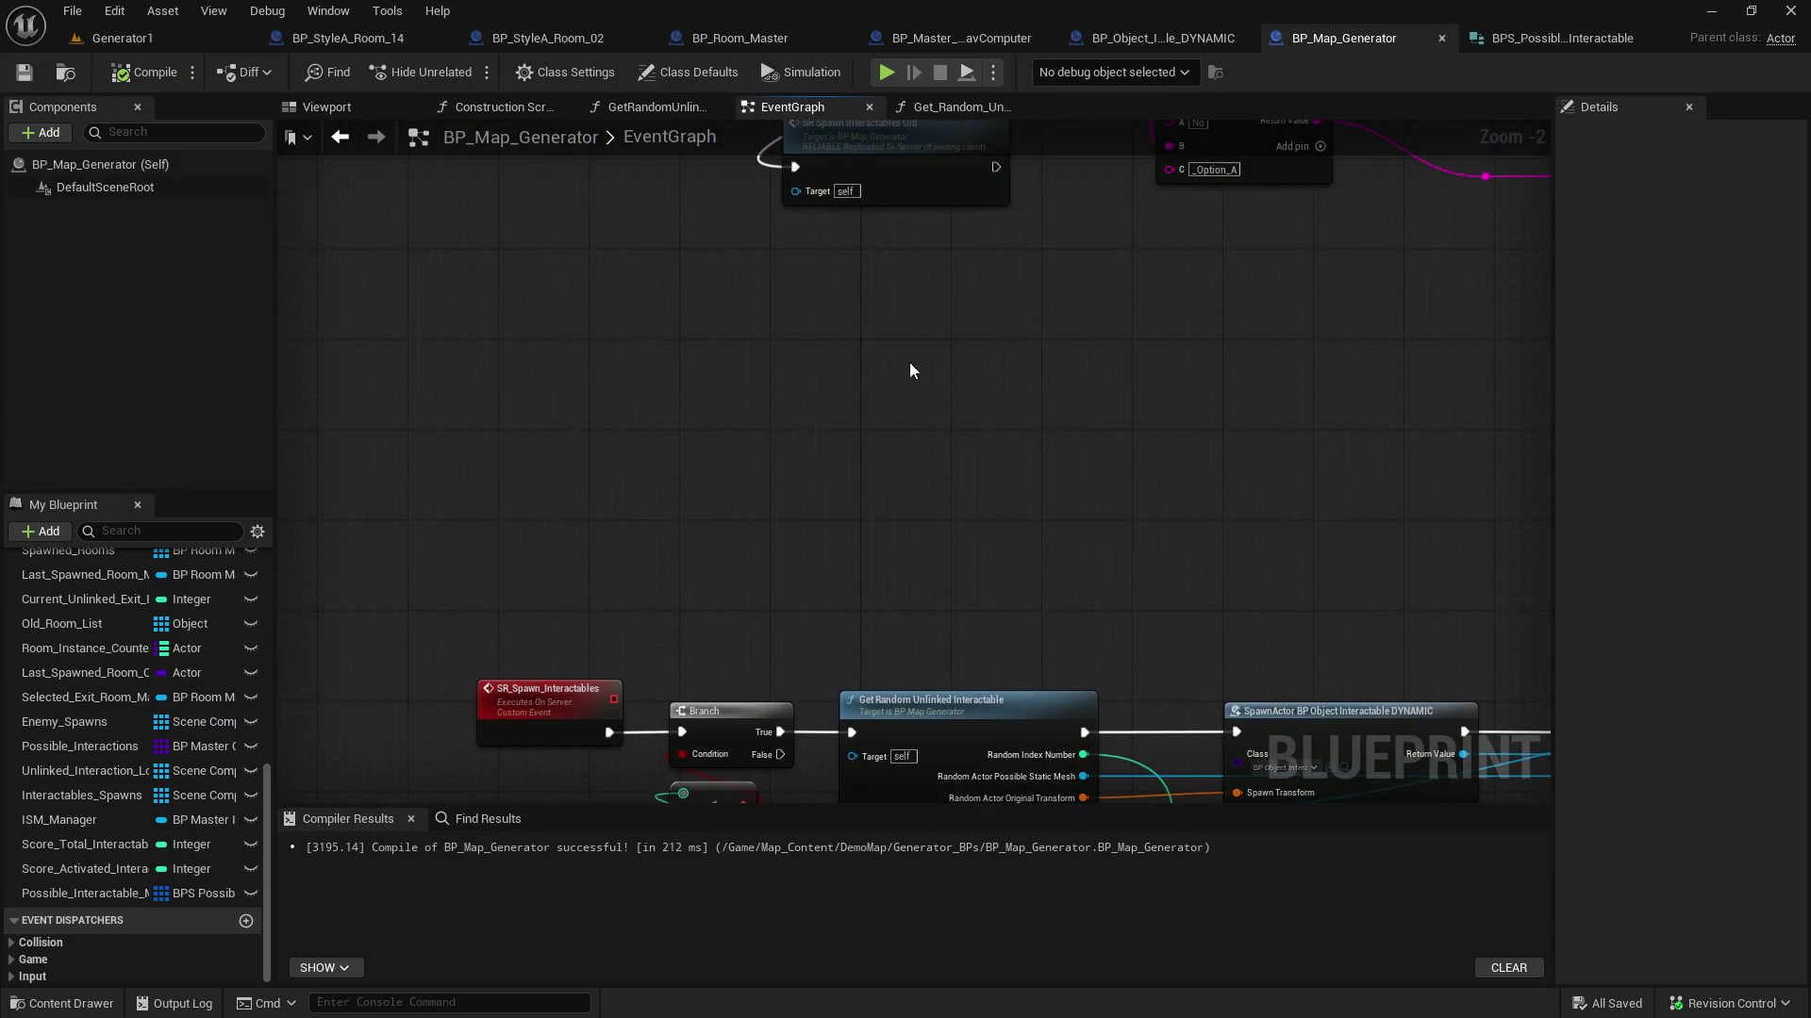
Call SR Spawn Interactables from the loop's Completed output and place it beside the Old spawn call
drag(922, 384, 937, 573)
mouse_move(939, 215)
mouse_down()
mouse_move(820, 665)
mouse_move(822, 530)
mouse_up()
text(sr+spawnro)
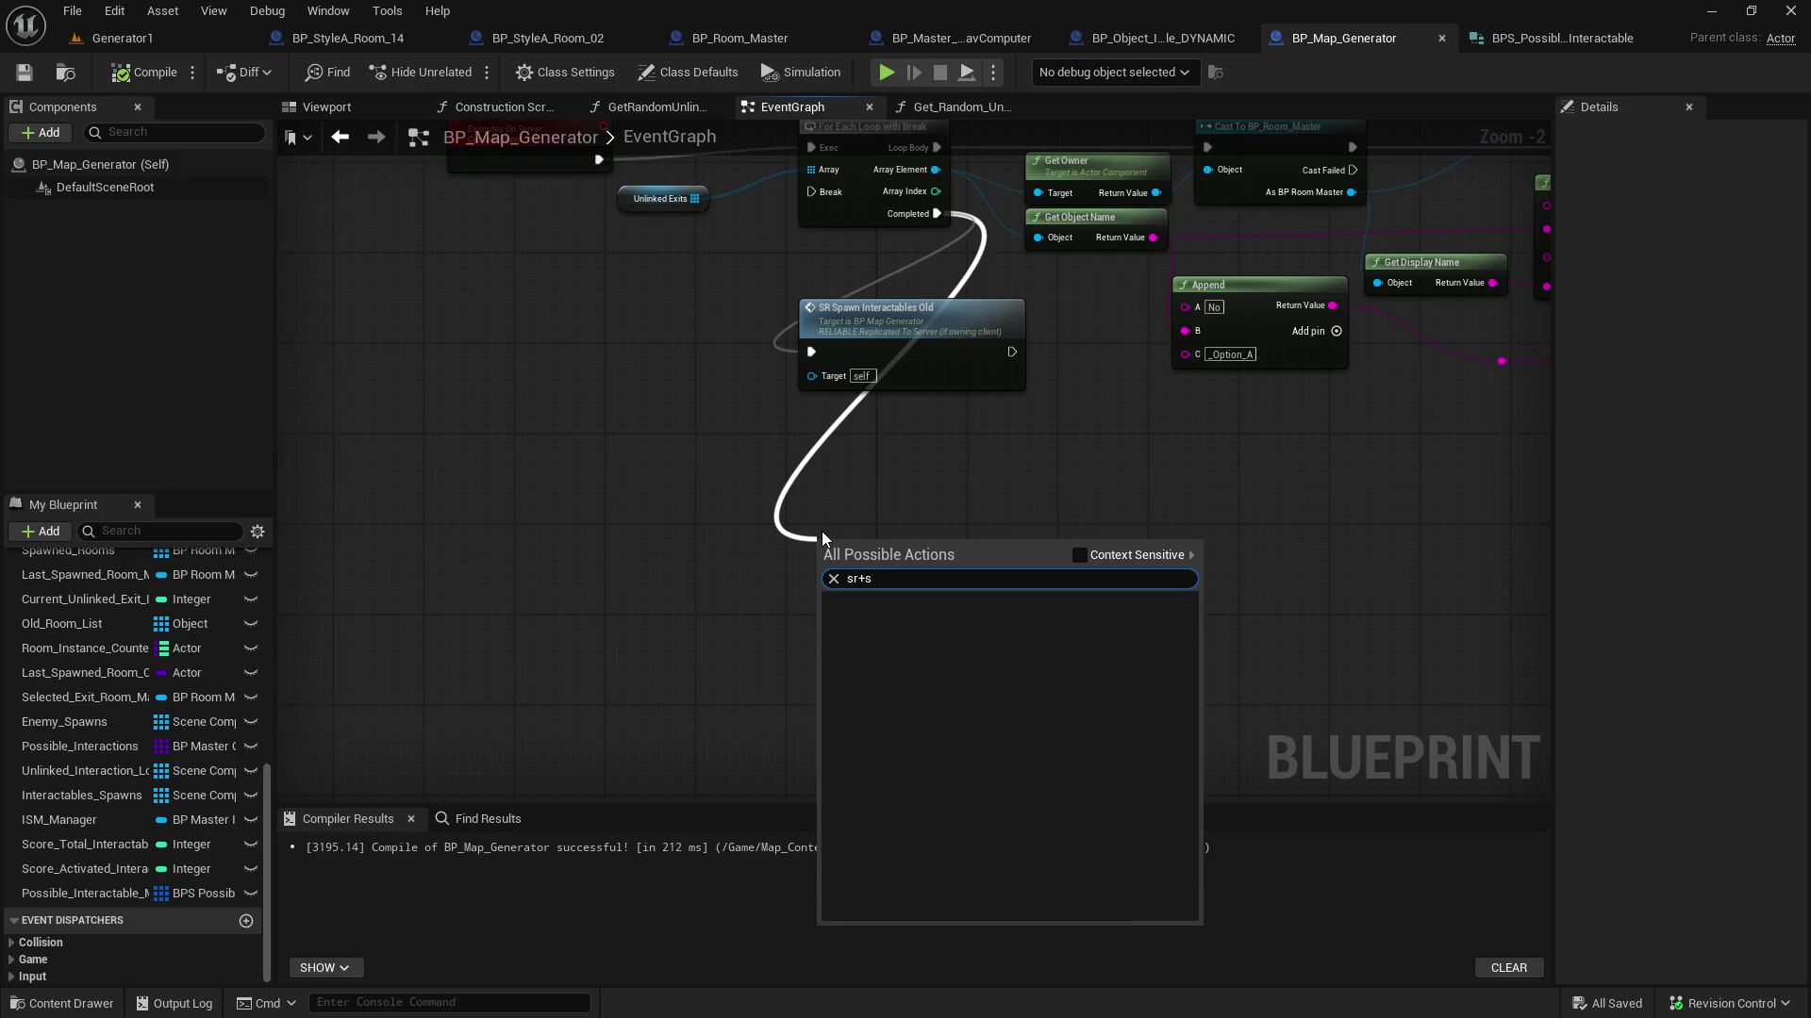
key(BackSpace)
key(BackSpace)
key(BackSpace)
key(BackSpace)
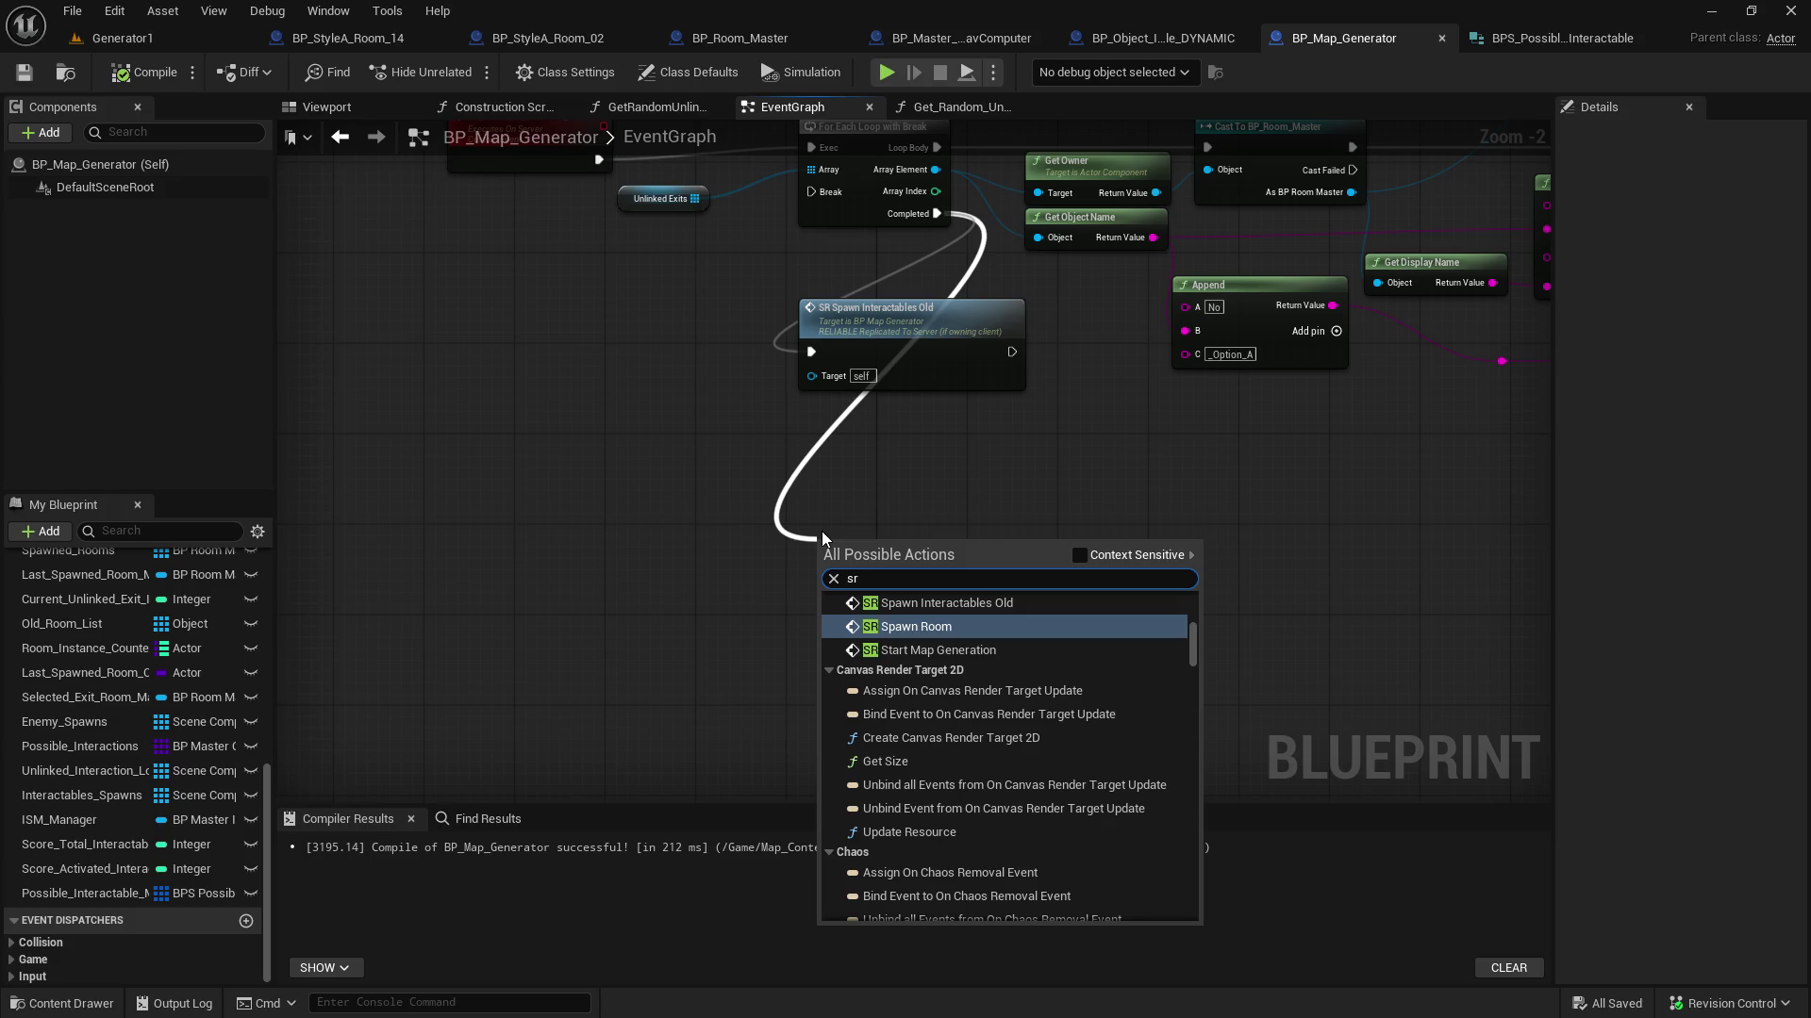
text(_spawn)
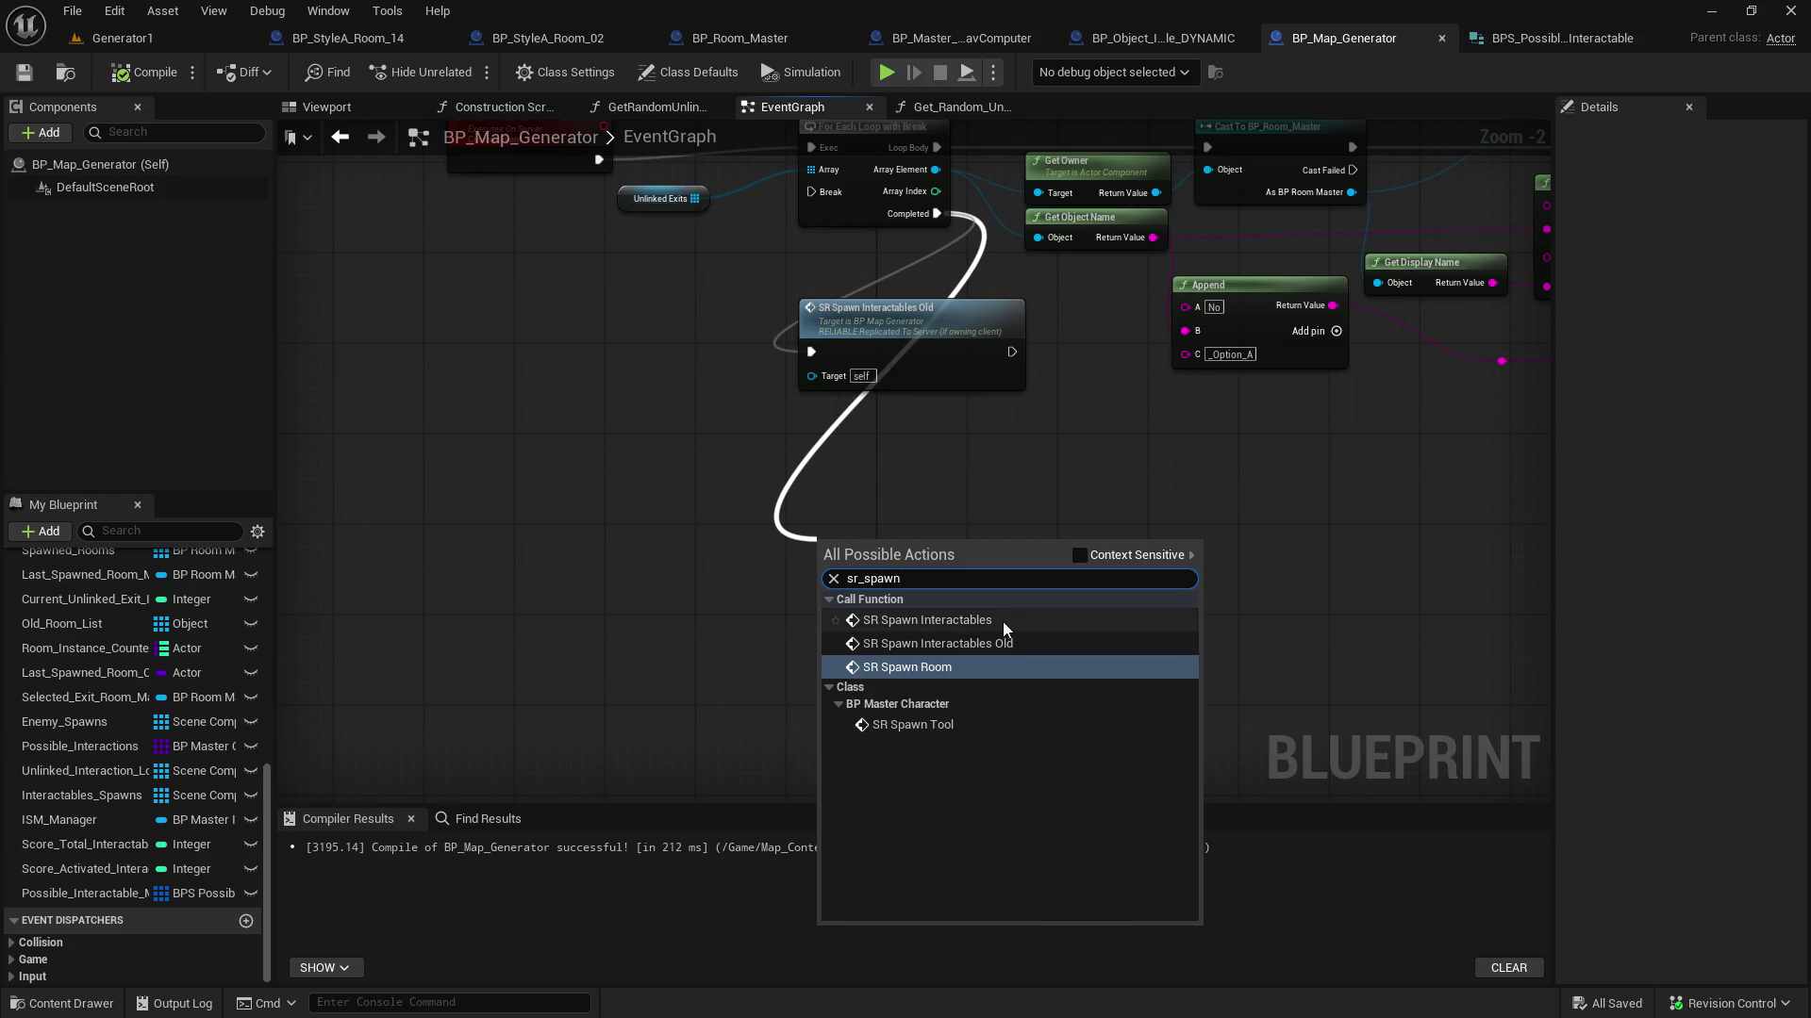
click(1004, 620)
click(813, 355)
alt+click(813, 352)
mouse_move(916, 553)
mouse_down()
mouse_move(860, 451)
mouse_move(839, 463)
mouse_up()
mouse_move(882, 325)
mouse_down()
mouse_move(1260, 464)
mouse_move(1285, 455)
mouse_move(1107, 460)
mouse_move(721, 285)
mouse_move(633, 315)
mouse_up()
mouse_move(818, 470)
mouse_down()
mouse_move(1032, 526)
mouse_move(1057, 514)
mouse_up()
drag(691, 314, 872, 314)
Inspect the SR_Spawn_Interactables event and its Branch/SpawnActor row, then compile BP_Map_Generator
double_click(1037, 509)
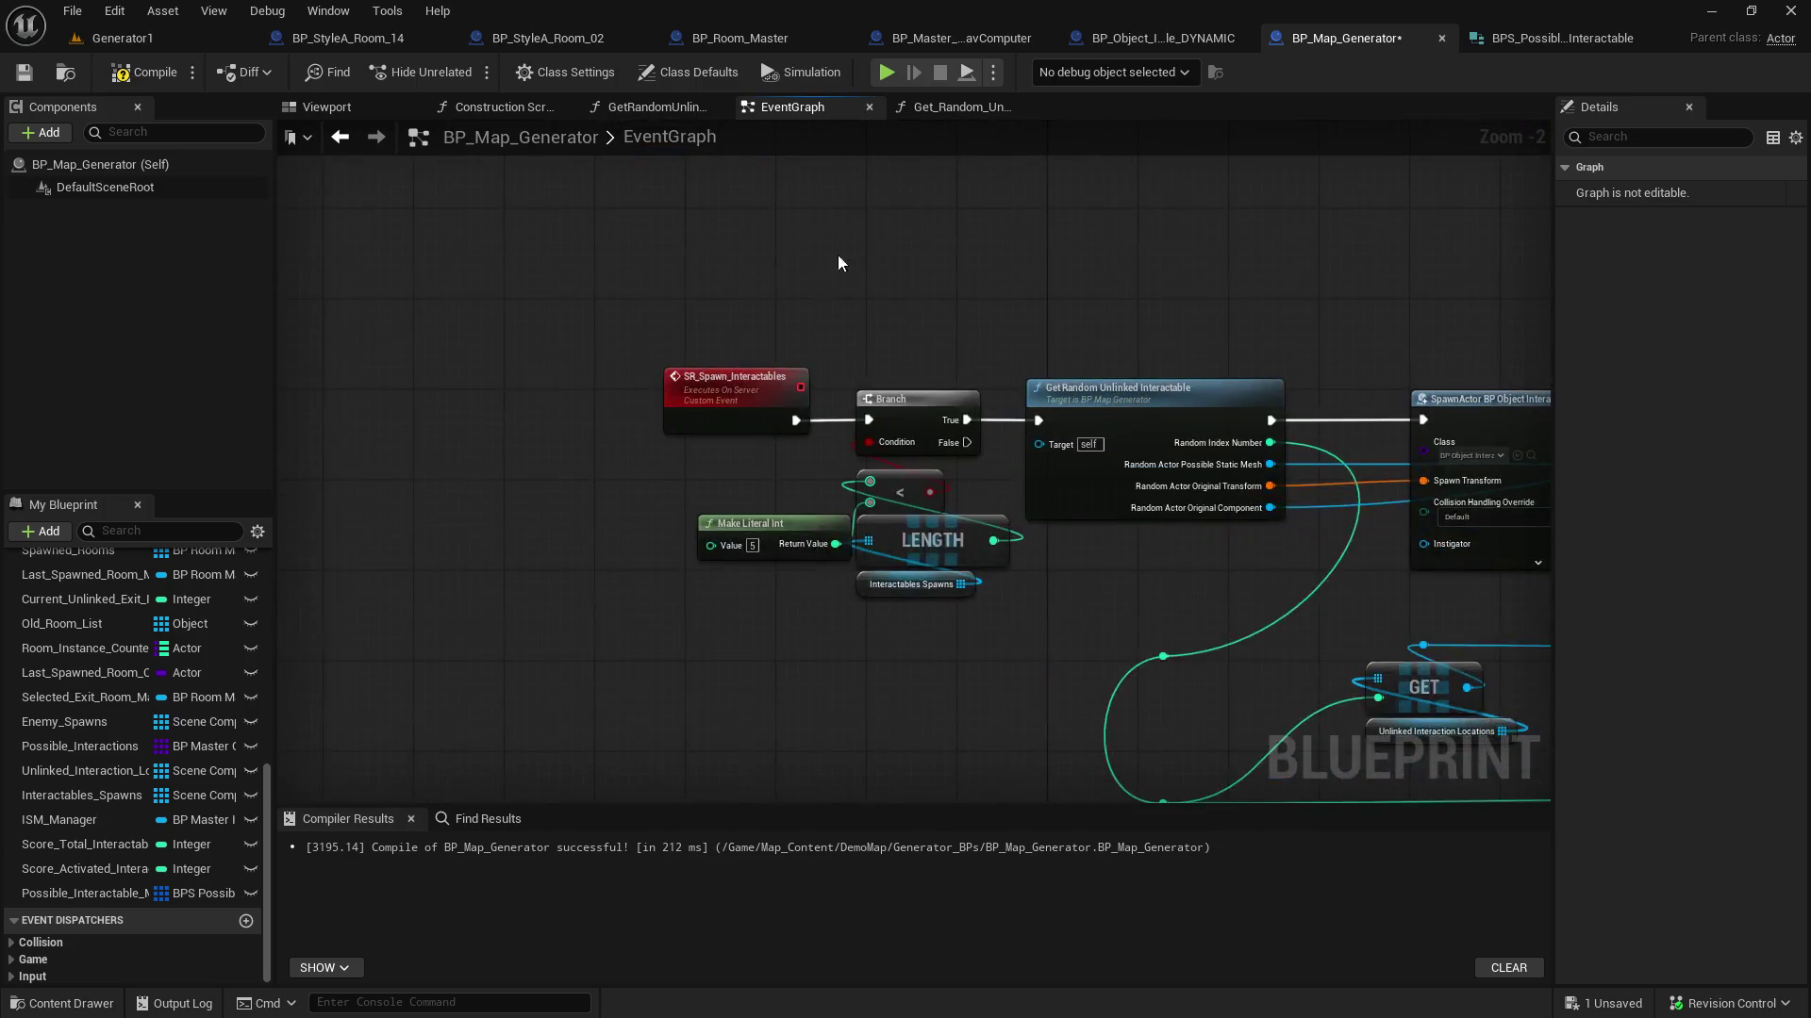
click(783, 366)
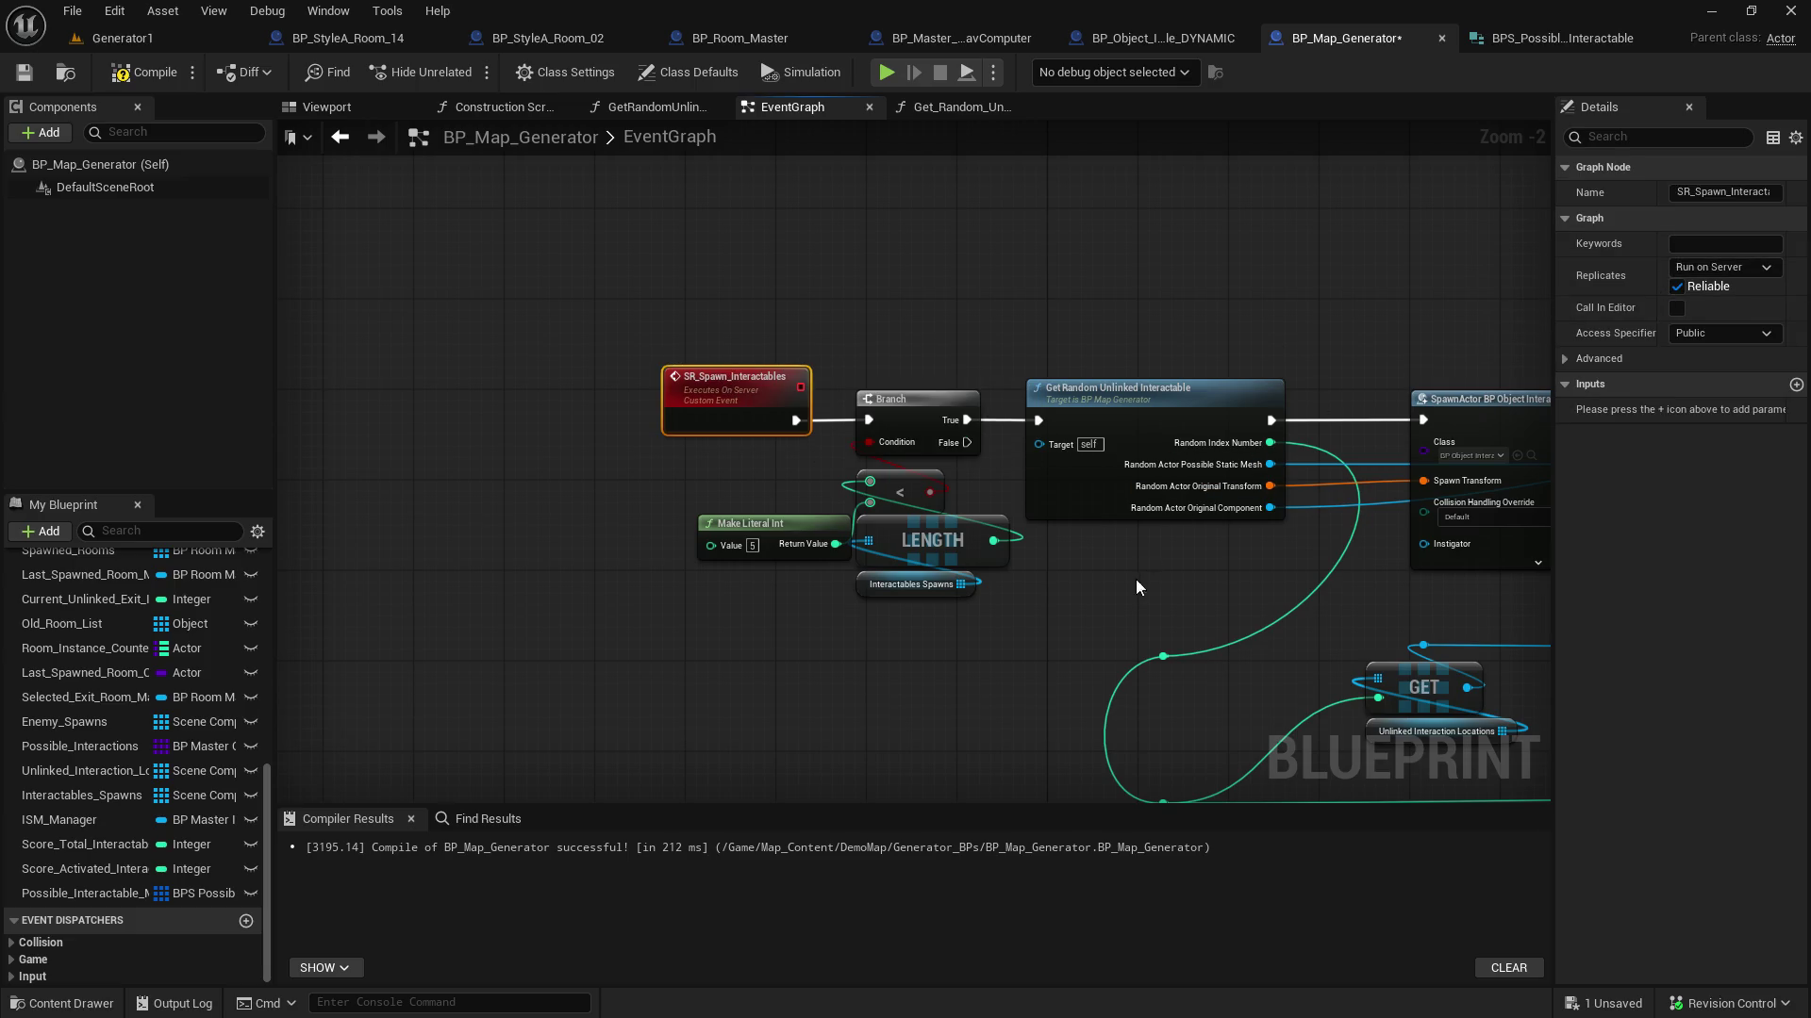
scroll(1140, 581, down, 3)
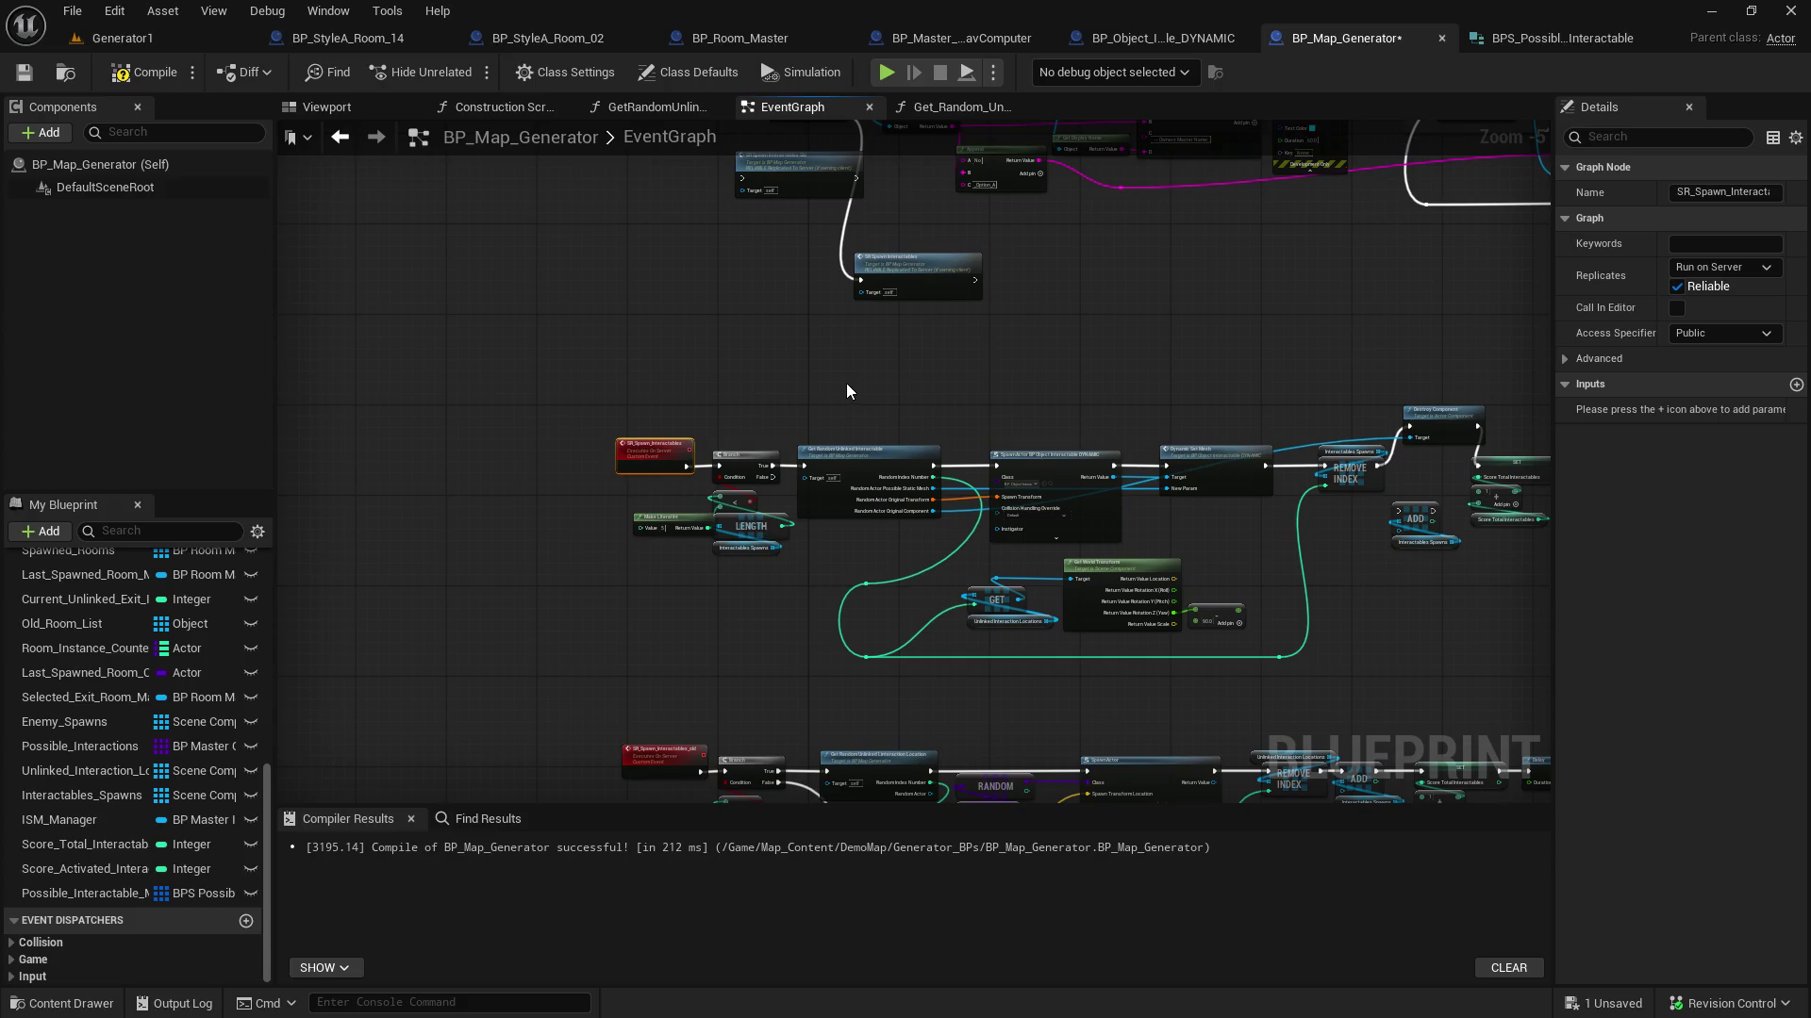
scroll(778, 568, up, 3)
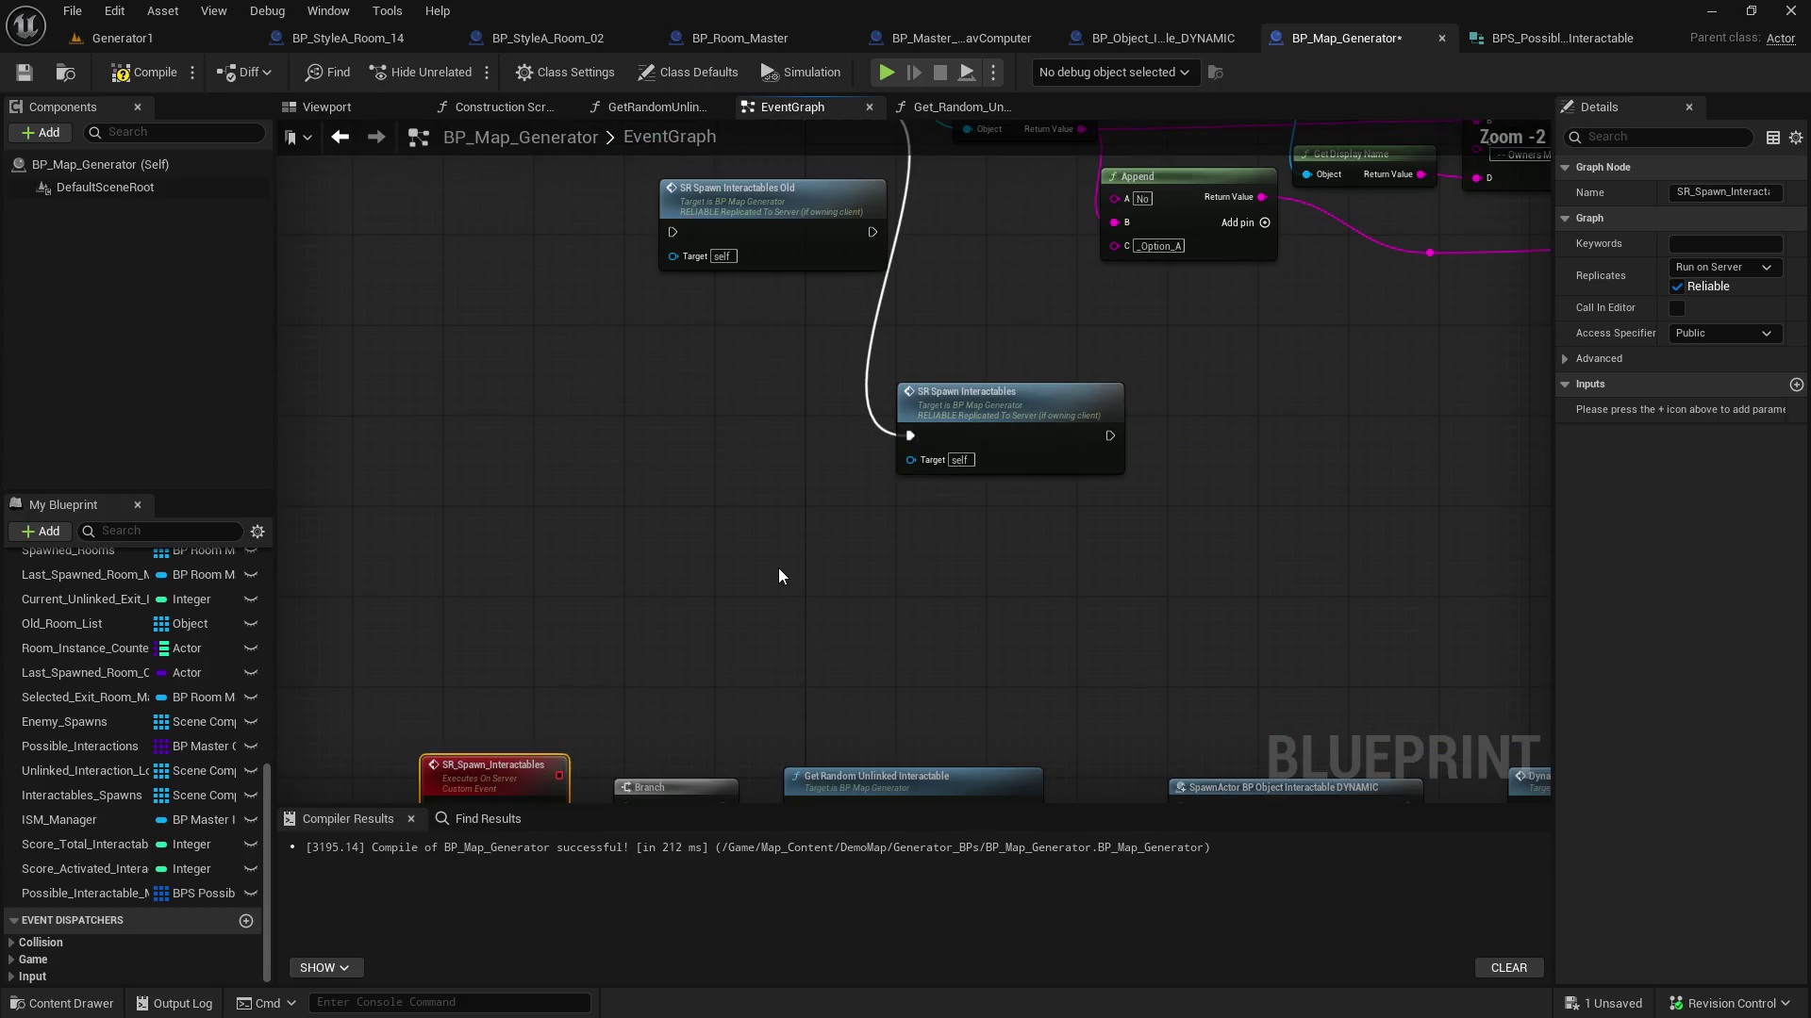
drag(783, 569, 771, 331)
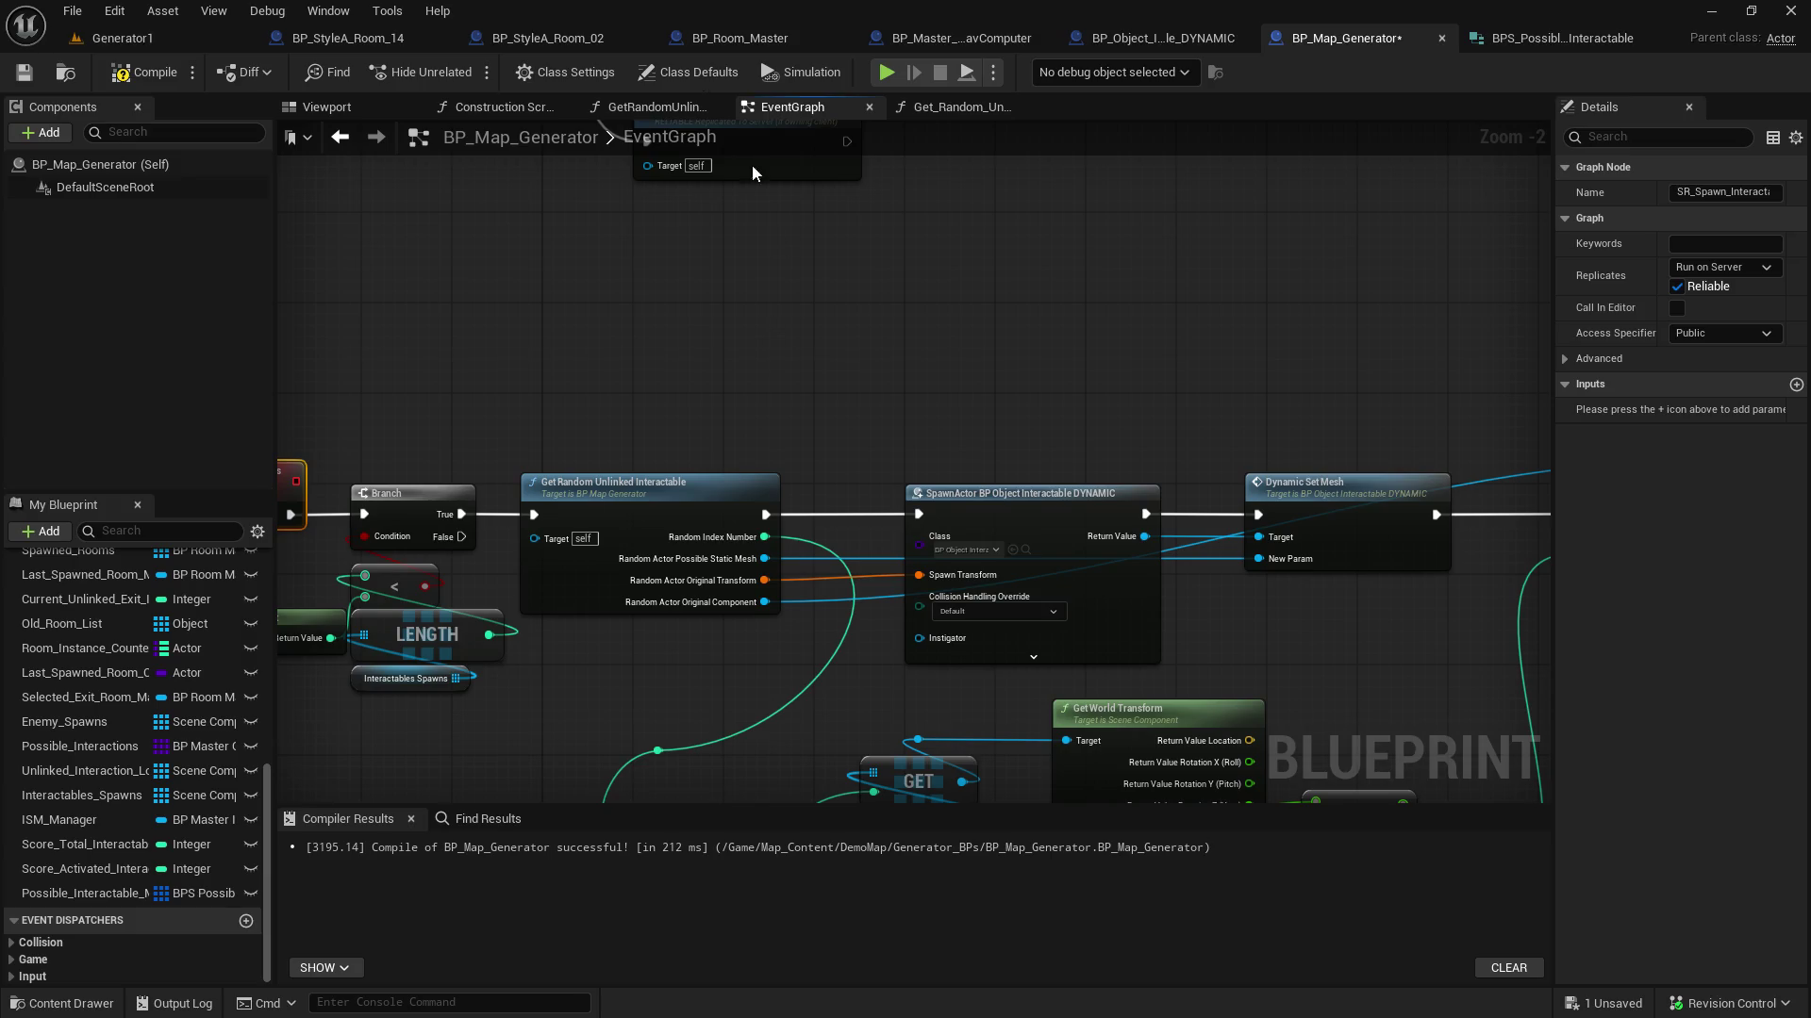
click(23, 71)
click(136, 74)
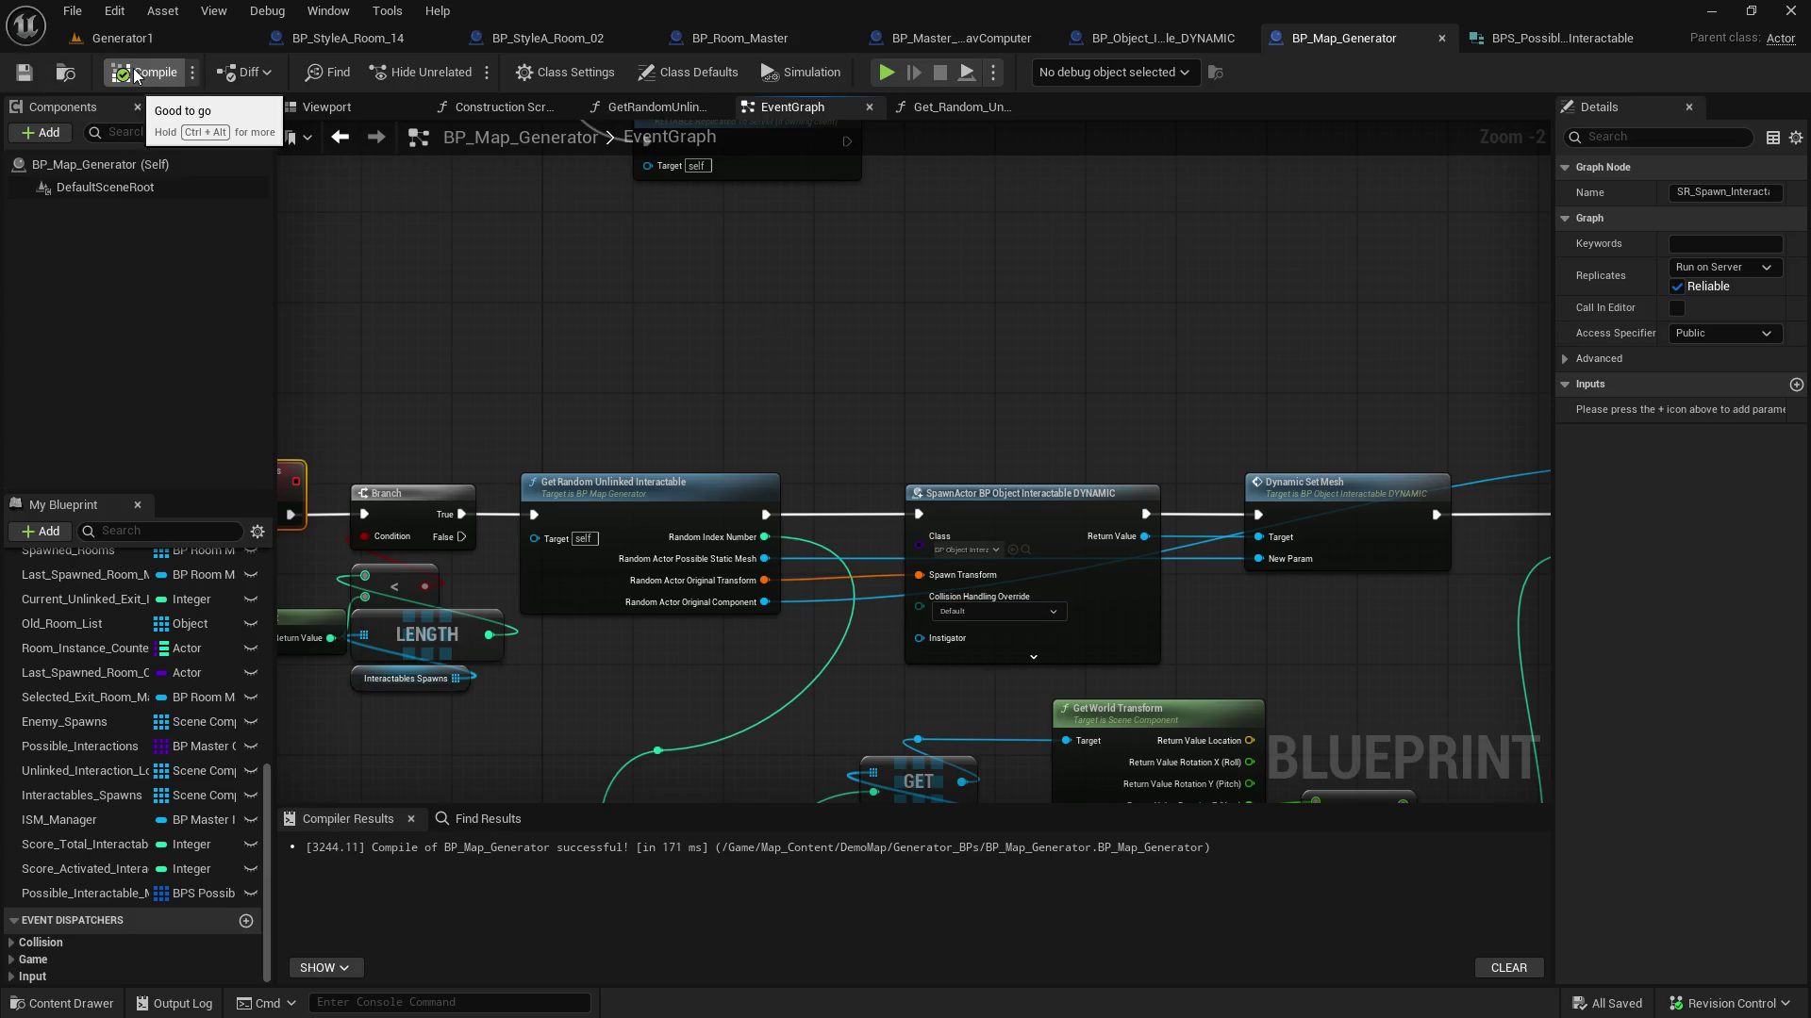
click(123, 38)
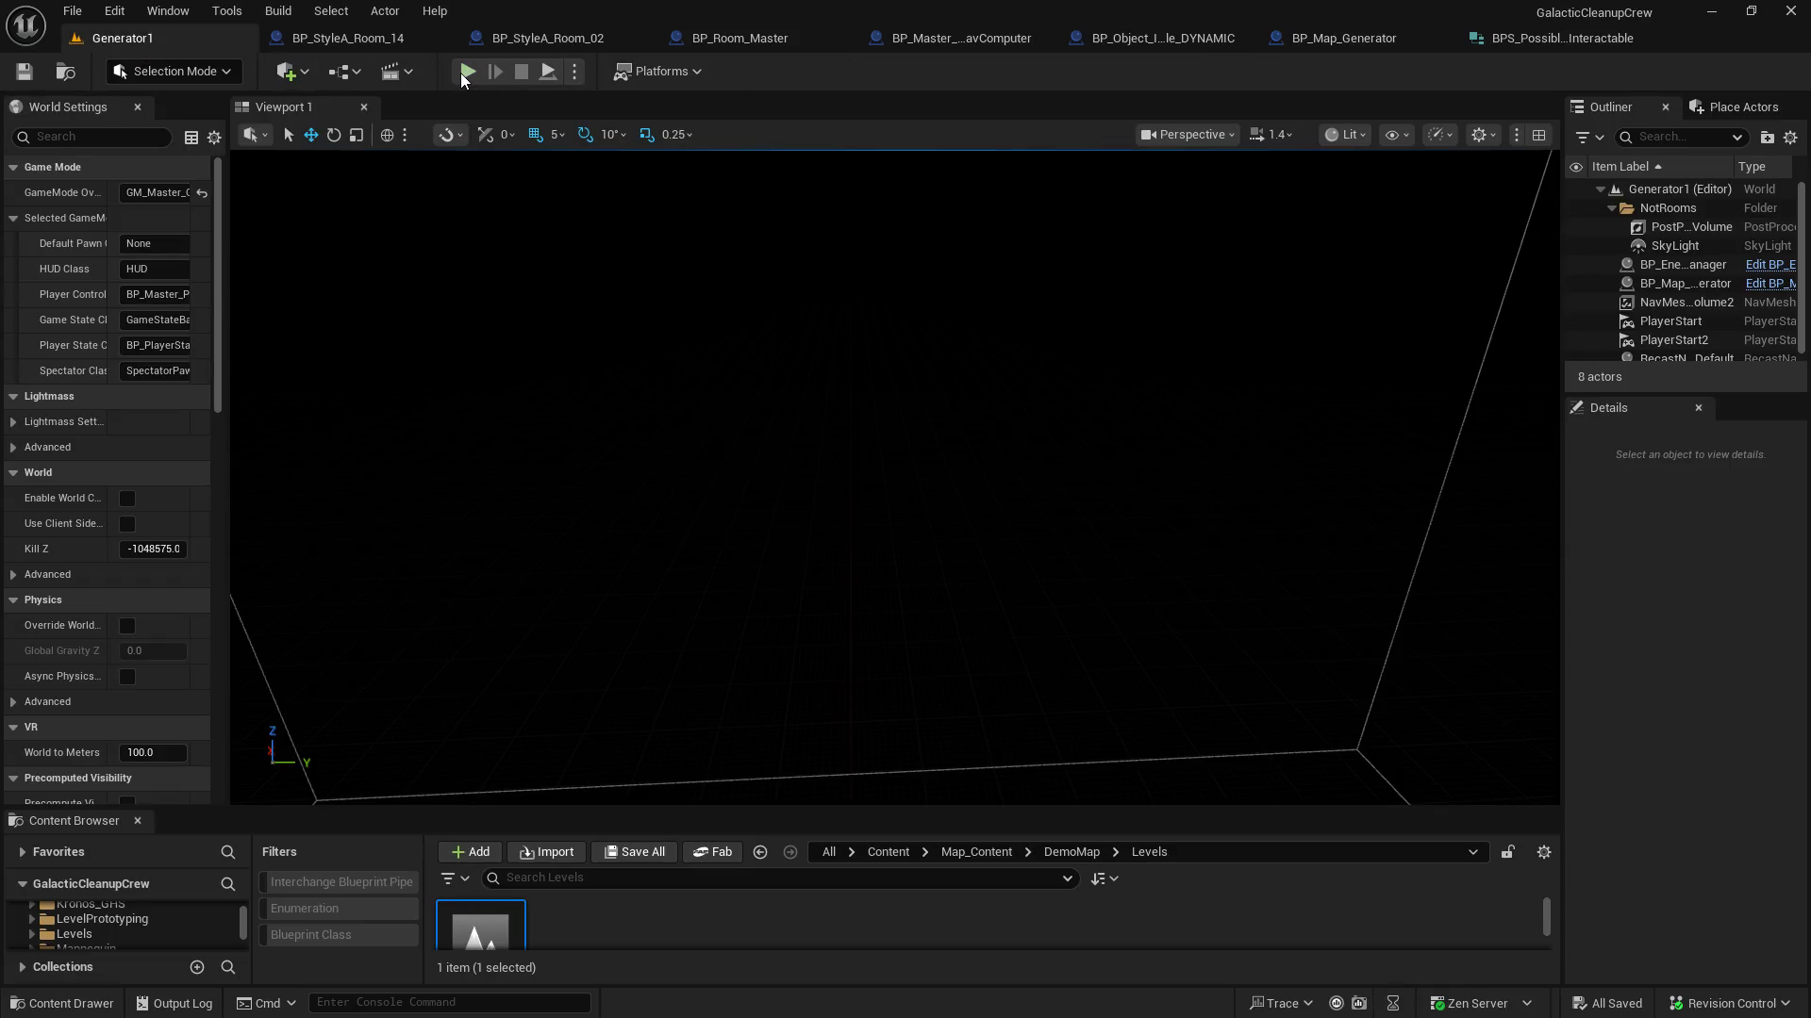
Start a play test and walk past the Job Completion board and blue-ring corridor into the sticky-note room
click(548, 74)
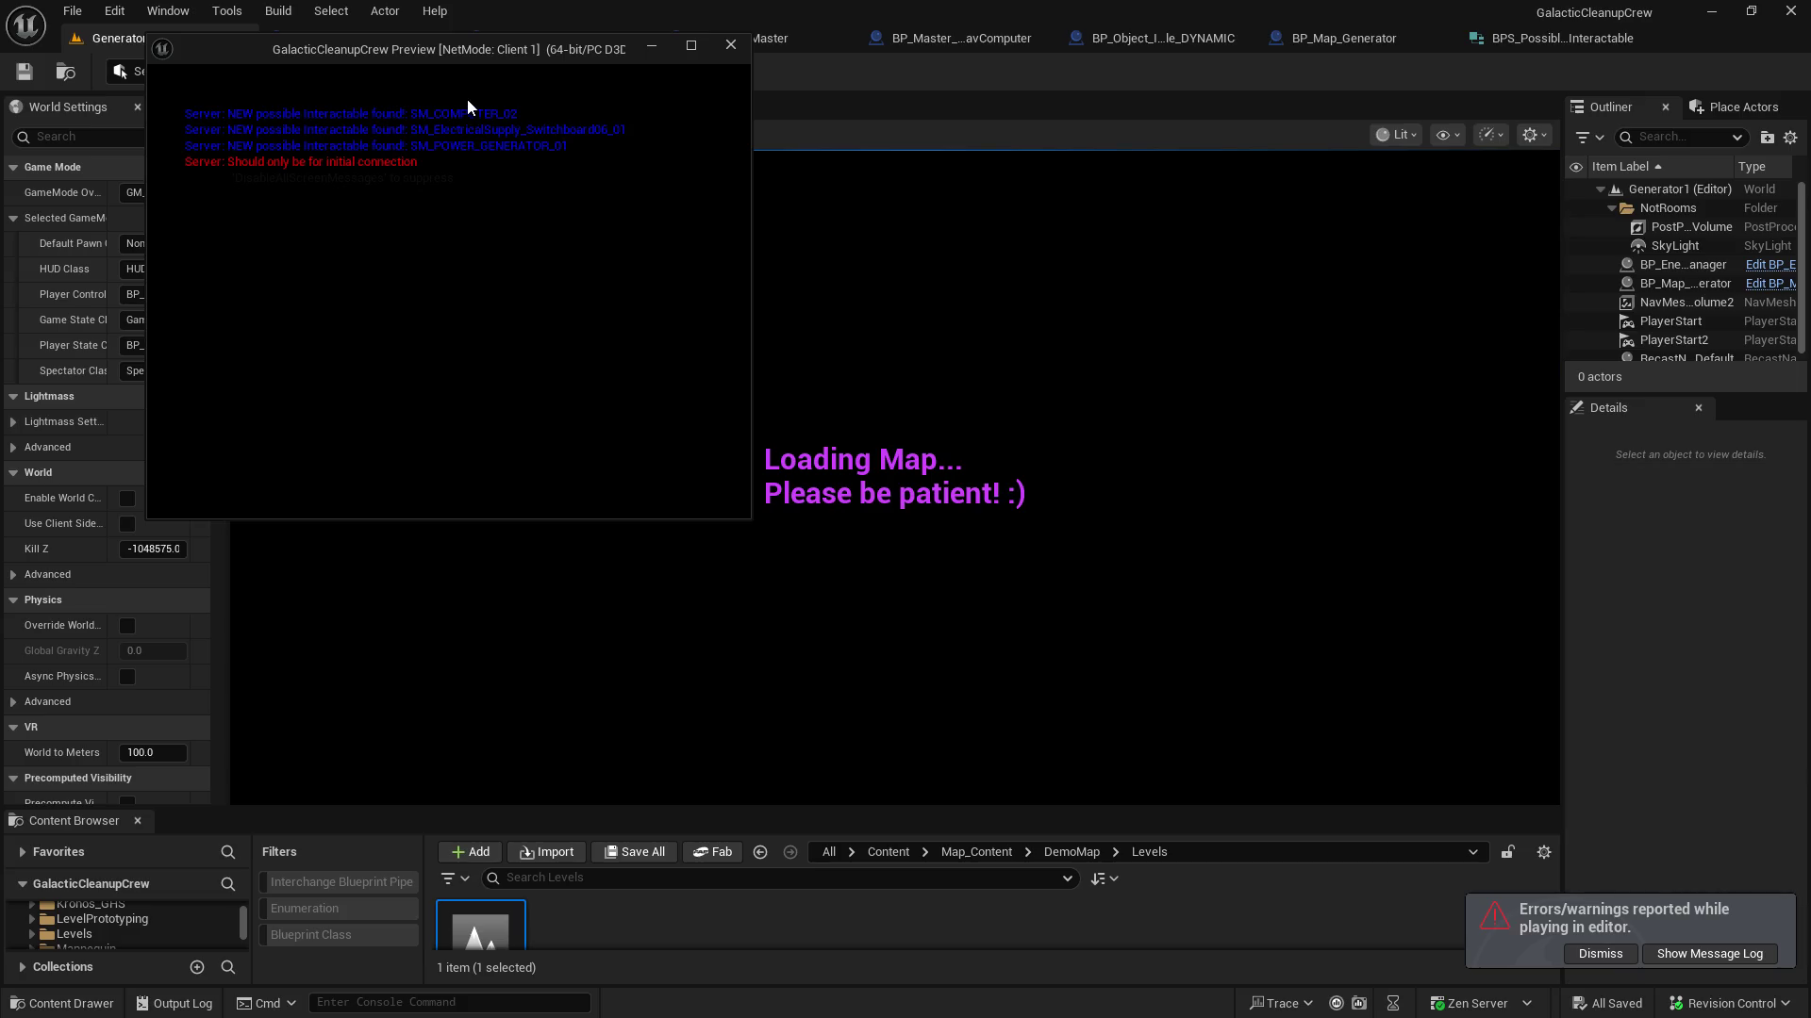
click(928, 141)
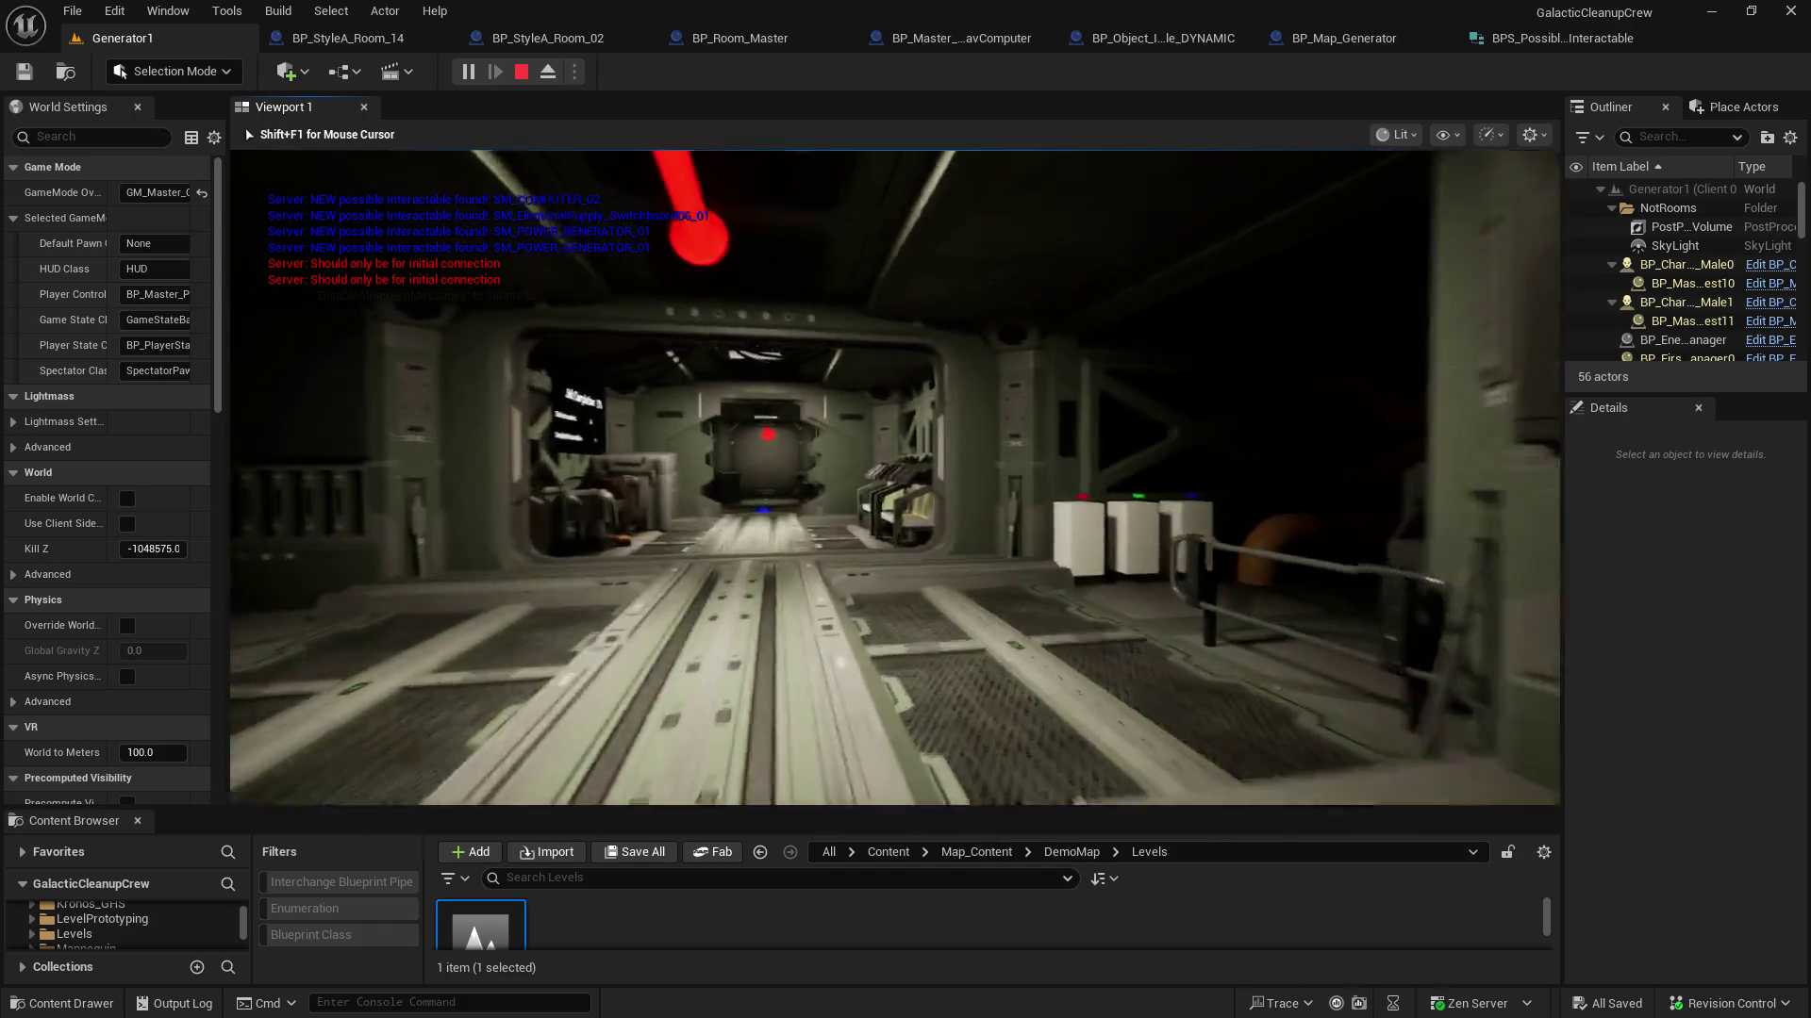
key(w)
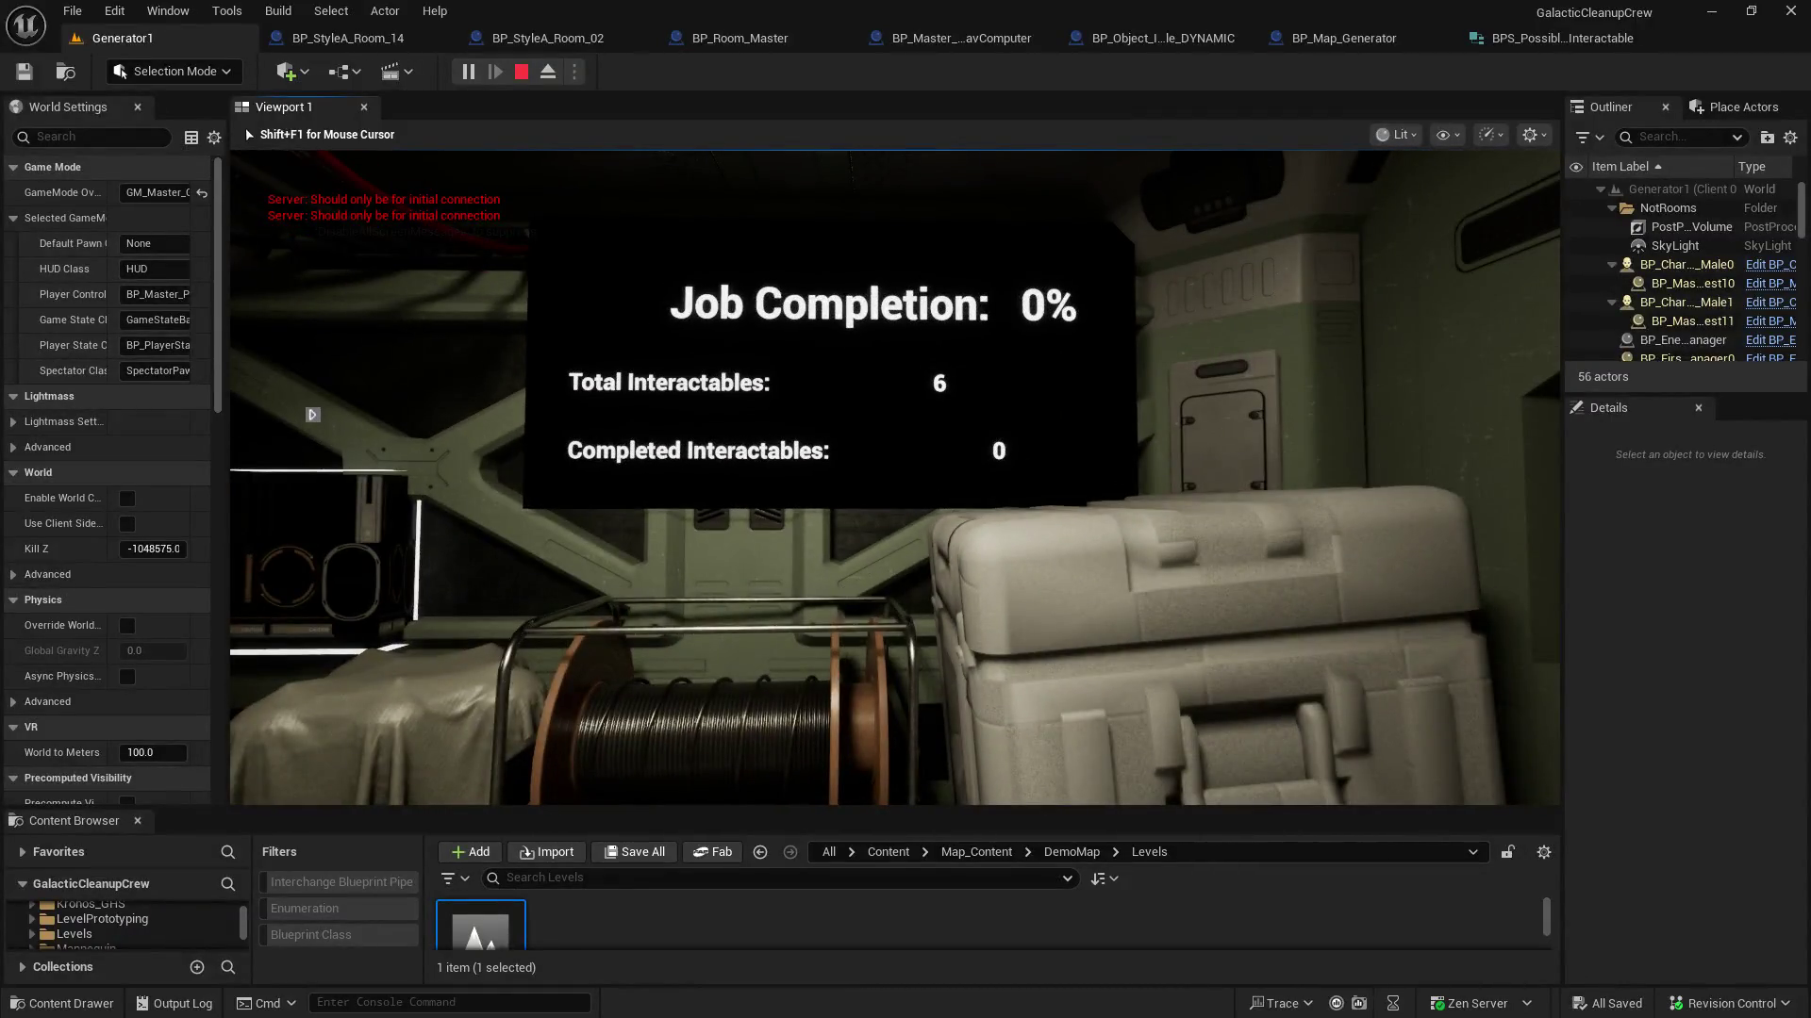
key(w)
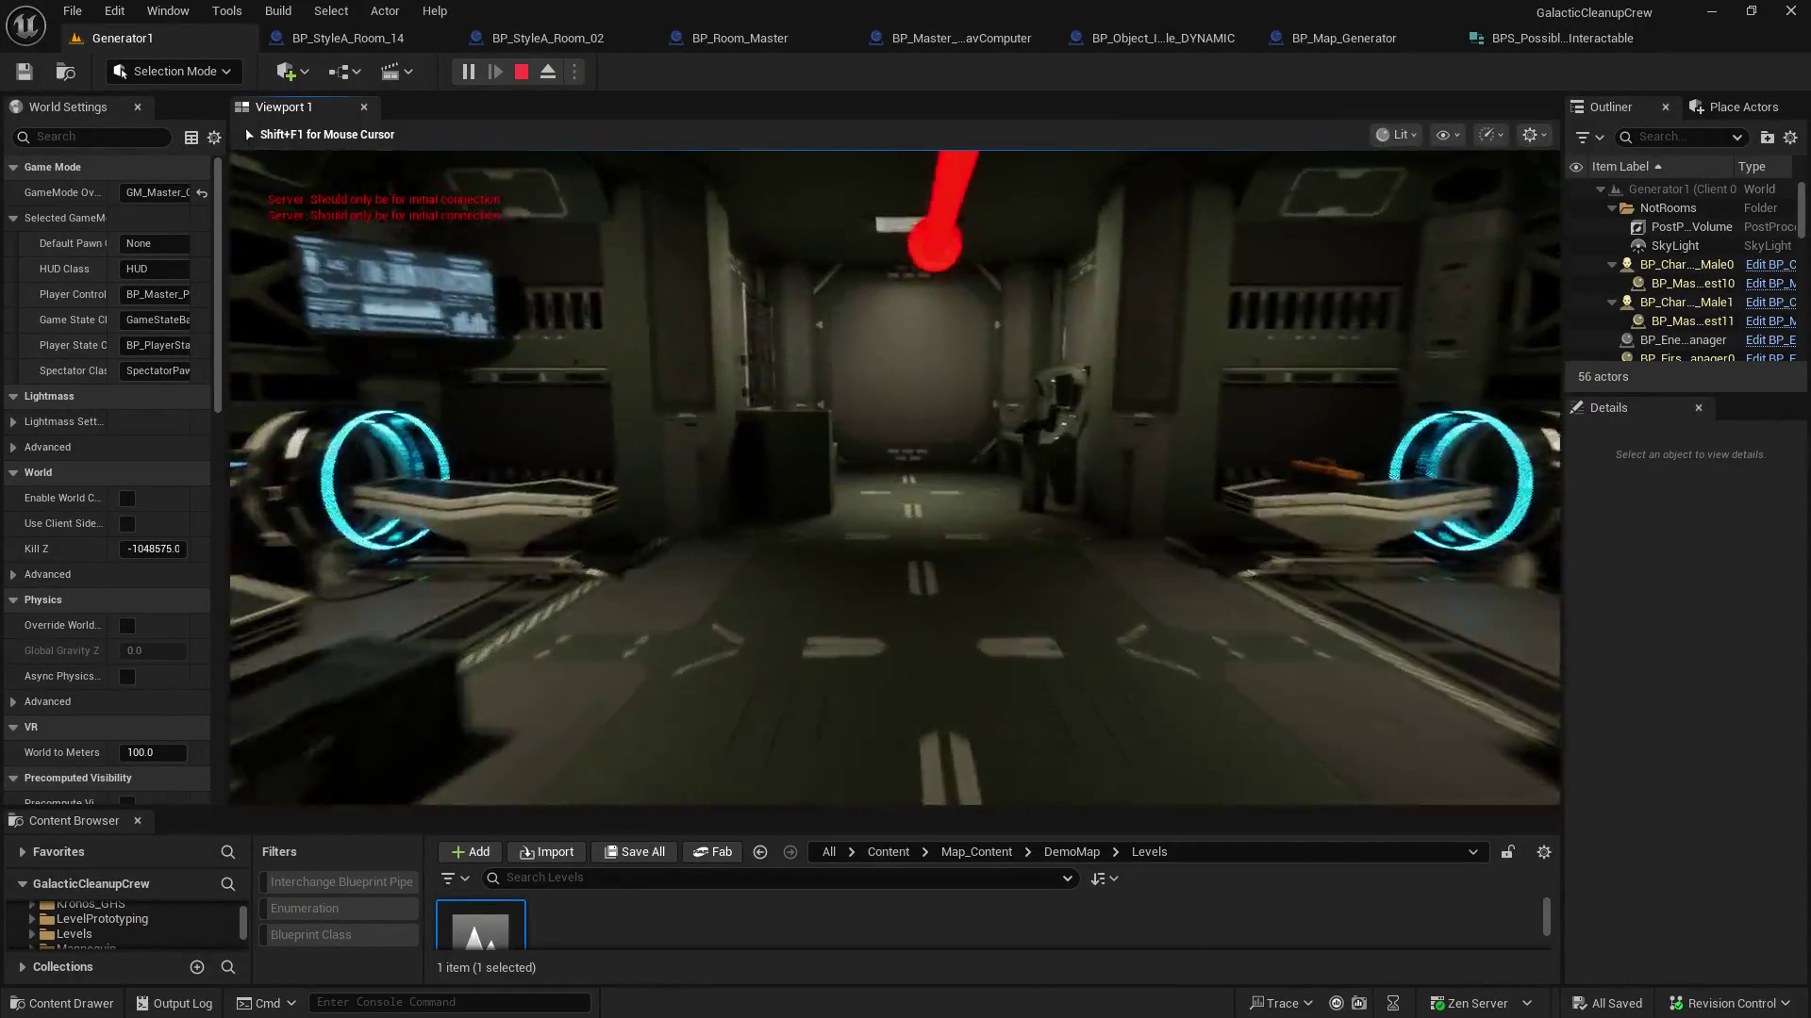
key(w)
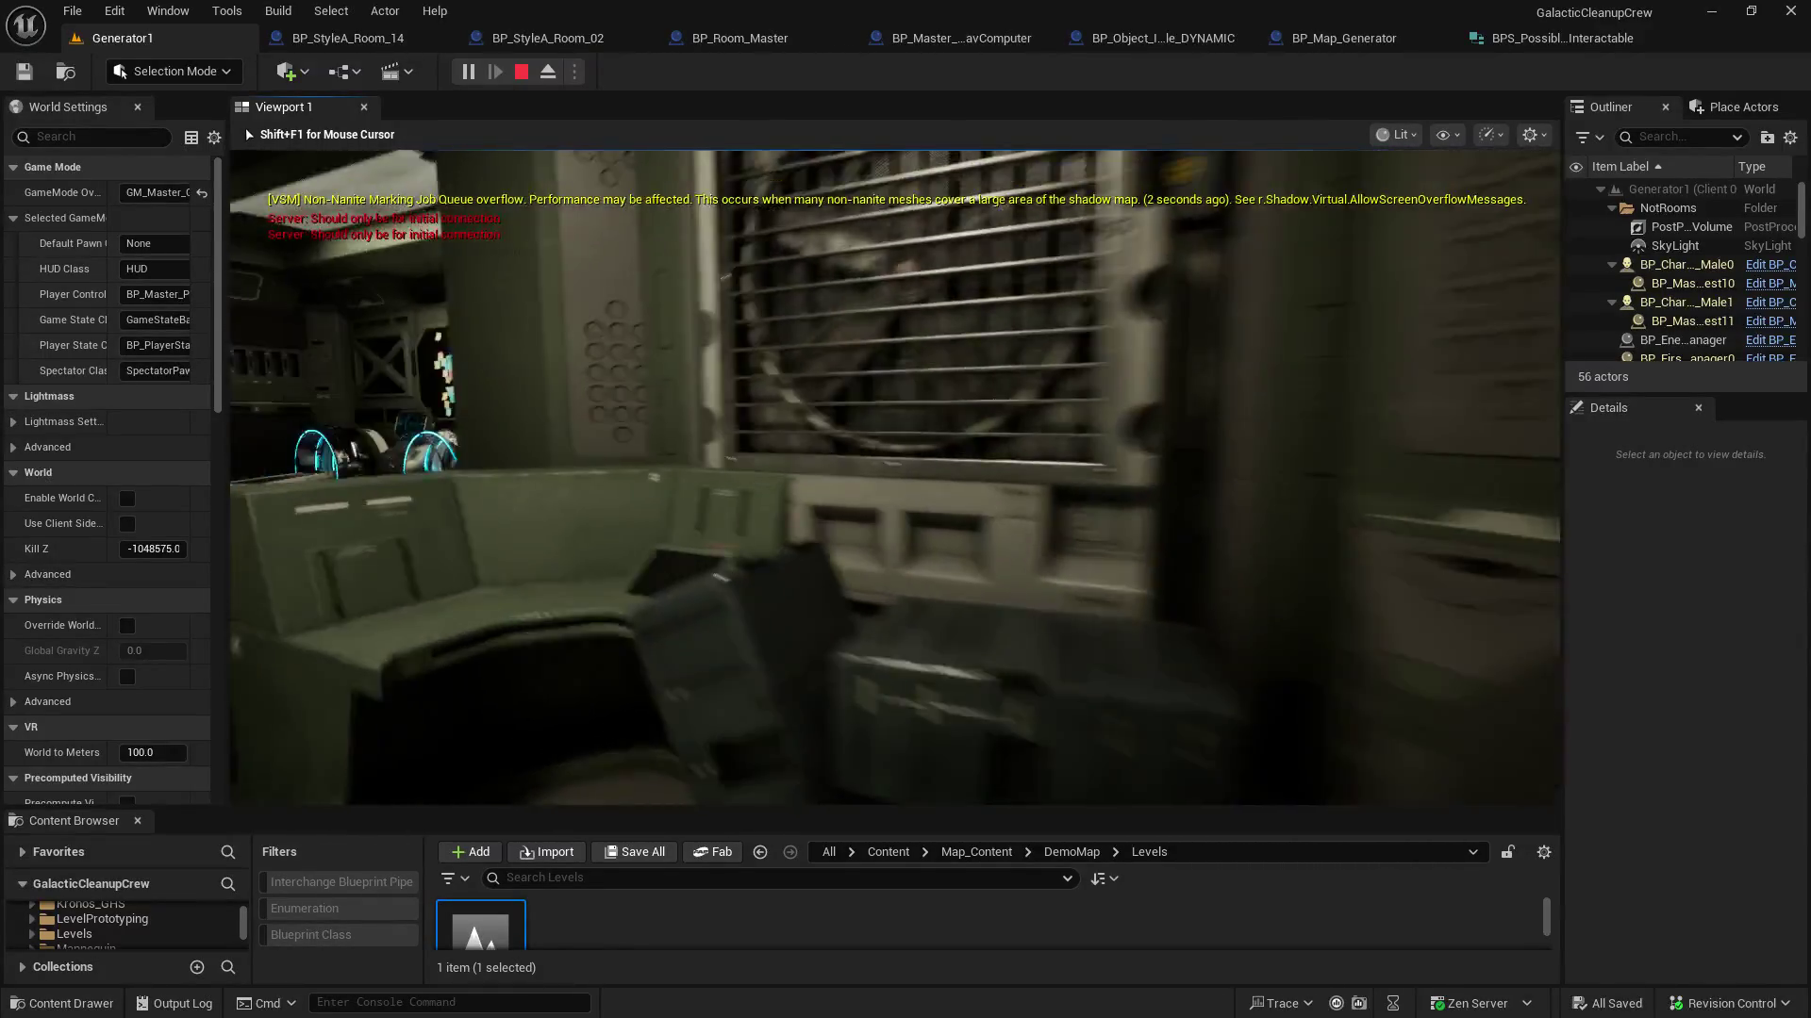
key(w)
key(w)
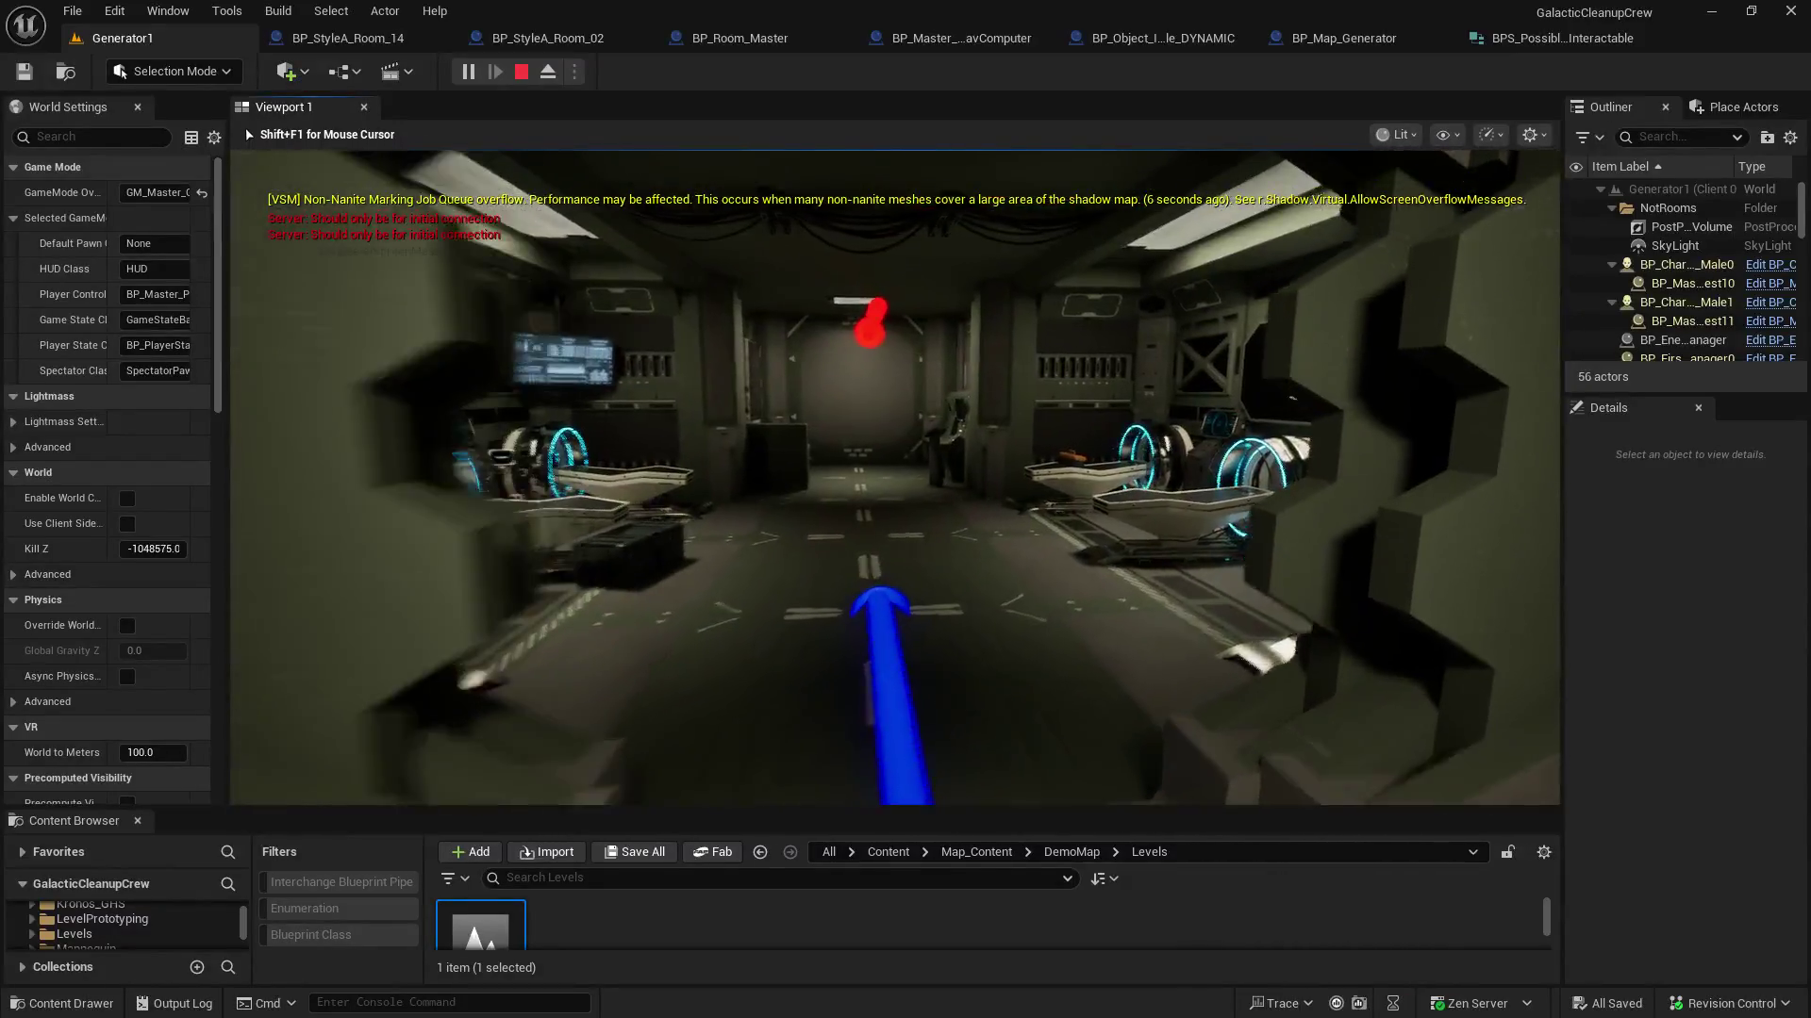
key(w)
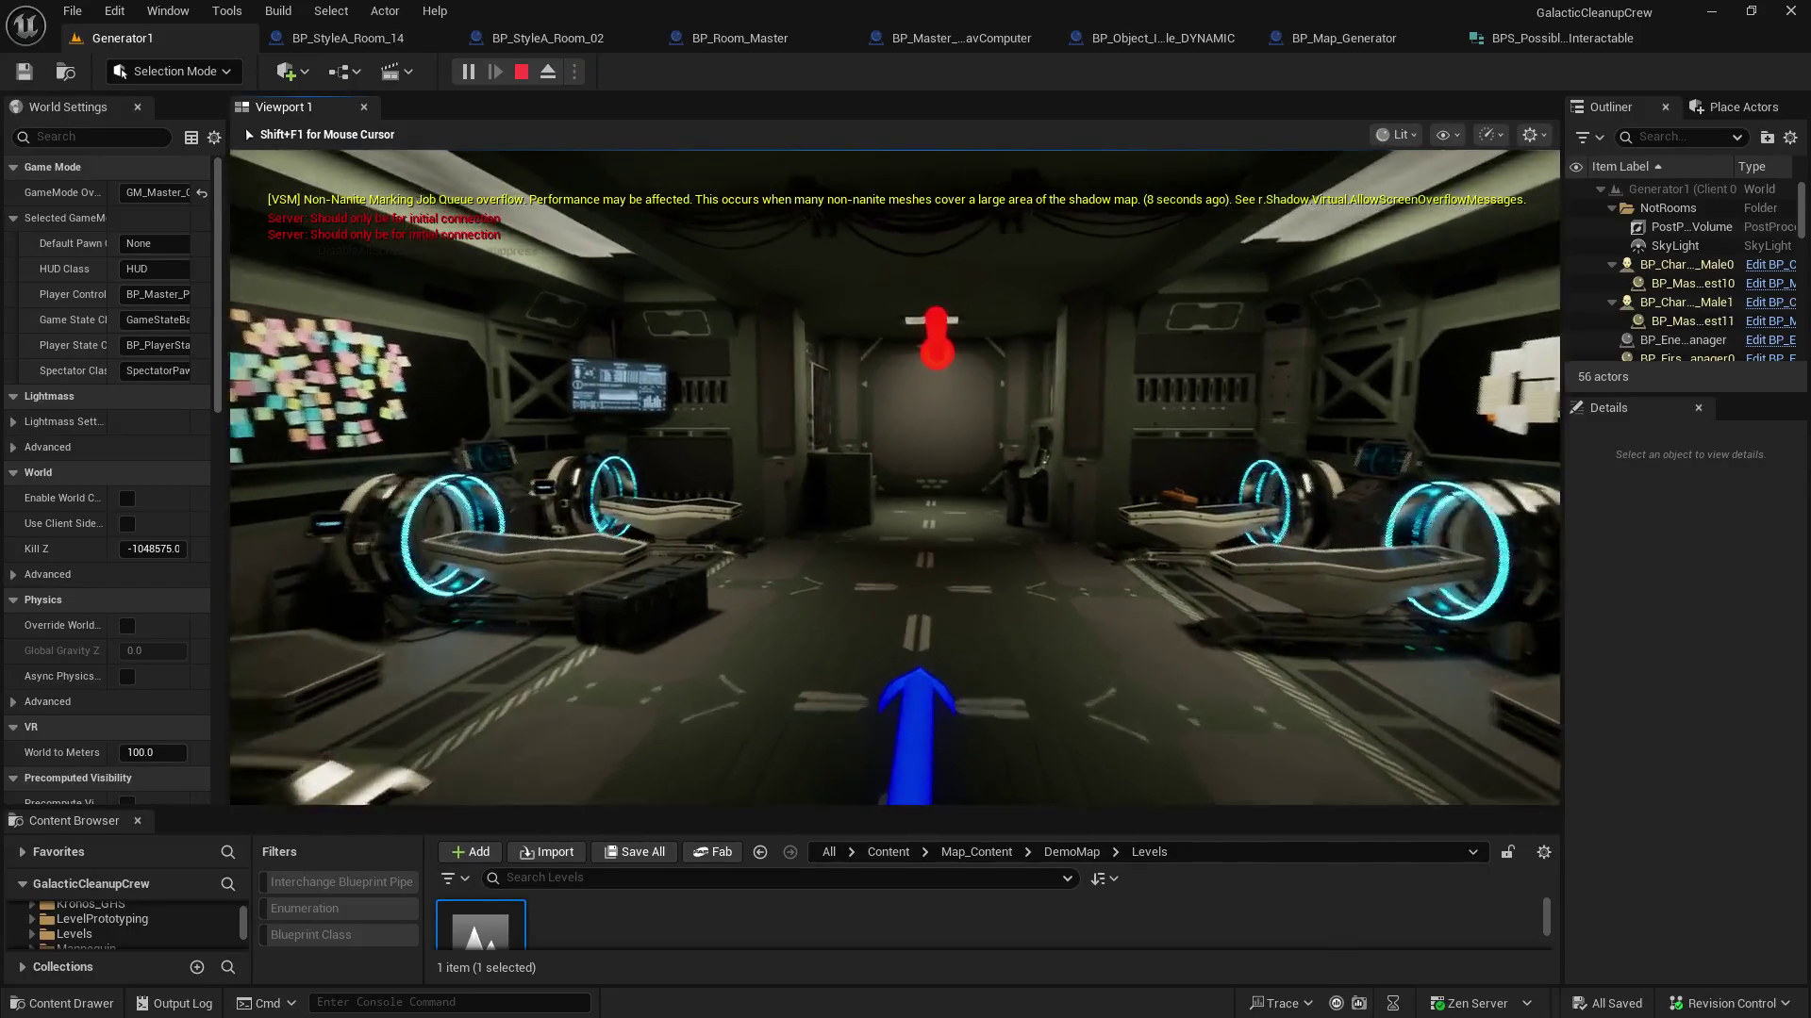
Walk the green corridor into the pod room, look over the machines, and end the play test
key(w)
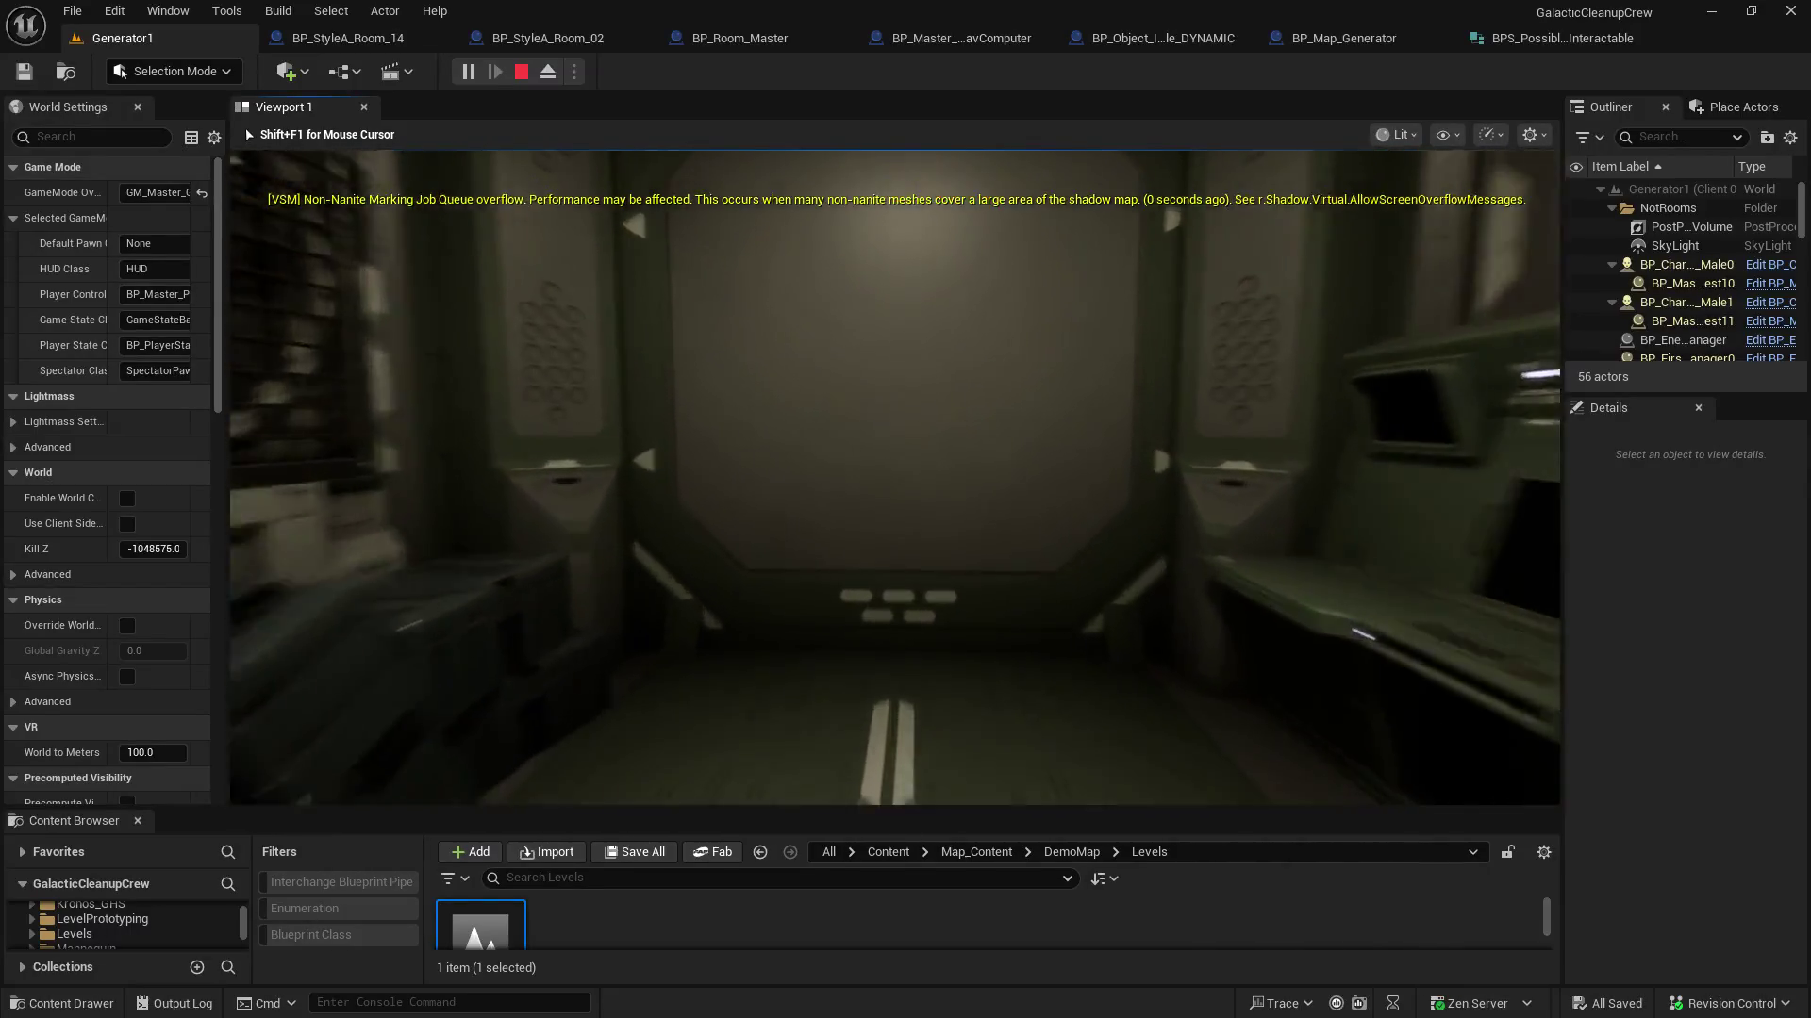
key(w)
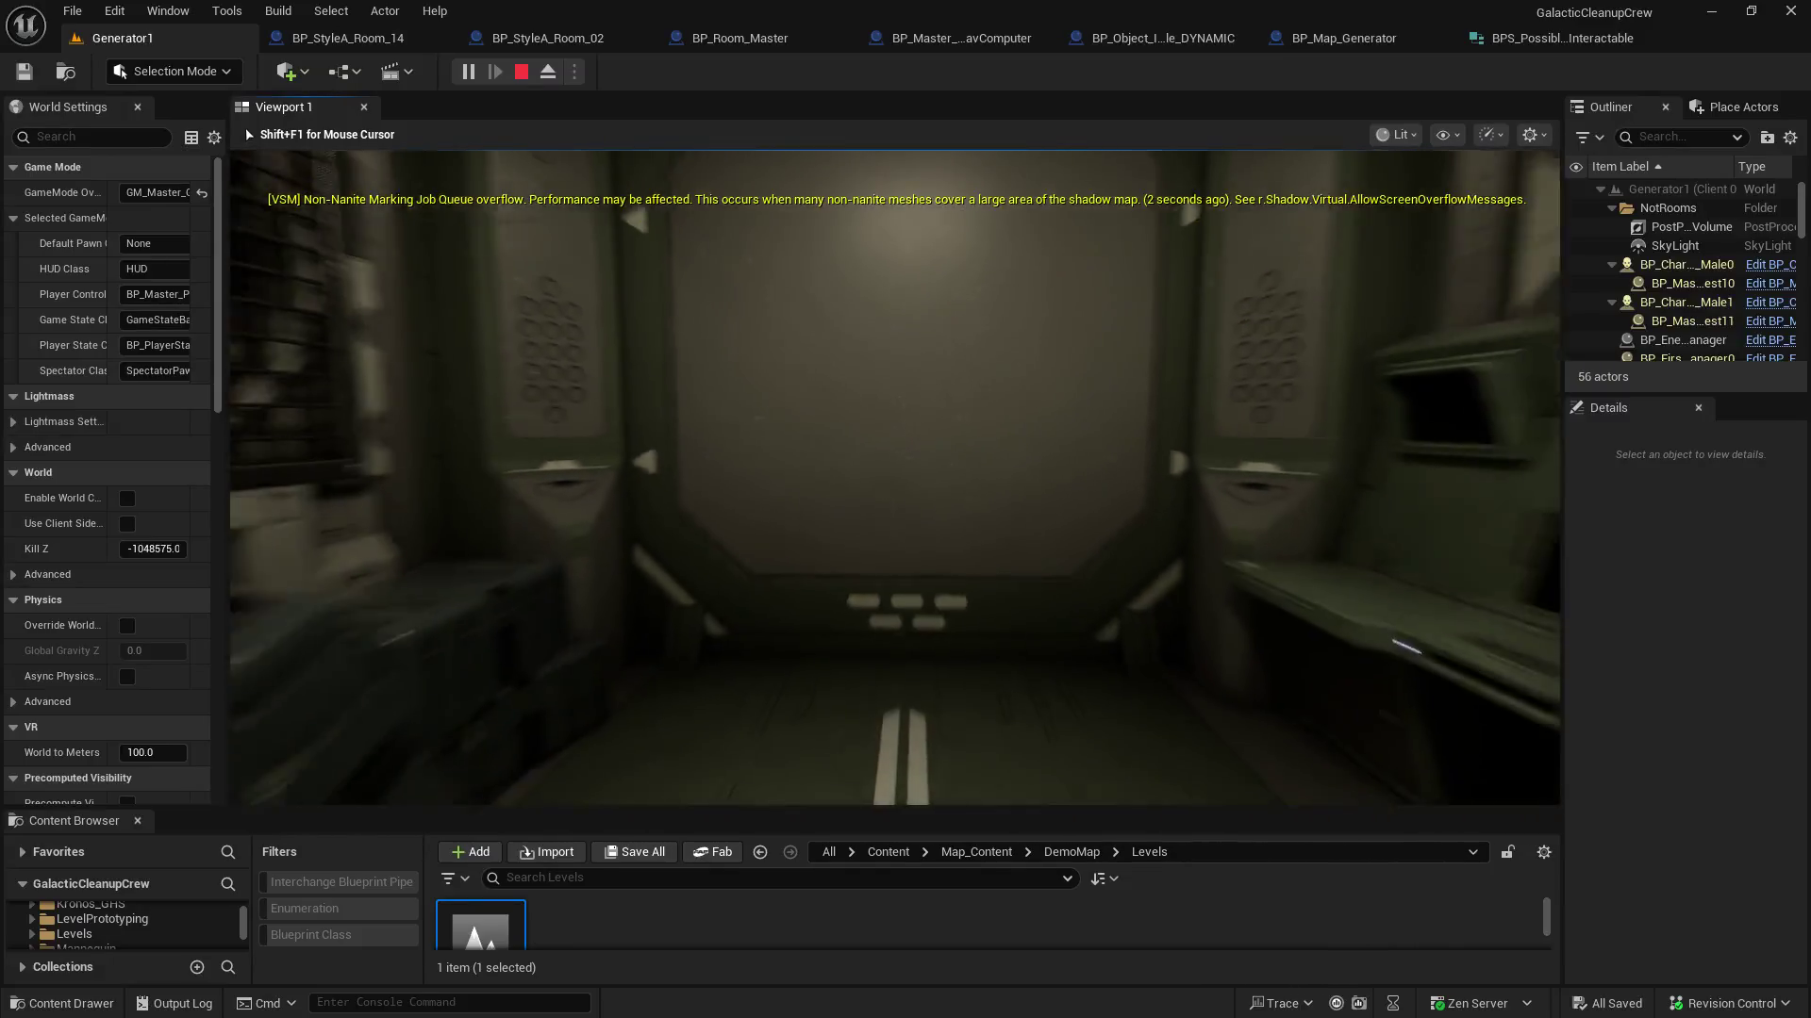
key(w)
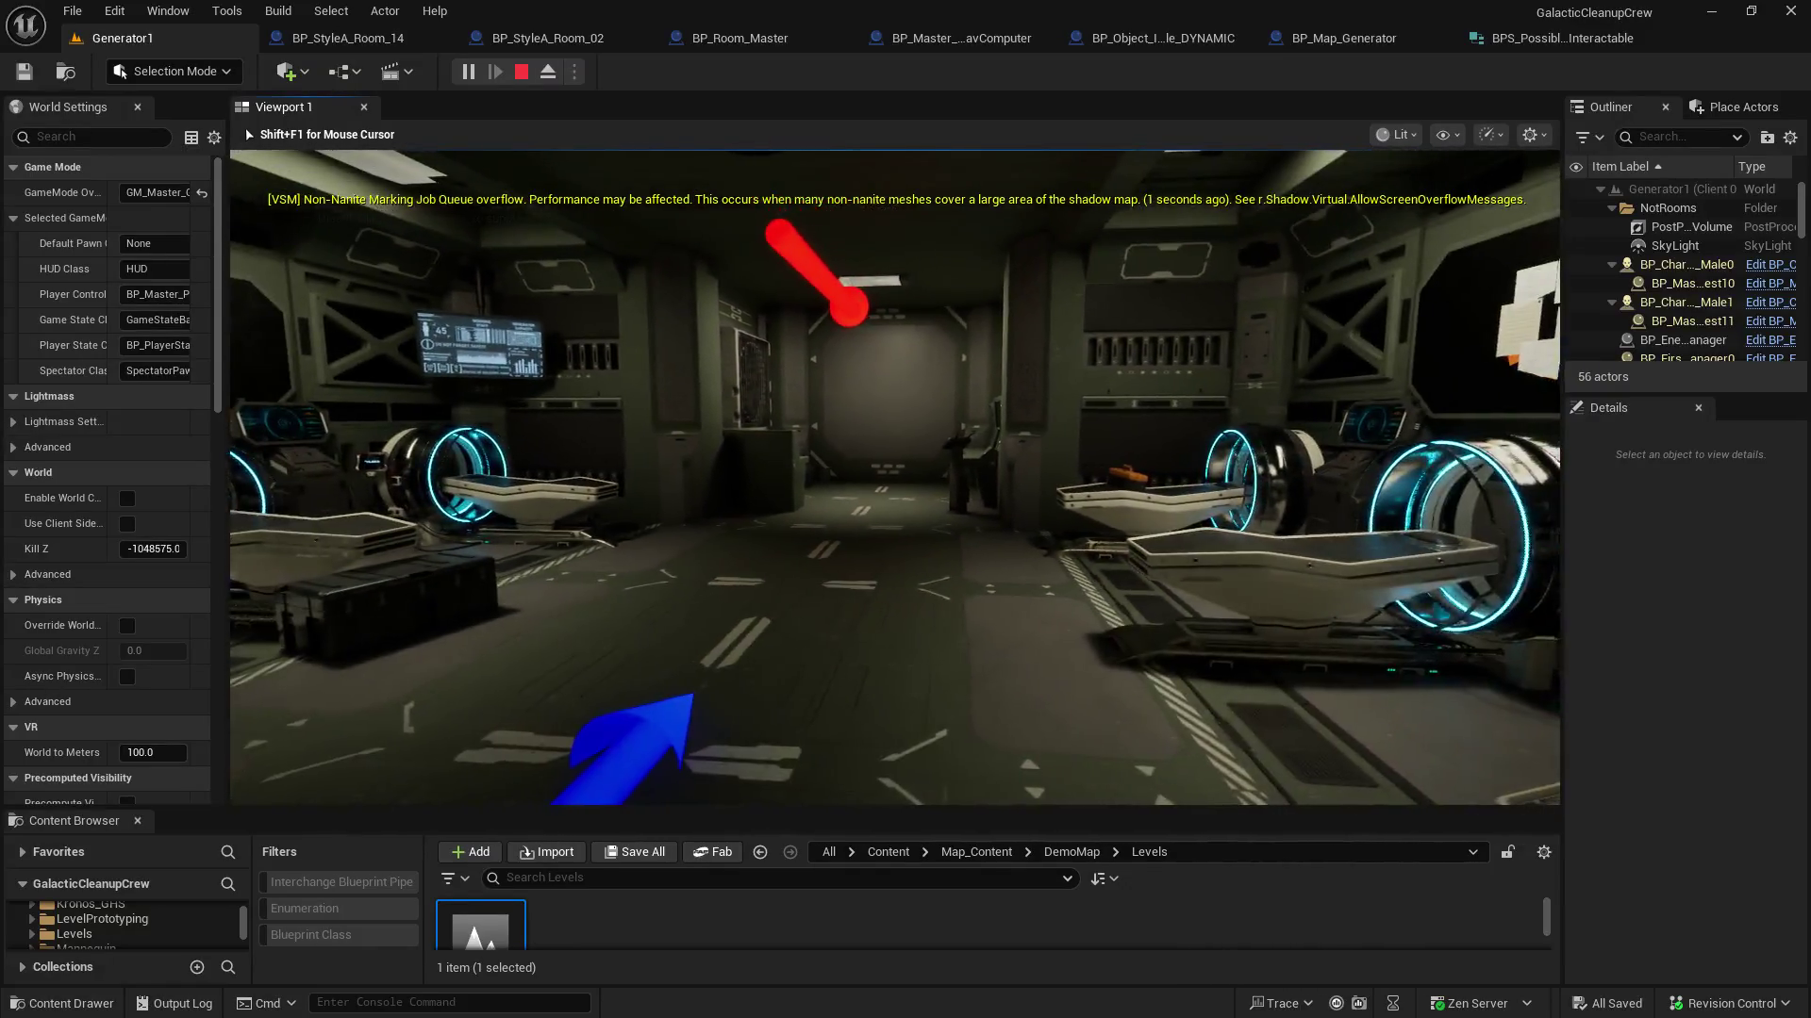
key(w)
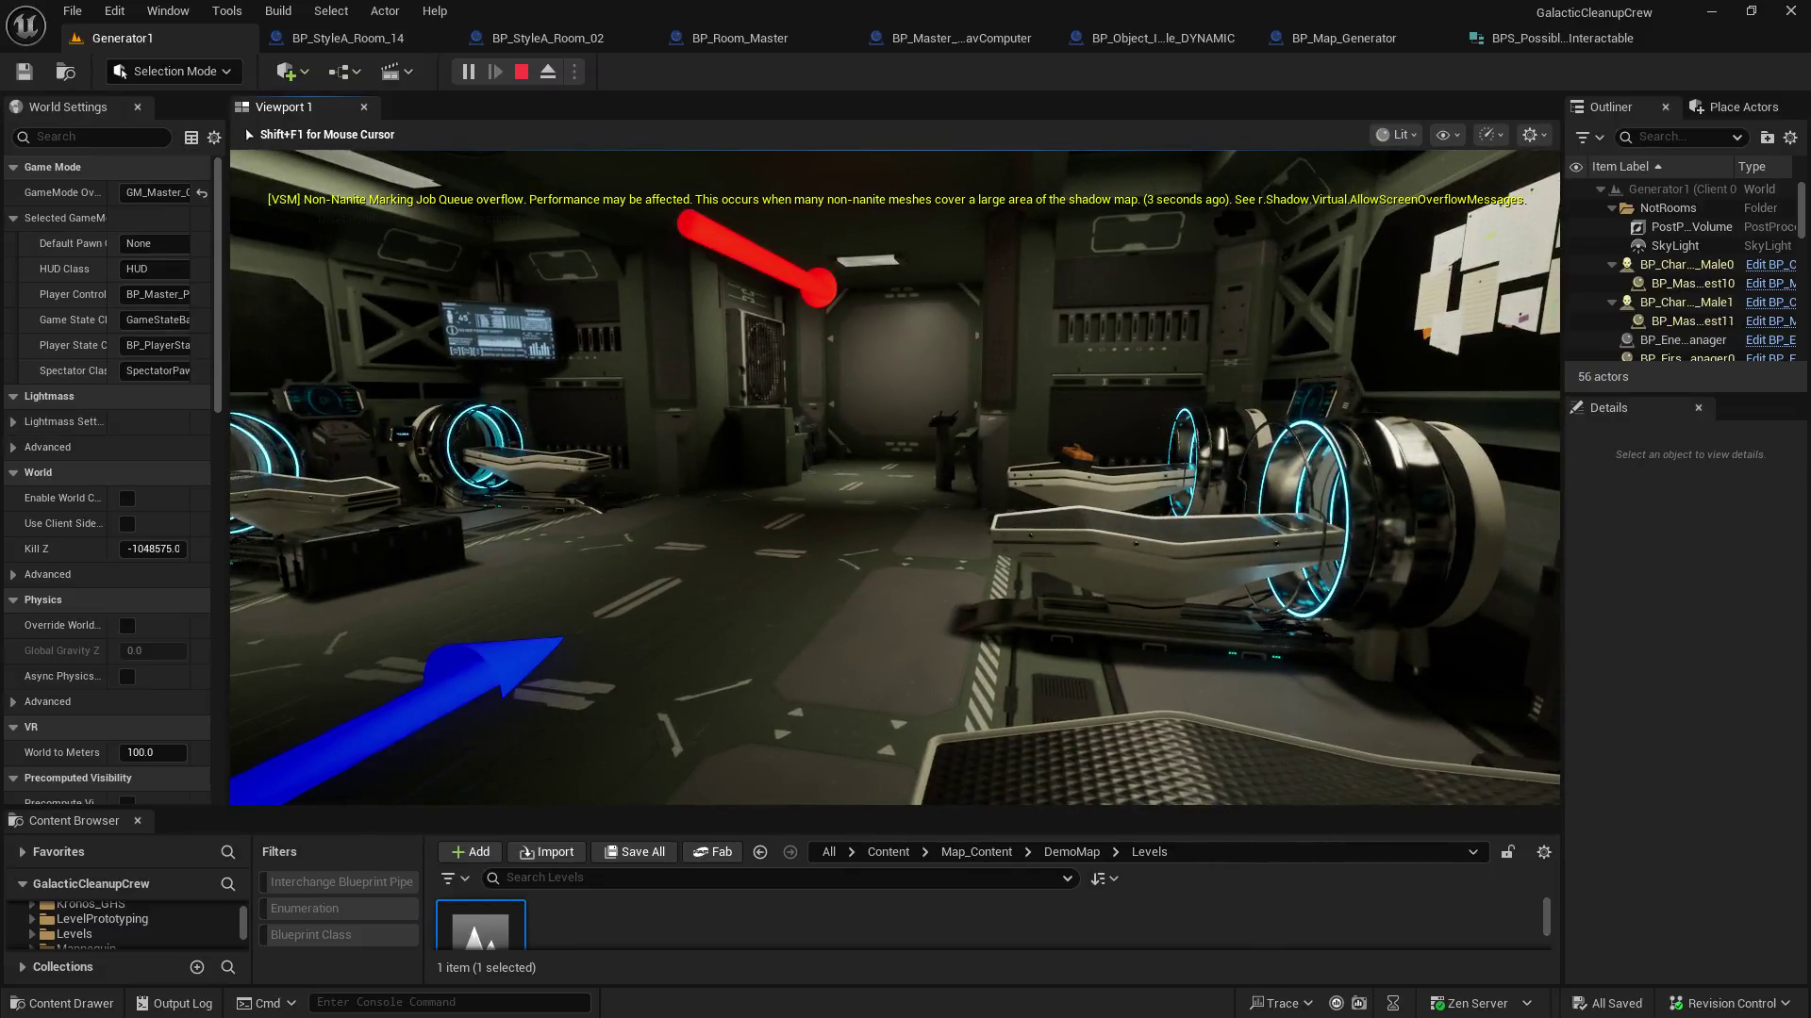
key(a)
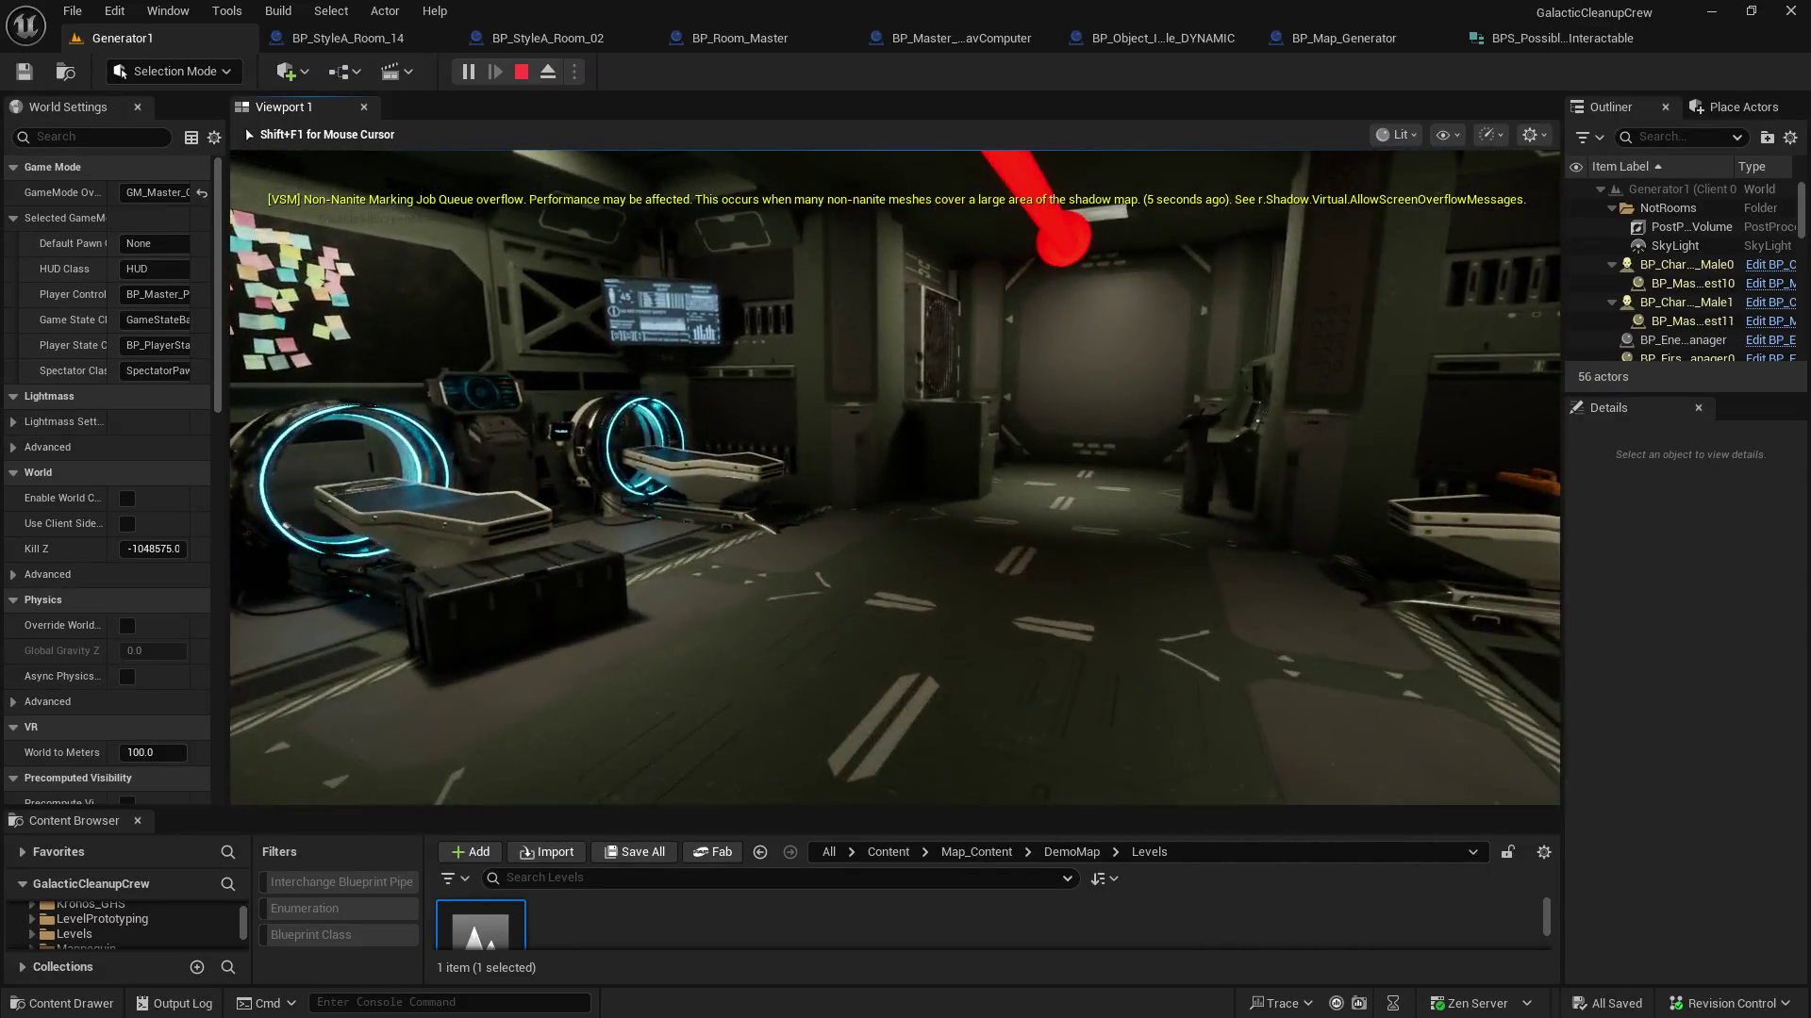
key(w)
key(w)
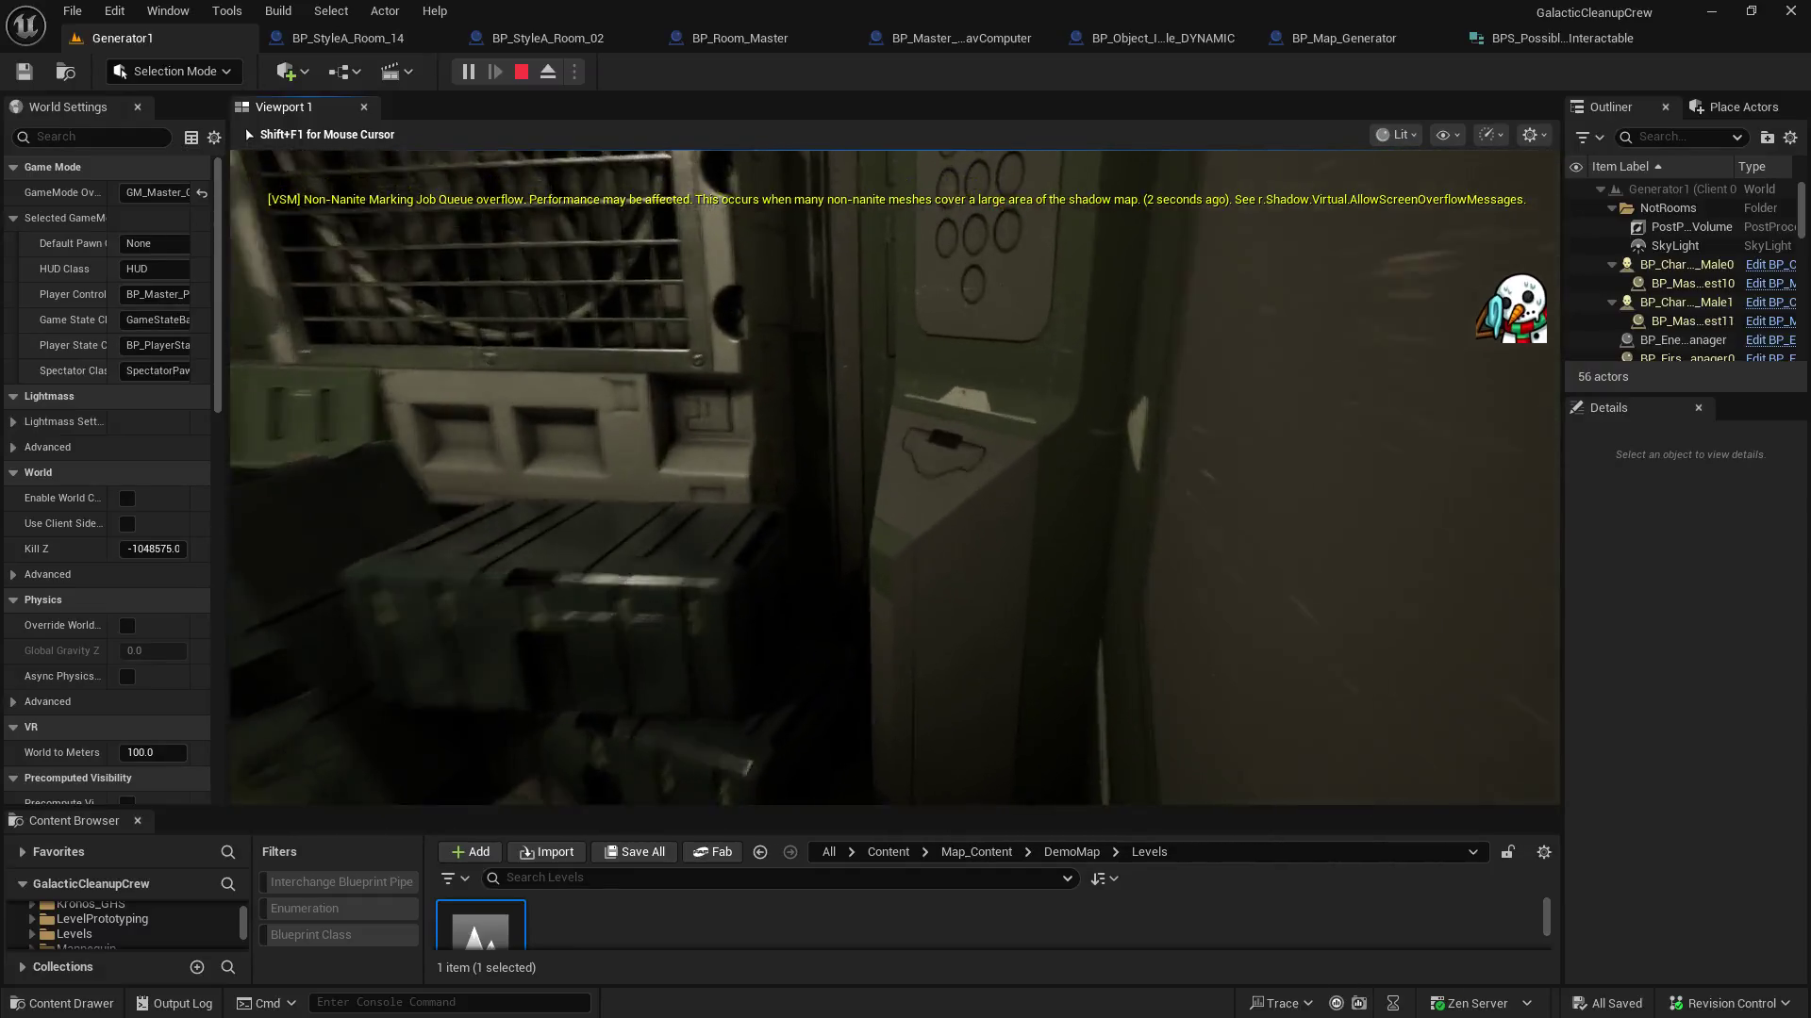
key(w)
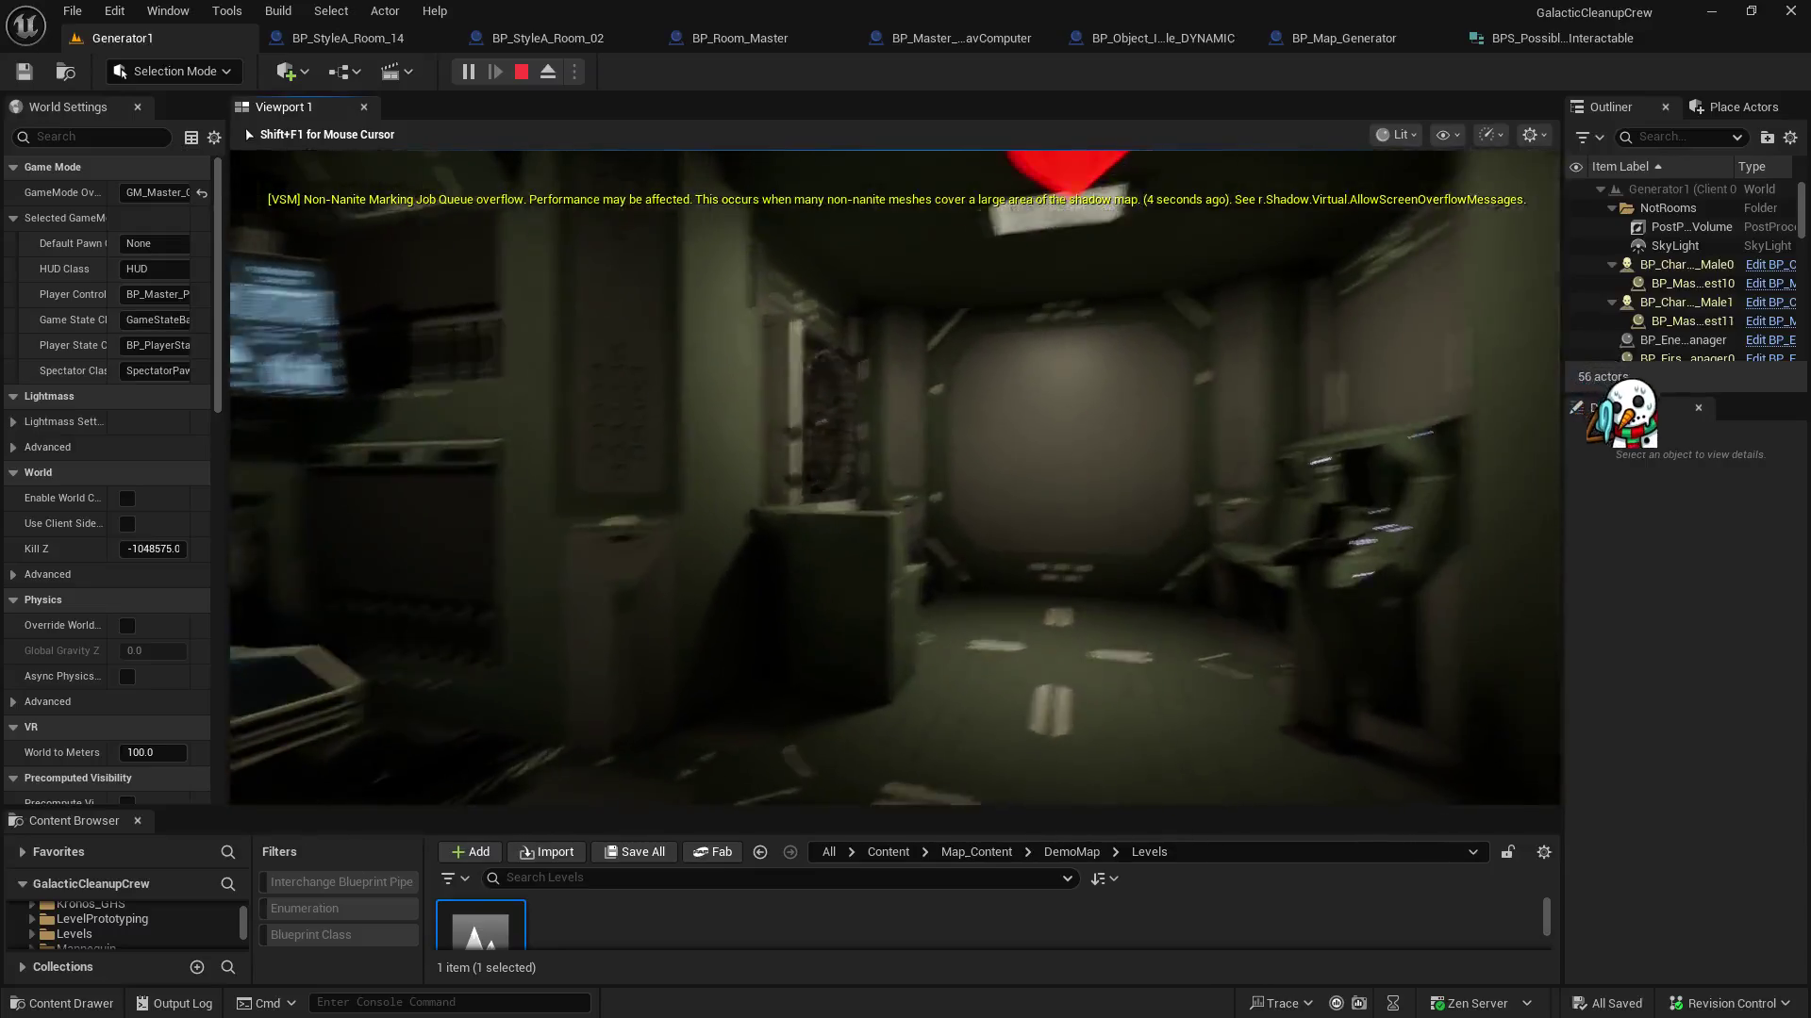
key(Escape)
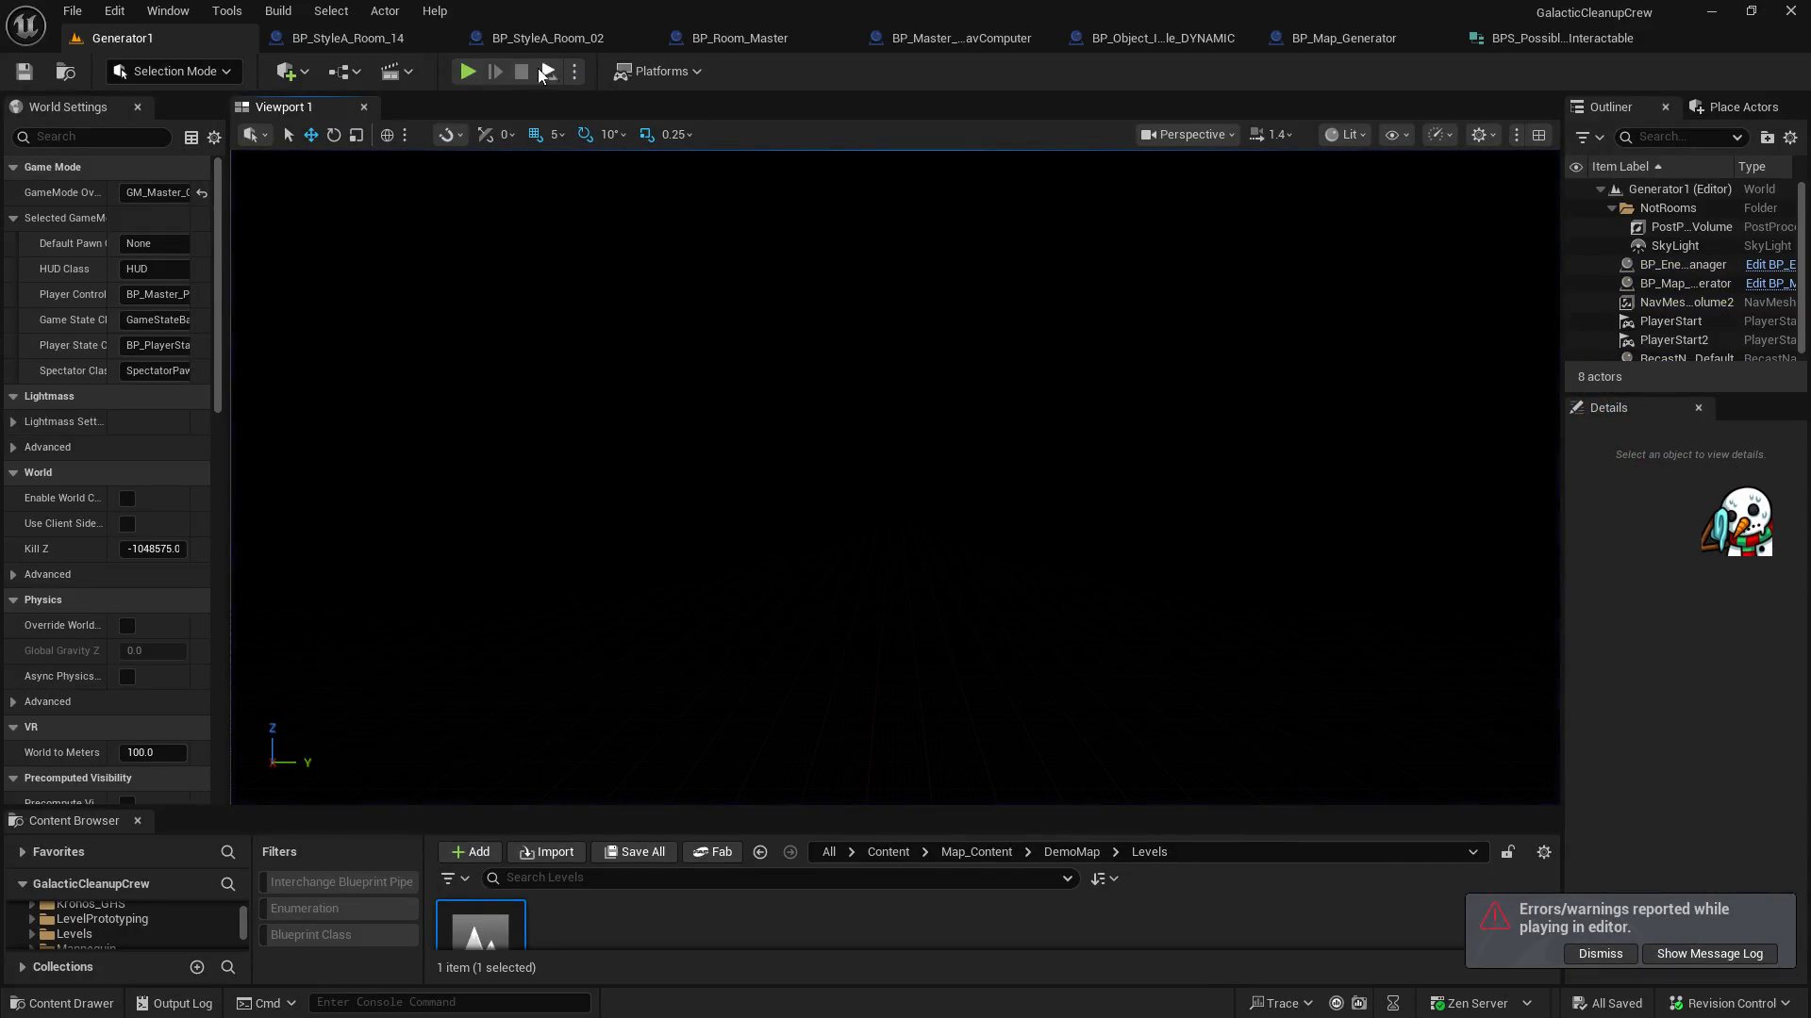
Return to BP_Map_Generator and pan the graph to the SpawnActor nodes
click(1334, 40)
scroll(801, 442, down, 2)
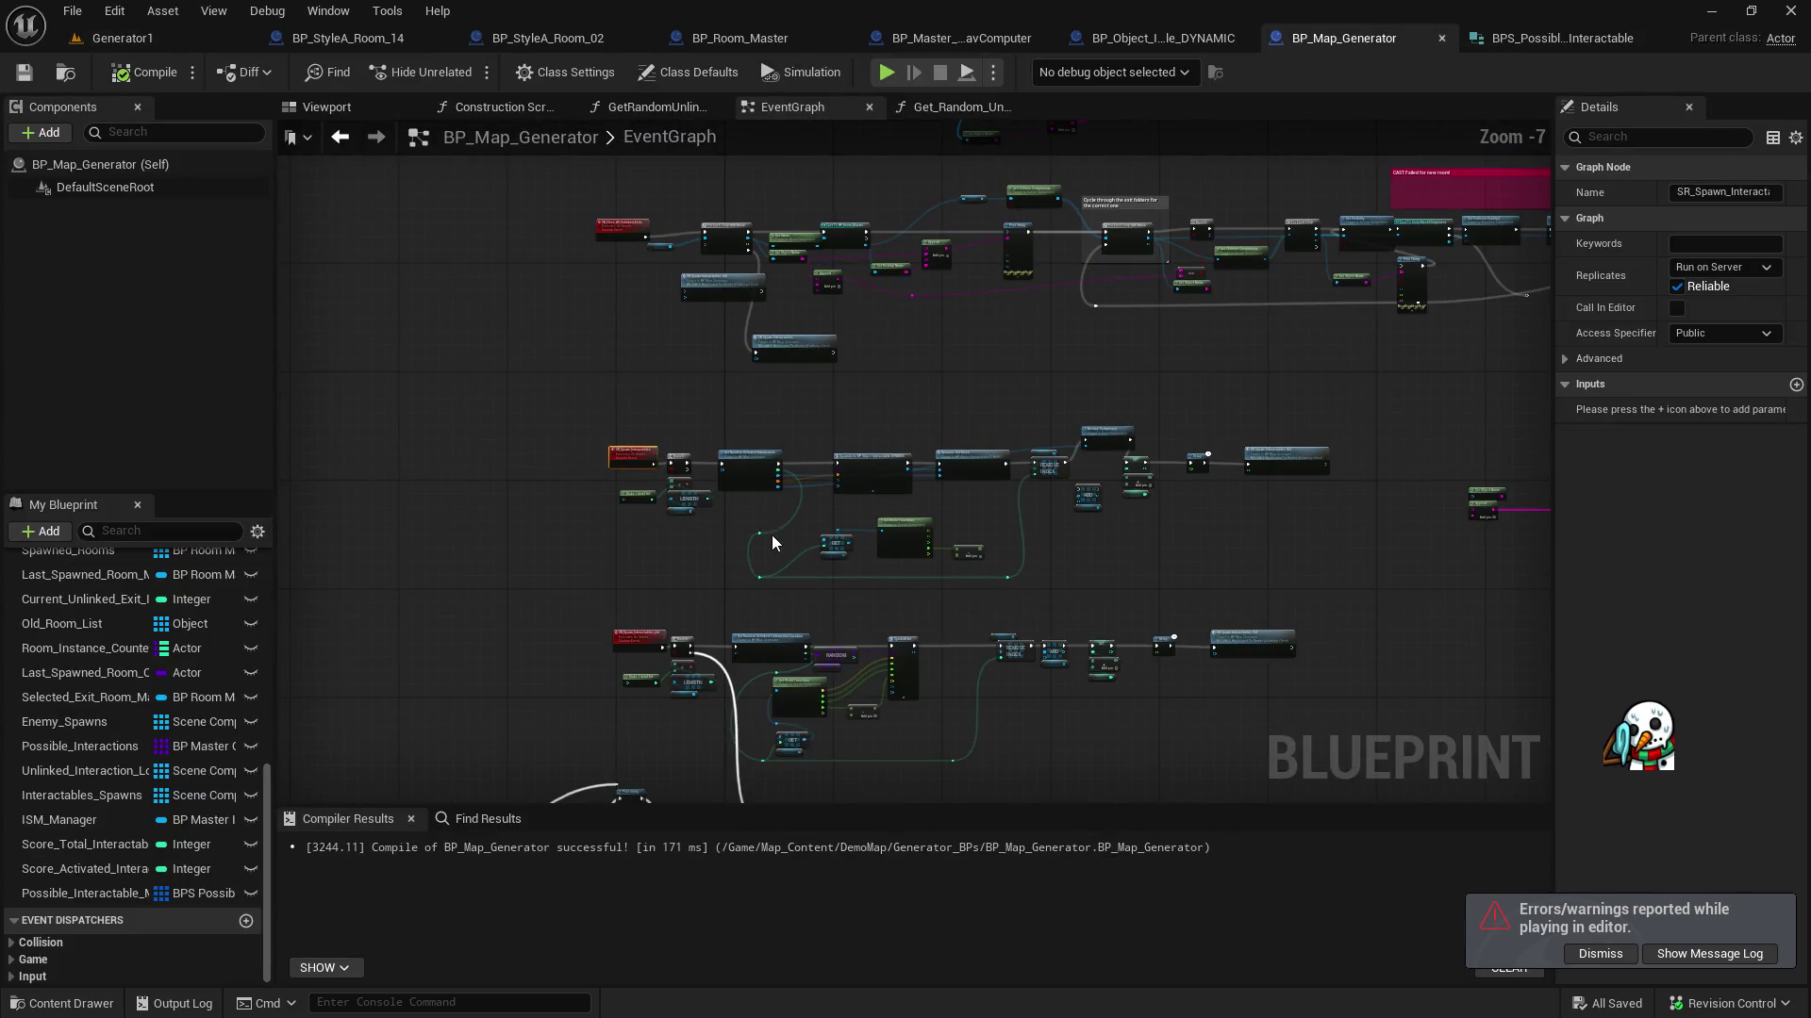
scroll(770, 536, up, 2)
drag(557, 513, 1377, 272)
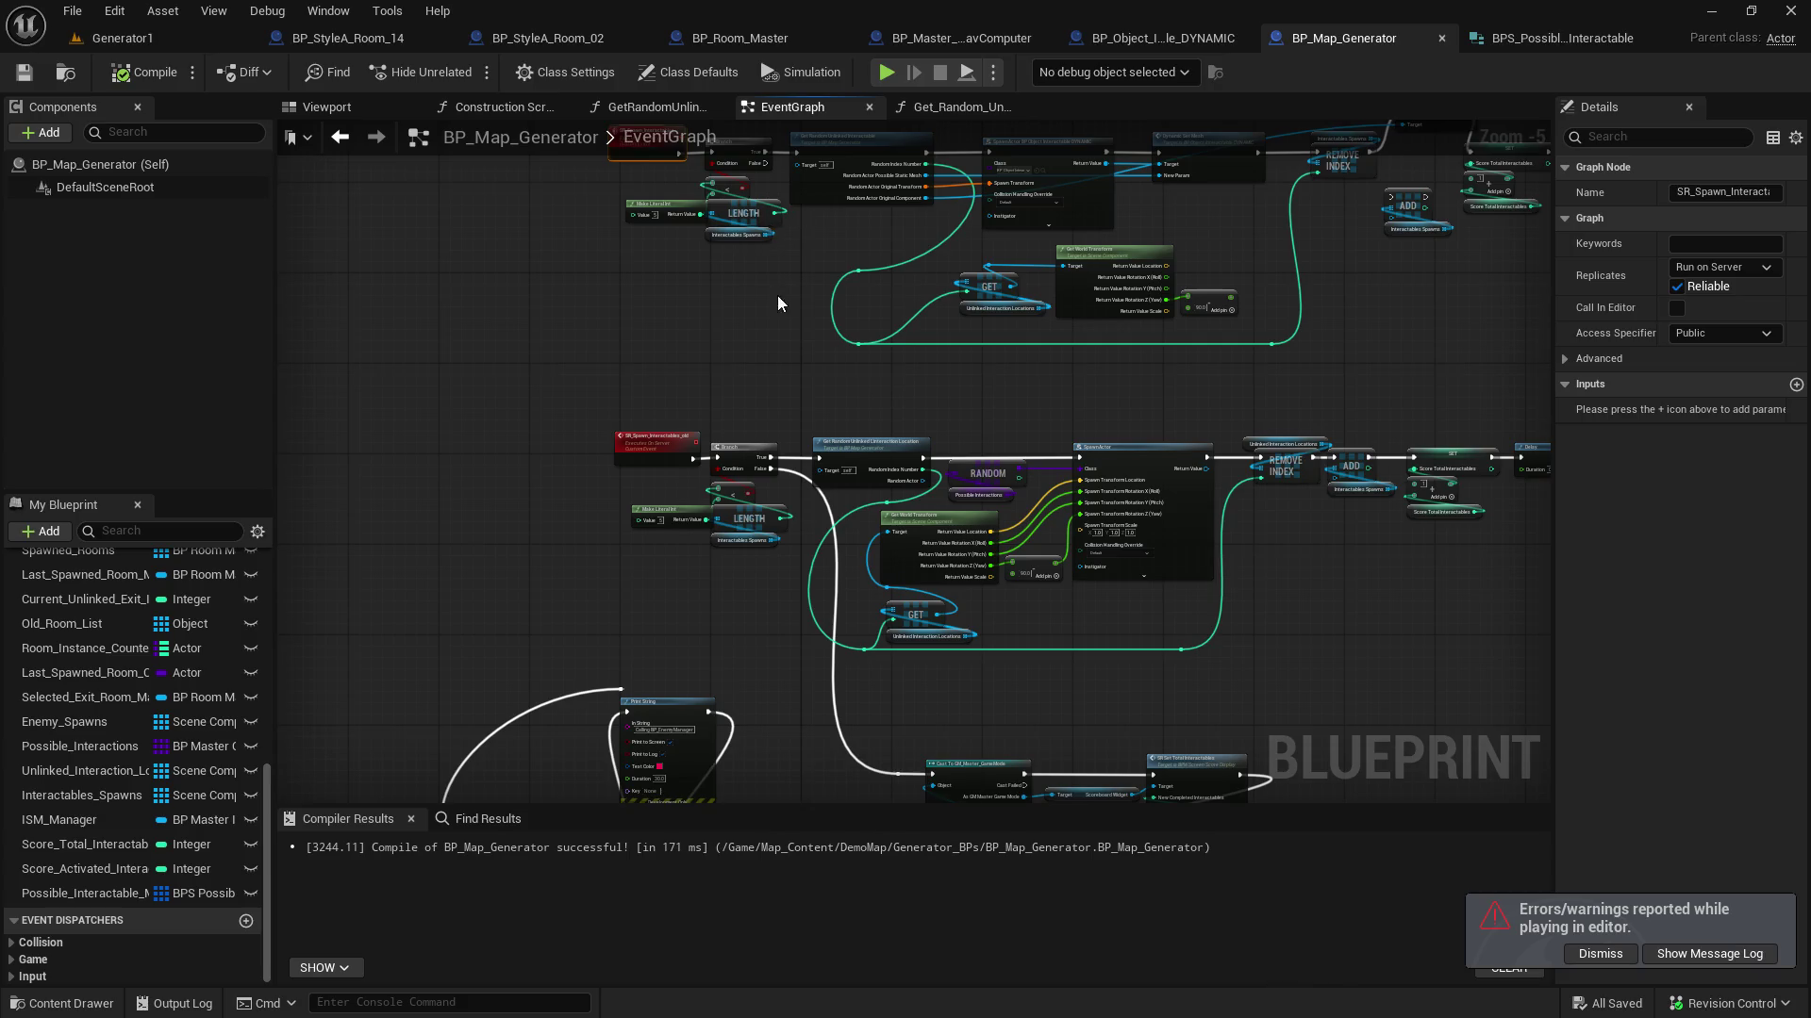
drag(777, 296, 802, 338)
Wire the upper Branch's False output into Cast To GM_Master_GameMode and save the blueprint
mouse_move(797, 213)
mouse_down()
mouse_move(766, 413)
mouse_move(835, 686)
mouse_move(927, 570)
mouse_move(903, 590)
mouse_move(927, 560)
mouse_move(714, 564)
mouse_up()
scroll(907, 580, up, 4)
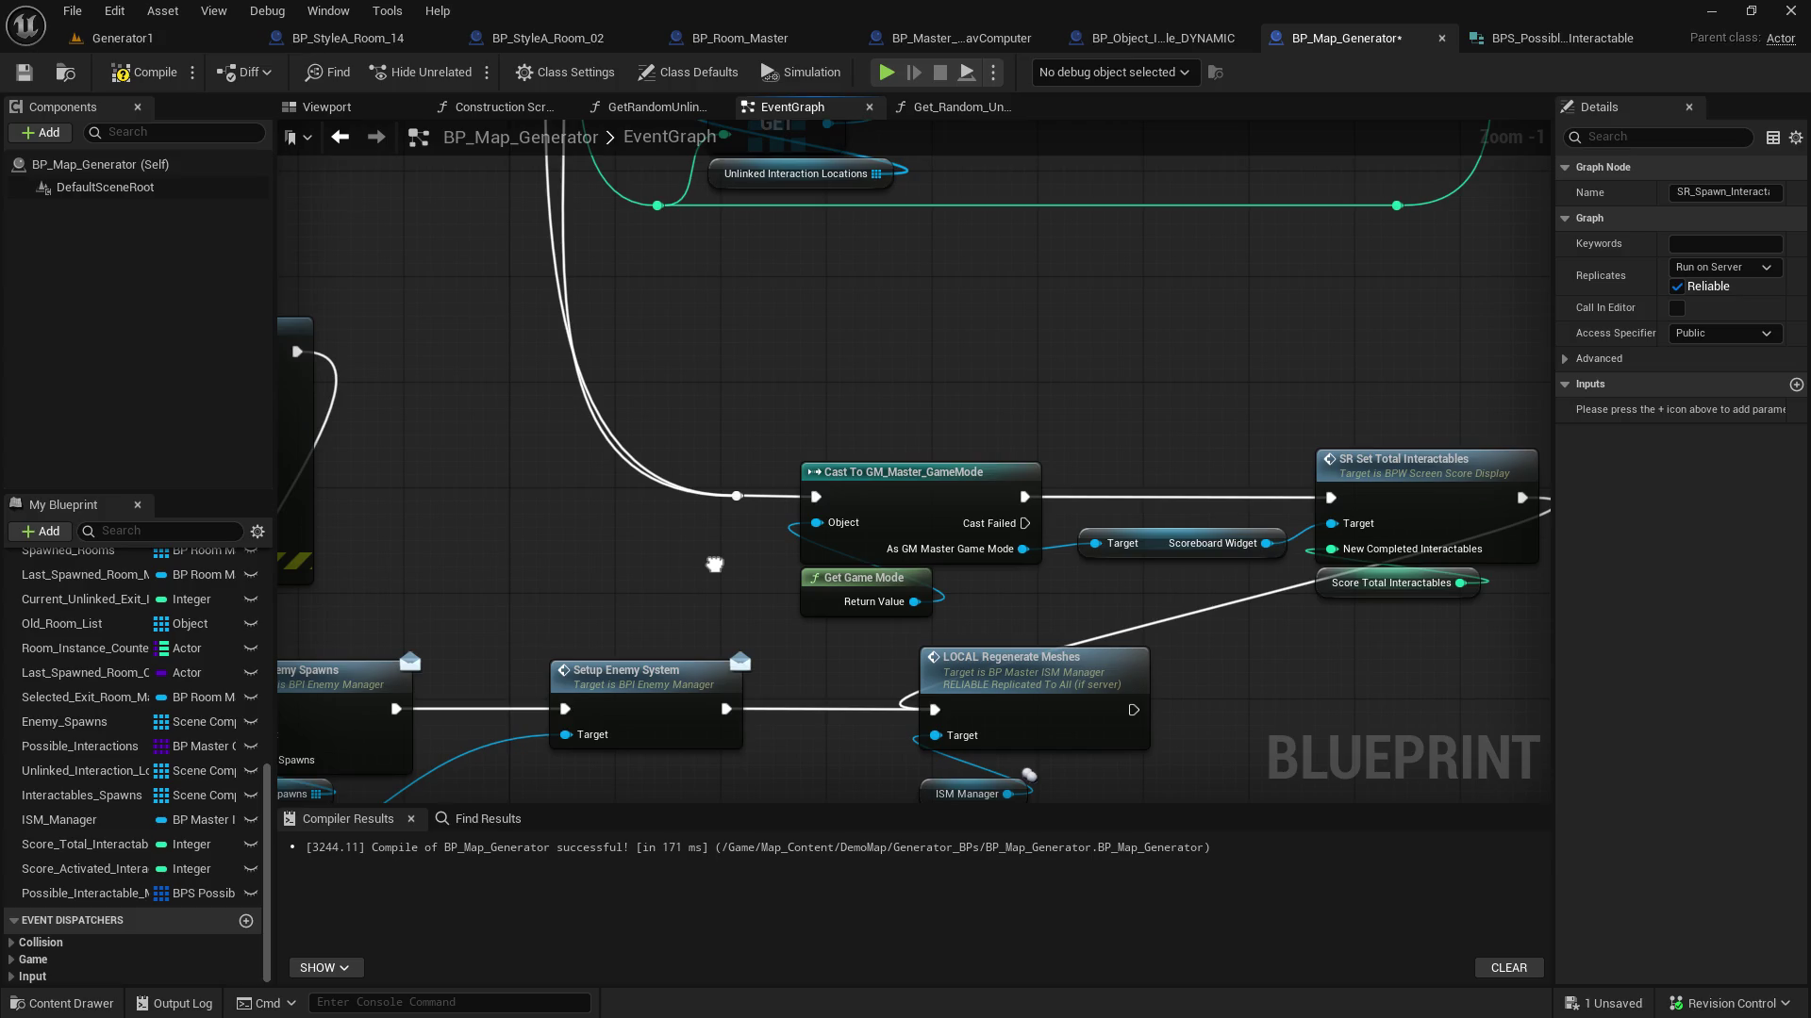
scroll(713, 564, down, 3)
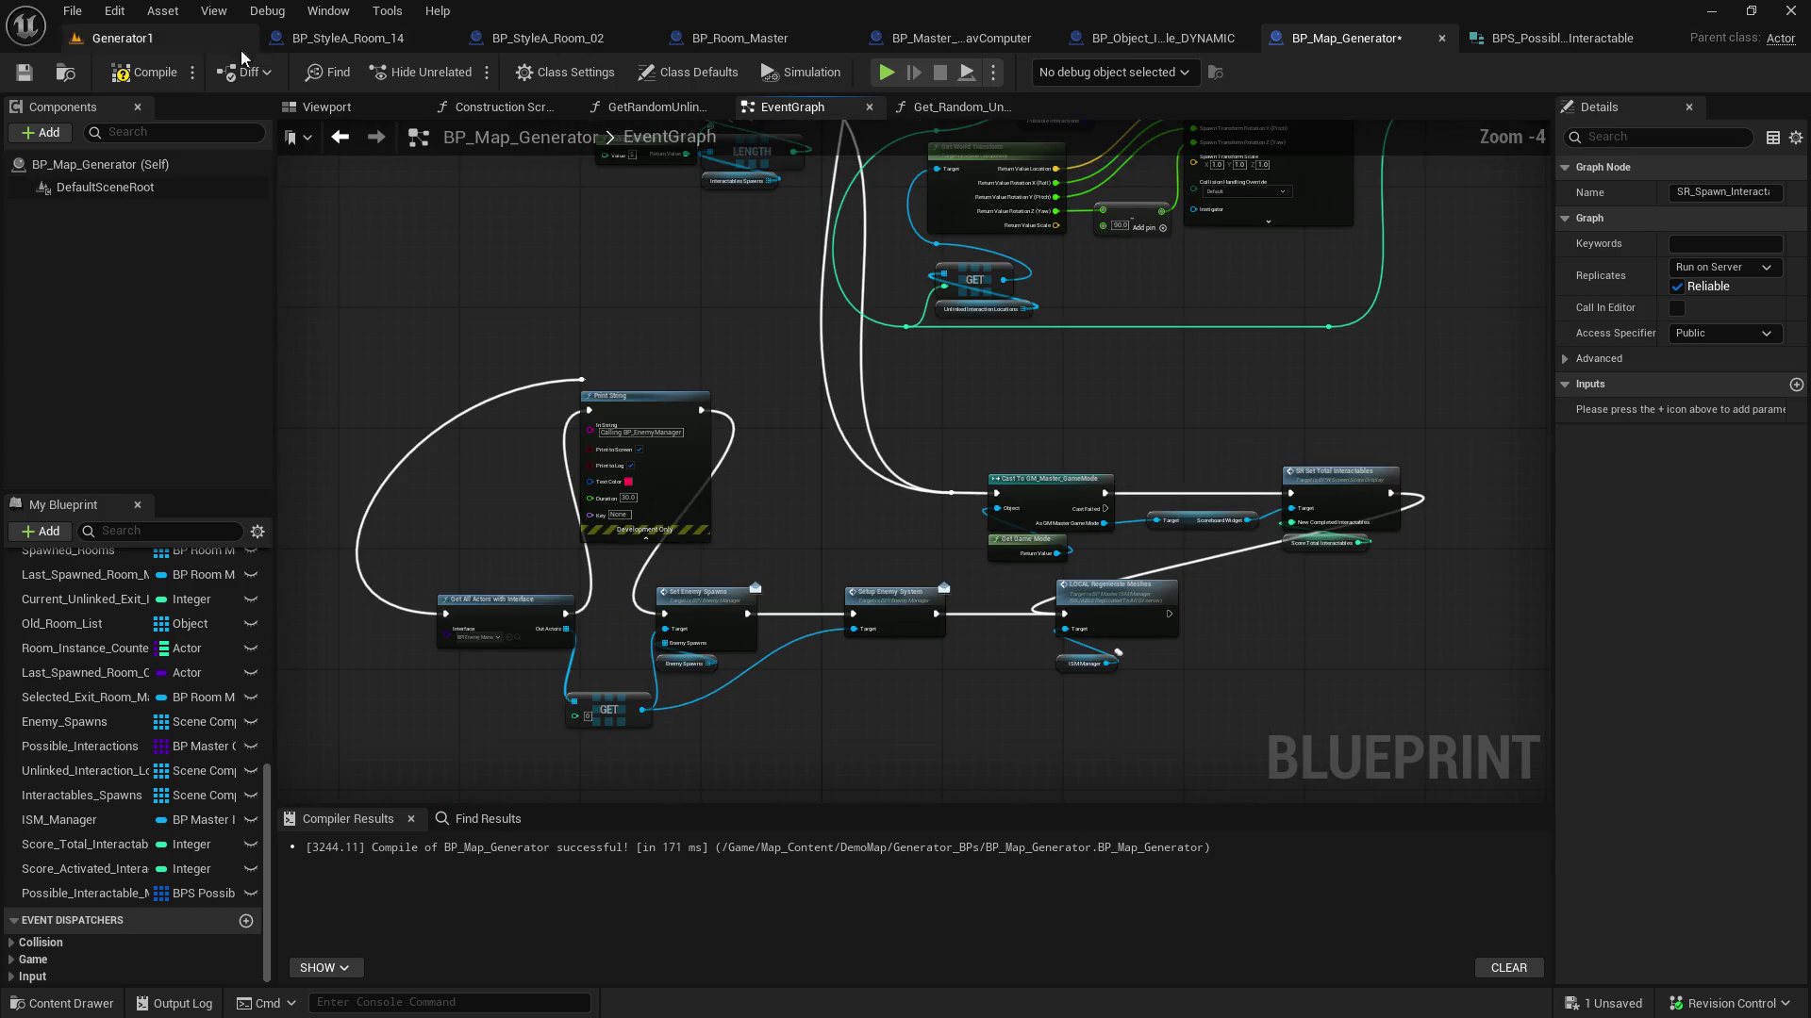
key(ctrl+s)
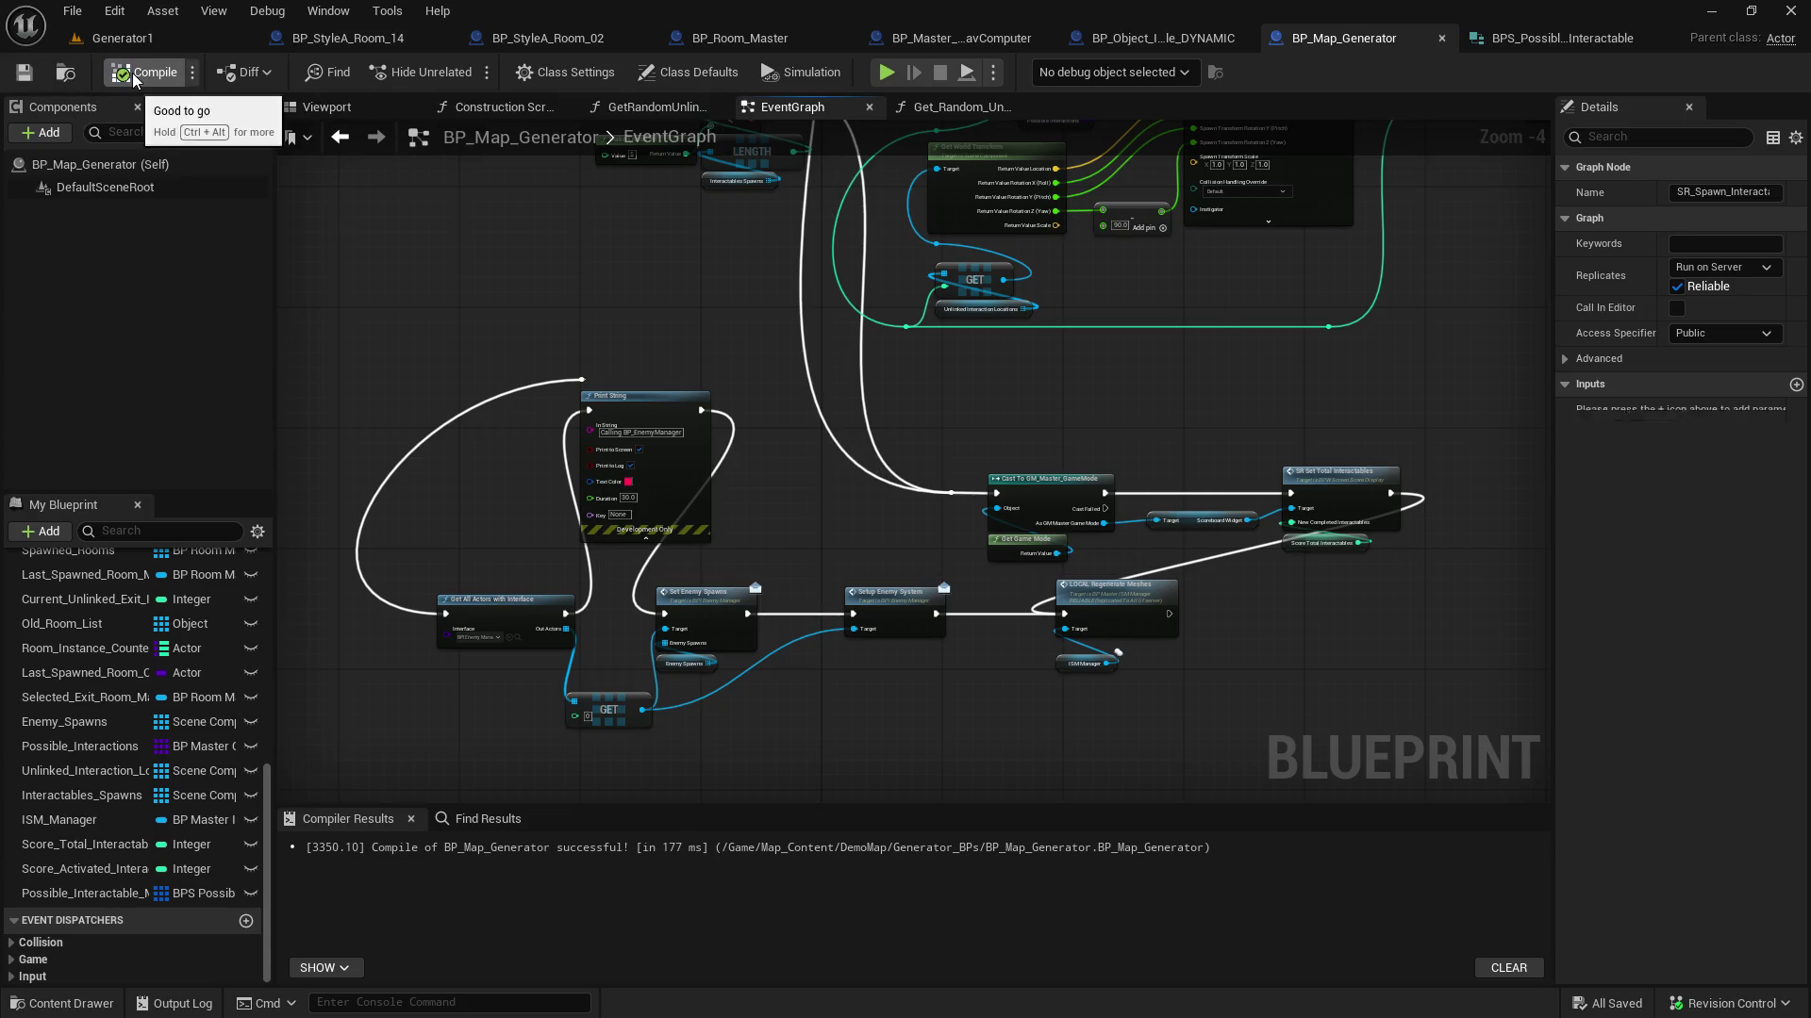
click(126, 39)
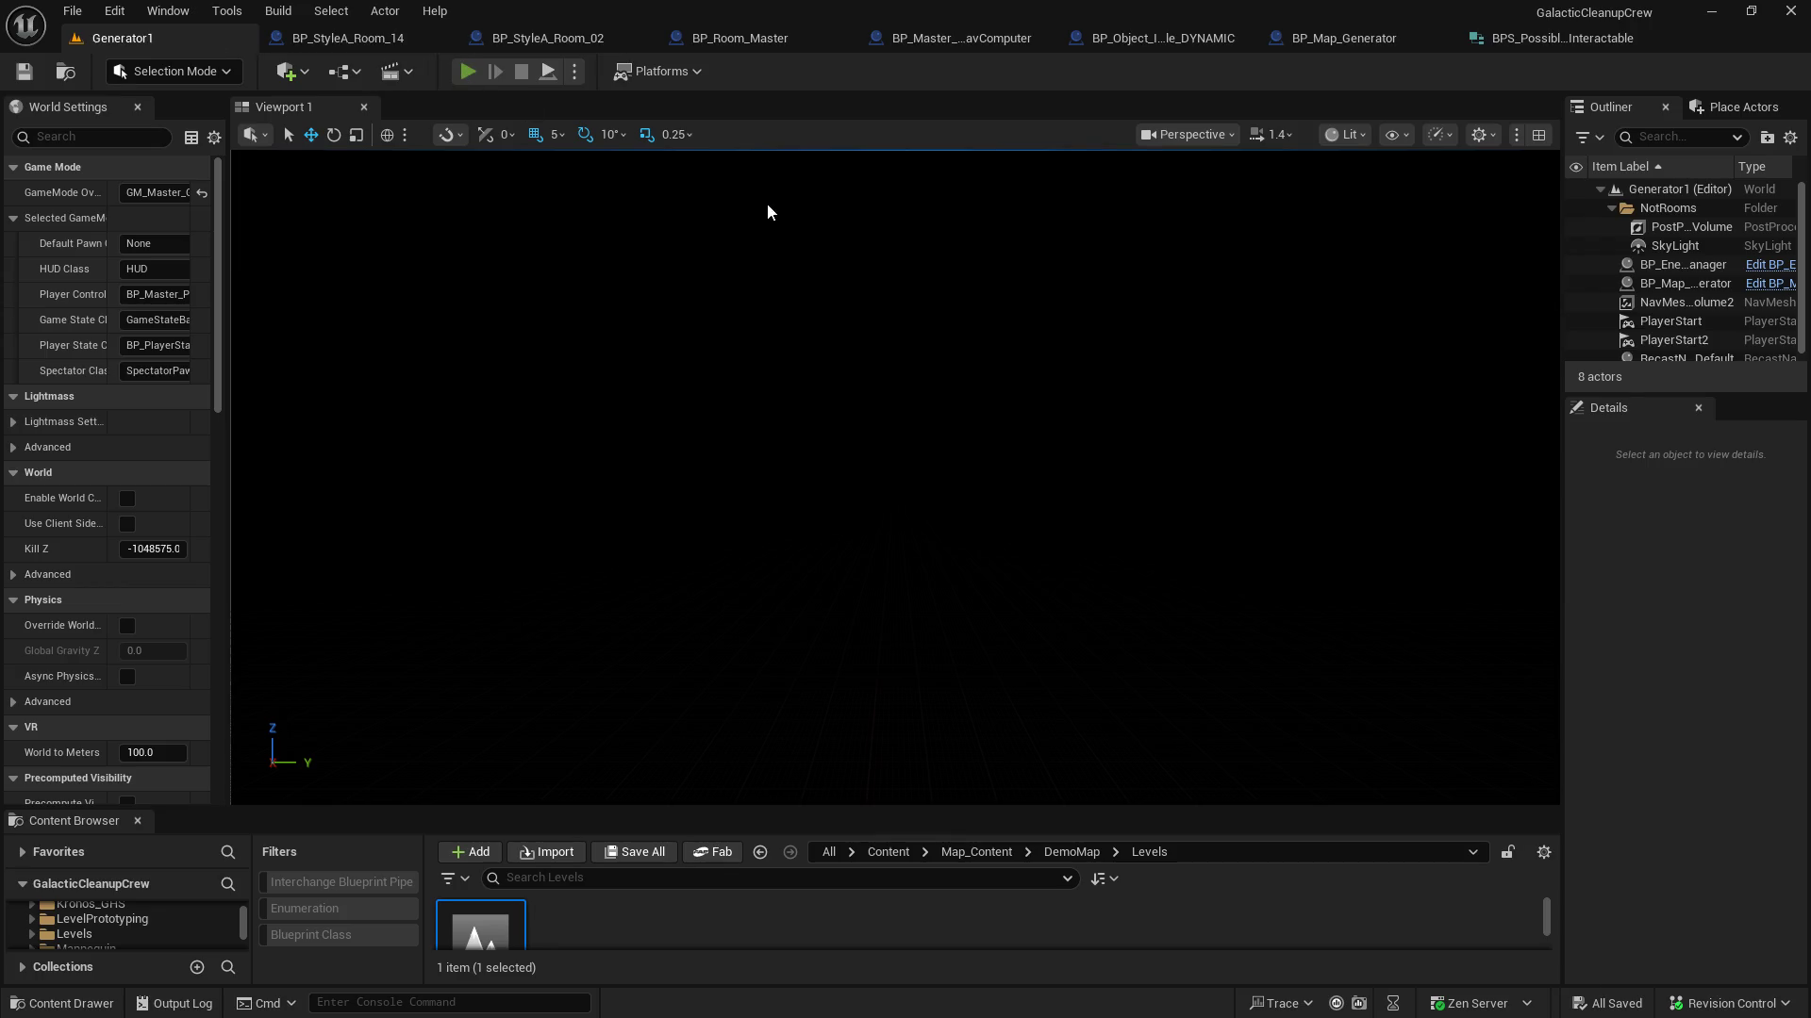
Start another play test with Alt+P and walk down the generated corridor
key(alt+p)
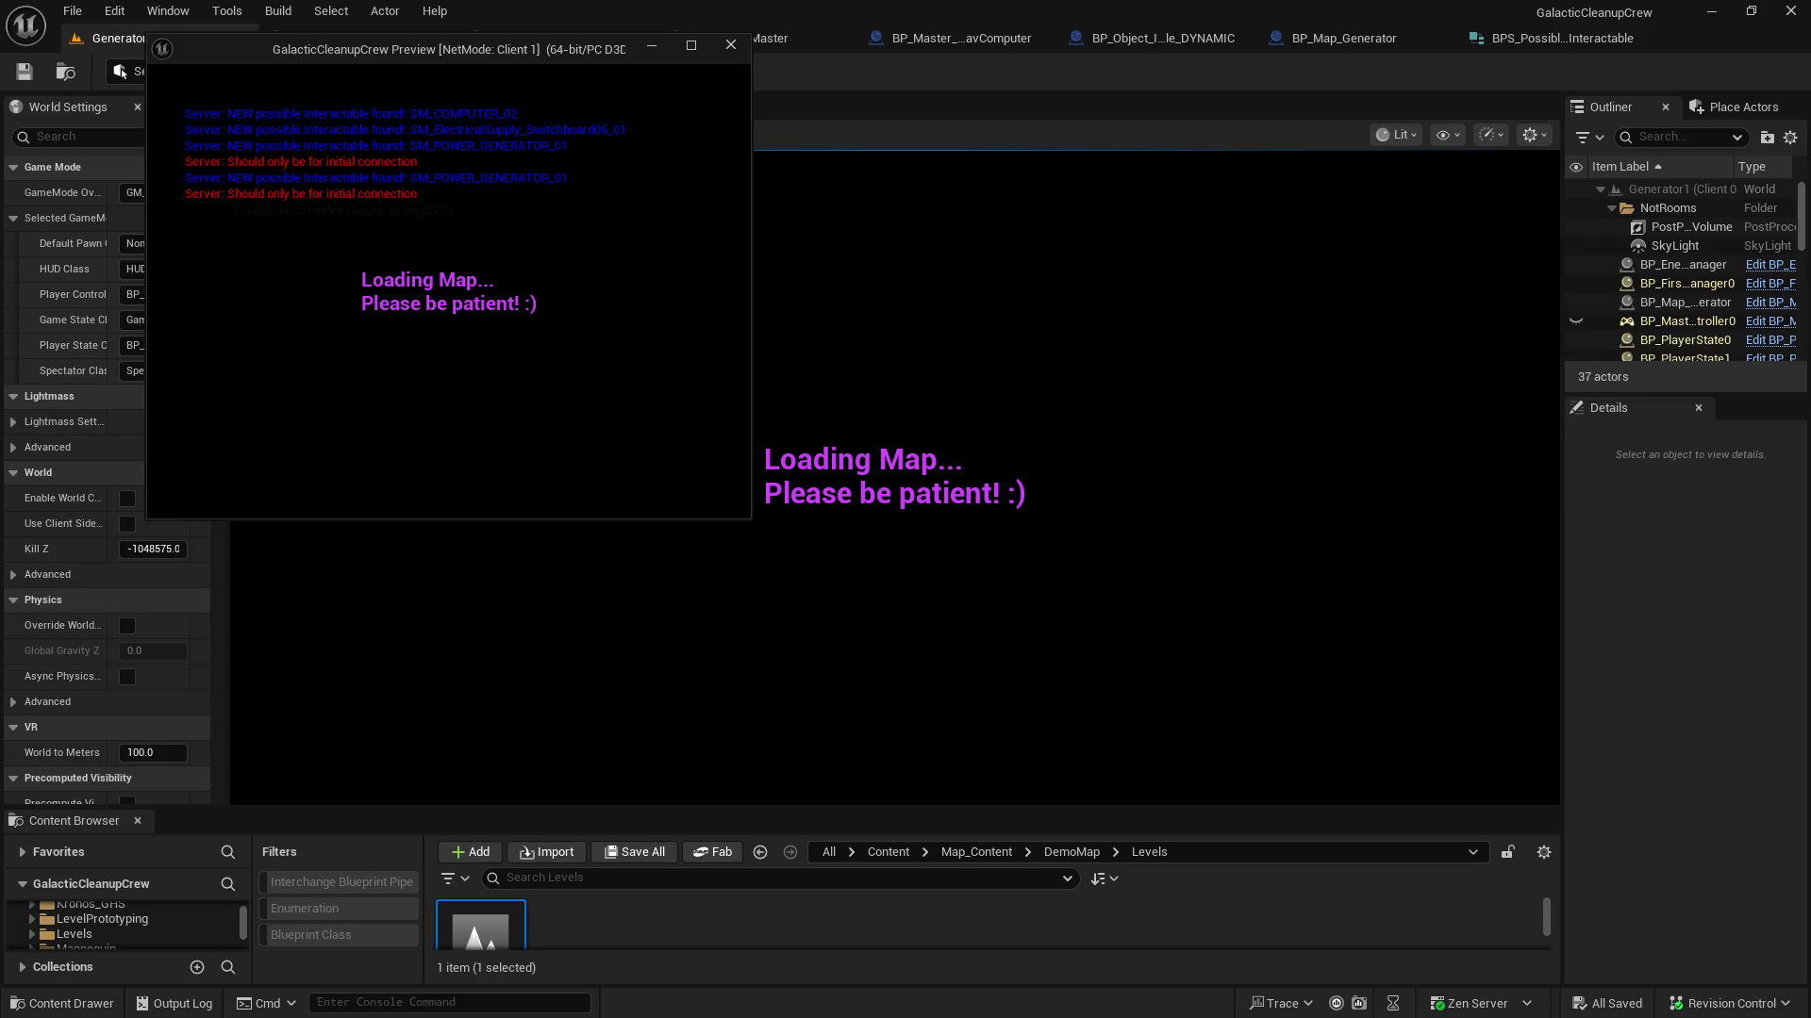
click(871, 569)
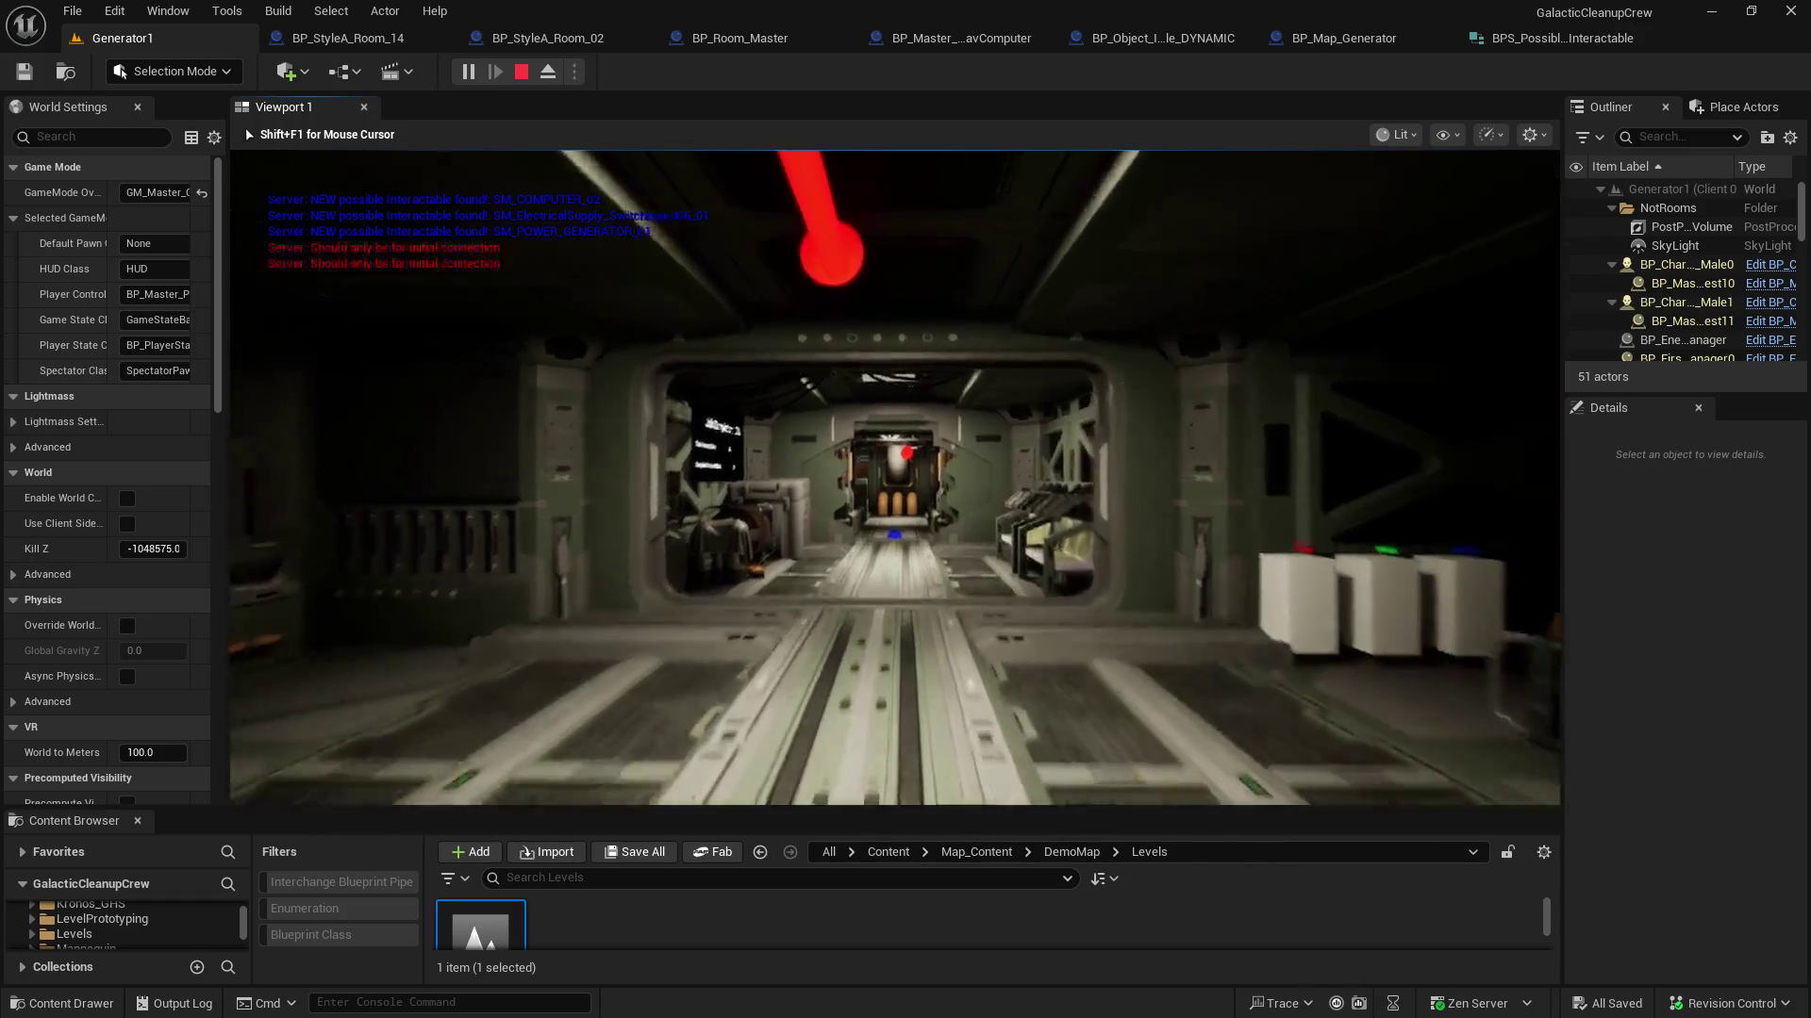
key(w)
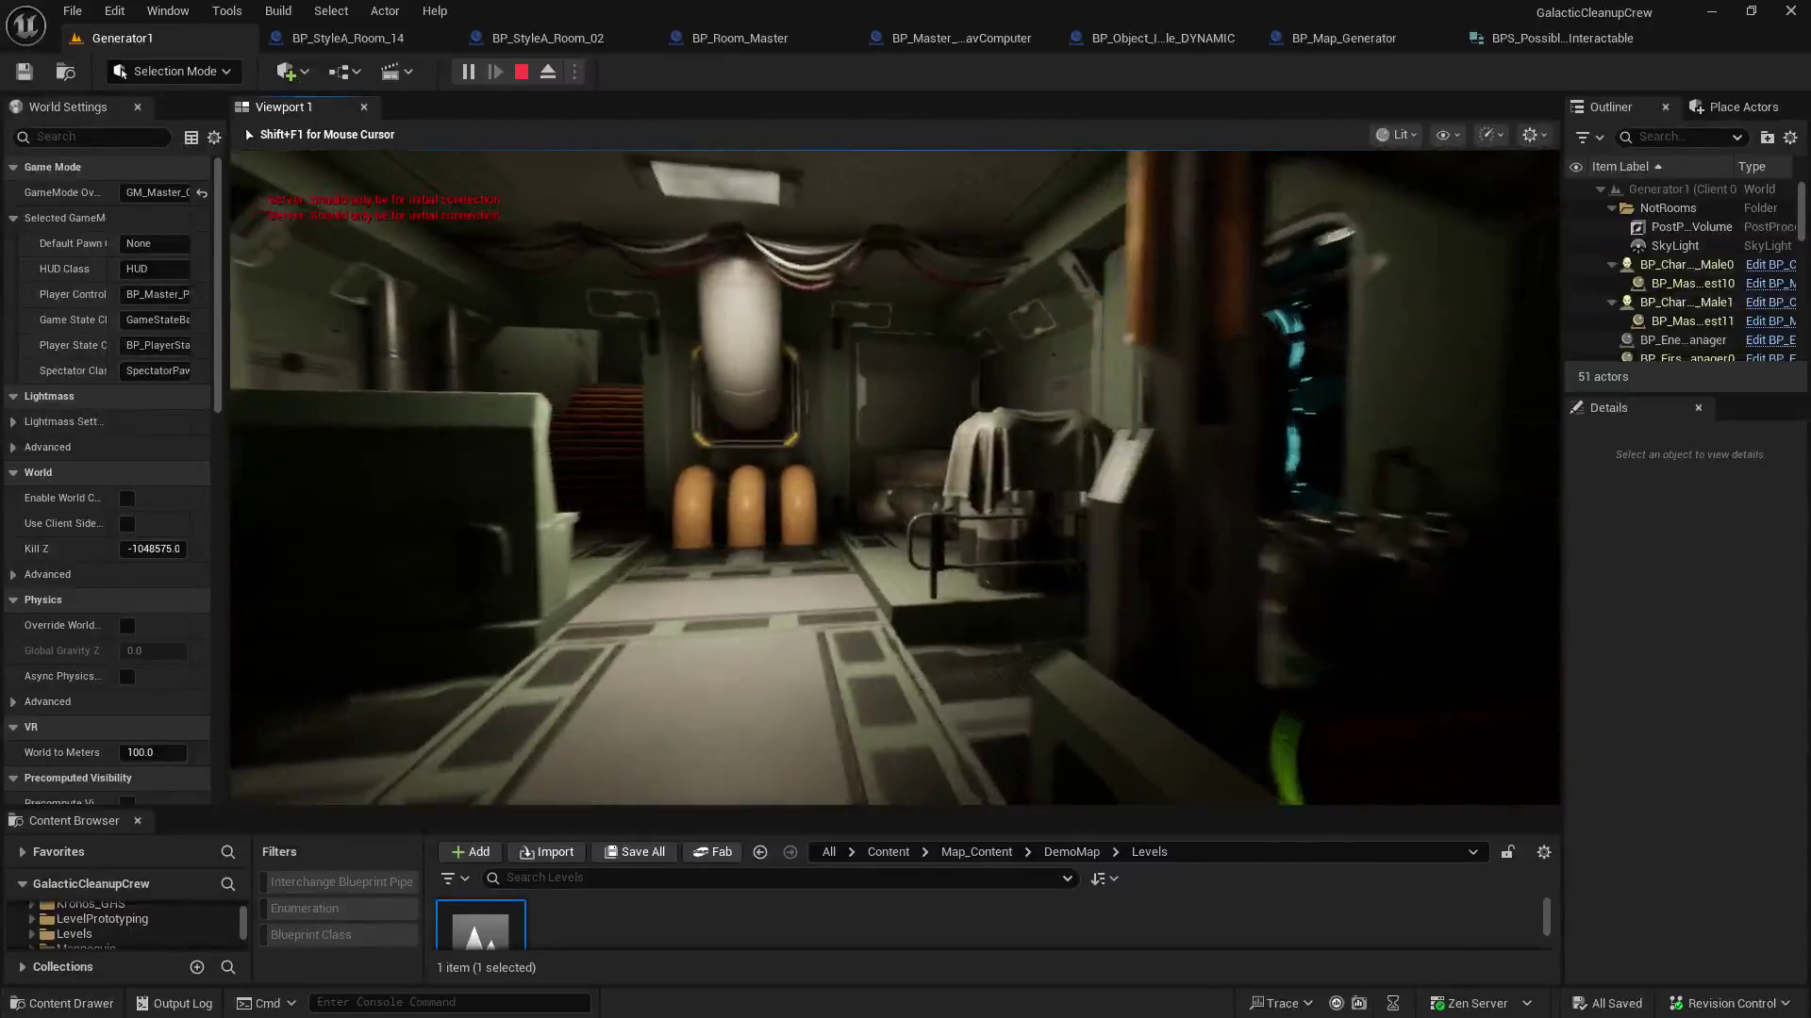
Open the BP_StyleA_Room_14 blueprint and show its 3D viewport
click(840, 70)
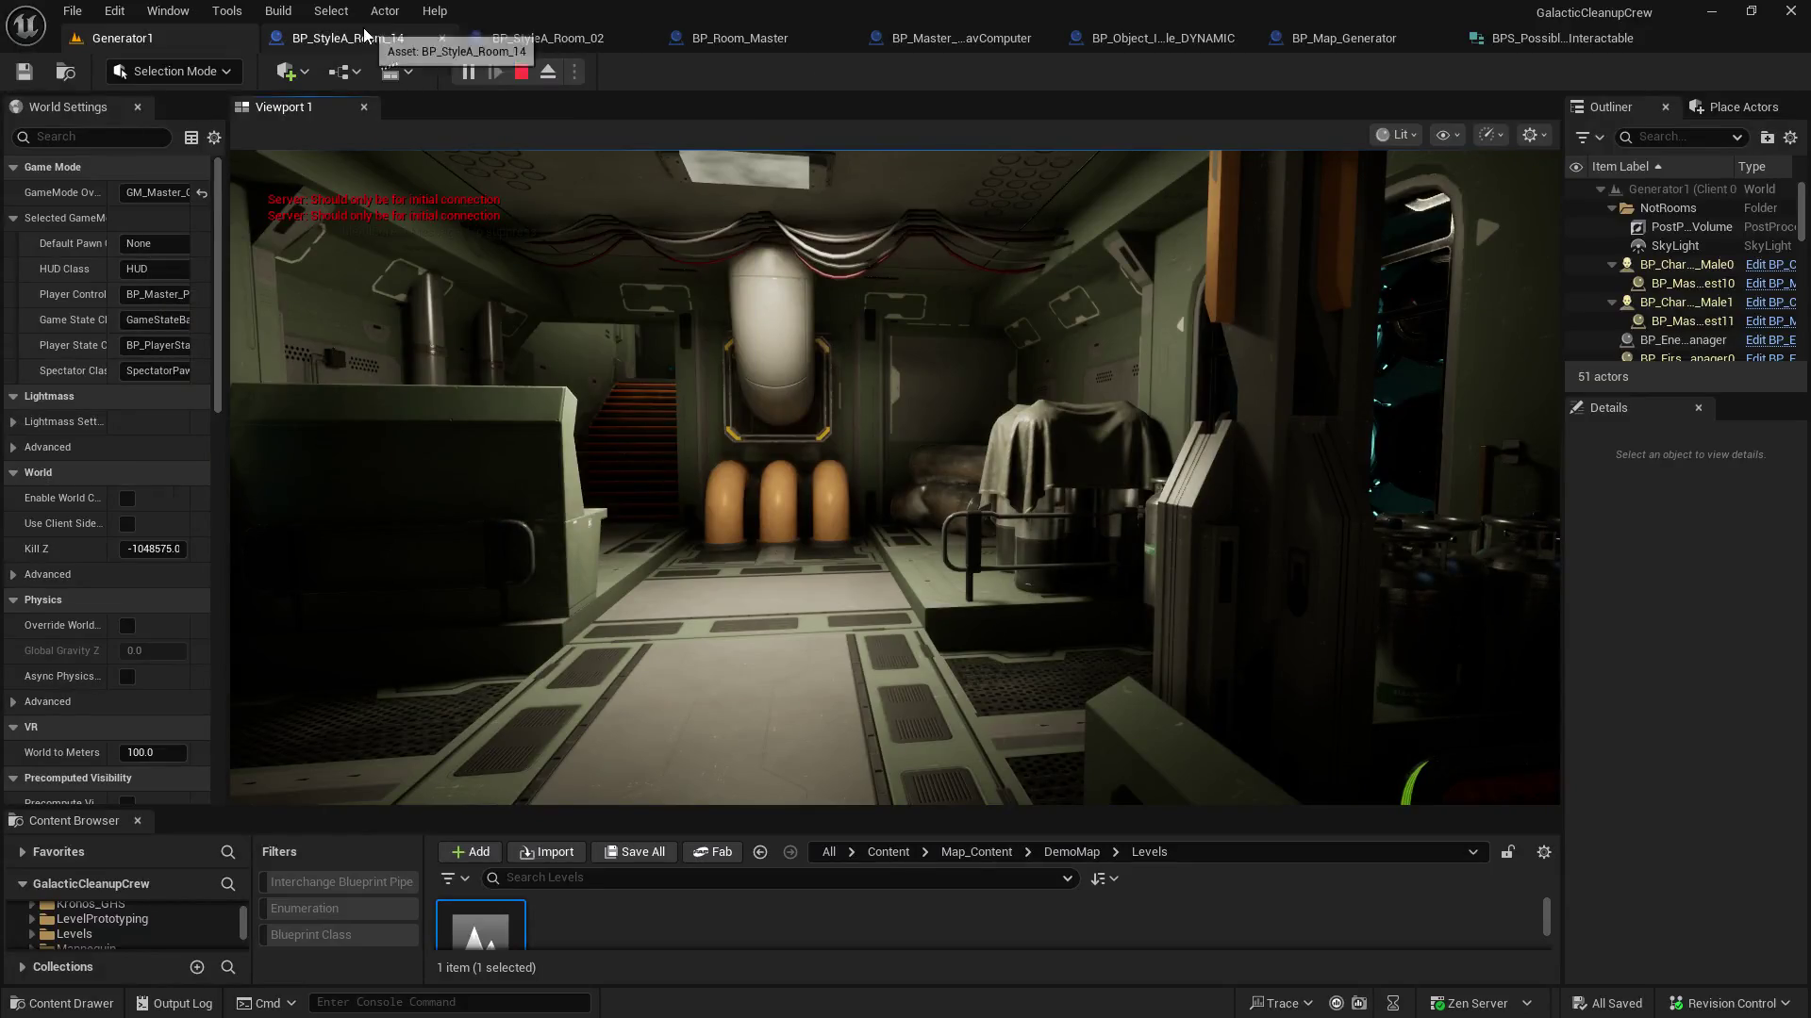
click(364, 34)
click(347, 109)
Orbit Room_14's model, fly through Room_02's interior to an upper walkway, then return to Generator1
drag(505, 242, 611, 307)
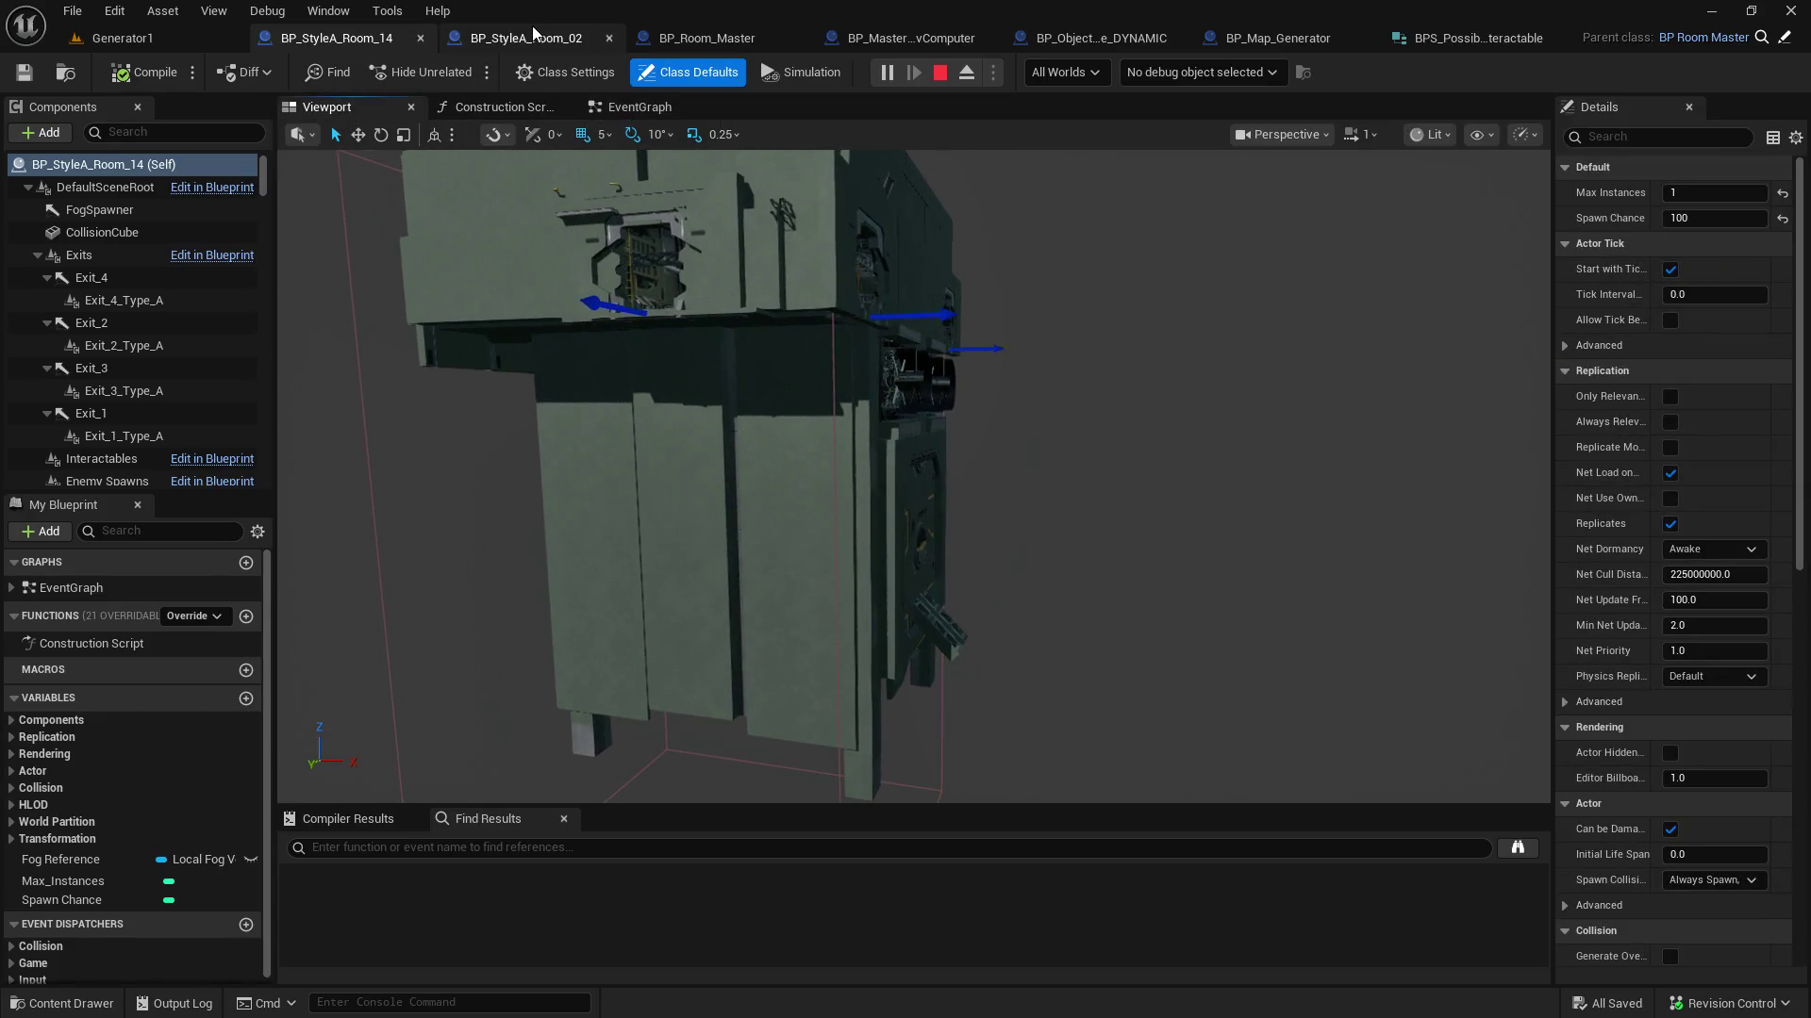
click(530, 39)
mouse_move(660, 424)
mouse_down()
mouse_move(556, 387)
mouse_move(636, 178)
mouse_up()
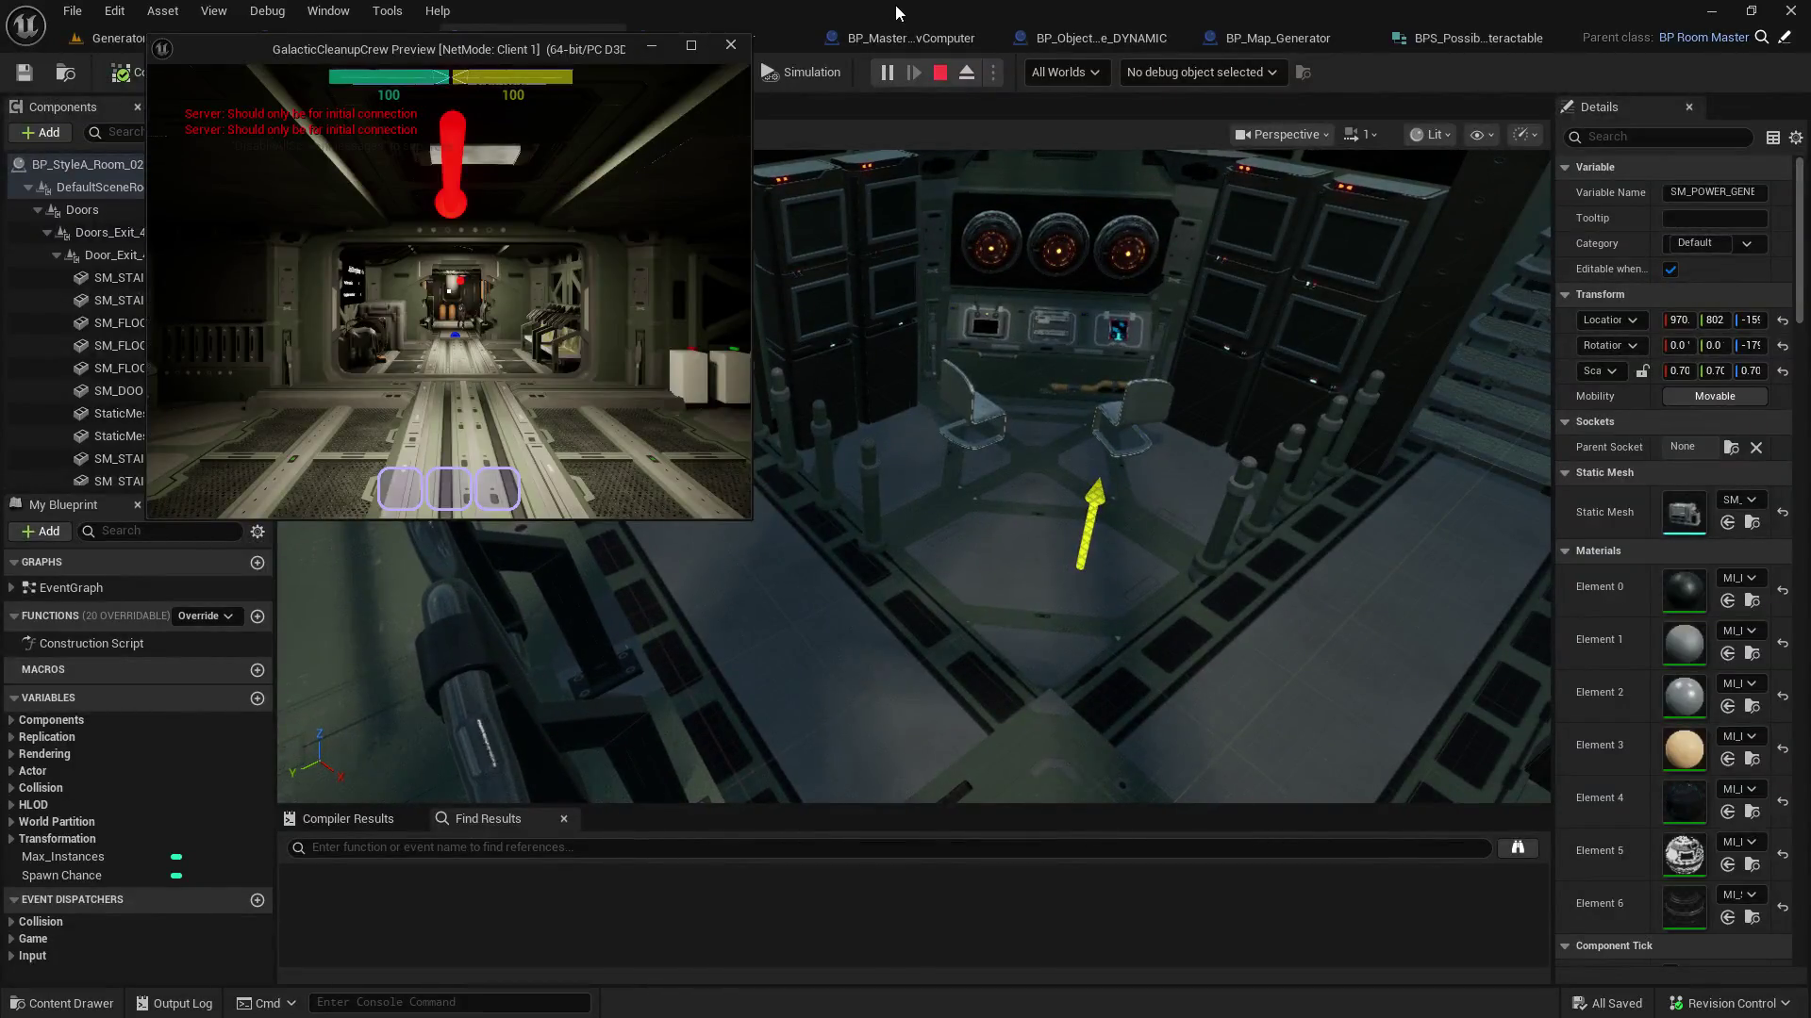
click(897, 12)
click(207, 30)
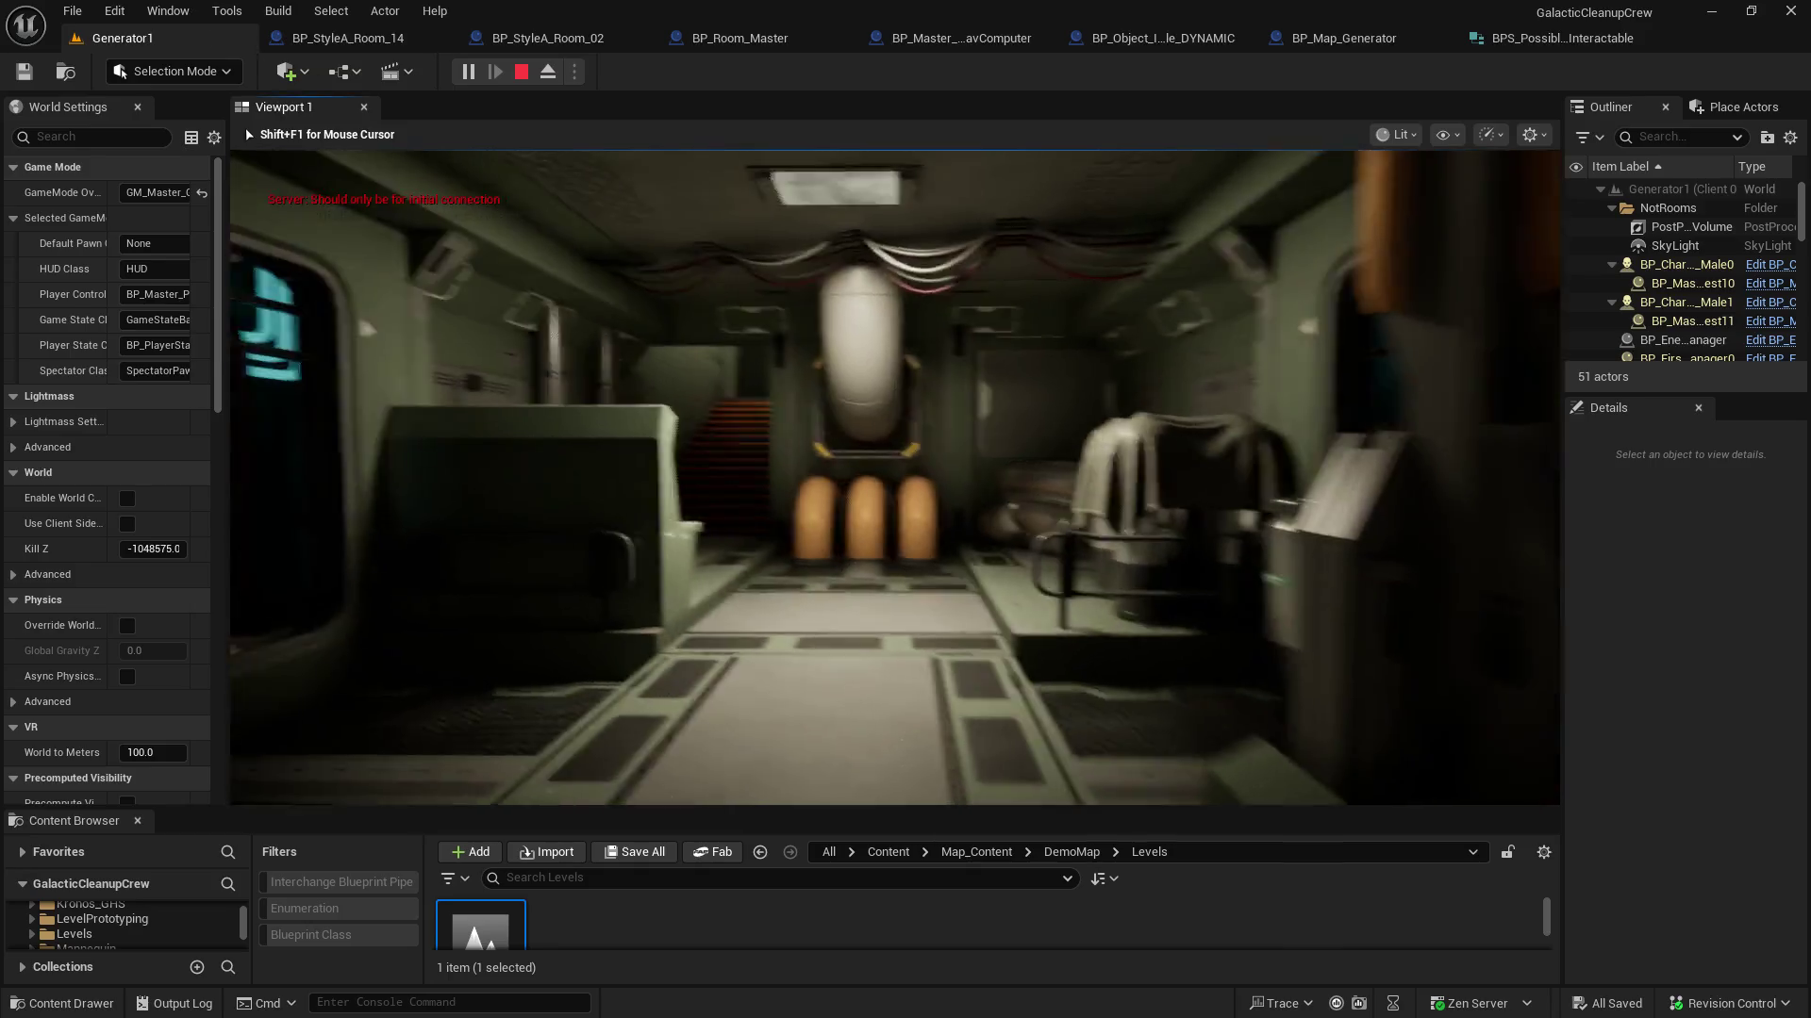
Climb the red stairs to the computer console, then cross the hangar toward the cylinder machine
key(w)
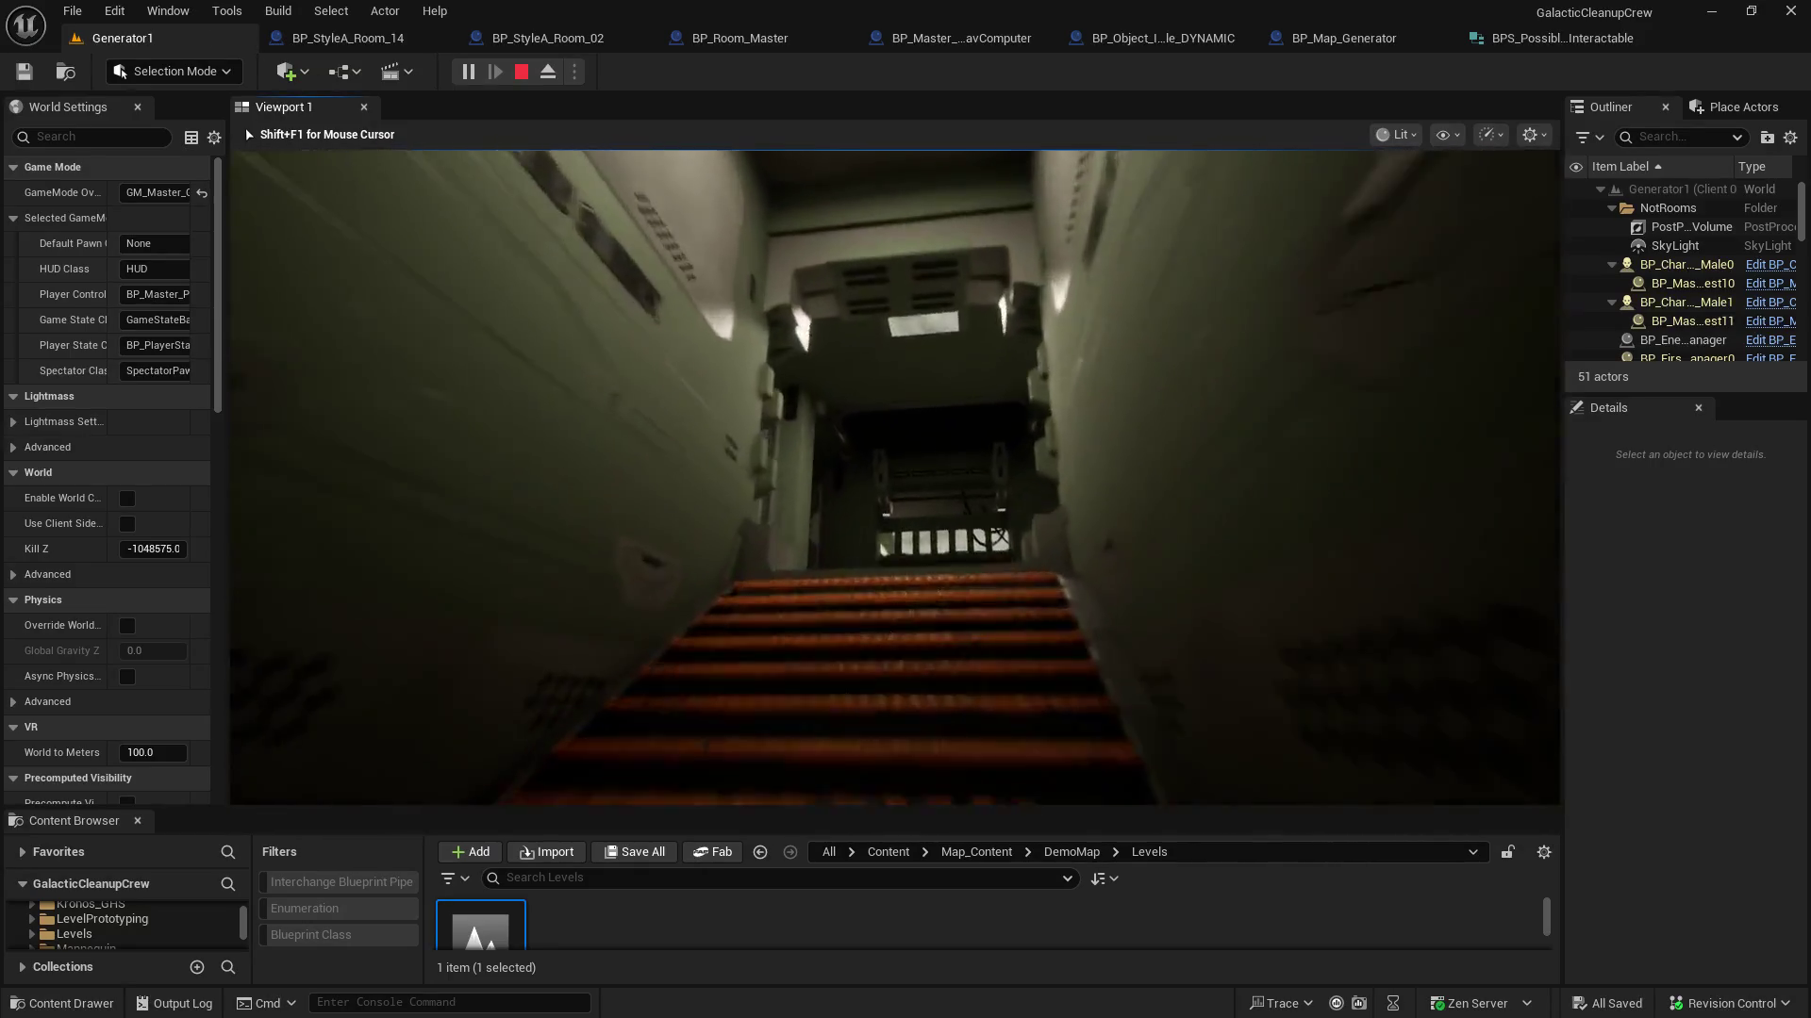
key(w)
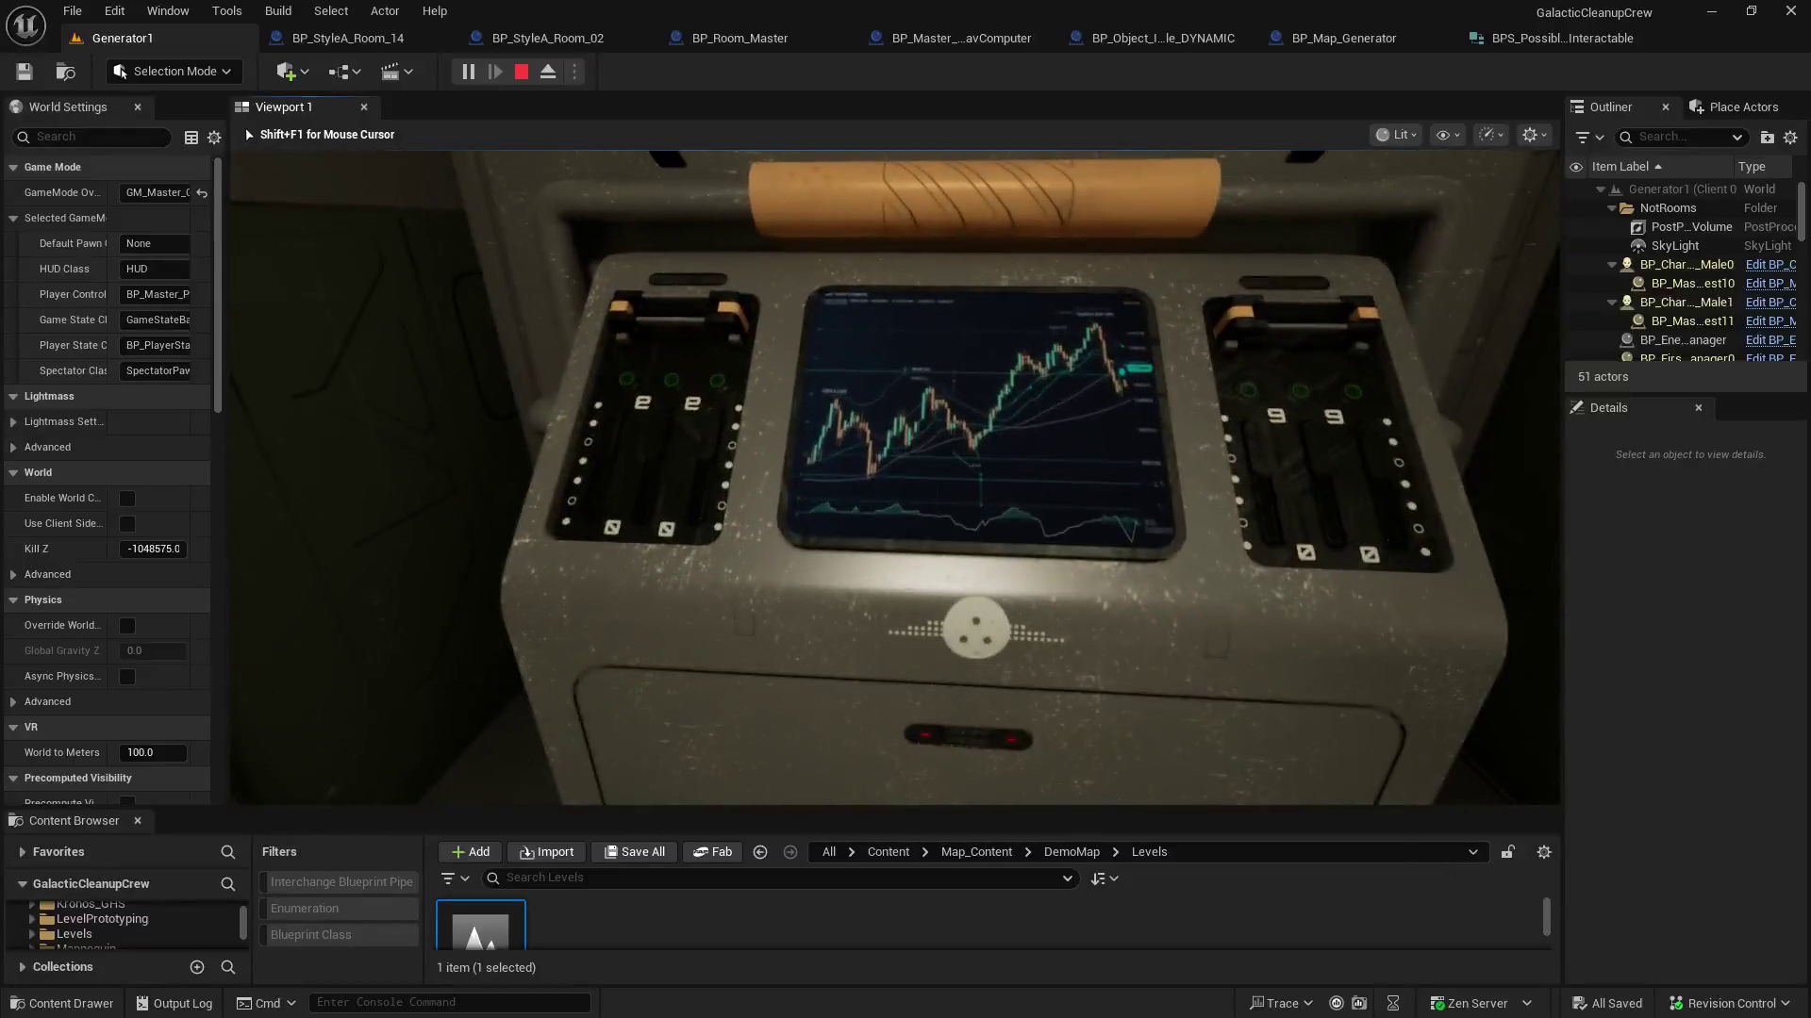
key(w)
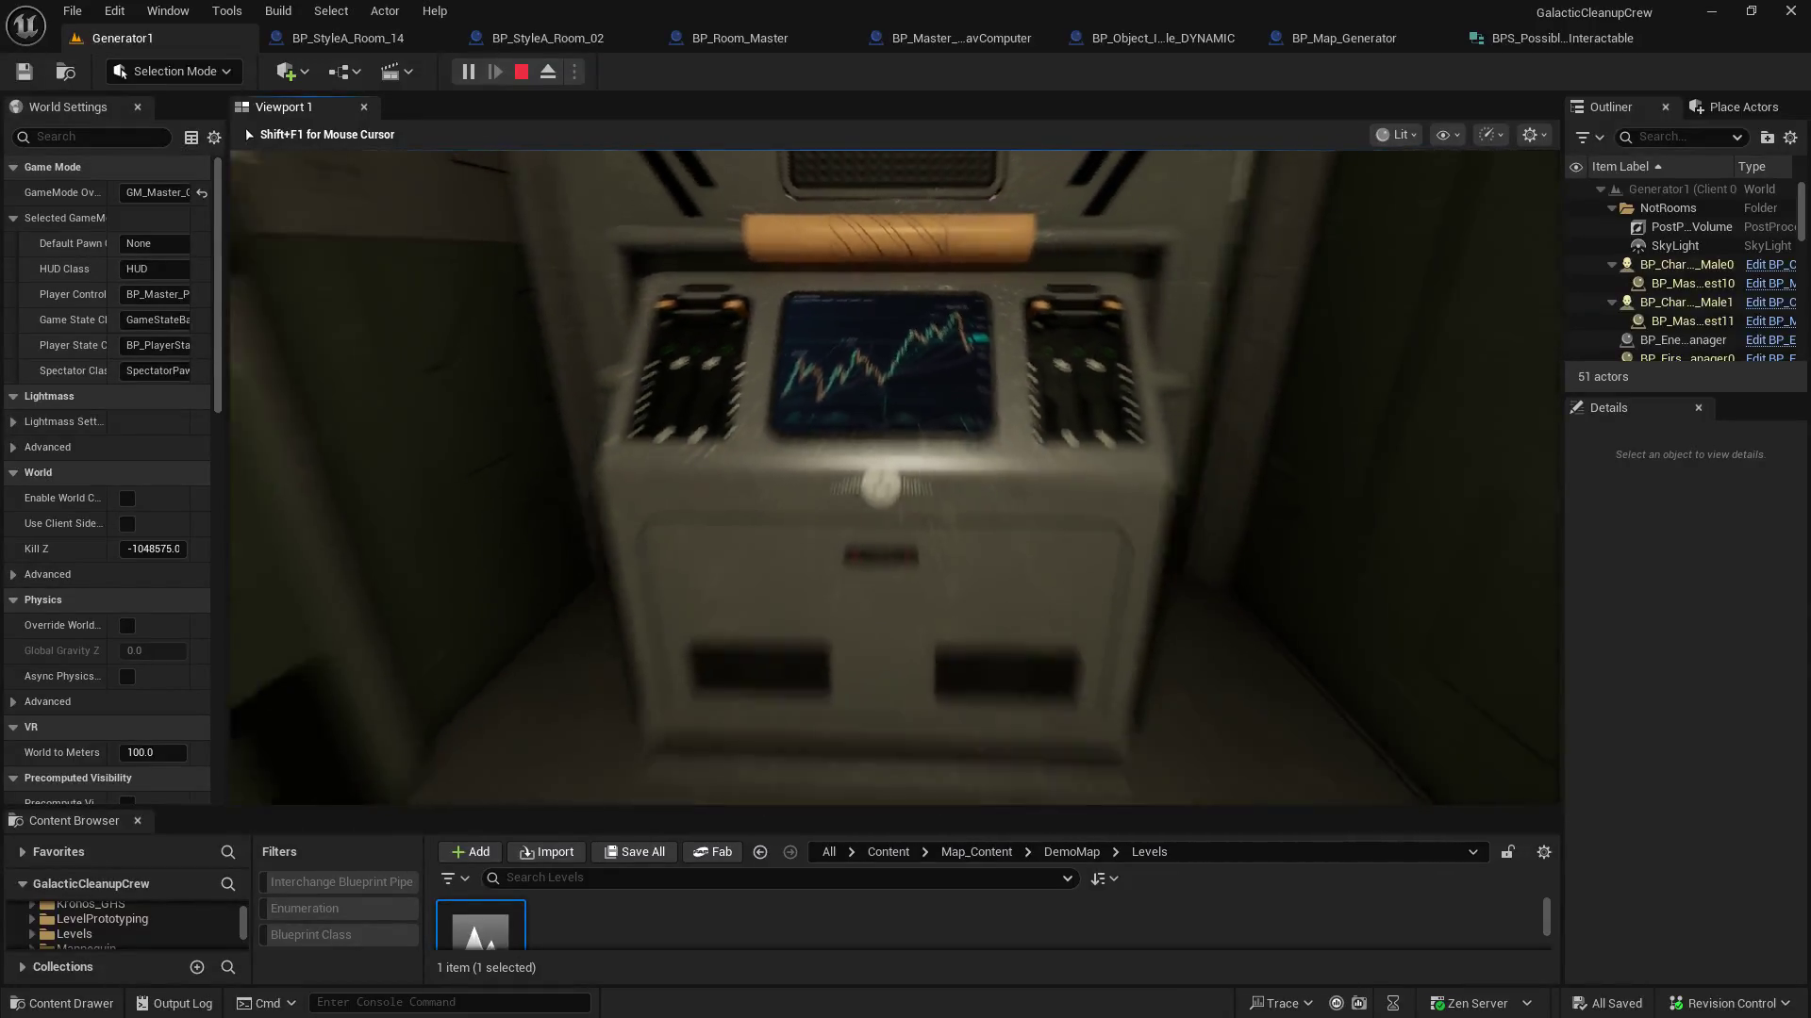
key(w)
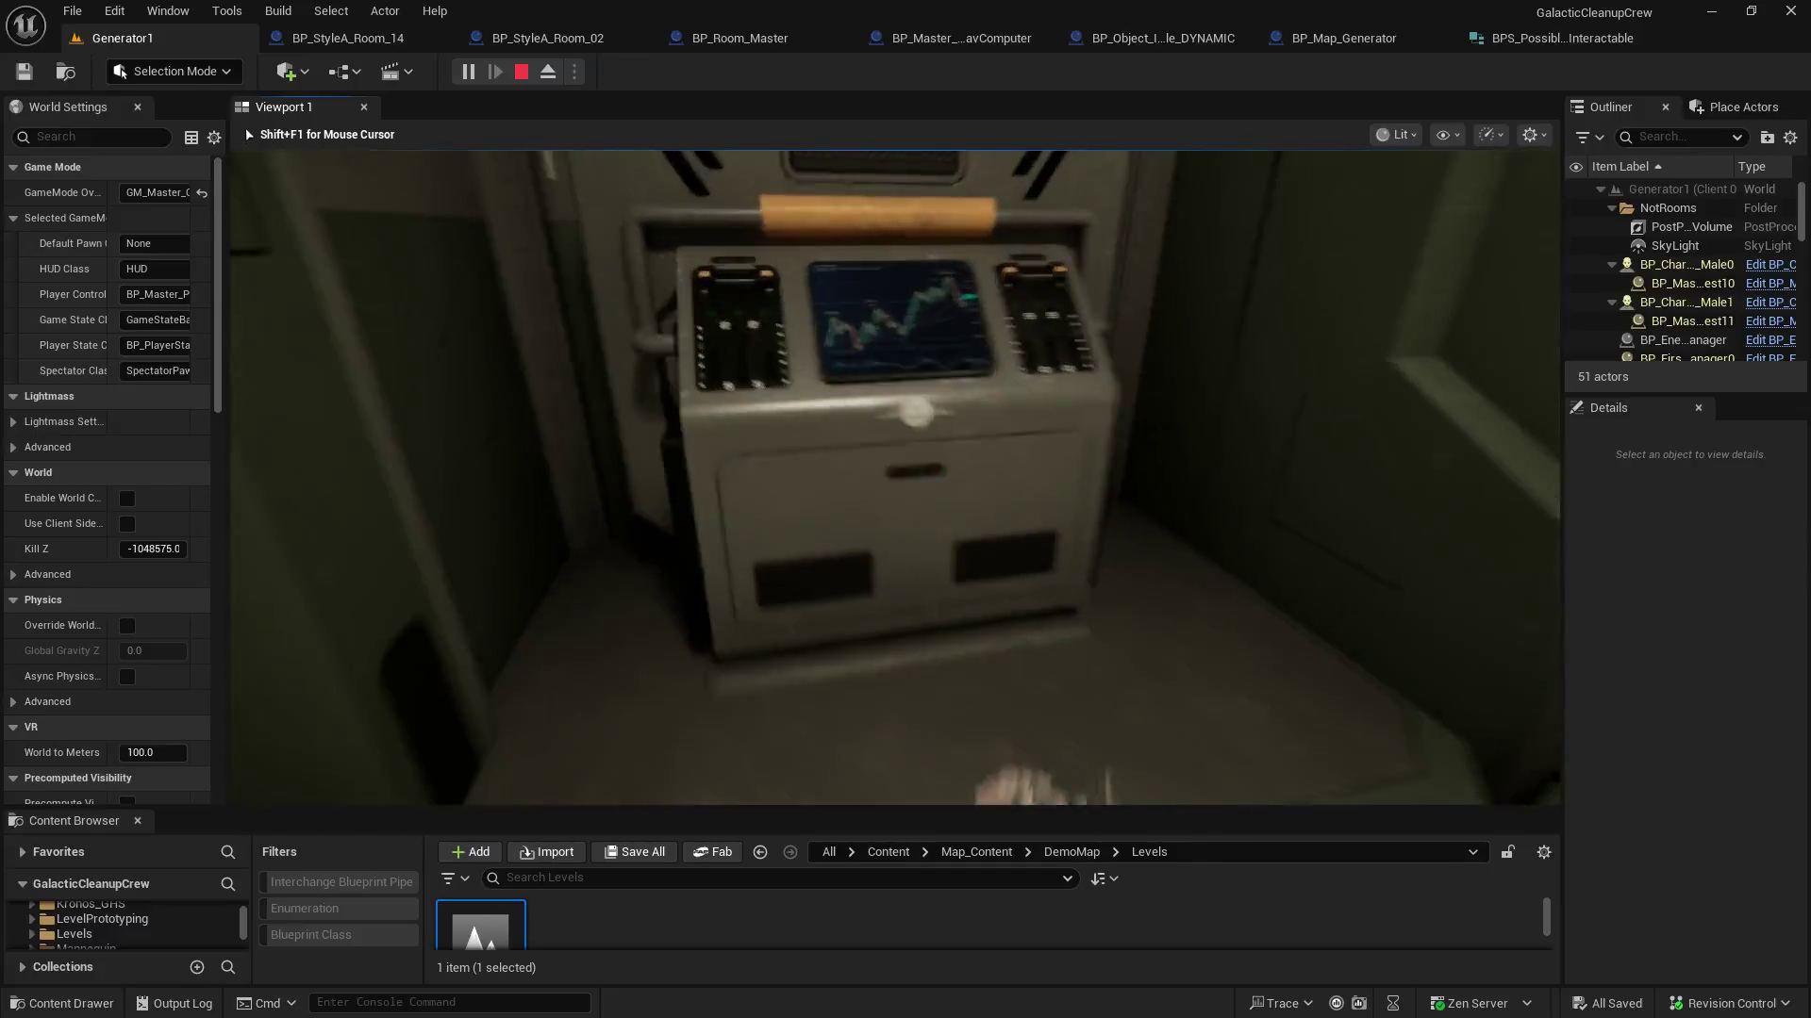
key(w)
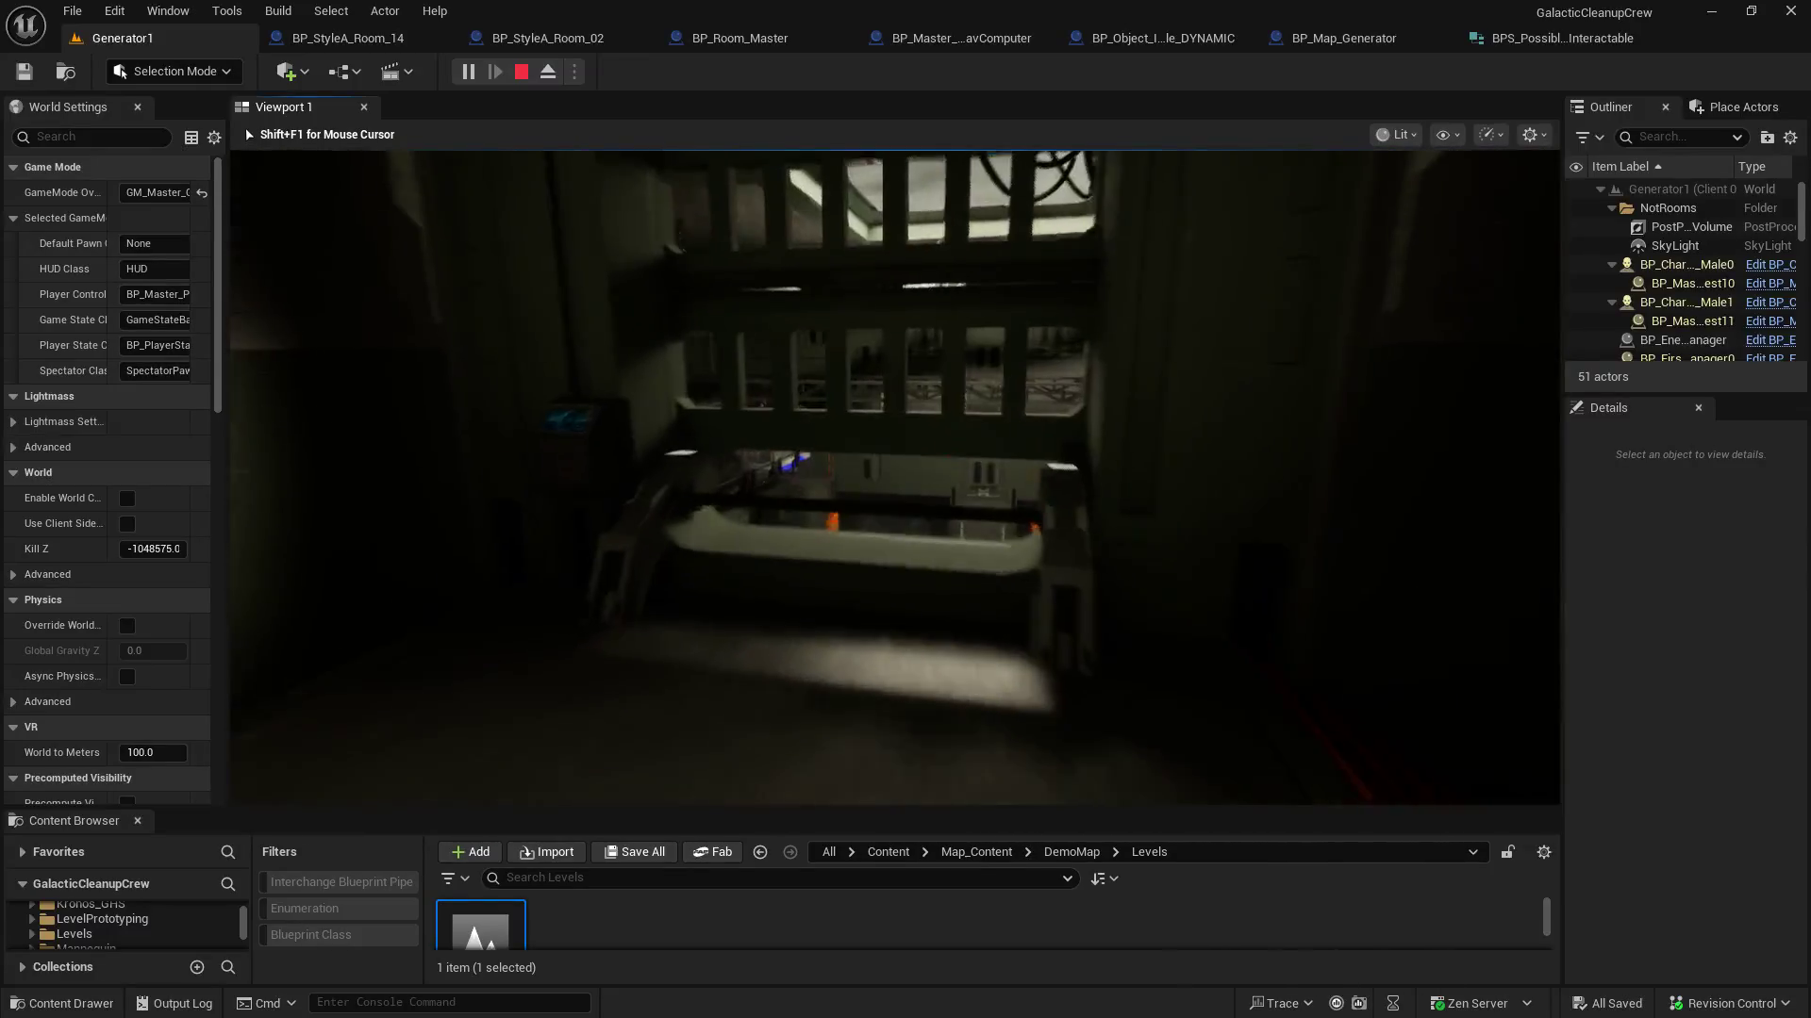
key(w)
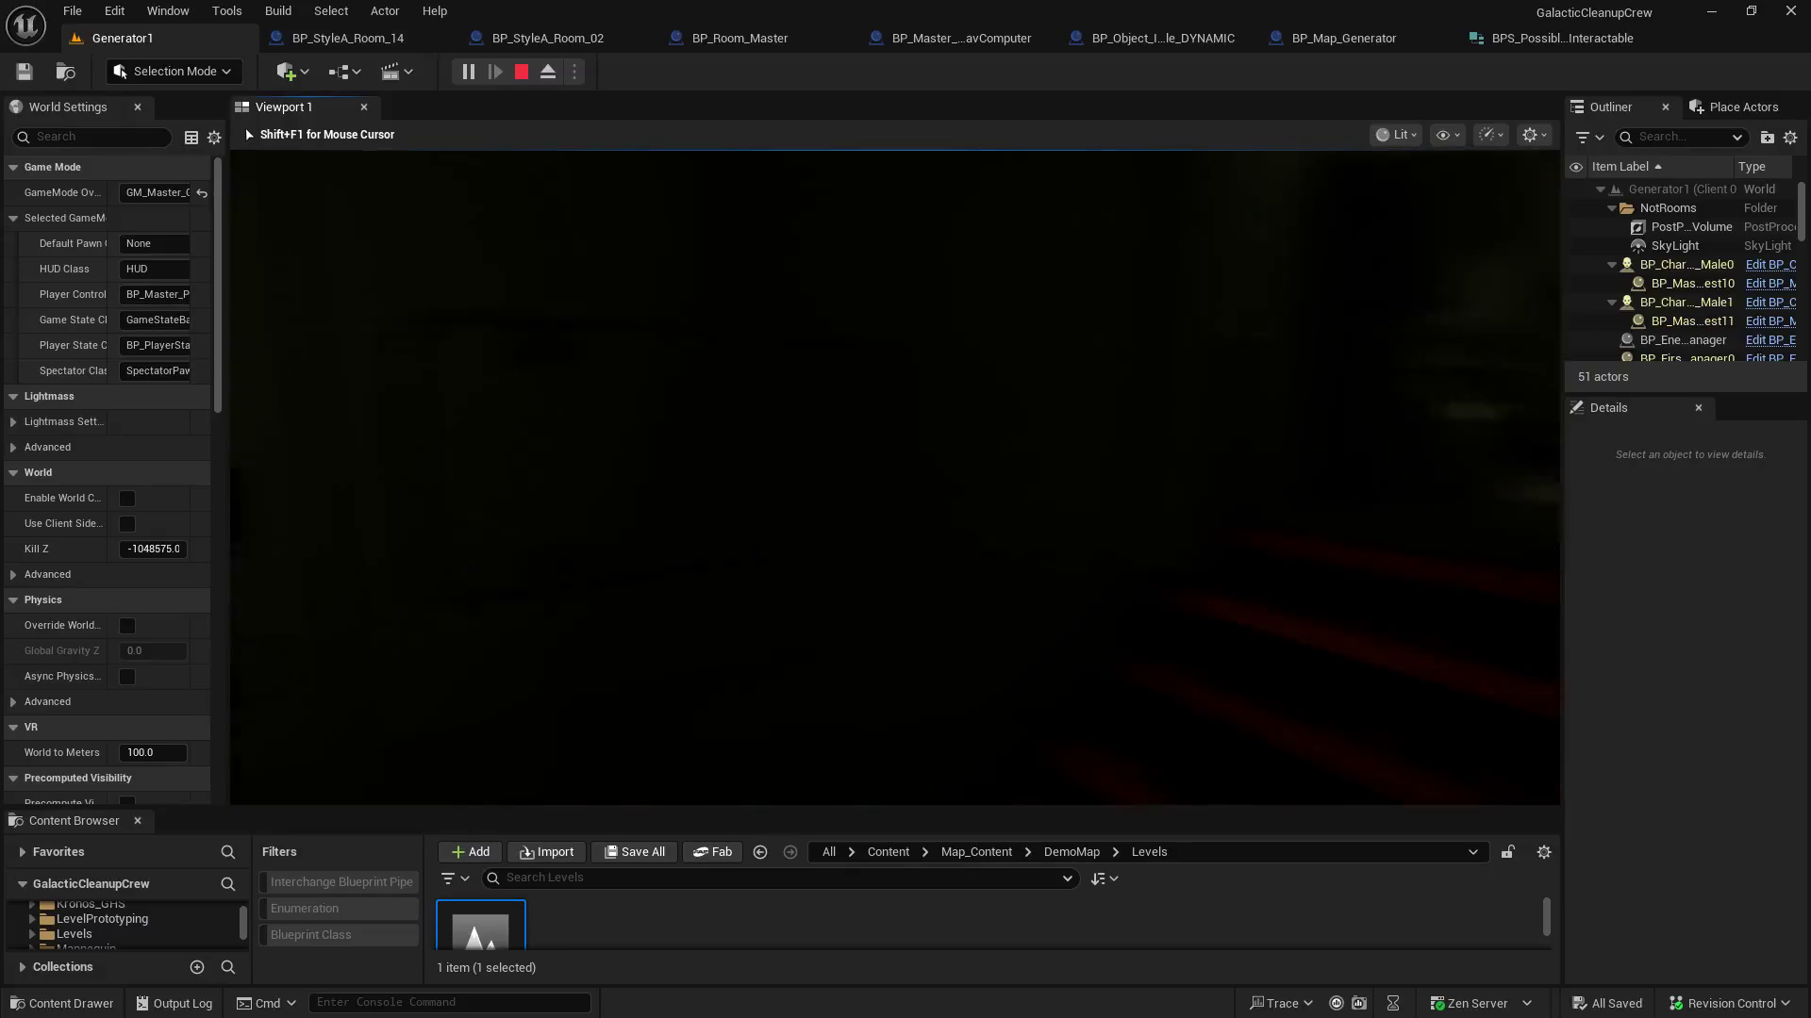
key(w)
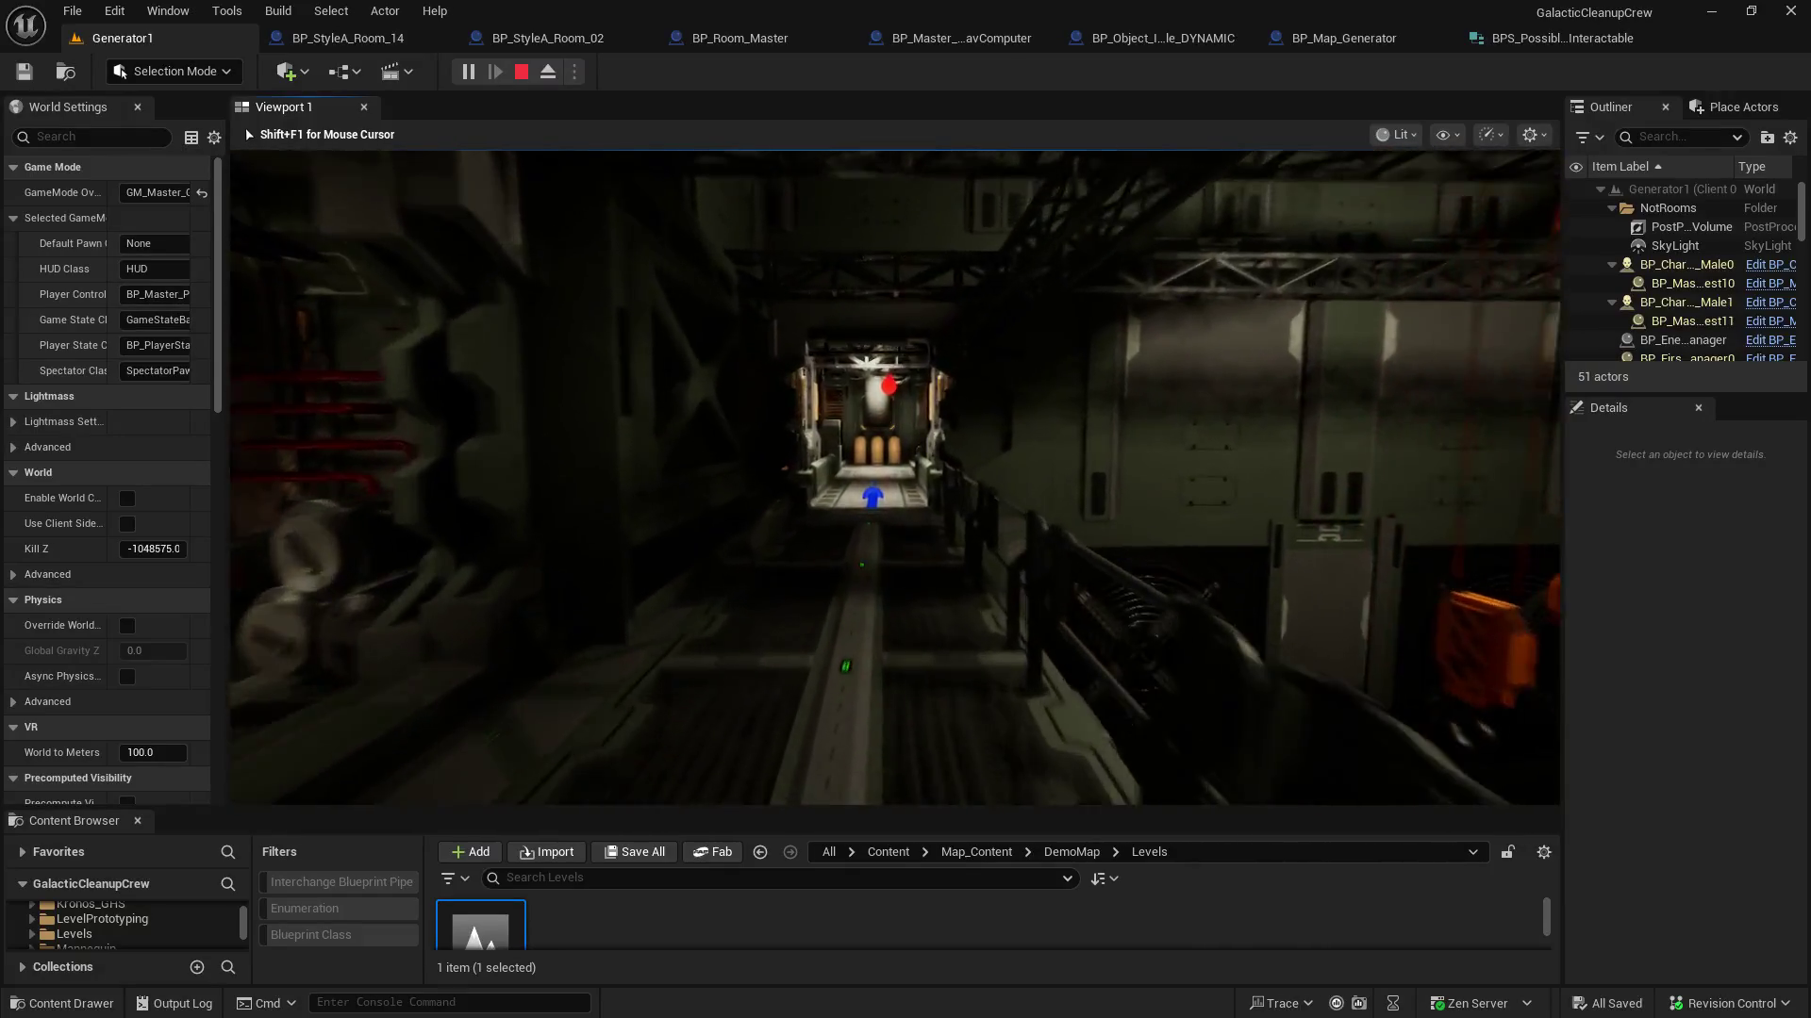
key(w)
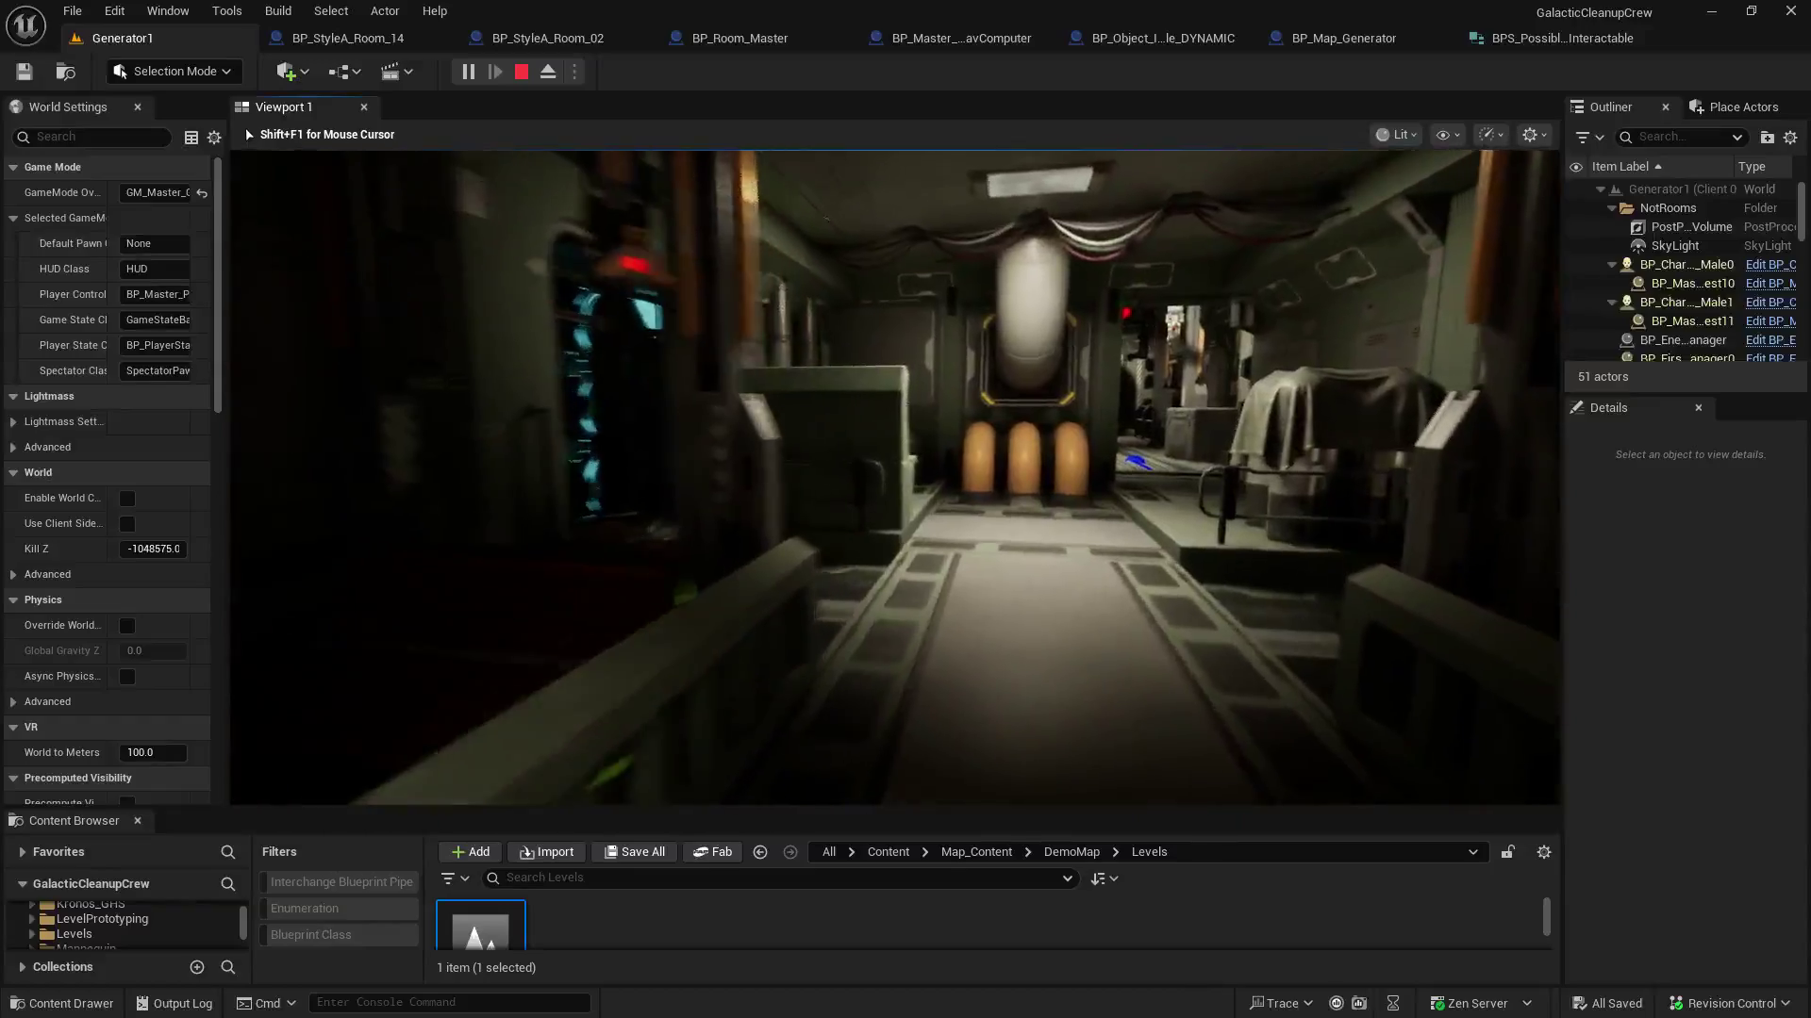
Follow the track corridor and cross the bridge corridor into the wall-panel room
key(w)
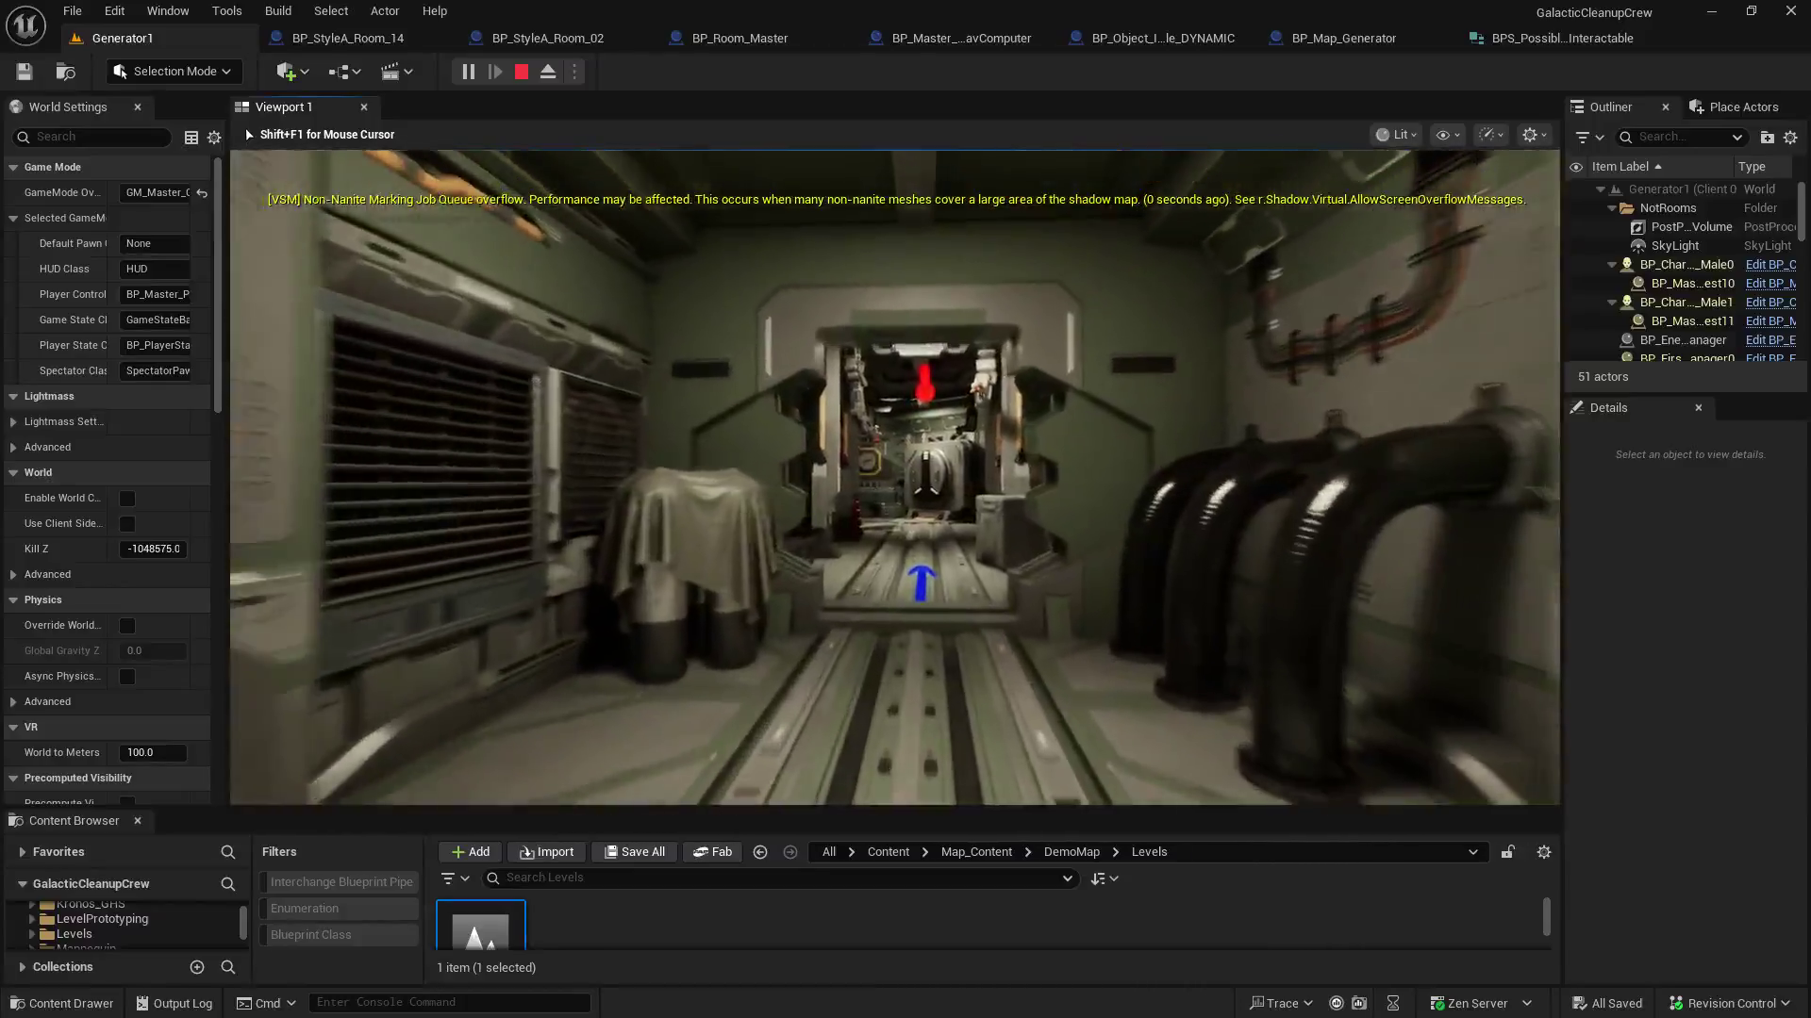
key(w)
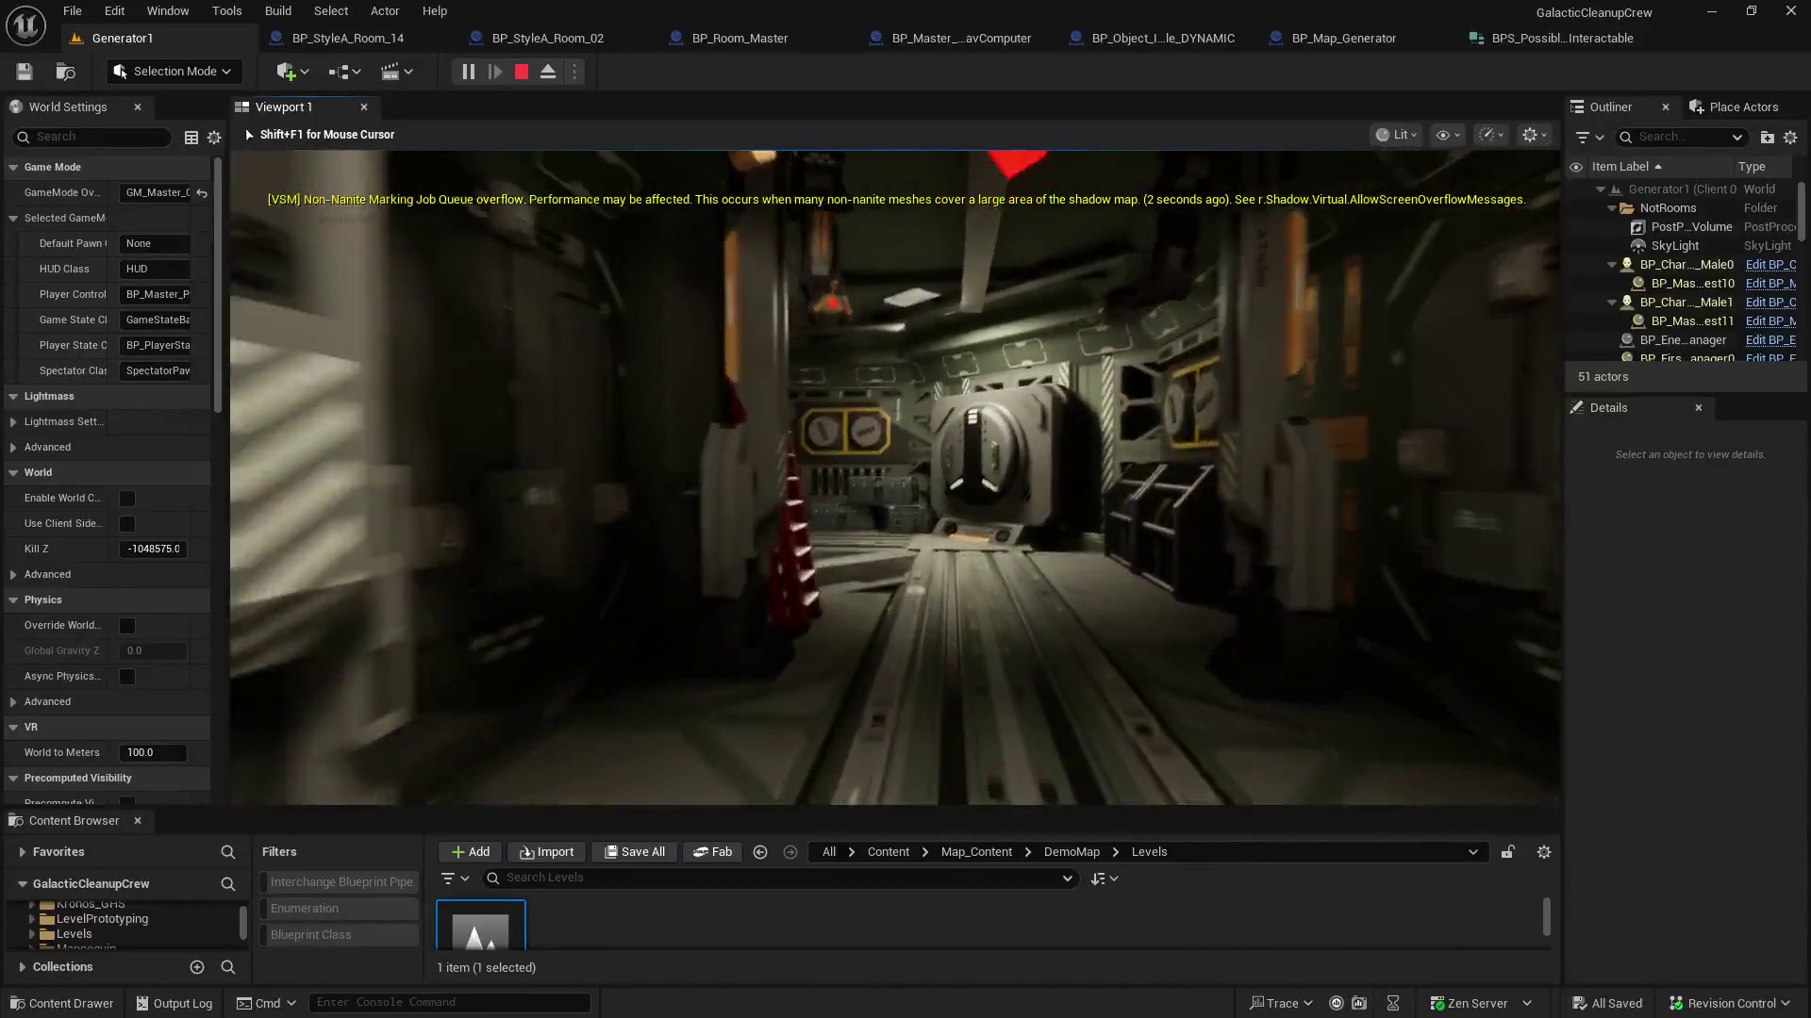
key(w)
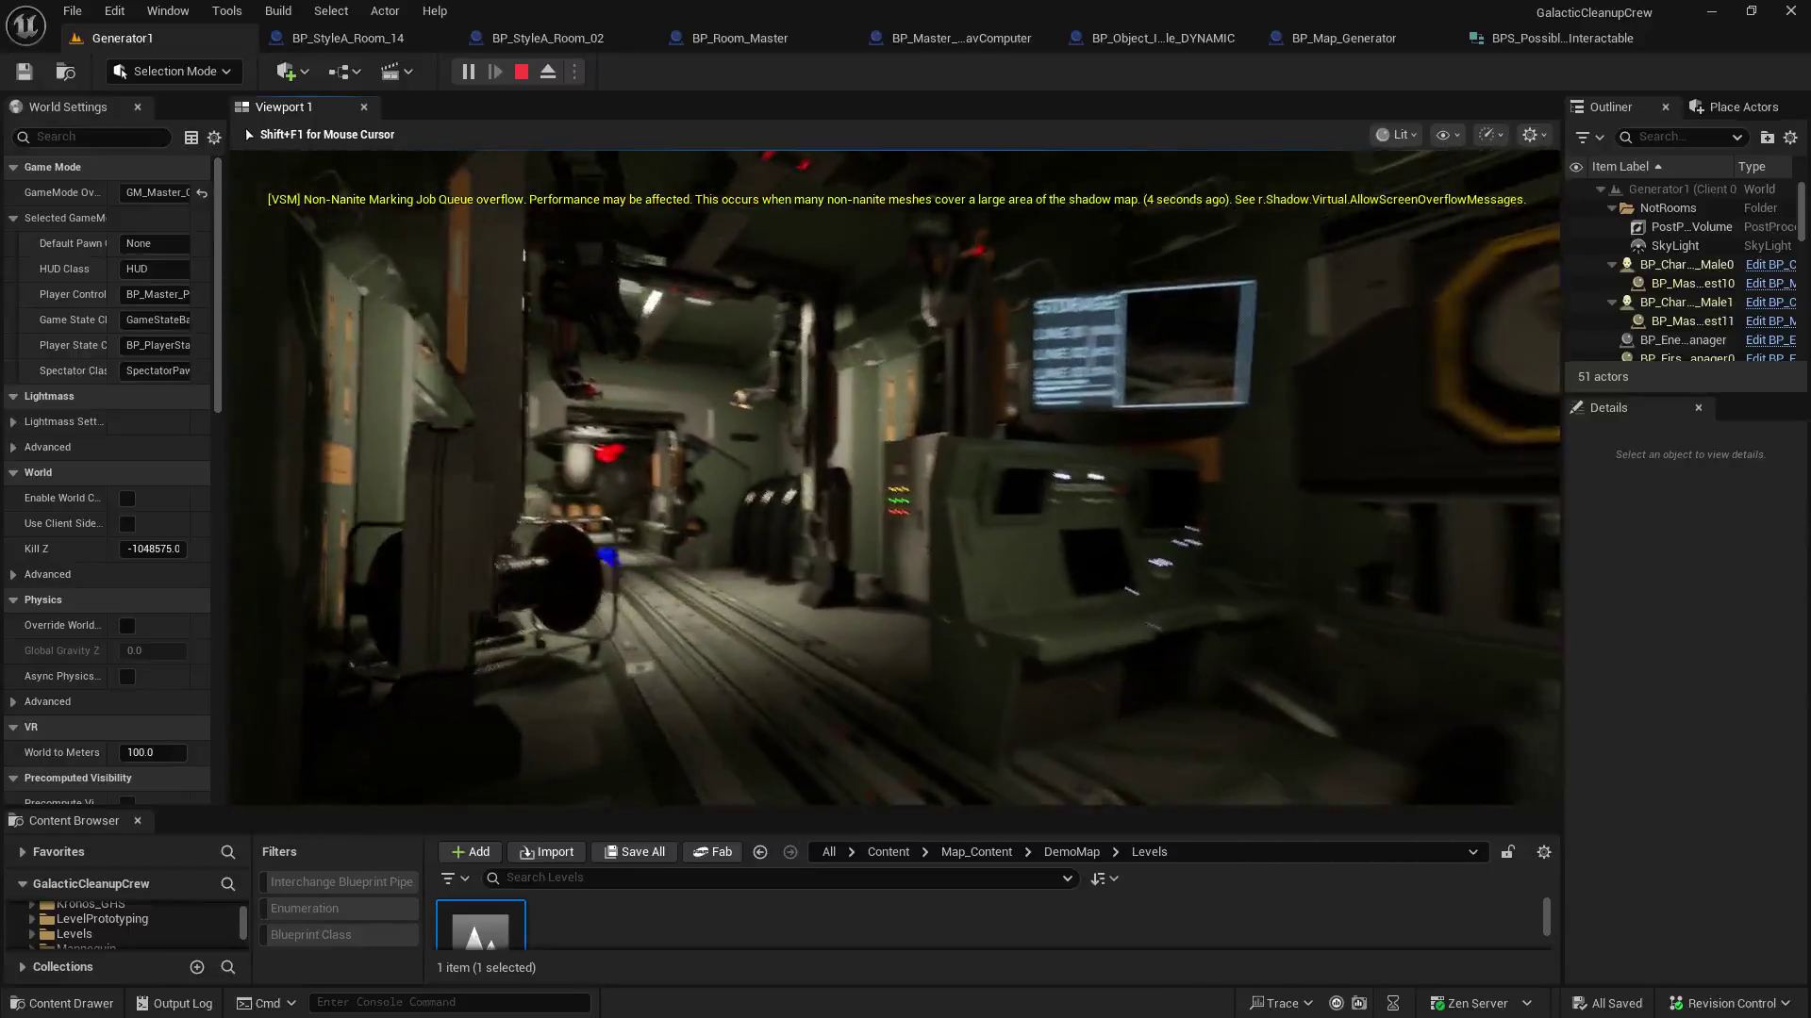
key(w)
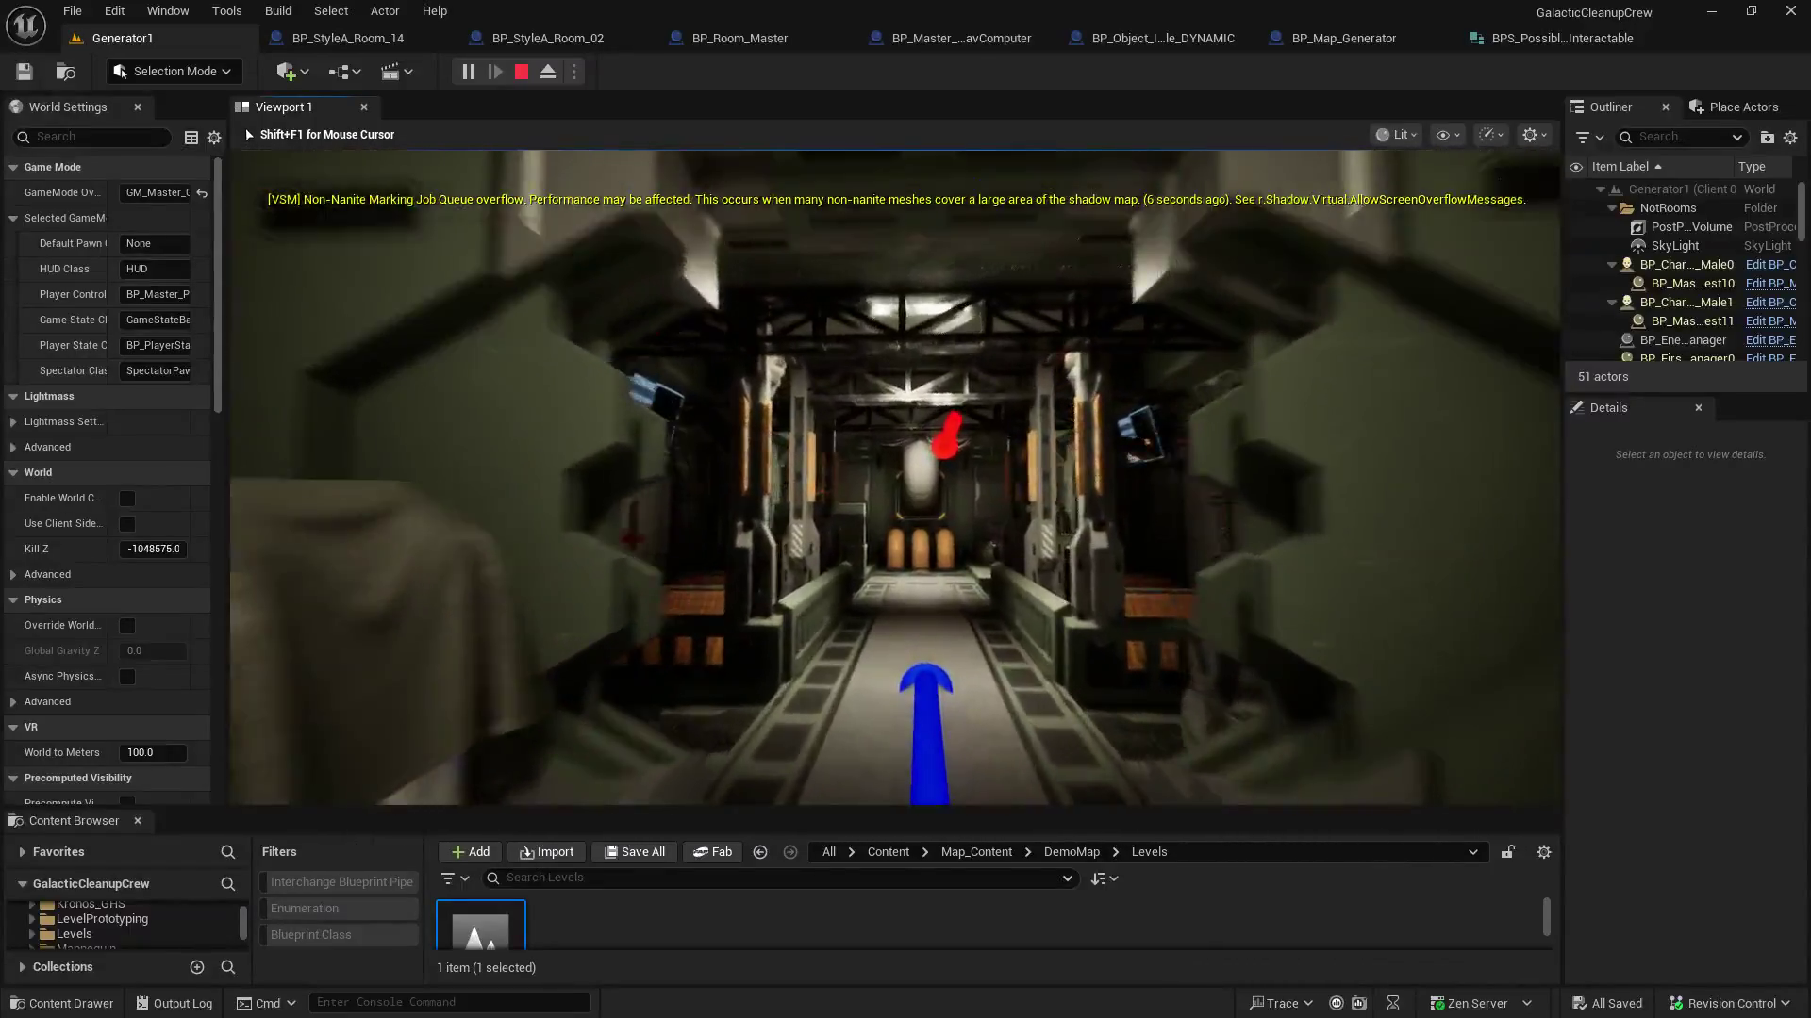
key(w)
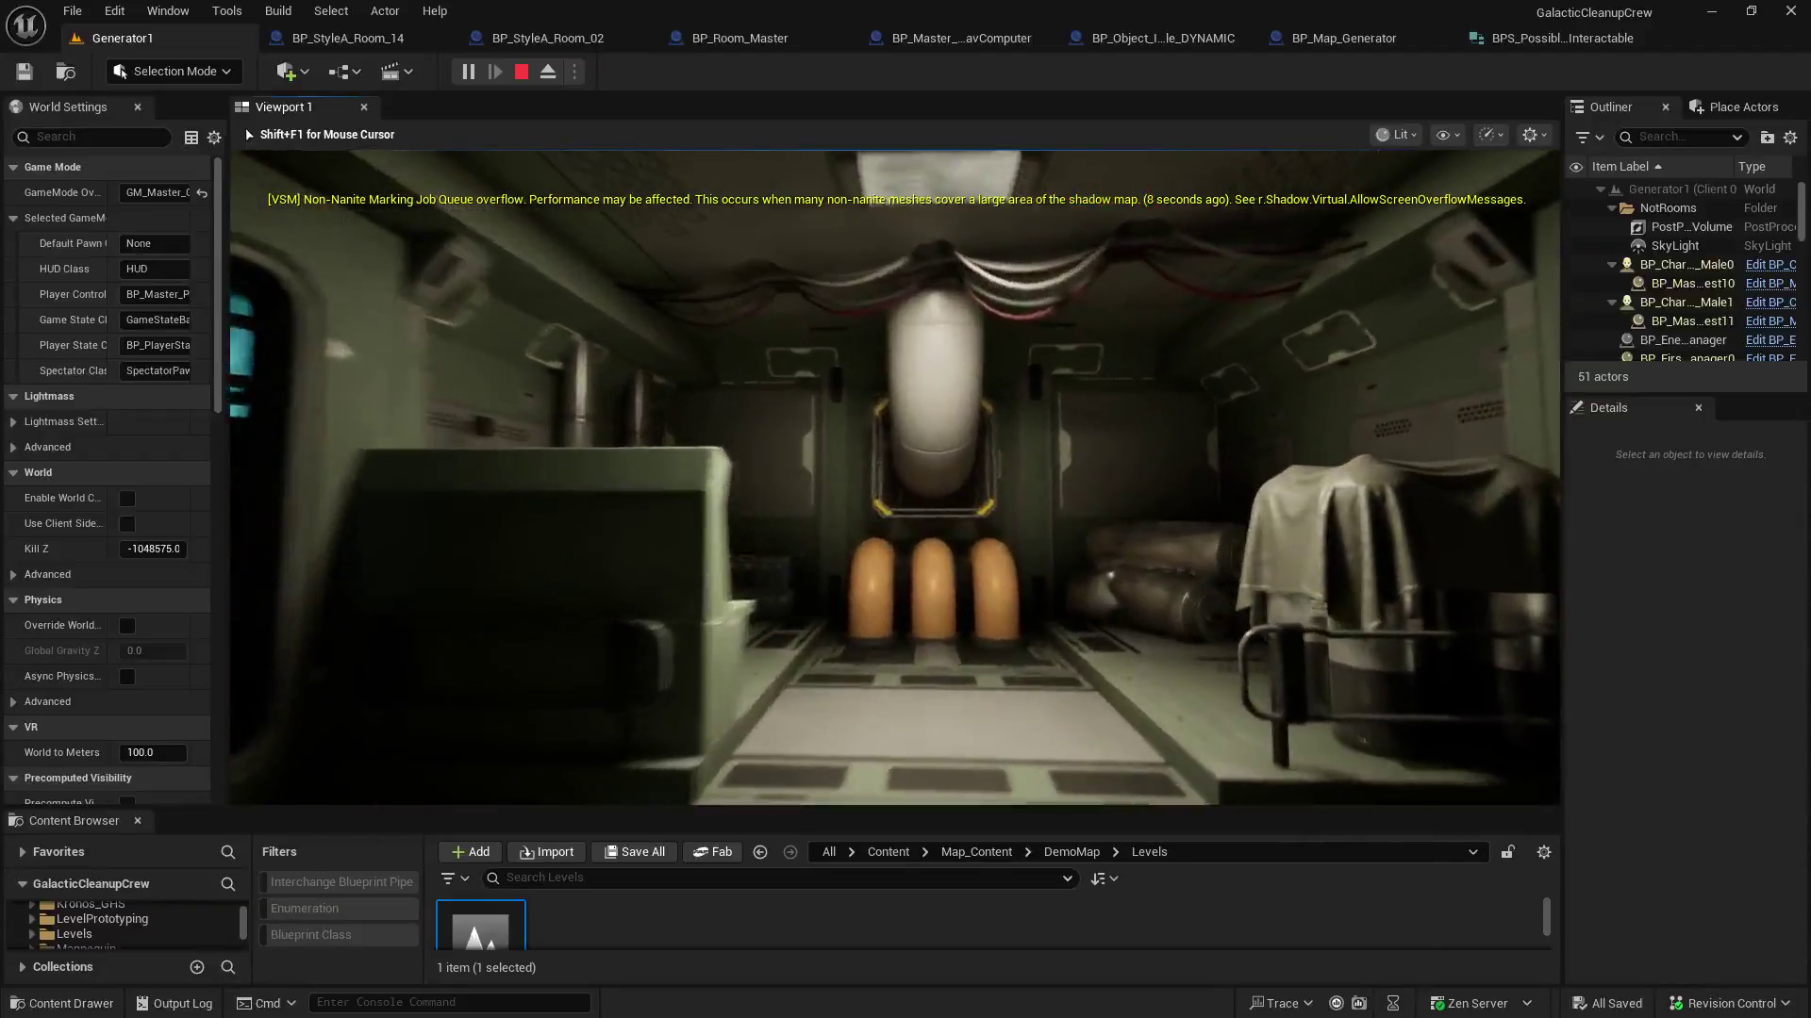
key(w)
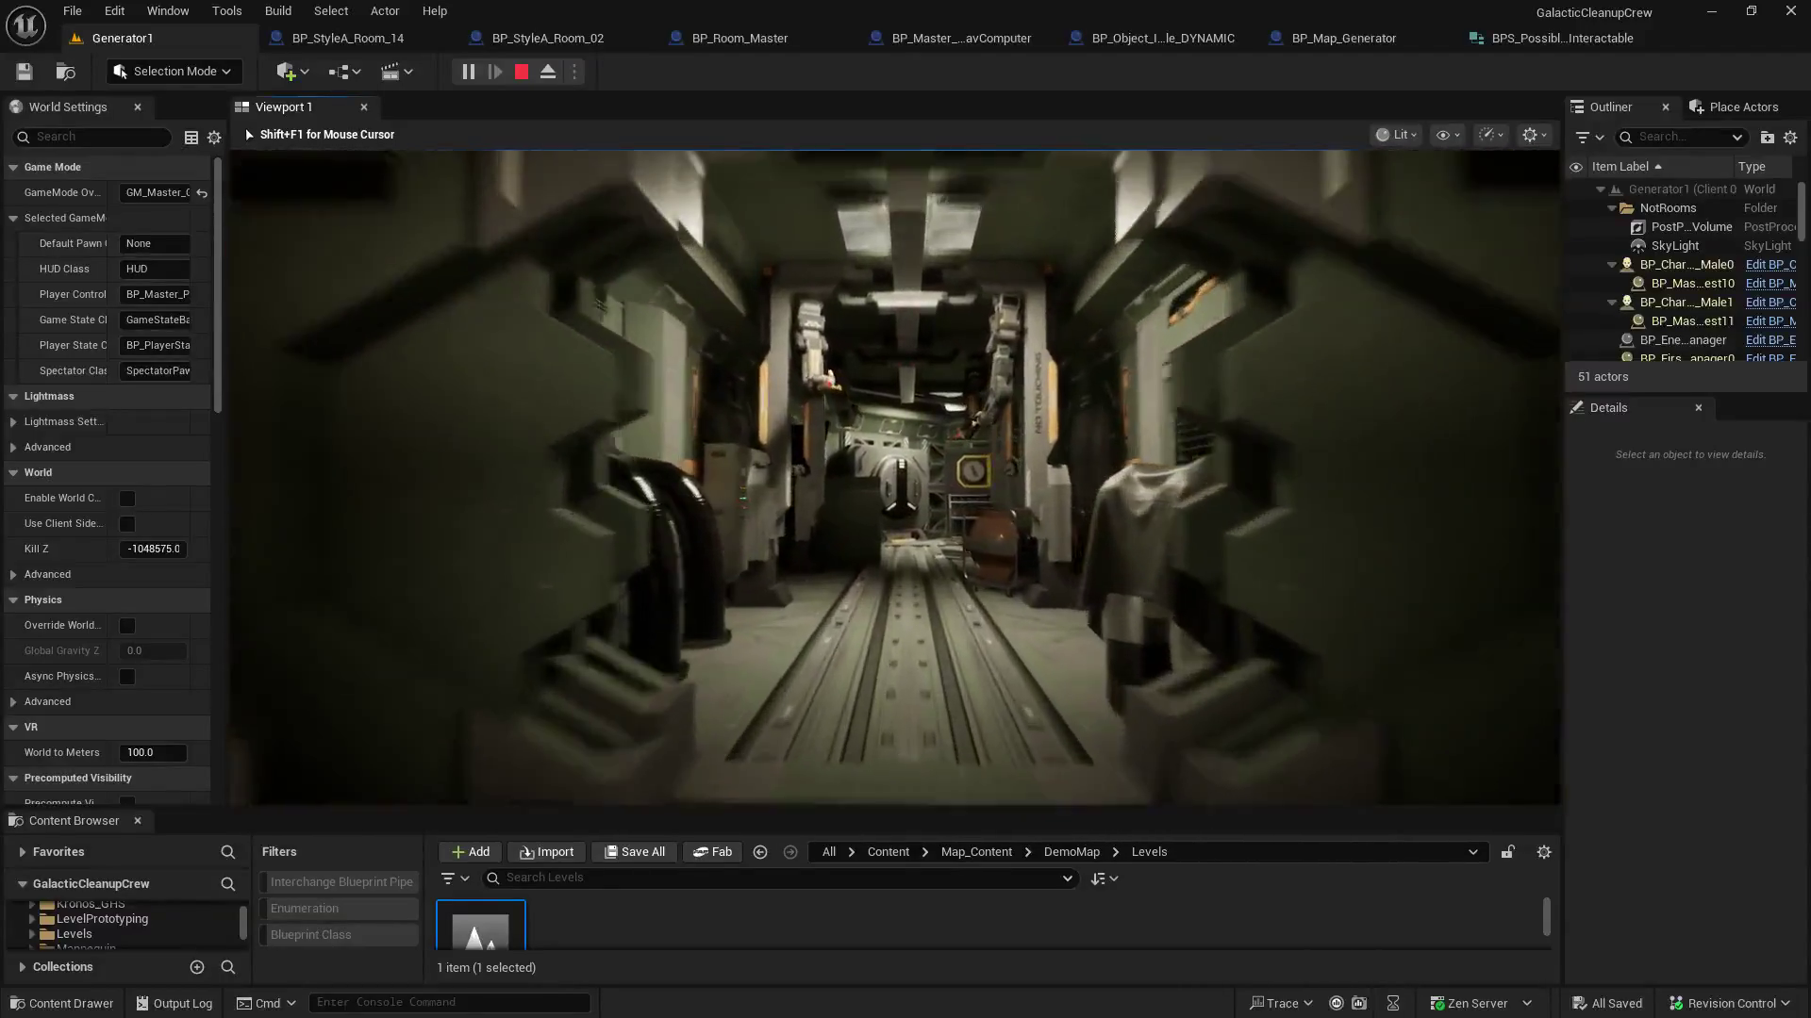
key(w)
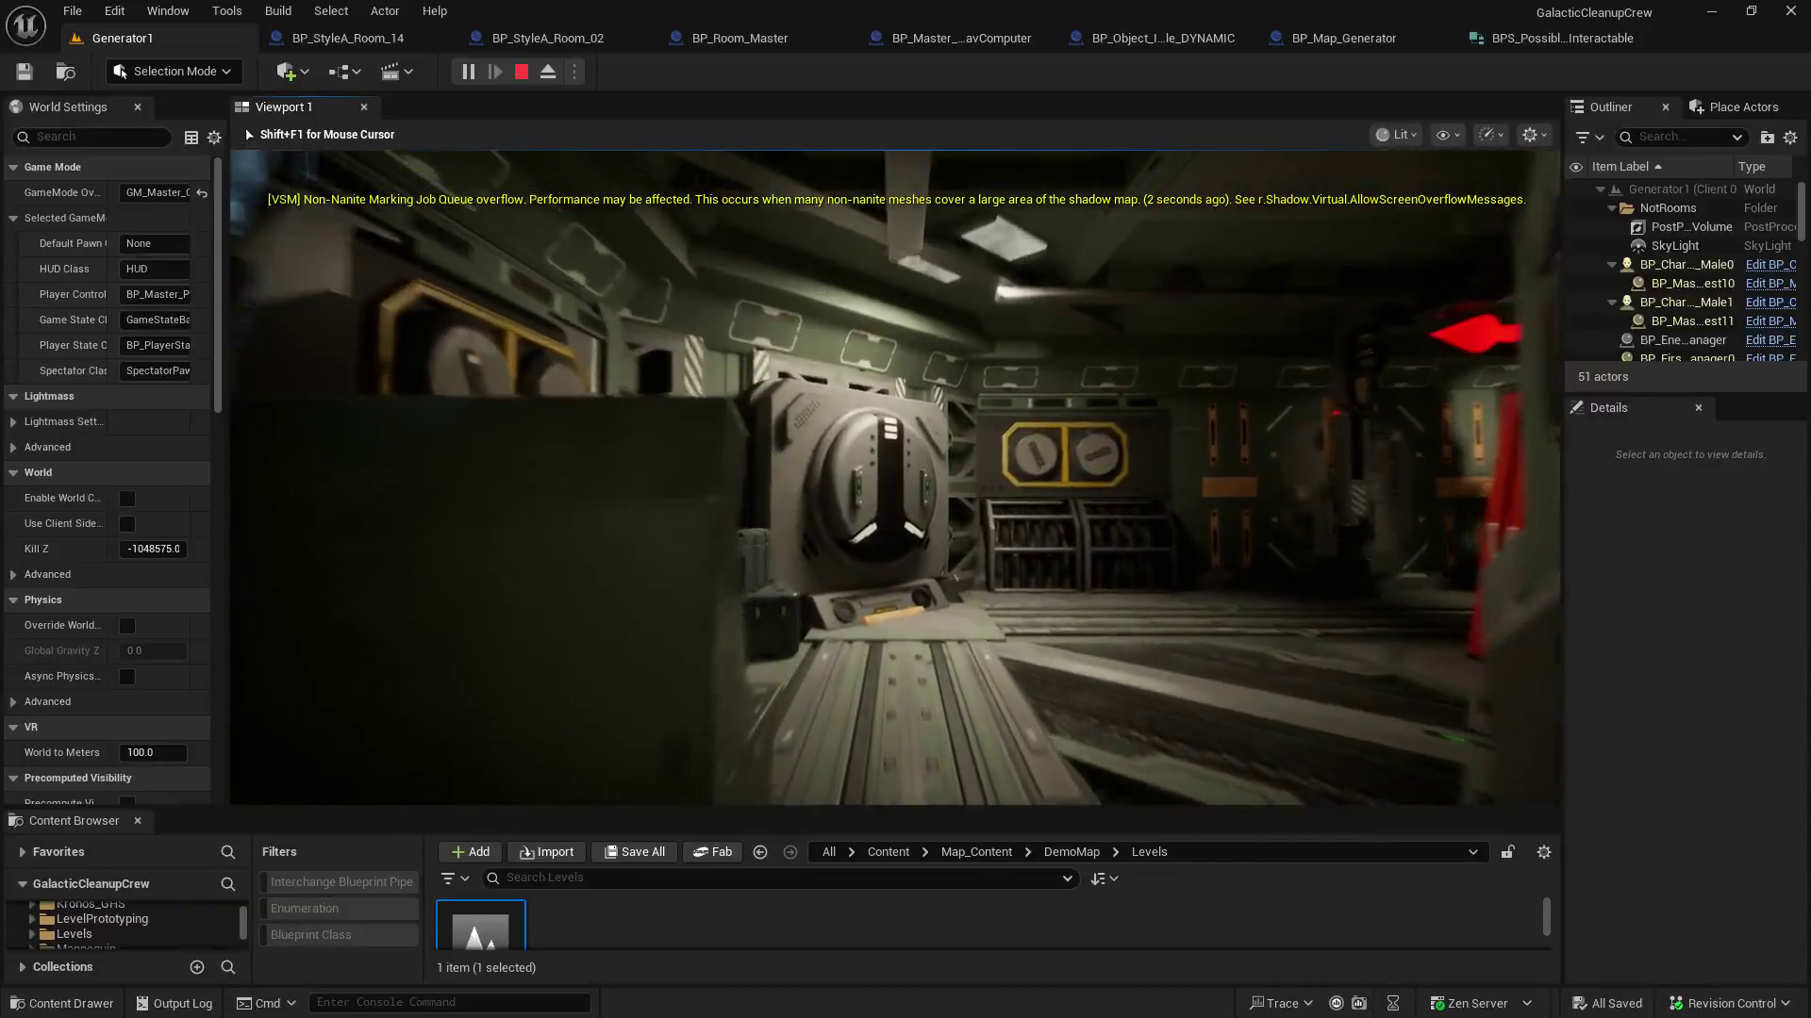
Walk past the crate and red ladder into the red-lit room, then show BP_Map_Generator's event graph
key(w)
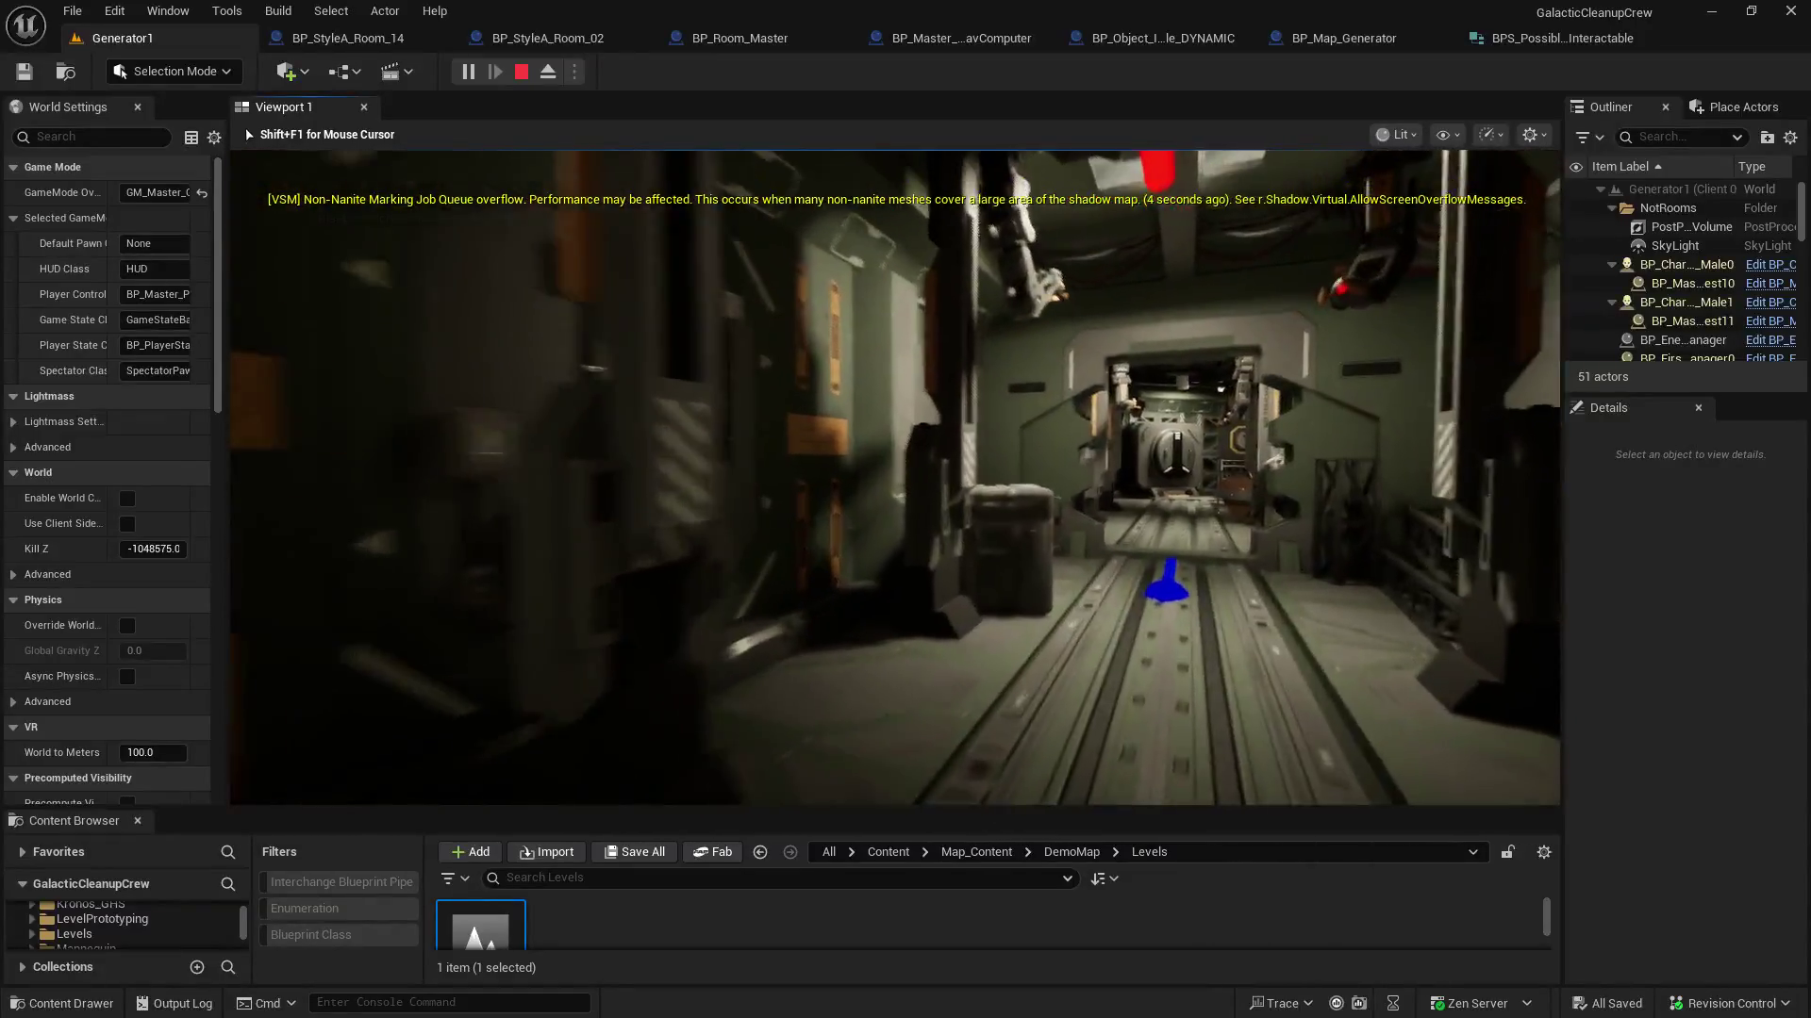
key(w)
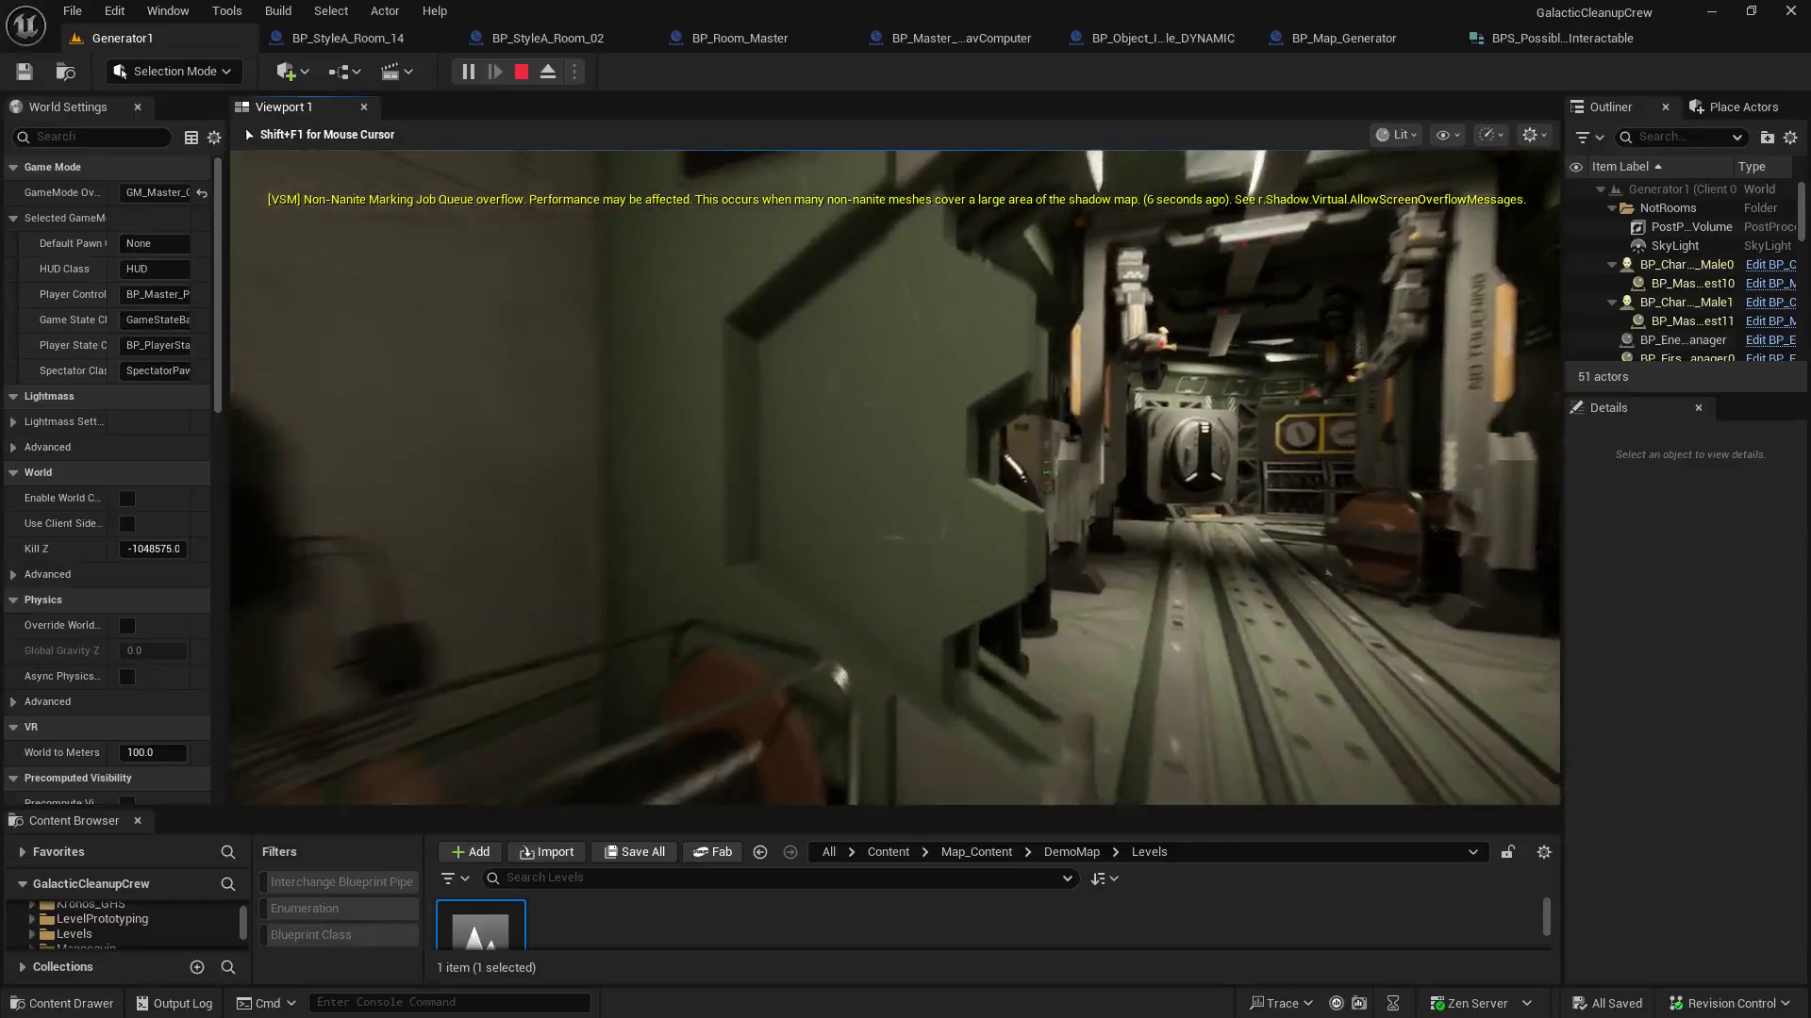
key(w)
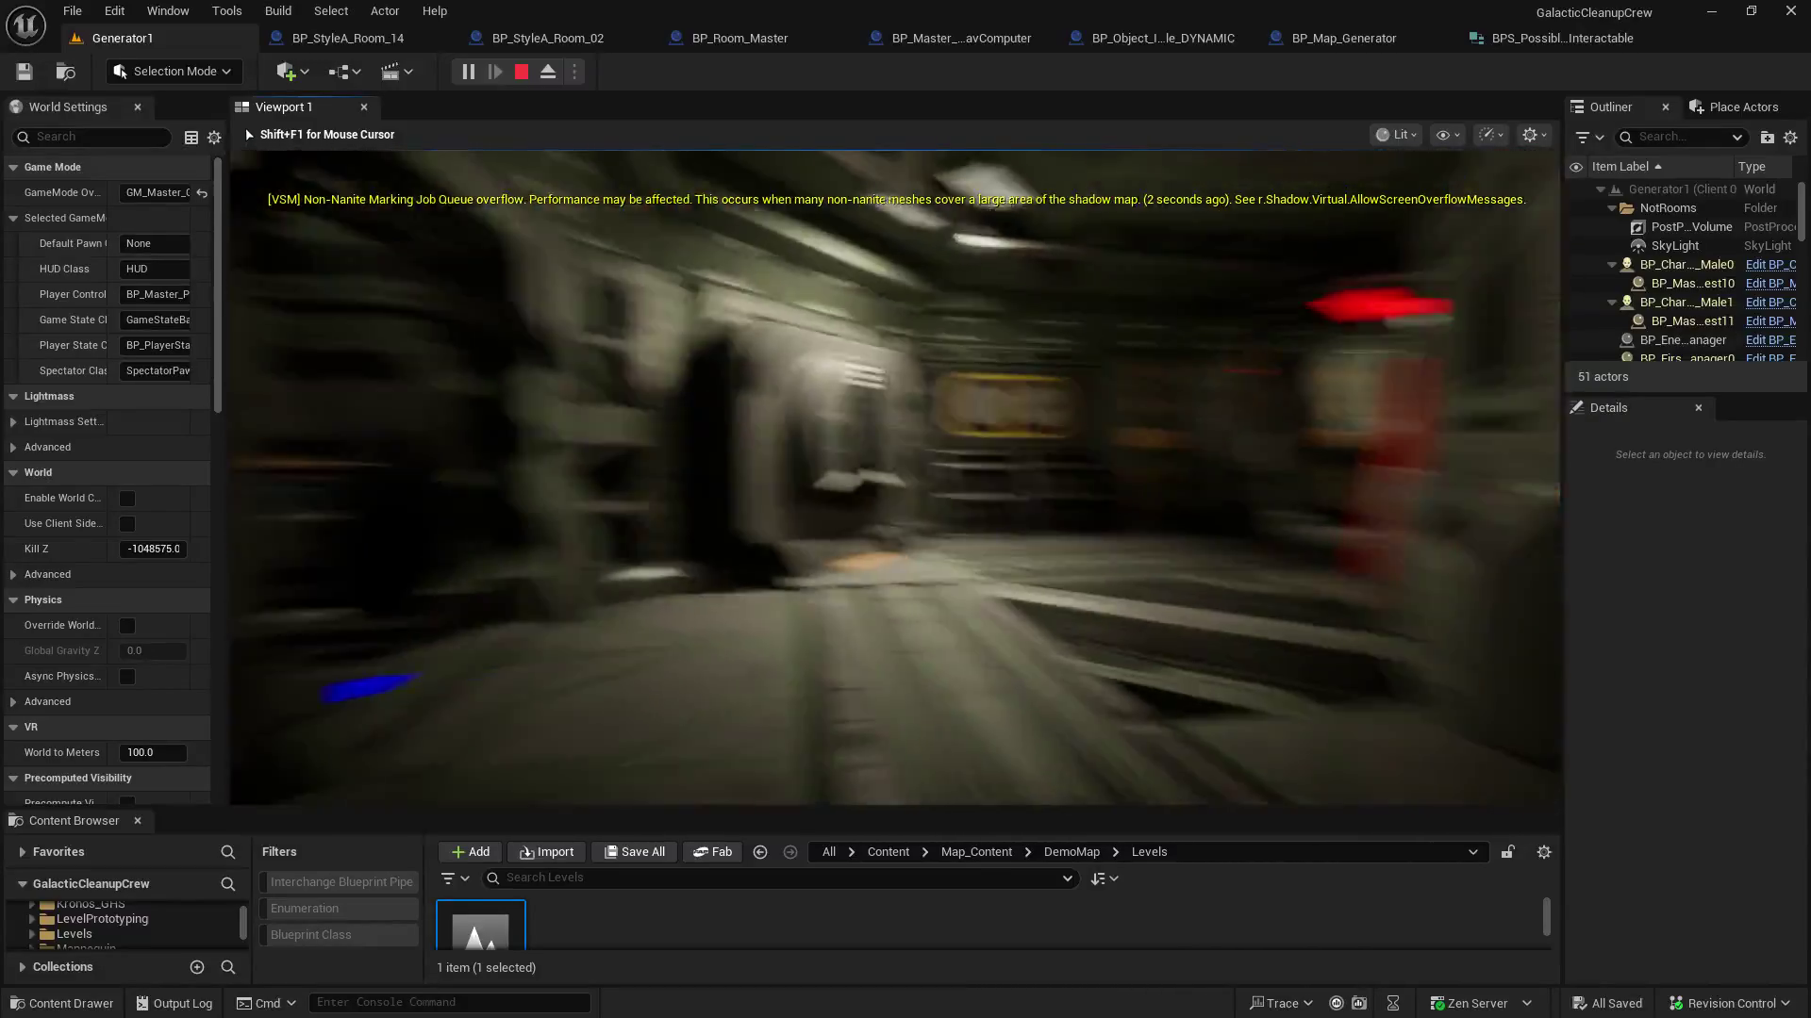
key(w)
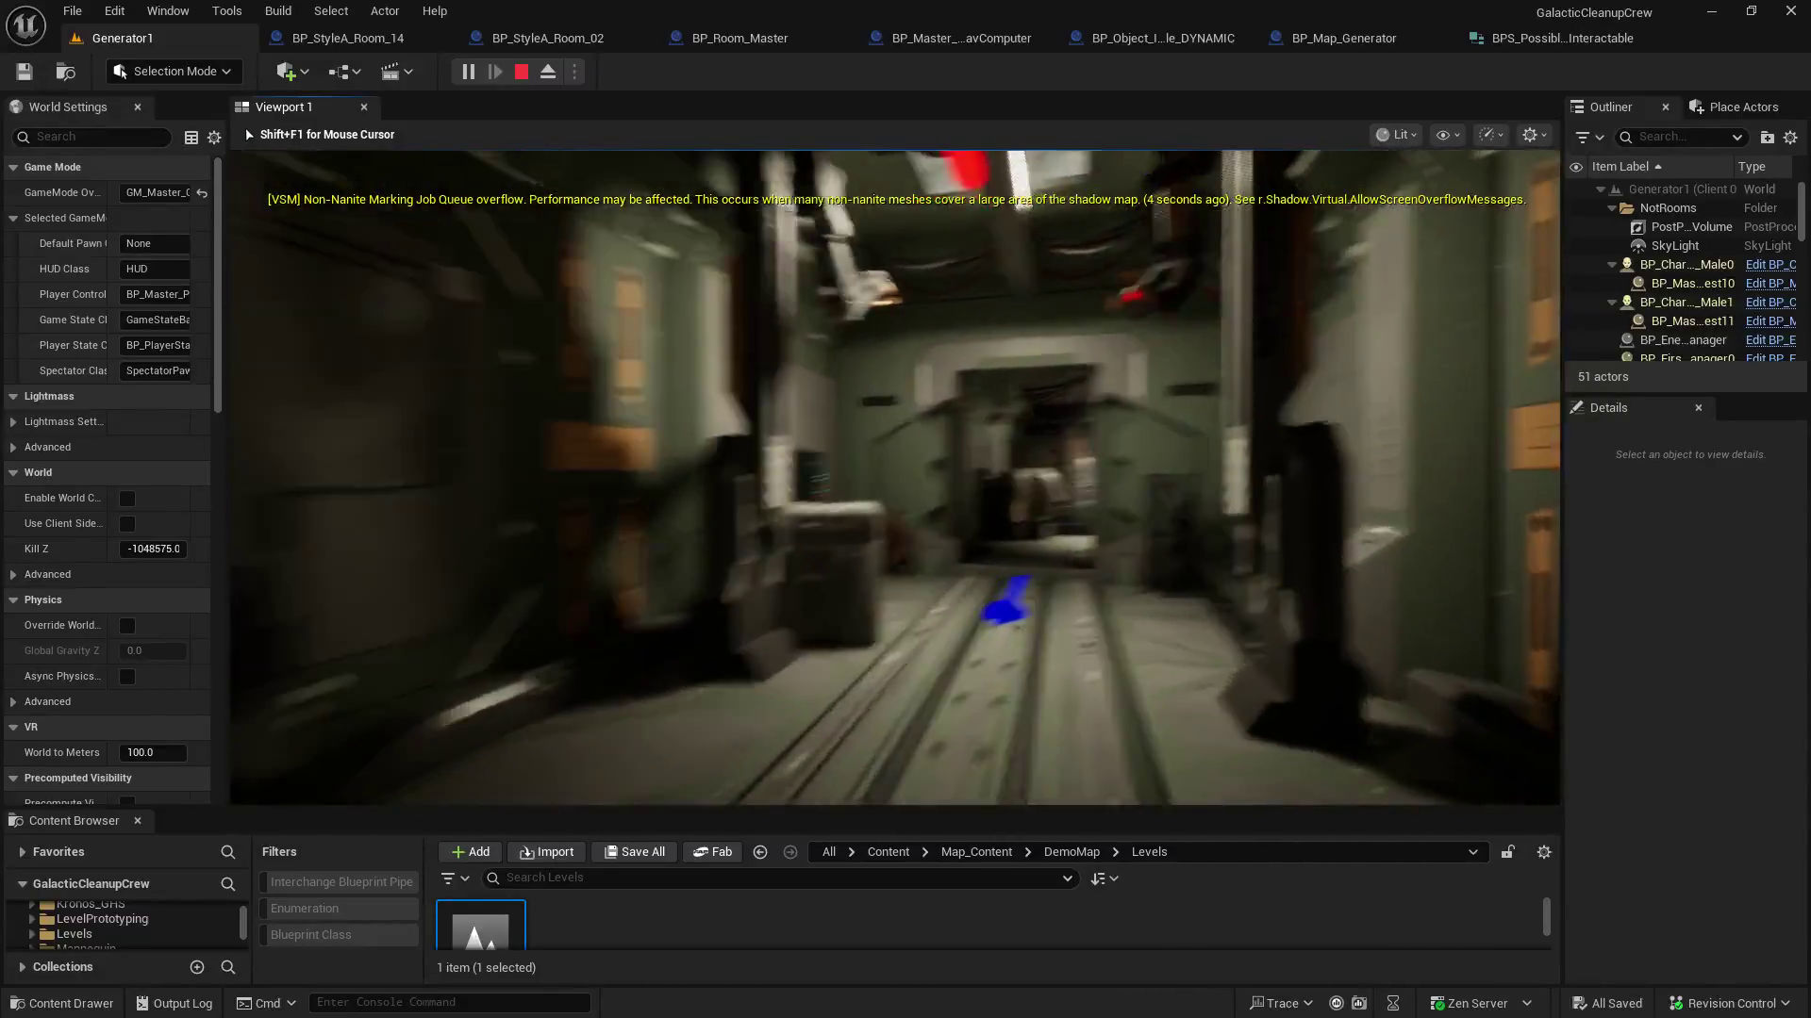
key(w)
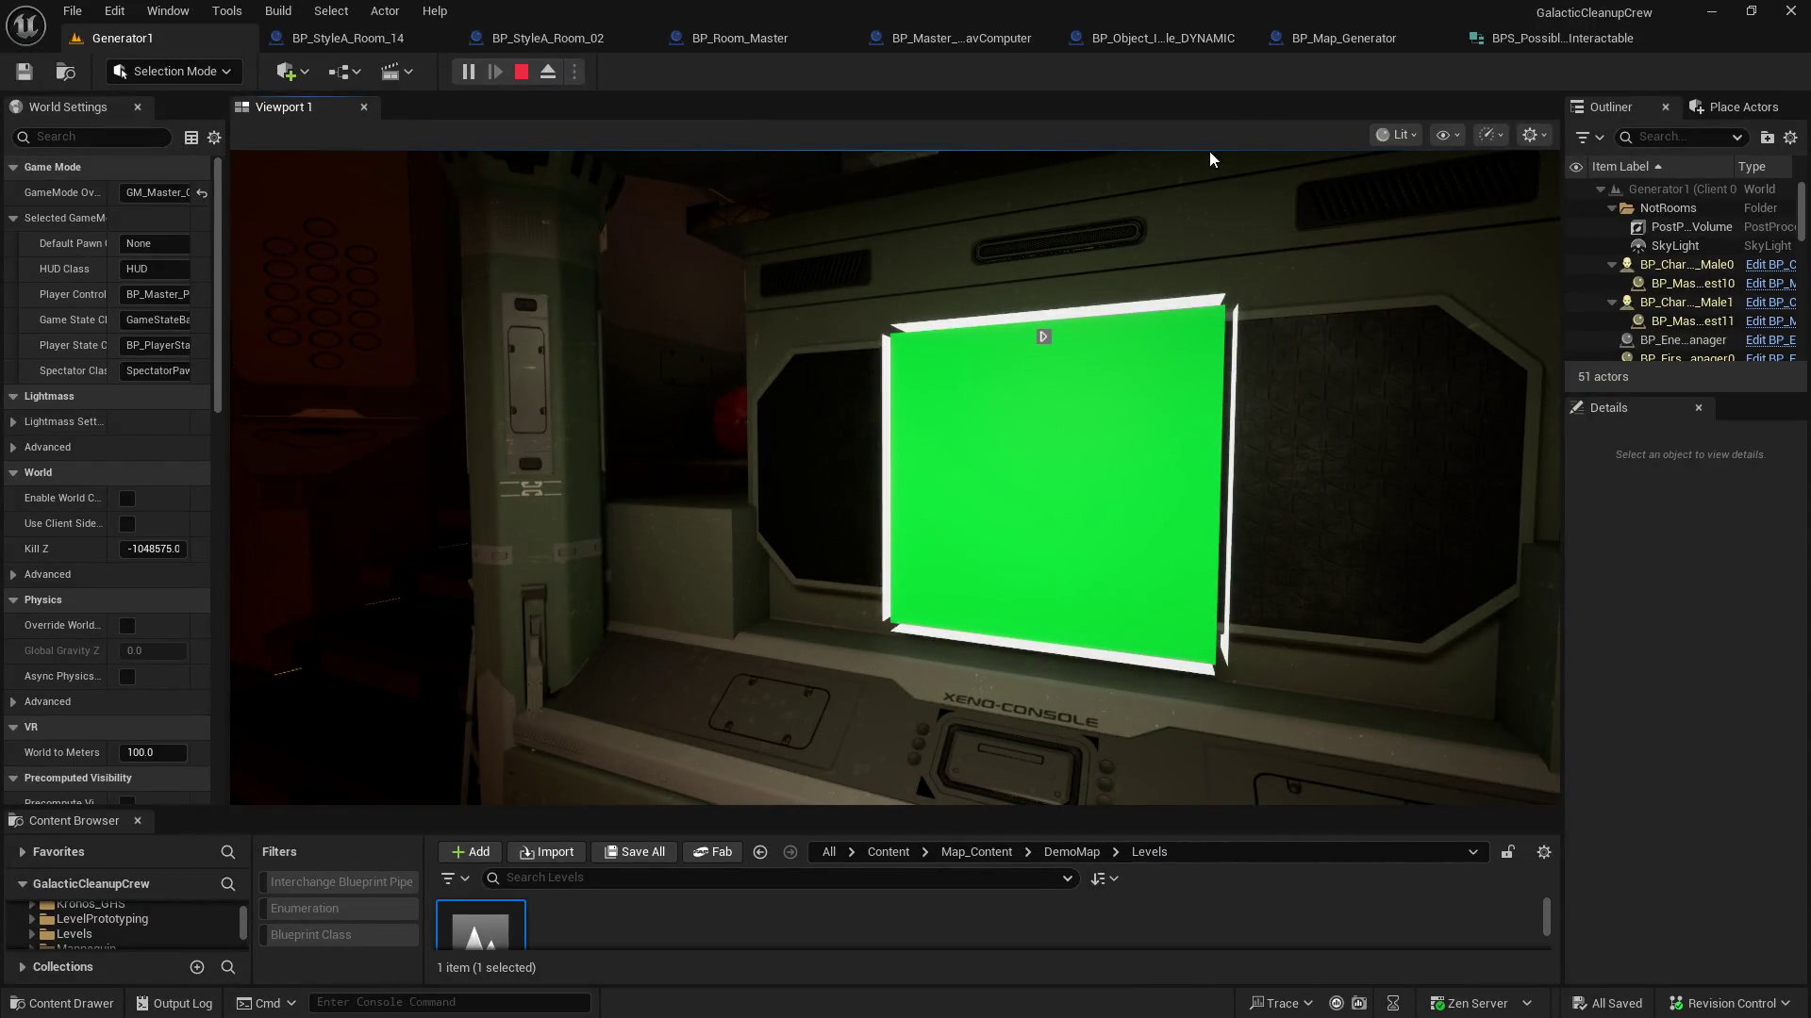
click(1377, 34)
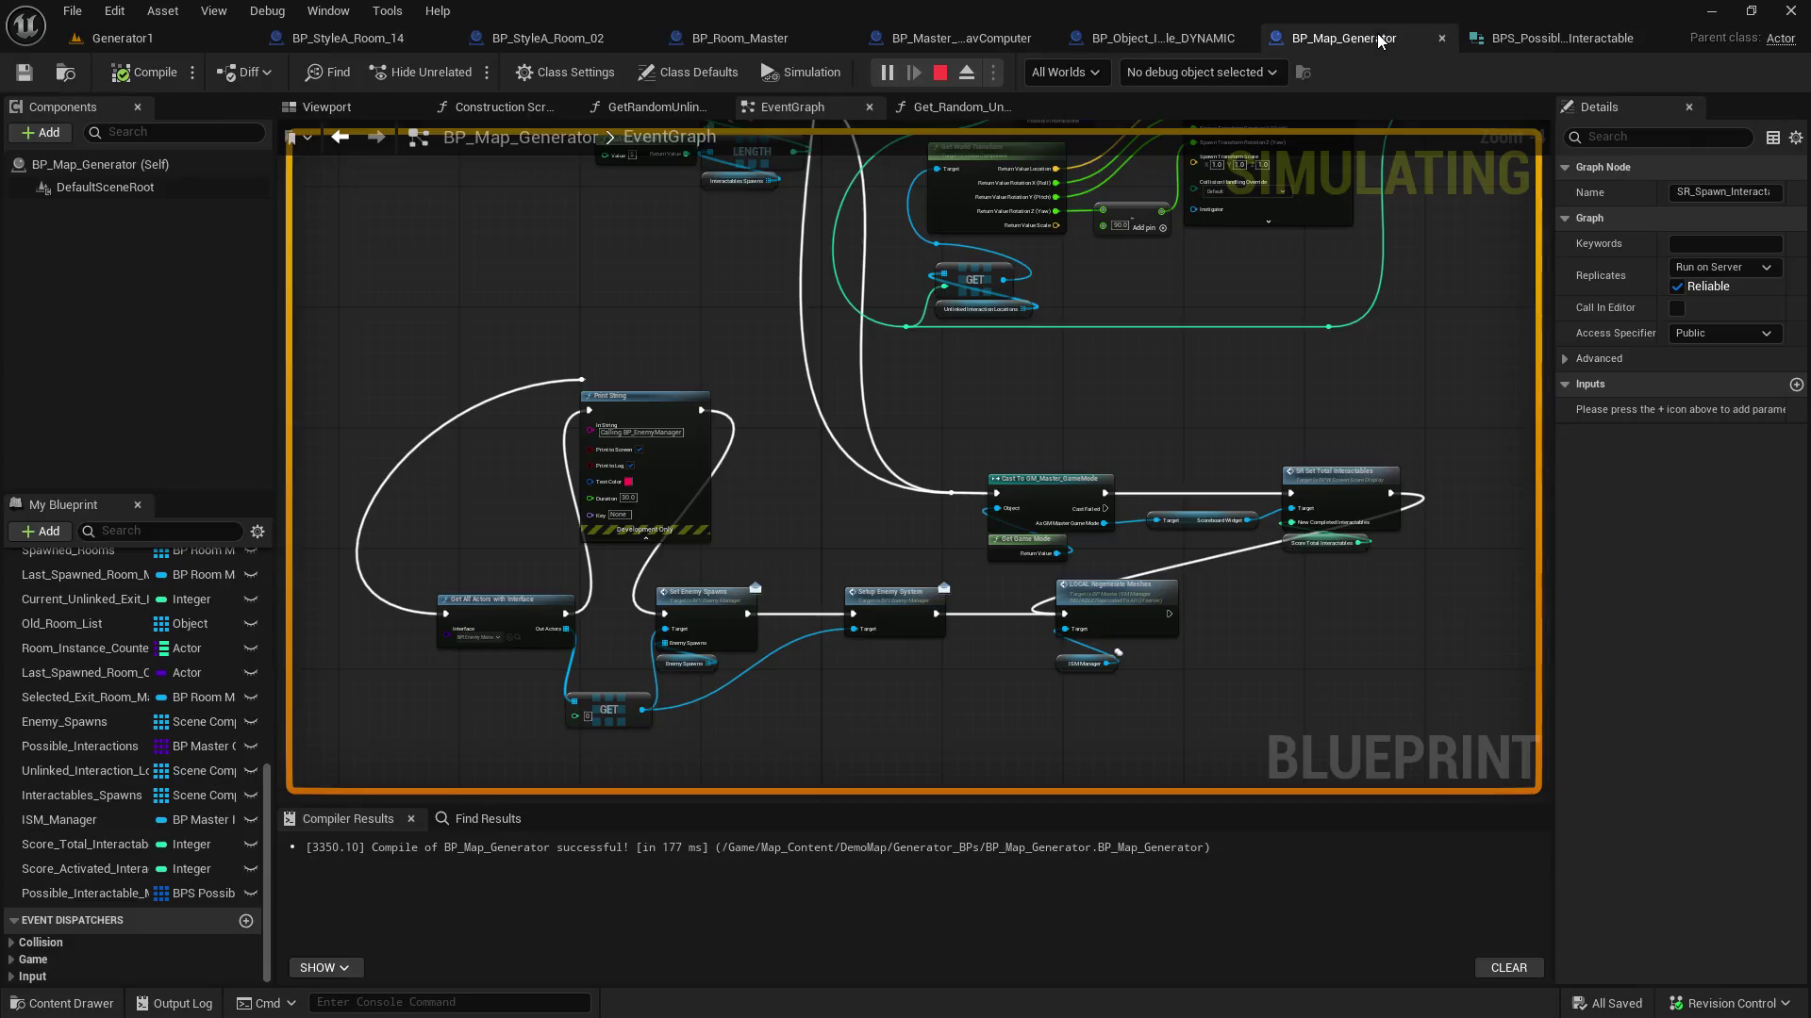
scroll(948, 594, down, 2)
drag(948, 594, 913, 856)
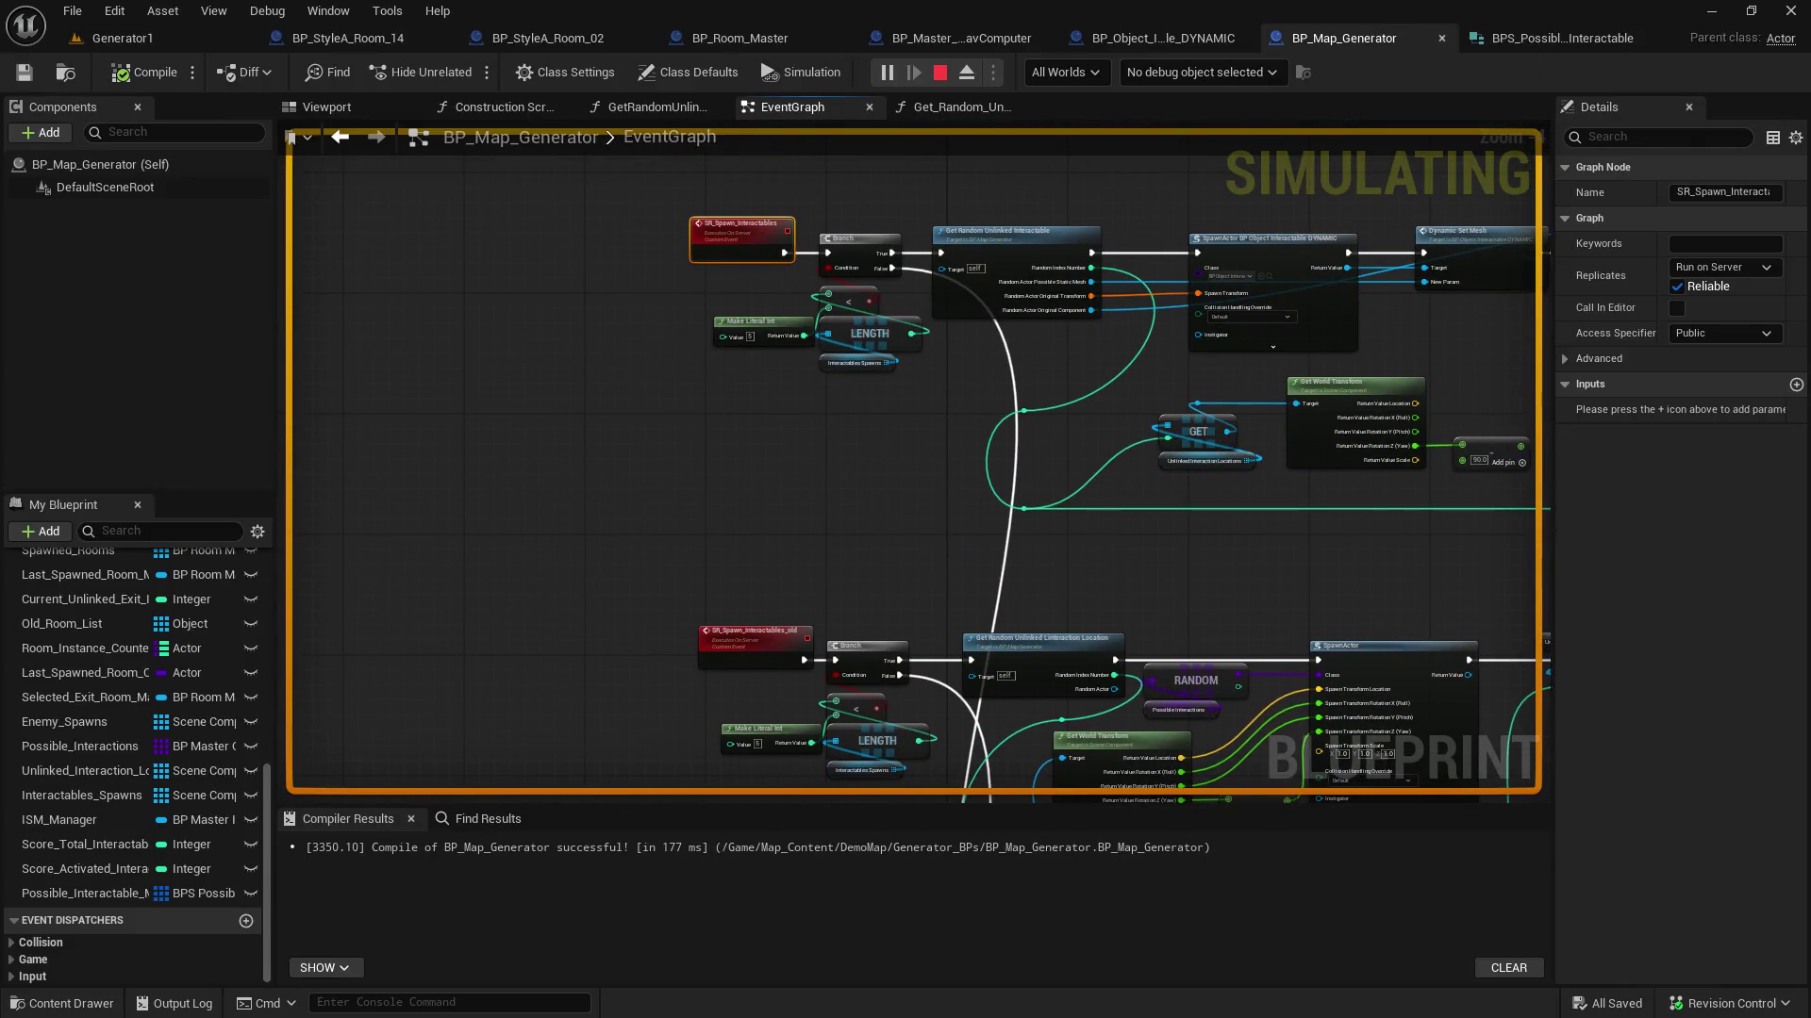
scroll(695, 449, up, 6)
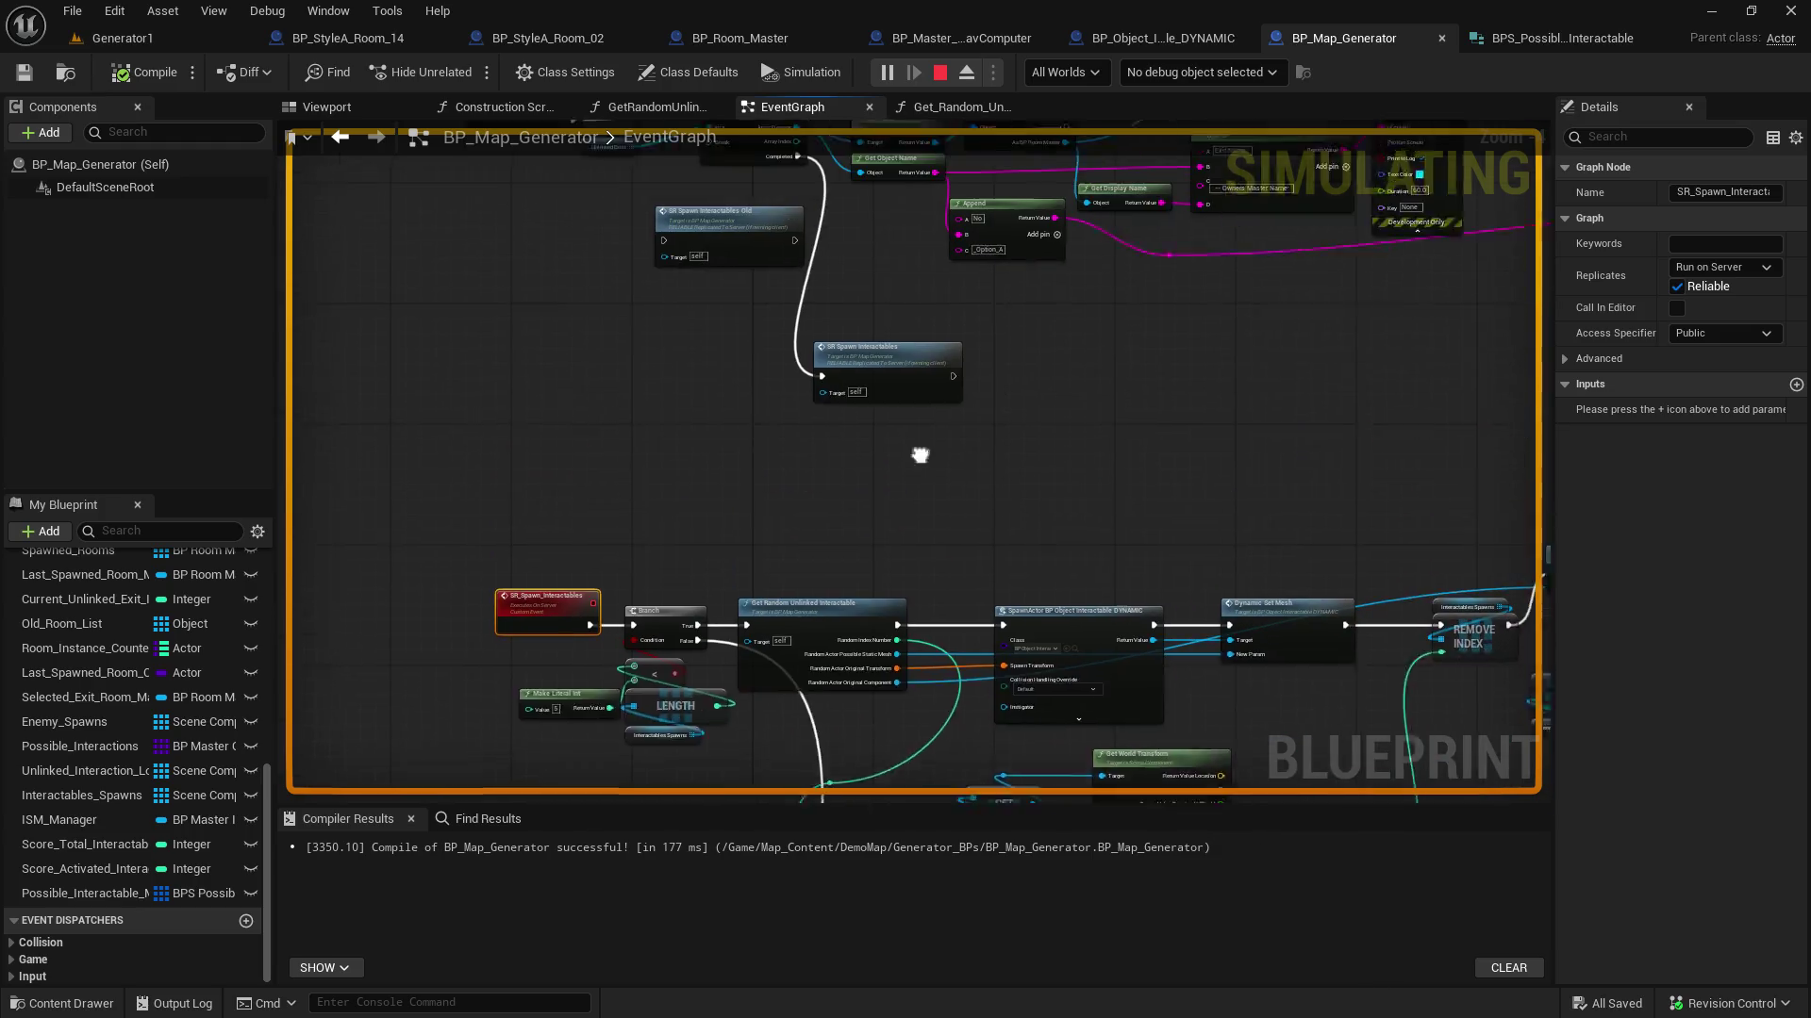
mouse_move(979, 329)
mouse_down()
mouse_move(1070, 519)
mouse_move(1236, 767)
mouse_move(1050, 437)
mouse_up()
scroll(634, 214, down, 2)
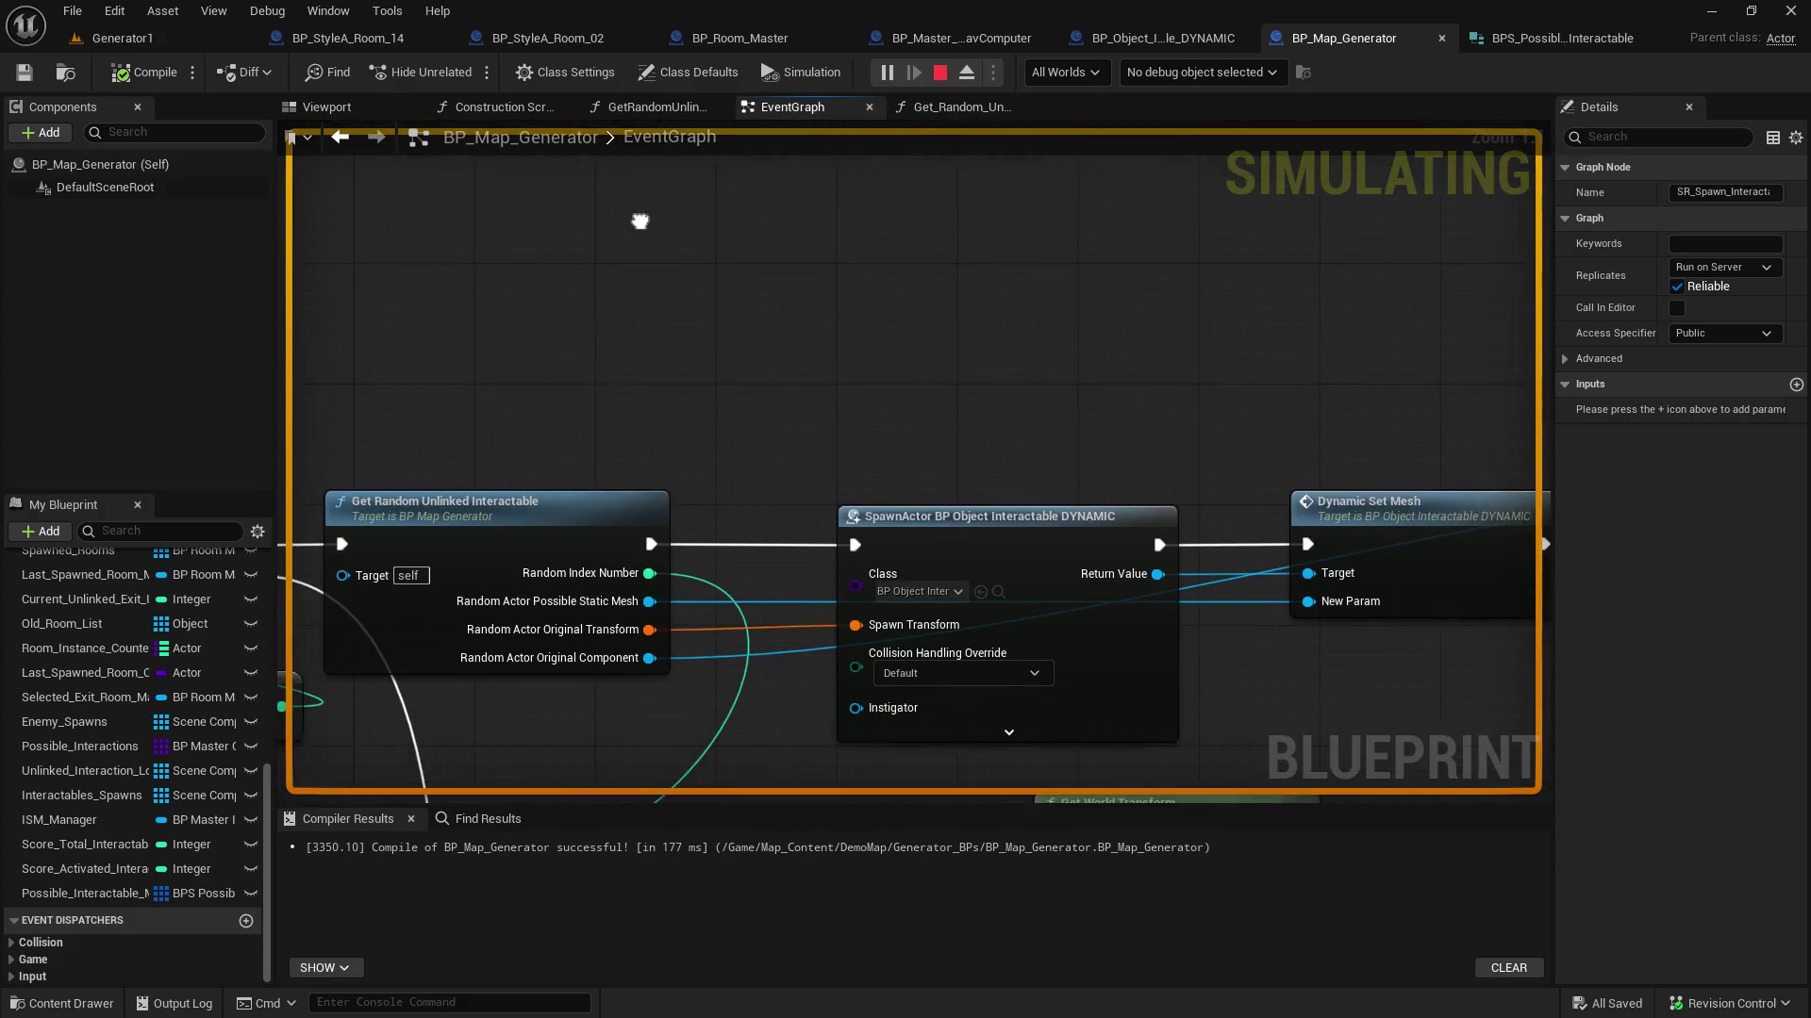
scroll(739, 367, down, 2)
drag(733, 517, 1049, 761)
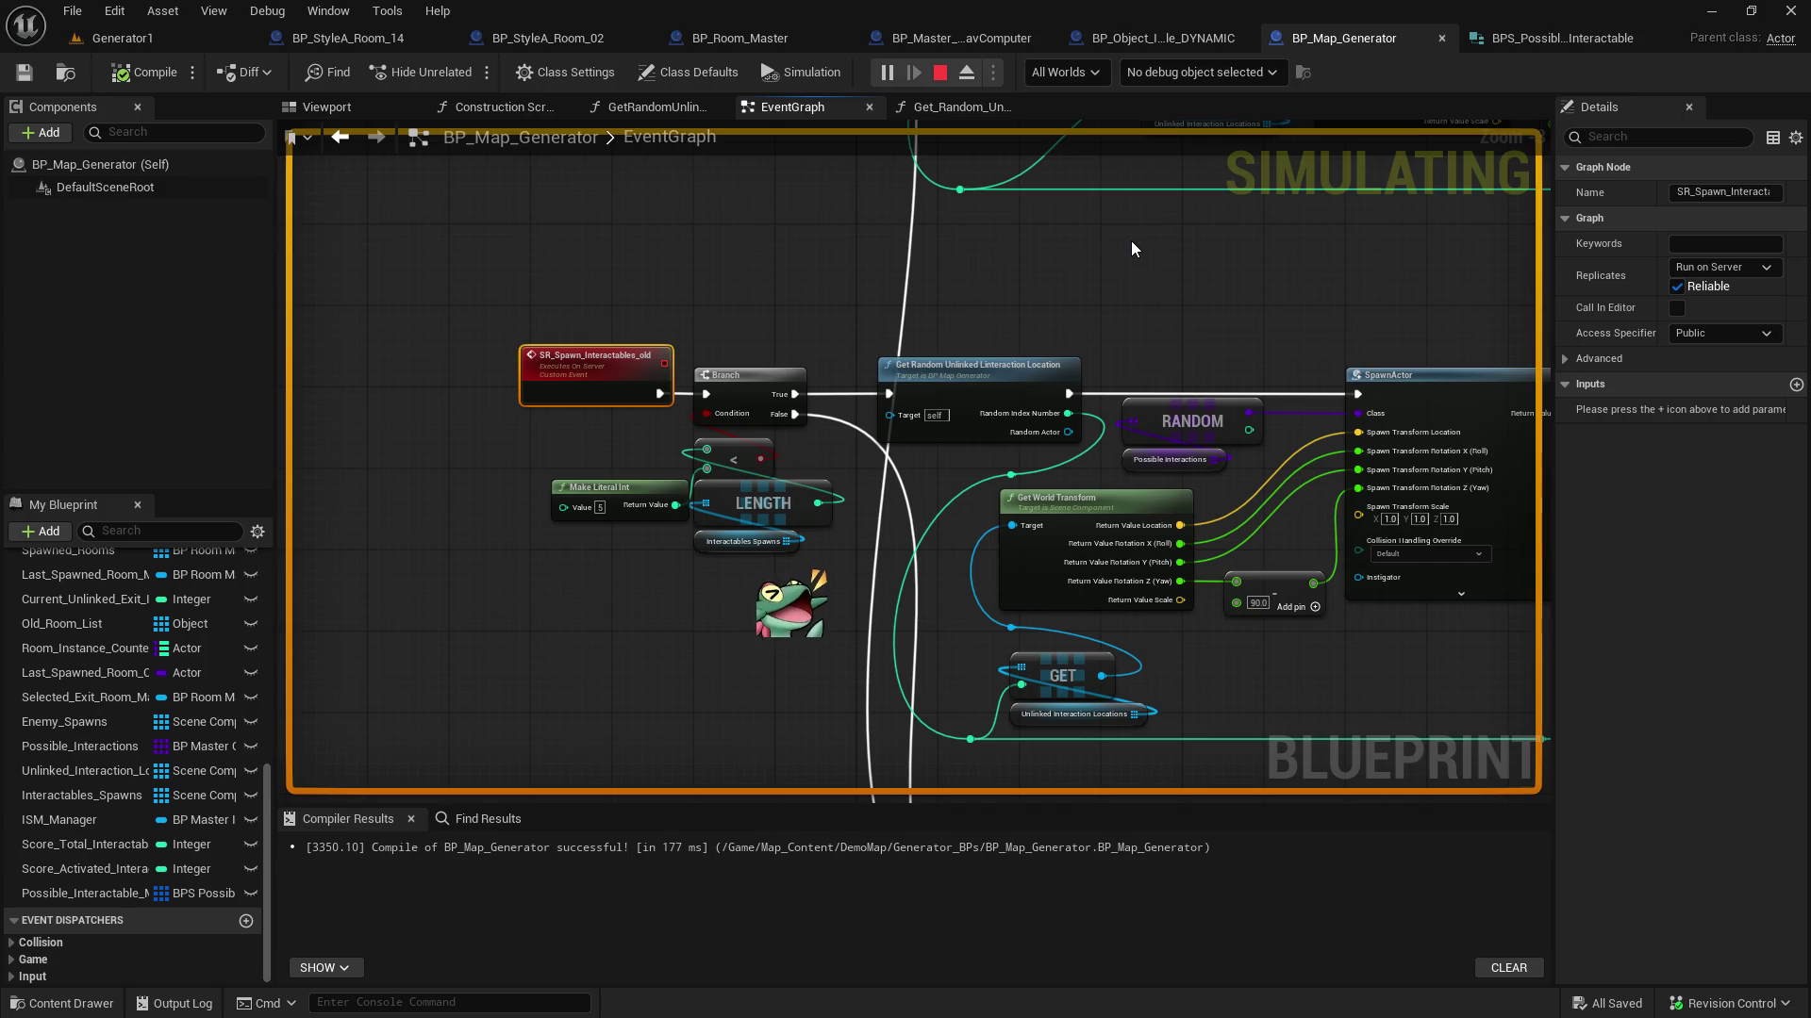
mouse_move(1124, 248)
mouse_down()
mouse_move(833, 280)
mouse_move(1019, 239)
mouse_move(973, 277)
mouse_up()
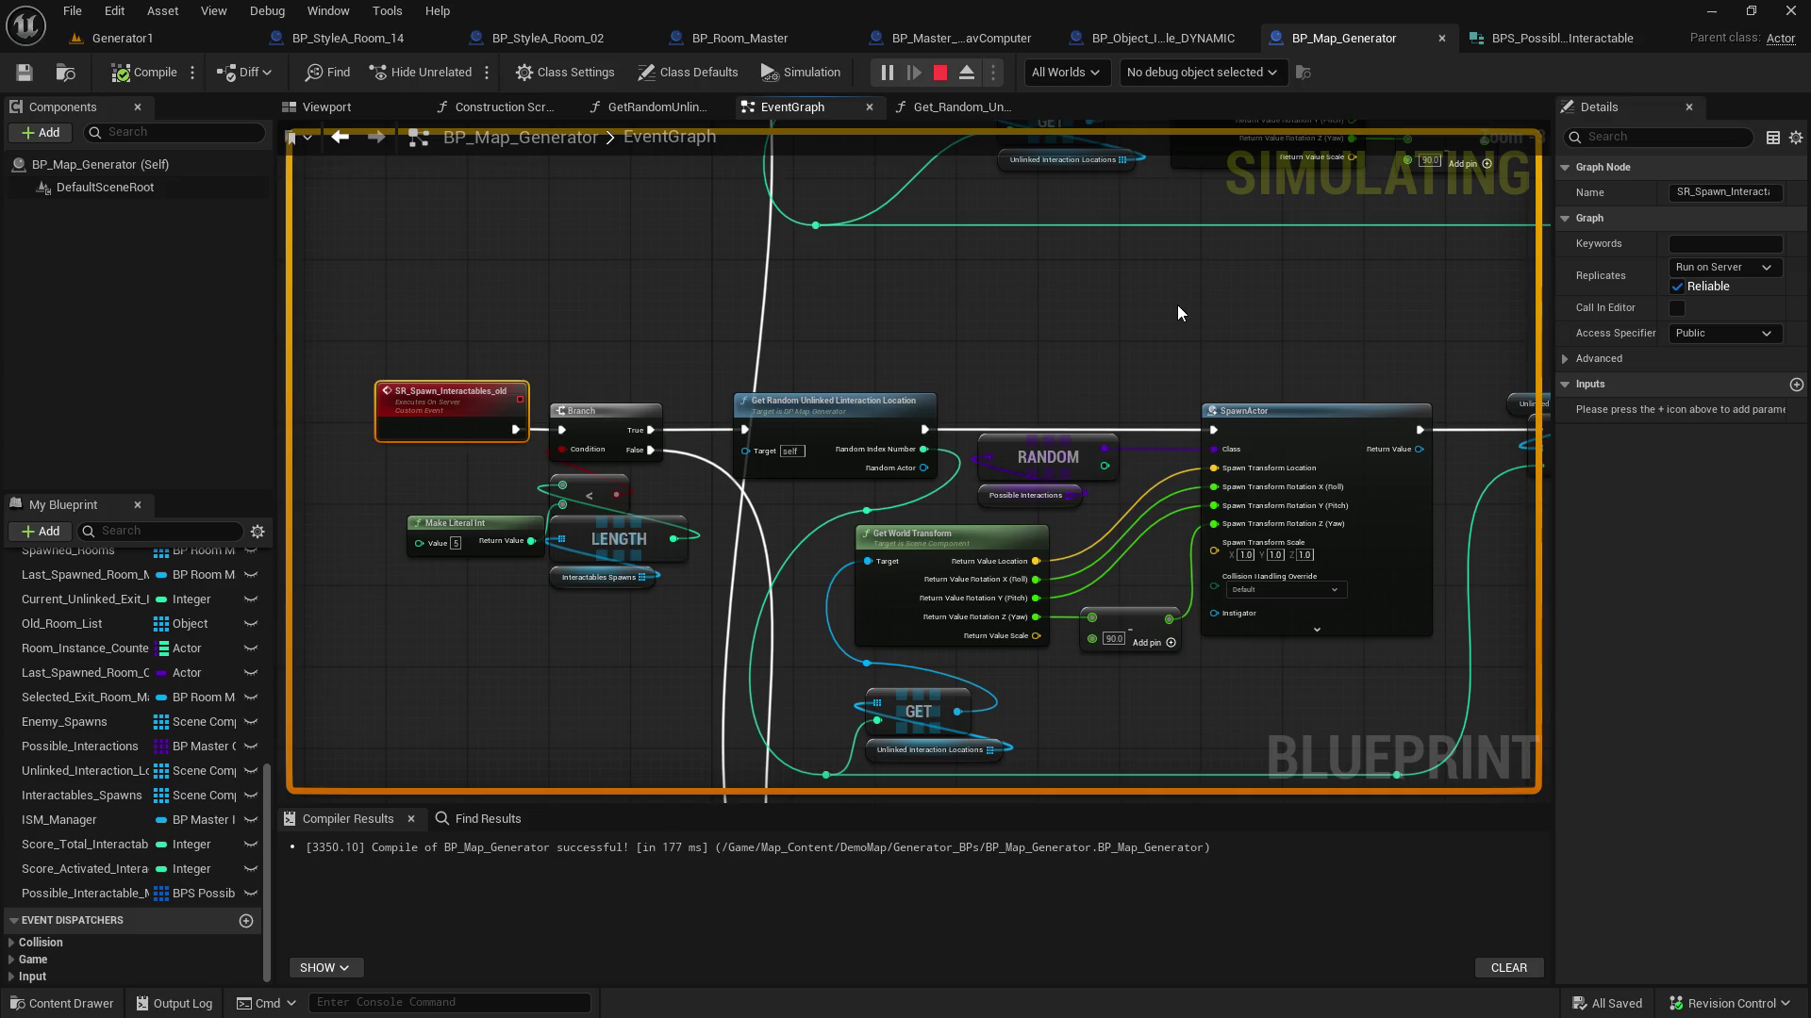
mouse_move(1167, 296)
mouse_down()
mouse_move(1051, 421)
mouse_move(1202, 423)
mouse_up()
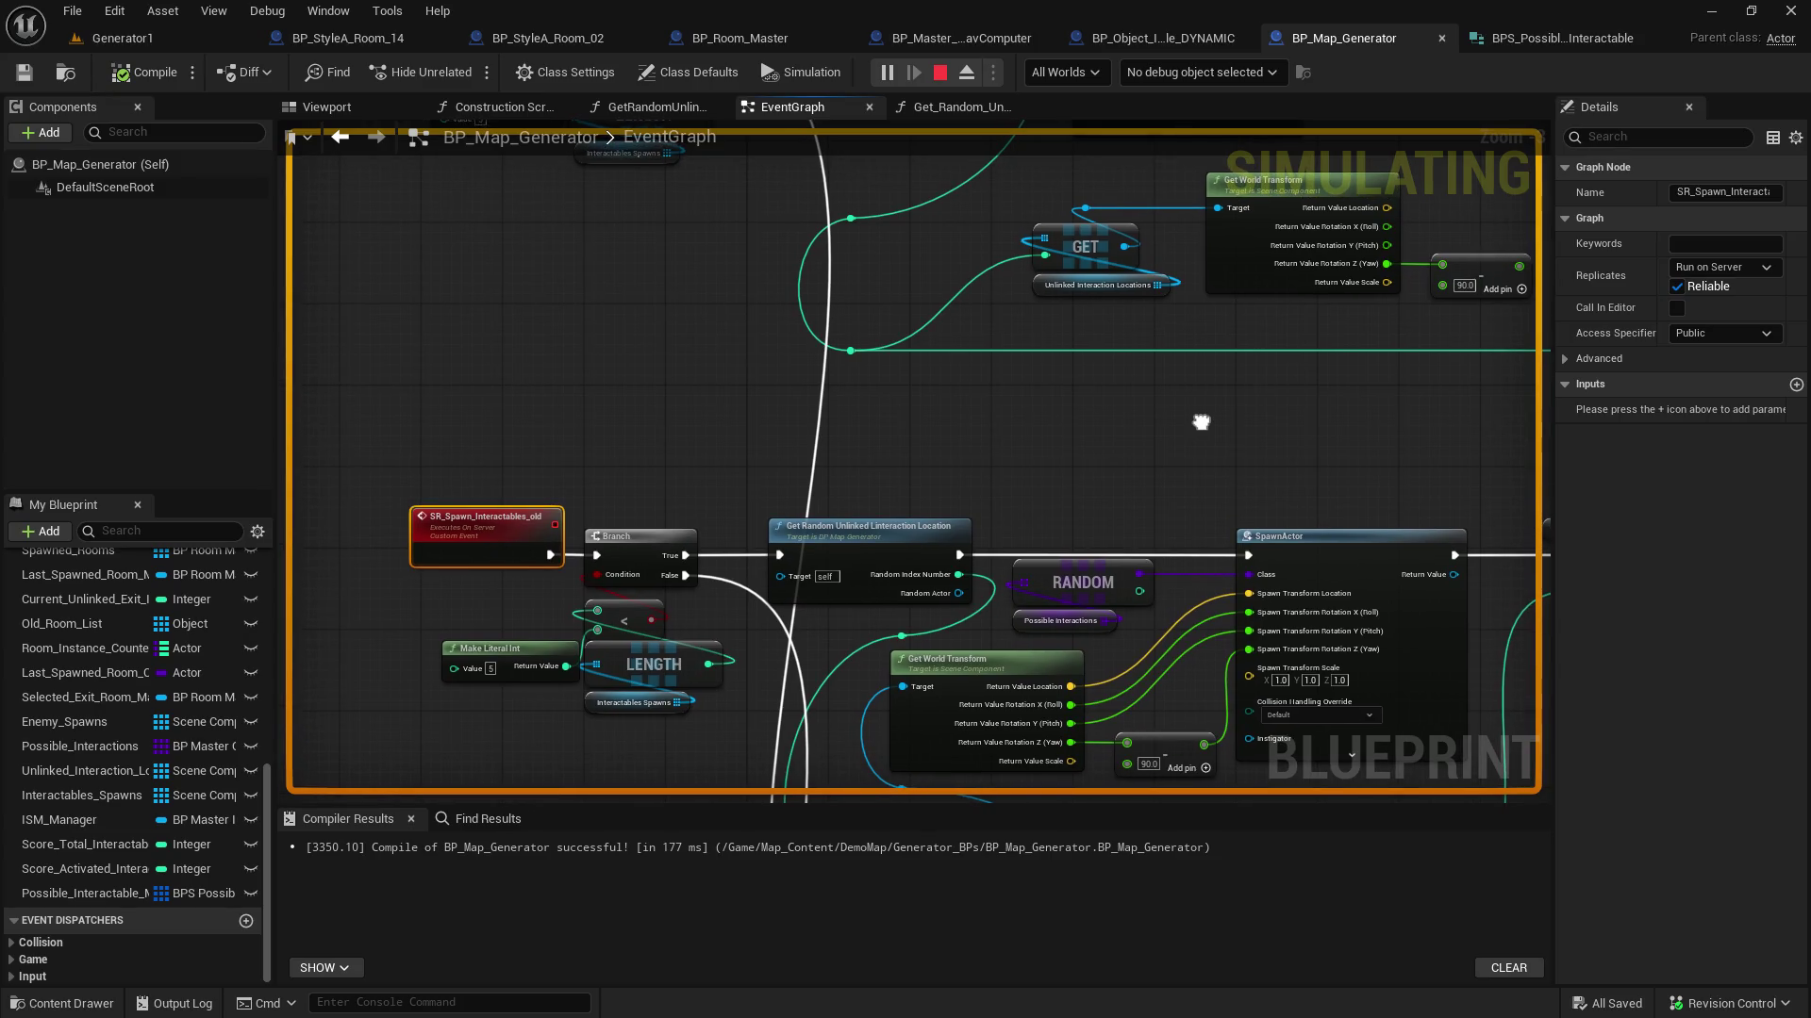
drag(1200, 421, 1199, 422)
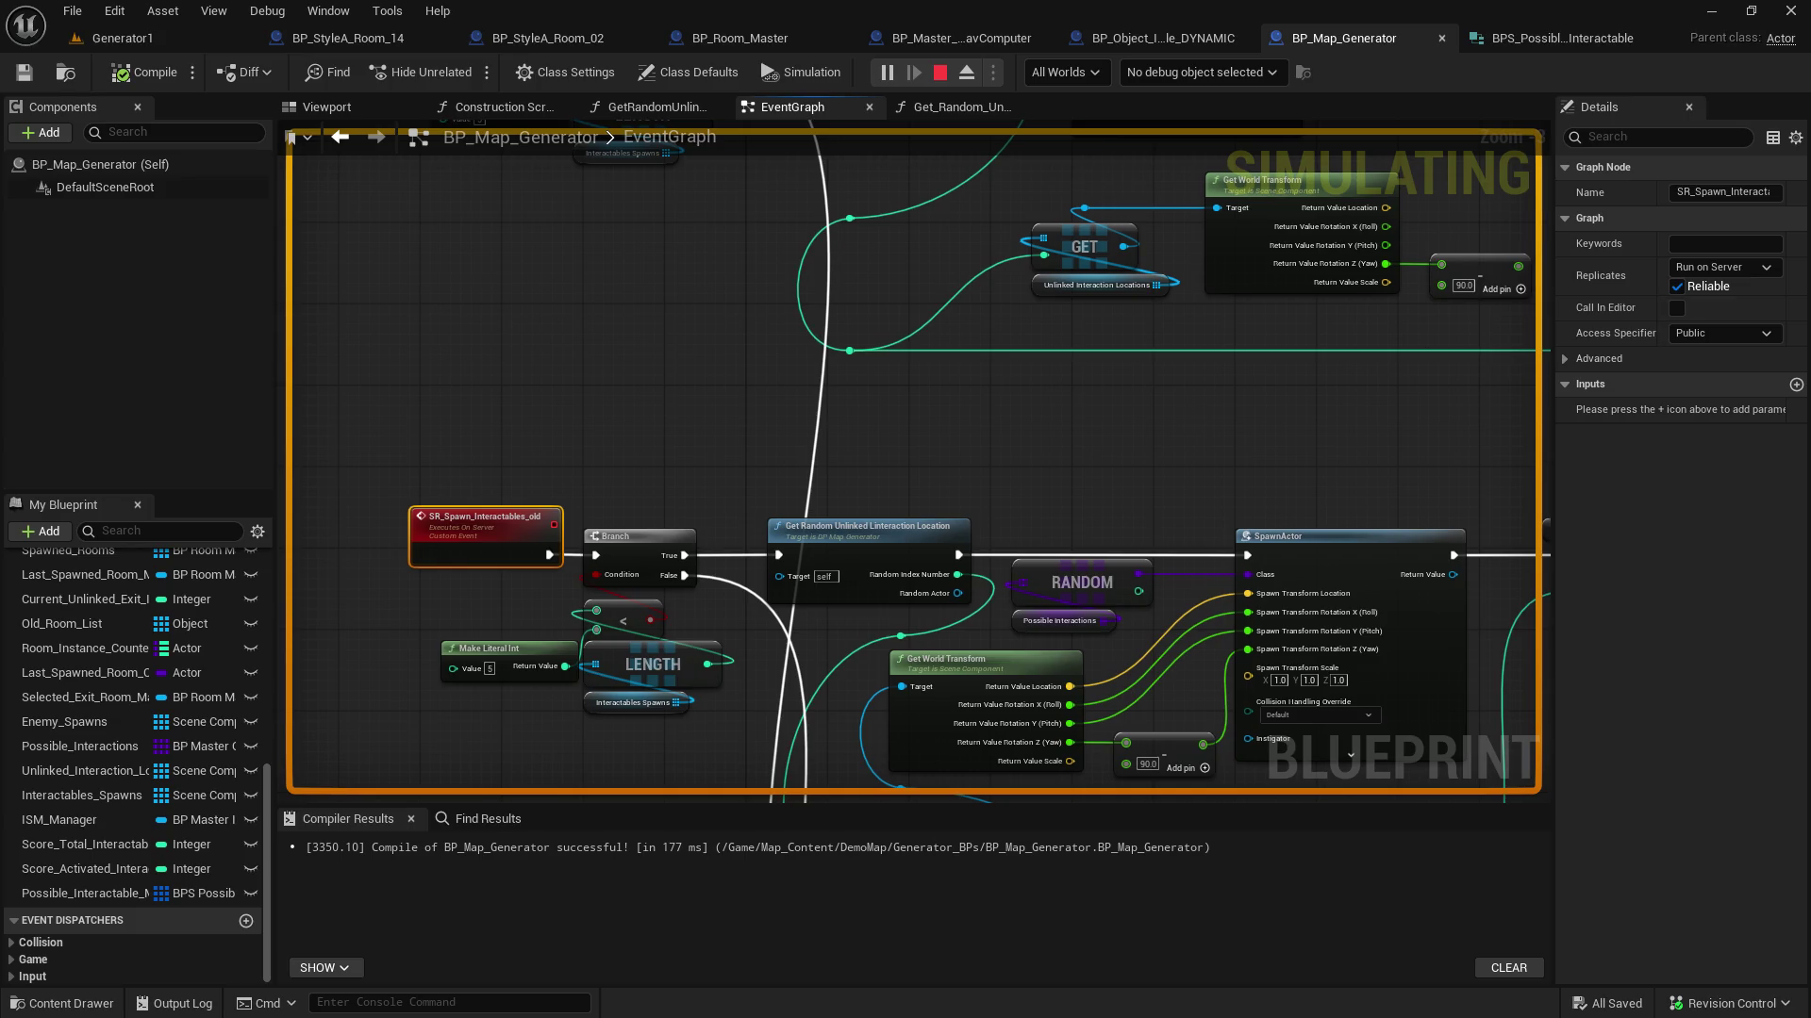
mouse_move(1185, 440)
mouse_down()
mouse_move(1091, 384)
mouse_move(1083, 343)
mouse_up()
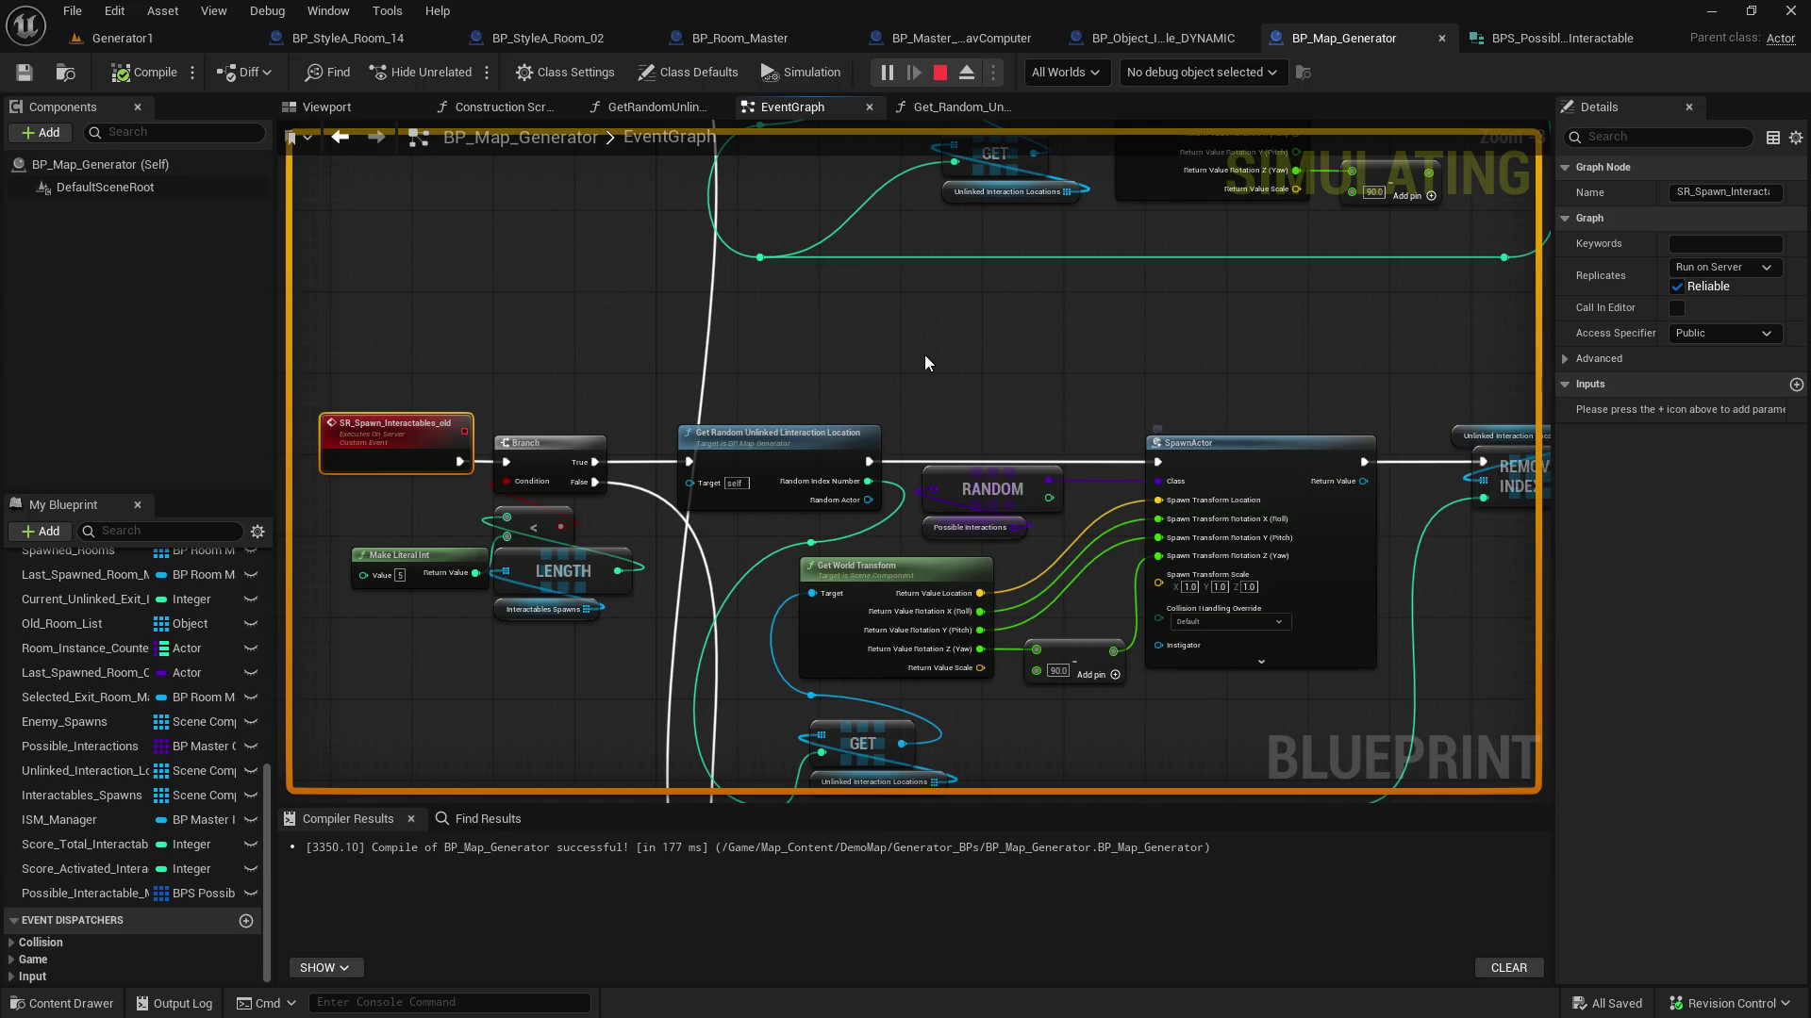
drag(925, 342, 1054, 418)
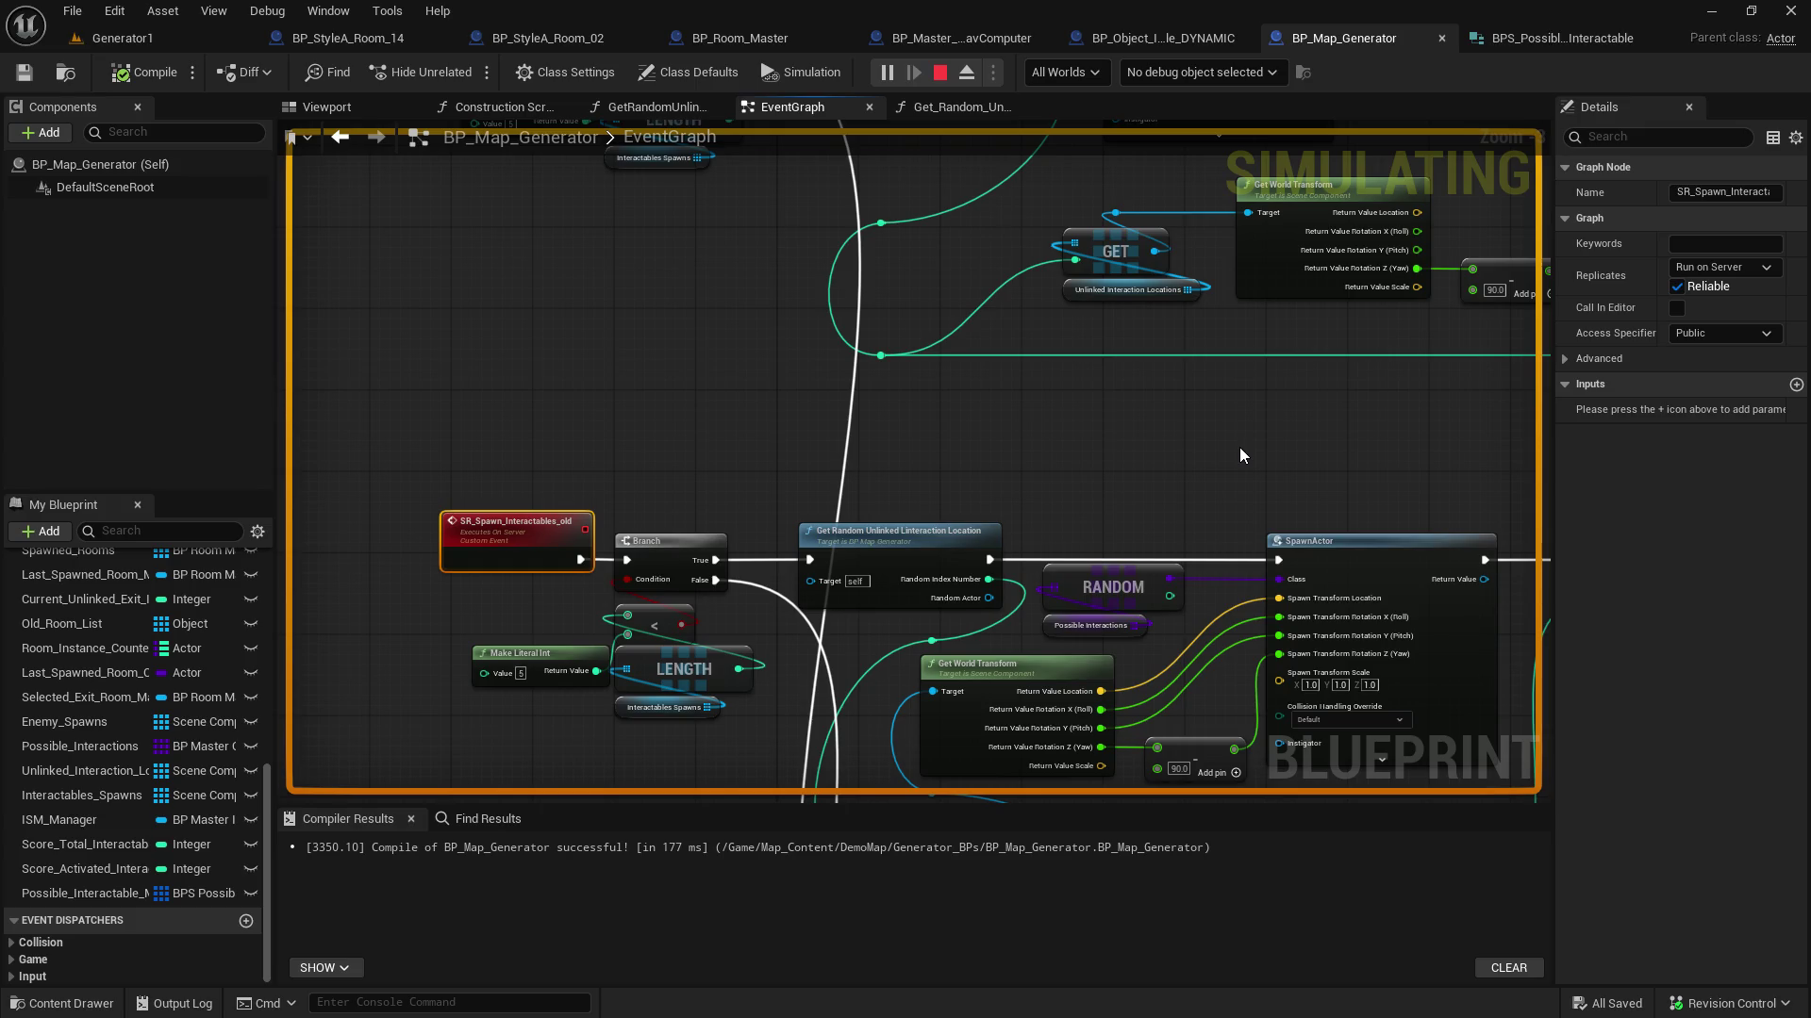
mouse_move(1207, 461)
mouse_down()
mouse_move(1159, 377)
mouse_move(1113, 415)
mouse_move(1078, 397)
mouse_move(1084, 415)
mouse_move(788, 732)
mouse_move(986, 307)
mouse_move(1245, 284)
mouse_up()
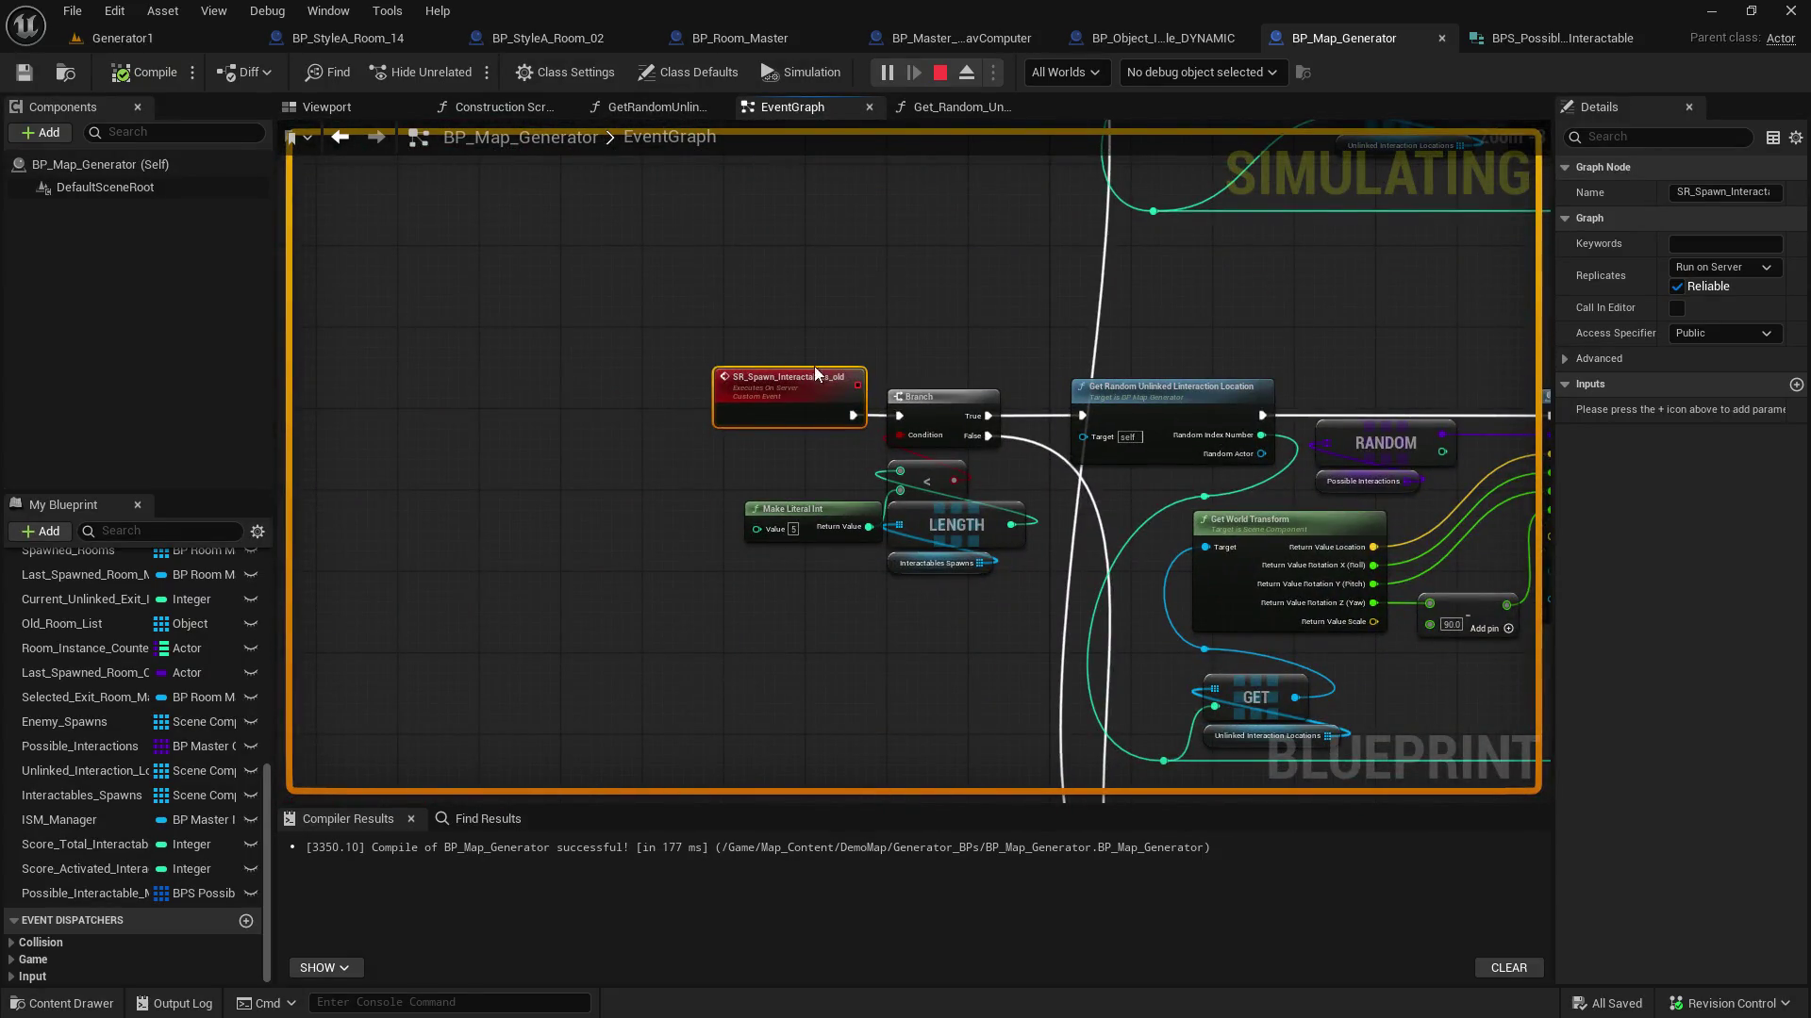
mouse_move(950, 636)
mouse_down()
mouse_move(767, 566)
mouse_move(433, 506)
mouse_move(279, 504)
mouse_up()
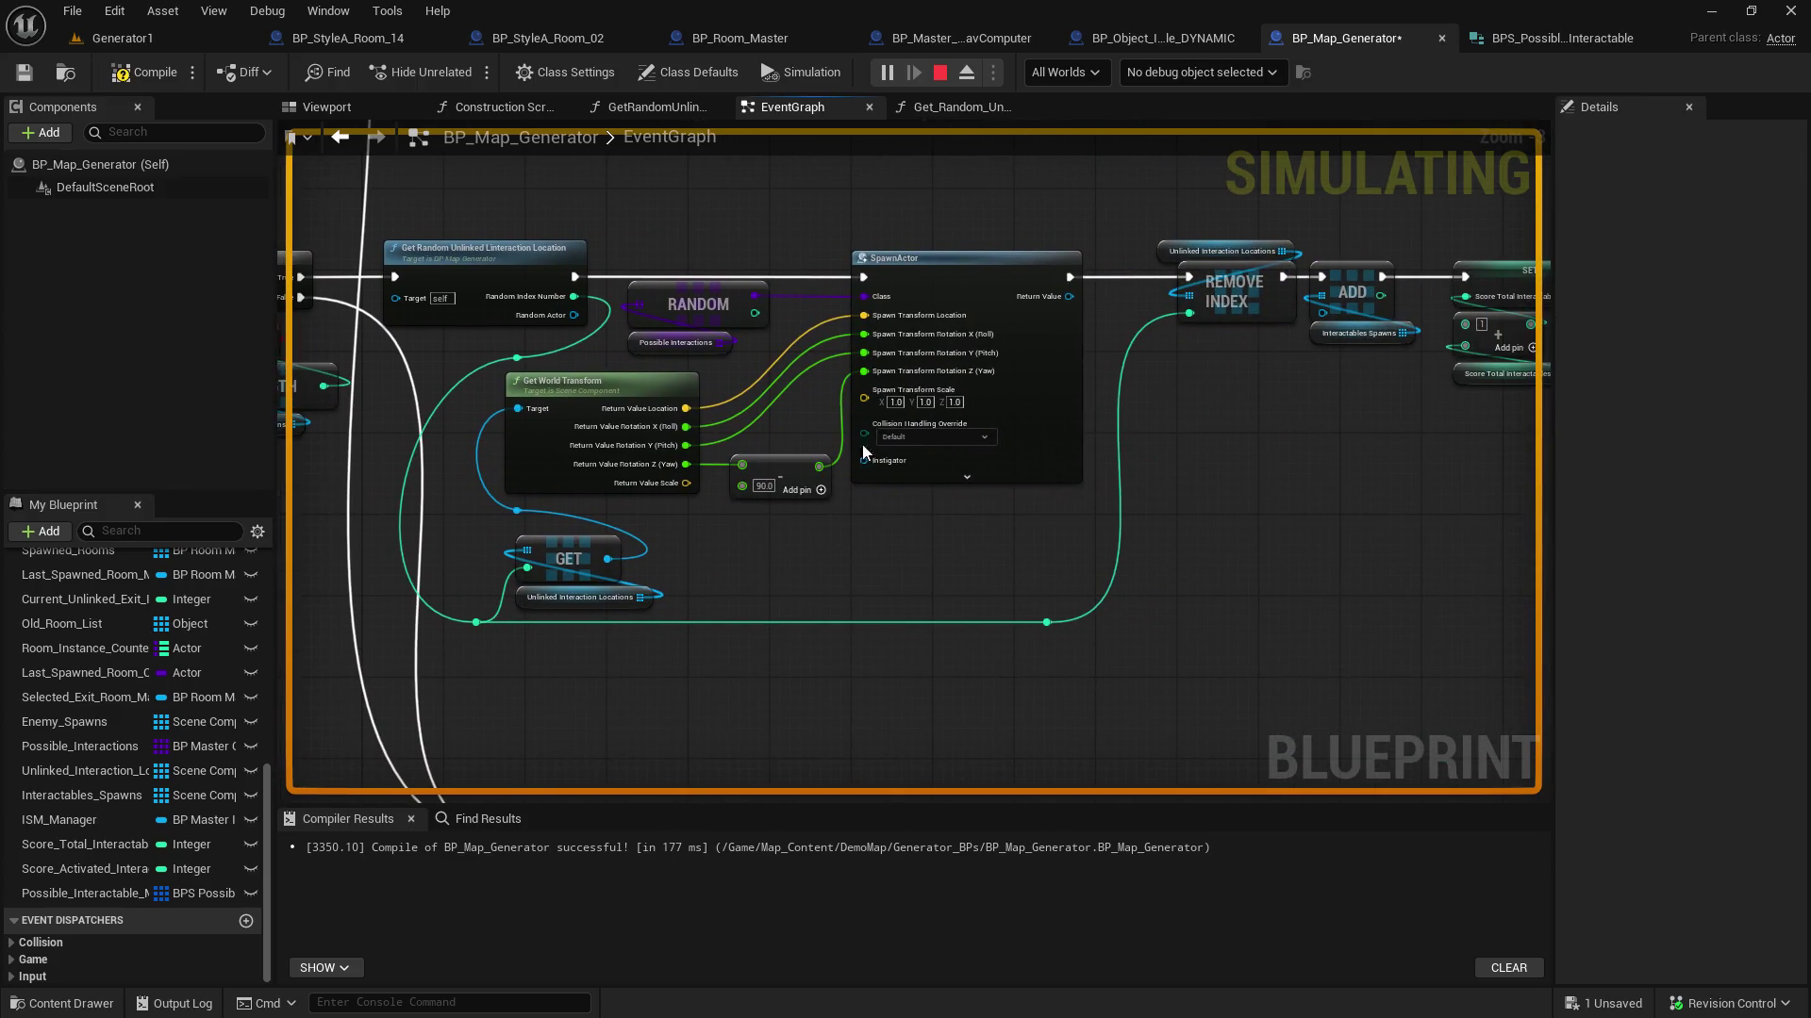
mouse_move(1043, 432)
mouse_down()
mouse_move(599, 484)
mouse_move(1185, 607)
mouse_up()
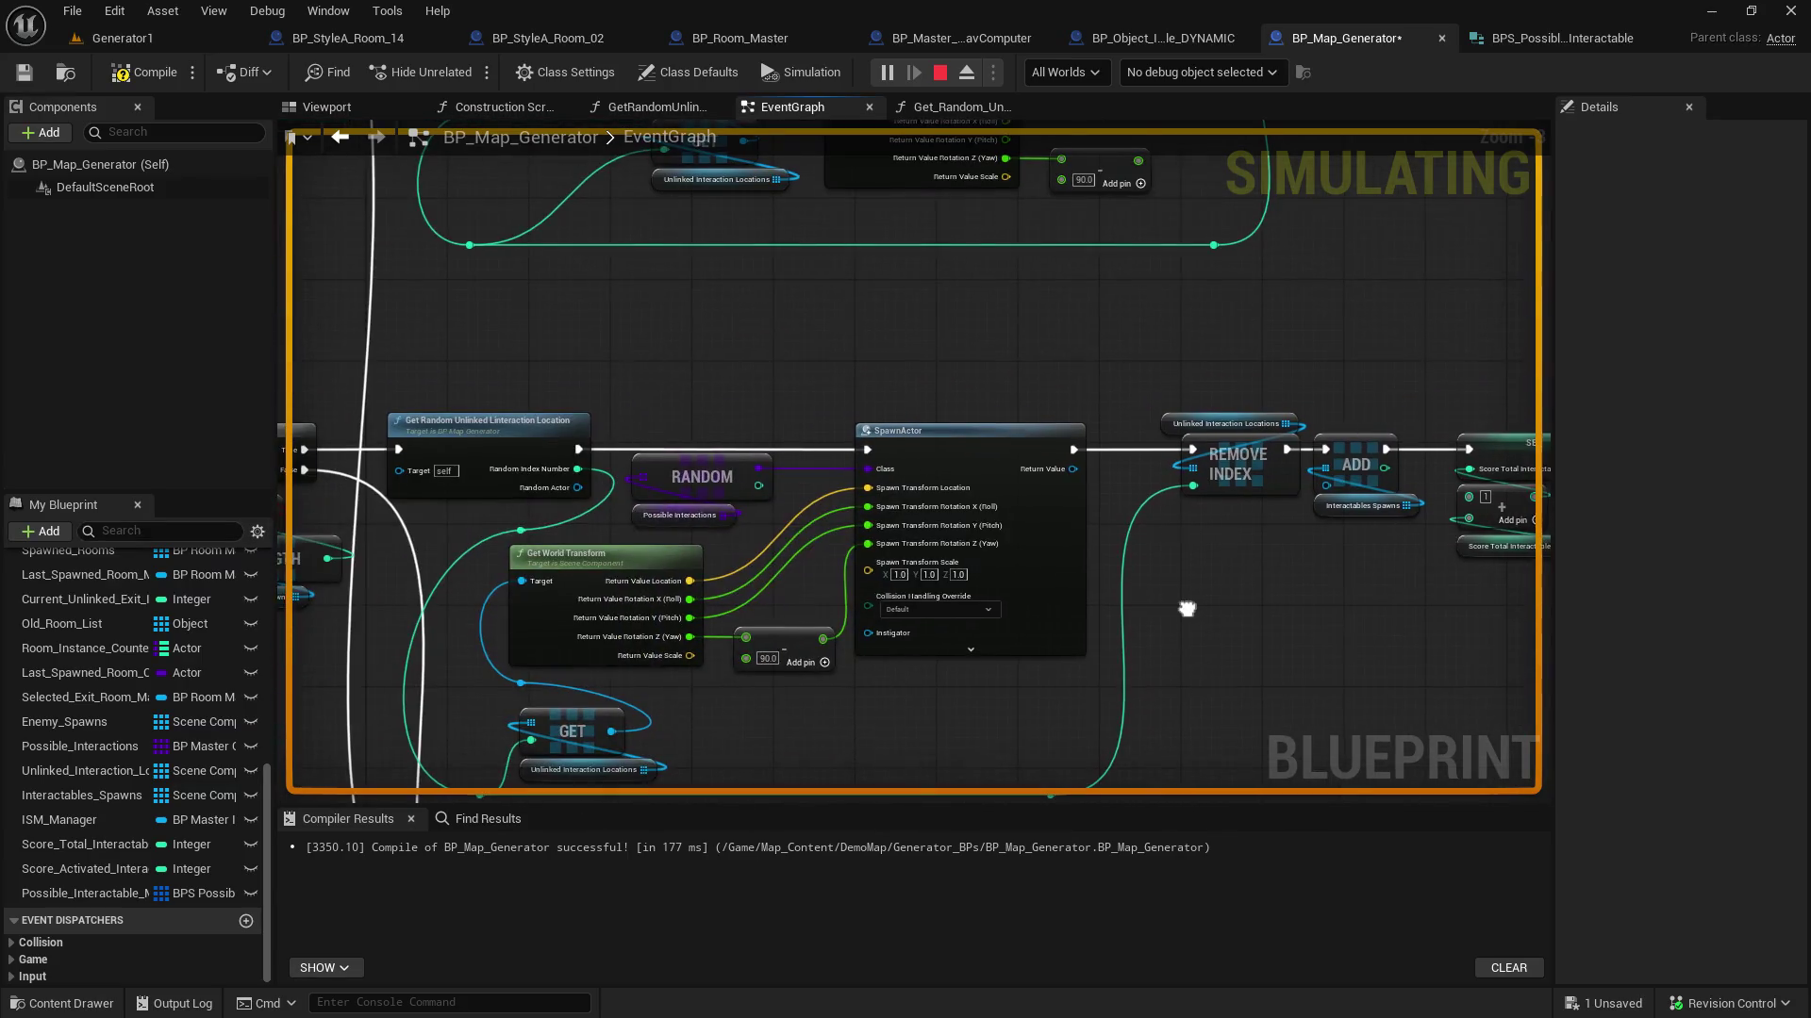
scroll(1010, 517, up, 3)
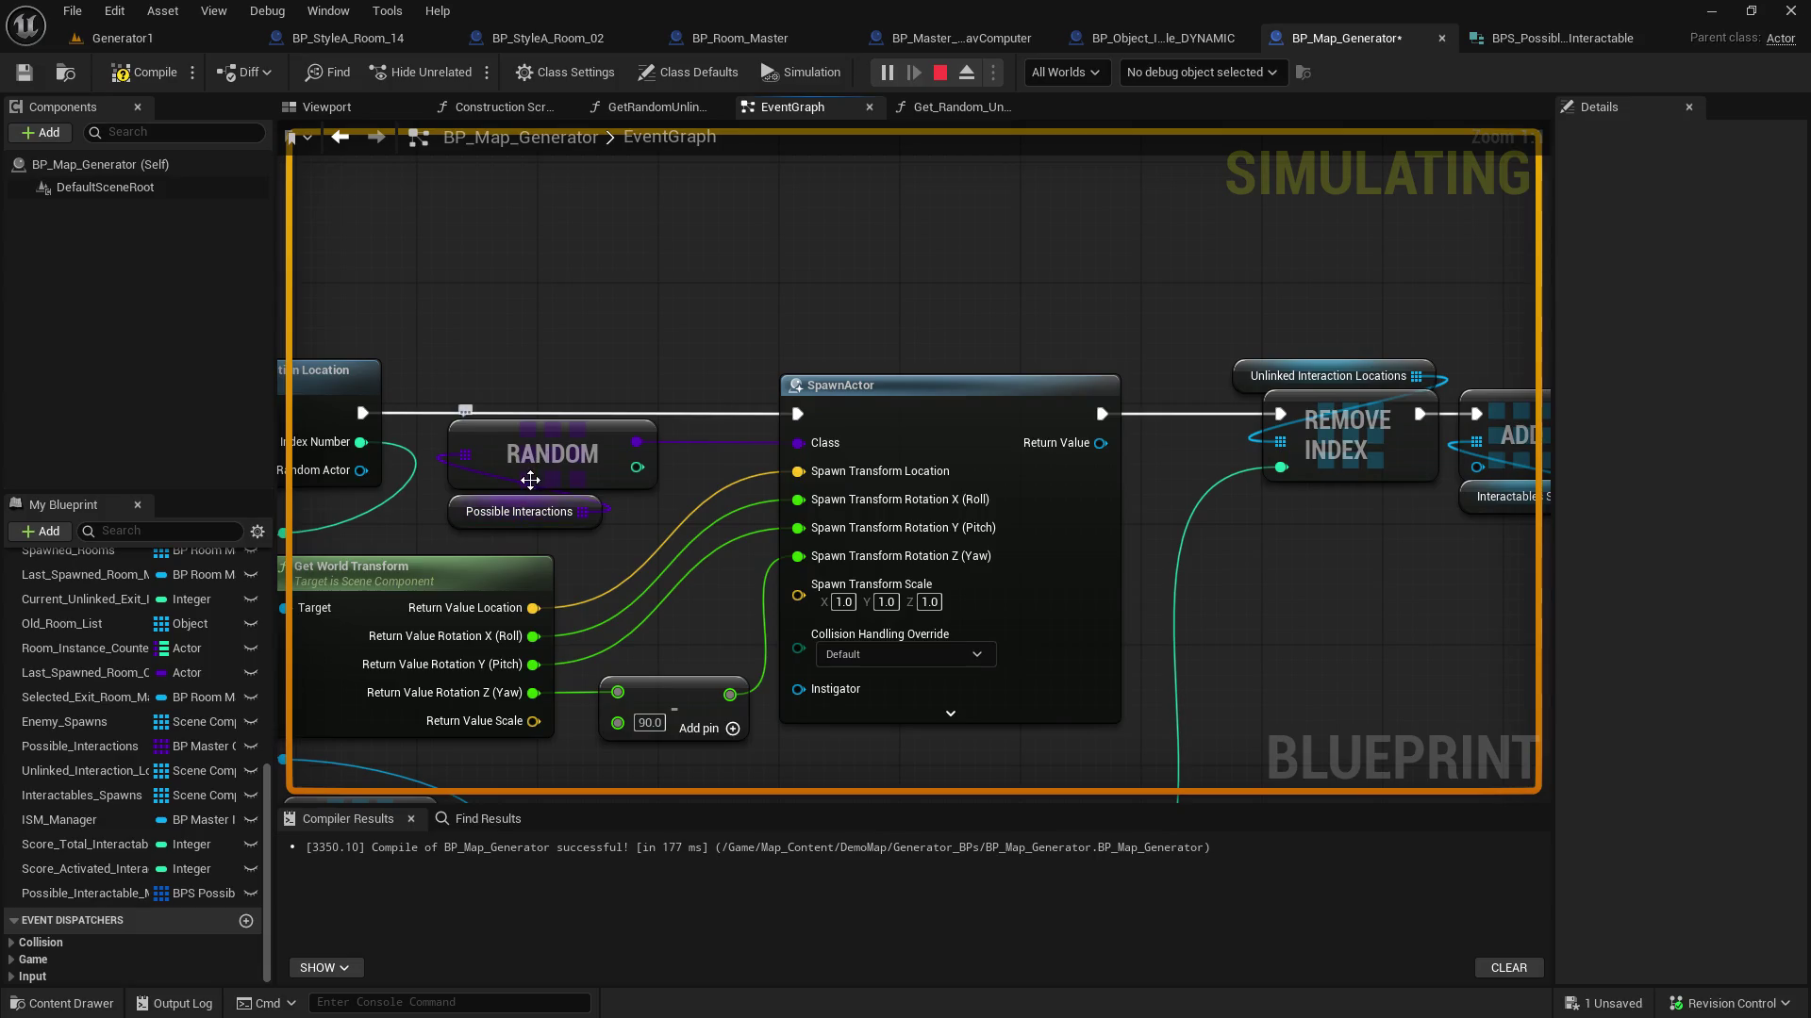
scroll(530, 480, down, 4)
drag(436, 449, 957, 437)
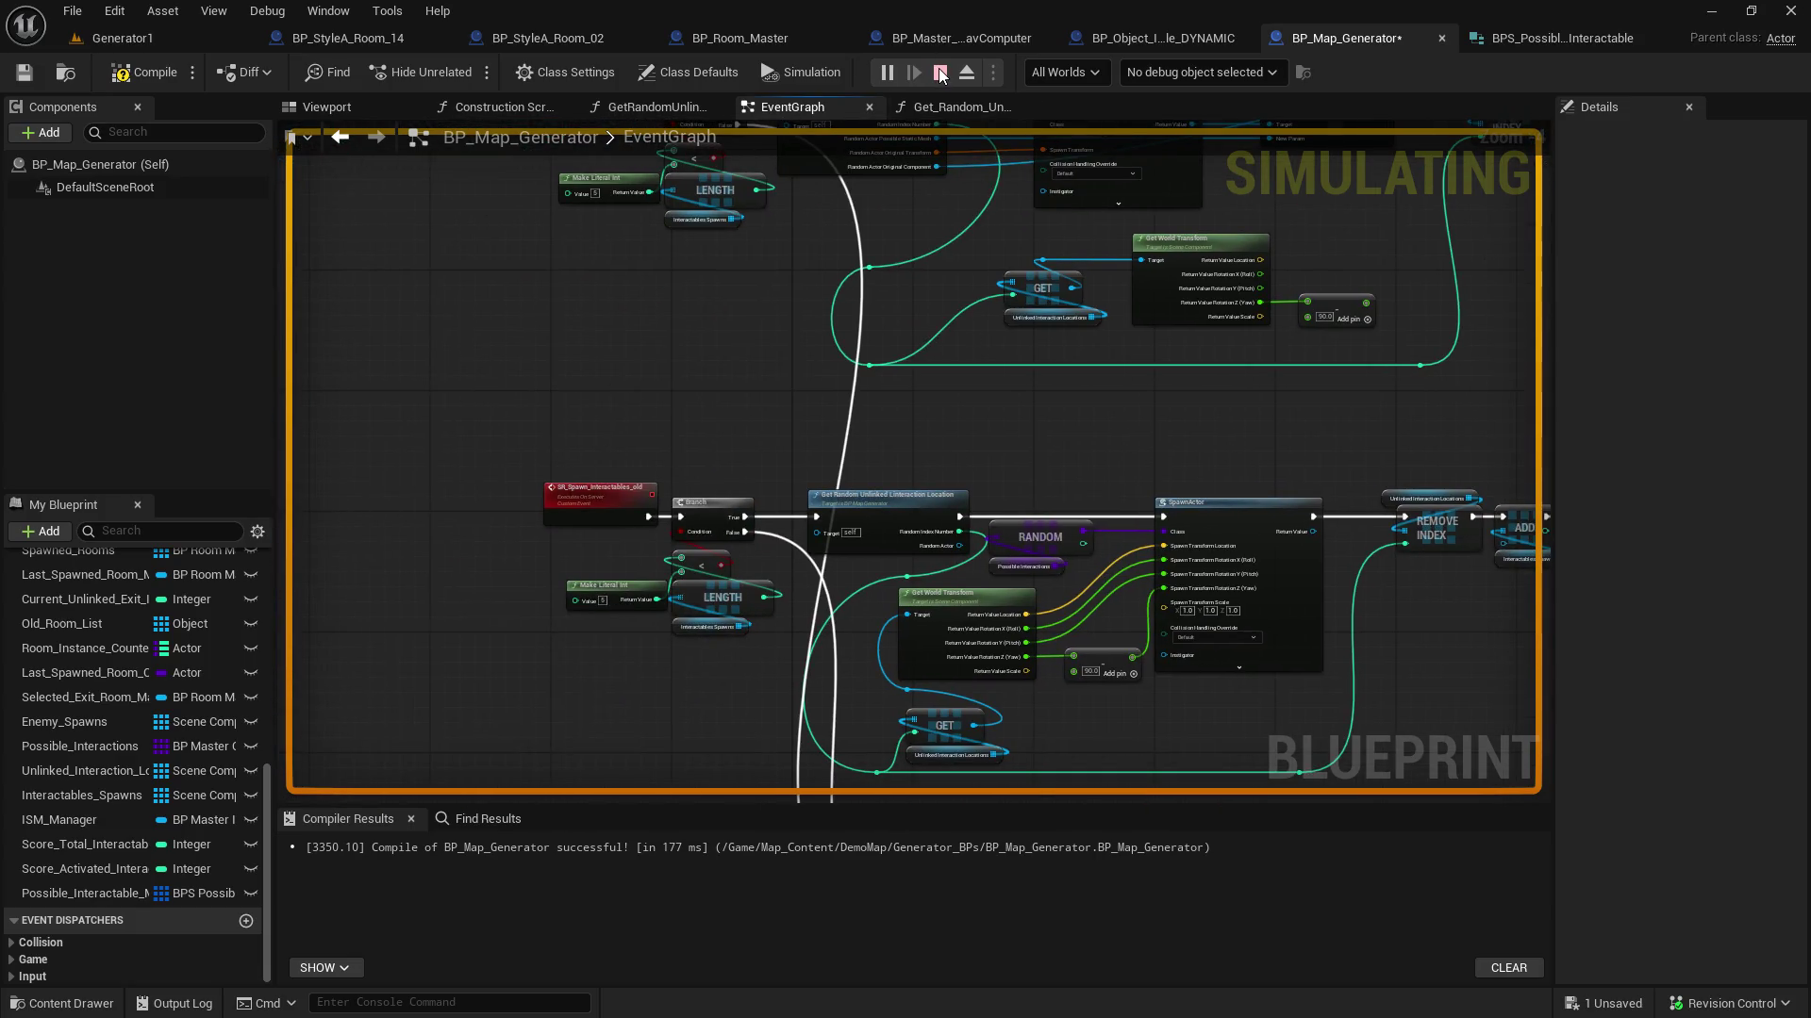
click(123, 37)
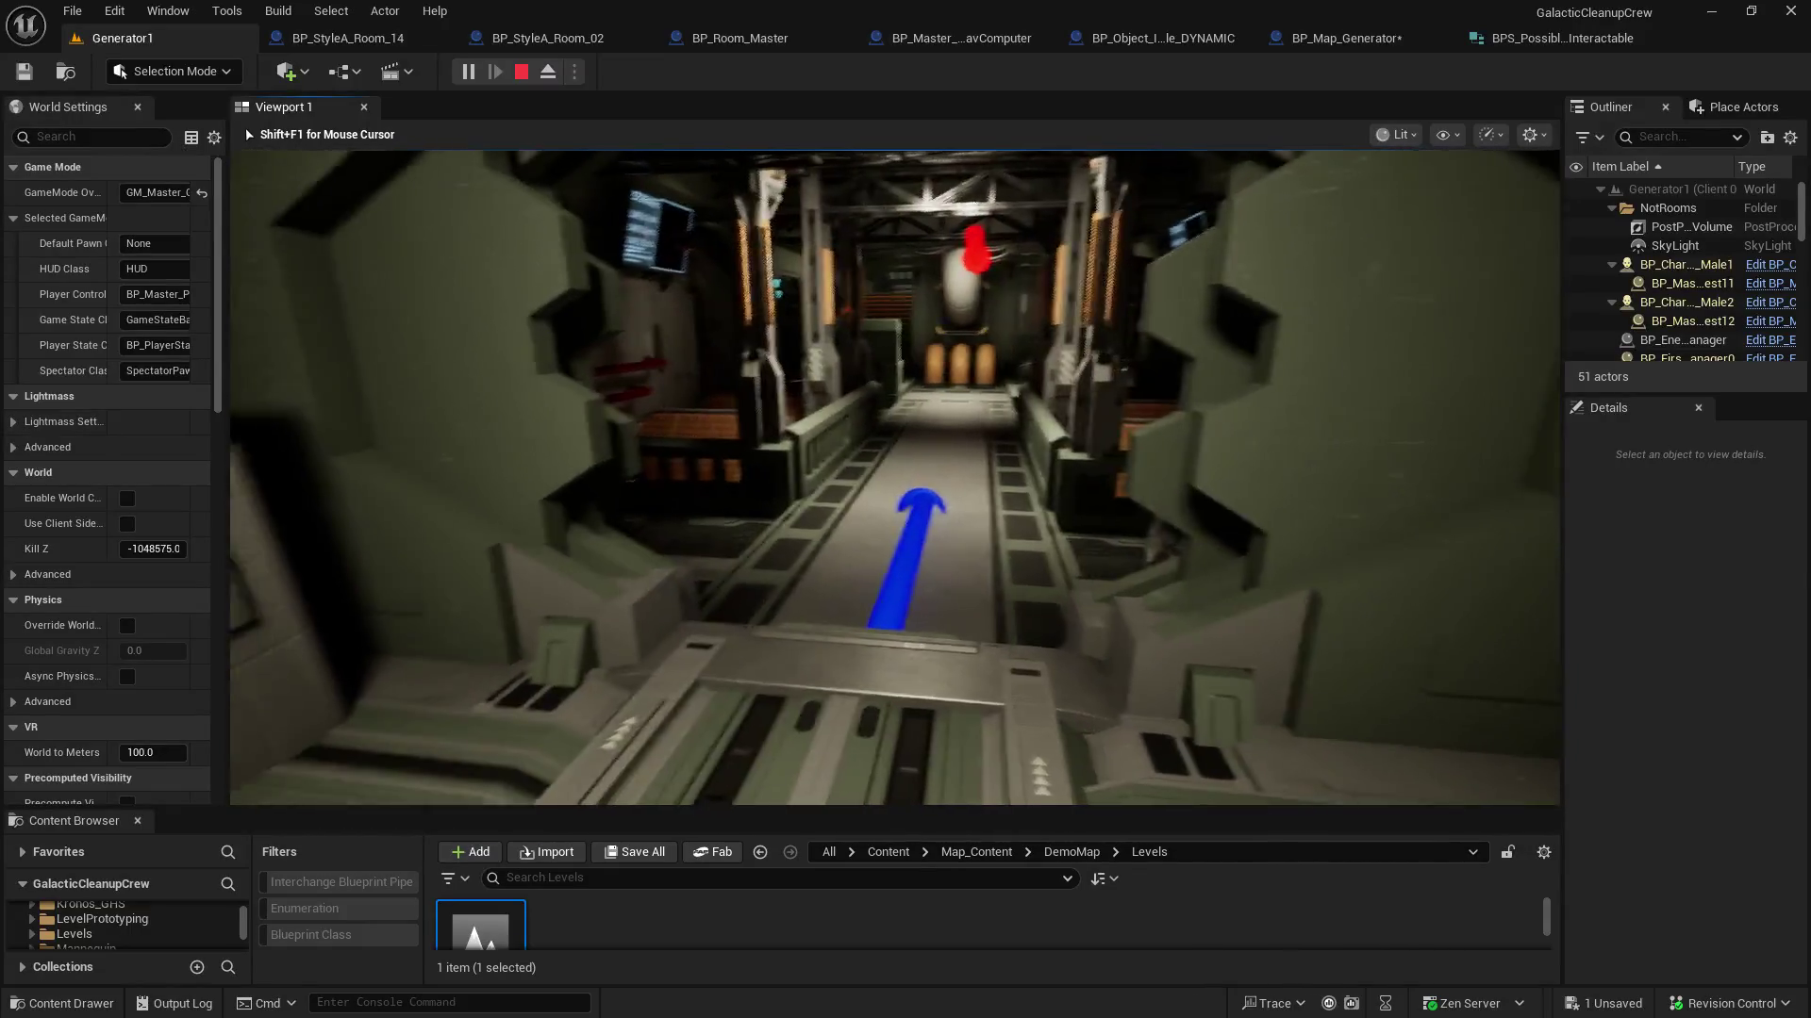
Eject from the player character with F8 to inspect the running scene freely
key(F8)
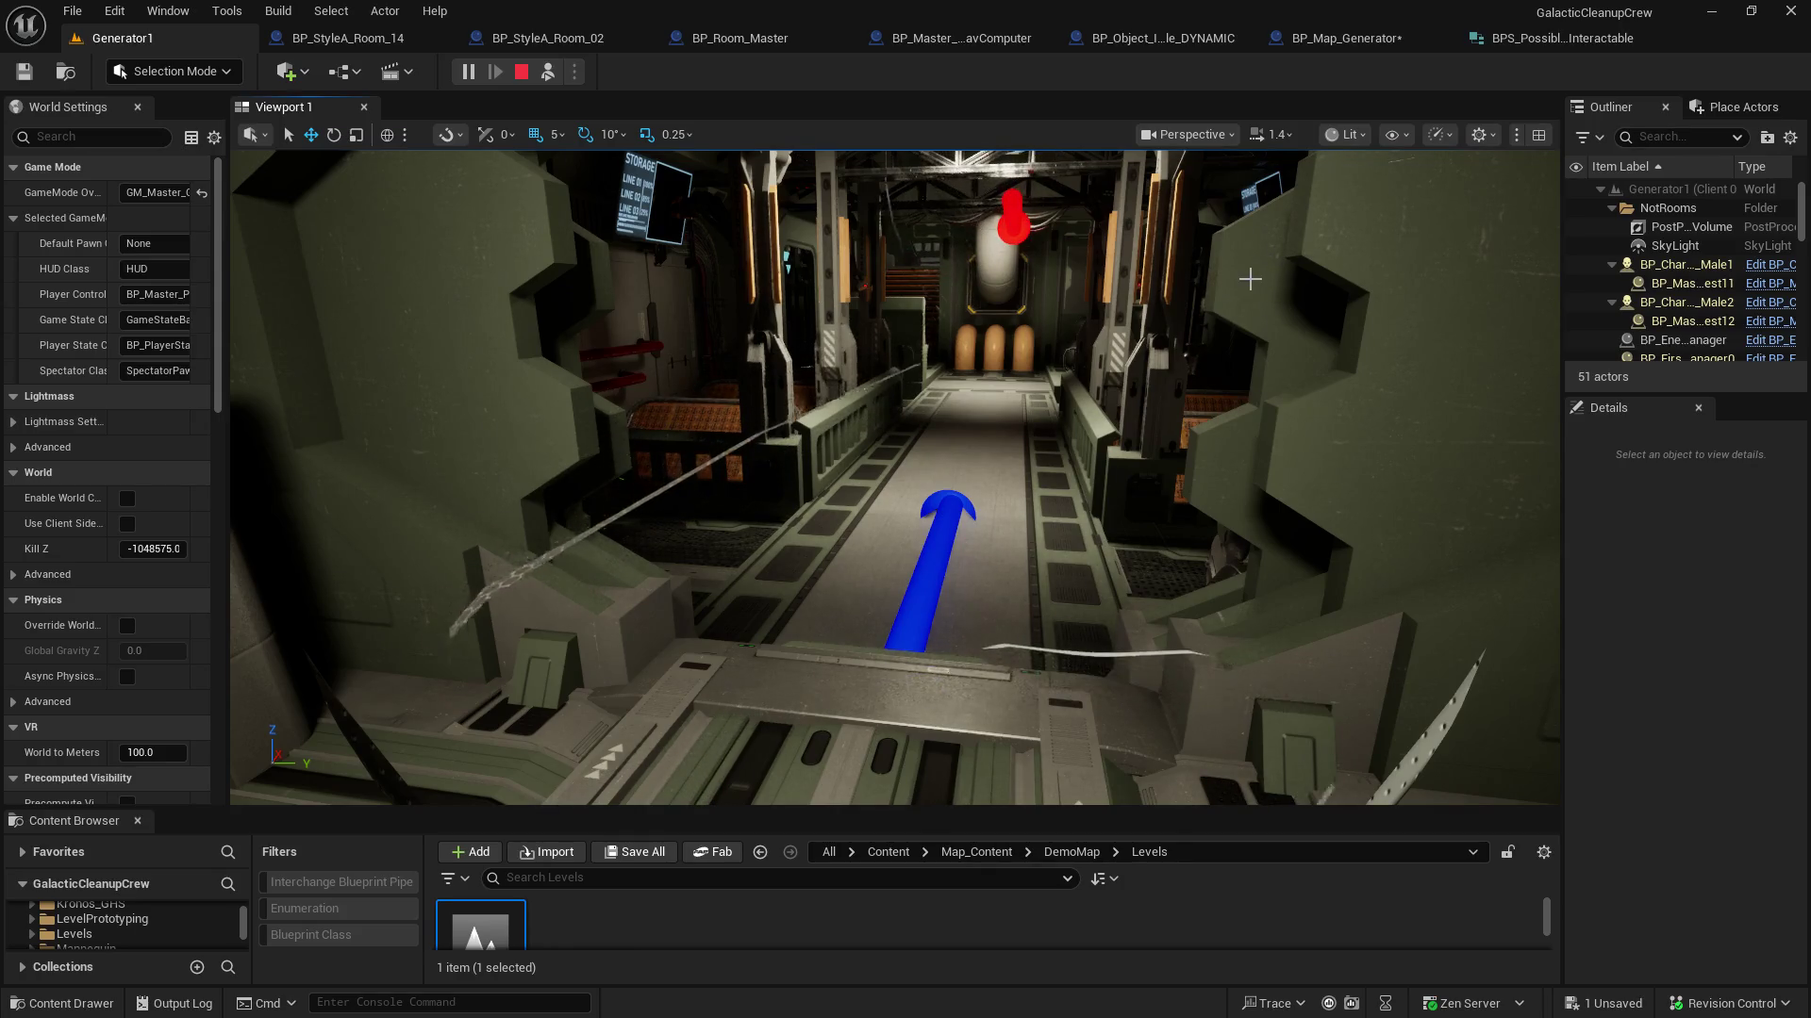
Inspect the PostProcessVolume, BP_Character_Default_Male2 and BP_EnemyManager actors in the Outliner
click(1688, 227)
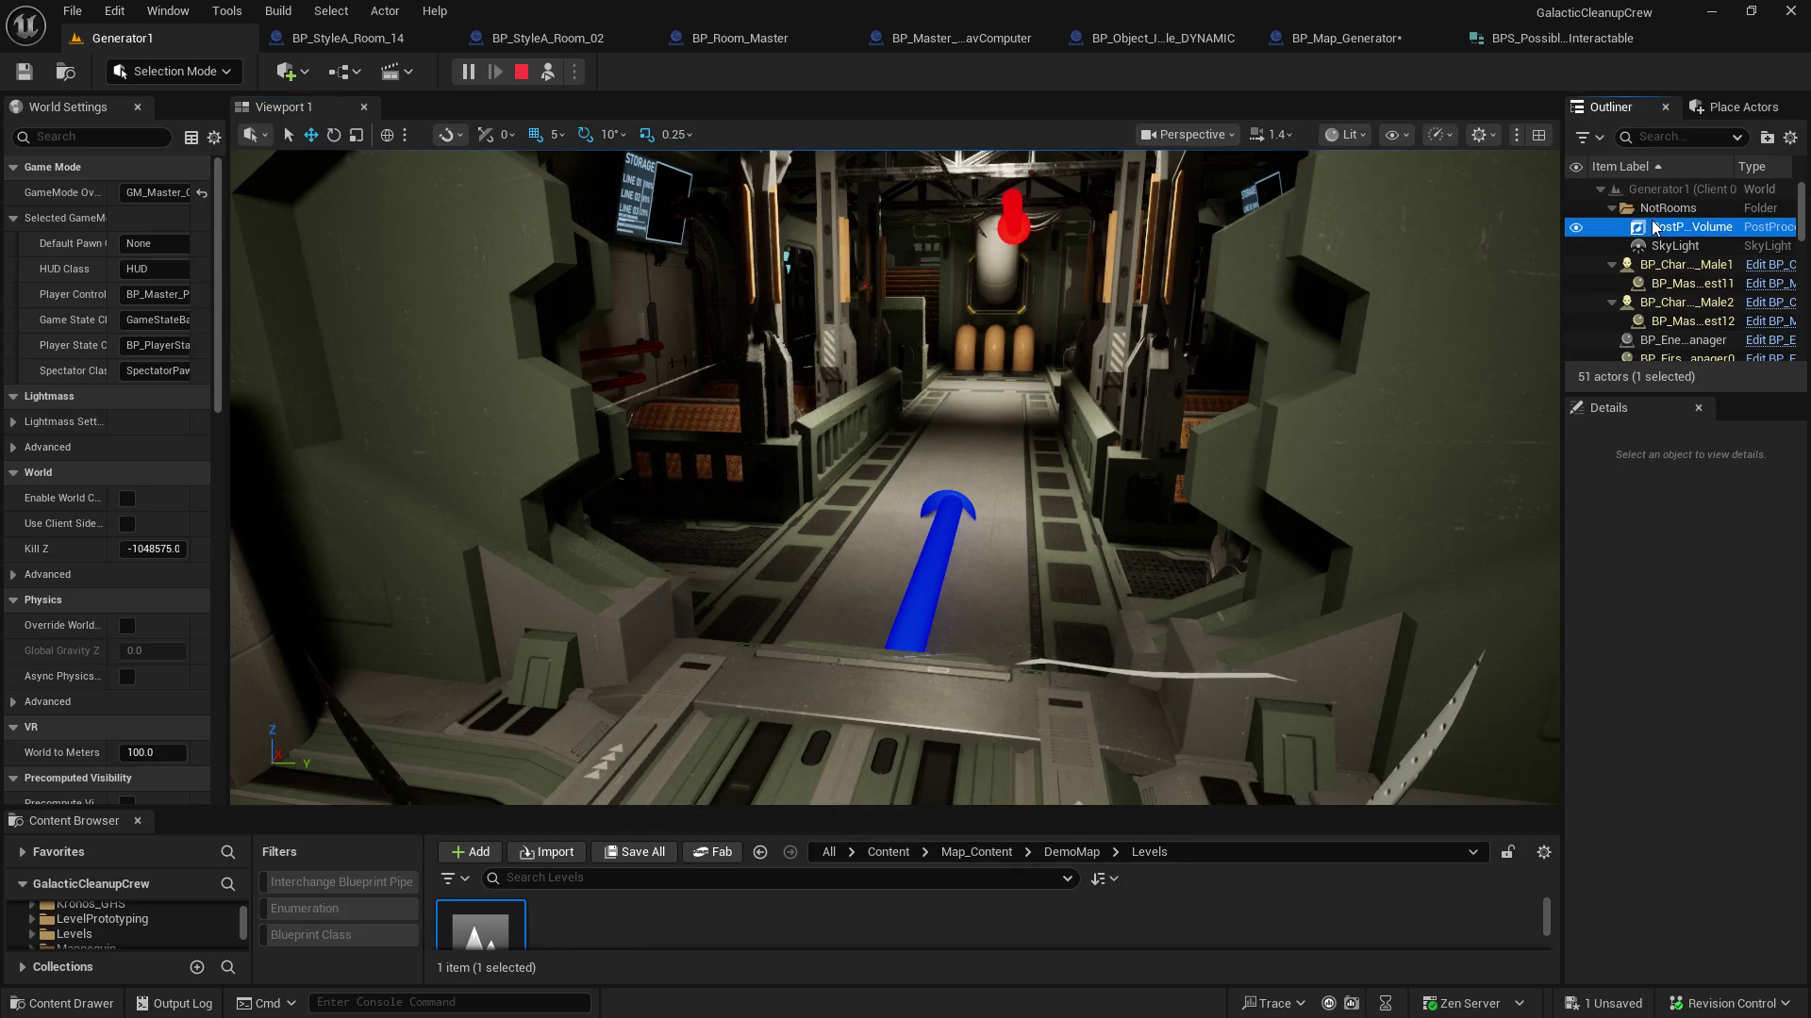
click(1657, 301)
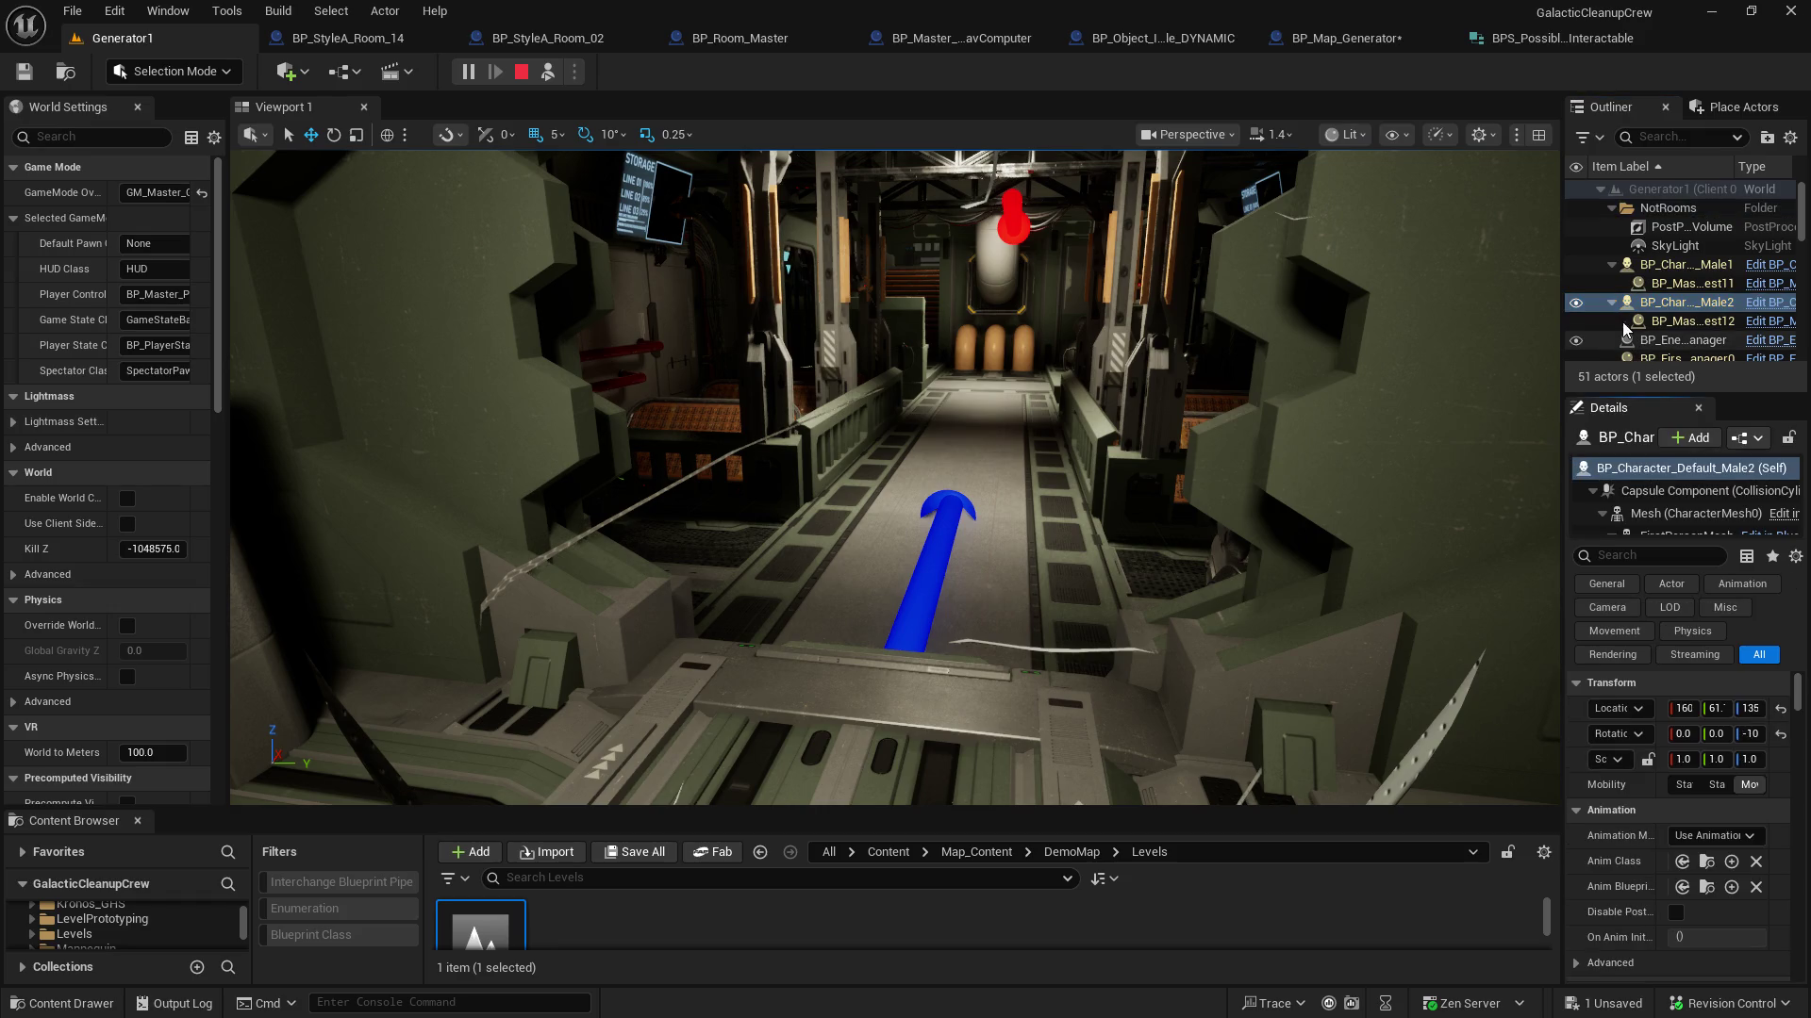
click(1617, 339)
Enlarge the Outliner panel to list all actors and select BP_StyleA_Room_013
drag(1560, 379, 1378, 379)
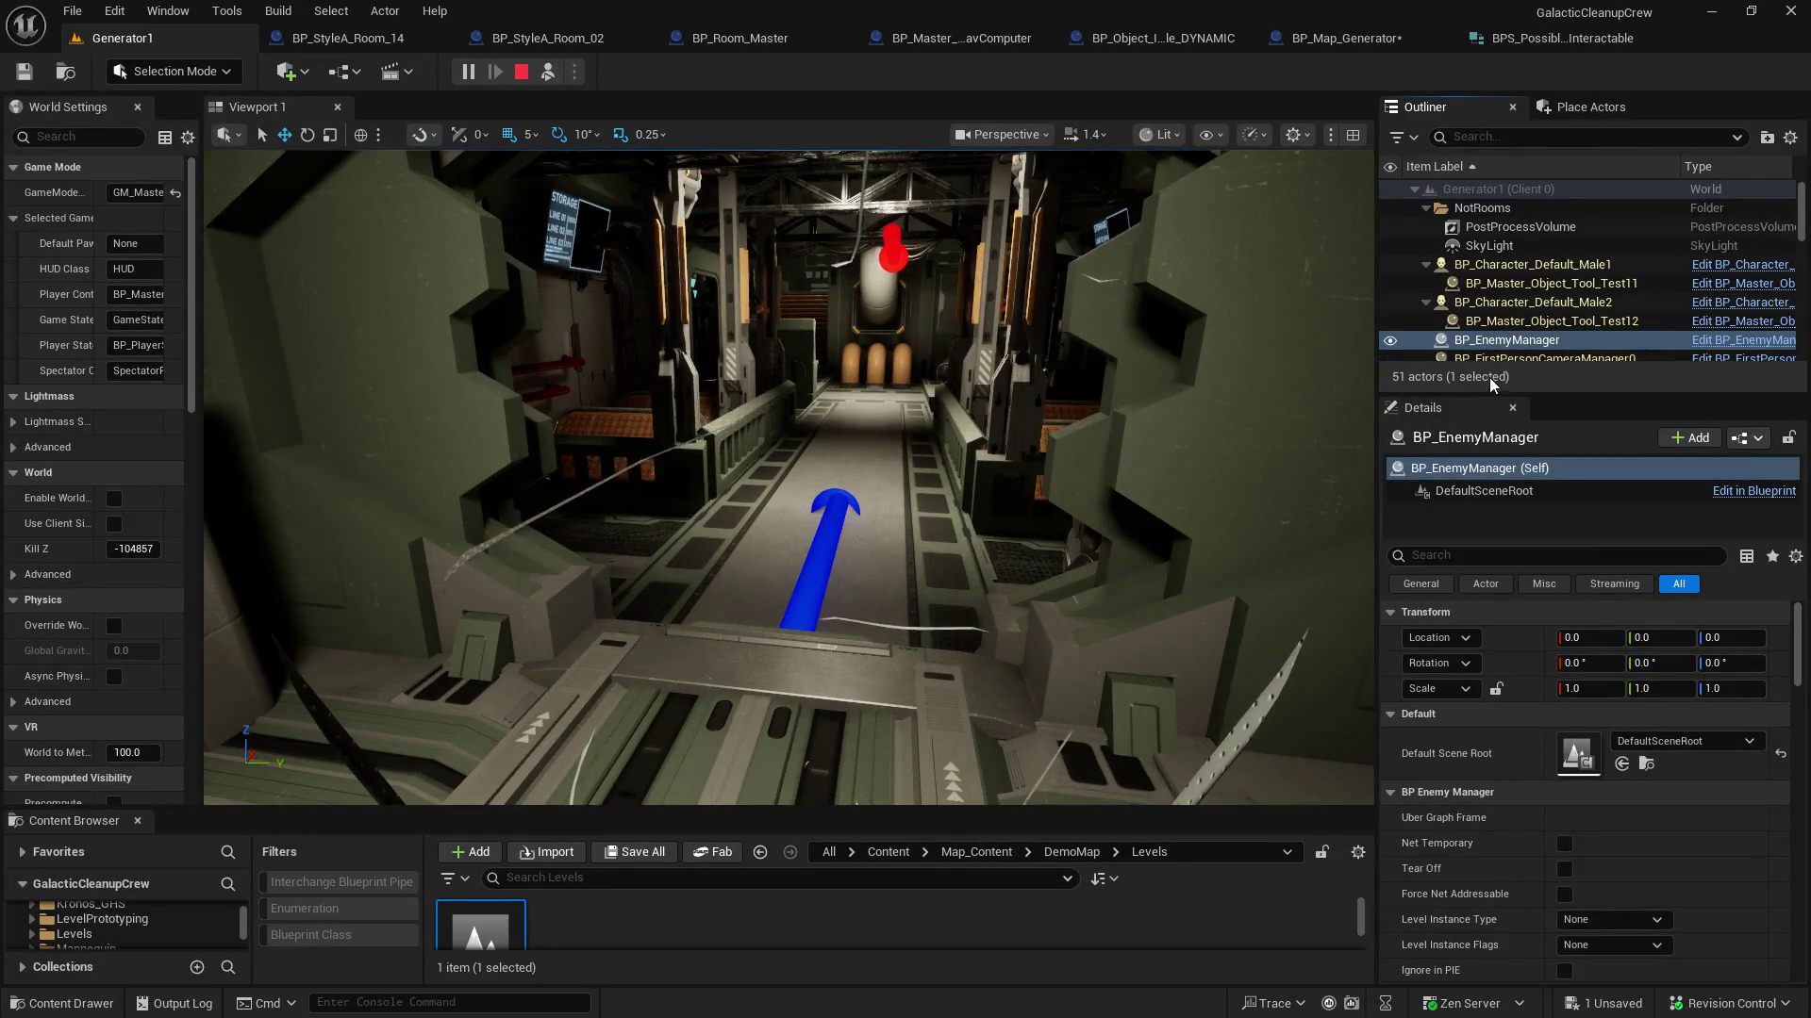
drag(1501, 391, 1541, 699)
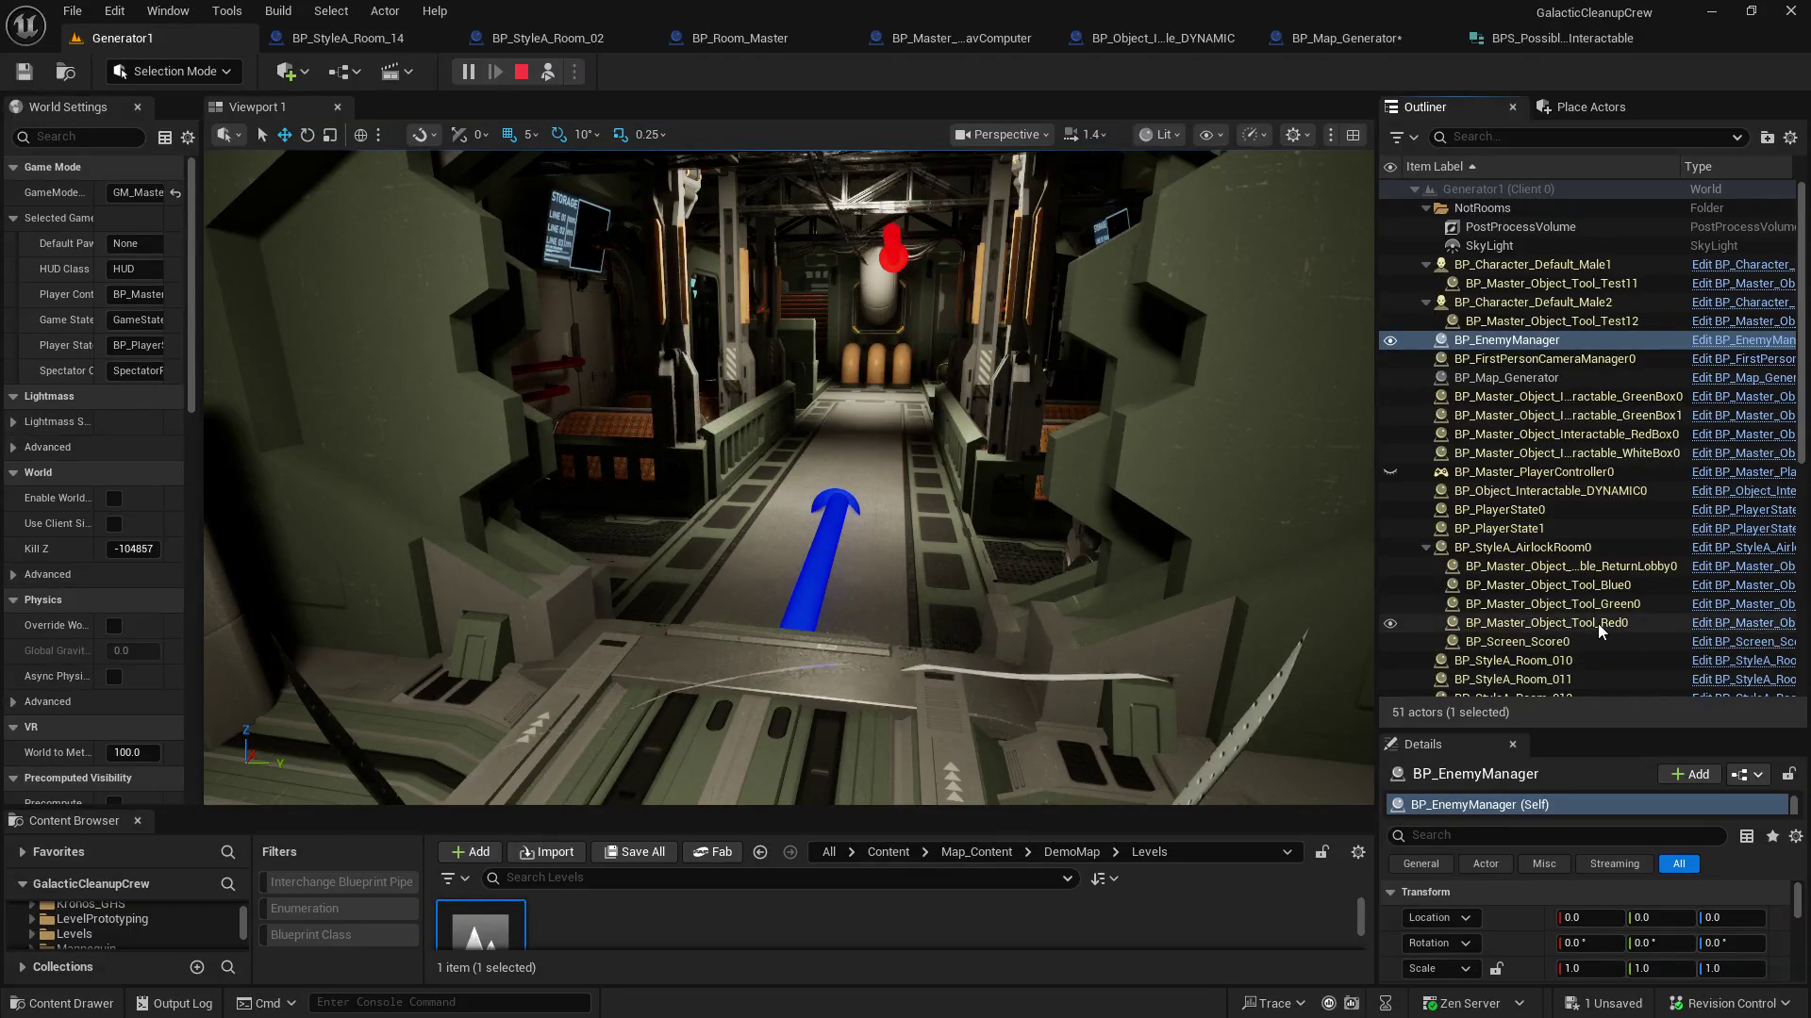
scroll(1671, 585, down, 1)
scroll(1672, 585, down, 6)
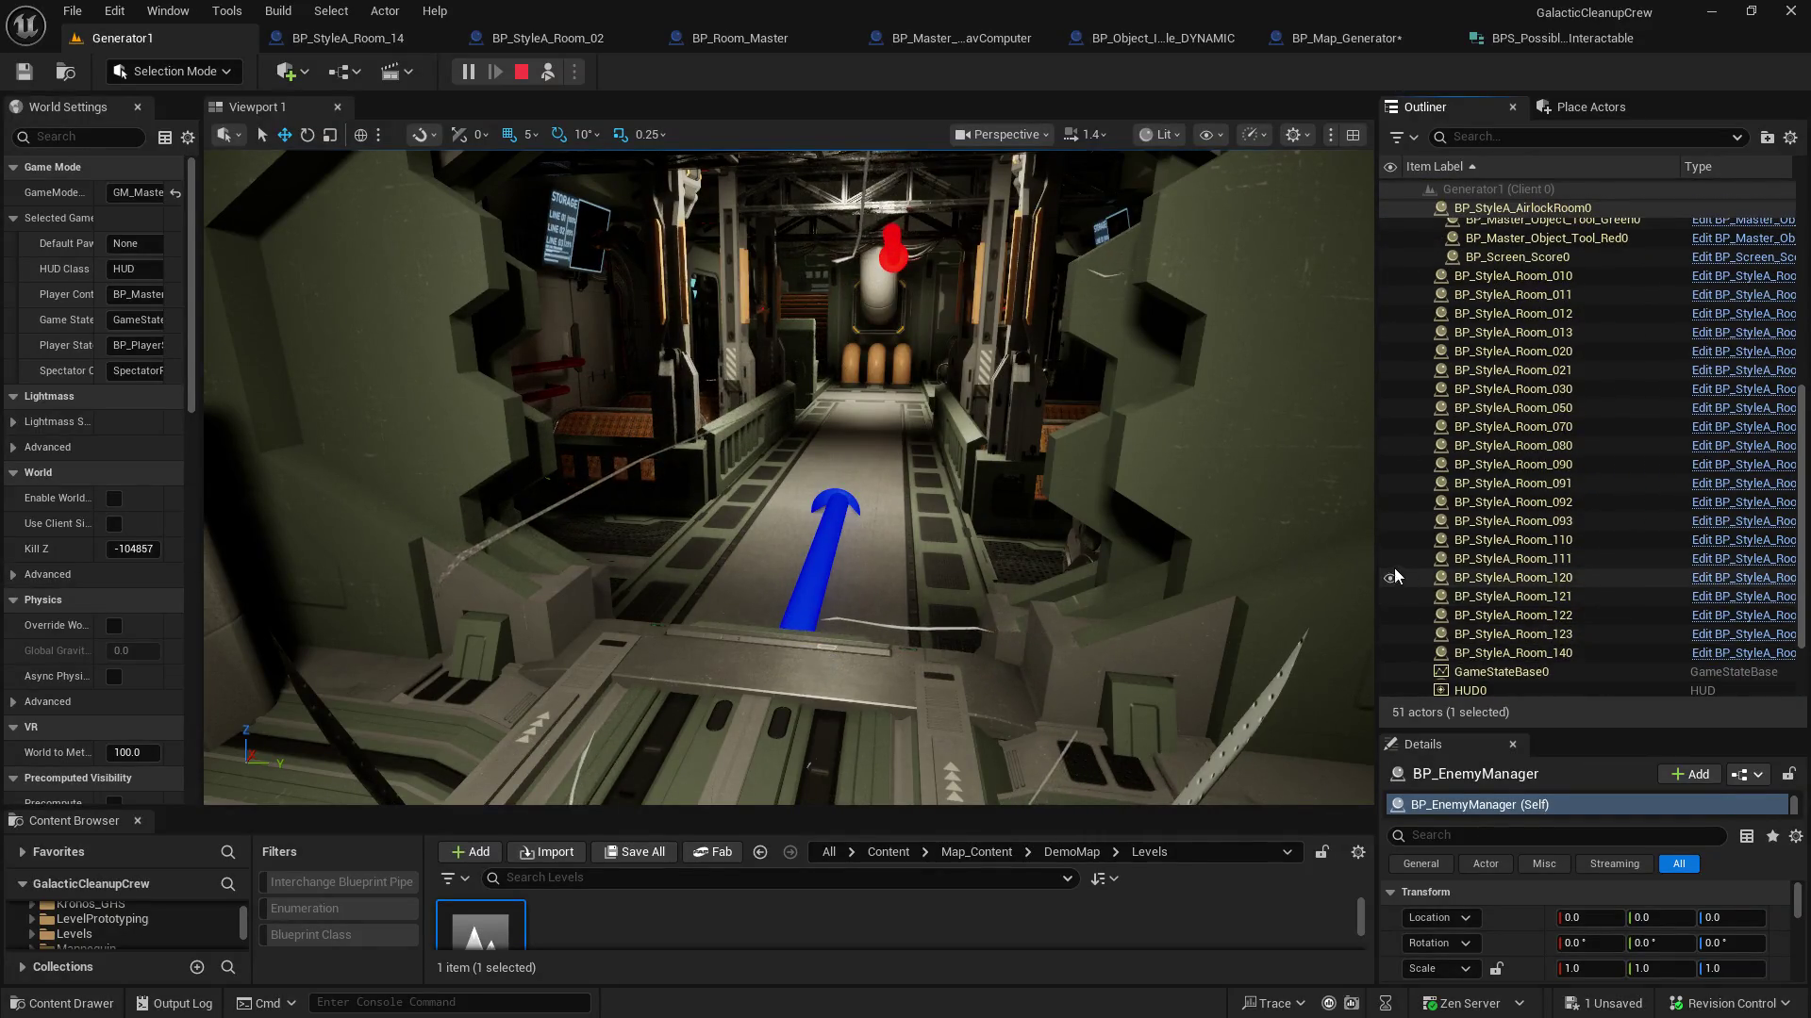
drag(1378, 564, 1031, 563)
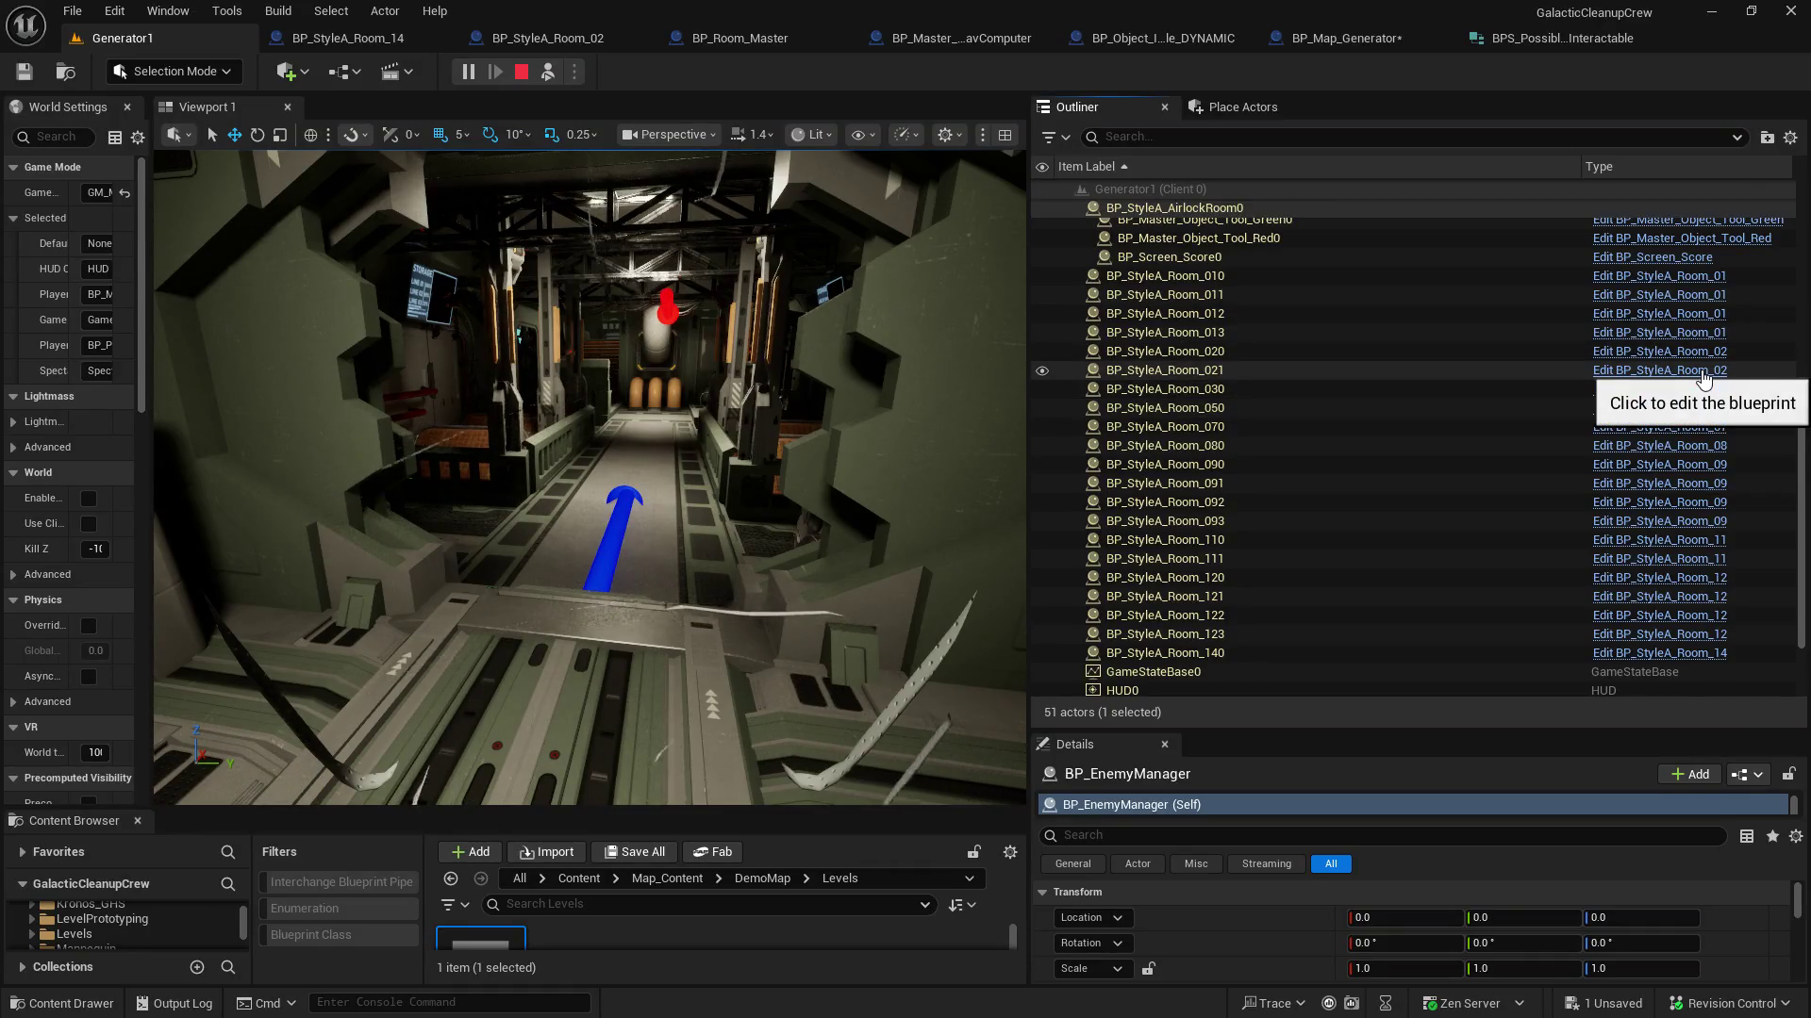
click(1145, 332)
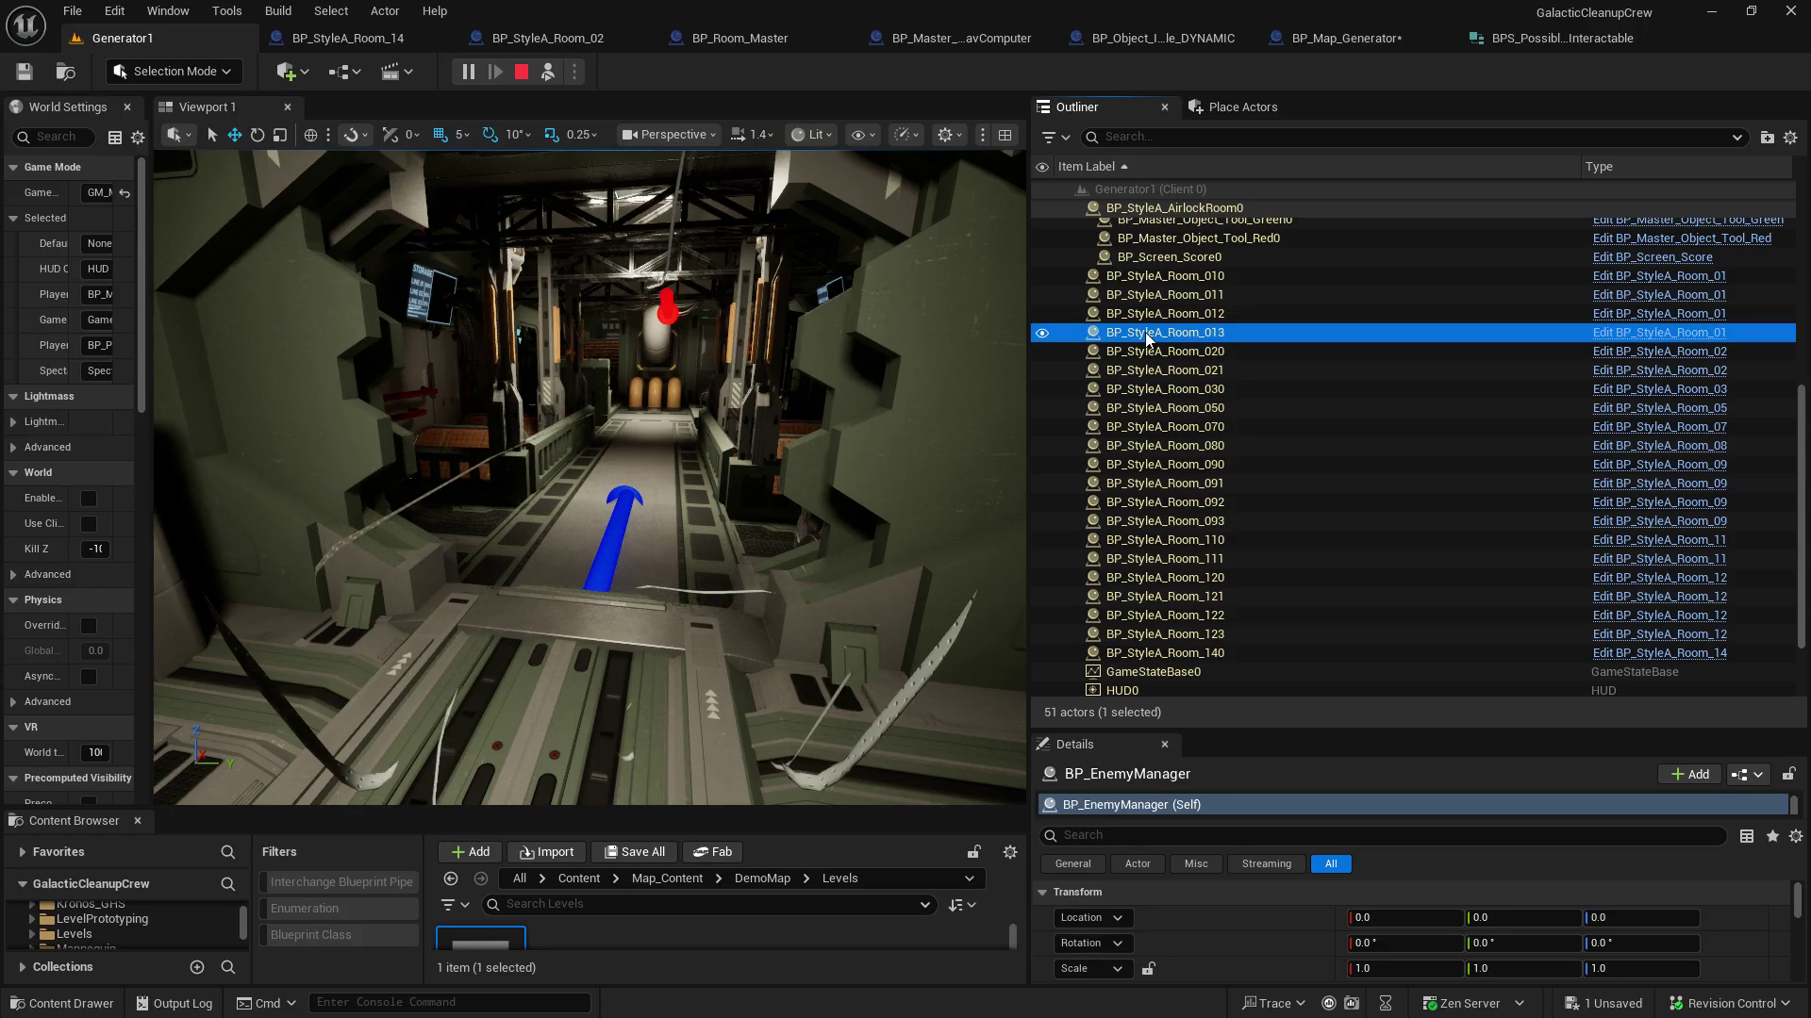
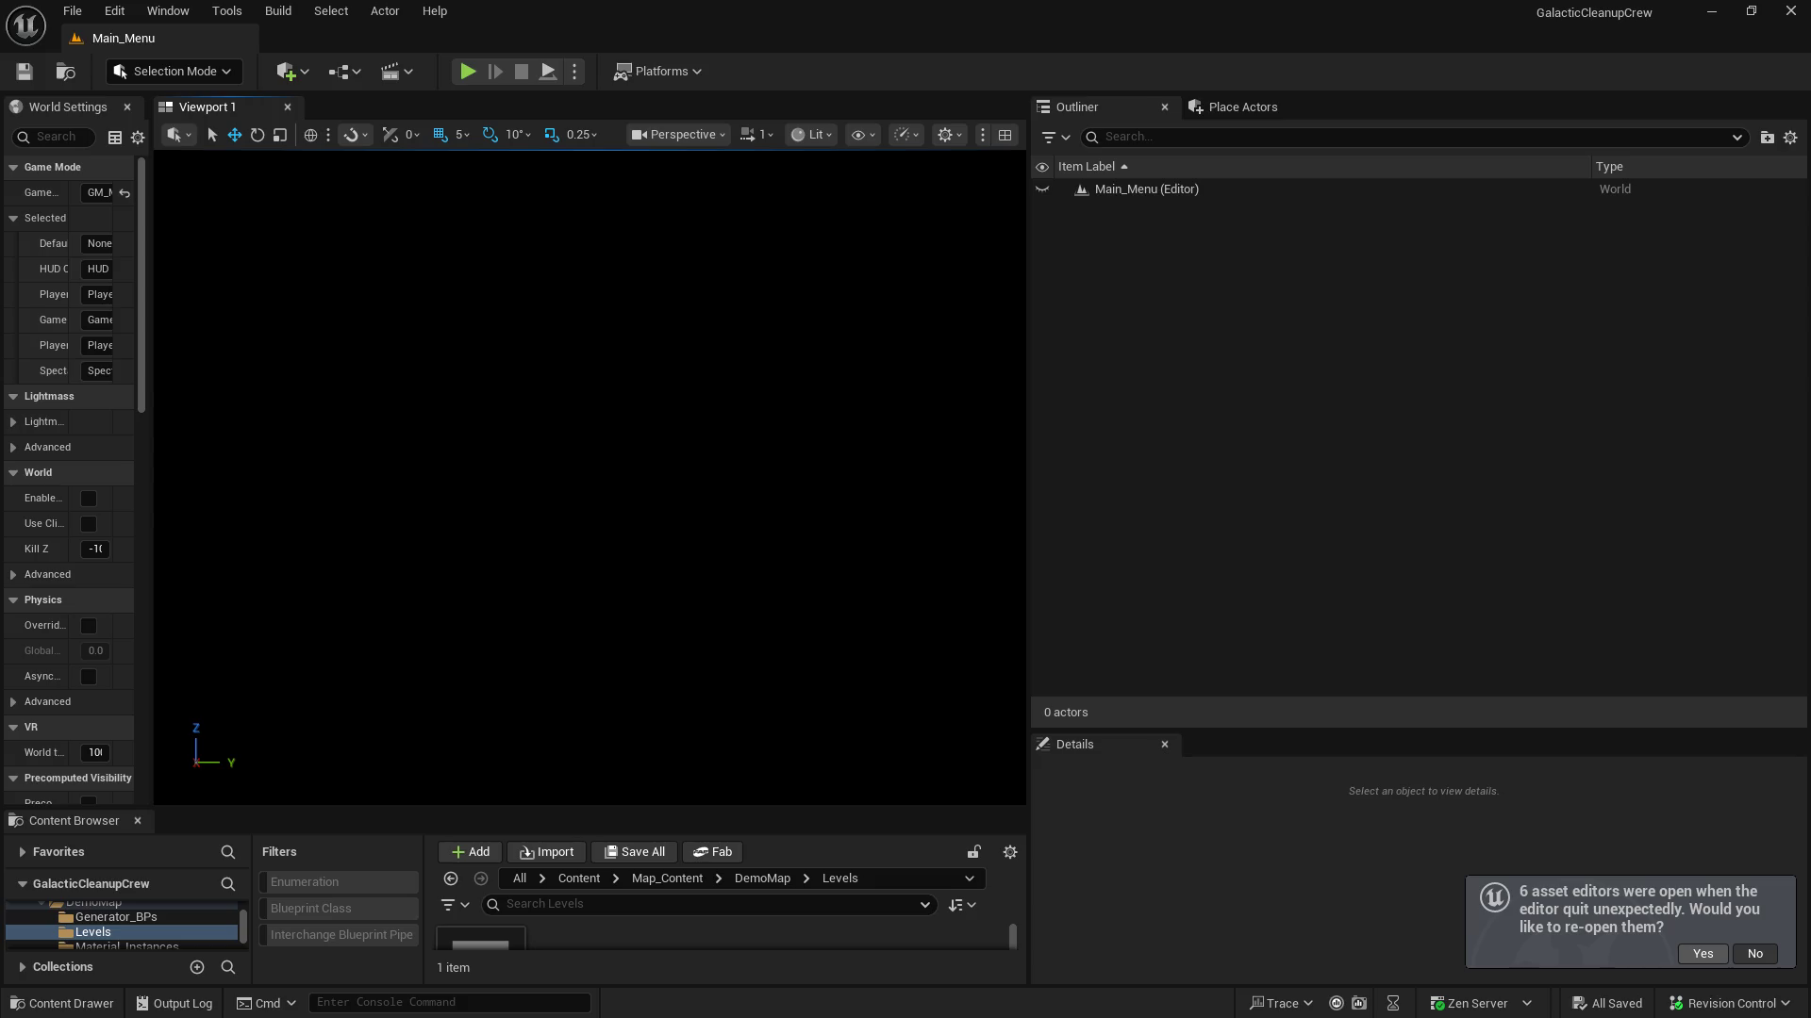
Reopen the previously open asset editors and bring up the BP_Map_Generator blueprint
click(1702, 953)
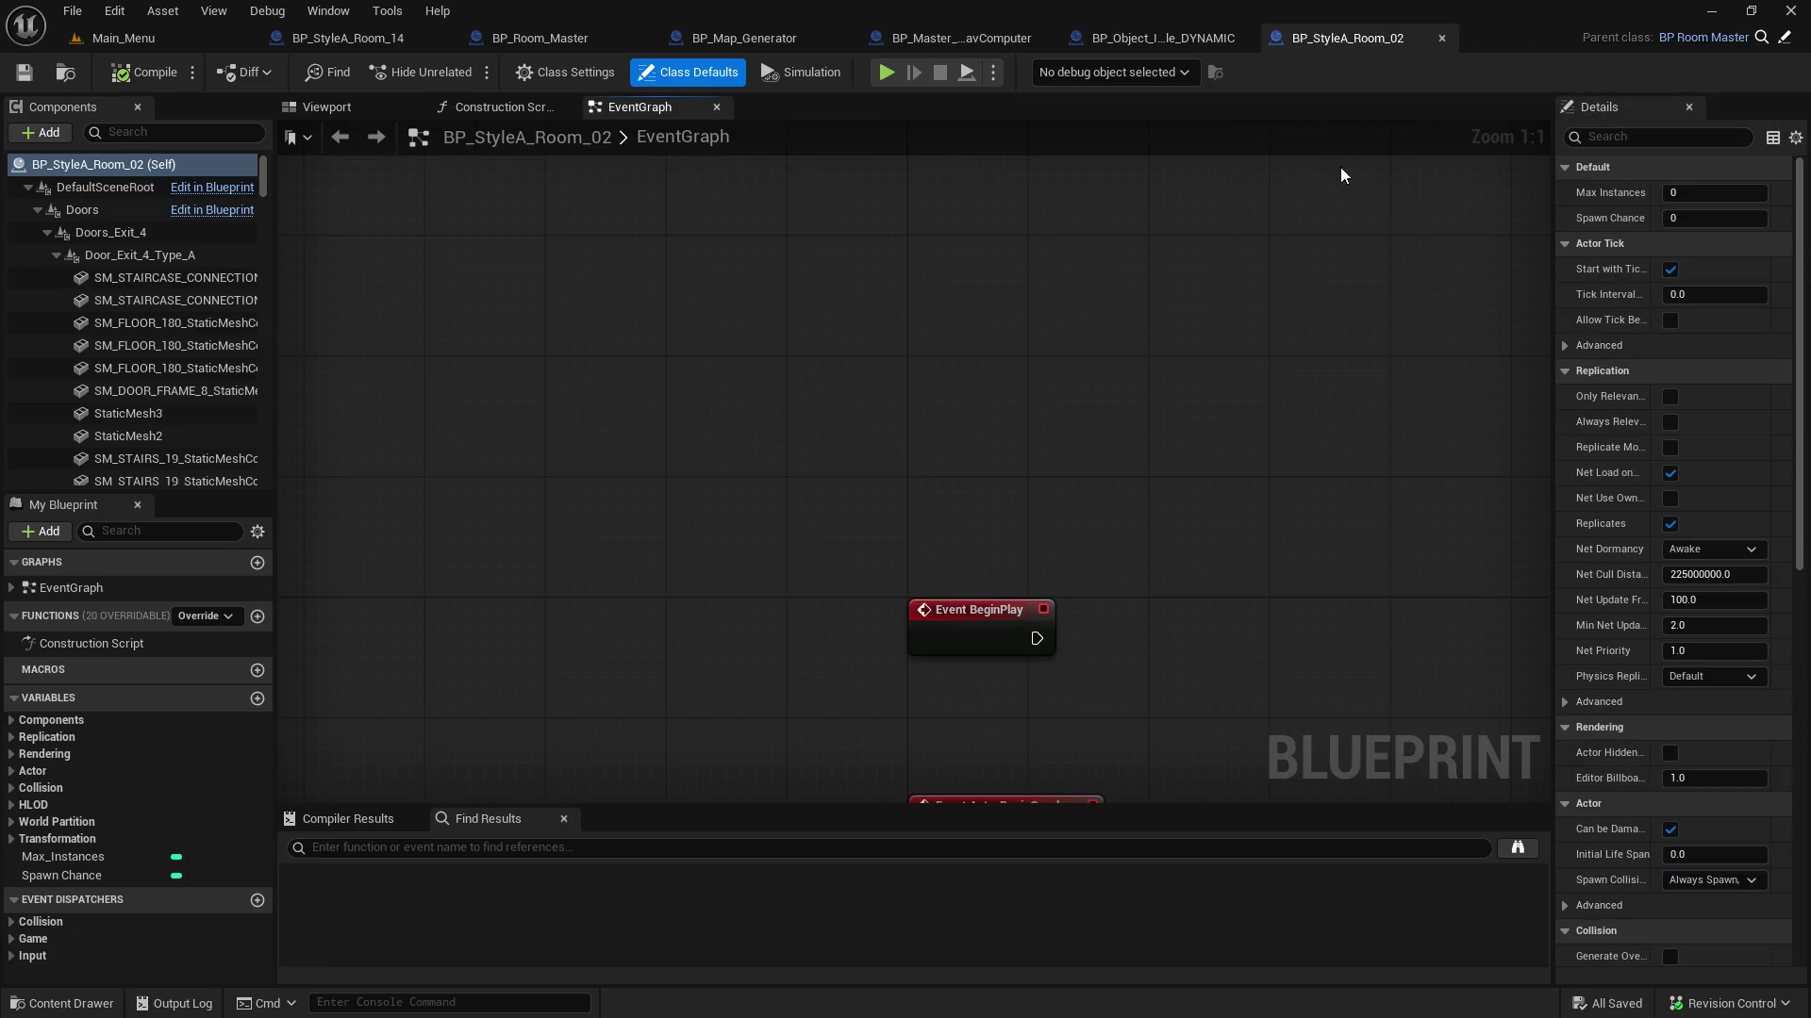
click(721, 45)
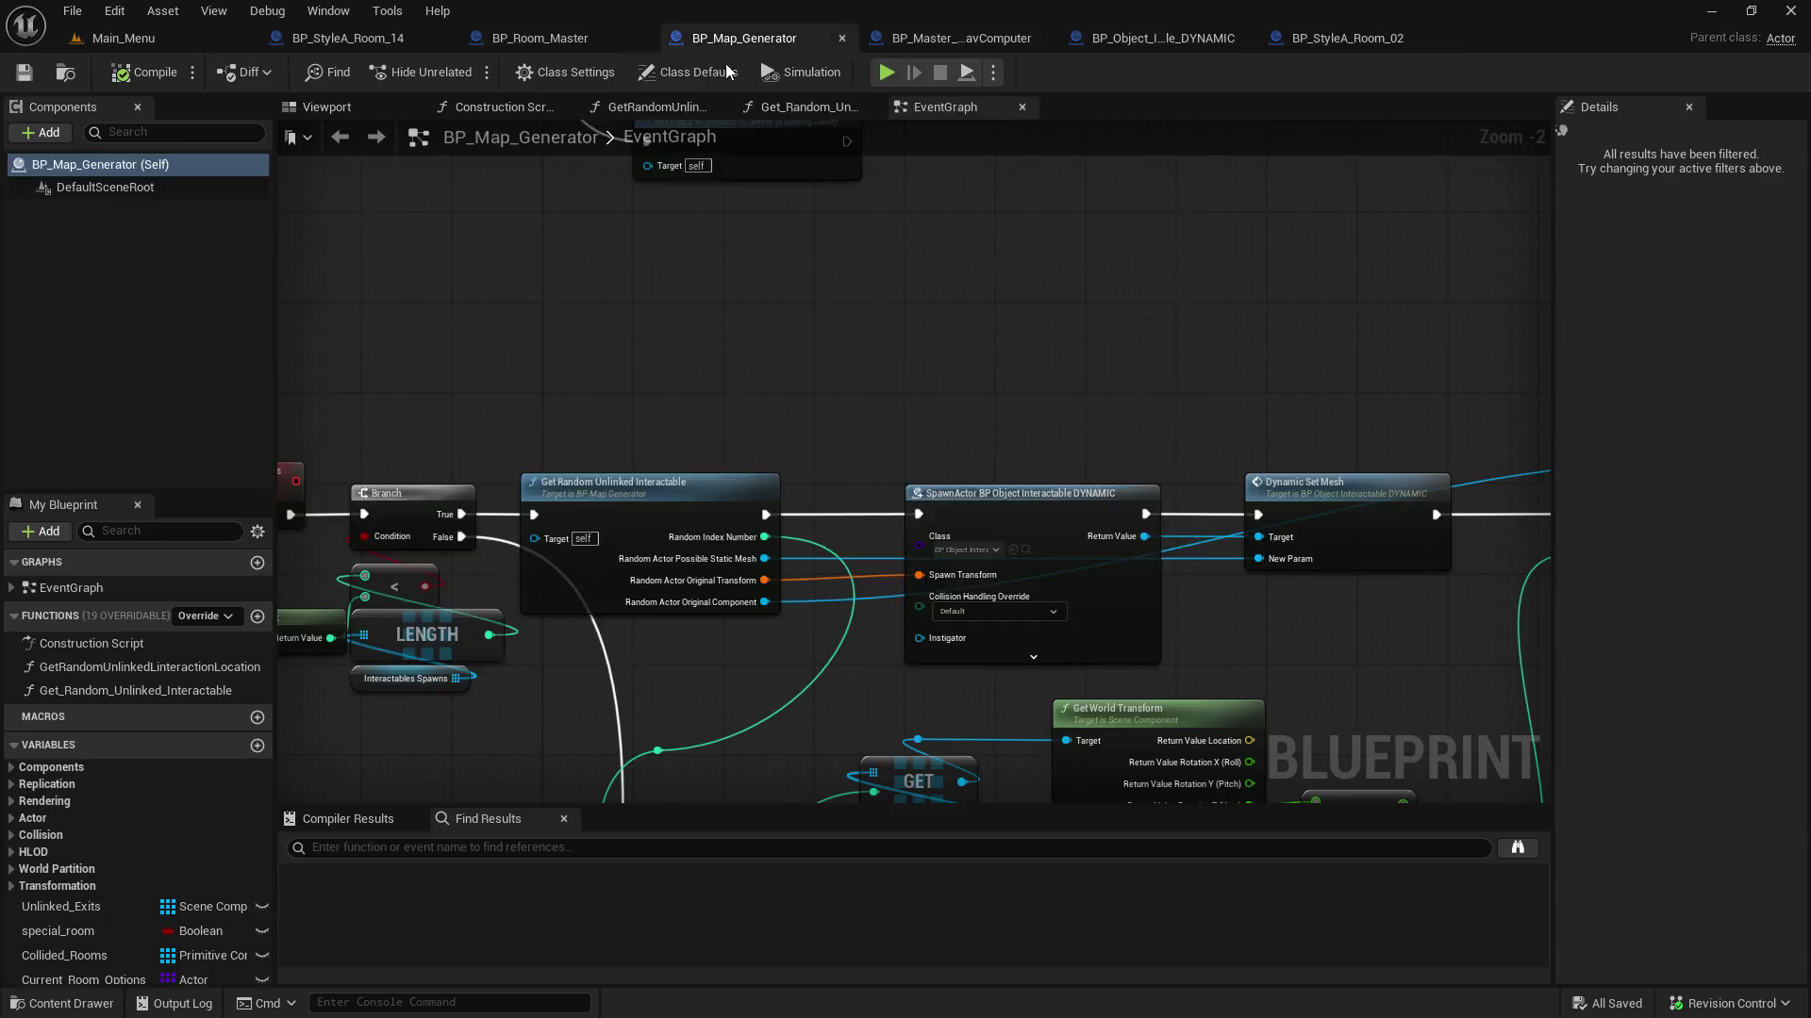
scroll(819, 709, down, 3)
scroll(747, 322, up, 3)
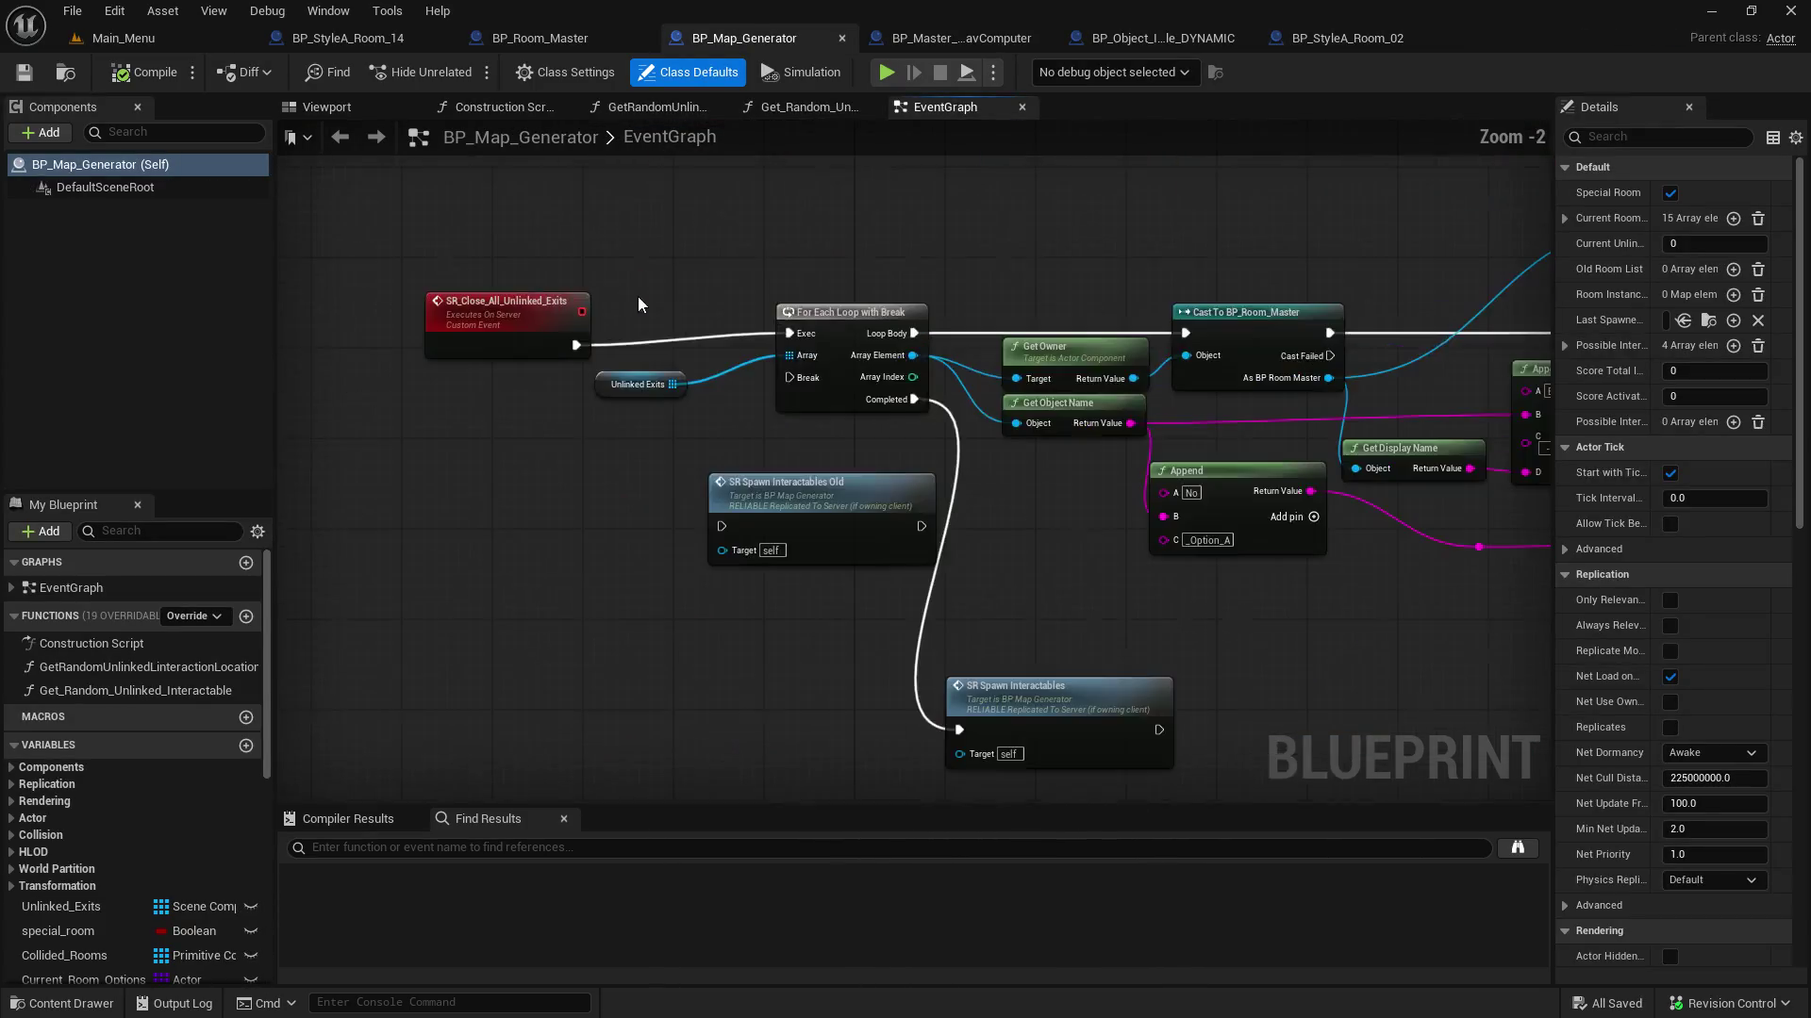
Pan the EventGraph from Add_Possible_Interactable over to the SR Spawn Interactables calls
mouse_move(747, 322)
mouse_down()
mouse_move(518, 570)
mouse_move(909, 667)
mouse_move(826, 790)
mouse_move(438, 723)
mouse_move(400, 746)
mouse_move(633, 726)
mouse_up()
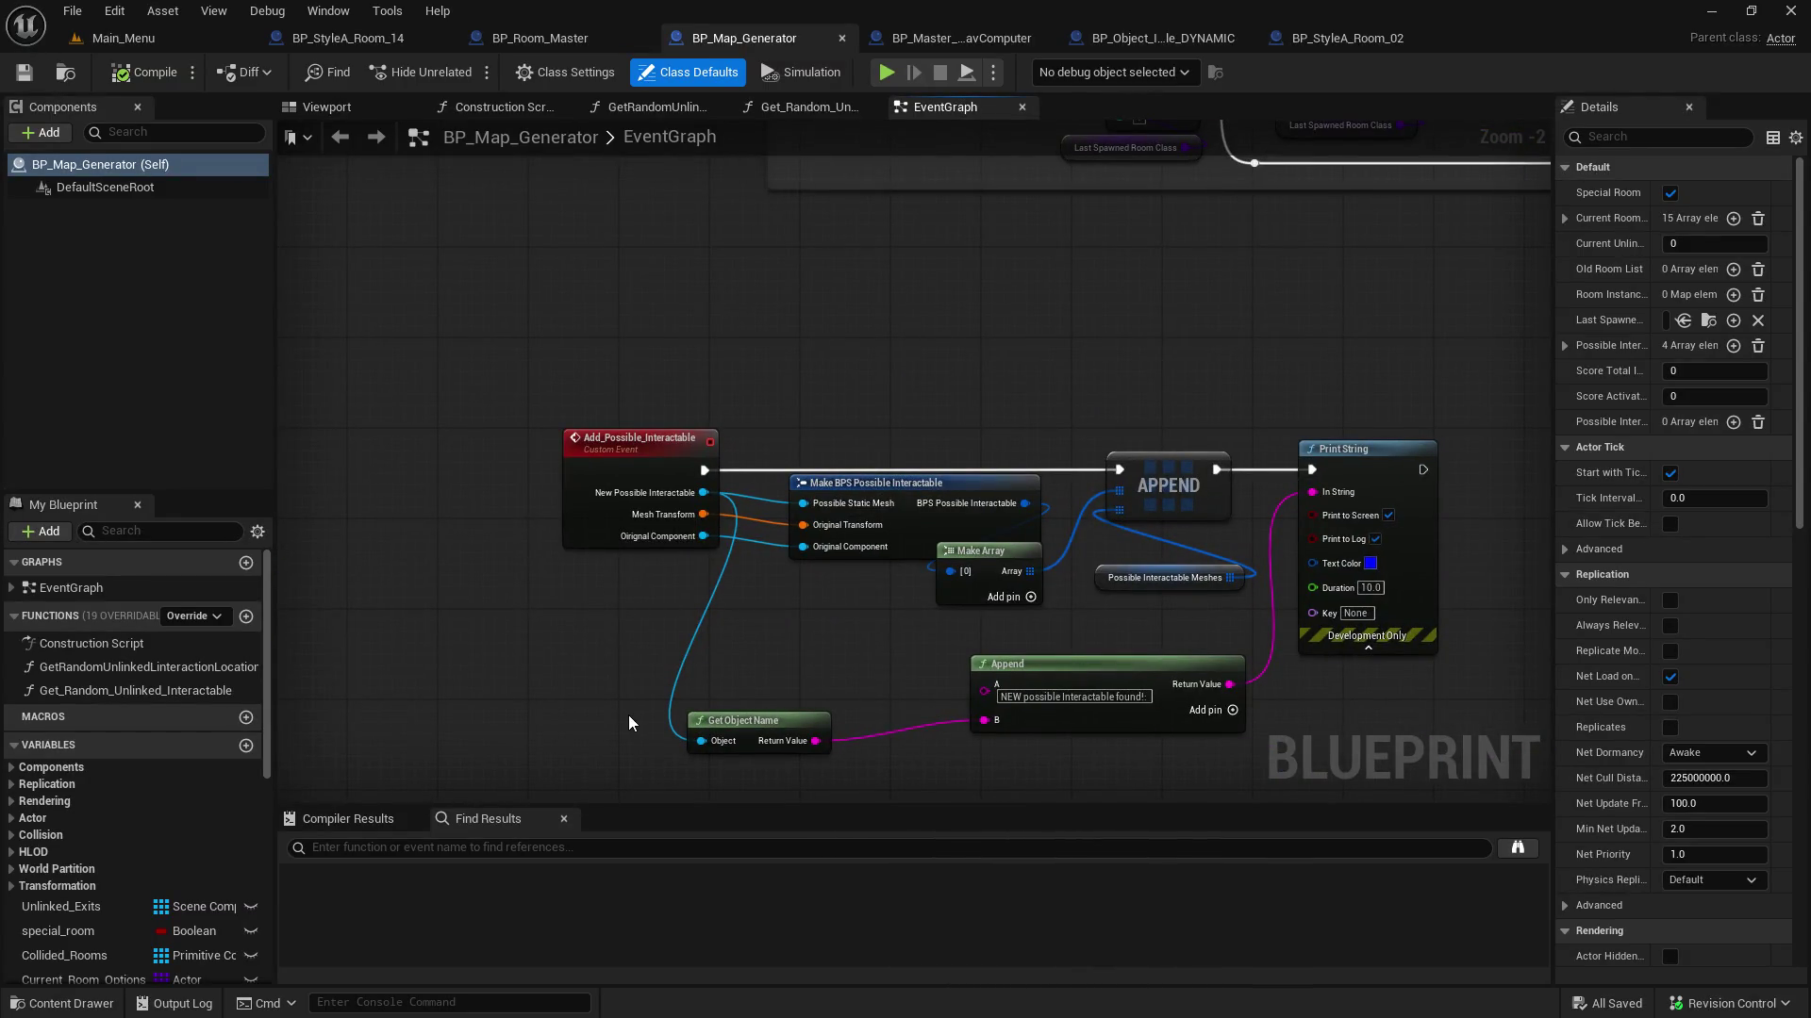
scroll(619, 734, down, 3)
drag(641, 566, 406, 564)
scroll(894, 607, up, 6)
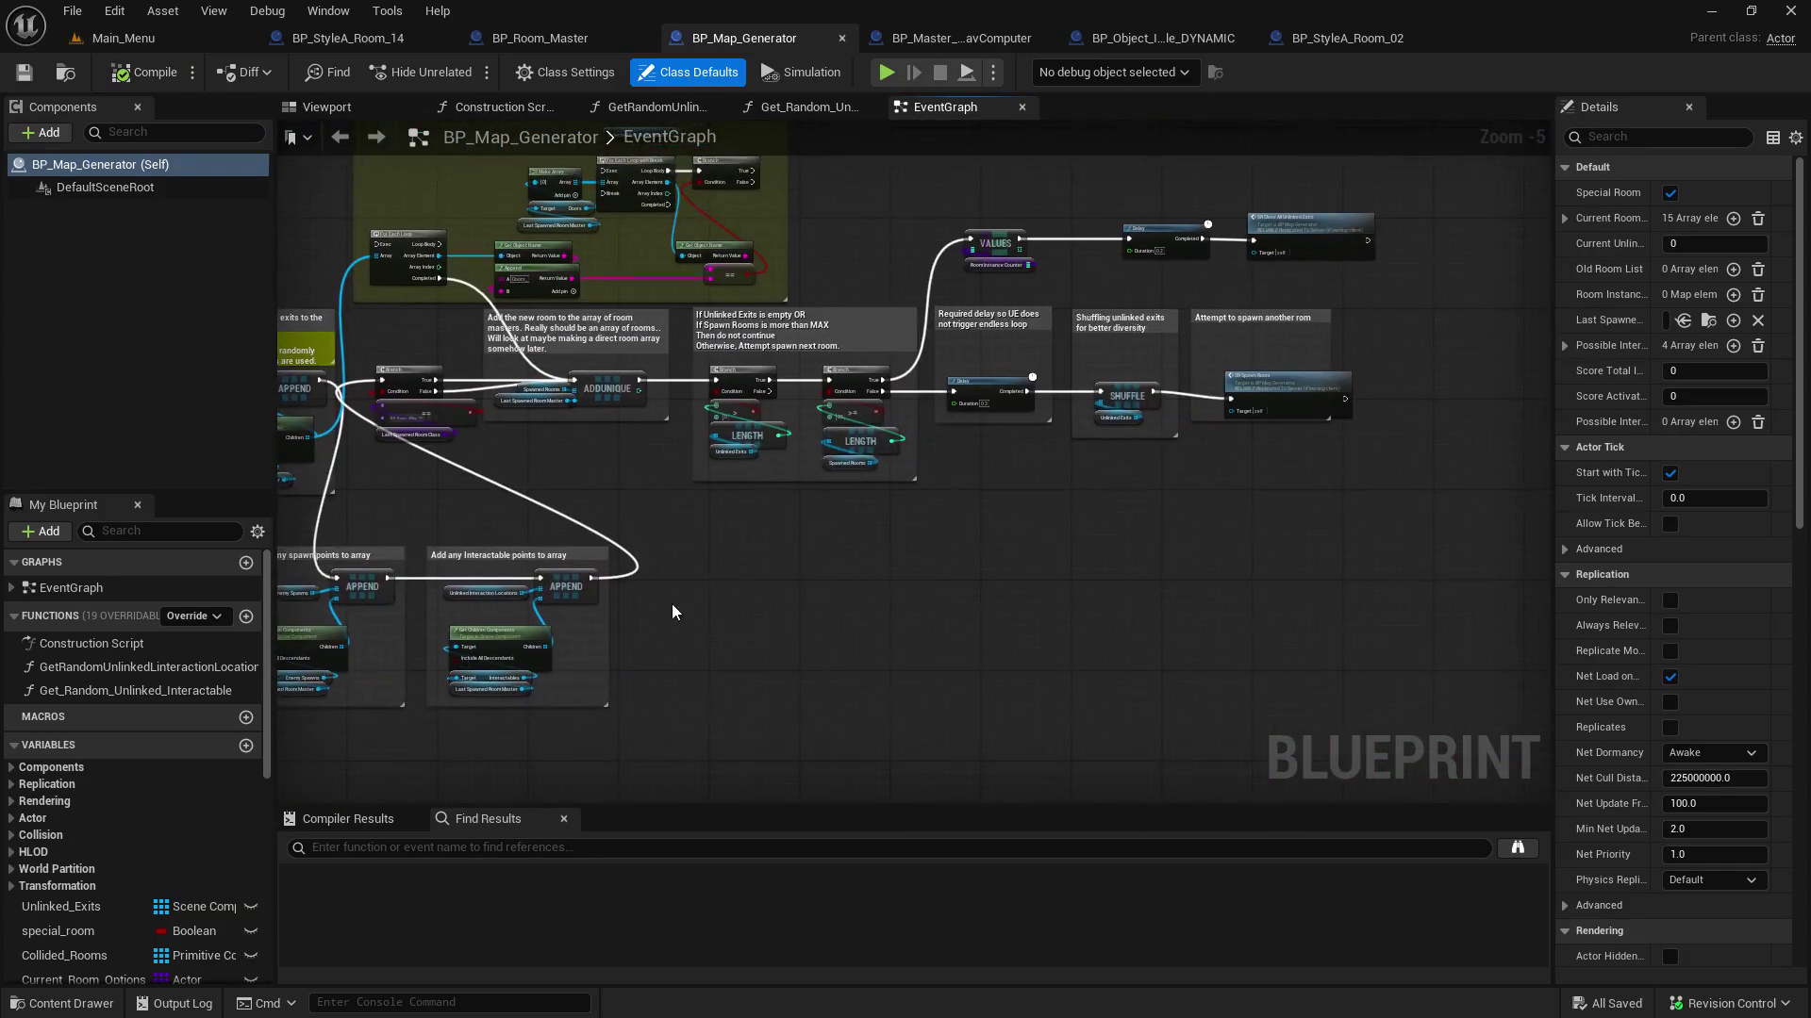
drag(914, 546, 920, 891)
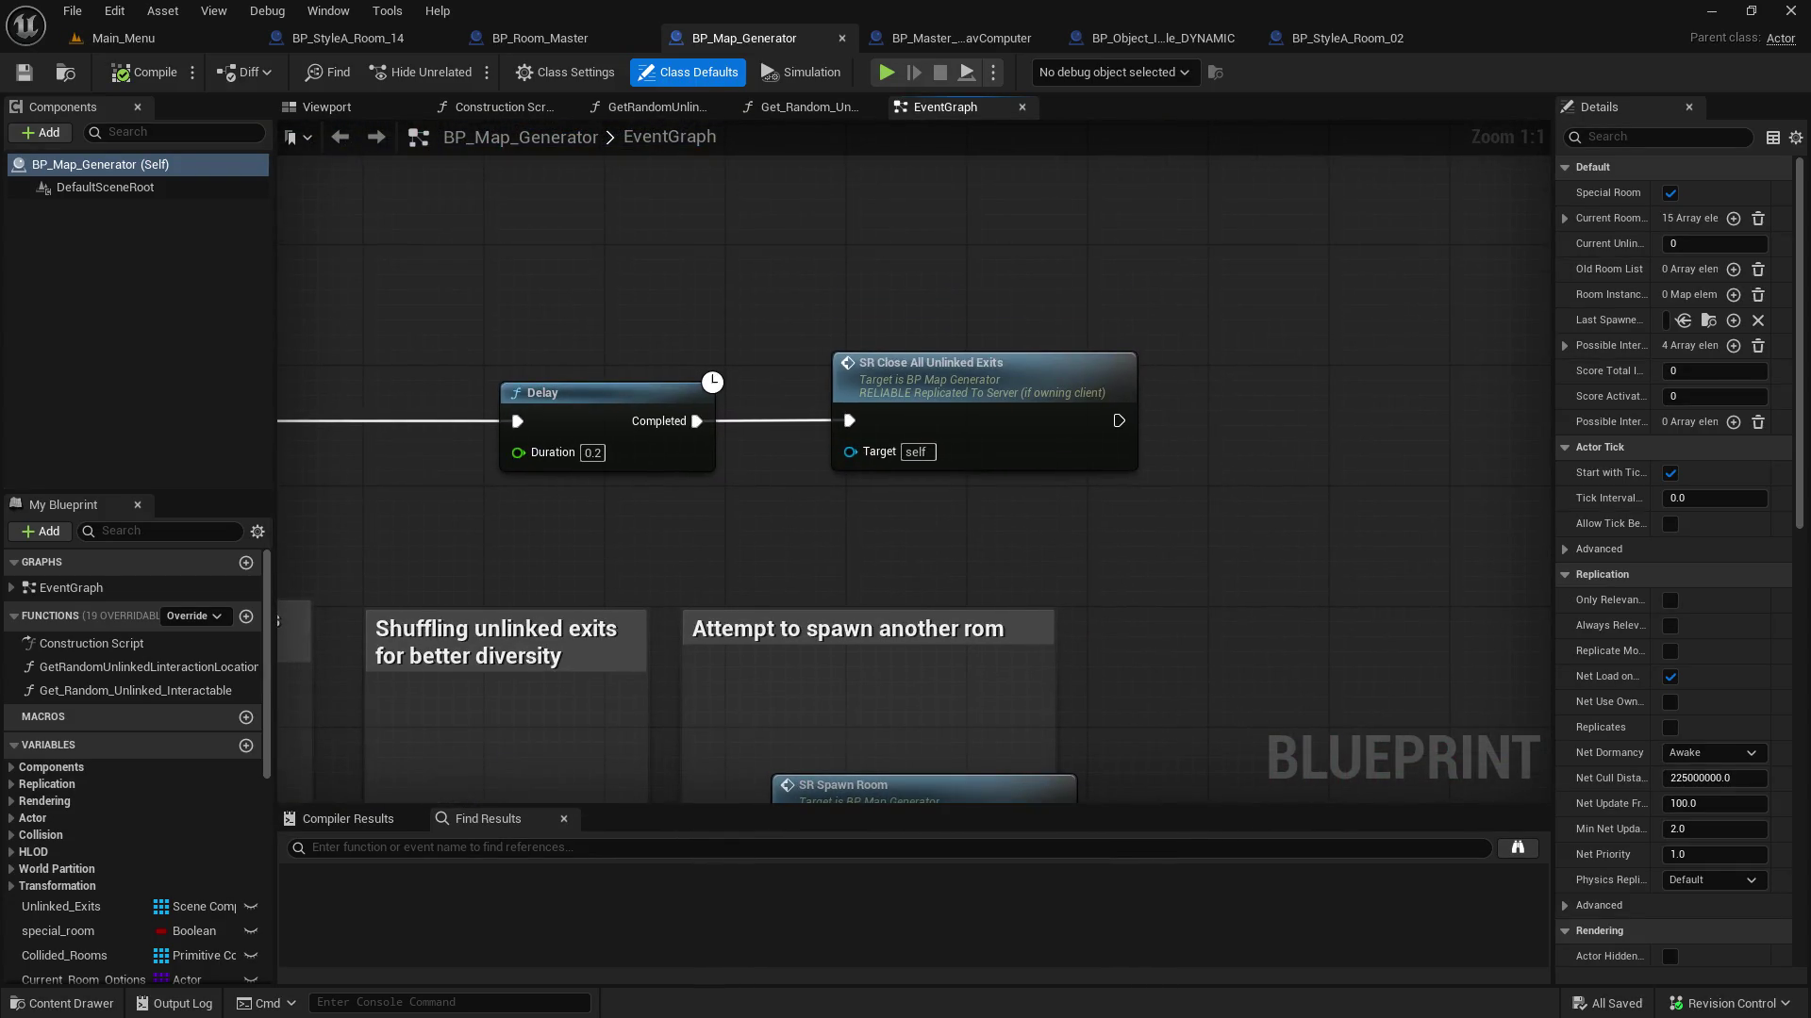
scroll(956, 549, down, 6)
scroll(956, 549, up, 1)
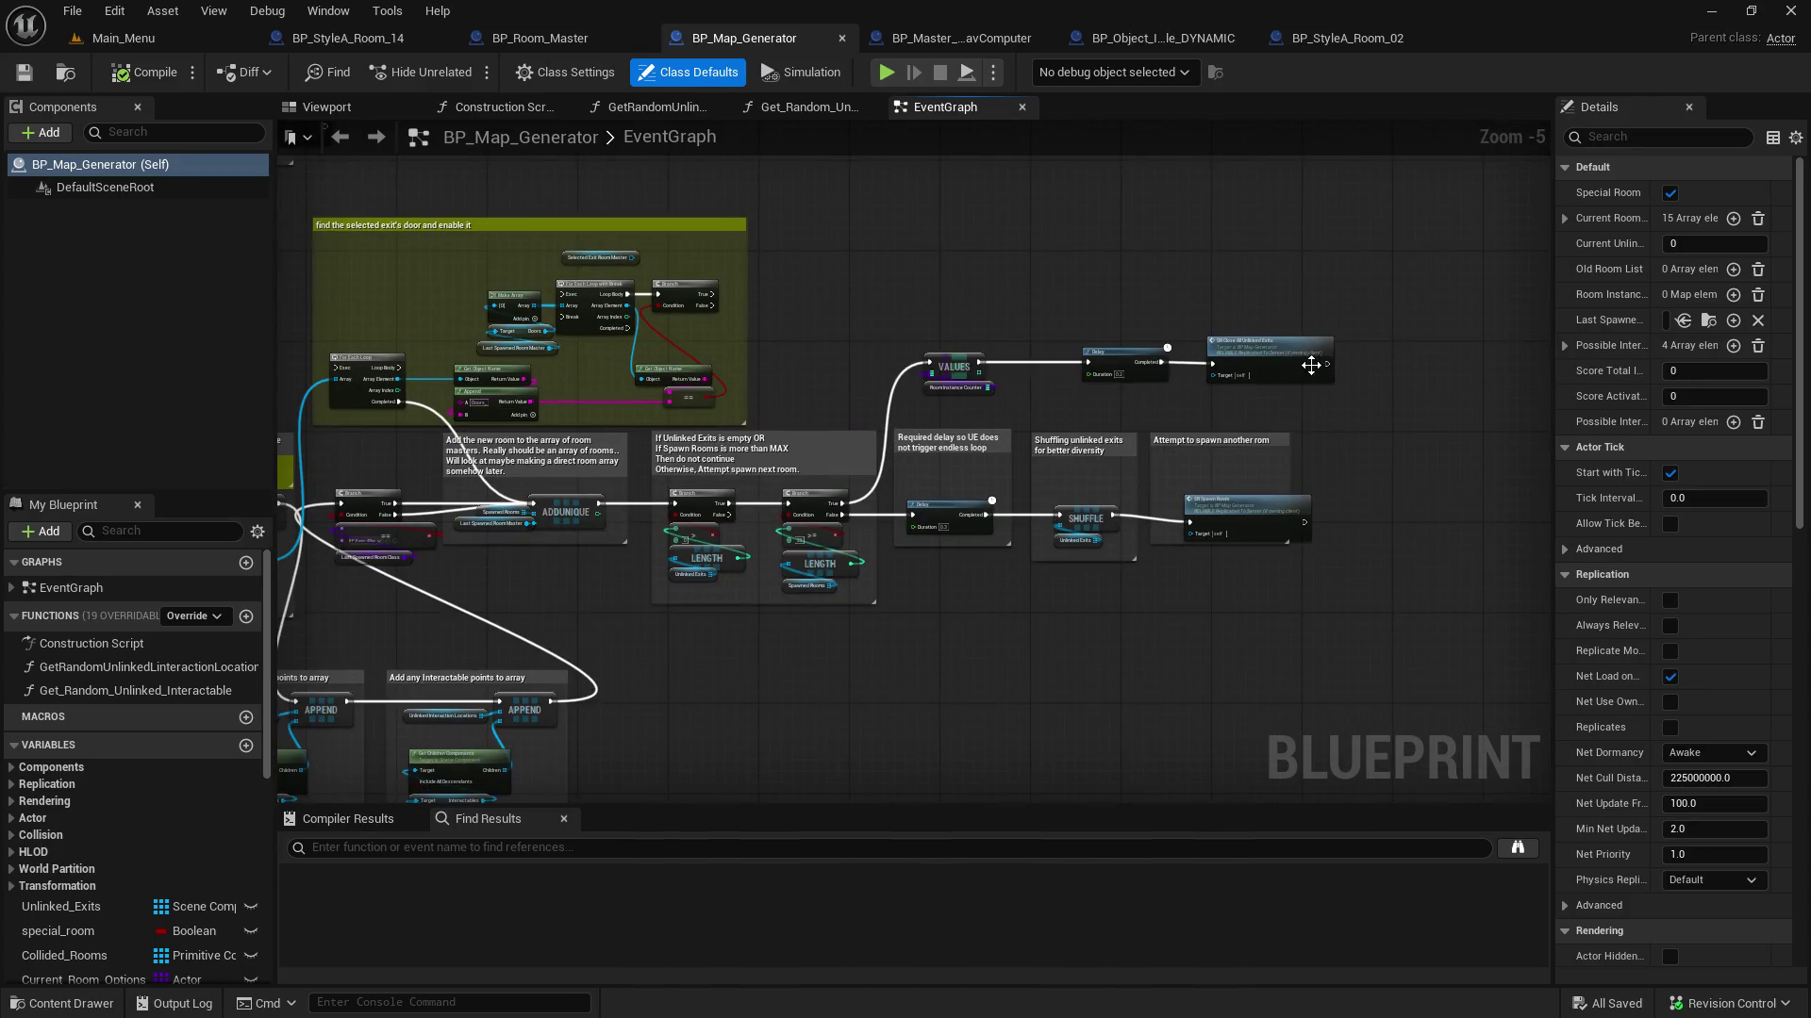
click(1263, 357)
scroll(1264, 364, up, 5)
mouse_move(950, 625)
mouse_down()
mouse_move(869, 505)
mouse_move(449, 390)
mouse_move(1212, 581)
mouse_move(1052, 450)
mouse_up()
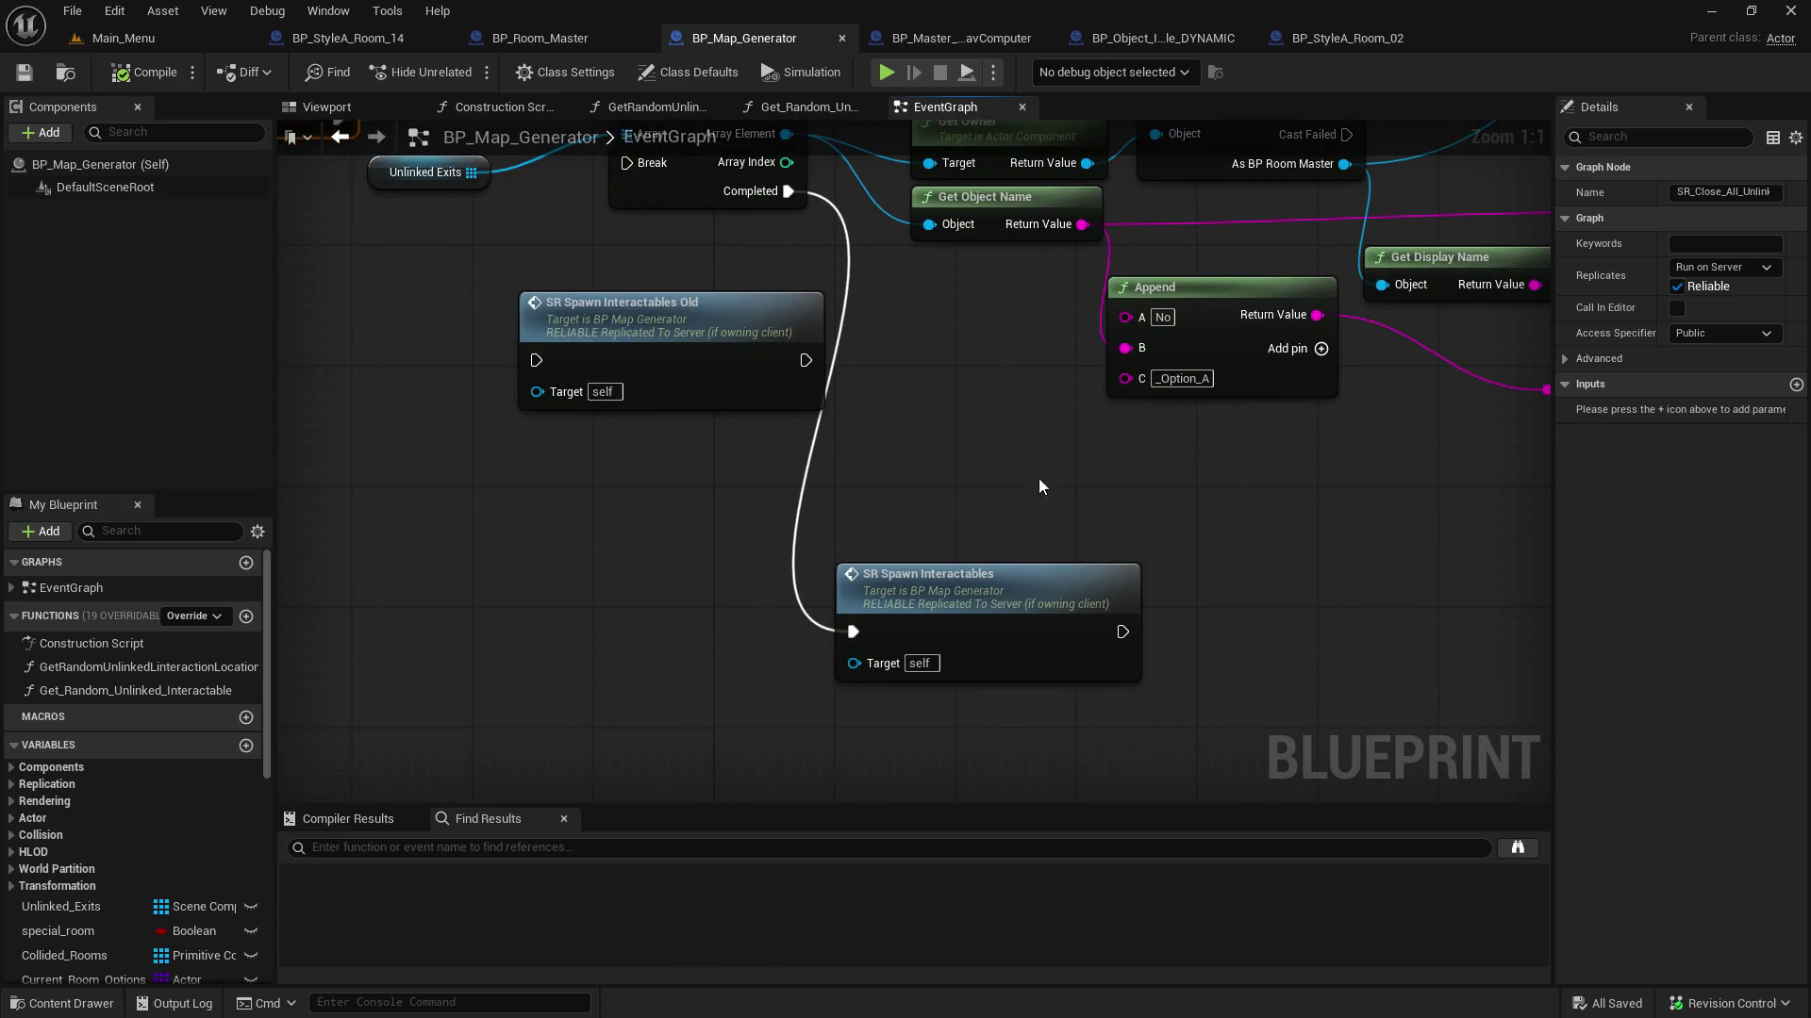
Shift the Old spawn call left and jump to both SR_Spawn_Interactables event definitions
drag(662, 311, 433, 308)
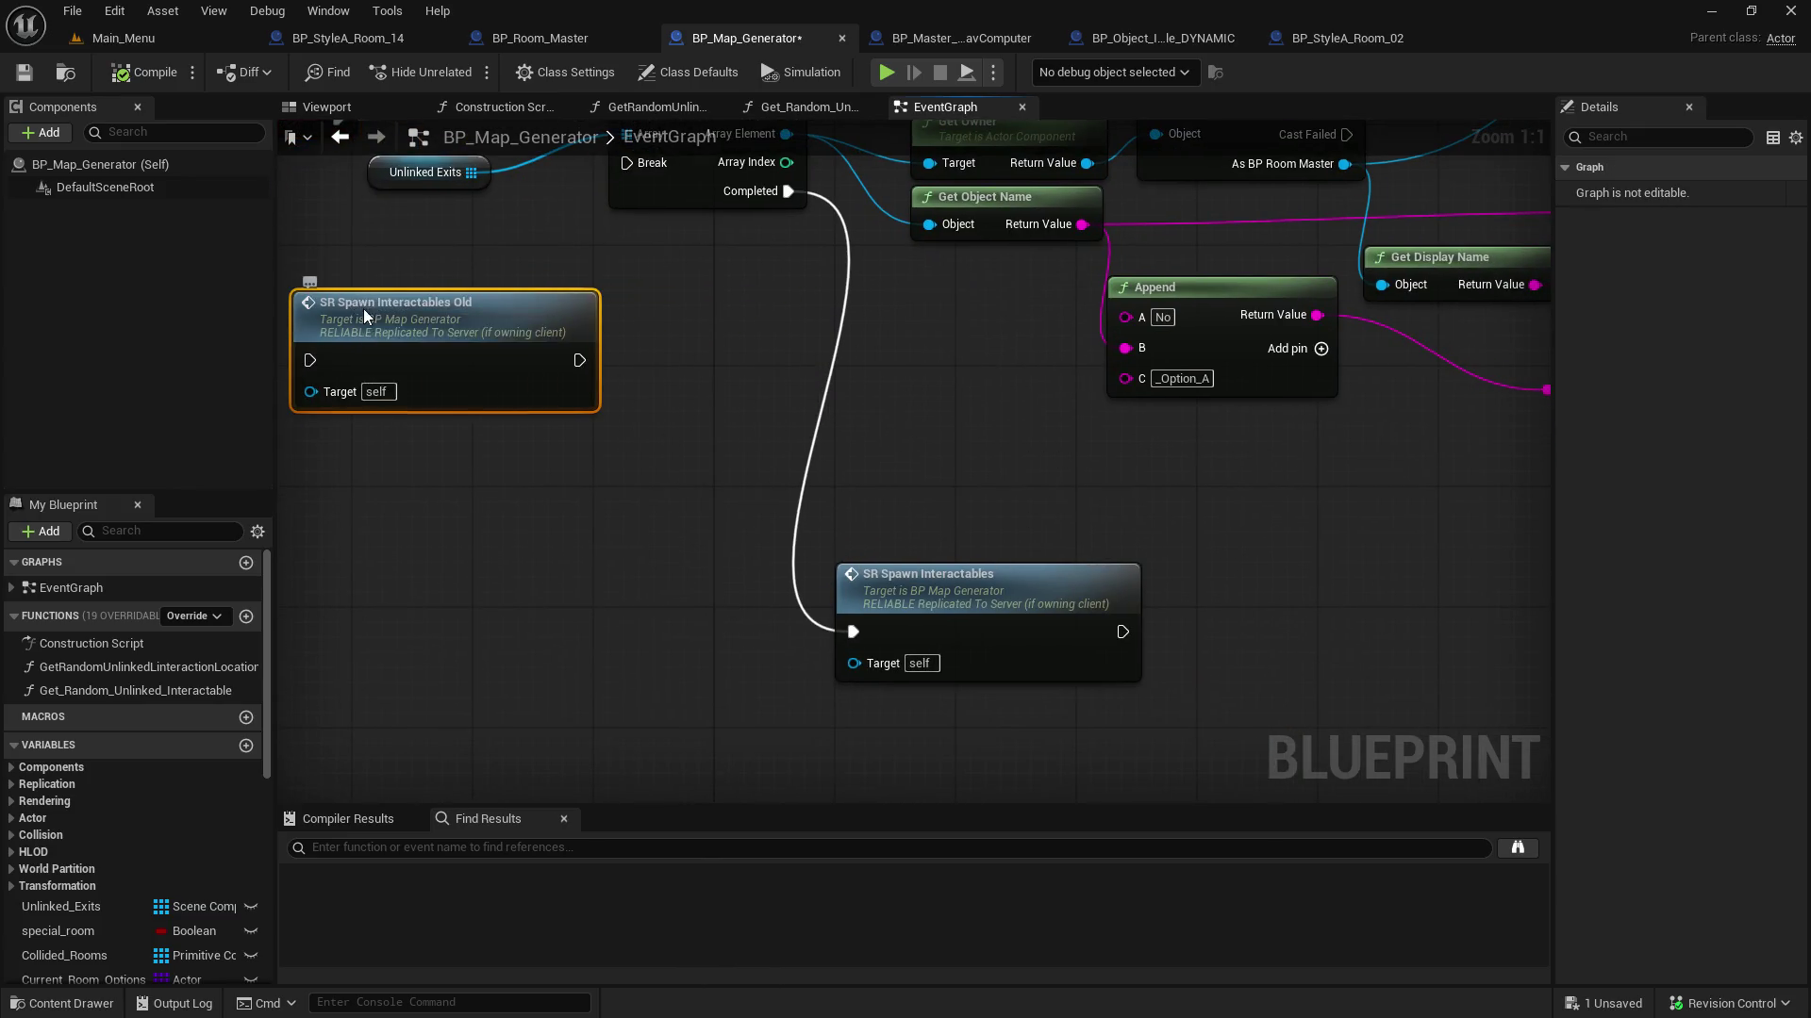
double_click(361, 300)
mouse_move(1243, 340)
mouse_down()
mouse_move(922, 298)
mouse_move(660, 308)
mouse_move(1070, 226)
mouse_move(910, 373)
mouse_move(920, 389)
mouse_move(492, 300)
mouse_up()
double_click(914, 389)
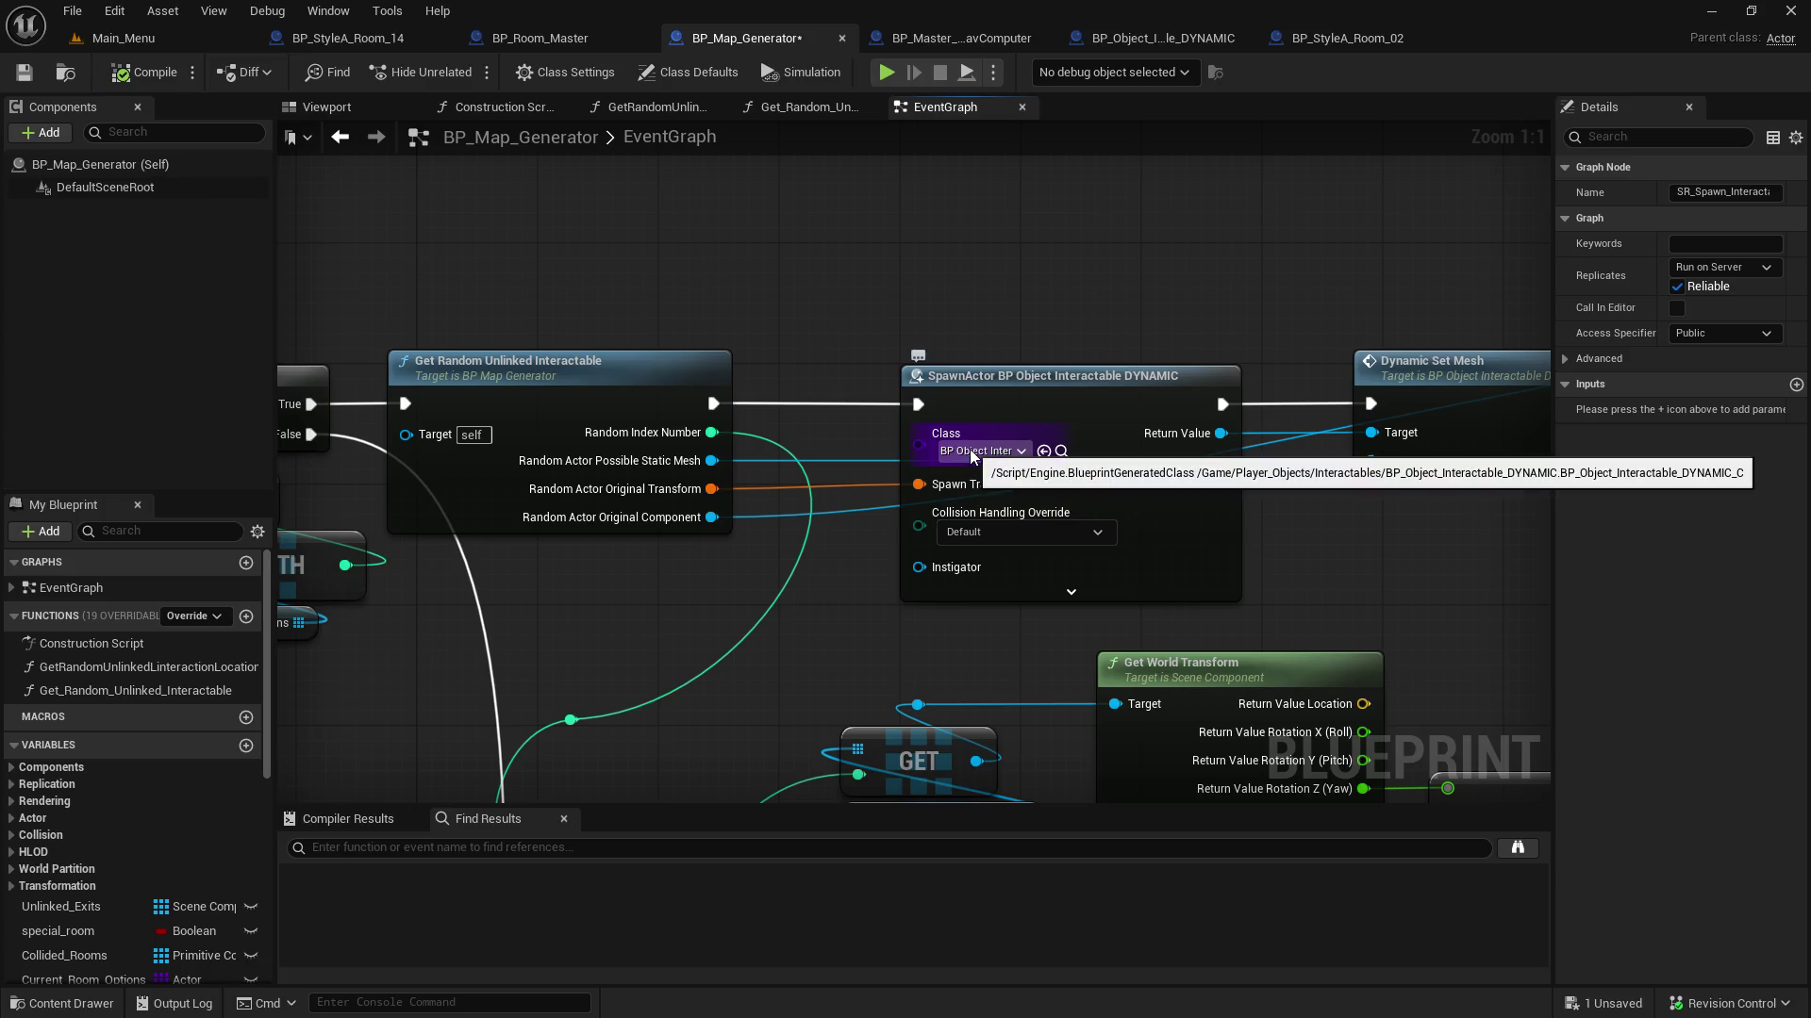
Delete the GET, Unlinked Interaction Locations and Get World Transform nodes
mouse_move(1058, 311)
mouse_down()
mouse_move(1061, 132)
mouse_move(1112, 115)
mouse_move(640, 96)
mouse_up()
mouse_move(520, 456)
mouse_down()
mouse_move(728, 456)
mouse_move(1259, 654)
mouse_move(1162, 654)
mouse_move(1260, 653)
mouse_up()
key(Delete)
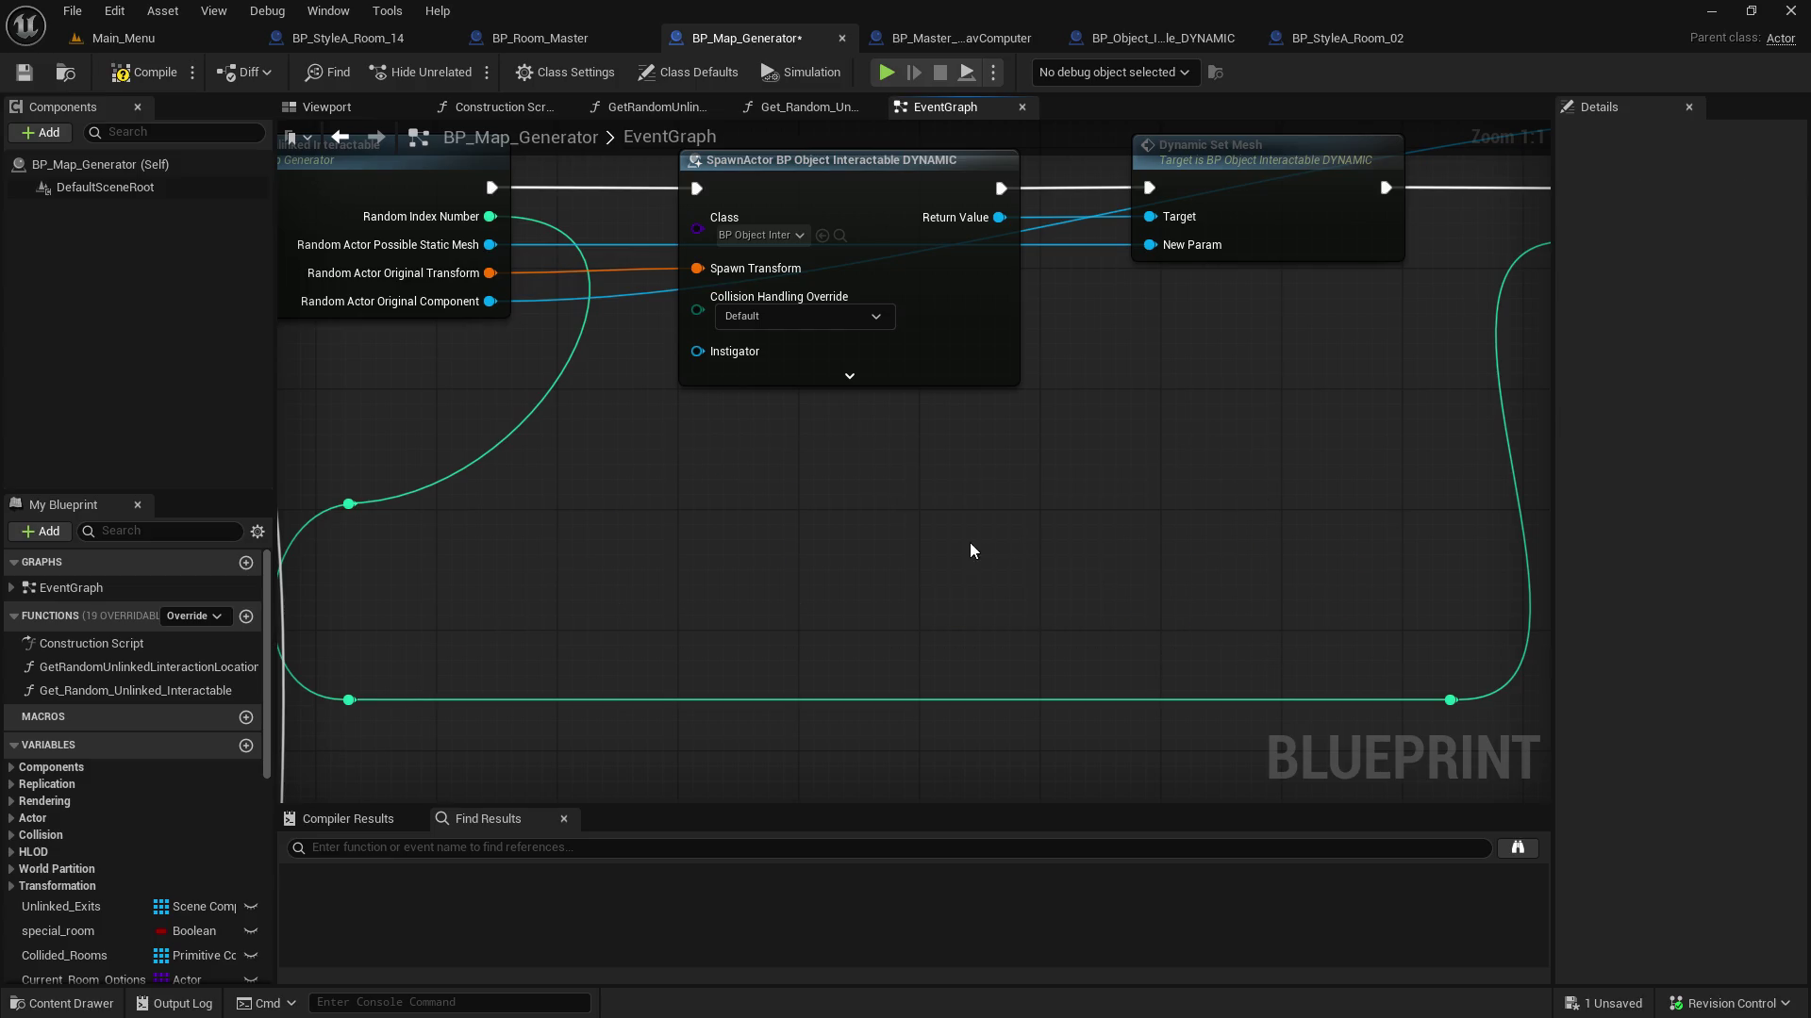
Reposition the green wire's reroute points beside the chain and near Remove Index
drag(517, 601, 701, 555)
drag(521, 657, 988, 402)
mouse_move(534, 468)
mouse_down()
mouse_move(855, 436)
mouse_move(839, 411)
mouse_up()
drag(1115, 525, 517, 695)
drag(542, 773, 437, 488)
drag(519, 557, 409, 732)
drag(979, 739, 675, 716)
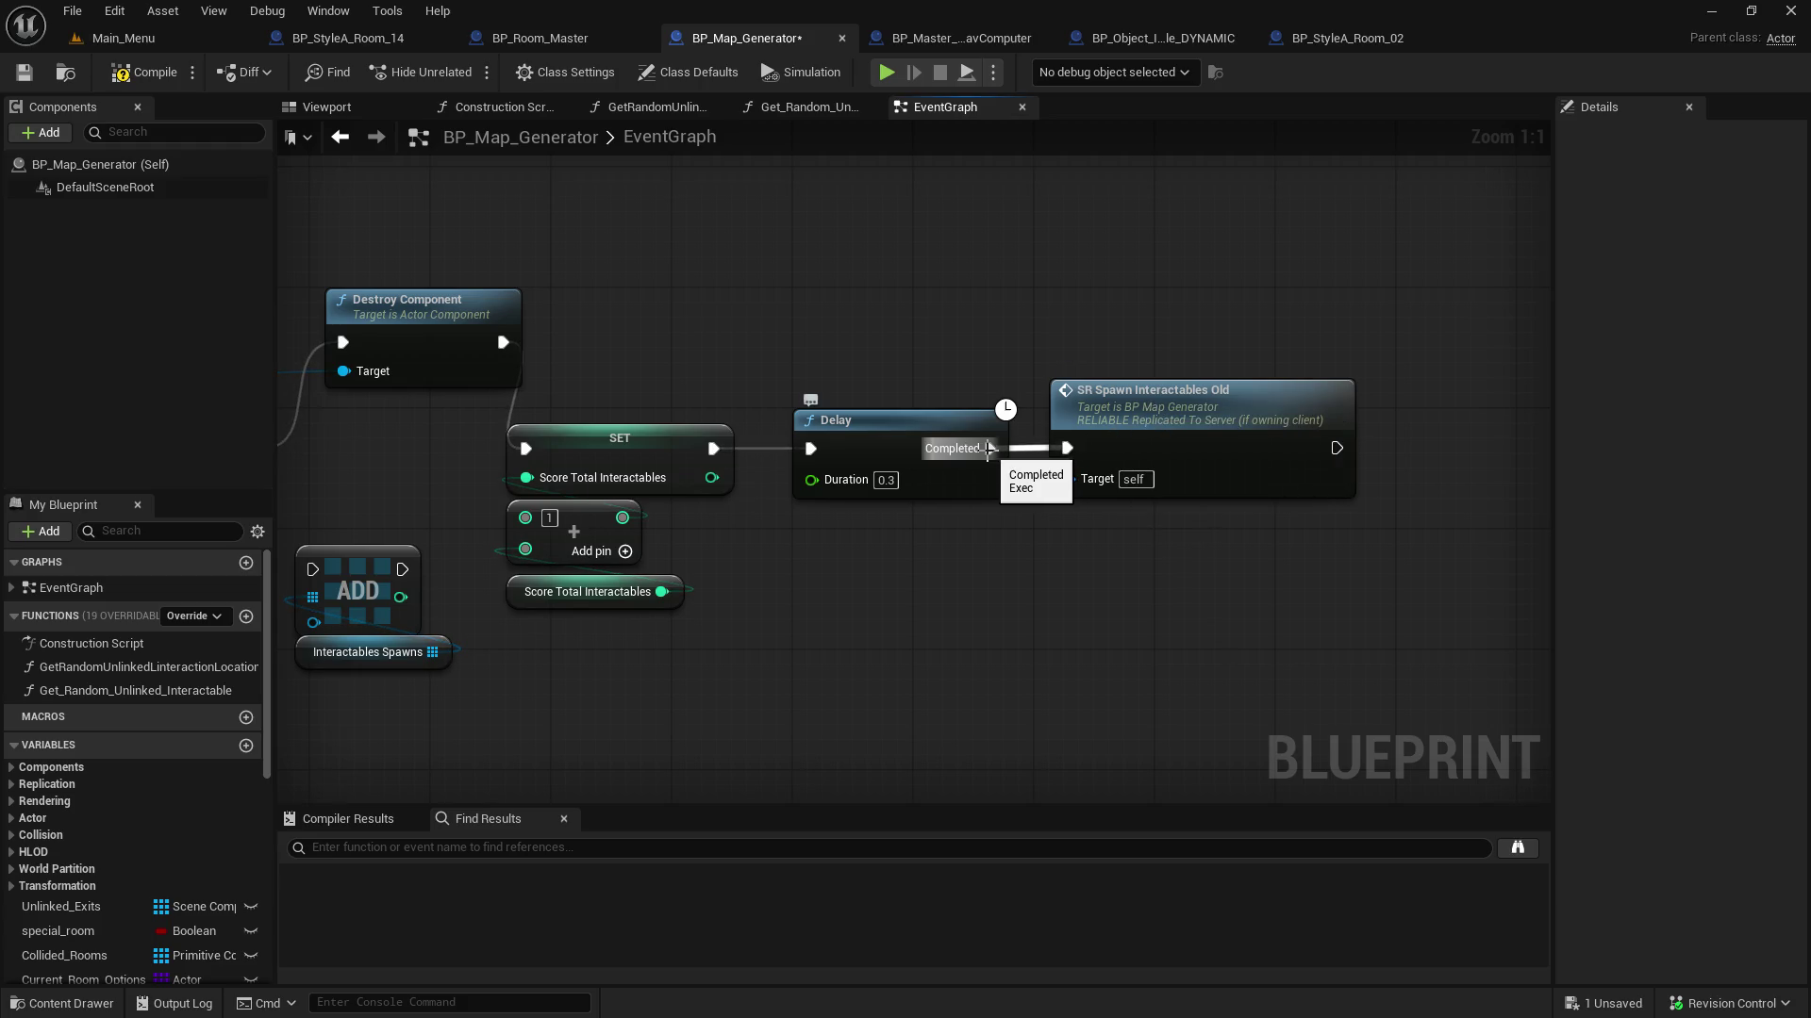
Move the SR Spawn Interactables Old call aside and place the Delay beside the SET node
scroll(980, 538, down, 6)
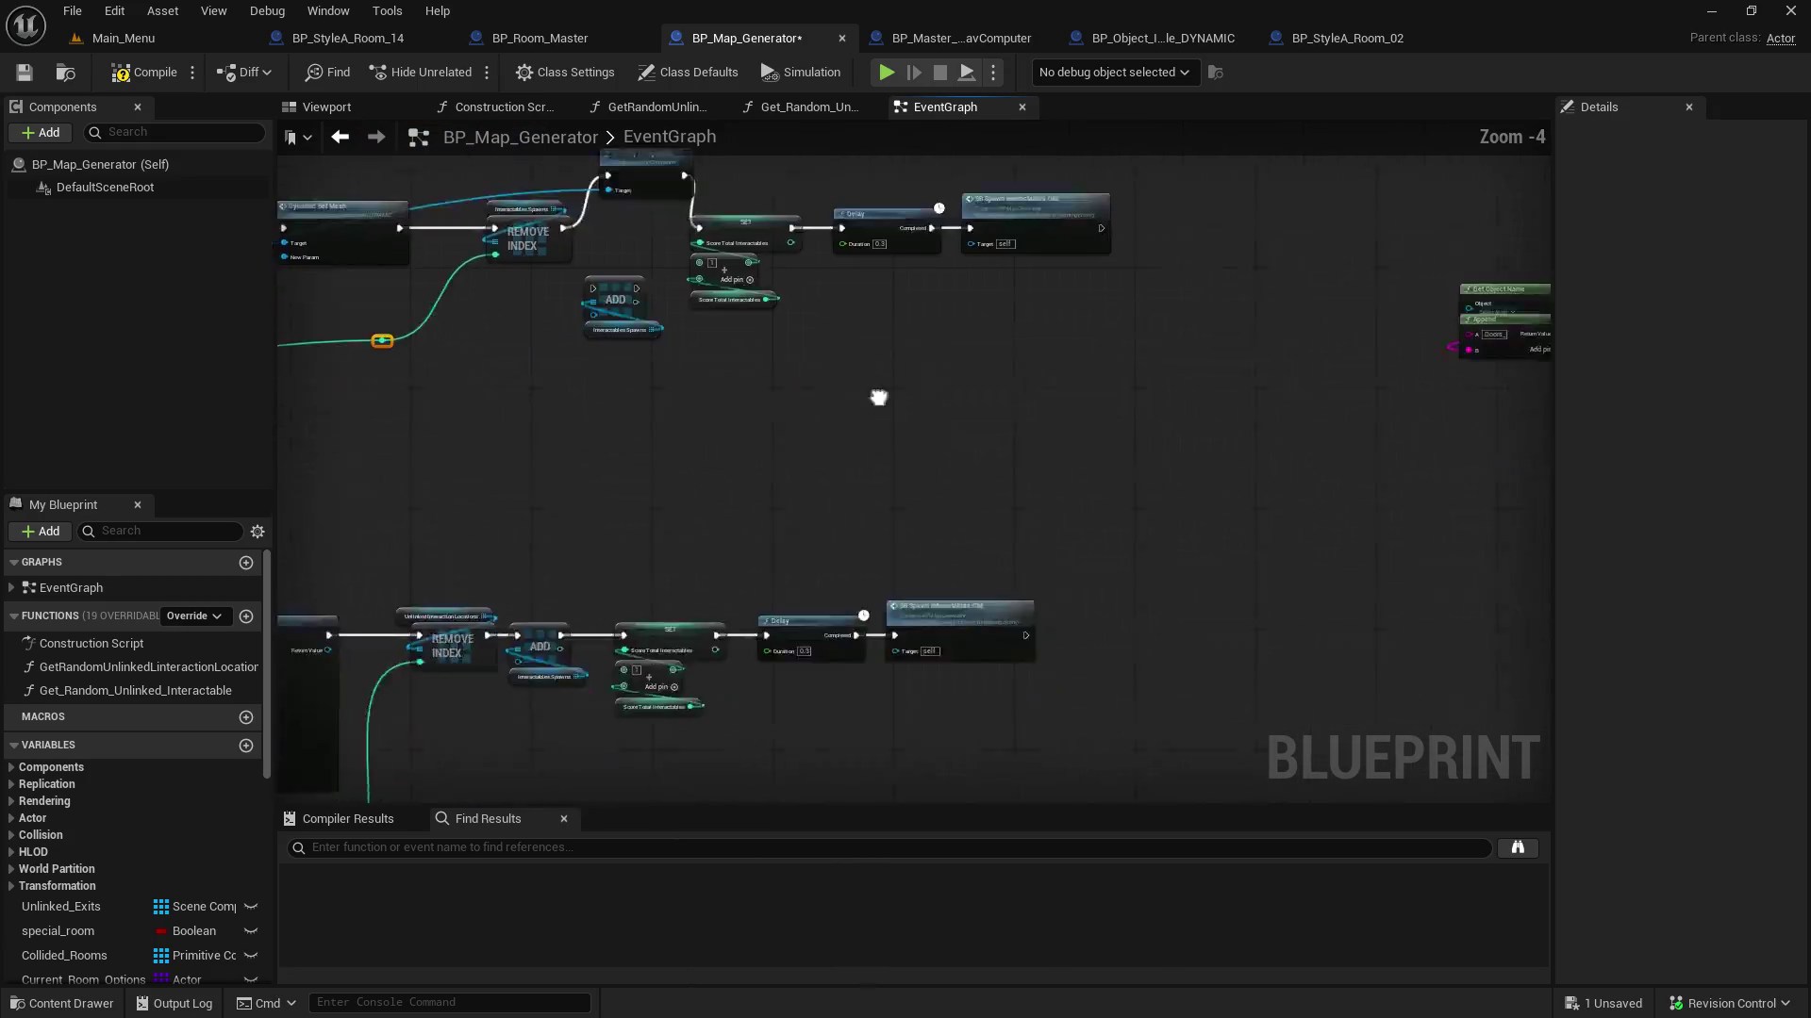
scroll(846, 693, up, 3)
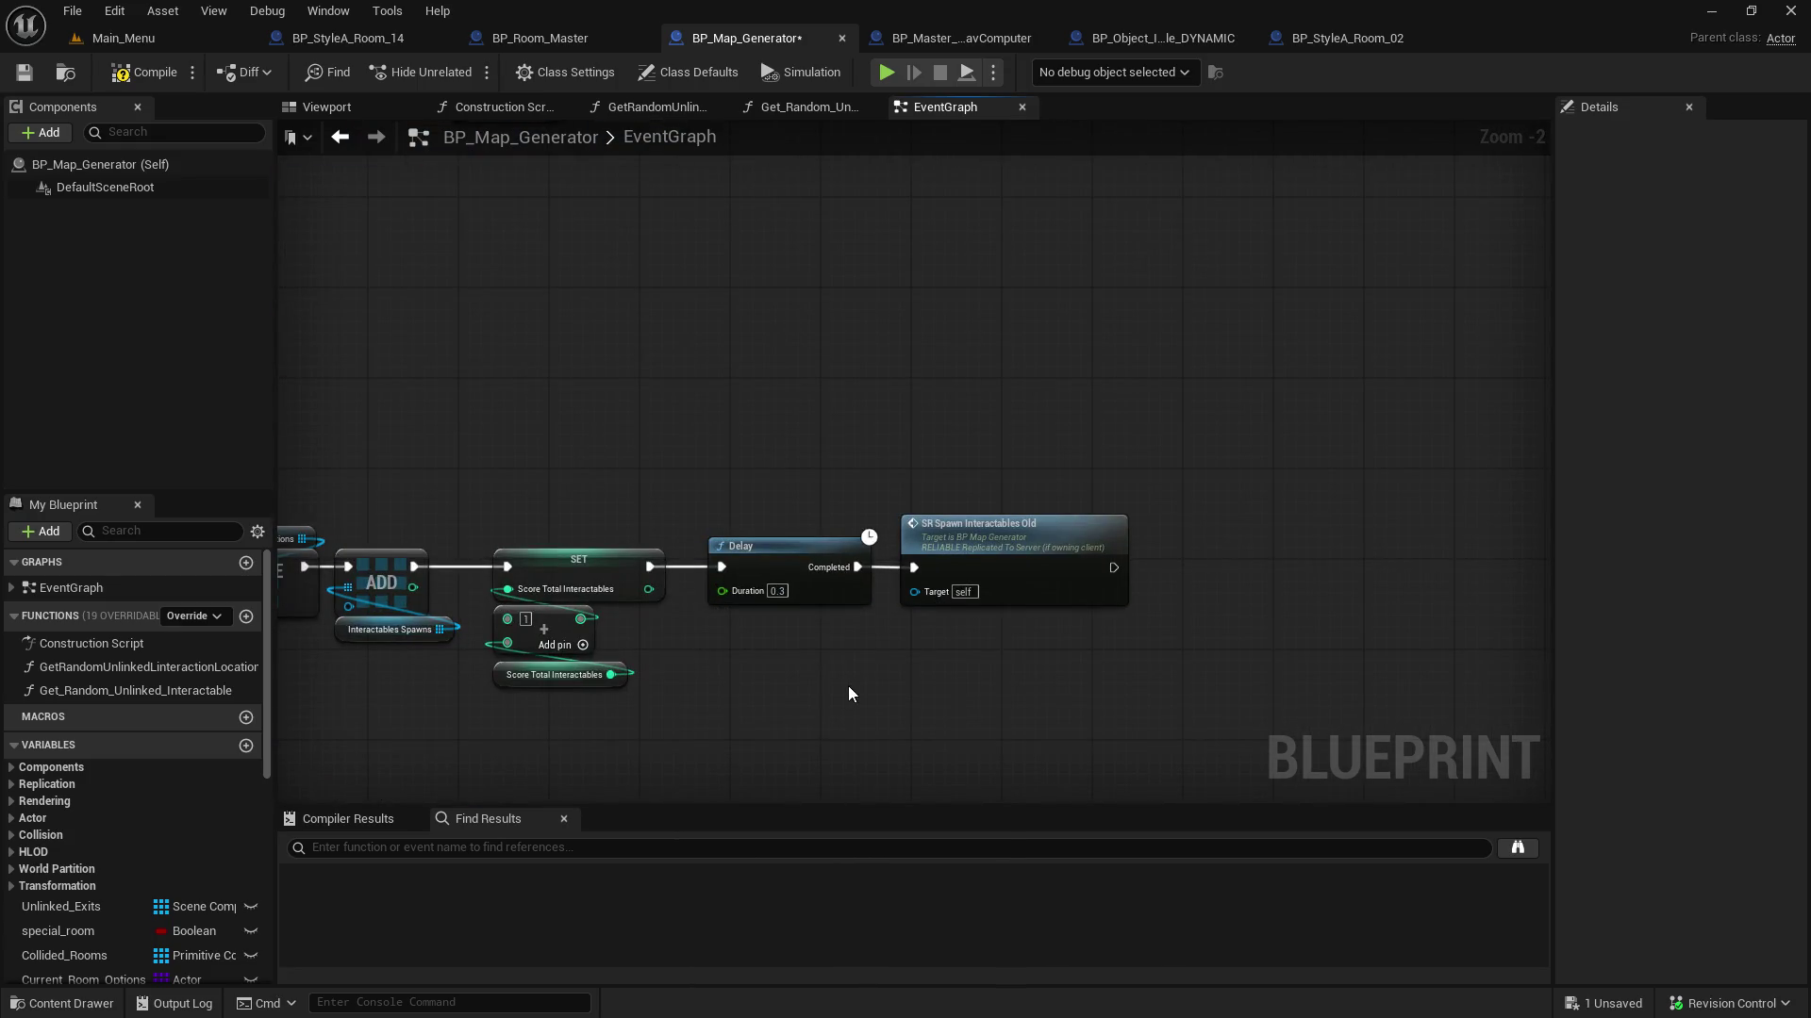
scroll(847, 687, down, 4)
mouse_move(848, 688)
mouse_down()
mouse_move(1458, 613)
mouse_move(1088, 518)
mouse_move(732, 591)
mouse_up()
scroll(732, 590, up, 2)
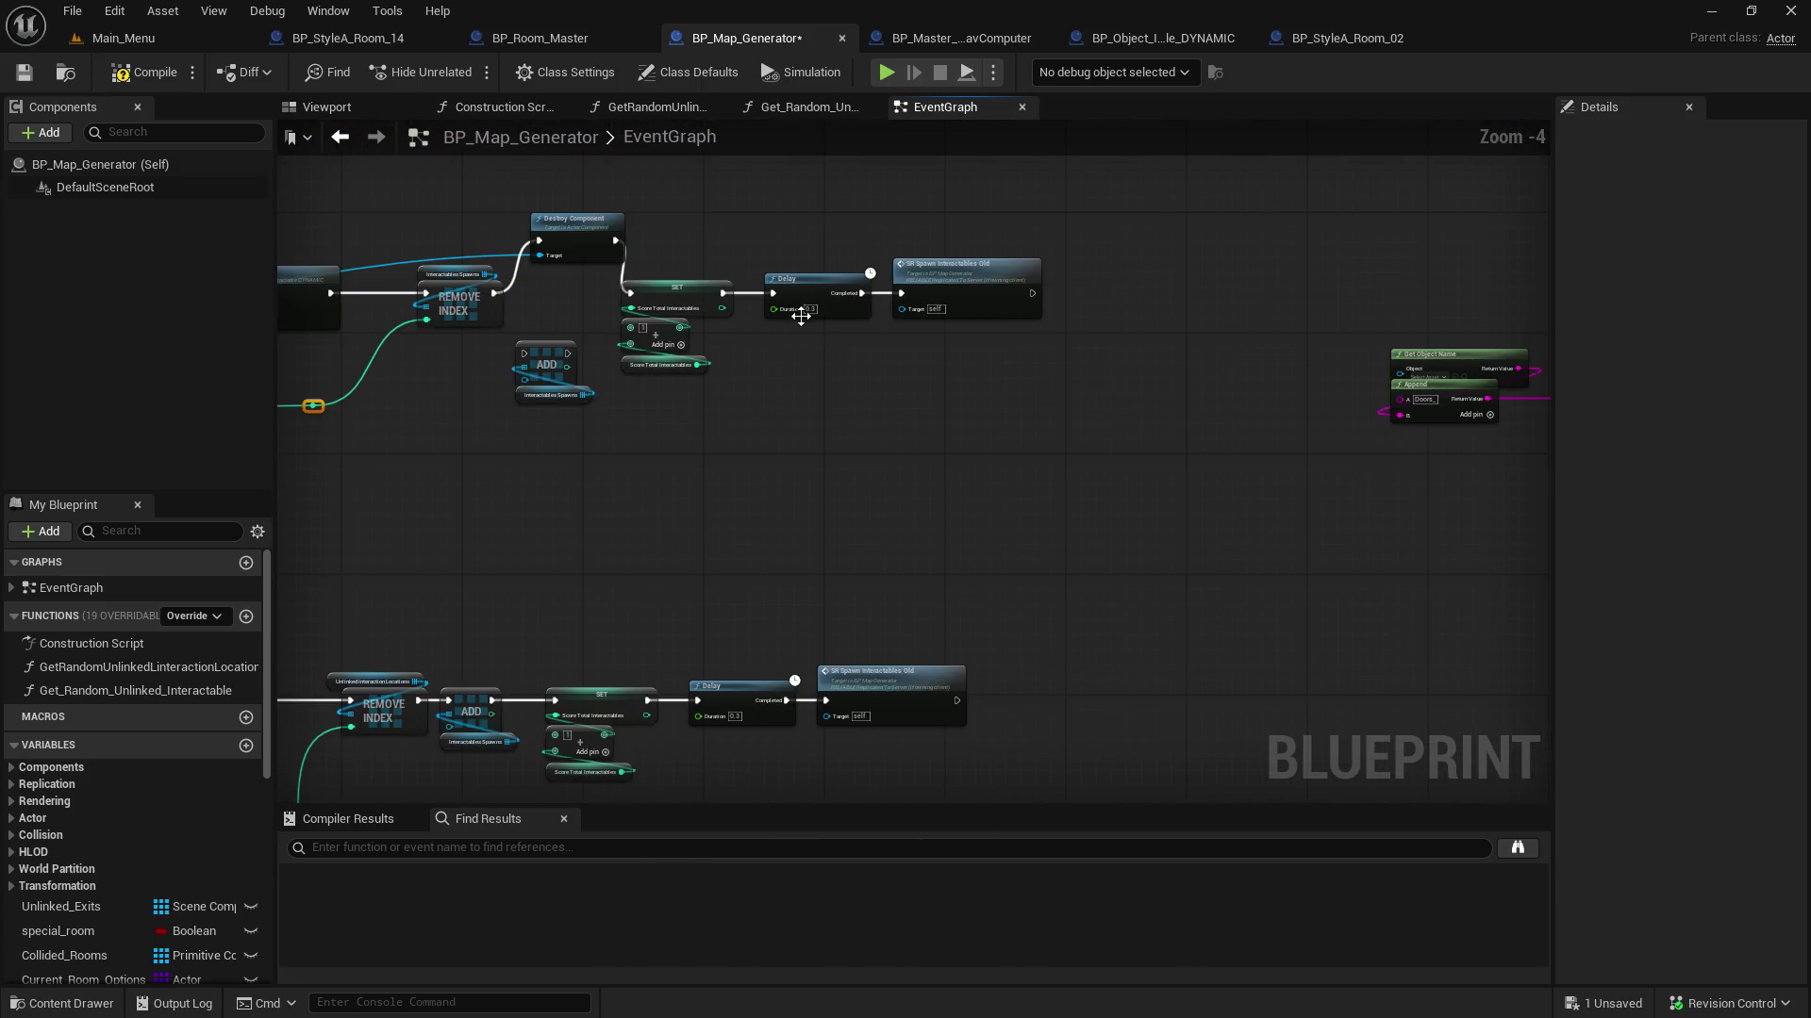
drag(893, 484, 881, 686)
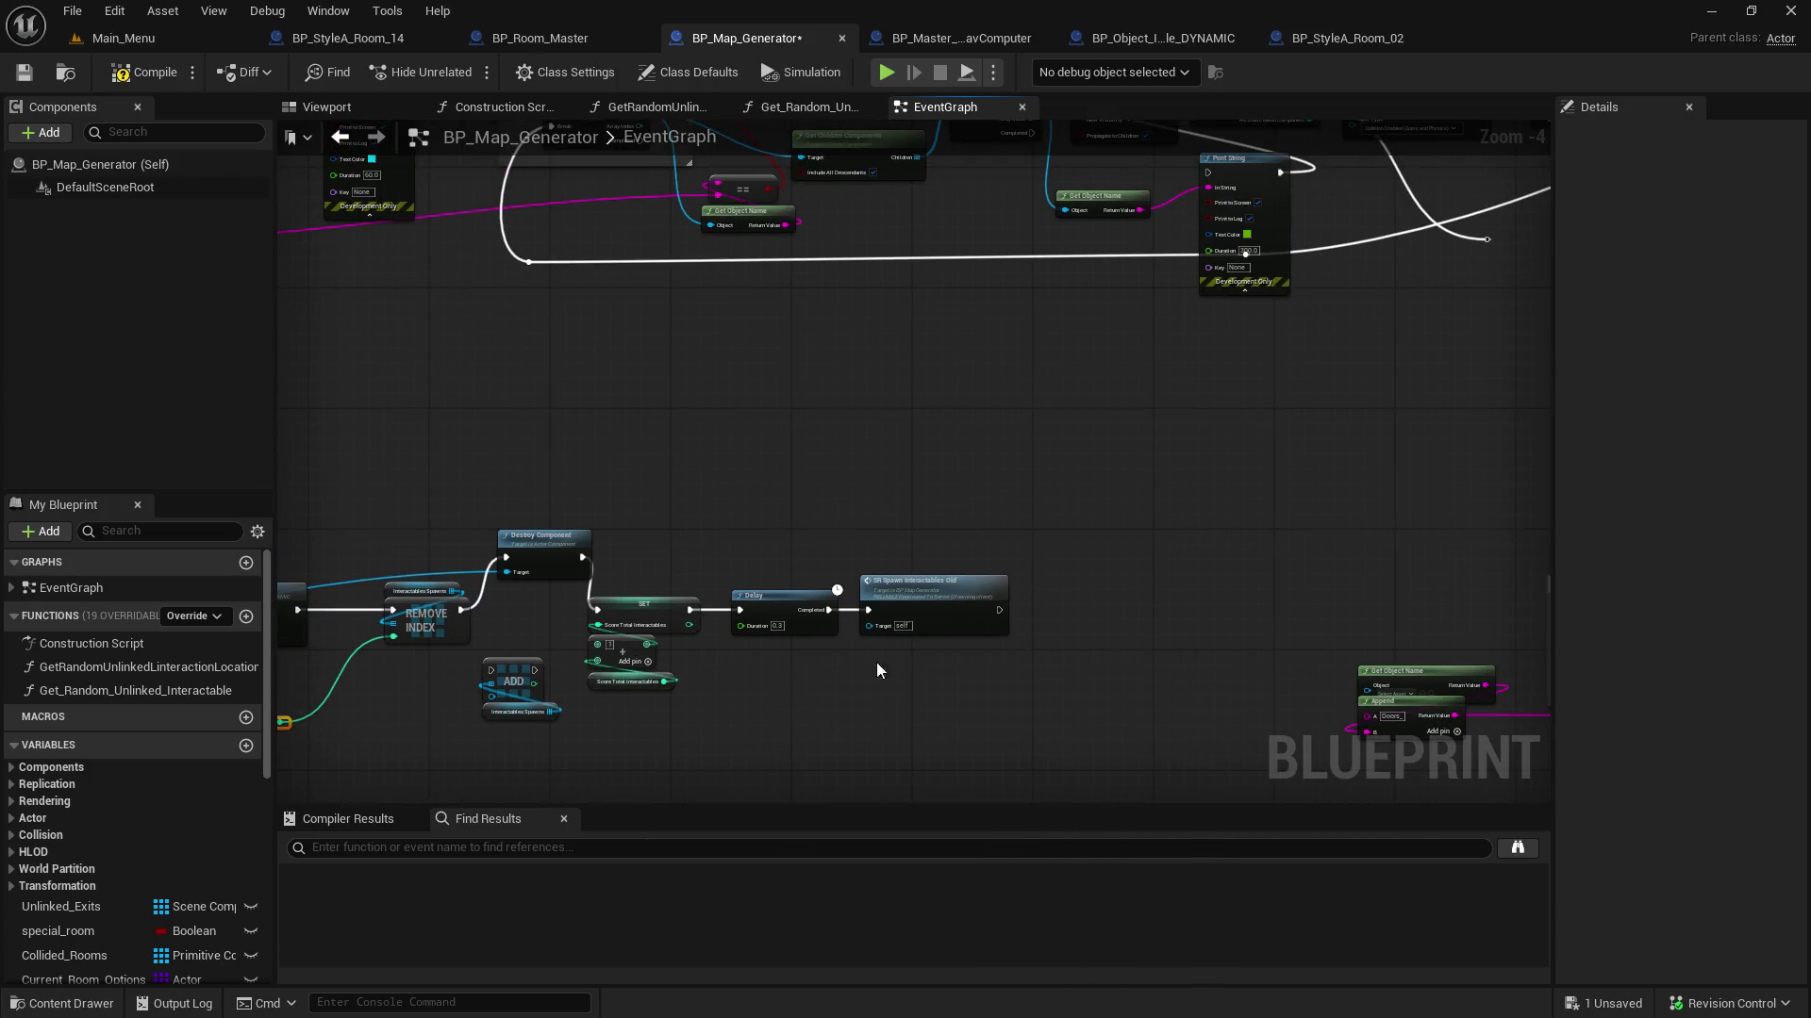
drag(906, 595, 1222, 512)
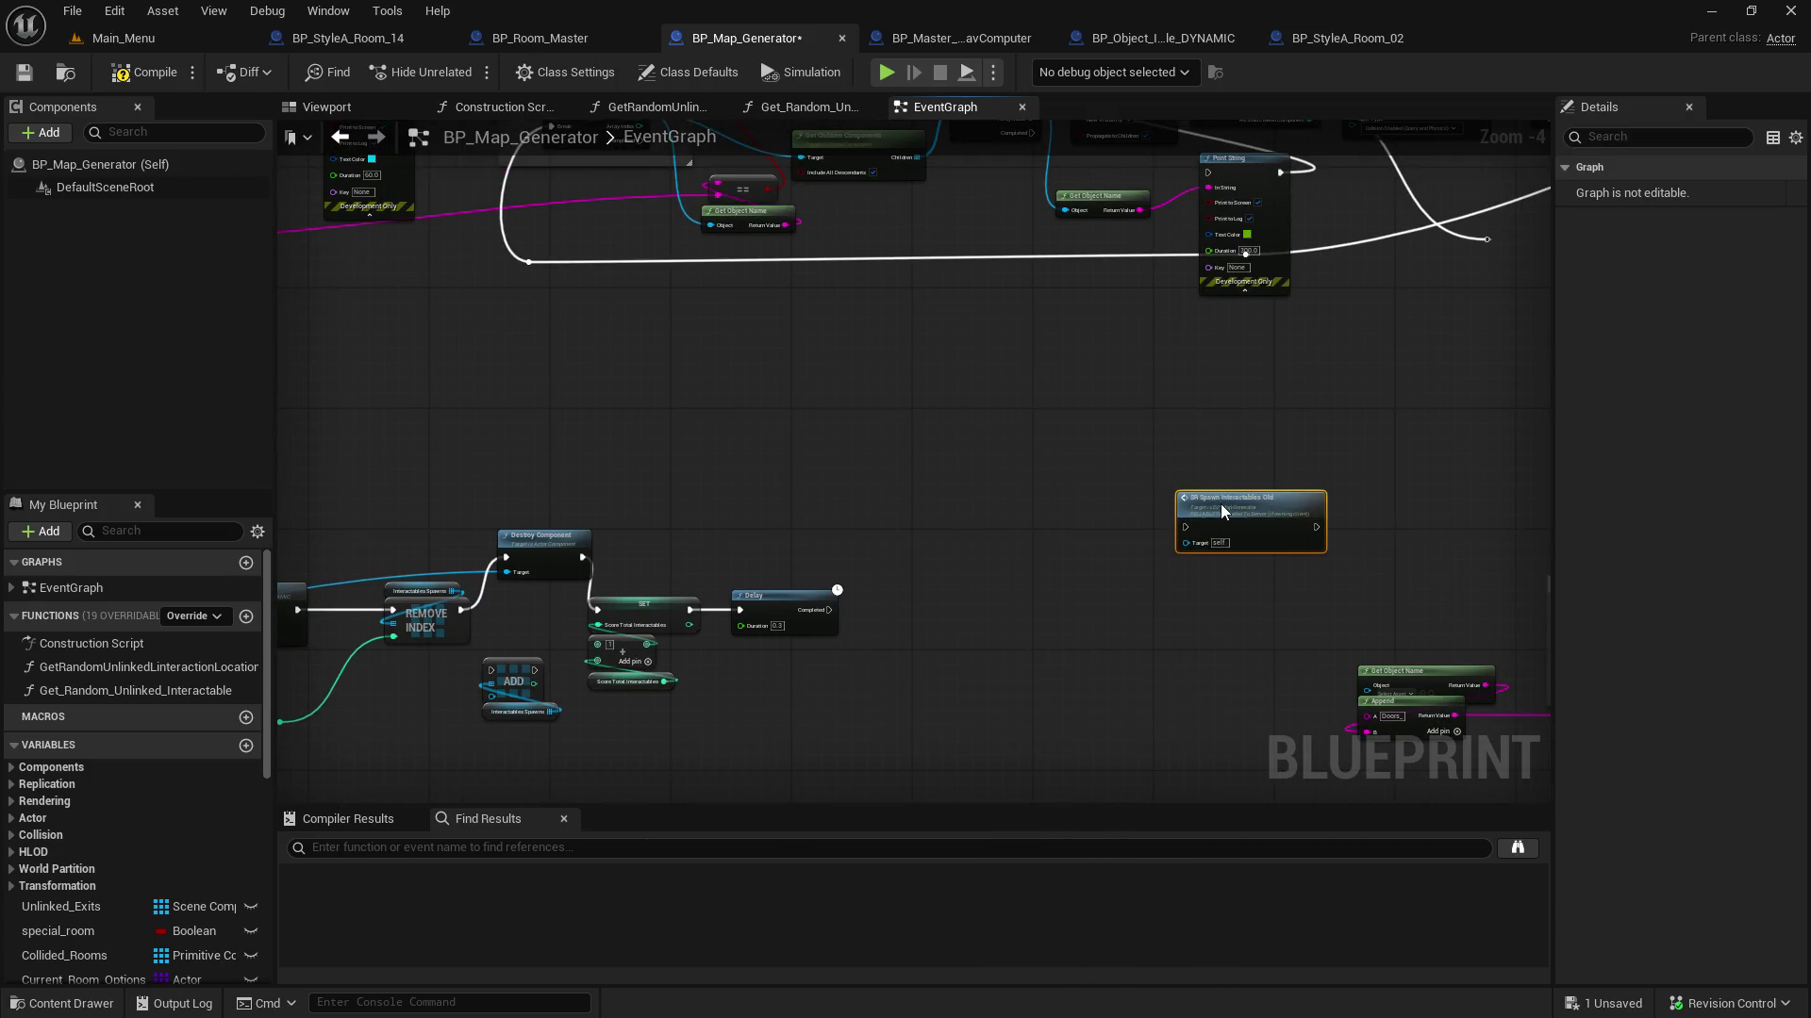
mouse_move(824, 620)
mouse_down()
mouse_move(937, 596)
mouse_move(815, 619)
mouse_up()
mouse_move(709, 538)
mouse_down()
mouse_move(1447, 481)
mouse_move(885, 529)
mouse_up()
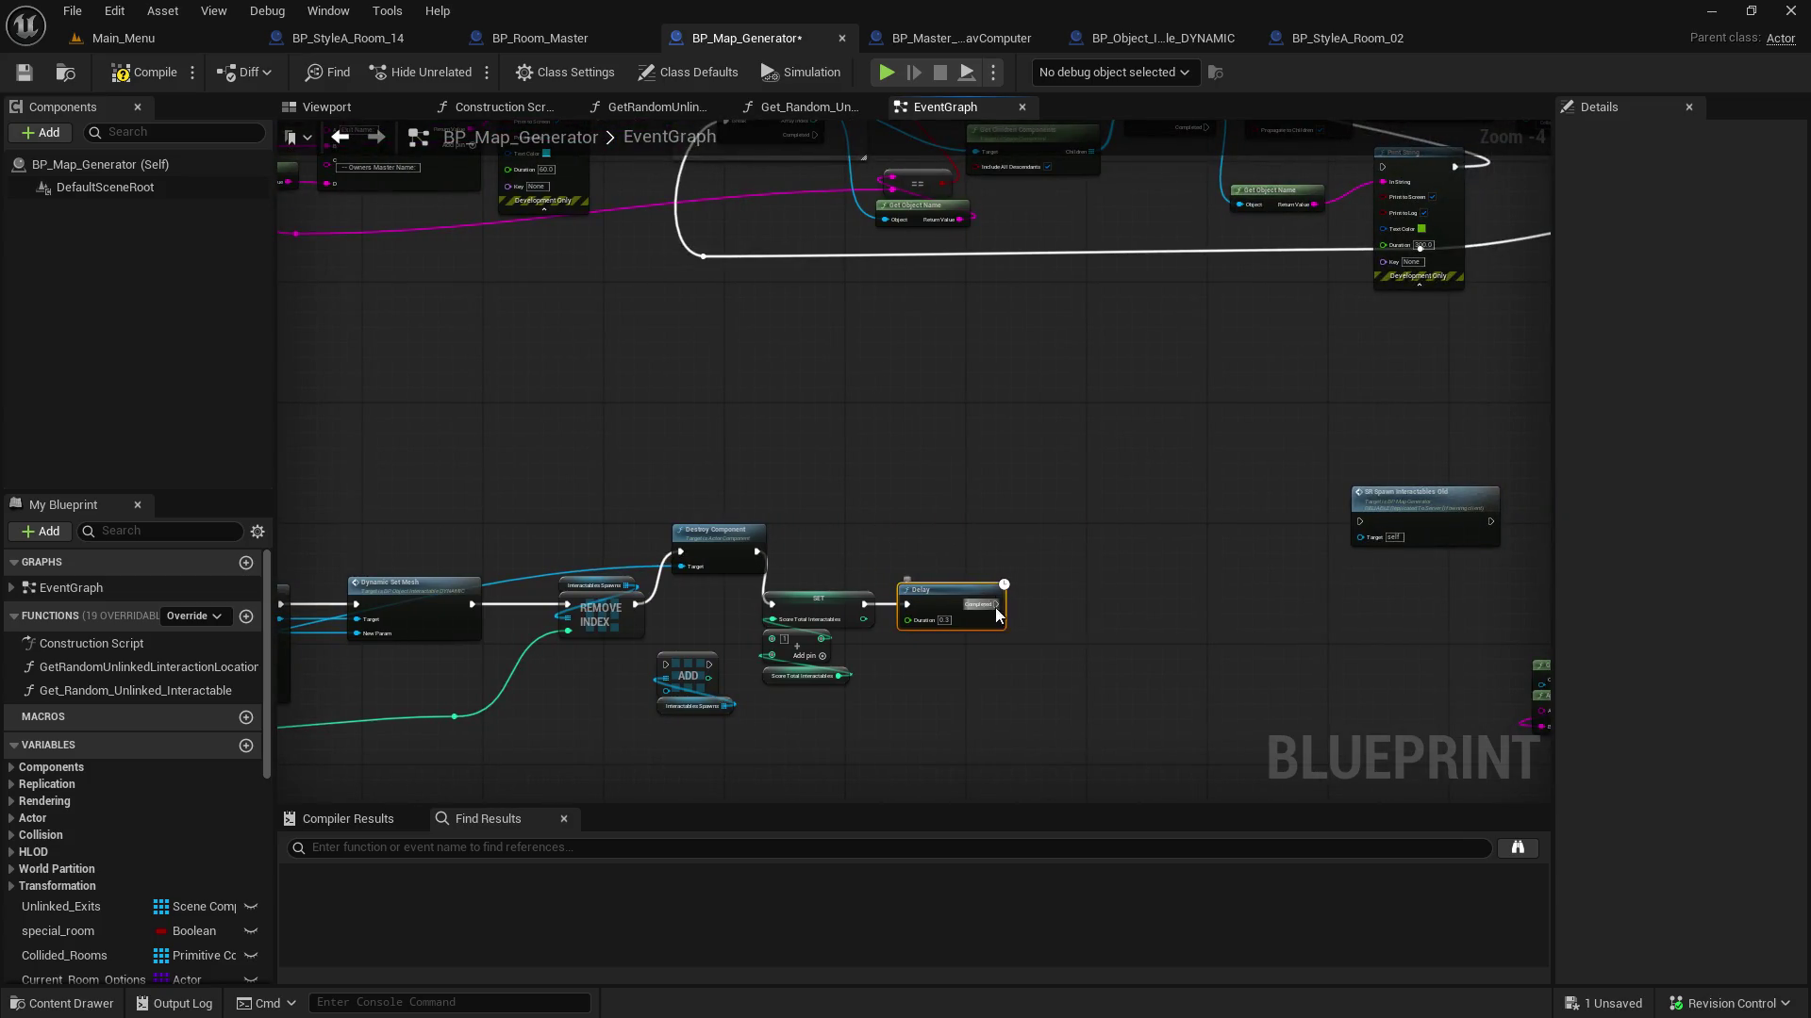
Connect the Delay's Completed pin to a new SR Spawn Interactables call, Old call below
drag(995, 605, 1081, 590)
text(sr_spwan)
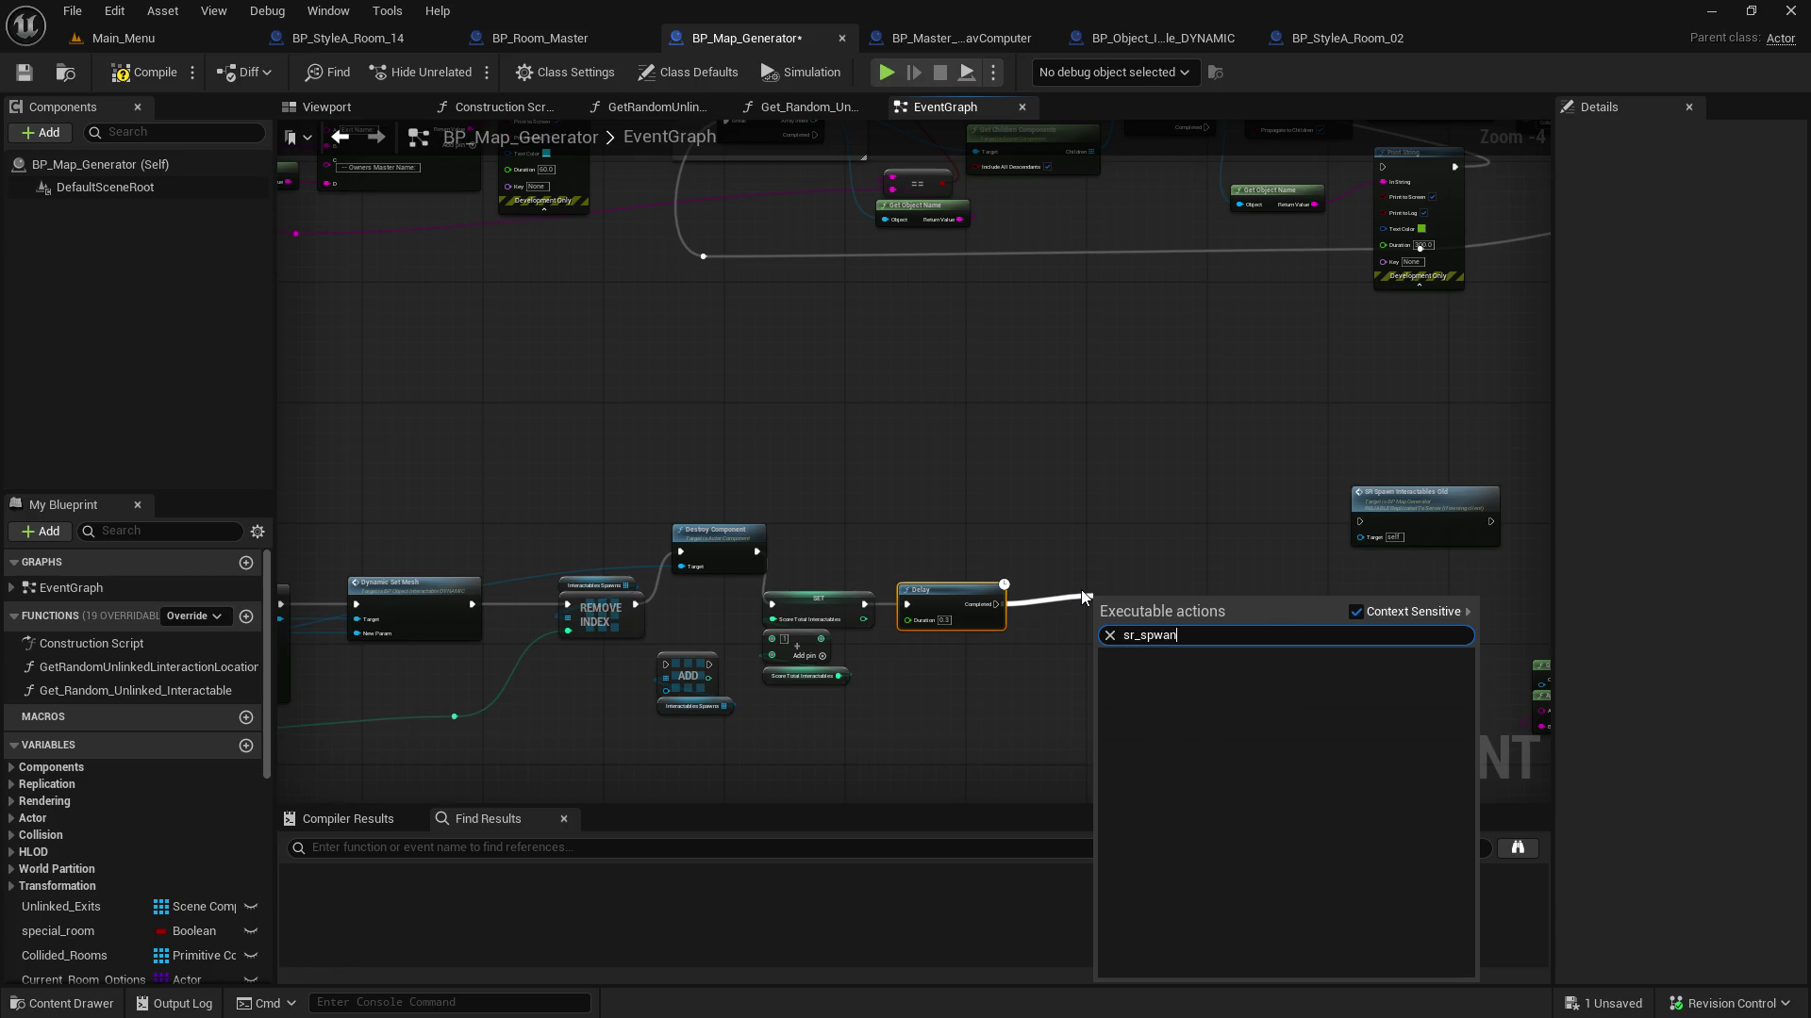
key(BackSpace)
key(BackSpace)
key(BackSpace)
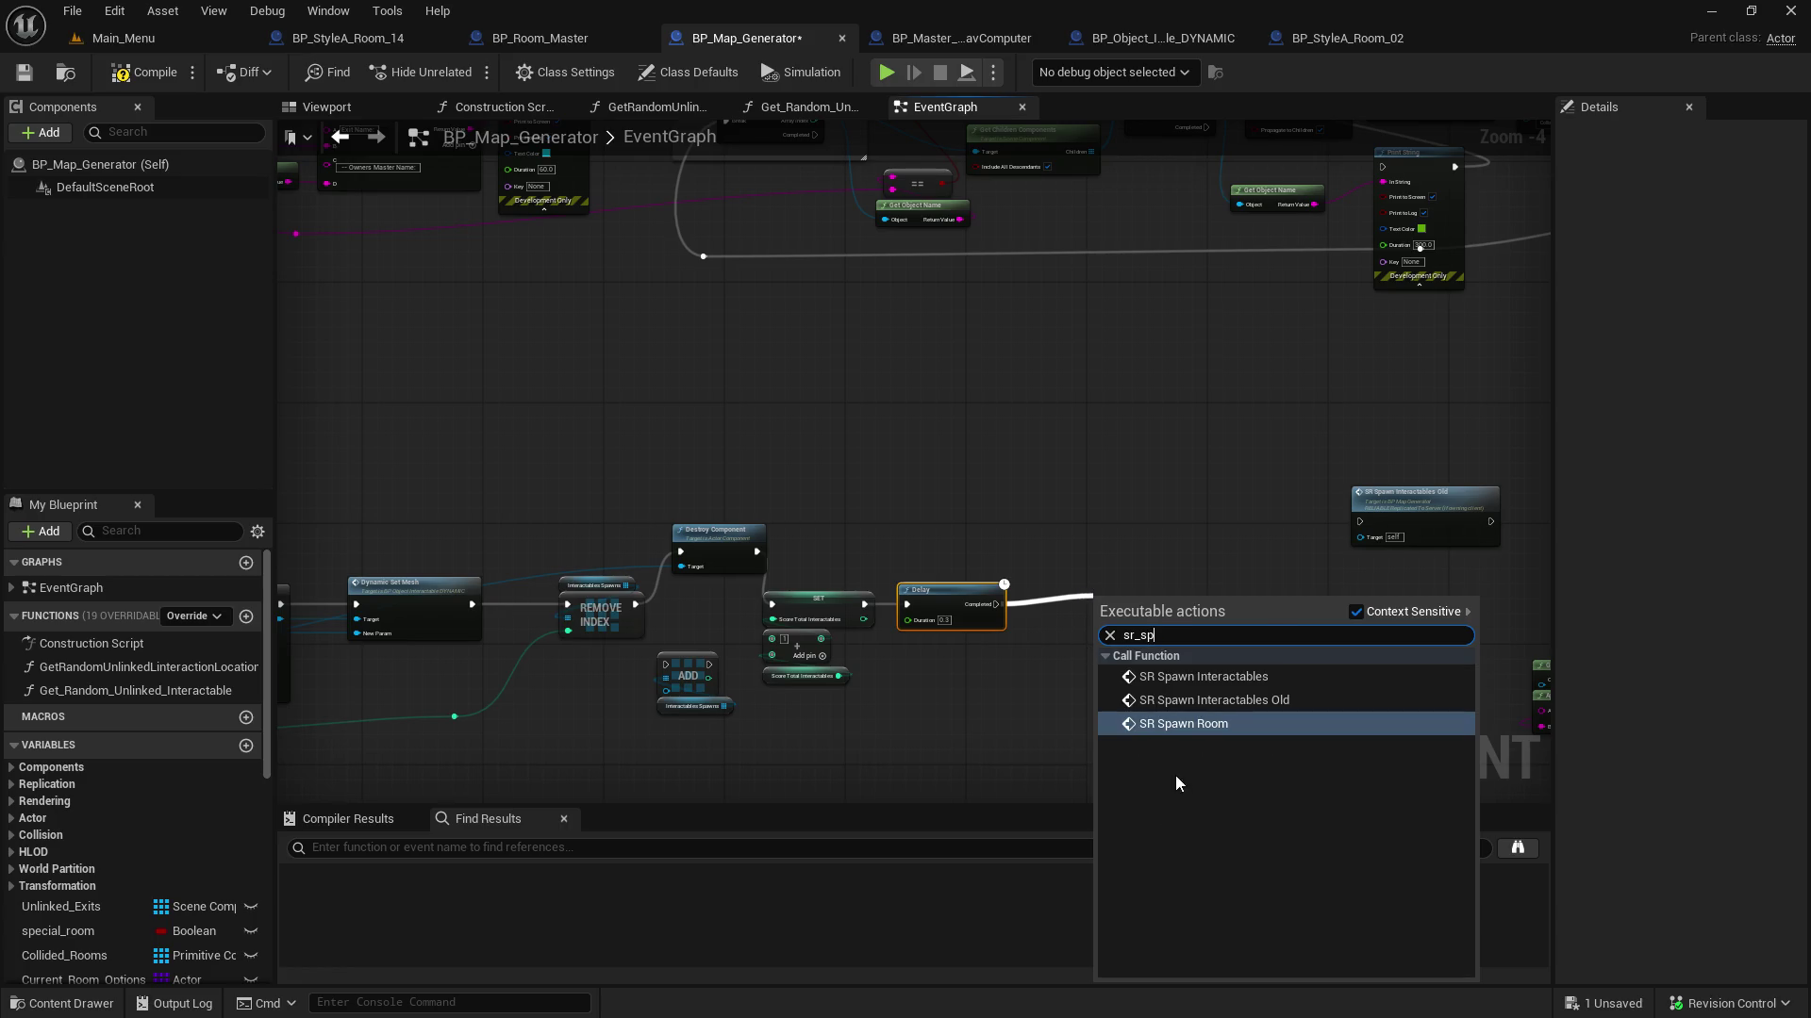
click(1232, 676)
drag(1124, 586, 1067, 572)
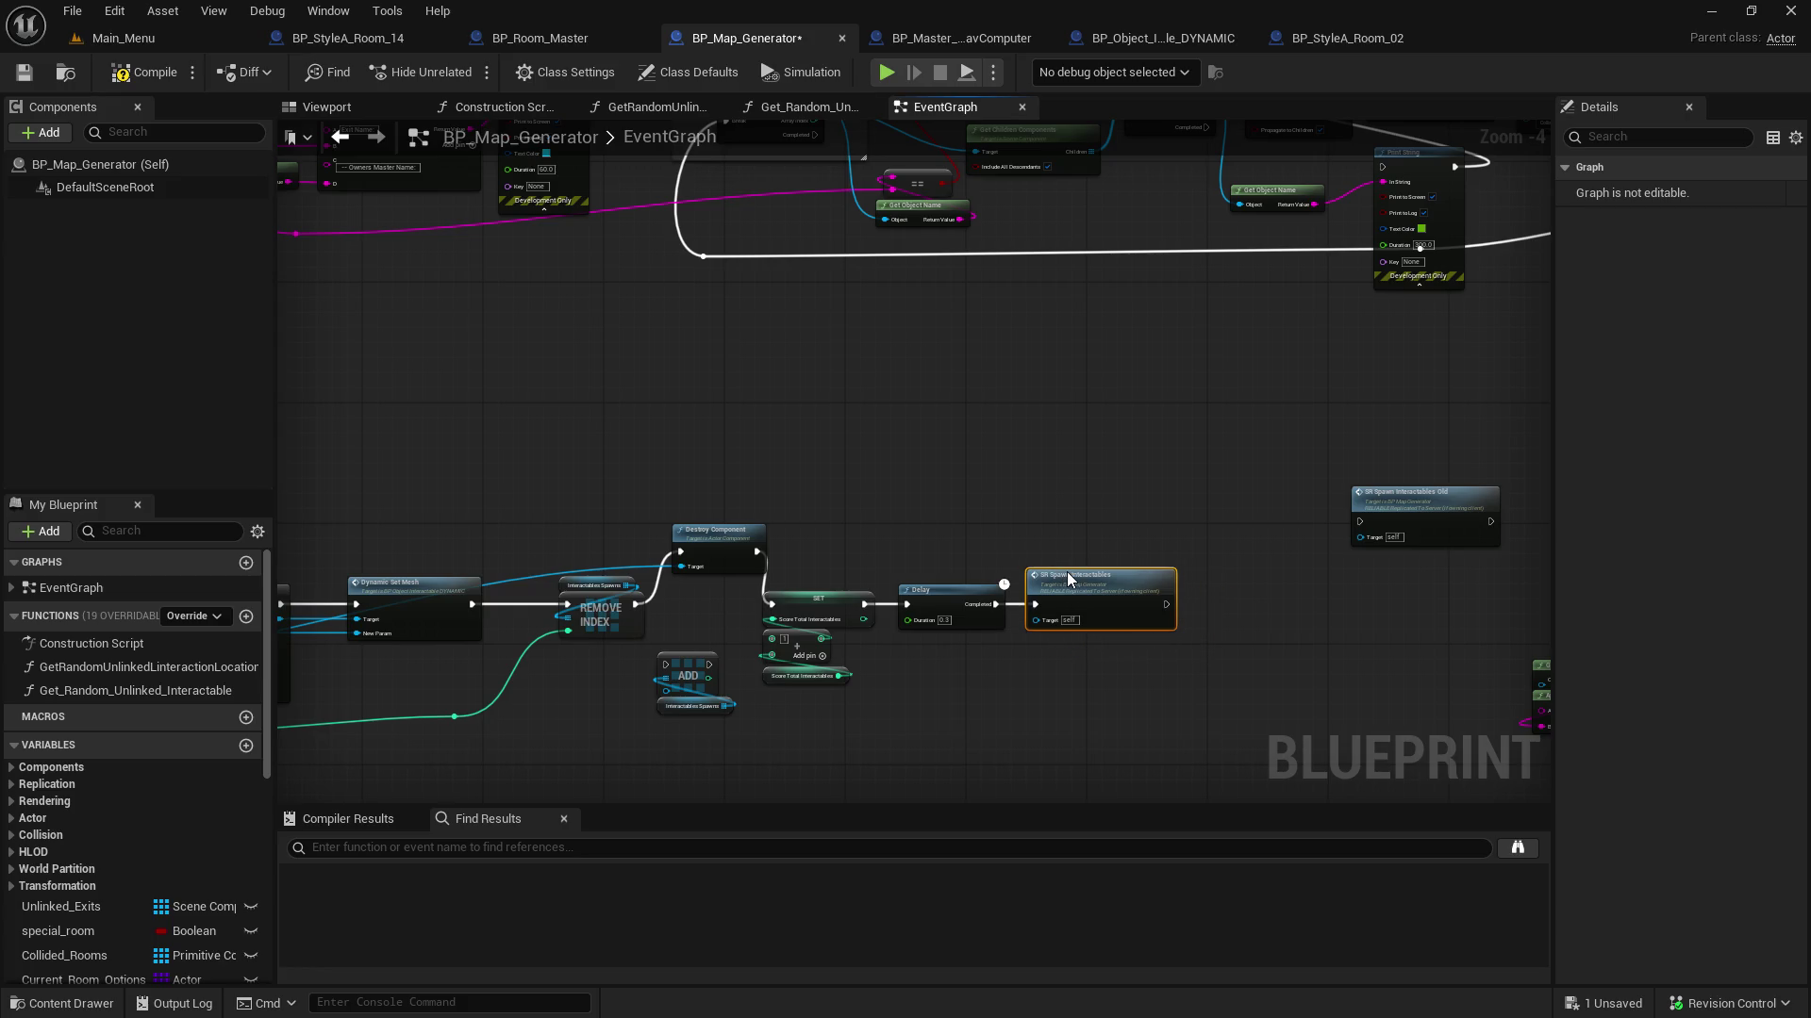
drag(1386, 509, 1028, 713)
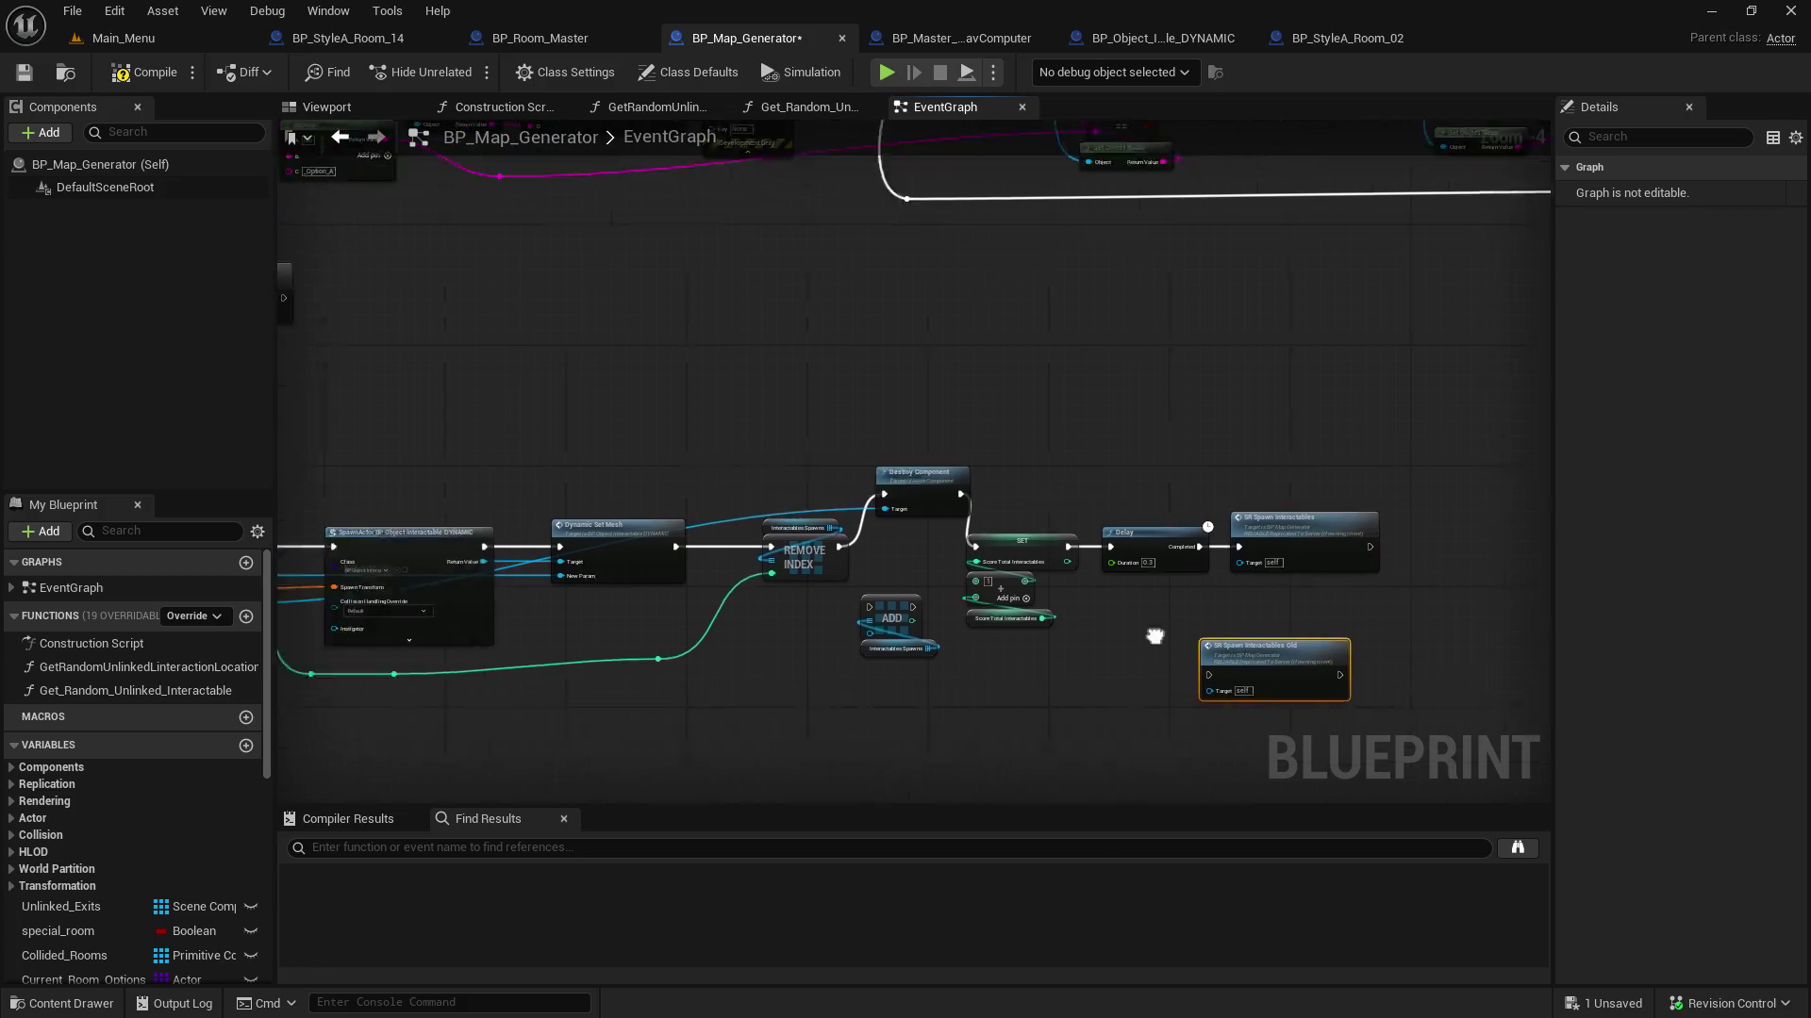
Save and compile BP_Map_Generator, then review both spawn chains
drag(1078, 651, 1791, 453)
click(24, 73)
click(120, 83)
mouse_move(1006, 598)
mouse_down()
mouse_move(720, 472)
mouse_move(665, 343)
mouse_move(677, 273)
mouse_move(703, 307)
mouse_move(740, 695)
mouse_move(808, 586)
mouse_move(840, 594)
mouse_up()
mouse_move(1009, 468)
mouse_down()
mouse_move(829, 376)
mouse_move(860, 494)
mouse_up()
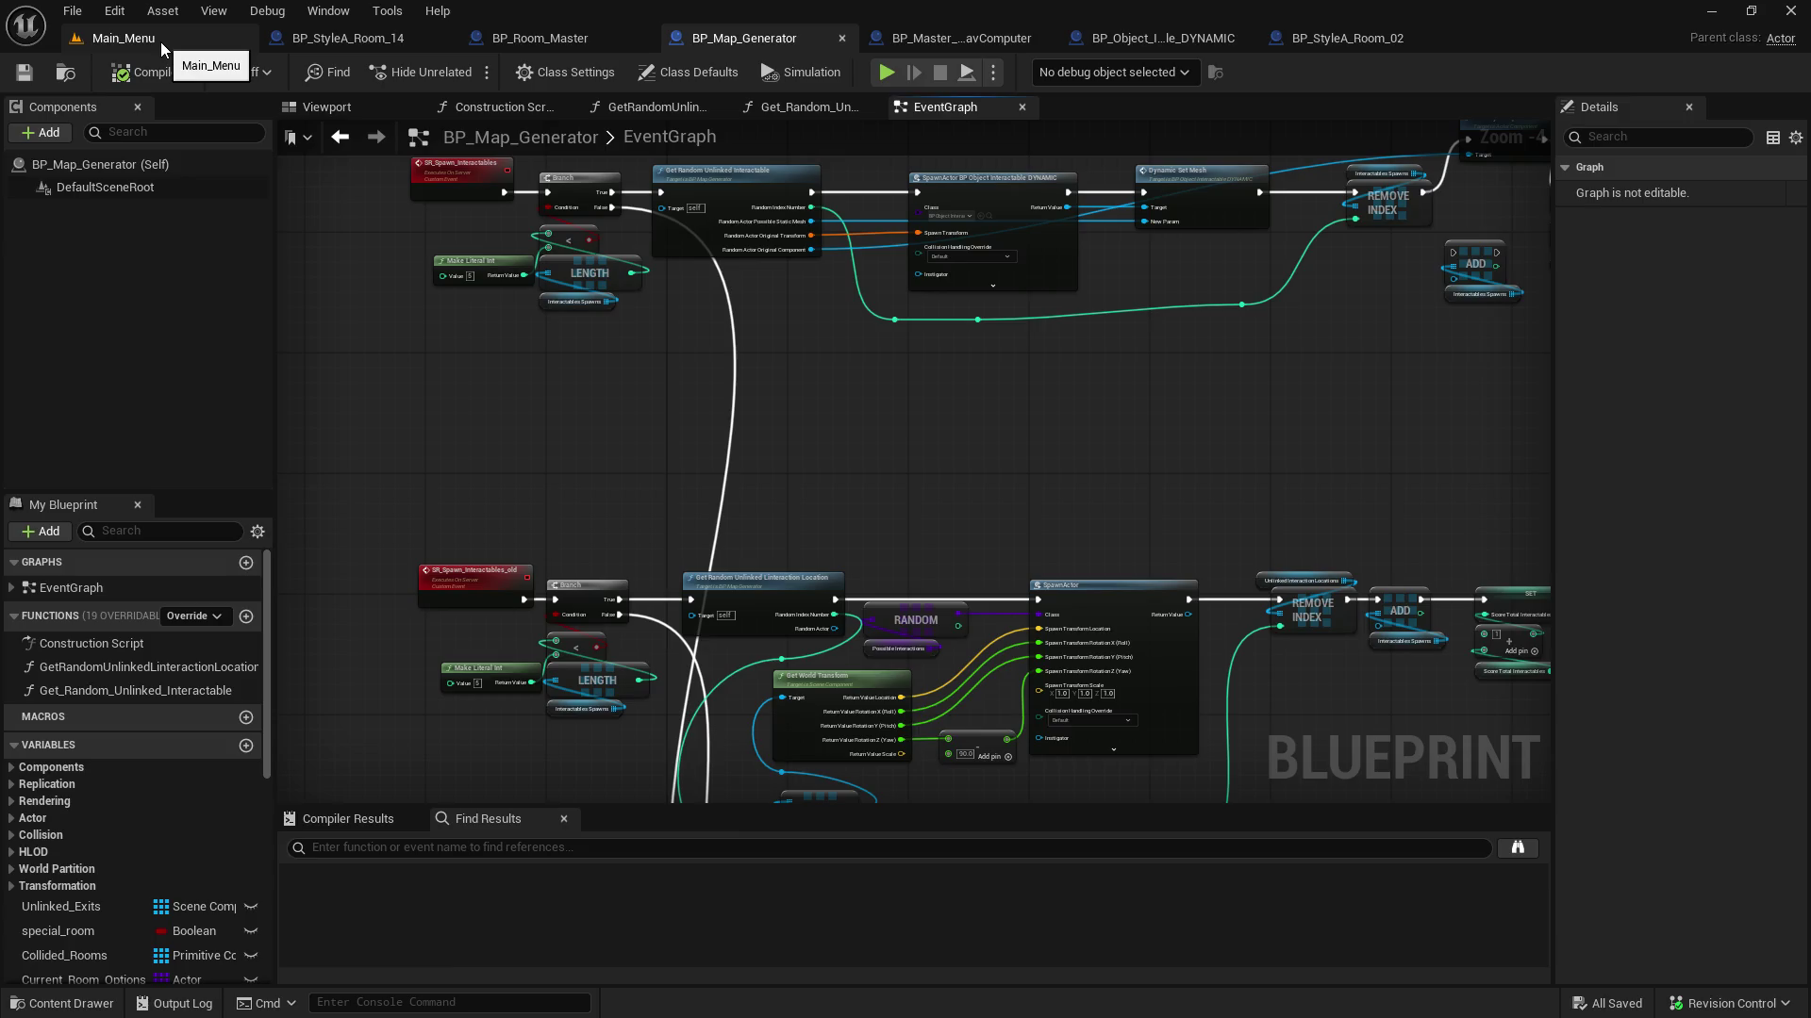
Open the Generator1 level from the Content Browser and start a Play-In-Editor test
click(161, 42)
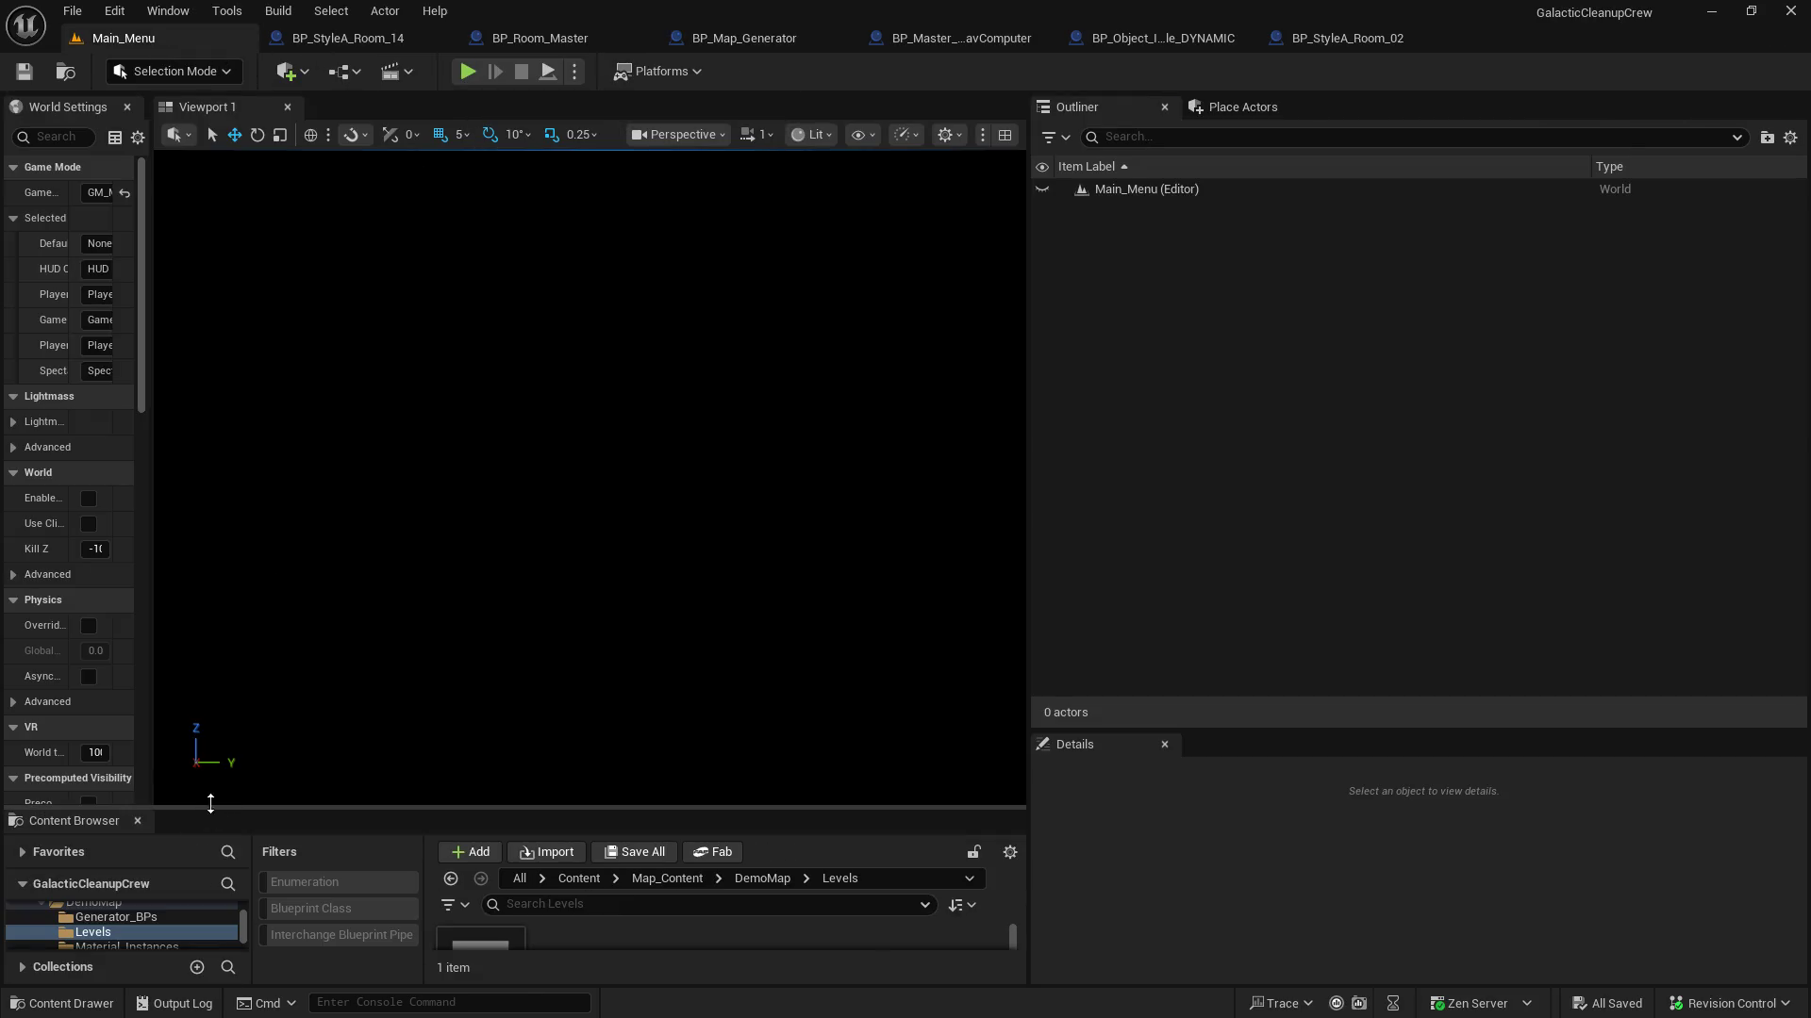
drag(225, 806, 311, 490)
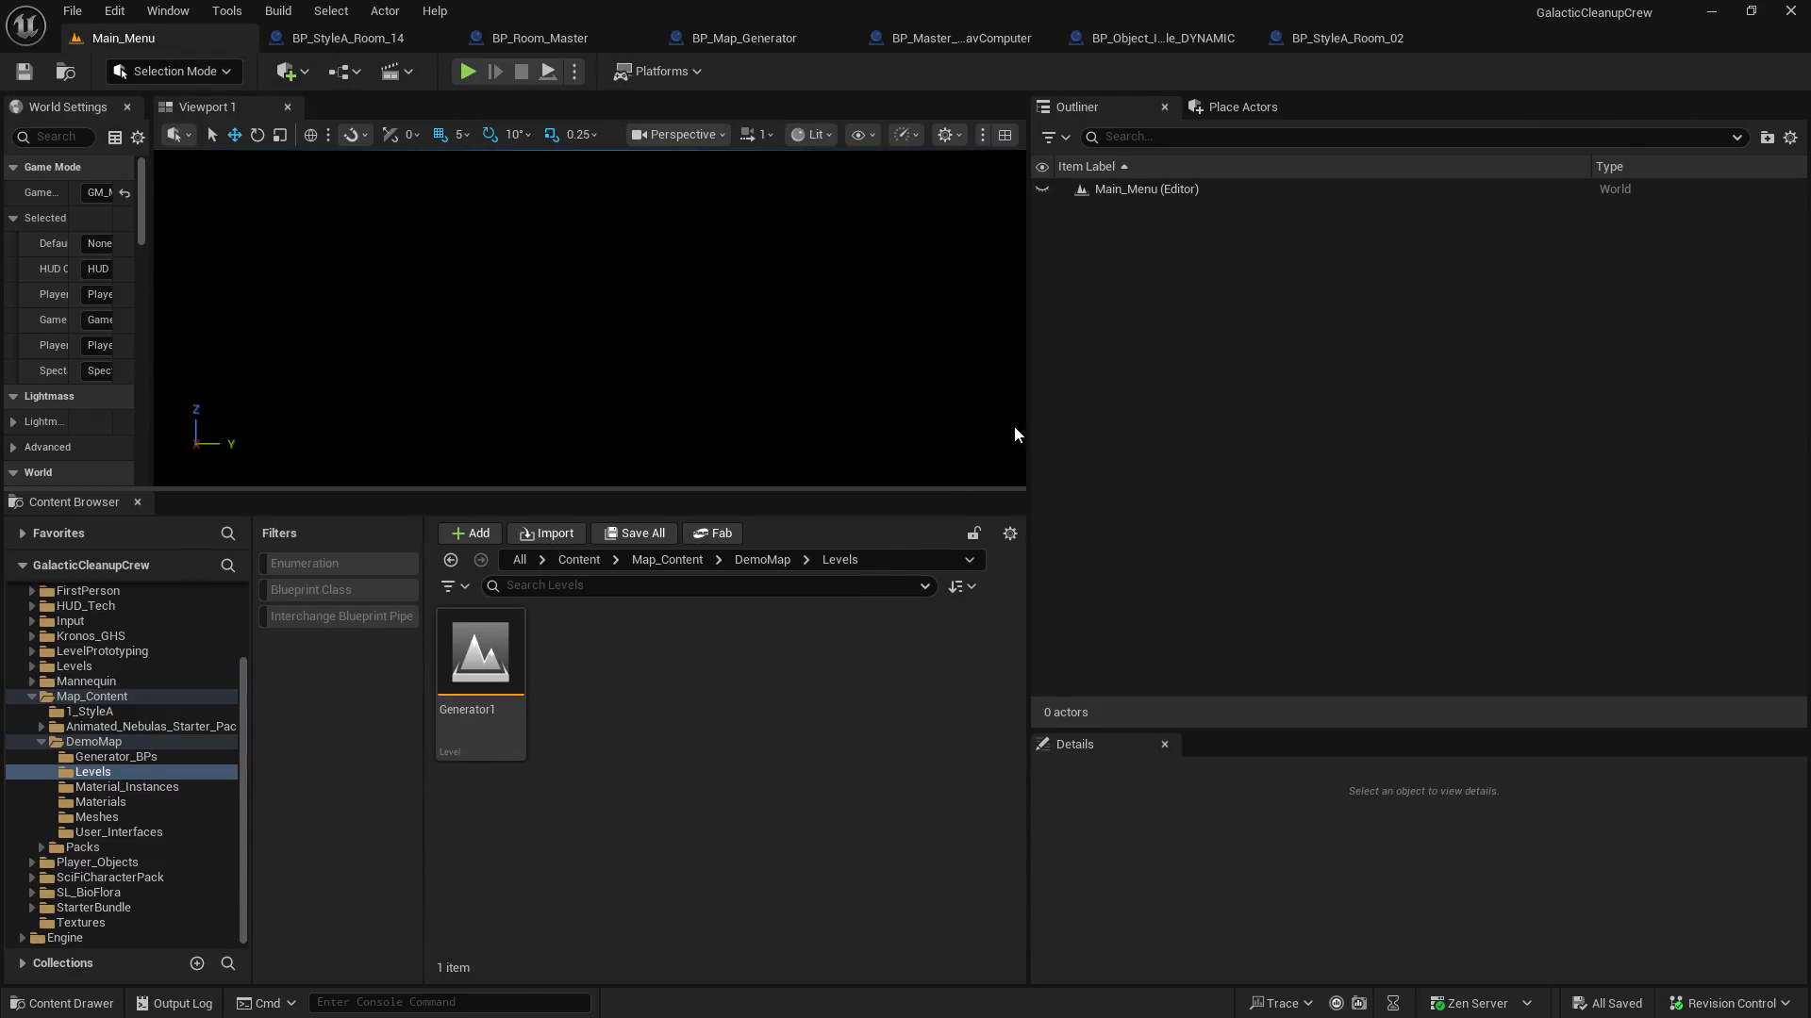
mouse_move(1026, 421)
mouse_down()
mouse_move(1544, 444)
mouse_move(1554, 462)
mouse_up()
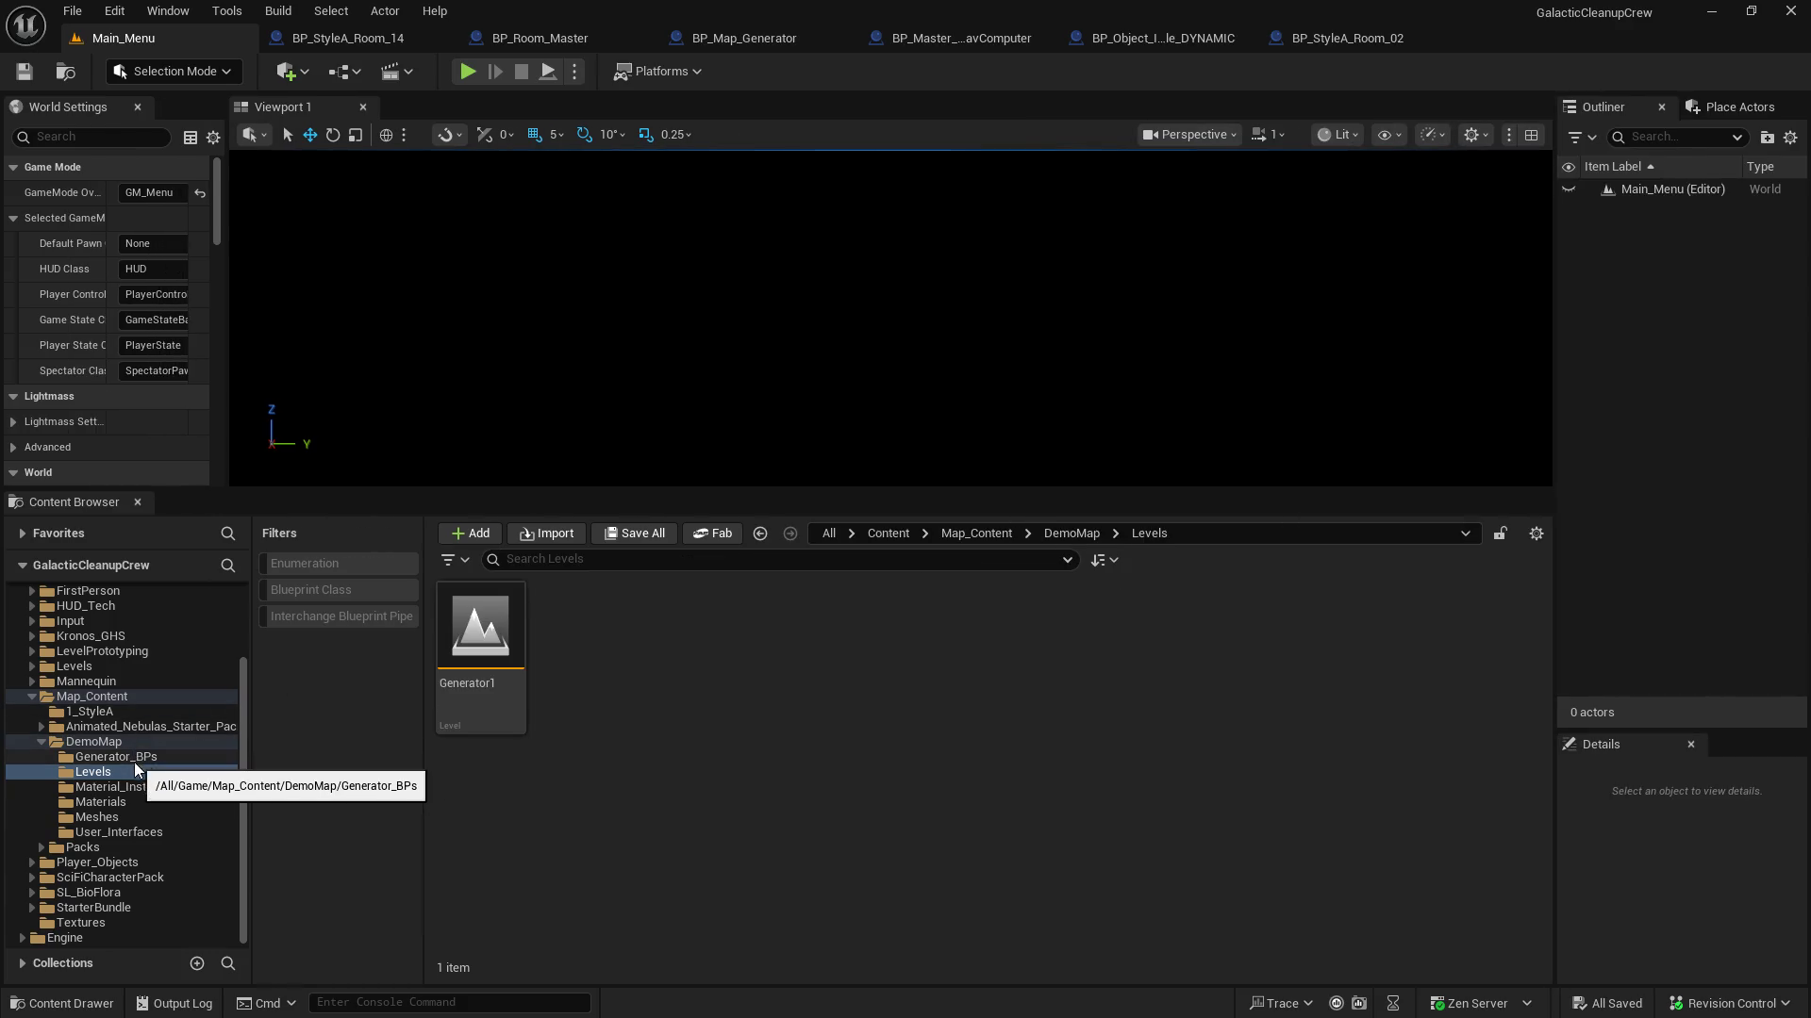
double_click(459, 624)
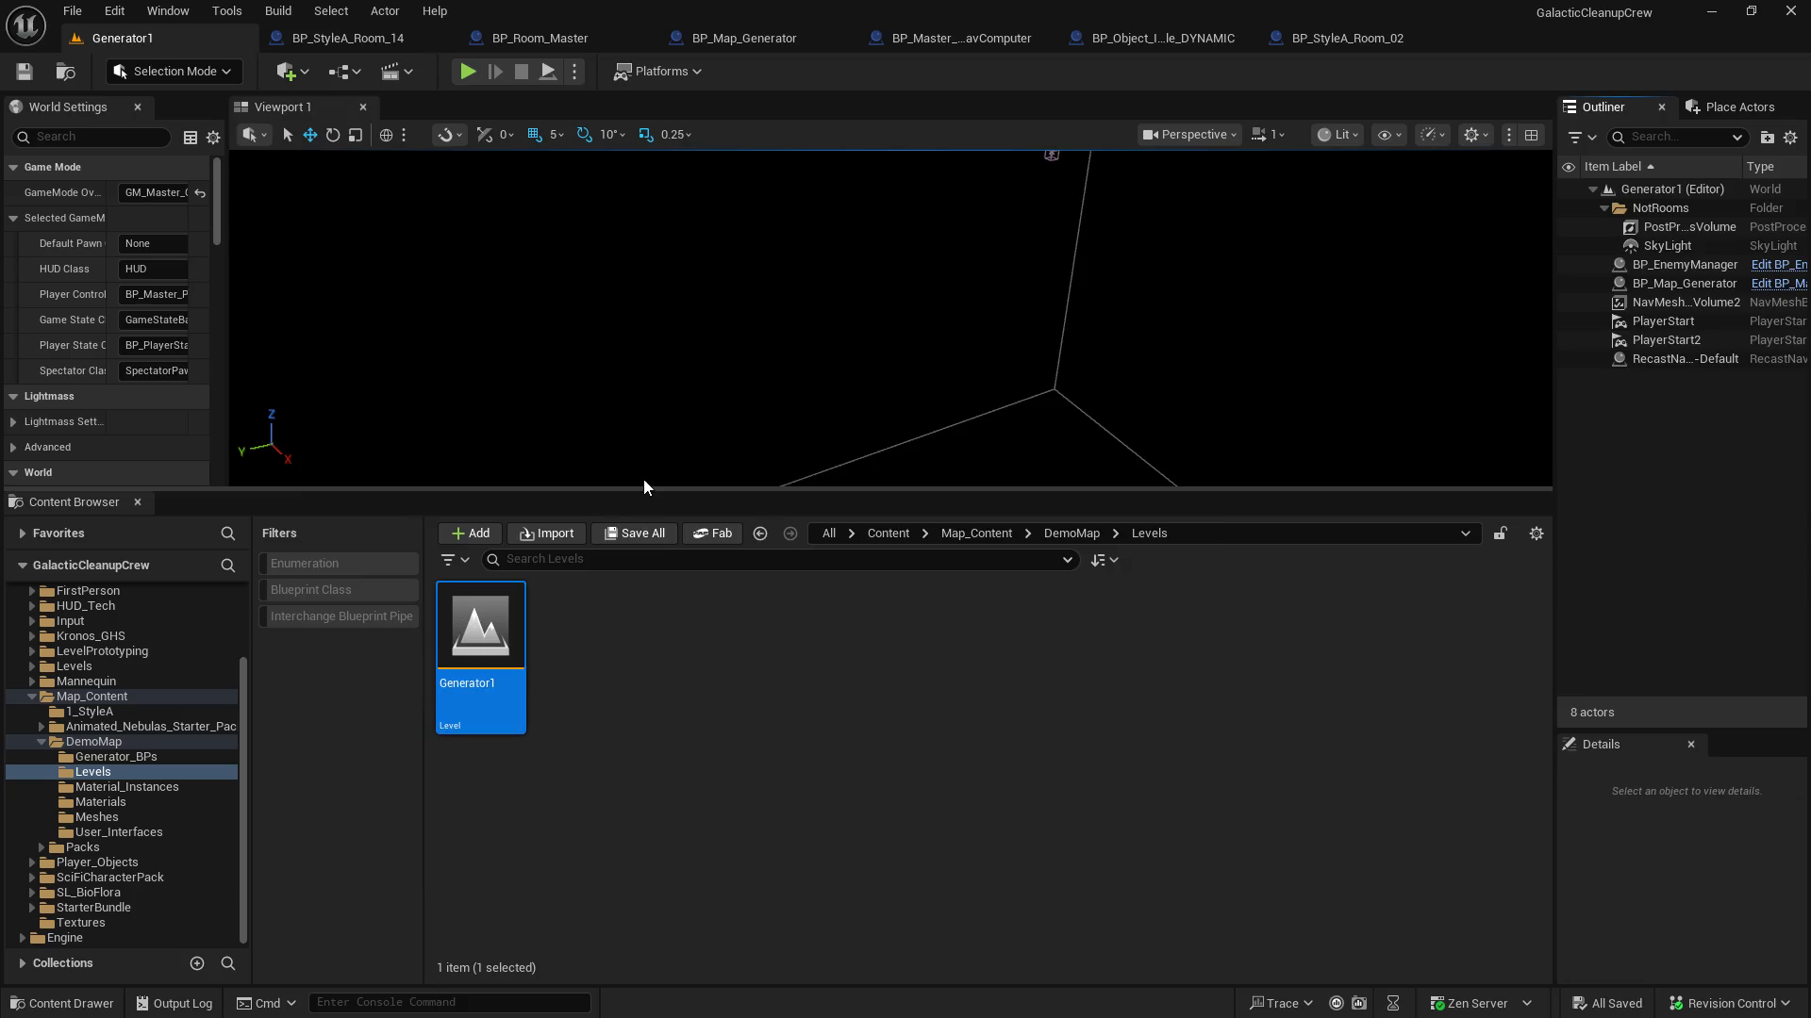
drag(632, 486, 679, 834)
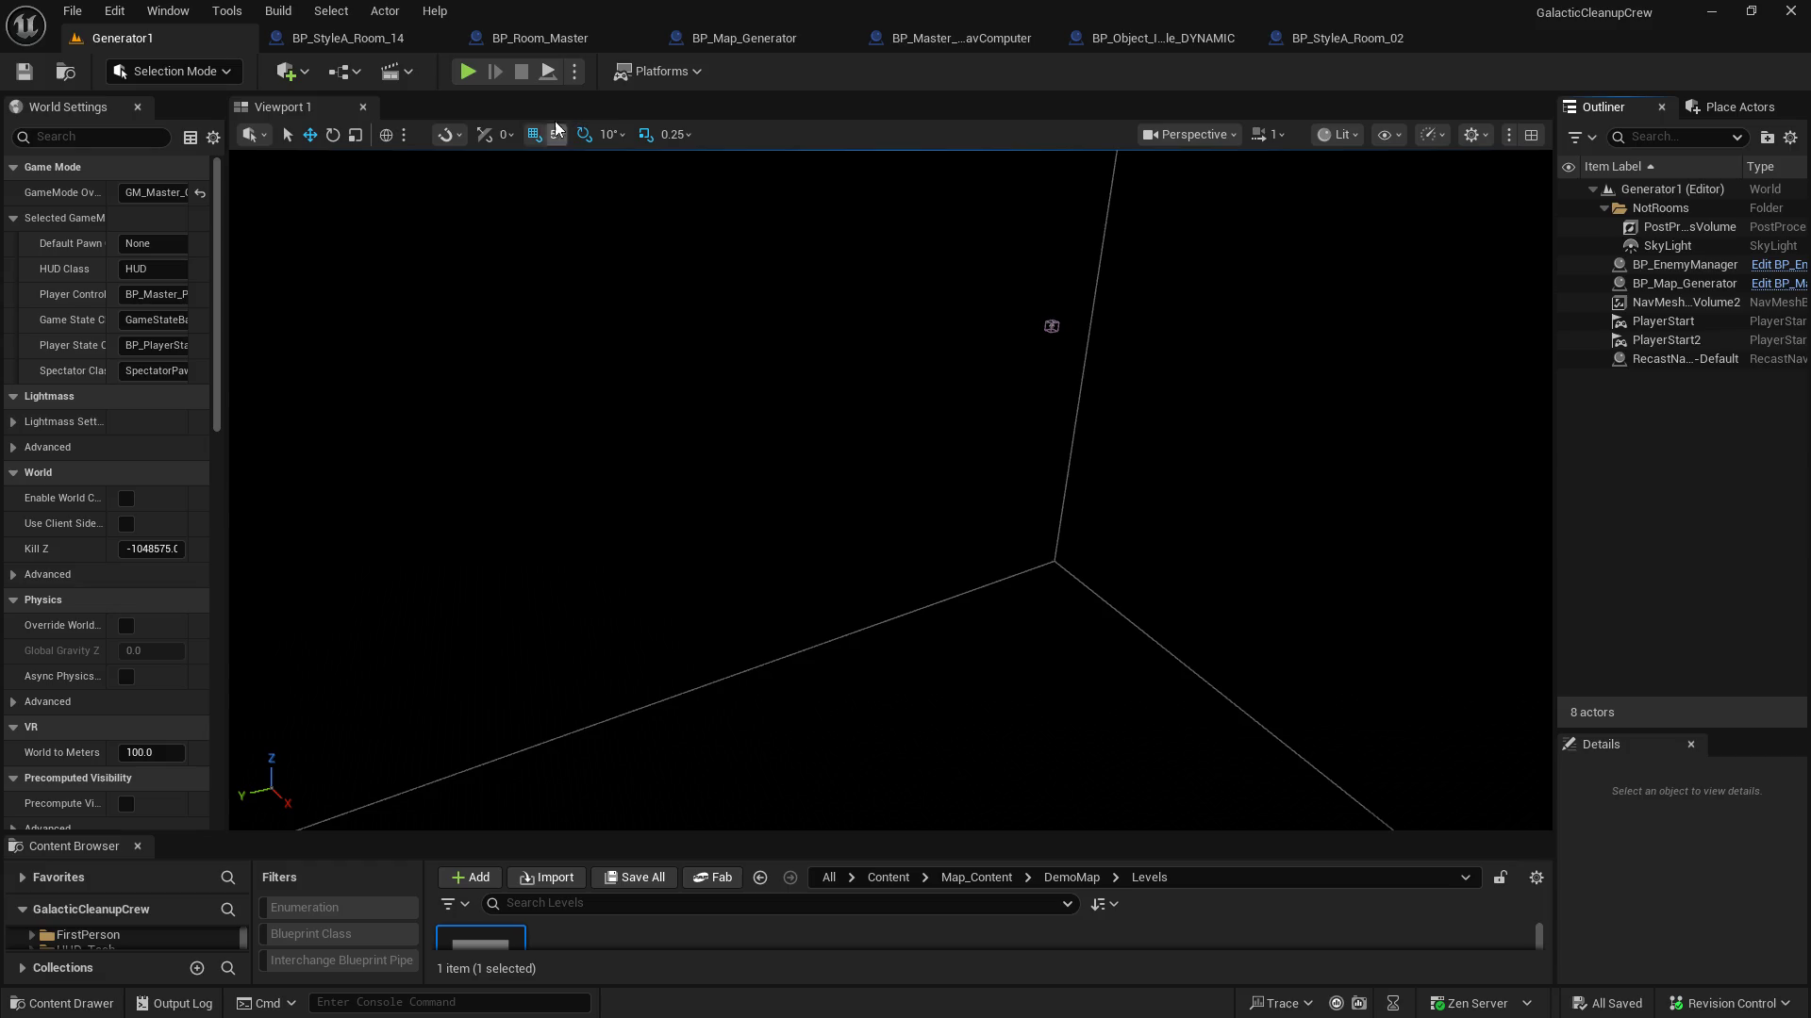
click(467, 76)
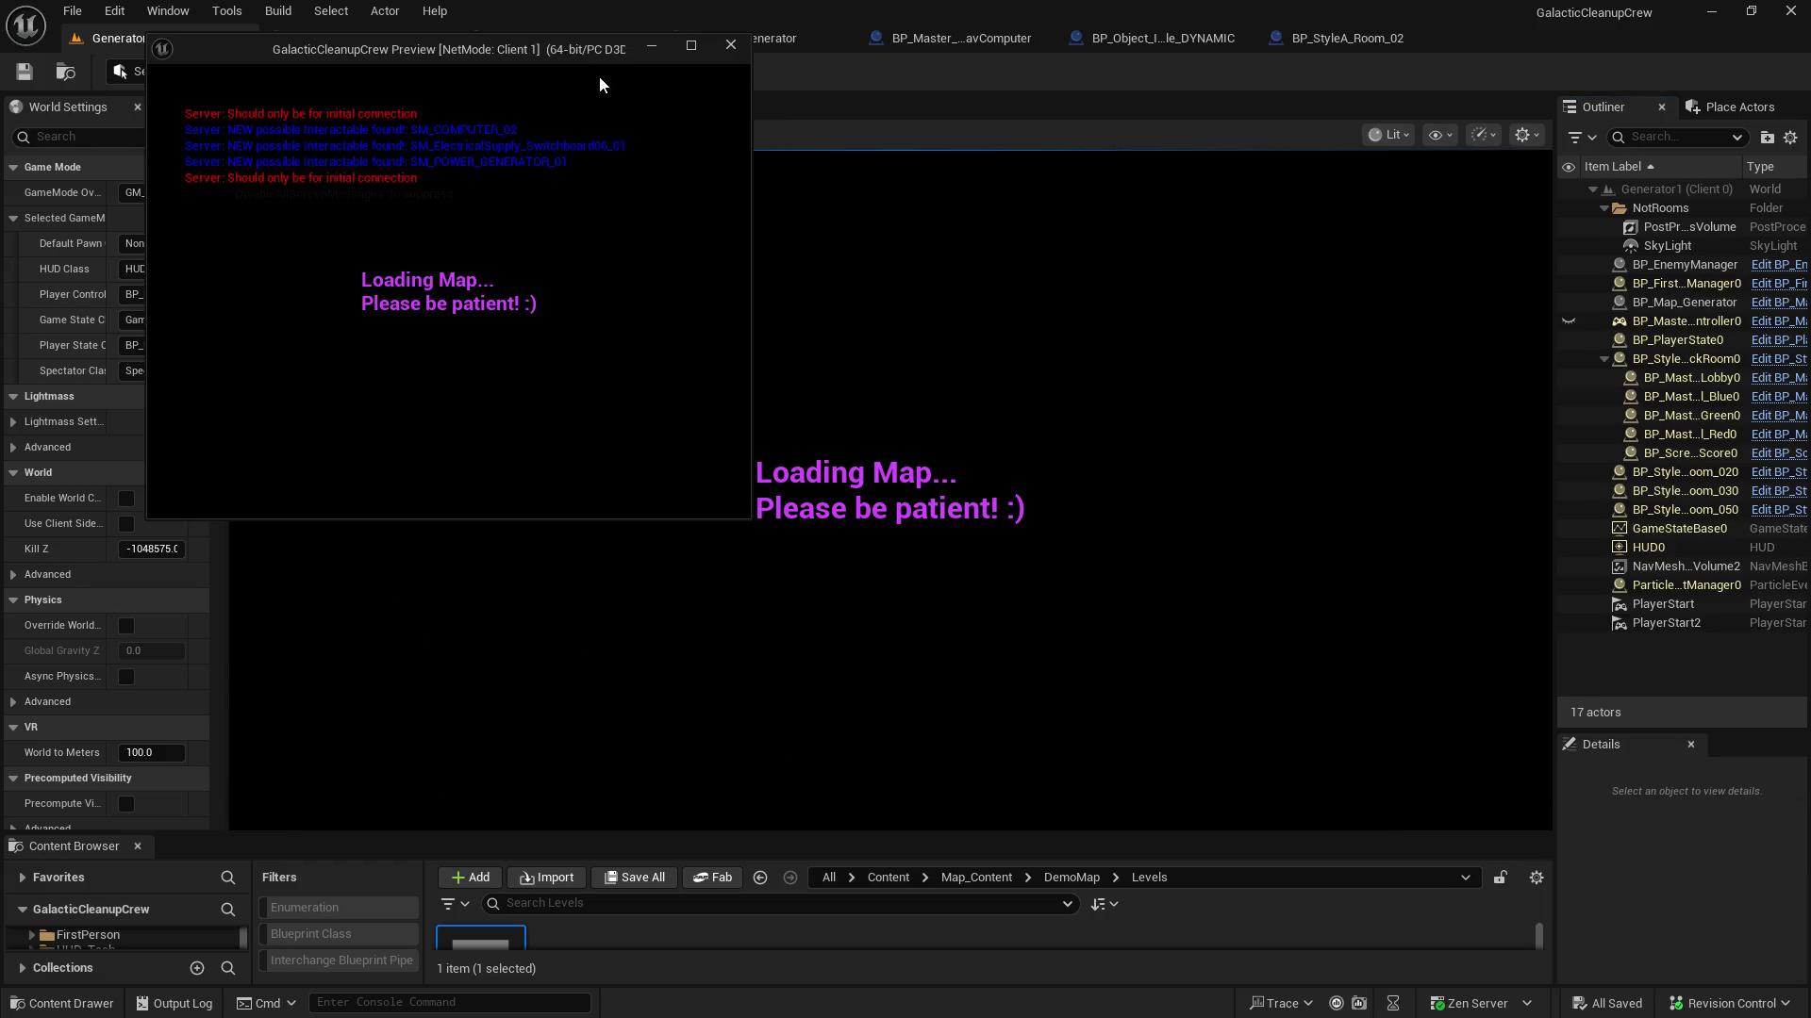
Take control of the game viewport and walk through corridors past the consoles into a lit room
click(975, 371)
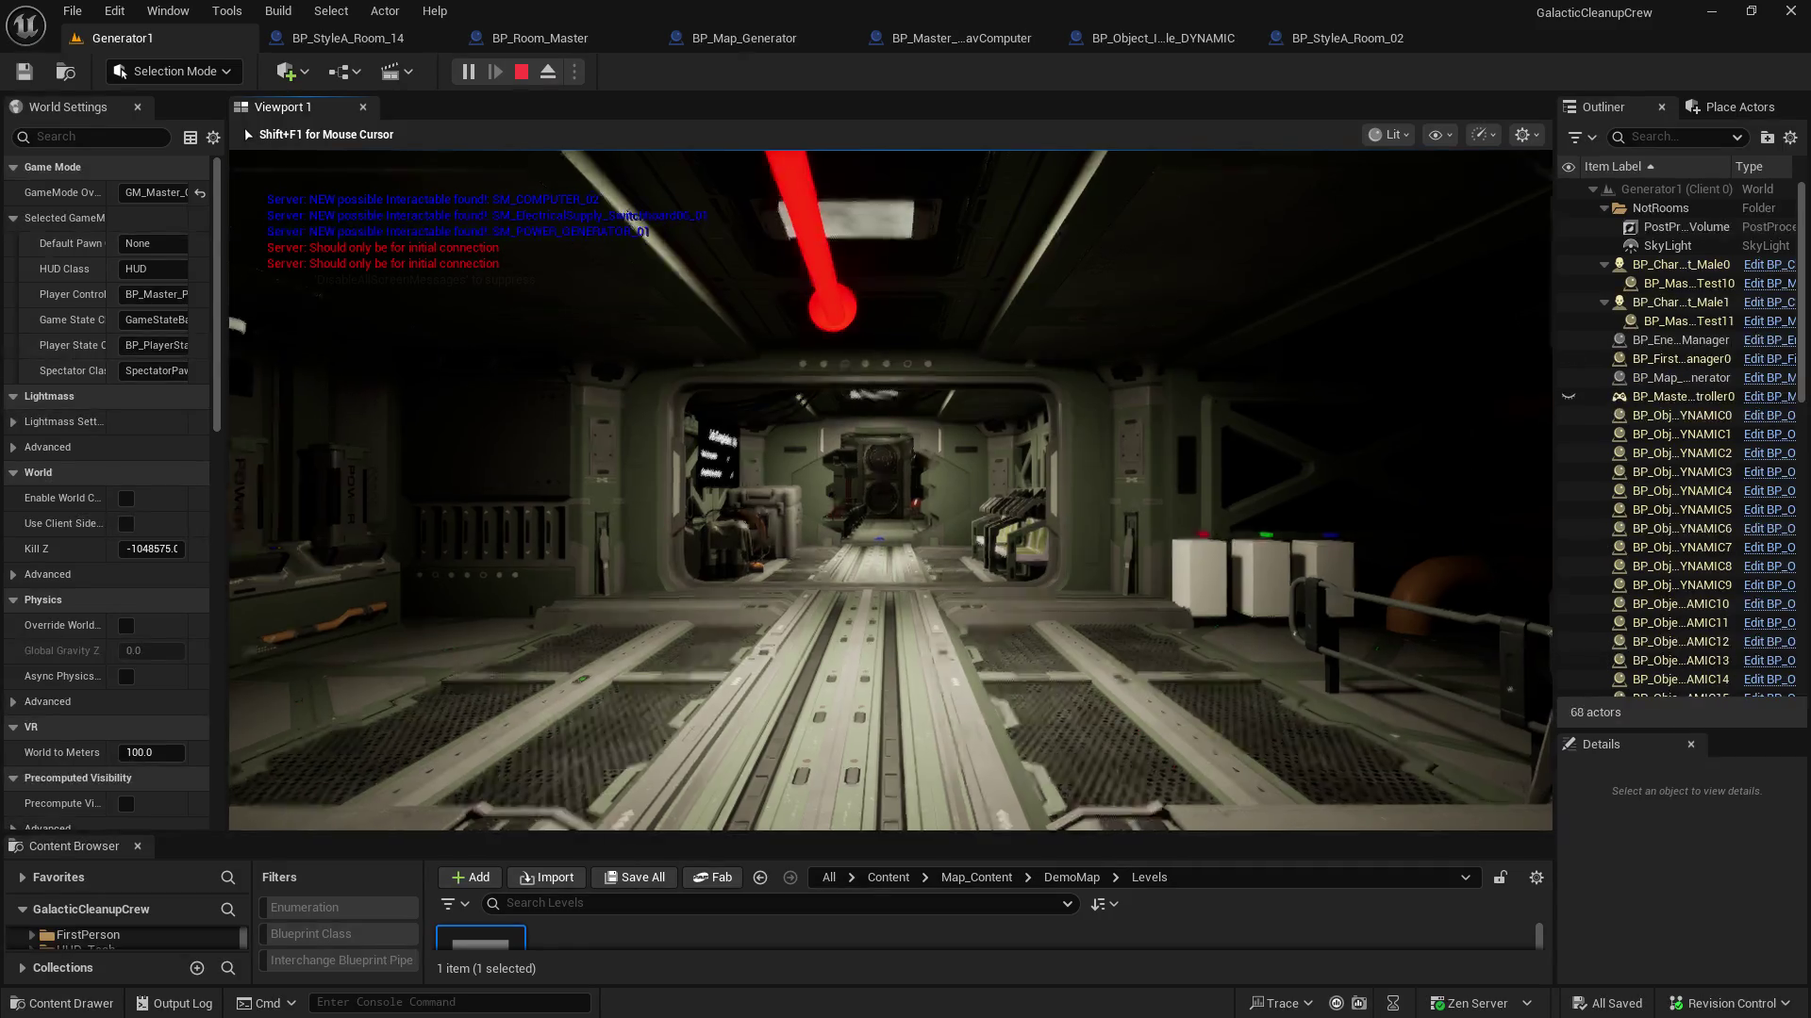
key(w)
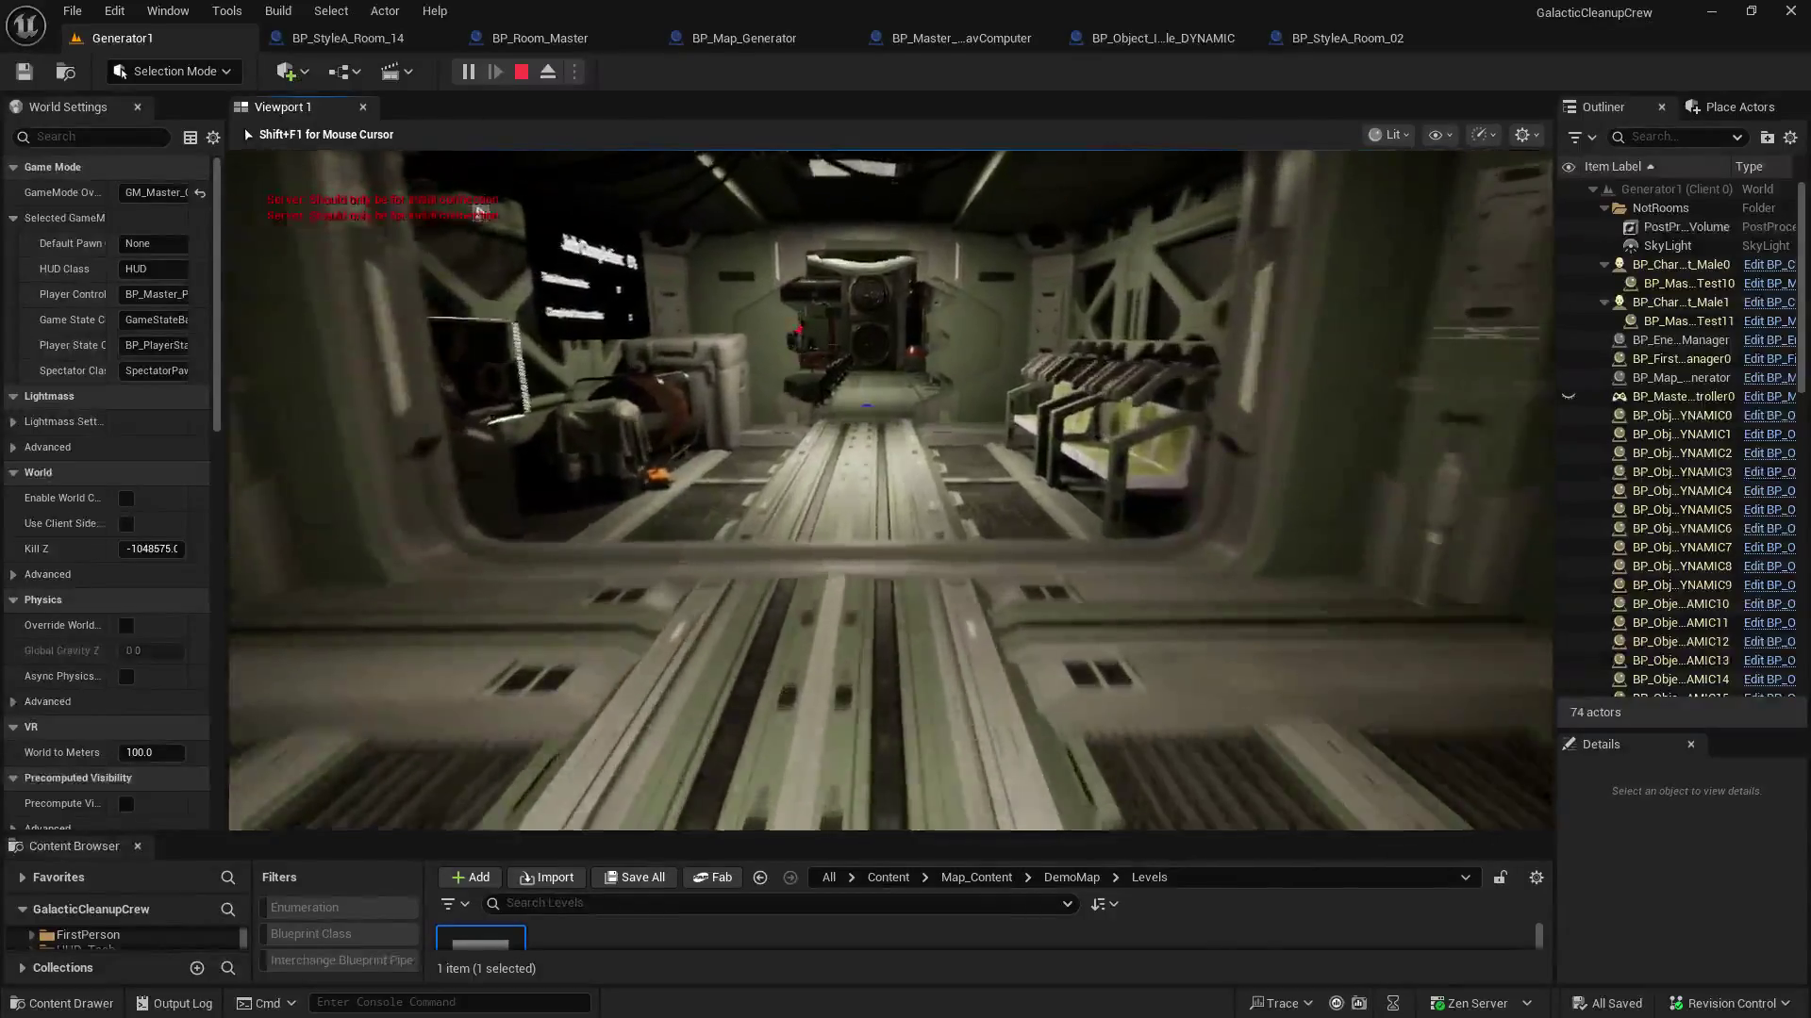
key(w)
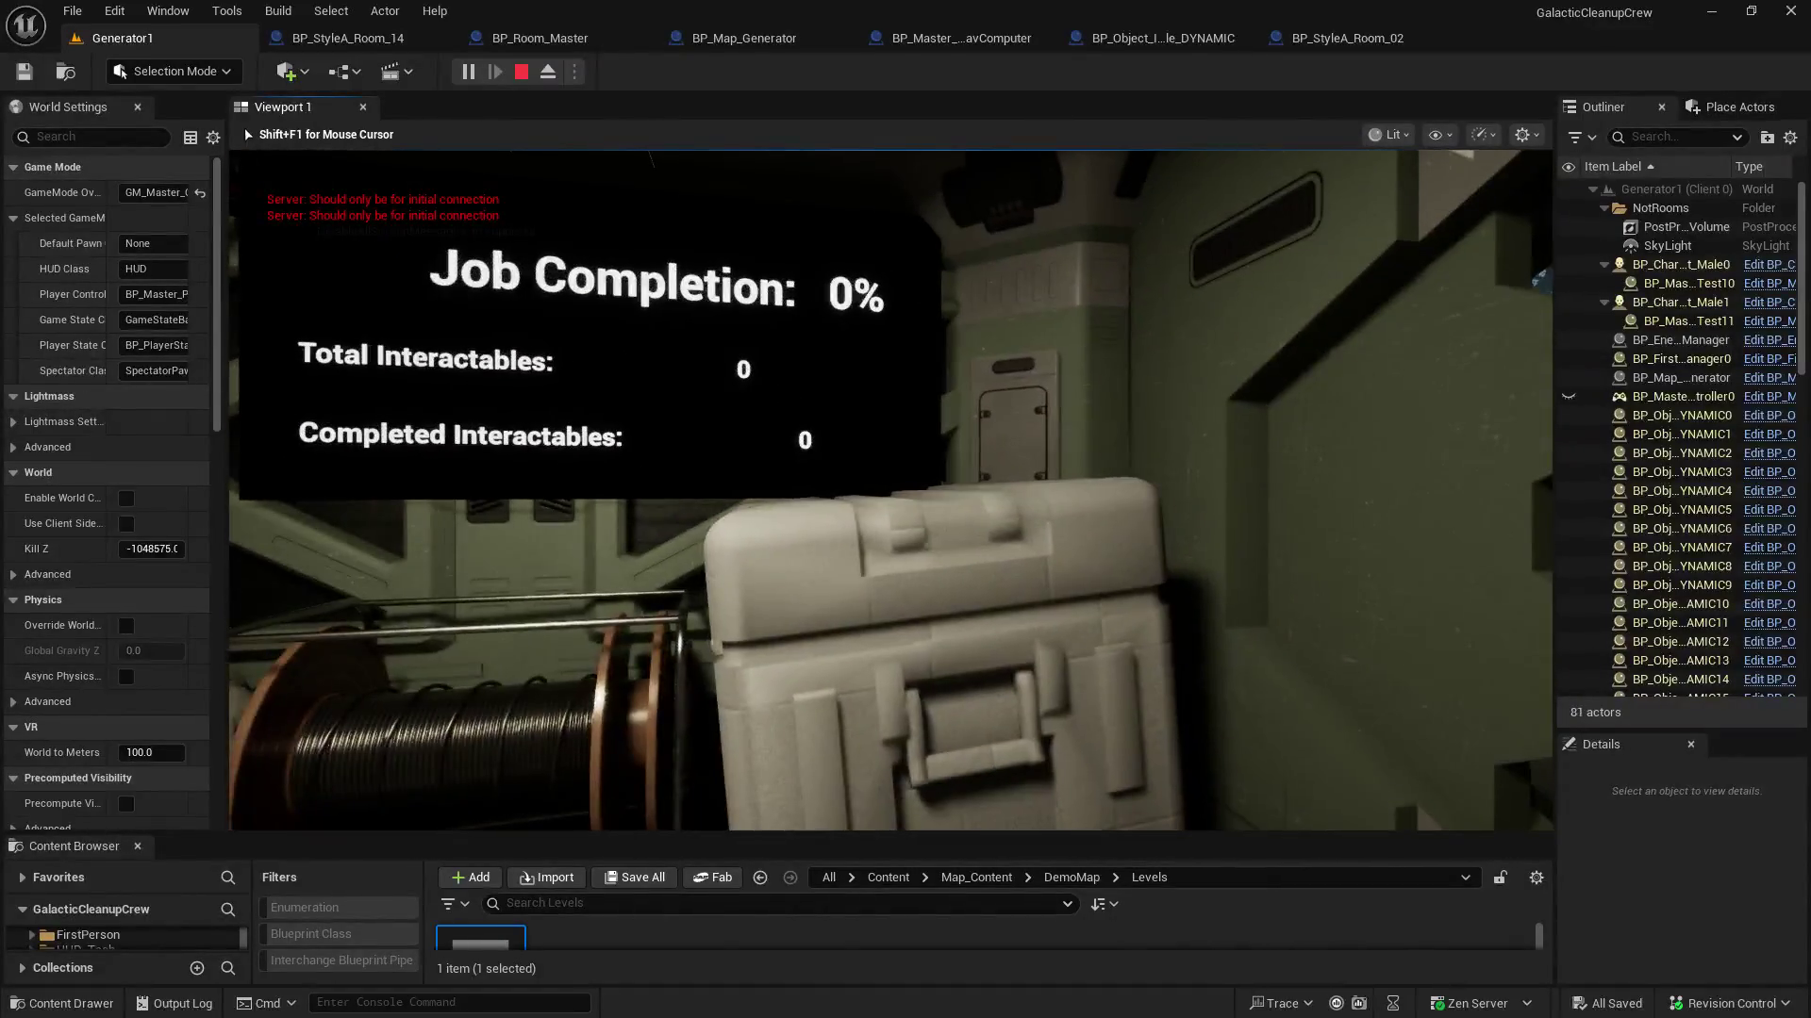
key(w)
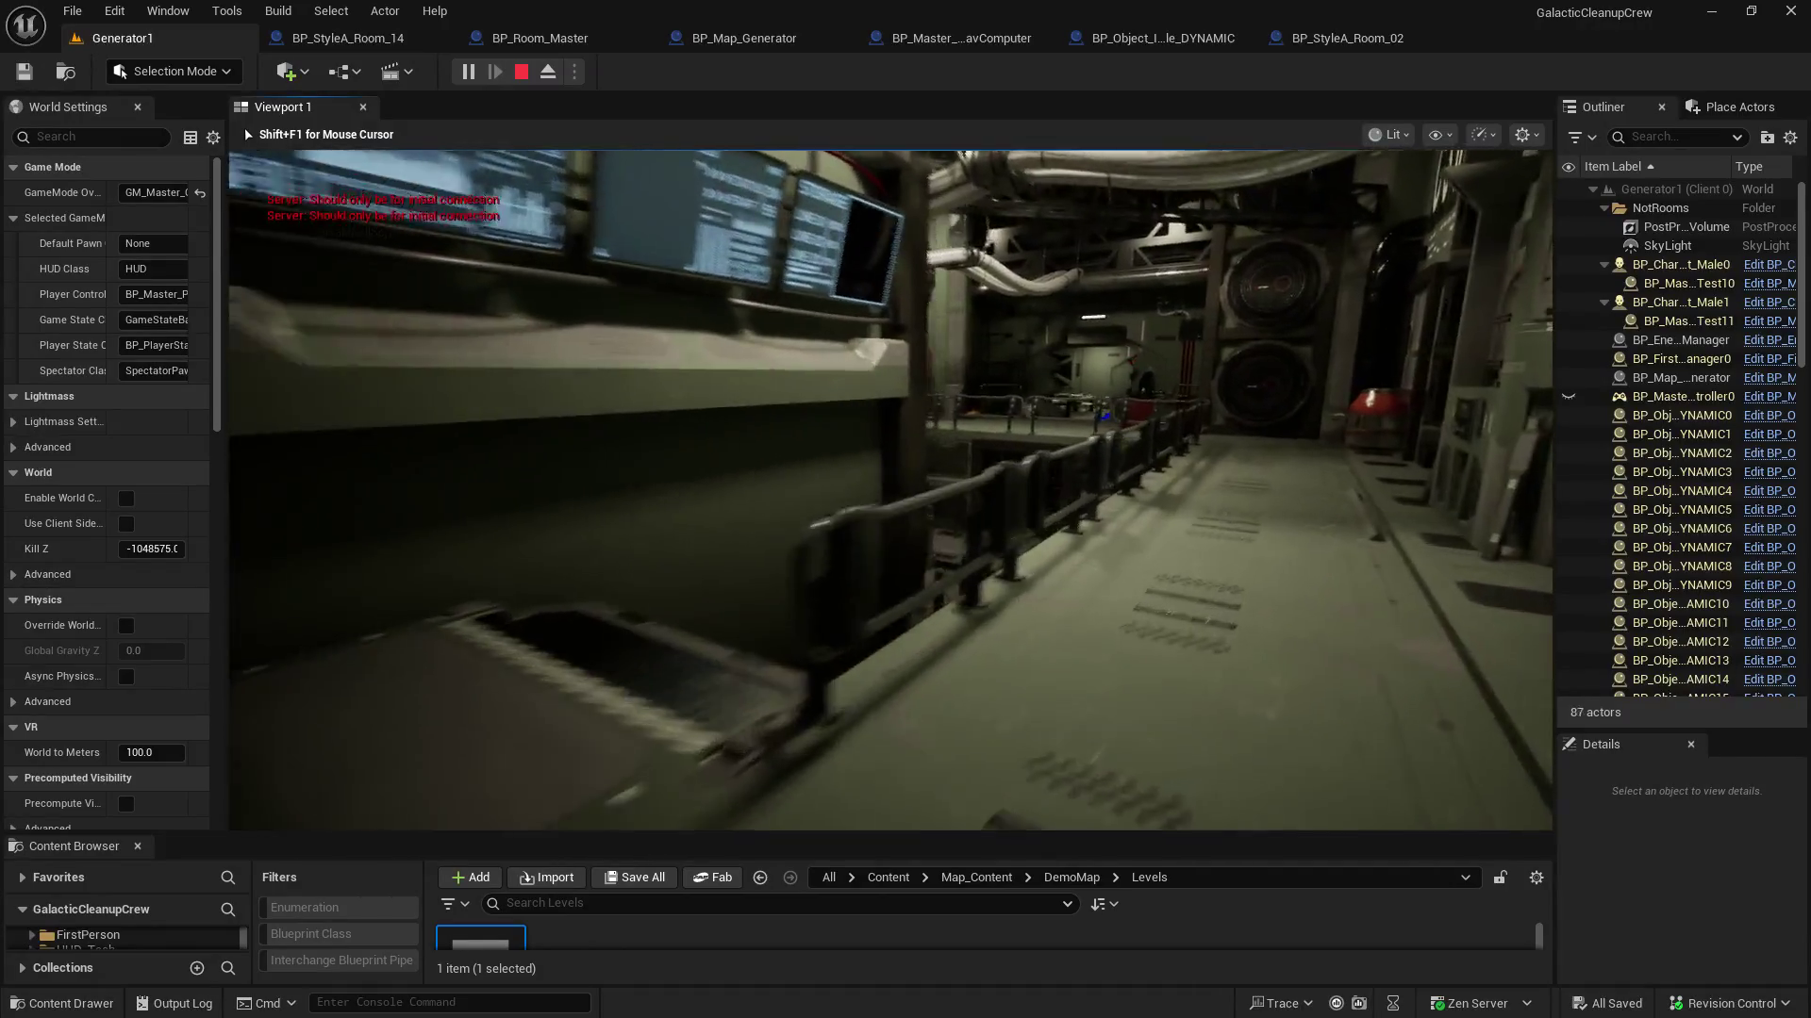
key(w)
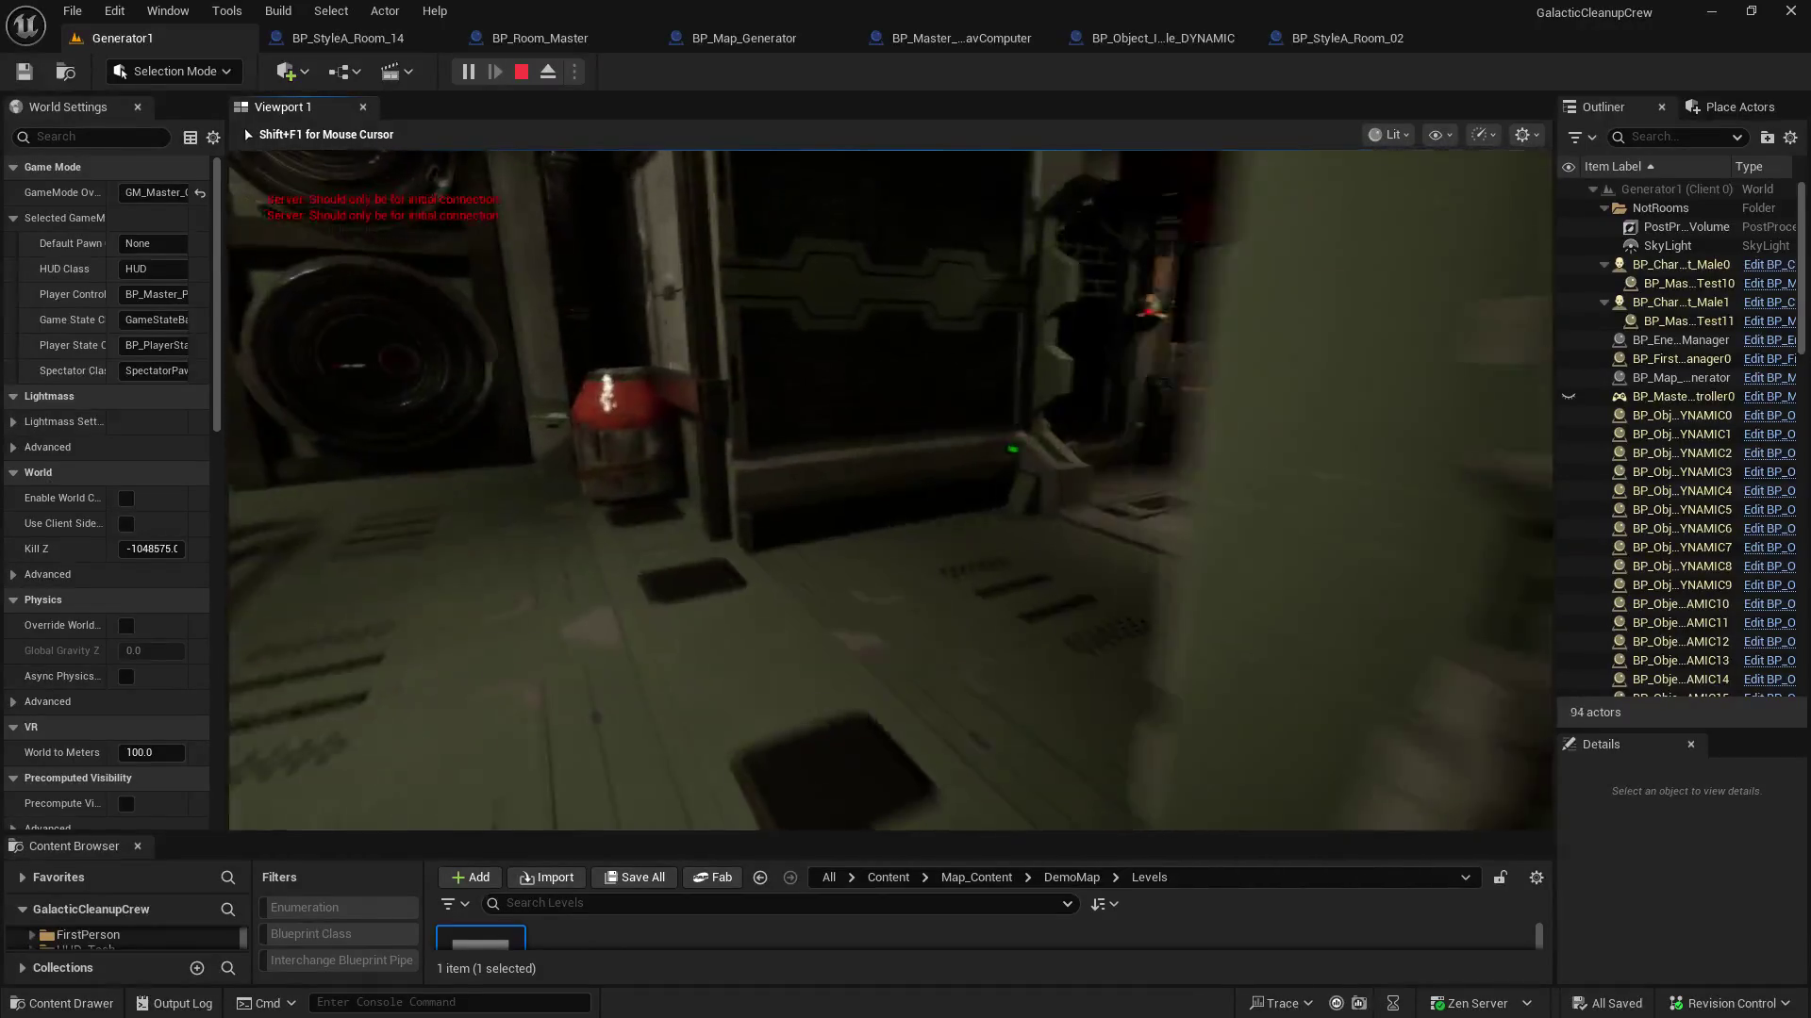
key(w)
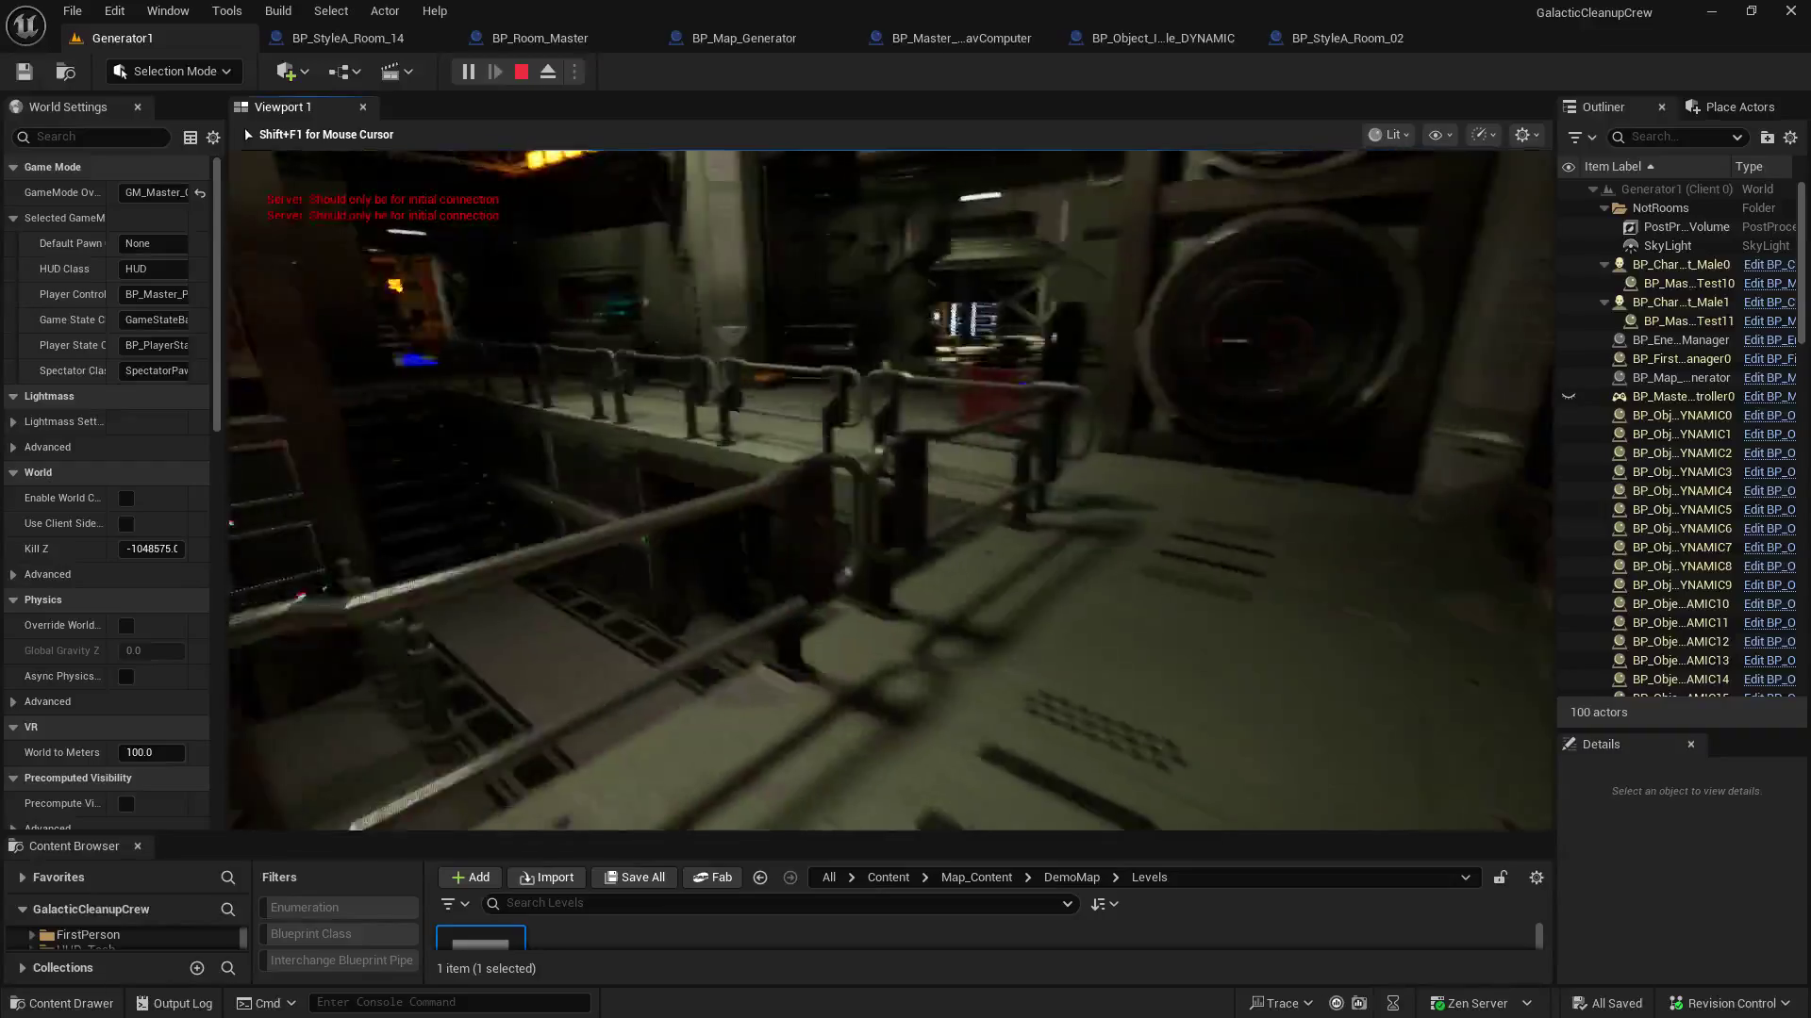
key(w)
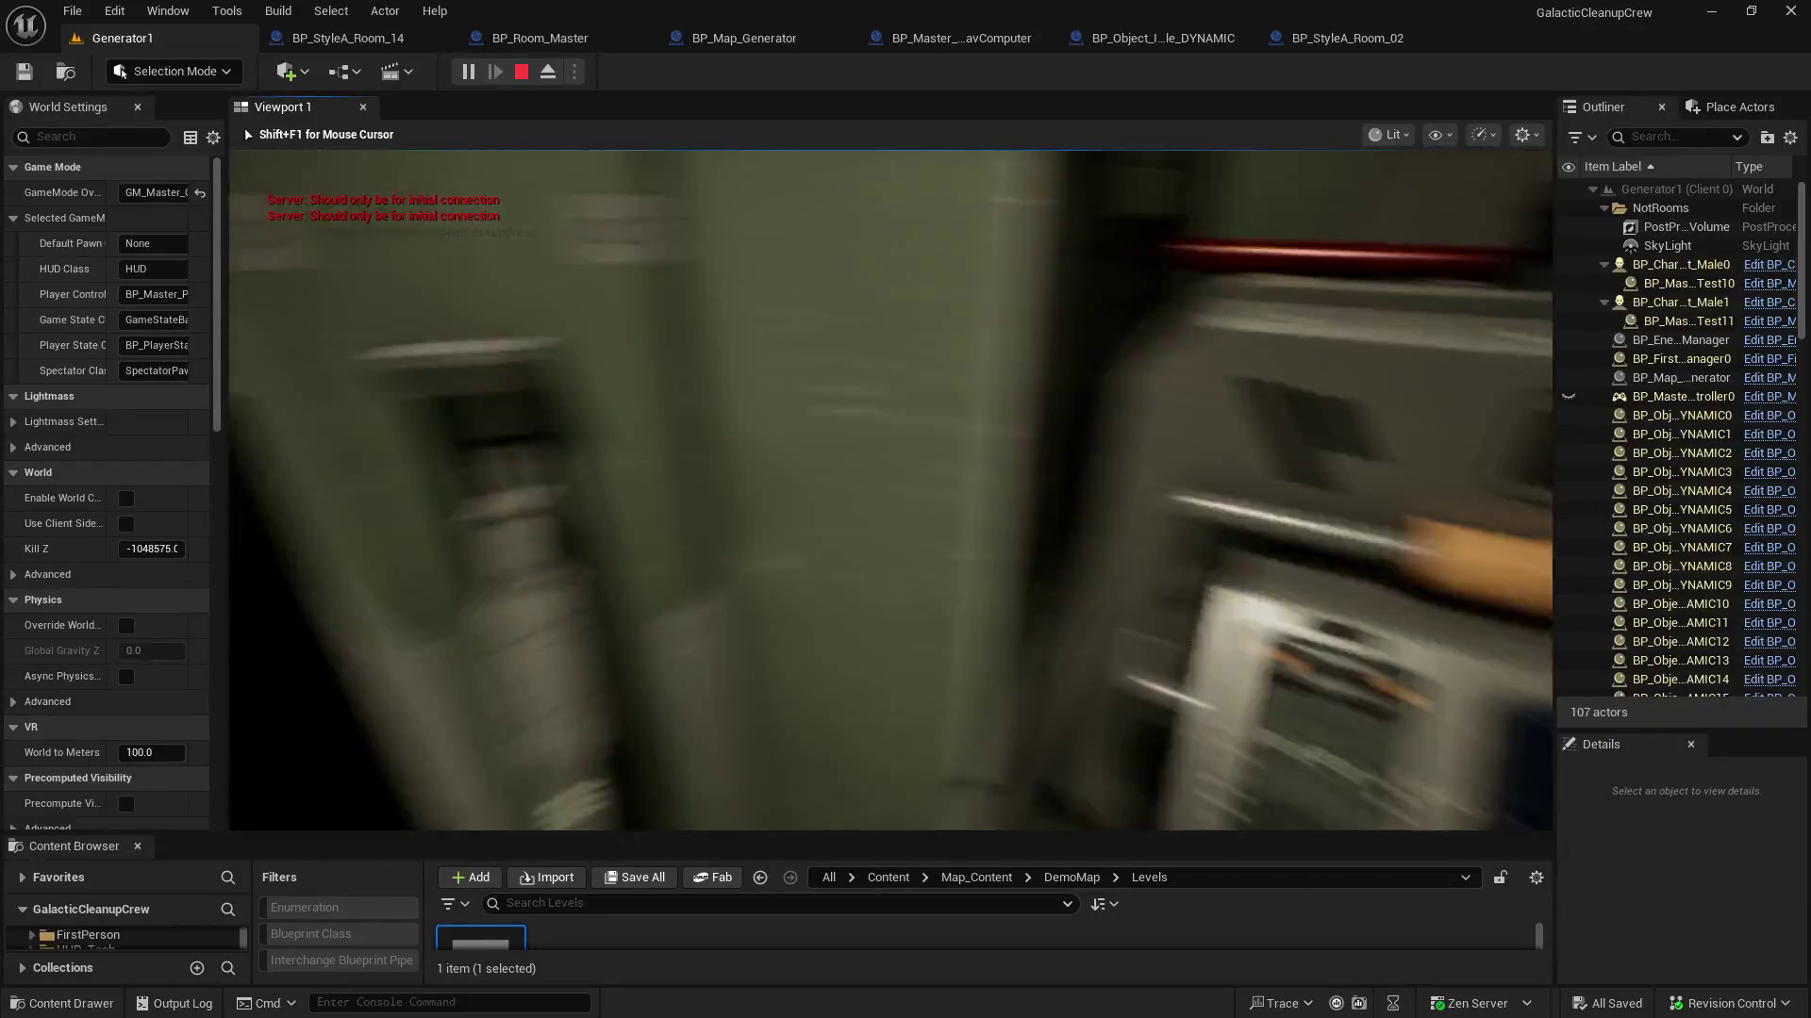
key(w)
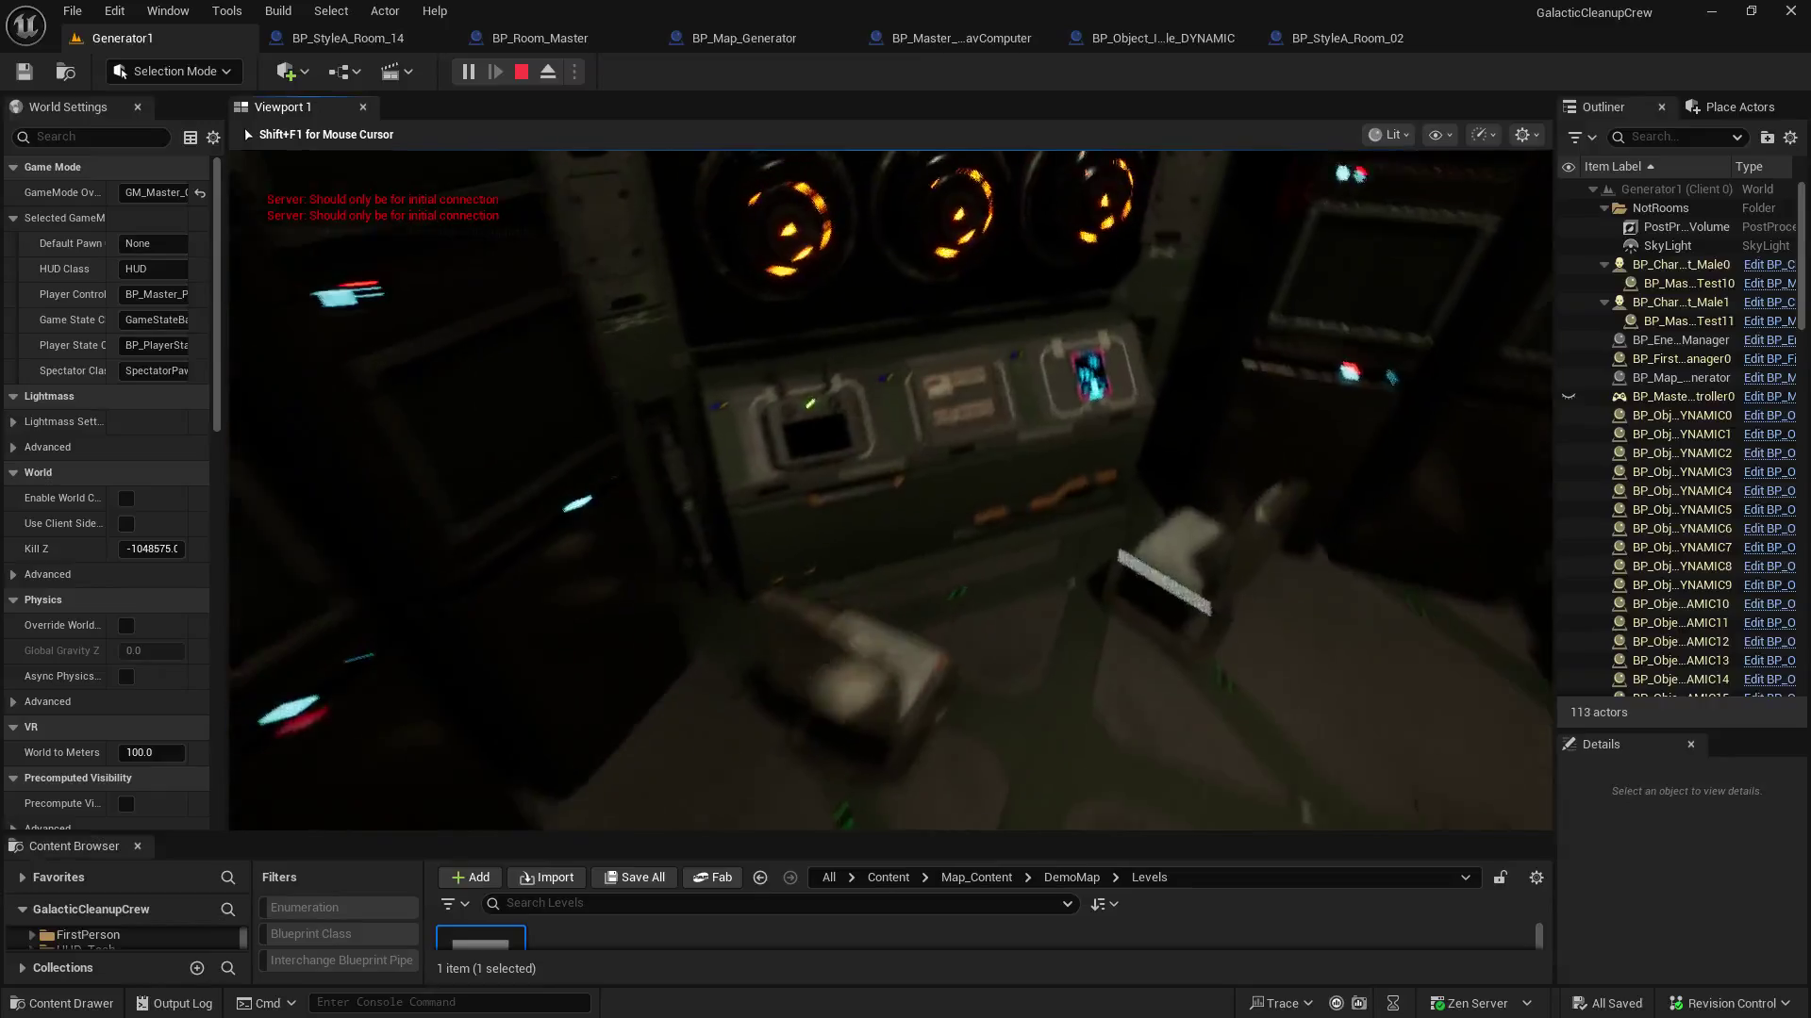
key(s)
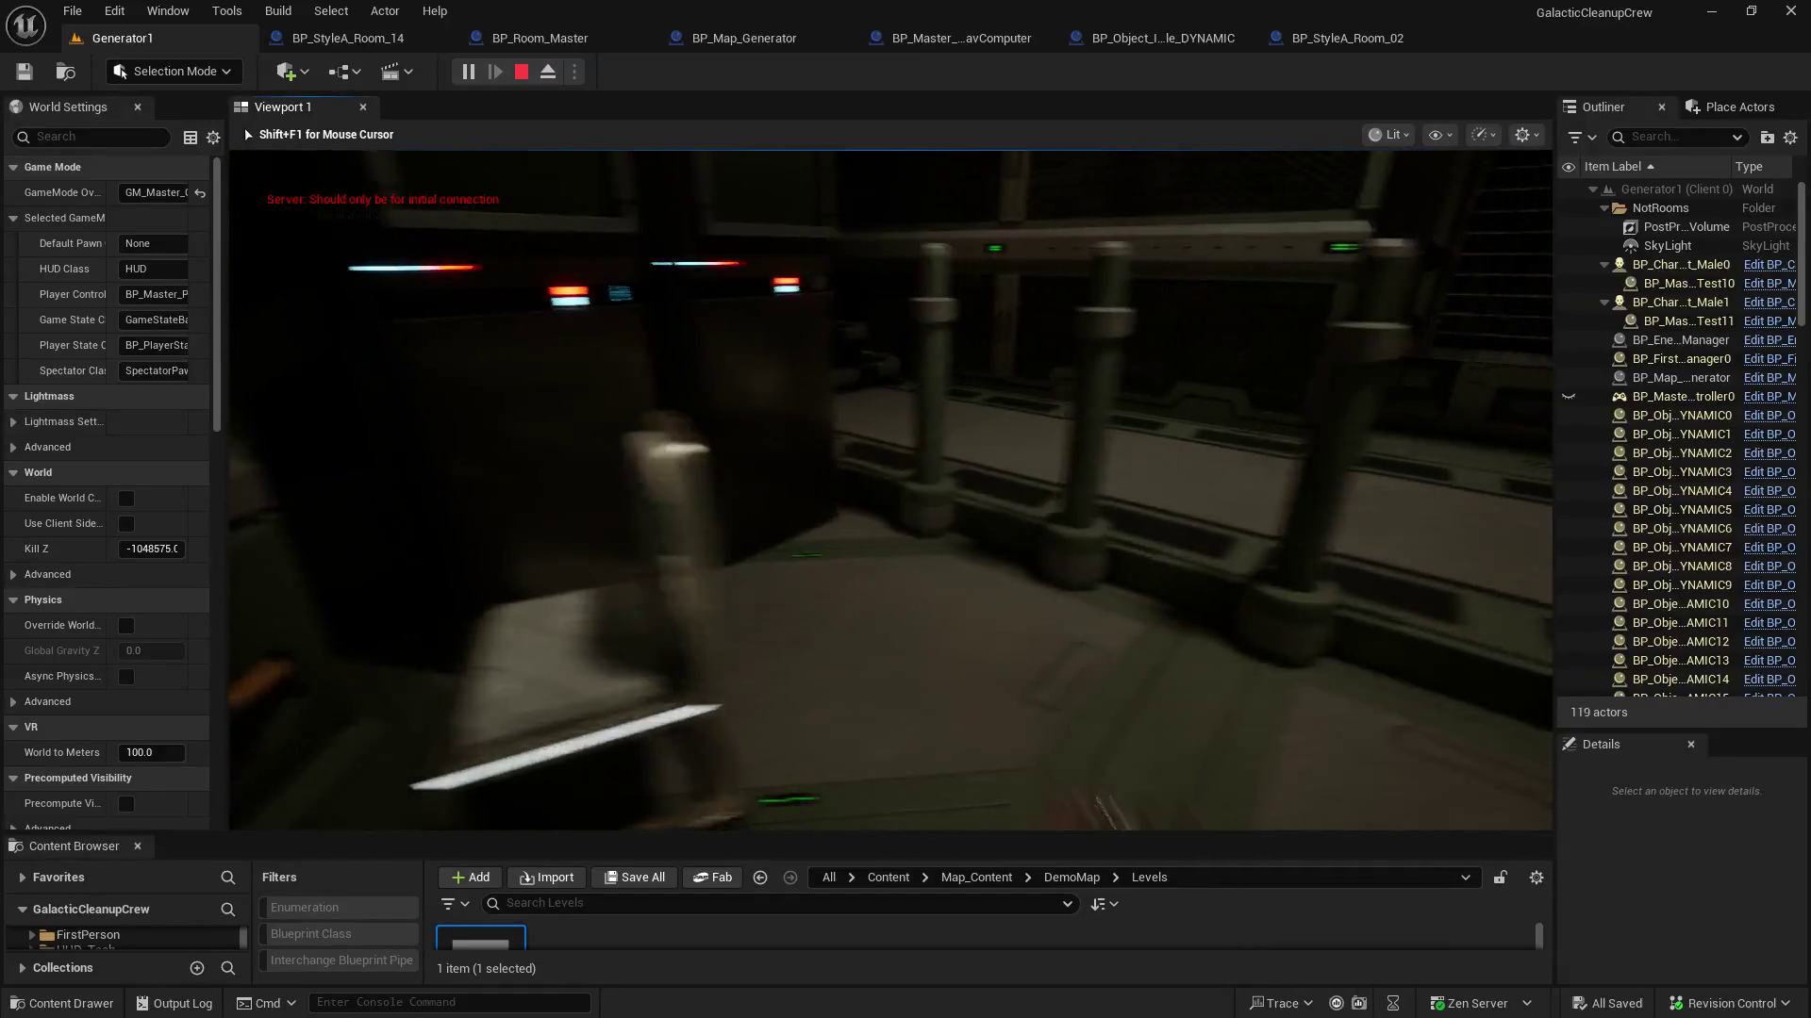
key(w)
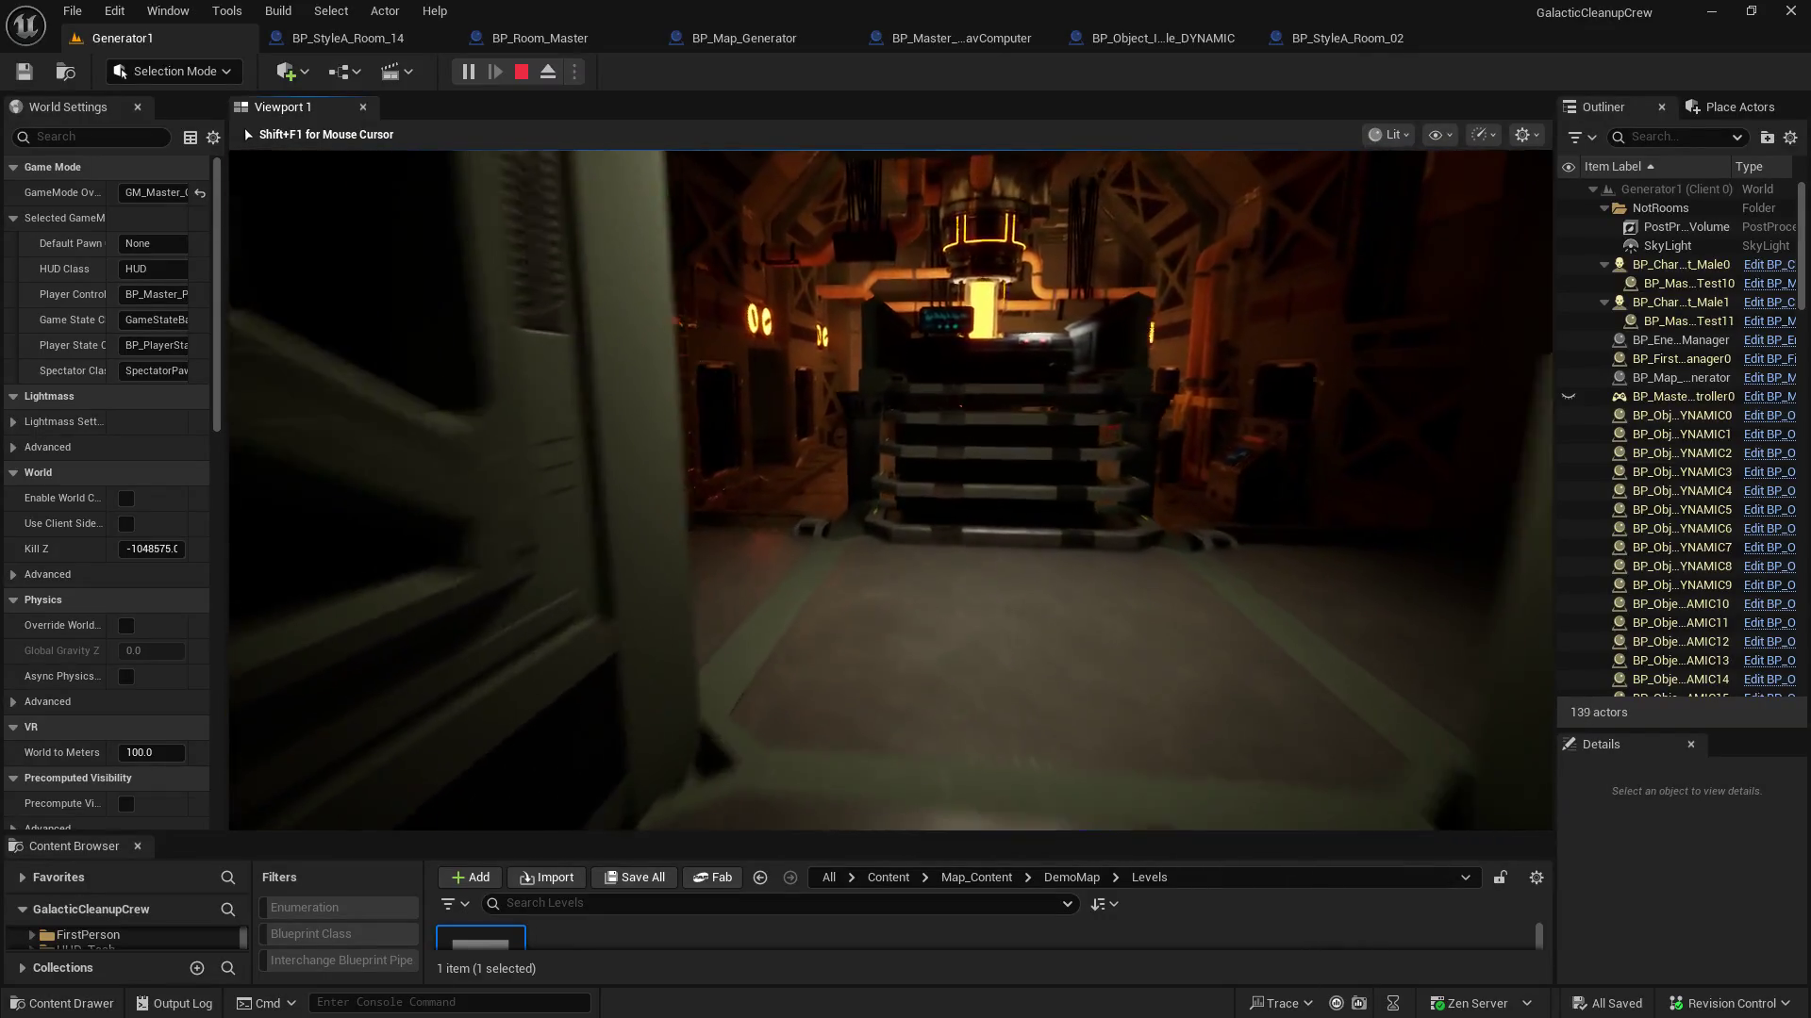
key(w)
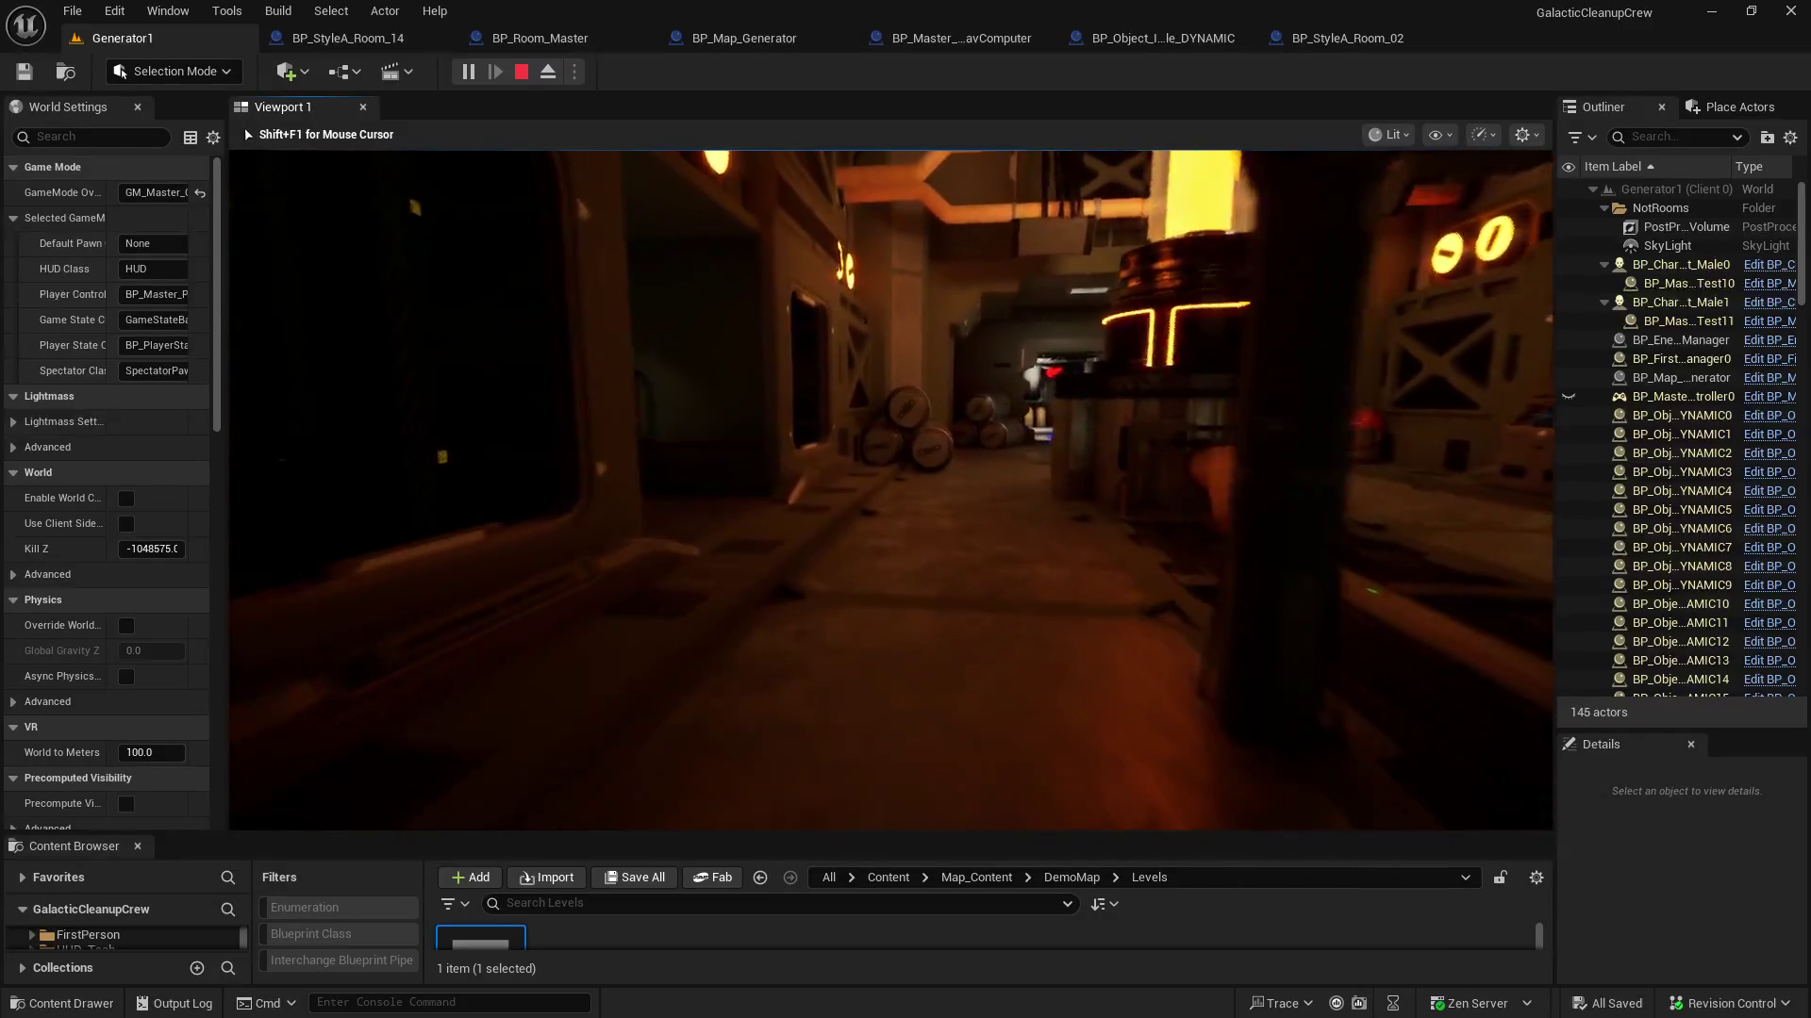
key(w)
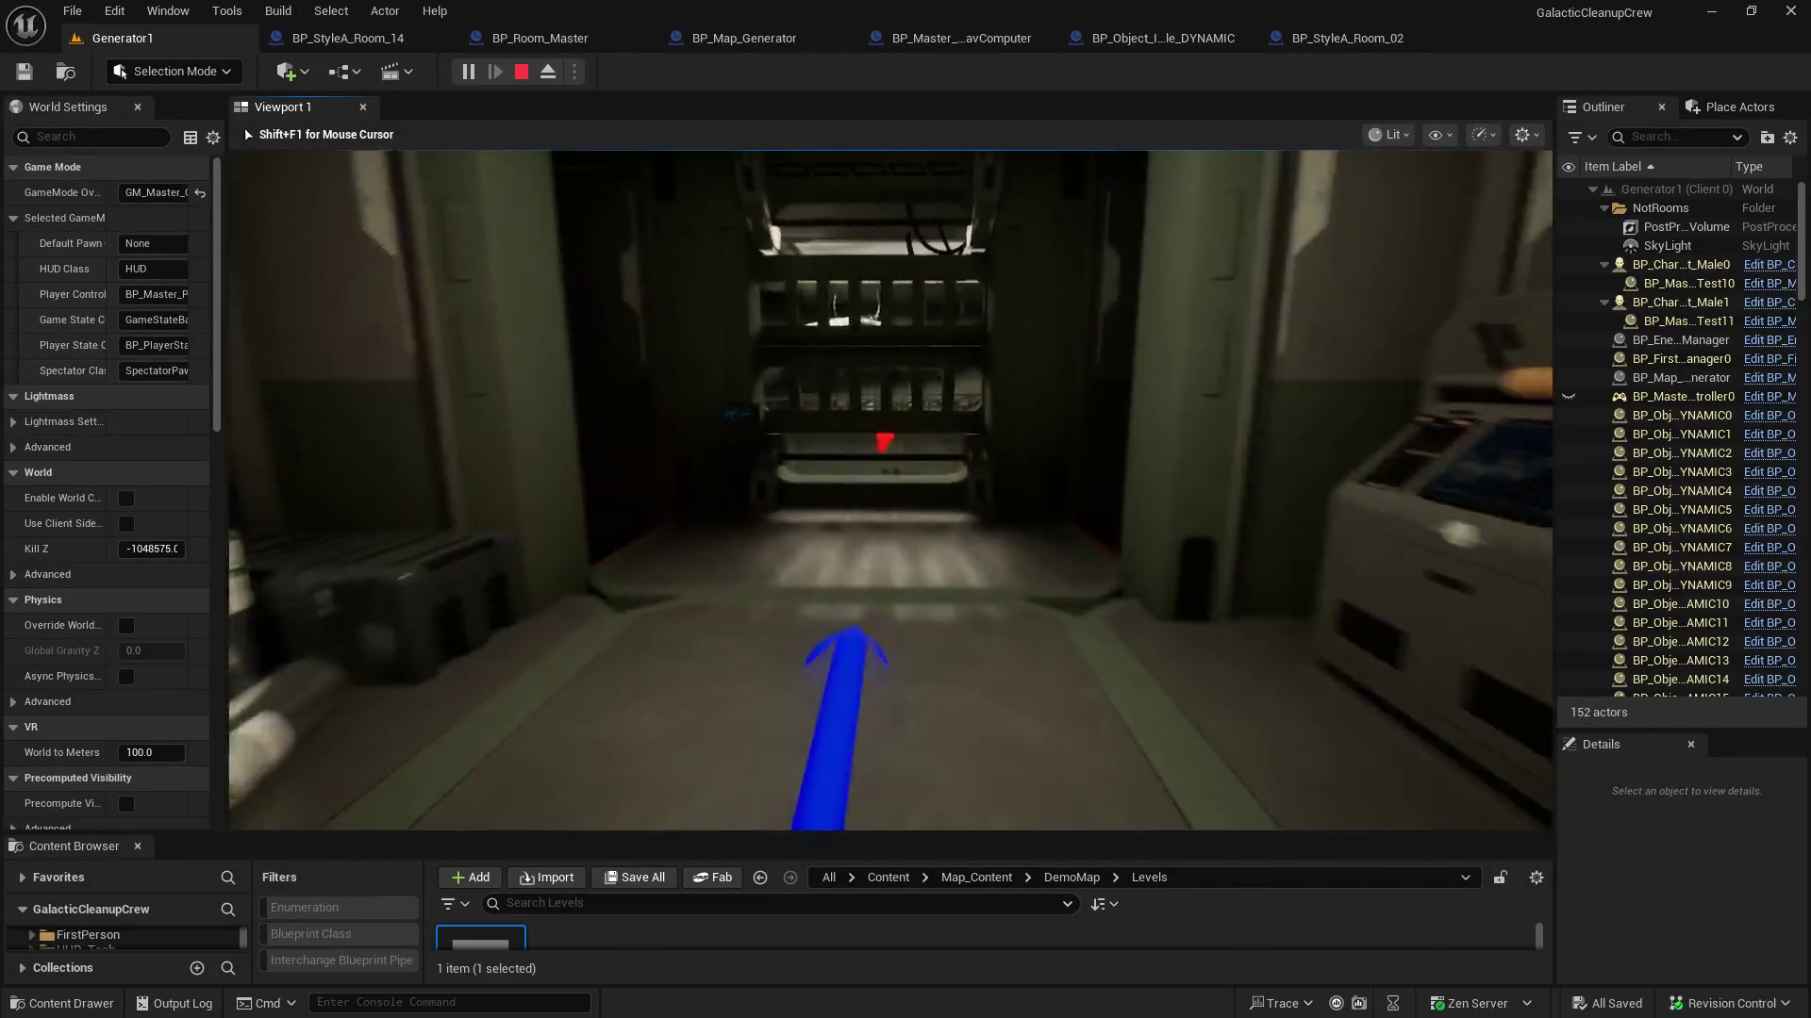
key(w)
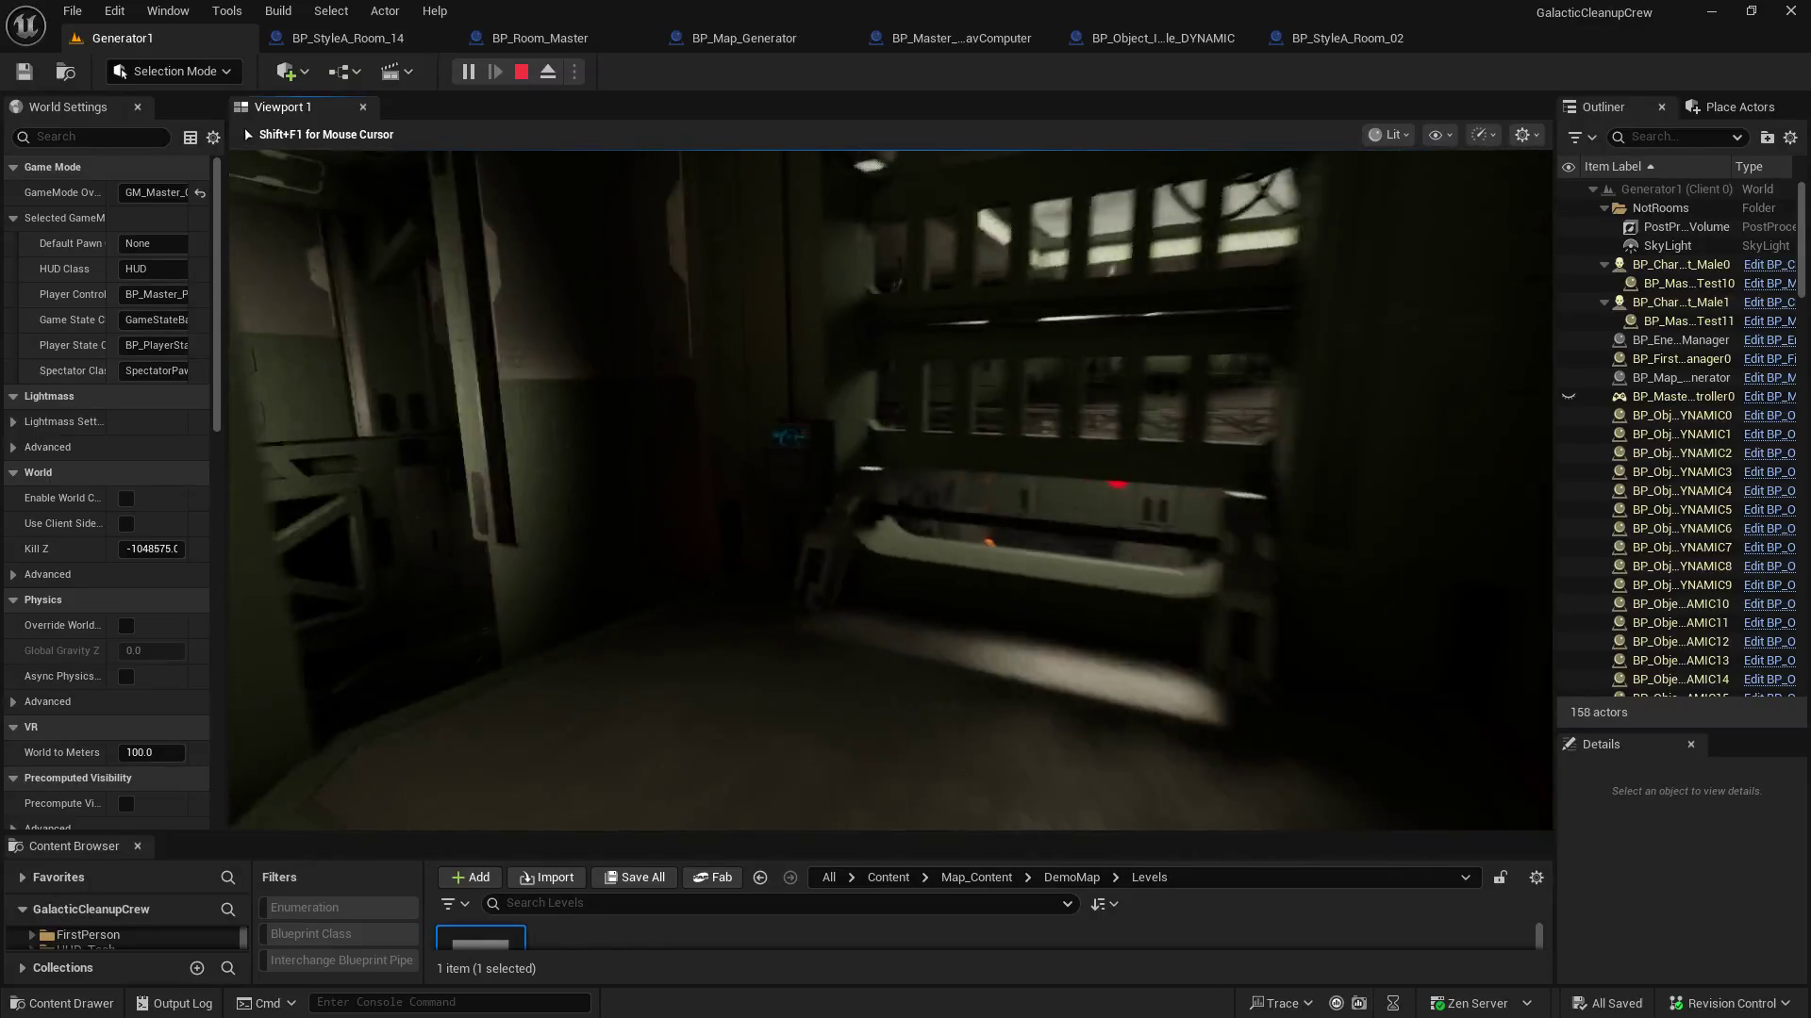
key(w)
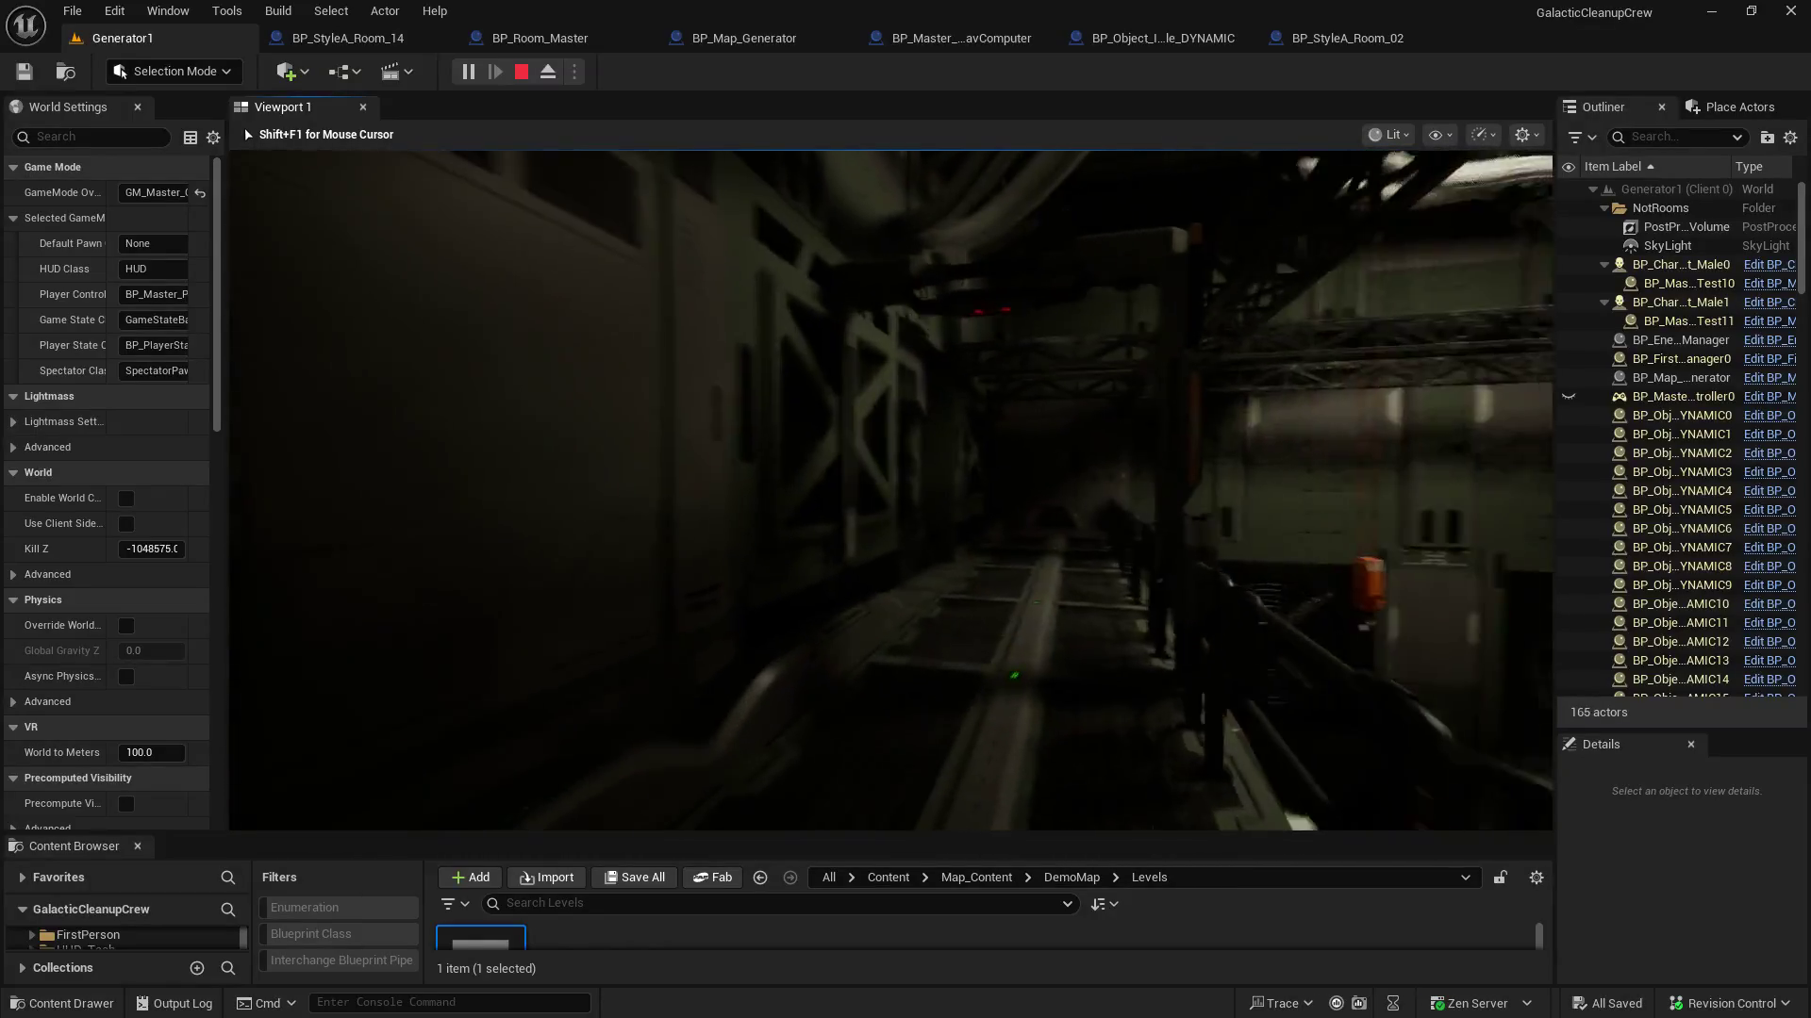
key(w)
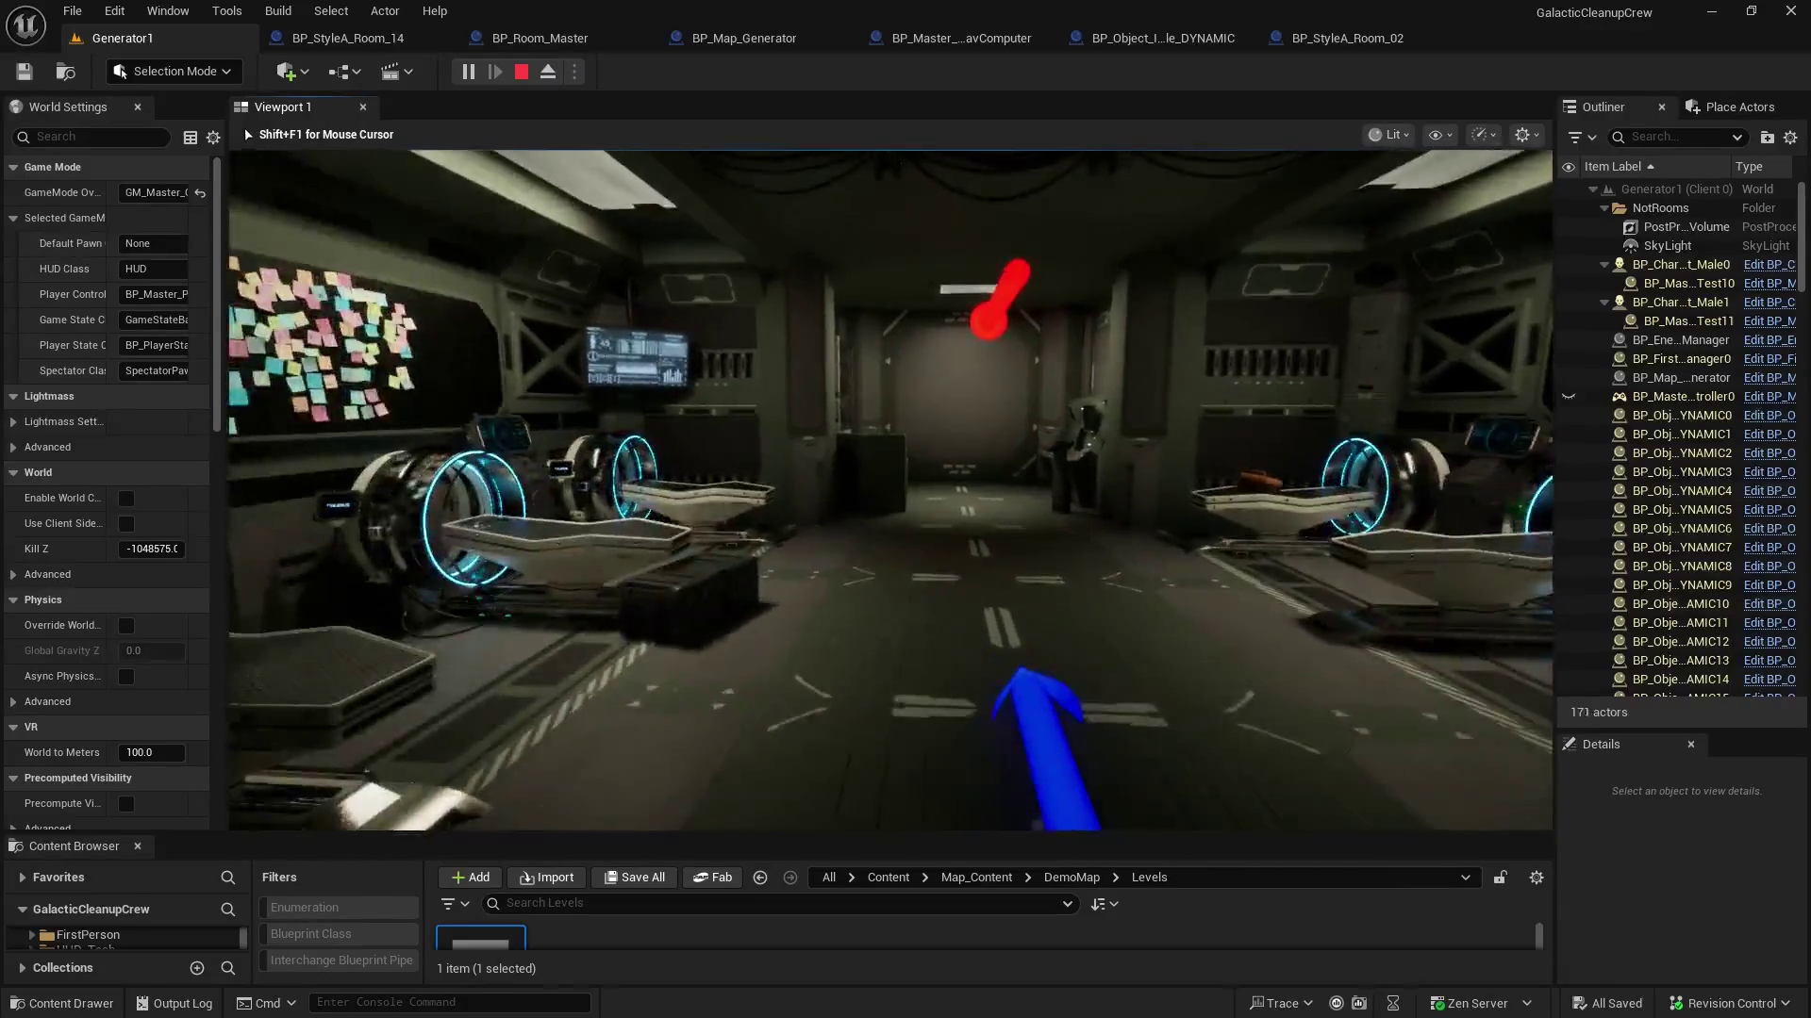
Keep exploring up the stairs, through the large hall and corridors toward the glowing machine
key(w)
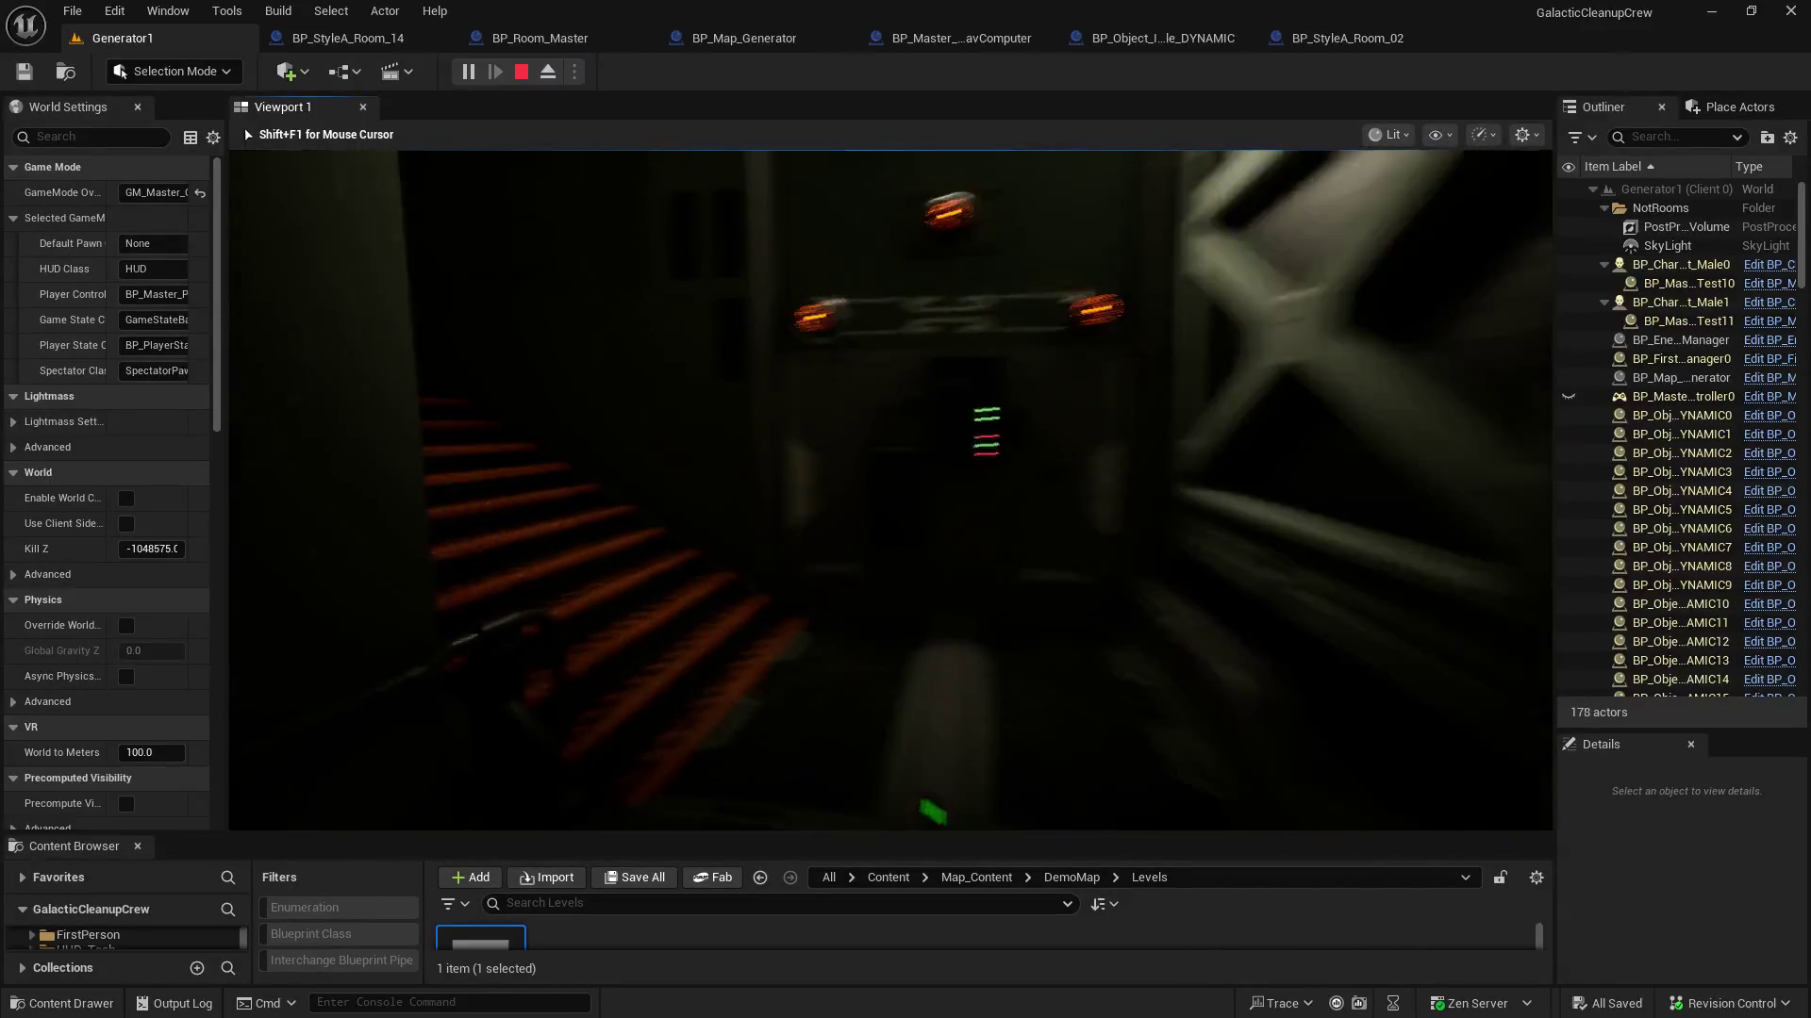
key(w)
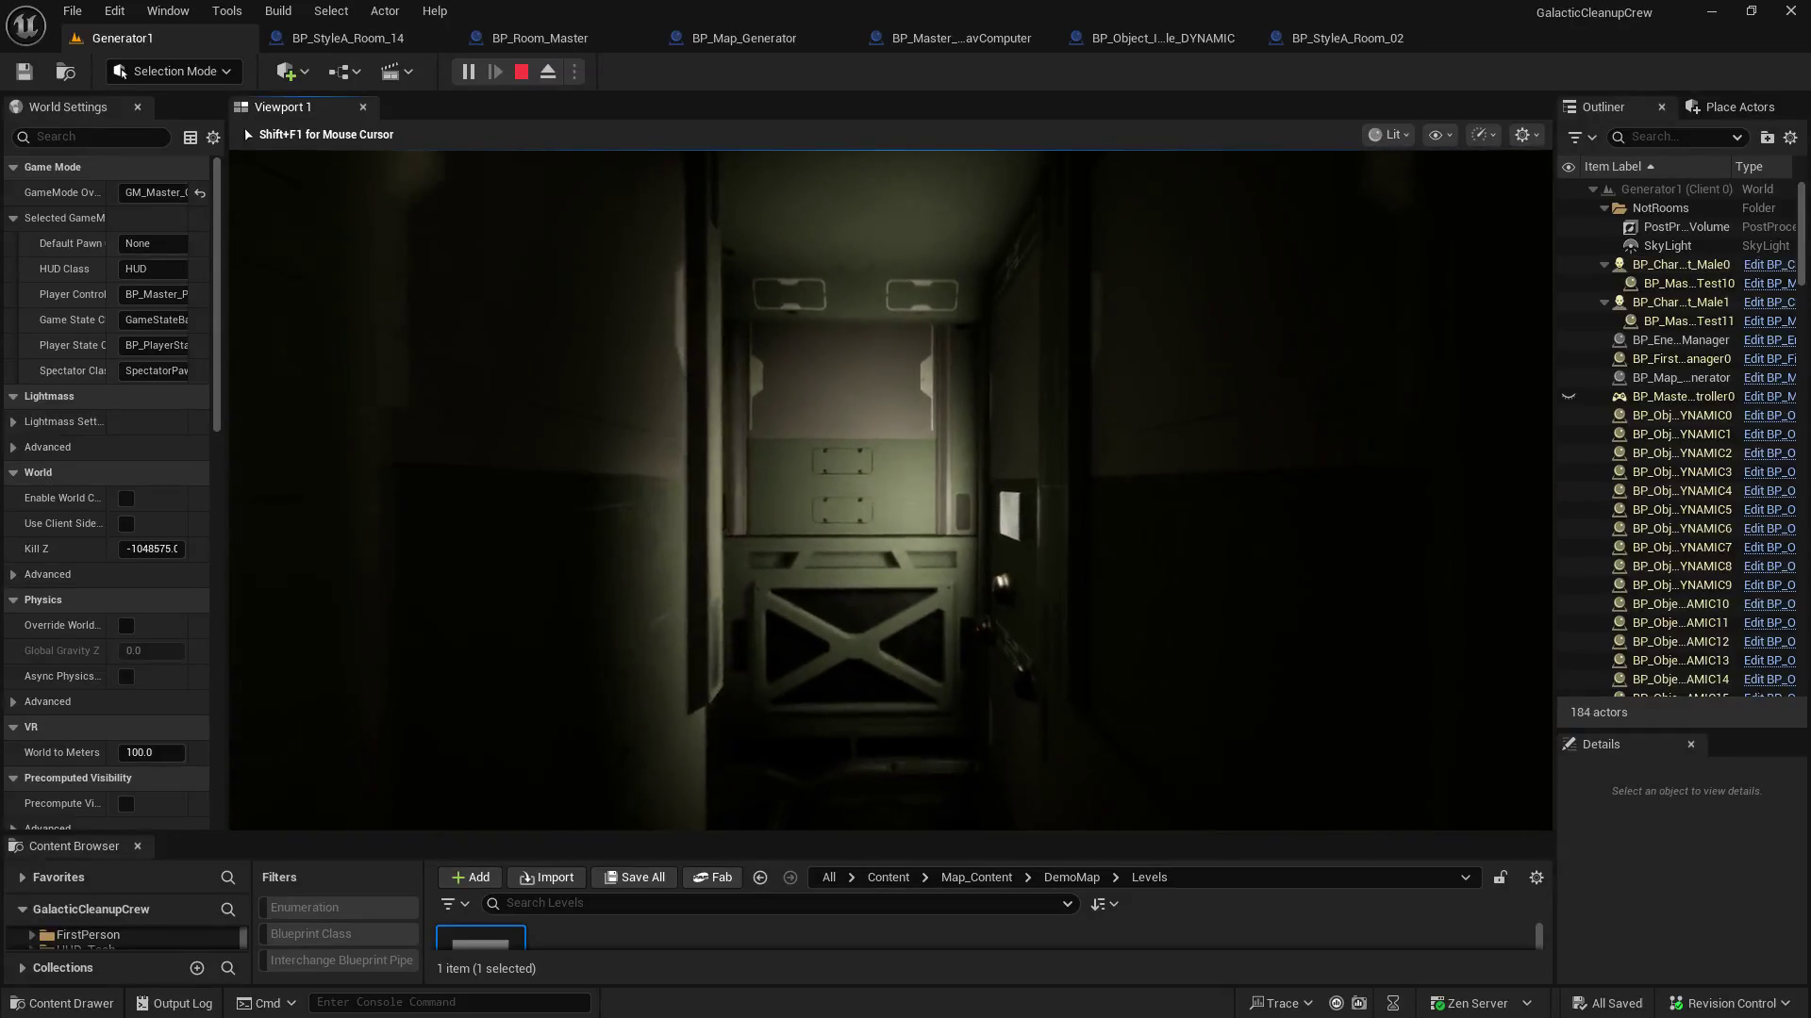
key(w)
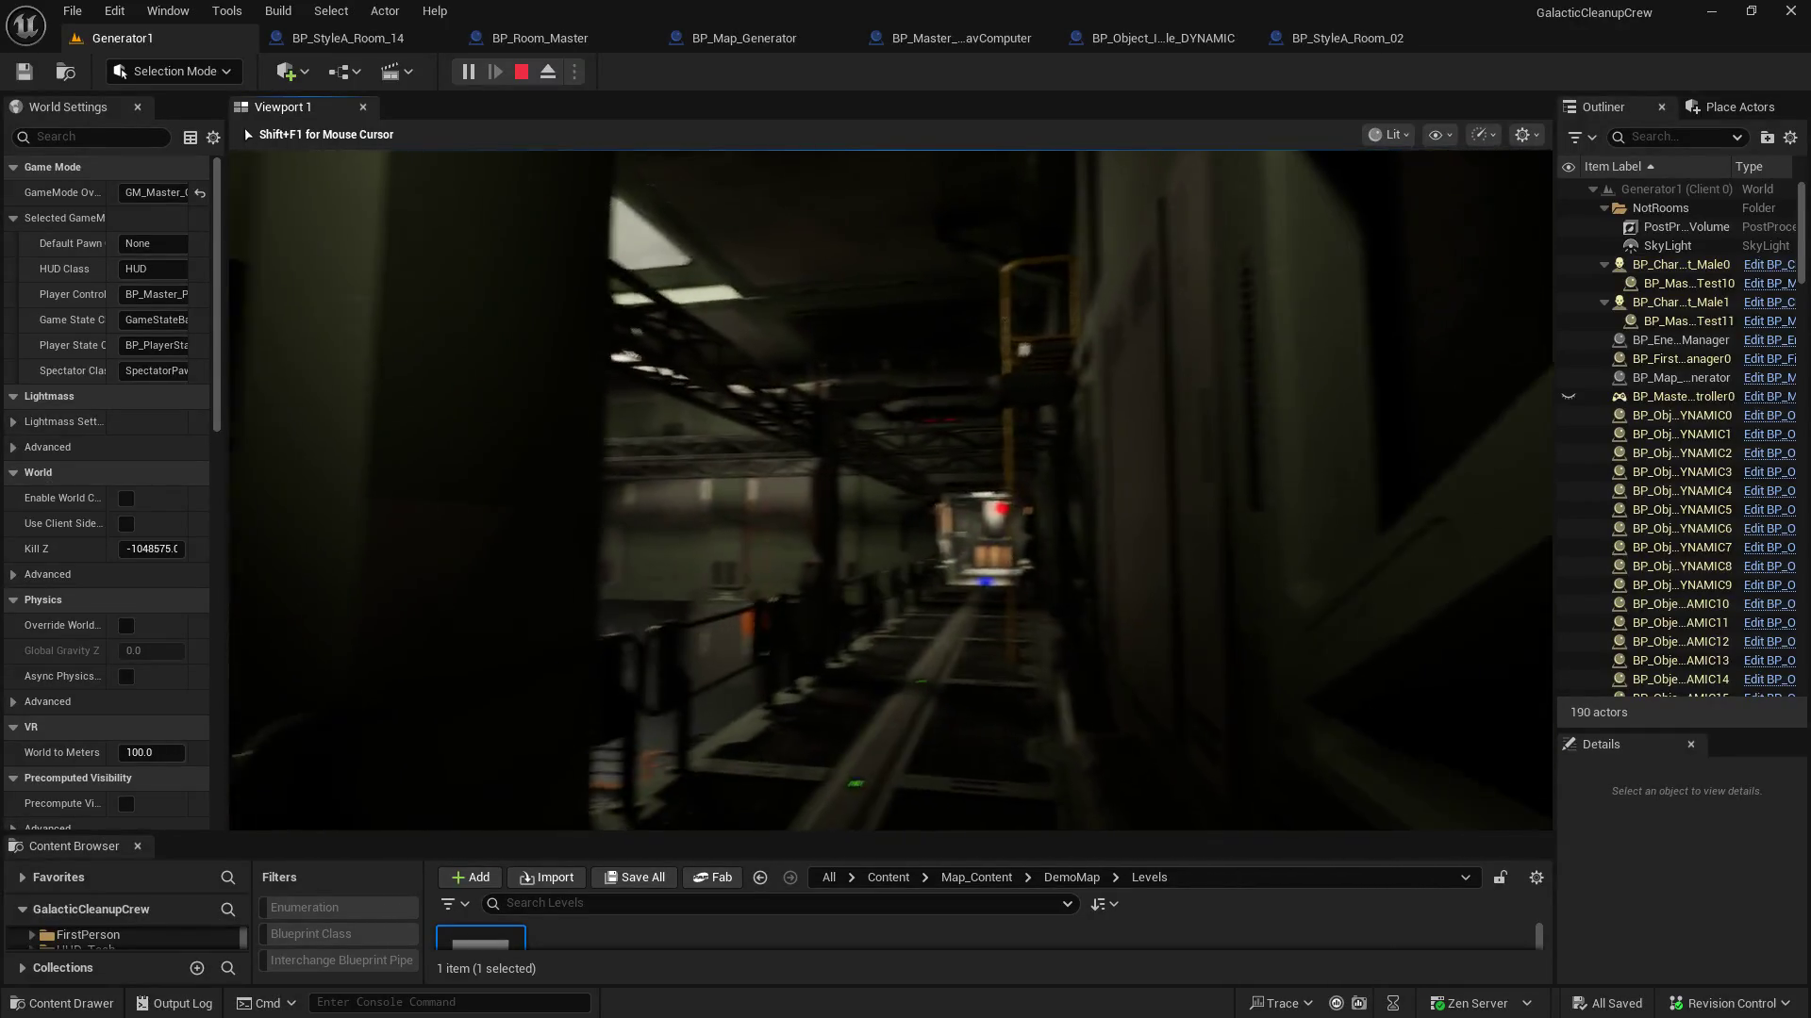
key(w)
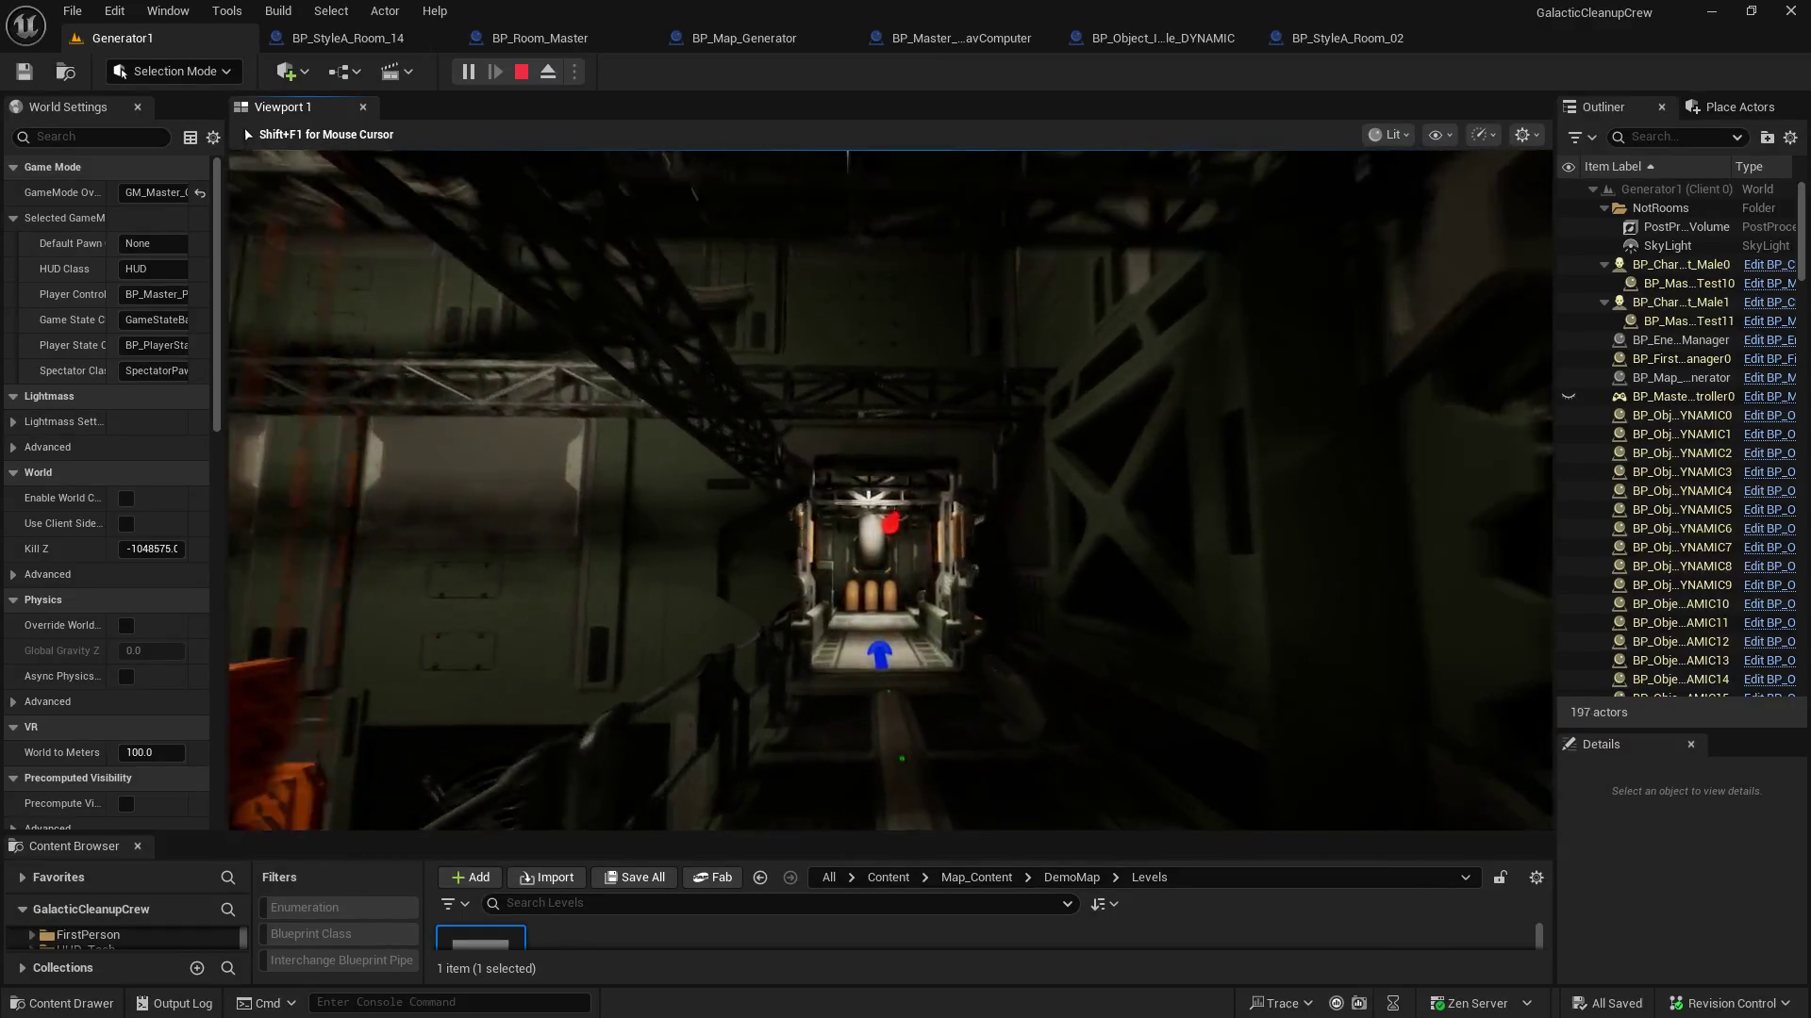
key(w)
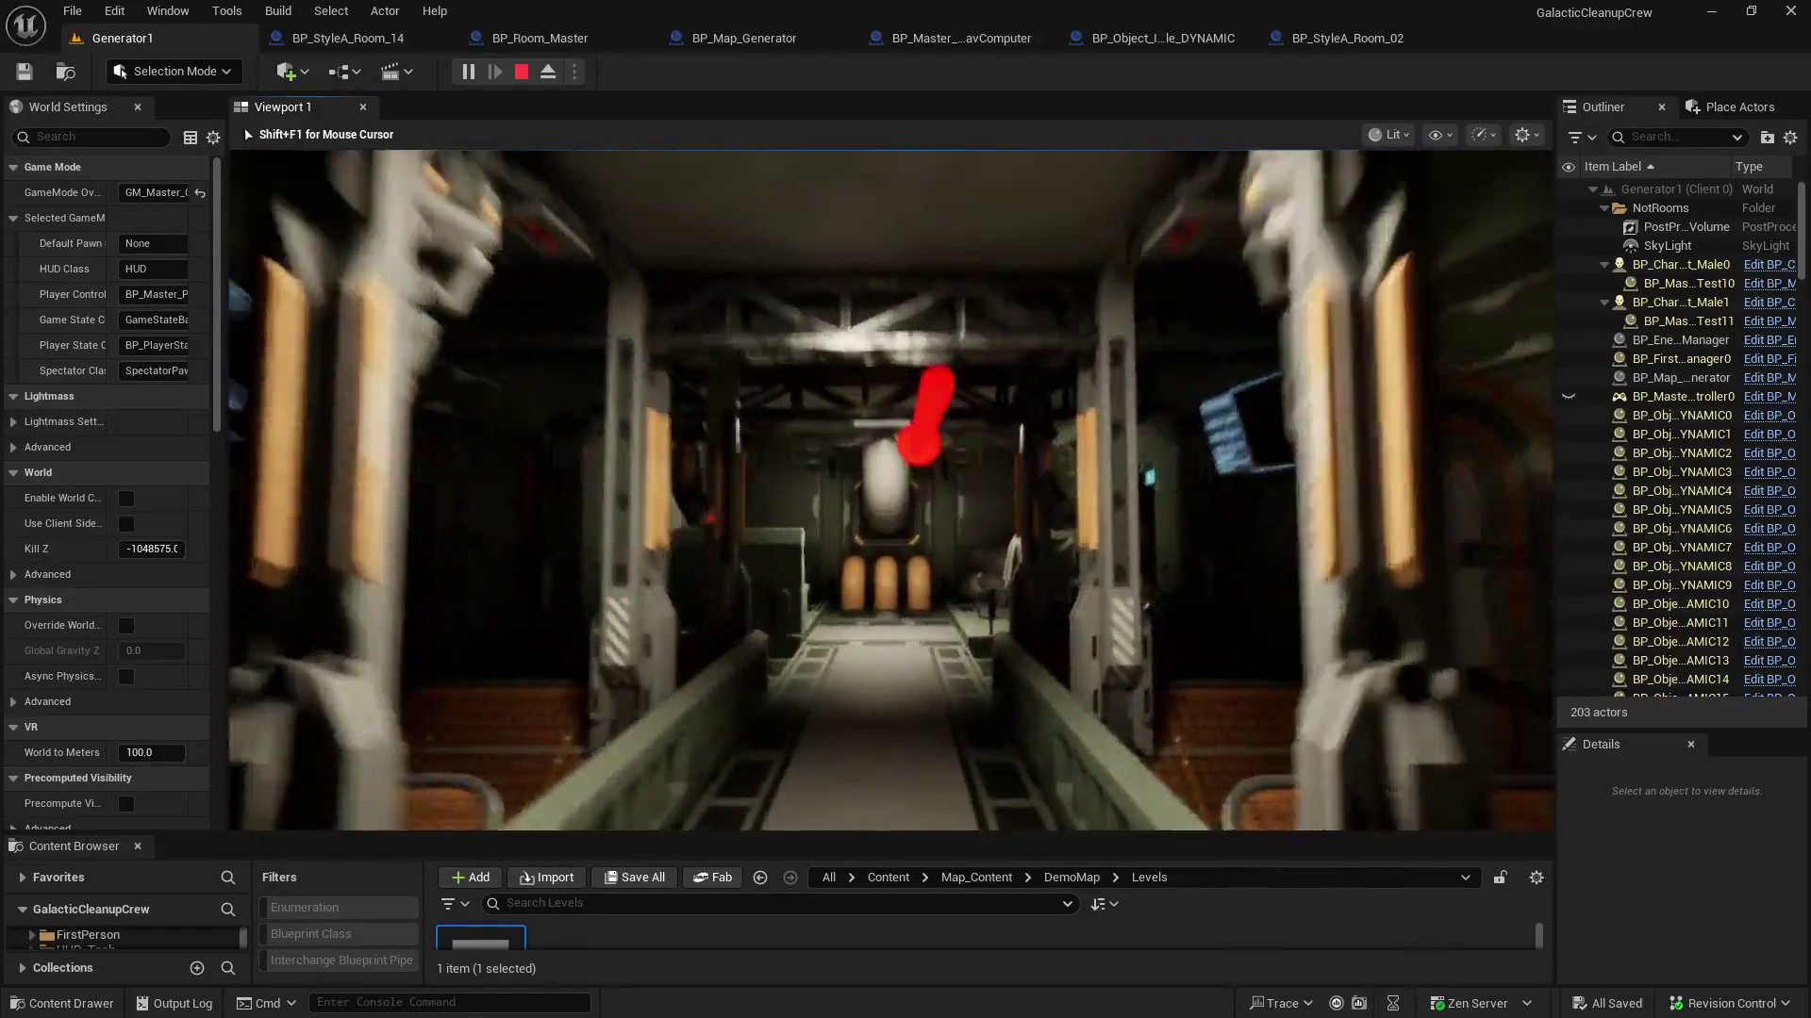
key(w)
key(w)
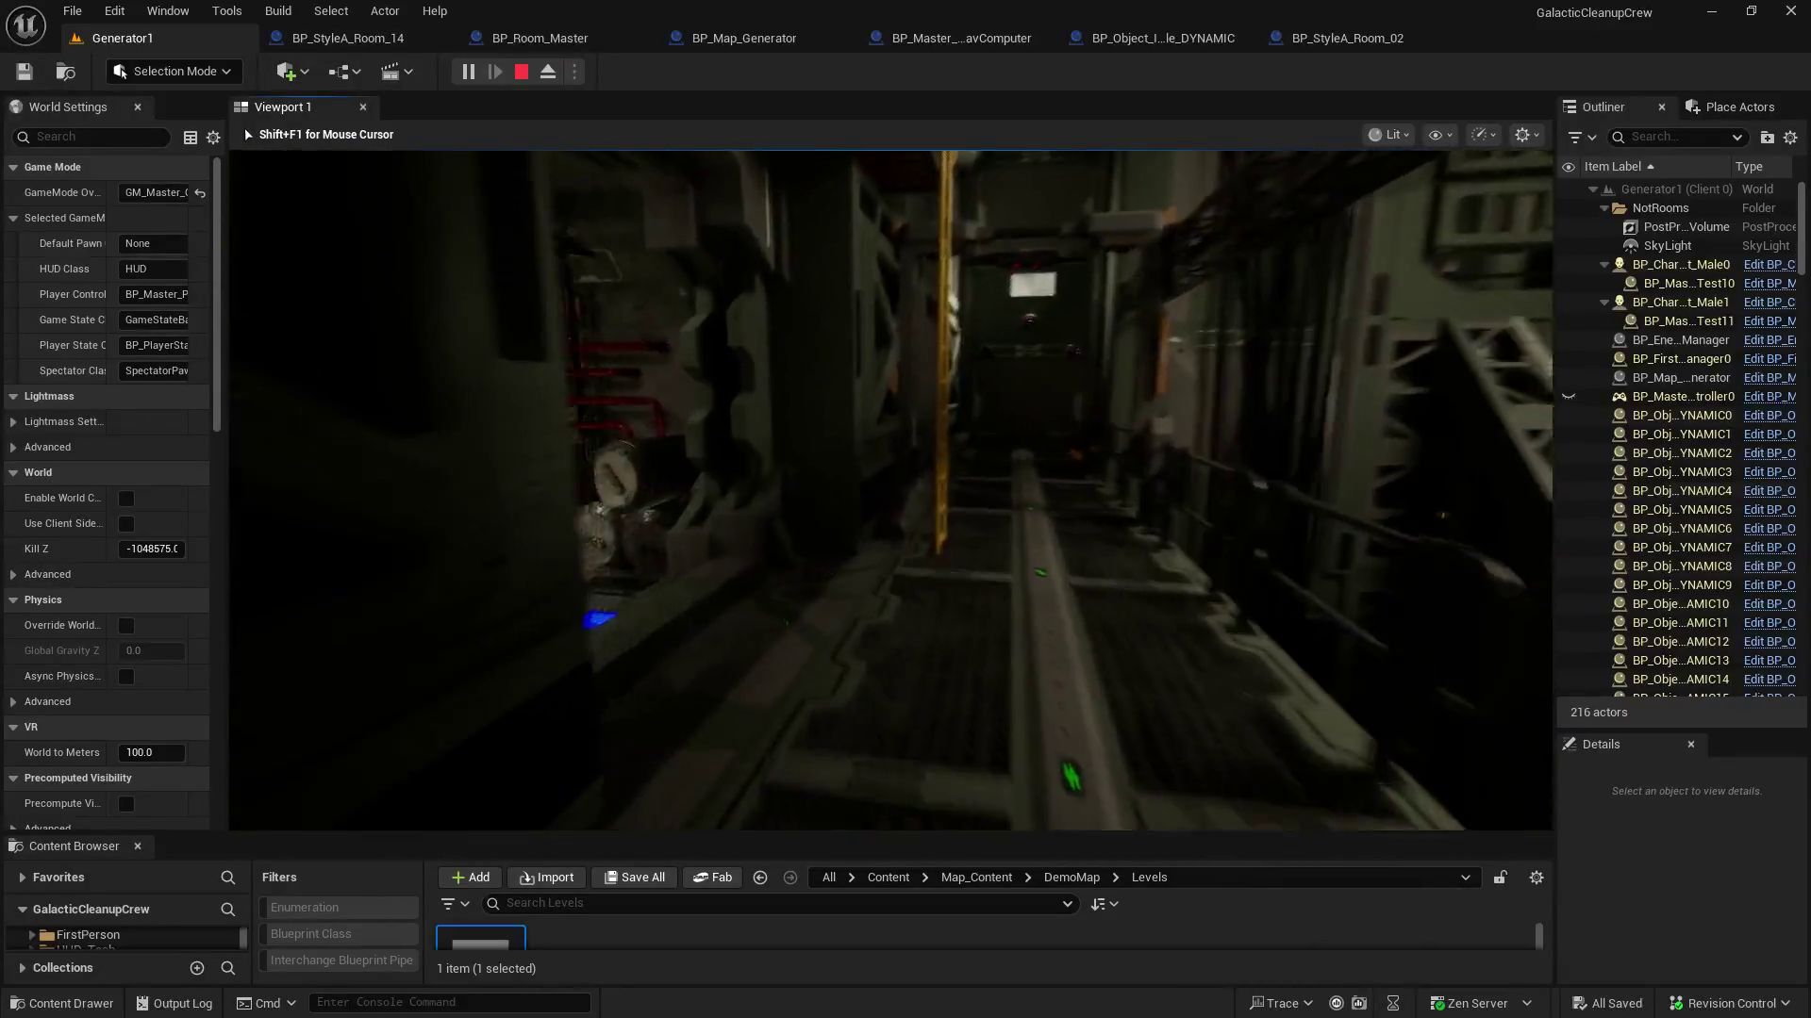
key(w)
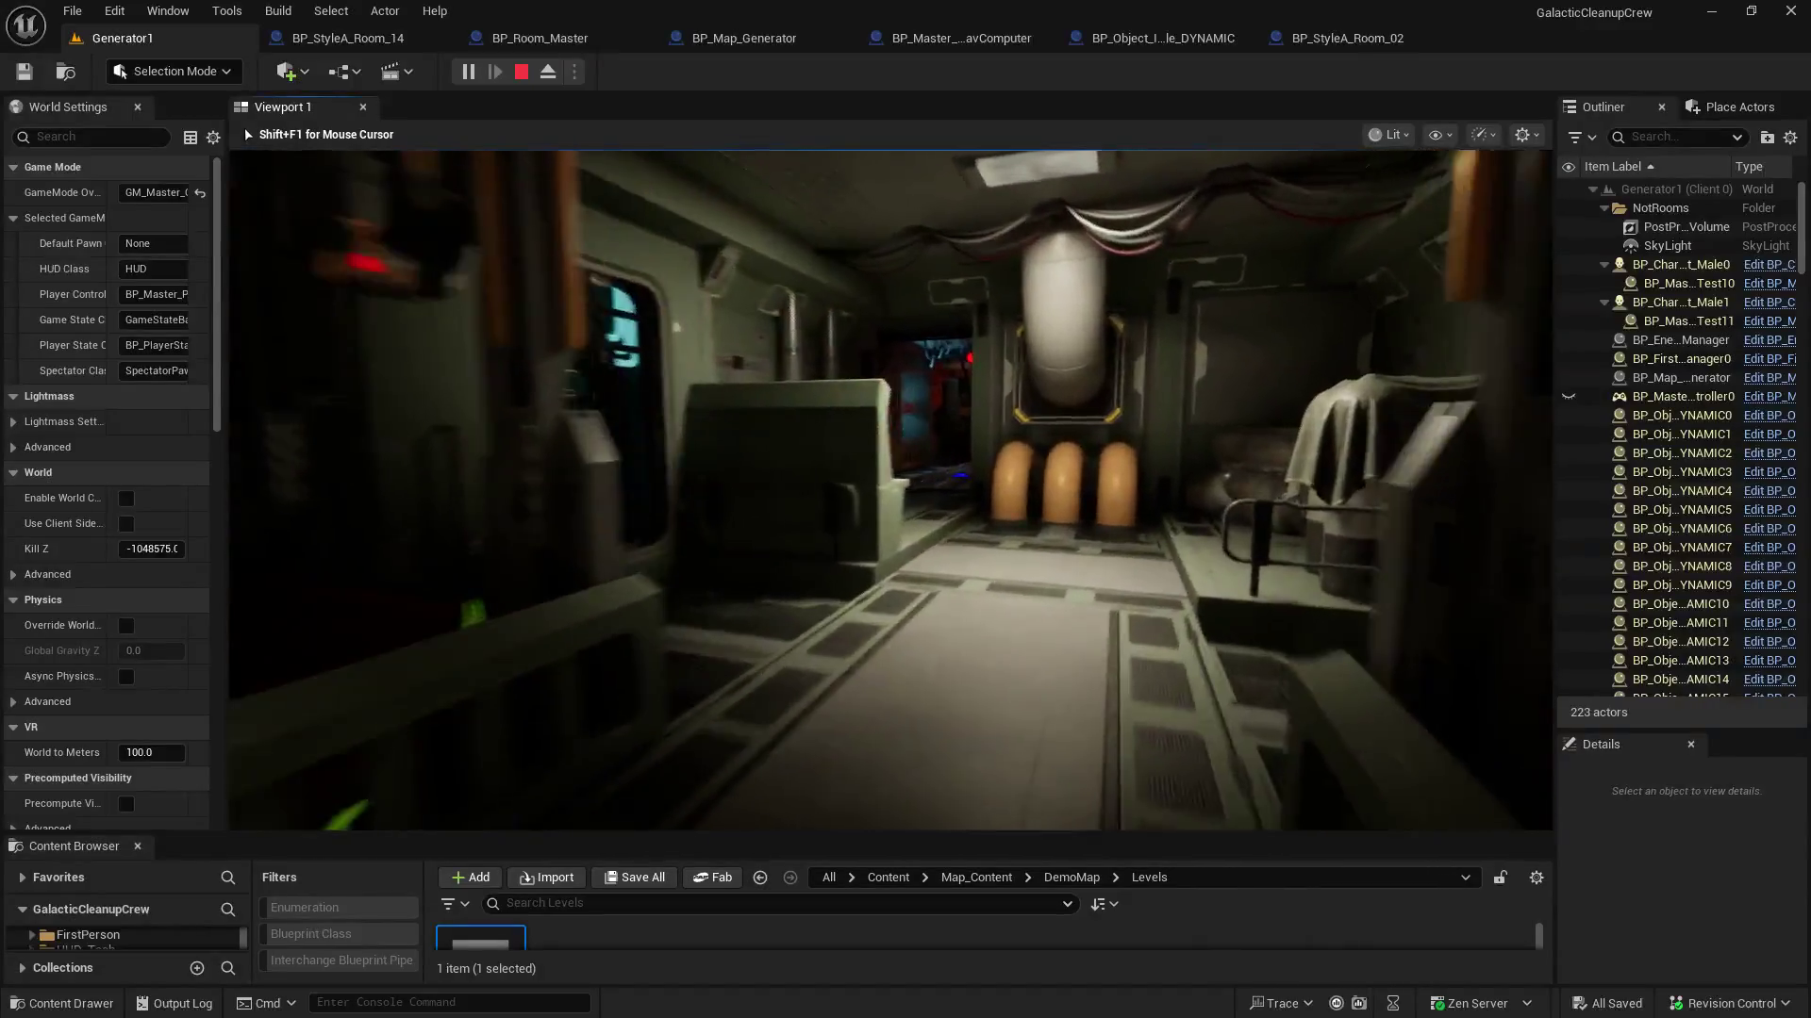
key(w)
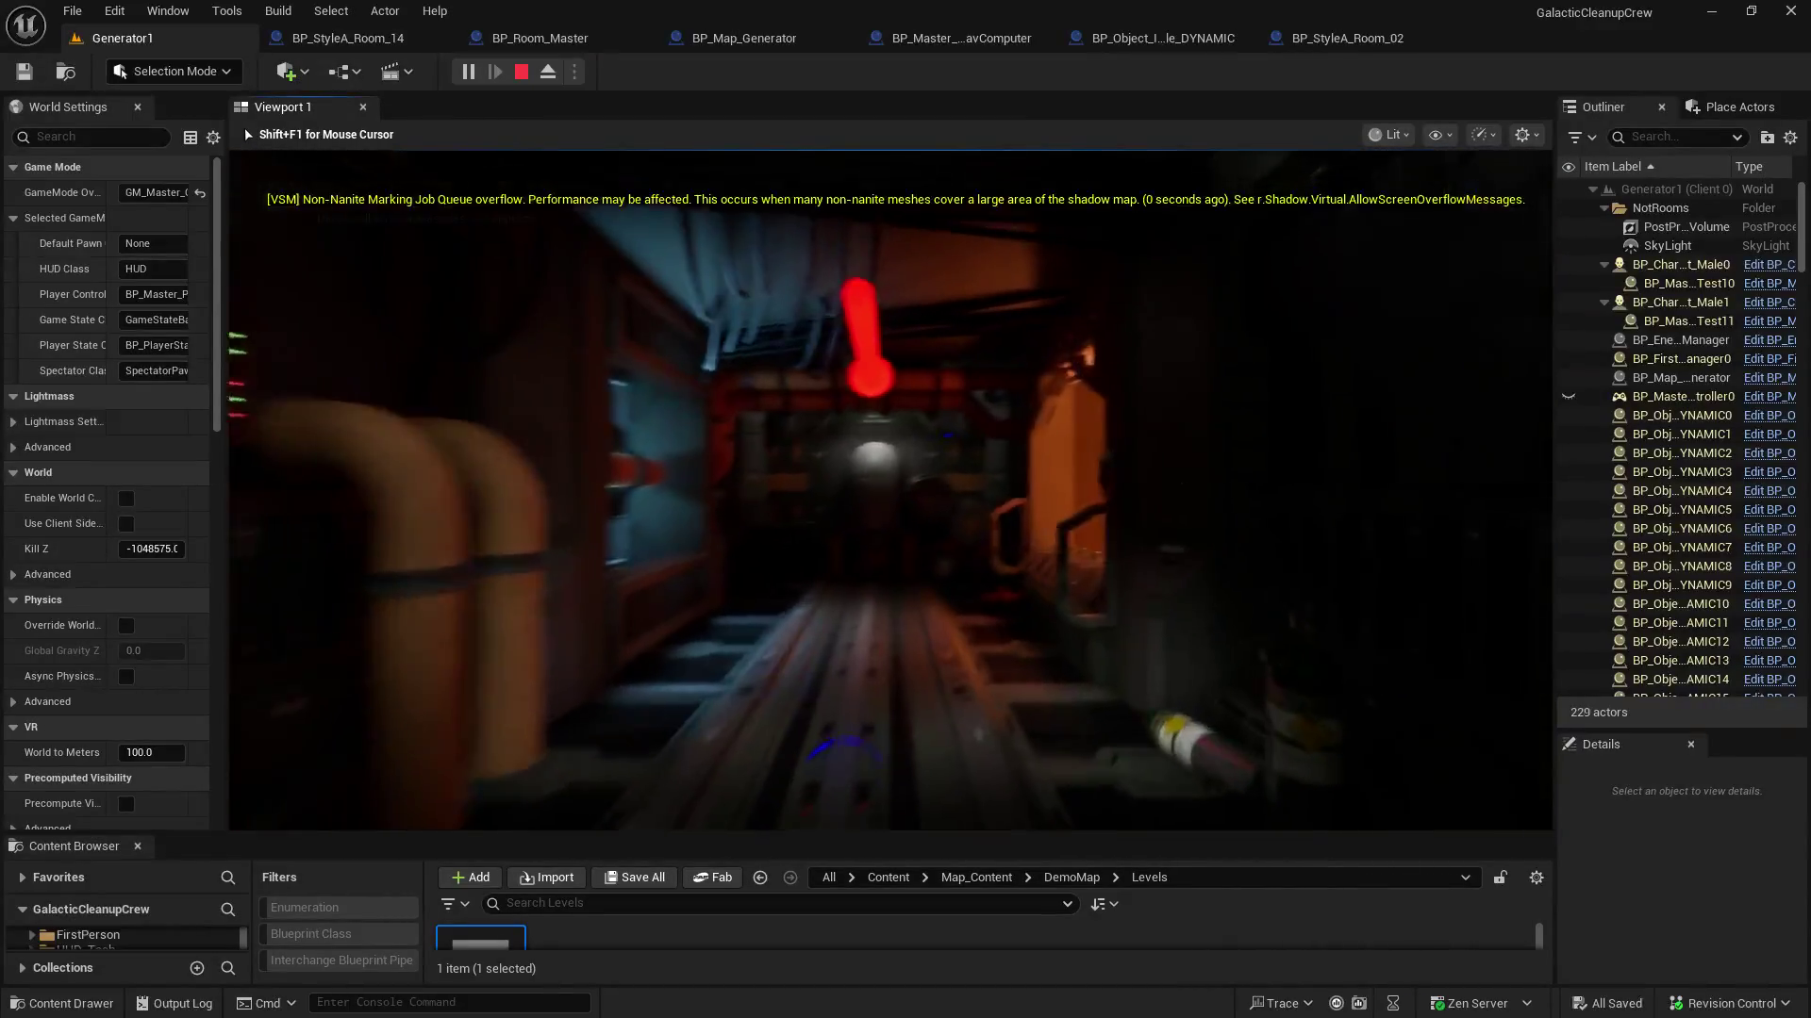
key(w)
key(w)
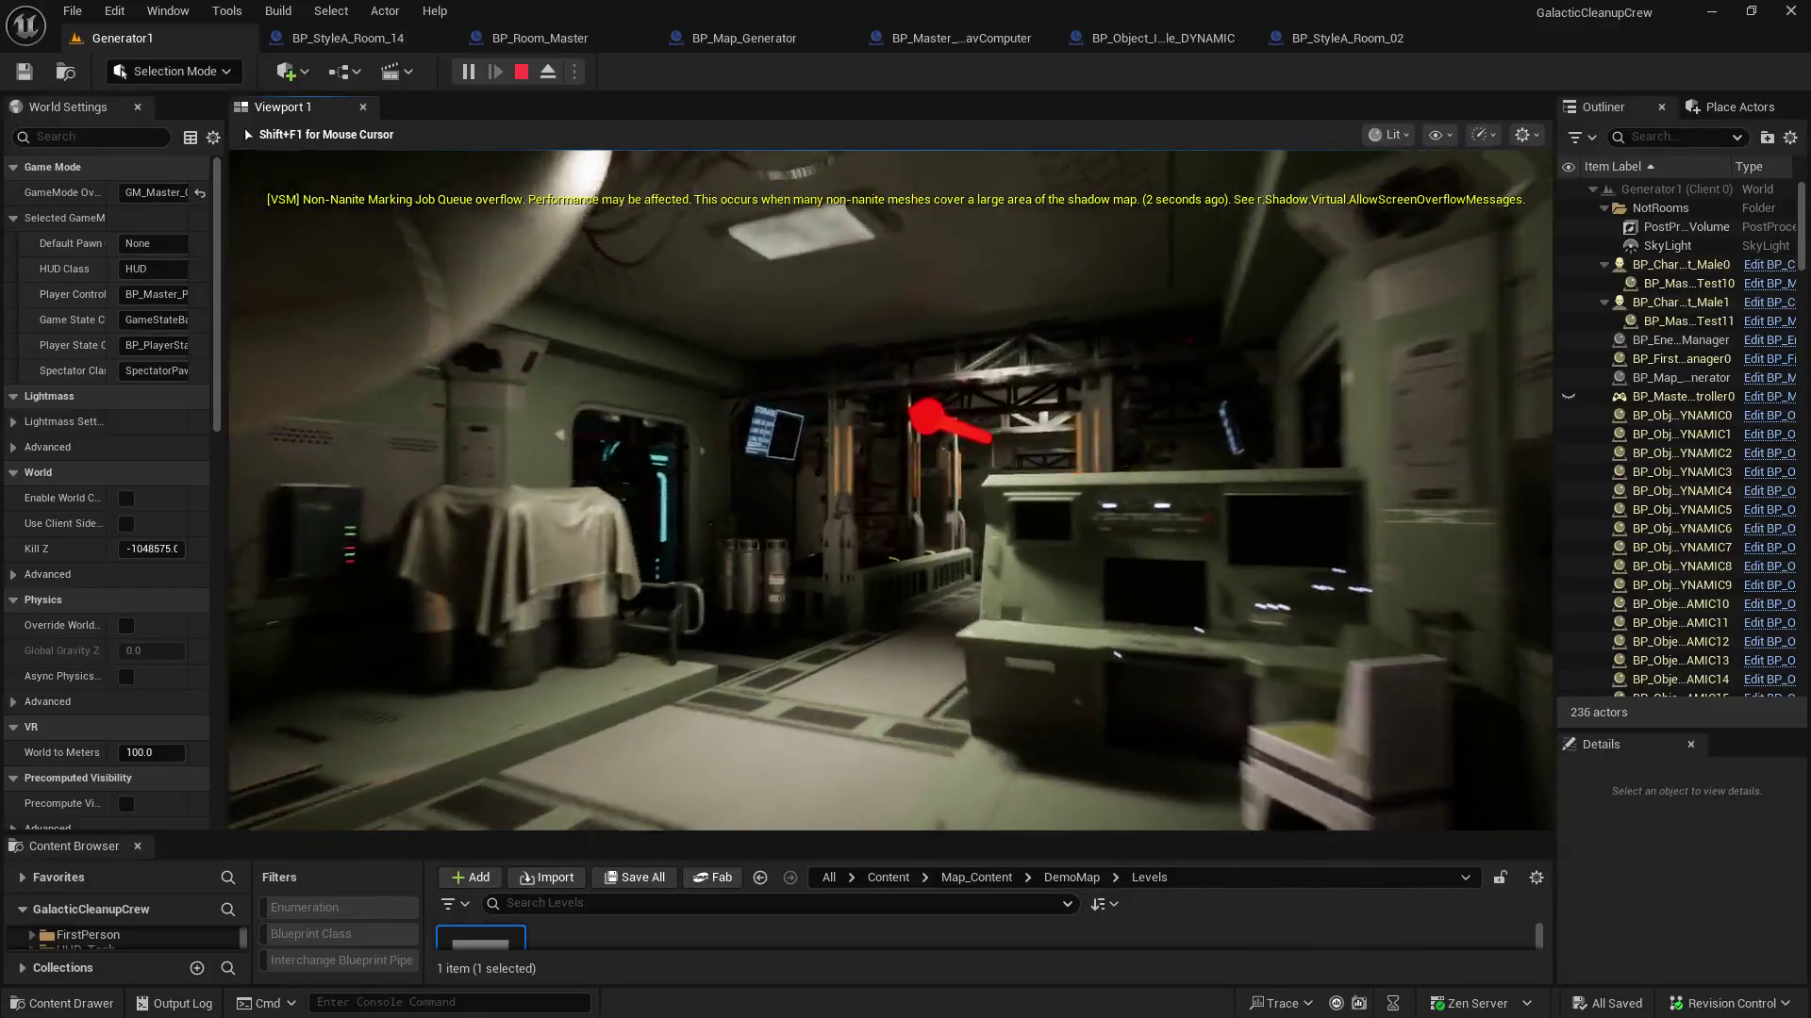
key(w)
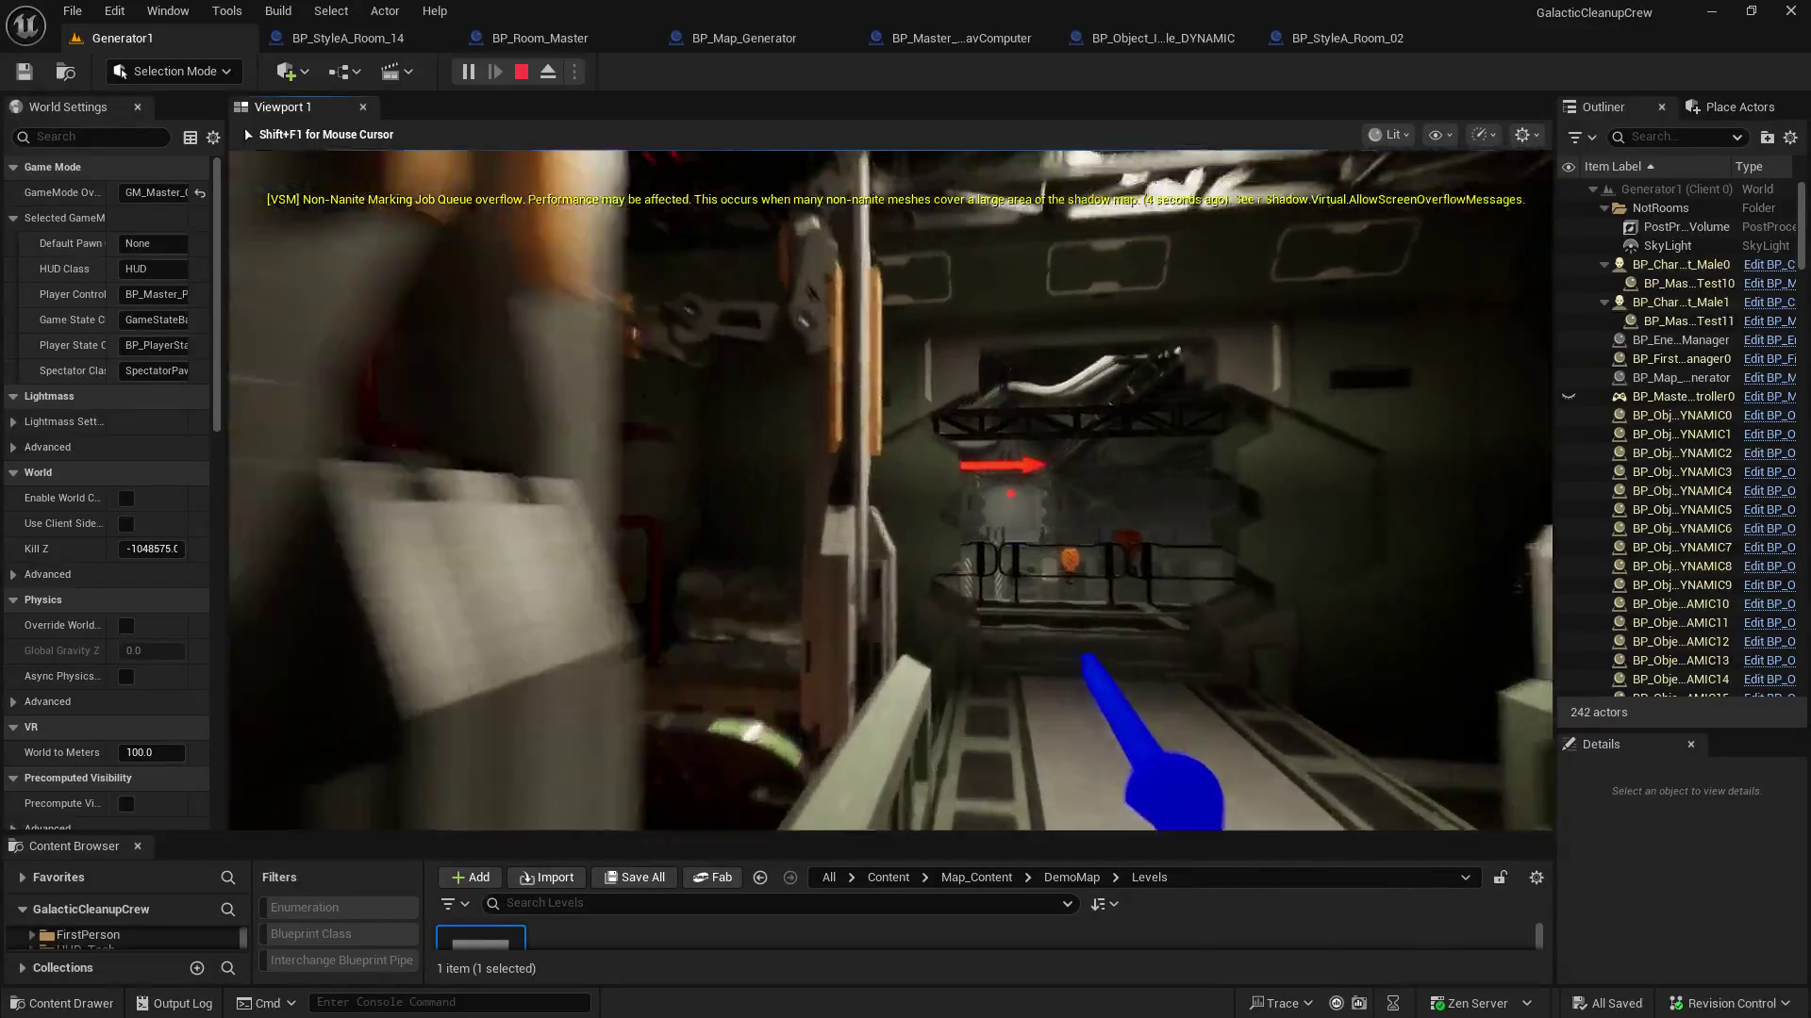
key(w)
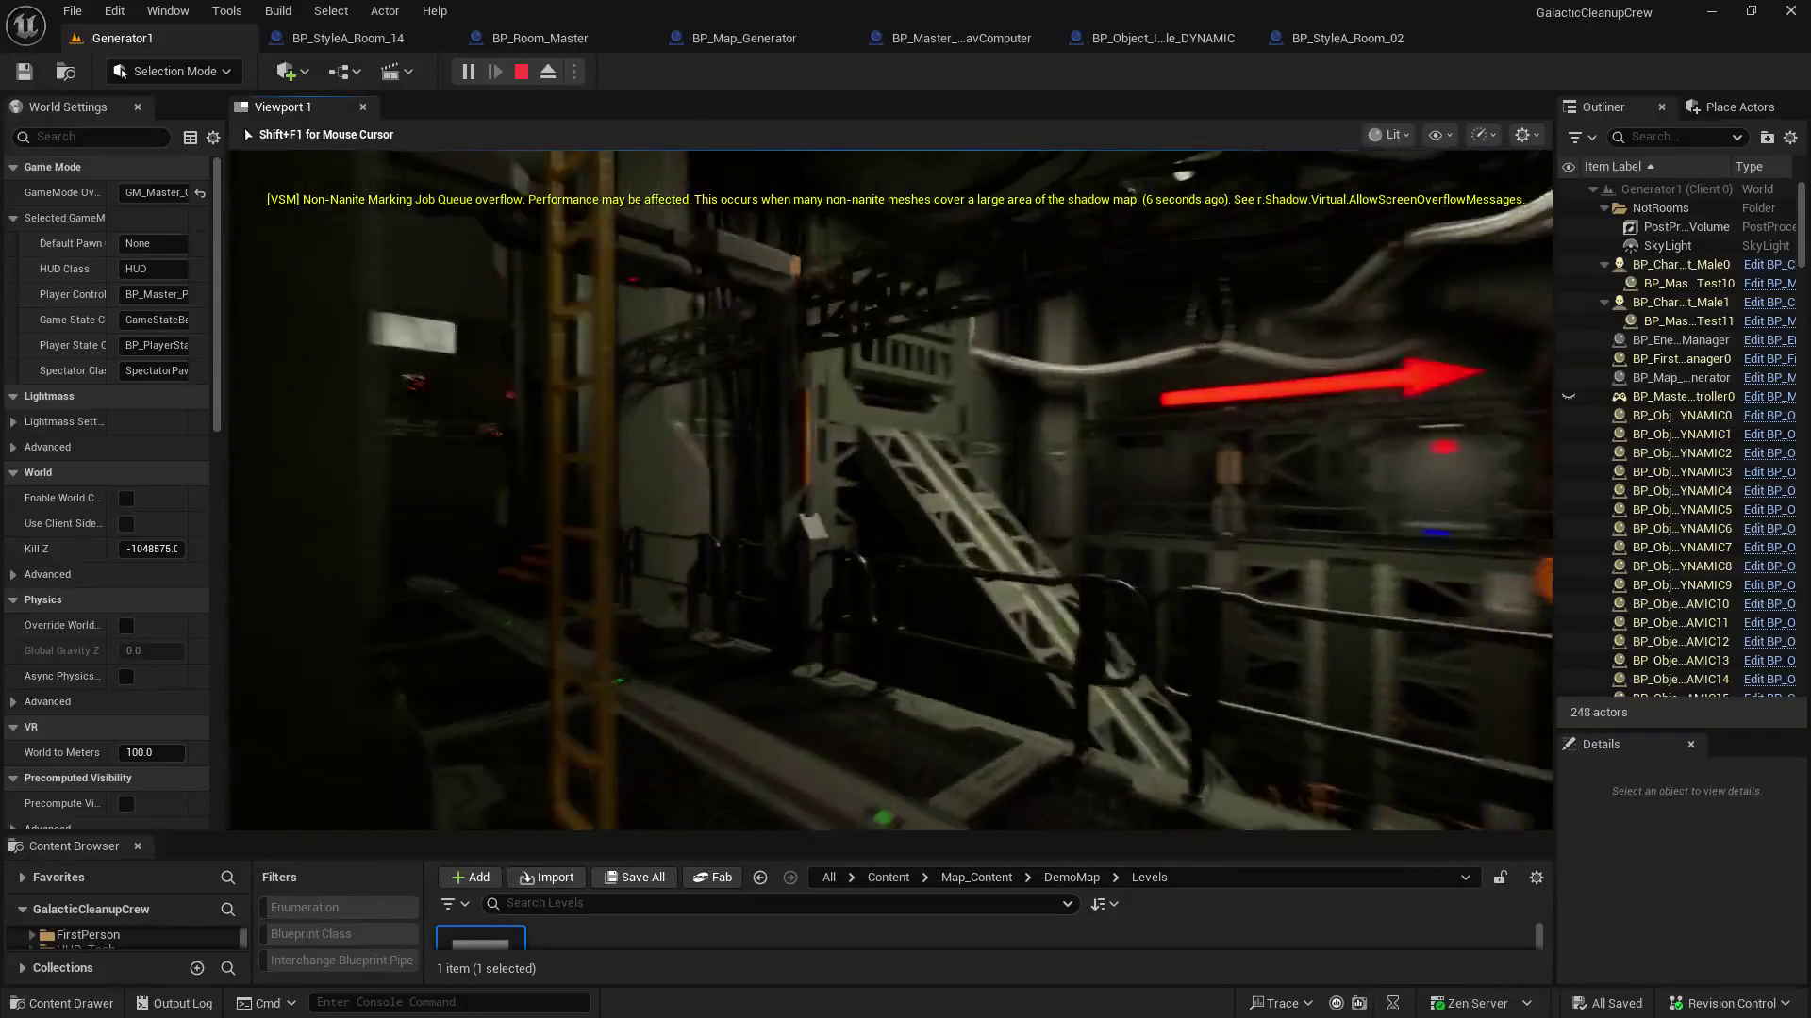
key(w)
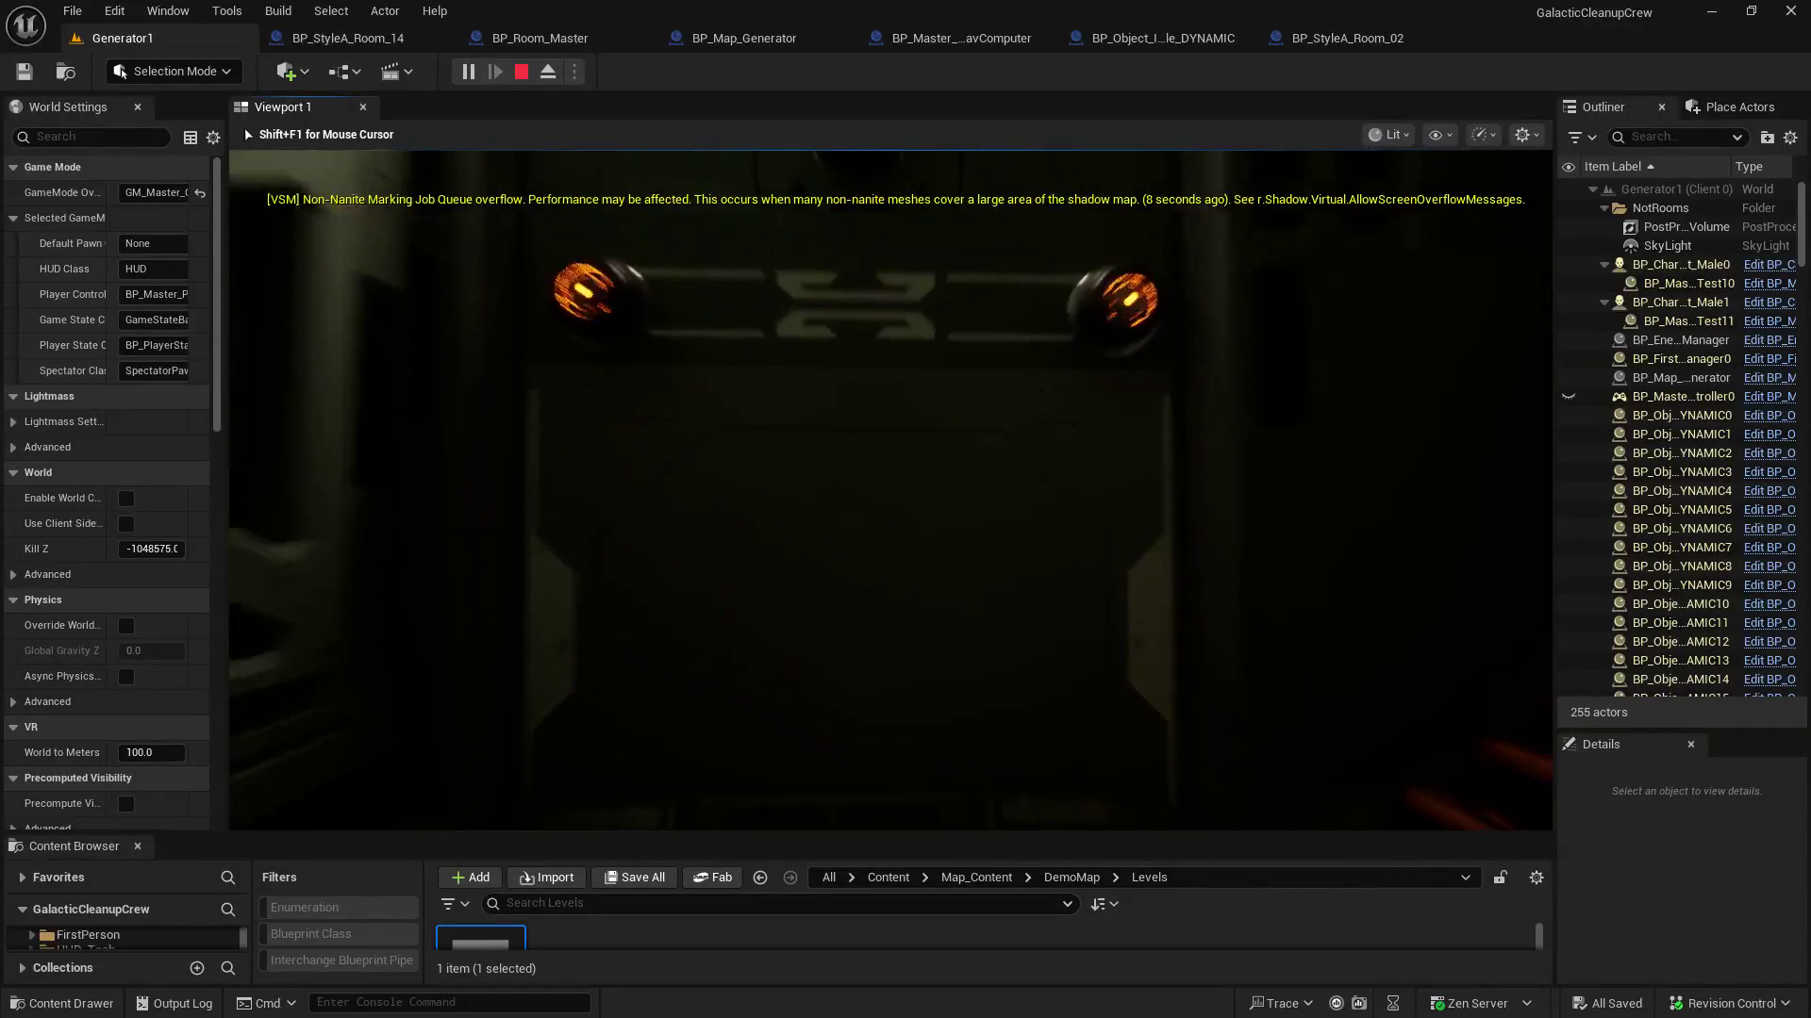
key(w)
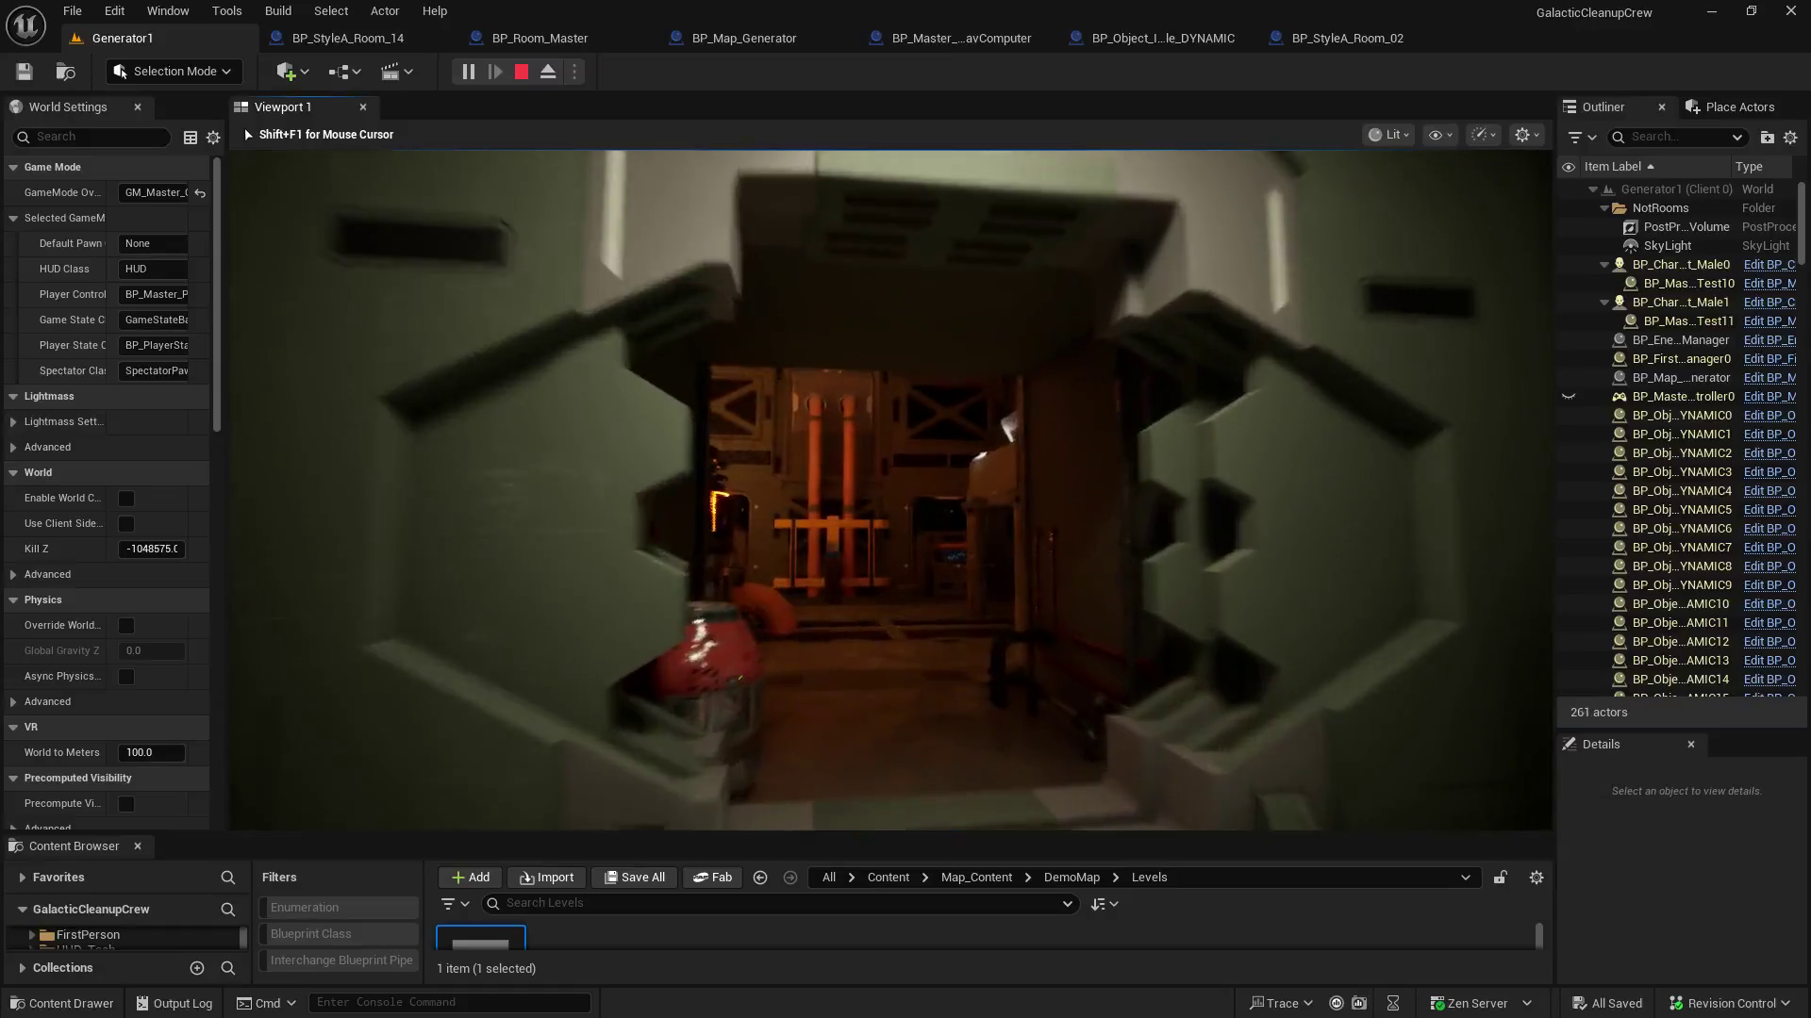
key(w)
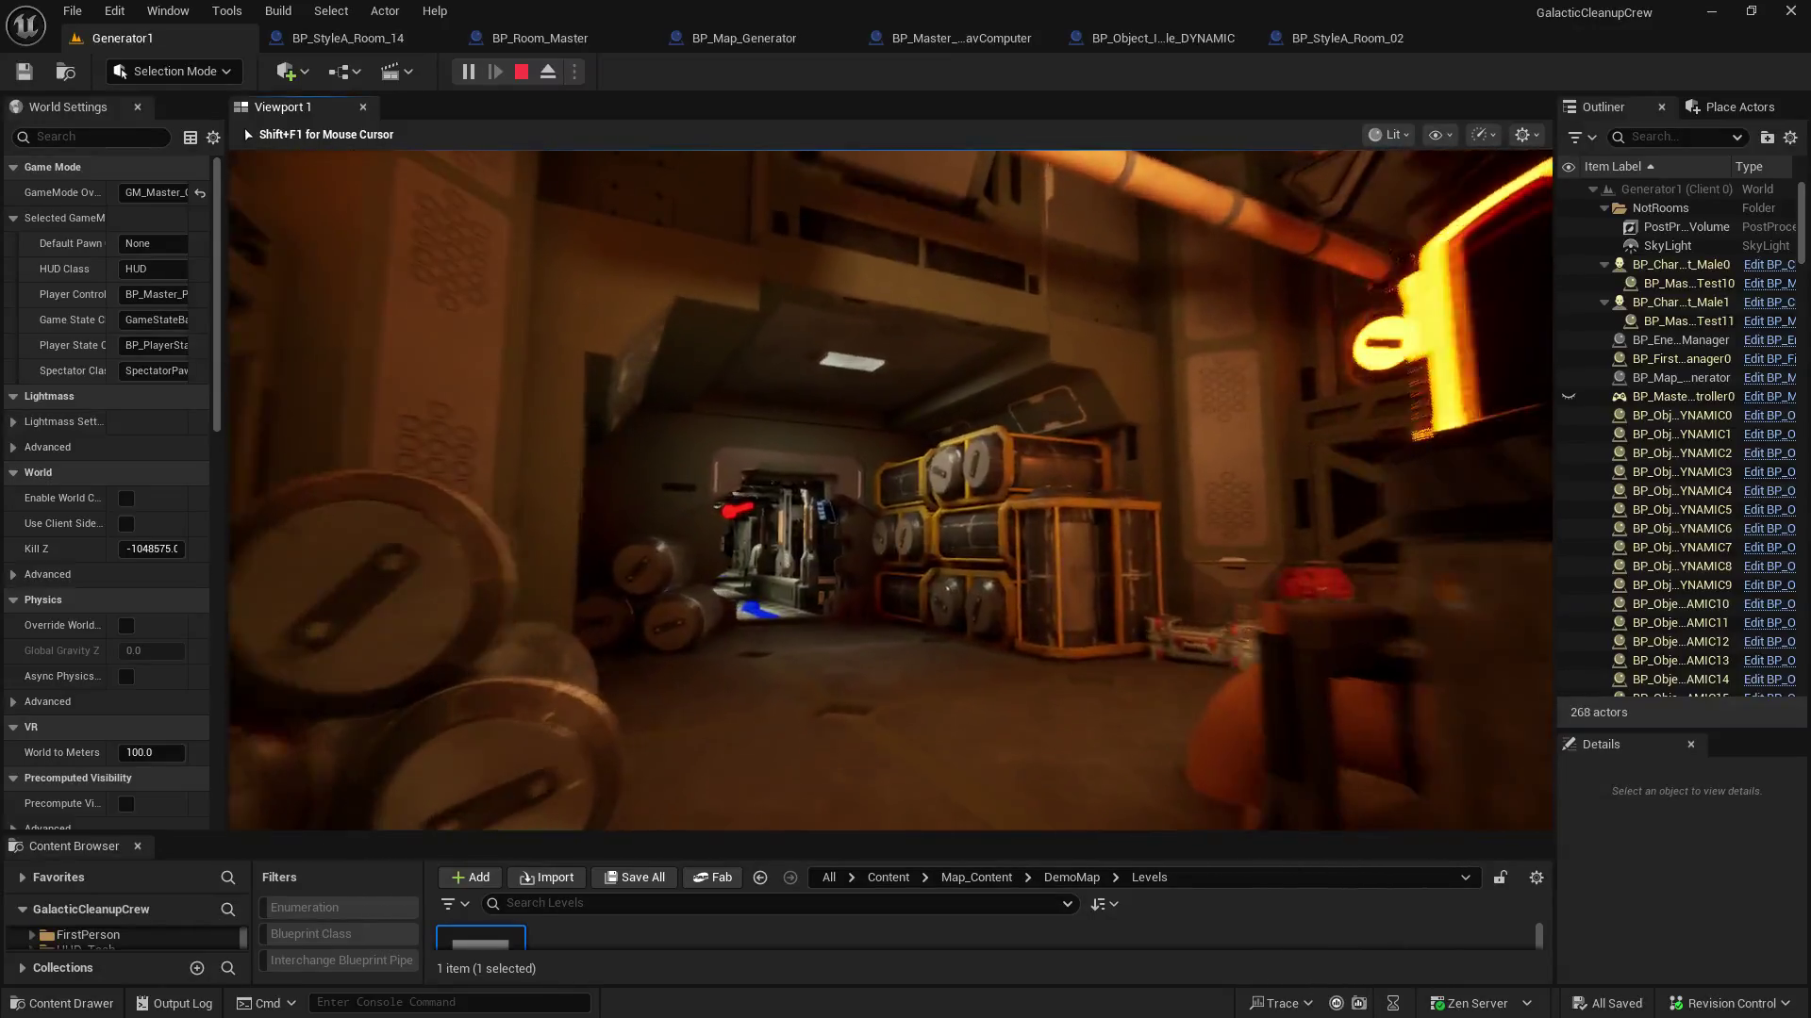
key(w)
key(w)
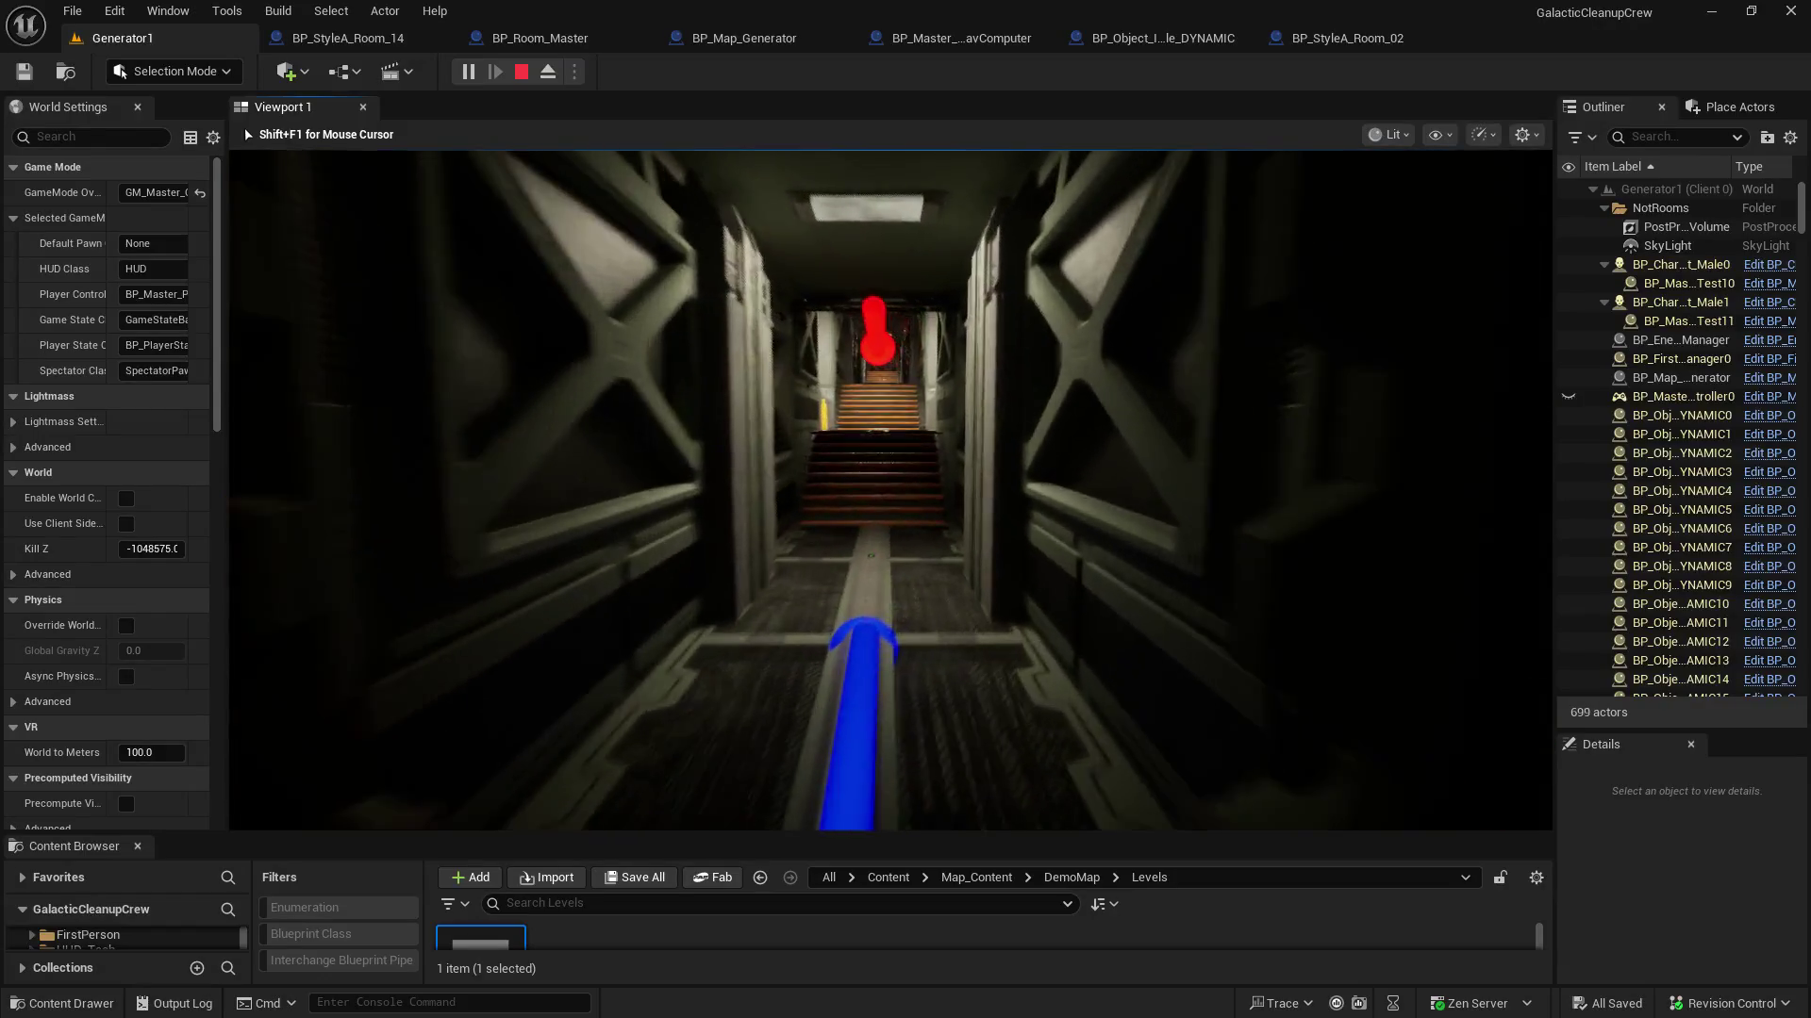
Walk past the stairs, through the reactor hall and up into the next corridor
key(w)
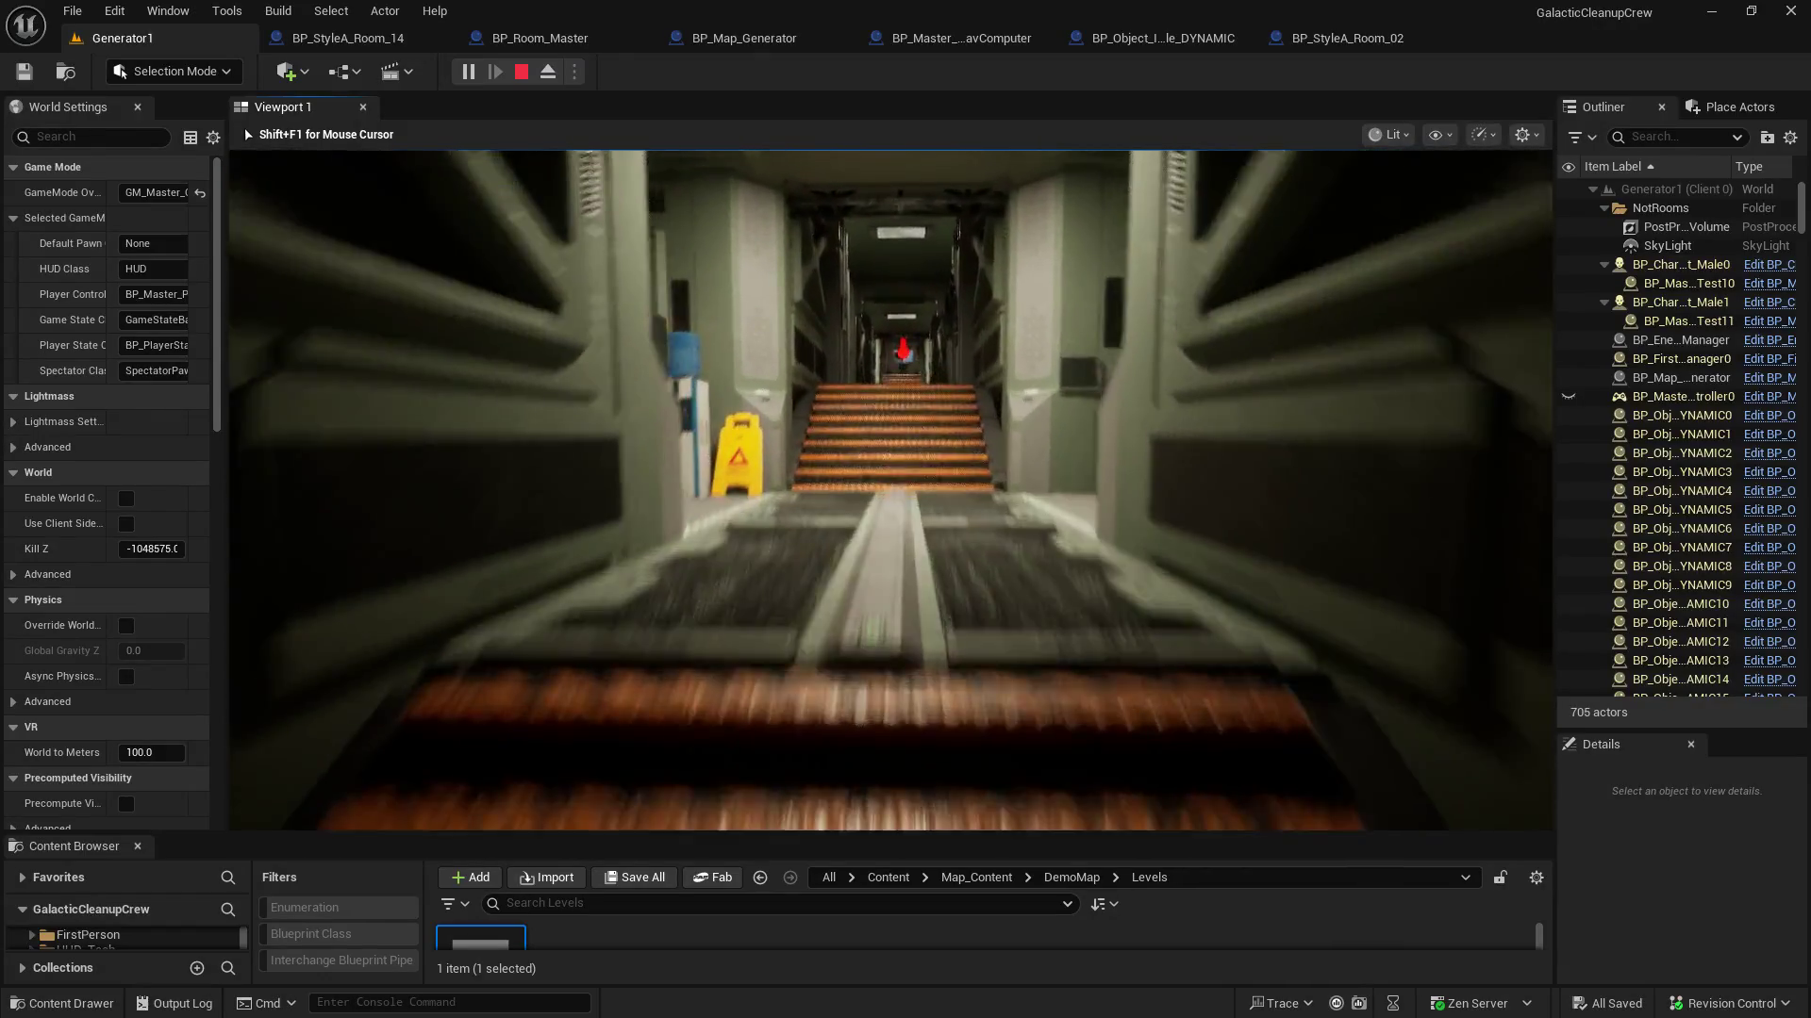
key(w)
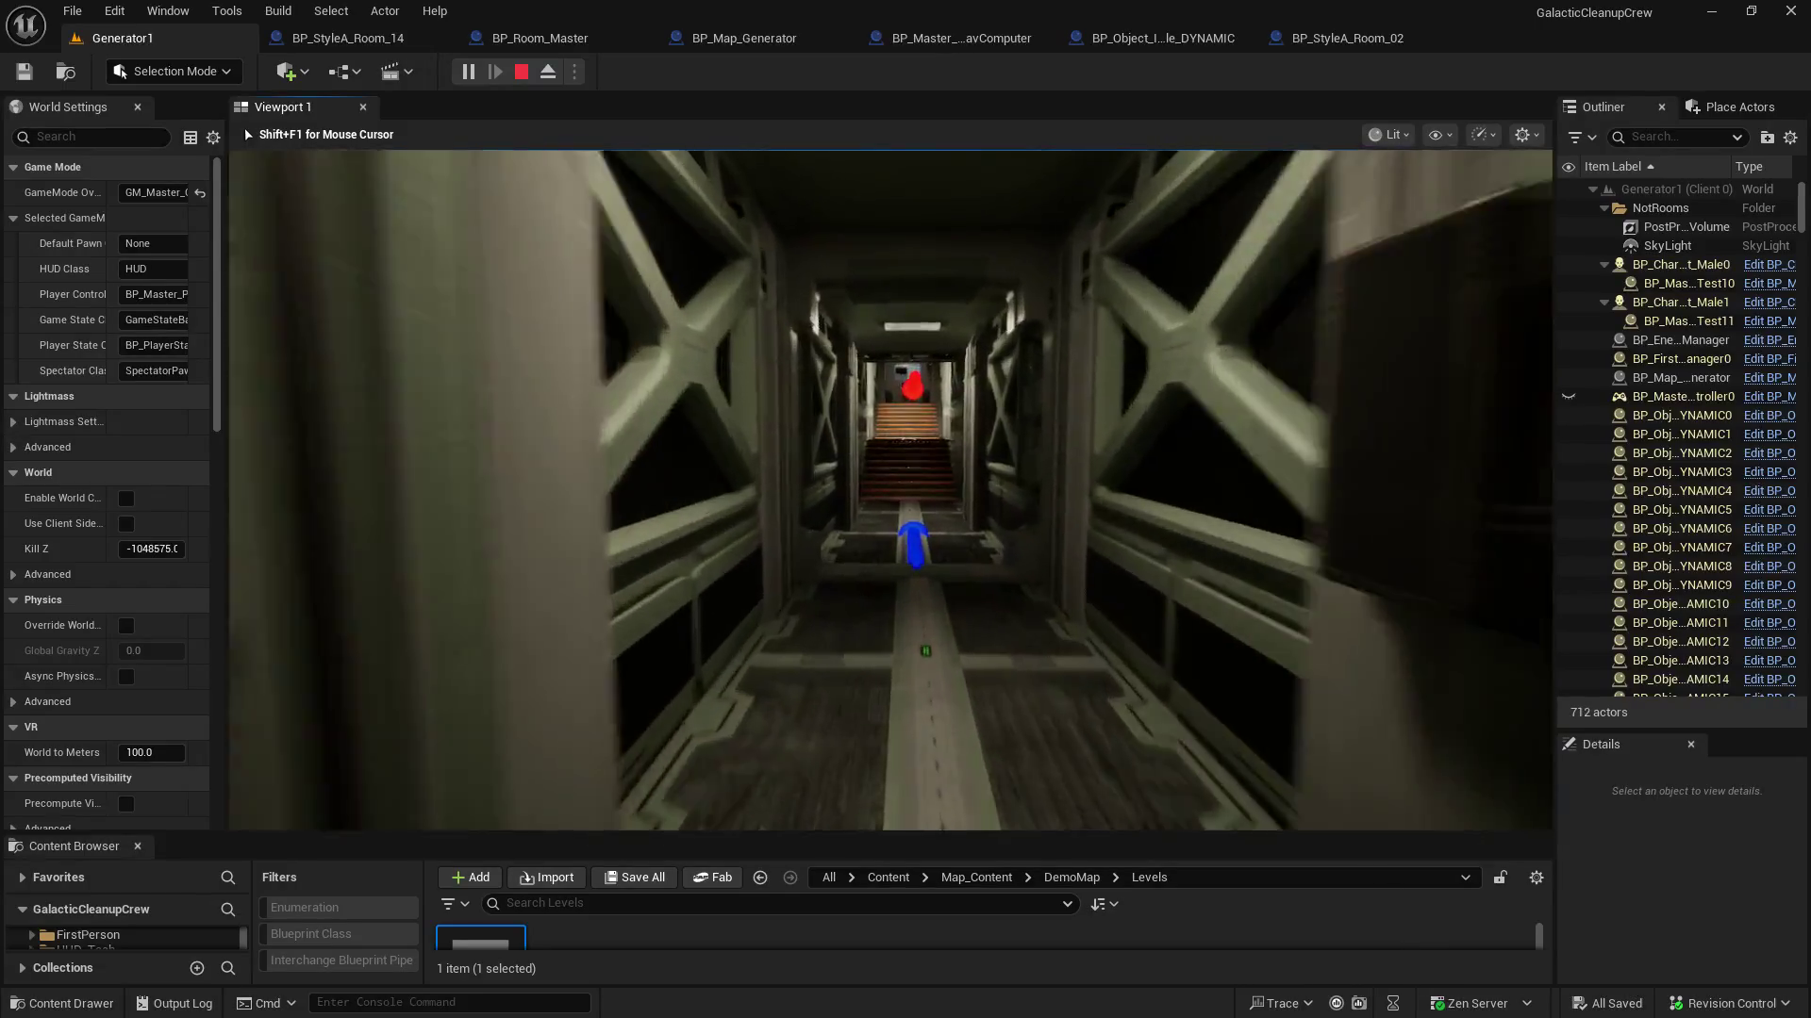
key(w)
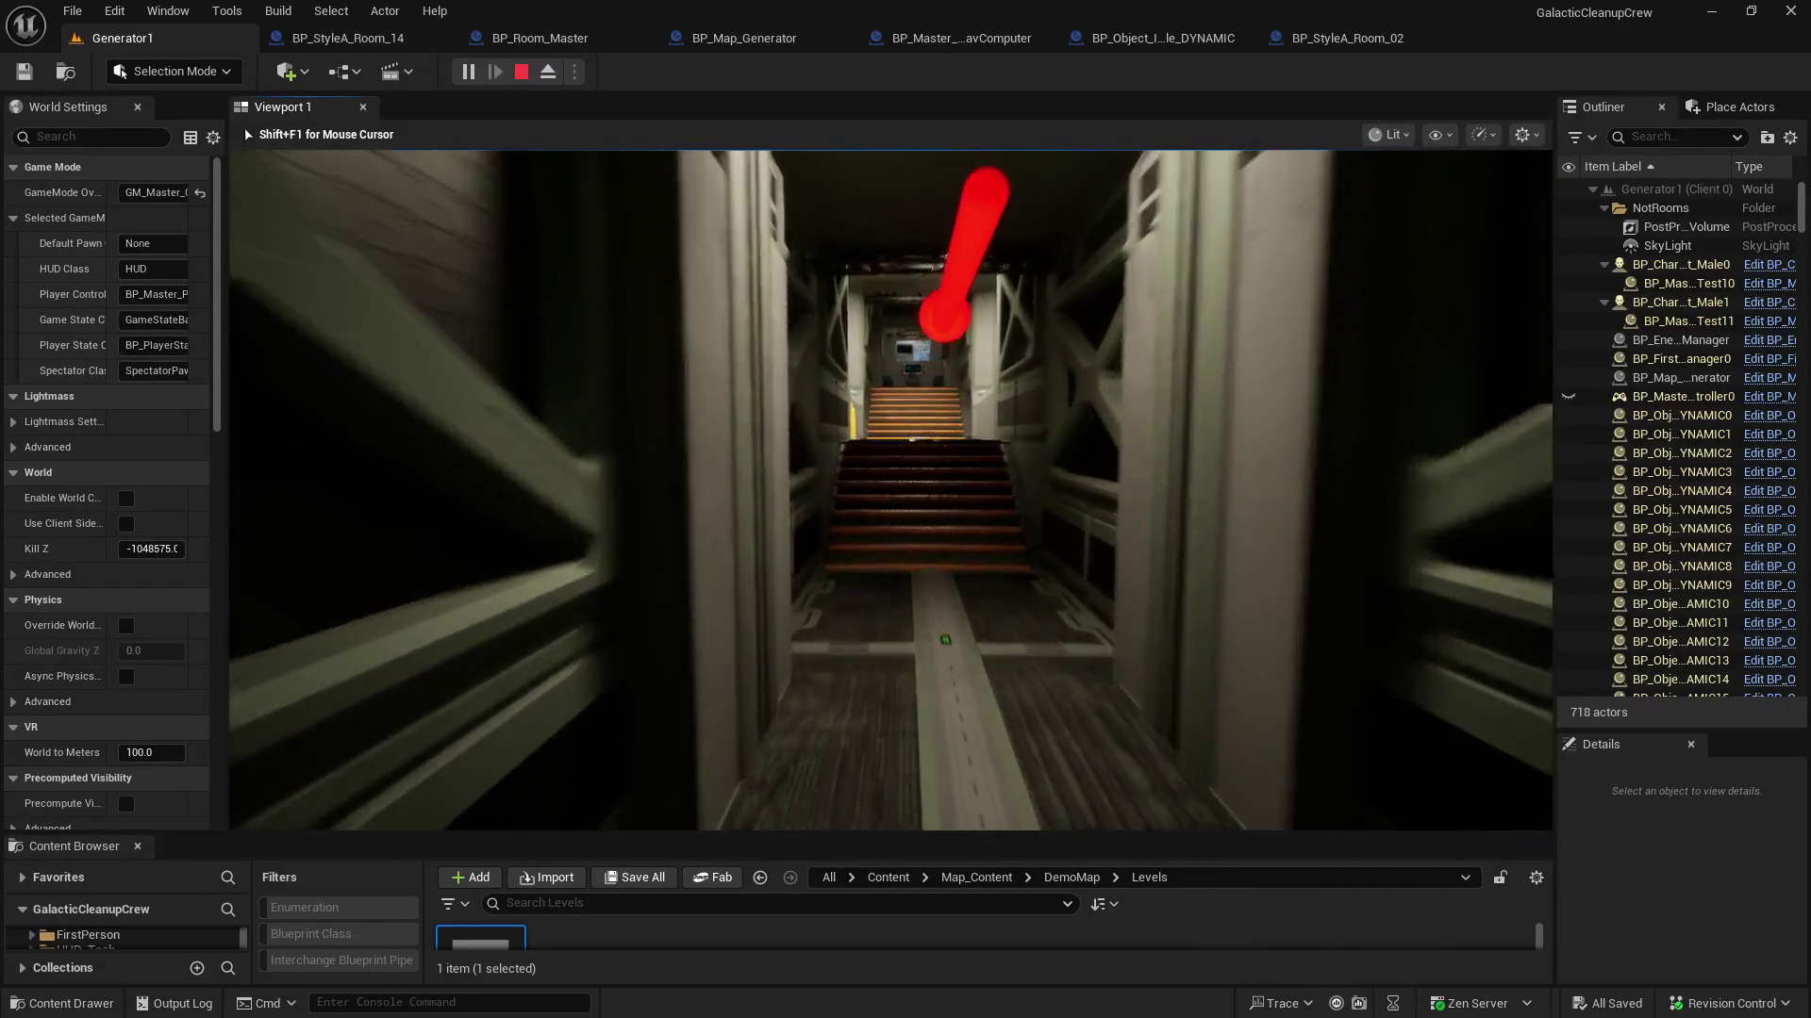
key(w)
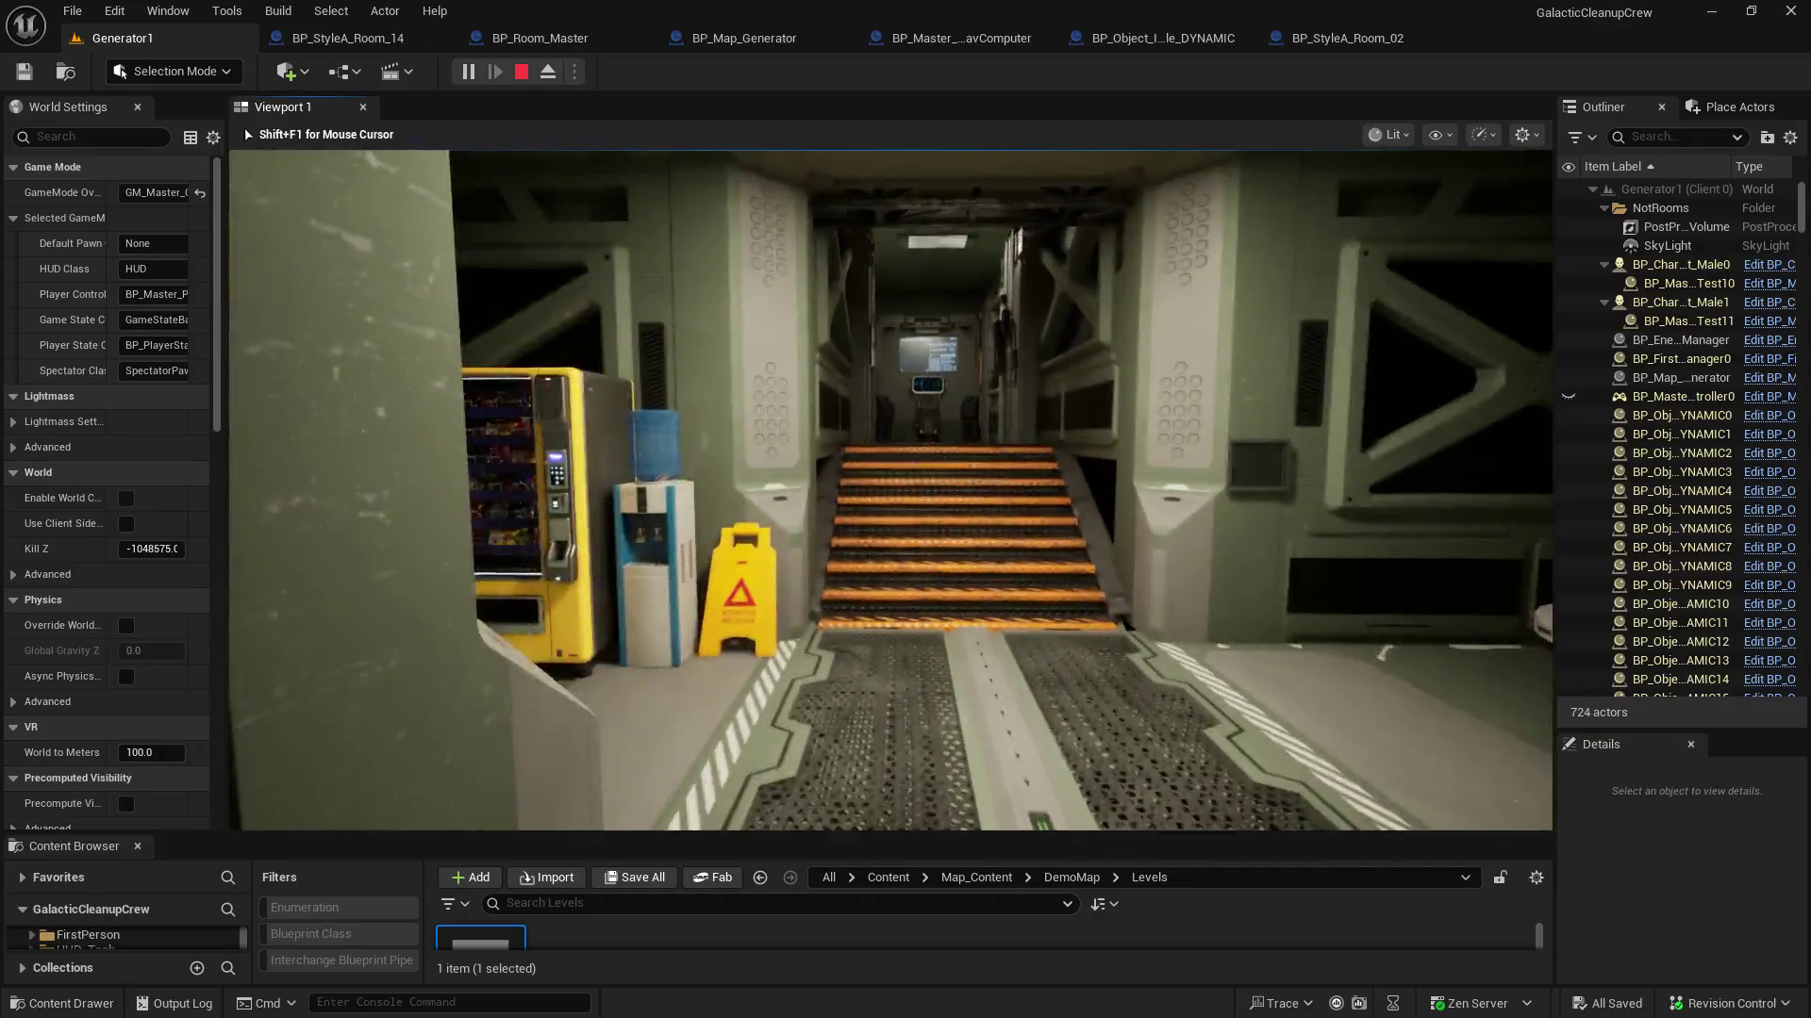
key(w)
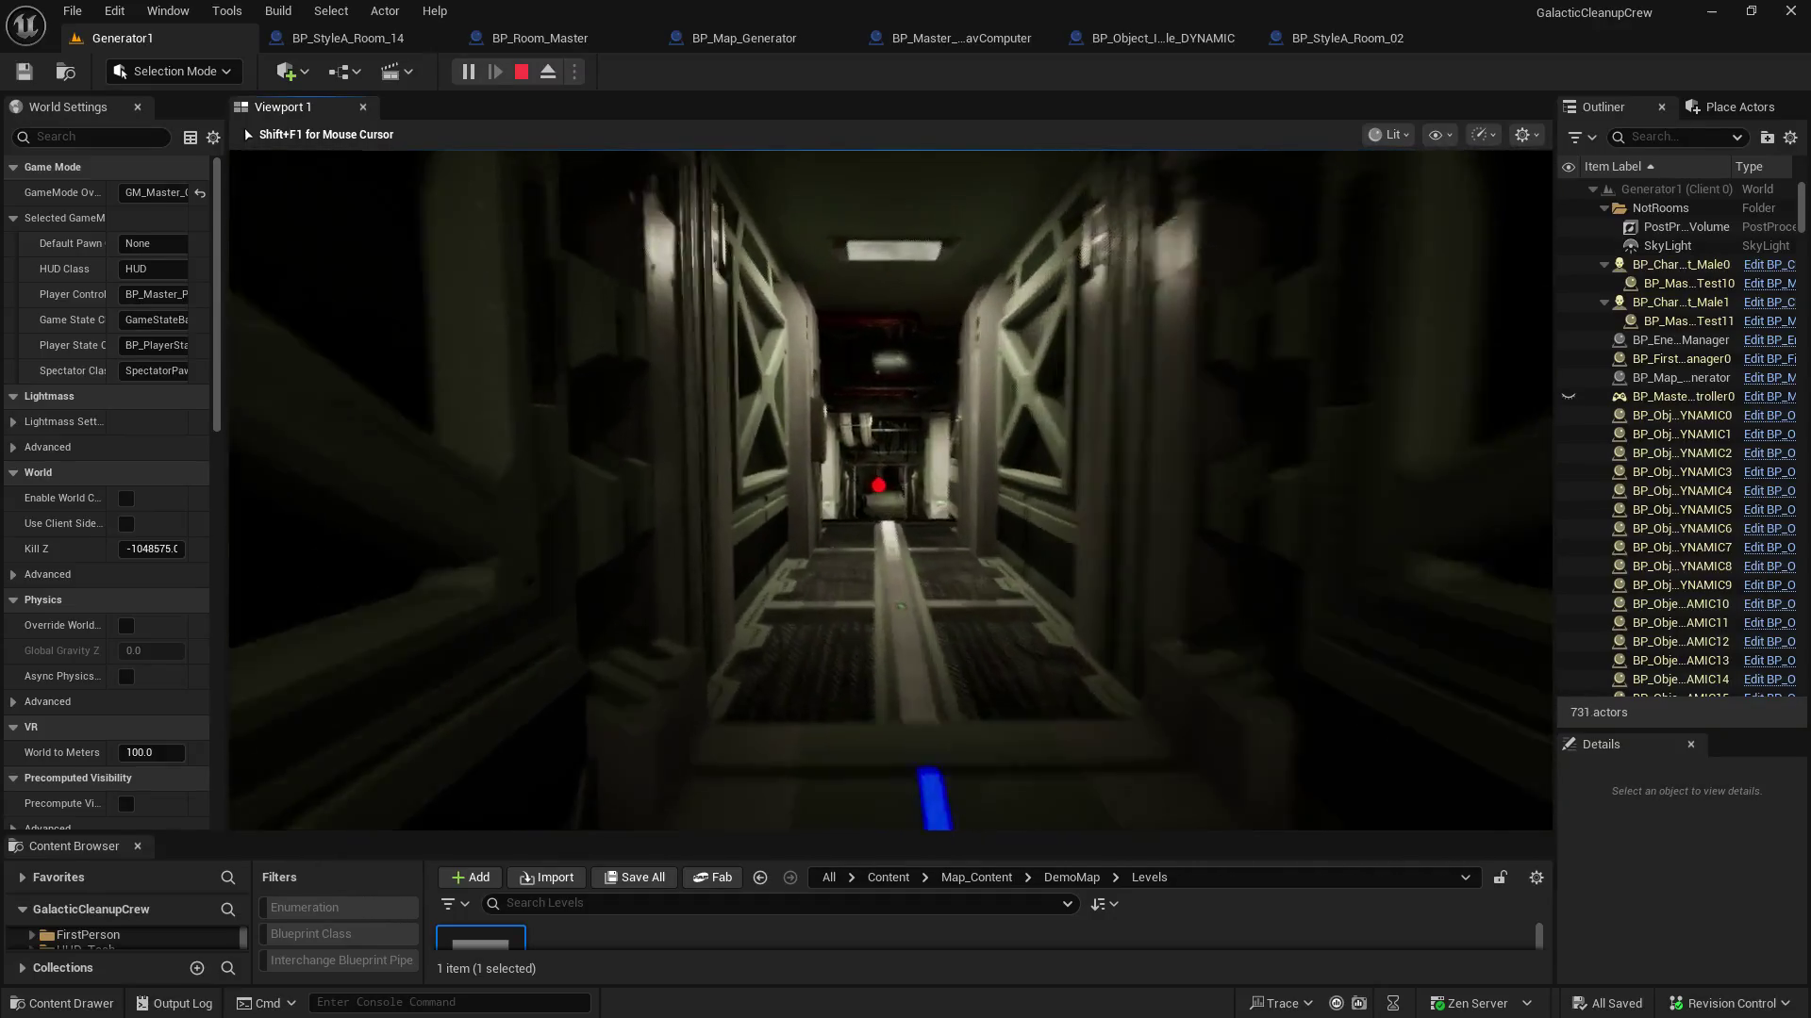
key(w)
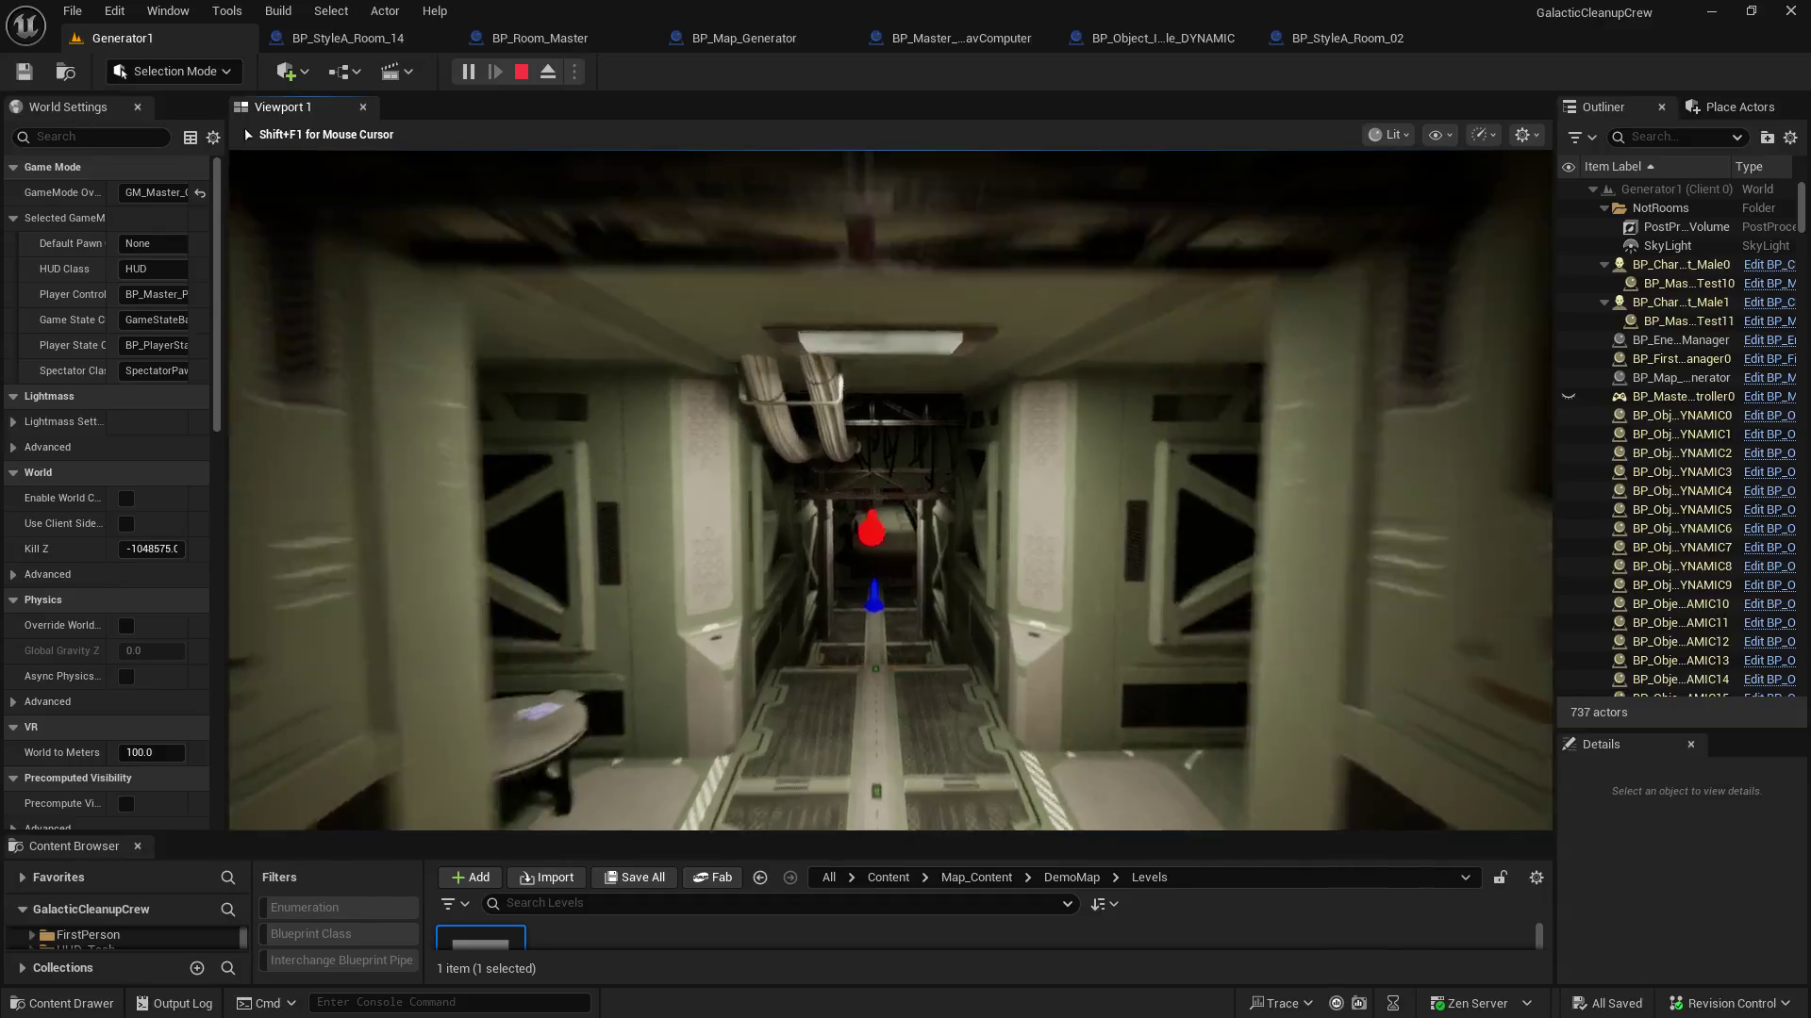
key(w)
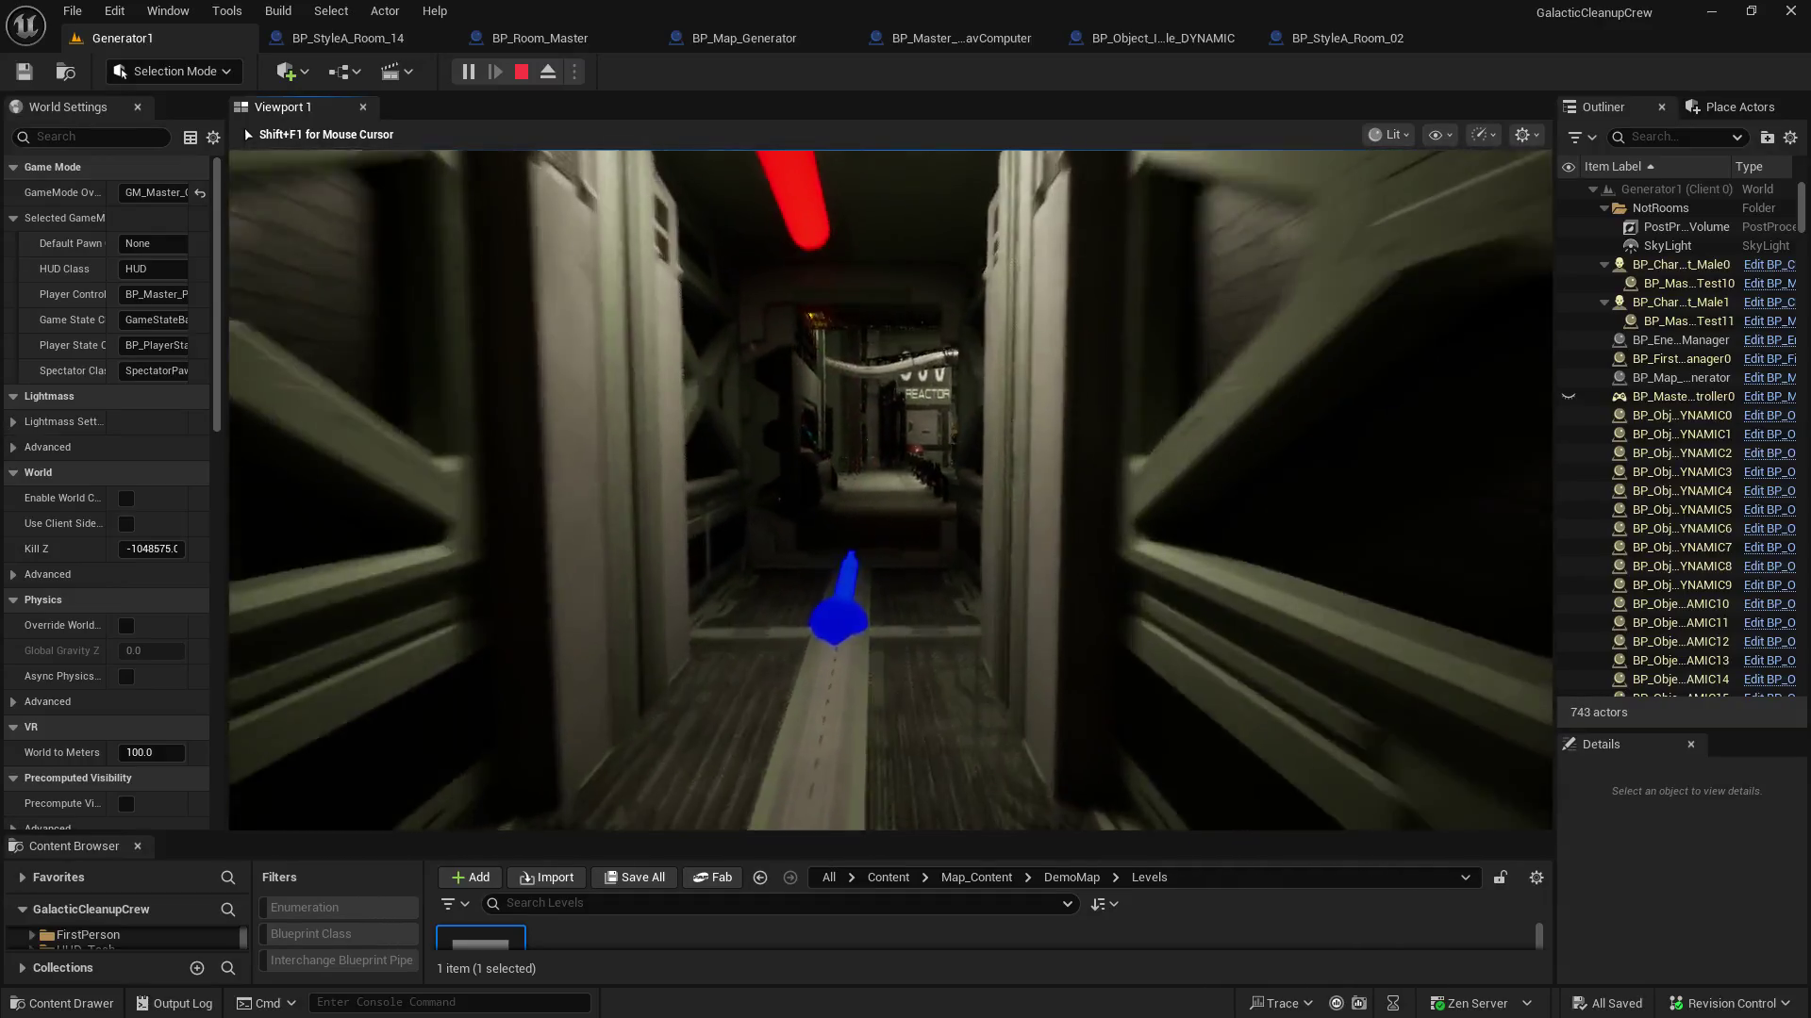
key(w)
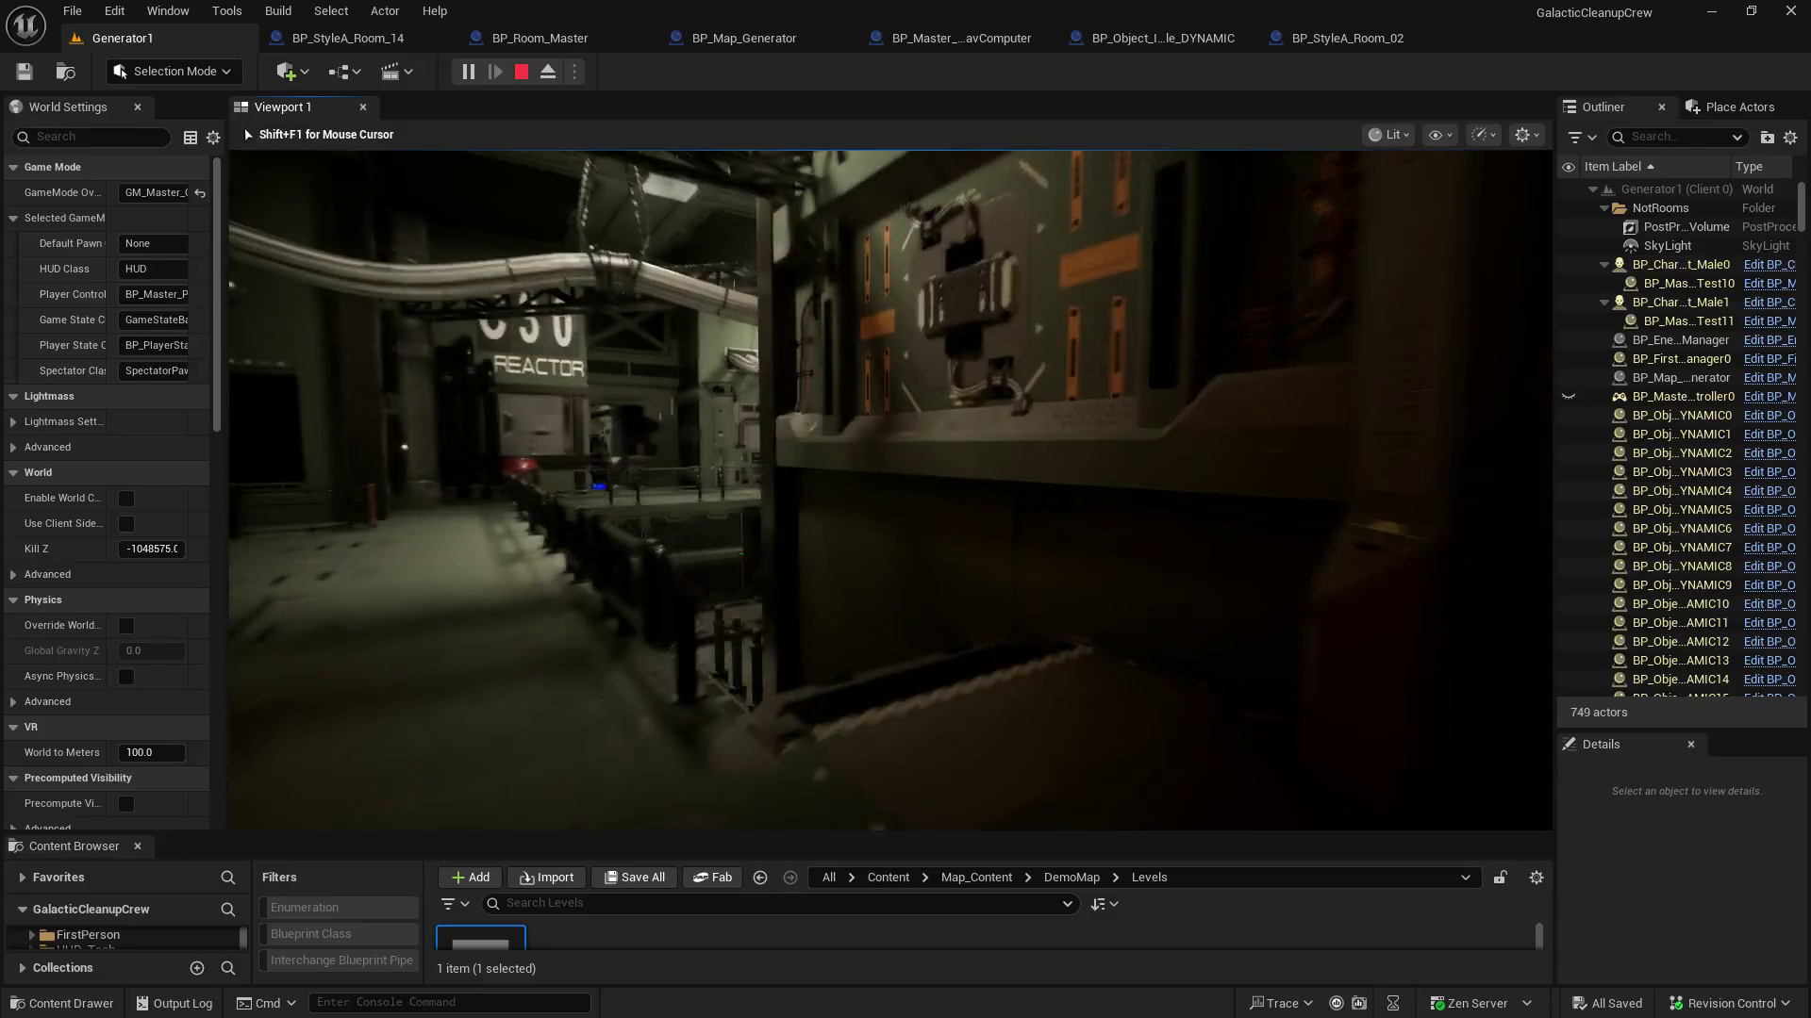
key(w)
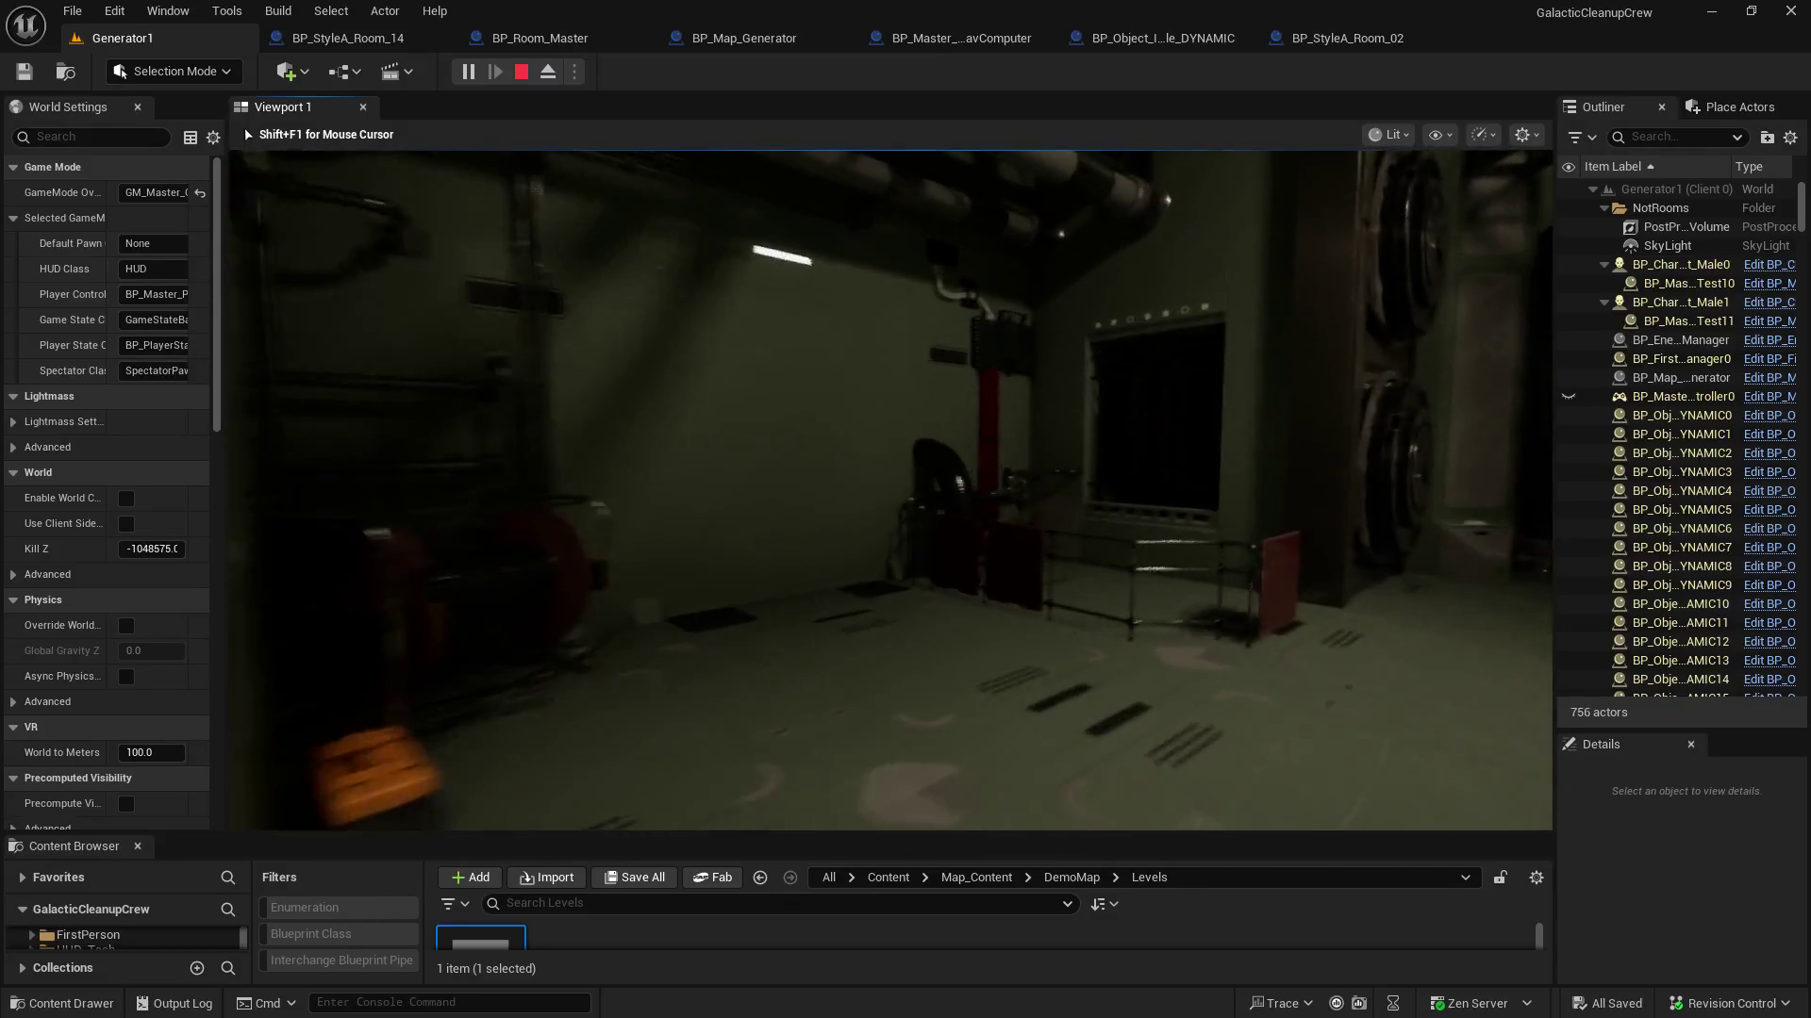
key(w)
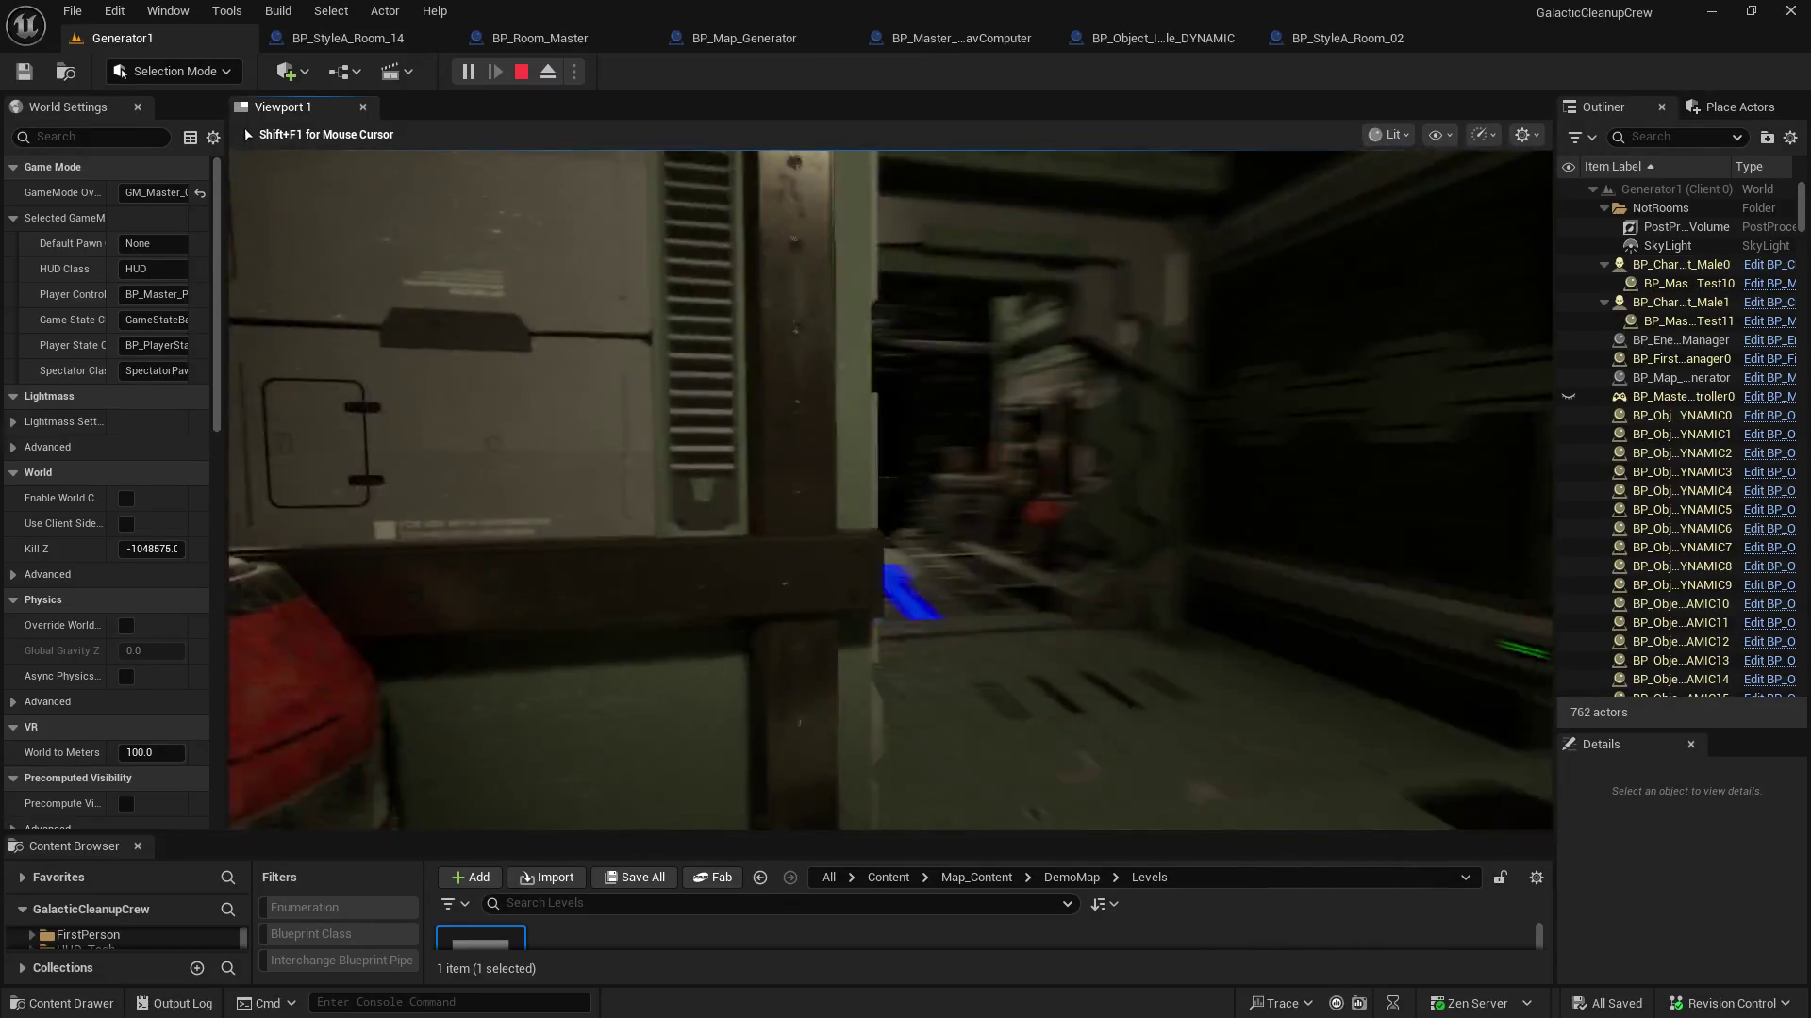
key(w)
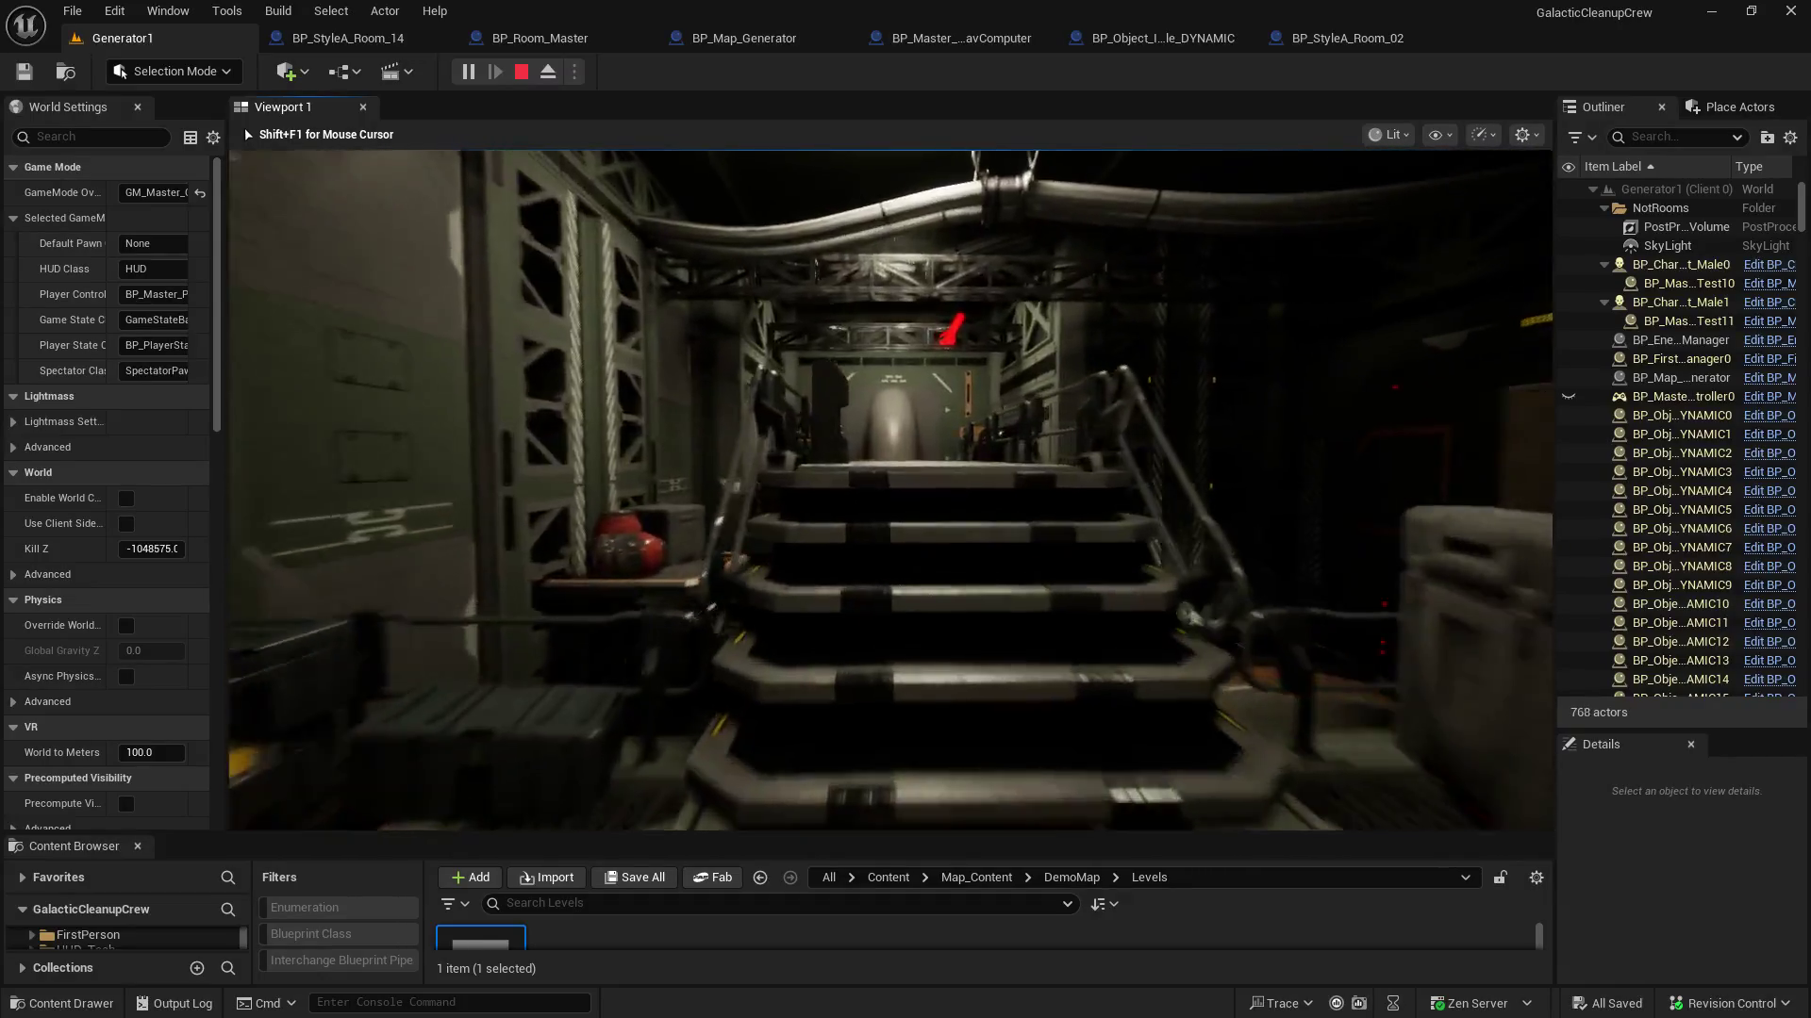
key(w)
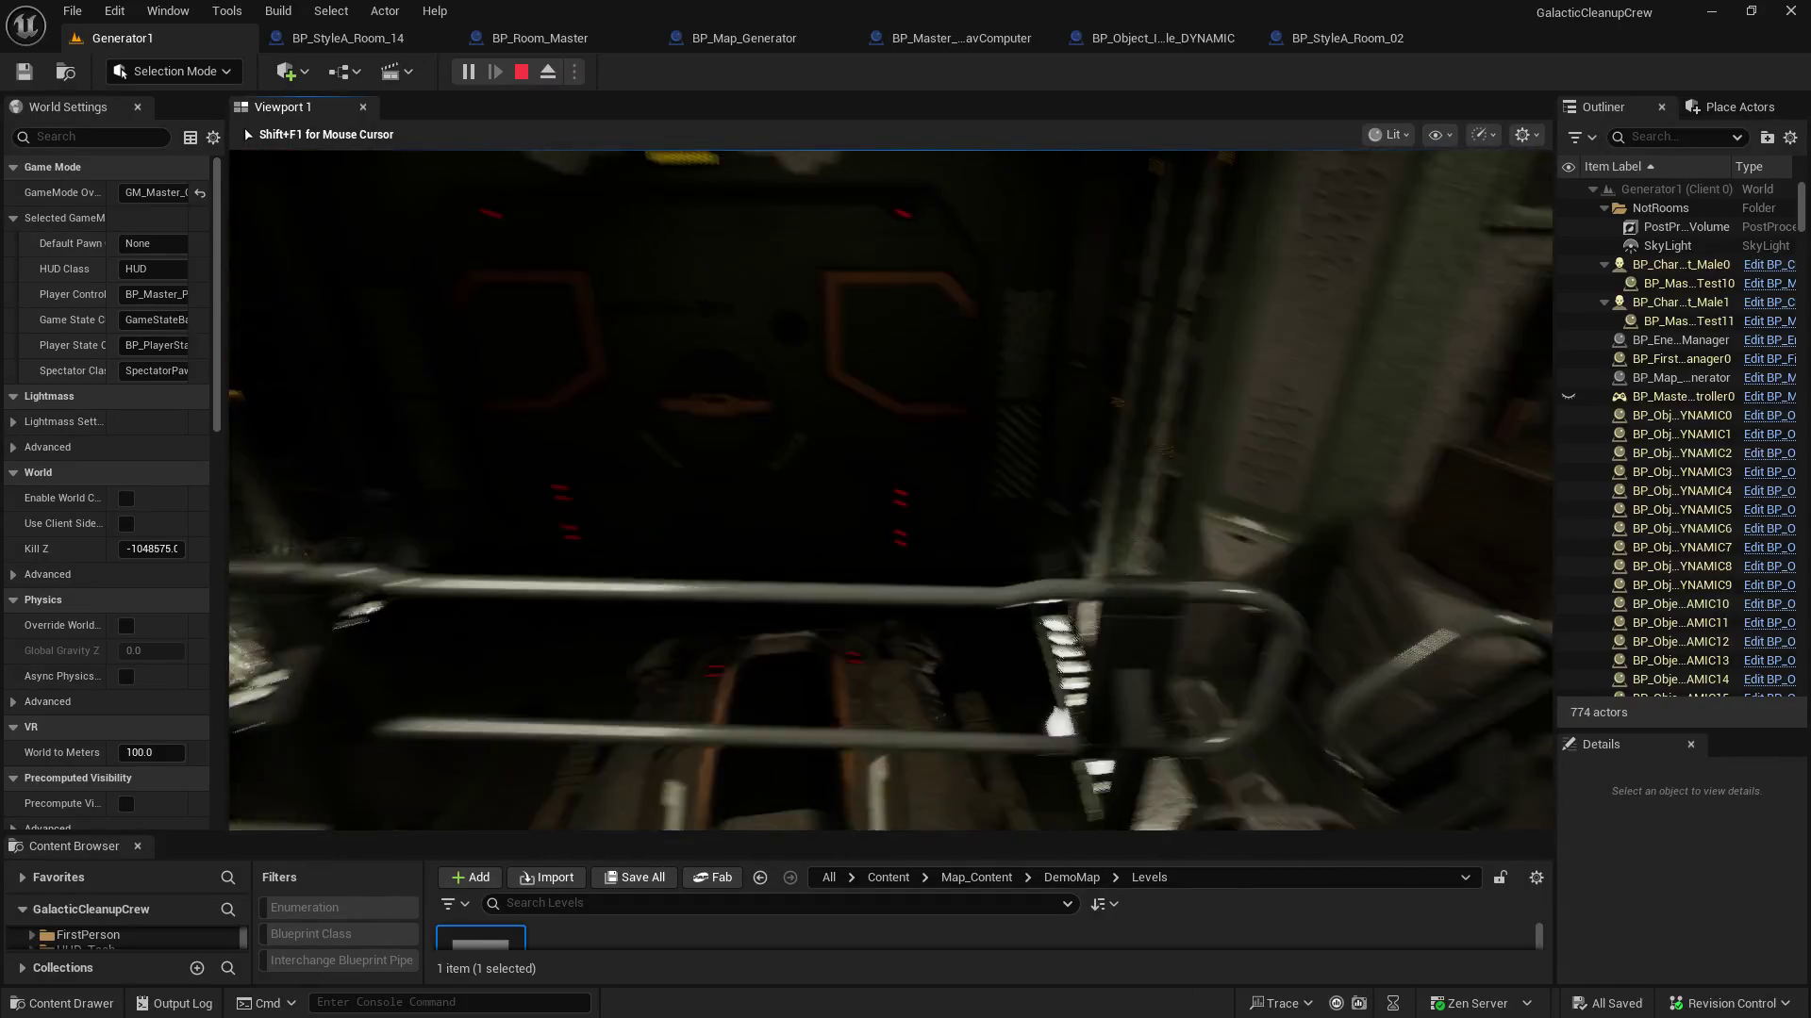
key(w)
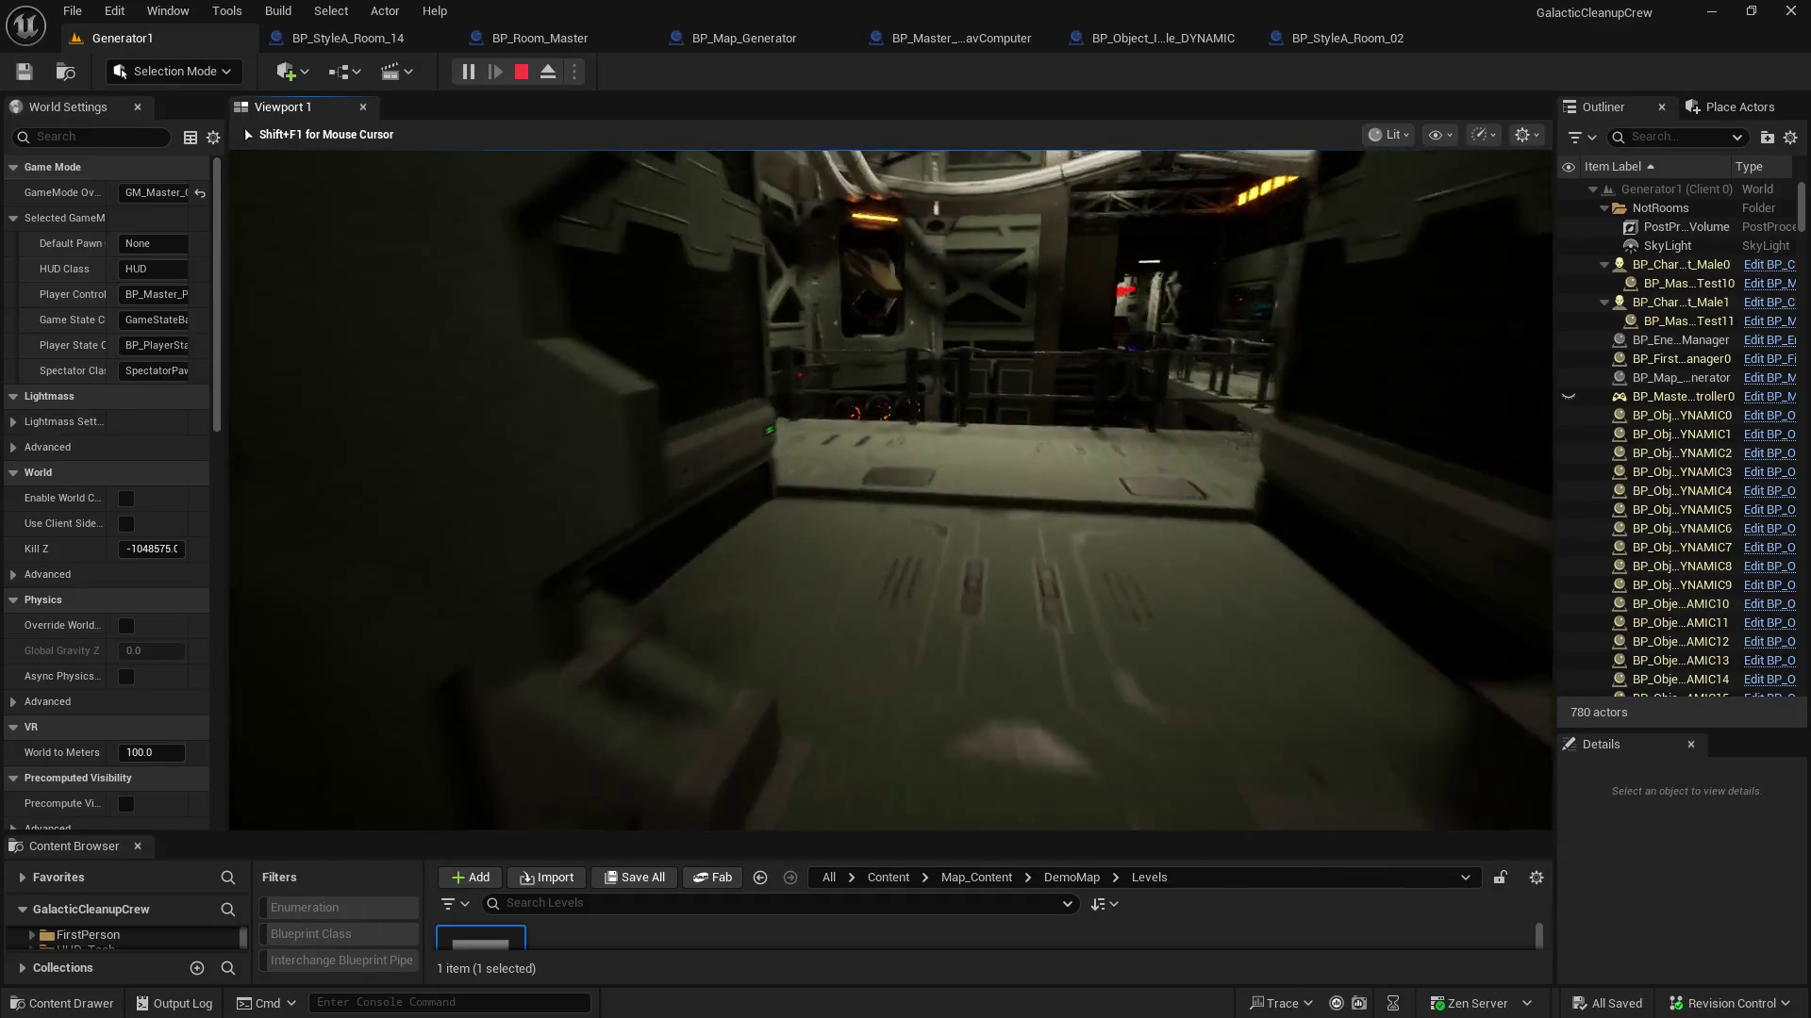
Inspect the corridor consoles, then stop Play In Editor and return to BP_Map_Generator
key(w)
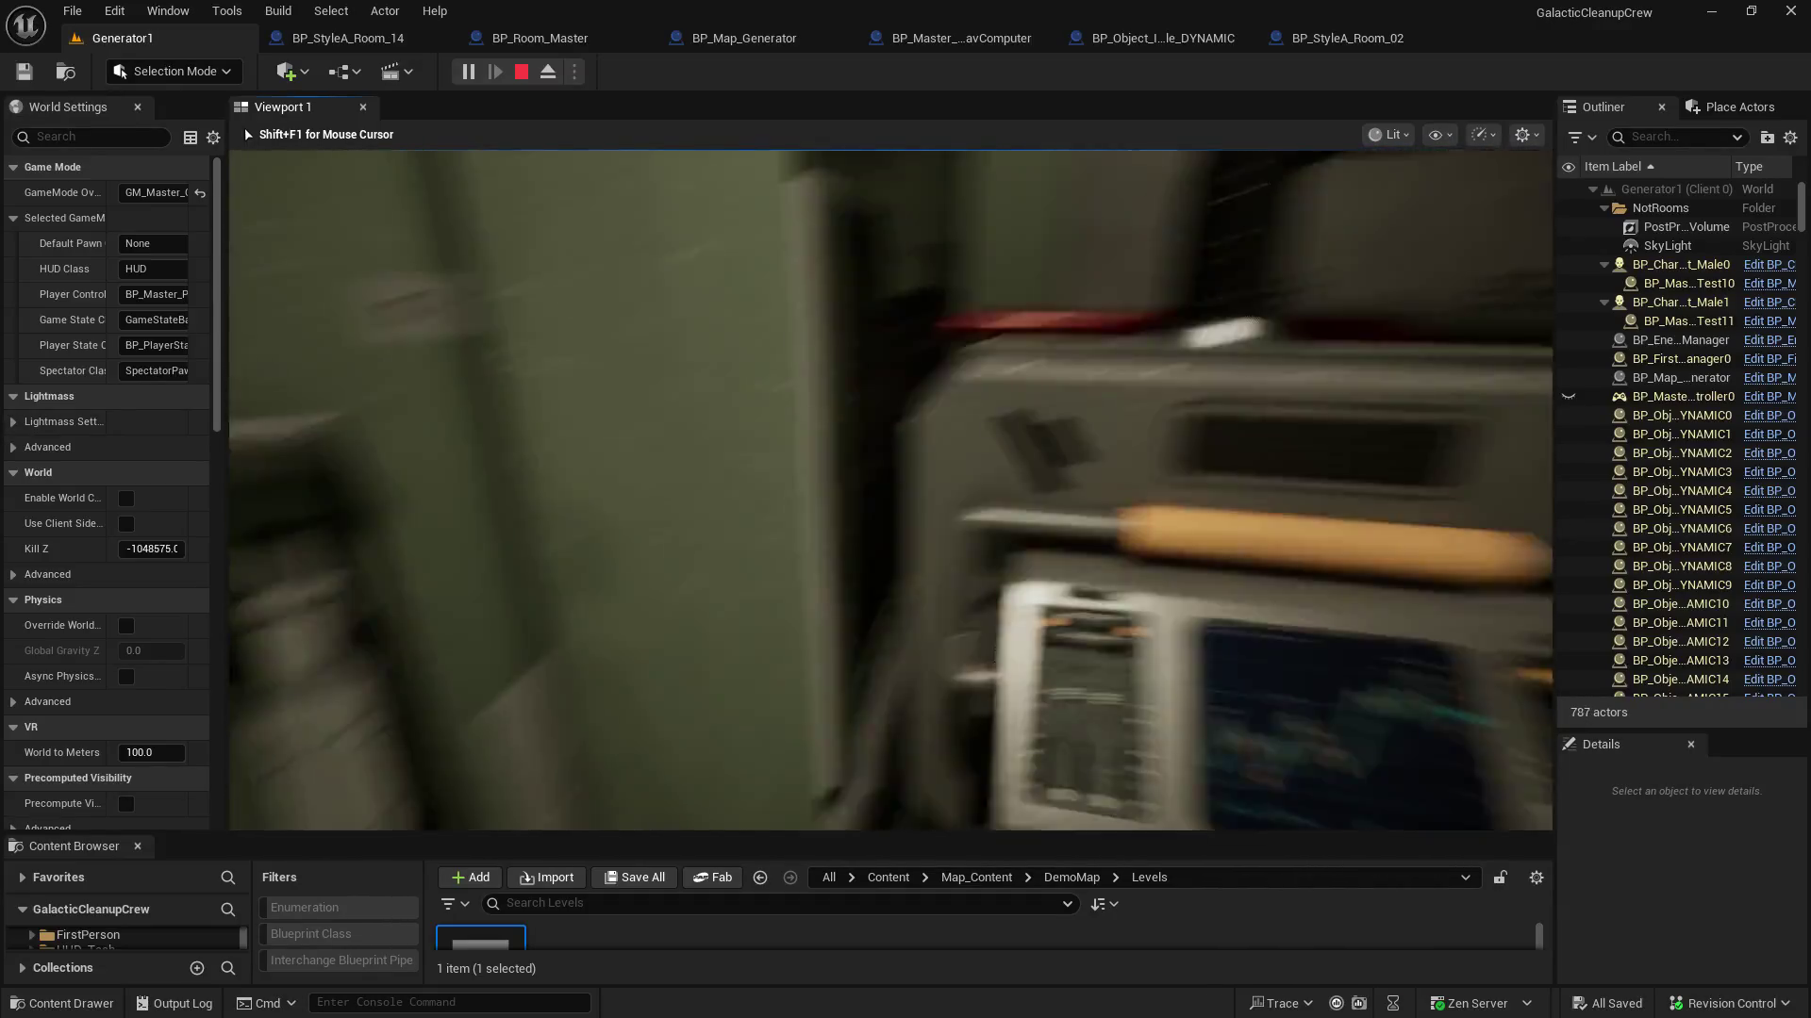
key(w)
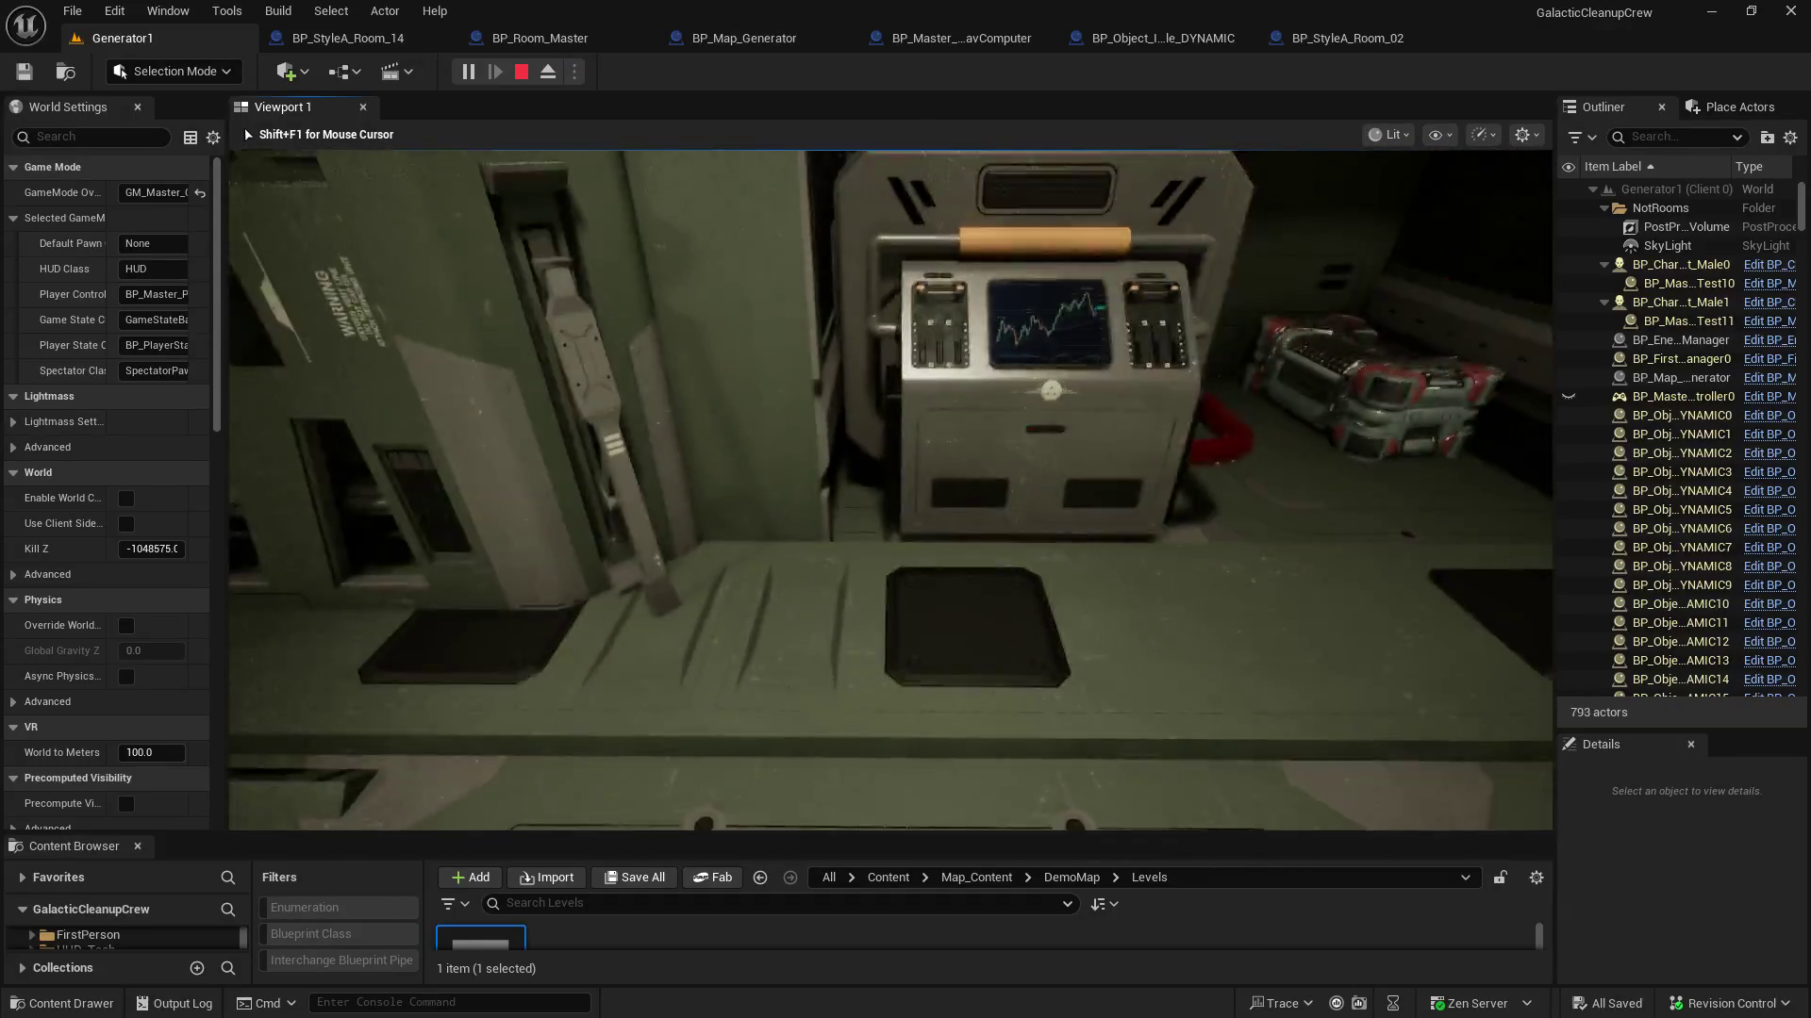
key(w)
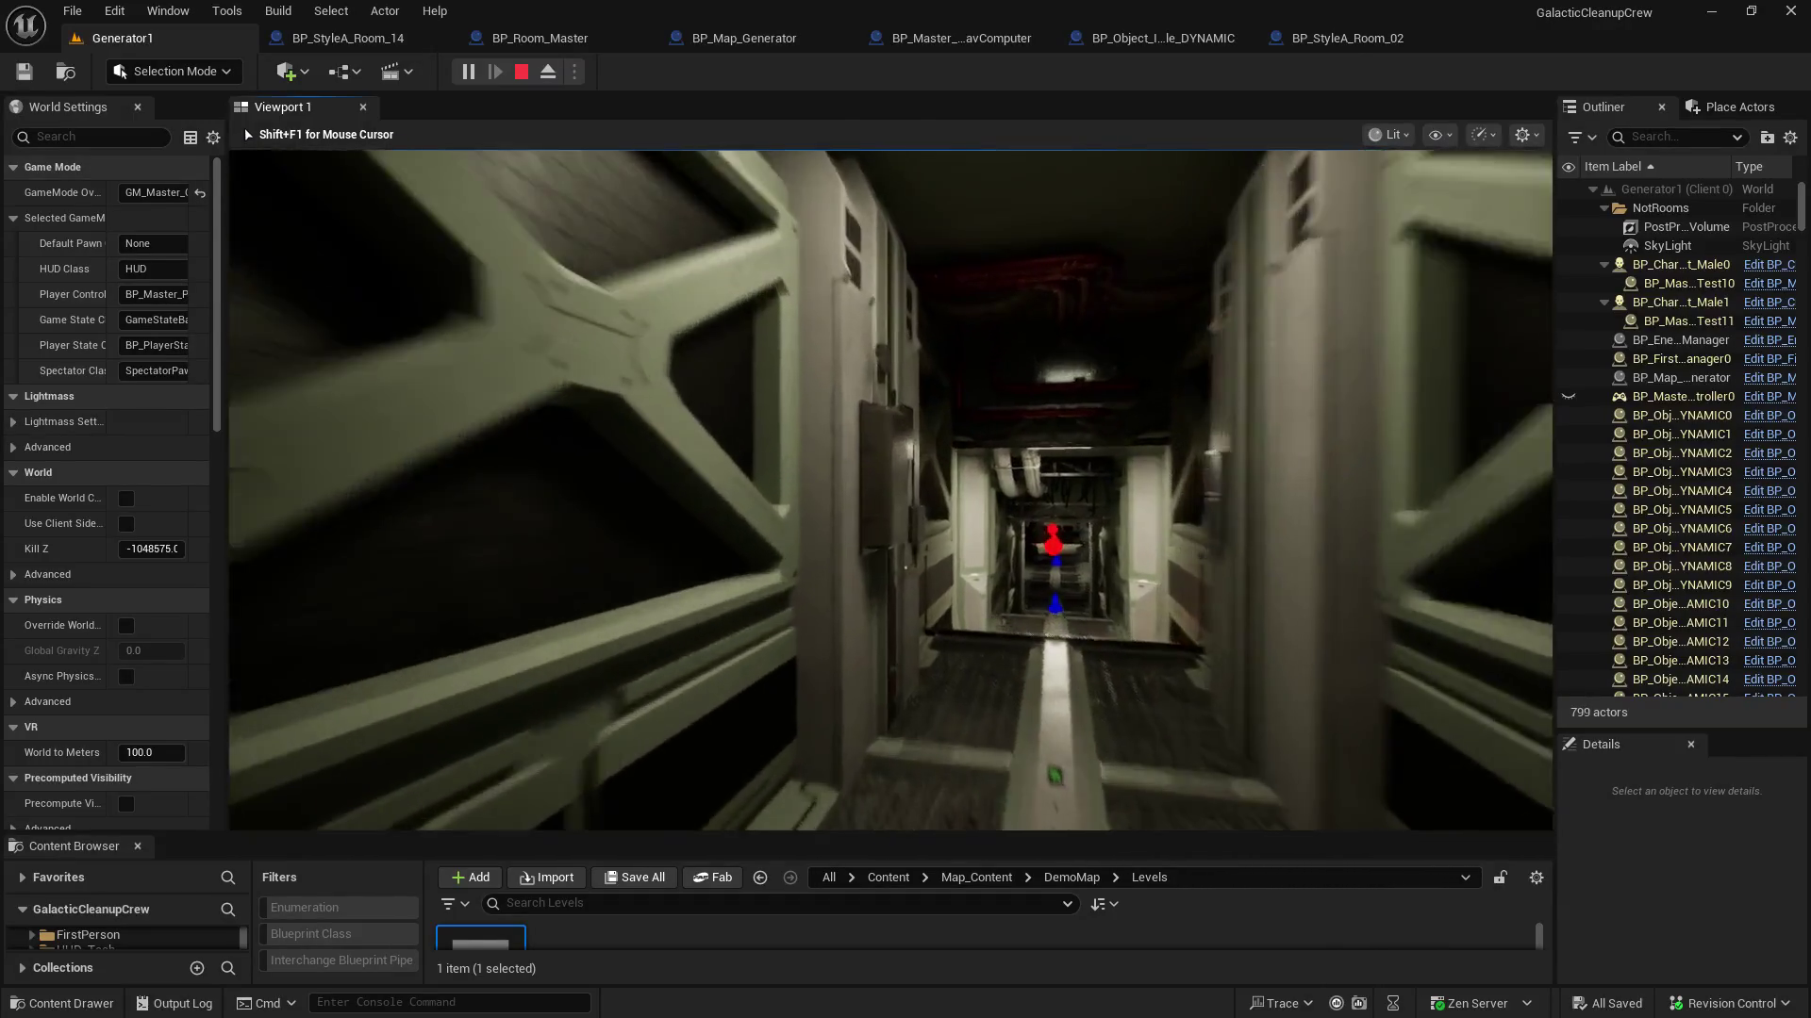
key(w)
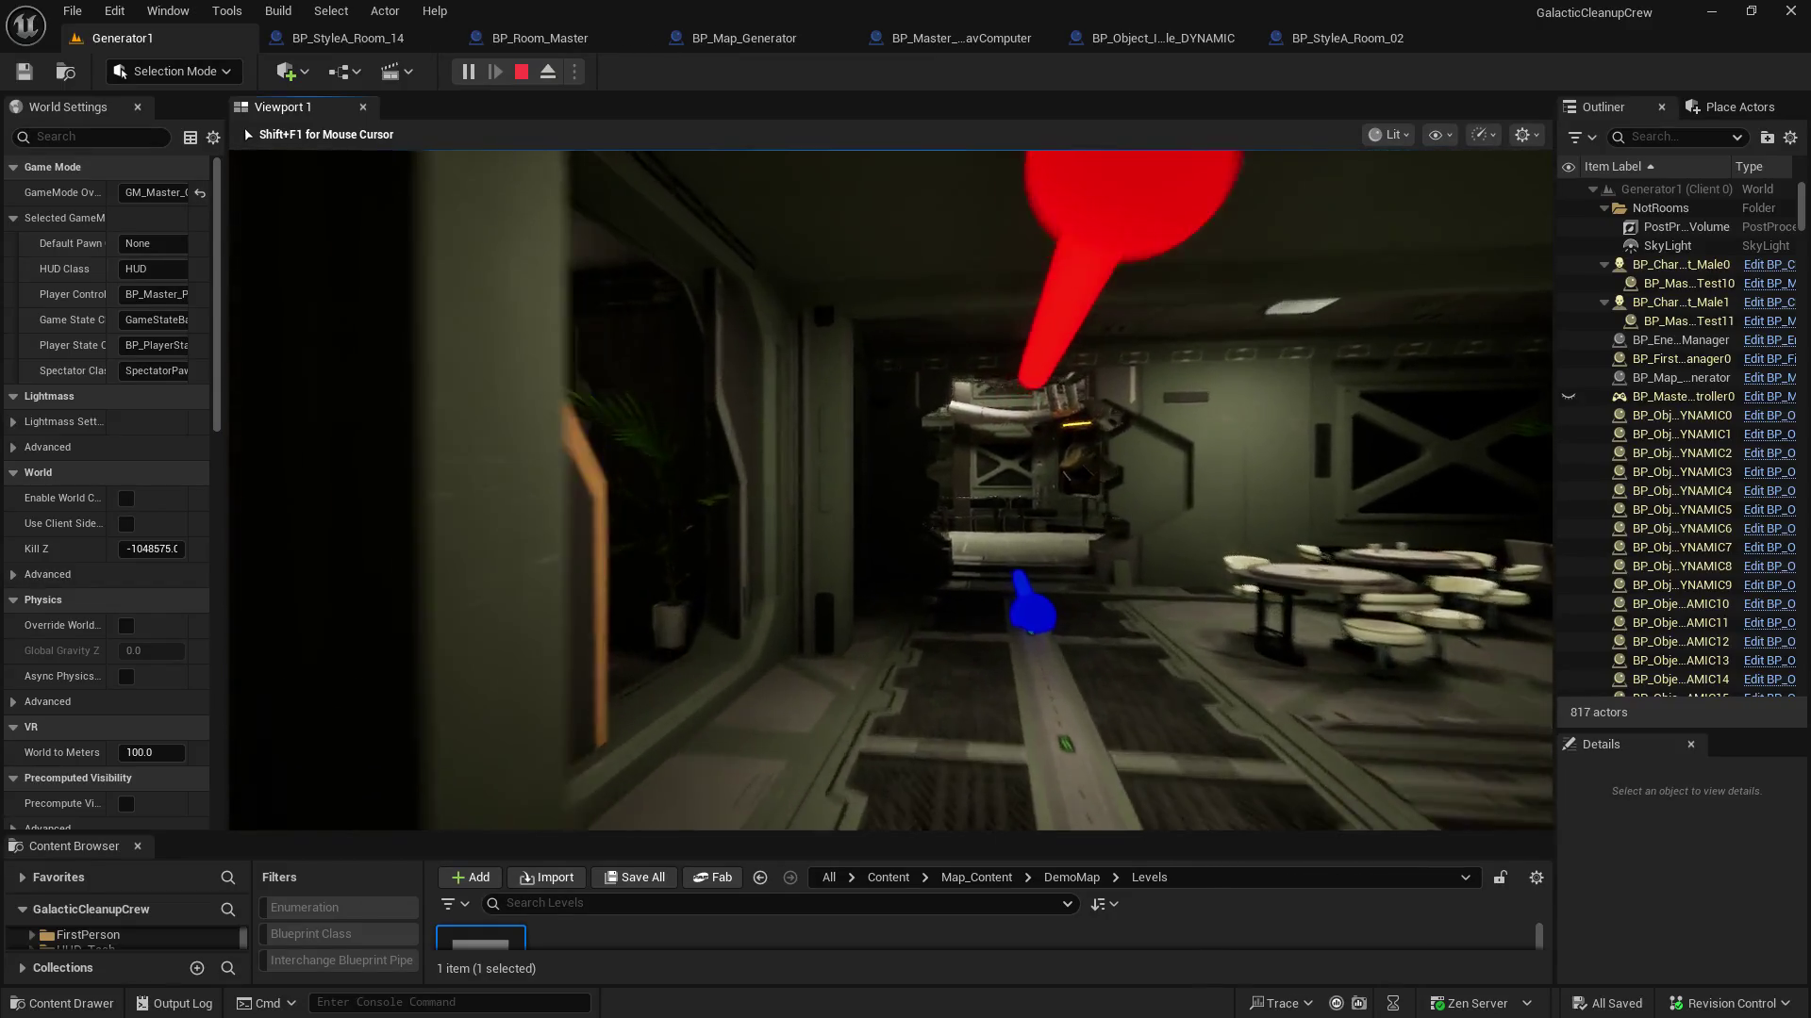
key(w)
key(w)
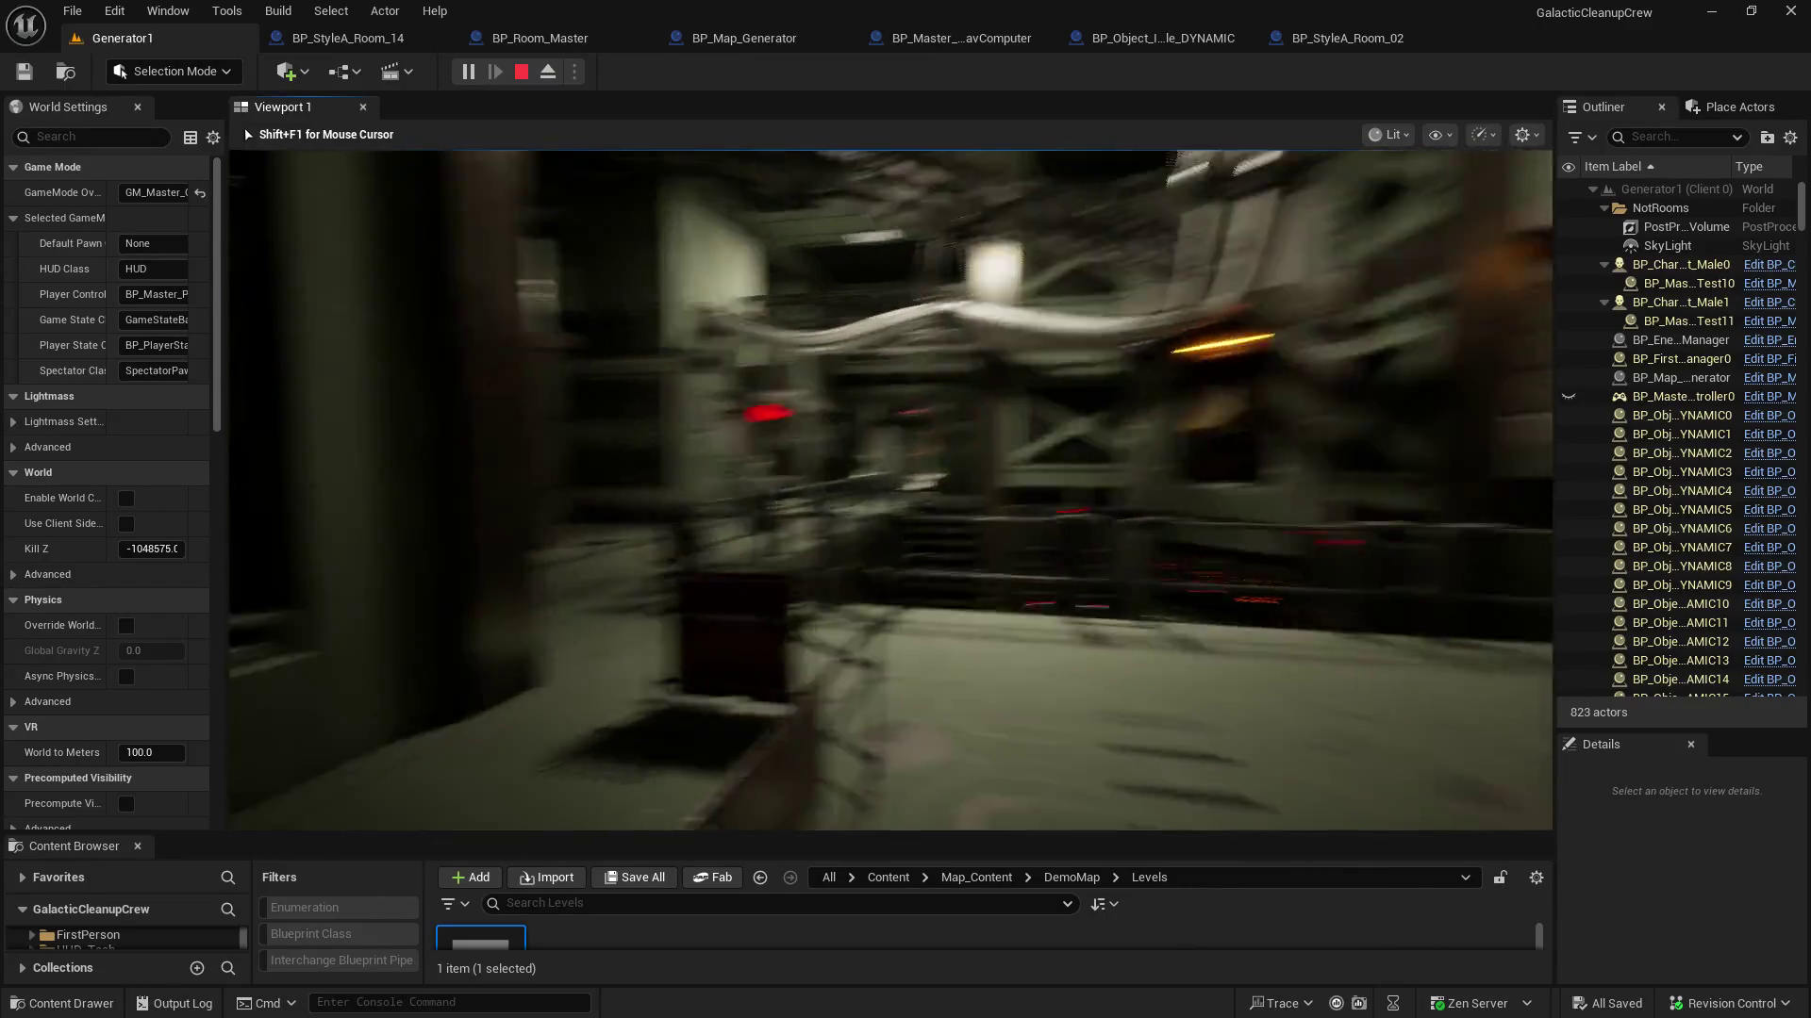
key(w)
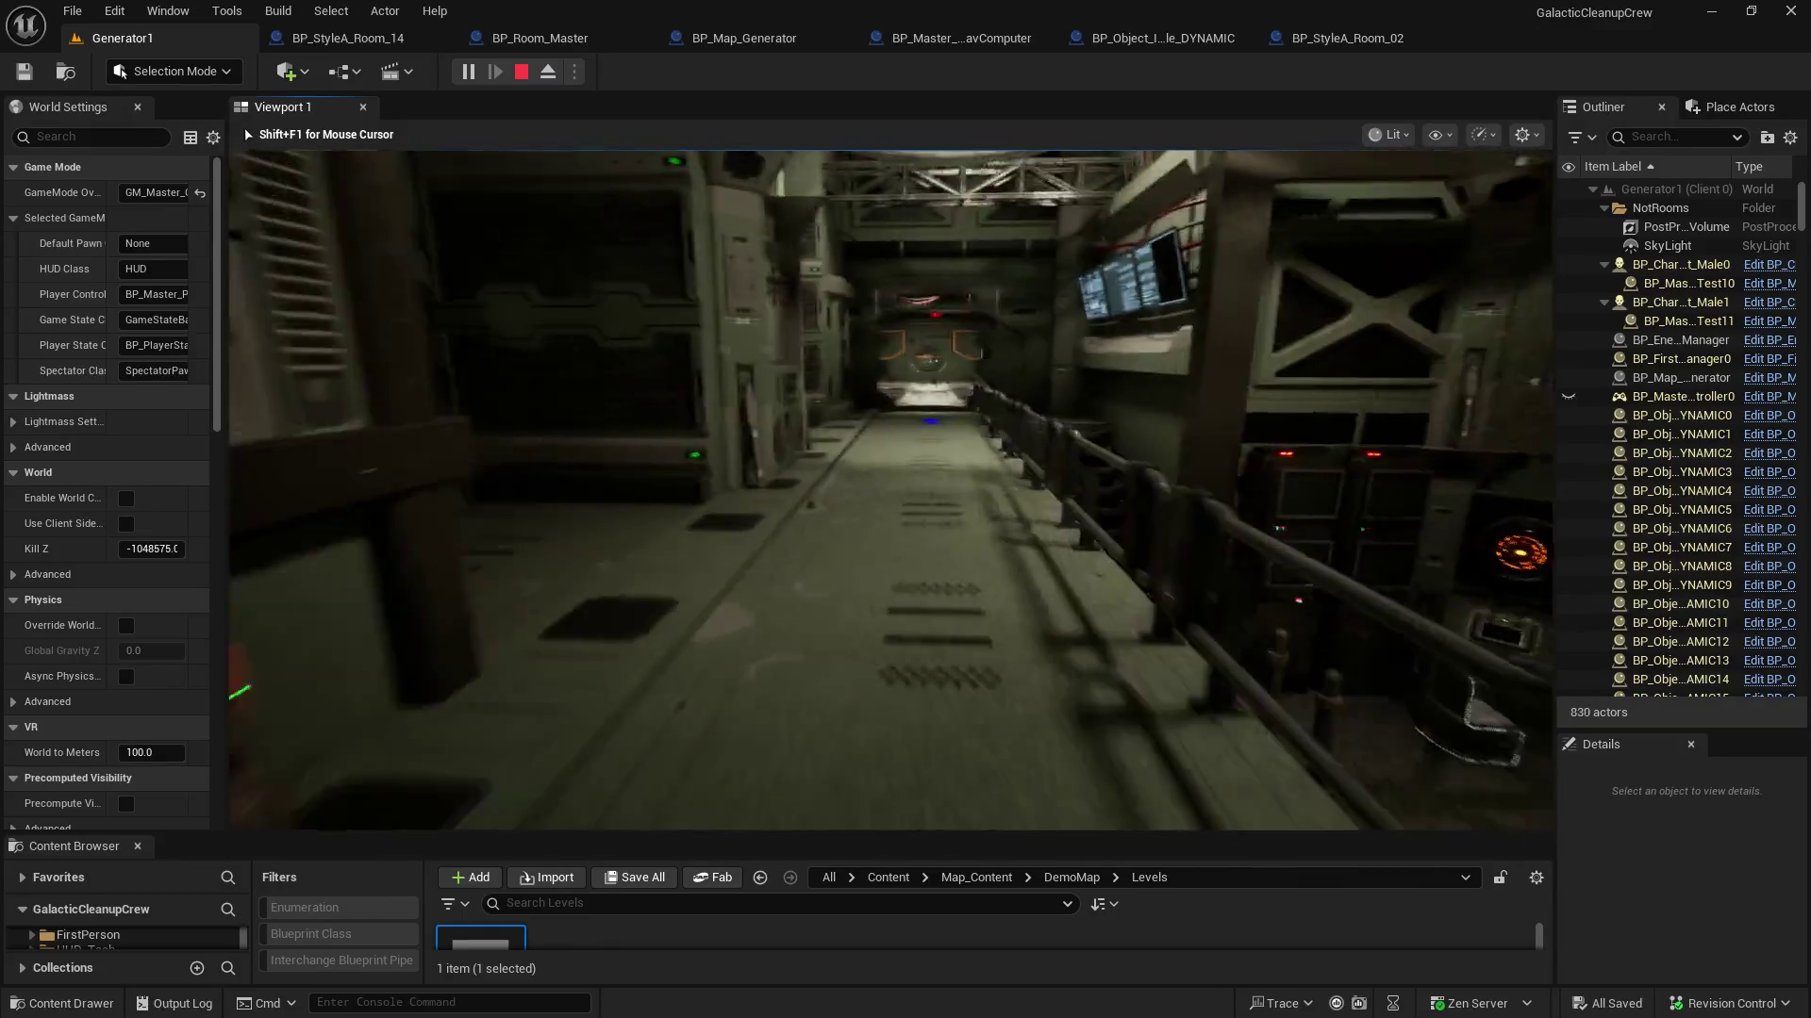
key(w)
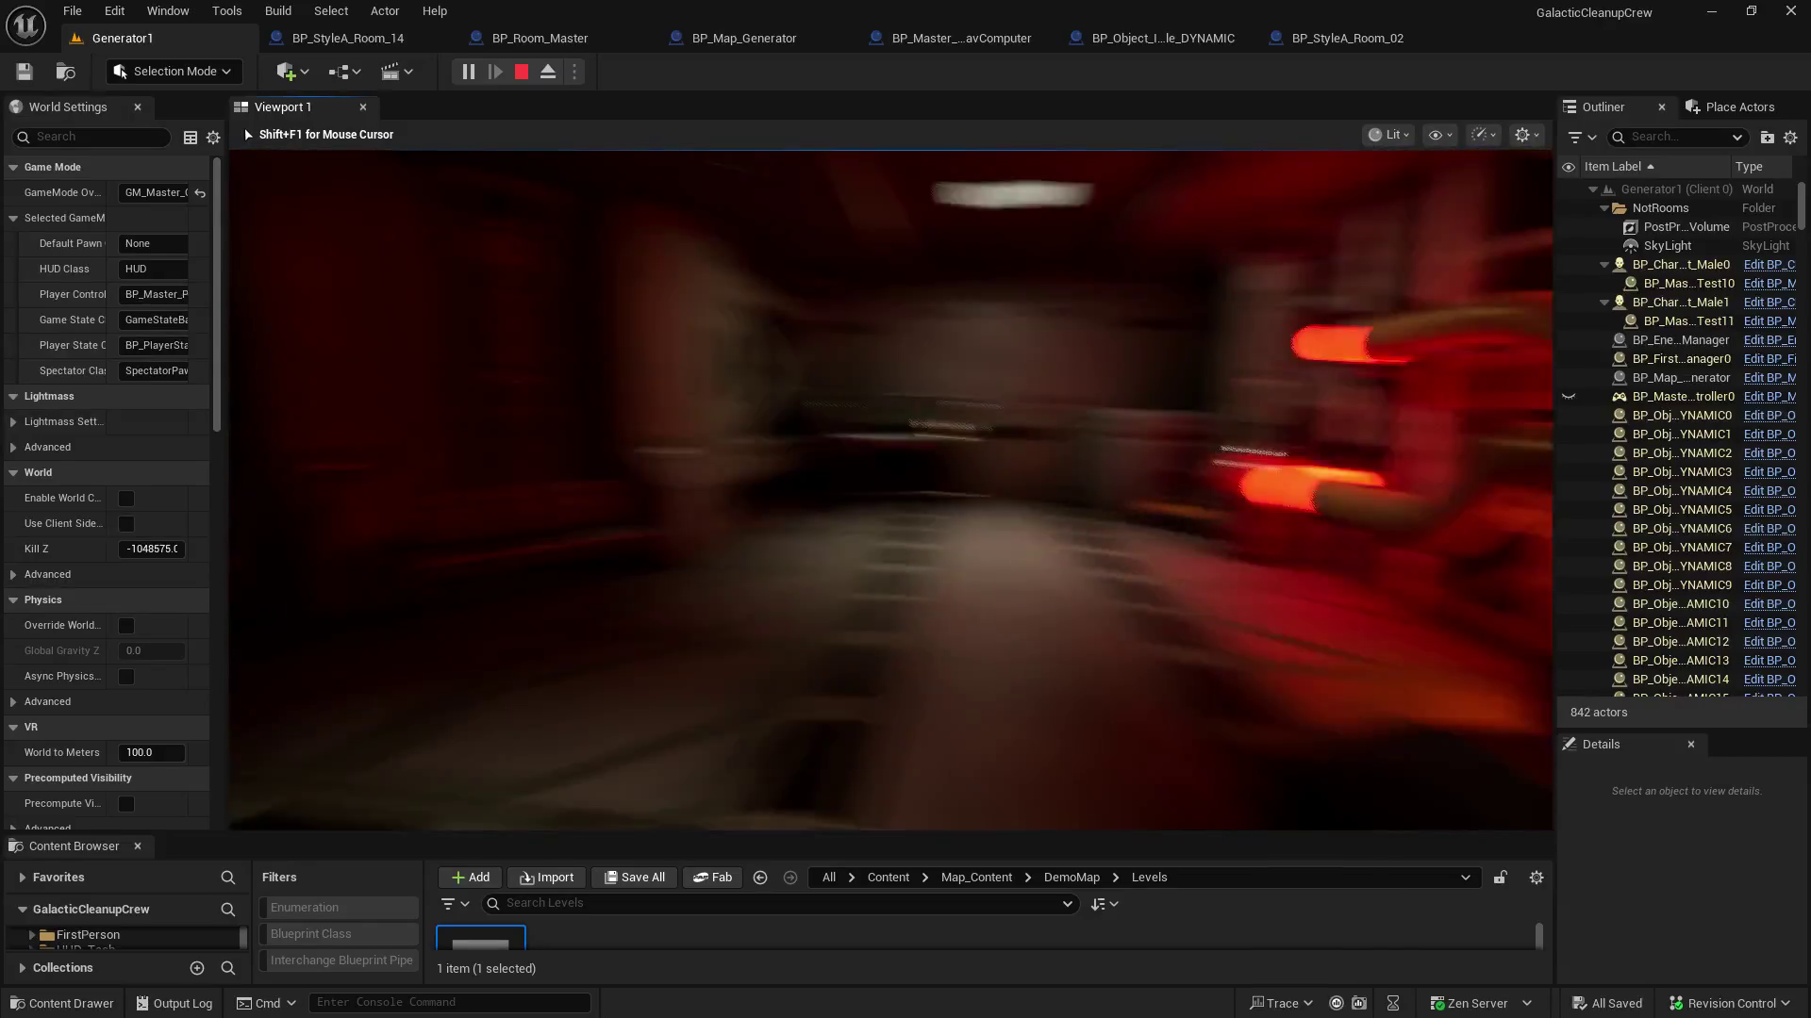
key(w)
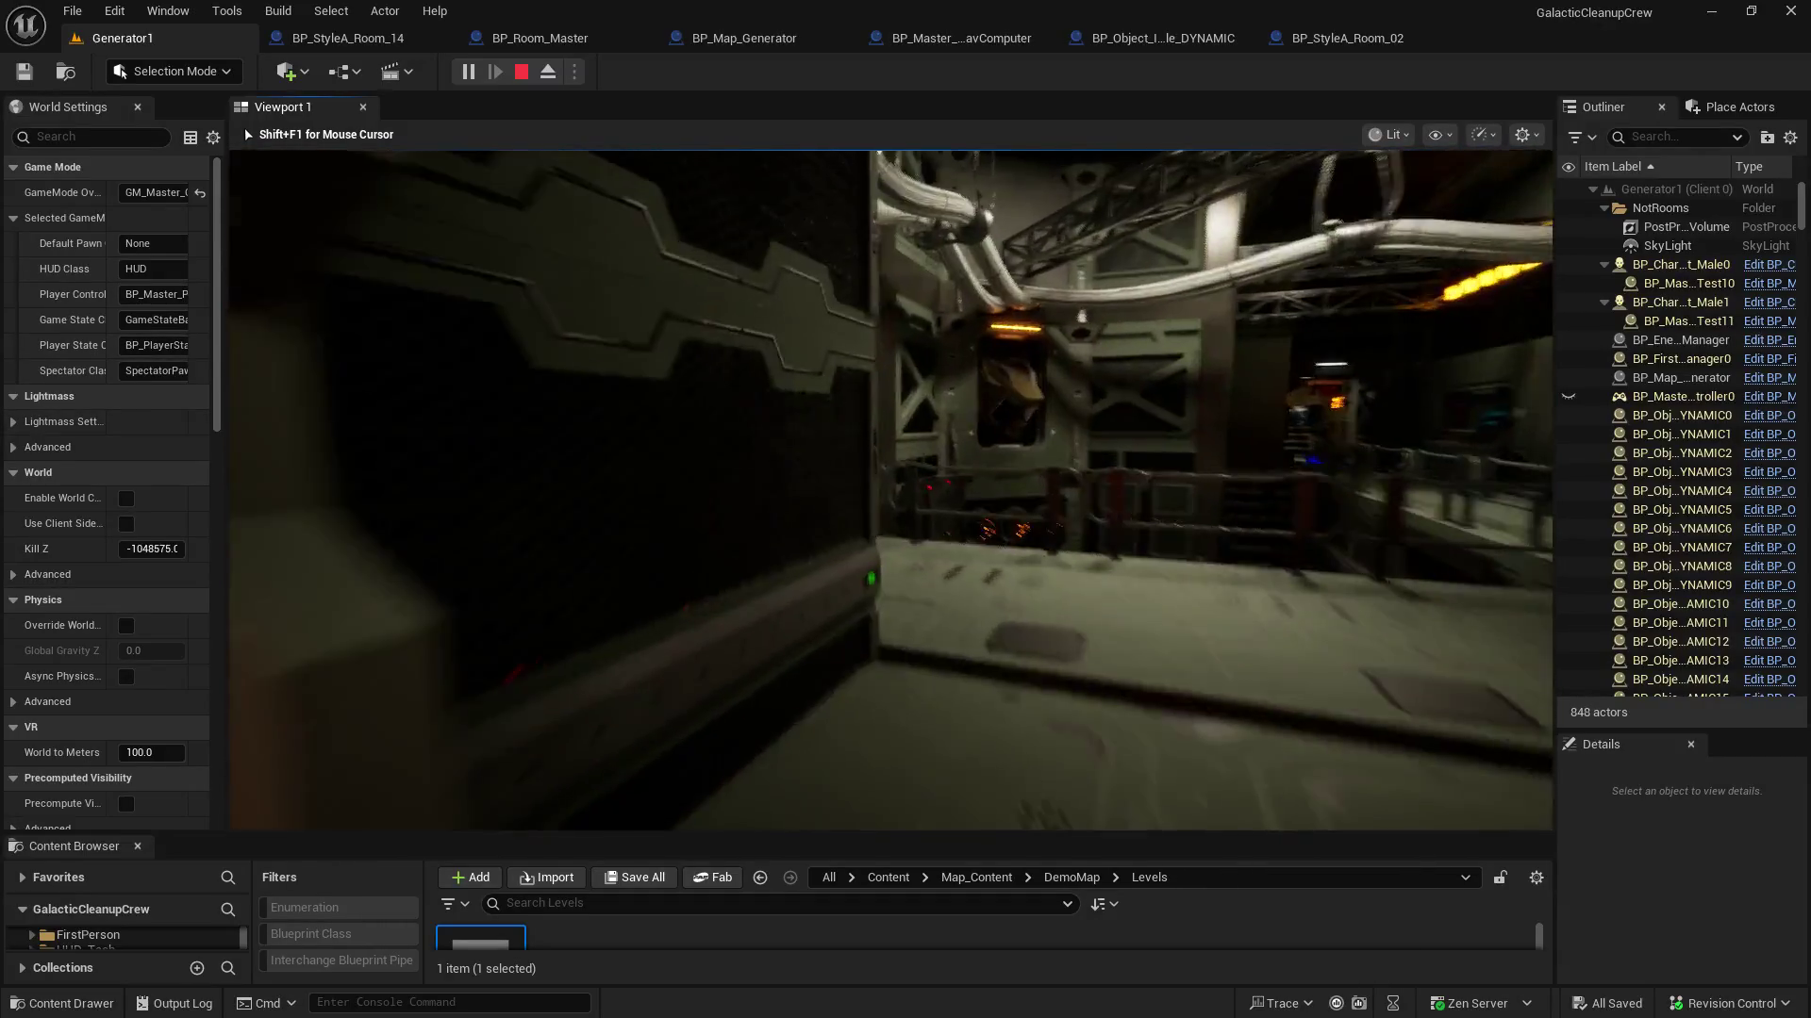
key(w)
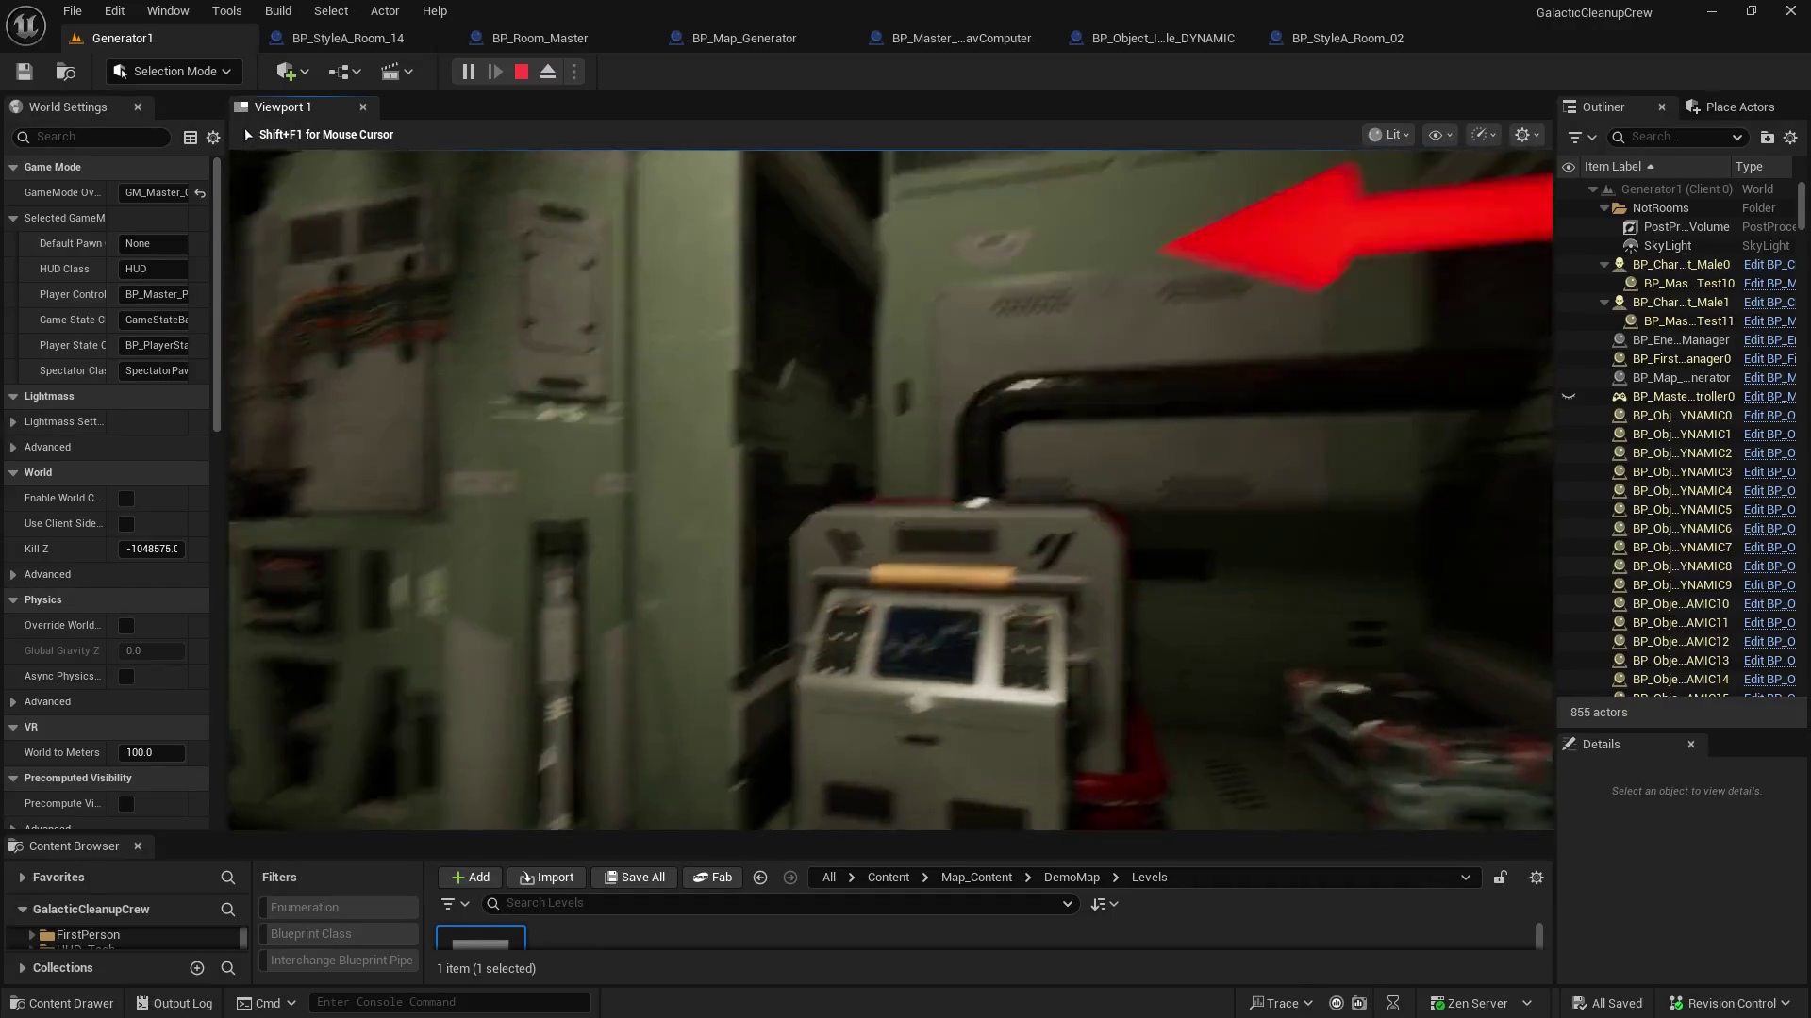
key(s)
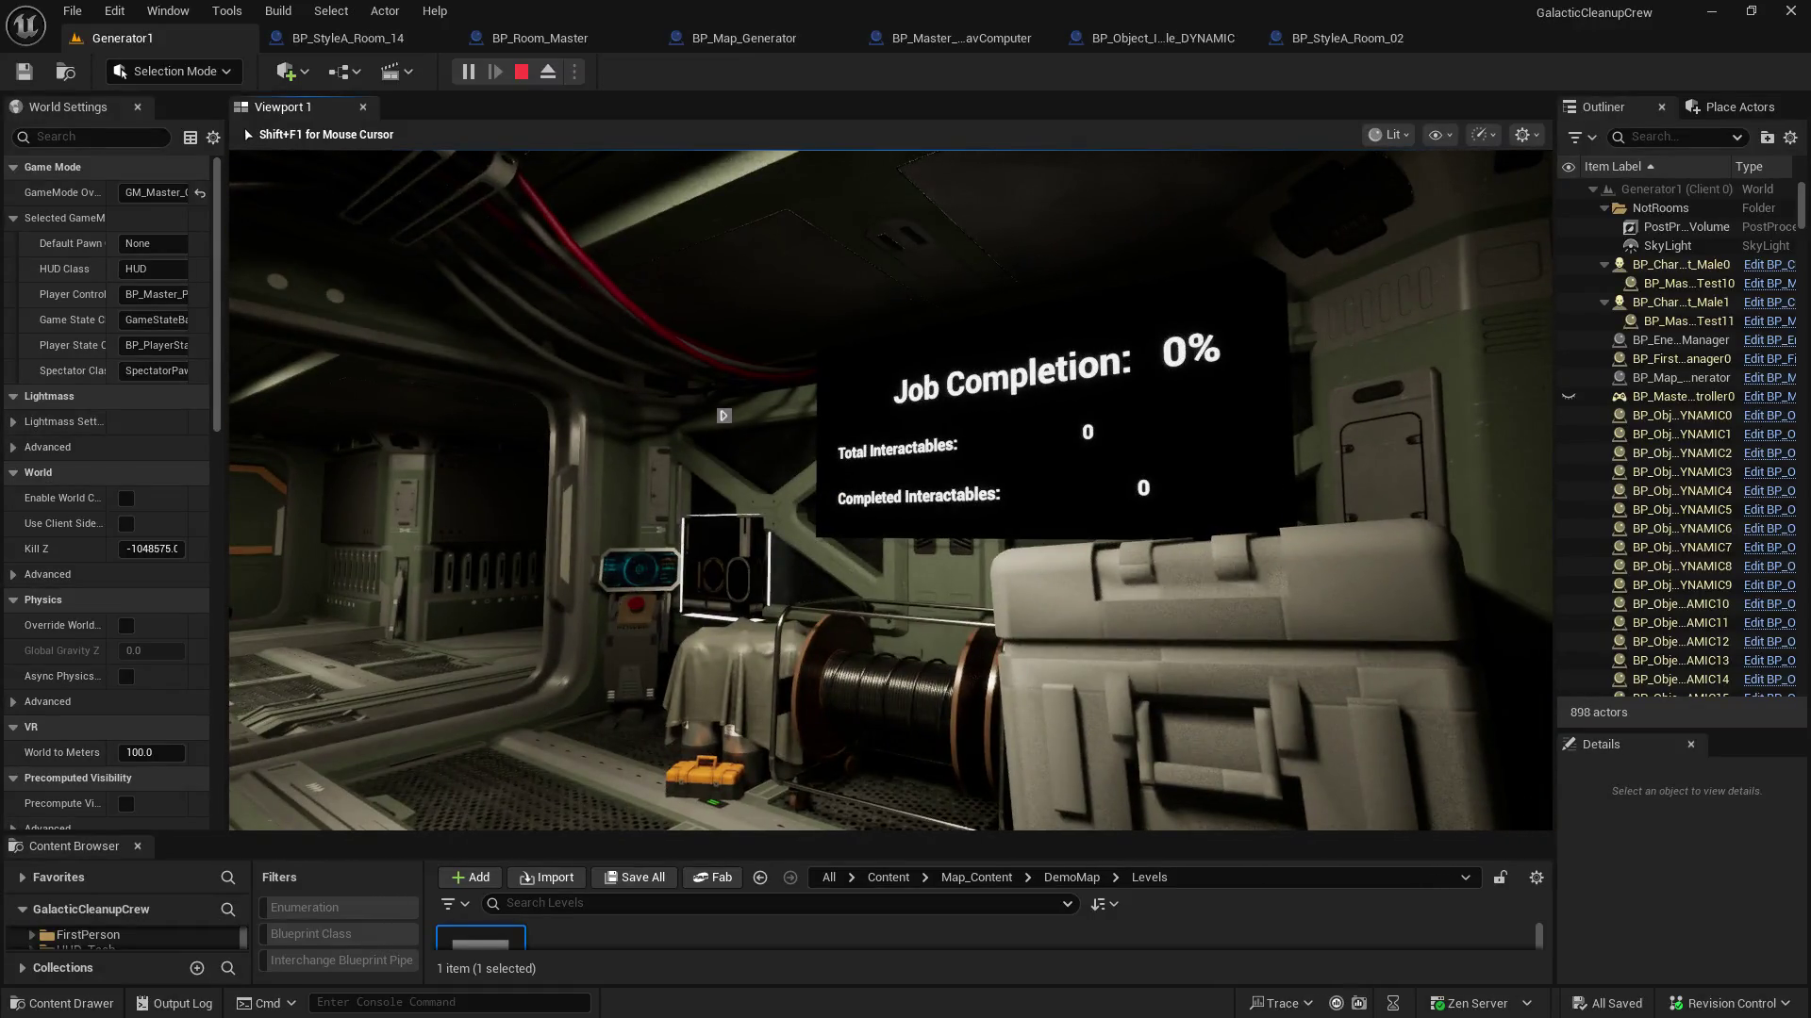
key(Escape)
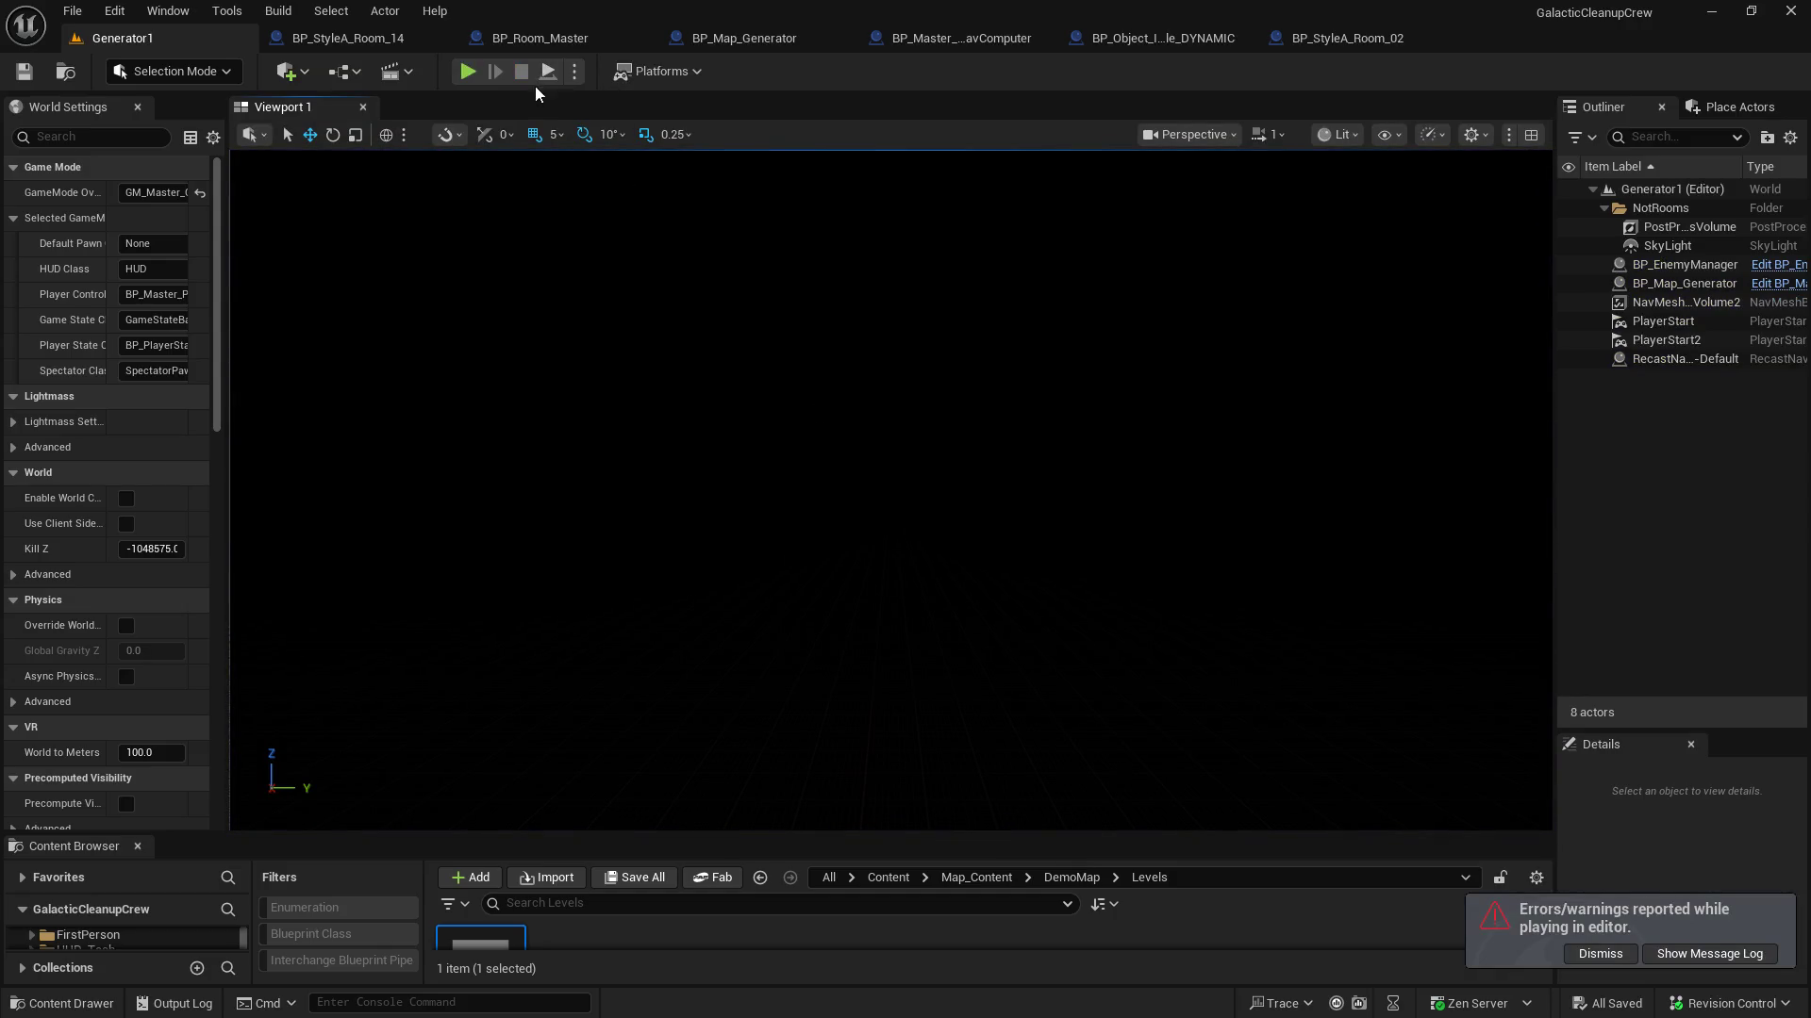
click(705, 43)
Inspect the SpawnActor, Get World Transform, Print String, GET and Cast nodes
scroll(955, 524, up, 4)
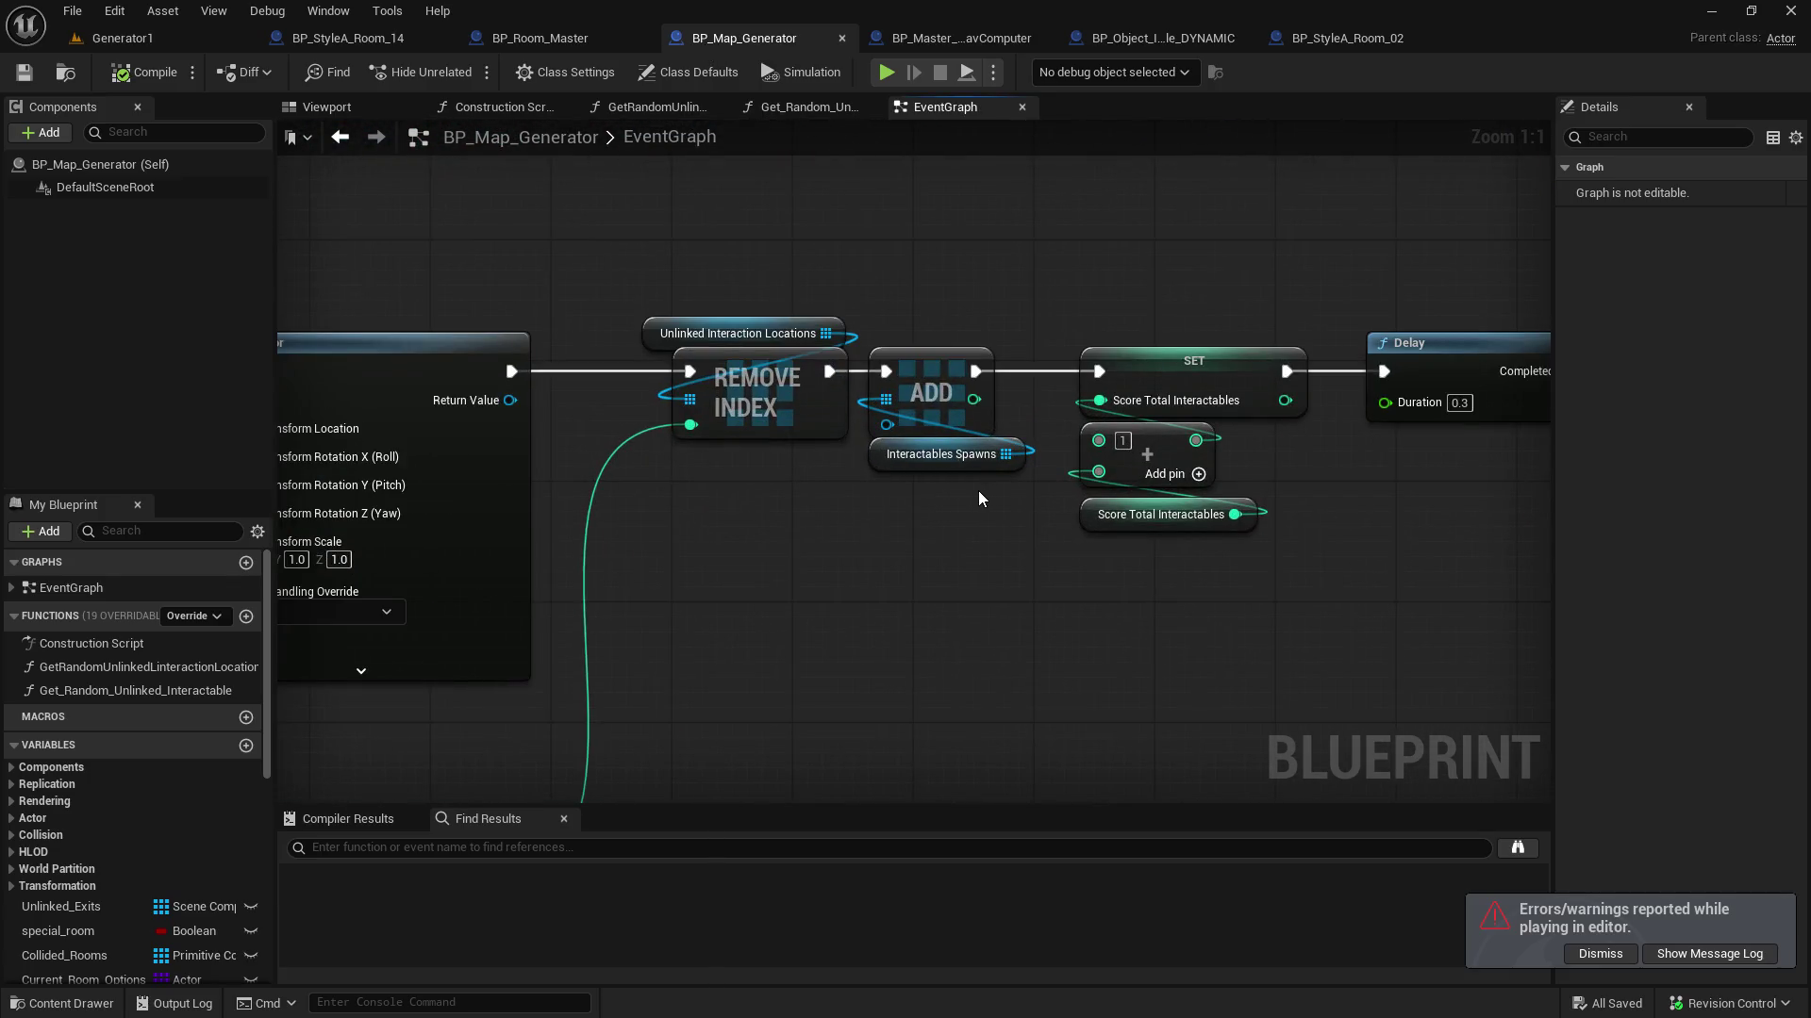
scroll(899, 576, down, 3)
mouse_move(899, 579)
mouse_down()
mouse_move(1226, 522)
mouse_move(1547, 554)
mouse_up()
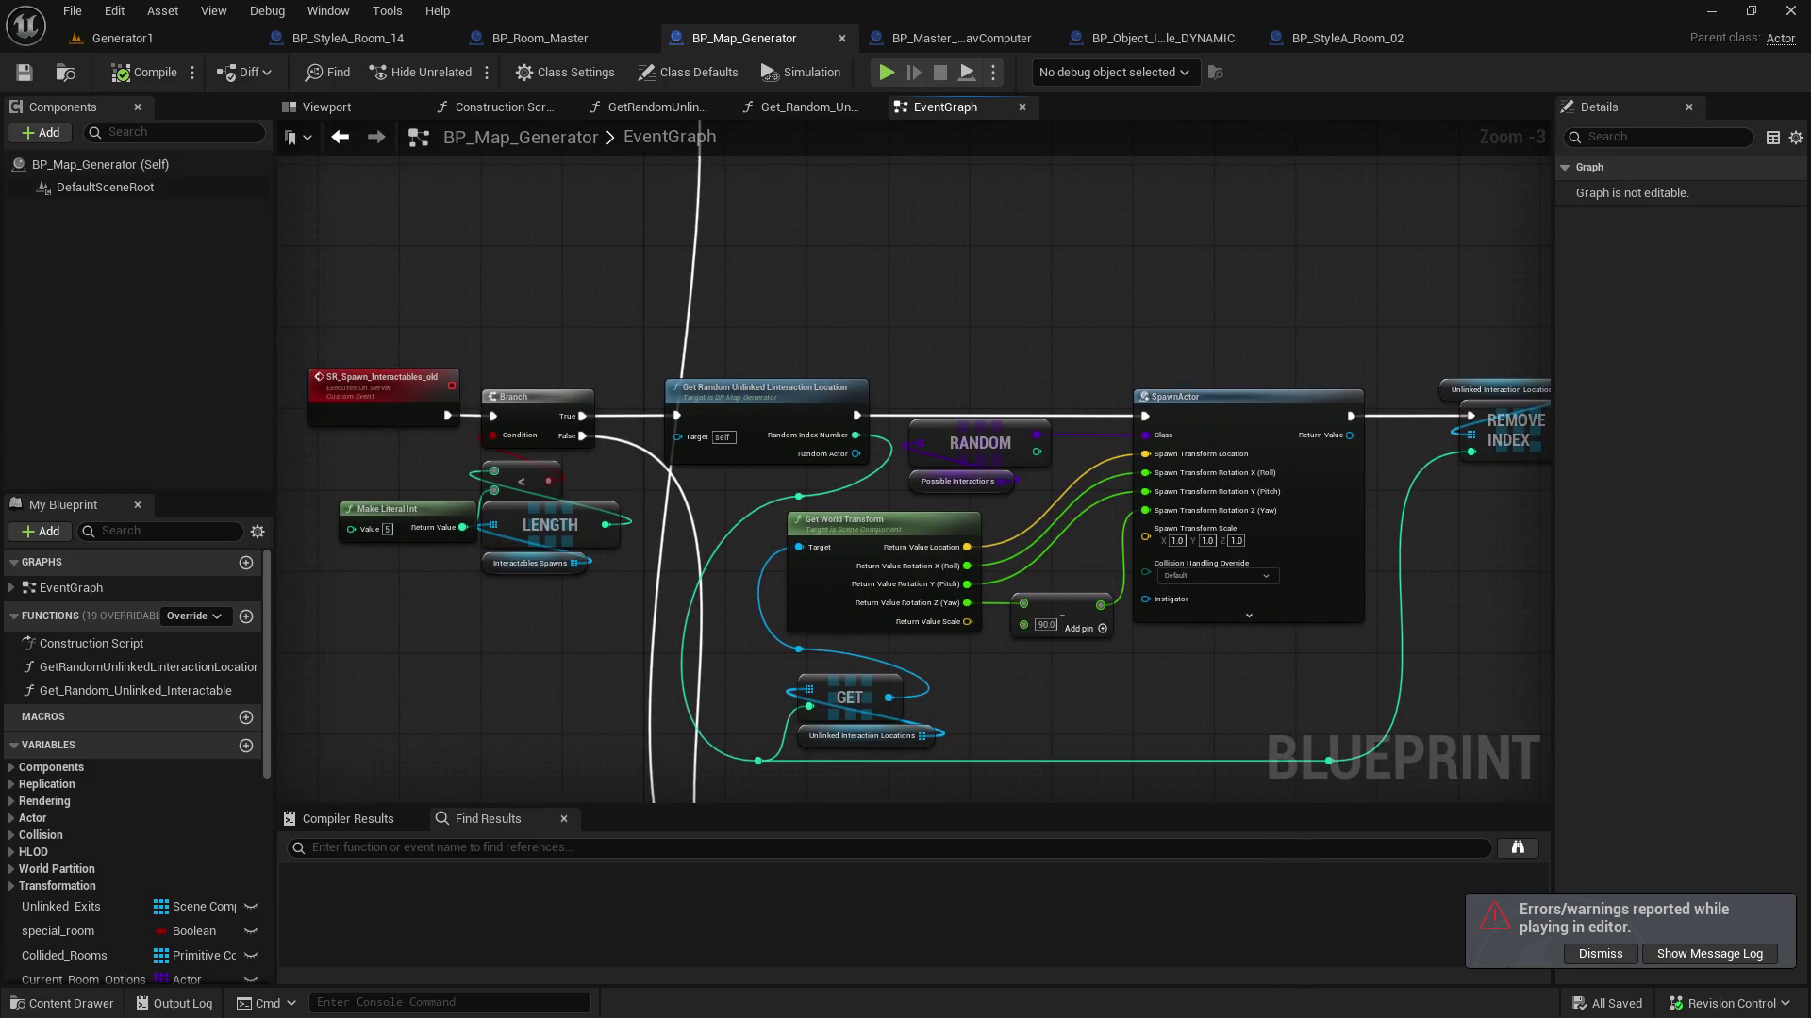
scroll(422, 466, up, 3)
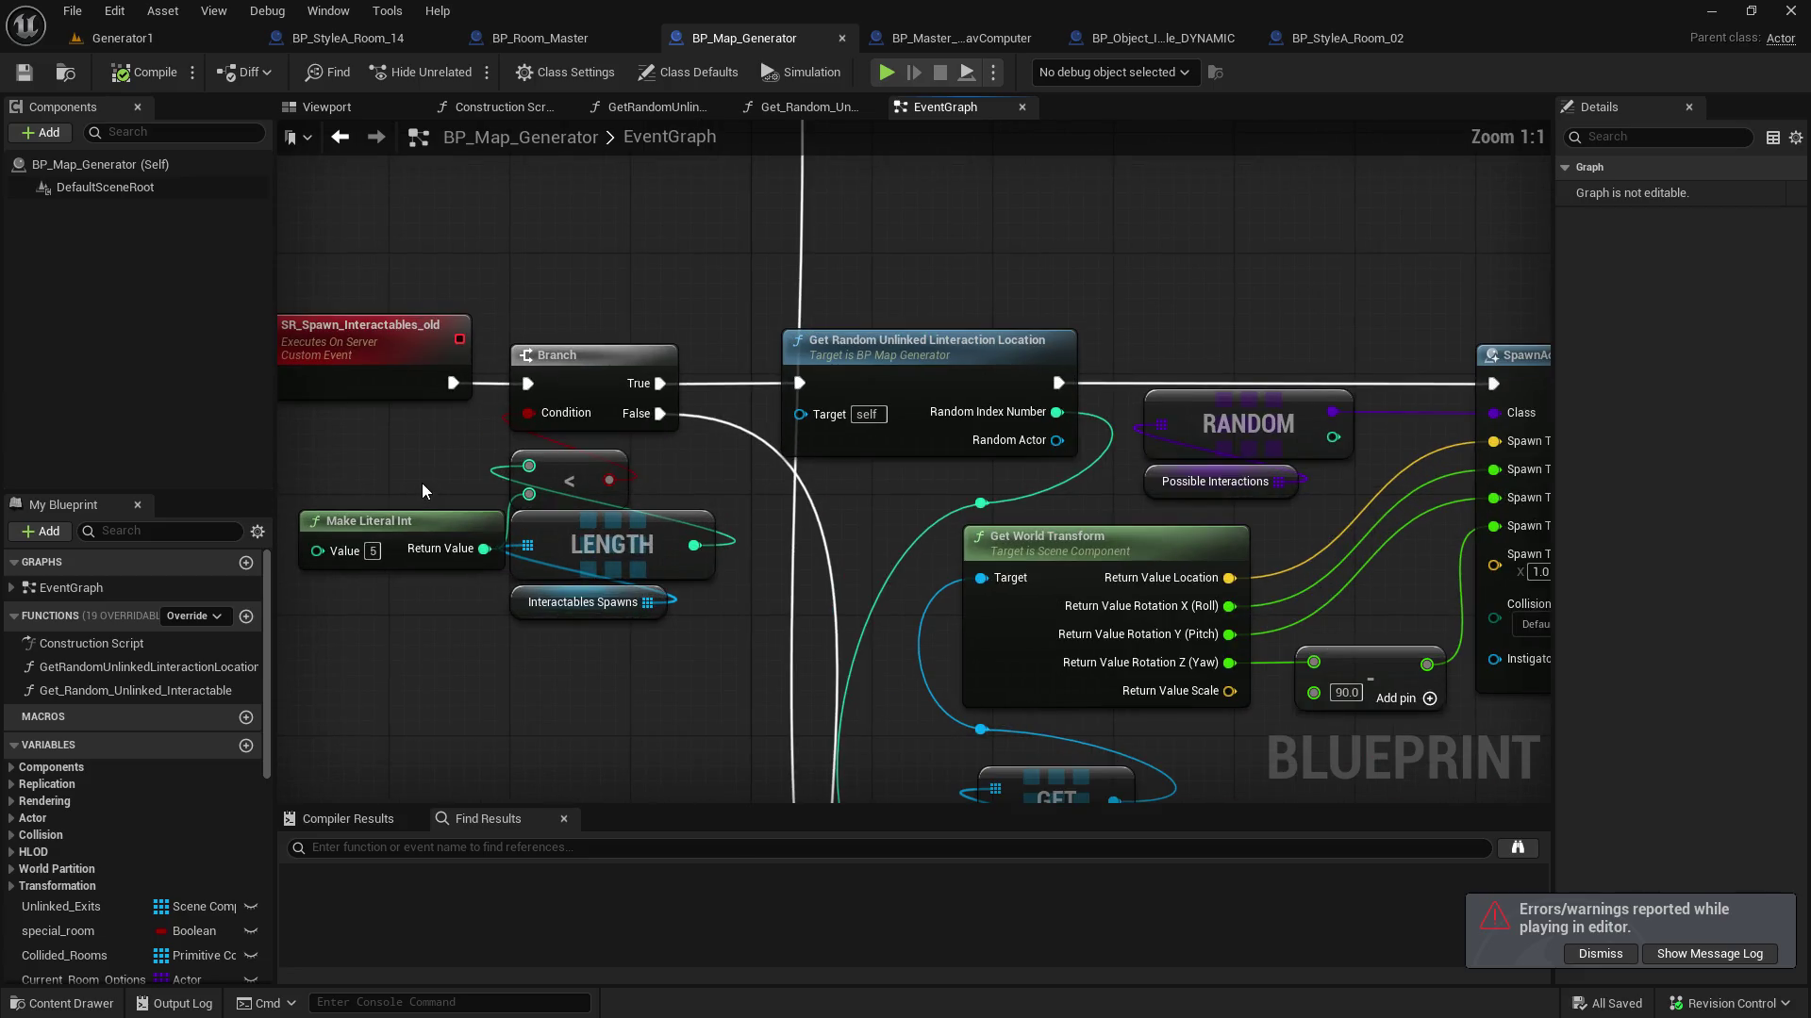
scroll(415, 485, down, 3)
mouse_move(494, 590)
mouse_down()
mouse_move(774, 212)
mouse_move(858, 577)
mouse_move(813, 569)
mouse_up()
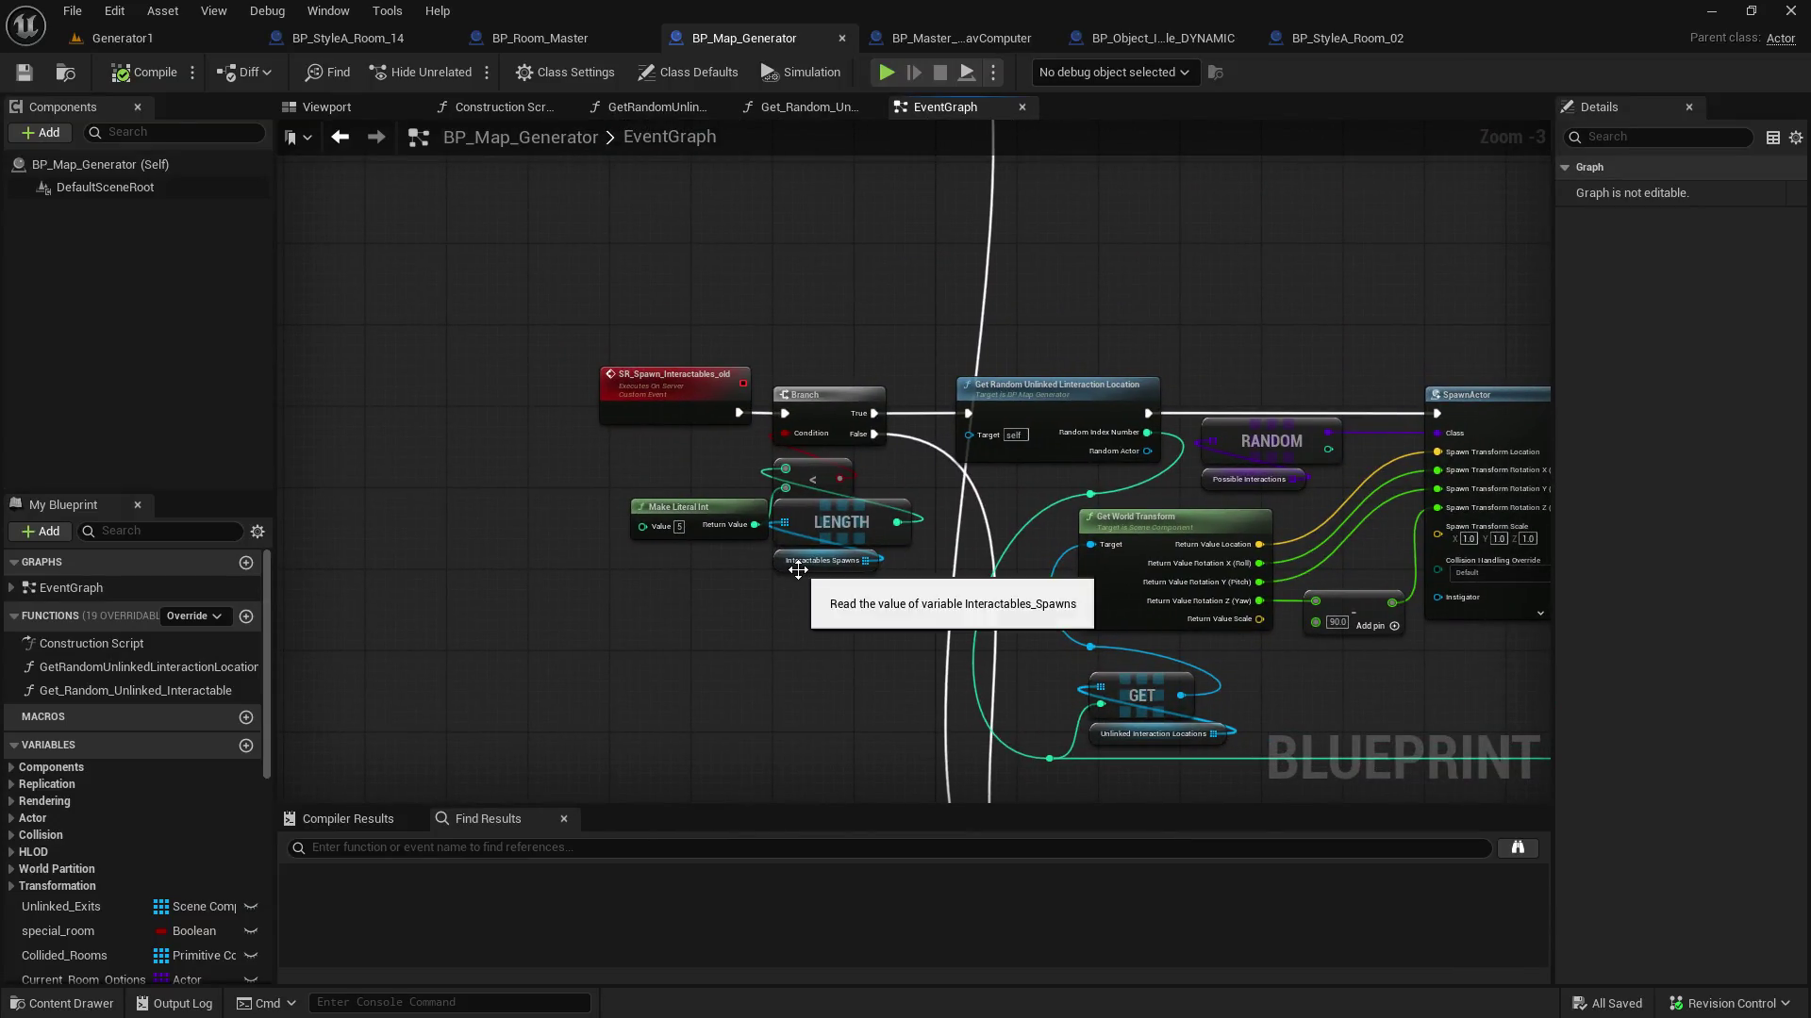
mouse_move(696, 592)
mouse_down()
mouse_move(598, 238)
mouse_move(598, 132)
mouse_move(578, 557)
mouse_move(635, 510)
mouse_up()
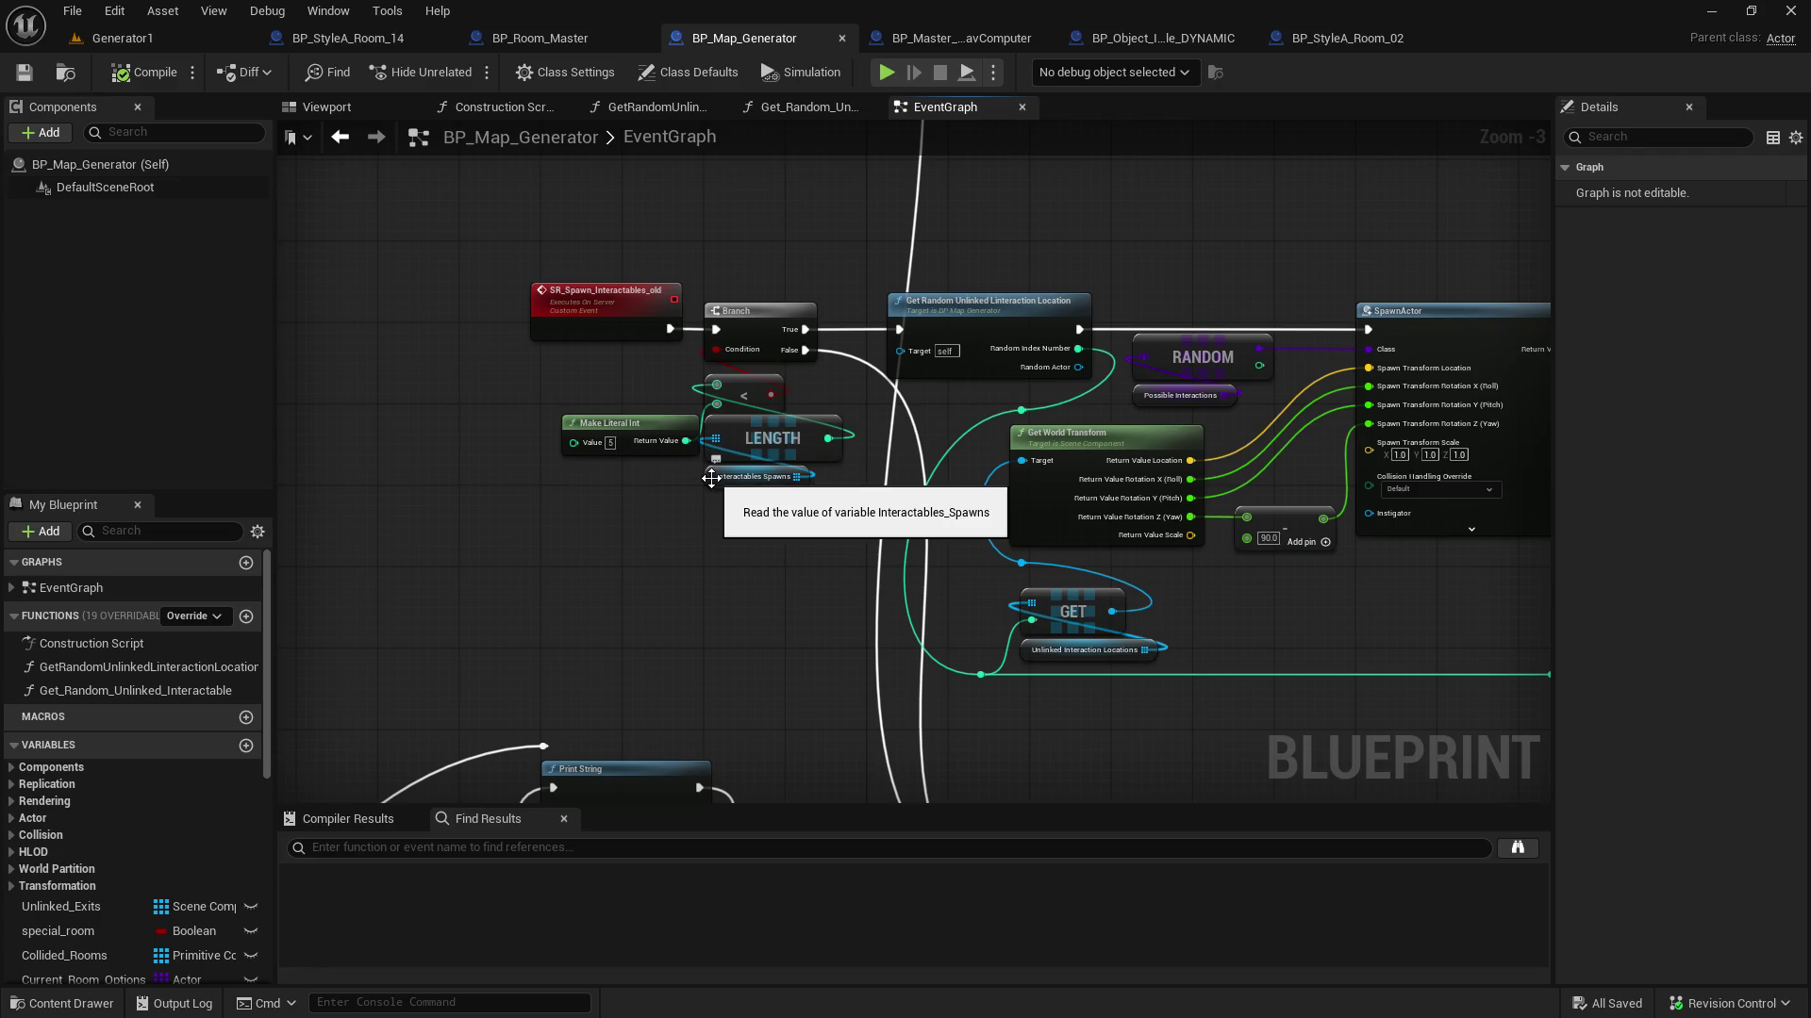
drag(648, 523, 590, 564)
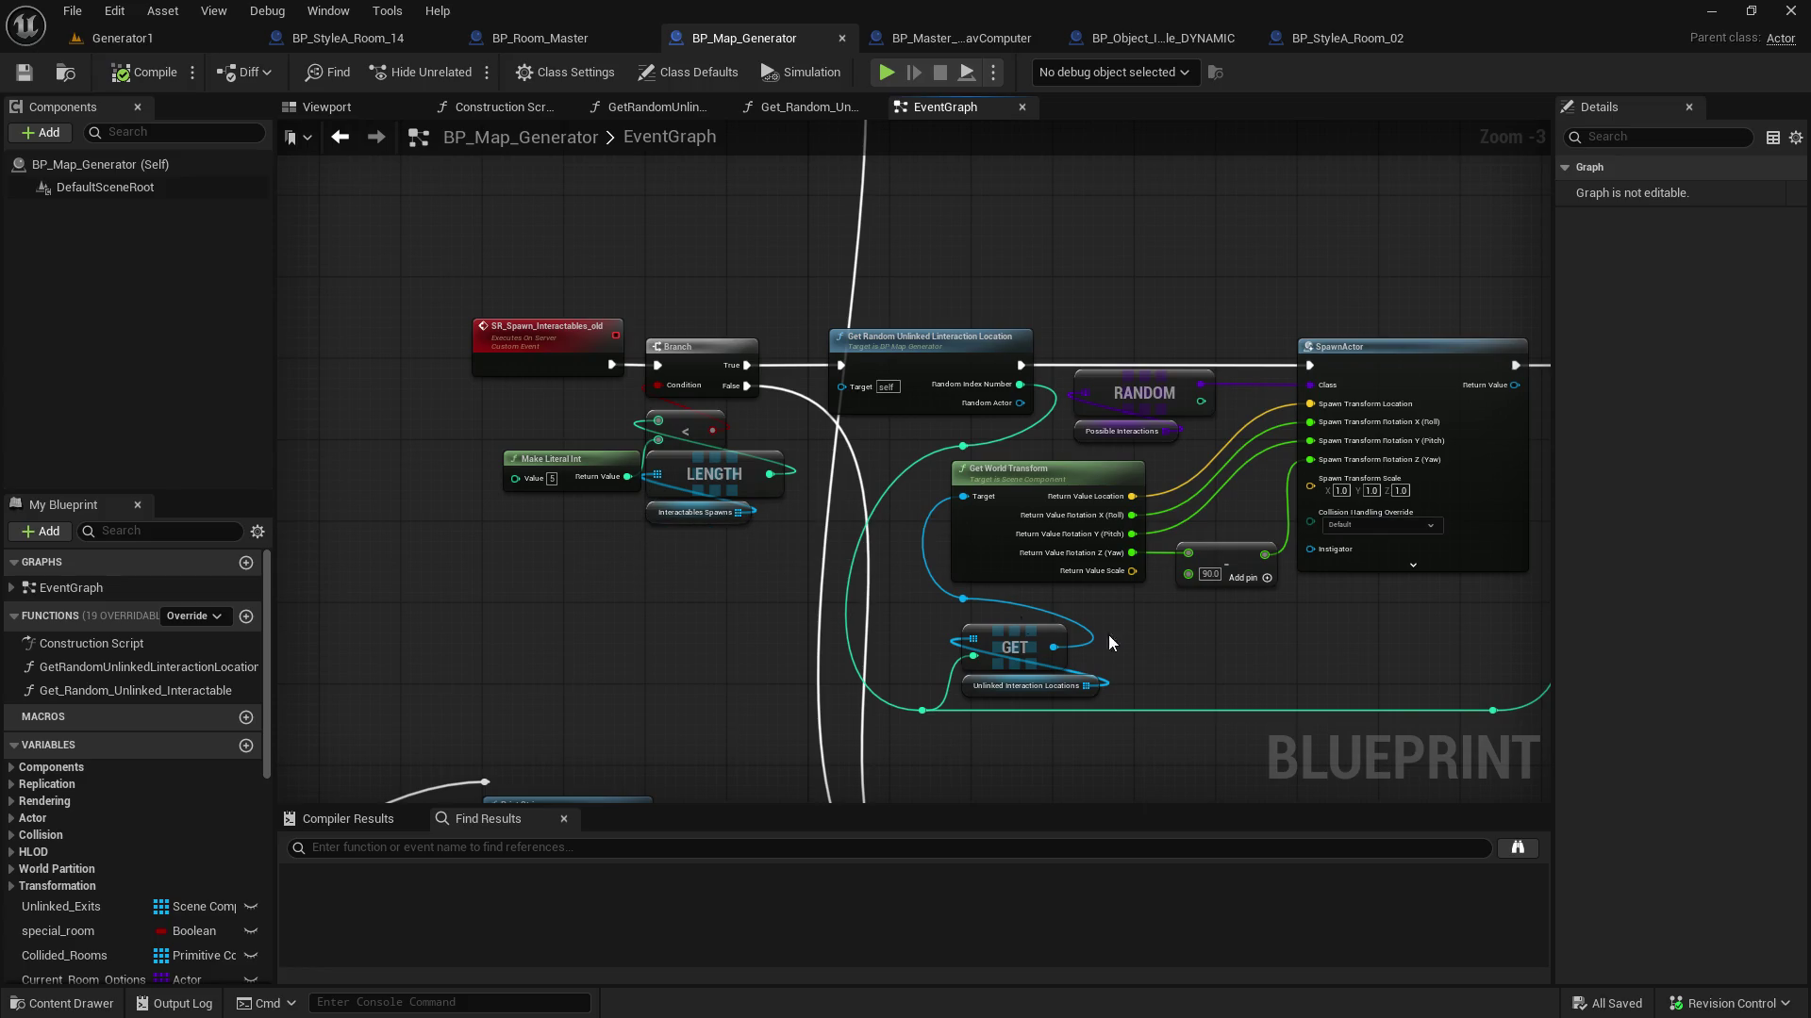
Frame SpawnActor and Remove Index, dragging SpawnActor's Return Value toward the Add node
drag(1374, 660, 877, 643)
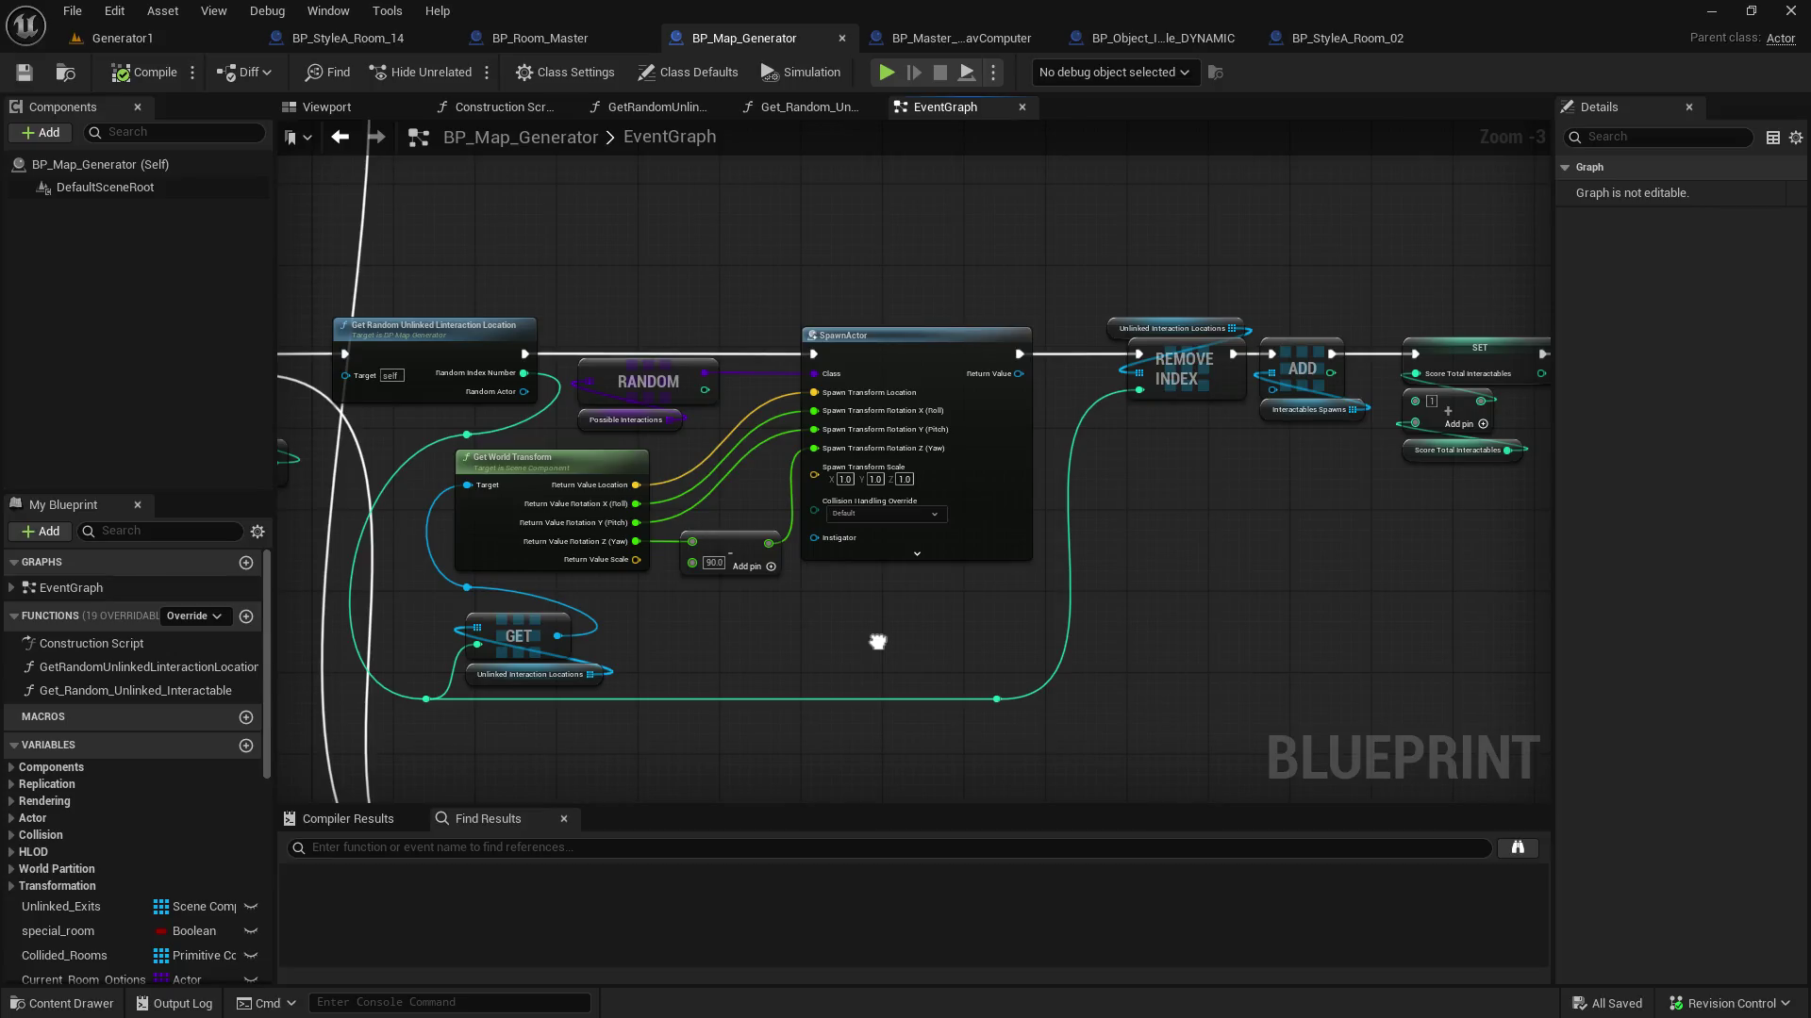
scroll(1269, 380, up, 3)
mouse_move(1198, 475)
mouse_down()
mouse_move(1077, 478)
mouse_move(1003, 521)
mouse_up()
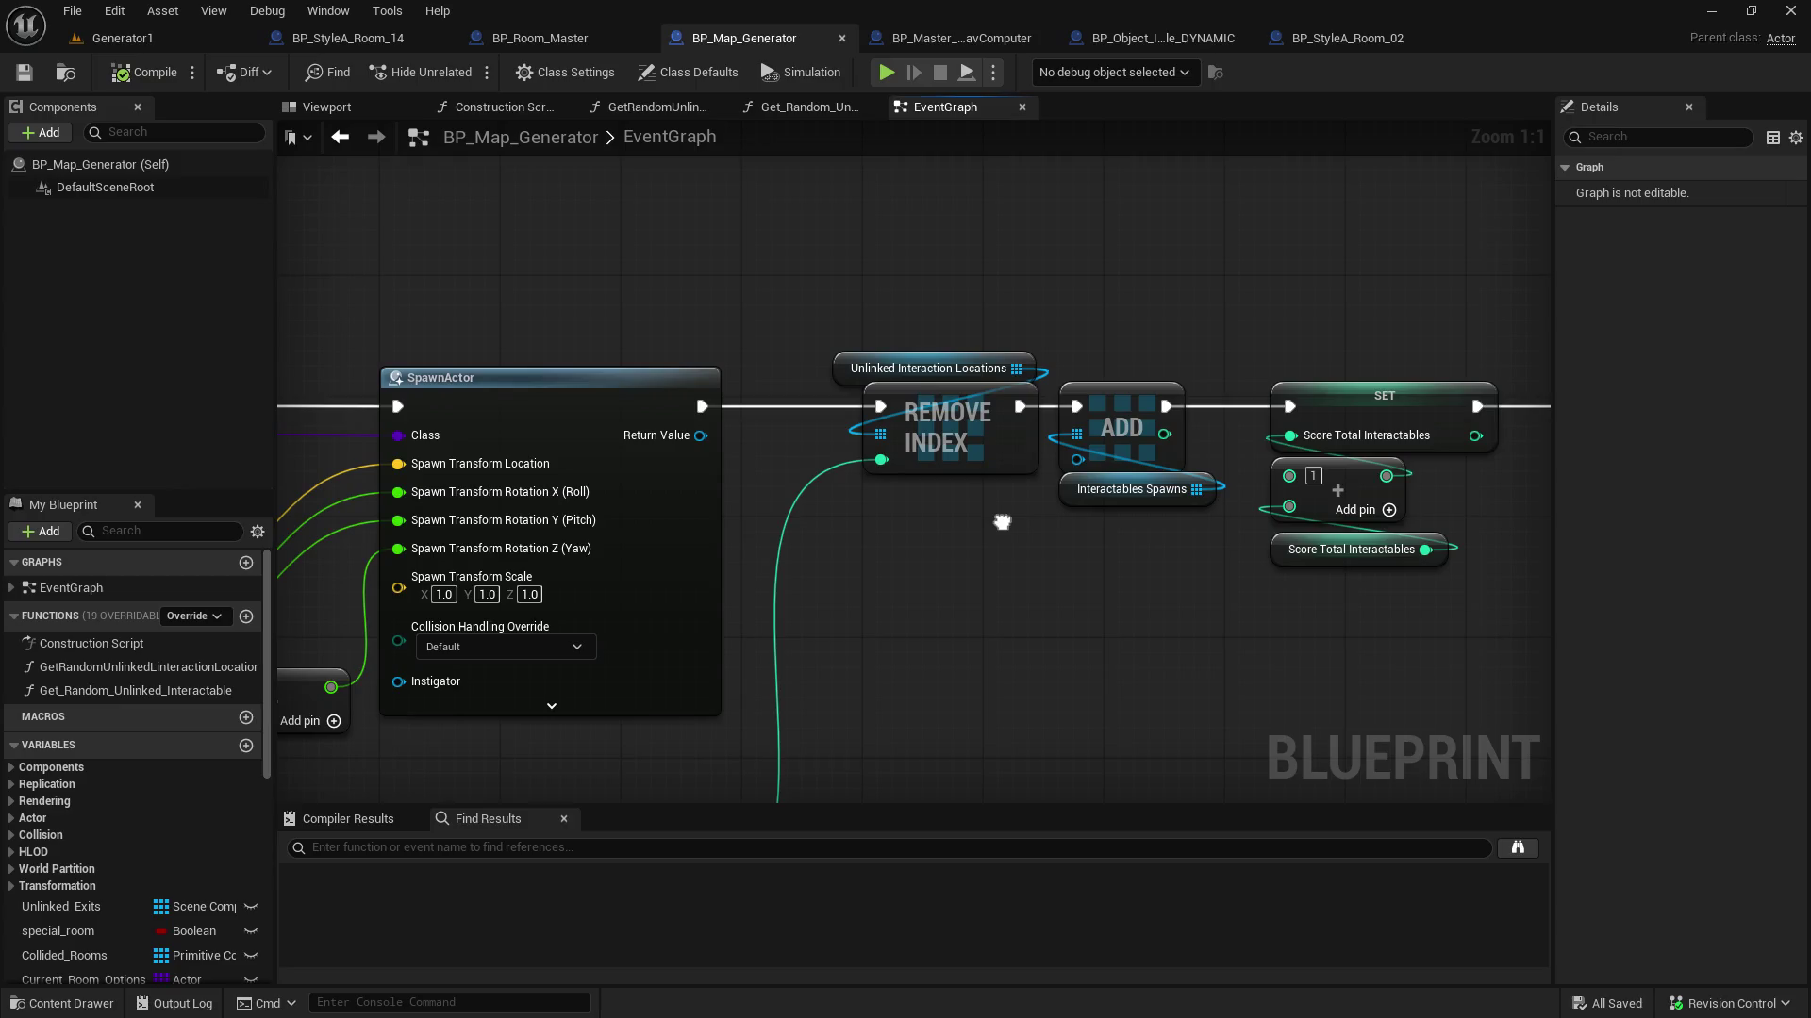
mouse_move(702, 436)
mouse_down()
mouse_move(1076, 461)
mouse_move(958, 609)
mouse_up()
Move the Interactables Spawns getter under Remove Index and browse its non-context actions without adding any
click(822, 638)
drag(1069, 484, 919, 484)
drag(1077, 467, 1078, 602)
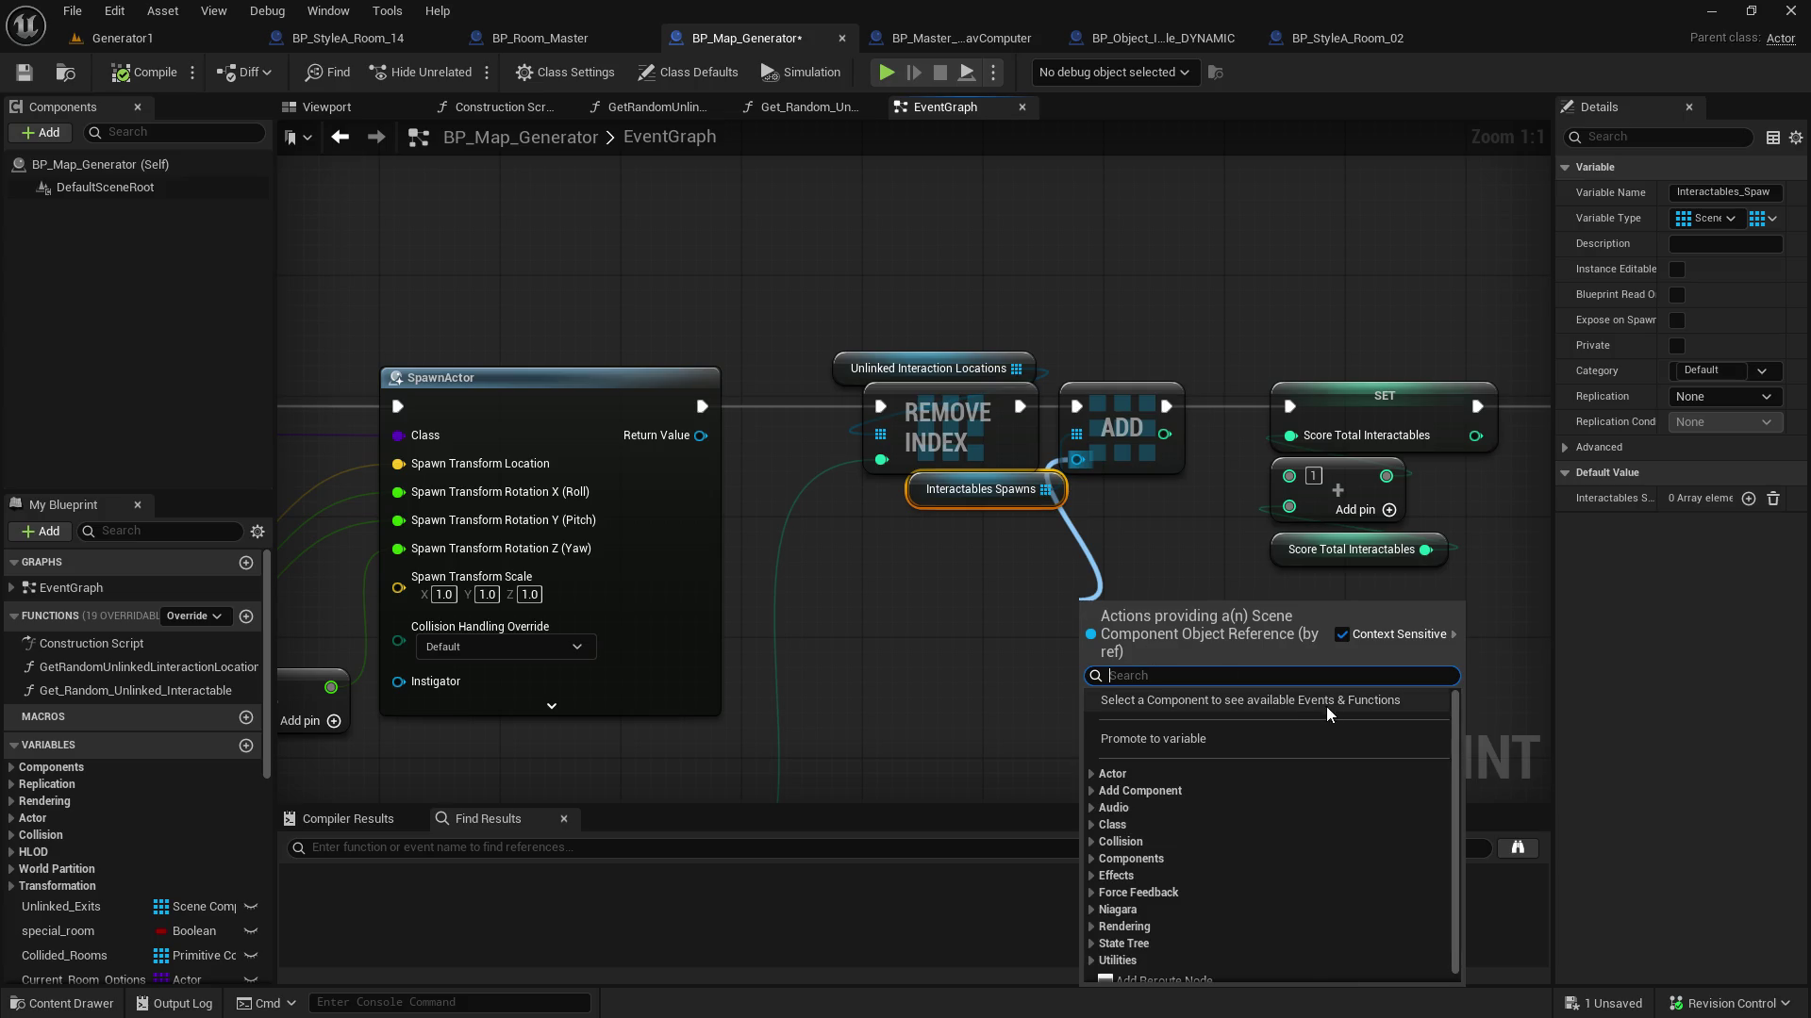
scroll(1451, 701, down, 1)
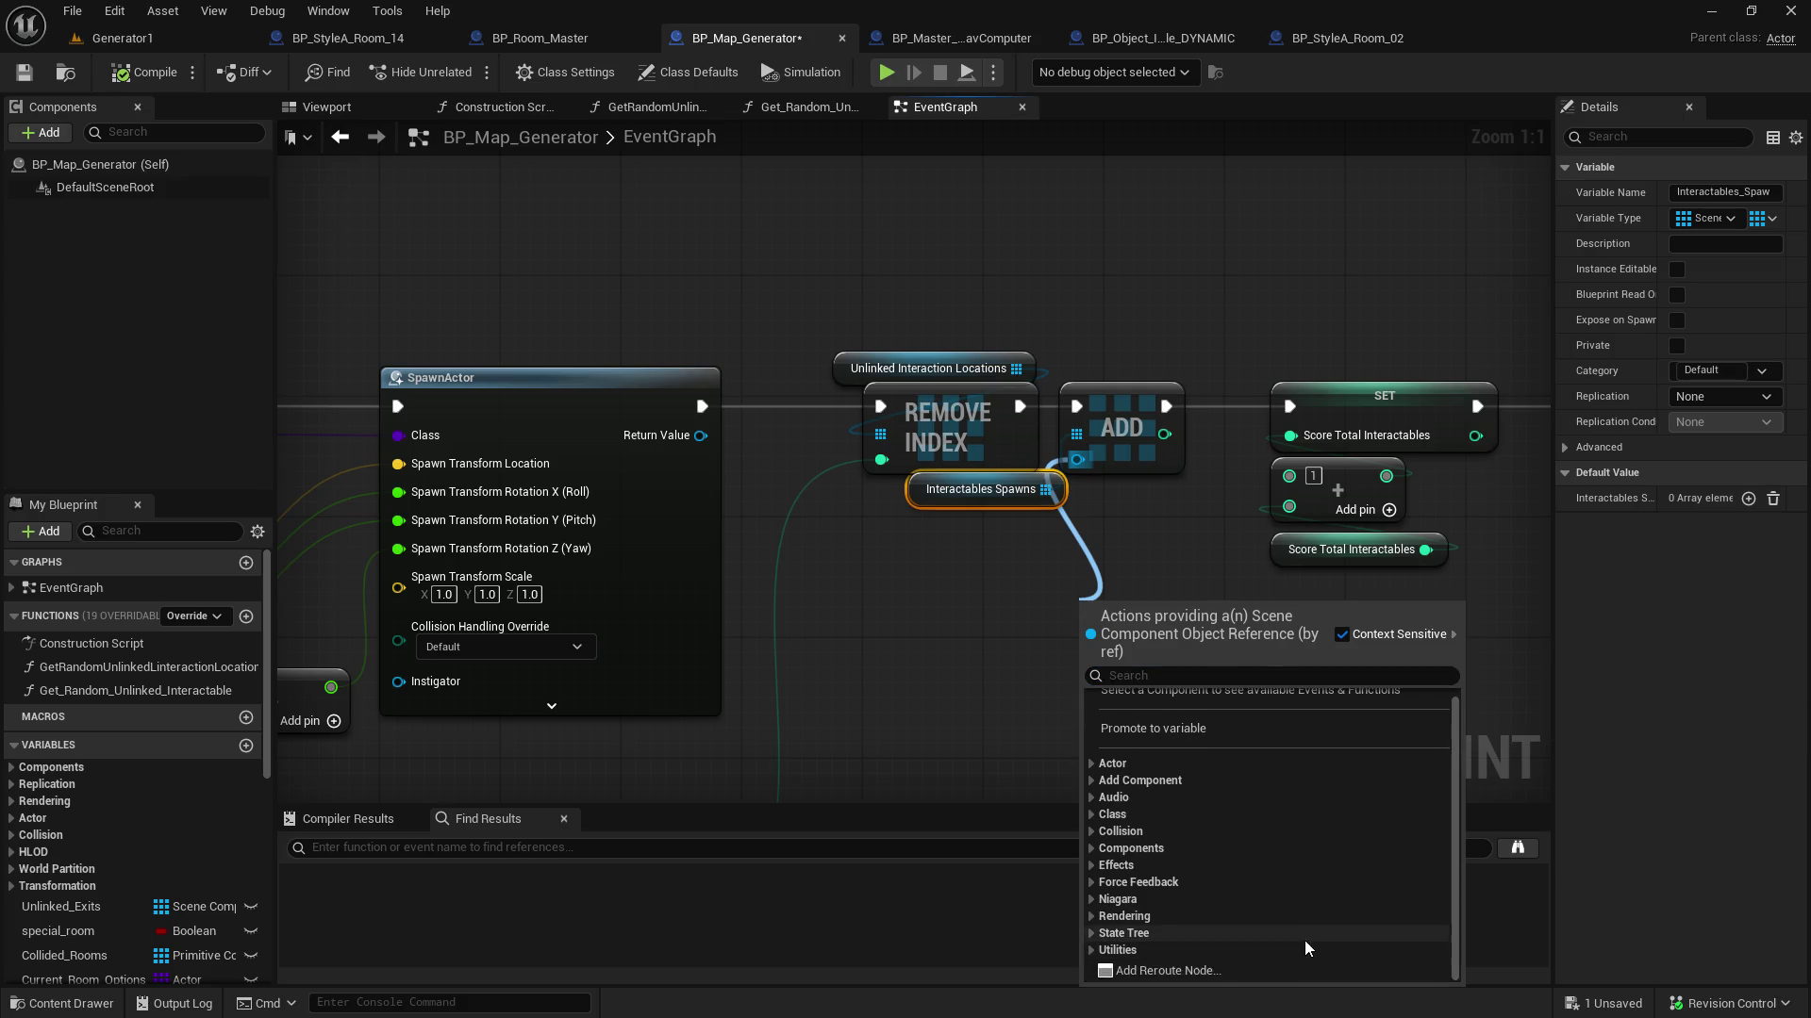
click(1342, 635)
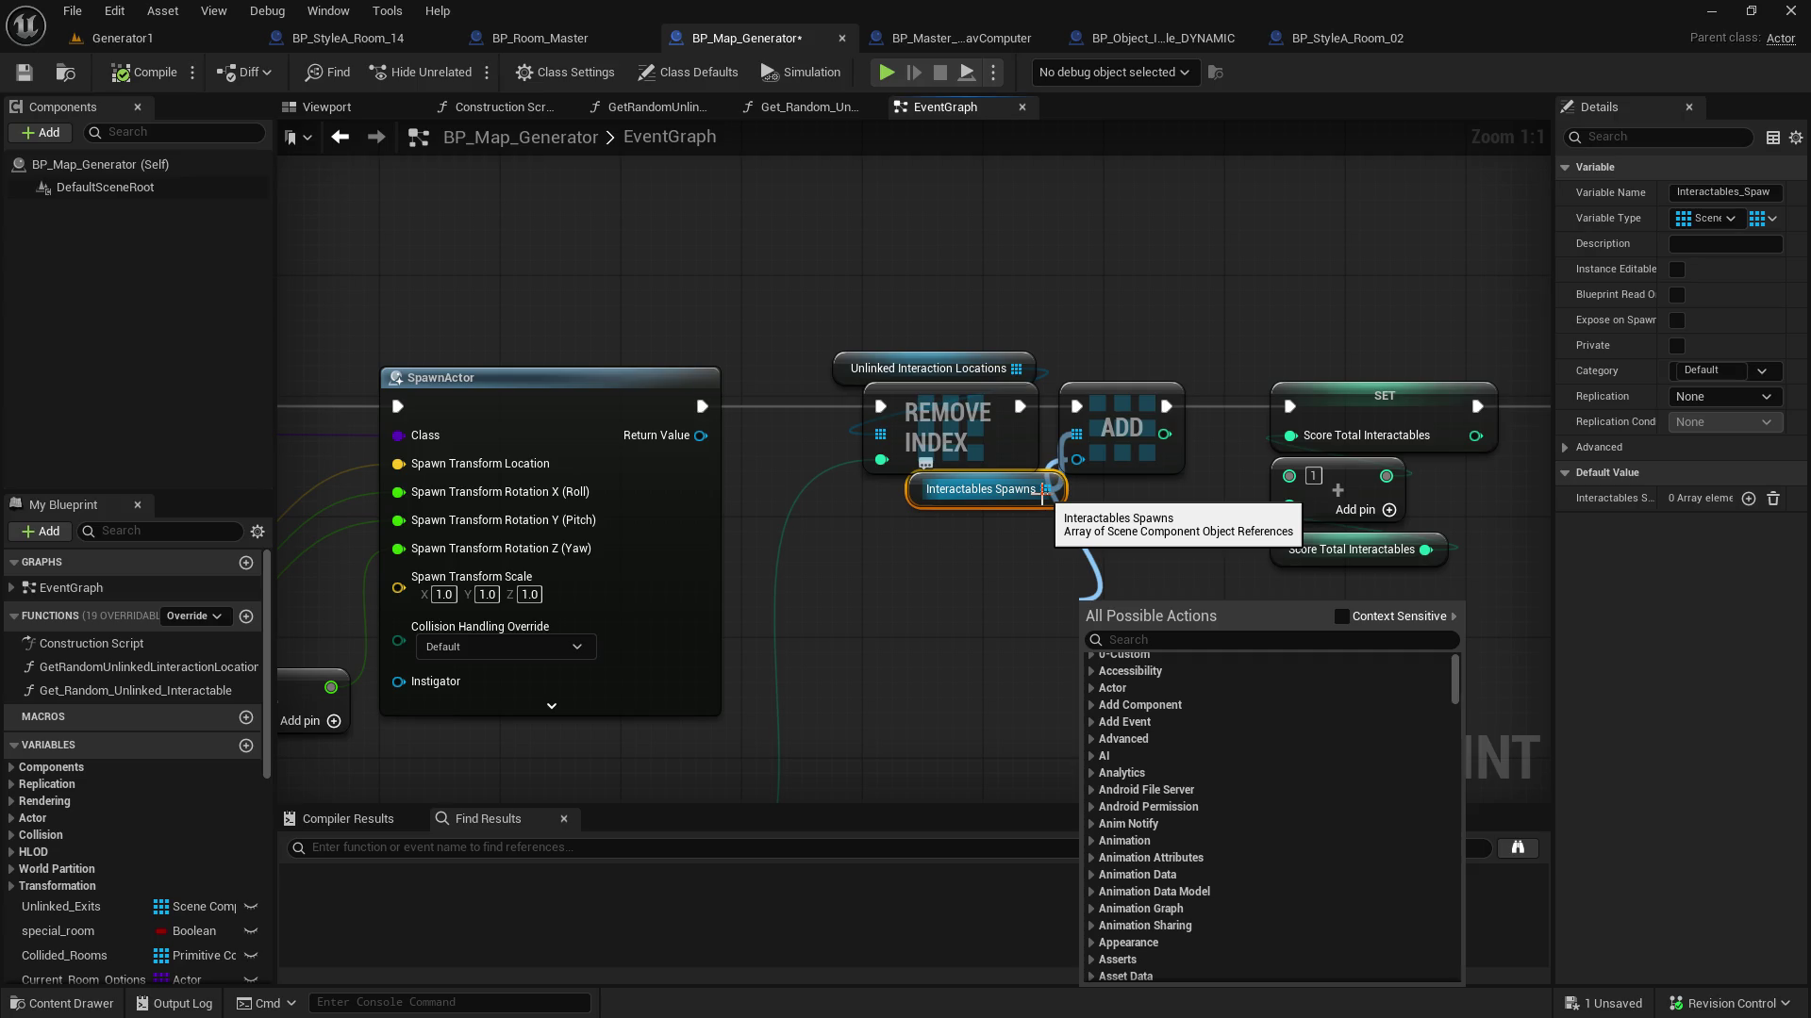
click(958, 611)
Pan over to the Random, Dynamic Set Mesh and Destroy Component nodes
mouse_move(947, 617)
mouse_down()
mouse_move(1406, 500)
mouse_move(891, 554)
mouse_move(1546, 611)
mouse_move(1414, 283)
mouse_move(1226, 566)
mouse_move(1168, 752)
mouse_move(1178, 660)
mouse_up()
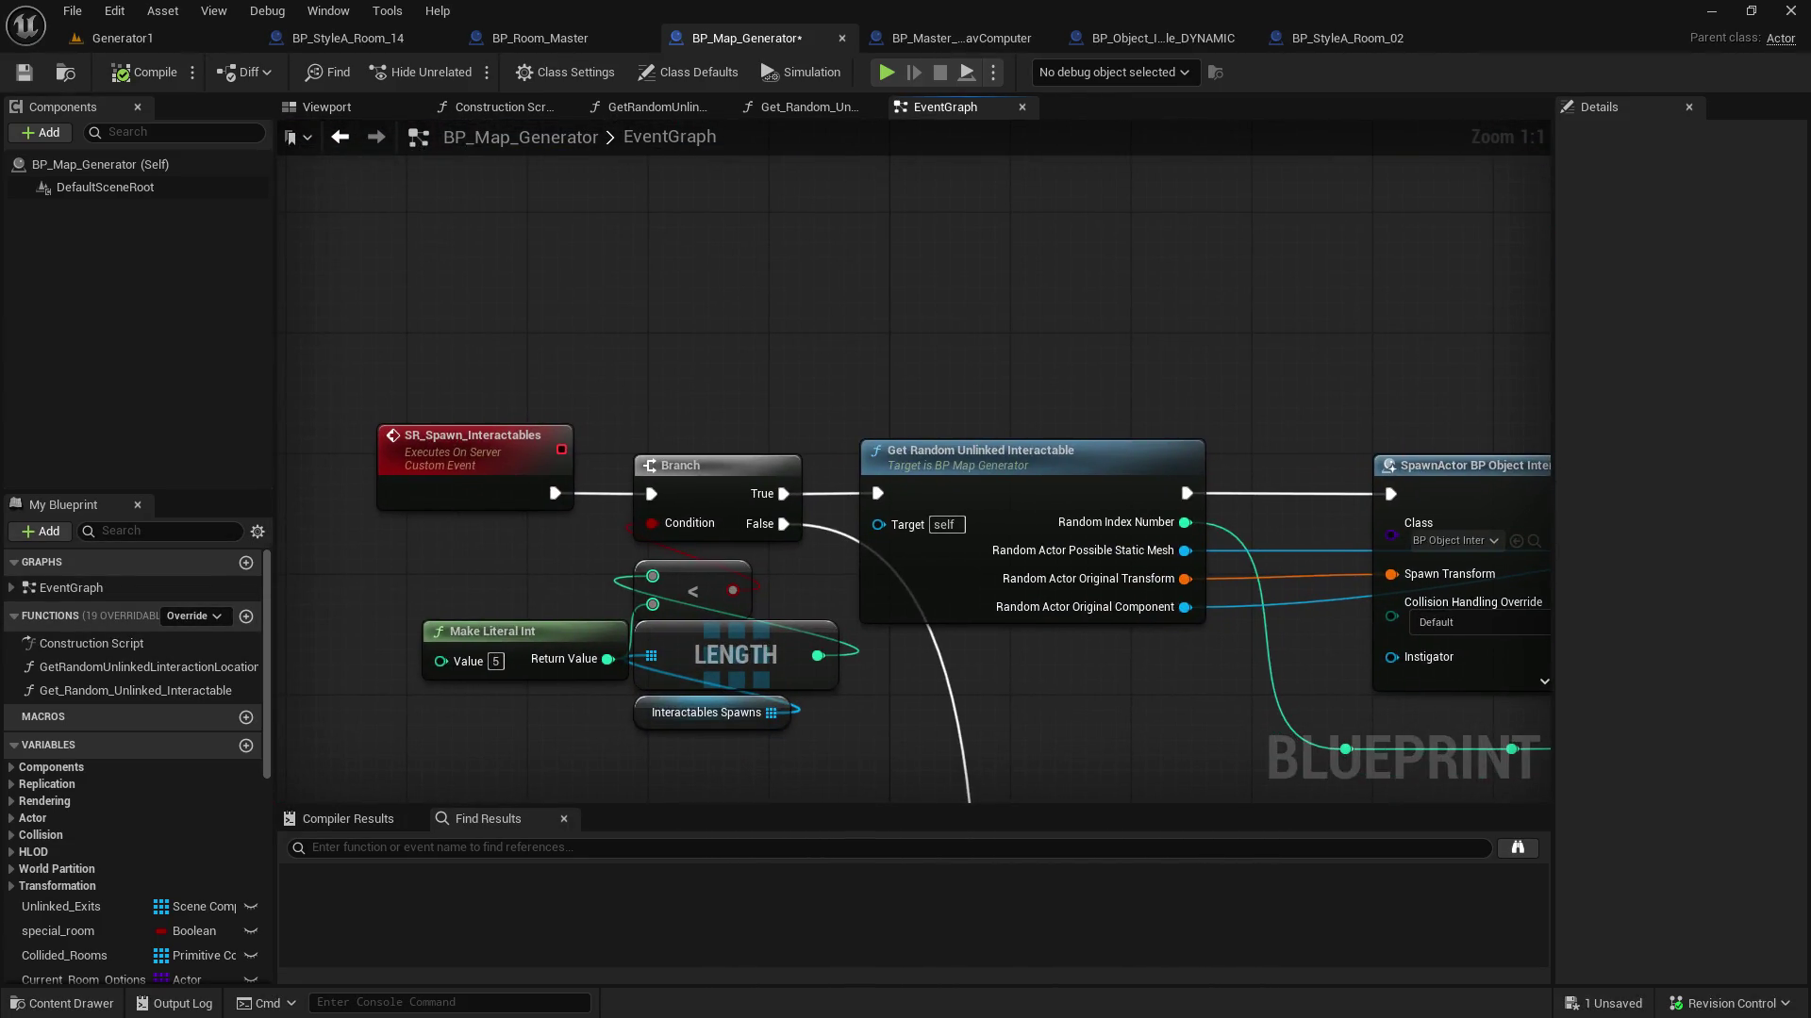
drag(1320, 660, 650, 580)
drag(1226, 604, 501, 579)
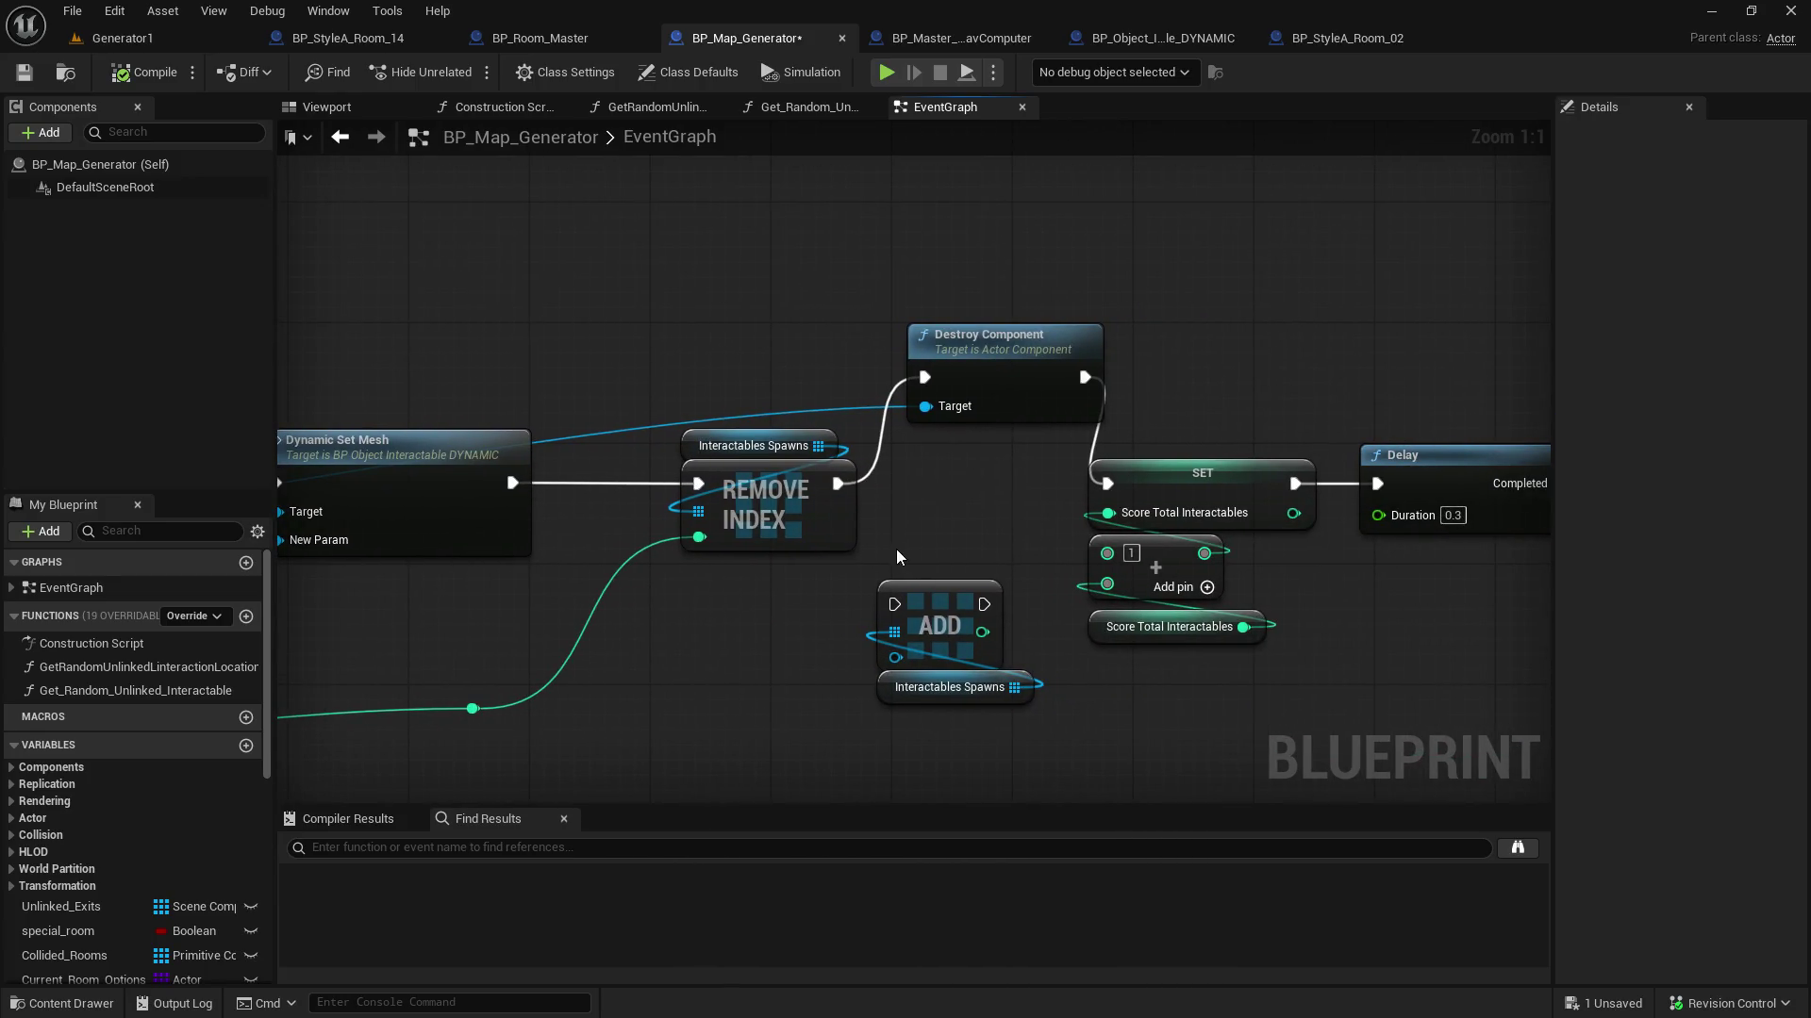
Wire a duplicated Score Total Interactables getter into the Branch's '<' comparison, moving the LENGTH nodes aside
mouse_move(842, 579)
mouse_down()
mouse_move(461, 479)
mouse_move(1546, 435)
mouse_up()
mouse_move(755, 443)
mouse_down()
mouse_move(1481, 457)
mouse_move(1157, 154)
mouse_up()
mouse_move(1546, 161)
mouse_down()
mouse_move(1037, 433)
mouse_move(747, 491)
mouse_up()
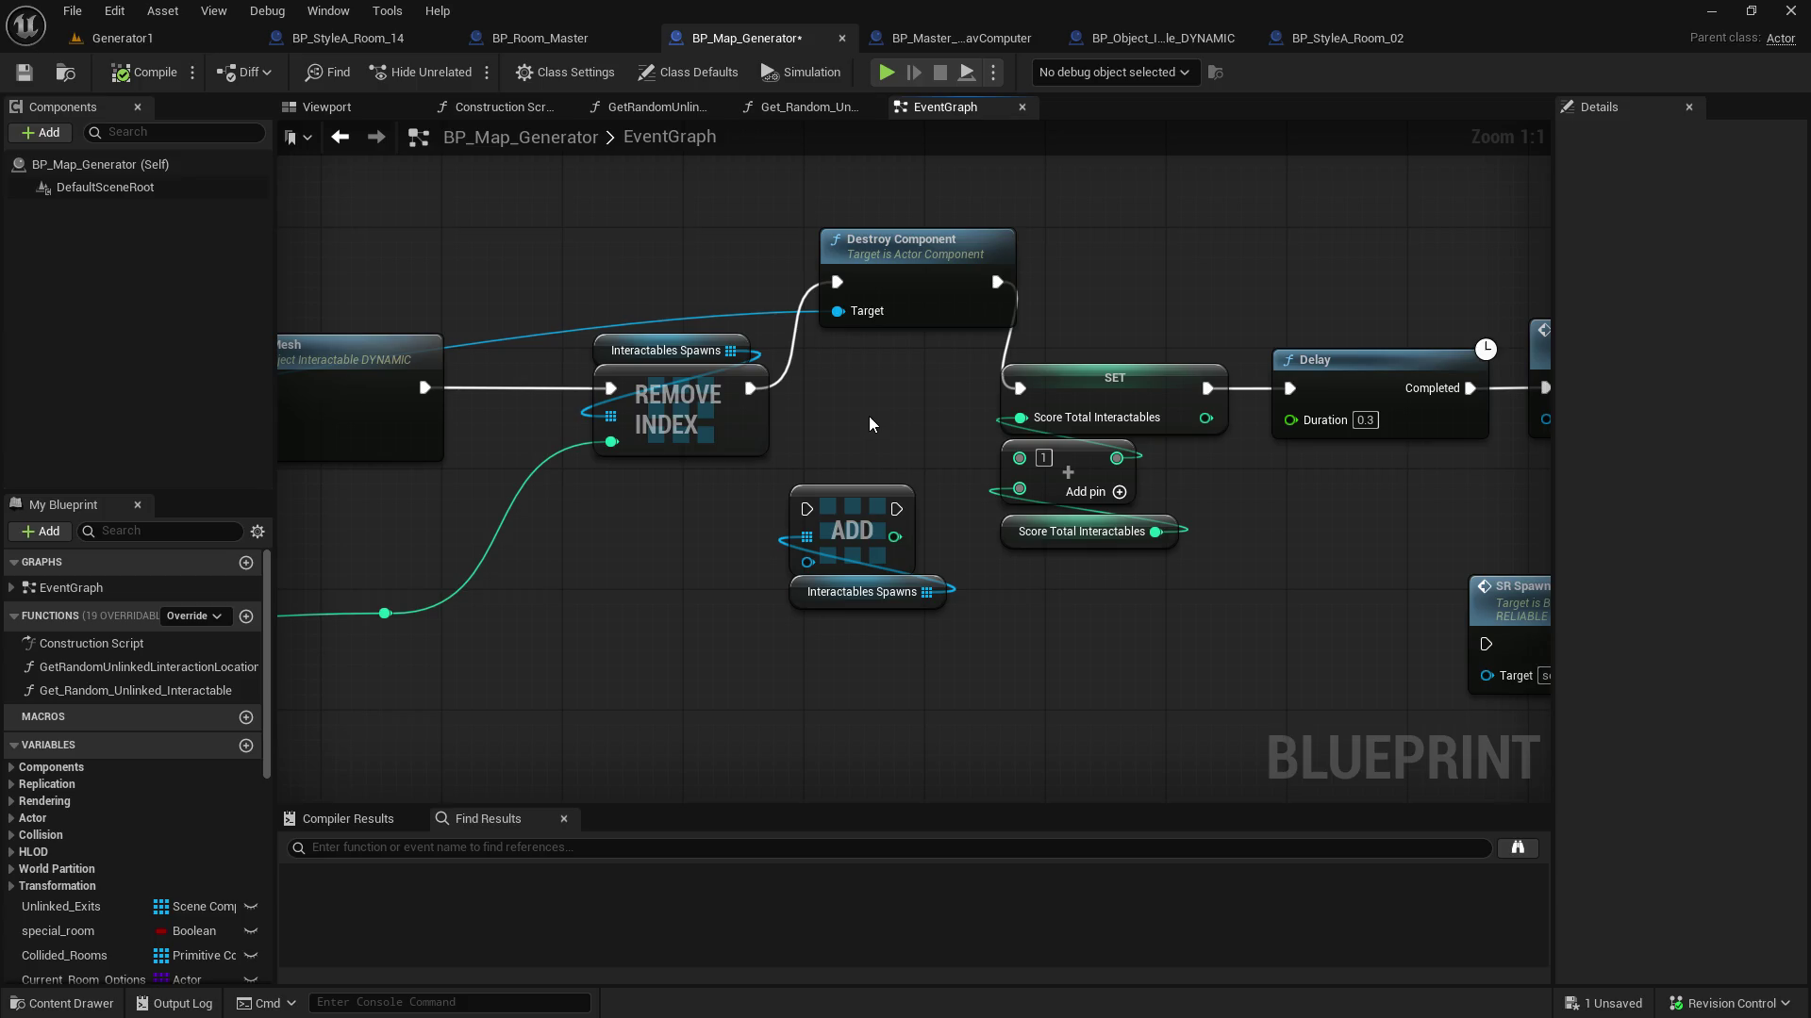
mouse_move(868, 416)
mouse_down()
mouse_move(1782, 405)
mouse_move(1238, 344)
mouse_up()
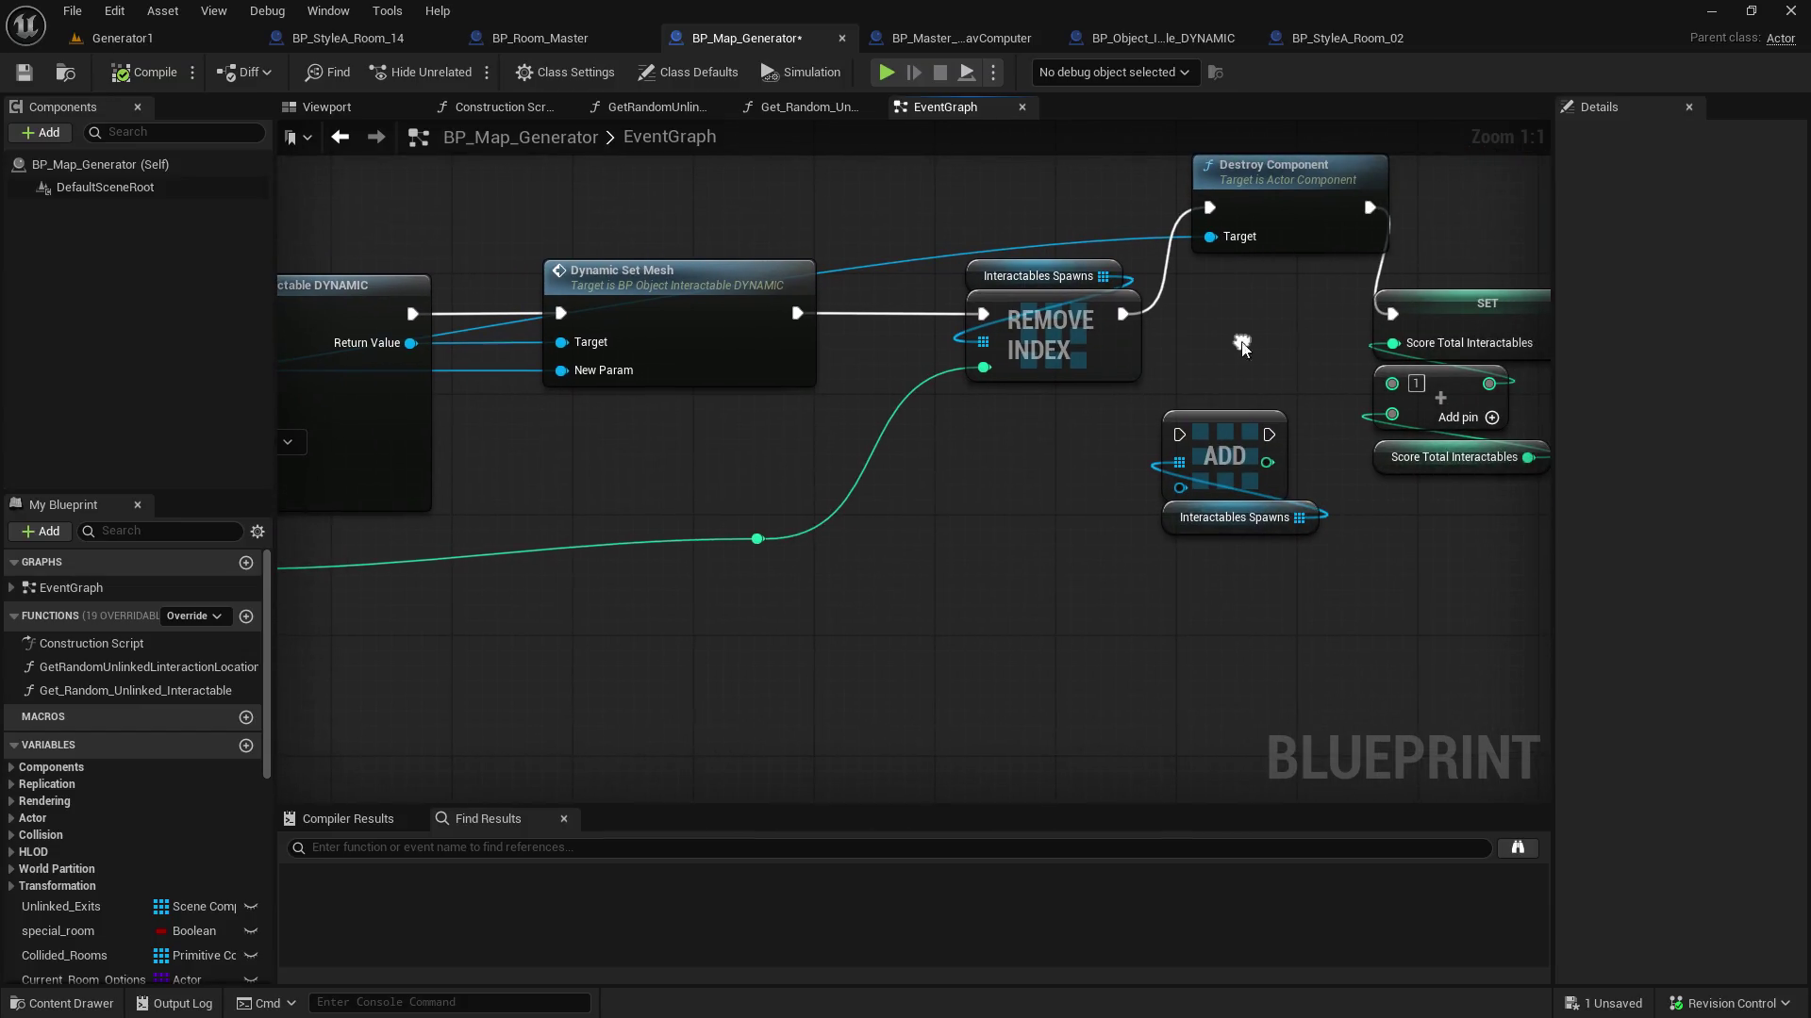
click(1420, 460)
key(ctrl+w)
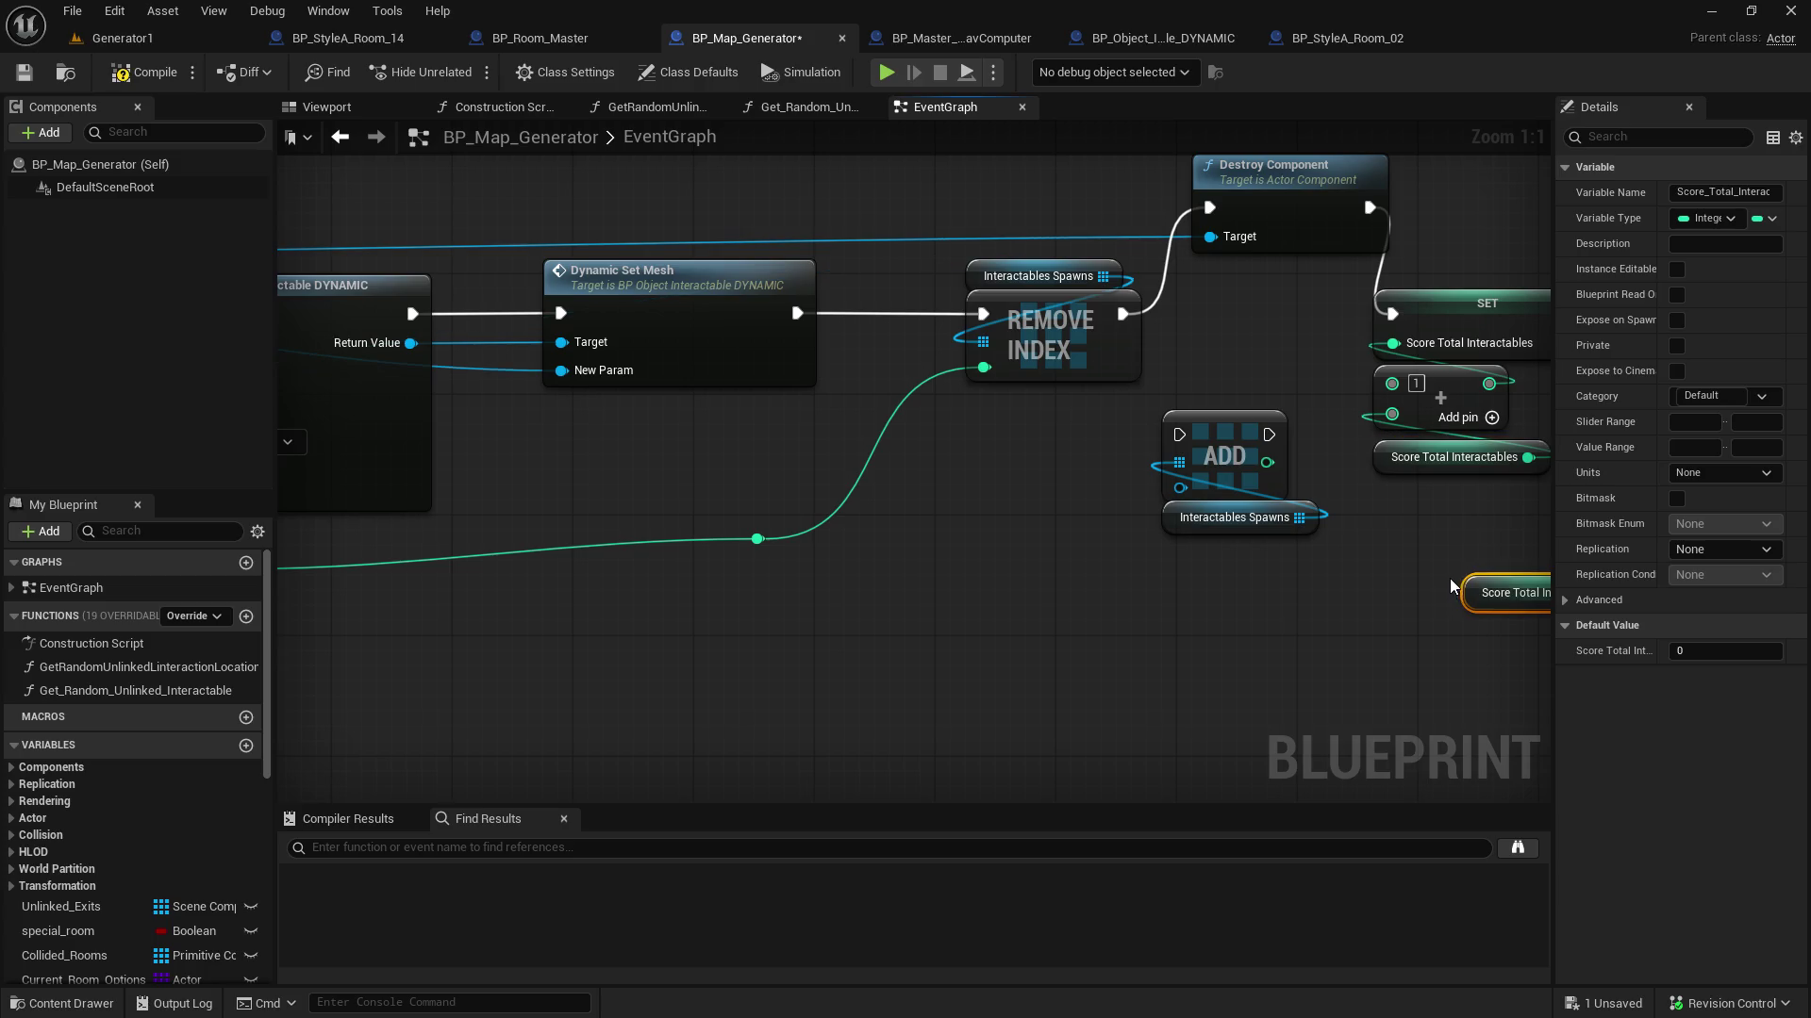
mouse_move(1469, 589)
mouse_down()
mouse_move(603, 517)
mouse_move(332, 558)
mouse_move(499, 594)
mouse_move(1311, 586)
mouse_move(710, 478)
mouse_up()
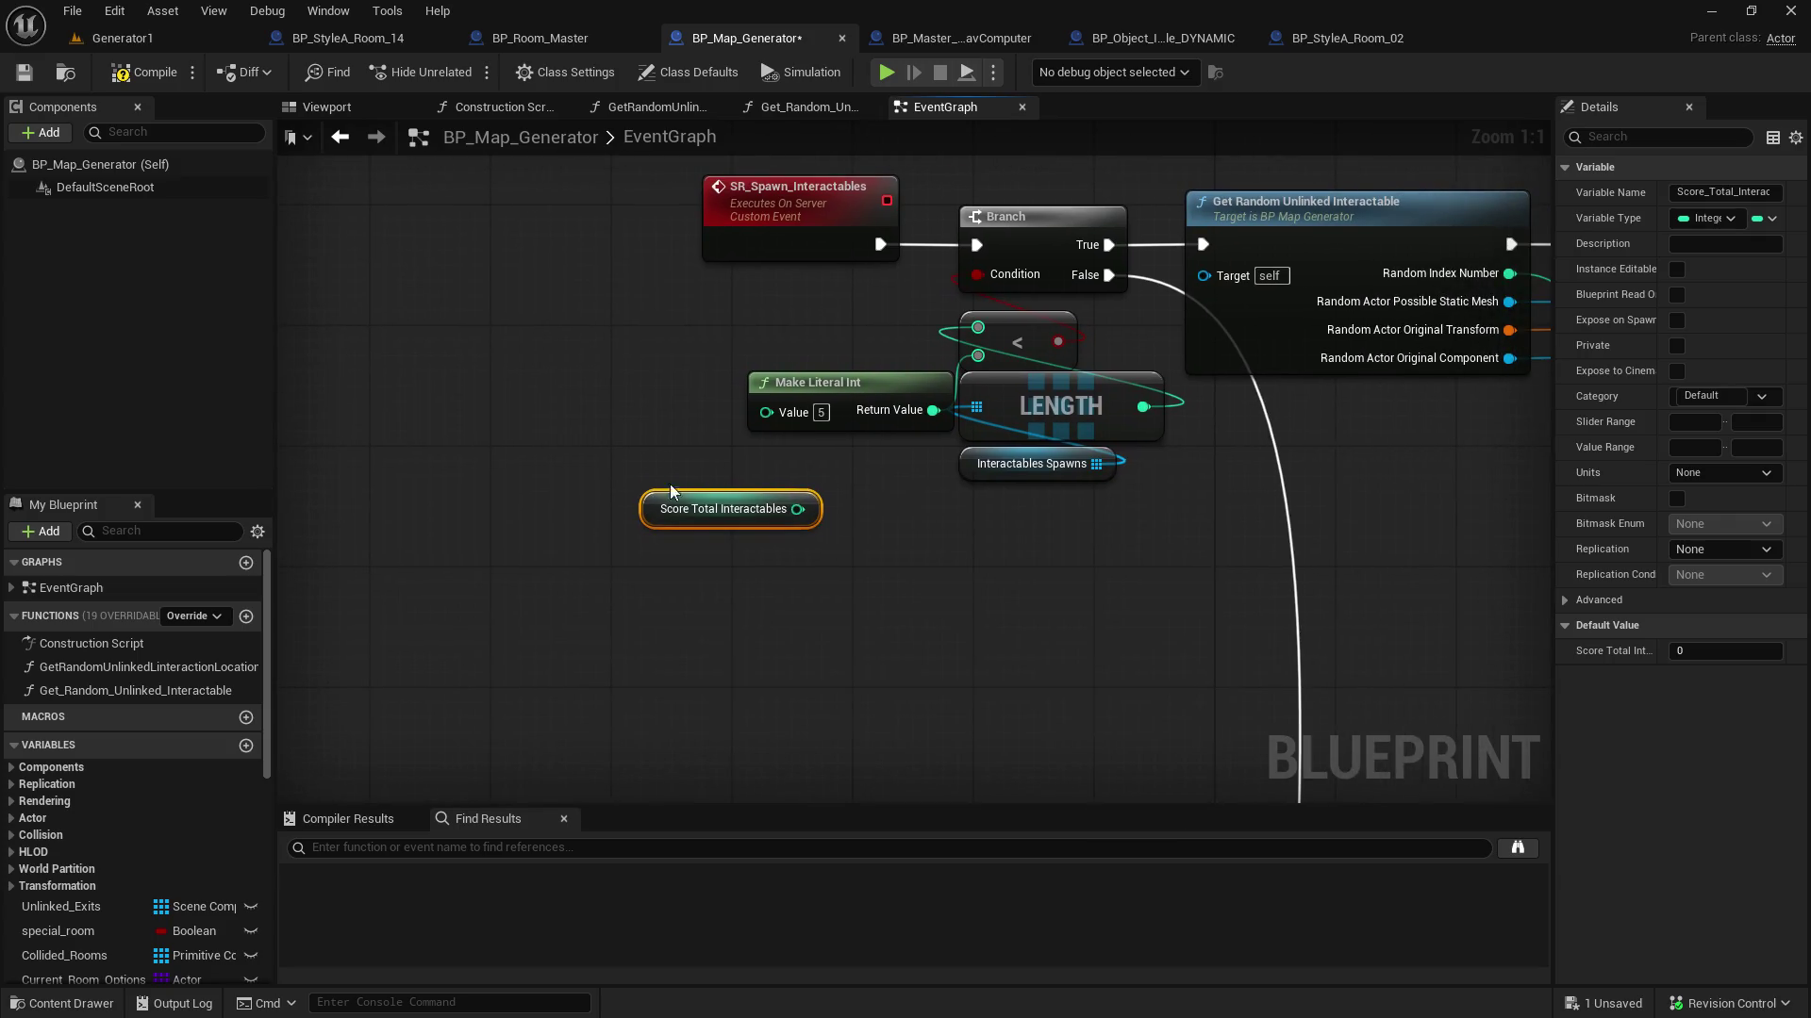
drag(842, 384, 782, 382)
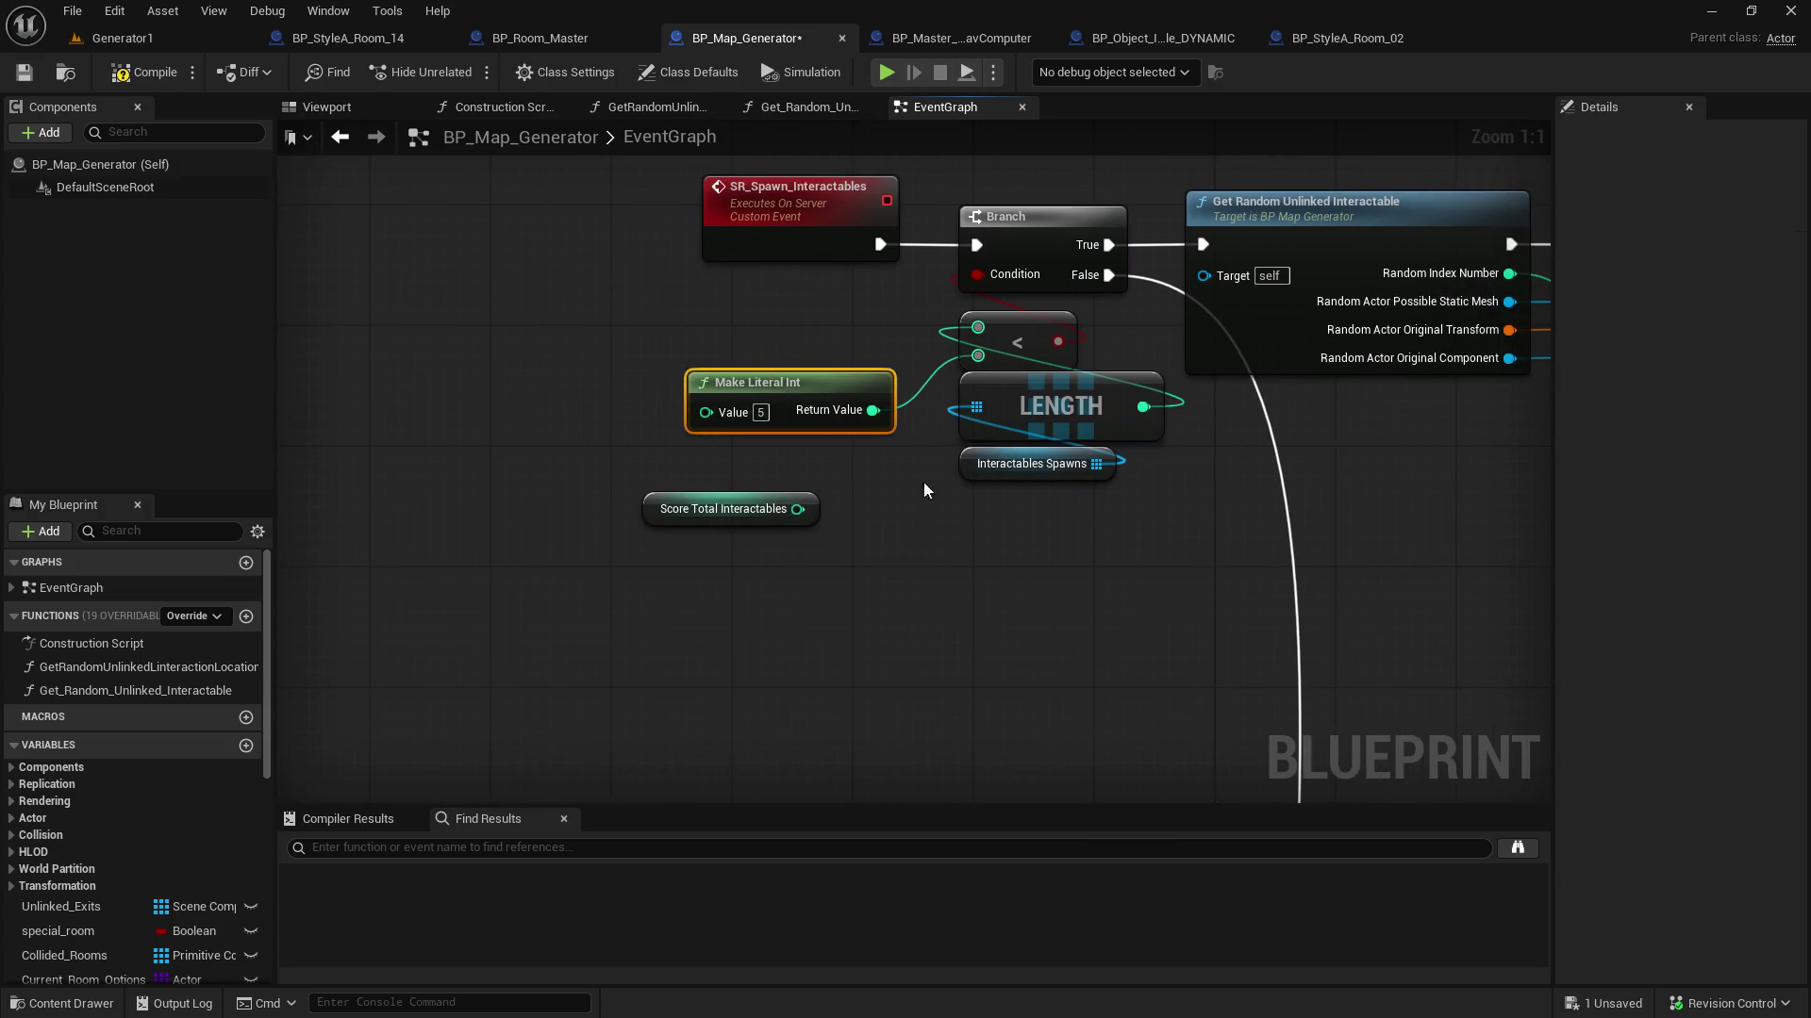
drag(797, 510, 978, 327)
drag(649, 510, 675, 330)
mouse_move(1070, 563)
mouse_down()
mouse_move(1084, 396)
mouse_move(1041, 513)
mouse_move(1045, 565)
mouse_up()
Open the Get Random Unlinked Interactable function
drag(1103, 445, 620, 534)
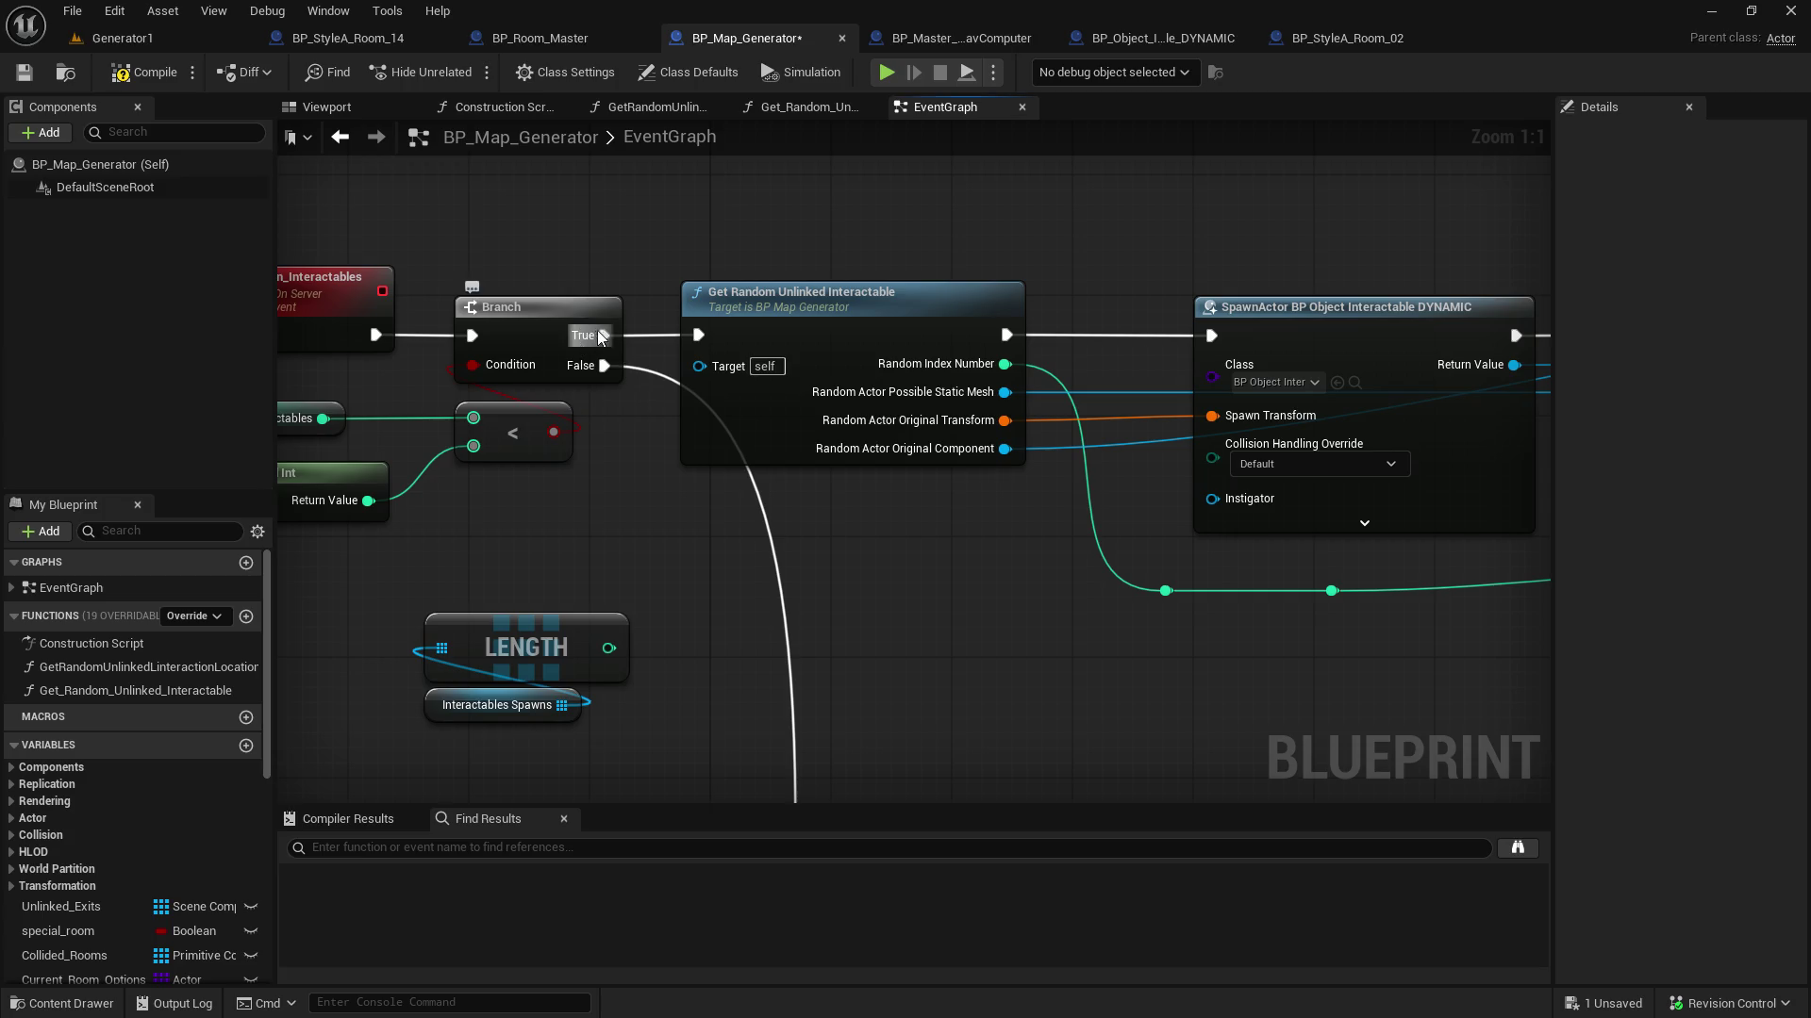
click(909, 304)
double_click(909, 304)
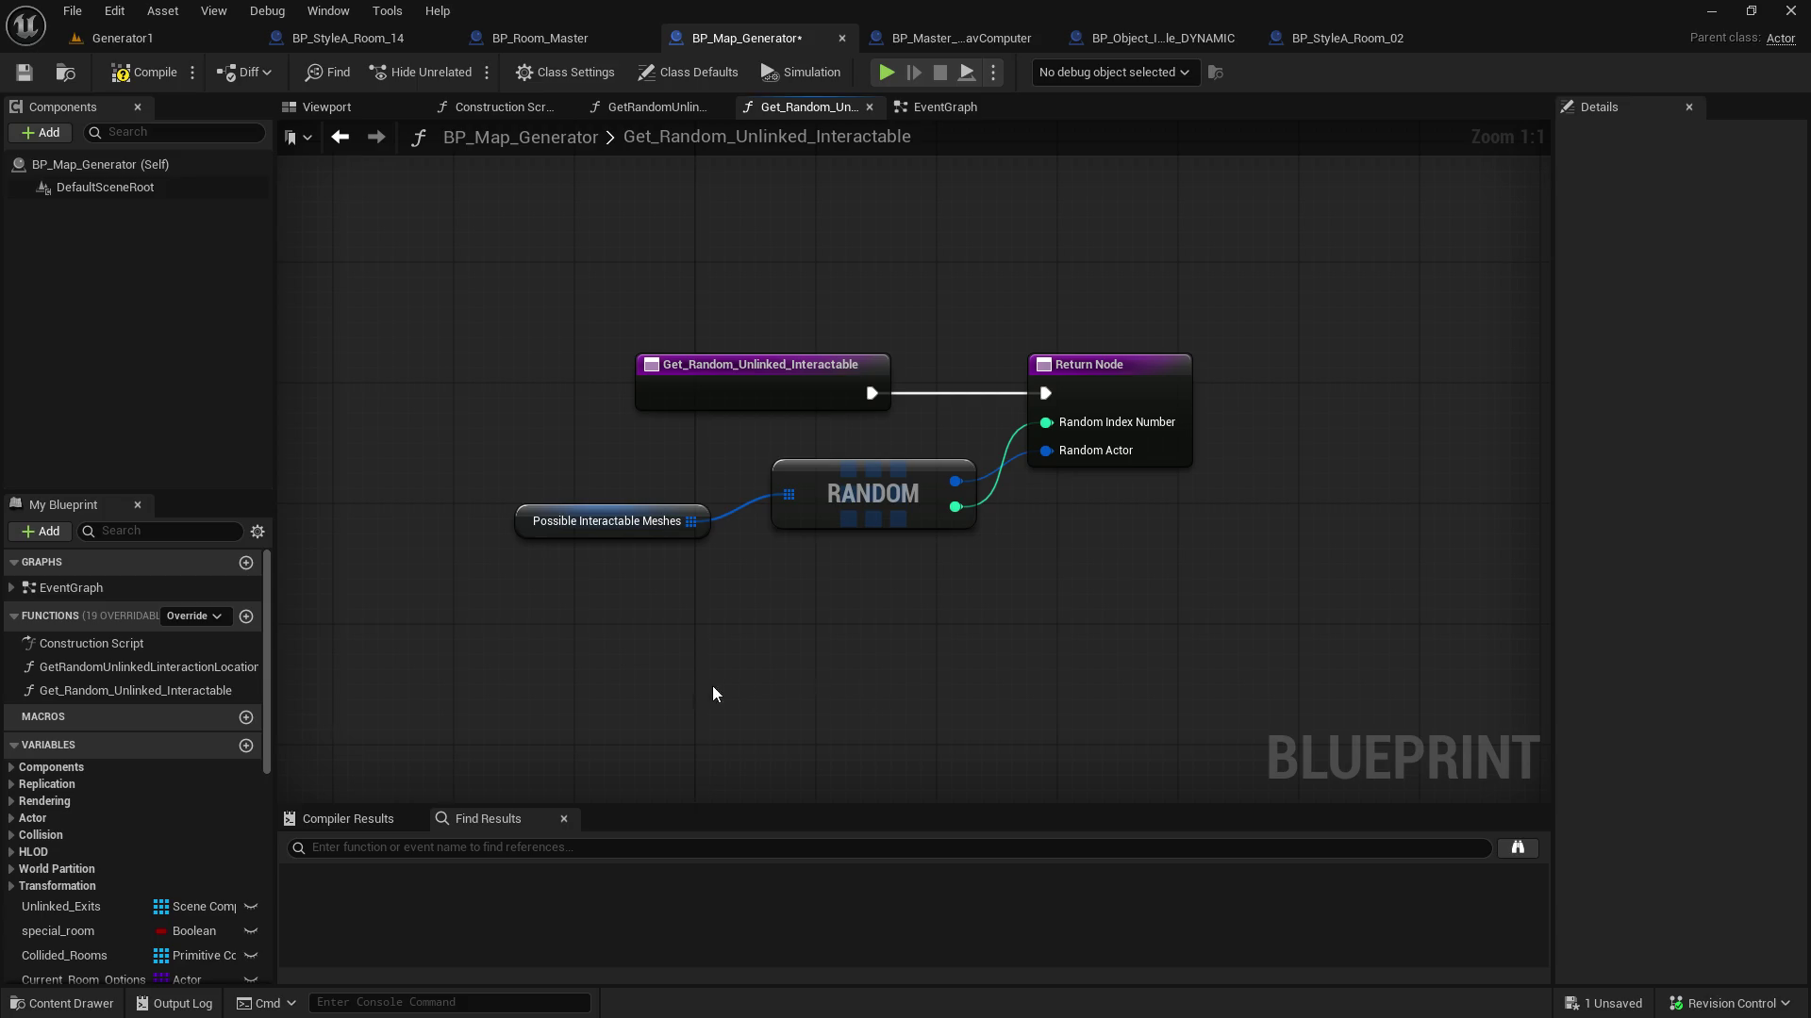
scroll(42, 907, down, 10)
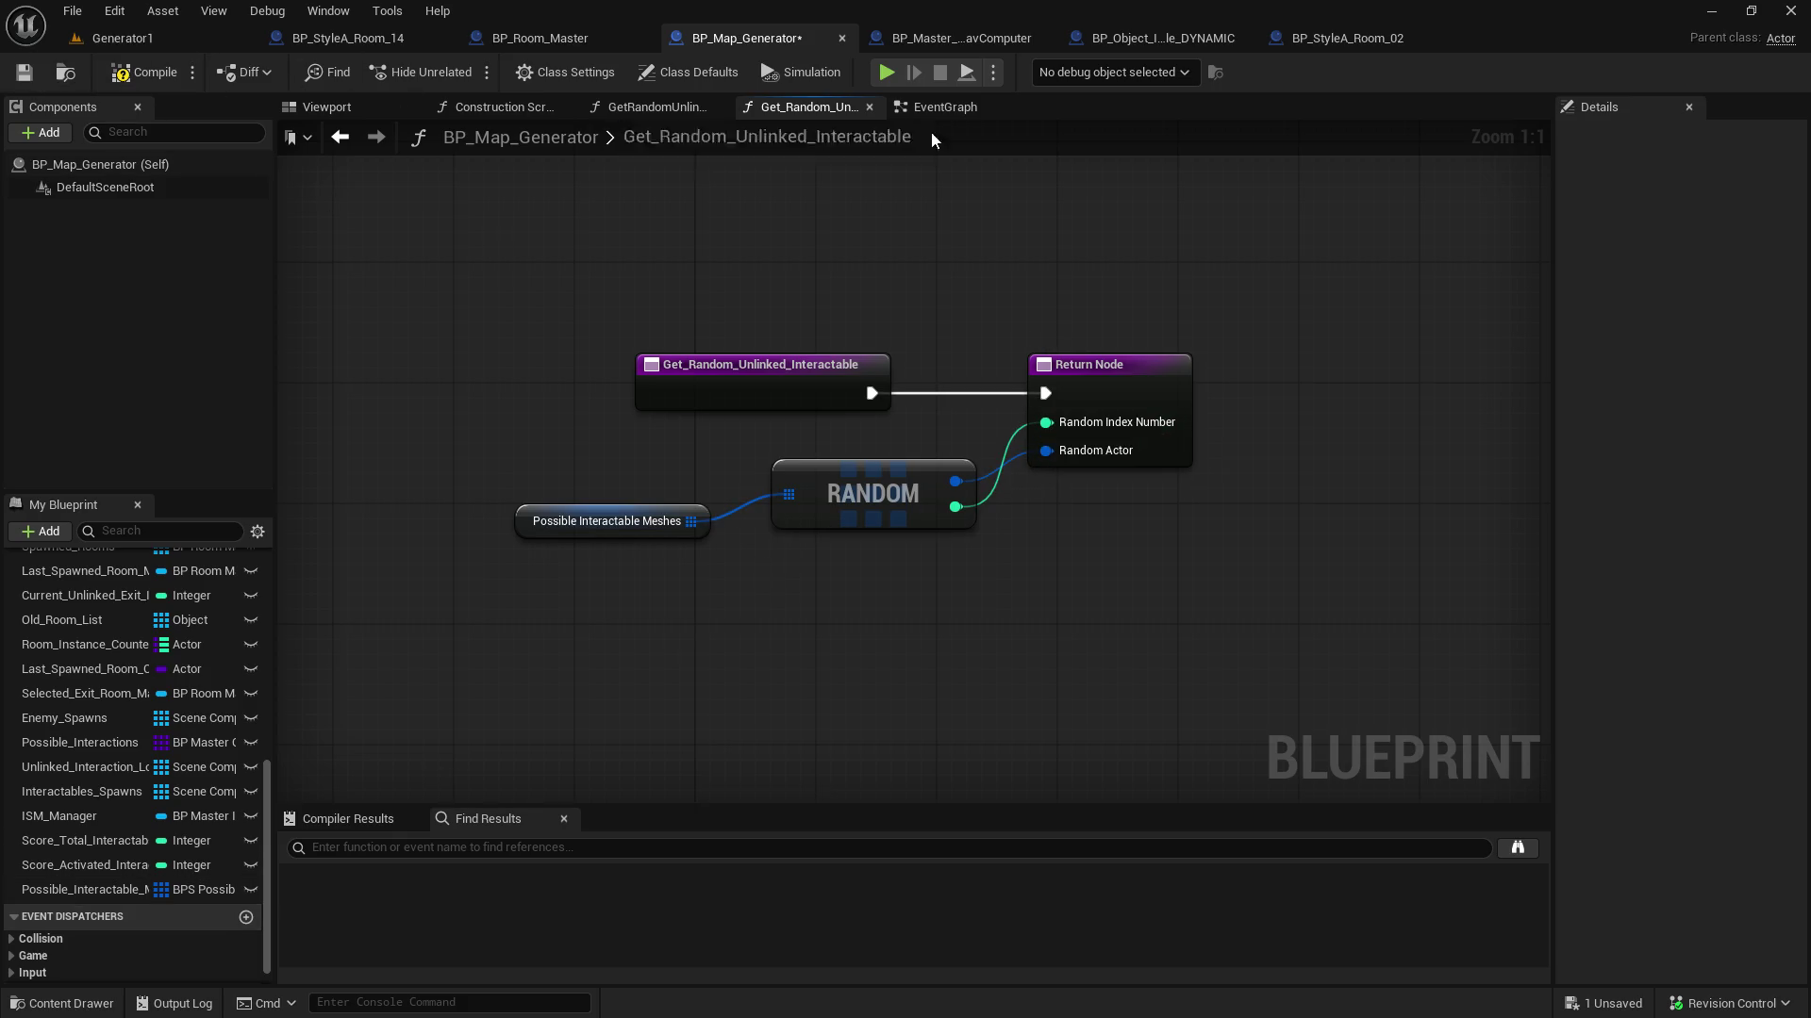
click(943, 109)
mouse_move(635, 230)
mouse_down()
mouse_move(513, 243)
mouse_move(337, 354)
mouse_up()
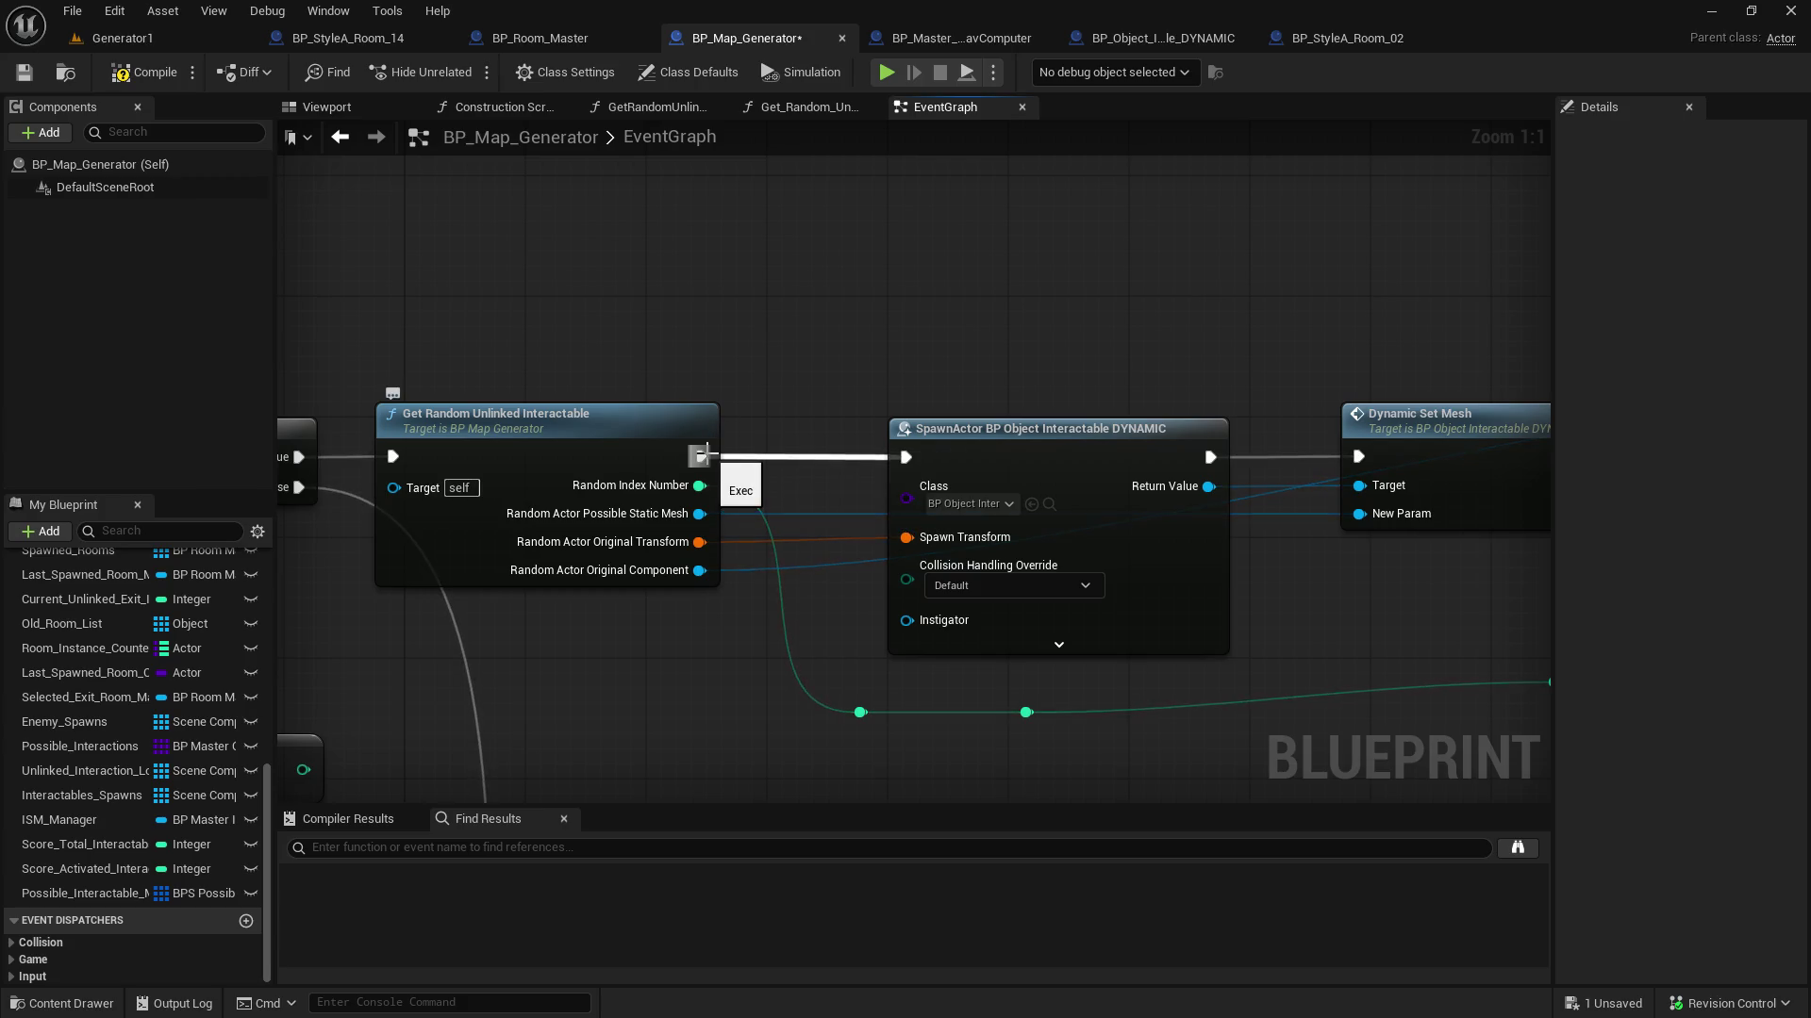
Insert a Print String into the chain before SpawnActor and expand its options
drag(702, 456, 906, 458)
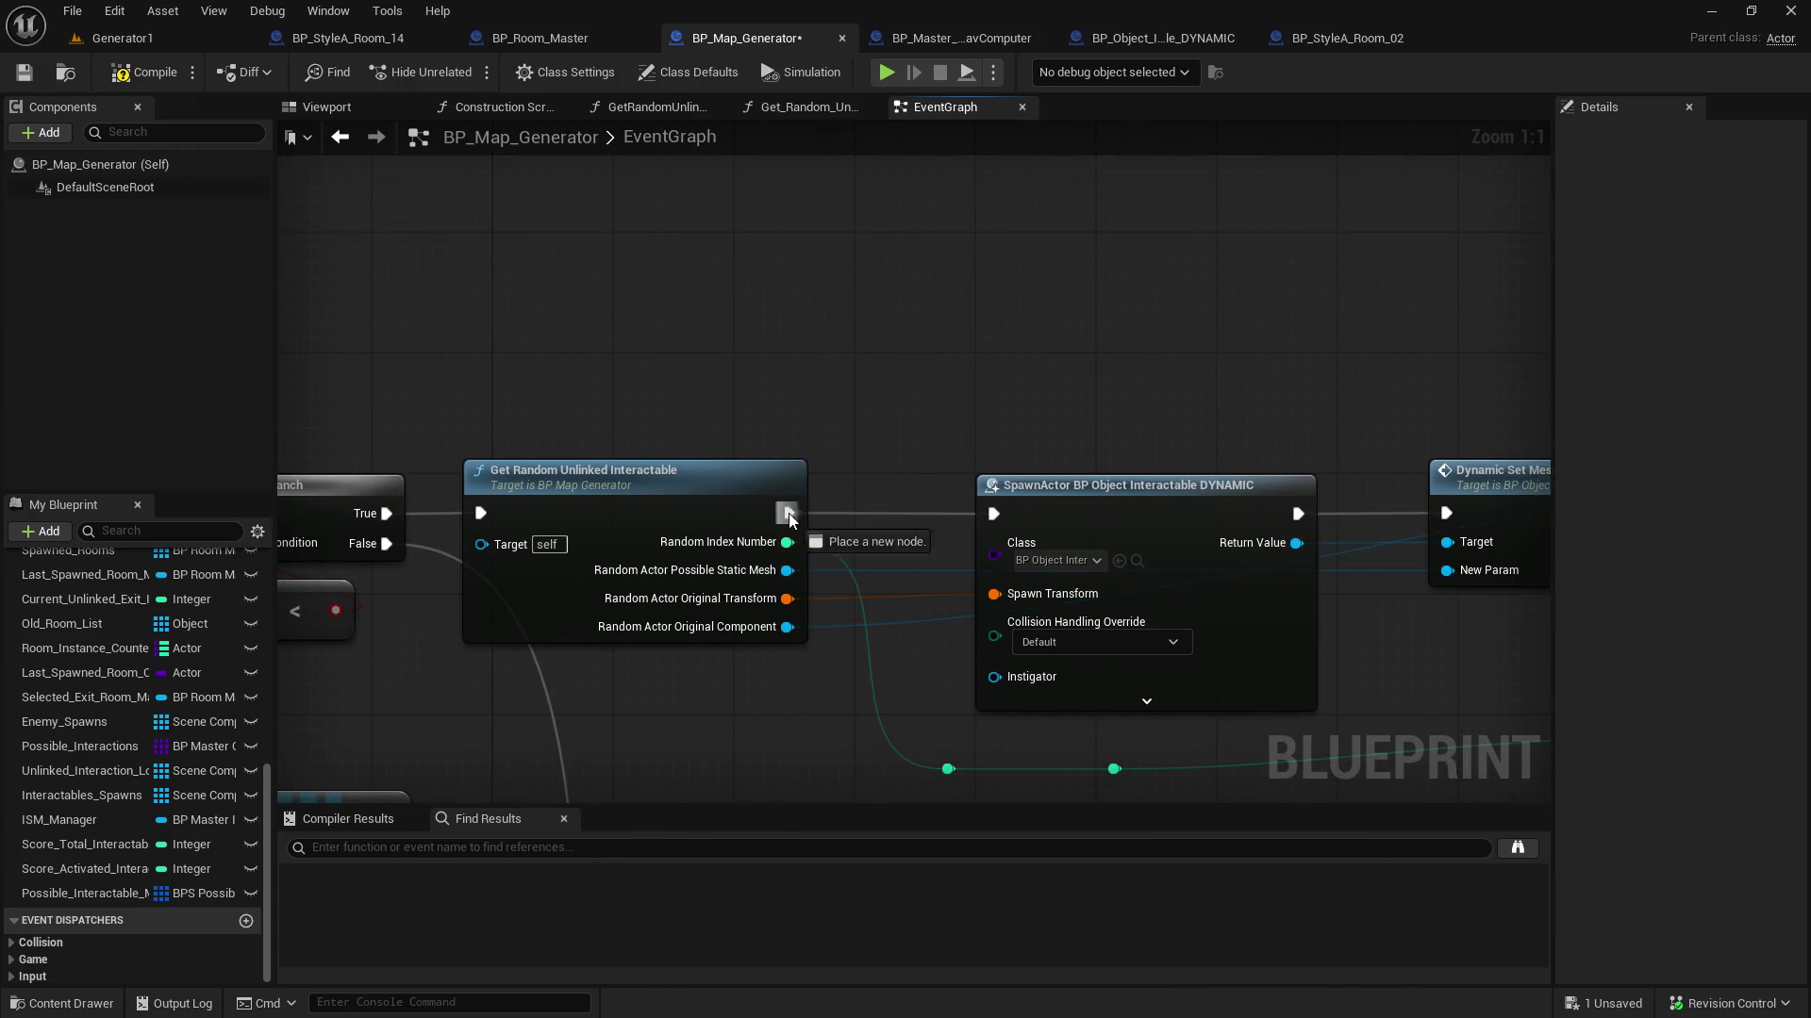
drag(788, 513, 869, 245)
text(print)
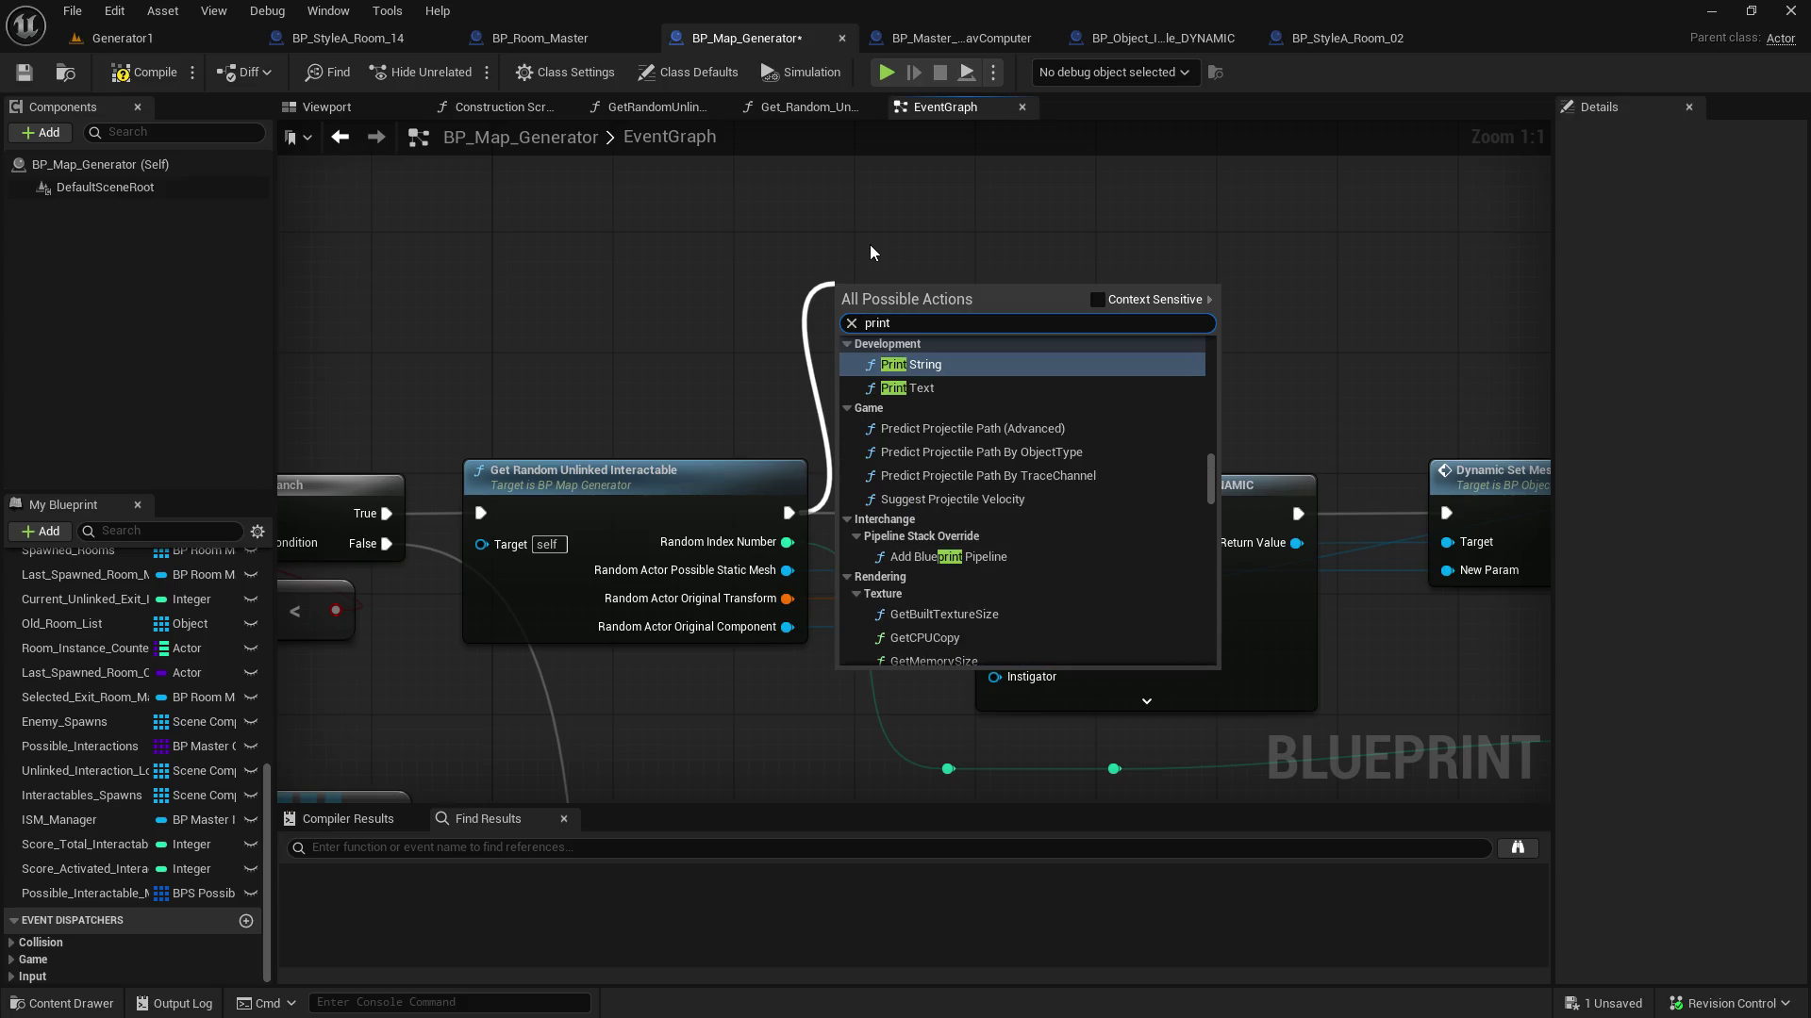
key(Return)
drag(885, 283, 929, 178)
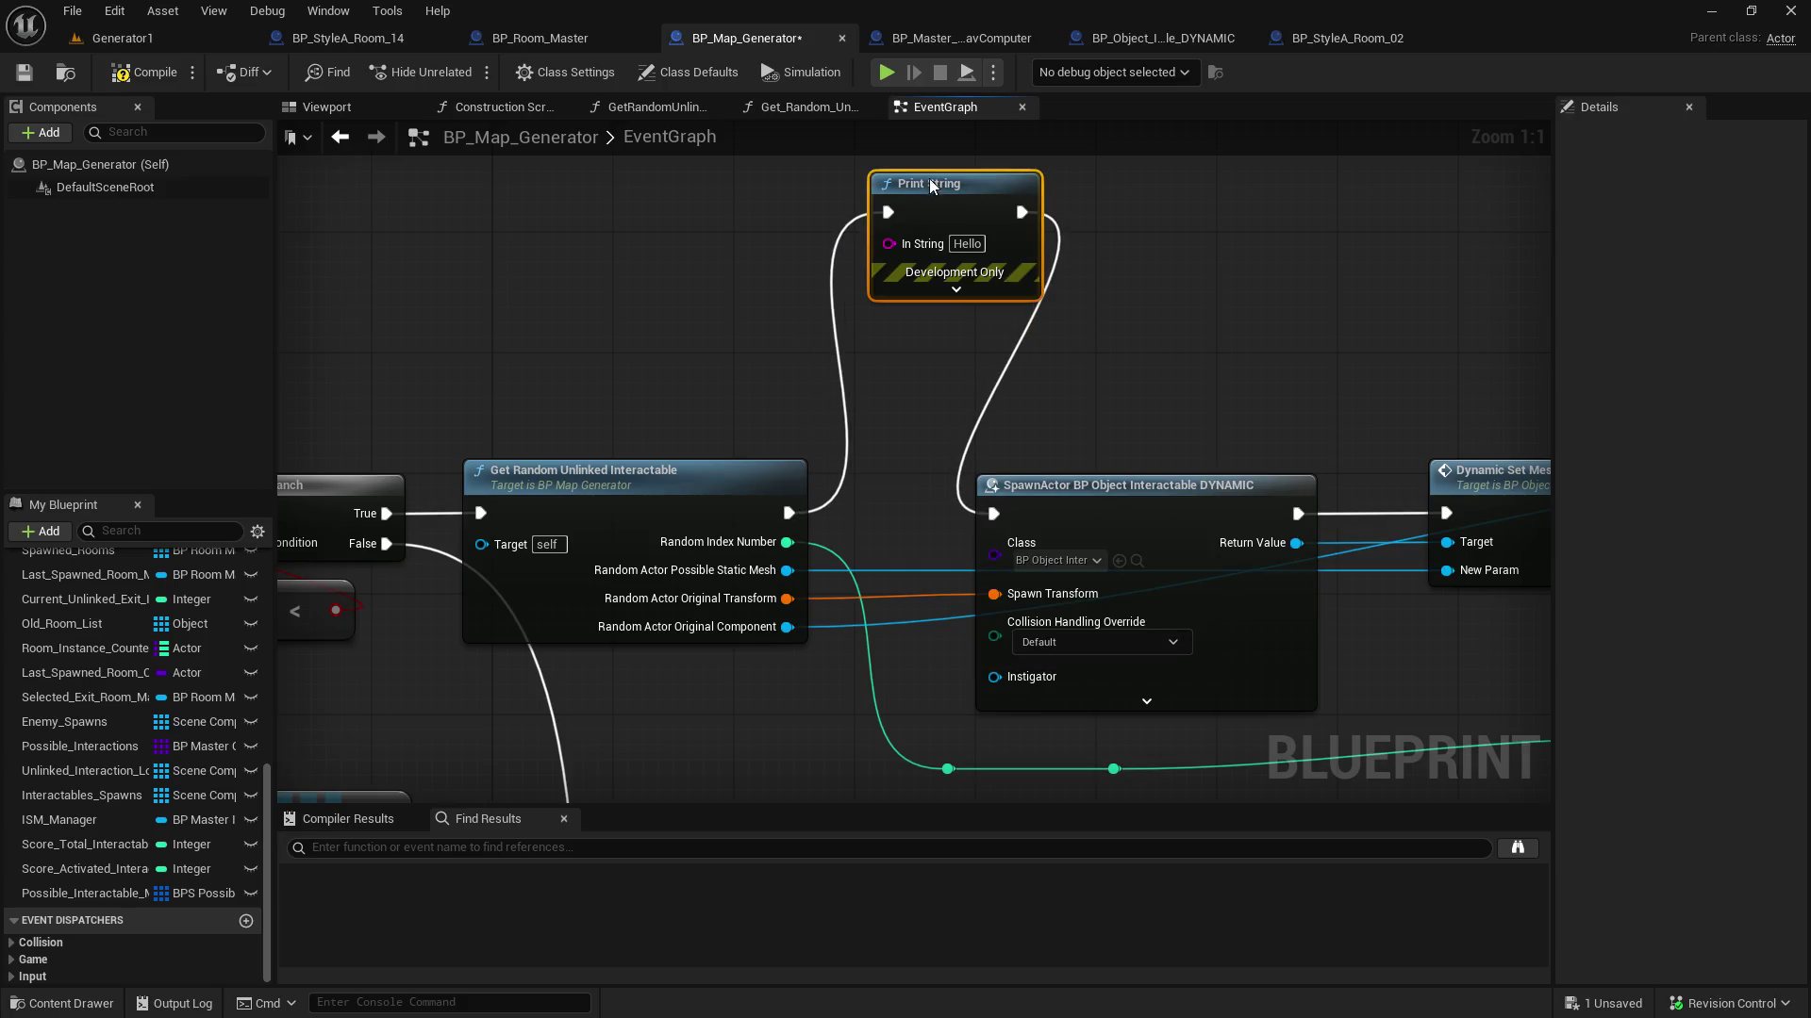
click(960, 289)
Feed In String from a string Append with 'Original Mesh:' in A, connecting the static mesh
mouse_move(890, 253)
mouse_down()
mouse_move(573, 266)
mouse_move(586, 251)
mouse_up()
text(append)
key(Return)
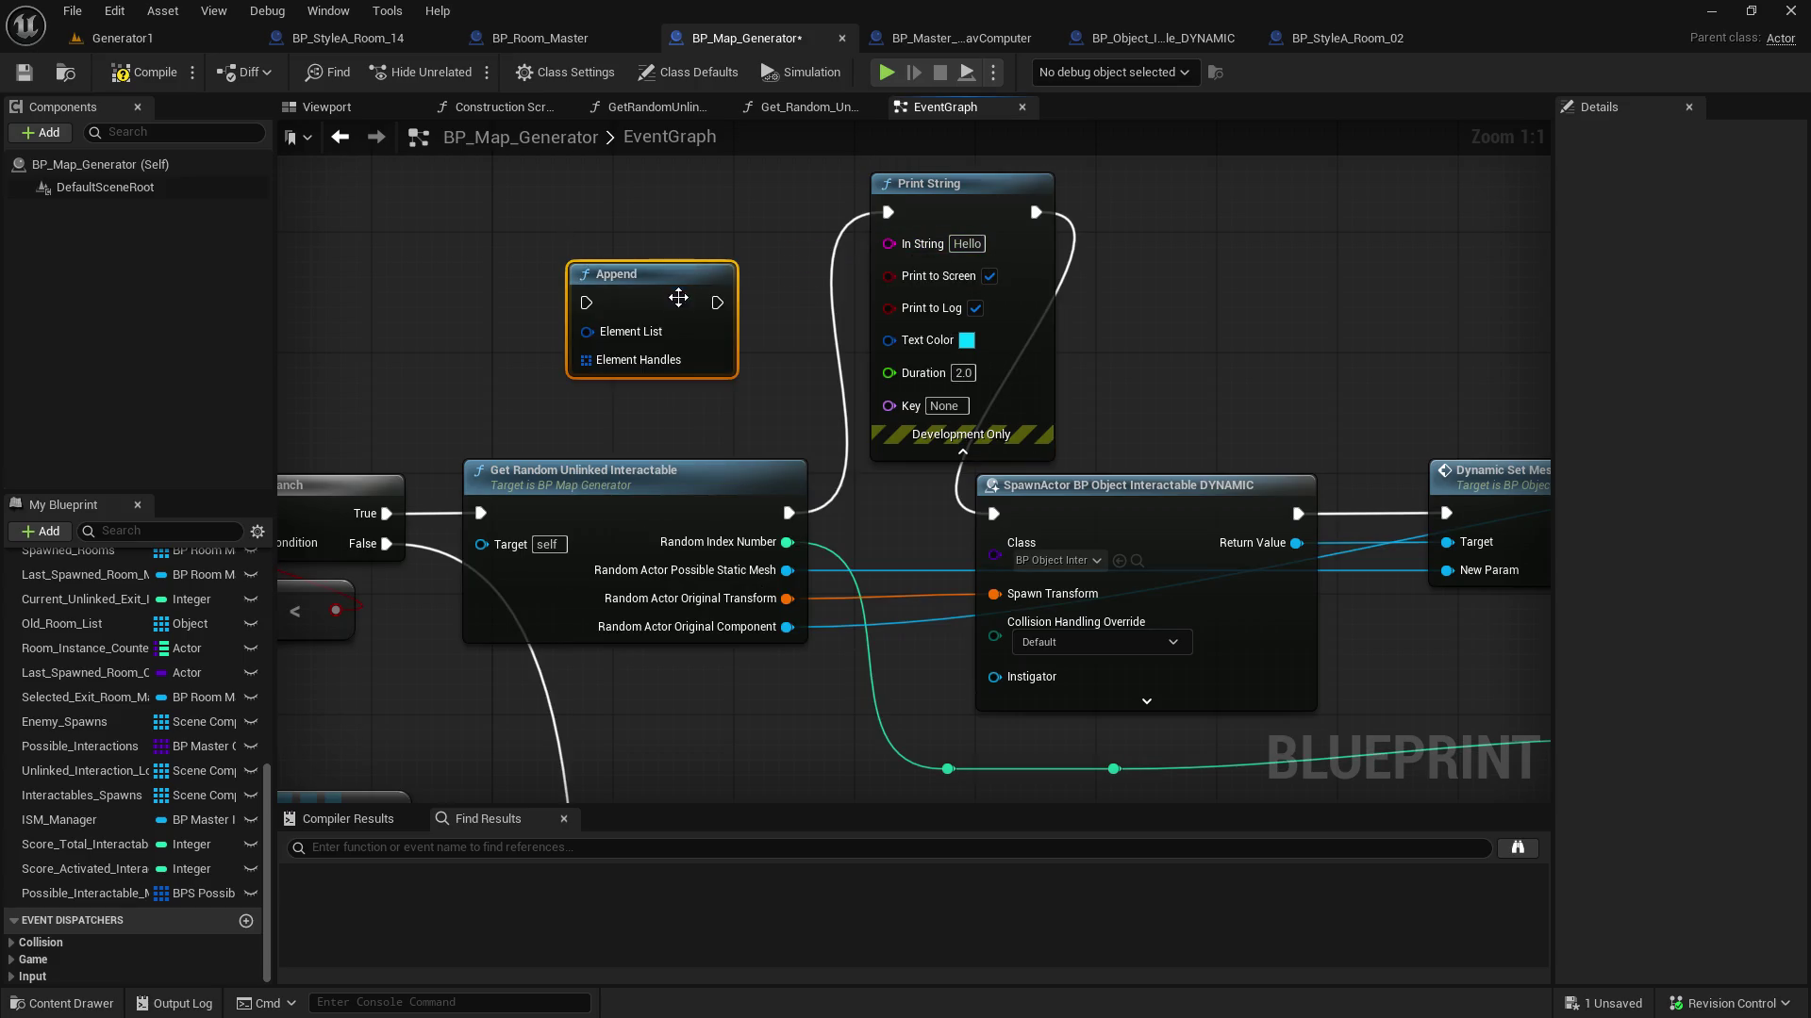
key(Delete)
drag(889, 243, 662, 219)
text(append)
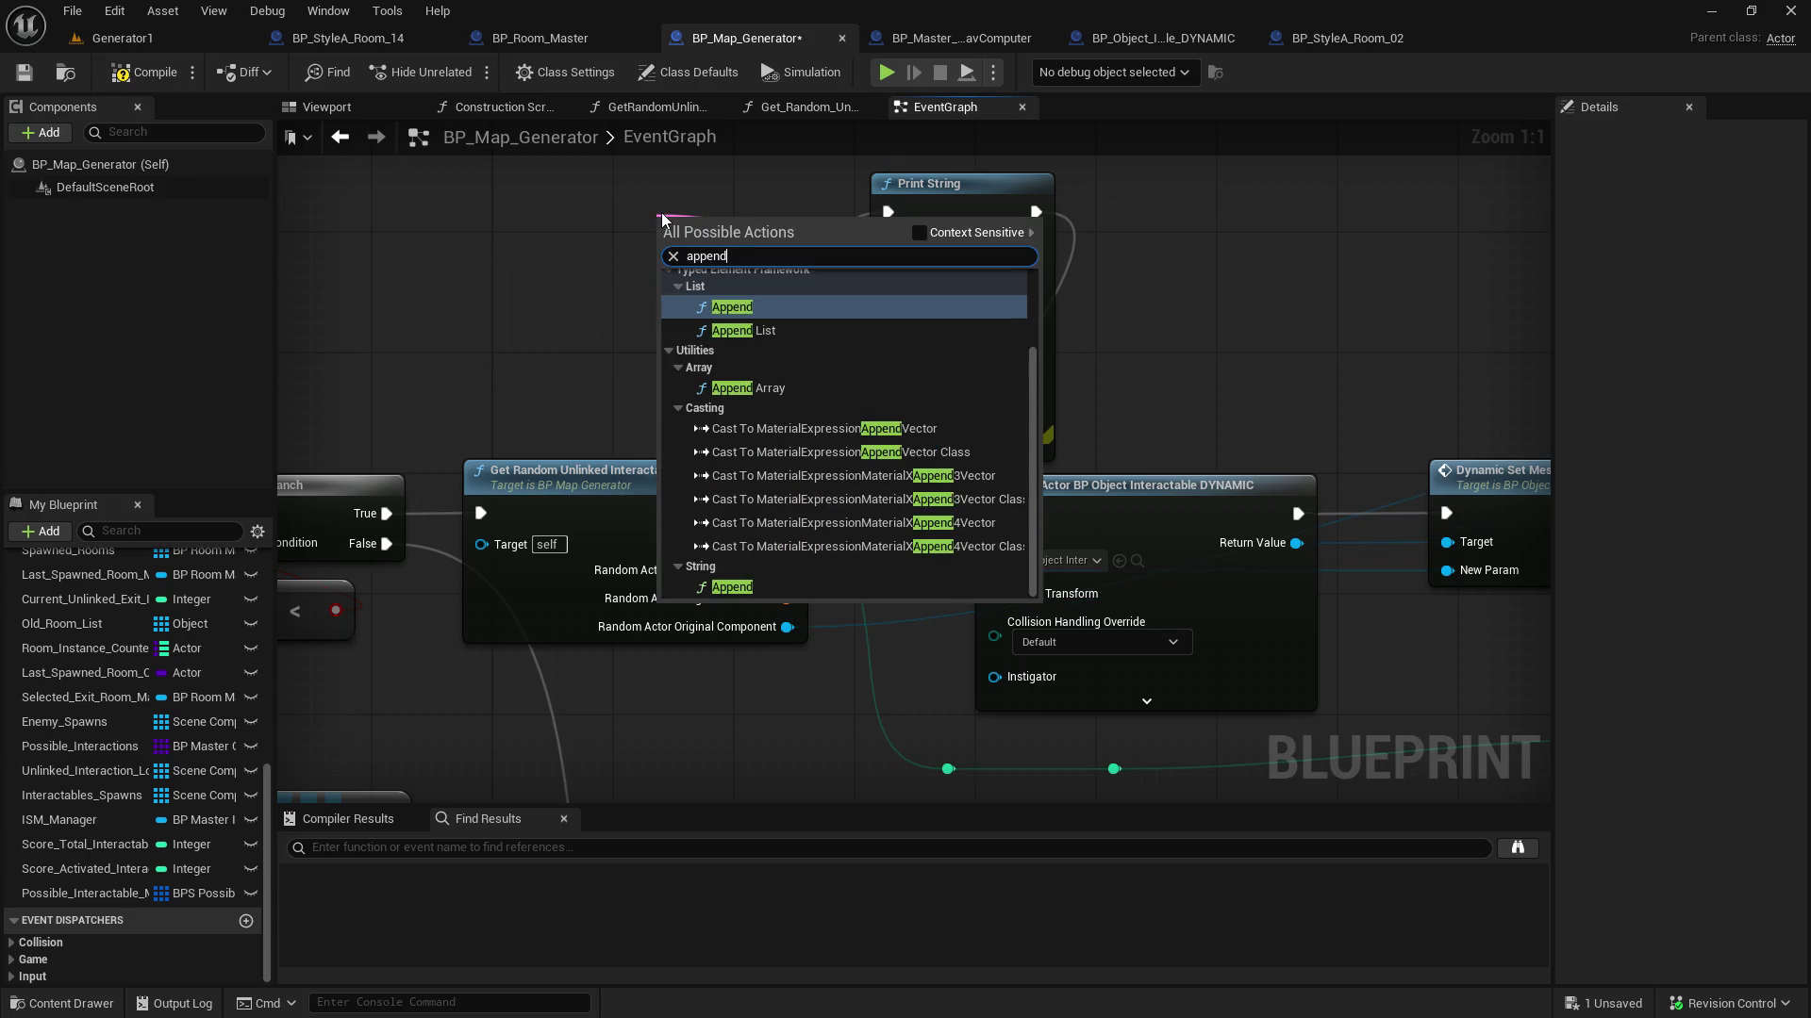
click(796, 591)
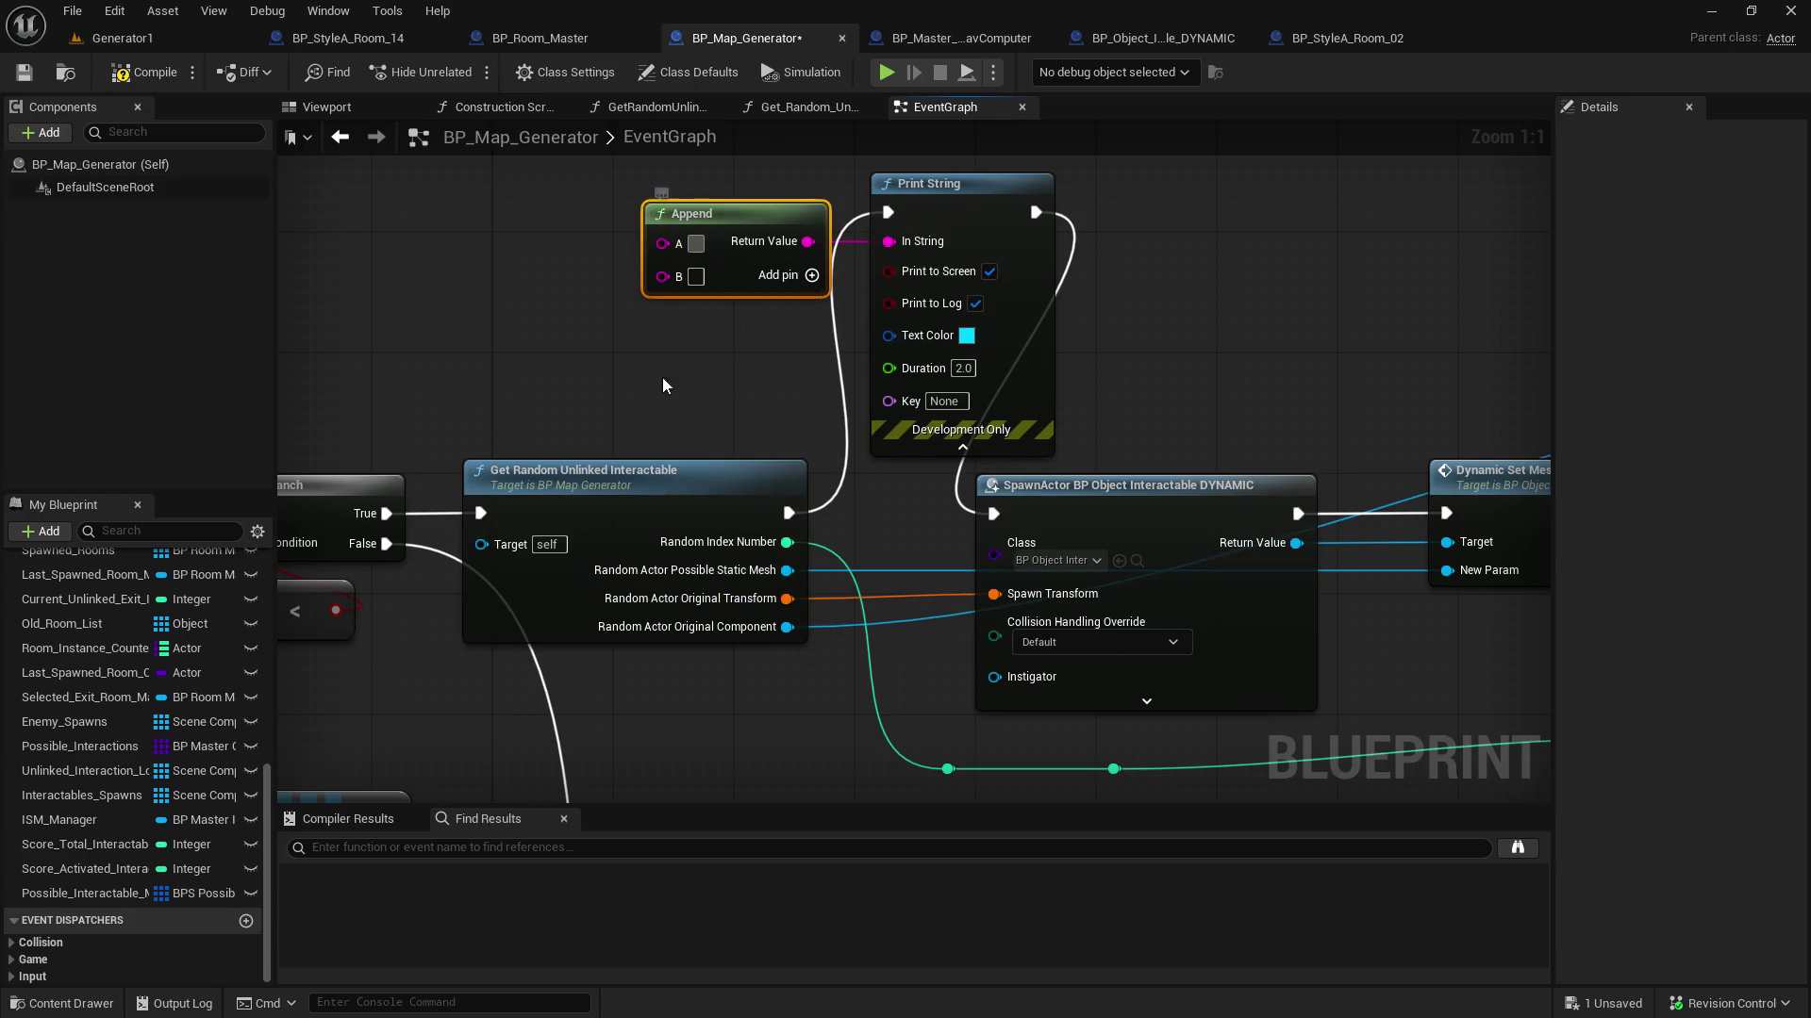
text(Original Mesh:)
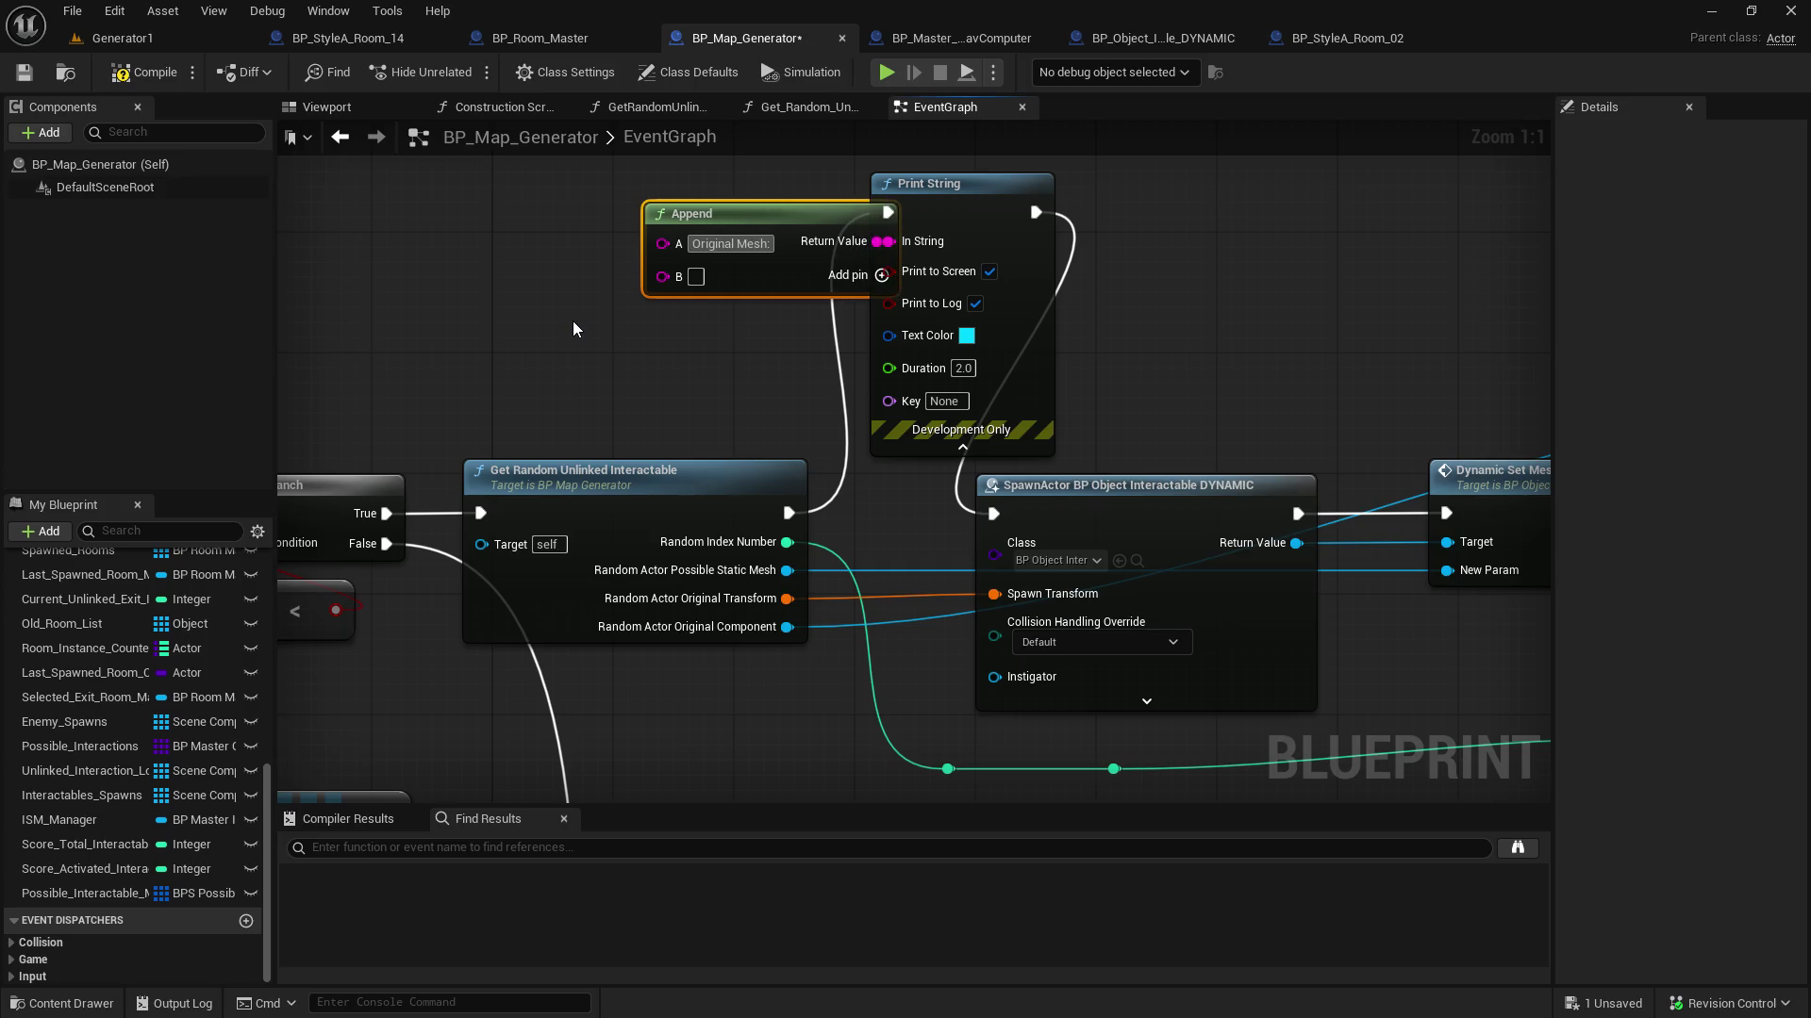
drag(748, 219, 611, 220)
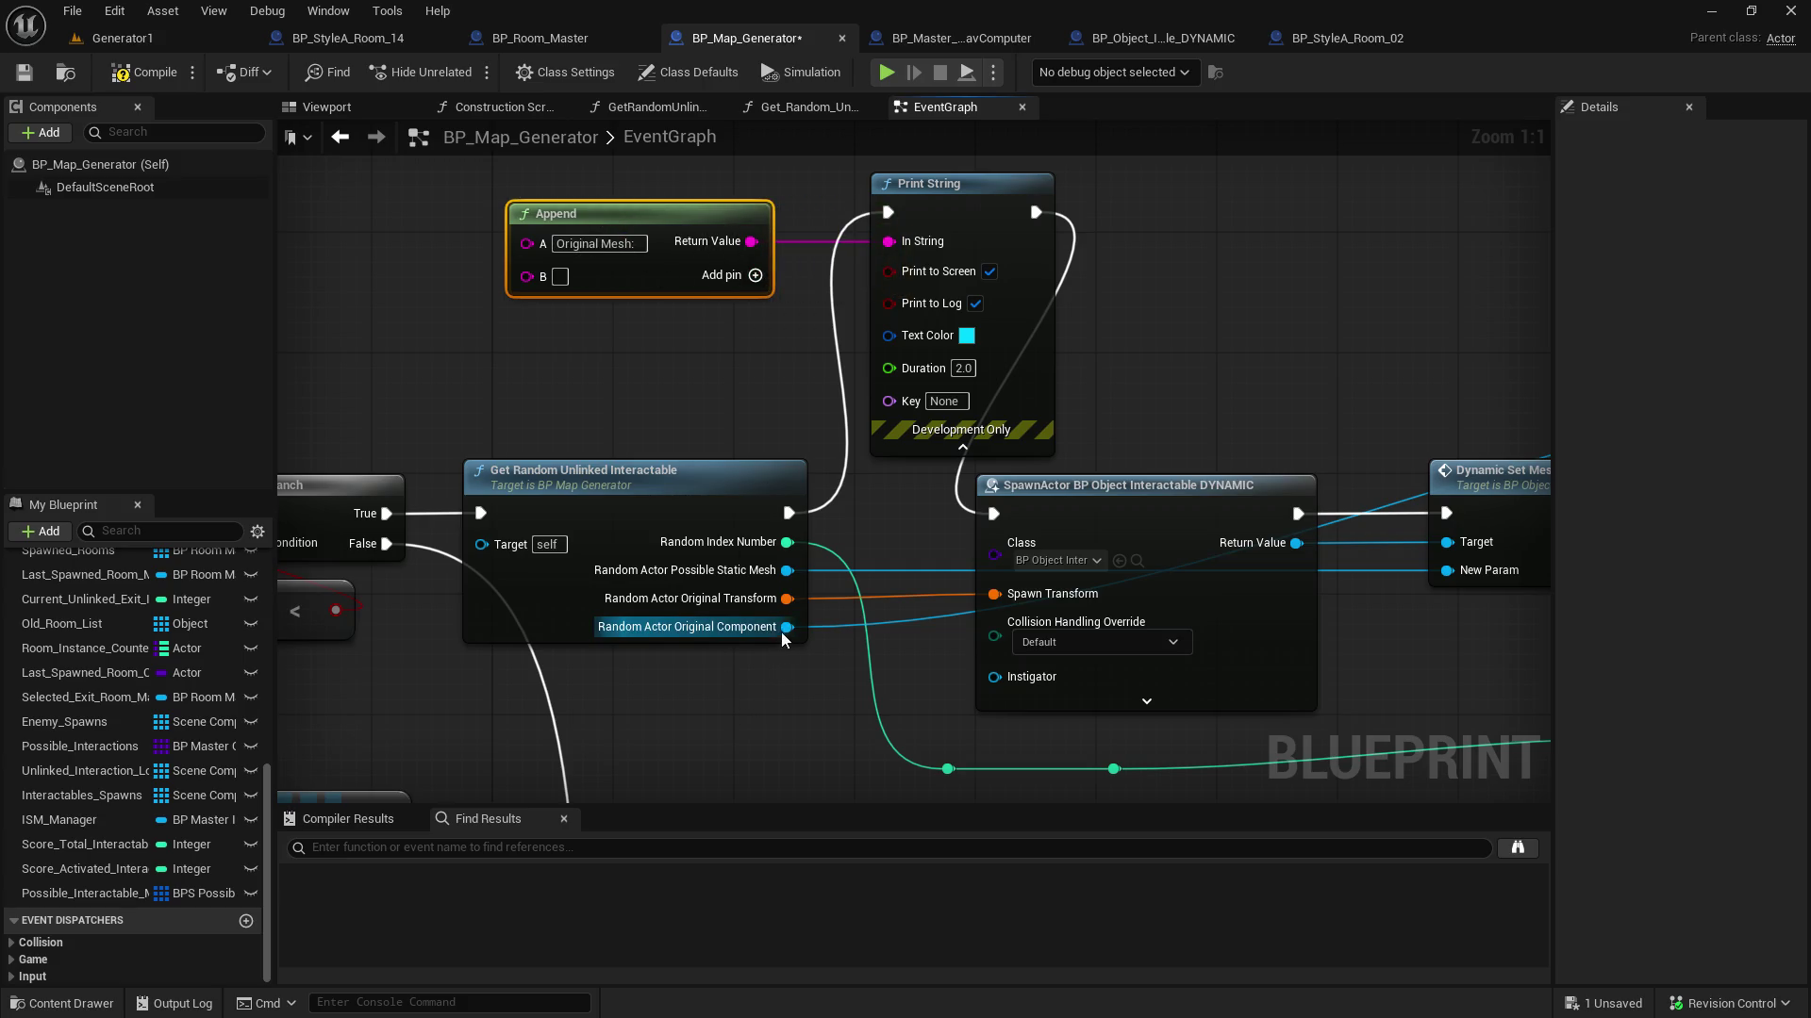
mouse_move(788, 571)
mouse_down()
mouse_move(535, 281)
mouse_move(426, 325)
mouse_move(526, 279)
mouse_up()
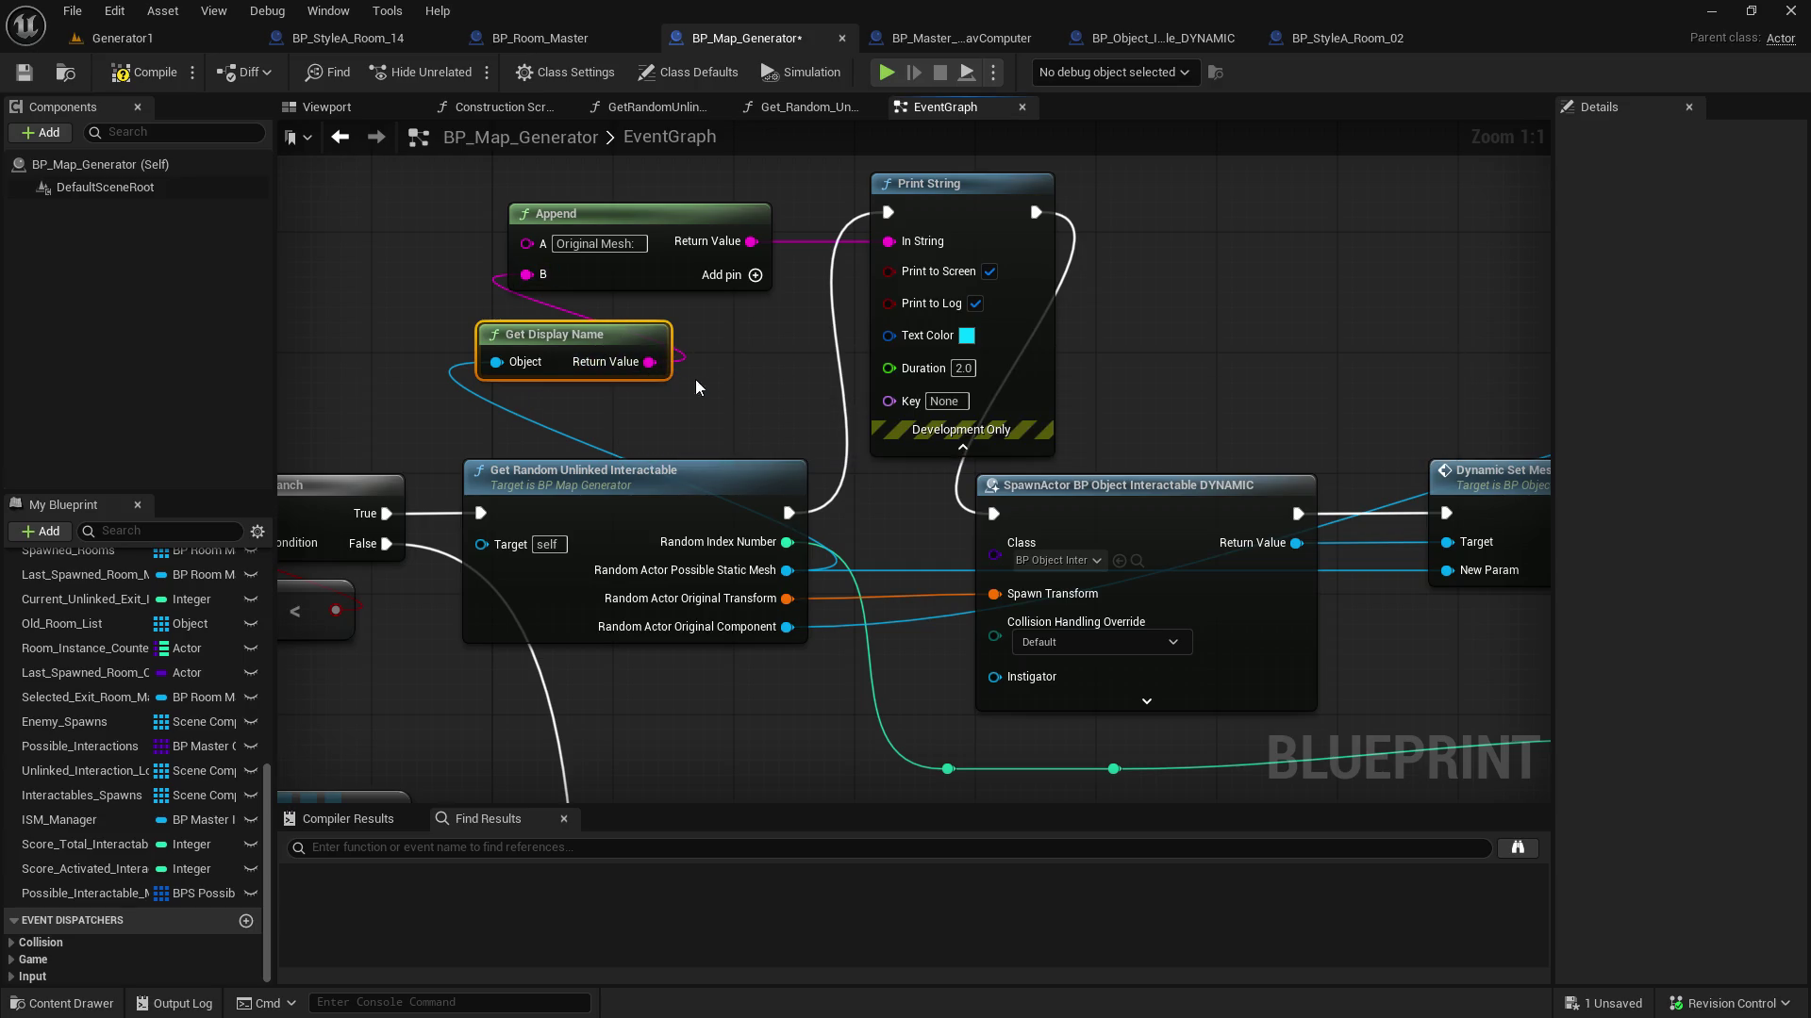
key(Delete)
Feed the static mesh's Get Object Name into the Append's B input
drag(788, 570, 545, 378)
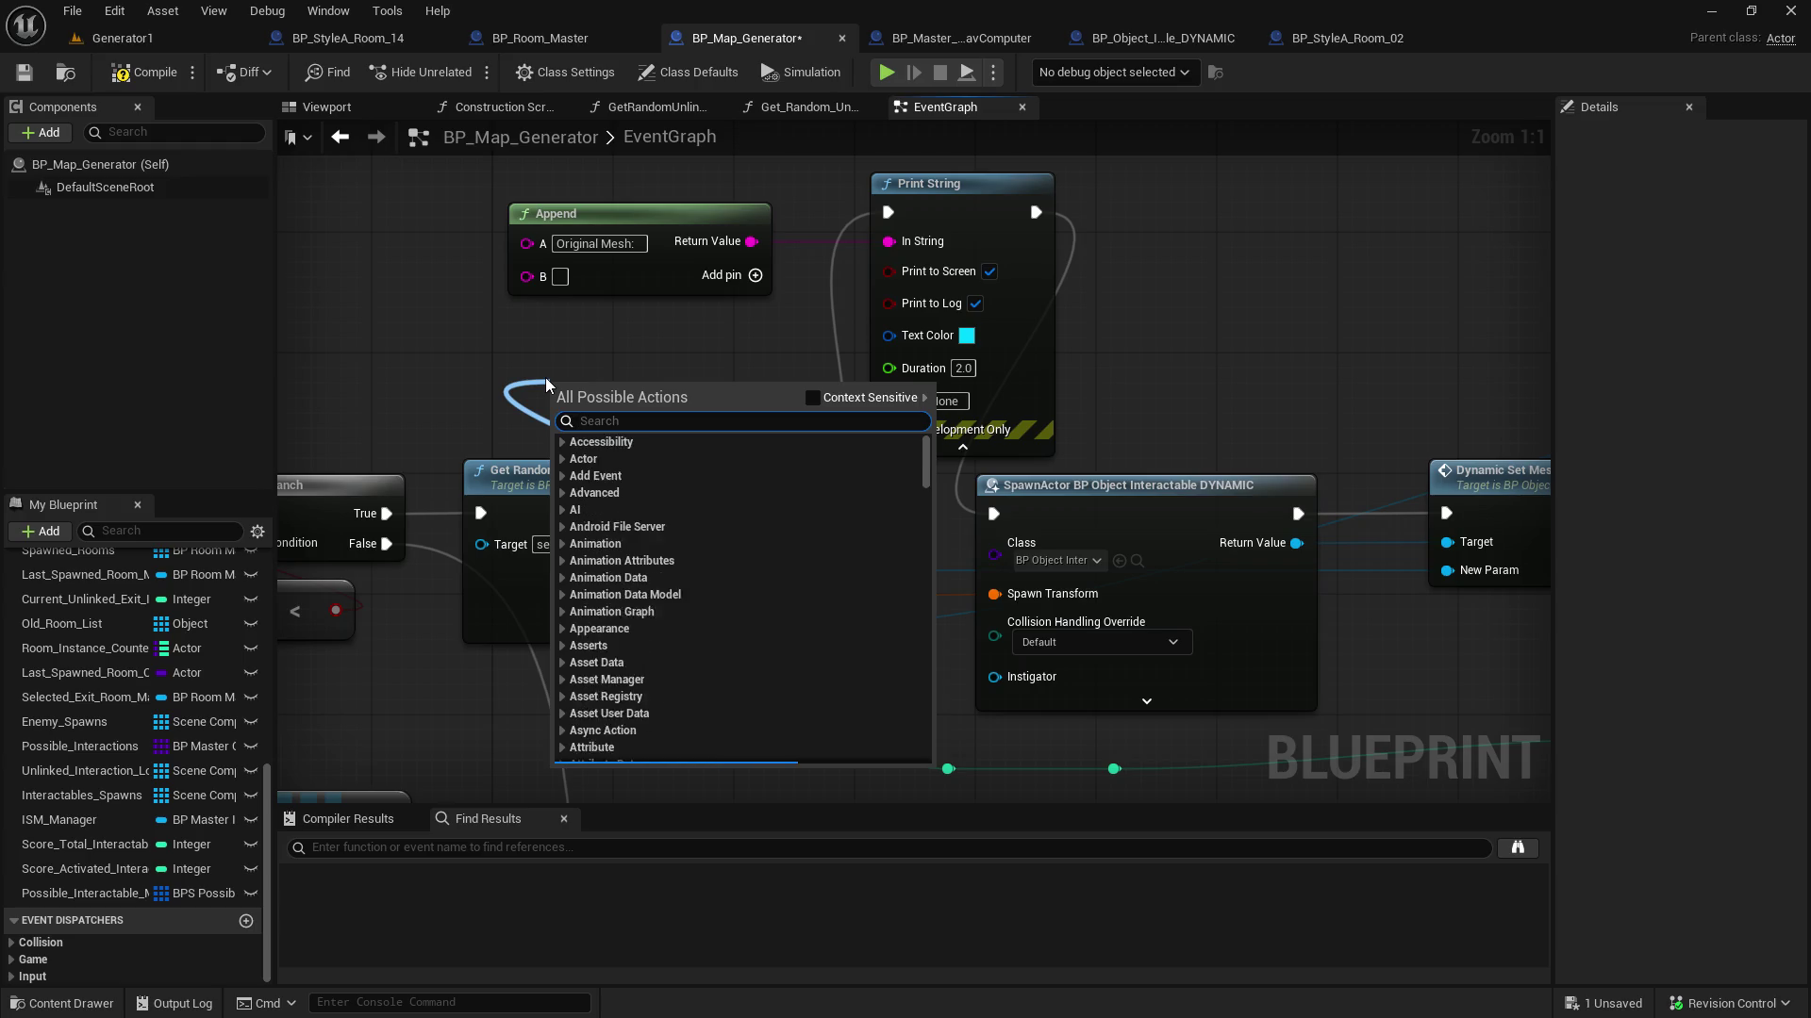
text(get object)
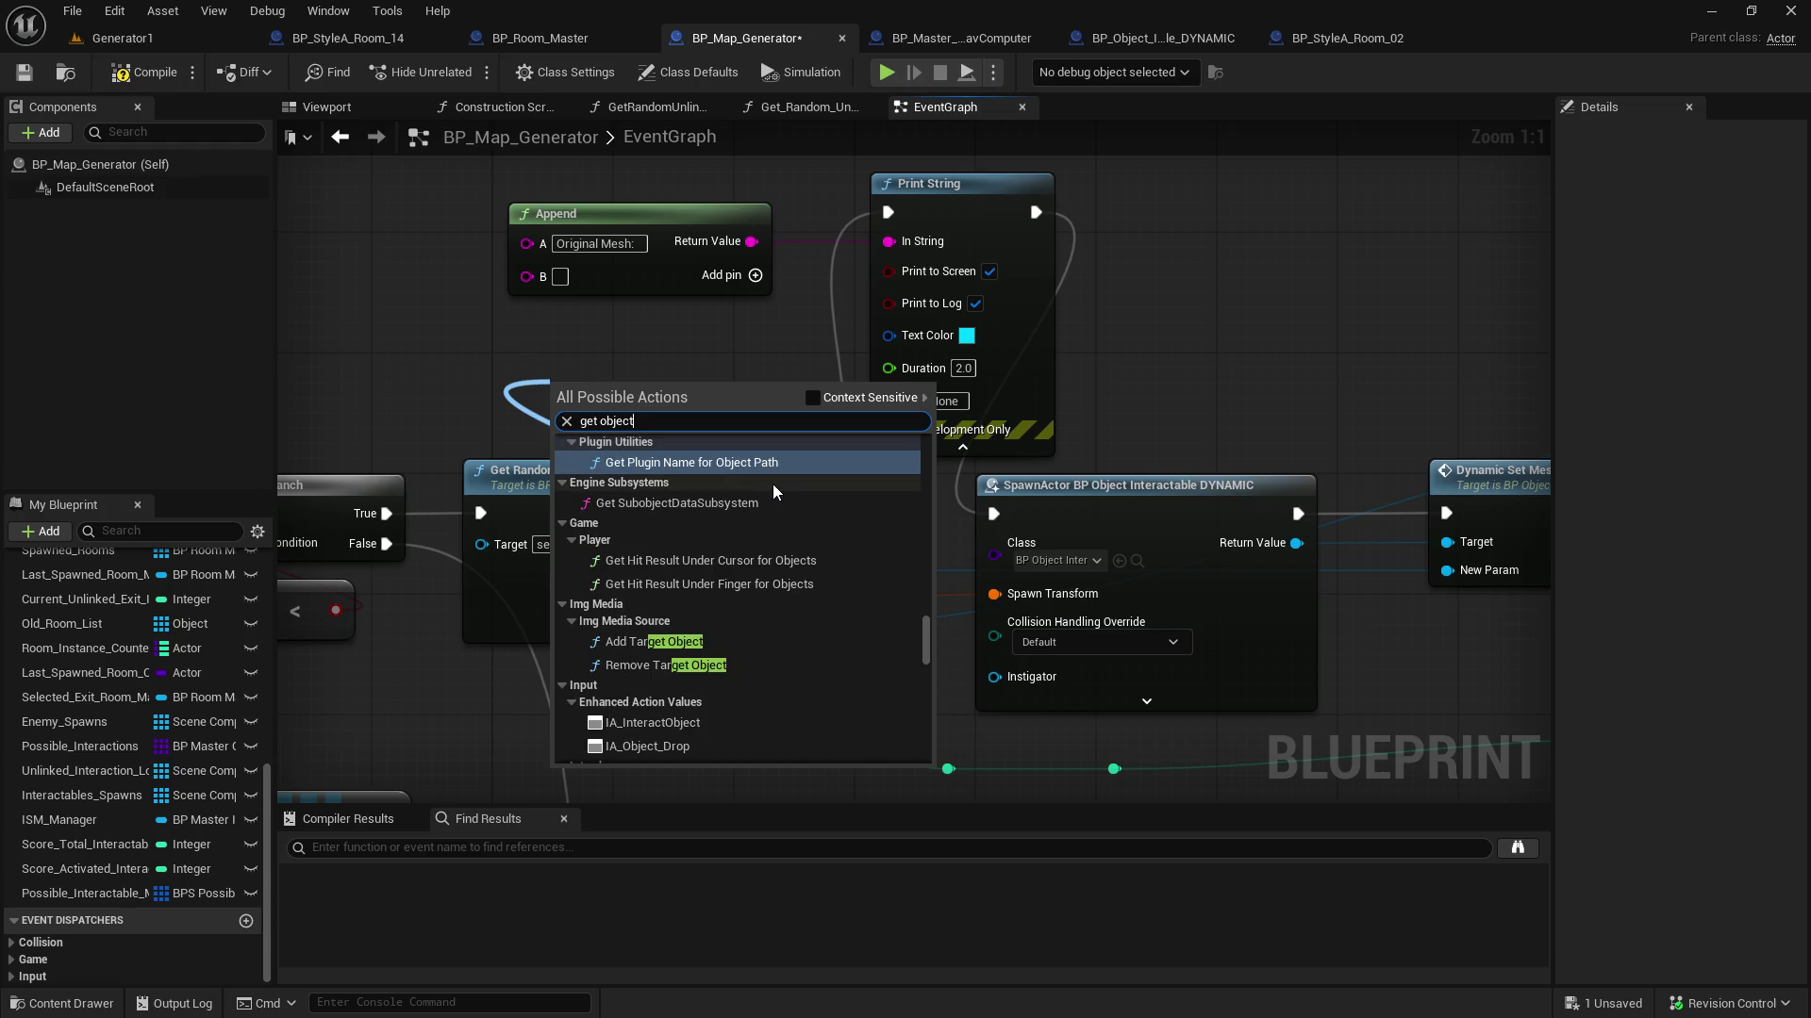
text( name)
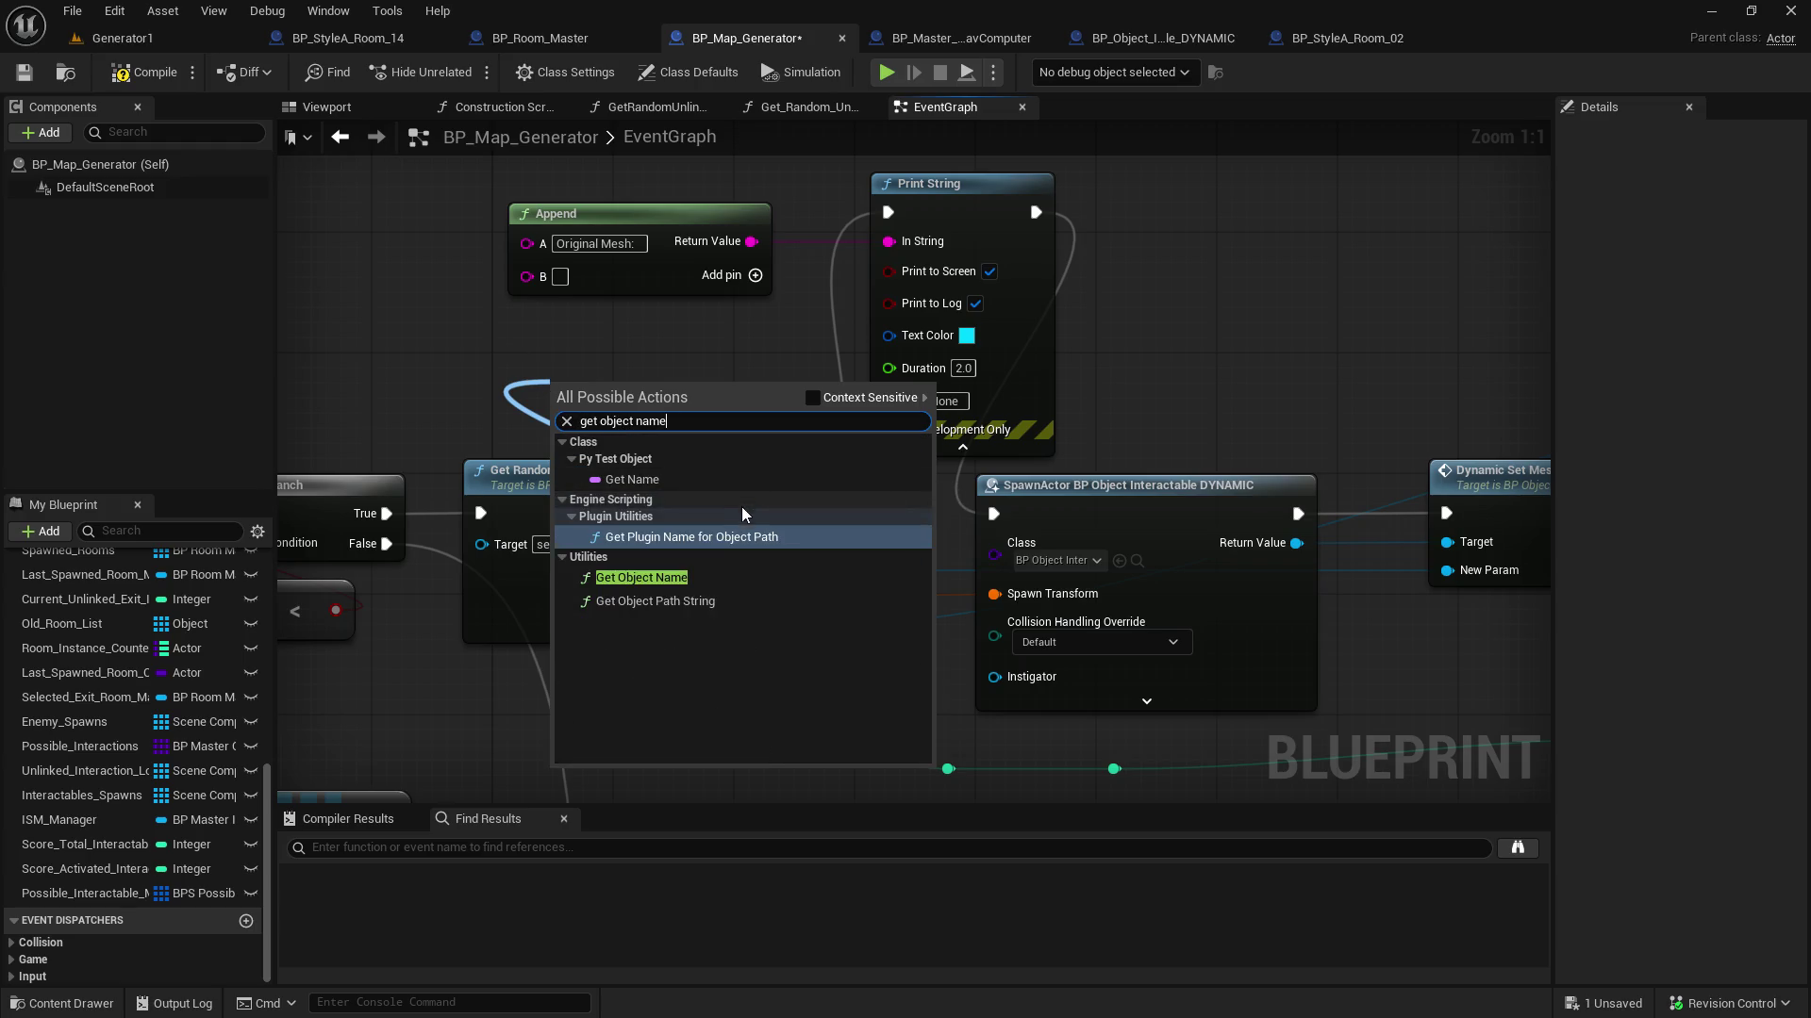
click(651, 577)
drag(709, 407, 530, 276)
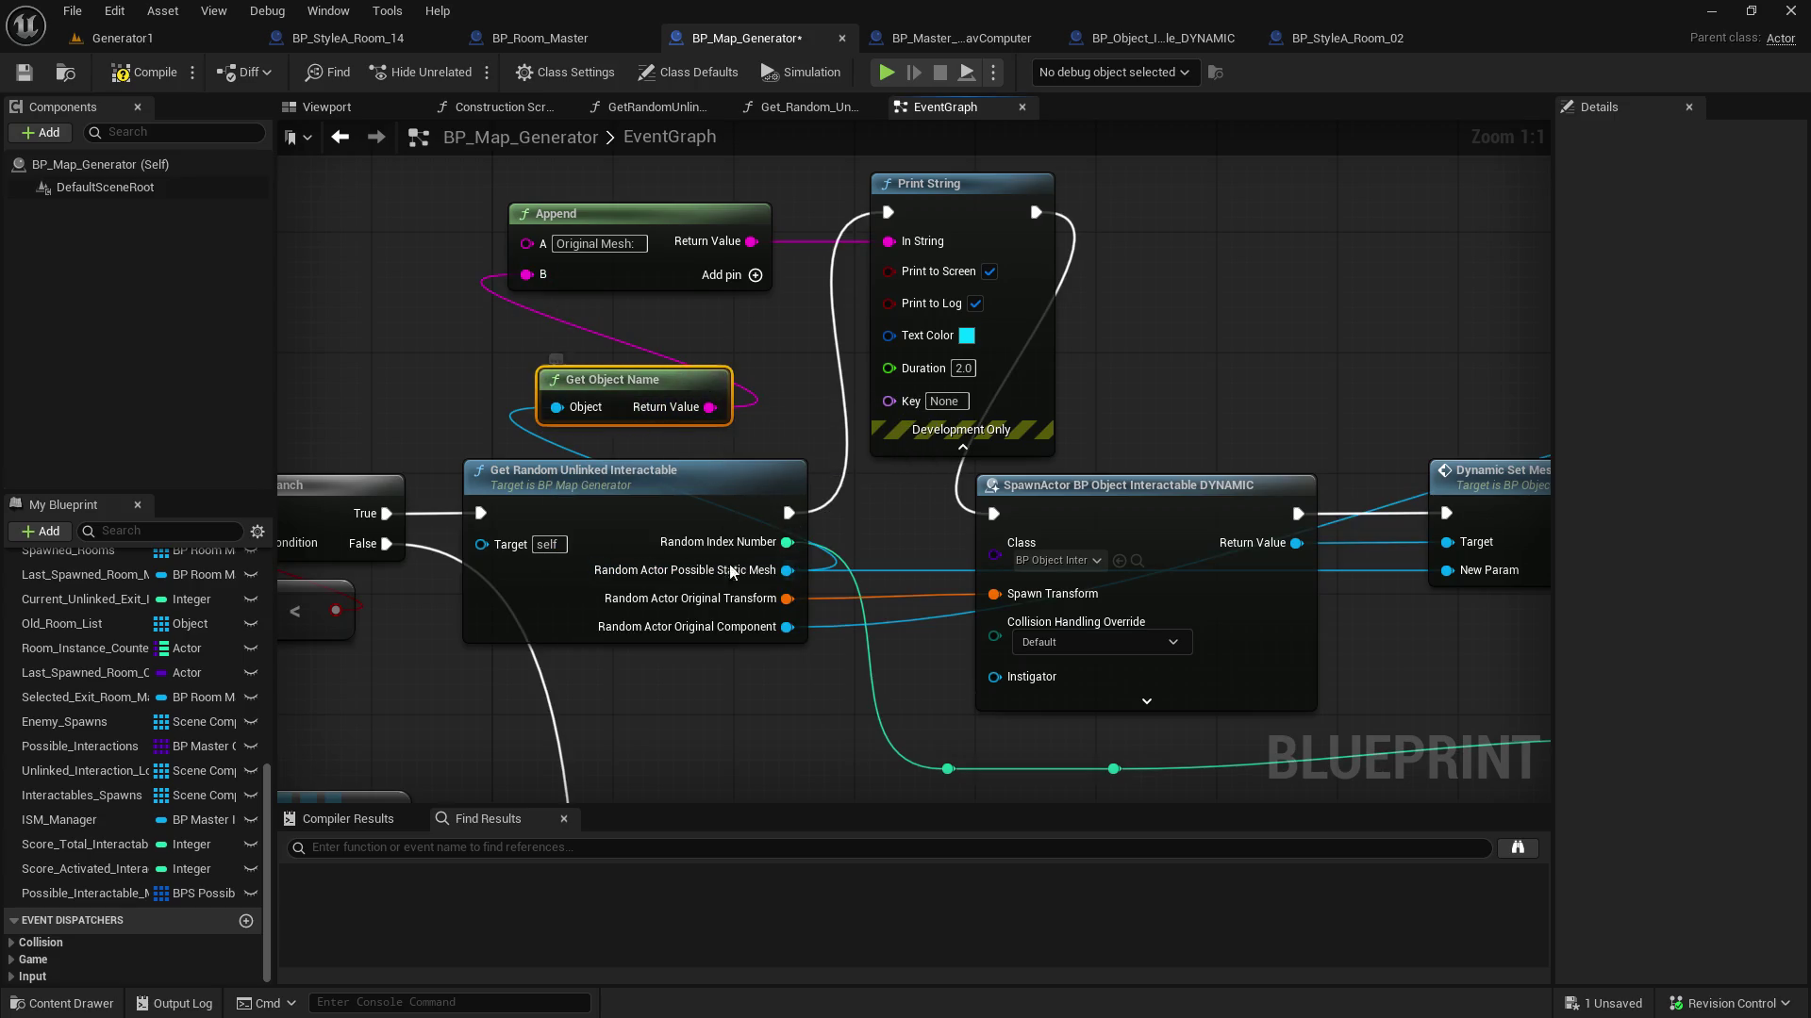
Add two Append pins, with 'Index:' in C and the Random Index Number in D
mouse_move(474, 448)
mouse_down()
mouse_move(960, 345)
mouse_move(962, 411)
mouse_move(760, 393)
mouse_move(260, 506)
mouse_move(432, 424)
mouse_up()
right_click(589, 269)
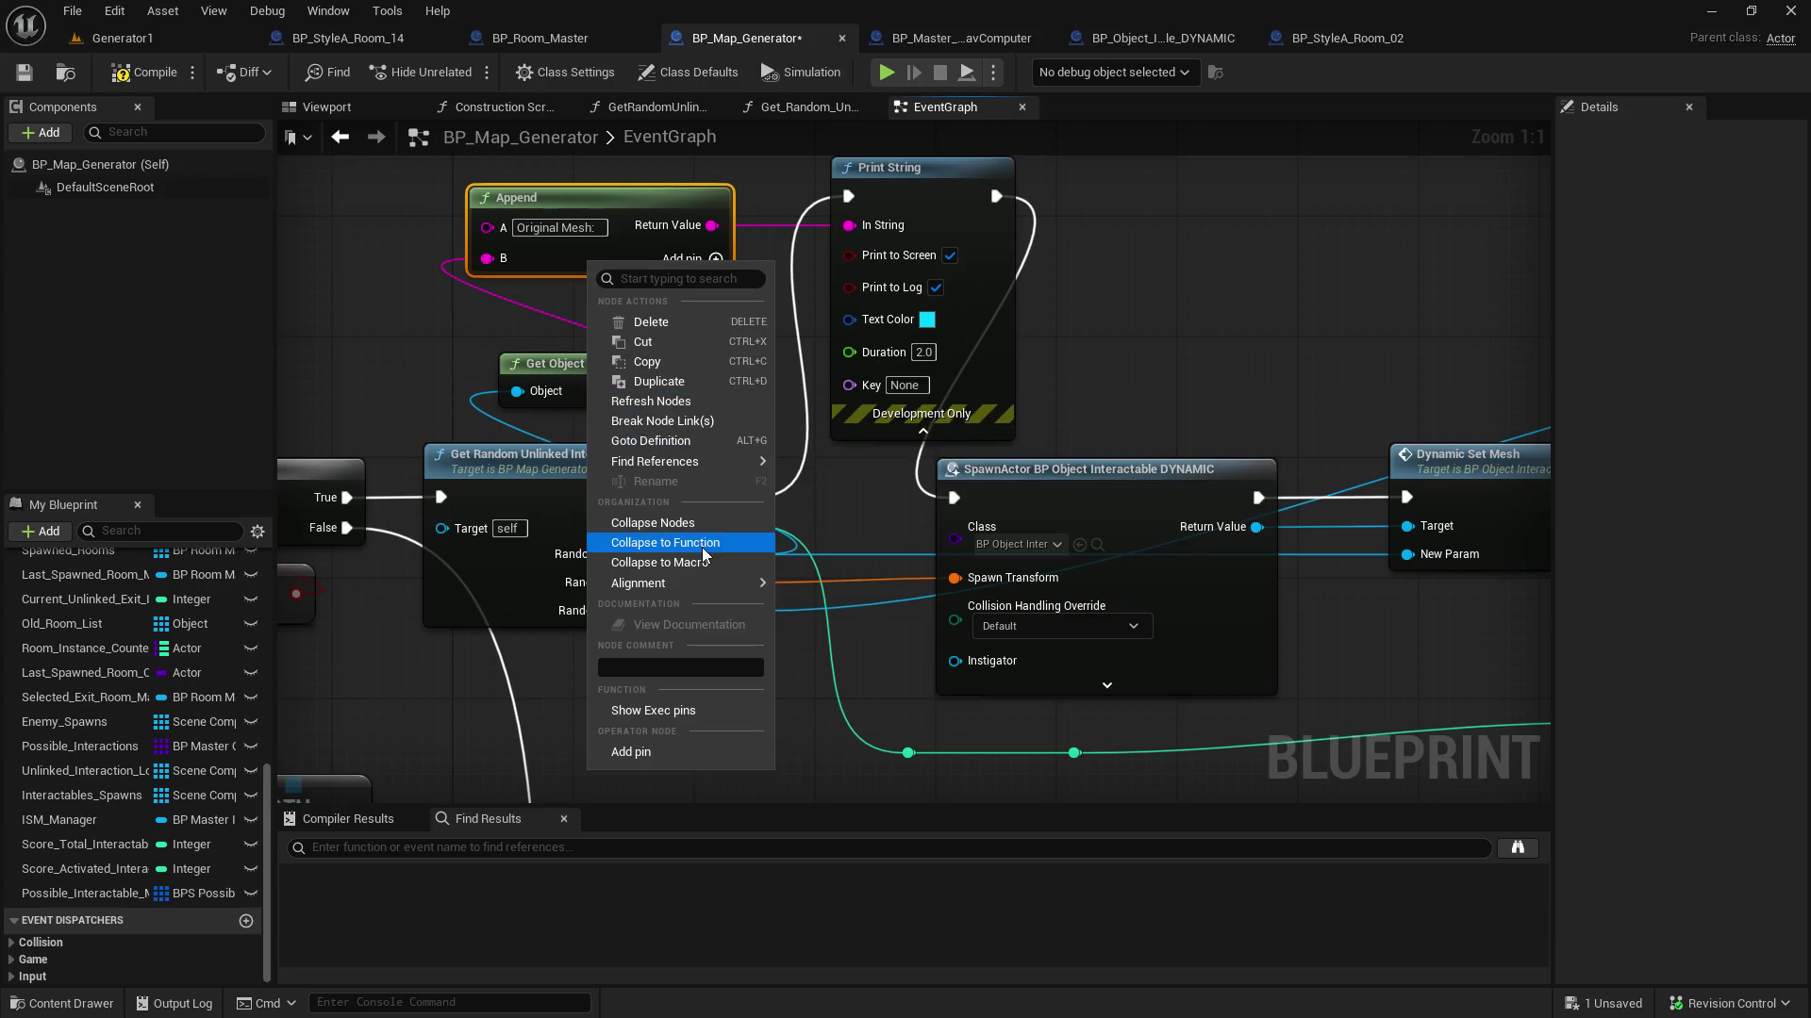
click(387, 342)
click(709, 266)
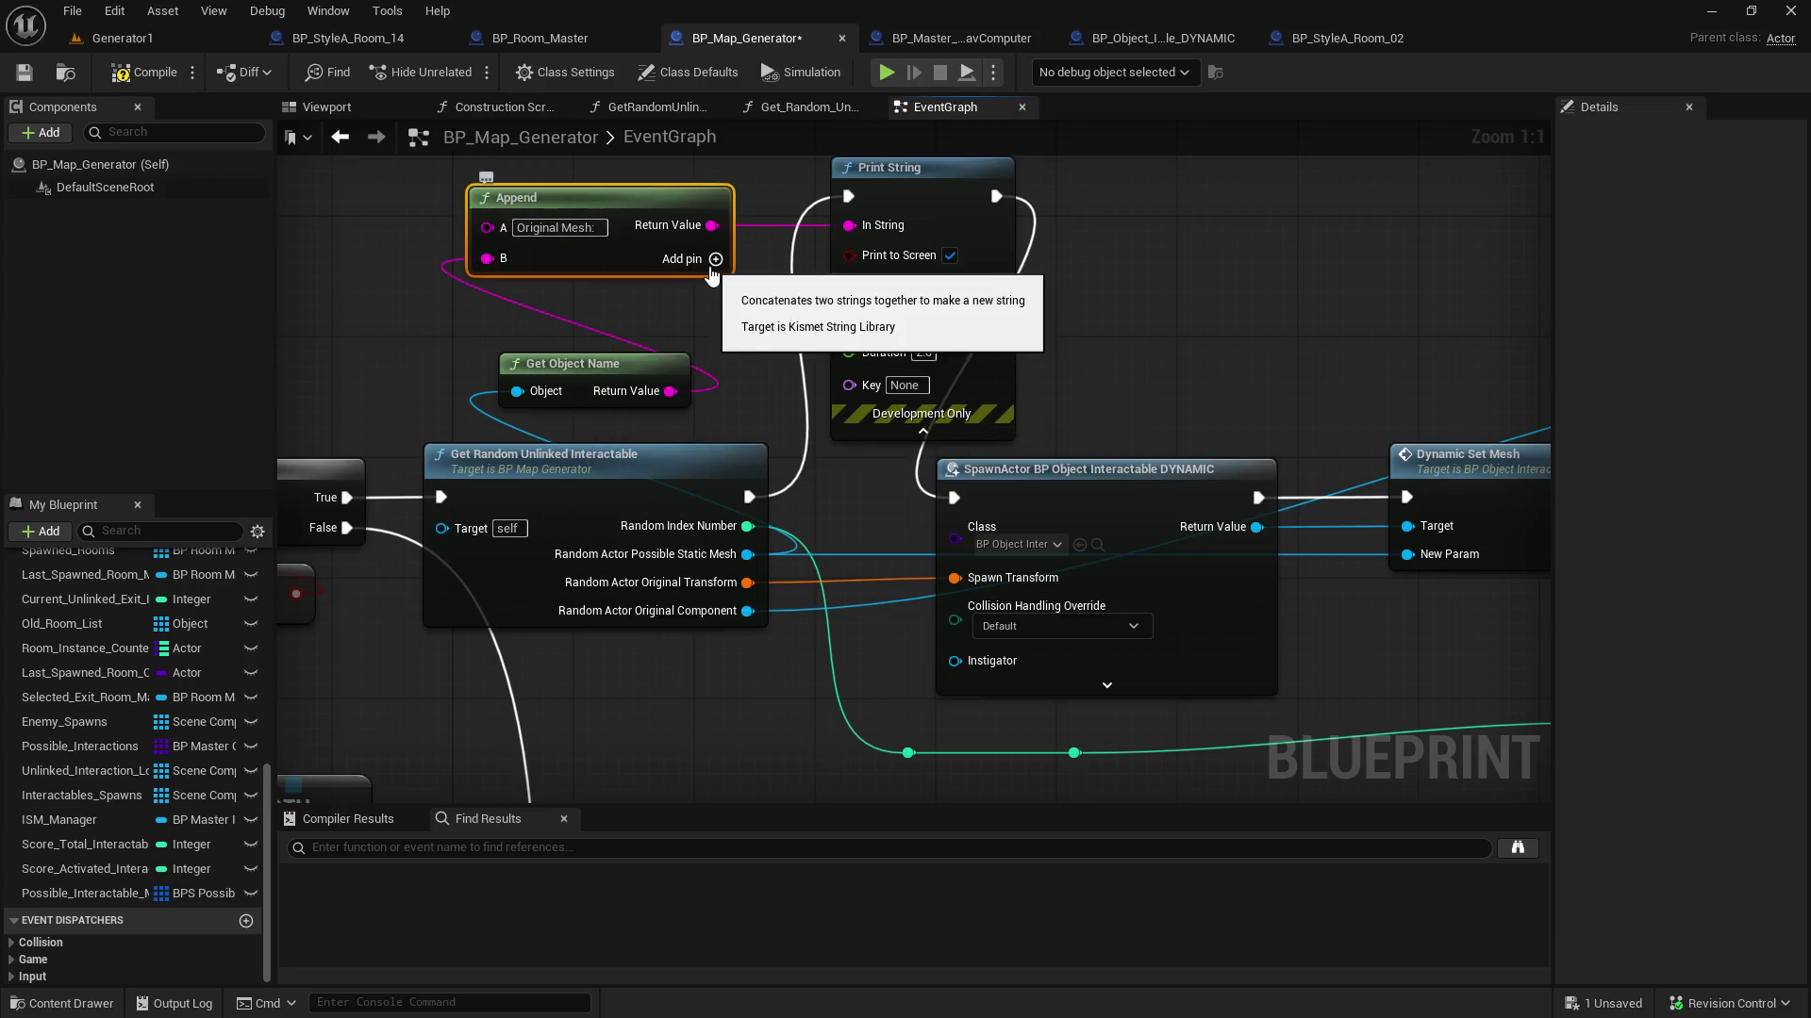
click(714, 259)
click(709, 259)
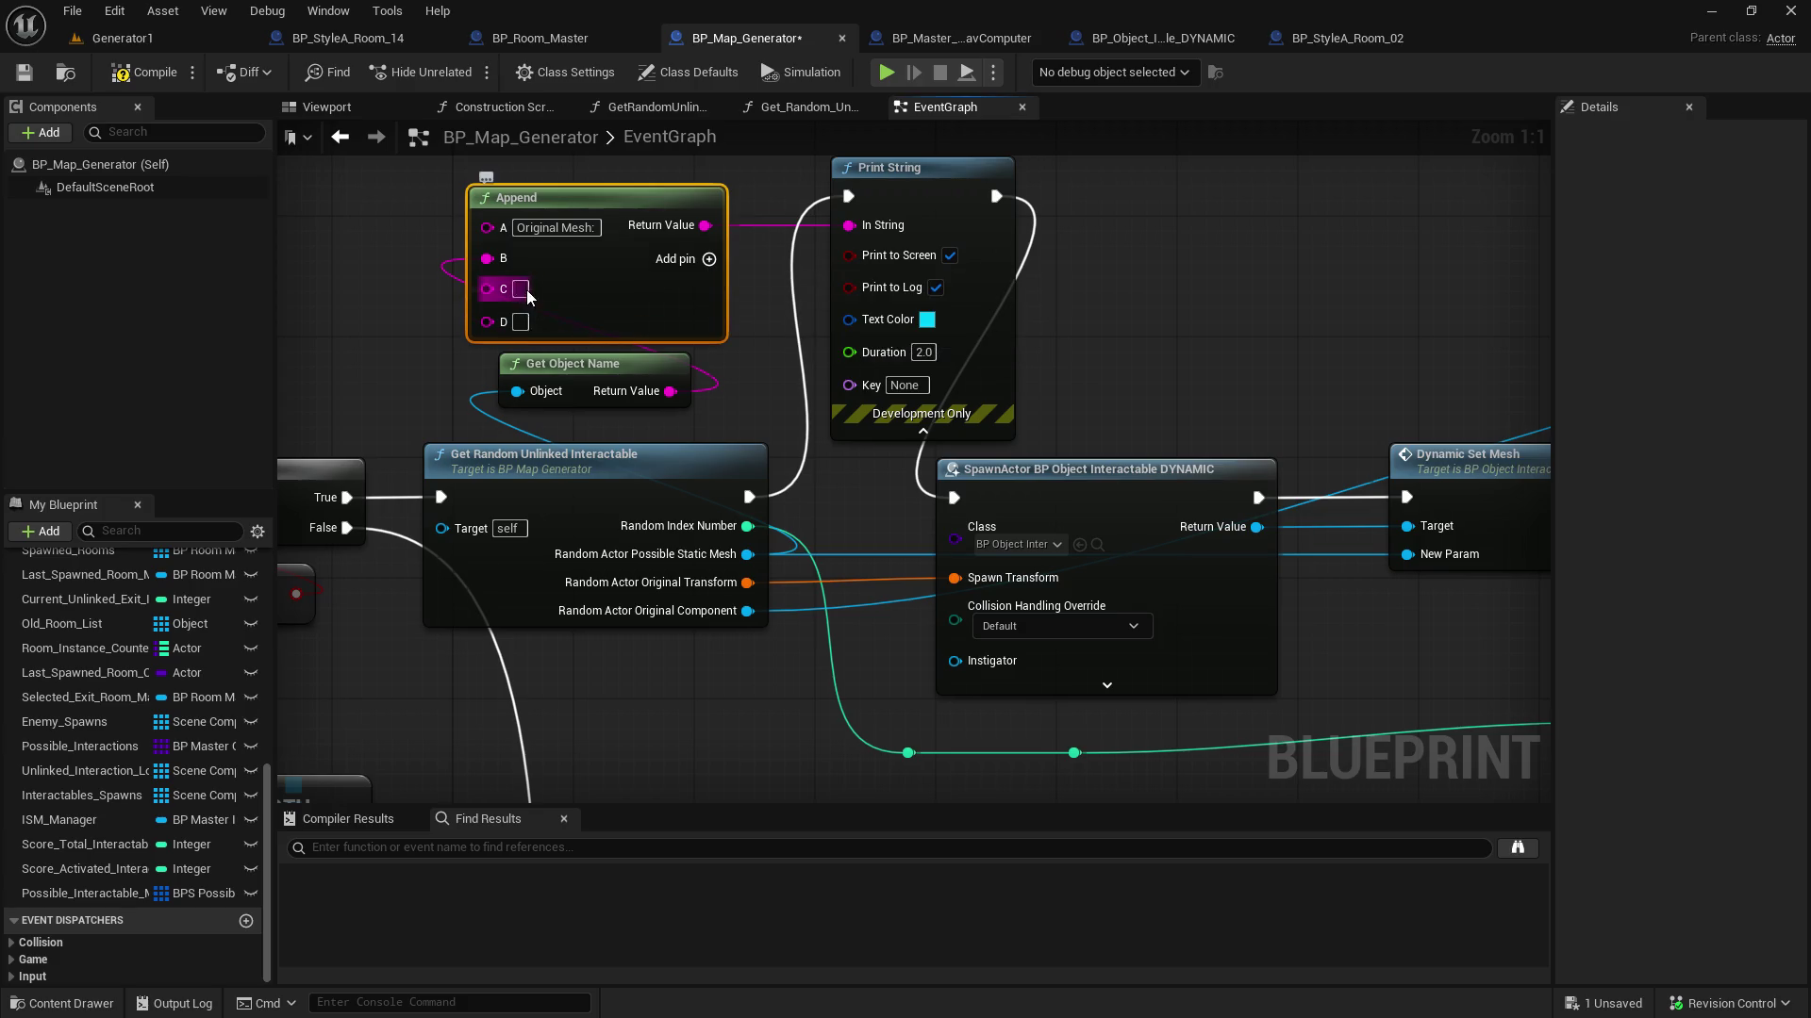
text(Index:)
click(777, 377)
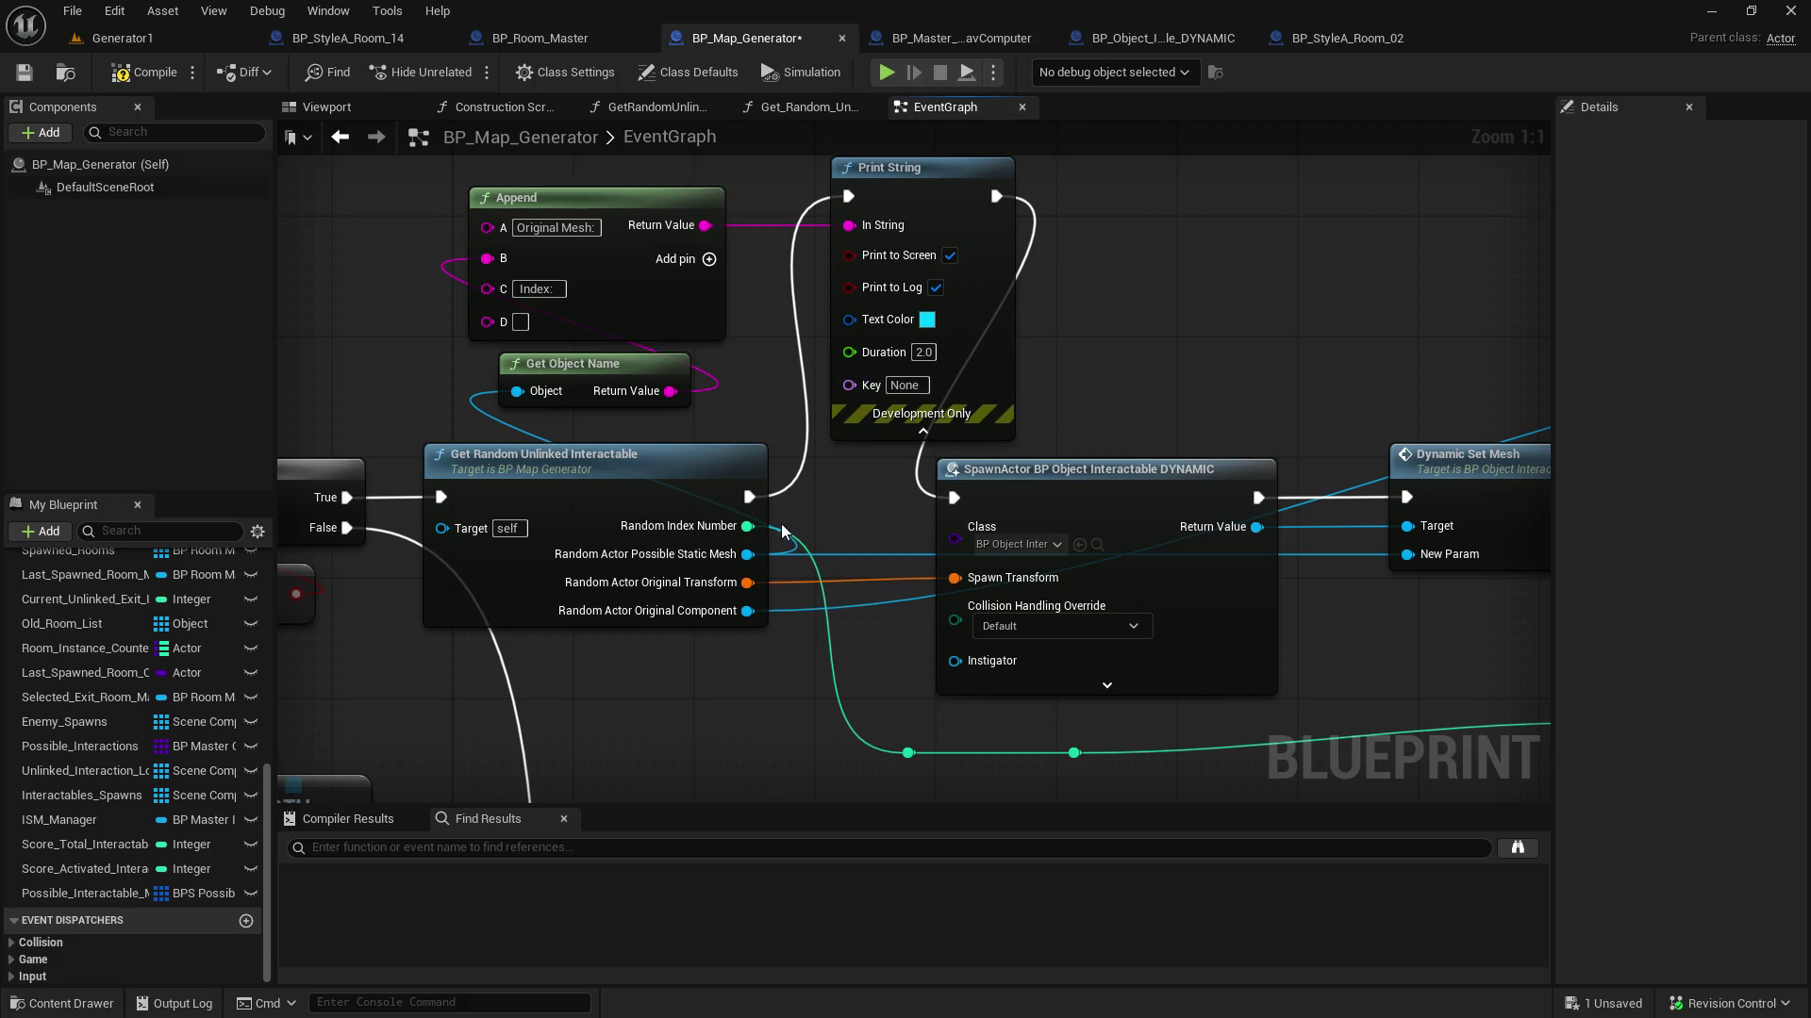
mouse_move(750, 524)
mouse_down()
mouse_move(483, 323)
mouse_move(371, 326)
mouse_up()
drag(1168, 366, 638, 397)
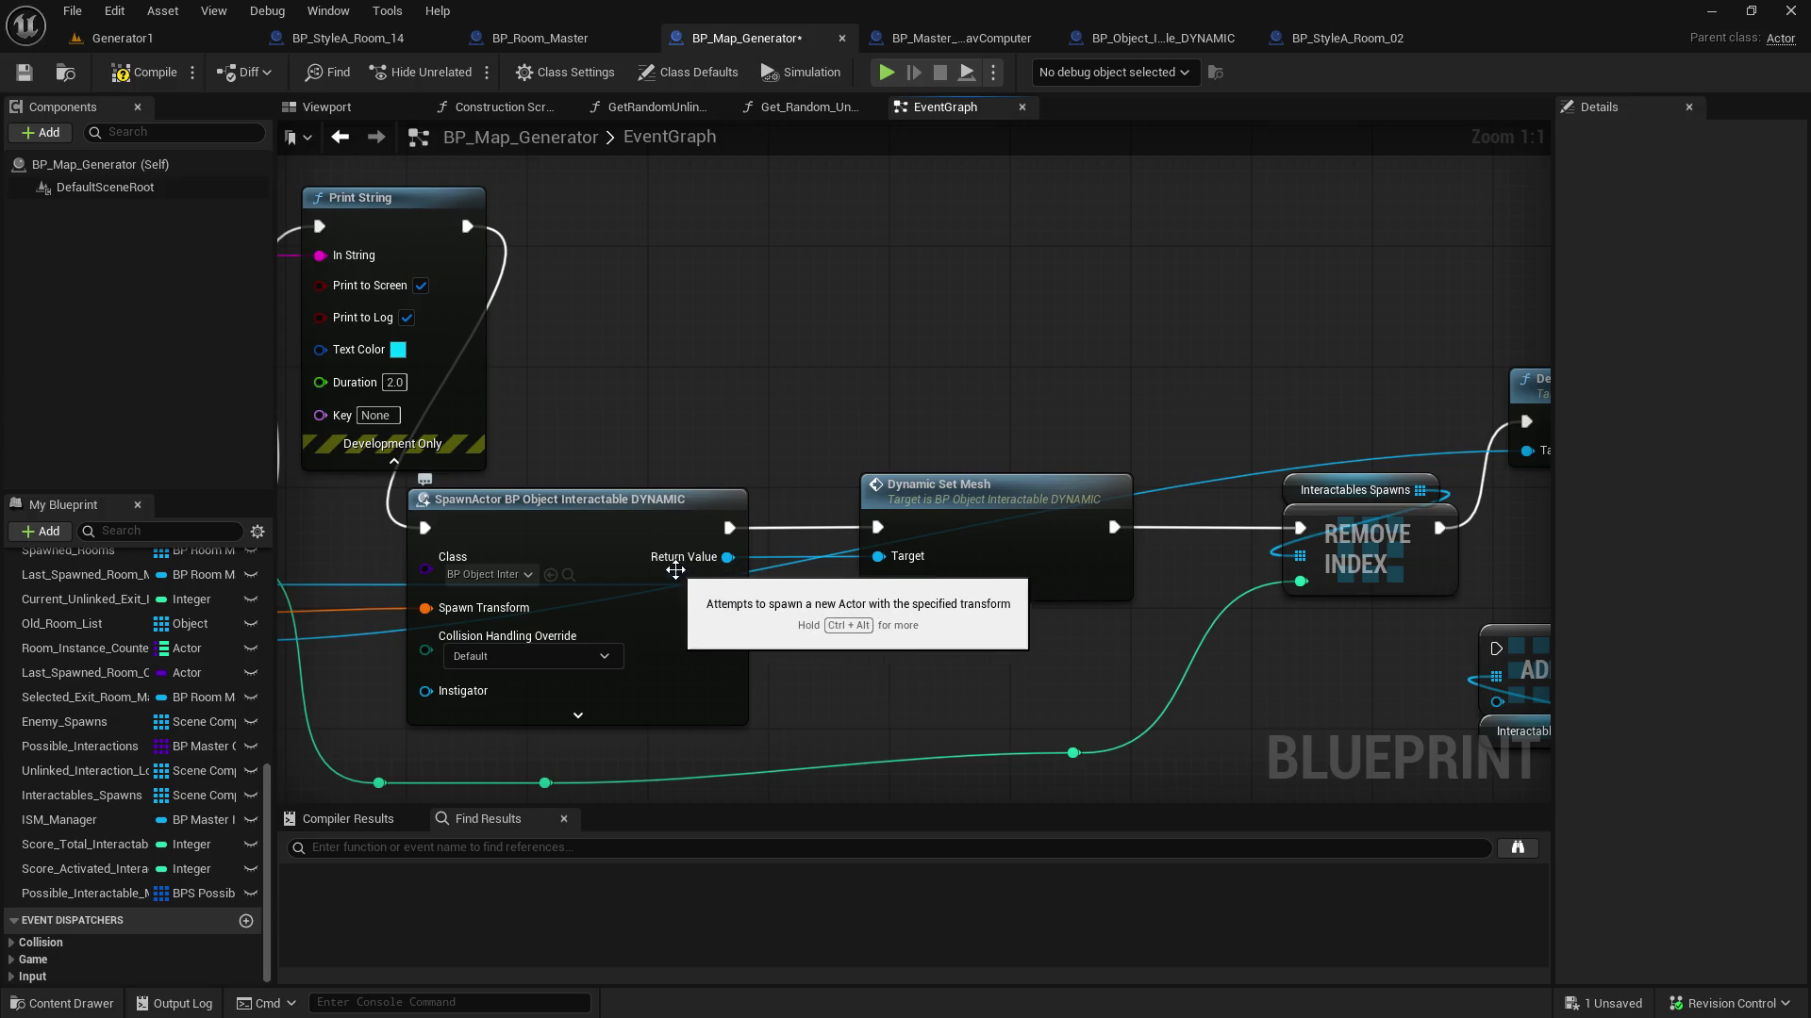
Add a second Print String after SpawnActor's execution output
drag(658, 417, 565, 393)
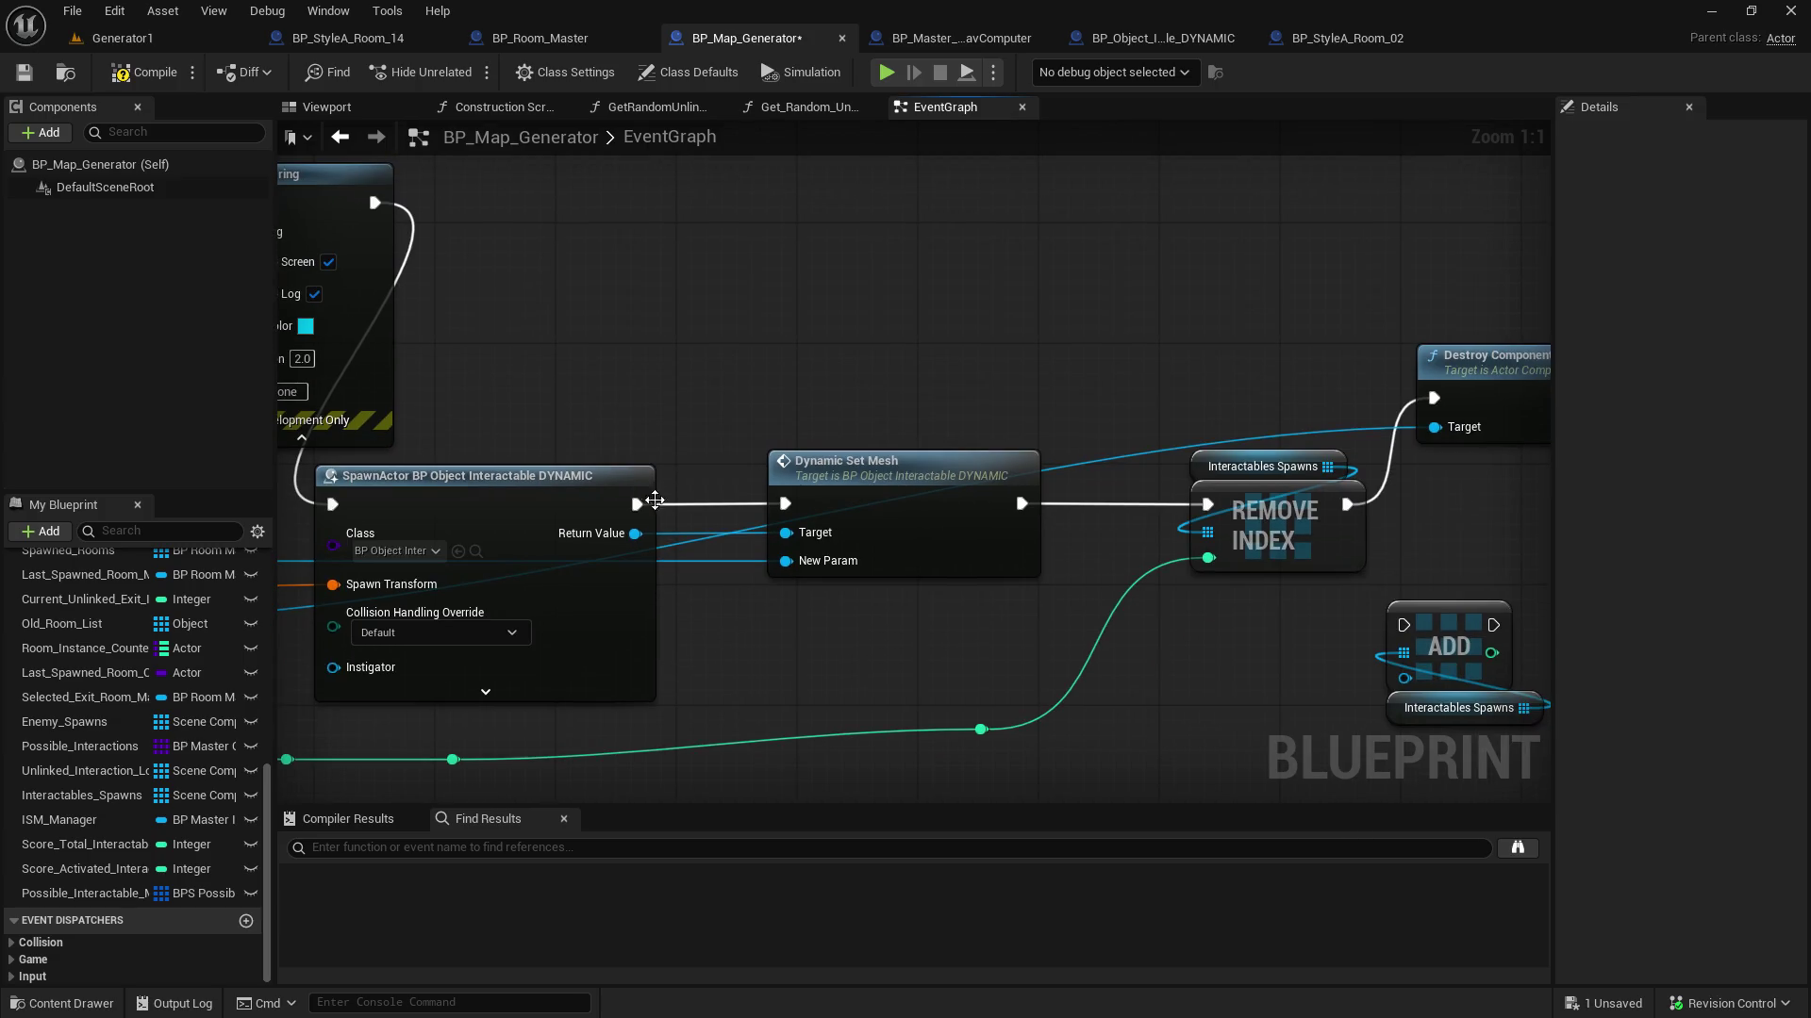
drag(639, 505, 697, 302)
text(print)
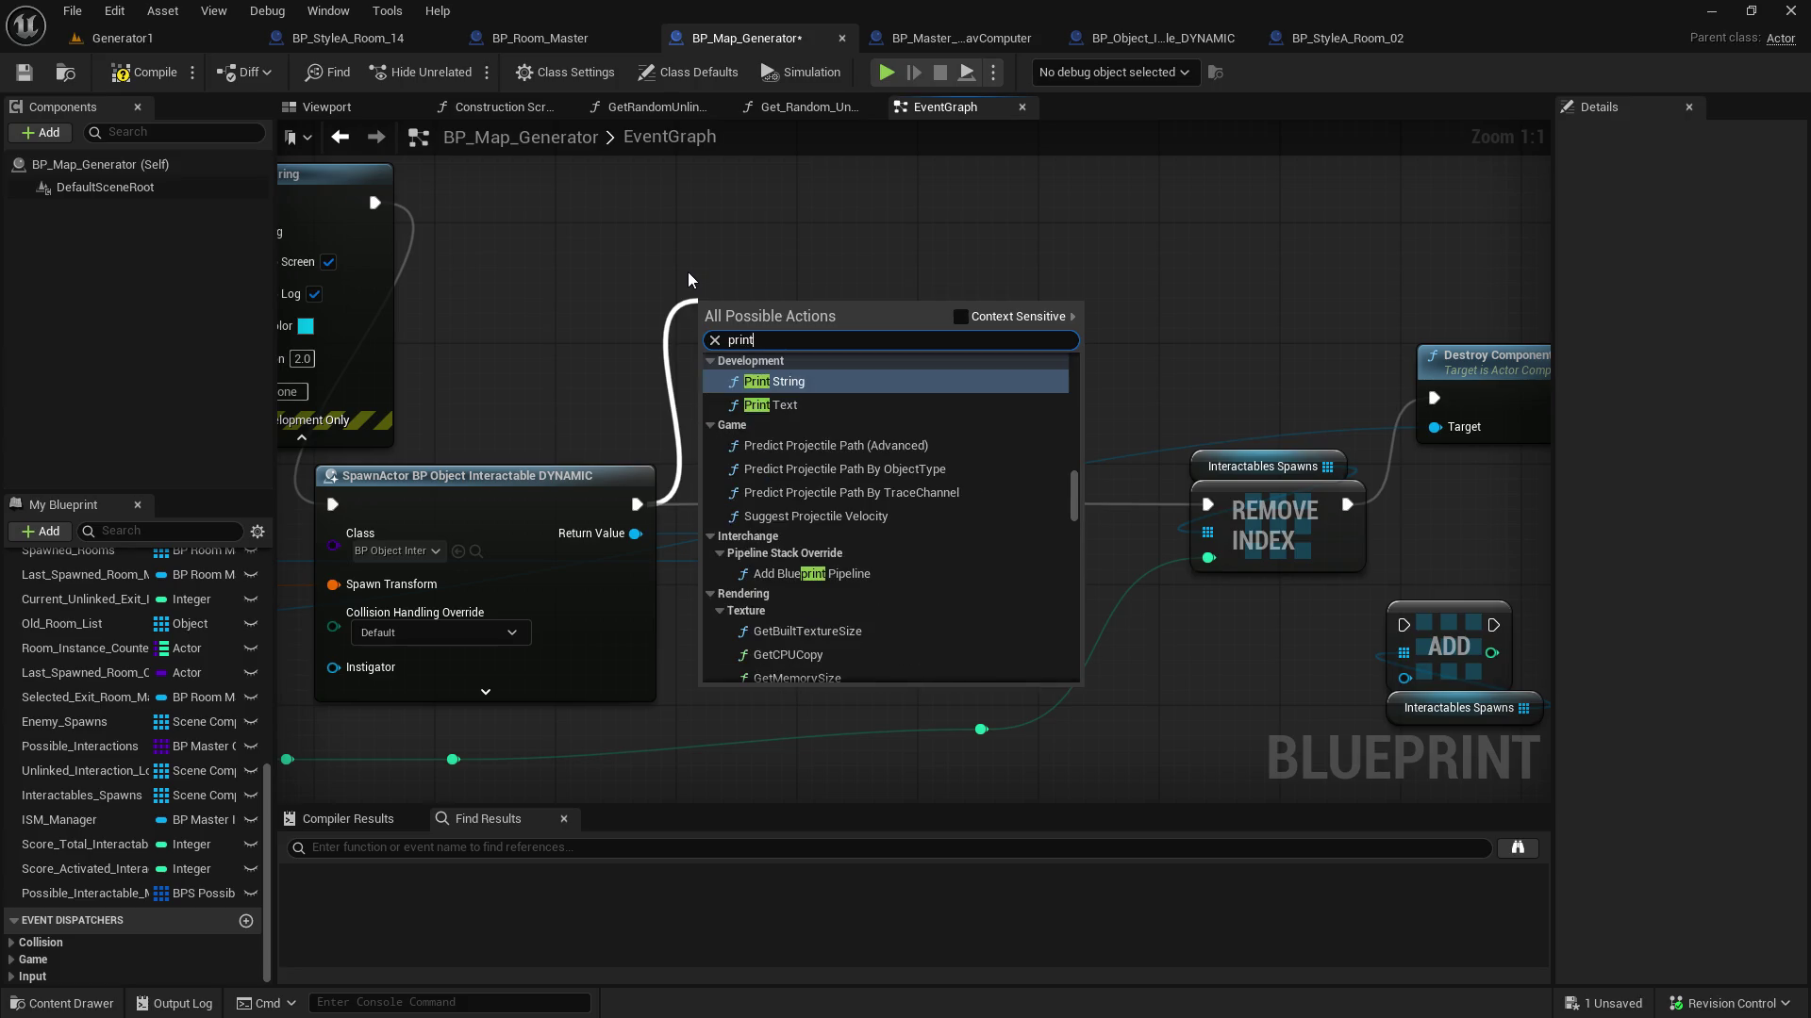
click(774, 381)
drag(794, 301, 794, 165)
drag(625, 283, 1025, 284)
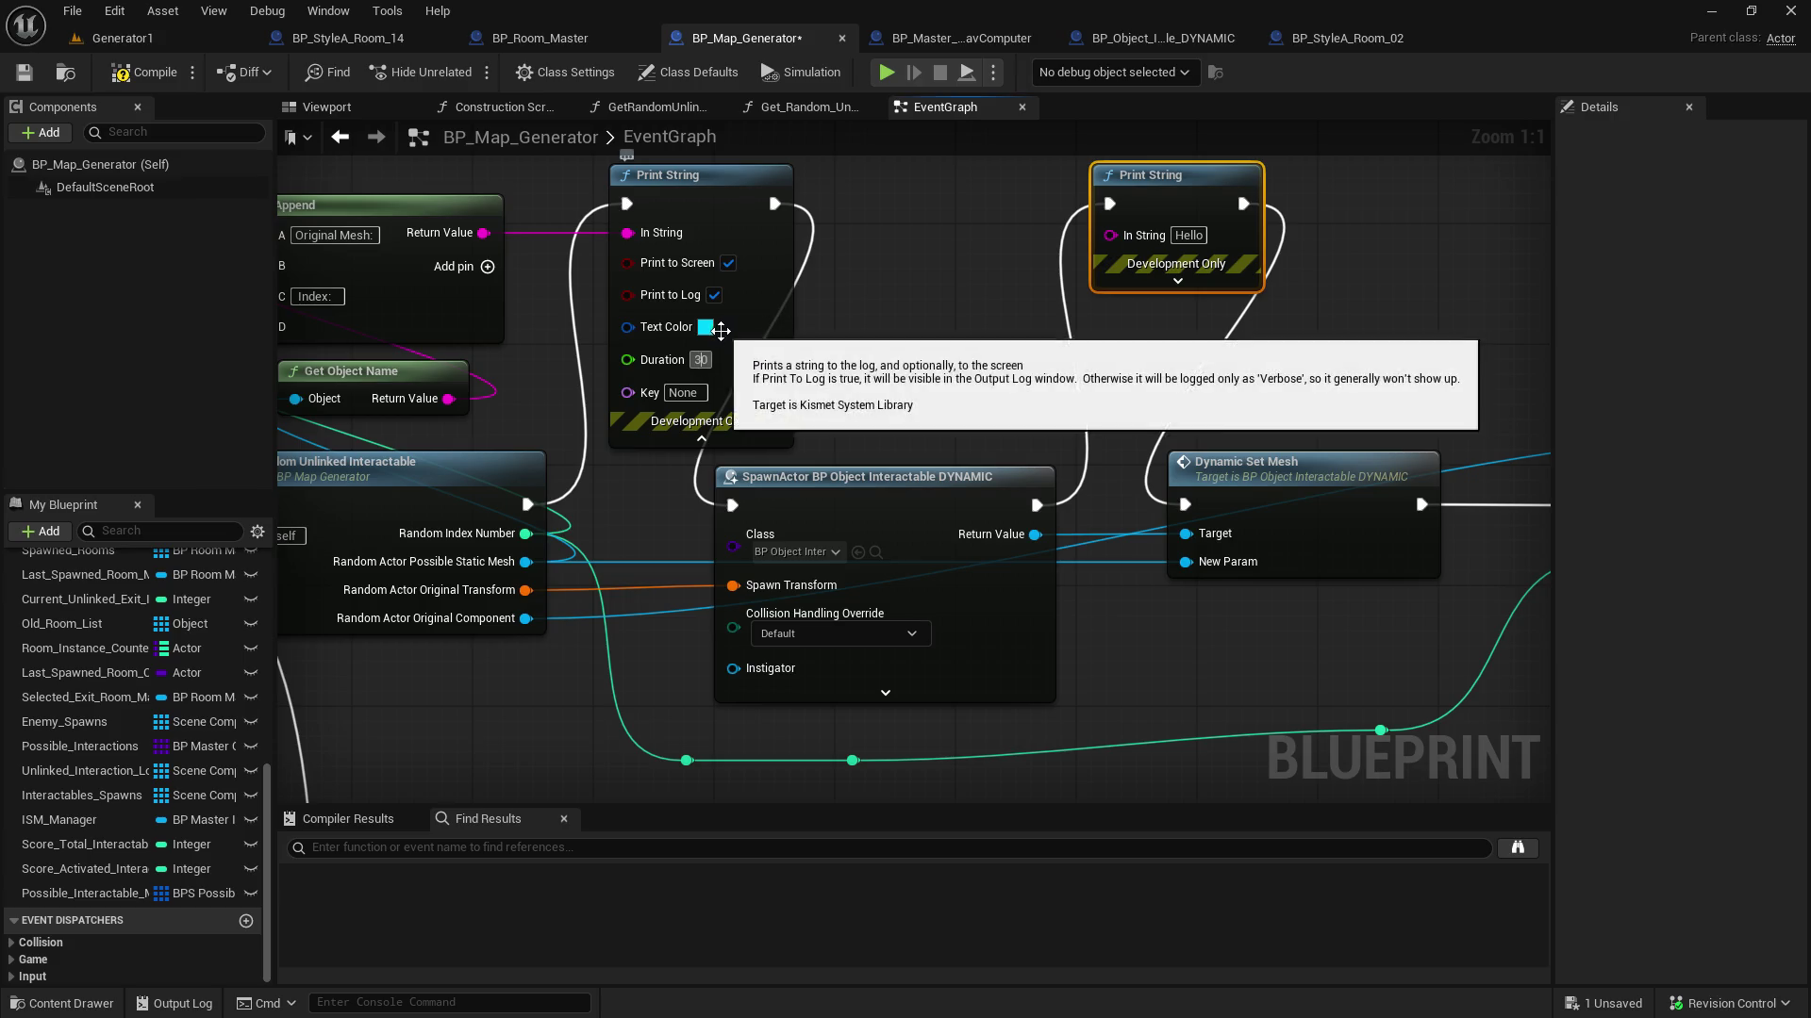
Set the first Print String's text colour to green
click(706, 326)
click(749, 534)
drag(820, 534, 763, 548)
click(1026, 795)
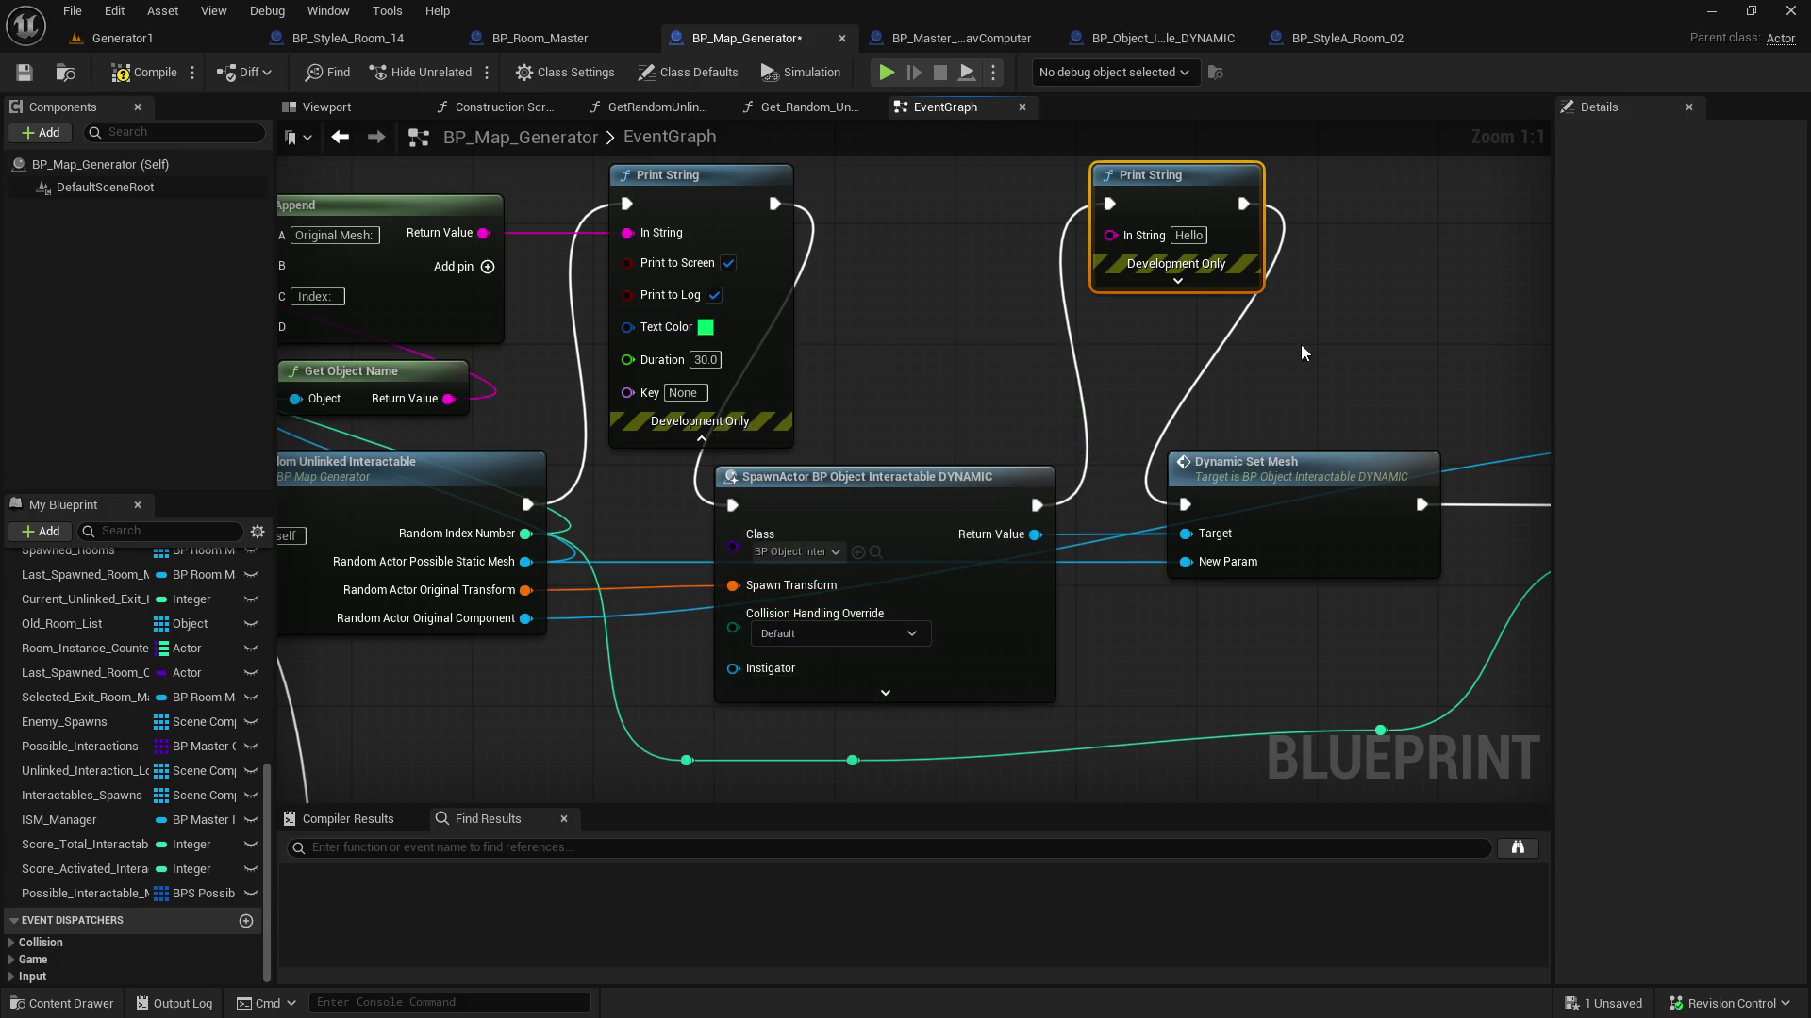
drag(1282, 308, 884, 454)
click(782, 430)
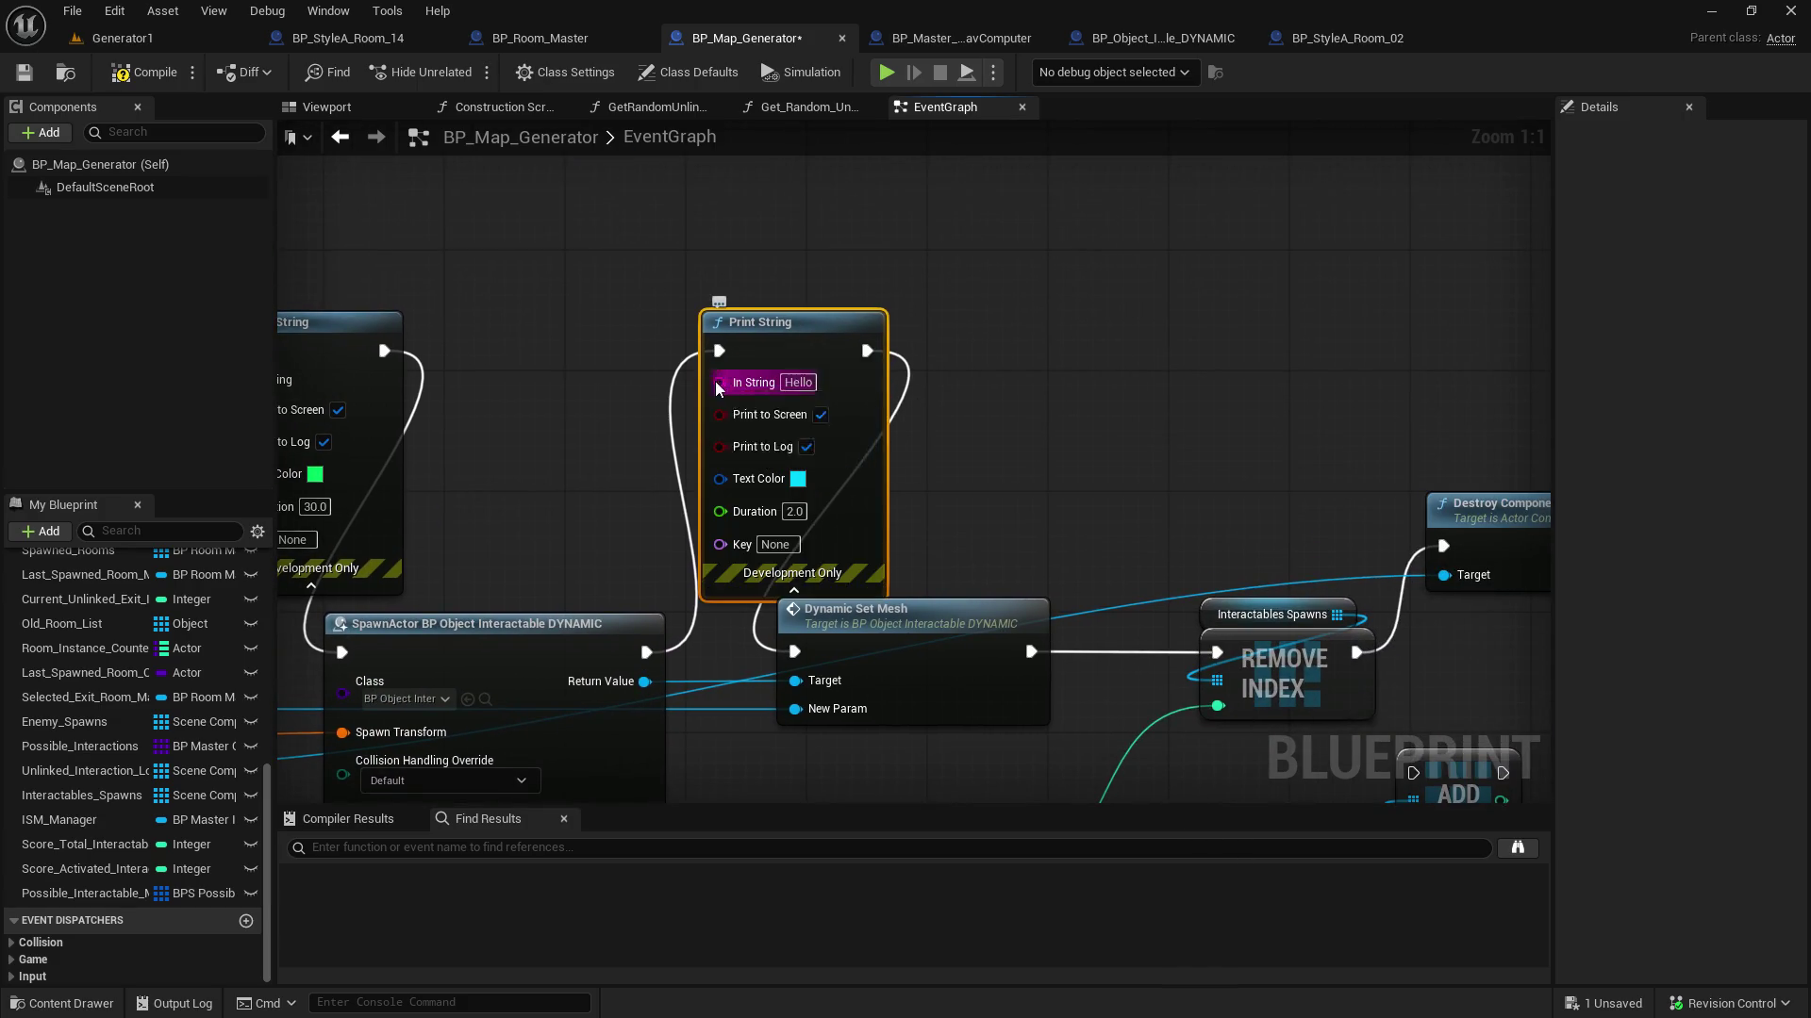
Feed the second Print String from a string Append reading 'New dynamic spawned'
drag(720, 382, 488, 394)
text(appen)
key(Return)
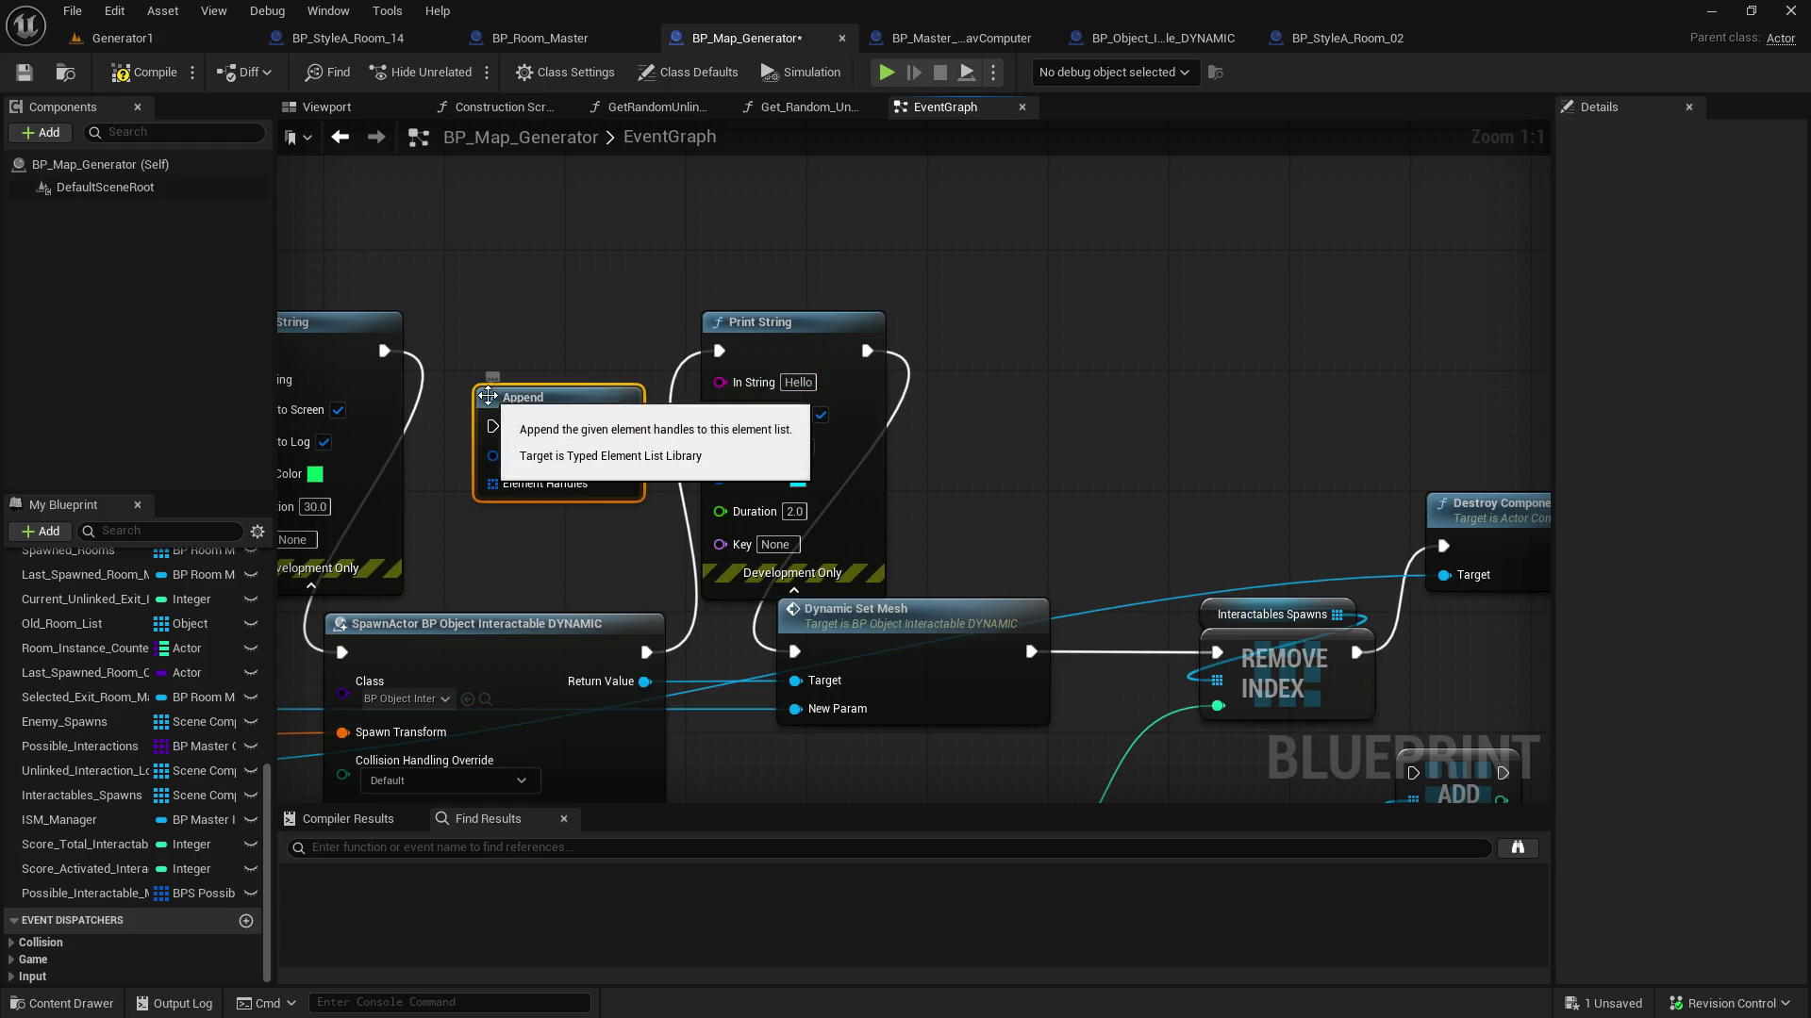
key(Delete)
drag(727, 381, 552, 374)
text(string app)
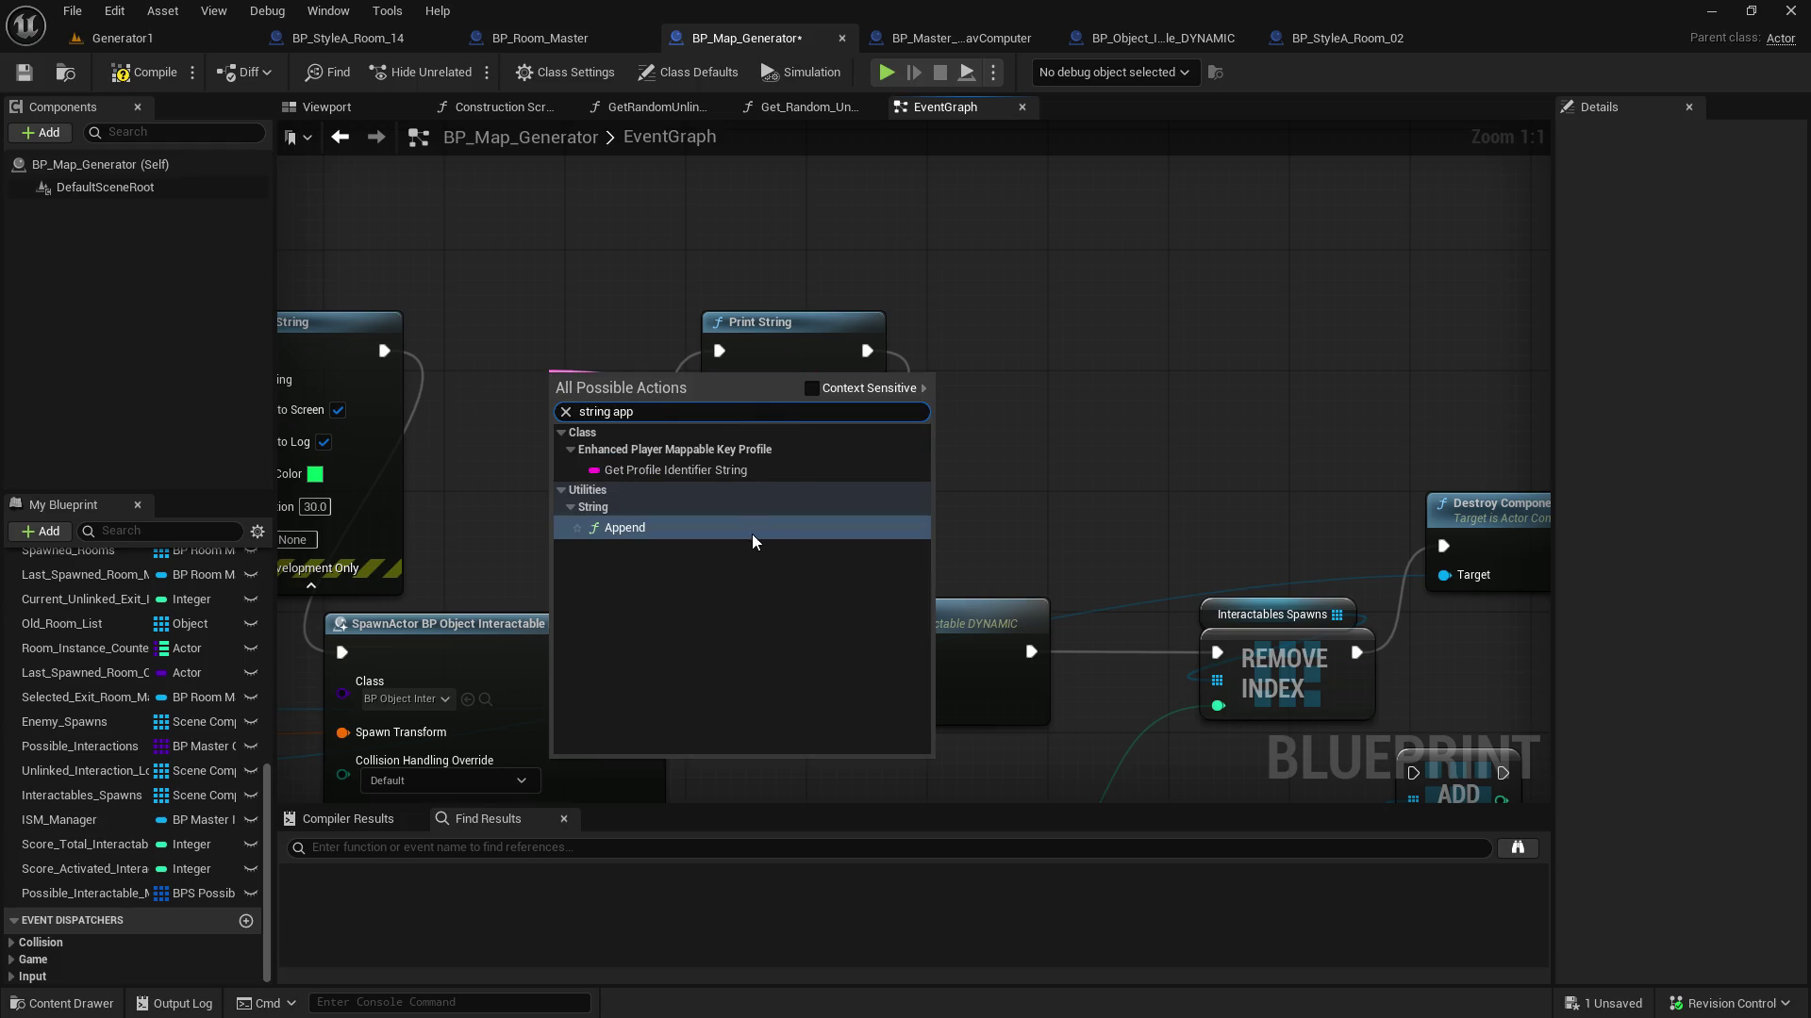
click(752, 535)
drag(575, 367, 515, 366)
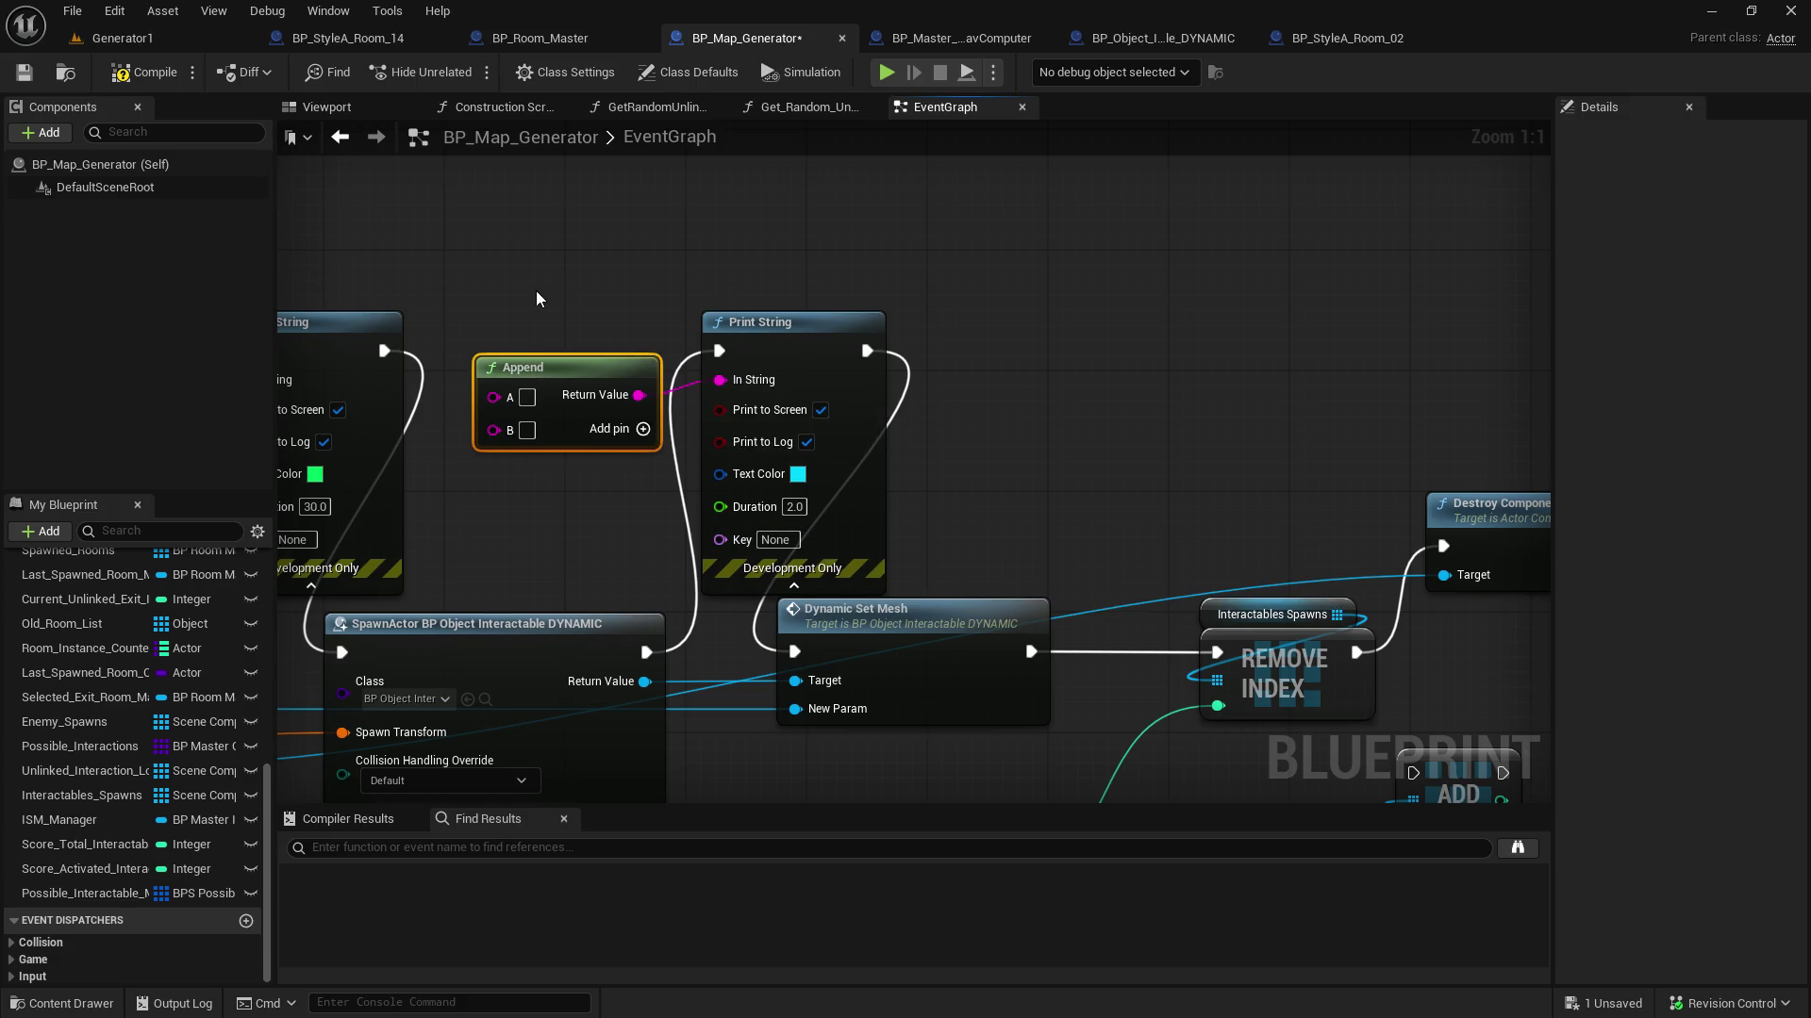
drag(538, 299, 816, 285)
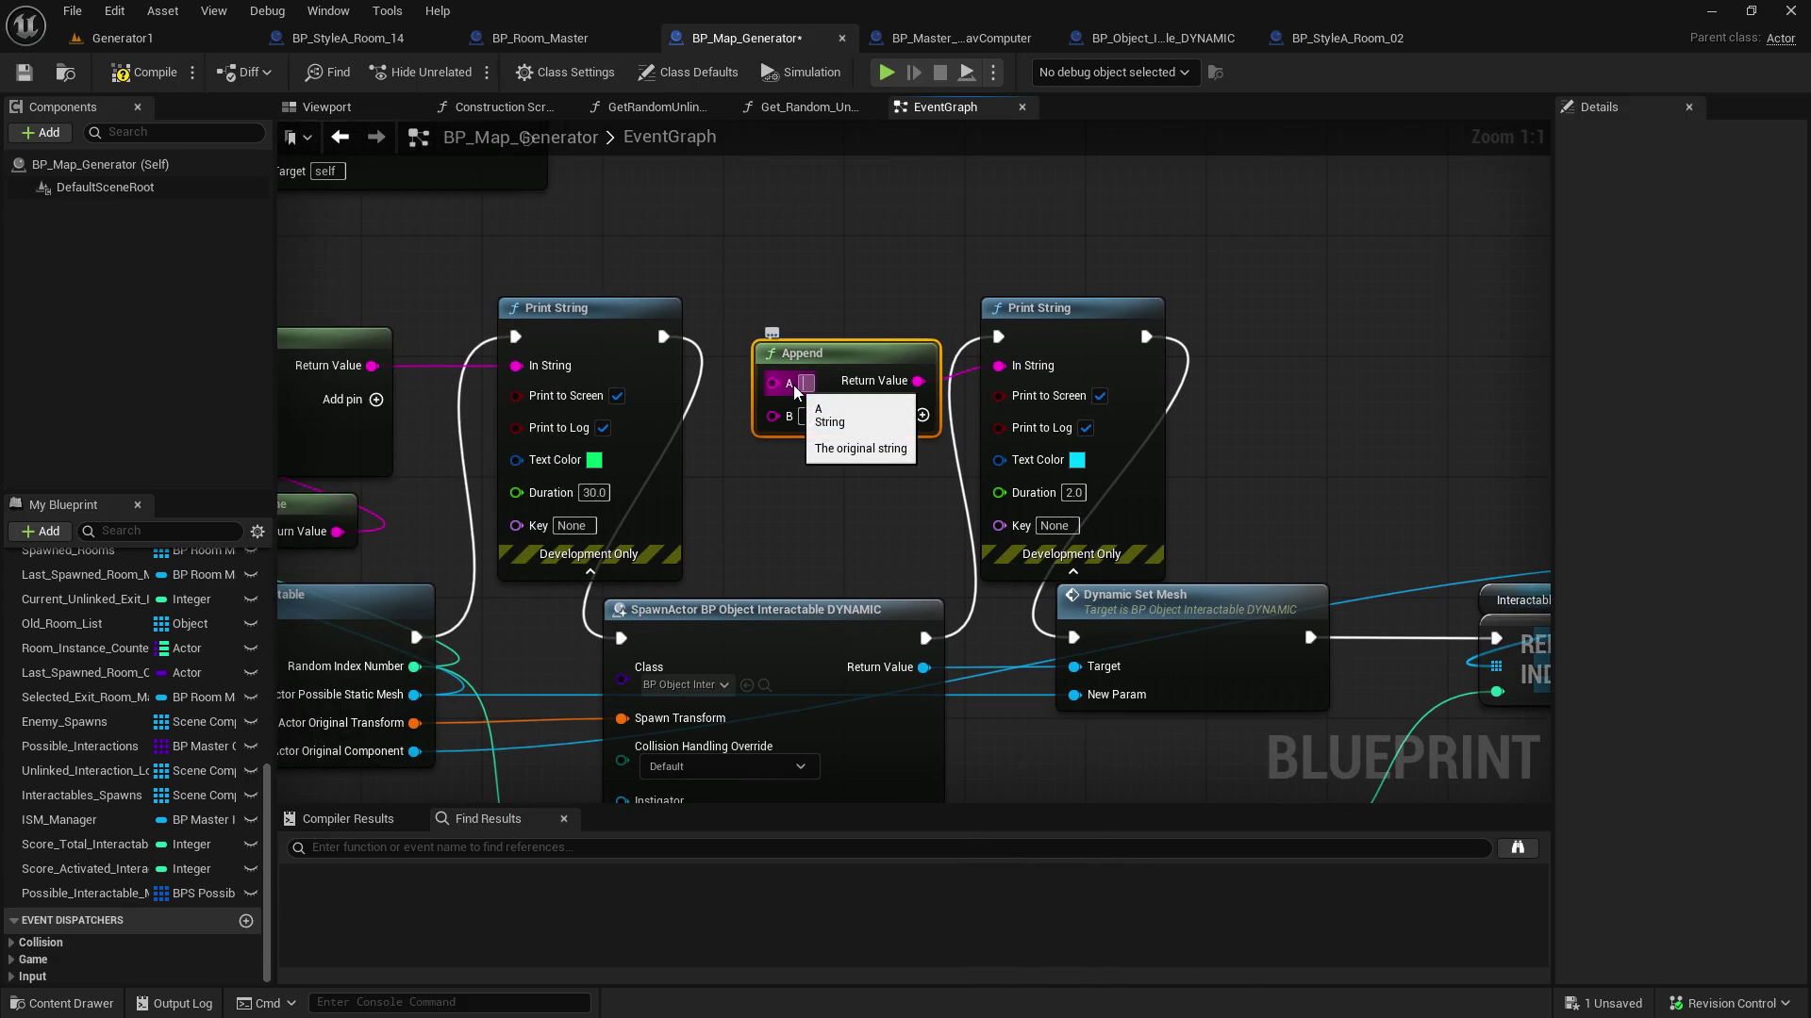
text(New)
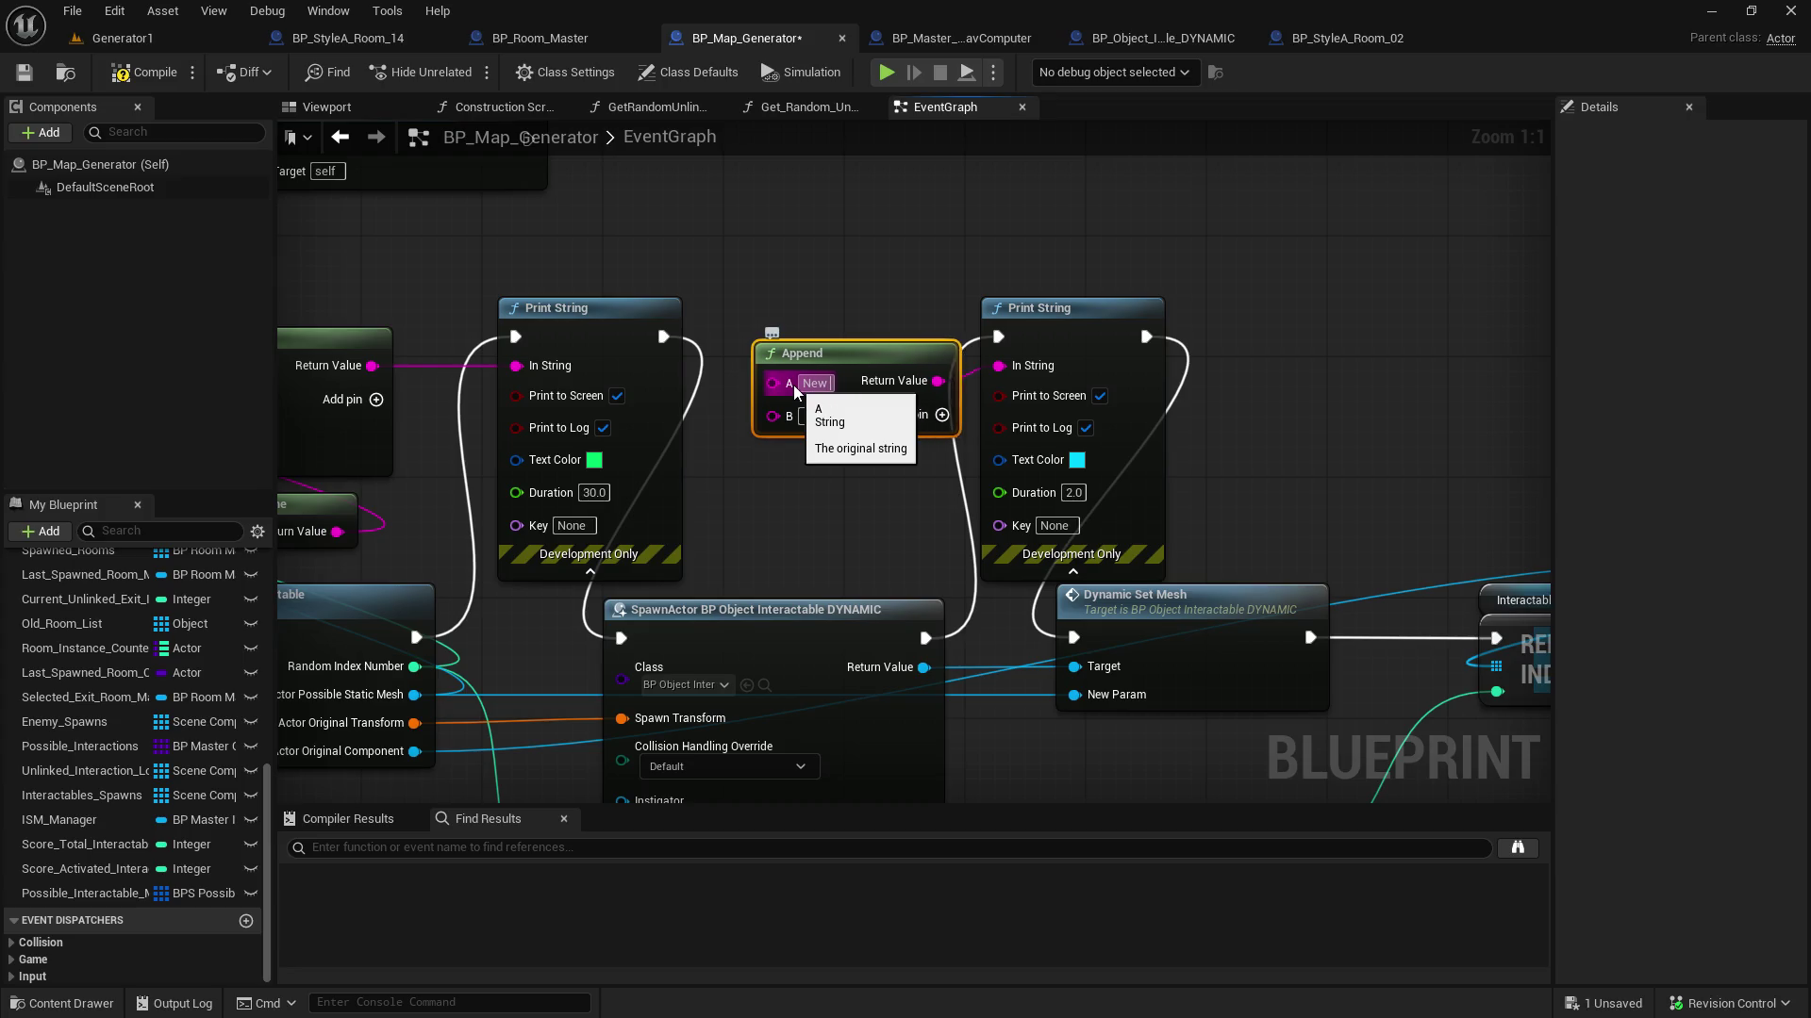
text( dynamic spawned)
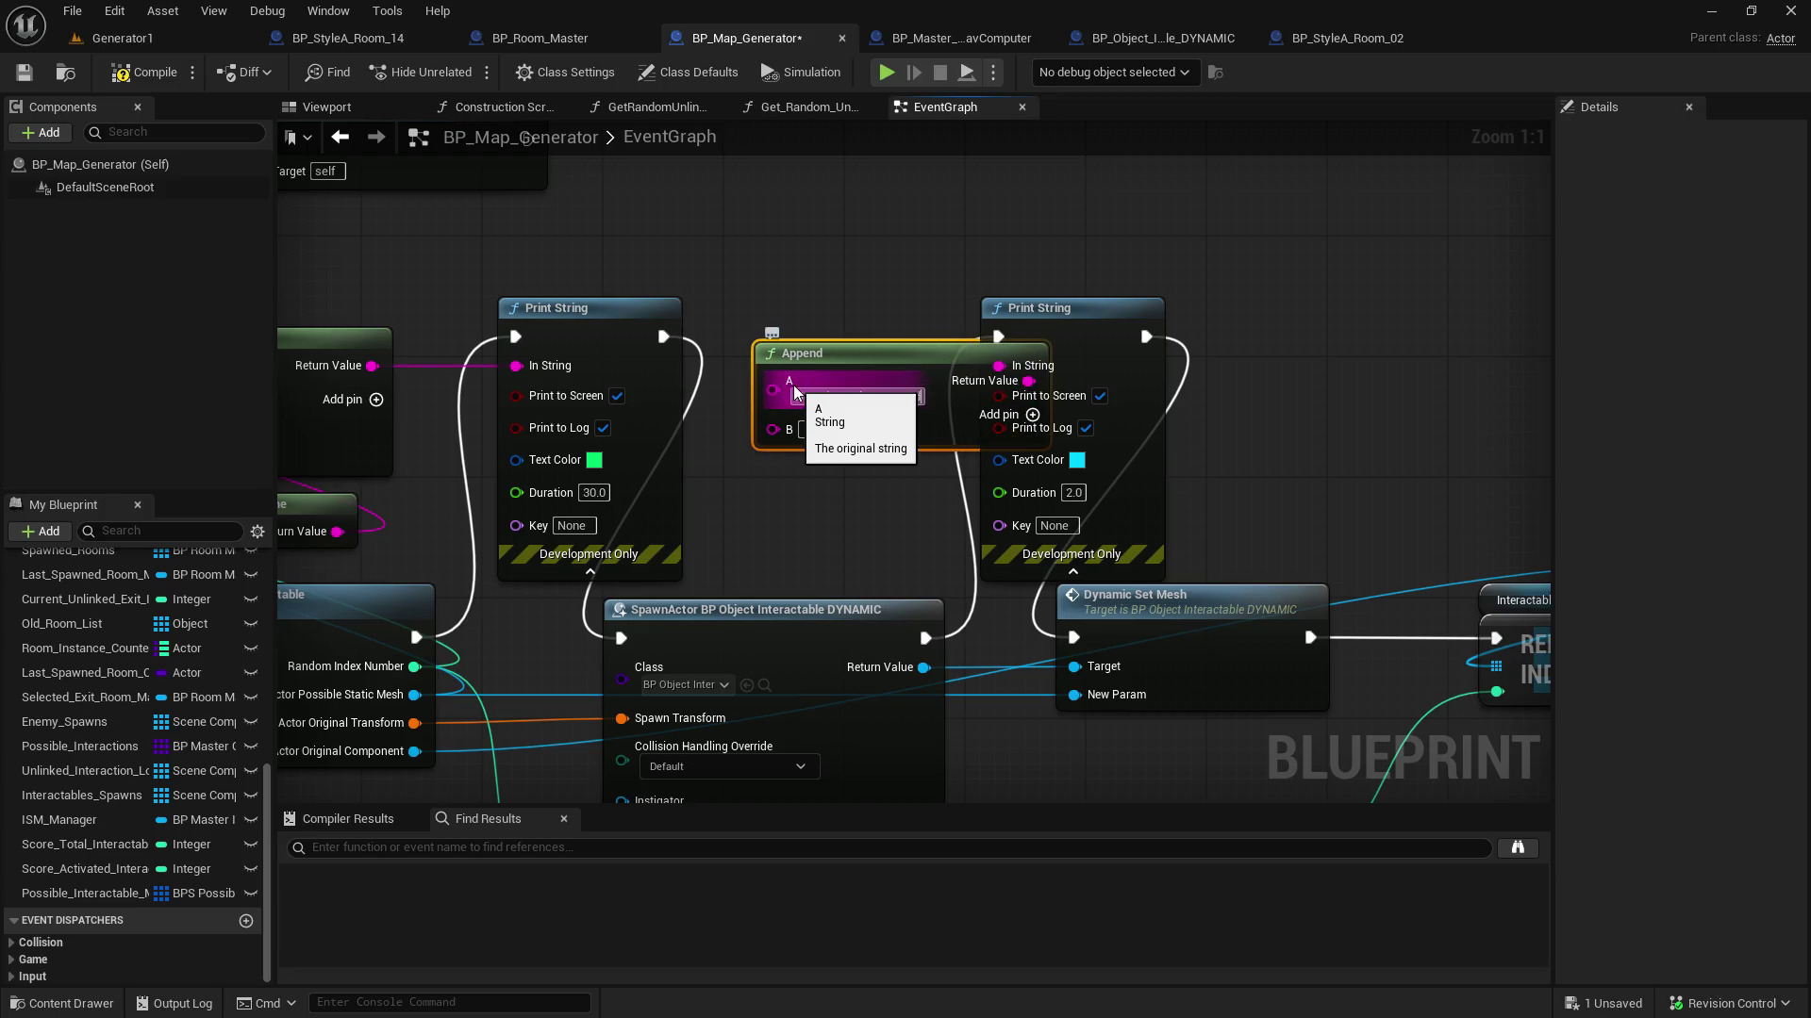
key(Return)
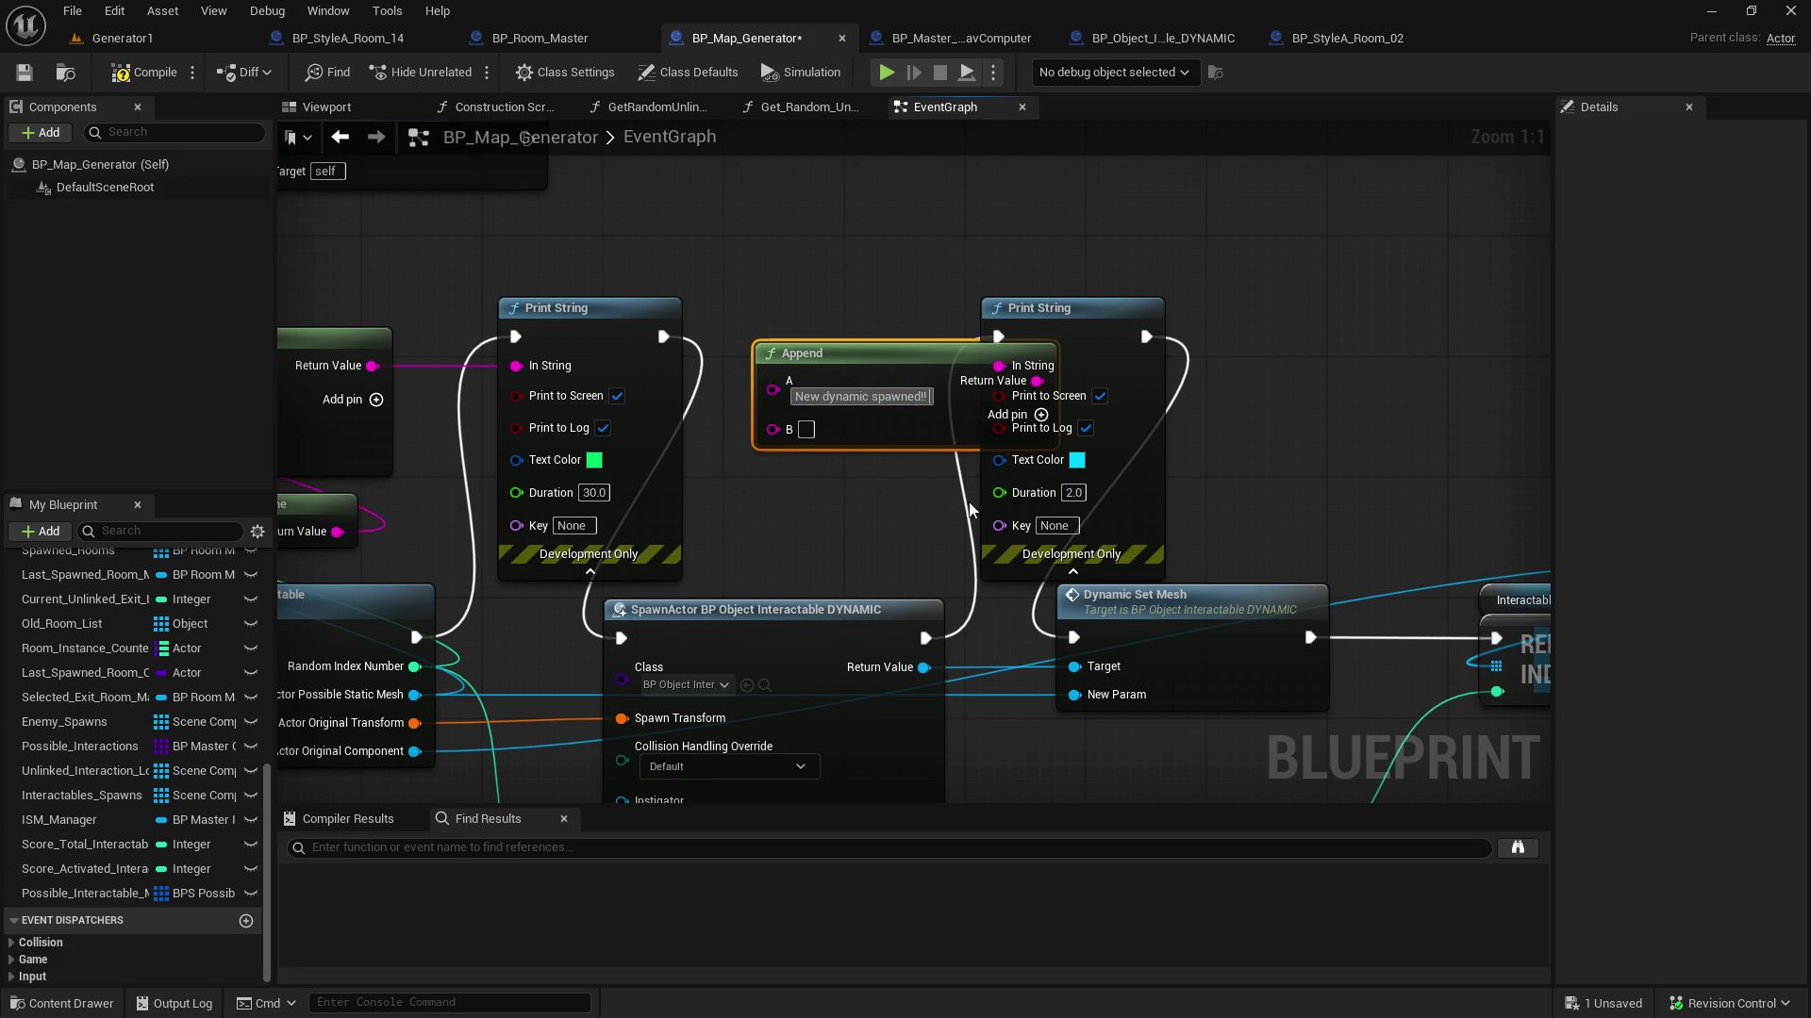
drag(886, 358, 886, 208)
Set the second Print String's duration to 30 seconds
click(1073, 492)
text(30)
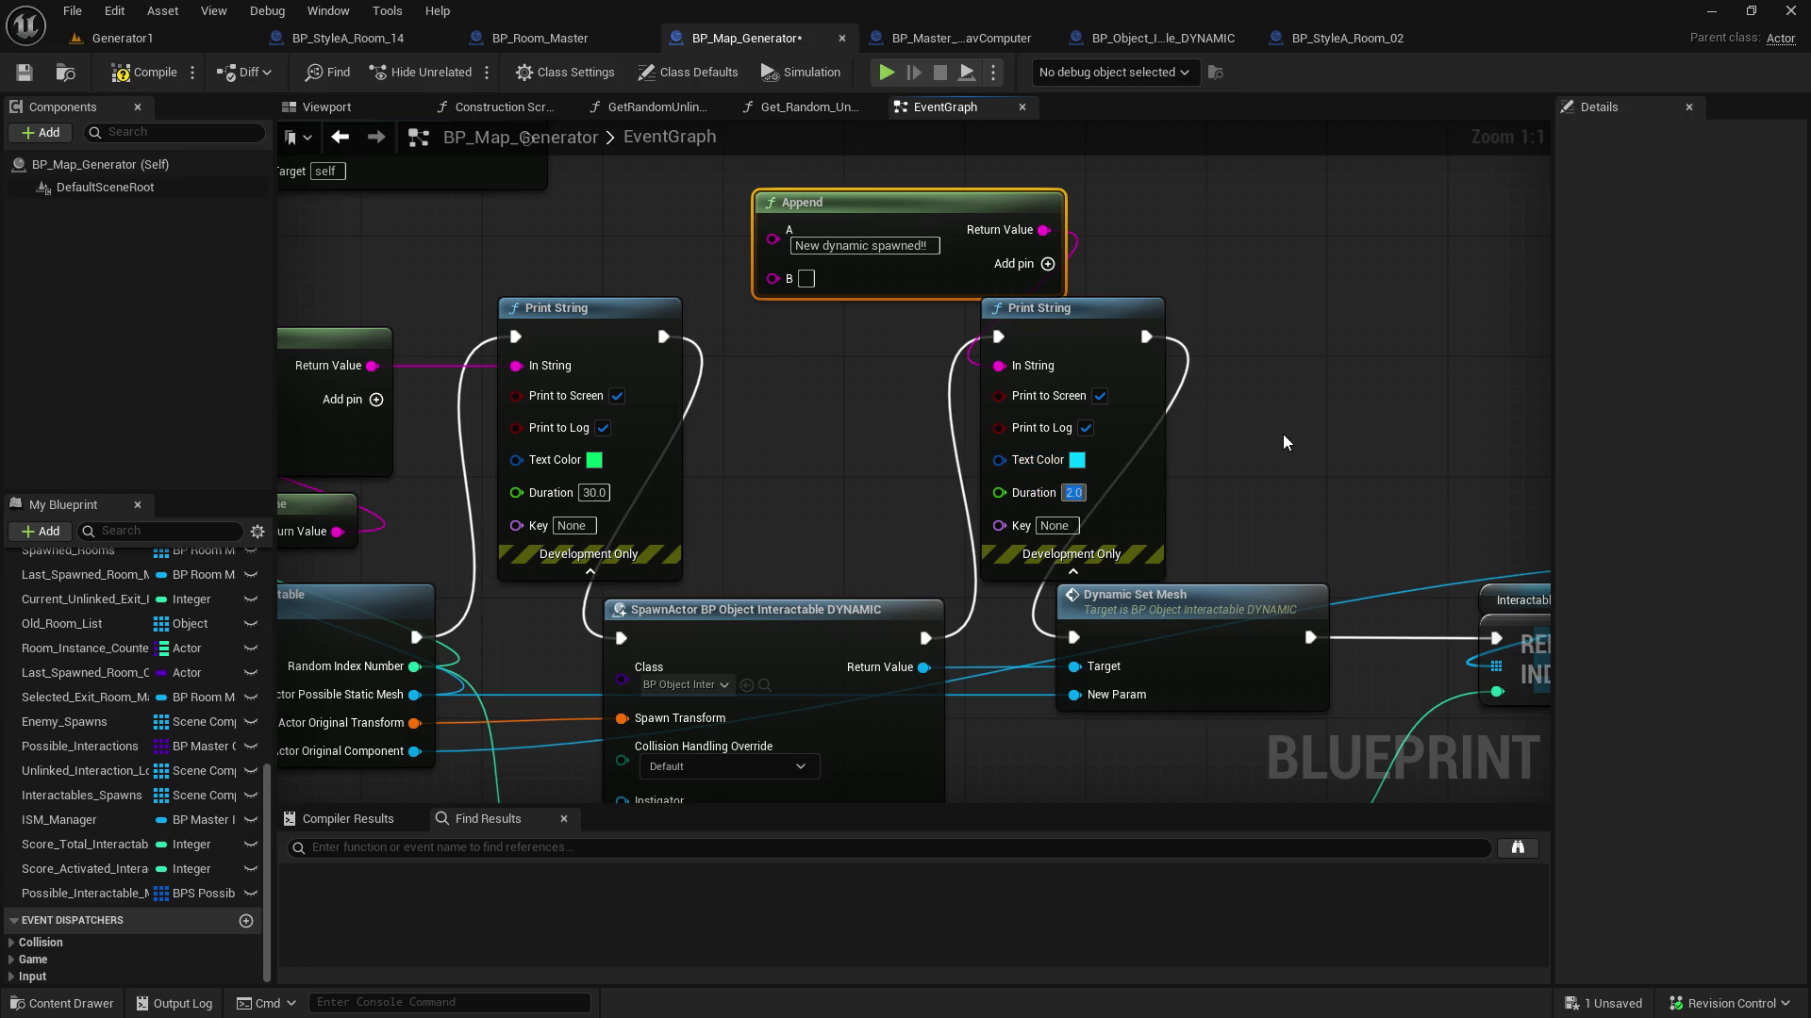
click(1293, 431)
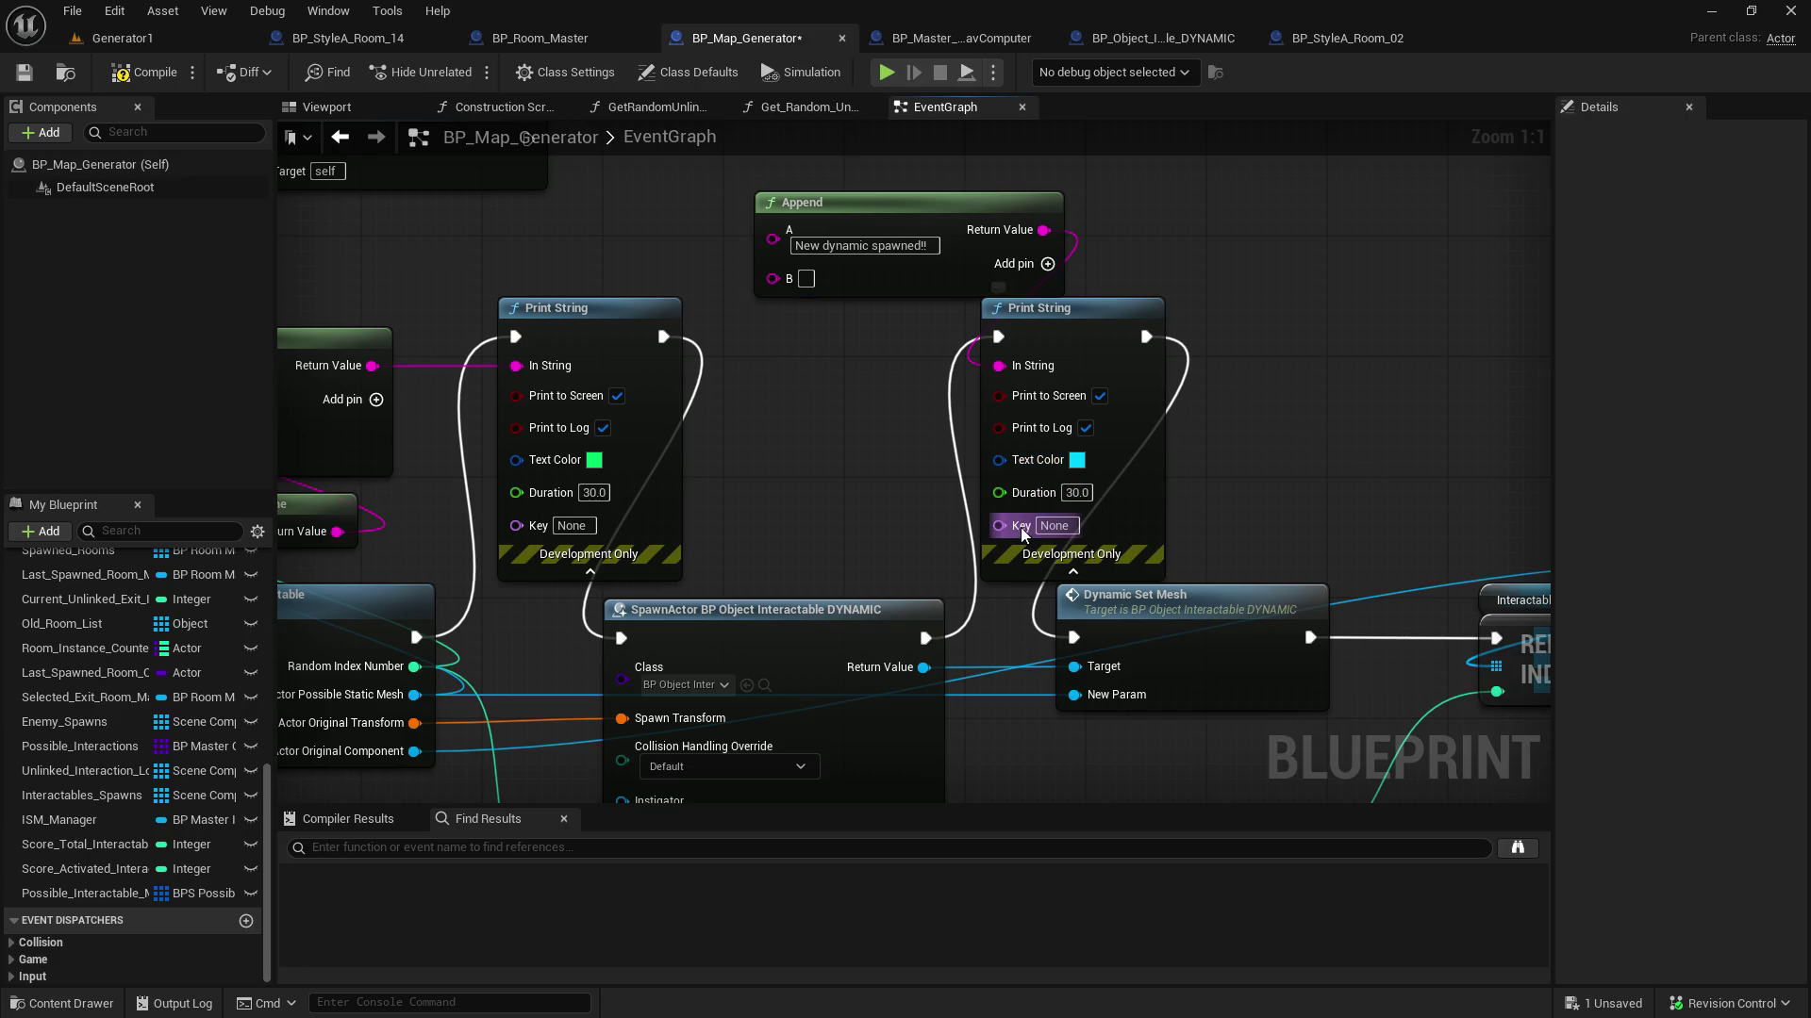
Feed the spawned actor's Get Object Name into the Append's B input
drag(924, 668, 809, 440)
text(get object name)
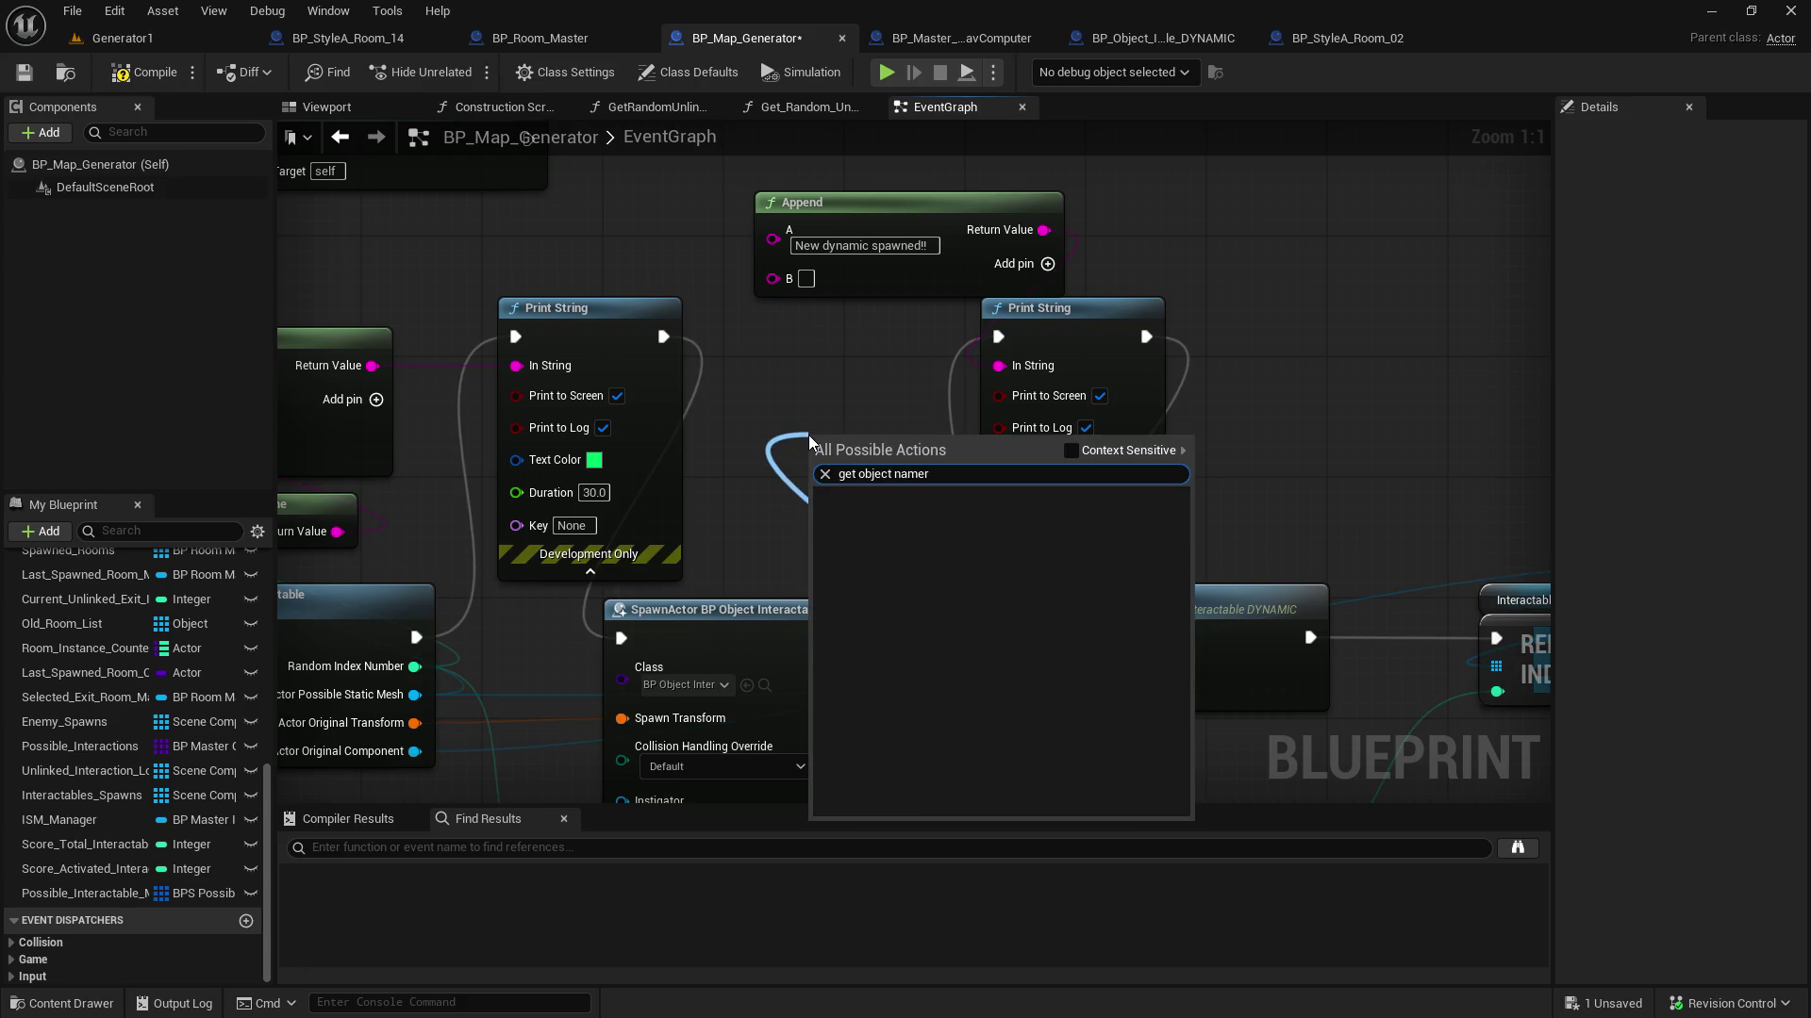
click(1005, 630)
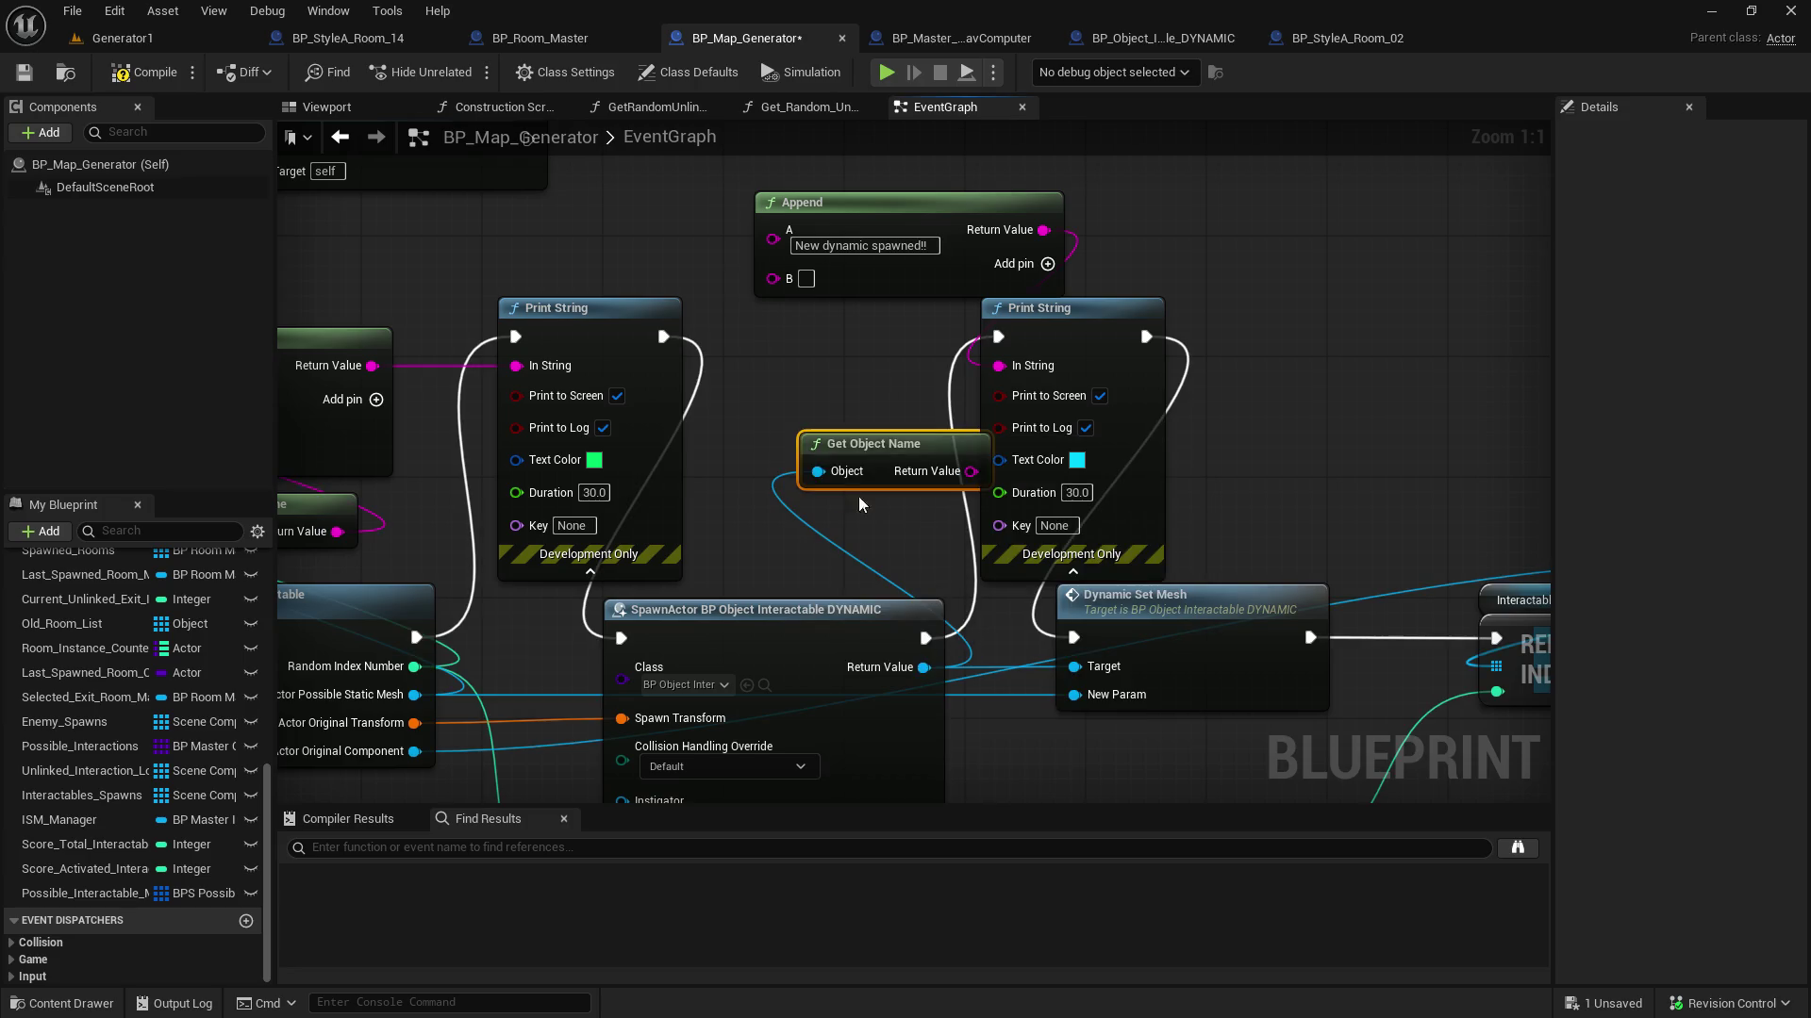
mouse_move(971, 472)
mouse_down()
mouse_move(787, 325)
mouse_move(775, 279)
mouse_up()
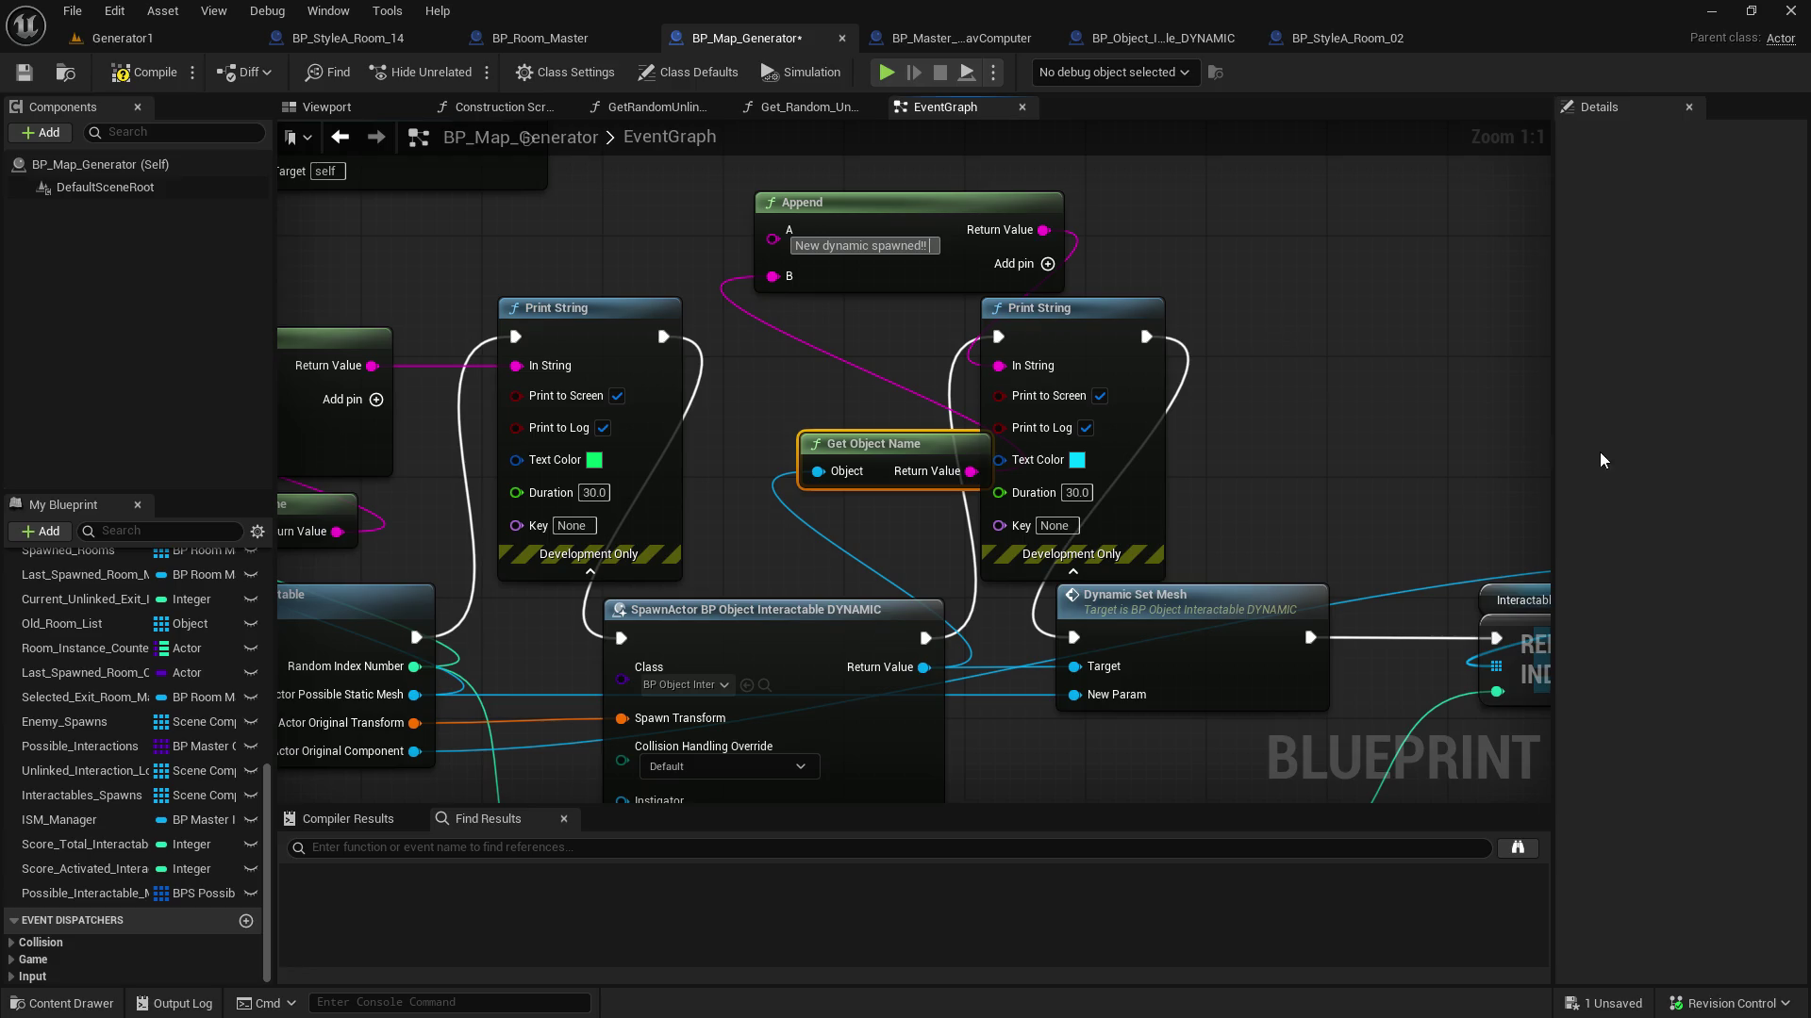
click(1432, 461)
Make the second message's text colour red
drag(1251, 523, 1031, 430)
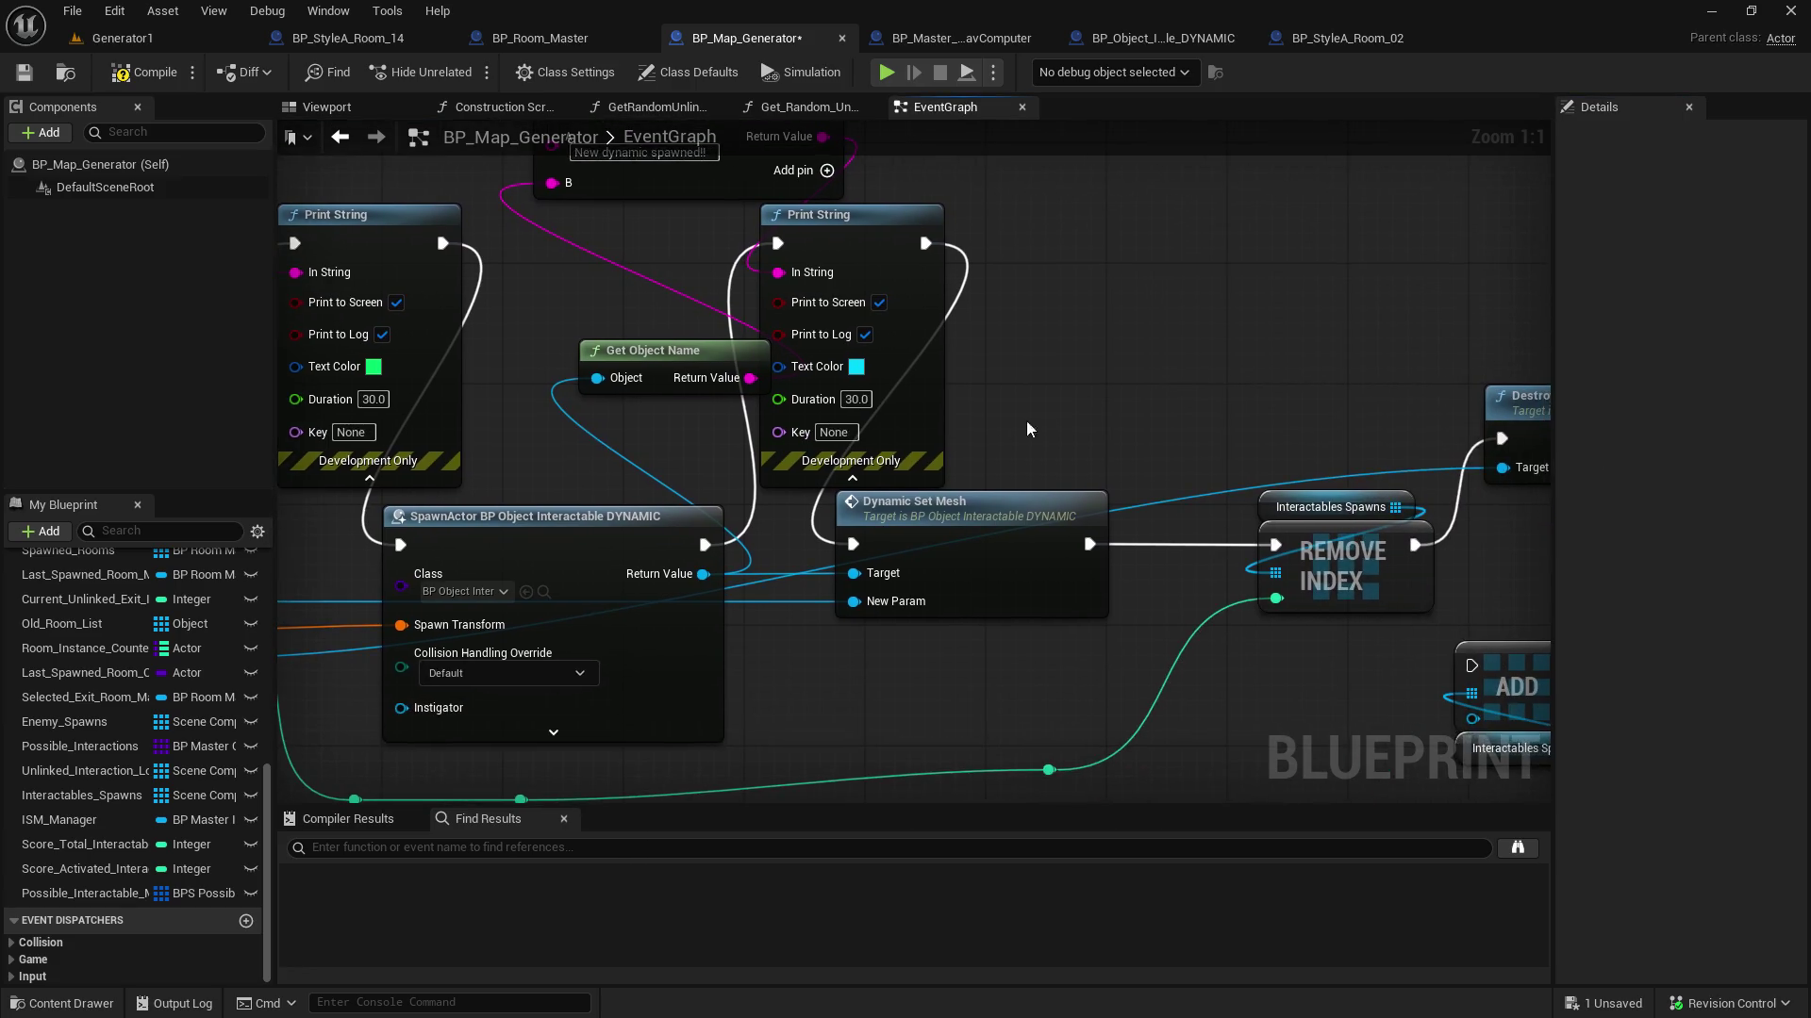
click(855, 368)
drag(939, 488, 1060, 510)
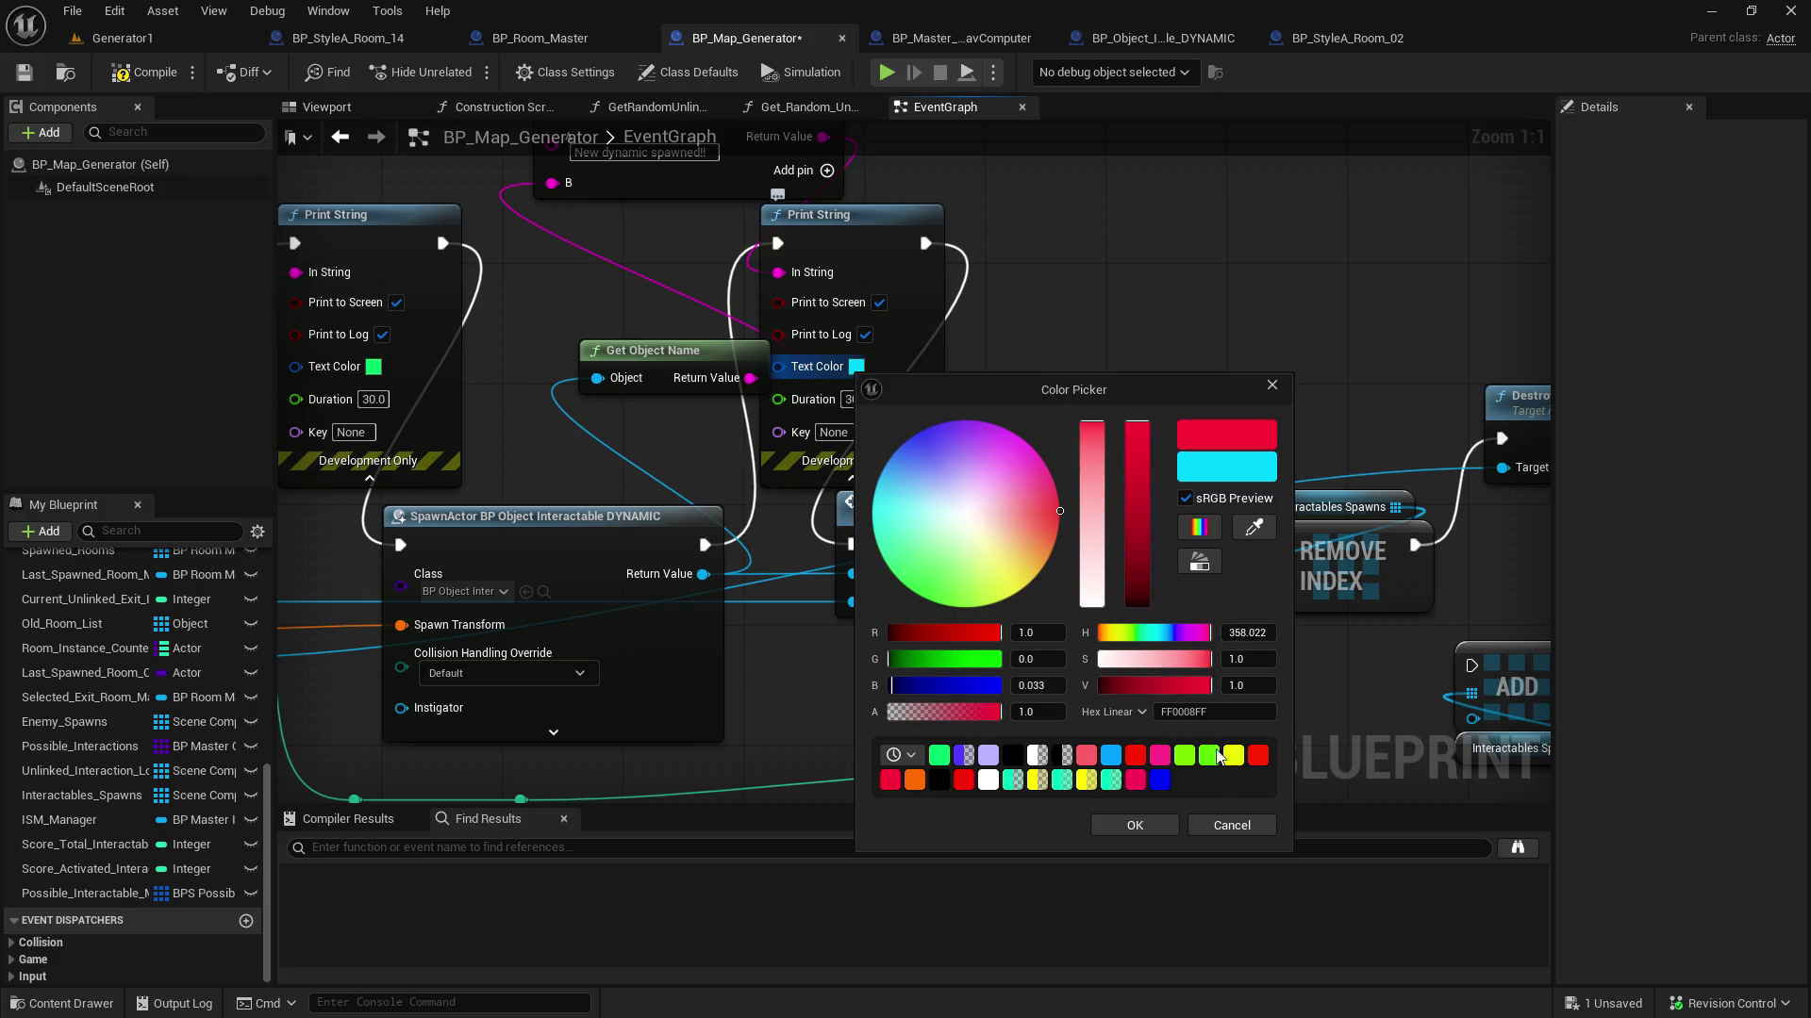
click(1134, 826)
drag(1212, 371, 836, 337)
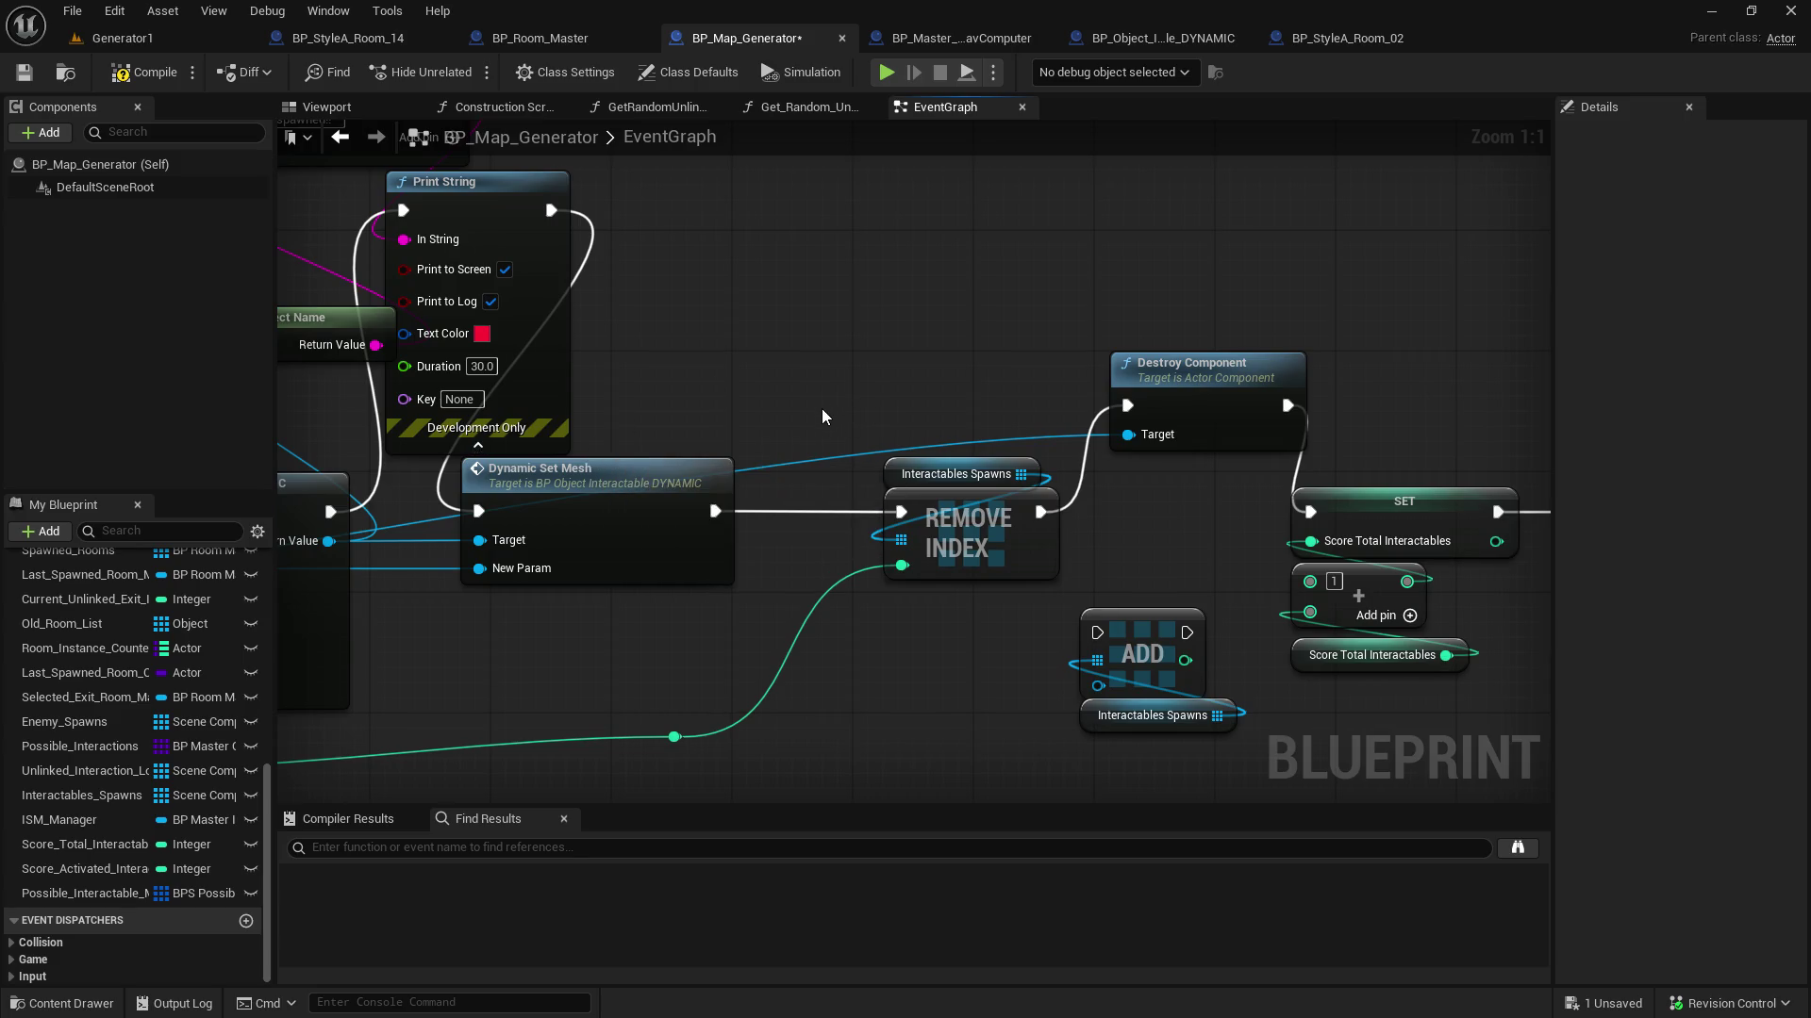
Tidy the graph around Destroy Component and save BP_Map_Generator
mouse_move(816, 411)
mouse_down()
mouse_move(1455, 387)
mouse_move(801, 419)
mouse_up()
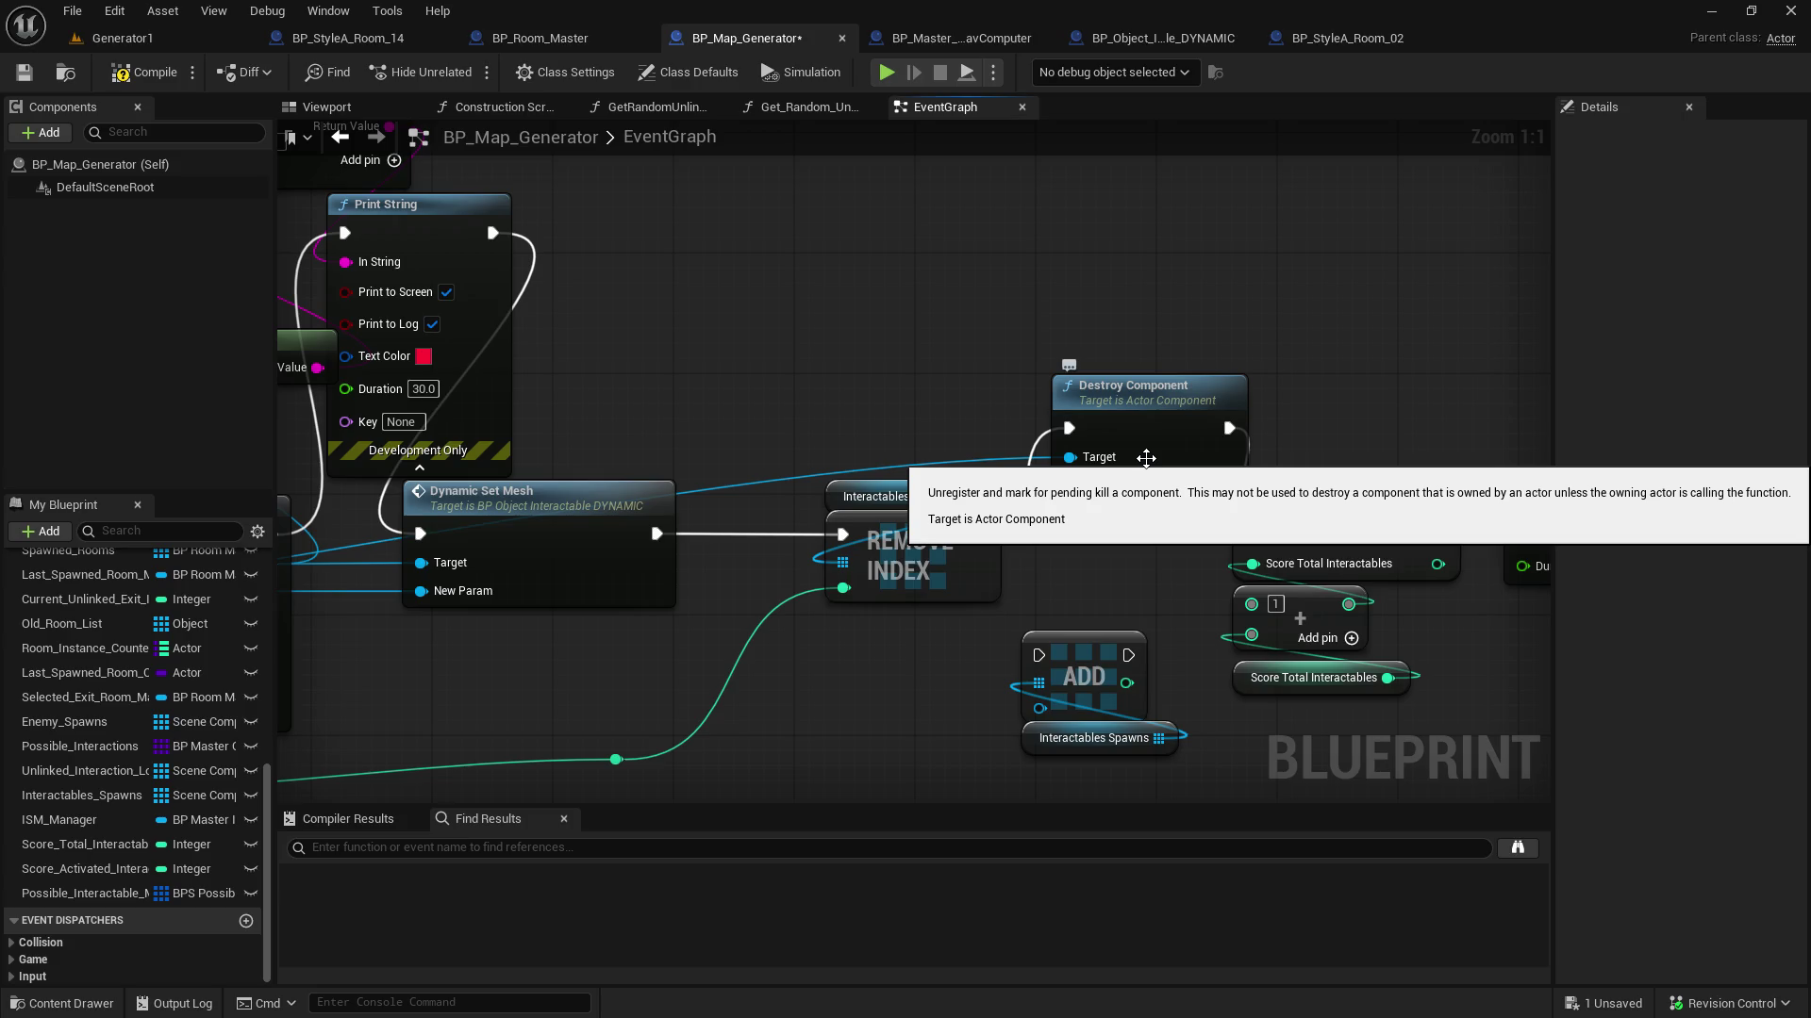
drag(1138, 506, 1090, 520)
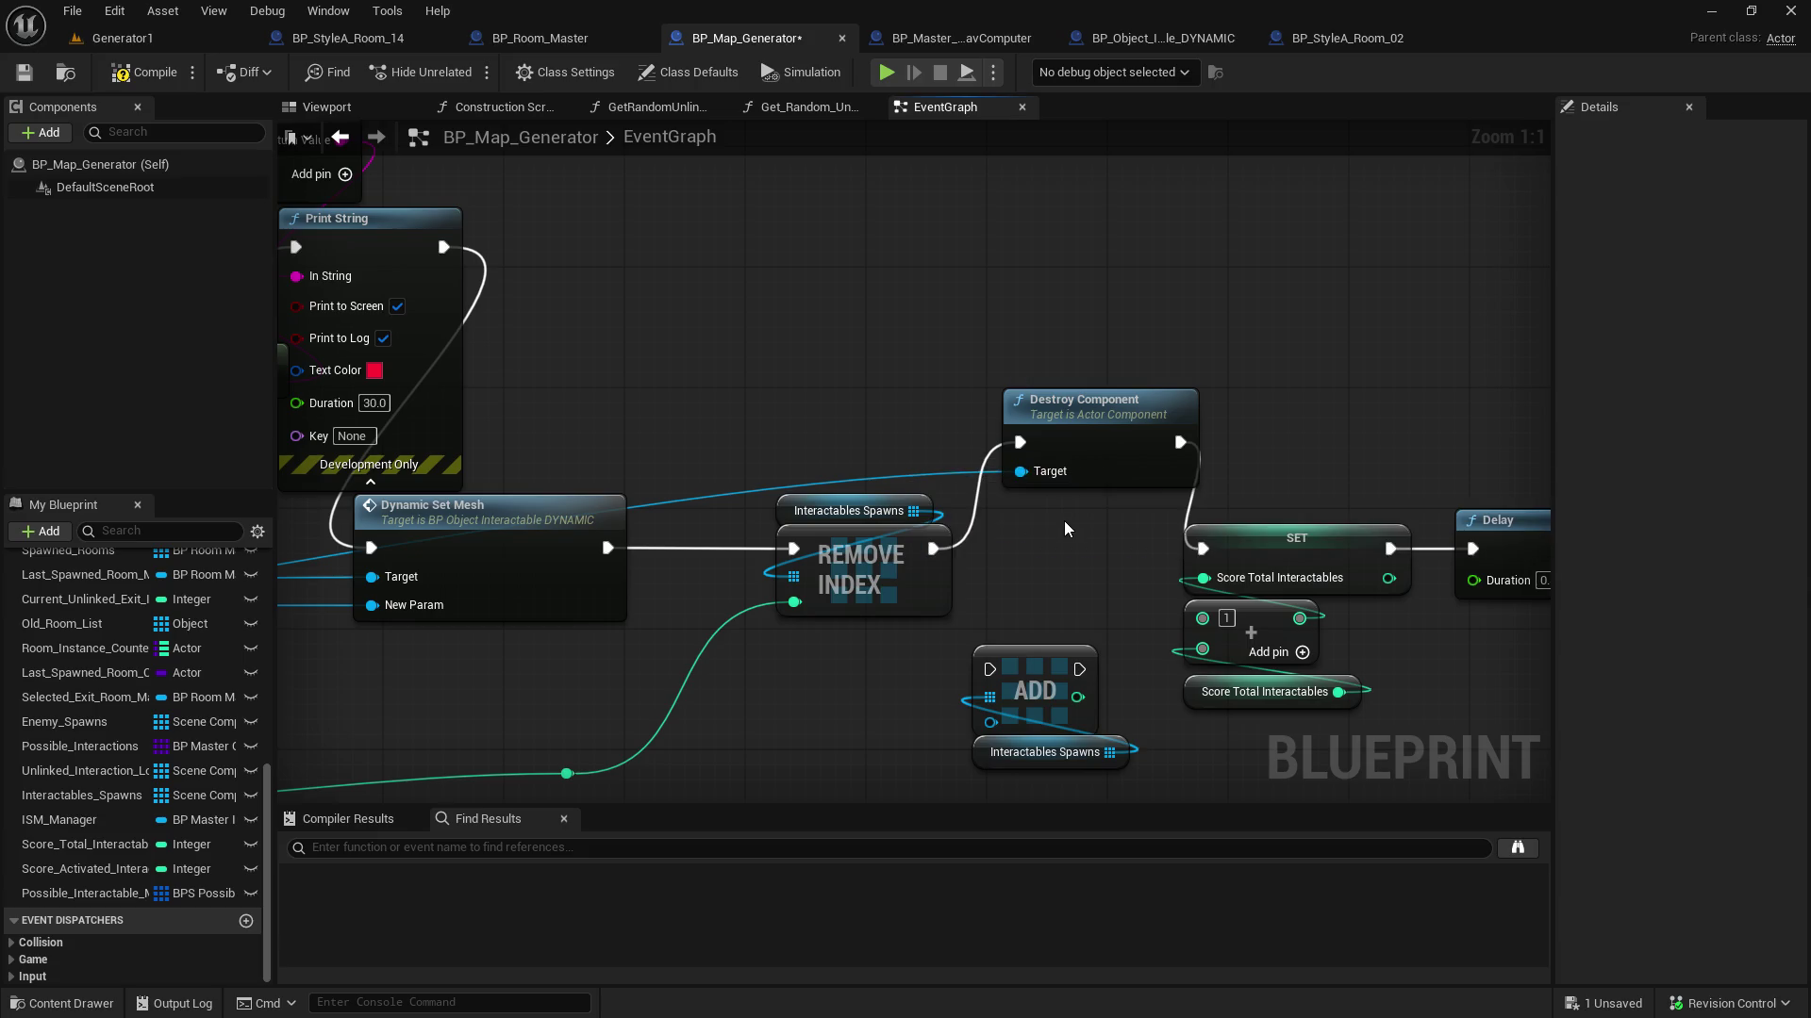
drag(1065, 529, 1276, 477)
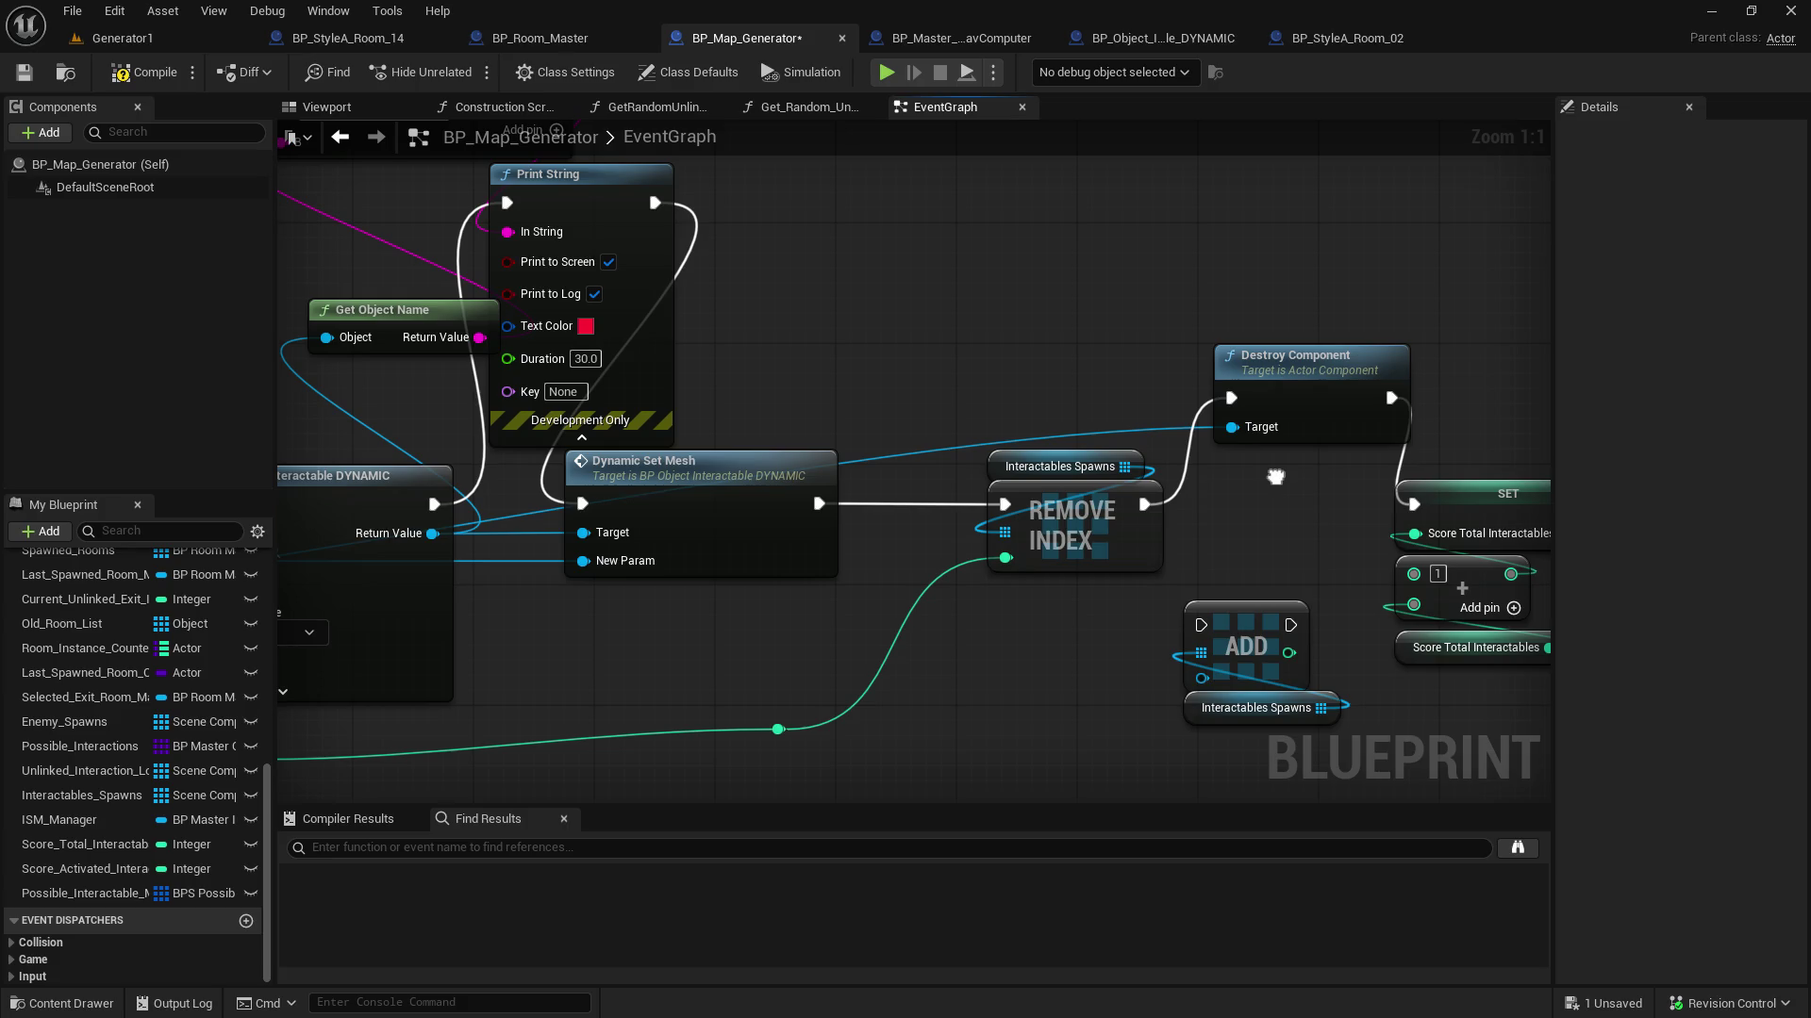
mouse_move(1275, 477)
mouse_down()
mouse_move(1462, 435)
mouse_move(1806, 405)
mouse_up()
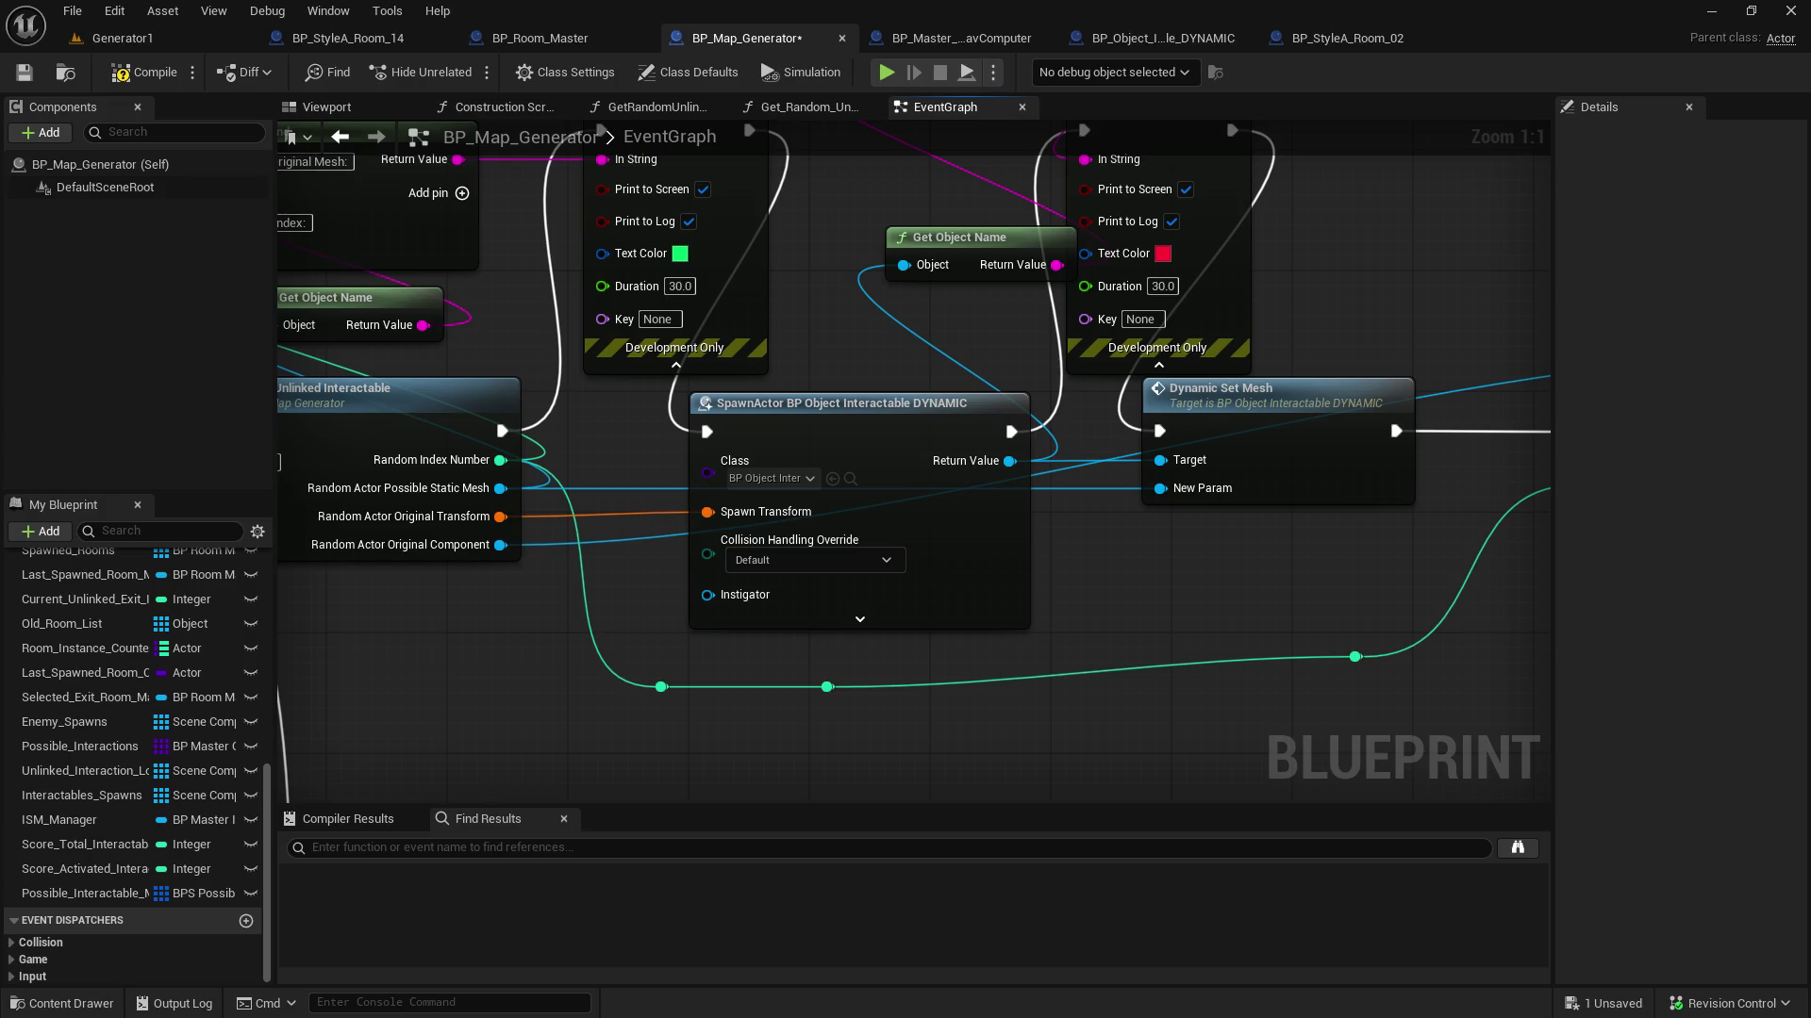
mouse_move(1806, 405)
mouse_down()
mouse_move(1692, 407)
mouse_move(1055, 544)
mouse_move(1245, 493)
mouse_up()
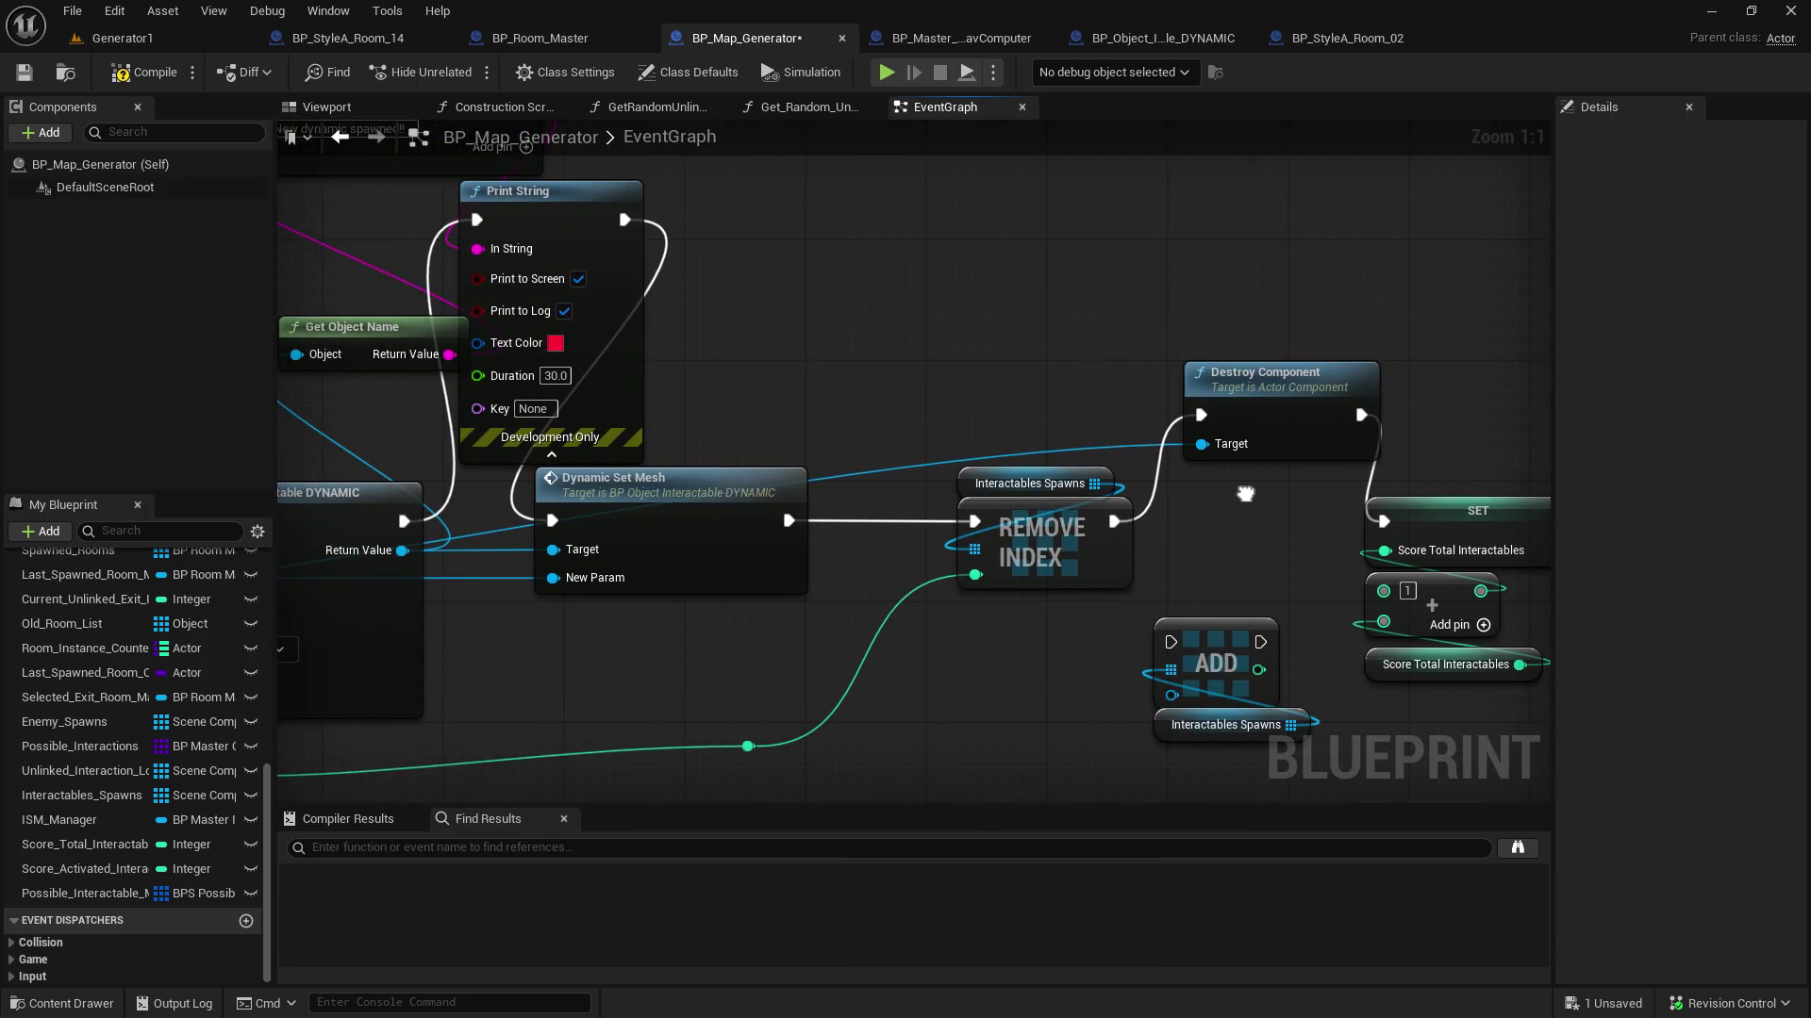
drag(1247, 381, 1231, 363)
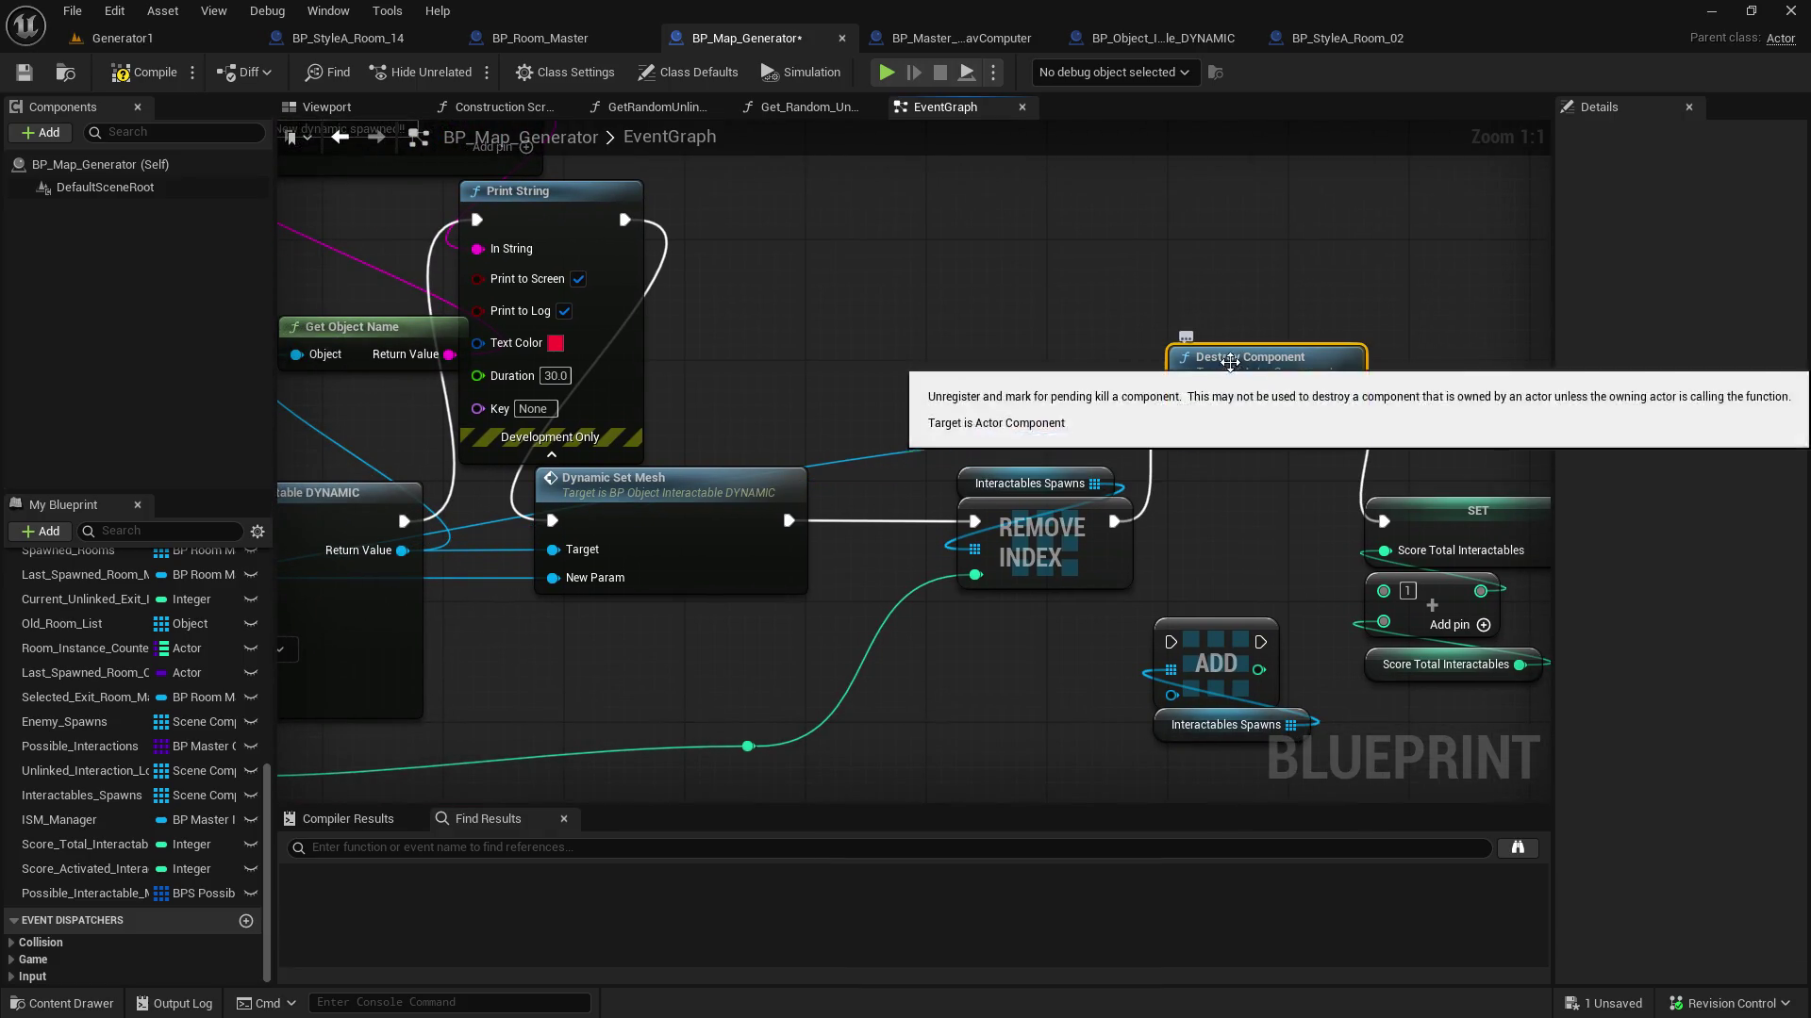
click(24, 72)
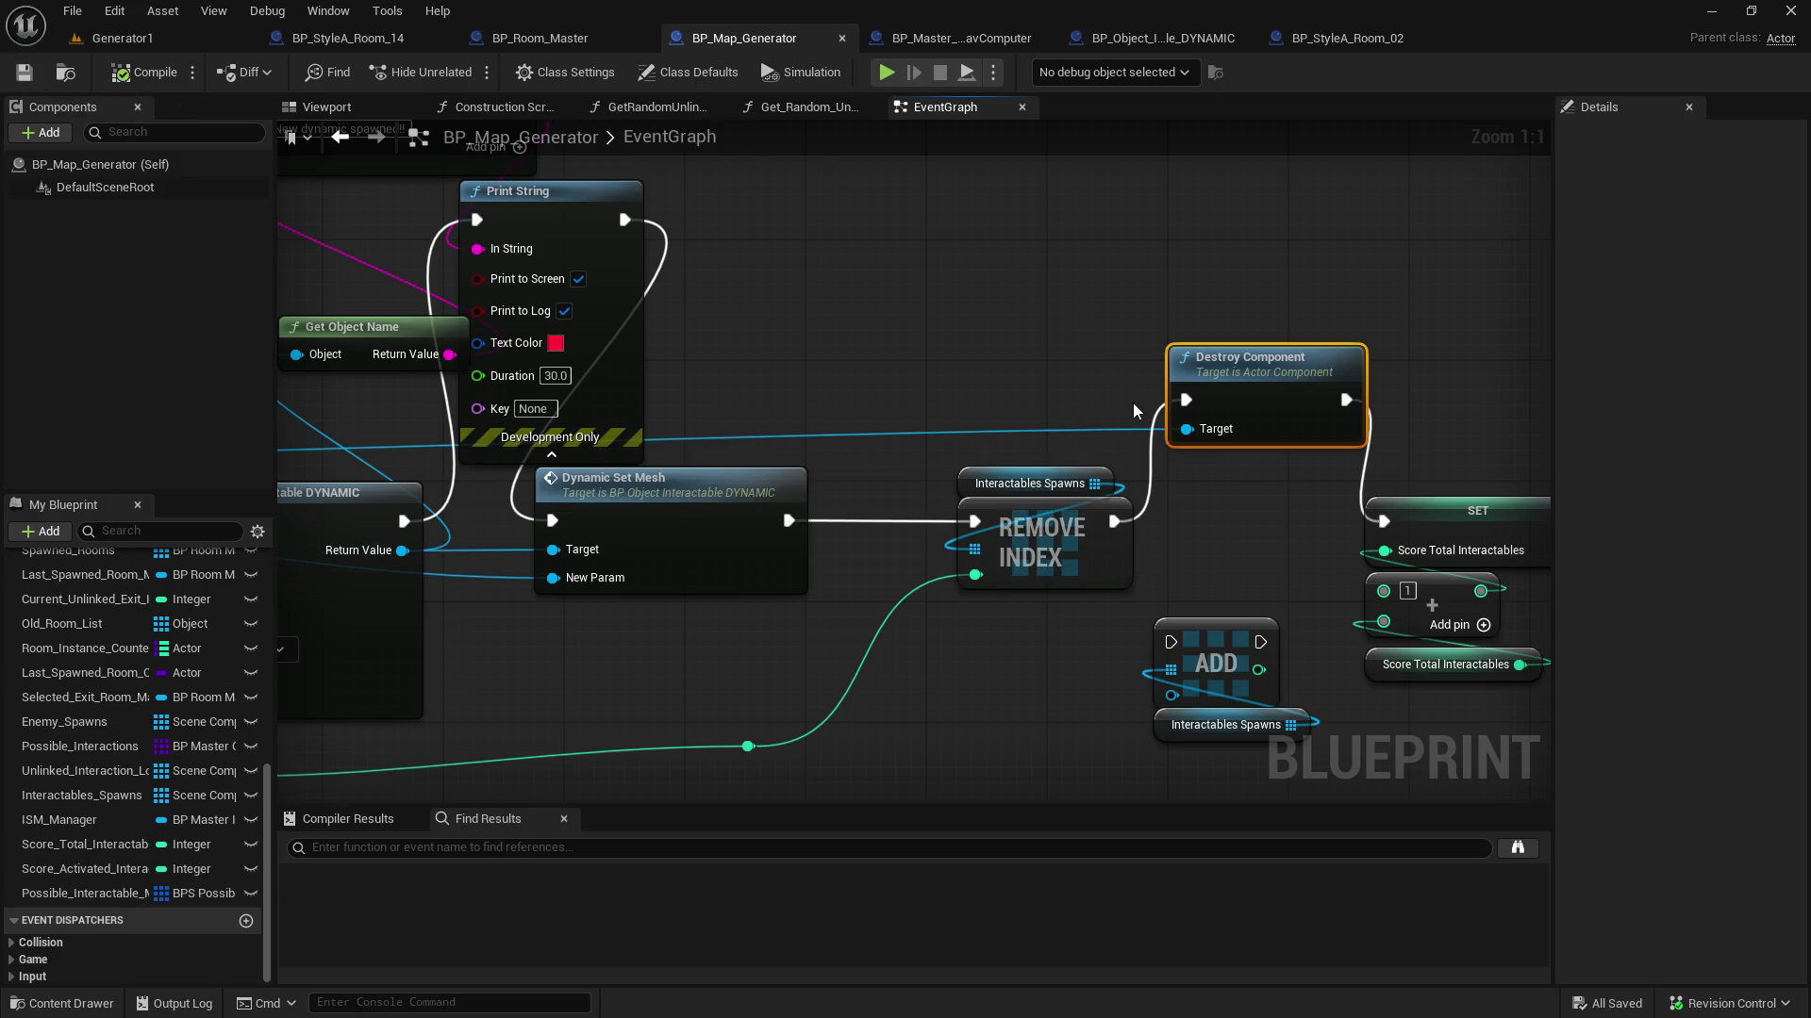
Link REMOVE INDEX's exec output directly to SET, bypassing Destroy Component
drag(1113, 520, 1384, 524)
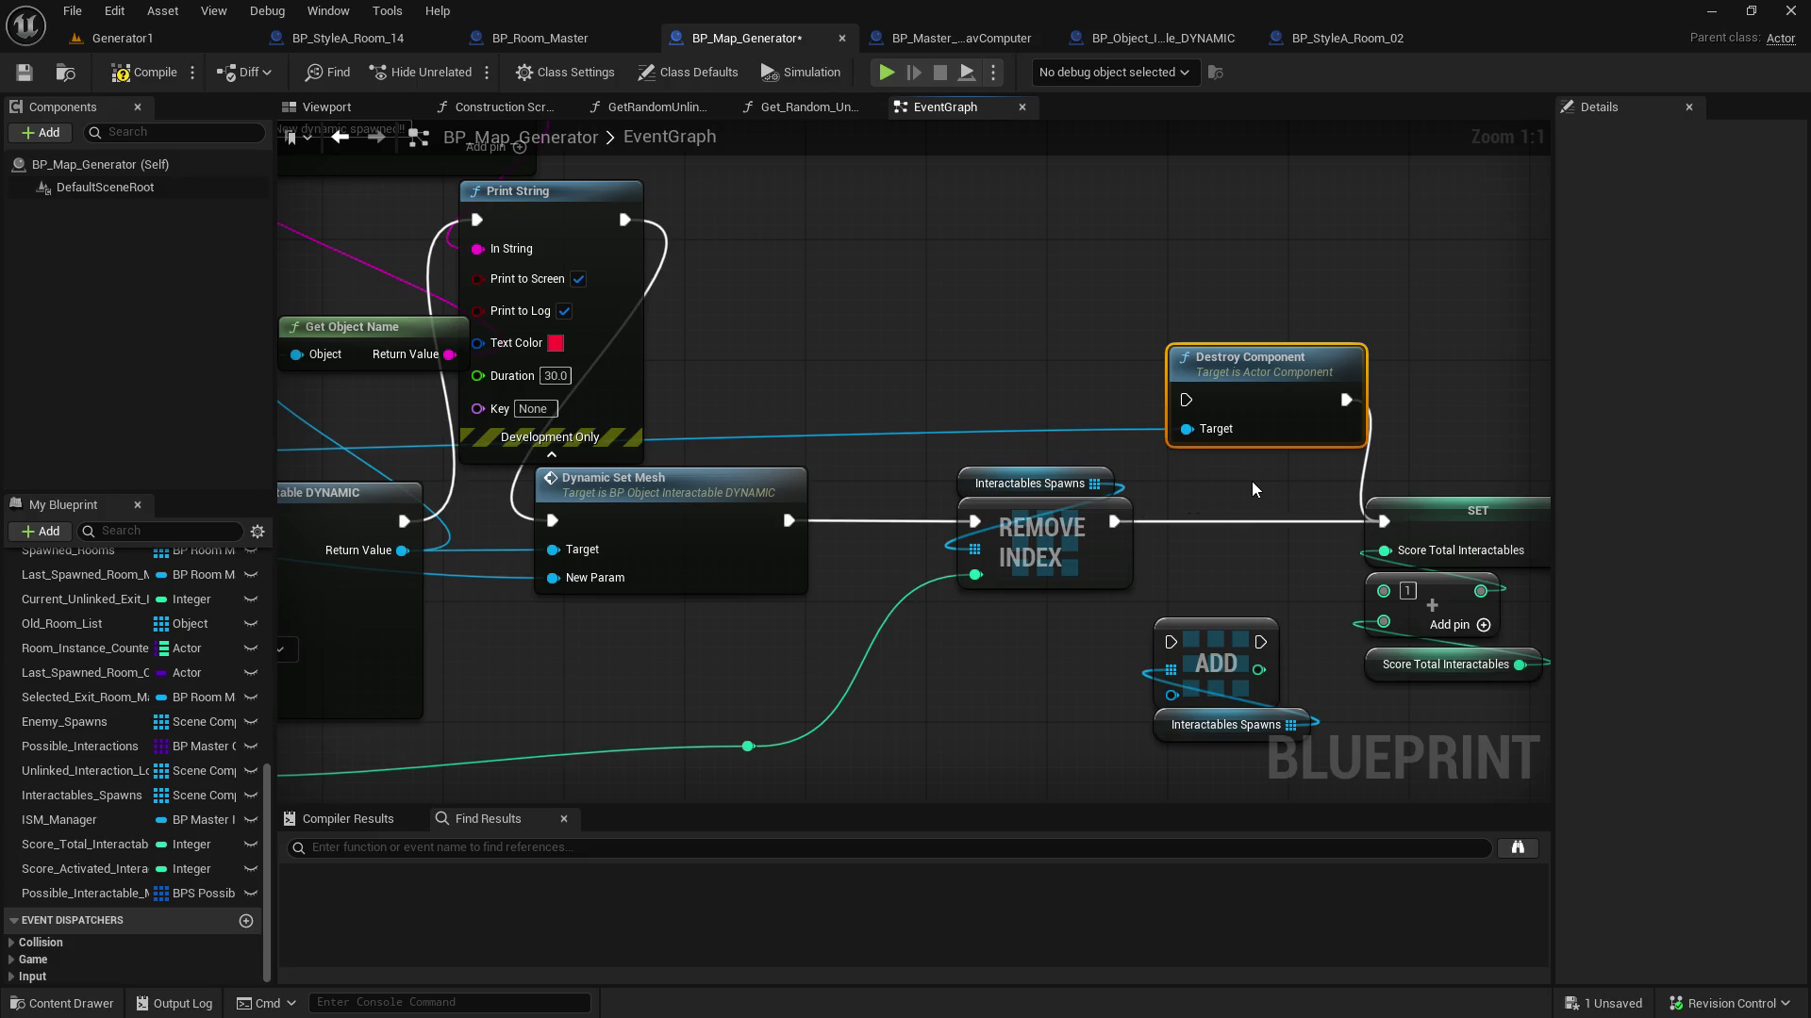
mouse_move(785, 623)
mouse_down()
mouse_move(1196, 517)
mouse_move(1401, 546)
mouse_up()
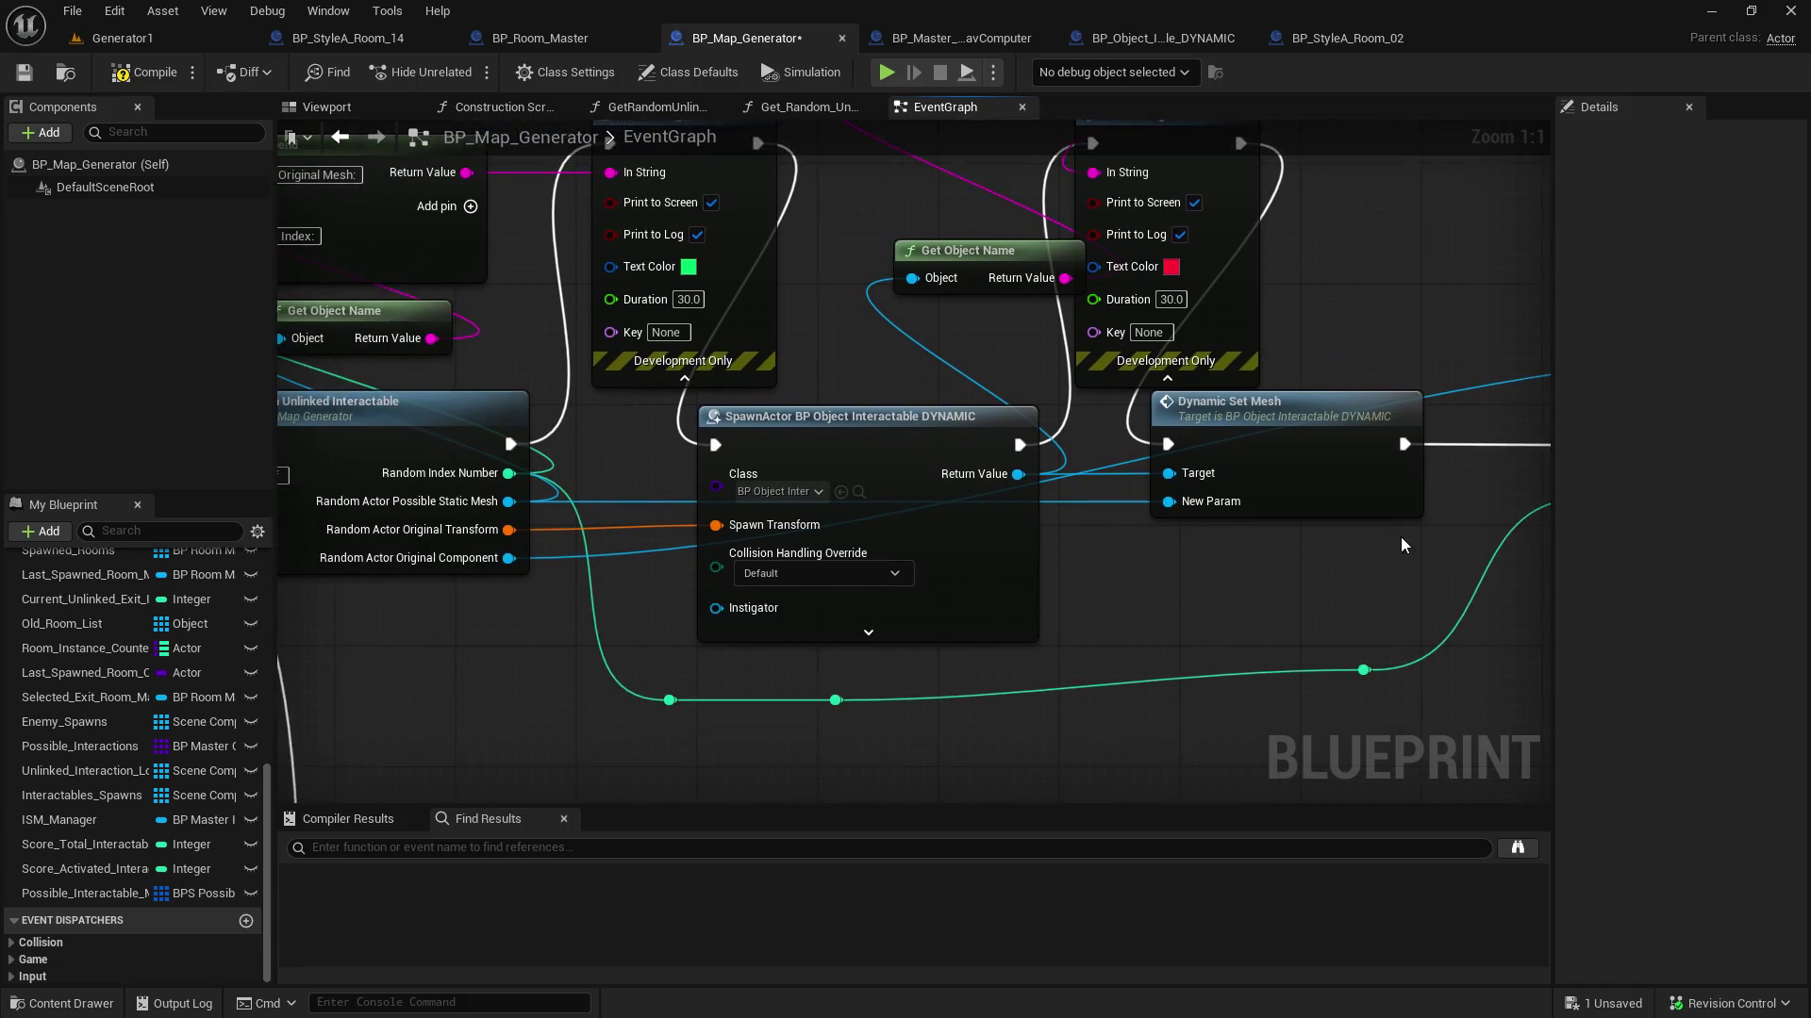
mouse_move(1423, 274)
mouse_down()
mouse_move(542, 453)
mouse_move(534, 436)
mouse_up()
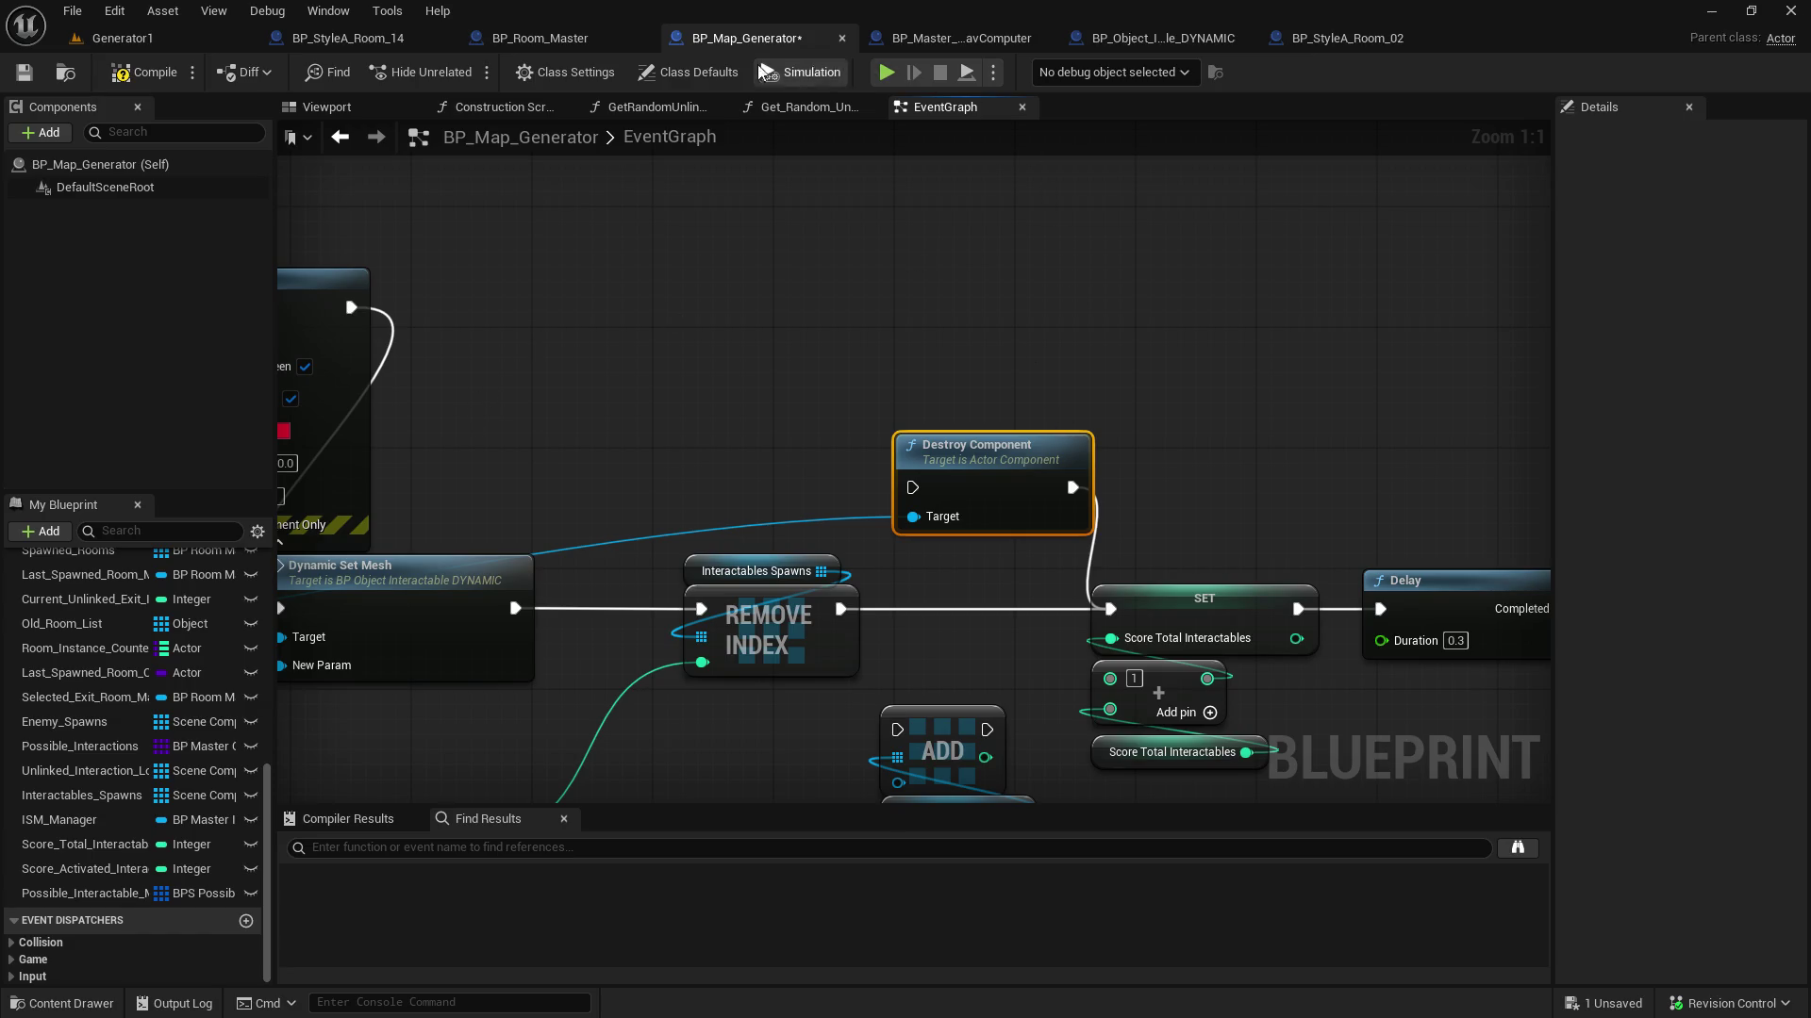
scroll(776, 412, down, 6)
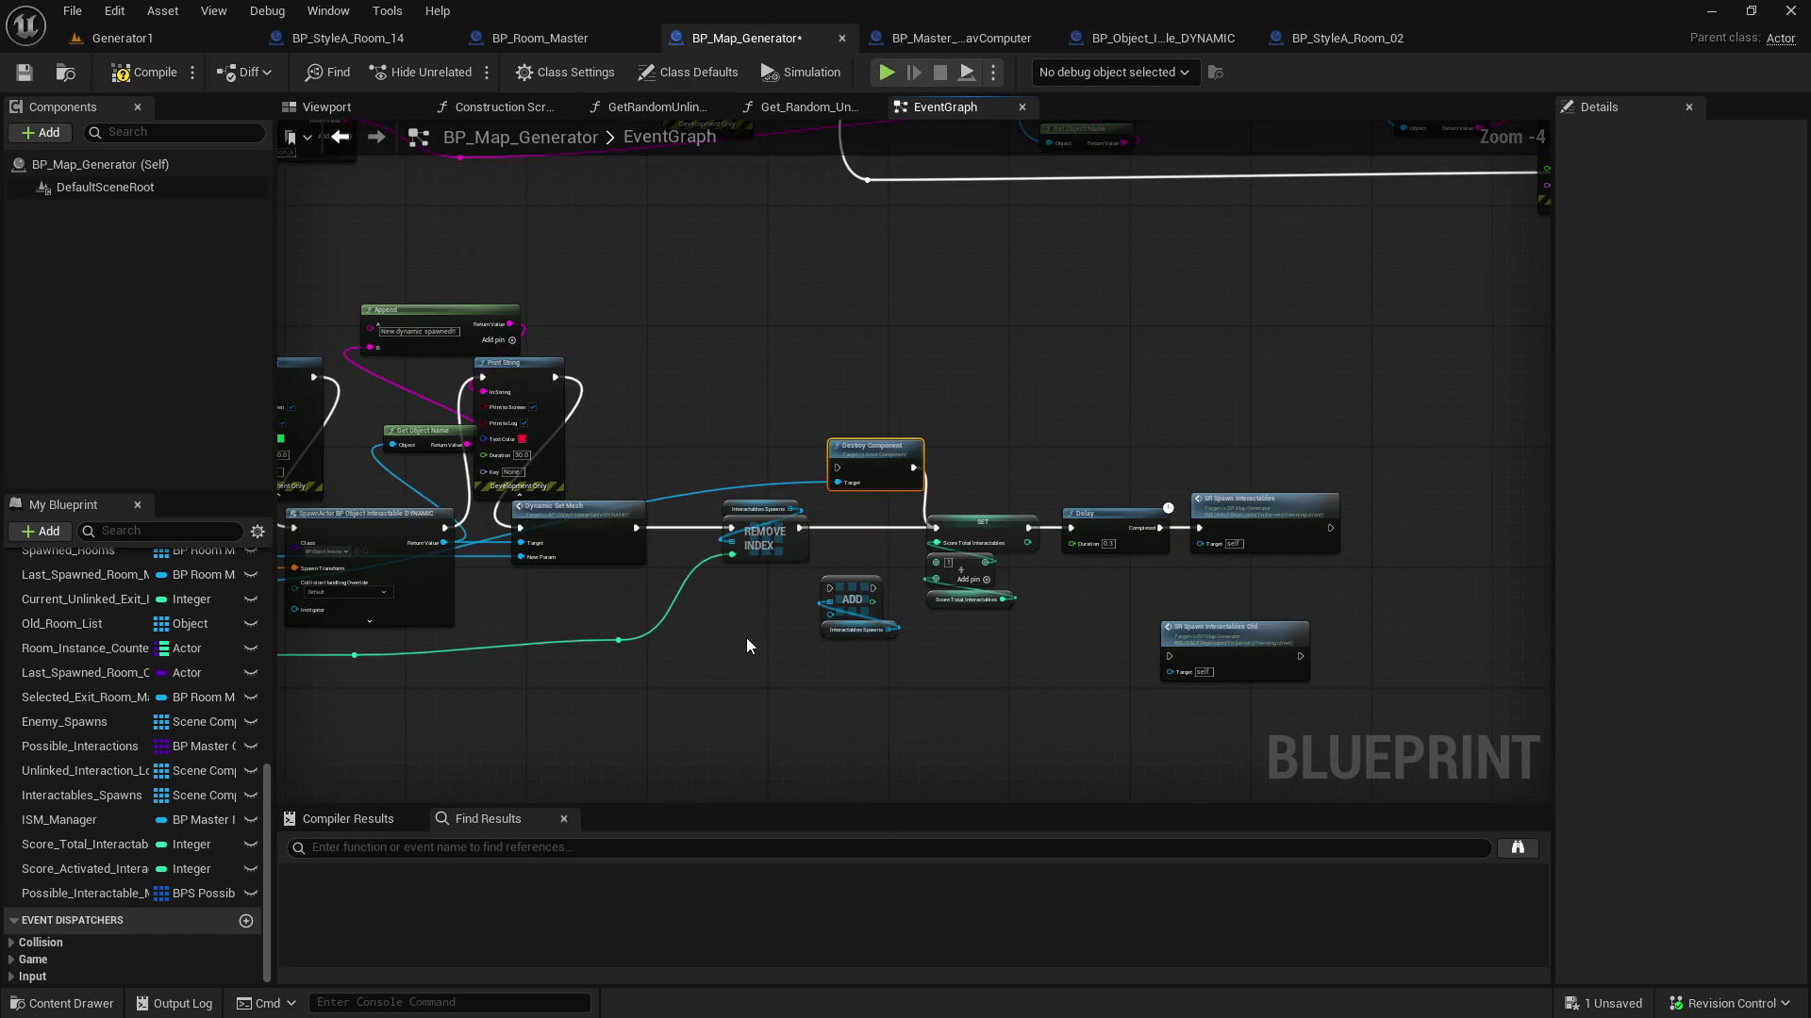
scroll(745, 649, up, 2)
mouse_move(745, 648)
mouse_down()
mouse_move(802, 603)
mouse_move(868, 651)
mouse_move(615, 859)
mouse_up()
Browse the project folders in the Content Browser and select BP_Master_ISM_Manager in Map_Content
click(162, 41)
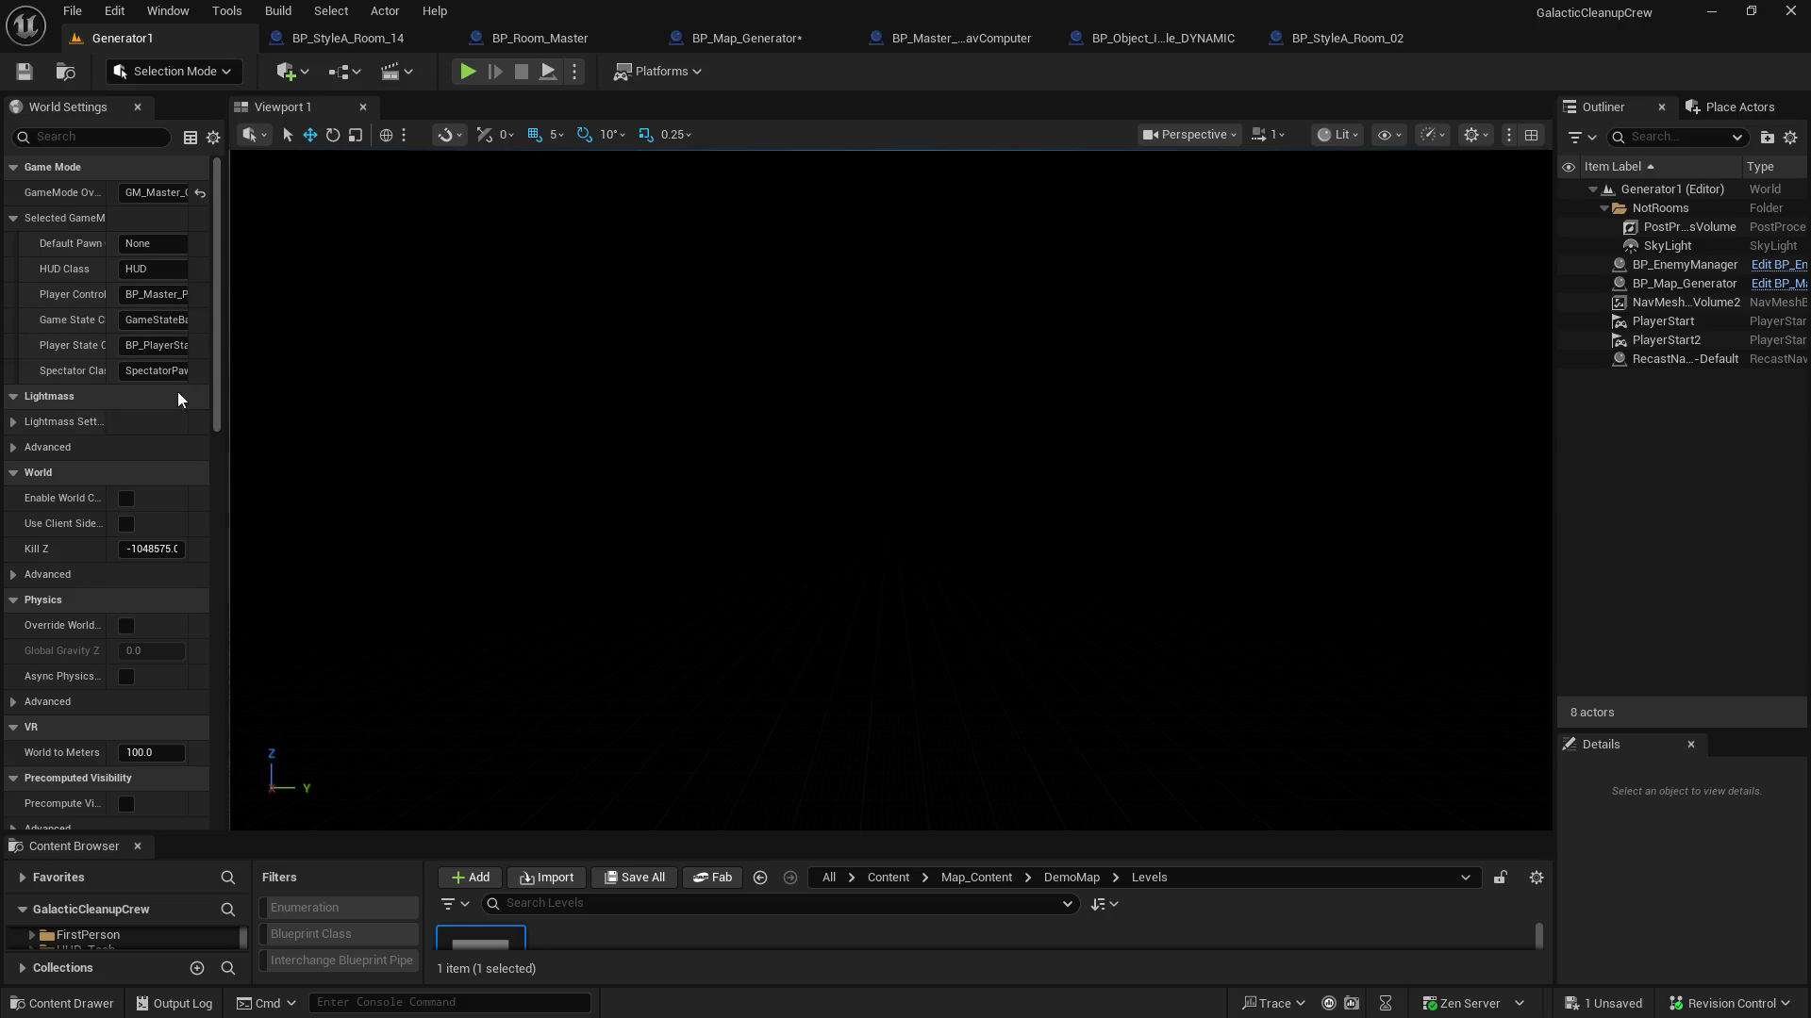
drag(466, 527, 466, 503)
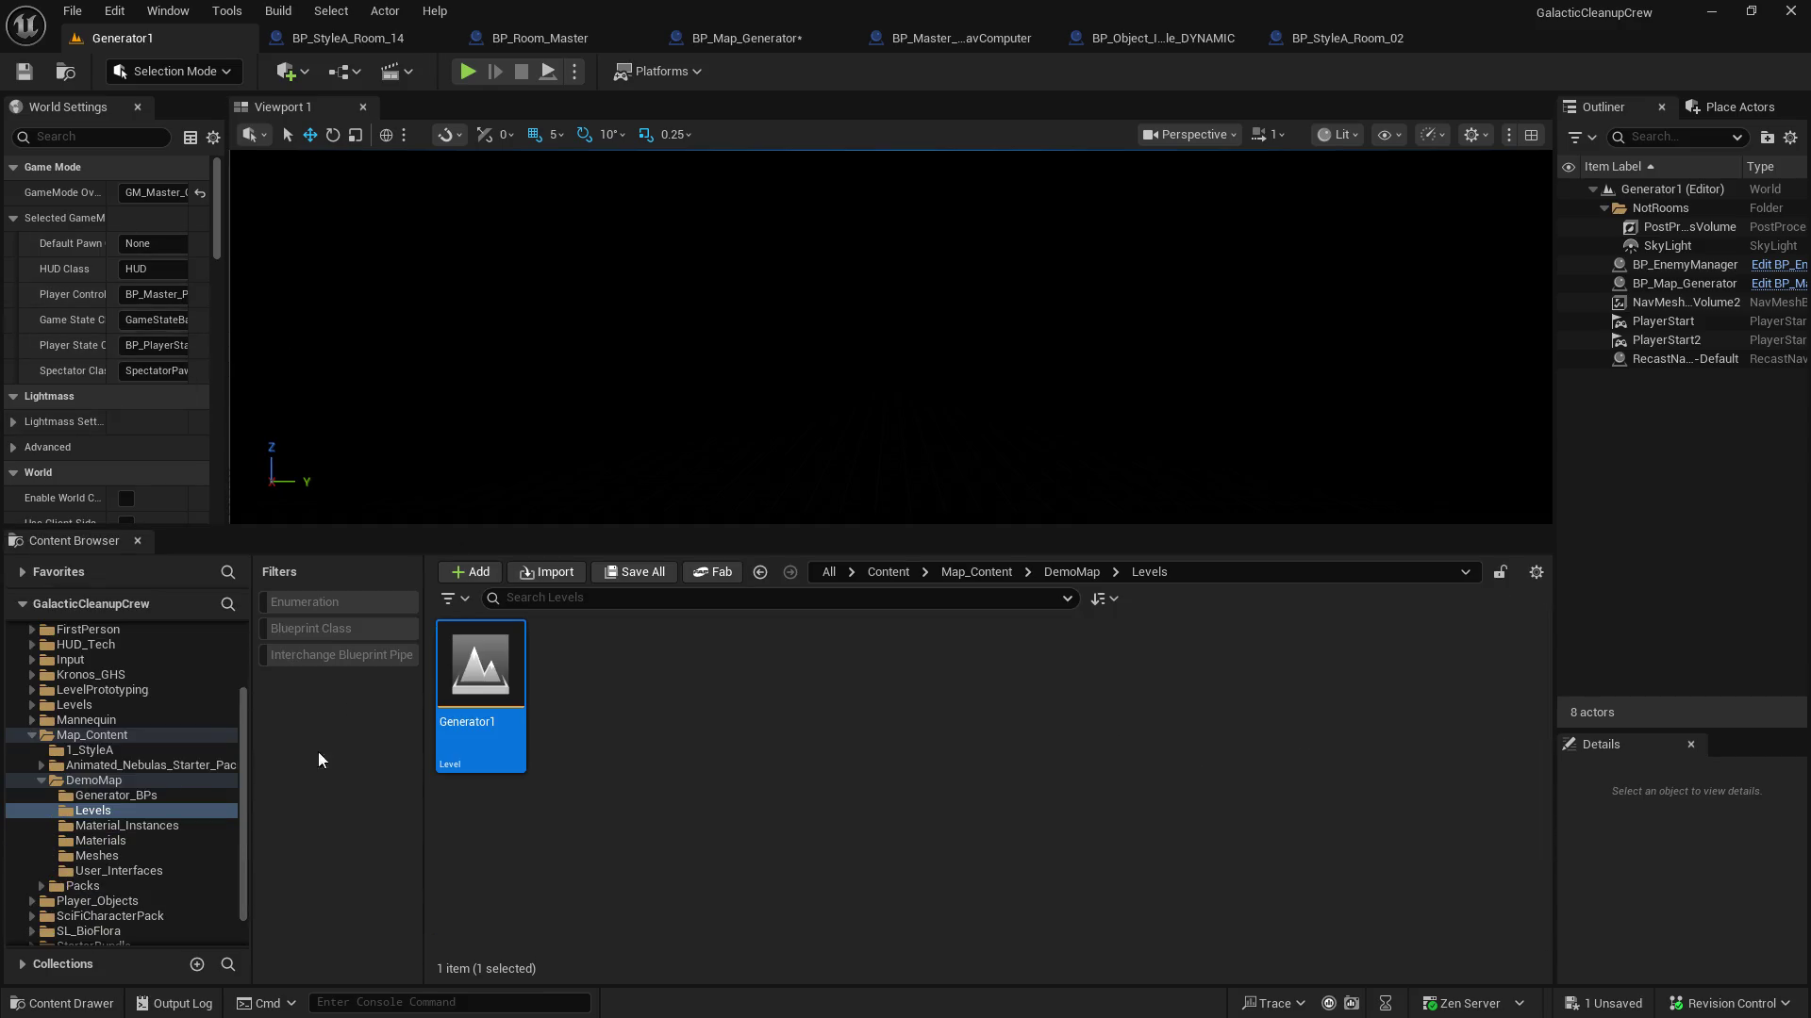
click(131, 783)
click(132, 795)
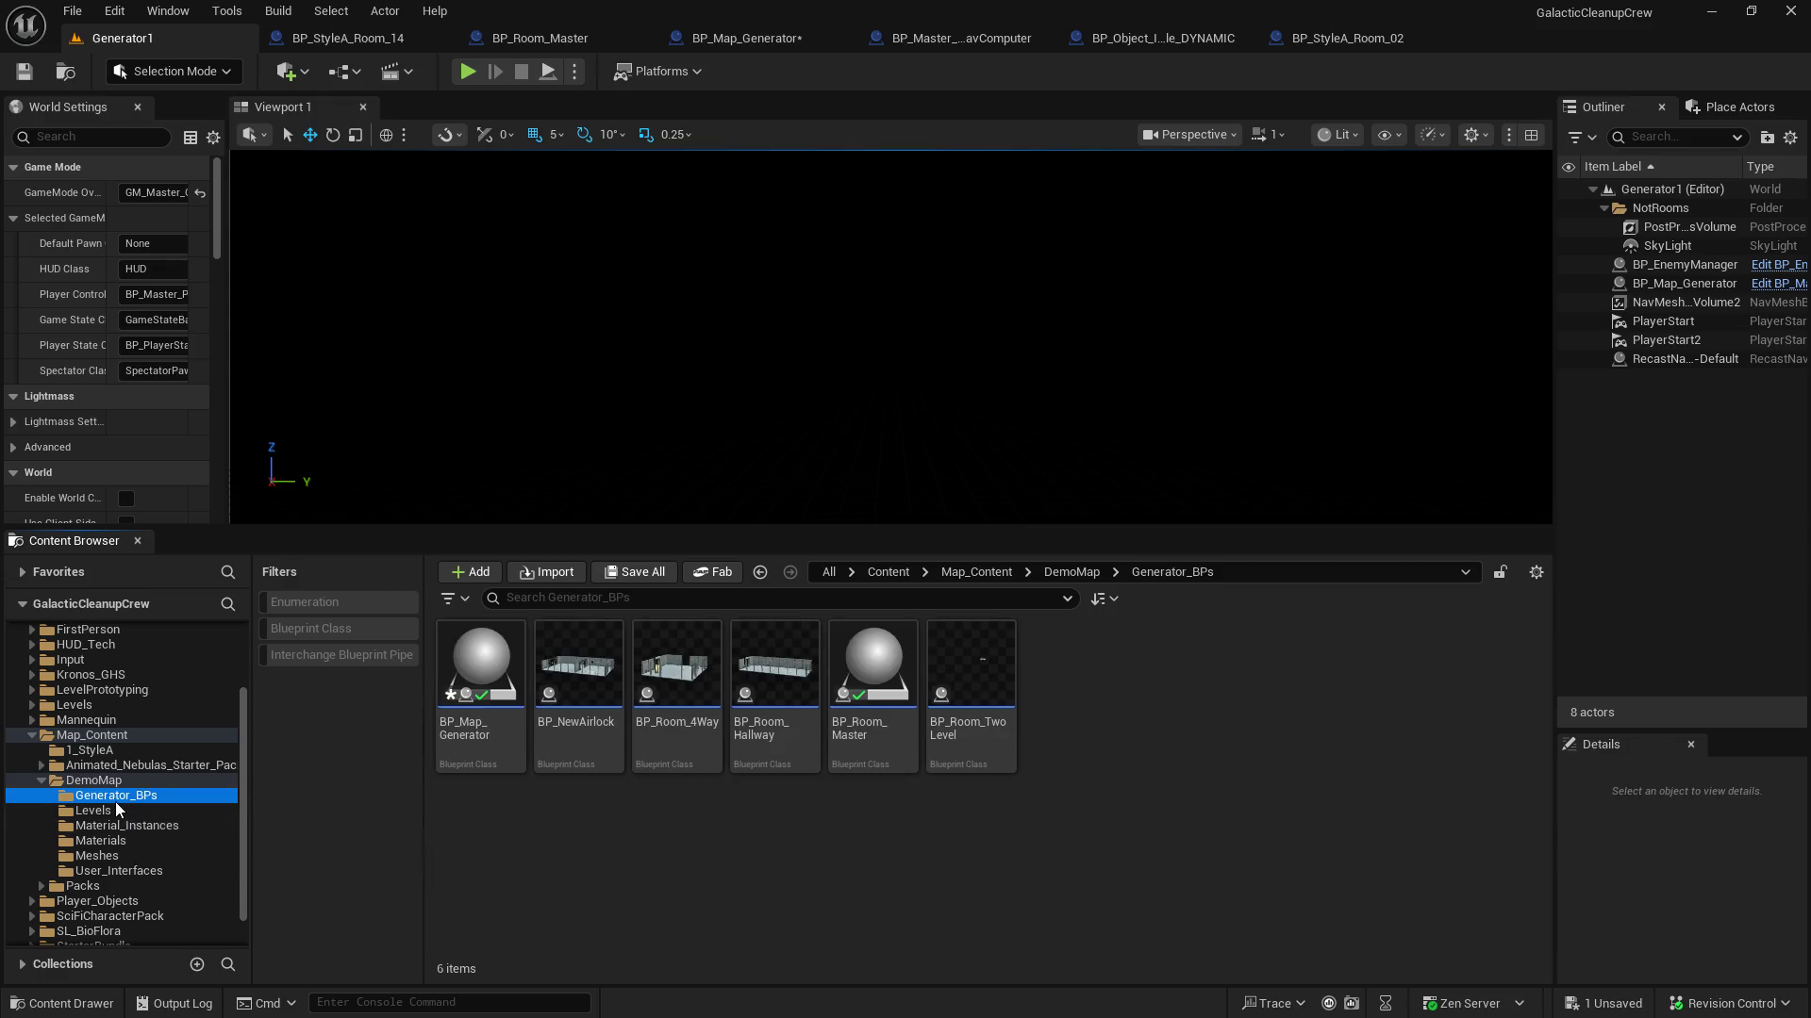
click(103, 827)
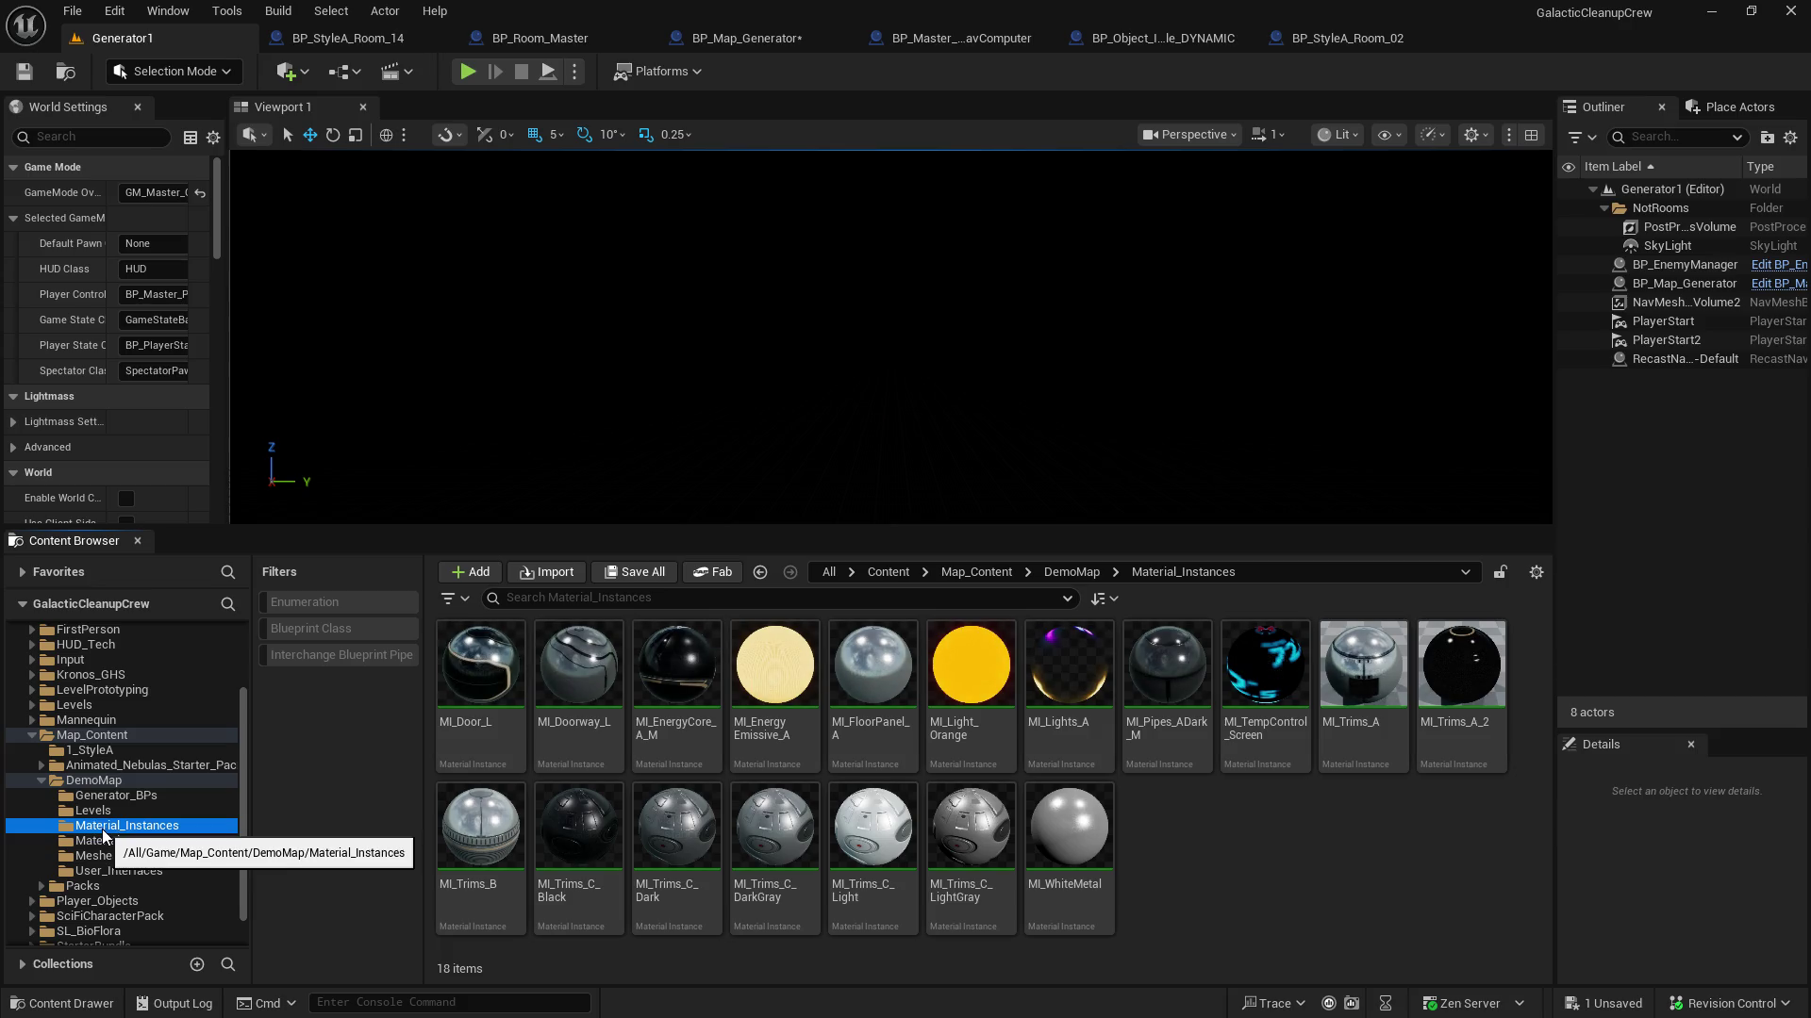
click(104, 841)
click(107, 857)
click(83, 887)
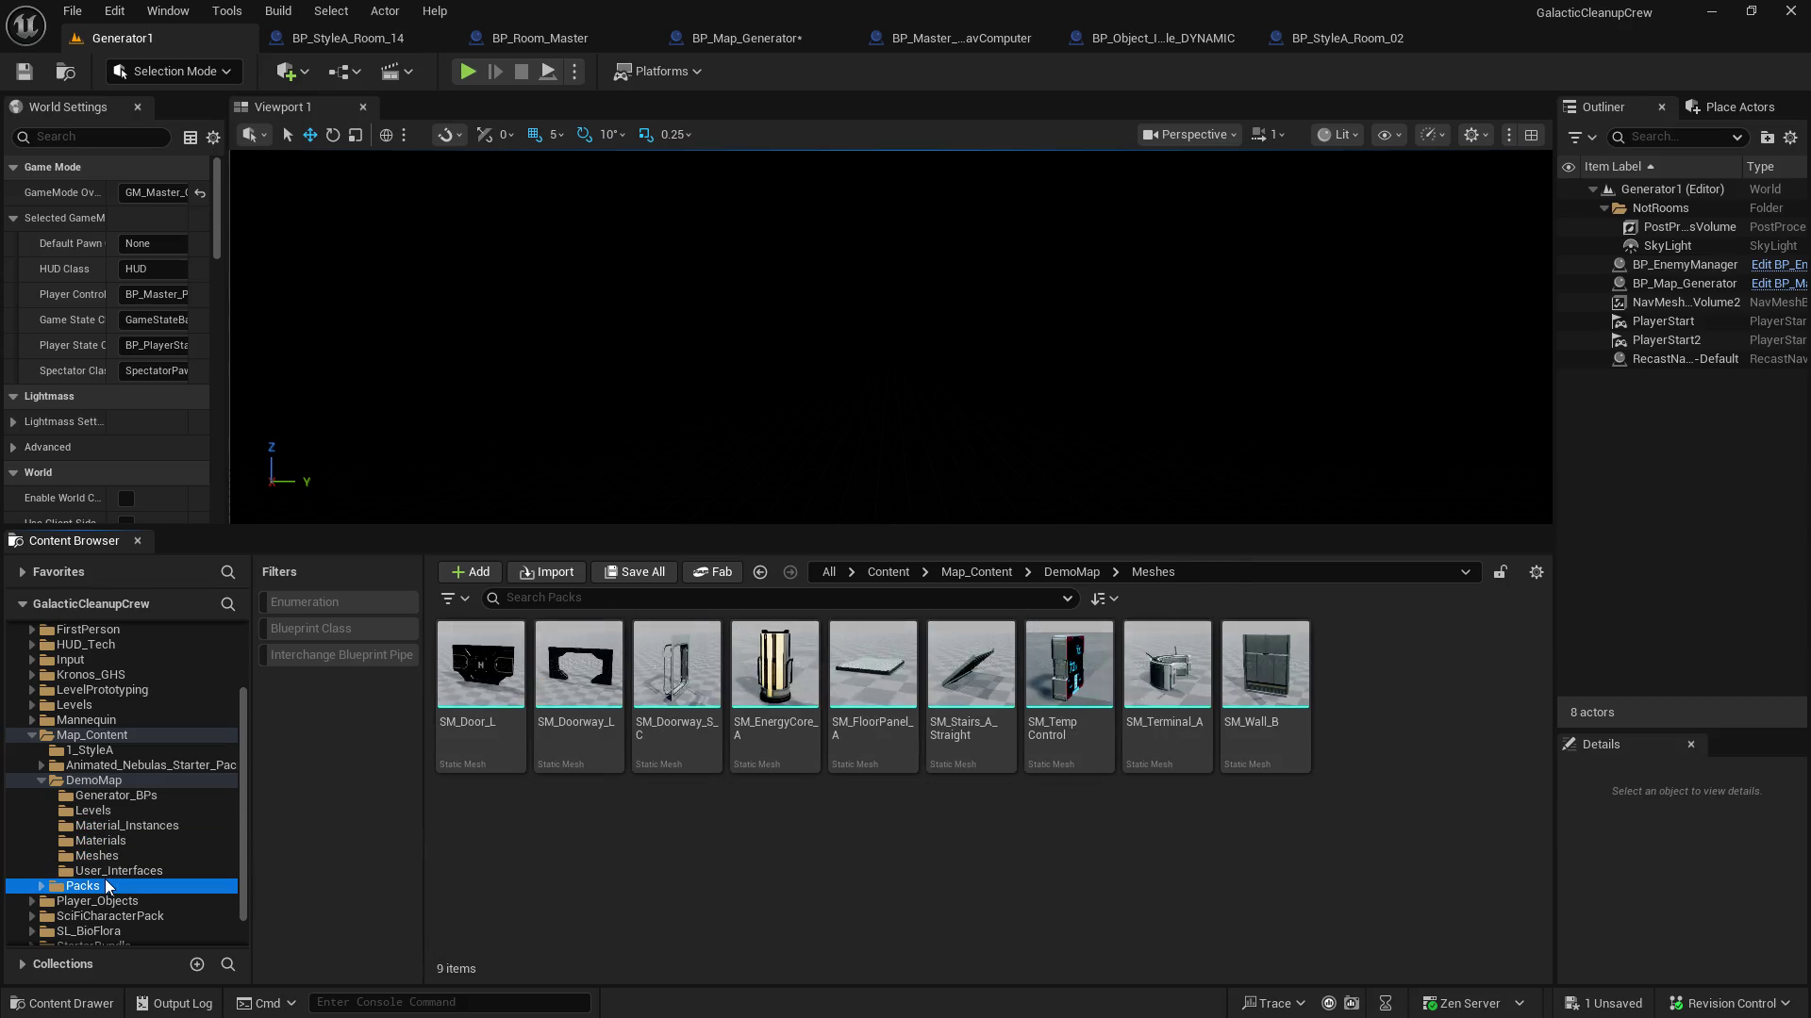
click(101, 781)
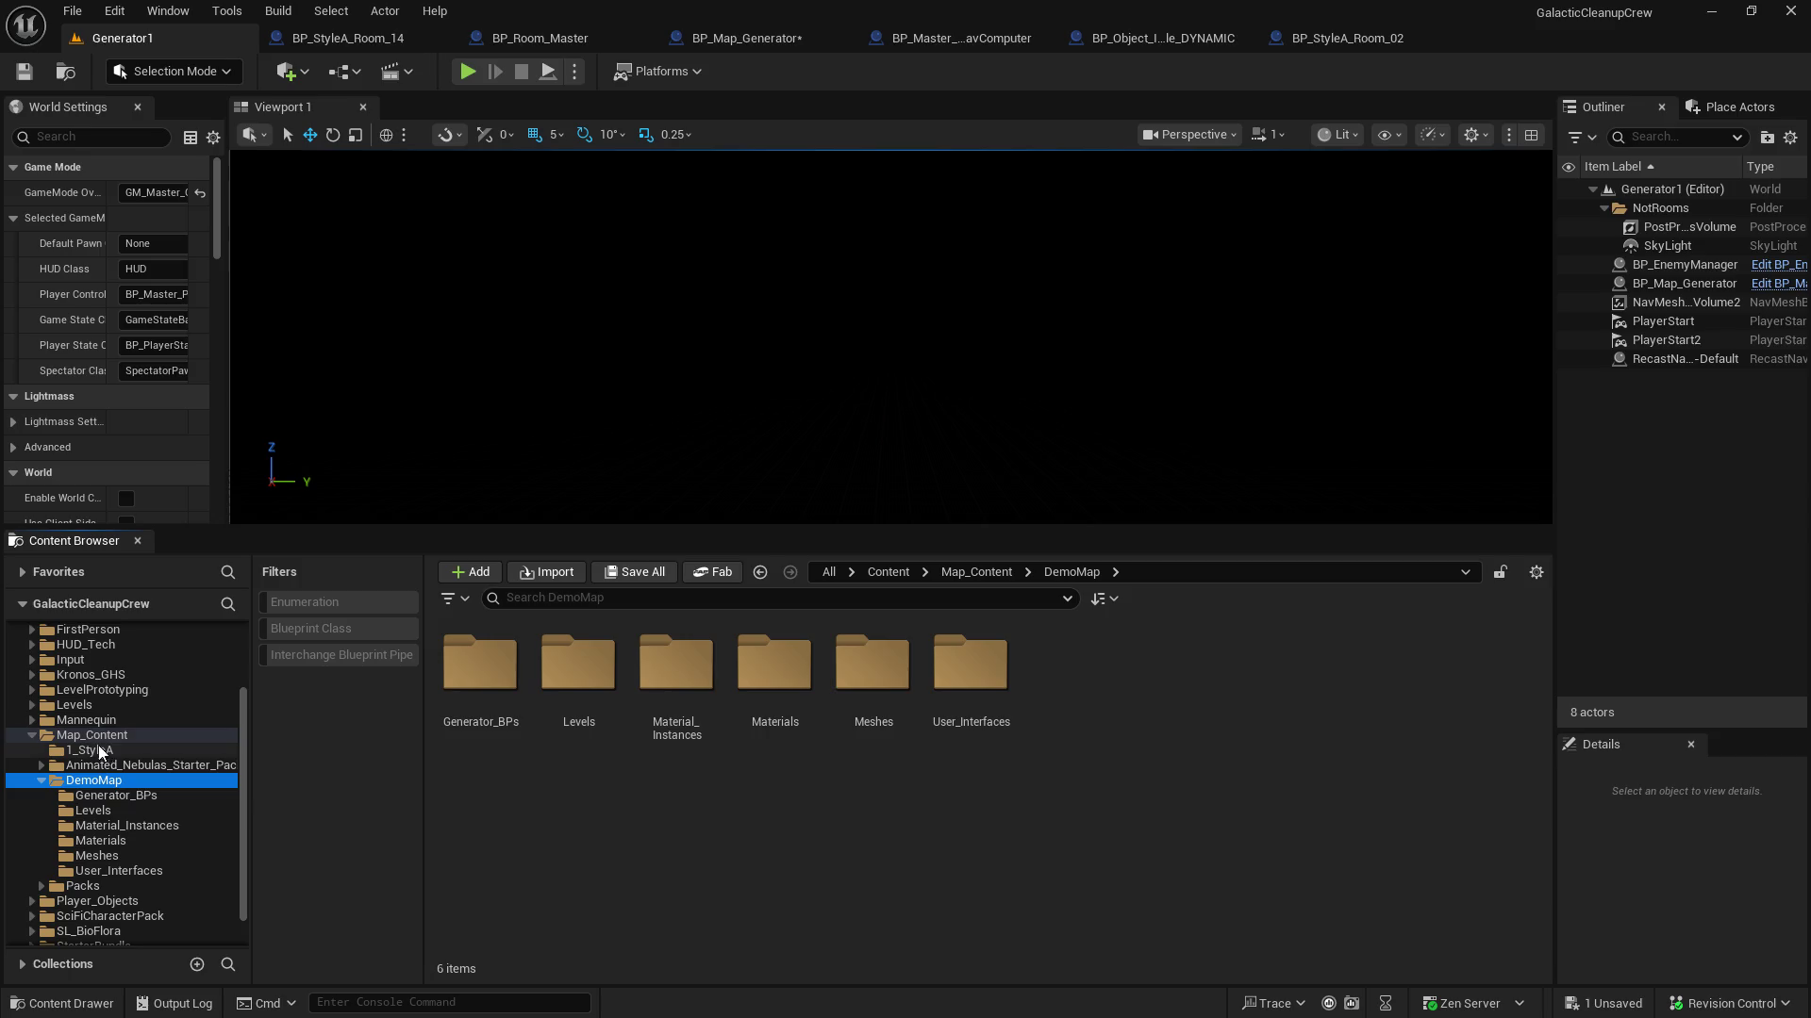
click(91, 736)
click(872, 657)
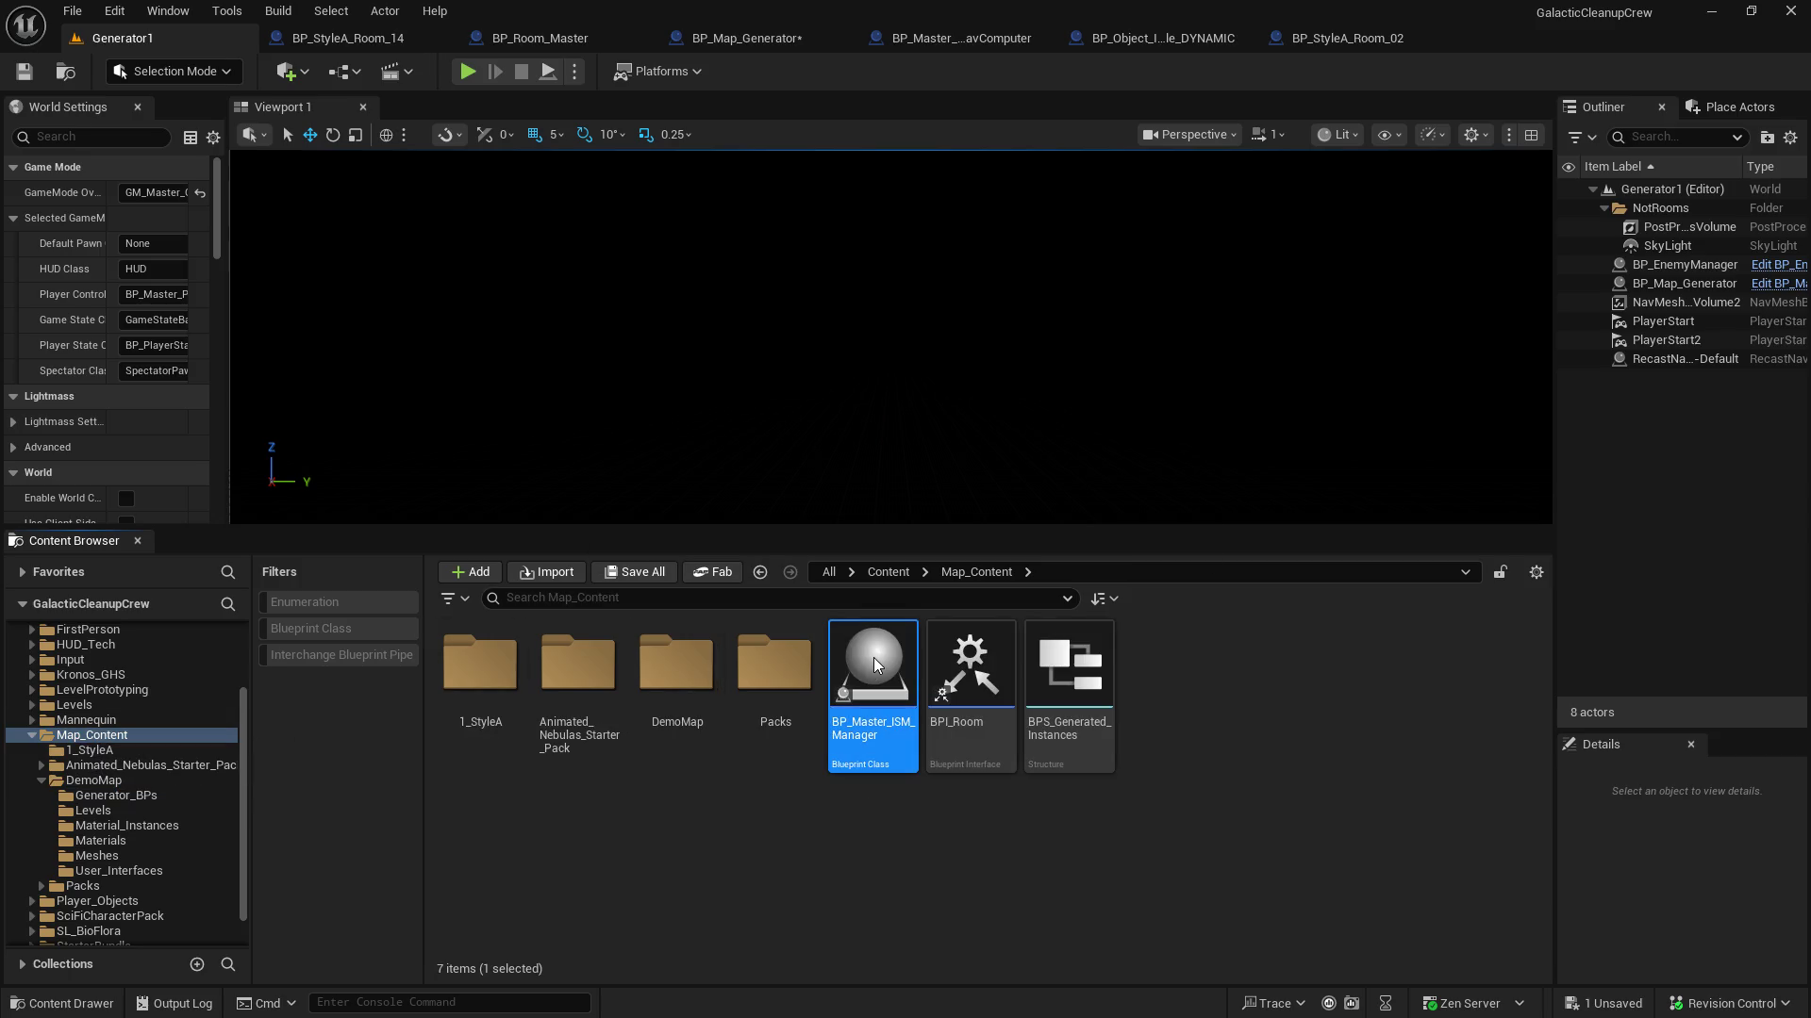
Inspect BP_Master_ISM_Manager's instanced mesh loop and BP_Room_Master's Set Actor Hidden logic, then return to BP_Map_Generator
double_click(871, 657)
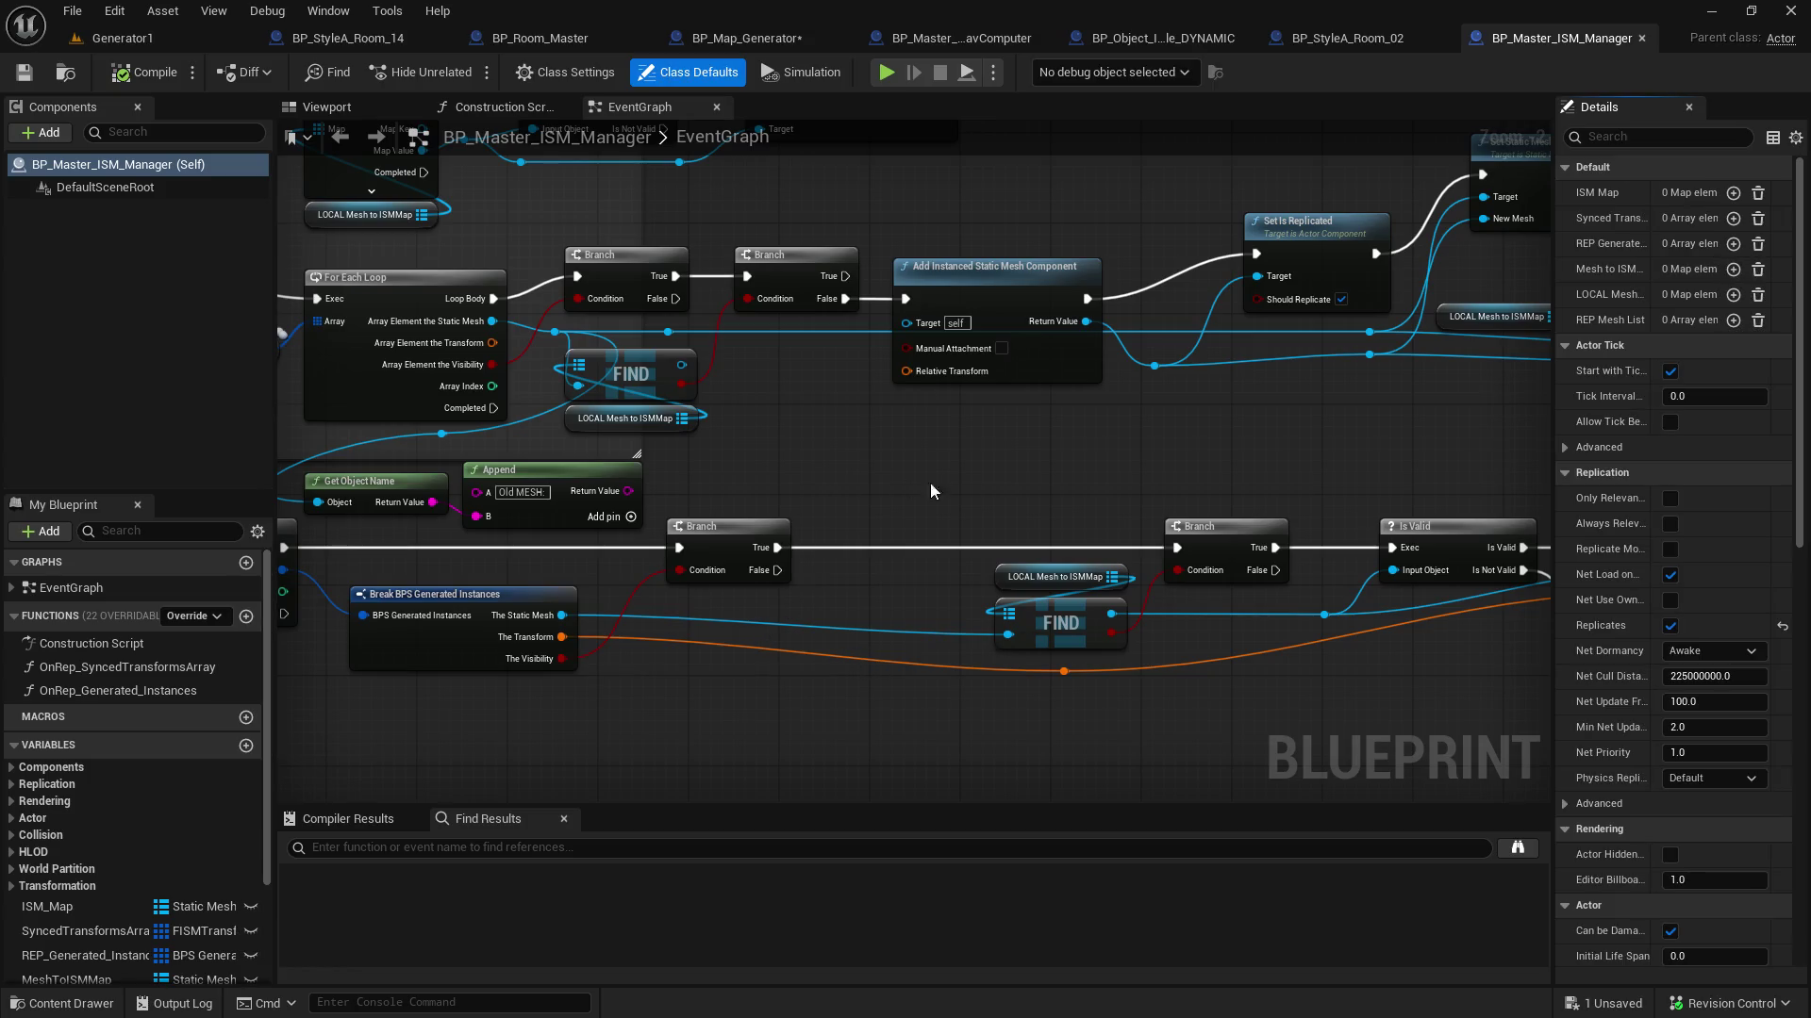
mouse_move(1122, 505)
mouse_down()
mouse_move(547, 533)
mouse_move(549, 388)
mouse_move(656, 311)
mouse_move(1367, 561)
mouse_move(1127, 189)
mouse_move(1282, 151)
mouse_move(846, 195)
mouse_up()
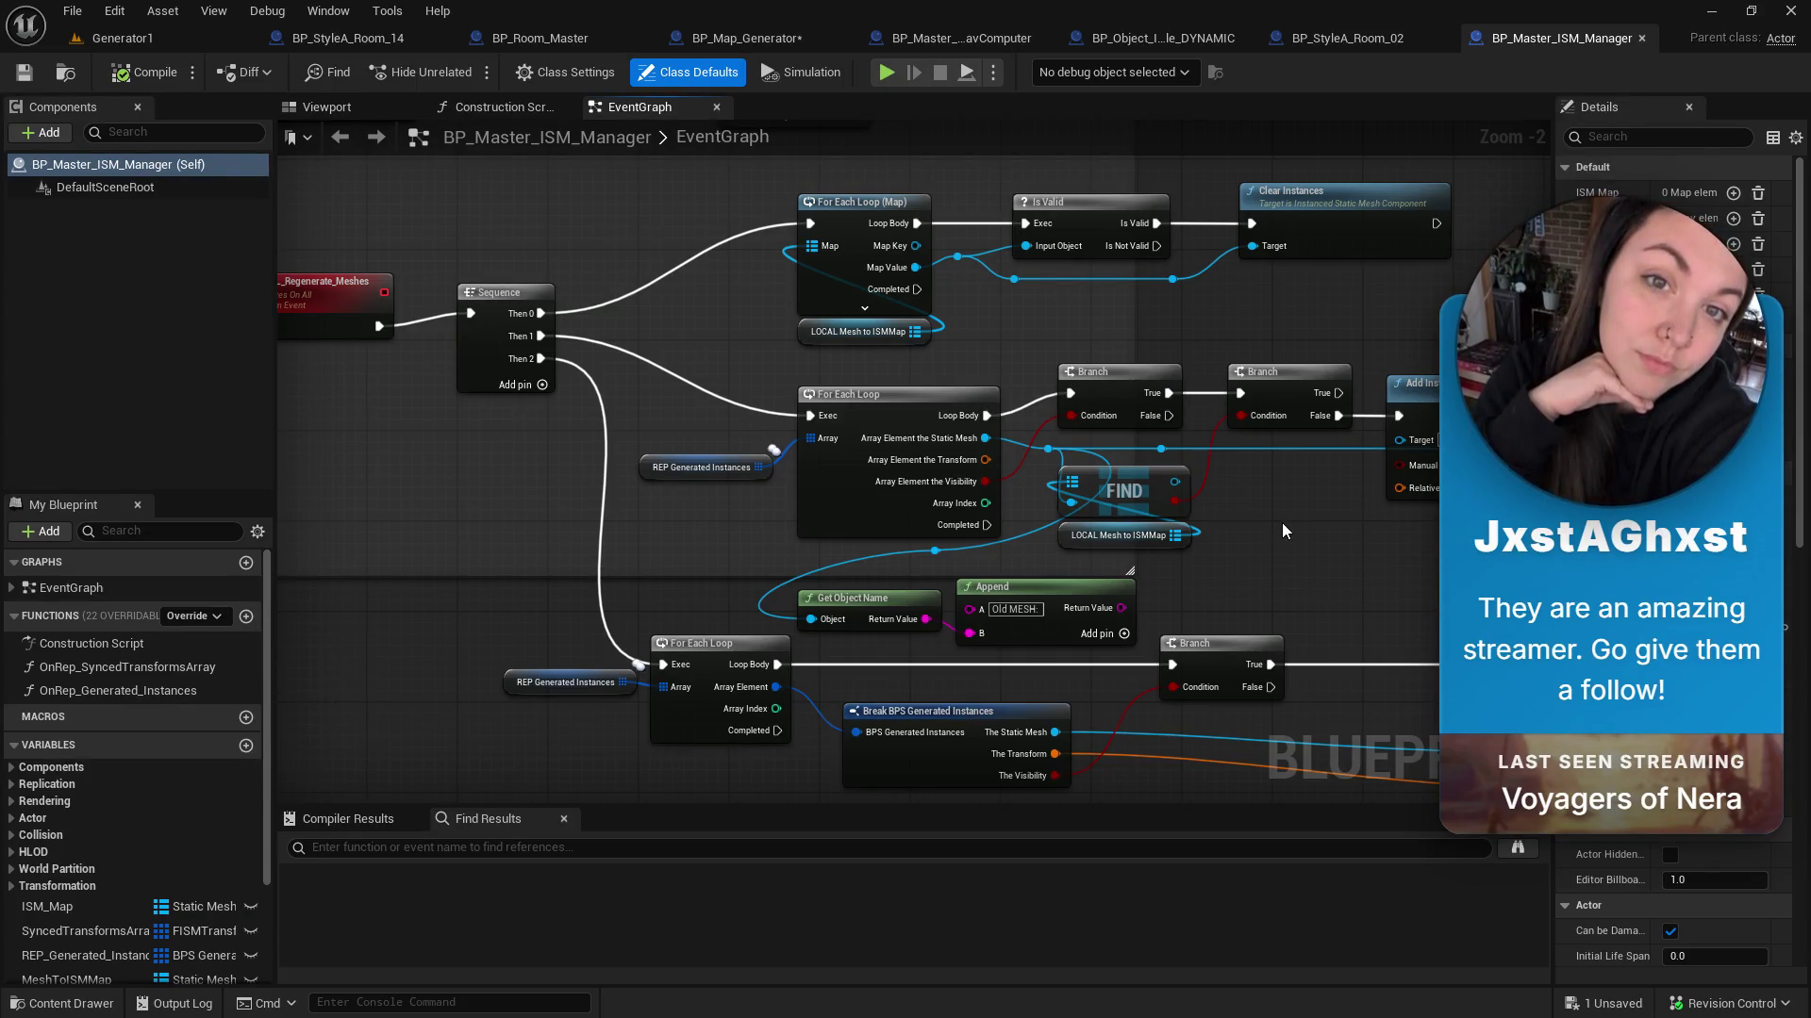
mouse_move(1265, 518)
mouse_down()
mouse_move(1330, 524)
mouse_move(1048, 507)
mouse_up()
click(573, 47)
mouse_move(745, 264)
mouse_down()
mouse_move(889, 547)
mouse_move(525, 514)
mouse_up()
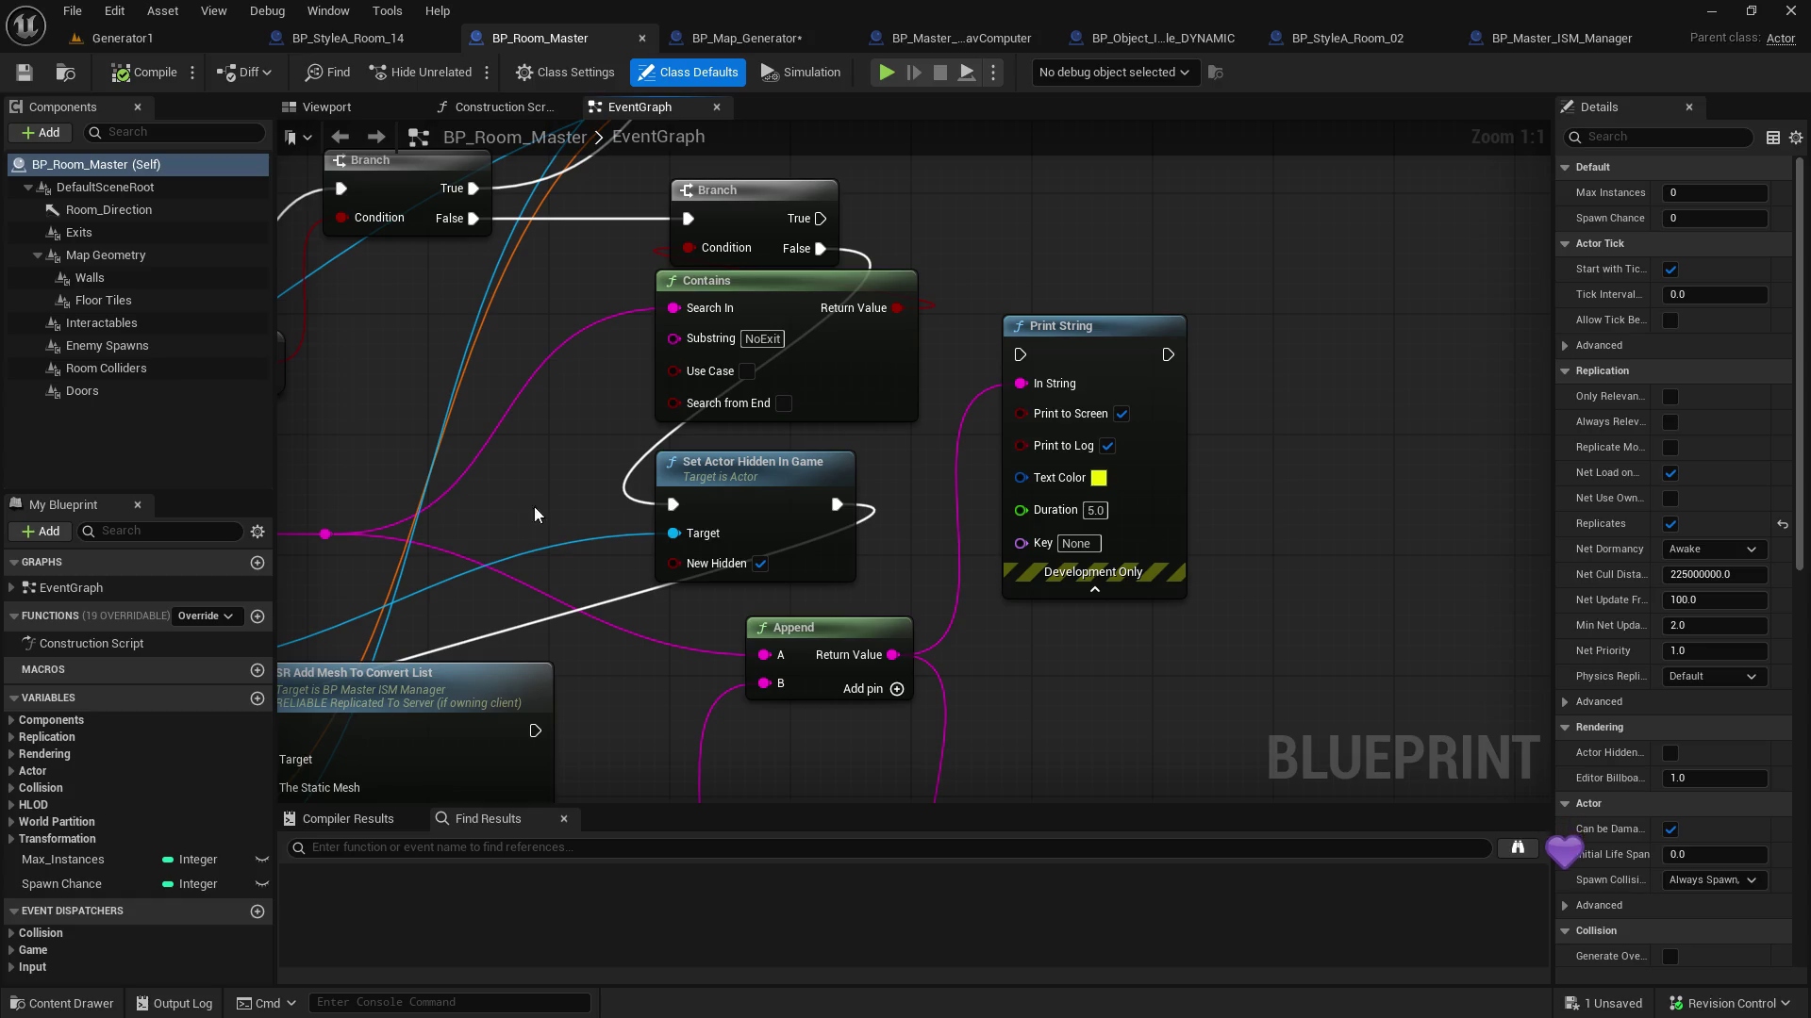
click(754, 43)
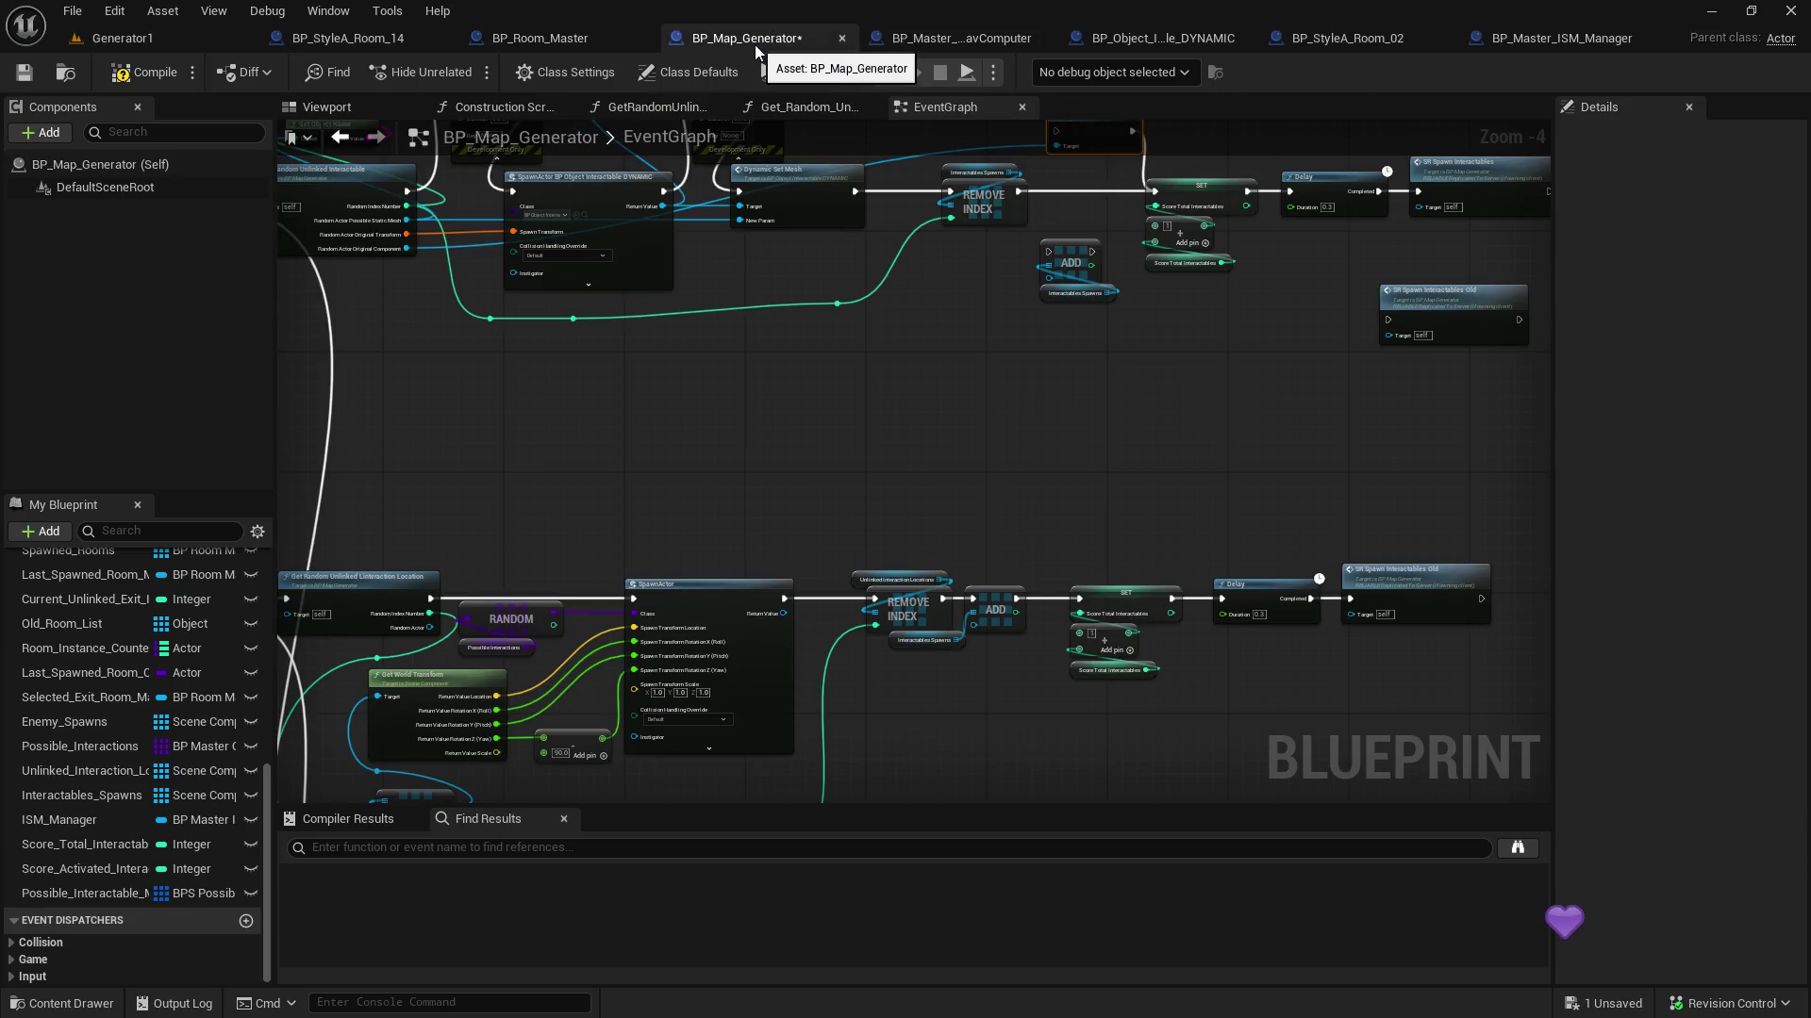
Add a Set Actor Hidden In Game node after REMOVE INDEX, wiring in the original component
scroll(821, 598, up, 5)
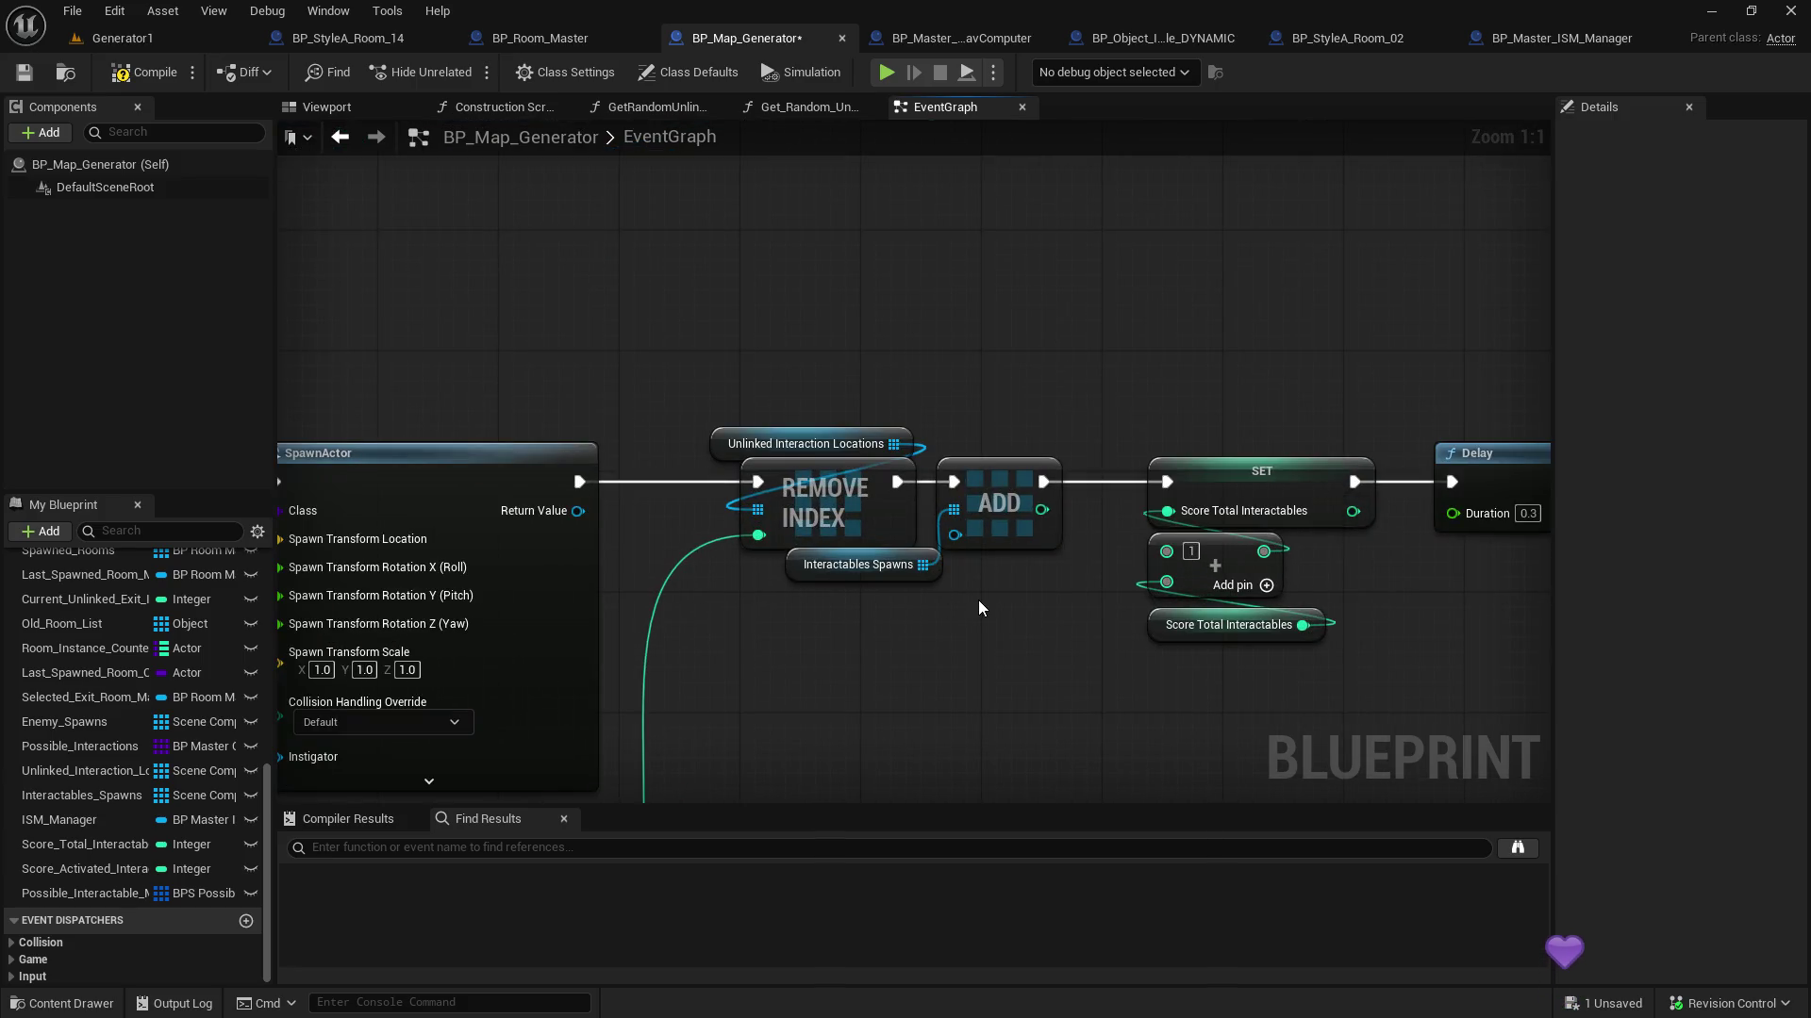
scroll(982, 643, down, 3)
scroll(982, 644, down, 2)
scroll(849, 625, up, 5)
mouse_move(849, 625)
mouse_down()
mouse_move(755, 285)
mouse_move(856, 238)
mouse_move(934, 231)
mouse_up()
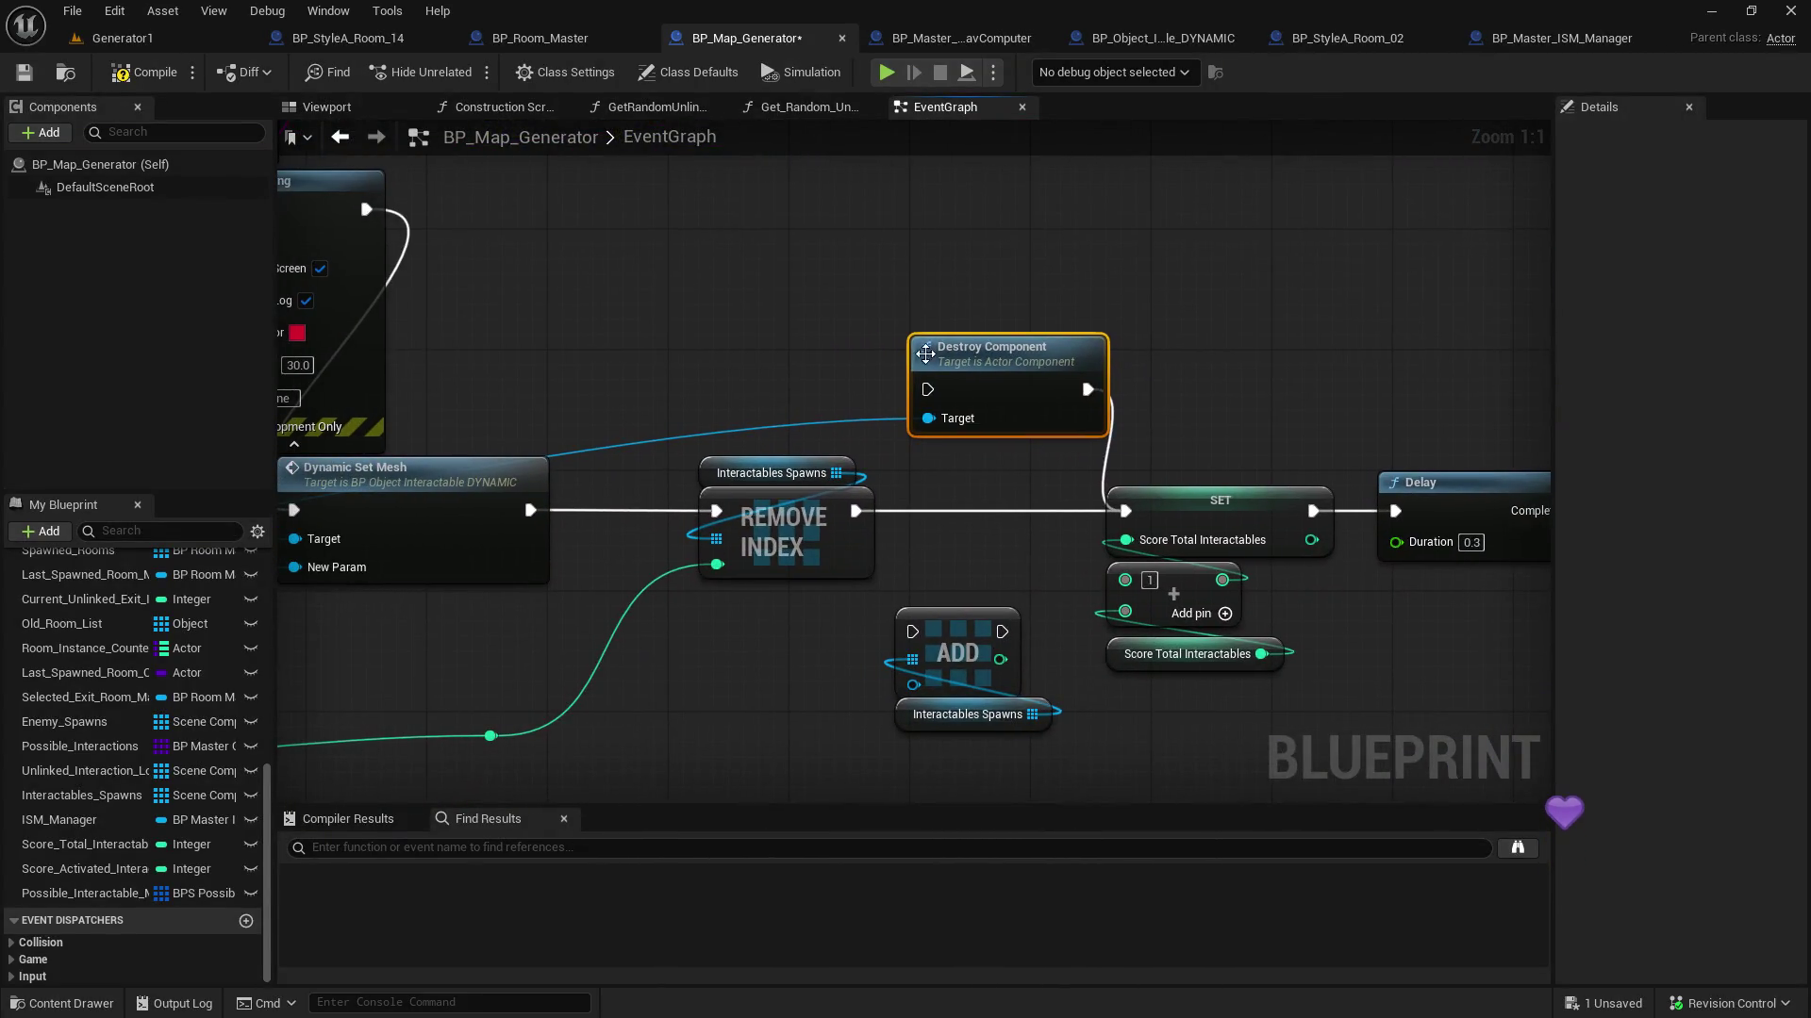
drag(855, 510, 870, 293)
text(set actor hidd)
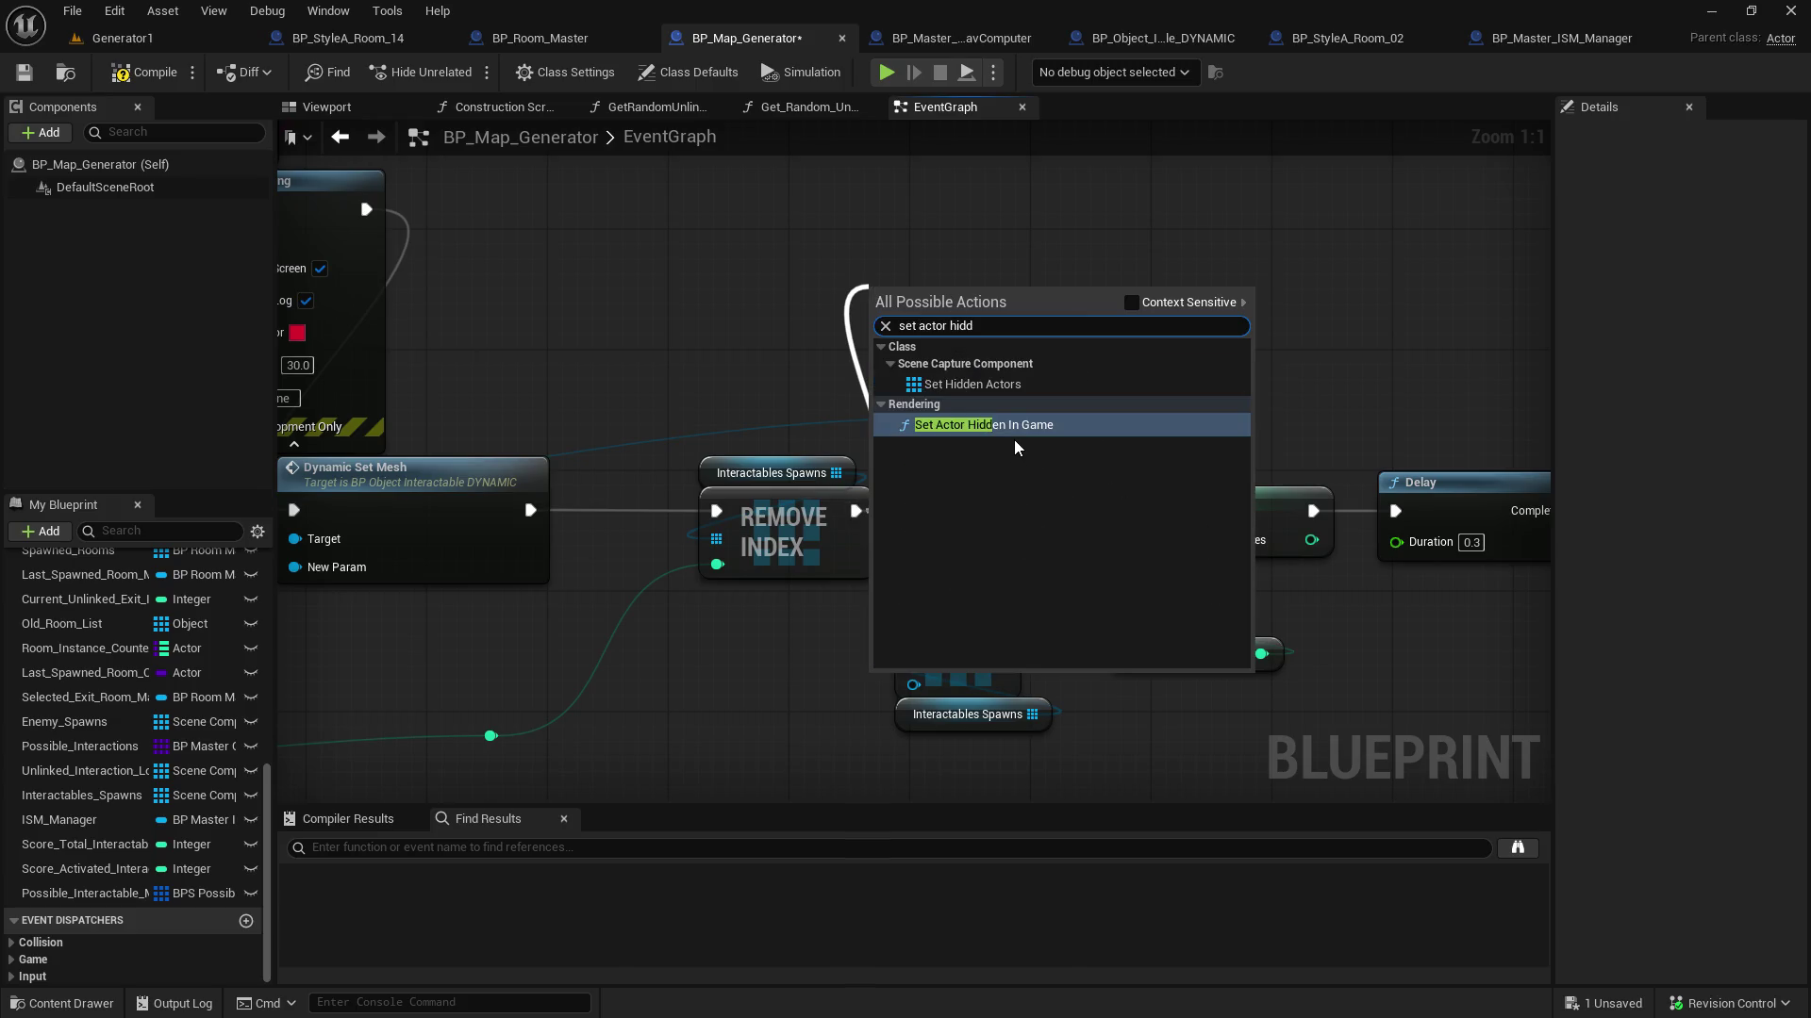
click(1017, 426)
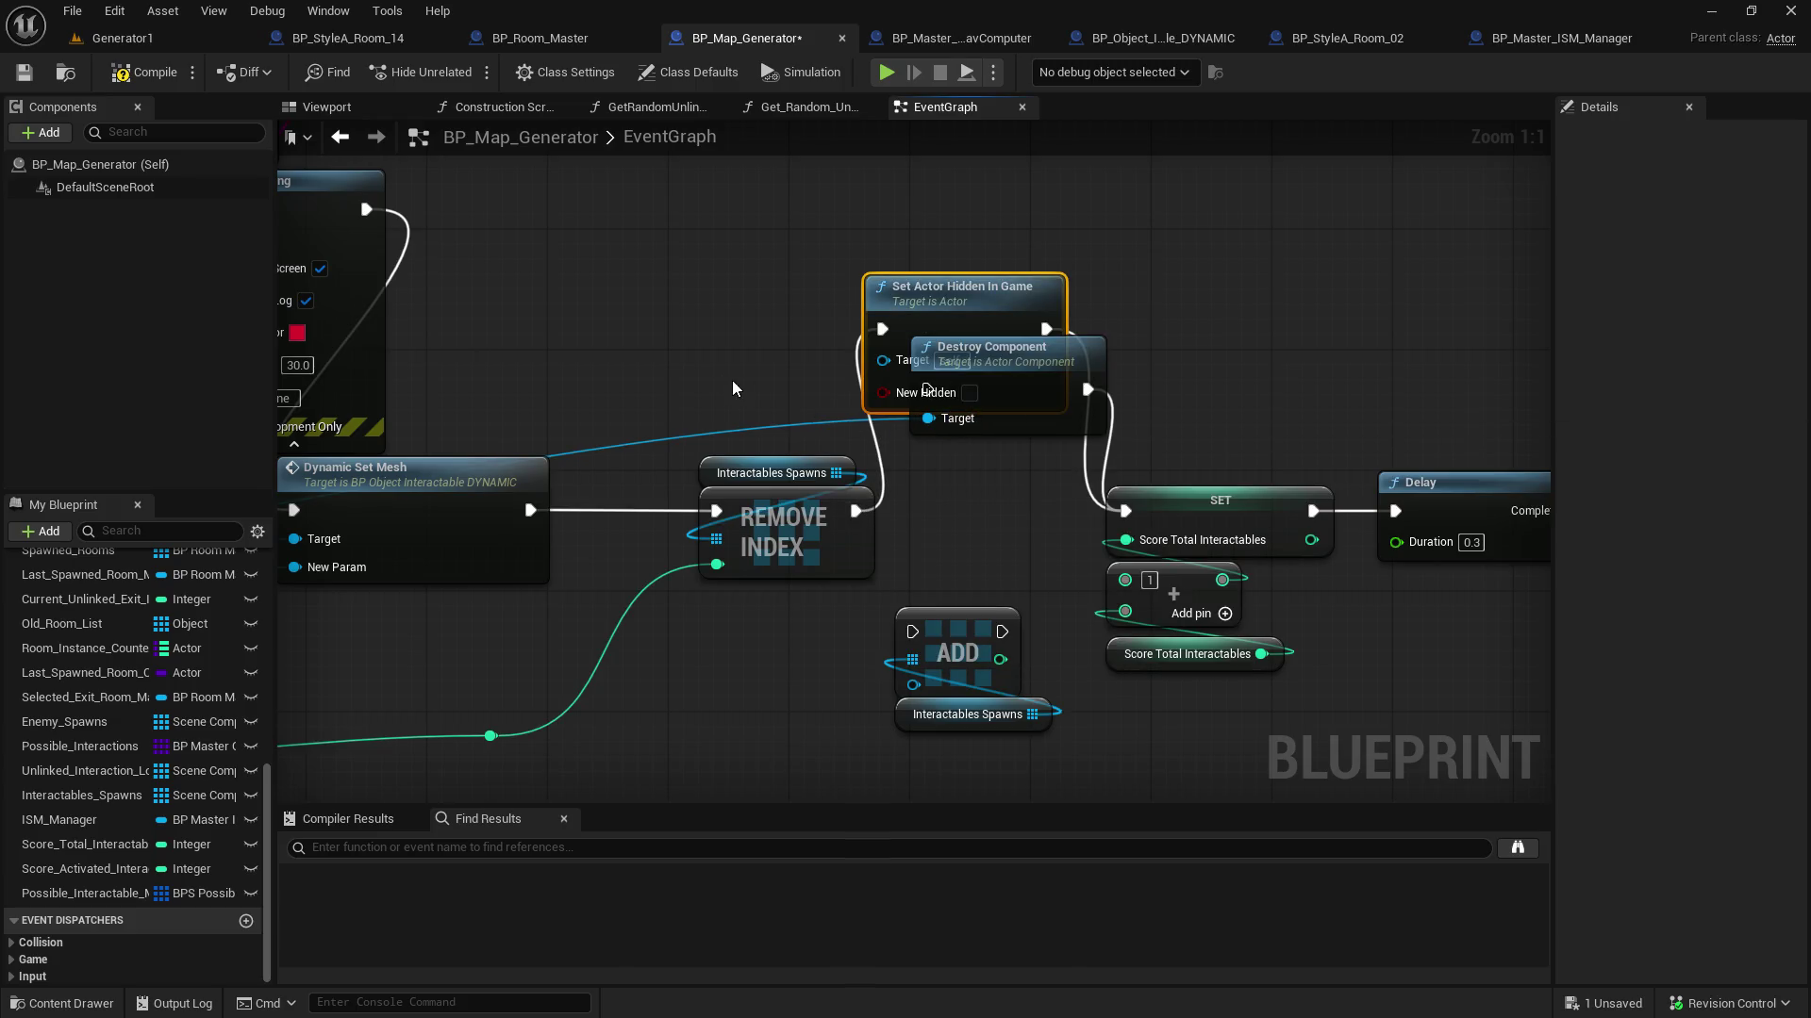
scroll(735, 388, down, 5)
scroll(808, 505, up, 2)
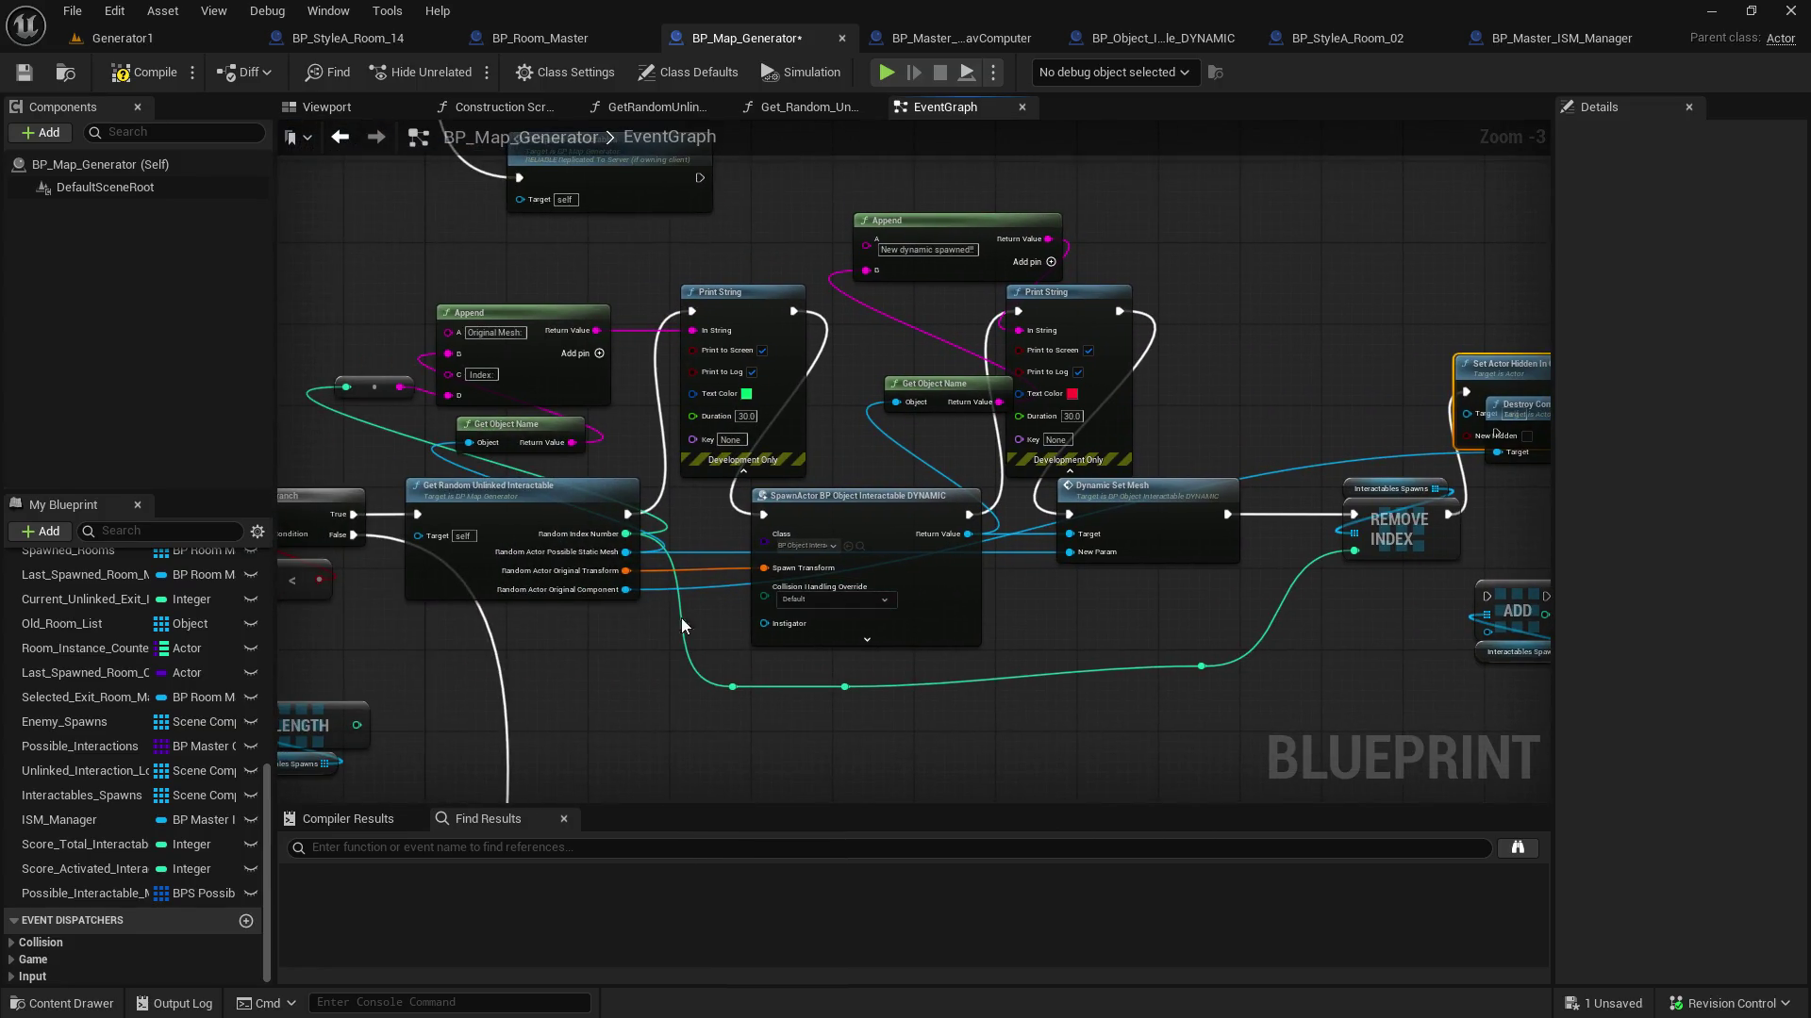
mouse_move(625, 591)
mouse_down()
mouse_move(1544, 444)
mouse_move(1065, 422)
mouse_up()
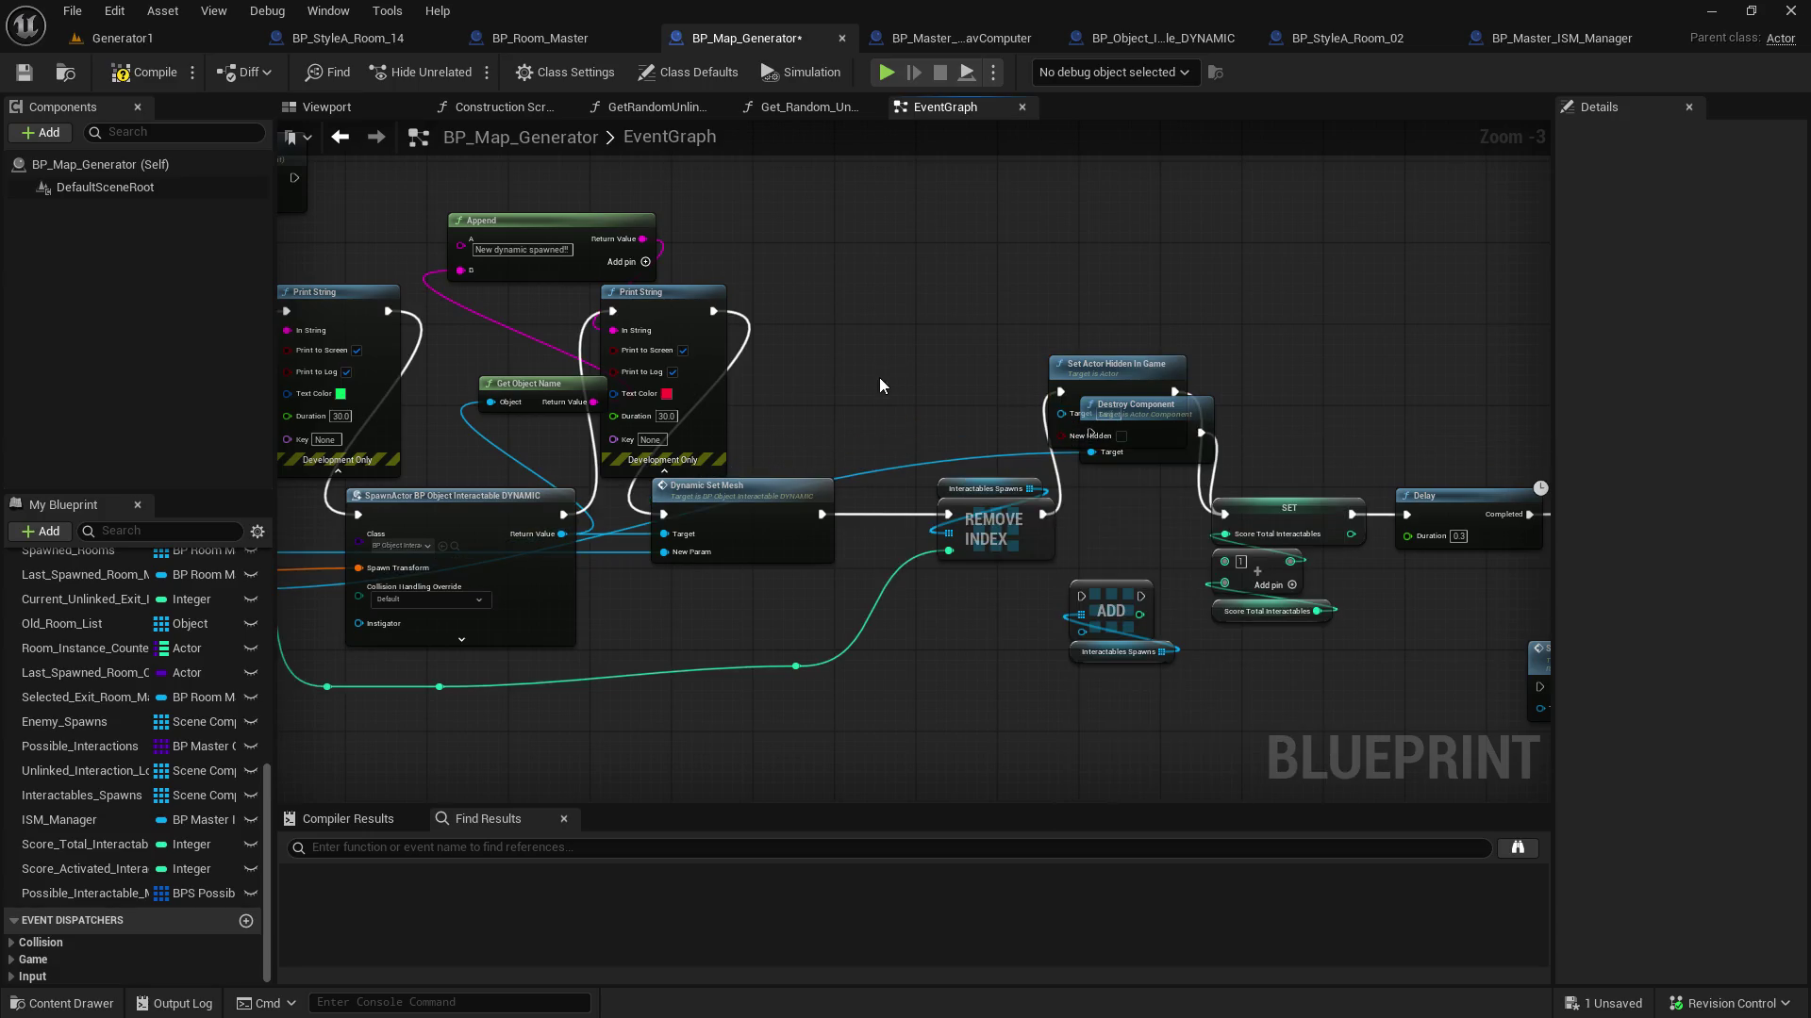
drag(880, 376, 1060, 381)
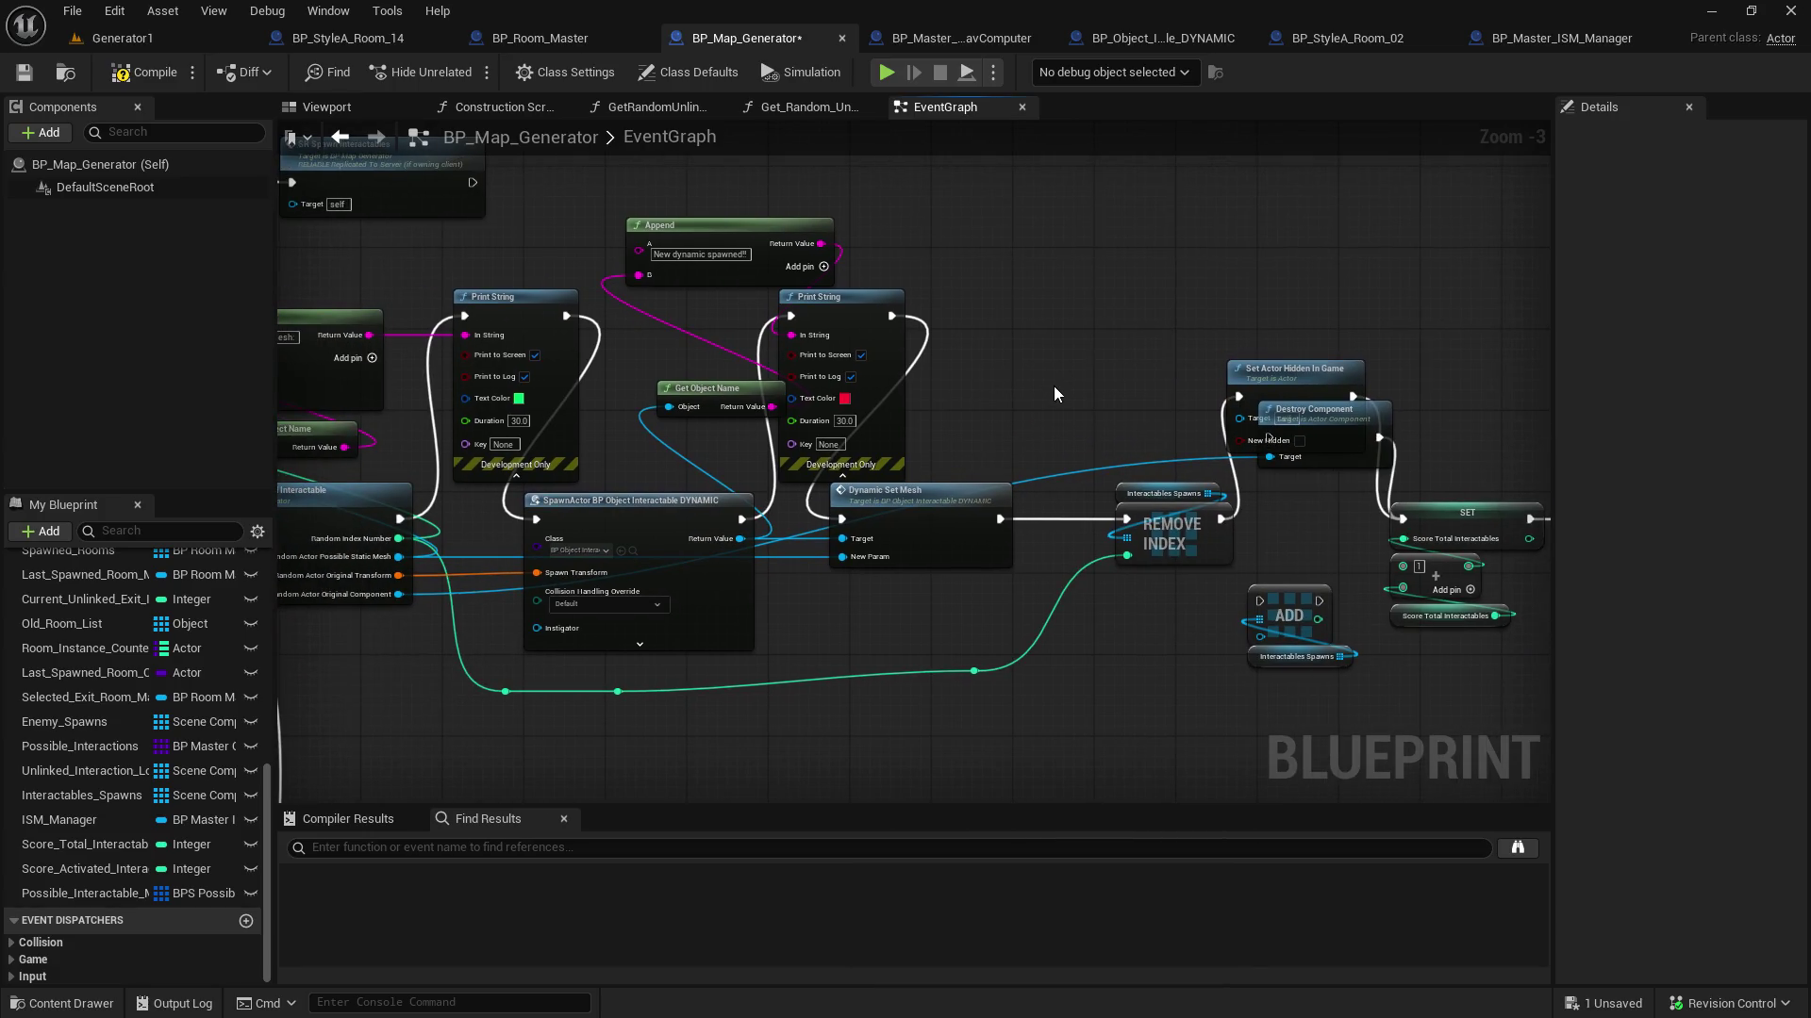
Feed Get Owner of the original component into the hide node's Target and arrange the nodes
mouse_move(396, 601)
mouse_down()
mouse_move(528, 585)
mouse_move(1215, 402)
mouse_move(1126, 392)
mouse_move(1129, 376)
mouse_up()
text(get owning ac)
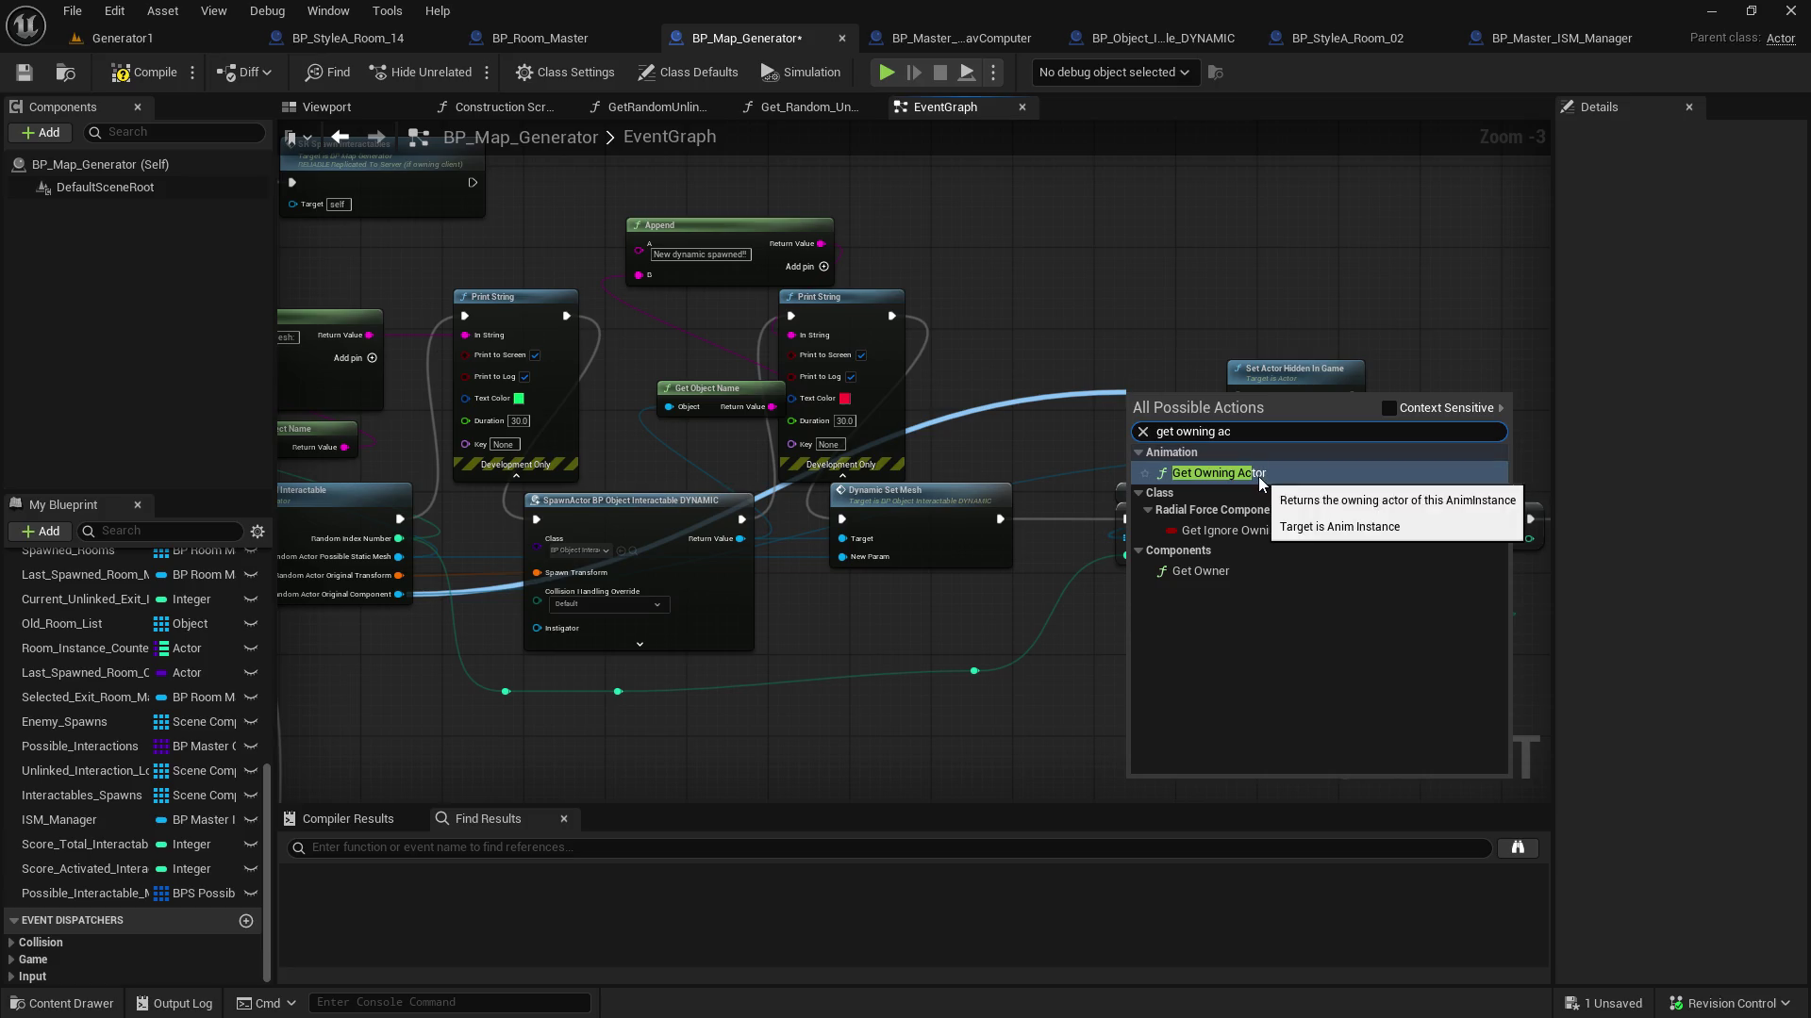
click(1214, 581)
drag(1183, 399, 1089, 399)
mouse_move(1311, 435)
mouse_down()
mouse_move(1382, 389)
mouse_move(1386, 332)
mouse_move(1337, 217)
mouse_up()
mouse_move(1339, 302)
mouse_down()
mouse_move(1284, 468)
mouse_move(1284, 396)
mouse_up()
mouse_move(1152, 426)
mouse_down()
mouse_move(1268, 429)
mouse_move(1327, 500)
mouse_move(1310, 492)
mouse_up()
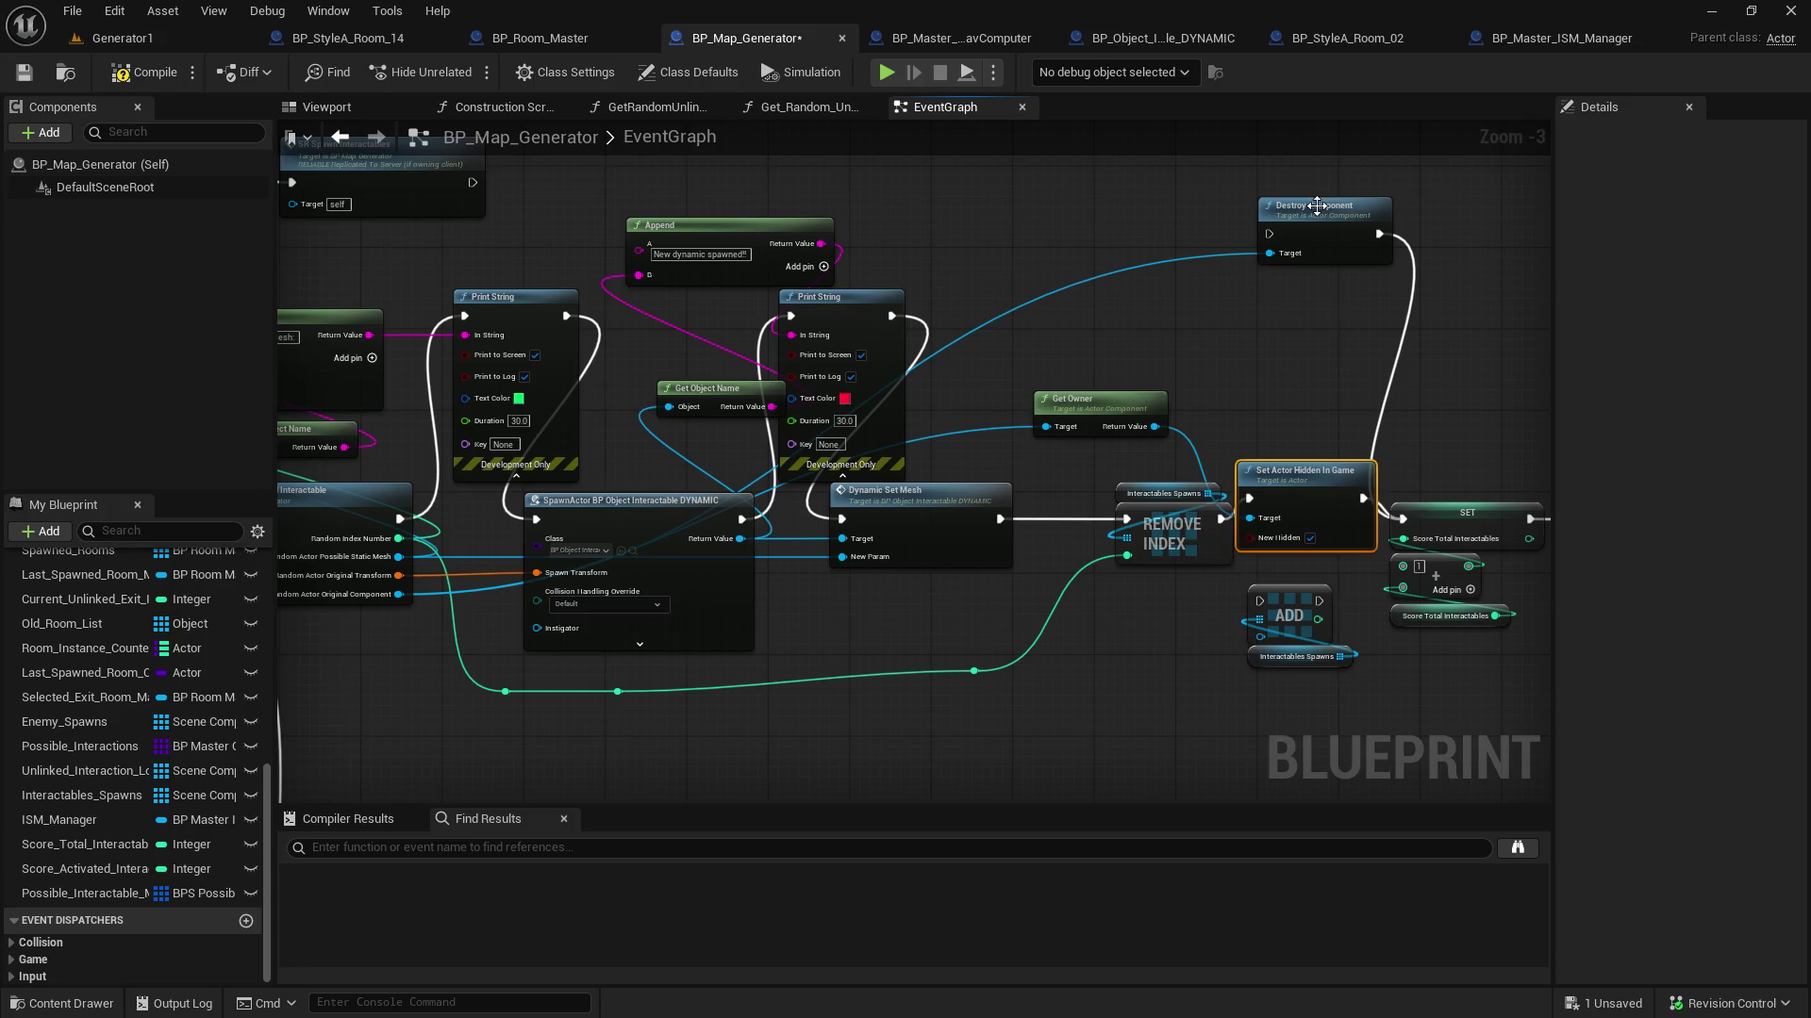
drag(1318, 206, 1348, 323)
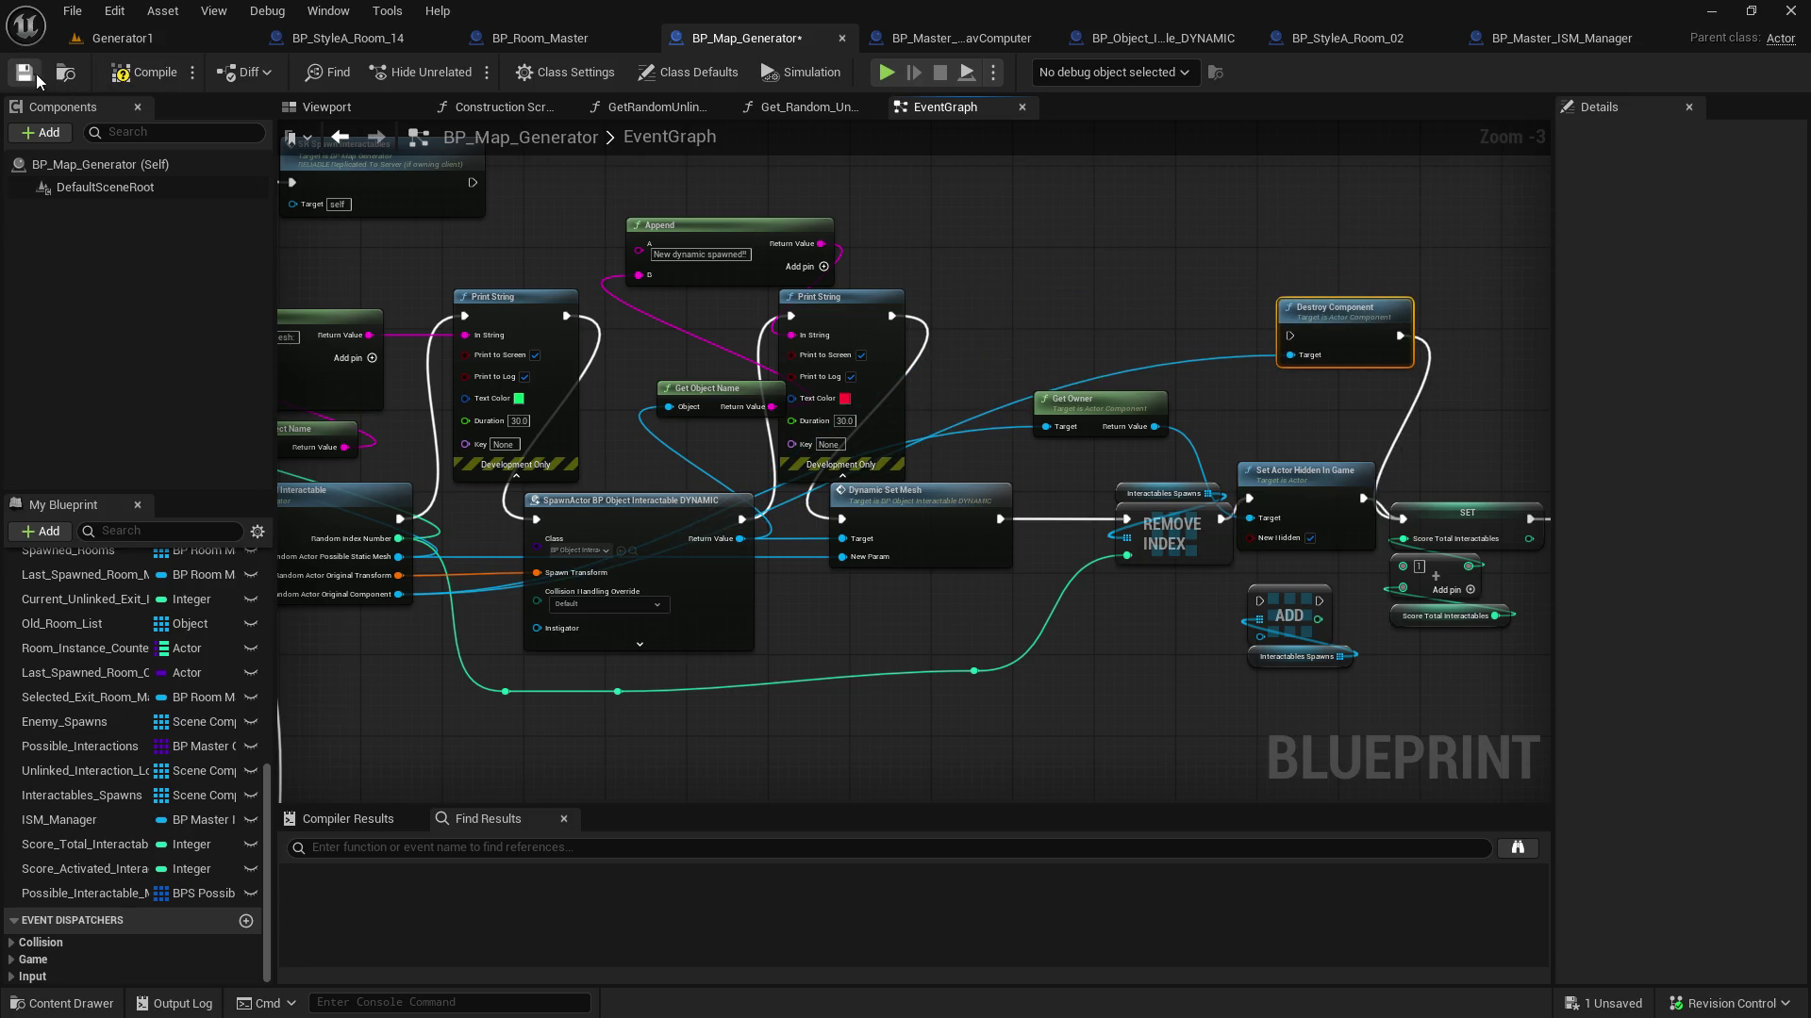
click(142, 40)
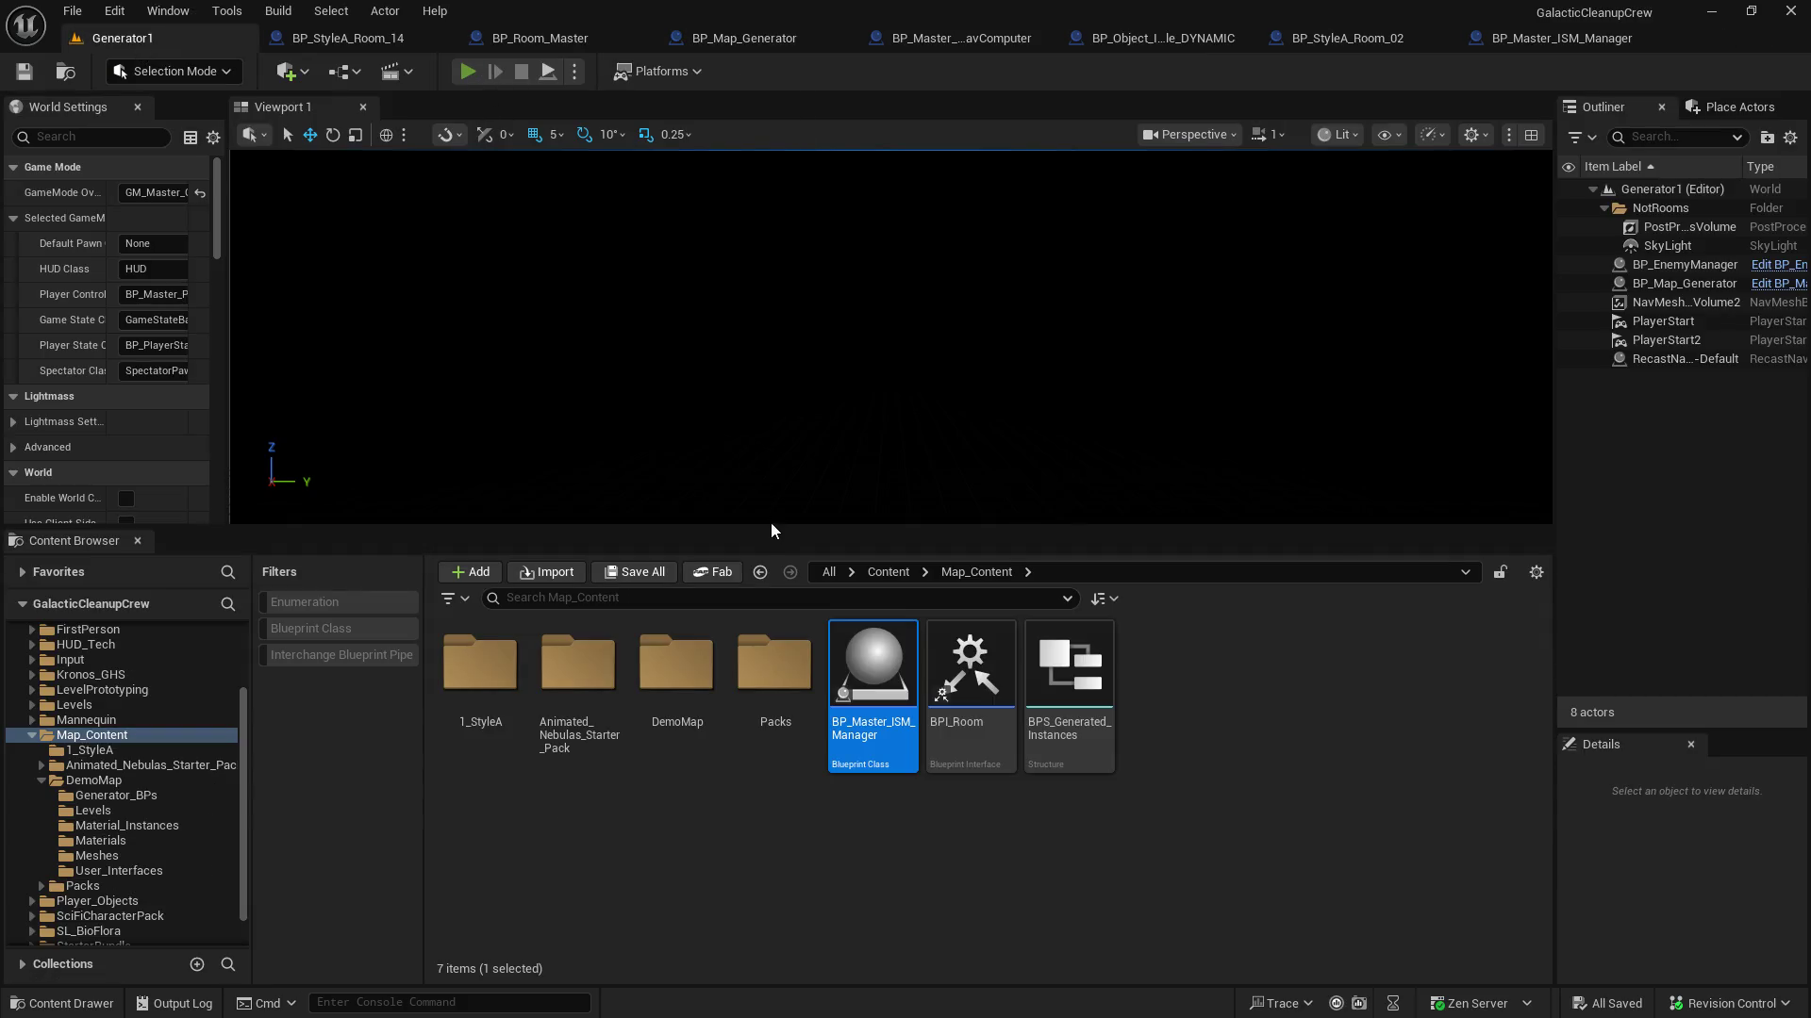
Start Play In Editor and focus the Client 1 window
key(alt+p)
drag(747, 526, 709, 818)
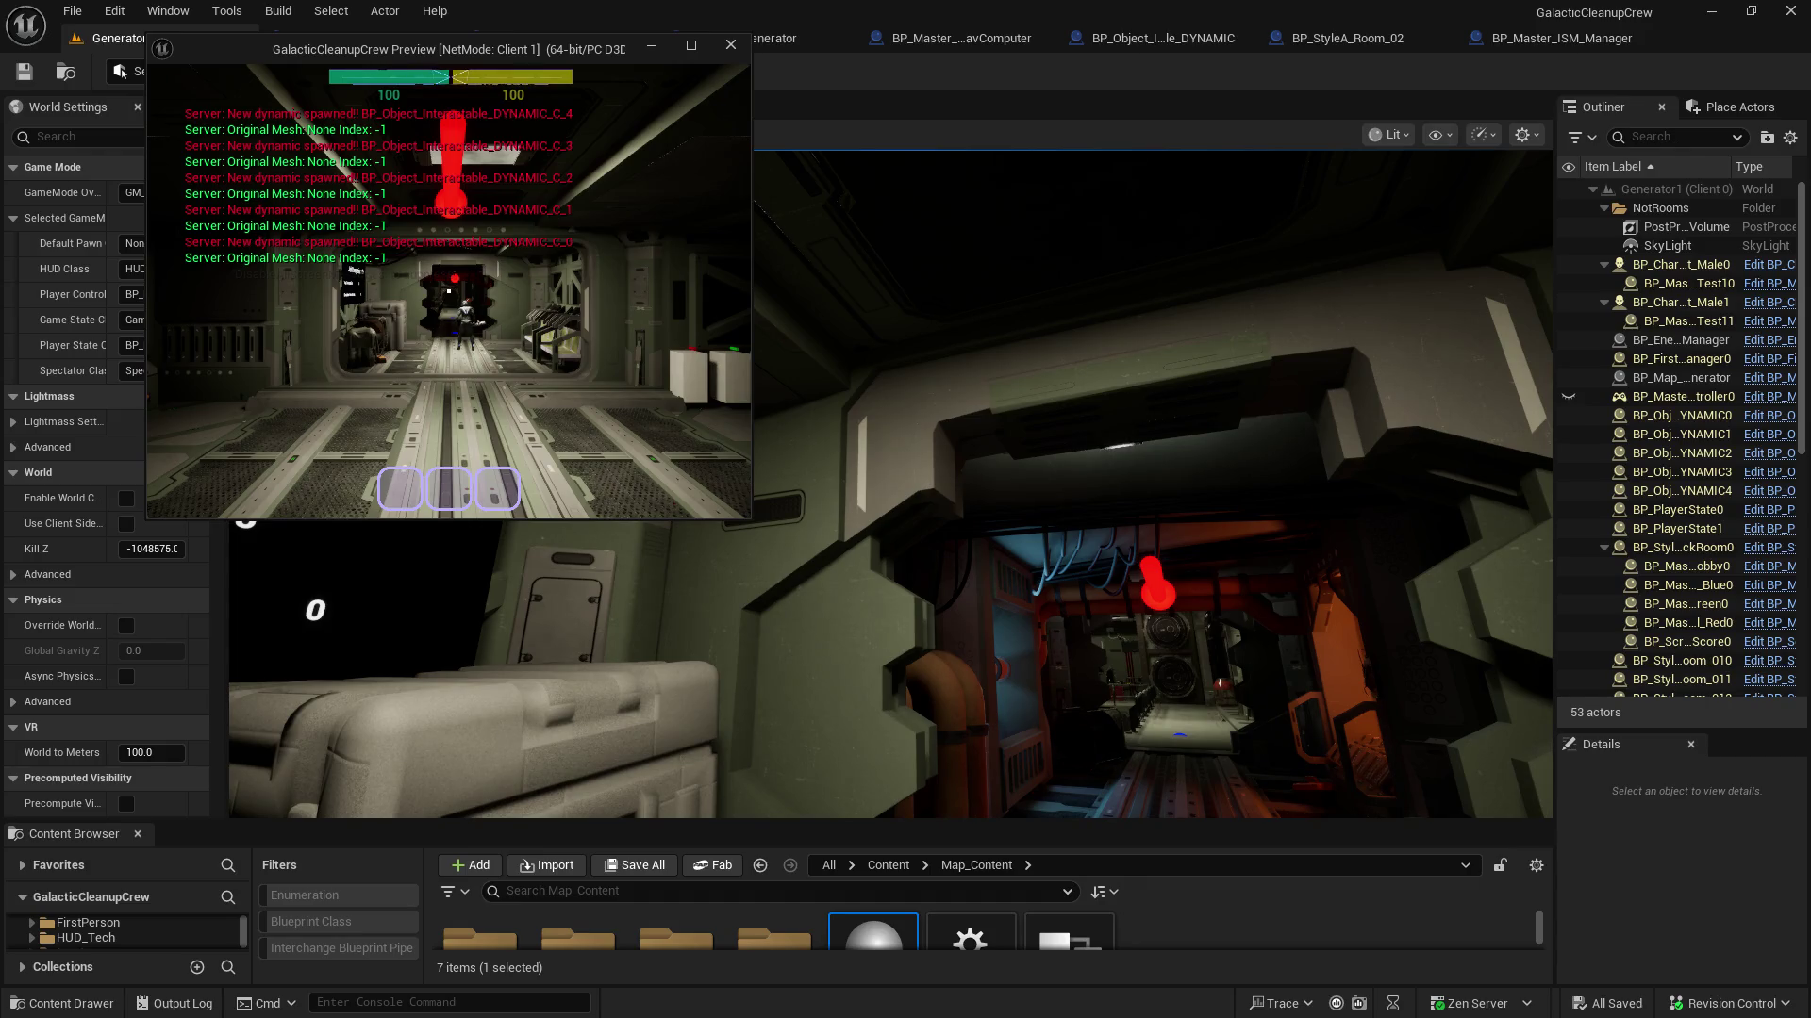
click(424, 242)
Snip a screenshot of the client's spawn log messages
key(super+shift+s)
drag(156, 86, 666, 354)
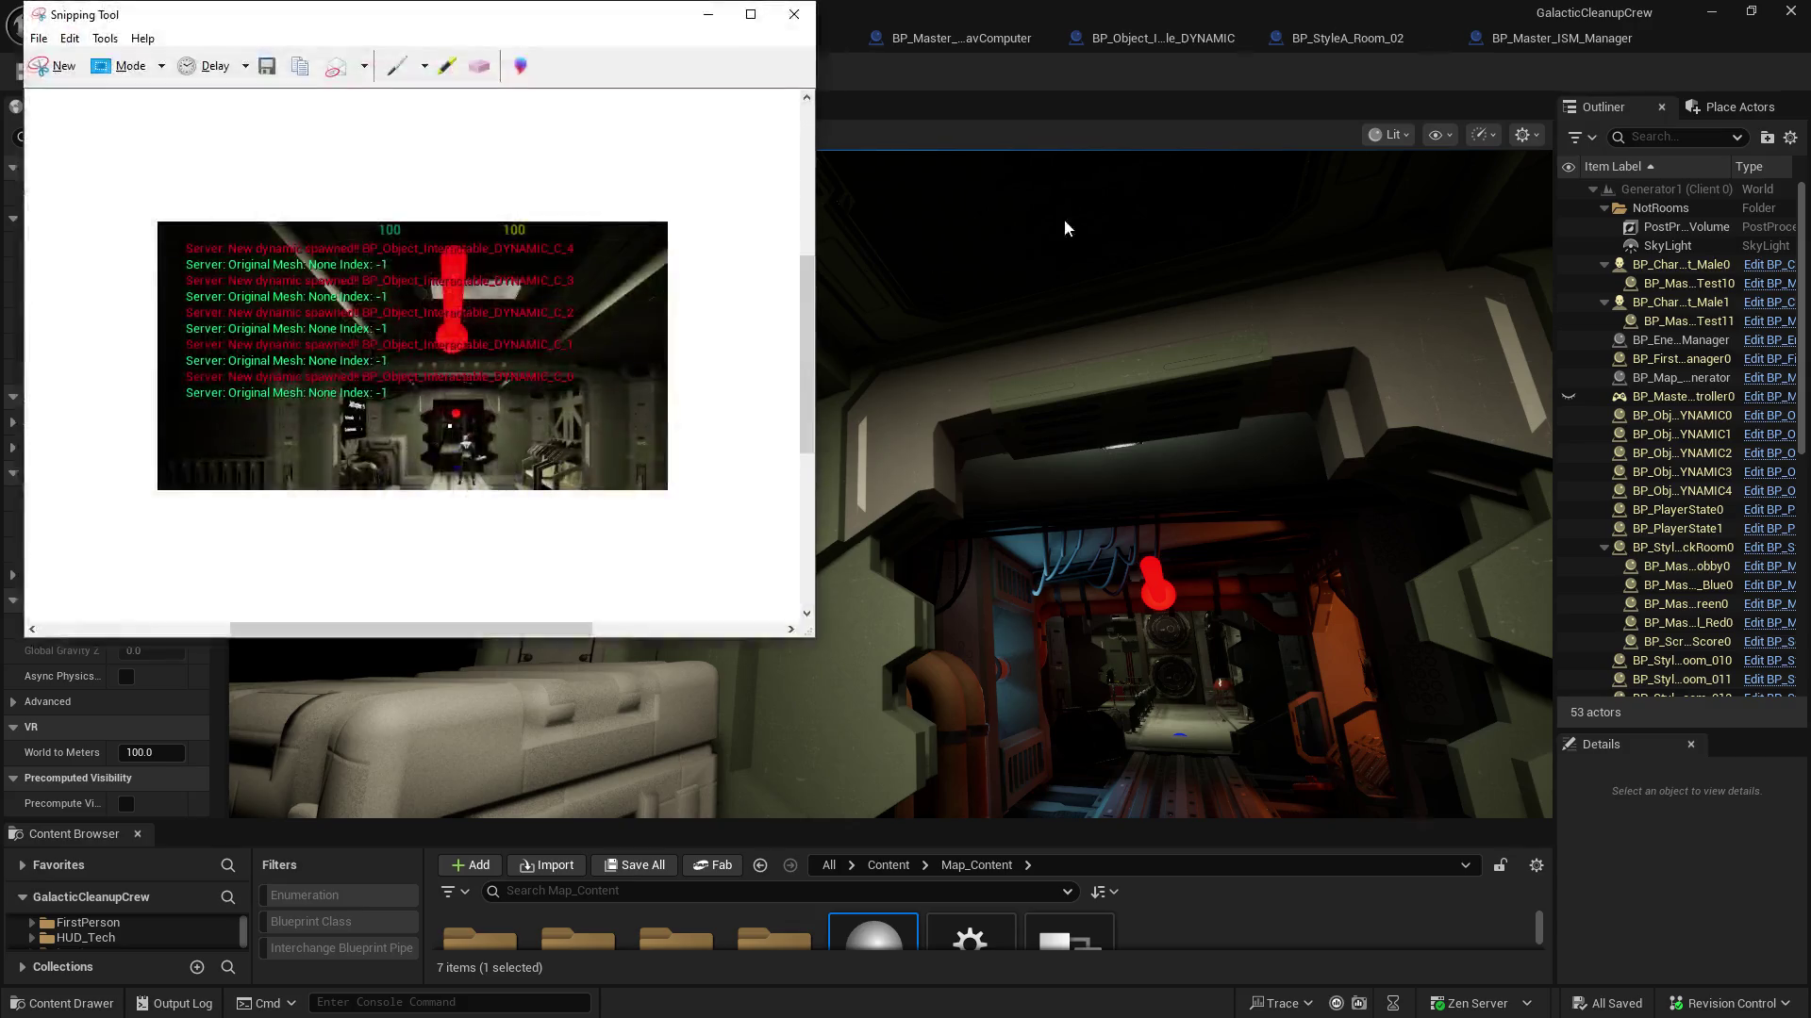
key(alt+Tab)
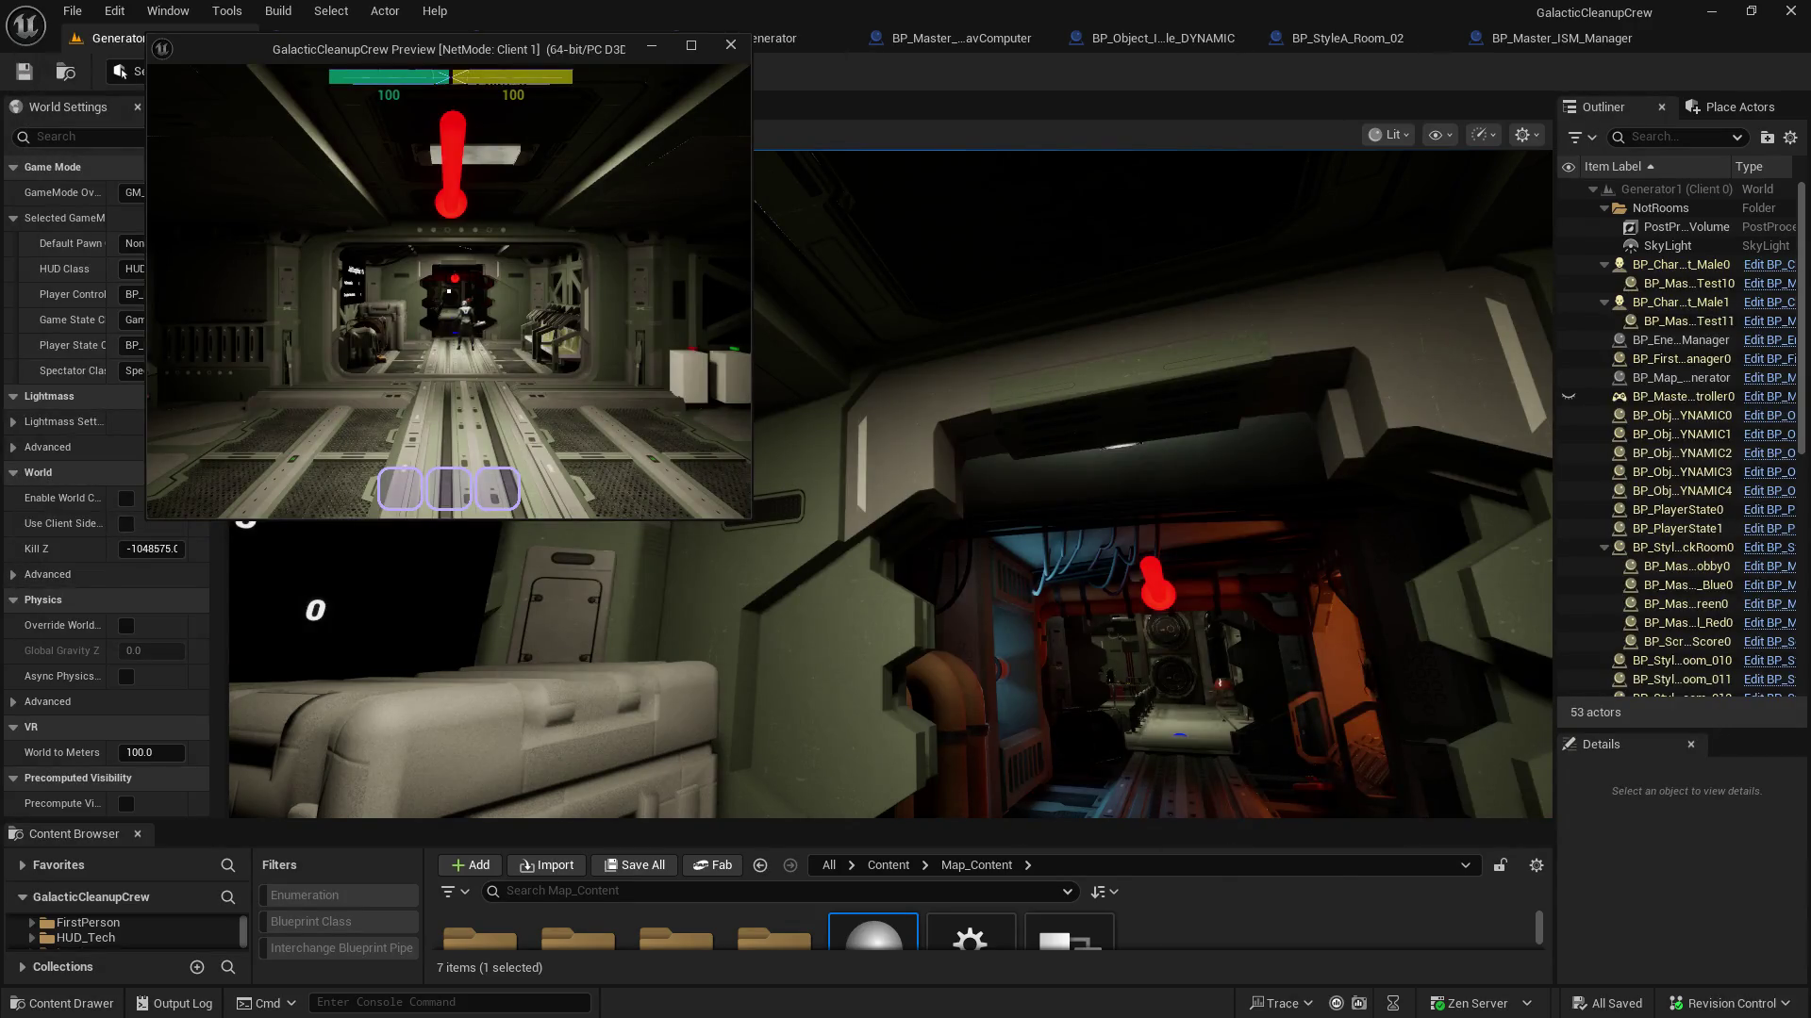
click(905, 102)
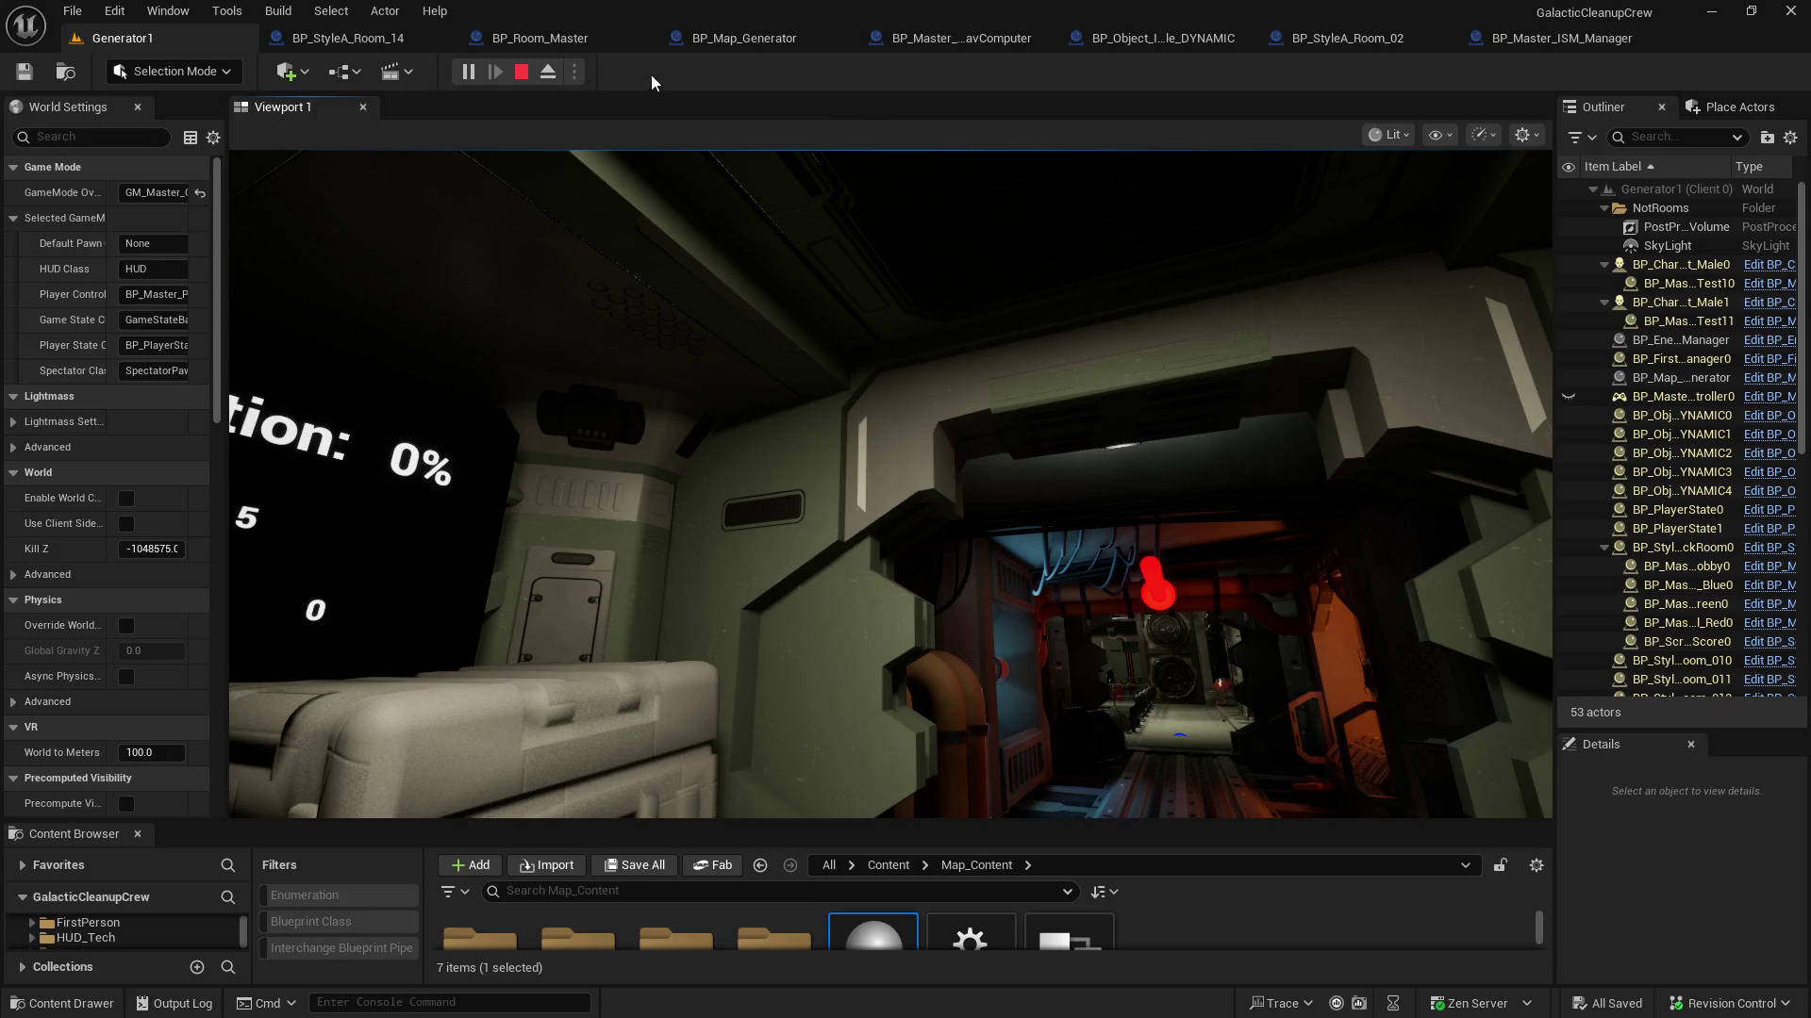
Stop the play session, check BP_Object_Interactable_DYNAMIC and BP_StyleA_Room_02, then return to BP_Map_Generator's spawn chain
key(Escape)
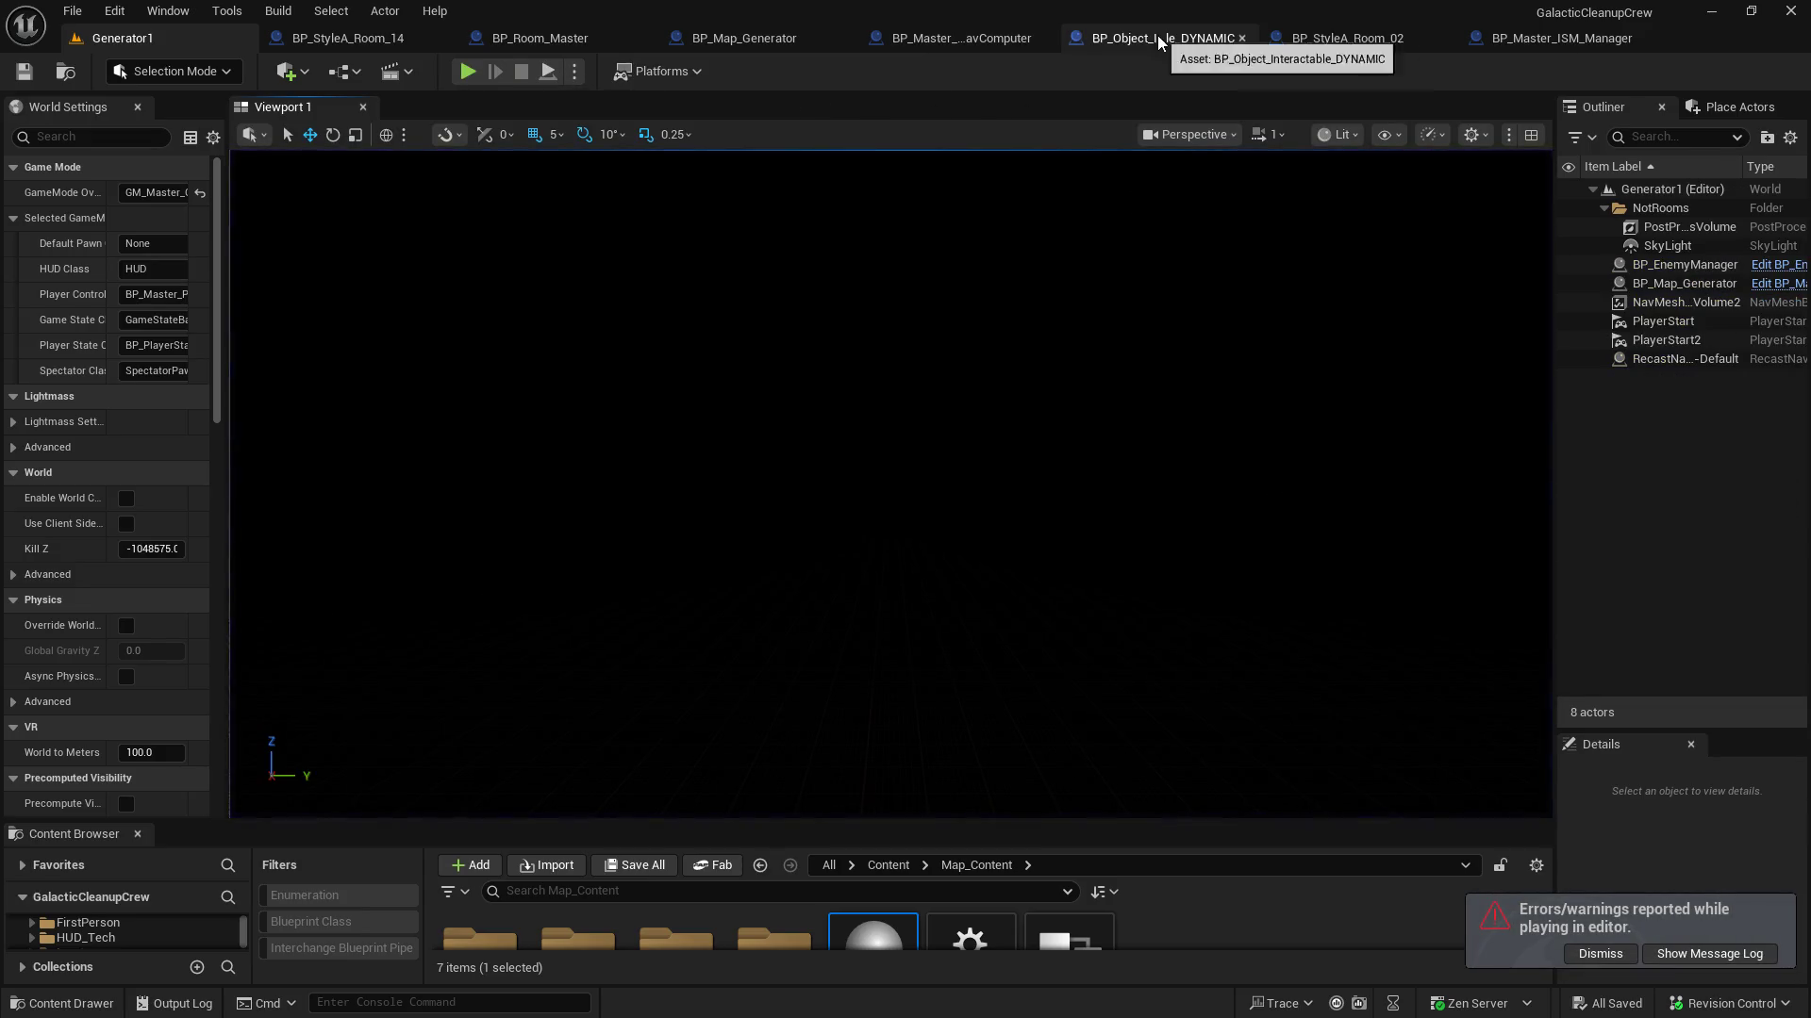
click(1158, 36)
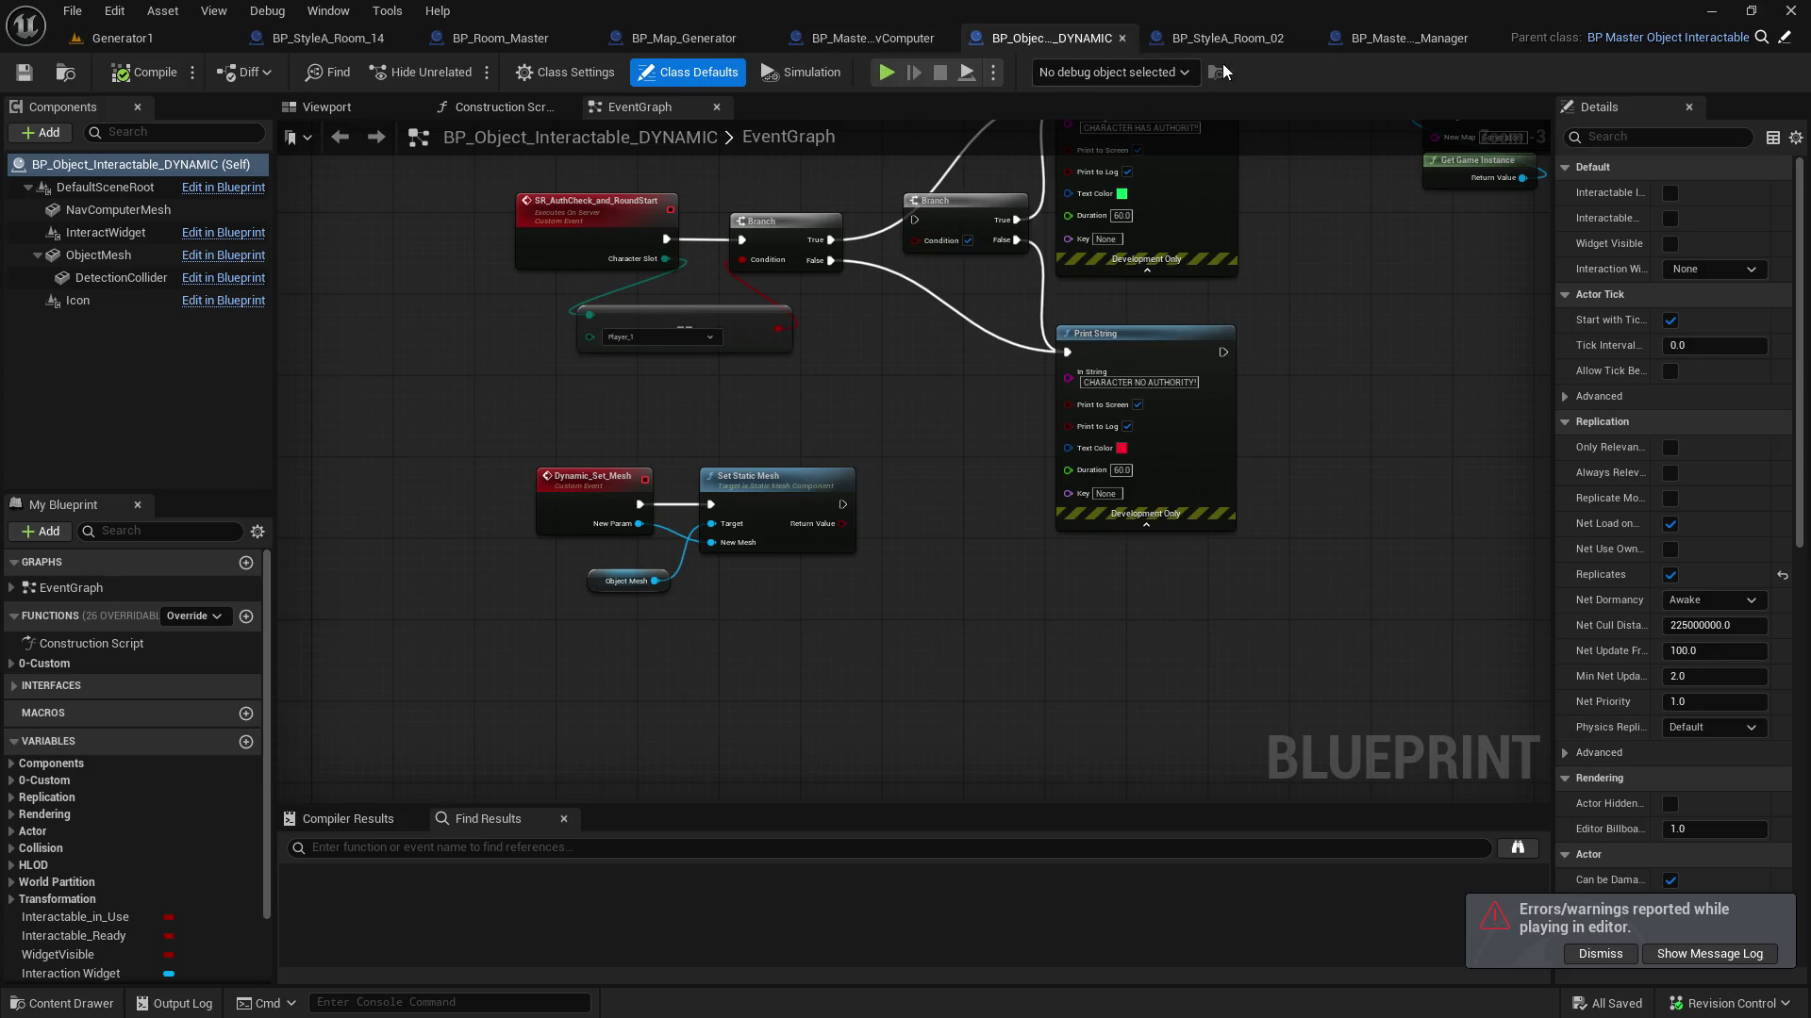
click(1249, 42)
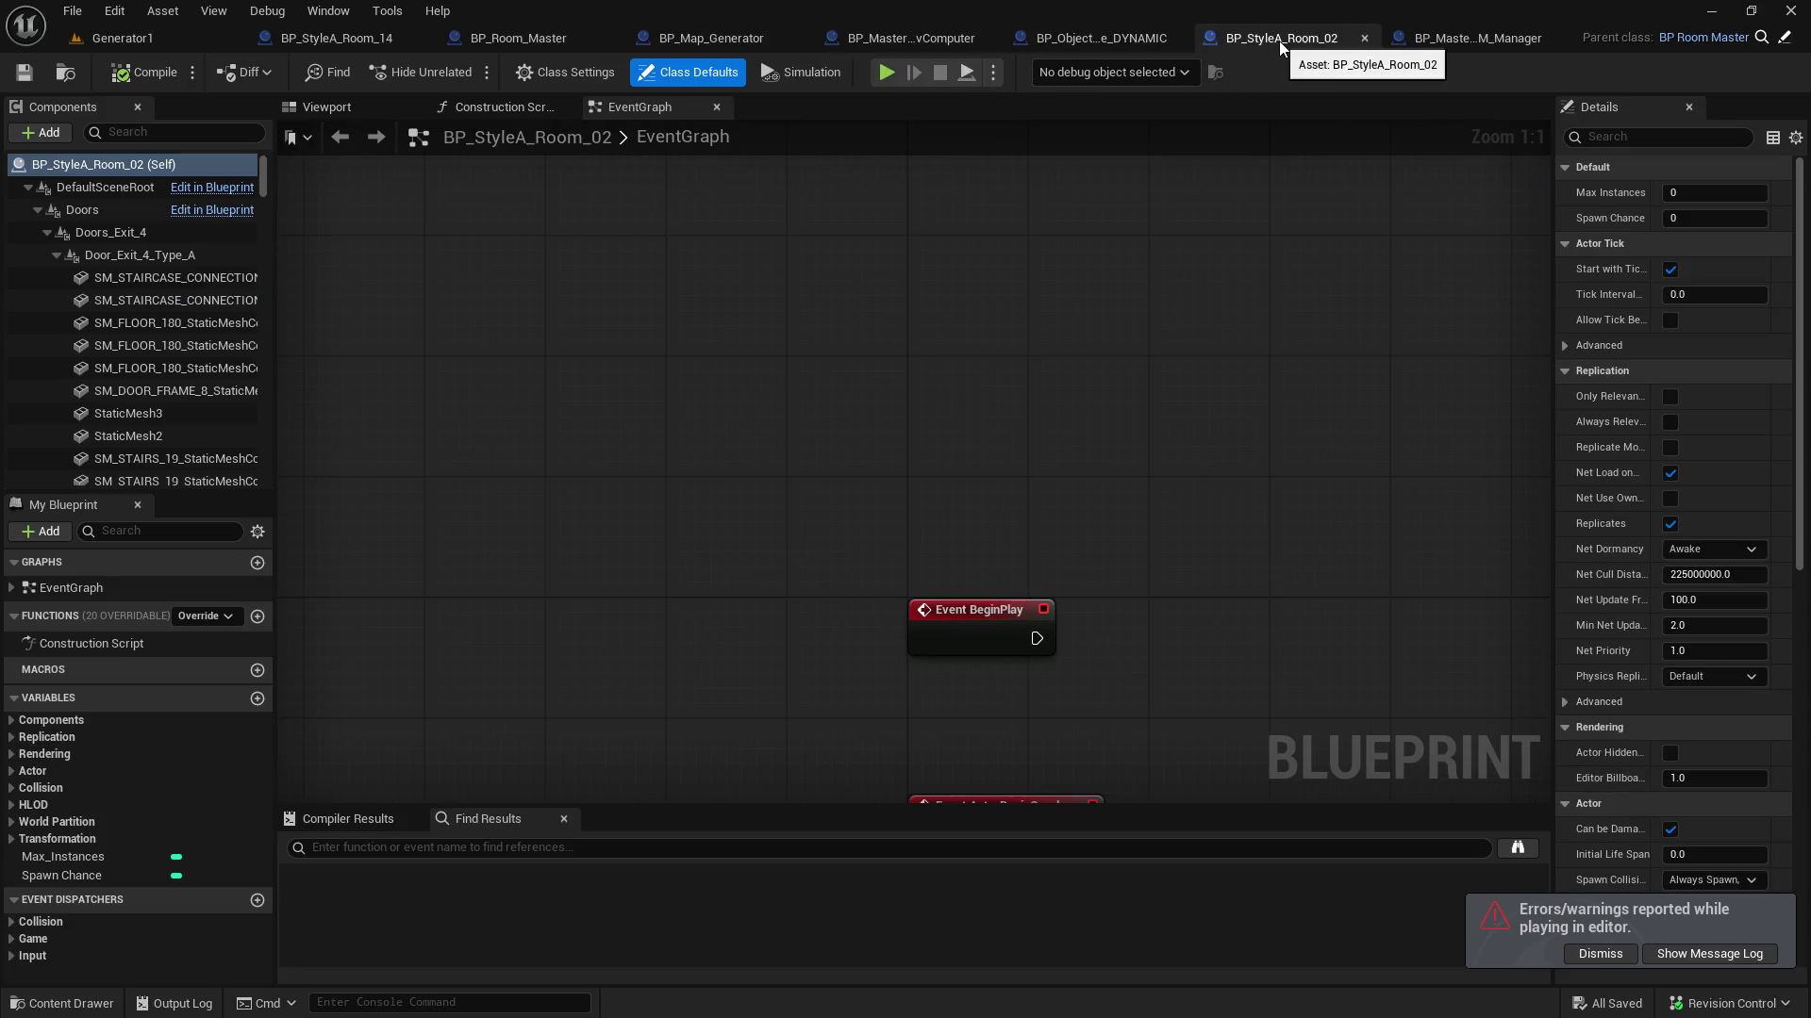
click(681, 45)
drag(846, 423, 1112, 506)
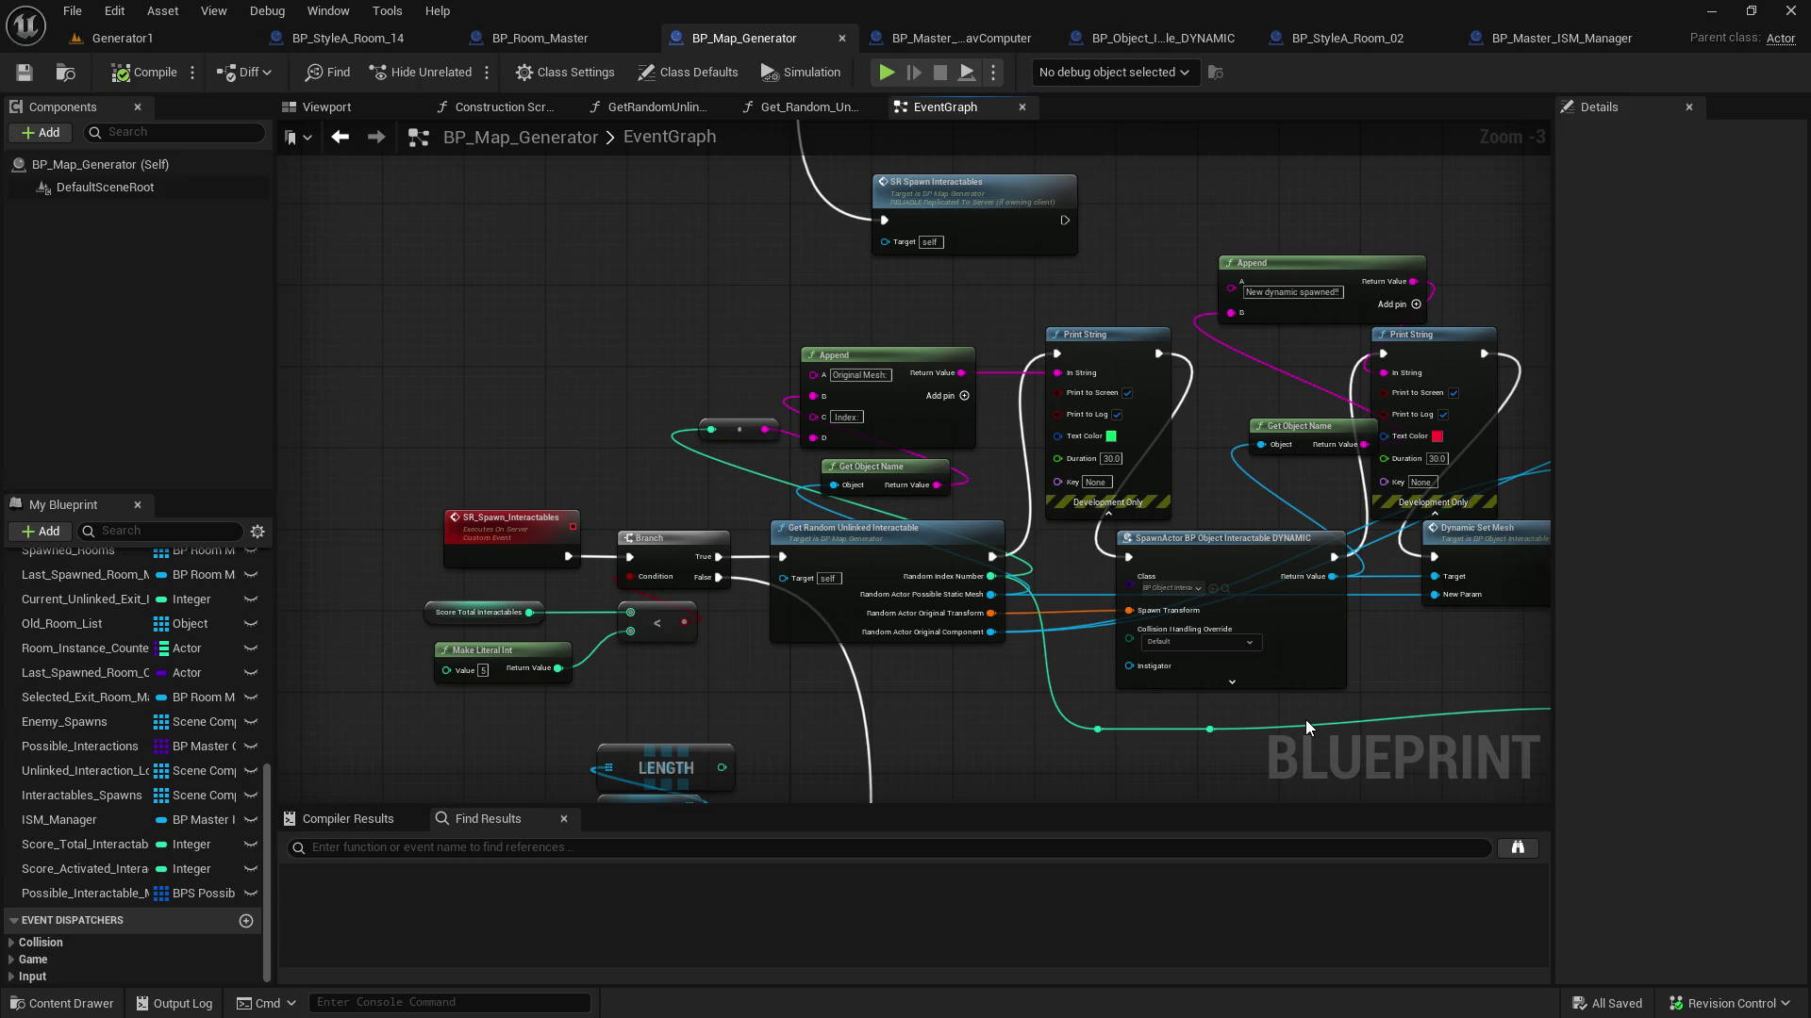
mouse_move(569, 377)
mouse_down()
mouse_move(634, 721)
mouse_move(744, 727)
mouse_move(715, 424)
mouse_move(778, 235)
mouse_up()
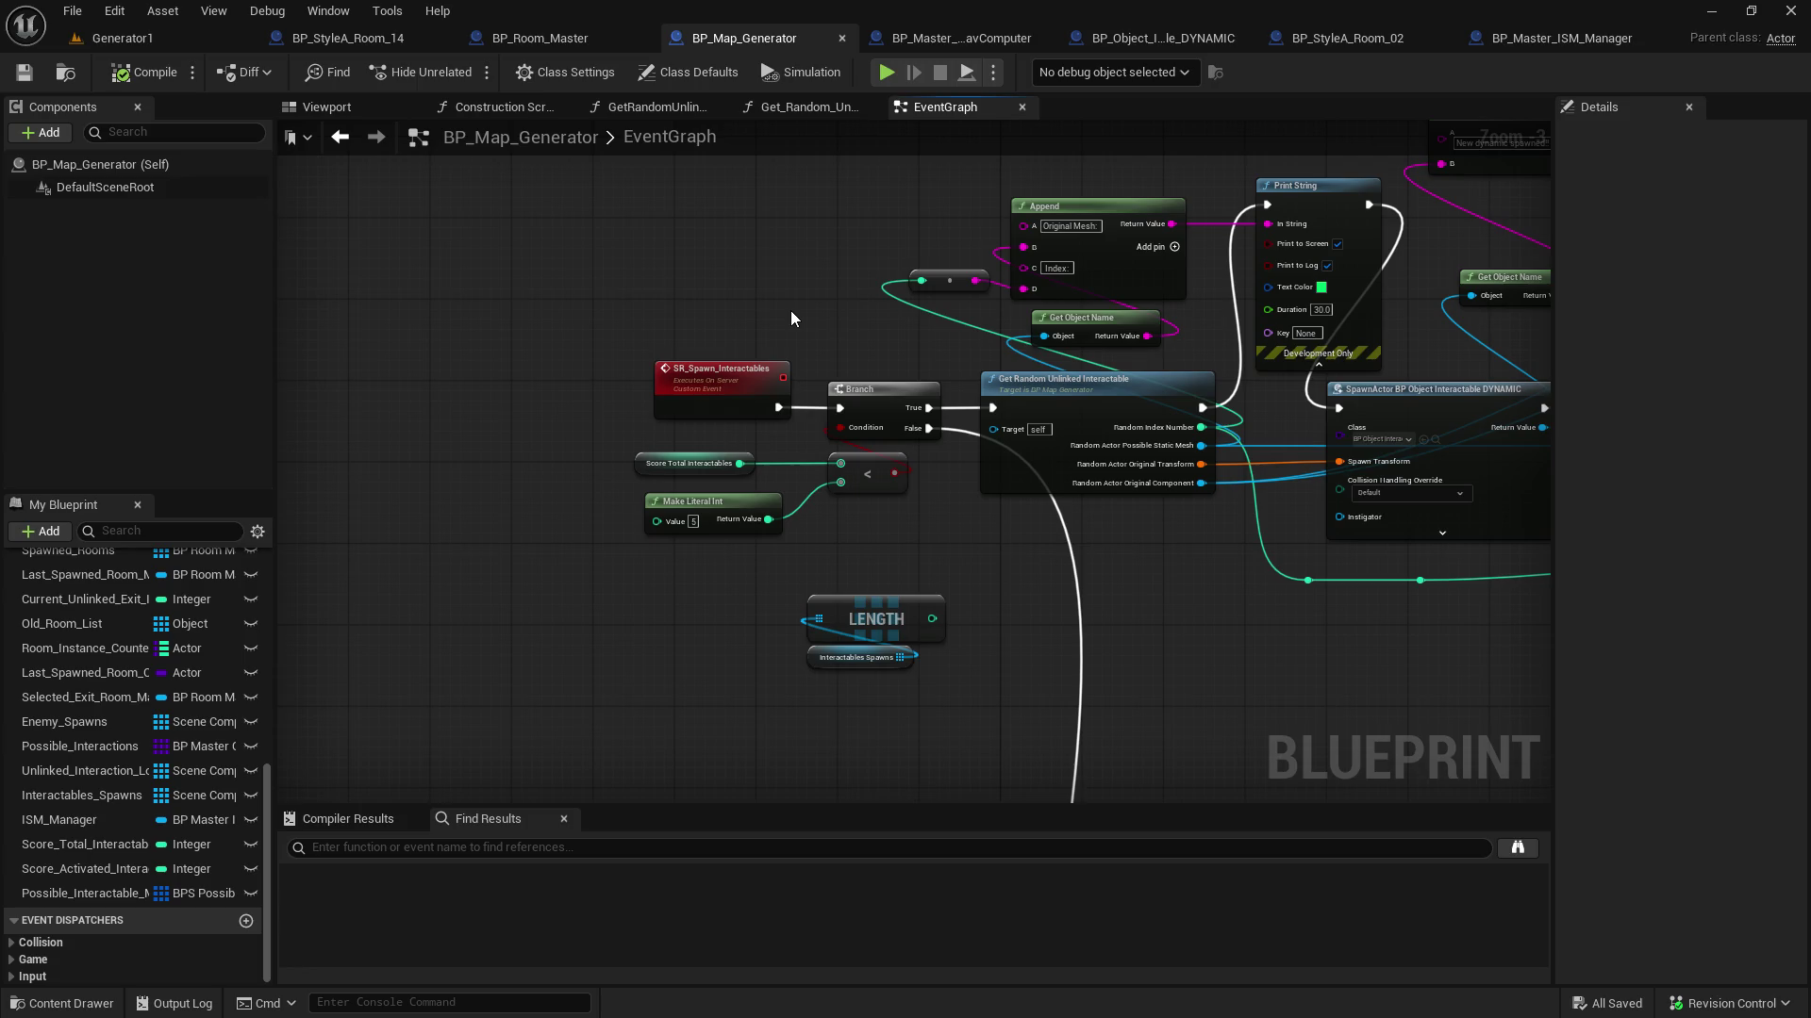
drag(790, 310, 655, 338)
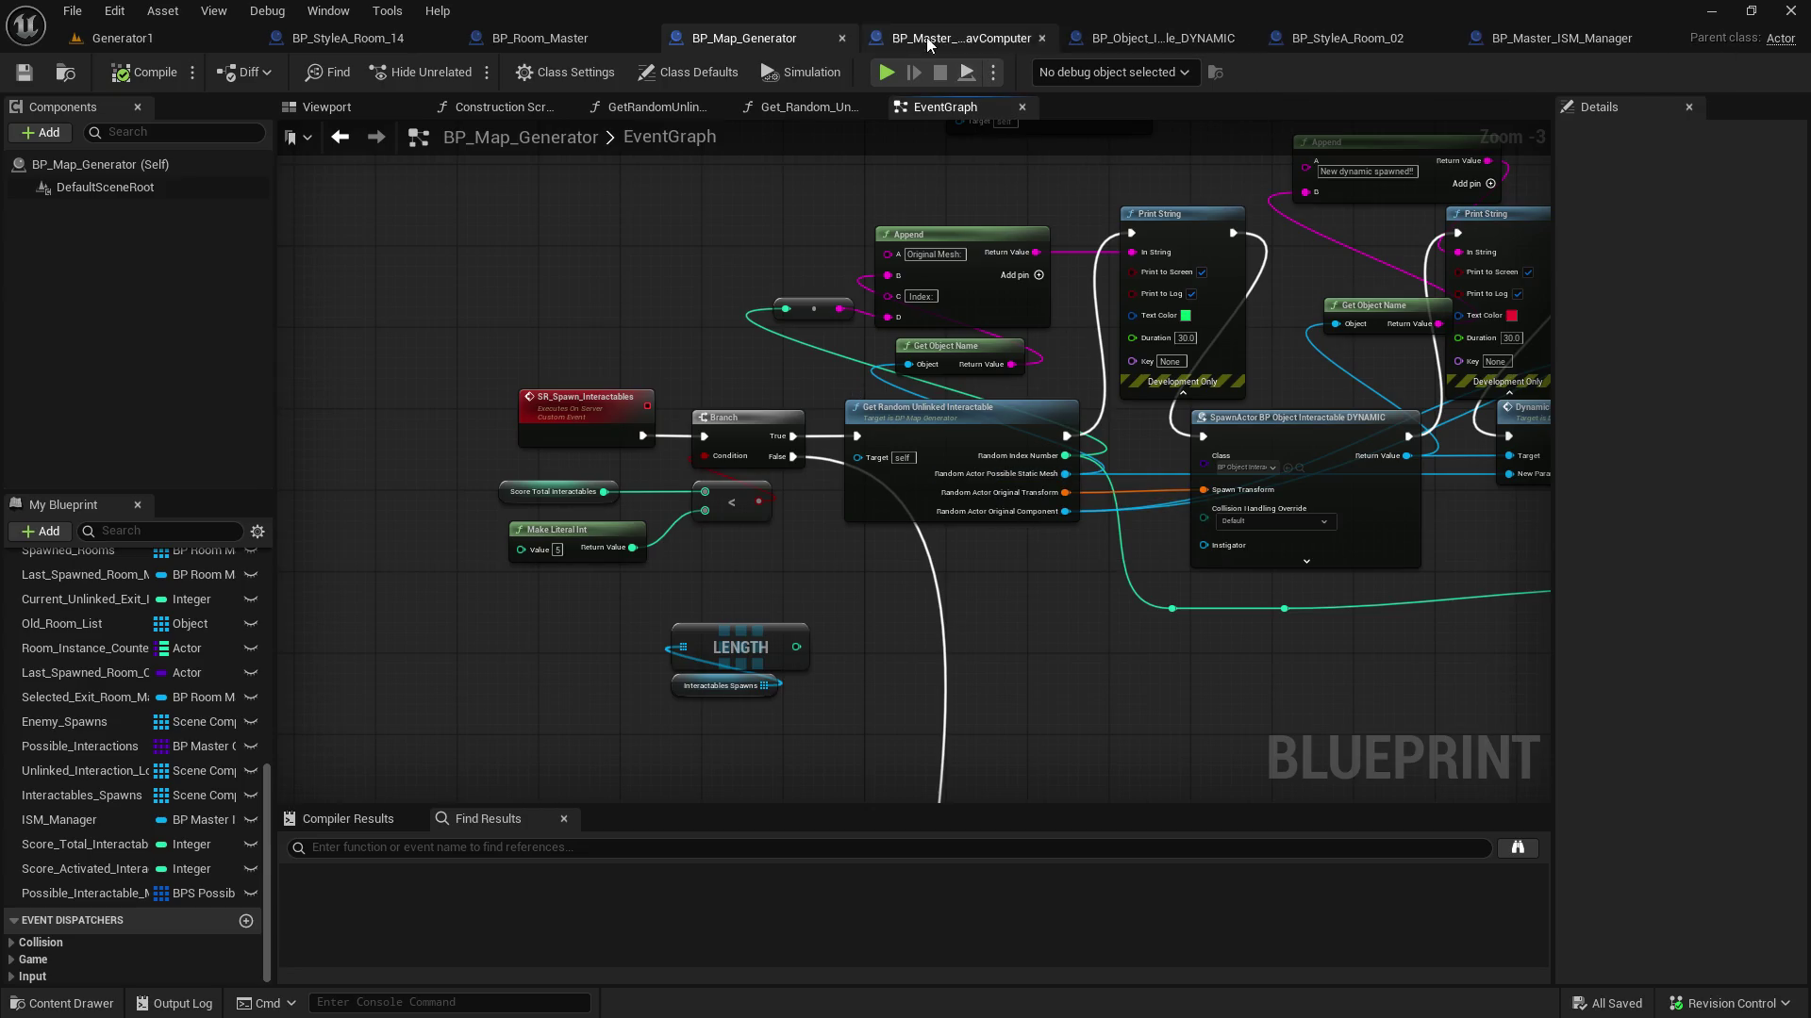
click(598, 51)
mouse_move(666, 197)
mouse_down()
mouse_move(1149, 558)
mouse_move(1049, 594)
mouse_up()
mouse_move(925, 681)
mouse_down()
mouse_move(1330, 471)
mouse_move(1001, 382)
mouse_move(814, 597)
mouse_up()
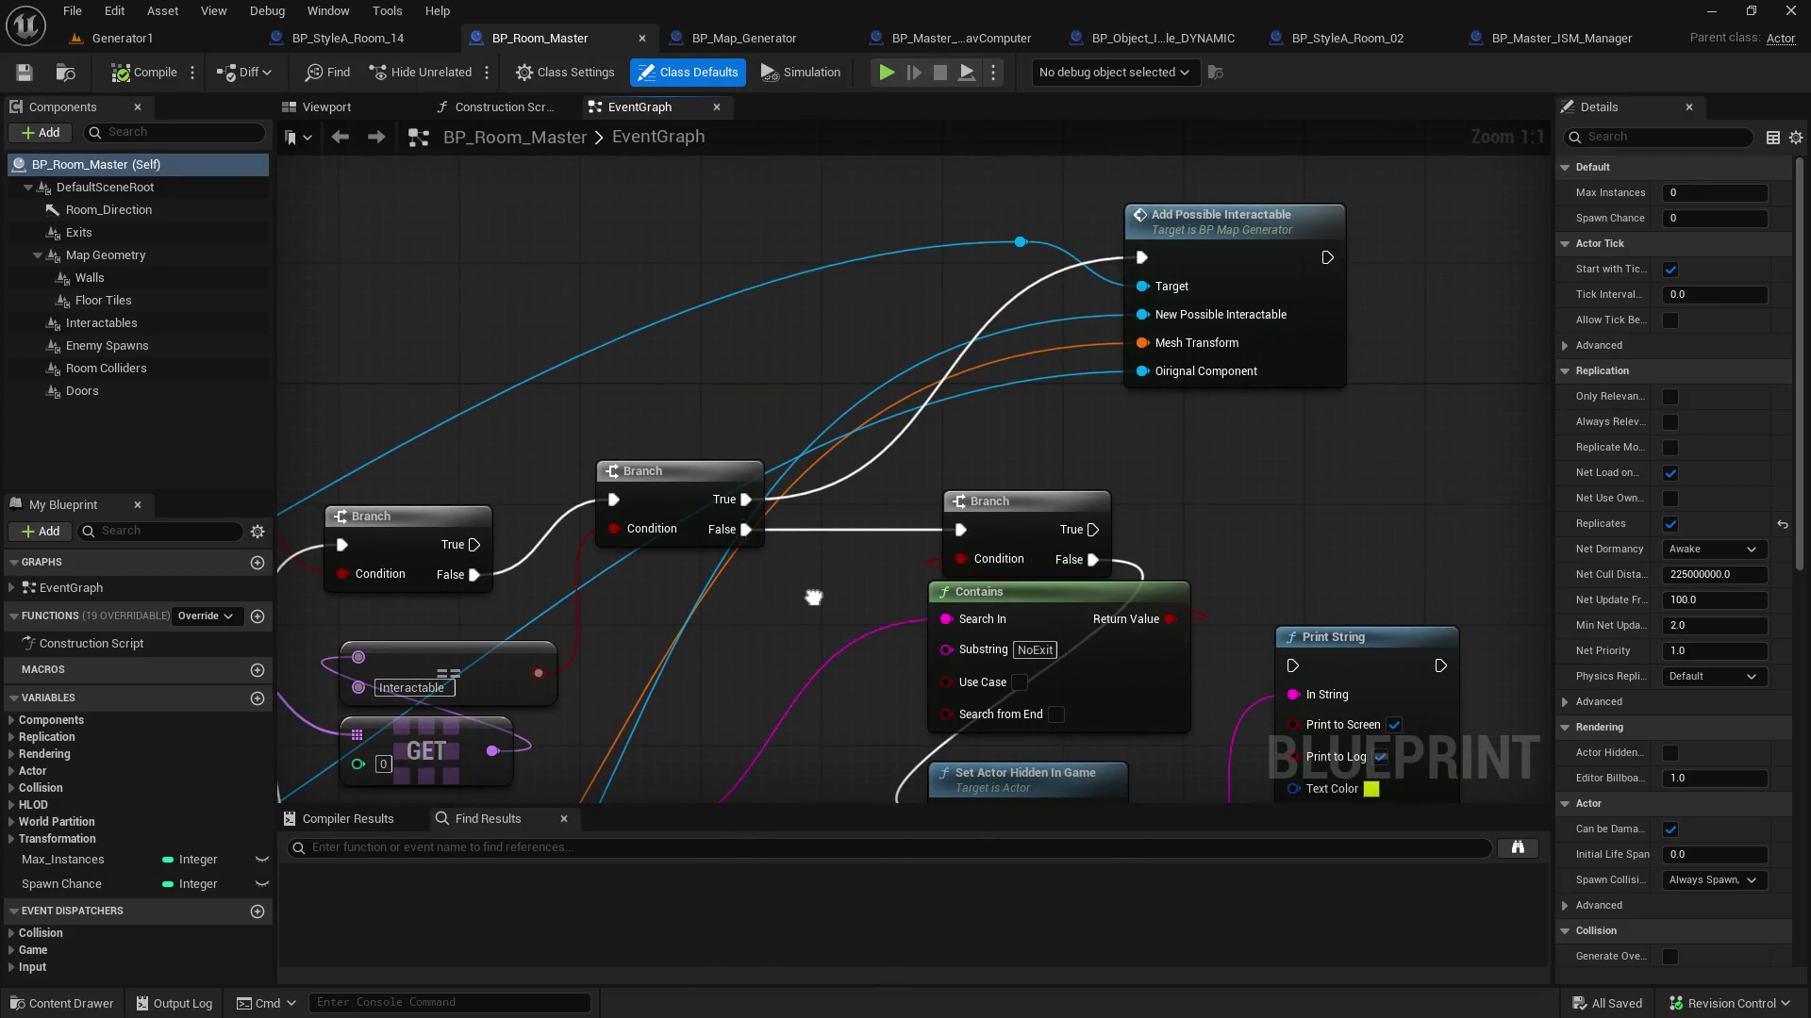
click(764, 39)
Review the Add_Possible_Interactable event and its Print String after APPEND, then go back to Generator1
drag(985, 475, 971, 552)
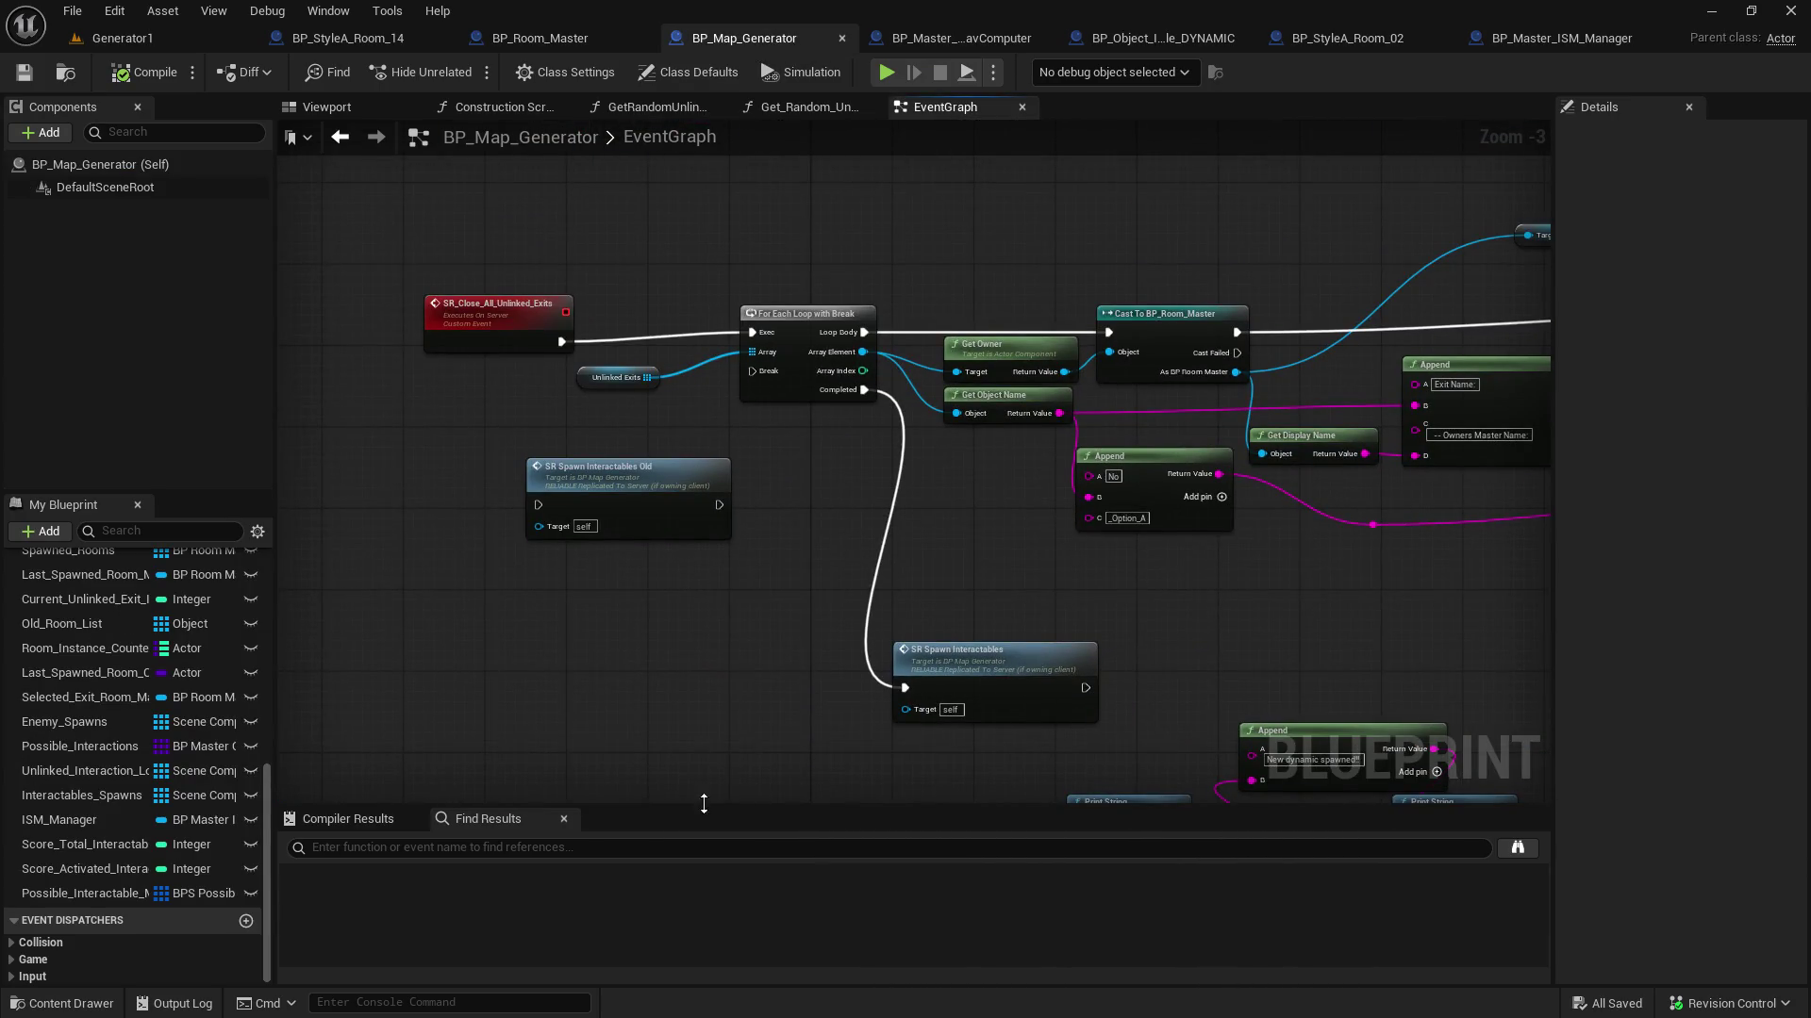
mouse_move(871, 328)
mouse_down()
mouse_move(925, 776)
mouse_move(920, 165)
mouse_up()
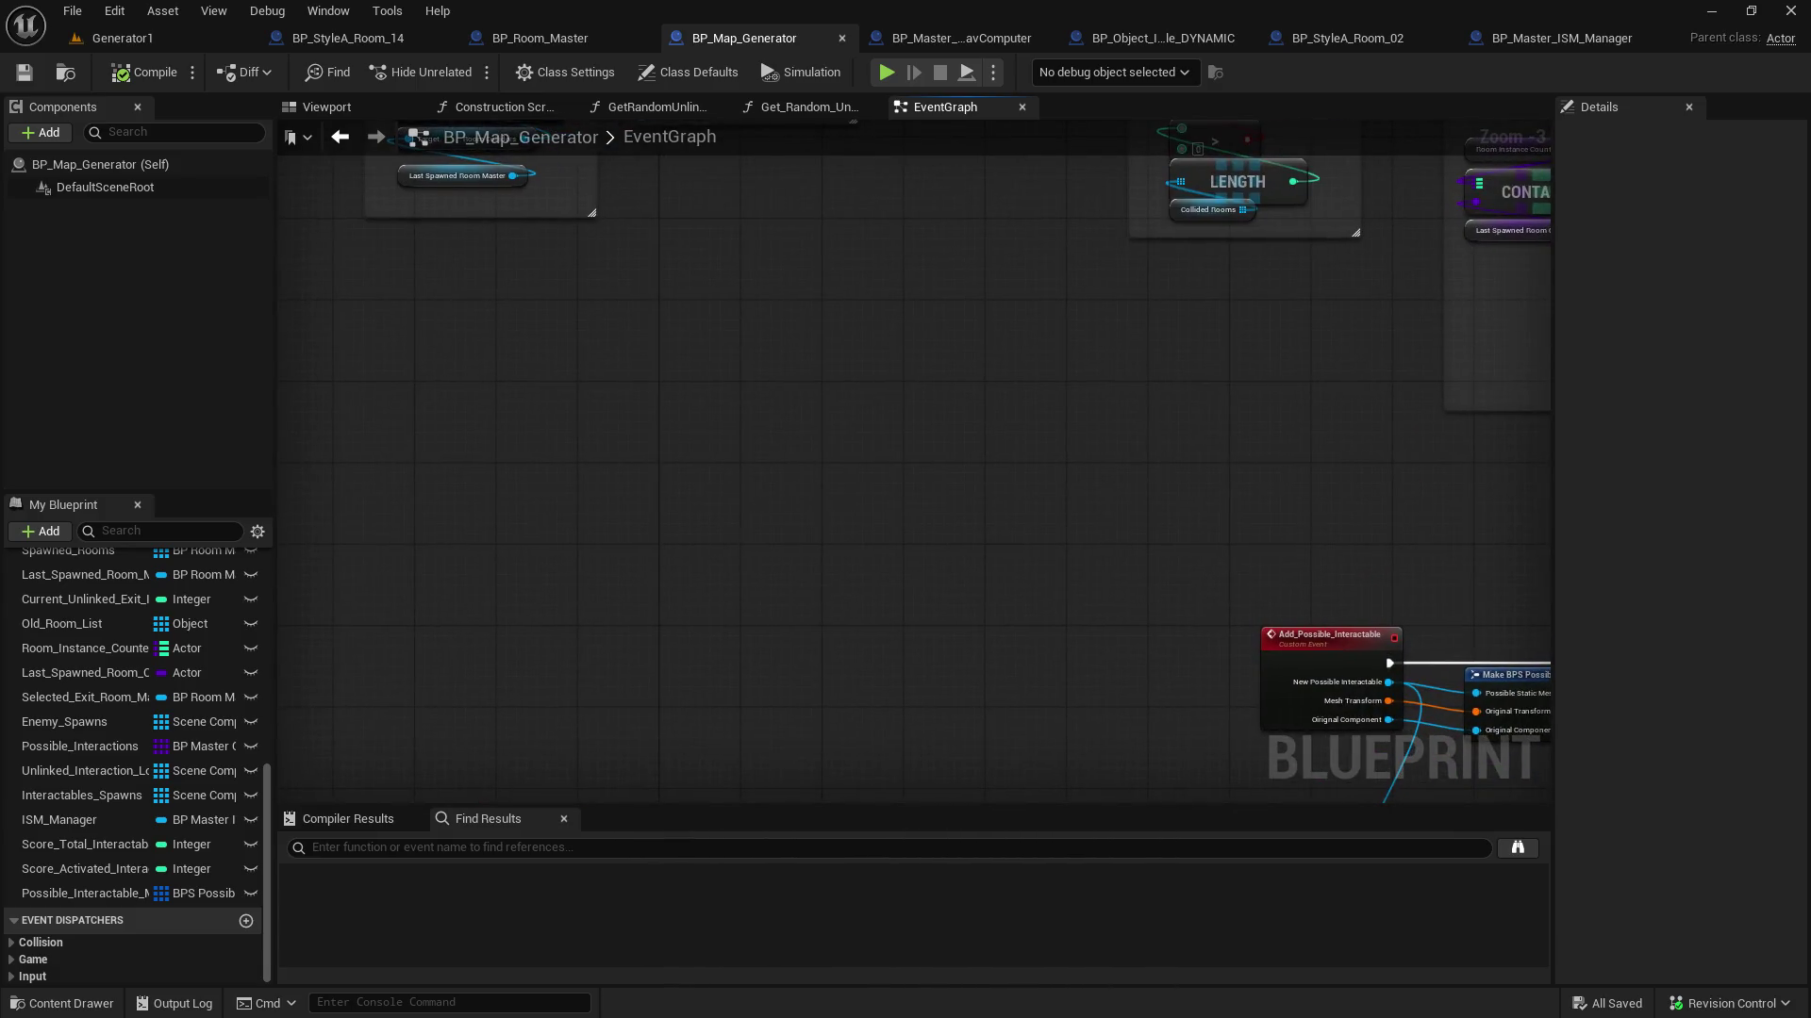
drag(1334, 639, 891, 346)
drag(1001, 707, 424, 635)
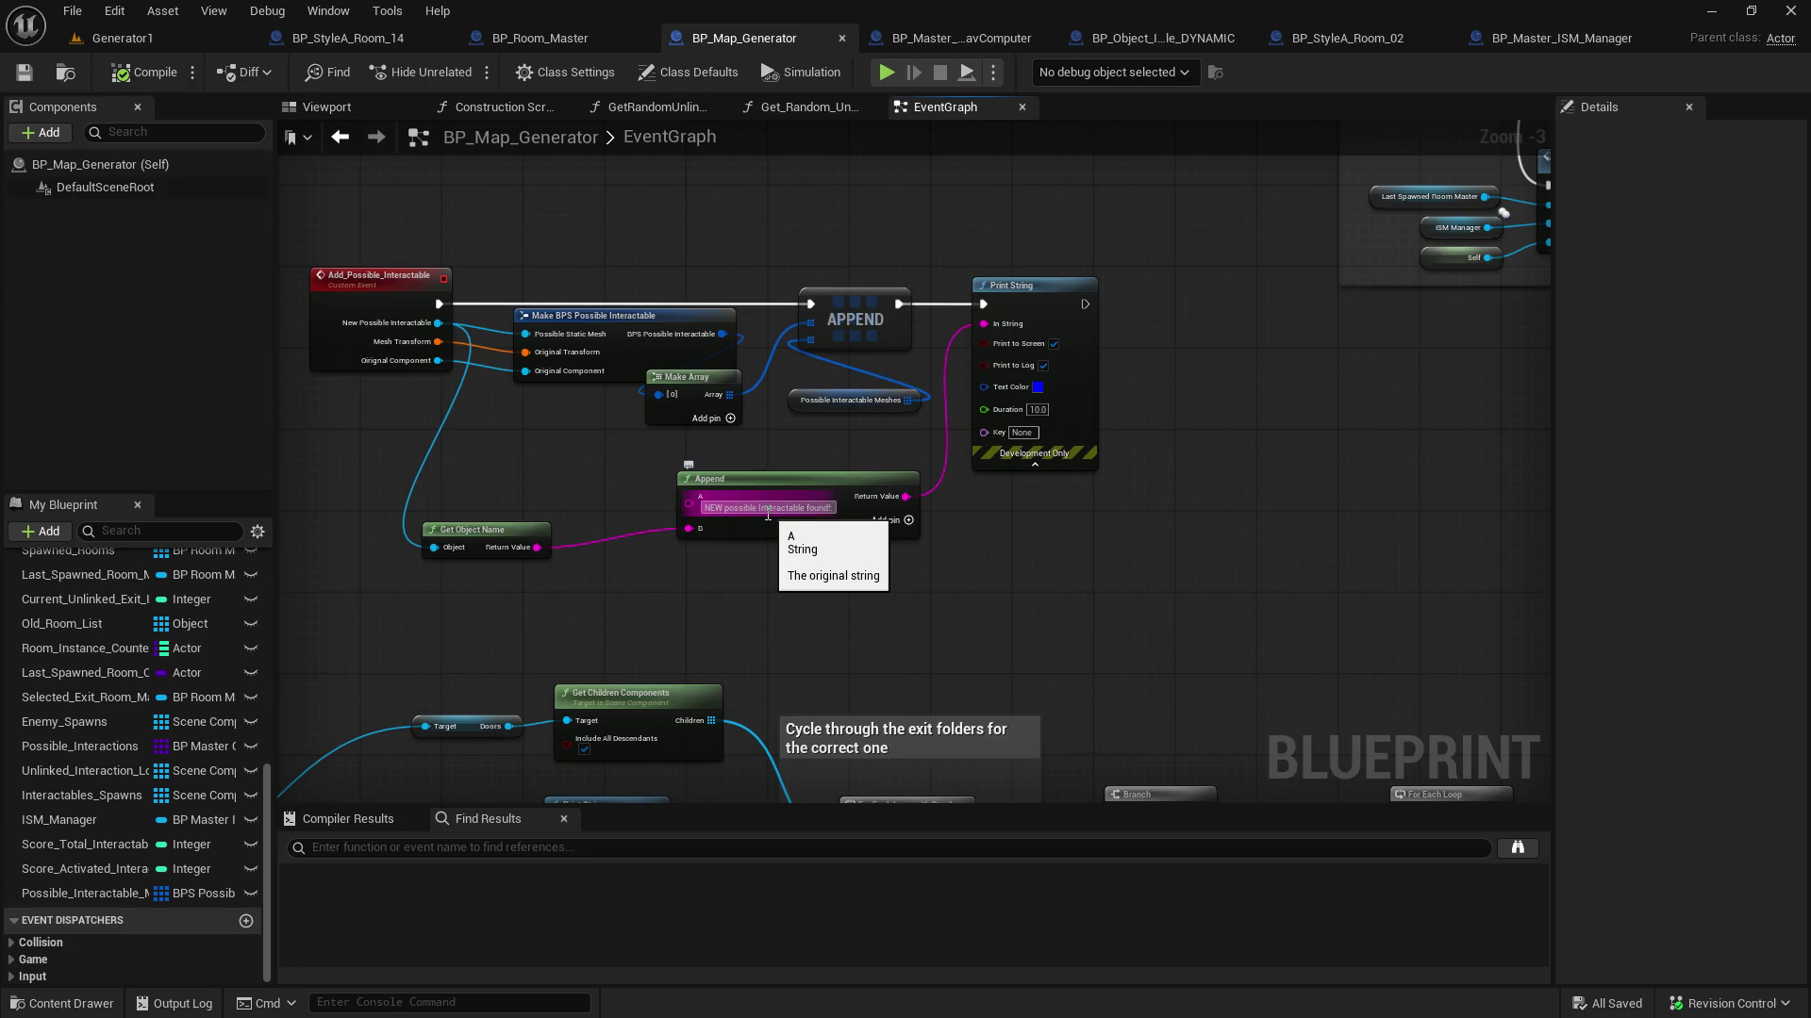
click(122, 38)
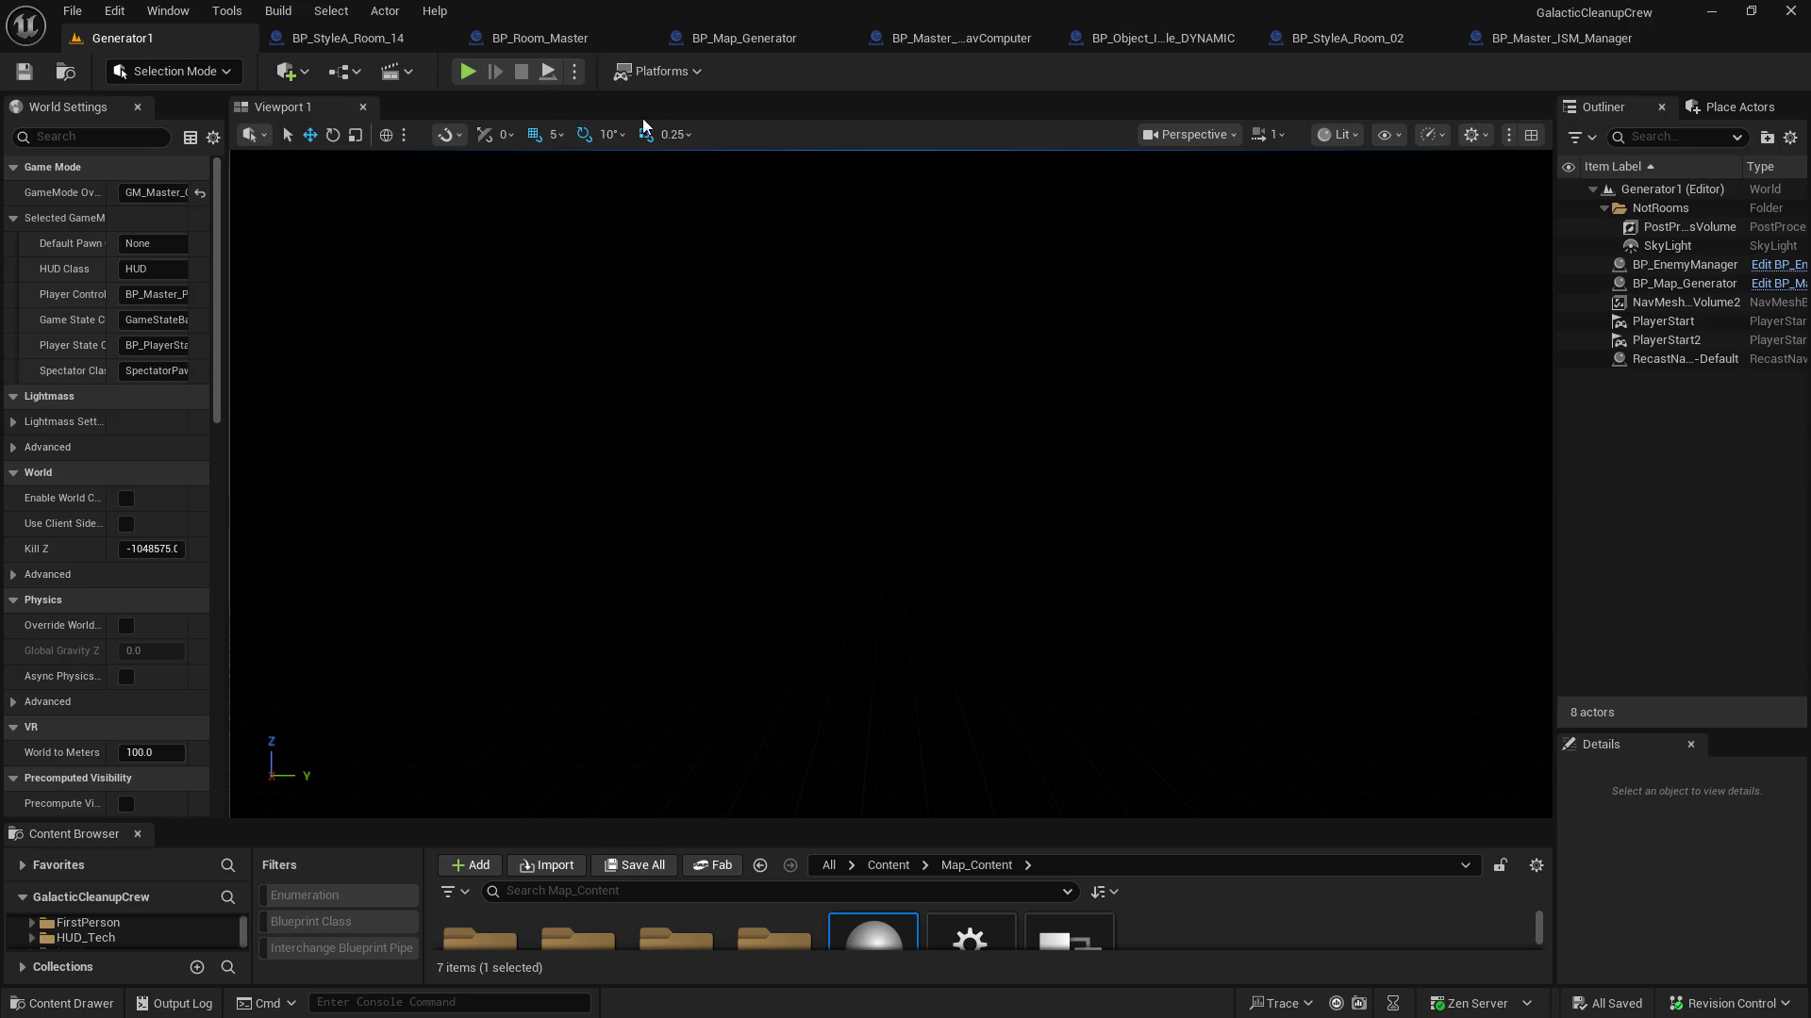
Run another Play In Editor test with Alt+P, stop it, and reopen BP_Map_Generator's EventGraph
key(alt+p)
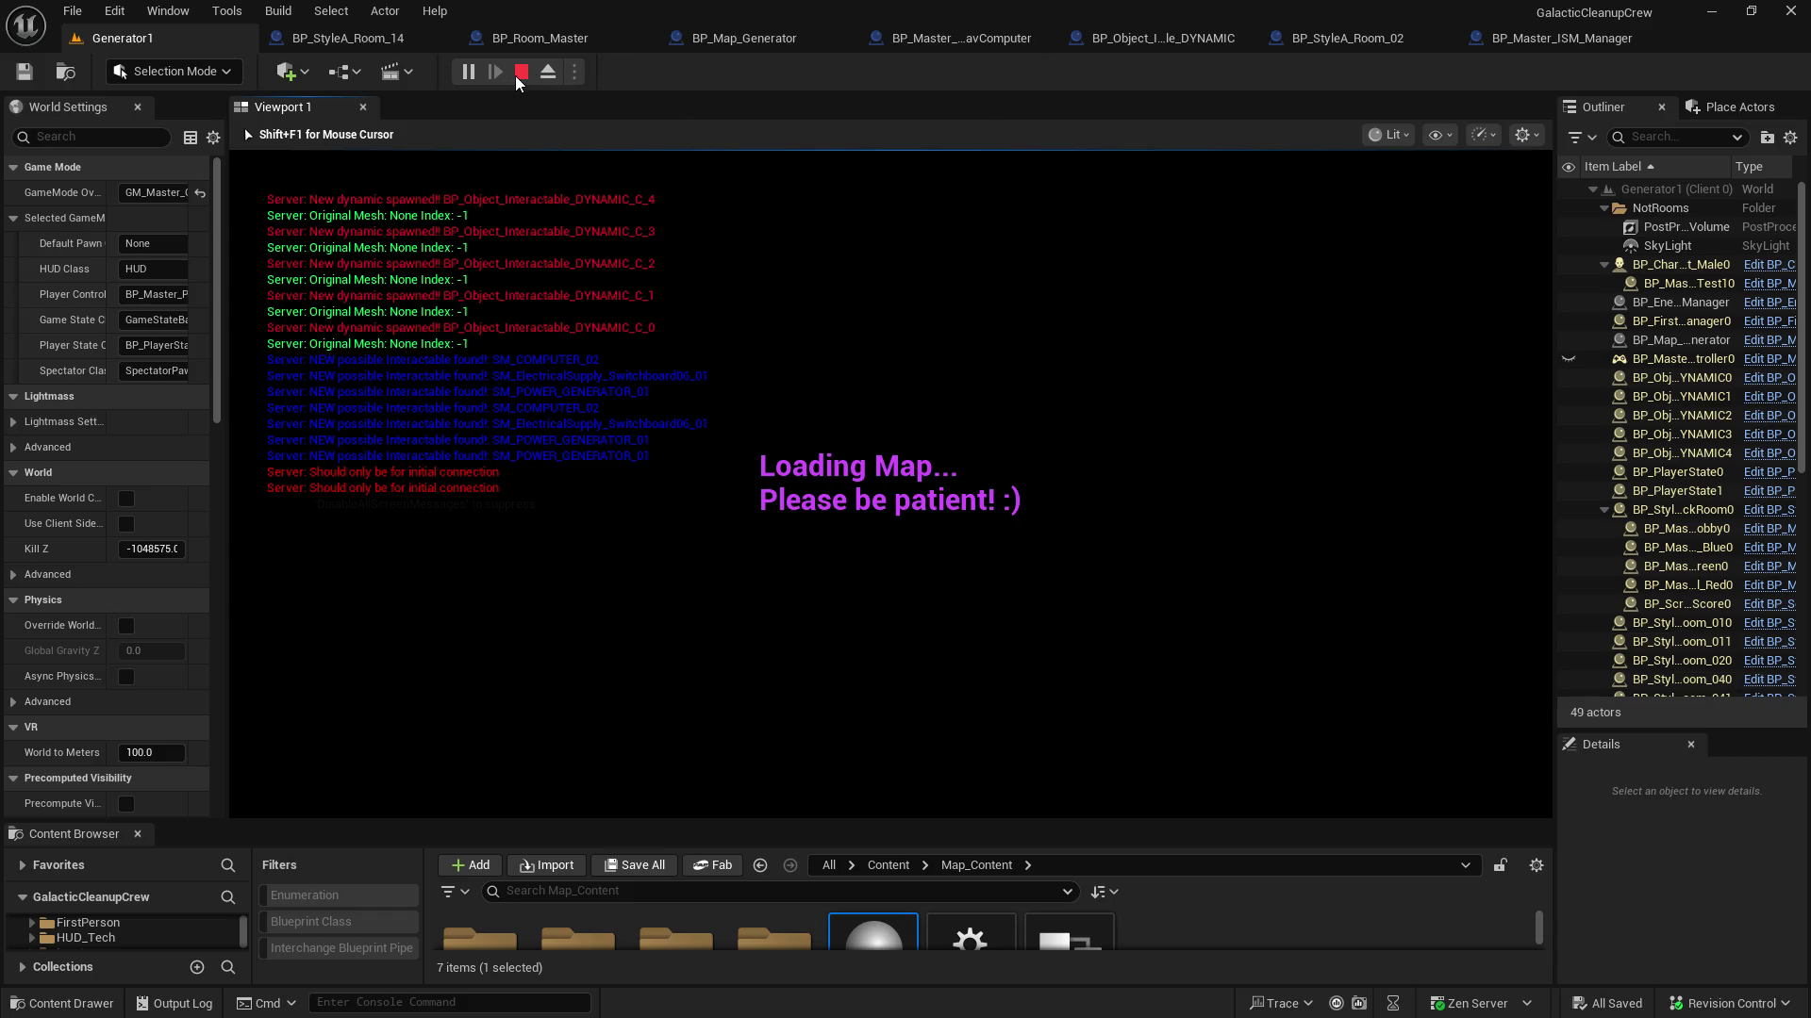
key(Escape)
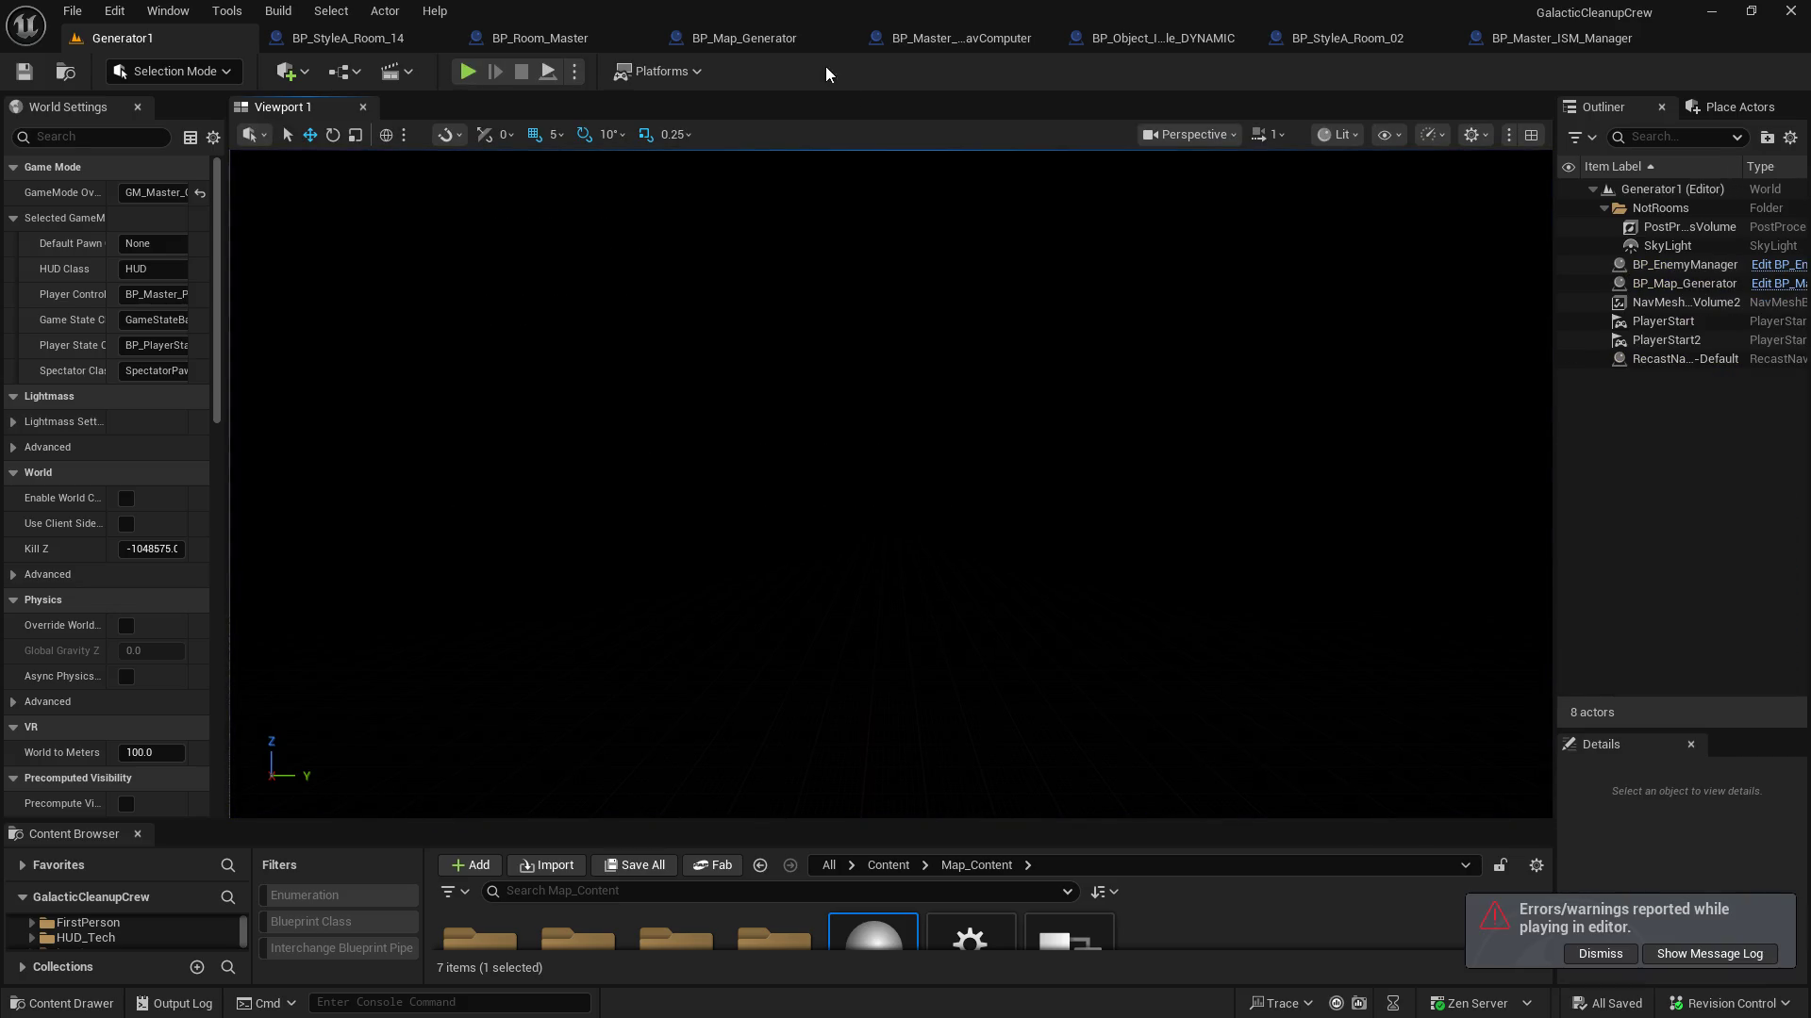
click(726, 37)
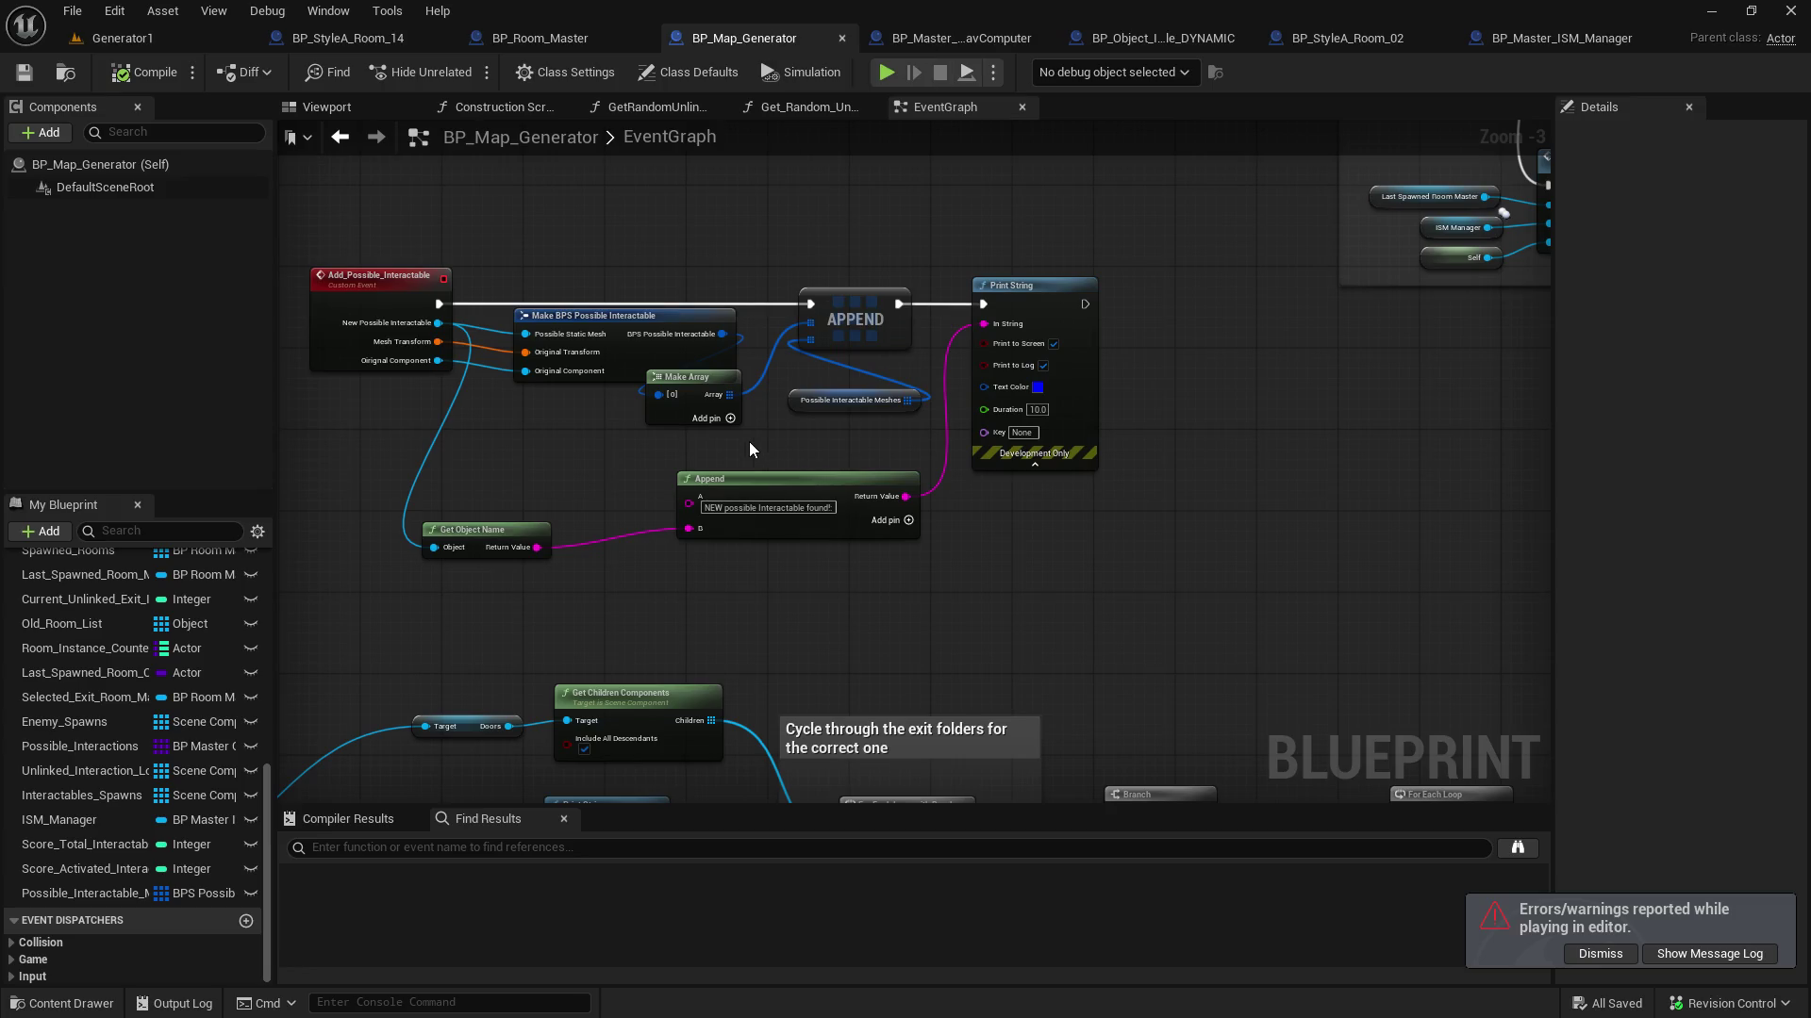
Box-select the Add_Possible_Interactable node group and move it to a new spot
scroll(749, 442, up, 3)
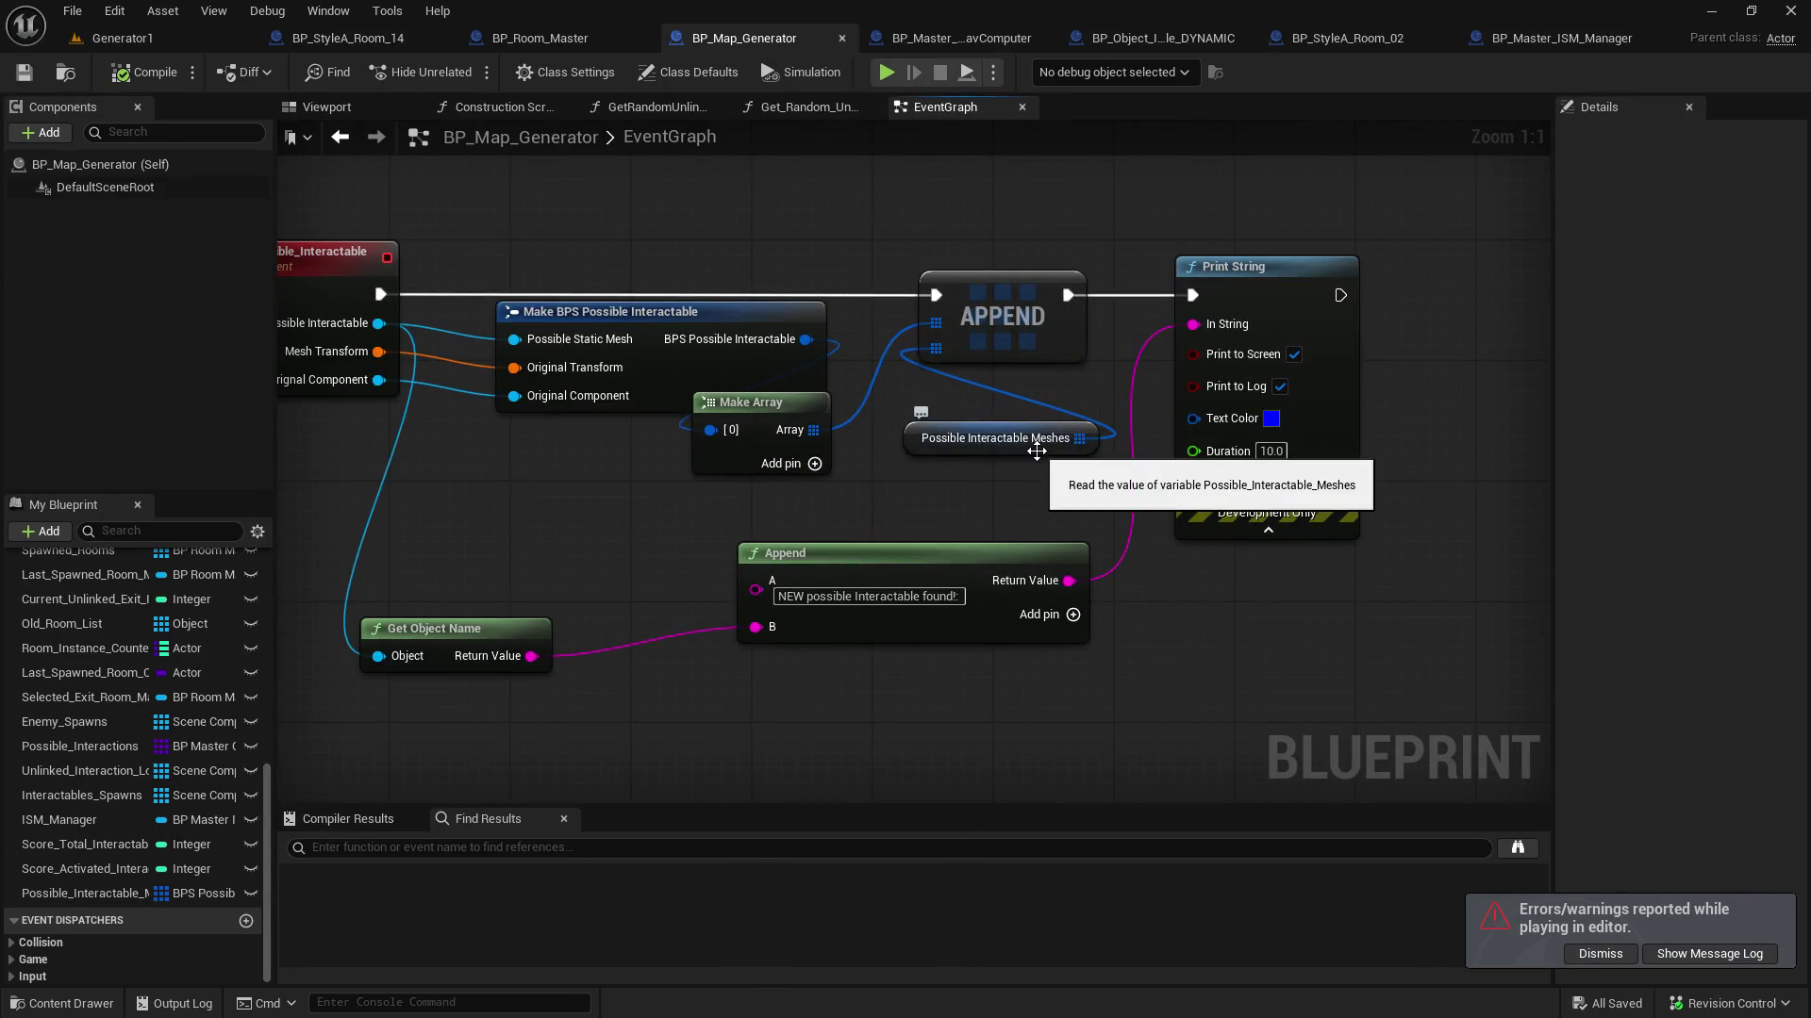
scroll(1036, 451, down, 6)
drag(1091, 353, 1001, 543)
click(869, 327)
mouse_move(869, 327)
mouse_down()
mouse_move(563, 814)
mouse_move(578, 468)
mouse_move(693, 360)
mouse_move(842, 514)
mouse_move(529, 409)
mouse_move(416, 490)
mouse_move(379, 569)
mouse_move(394, 602)
mouse_up()
scroll(465, 500, up, 3)
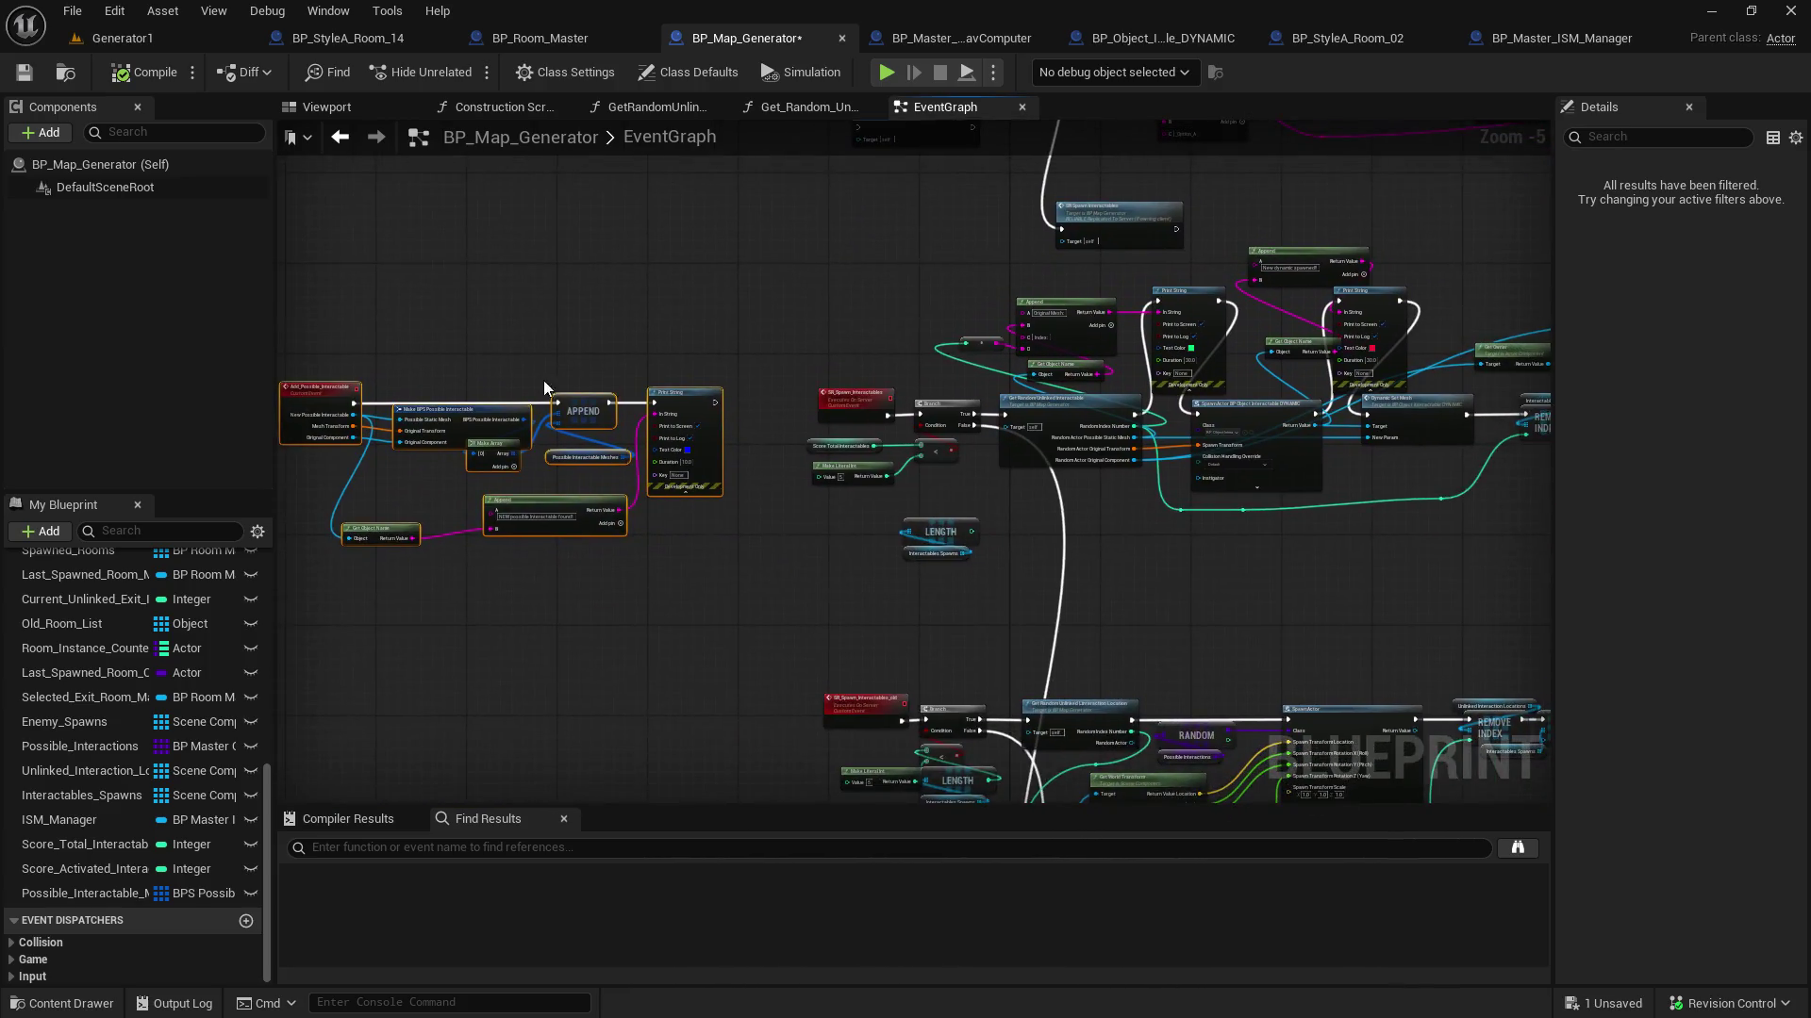
mouse_move(751, 370)
mouse_down()
mouse_move(597, 327)
mouse_move(1333, 271)
mouse_move(1231, 227)
mouse_up()
Deselect the nodes and open the Get_Random_Unlinked_Interactable function graph
click(1231, 227)
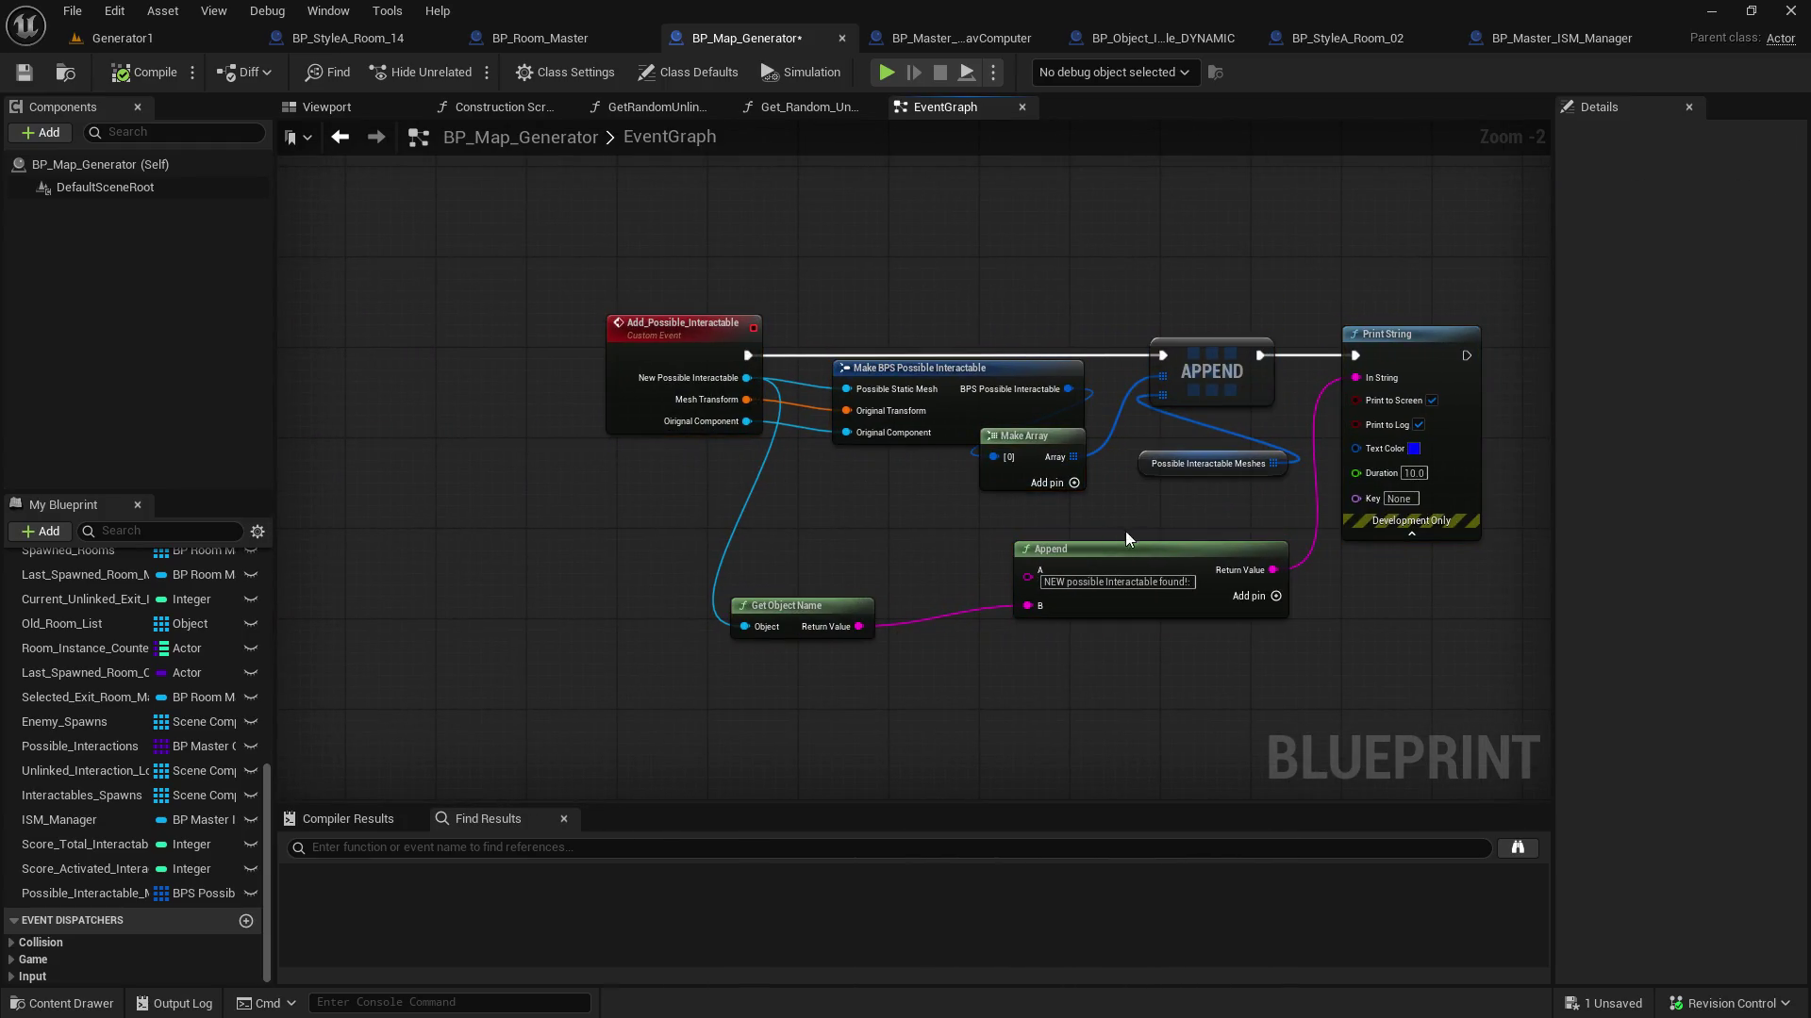
mouse_move(1214, 510)
mouse_down()
mouse_move(1078, 487)
mouse_move(1063, 528)
mouse_move(851, 538)
mouse_up()
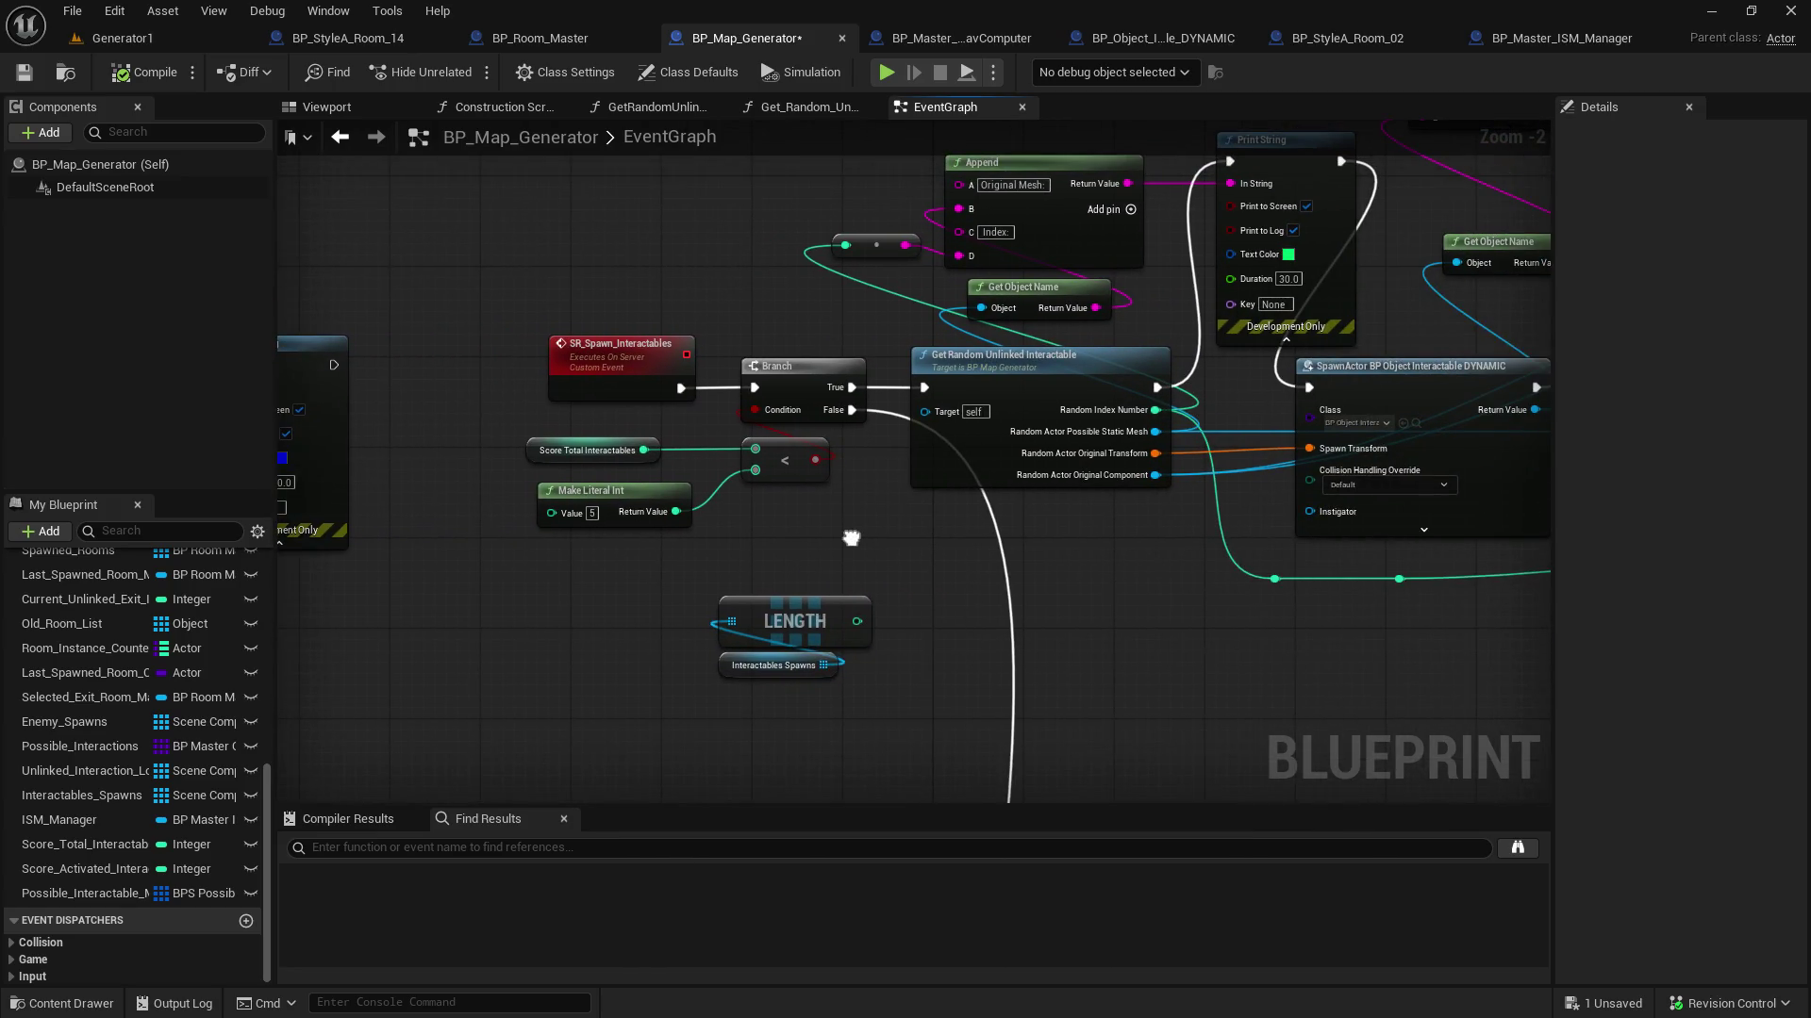
double_click(973, 357)
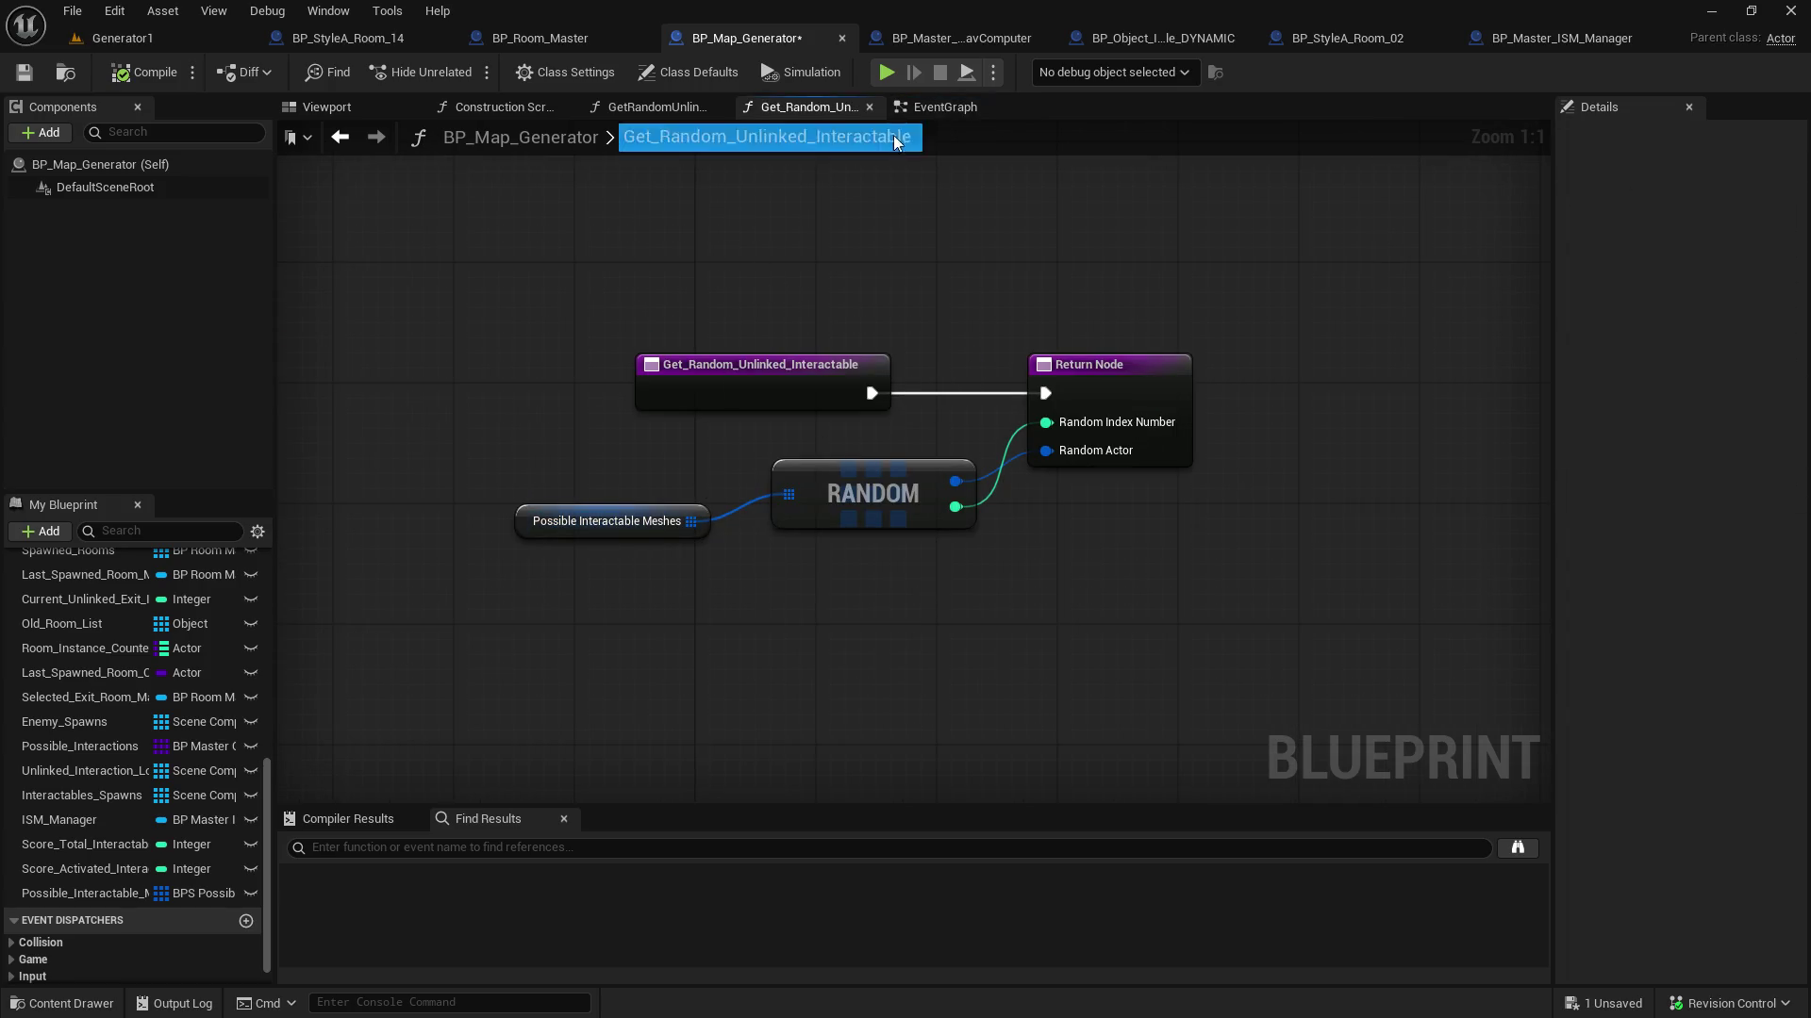
Shift the function entry node left and break the RANDOM Out Item to Random Actor wire
click(946, 108)
drag(1455, 411, 512, 391)
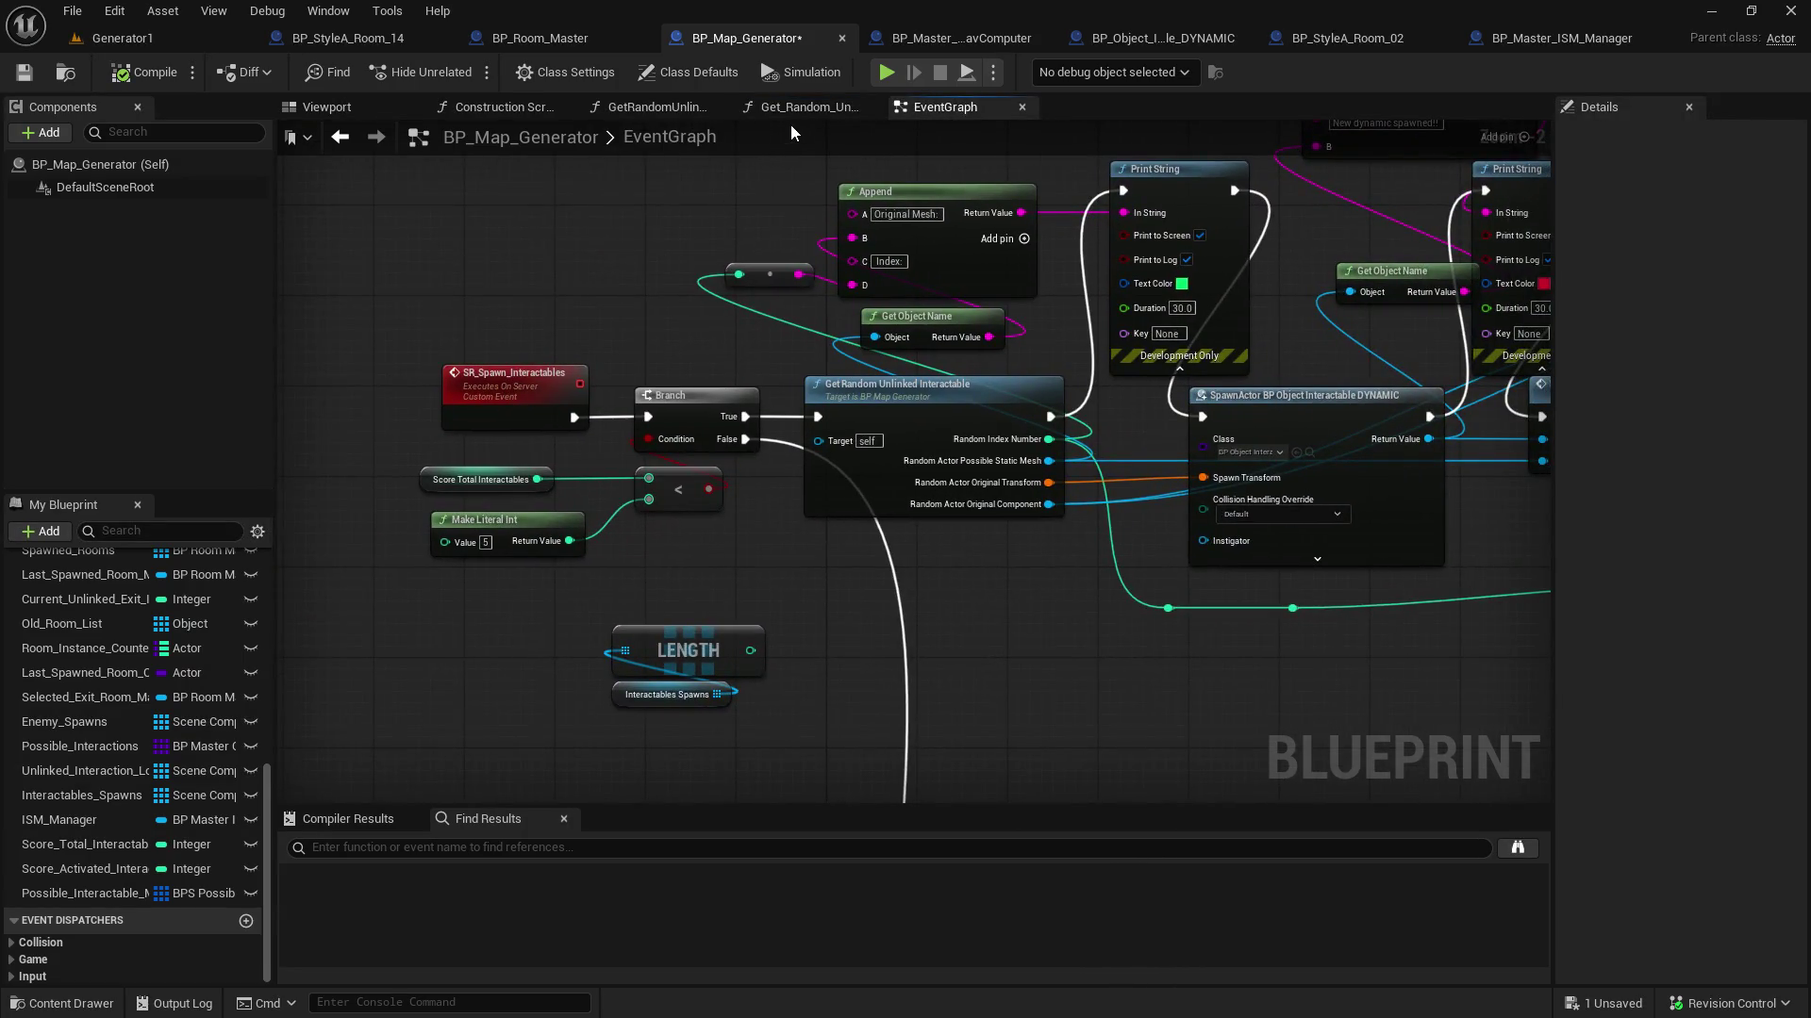
click(794, 112)
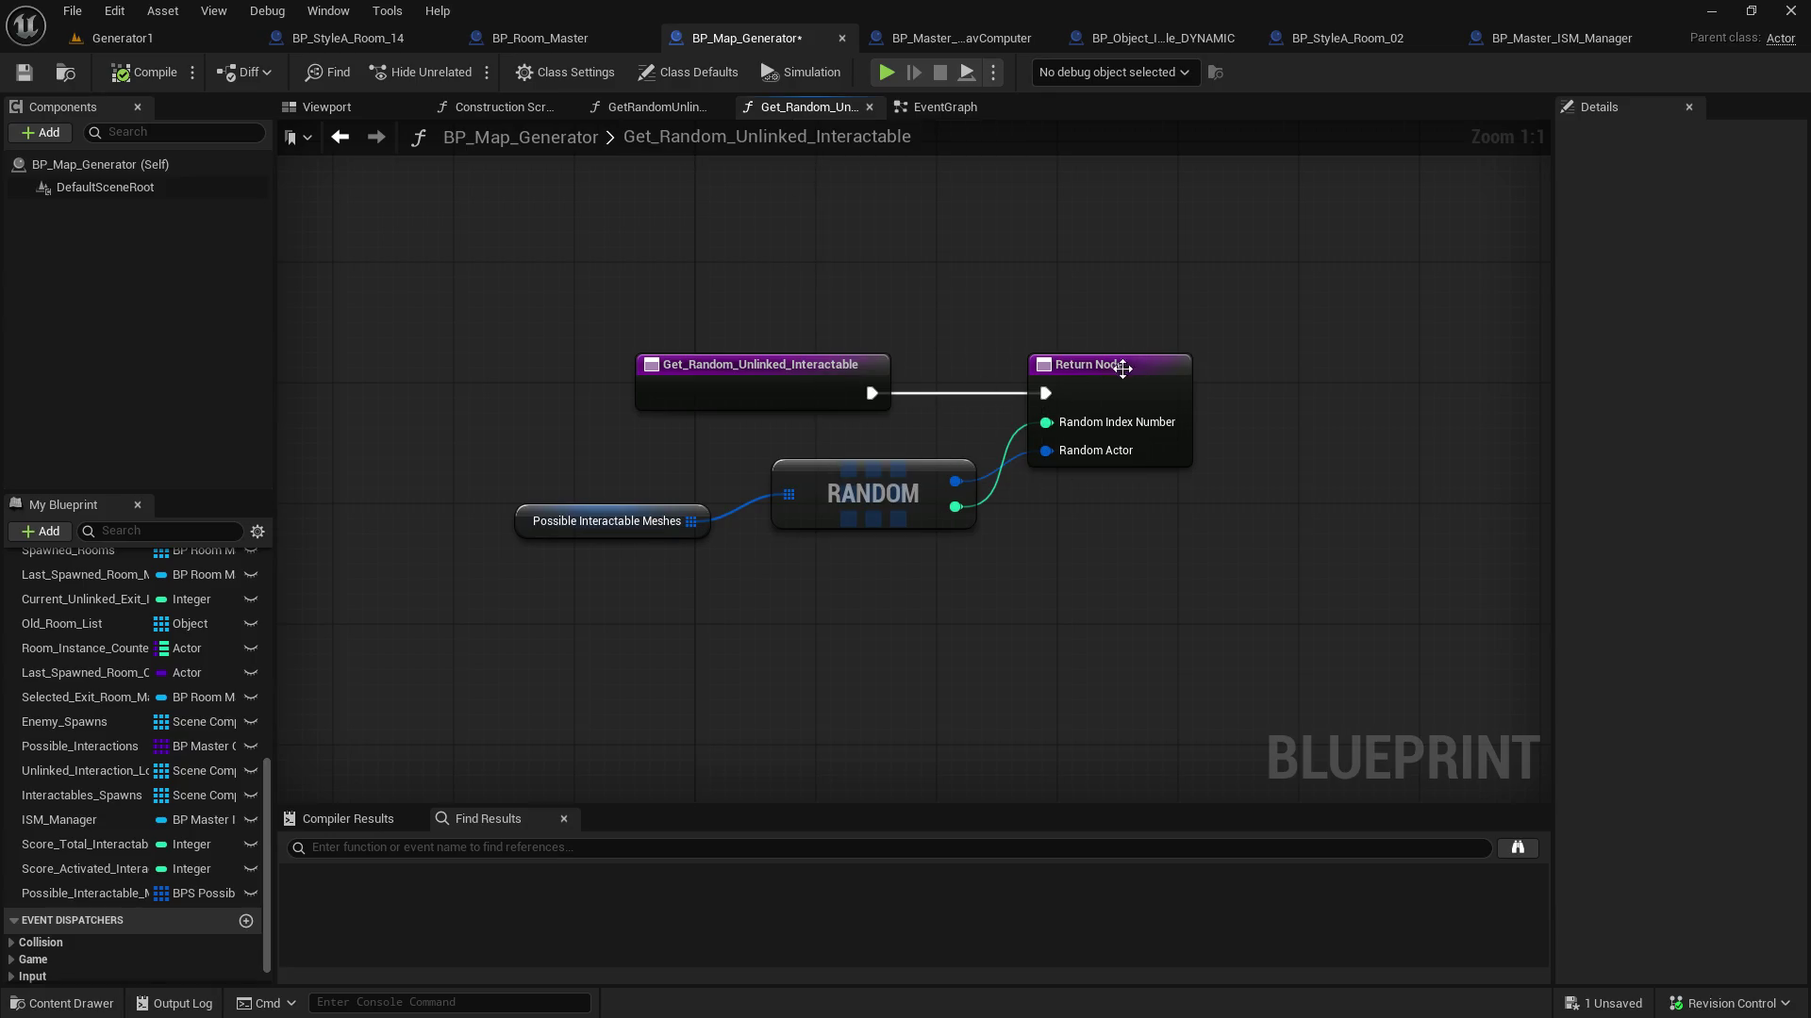
drag(779, 366, 519, 366)
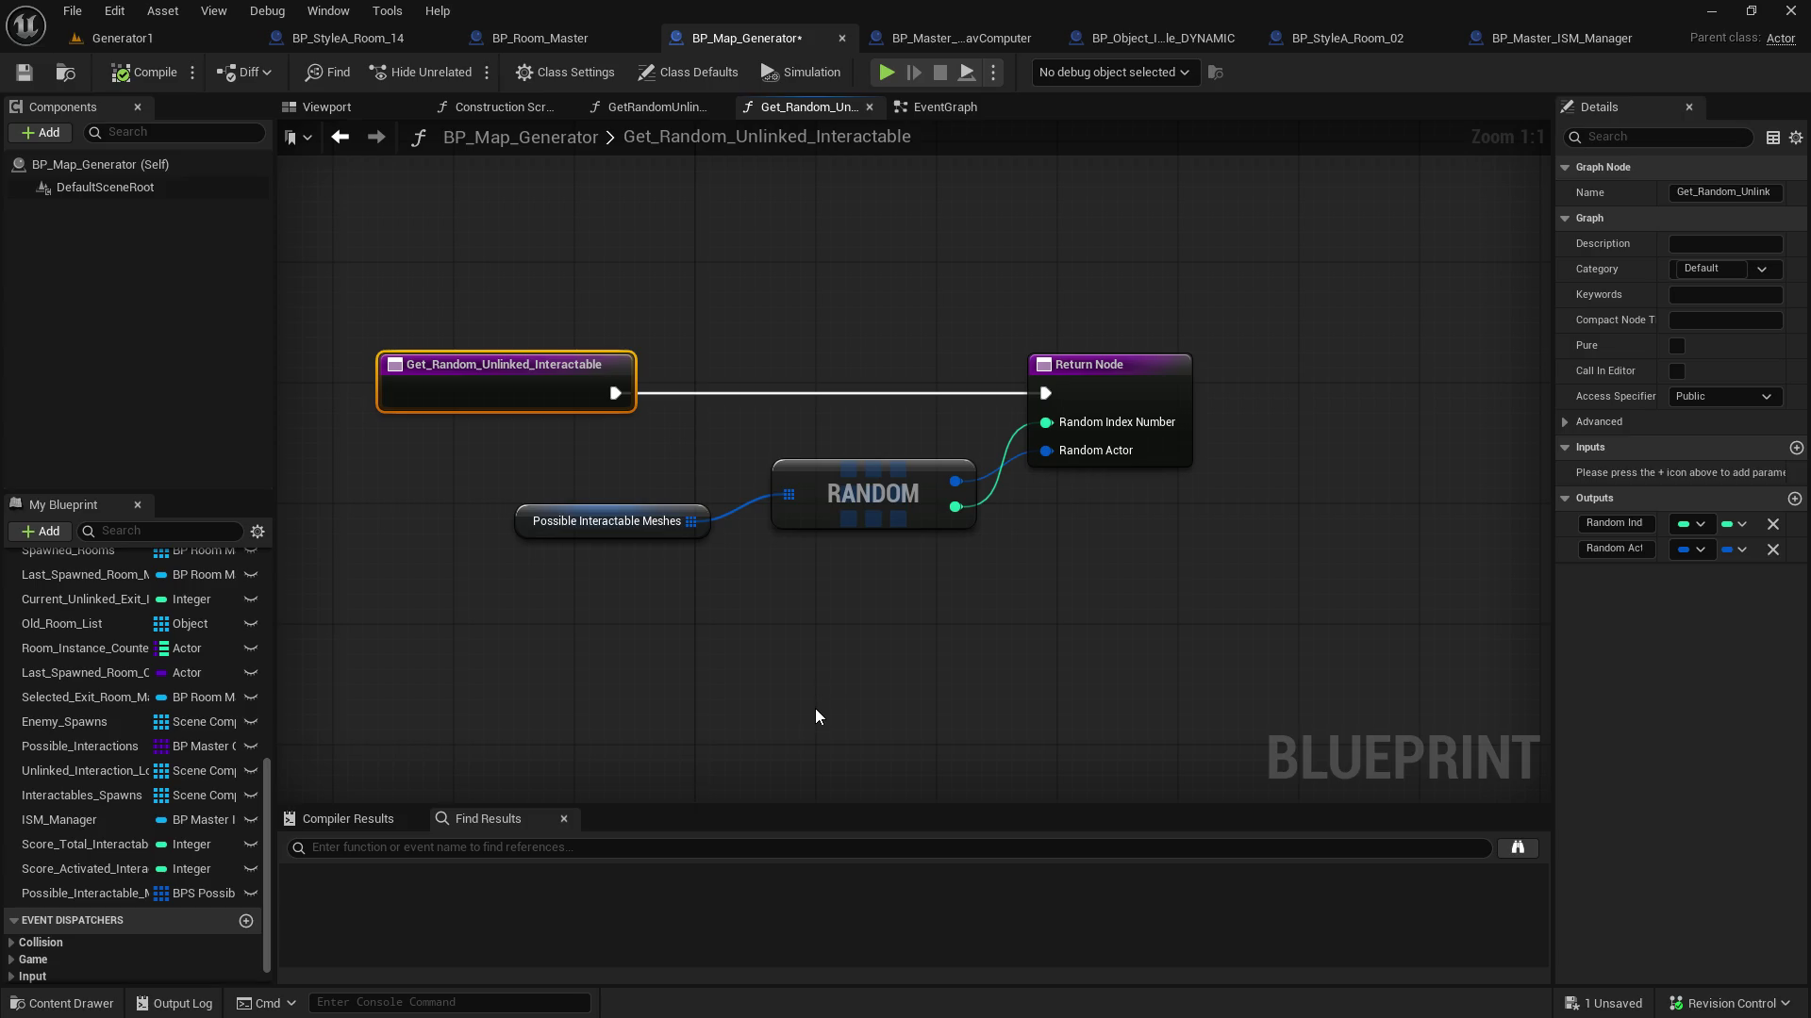
alt+click(955, 482)
click(747, 438)
Add a comment on RANDOM reading 'Only use _1_ pin for random or you will get different results!'
click(802, 466)
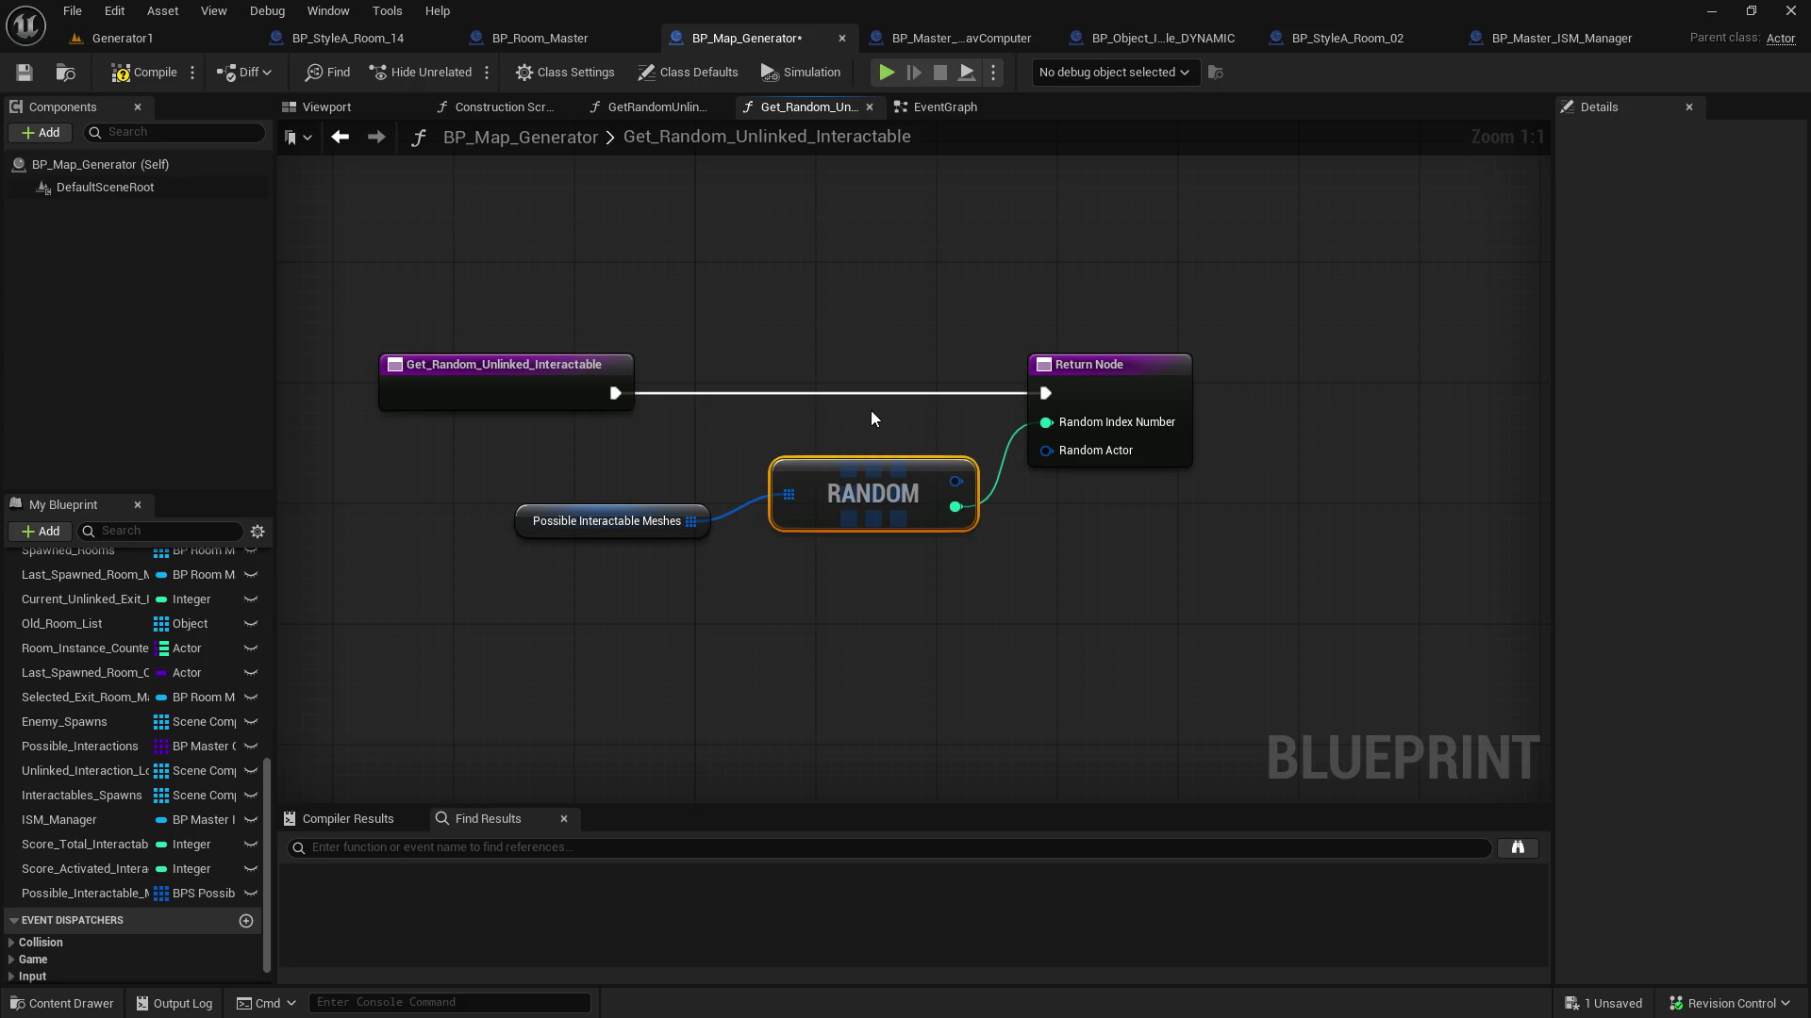
text(cOnly use)
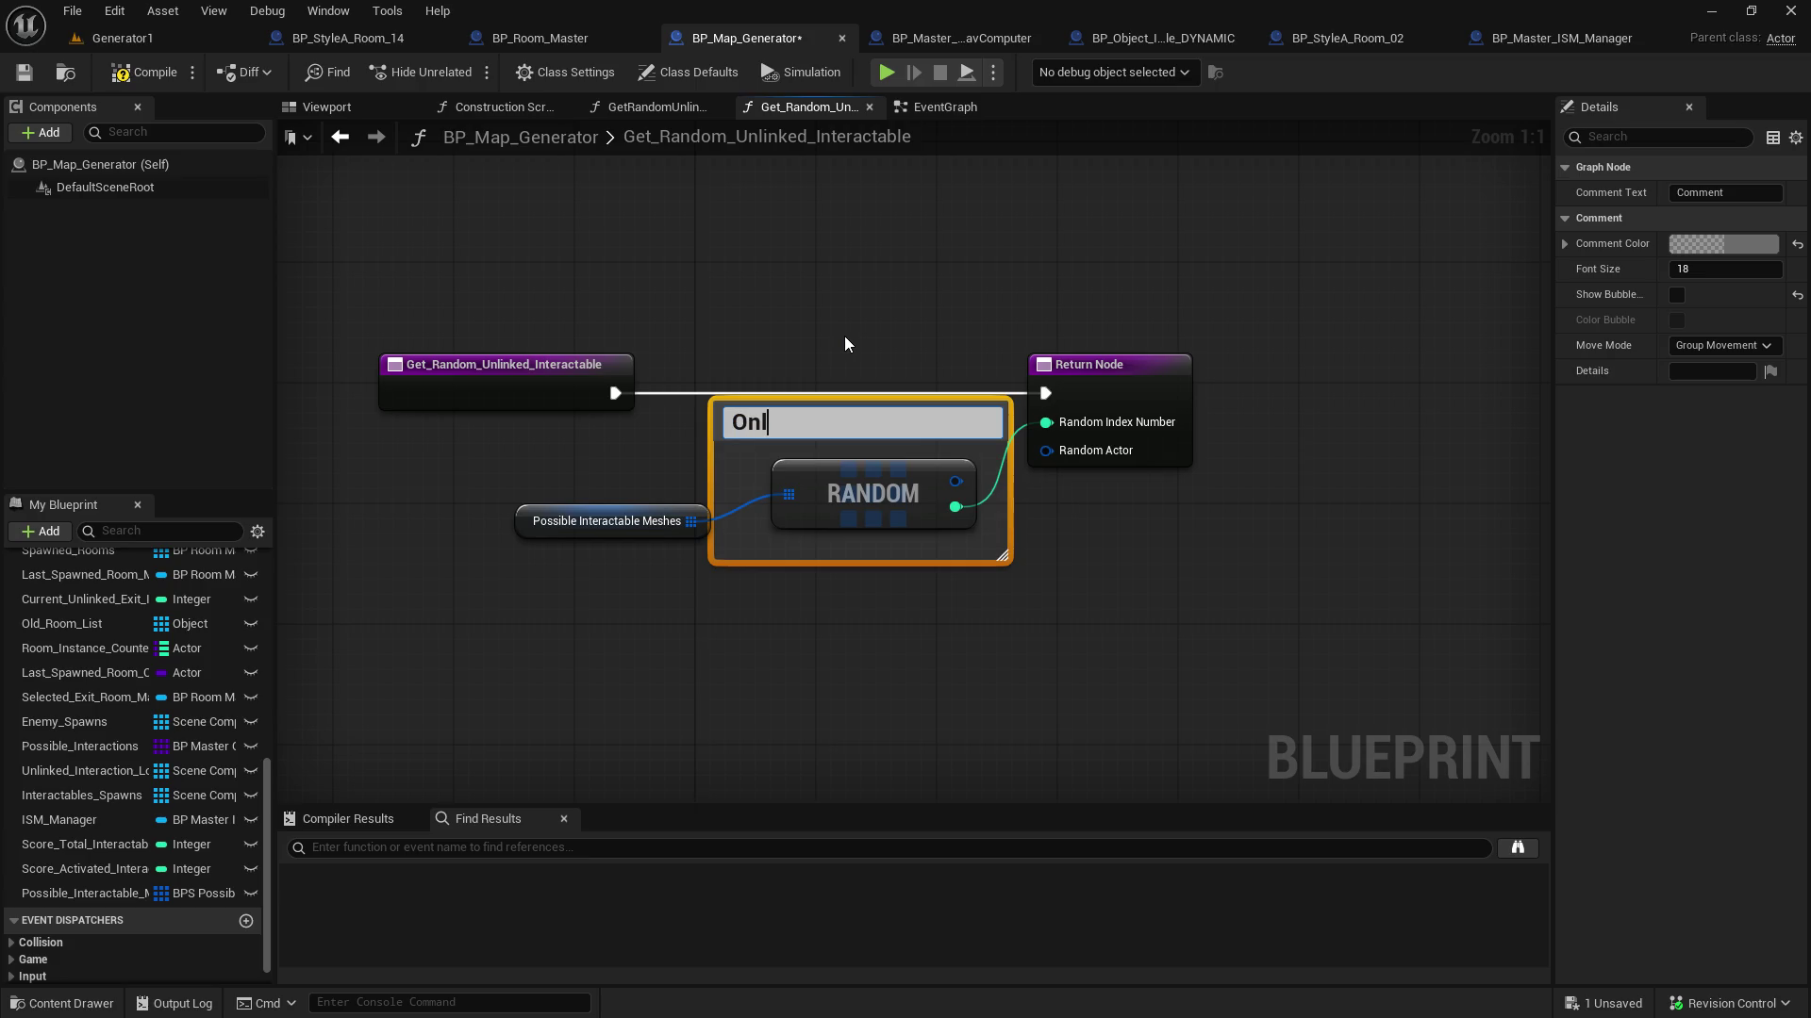
text(1)
key(BackSpace)
text(_1_ pibn)
key(BackSpace)
key(BackSpace)
key(BackSpace)
text(n for rand)
text(om or you will)
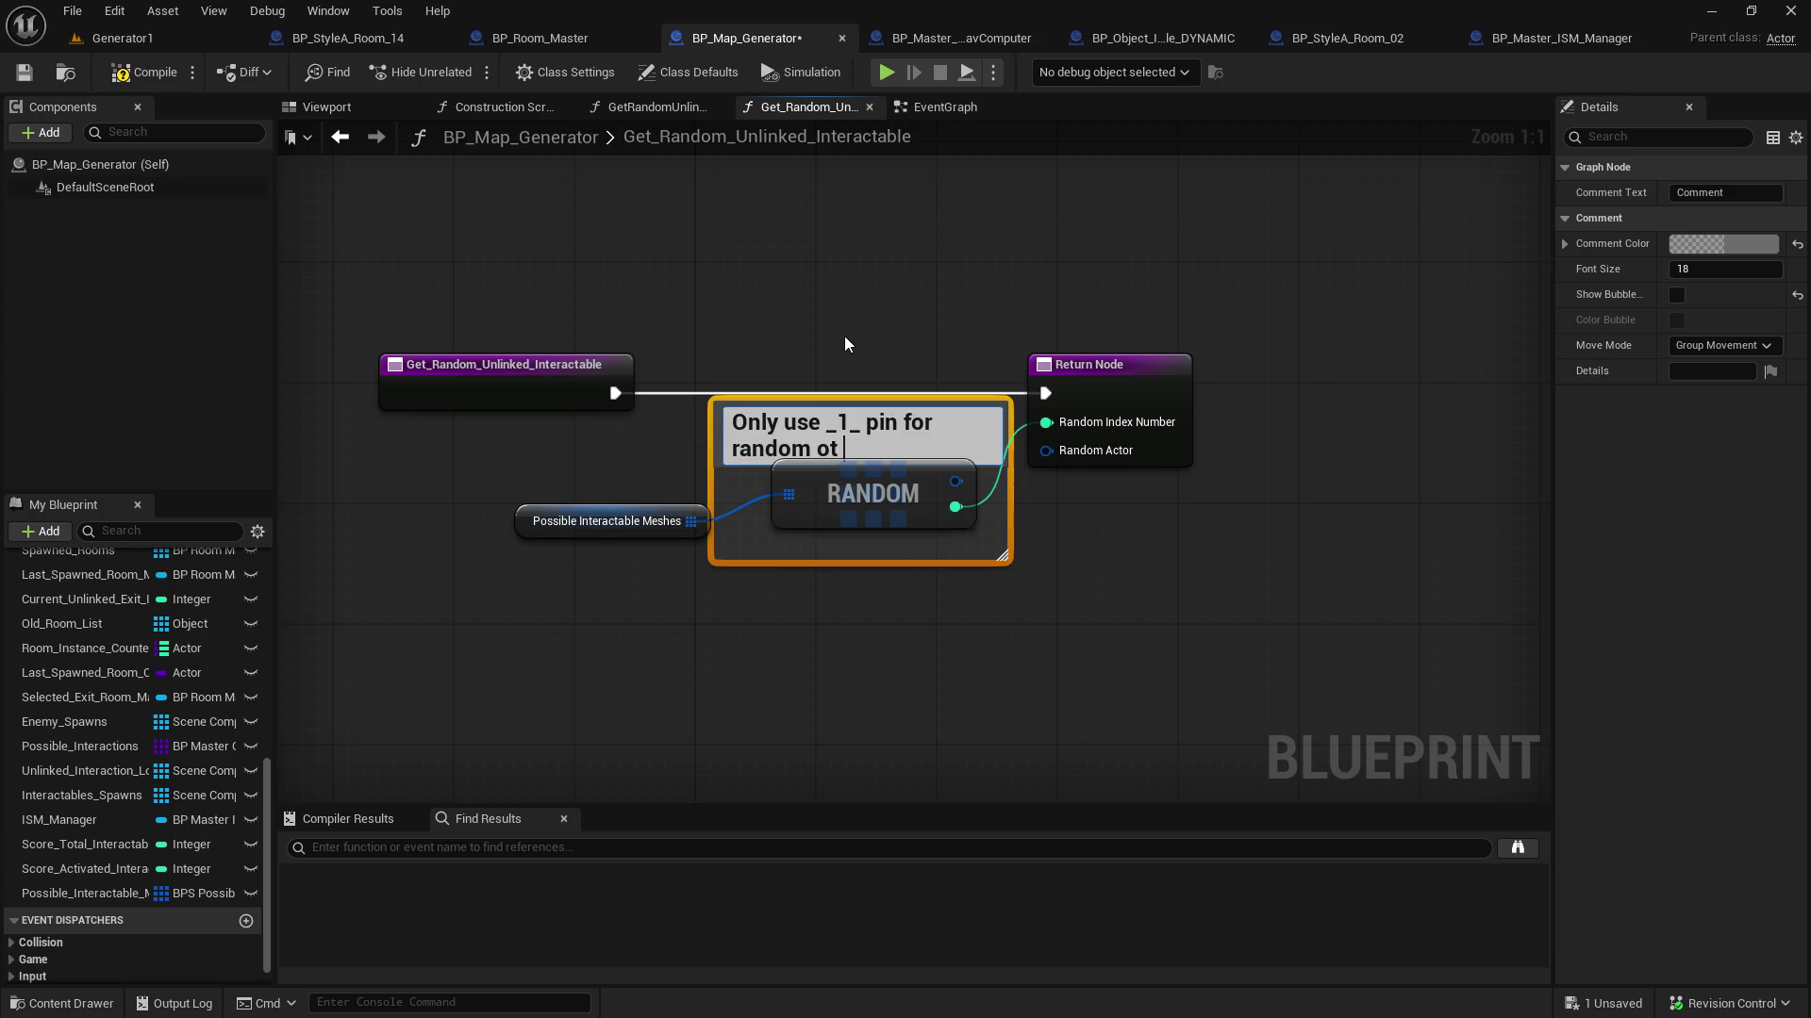
text( get multiple di)
text(fferent)
key(BackSpace)
key(BackSpace)
key(BackSpace)
key(BackSpace)
key(BackSpace)
text(different results!)
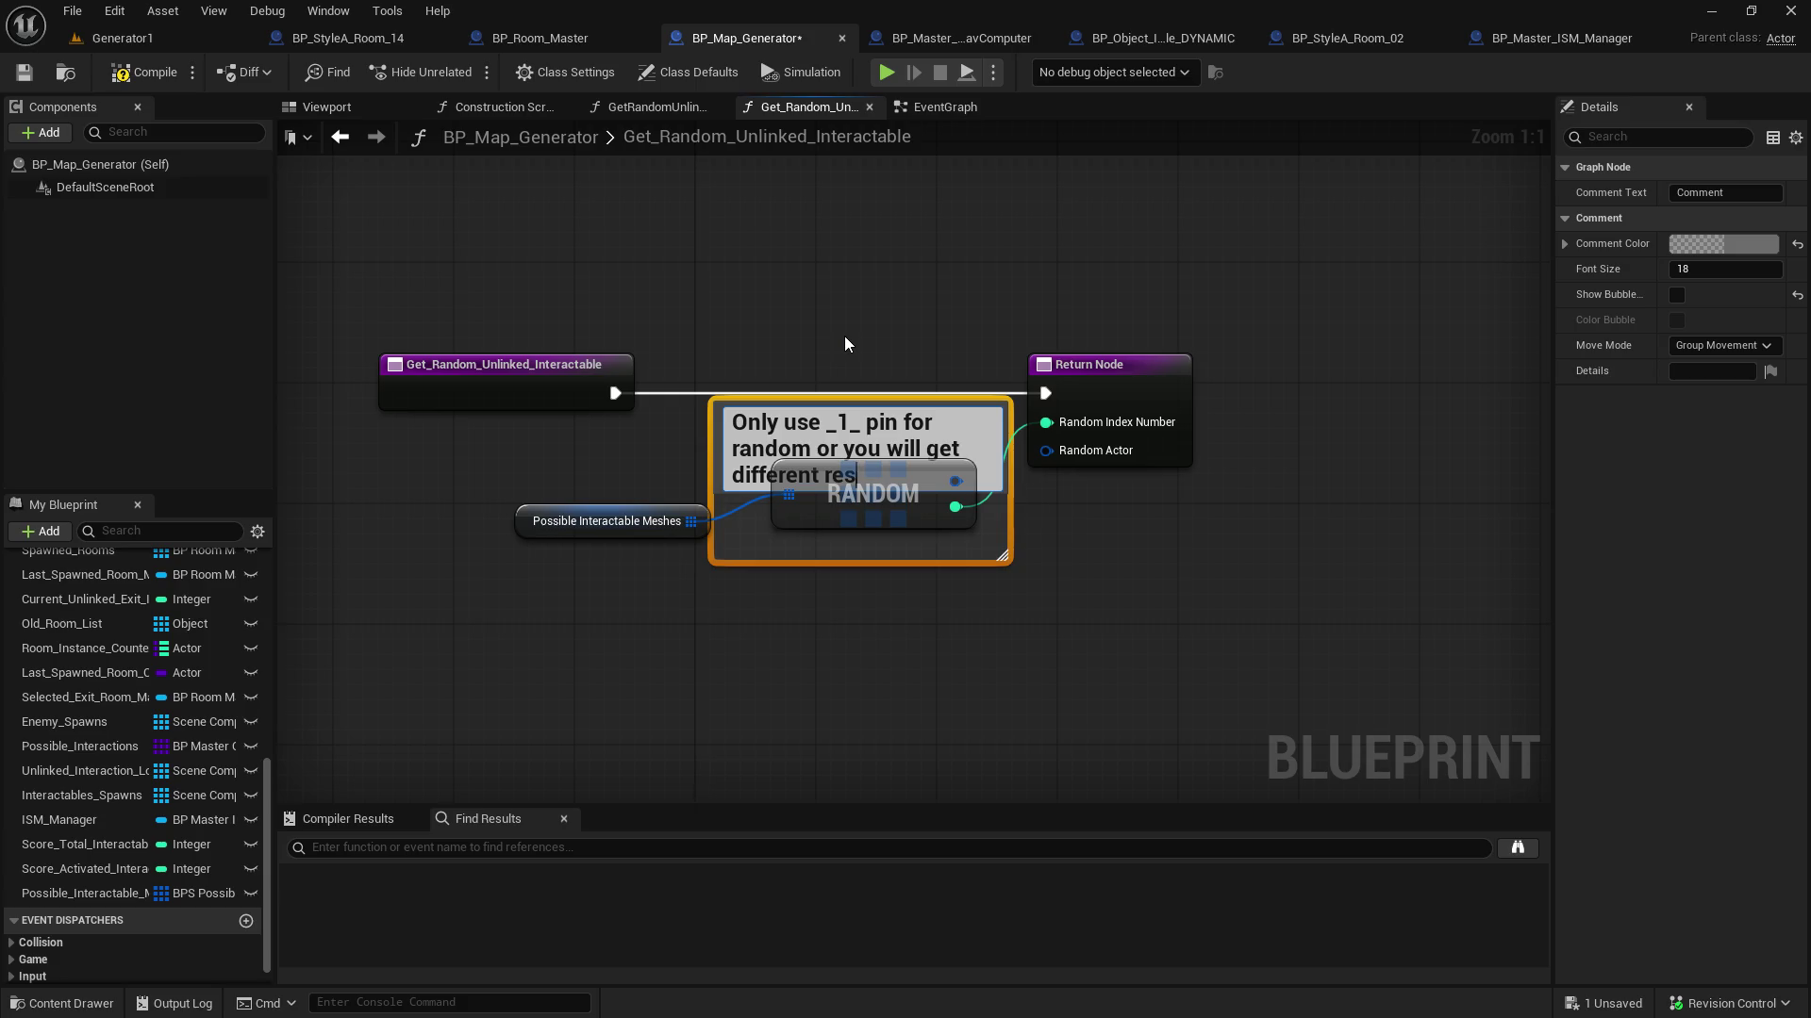
click(798, 617)
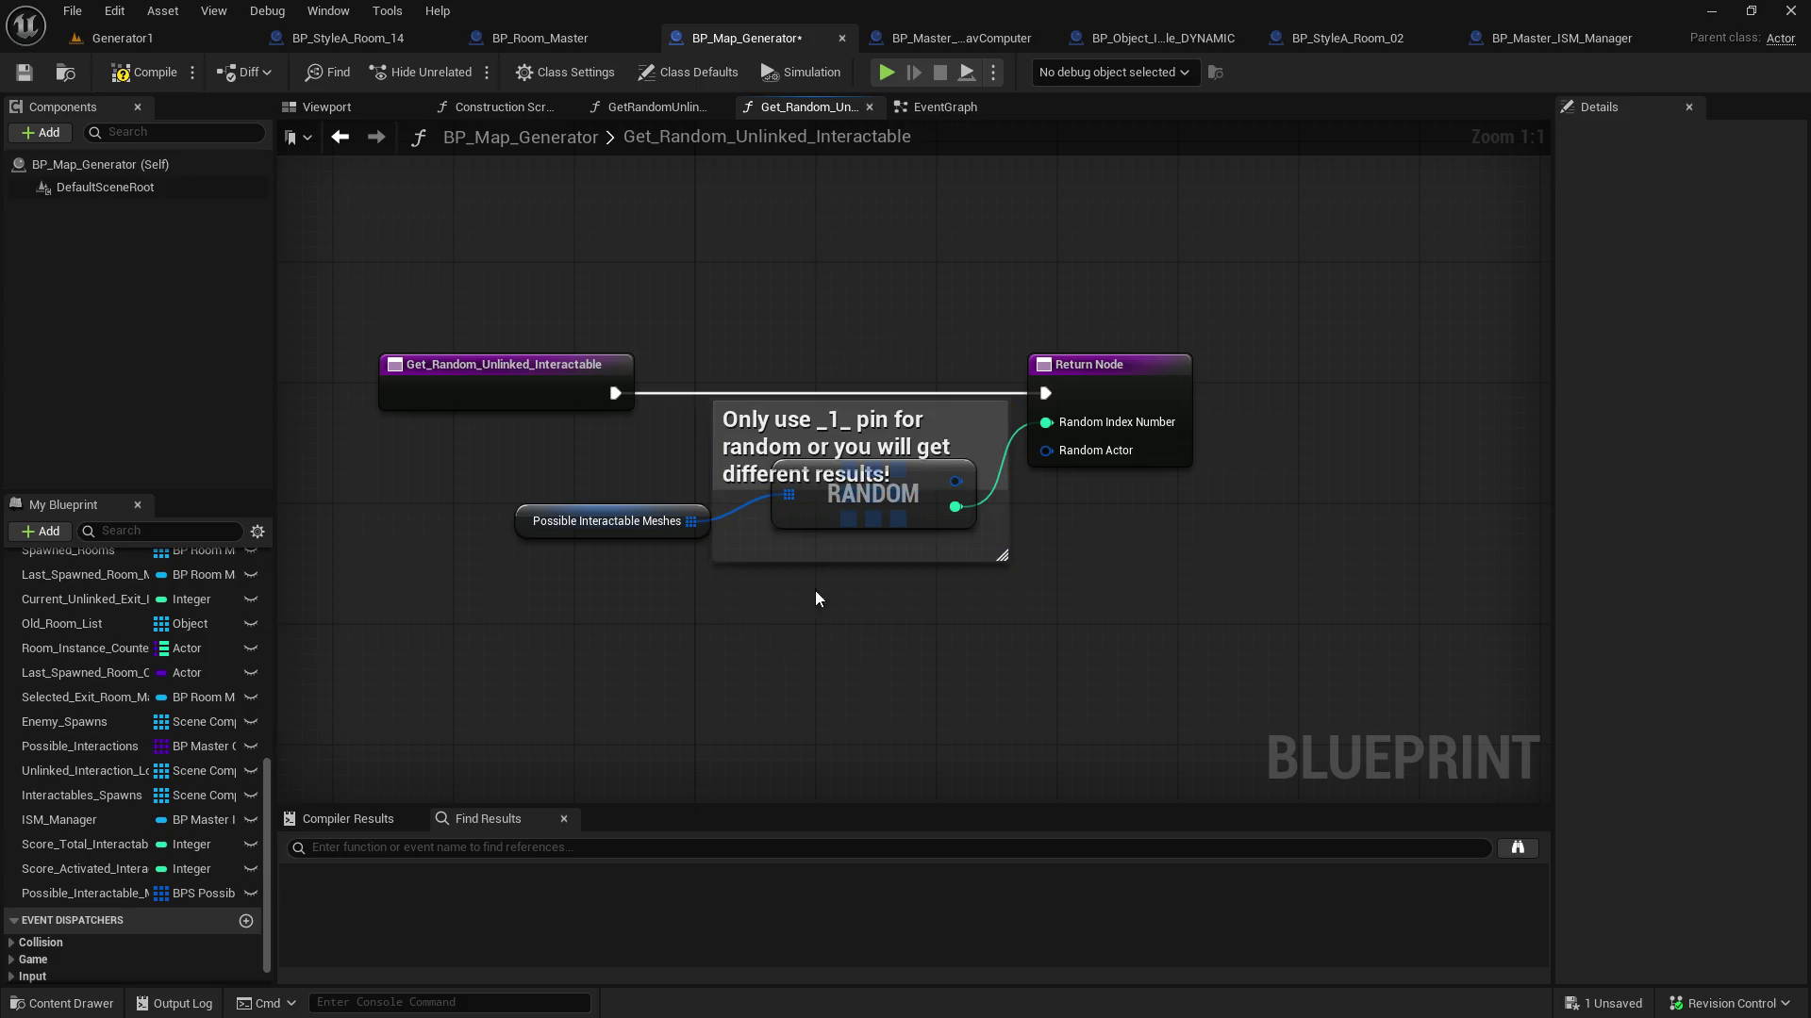
Enlarge the comment and move RANDOM and the Possible Interactable Meshes variable inside it
drag(828, 507, 828, 536)
drag(1001, 574, 1002, 677)
drag(822, 522, 807, 597)
drag(513, 517, 498, 609)
drag(520, 529, 521, 604)
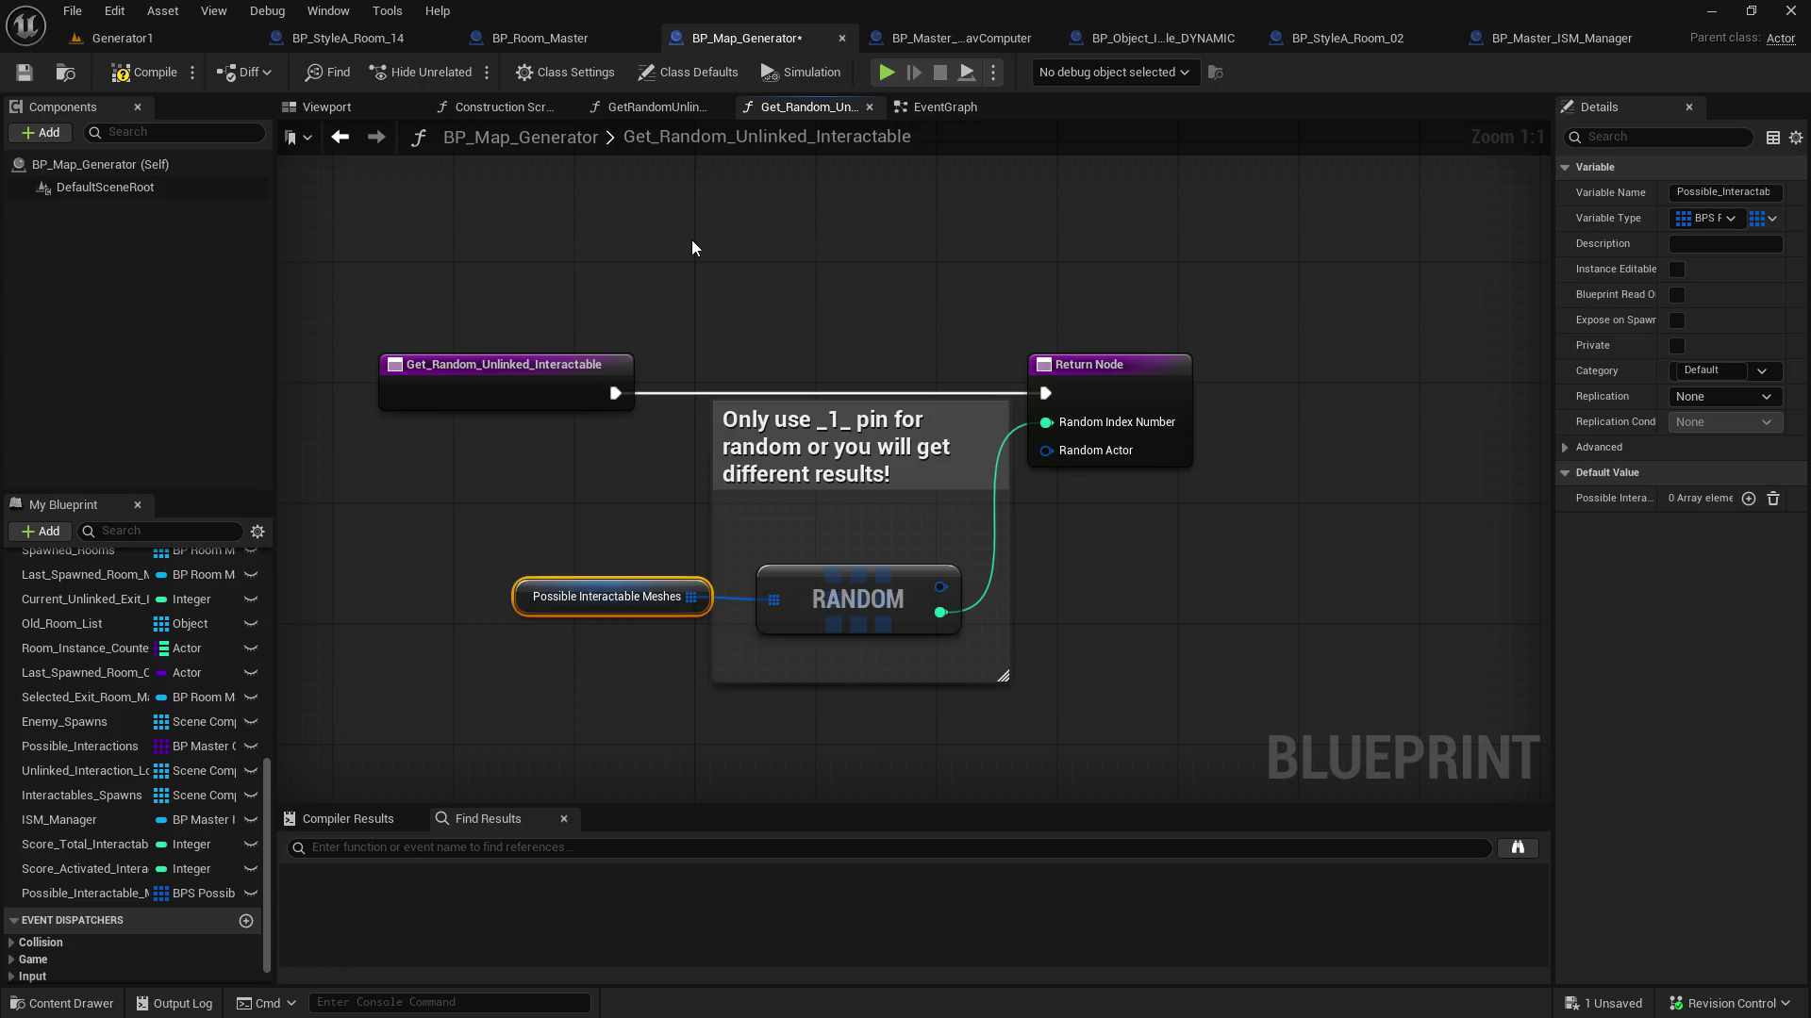
Save BP_Map_Generator, glance at the BP_Master NavComputer blueprint, then return
click(25, 72)
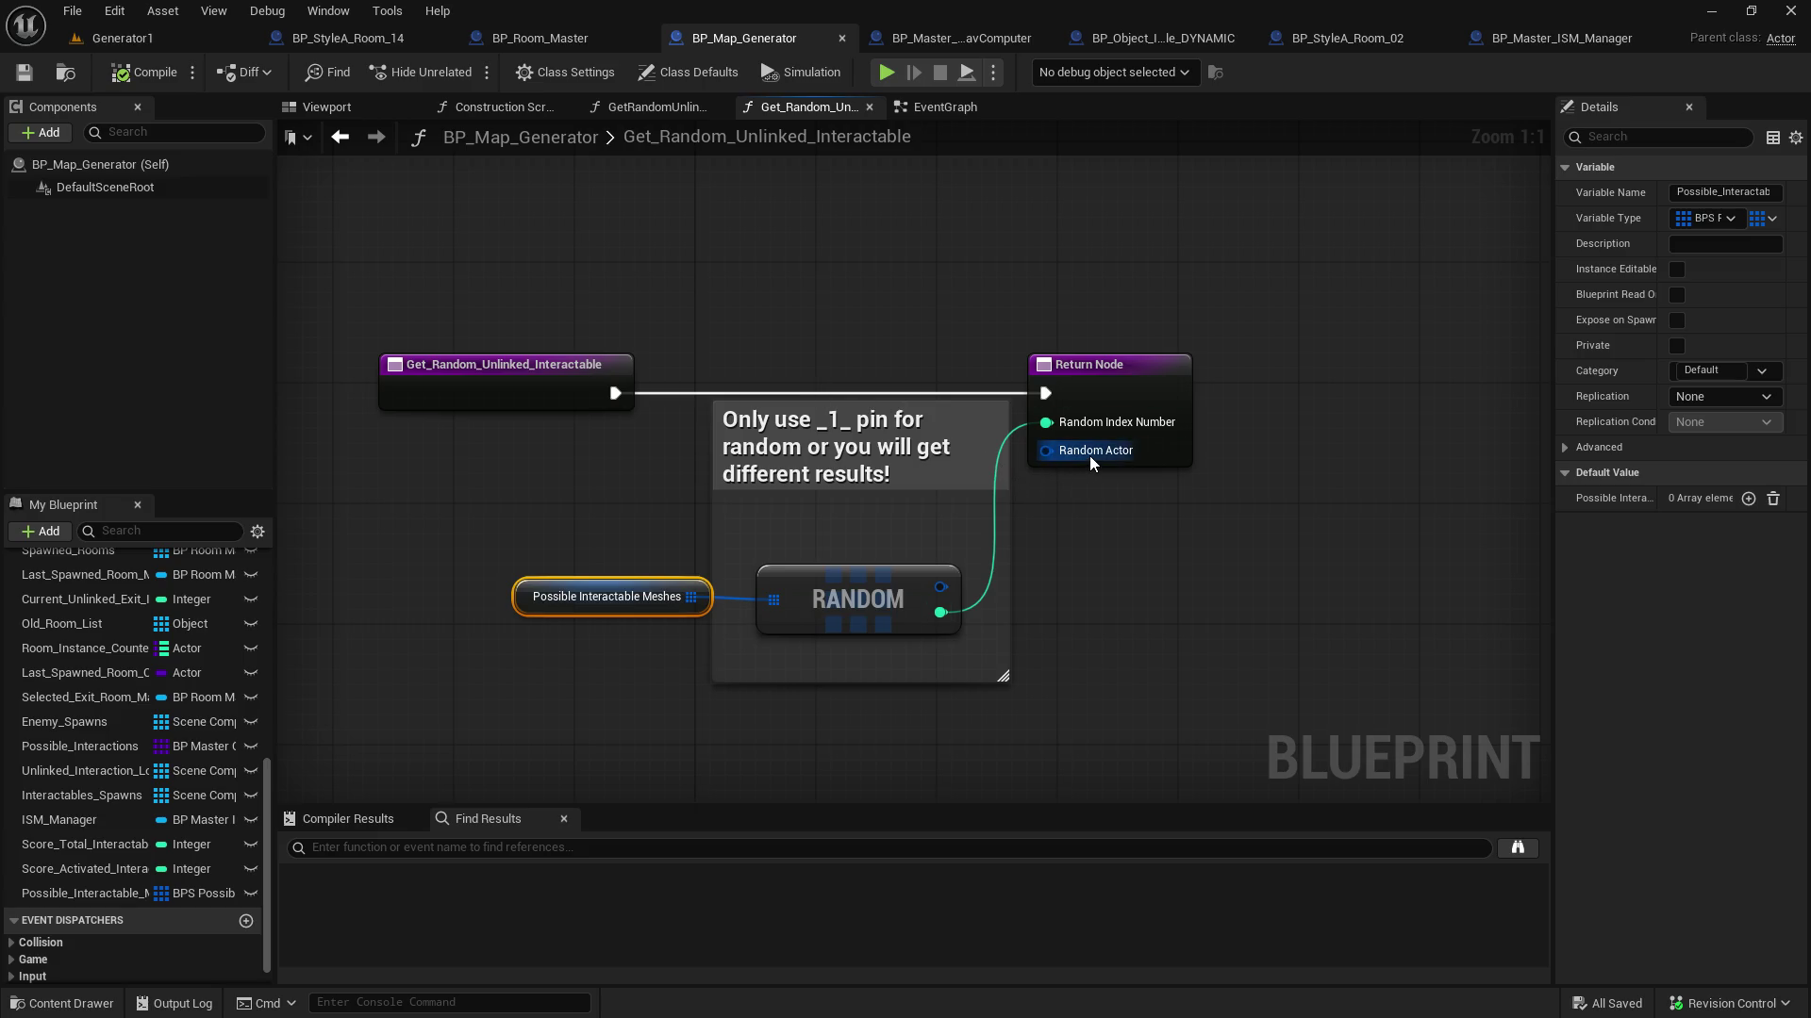
click(931, 37)
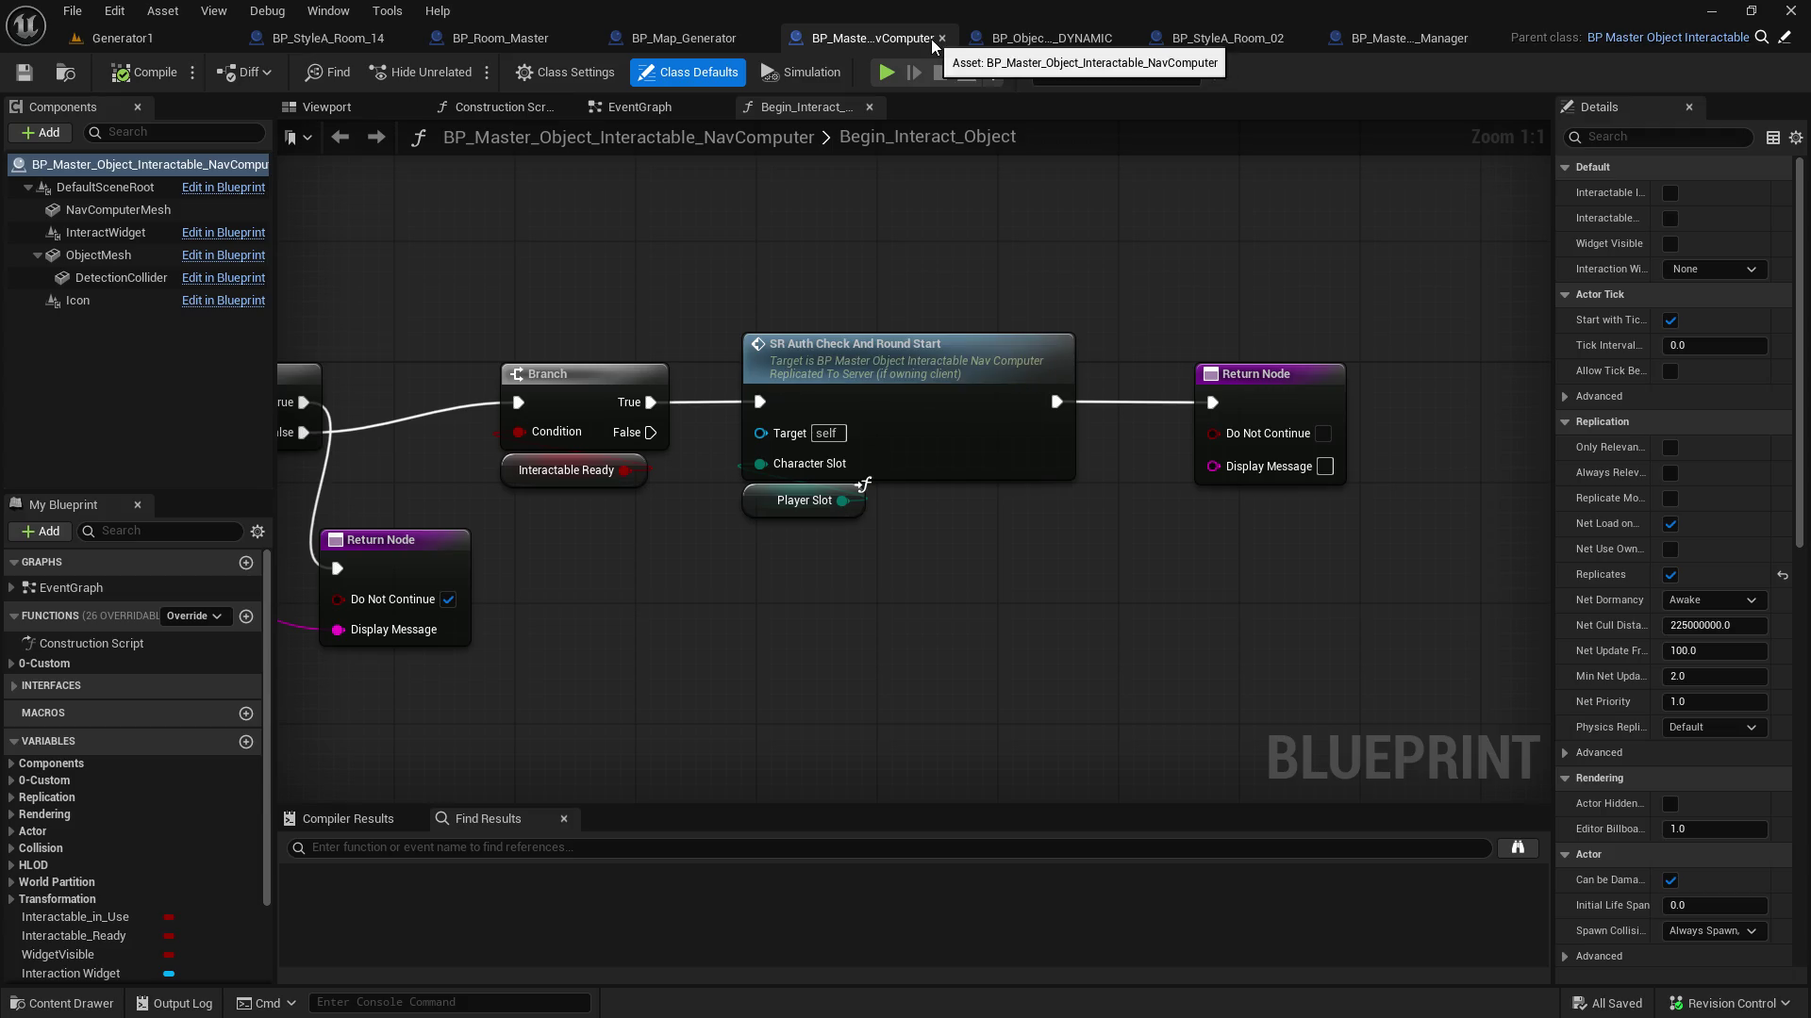
click(711, 34)
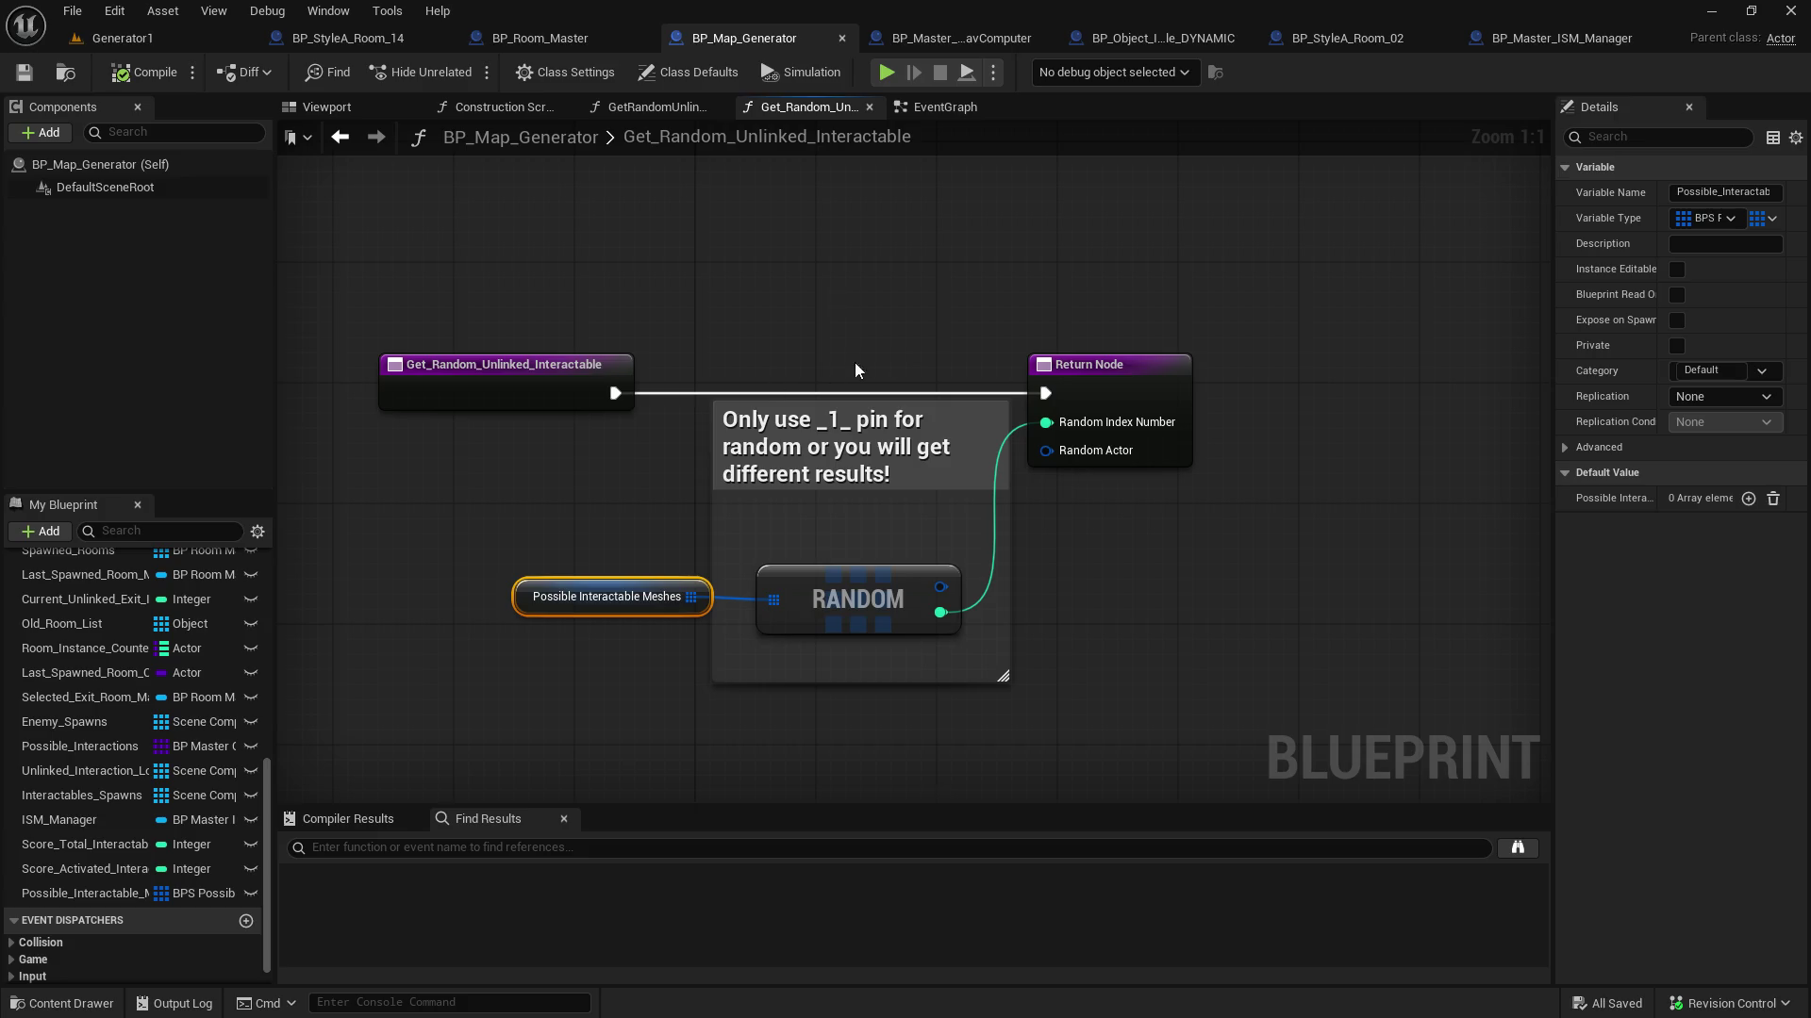
Add a Print String after the function entry with a 20-second duration
drag(615, 393, 724, 234)
text(print)
key(Return)
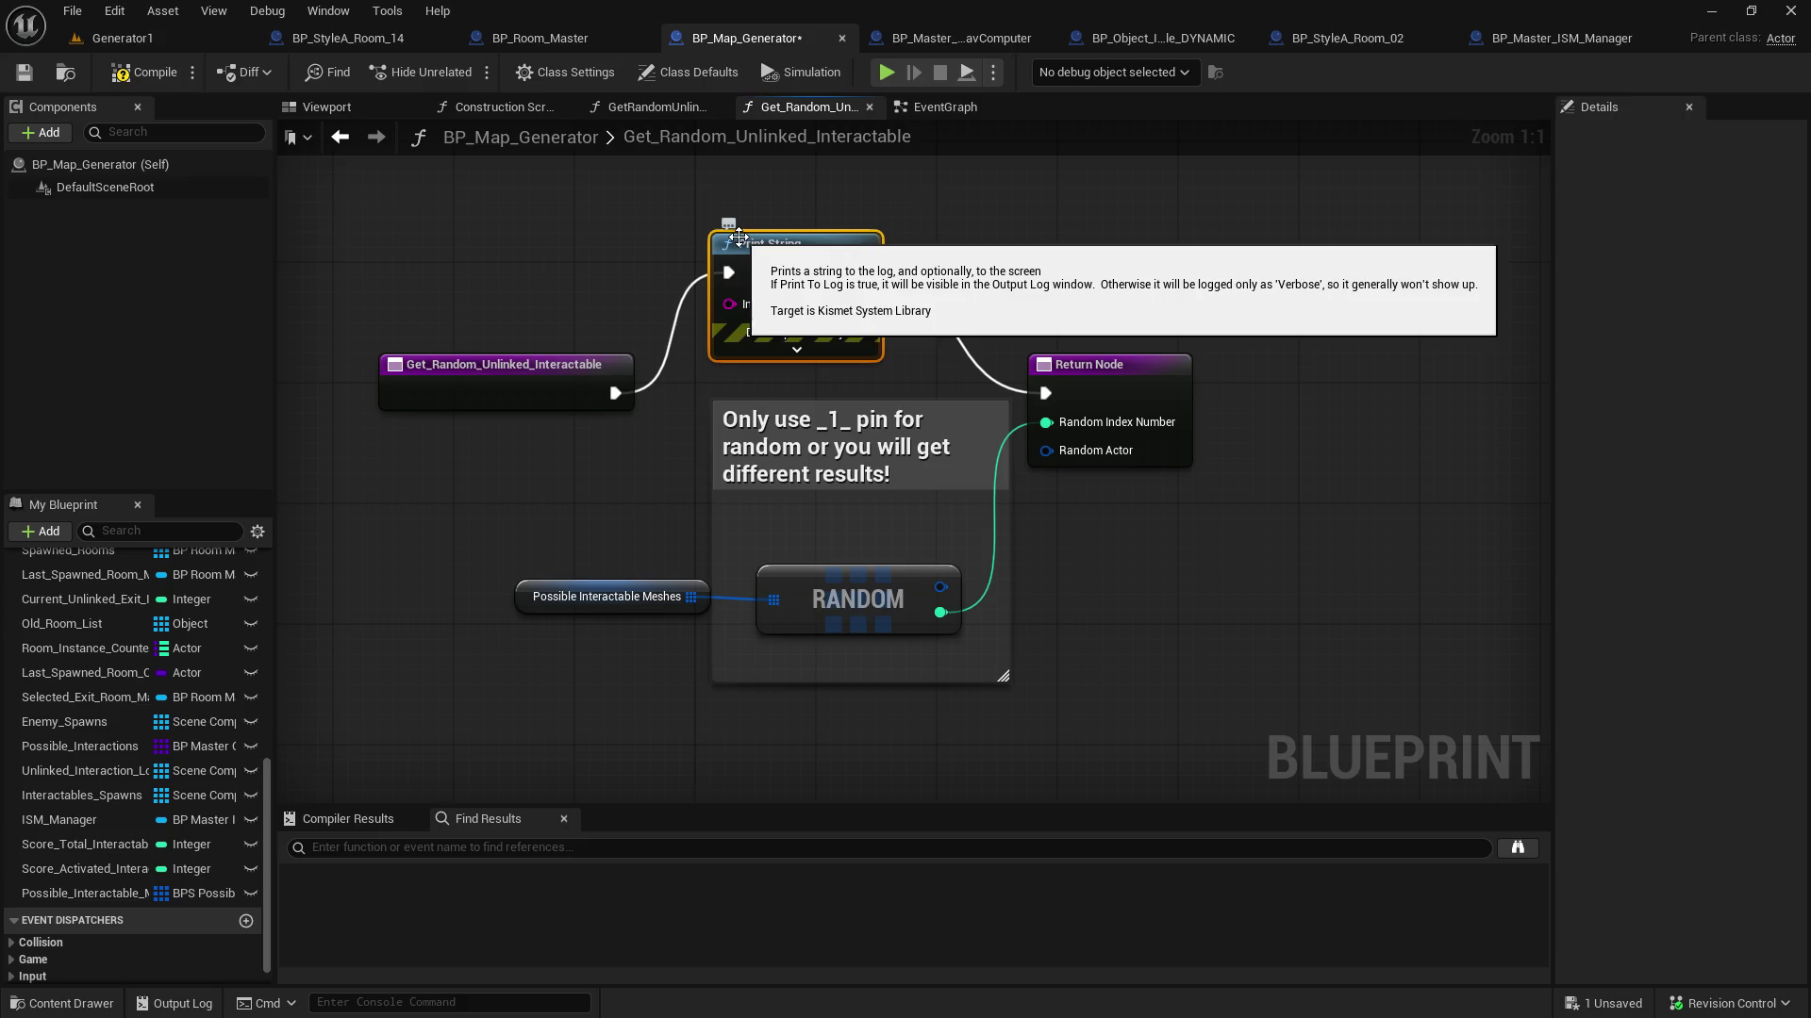
drag(787, 253, 818, 162)
click(852, 198)
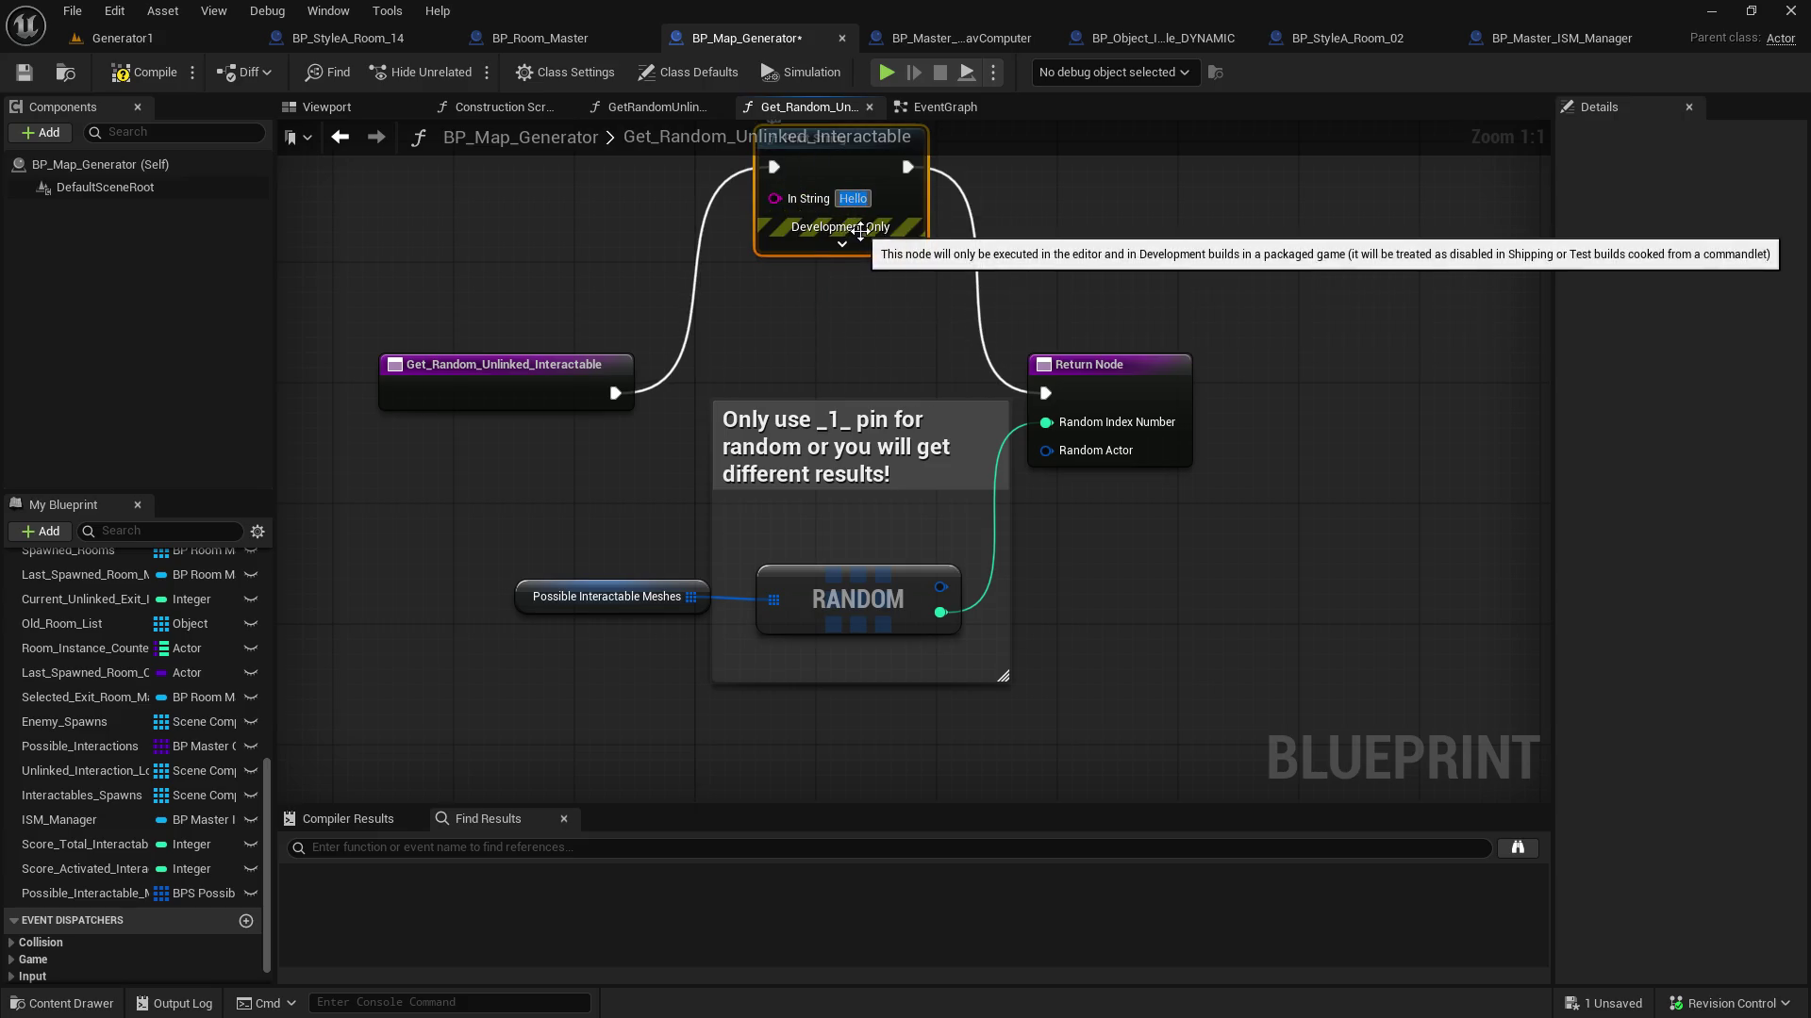
click(836, 243)
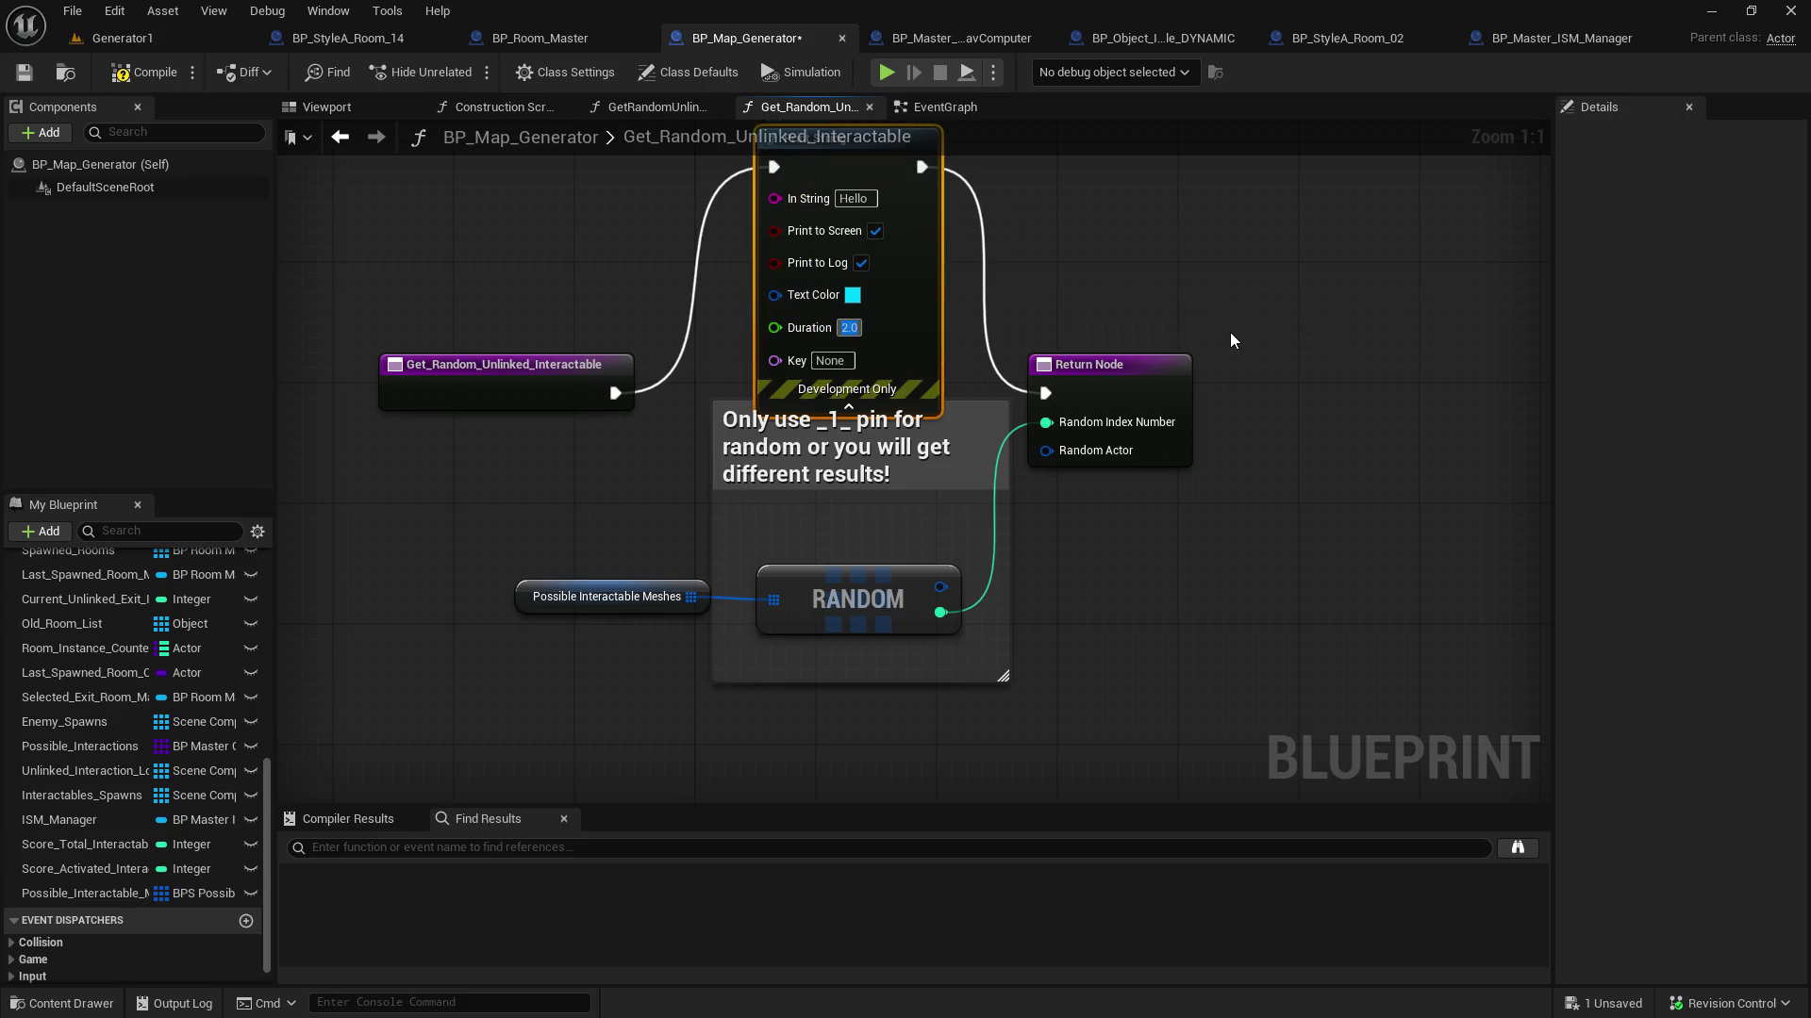
text(2)
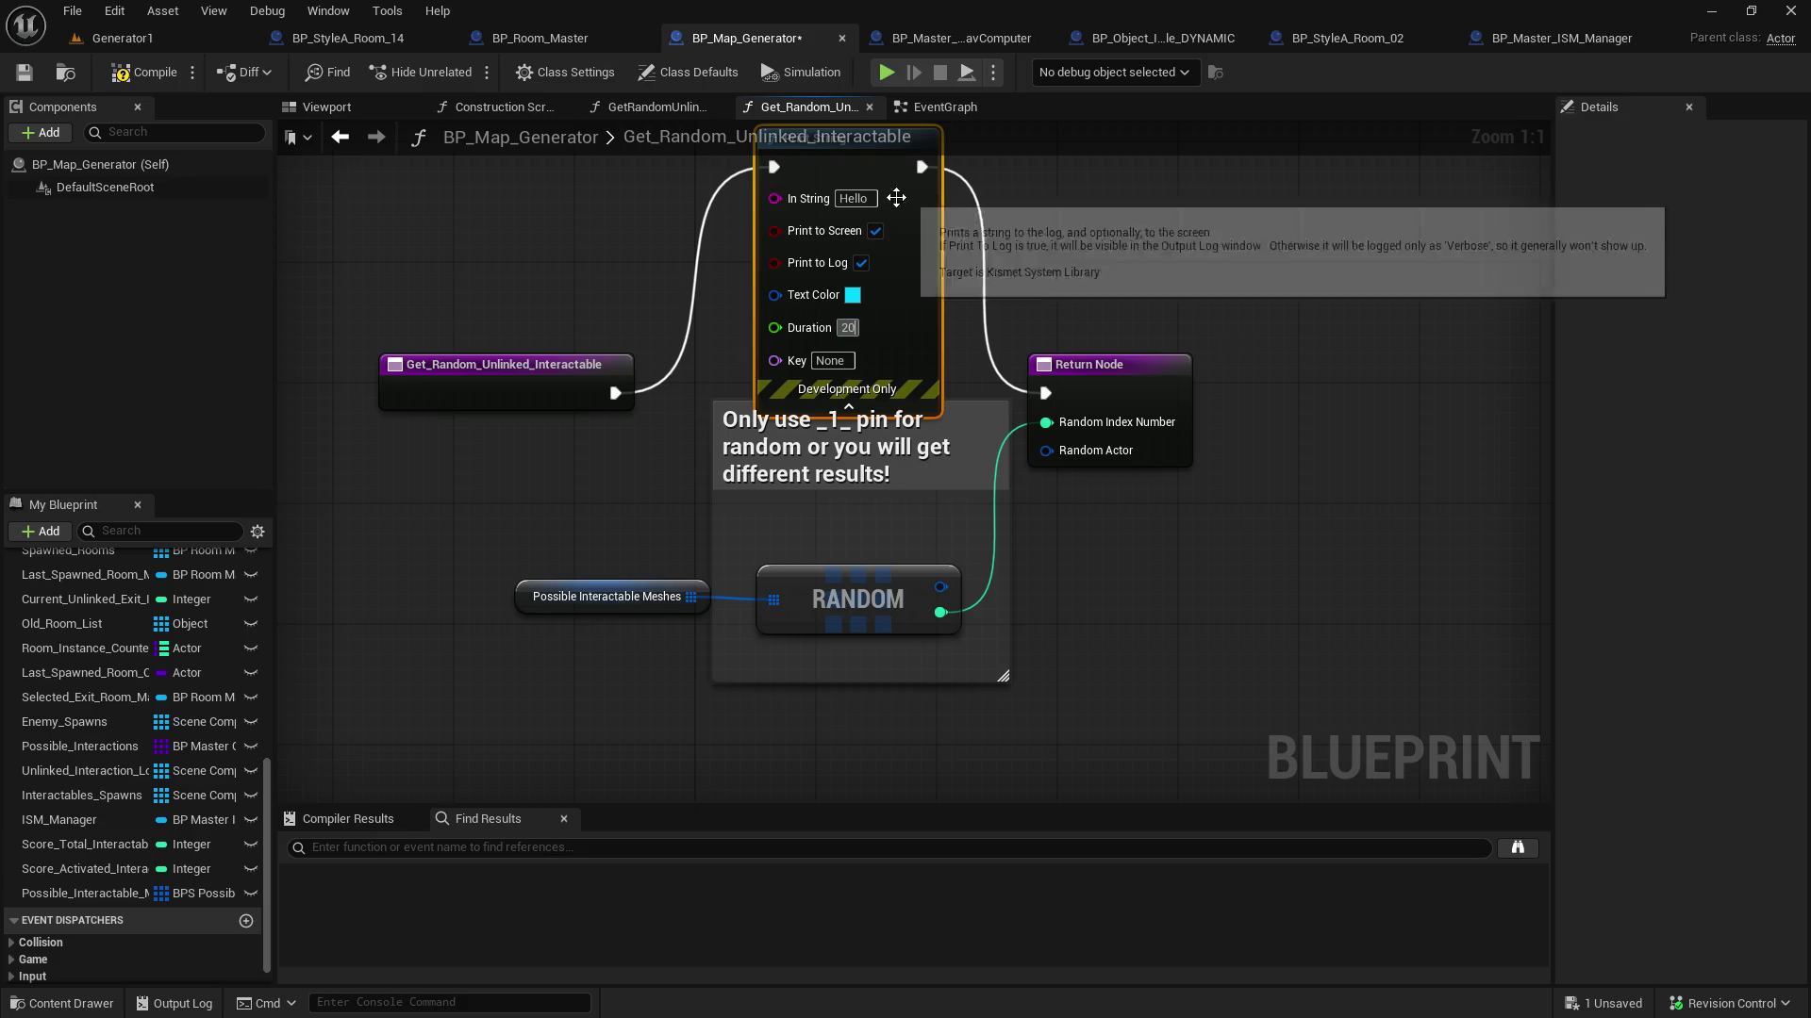
Feed the Print String a string Append whose first text is 'size of array'
drag(775, 200, 571, 198)
text(string append)
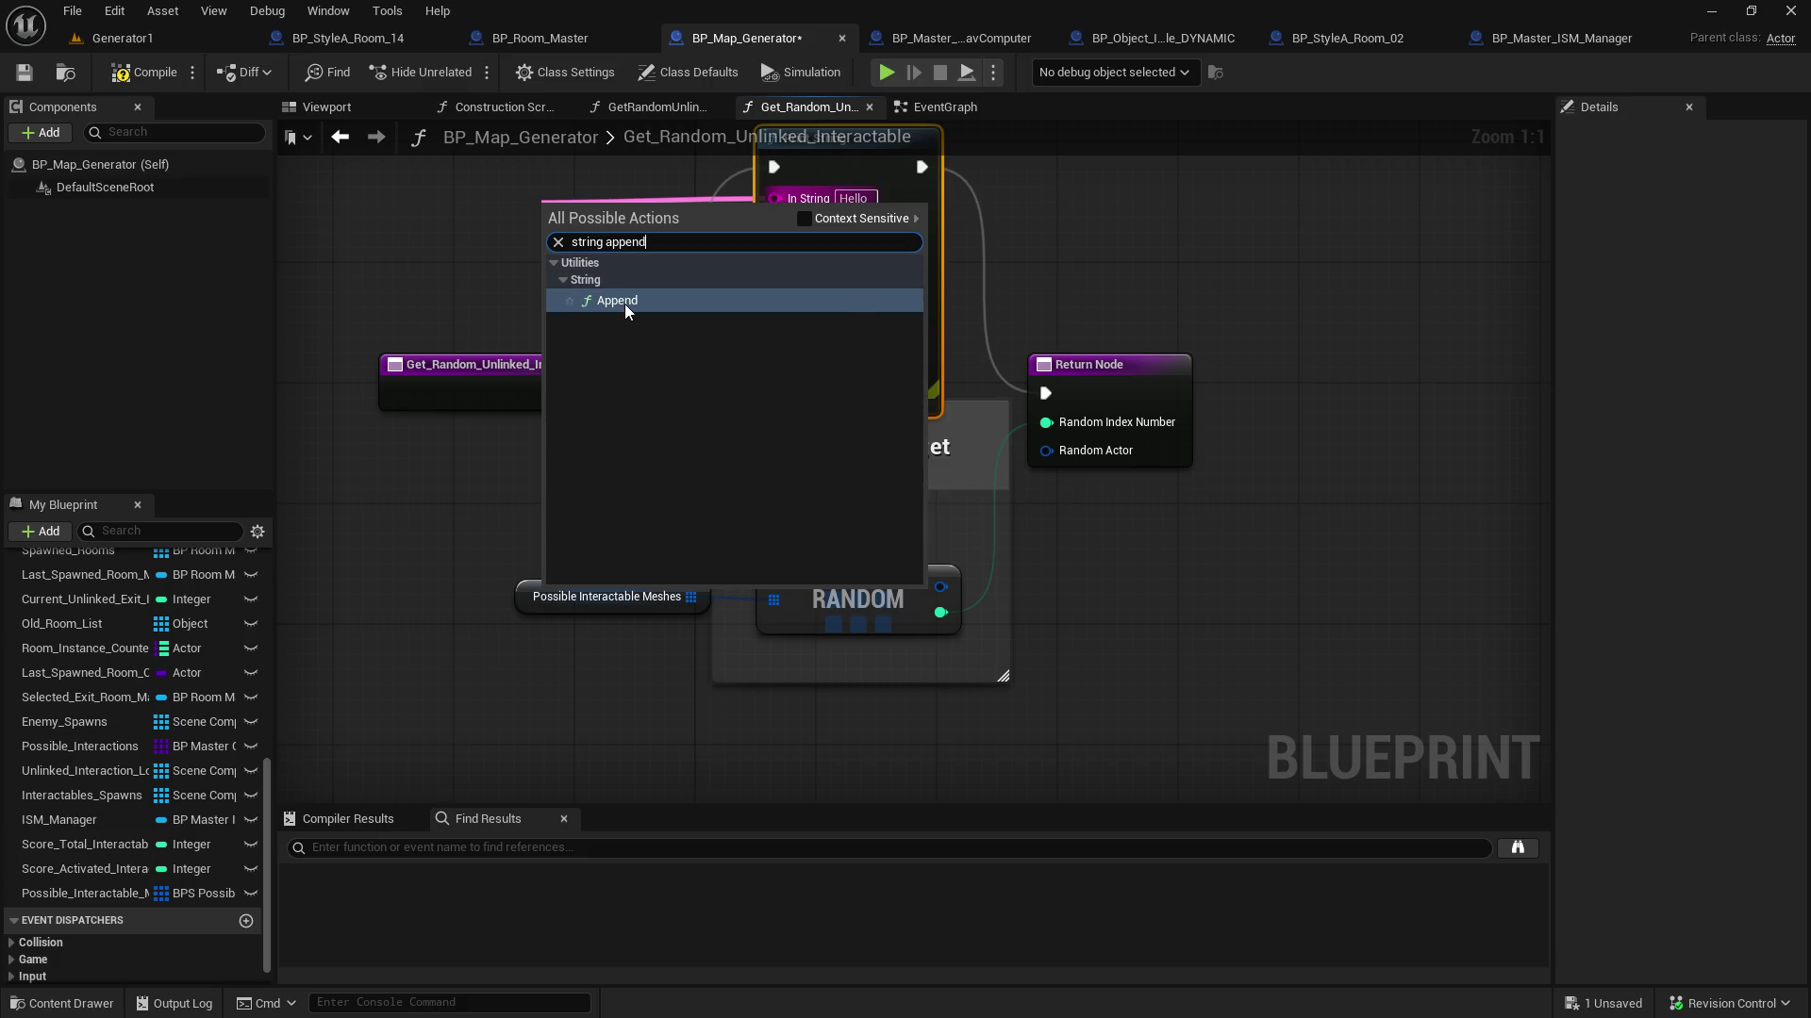
click(624, 300)
click(585, 244)
text(siz)
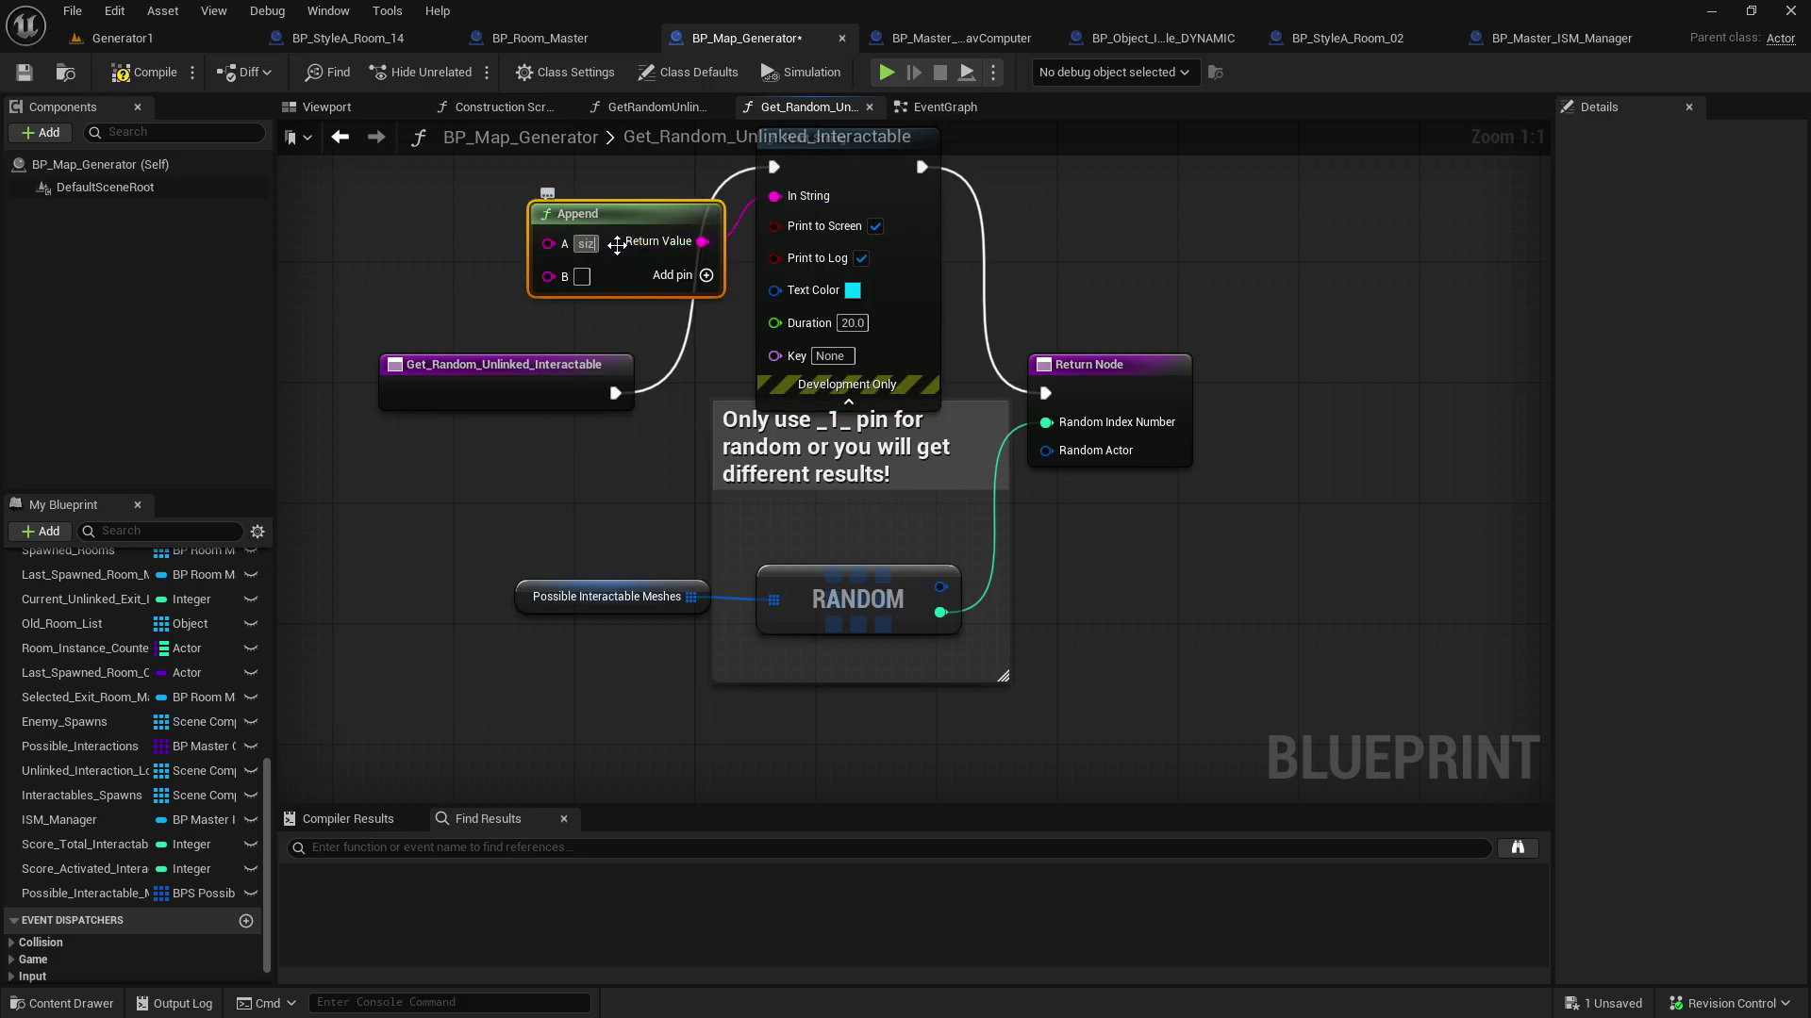
key(BackSpace)
key(BackSpace)
key(BackSpace)
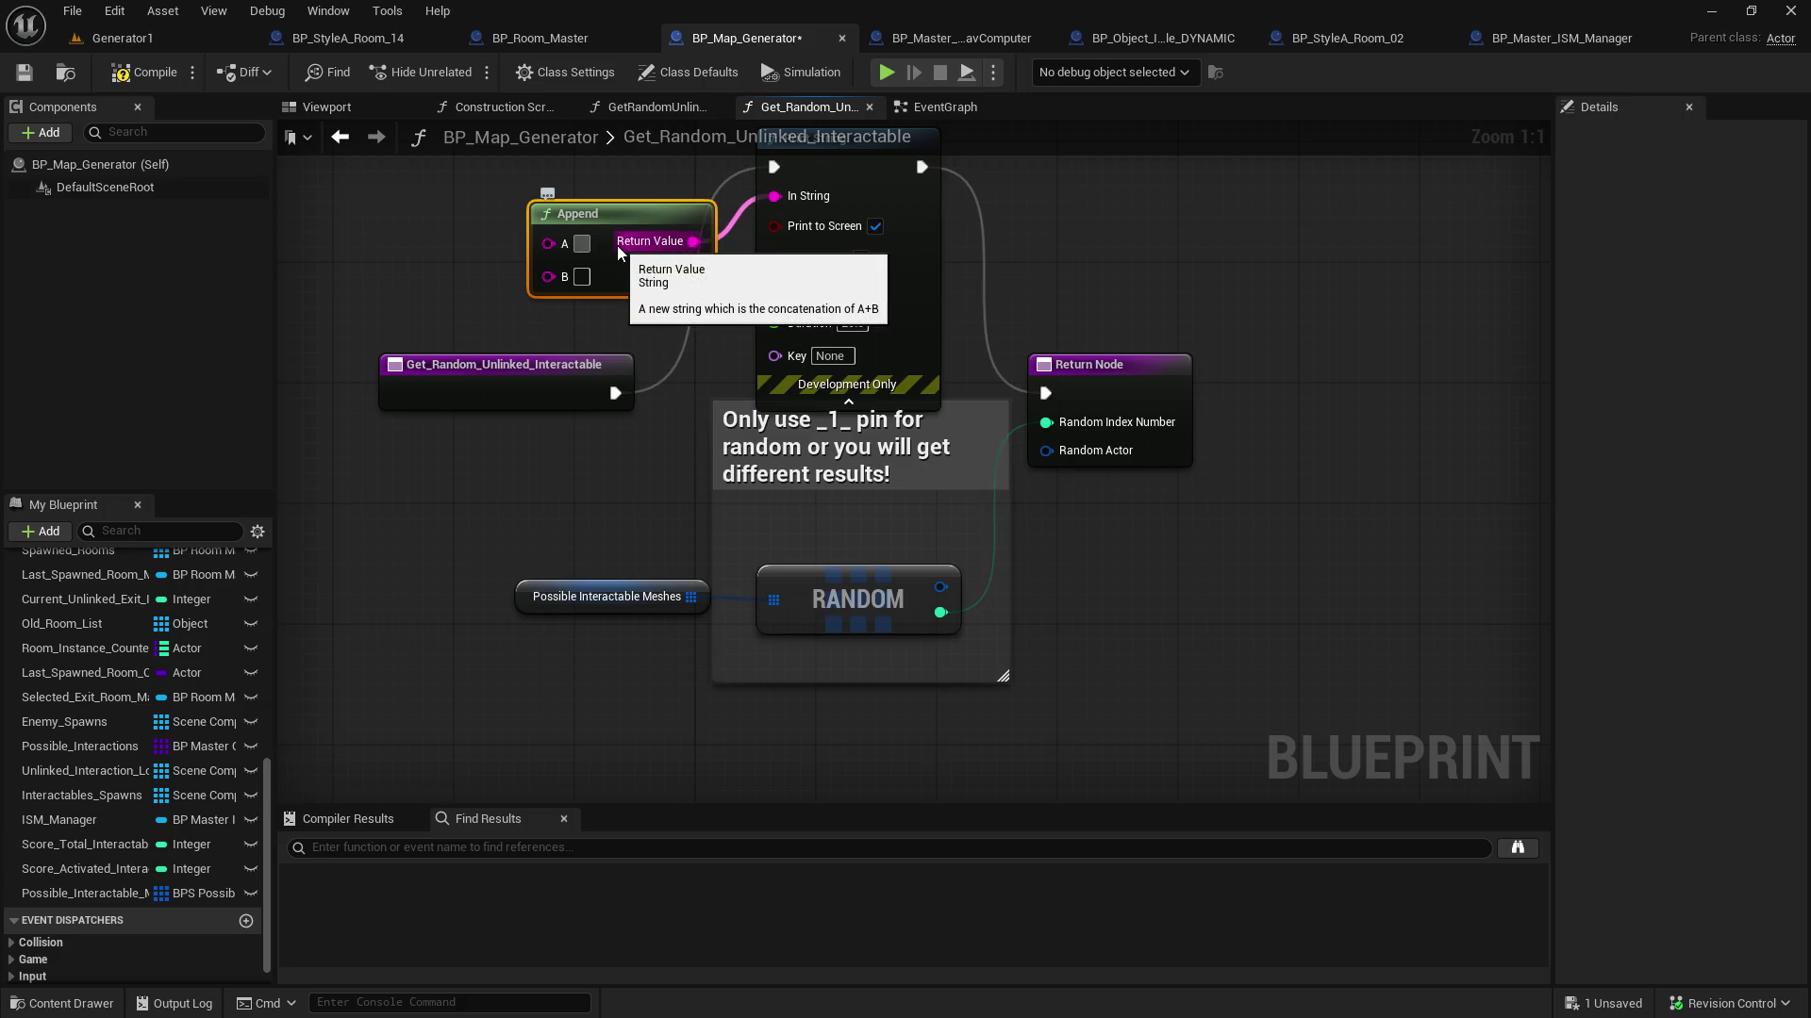
text(size of)
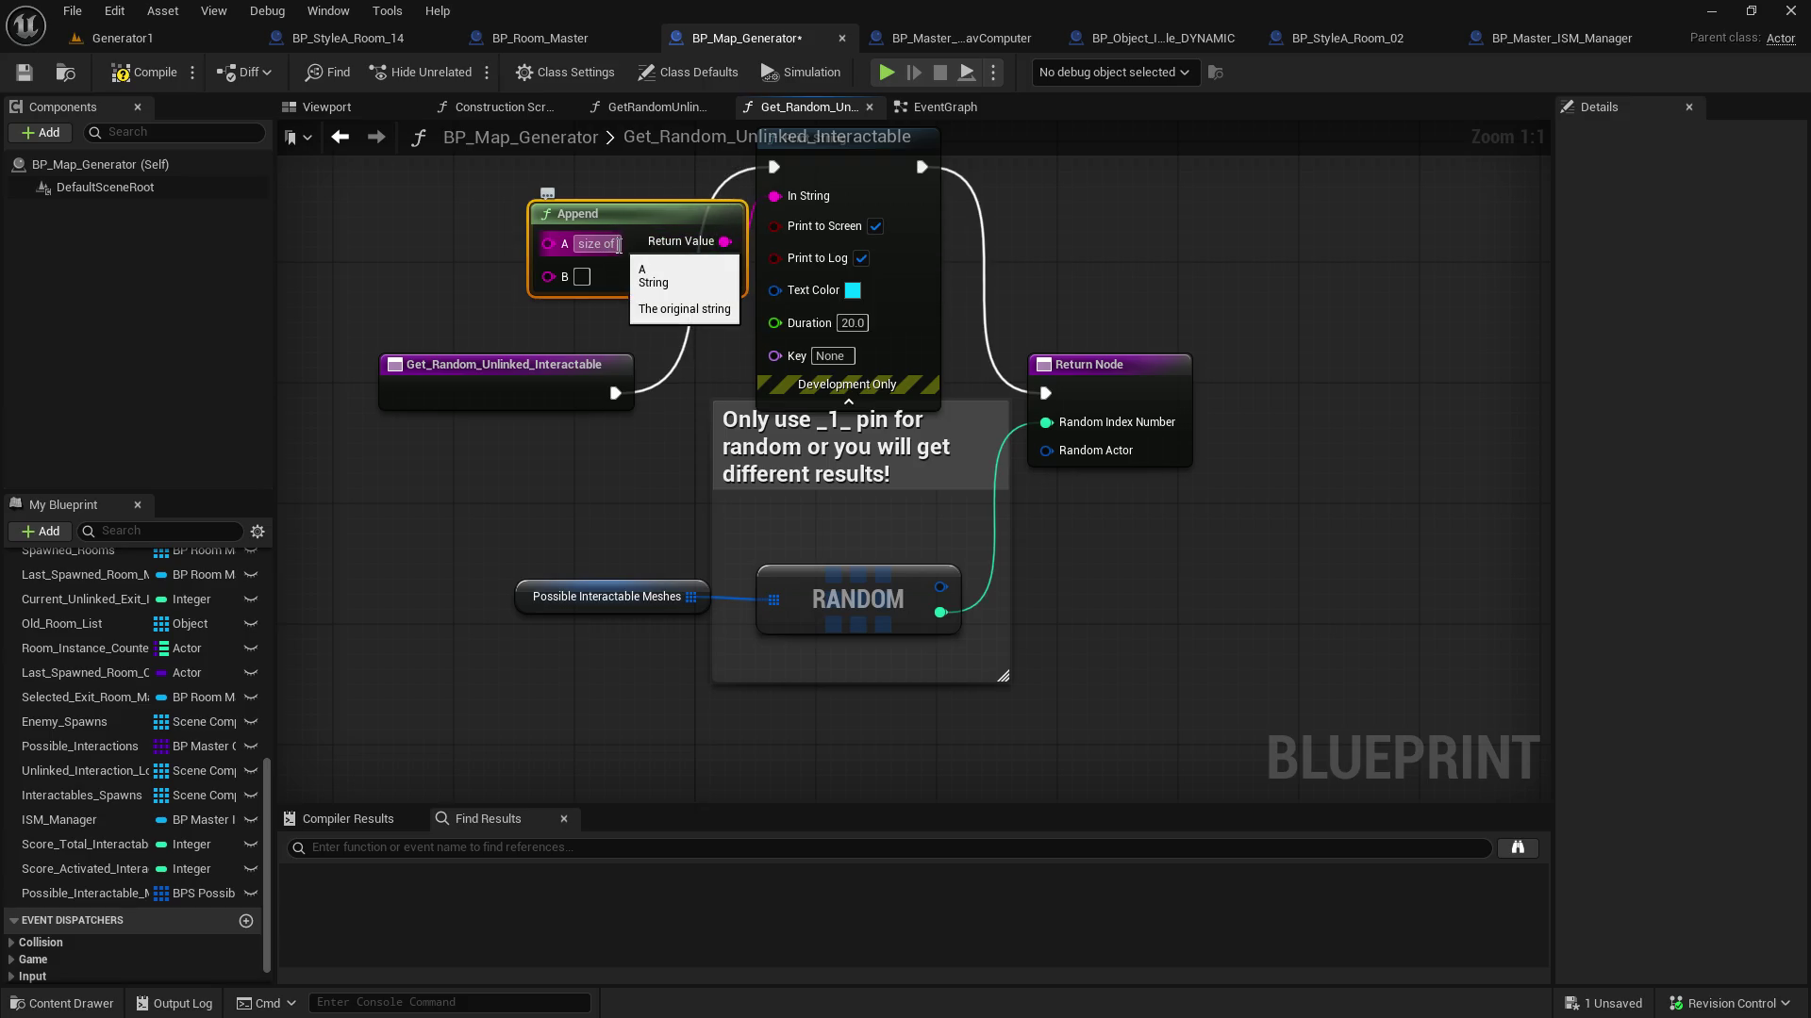
text( arra)
text(y)
click(698, 531)
Append the Possible Interactable Meshes array Length to the message and compile
mouse_move(691, 595)
mouse_down()
mouse_move(647, 473)
mouse_move(400, 258)
mouse_up()
text(length)
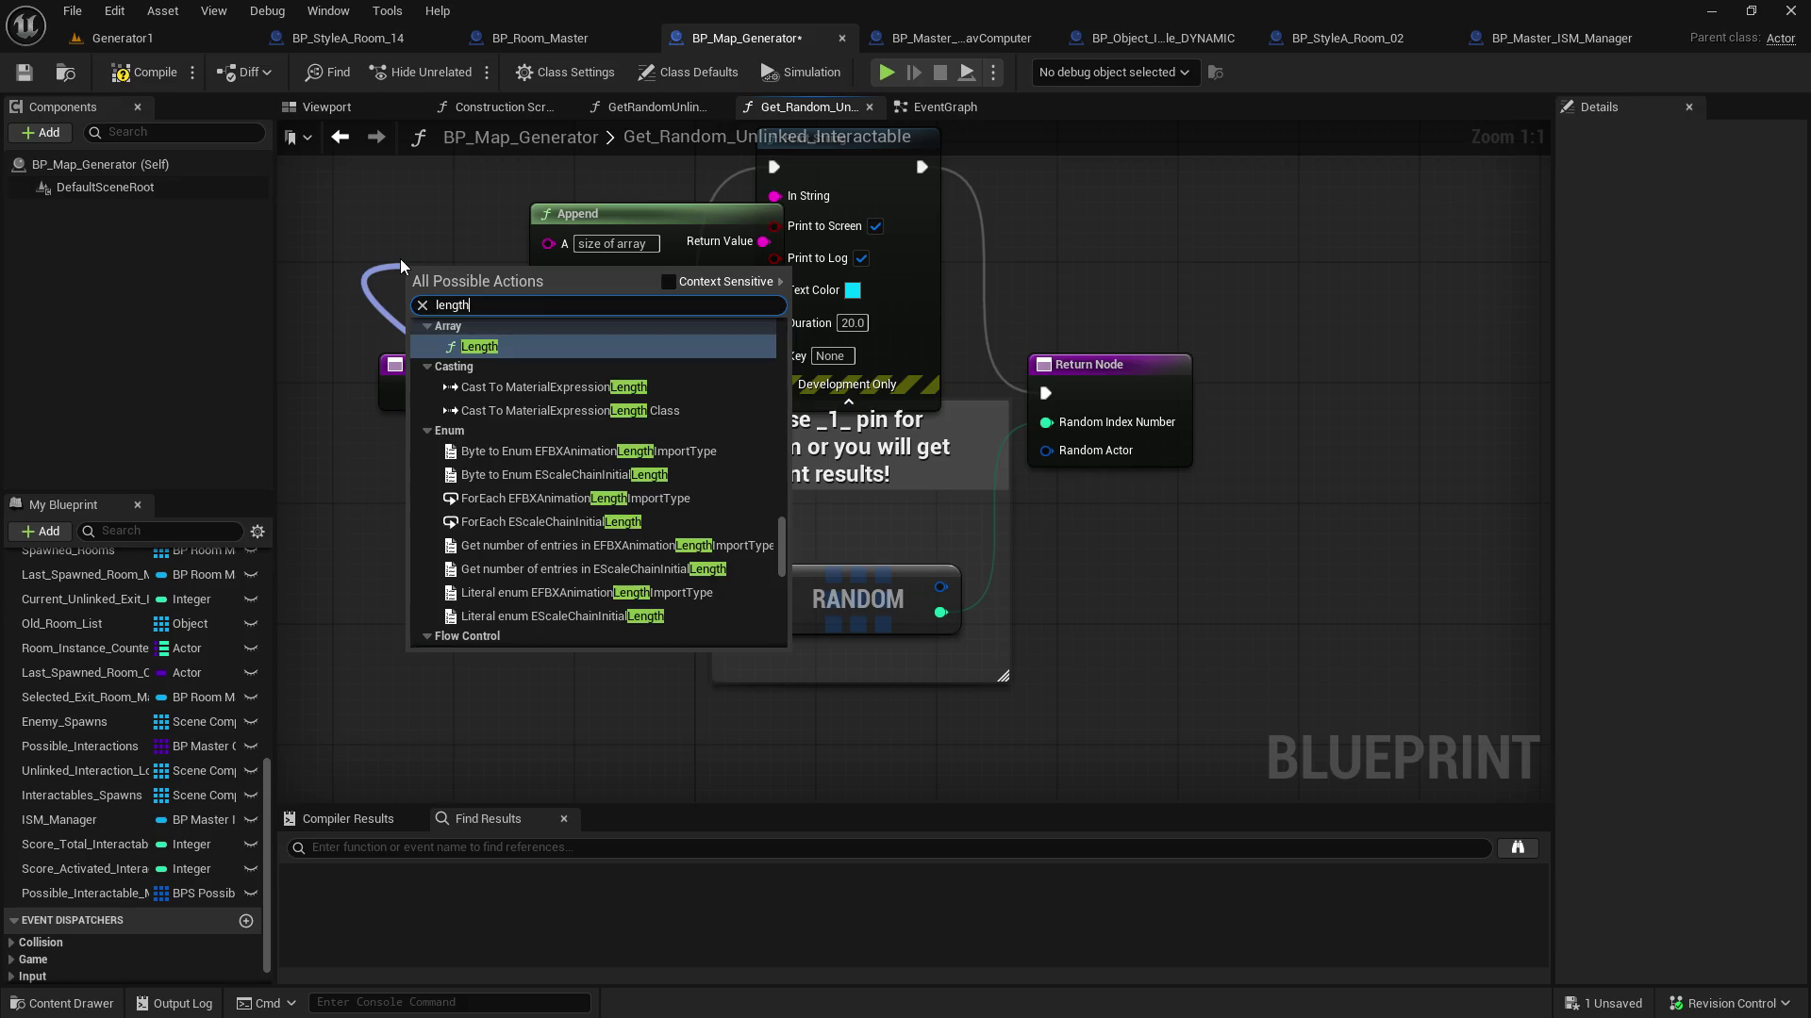
click(514, 356)
drag(469, 280, 350, 229)
drag(457, 253, 548, 275)
drag(434, 205, 479, 312)
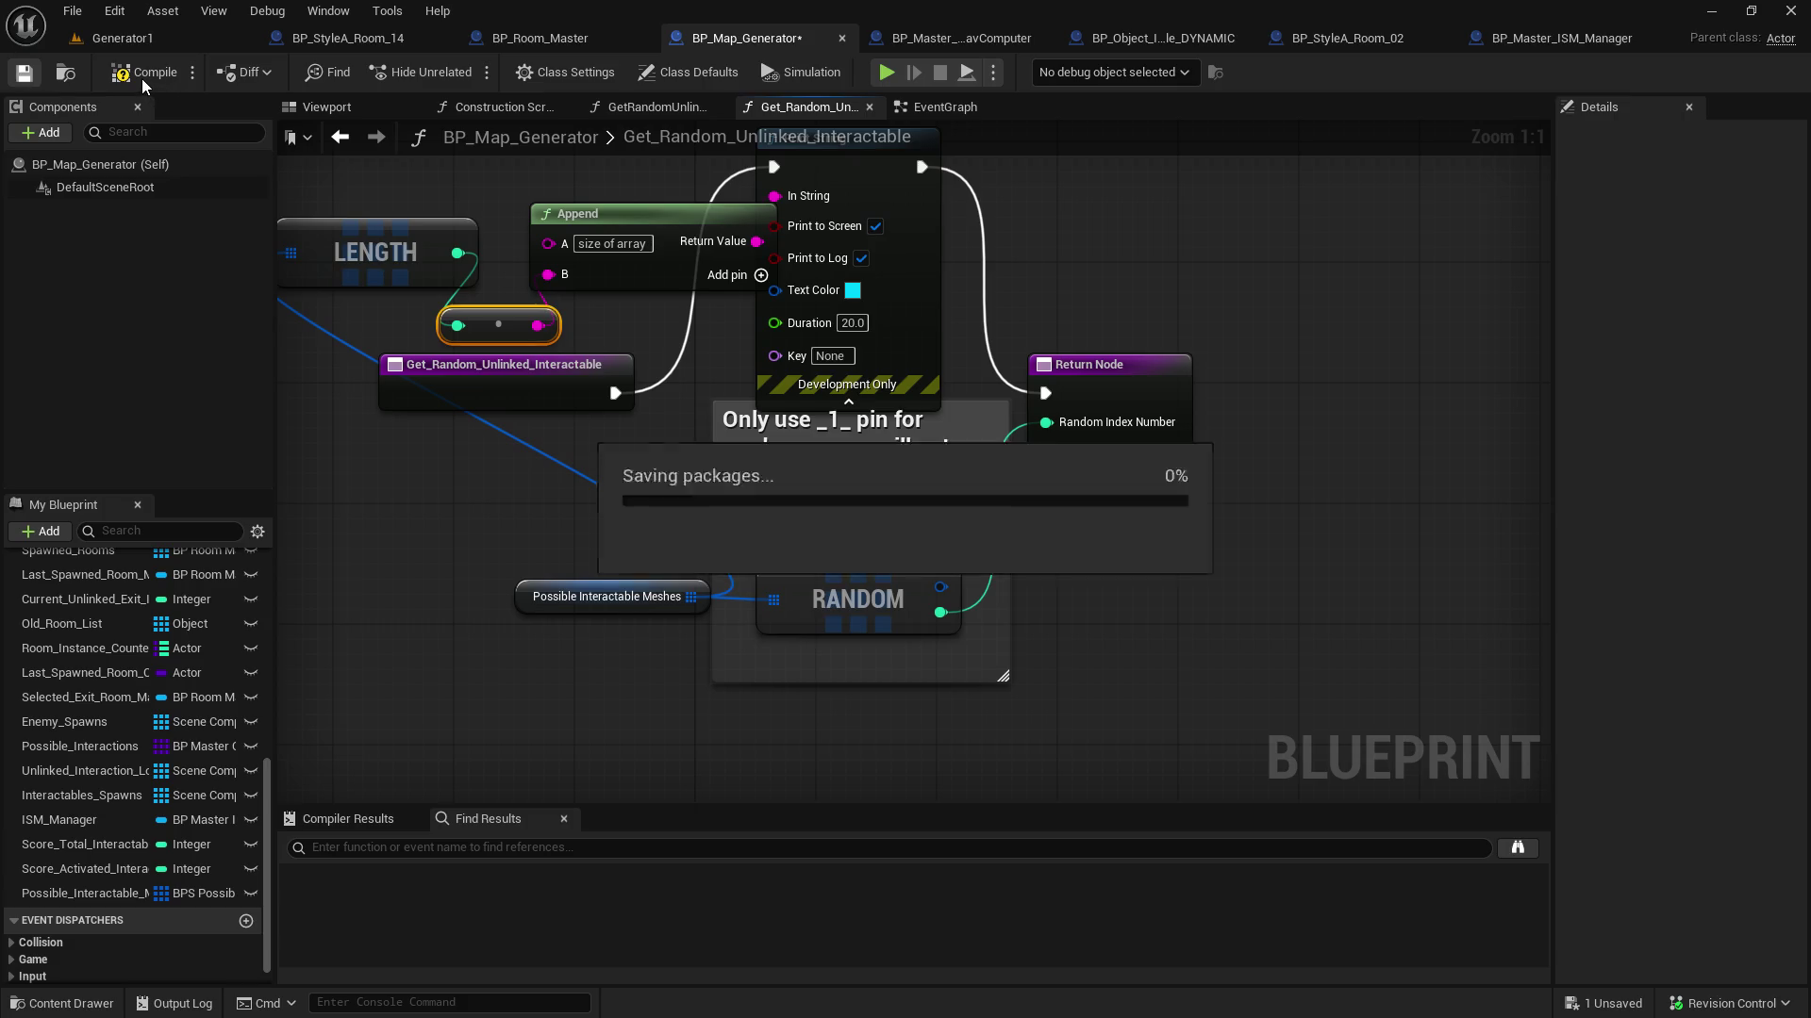
click(143, 80)
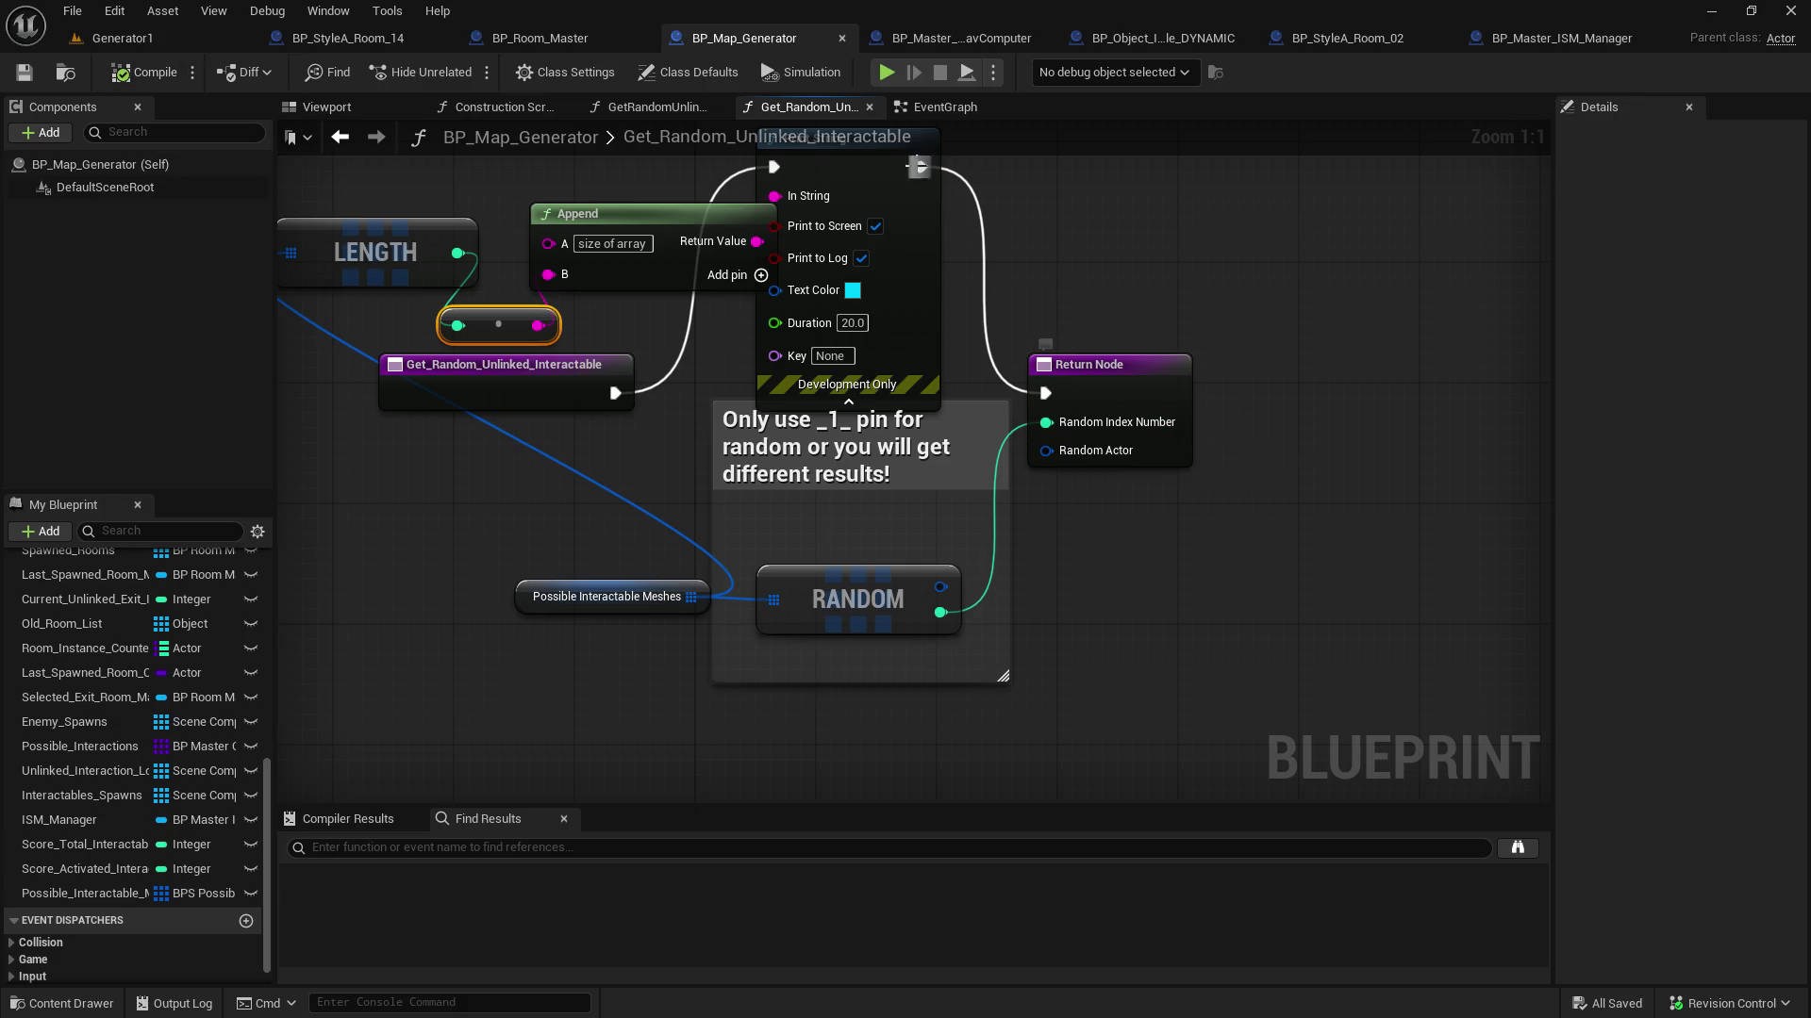
click(919, 110)
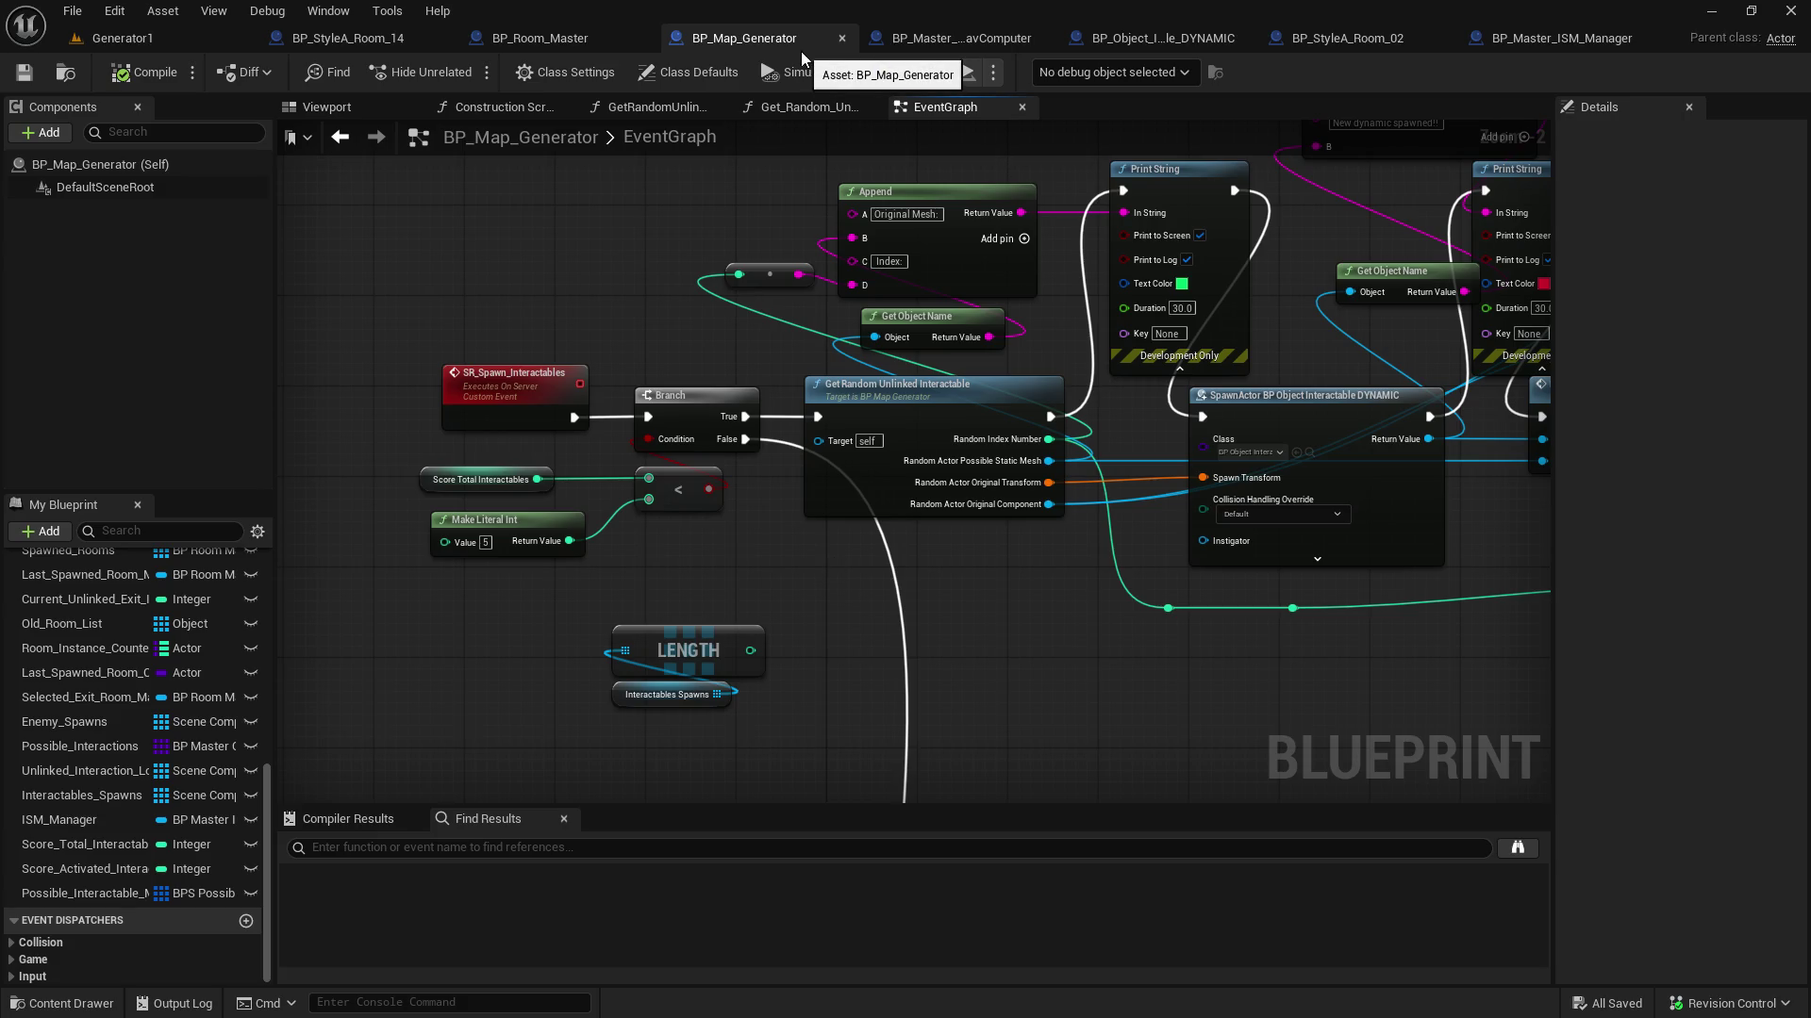
Add a reroute point on the Original Component wire into SpawnActor
click(809, 107)
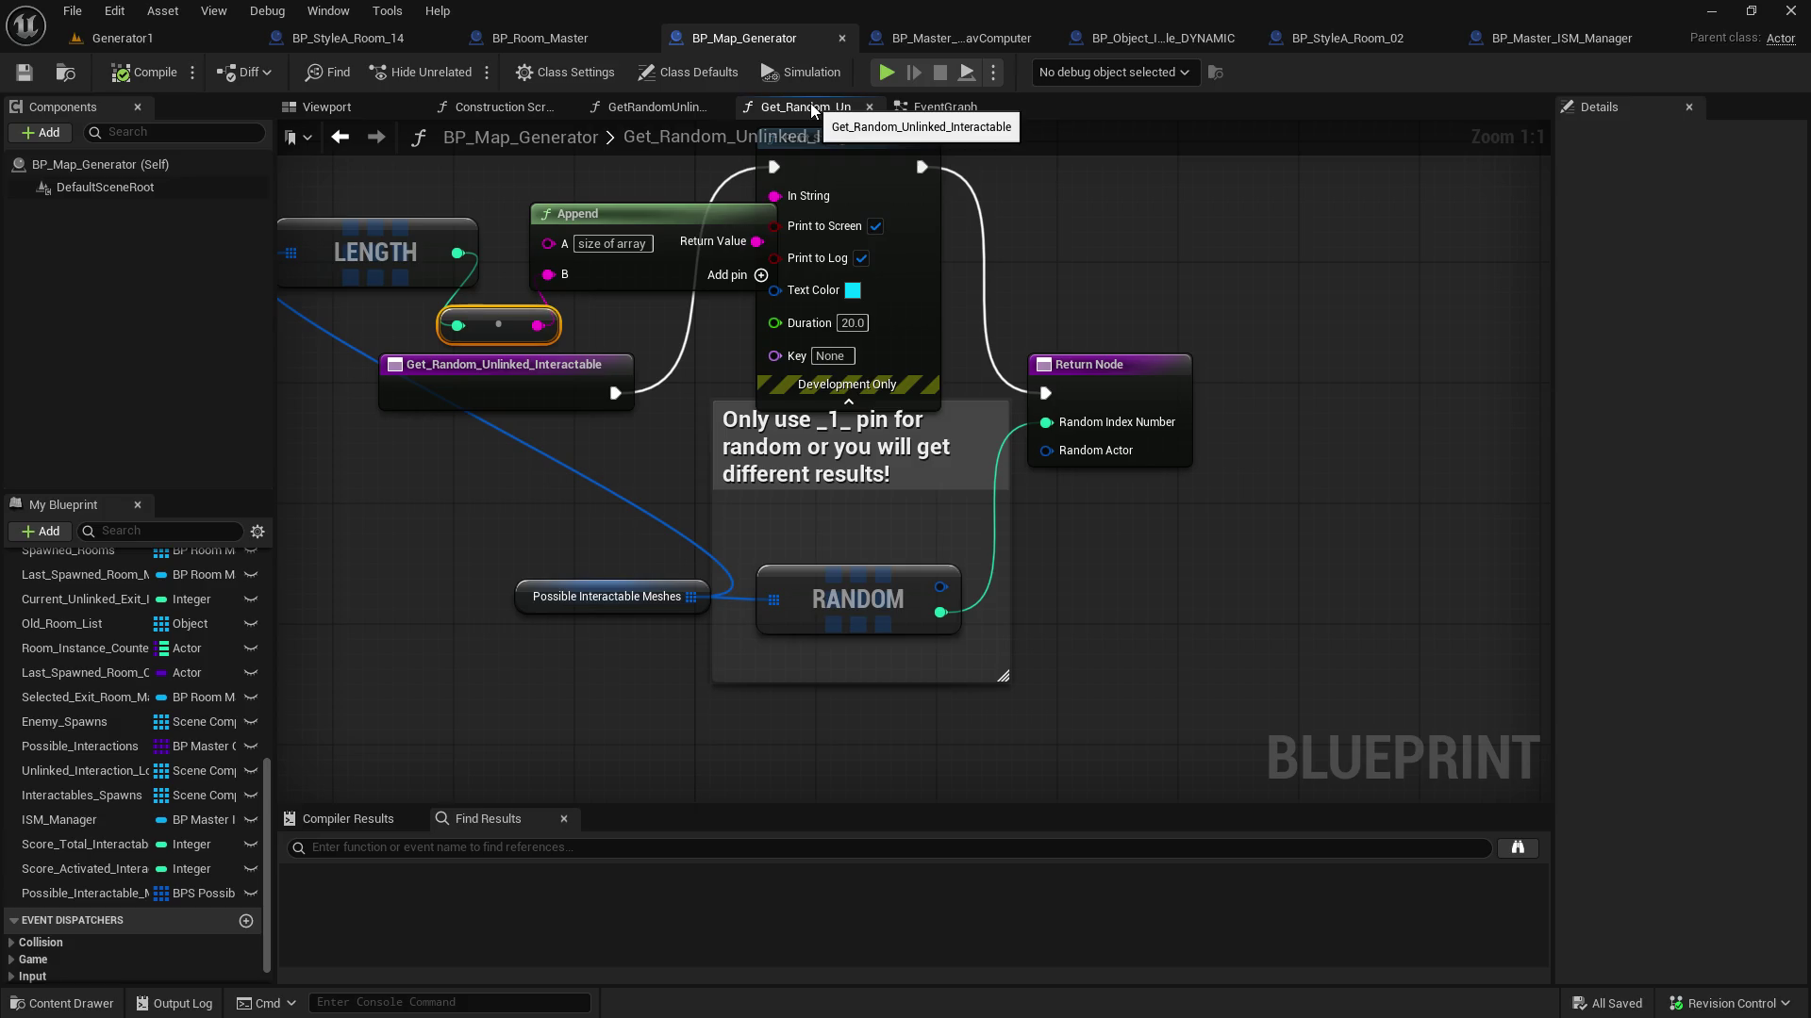
click(950, 108)
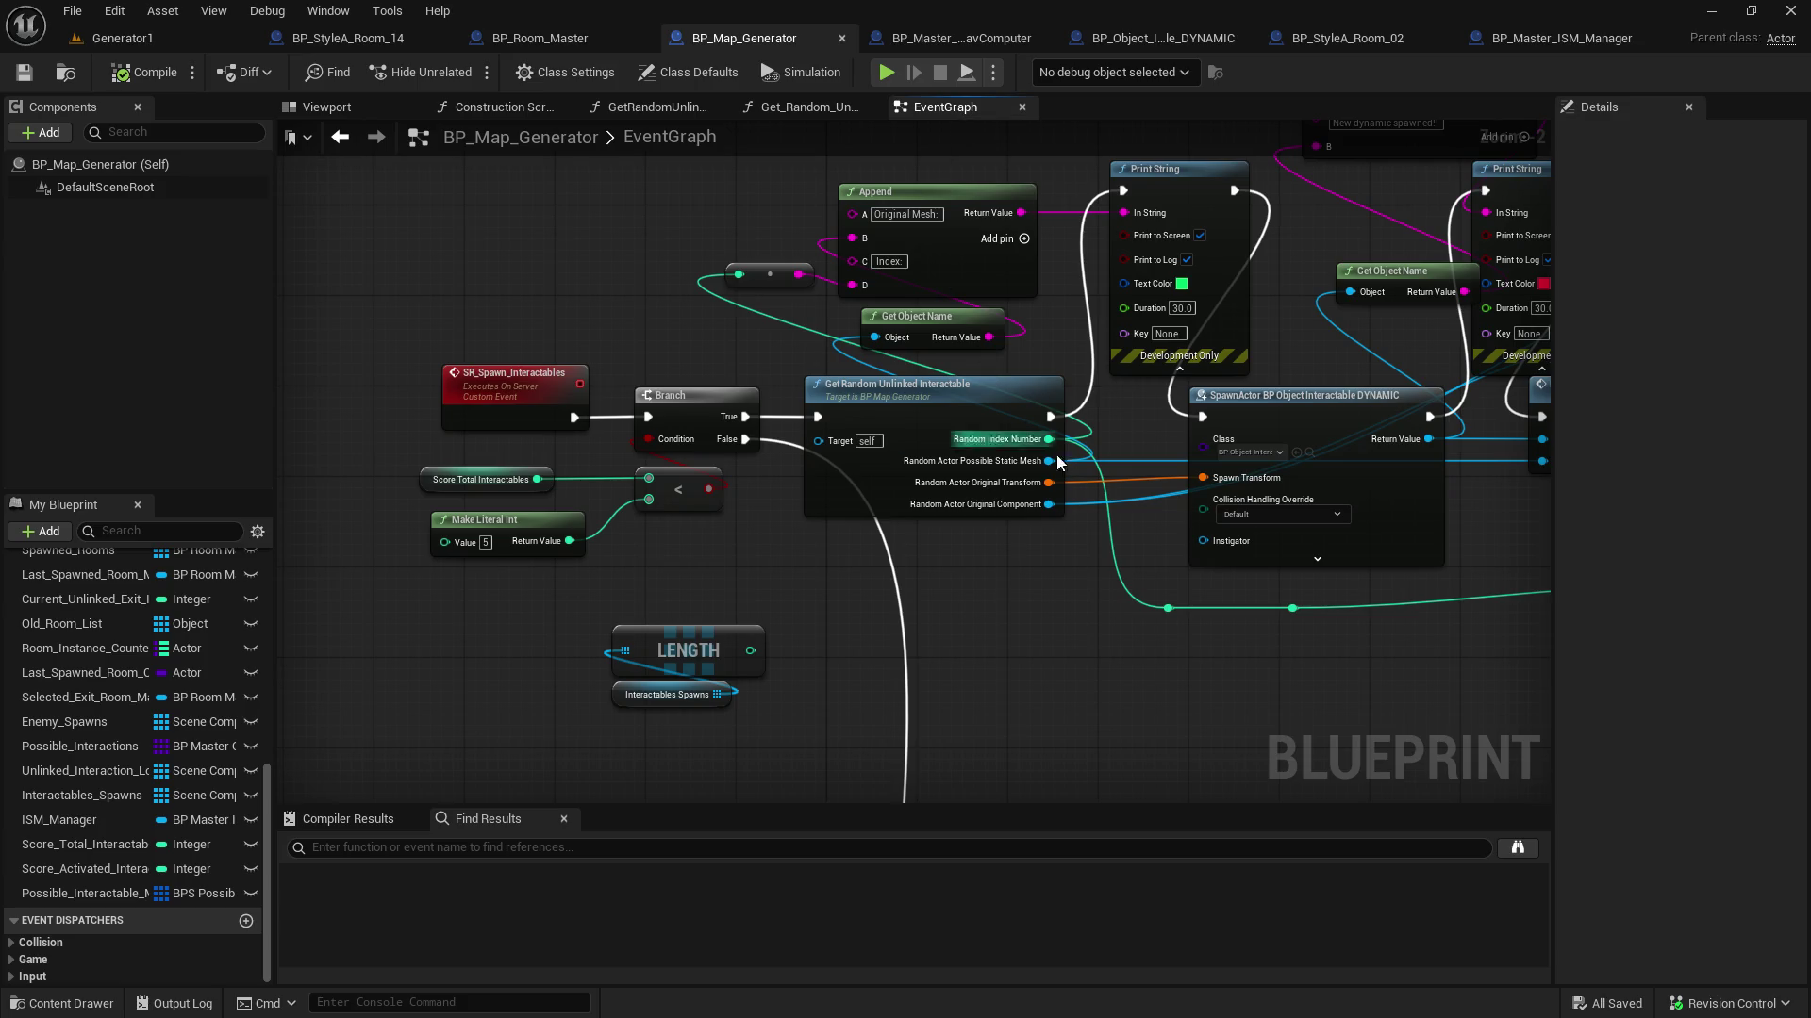
mouse_move(1132, 409)
mouse_down()
mouse_move(618, 415)
mouse_move(281, 390)
mouse_move(962, 445)
mouse_up()
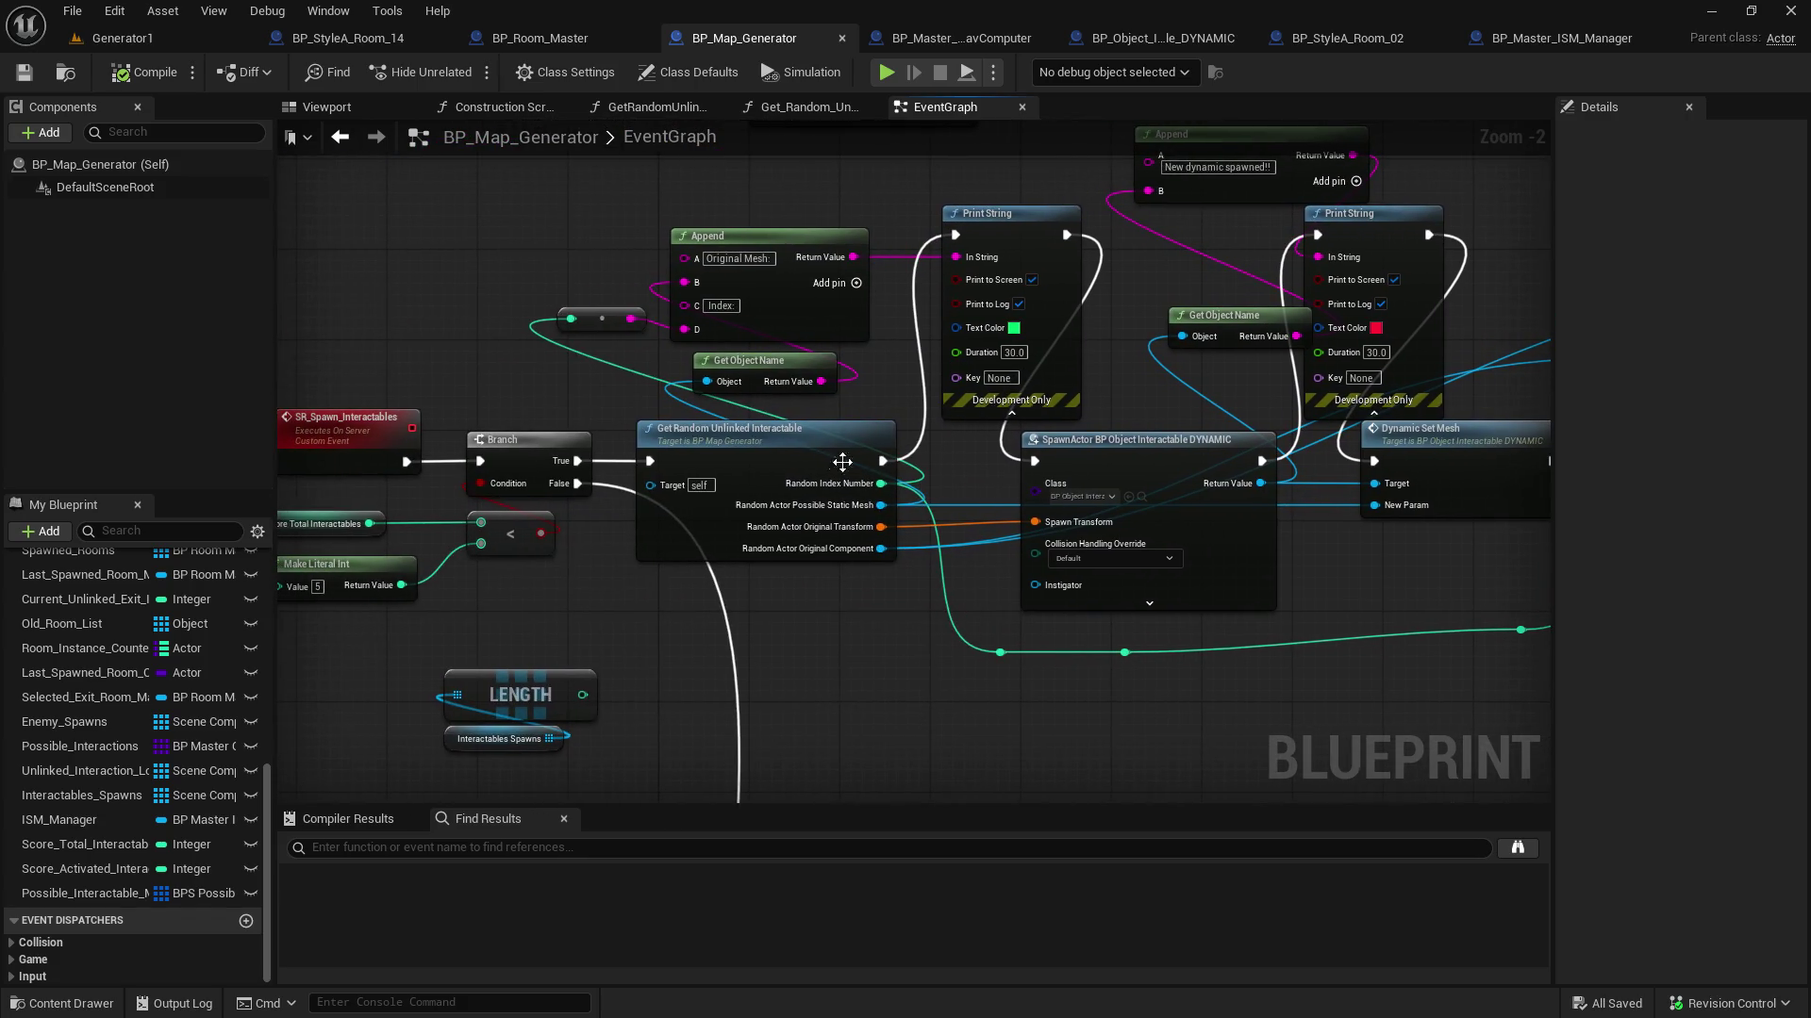
click(778, 461)
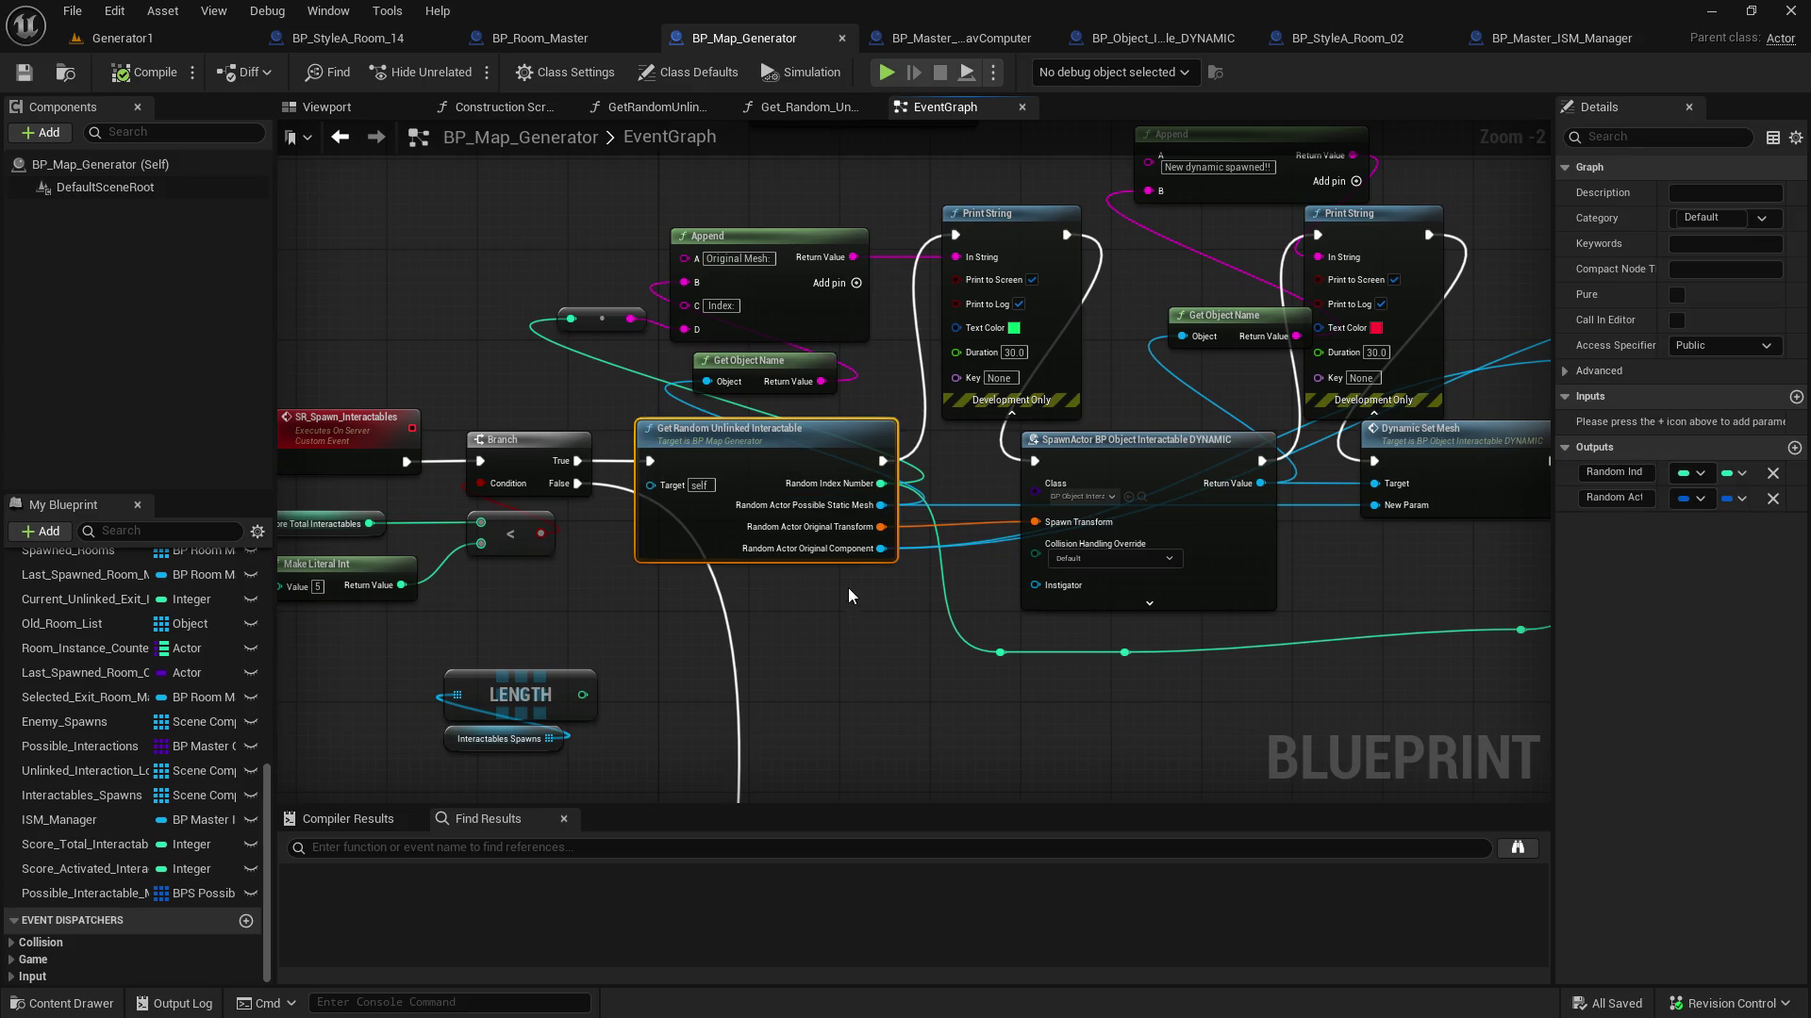
scroll(871, 657, up, 2)
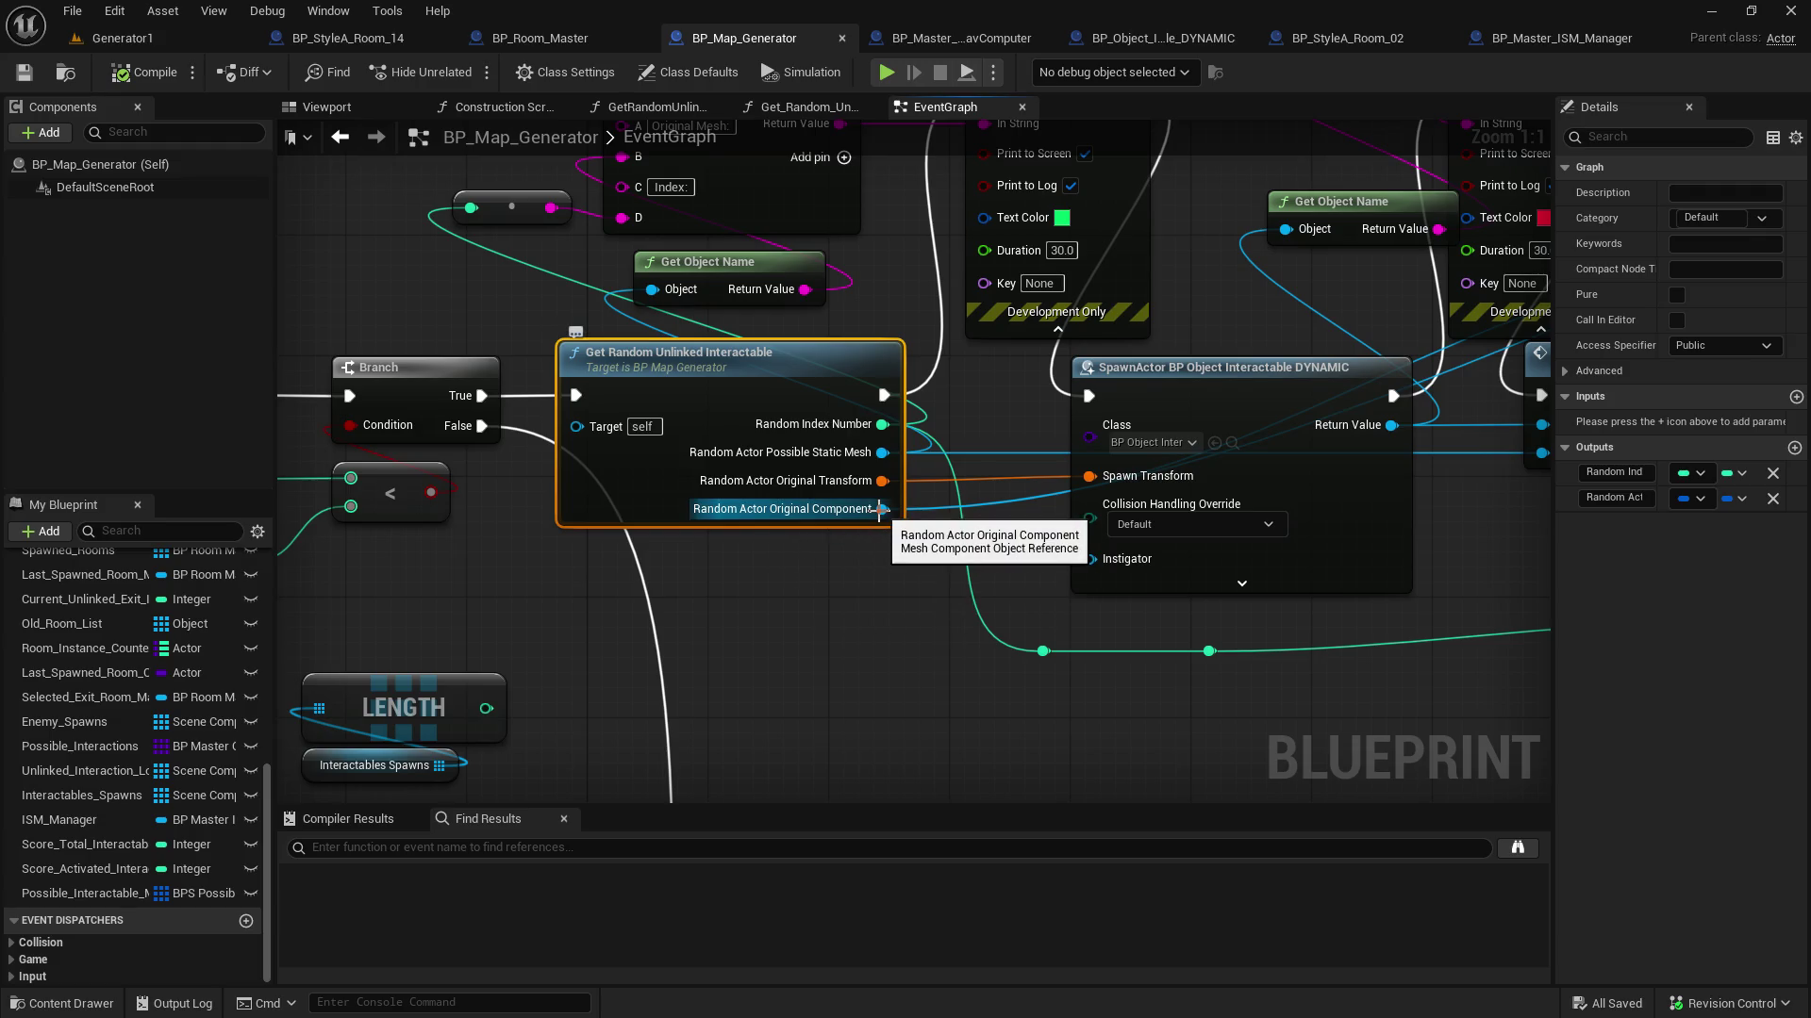
drag(894, 513, 999, 742)
scroll(1243, 586, down, 5)
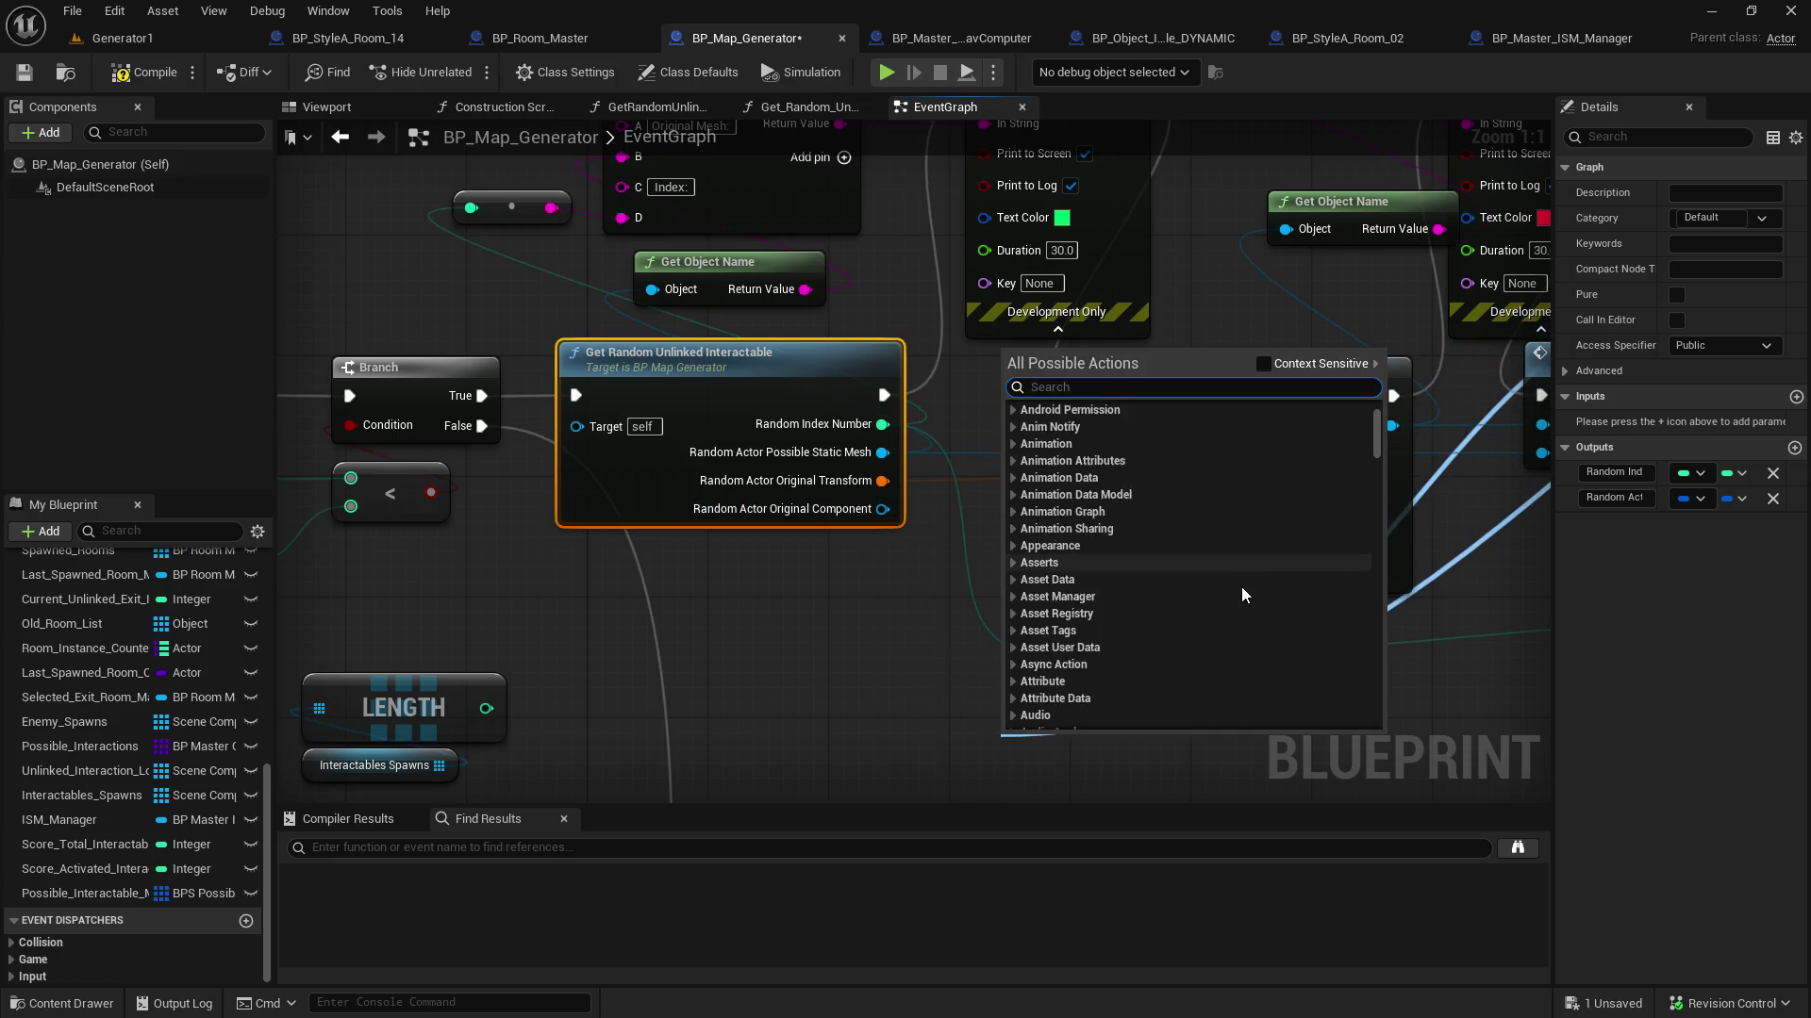
click(1268, 358)
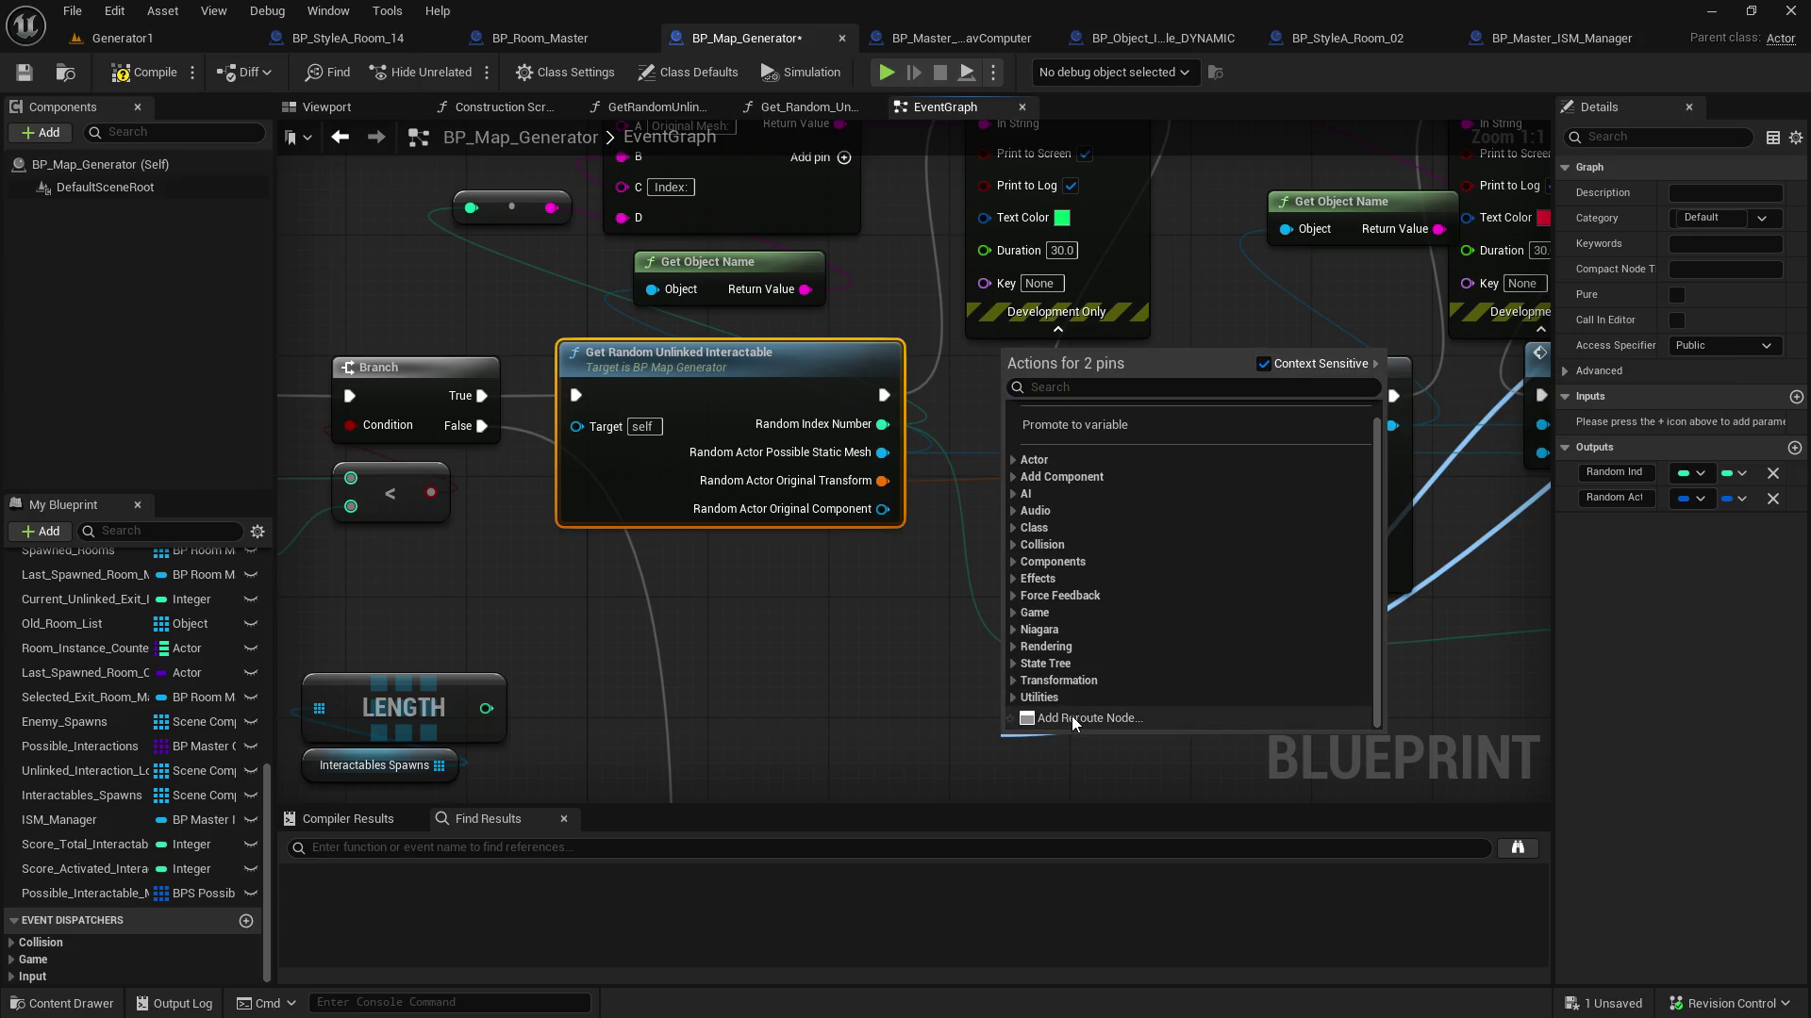
click(1072, 719)
Add reroute points on the Spawn Transform and static mesh wires and lower them
mouse_move(882, 510)
mouse_down()
mouse_move(928, 608)
mouse_move(934, 517)
mouse_move(849, 514)
mouse_move(896, 611)
mouse_up()
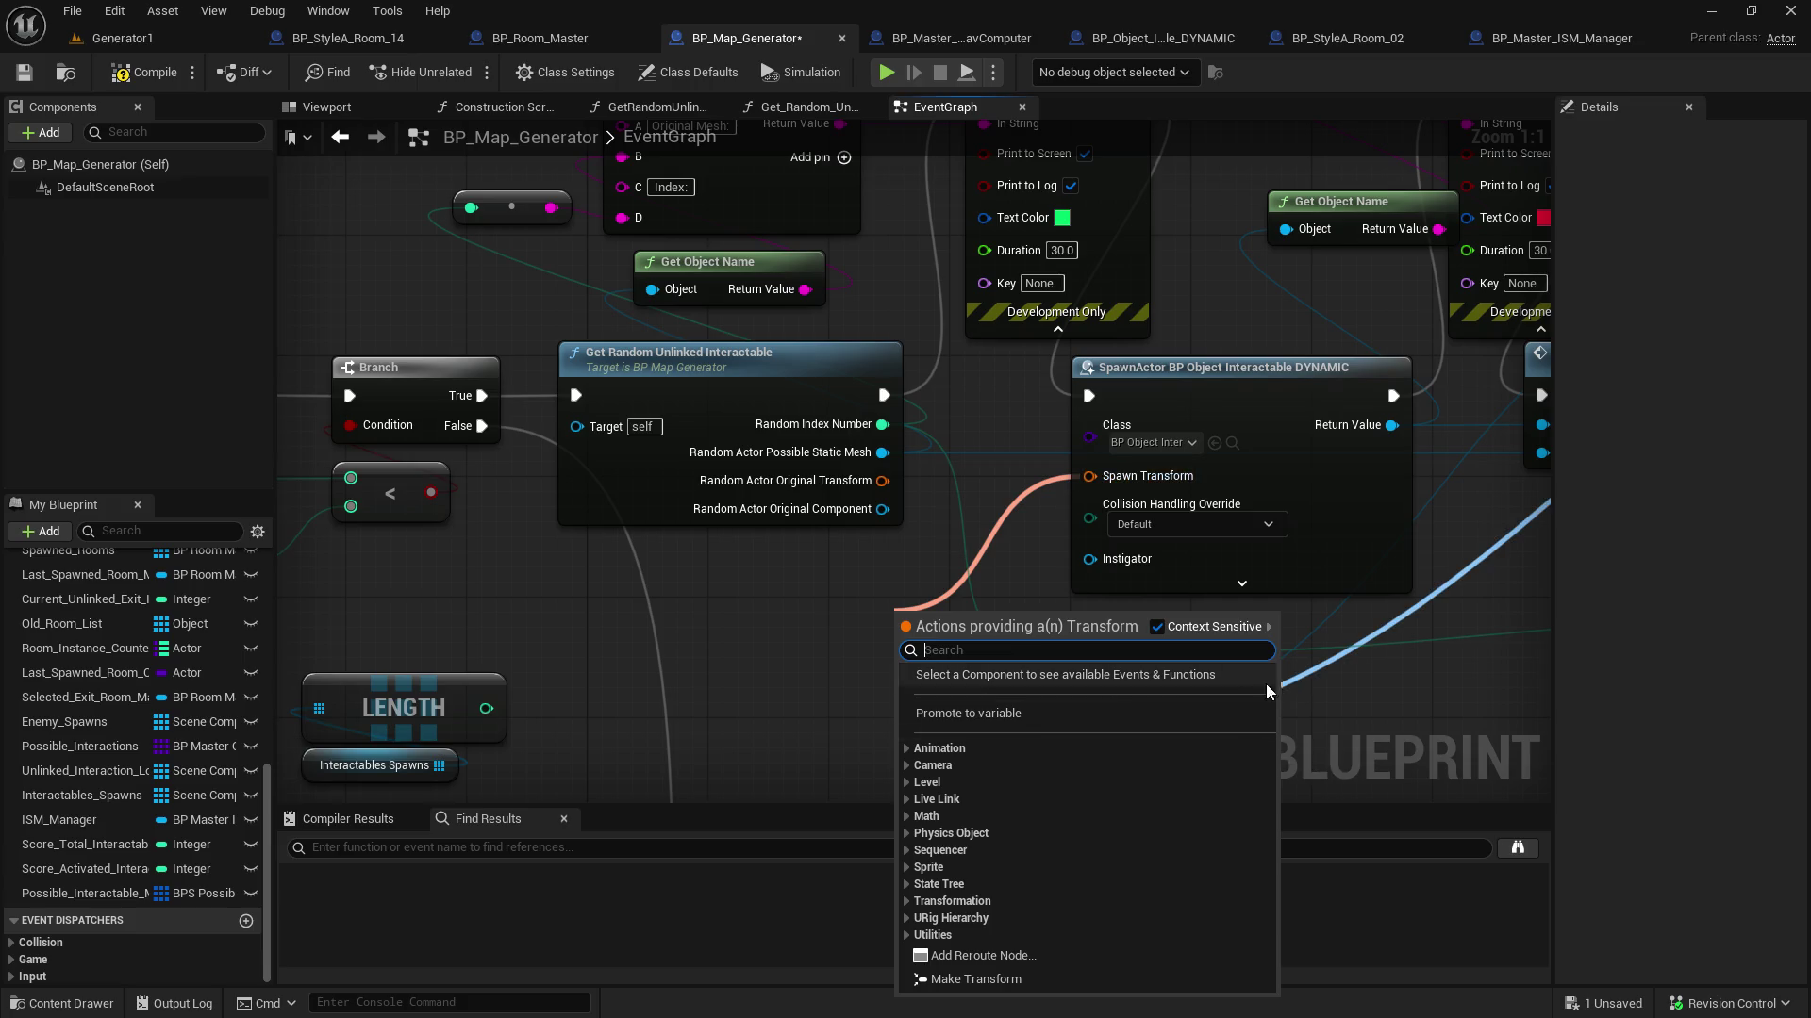
click(984, 956)
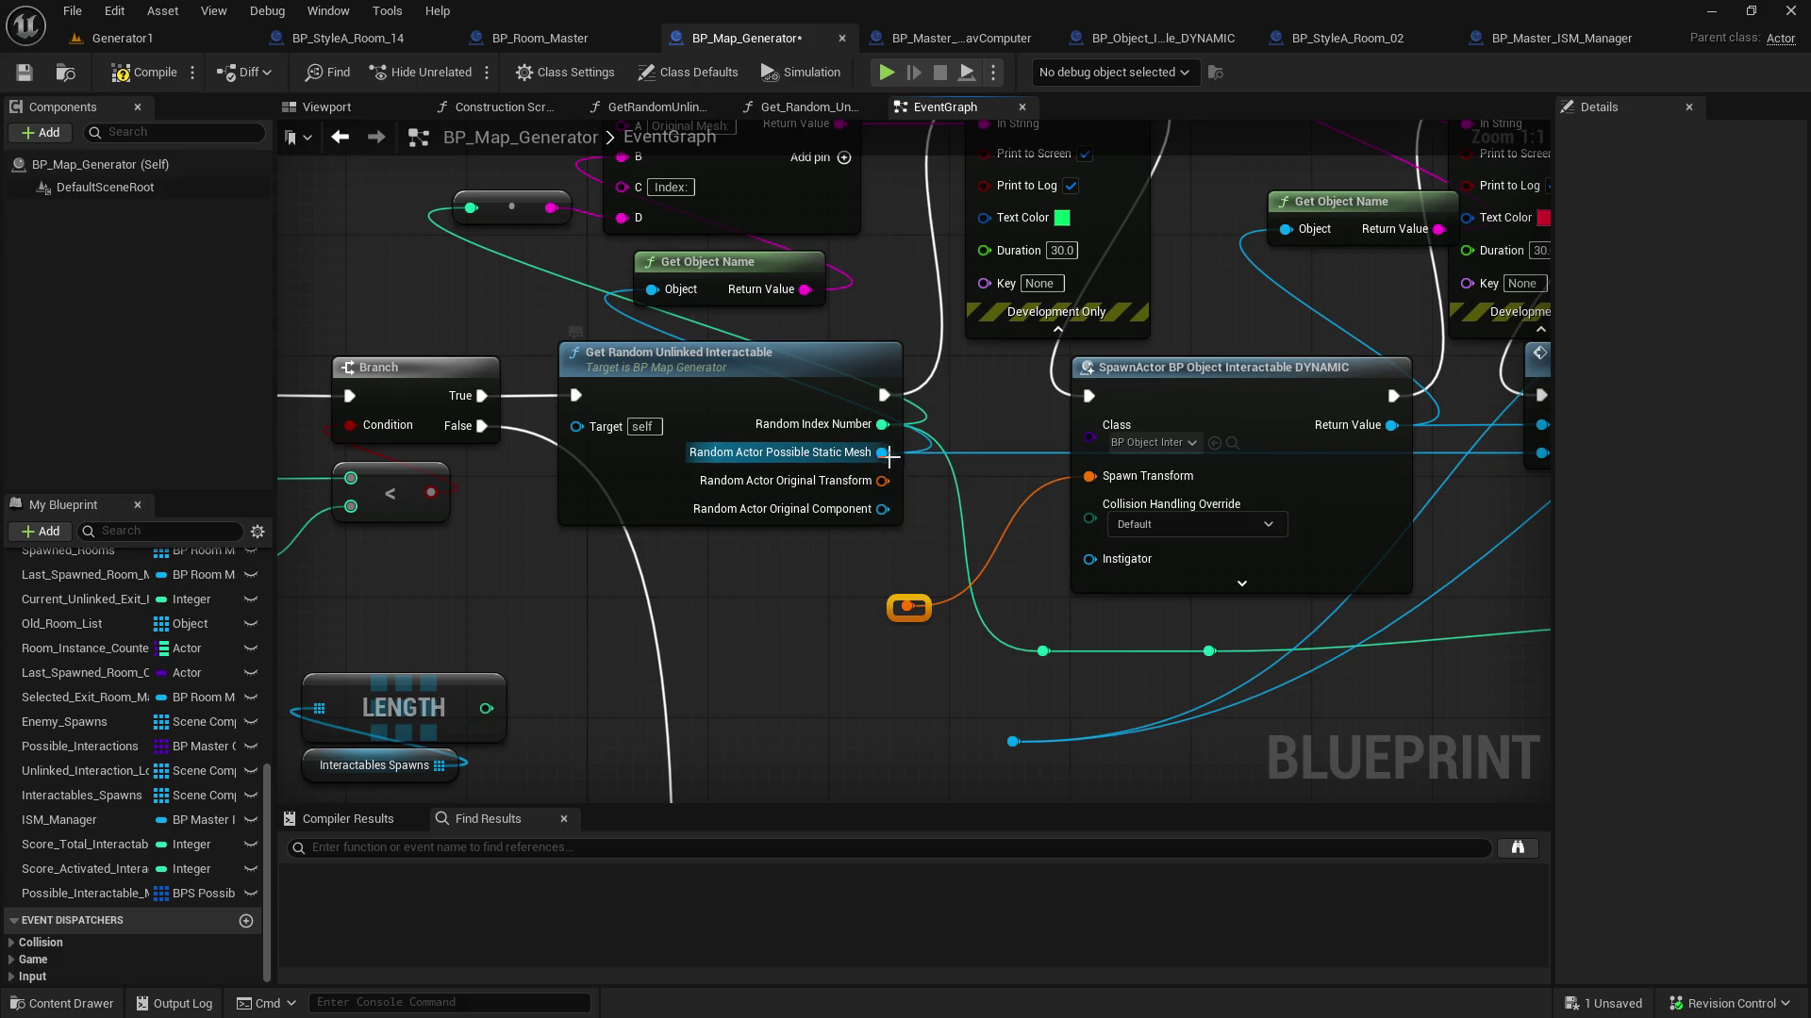
mouse_move(883, 453)
mouse_down()
mouse_move(847, 581)
mouse_move(820, 607)
mouse_up()
click(937, 780)
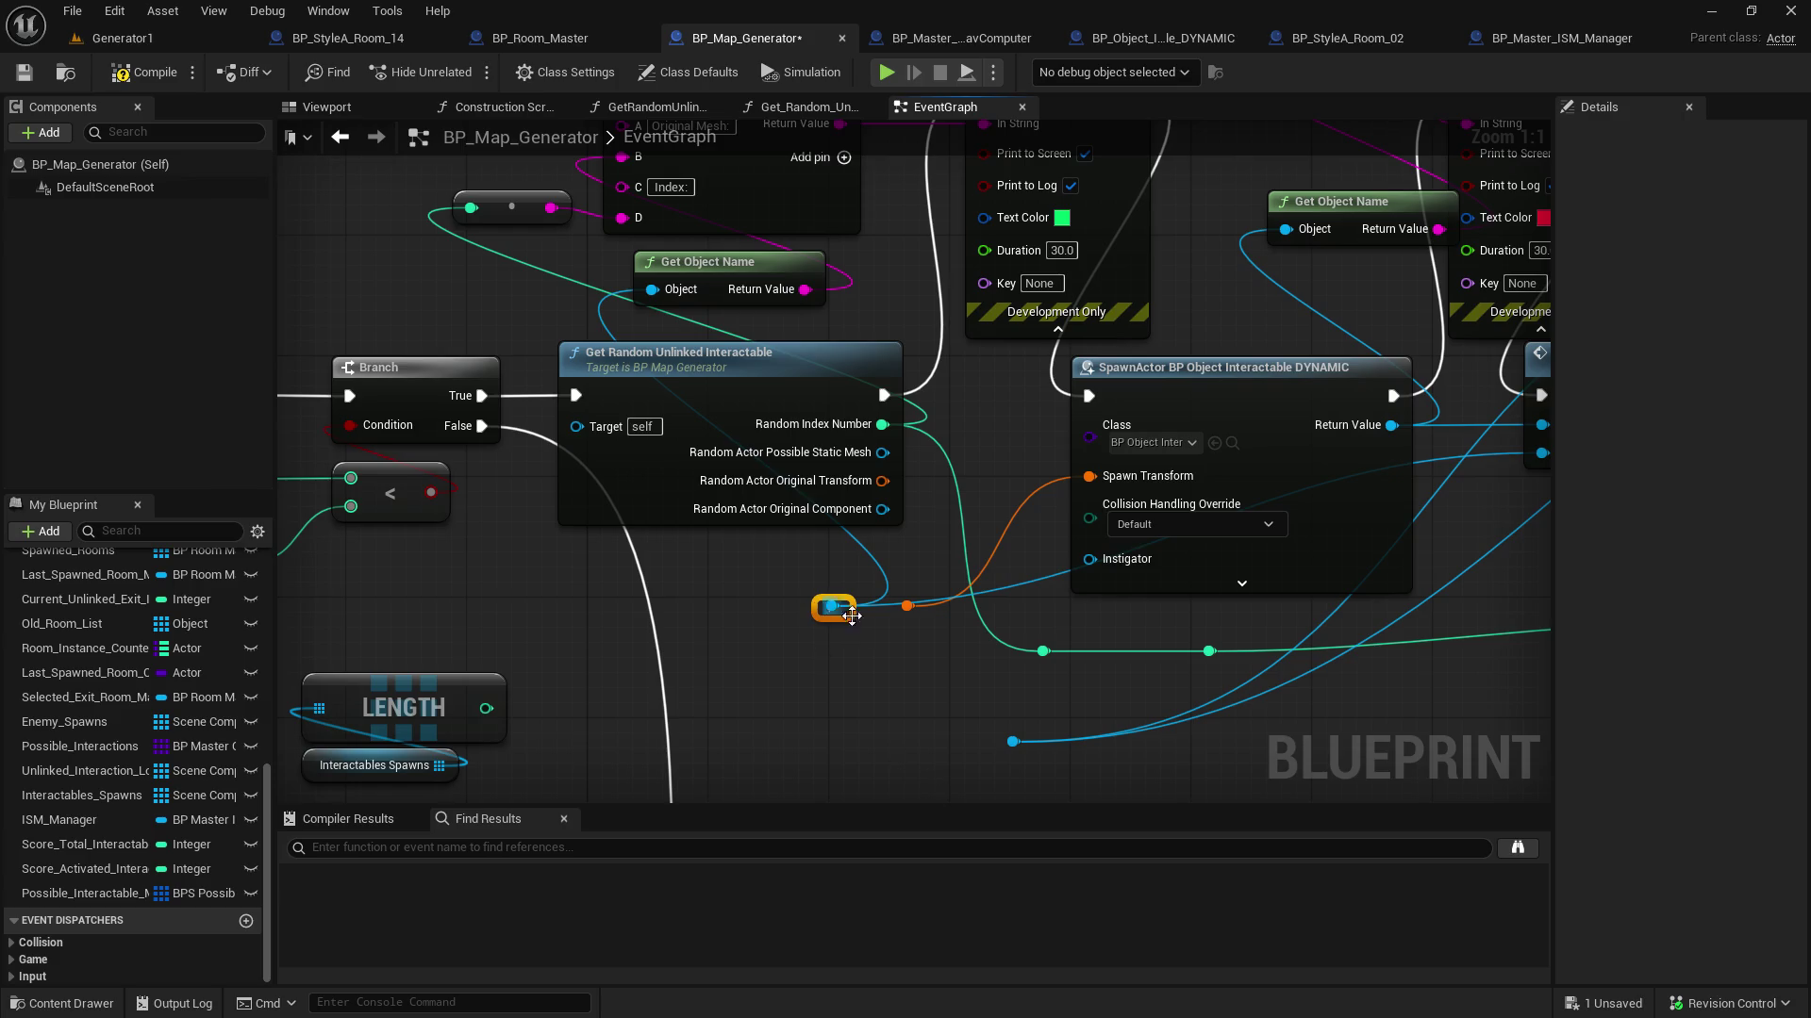
drag(905, 608, 976, 729)
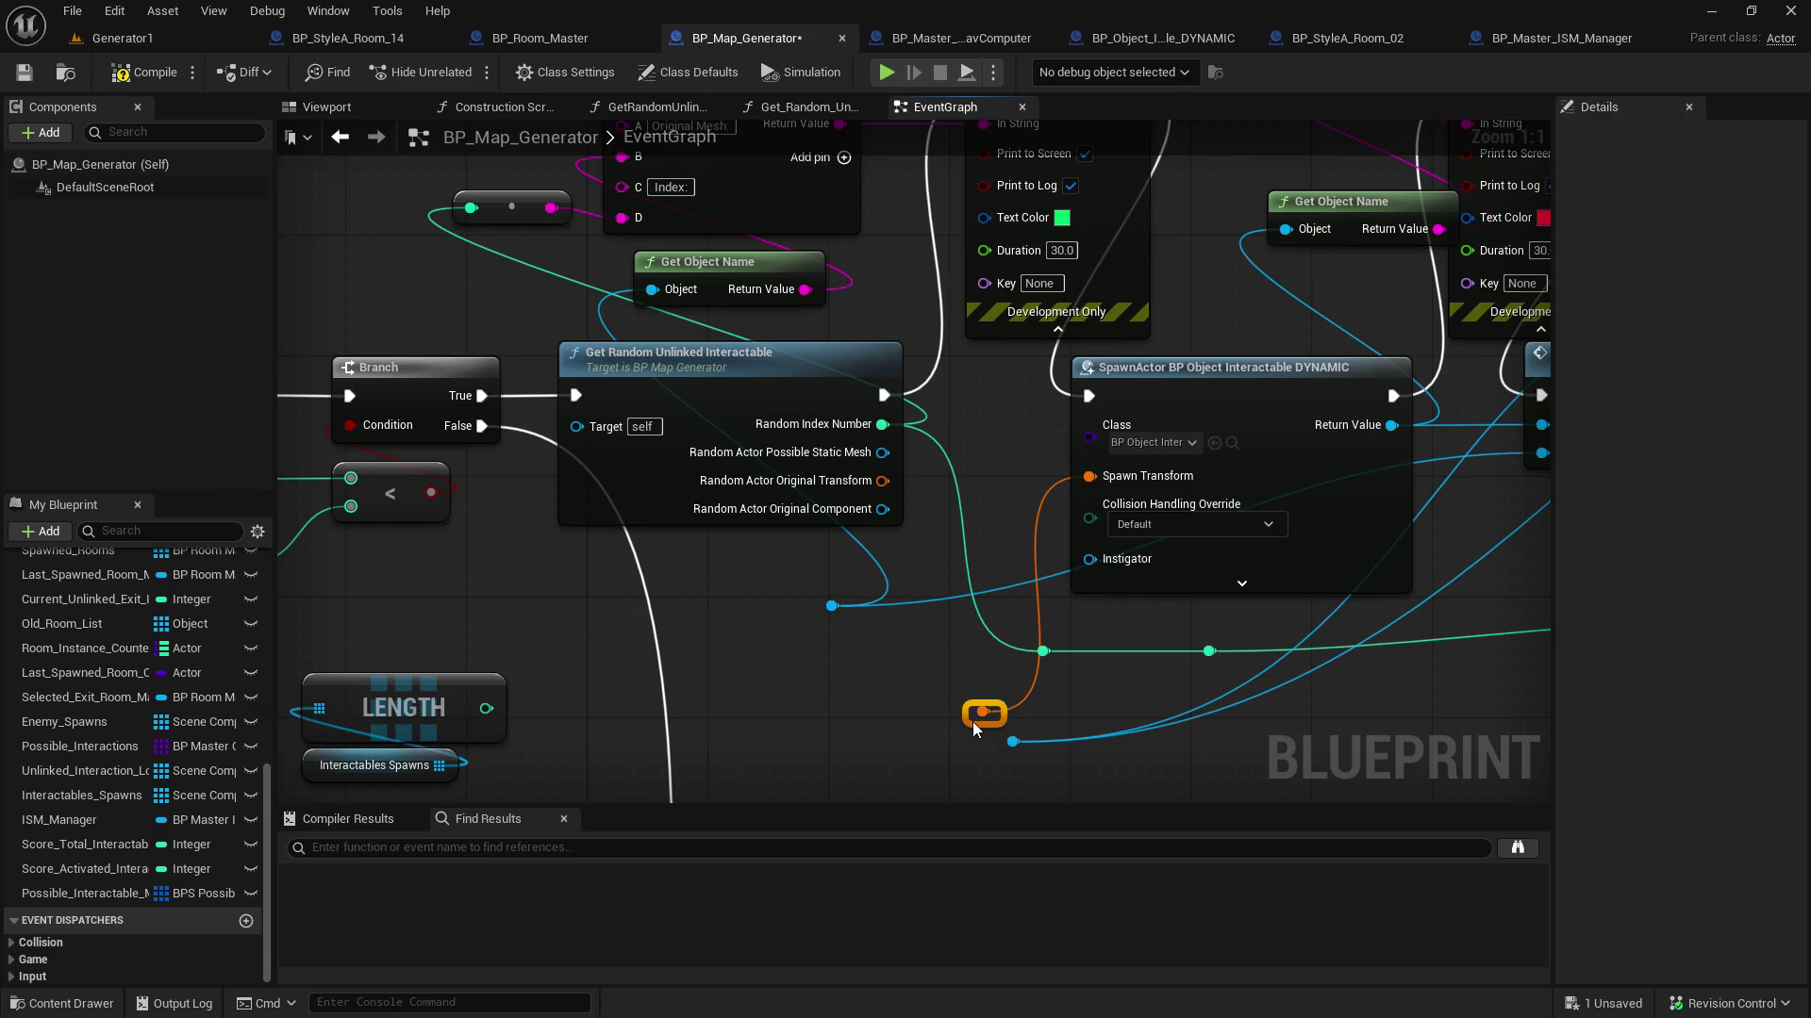
mouse_move(818, 604)
mouse_down()
mouse_move(954, 632)
mouse_move(953, 679)
mouse_up()
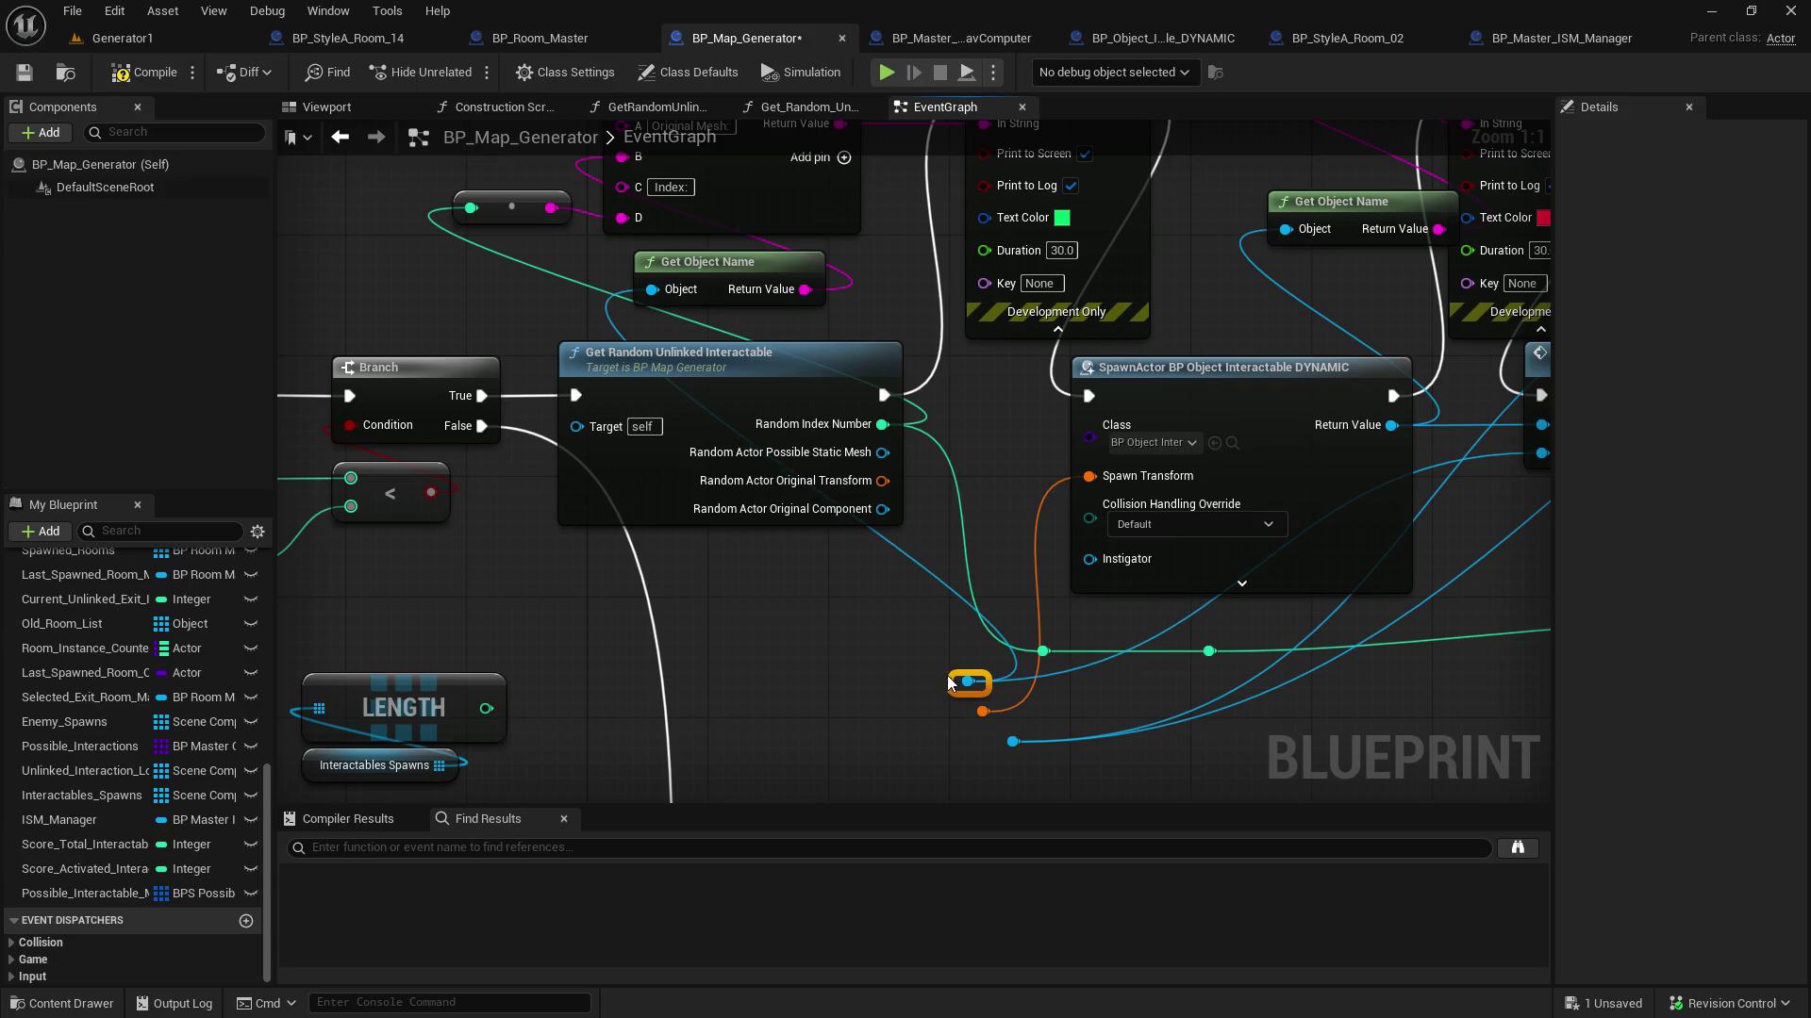
Recombine Get Random Unlinked Interactable's split outputs into a single Random Actor pin
right_click(845, 471)
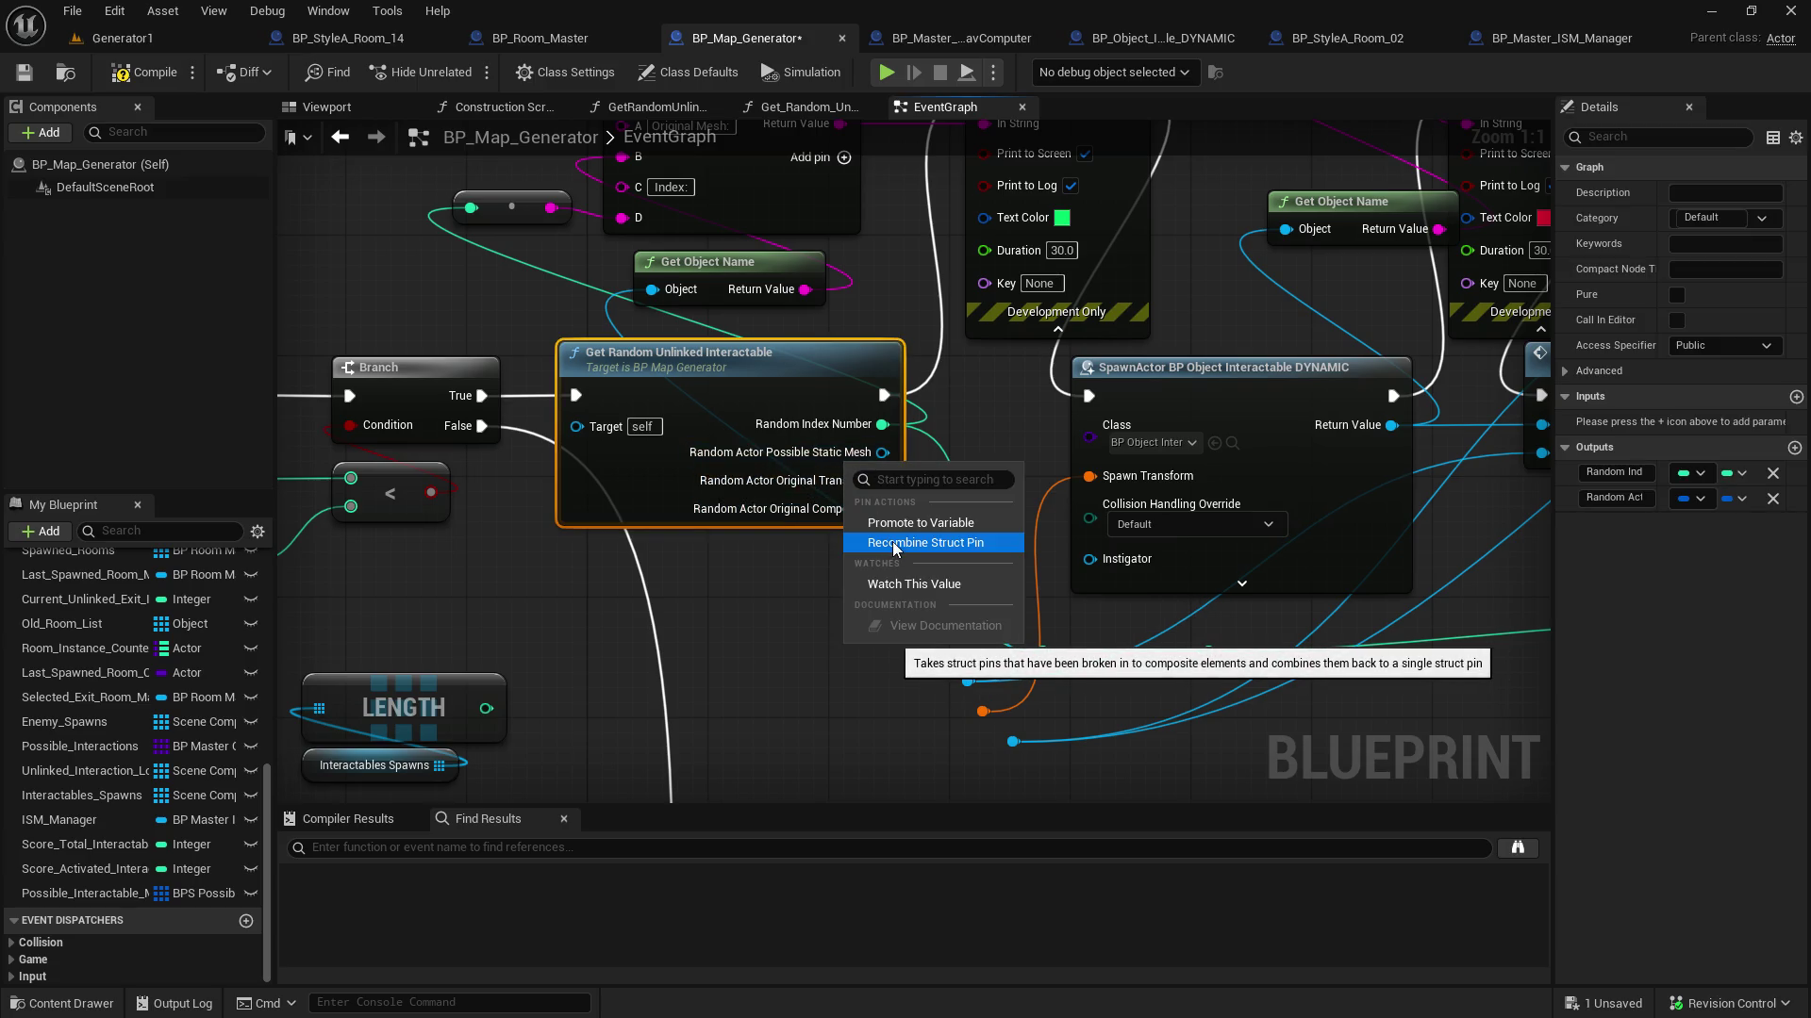
click(768, 530)
right_click(806, 499)
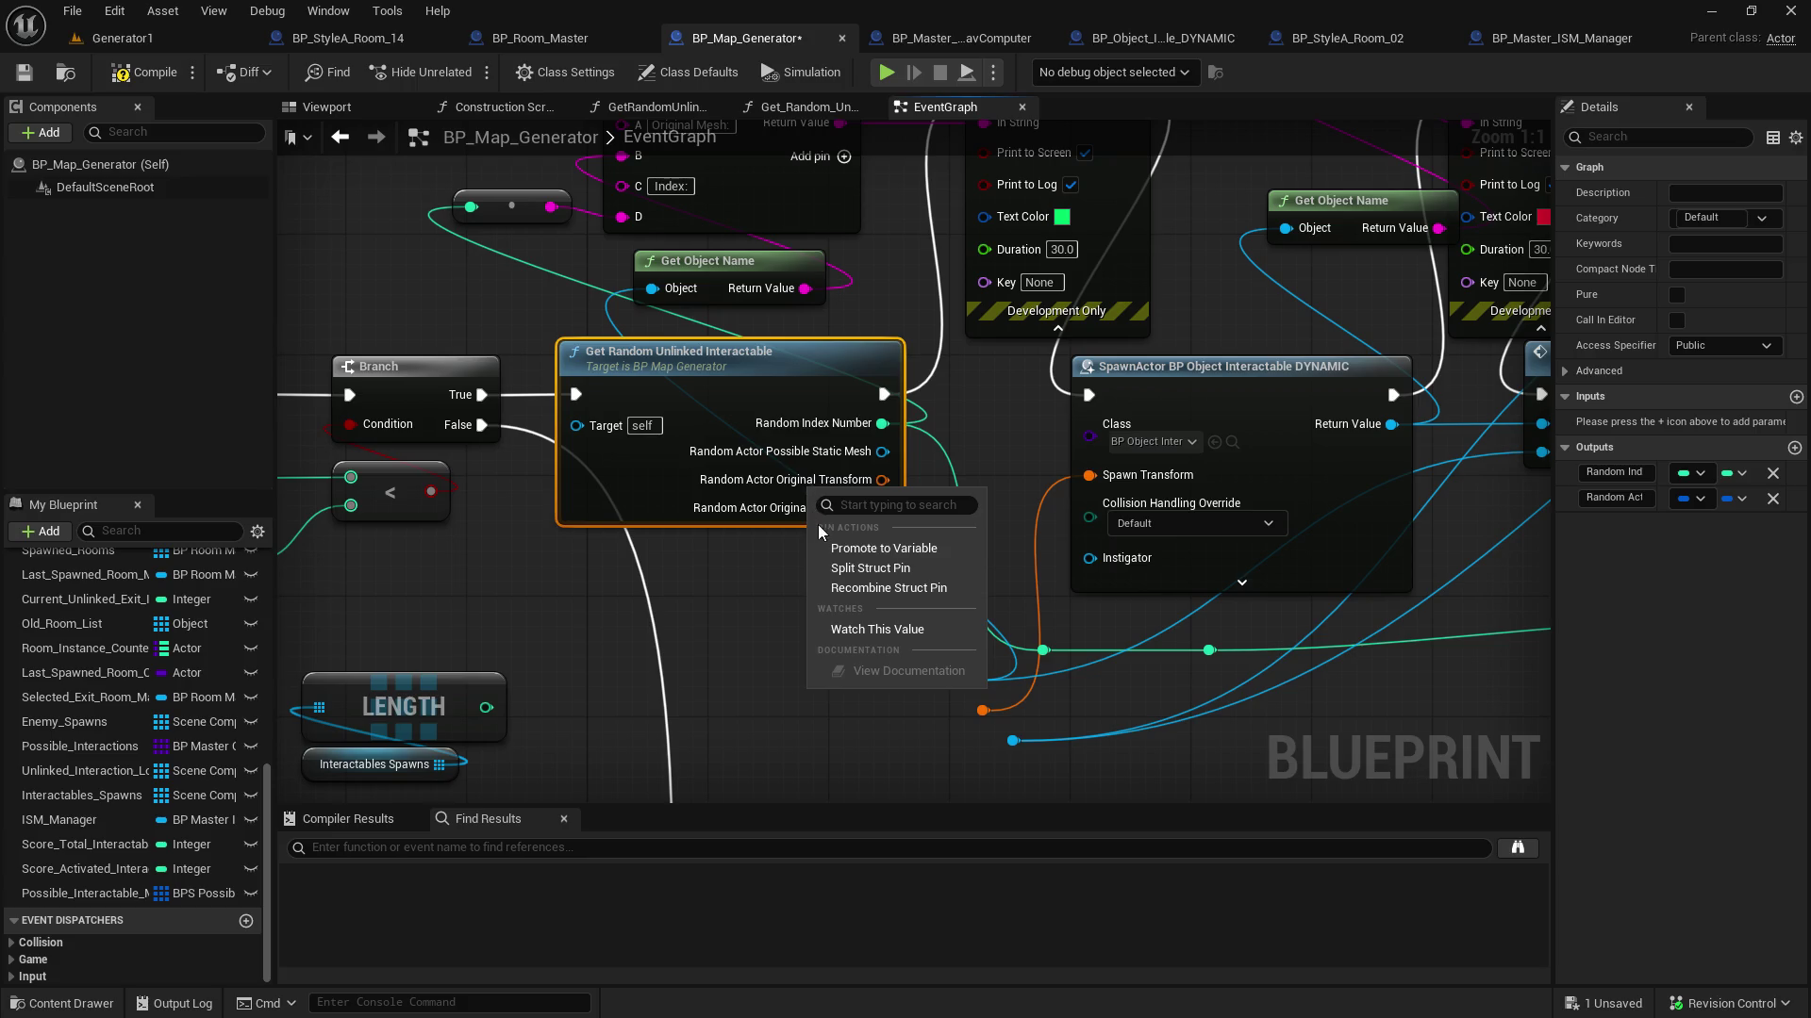
click(834, 590)
Place a Possible Interactable Meshes getter near the spawn chain
scroll(834, 591, down, 3)
mouse_move(795, 630)
mouse_down()
mouse_move(789, 416)
mouse_move(681, 313)
mouse_move(717, 179)
mouse_move(783, 176)
mouse_up()
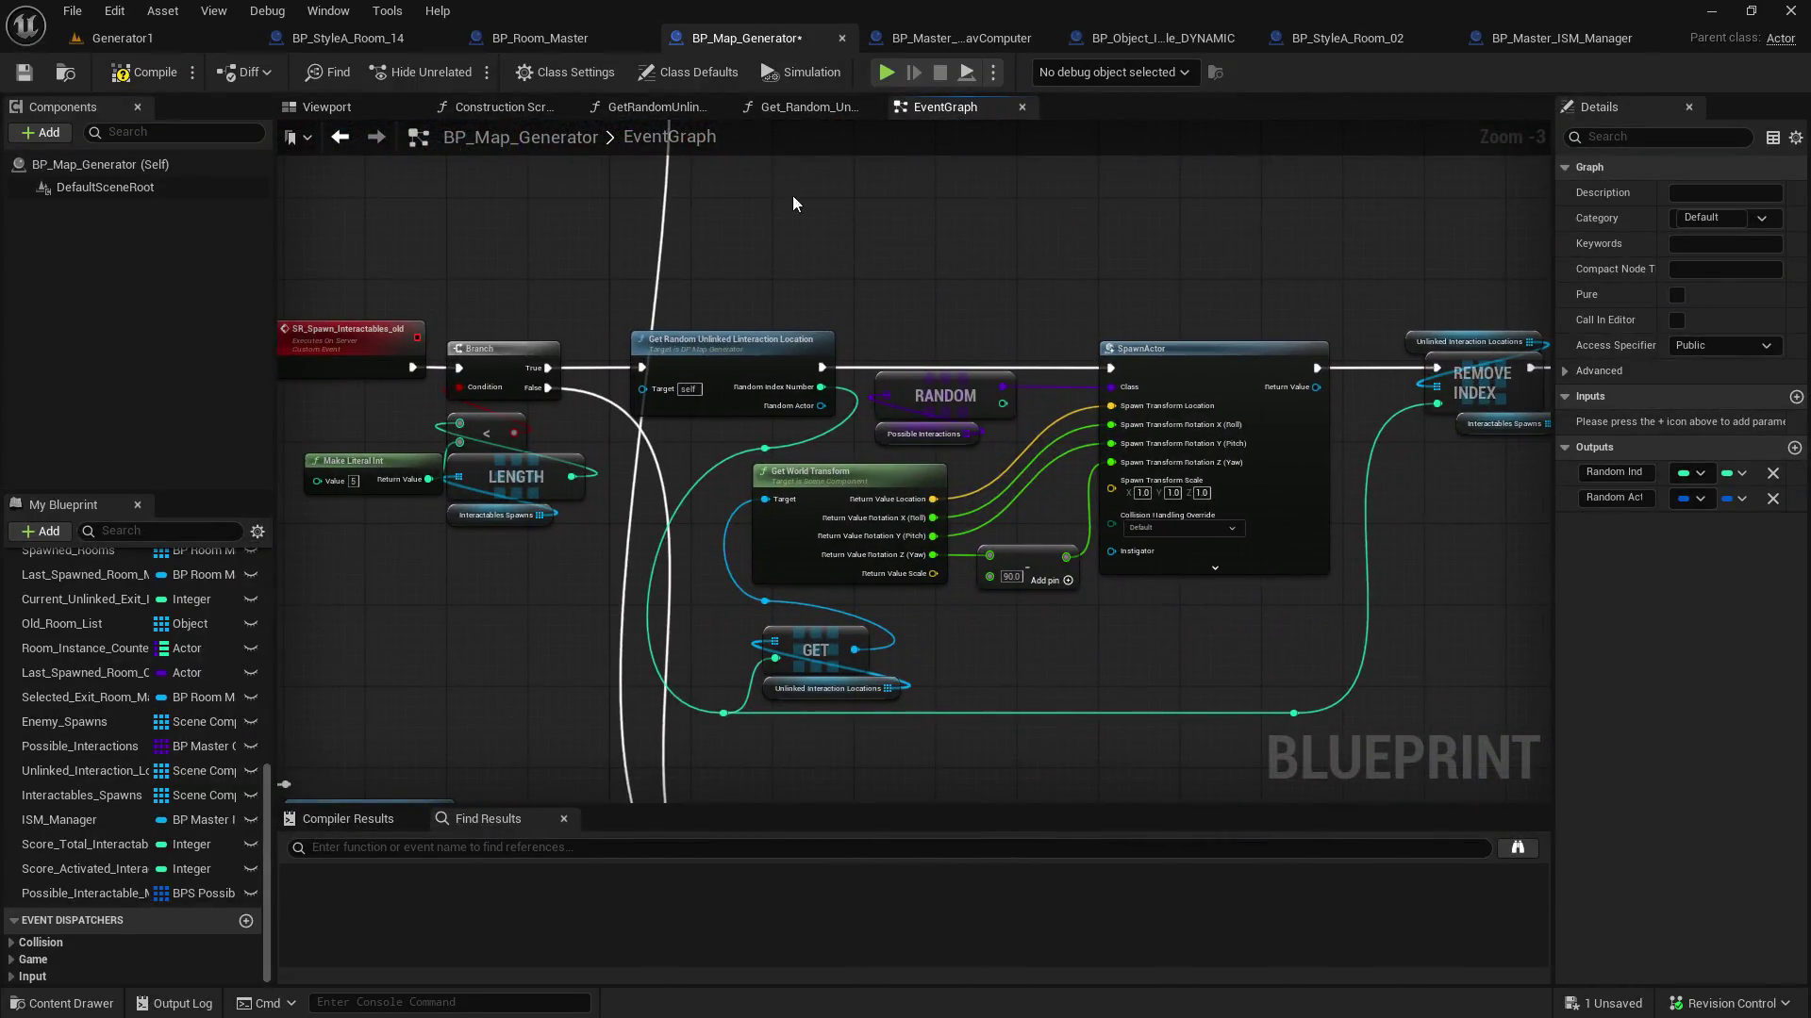
mouse_move(823, 540)
mouse_down()
mouse_move(974, 485)
mouse_move(934, 217)
mouse_up()
scroll(841, 728, up, 2)
mouse_move(842, 728)
mouse_down()
mouse_move(773, 634)
mouse_move(800, 702)
mouse_up()
mouse_move(90, 894)
mouse_down()
mouse_move(549, 739)
mouse_move(717, 547)
mouse_move(684, 755)
mouse_move(699, 758)
mouse_up()
click(754, 577)
mouse_move(855, 741)
mouse_down()
mouse_move(820, 745)
mouse_move(783, 580)
mouse_up()
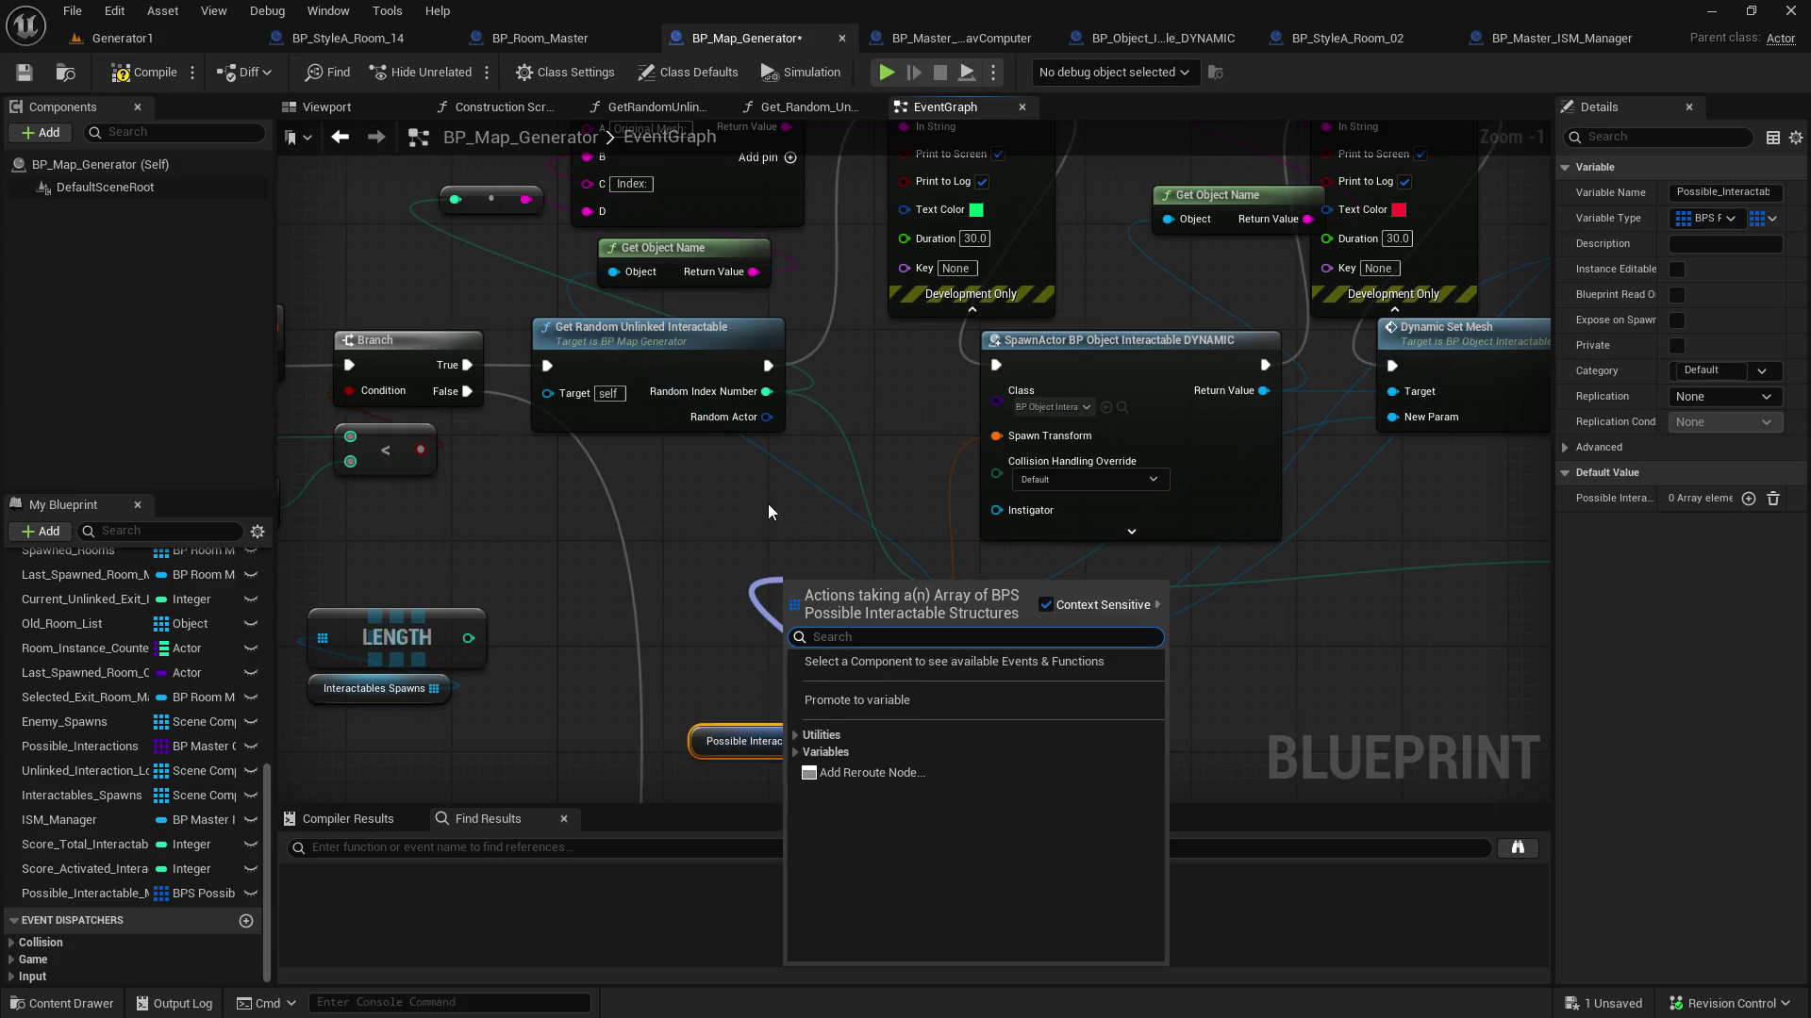
Add a Get (a copy) node from the array and split its output struct pin
text(array get)
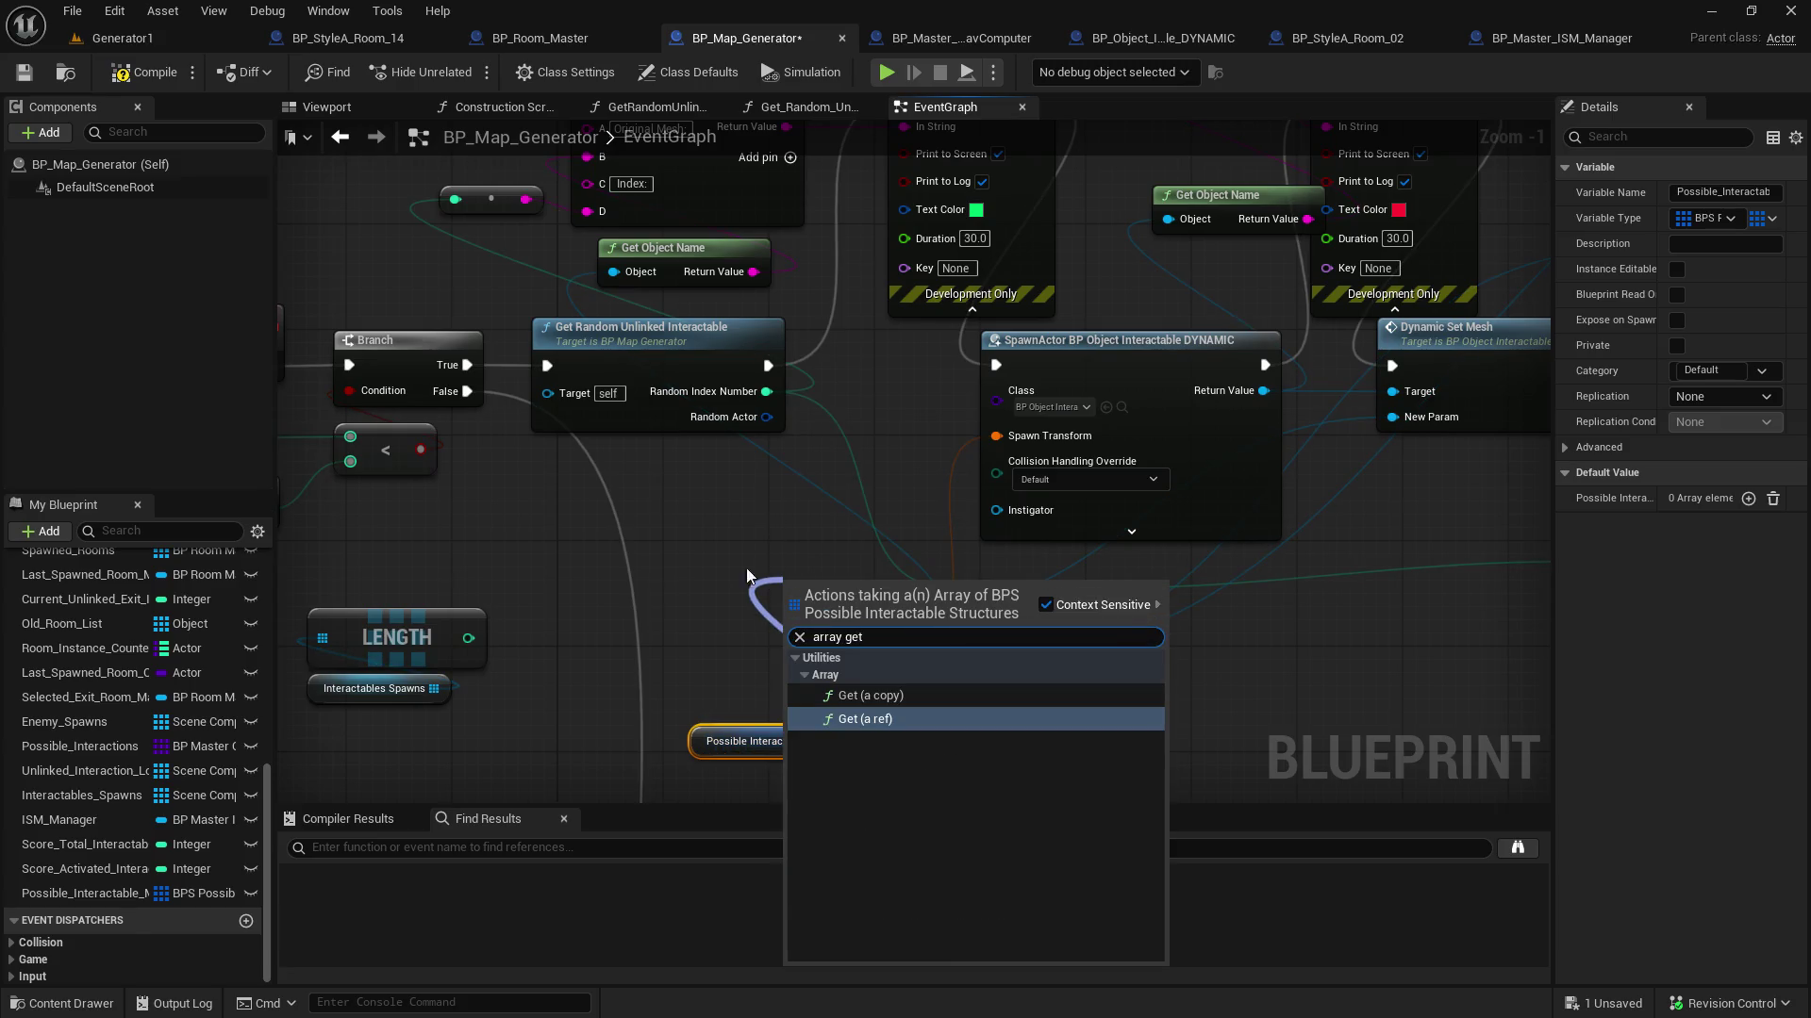
click(890, 696)
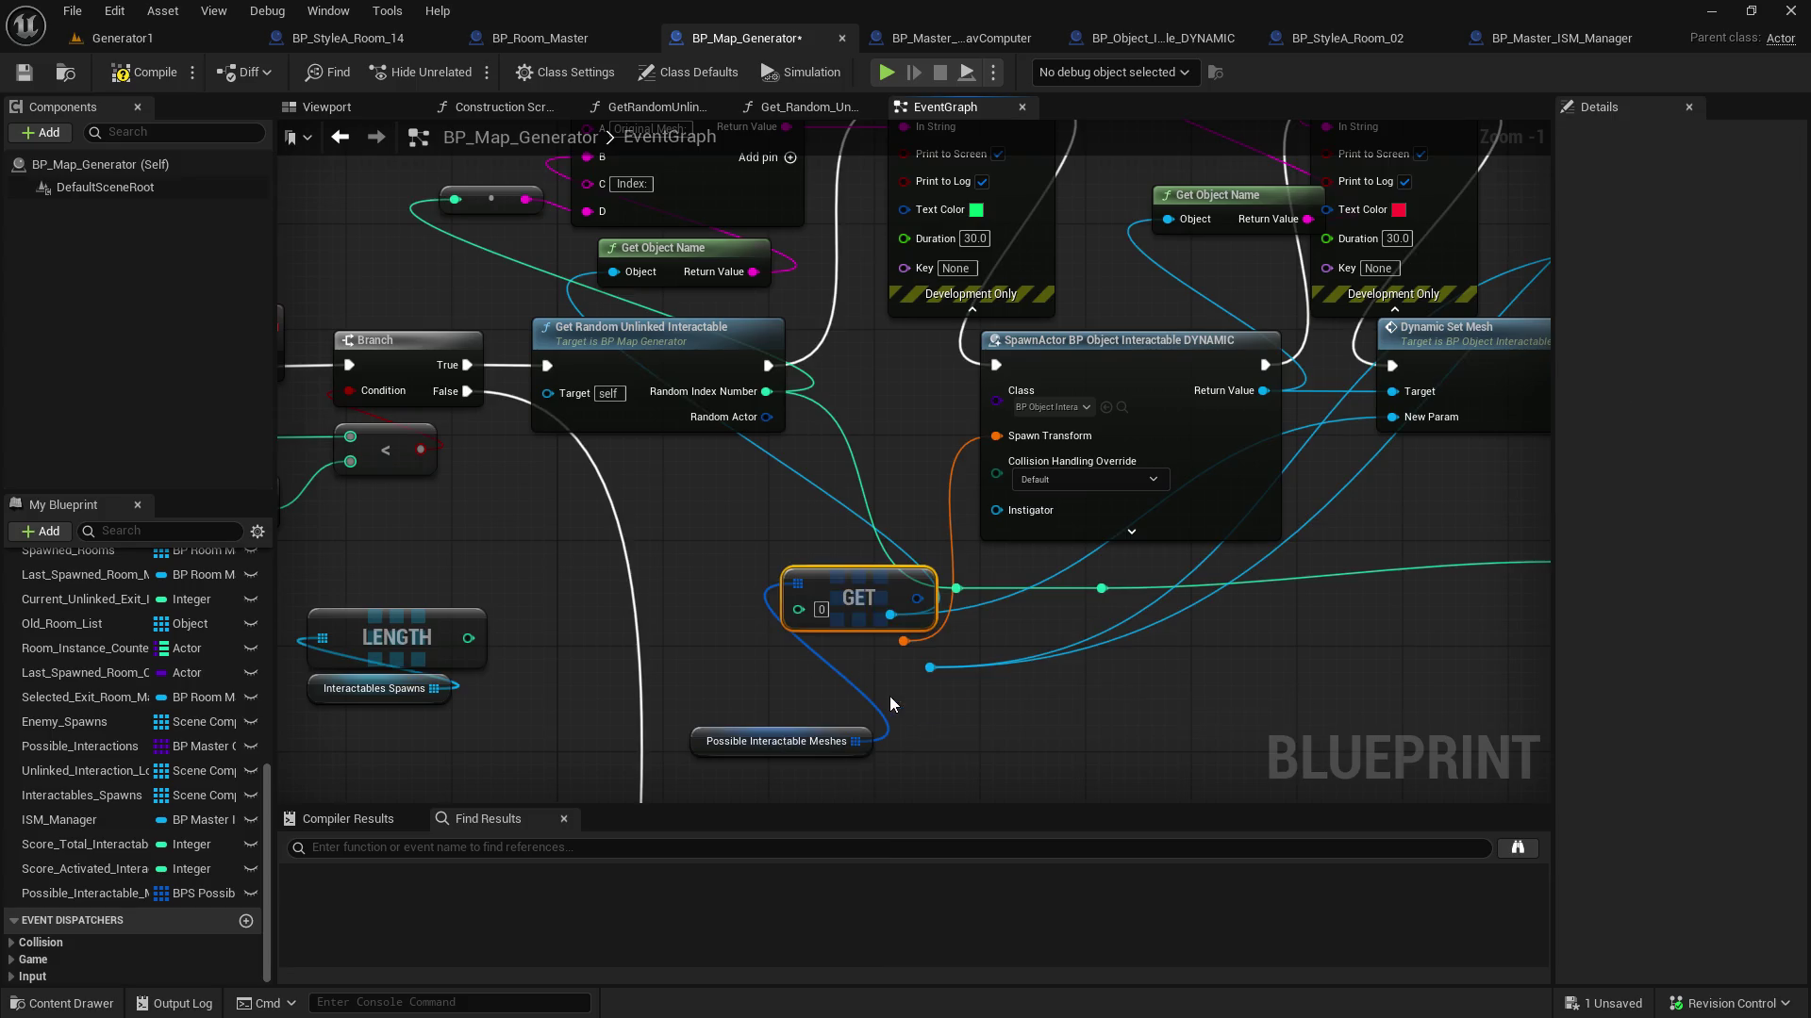
drag(853, 592, 787, 604)
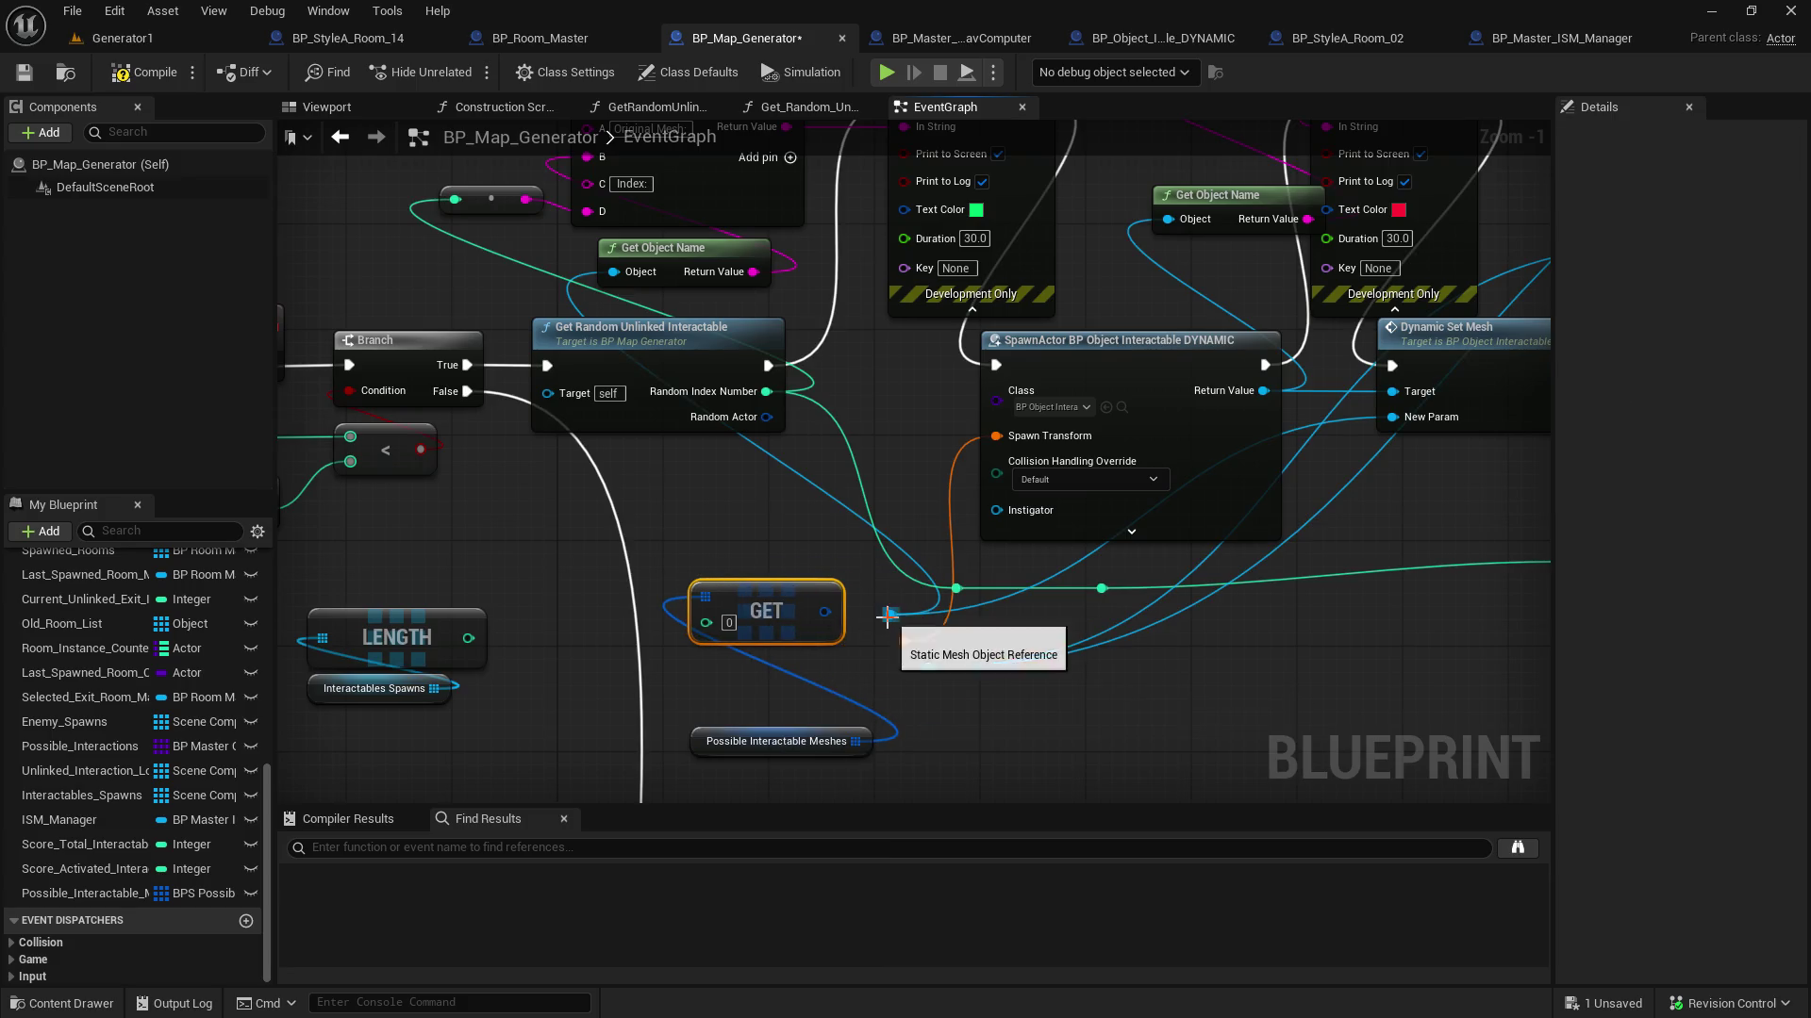
right_click(825, 613)
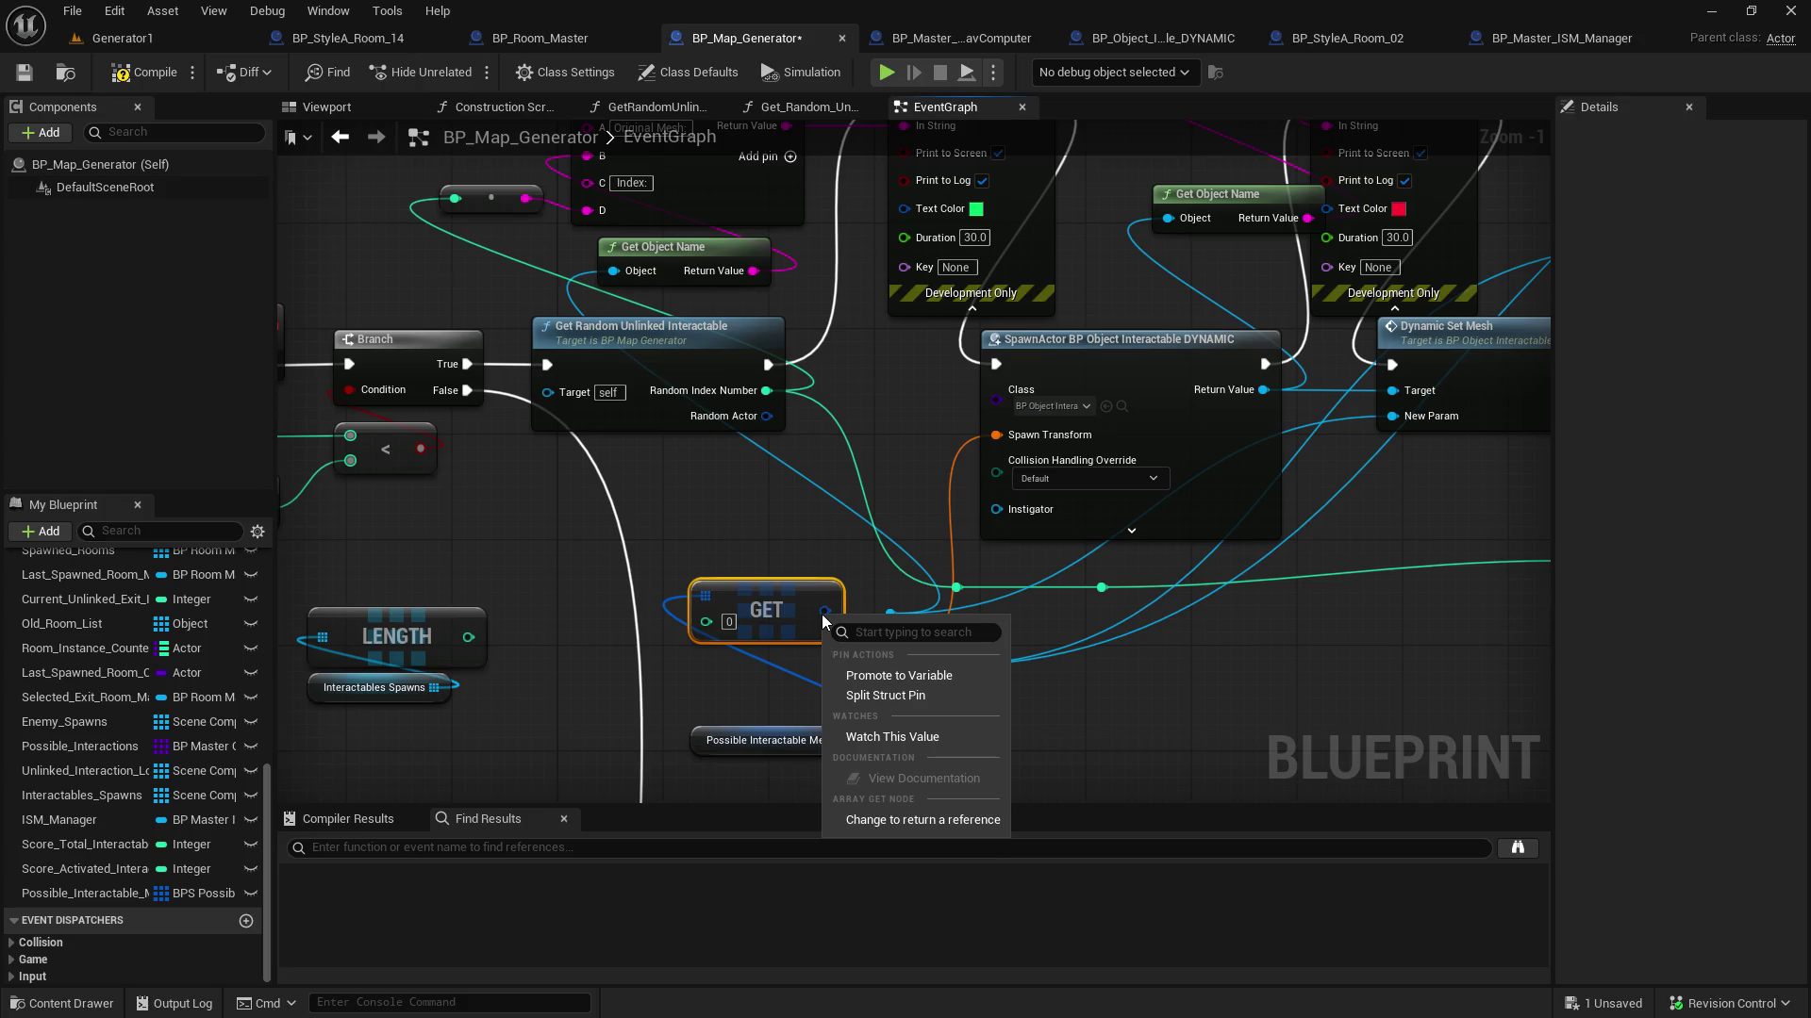
click(891, 695)
Wire mesh, transform and component fields to their reroutes and Random Index Number to the index
drag(890, 613, 856, 594)
drag(727, 599, 687, 585)
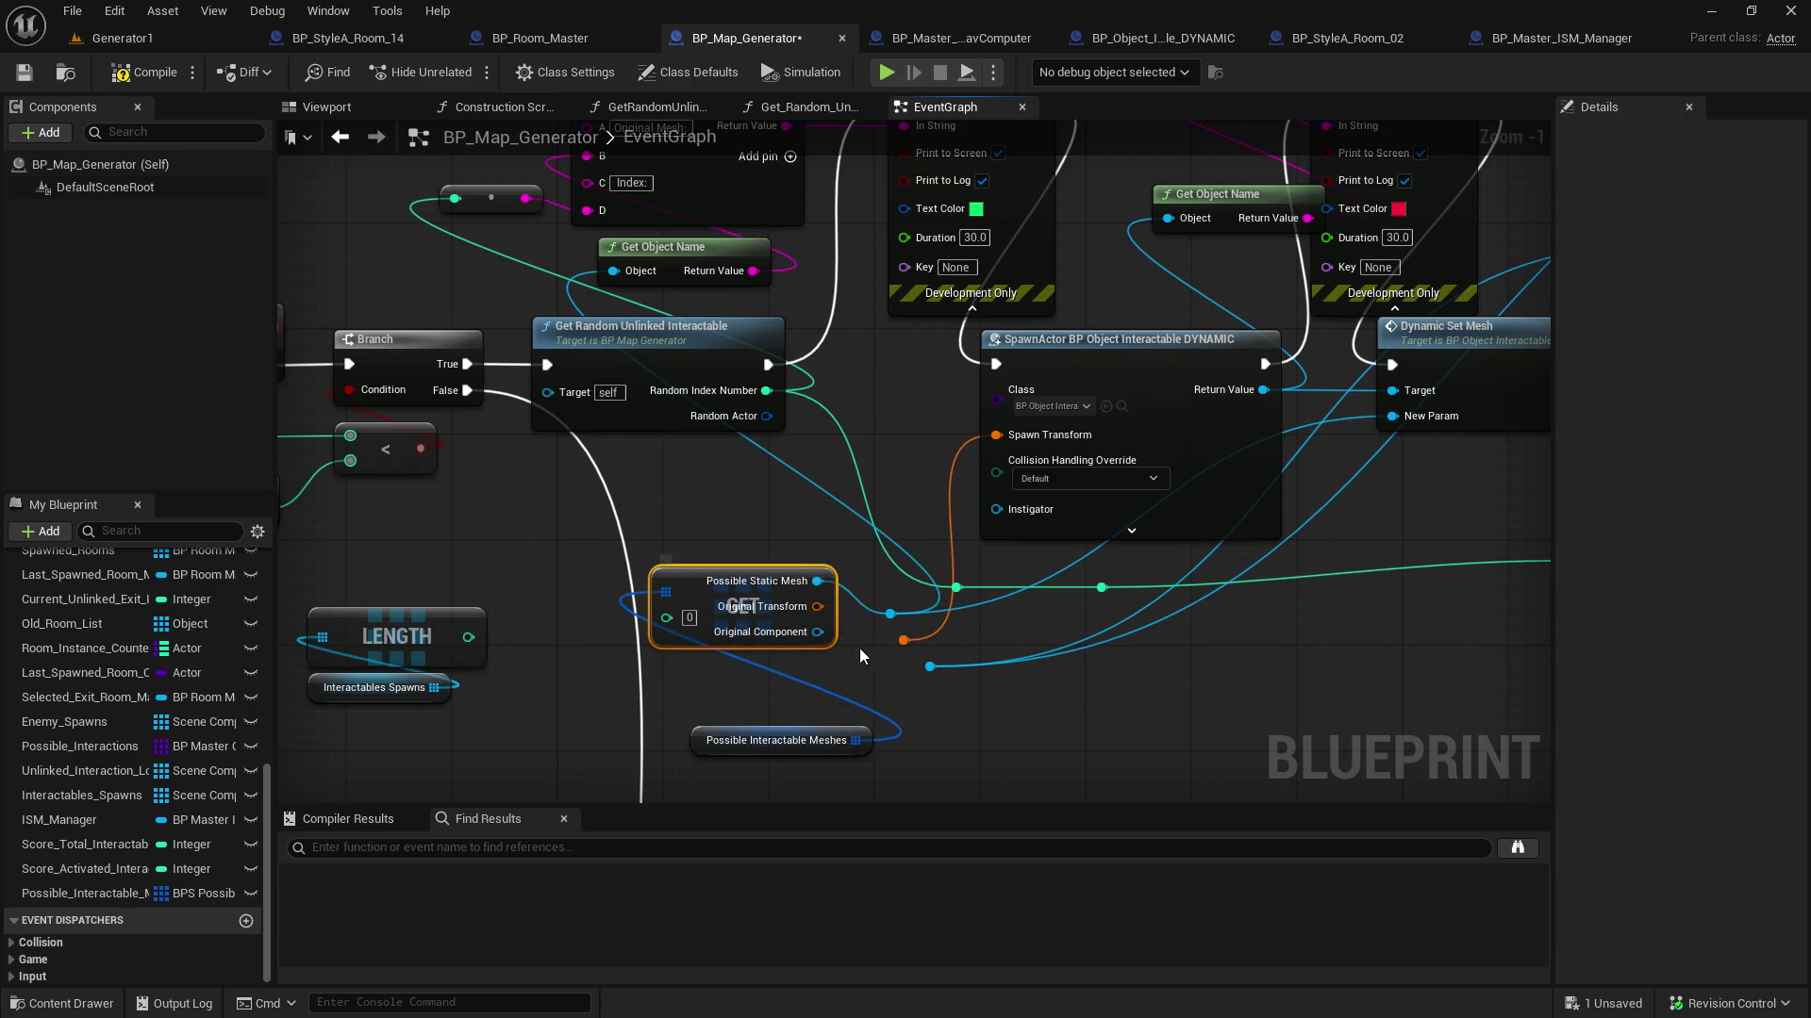
drag(905, 641, 817, 607)
mouse_move(930, 666)
mouse_down()
mouse_move(837, 659)
mouse_move(817, 632)
mouse_up()
mouse_move(766, 390)
mouse_down()
mouse_move(702, 590)
mouse_move(665, 618)
mouse_up()
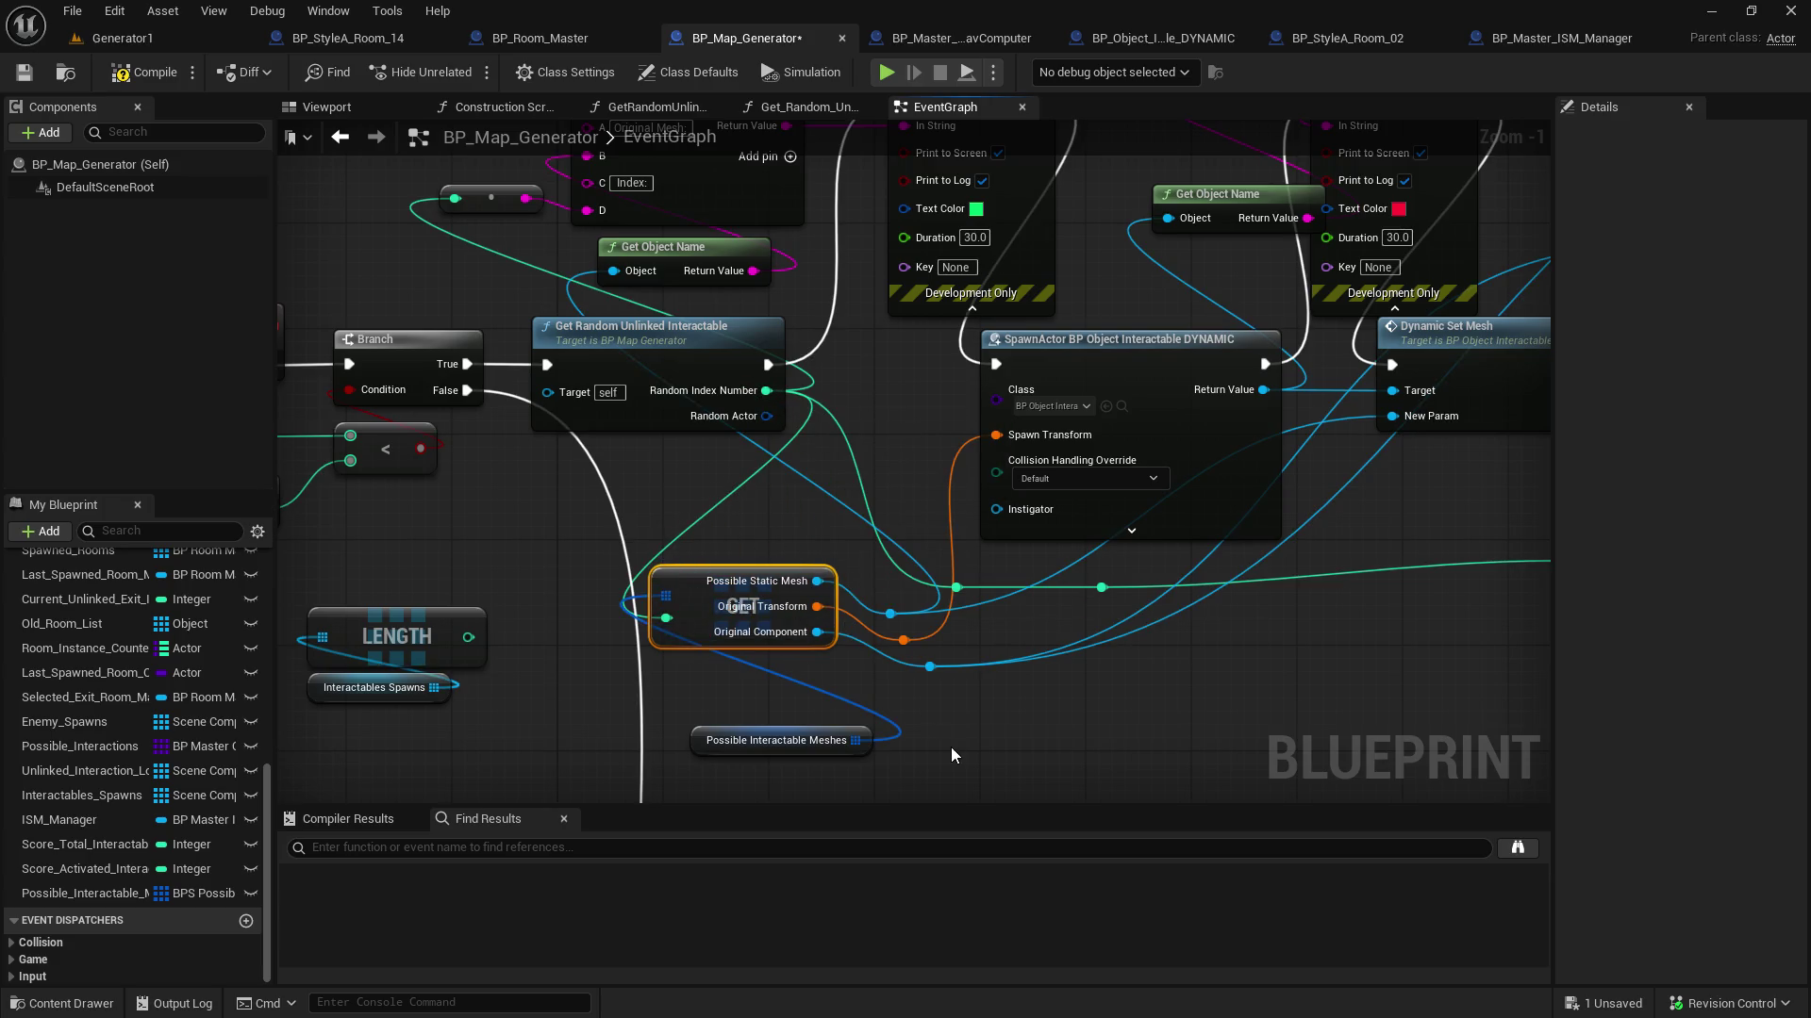
Tidy the reroute points and GET node, then compile the blueprint
mouse_move(1004, 750)
mouse_down()
mouse_move(882, 603)
mouse_move(886, 460)
mouse_move(831, 479)
mouse_up()
click(940, 611)
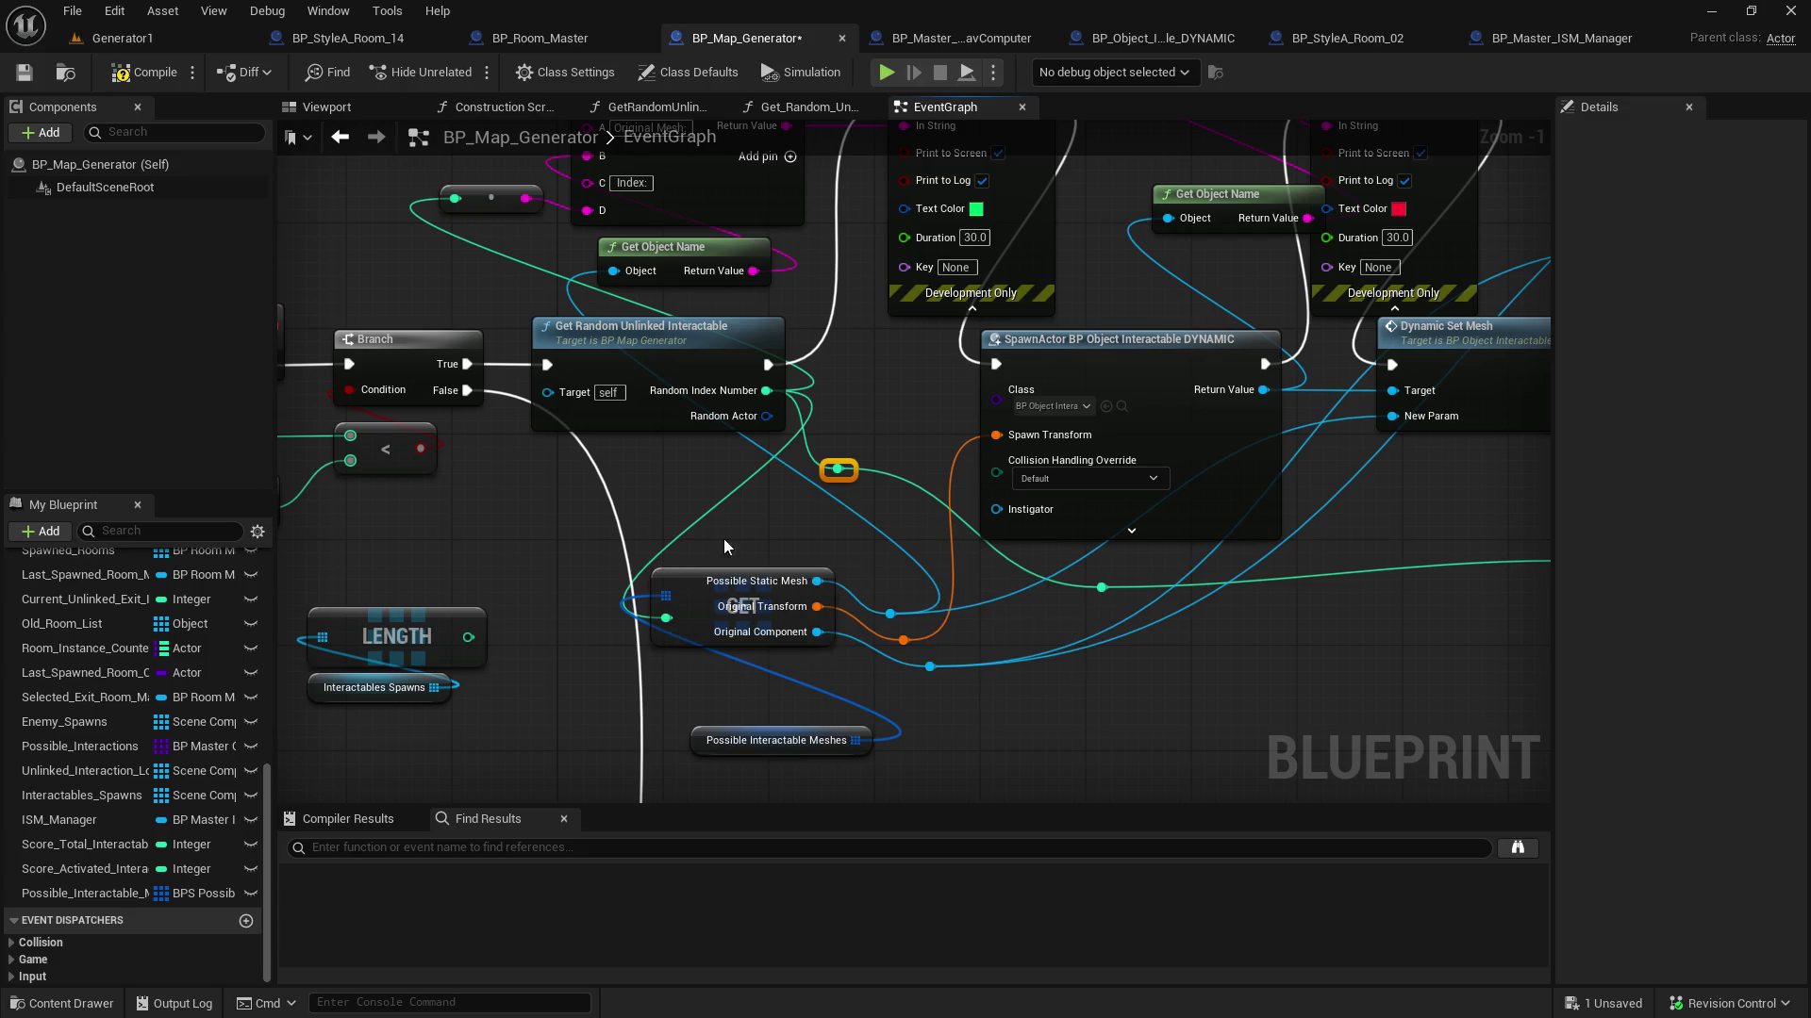
drag(691, 591, 704, 597)
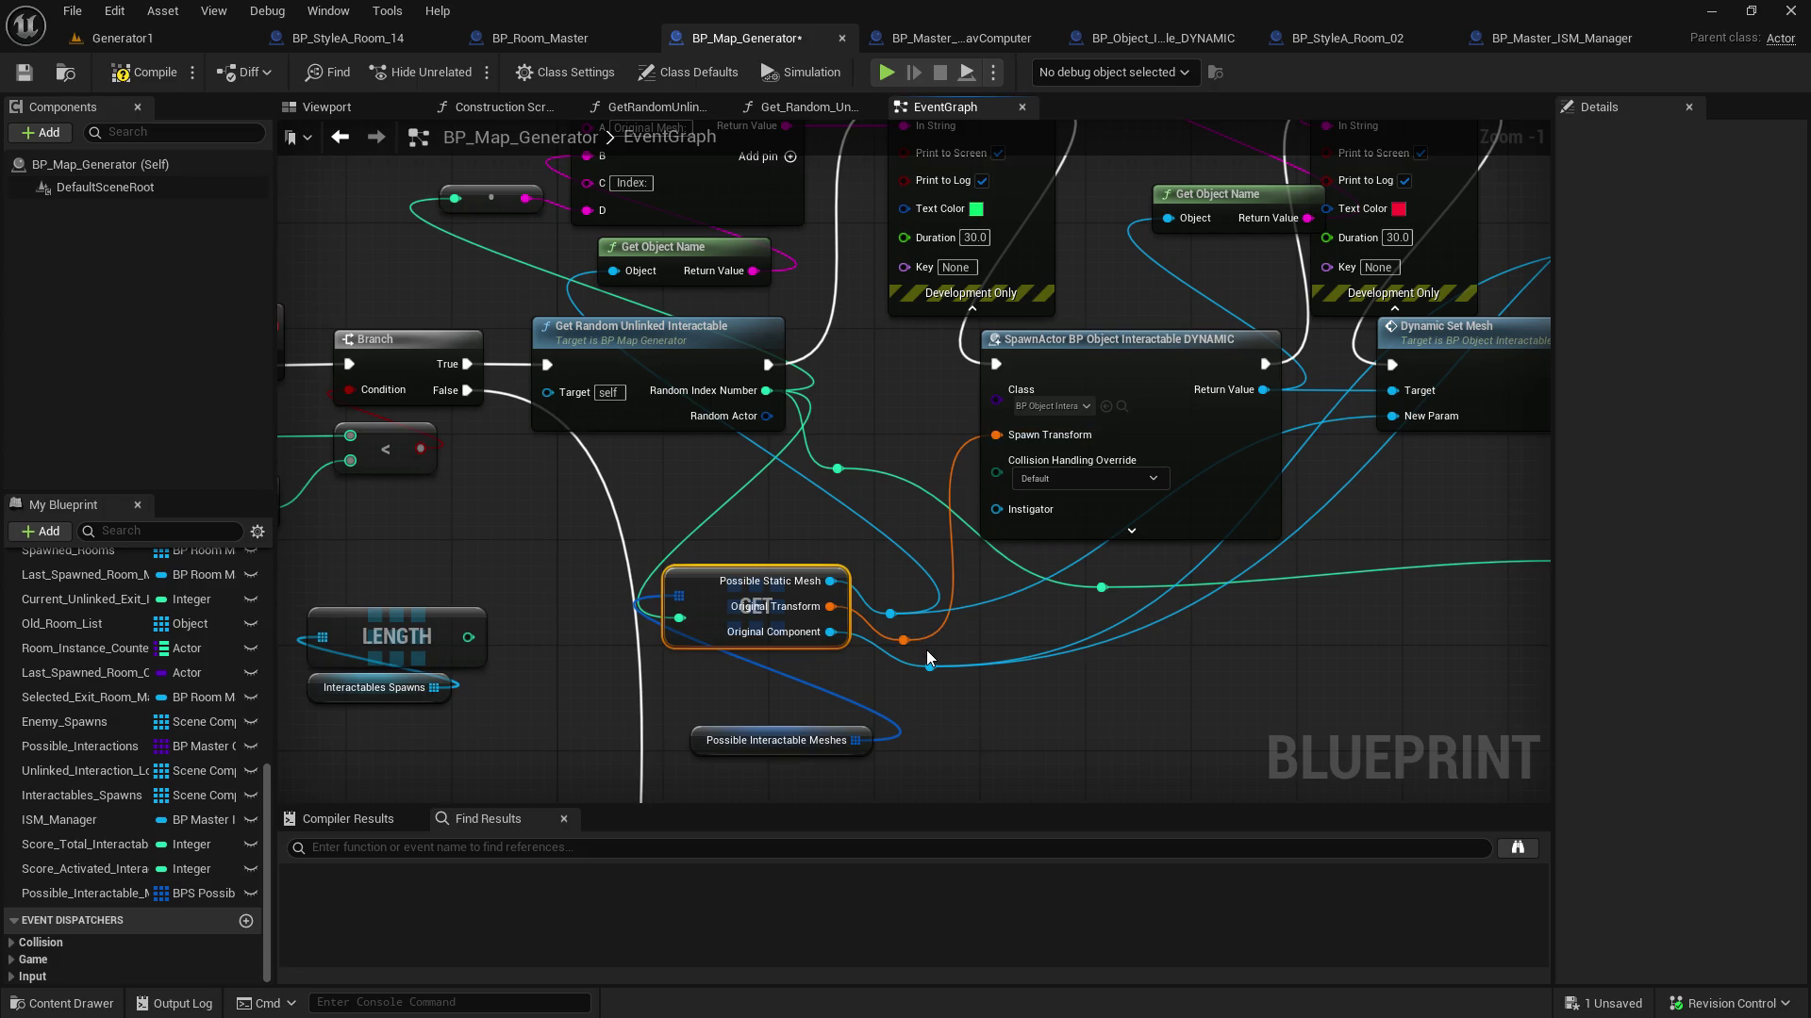
mouse_move(1099, 673)
mouse_down()
mouse_move(746, 681)
mouse_move(977, 737)
mouse_move(981, 755)
mouse_up()
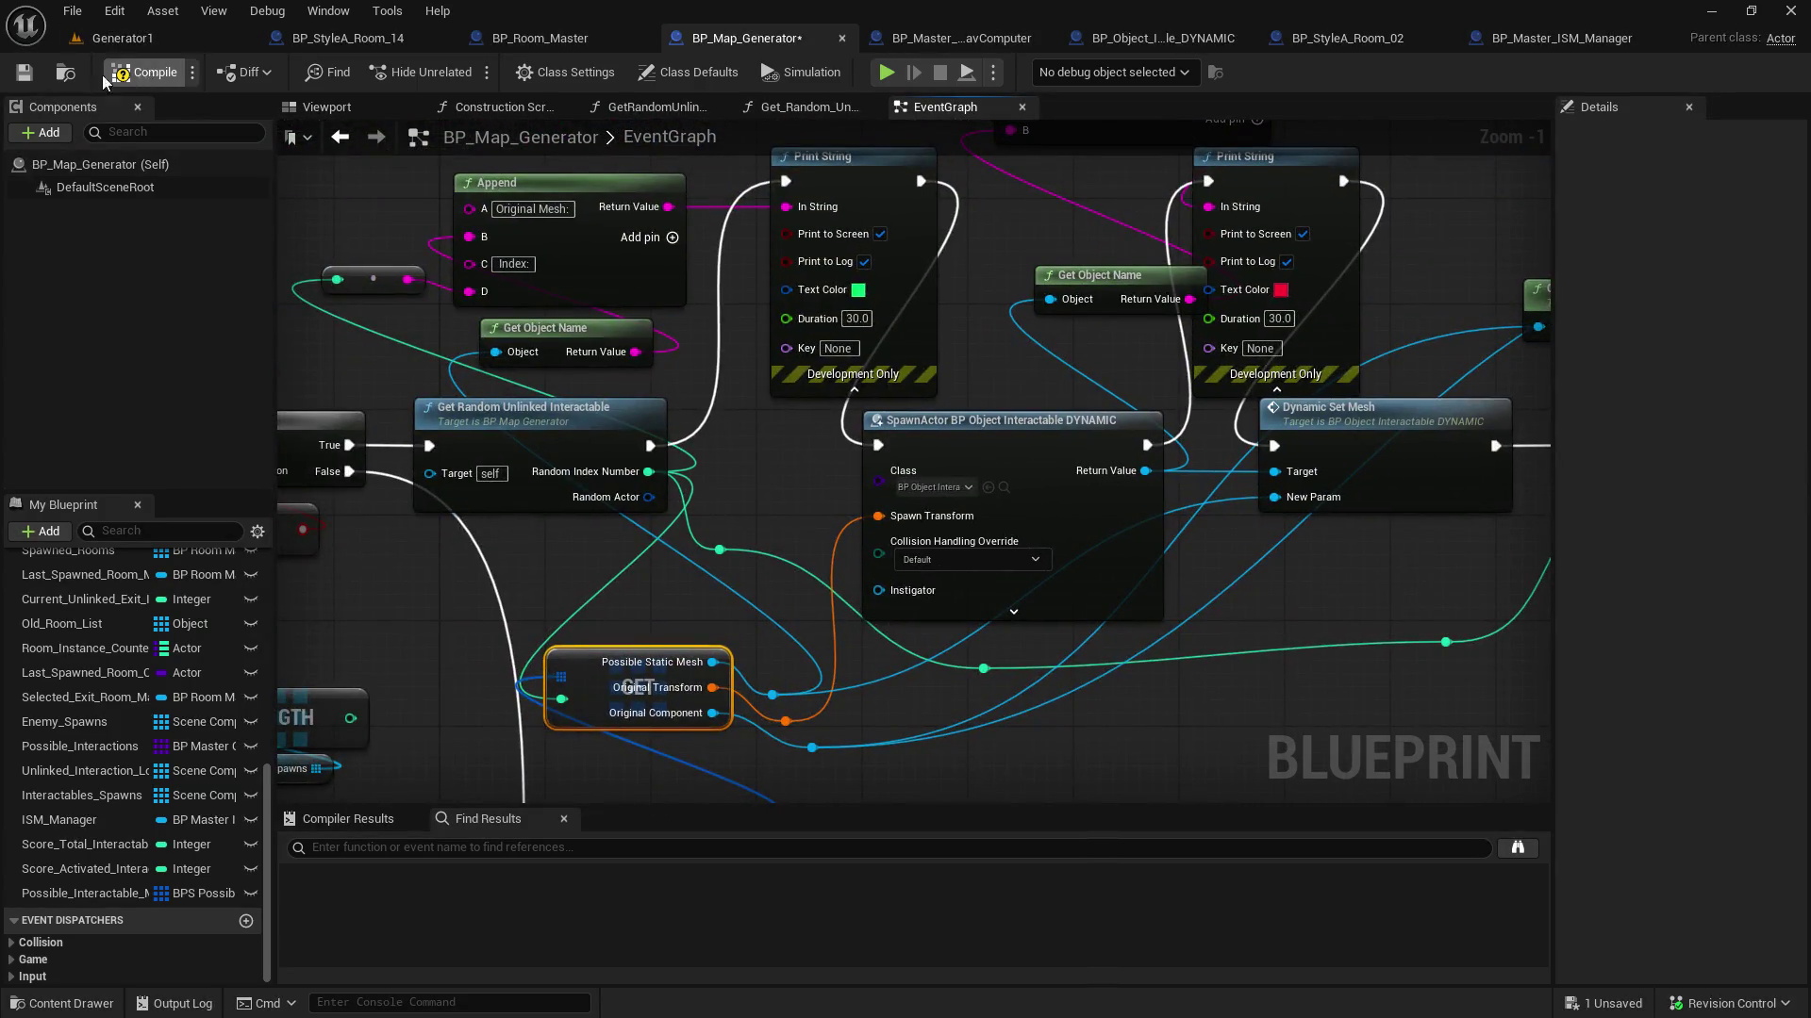
click(24, 72)
Play-test the Generator1 level, inspect the spawned interactables, stop, and return to BP_Map_Generator
click(132, 42)
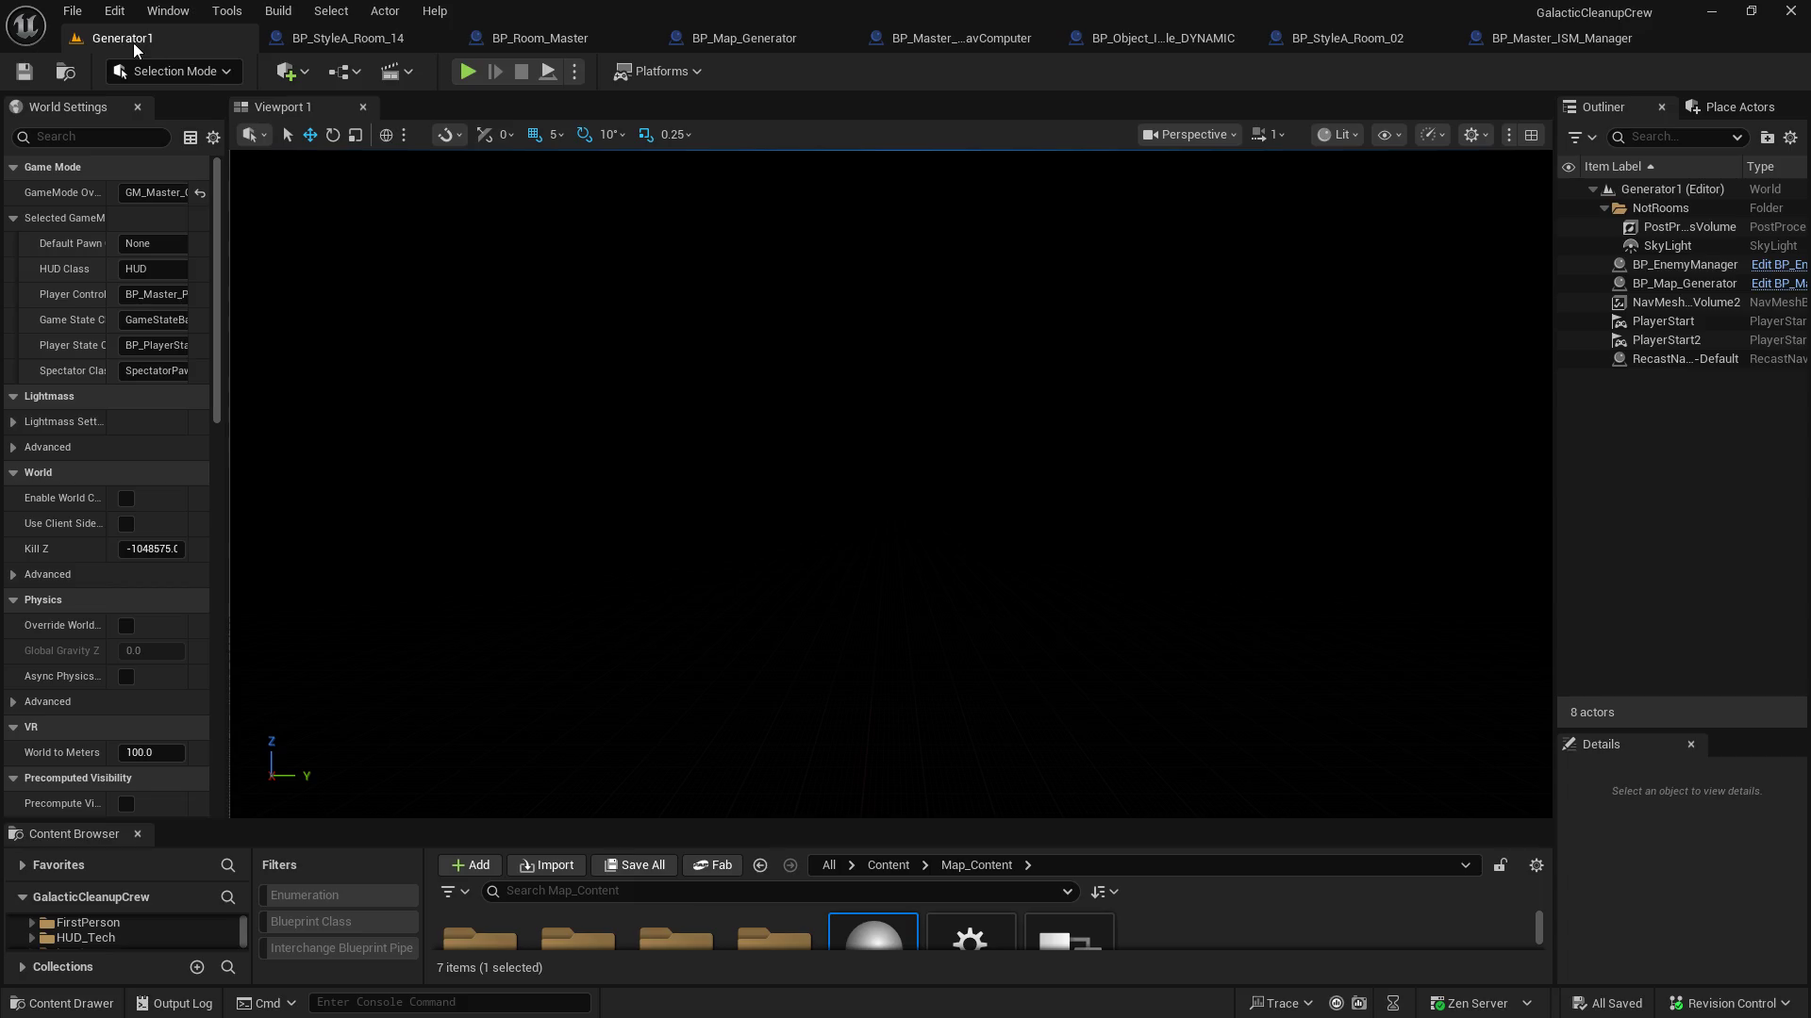
click(465, 73)
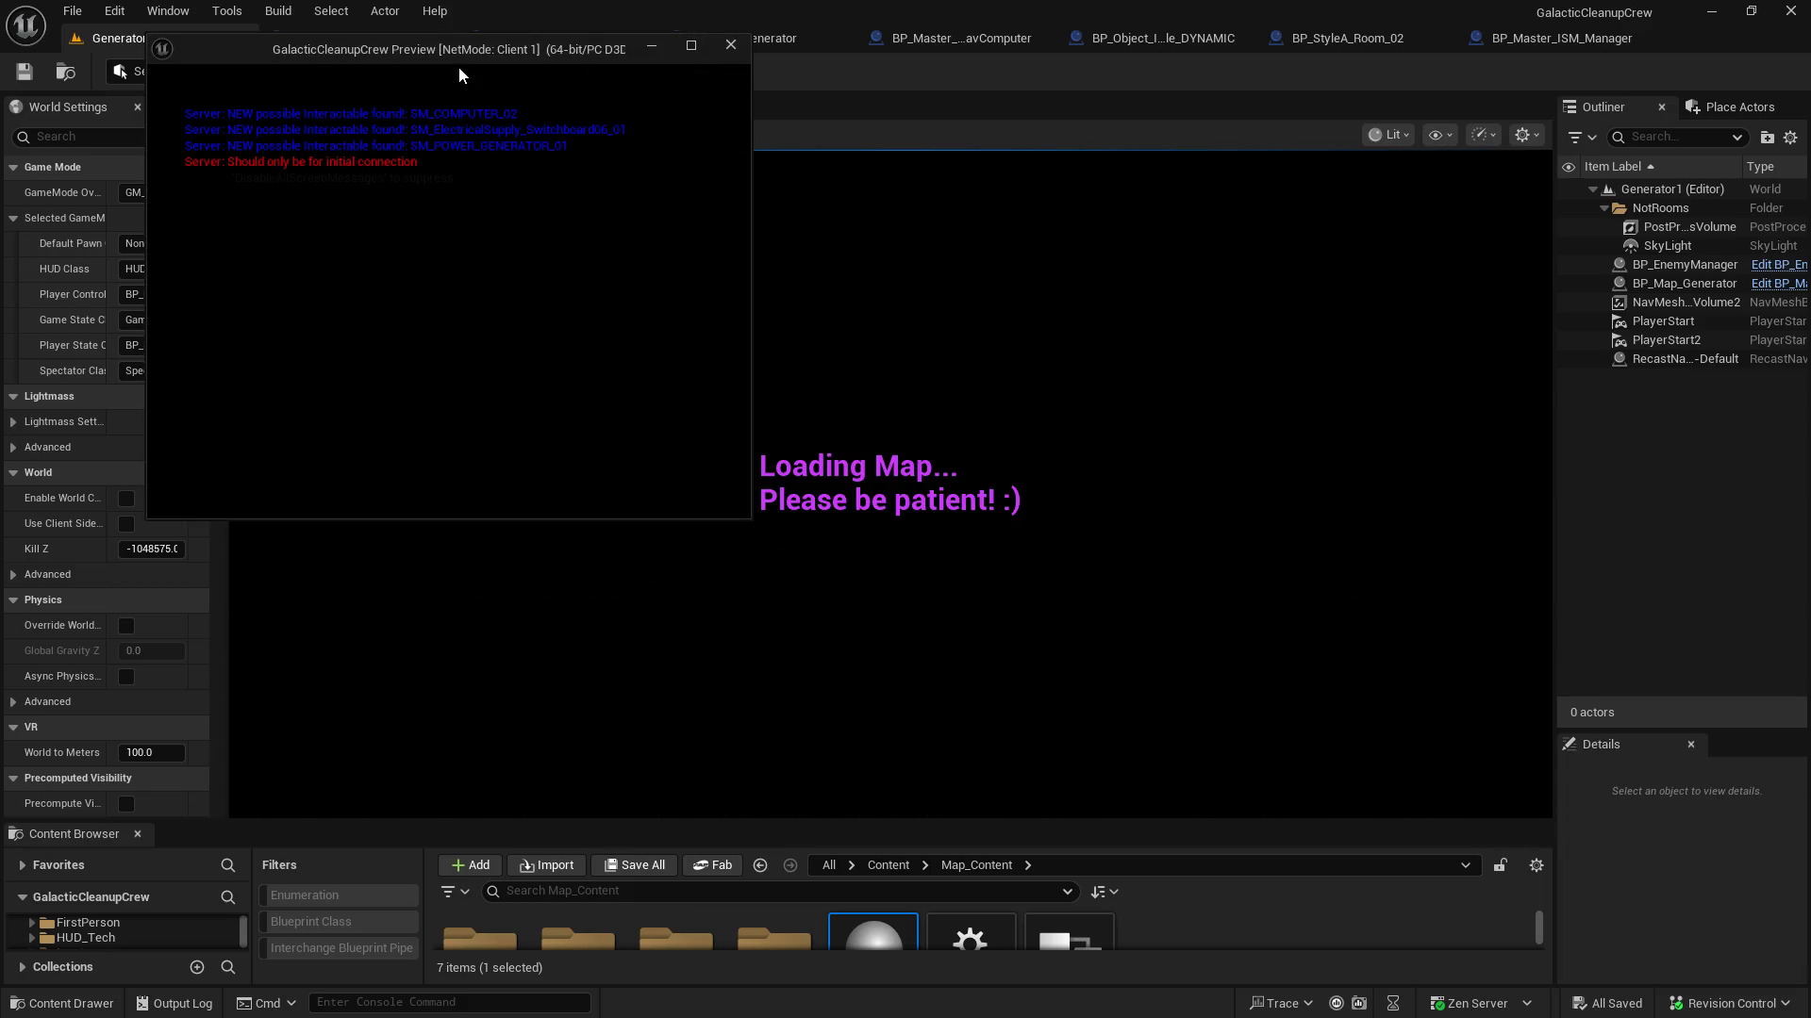
click(844, 174)
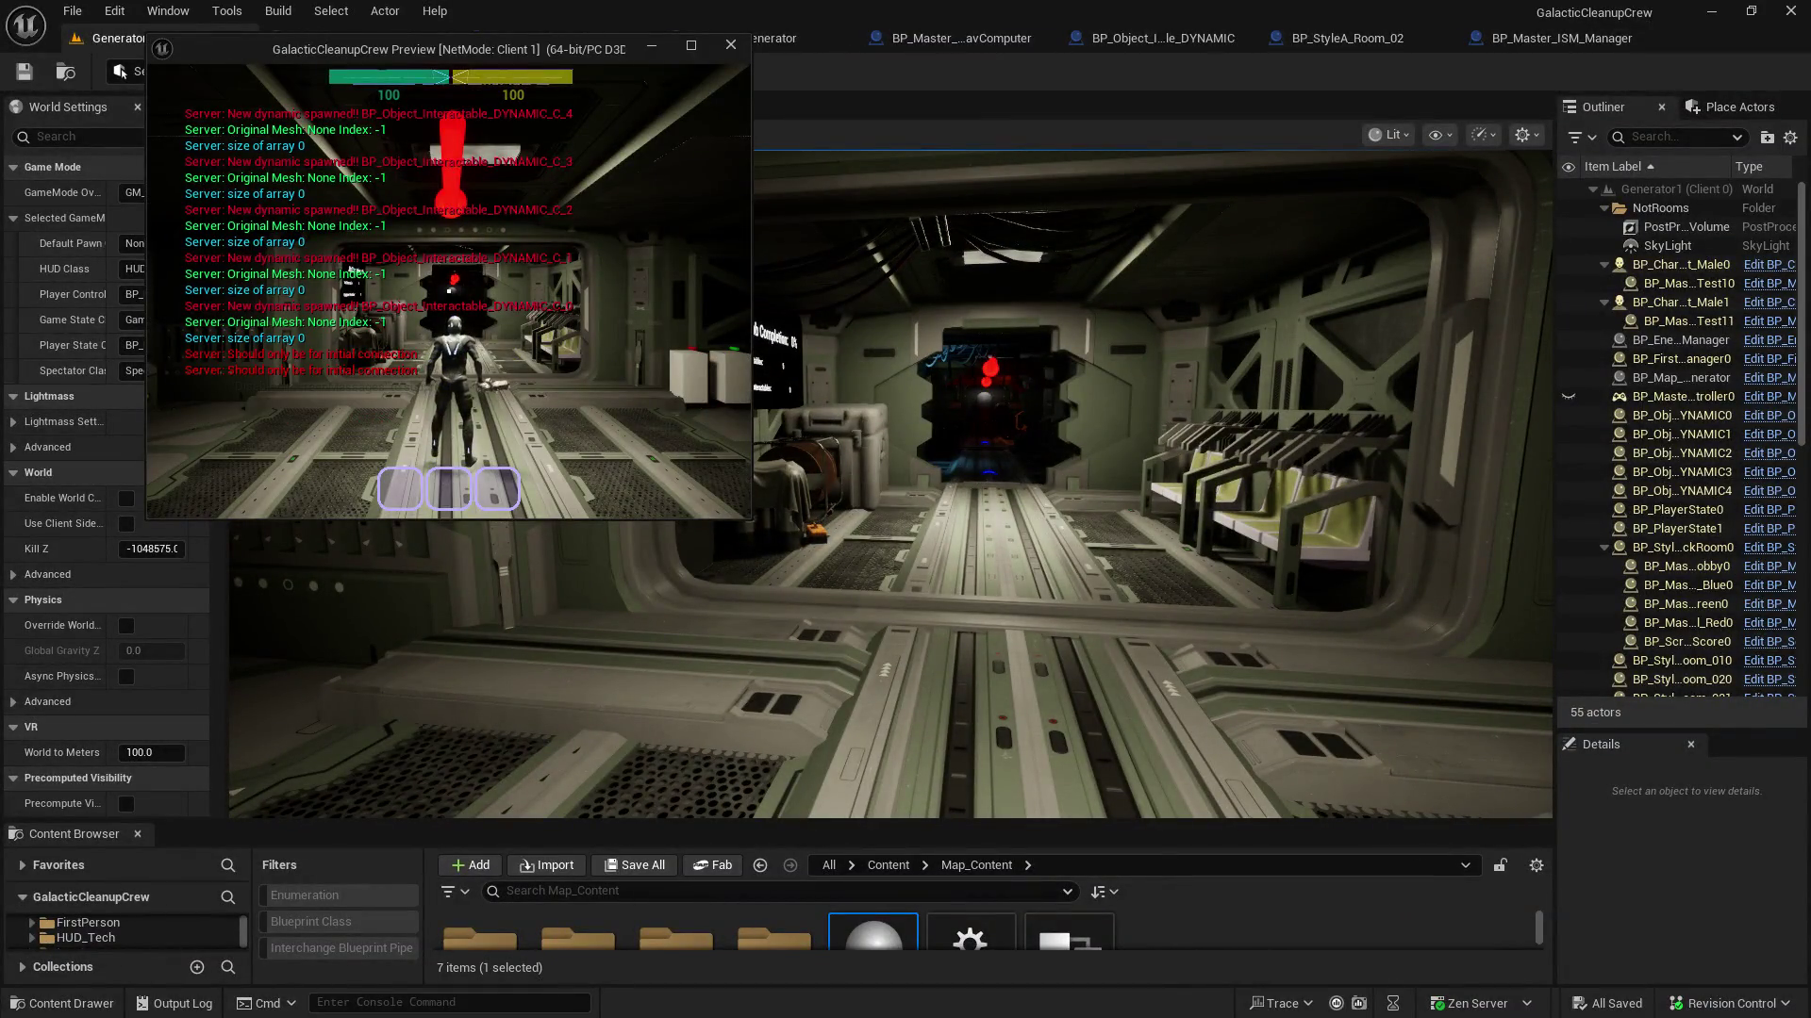
click(1138, 481)
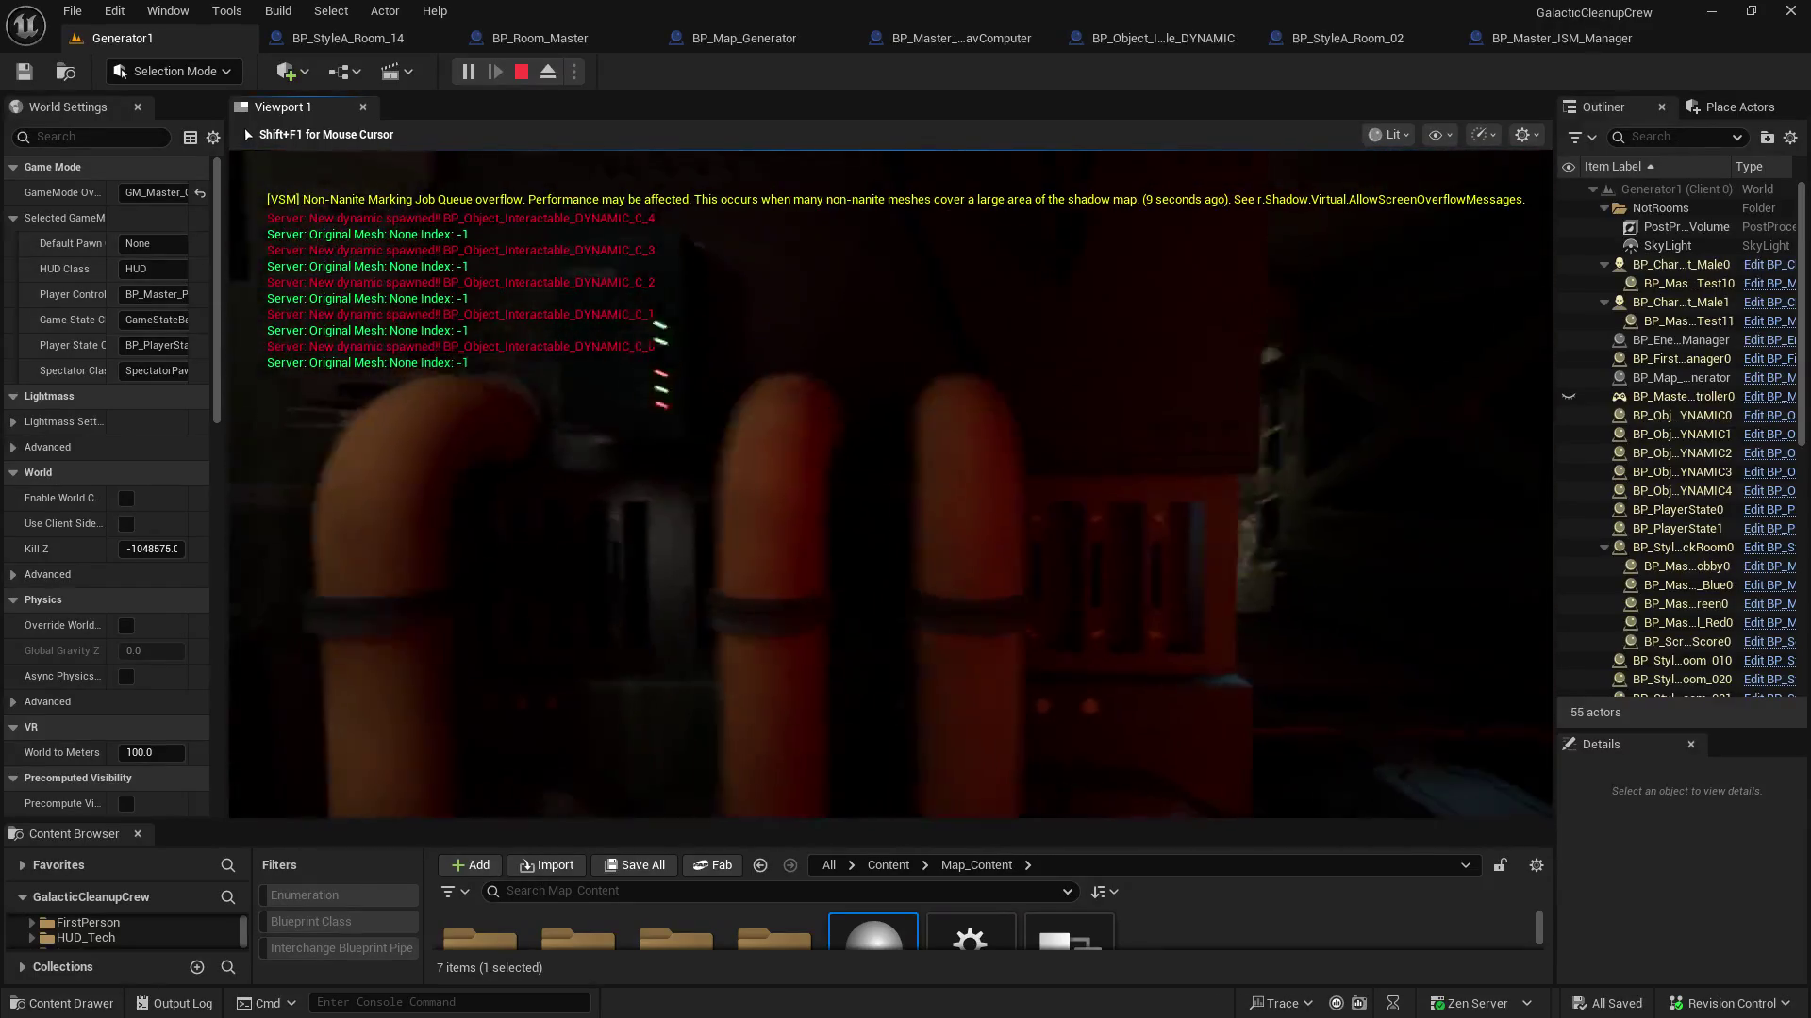
key(Escape)
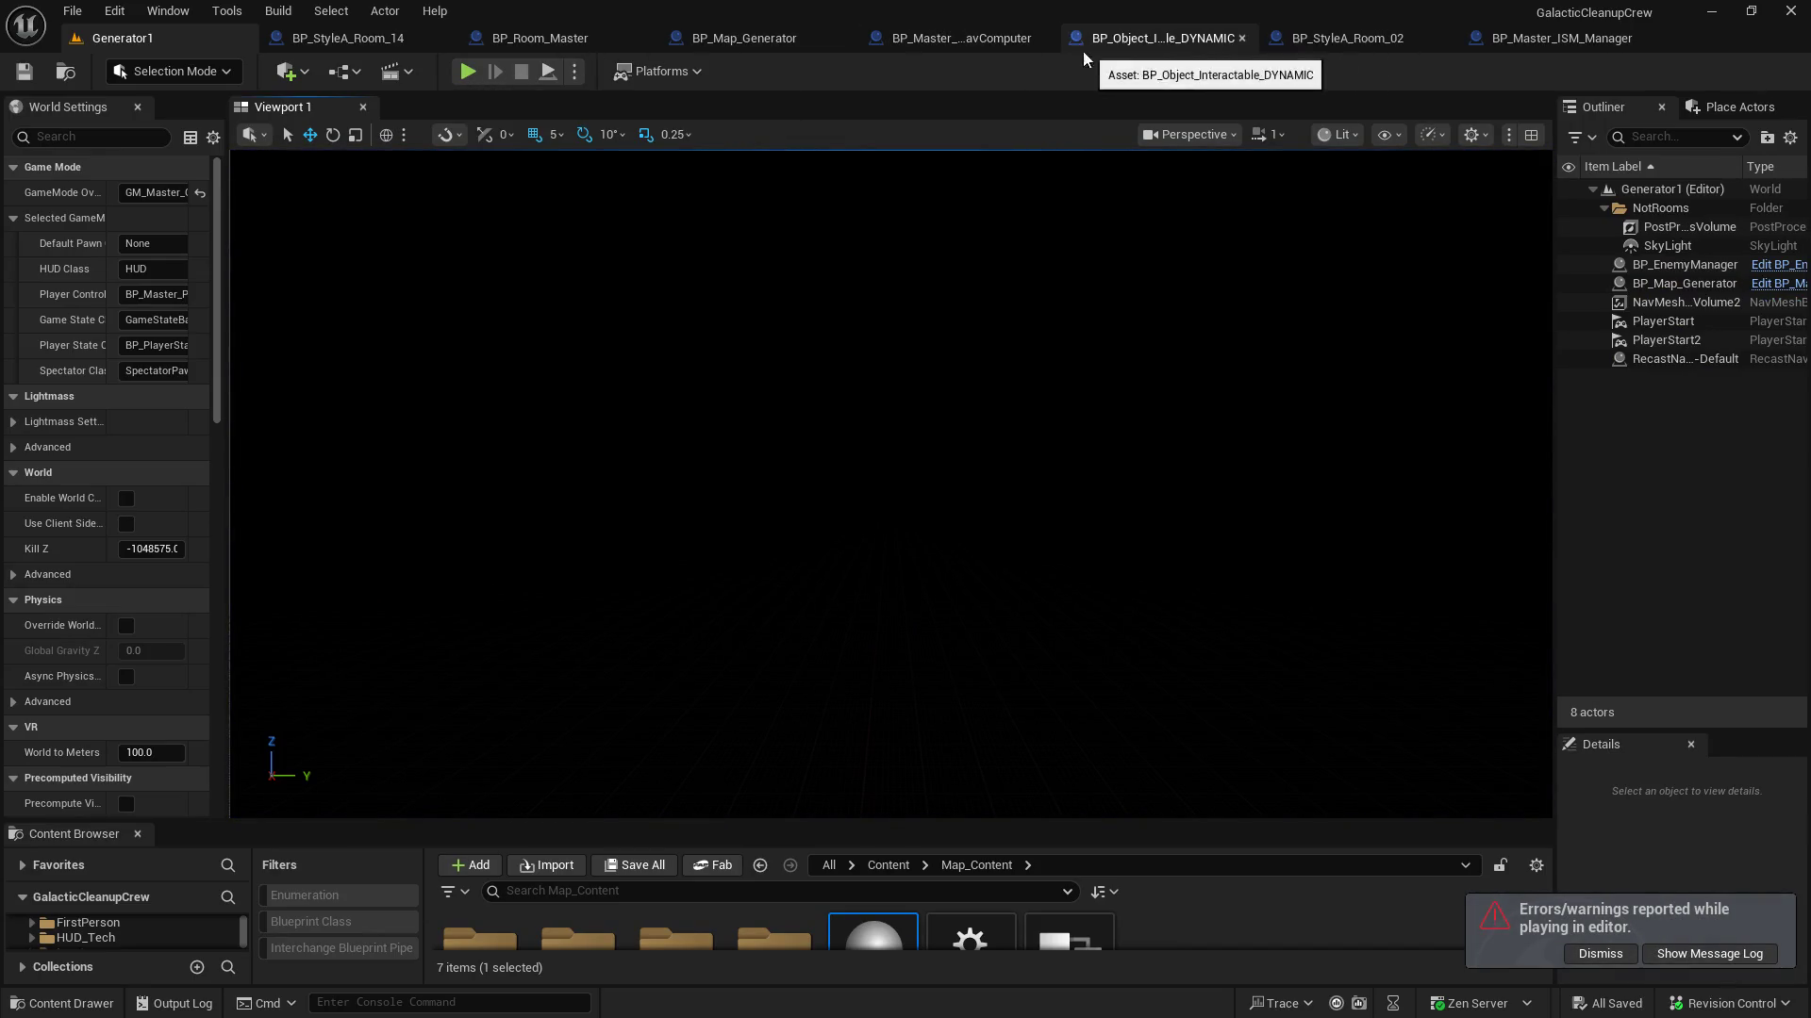
click(749, 42)
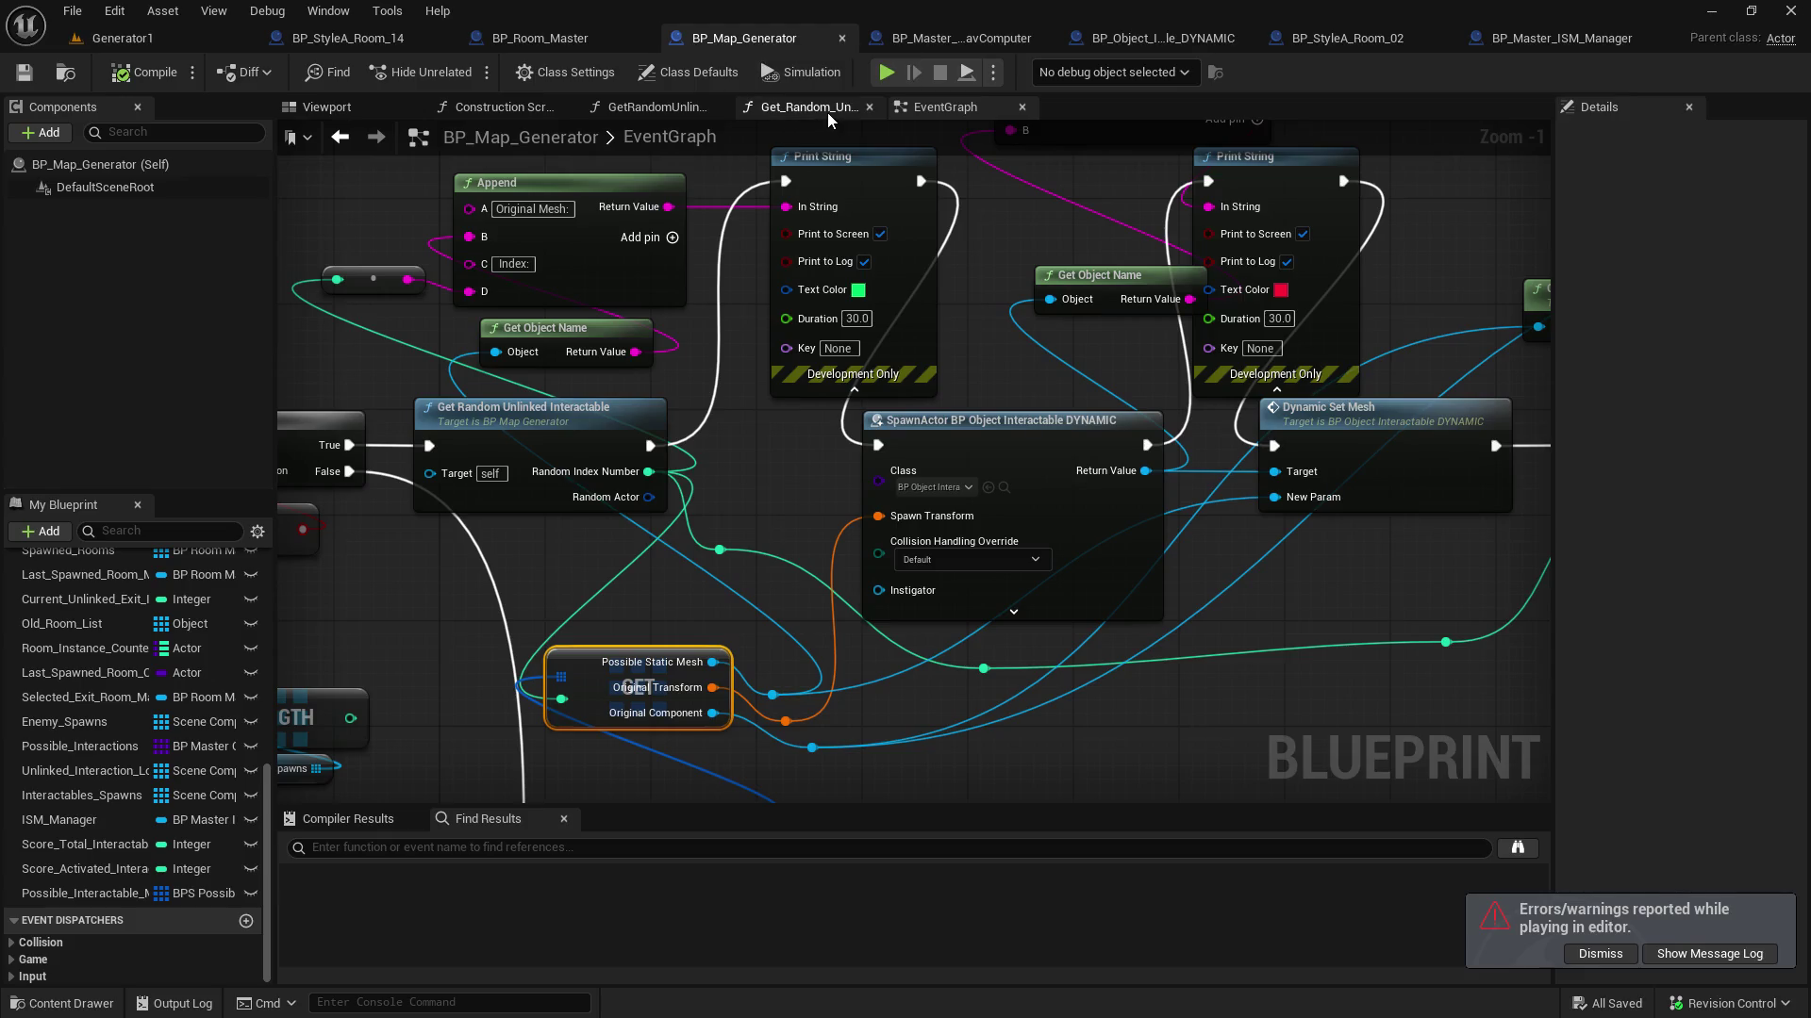
Check the random interactable function graph, then run and stop another Generator1 play-in-editor test
click(828, 111)
drag(627, 425, 776, 534)
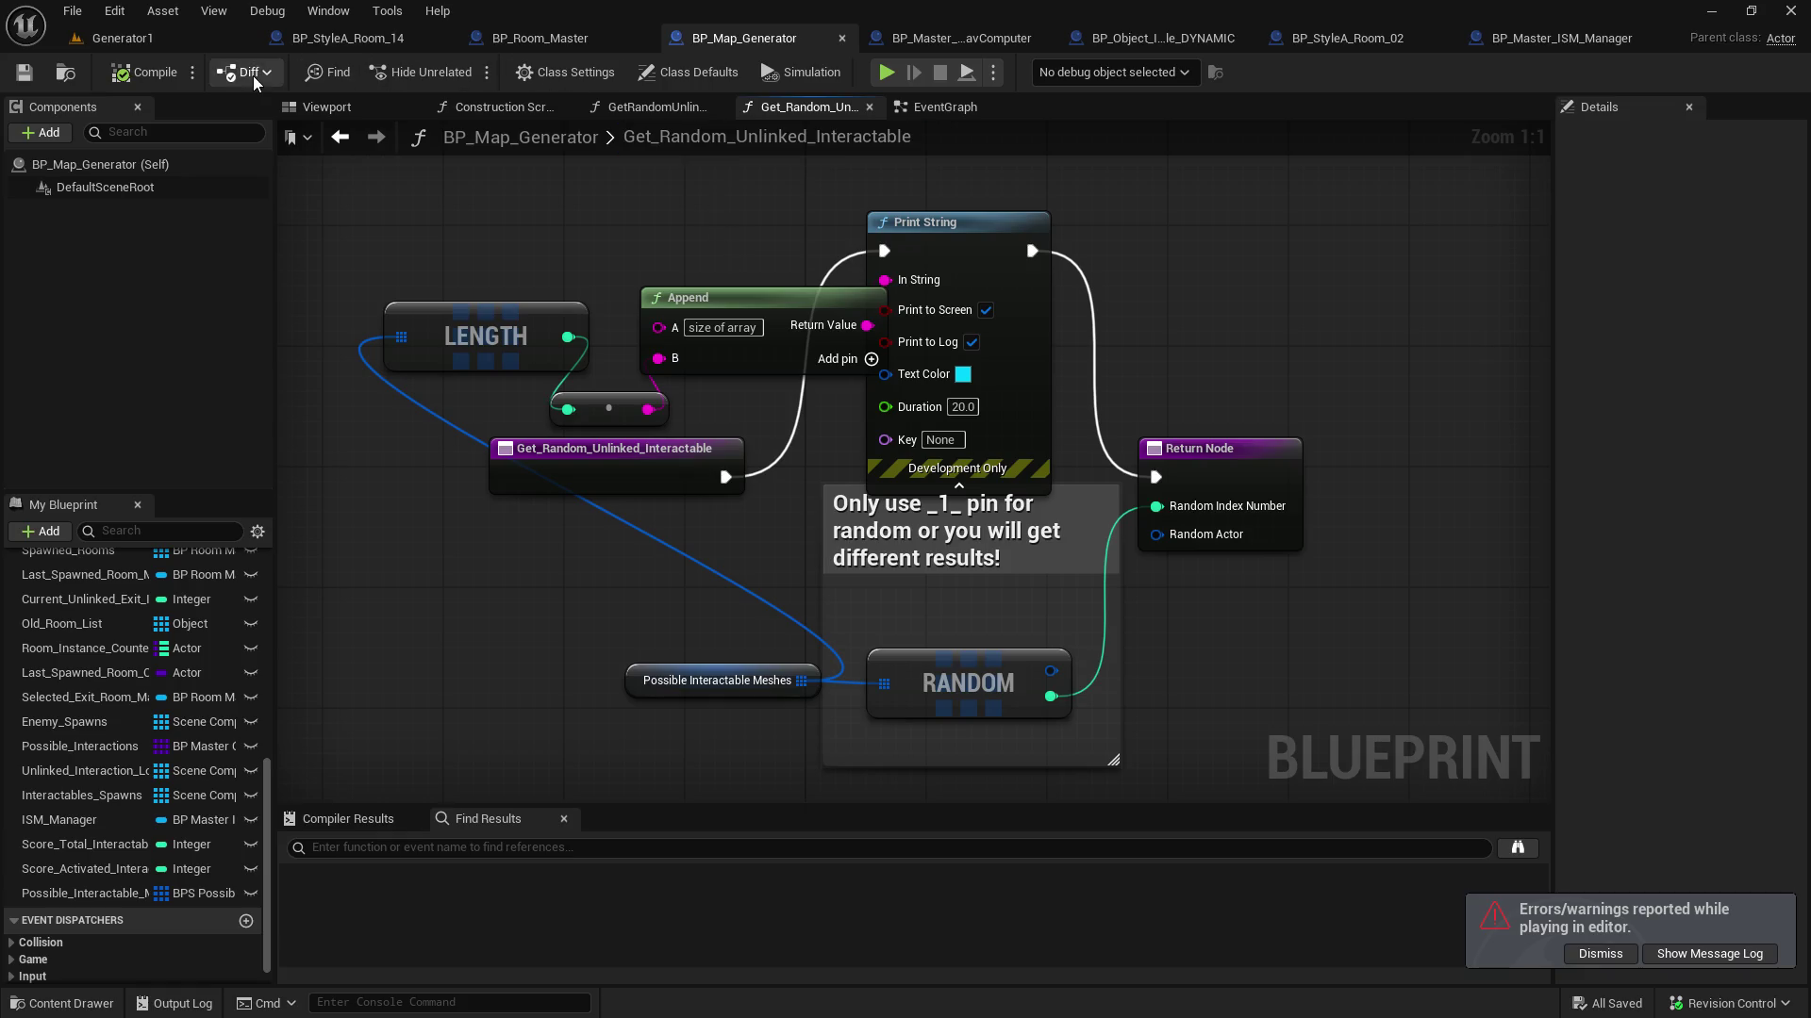
click(151, 42)
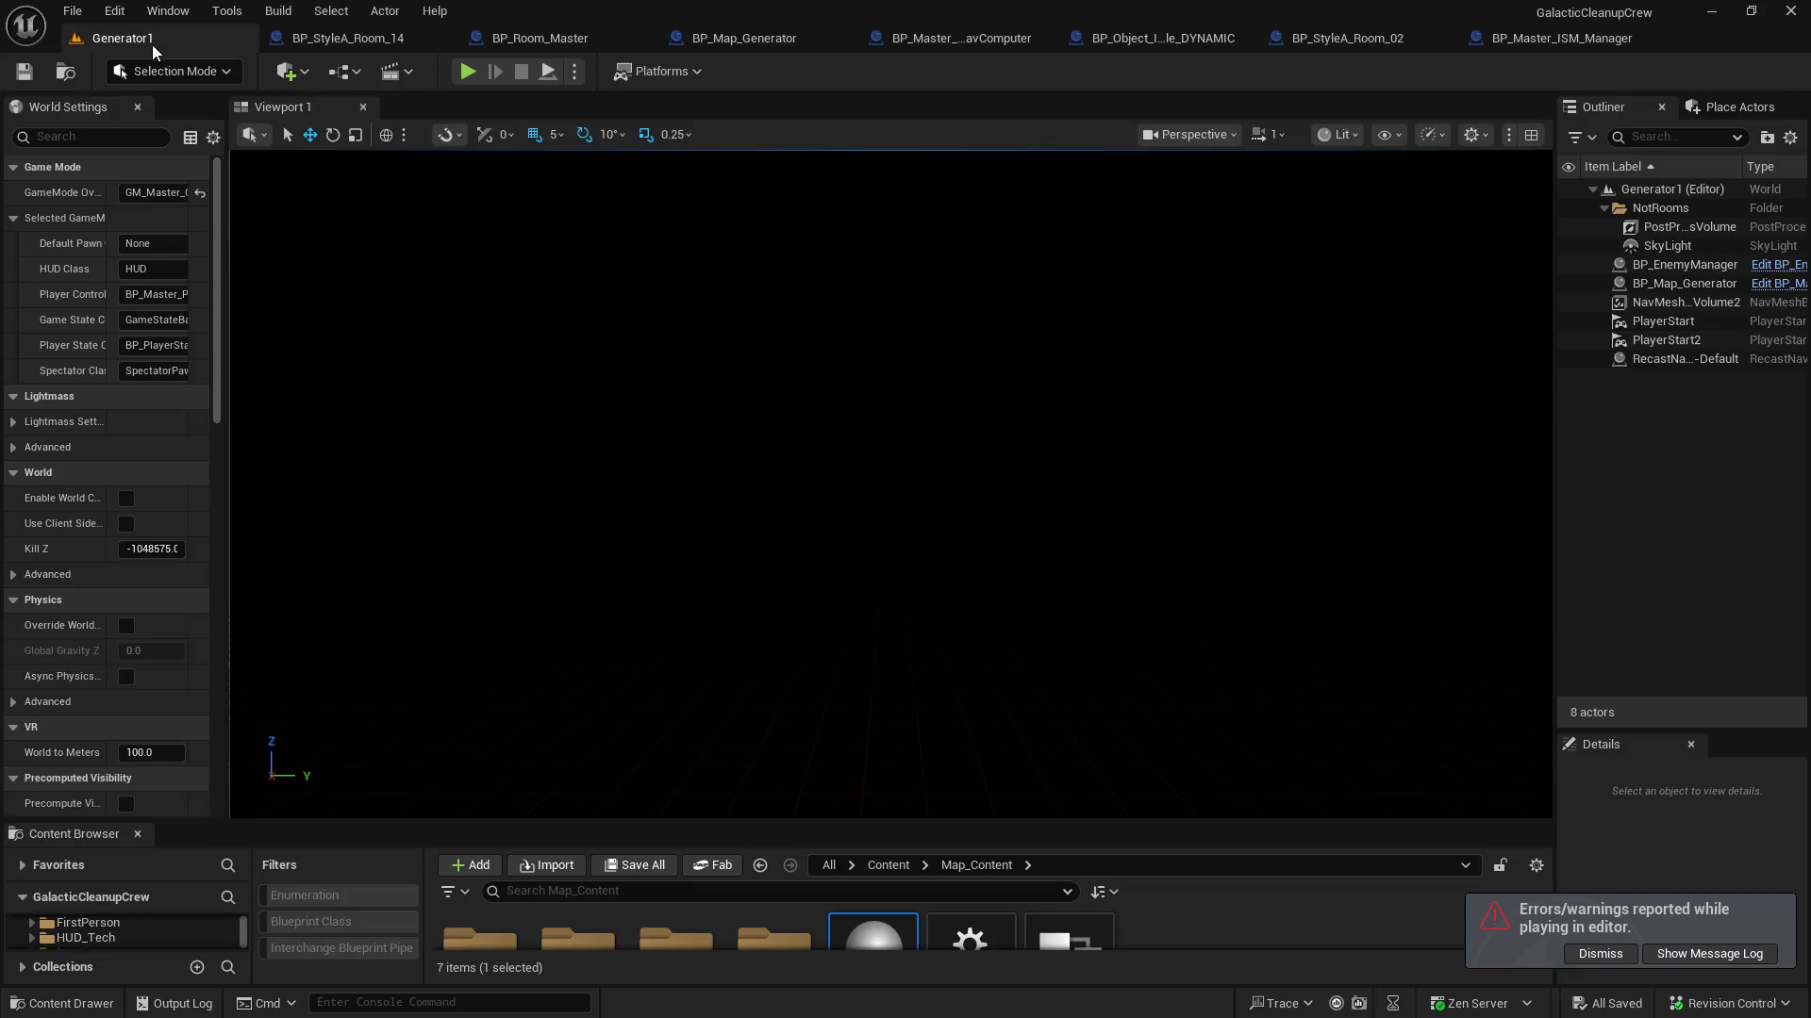
click(469, 73)
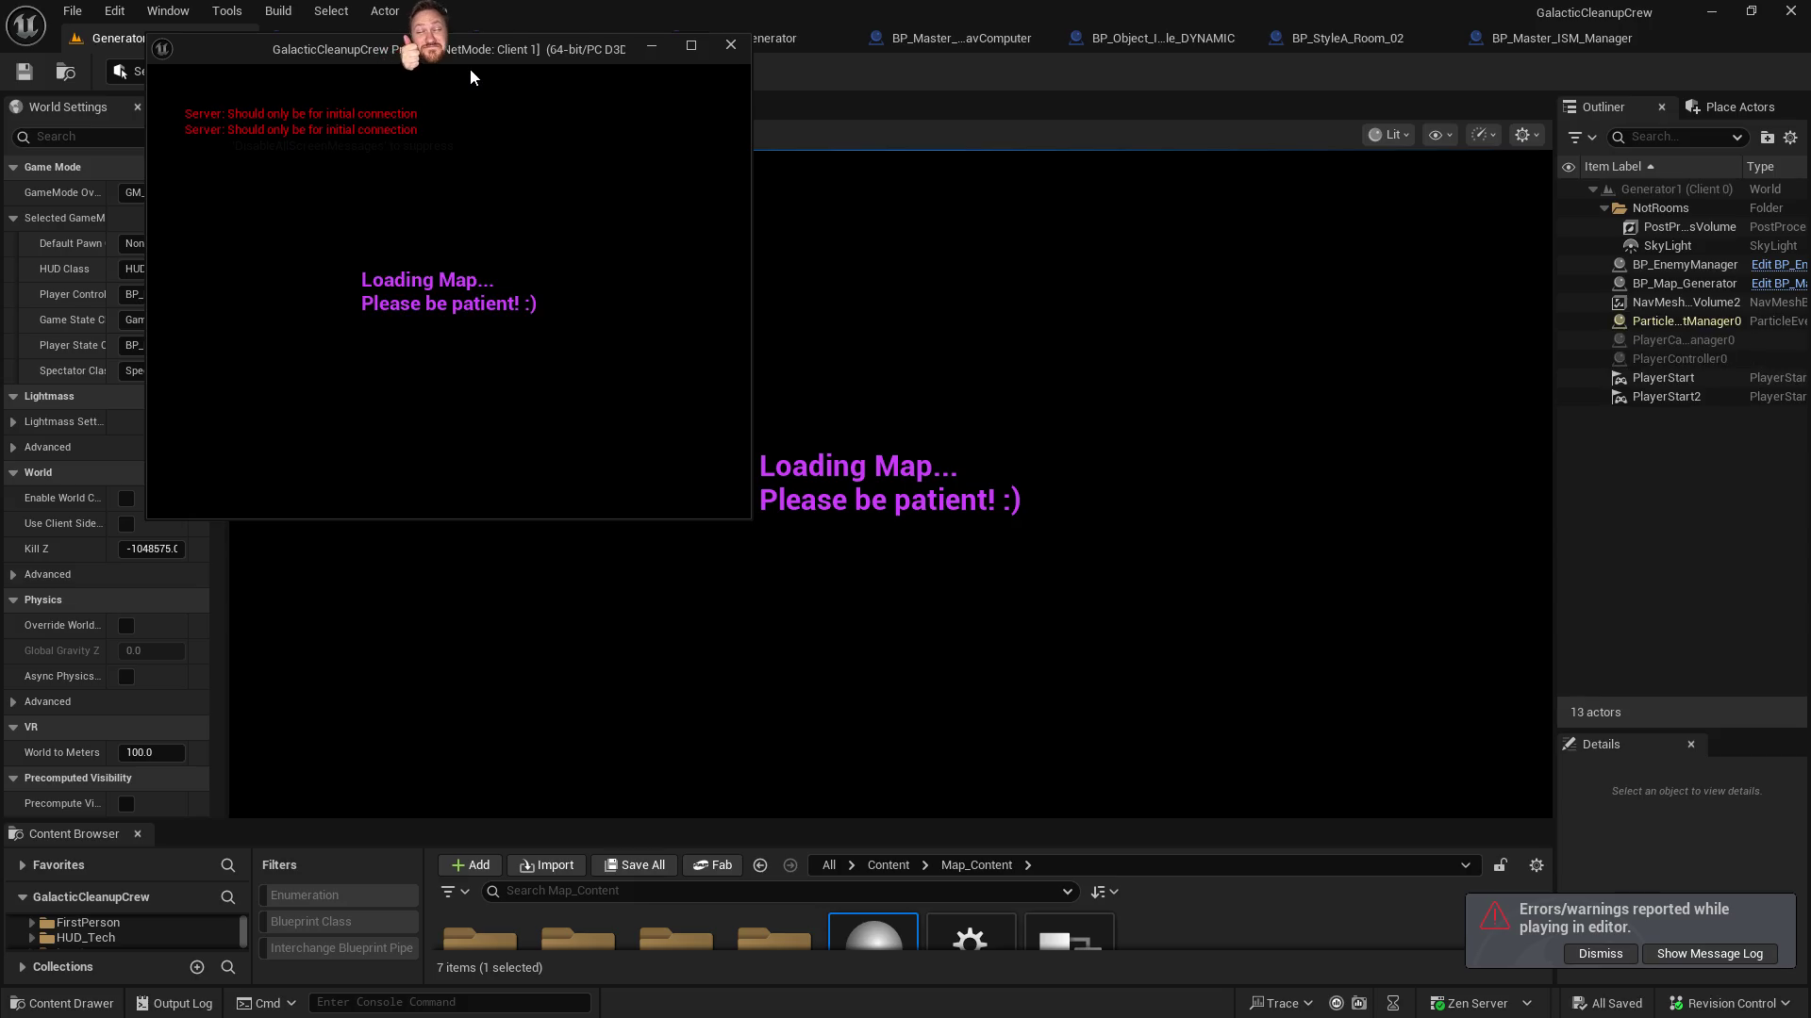
click(833, 138)
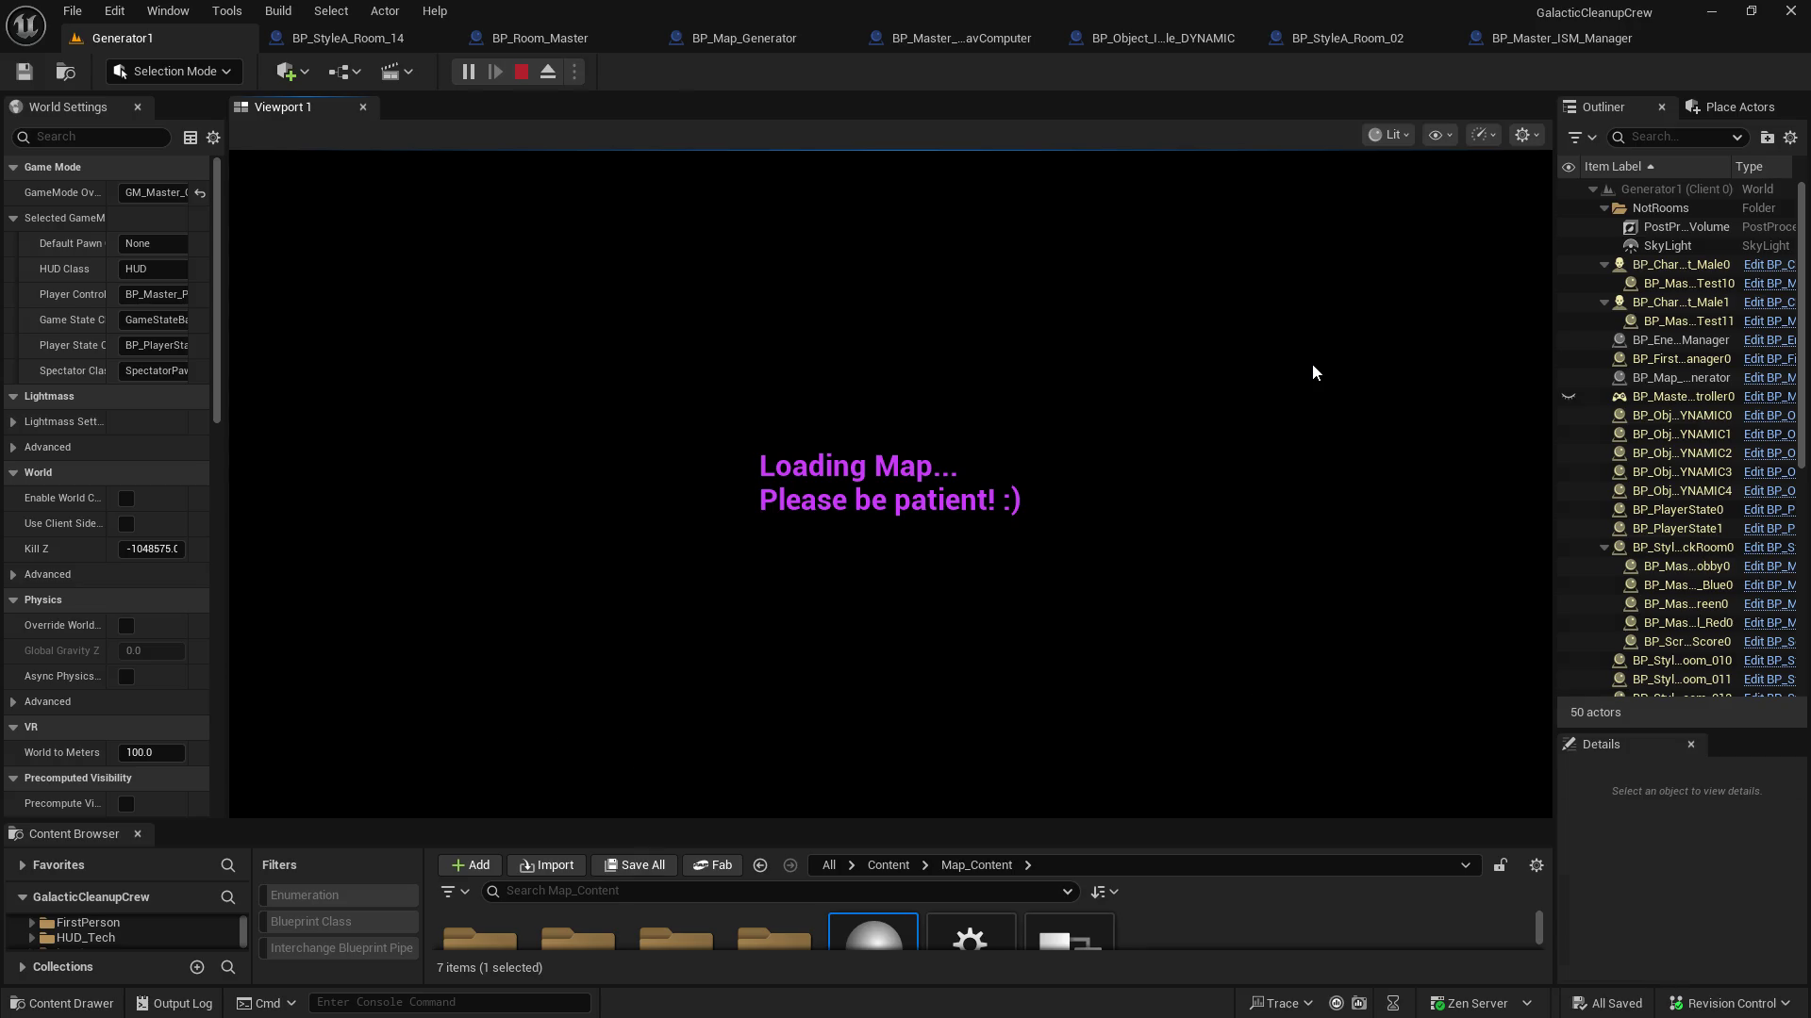
key(Escape)
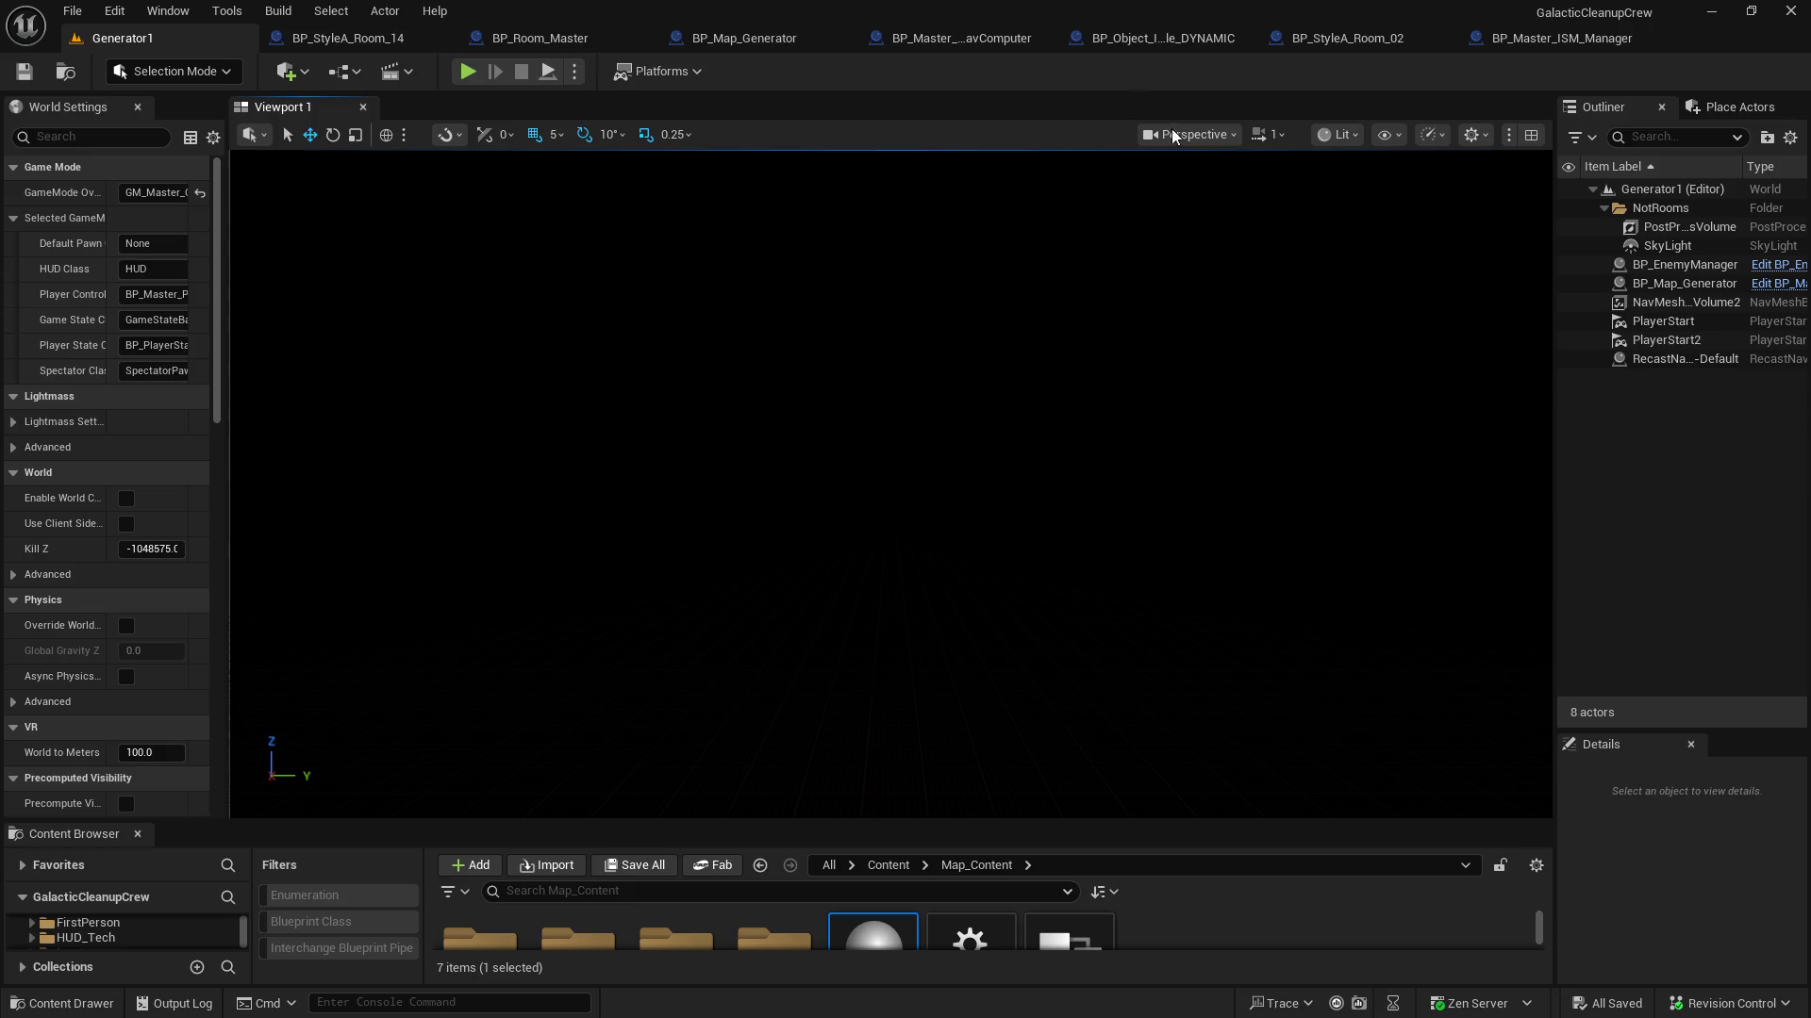
Inspect BP_Room_Master's event graph, then return to the Get_Random_Unlinked_Interactable function graph
click(487, 40)
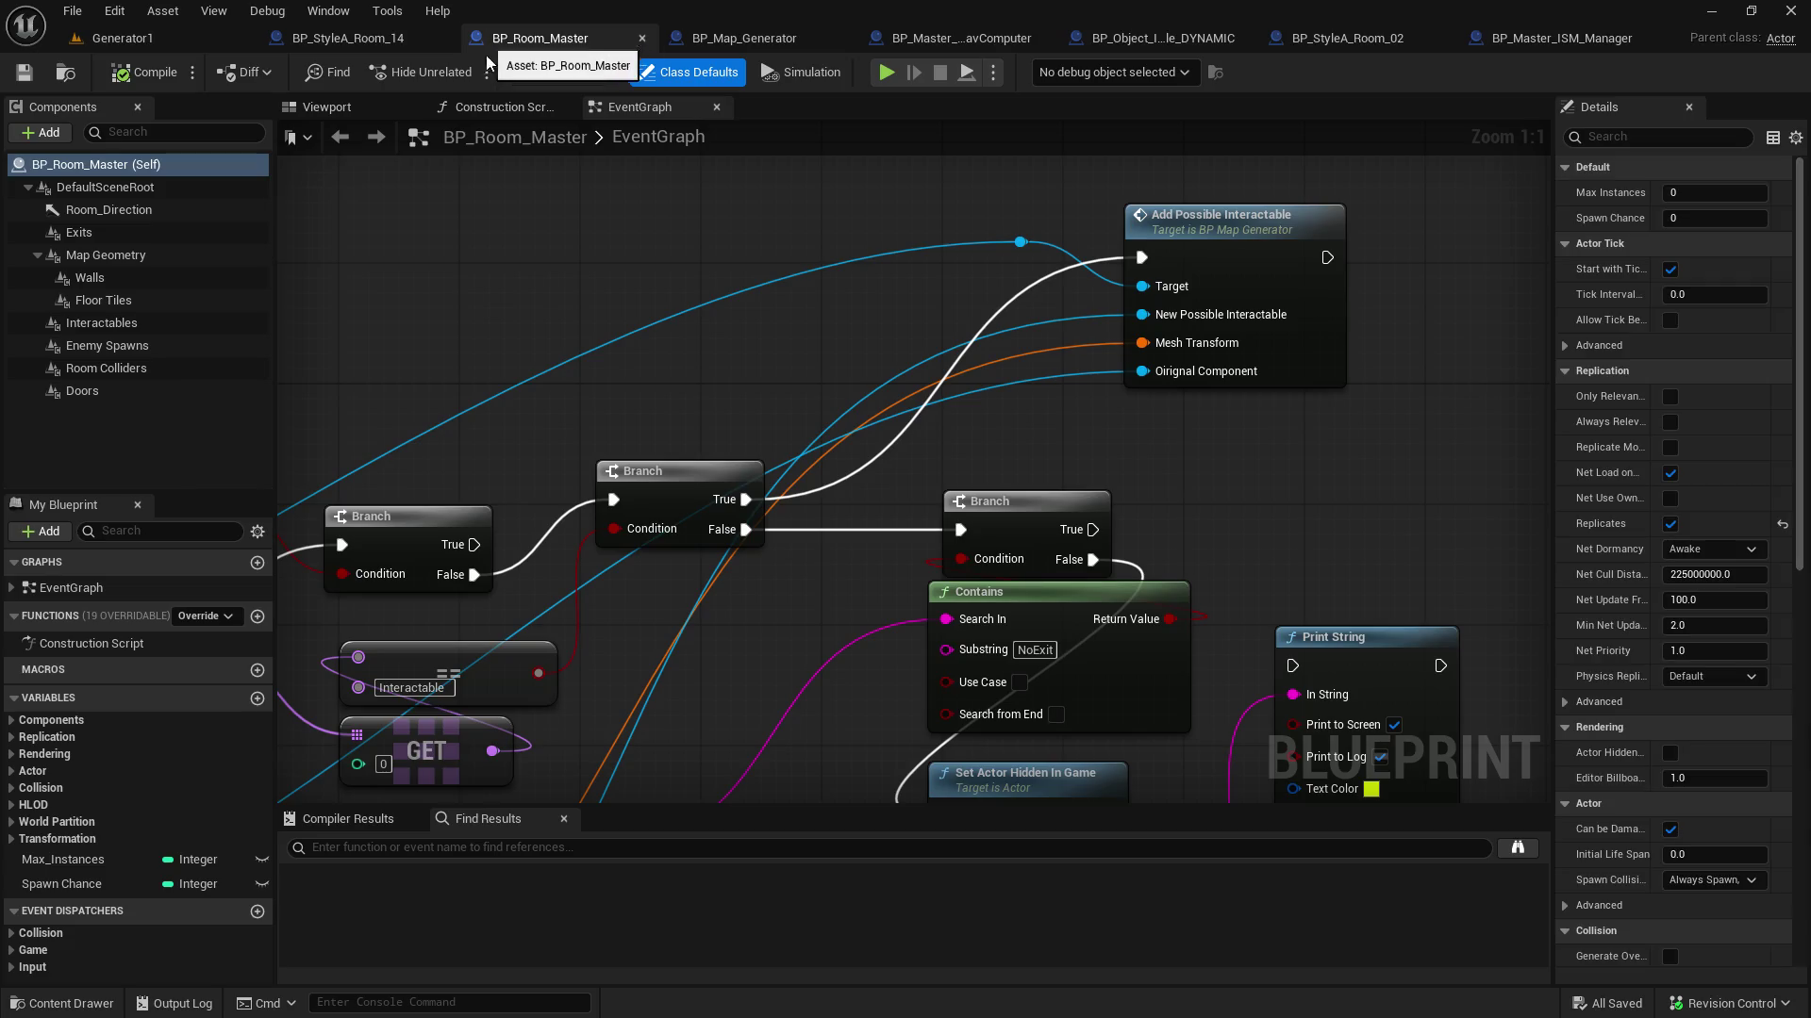
scroll(983, 490, down, 6)
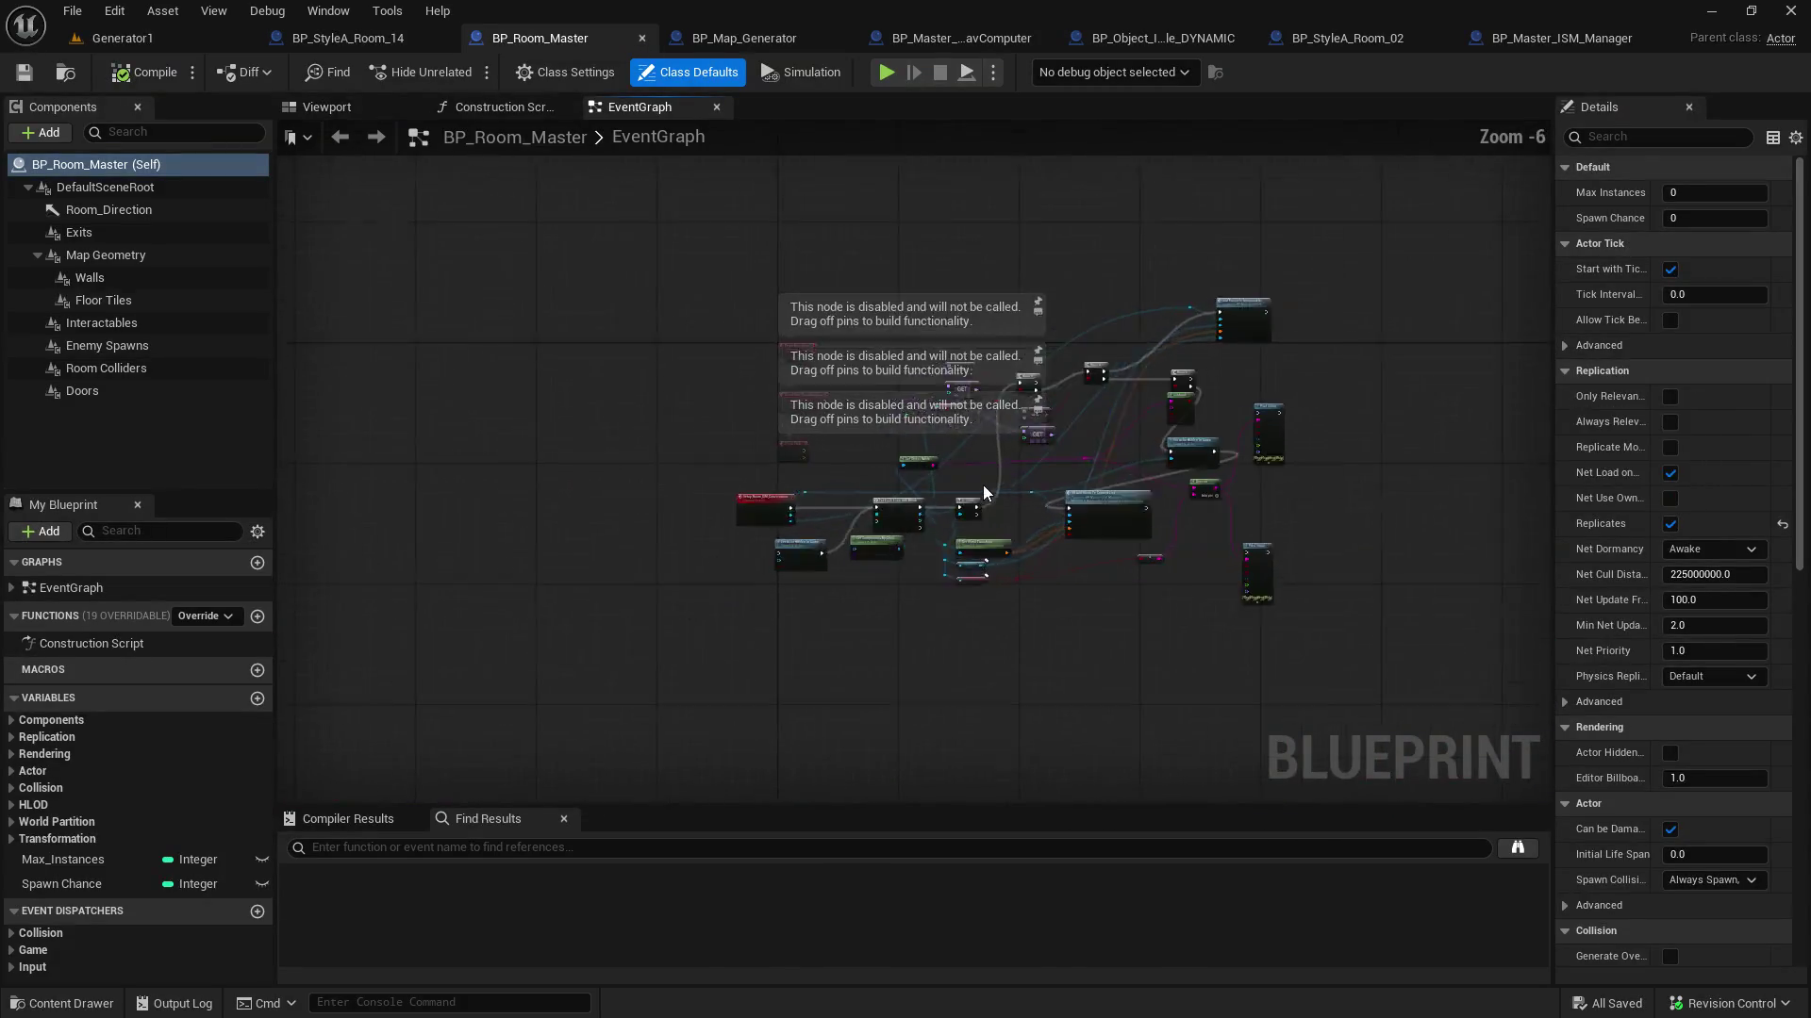
scroll(982, 491, up, 1)
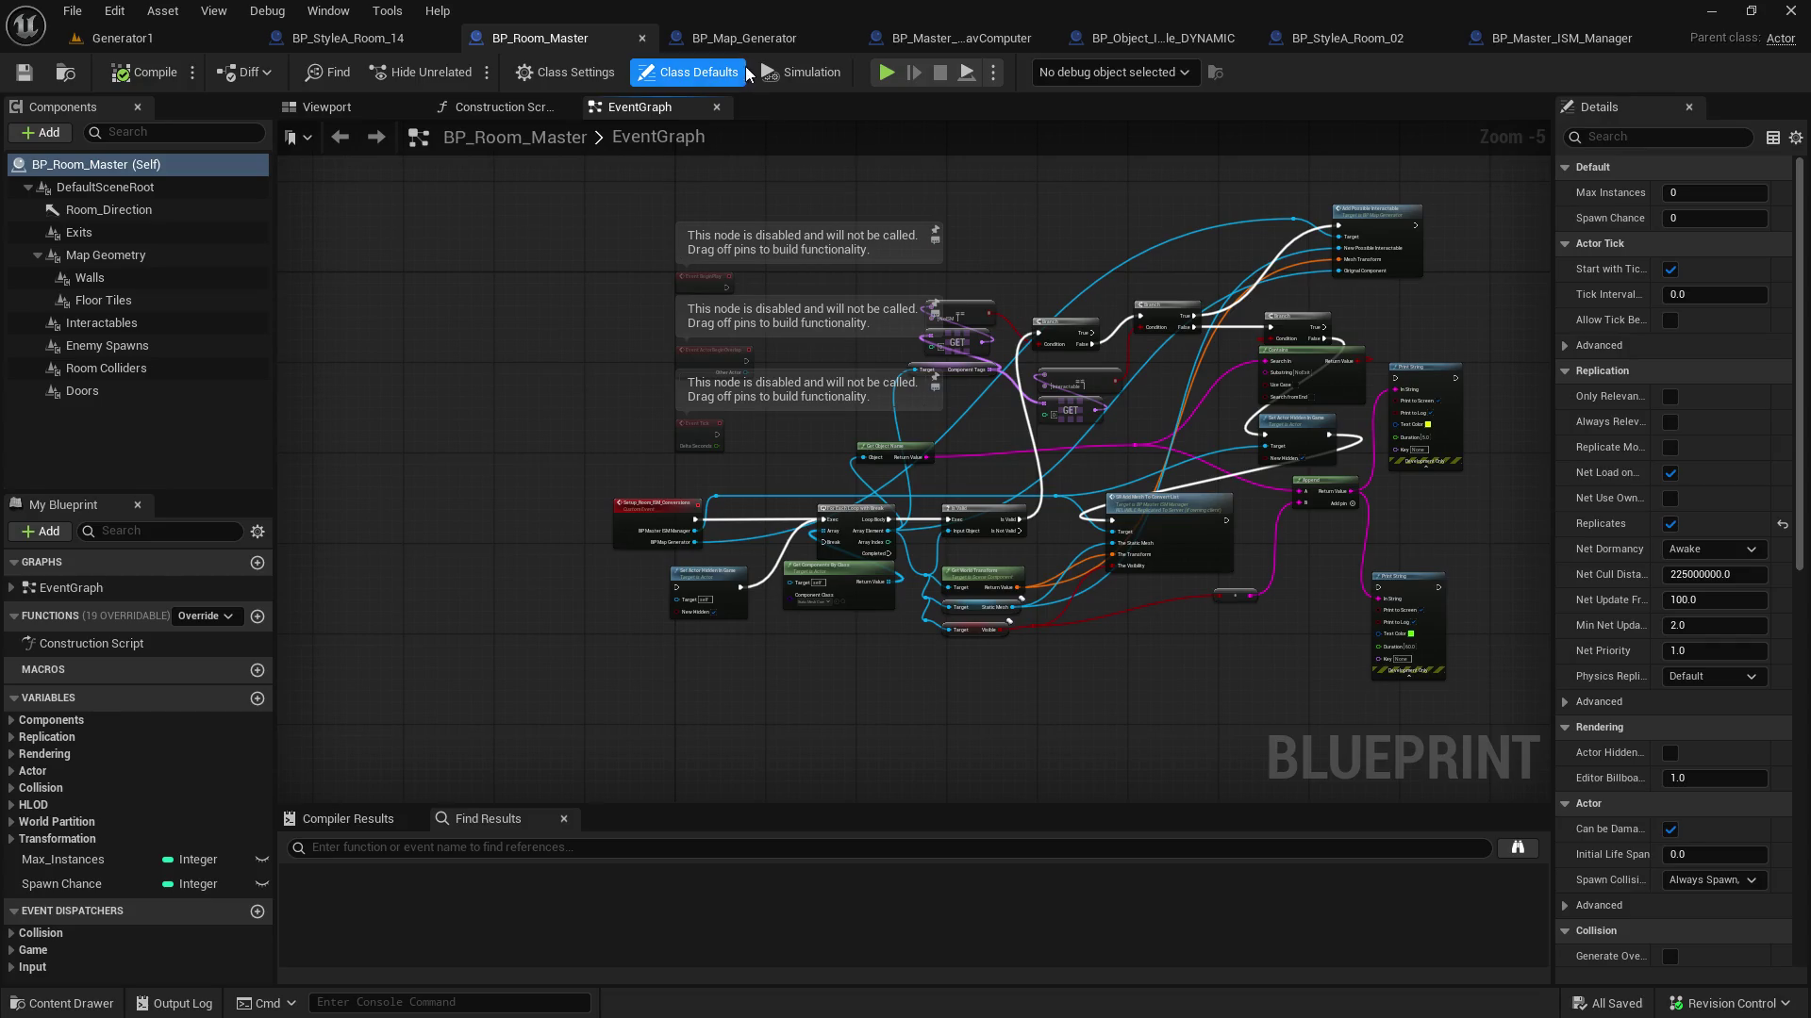
click(744, 38)
scroll(914, 619, down, 10)
scroll(911, 615, up, 5)
click(562, 37)
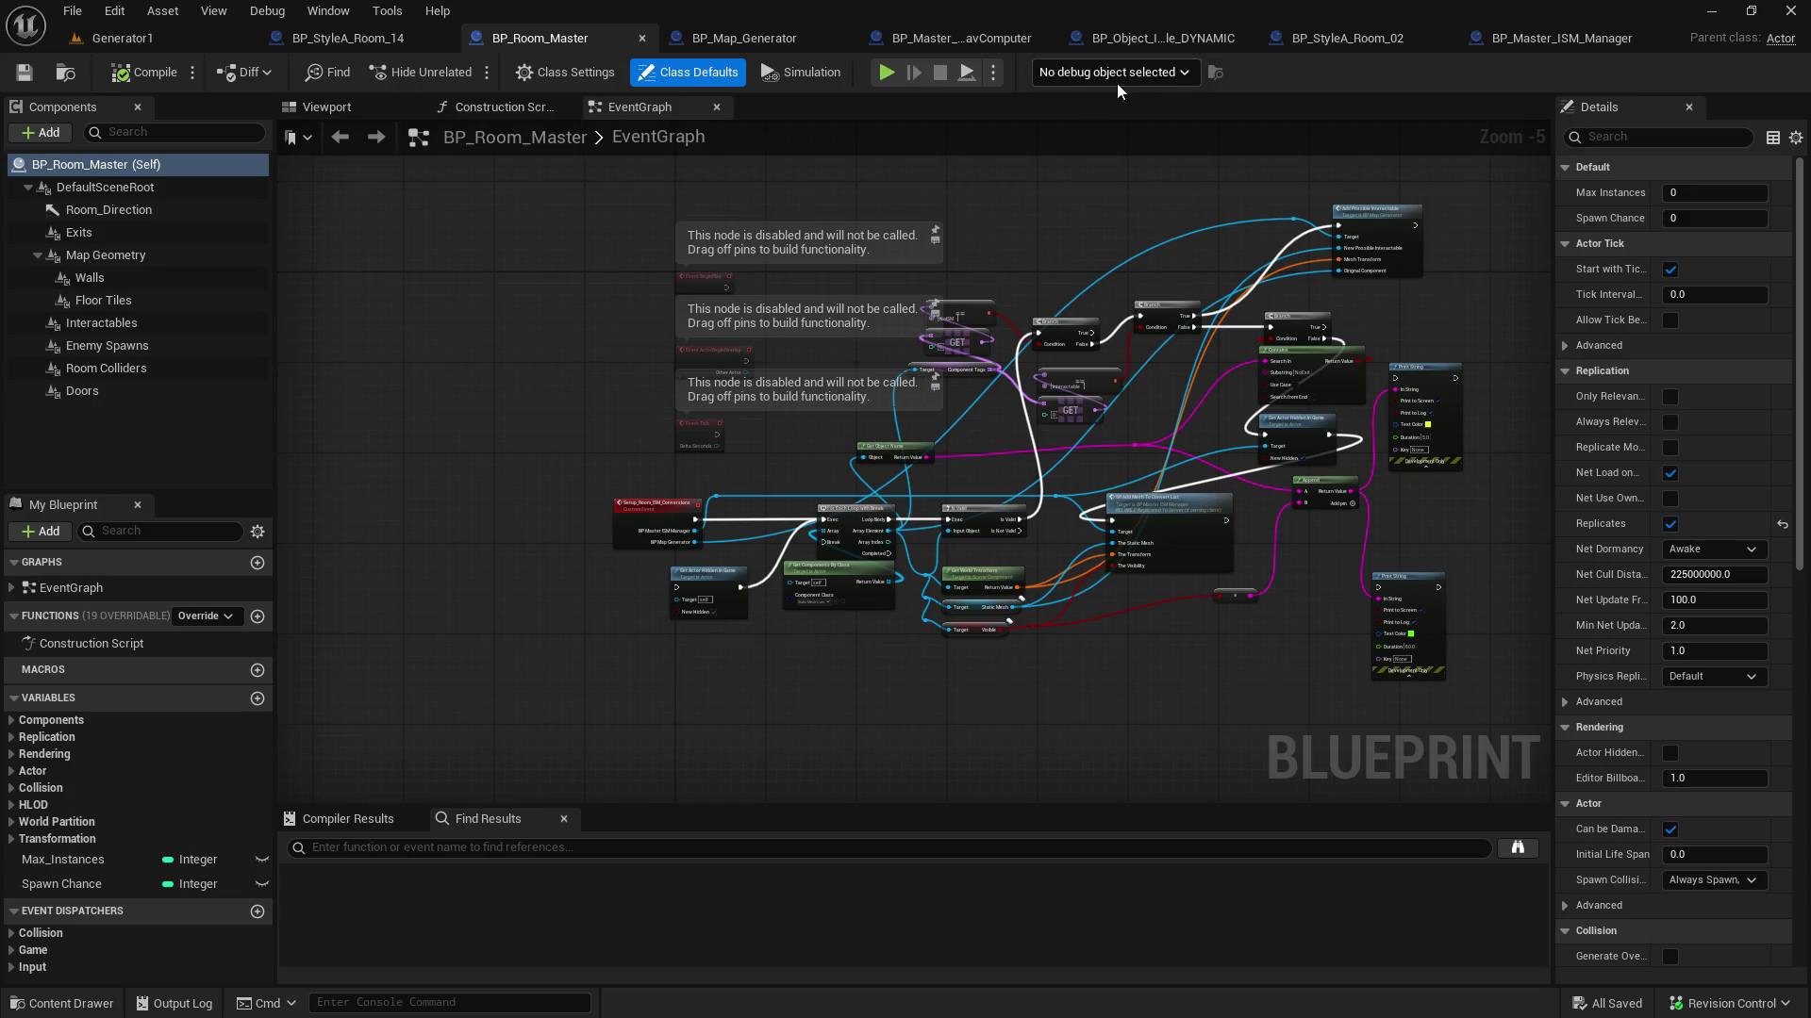
click(742, 39)
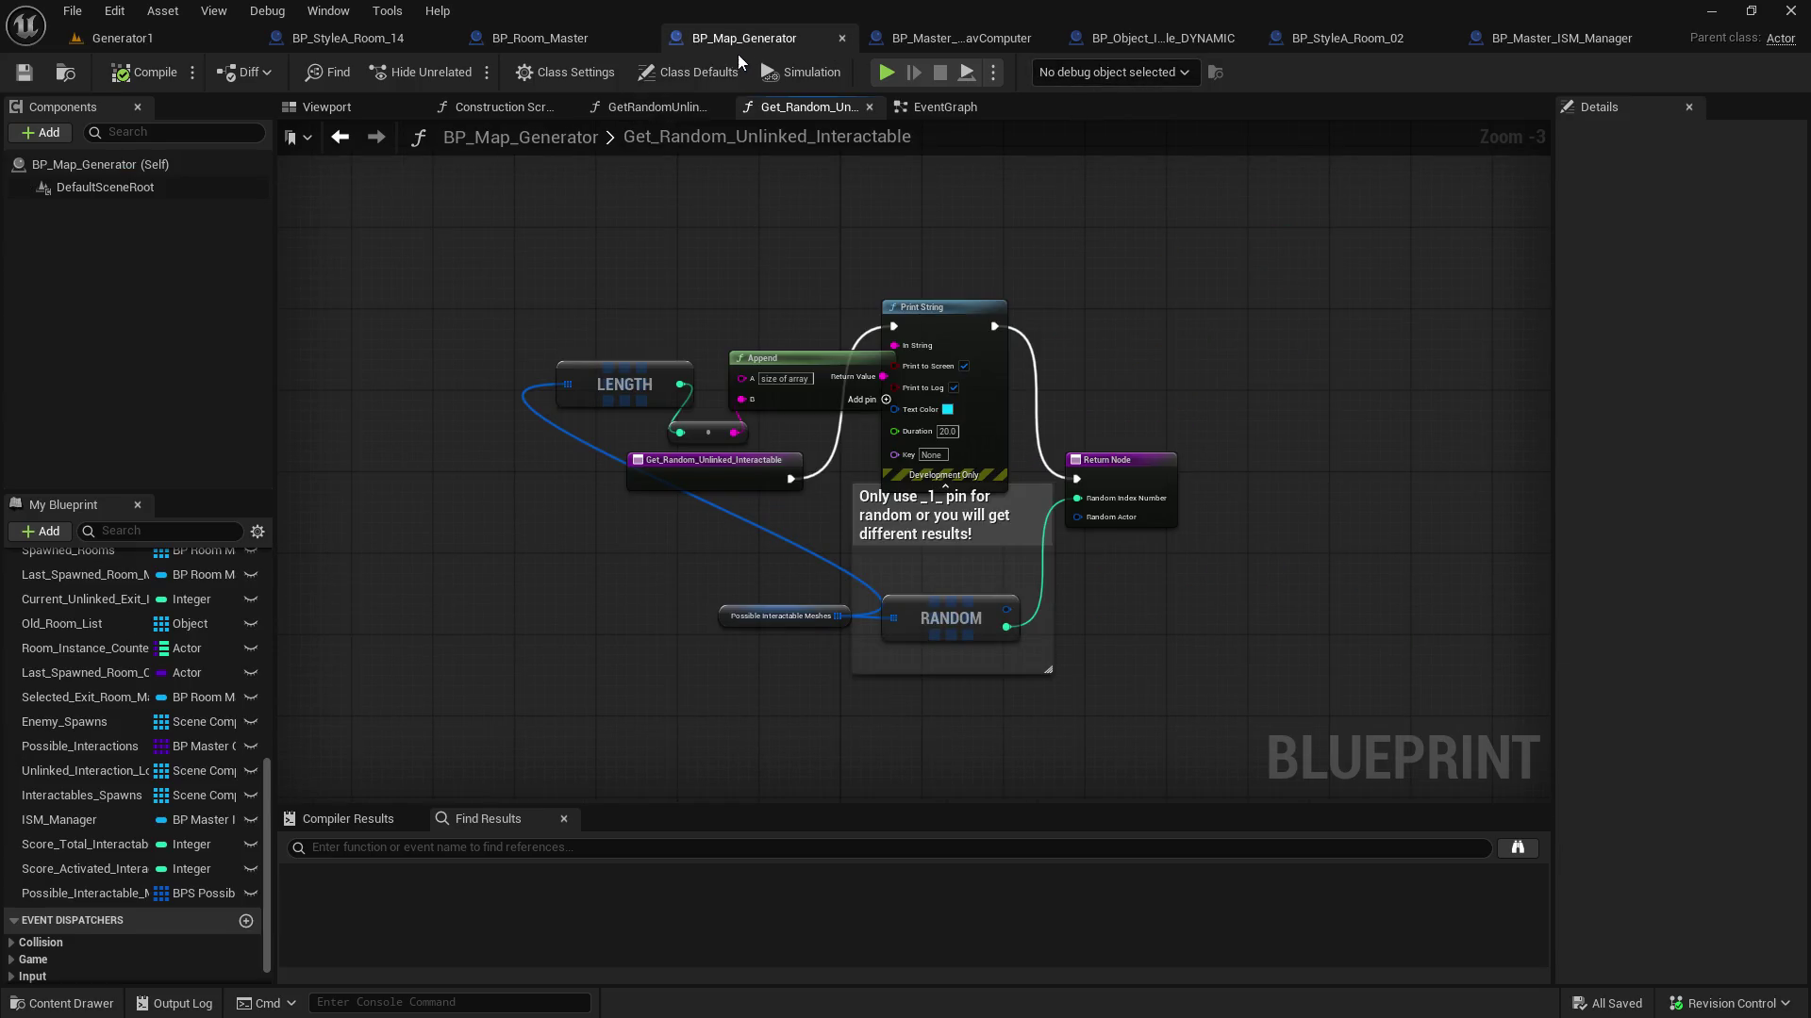
Open BP_Map_Generator's event graph and survey its commented node groups
click(945, 107)
scroll(902, 304, down, 4)
mouse_move(902, 304)
mouse_down()
mouse_move(727, 565)
mouse_move(811, 634)
mouse_move(811, 804)
mouse_up()
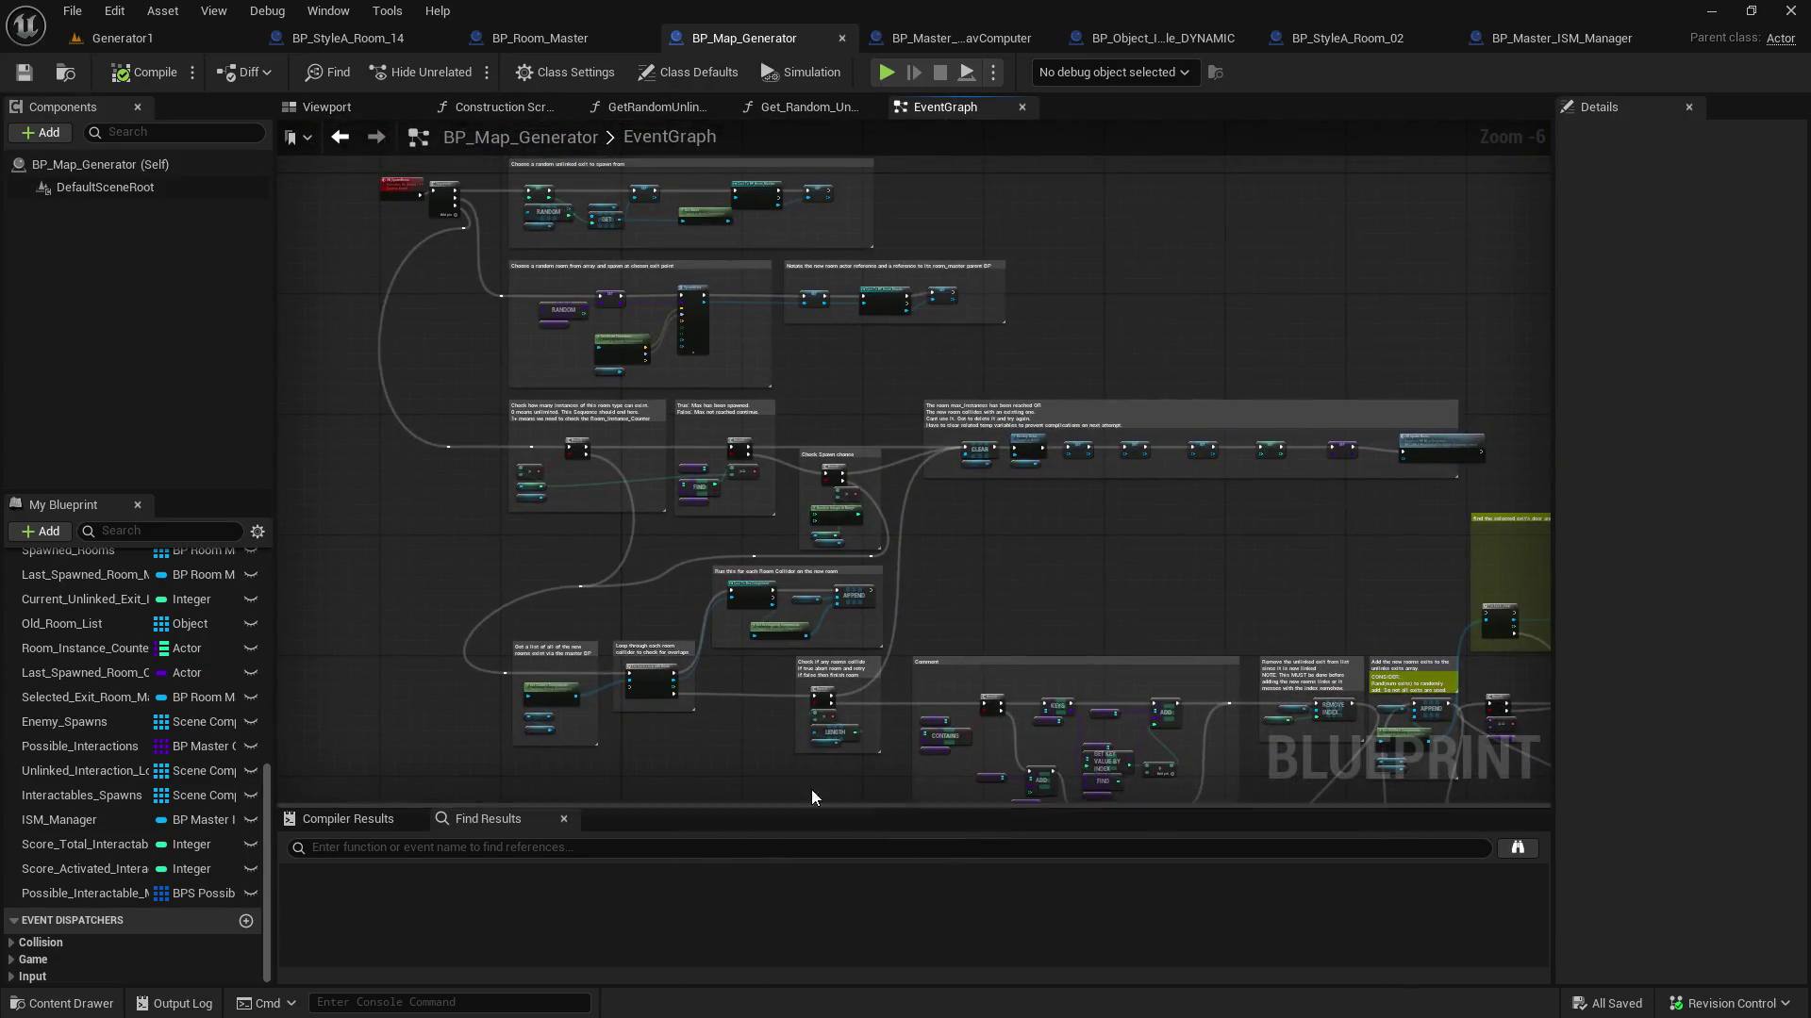
scroll(937, 511, up, 3)
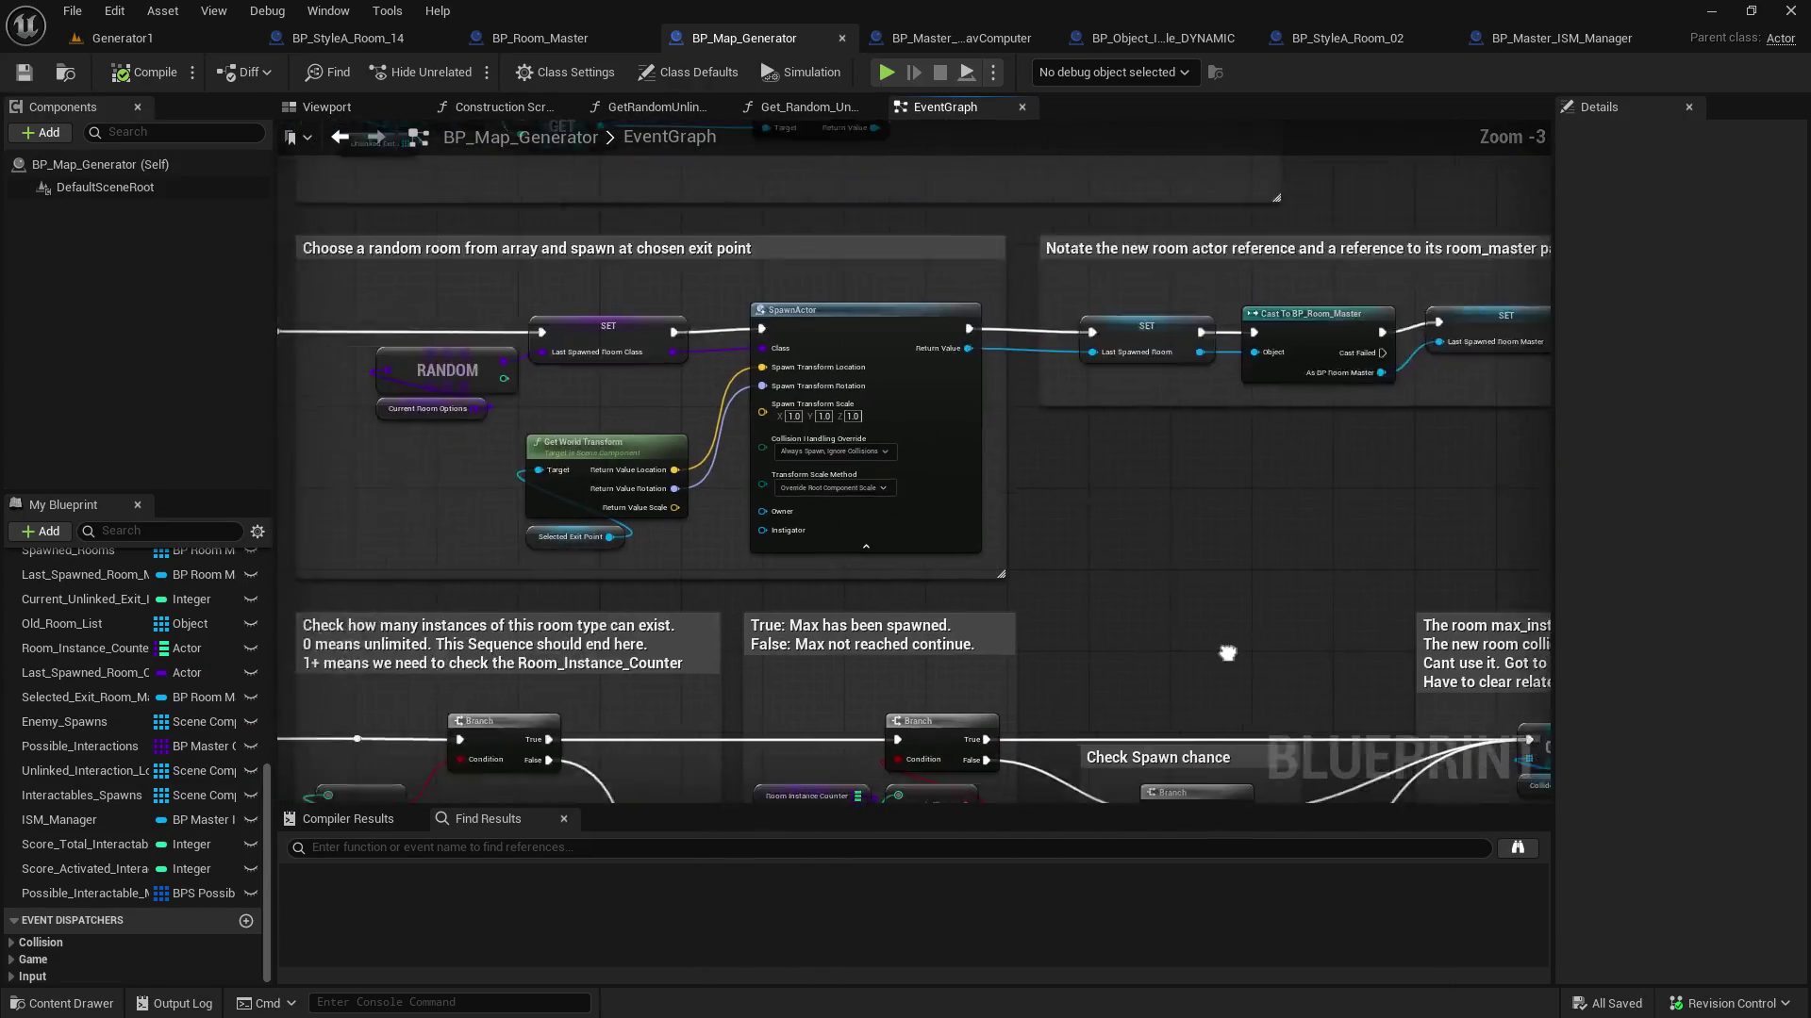
scroll(867, 415, down, 3)
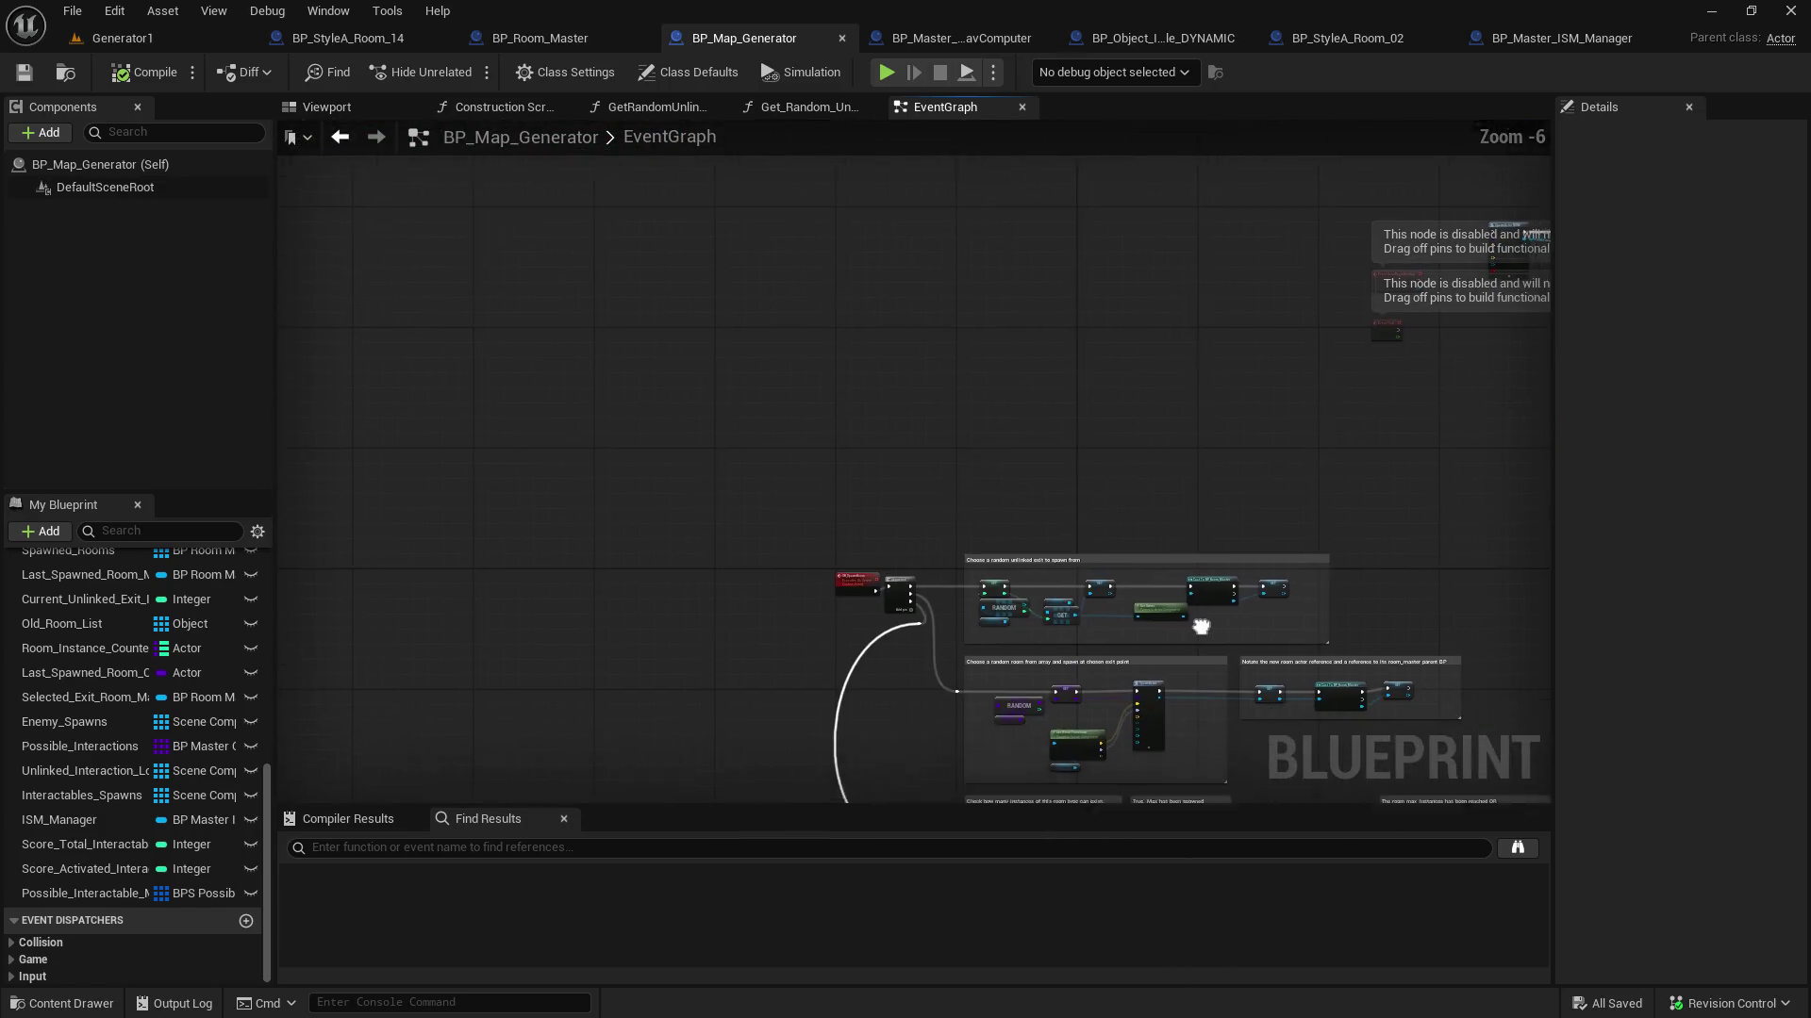
scroll(868, 415, up, 3)
scroll(1055, 607, down, 3)
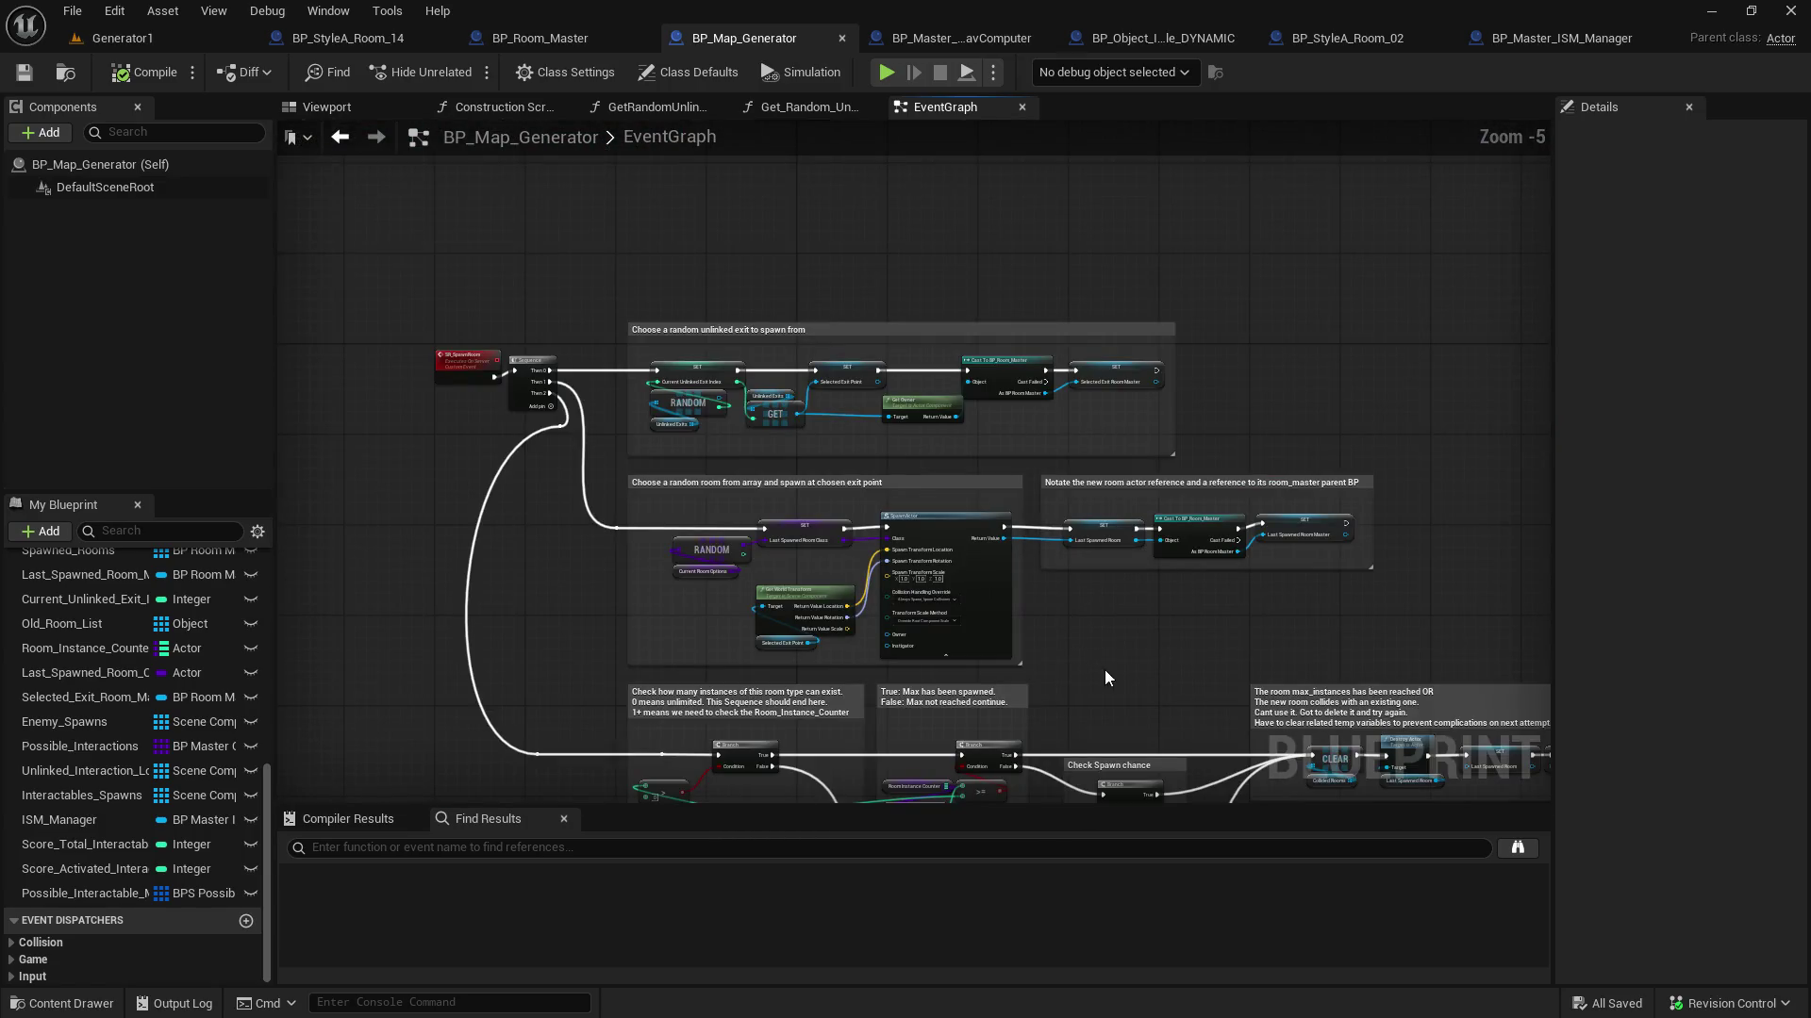
scroll(705, 376, up, 1)
drag(1136, 581, 990, 476)
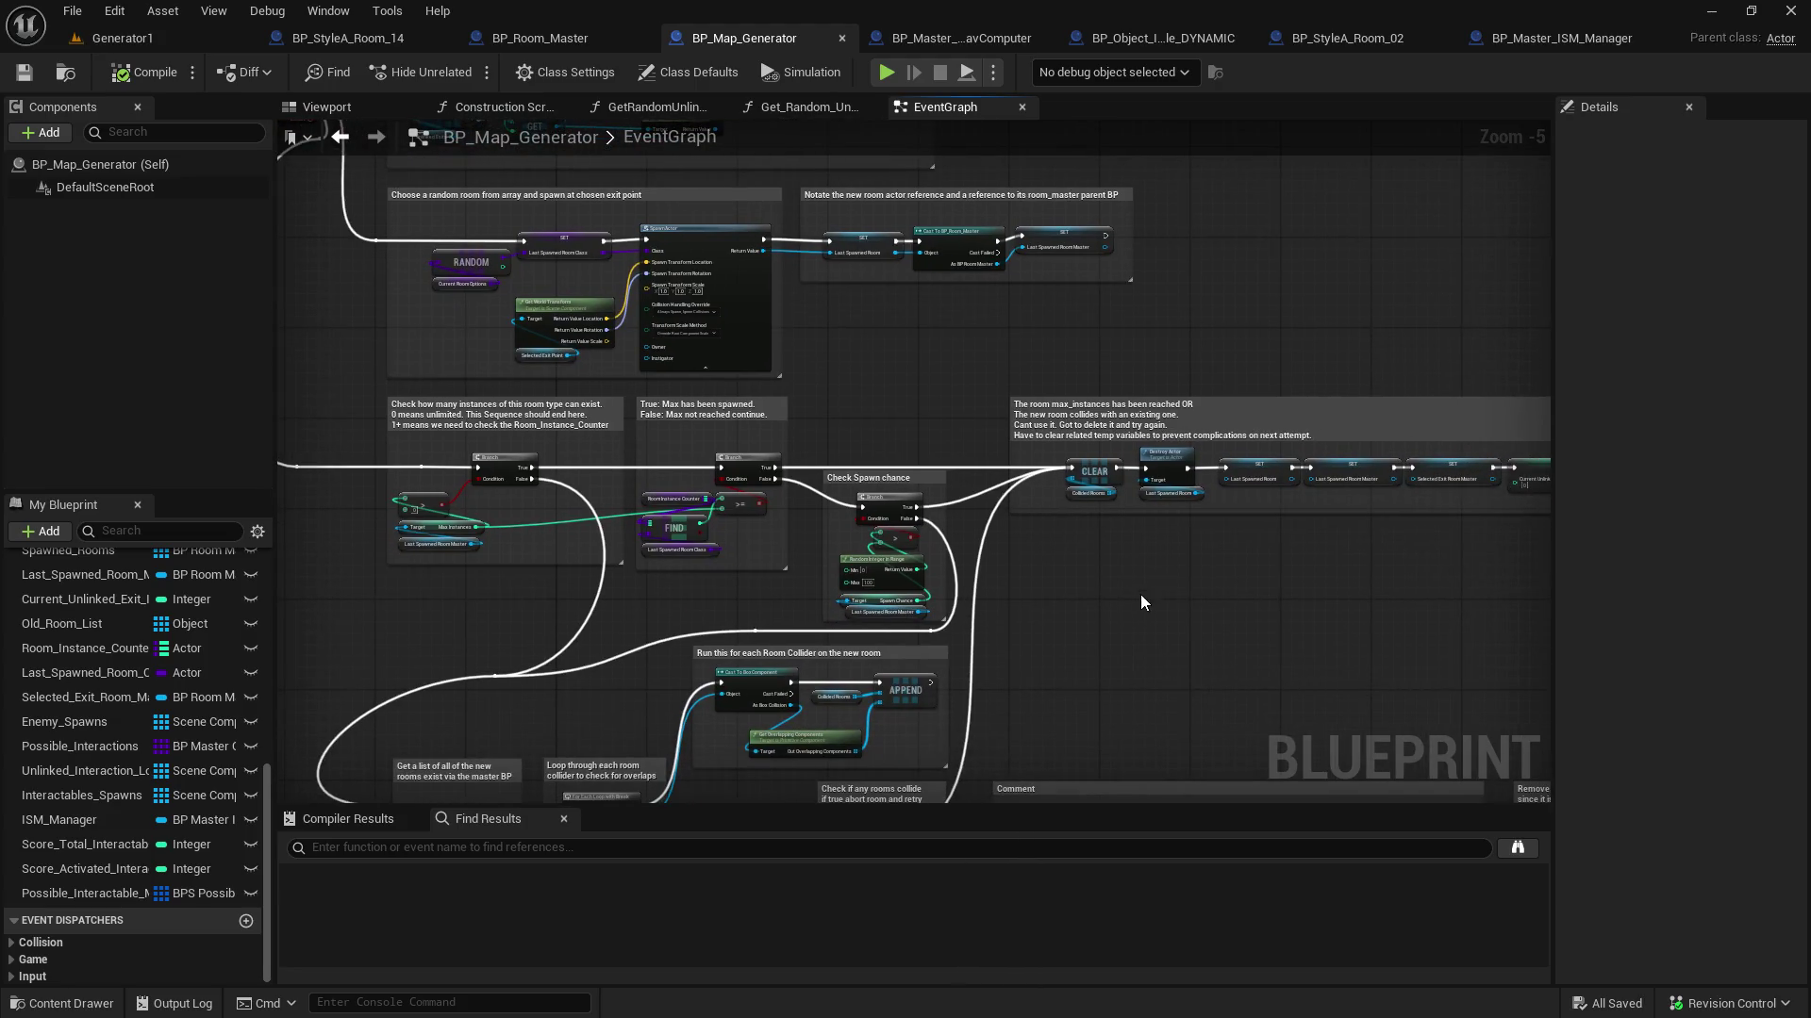
scroll(1143, 618, down, 2)
scroll(889, 493, up, 1)
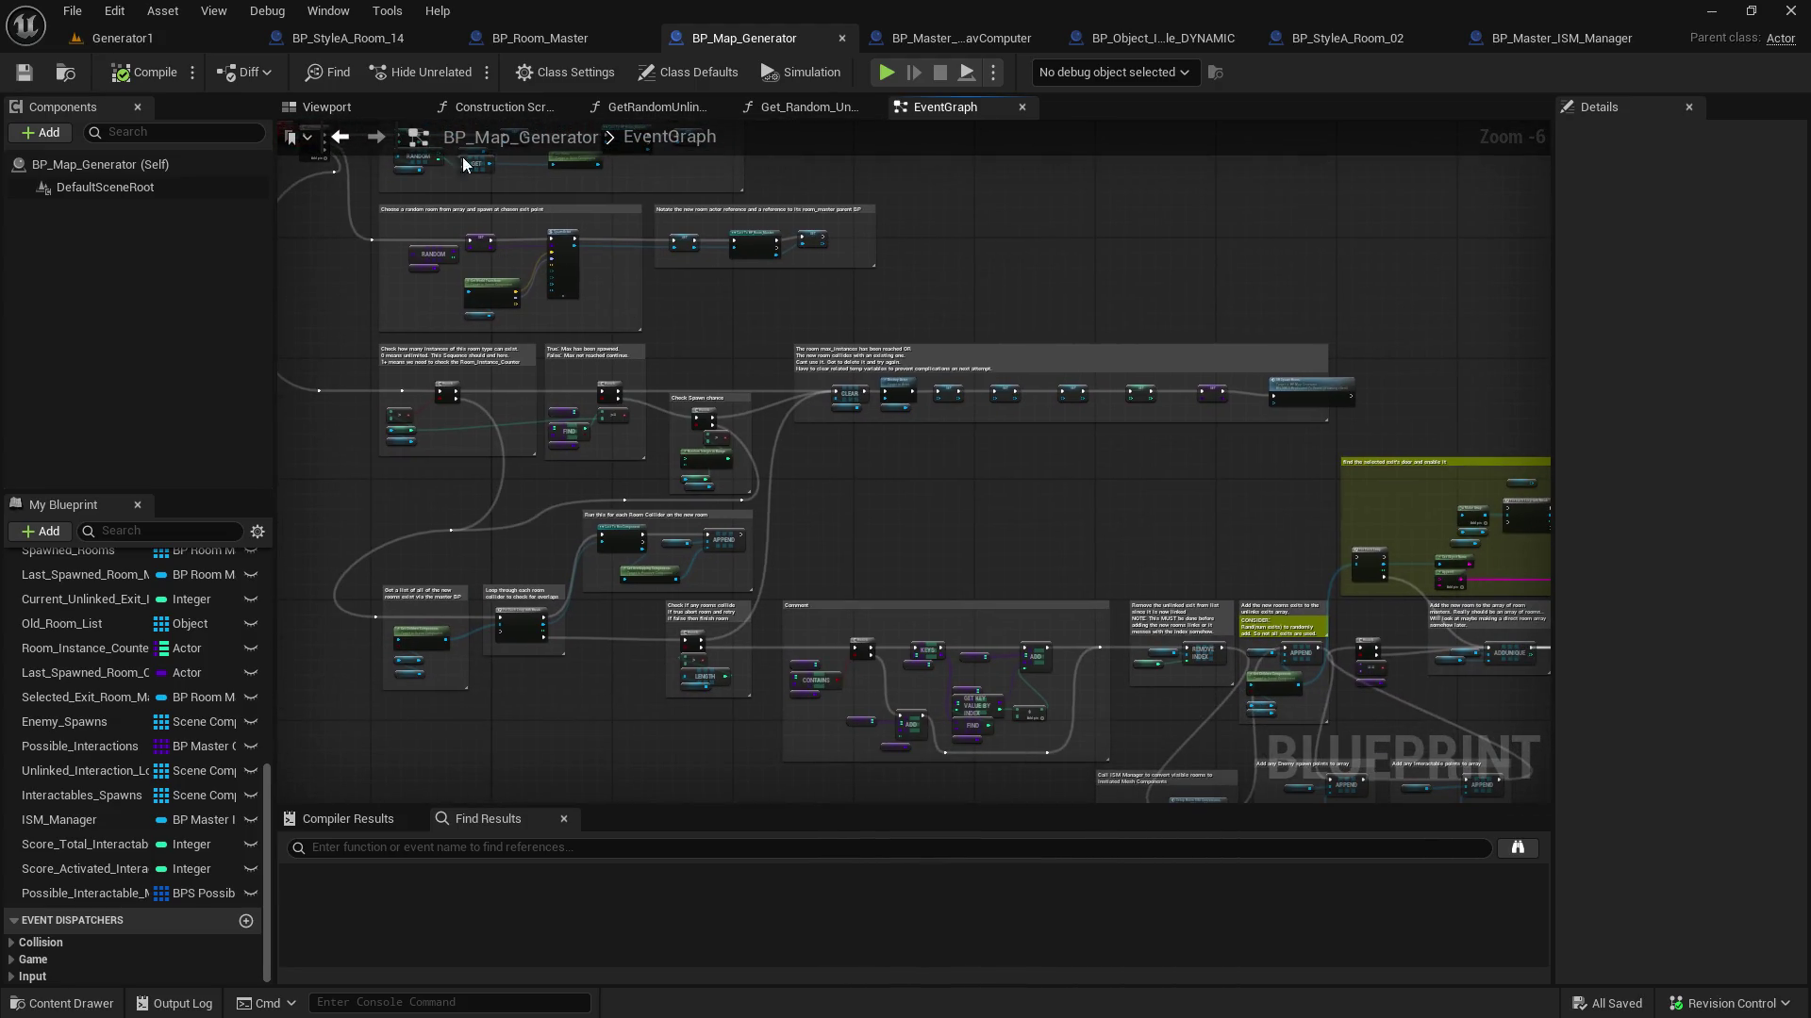
scroll(1492, 764, down, 1)
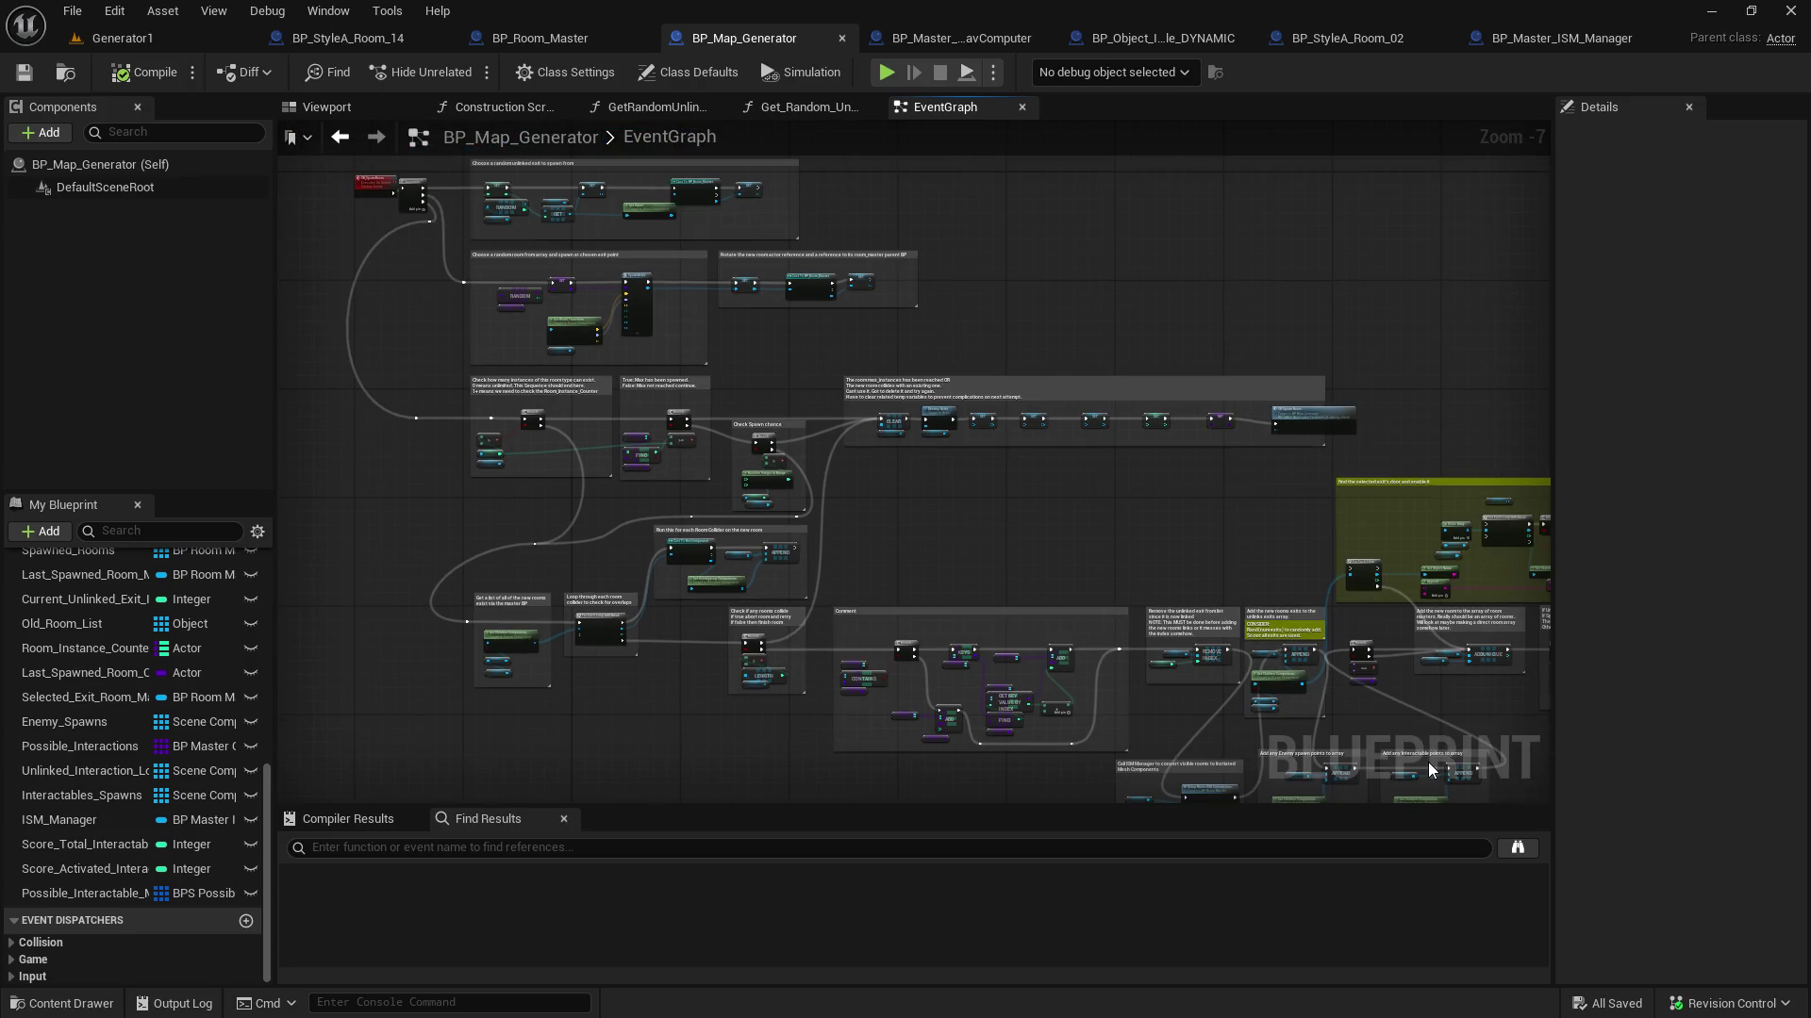
scroll(1200, 728, up, 2)
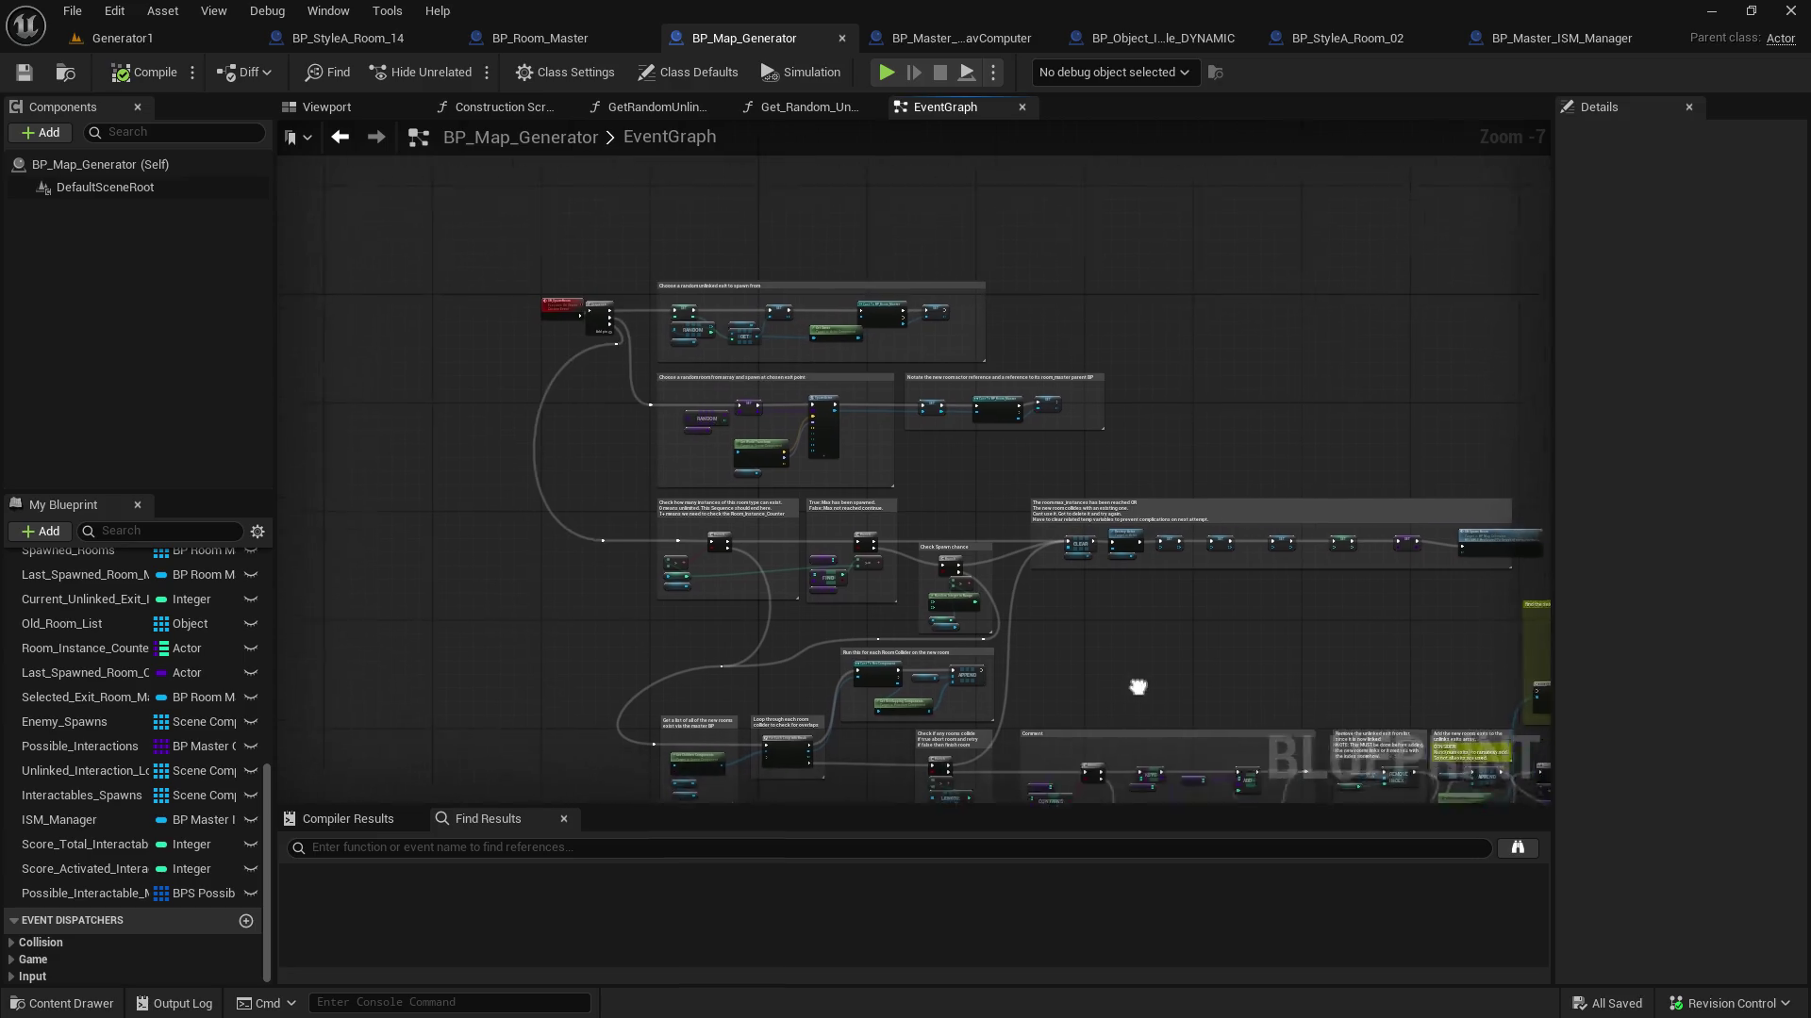
Navigate the event graph past the door section toward the Add_Possible_Interactable nodes
drag(887, 615, 367, 444)
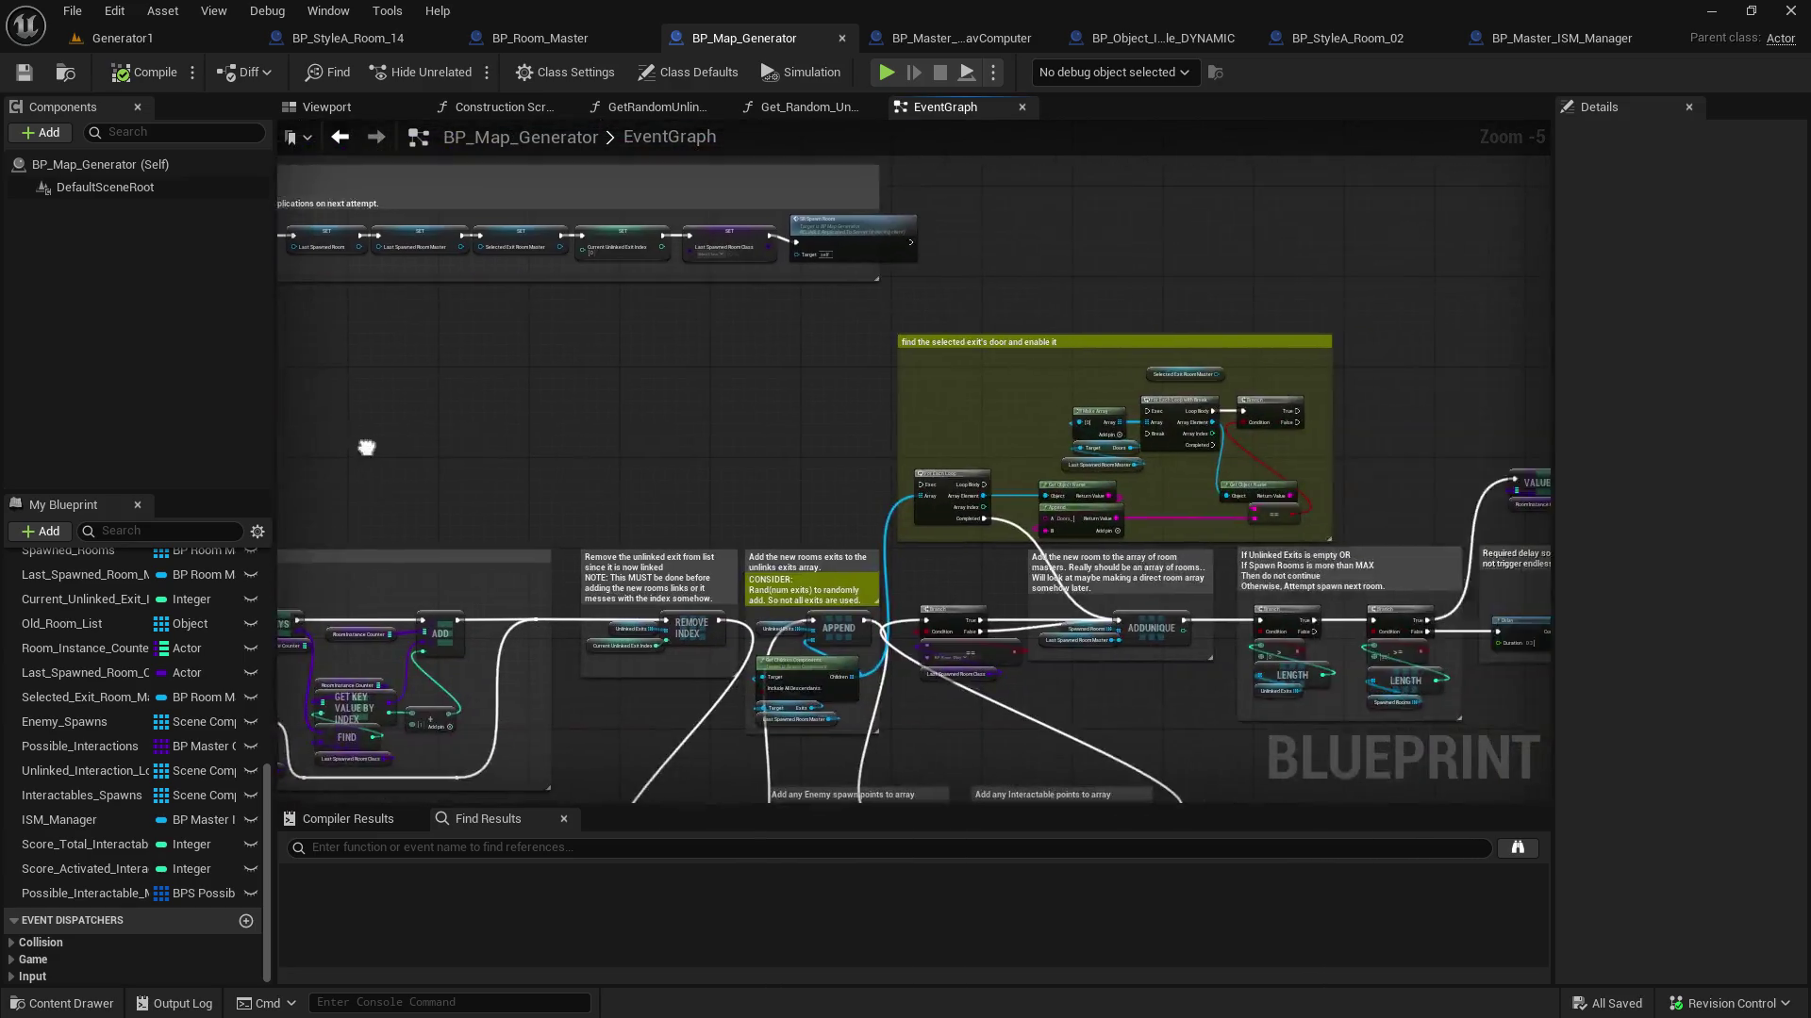
scroll(1005, 468, down, 2)
scroll(604, 369, up, 2)
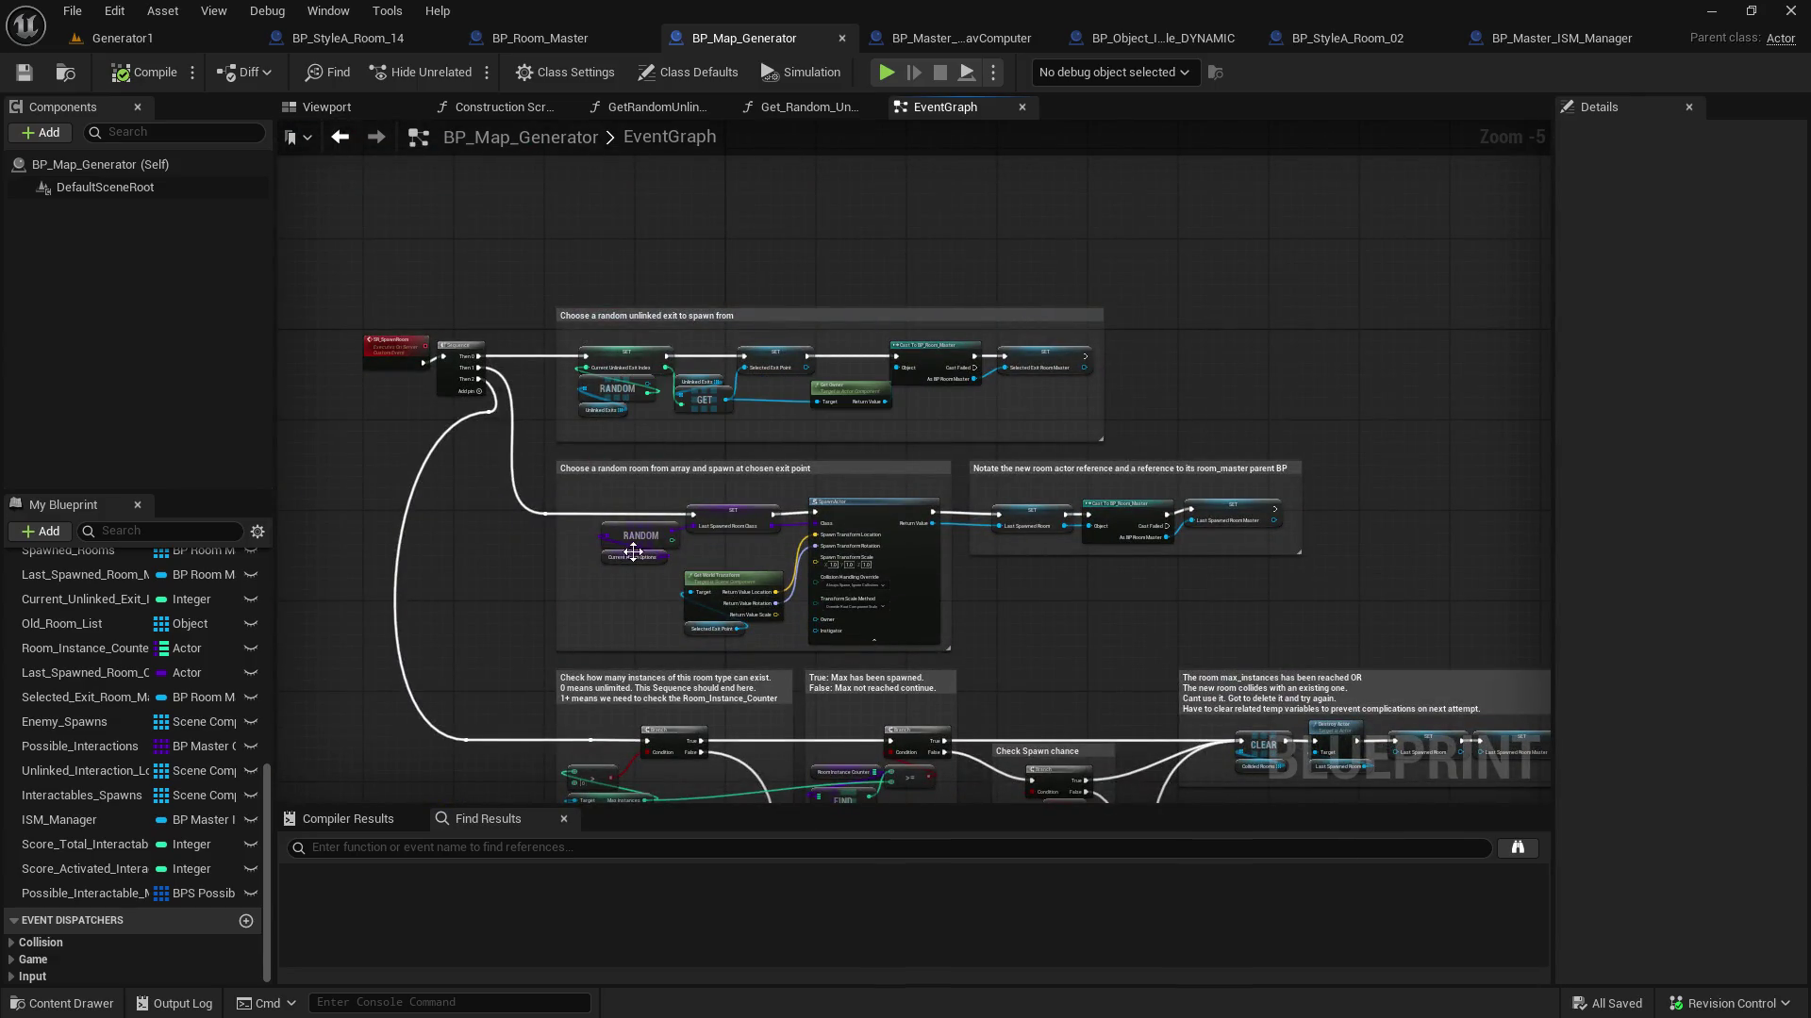
scroll(1378, 610, down, 5)
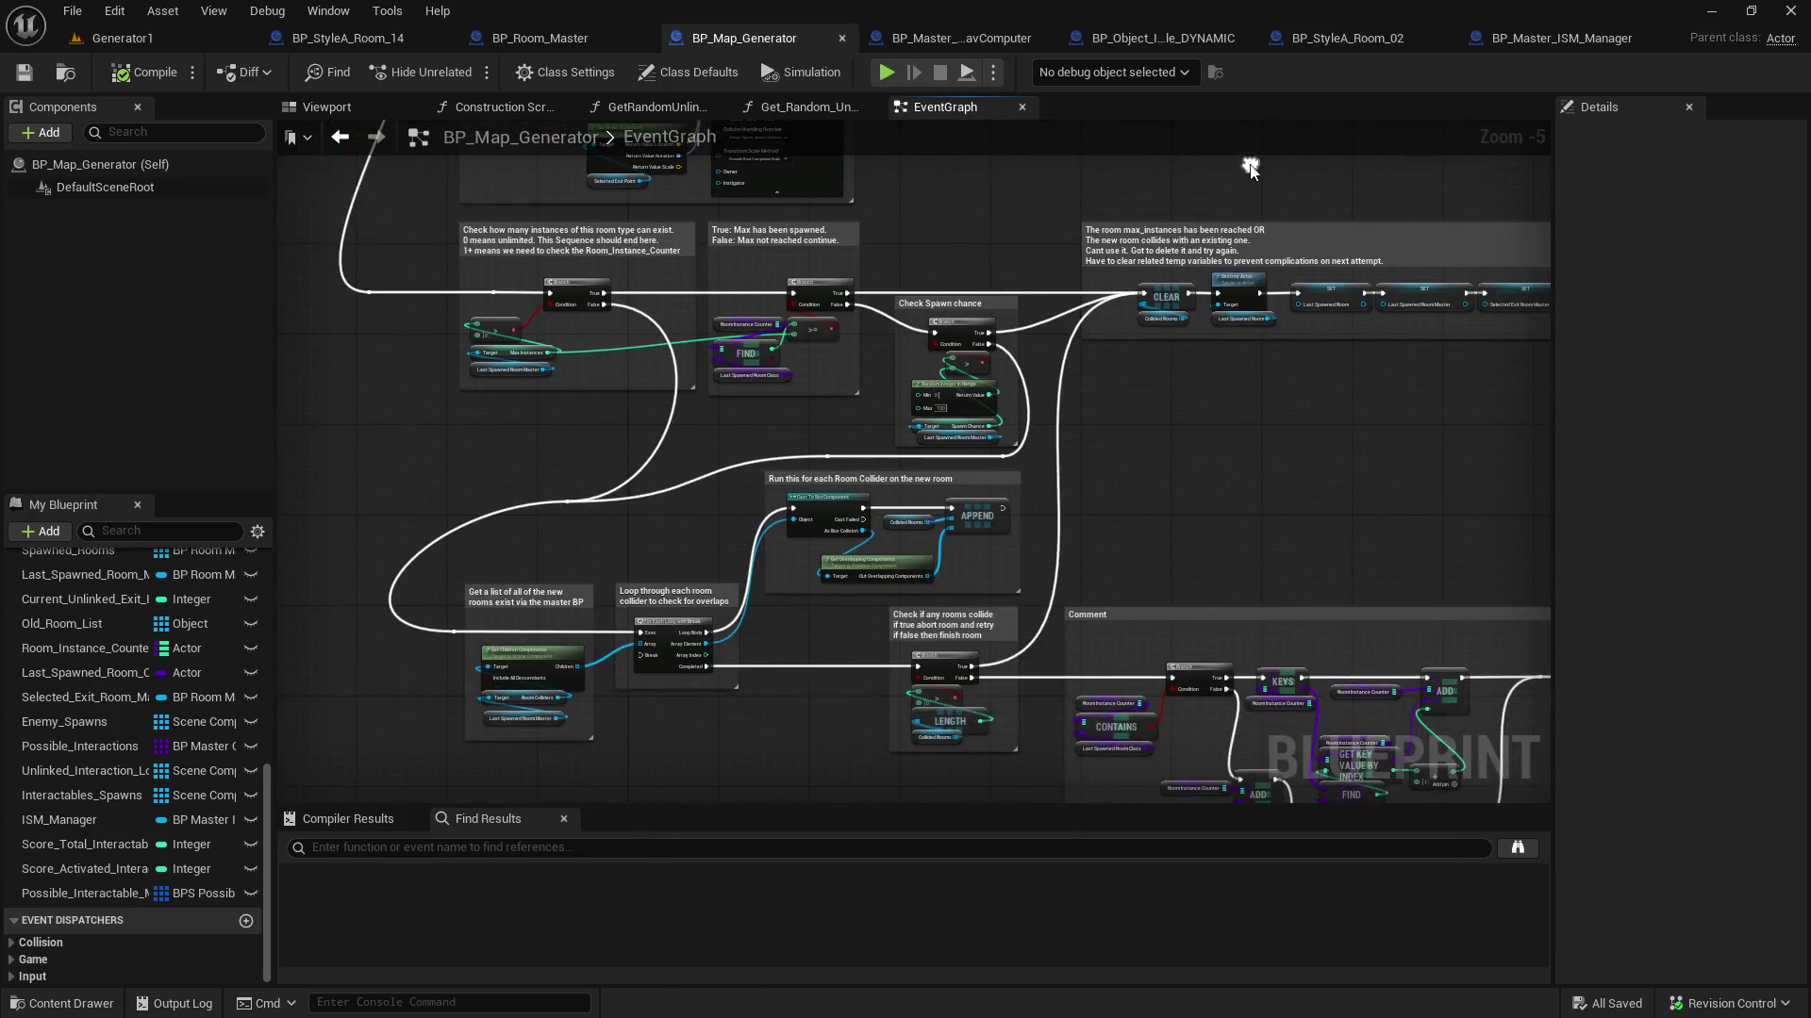
mouse_move(1201, 449)
mouse_down()
mouse_move(1033, 480)
mouse_move(789, 392)
mouse_move(864, 186)
mouse_move(831, 88)
mouse_up()
mouse_move(821, 408)
mouse_down()
mouse_move(1073, 204)
mouse_move(824, 747)
mouse_up()
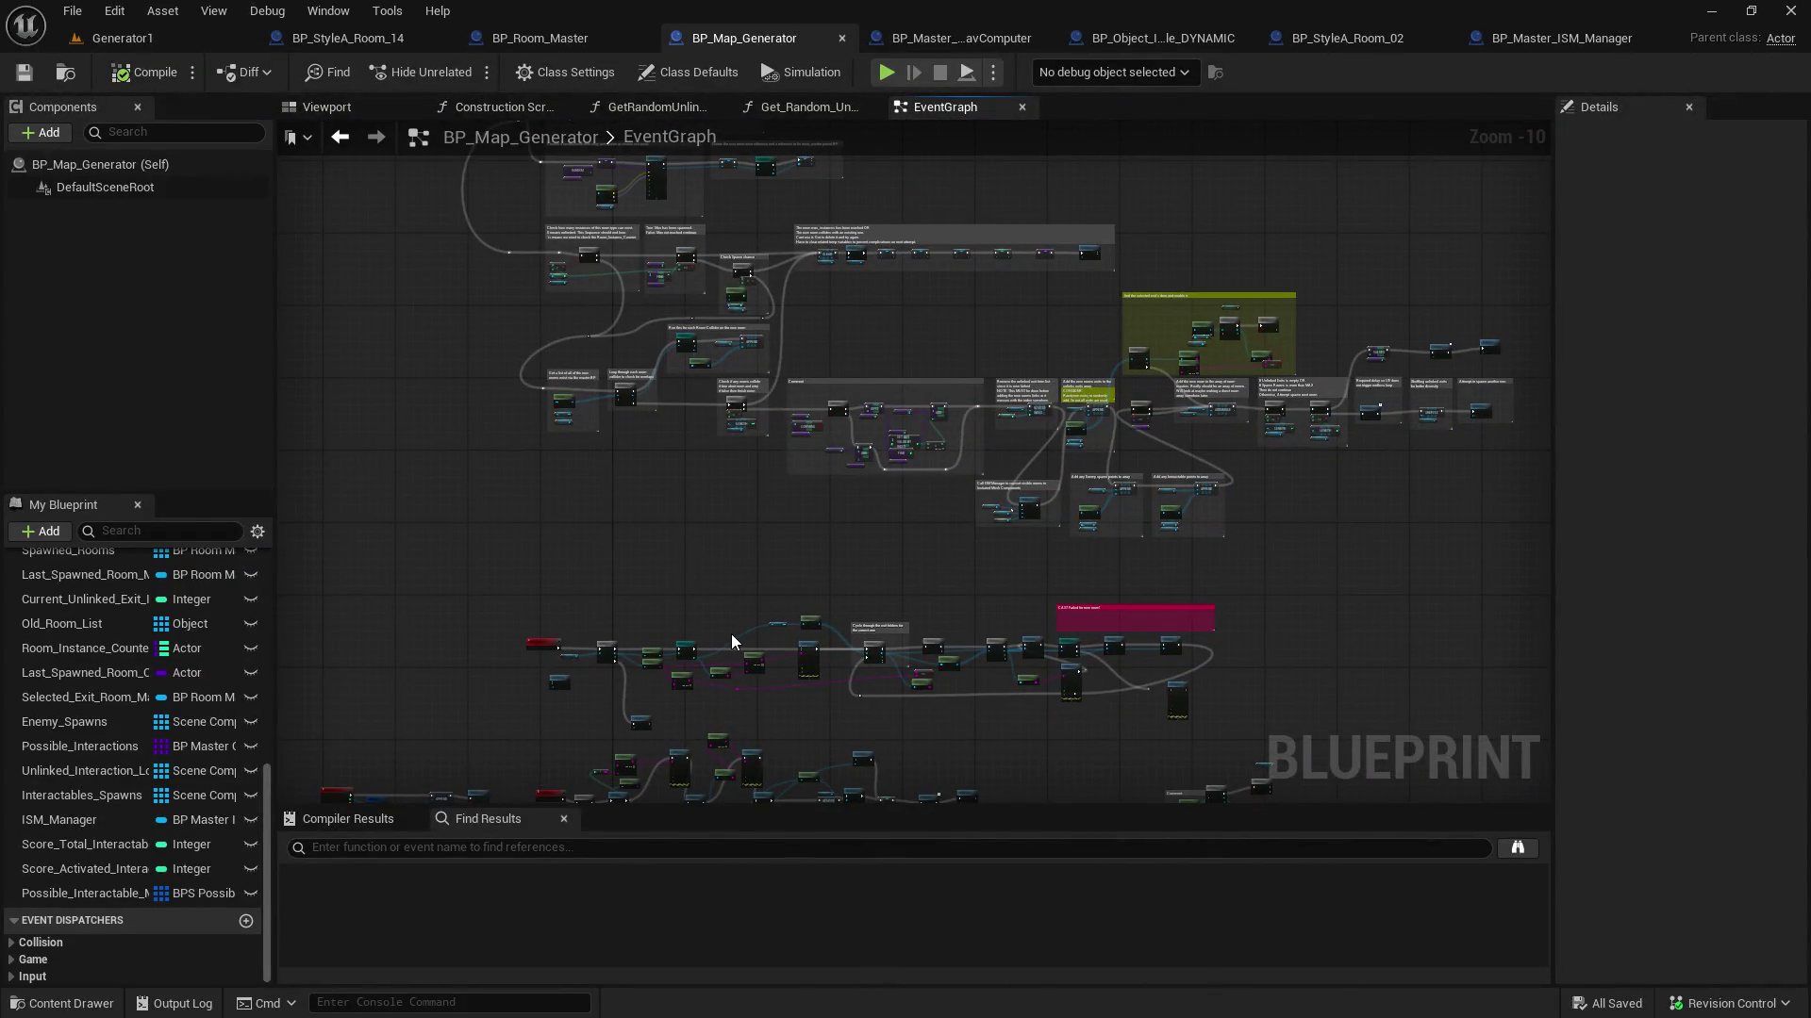
scroll(724, 613, up, 4)
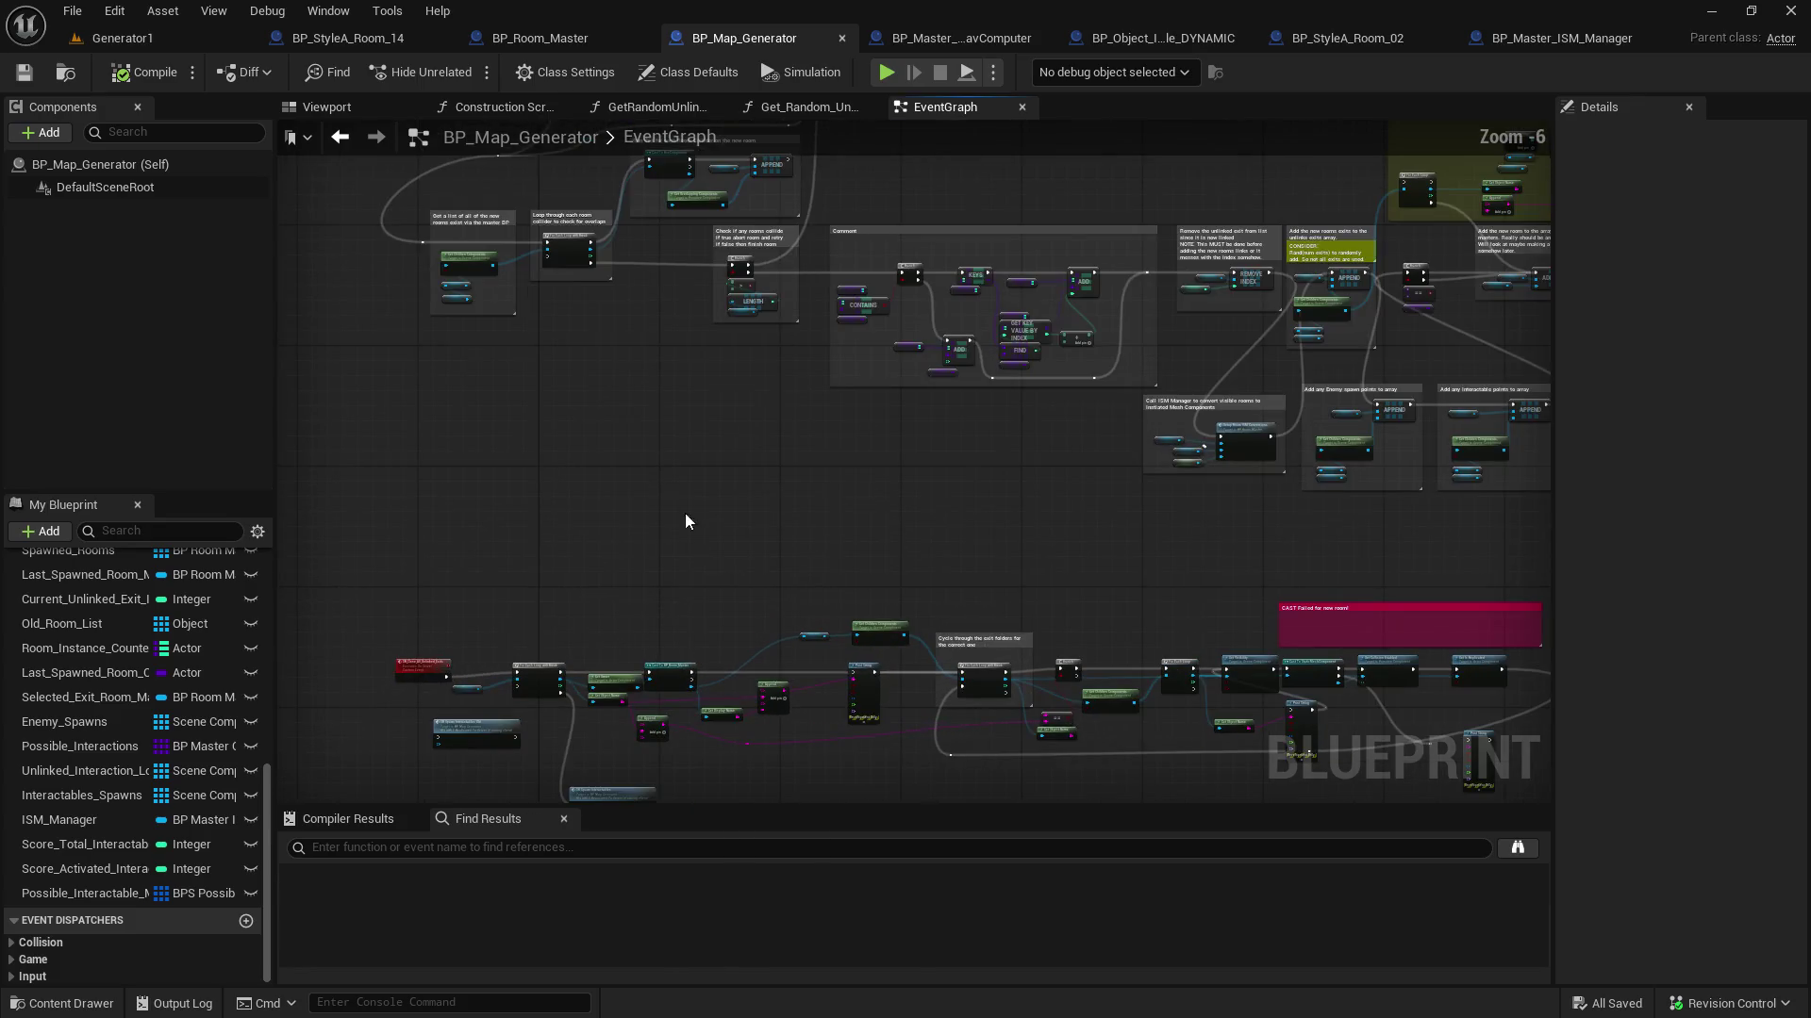
mouse_move(659, 513)
mouse_down()
mouse_move(687, 469)
mouse_move(647, 279)
mouse_move(634, 568)
mouse_move(663, 404)
mouse_move(684, 424)
mouse_up()
Shift the Add_Possible_Interactable event and Make BPS Possible Interactable node further left
scroll(666, 311, down, 1)
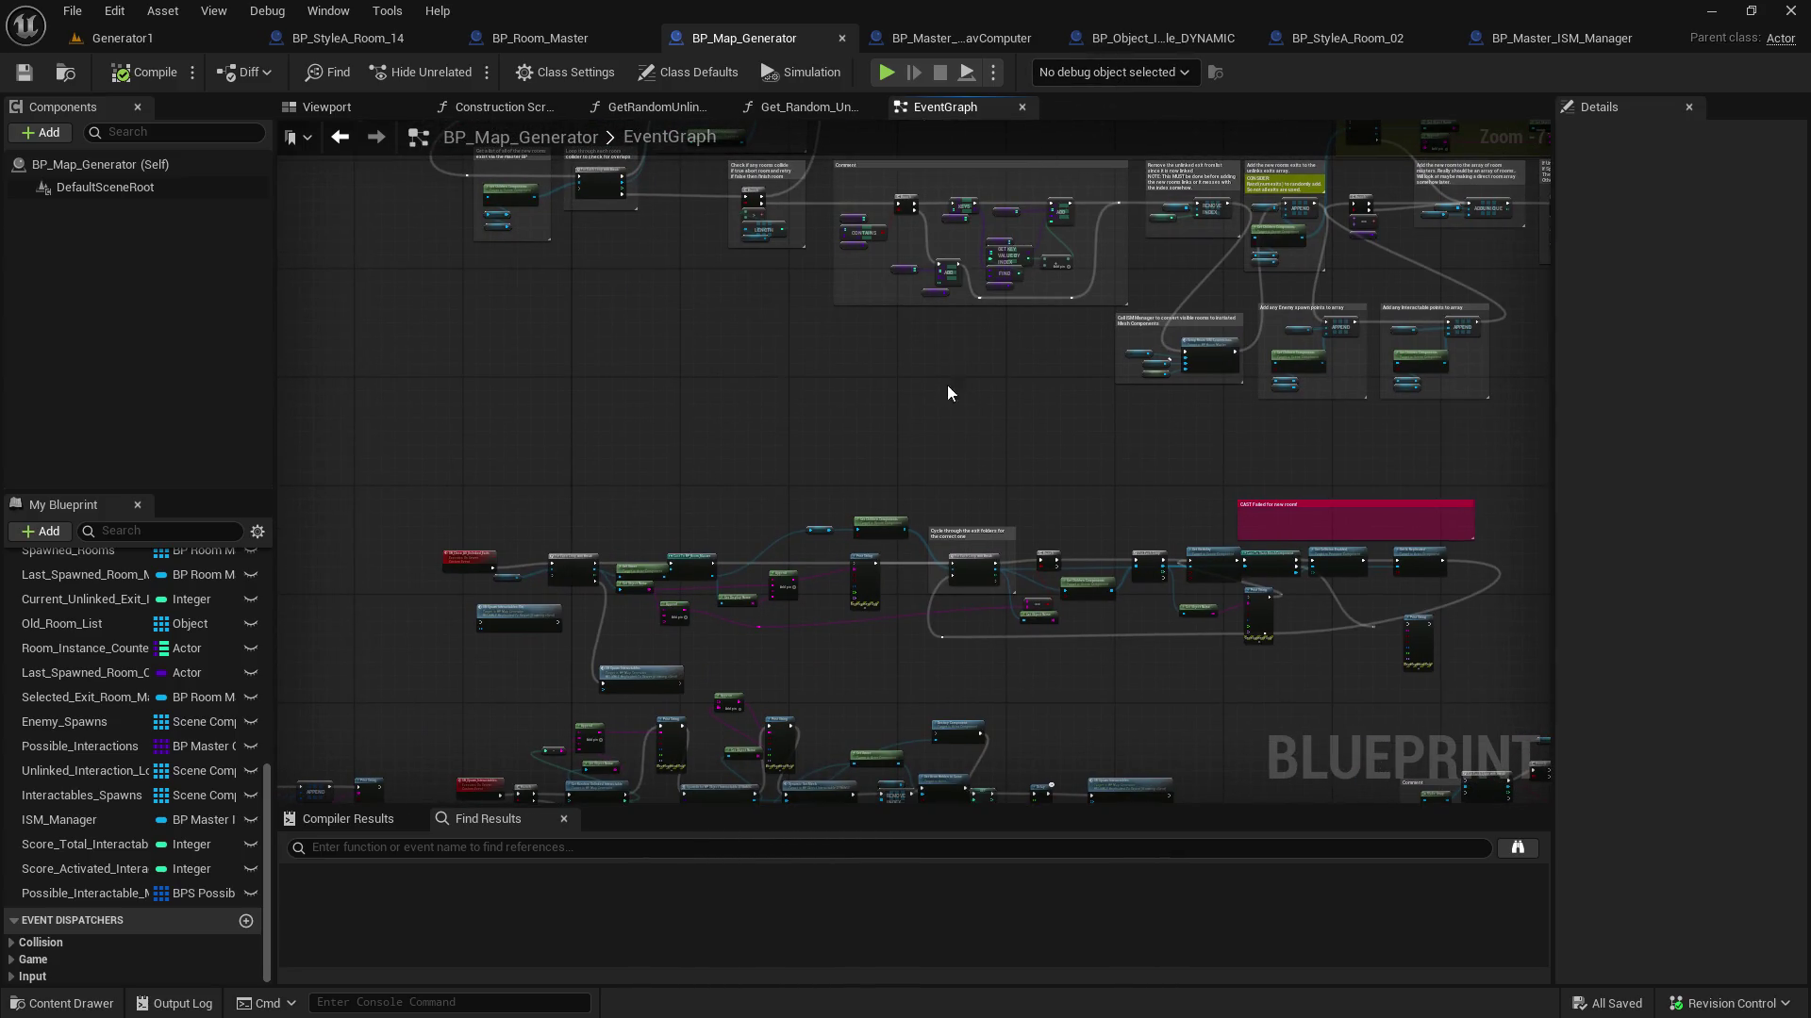
scroll(1314, 291, up, 3)
scroll(1082, 517, up, 2)
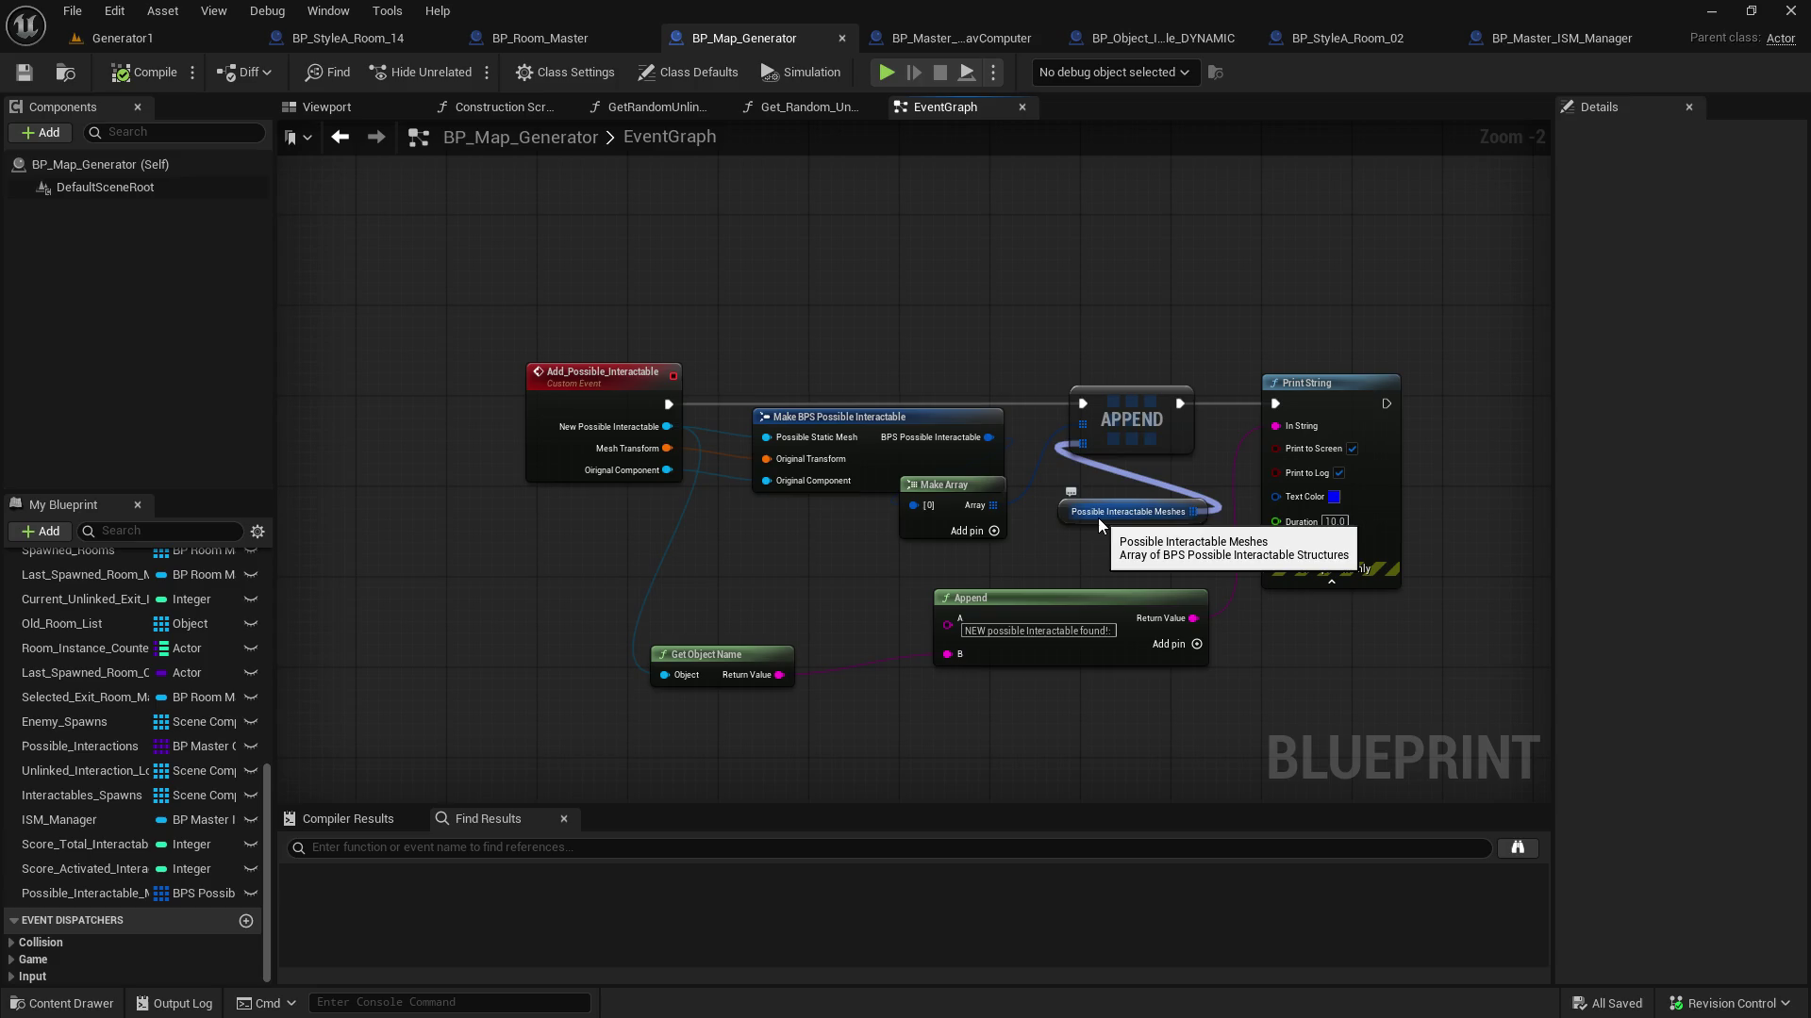
drag(586, 384, 377, 381)
drag(838, 412, 677, 404)
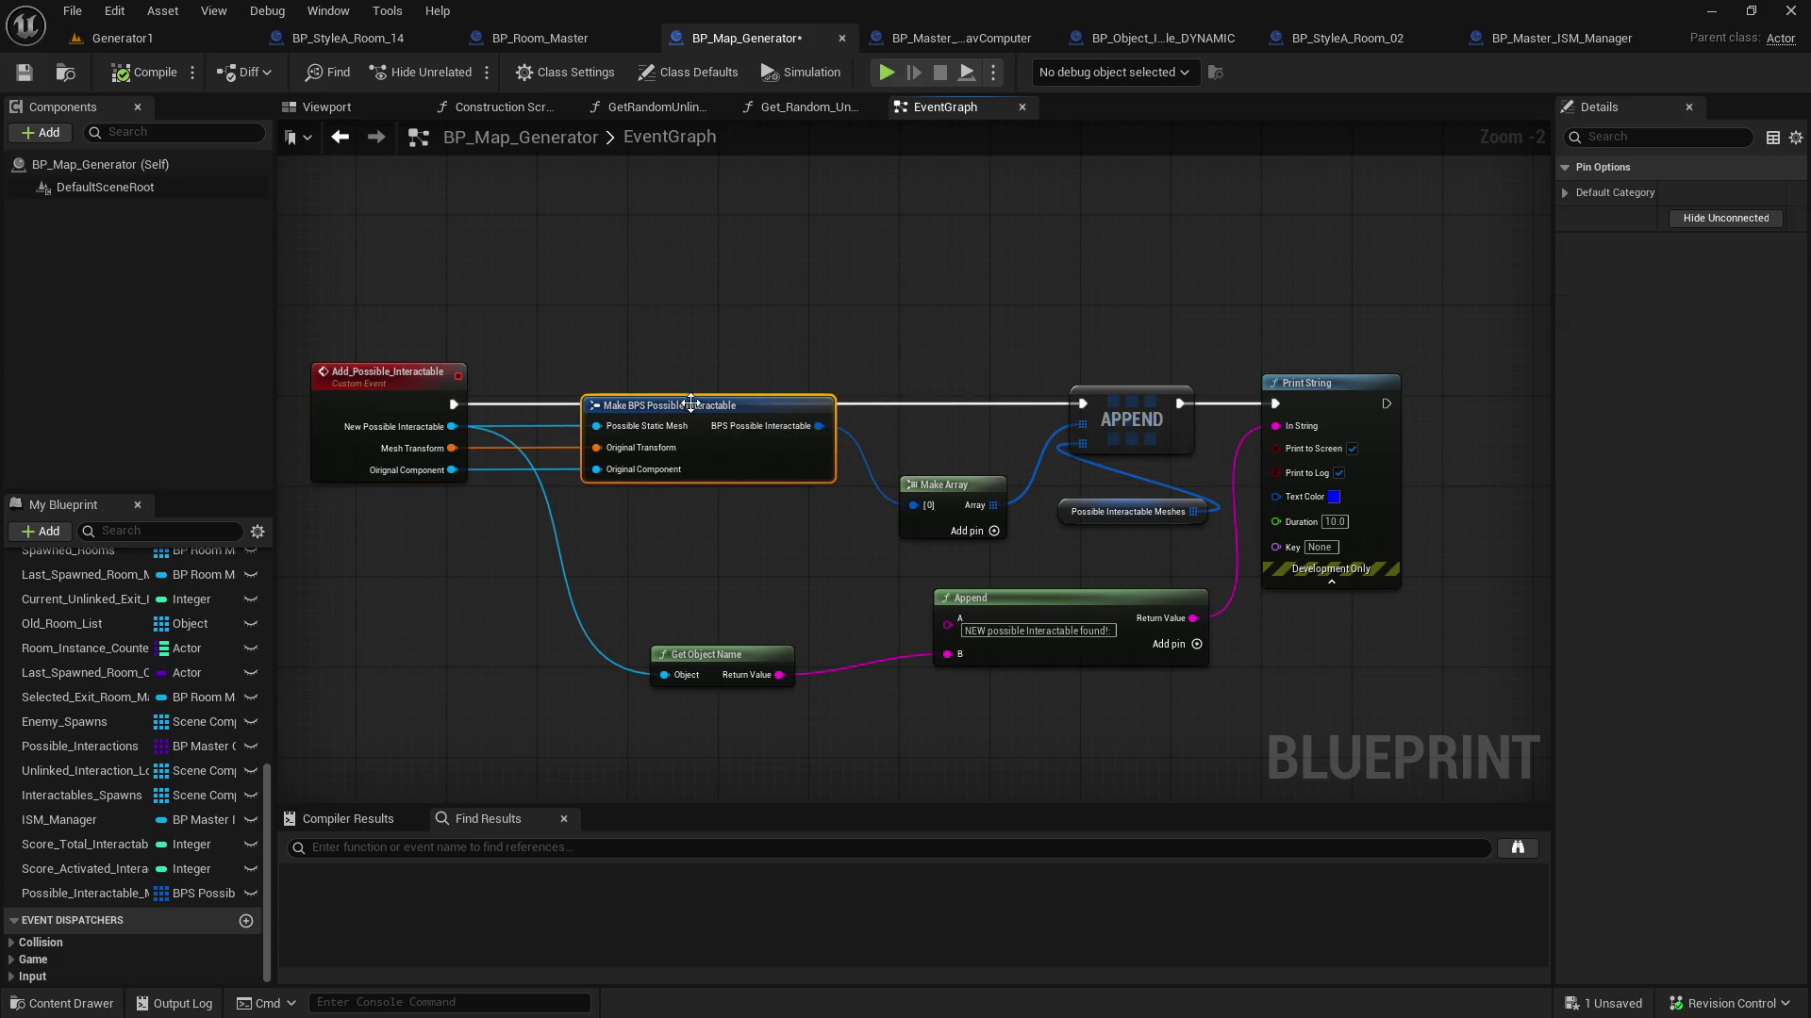